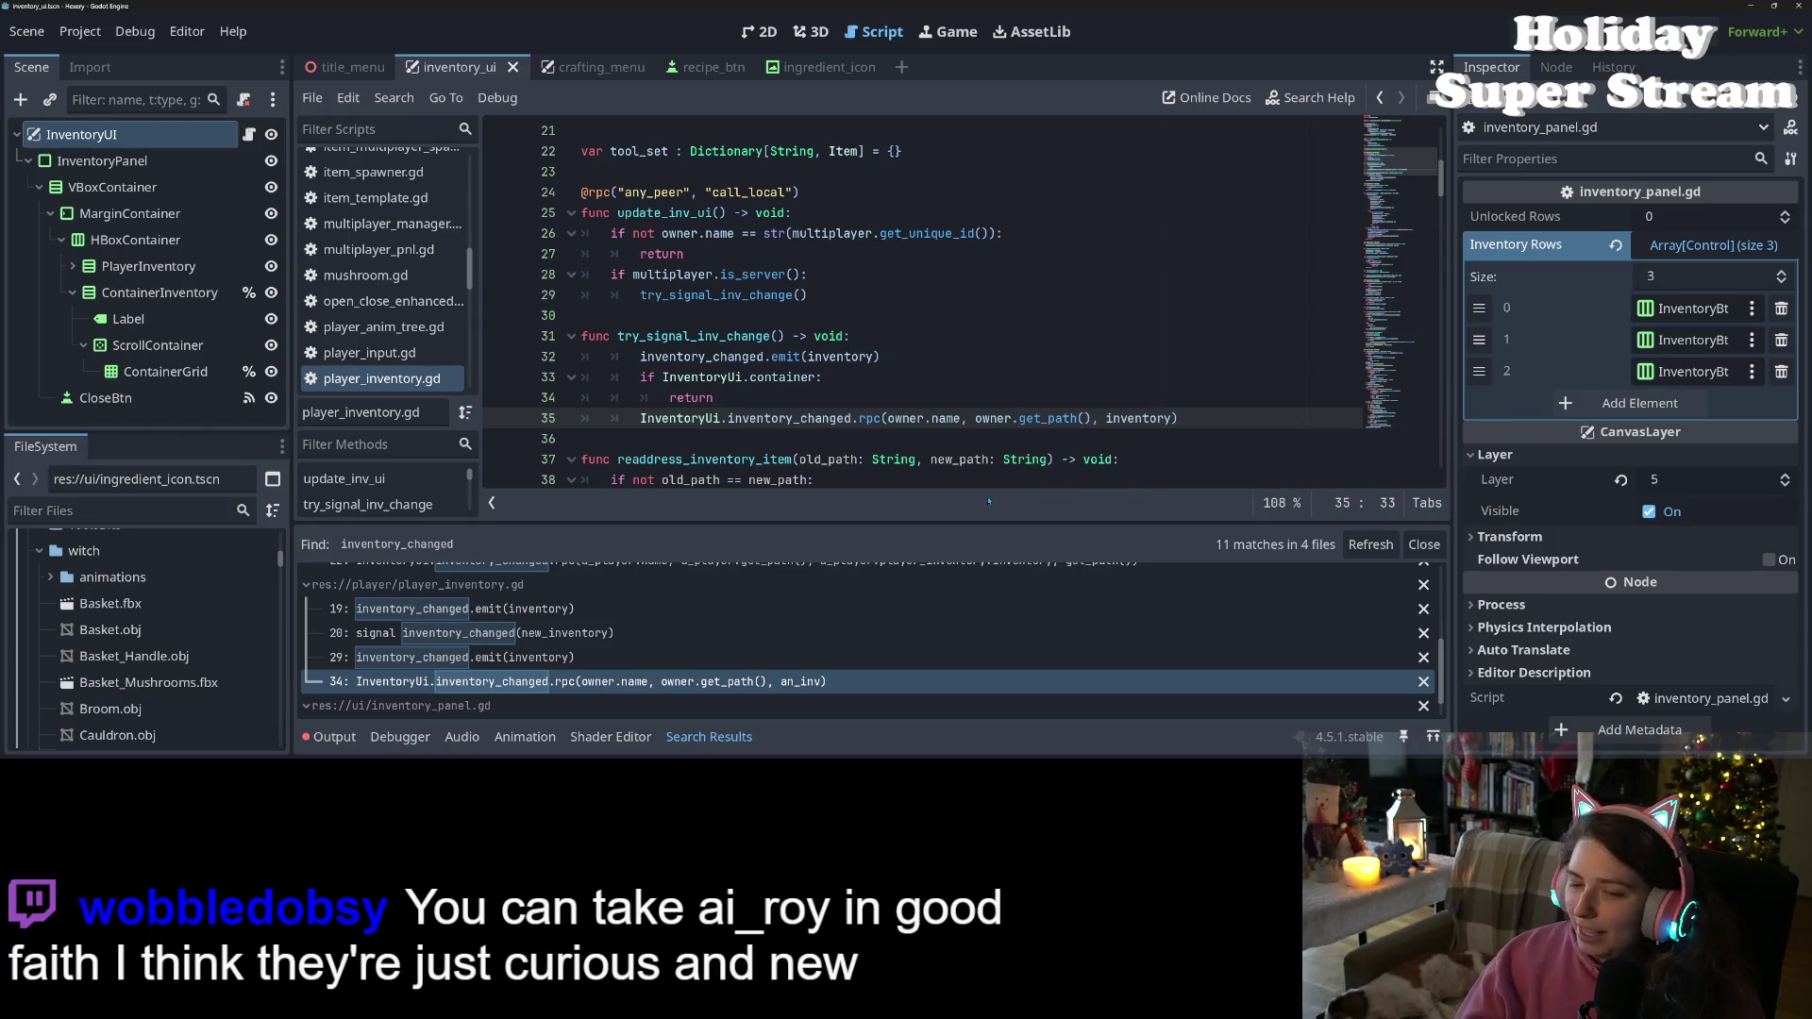
Hide the search results and dedent lines 32–35 of try_signal_inv_change one level
{"action": "left_click", "coordinate": [710, 737]}
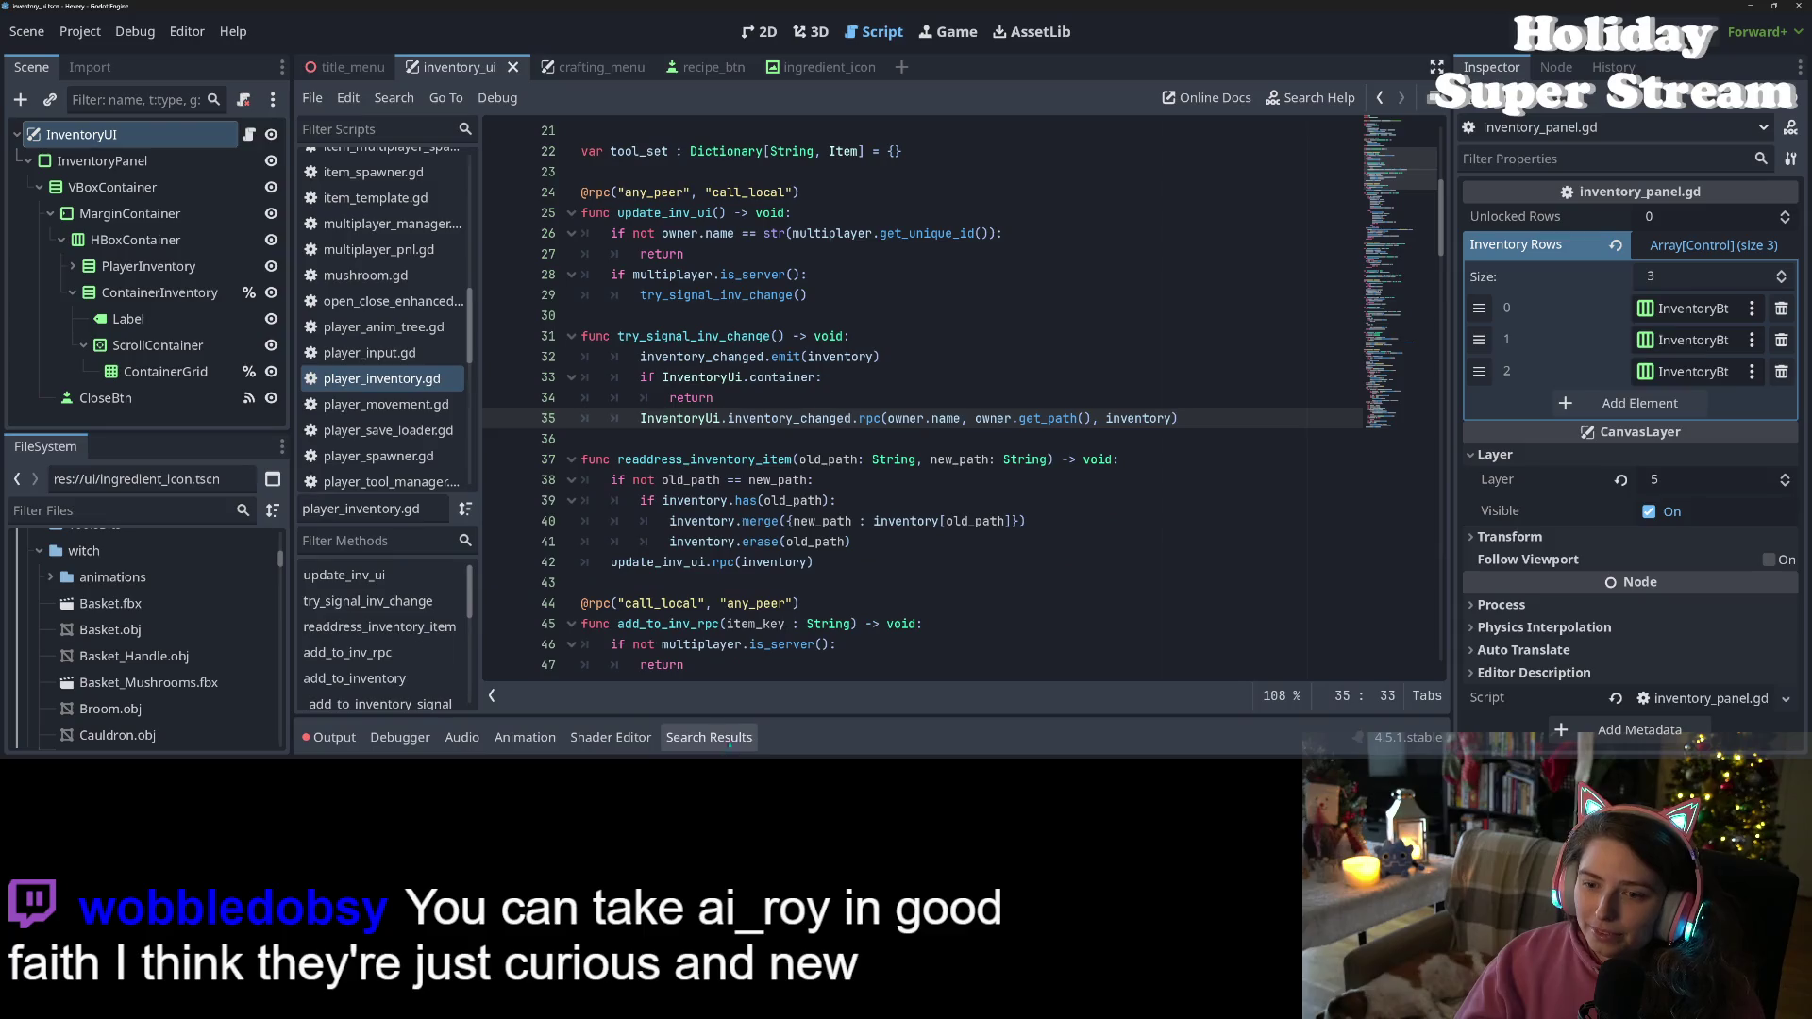
{"action": "key", "text": "Down"}
{"action": "scroll", "coordinate": [950, 490], "scroll_direction": "down", "scroll_amount": 1}
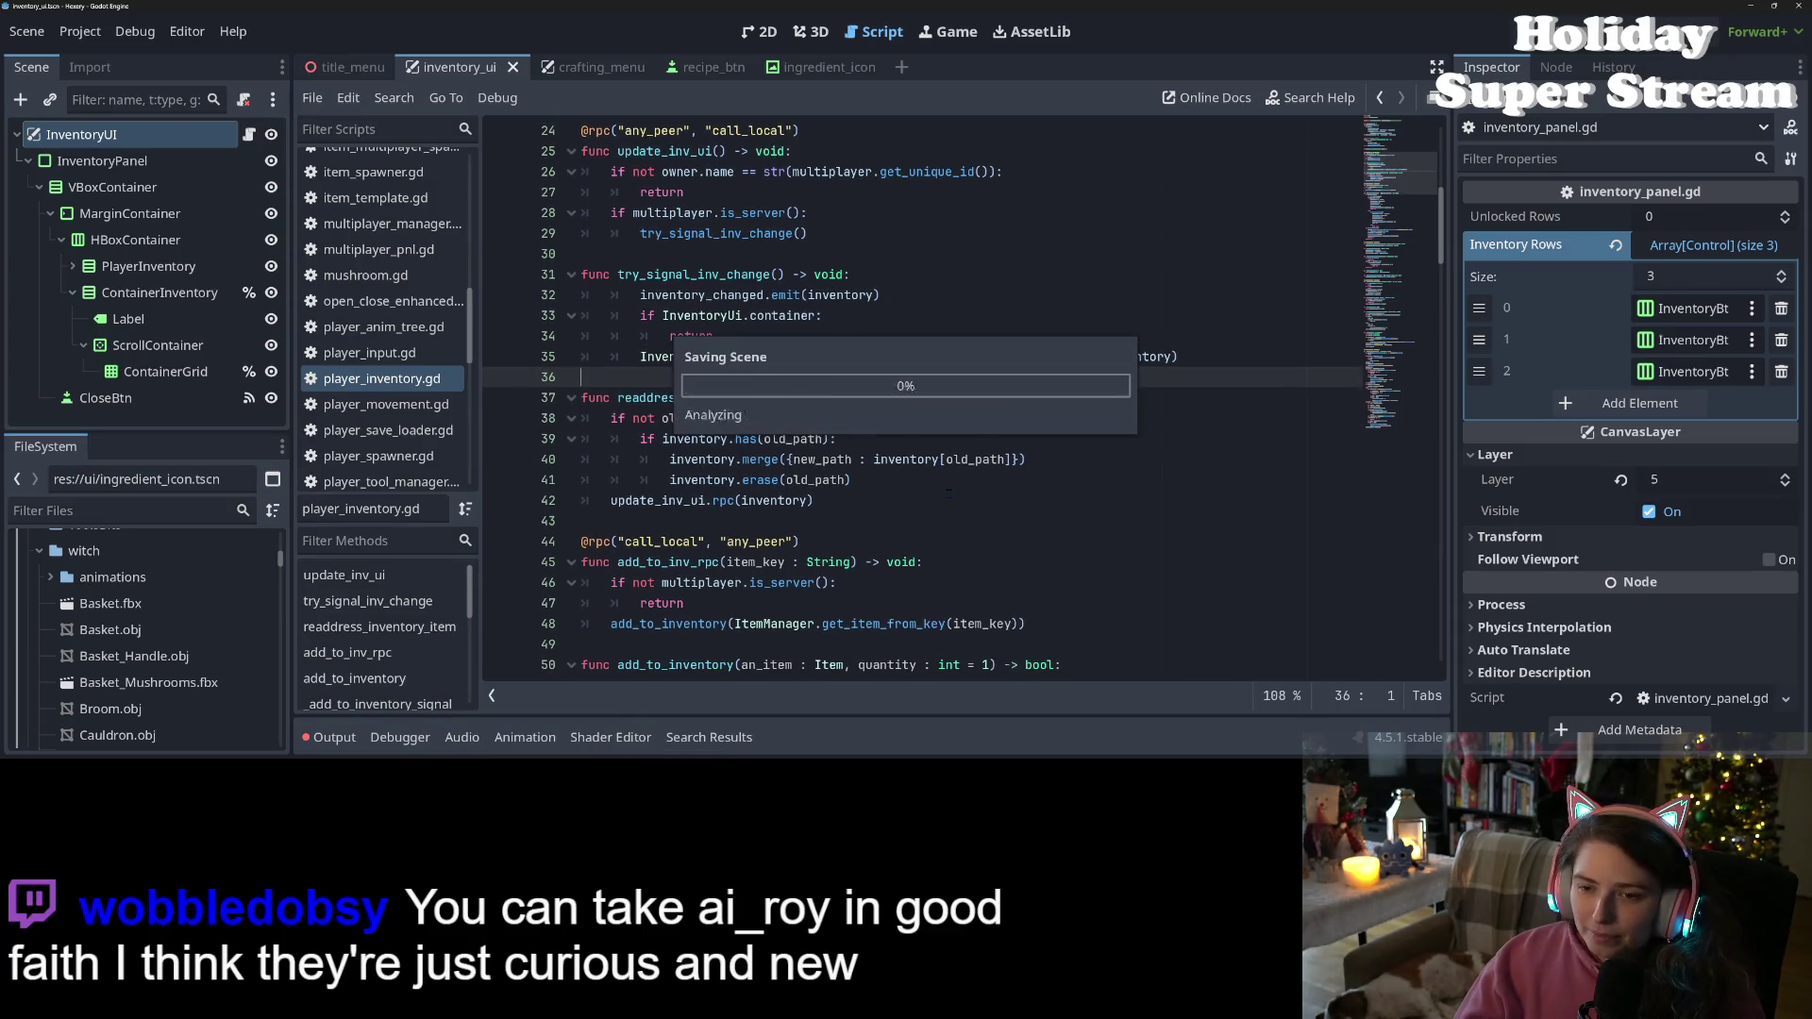
{"action": "mouse_move", "coordinate": [640, 294]}
{"action": "left_mouse_down"}
{"action": "mouse_move", "coordinate": [717, 378]}
{"action": "mouse_move", "coordinate": [714, 359]}
{"action": "left_mouse_up"}
{"action": "key", "text": "shift+Tab"}
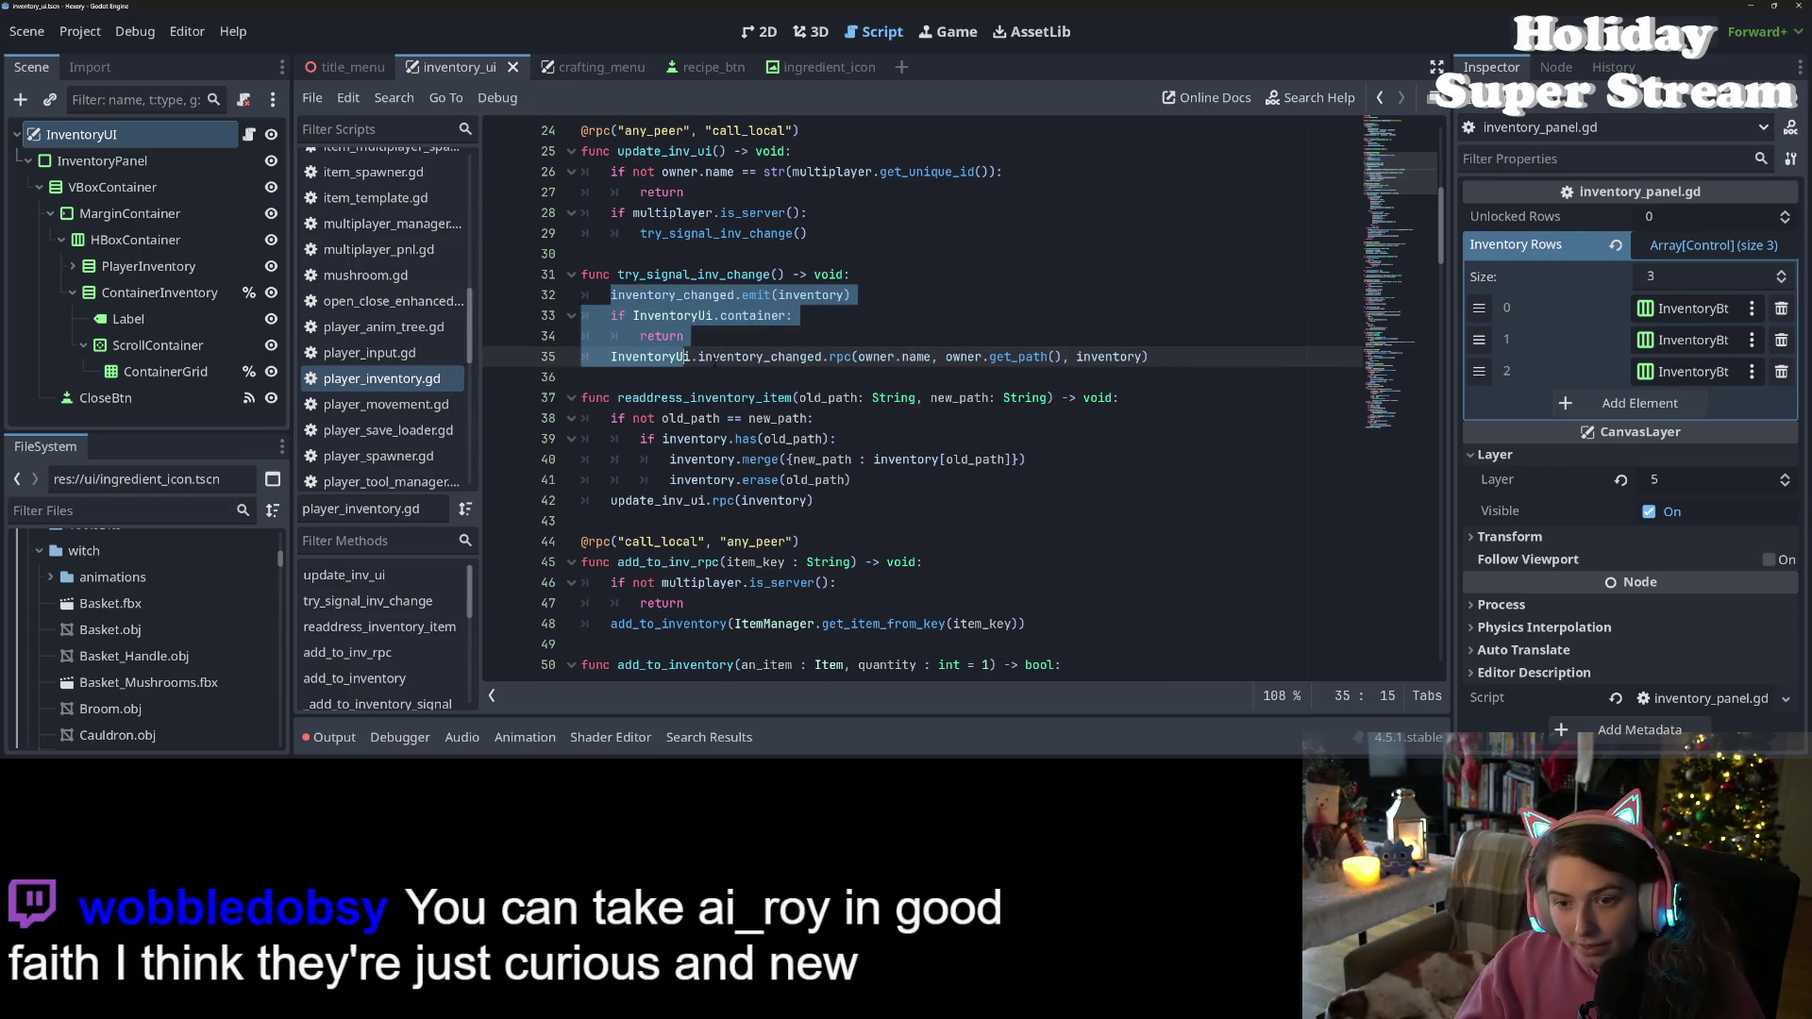
{"action": "left_click", "coordinate": [715, 359]}
Review the update_inv_ui and try_signal_inv_change function definitions in player_inventory.gd
{"action": "key", "text": "Up"}
{"action": "key", "text": "Up"}
{"action": "key", "text": "Up"}
{"action": "scroll", "coordinate": [714, 359], "scroll_direction": "up", "scroll_amount": 1}
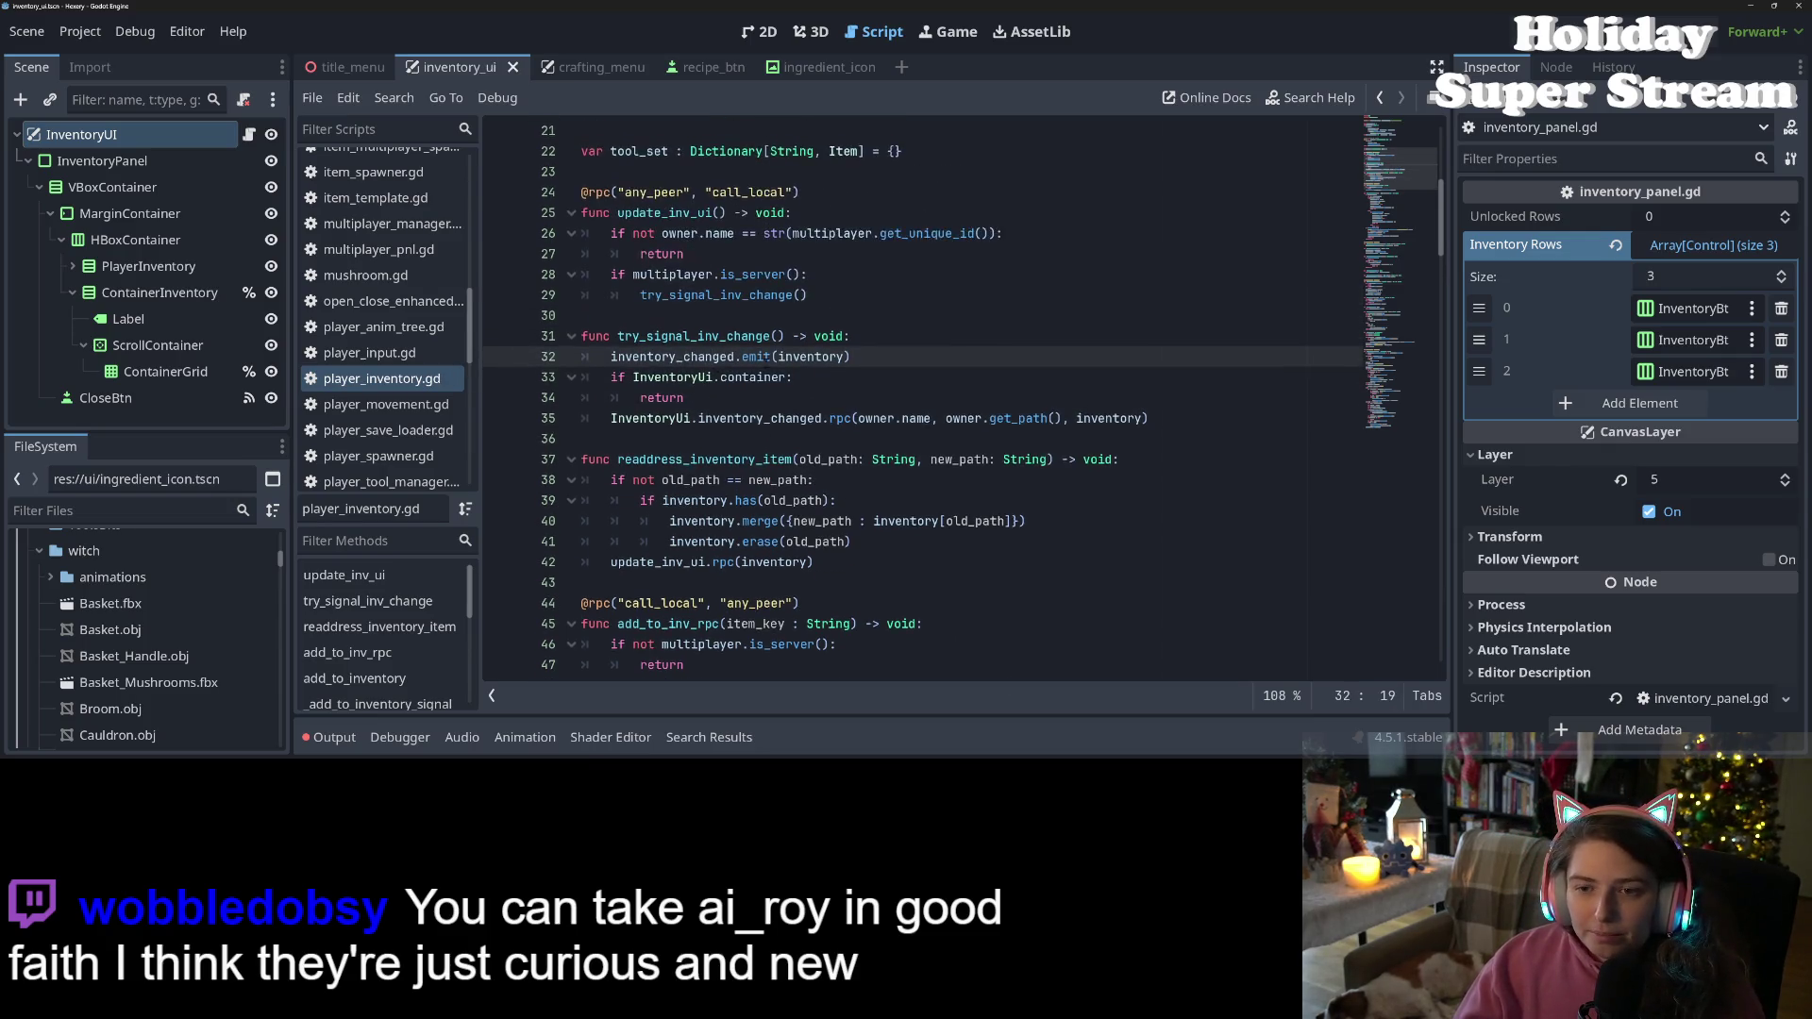
{"action": "scroll", "coordinate": [750, 418], "scroll_direction": "up", "scroll_amount": 1}
{"action": "double_click", "coordinate": [672, 275]}
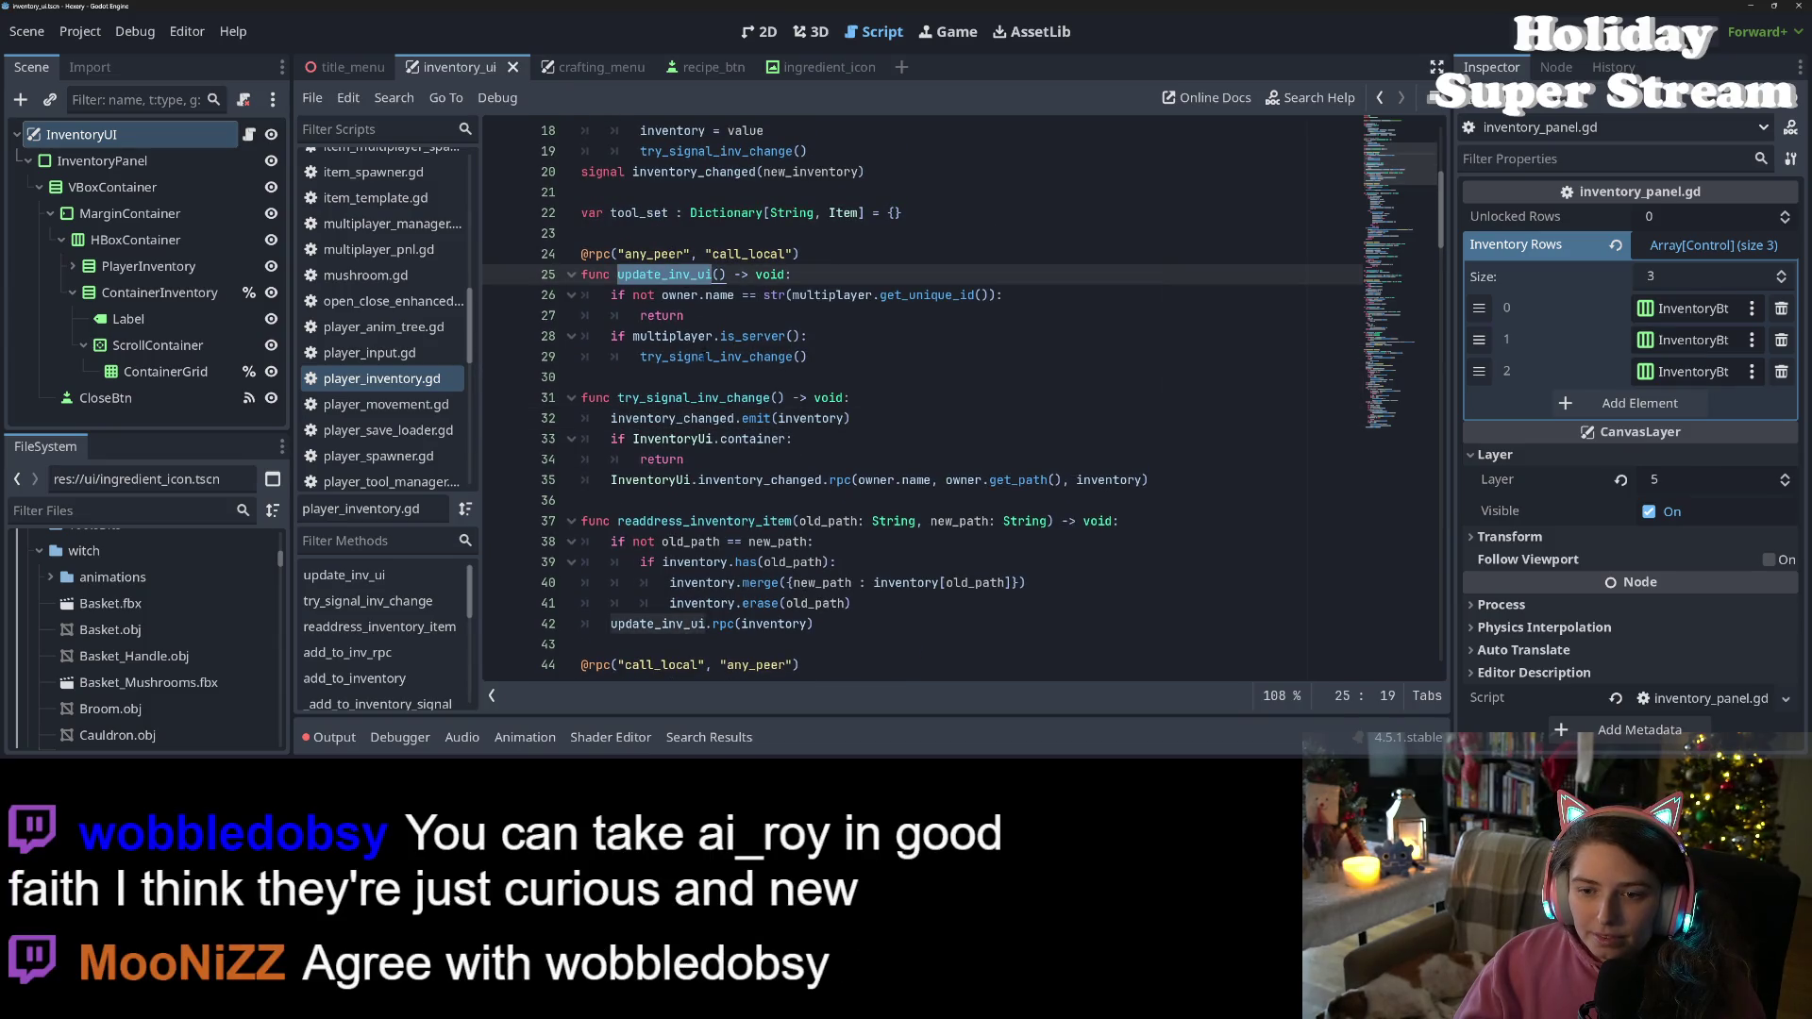
{"action": "double_click", "coordinate": [706, 357]}
{"action": "left_click", "coordinate": [730, 439]}
{"action": "left_click", "coordinate": [731, 464]}
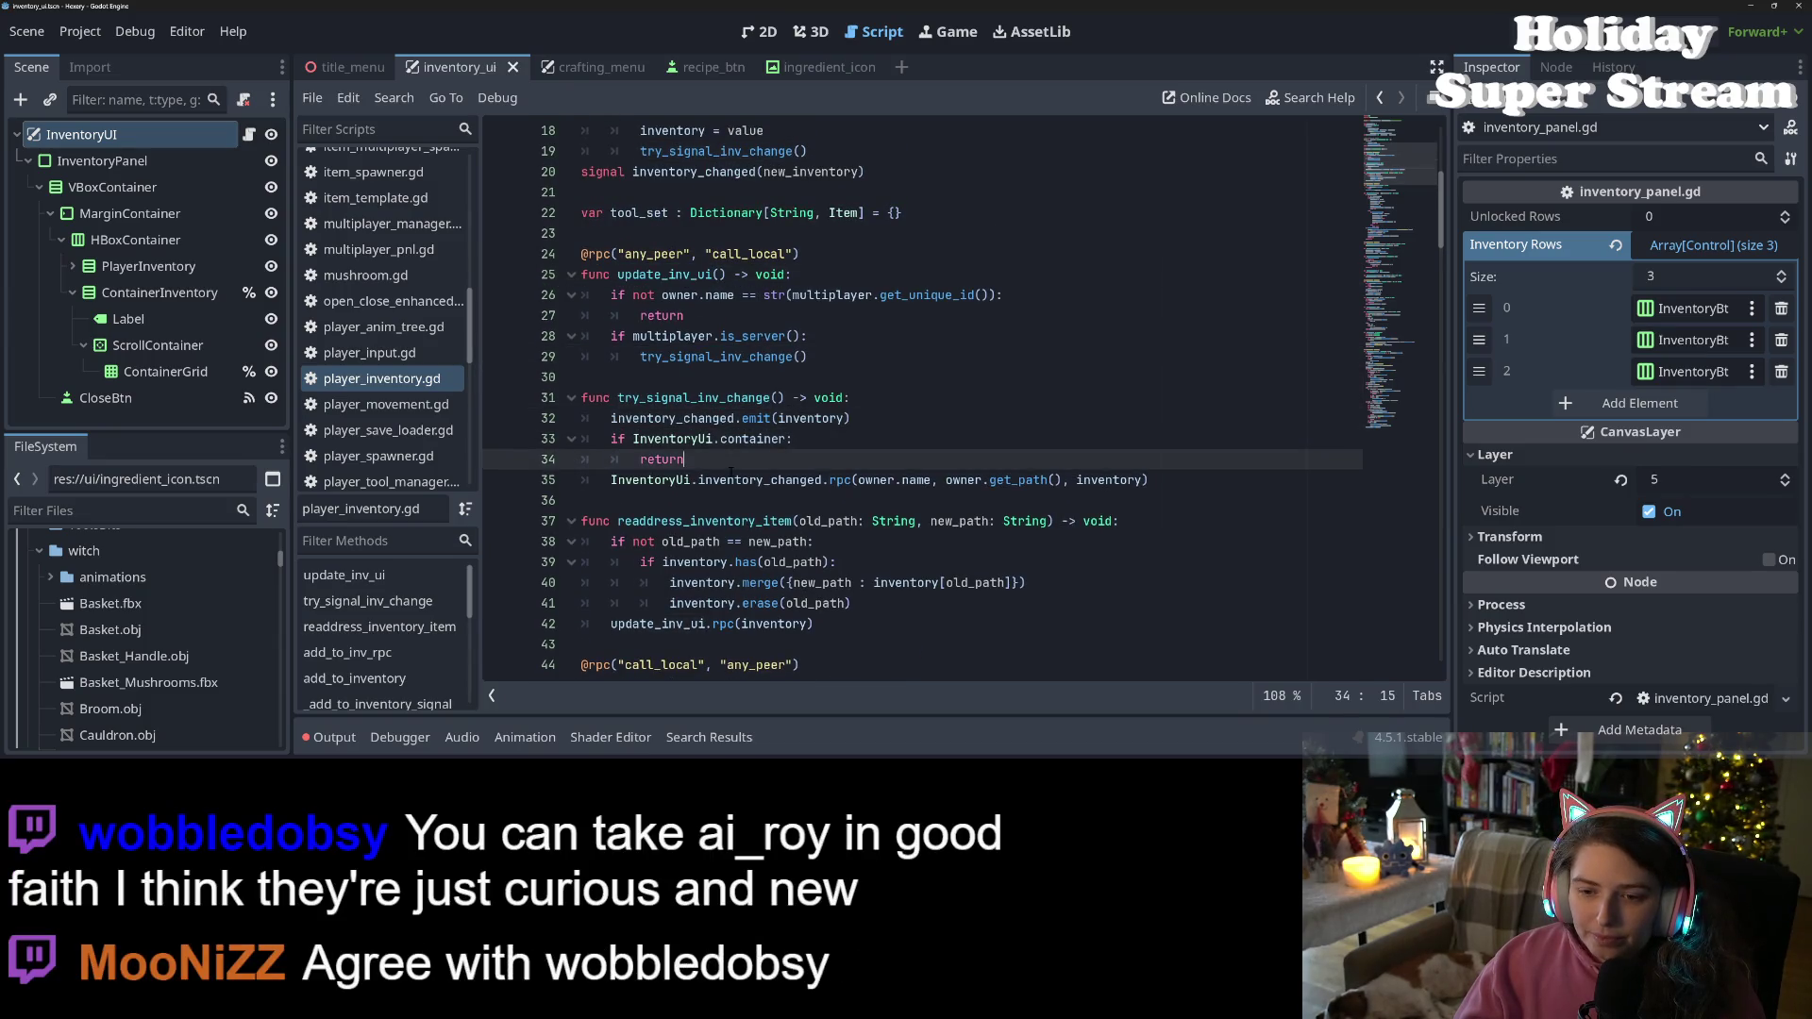
Inspect the InventoryUi.inventory_changed calls on lines 32–35, including the get_path argument
{"action": "double_click", "coordinate": [738, 440]}
{"action": "double_click", "coordinate": [672, 440]}
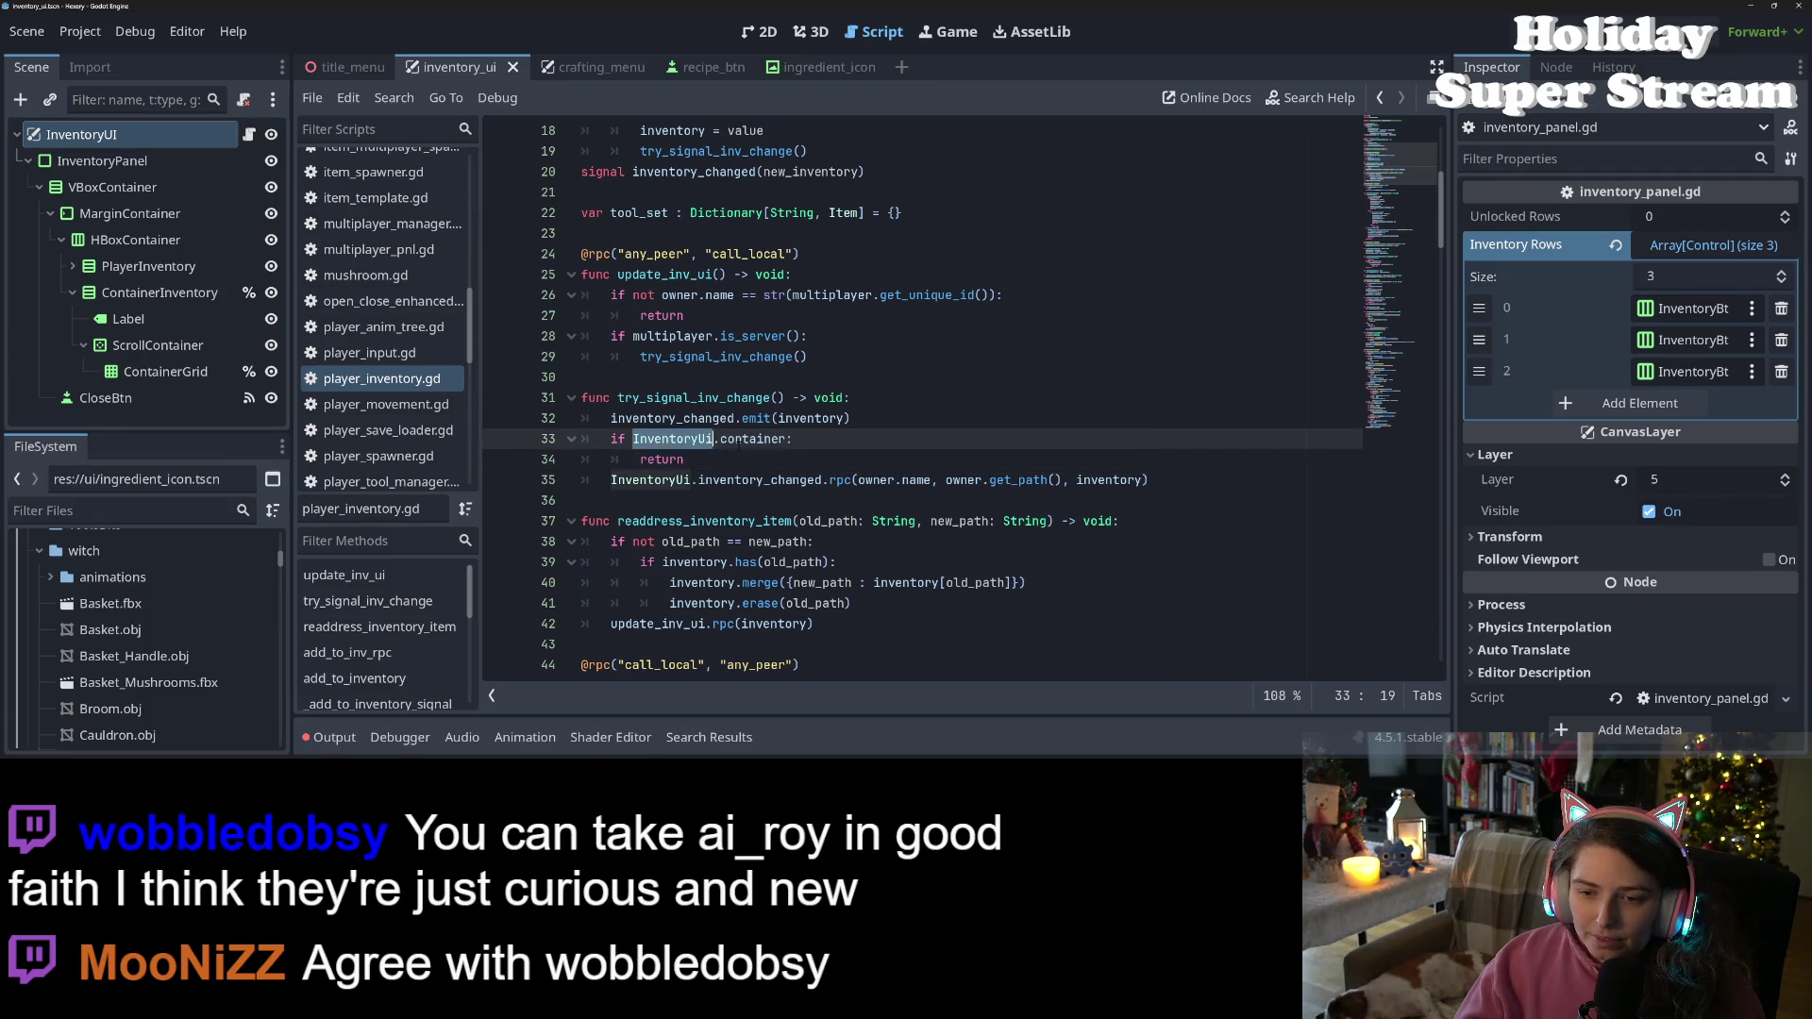
{"action": "double_click", "coordinate": [738, 440]}
{"action": "double_click", "coordinate": [694, 421]}
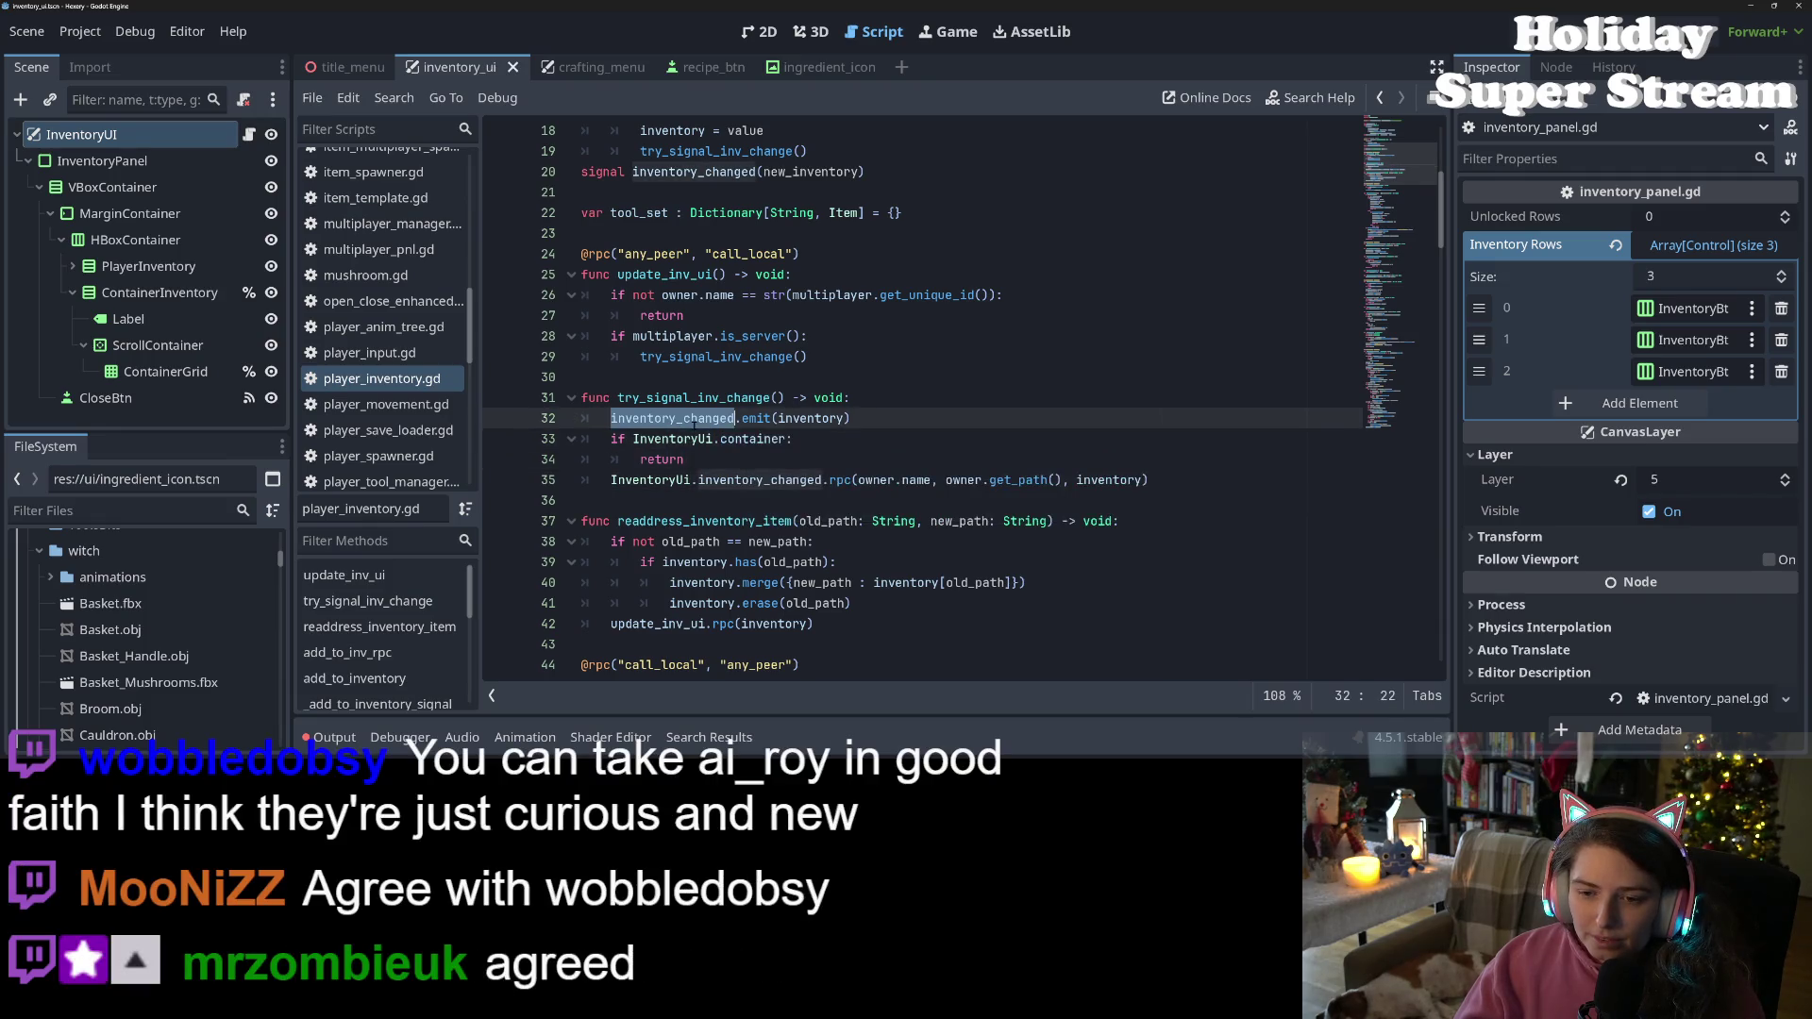
{"action": "left_click", "coordinate": [743, 481]}
{"action": "double_click", "coordinate": [743, 482]}
{"action": "double_click", "coordinate": [723, 481]}
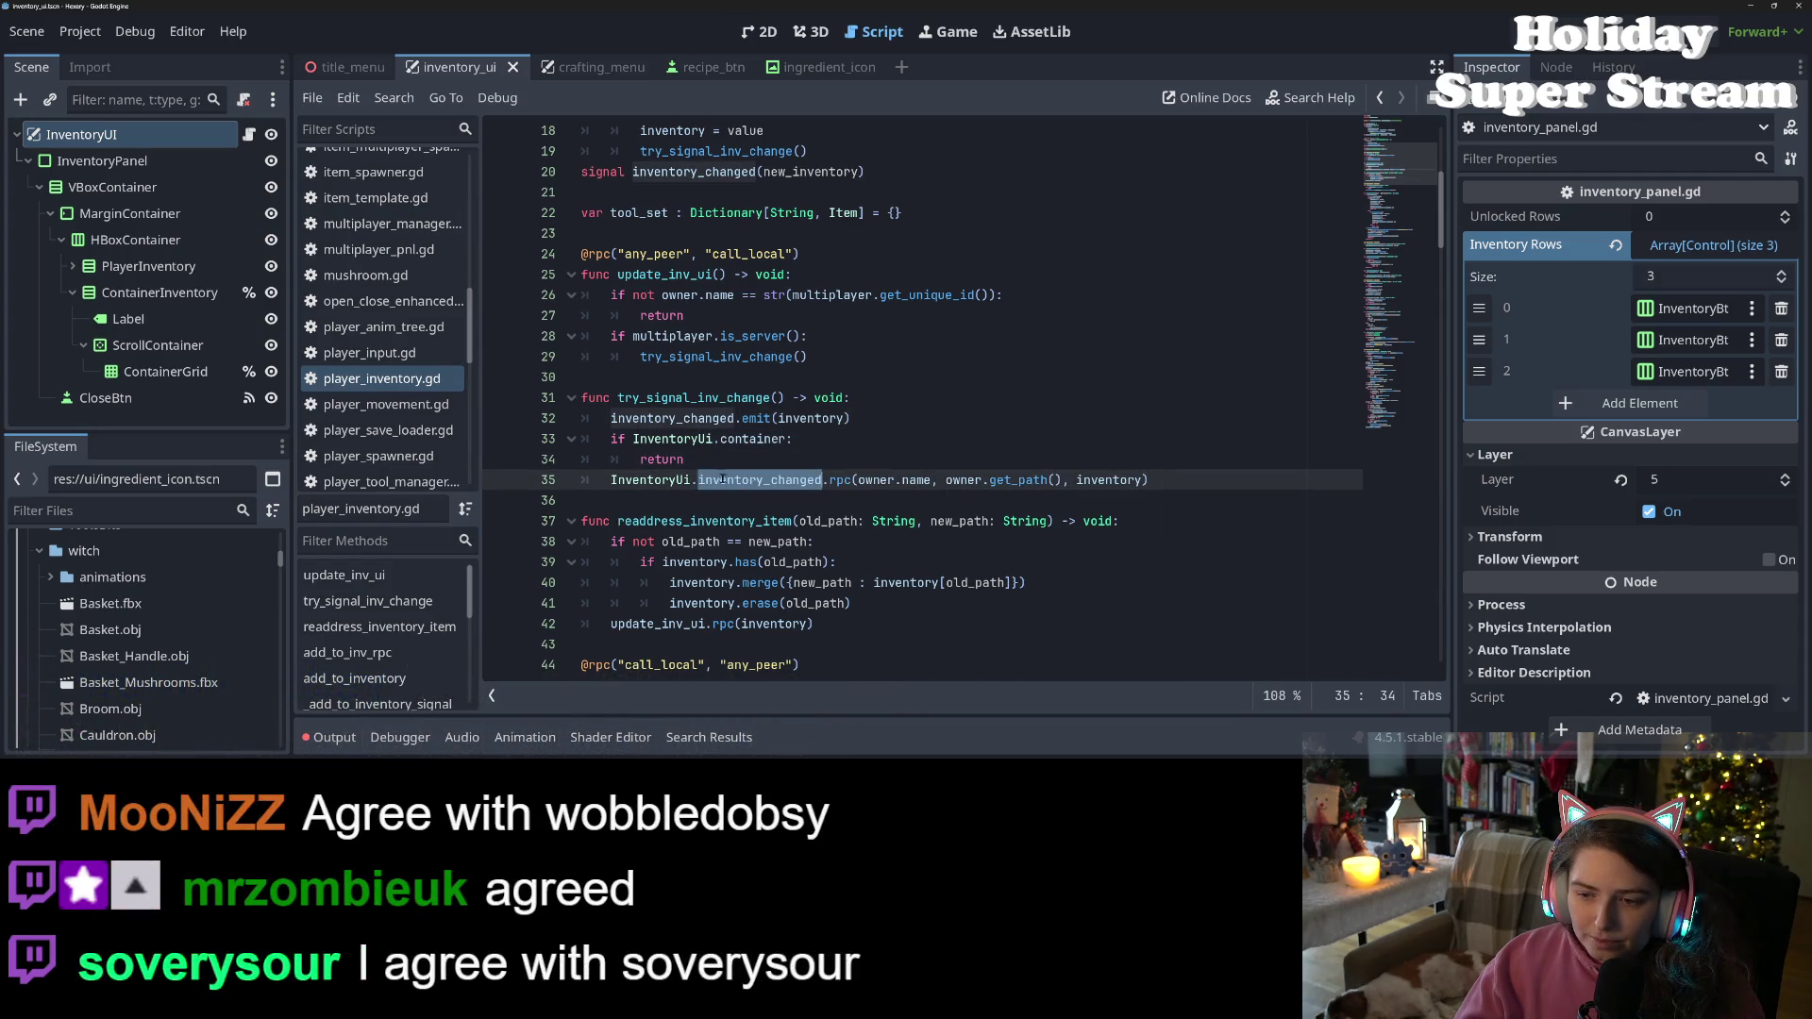
{"action": "left_click", "coordinate": [1049, 482]}
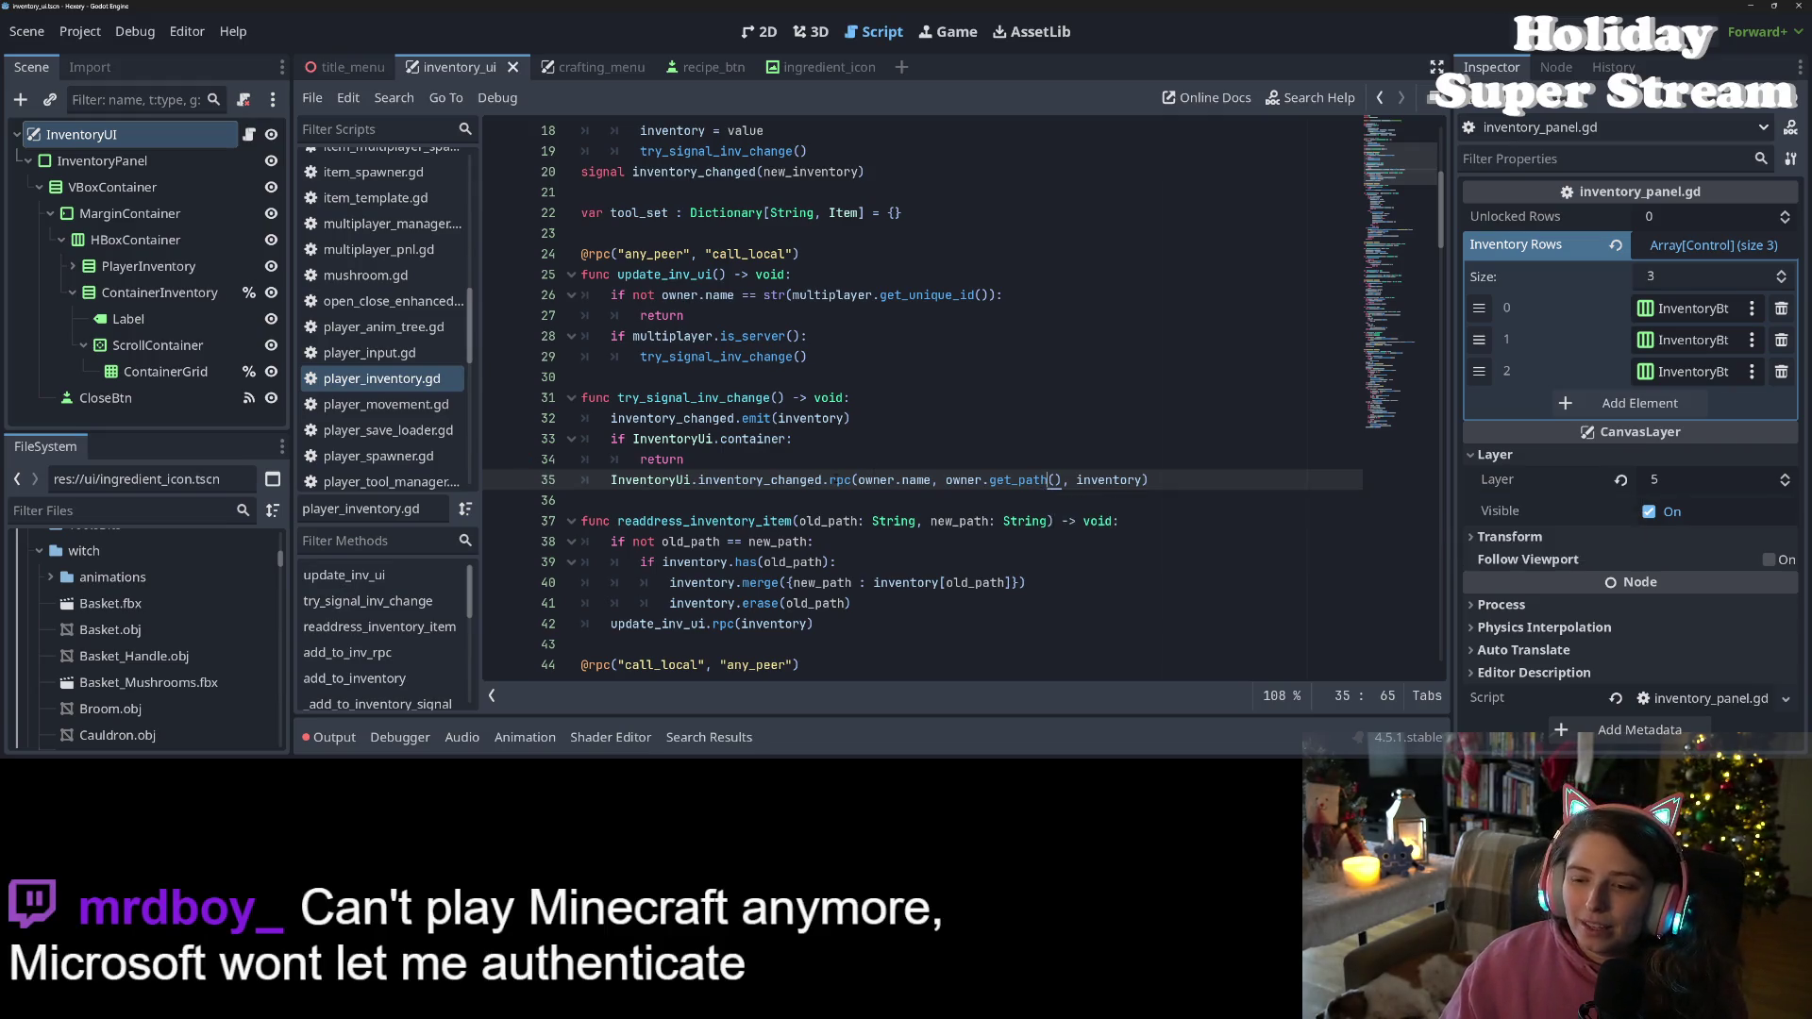
Comment out the container check and rpc call on lines 33–35
{"action": "double_click", "coordinate": [891, 482]}
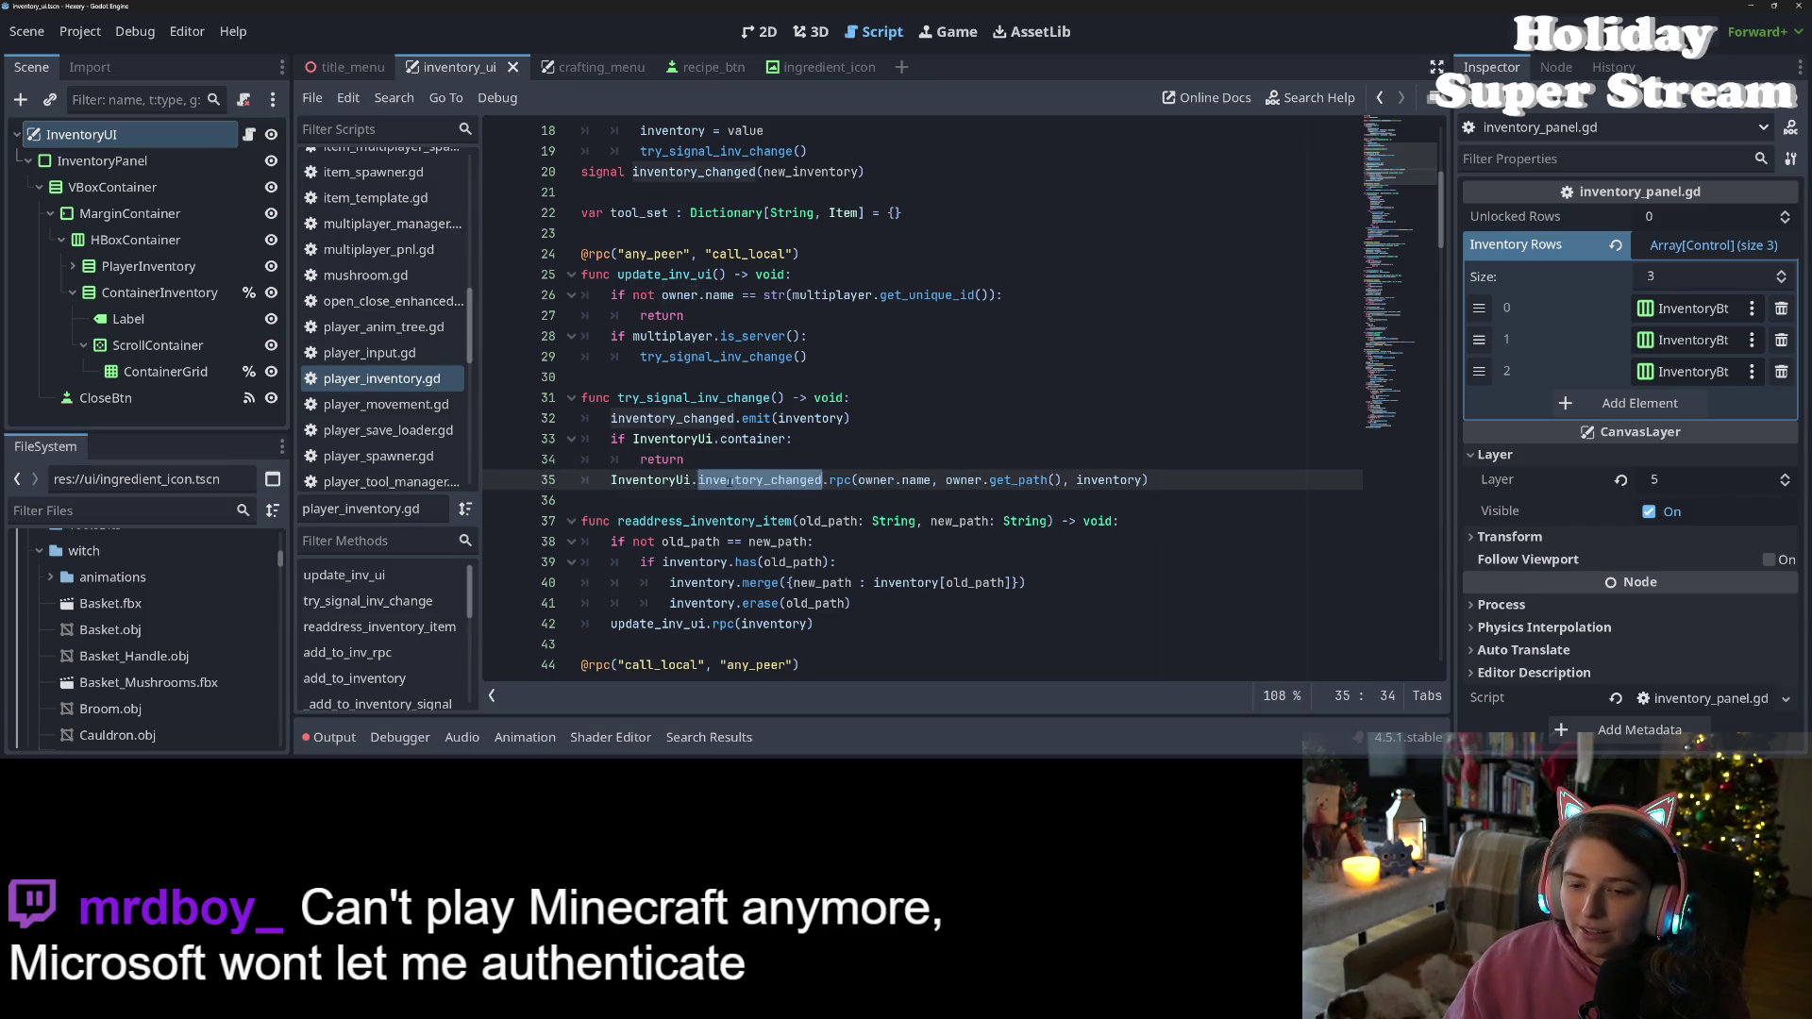
{"action": "left_click", "coordinate": [686, 398]}
{"action": "double_click", "coordinate": [689, 419]}
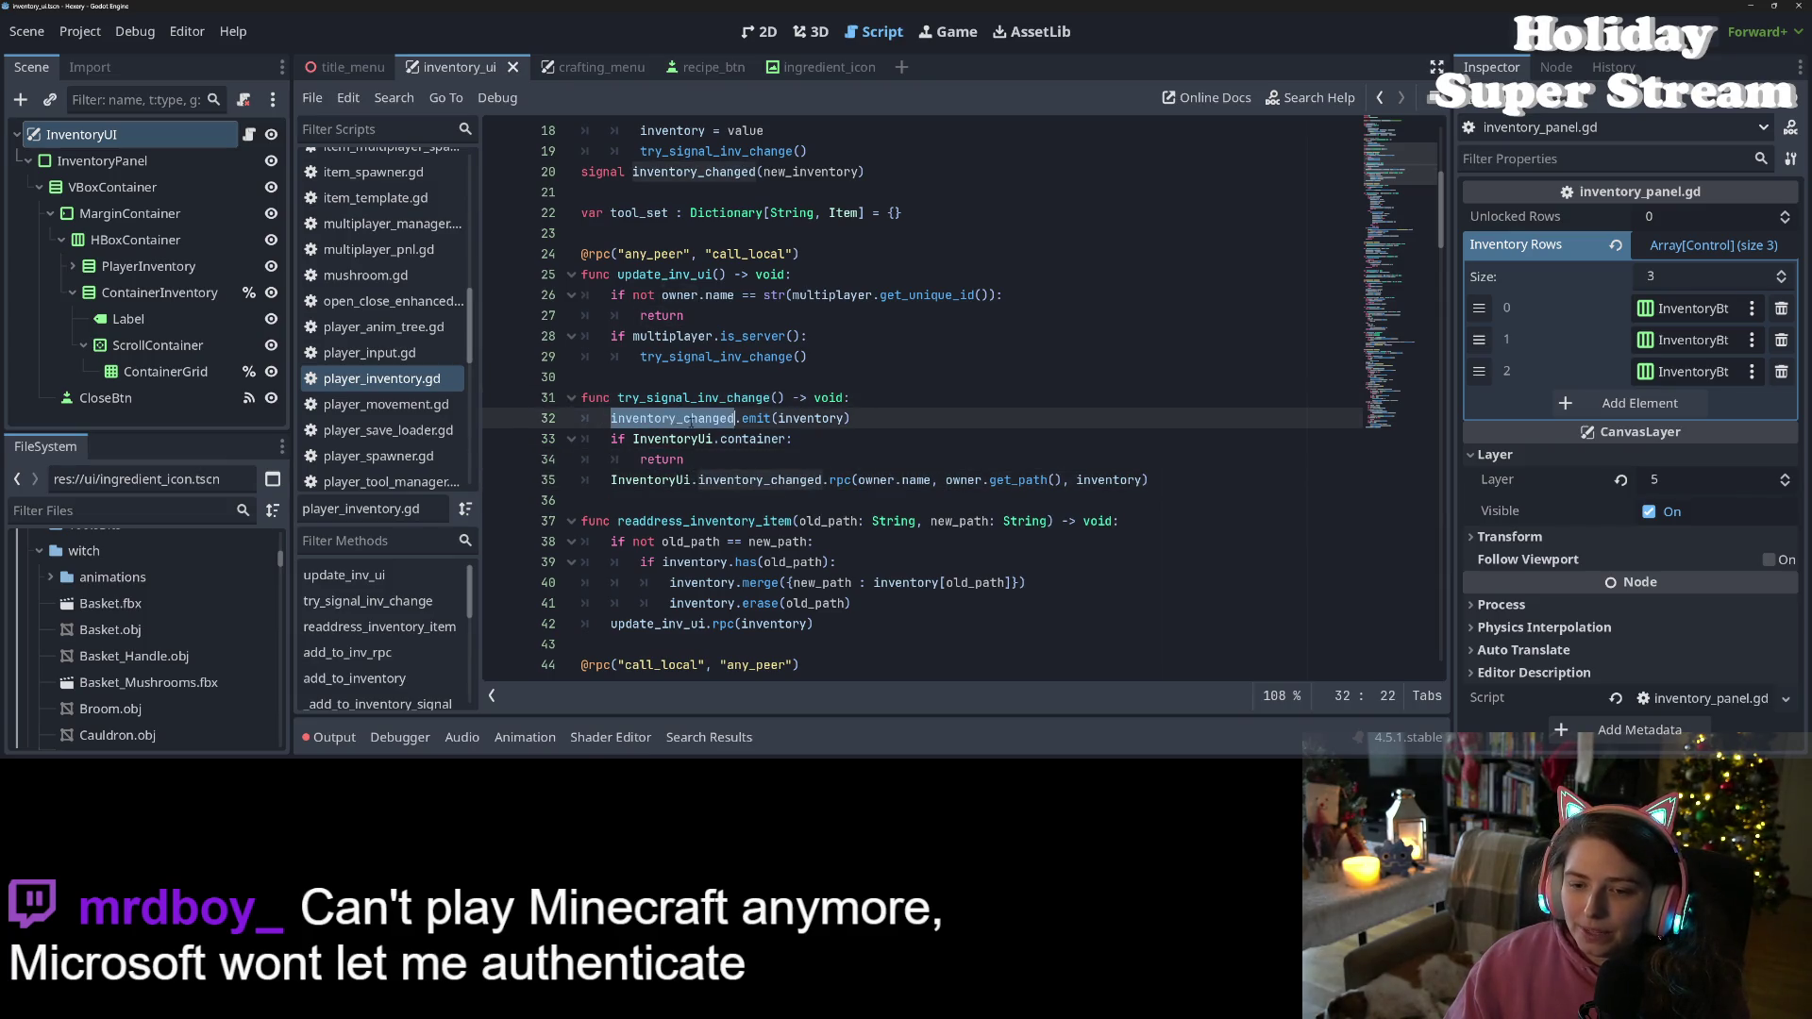
{"action": "scroll", "coordinate": [745, 460], "scroll_direction": "up", "scroll_amount": 1}
{"action": "left_click", "coordinate": [706, 521]}
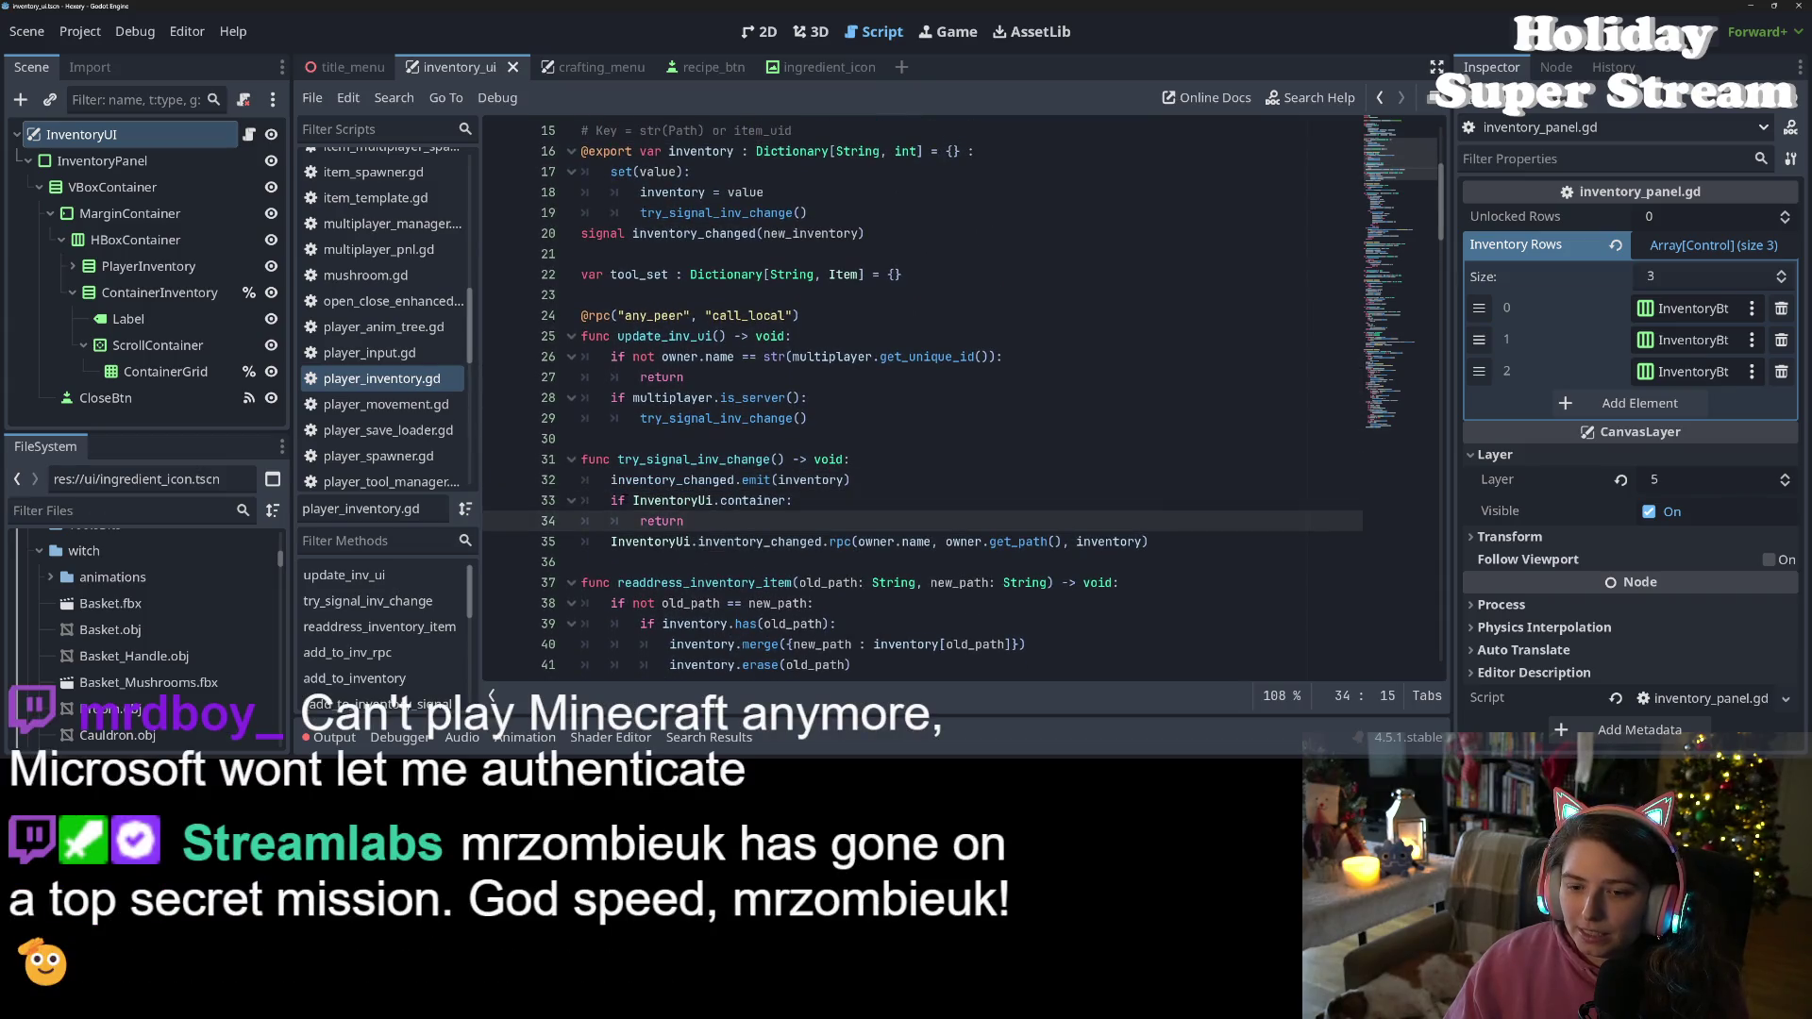
{"action": "mouse_move", "coordinate": [610, 500]}
{"action": "left_mouse_down"}
{"action": "mouse_move", "coordinate": [929, 542]}
{"action": "mouse_move", "coordinate": [1194, 537]}
{"action": "left_mouse_up"}
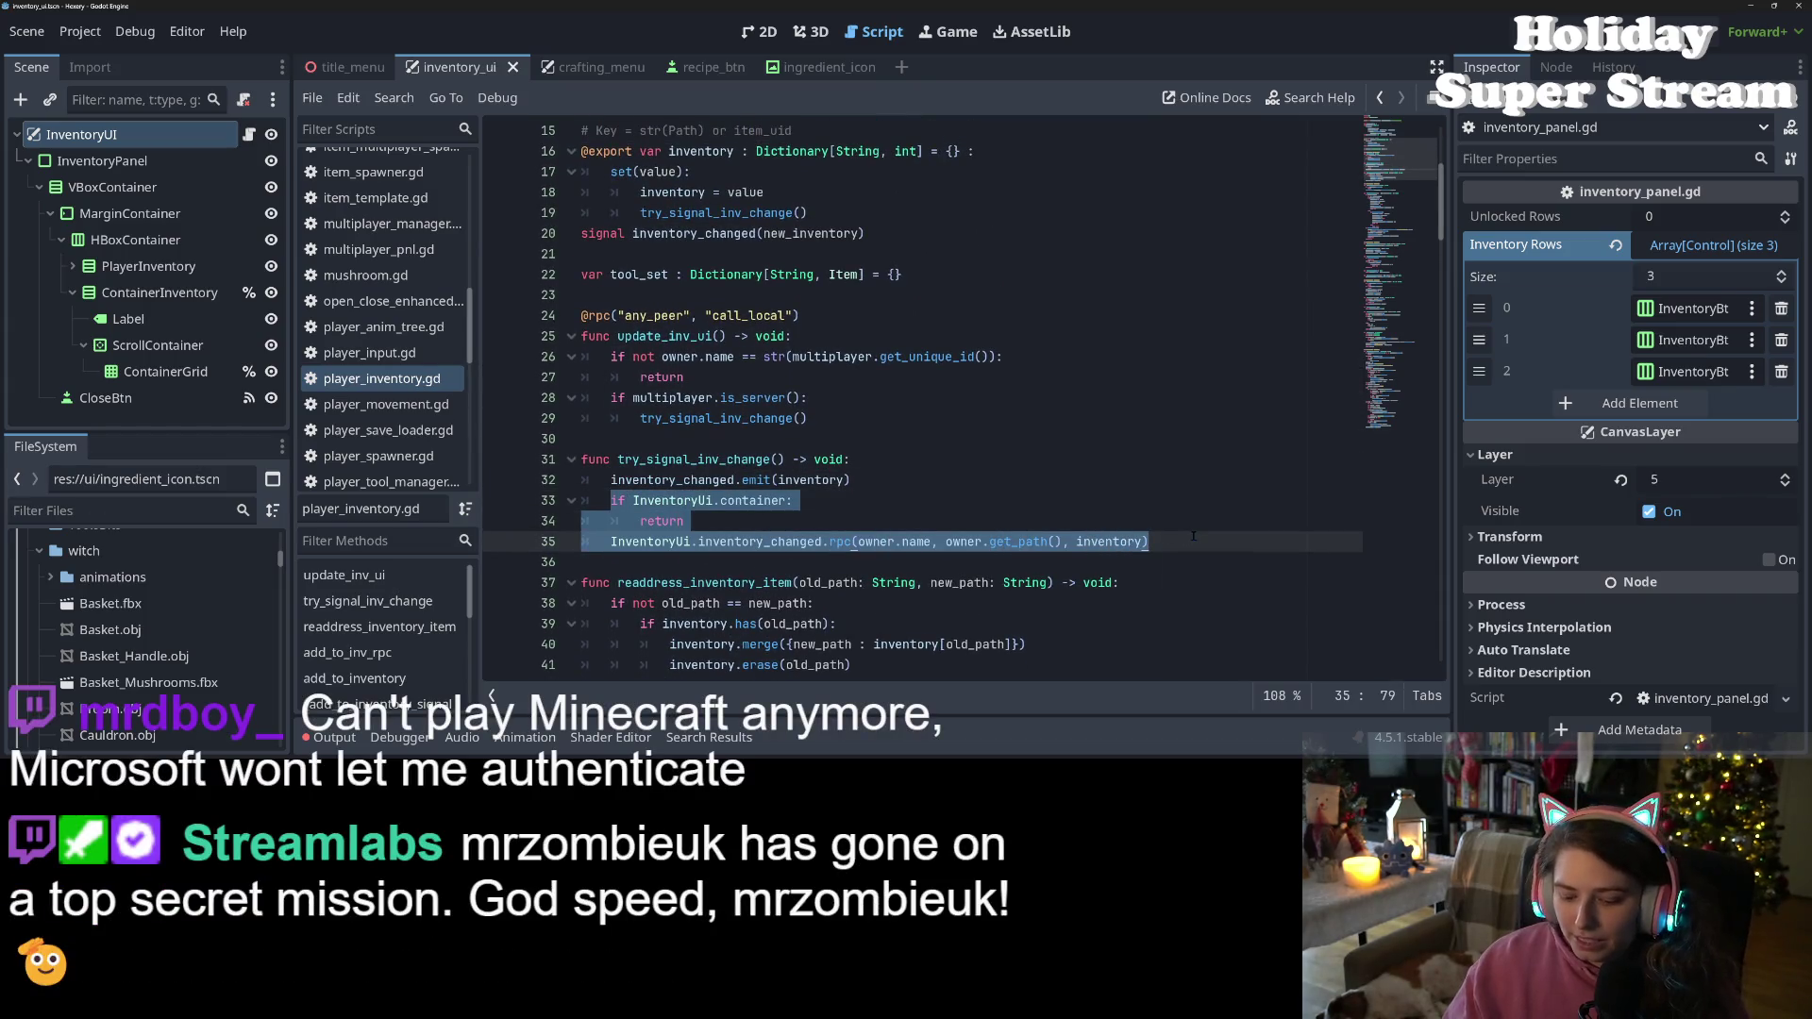
{"action": "key", "text": "ctrl+k"}
{"action": "double_click", "coordinate": [672, 479]}
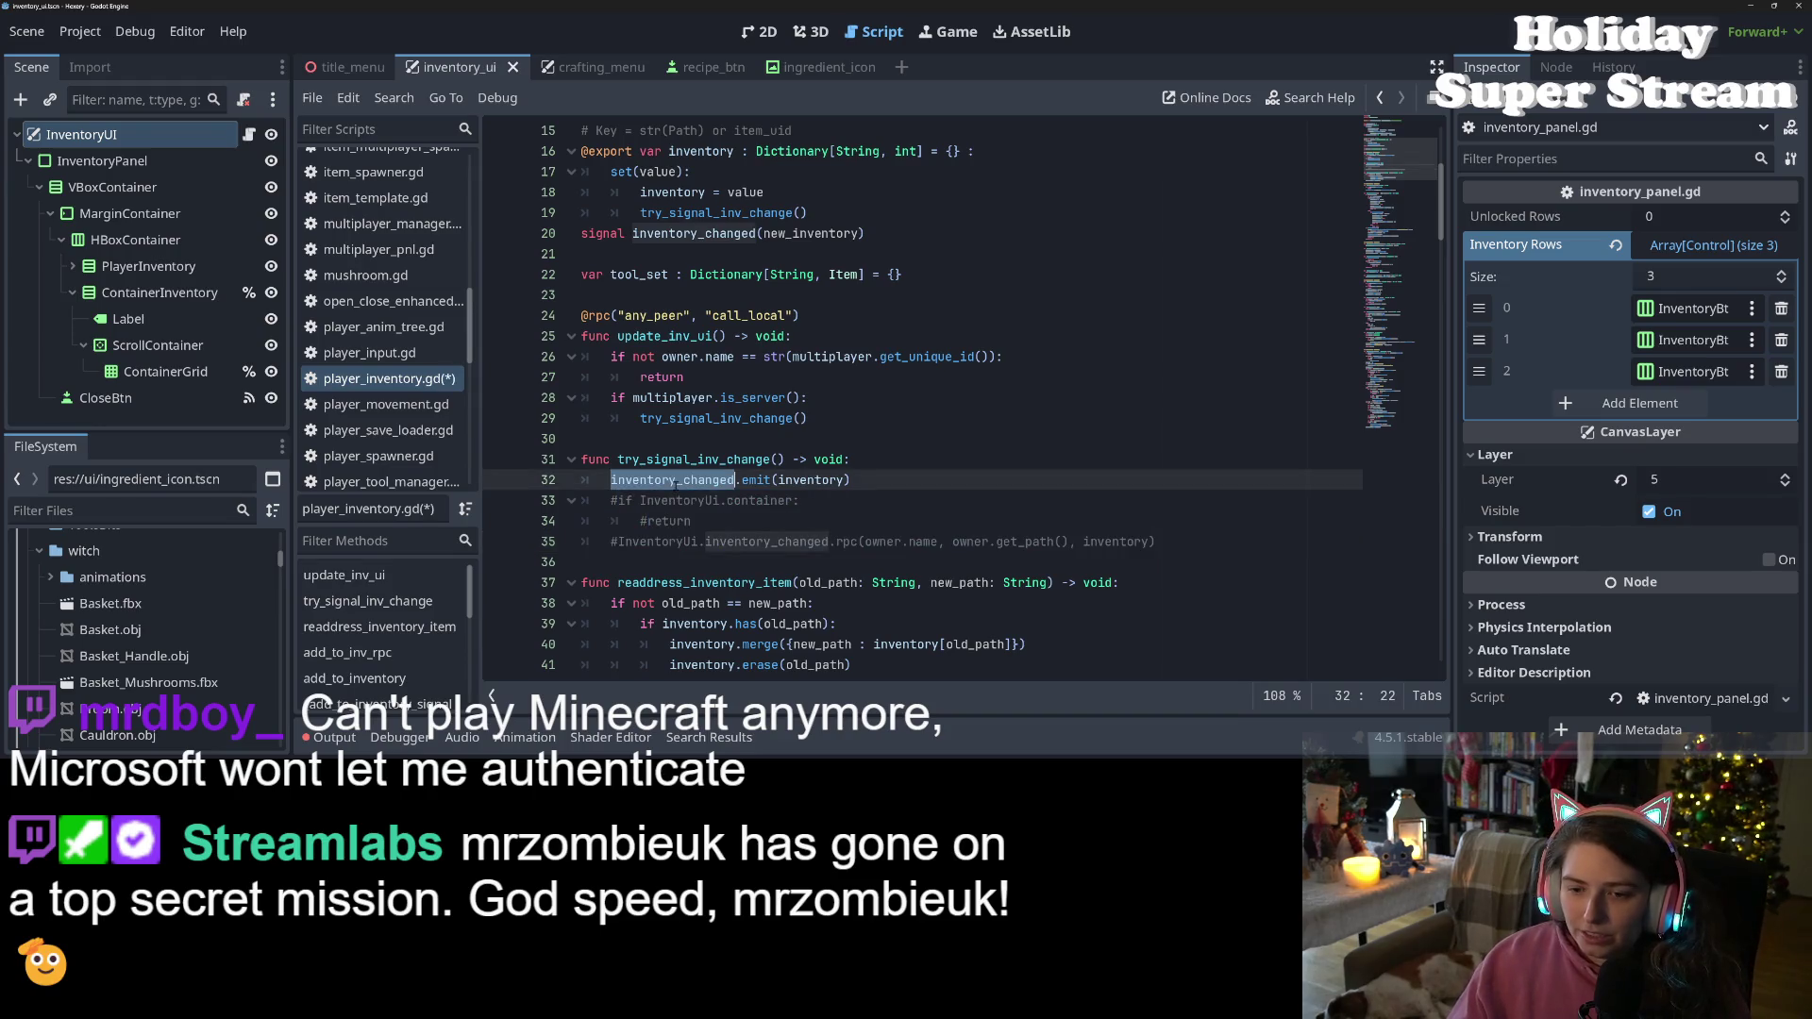
Replace the try_signal_inv_change calls on lines 19 and 29 with the copied inventory_changed emit call
{"action": "scroll", "coordinate": [672, 479], "scroll_direction": "up", "scroll_amount": 2}
{"action": "left_click", "coordinate": [685, 336]}
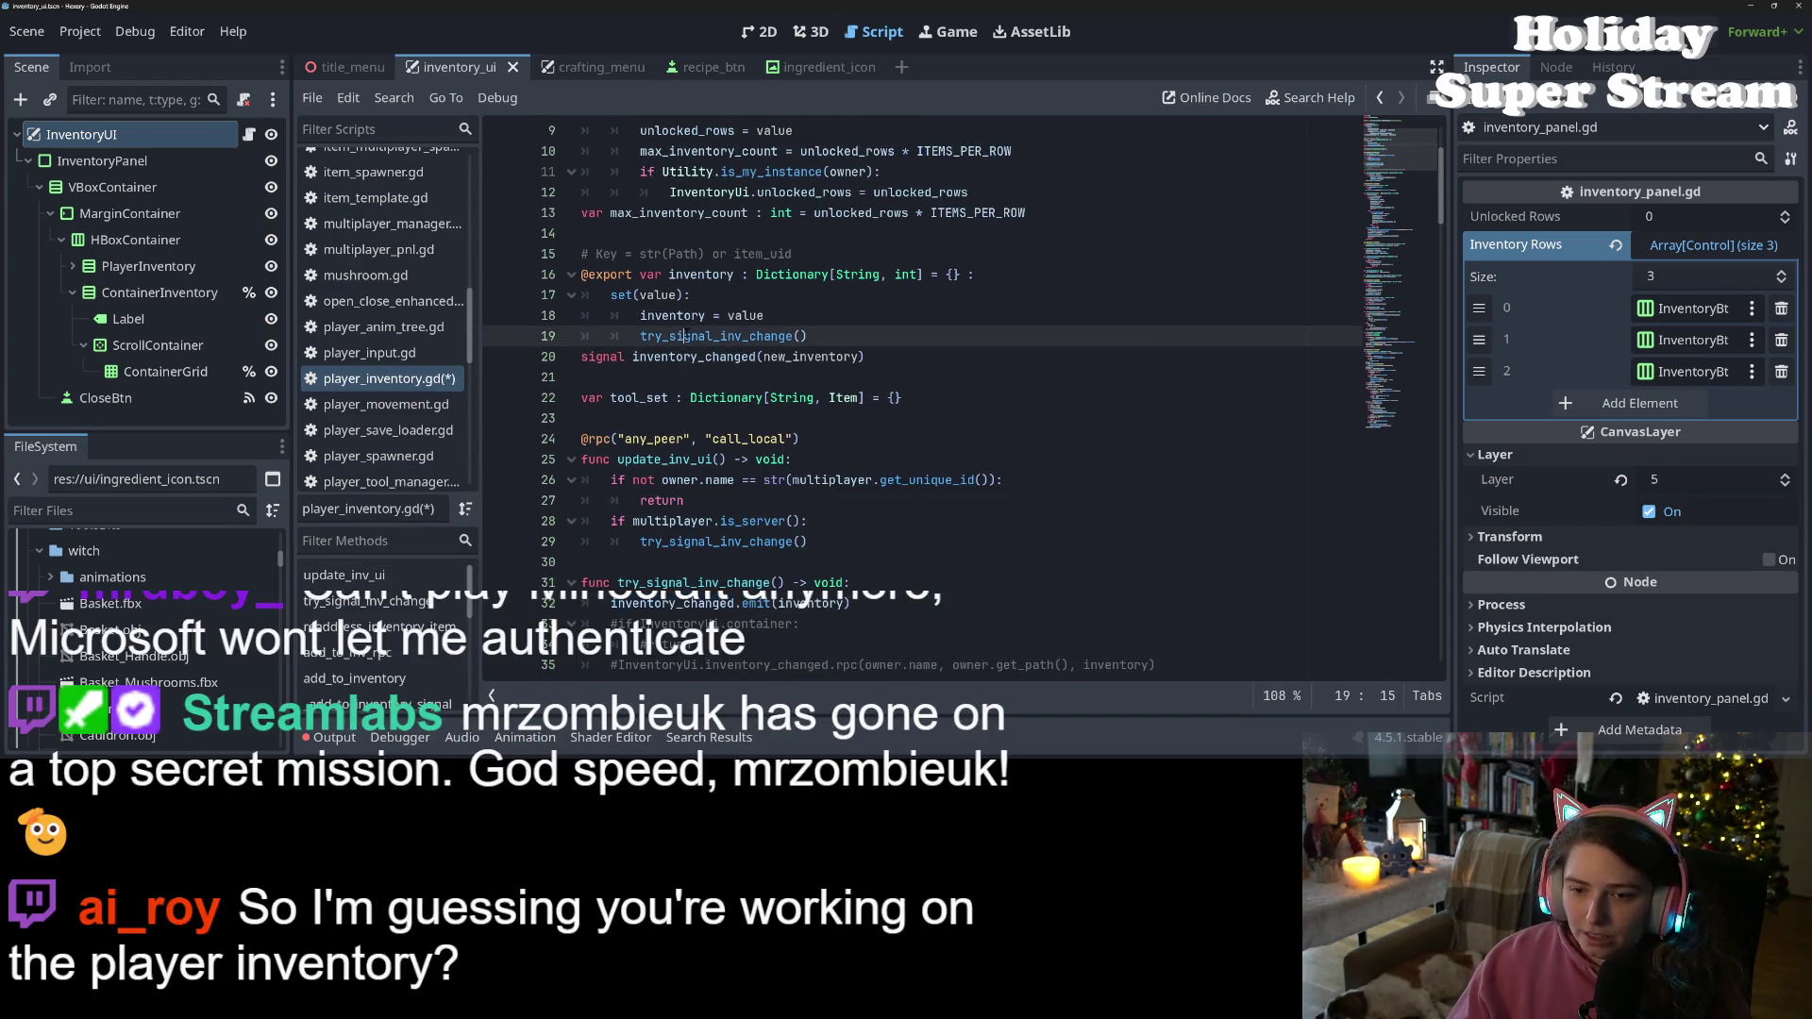
{"action": "left_click_drag", "start_coordinate": [611, 604], "coordinate": [666, 604]}
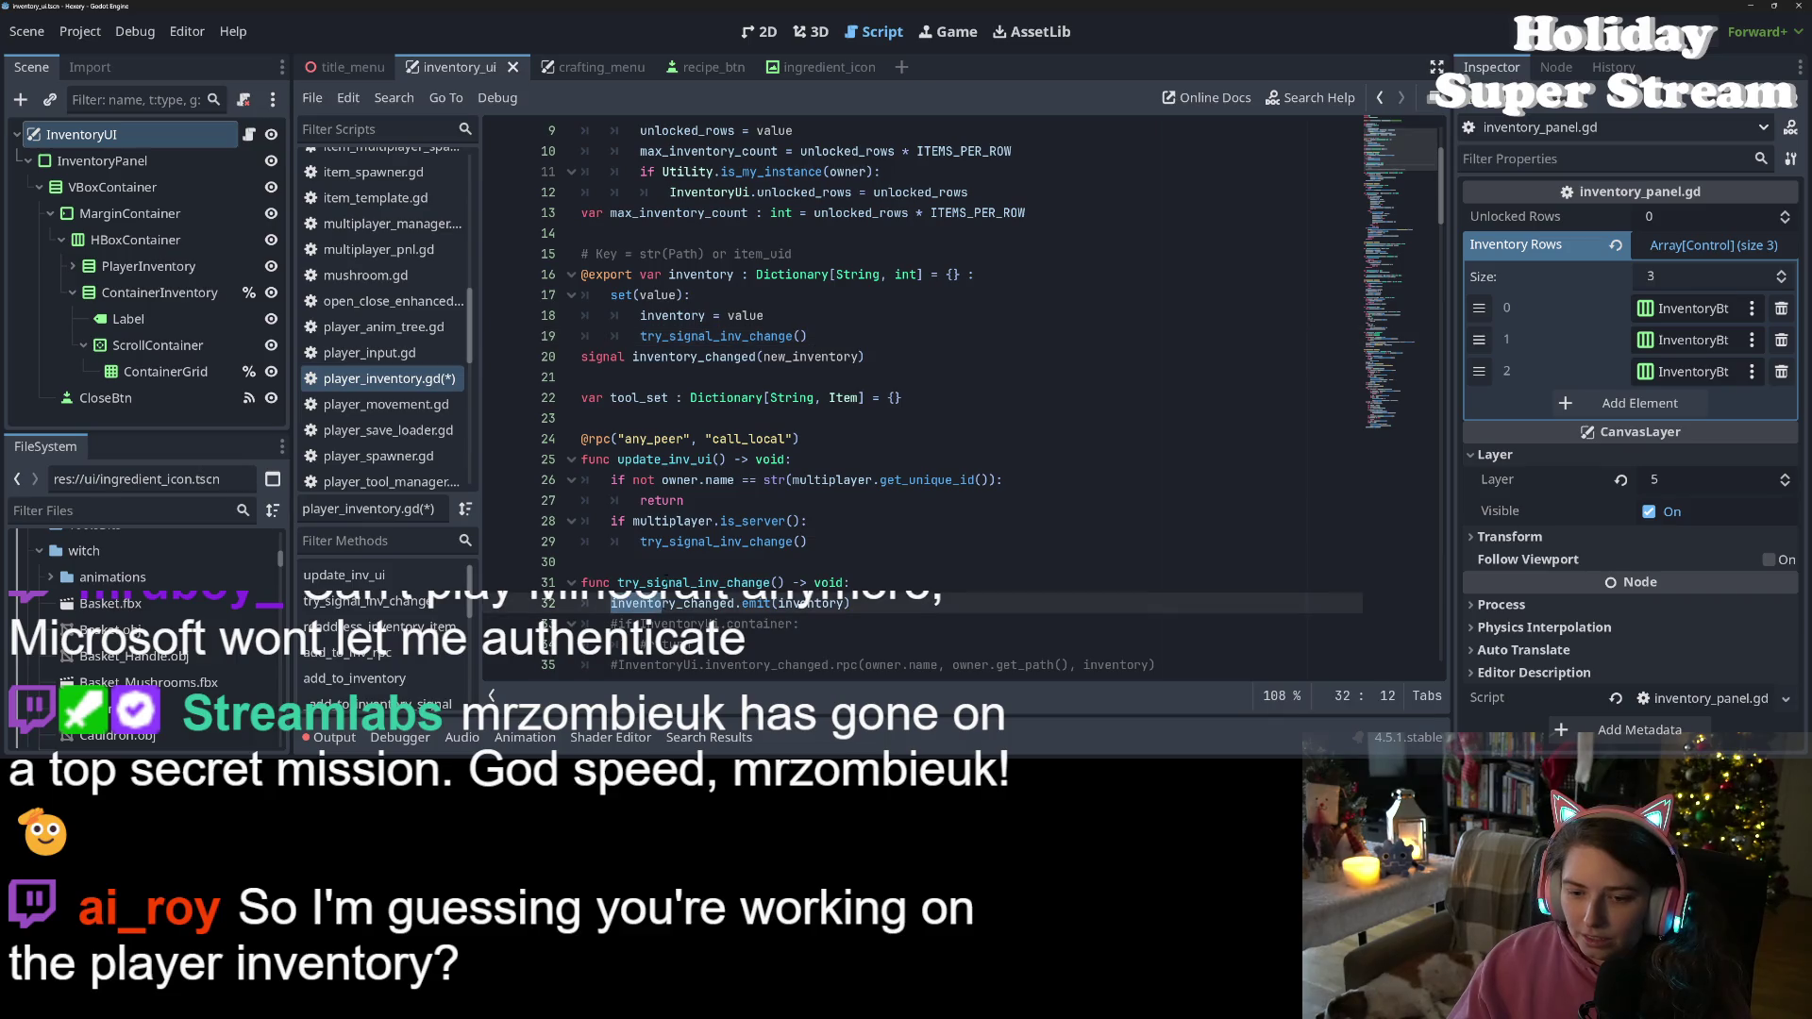
{"action": "double_click", "coordinate": [667, 583]}
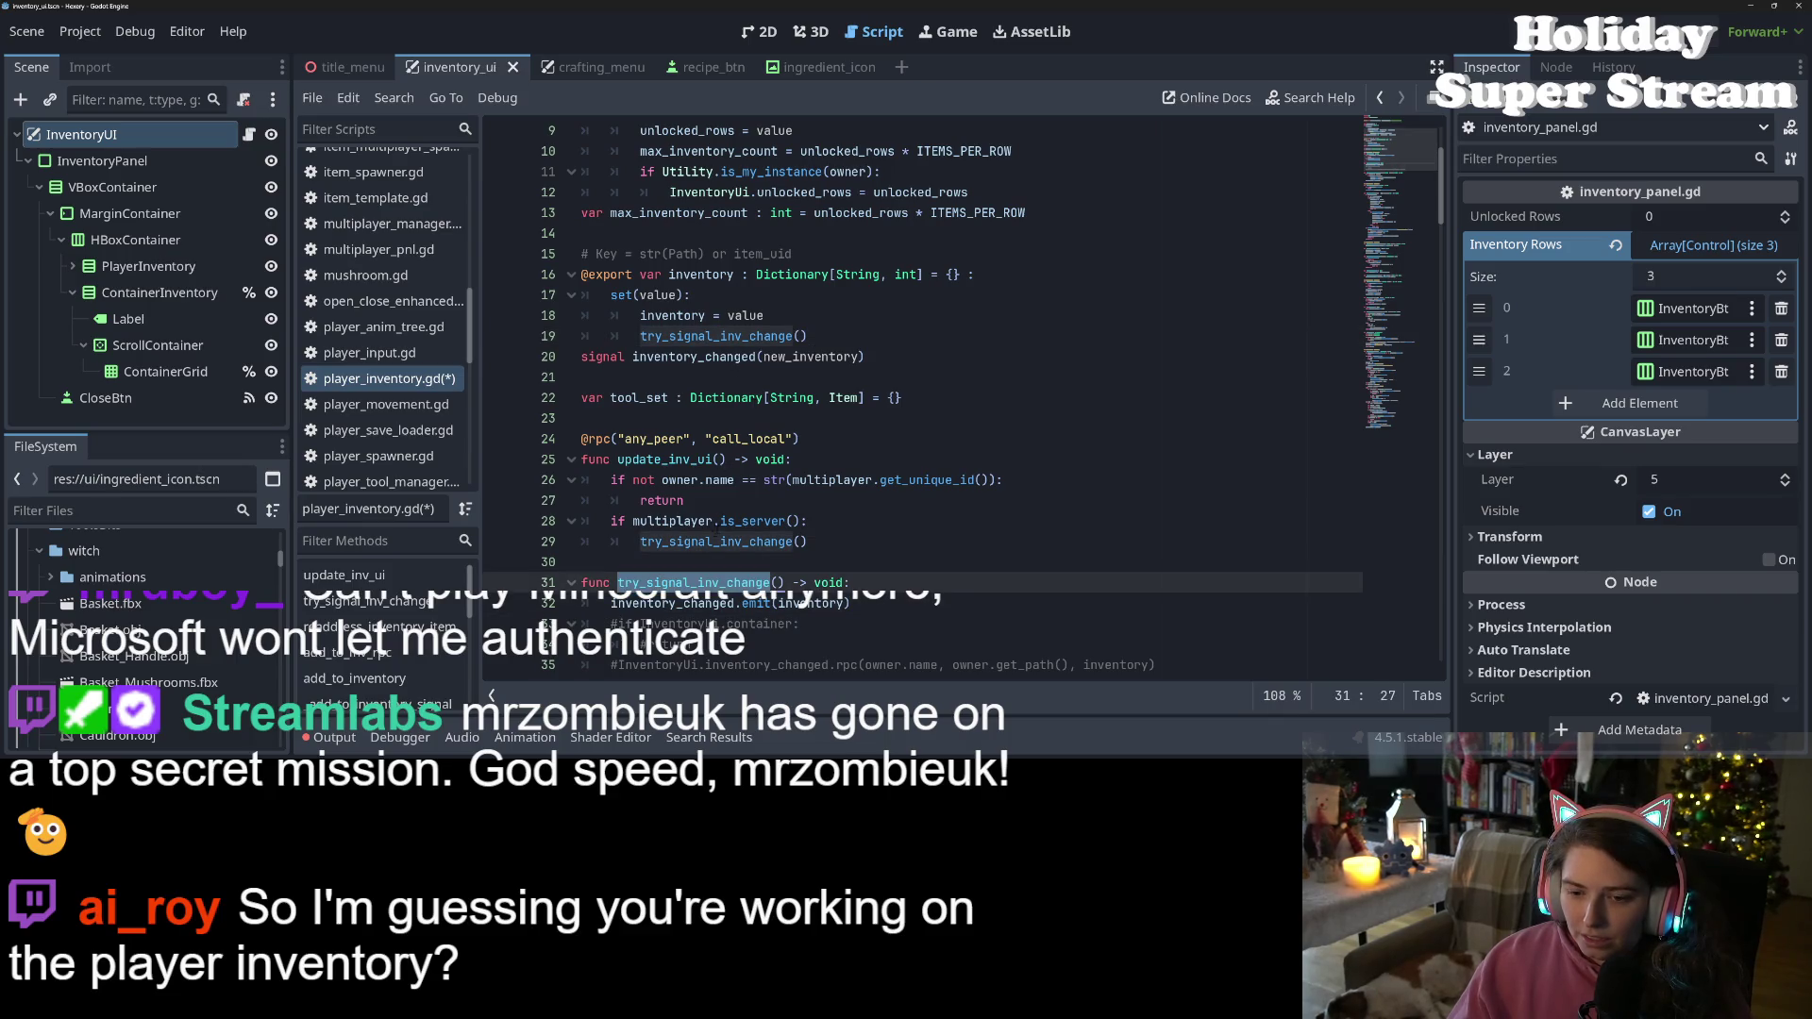
{"action": "left_click", "coordinate": [662, 541]}
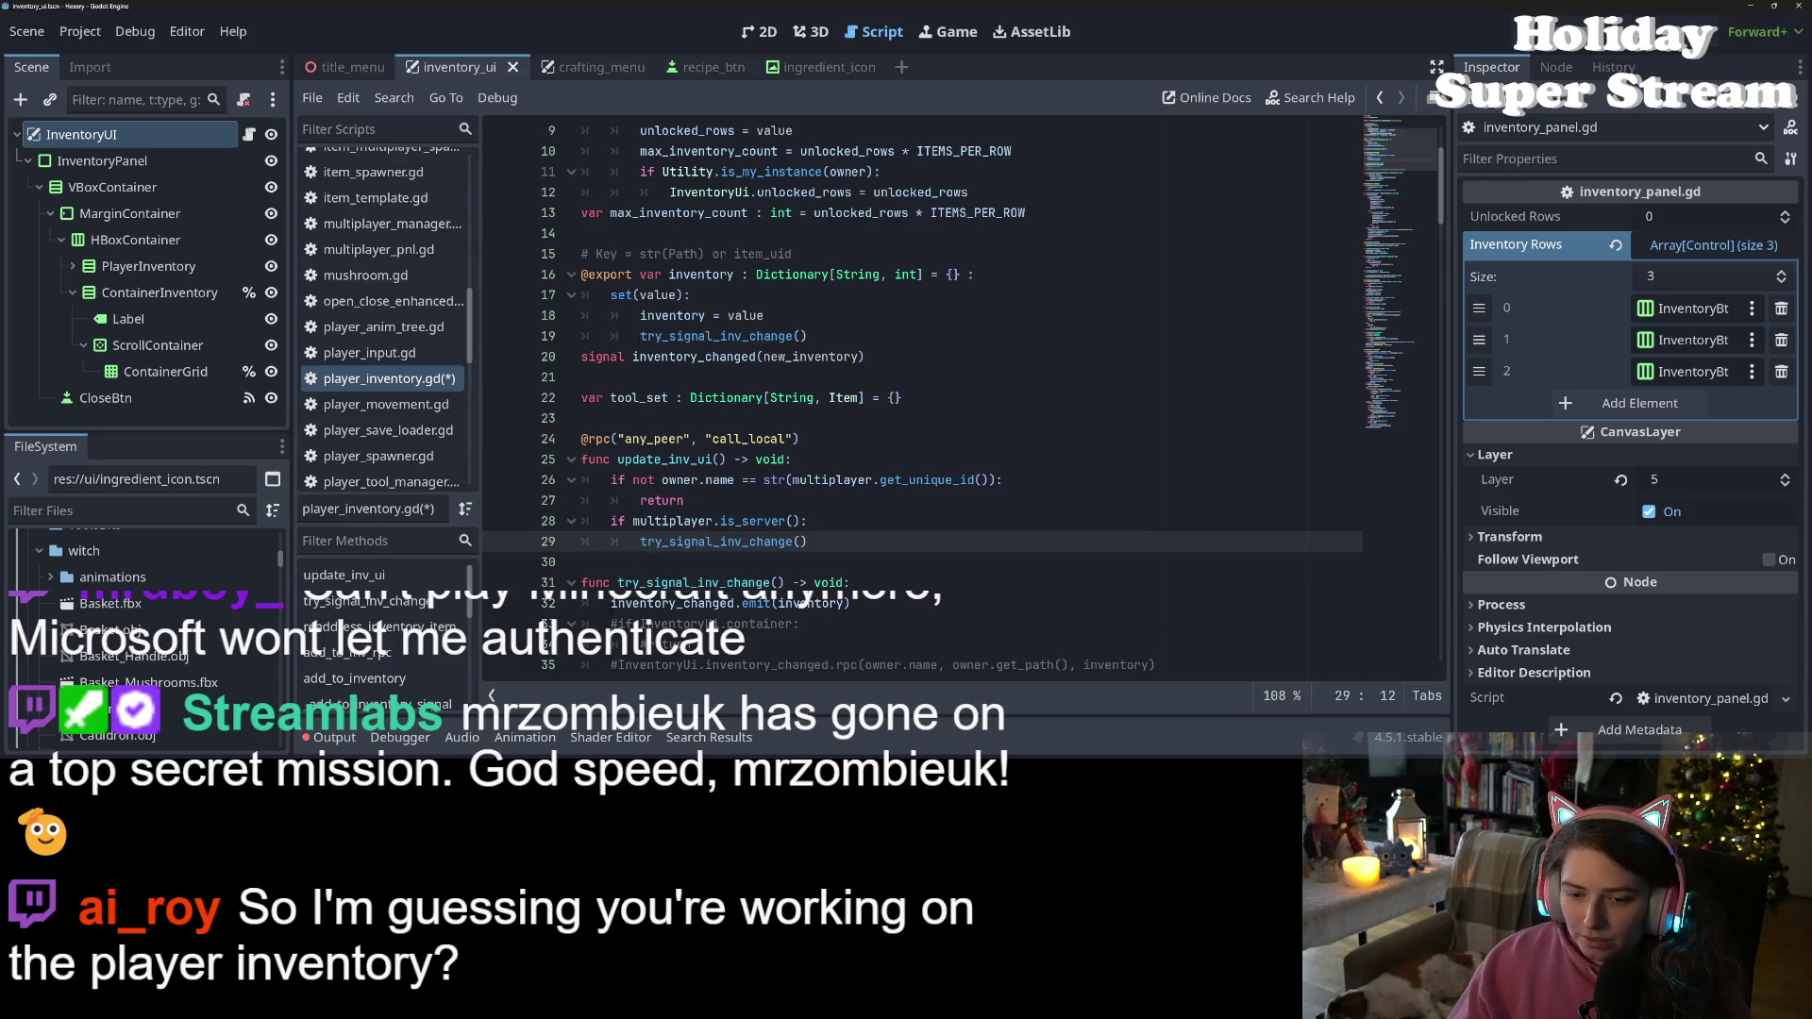
{"action": "left_click_drag", "start_coordinate": [611, 604], "coordinate": [871, 607]}
{"action": "key", "text": "ctrl+c"}
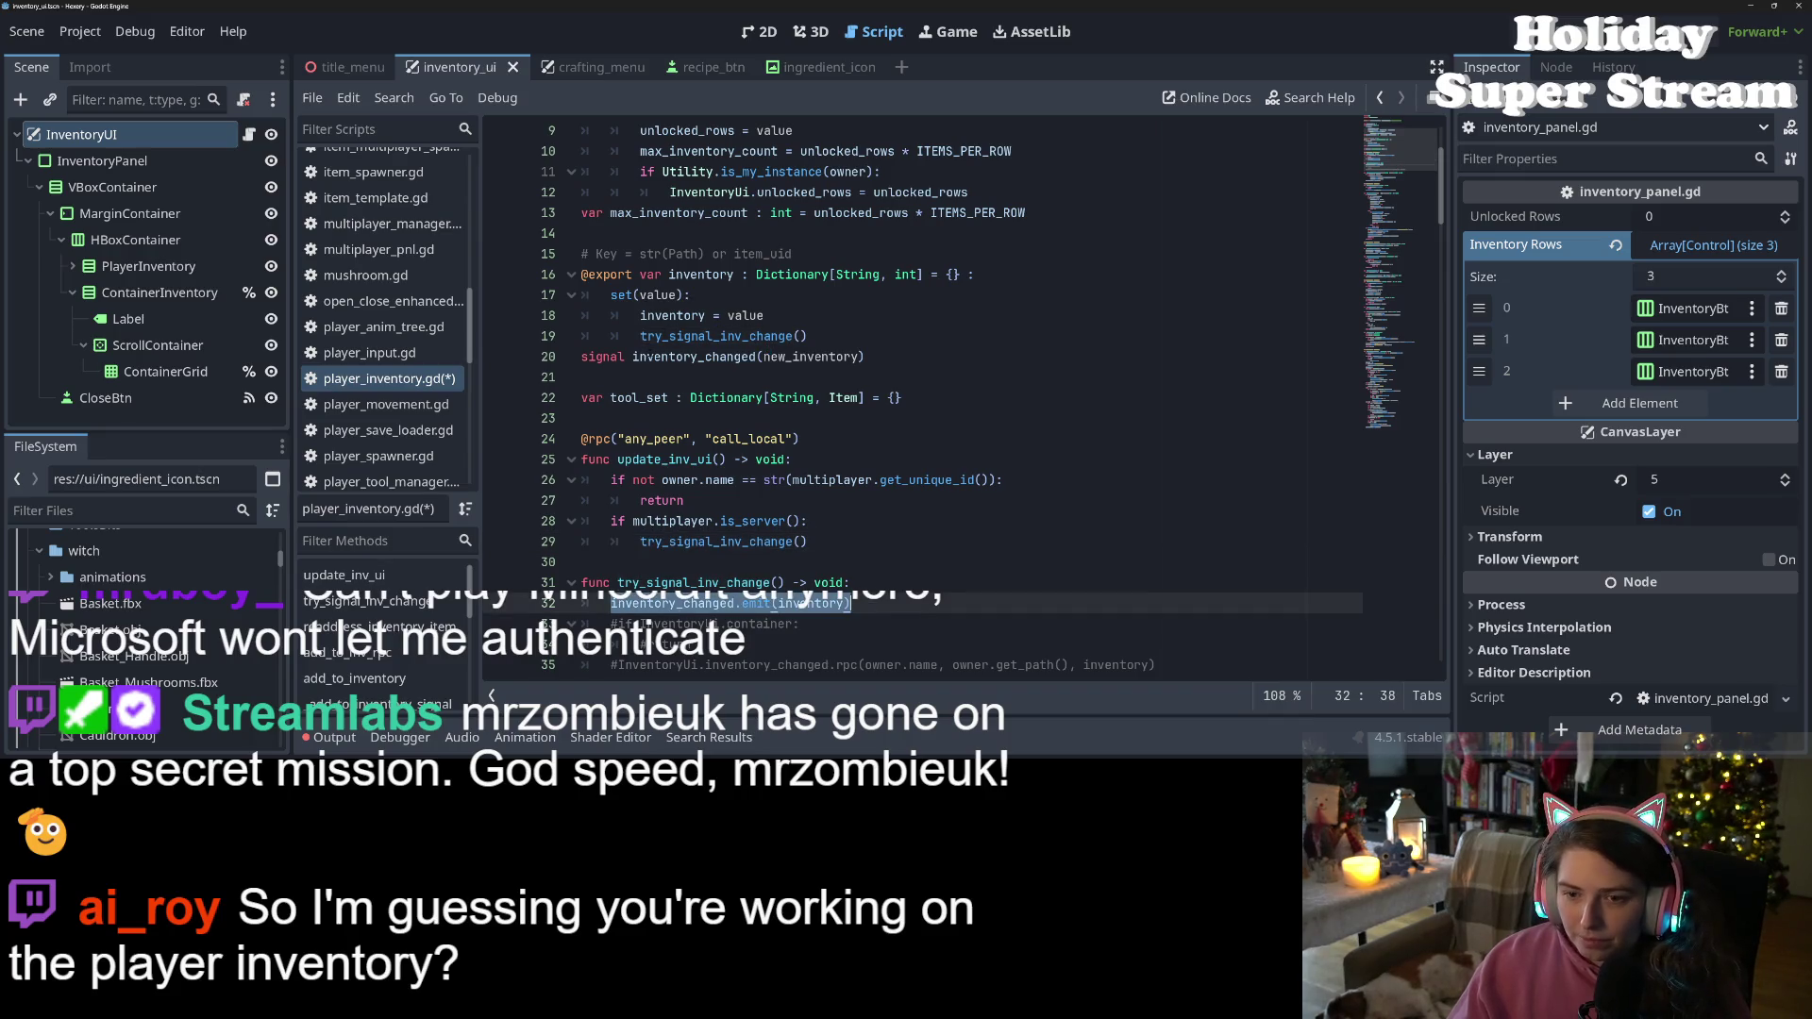
{"action": "left_click_drag", "start_coordinate": [640, 336], "coordinate": [810, 336]}
{"action": "key", "text": "ctrl+v"}
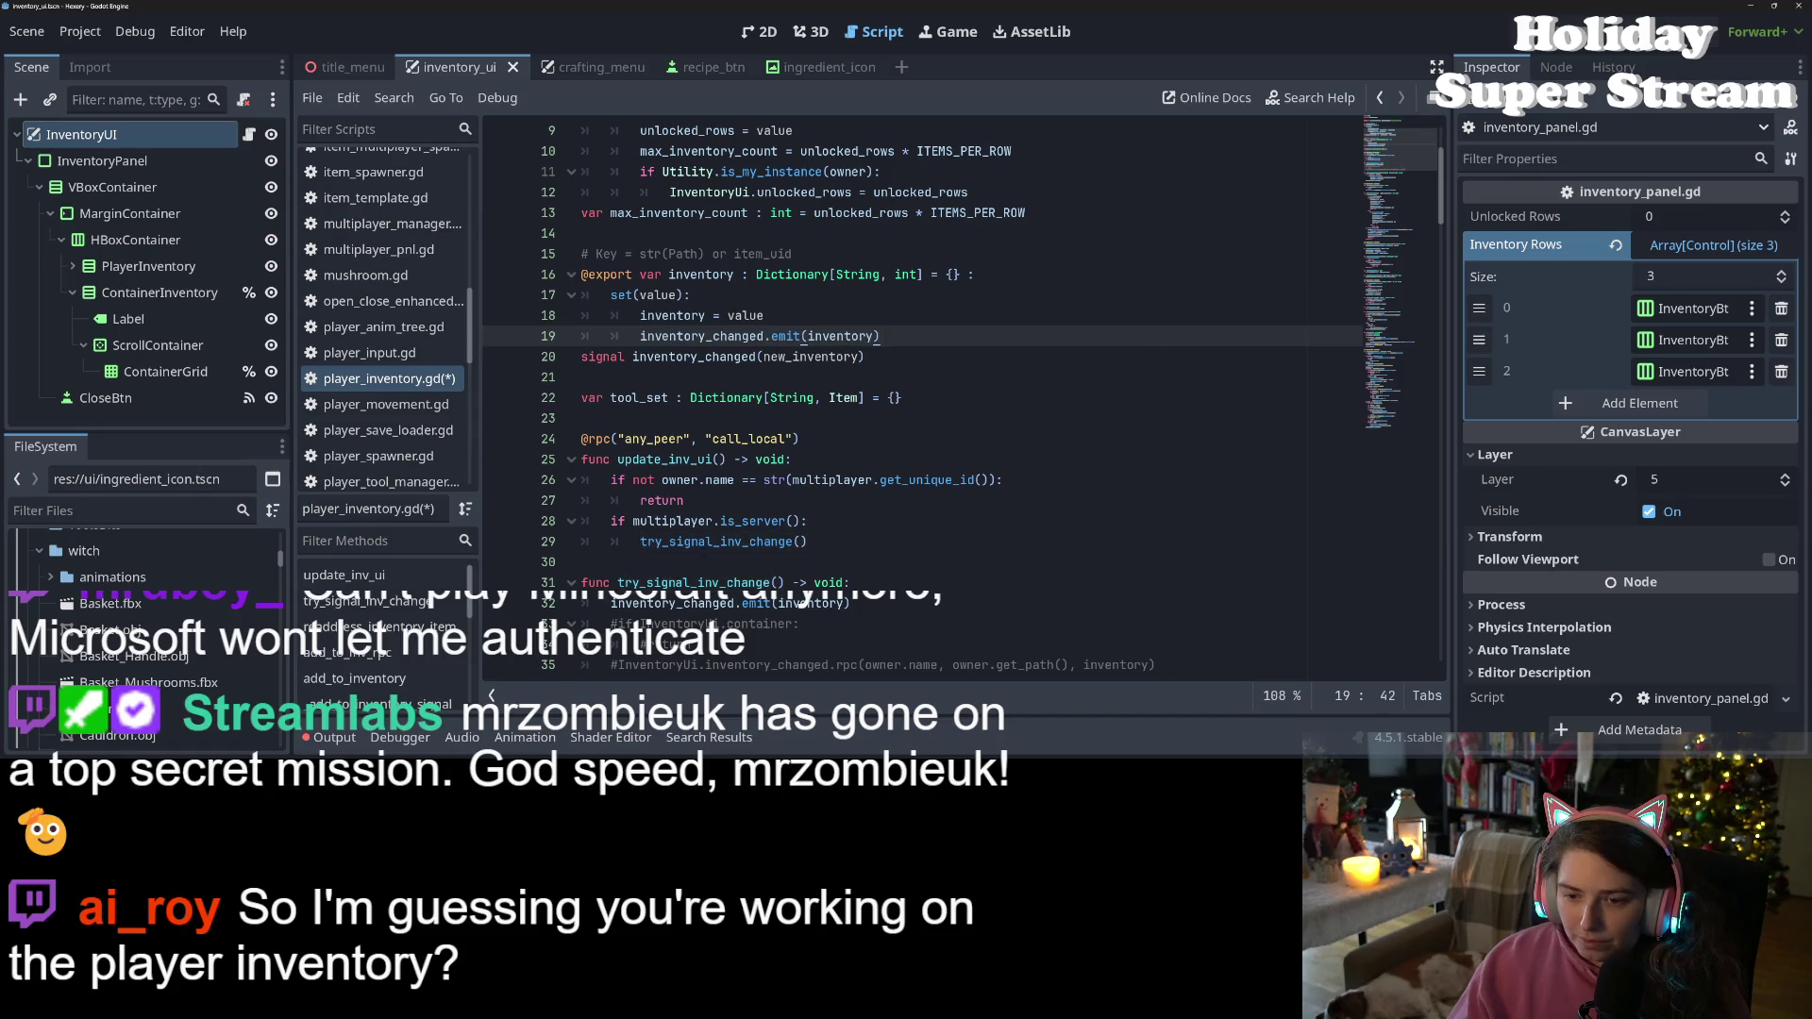
{"action": "left_click_drag", "start_coordinate": [640, 541], "coordinate": [808, 542]}
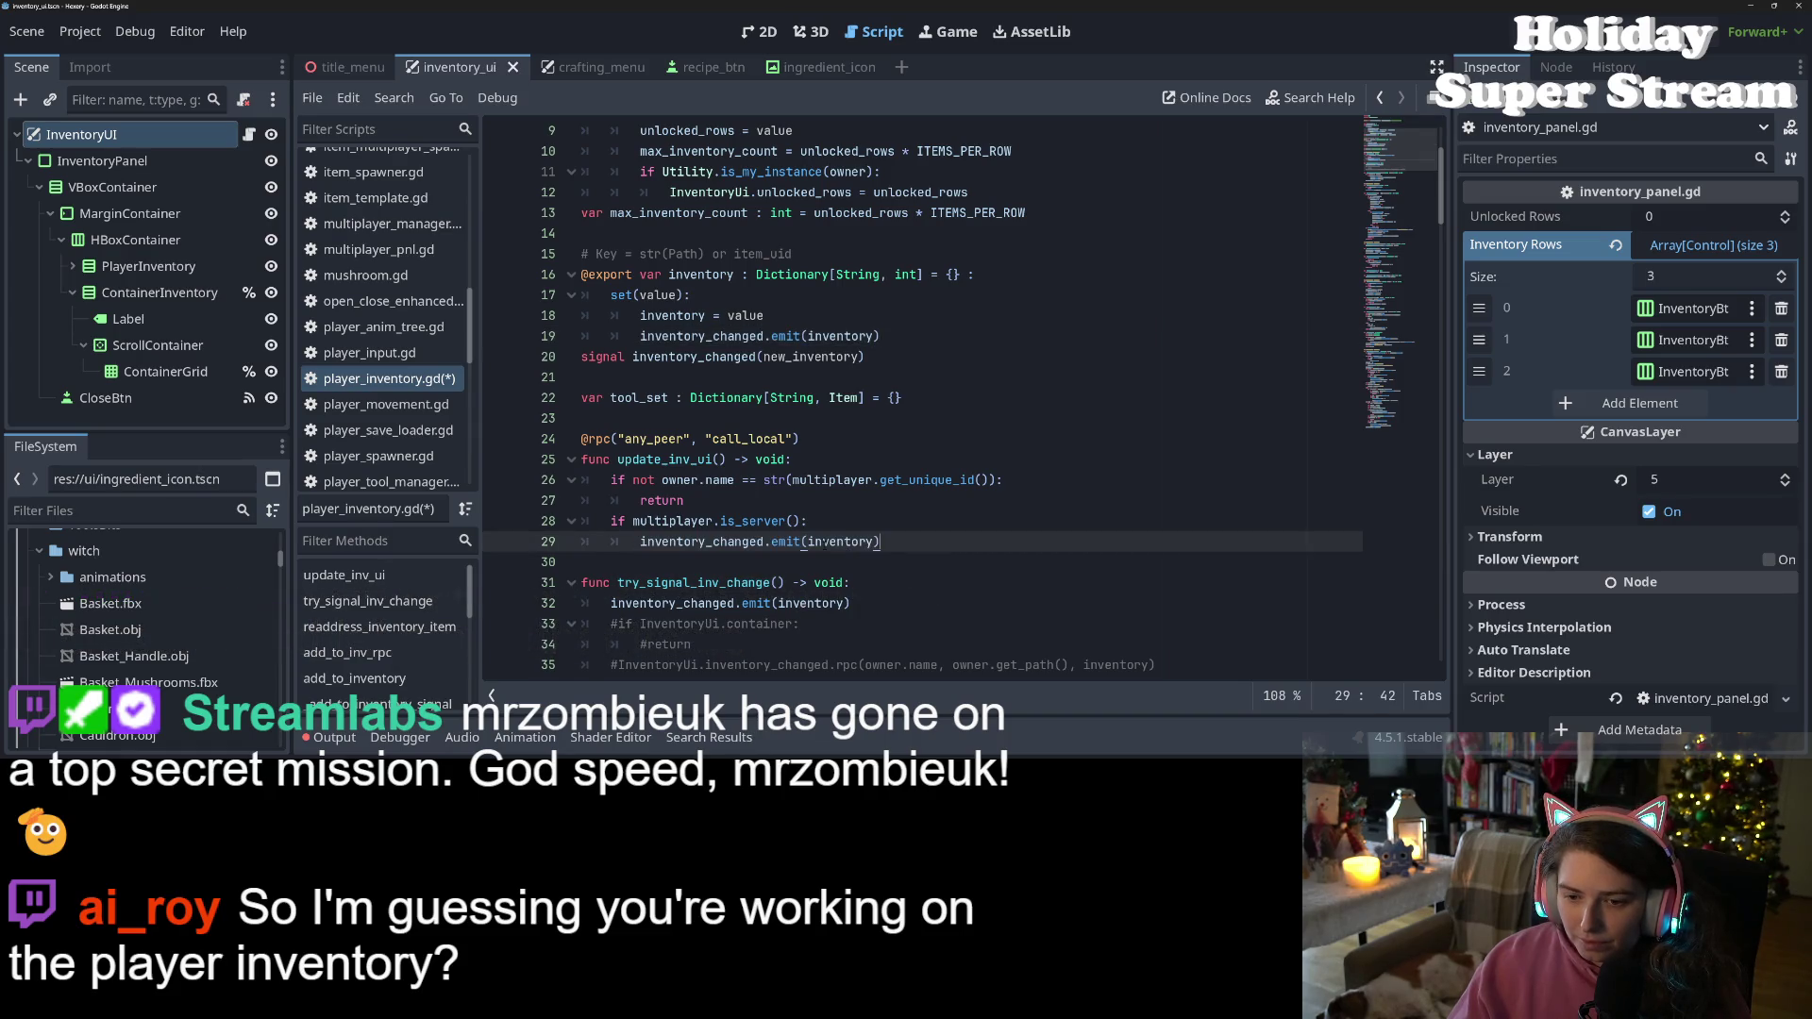
{"action": "key", "text": "ctrl+v"}
Delete the owner name check on lines 26–27 and save the script
{"action": "left_click", "coordinate": [771, 521]}
{"action": "left_click", "coordinate": [724, 500]}
{"action": "left_click_drag", "start_coordinate": [684, 500], "coordinate": [584, 480]}
{"action": "key", "text": "BackSpace"}
{"action": "key", "text": "BackSpace"}
{"action": "key", "text": "ctrl+s"}
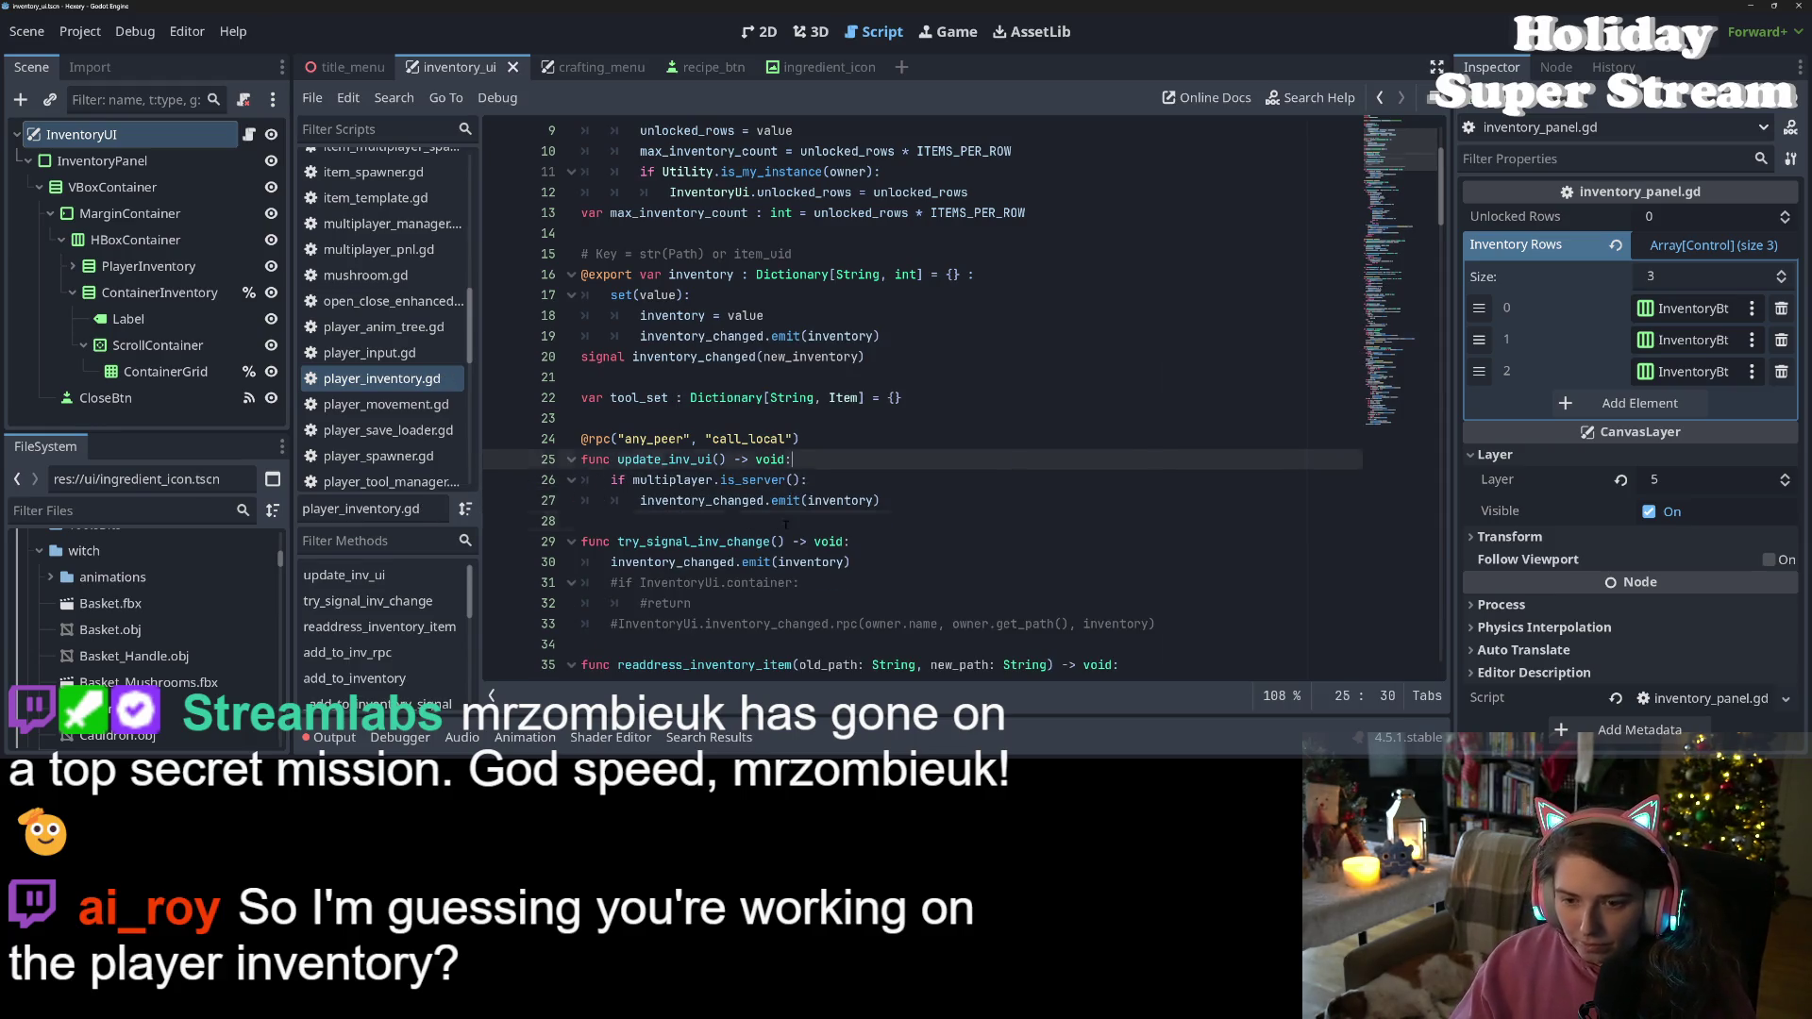
Remove the commented-out lines 31–33 and save player_inventory.gd
{"action": "left_click", "coordinate": [763, 562]}
{"action": "scroll", "coordinate": [710, 487], "scroll_direction": "down", "scroll_amount": 2}
{"action": "left_click", "coordinate": [709, 487]}
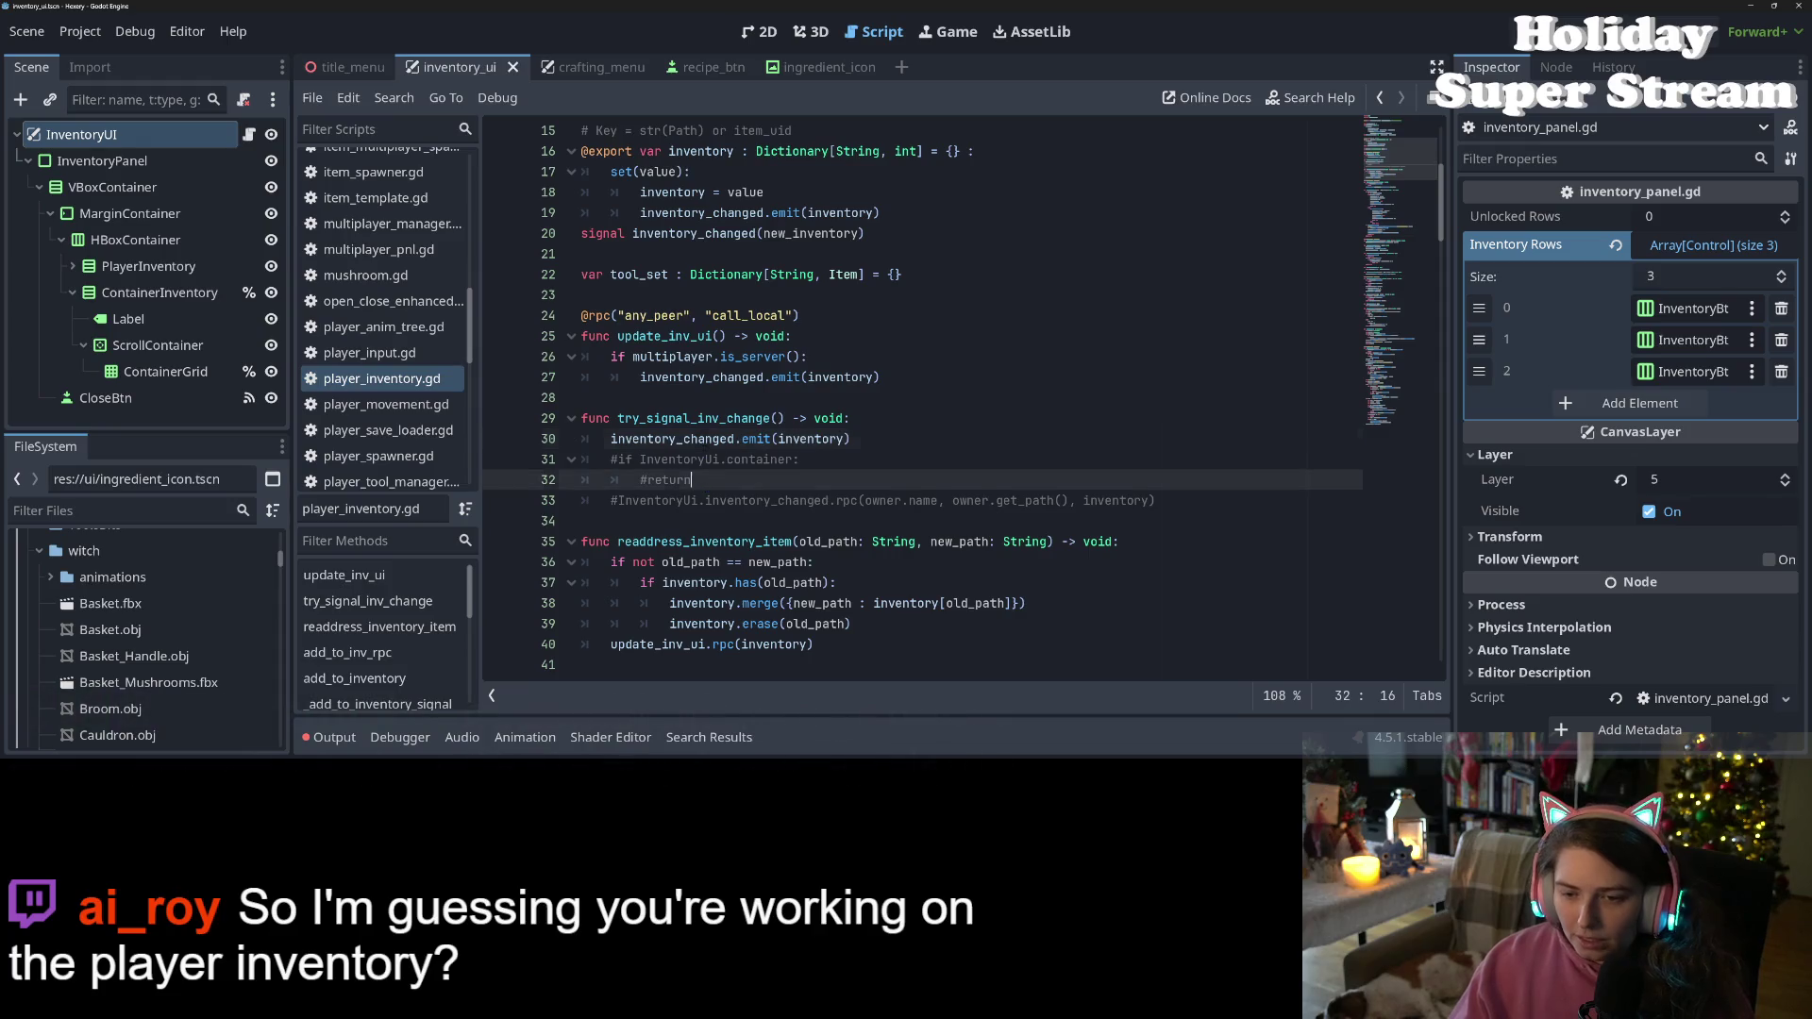
{"action": "left_click", "coordinate": [699, 500]}
{"action": "mouse_move", "coordinate": [1218, 505]}
{"action": "left_mouse_down"}
{"action": "mouse_move", "coordinate": [850, 501]}
{"action": "mouse_move", "coordinate": [513, 463]}
{"action": "left_mouse_up"}
{"action": "key", "text": "BackSpace"}
{"action": "key", "text": "BackSpace"}
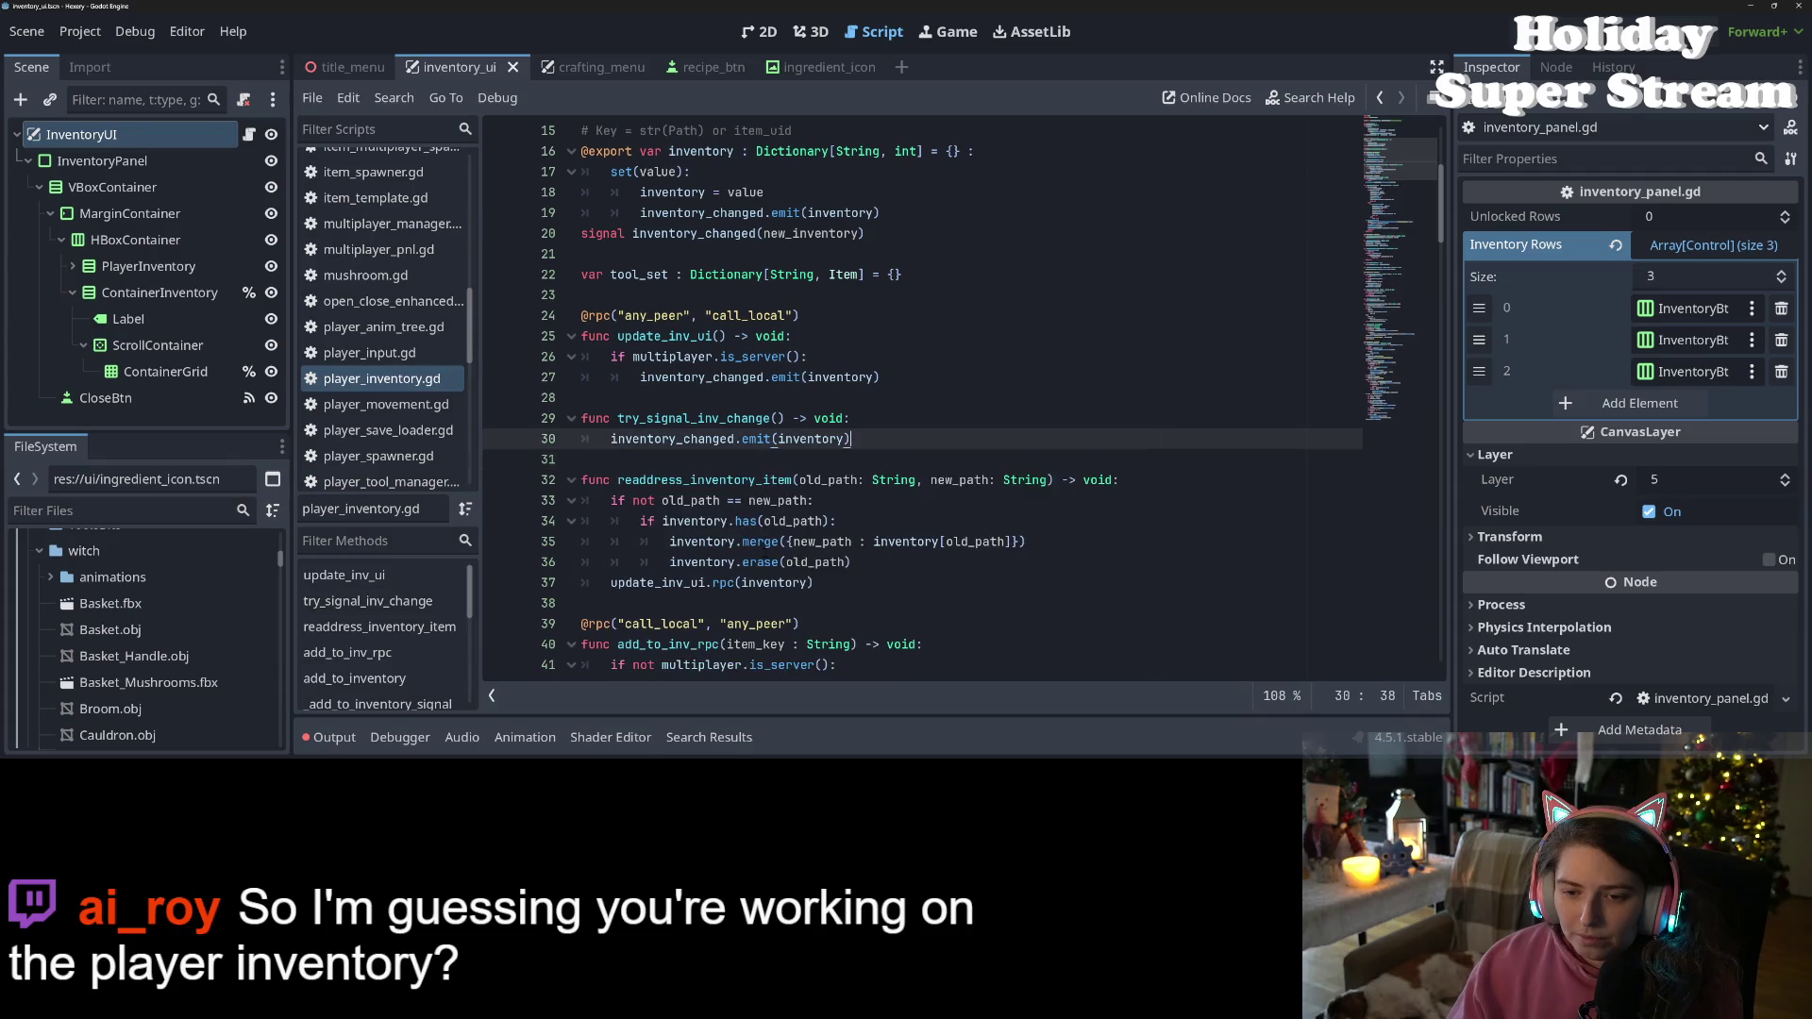
{"action": "key", "text": "ctrl+s"}
Locate update_inv_ui and select the inventory argument in its line 37 call
{"action": "double_click", "coordinate": [670, 439]}
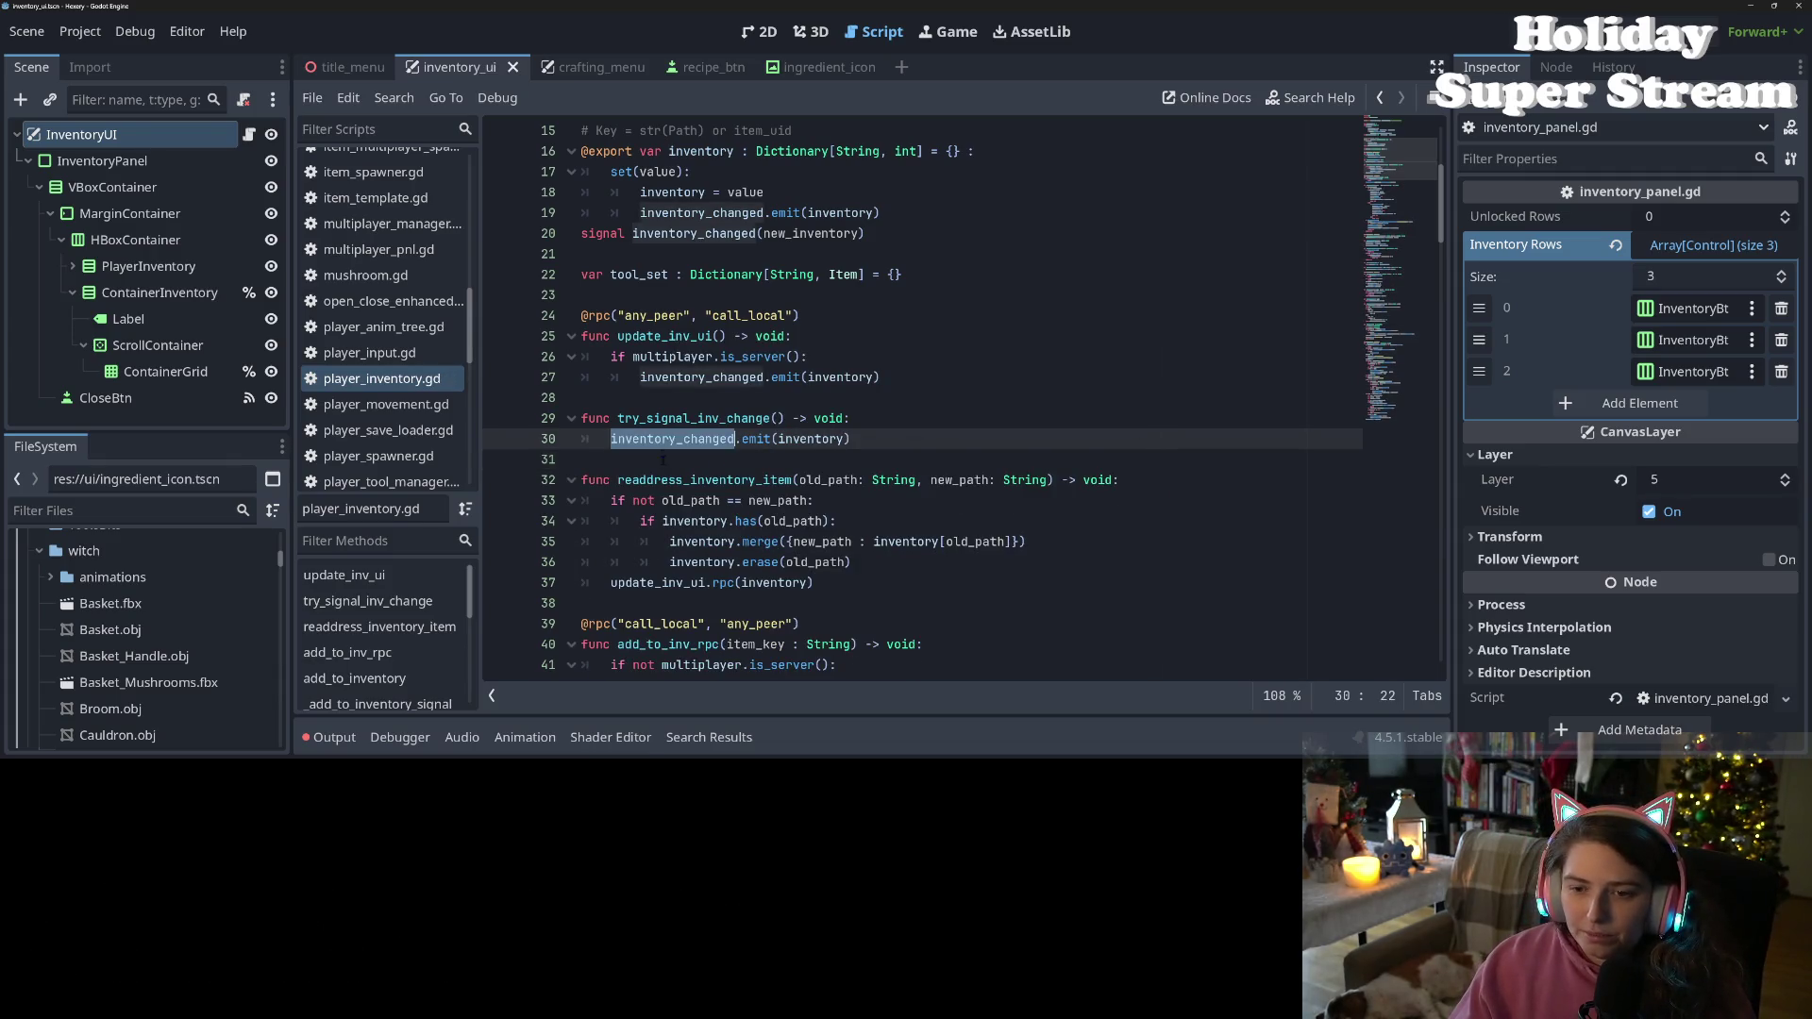
{"action": "scroll", "coordinate": [670, 443], "scroll_direction": "up", "scroll_amount": 5}
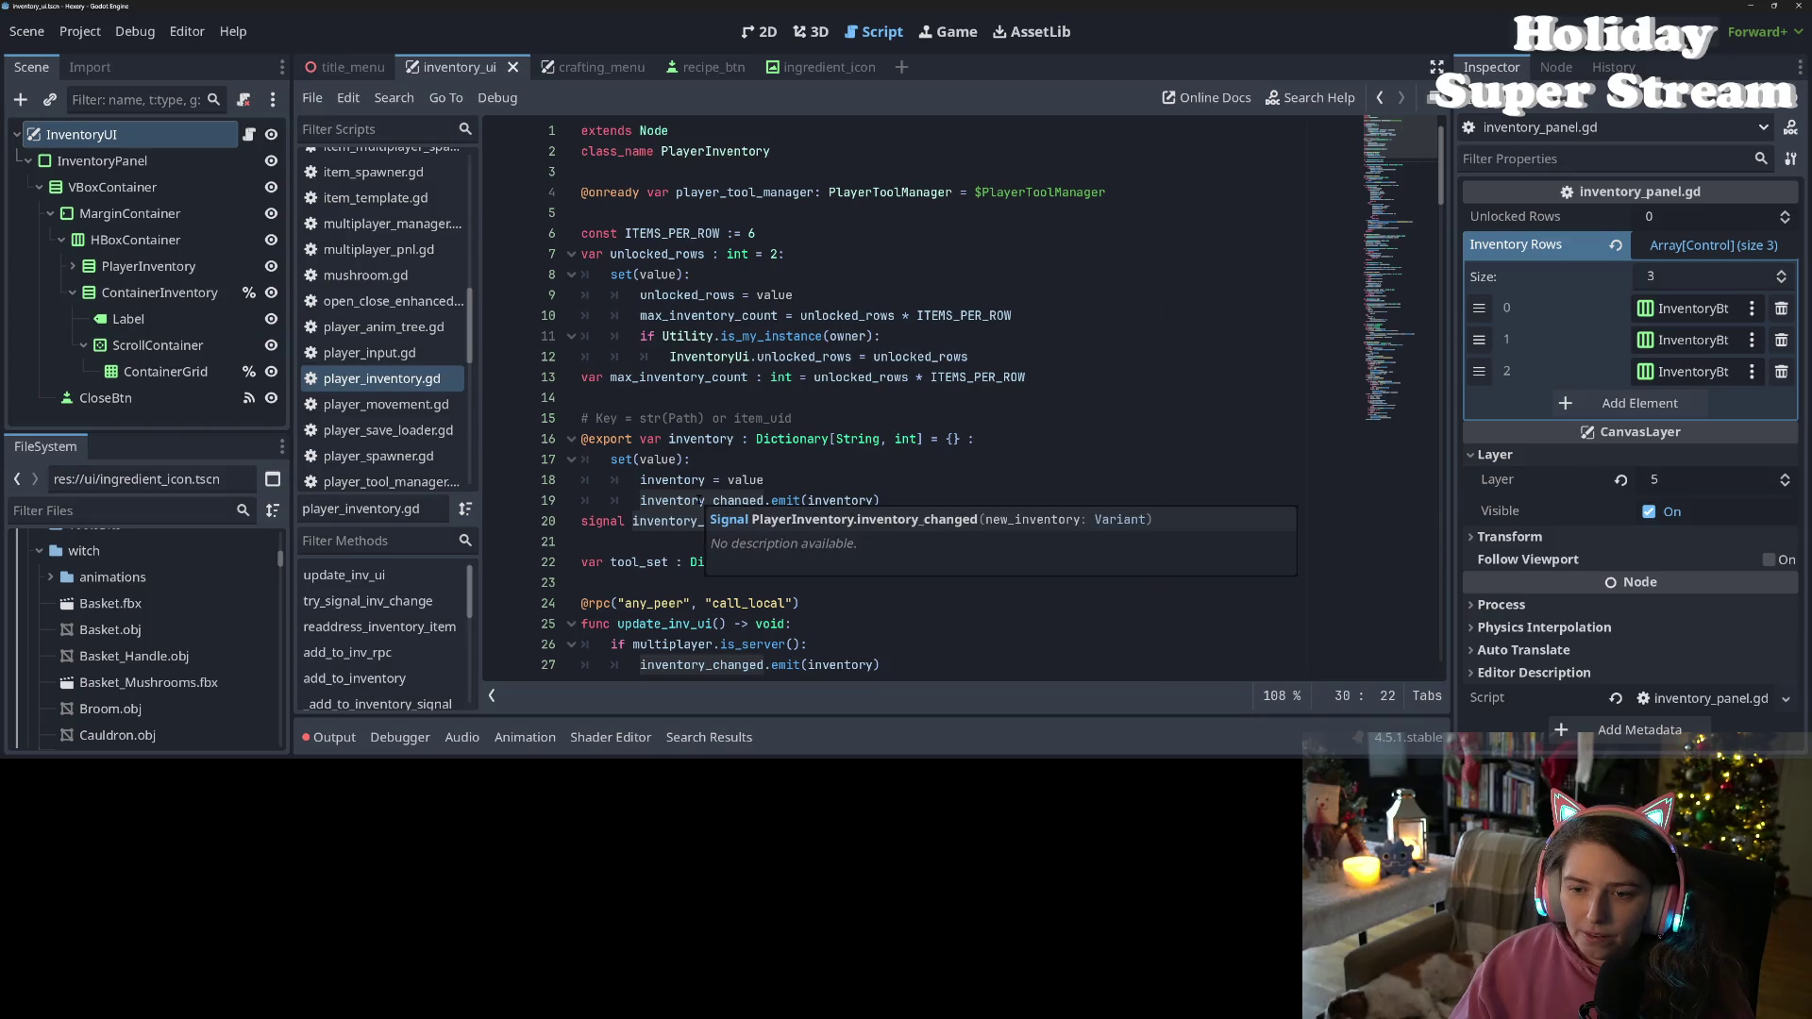
{"action": "scroll", "coordinate": [635, 480], "scroll_direction": "down", "scroll_amount": 4}
{"action": "scroll", "coordinate": [635, 480], "scroll_direction": "down", "scroll_amount": 3}
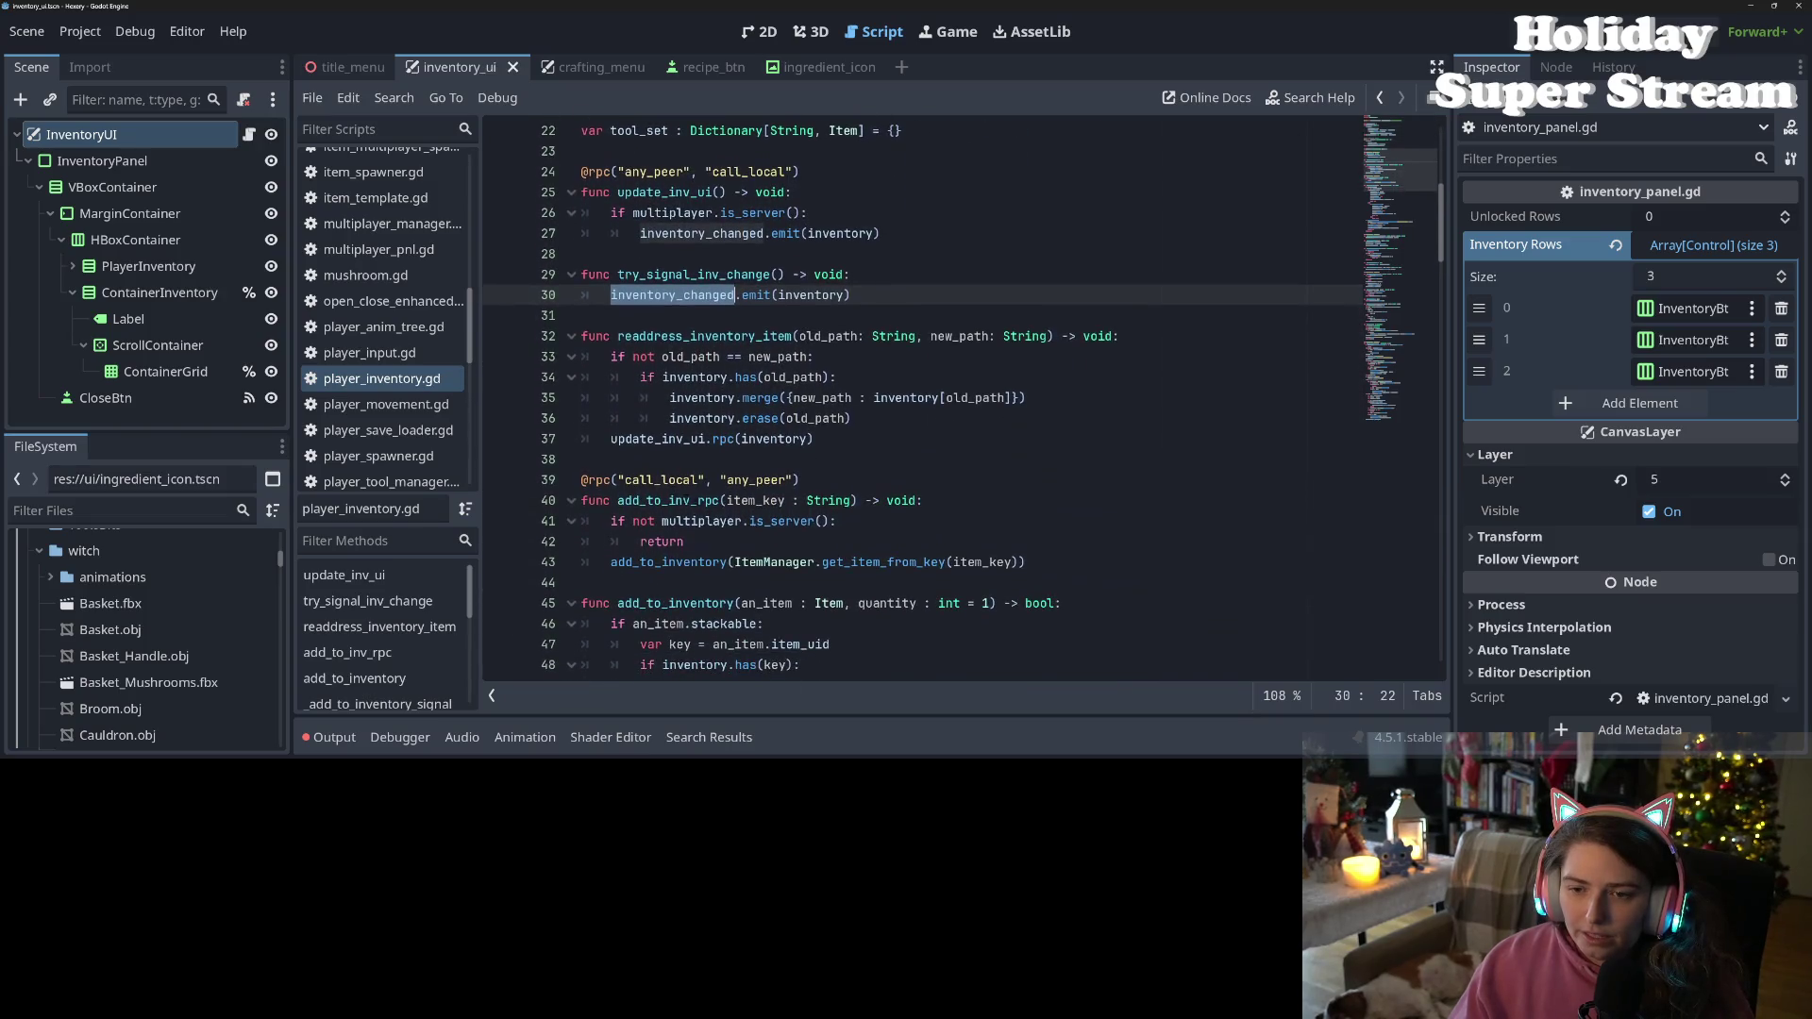
{"action": "scroll", "coordinate": [719, 373], "scroll_direction": "up", "scroll_amount": 1}
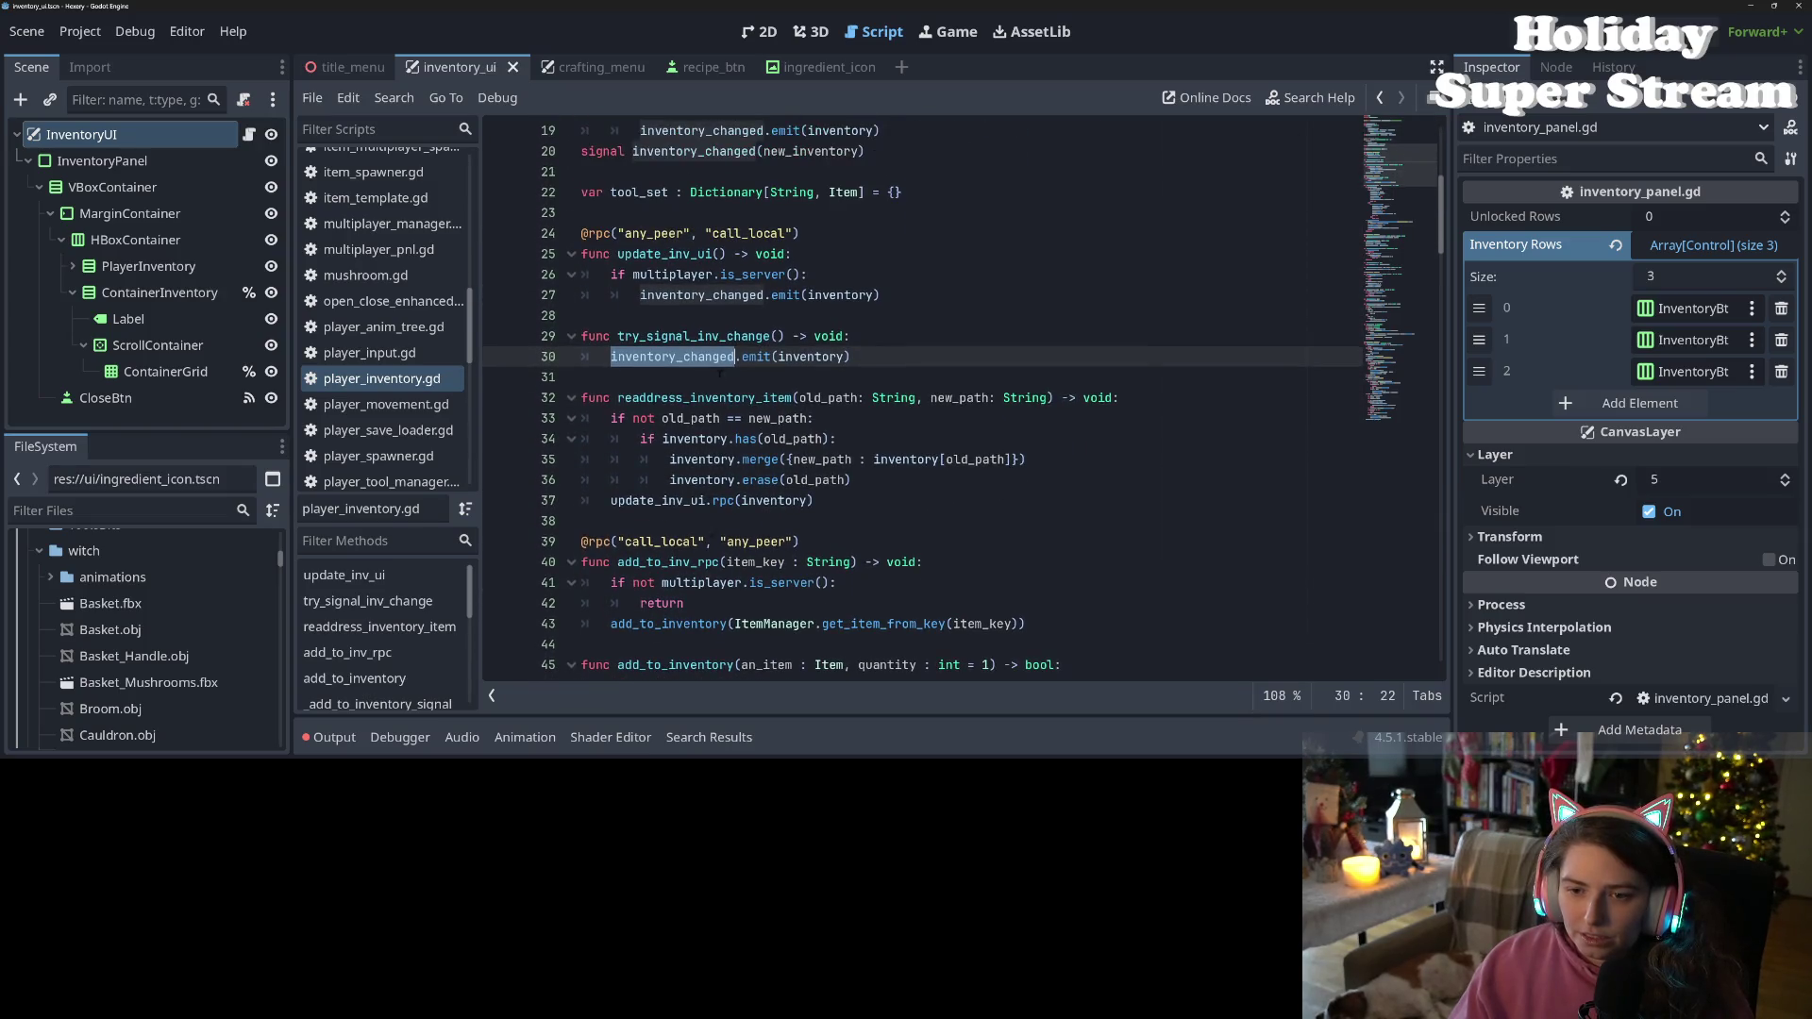
{"action": "double_click", "coordinate": [663, 255]}
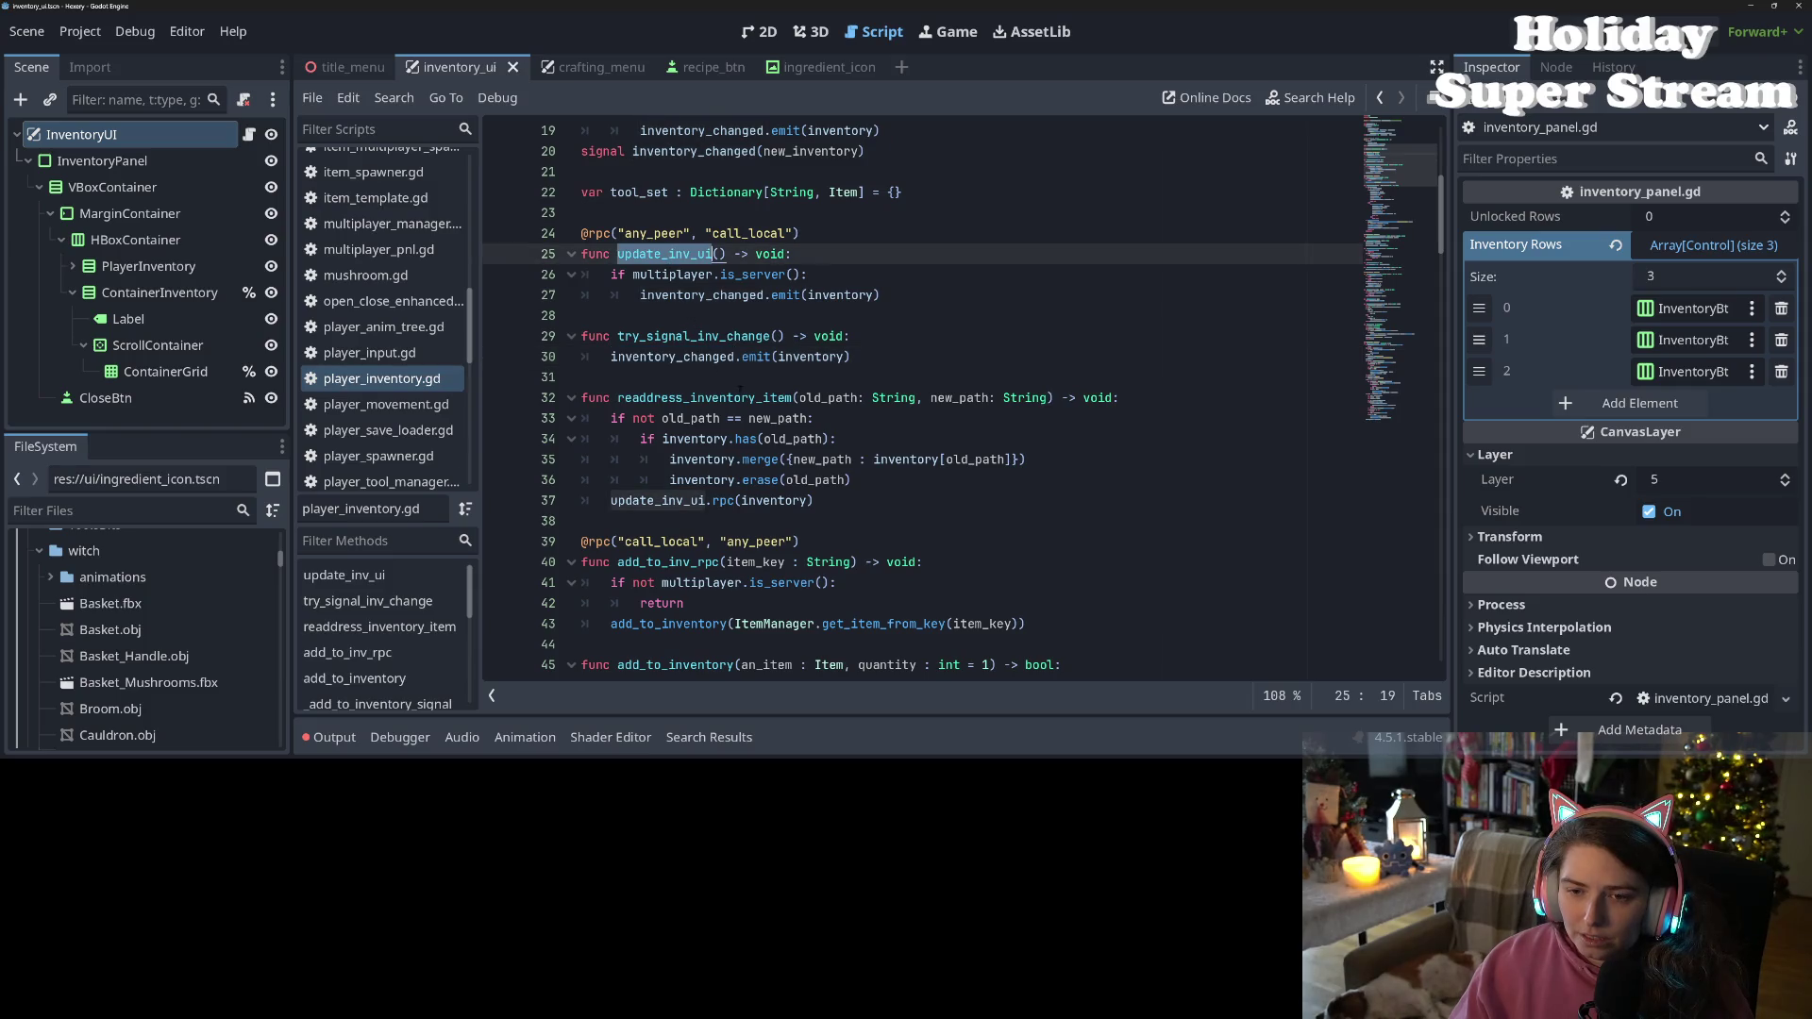
{"action": "scroll", "coordinate": [629, 482], "scroll_direction": "down", "scroll_amount": 1}
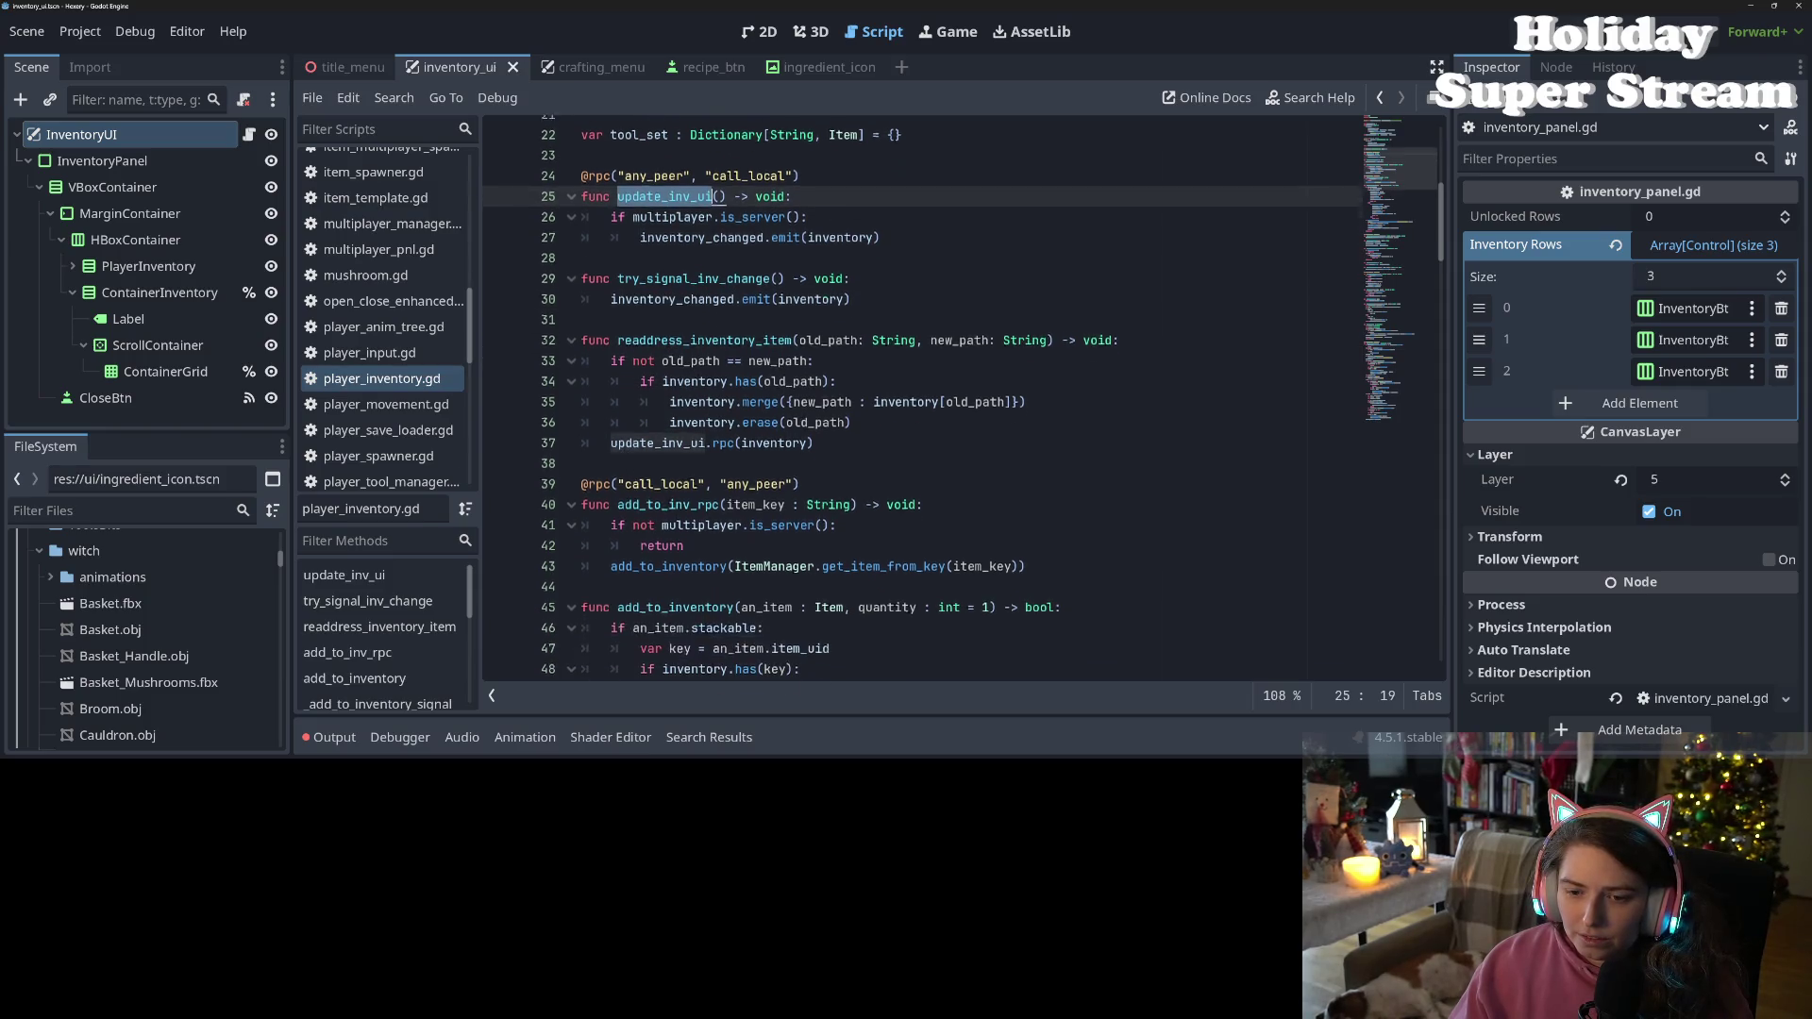
{"action": "double_click", "coordinate": [775, 439]}
Remove the inventory argument from the update_inv_ui.rpc calls on lines 37, 50 and 59
{"action": "key", "text": "BackSpace"}
{"action": "double_click", "coordinate": [660, 439]}
{"action": "scroll", "coordinate": [817, 500], "scroll_direction": "down", "scroll_amount": 8}
{"action": "scroll", "coordinate": [817, 500], "scroll_direction": "down", "scroll_amount": 1}
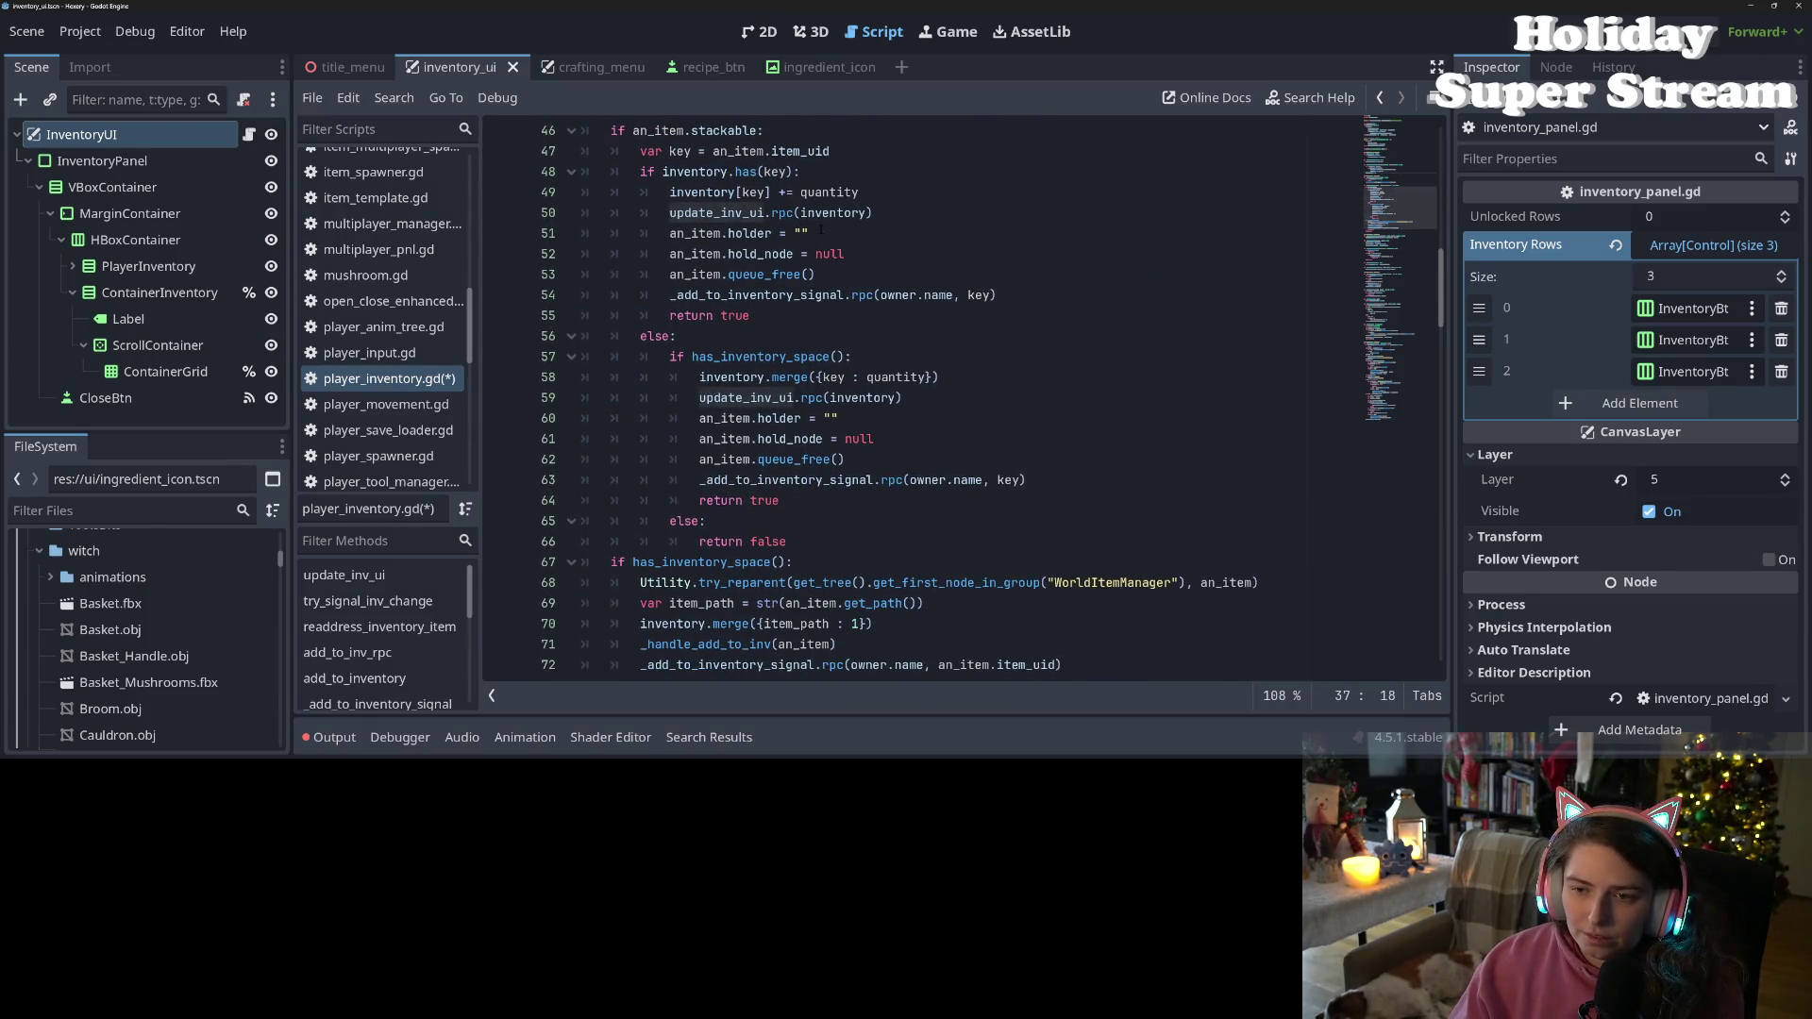
{"action": "double_click", "coordinate": [834, 212]}
{"action": "key", "text": "BackSpace"}
{"action": "left_click", "coordinate": [857, 397]}
{"action": "double_click", "coordinate": [857, 397]}
{"action": "key", "text": "BackSpace"}
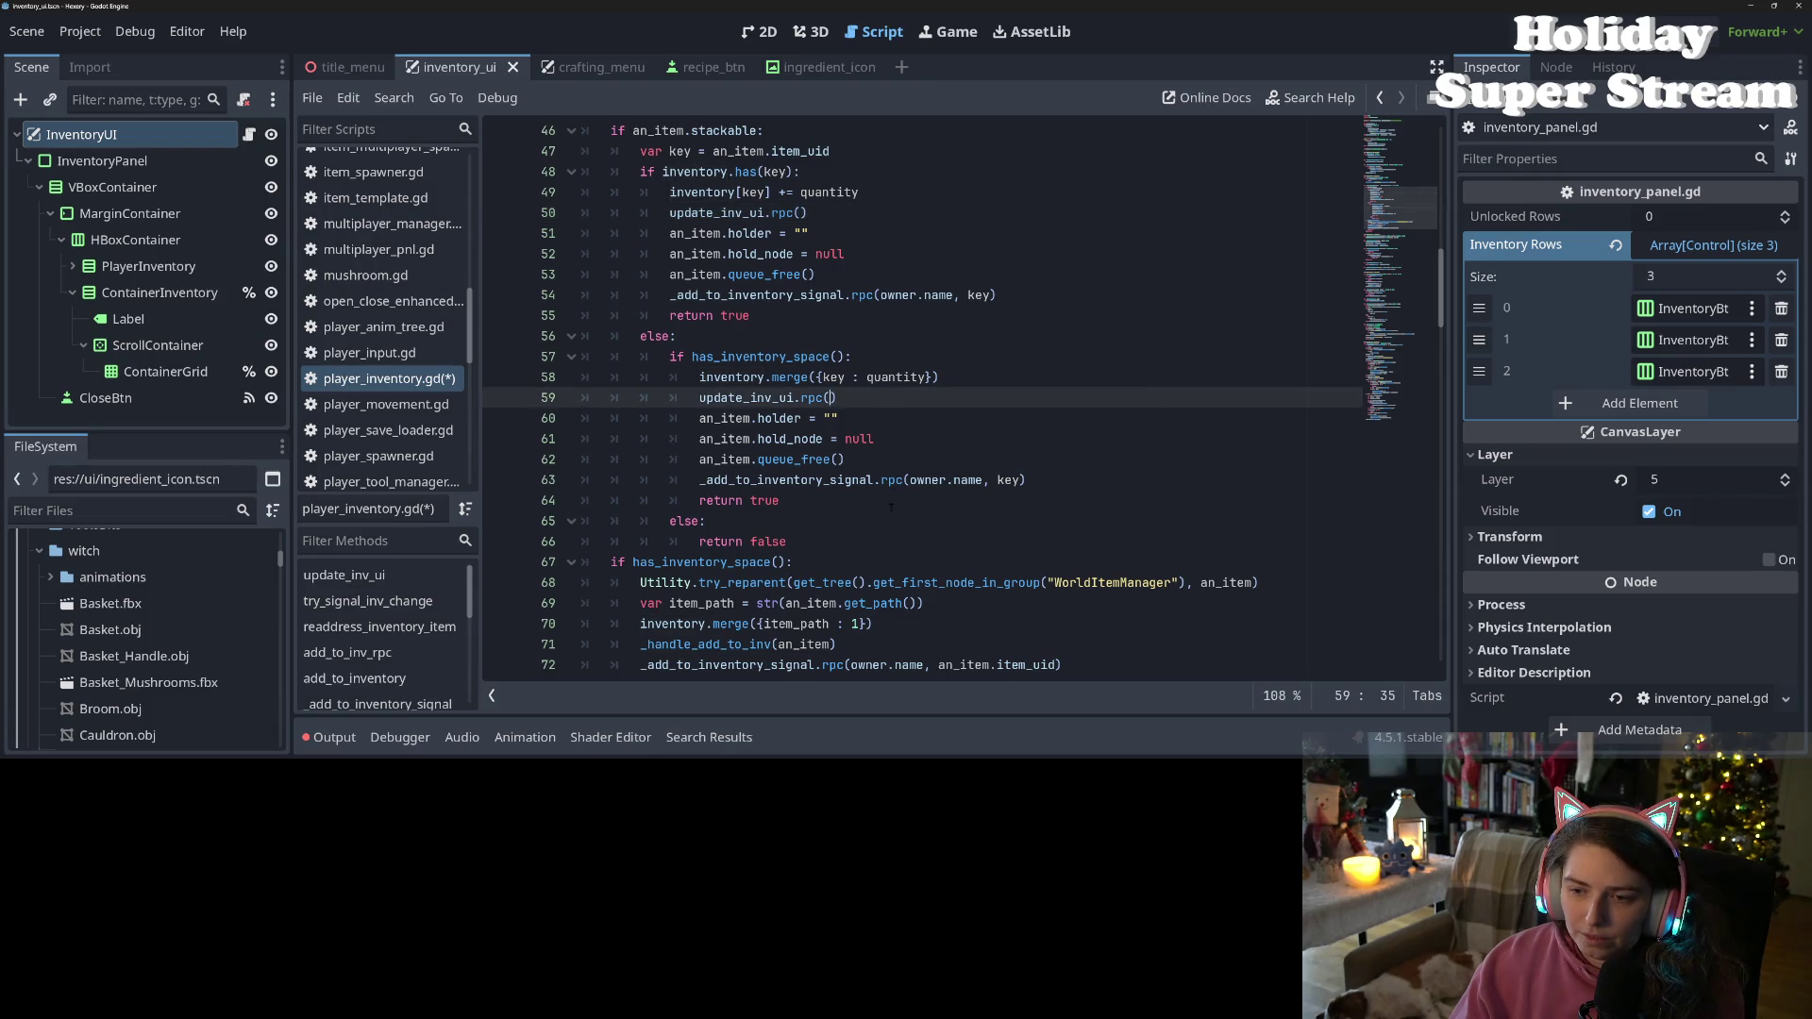
Remove the inventory argument from the remaining update_inv_ui.rpc calls on lines 81 and 193
{"action": "double_click", "coordinate": [751, 398]}
{"action": "scroll", "coordinate": [751, 397], "scroll_direction": "down", "scroll_amount": 7}
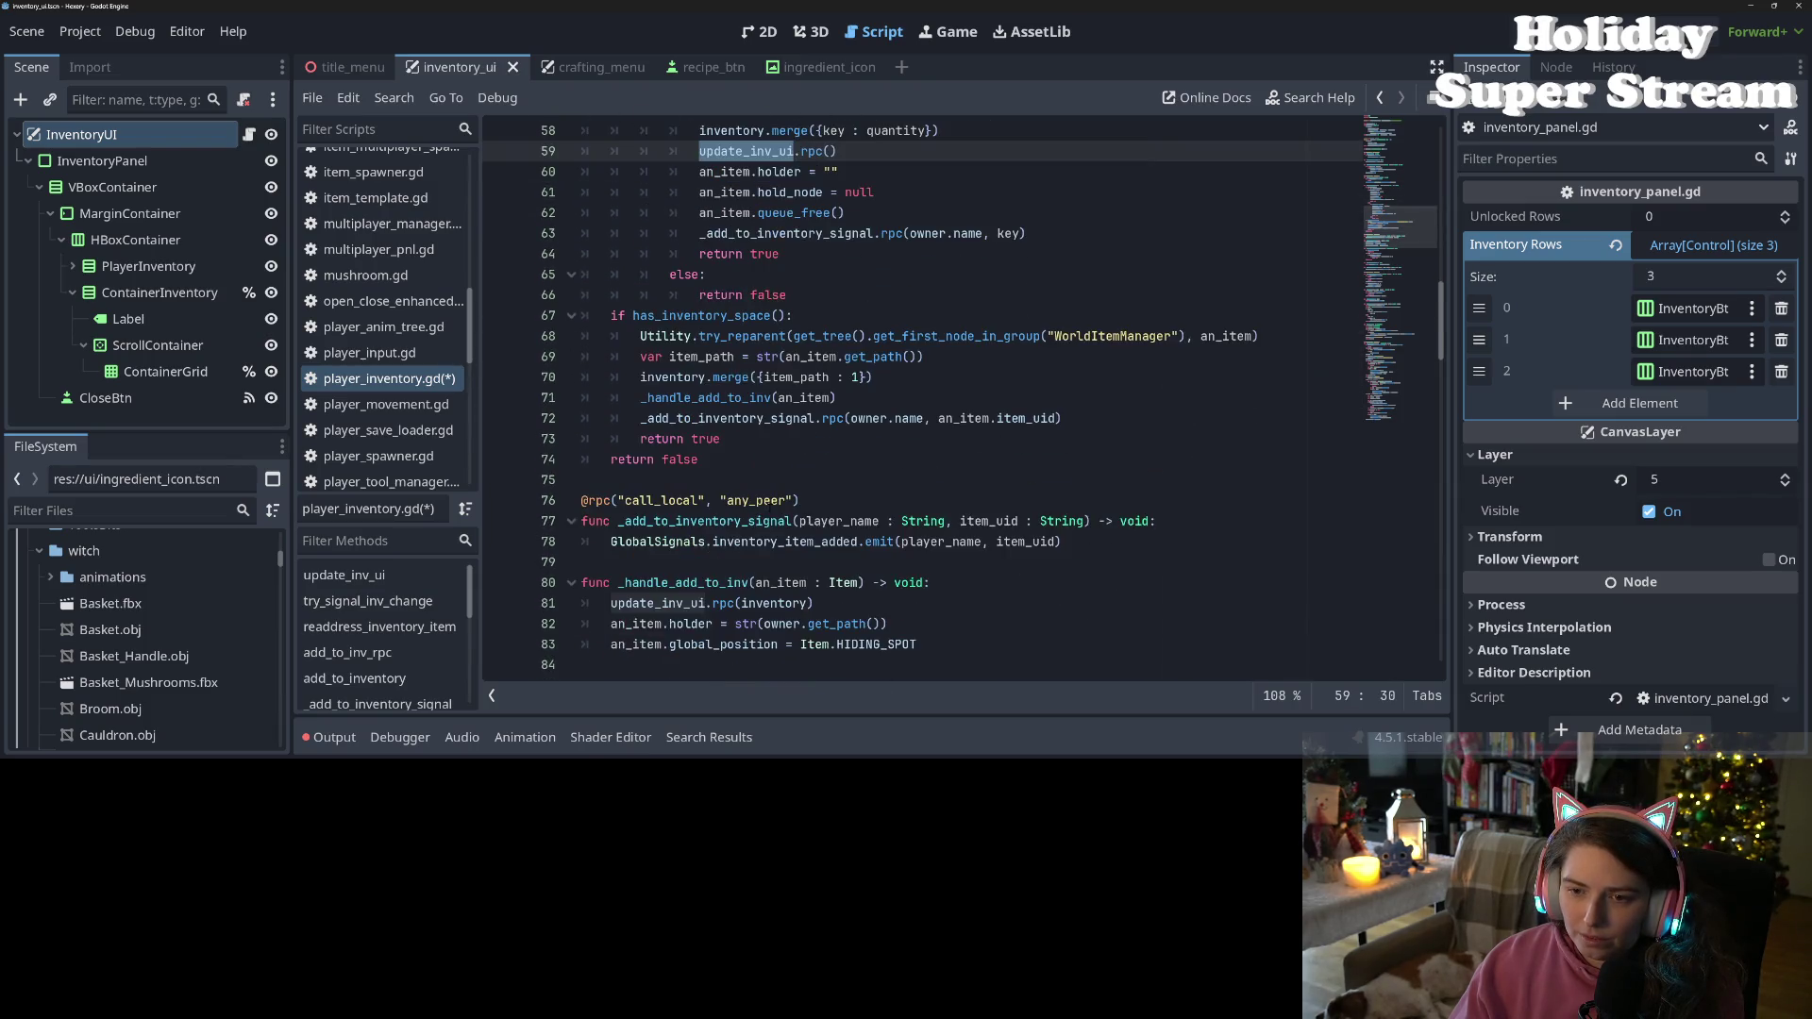
{"action": "double_click", "coordinate": [775, 418]}
{"action": "key", "text": "BackSpace"}
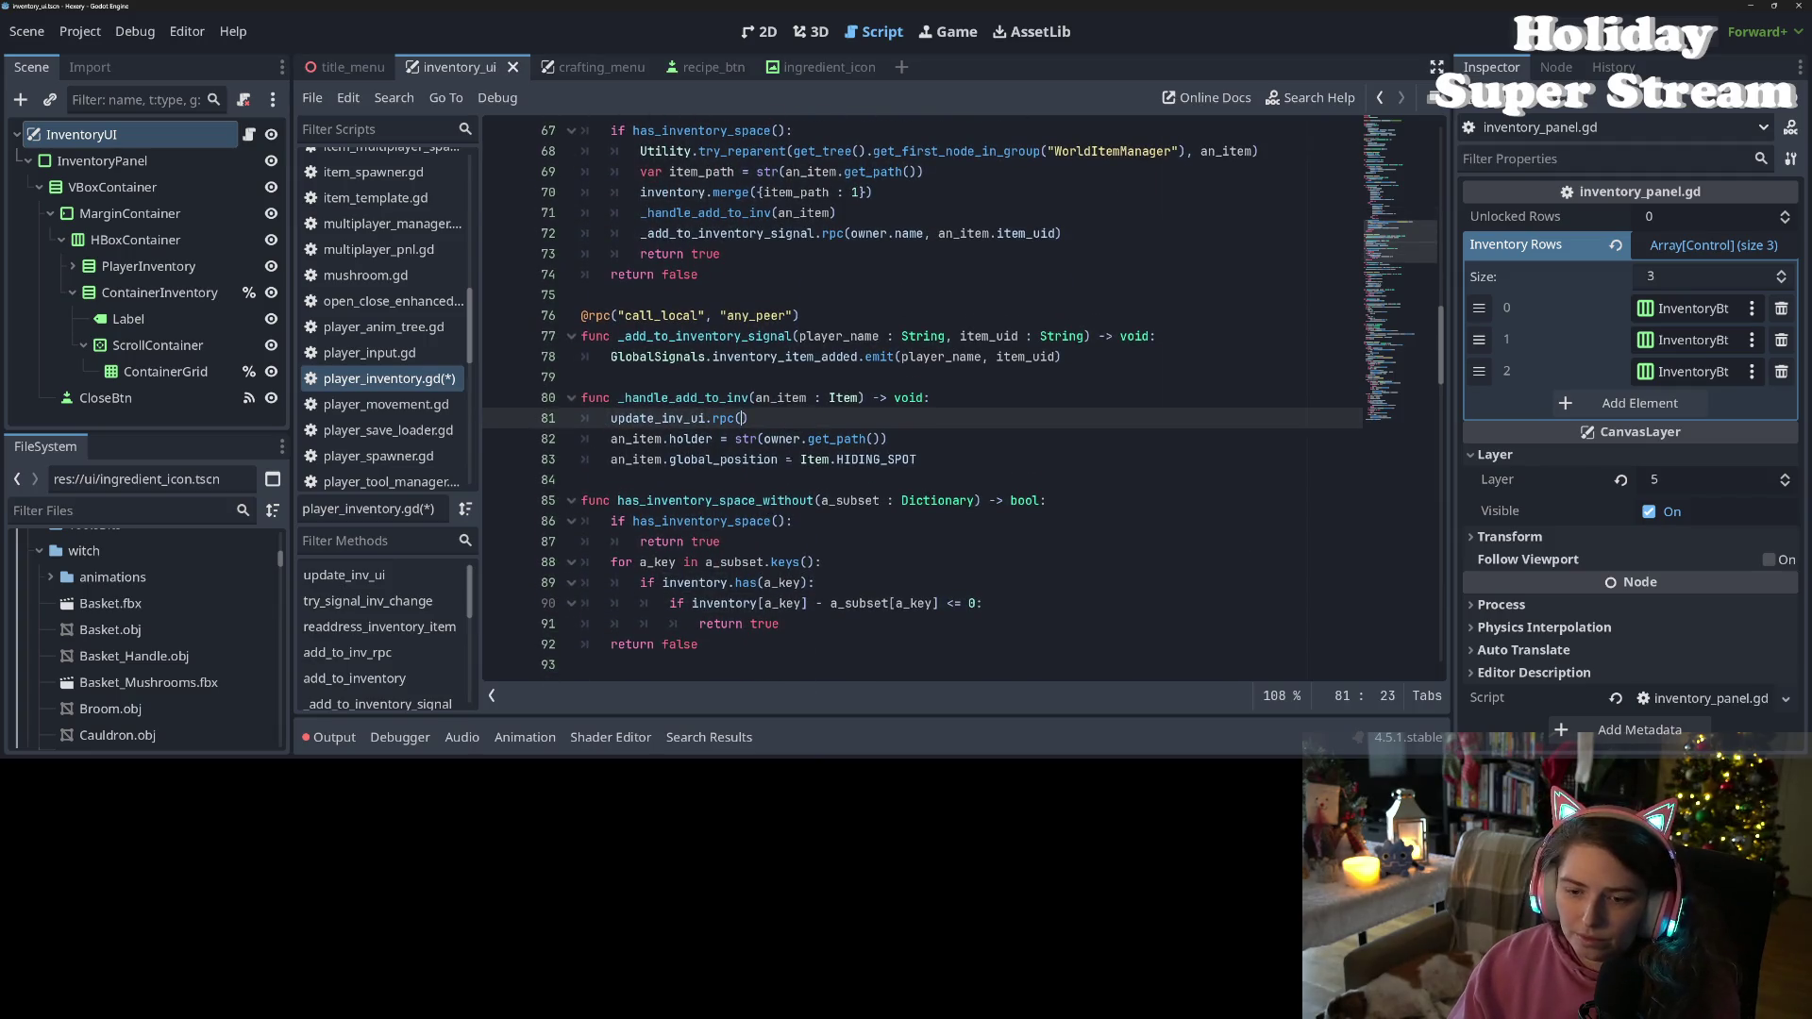
{"action": "scroll", "coordinate": [677, 144], "scroll_direction": "down", "scroll_amount": 4}
{"action": "double_click", "coordinate": [657, 171]}
{"action": "scroll", "coordinate": [762, 401], "scroll_direction": "down", "scroll_amount": 6}
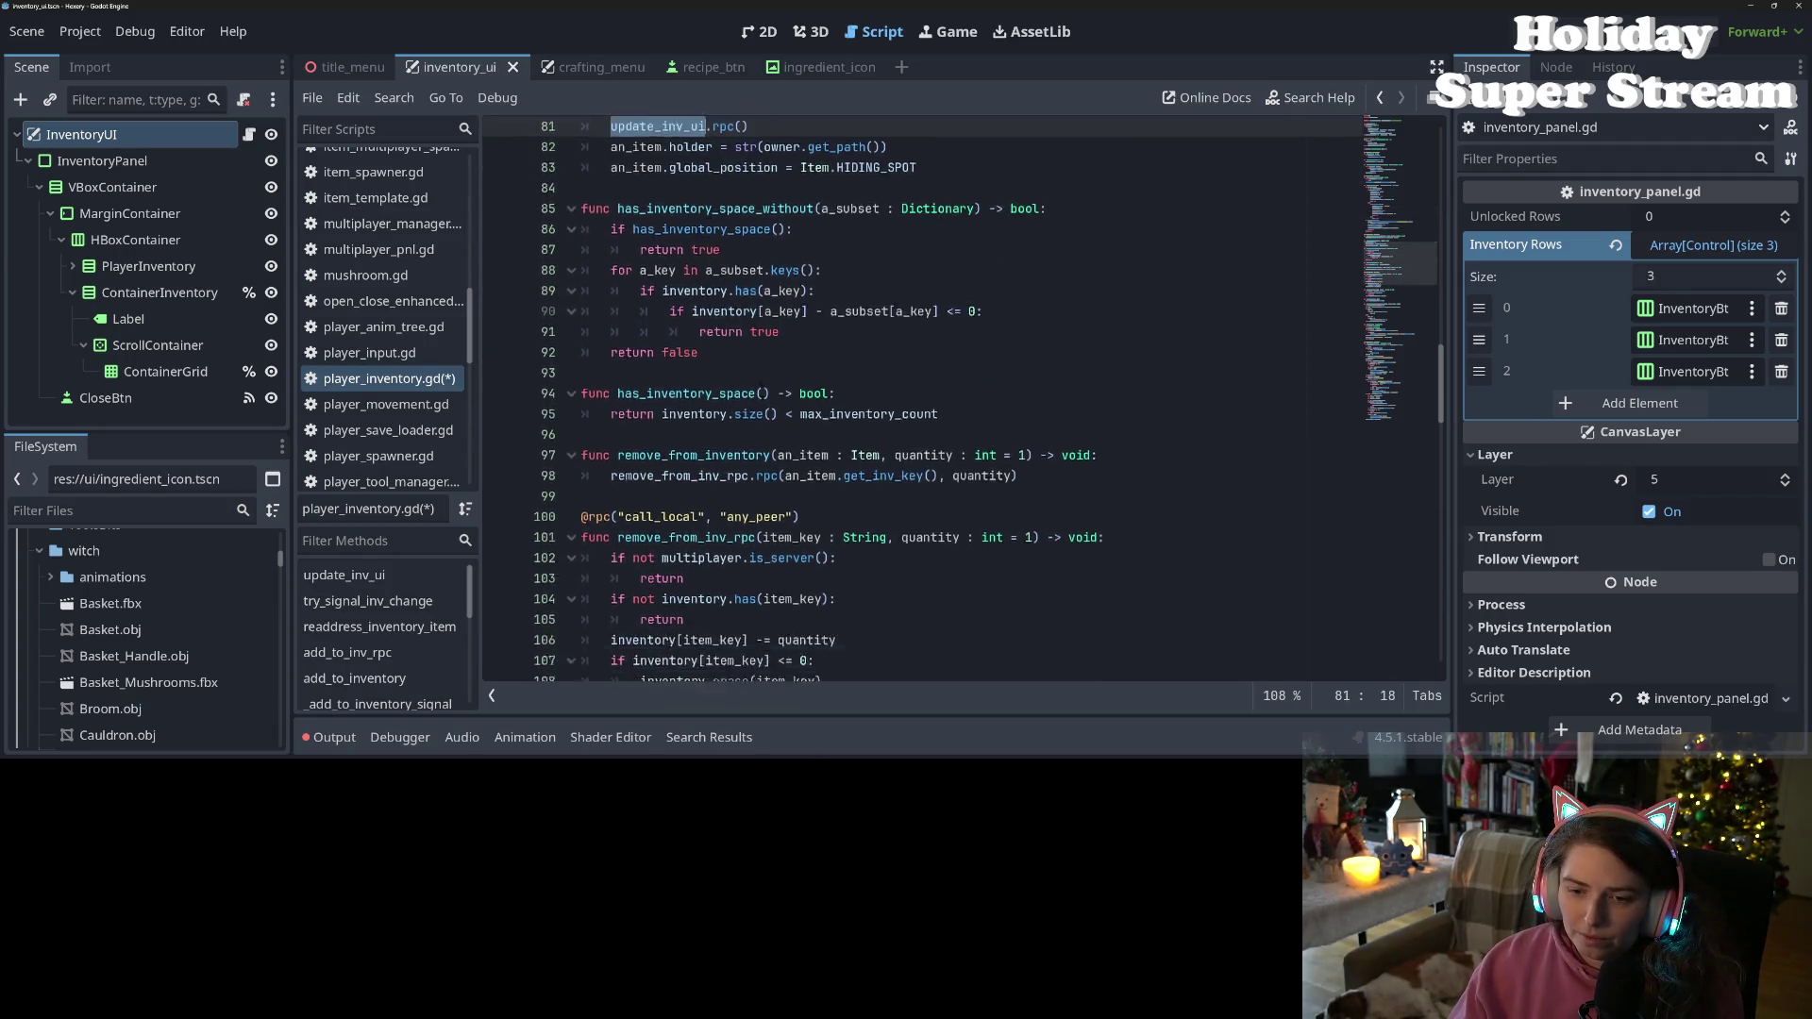
{"action": "key", "text": "ctrl+d"}
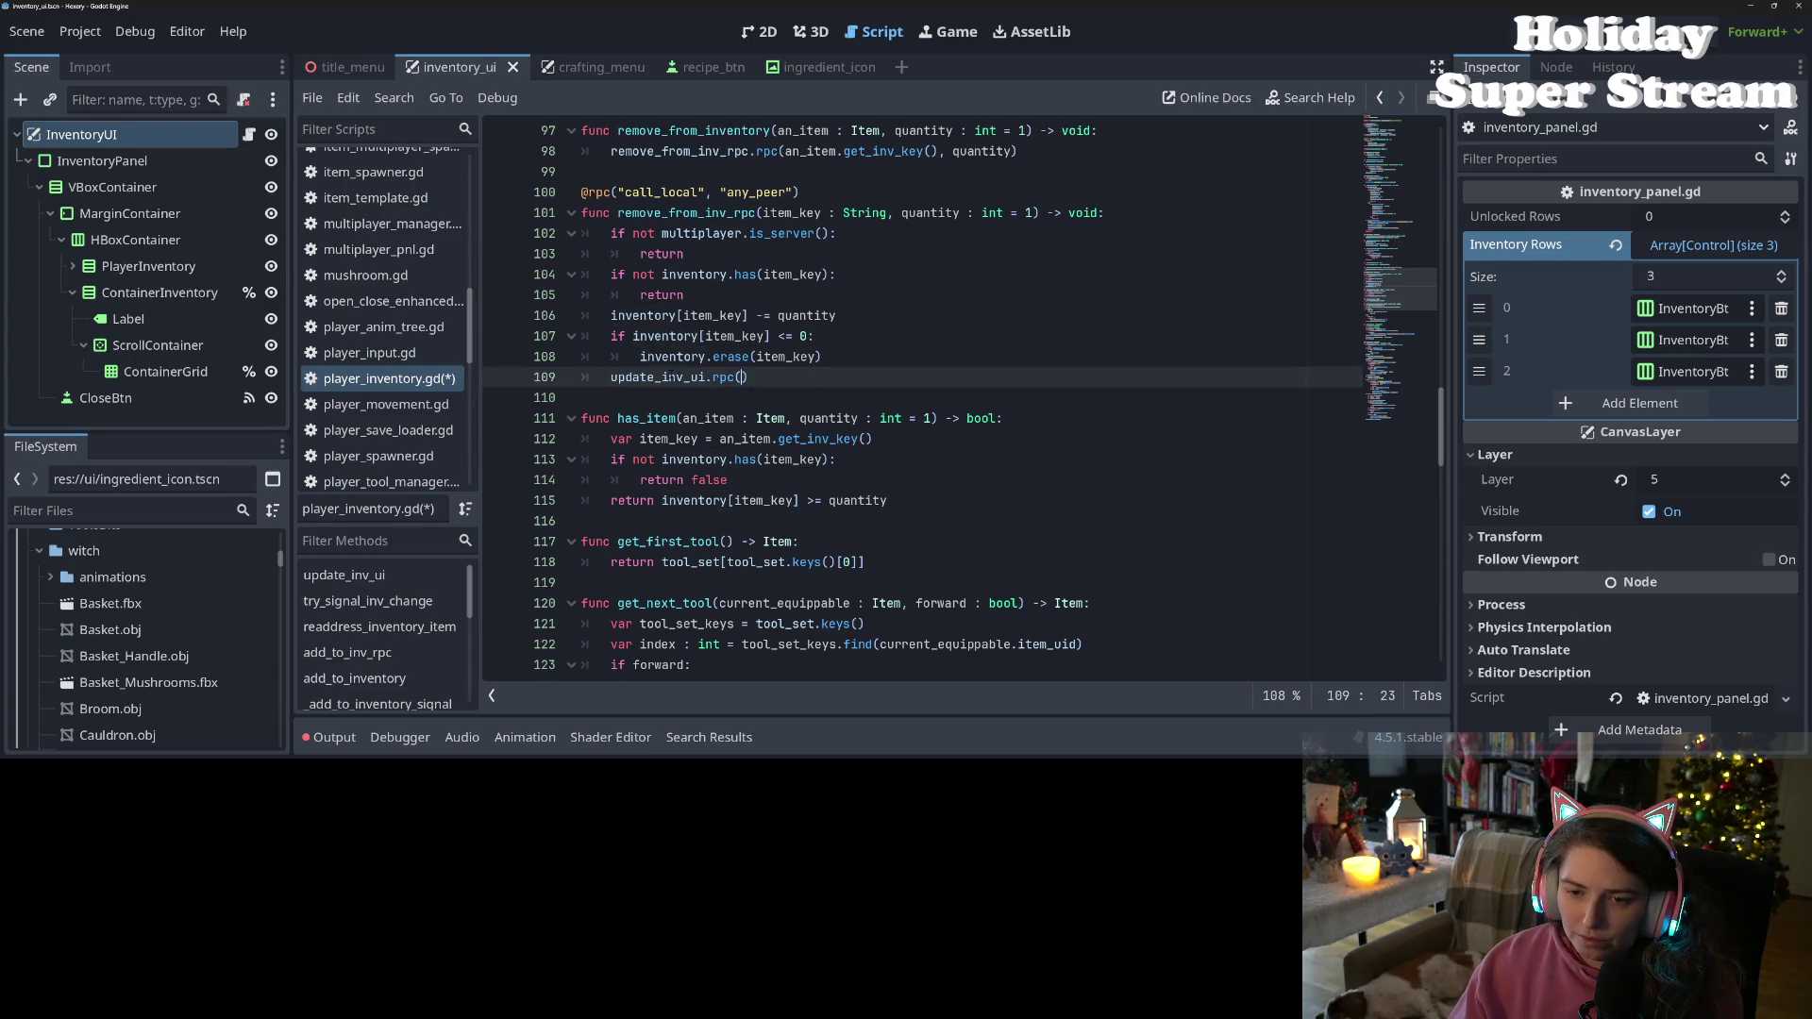
{"action": "scroll", "coordinate": [751, 402], "scroll_direction": "down", "scroll_amount": 6}
{"action": "scroll", "coordinate": [751, 406], "scroll_direction": "down", "scroll_amount": 18}
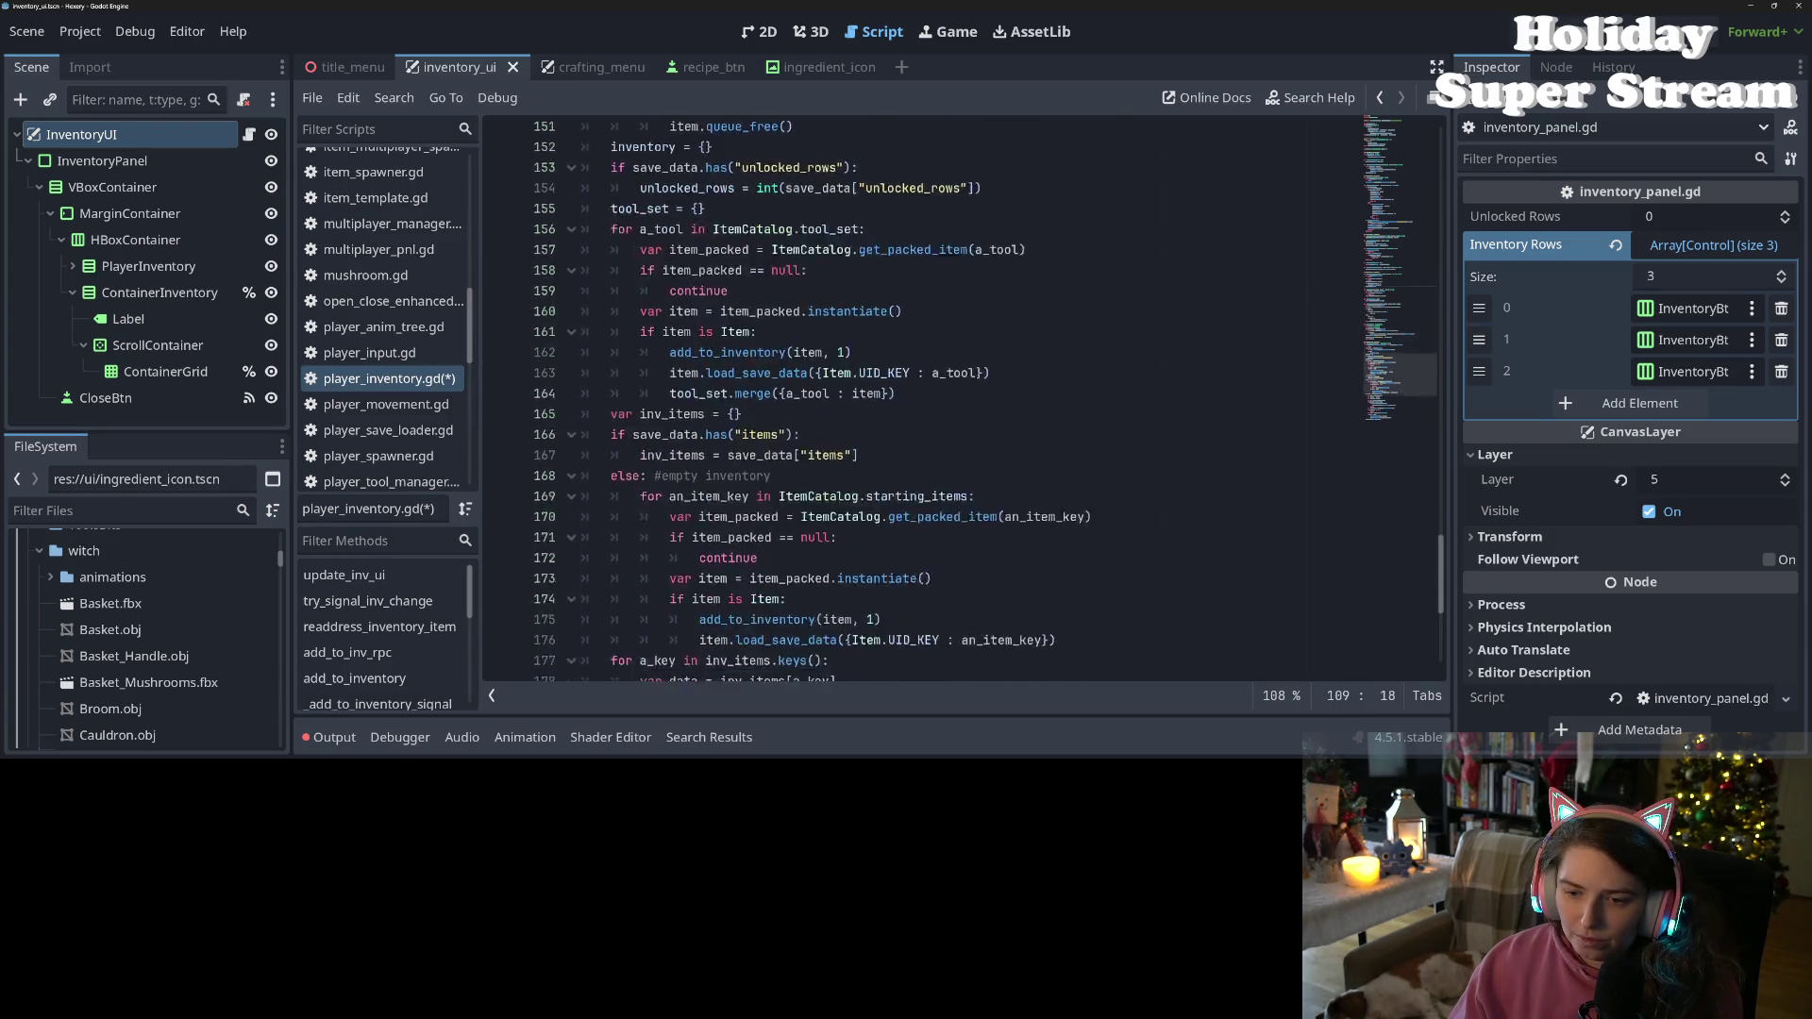
{"action": "double_click", "coordinate": [781, 630]}
{"action": "key", "text": "BackSpace"}
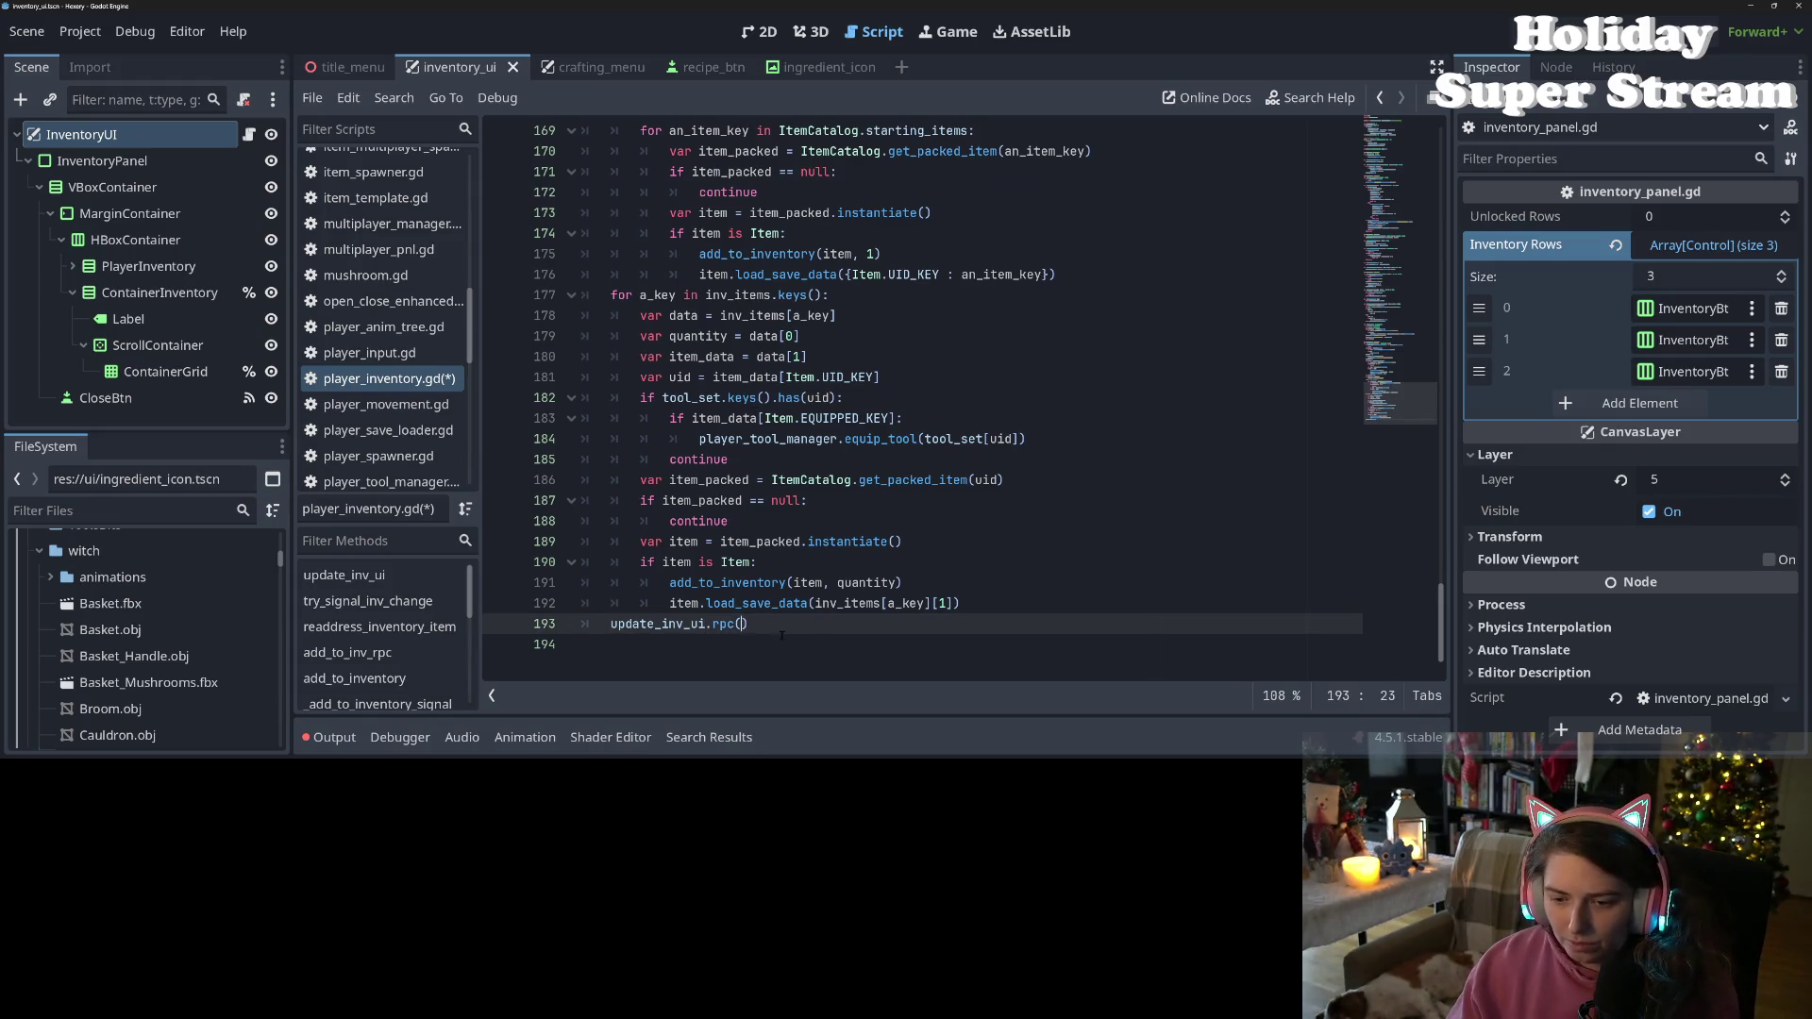
Search all project files for update_inv_ui (12 matches in 4 files) and open storage_container.gd's match
{"action": "double_click", "coordinate": [661, 625]}
{"action": "key", "text": "ctrl+shift+f"}
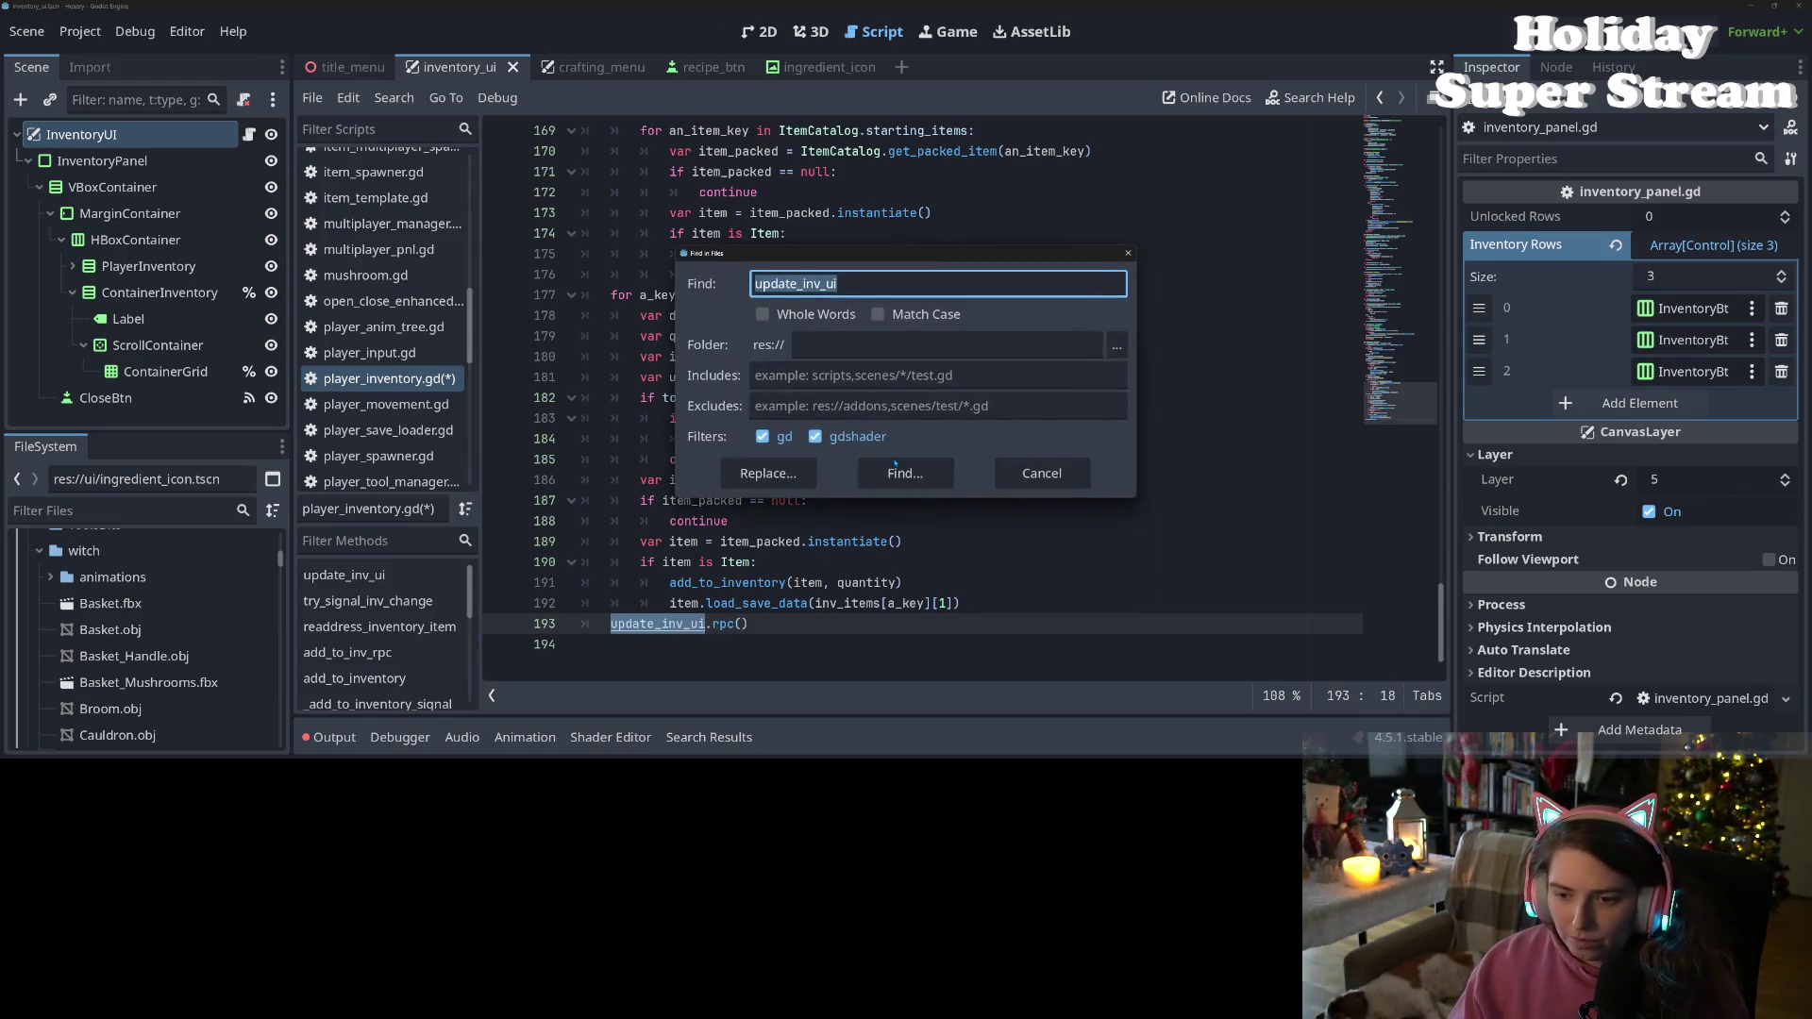
{"action": "left_click", "coordinate": [889, 462]}
{"action": "scroll", "coordinate": [586, 651], "scroll_direction": "up", "scroll_amount": 4}
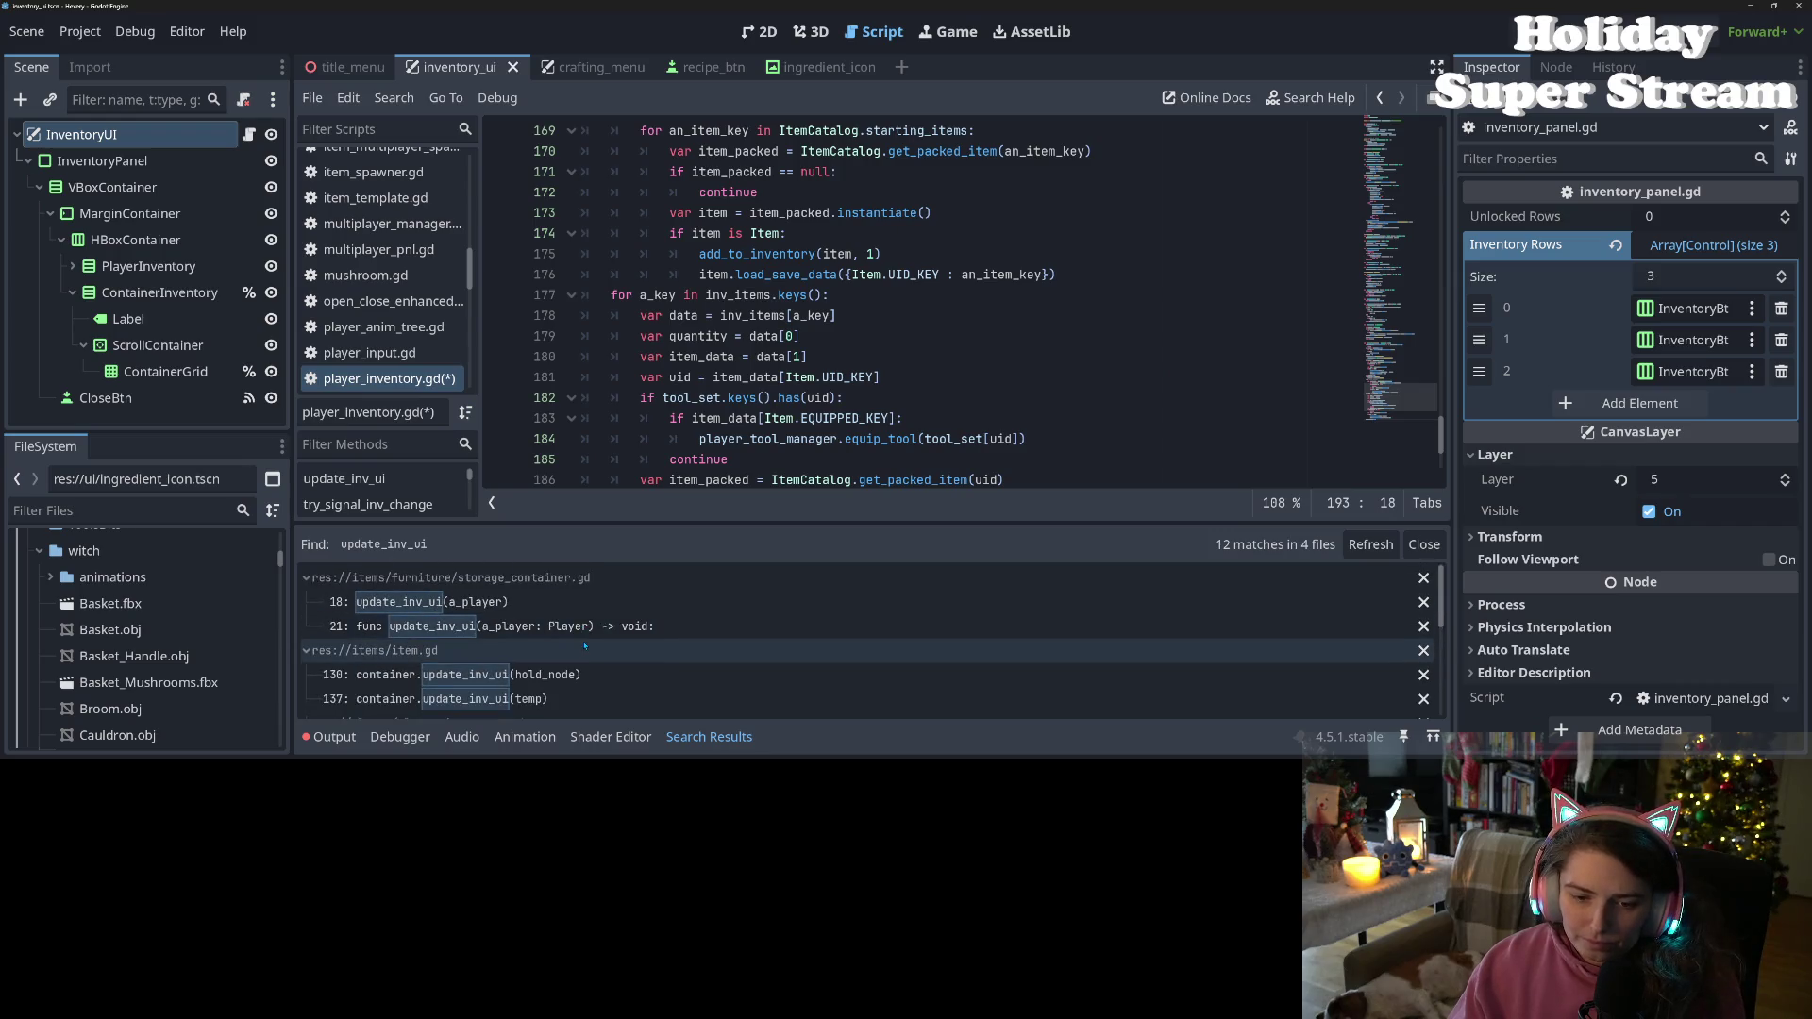
{"action": "scroll", "coordinate": [508, 652], "scroll_direction": "up", "scroll_amount": 1}
{"action": "scroll", "coordinate": [508, 651], "scroll_direction": "up", "scroll_amount": 2}
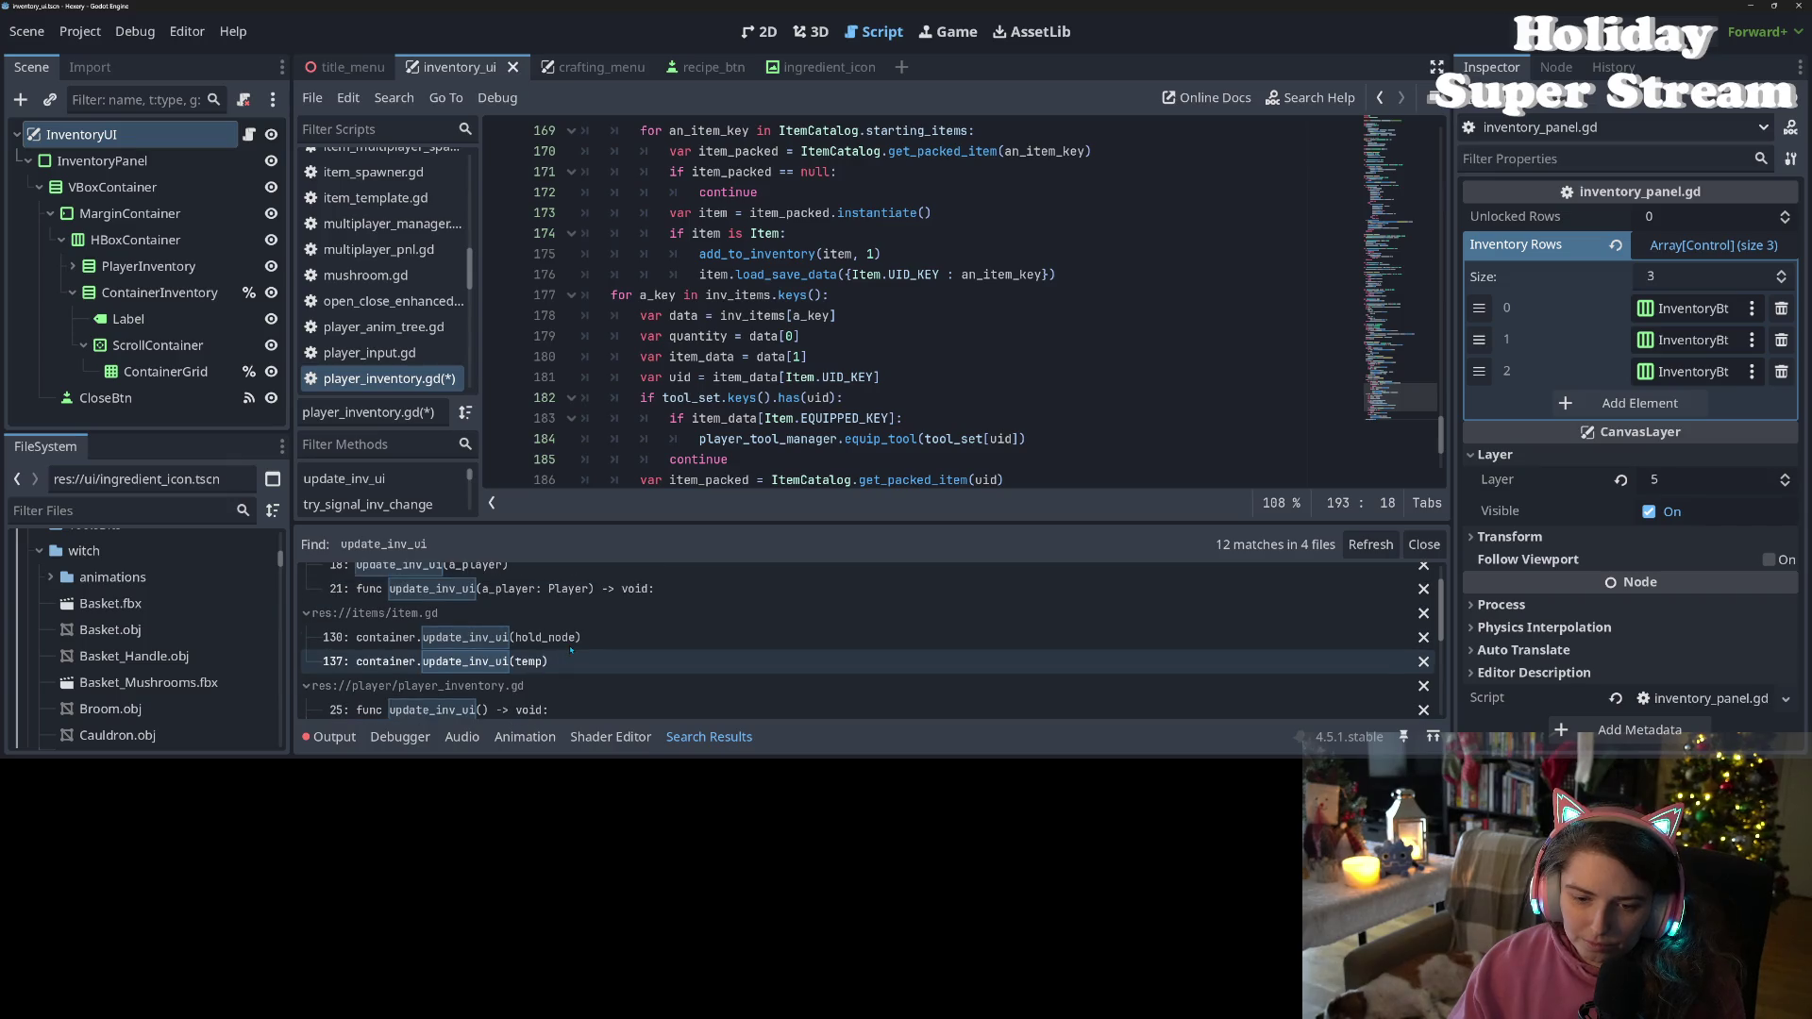
{"action": "scroll", "coordinate": [571, 649], "scroll_direction": "up", "scroll_amount": 2}
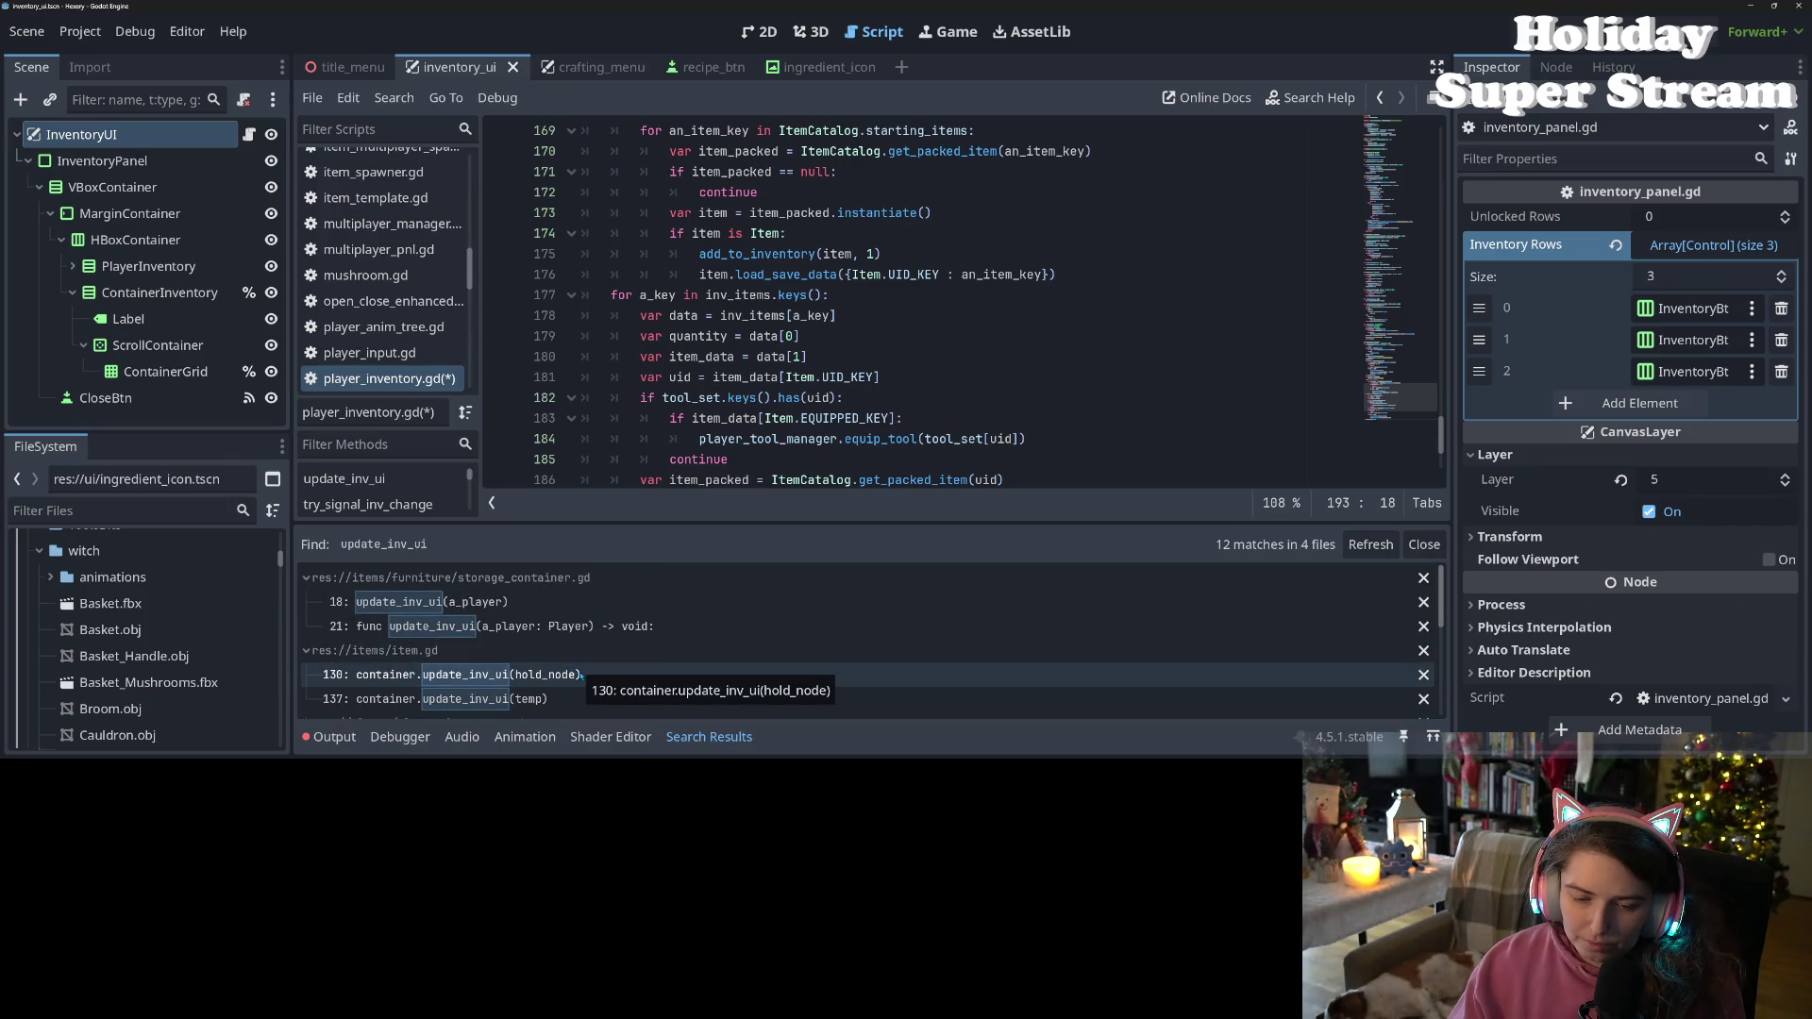
{"action": "left_click", "coordinate": [492, 628]}
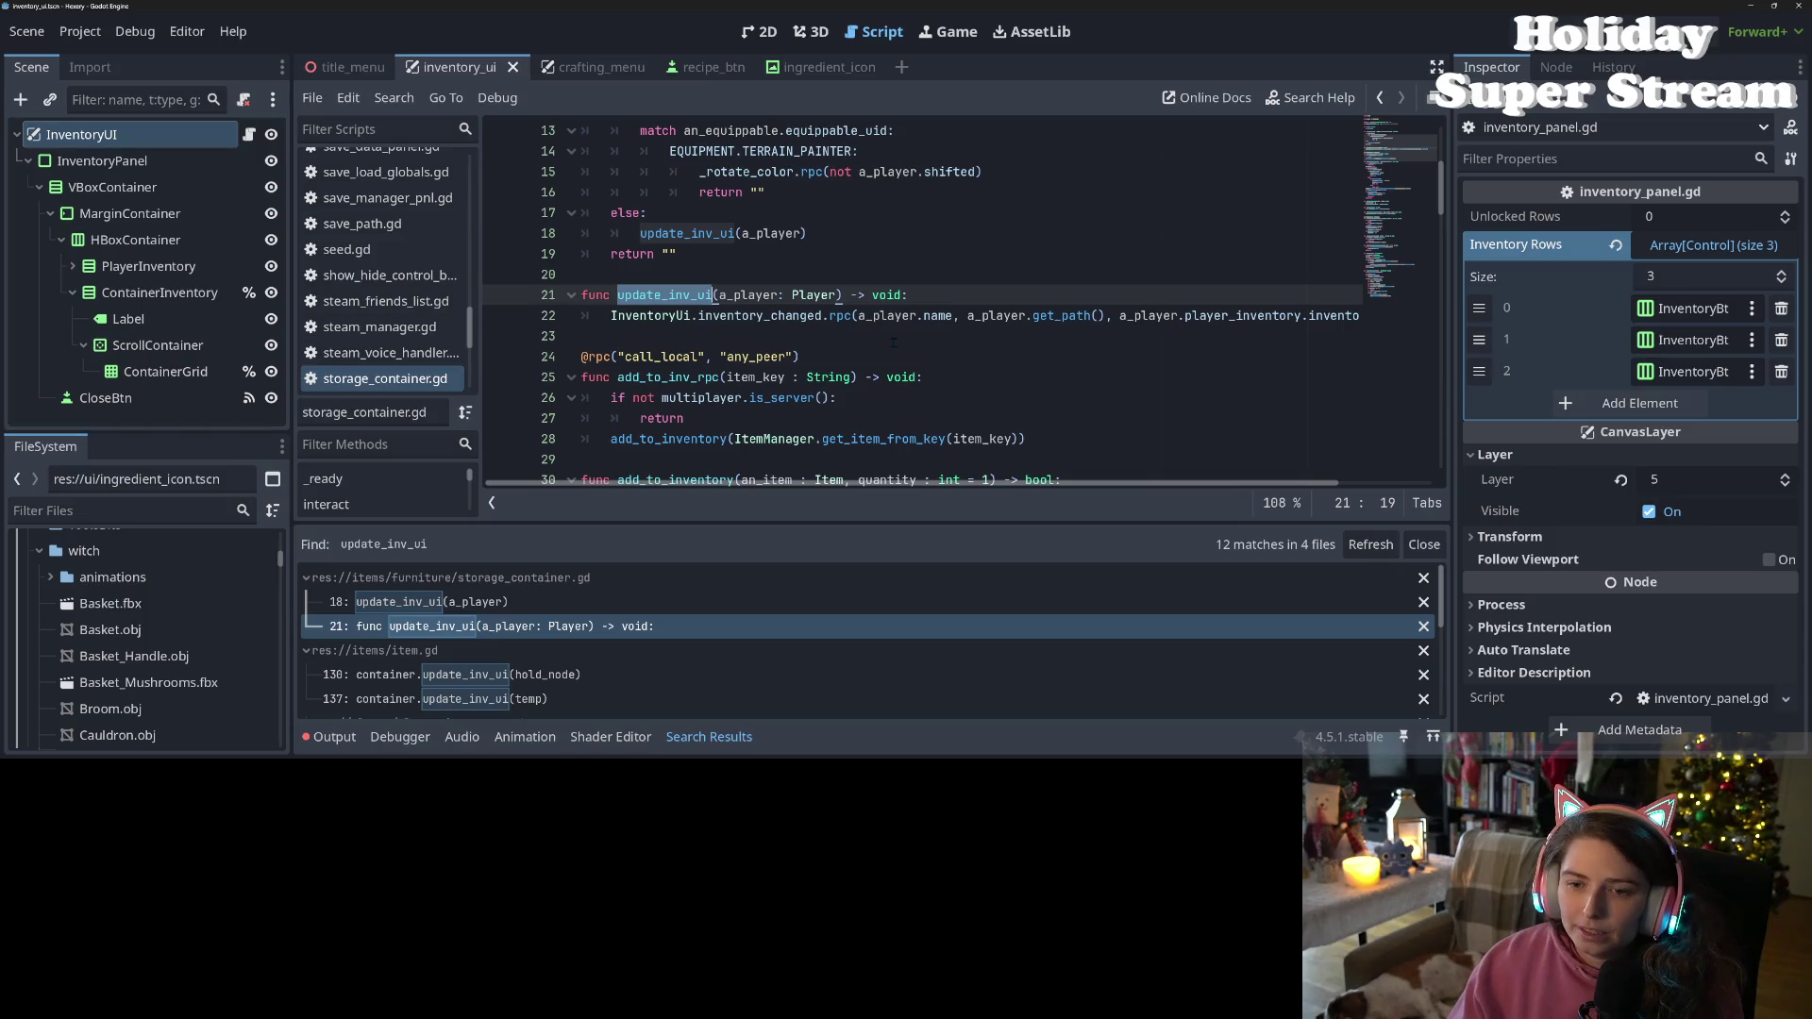
Look over storage_container.gd, then jump to item.gd line 130's container.update_inv_ui(hold_node) call
{"action": "scroll", "coordinate": [811, 494], "scroll_direction": "right", "scroll_amount": 3}
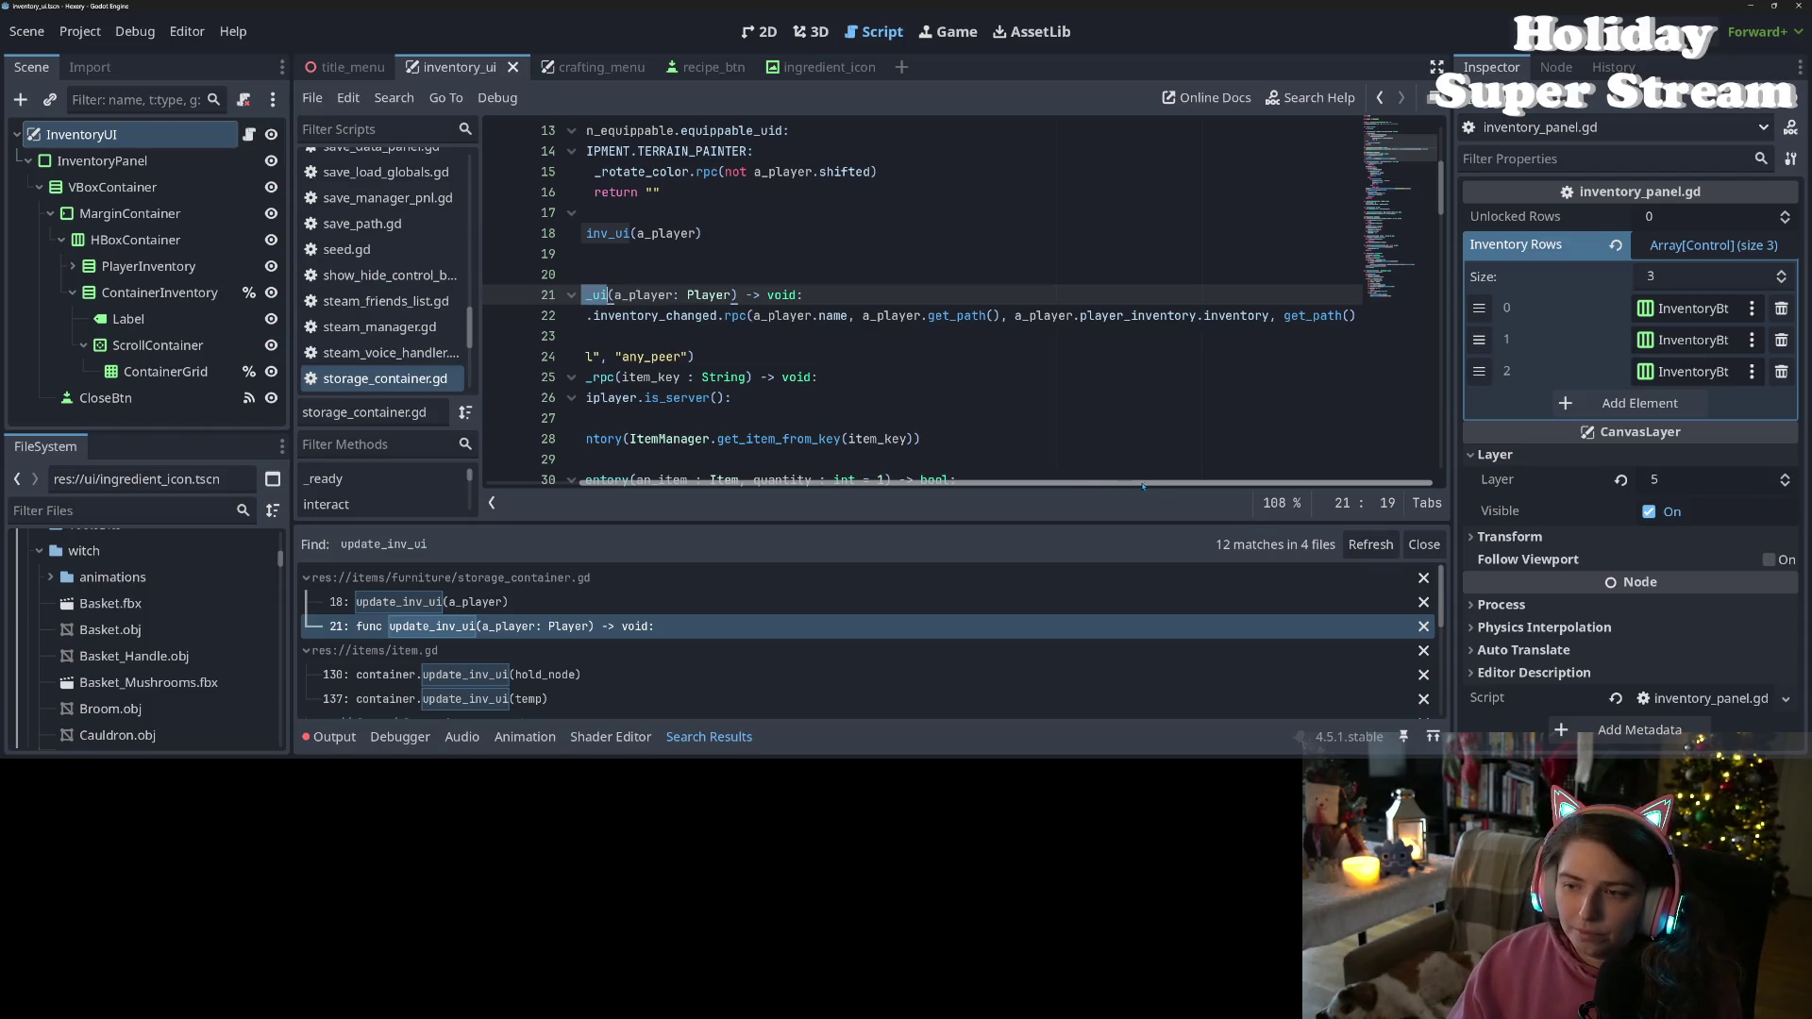
{"action": "scroll", "coordinate": [1086, 482], "scroll_direction": "left", "scroll_amount": 3}
{"action": "scroll", "coordinate": [1051, 476], "scroll_direction": "right", "scroll_amount": 3}
{"action": "scroll", "coordinate": [1051, 476], "scroll_direction": "left", "scroll_amount": 3}
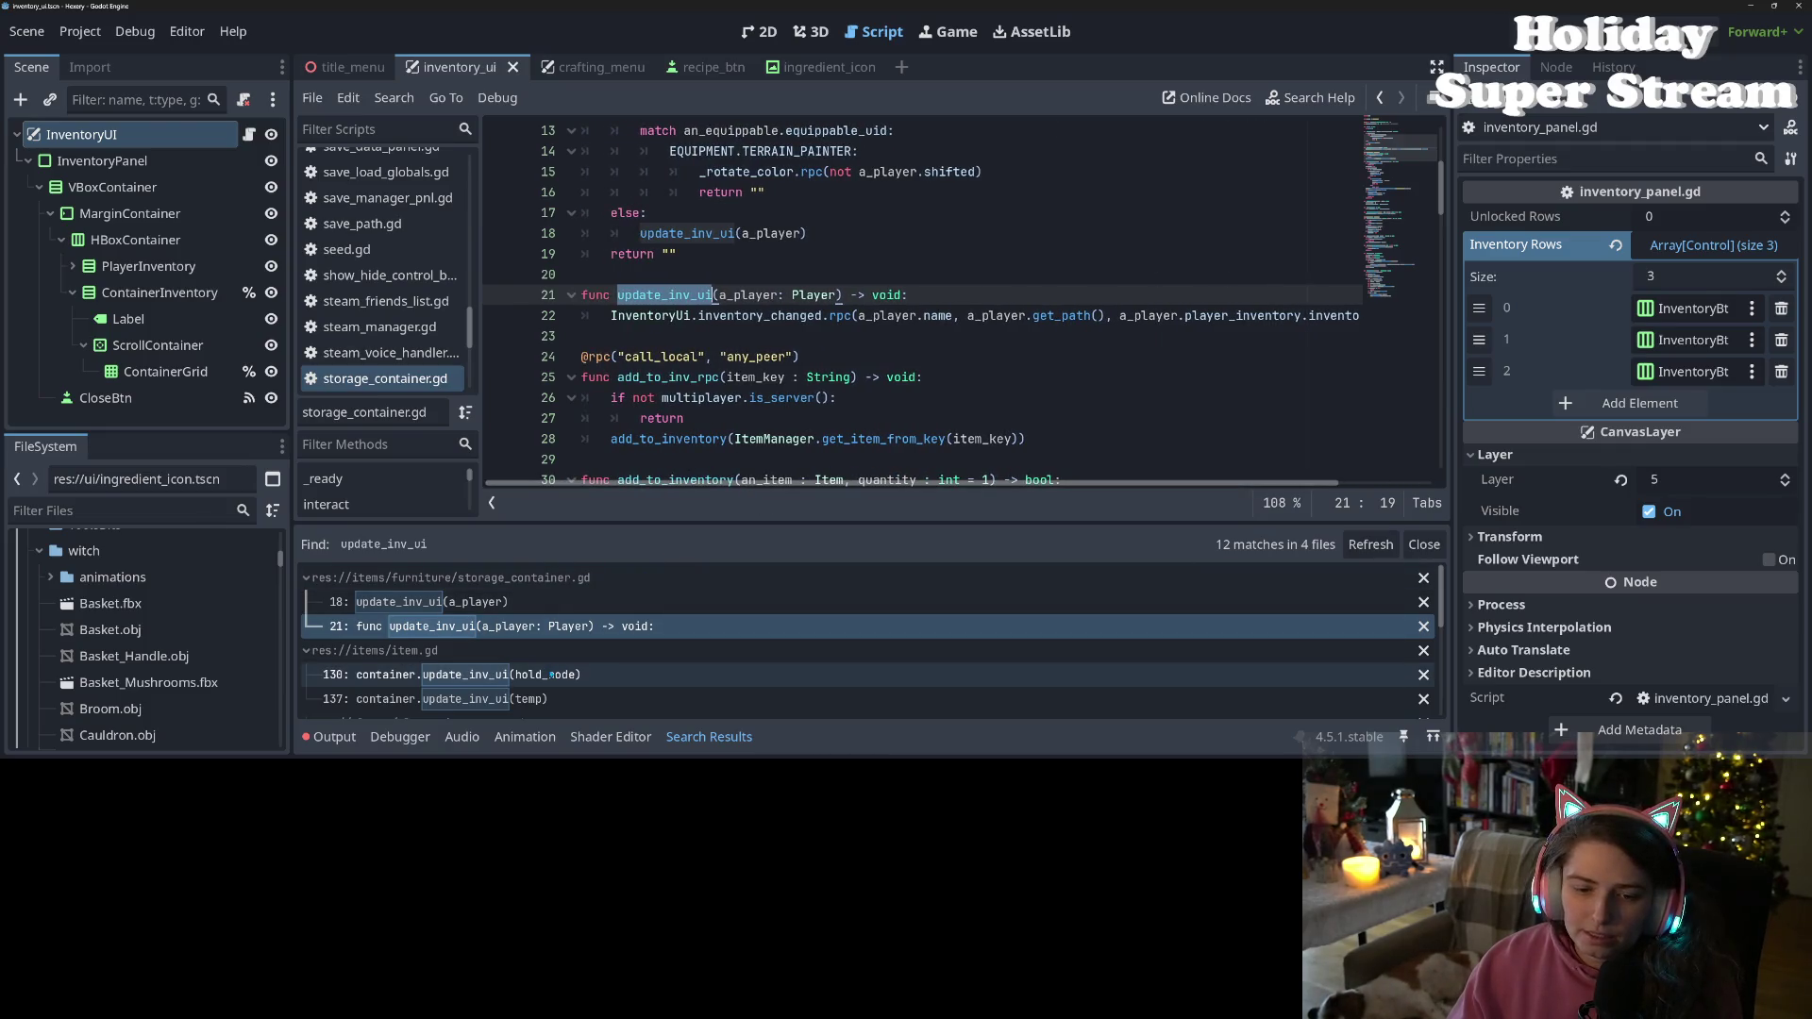
{"action": "scroll", "coordinate": [645, 397], "scroll_direction": "up", "scroll_amount": 3}
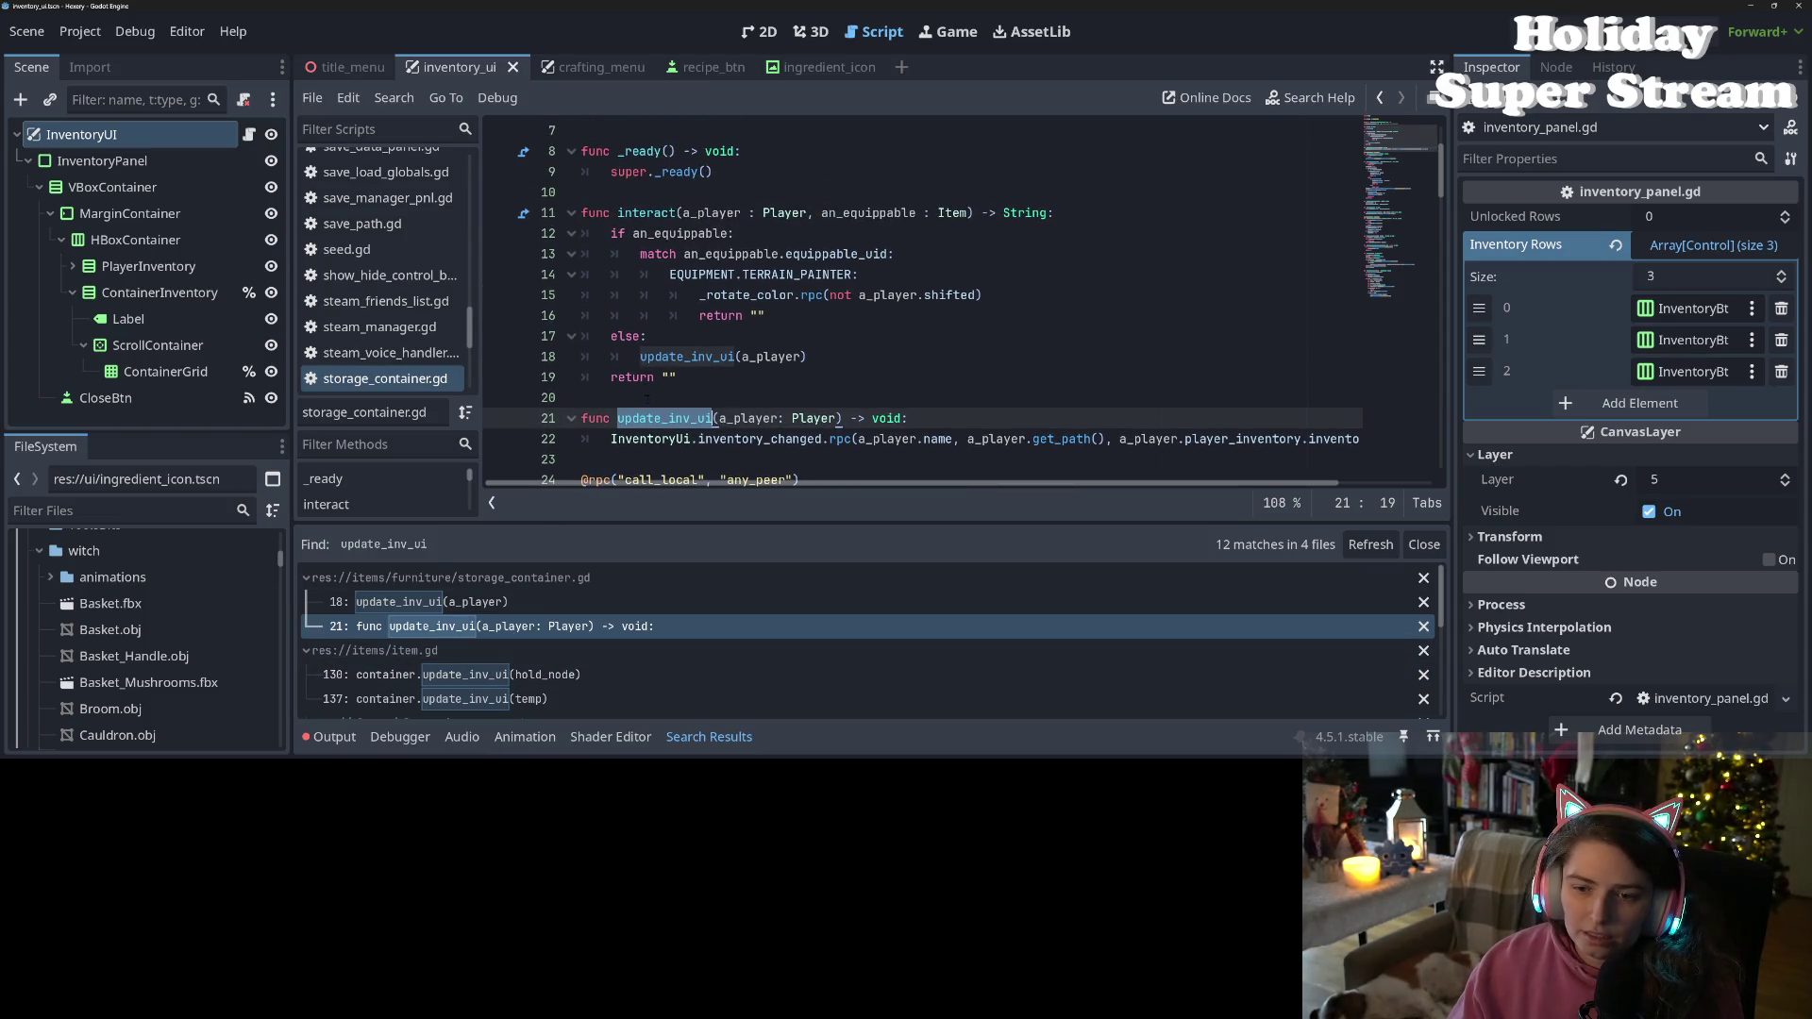
{"action": "scroll", "coordinate": [642, 405], "scroll_direction": "down", "scroll_amount": 1}
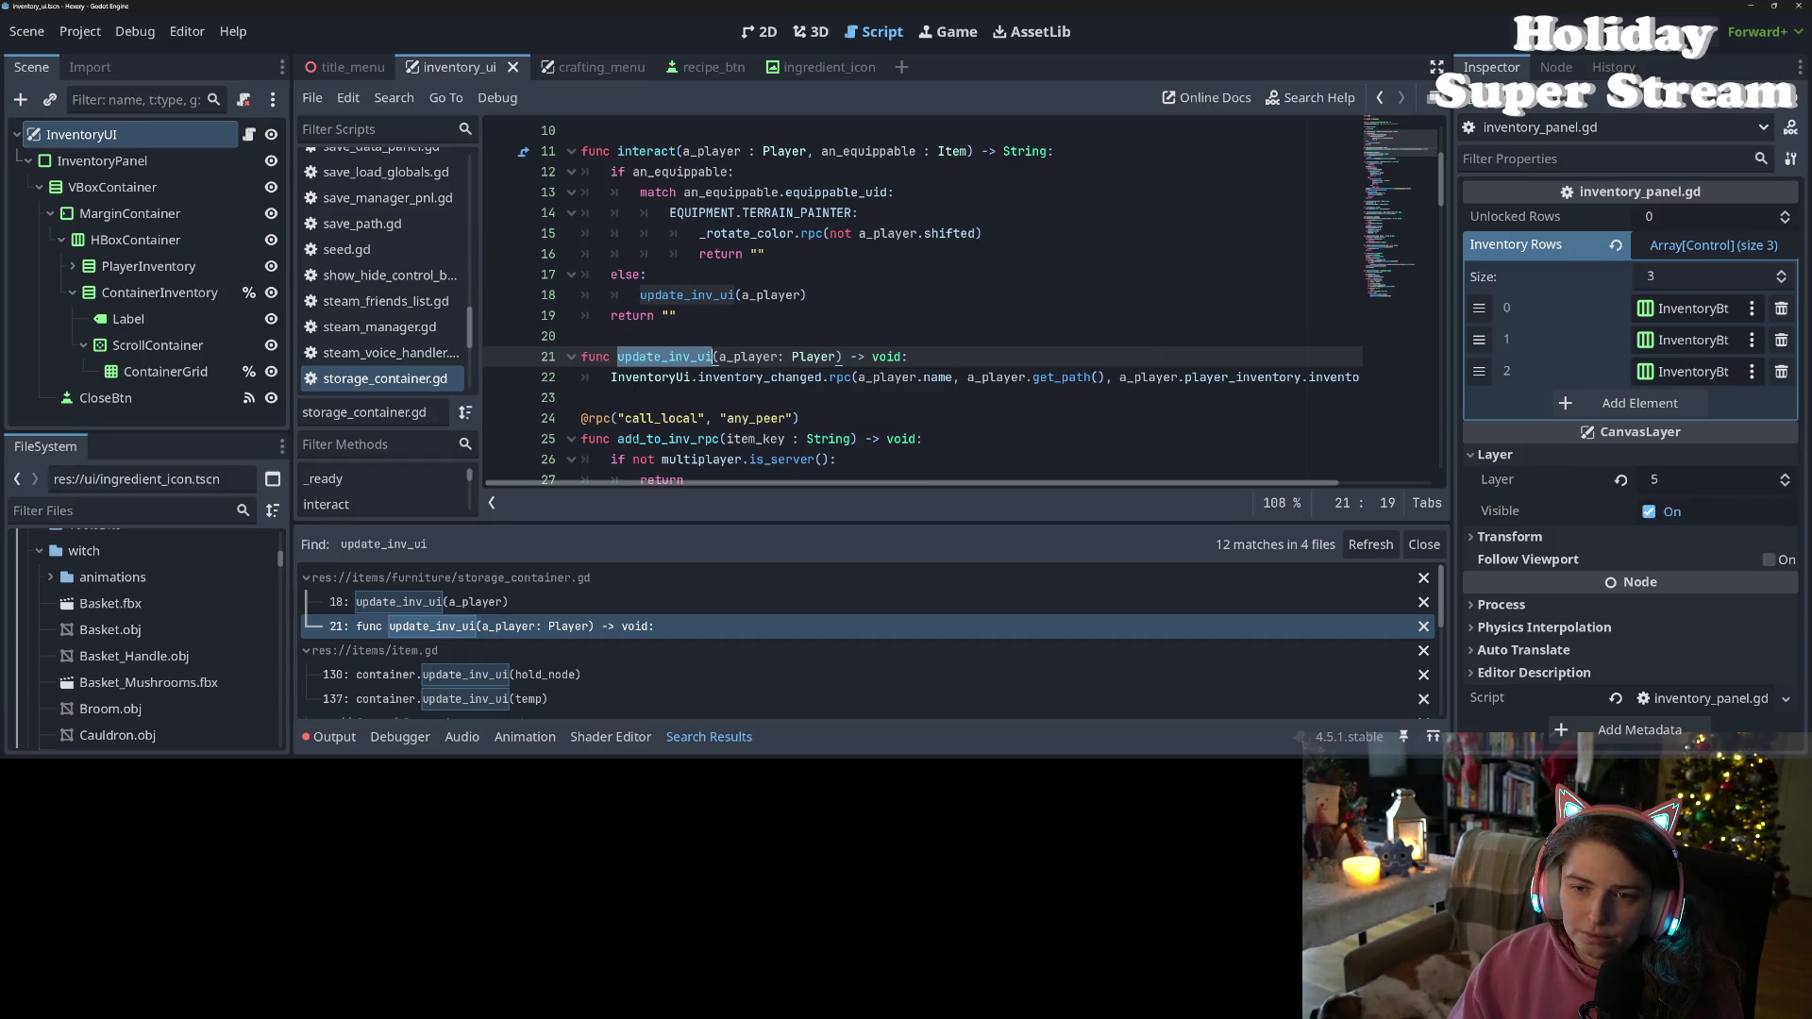
{"action": "scroll", "coordinate": [642, 406], "scroll_direction": "down", "scroll_amount": 2}
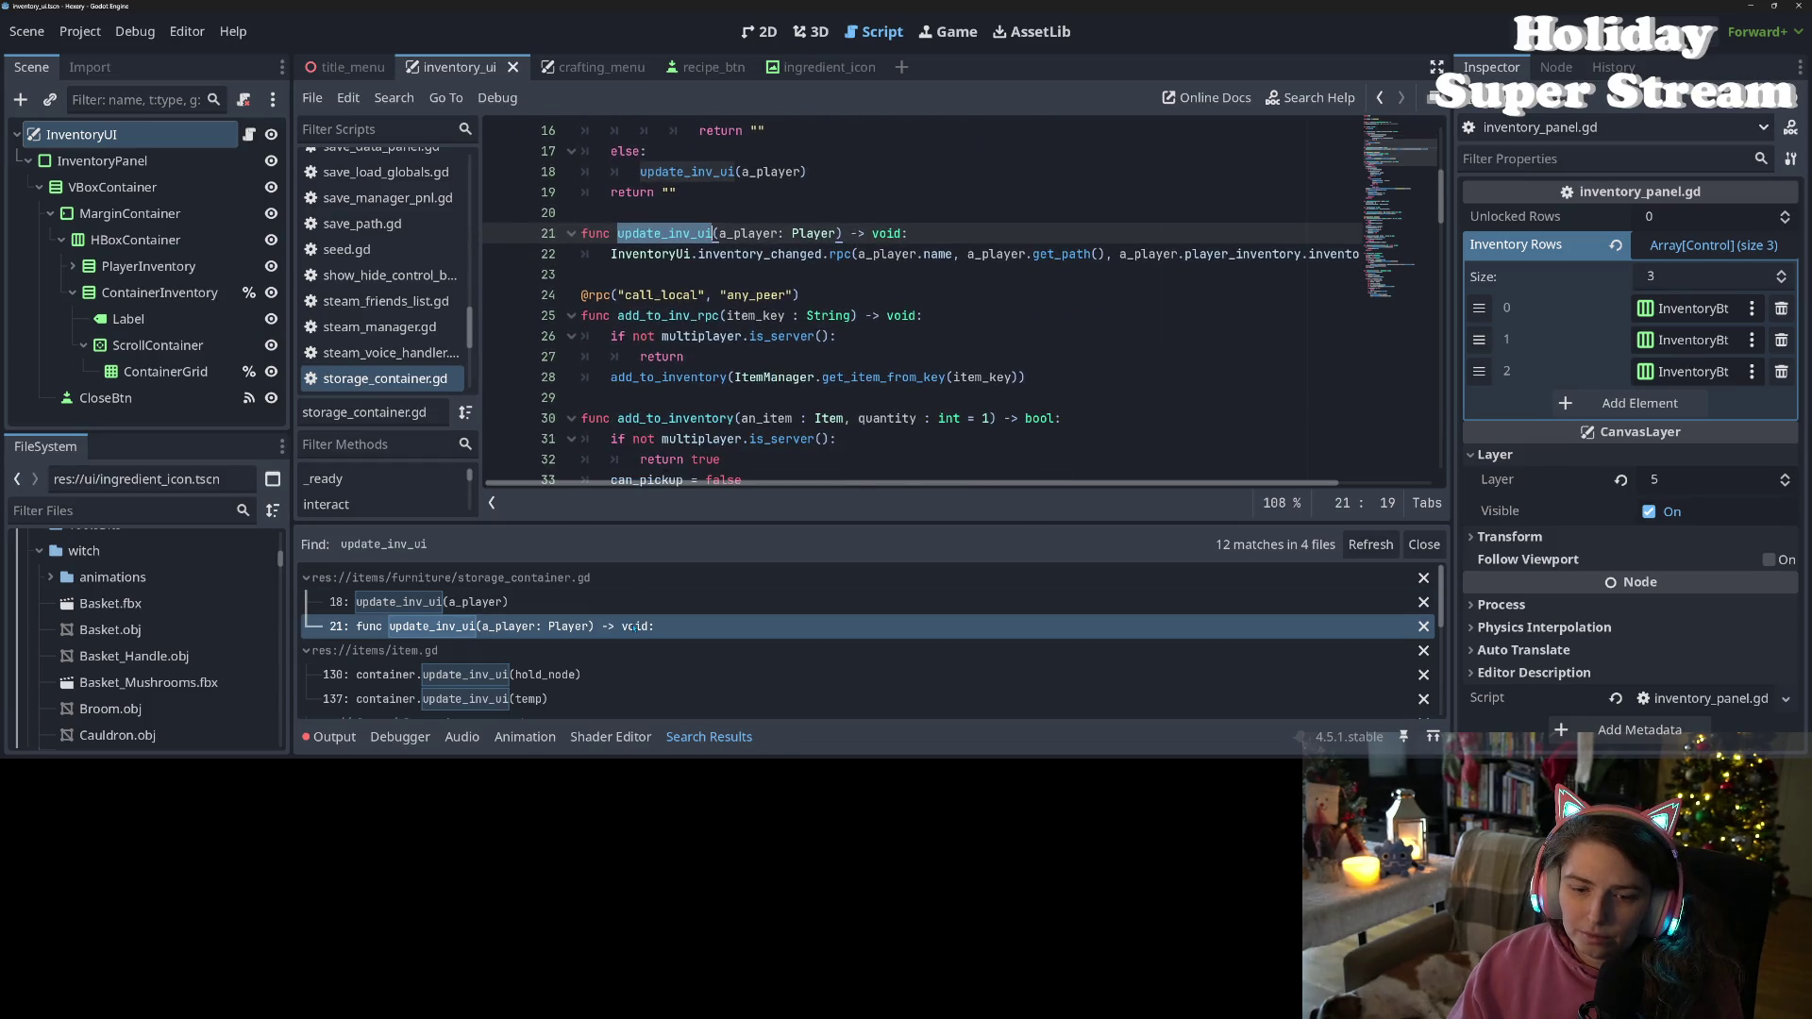
{"action": "left_click", "coordinate": [511, 674]}
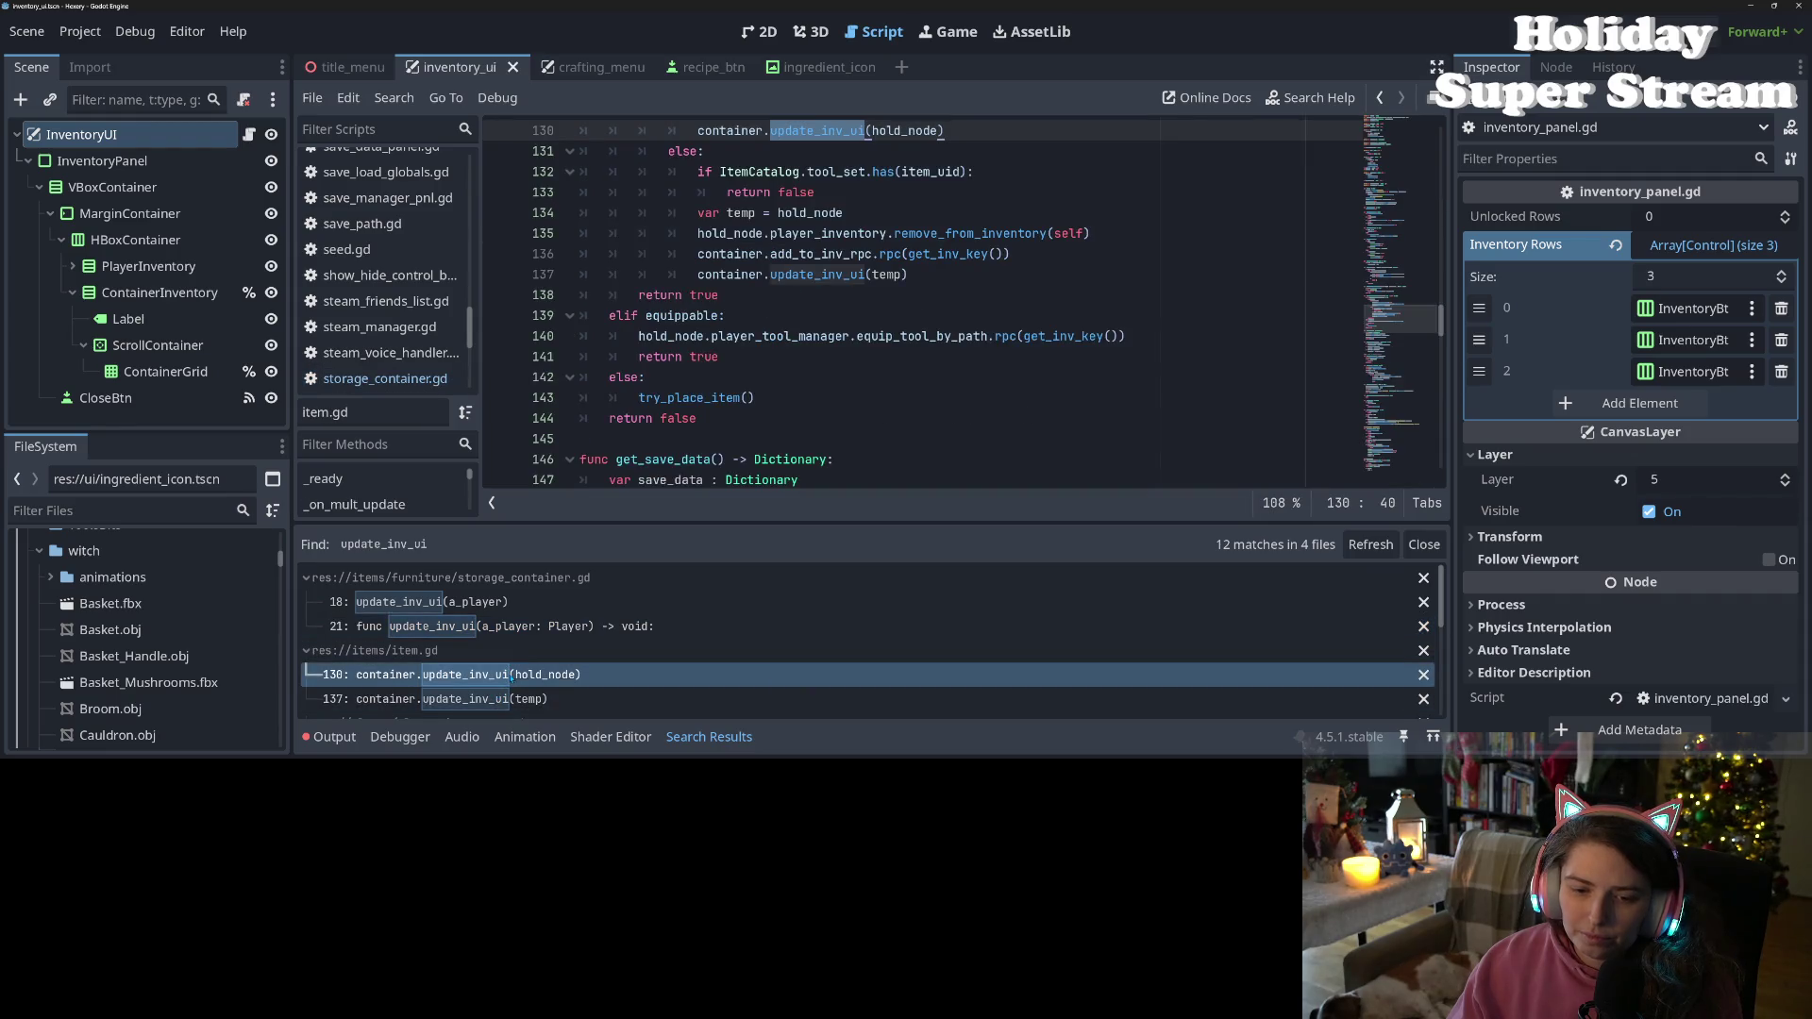
{"action": "scroll", "coordinate": [771, 392], "scroll_direction": "up", "scroll_amount": 4}
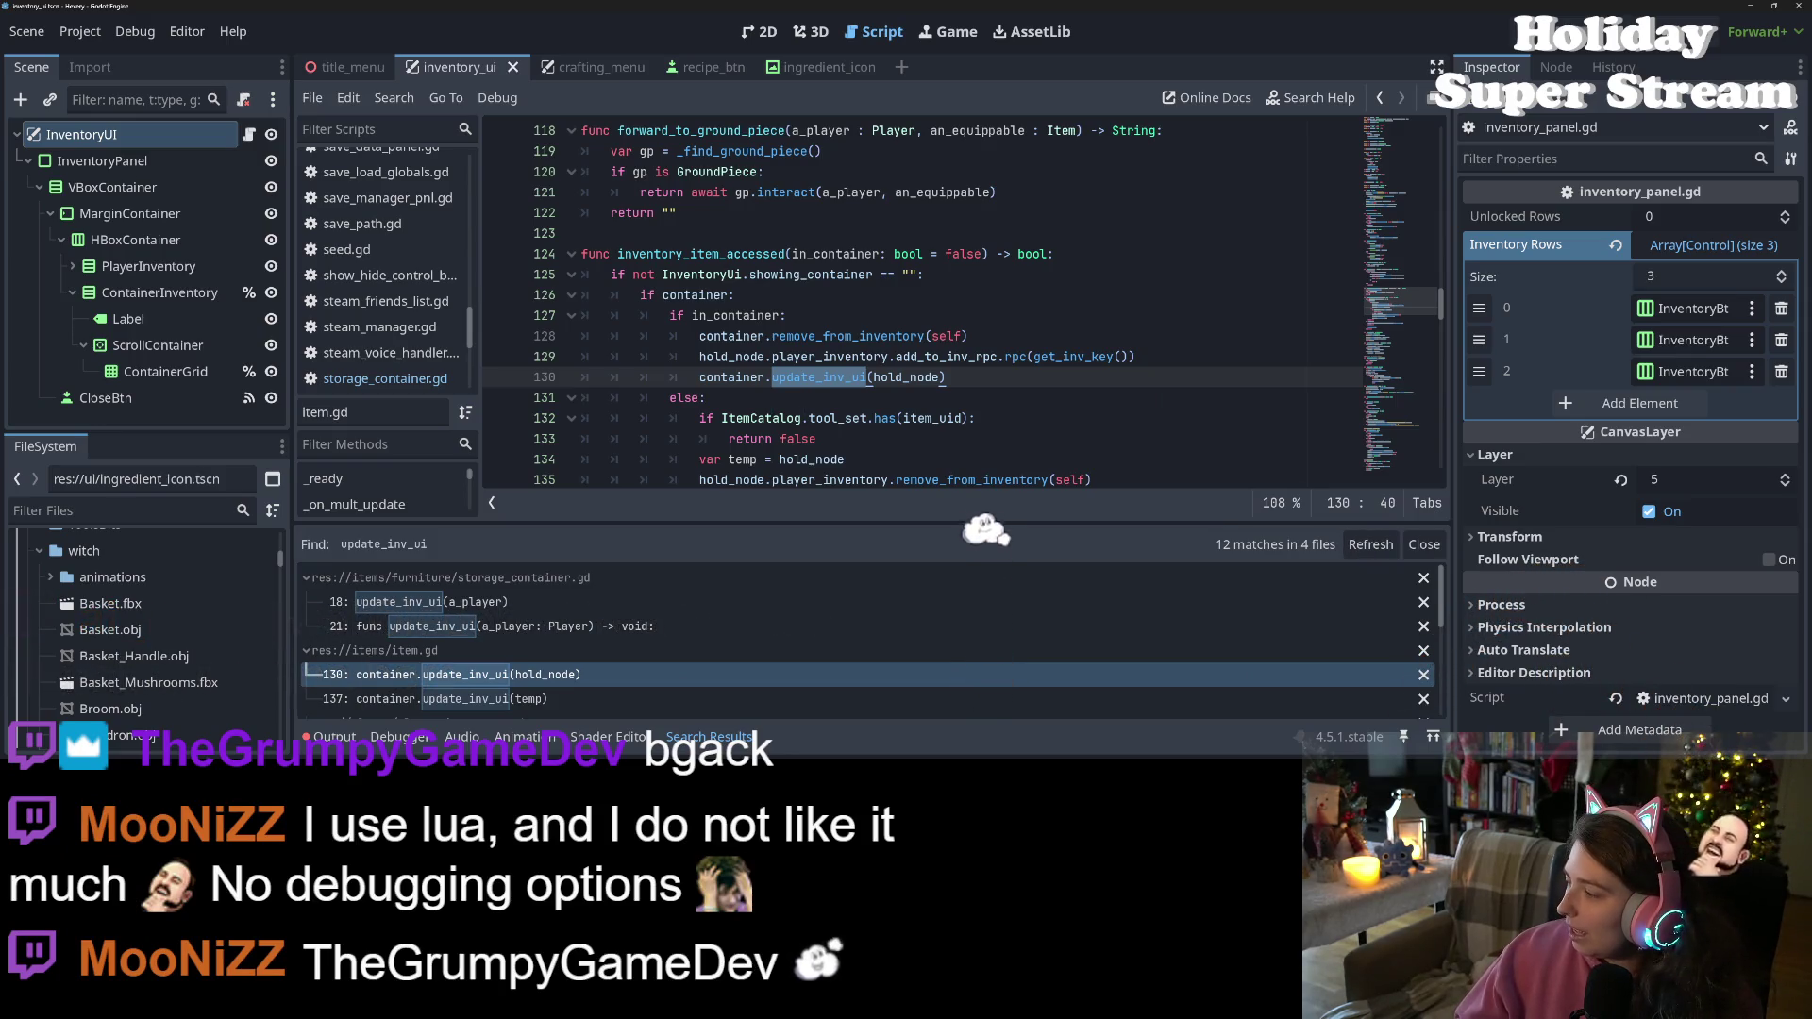
Switch from Godot to the Hexery Trello board in Chrome
{"action": "key", "text": "alt+Tab"}
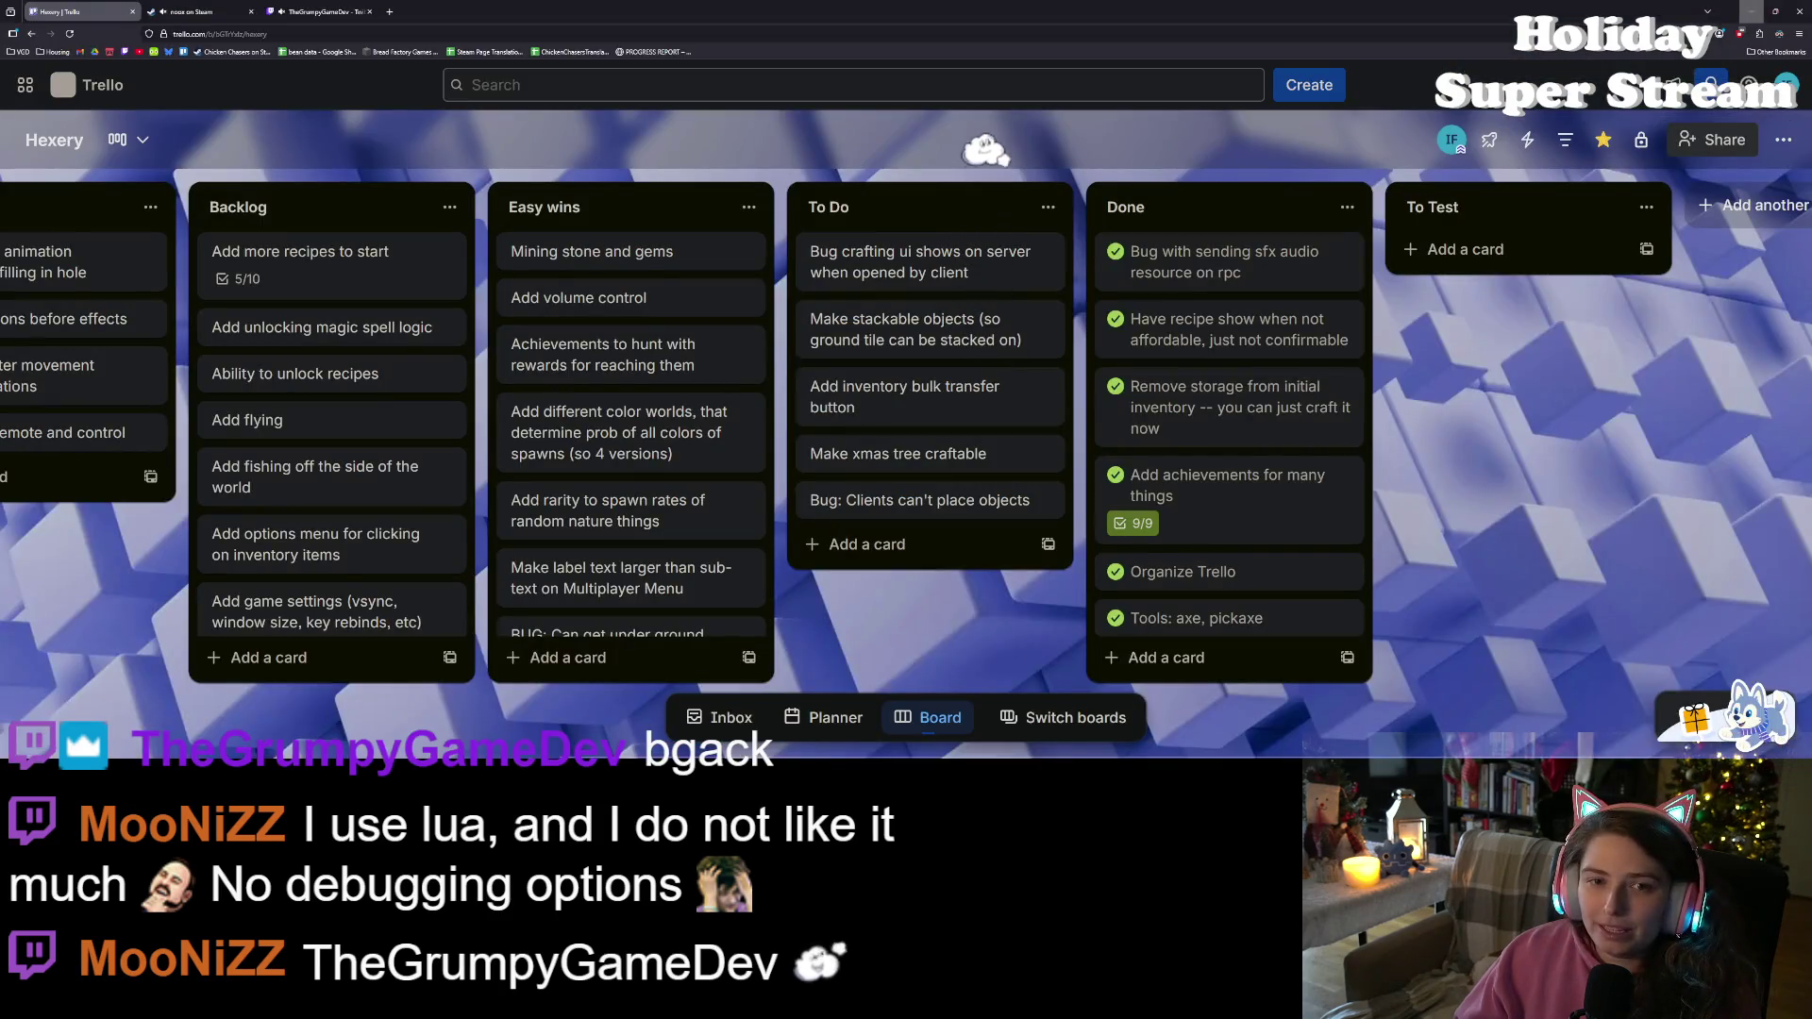
Close the Twitch tab in Chrome
{"action": "left_click", "coordinate": [370, 11]}
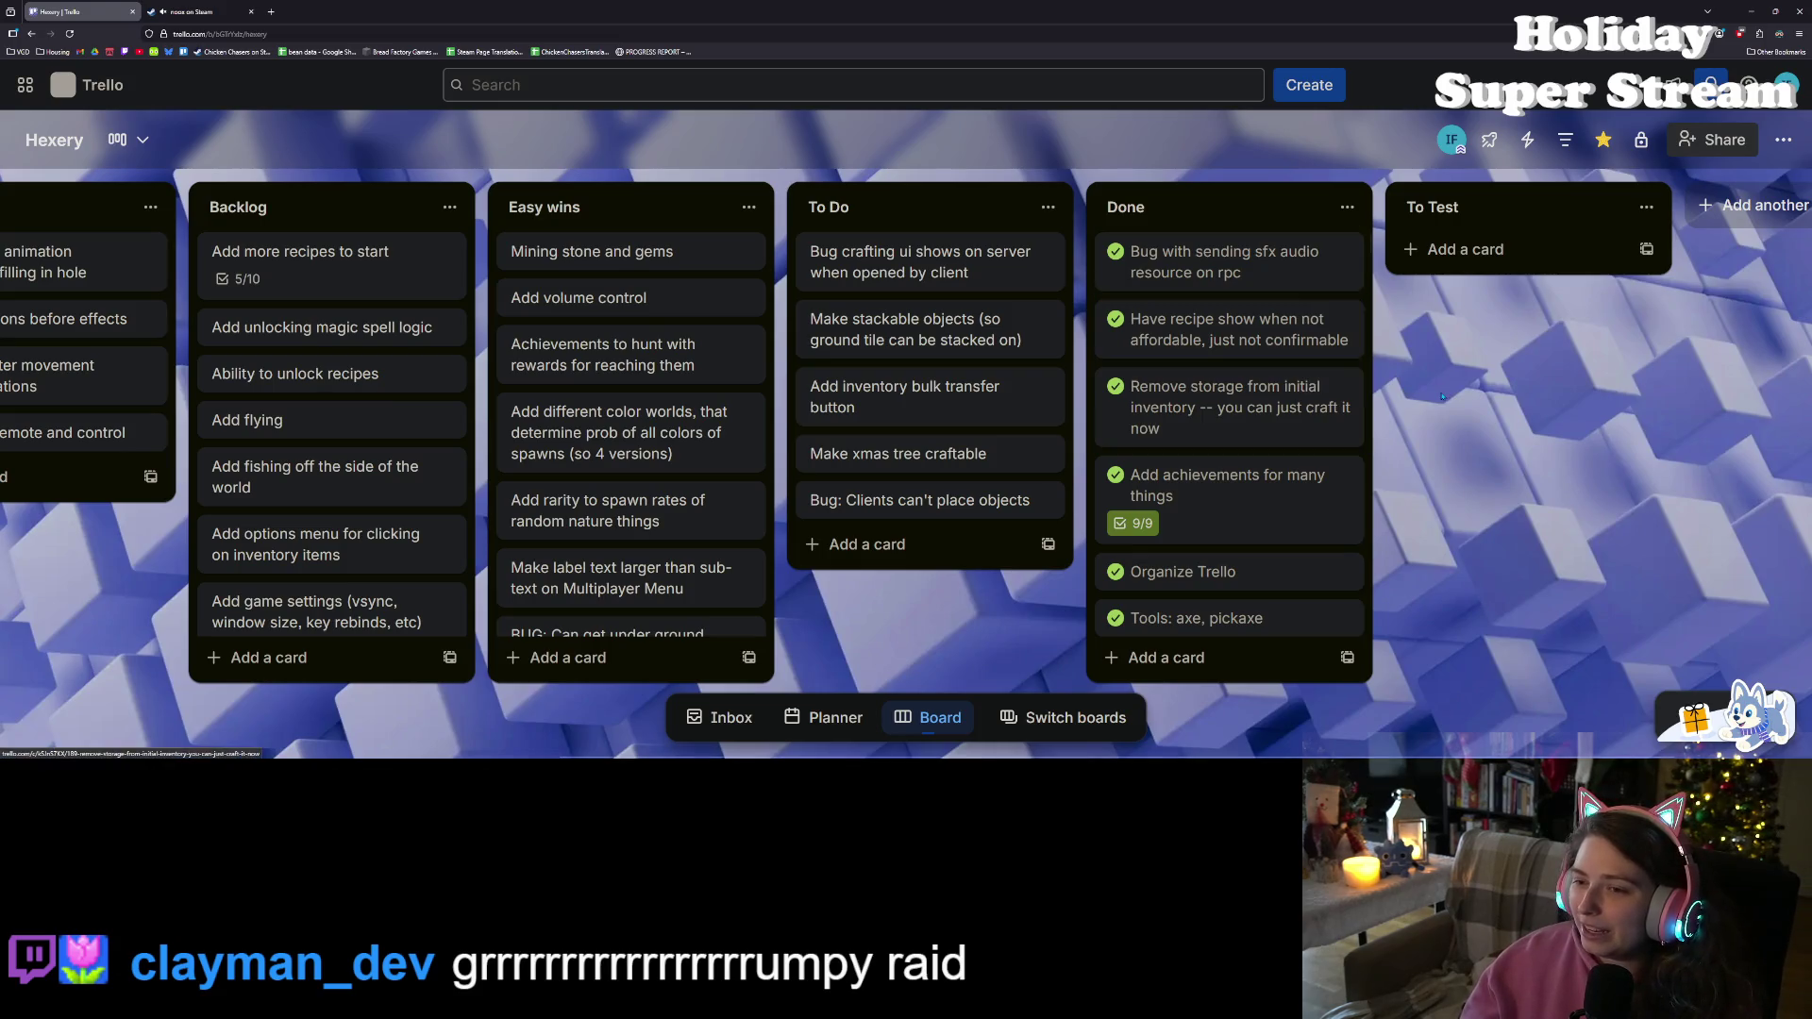
Move the crafting-UI bug card to Done and add To Do card 'Bug: Inventory doesn't update when placing objects on client side'
{"action": "left_click_drag", "start_coordinate": [906, 255], "coordinate": [1201, 257]}
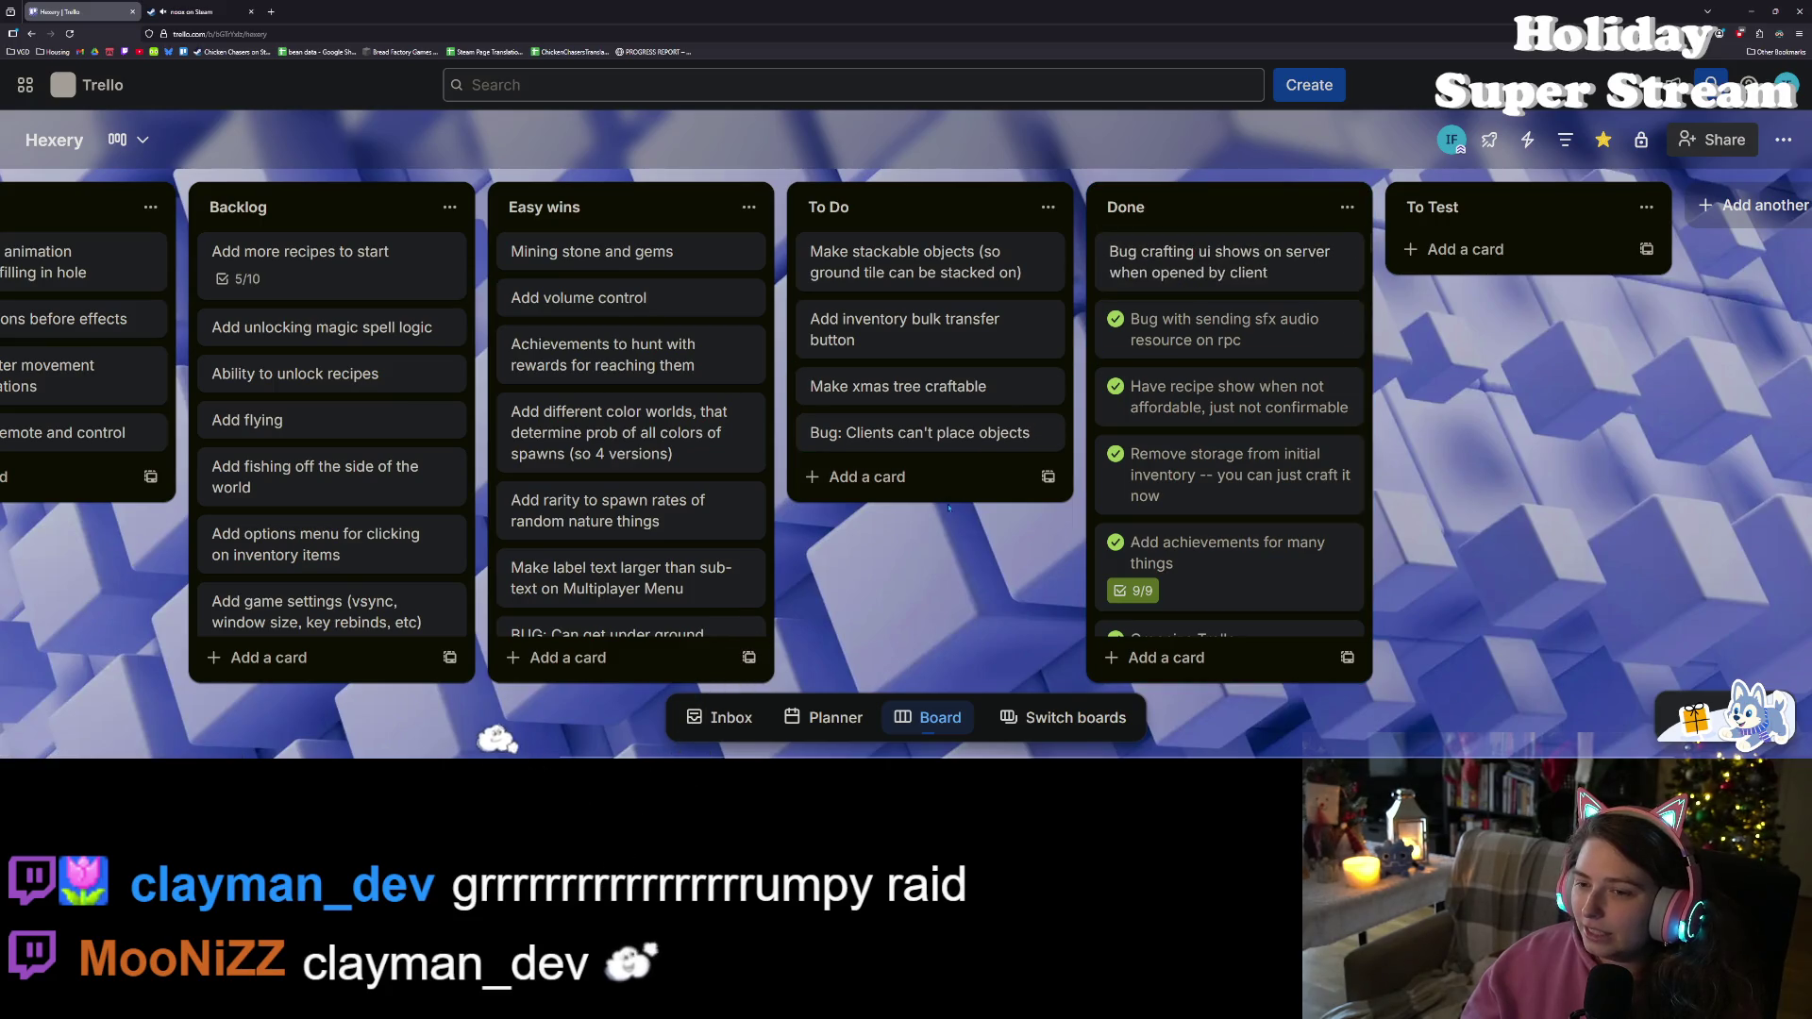
{"action": "left_click", "coordinate": [964, 478]}
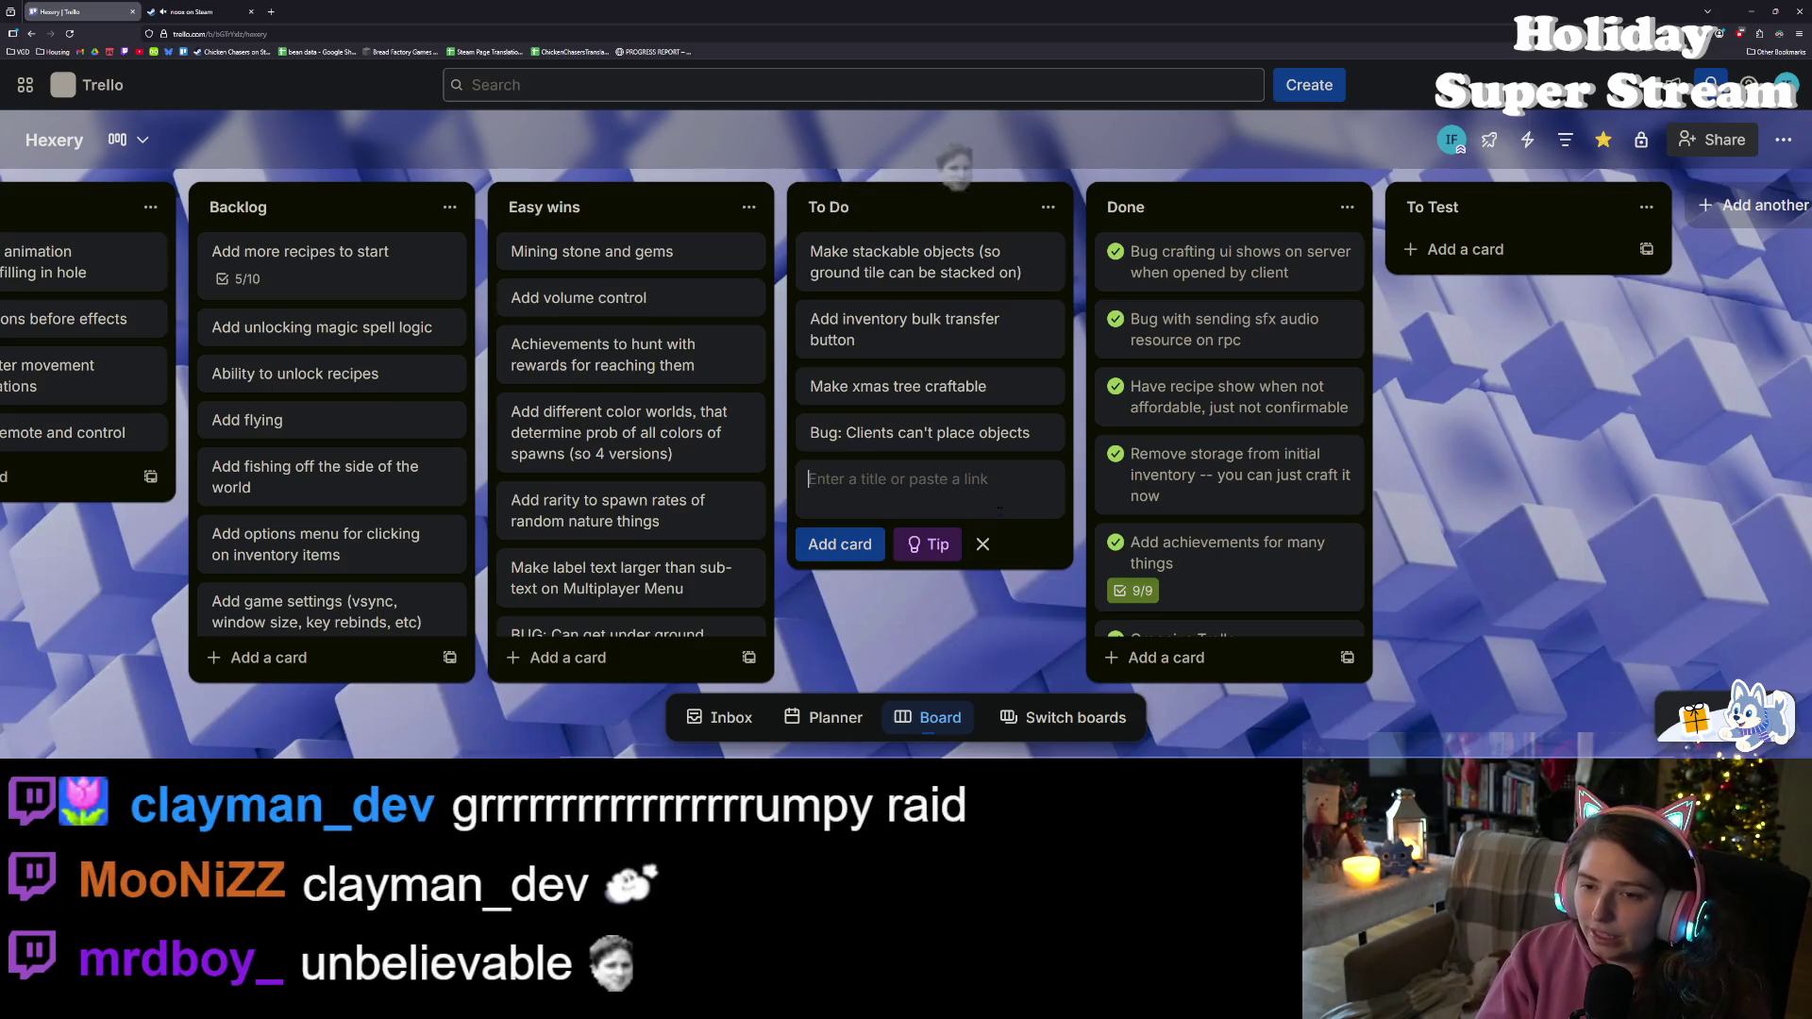
{"action": "type", "text": "Bug: "}
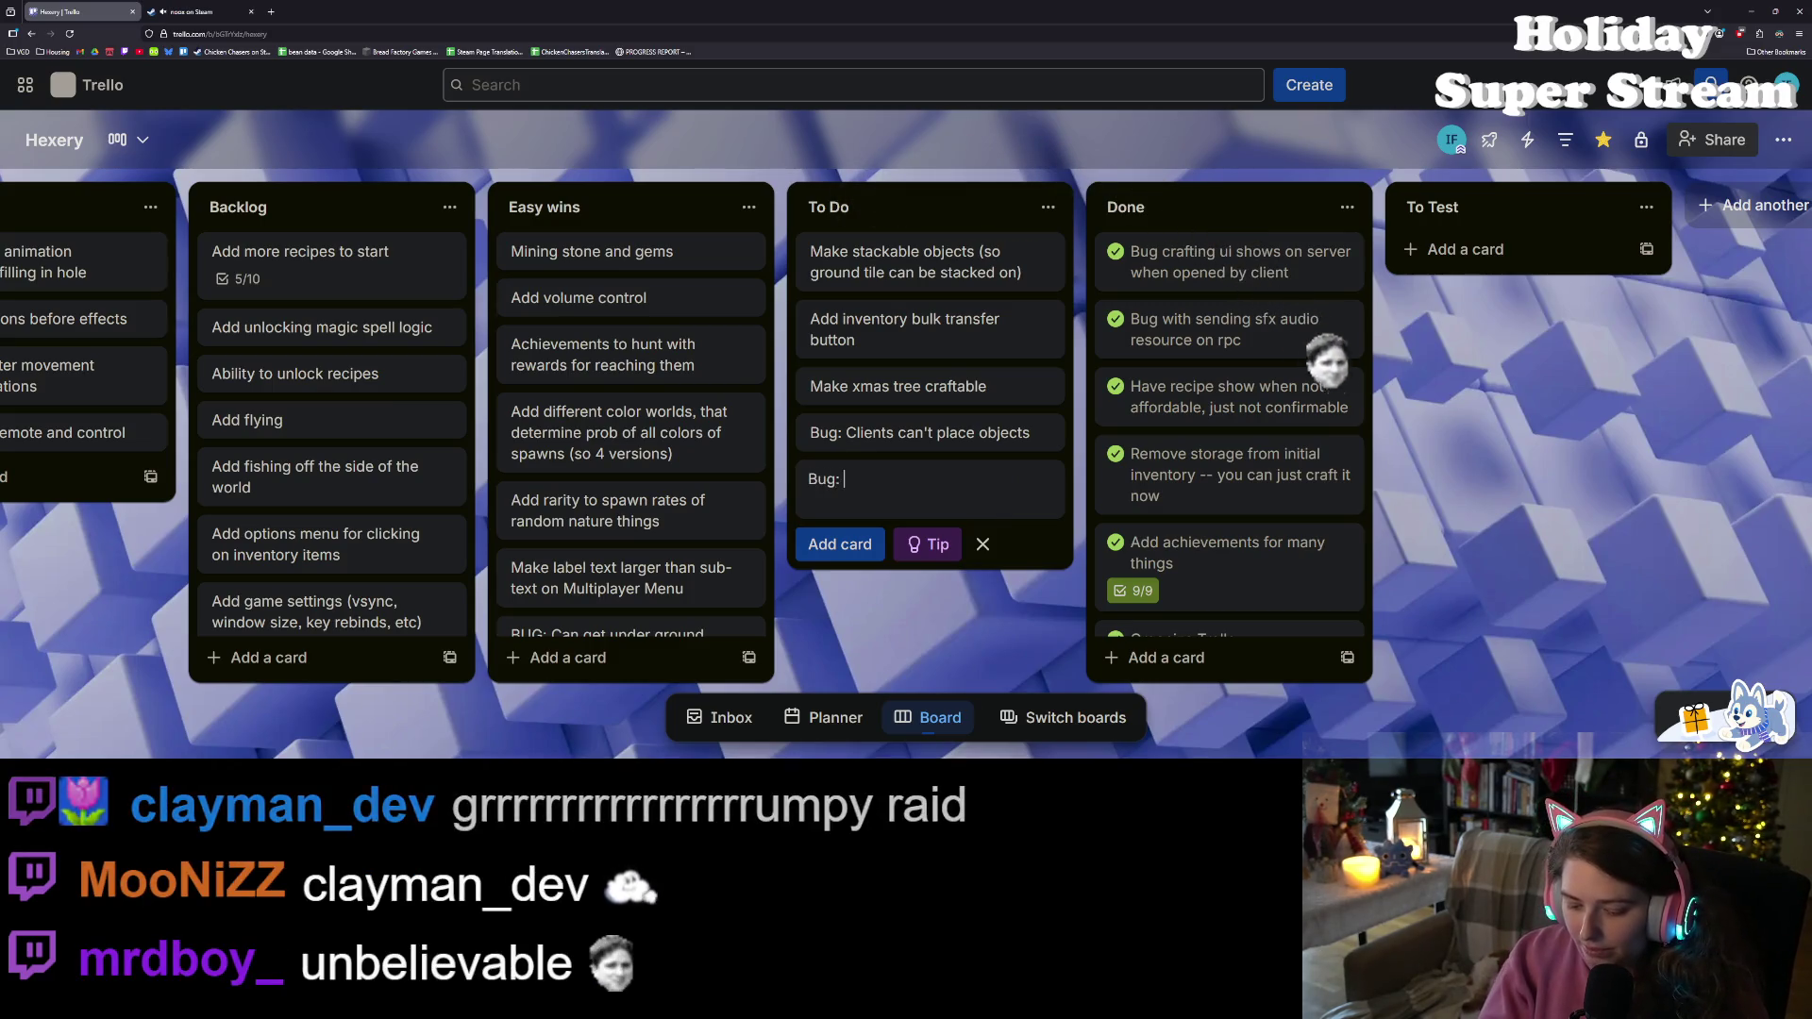
{"action": "type", "text": "Inventory doesn't un"}
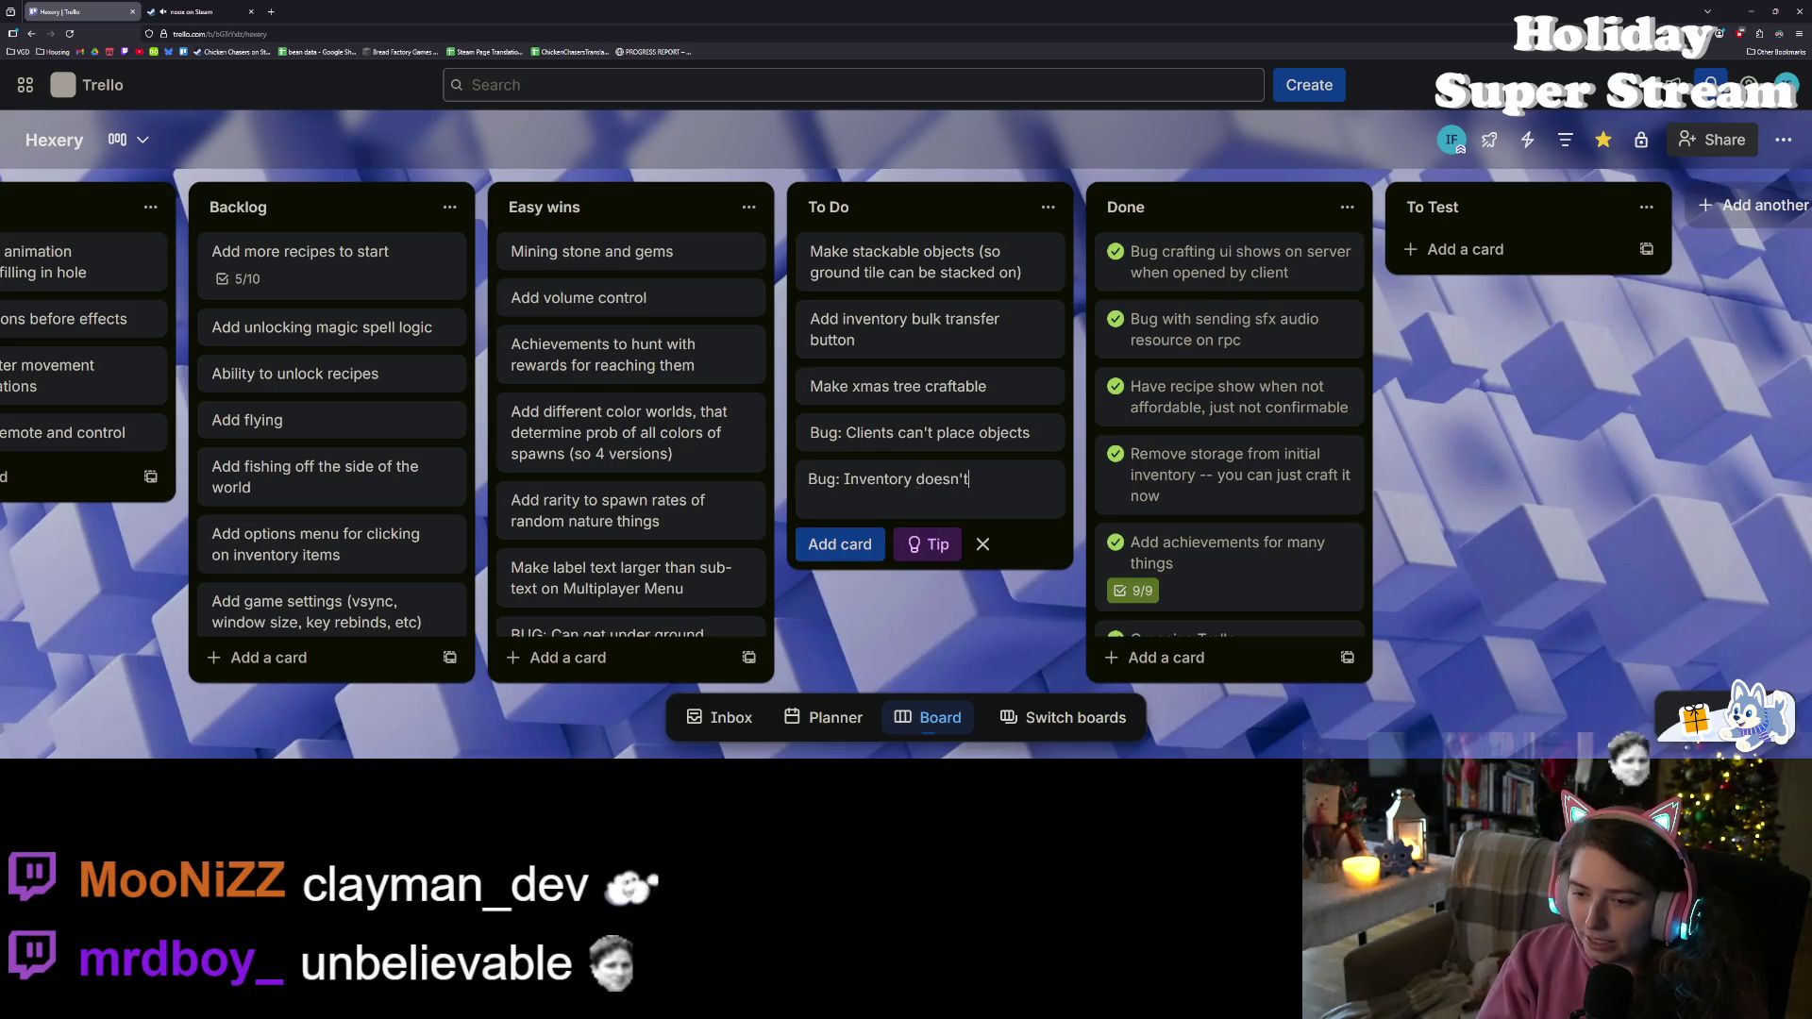
{"action": "key", "text": "BackSpace"}
{"action": "type", "text": "pdate when "}
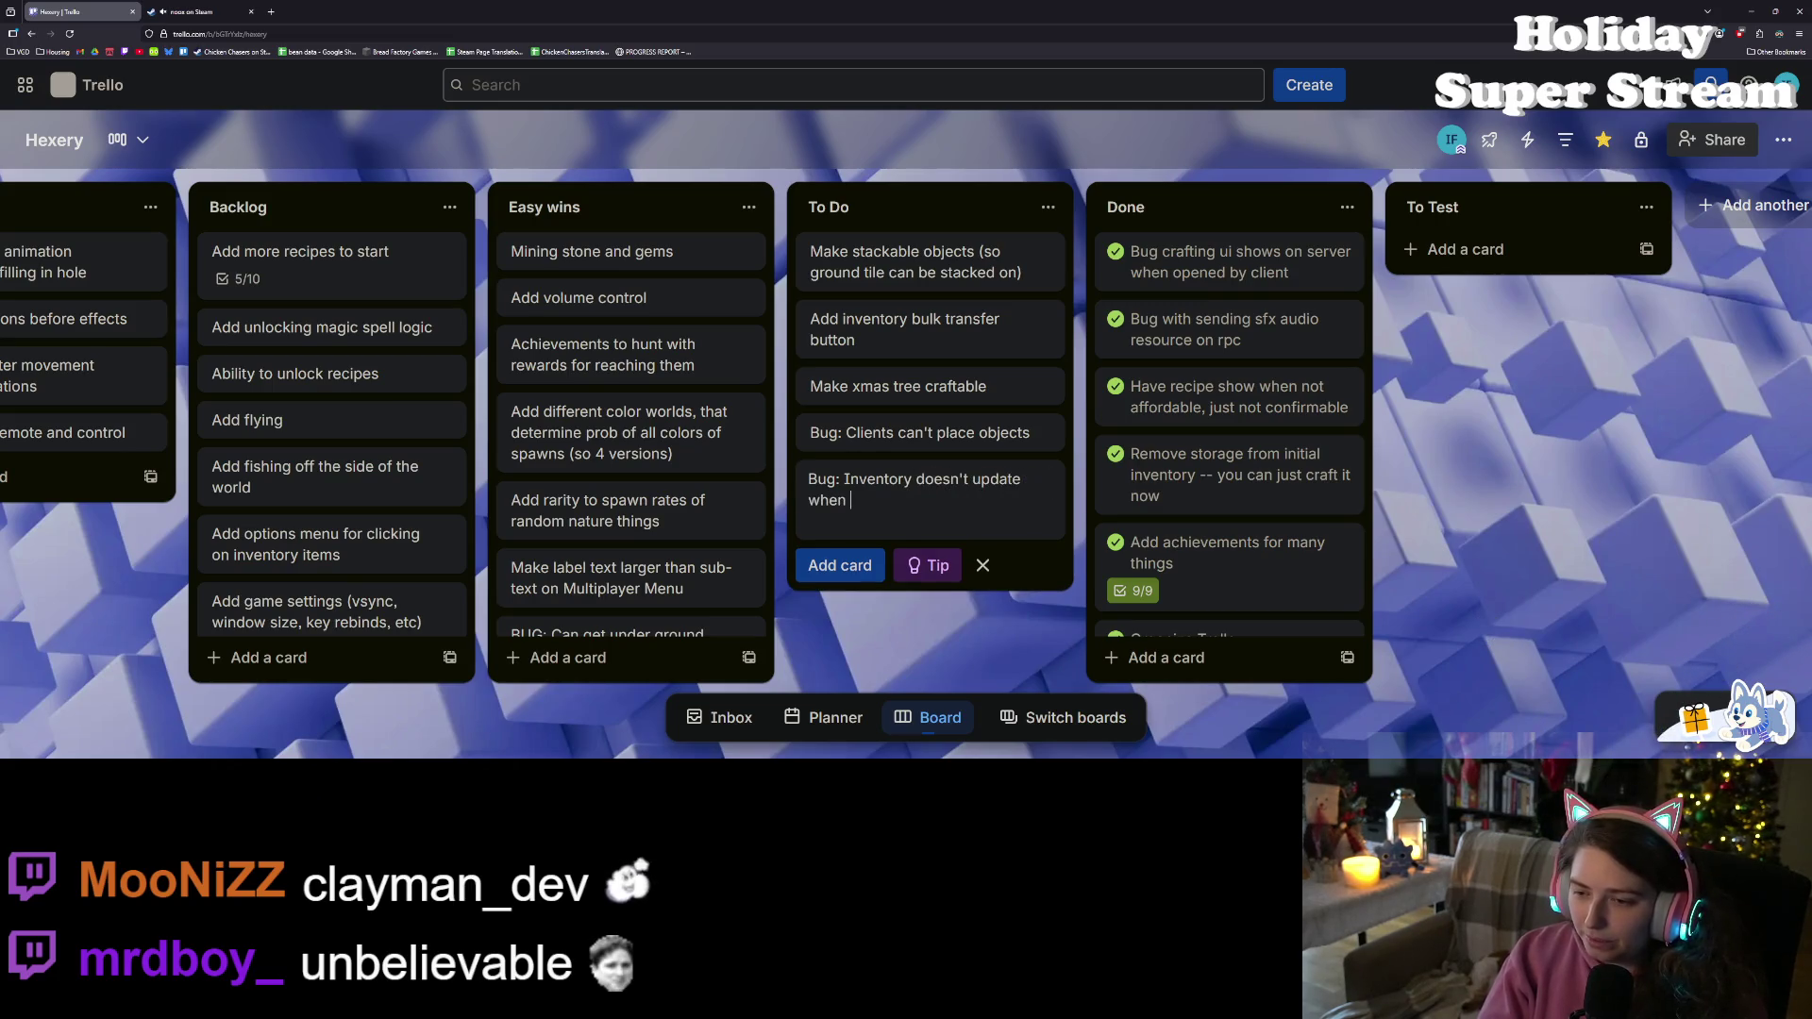
{"action": "type", "text": "placing "}
{"action": "type", "text": "objects on "}
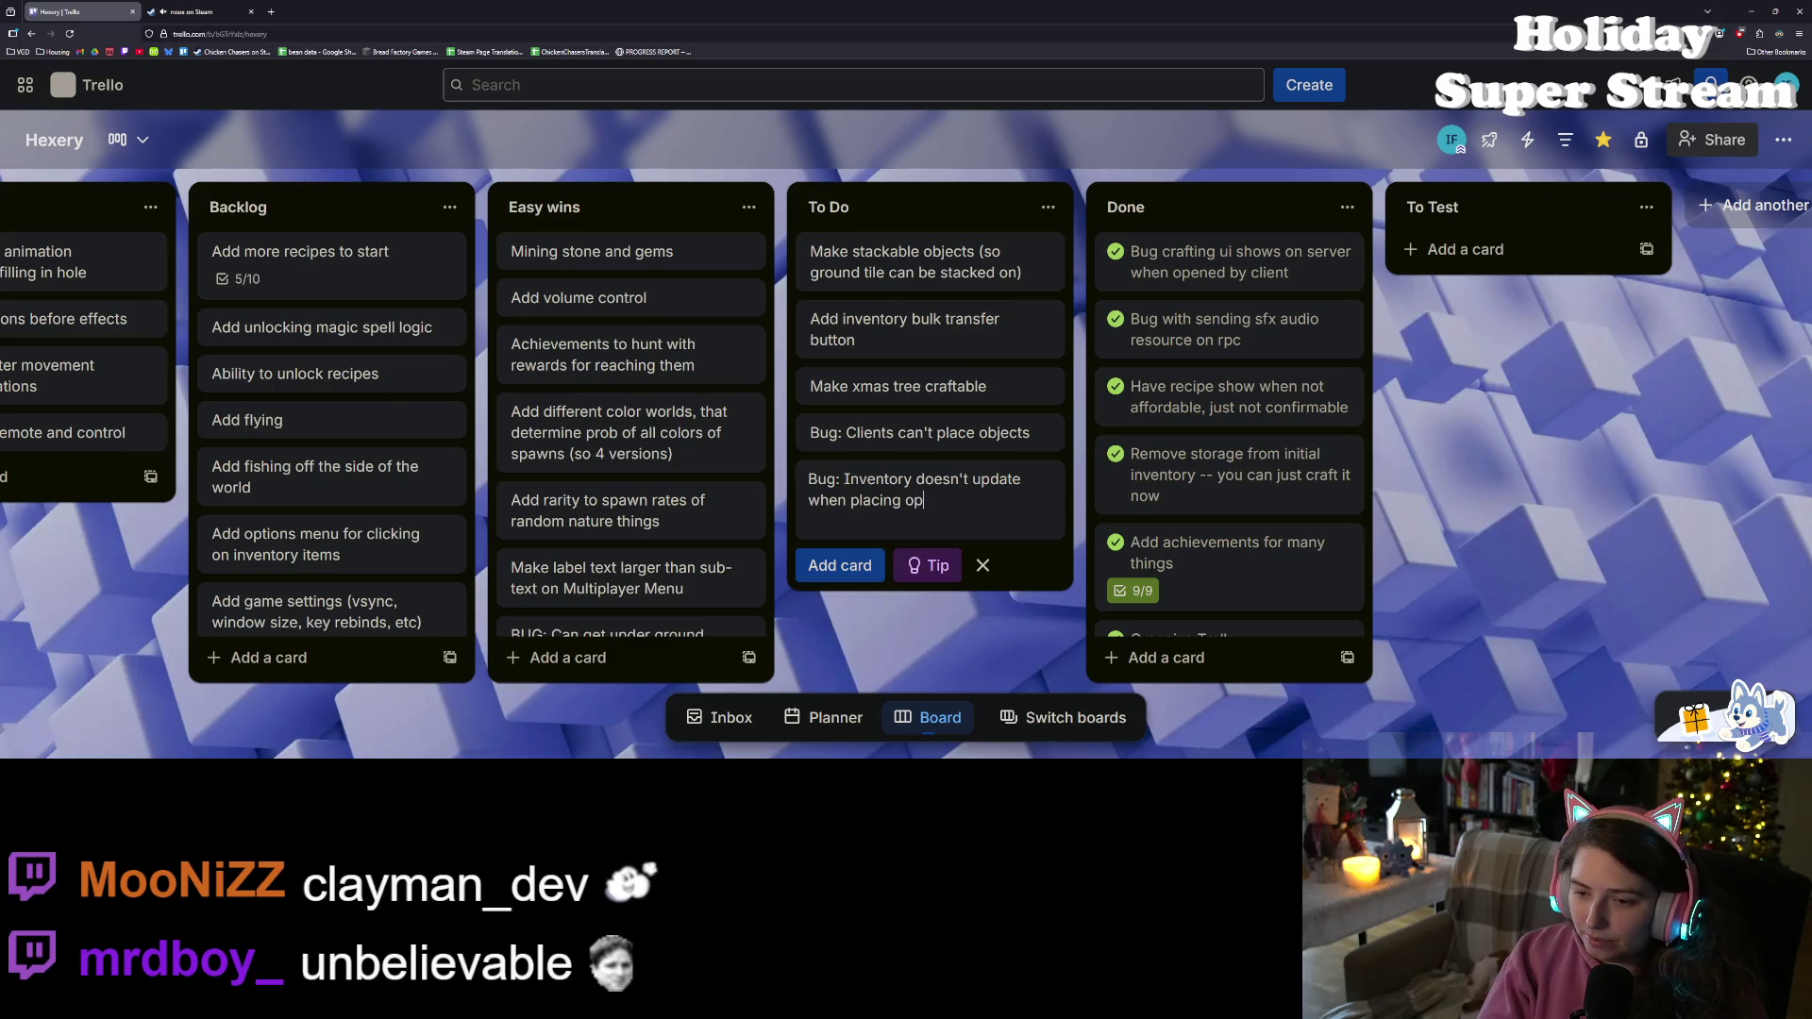
{"action": "type", "text": "client side"}
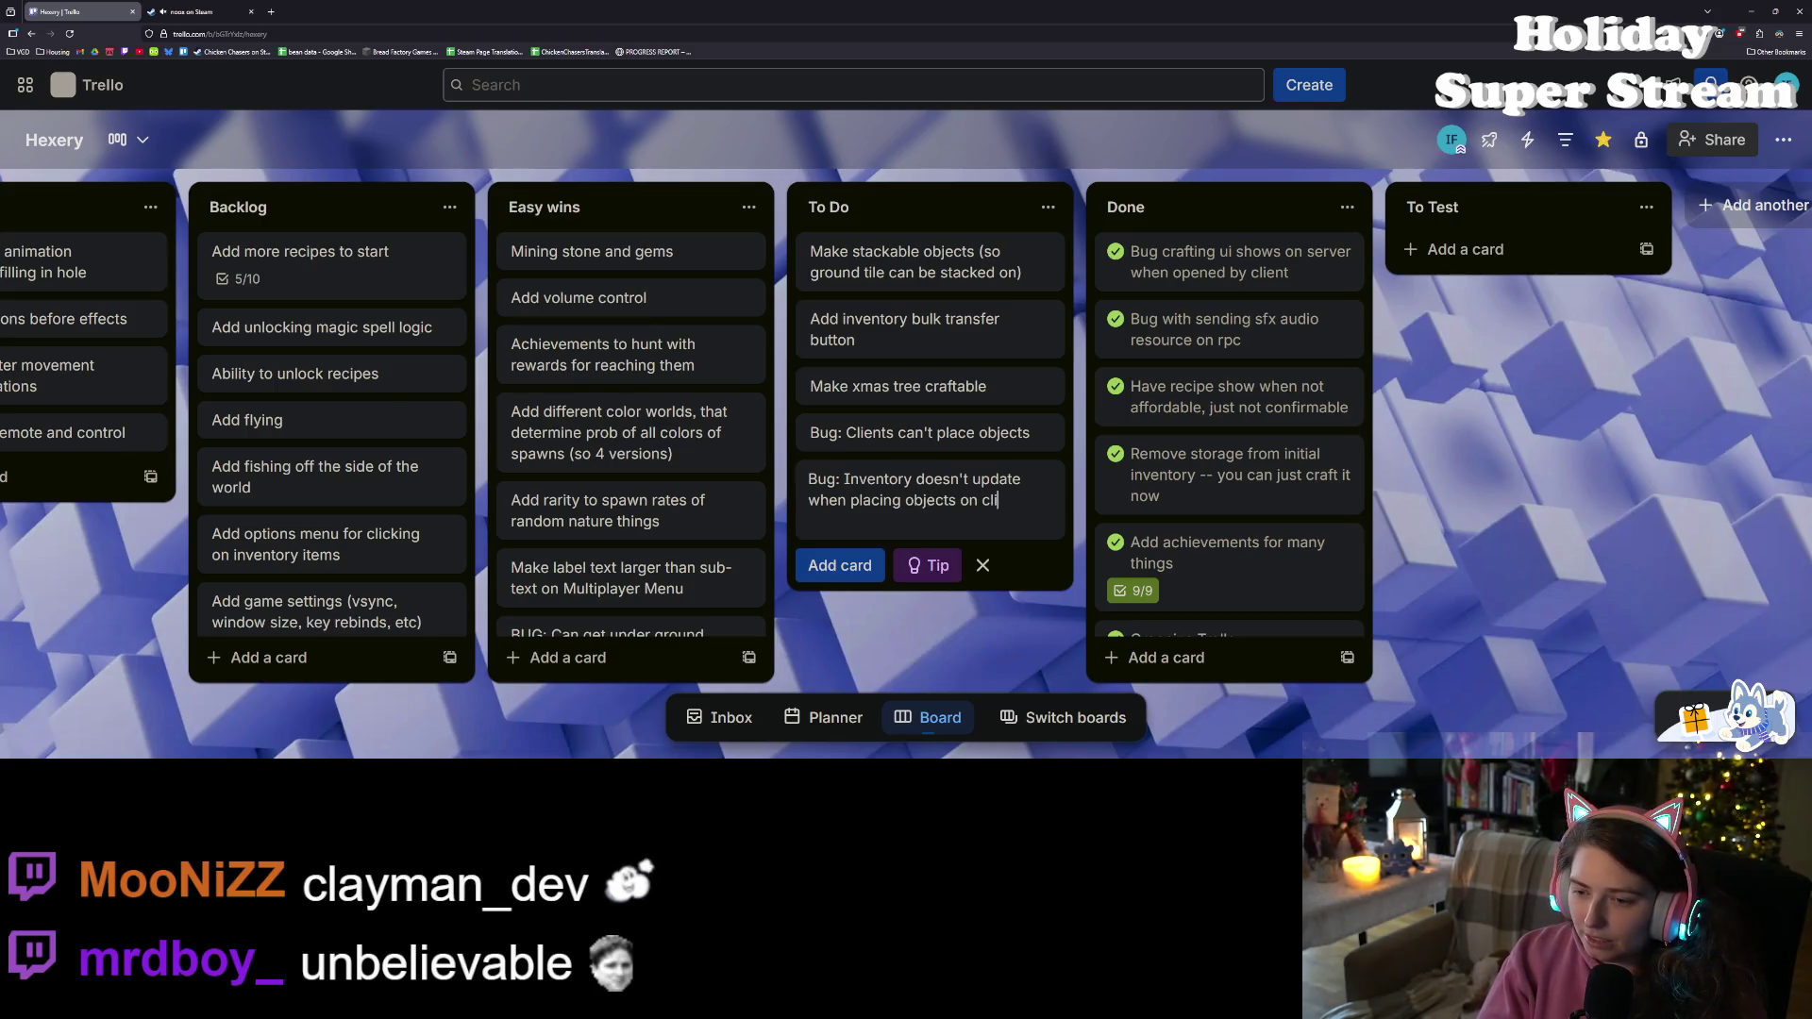
{"action": "key", "text": "Return"}
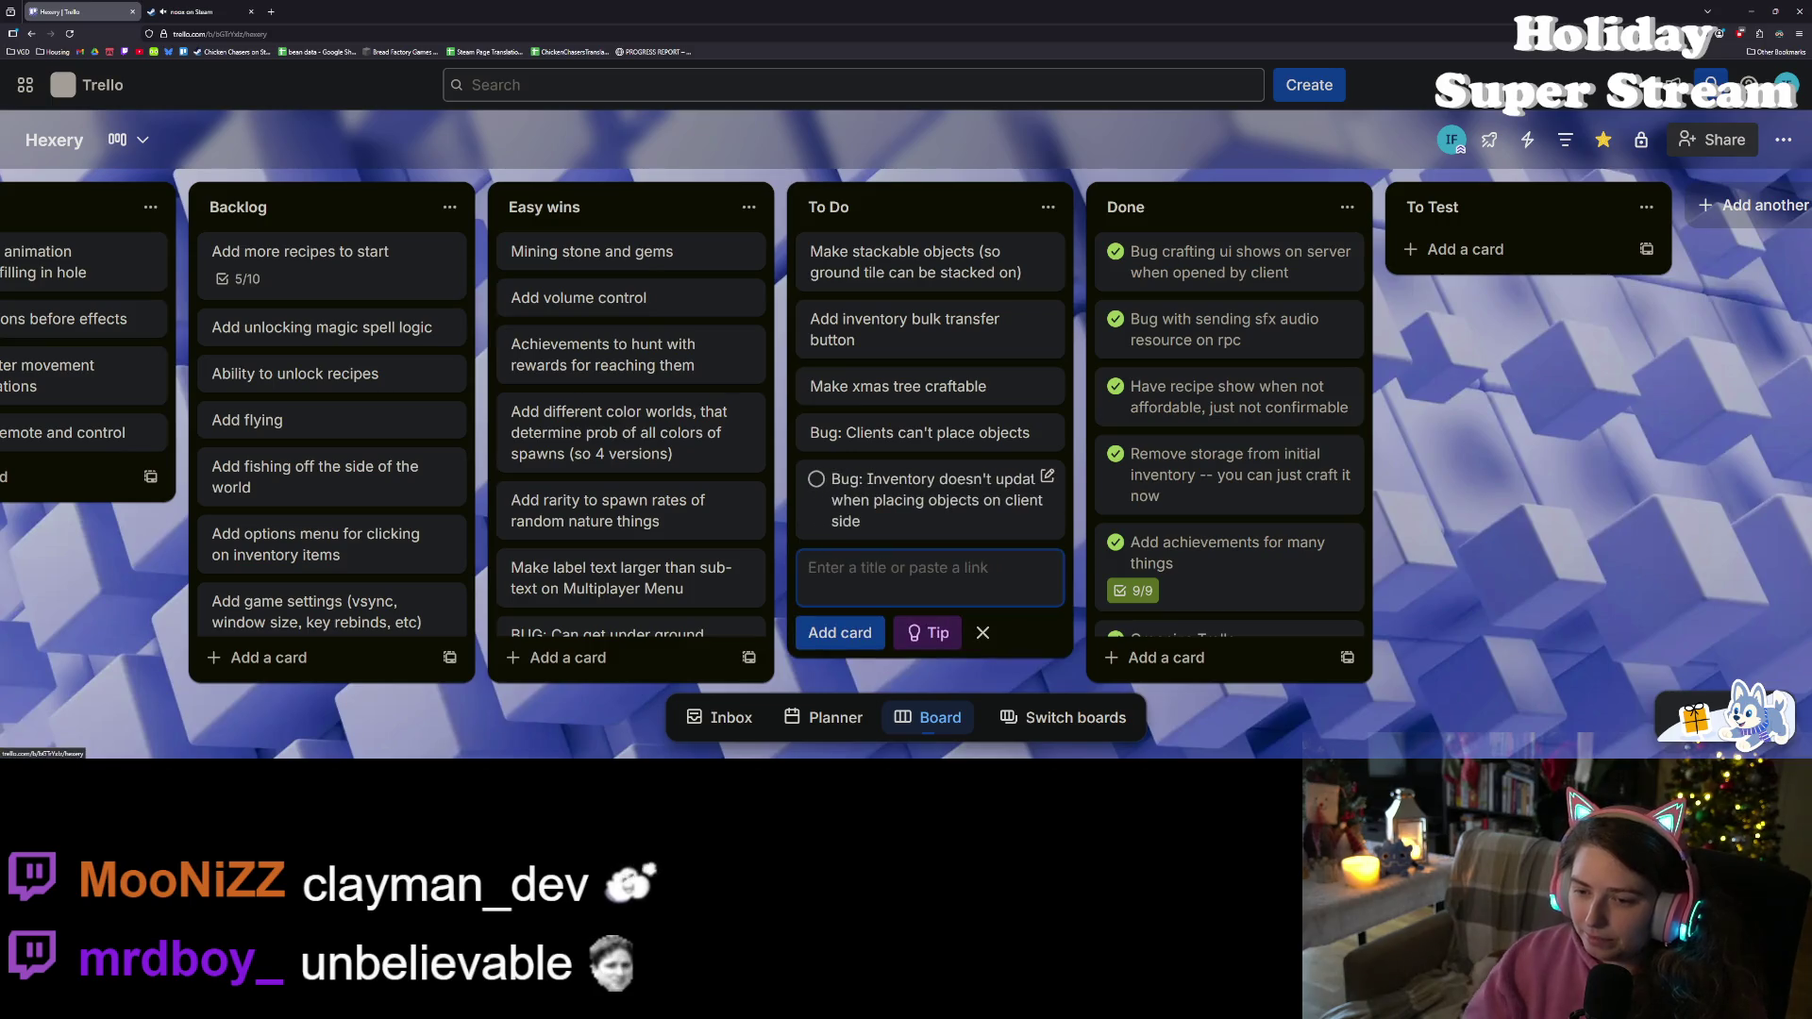
{"action": "key", "text": "Escape"}
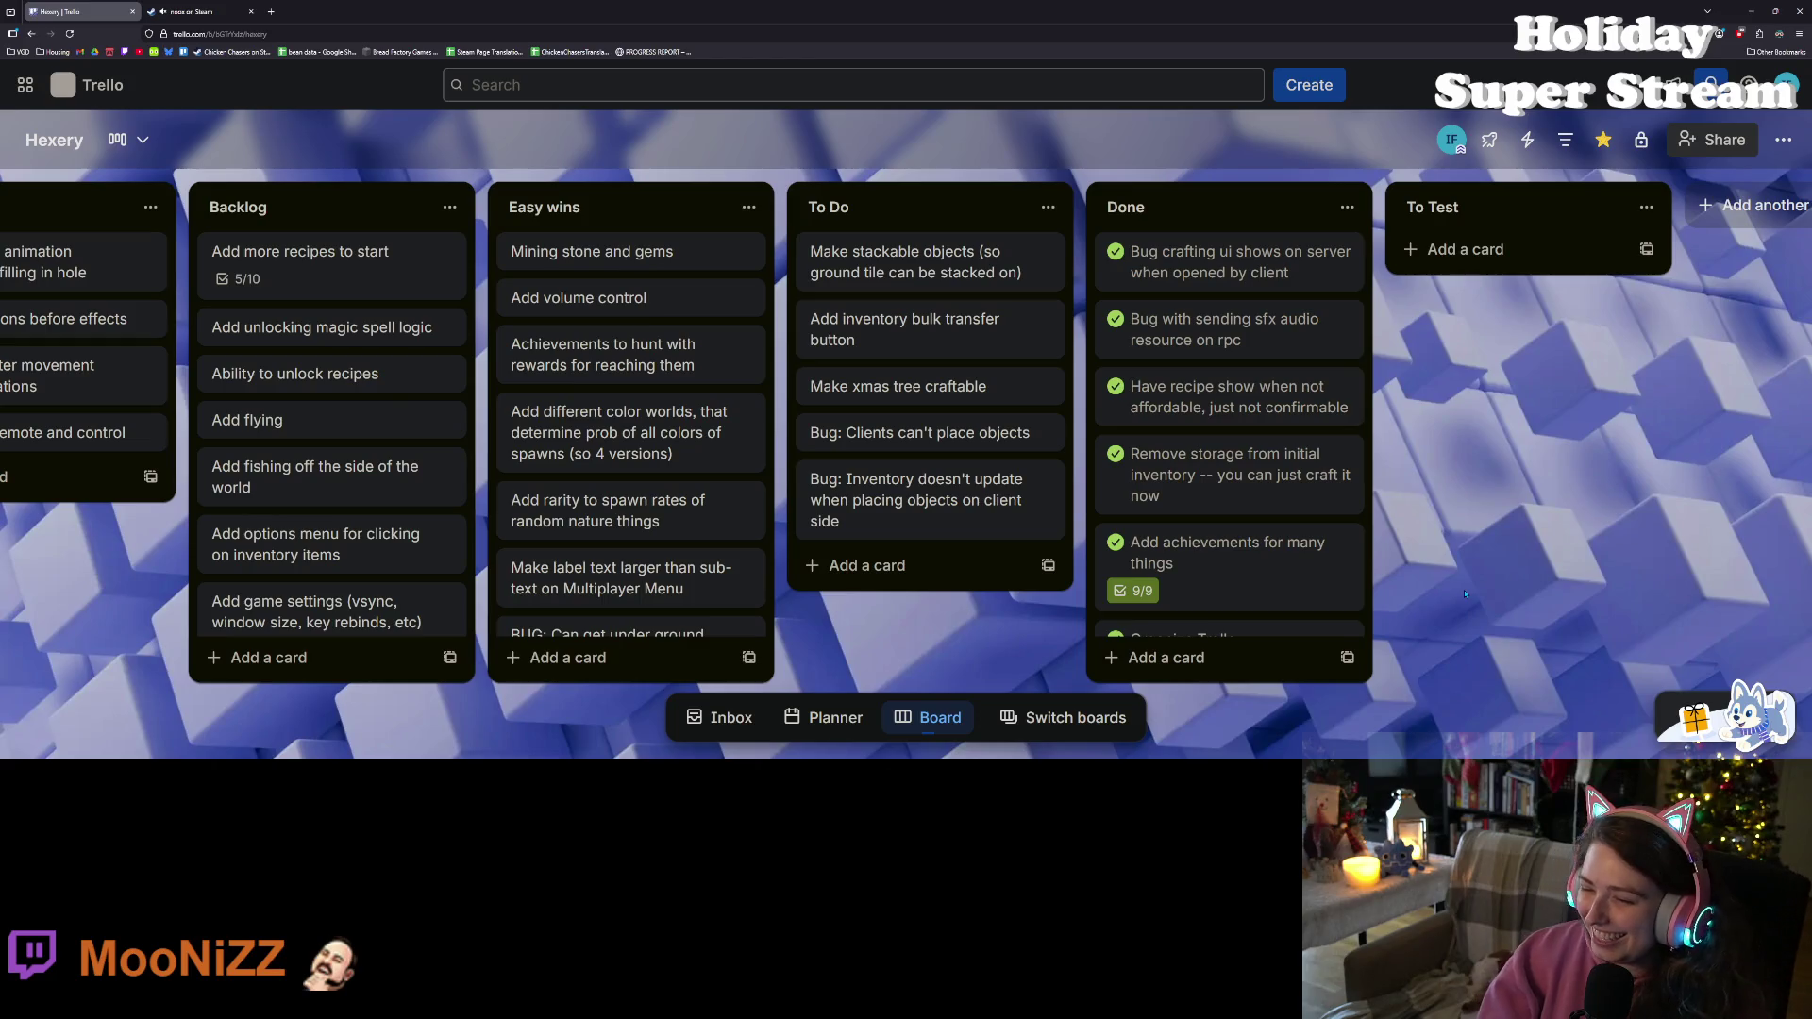
Move the inventory-update bug card to the top of To Do, then return to item.gd in Godot
{"action": "left_click_drag", "start_coordinate": [944, 500], "coordinate": [963, 253]}
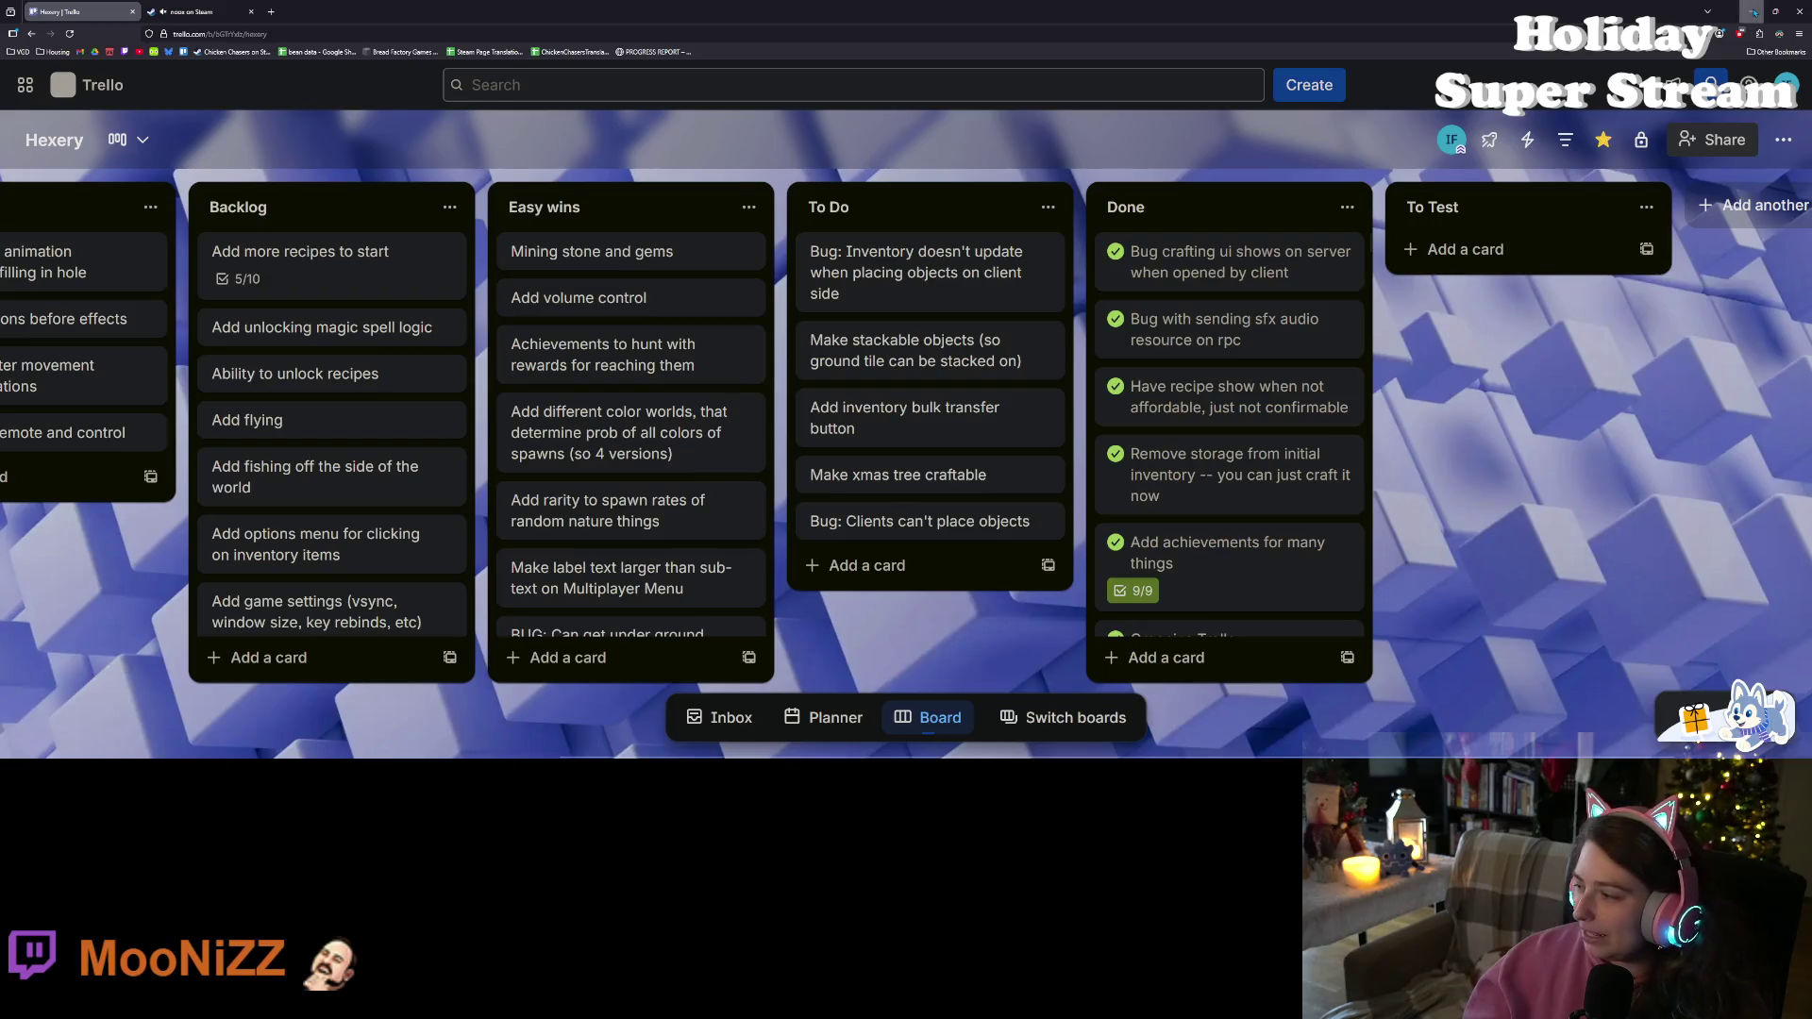
{"action": "key", "text": "alt+Tab"}
{"action": "left_click", "coordinate": [1002, 338]}
{"action": "left_click", "coordinate": [928, 460]}
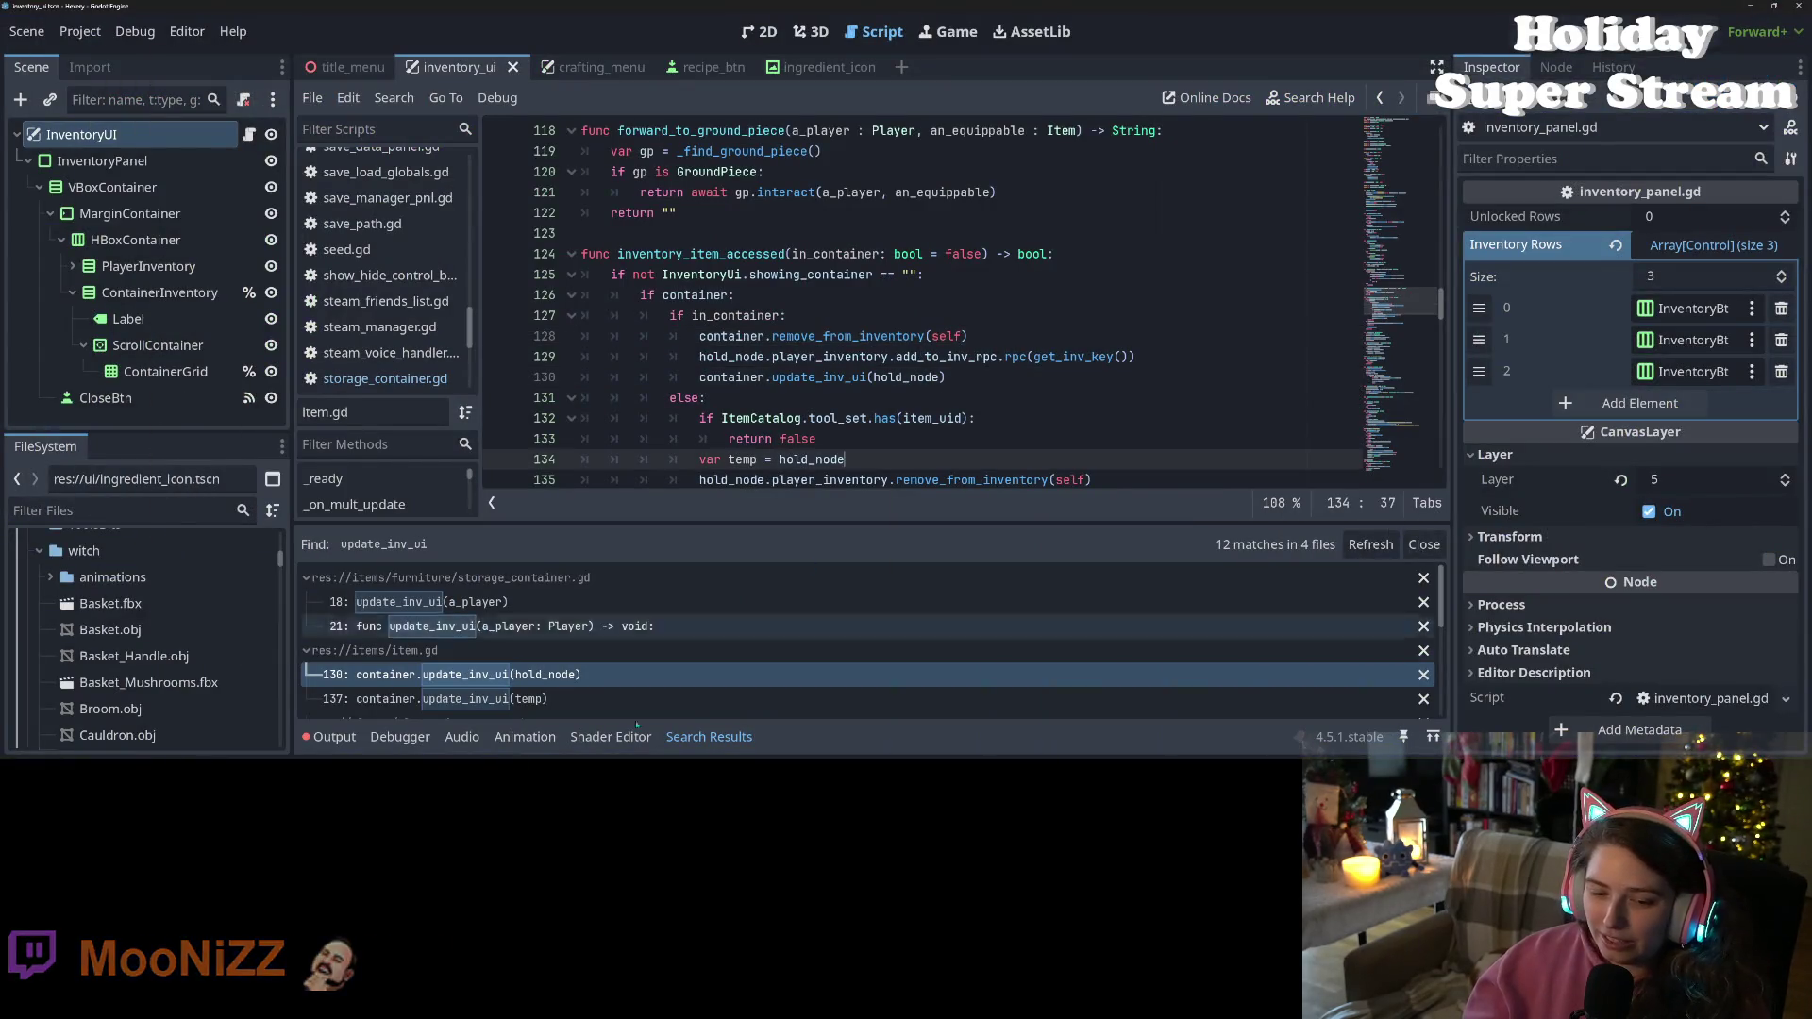
Bring back the update_inv_ui search results and expand player_inventory.gd's matches on lines 59, 81, 109 and 193
{"action": "left_click", "coordinate": [709, 736]}
{"action": "left_click", "coordinate": [962, 397]}
{"action": "left_click", "coordinate": [999, 457]}
{"action": "double_click", "coordinate": [817, 377]}
{"action": "scroll", "coordinate": [835, 490], "scroll_direction": "down", "scroll_amount": 1}
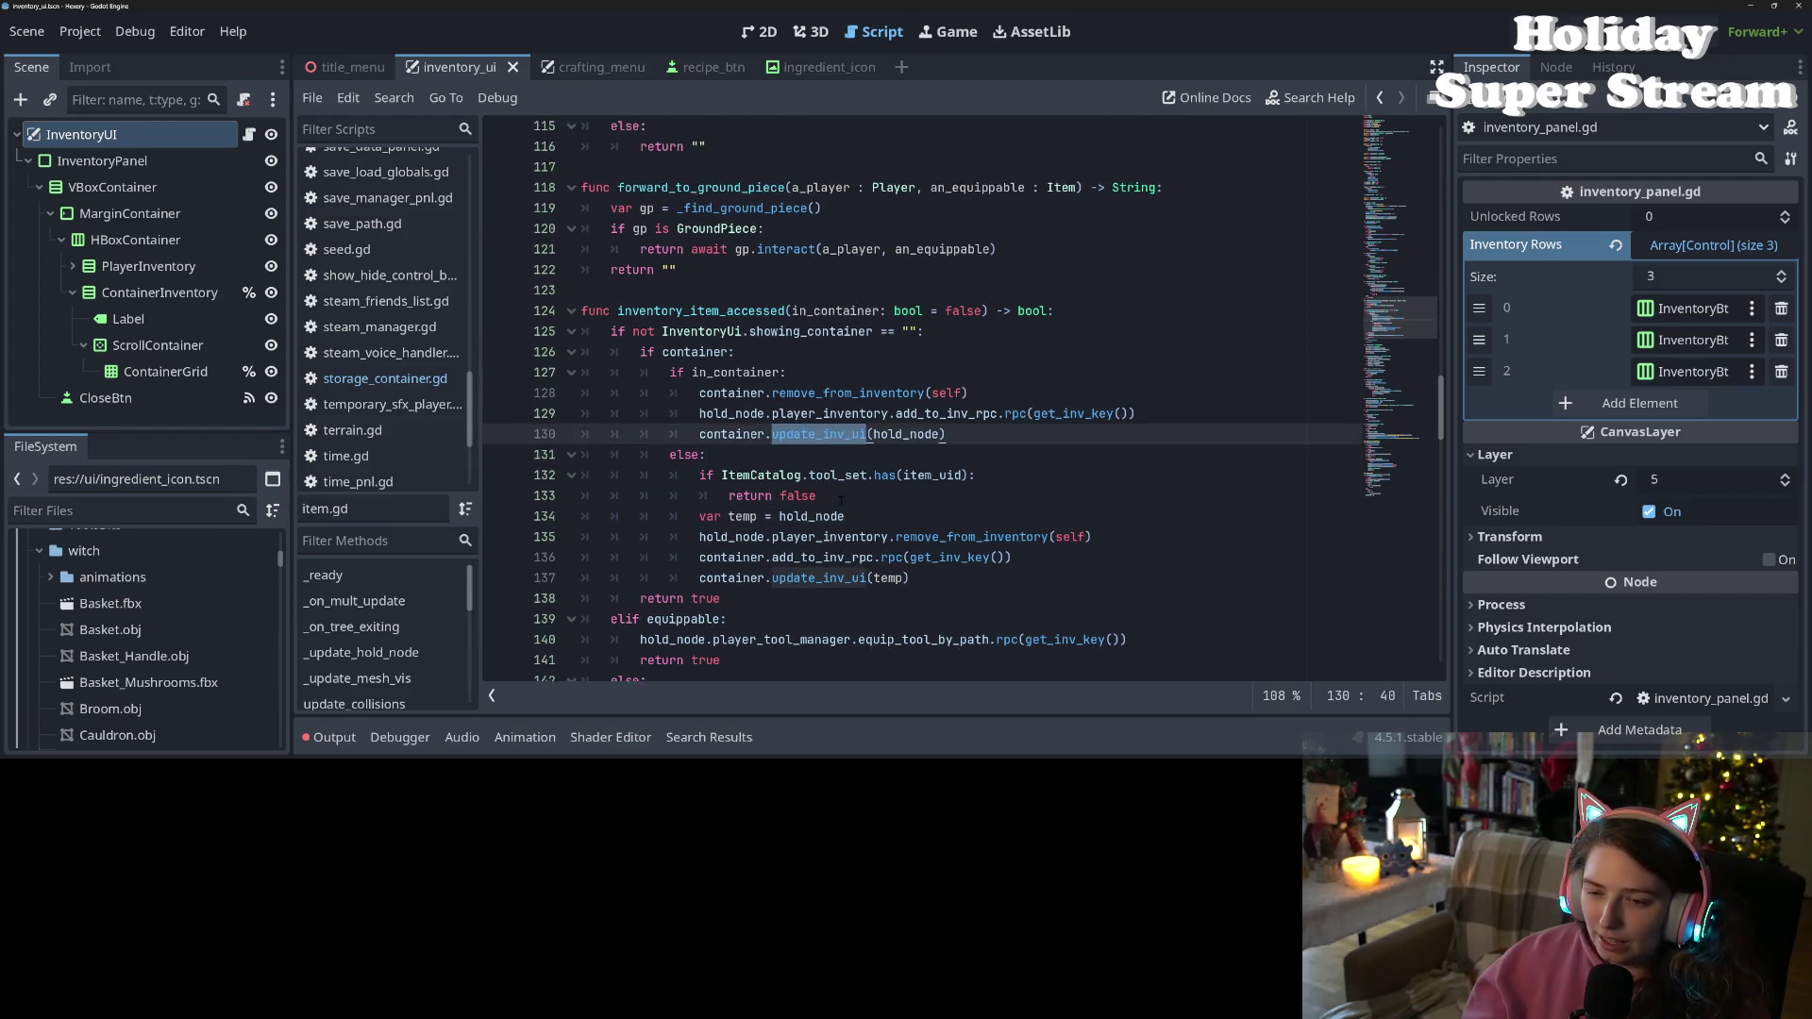
{"action": "scroll", "coordinate": [841, 500], "scroll_direction": "down", "scroll_amount": 4}
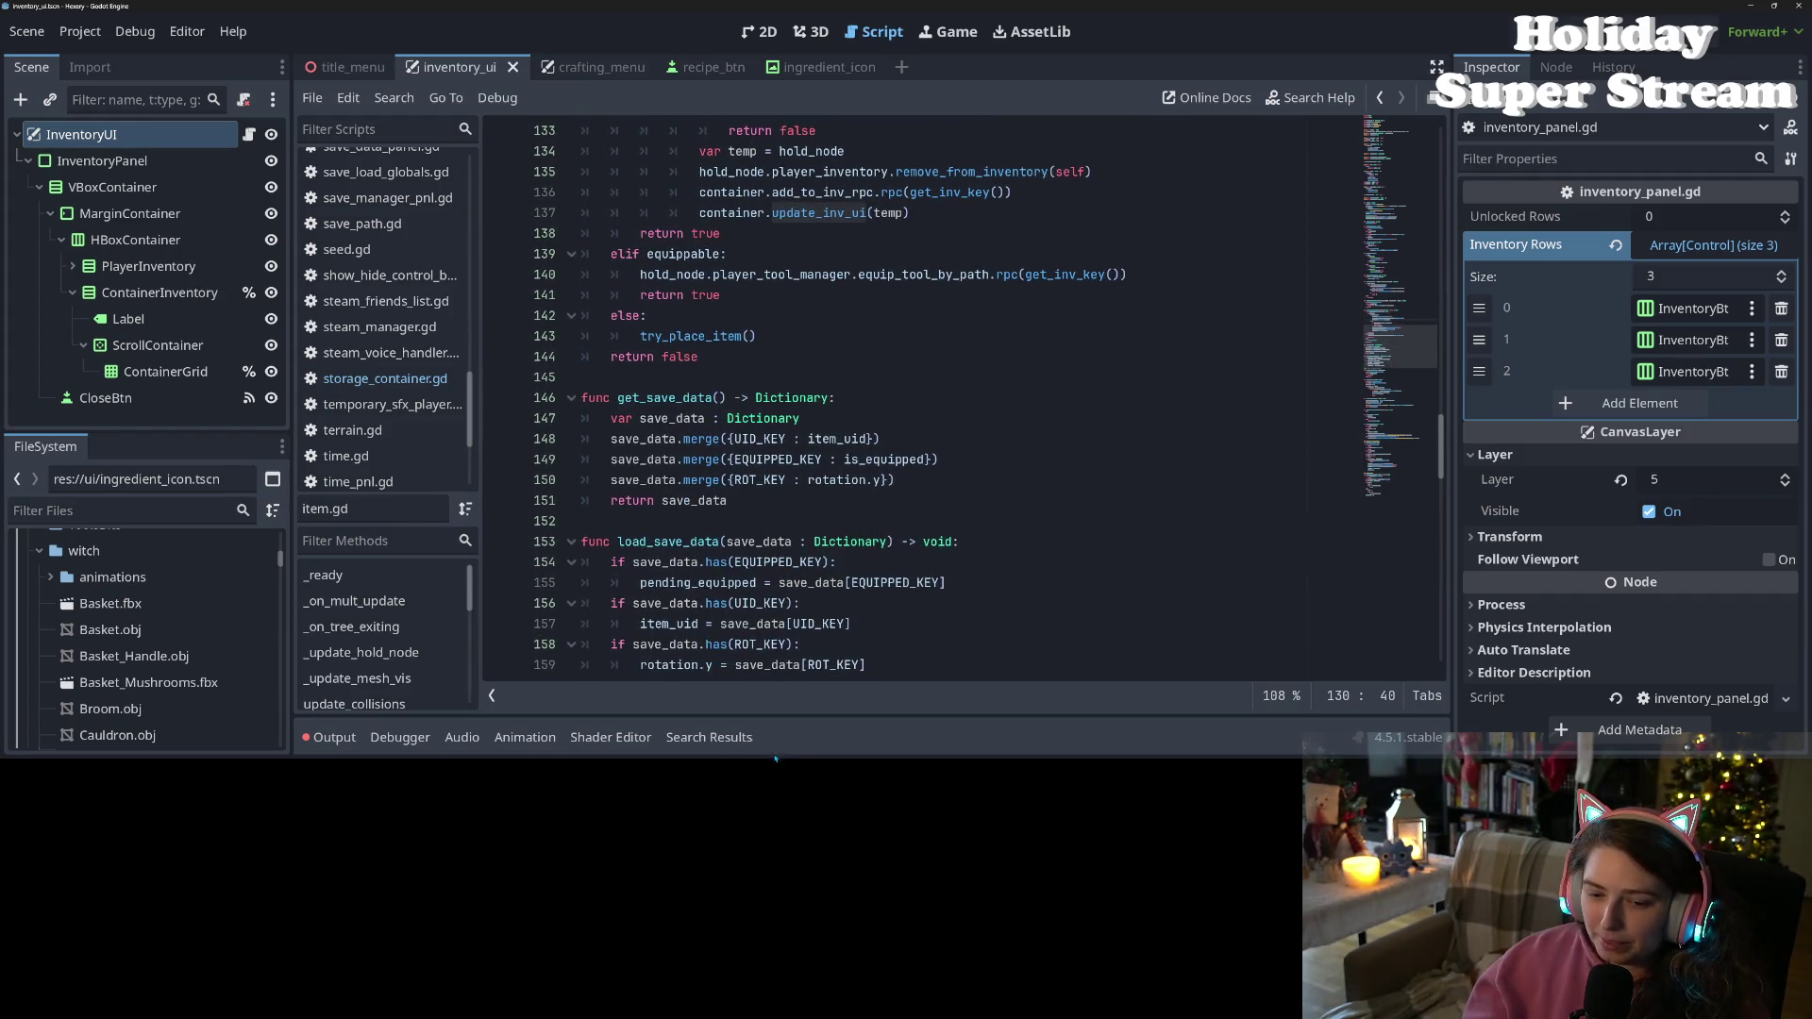
{"action": "left_click", "coordinate": [709, 736]}
{"action": "scroll", "coordinate": [693, 664], "scroll_direction": "down", "scroll_amount": 3}
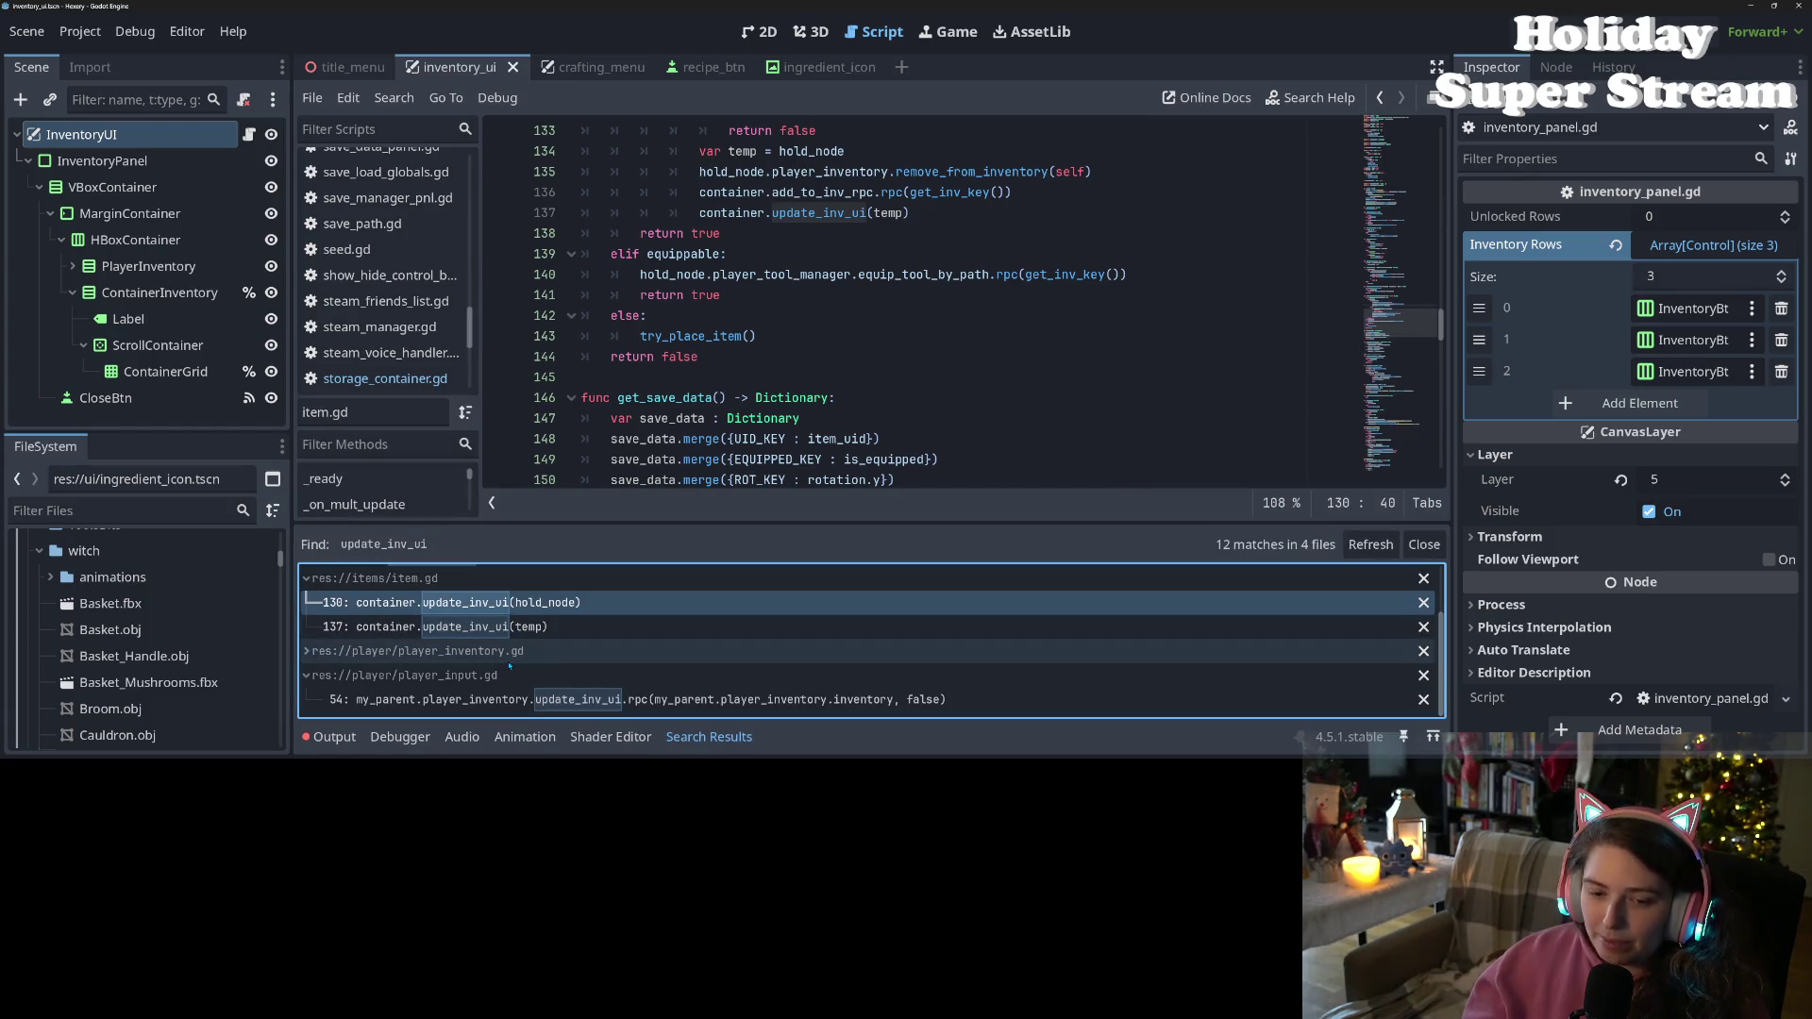
{"action": "left_click", "coordinate": [529, 652]}
{"action": "scroll", "coordinate": [541, 656], "scroll_direction": "down", "scroll_amount": 2}
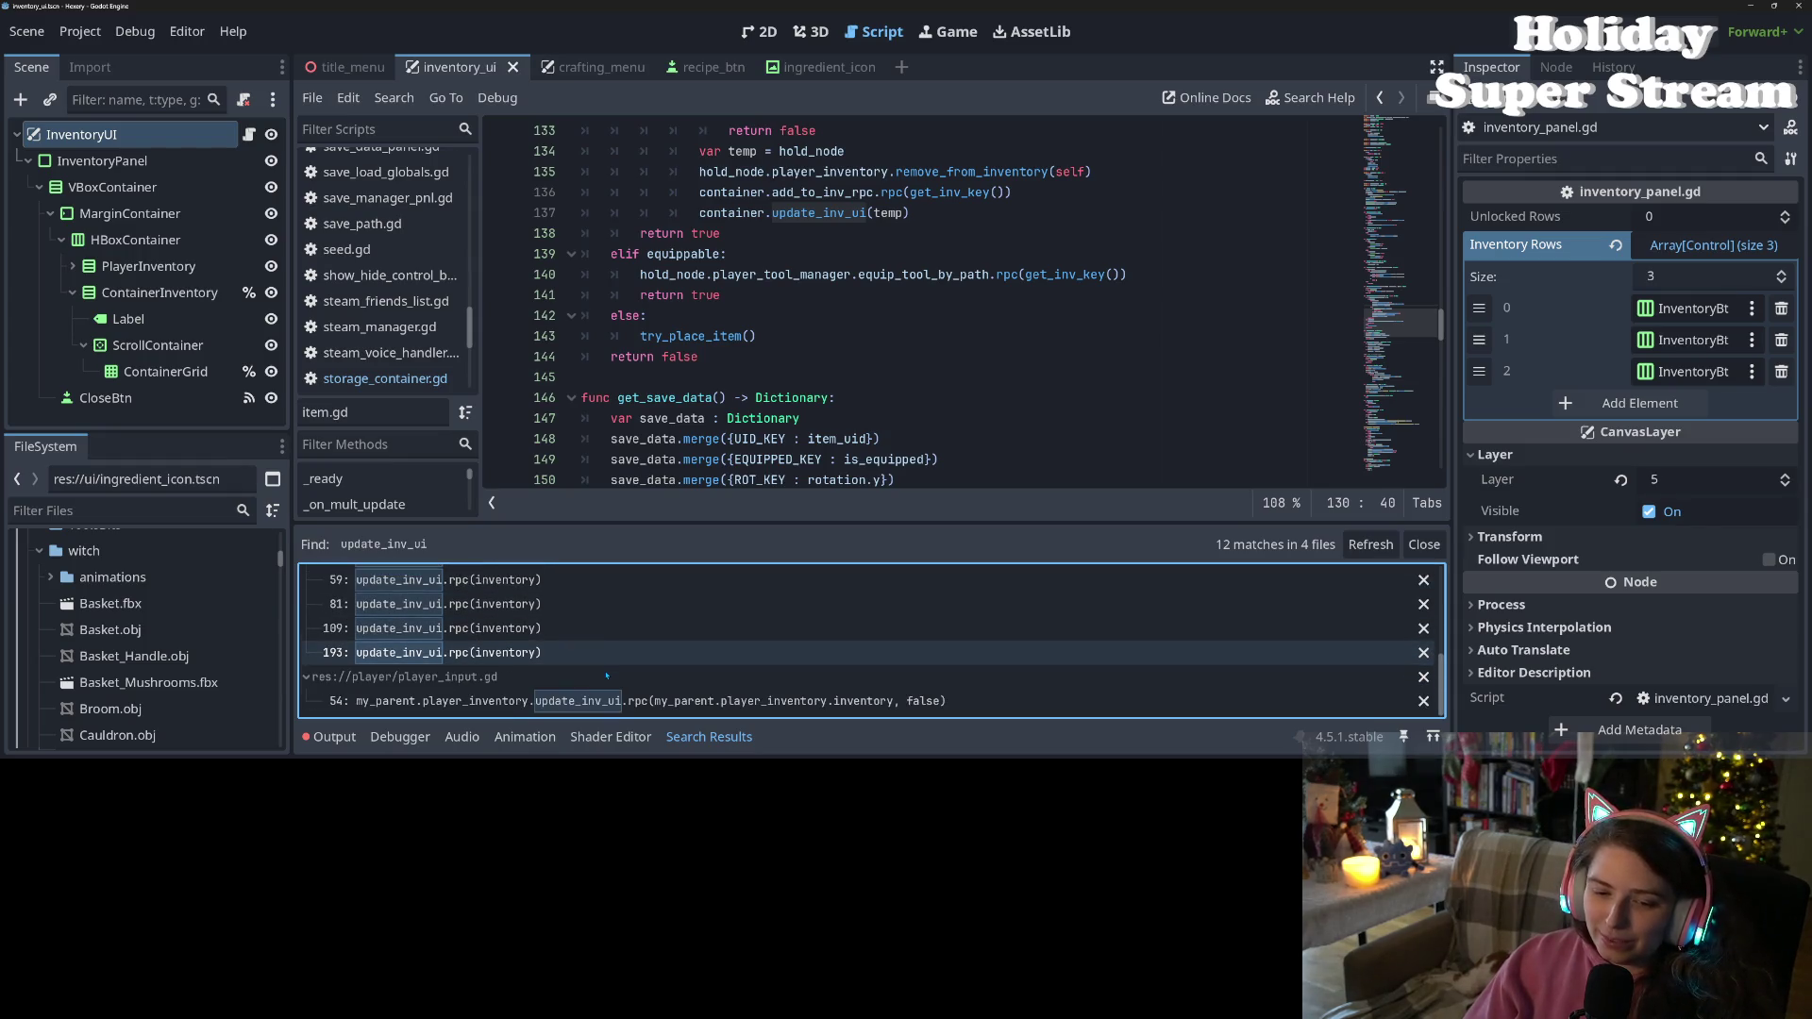
Refresh the update_inv_ui search and review player_inventory.gd's calls on lines 109 and 193
{"action": "left_click", "coordinate": [1364, 547]}
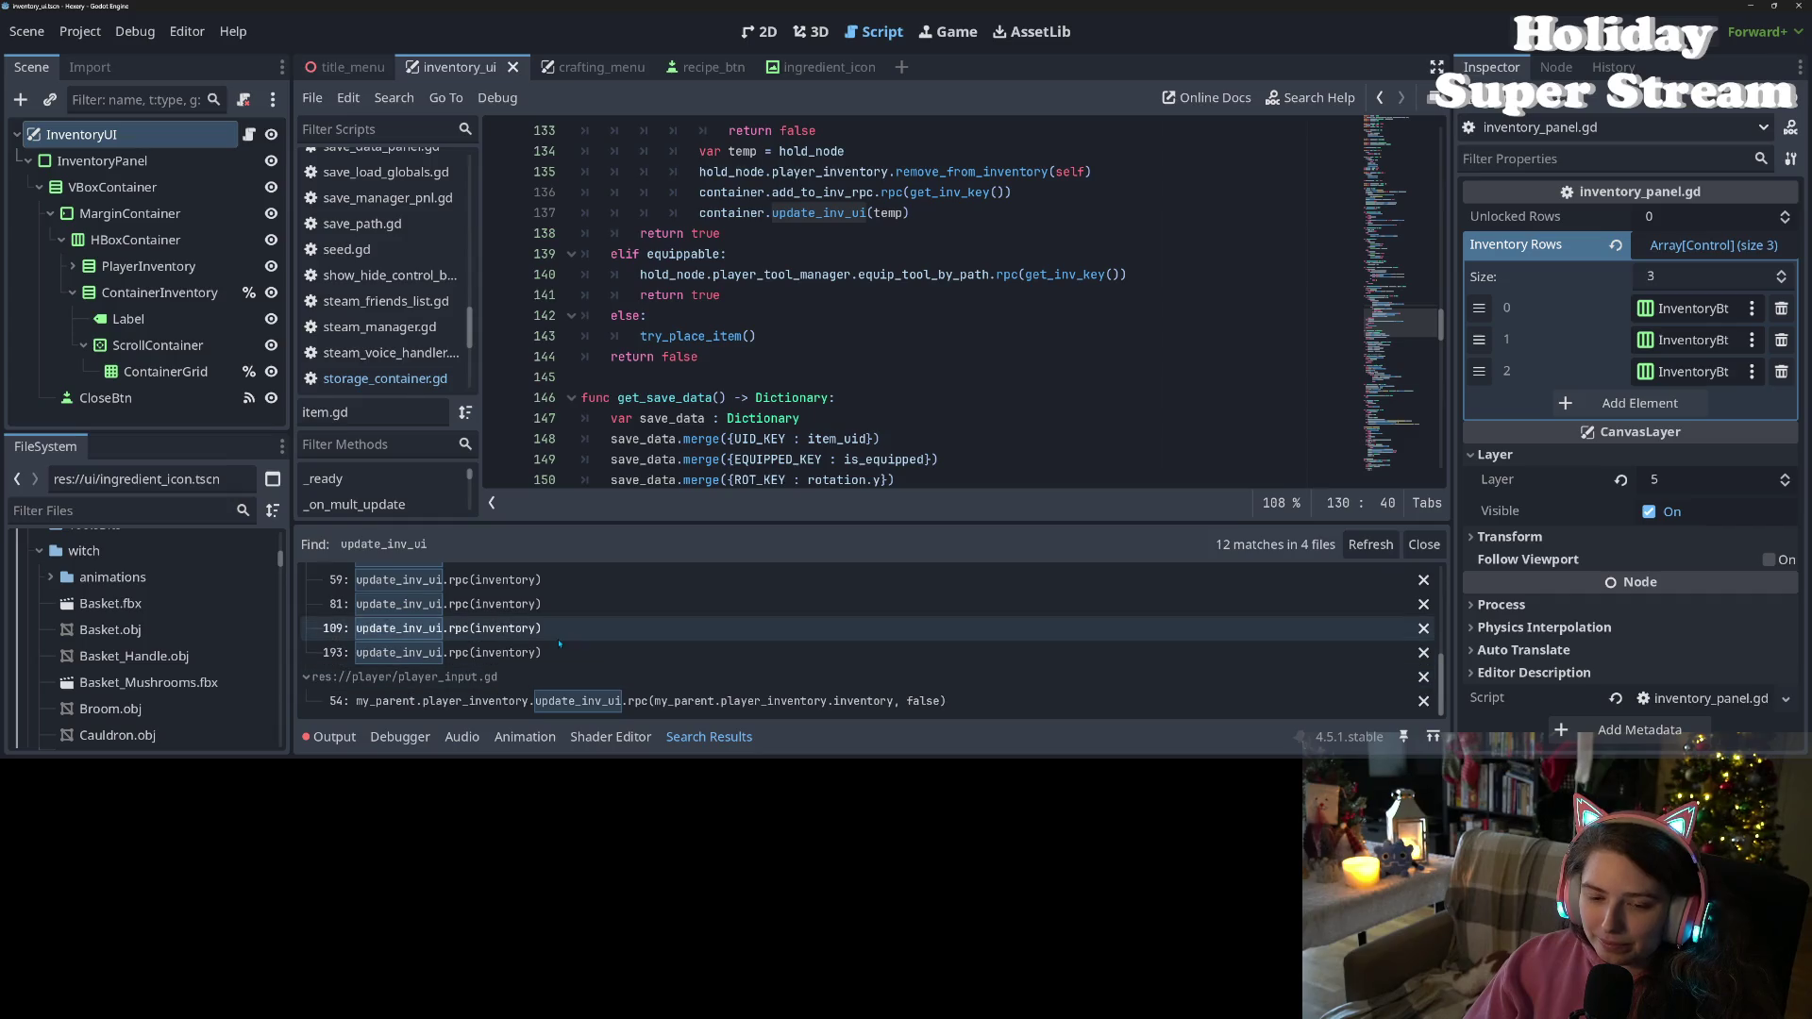
{"action": "left_click", "coordinate": [453, 627]}
{"action": "scroll", "coordinate": [752, 318], "scroll_direction": "up", "scroll_amount": 3}
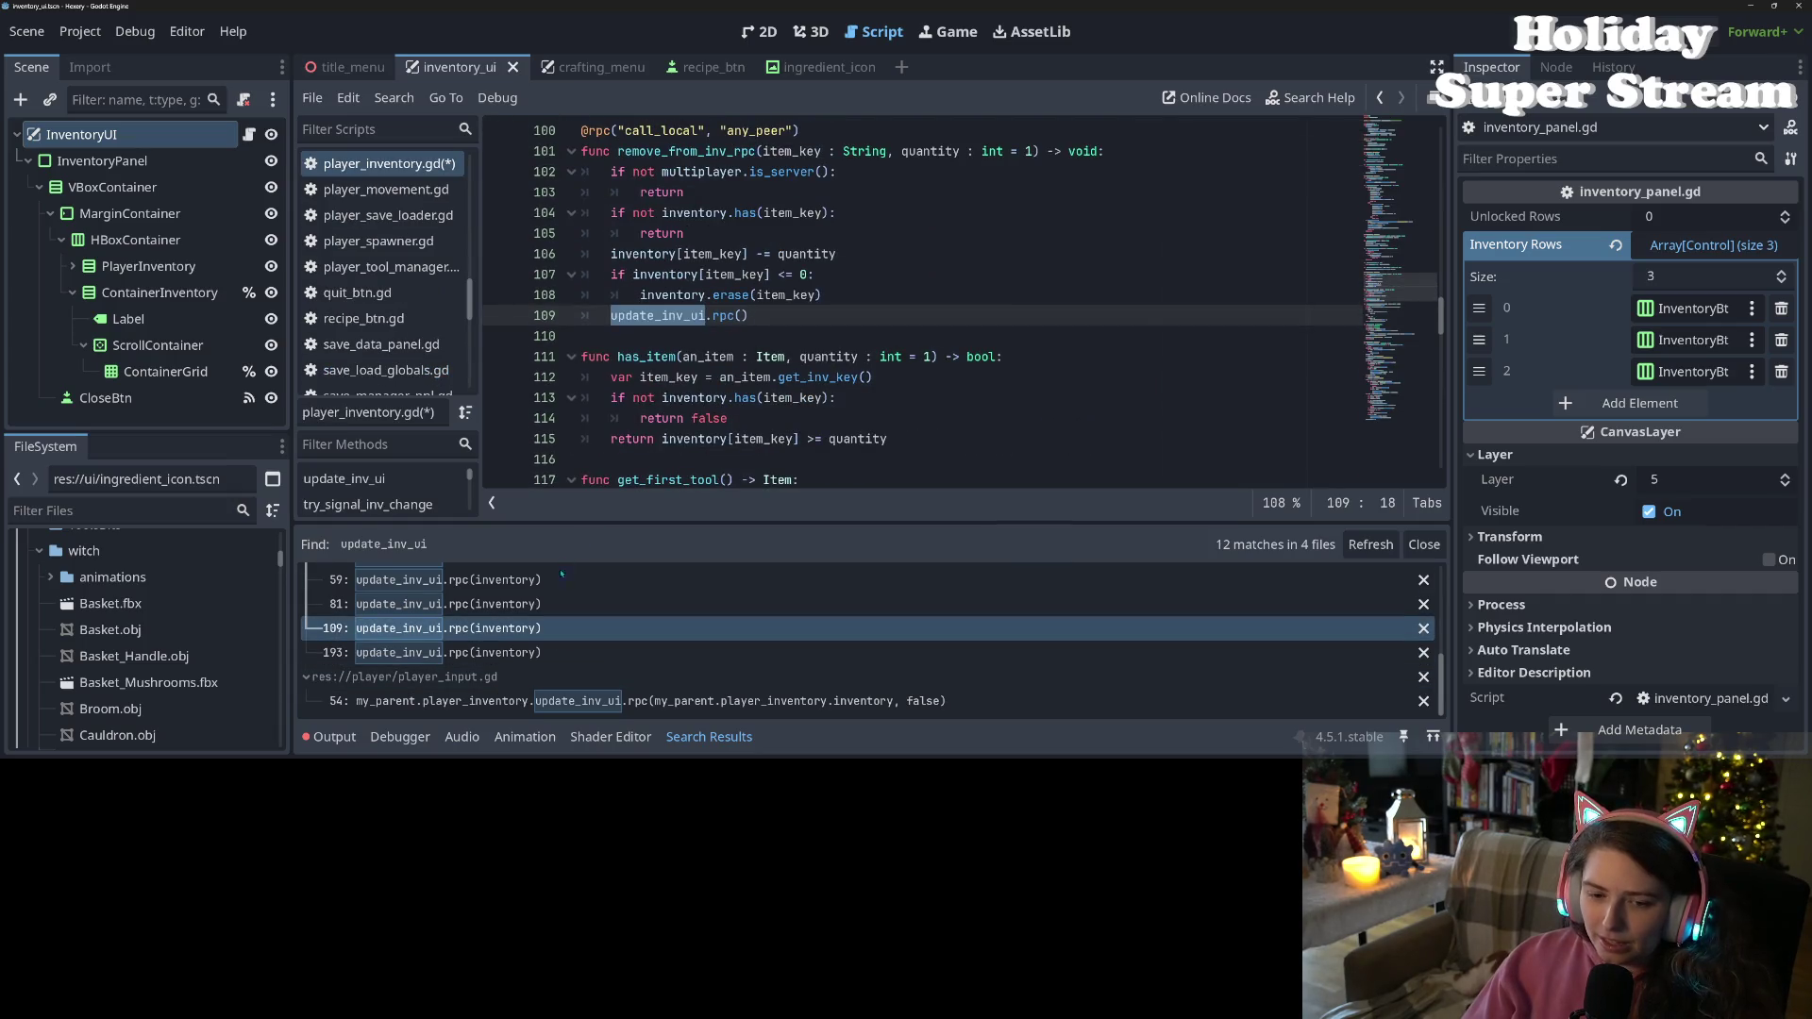
{"action": "left_click", "coordinate": [453, 652]}
{"action": "double_click", "coordinate": [643, 460]}
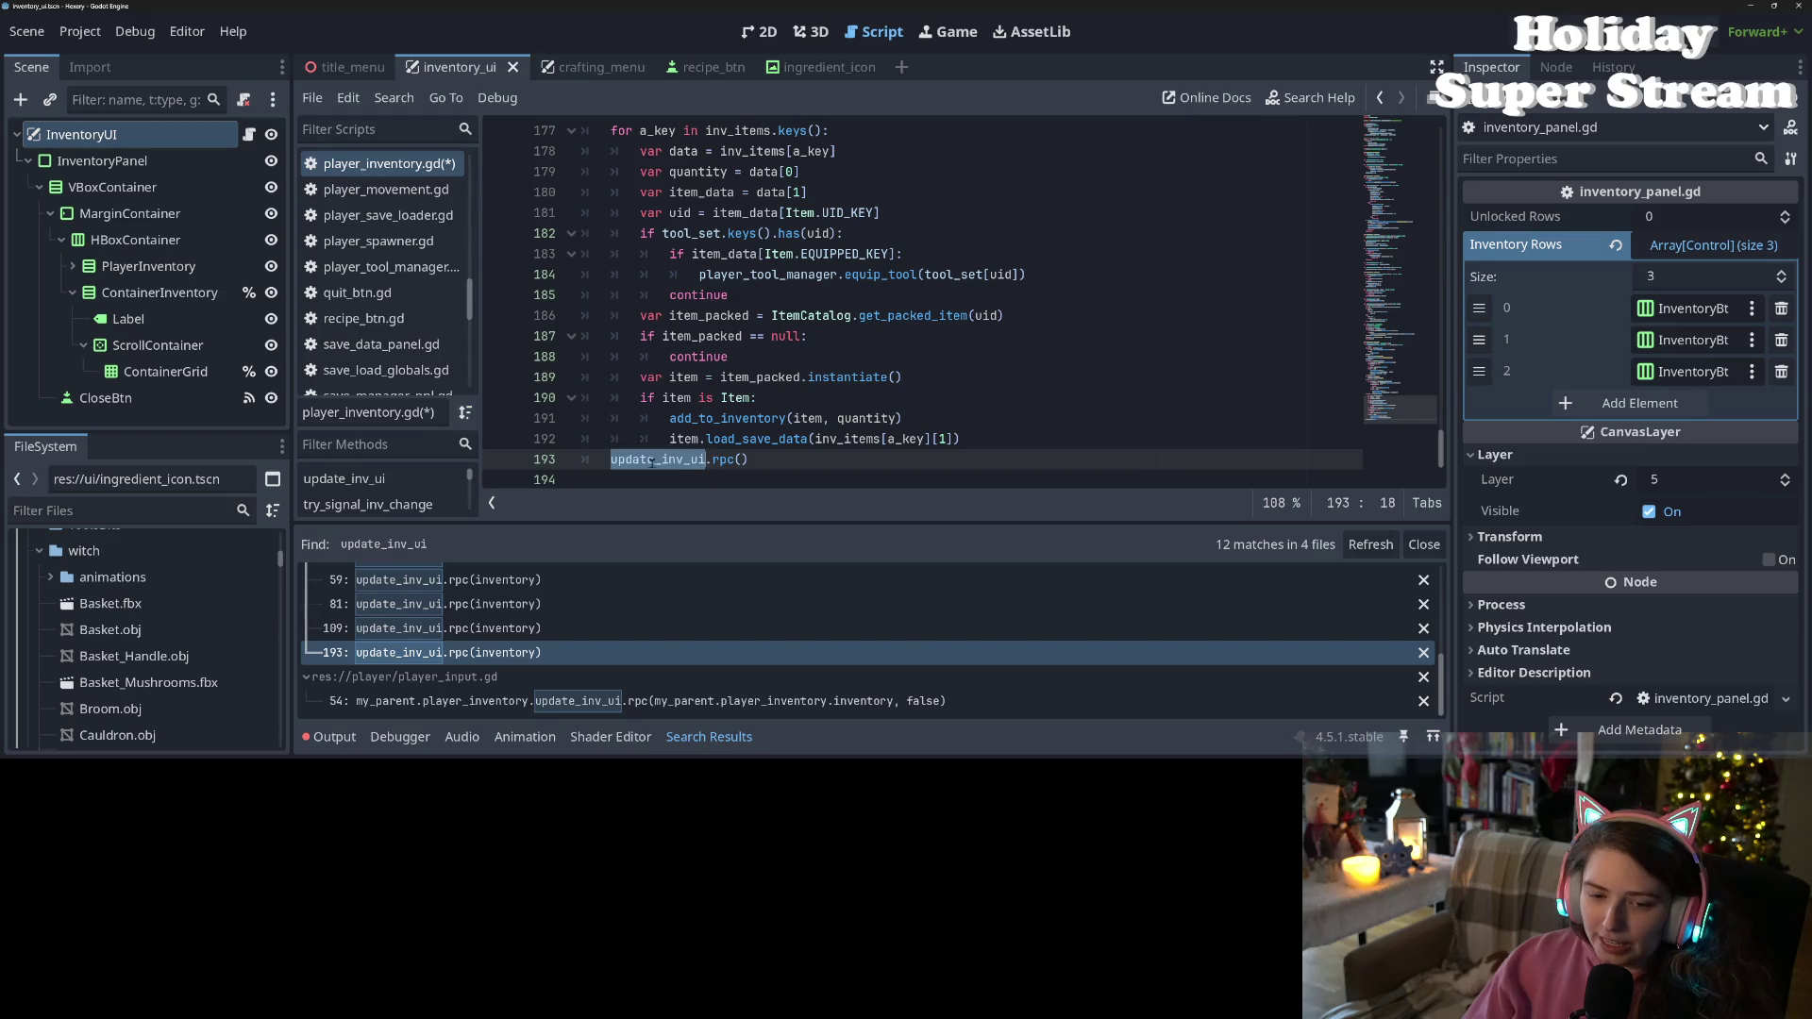
Rerun Find in Files for update_inv_ui, save player_inventory.gd and refresh the results
{"action": "key", "text": "ctrl+shift+f"}
{"action": "left_click", "coordinate": [905, 473]}
{"action": "left_click", "coordinate": [935, 300]}
{"action": "key", "text": "ctrl+s"}
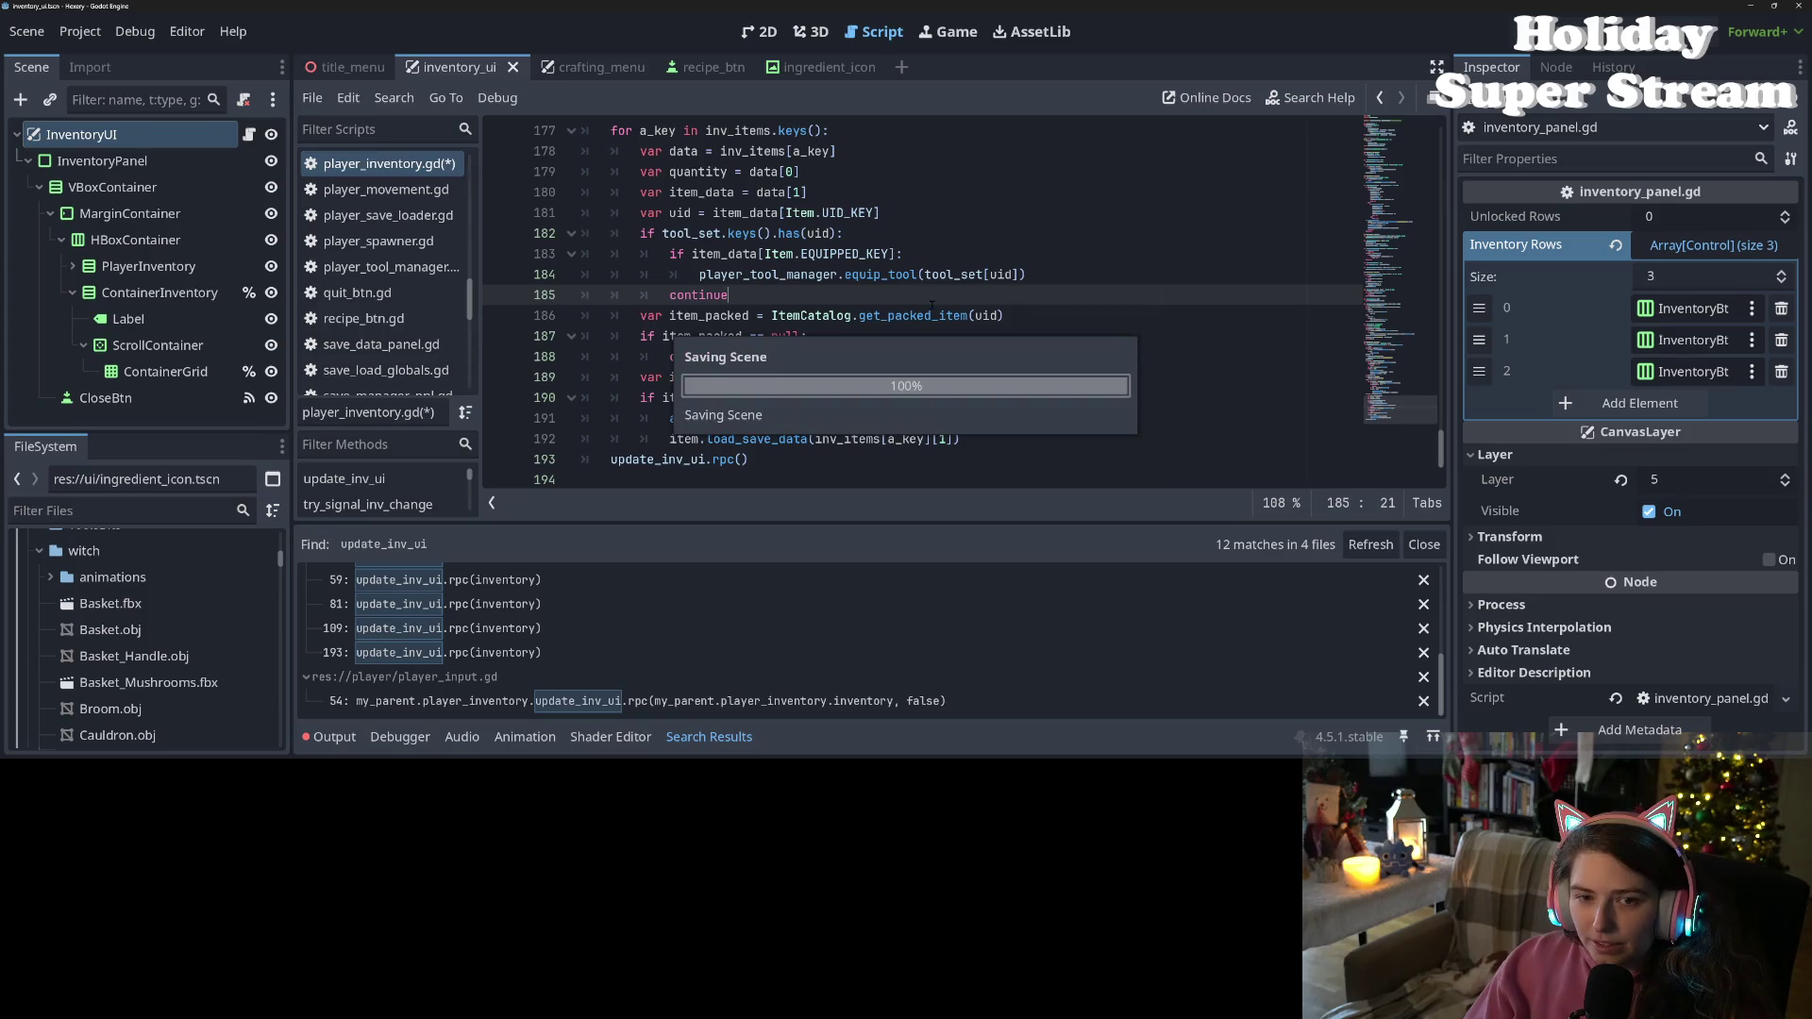
{"action": "left_click", "coordinate": [1370, 544]}
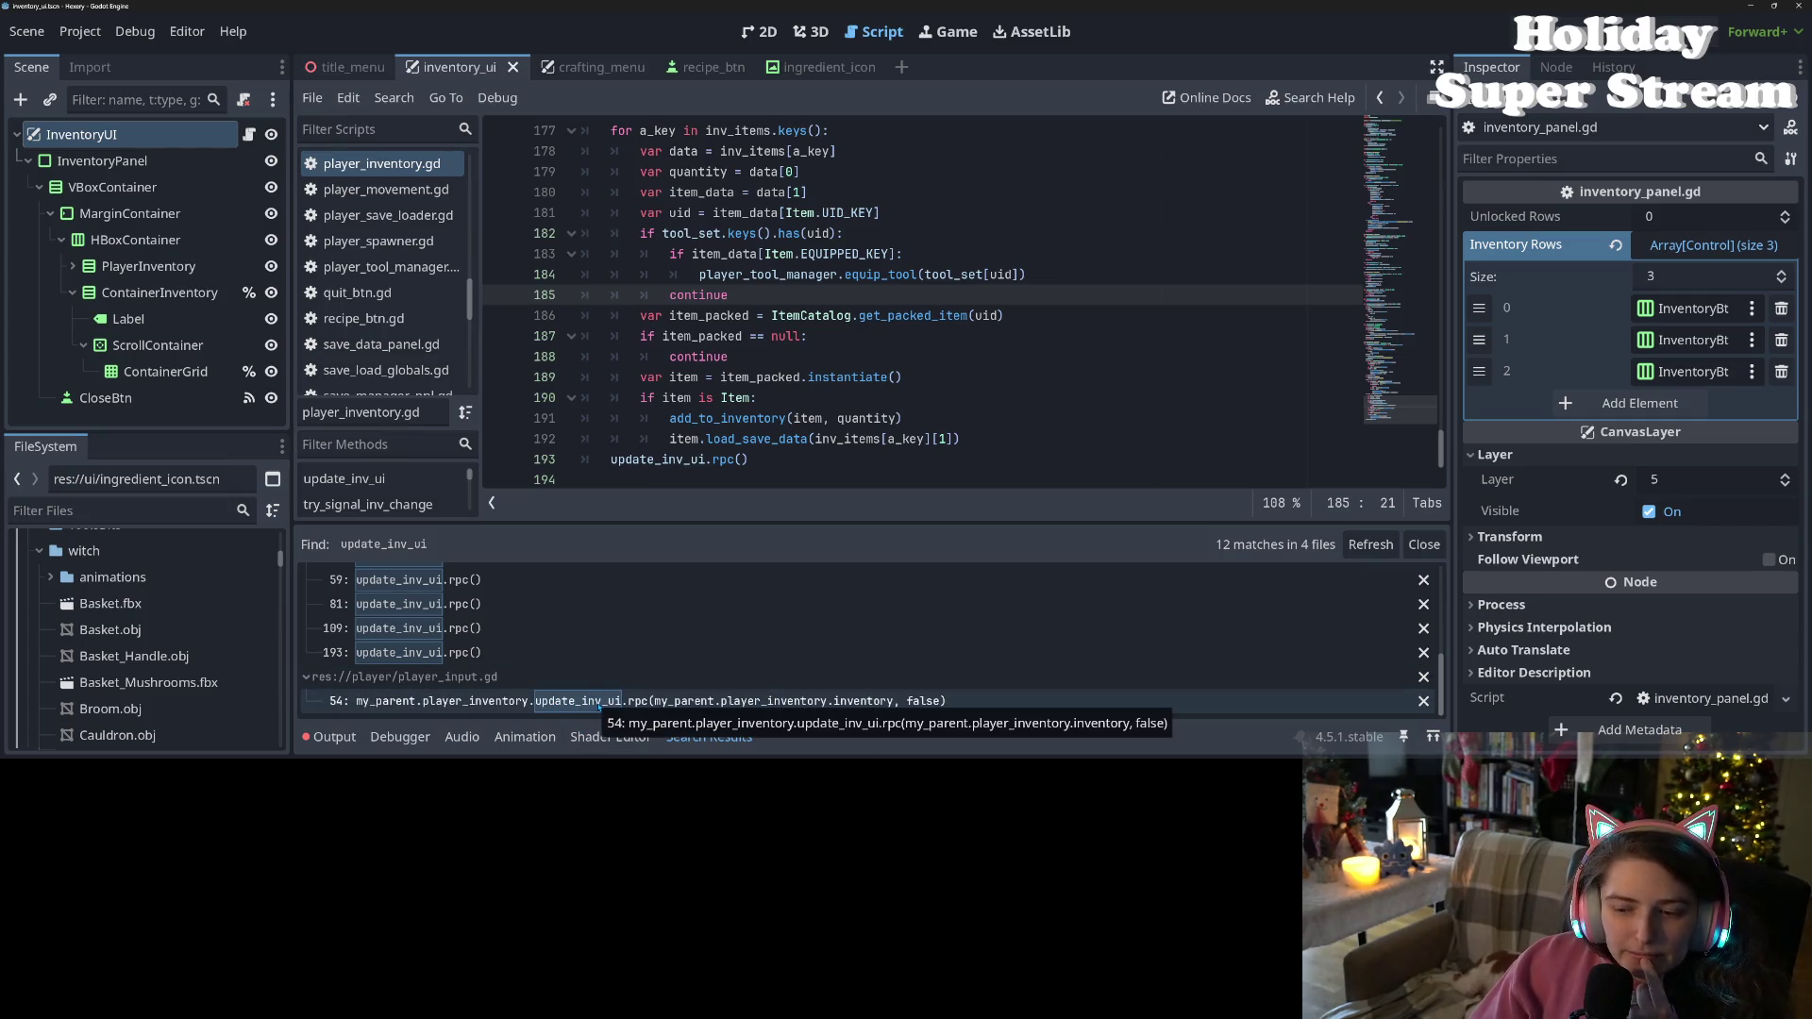
Remove the inventory and false arguments from player_input.gd line 54's update_inv_ui.rpc() call
{"action": "left_click", "coordinate": [600, 703]}
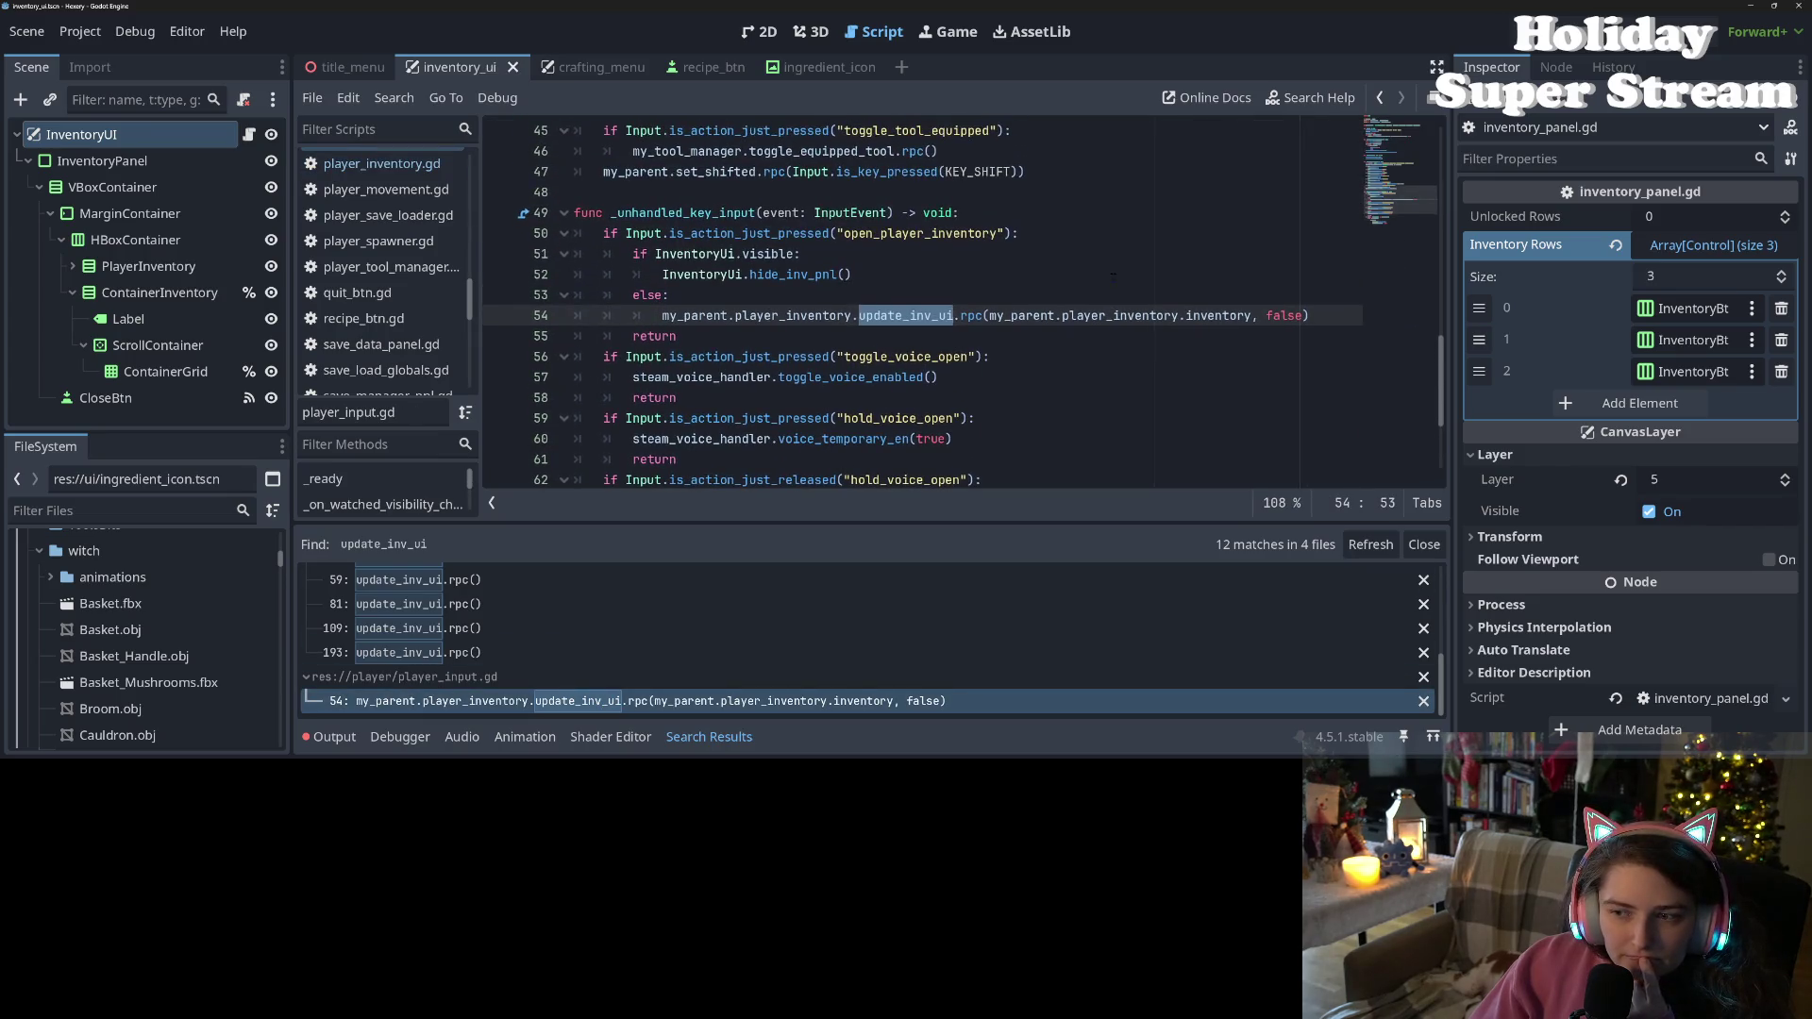
{"action": "left_click", "coordinate": [1046, 315]}
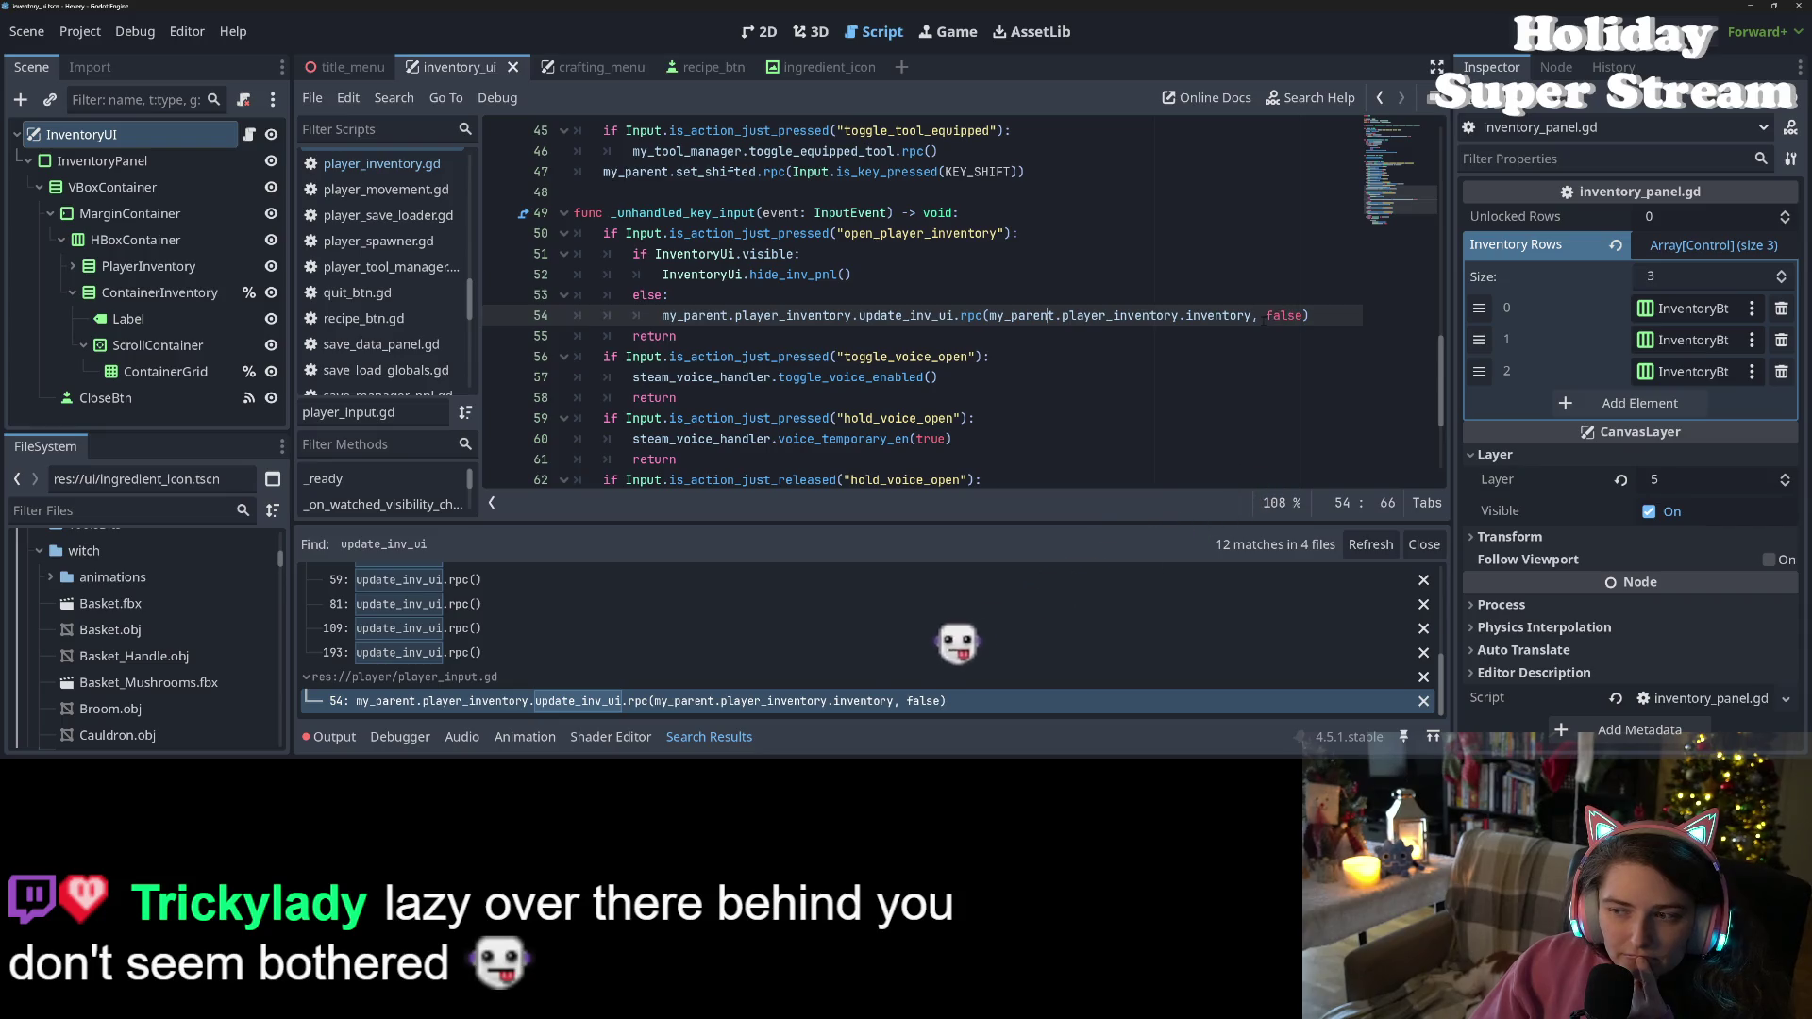
{"action": "left_click_drag", "start_coordinate": [1303, 315], "coordinate": [989, 315]}
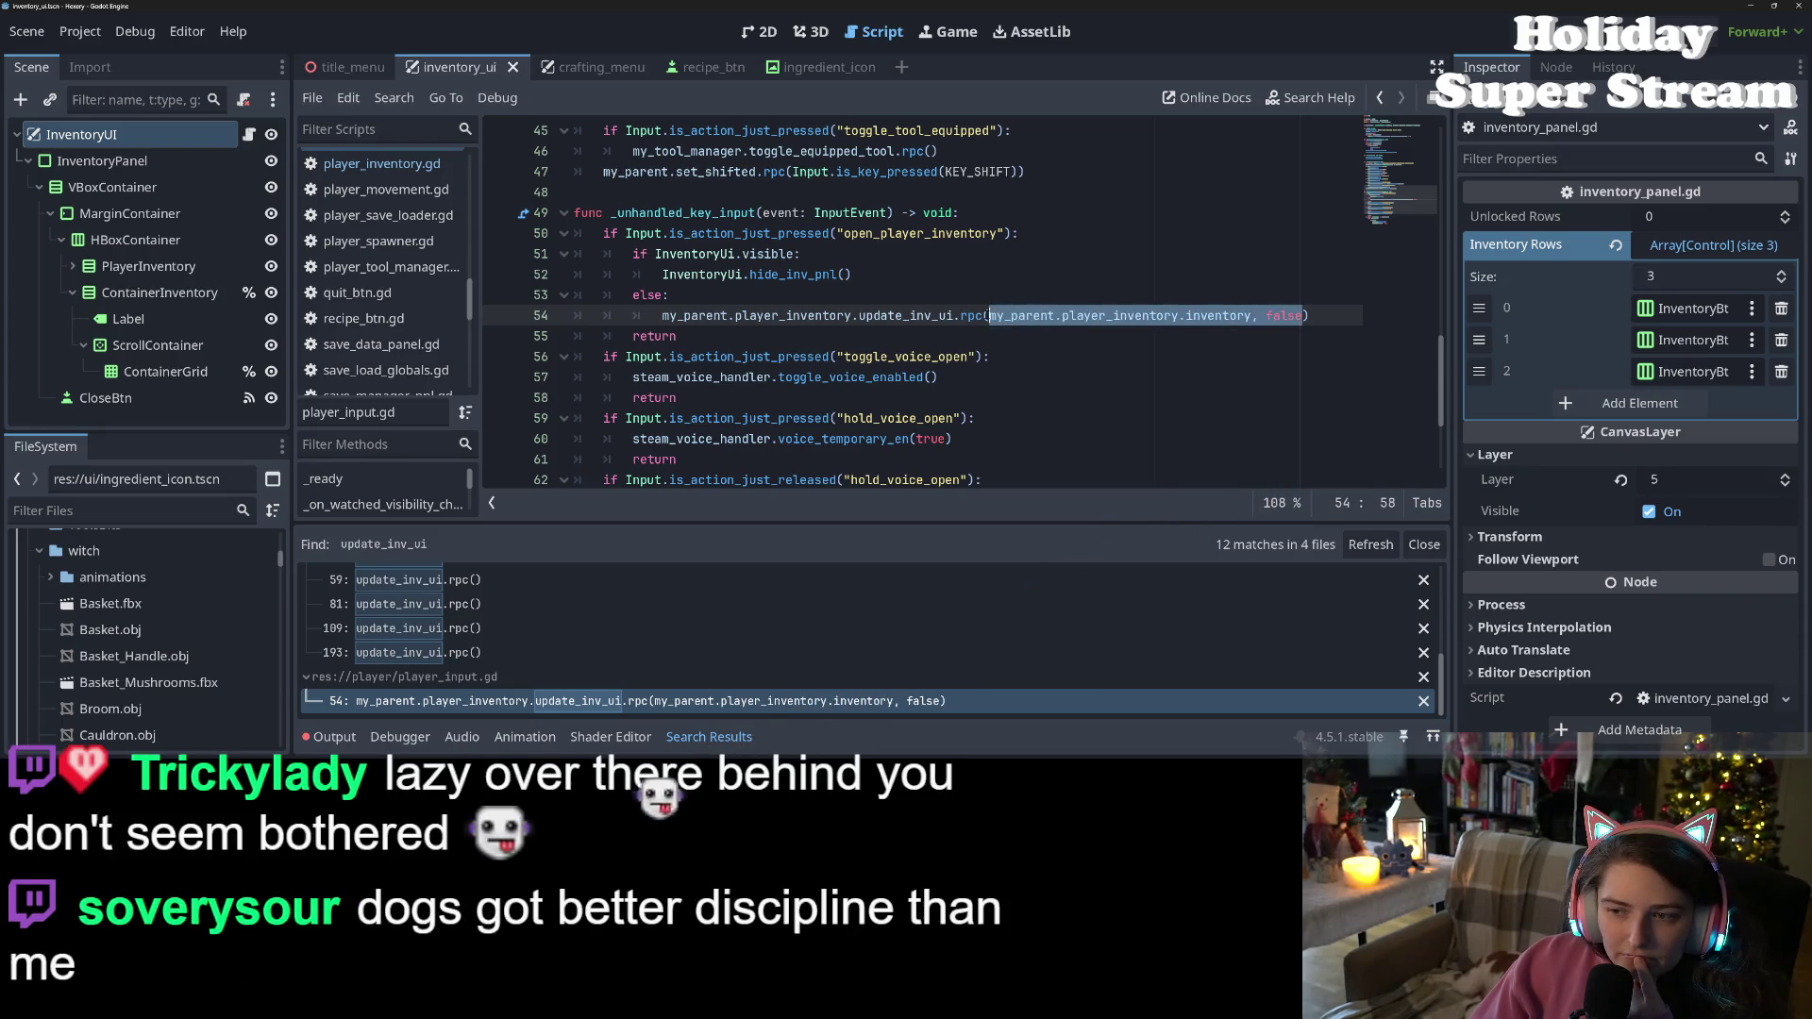
{"action": "key", "text": "BackSpace"}
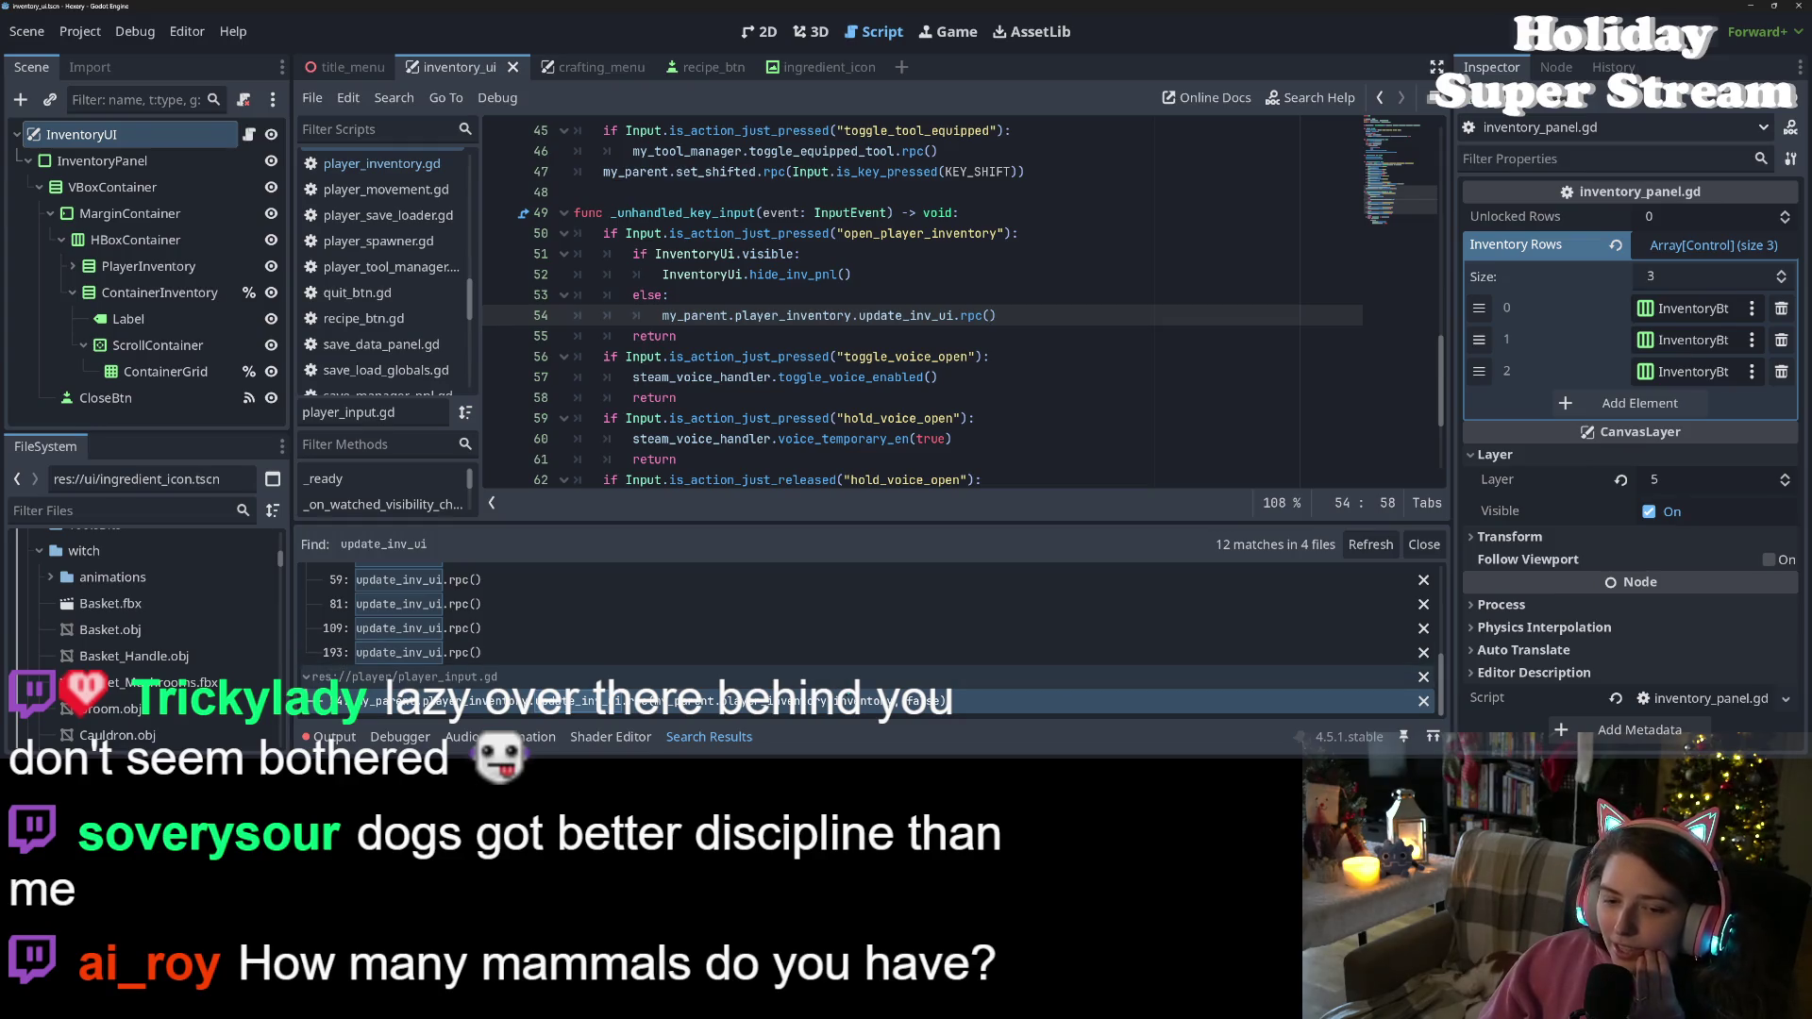
{"action": "scroll", "coordinate": [621, 686], "scroll_direction": "down", "scroll_amount": 5}
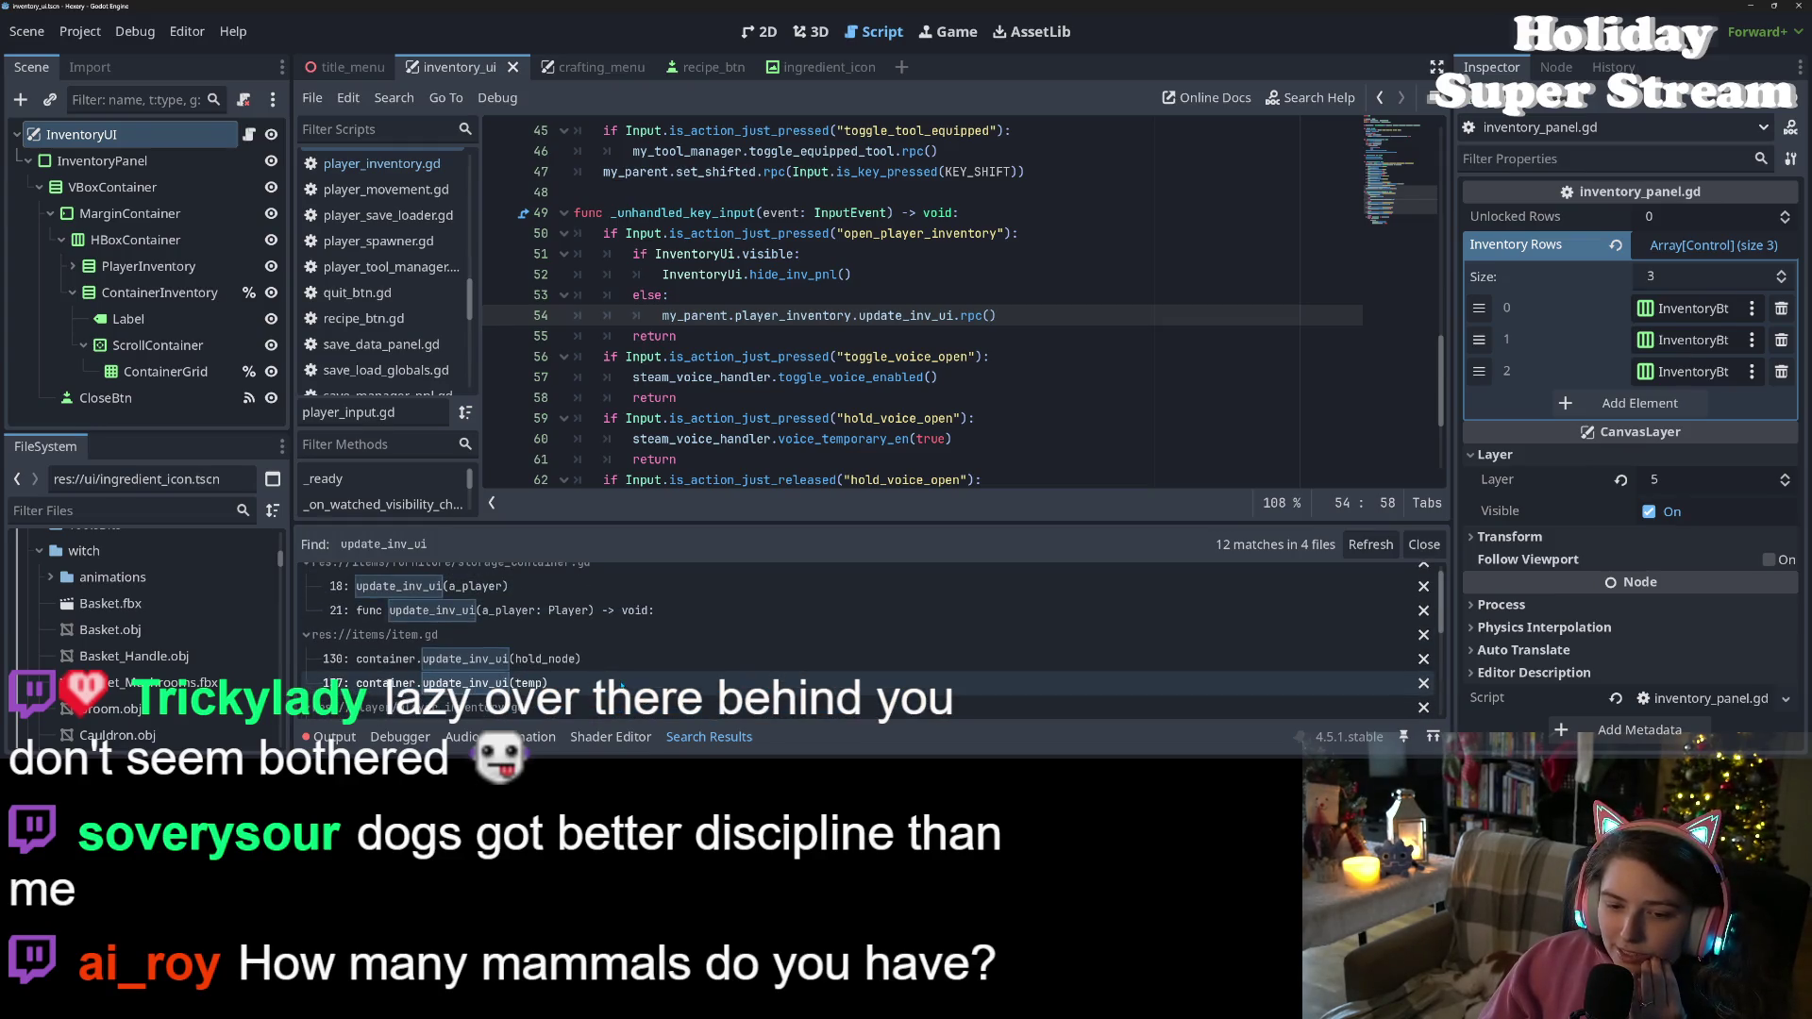
Open storage_container.gd's update_inv_ui function and select a_player on line 22
{"action": "scroll", "coordinate": [491, 623], "scroll_direction": "up", "scroll_amount": 1}
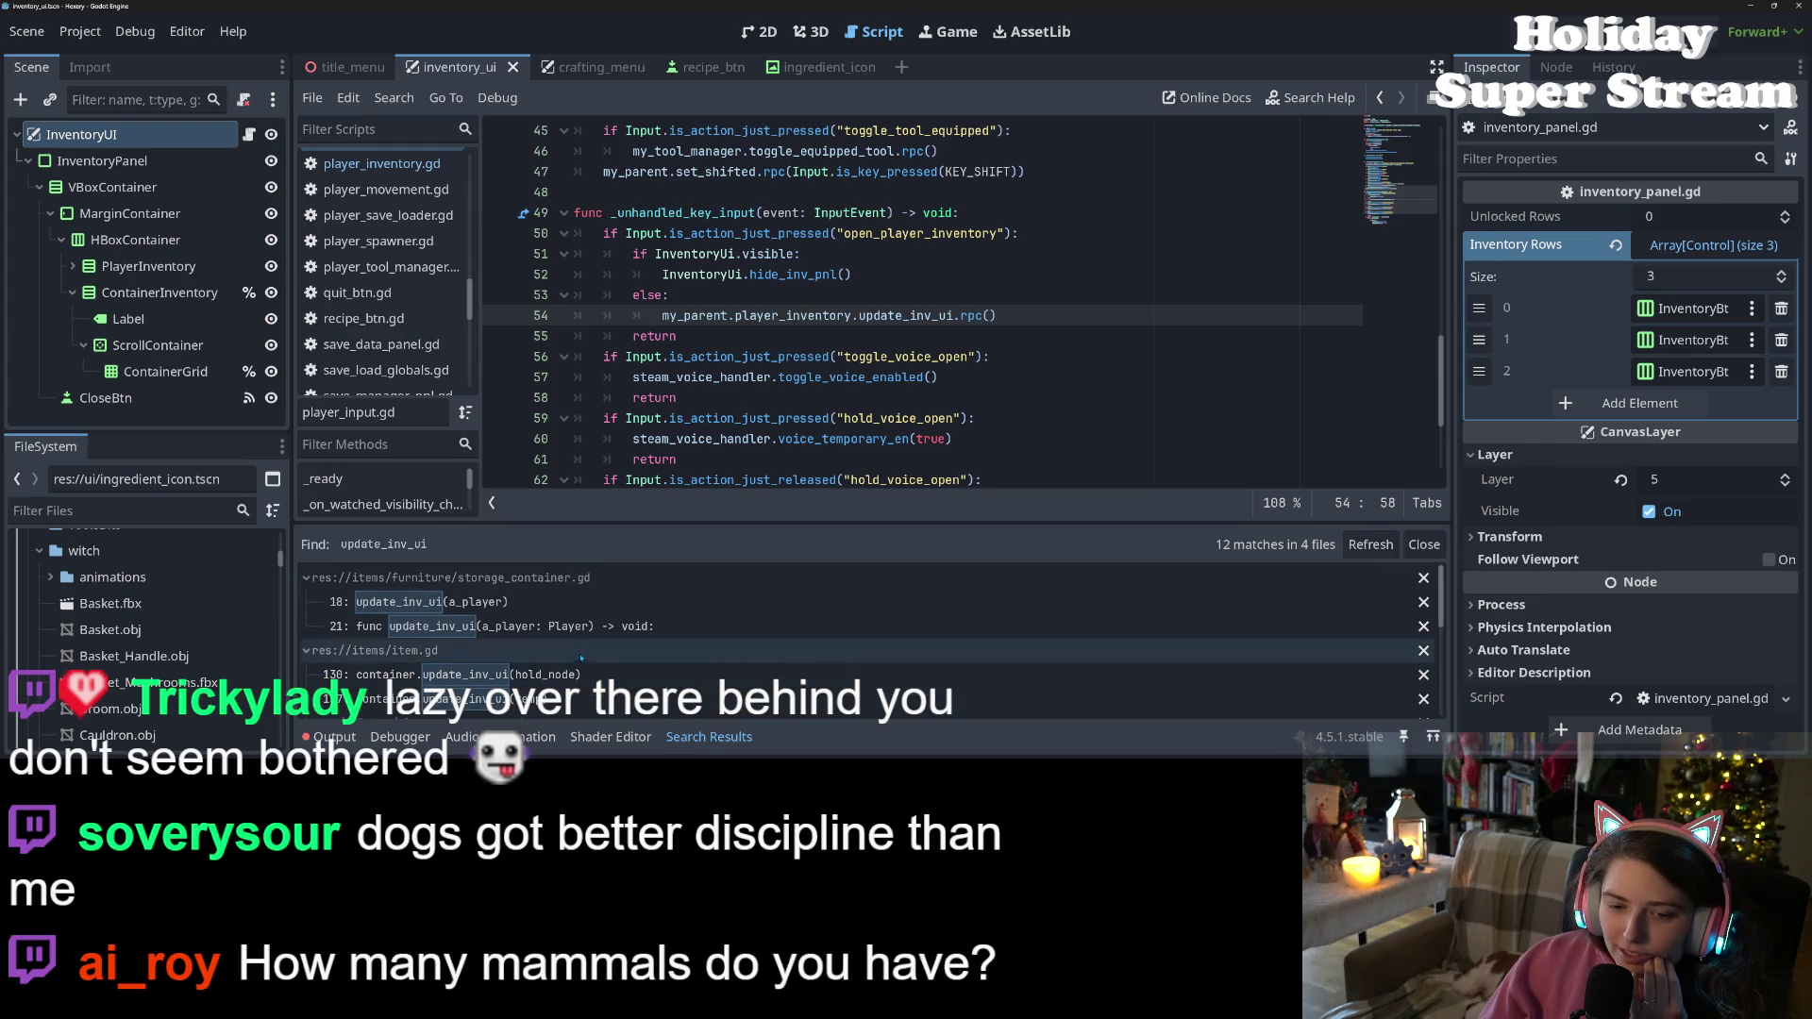
{"action": "left_click", "coordinate": [405, 626]}
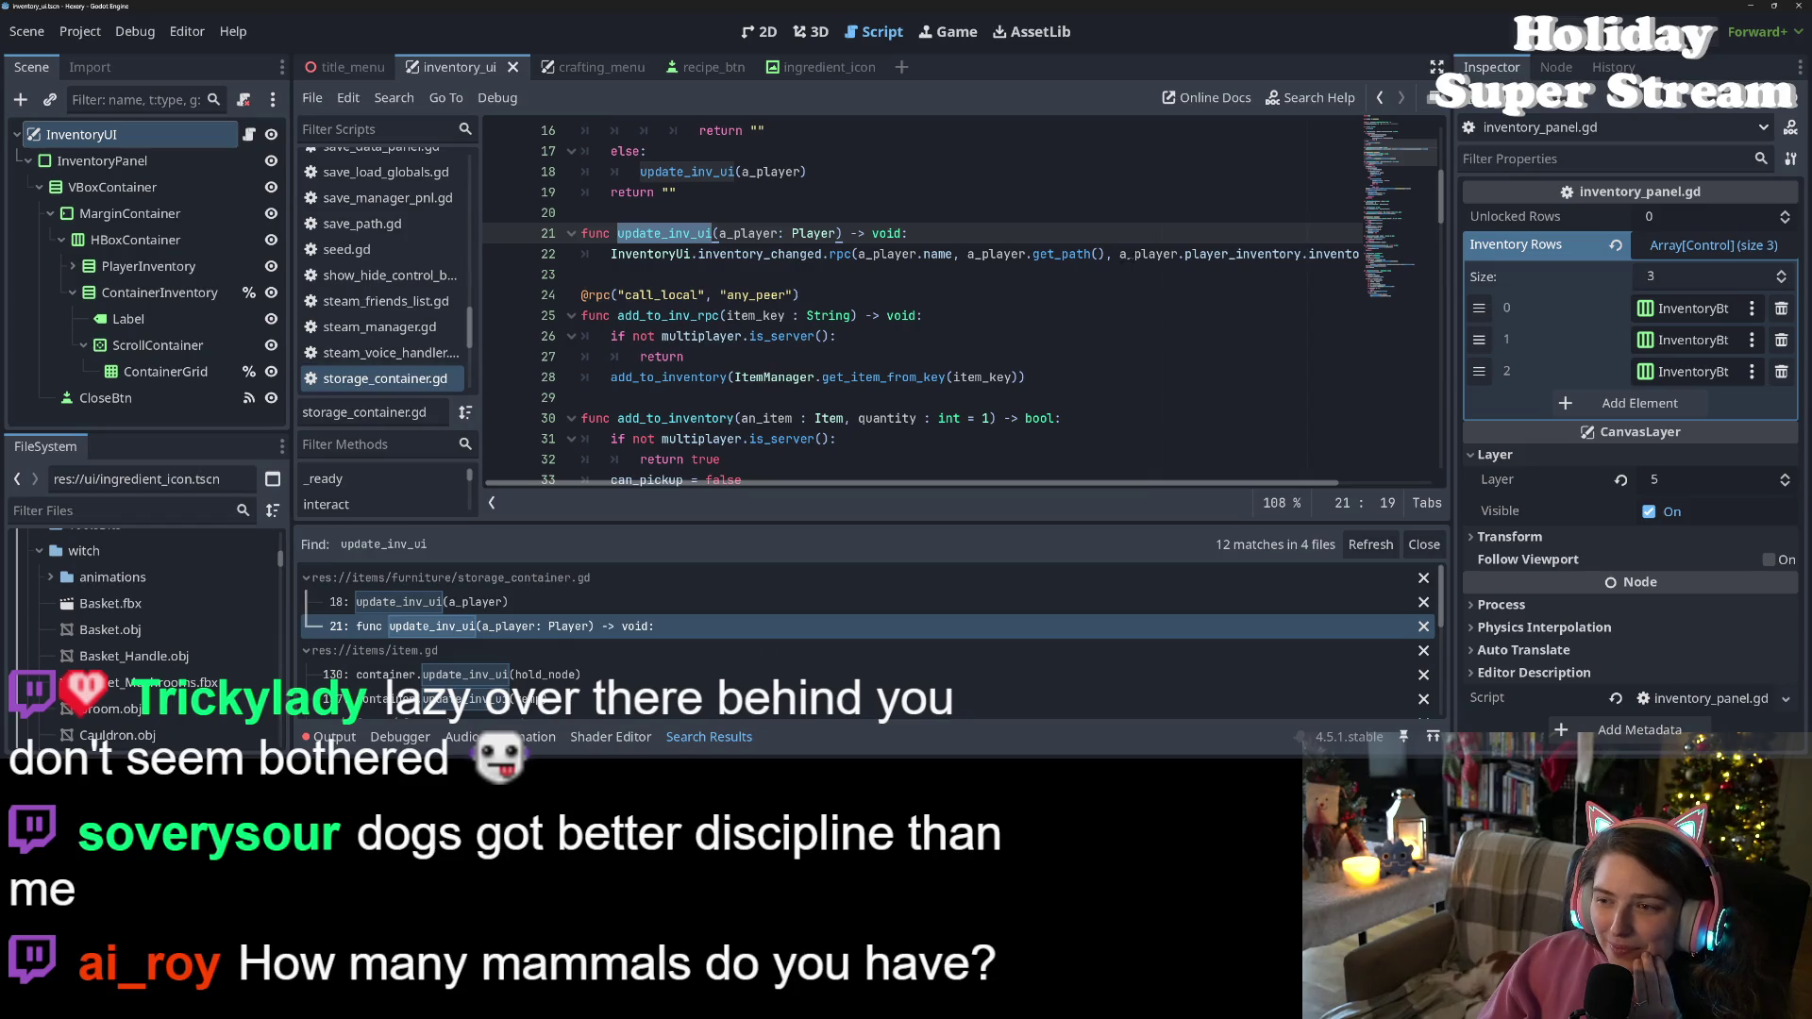
{"action": "double_click", "coordinate": [1148, 254]}
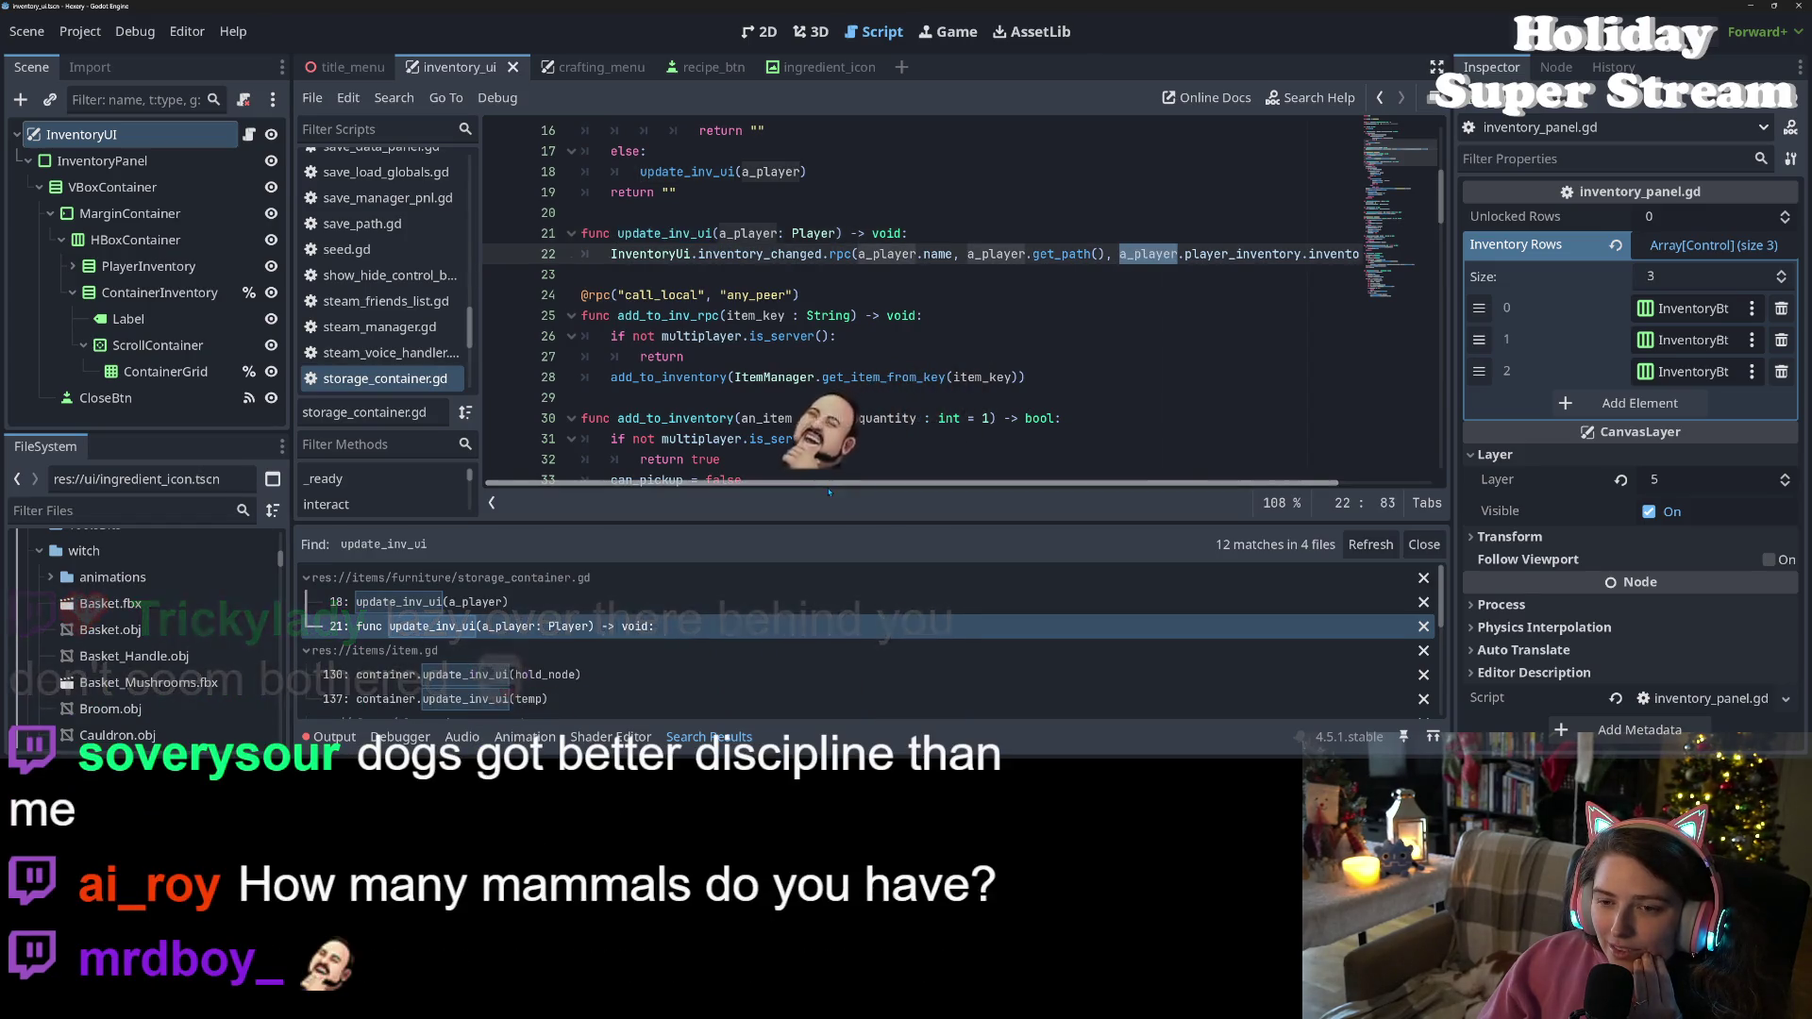
Open item.gd at line 130's container.update_inv_ui(hold_node) call
{"action": "scroll", "coordinate": [828, 490], "scroll_direction": "right", "scroll_amount": 3}
{"action": "scroll", "coordinate": [828, 491], "scroll_direction": "left", "scroll_amount": 3}
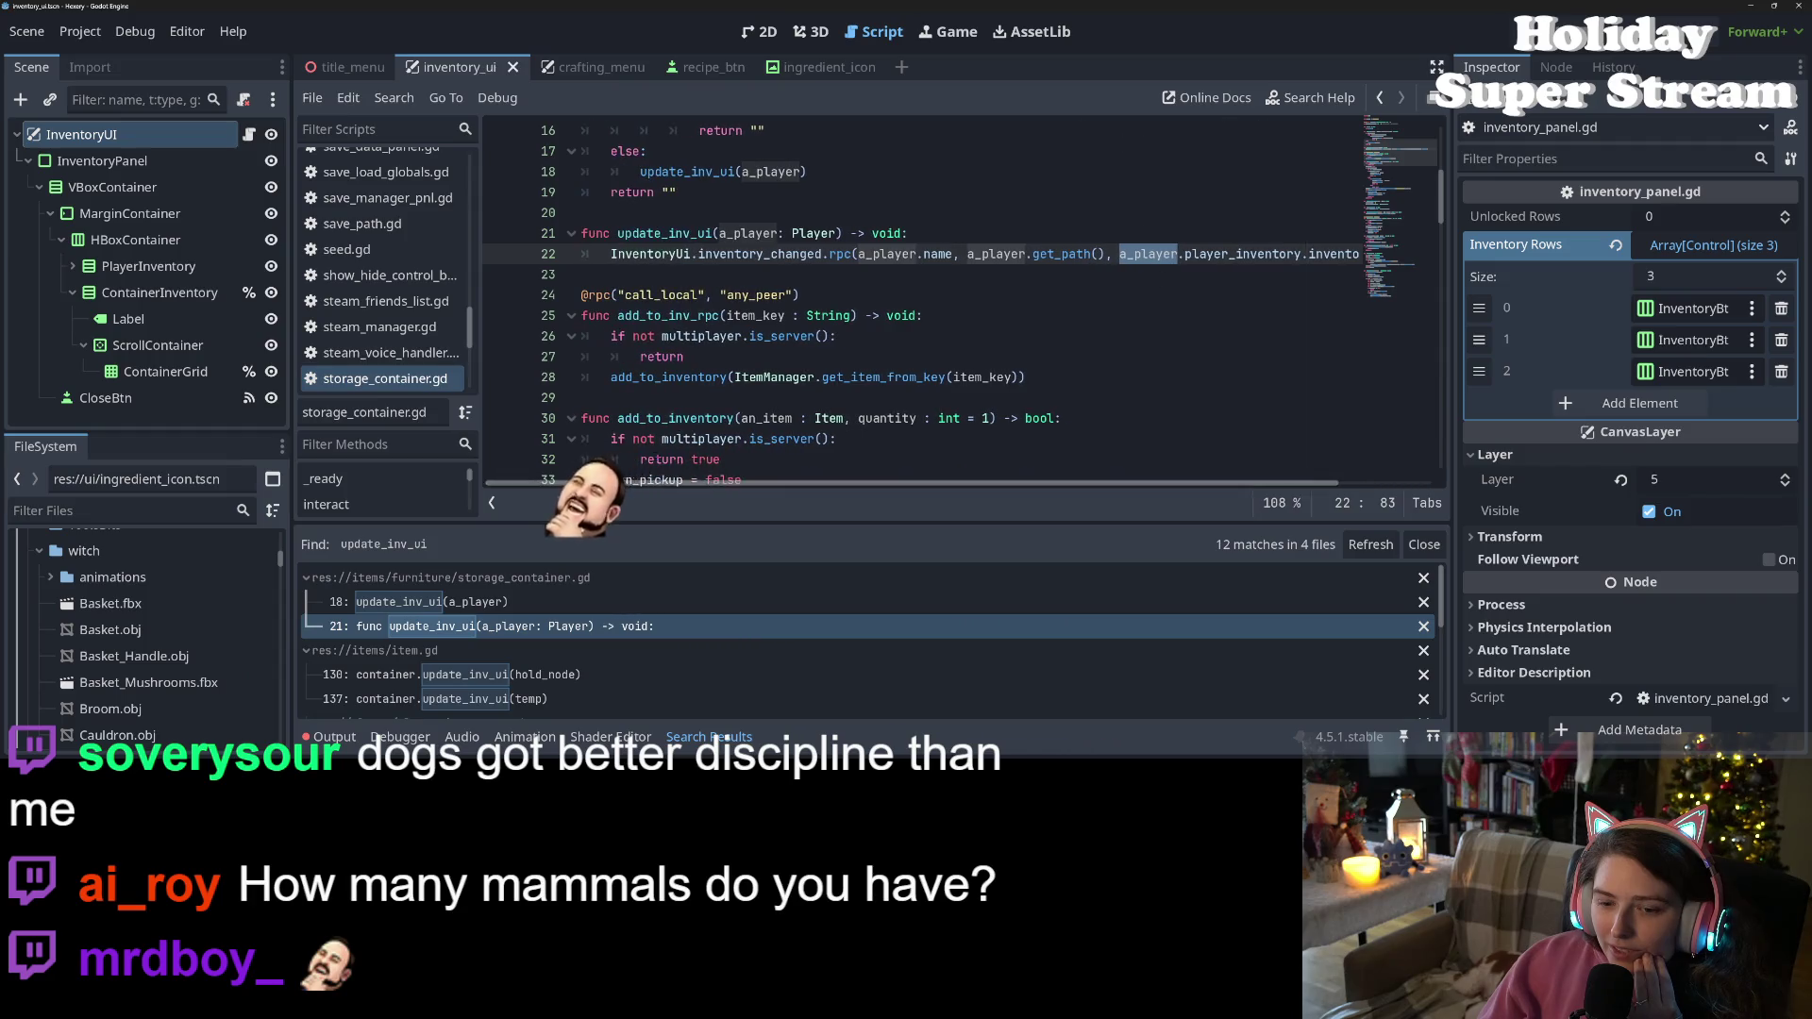
{"action": "scroll", "coordinate": [586, 629], "scroll_direction": "down", "scroll_amount": 2}
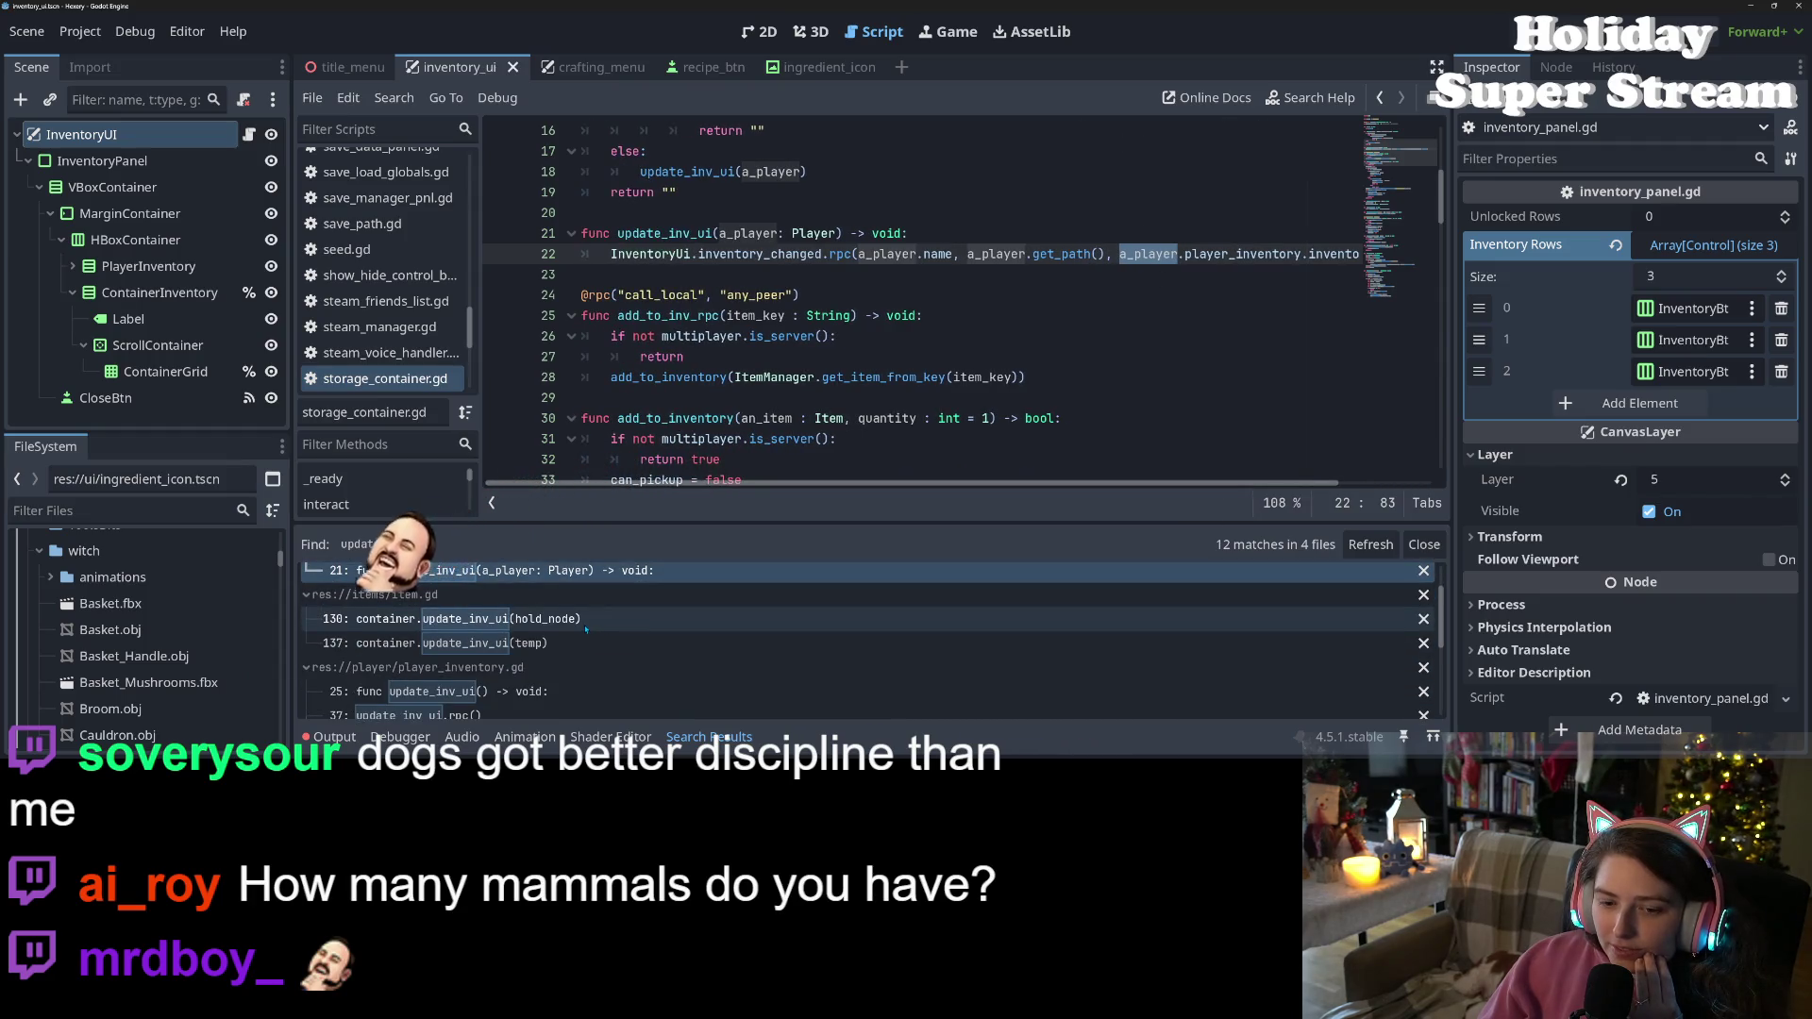
{"action": "left_click", "coordinate": [586, 626]}
{"action": "scroll", "coordinate": [912, 324], "scroll_direction": "up", "scroll_amount": 3}
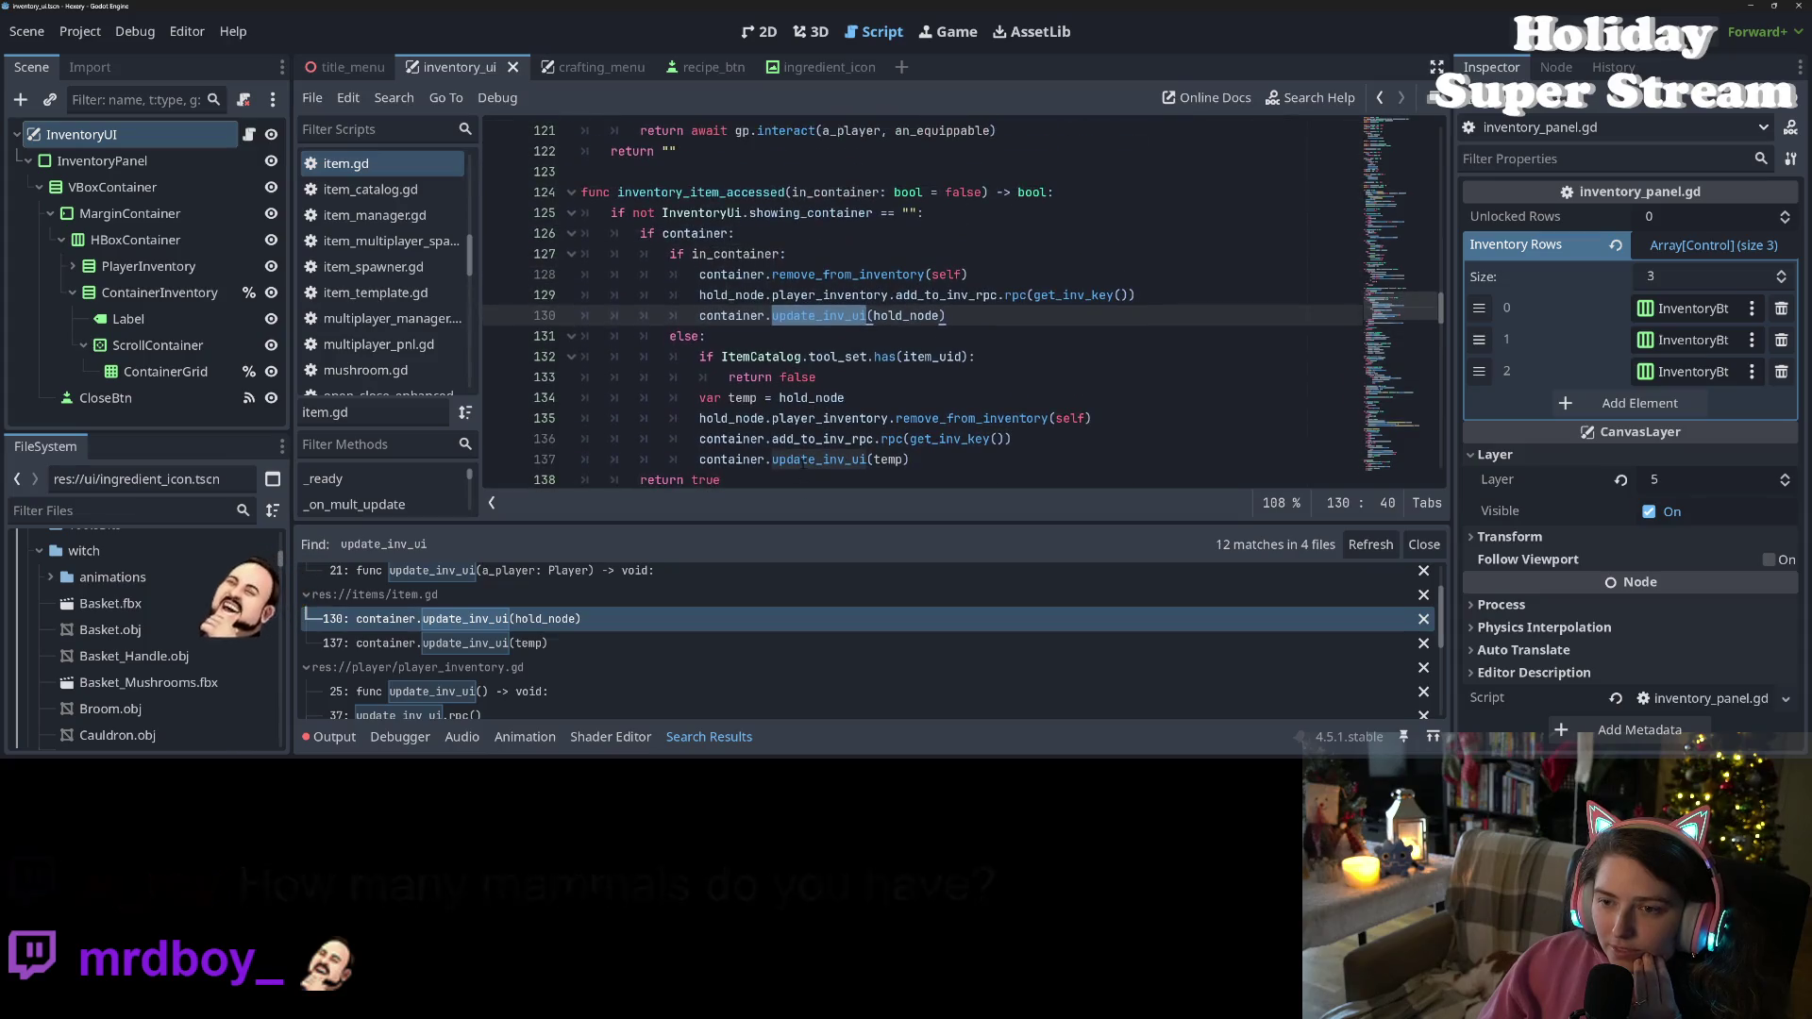
{"action": "double_click", "coordinate": [907, 315]}
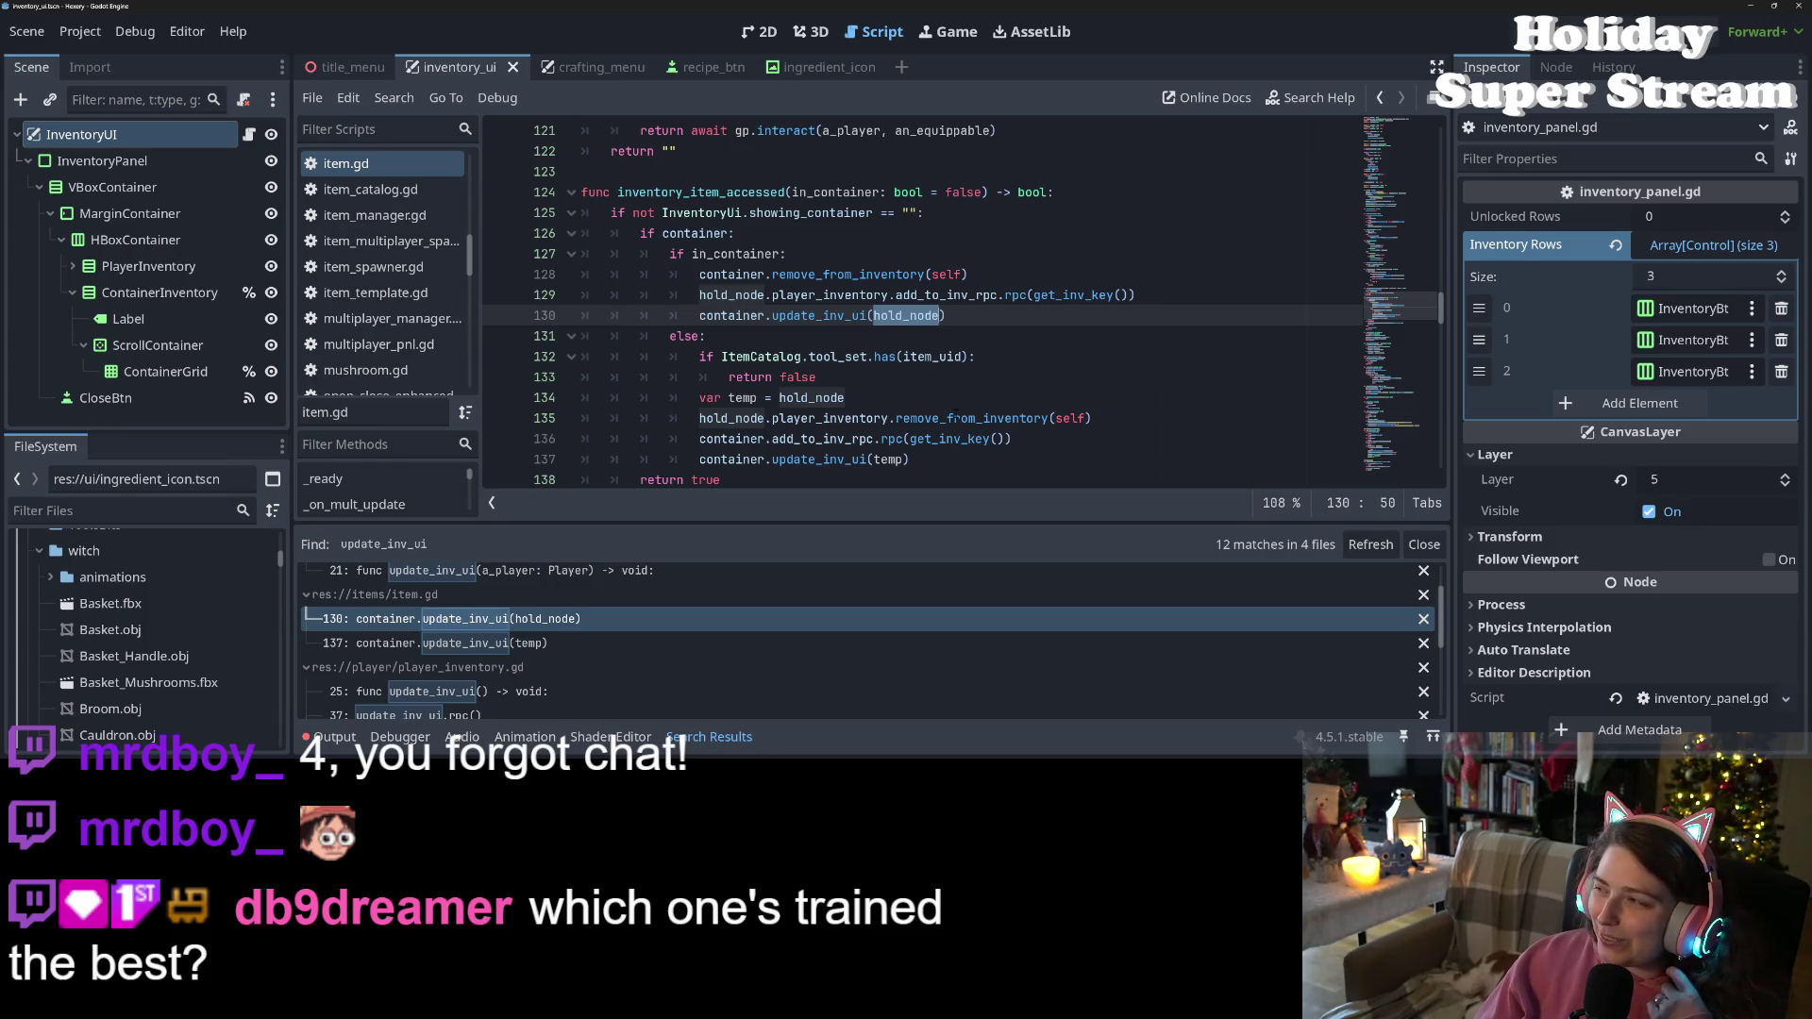
{"action": "mouse_move", "coordinate": [955, 417]}
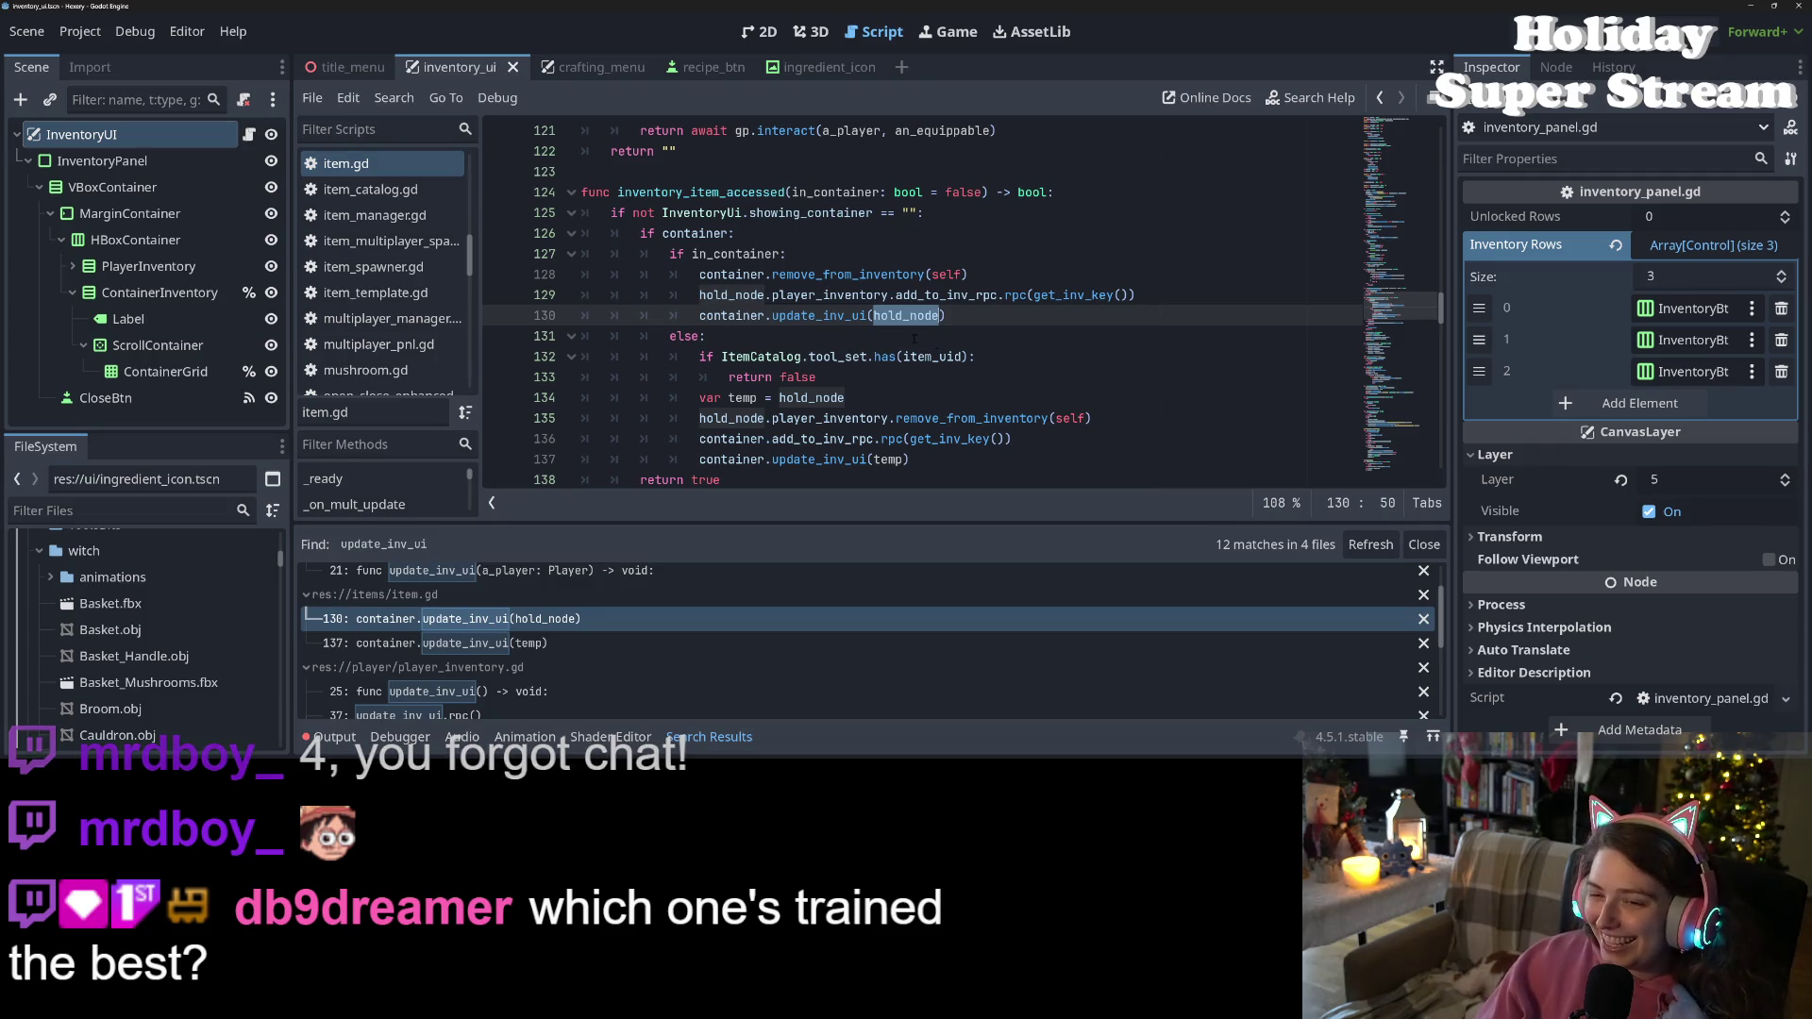
{"action": "left_click", "coordinate": [965, 317]}
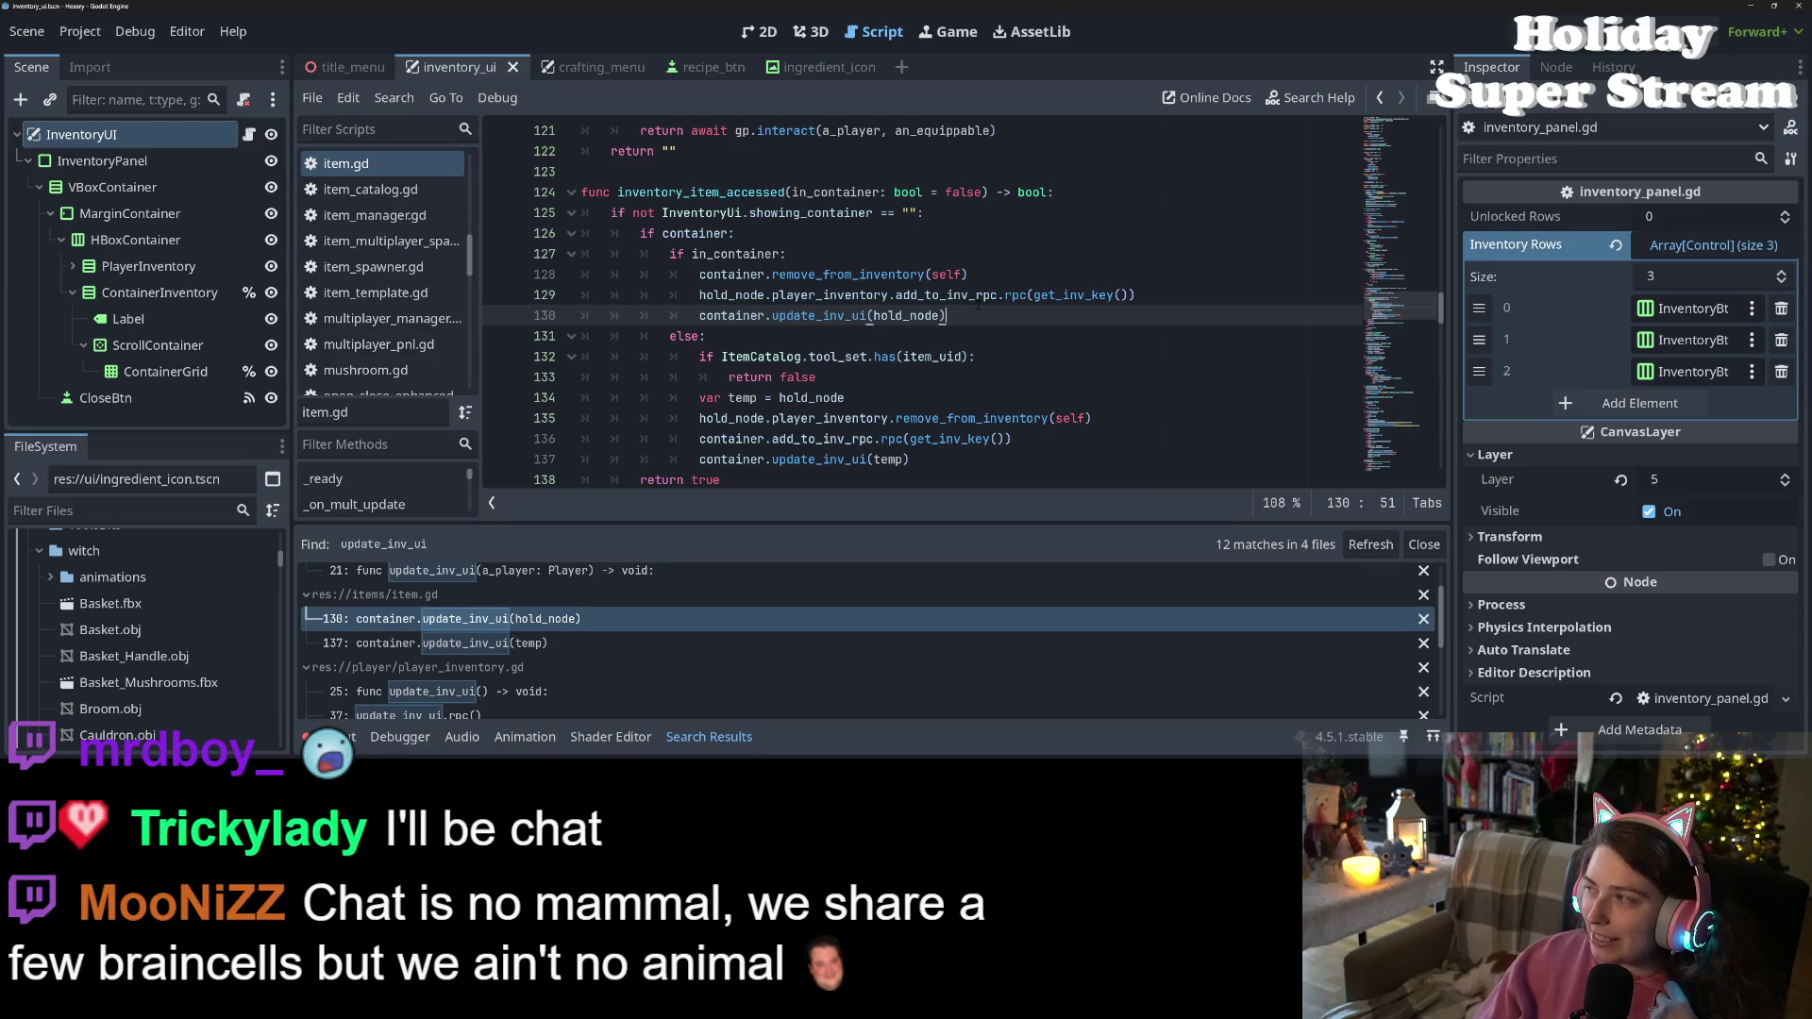
{"action": "mouse_move", "coordinate": [978, 300]}
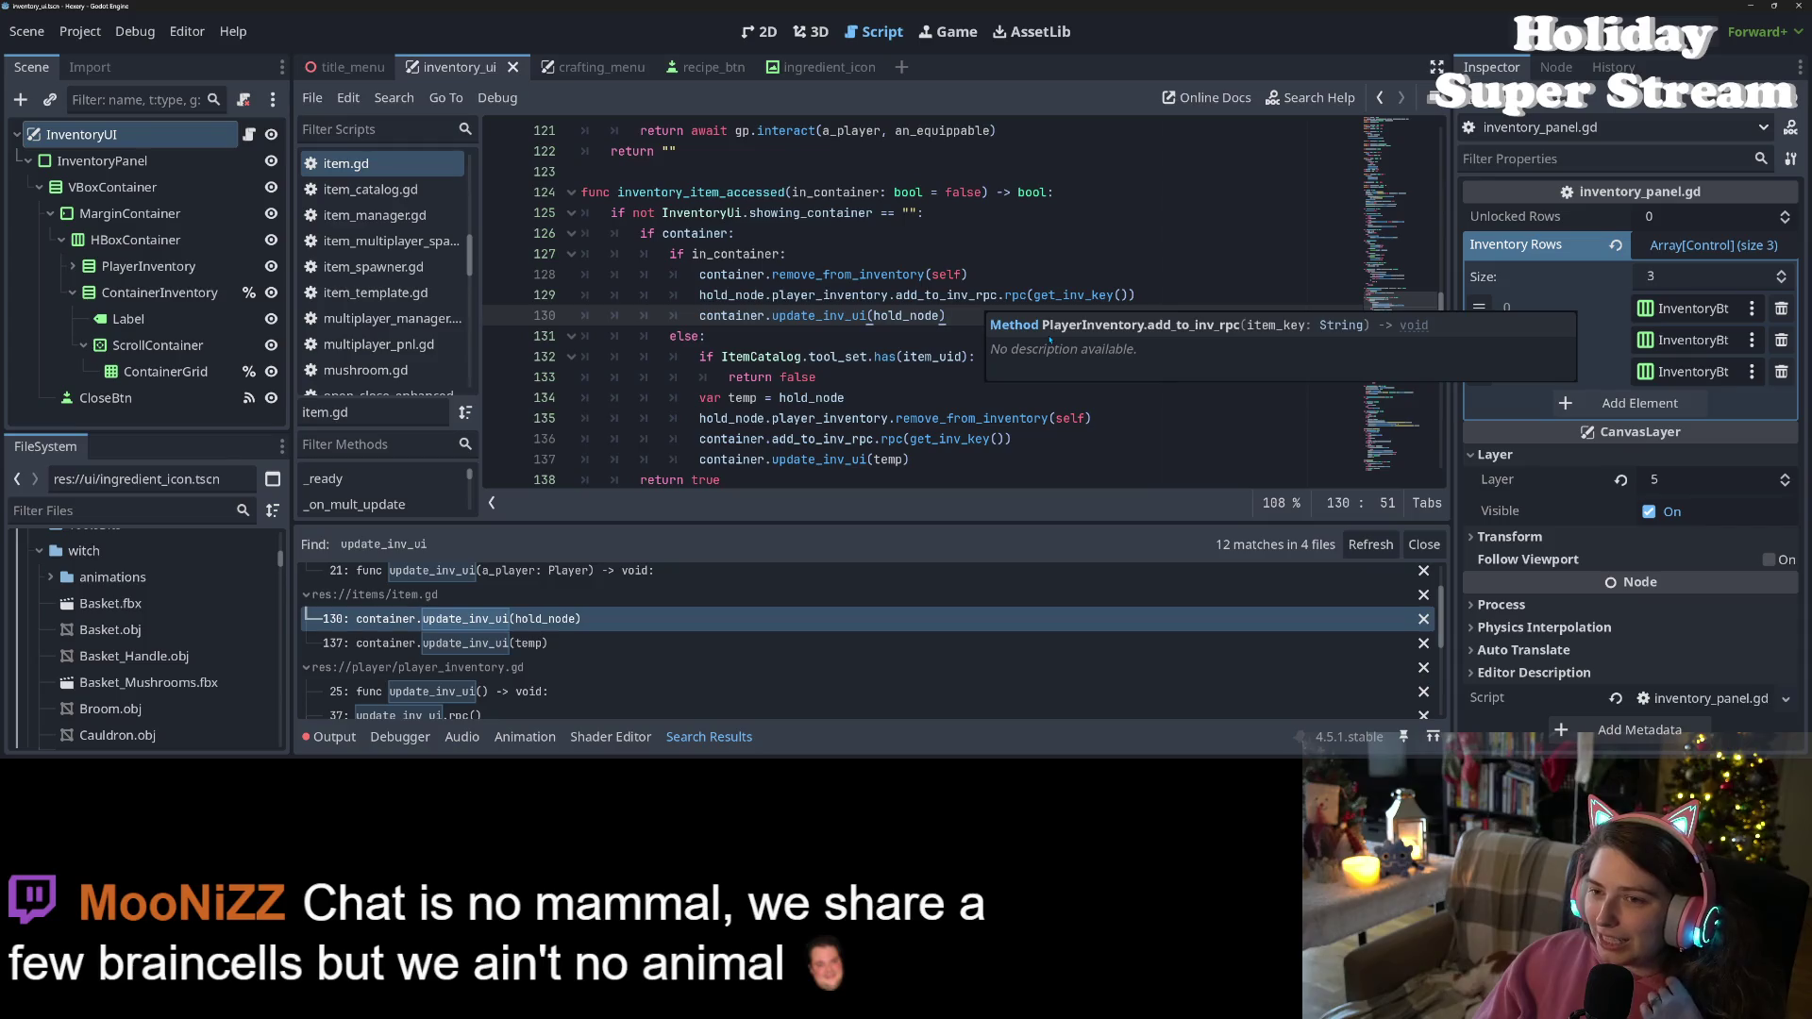
Cut get_inv_key() from line 129's add_to_inv_rpc call, then undo to restore it
{"action": "left_click", "coordinate": [977, 295]}
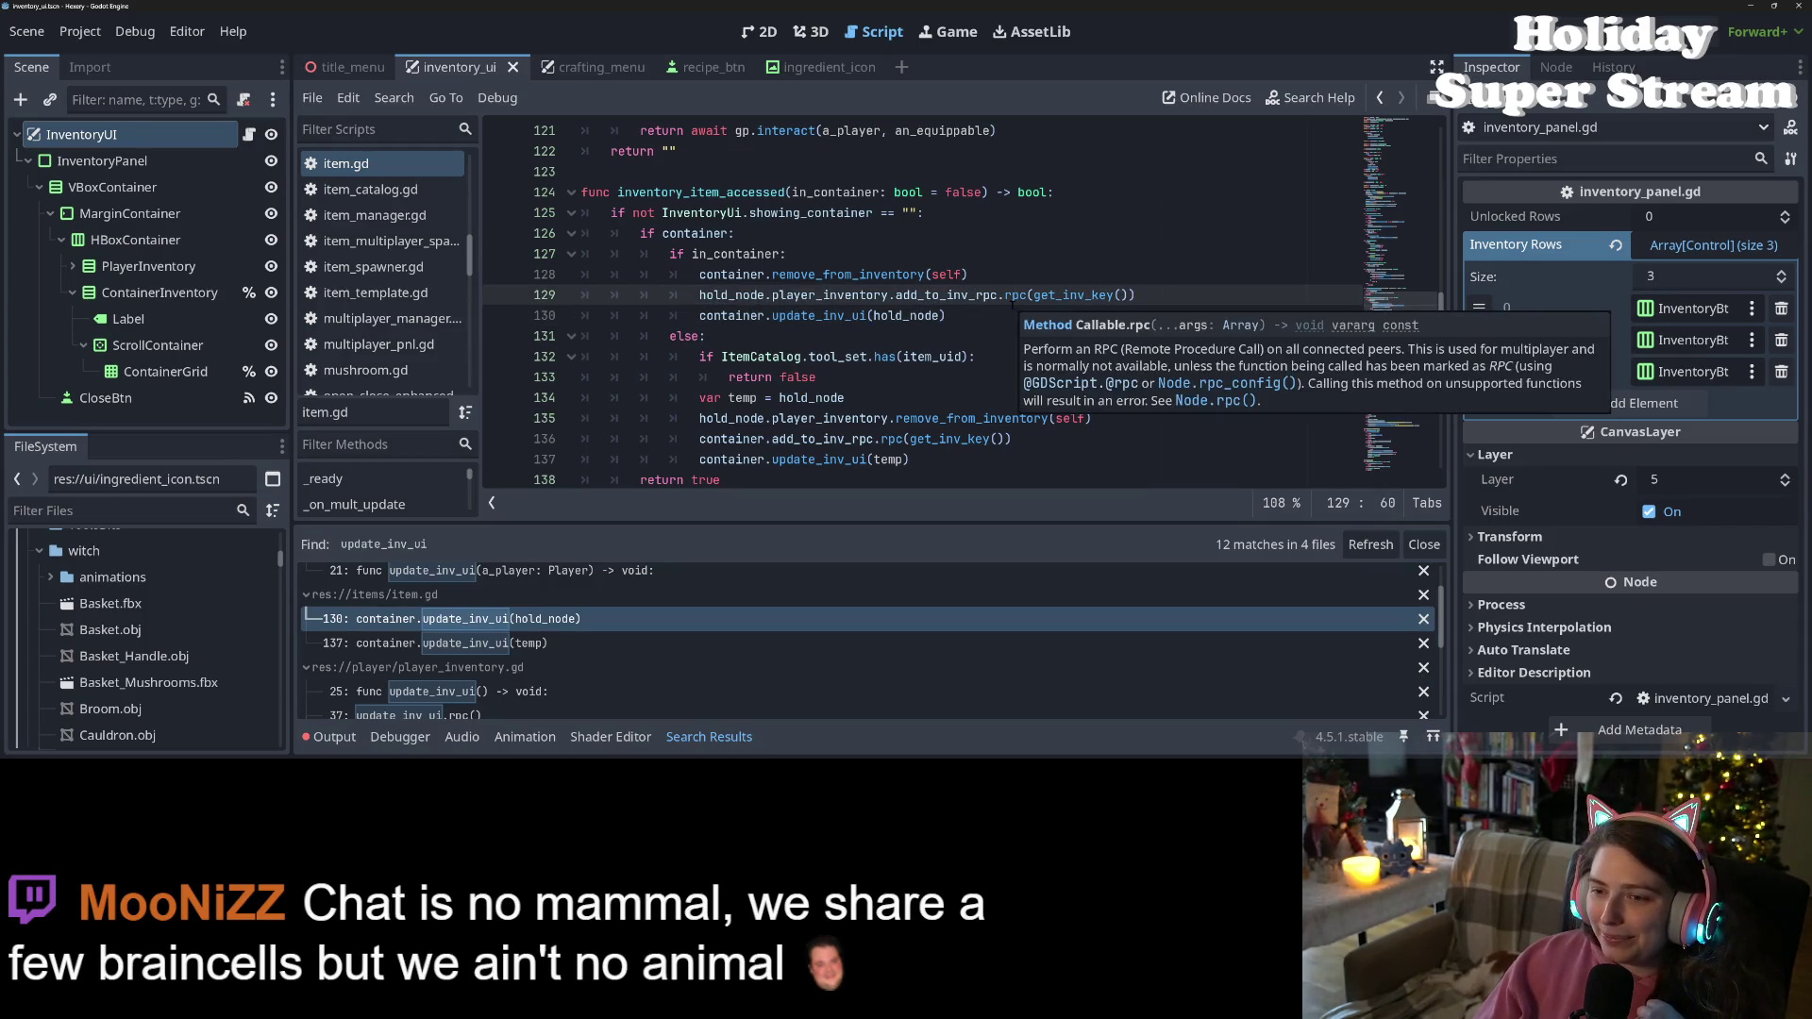
{"action": "double_click", "coordinate": [929, 295]}
{"action": "mouse_move", "coordinate": [929, 297]}
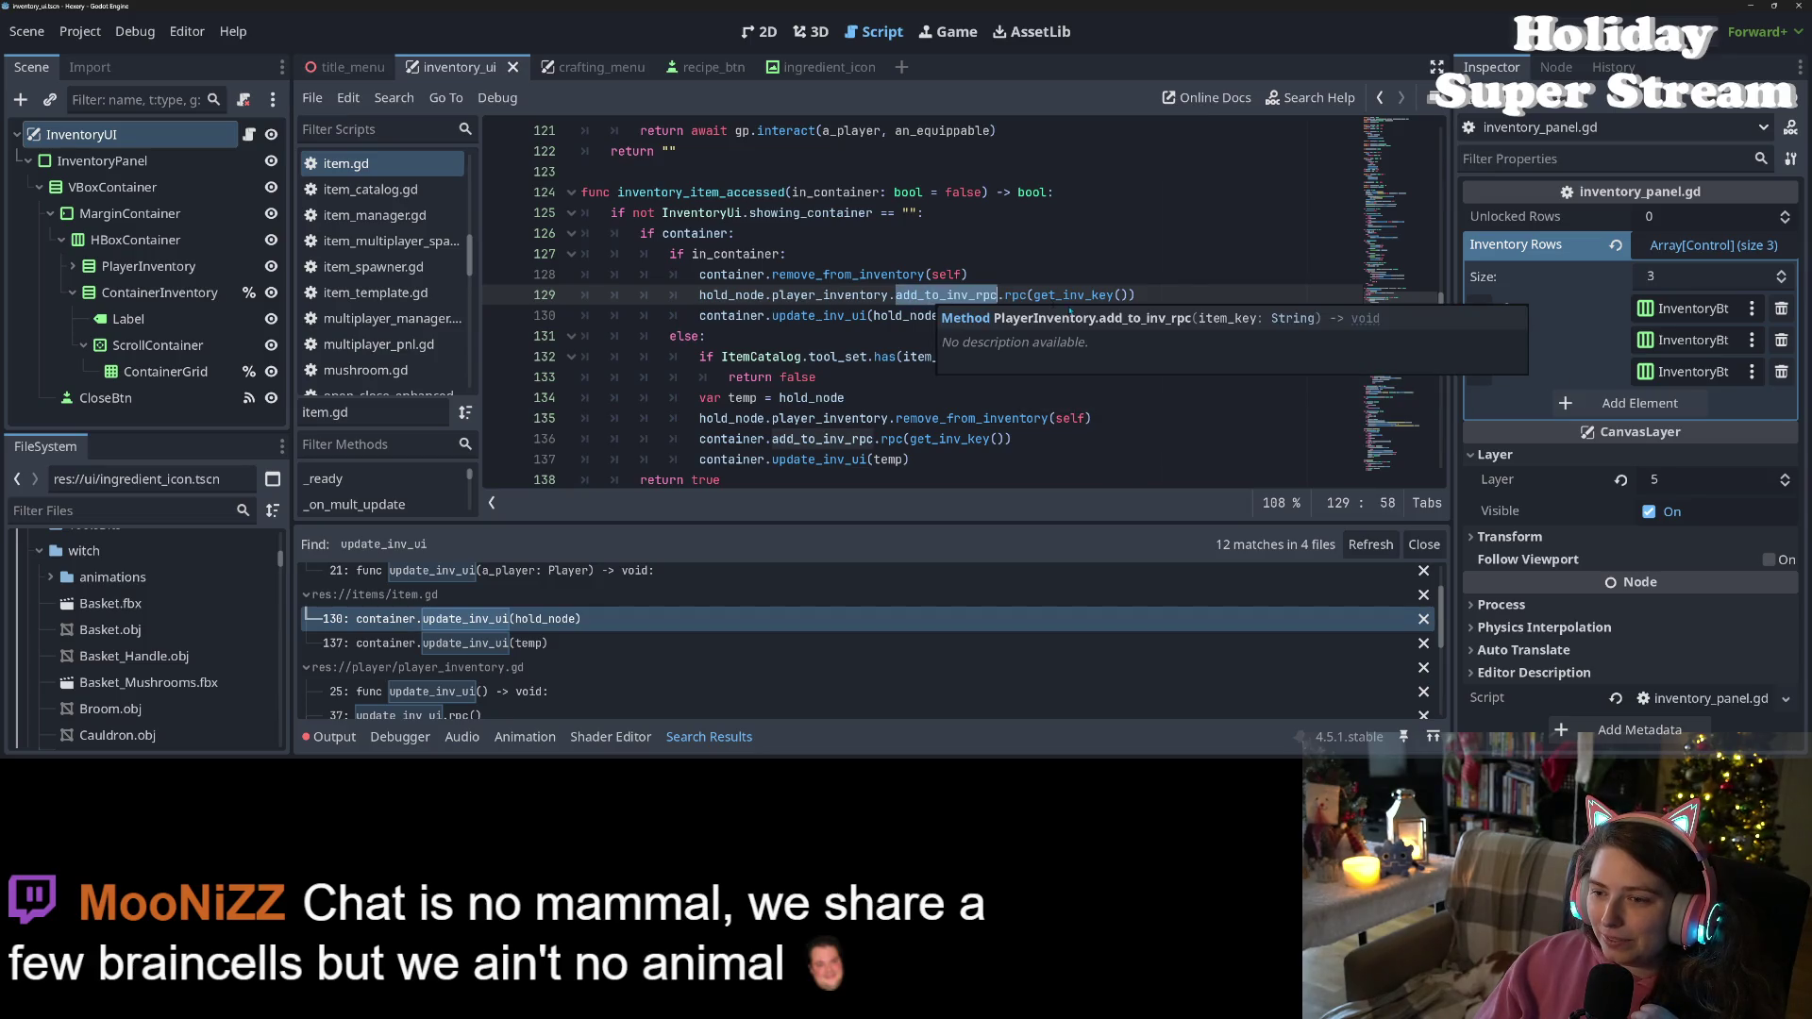
{"action": "left_click_drag", "start_coordinate": [1034, 295], "coordinate": [1125, 295]}
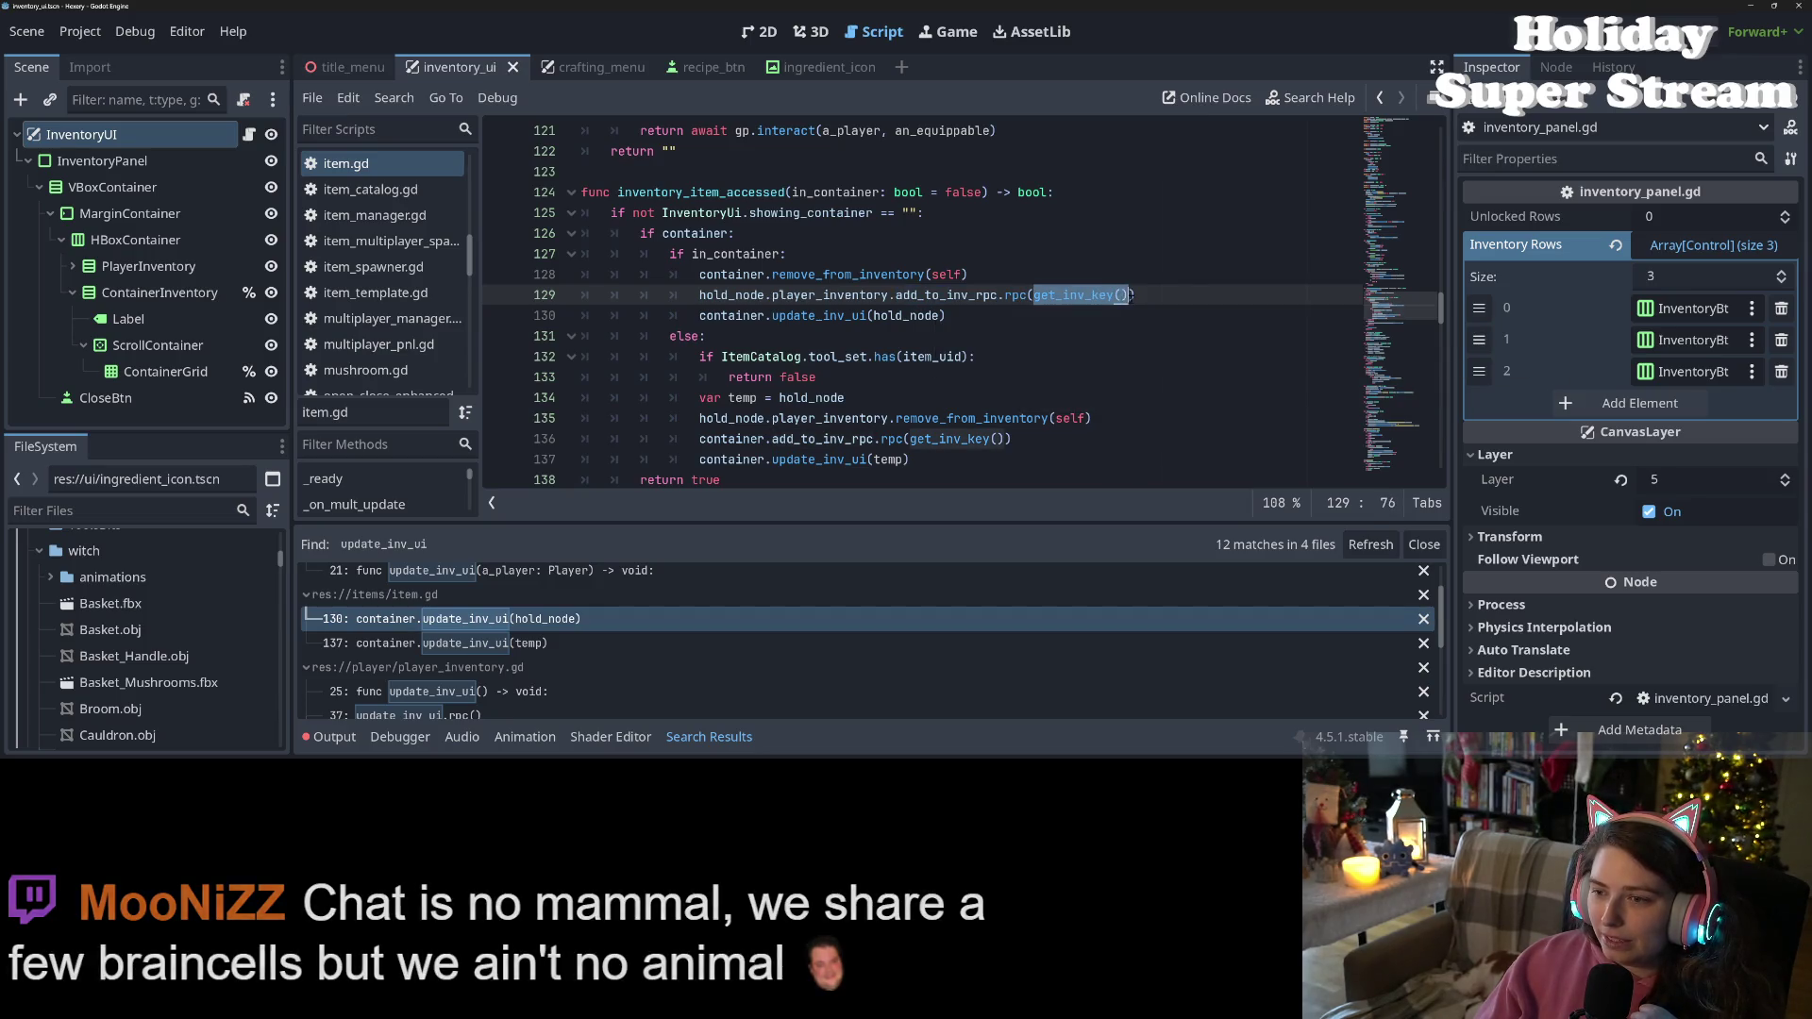
{"action": "key", "text": "ctrl+x"}
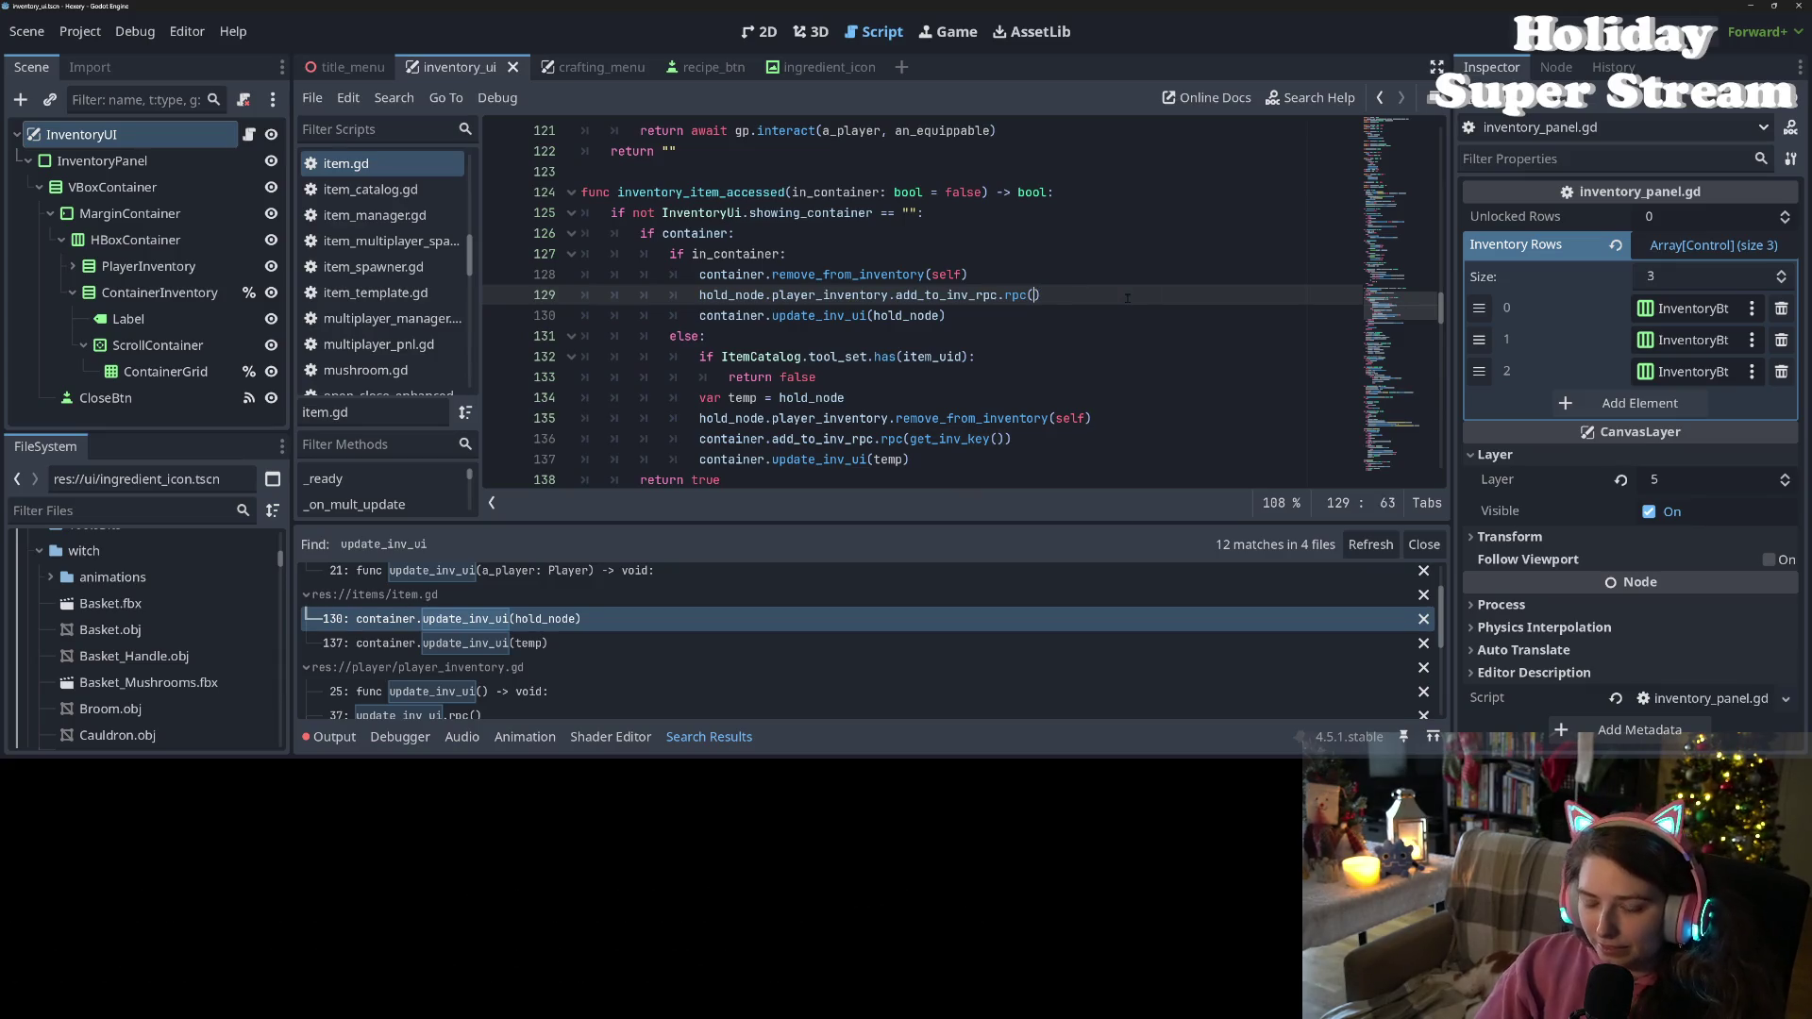
{"action": "key", "text": "ctrl+z"}
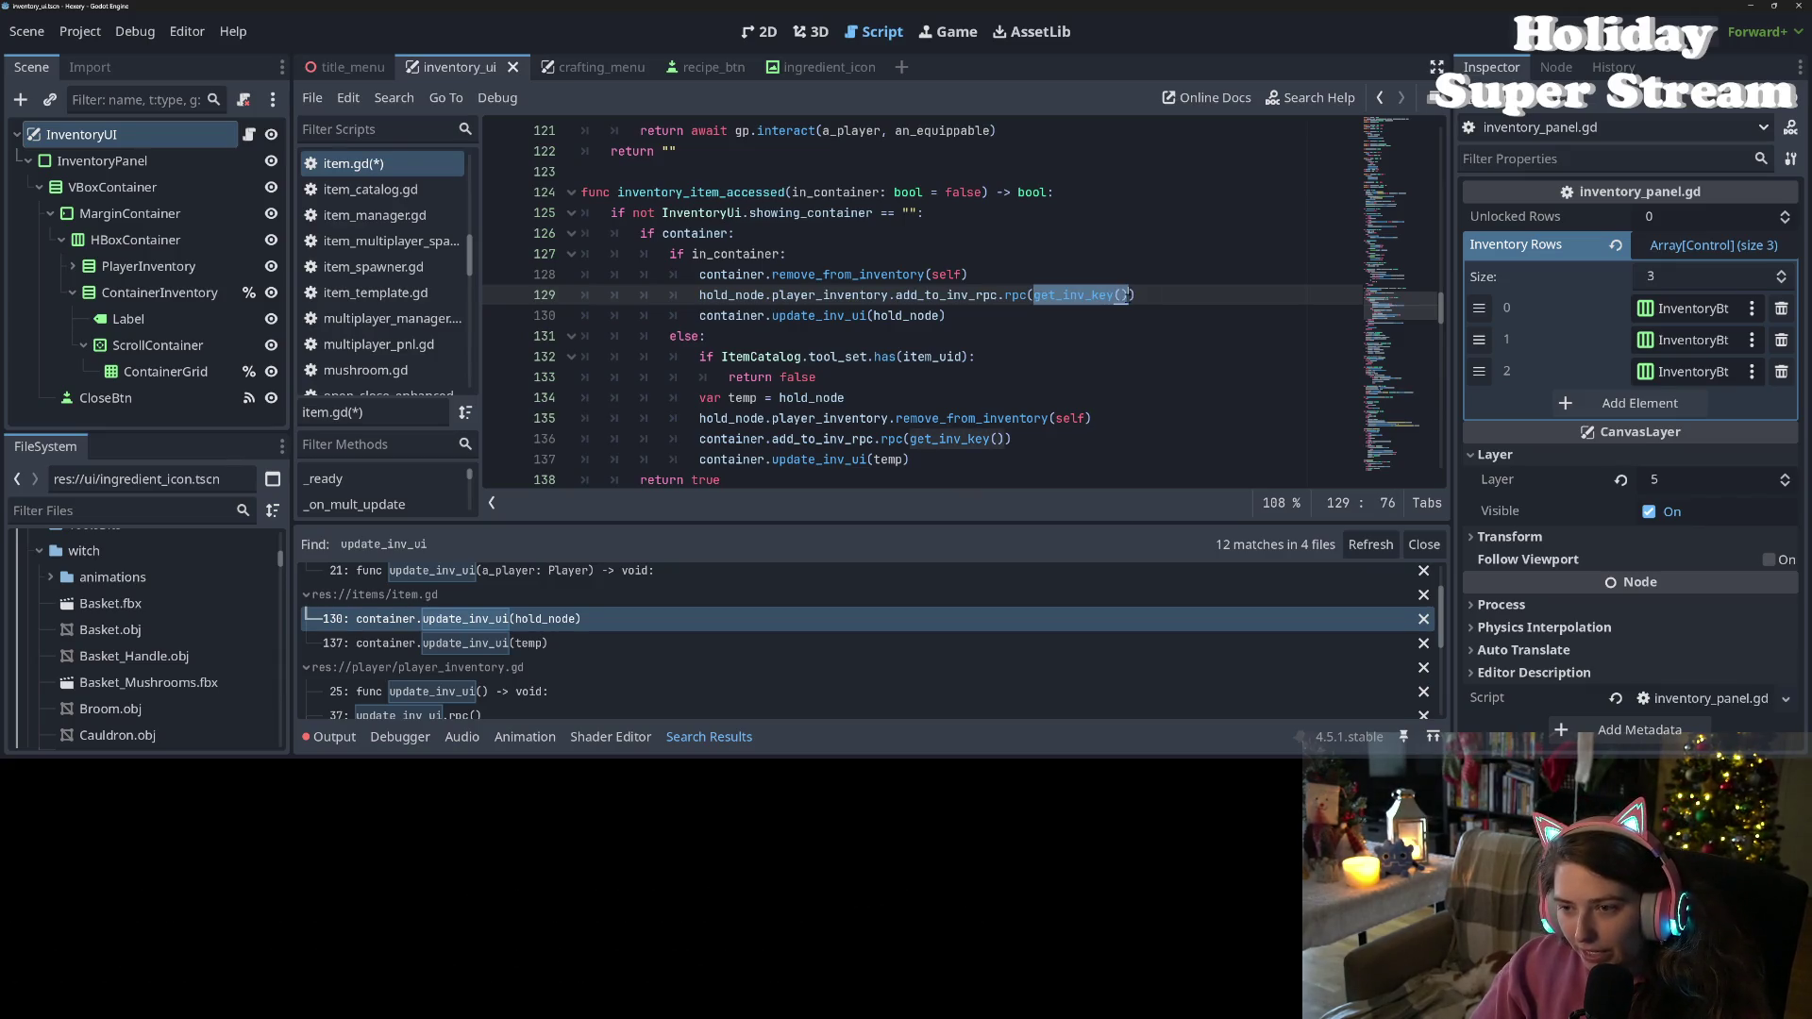
Inspect update_inv_ui and its hold_node argument on line 130, then scroll the search results
{"action": "left_click", "coordinate": [997, 360]}
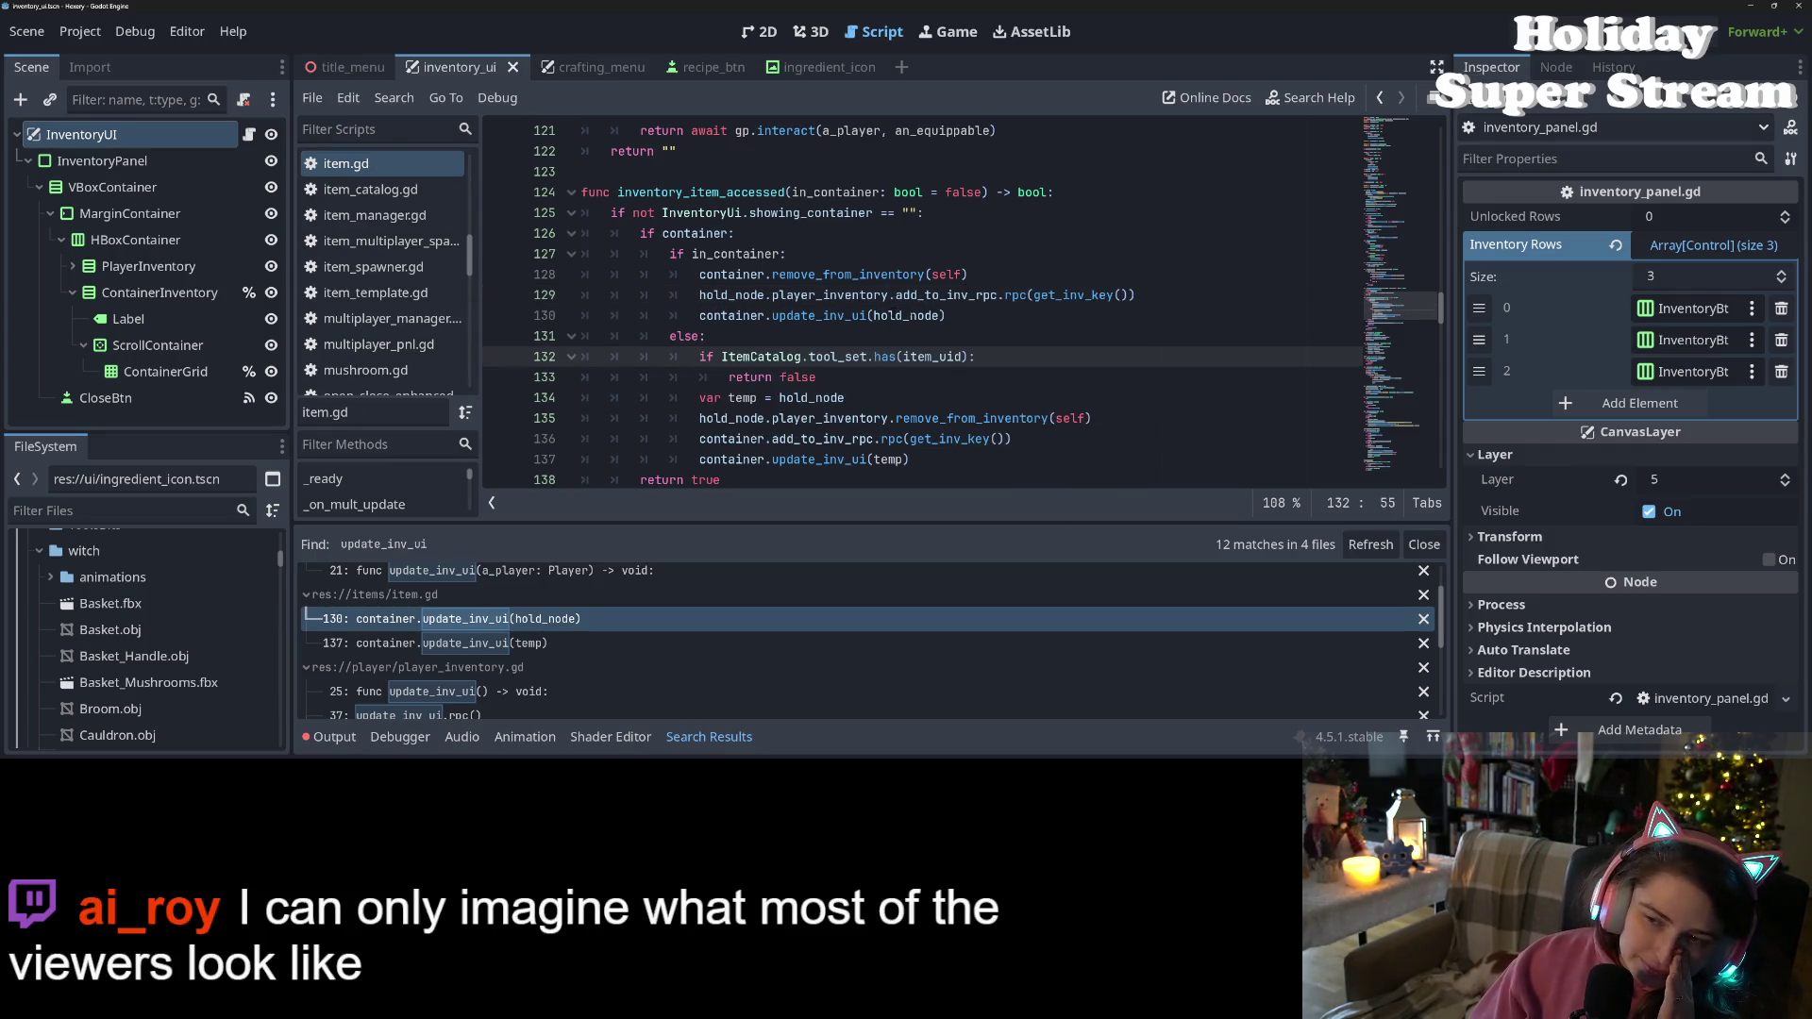
{"action": "double_click", "coordinate": [839, 315]}
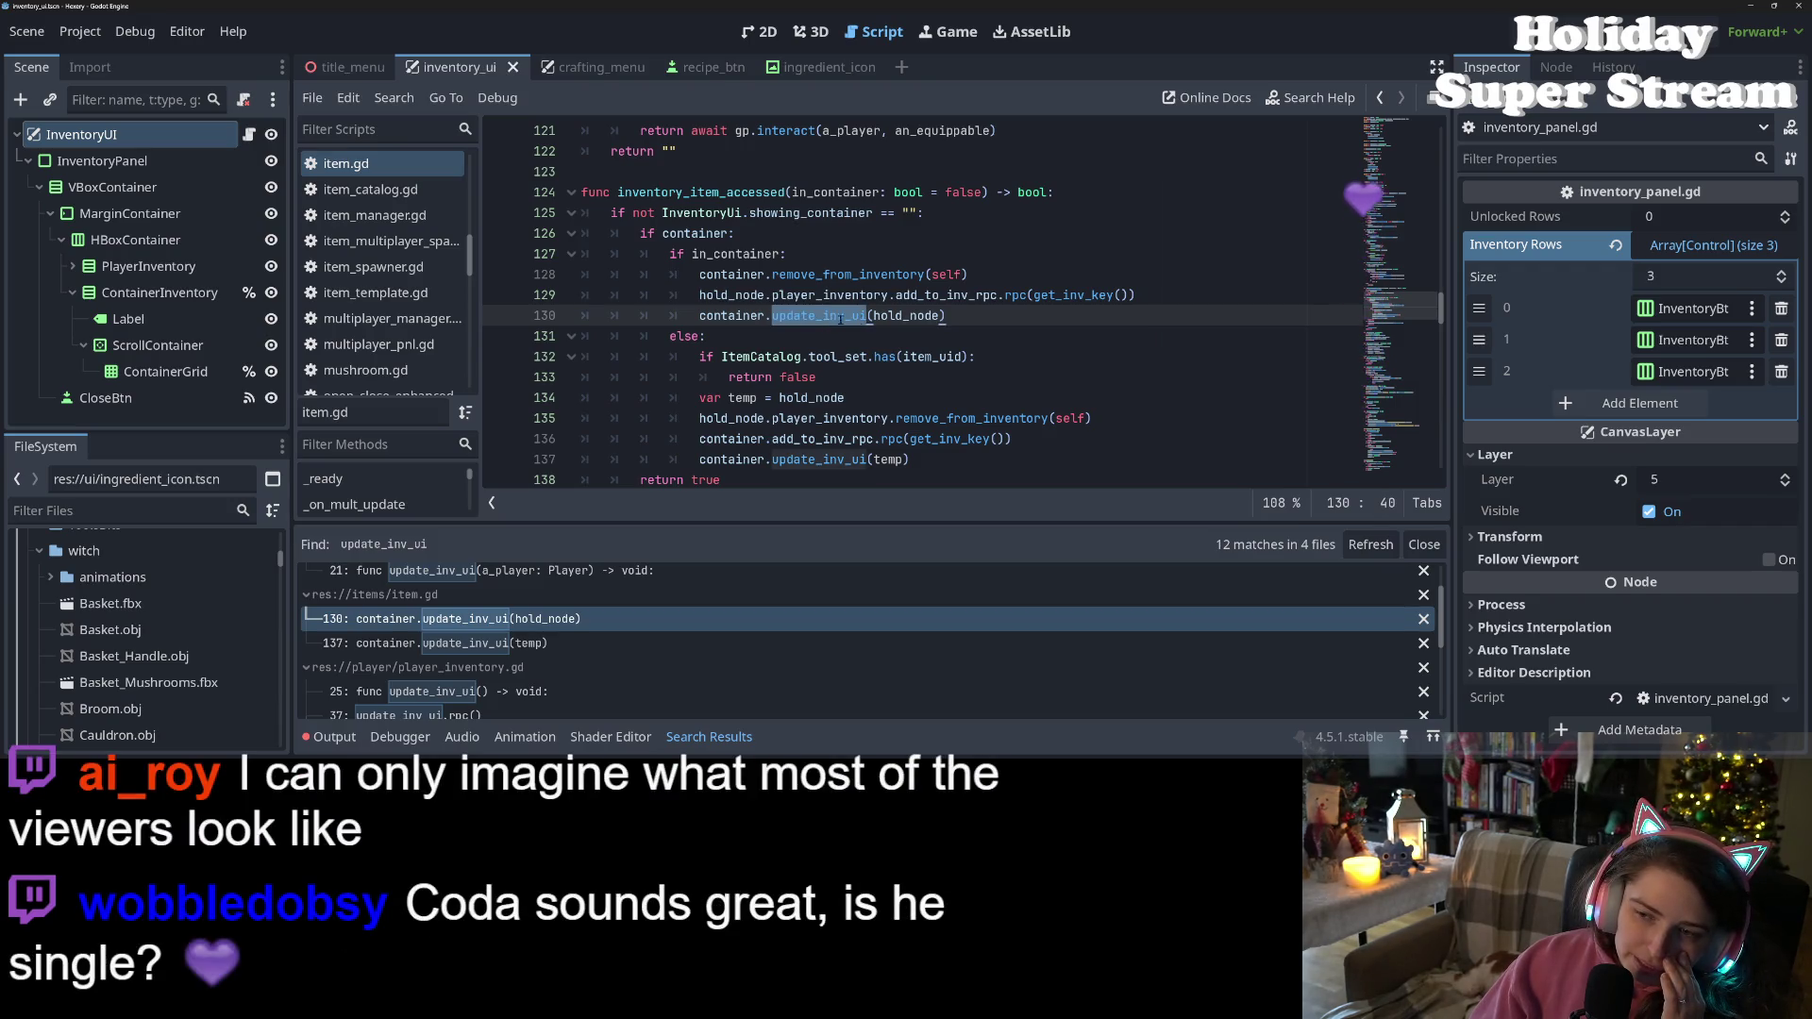
{"action": "double_click", "coordinate": [921, 315]}
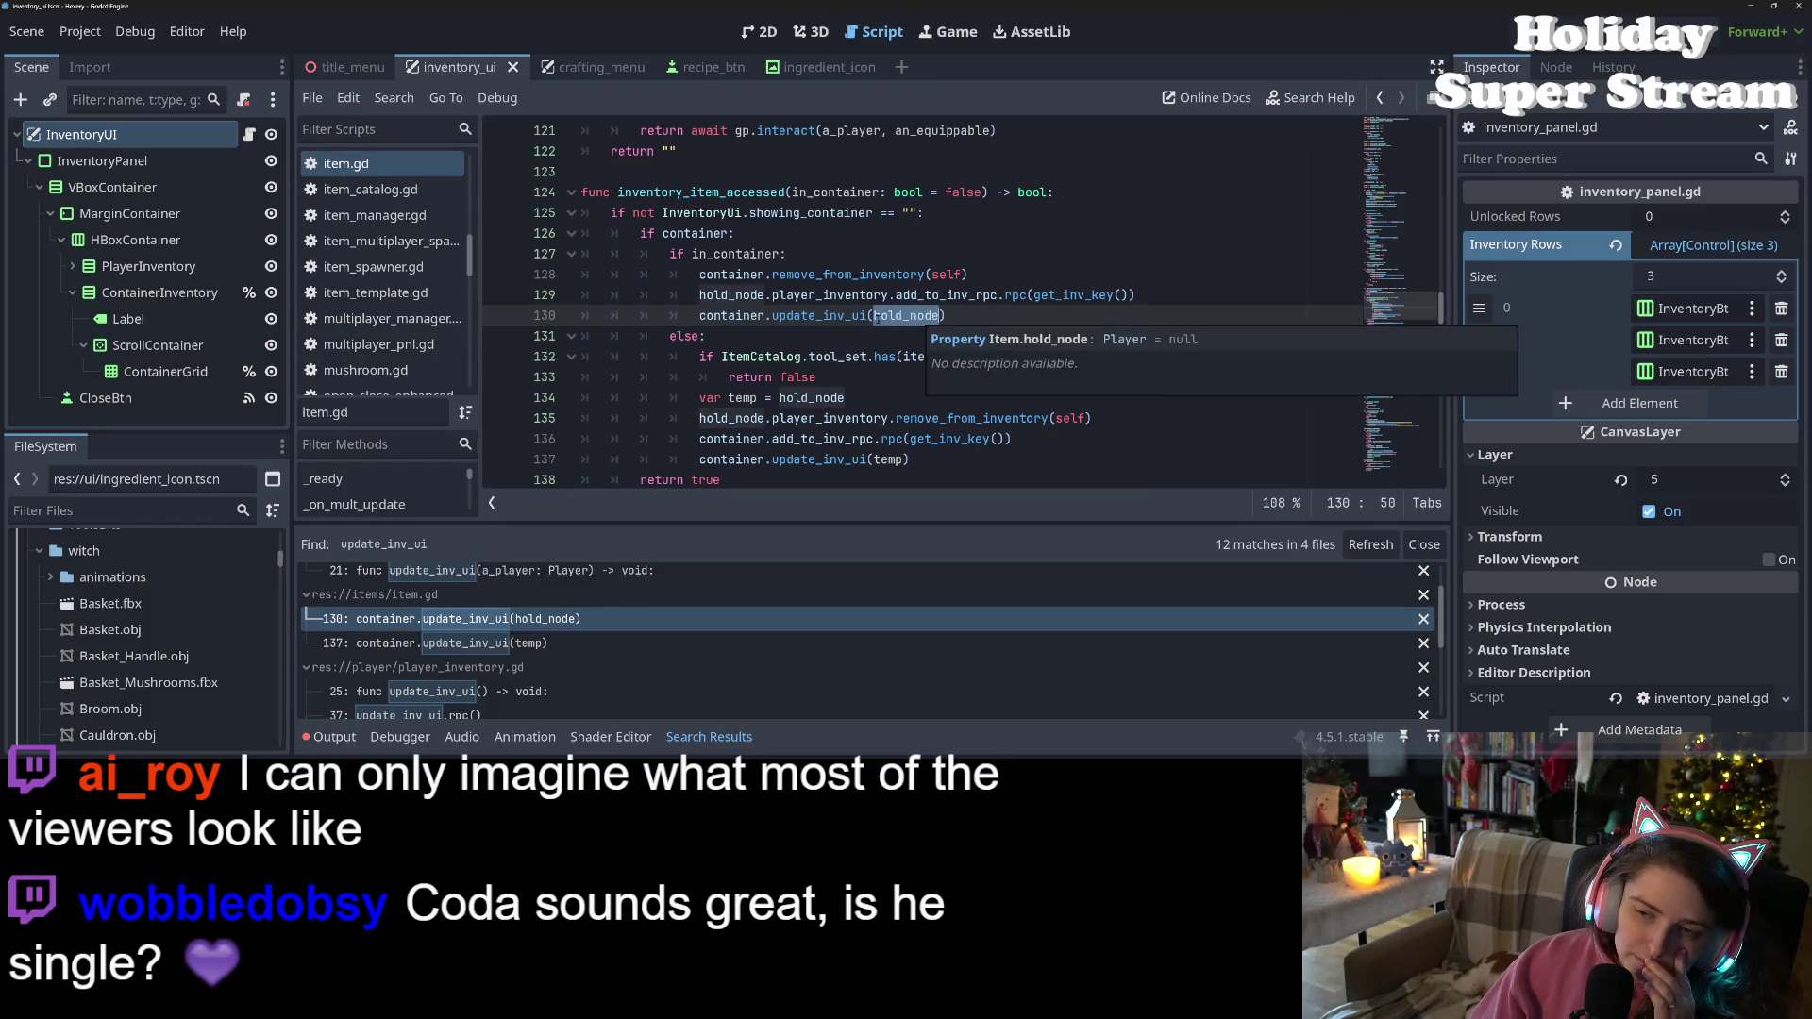
{"action": "double_click", "coordinate": [839, 315]}
{"action": "scroll", "coordinate": [723, 625], "scroll_direction": "down", "scroll_amount": 3}
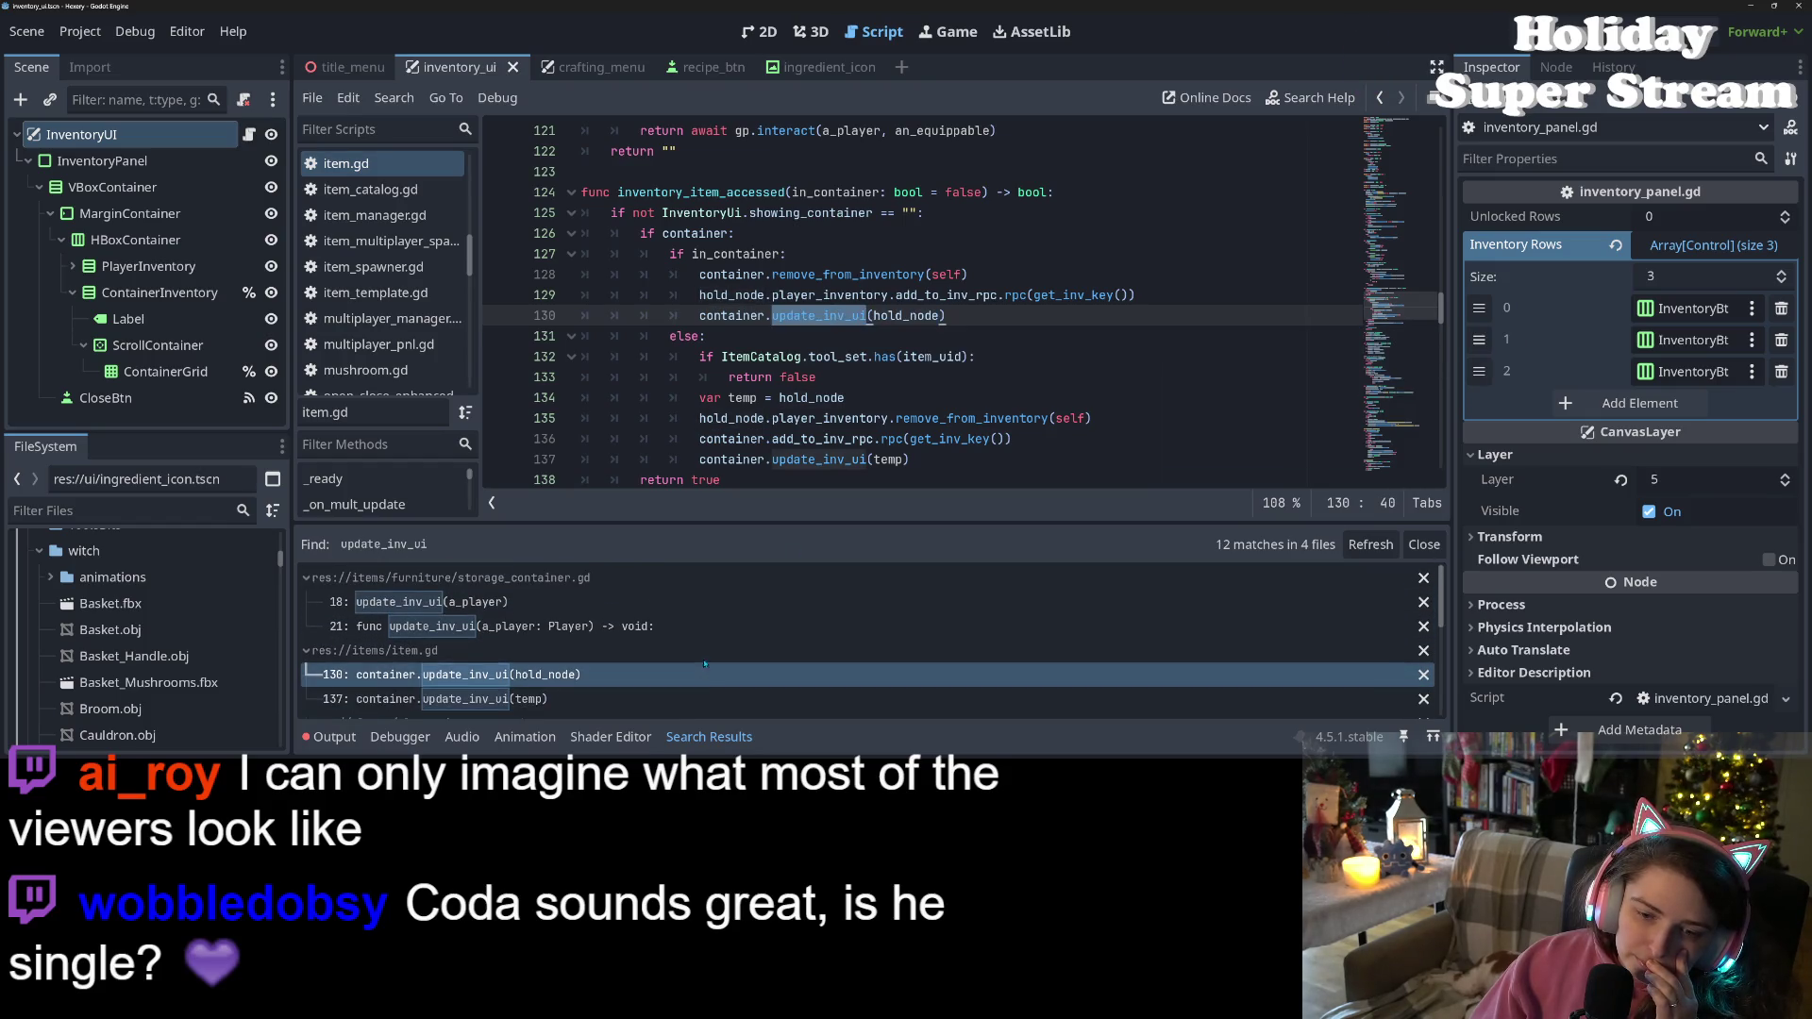
{"action": "scroll", "coordinate": [707, 666], "scroll_direction": "down", "scroll_amount": 5}
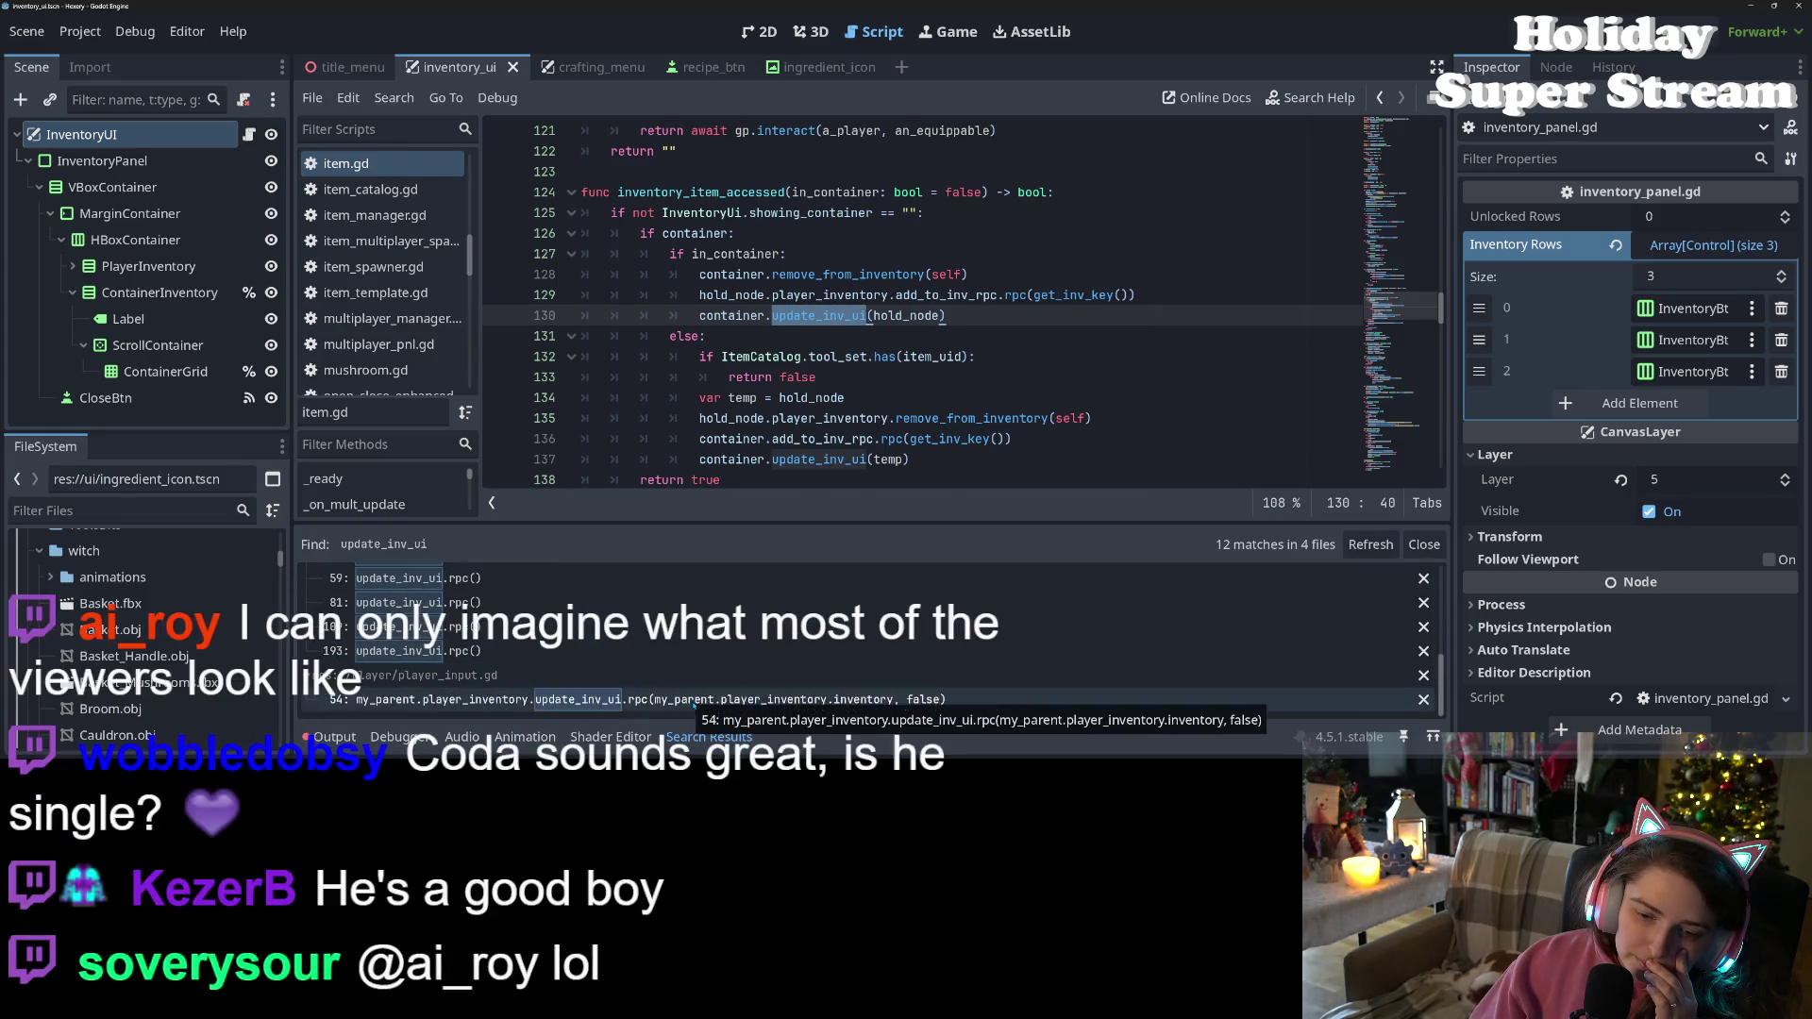
Check the update_inv_ui calls in player_input.gd line 54 and player_inventory.gd line 109, then run the game
{"action": "left_click", "coordinate": [696, 700]}
{"action": "left_click", "coordinate": [645, 627]}
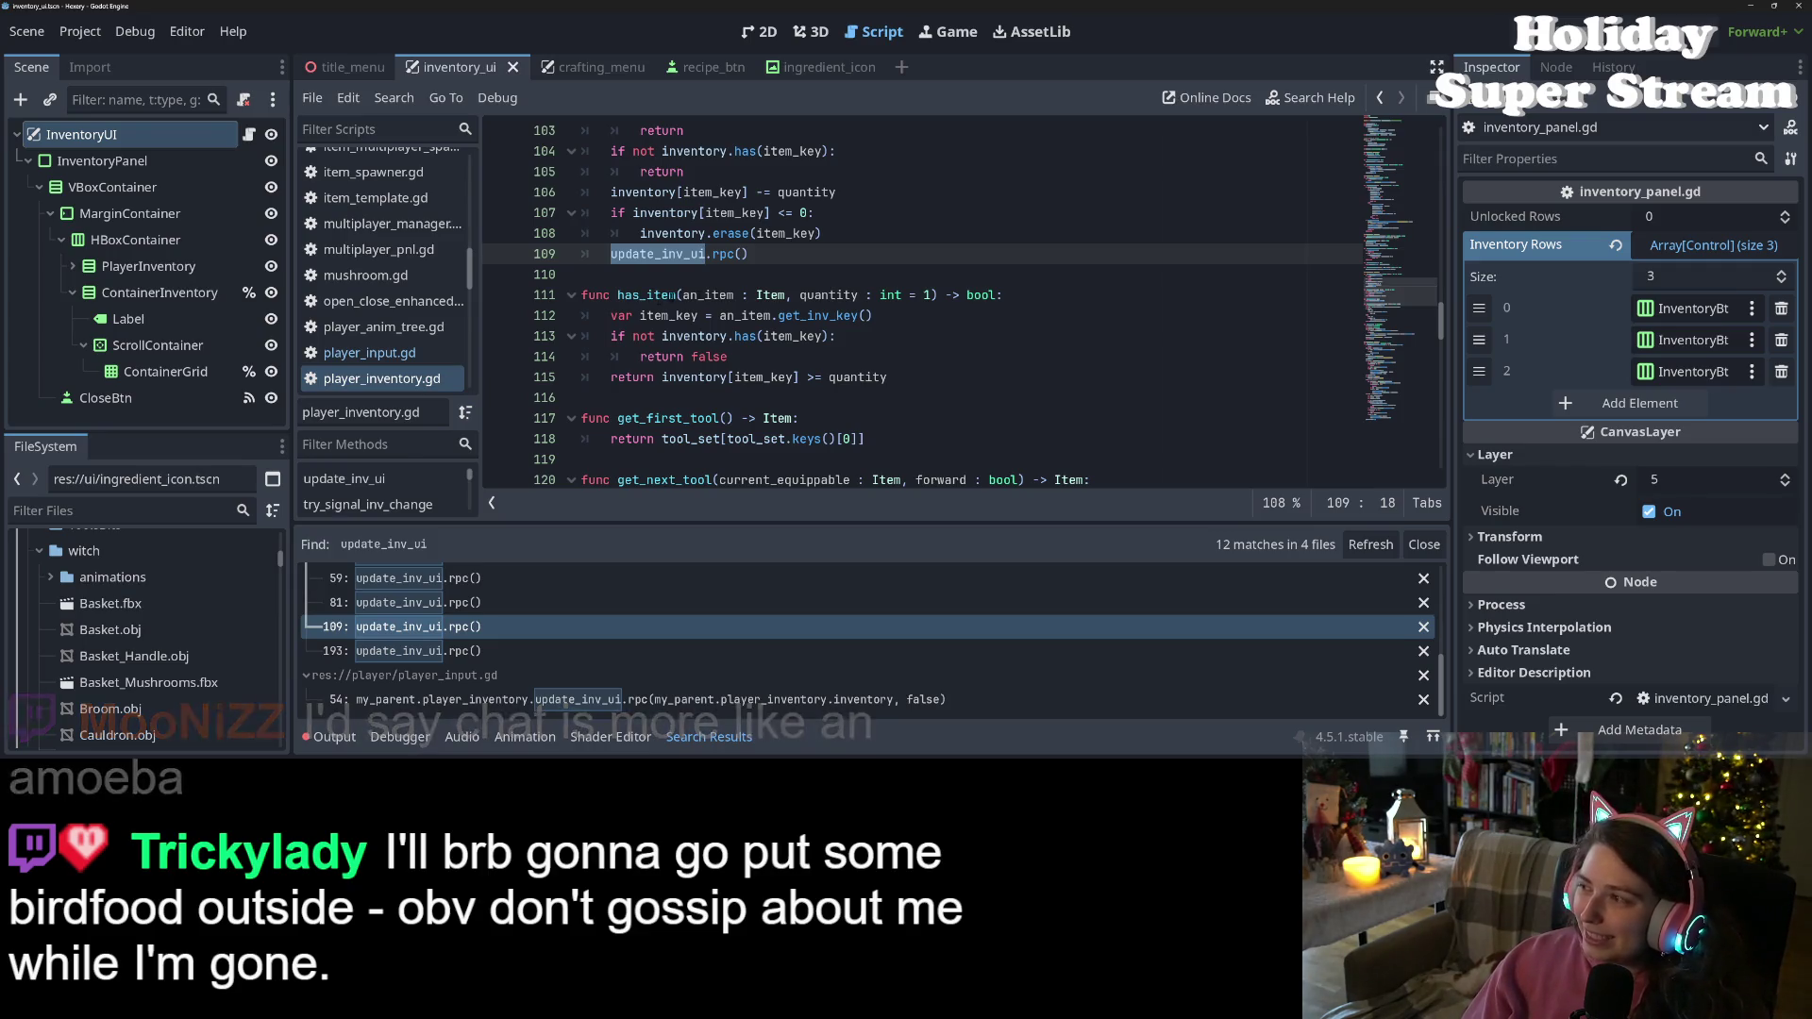
{"action": "key", "text": "F5"}
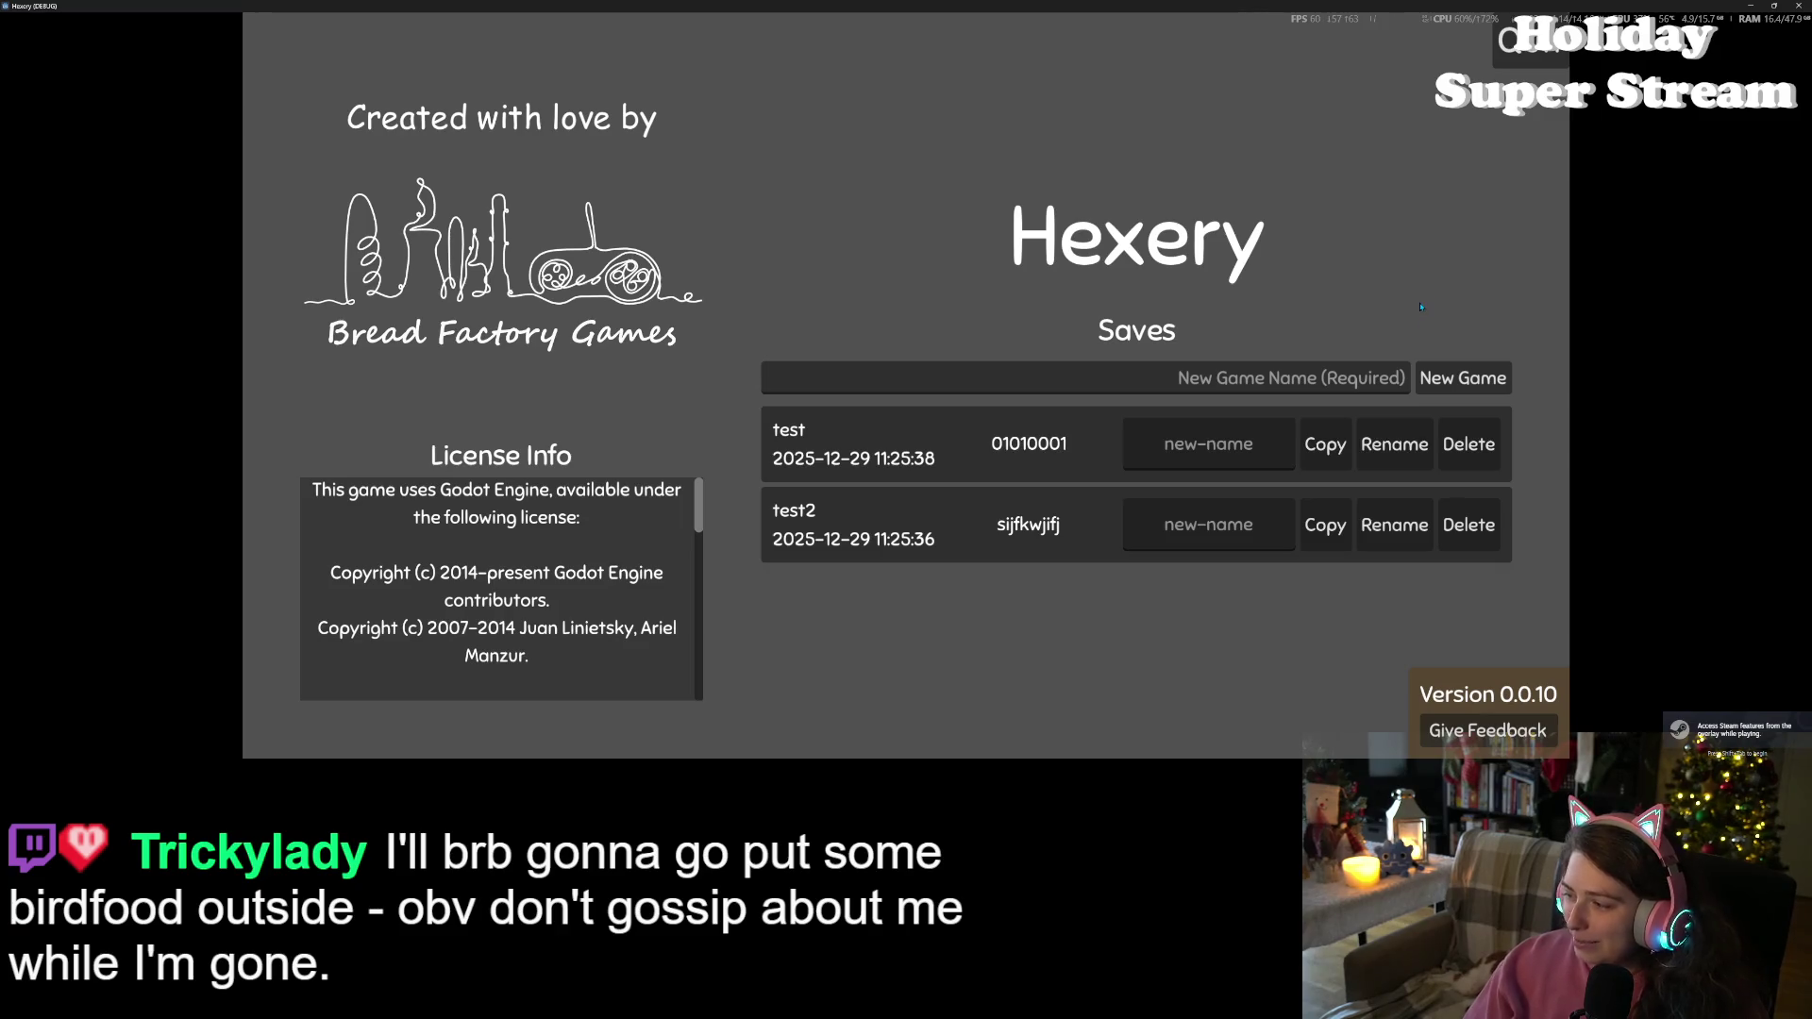
Tile the two Hexery instances left and right, then load the 'test' save in one
{"action": "key", "text": "super+Left"}
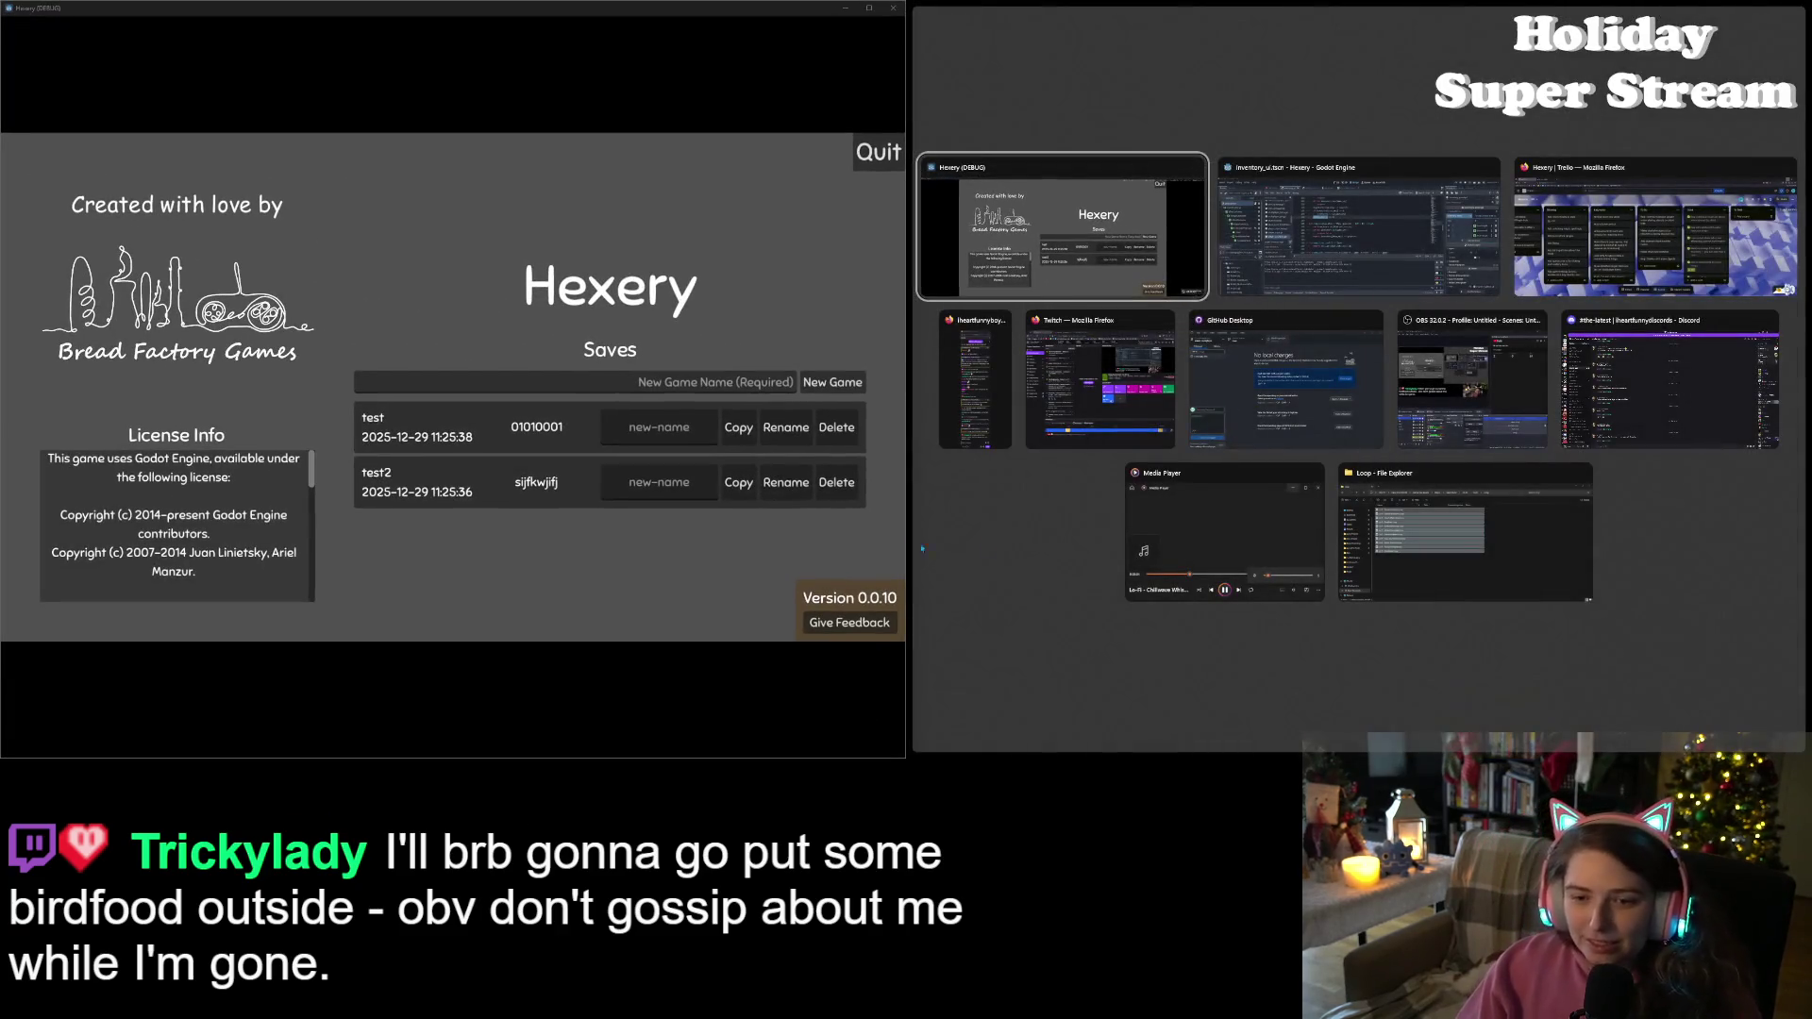
{"action": "key", "text": "Return"}
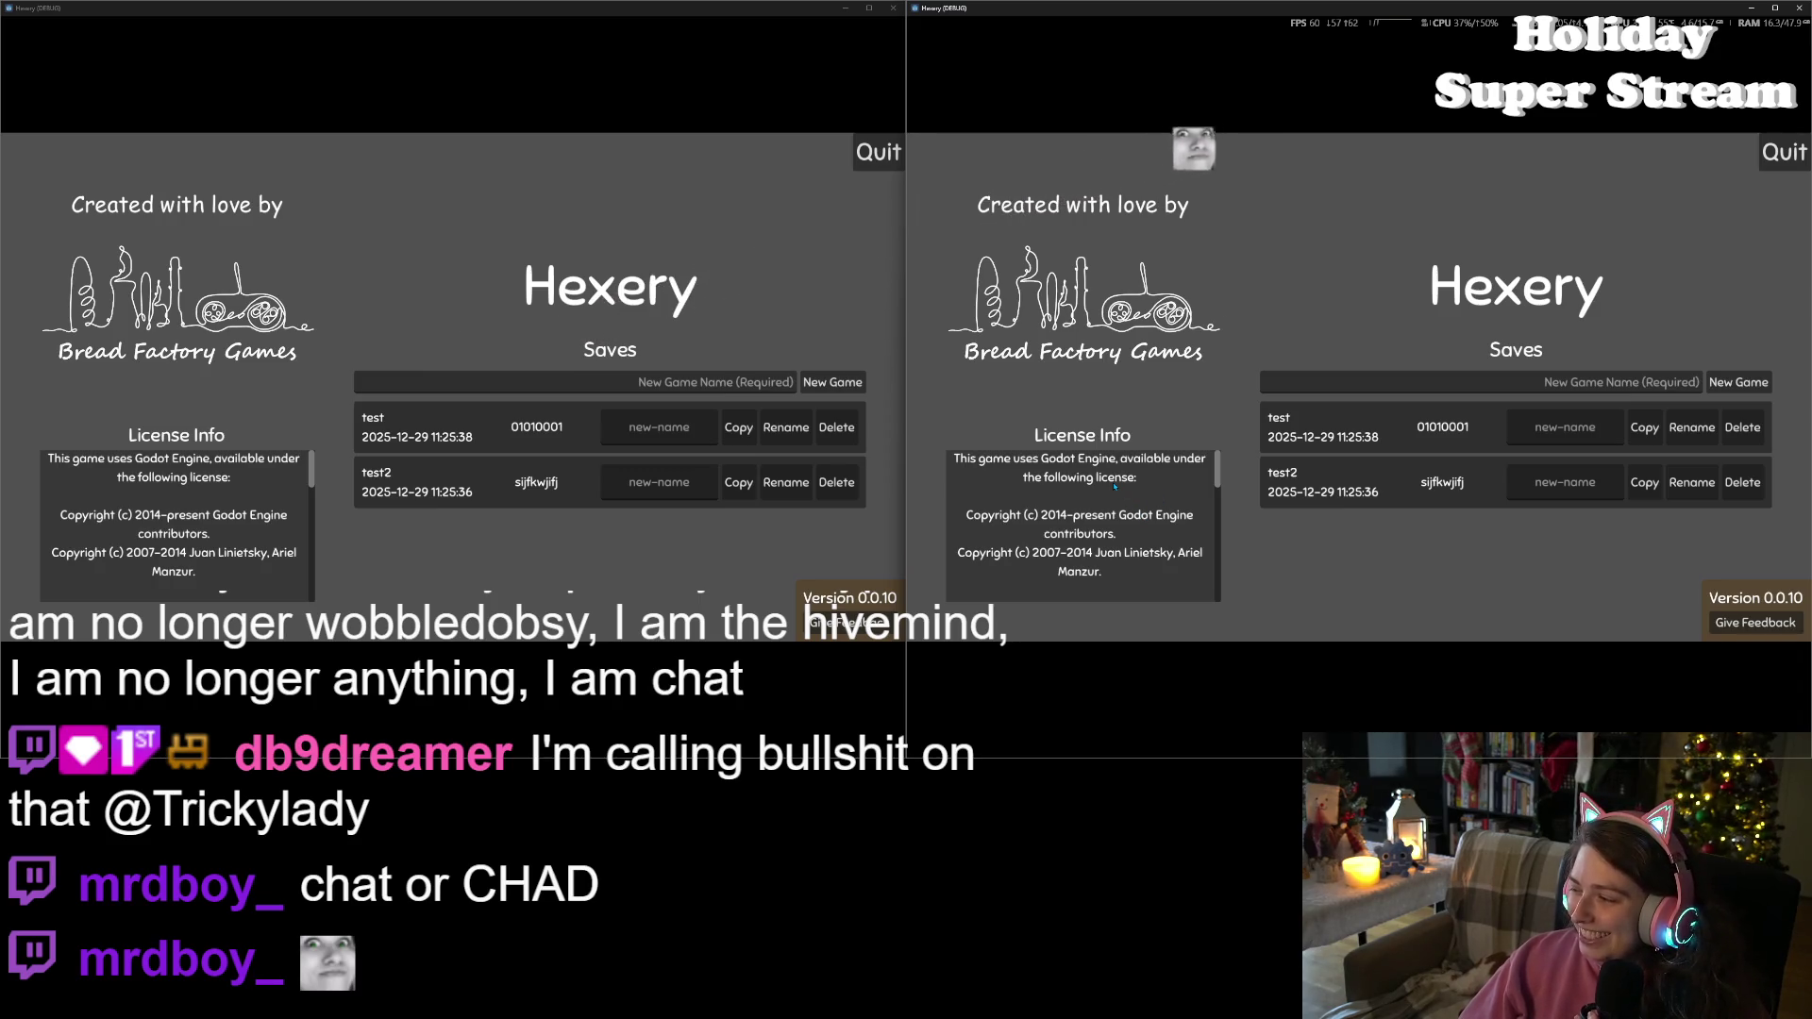
{"action": "left_click", "coordinate": [566, 430]}
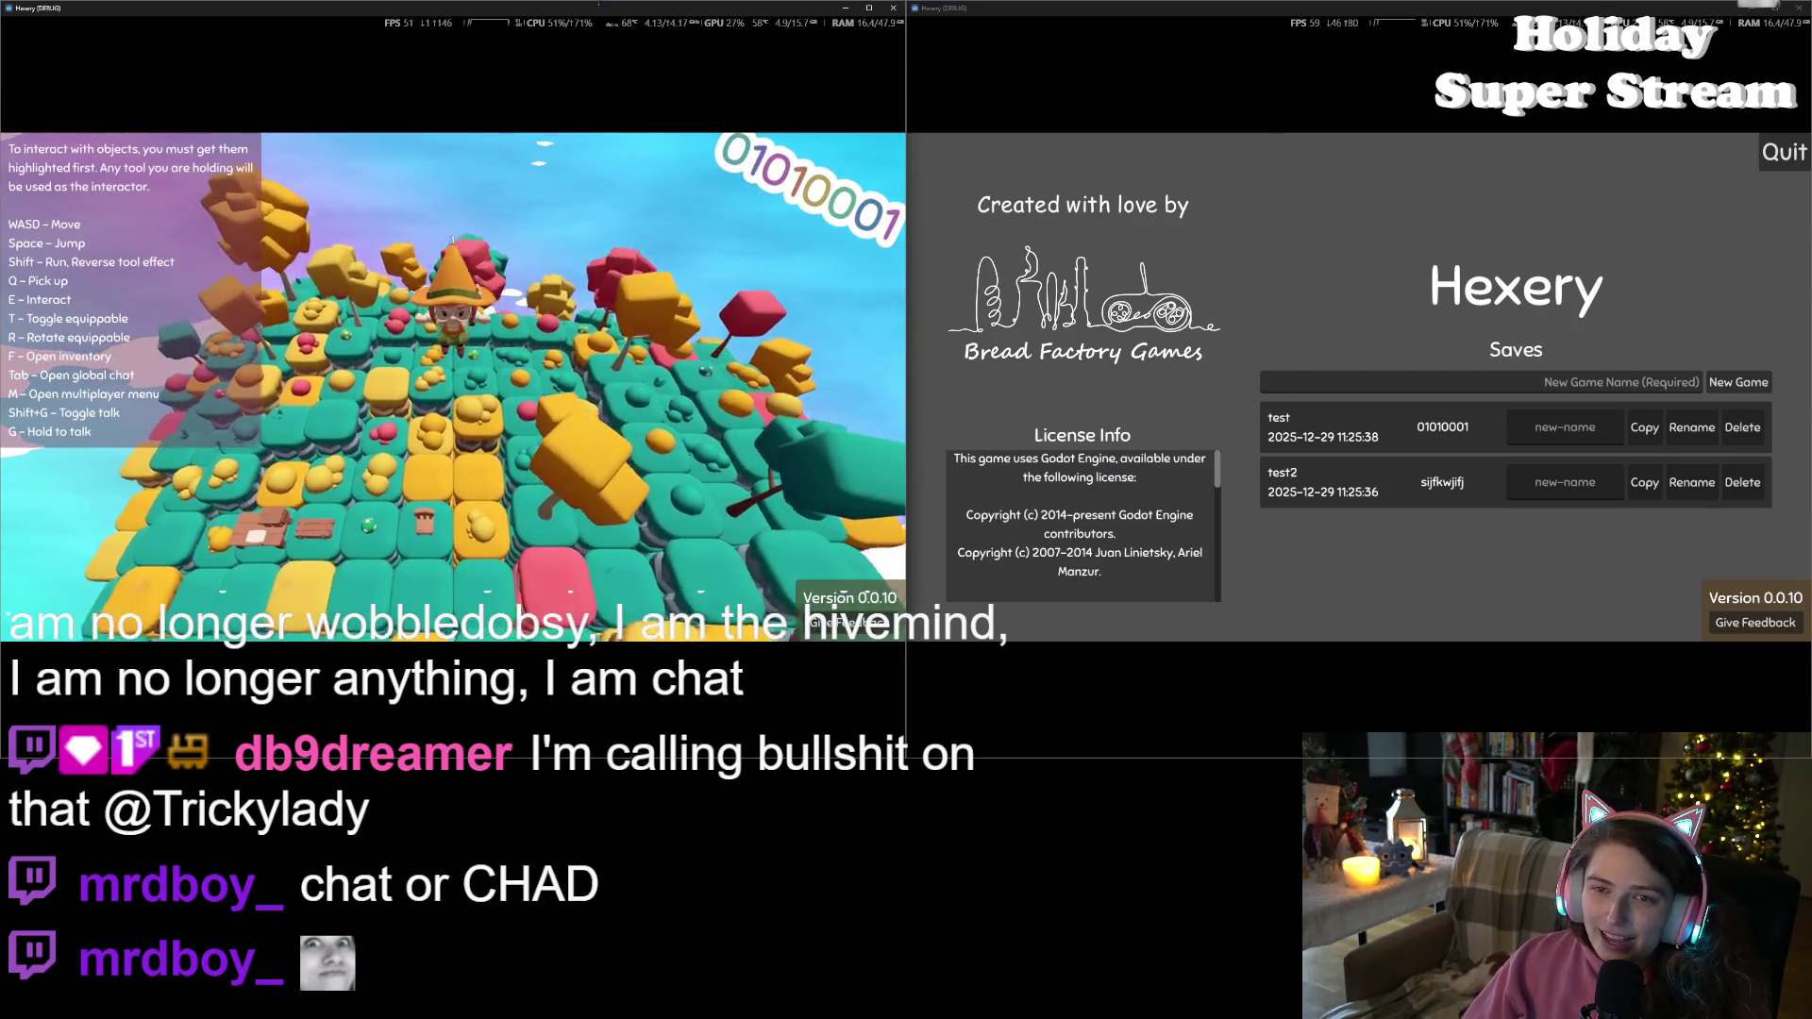
Shrink the game window, walk the witch forward, and open then close the player and container inventories
{"action": "mouse_move", "coordinate": [625, 642]}
{"action": "left_mouse_down"}
{"action": "mouse_move", "coordinate": [624, 449]}
{"action": "mouse_move", "coordinate": [625, 513]}
{"action": "left_mouse_up"}
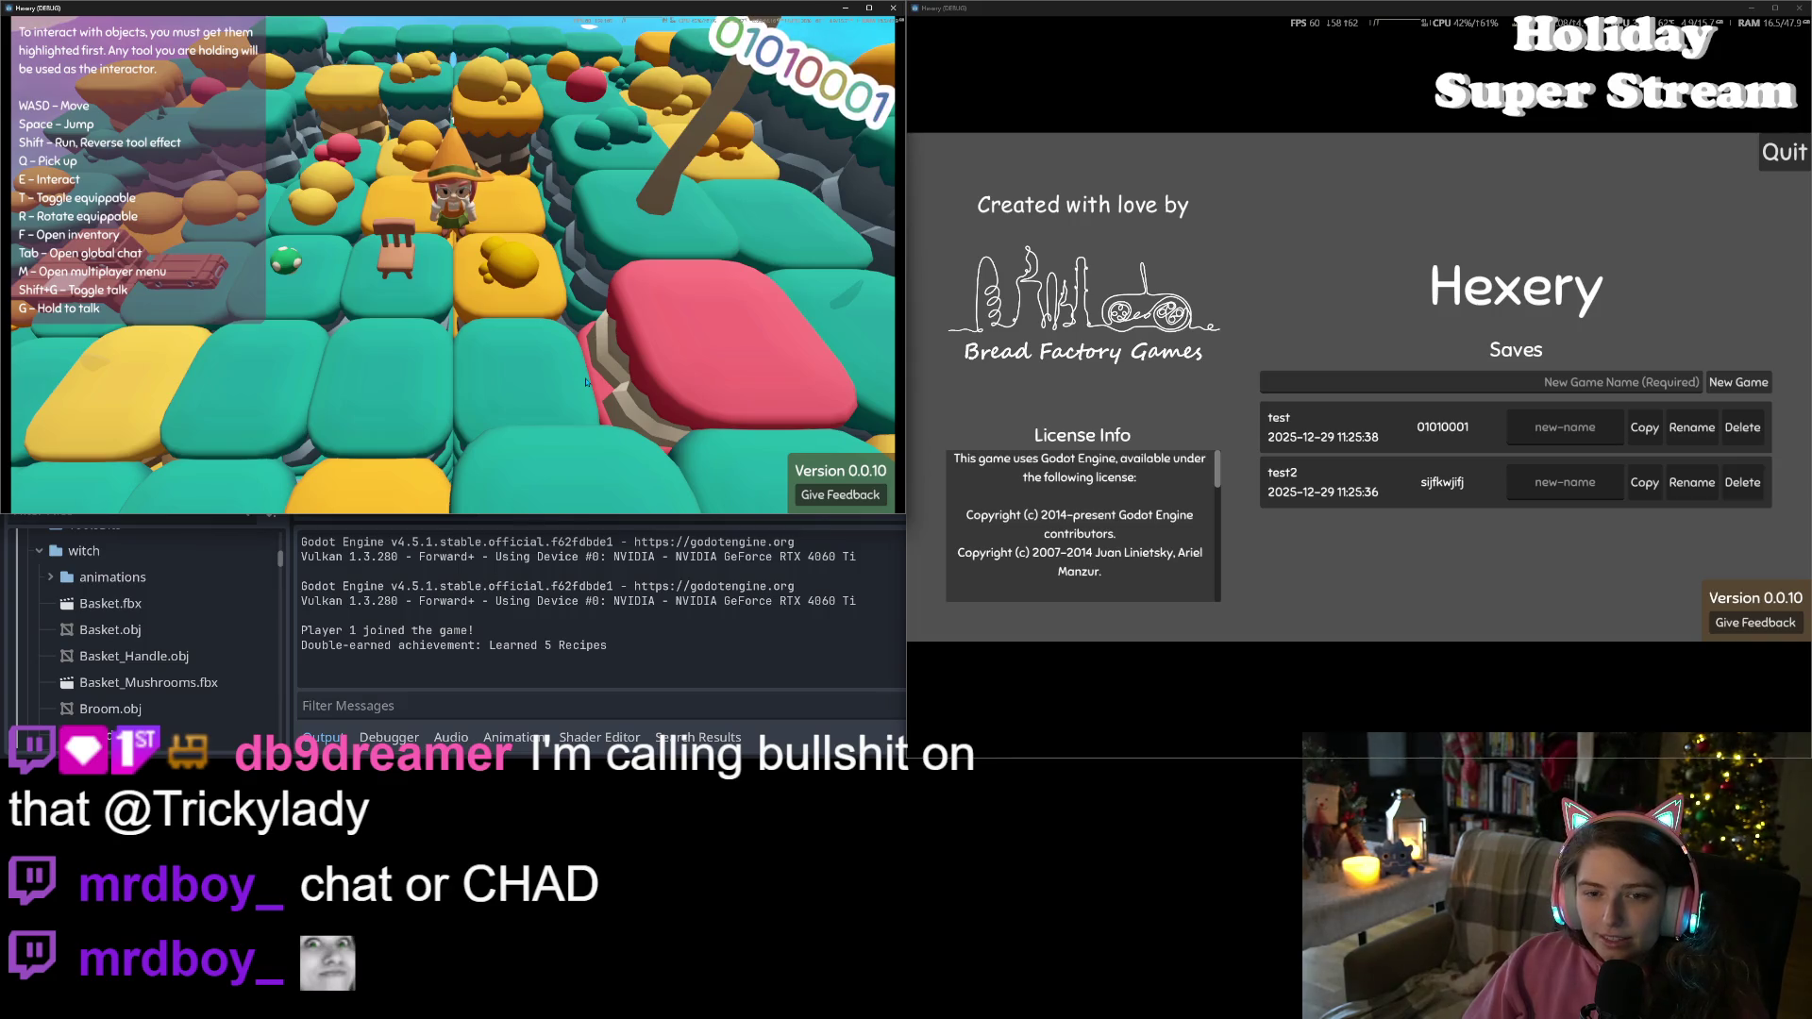
{"action": "key", "text": "w"}
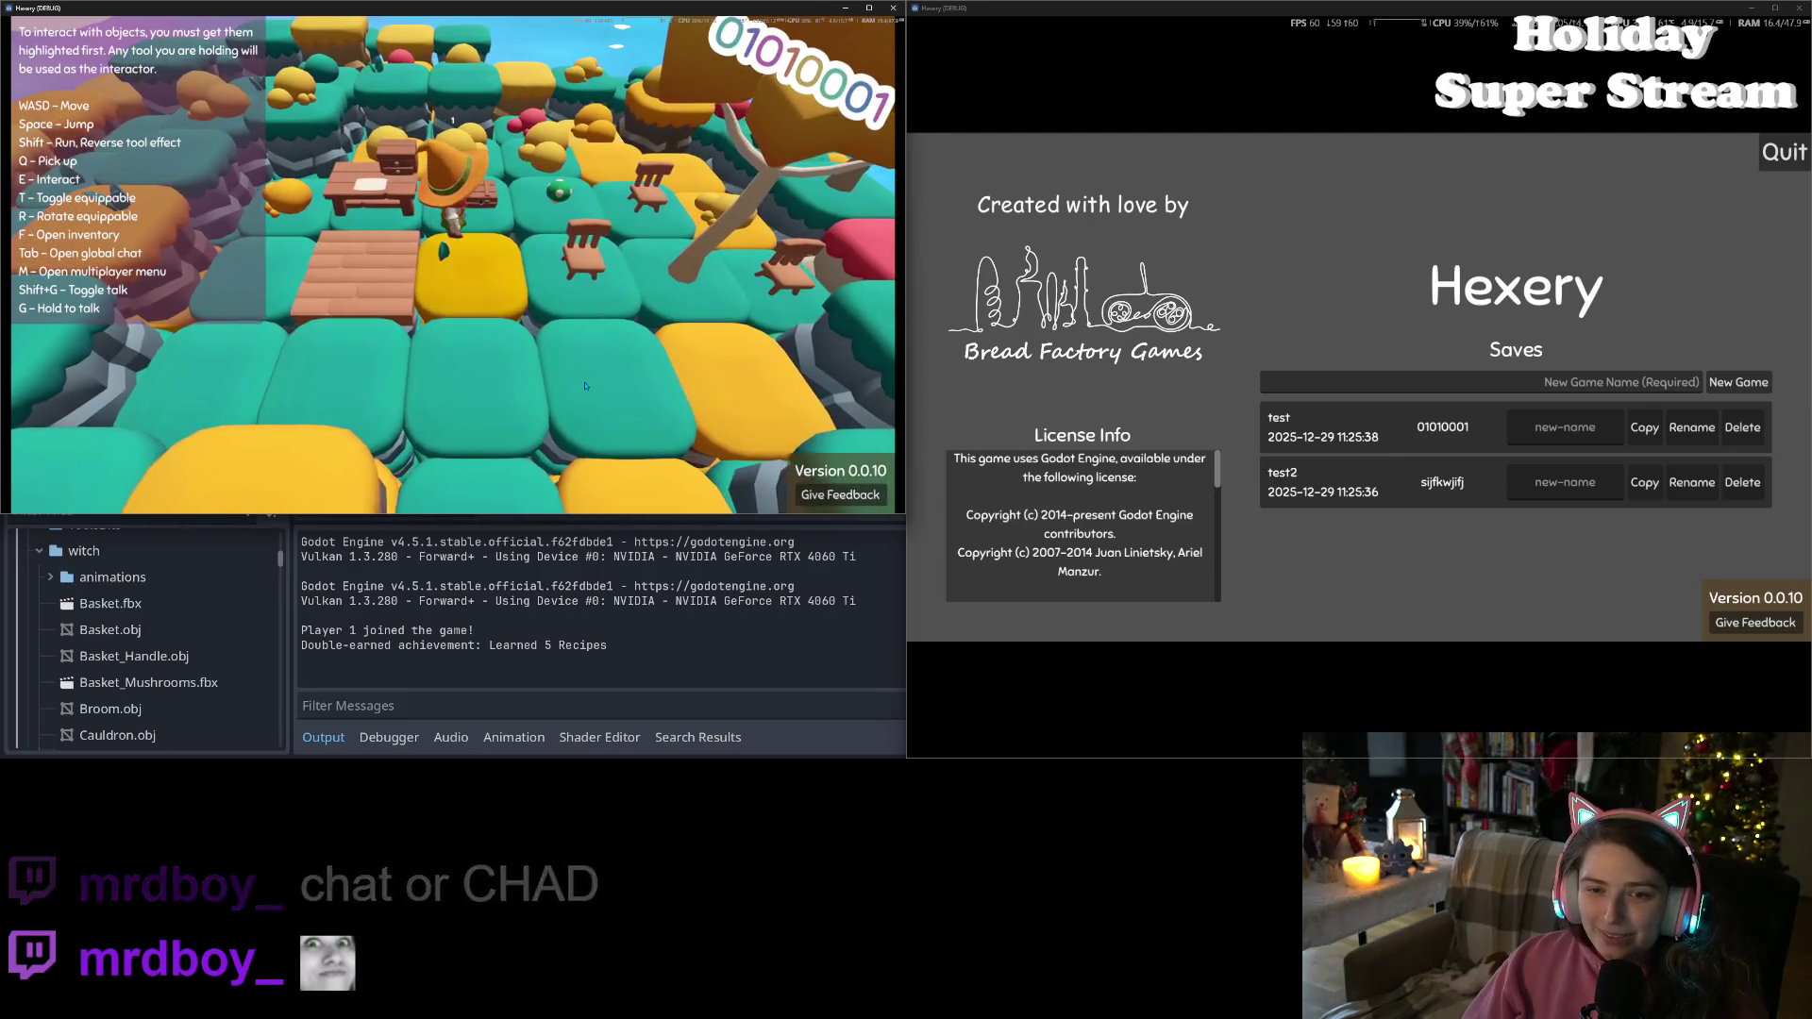
{"action": "key", "text": "e"}
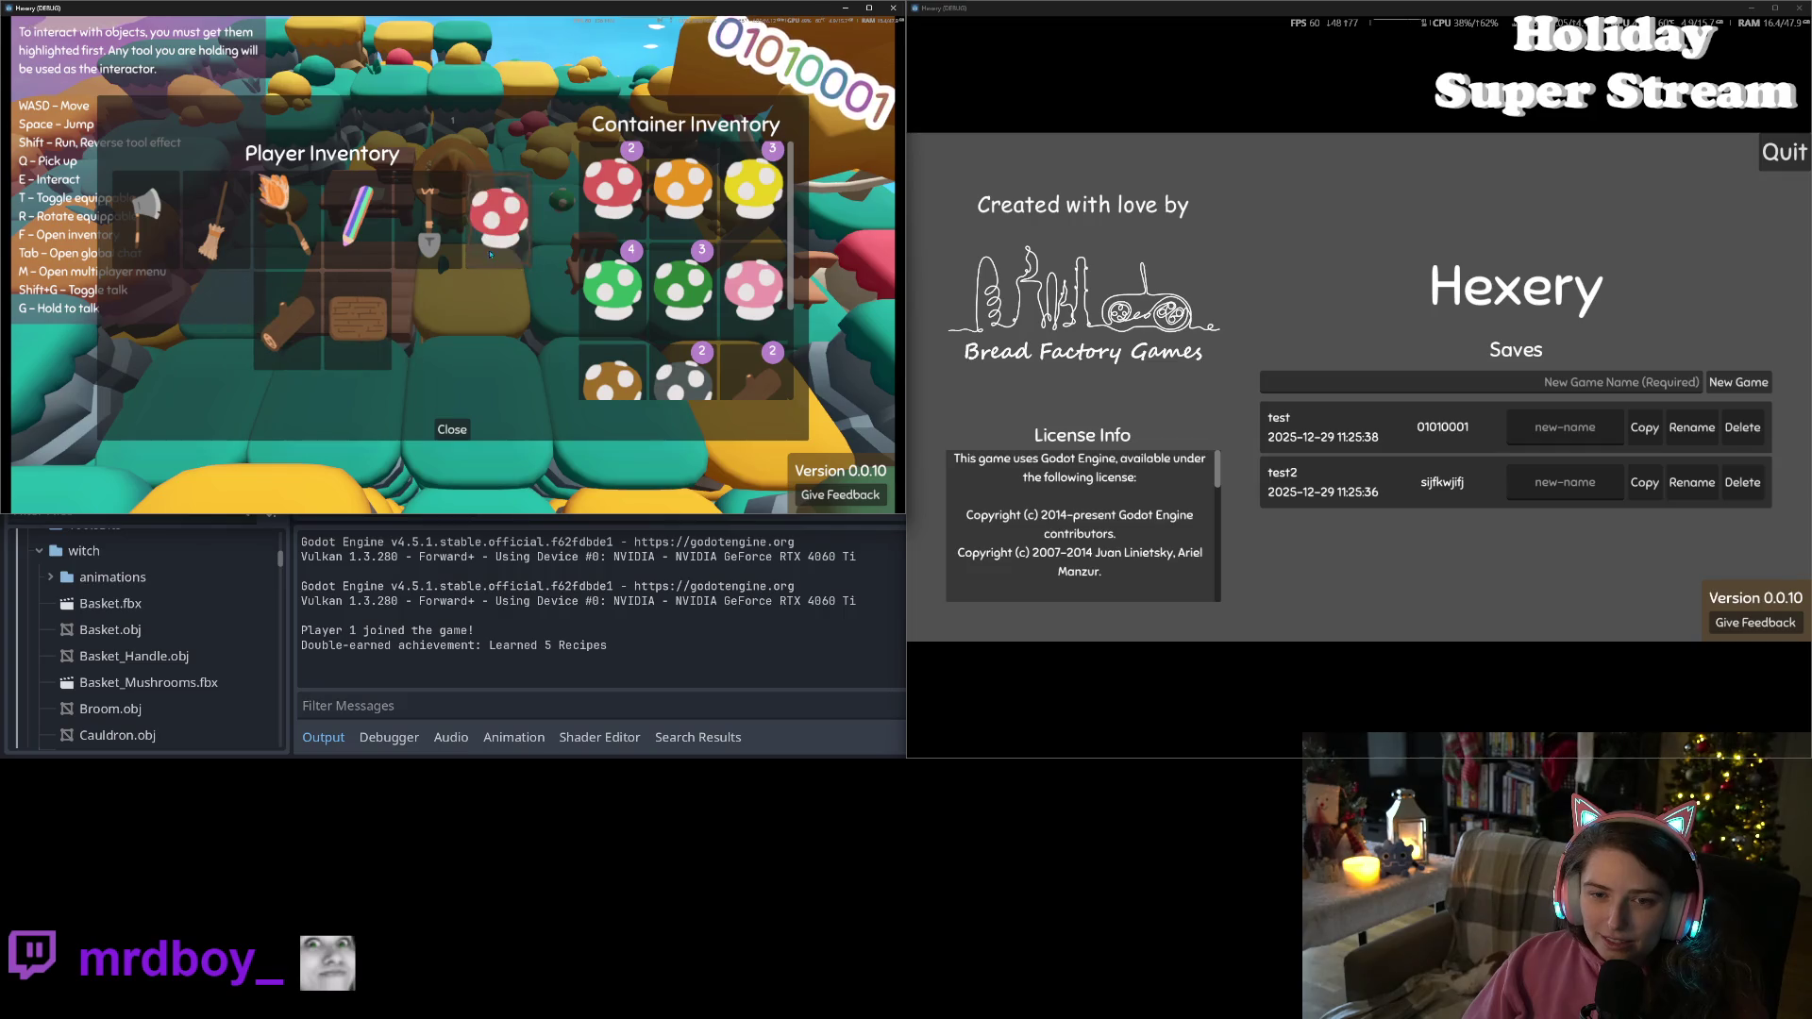
{"action": "left_click", "coordinate": [453, 436]}
Walk the witch back, reopen and close the inventories, then close the left game window
{"action": "key", "text": "s"}
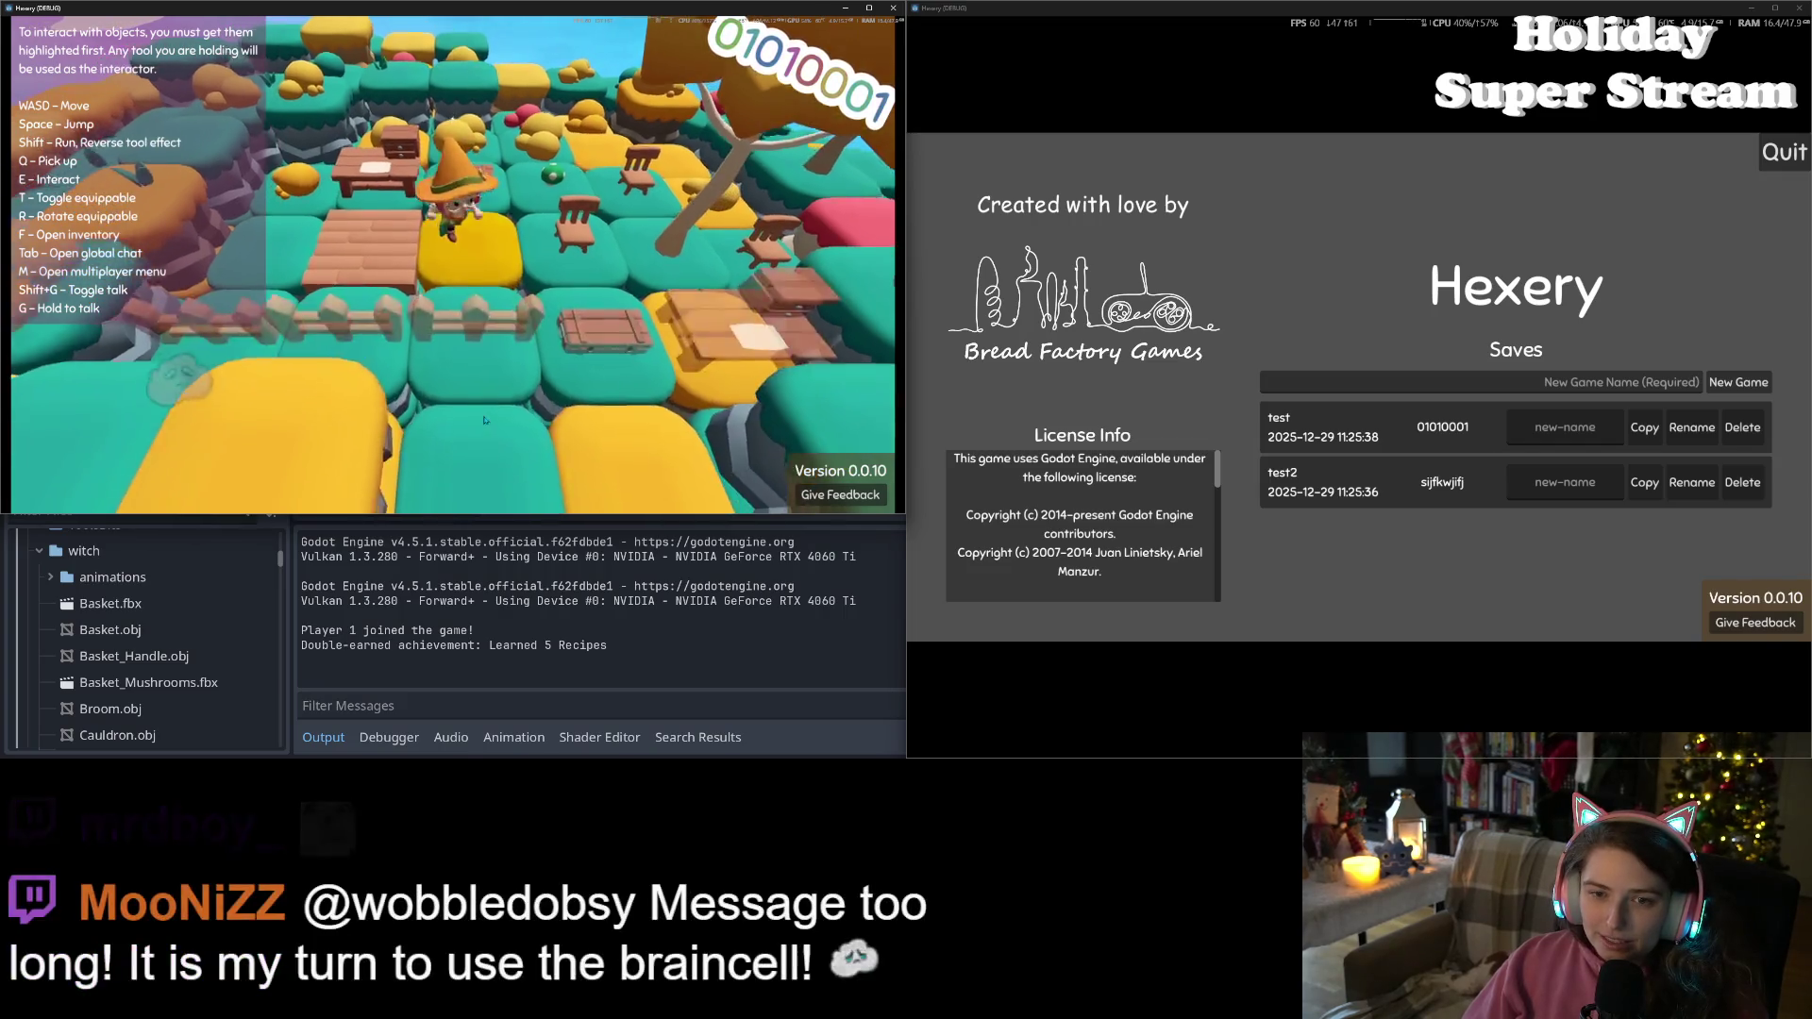
{"action": "key", "text": "e"}
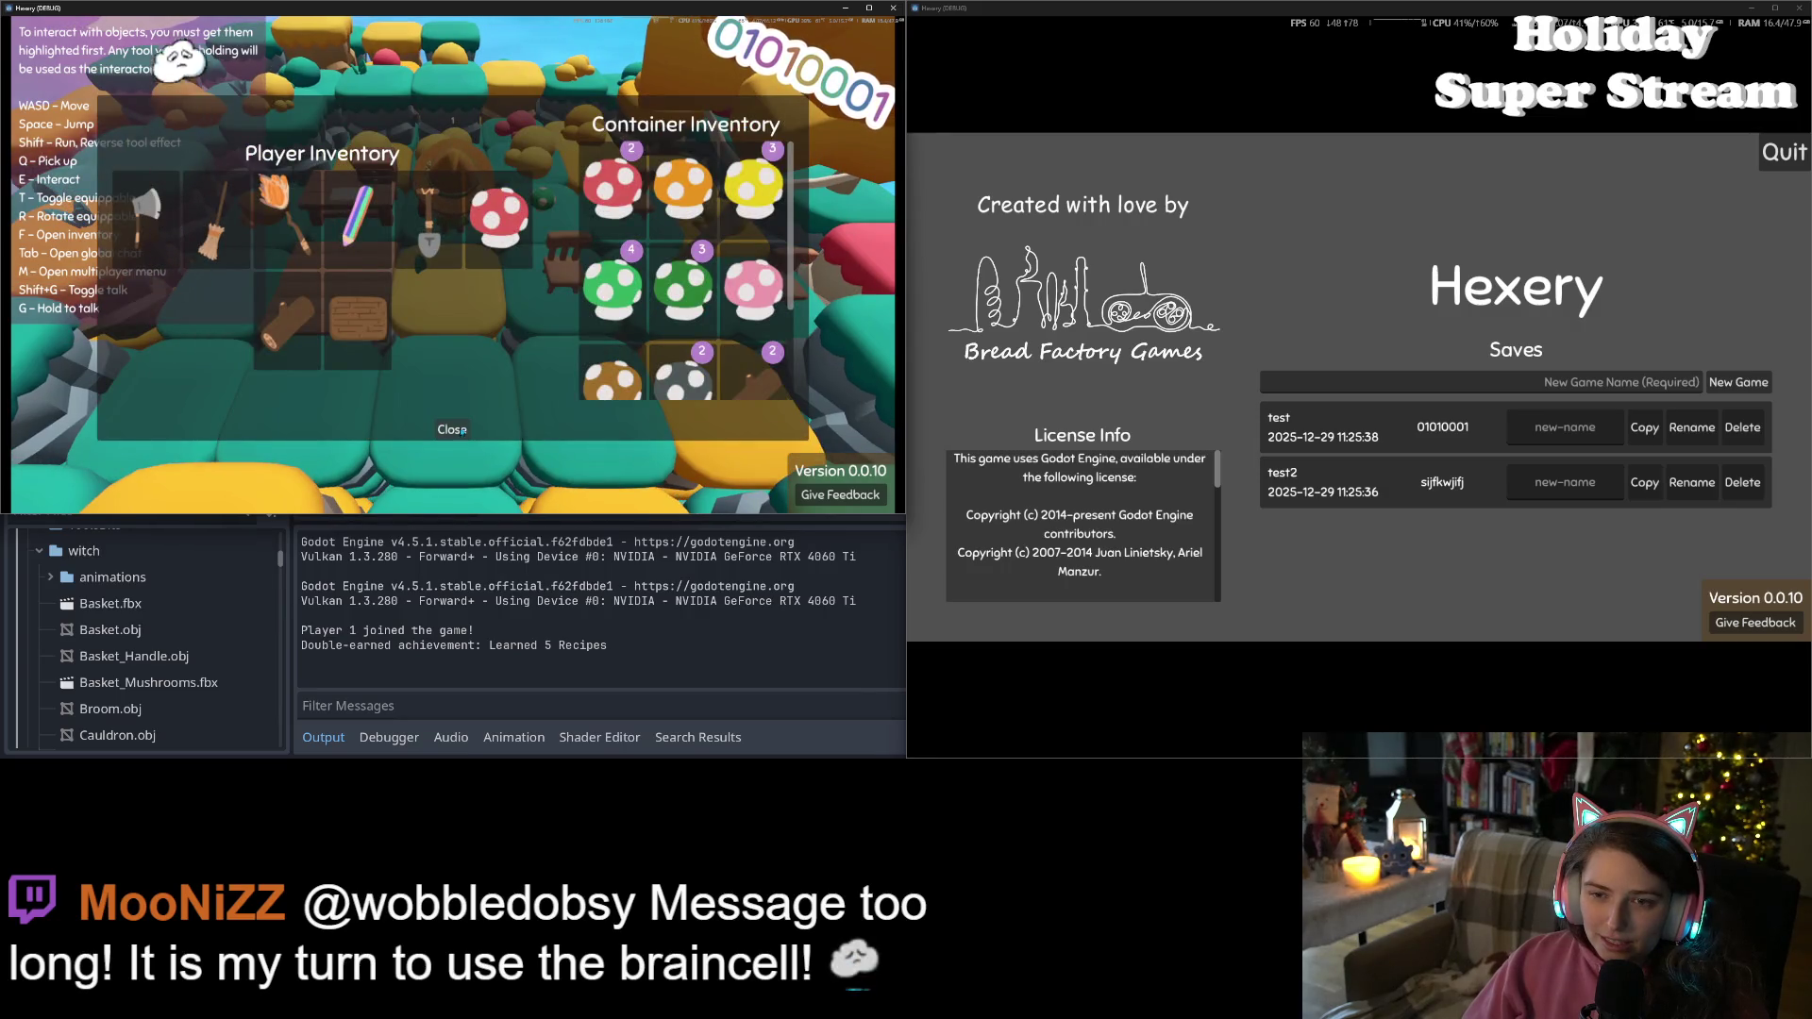
{"action": "left_click", "coordinate": [467, 430]}
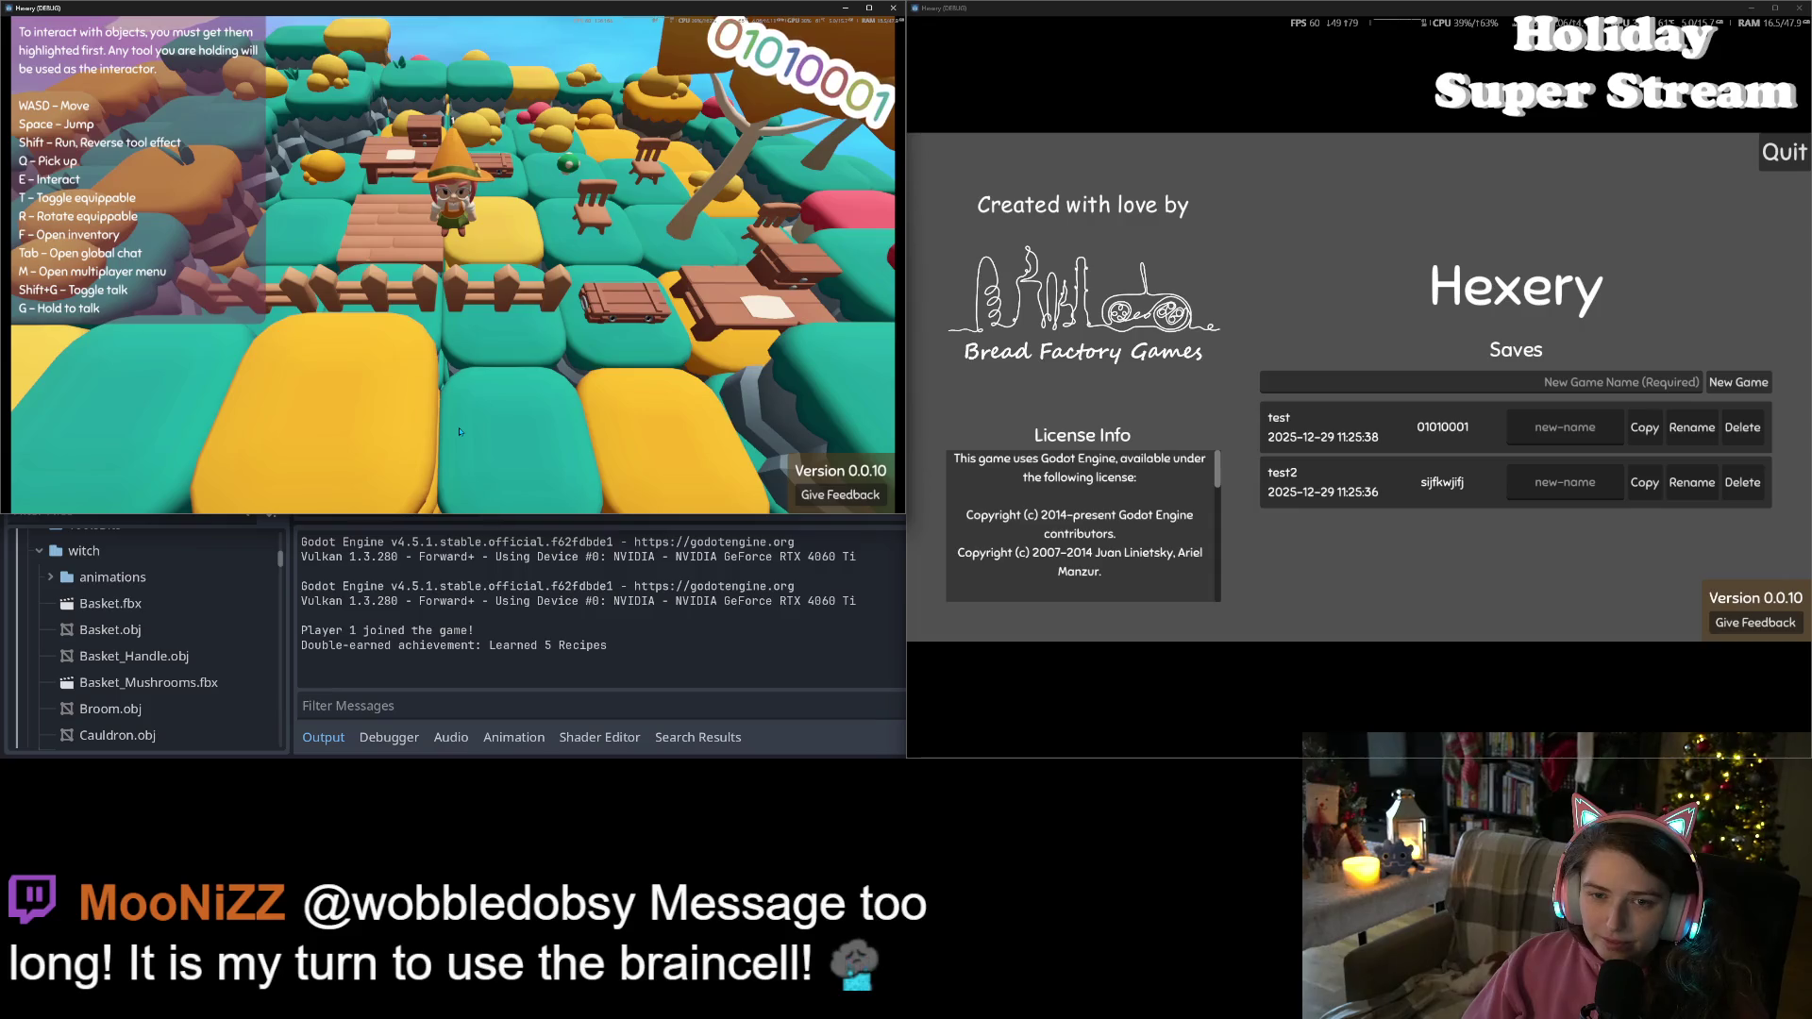
{"action": "left_click", "coordinate": [893, 7]}
{"action": "left_click", "coordinate": [892, 8]}
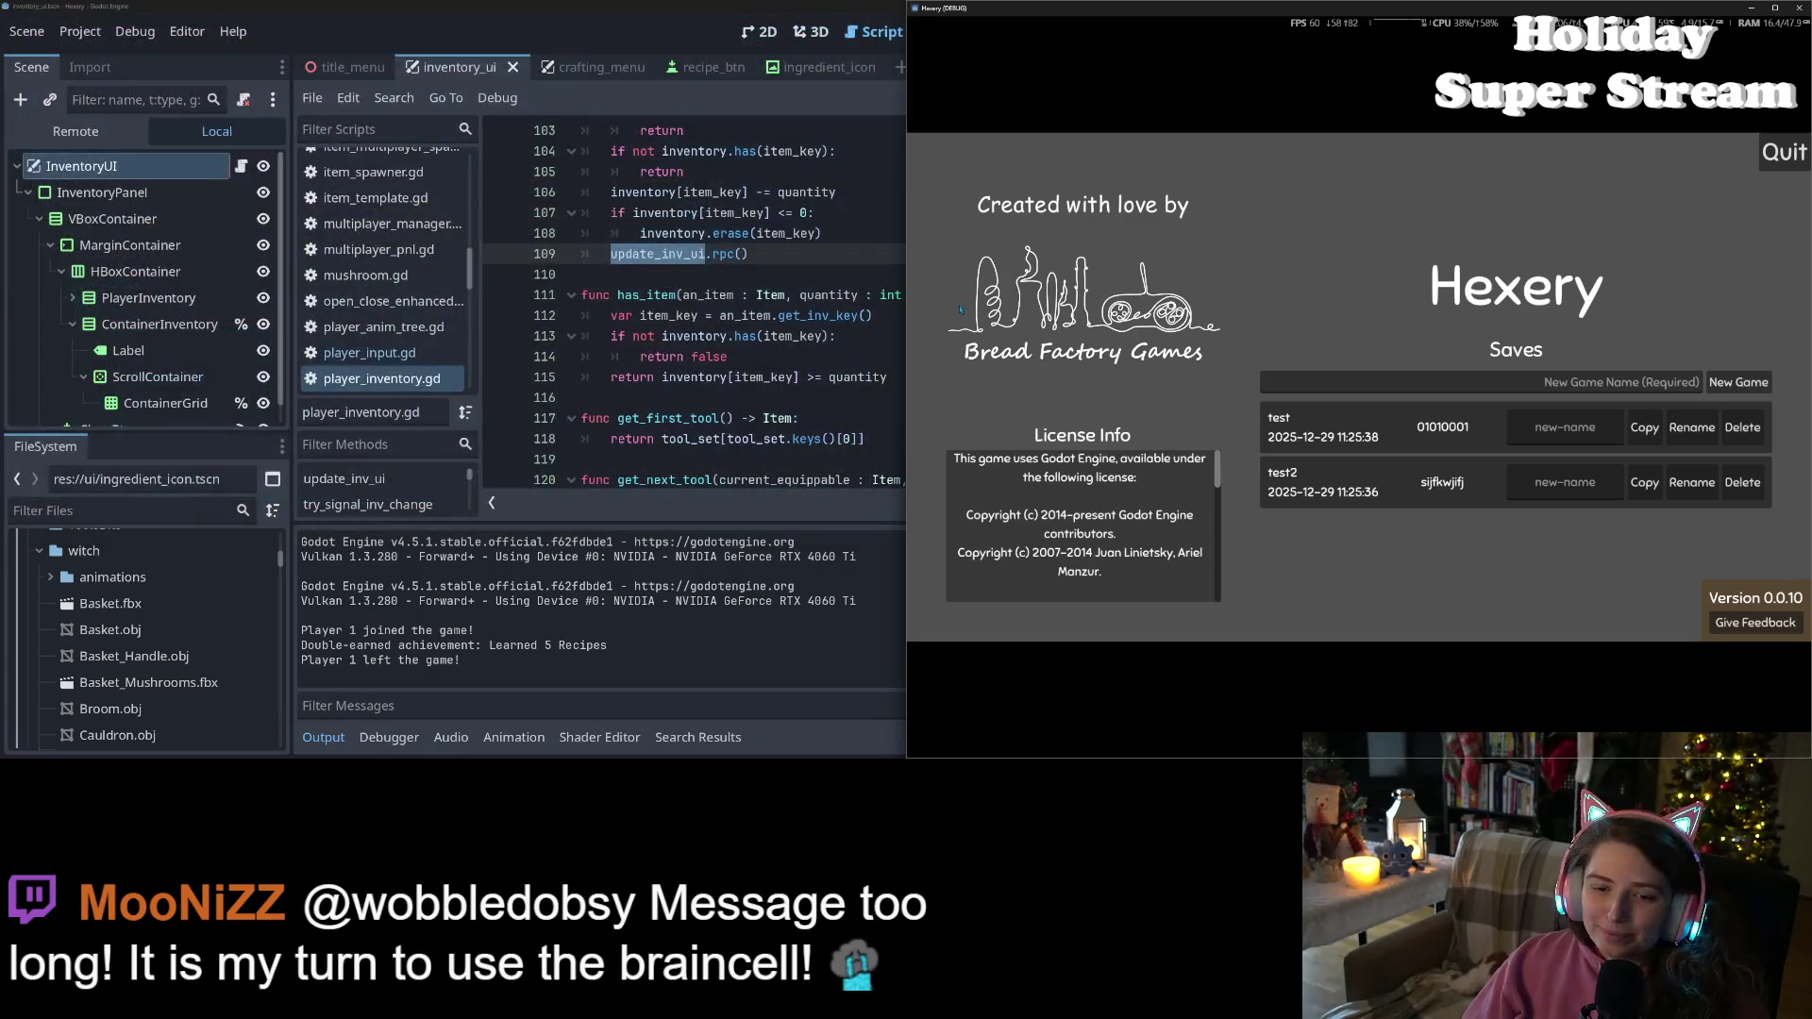
Close the right game window and collapse the Output panel to give player_inventory.gd full view
{"action": "left_click", "coordinate": [1796, 8]}
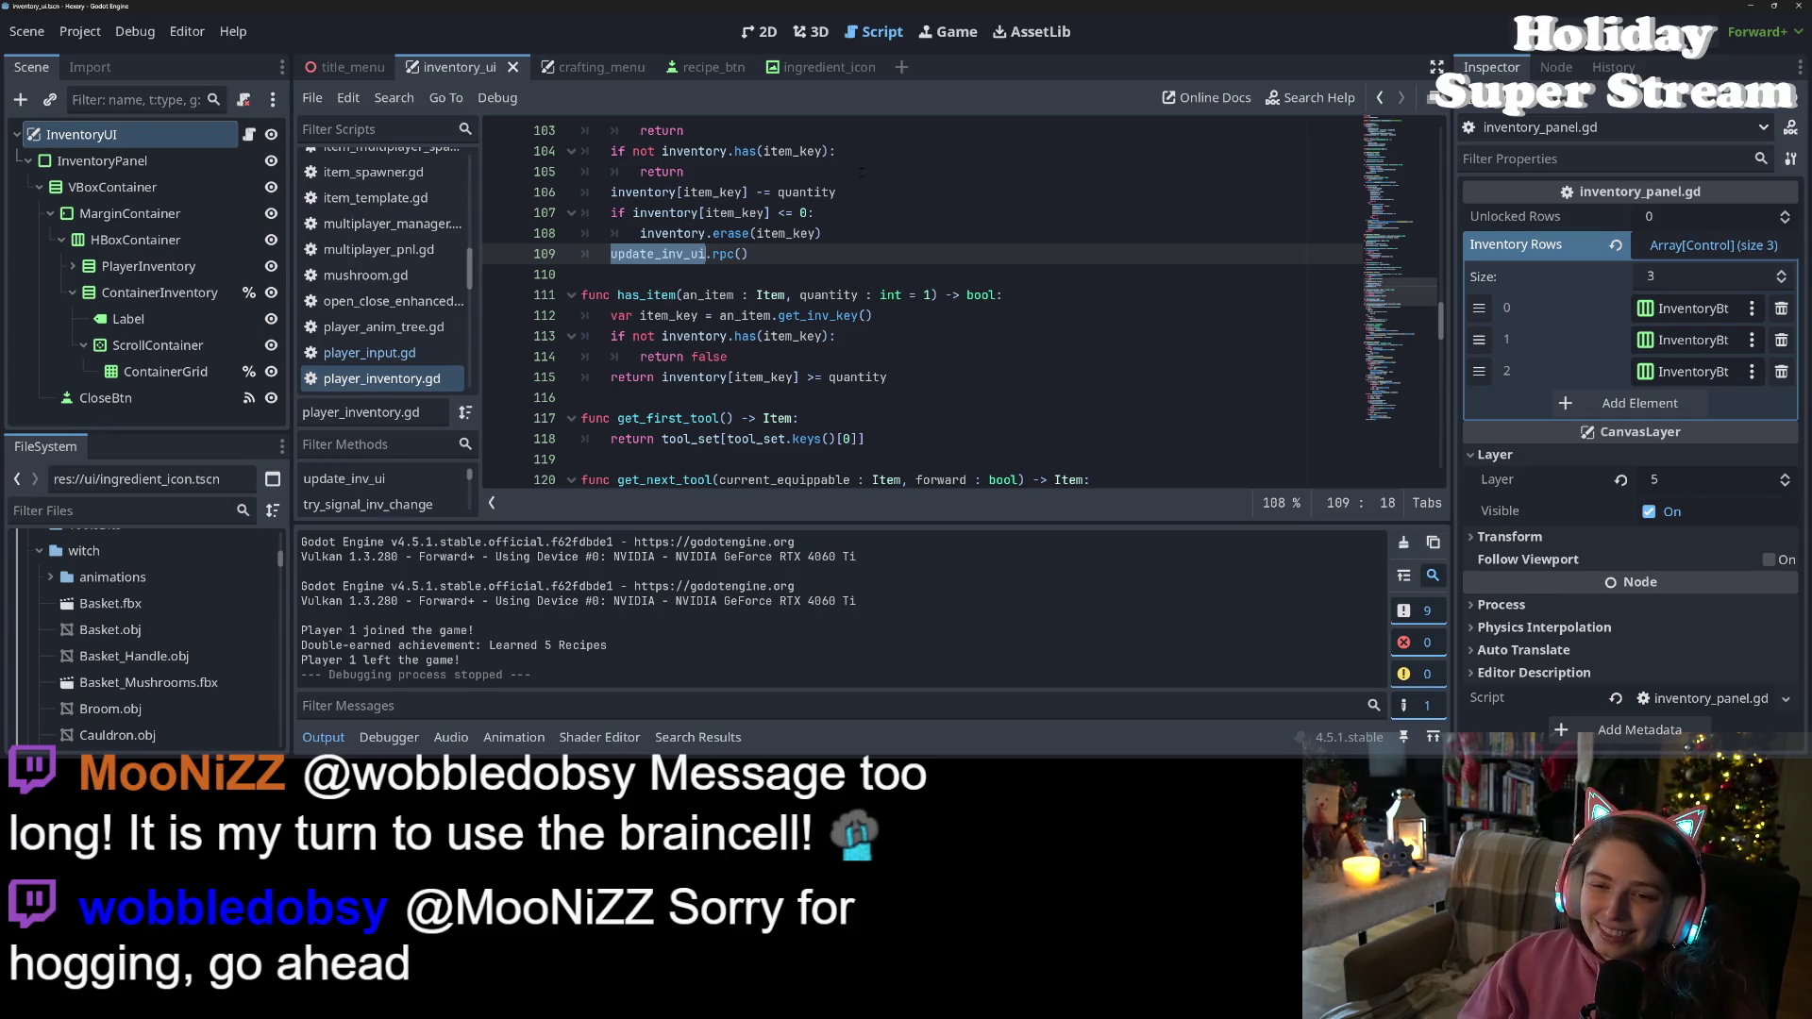
{"action": "left_click", "coordinate": [857, 294]}
{"action": "left_click", "coordinate": [323, 737]}
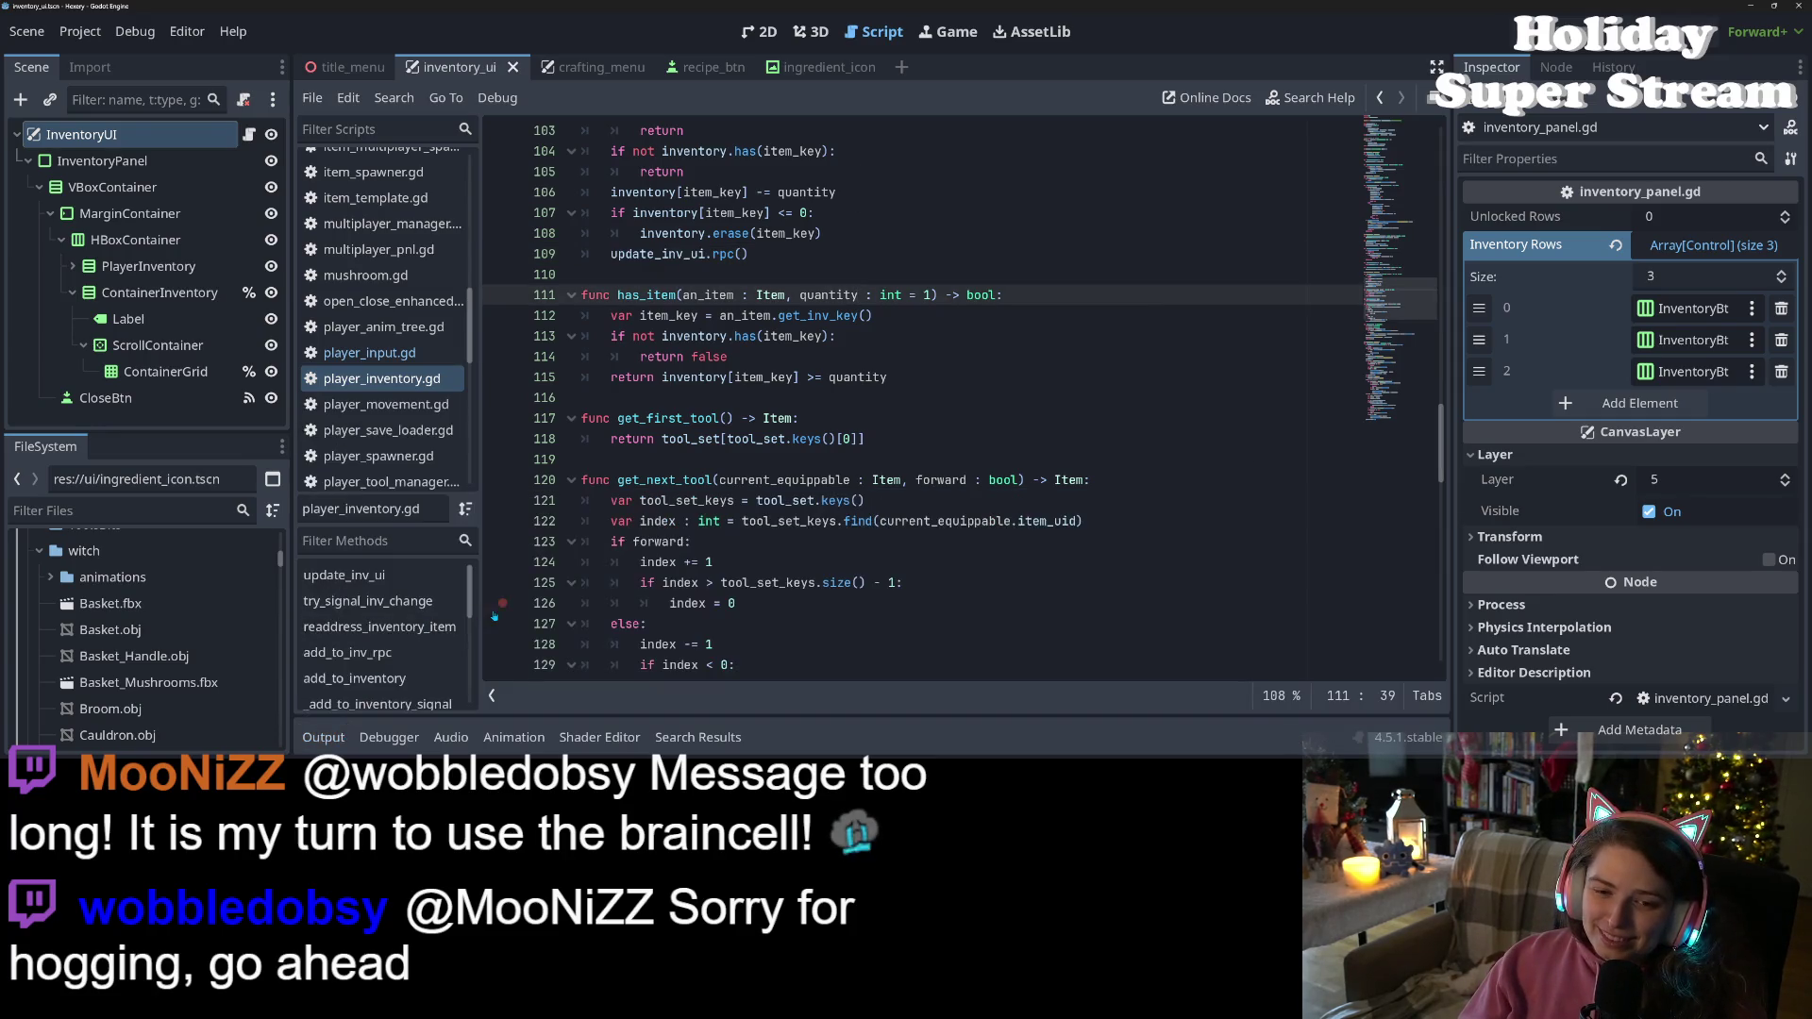
{"action": "left_click", "coordinate": [785, 439]}
{"action": "left_click", "coordinate": [425, 379]}
Scroll up to try_signal_inv_change and place the caret at the end of line 30's inventory_changed emit
{"action": "scroll", "coordinate": [715, 531], "scroll_direction": "up", "scroll_amount": 10}
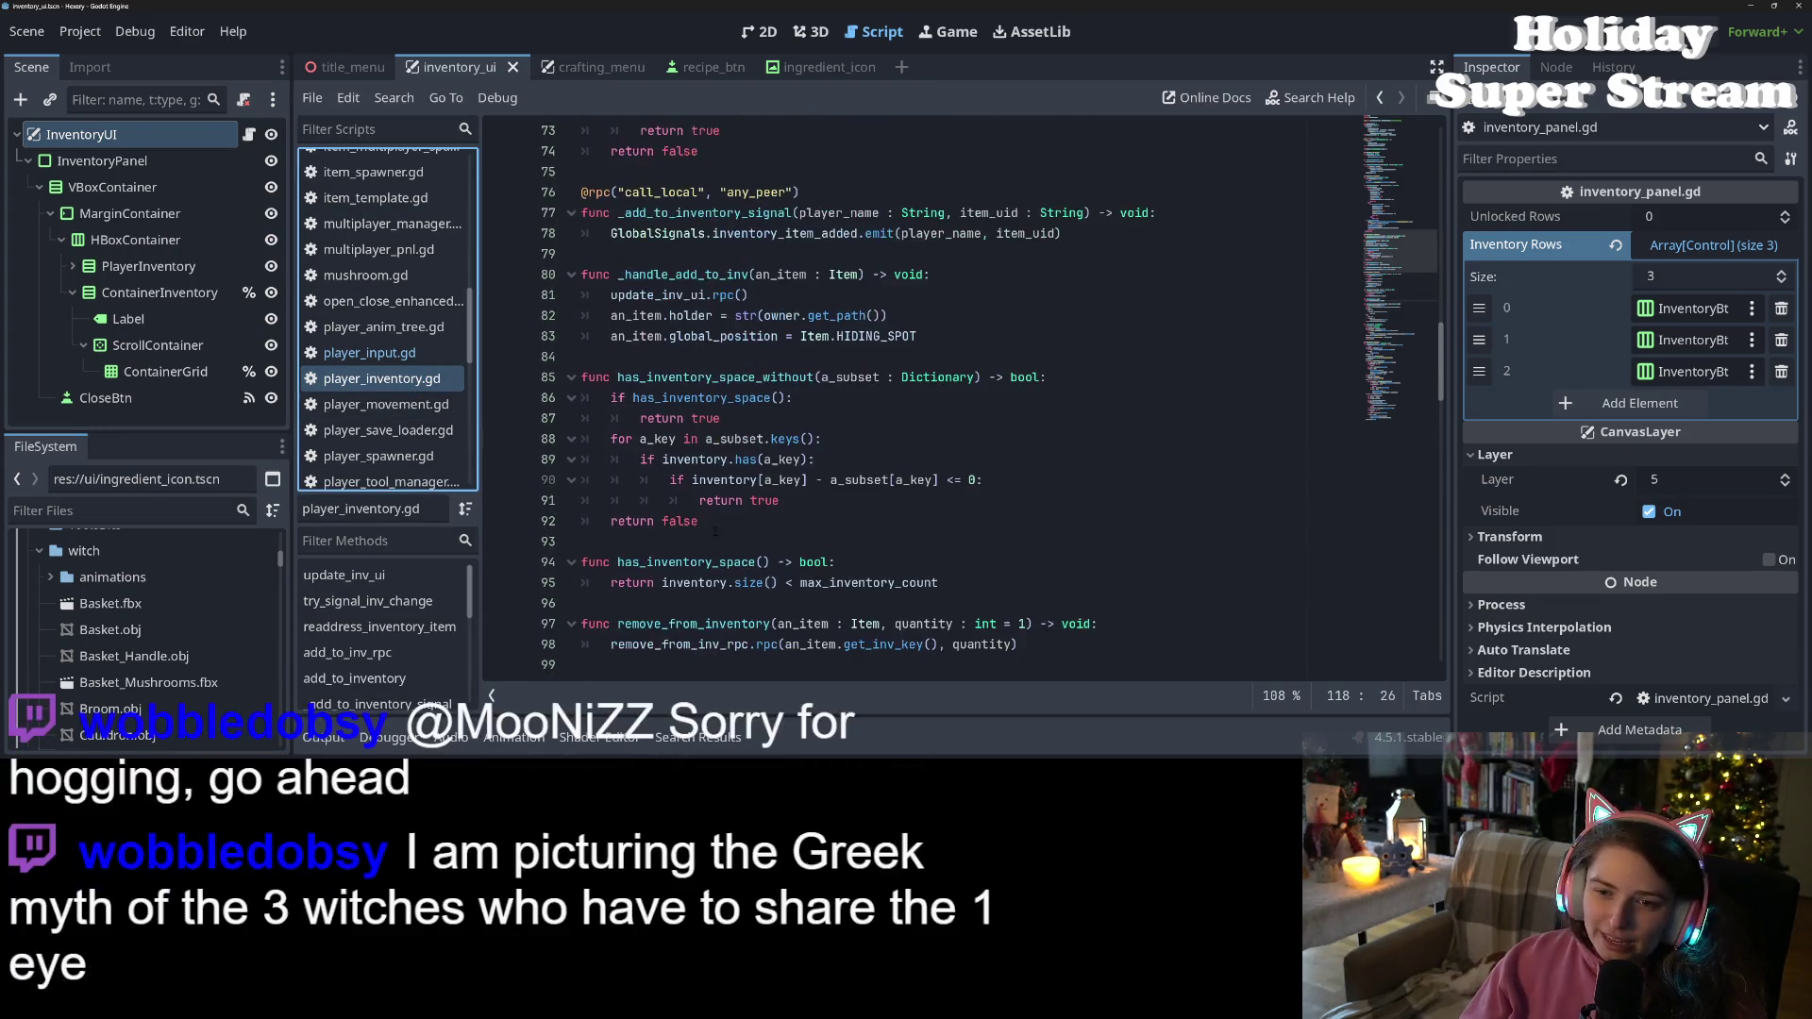
{"action": "scroll", "coordinate": [854, 578], "scroll_direction": "up", "scroll_amount": 10}
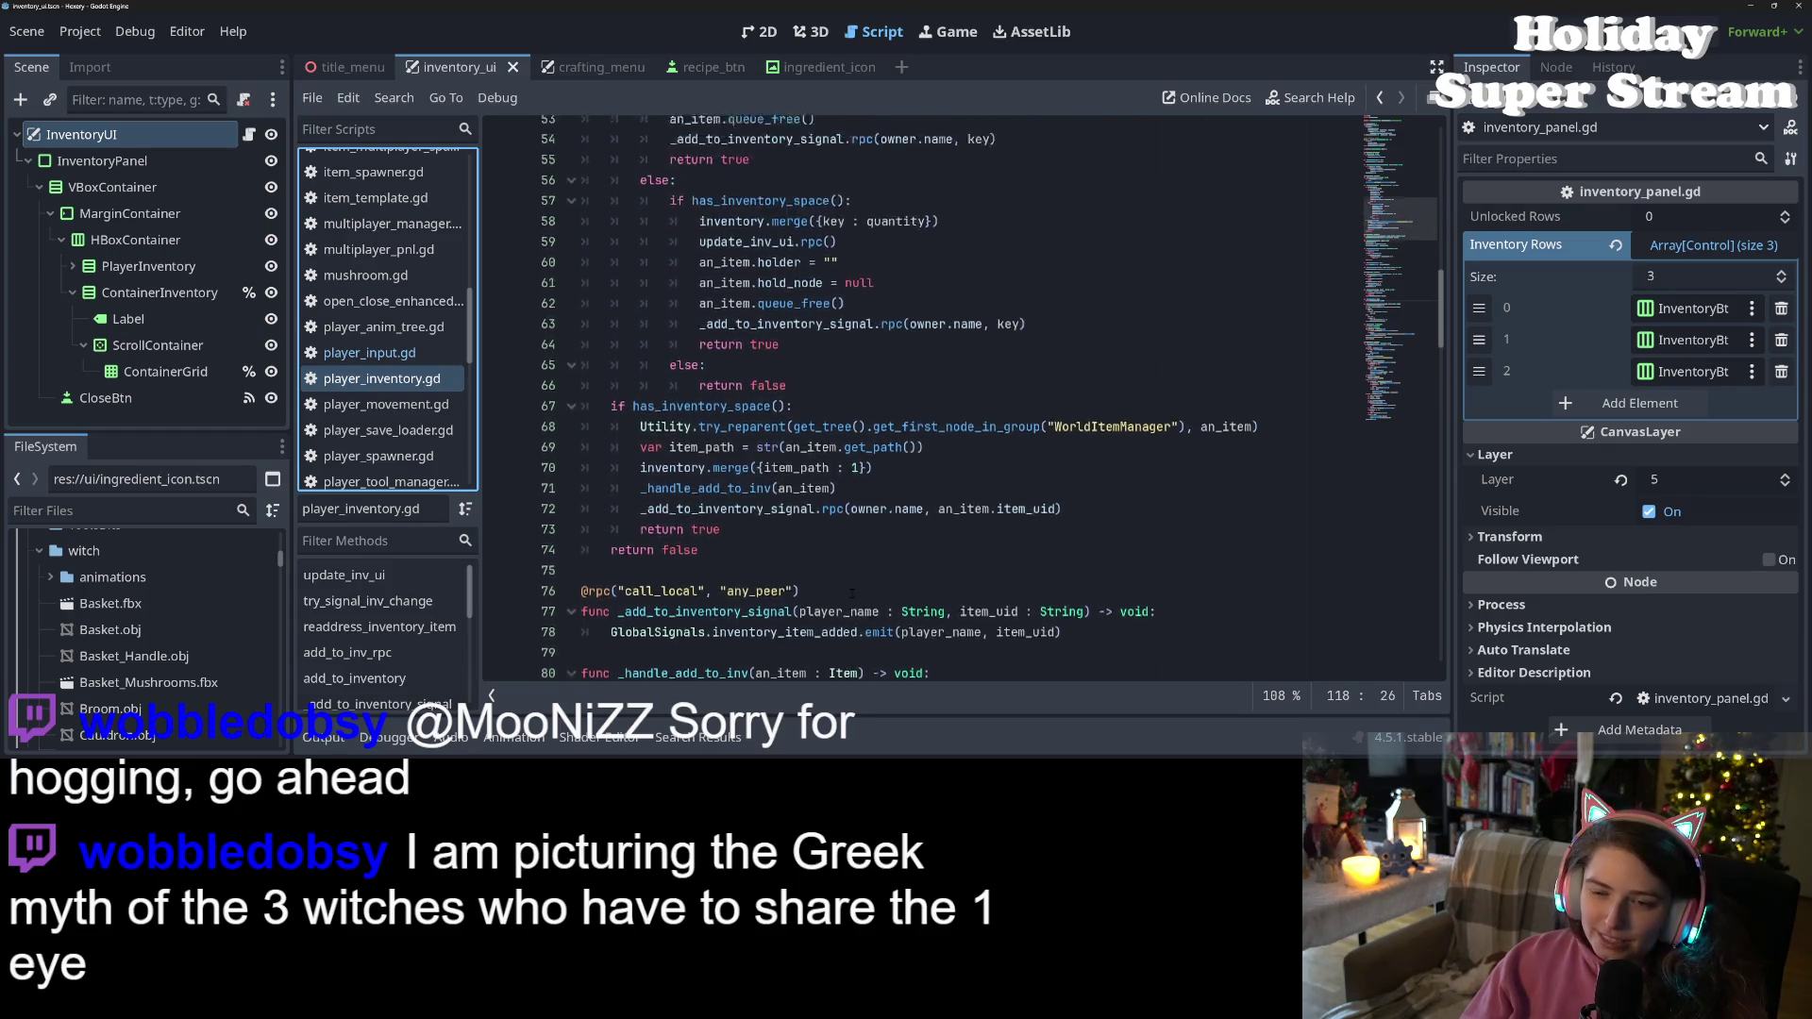
{"action": "scroll", "coordinate": [853, 593], "scroll_direction": "up", "scroll_amount": 9}
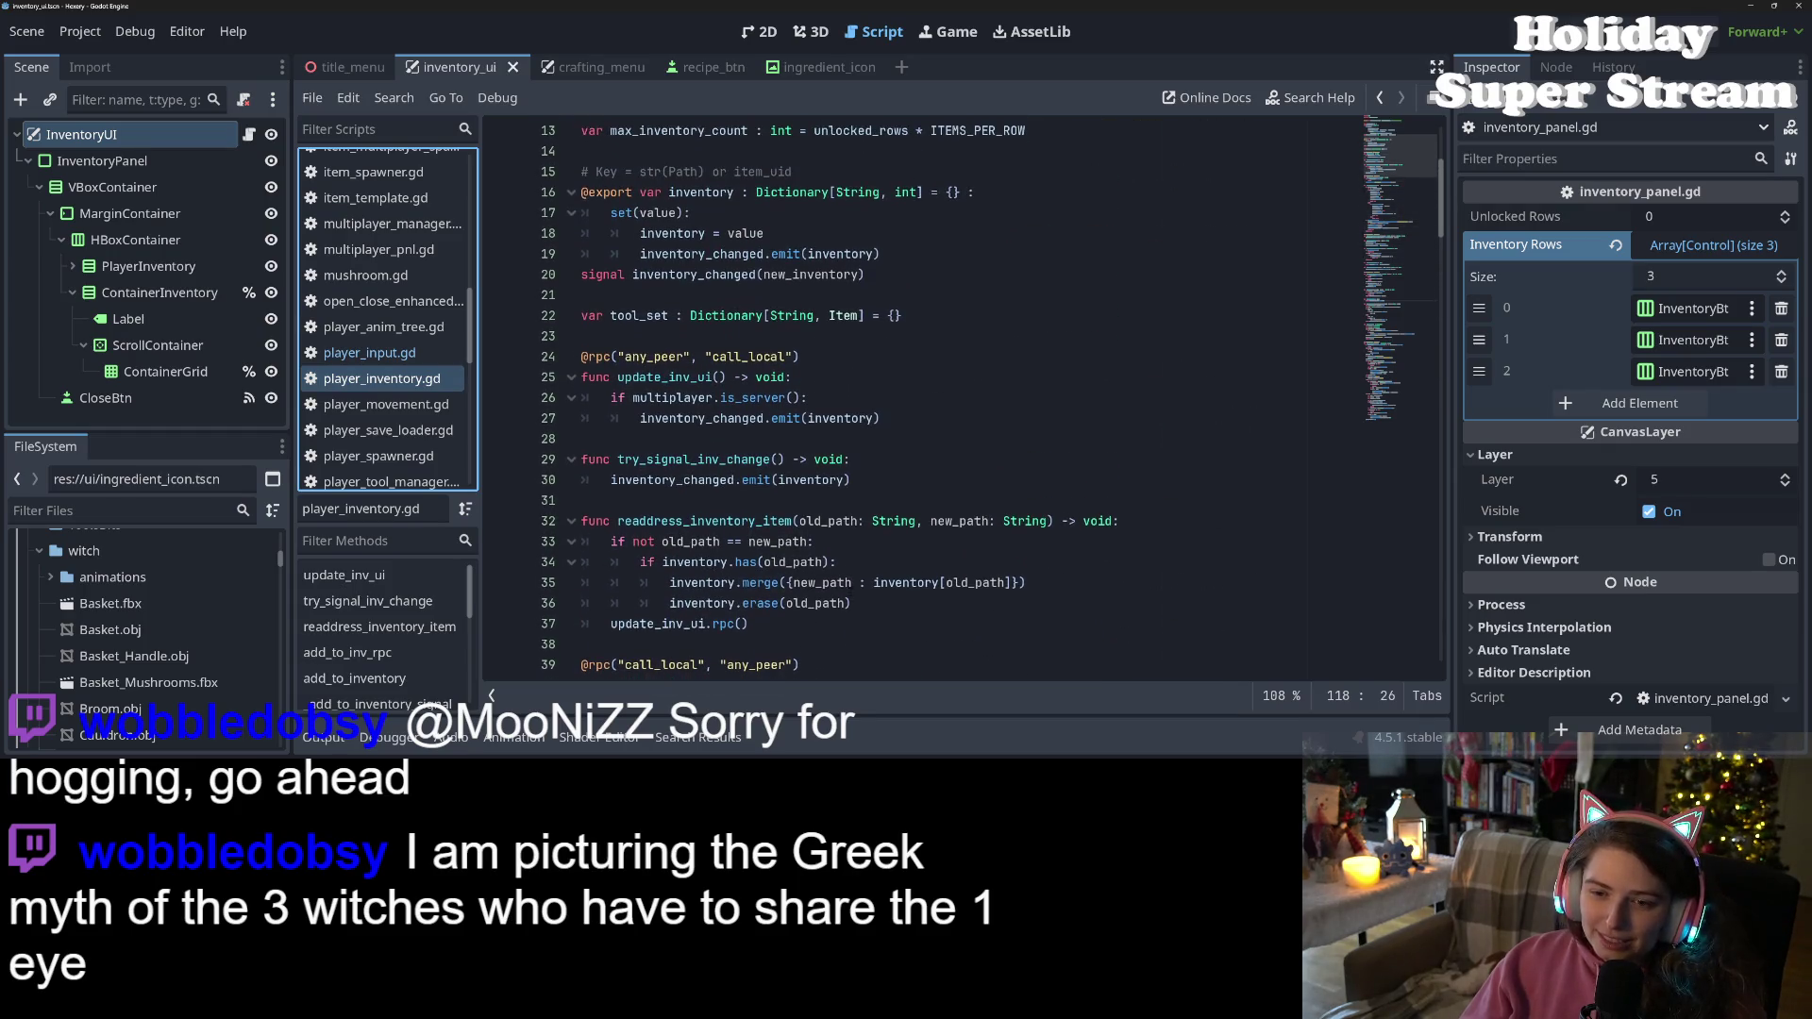
{"action": "double_click", "coordinate": [668, 480]}
{"action": "double_click", "coordinate": [679, 459]}
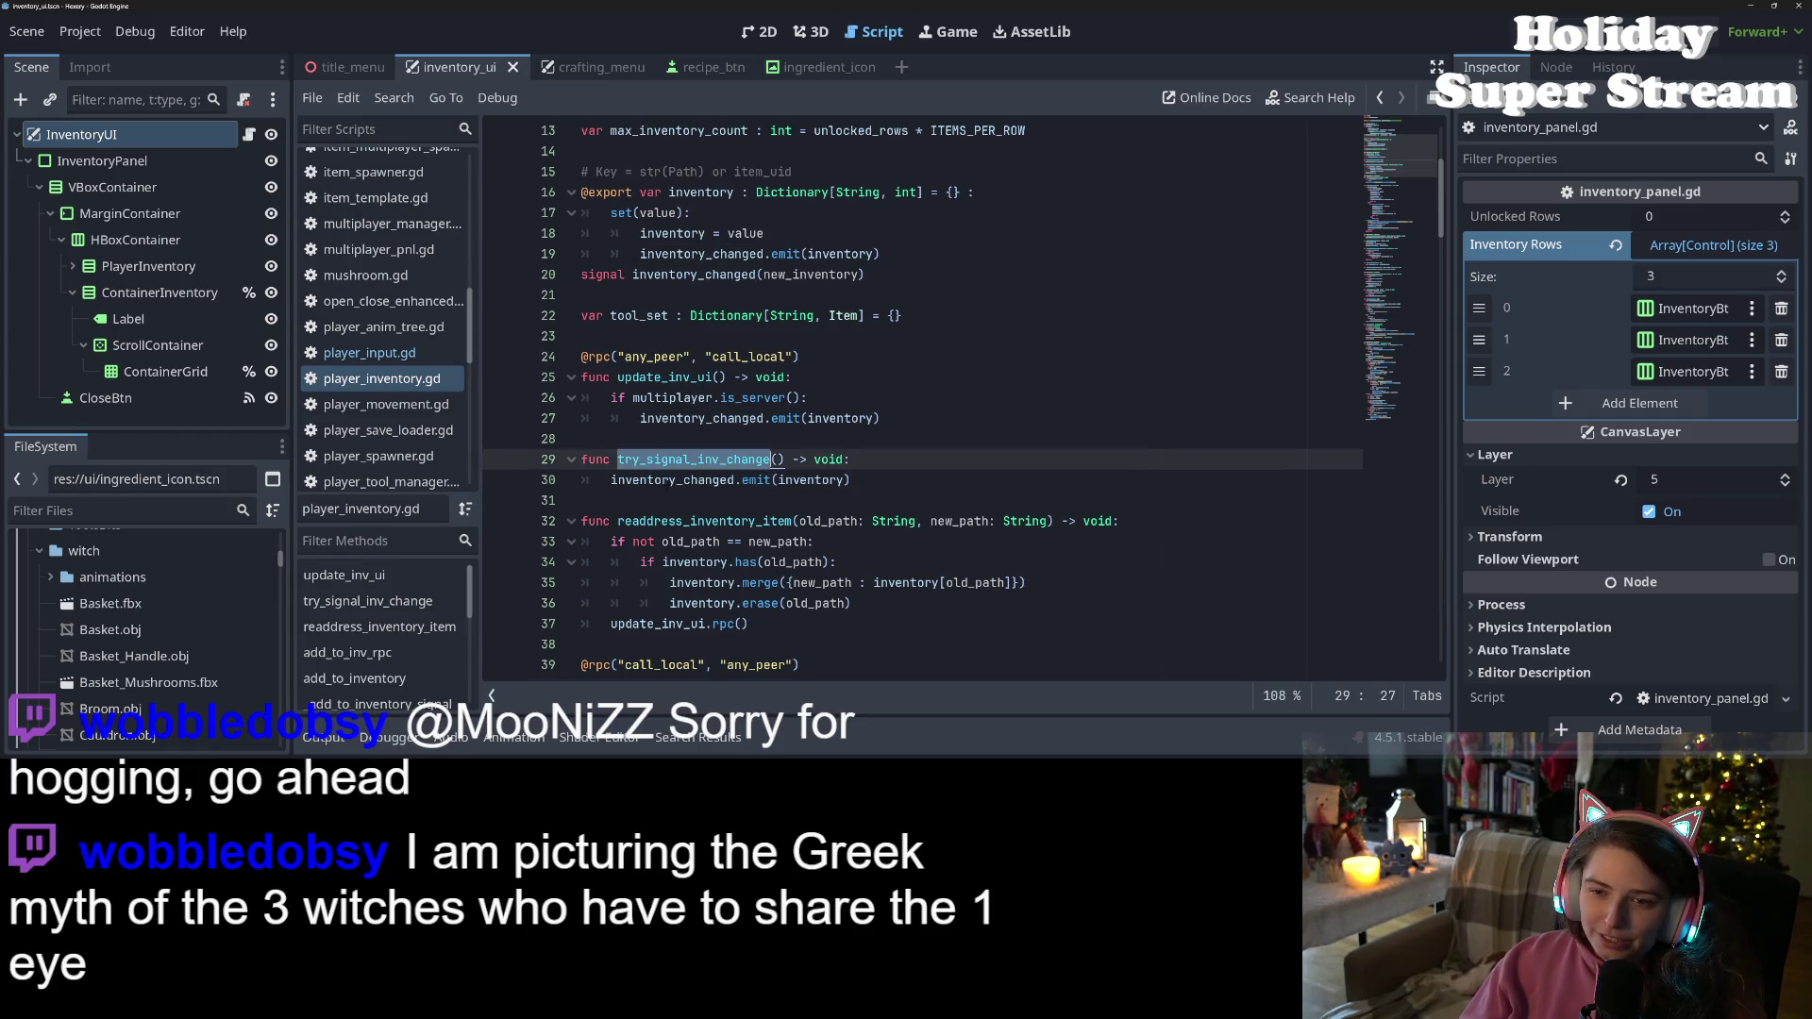
{"action": "double_click", "coordinate": [667, 480]}
{"action": "left_click", "coordinate": [978, 481]}
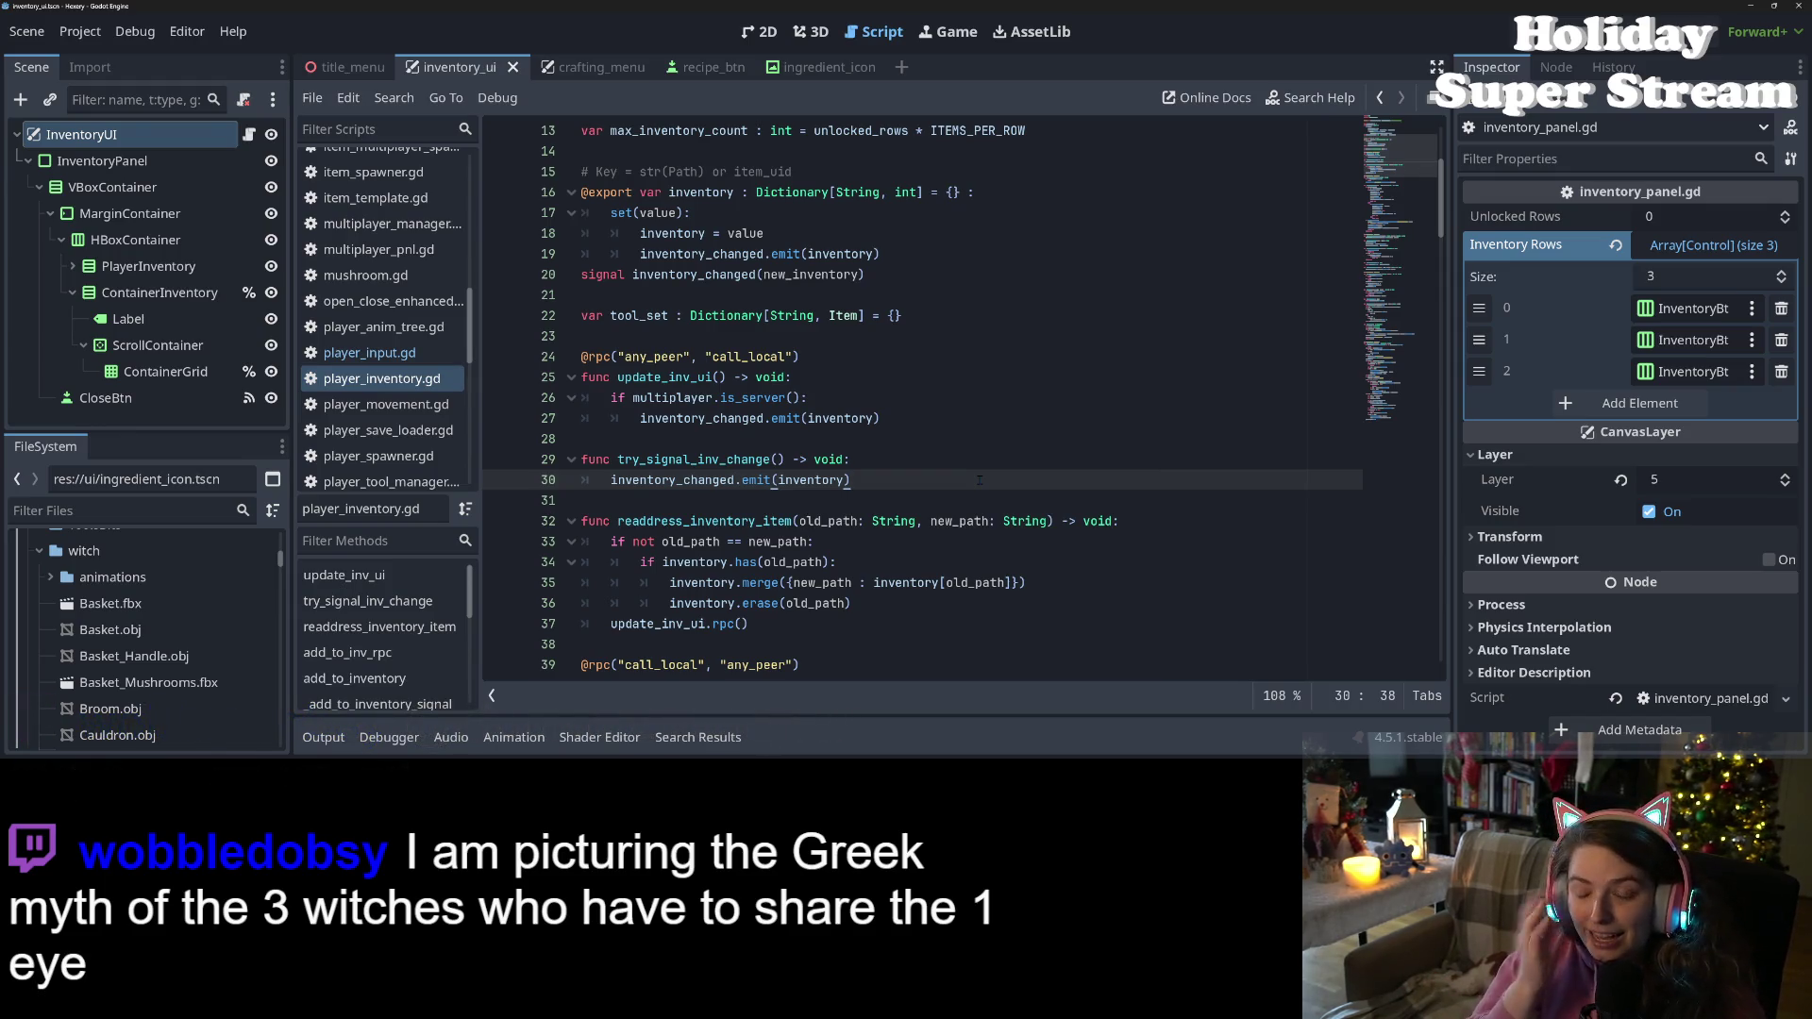
Add an empty line 31 in player_inventory.gd, then jump to player_input.gd's line 54 update_inv_ui call
{"action": "key", "text": "Return"}
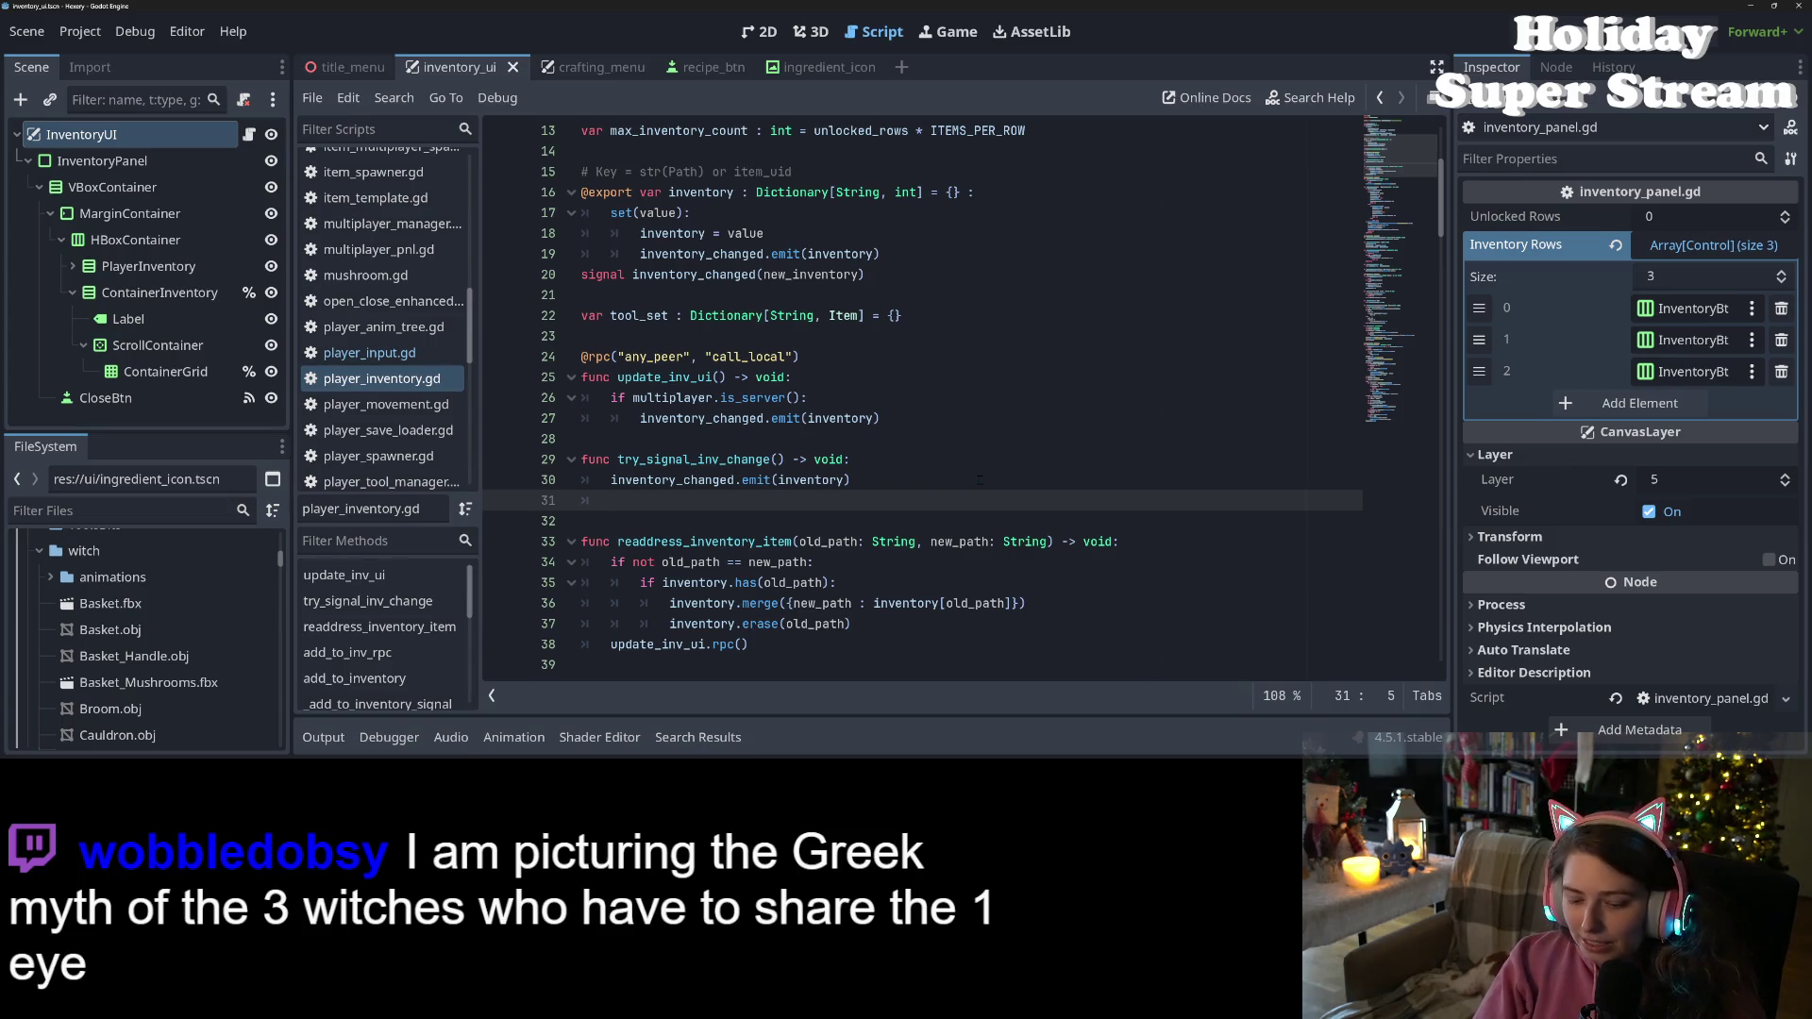
{"action": "left_click", "coordinate": [699, 737]}
{"action": "left_click", "coordinate": [510, 699]}
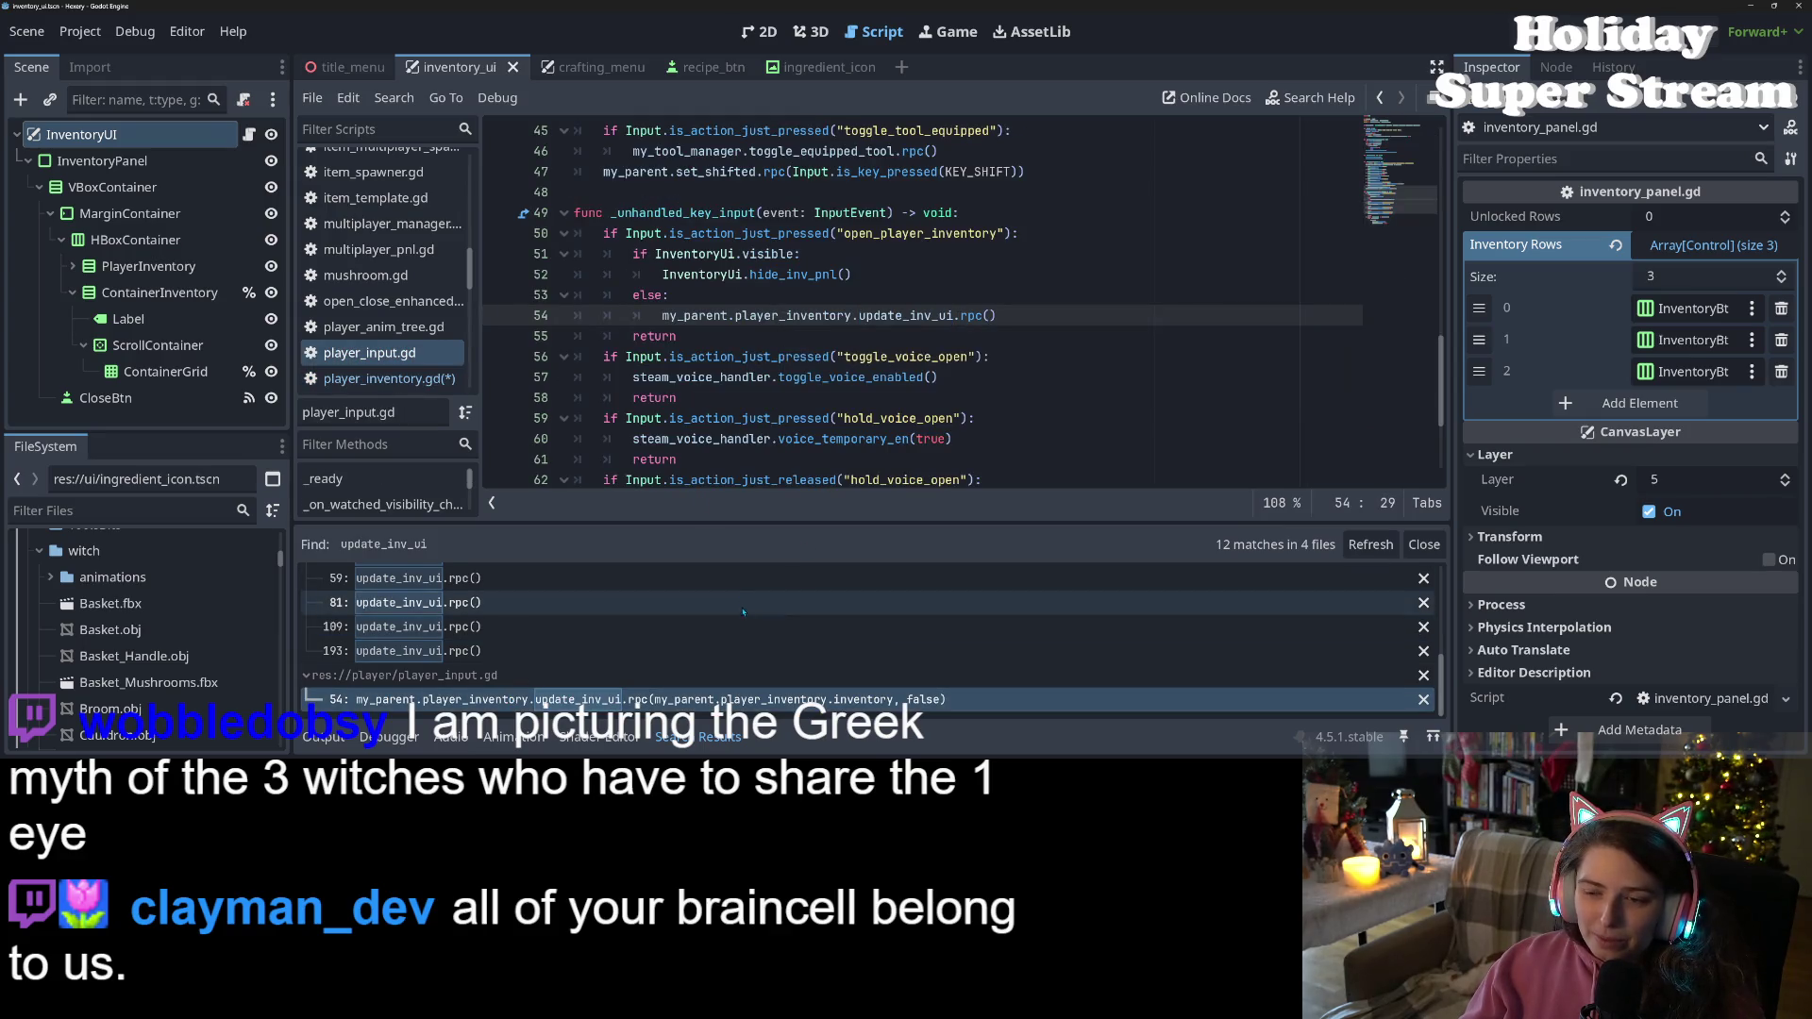
Revisit item.gd's line 130 update_inv_ui call from the search results
{"action": "scroll", "coordinate": [622, 664], "scroll_direction": "up", "scroll_amount": 5}
{"action": "scroll", "coordinate": [622, 665], "scroll_direction": "up", "scroll_amount": 3}
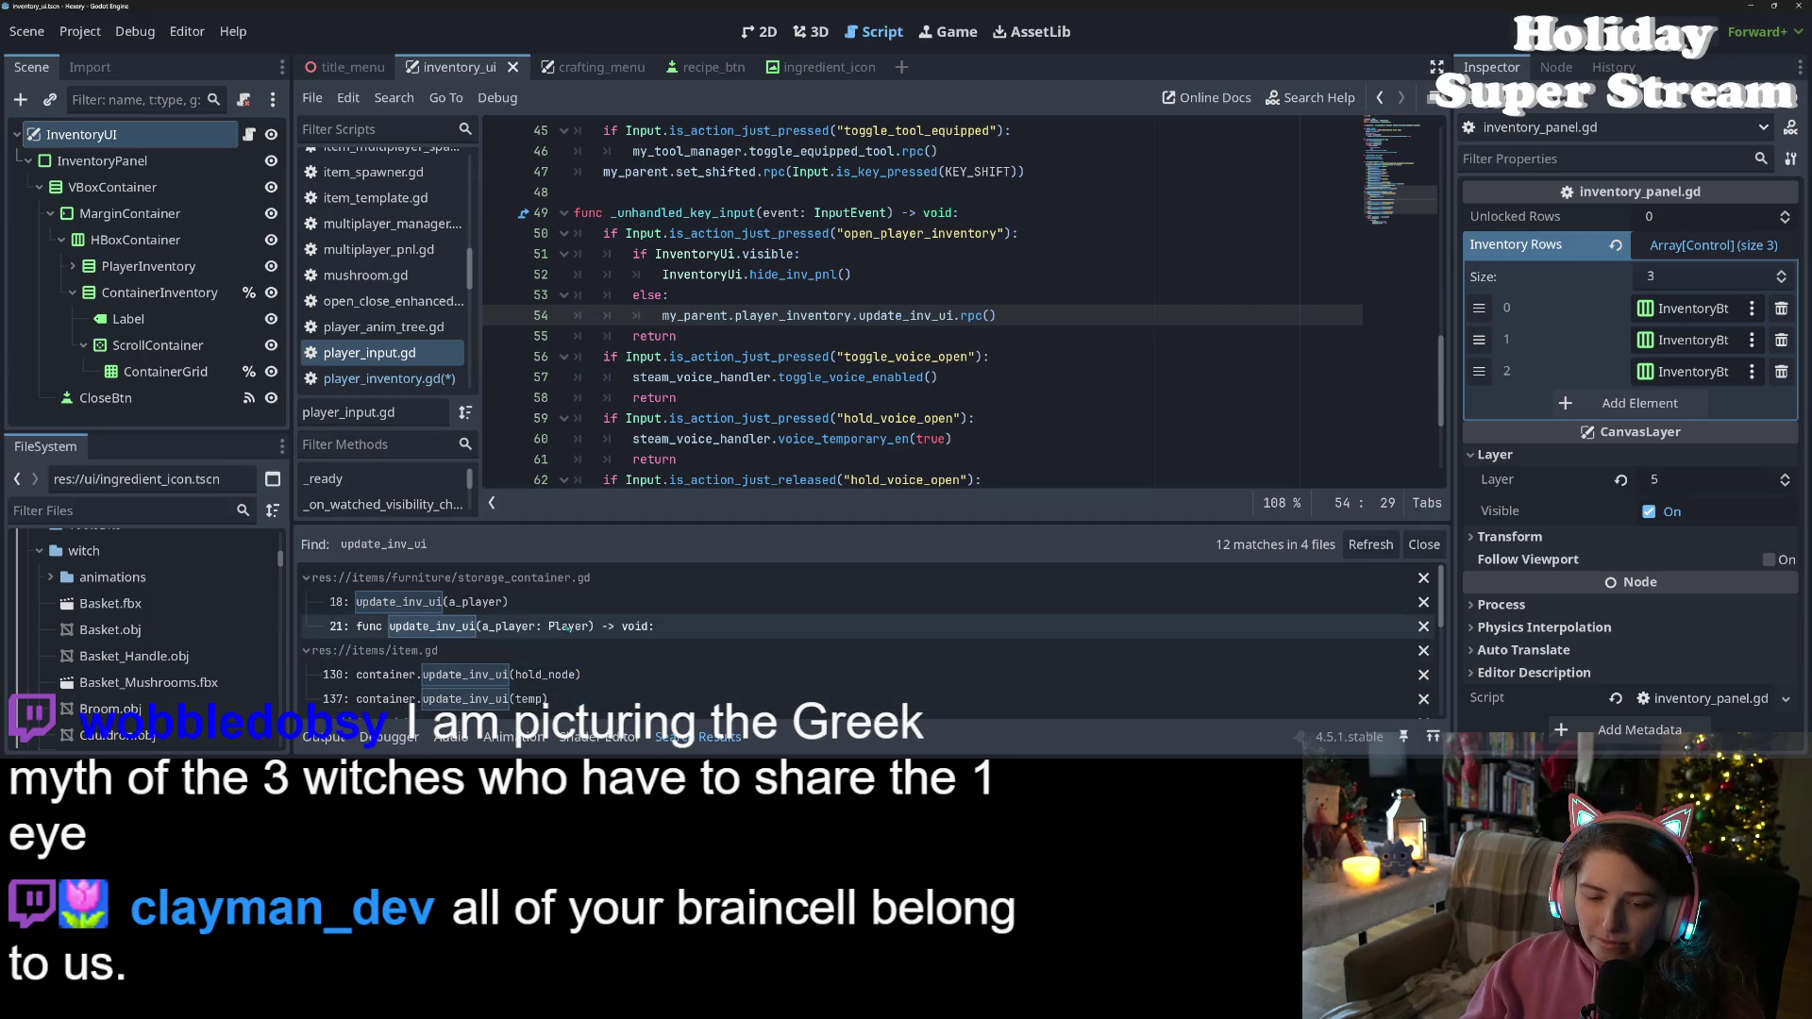
{"action": "left_click", "coordinate": [623, 674]}
{"action": "left_click", "coordinate": [802, 294]}
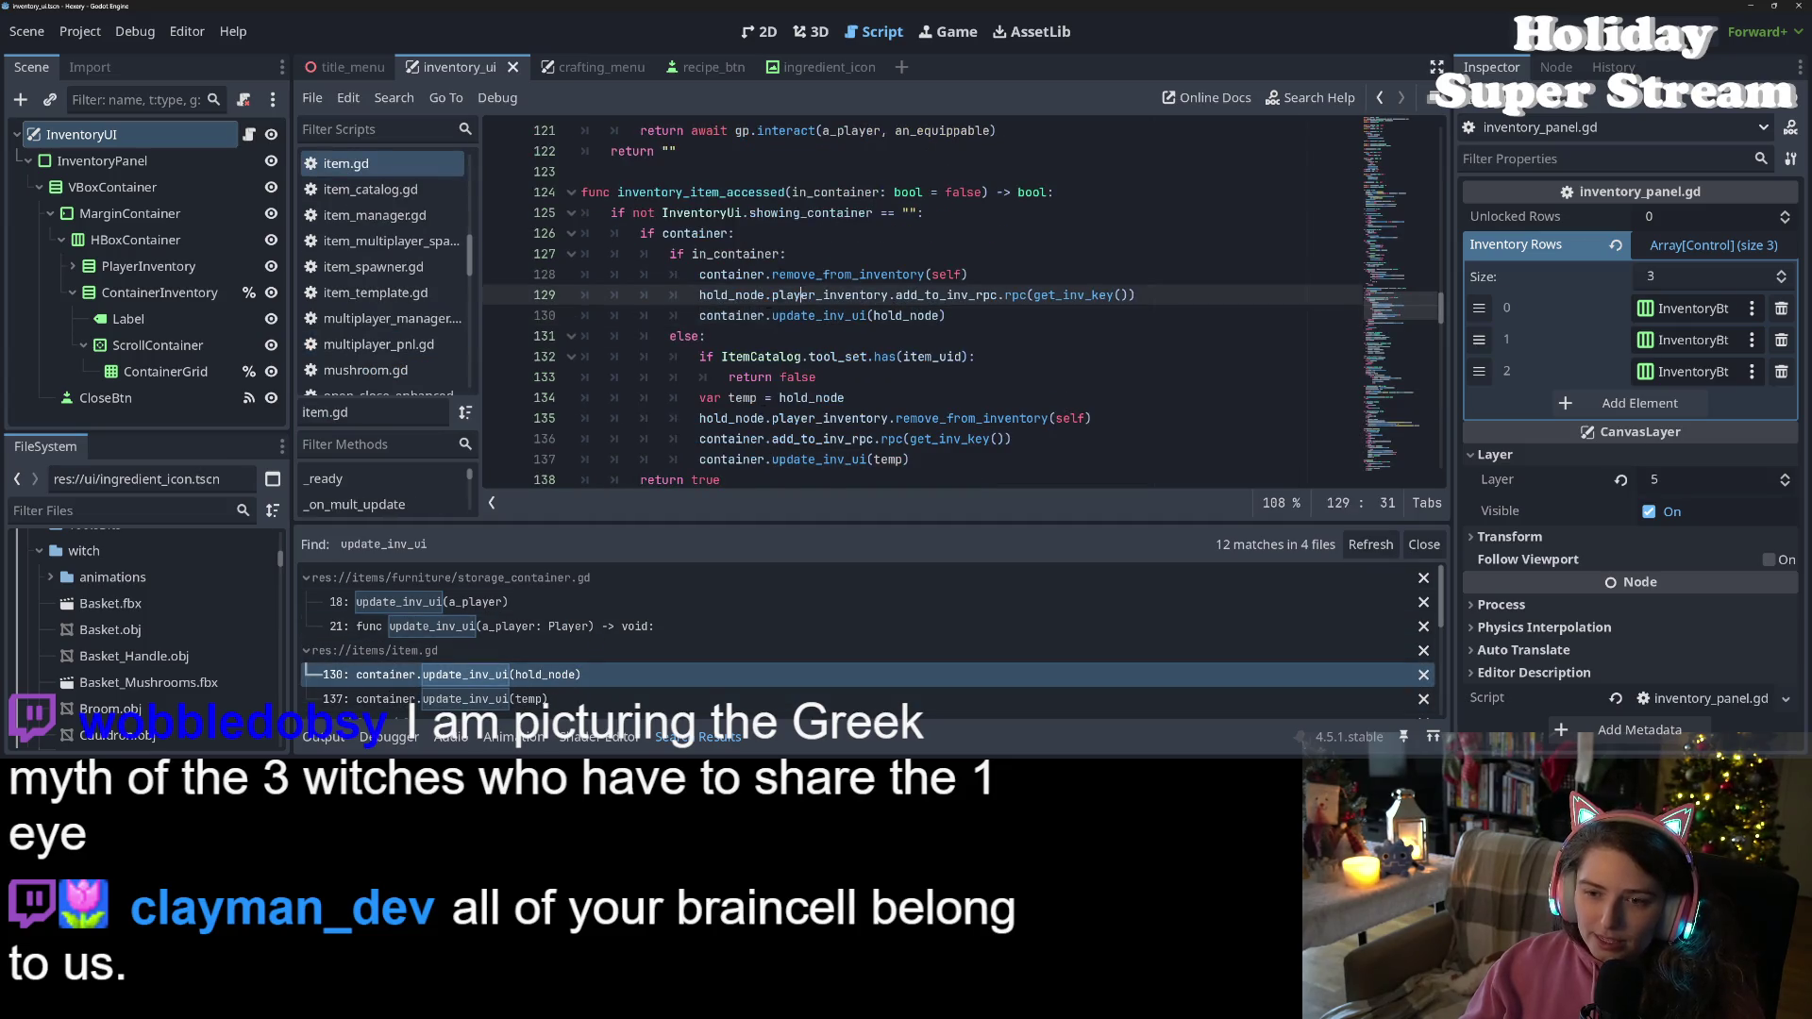
{"action": "left_click", "coordinate": [585, 673]}
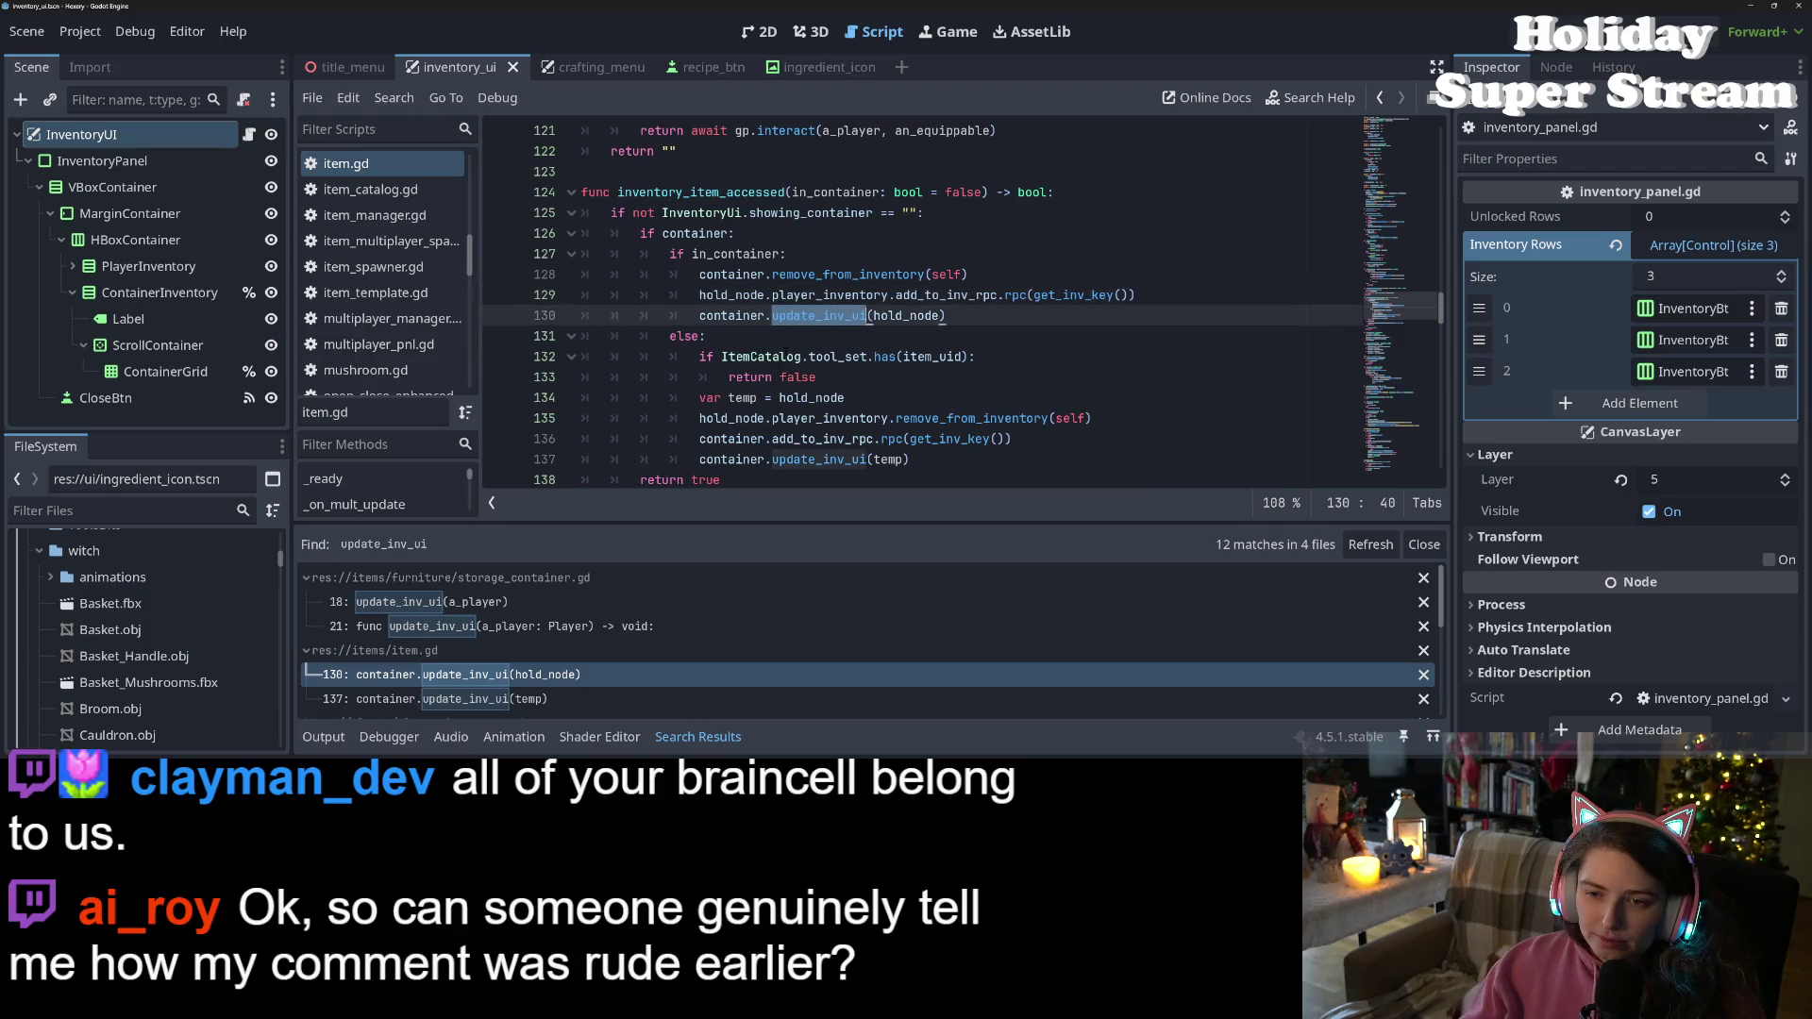
Review storage_container.gd's update_inv_ui definition on line 22, then switch to player_inventory.gd
{"action": "left_click", "coordinate": [552, 628]}
{"action": "left_click_drag", "start_coordinate": [614, 265], "coordinate": [592, 273]}
{"action": "left_click", "coordinate": [716, 254]}
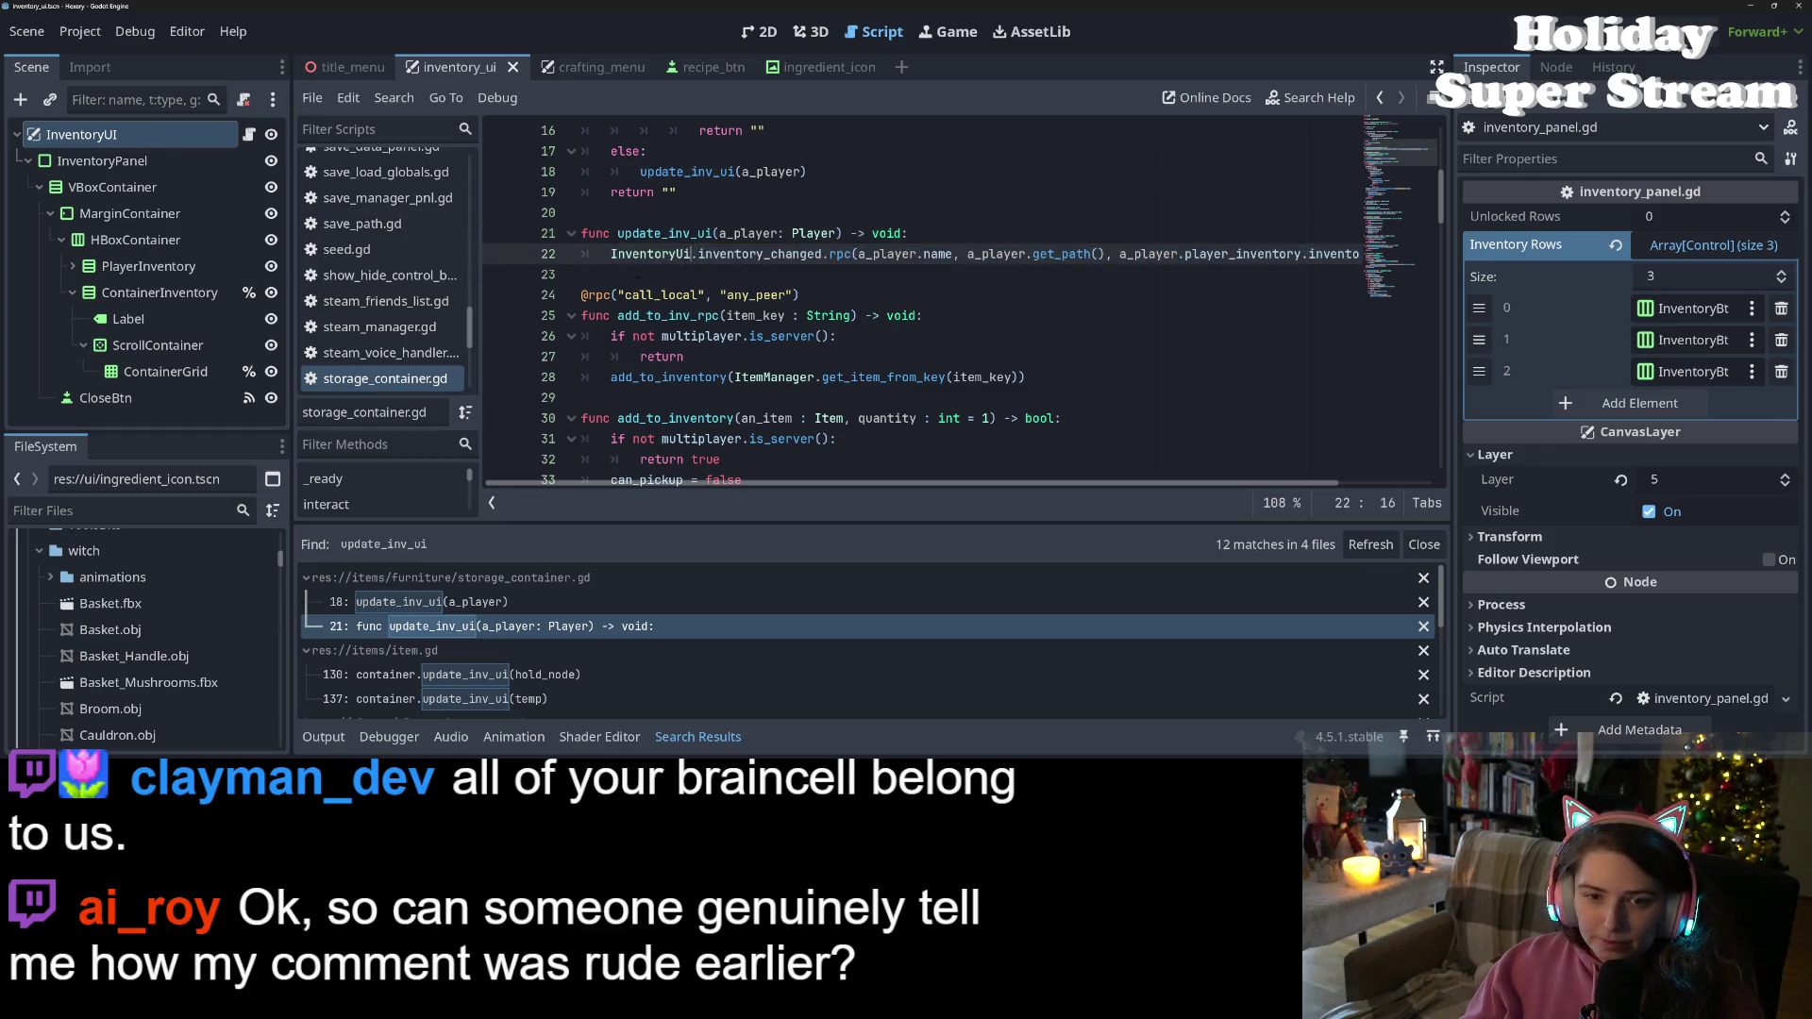
{"action": "scroll", "coordinate": [422, 331], "scroll_direction": "up", "scroll_amount": 5}
{"action": "left_click", "coordinate": [422, 327]}
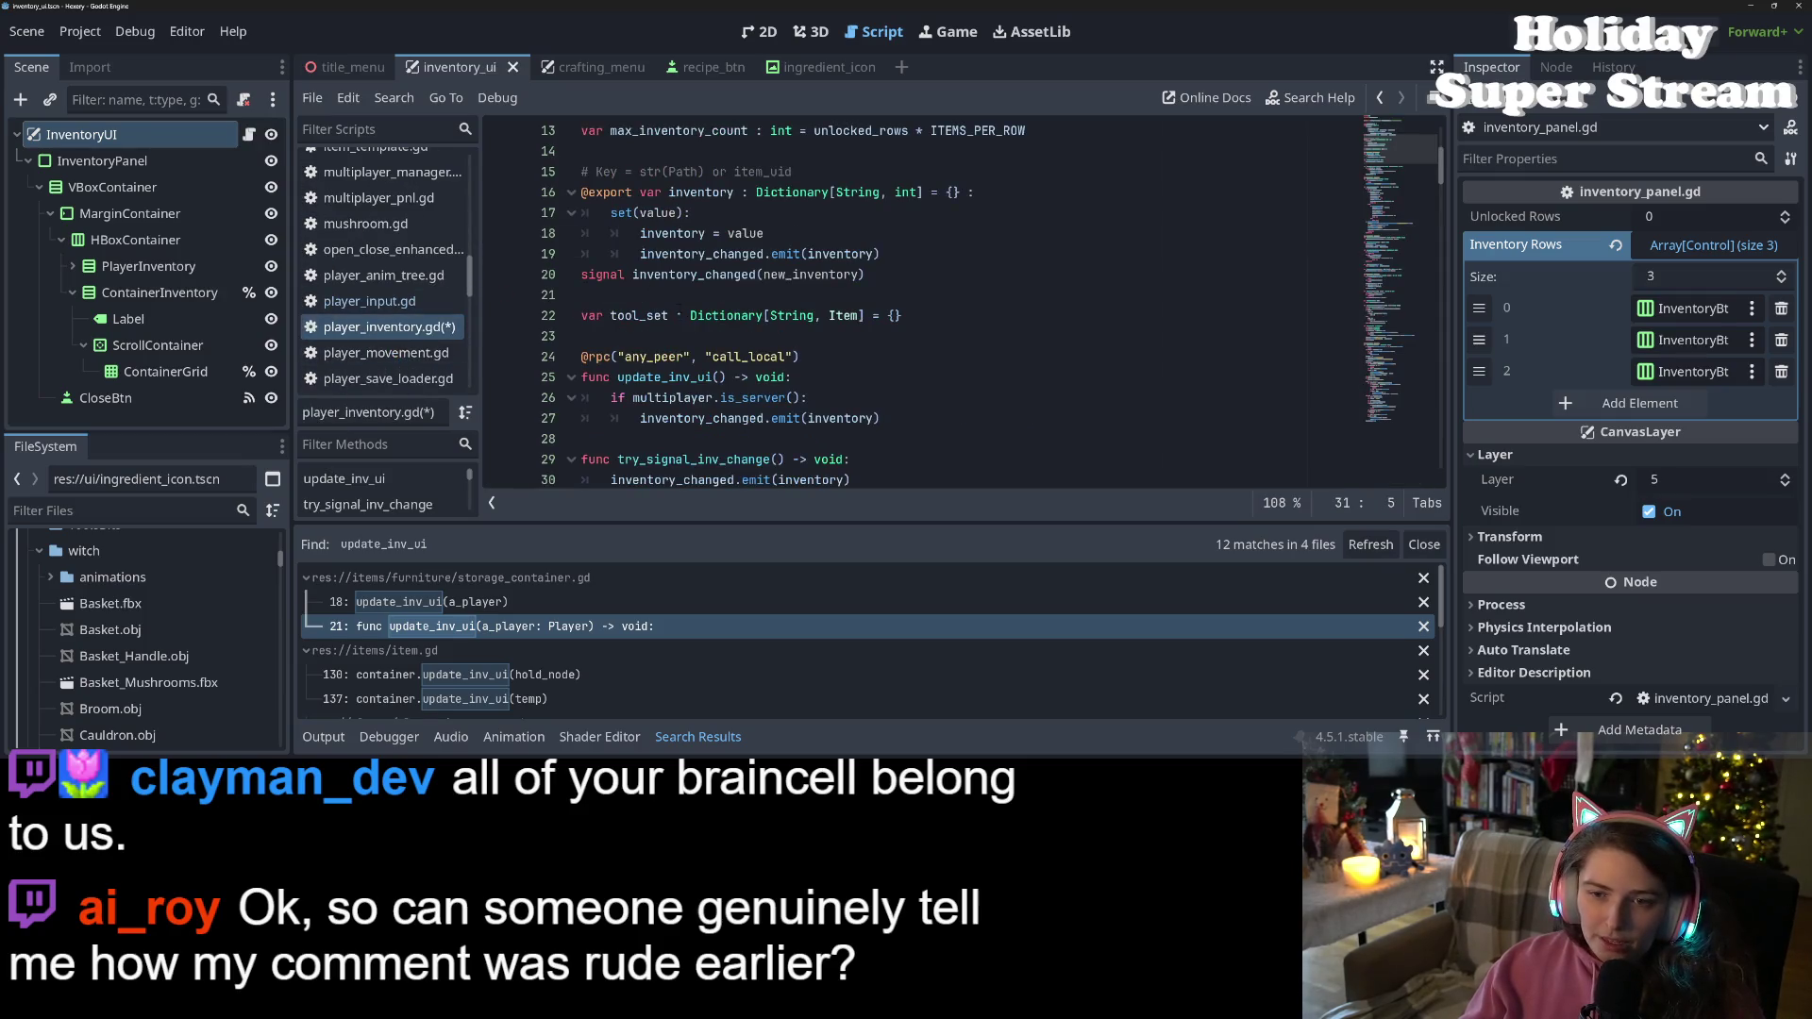
Paste the InventoryUi.inventory_changed.rpc line into try_signal_inv_change and indent it
{"action": "scroll", "coordinate": [920, 302], "scroll_direction": "down", "scroll_amount": 4}
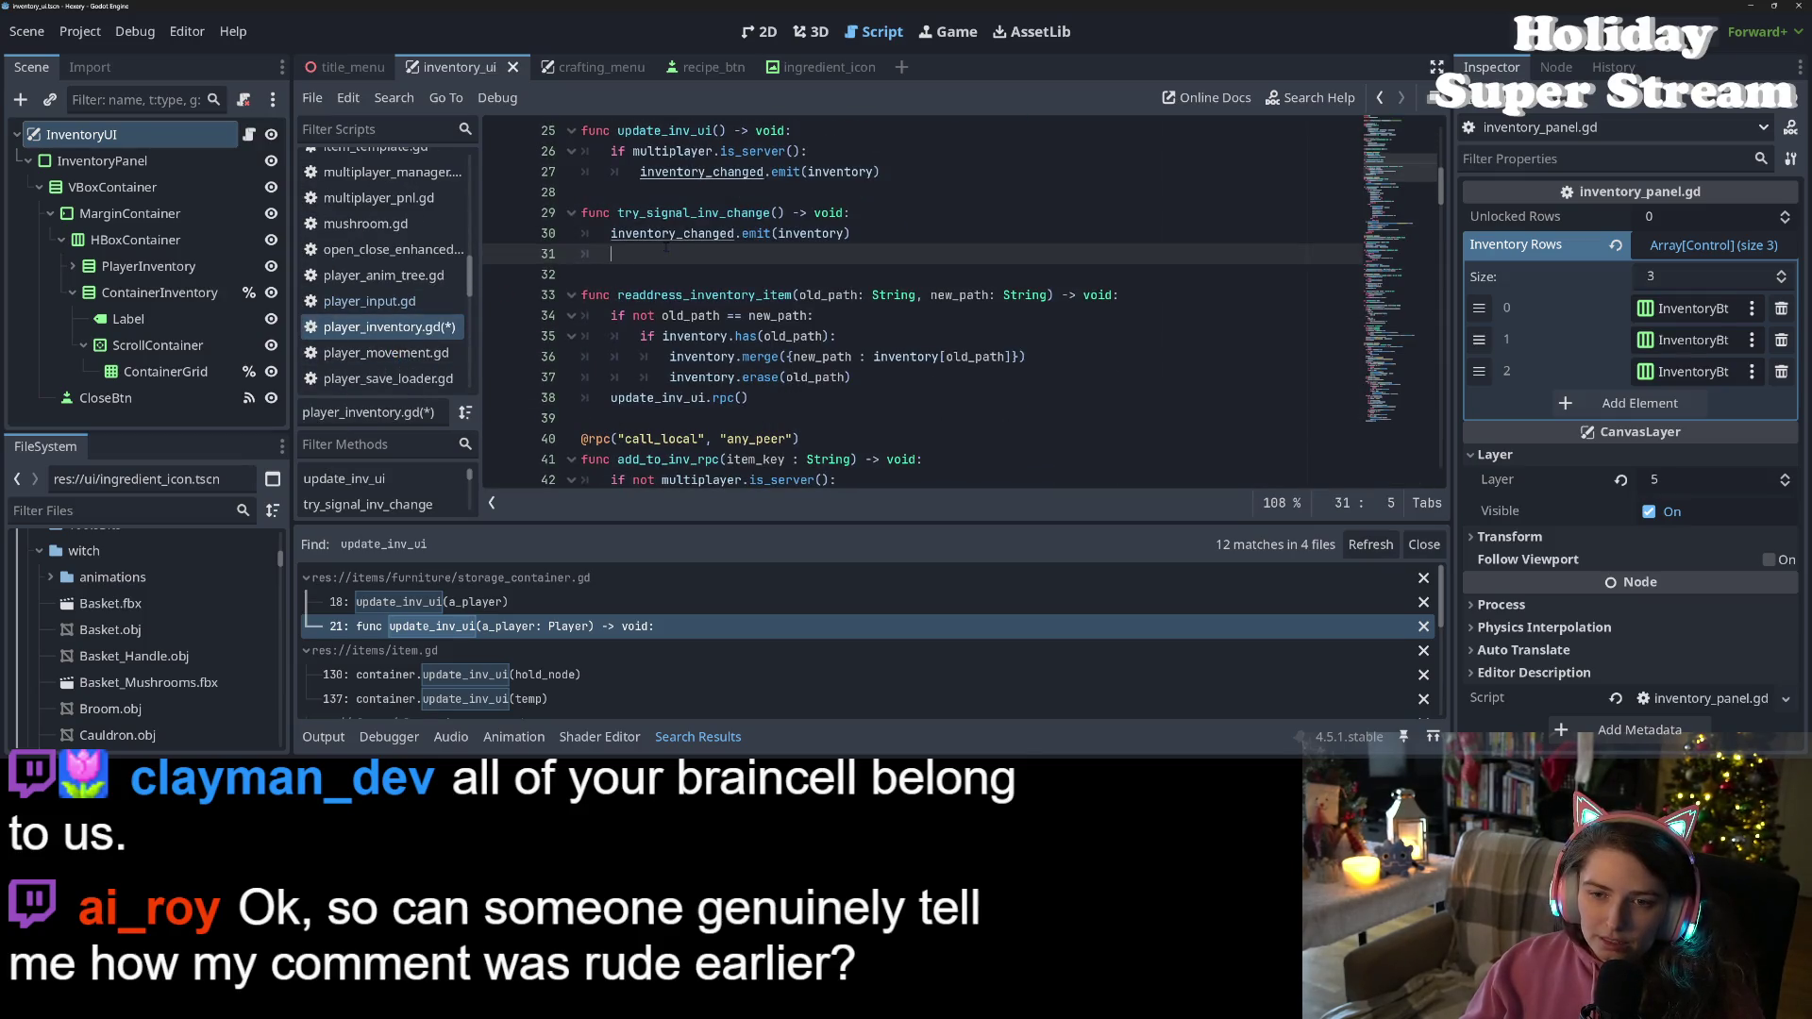
{"action": "key", "text": "ctrl+v"}
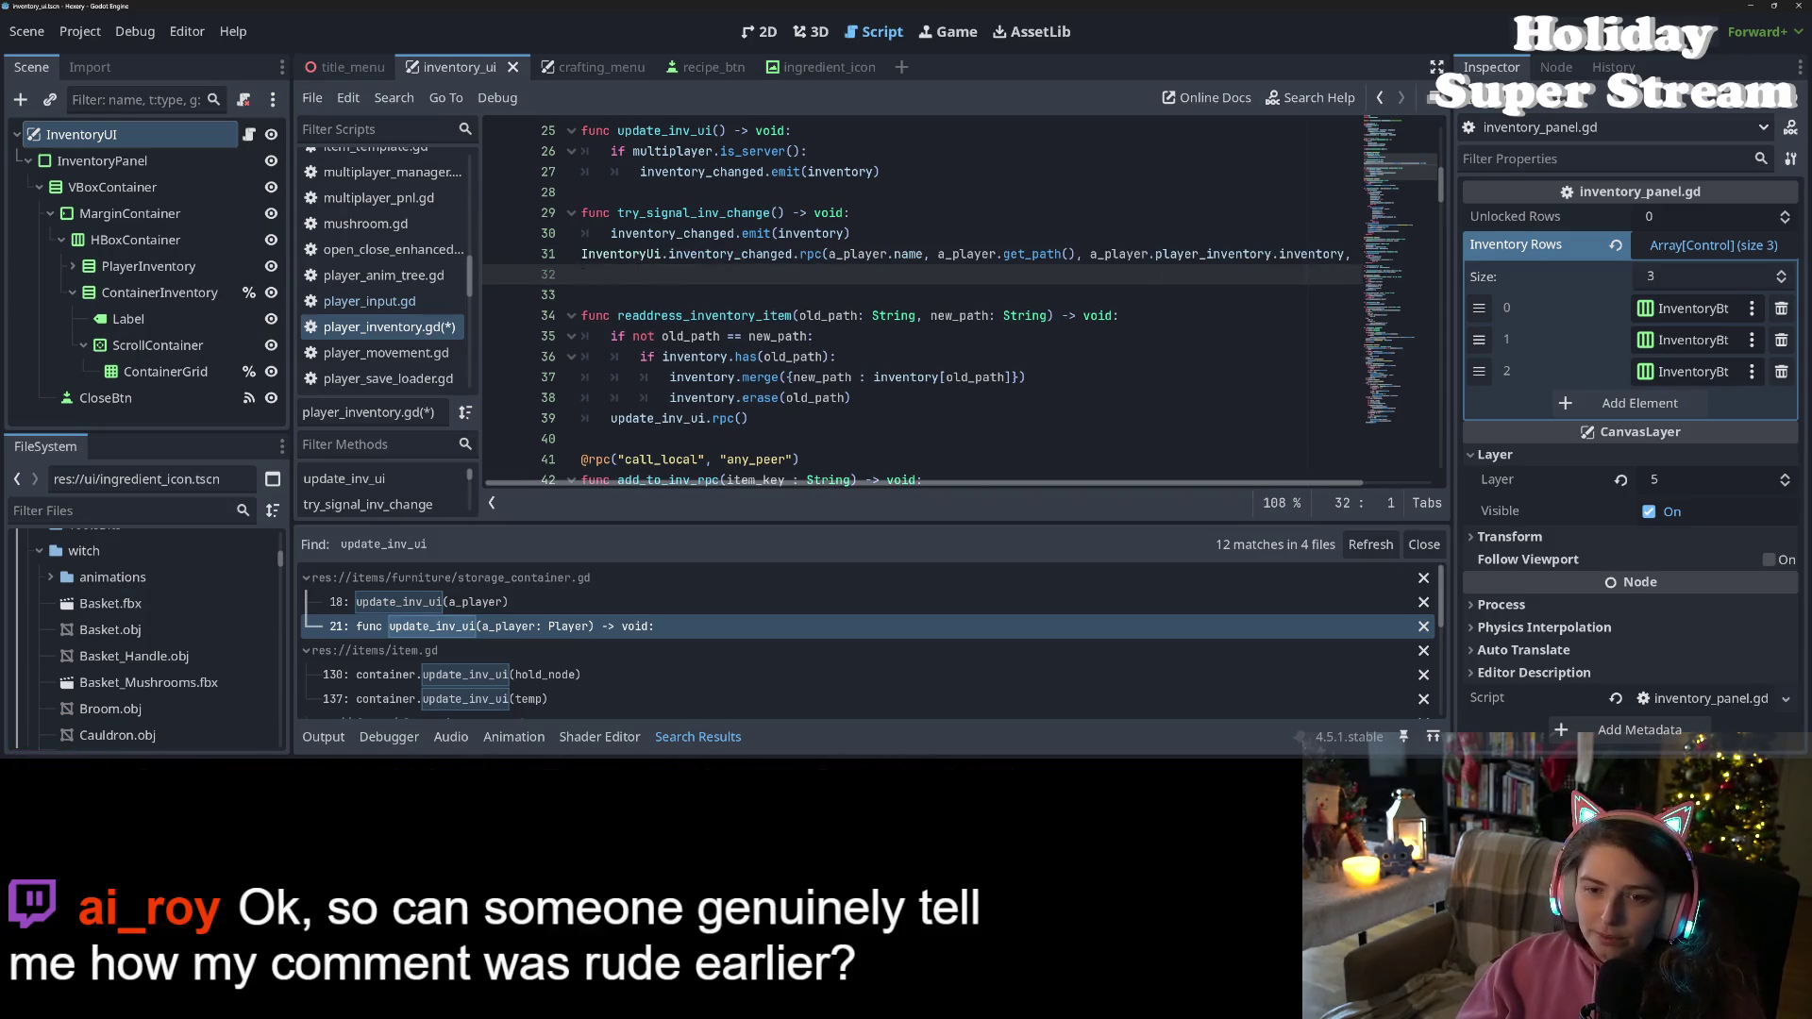
{"action": "key", "text": "Up"}
{"action": "key", "text": "Tab"}
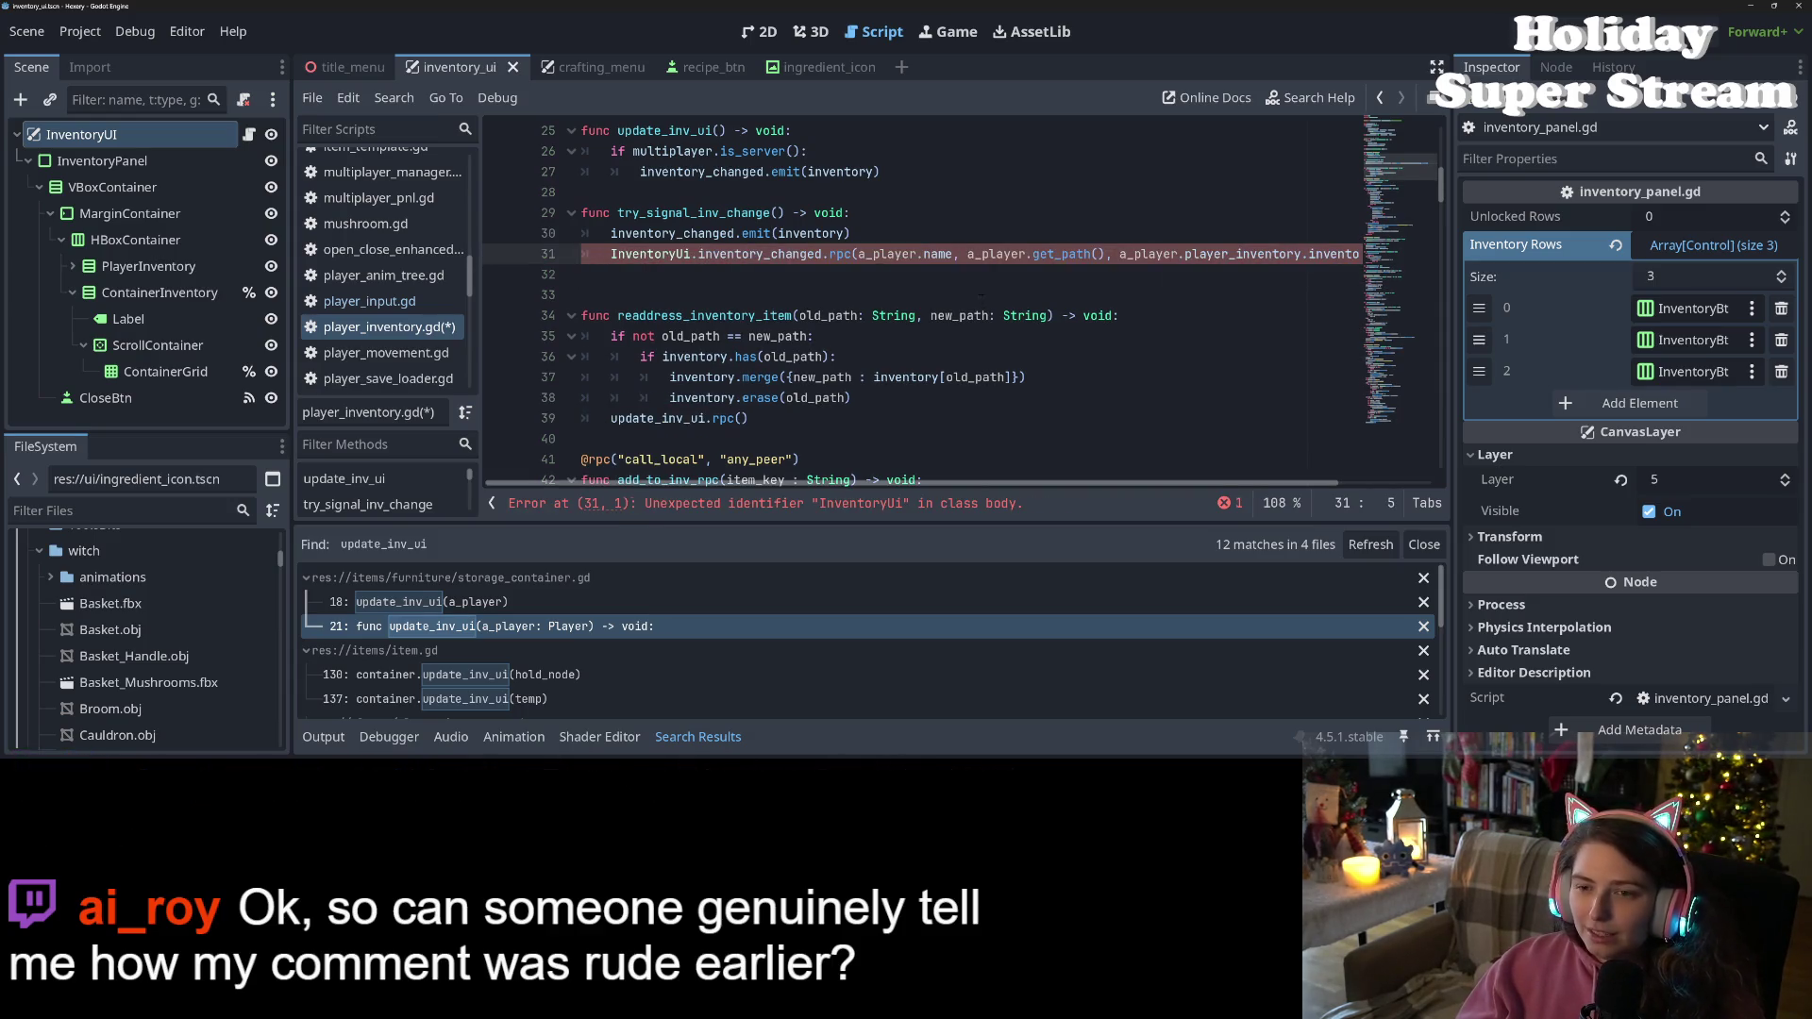
{"action": "scroll", "coordinate": [932, 486], "scroll_direction": "right", "scroll_amount": 2}
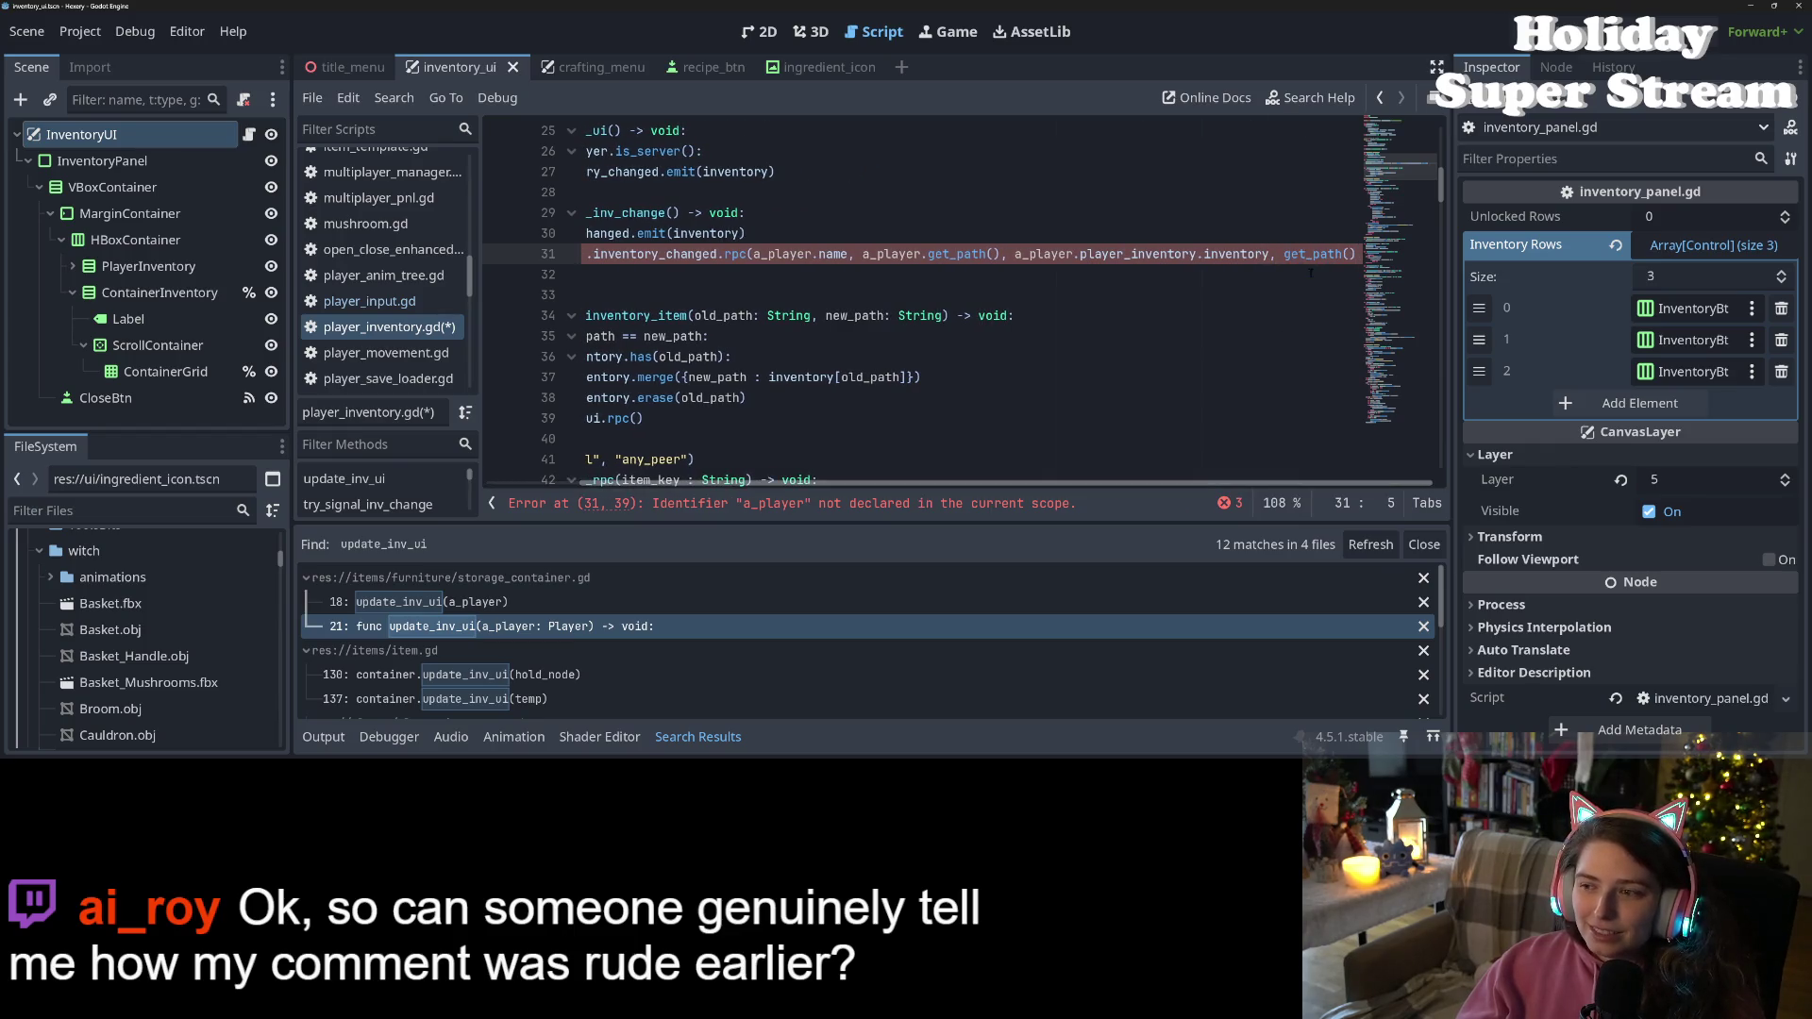
{"action": "key", "text": "BackSpace"}
{"action": "key", "text": "BackSpace"}
{"action": "key", "text": "BackSpace"}
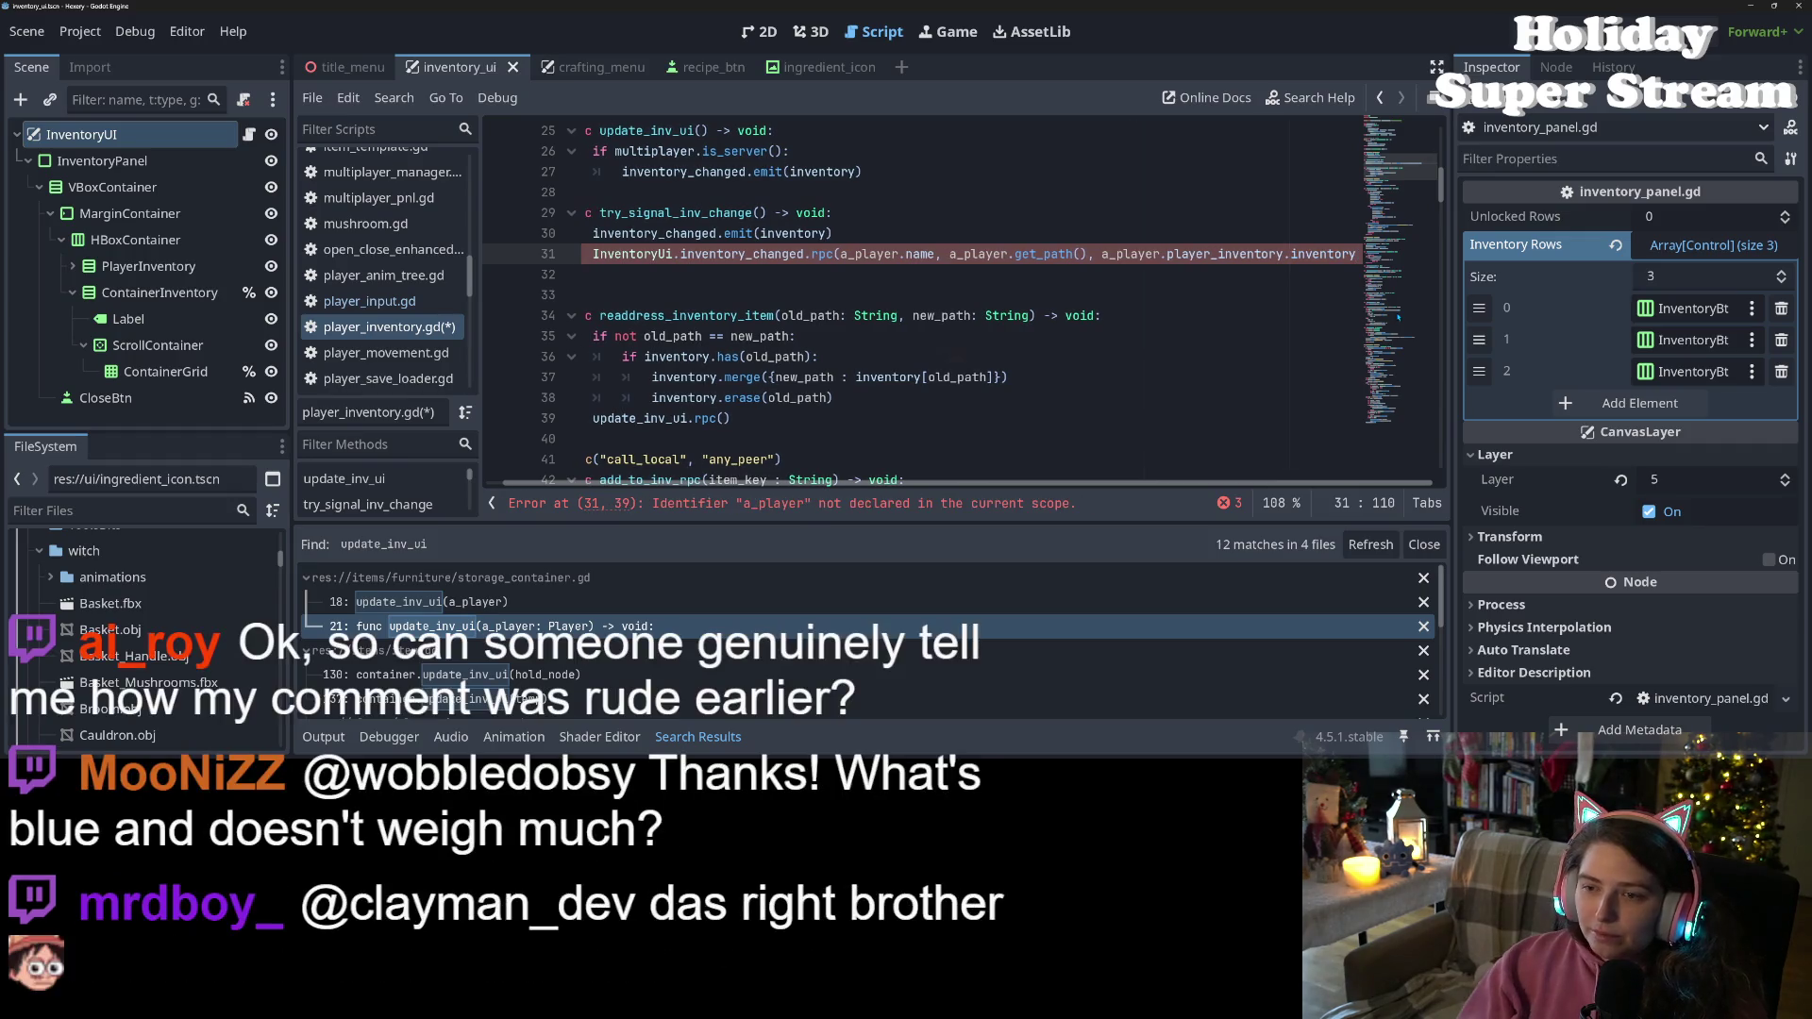
Change the rpc arguments from a_player to owner.name, owner.get_path() and self.inventory
{"action": "mouse_move", "coordinate": [1119, 254]}
{"action": "left_mouse_down"}
{"action": "mouse_move", "coordinate": [1340, 254]}
{"action": "mouse_move", "coordinate": [1308, 255]}
{"action": "left_mouse_up"}
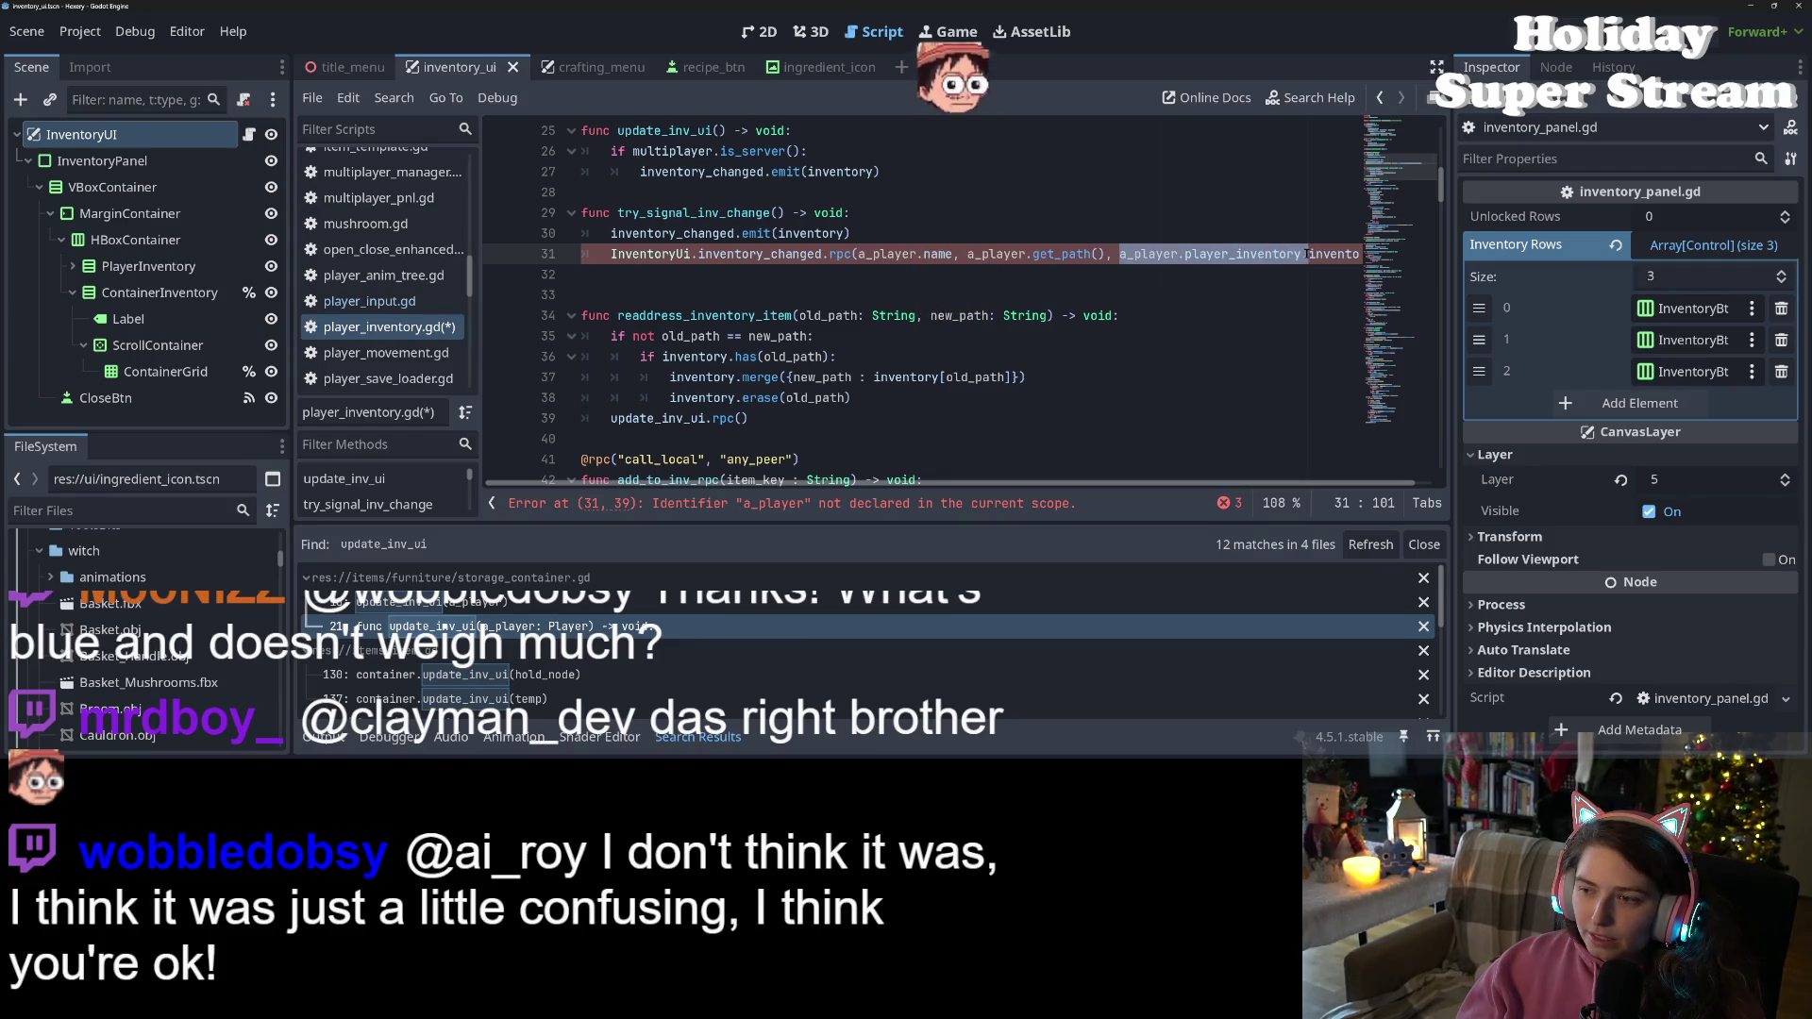
{"action": "key", "text": "Right"}
{"action": "left_click_drag", "start_coordinate": [1121, 254], "coordinate": [1303, 253]}
{"action": "type", "text": "self."}
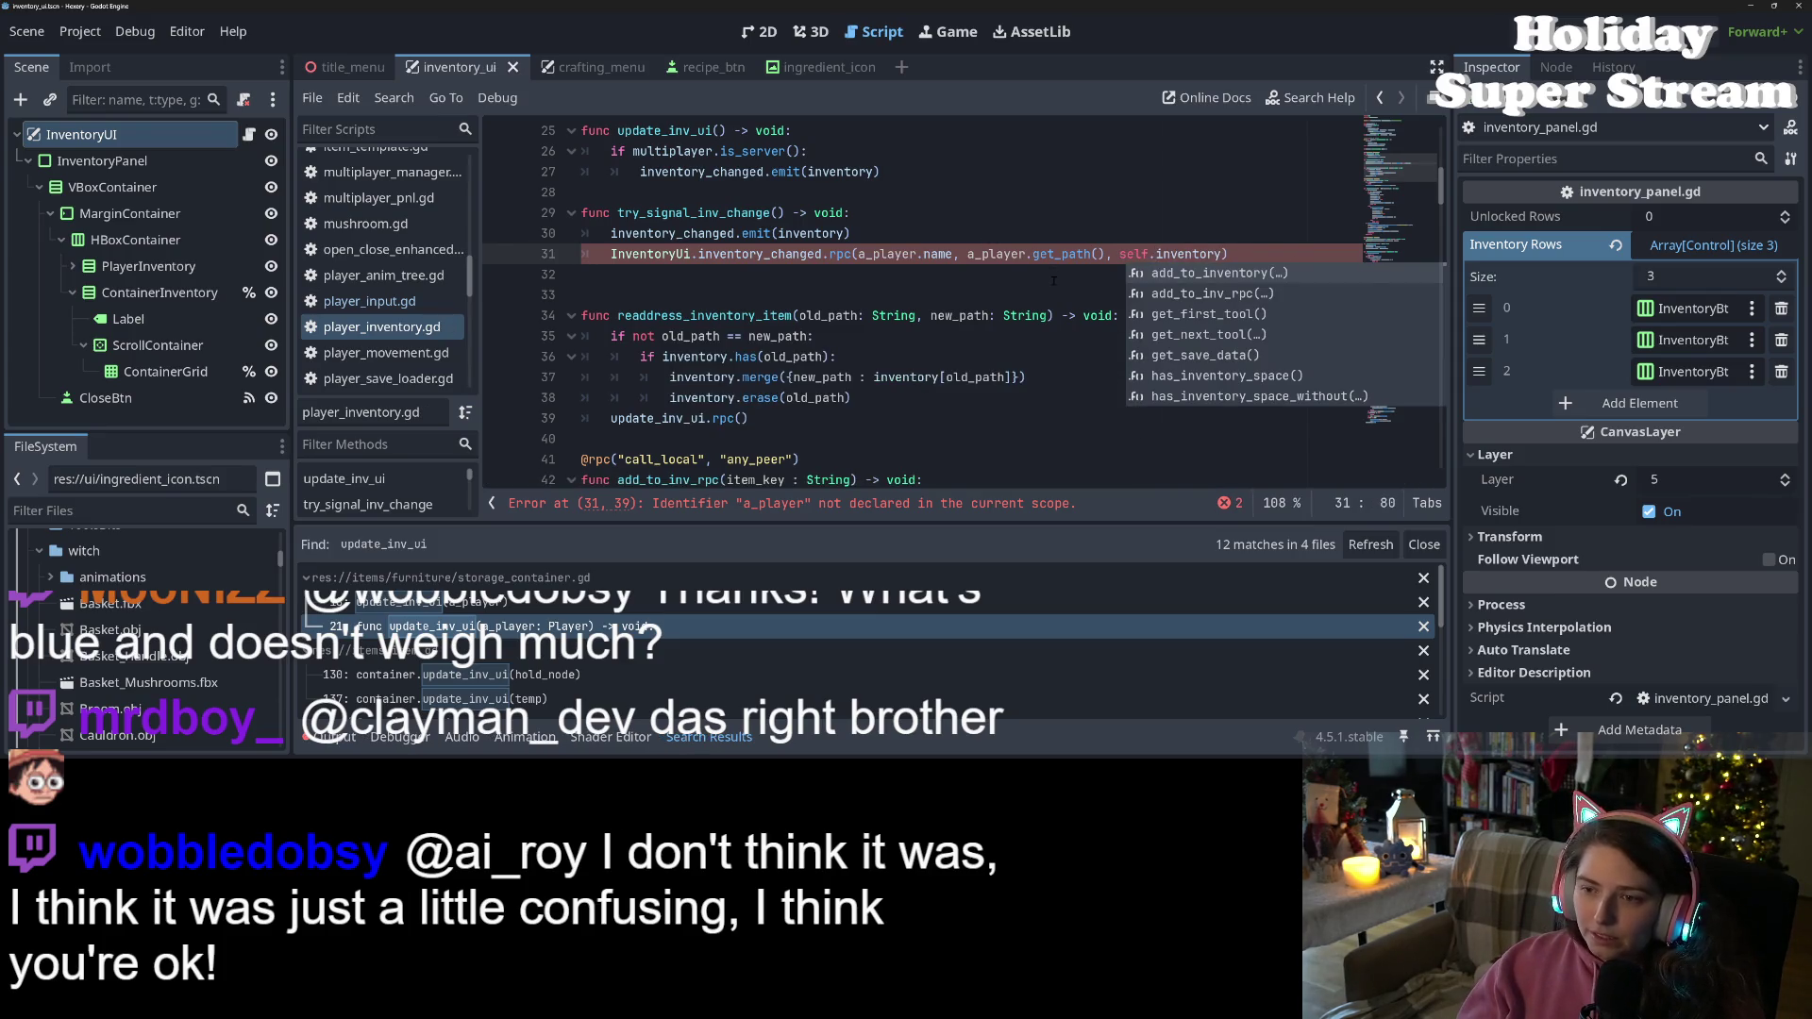
{"action": "double_click", "coordinate": [875, 254]}
{"action": "type", "text": "o"}
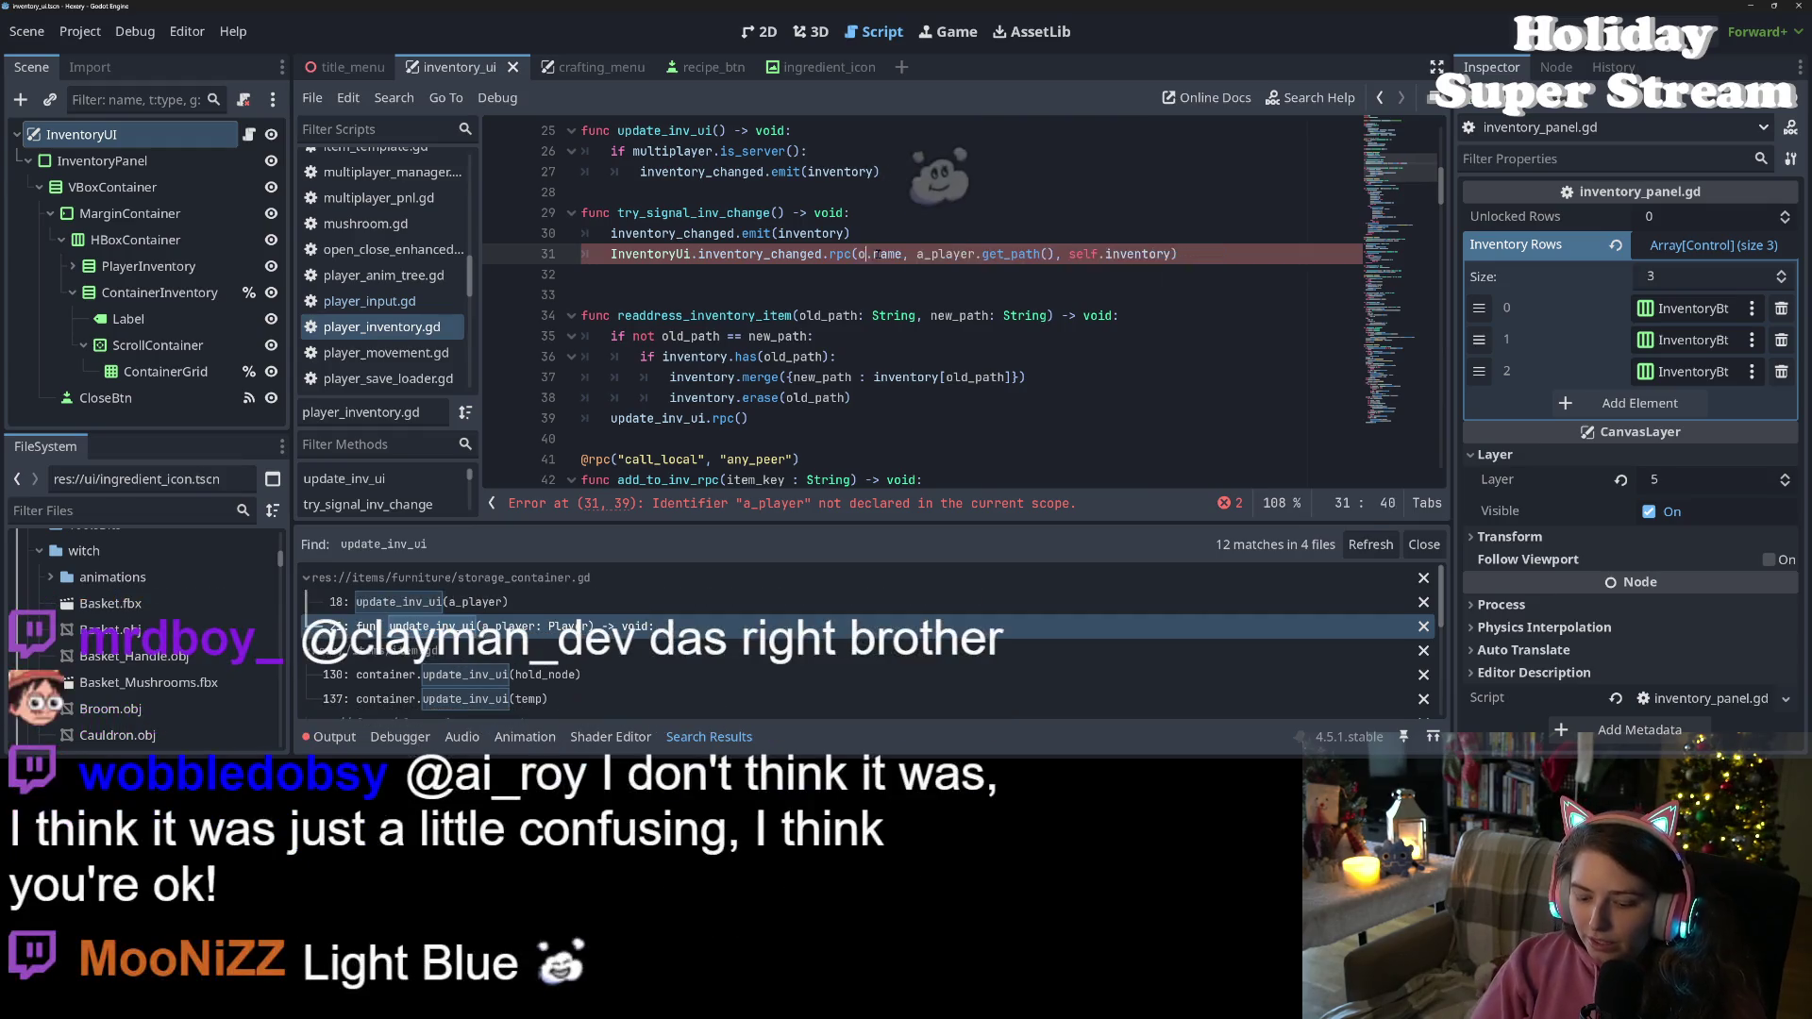
{"action": "type", "text": "wner"}
{"action": "double_click", "coordinate": [962, 253]}
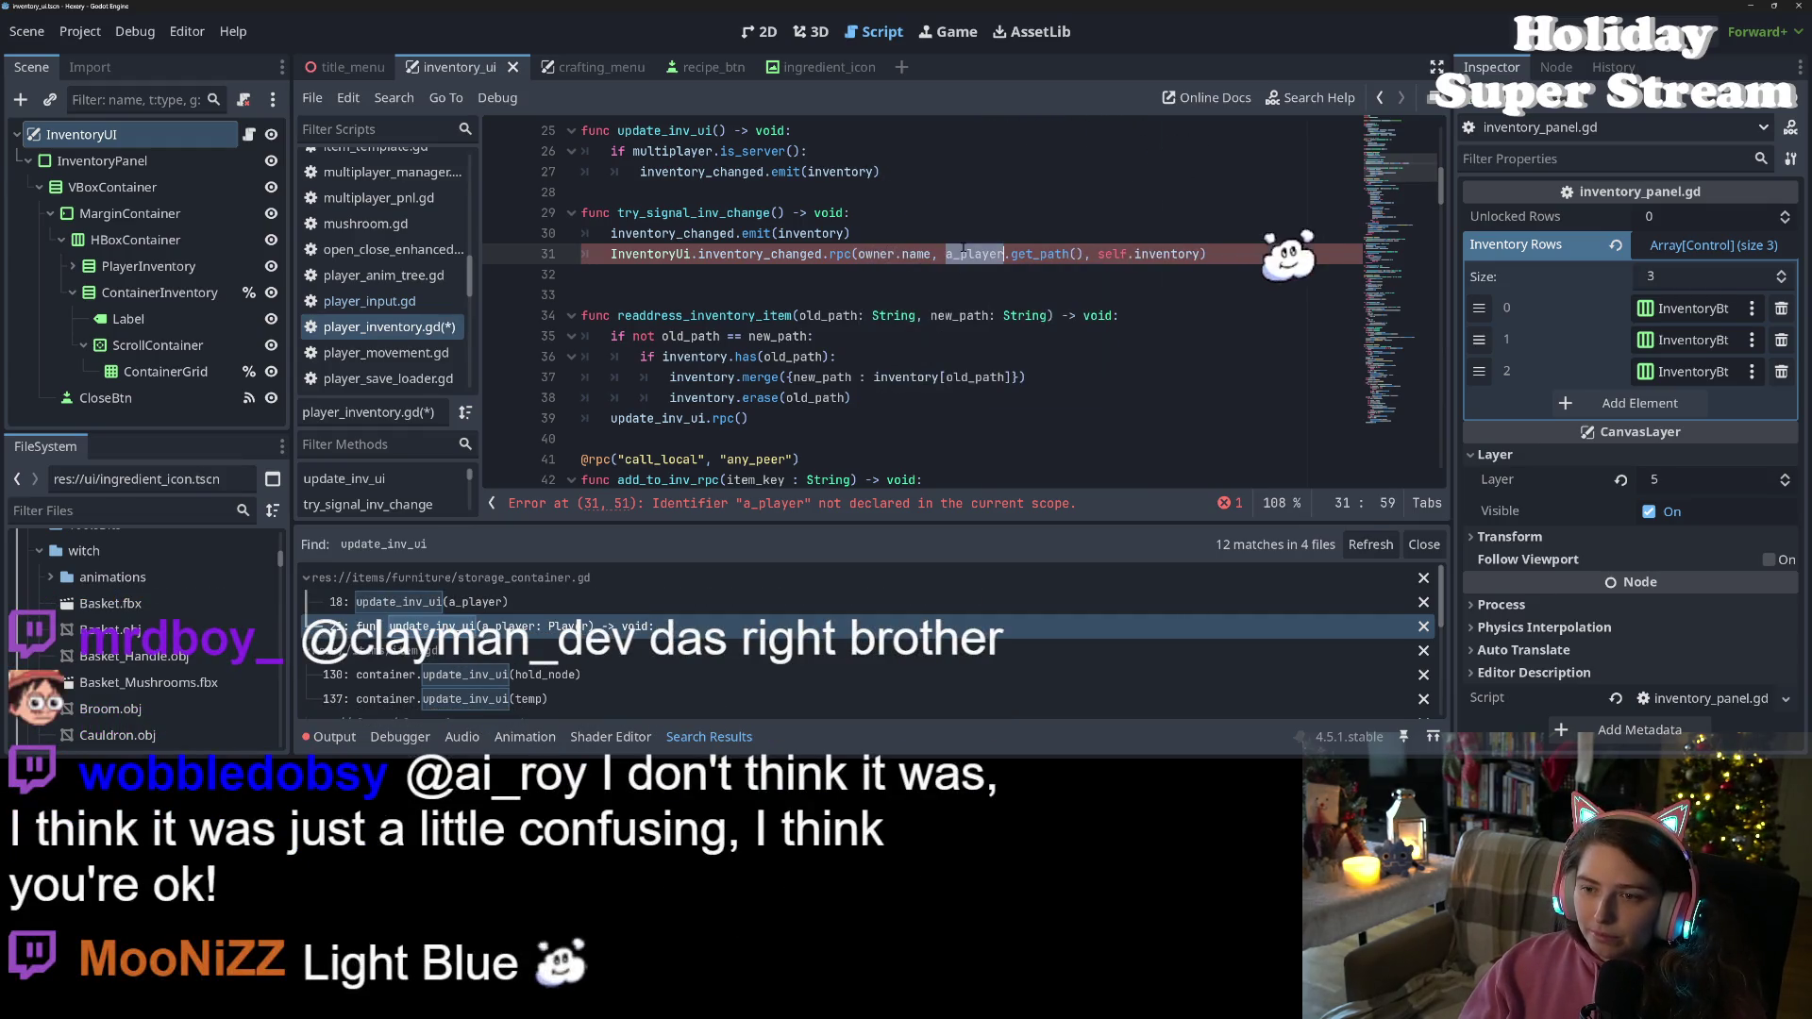
{"action": "type", "text": "owner"}
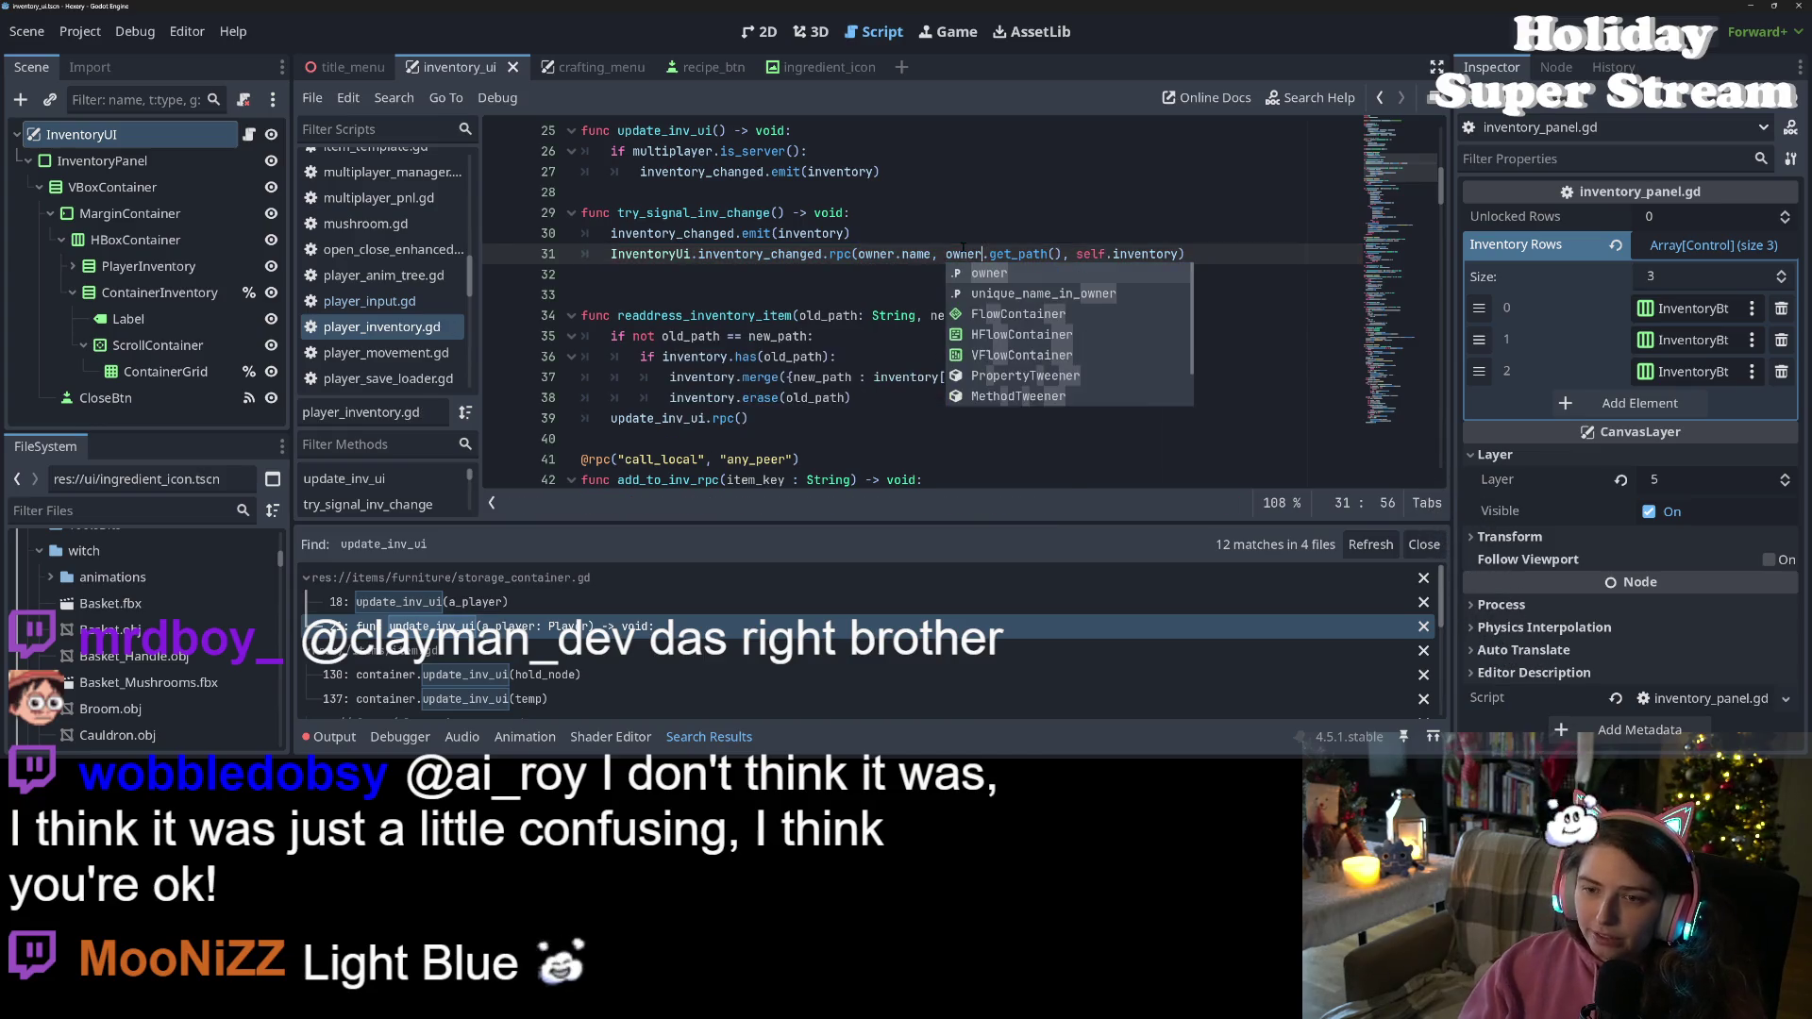
{"action": "key", "text": "Escape"}
Save the script and run the project with F5
{"action": "scroll", "coordinate": [763, 435], "scroll_direction": "up", "scroll_amount": 3}
{"action": "key", "text": "End"}
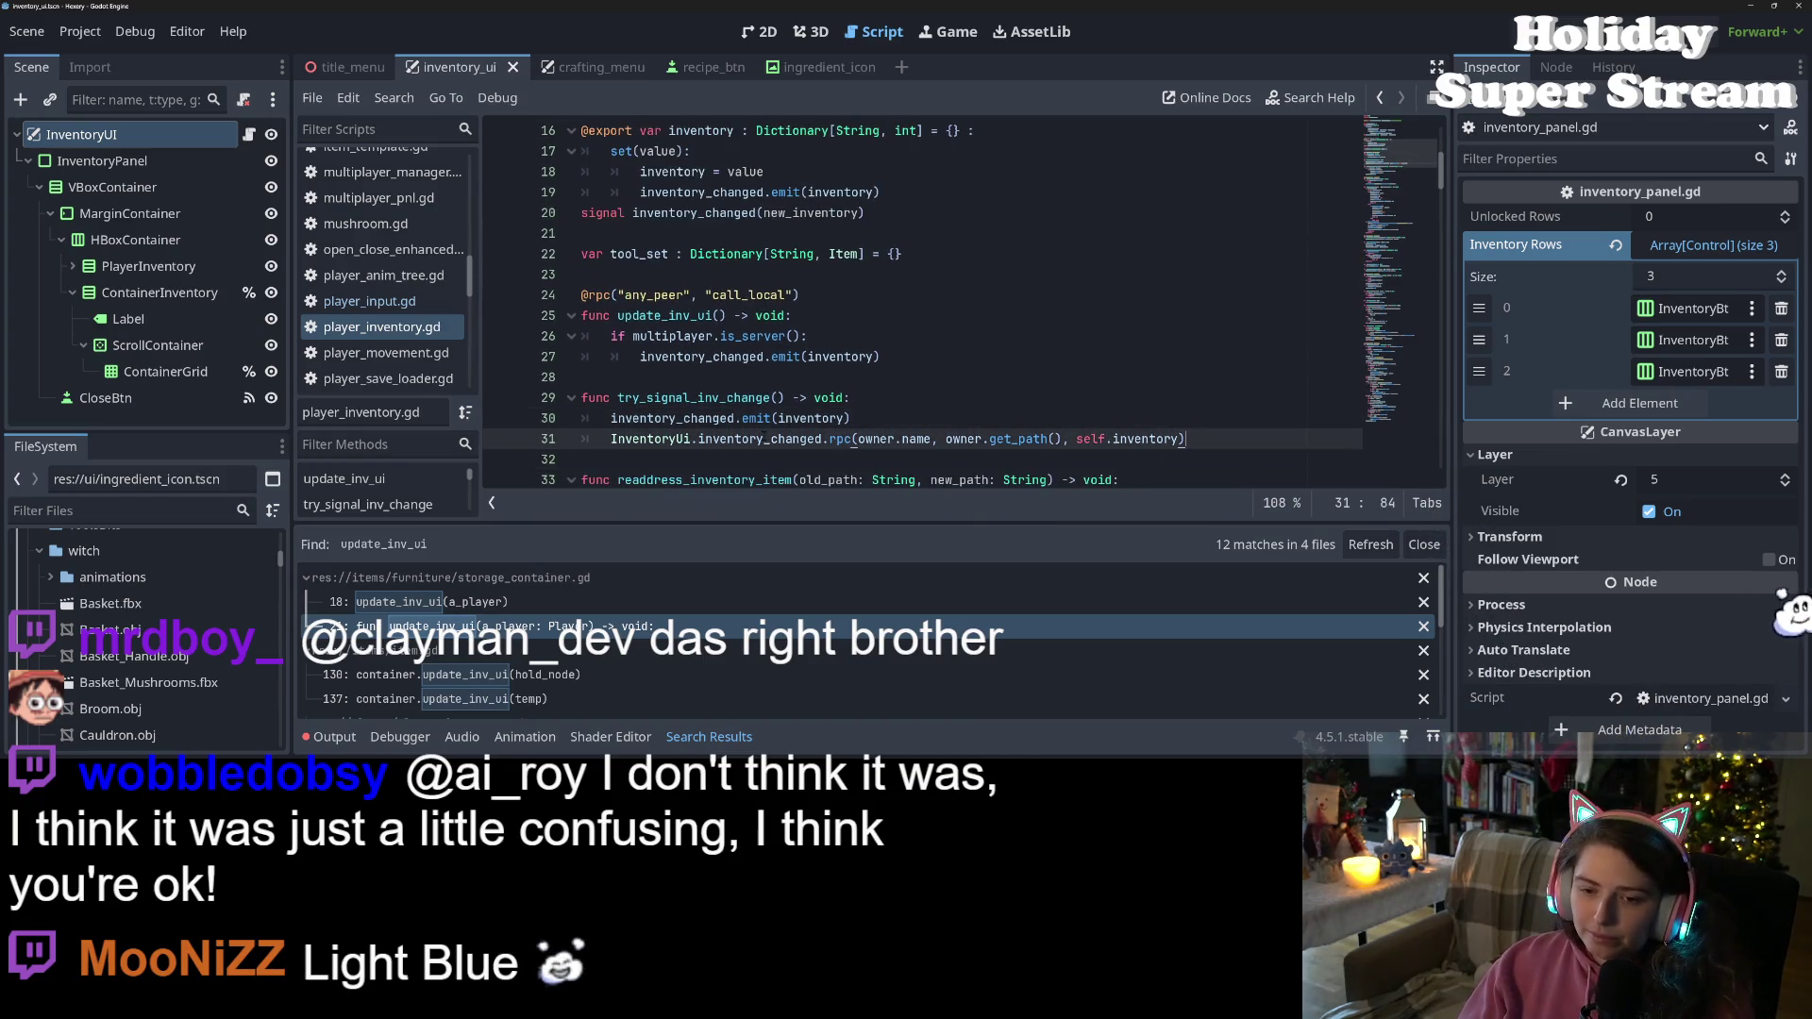
{"action": "key", "text": "F5"}
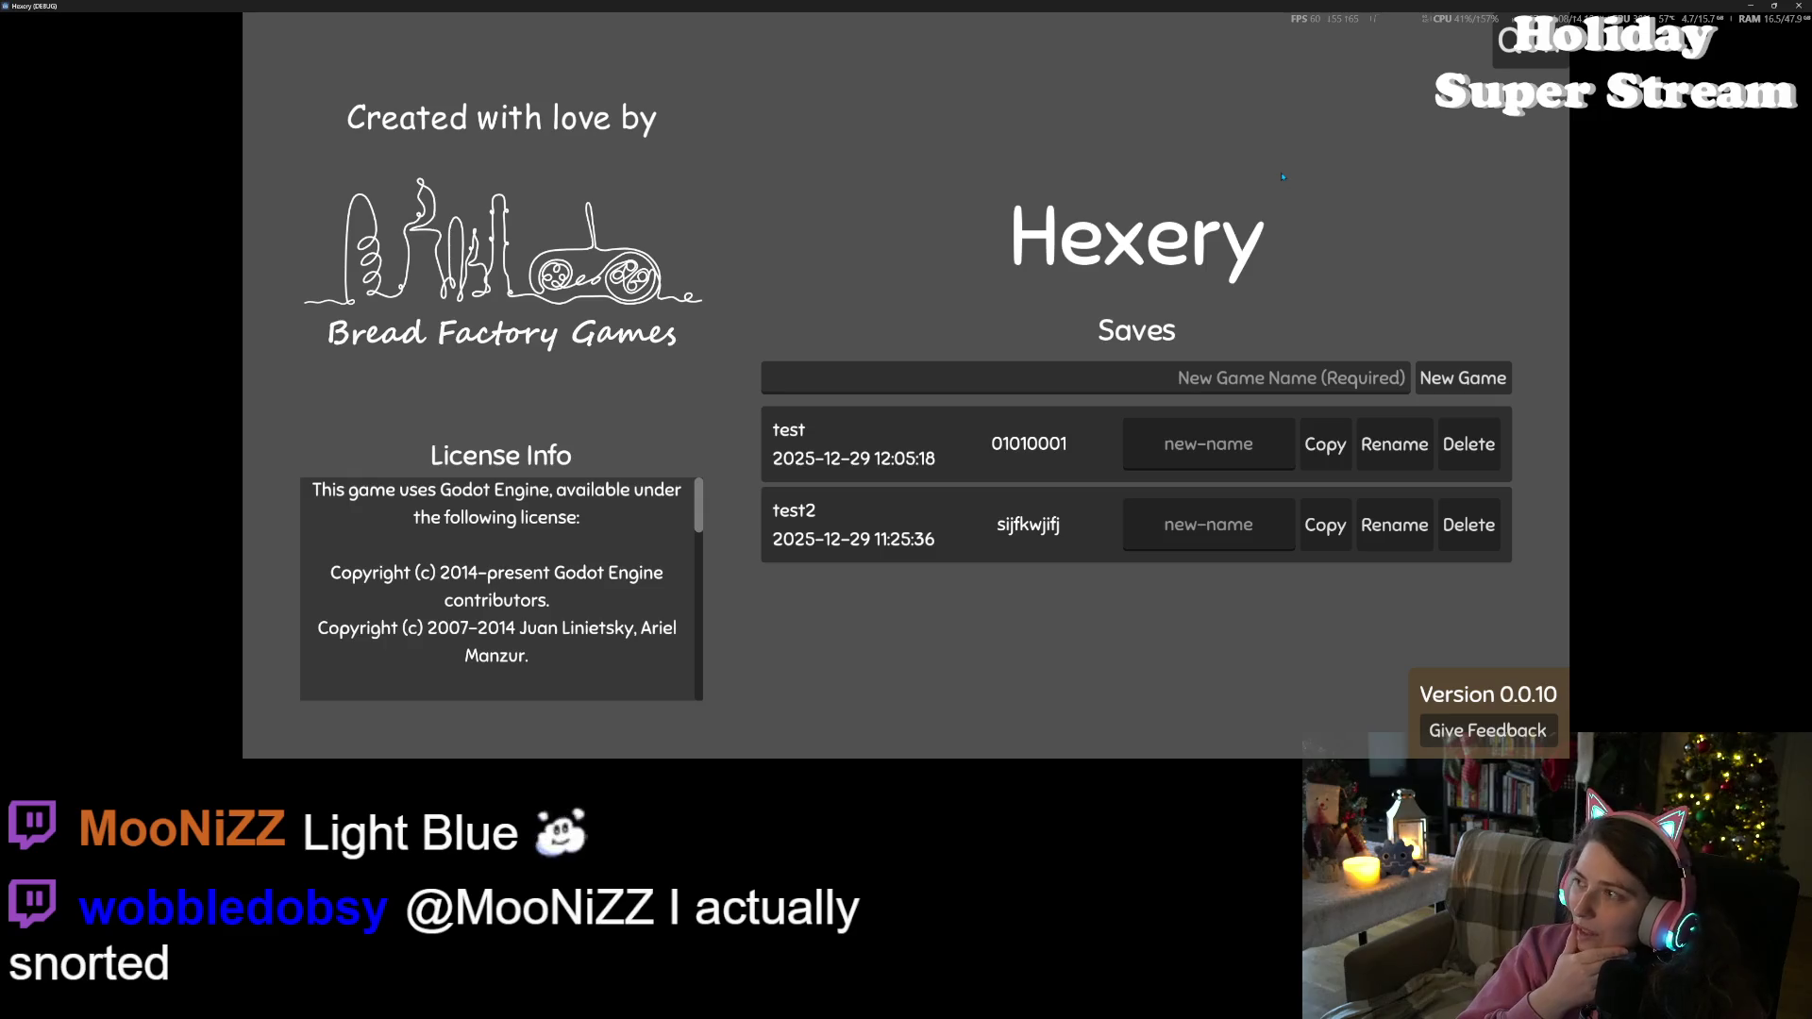
Load the test save, open both inventories at the red chest, then quit the game
{"action": "left_click", "coordinate": [931, 431]}
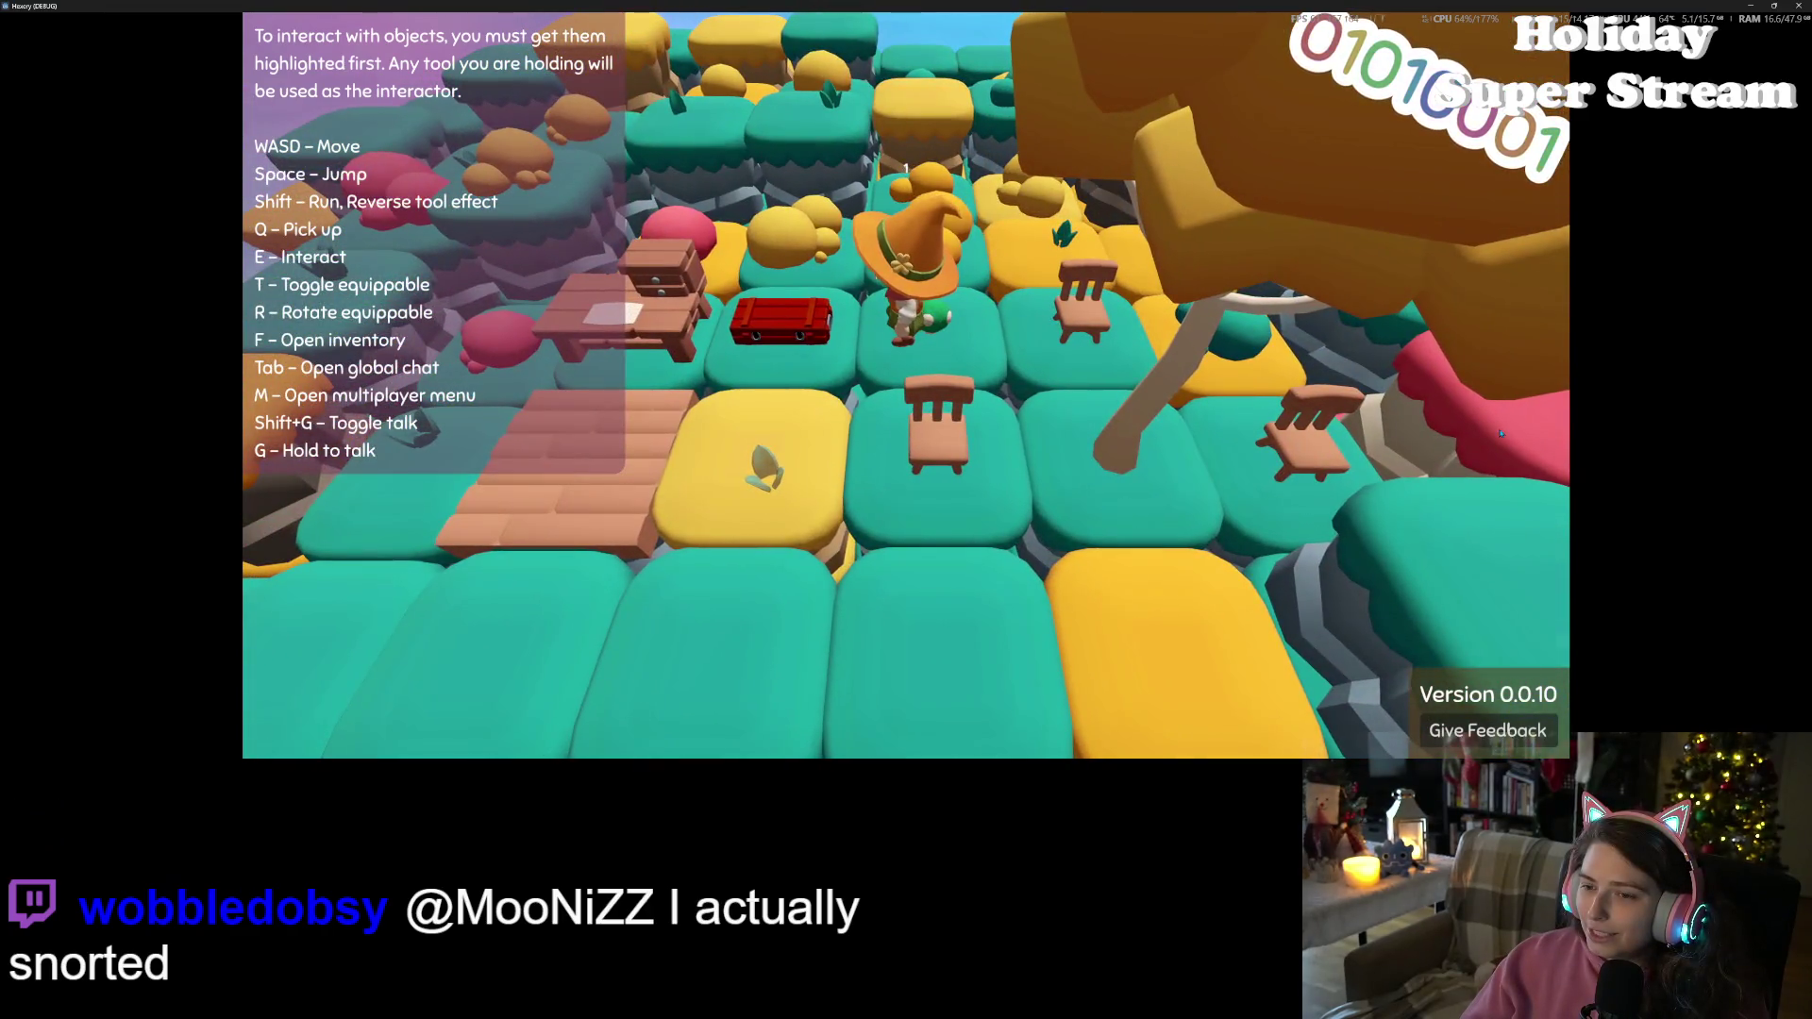
{"action": "key", "text": "a"}
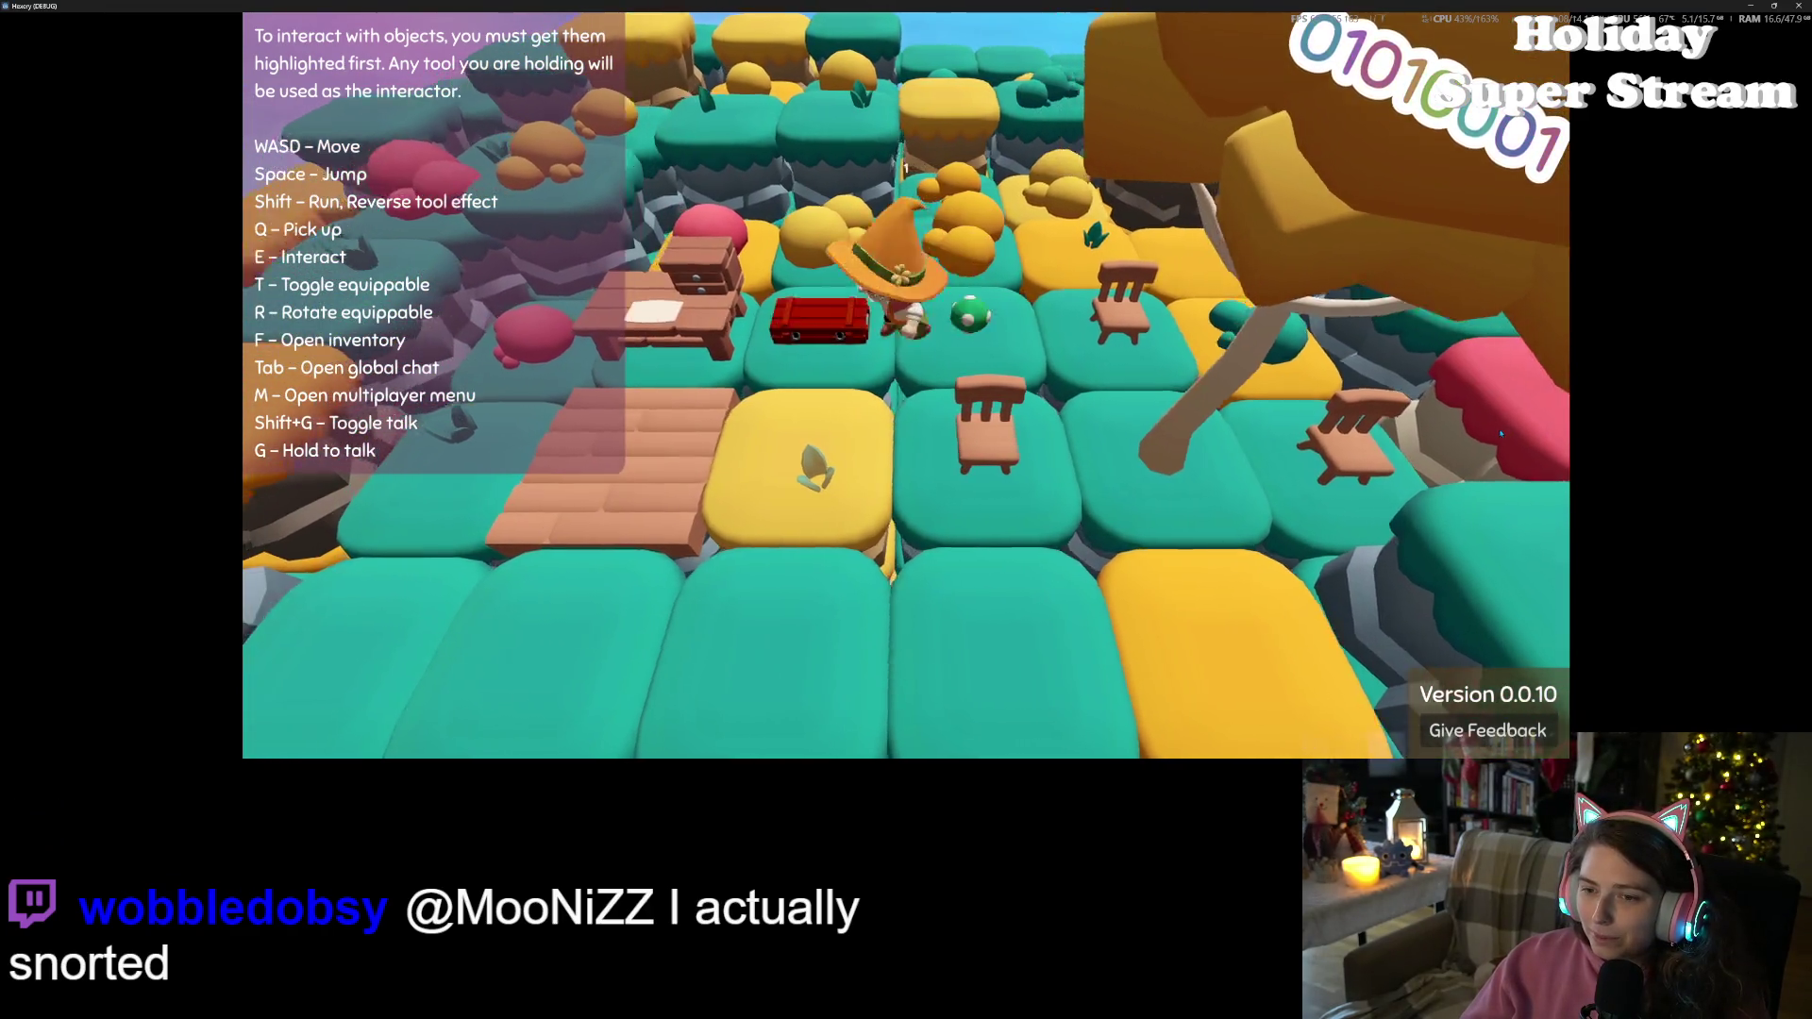
{"action": "key", "text": "e"}
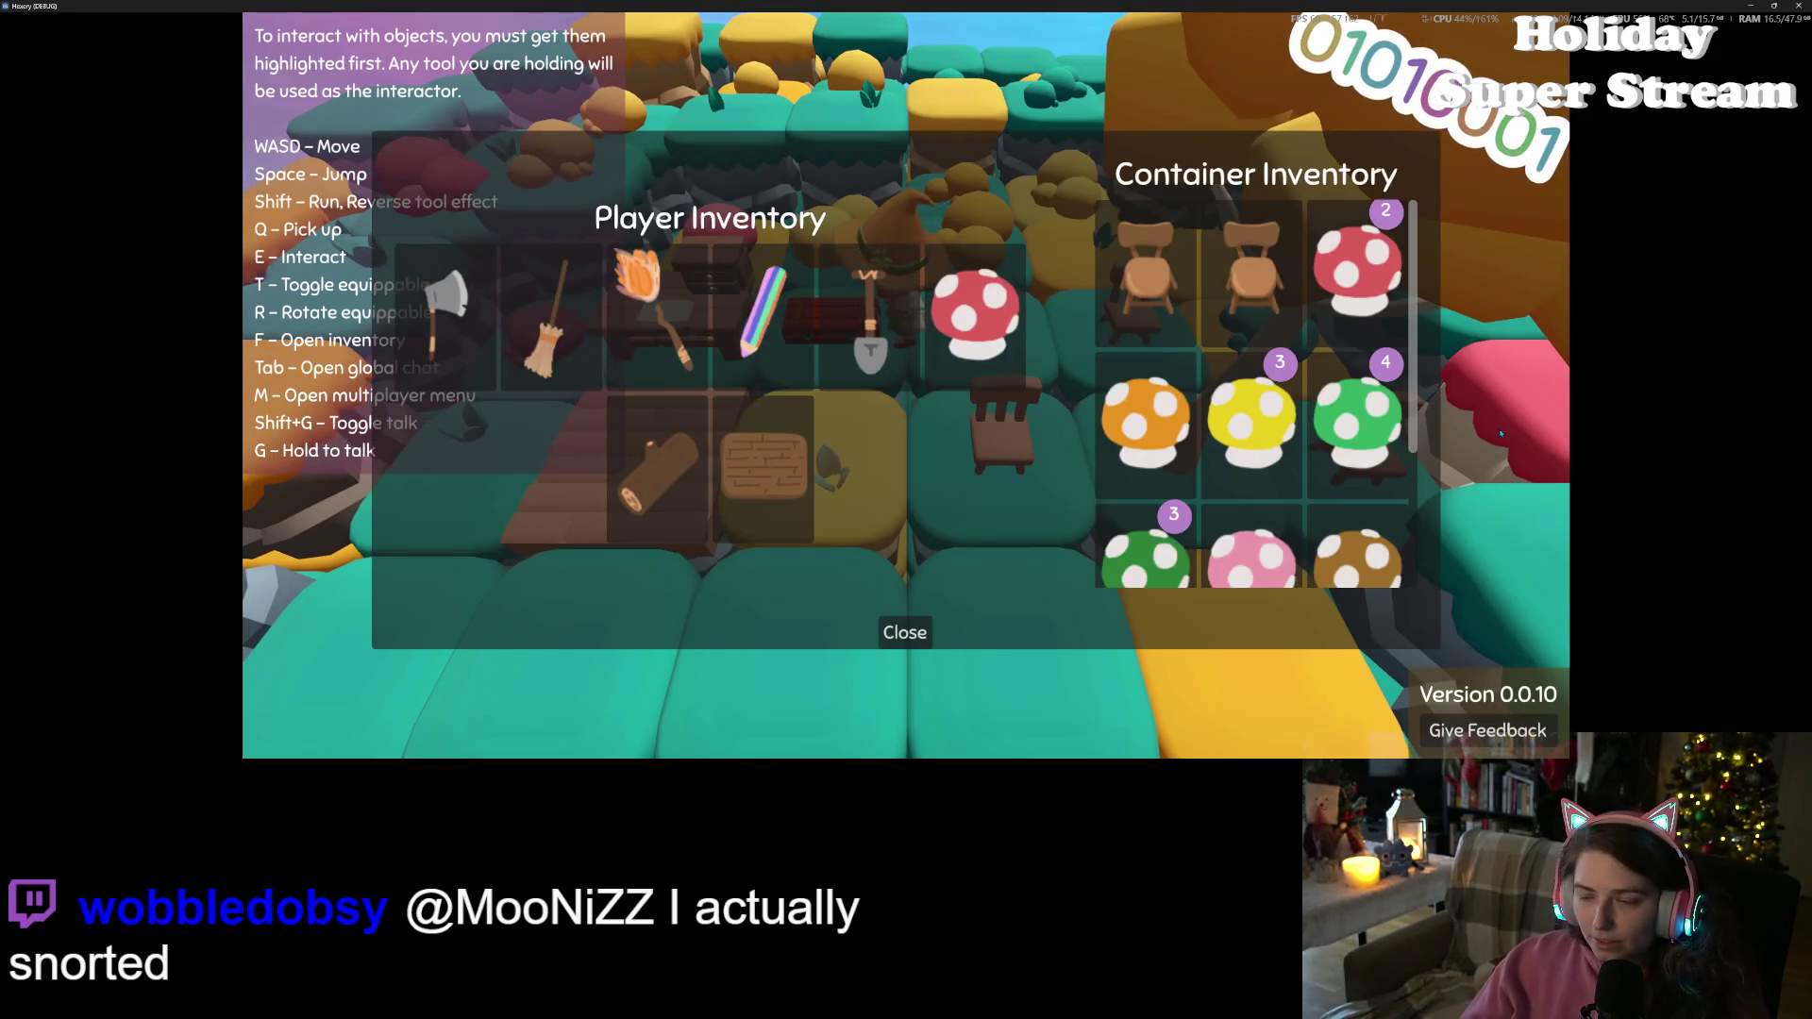
{"action": "key", "text": "Escape"}
{"action": "key", "text": "s"}
{"action": "key", "text": "s"}
{"action": "key", "text": "a"}
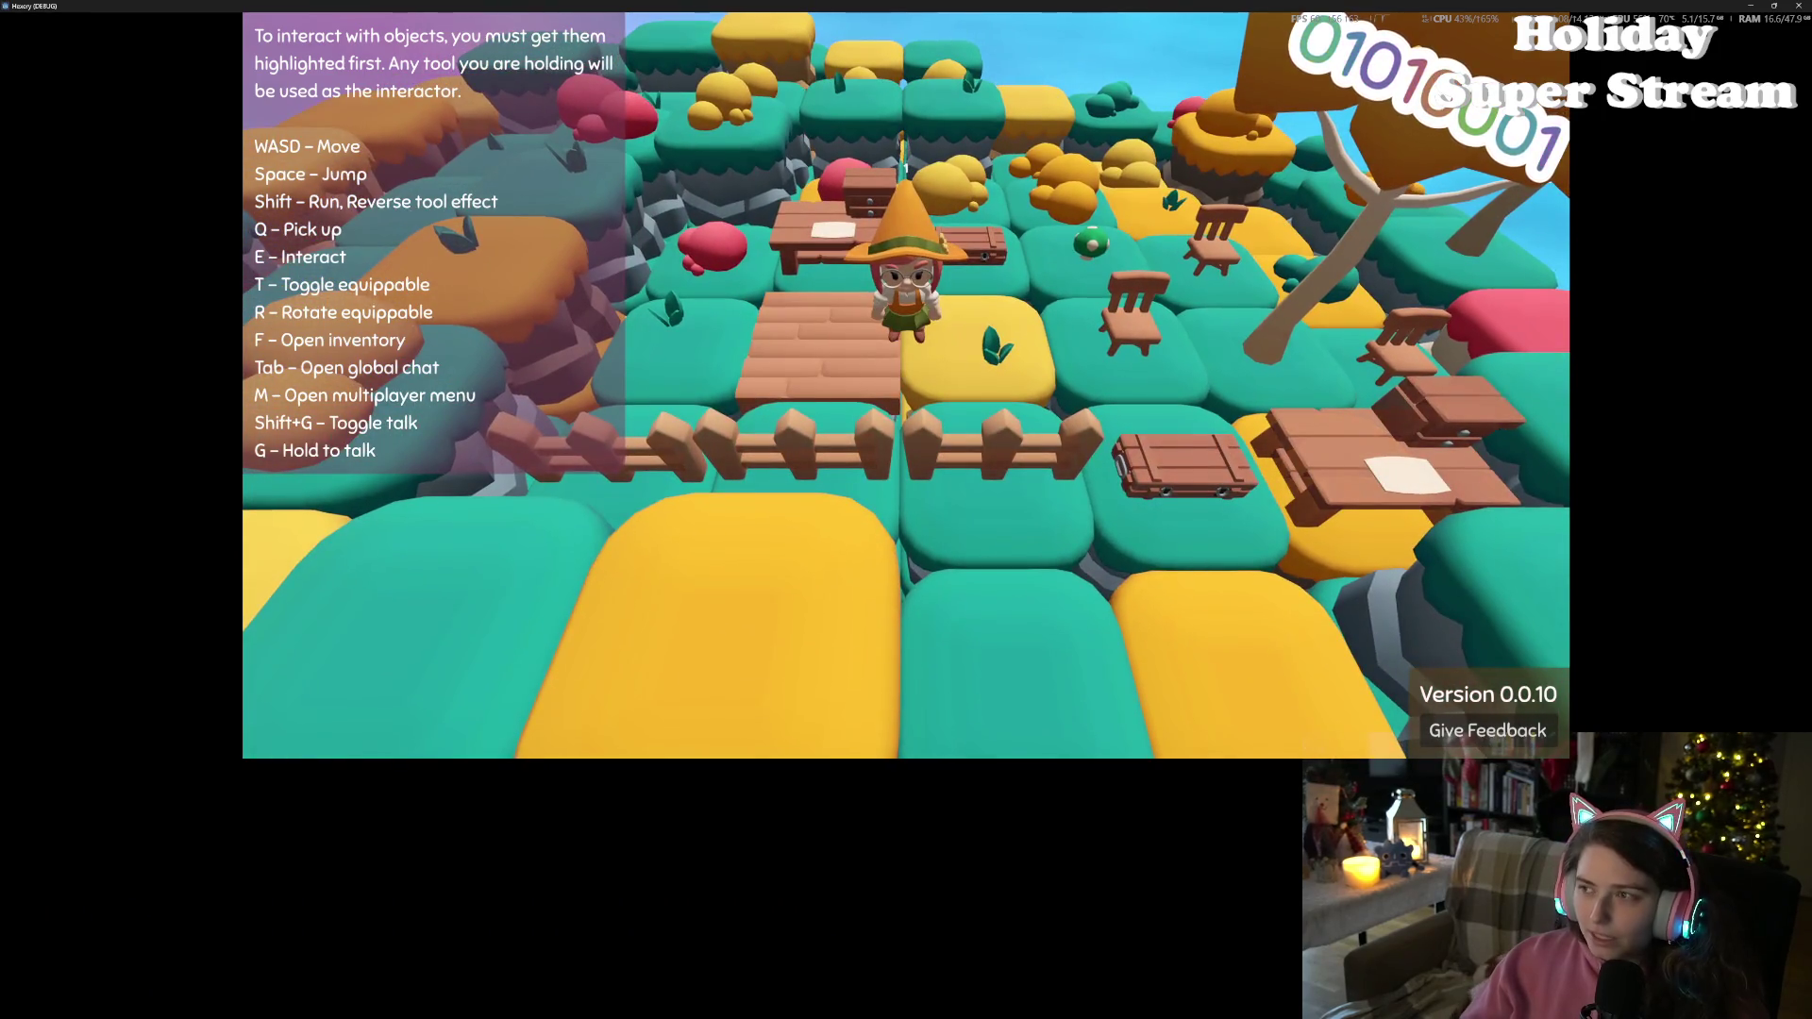
{"action": "key", "text": "s"}
{"action": "key", "text": "a"}
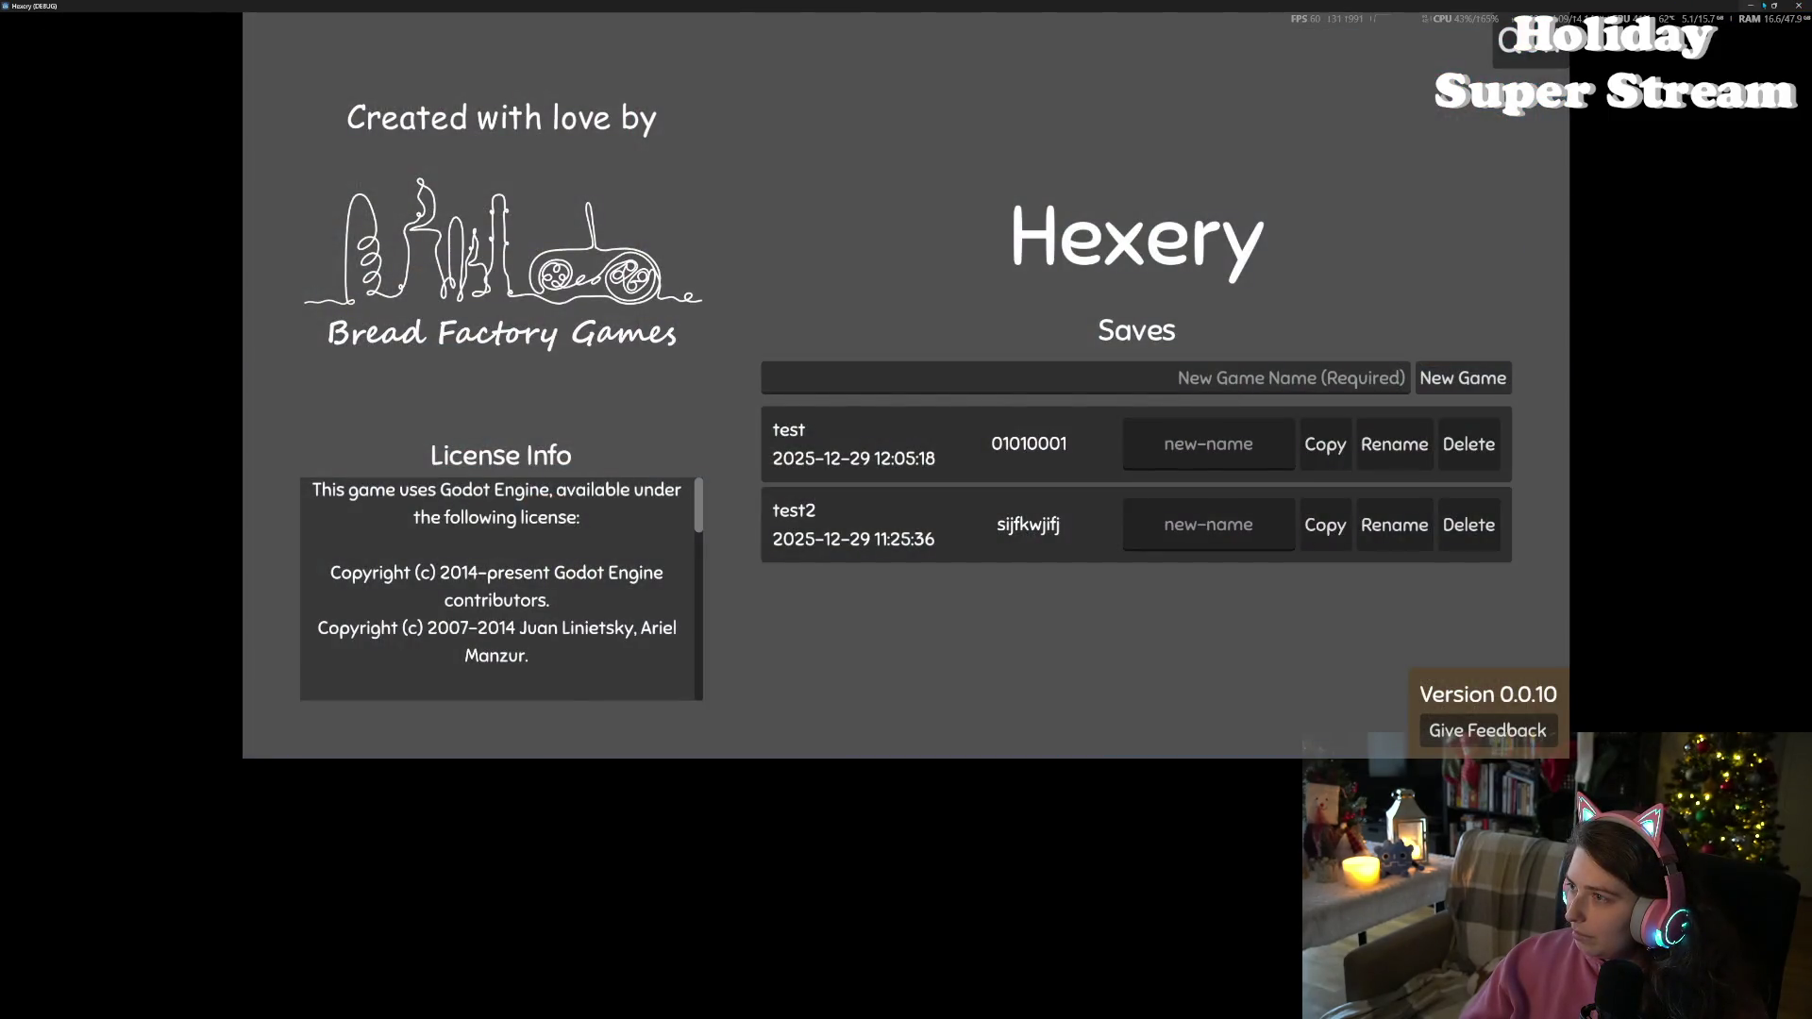
{"action": "key", "text": "alt+F4"}
{"action": "left_click", "coordinate": [1207, 403]}
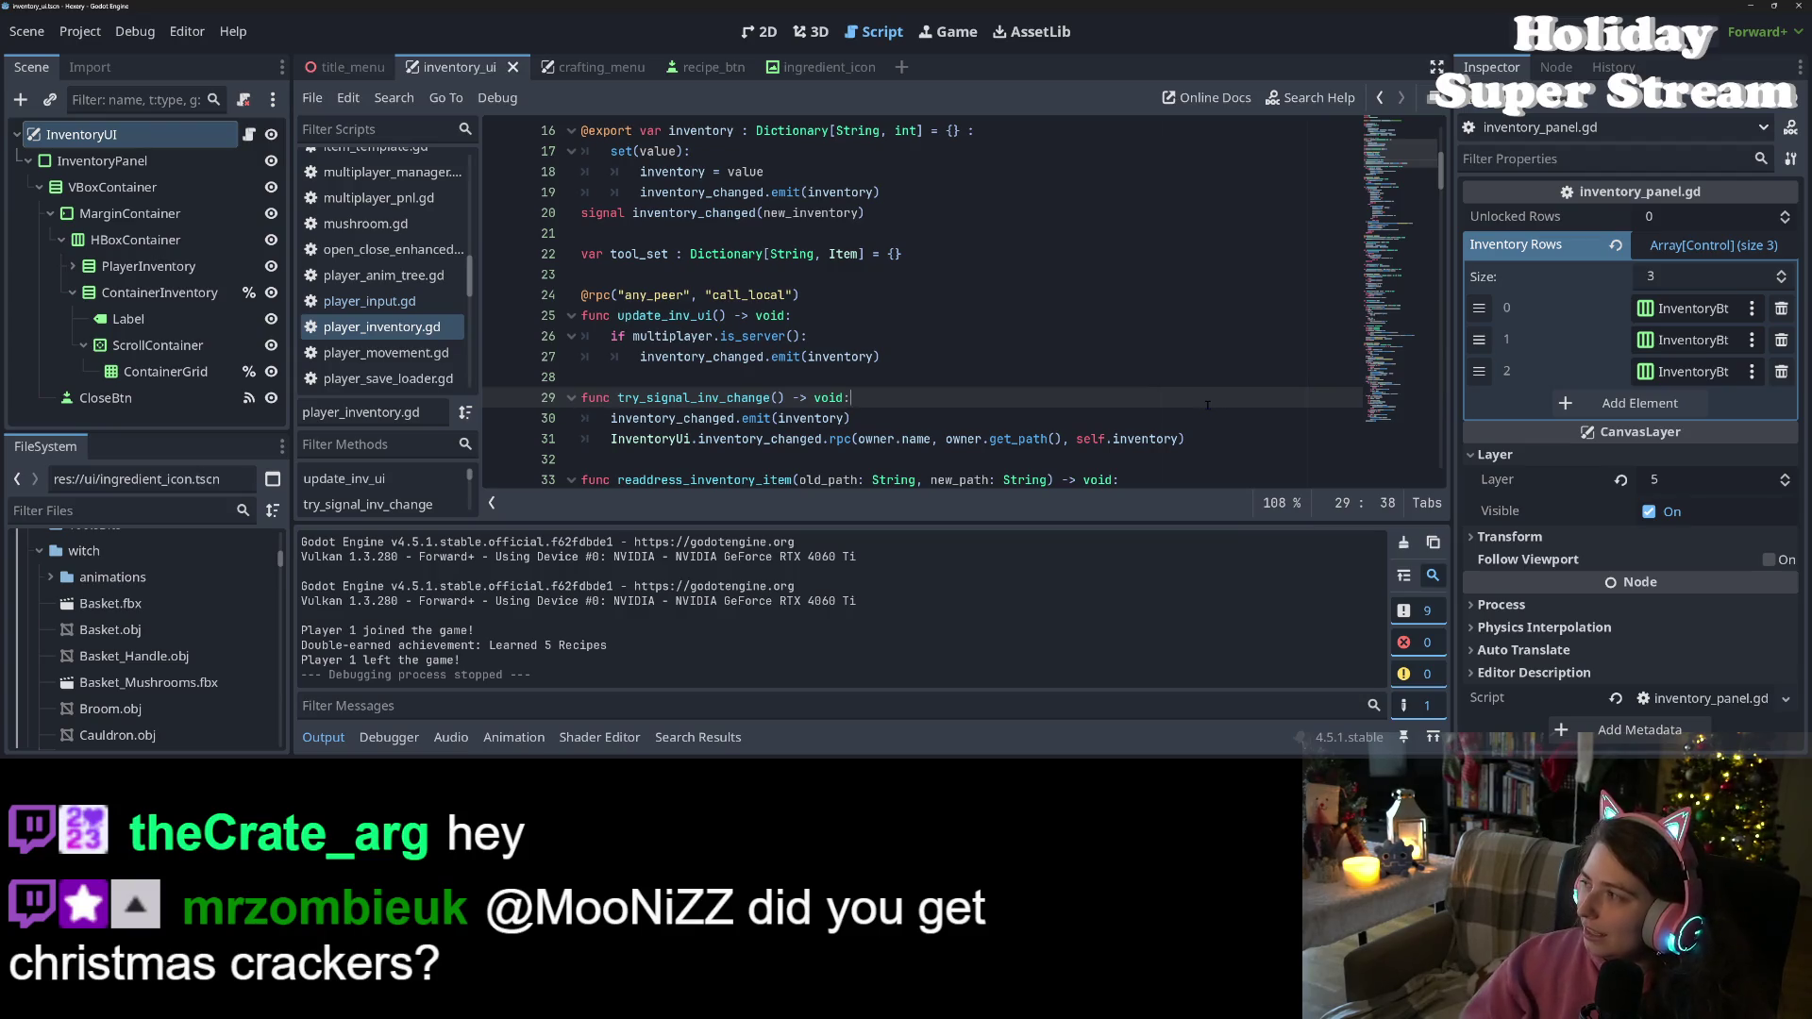
Select the try_signal_inv_change() call, including its parentheses, on line 29
{"action": "scroll", "coordinate": [920, 413], "scroll_direction": "down", "scroll_amount": 1}
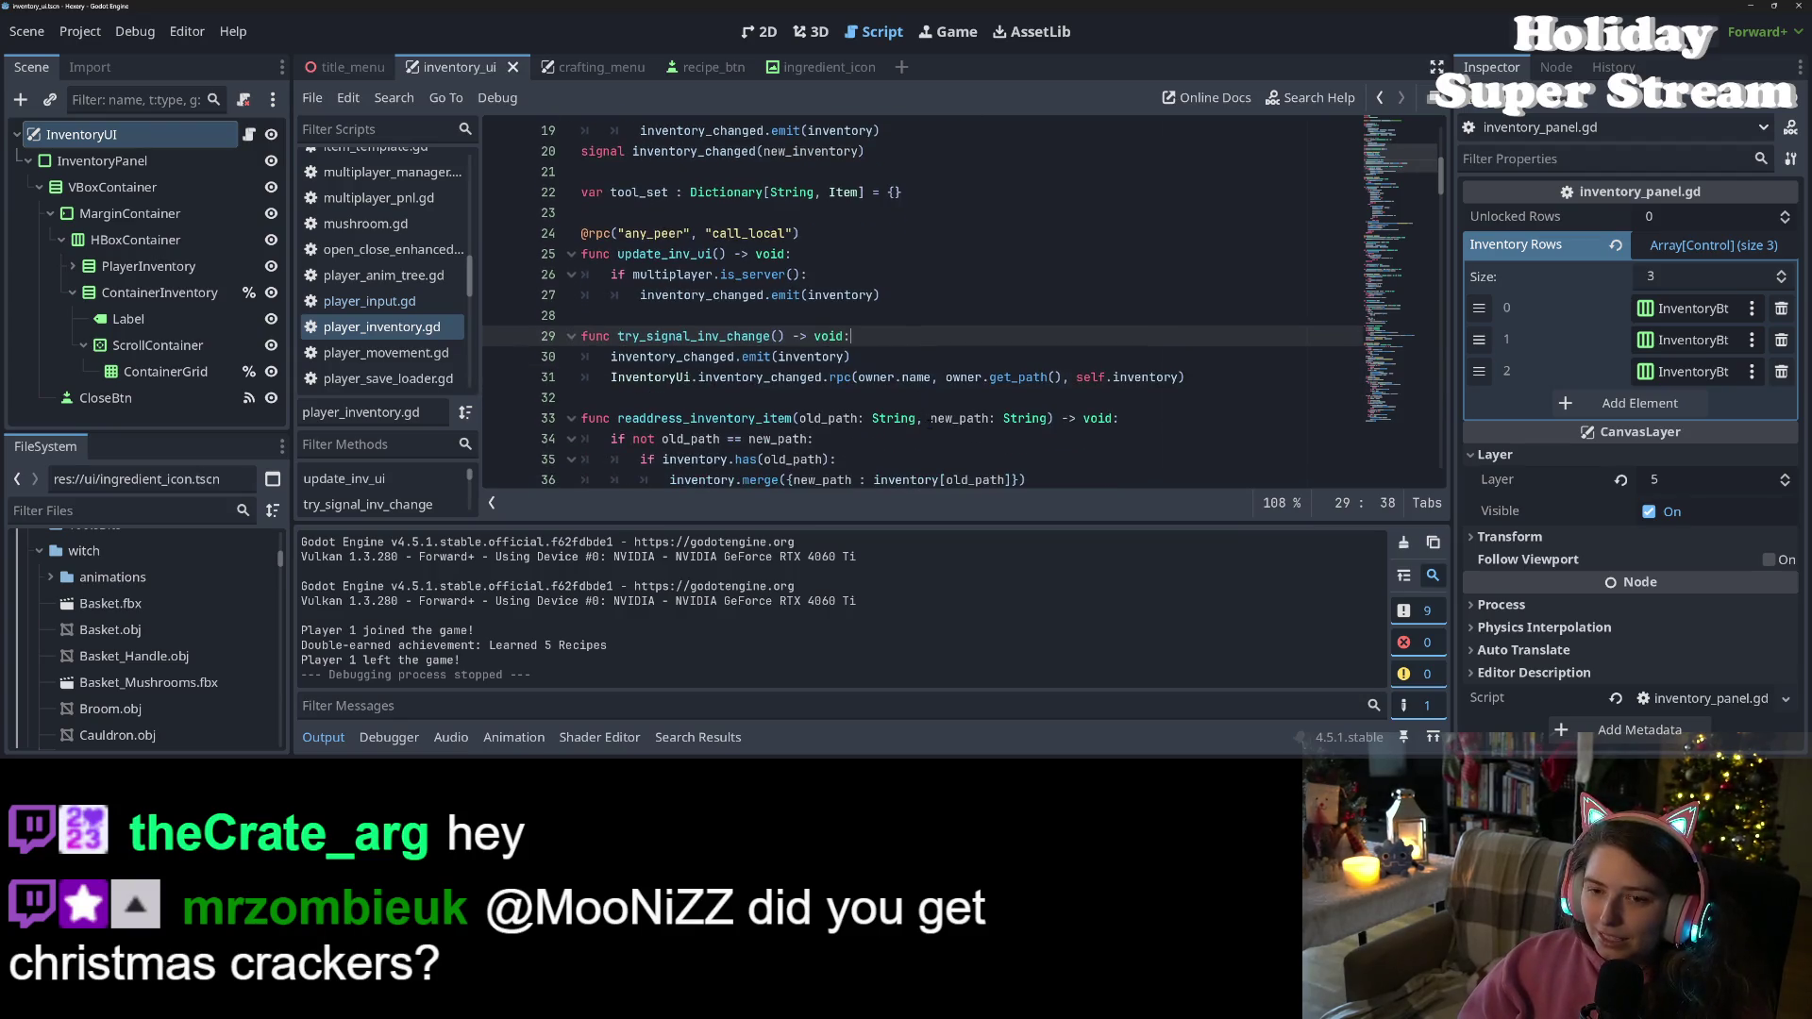
{"action": "double_click", "coordinate": [683, 336]}
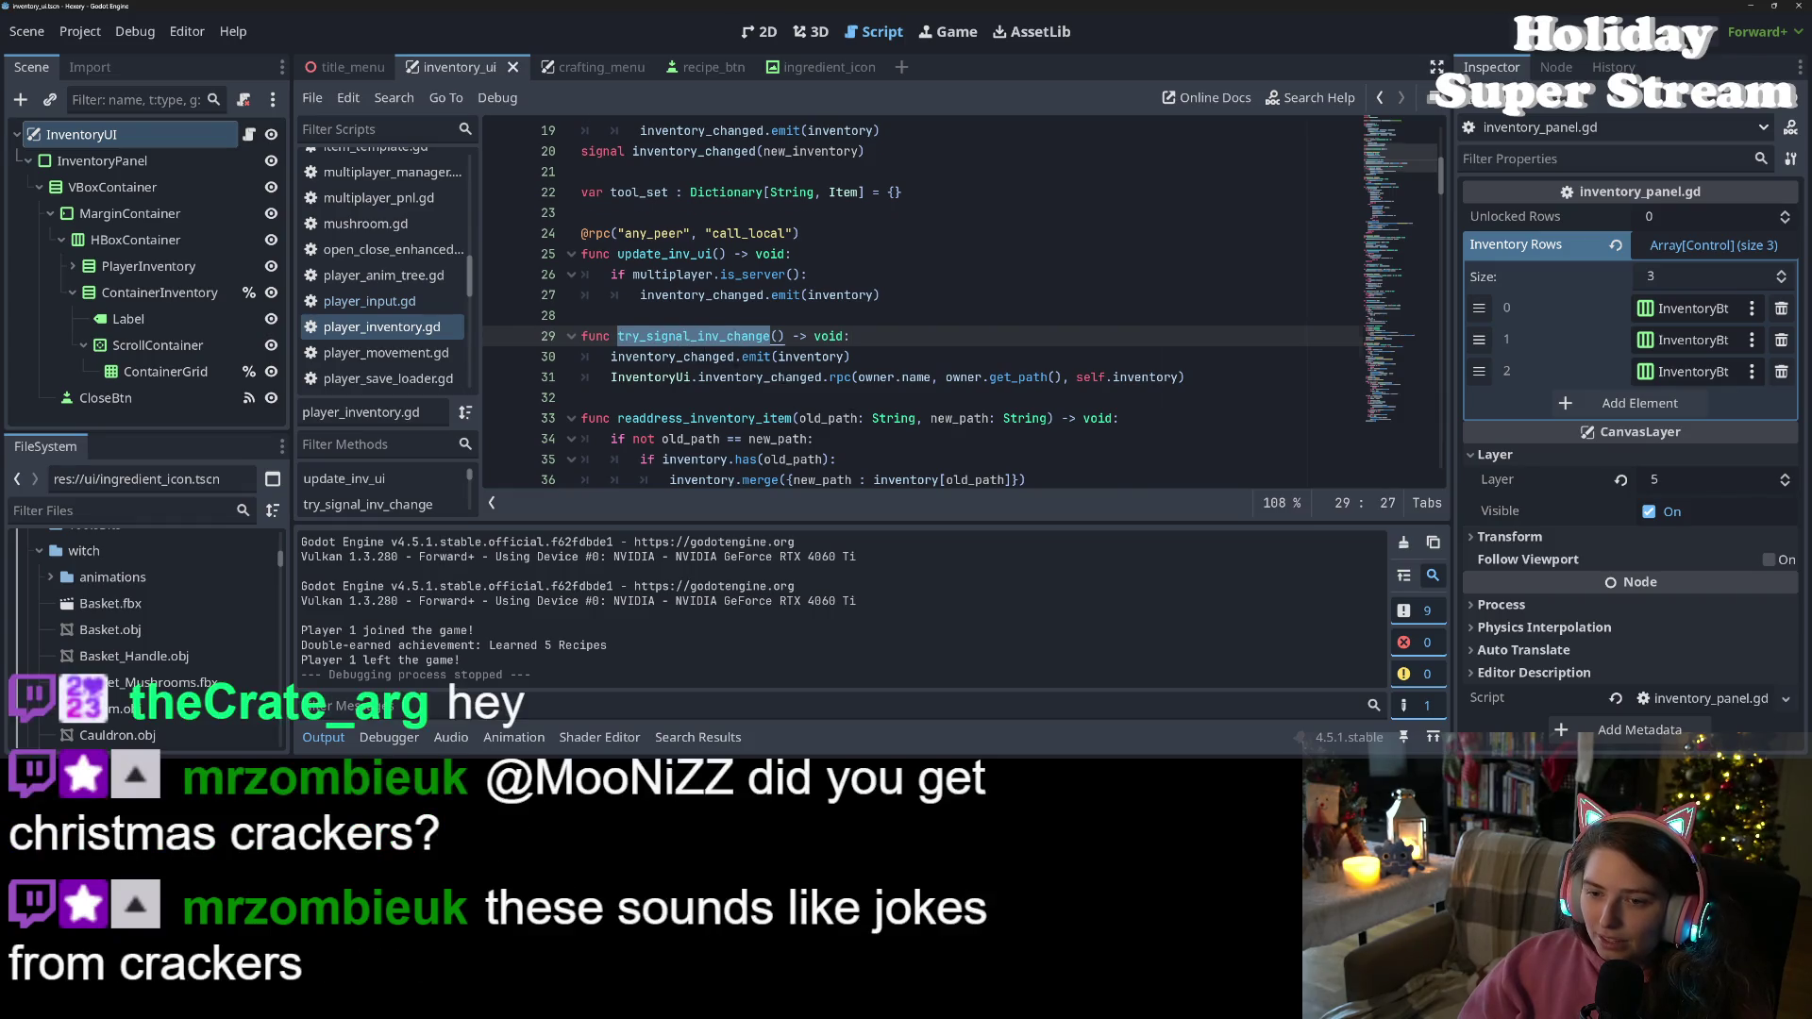
{"action": "scroll", "coordinate": [667, 418], "scroll_direction": "up", "scroll_amount": 1}
{"action": "scroll", "coordinate": [729, 409], "scroll_direction": "up", "scroll_amount": 3}
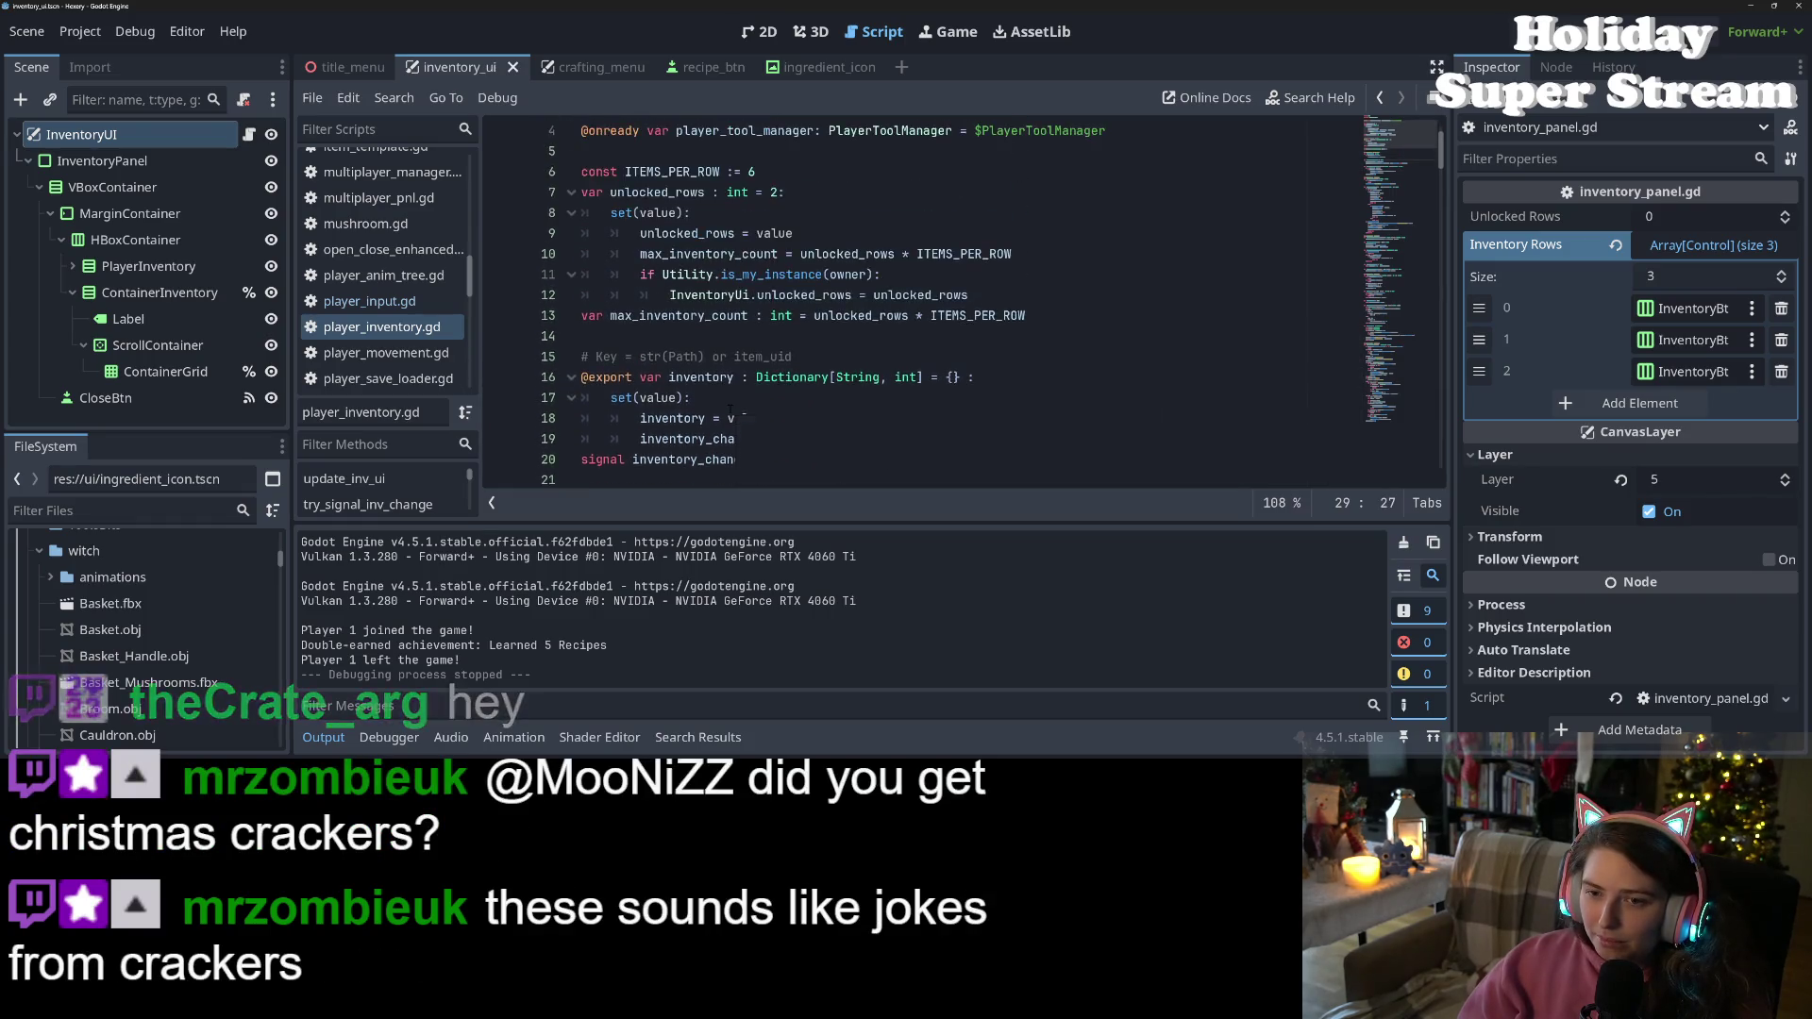
{"action": "scroll", "coordinate": [730, 409], "scroll_direction": "down", "scroll_amount": 5}
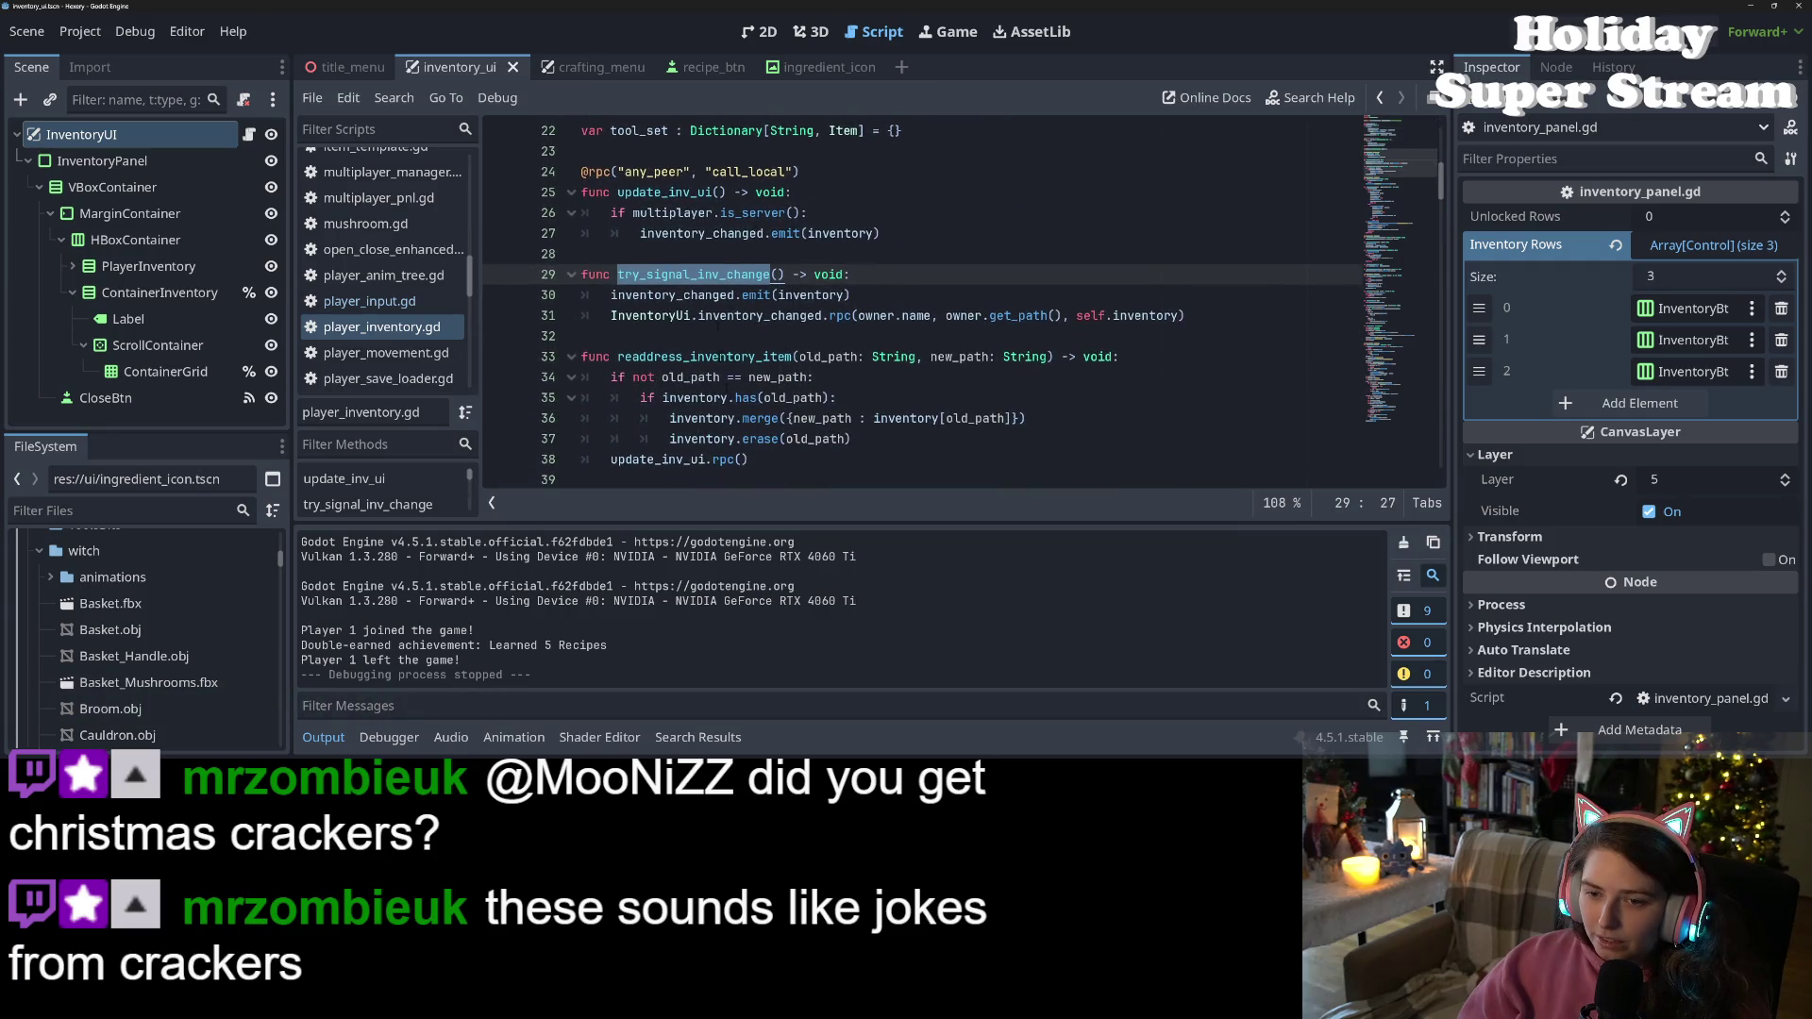
{"action": "scroll", "coordinate": [729, 281], "scroll_direction": "up", "scroll_amount": 3}
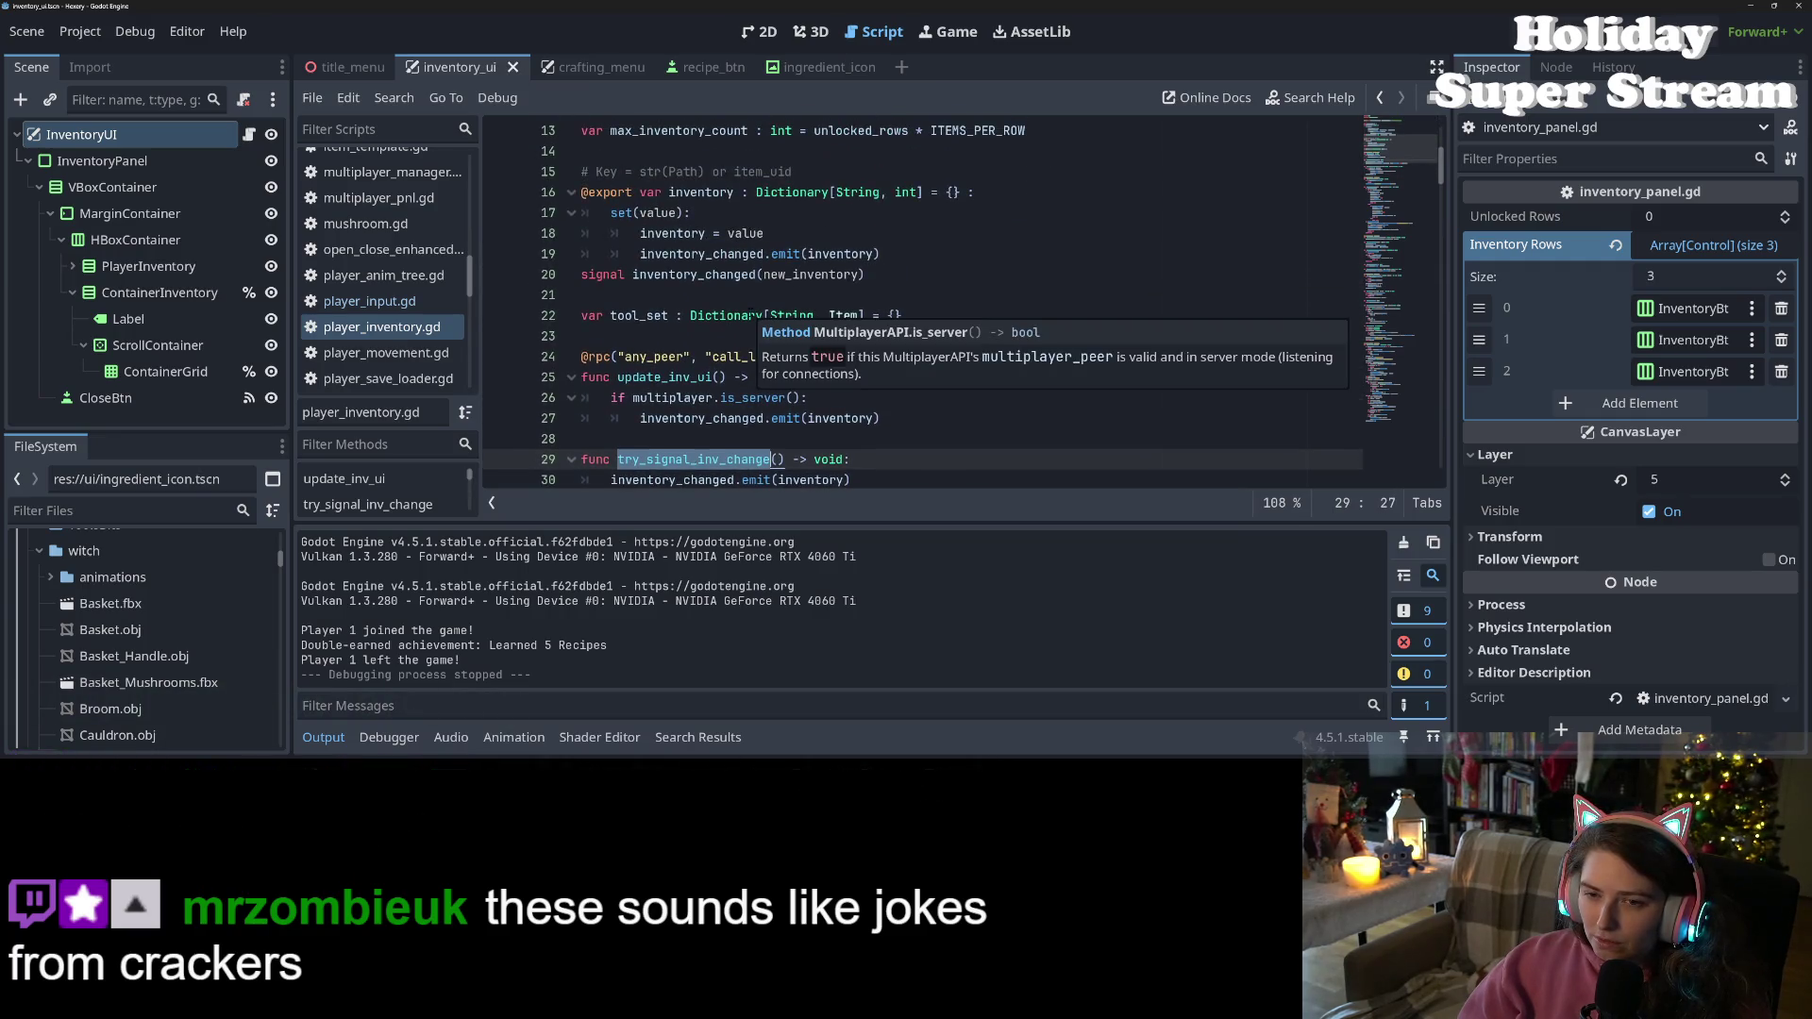
{"action": "double_click", "coordinate": [704, 254]}
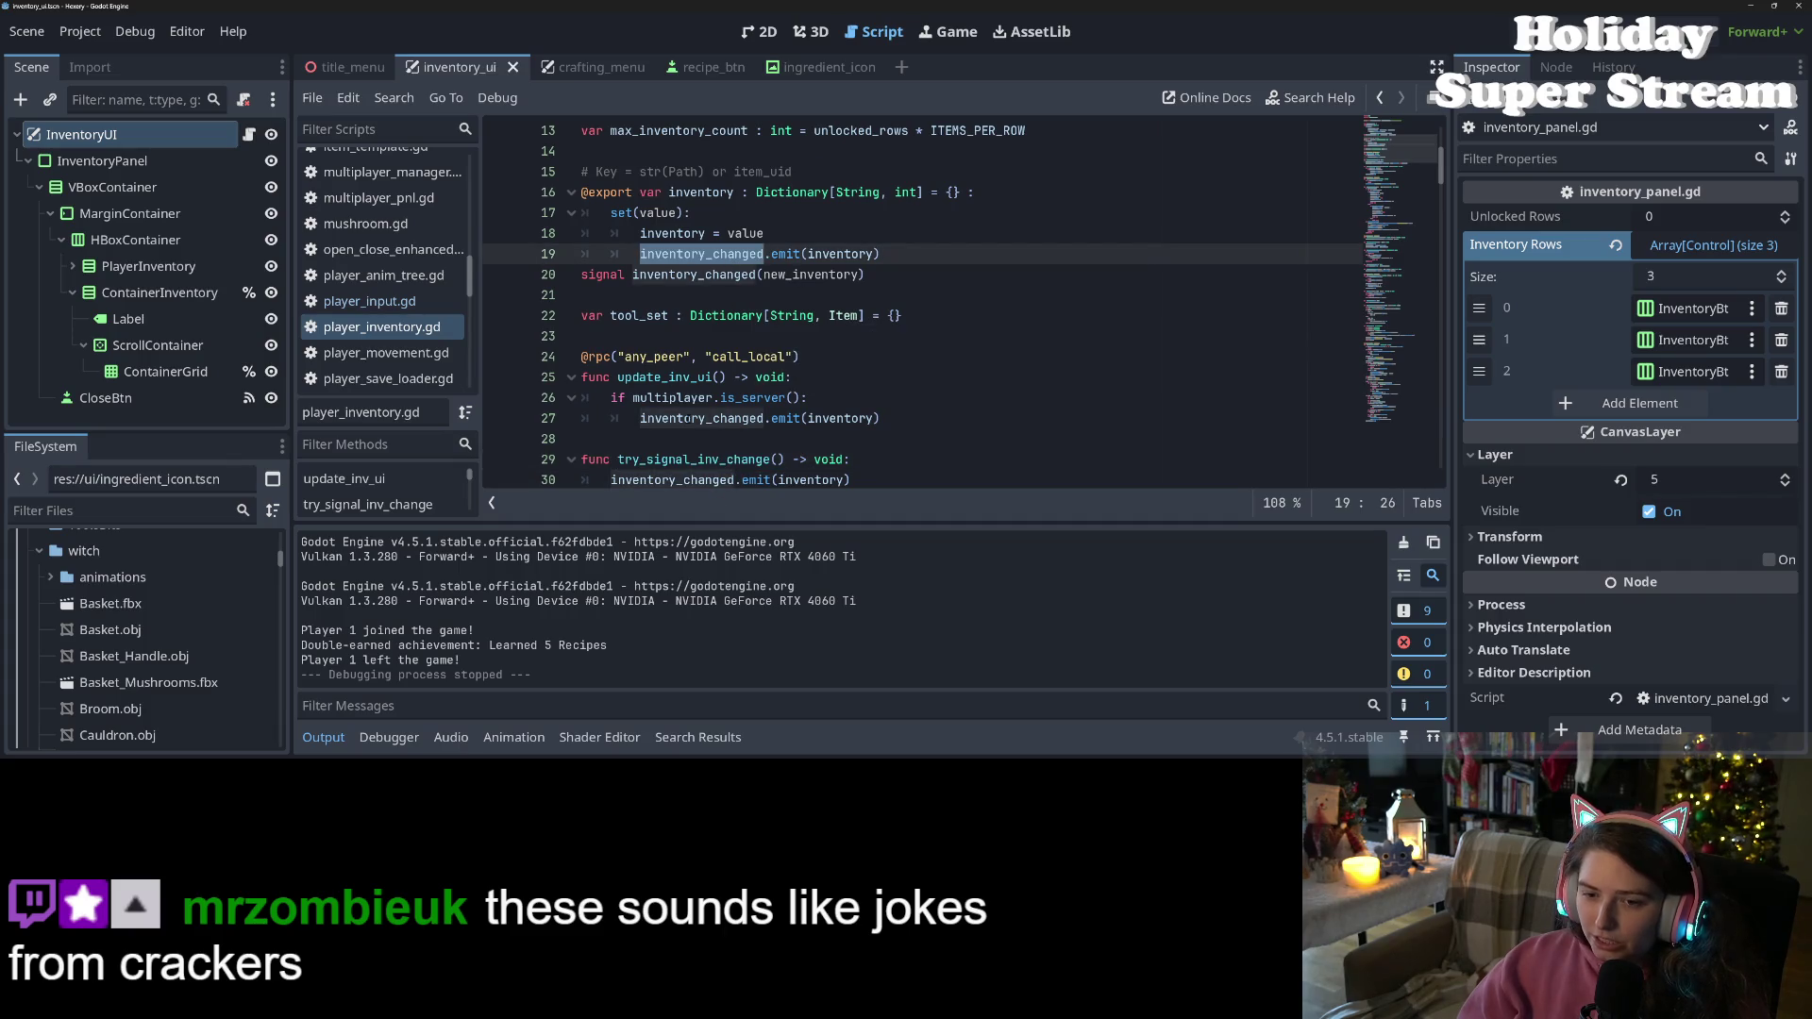
{"action": "scroll", "coordinate": [686, 418], "scroll_direction": "down", "scroll_amount": 1}
{"action": "double_click", "coordinate": [685, 400]}
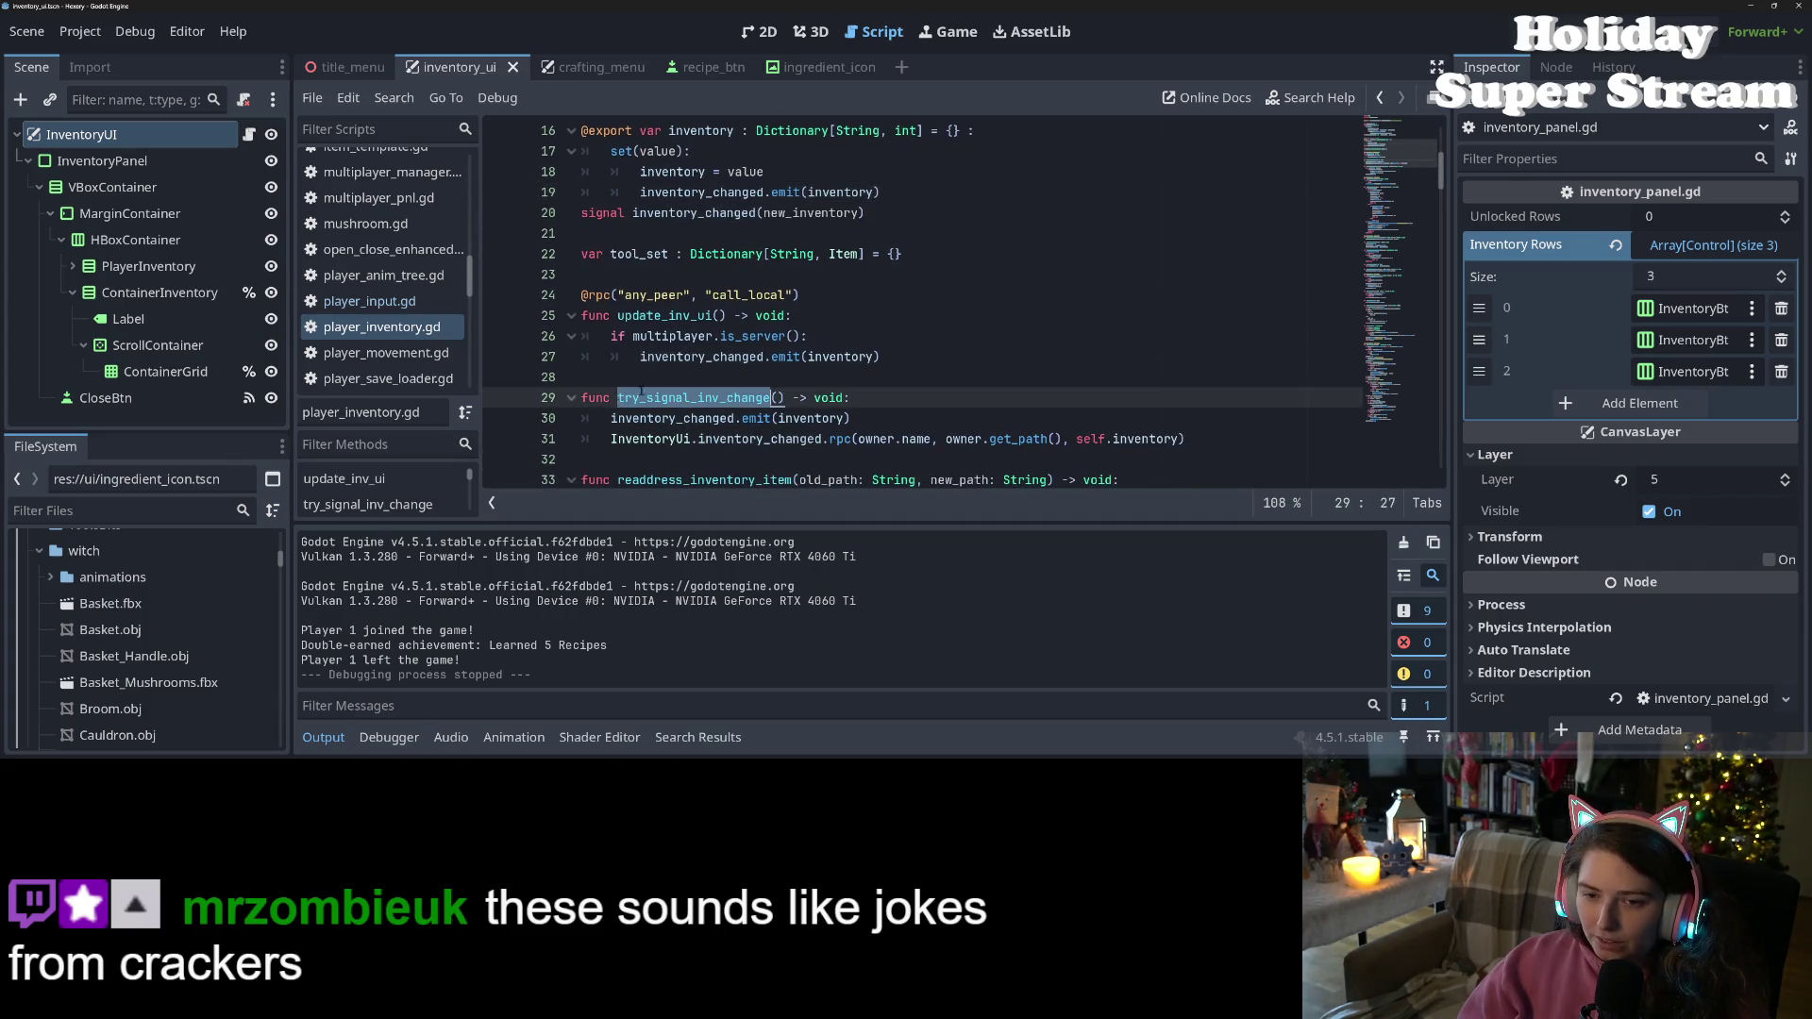
{"action": "left_click_drag", "start_coordinate": [619, 397], "coordinate": [785, 397]}
{"action": "key", "text": "ctrl+c"}
Replace inventory_changed.emit(inventory) on line 19 with try_signal_inv_change() and run the project
{"action": "scroll", "coordinate": [794, 422], "scroll_direction": "up", "scroll_amount": 2}
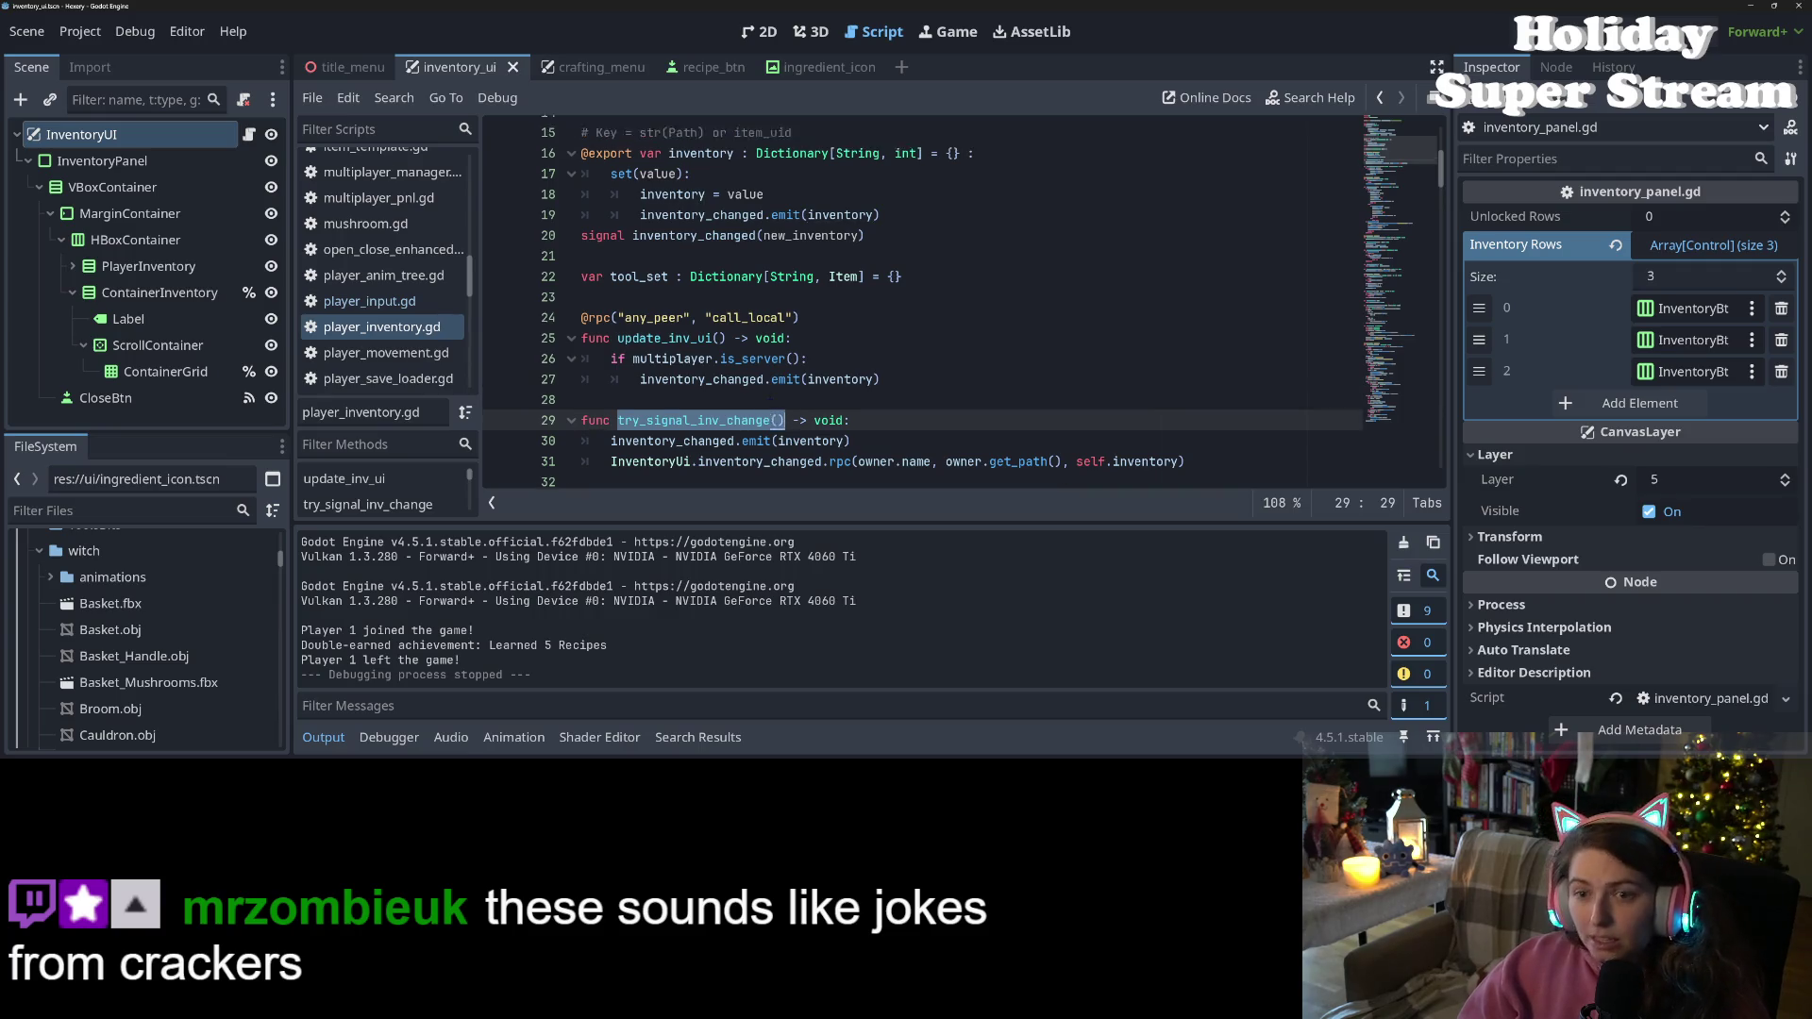
{"action": "left_click", "coordinate": [654, 336]}
{"action": "left_click_drag", "start_coordinate": [640, 315], "coordinate": [880, 315]}
{"action": "key", "text": "ctrl+v"}
{"action": "key", "text": "F5"}
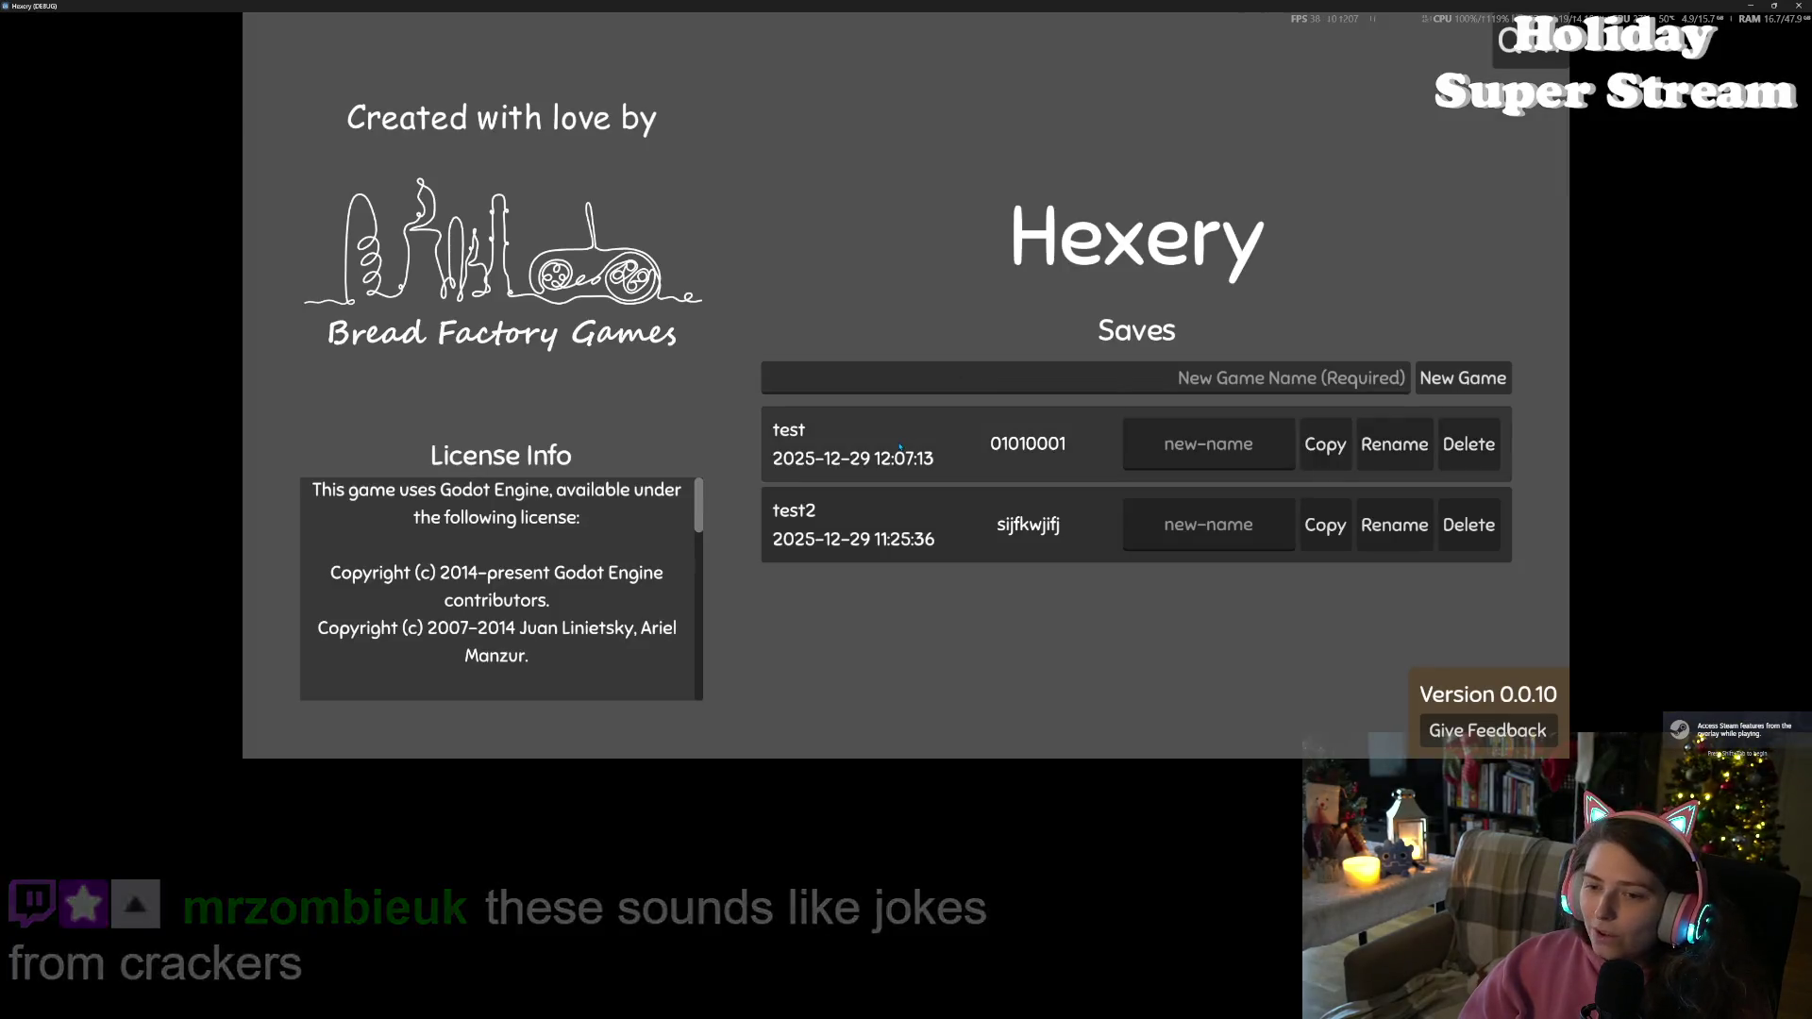
Load the test save, close the player inventory panel, and stop the game with F8
{"action": "left_click", "coordinate": [955, 460]}
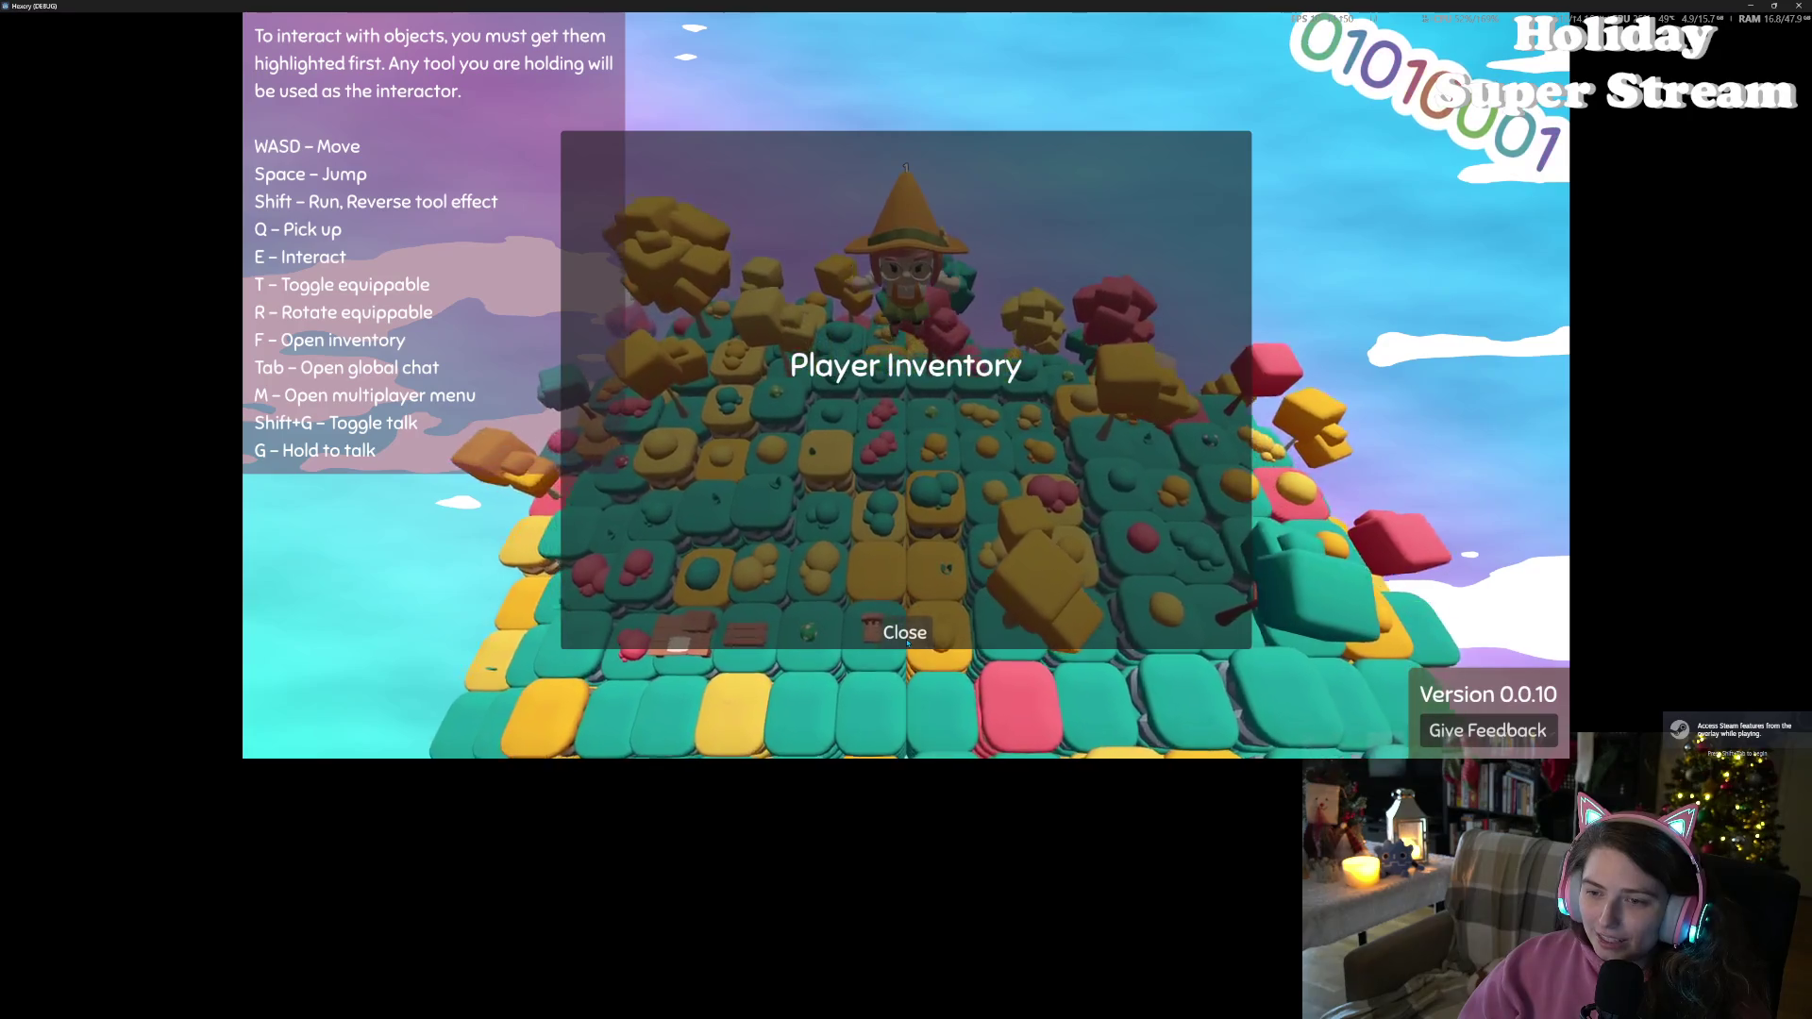
{"action": "left_click", "coordinate": [911, 635]}
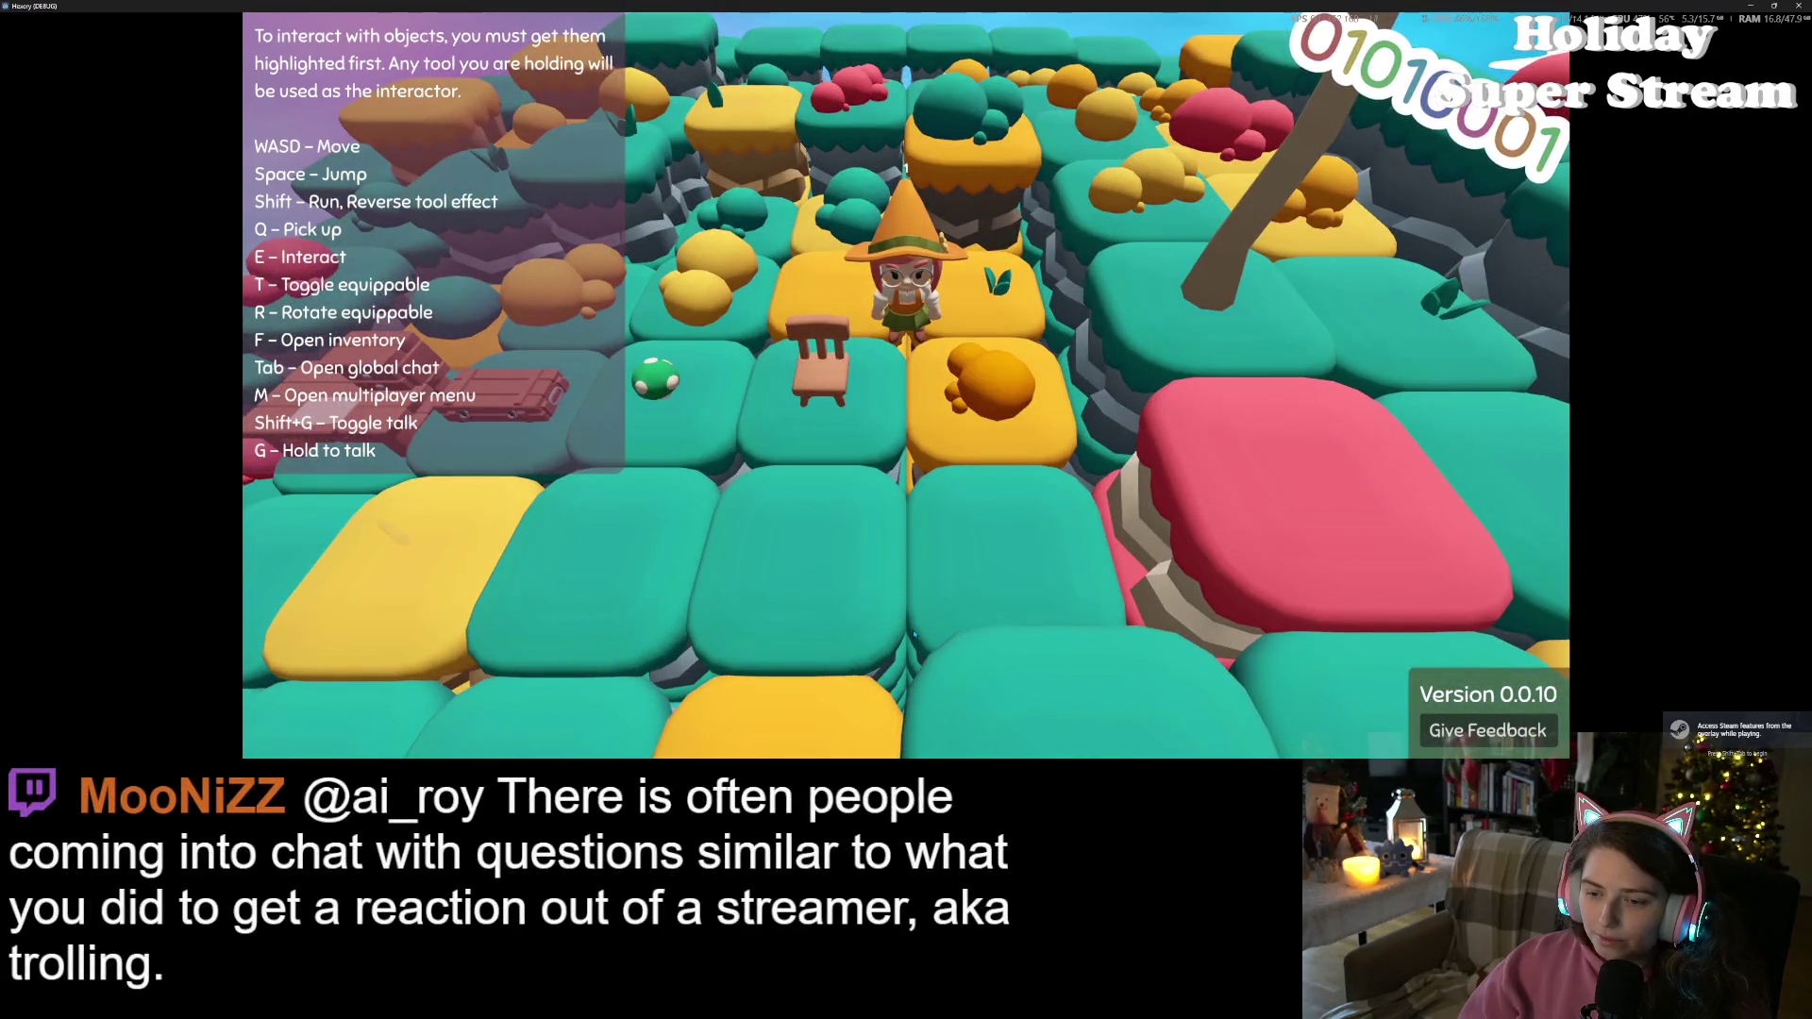
{"action": "left_click_drag", "start_coordinate": [1114, 5], "coordinate": [1161, 140]}
{"action": "key", "text": "alt+Tab"}
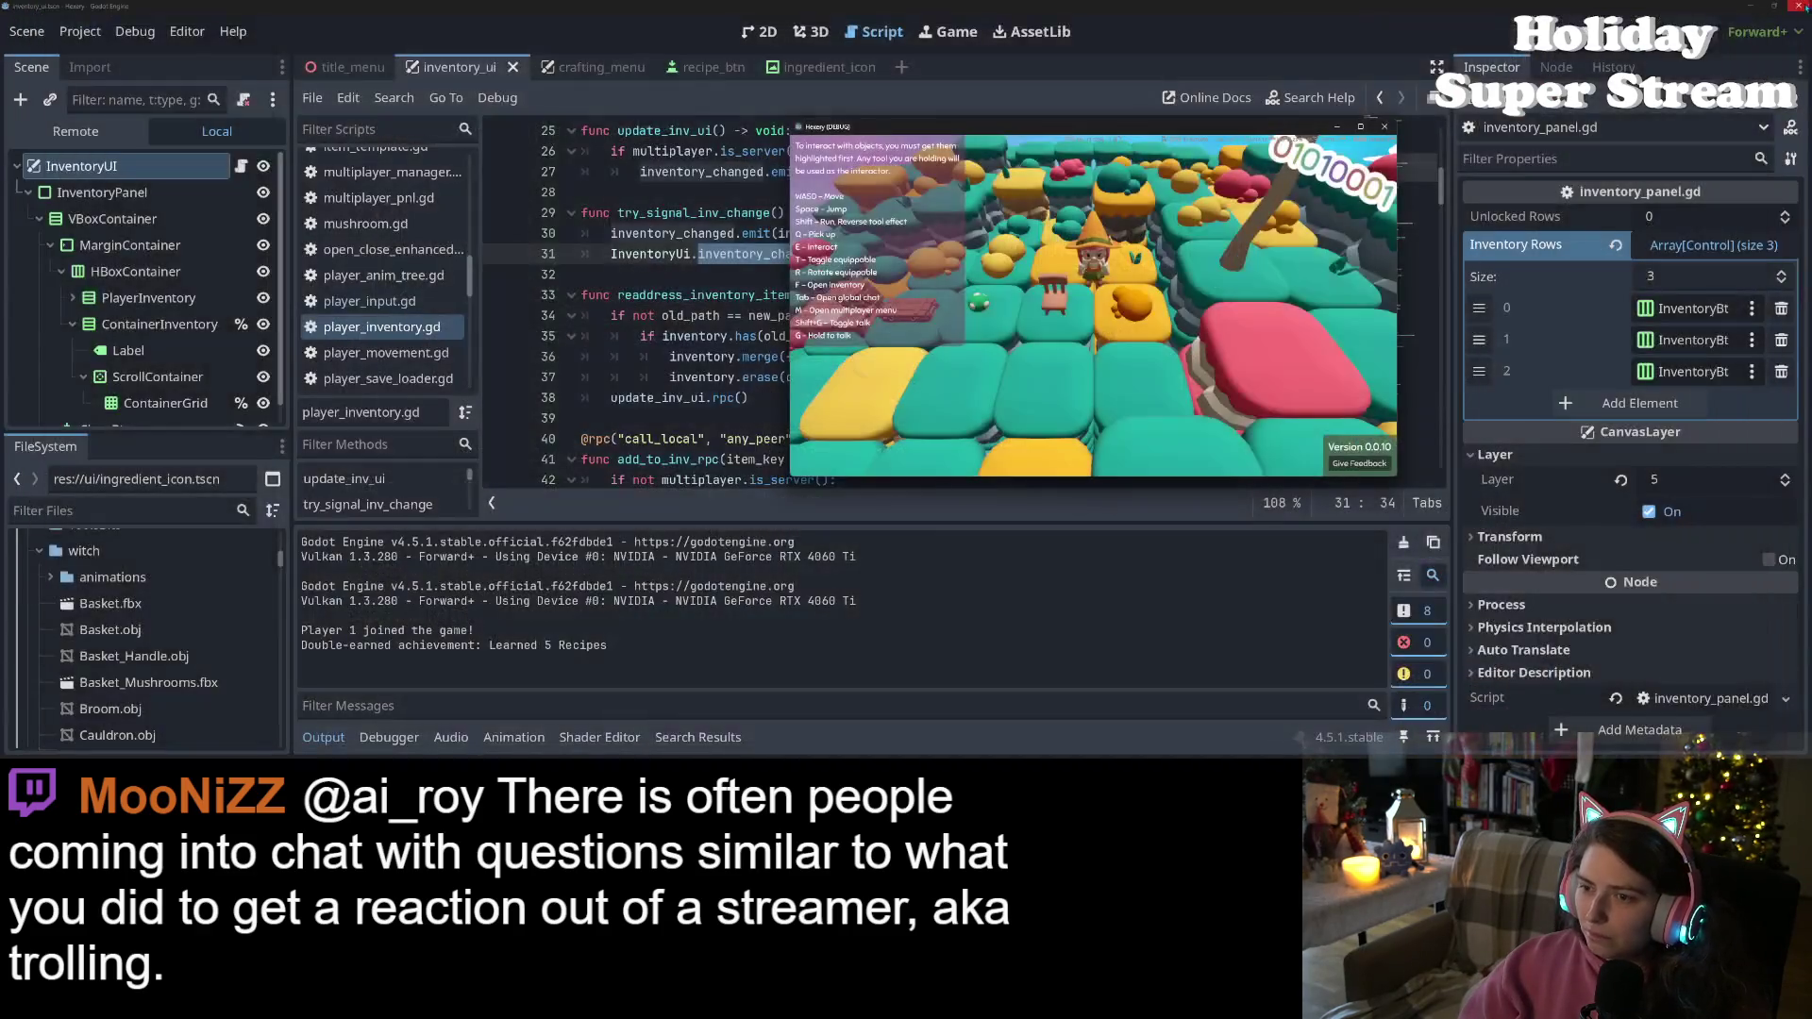
{"action": "key", "text": "F8"}
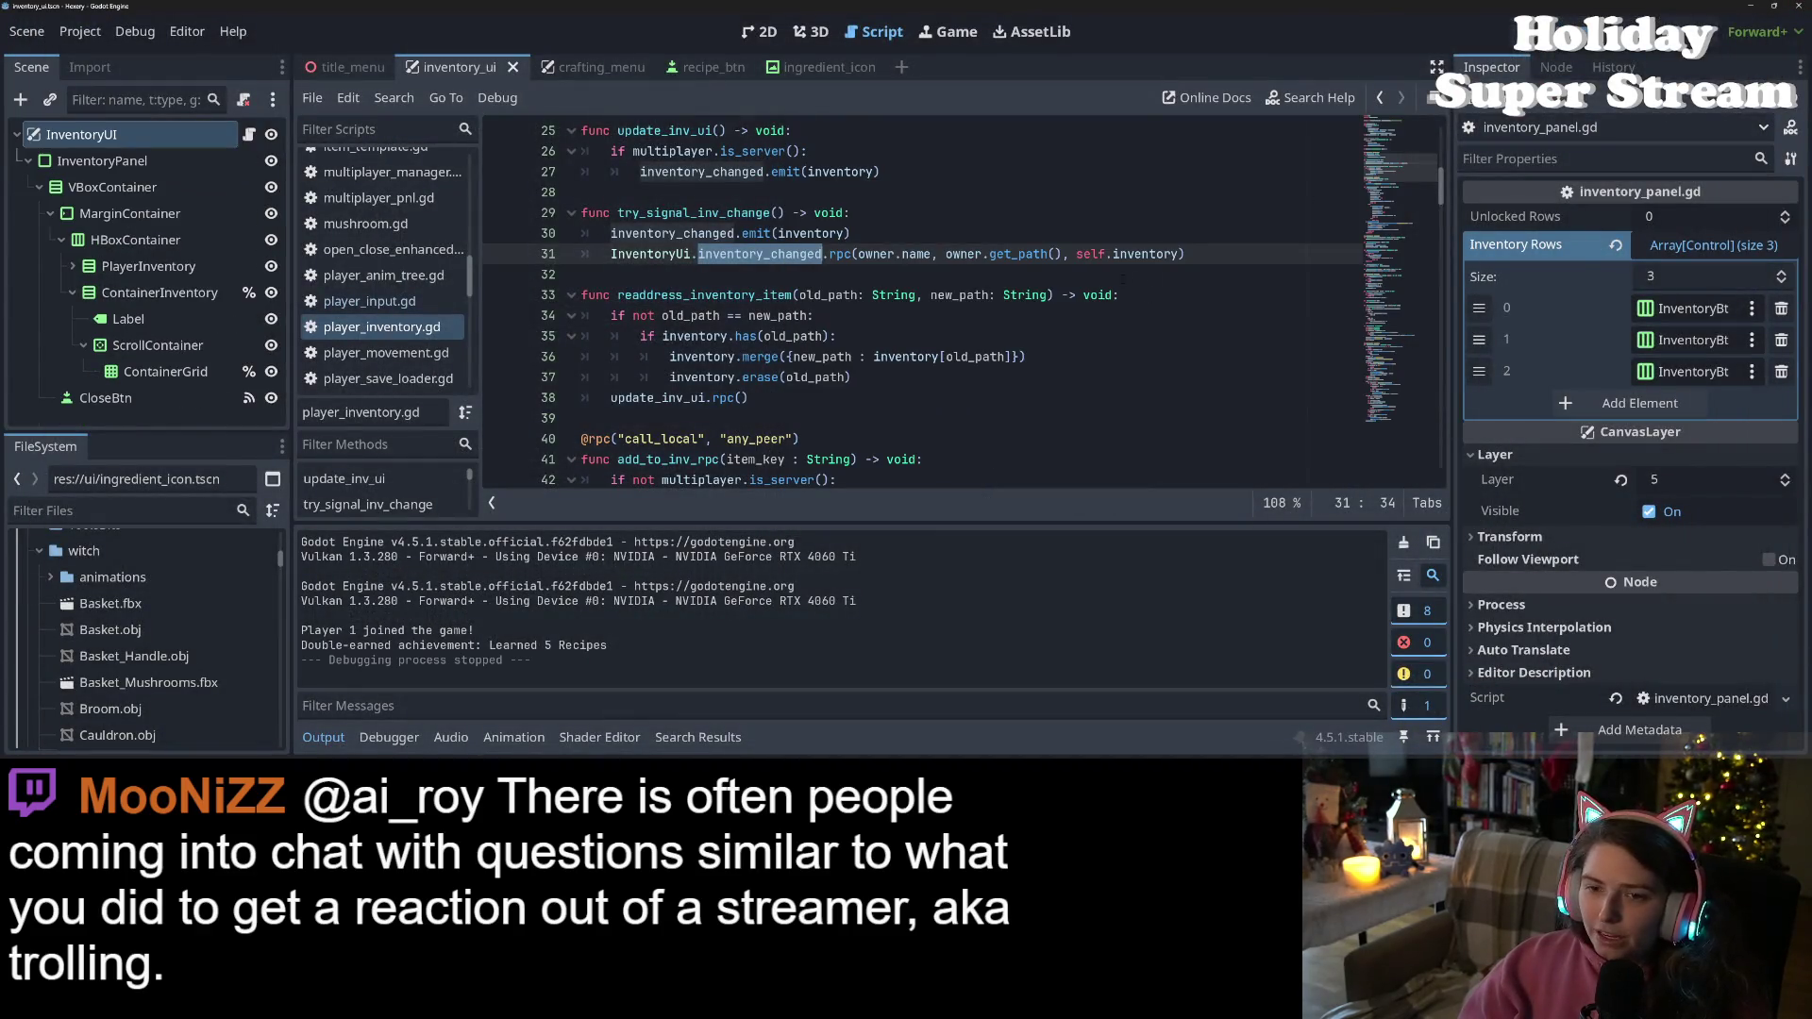
{"action": "left_click", "coordinate": [805, 398]}
{"action": "left_click", "coordinate": [345, 746]}
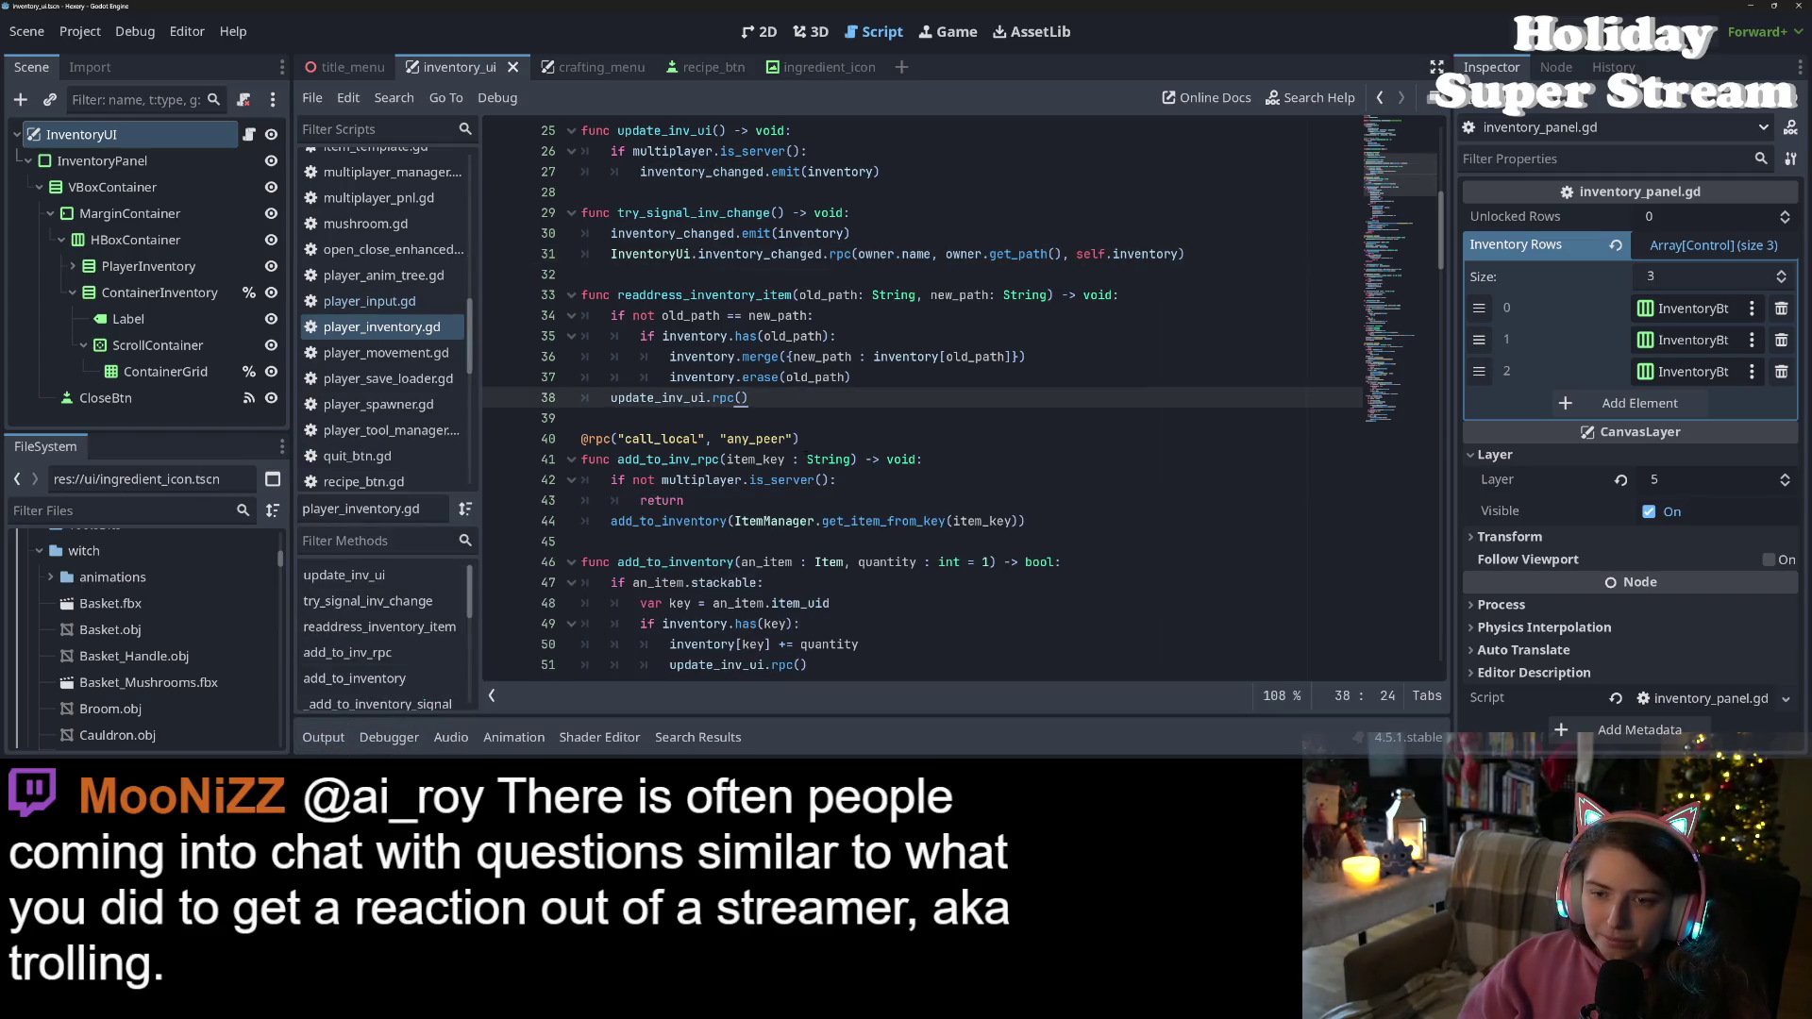
Jump from the inventory_changed call on line 31 to its definition in inventory_panel.gd
{"action": "left_click", "coordinate": [852, 377]}
{"action": "scroll", "coordinate": [843, 416], "scroll_direction": "up", "scroll_amount": 2}
{"action": "scroll", "coordinate": [843, 418], "scroll_direction": "down", "scroll_amount": 2}
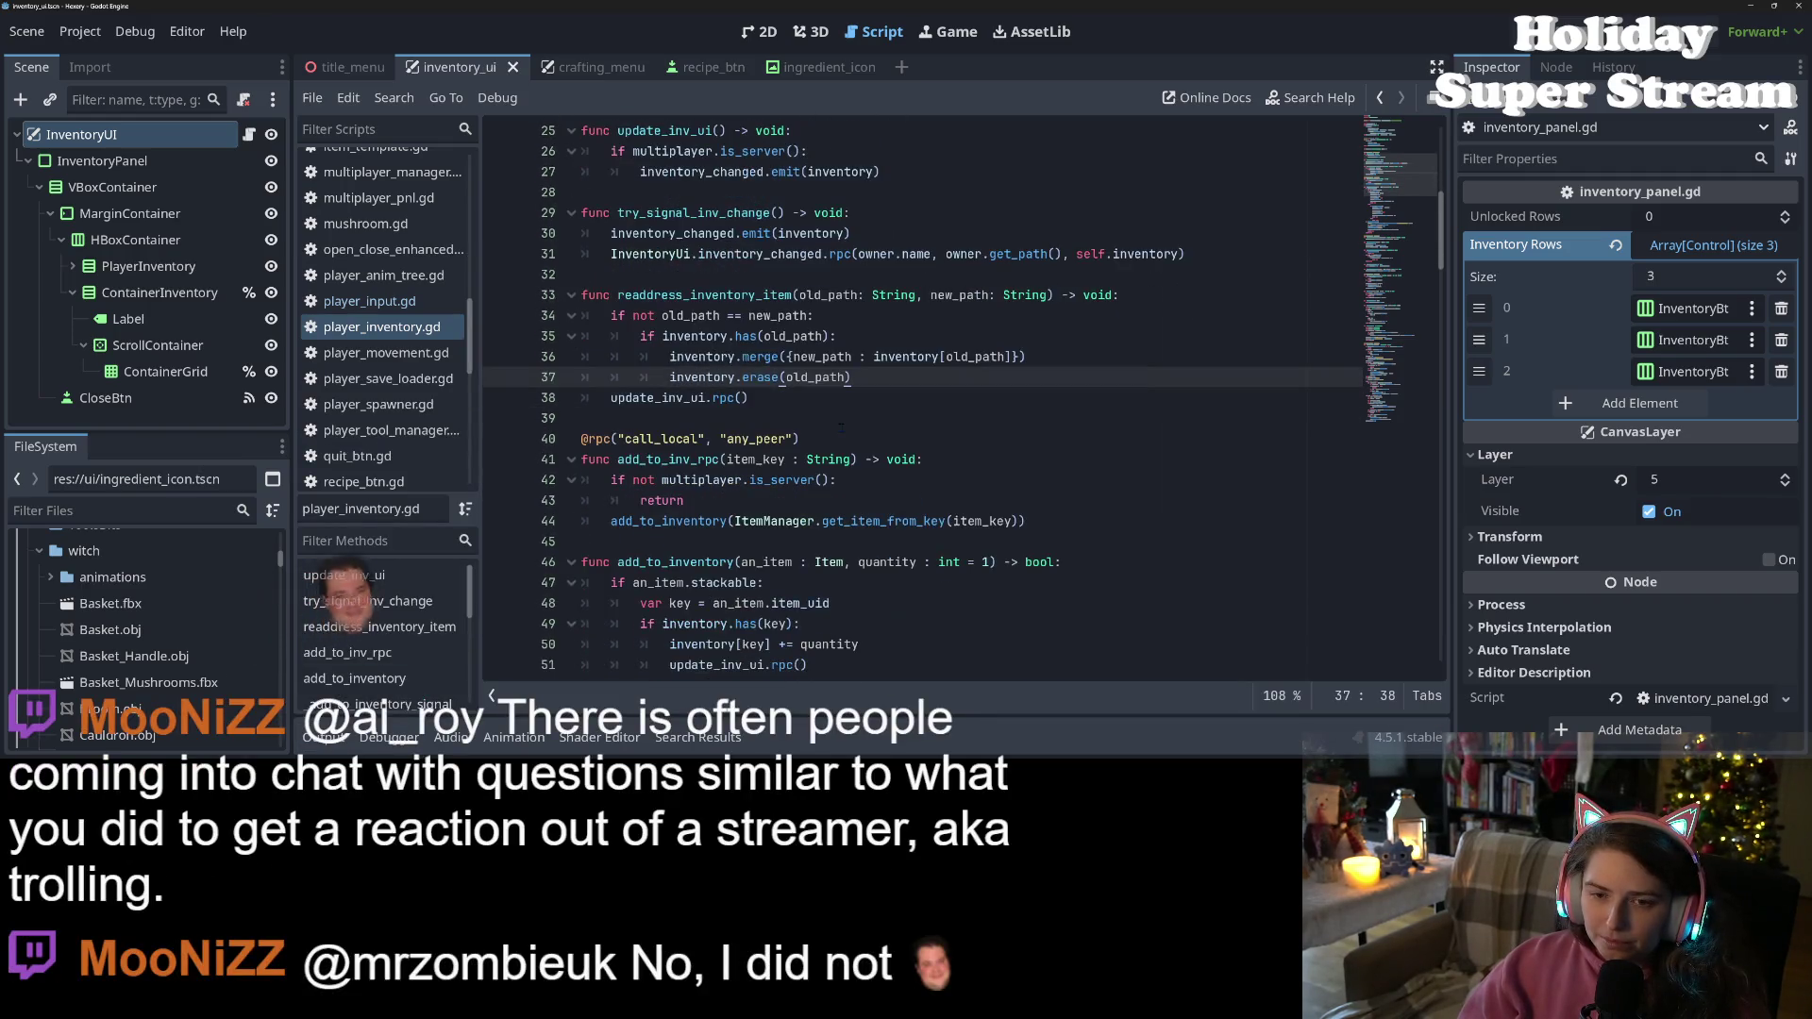
{"action": "scroll", "coordinate": [843, 418], "scroll_direction": "up", "scroll_amount": 1}
{"action": "left_click", "coordinate": [692, 315]}
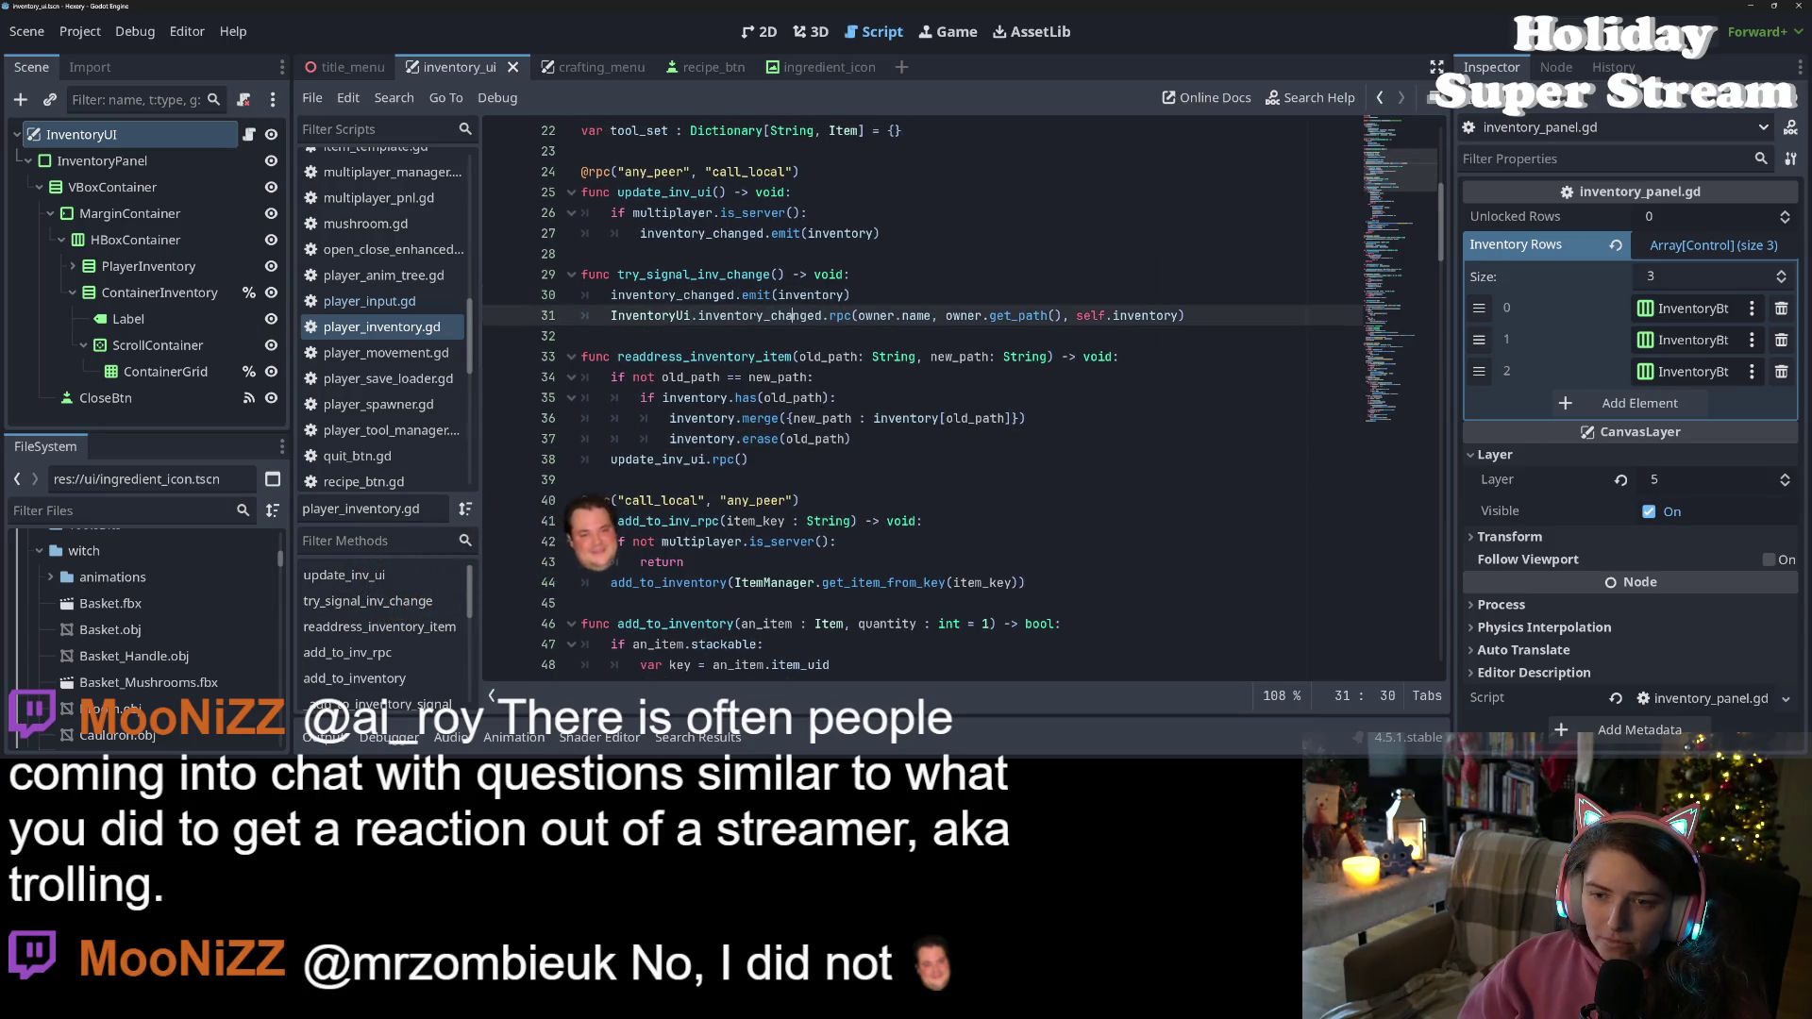
{"action": "left_click", "coordinate": [722, 316], "text": "ctrl"}
{"action": "scroll", "coordinate": [609, 521], "scroll_direction": "up", "scroll_amount": 3}
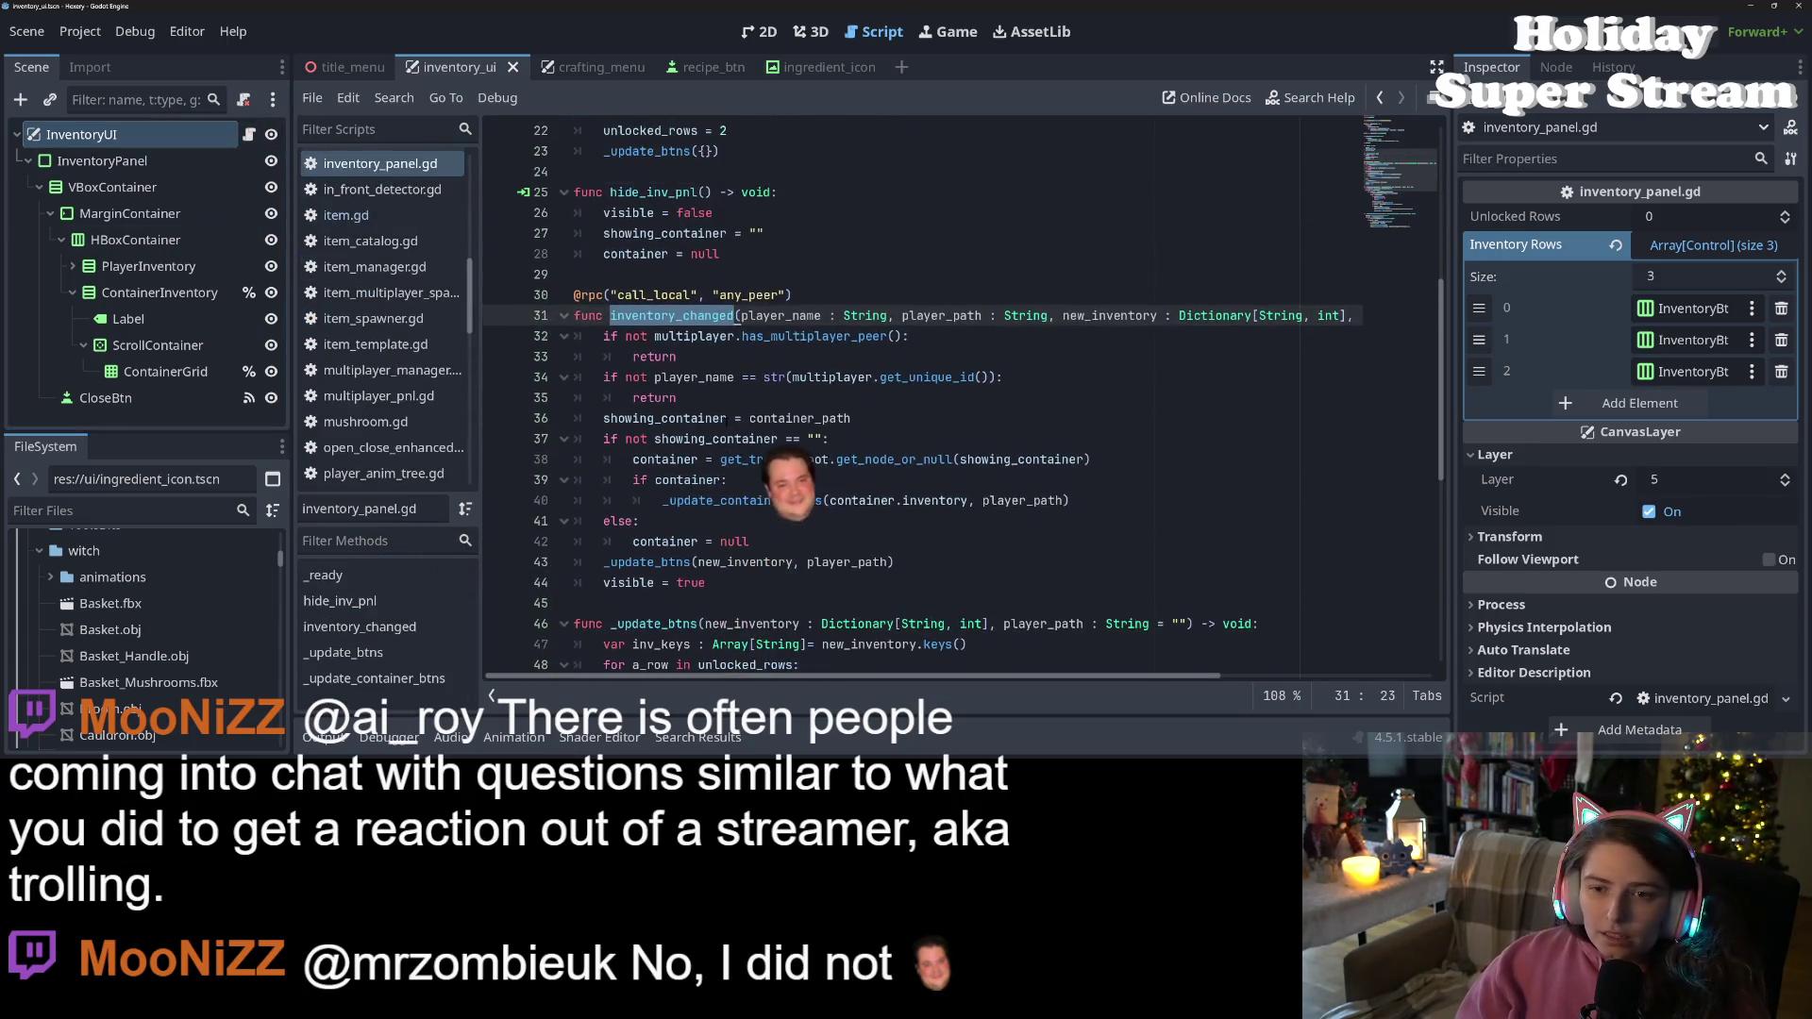
Edit the visible = true line in inventory_changed and save the script
{"action": "left_click", "coordinate": [608, 521]}
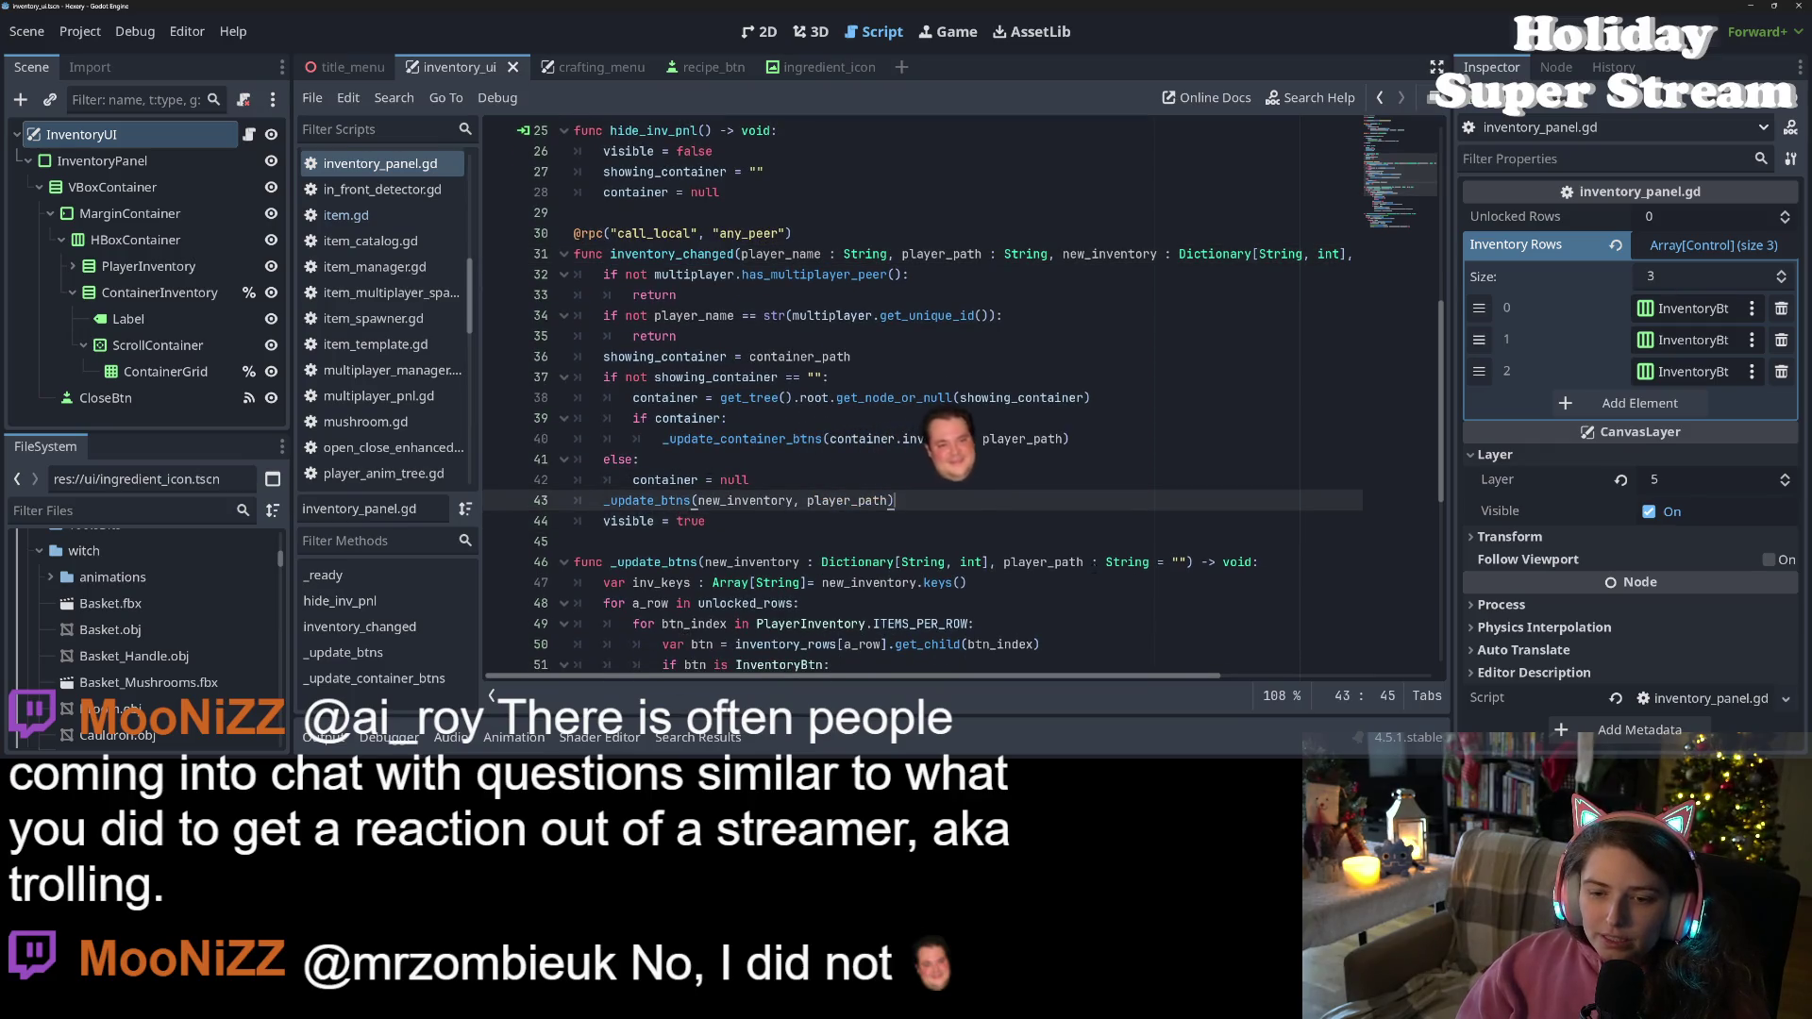
{"action": "key", "text": "Return"}
{"action": "key", "text": "Tab"}
{"action": "key", "text": "BackSpace"}
{"action": "key", "text": "BackSpace"}
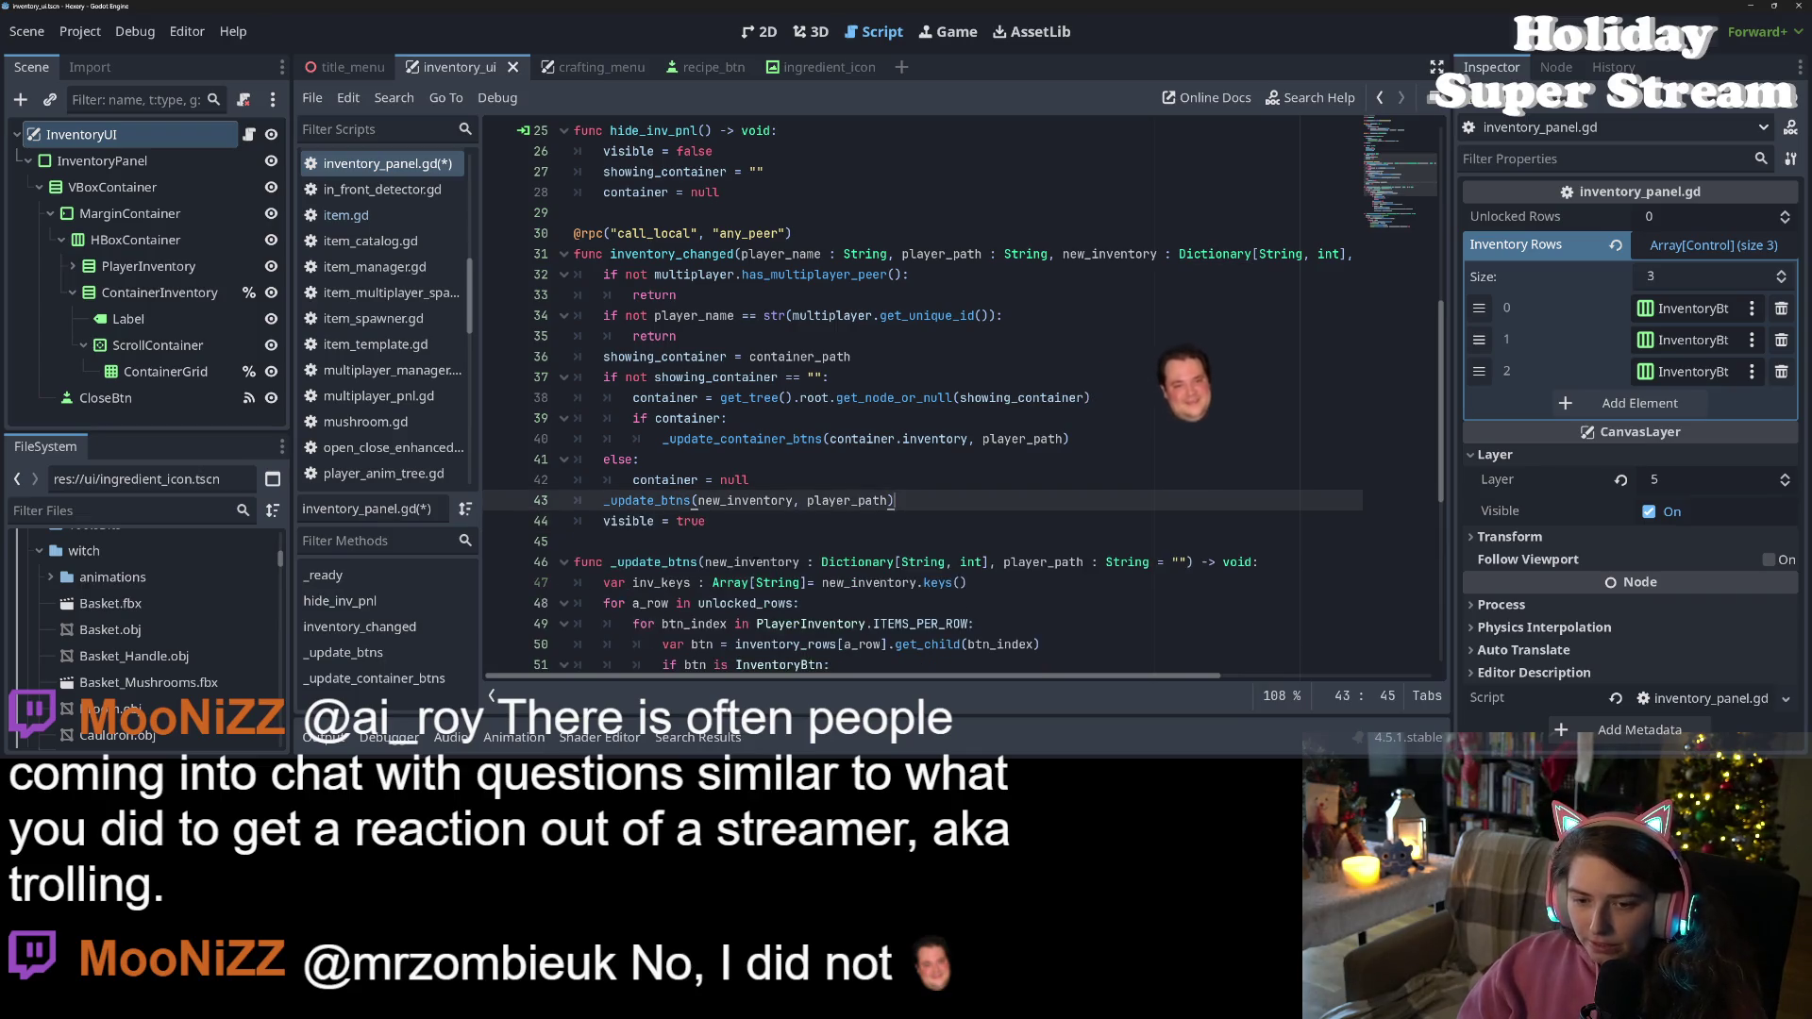
{"action": "left_click", "coordinate": [735, 525]}
{"action": "type", "text": "#"}
{"action": "key", "text": "ctrl+s"}
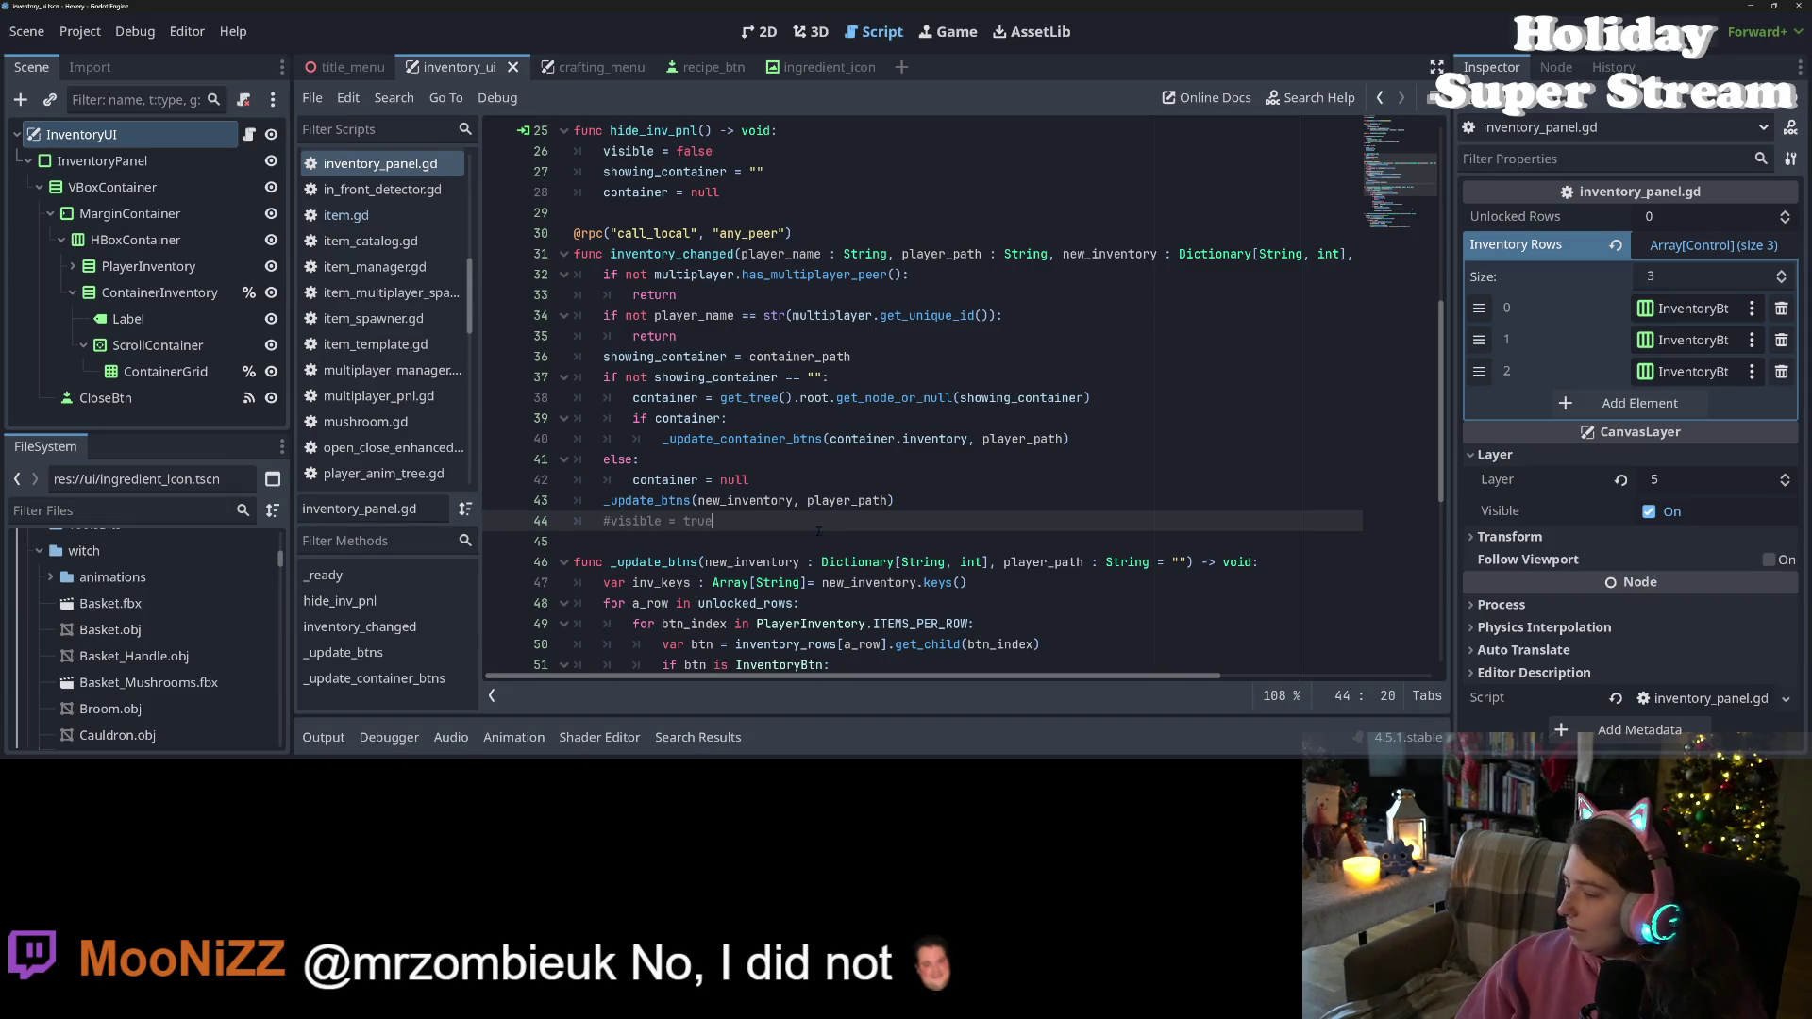
Select inventory_changed and start a project-wide search for it
{"action": "left_click", "coordinate": [921, 466]}
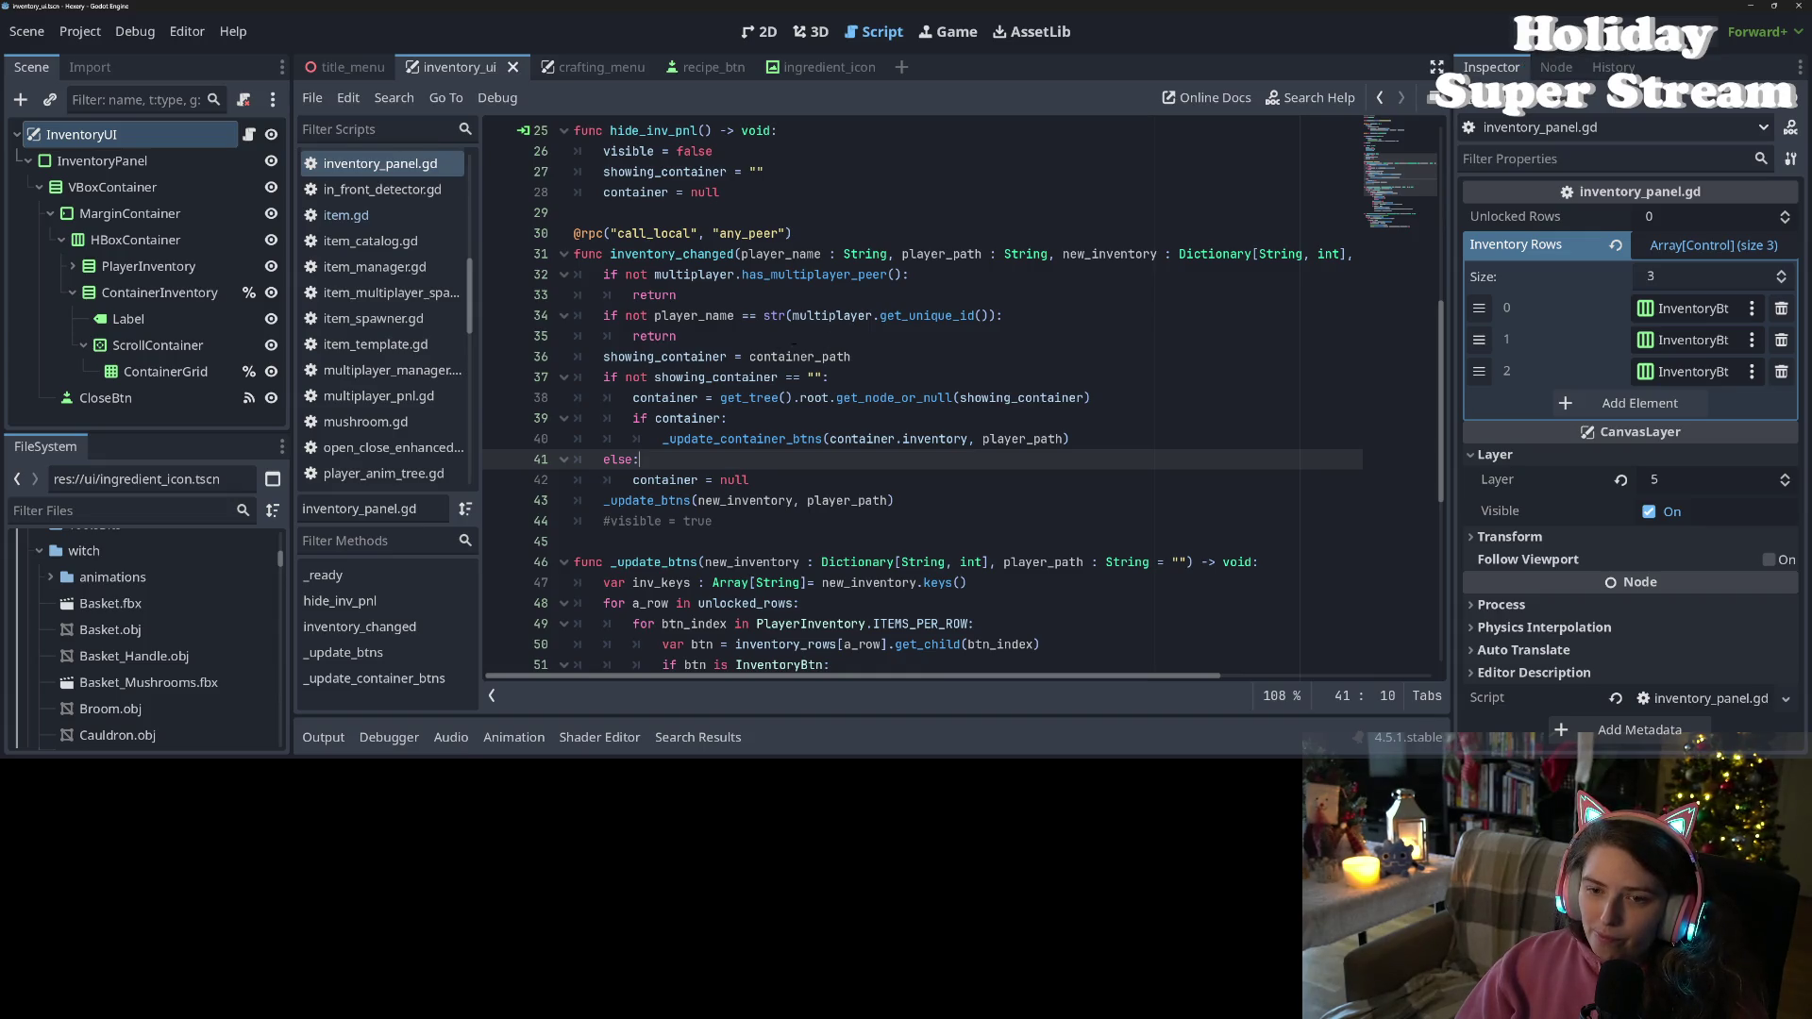
{"action": "double_click", "coordinate": [671, 254]}
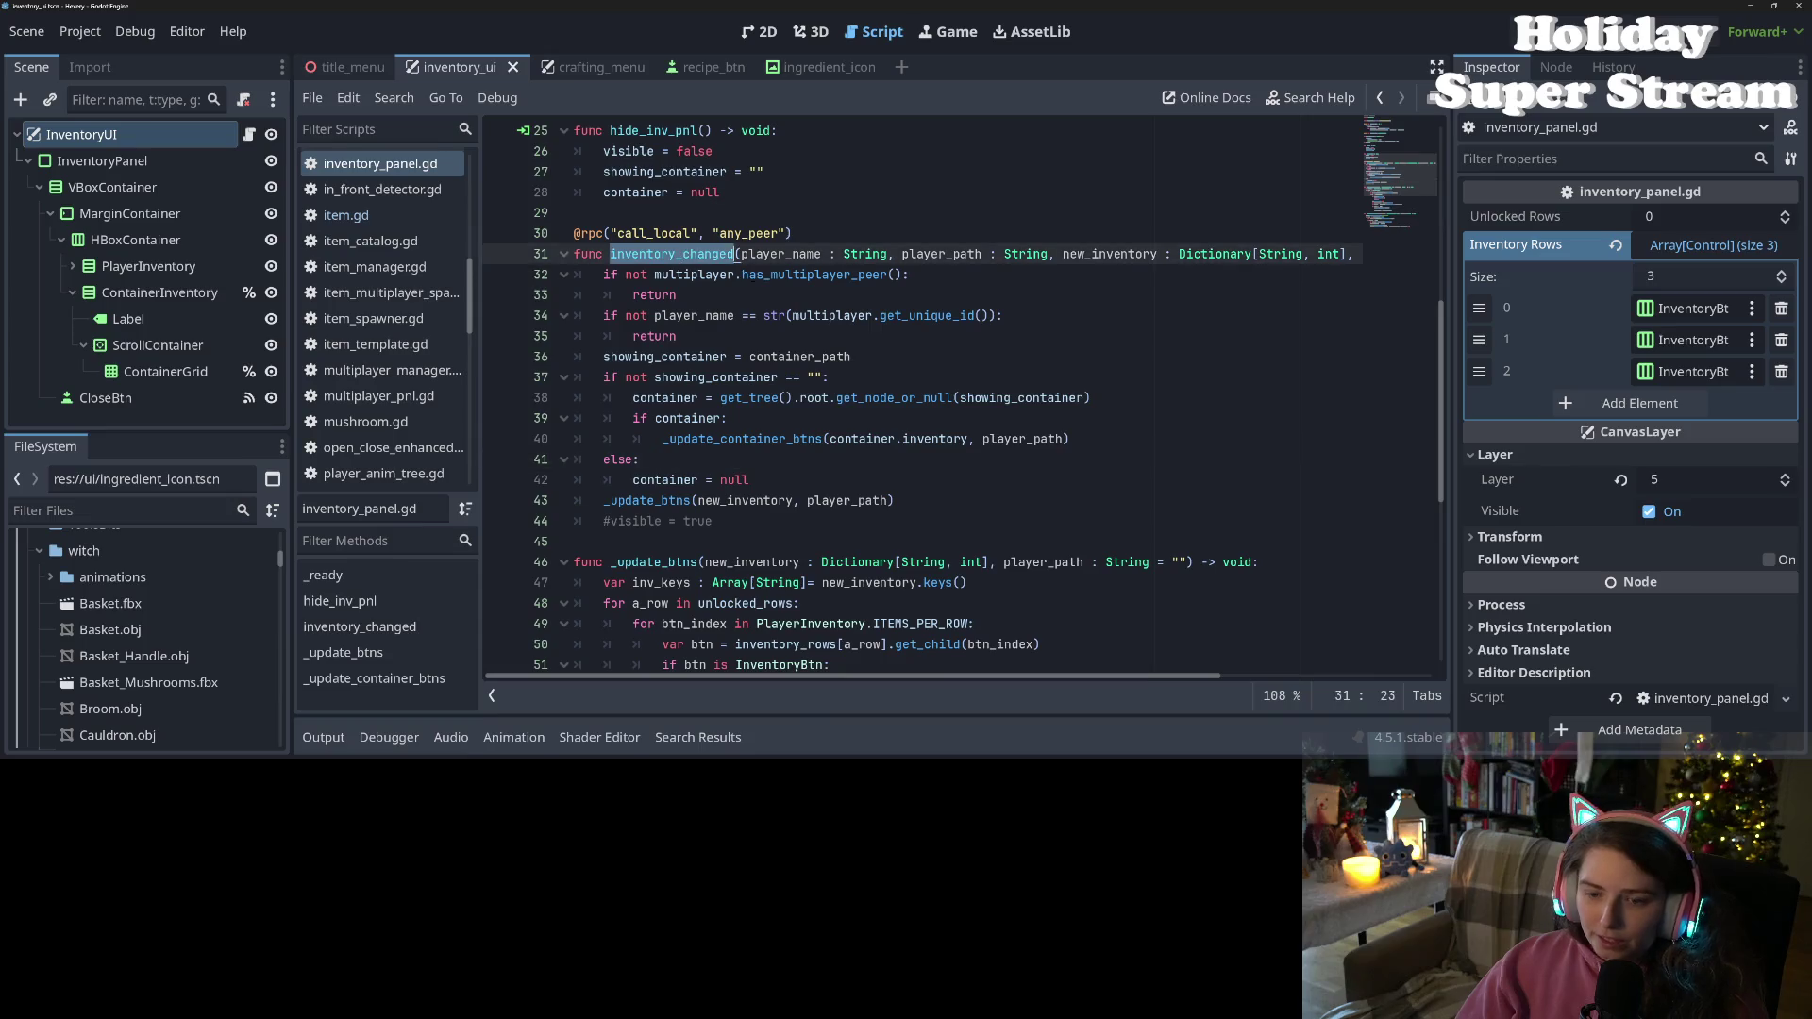
{"action": "key", "text": "ctrl+shift+f"}
Run the project-wide inventory_changed search and review the code around the matches
{"action": "key", "text": "Return"}
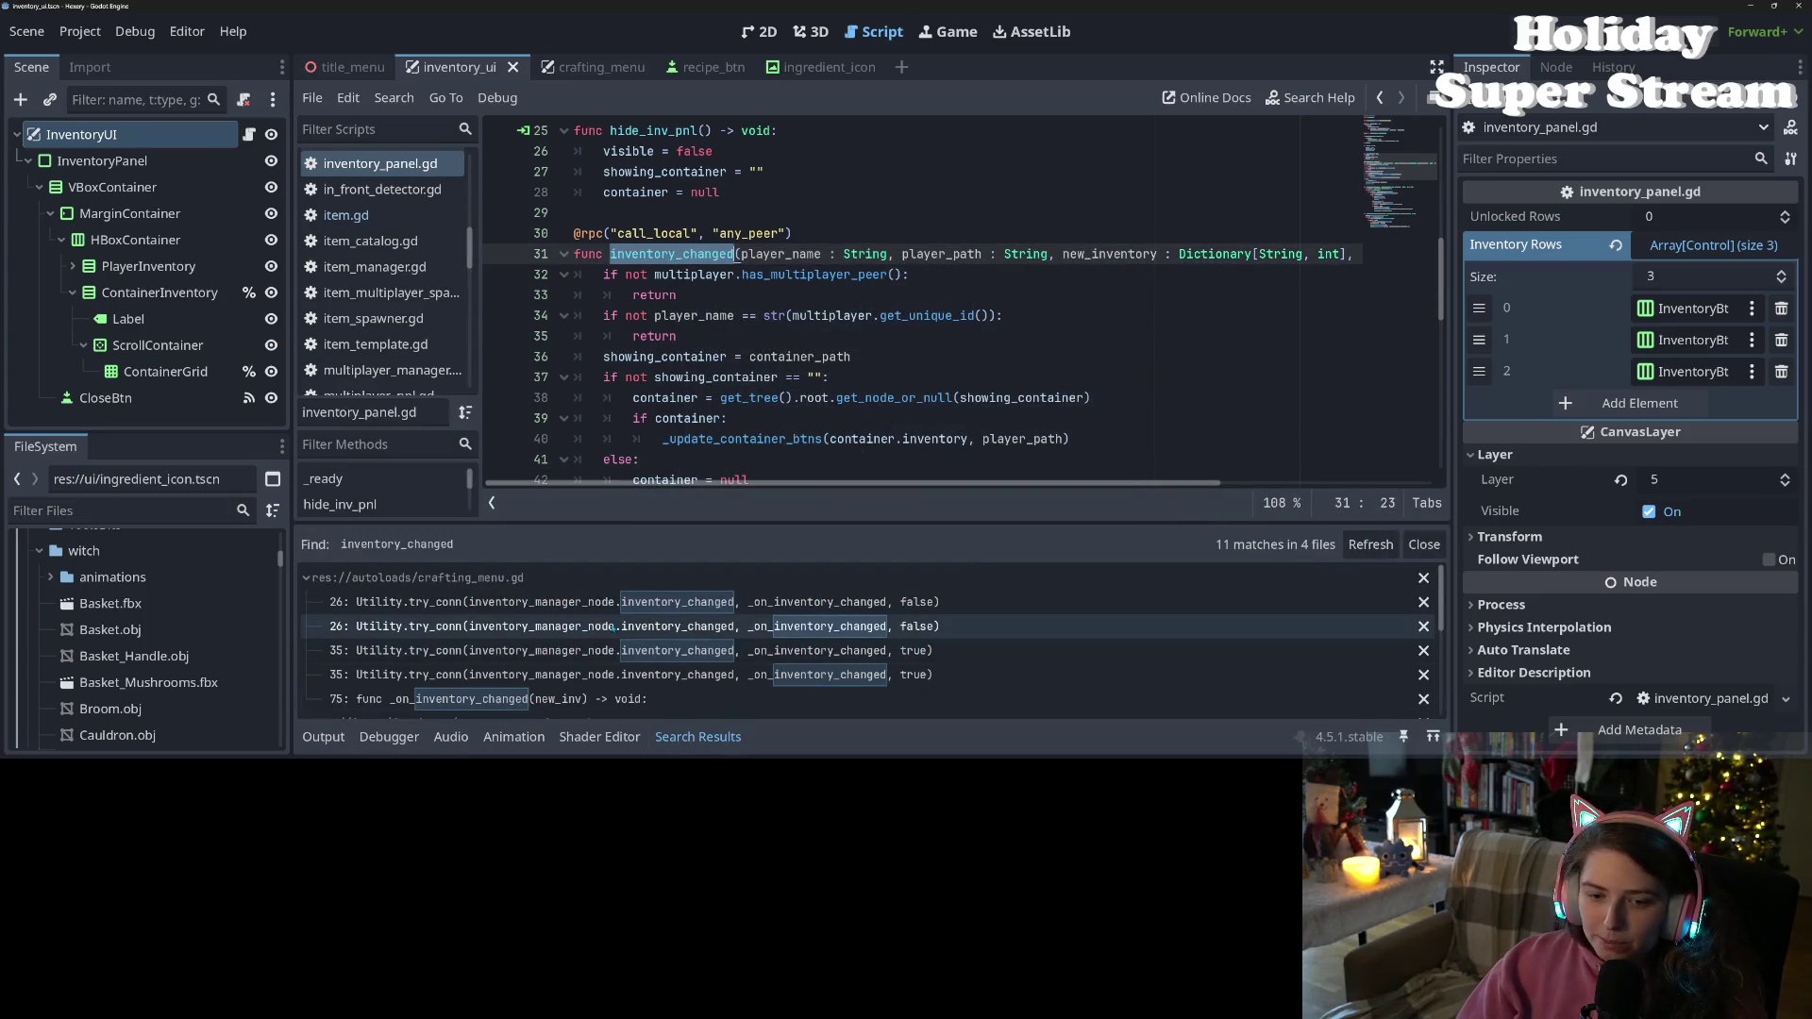
{"action": "scroll", "coordinate": [643, 700], "scroll_direction": "down", "scroll_amount": 2}
{"action": "scroll", "coordinate": [643, 699], "scroll_direction": "up", "scroll_amount": 2}
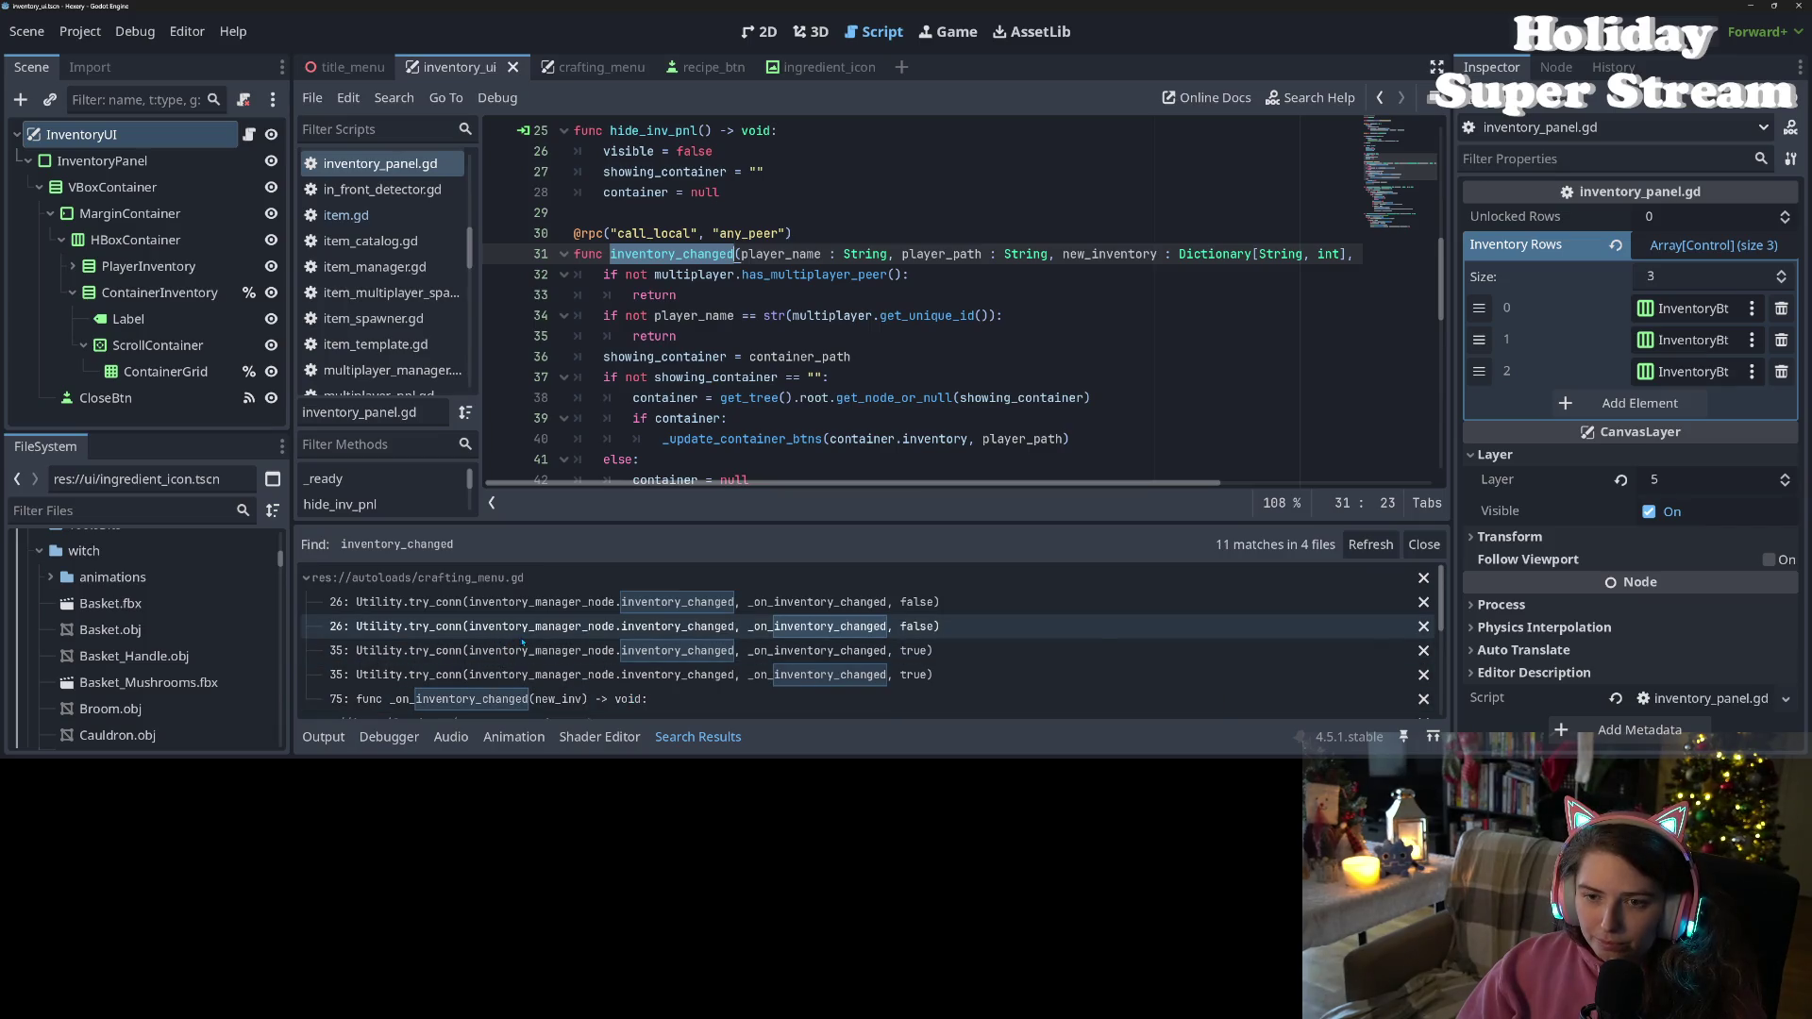
{"action": "left_click", "coordinate": [648, 397]}
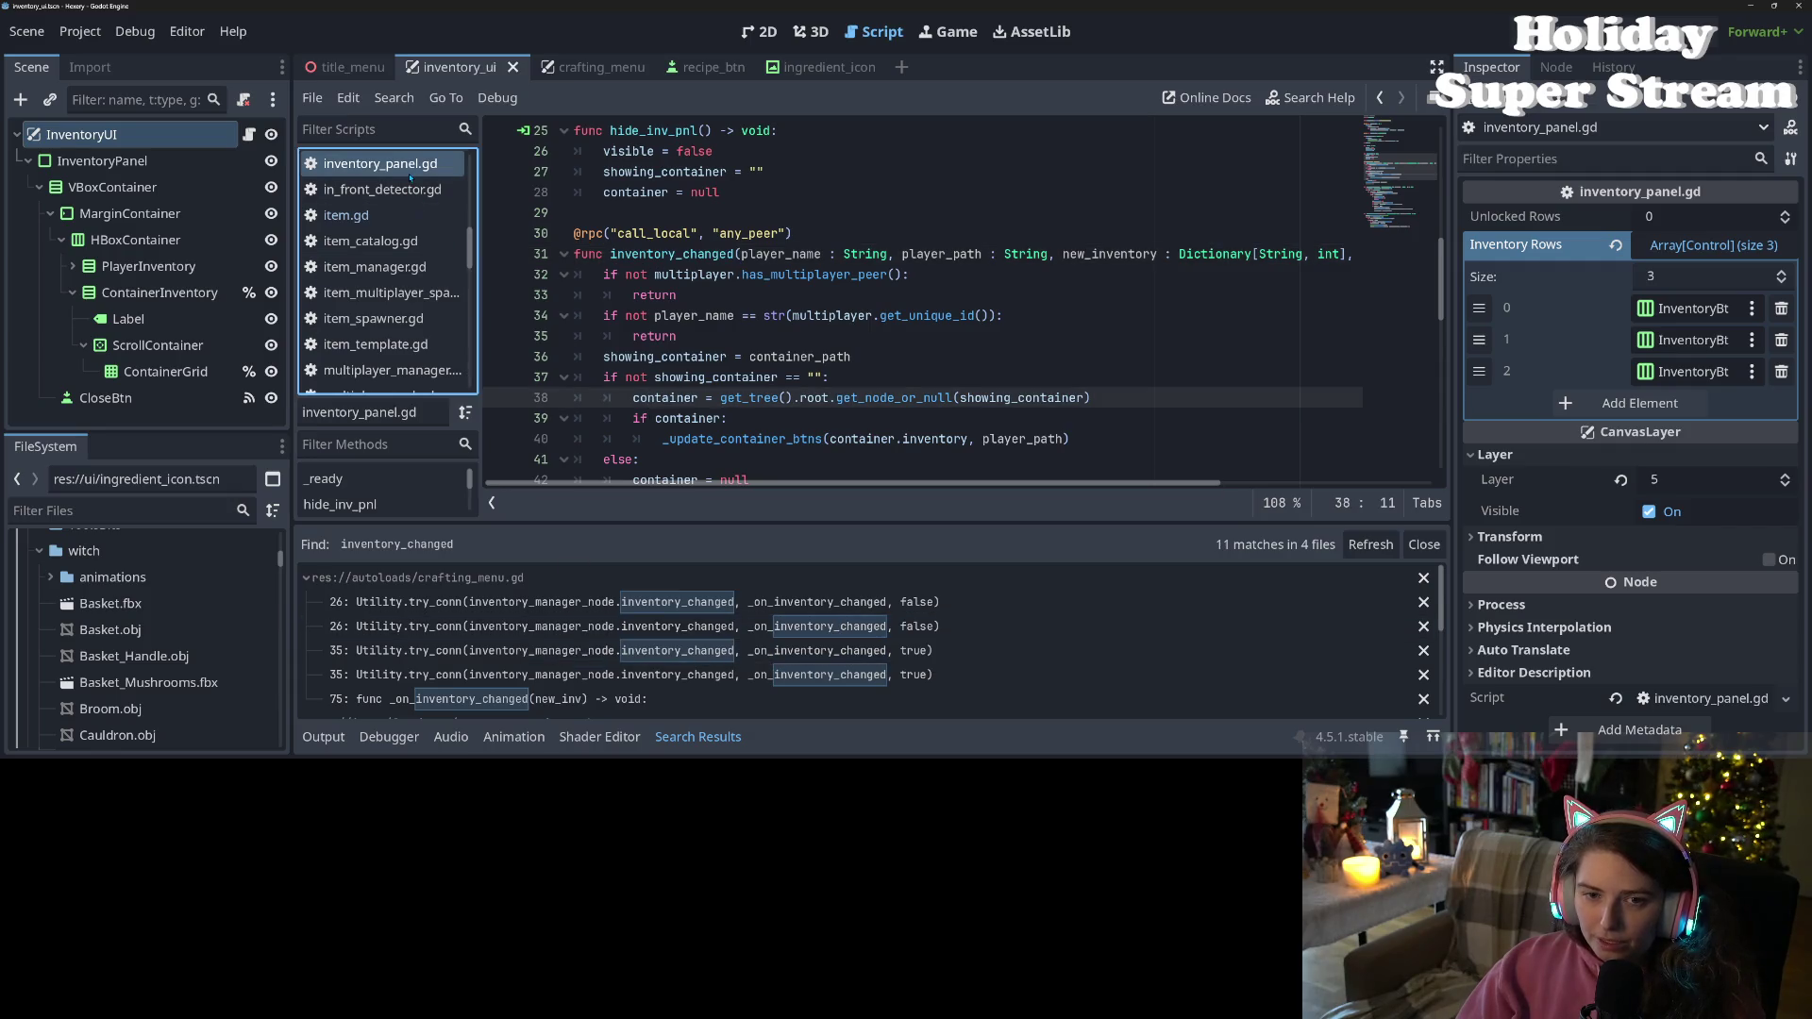
{"action": "scroll", "coordinate": [686, 357], "scroll_direction": "down", "scroll_amount": 5}
{"action": "scroll", "coordinate": [686, 357], "scroll_direction": "up", "scroll_amount": 6}
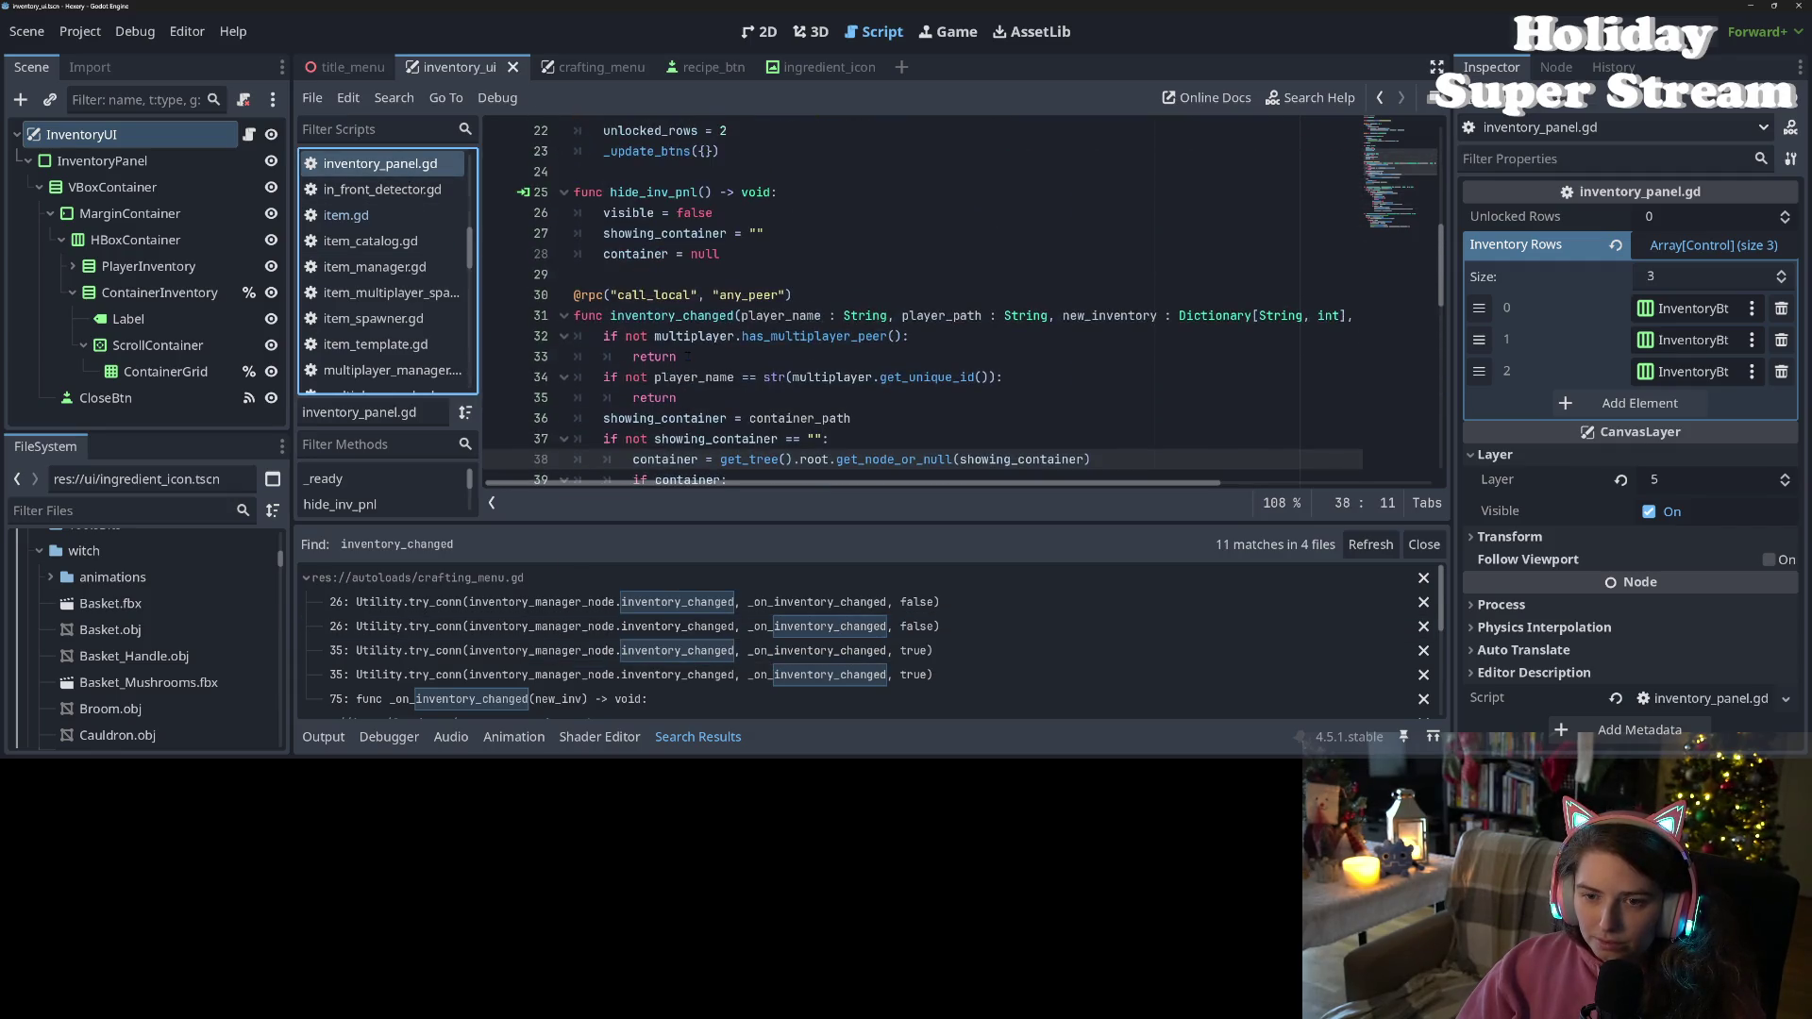
{"action": "left_click", "coordinate": [741, 315]}
{"action": "scroll", "coordinate": [686, 342], "scroll_direction": "up", "scroll_amount": 7}
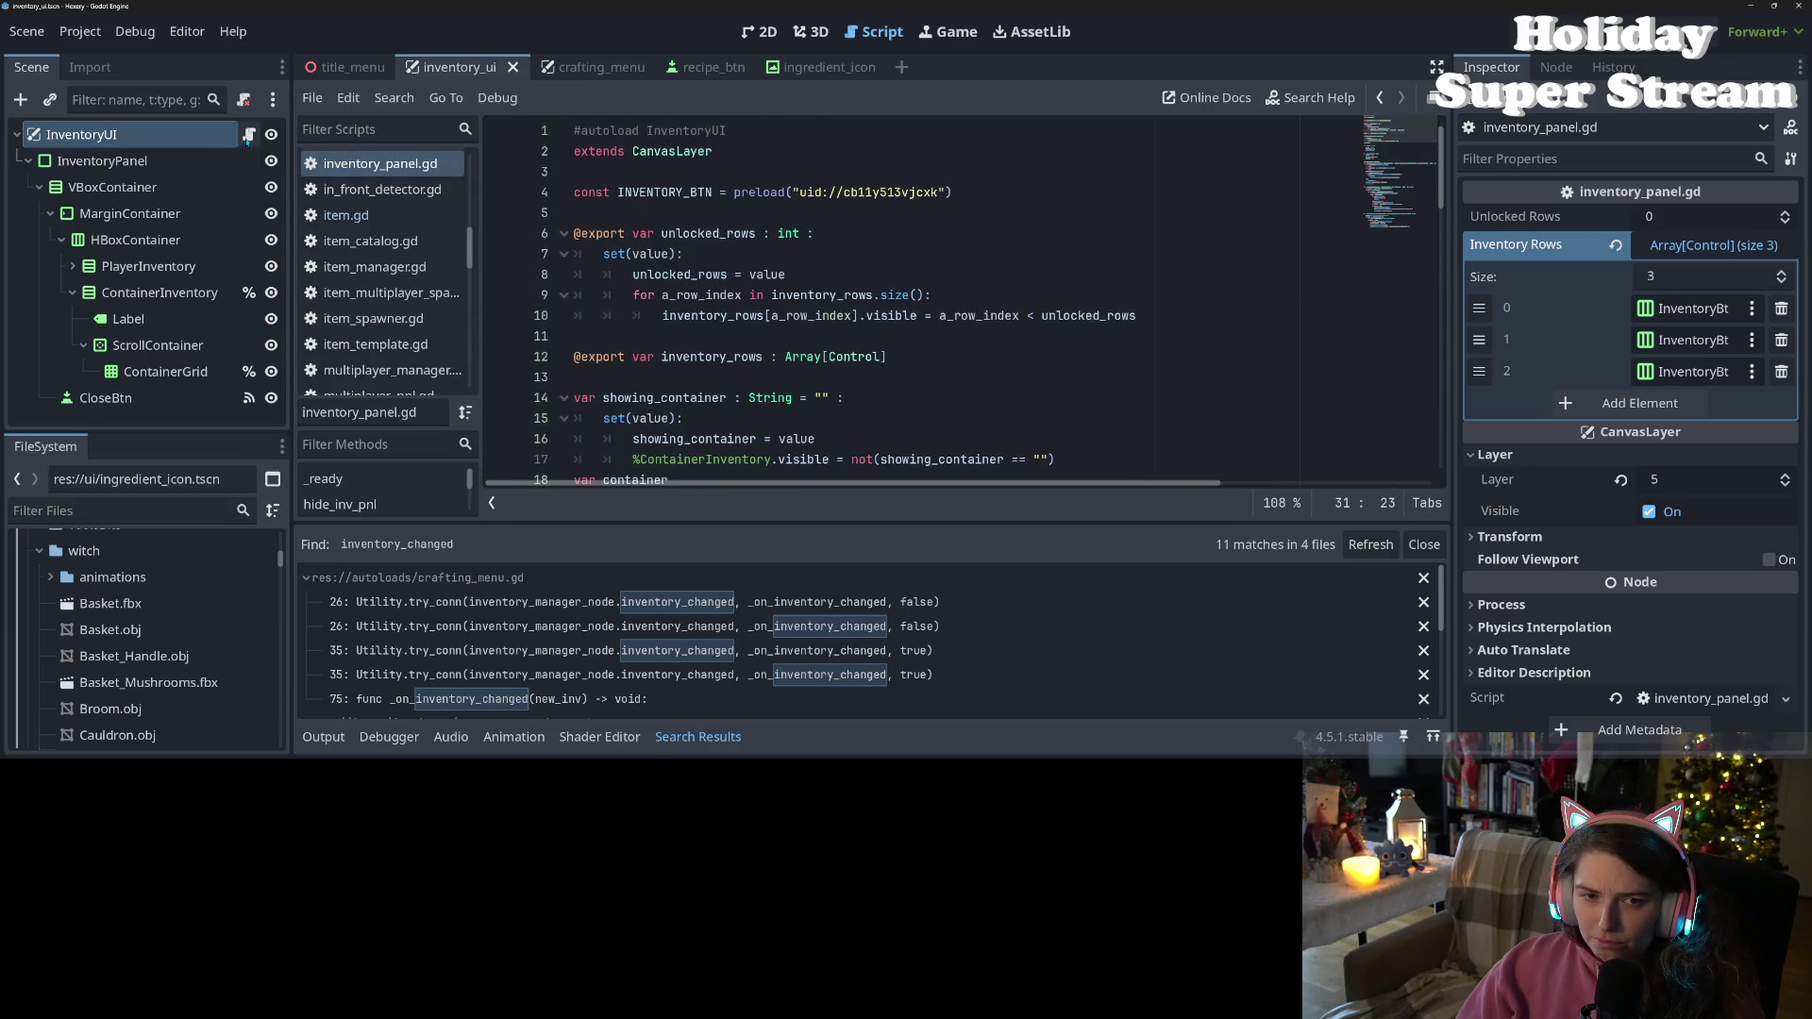
{"action": "scroll", "coordinate": [736, 326], "scroll_direction": "down", "scroll_amount": 8}
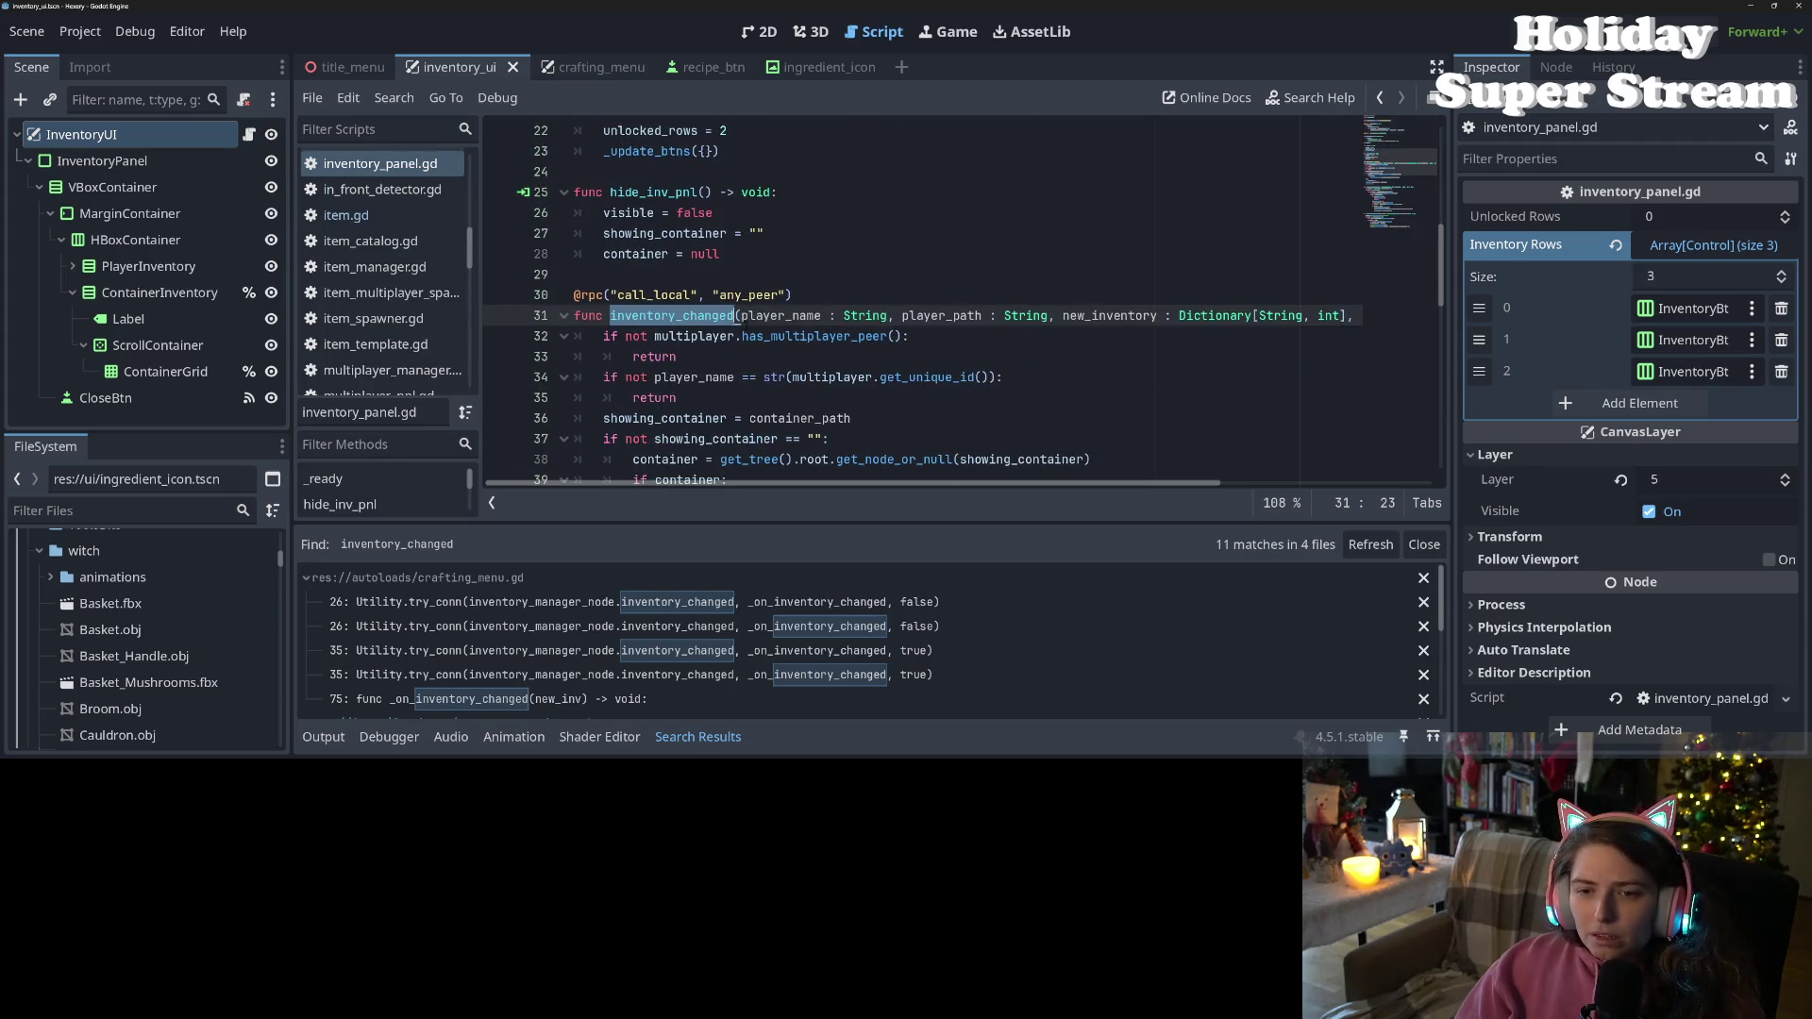
{"action": "scroll", "coordinate": [722, 315], "scroll_direction": "down", "scroll_amount": 2}
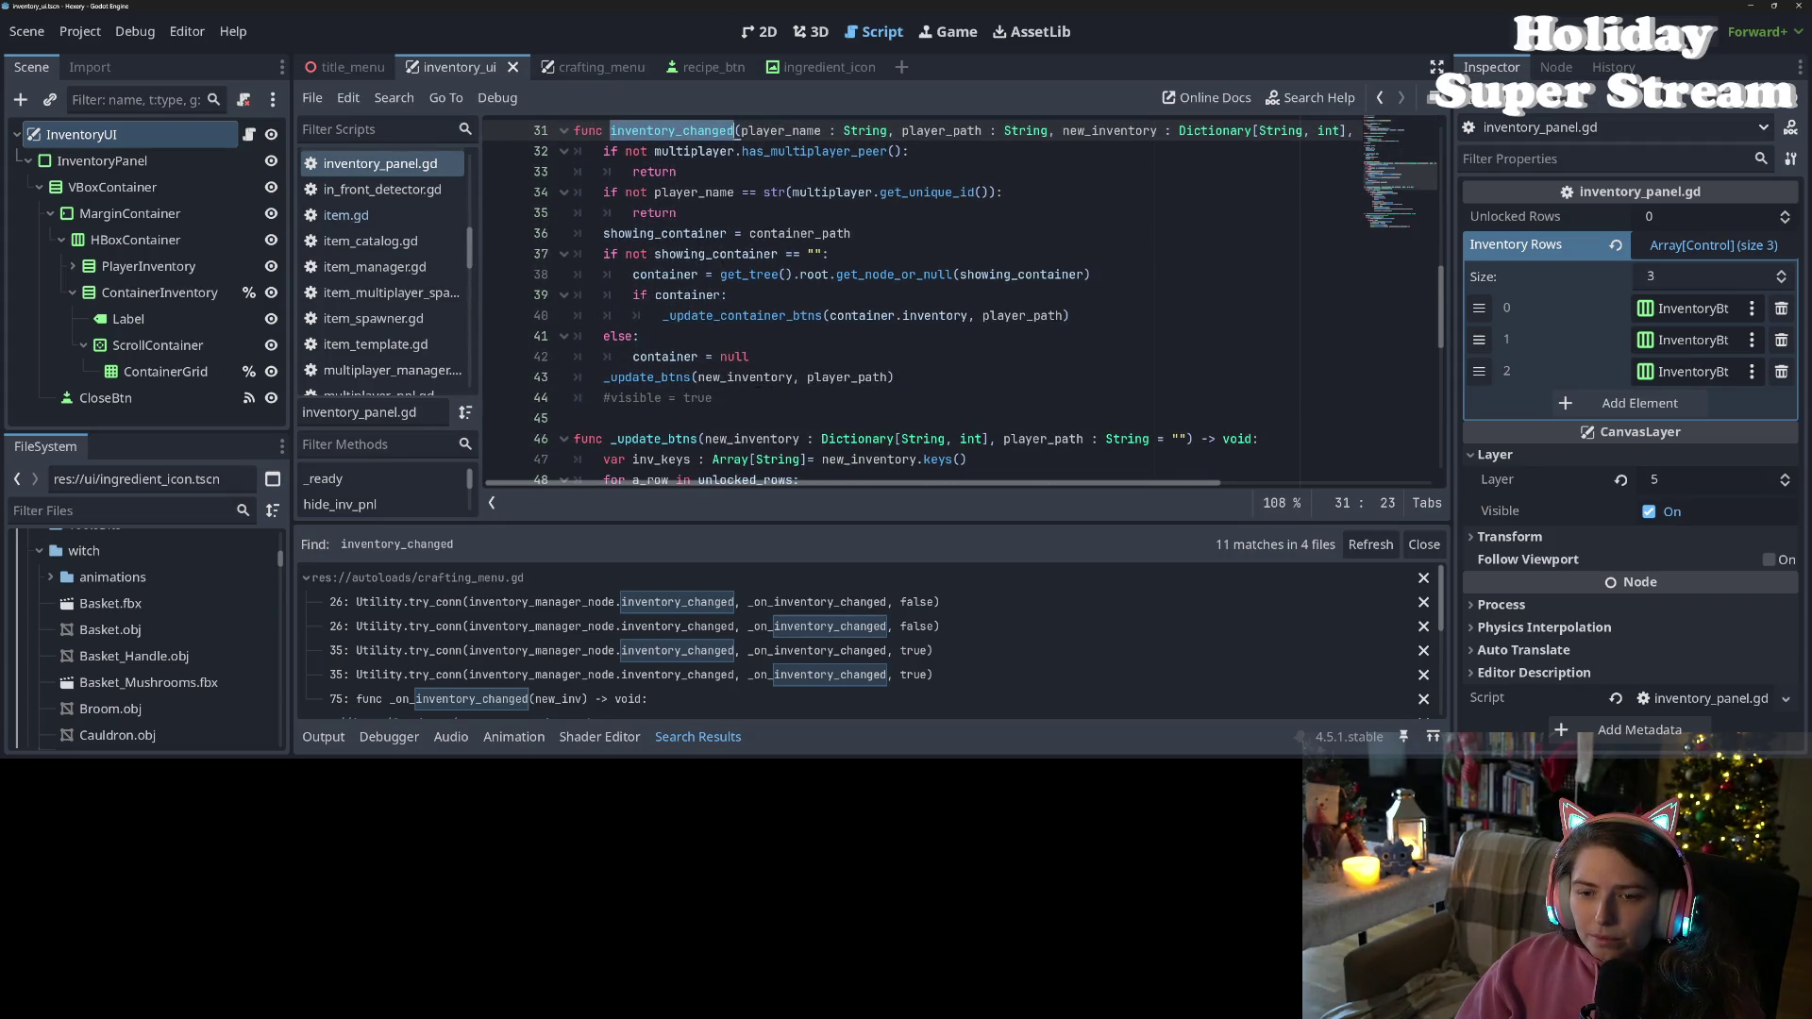
{"action": "scroll", "coordinate": [958, 302], "scroll_direction": "up", "scroll_amount": 1}
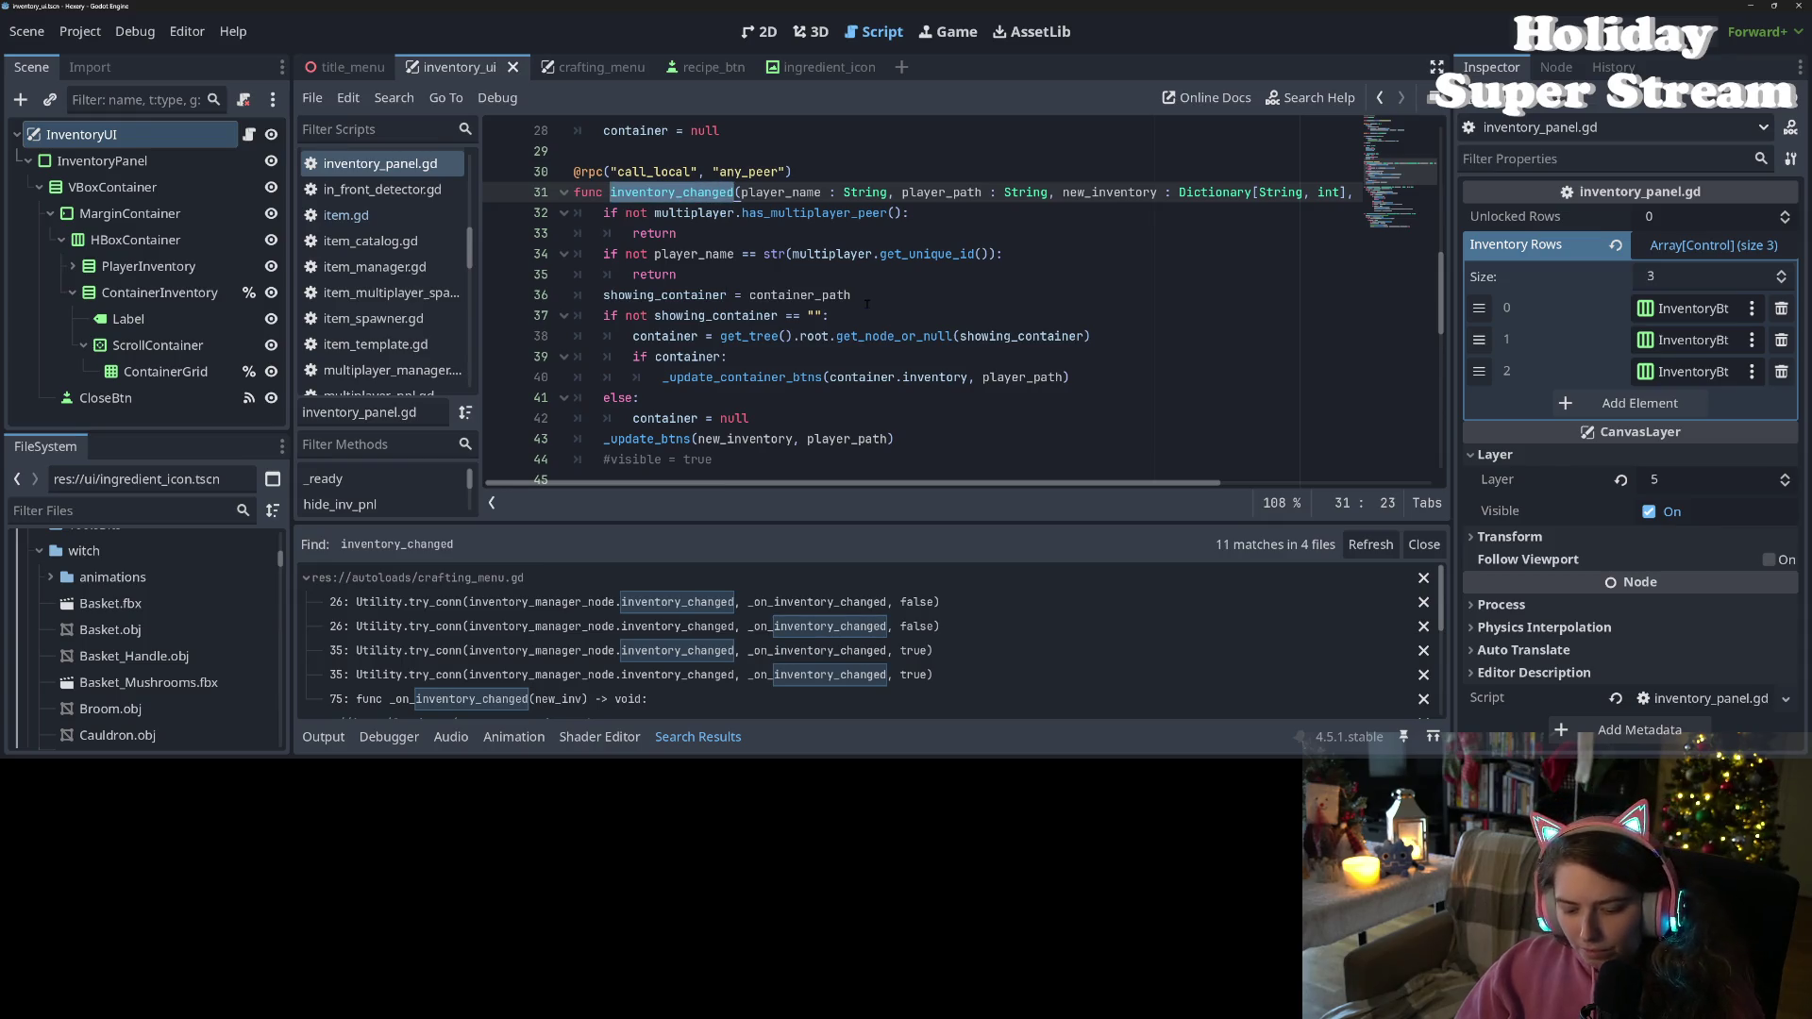
Rerun the search and open the storage_container.gd match at line 22
{"action": "key", "text": "ctrl+shift+f"}
{"action": "left_click", "coordinate": [872, 480]}
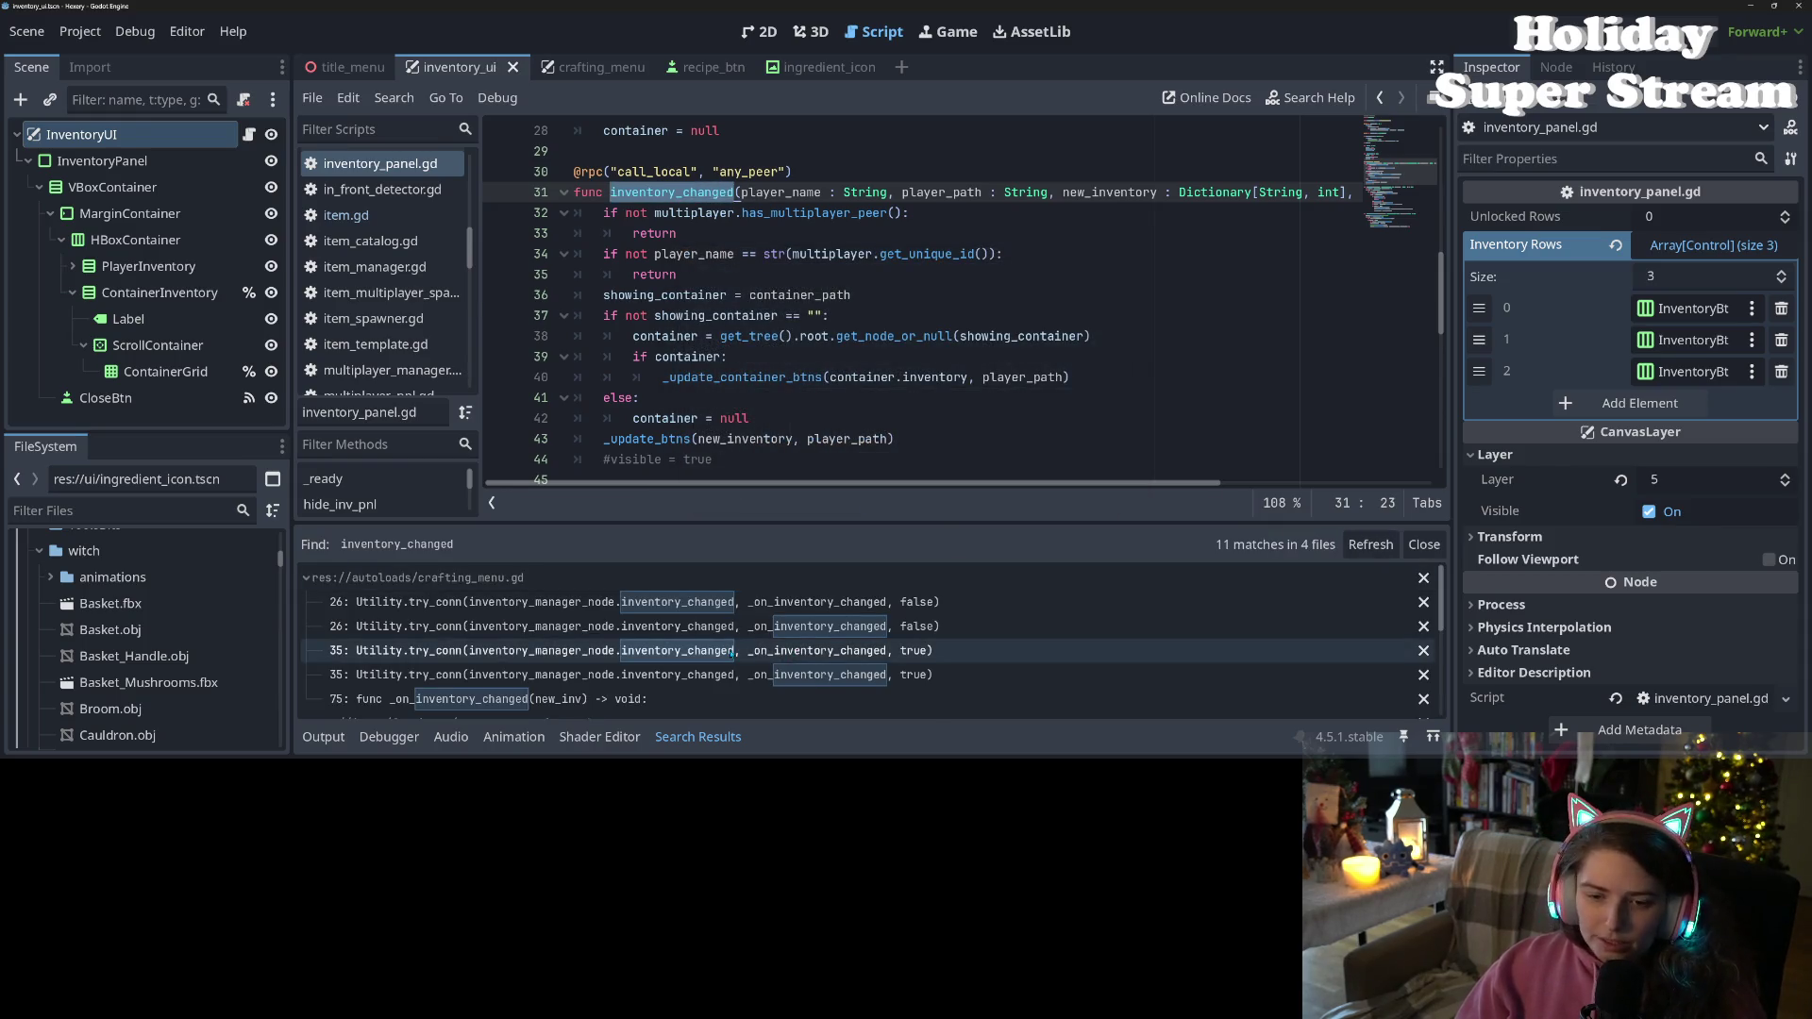
{"action": "scroll", "coordinate": [680, 599], "scroll_direction": "down", "scroll_amount": 3}
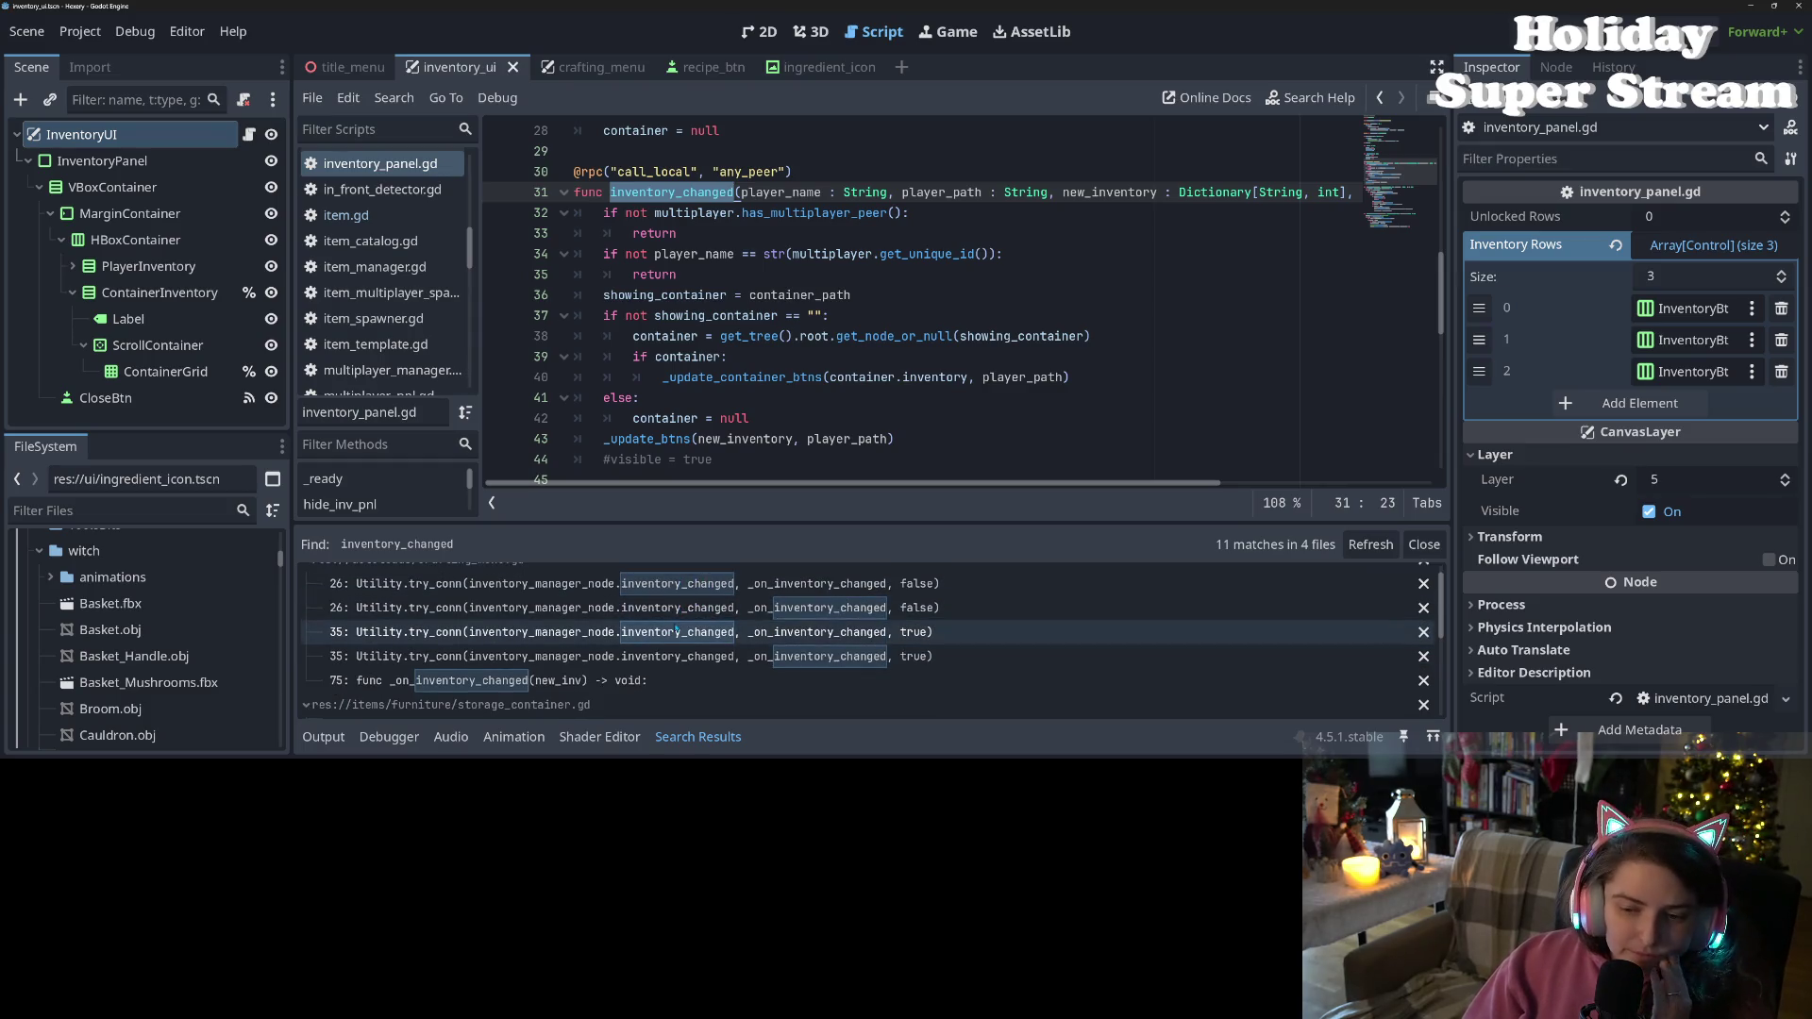
{"action": "scroll", "coordinate": [647, 633], "scroll_direction": "down", "scroll_amount": 1}
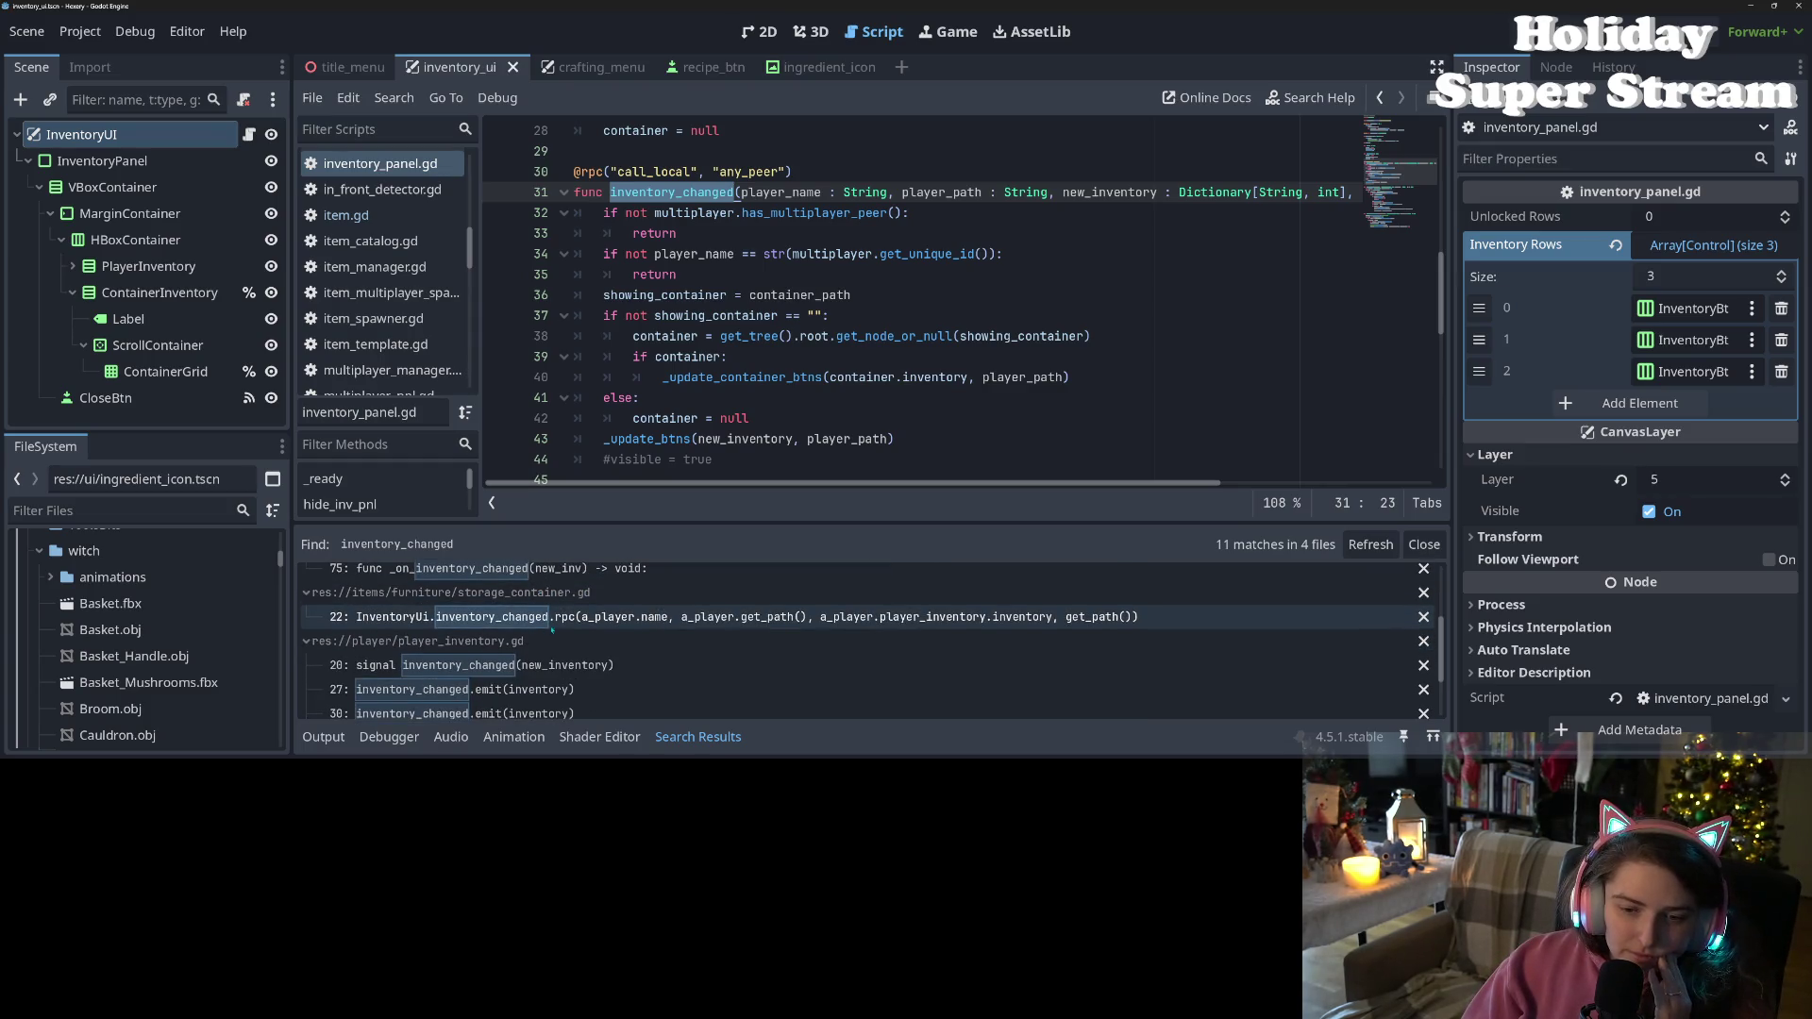
{"action": "left_click", "coordinate": [569, 623]}
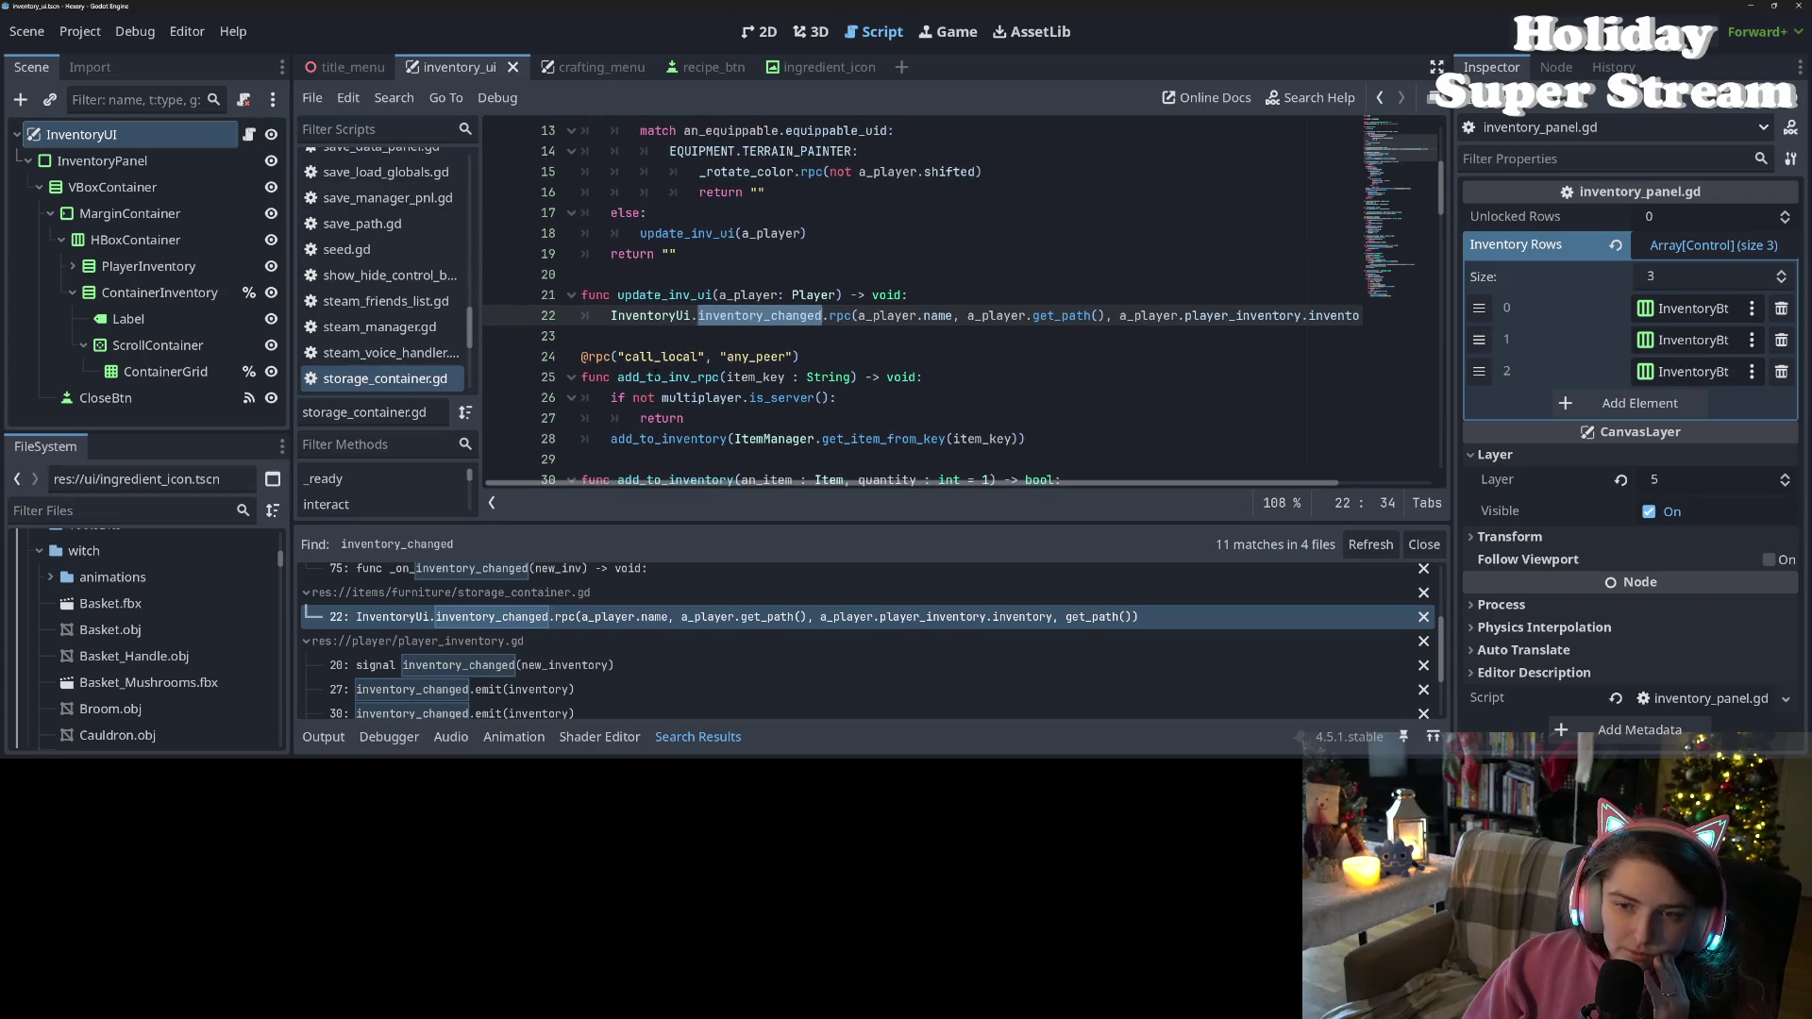
Inspect the update_inv_ui call in storage_container.gd's interact function
{"action": "left_click", "coordinate": [589, 336]}
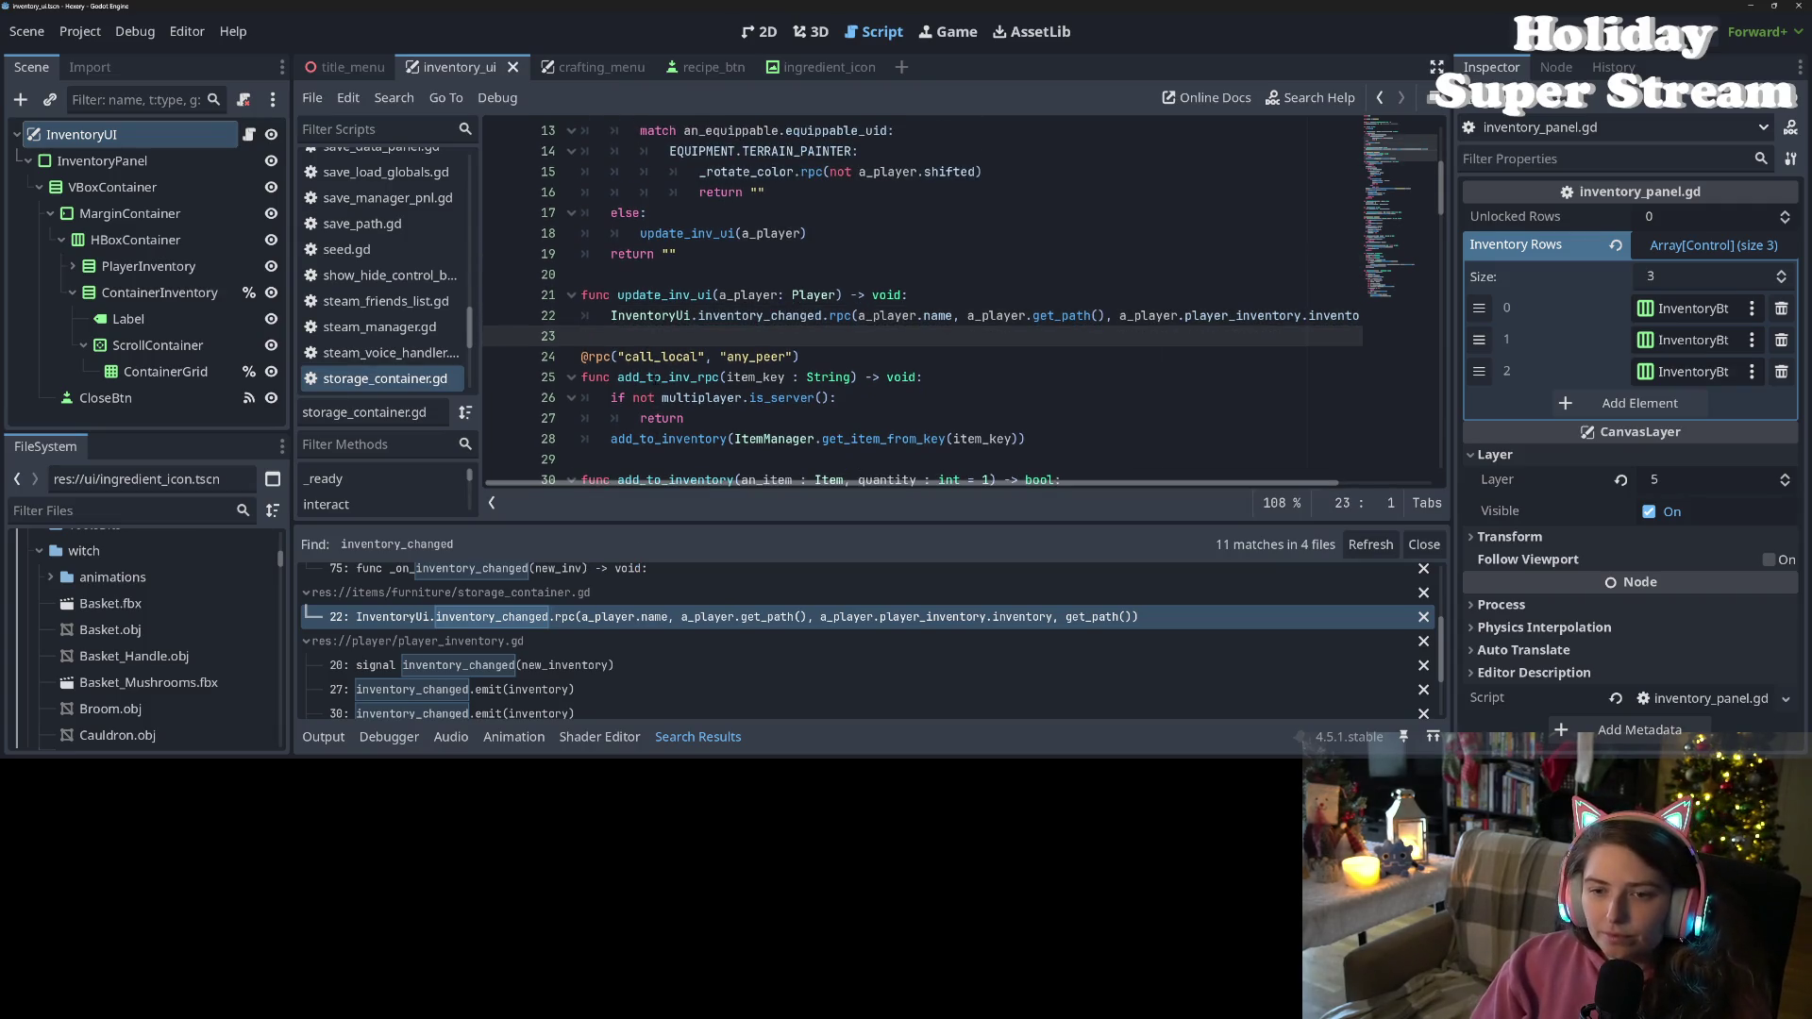
{"action": "key", "text": "Return"}
{"action": "key", "text": "BackSpace"}
{"action": "key", "text": "BackSpace"}
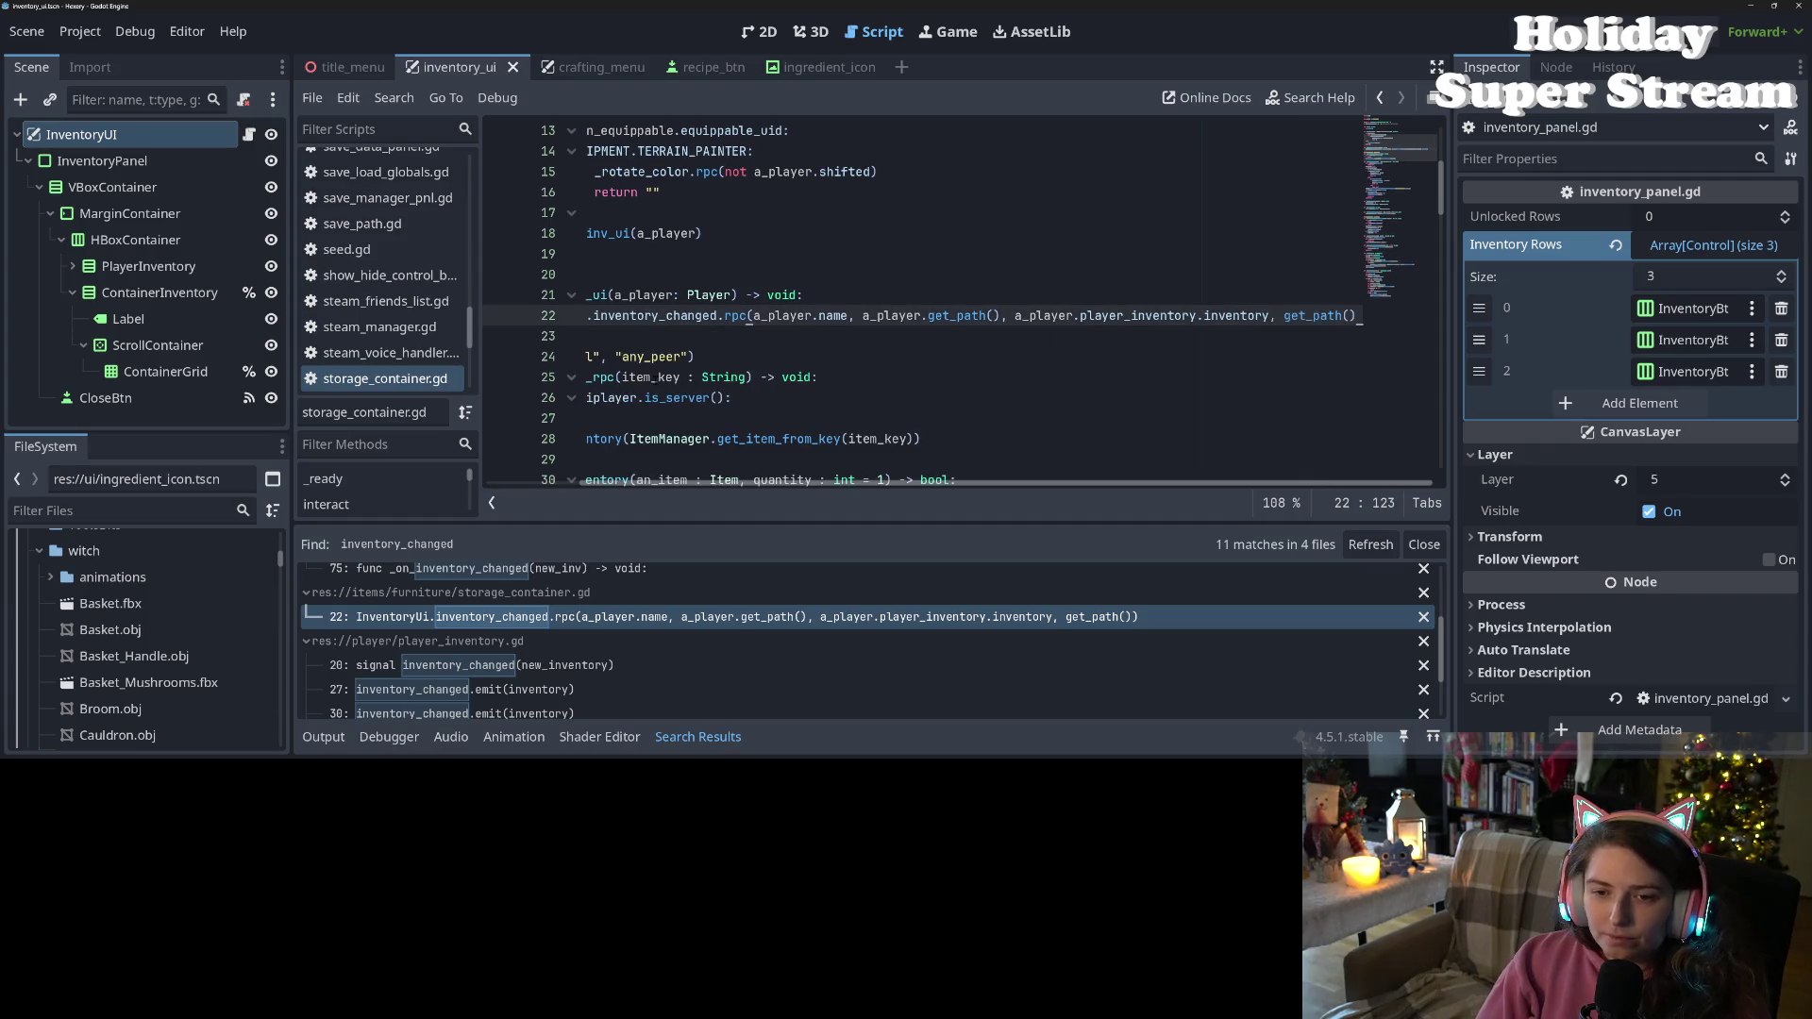
{"action": "scroll", "coordinate": [959, 307], "scroll_direction": "left", "scroll_amount": 3}
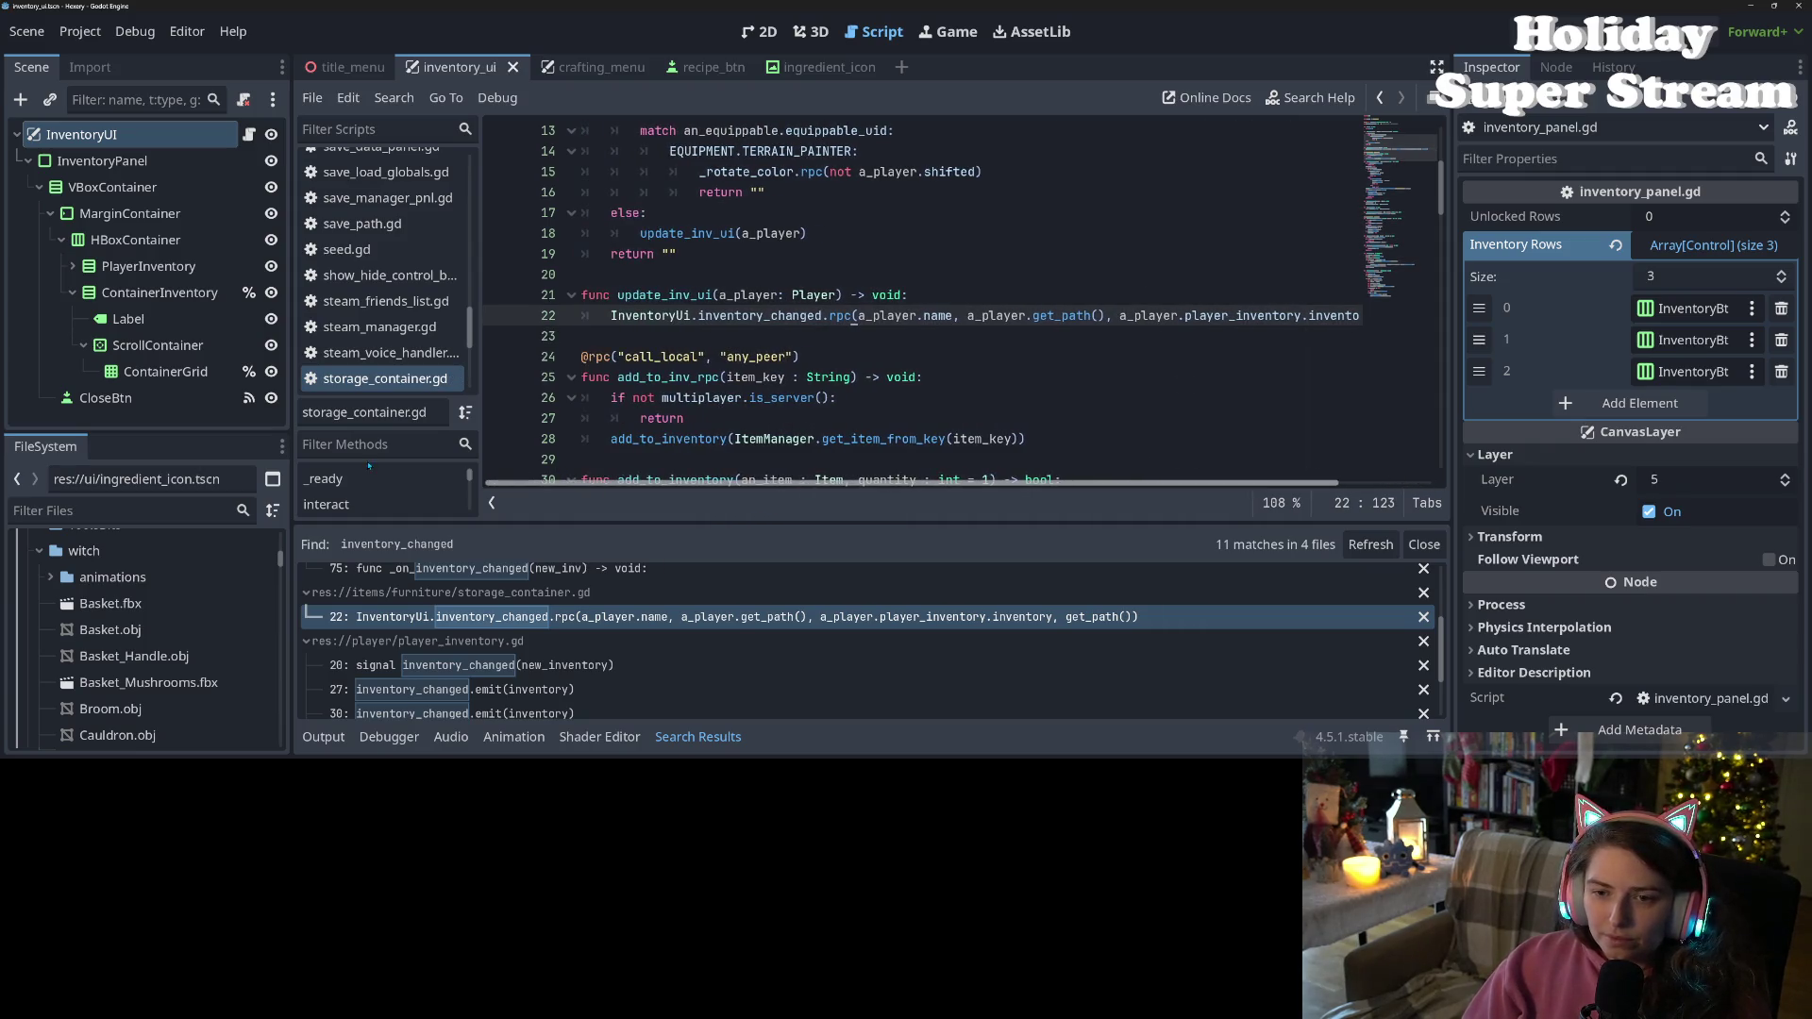
{"action": "double_click", "coordinate": [673, 295]}
{"action": "scroll", "coordinate": [705, 335], "scroll_direction": "up", "scroll_amount": 4}
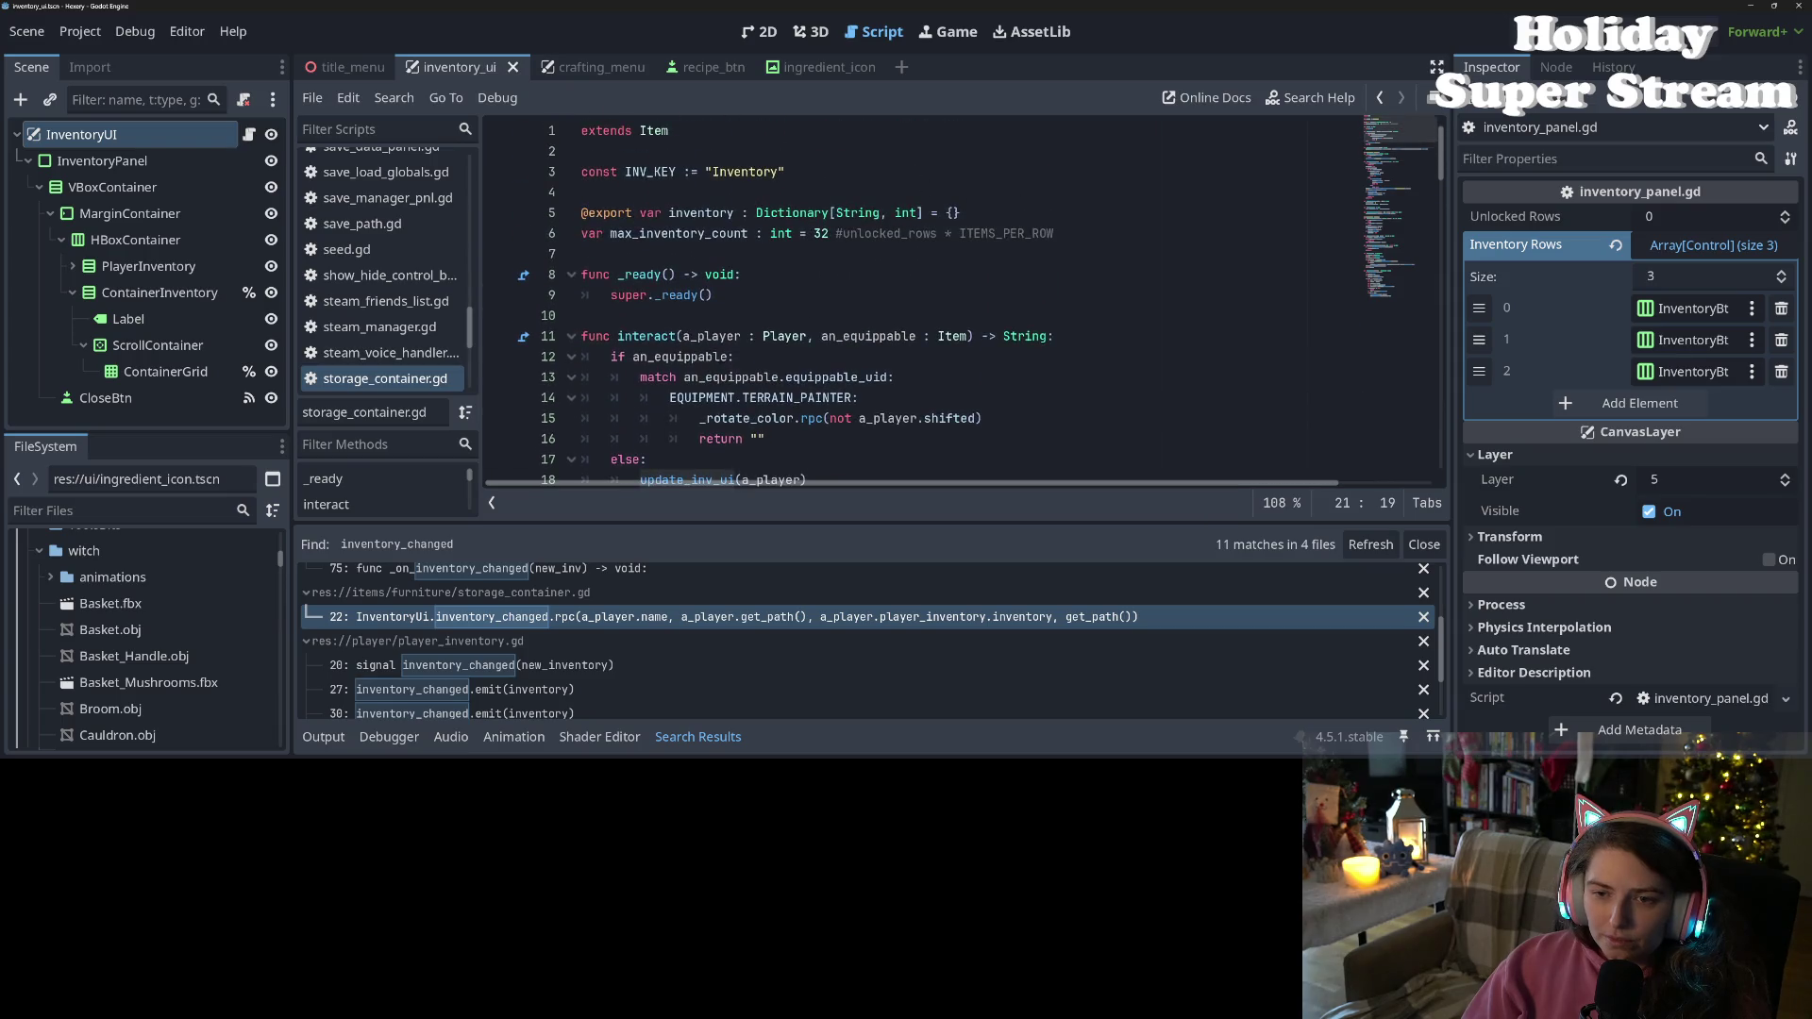
{"action": "scroll", "coordinate": [724, 381], "scroll_direction": "down", "scroll_amount": 3}
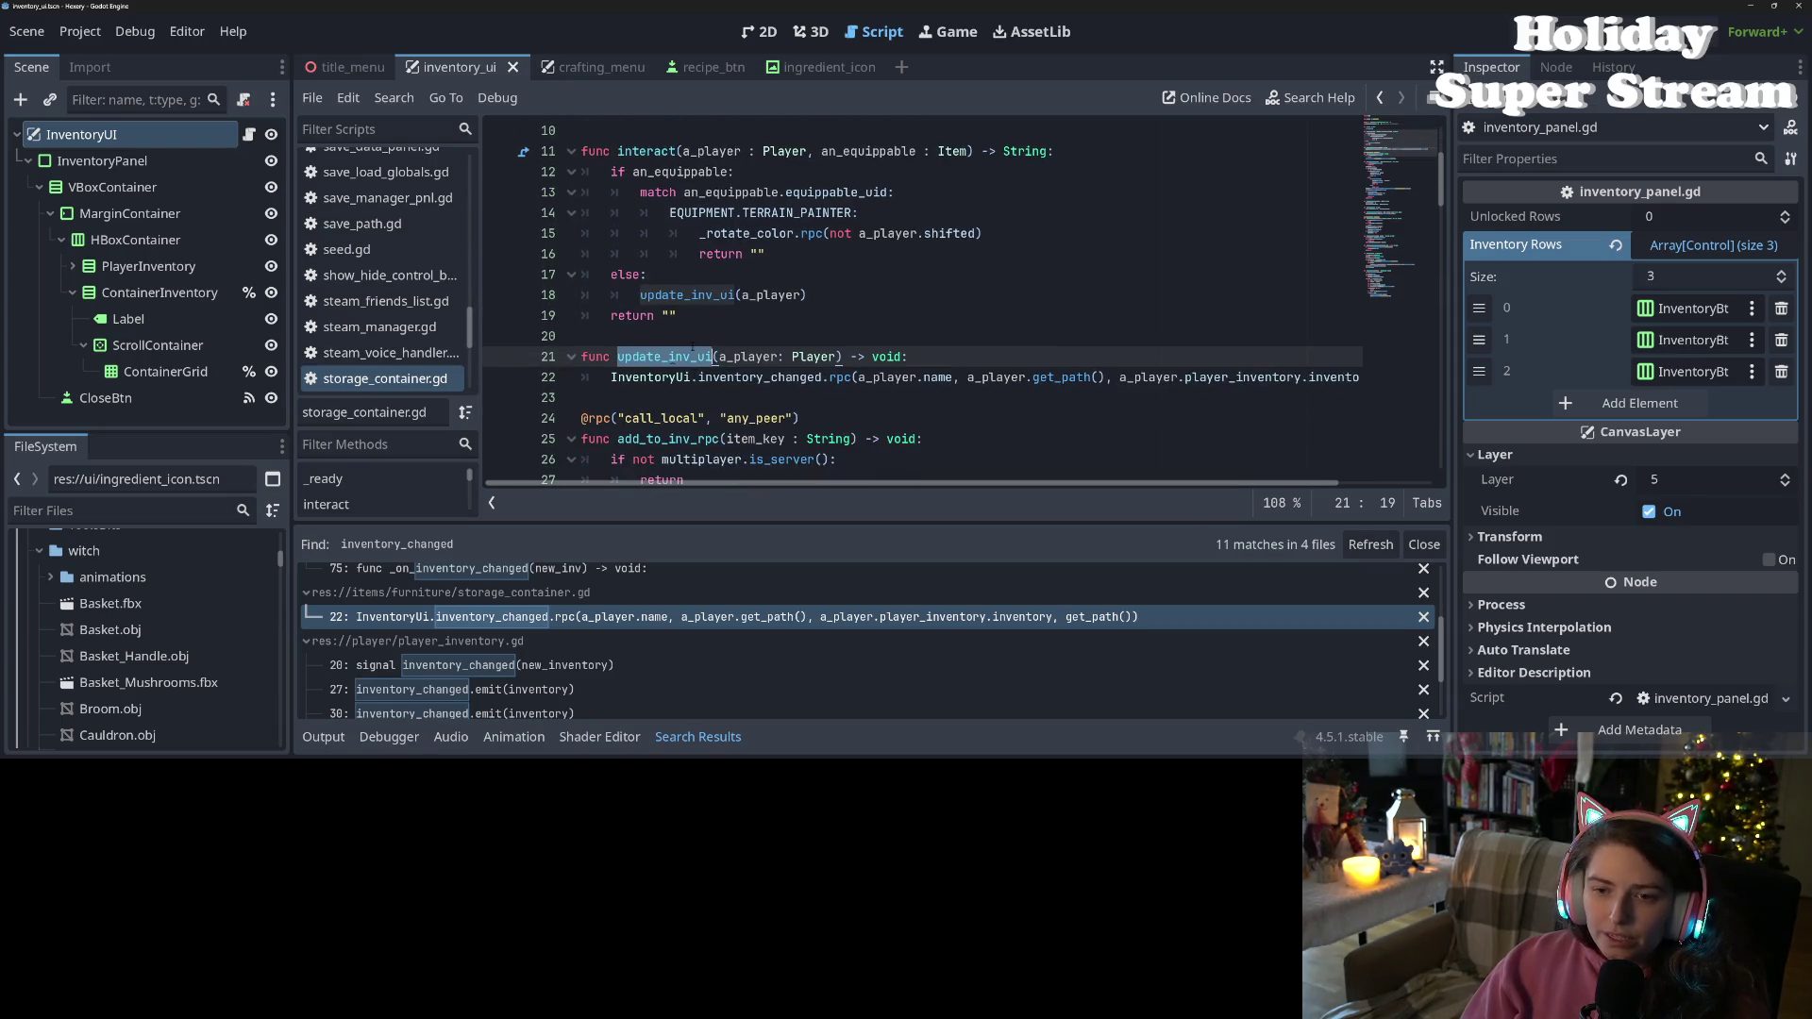
Add InventoryUi.visible = true right after update_inv_ui(a_player) on line 18
{"action": "left_click", "coordinate": [845, 295]}
{"action": "key", "text": "Return"}
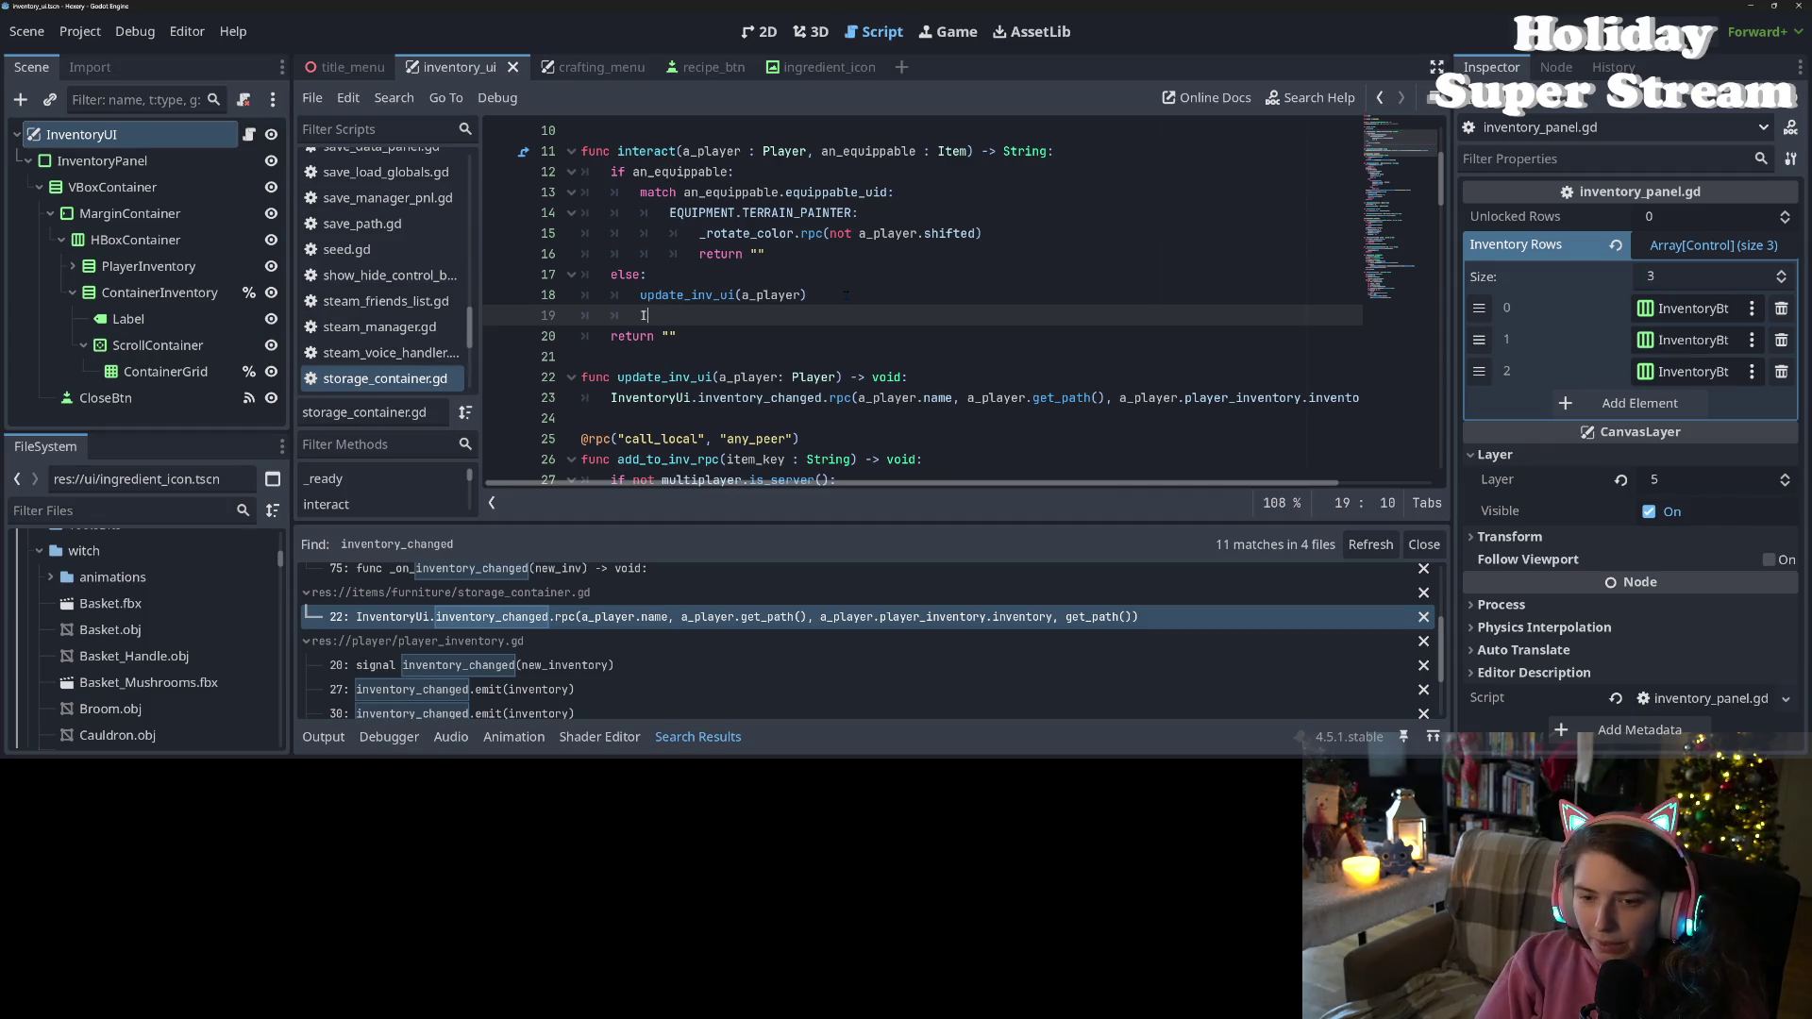
{"action": "type", "text": "nvent"}
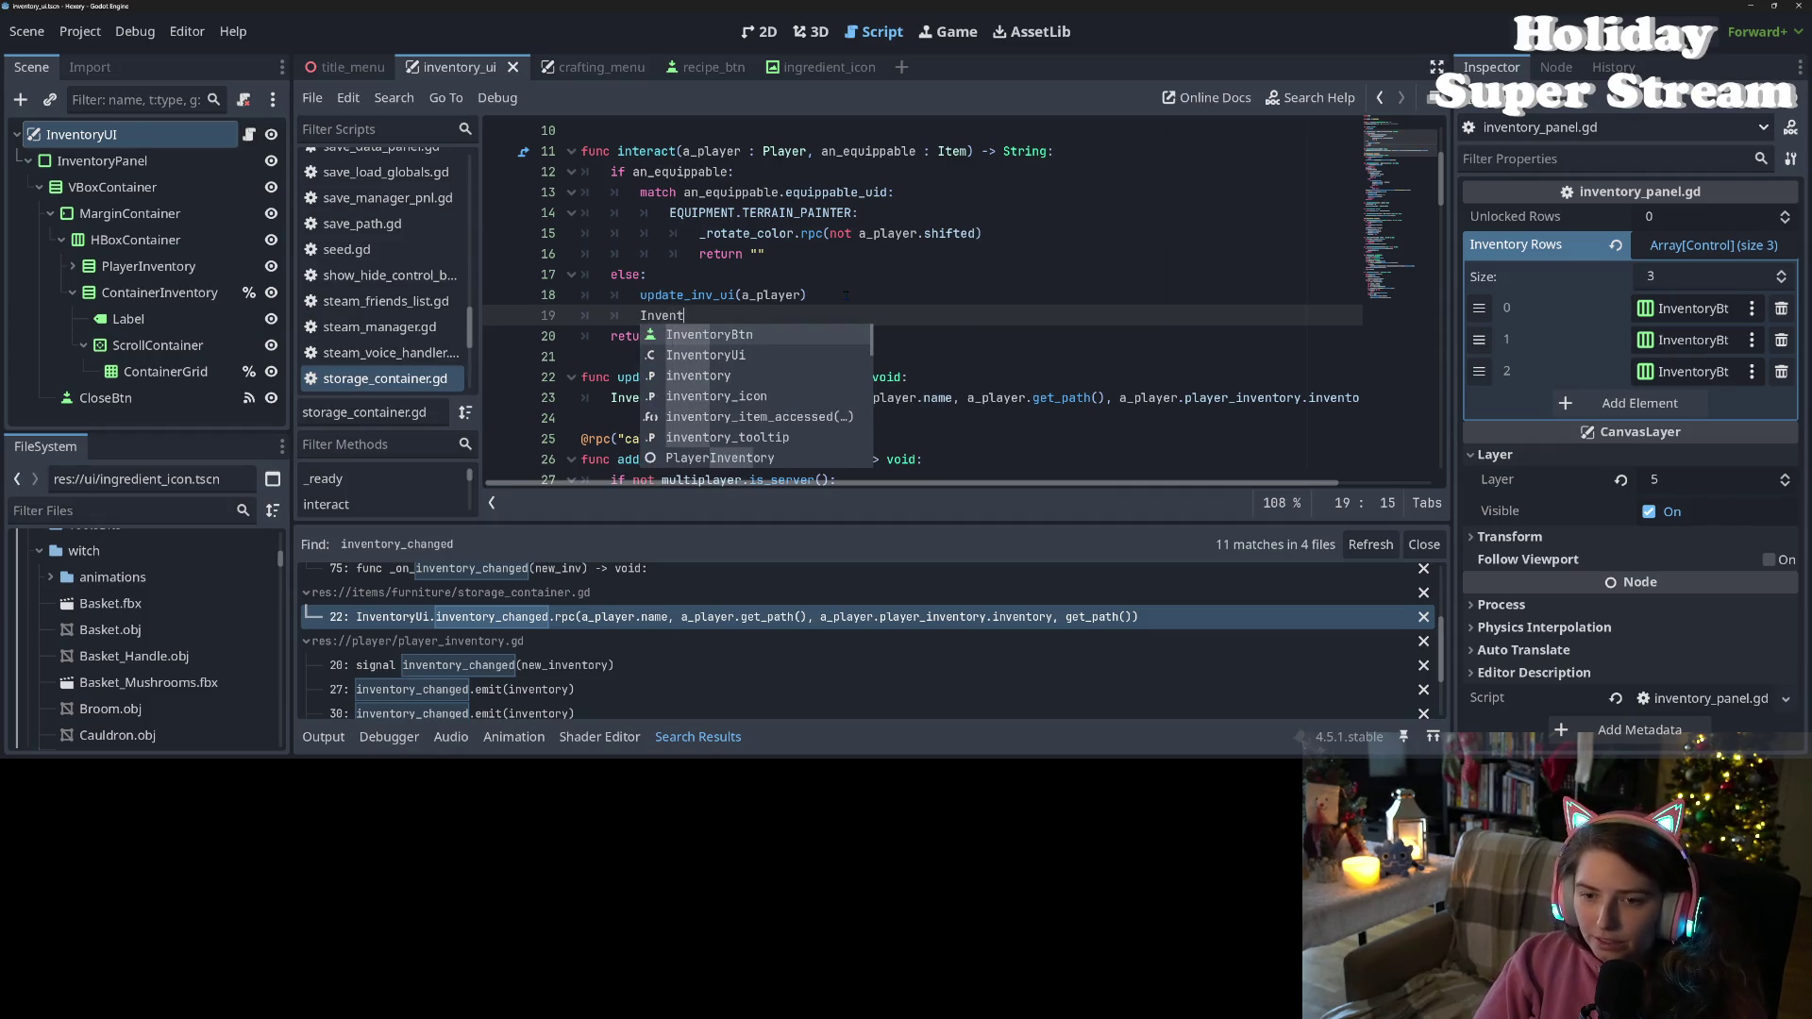
{"action": "key", "text": "Down"}
{"action": "key", "text": "Return"}
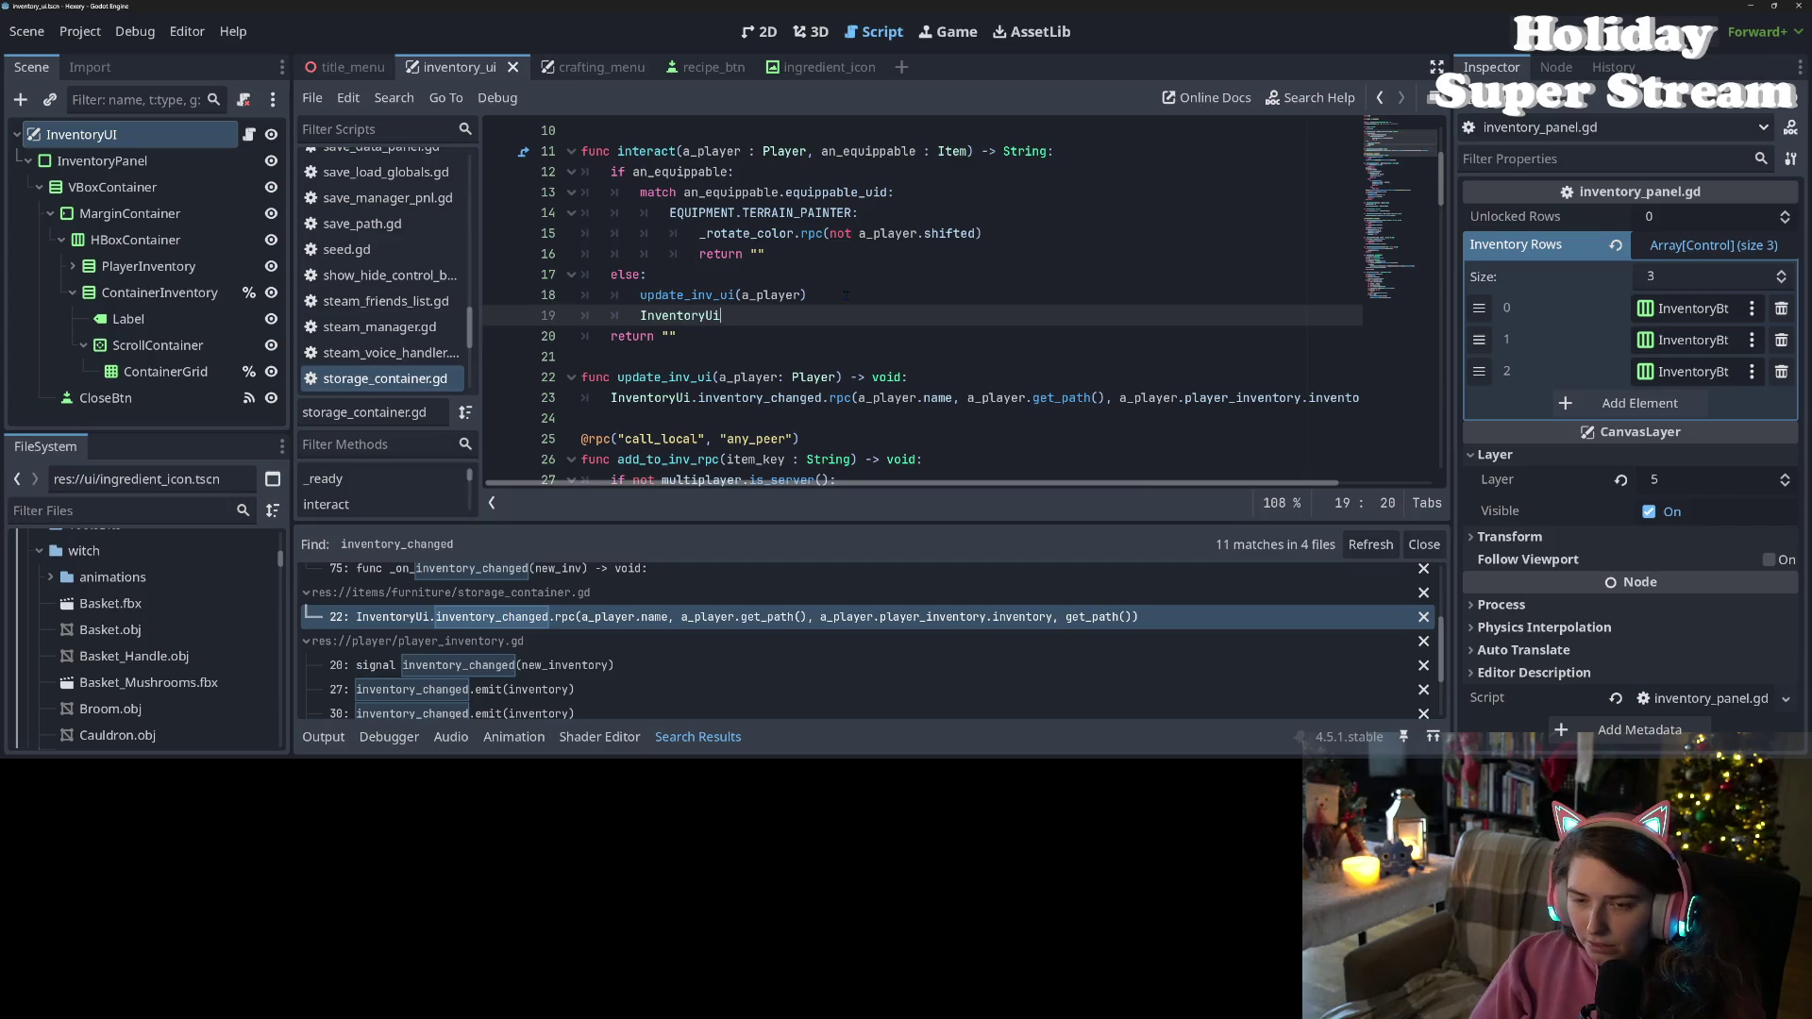
{"action": "type", "text": ".visible = true"}
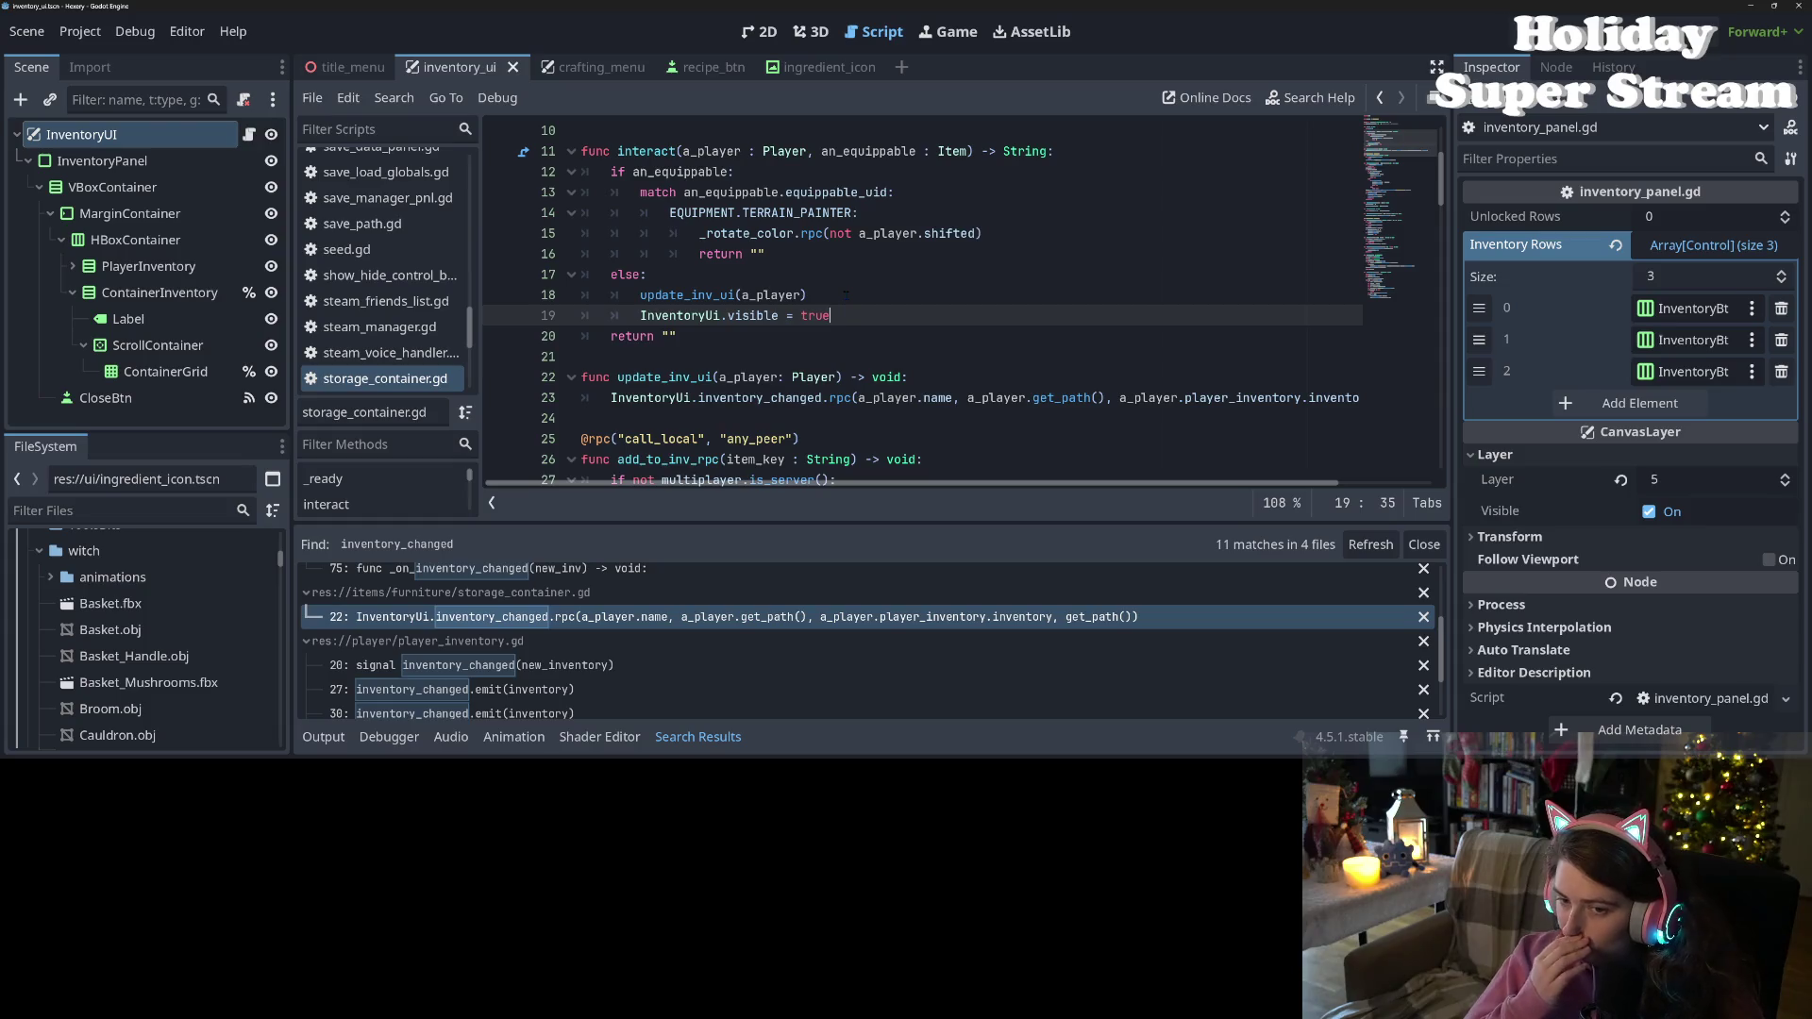
{"action": "left_click", "coordinate": [843, 295]}
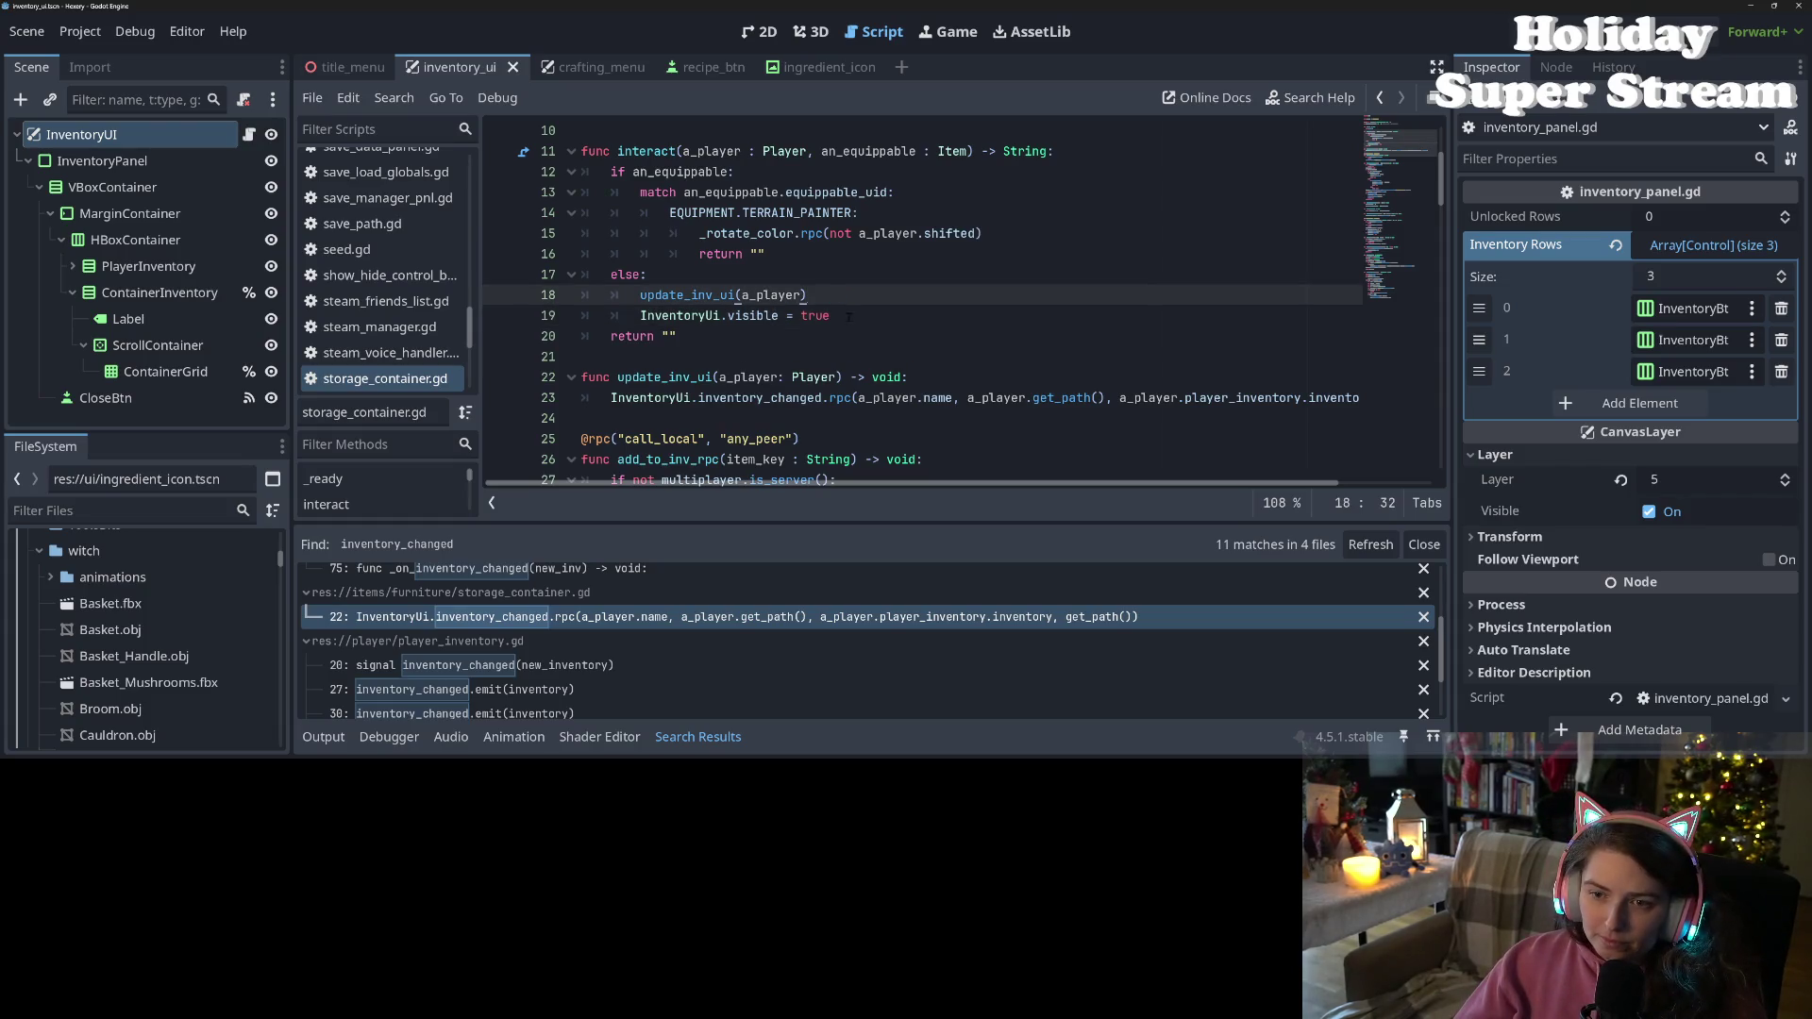
{"action": "left_click", "coordinate": [849, 317]}
{"action": "scroll", "coordinate": [624, 669], "scroll_direction": "down", "scroll_amount": 2}
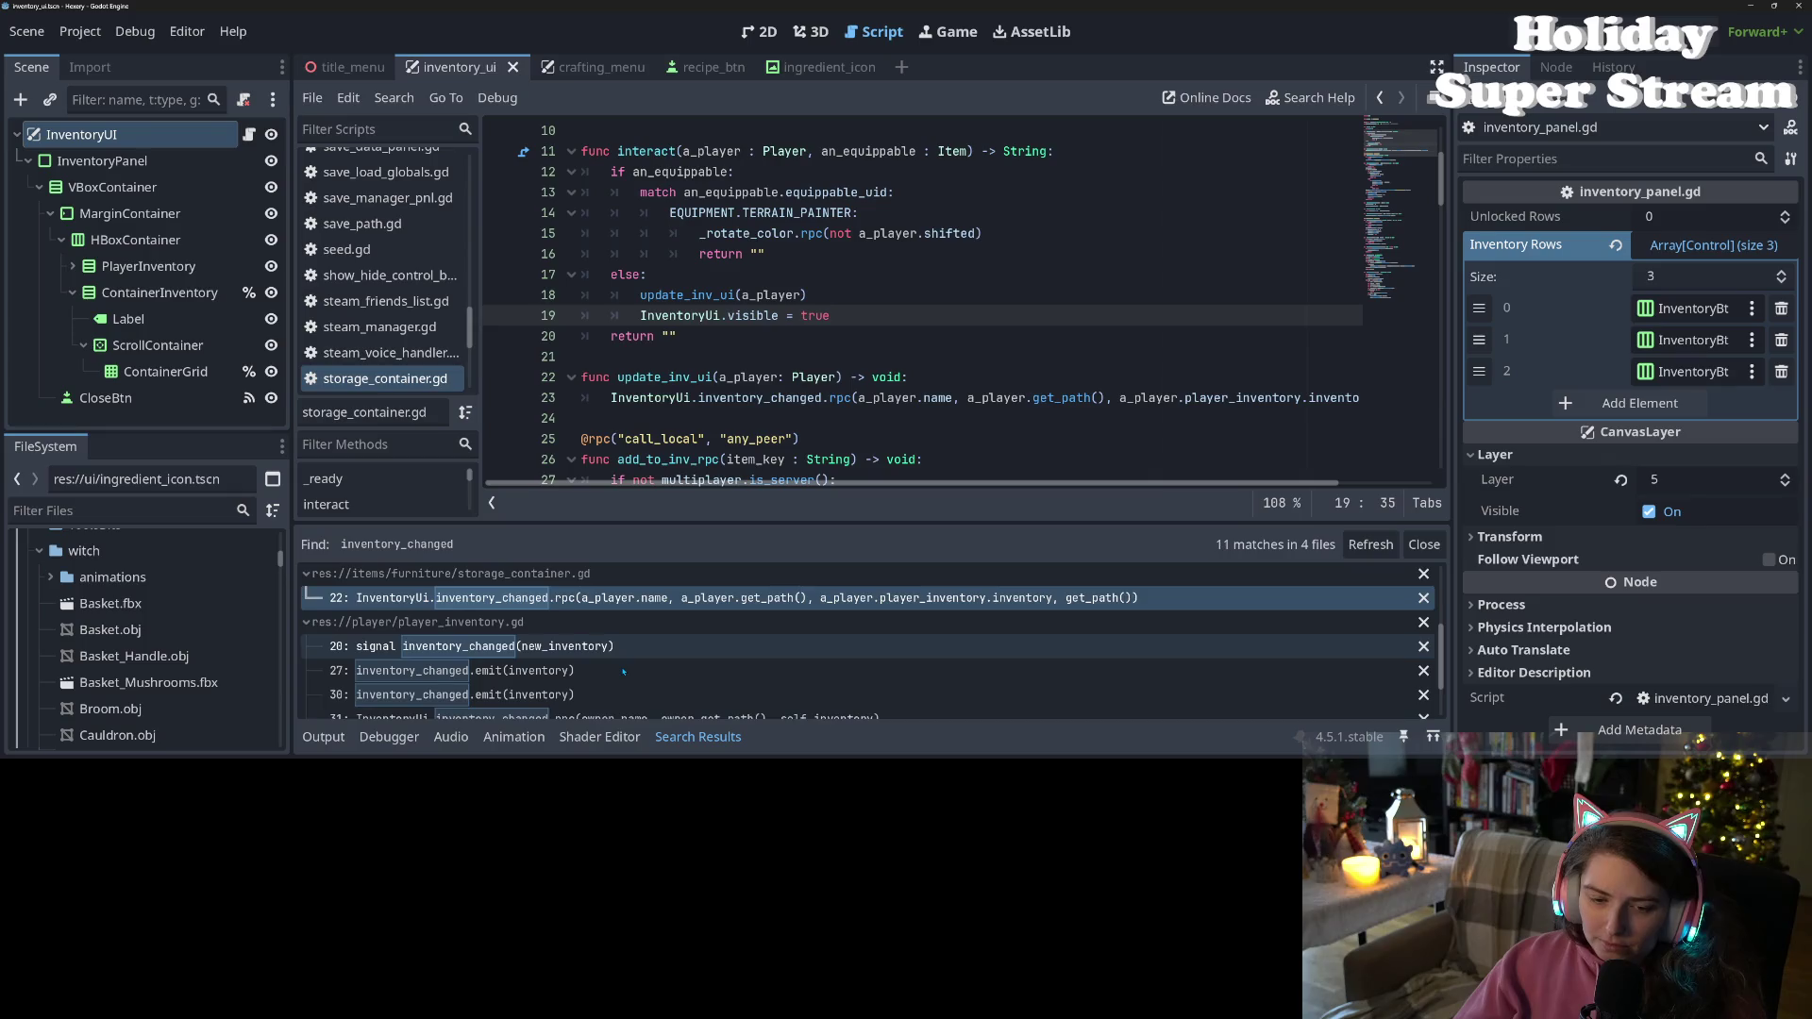
Open player_inventory.gd at line 31 and search the project for InventoryUi
{"action": "scroll", "coordinate": [578, 629], "scroll_direction": "down", "scroll_amount": 2}
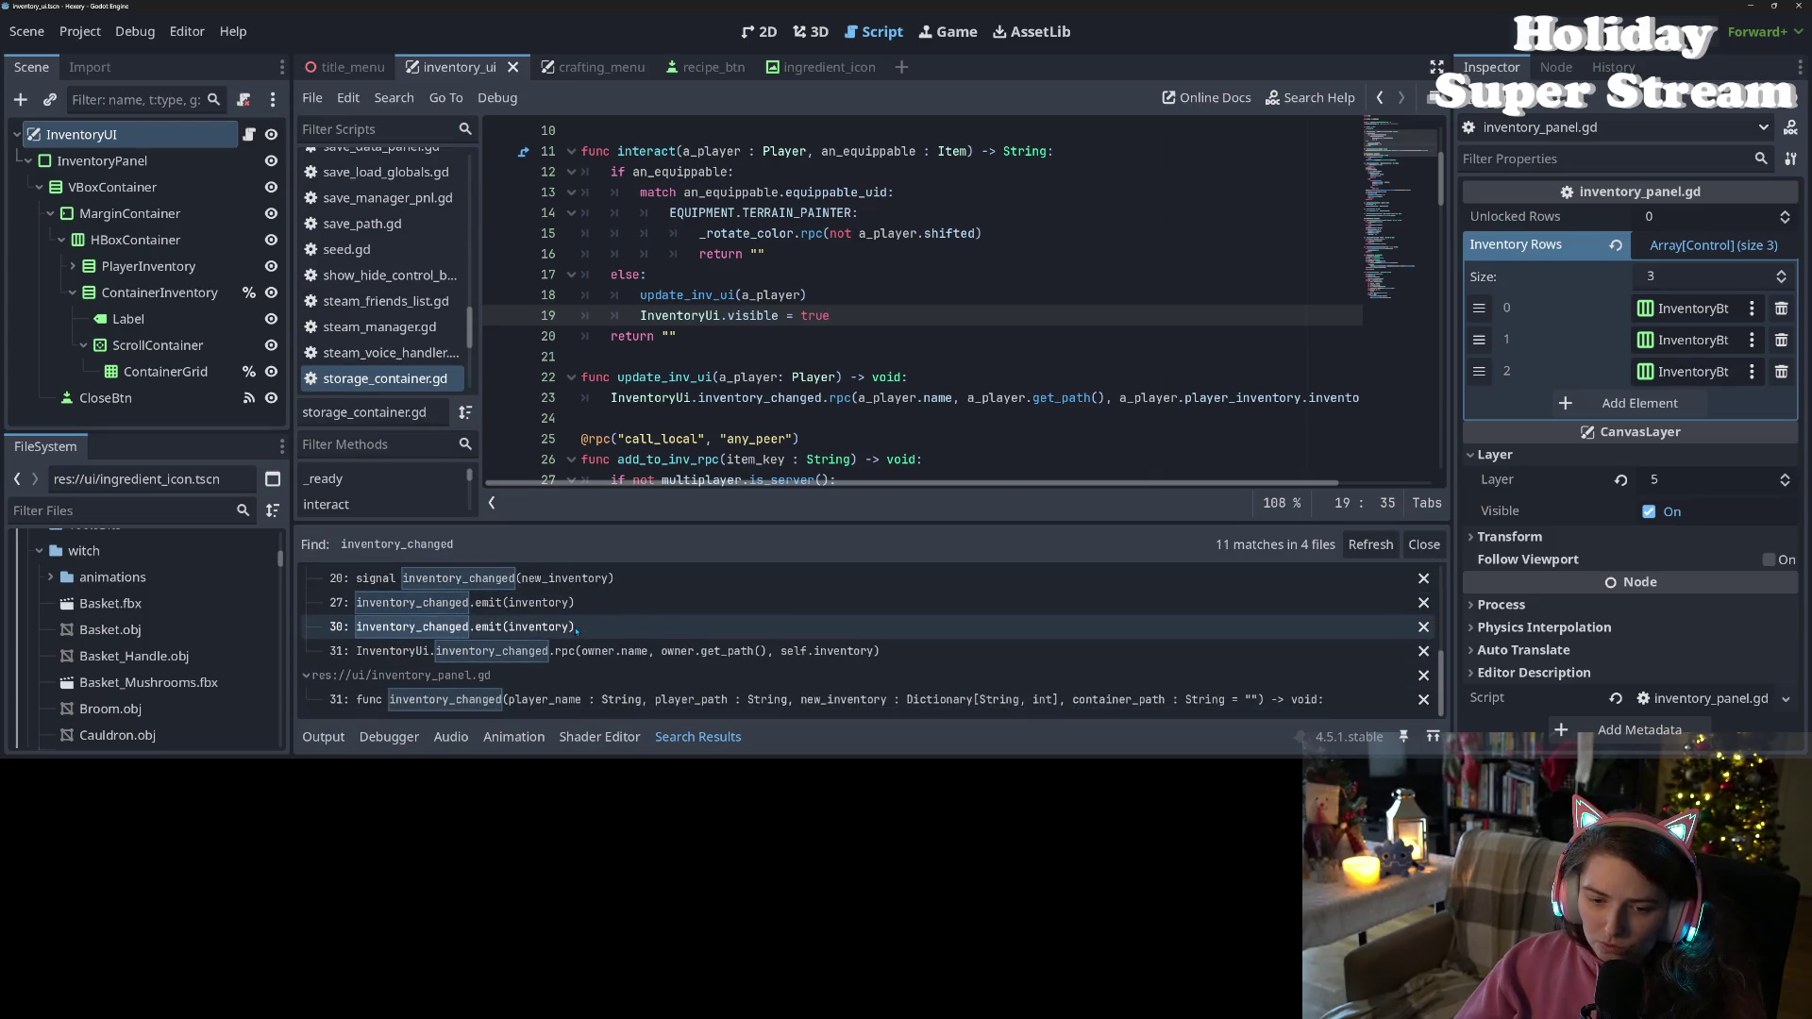
{"action": "scroll", "coordinate": [638, 707], "scroll_direction": "up", "scroll_amount": 1}
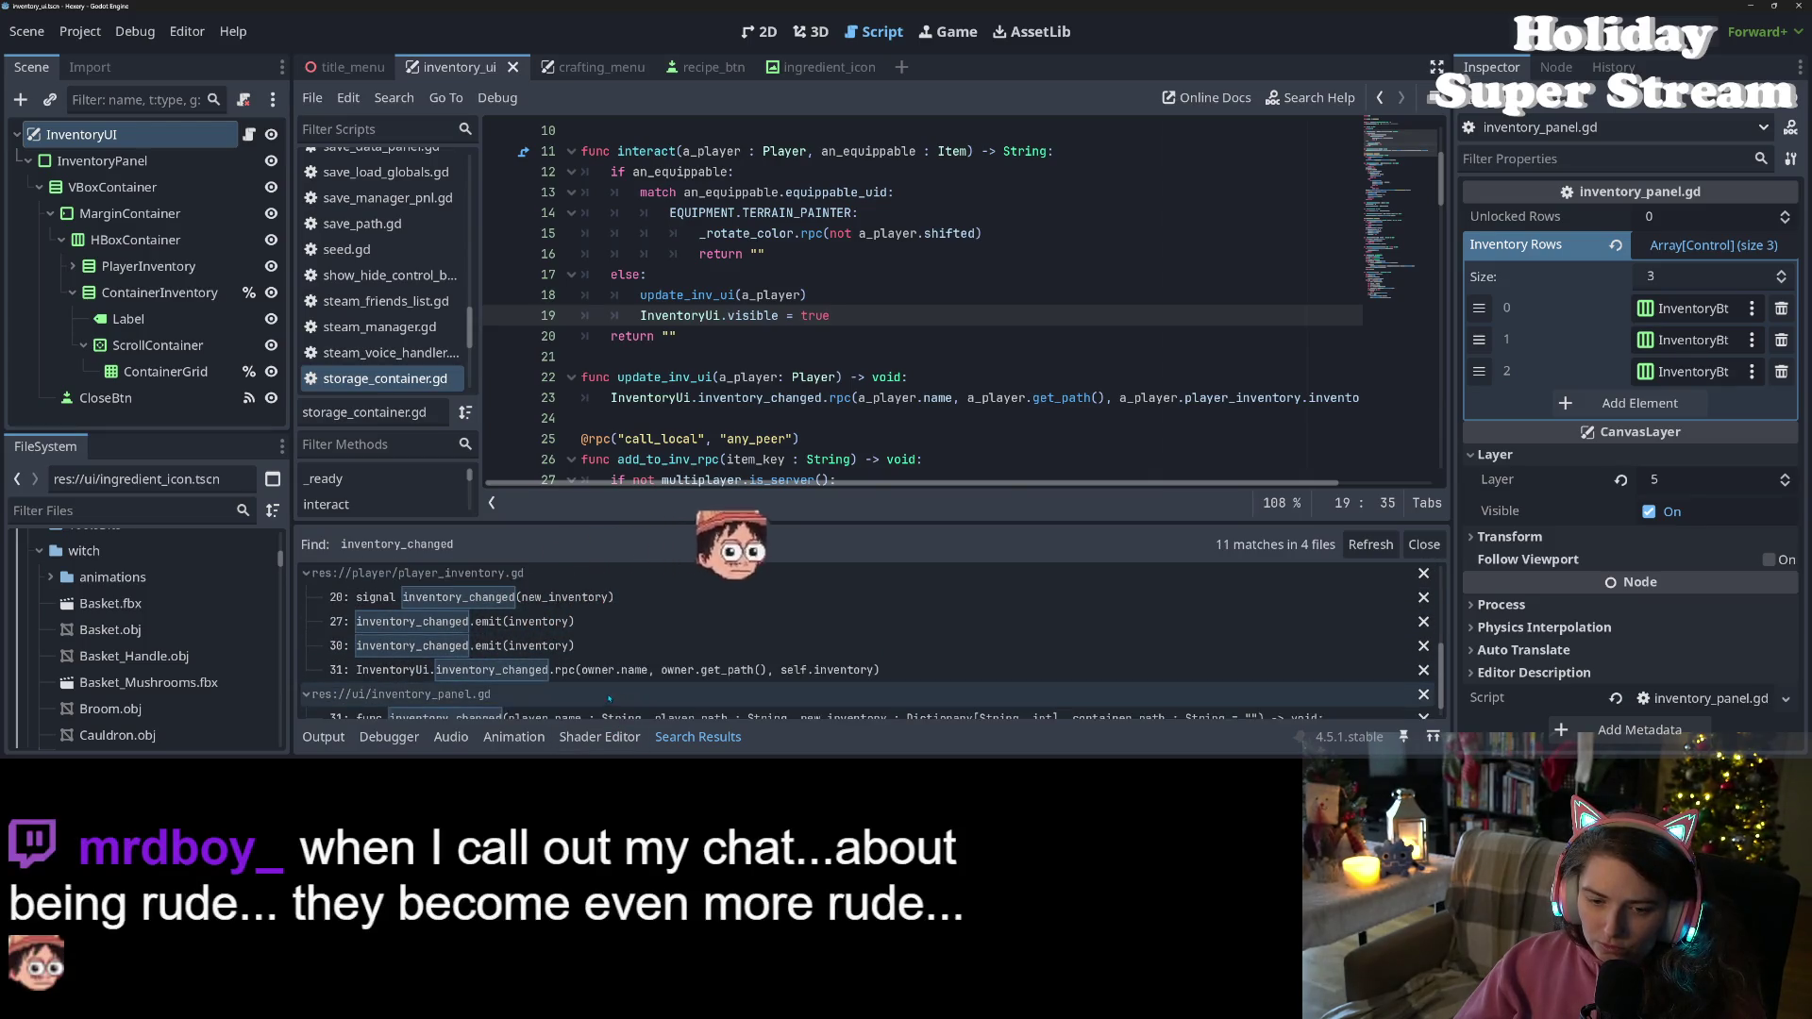
{"action": "scroll", "coordinate": [605, 700], "scroll_direction": "down", "scroll_amount": 1}
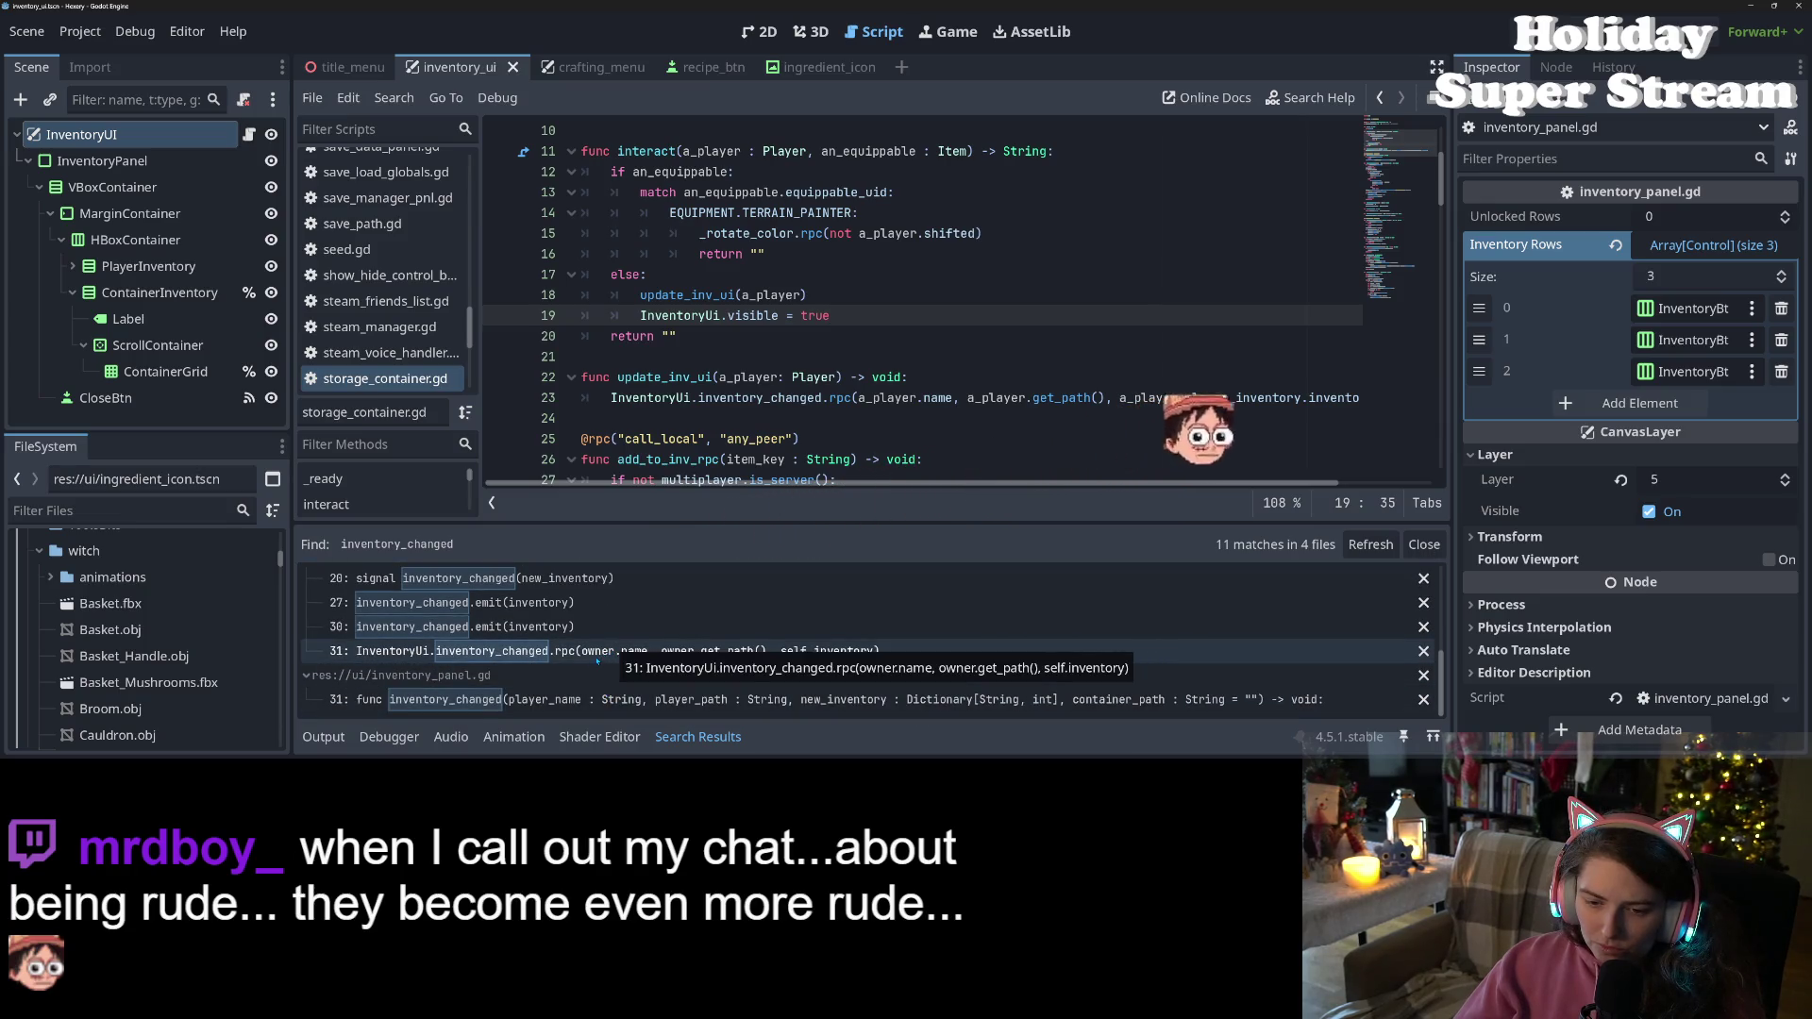
{"action": "left_click", "coordinate": [604, 651]}
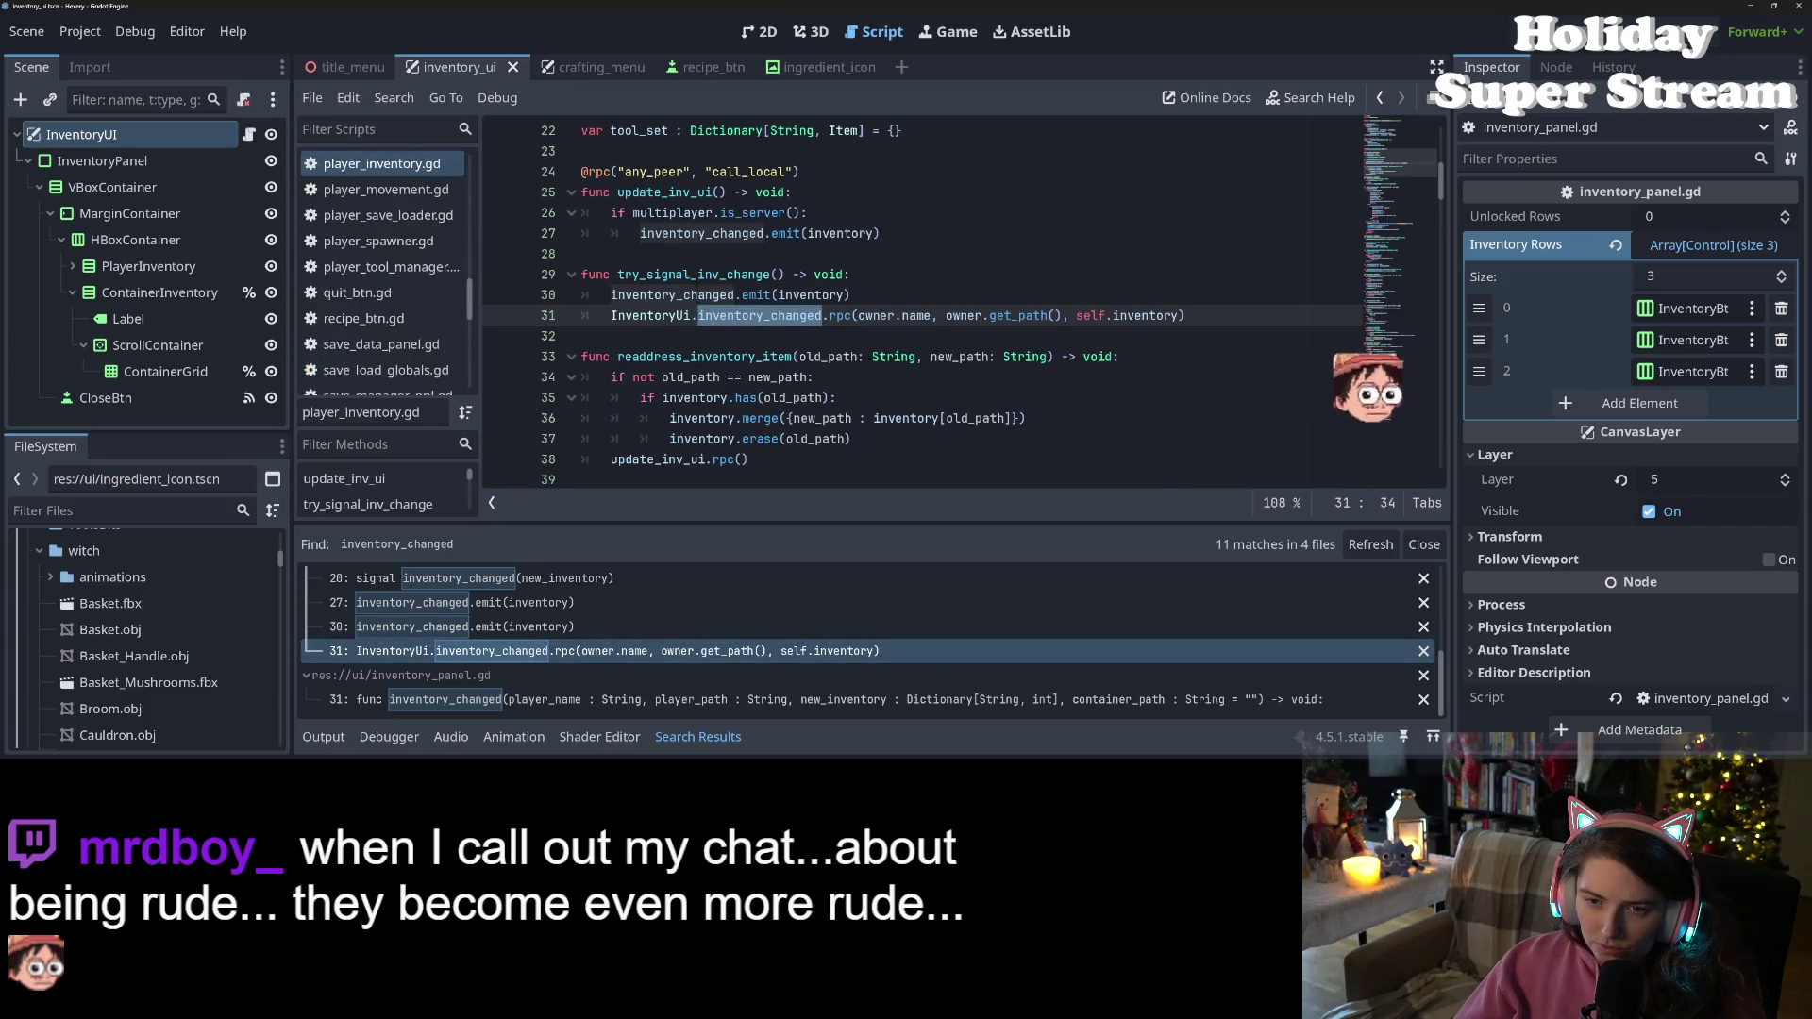
{"action": "double_click", "coordinate": [693, 273]}
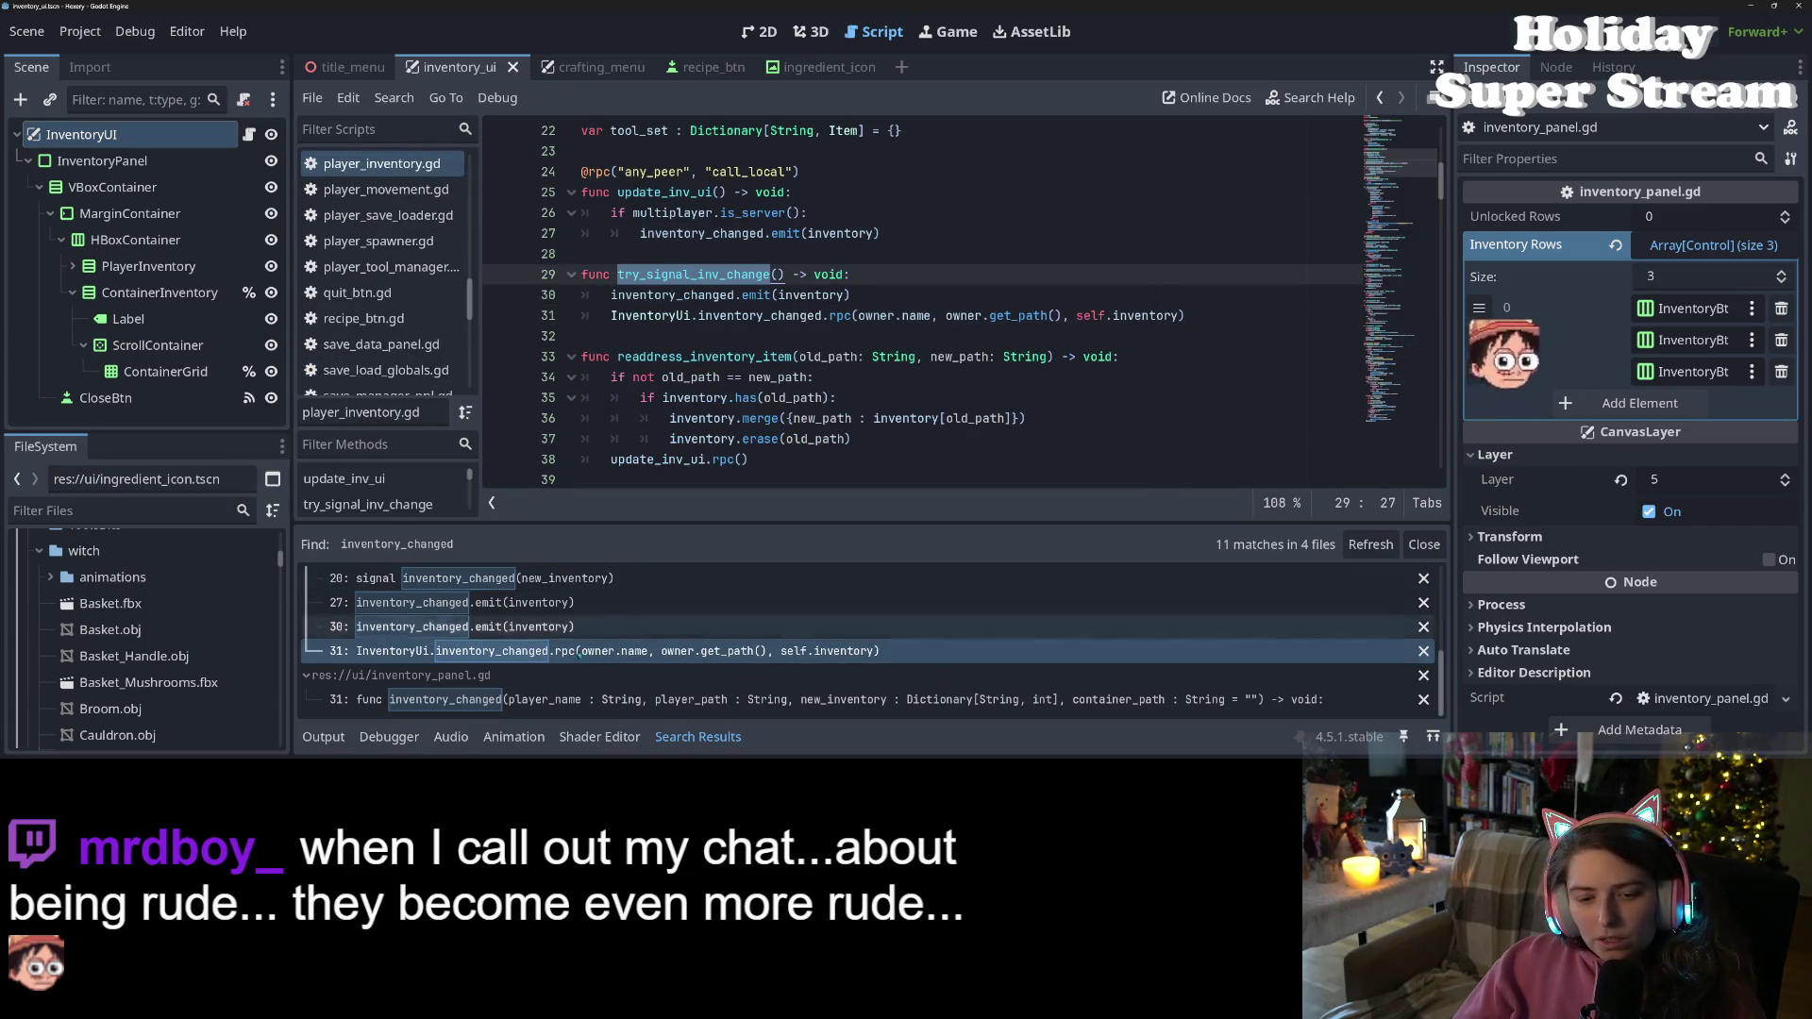
{"action": "scroll", "coordinate": [640, 701], "scroll_direction": "down", "scroll_amount": 5}
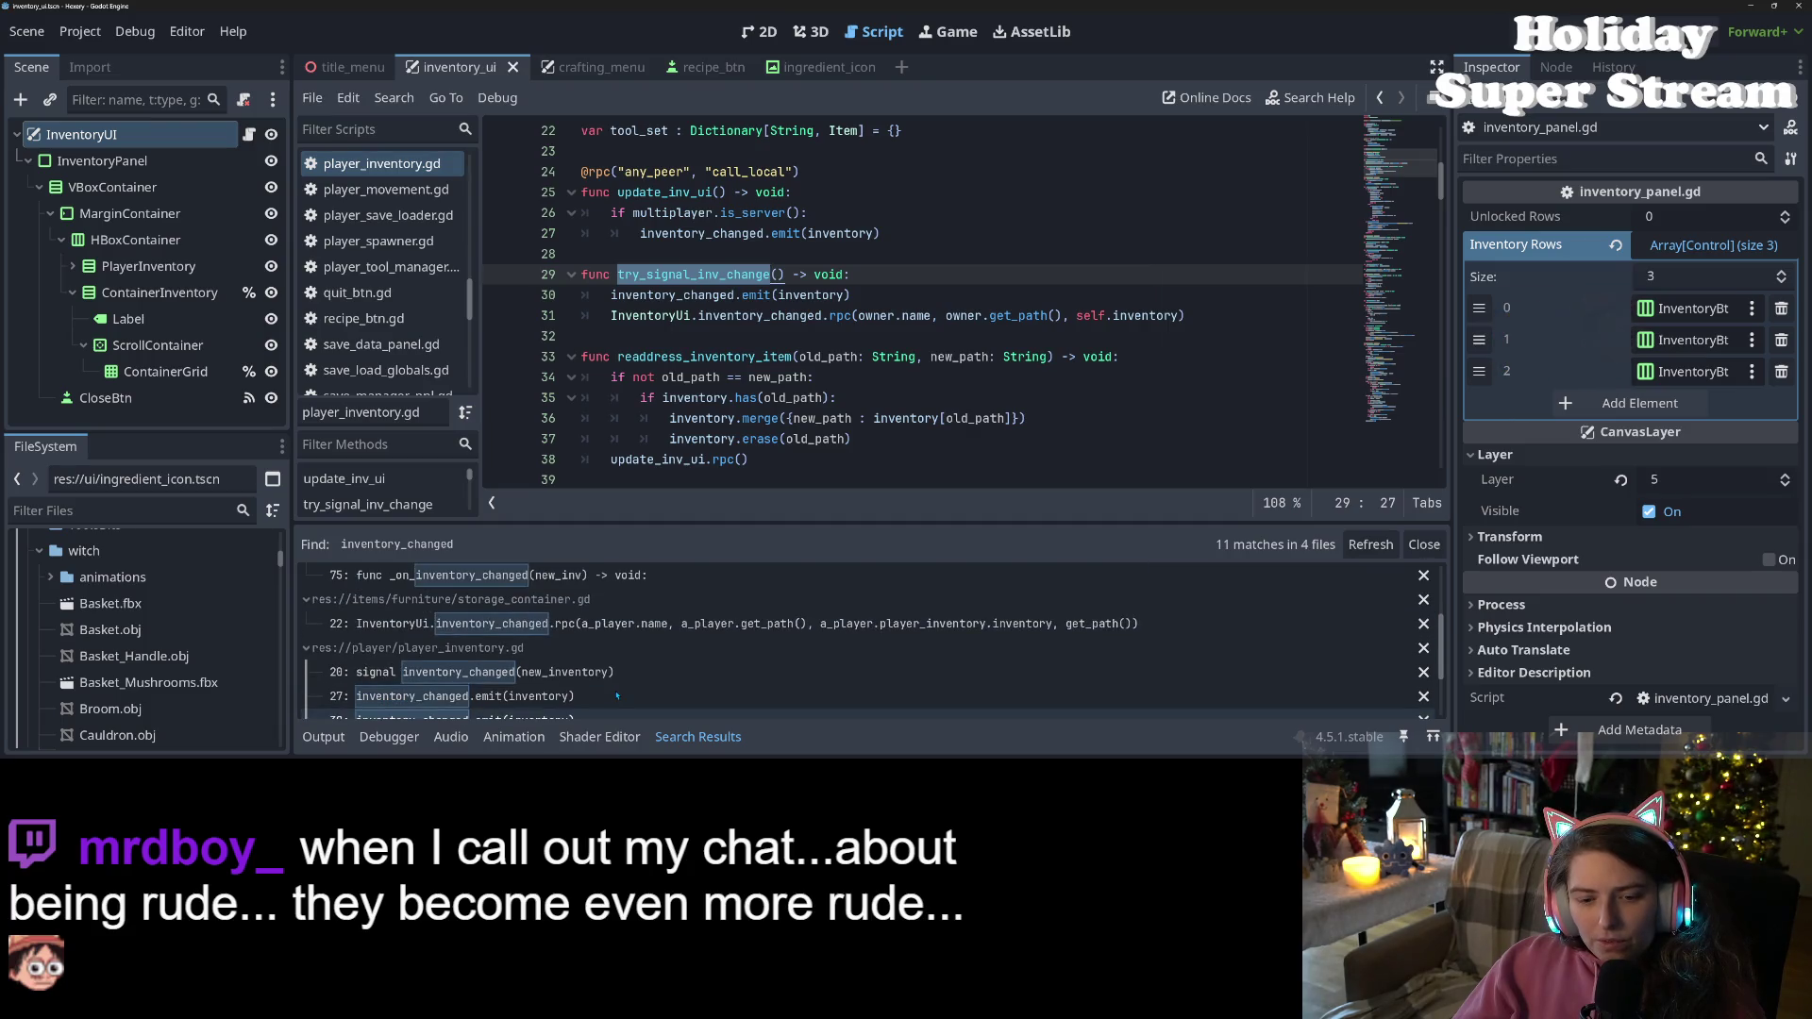
{"action": "scroll", "coordinate": [609, 692], "scroll_direction": "up", "scroll_amount": 5}
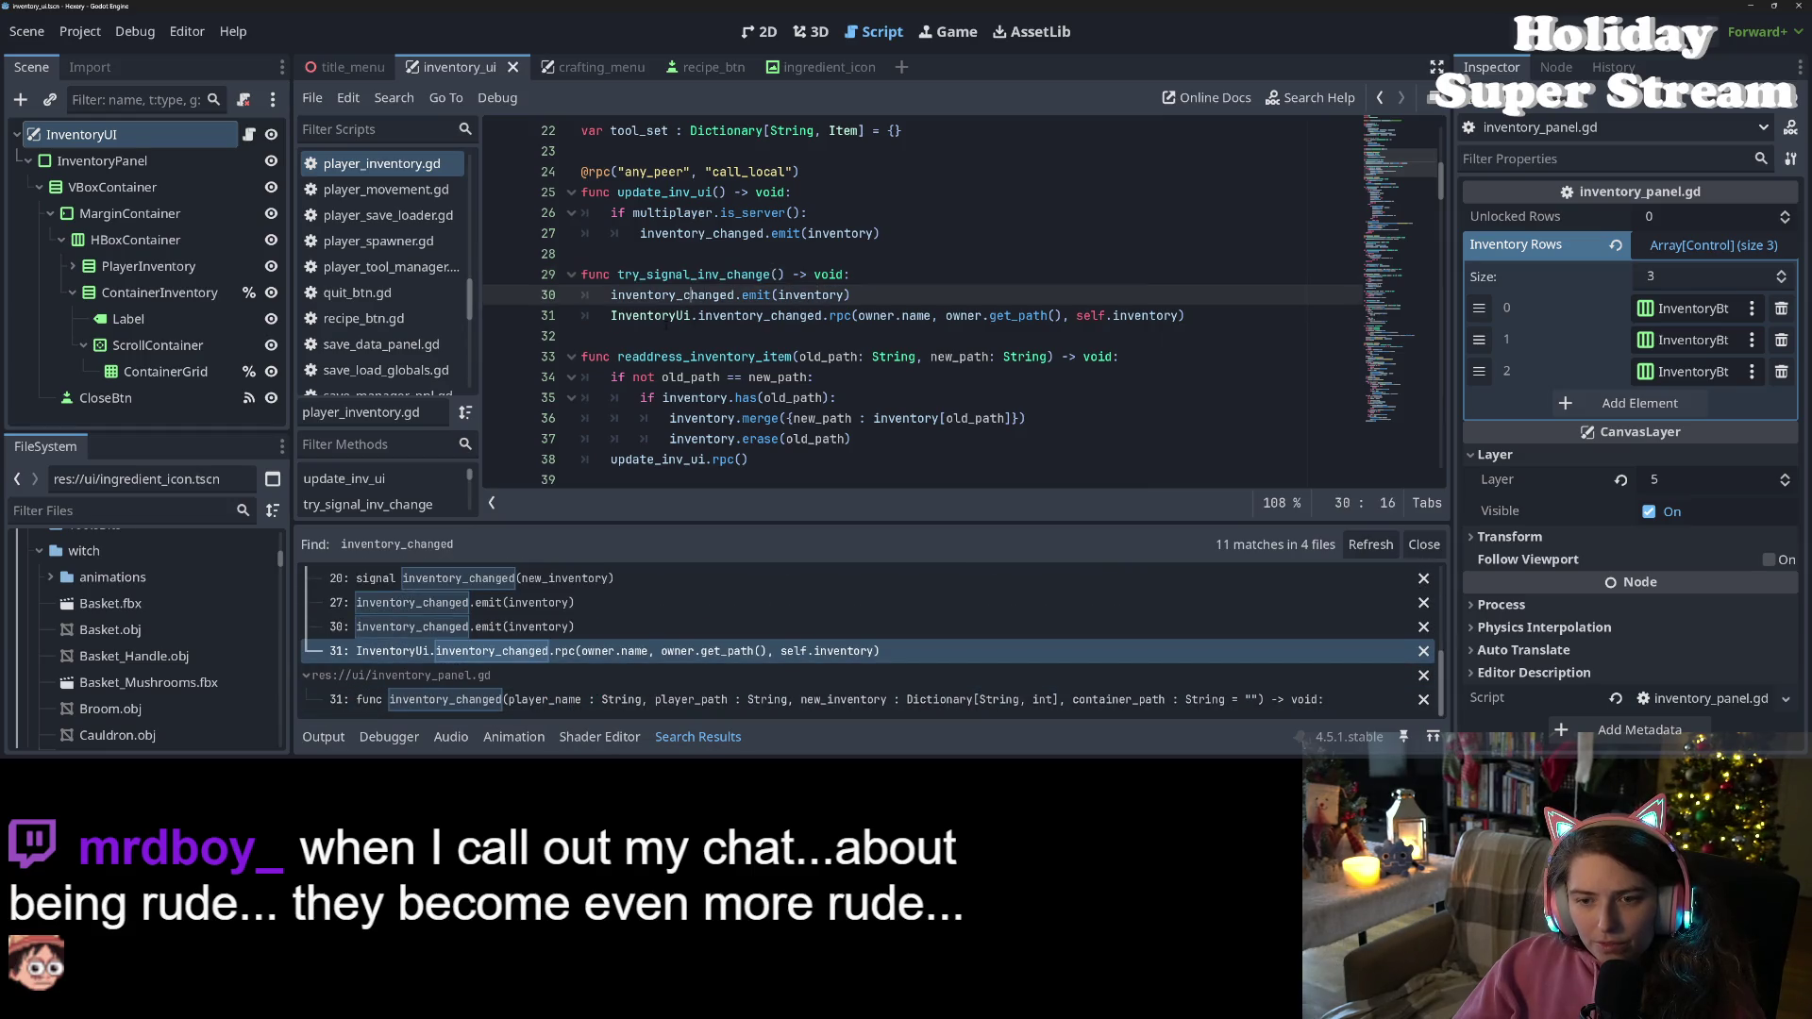
{"action": "double_click", "coordinate": [661, 316]}
{"action": "key", "text": "ctrl+shift+f"}
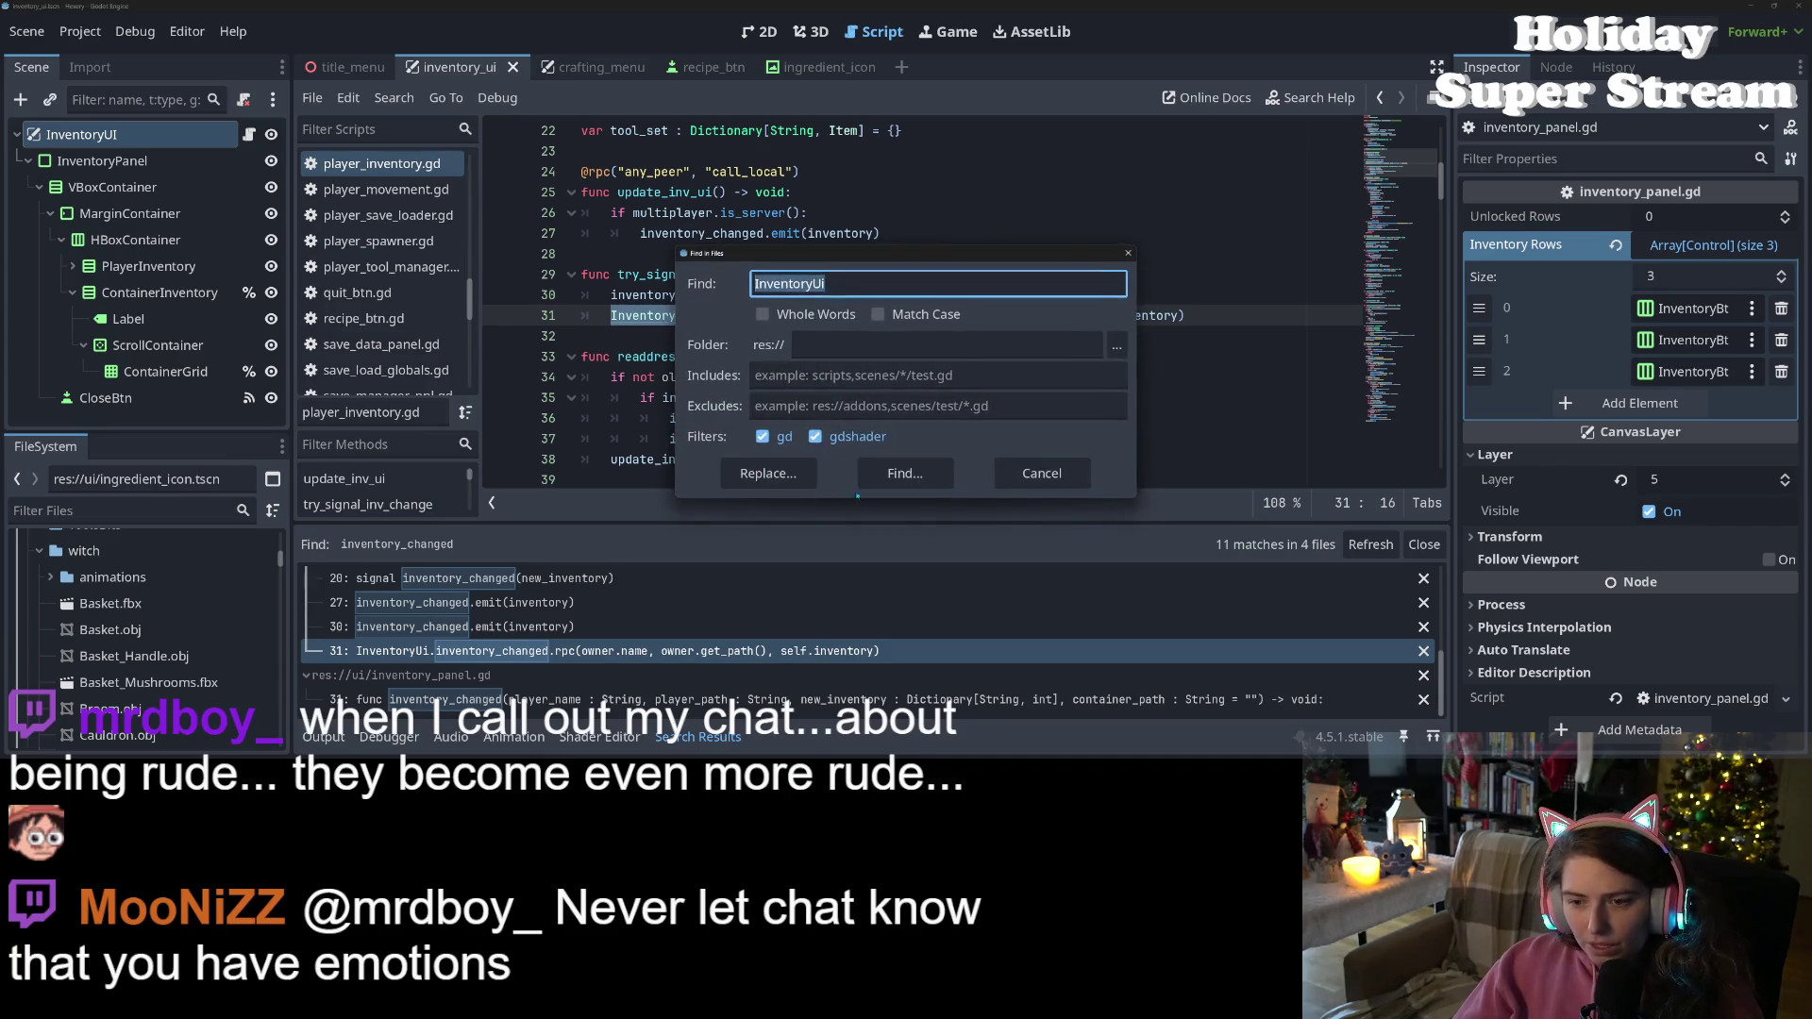
Run the InventoryUi search (10 matches in 5 files) and open player_input.gd at line 7
{"action": "key", "text": "Return"}
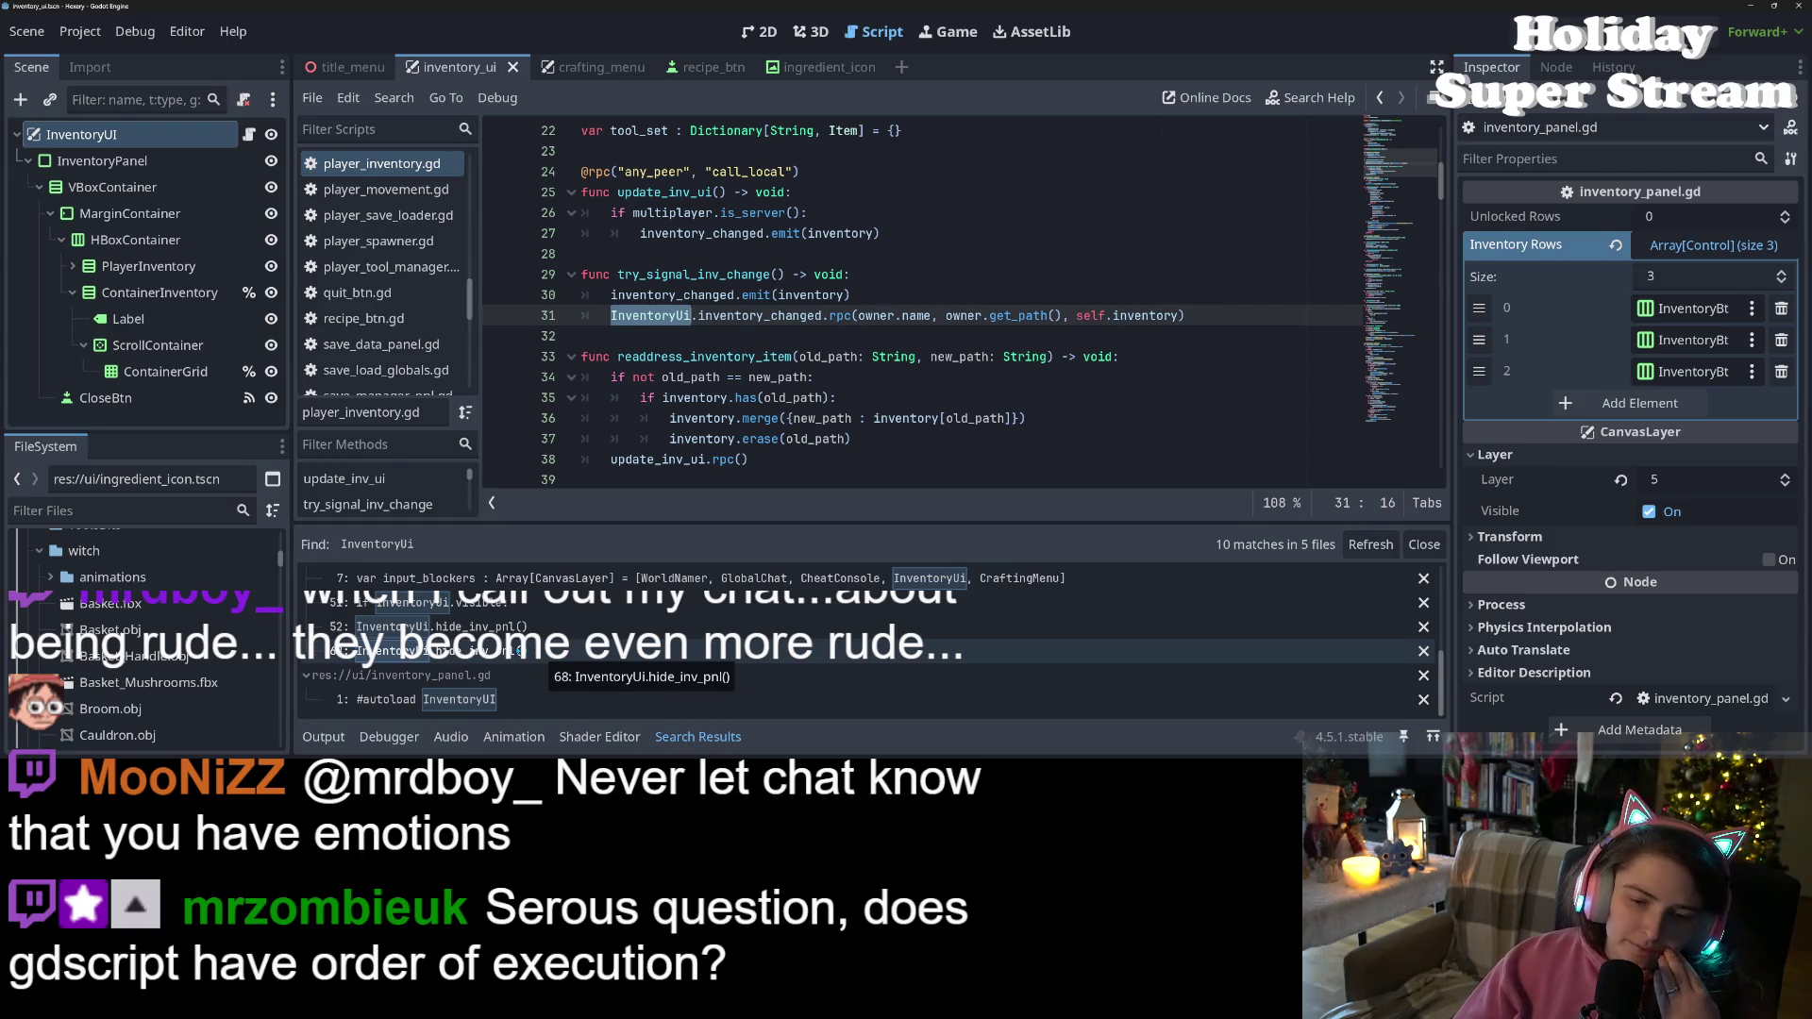
{"action": "scroll", "coordinate": [497, 649], "scroll_direction": "up", "scroll_amount": 1}
{"action": "scroll", "coordinate": [497, 649], "scroll_direction": "up", "scroll_amount": 1}
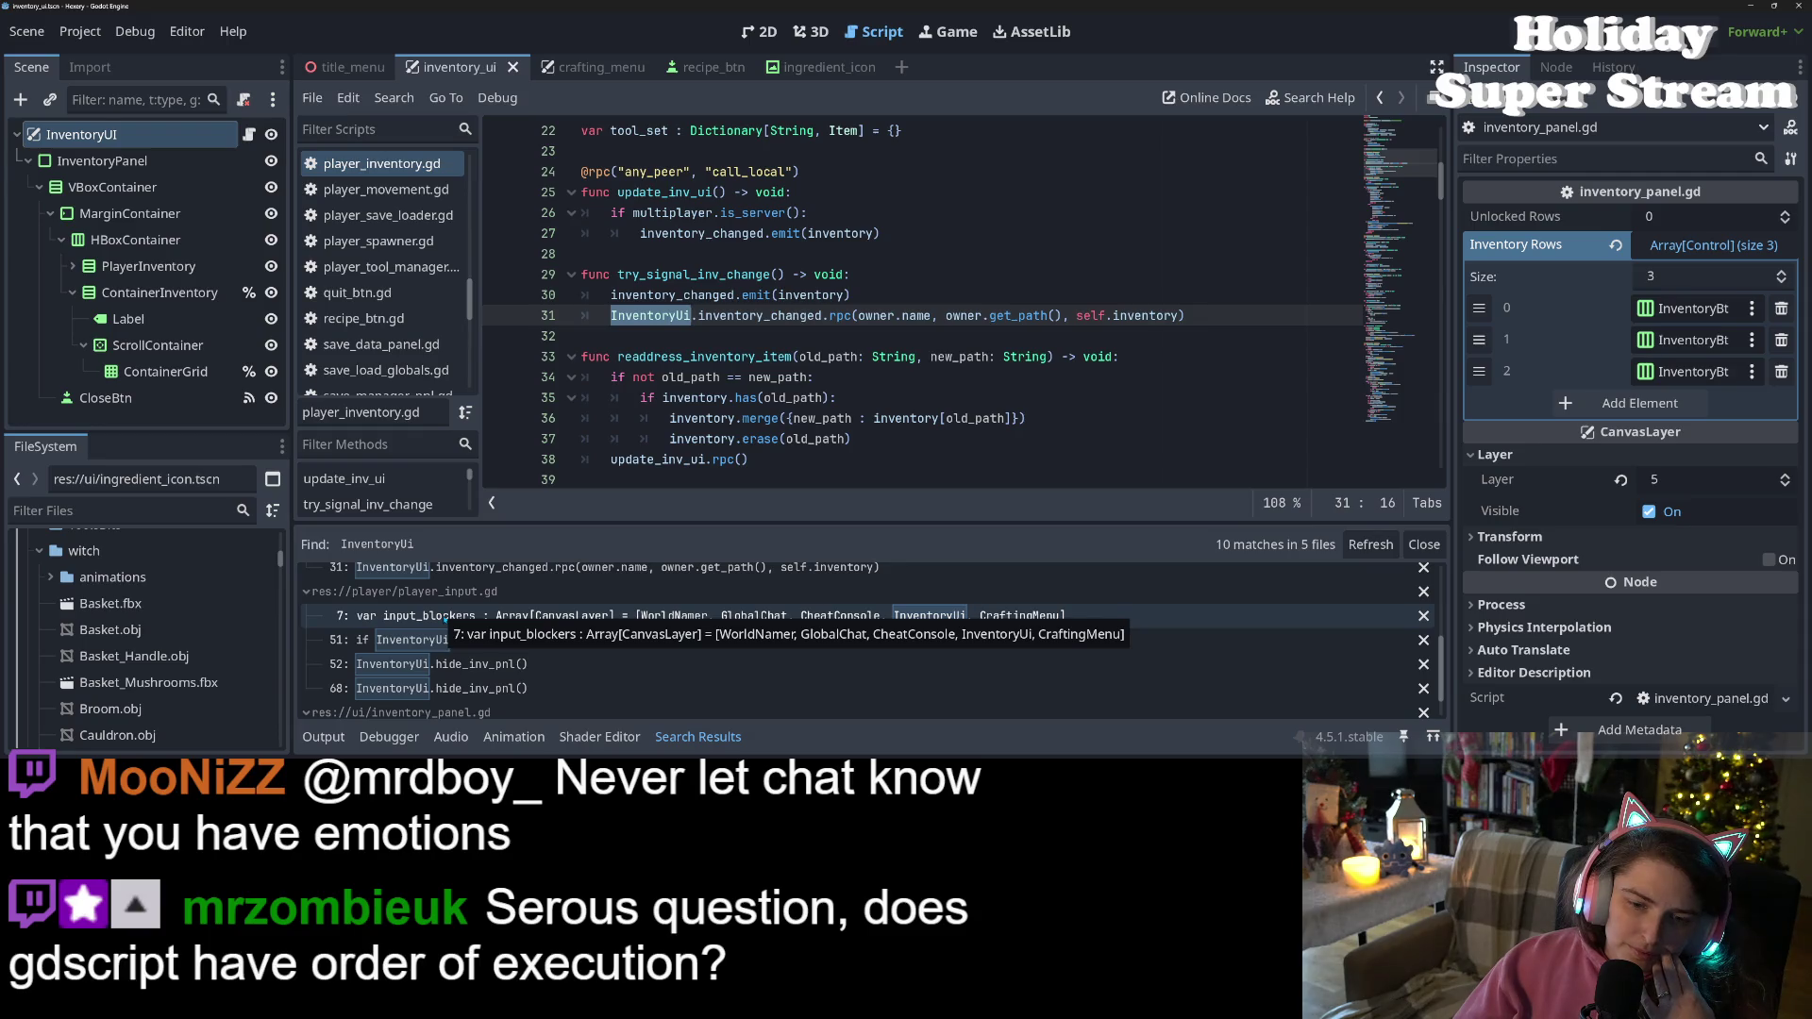
{"action": "left_click", "coordinate": [445, 620]}
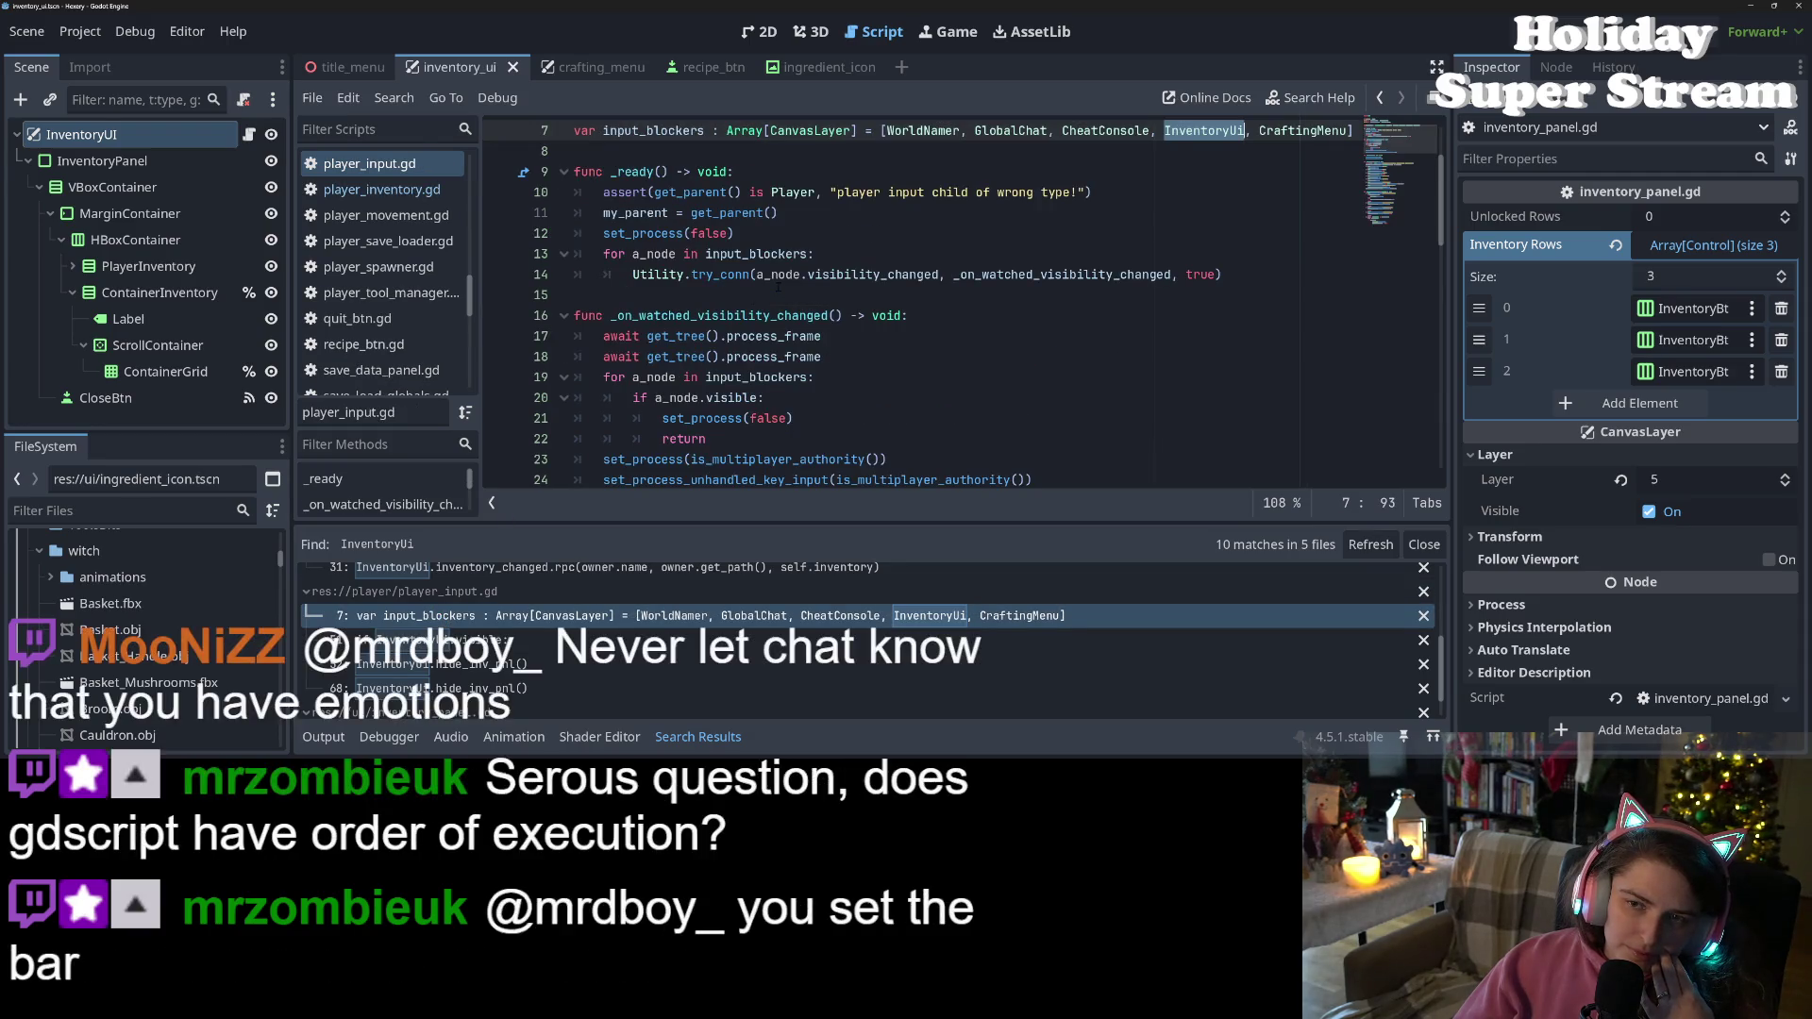
Review the inventory handling in _unhandled_key_input and select the update_inv_ui call on line 54
{"action": "scroll", "coordinate": [780, 293], "scroll_direction": "down", "scroll_amount": 6}
{"action": "scroll", "coordinate": [780, 294], "scroll_direction": "down", "scroll_amount": 2}
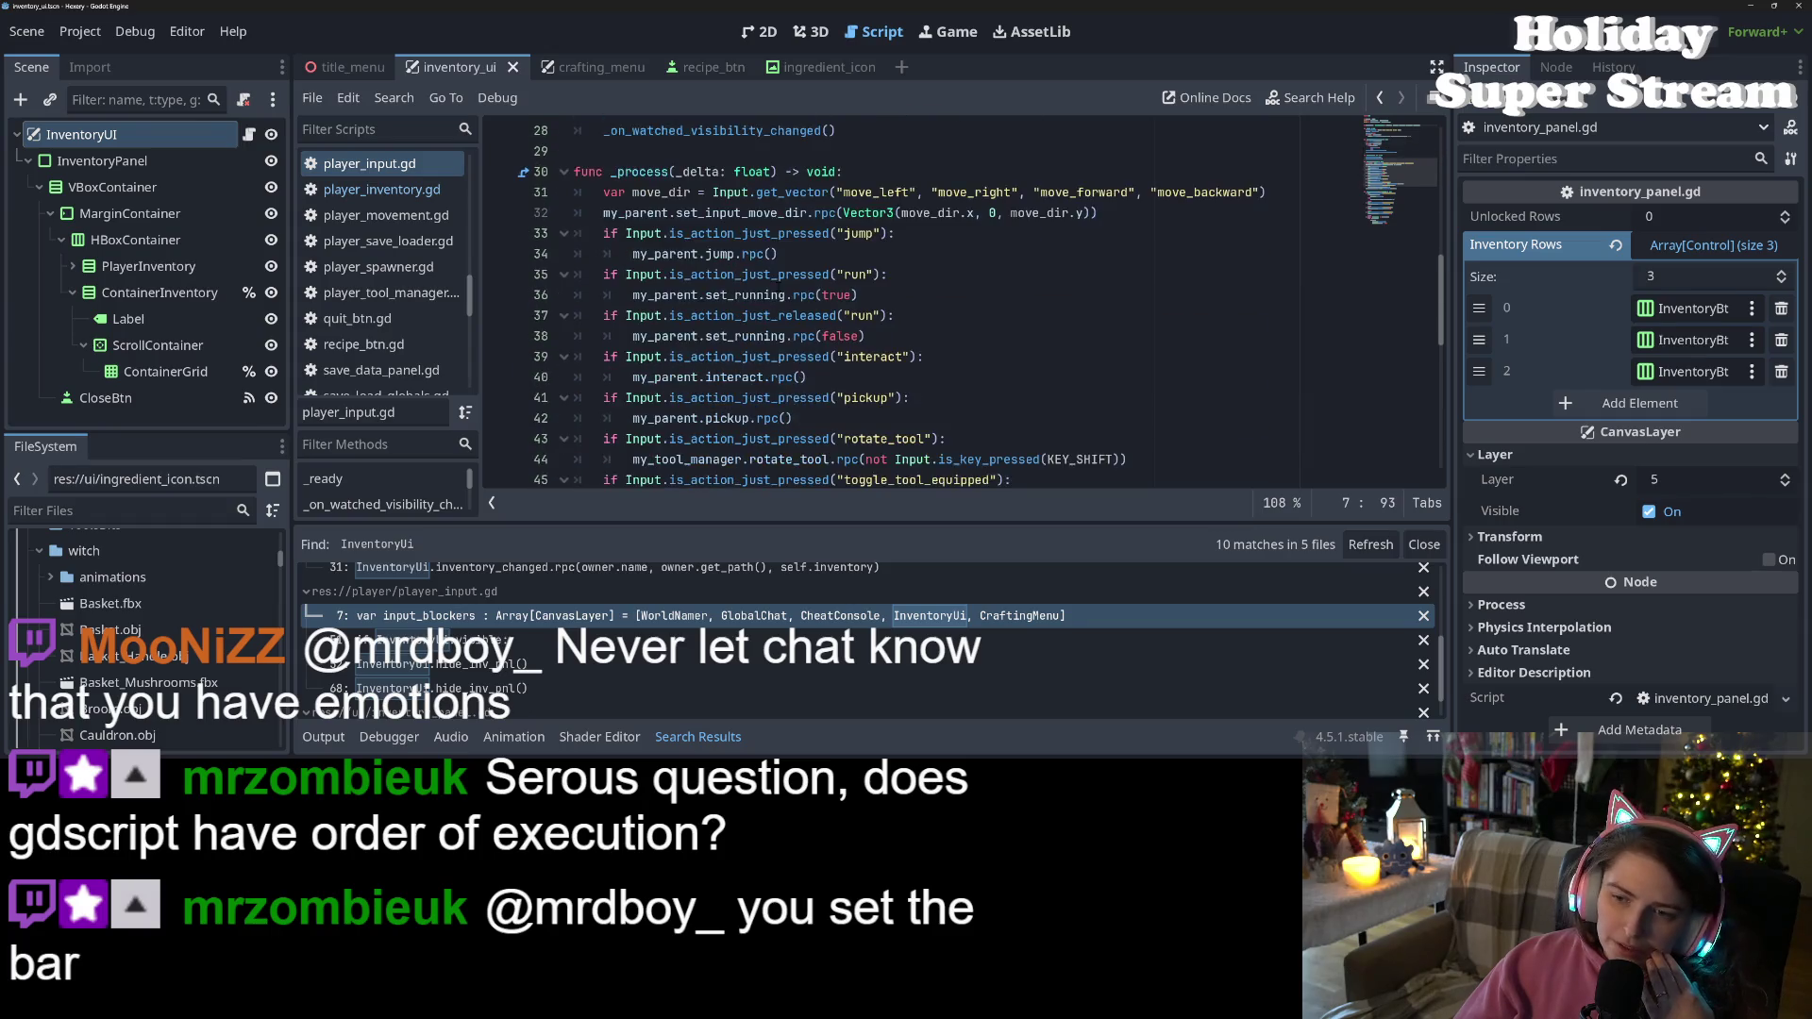
{"action": "left_click", "coordinate": [1095, 179]}
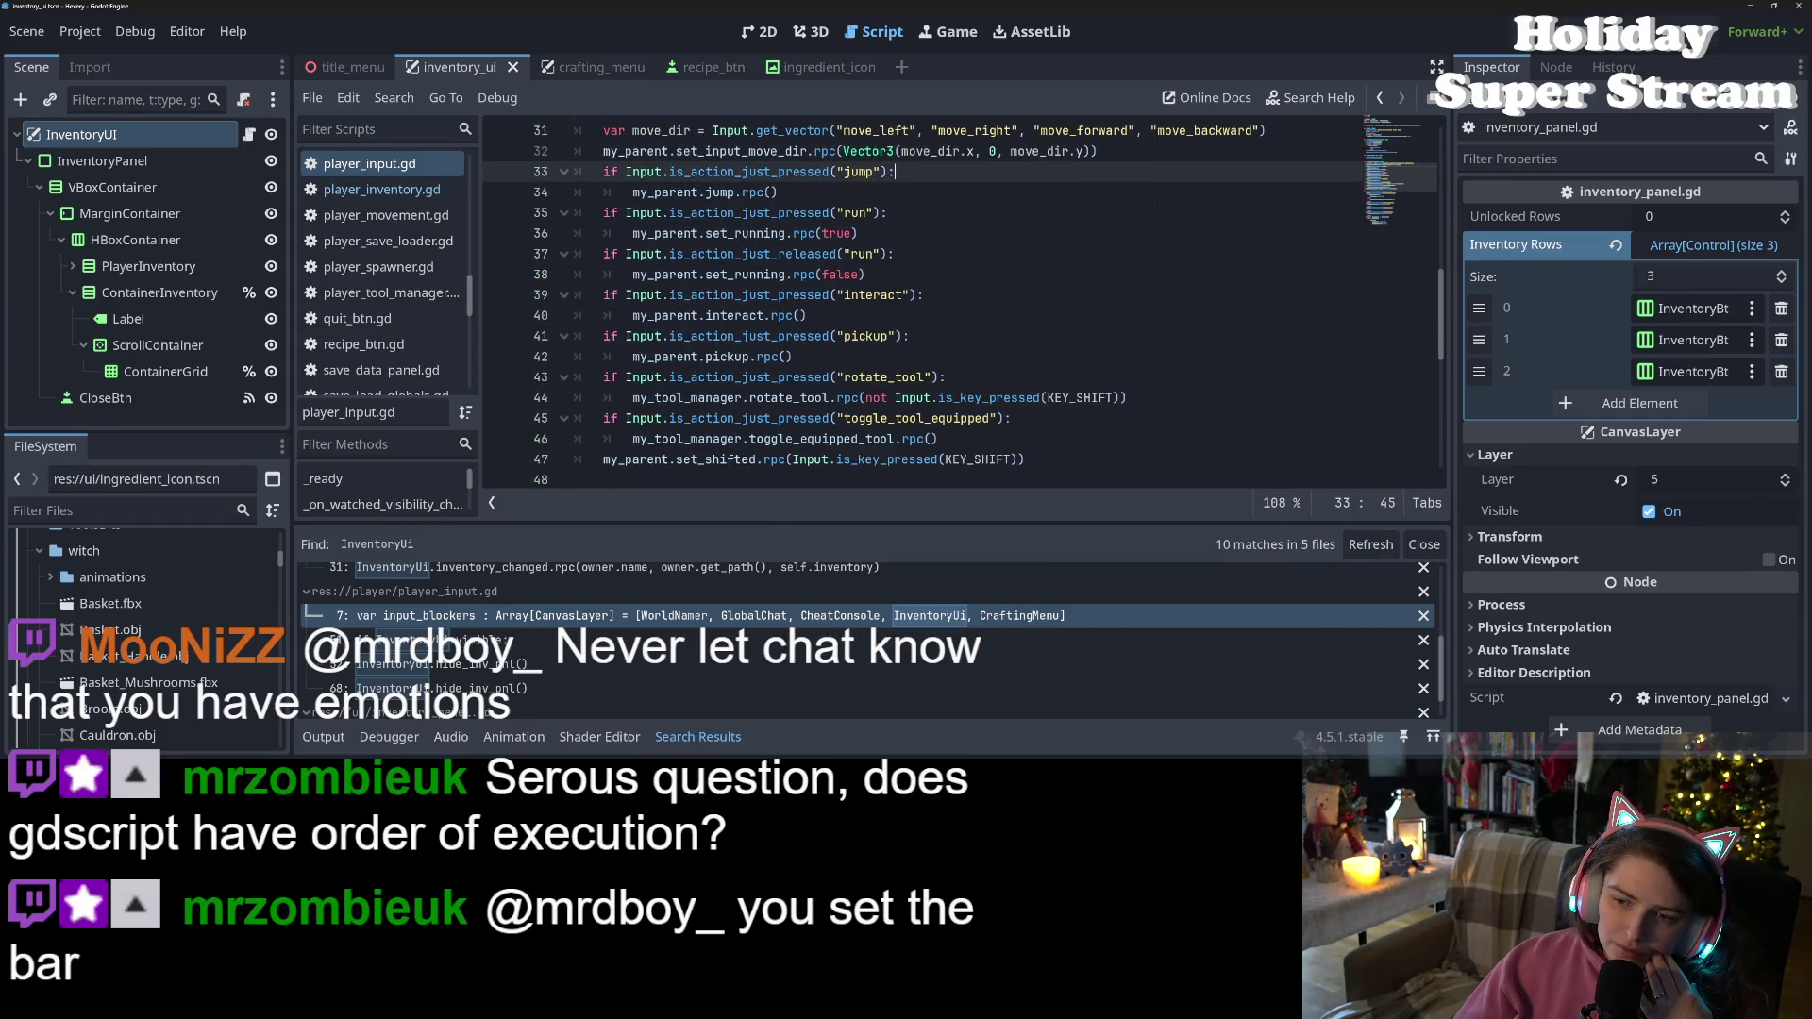
{"action": "left_click", "coordinate": [970, 418]}
{"action": "scroll", "coordinate": [1084, 409], "scroll_direction": "down", "scroll_amount": 4}
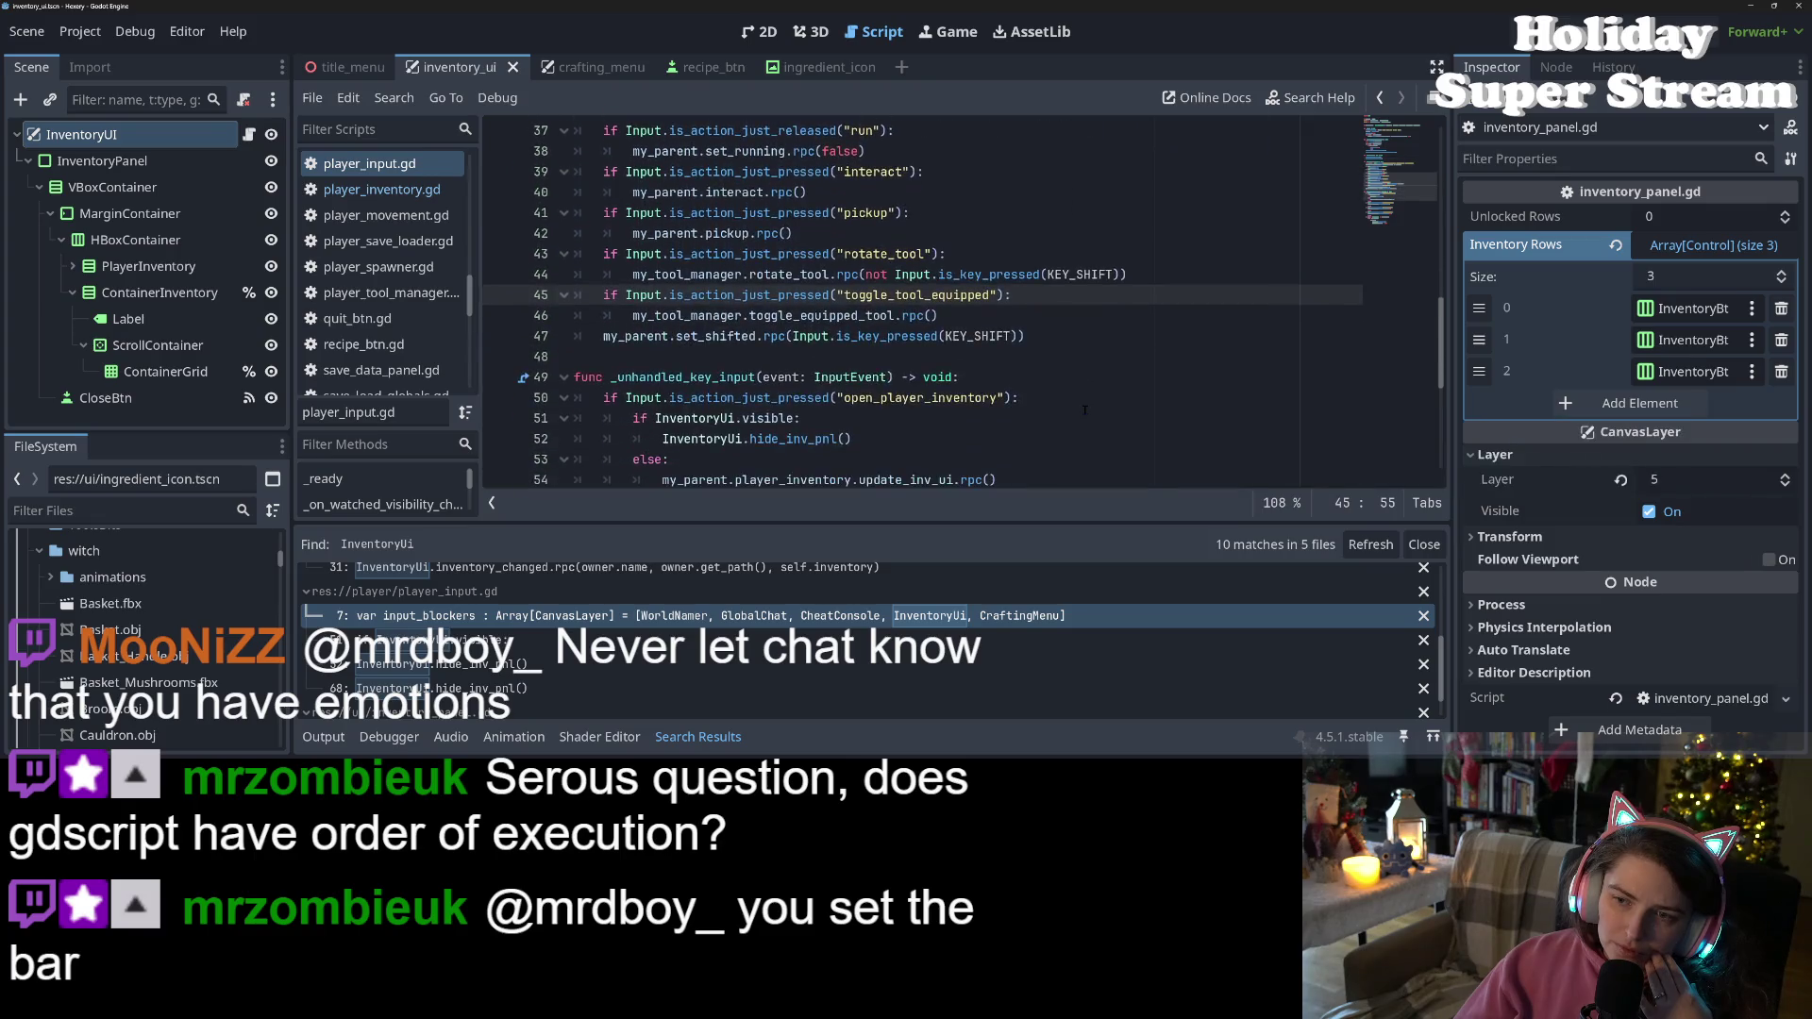
{"action": "left_click", "coordinate": [897, 273]}
{"action": "left_click", "coordinate": [765, 295]}
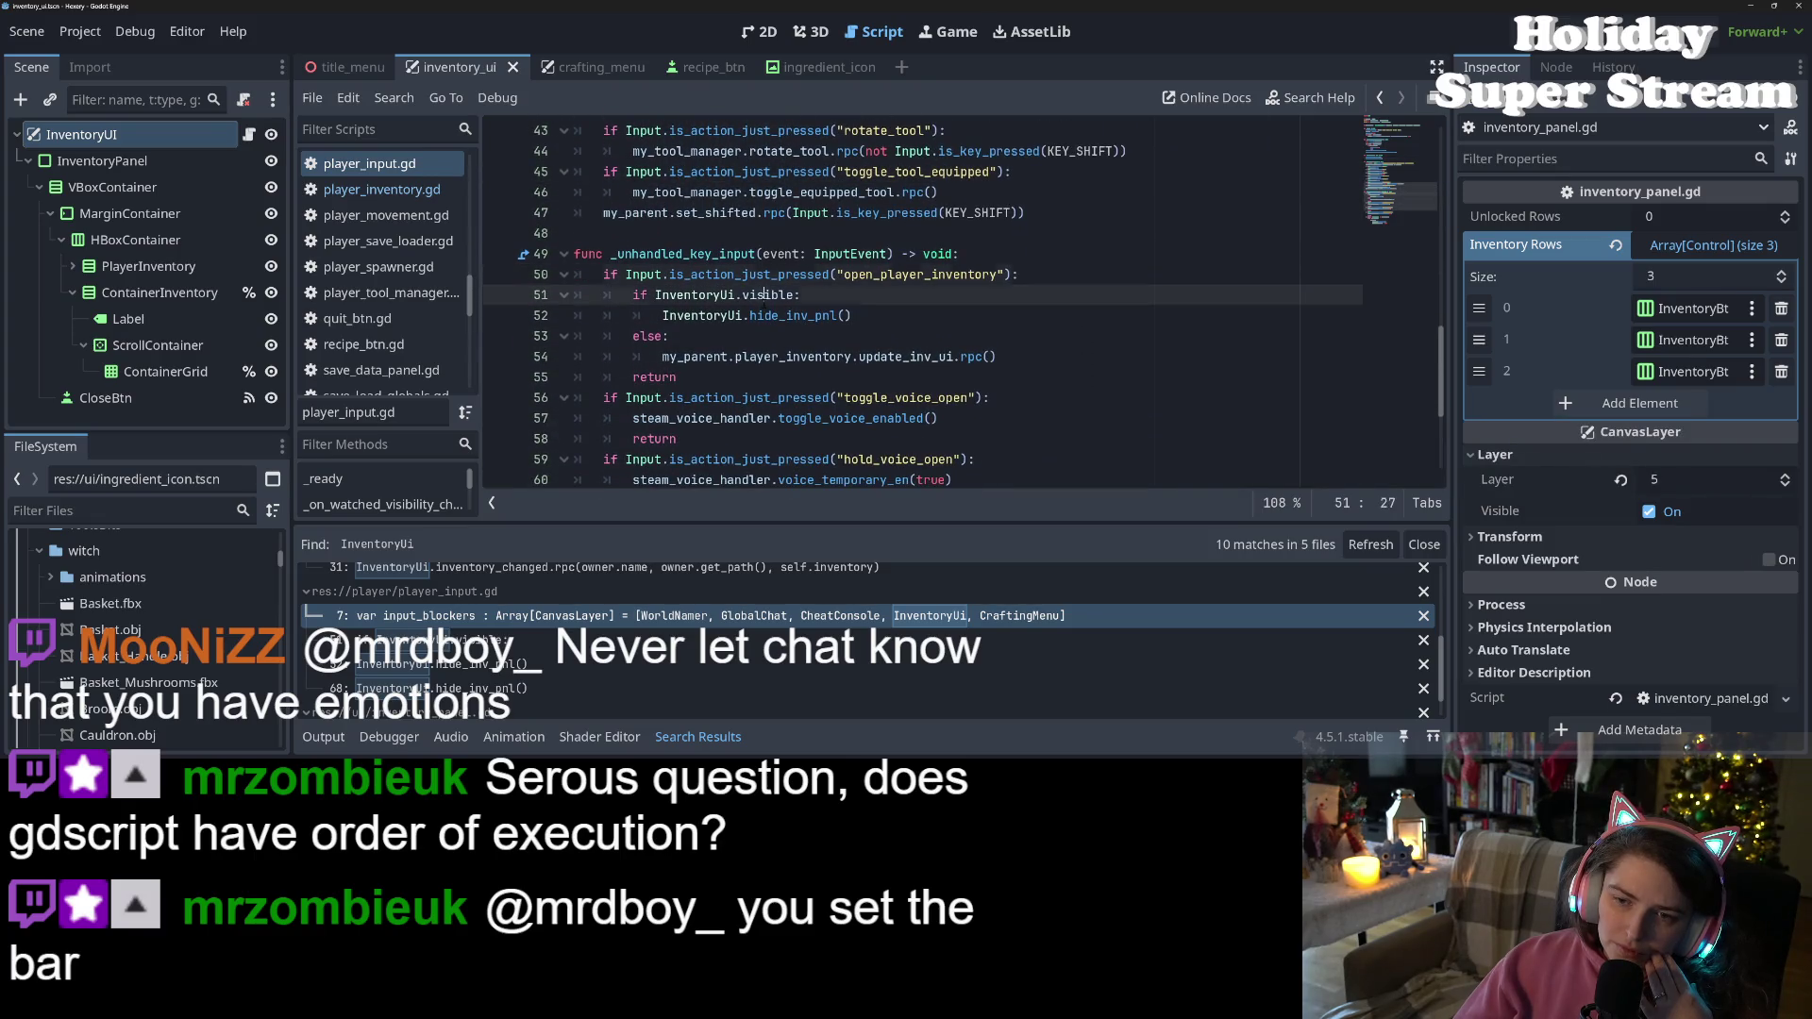
{"action": "left_click", "coordinate": [814, 316]}
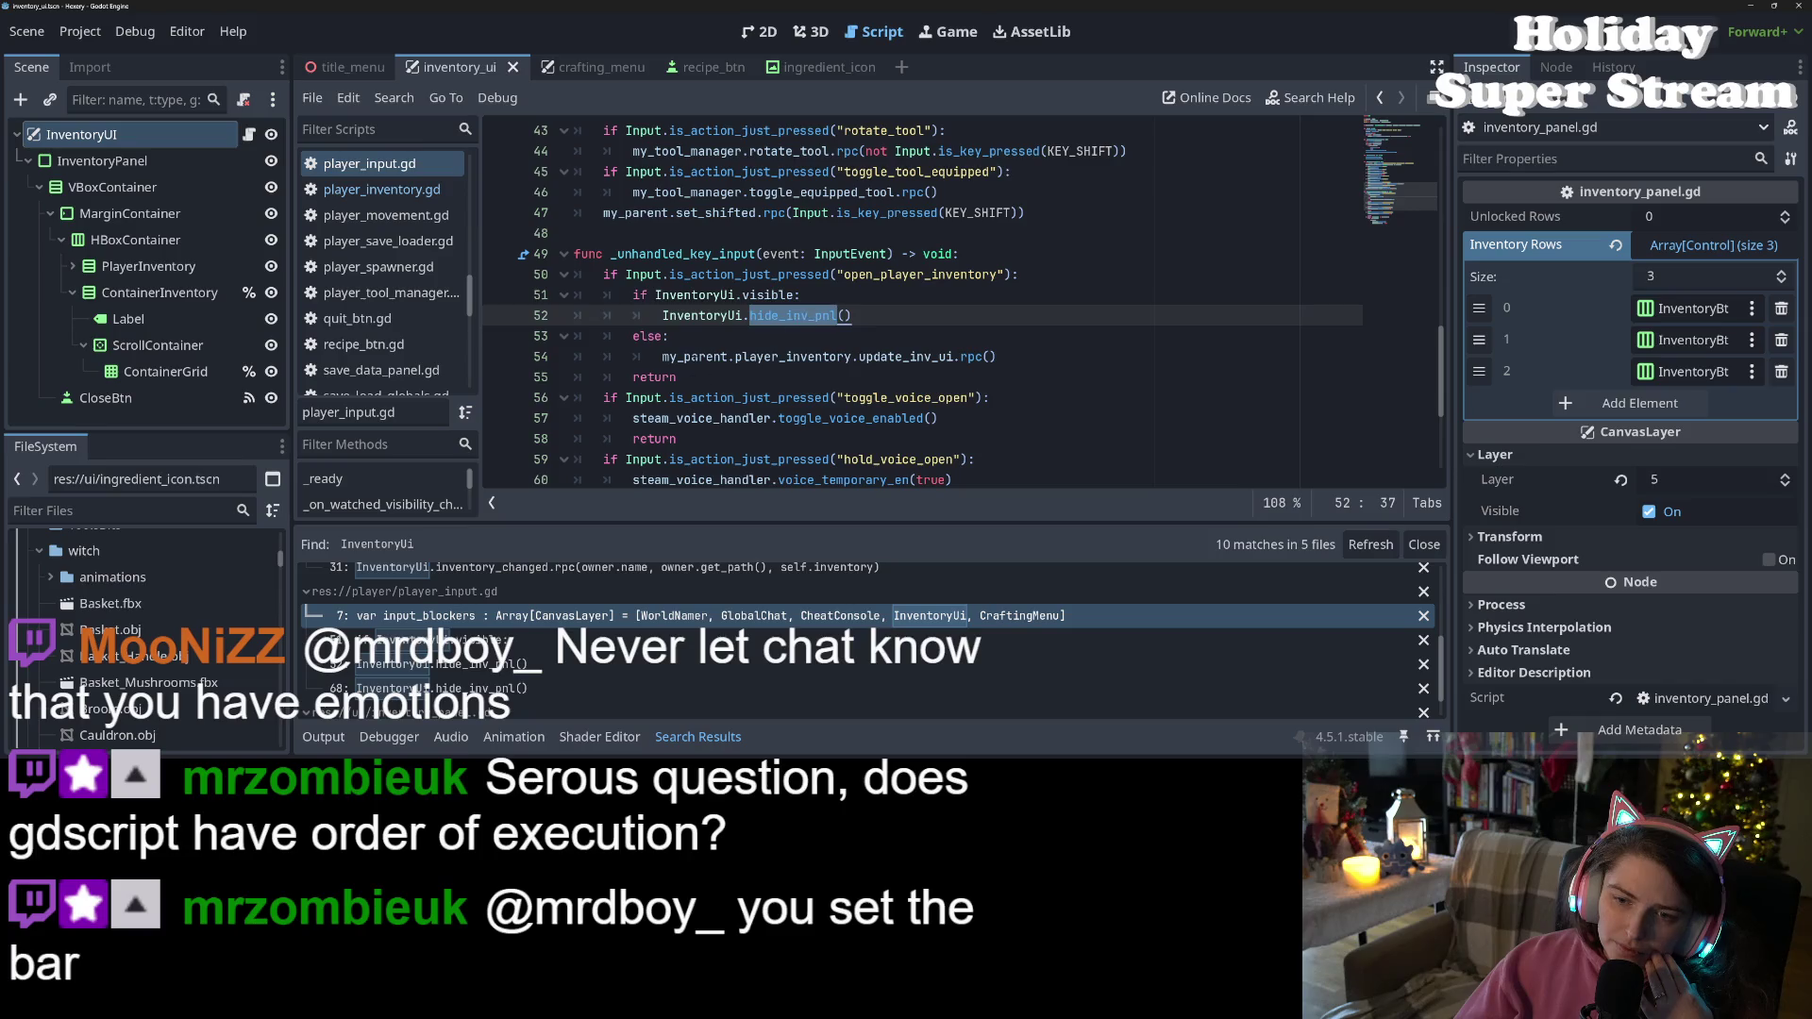
{"action": "left_click", "coordinate": [1023, 357]}
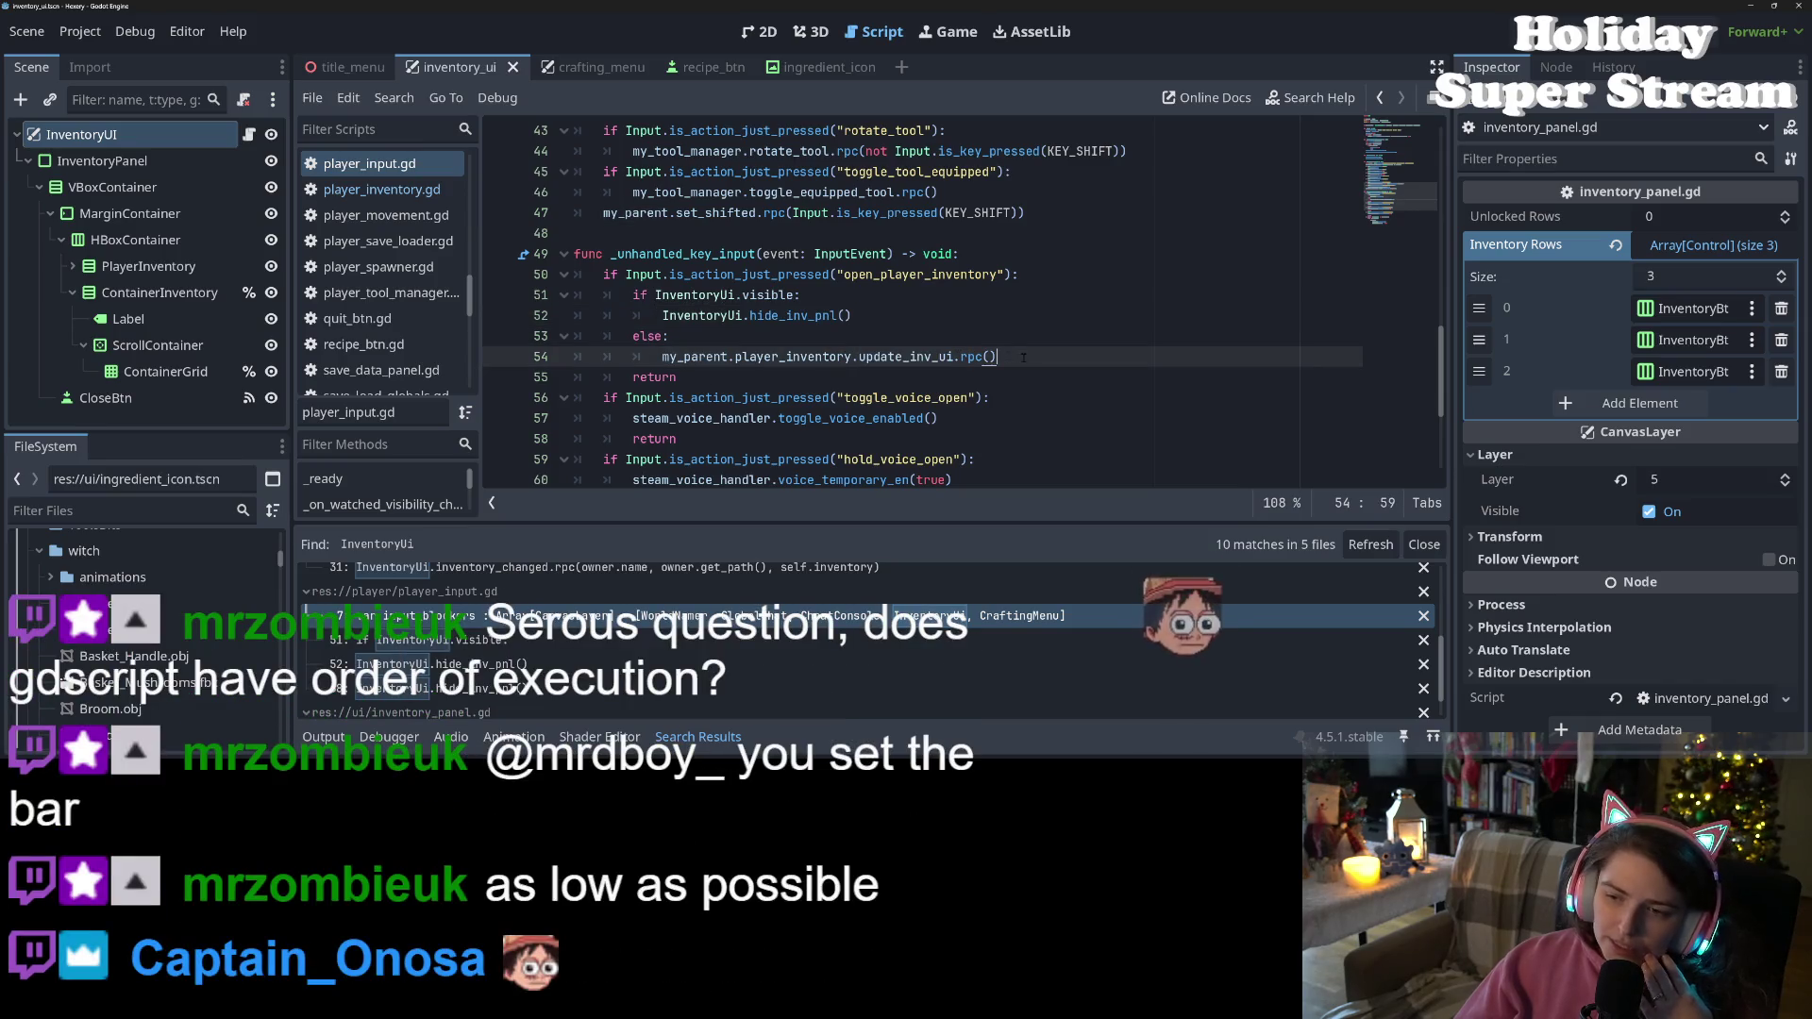
{"action": "key", "text": "Up"}
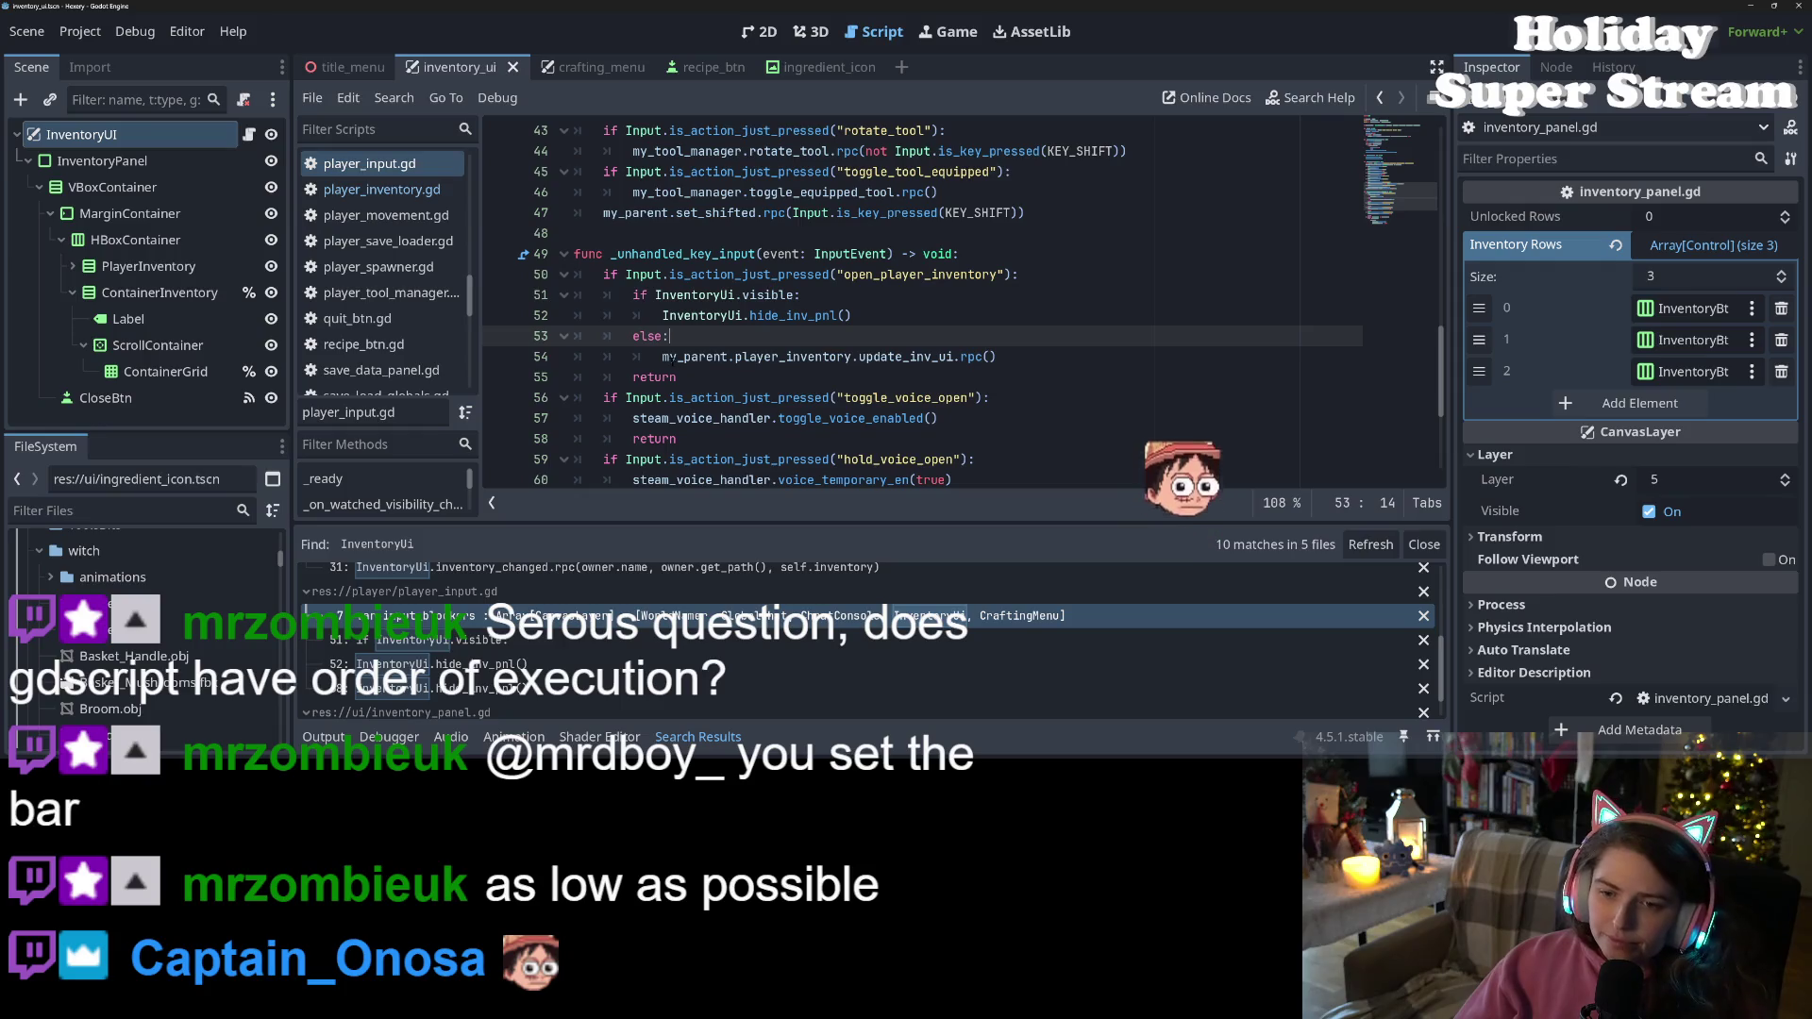
{"action": "double_click", "coordinate": [703, 315]}
{"action": "key", "text": "ctrl+c"}
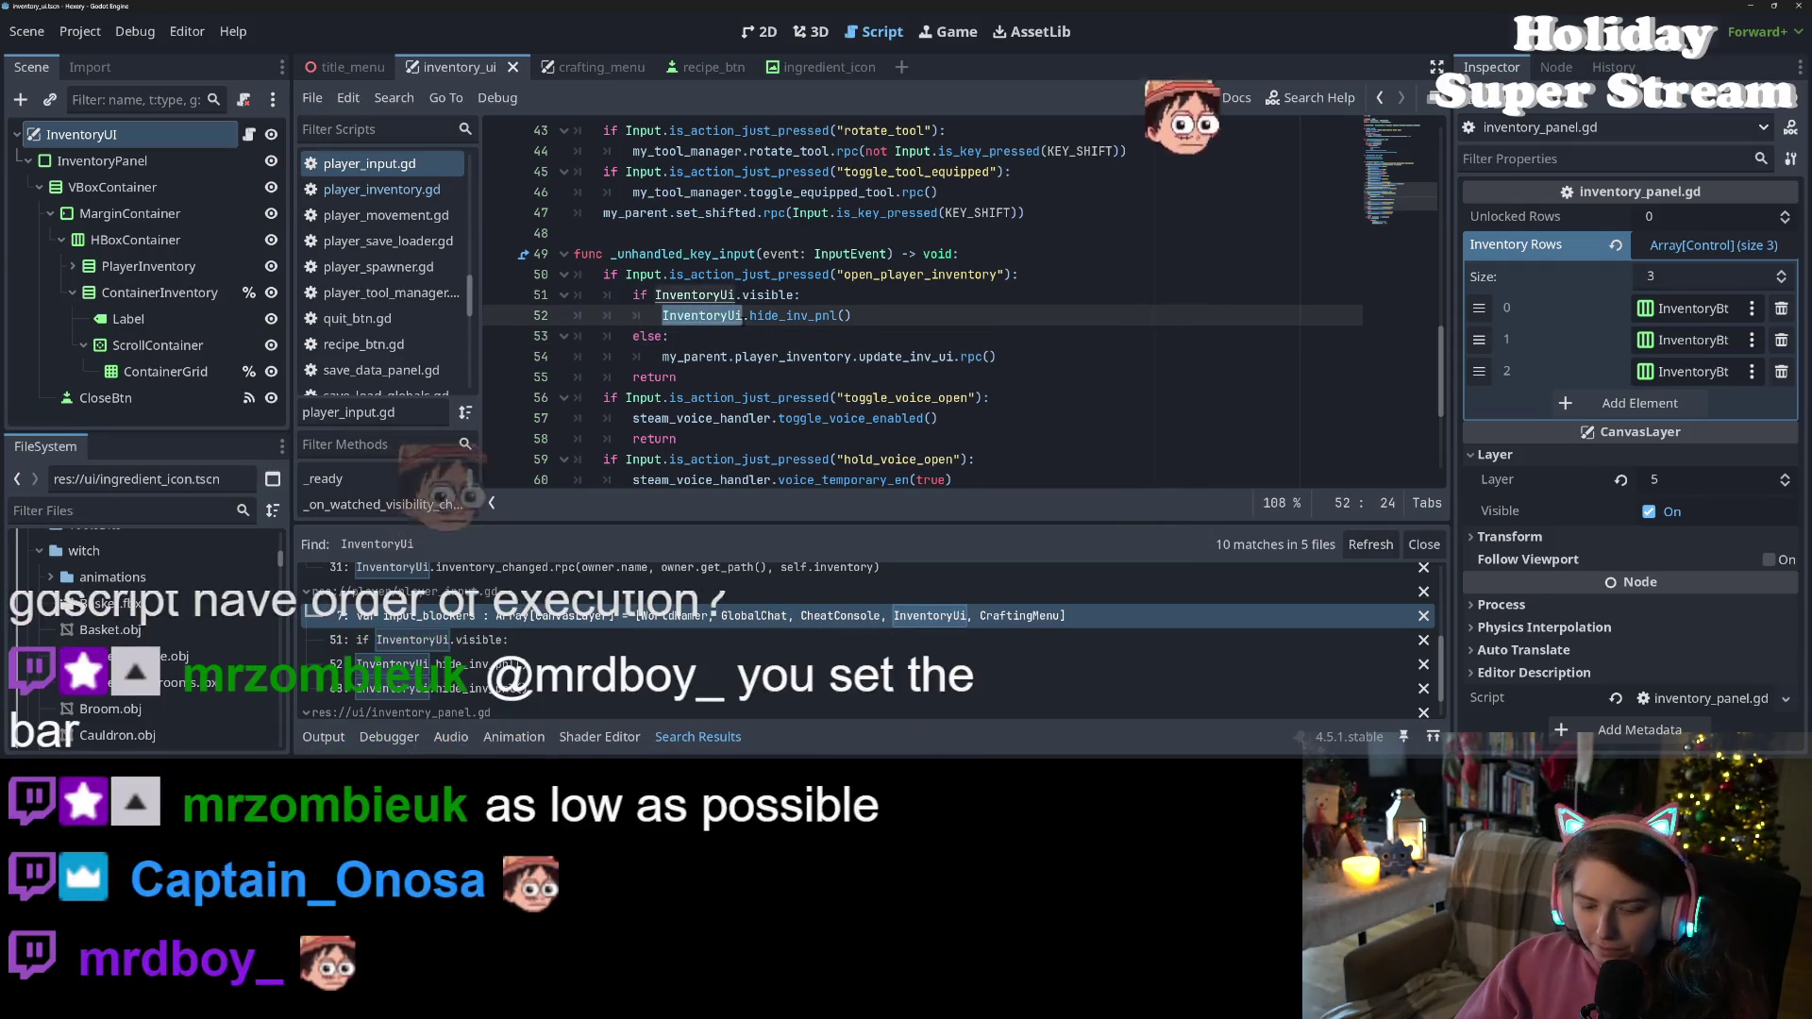
{"action": "left_click_drag", "start_coordinate": [663, 357], "coordinate": [1014, 358]}
Replace line 54's update_inv_ui.rpc() call with InventoryUi.visible = true and run the game
{"action": "key", "text": "BackSpace"}
{"action": "key", "text": "ctrl+v"}
{"action": "type", "text": ".visib"}
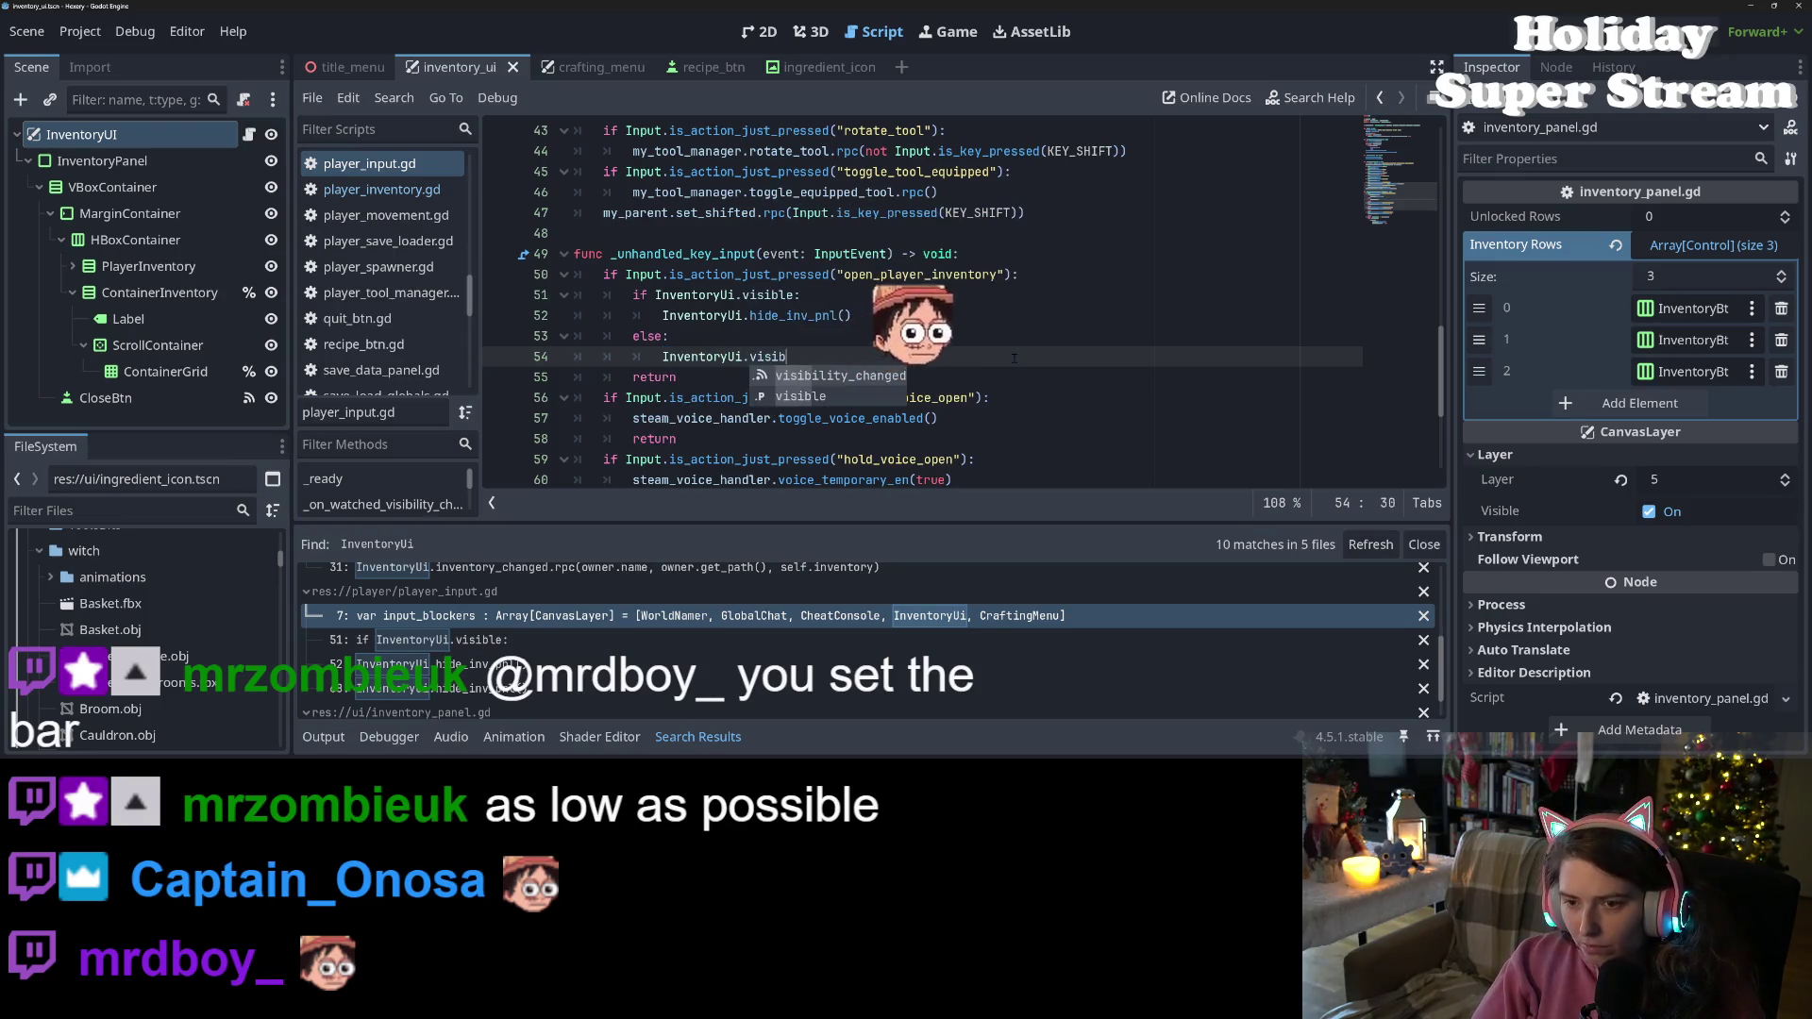
{"action": "type", "text": "le = true"}
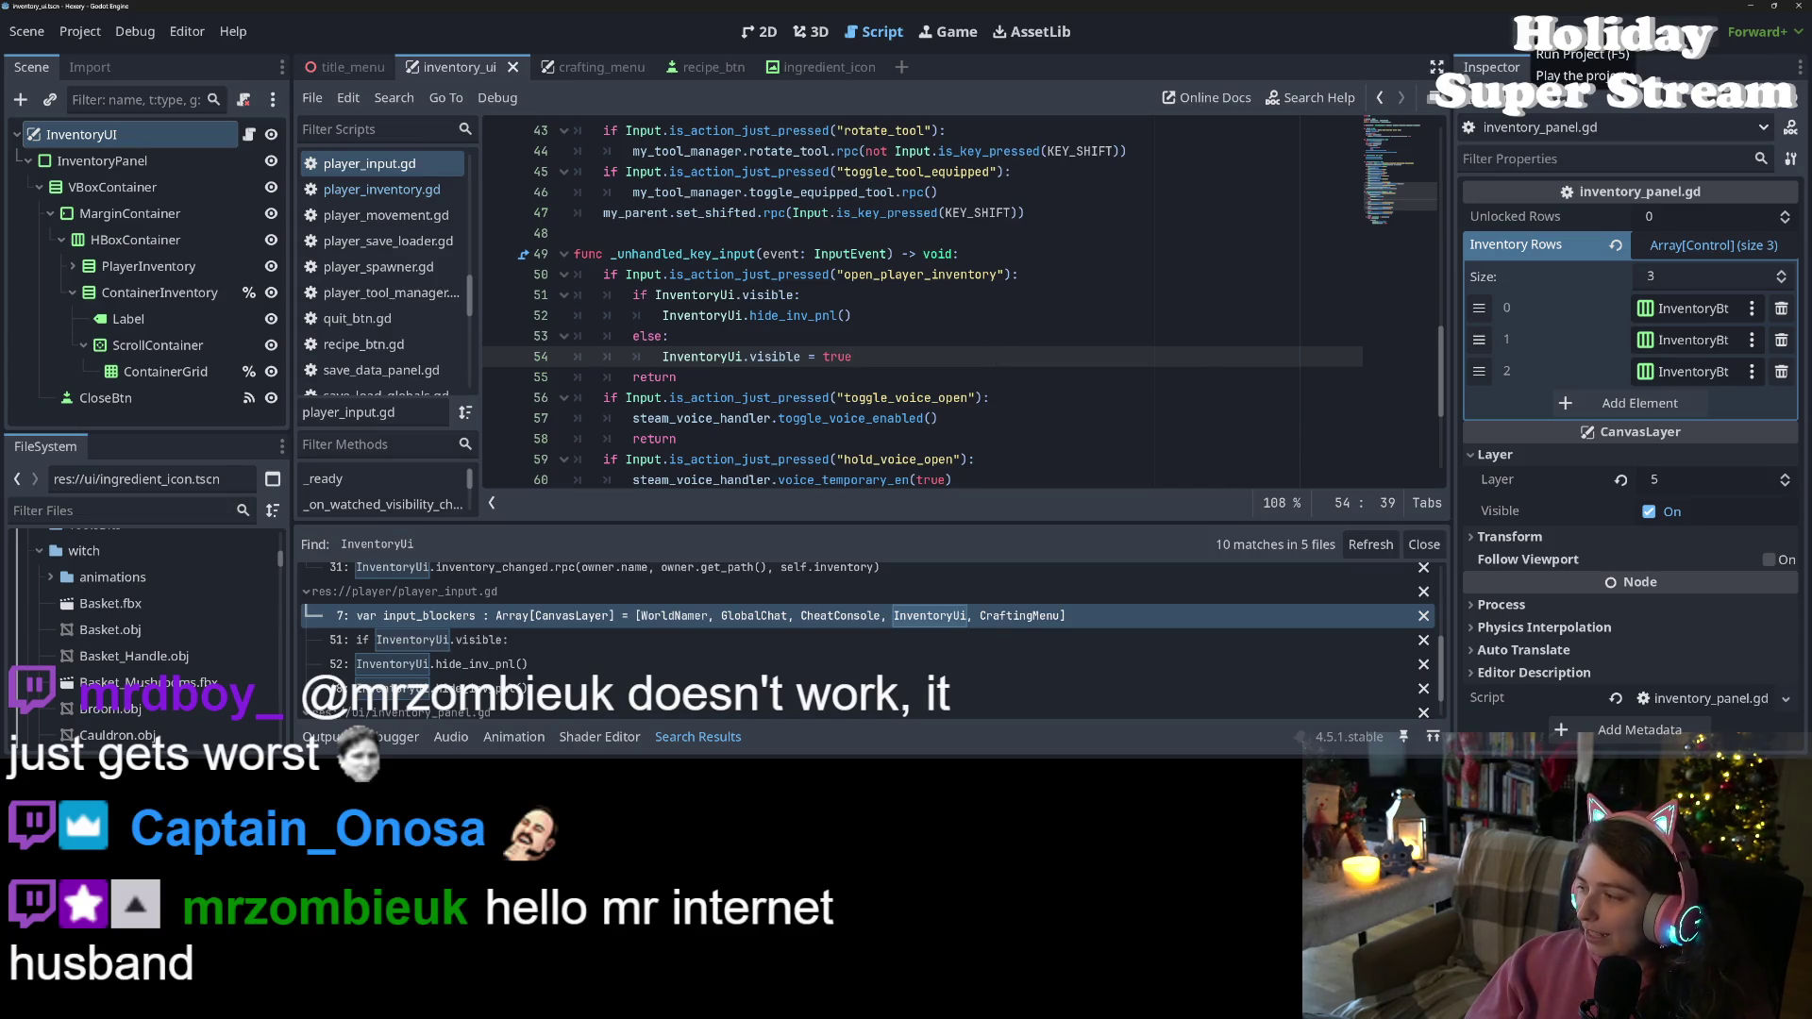
{"action": "key", "text": "F5"}
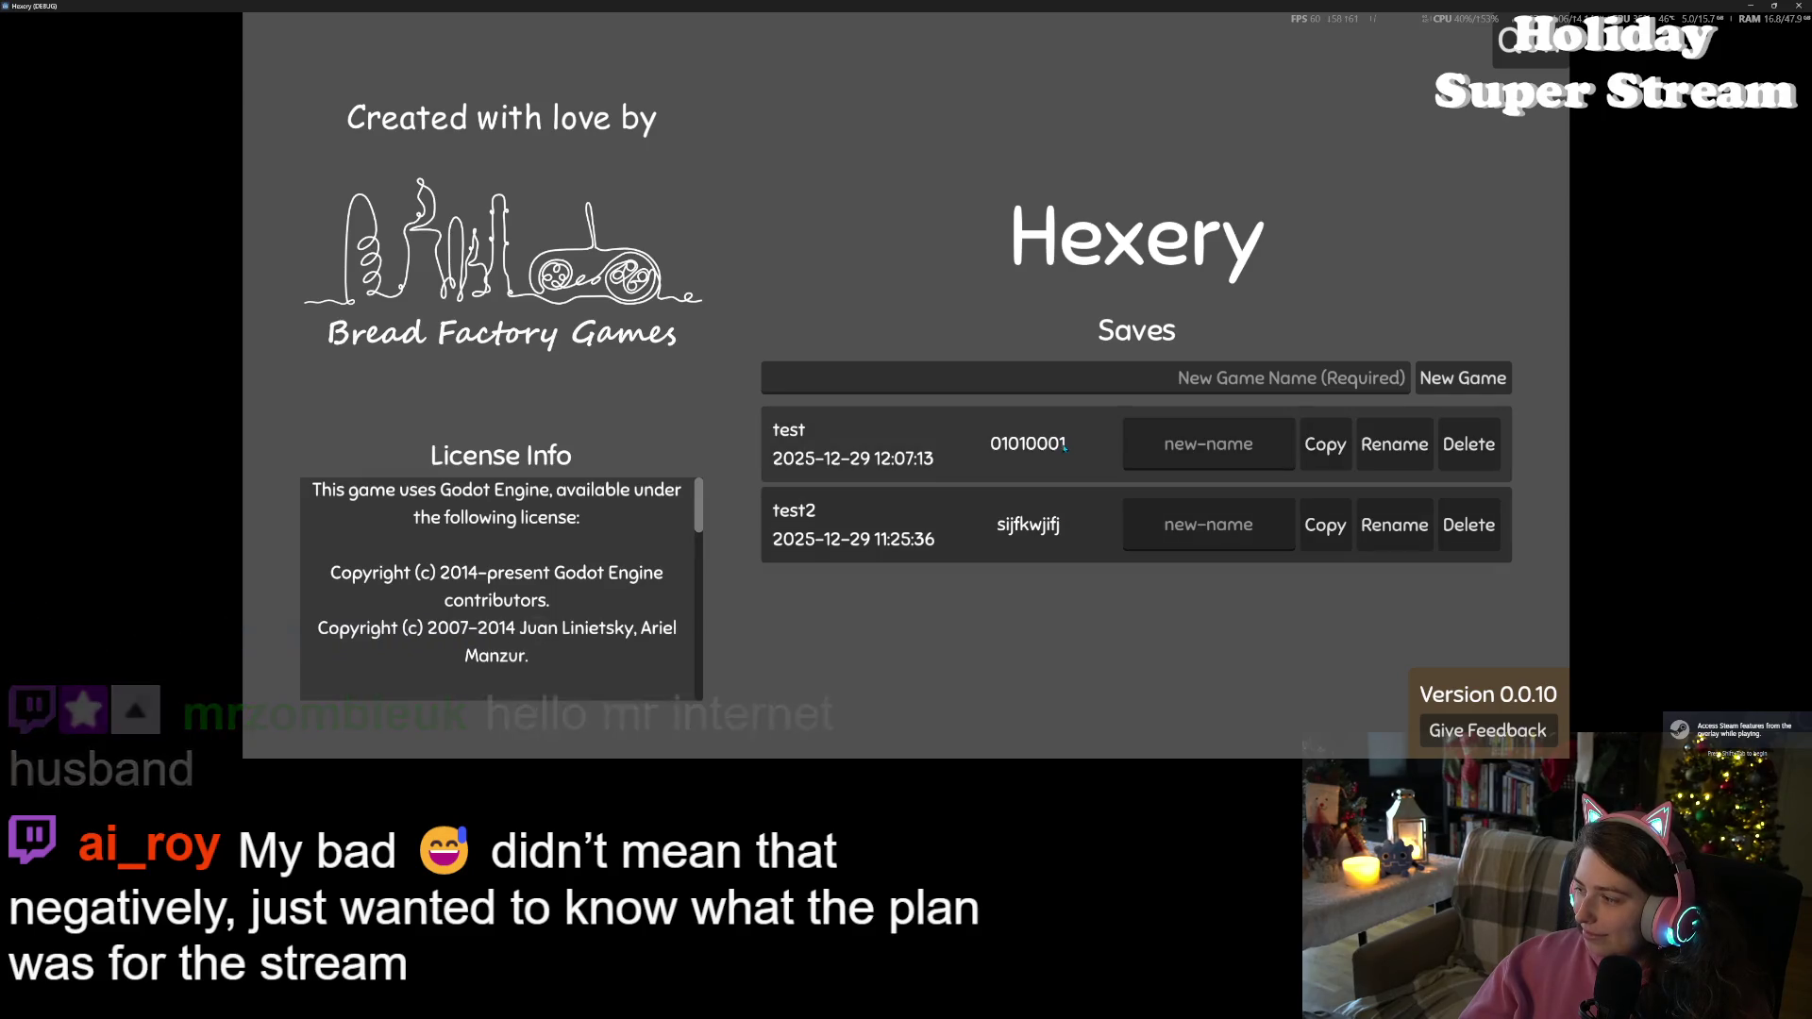
Load the 'test' save from the Hexery title screen
{"action": "left_click", "coordinate": [1145, 458]}
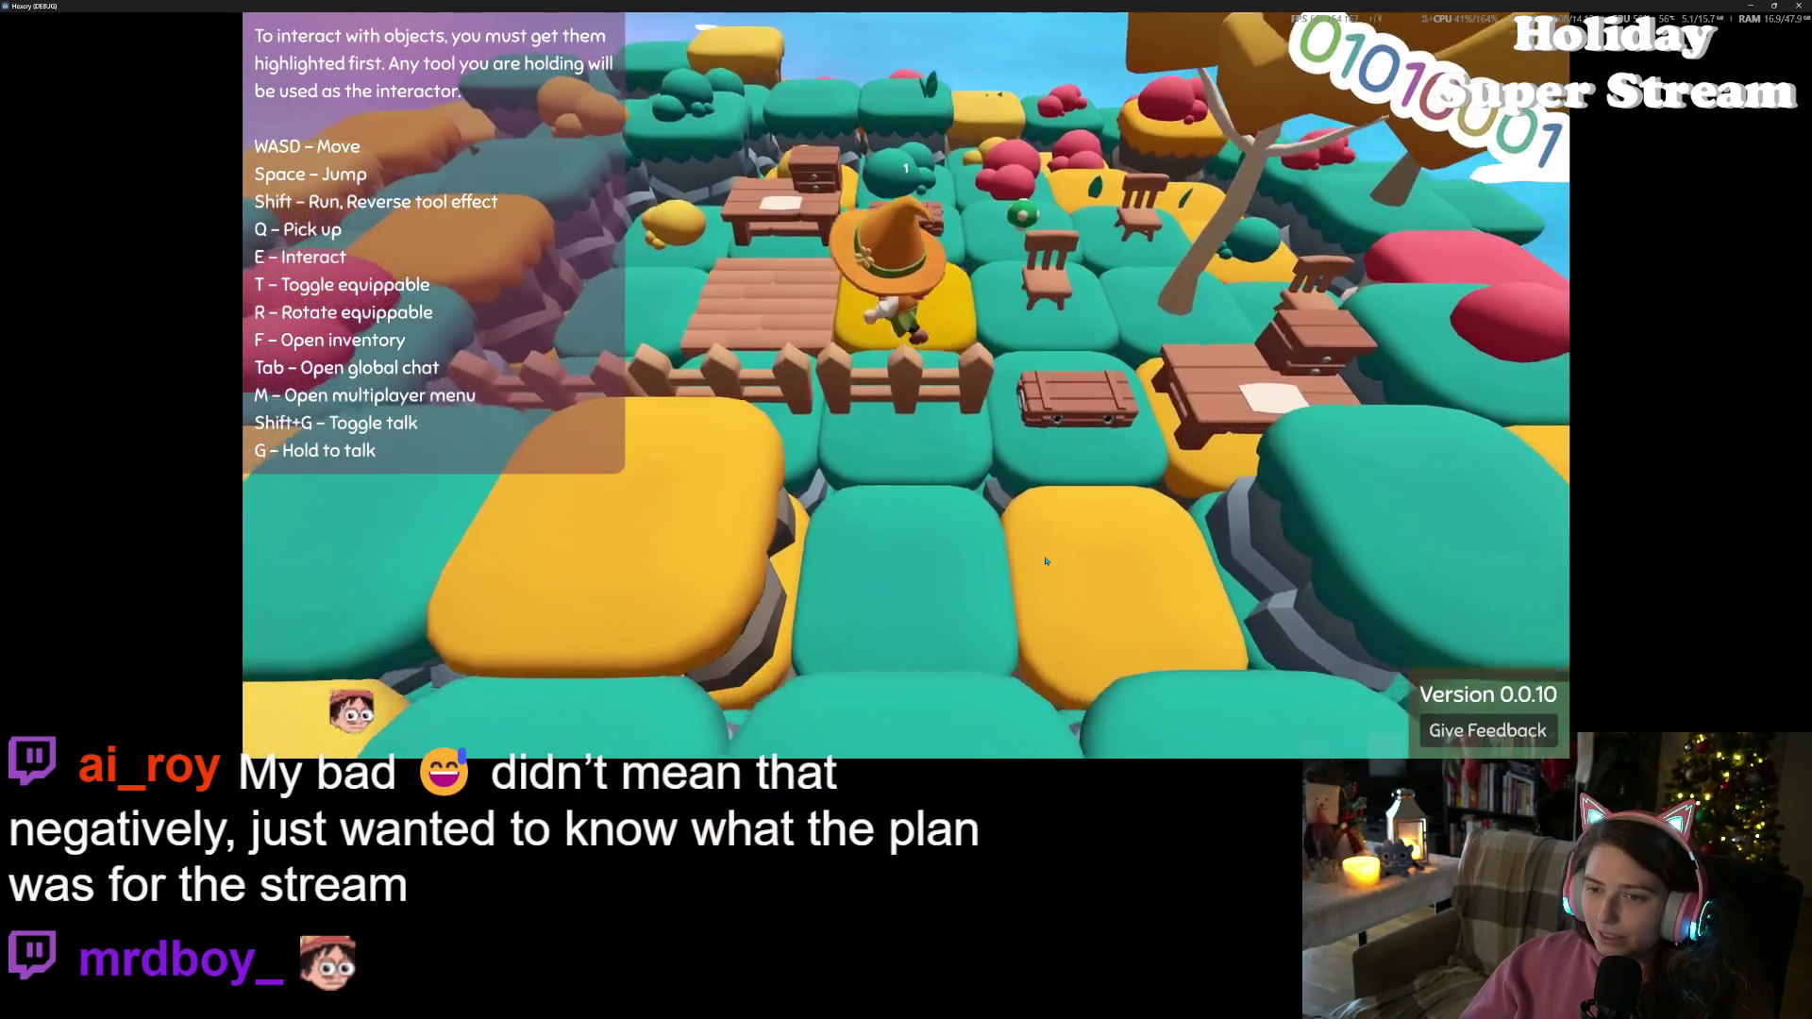
Open the Player Inventory with F and close it several times
{"action": "key", "text": "f"}
{"action": "key", "text": "f"}
{"action": "key", "text": "f"}
{"action": "key", "text": "f"}
{"action": "key", "text": "f"}
{"action": "key", "text": "f"}
{"action": "key", "text": "w"}
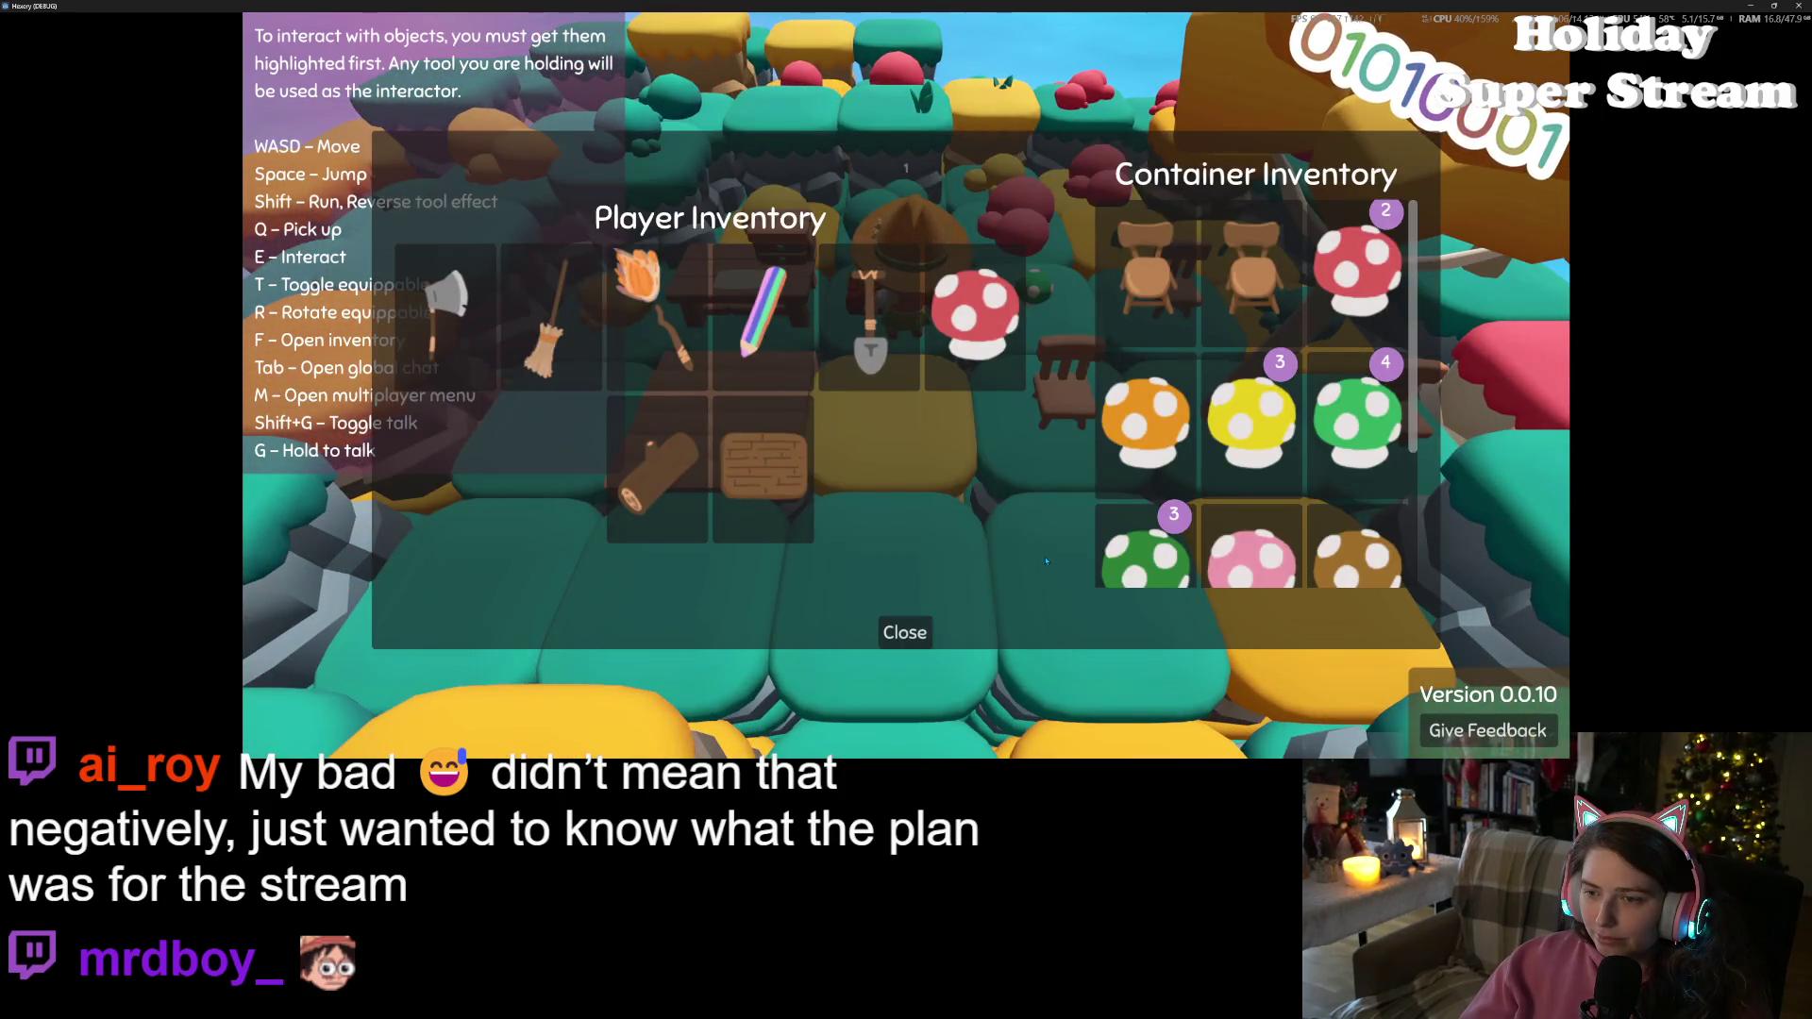
{"action": "left_click", "coordinate": [930, 626]}
{"action": "key", "text": "f"}
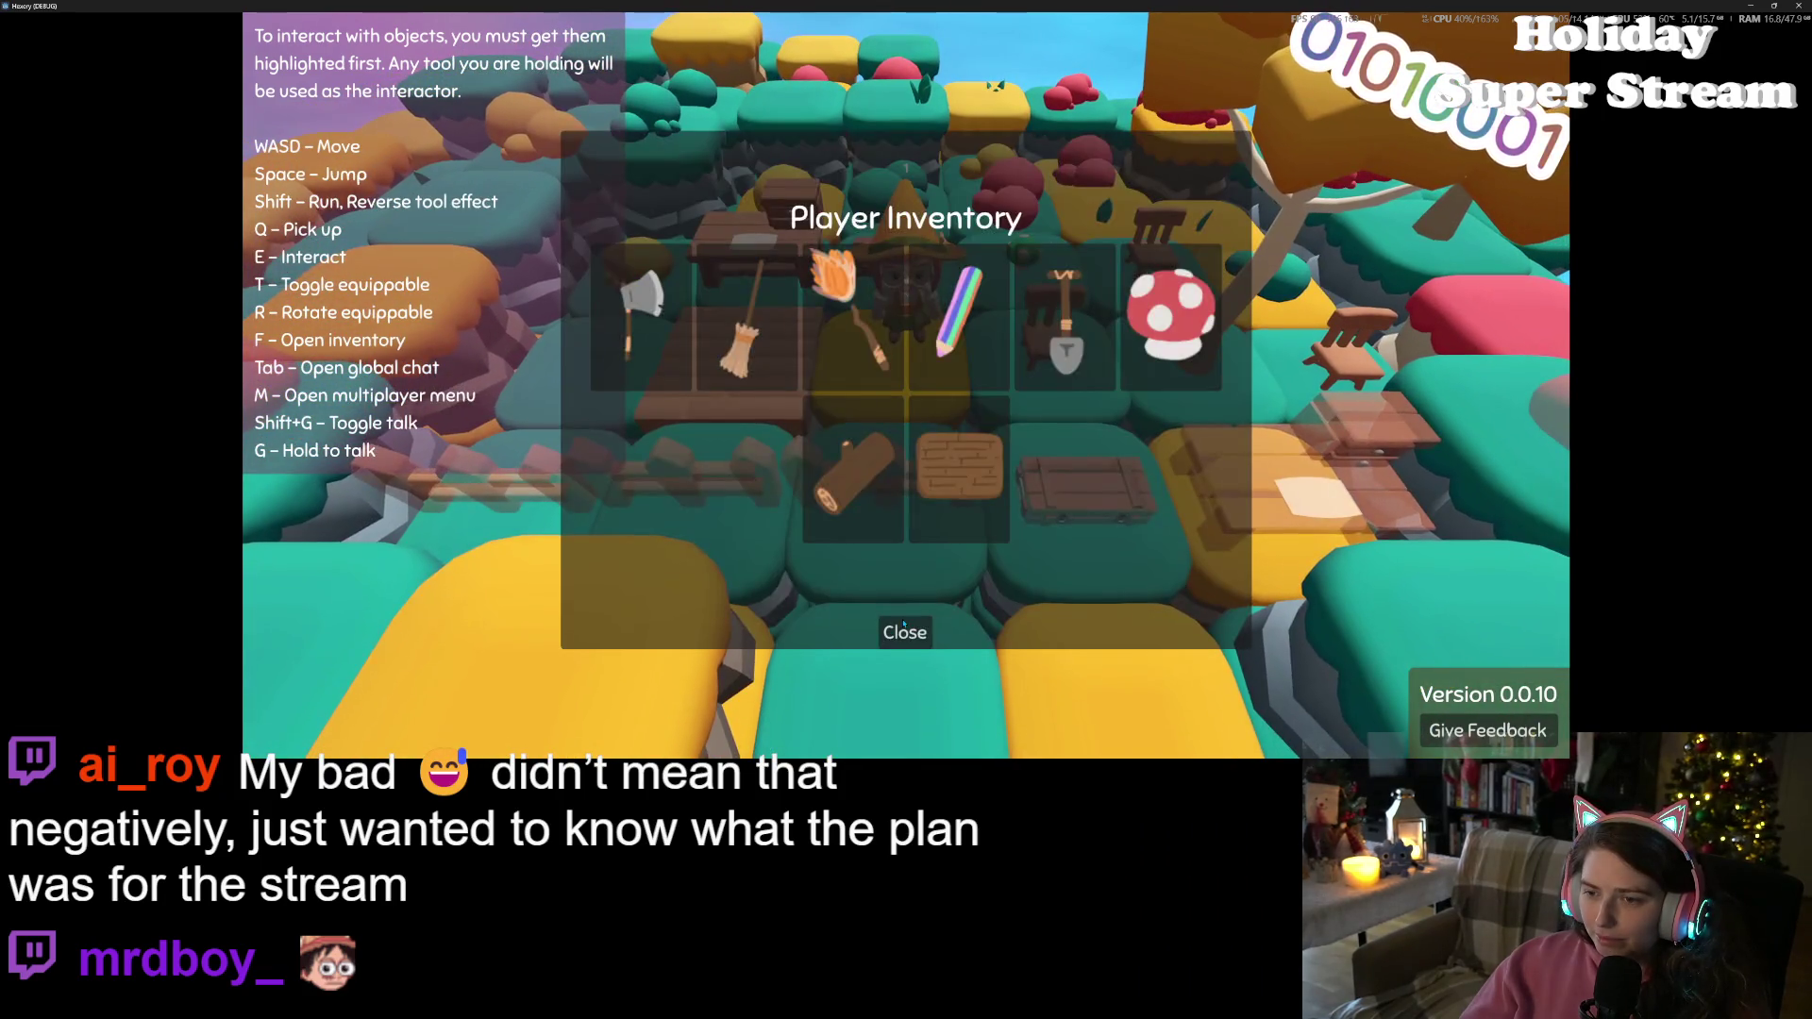
{"action": "left_click", "coordinate": [903, 625]}
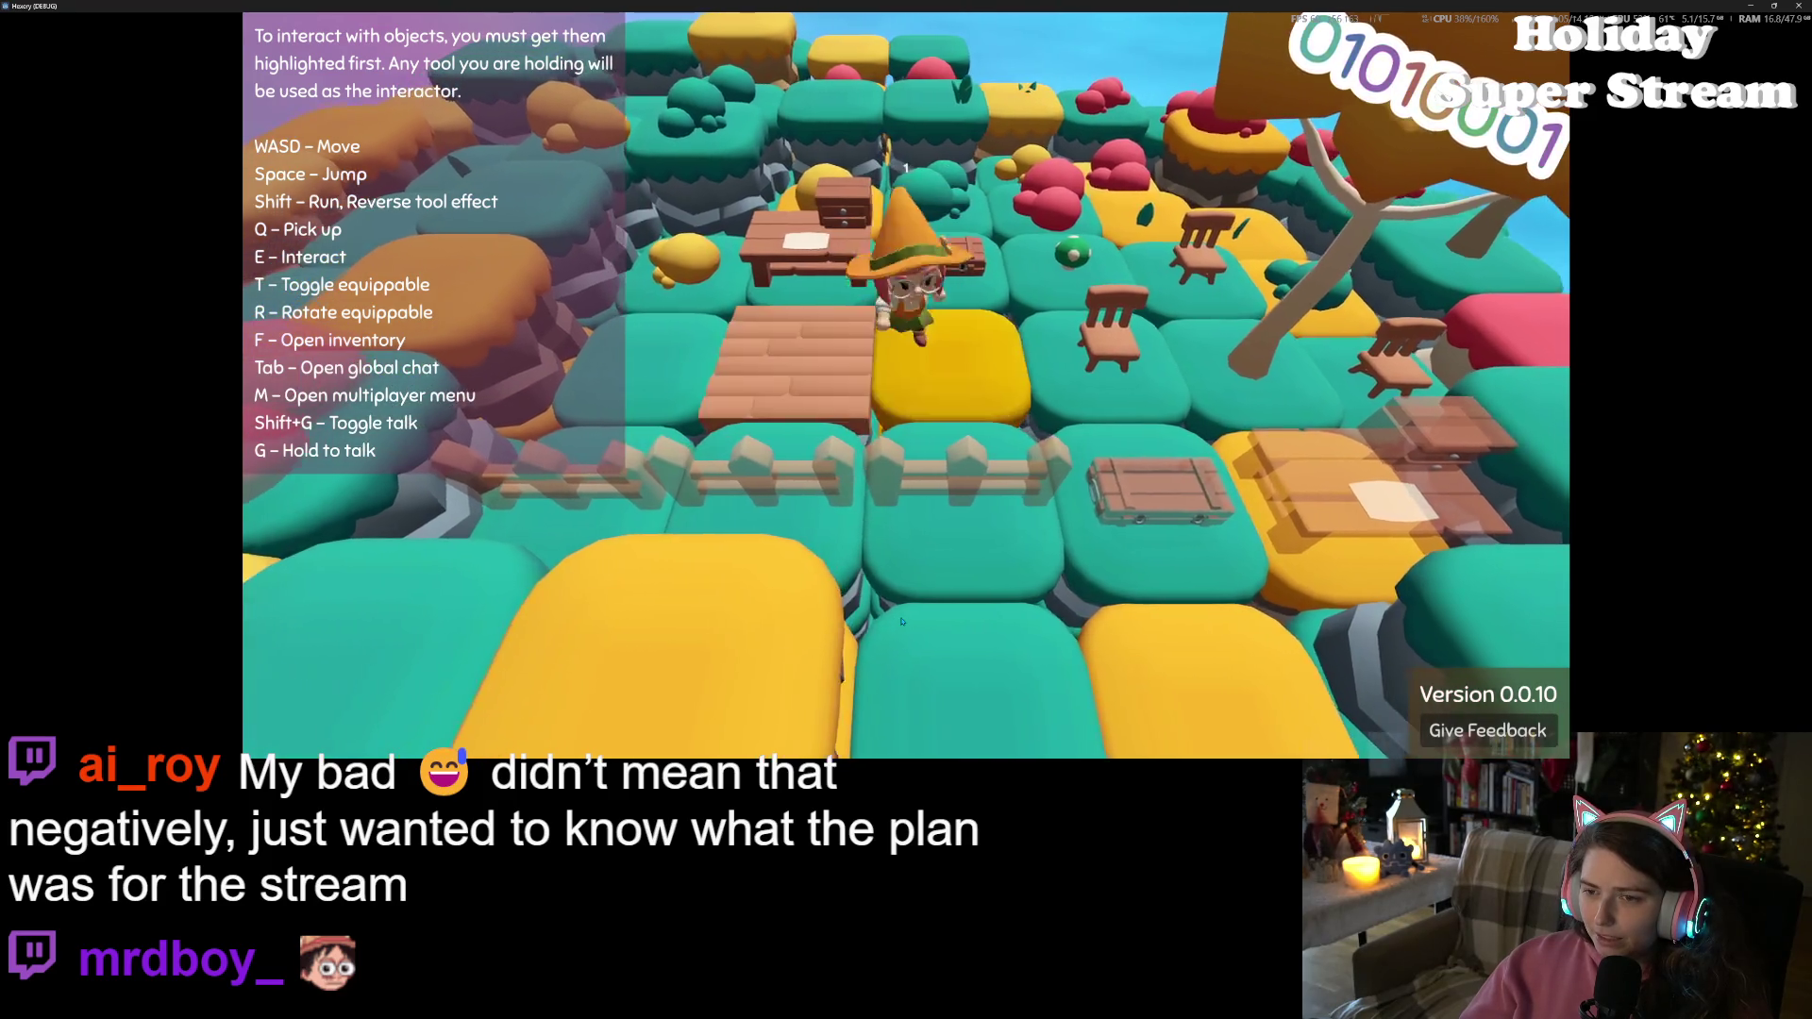
{"action": "key", "text": "f"}
{"action": "left_click", "coordinate": [904, 625]}
Walk the witch across the island, recheck the inventory, then head toward the camera past the table
{"action": "key", "text": "w"}
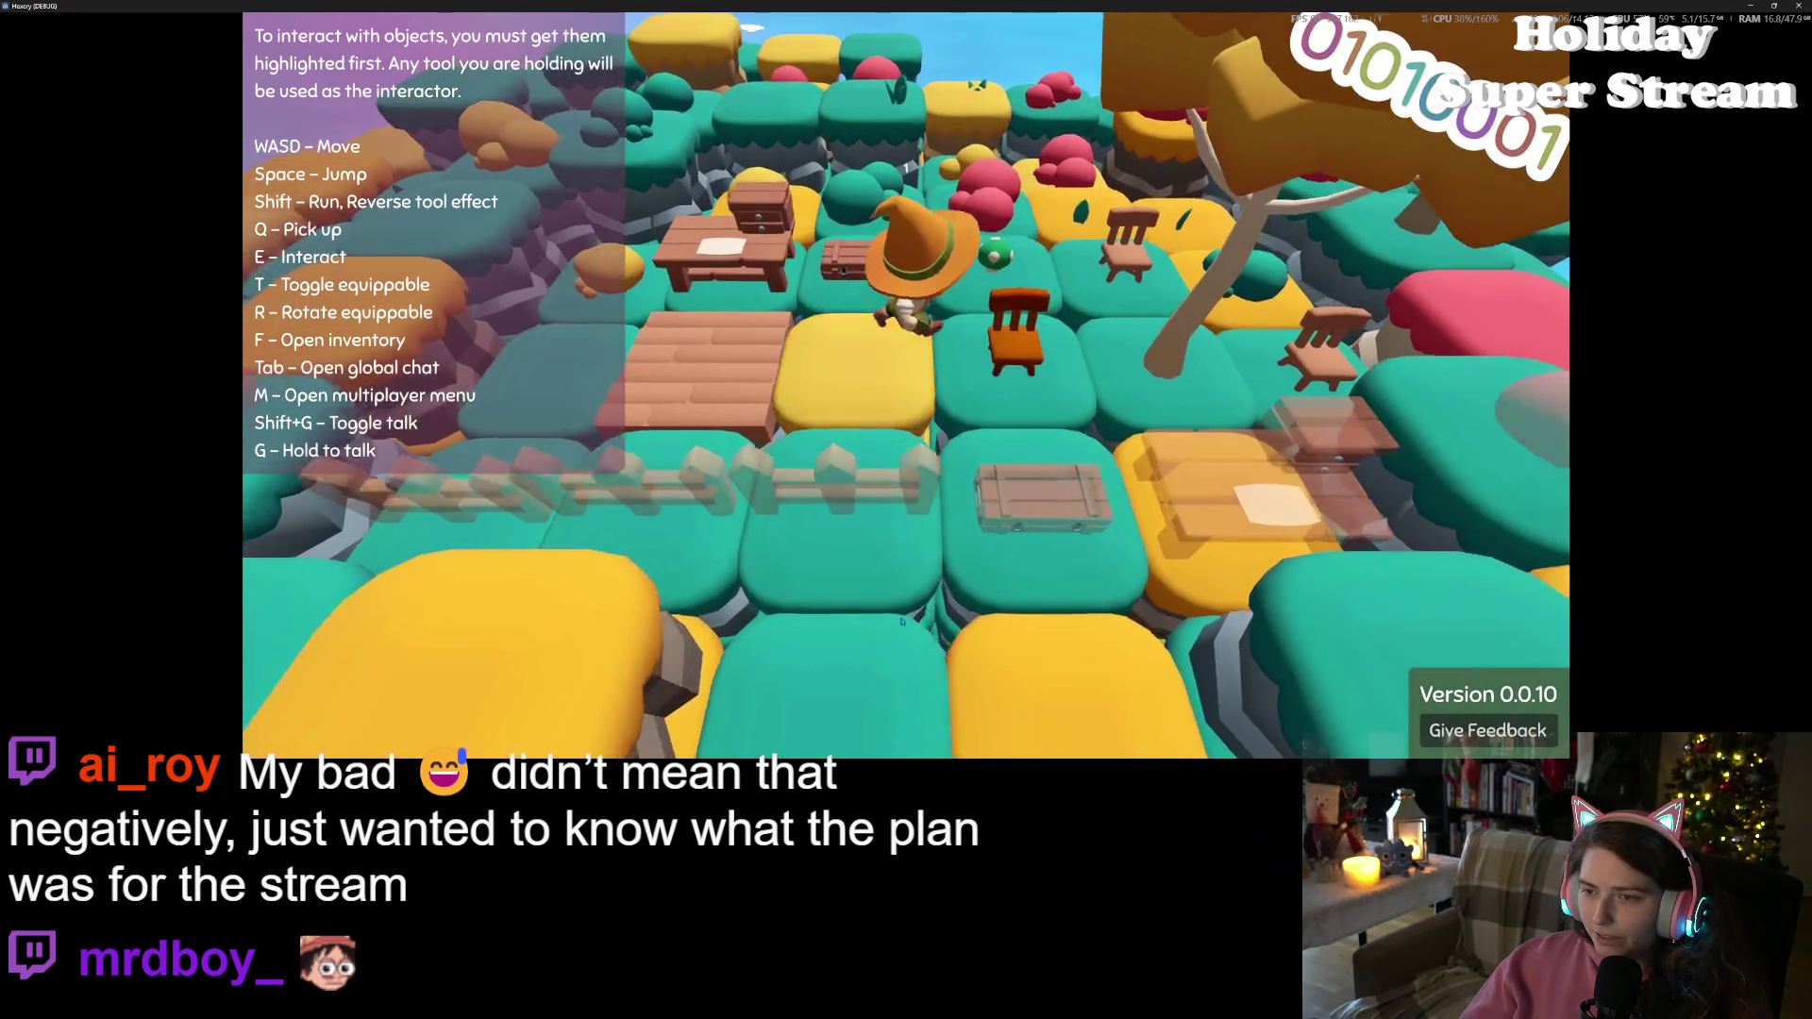
{"action": "key", "text": "s"}
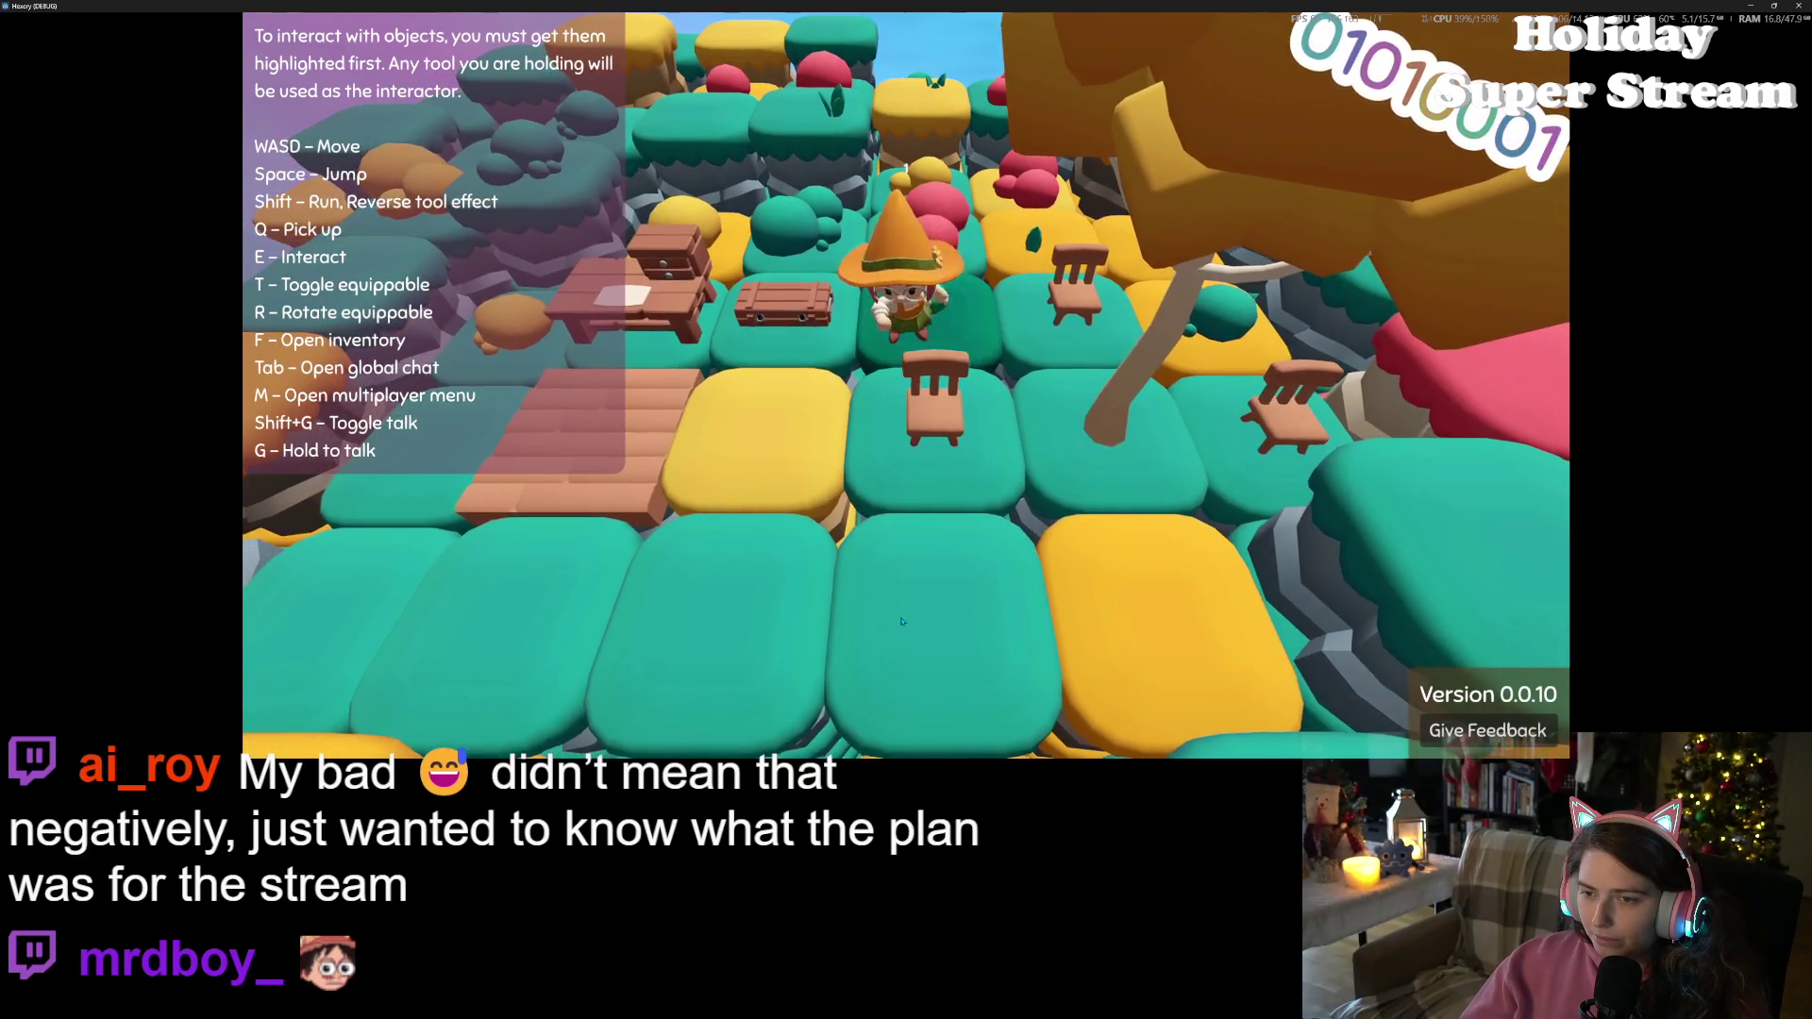
{"action": "key", "text": "w"}
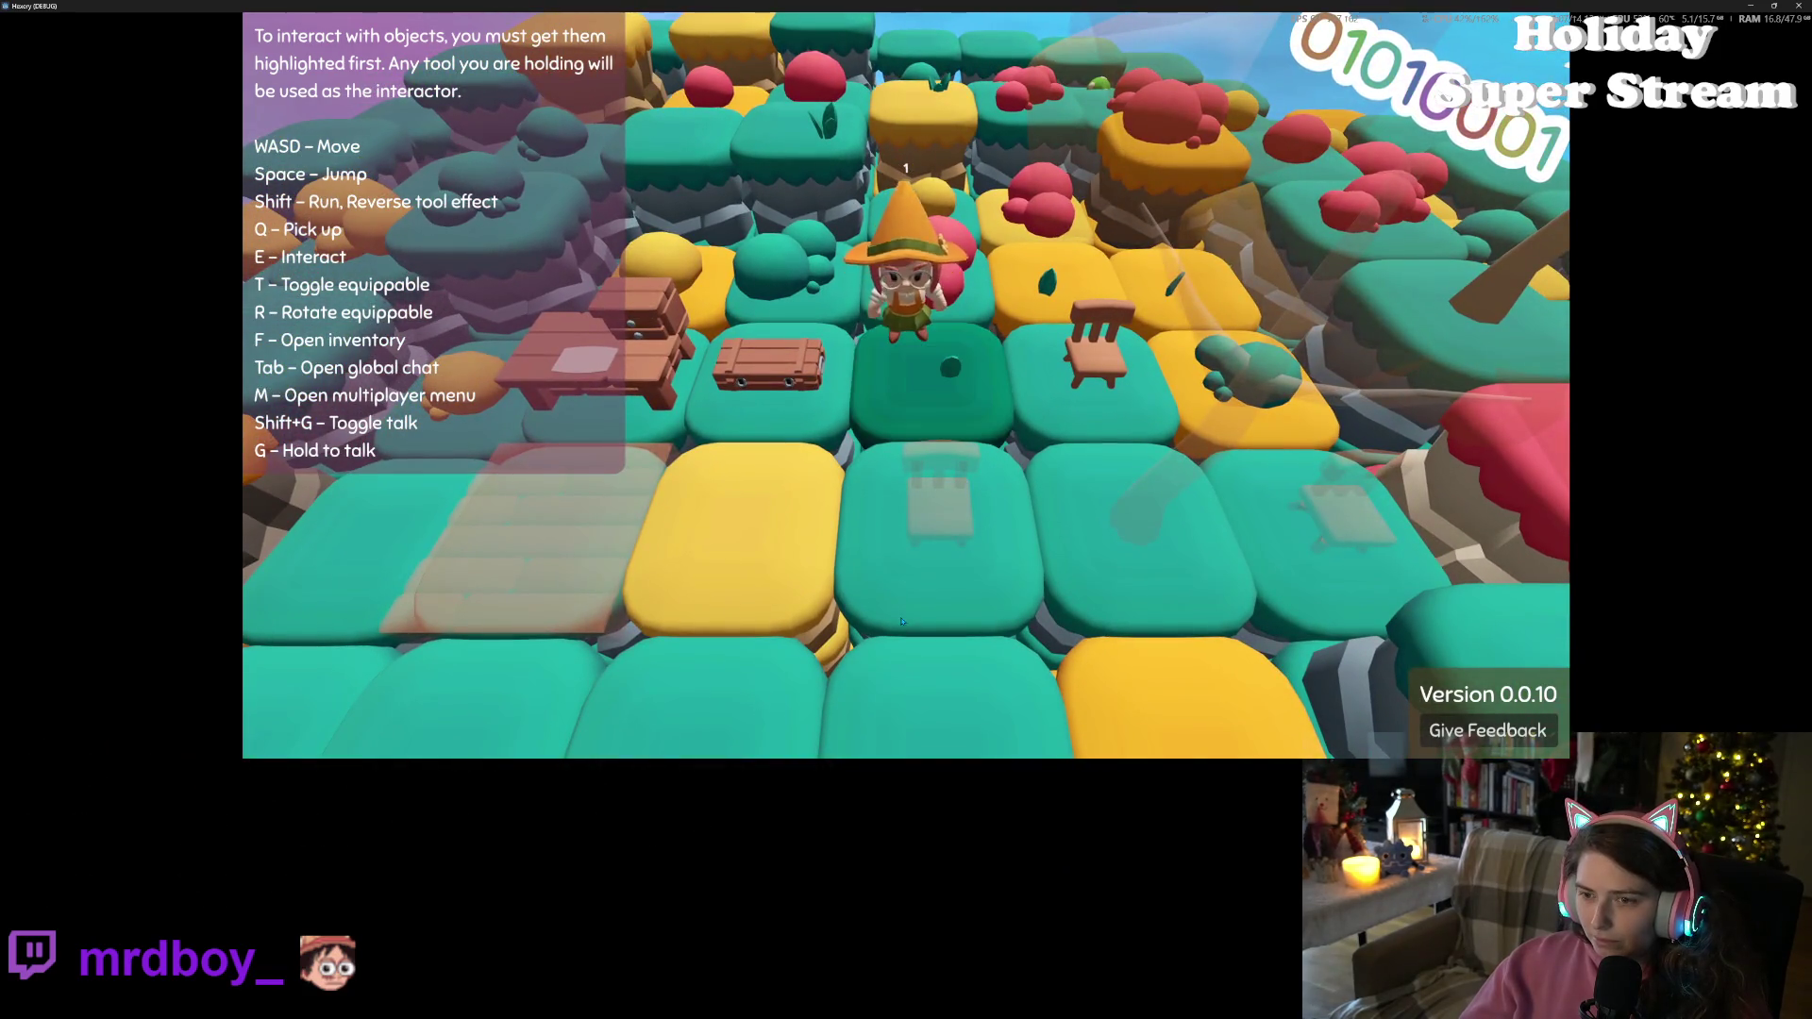
{"action": "key", "text": "f"}
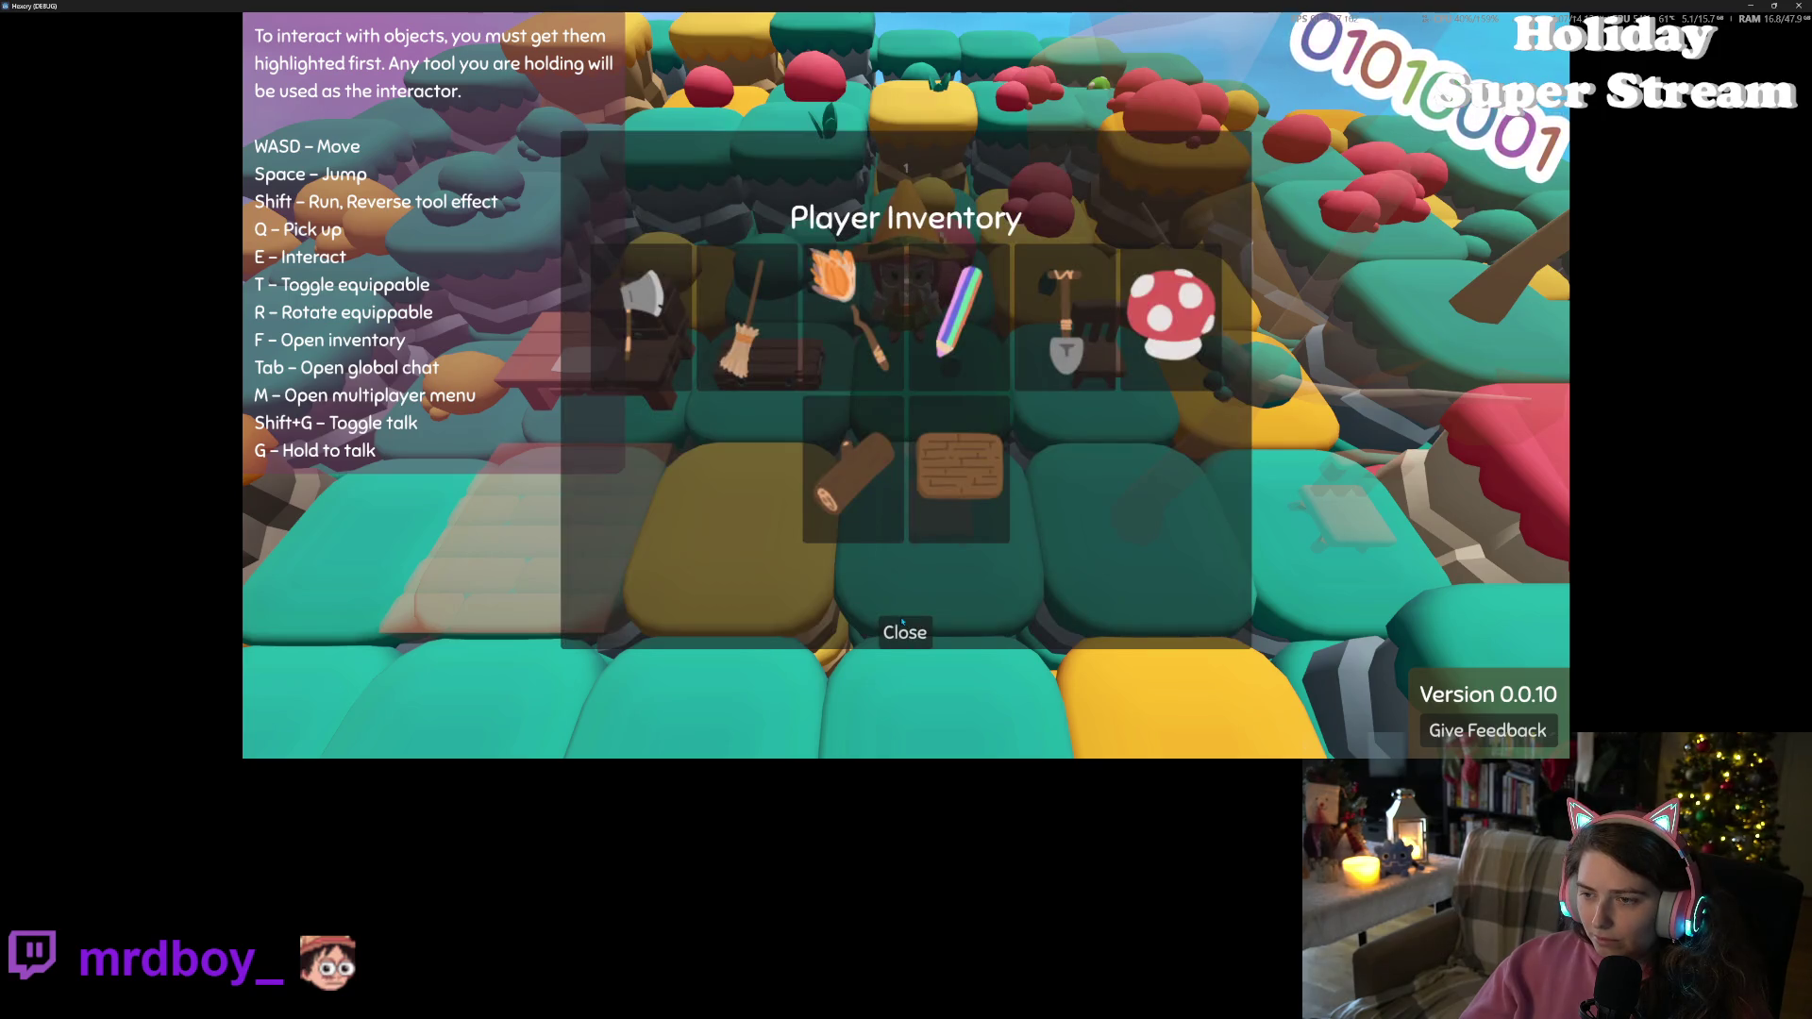
{"action": "left_click", "coordinate": [901, 633]}
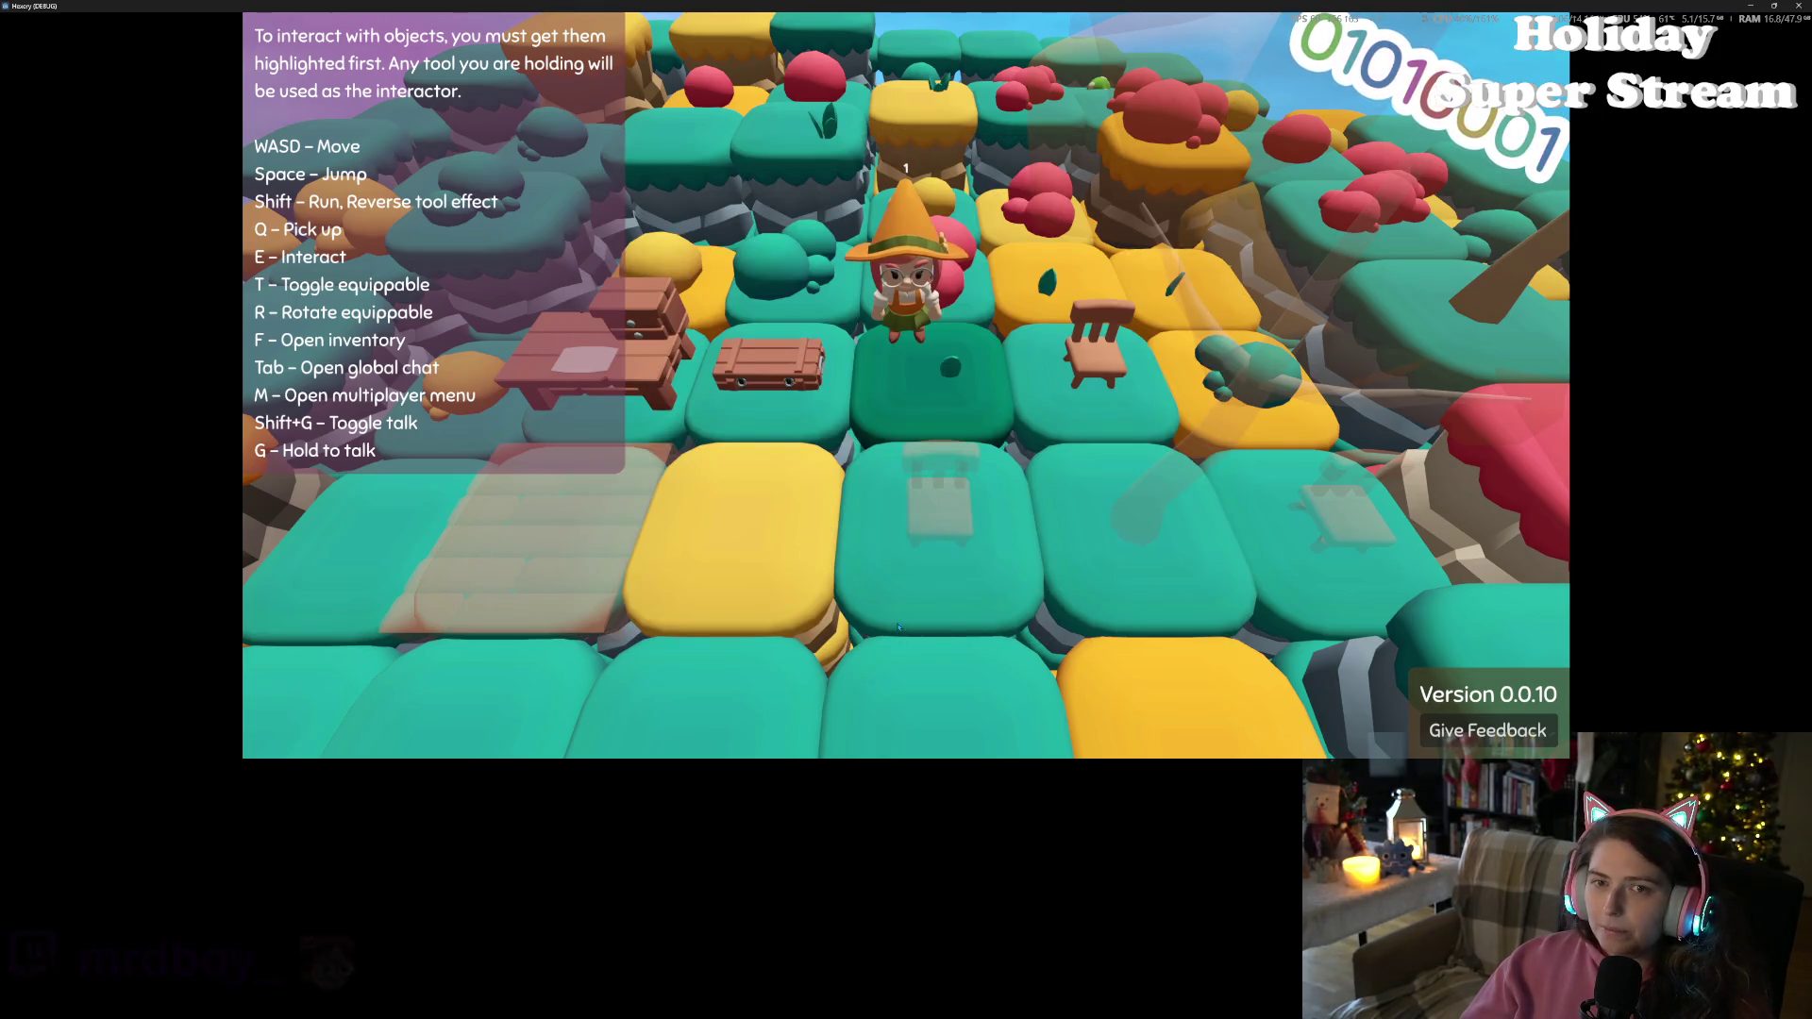
{"action": "scroll", "coordinate": [897, 626], "scroll_direction": "down", "scroll_amount": 5}
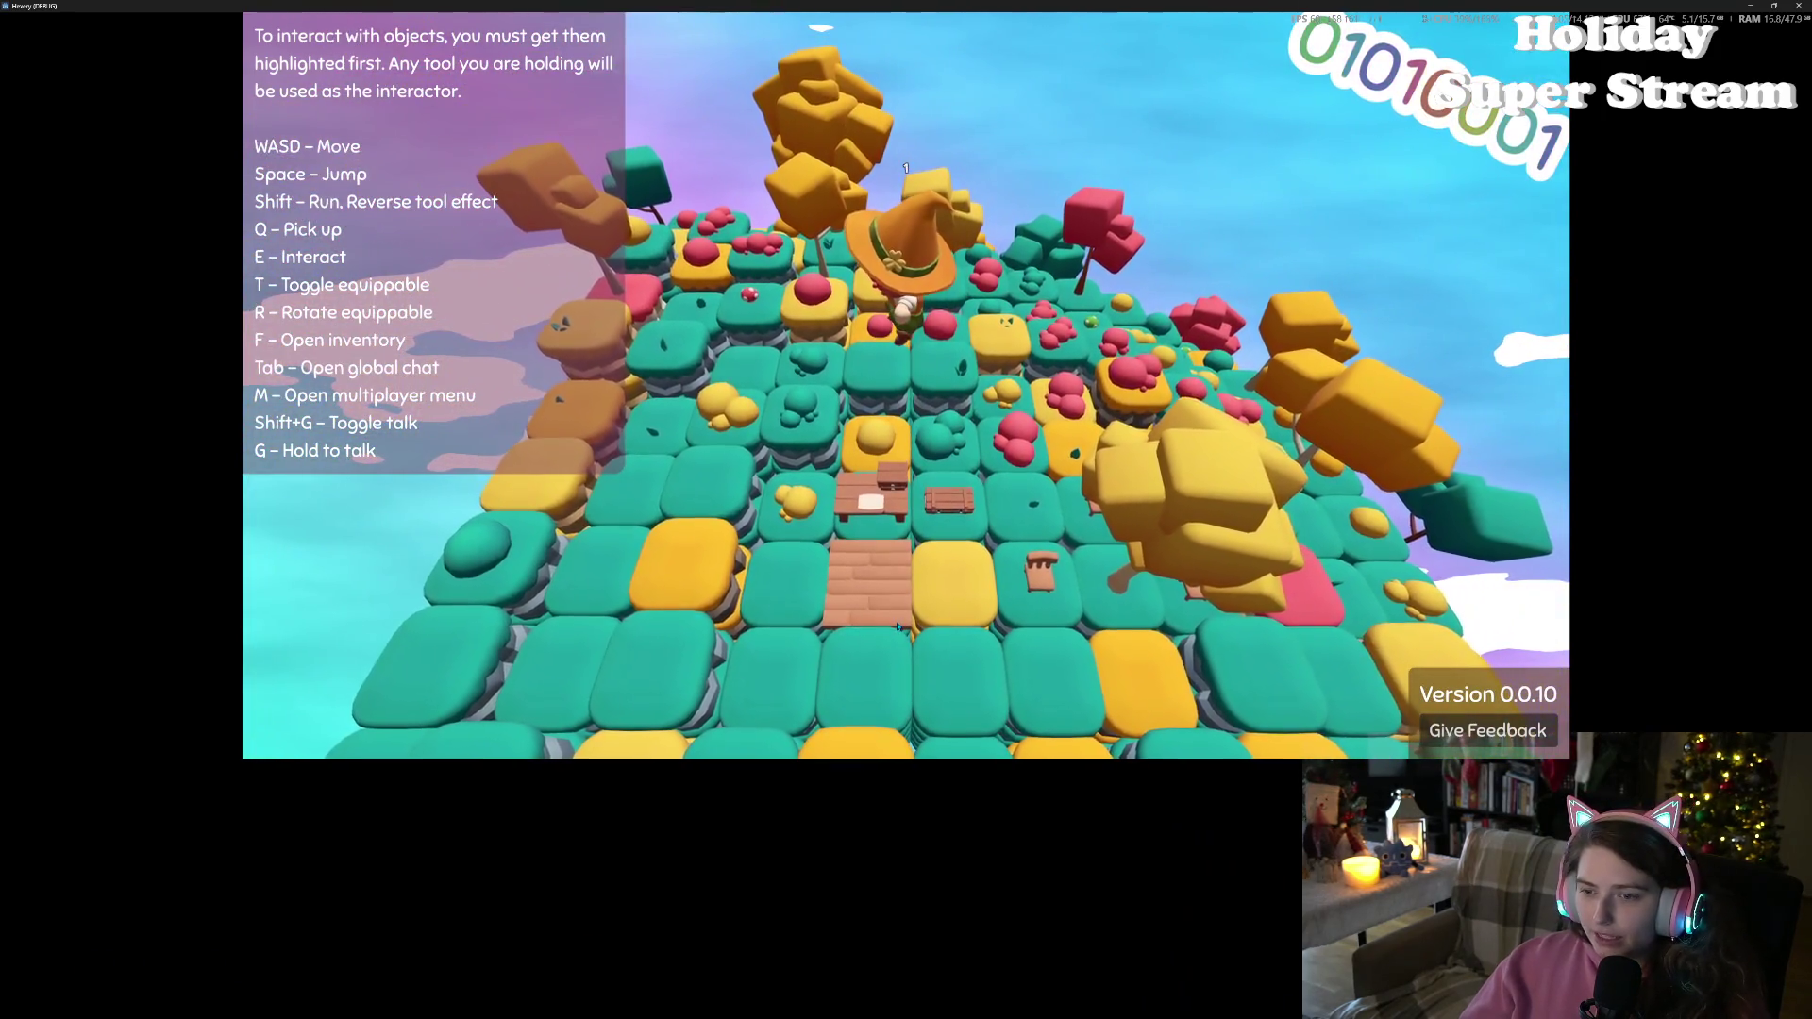
{"action": "scroll", "coordinate": [898, 626], "scroll_direction": "up", "scroll_amount": 3}
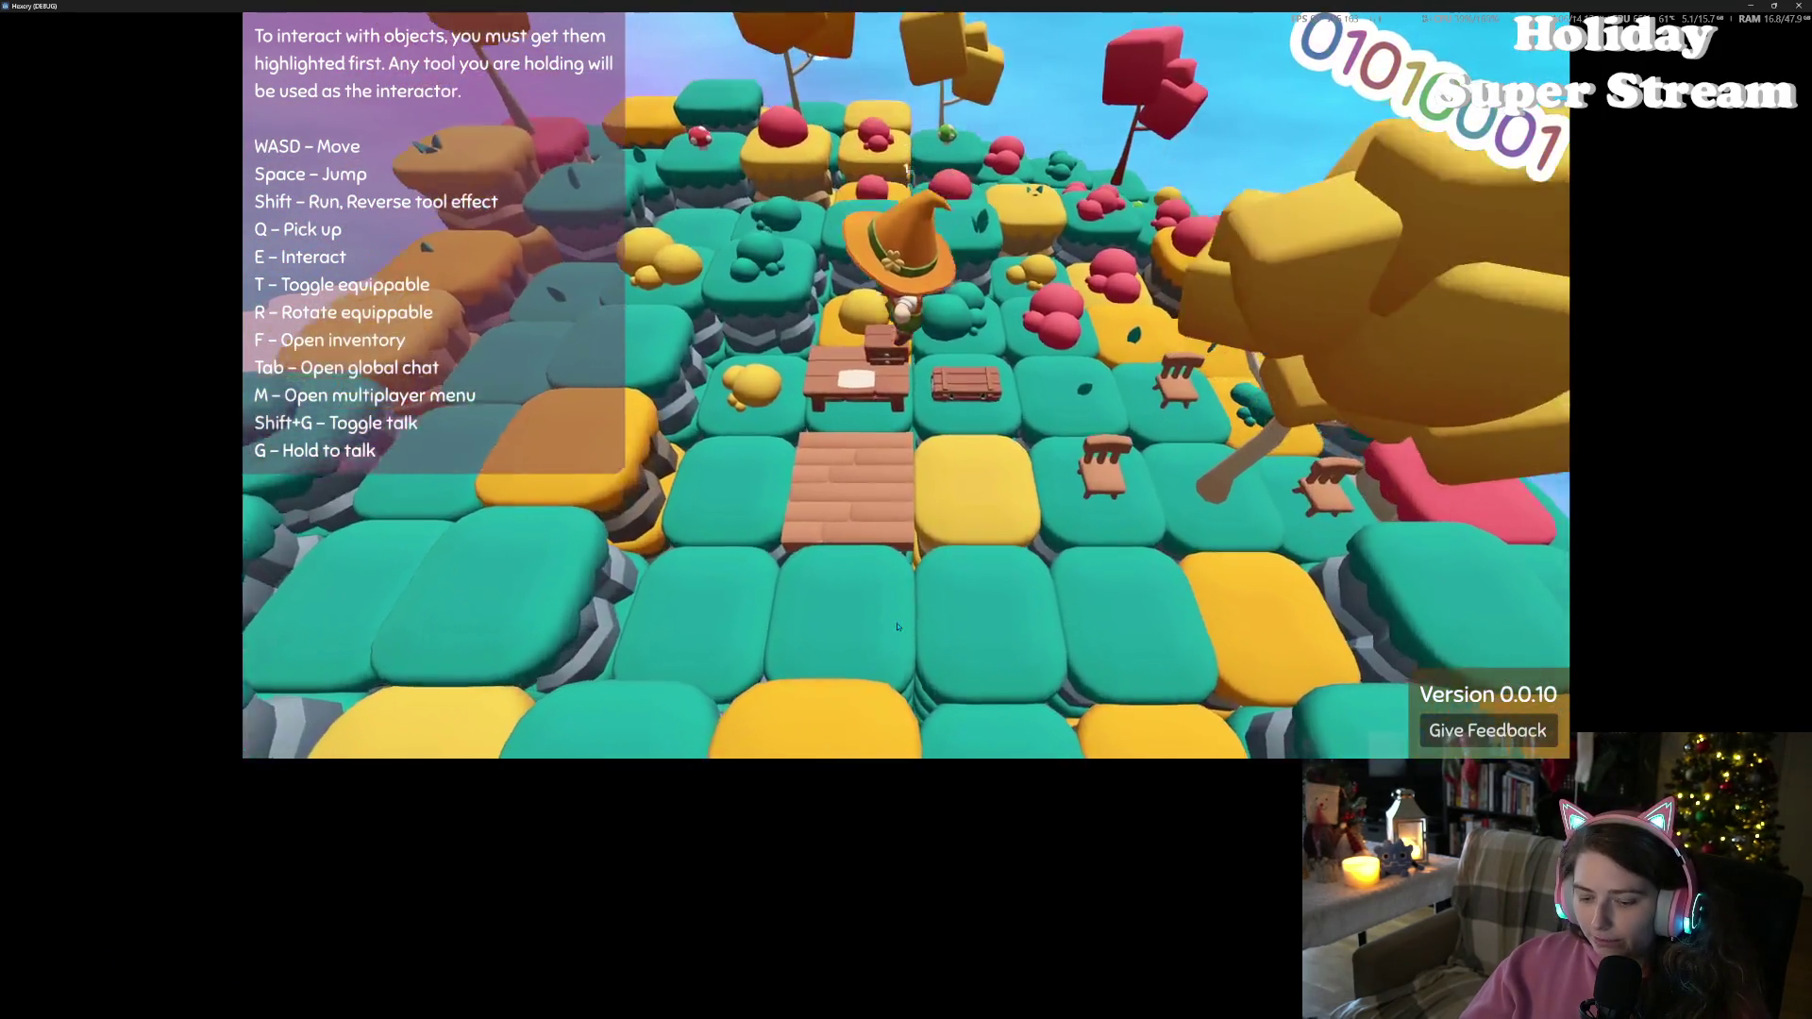
{"action": "key", "text": "s"}
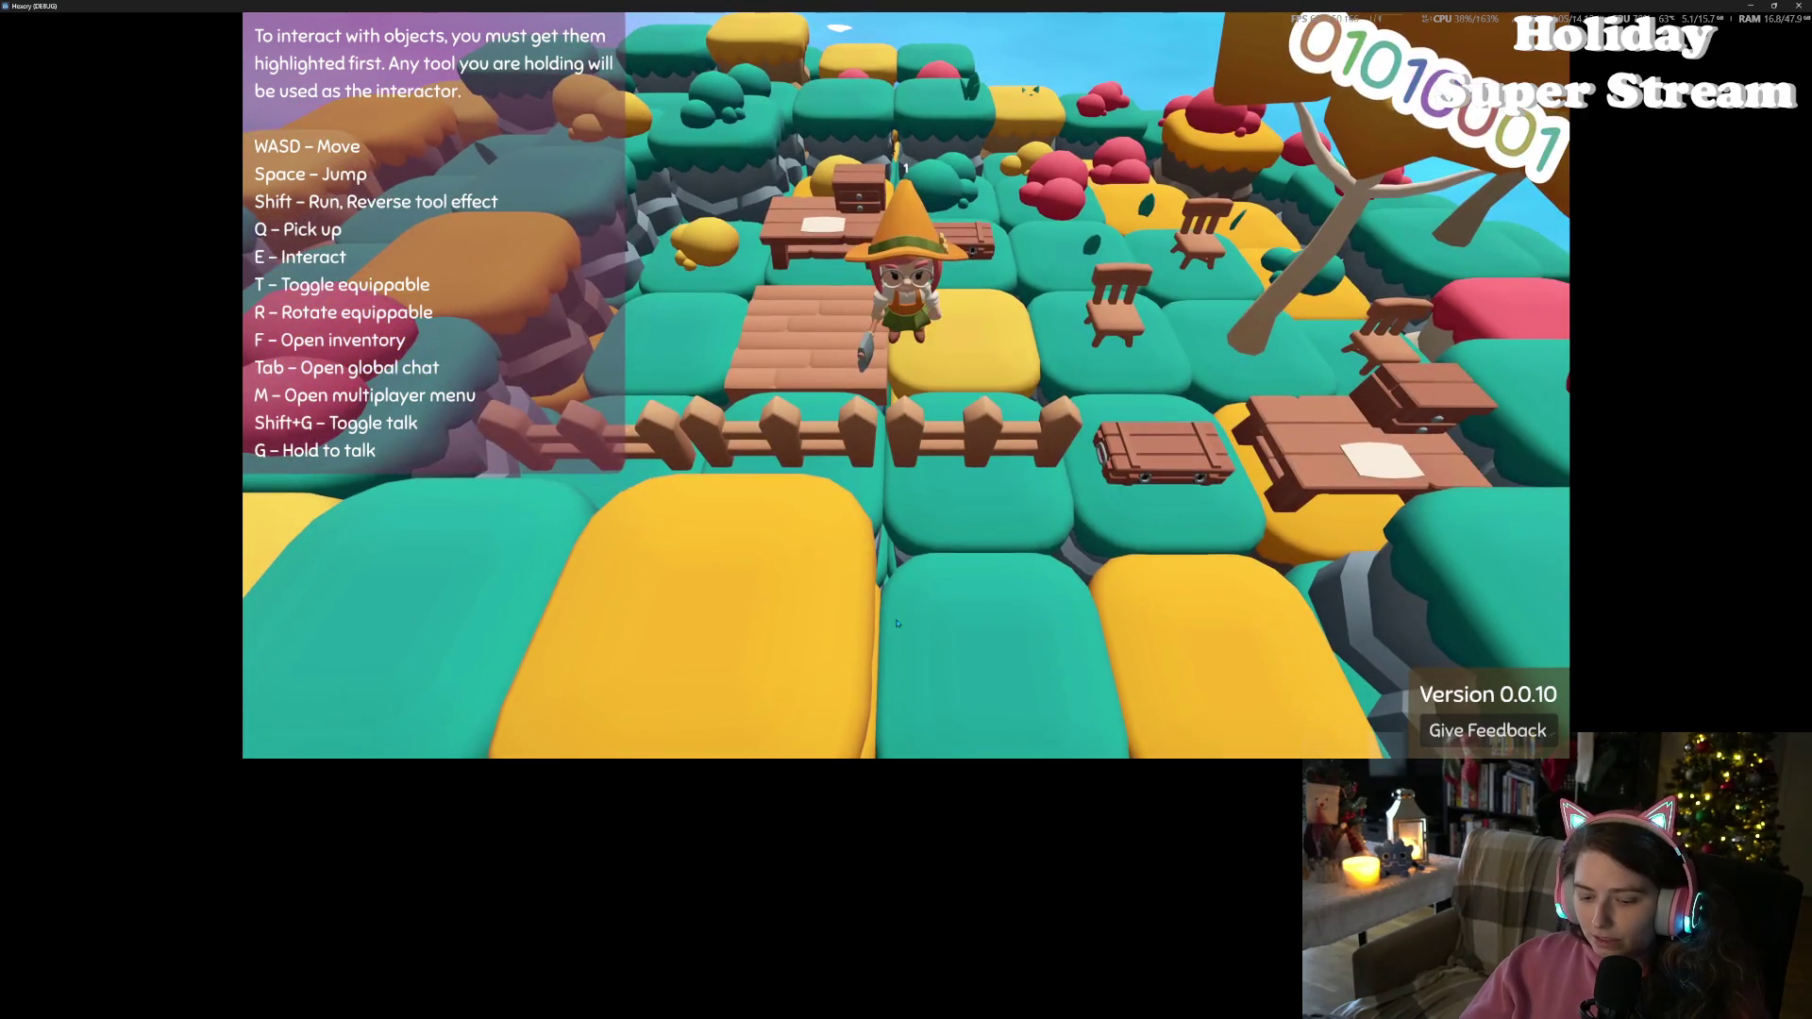
{"action": "scroll", "coordinate": [897, 624], "scroll_direction": "down", "scroll_amount": 5}
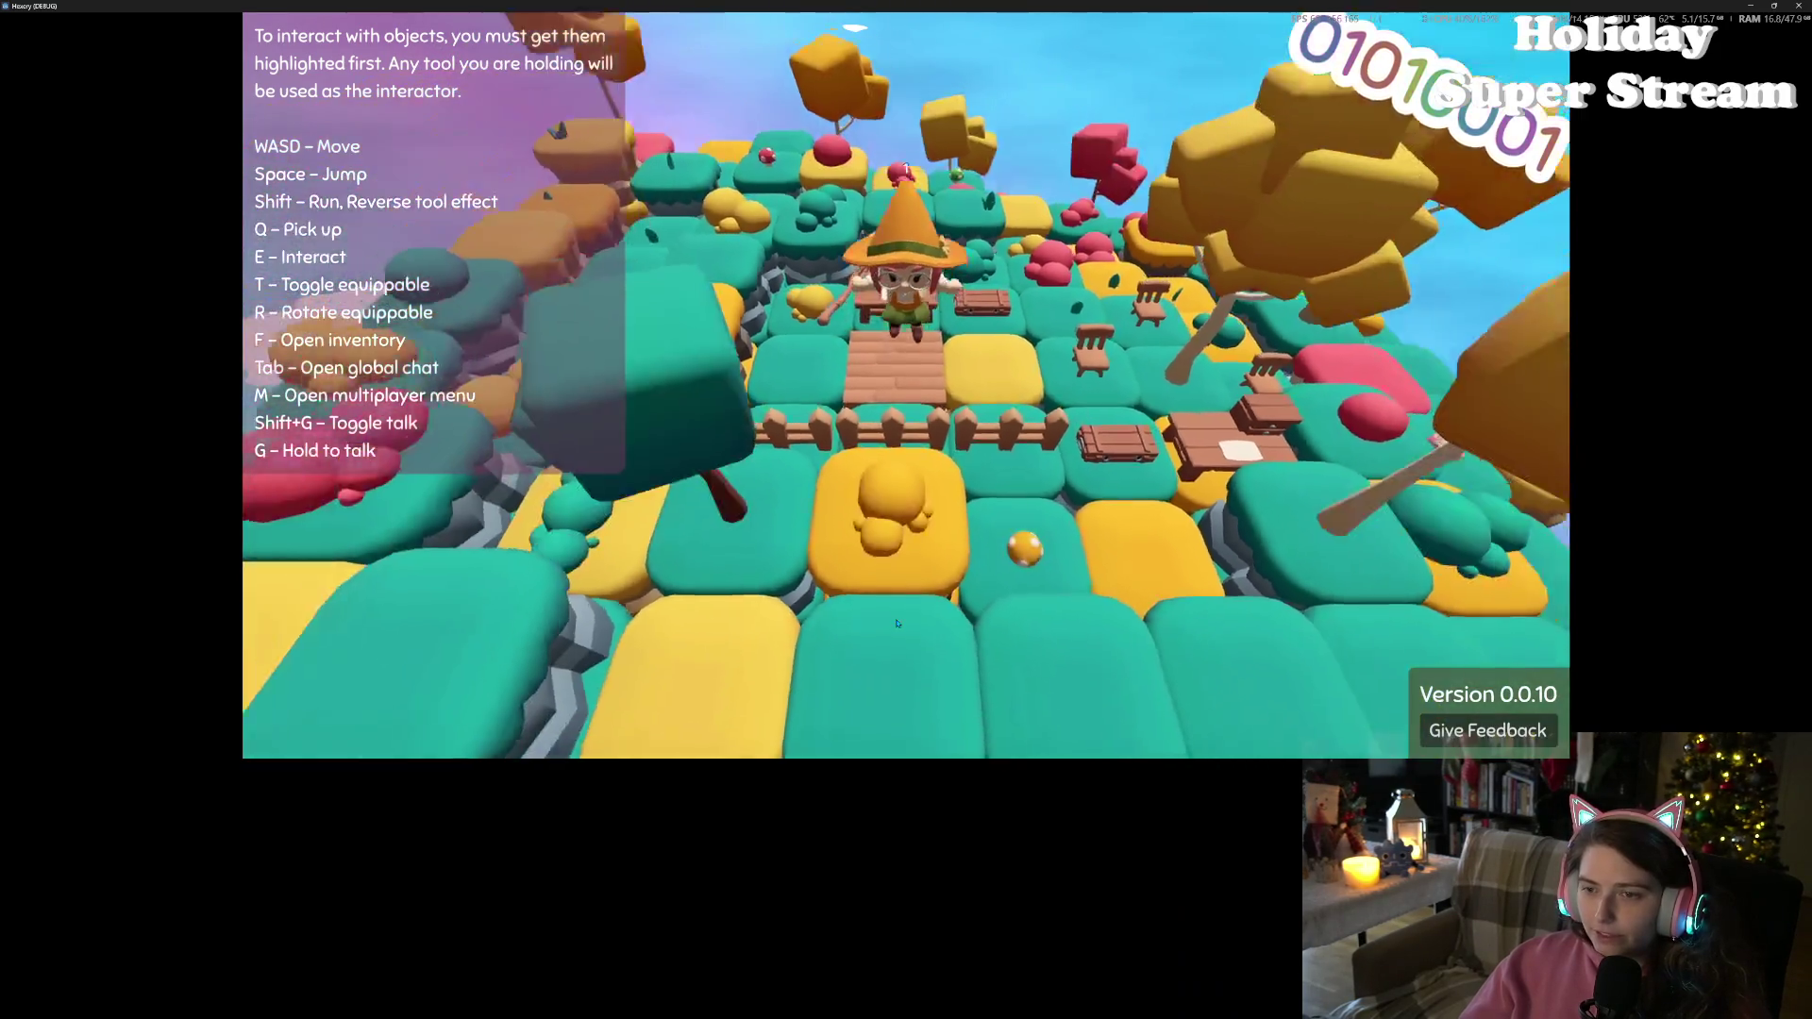
{"action": "scroll", "coordinate": [898, 624], "scroll_direction": "down", "scroll_amount": 3}
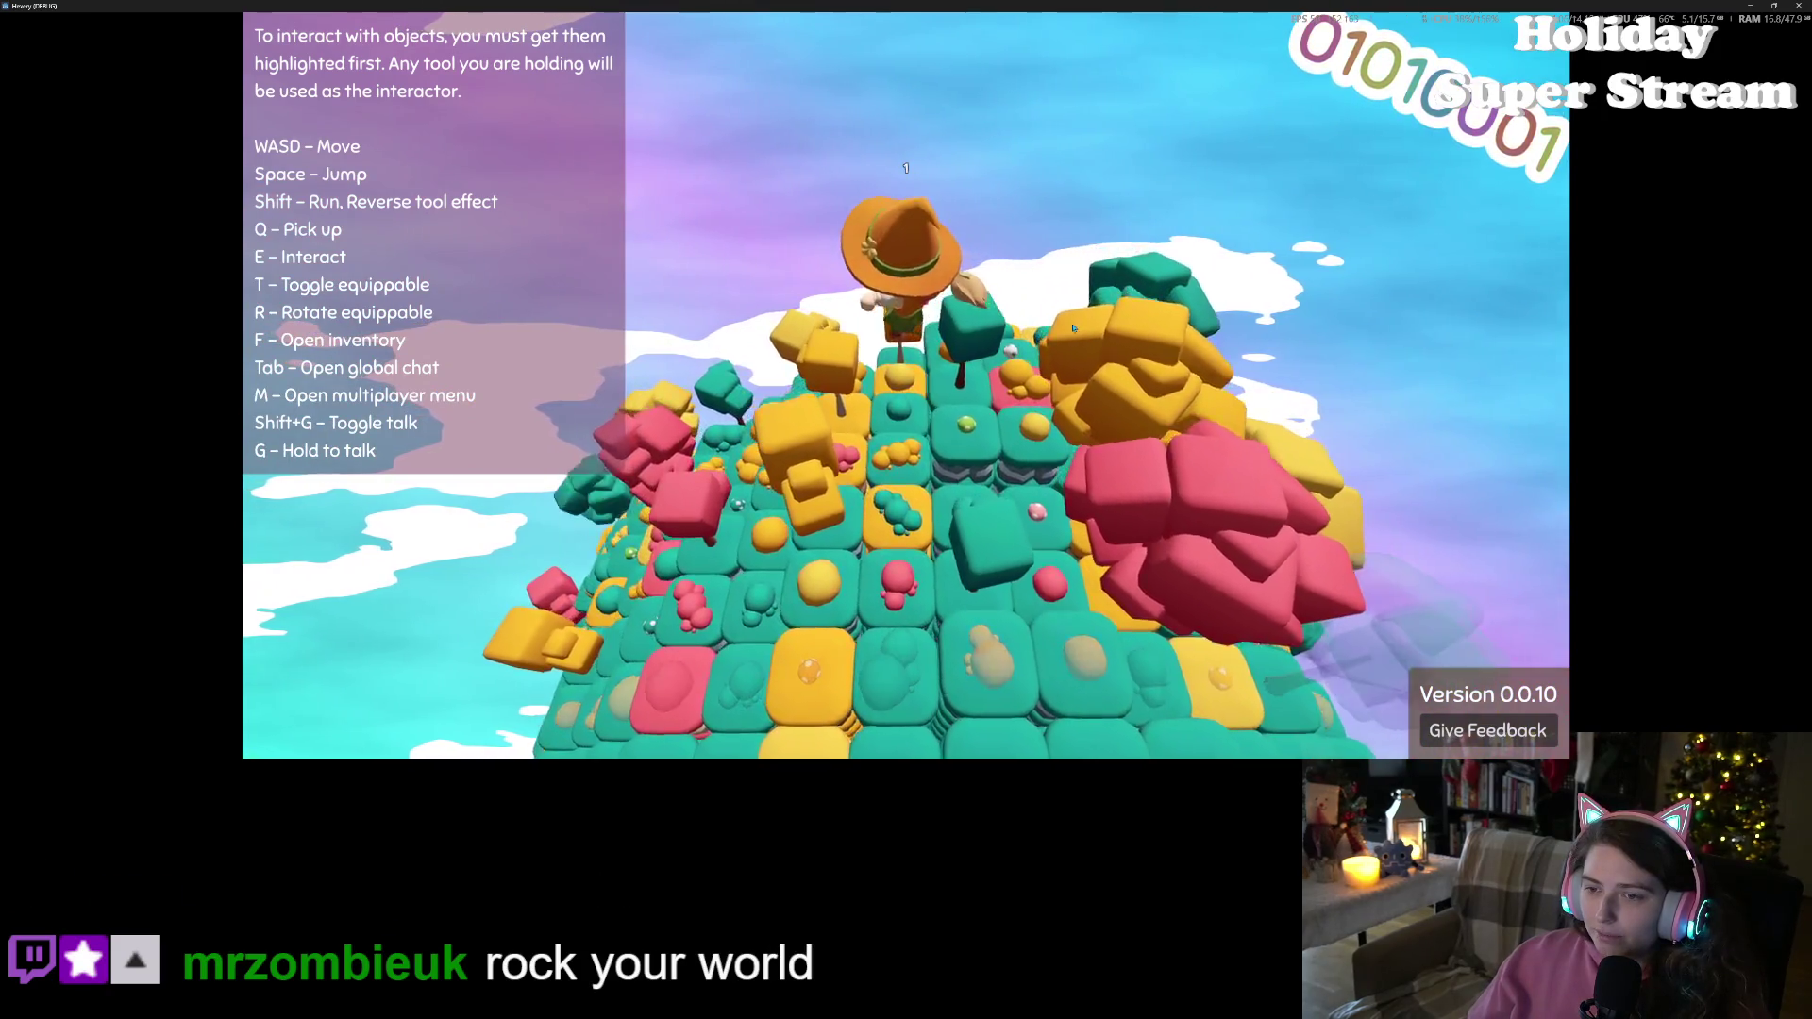
Toggle the Player Inventory open and closed repeatedly with F
{"action": "key", "text": "f"}
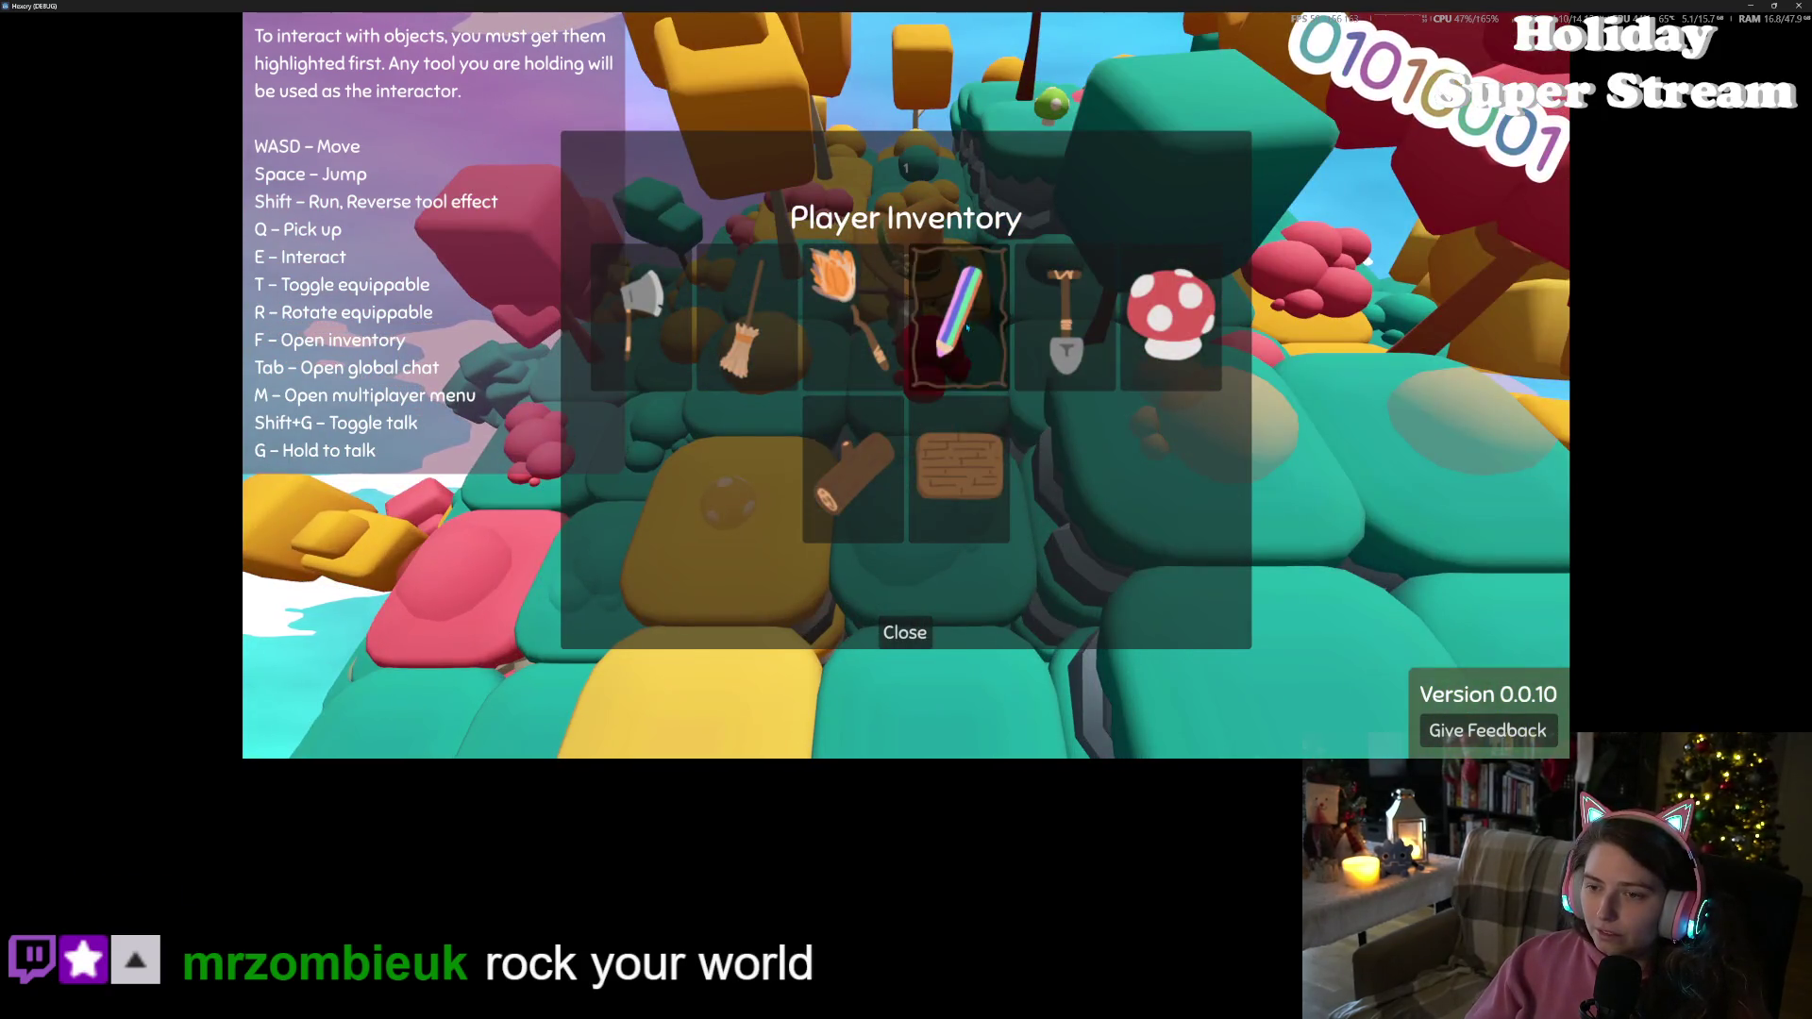
{"action": "key", "text": "f"}
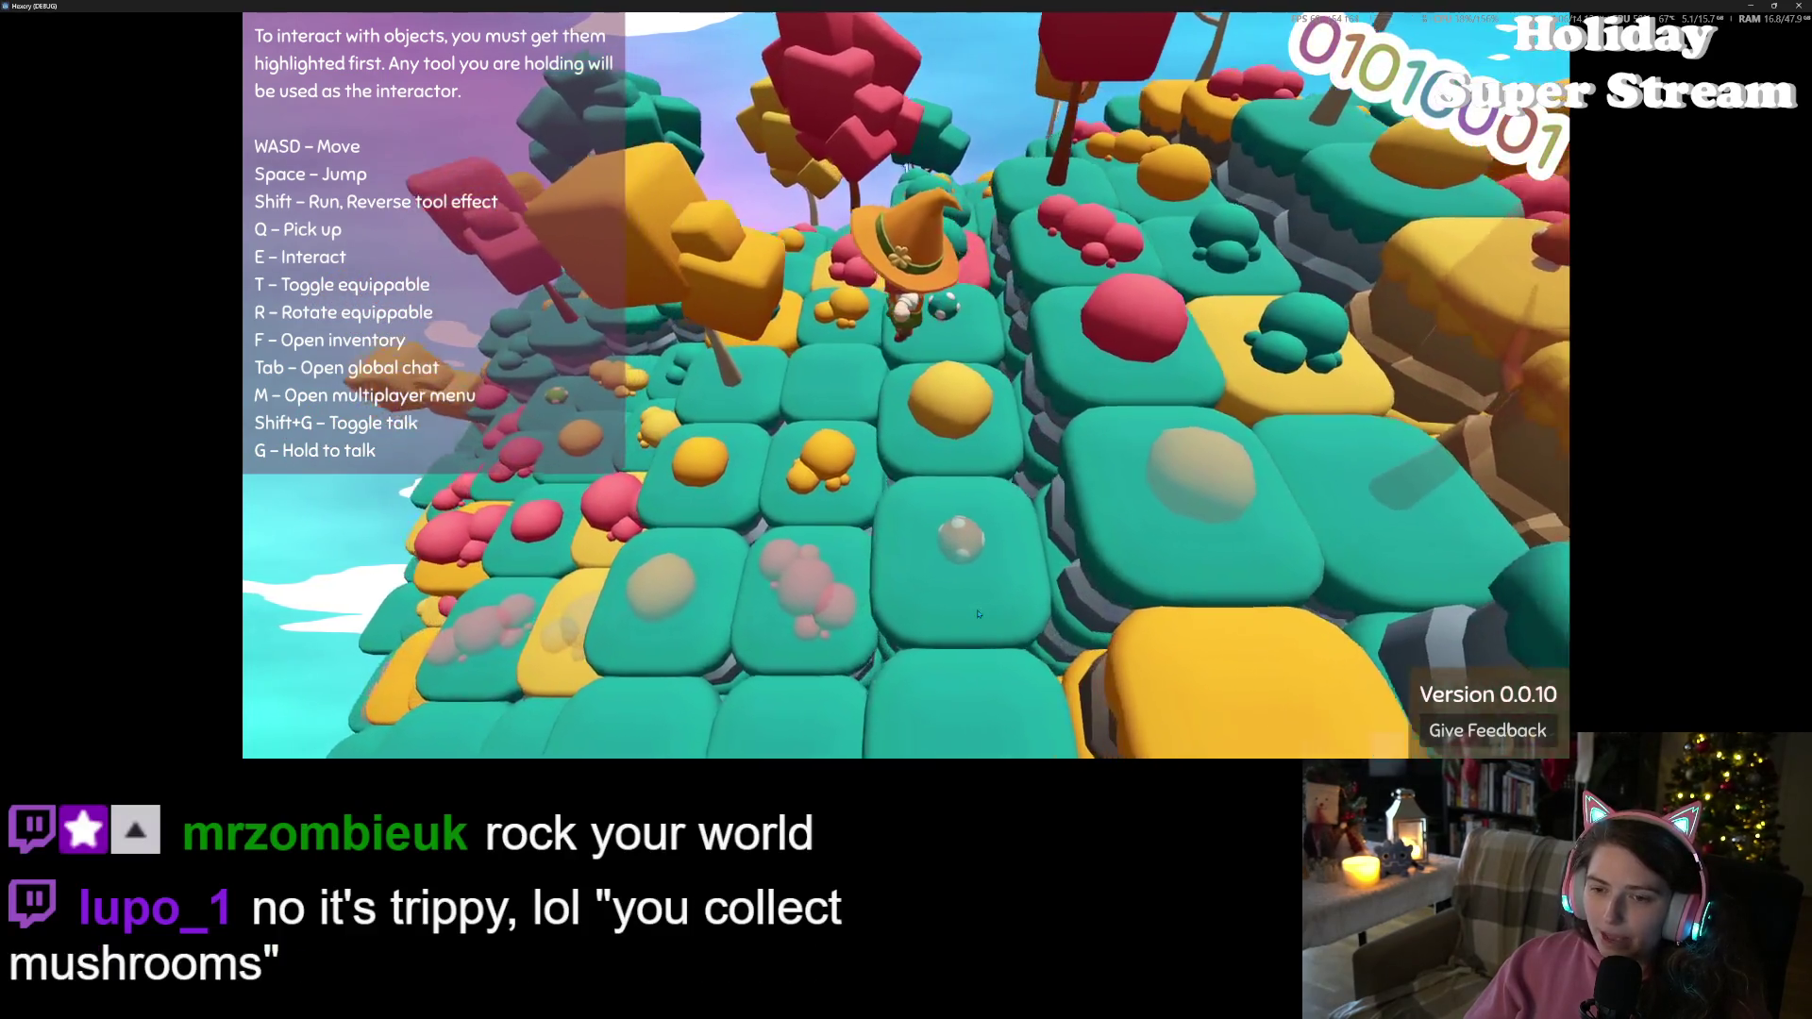
{"action": "key", "text": "f"}
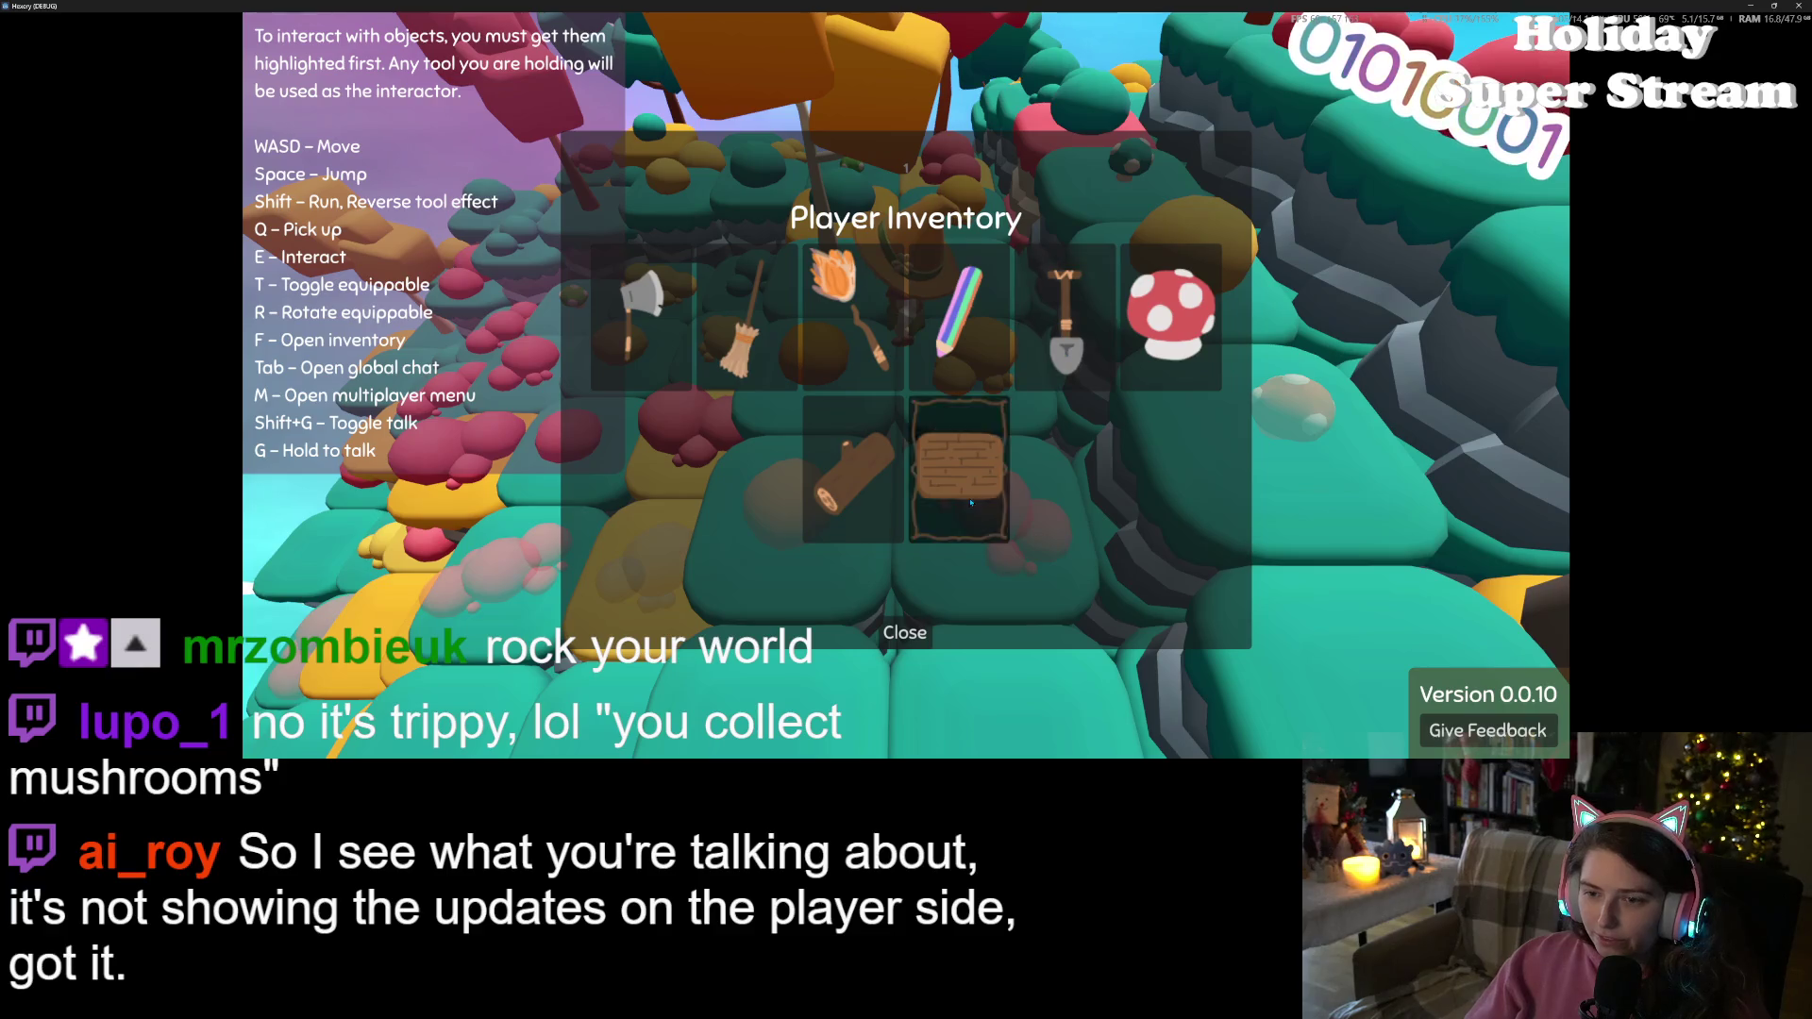
{"action": "key", "text": "f"}
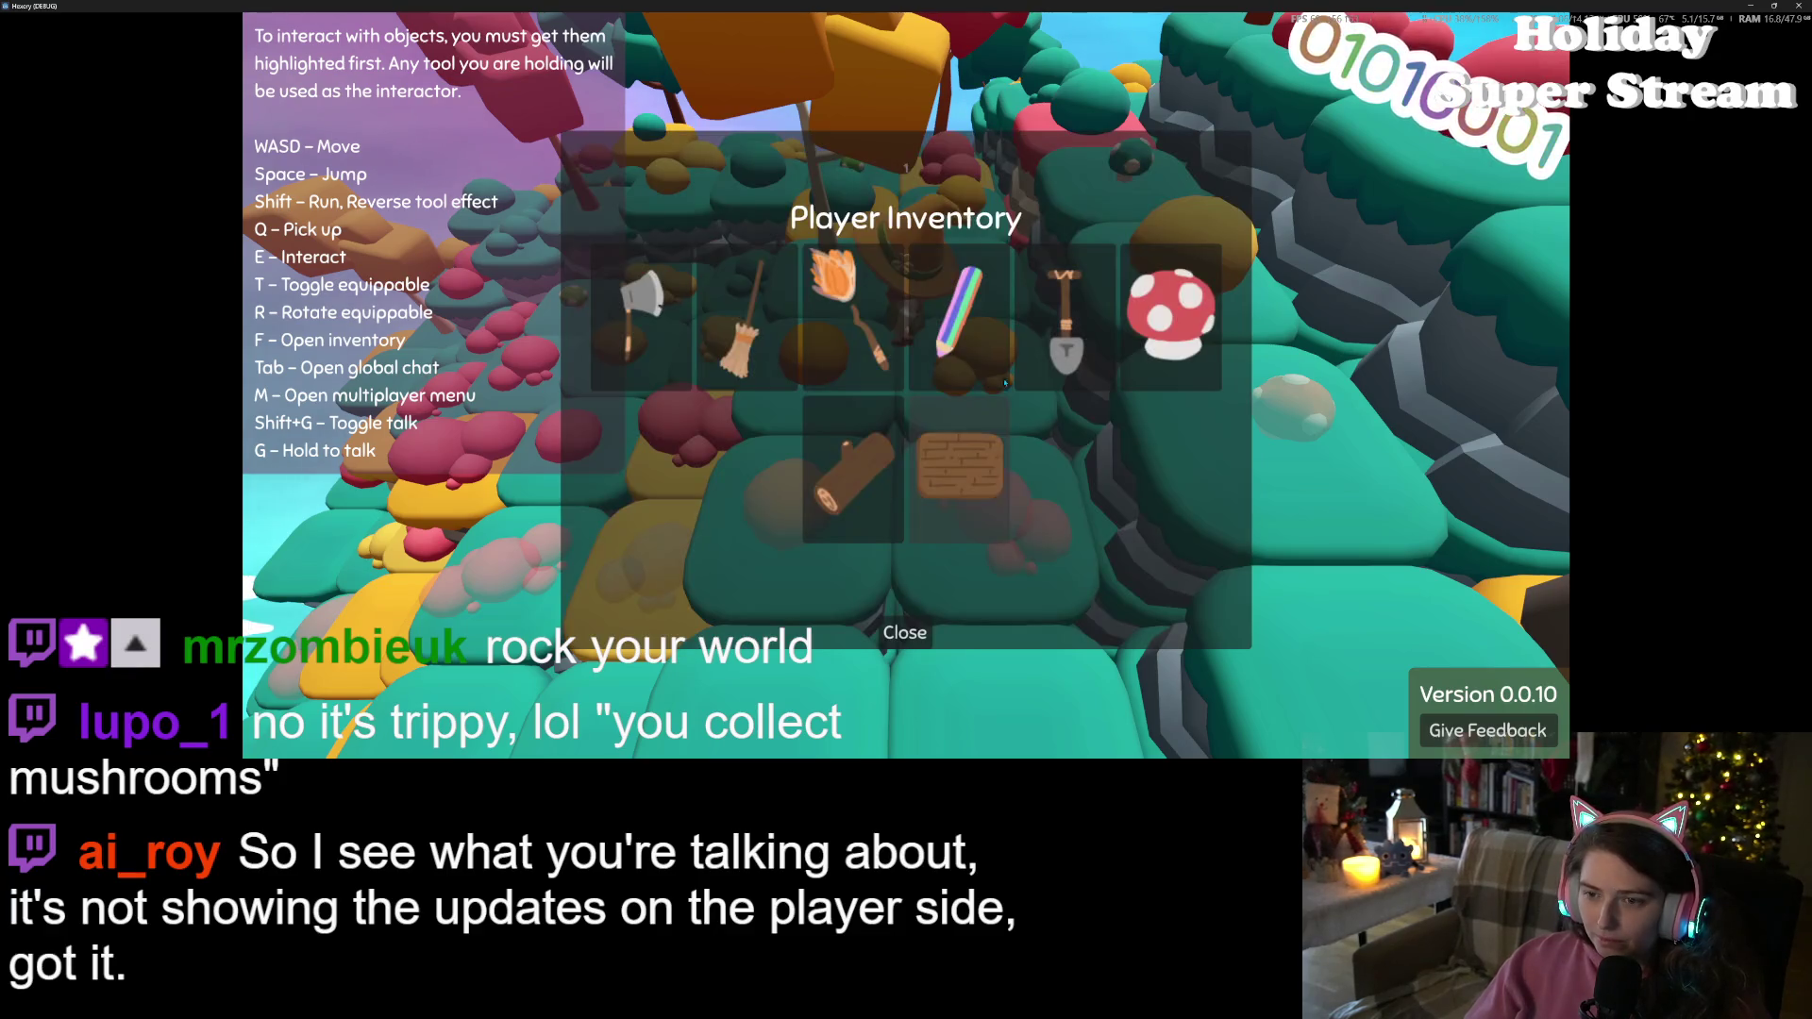
{"action": "key", "text": "f"}
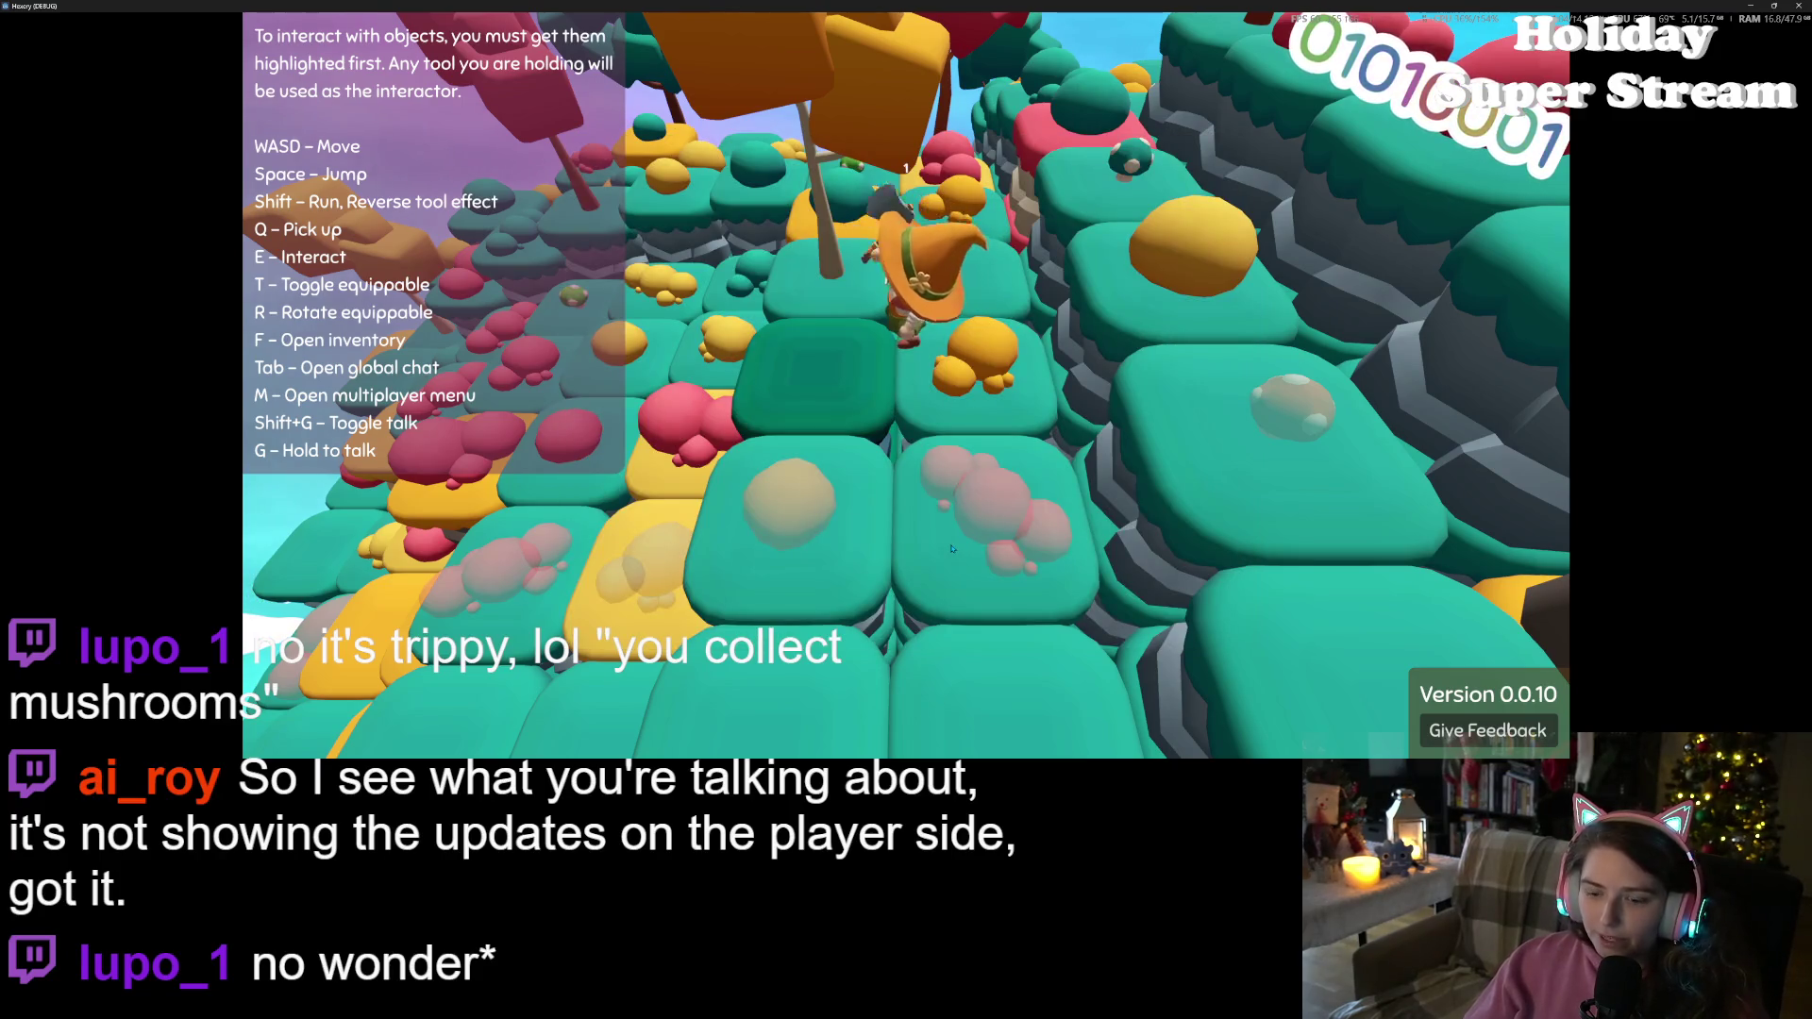
{"action": "key", "text": "f"}
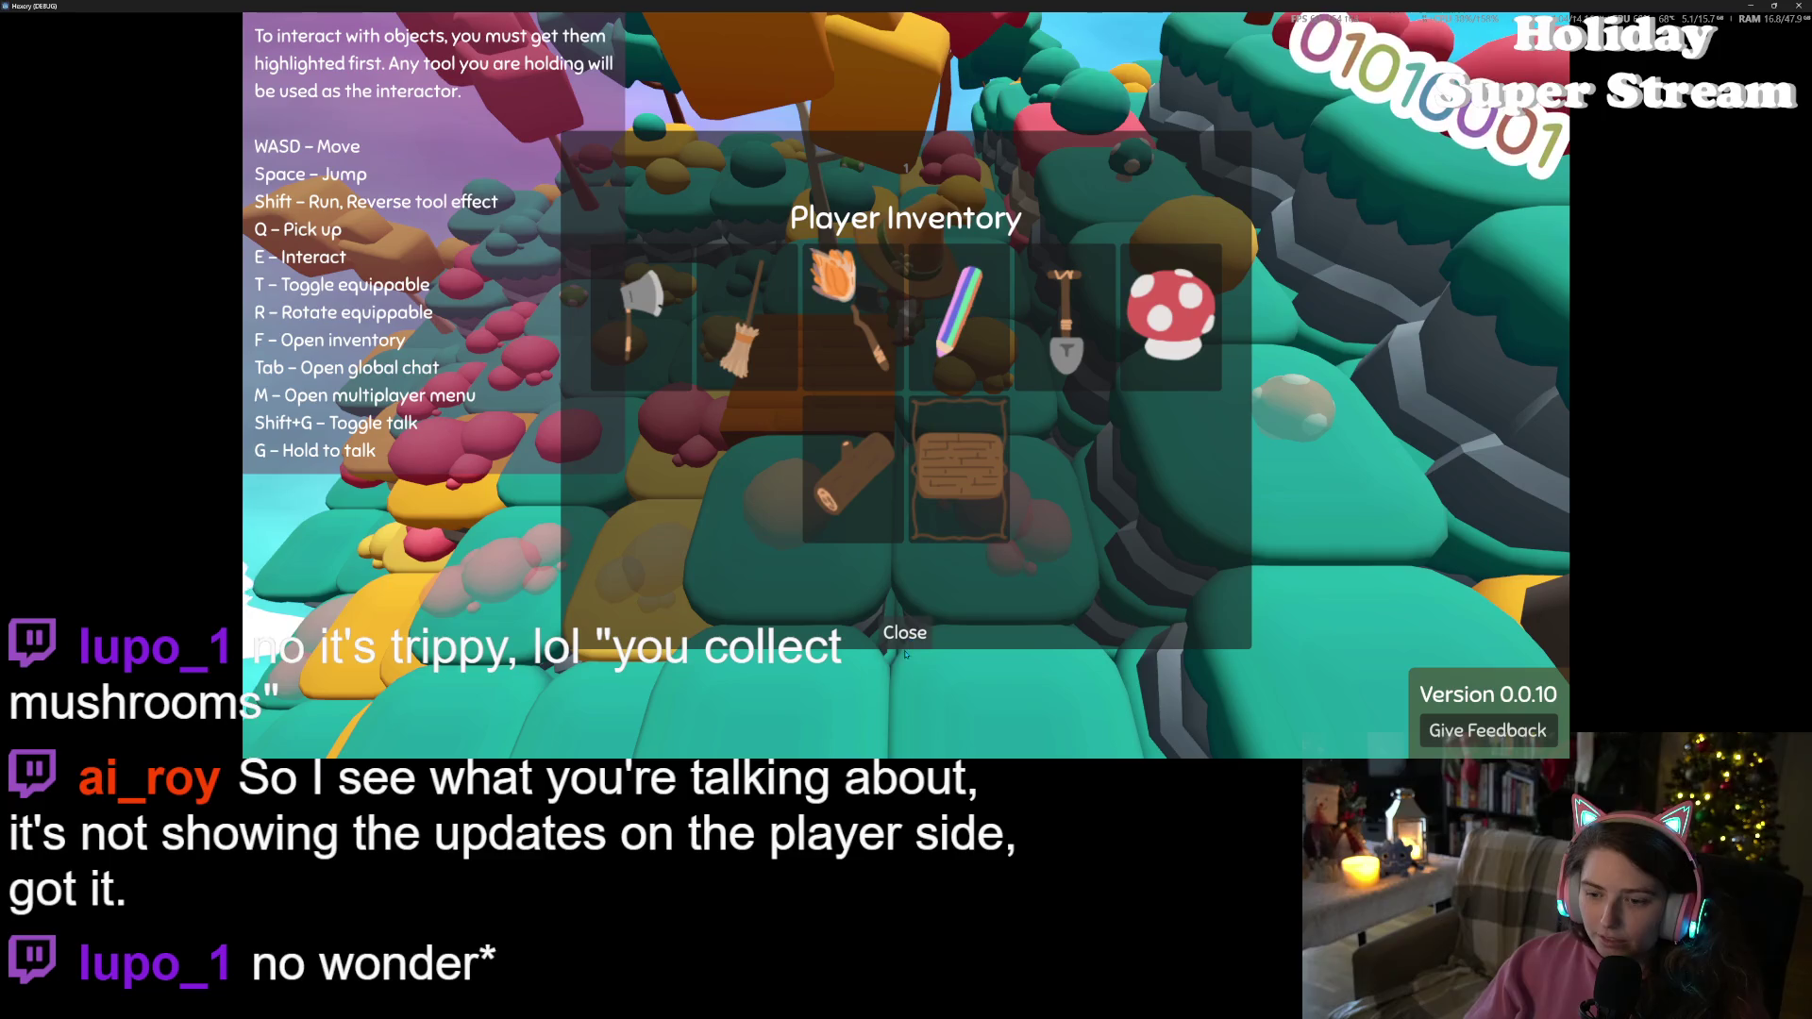
{"action": "left_click", "coordinate": [904, 651]}
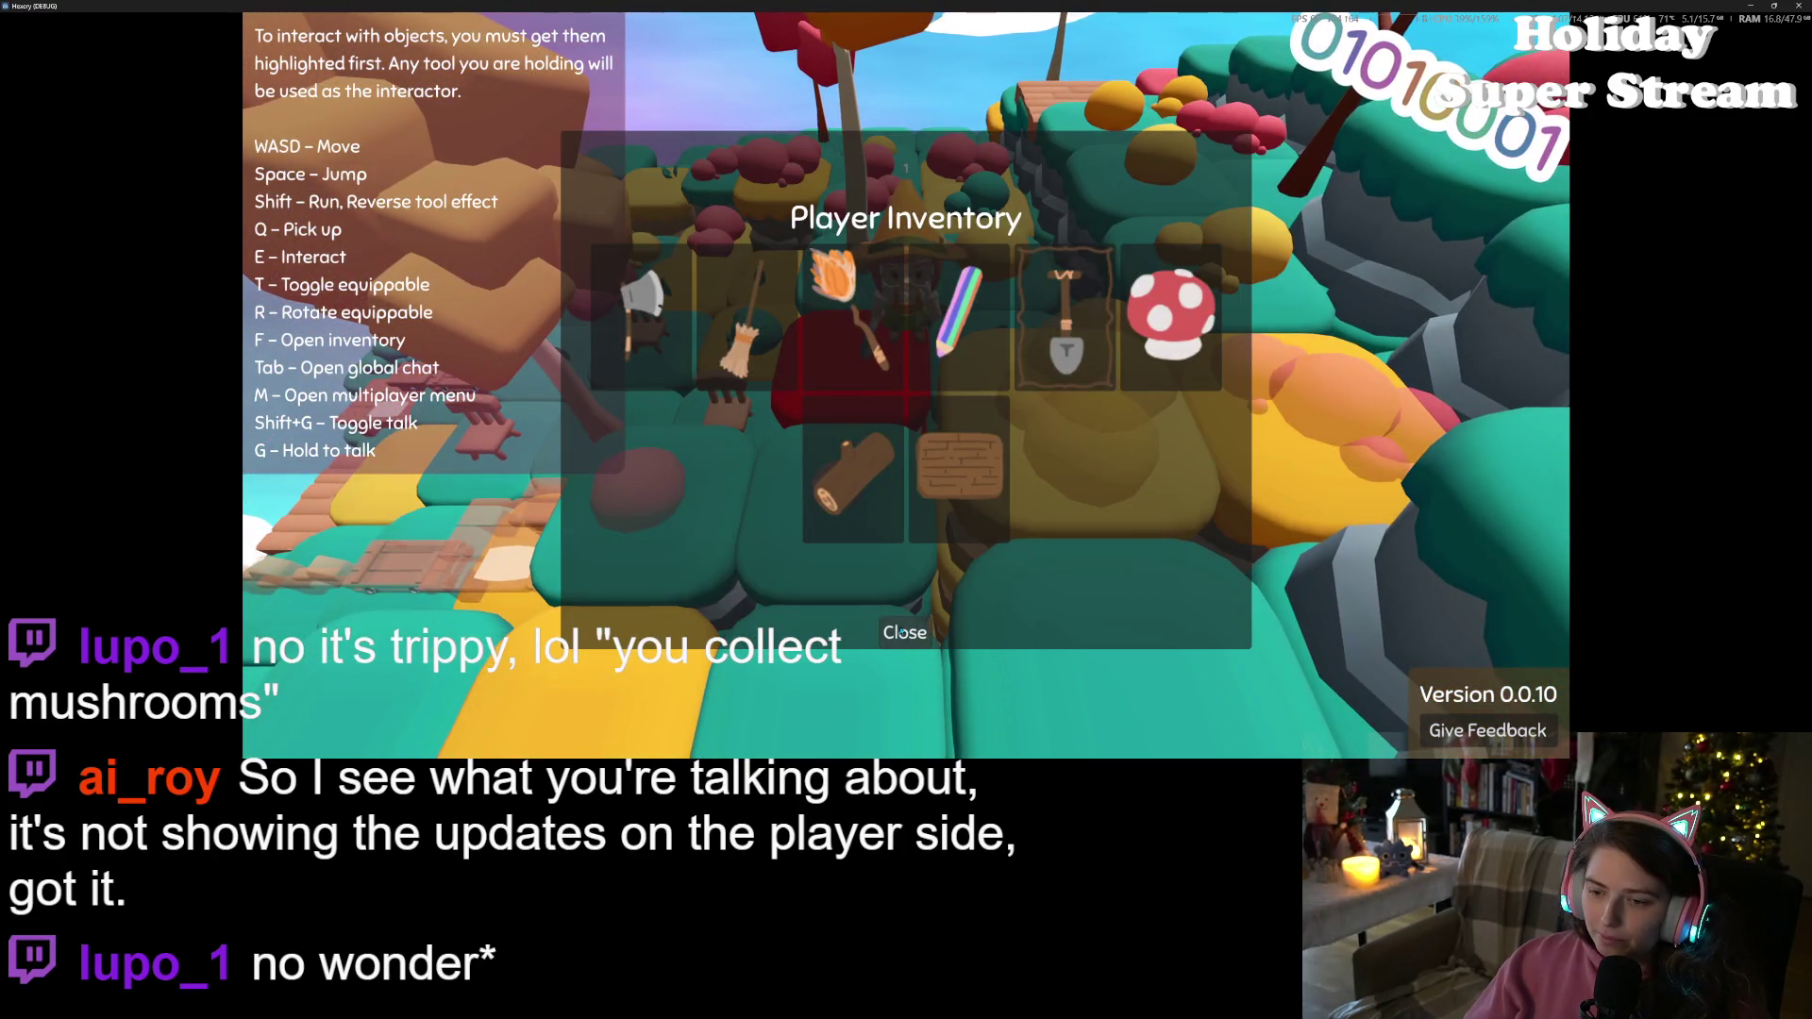
Open the crate's Container Inventory beside the player's, then recheck the player's mushrooms and orange block
{"action": "left_click", "coordinate": [902, 633]}
{"action": "key", "text": "f"}
{"action": "left_click", "coordinate": [901, 634]}
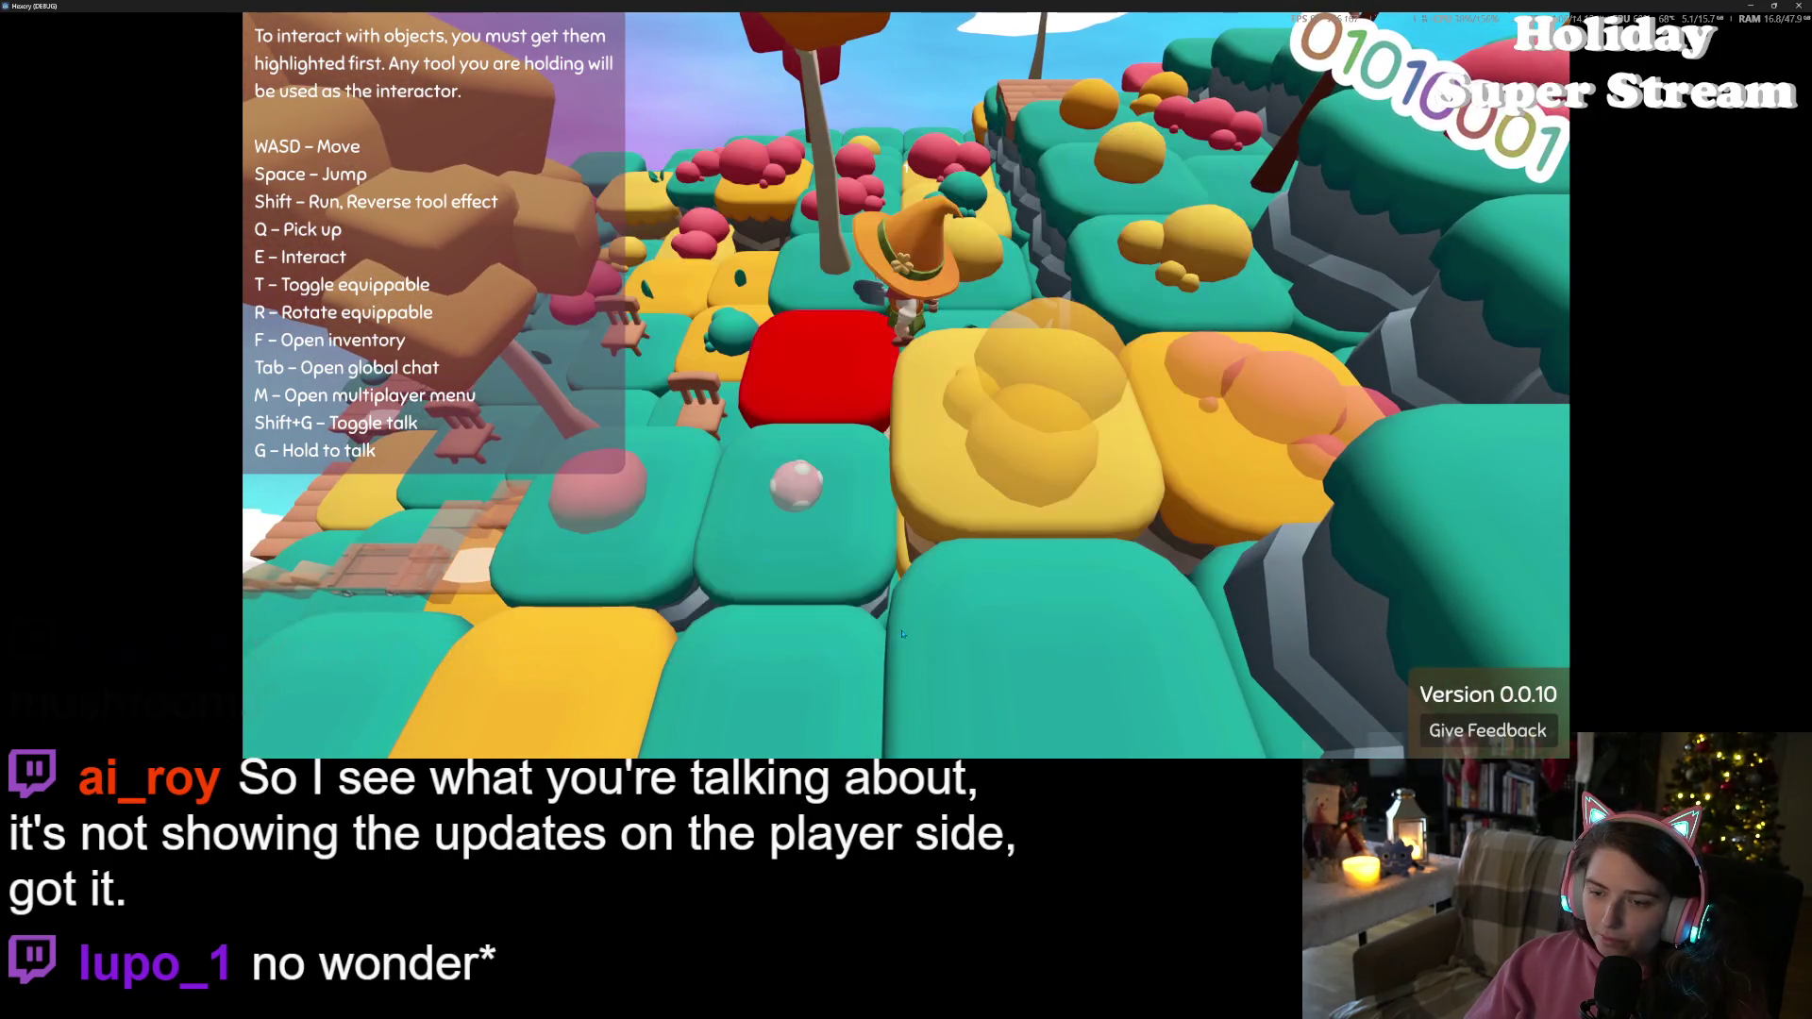
{"action": "key", "text": "d"}
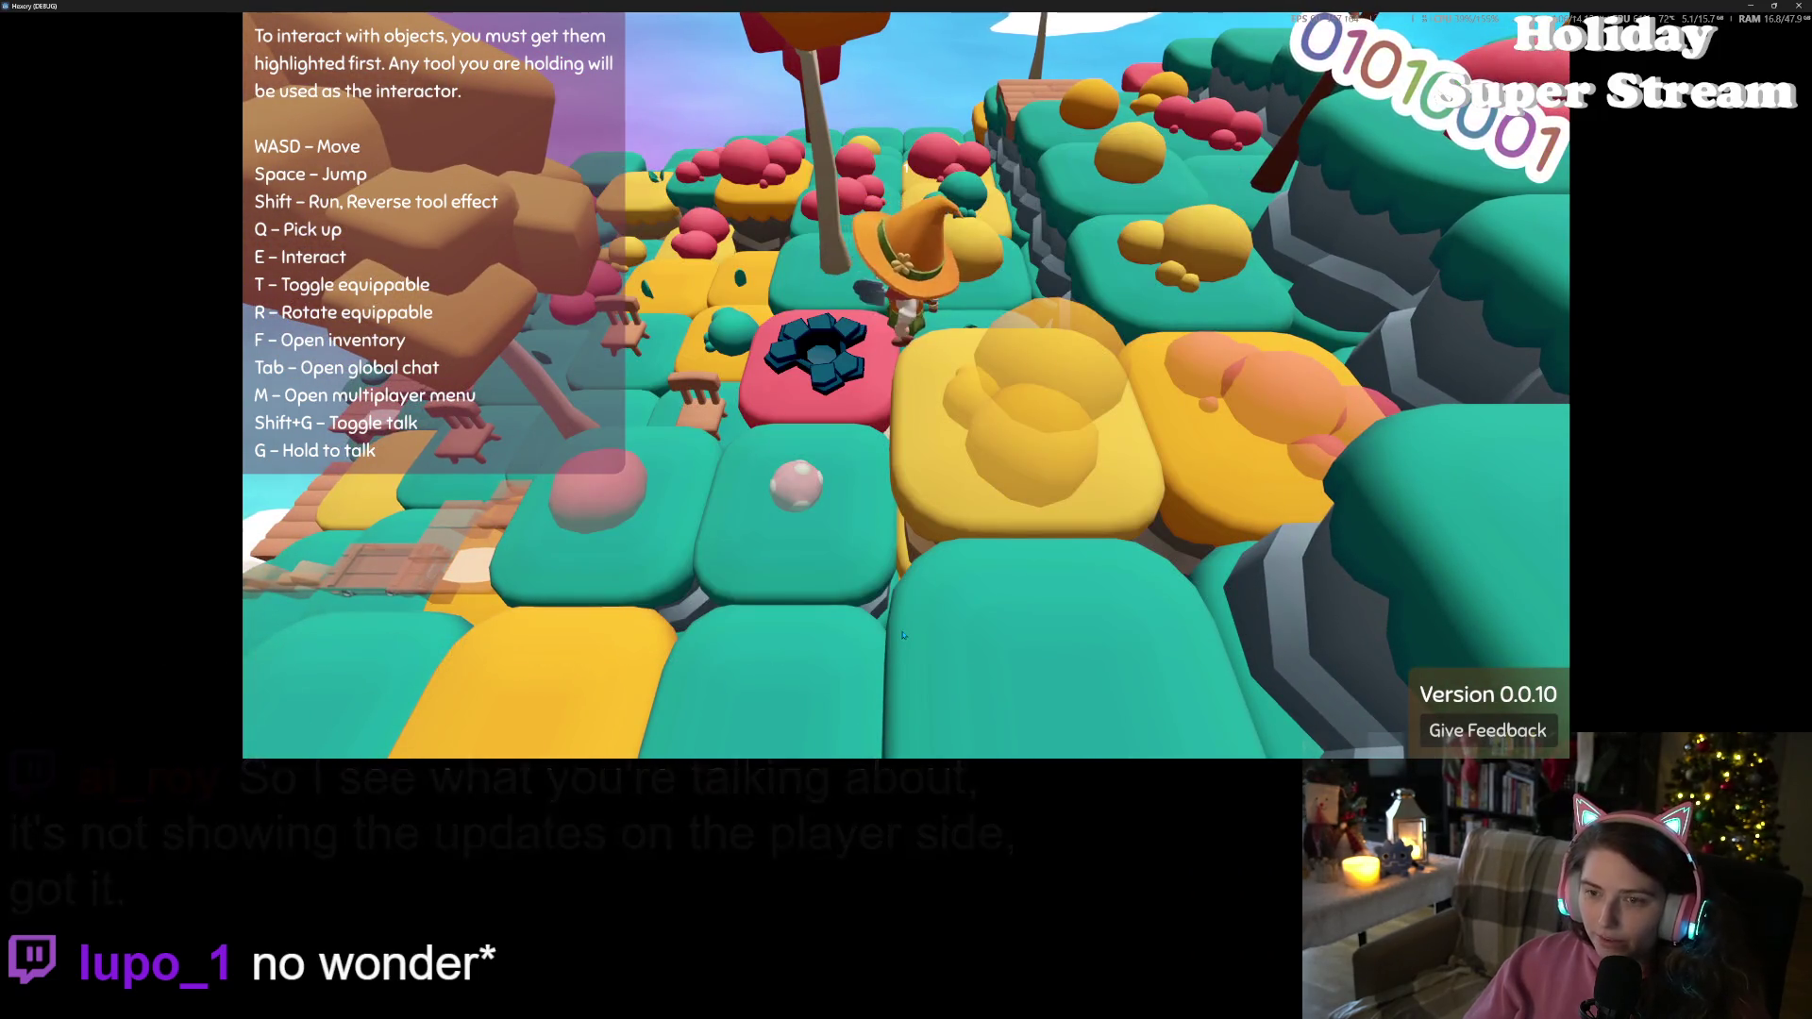
{"action": "left_click", "coordinate": [903, 633]}
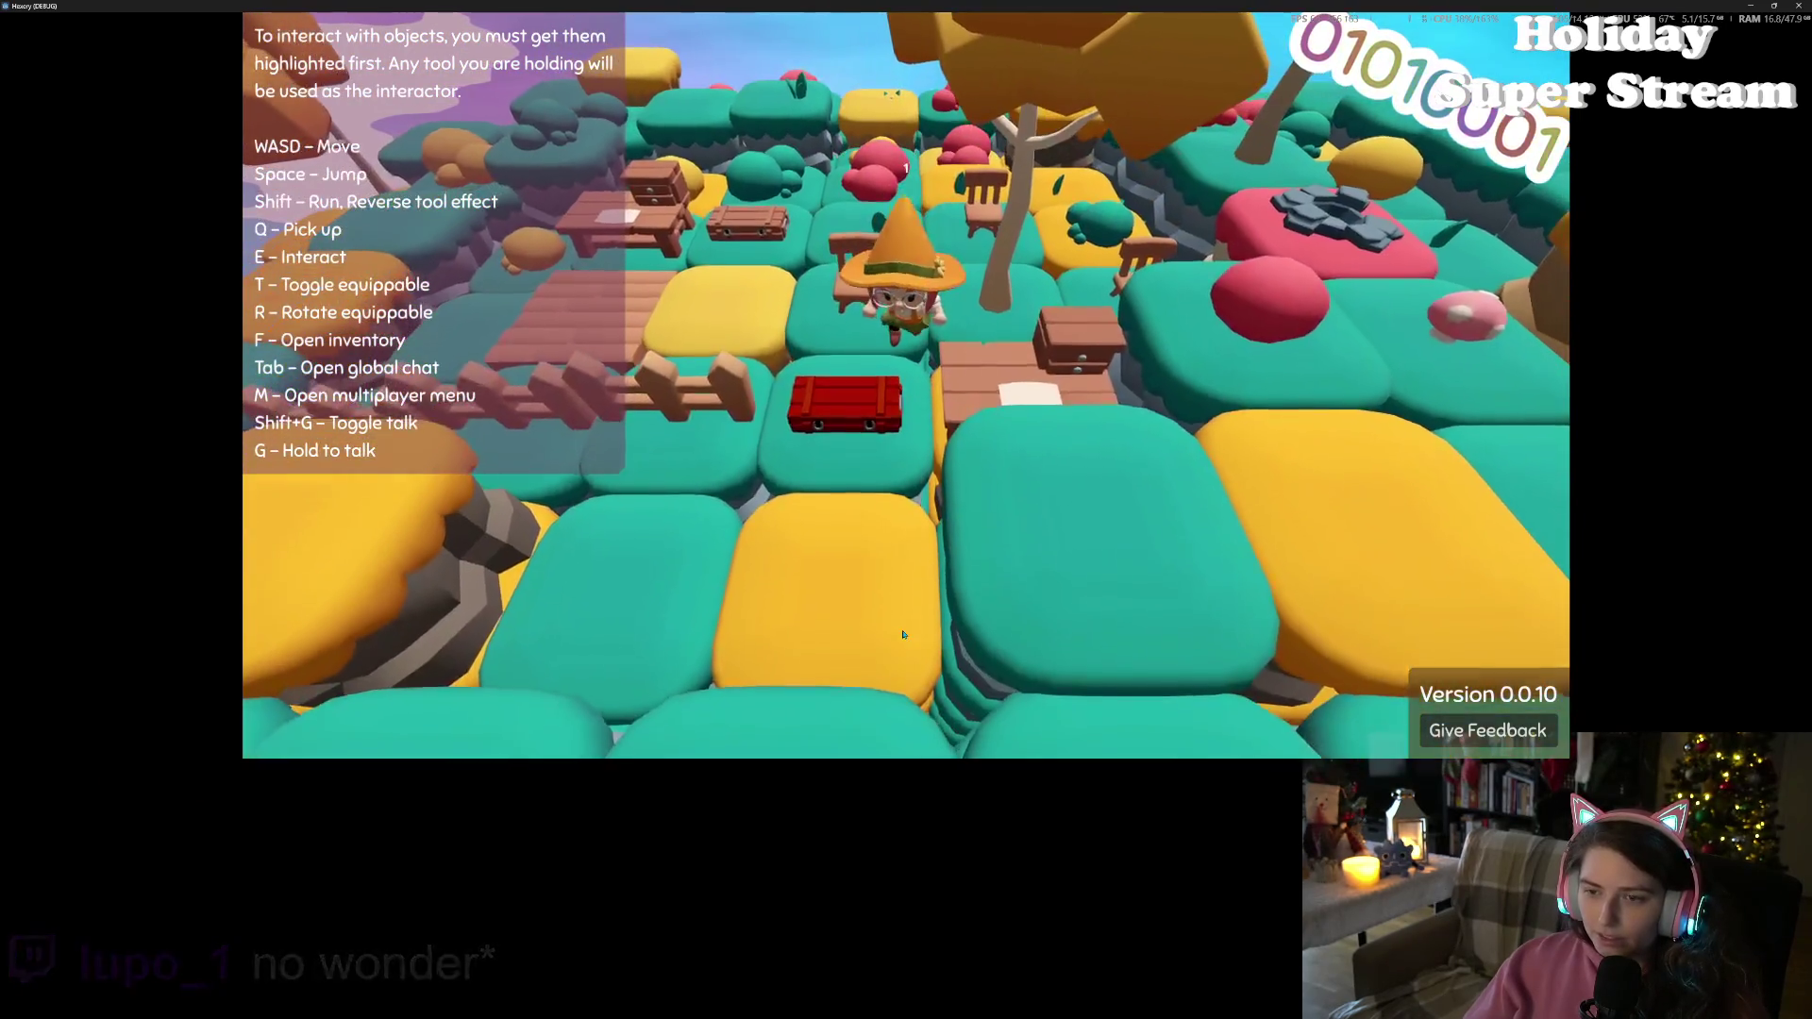
{"action": "key", "text": "e"}
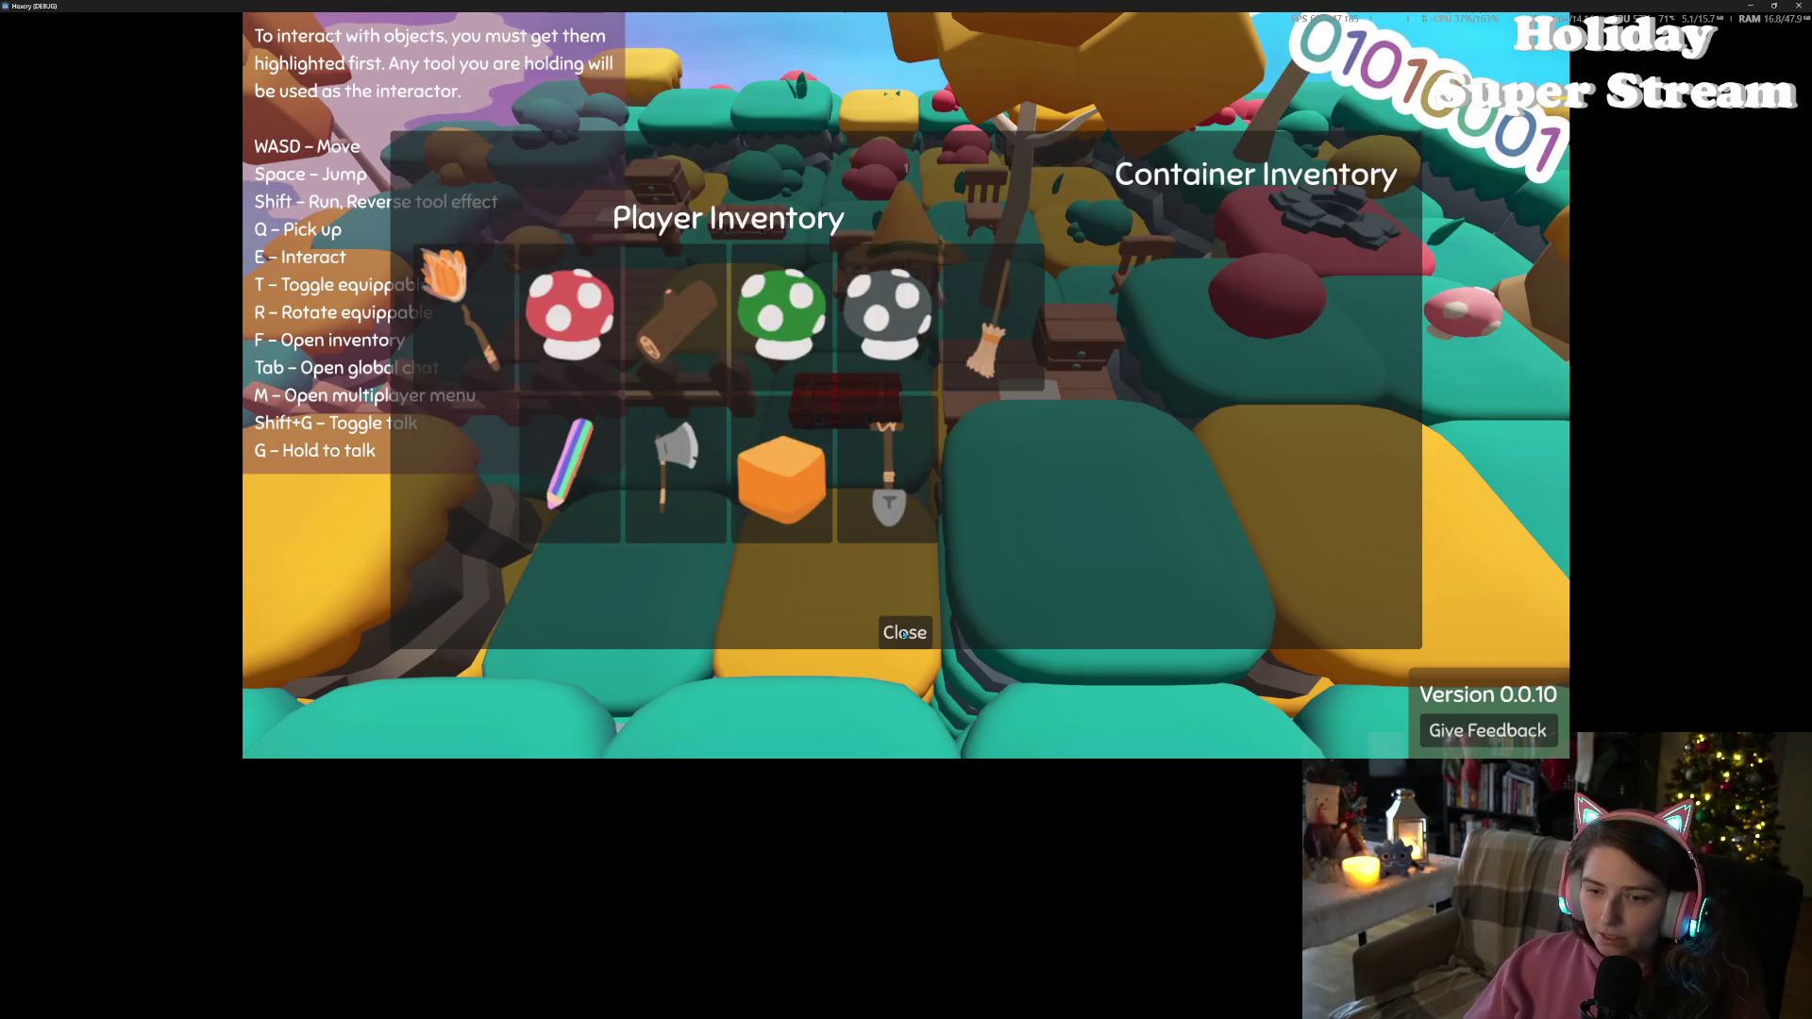
{"action": "left_click", "coordinate": [903, 633]}
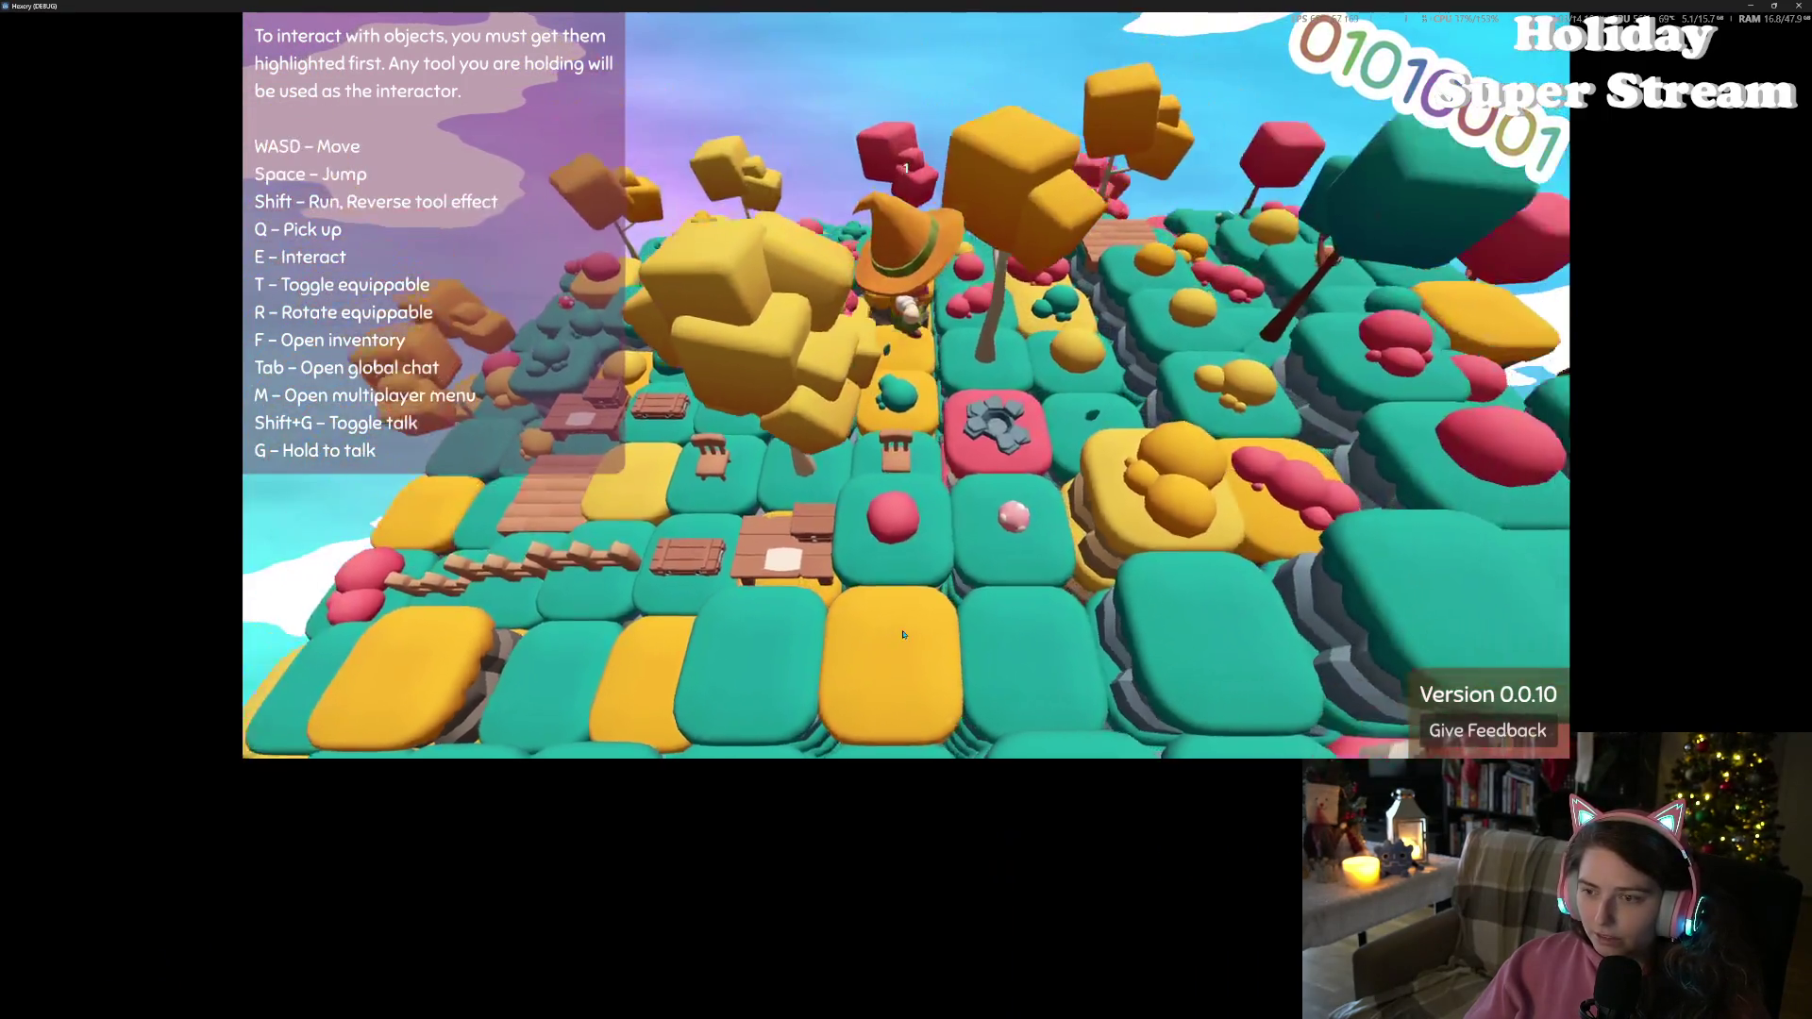
{"action": "key", "text": "f"}
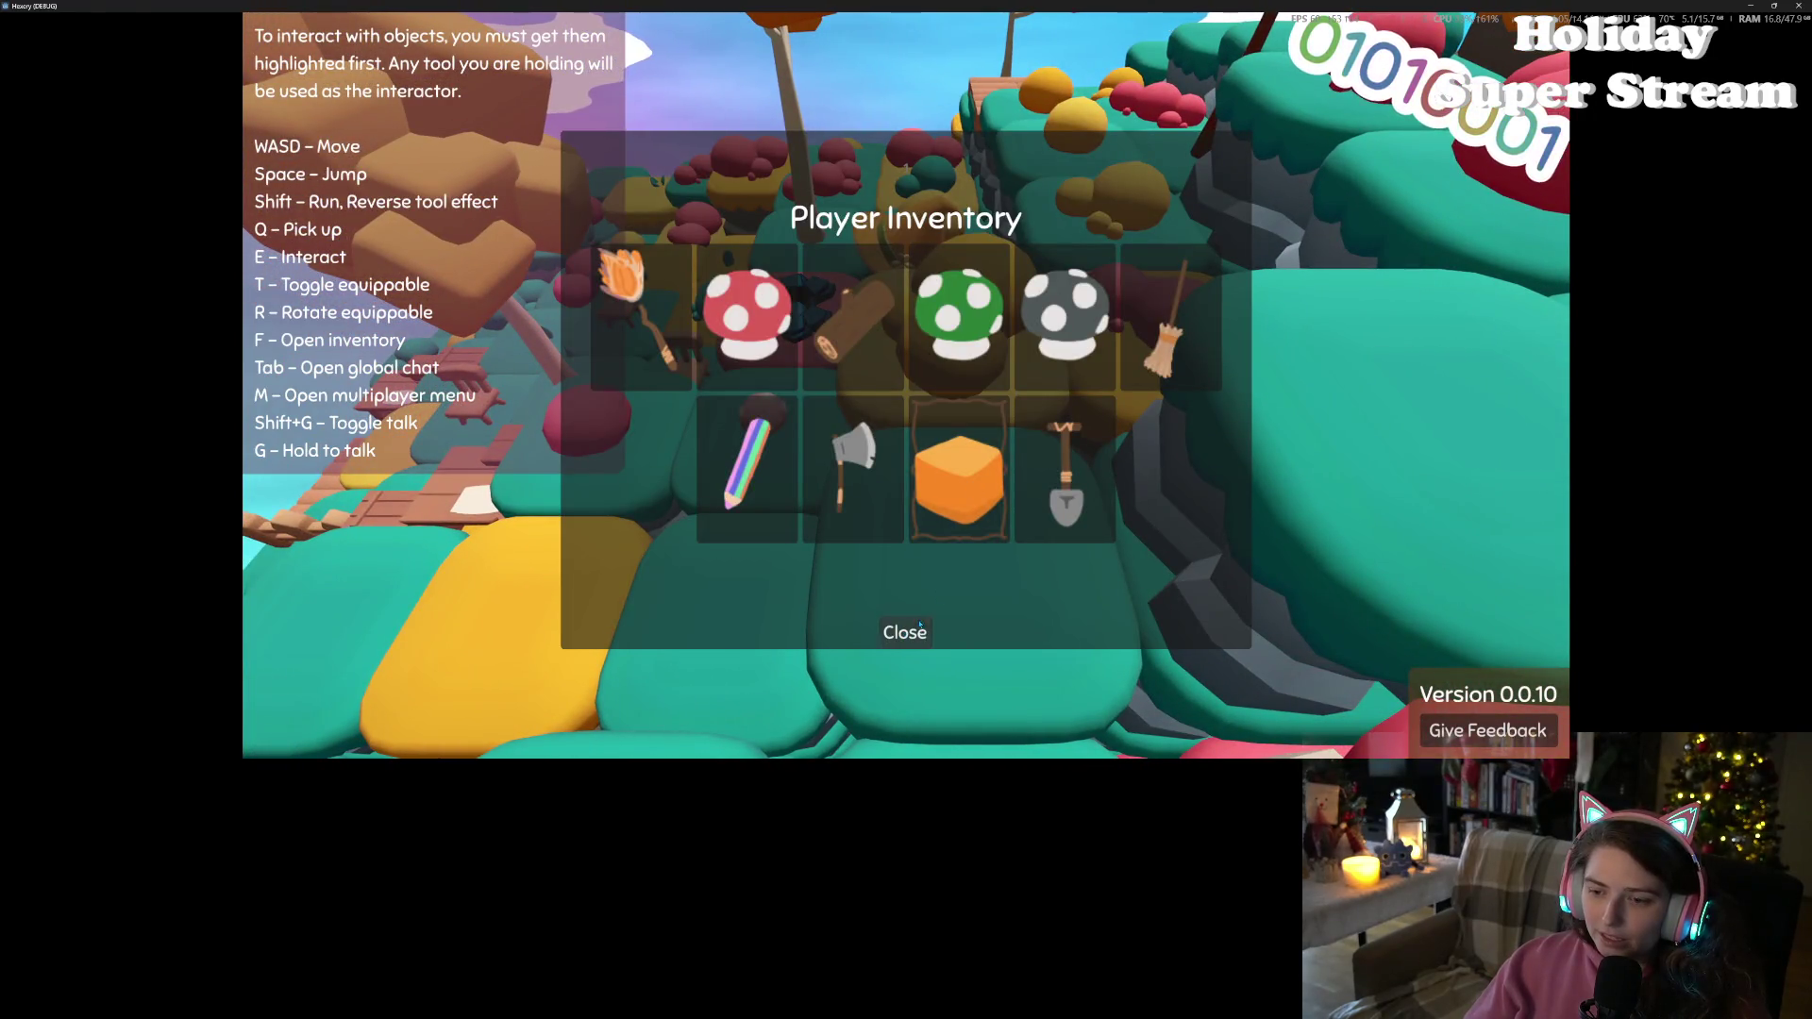
{"action": "left_click", "coordinate": [920, 625]}
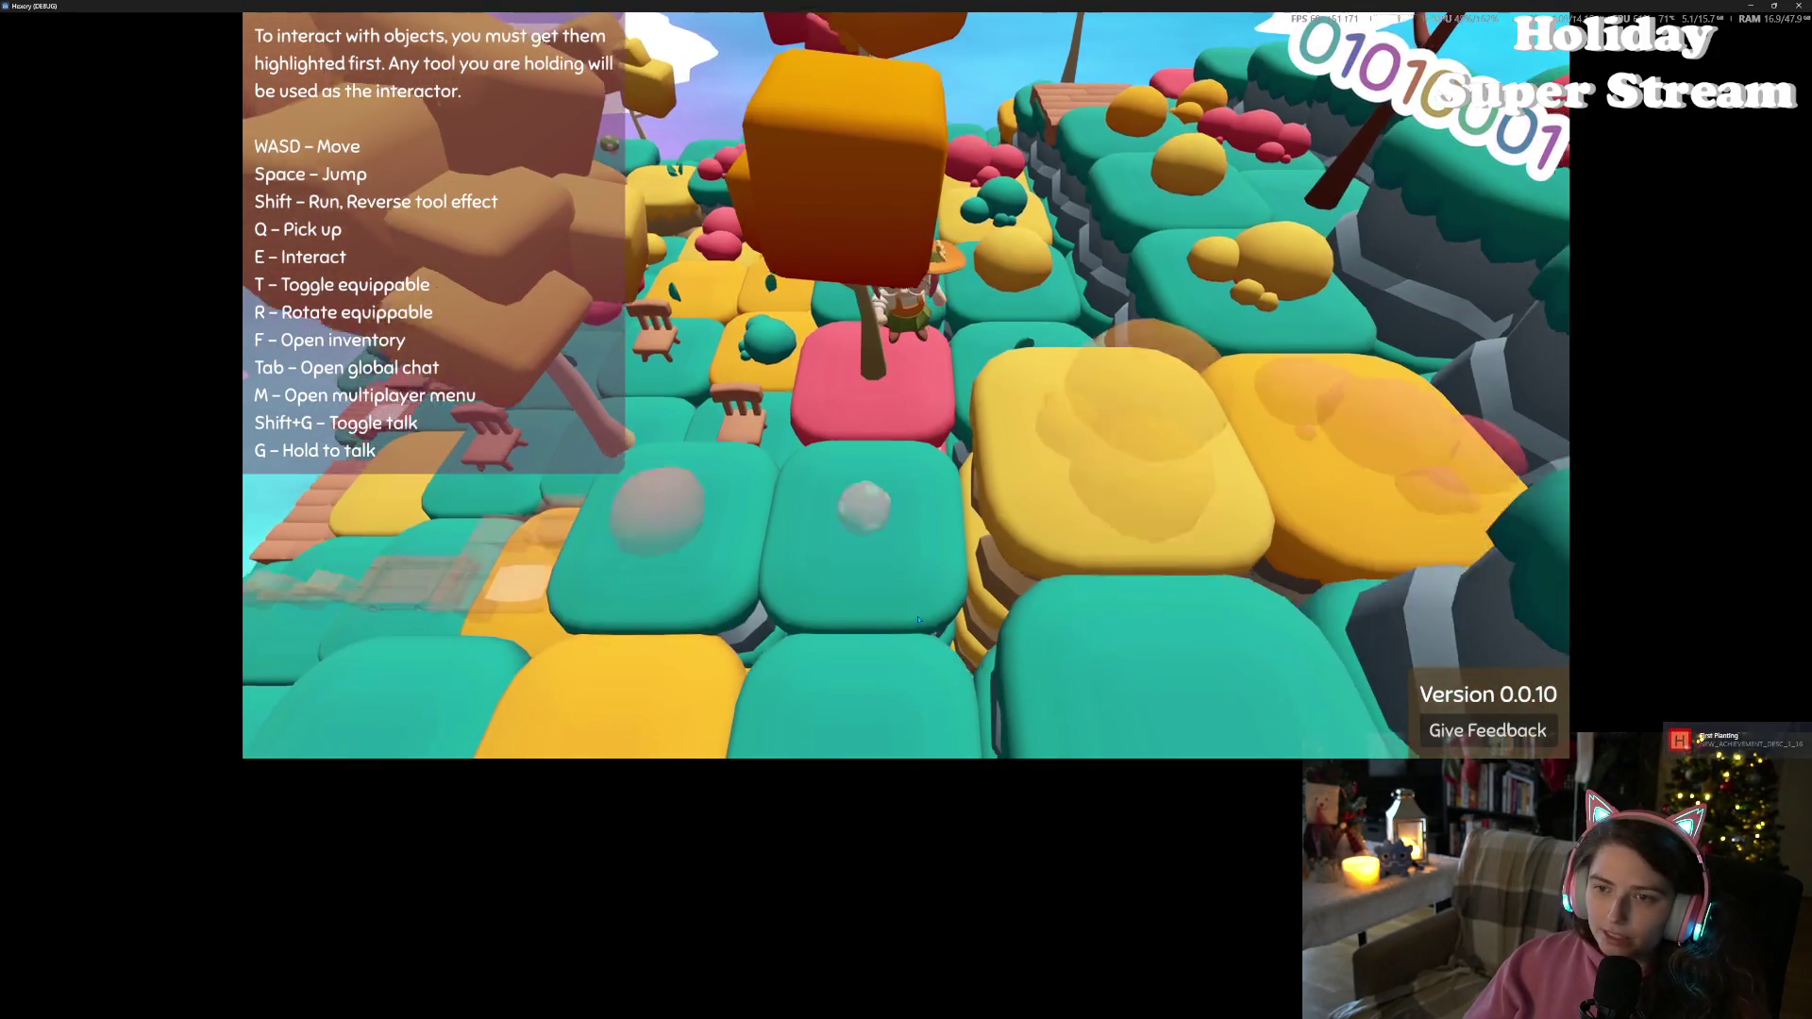
Walk the witch around the island and back to the red crate by the fence
{"action": "scroll", "coordinate": [917, 620], "scroll_direction": "up", "scroll_amount": 5}
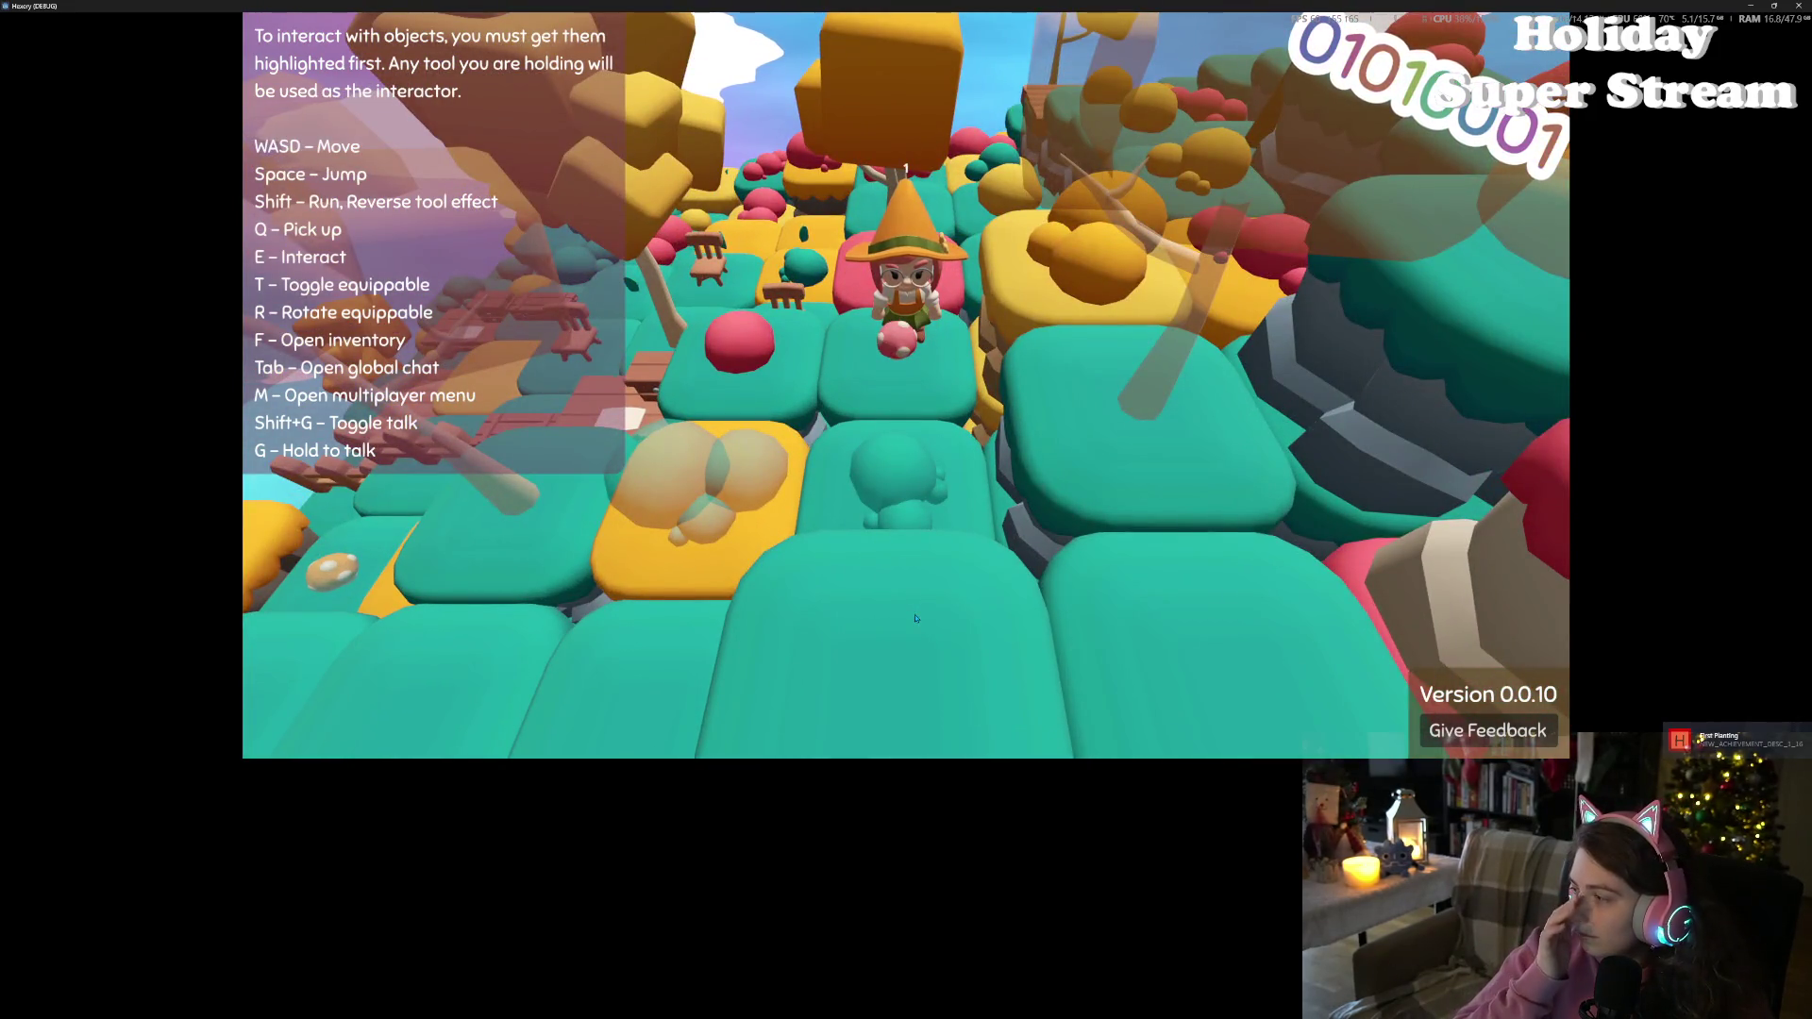
{"action": "scroll", "coordinate": [916, 618], "scroll_direction": "down", "scroll_amount": 5}
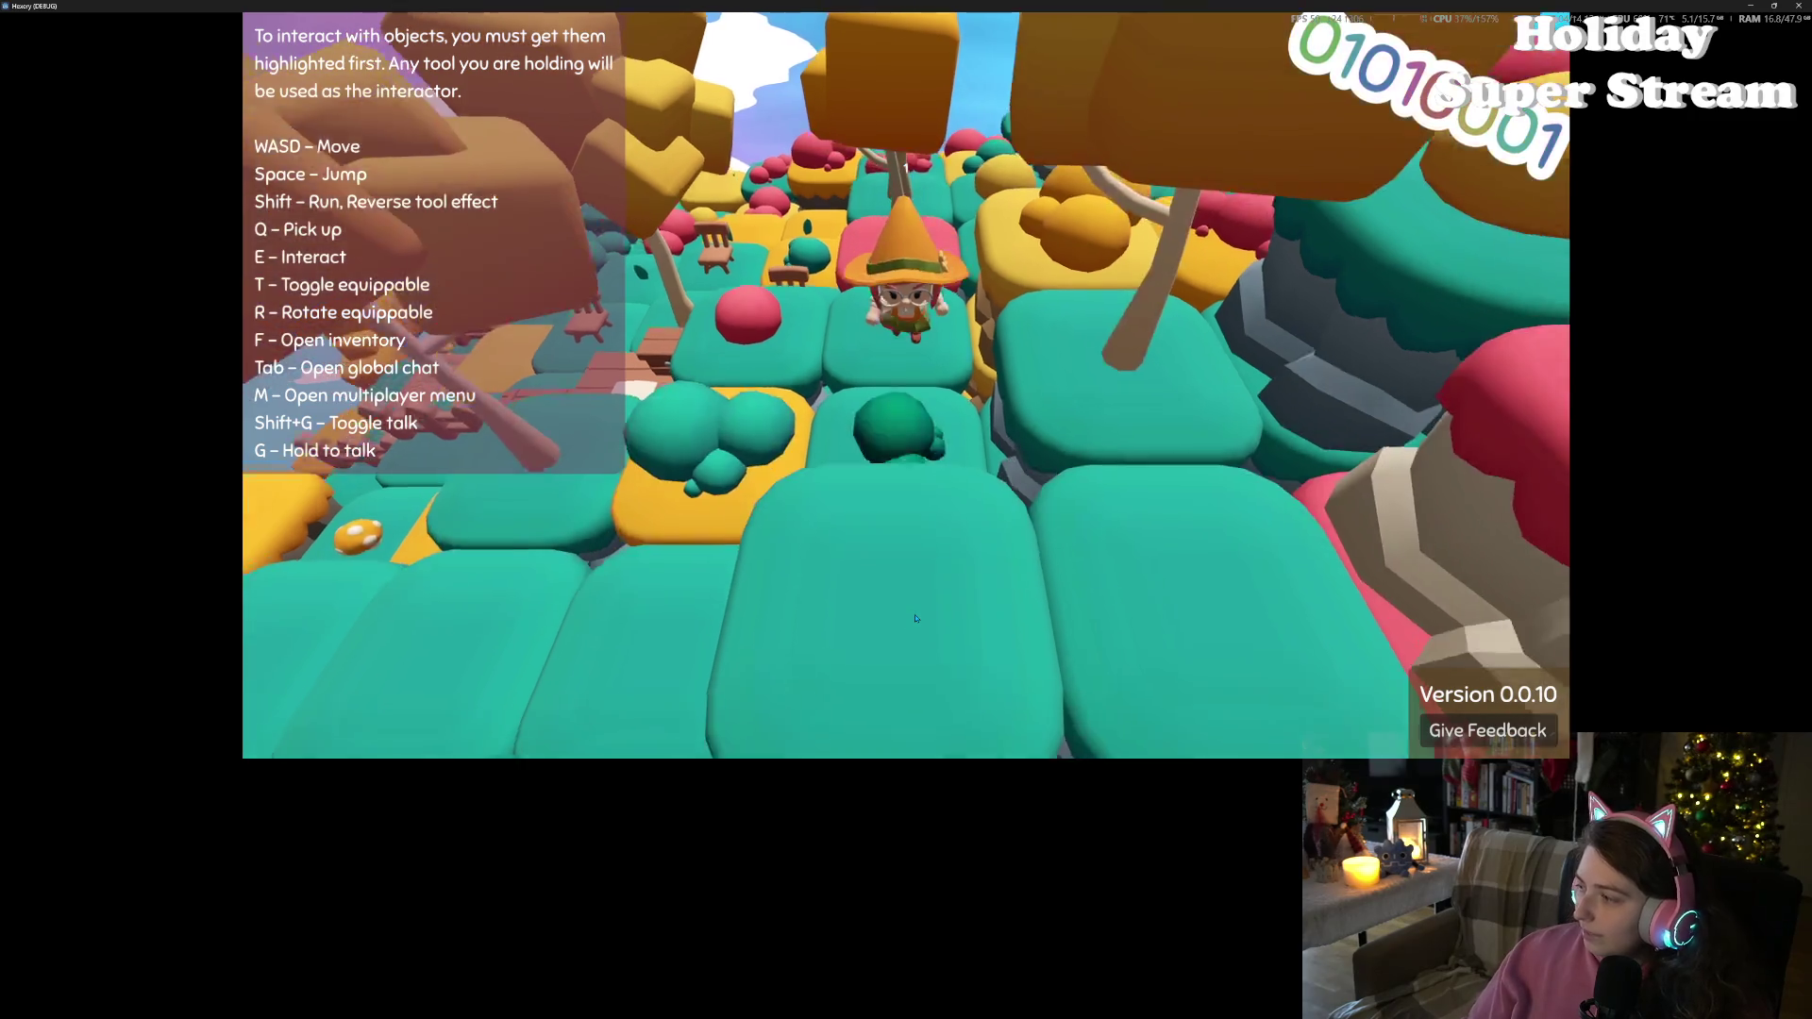
{"action": "scroll", "coordinate": [915, 618], "scroll_direction": "up", "scroll_amount": 5}
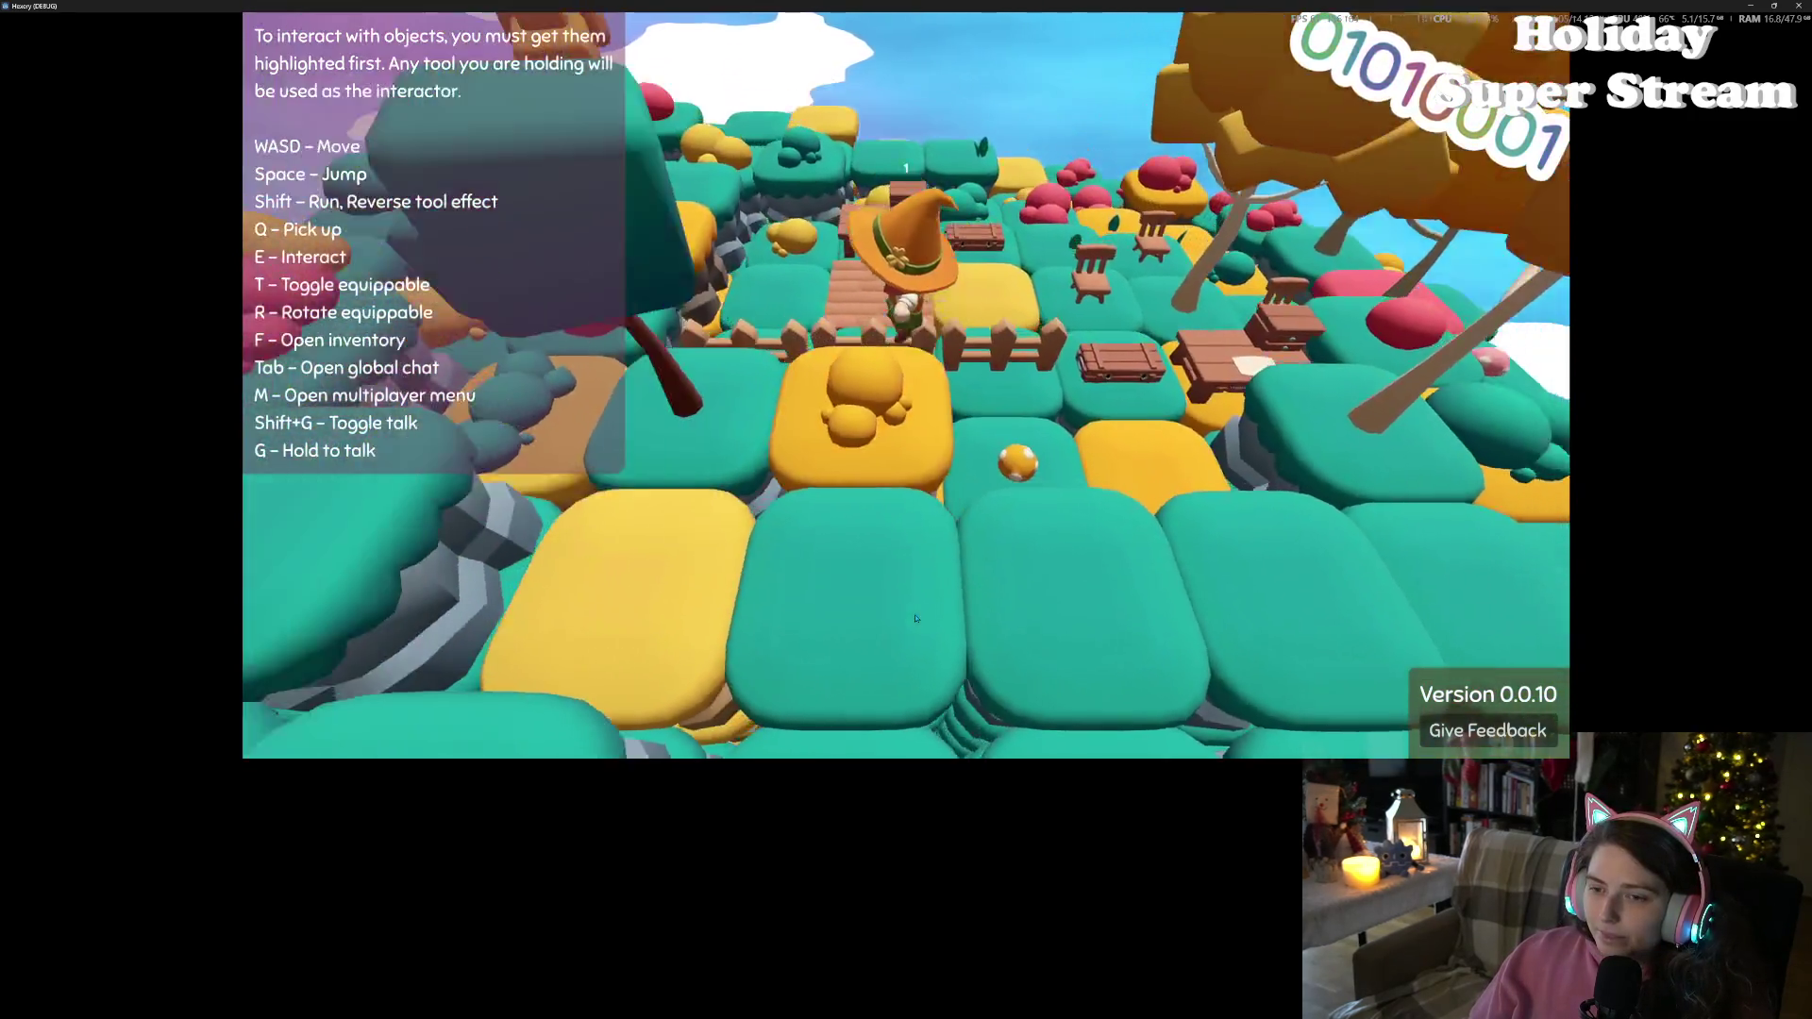
{"action": "scroll", "coordinate": [915, 619], "scroll_direction": "down", "scroll_amount": 5}
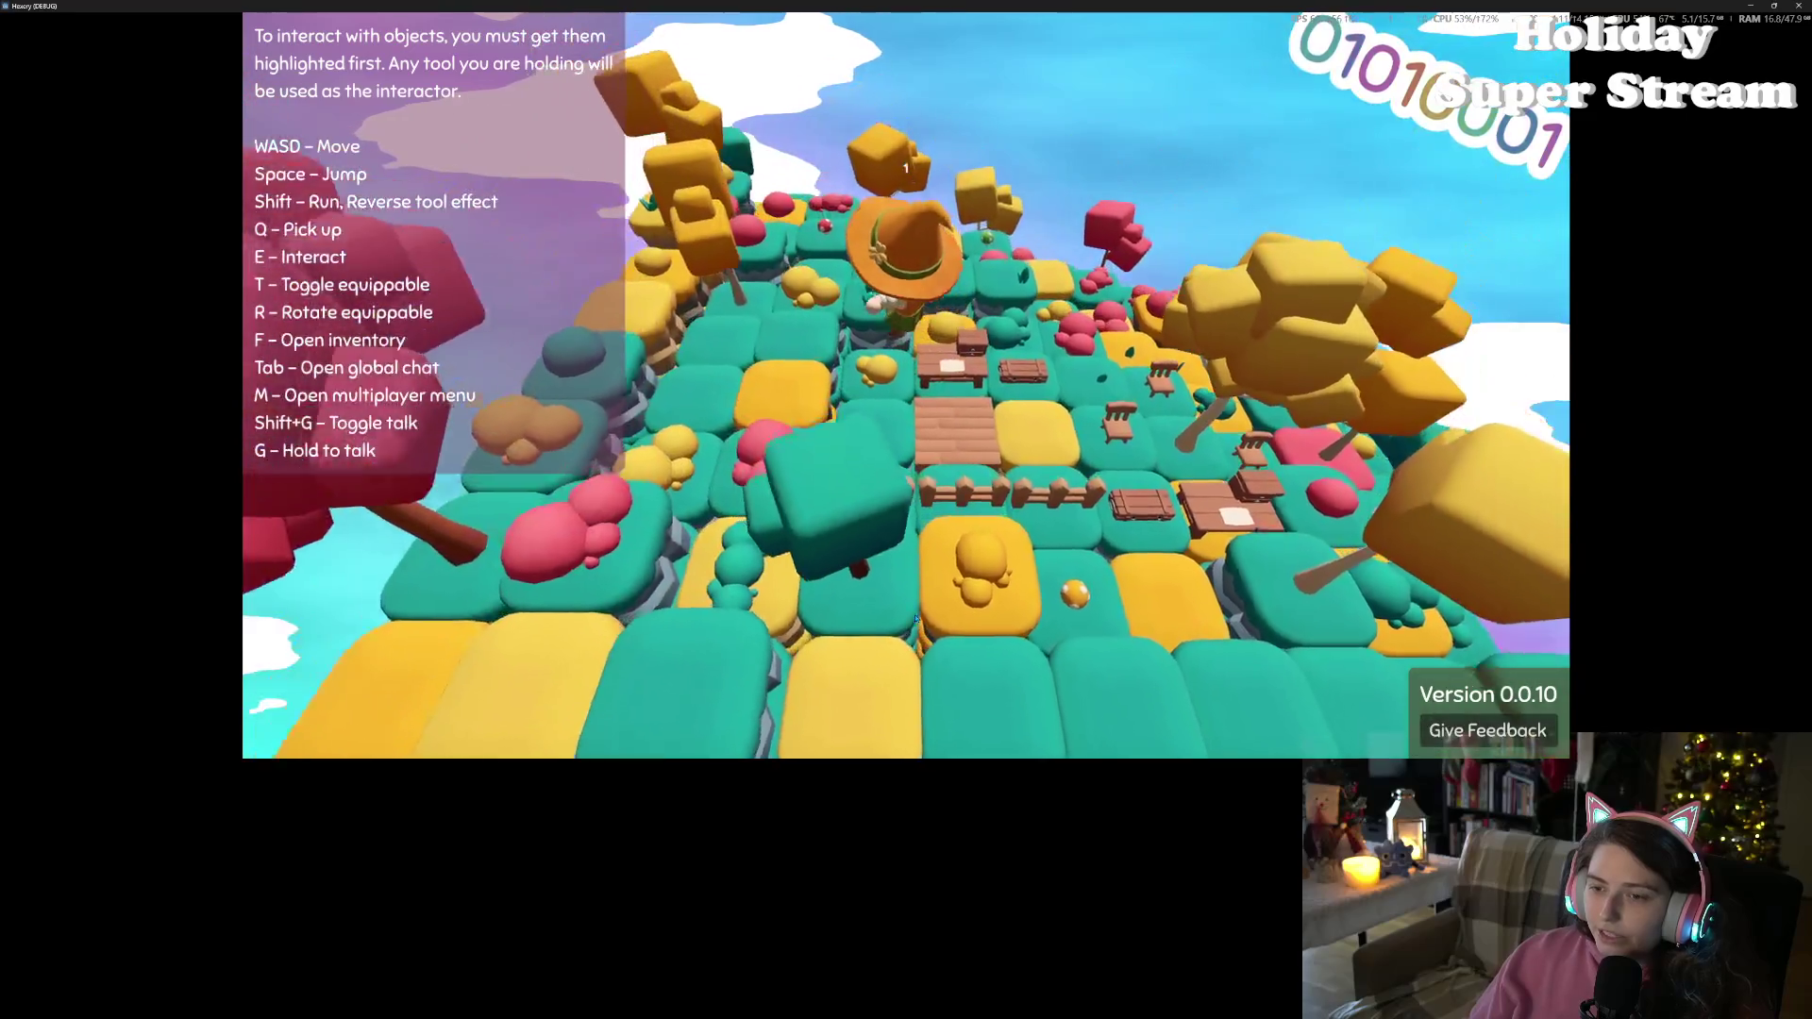
{"action": "key", "text": "s"}
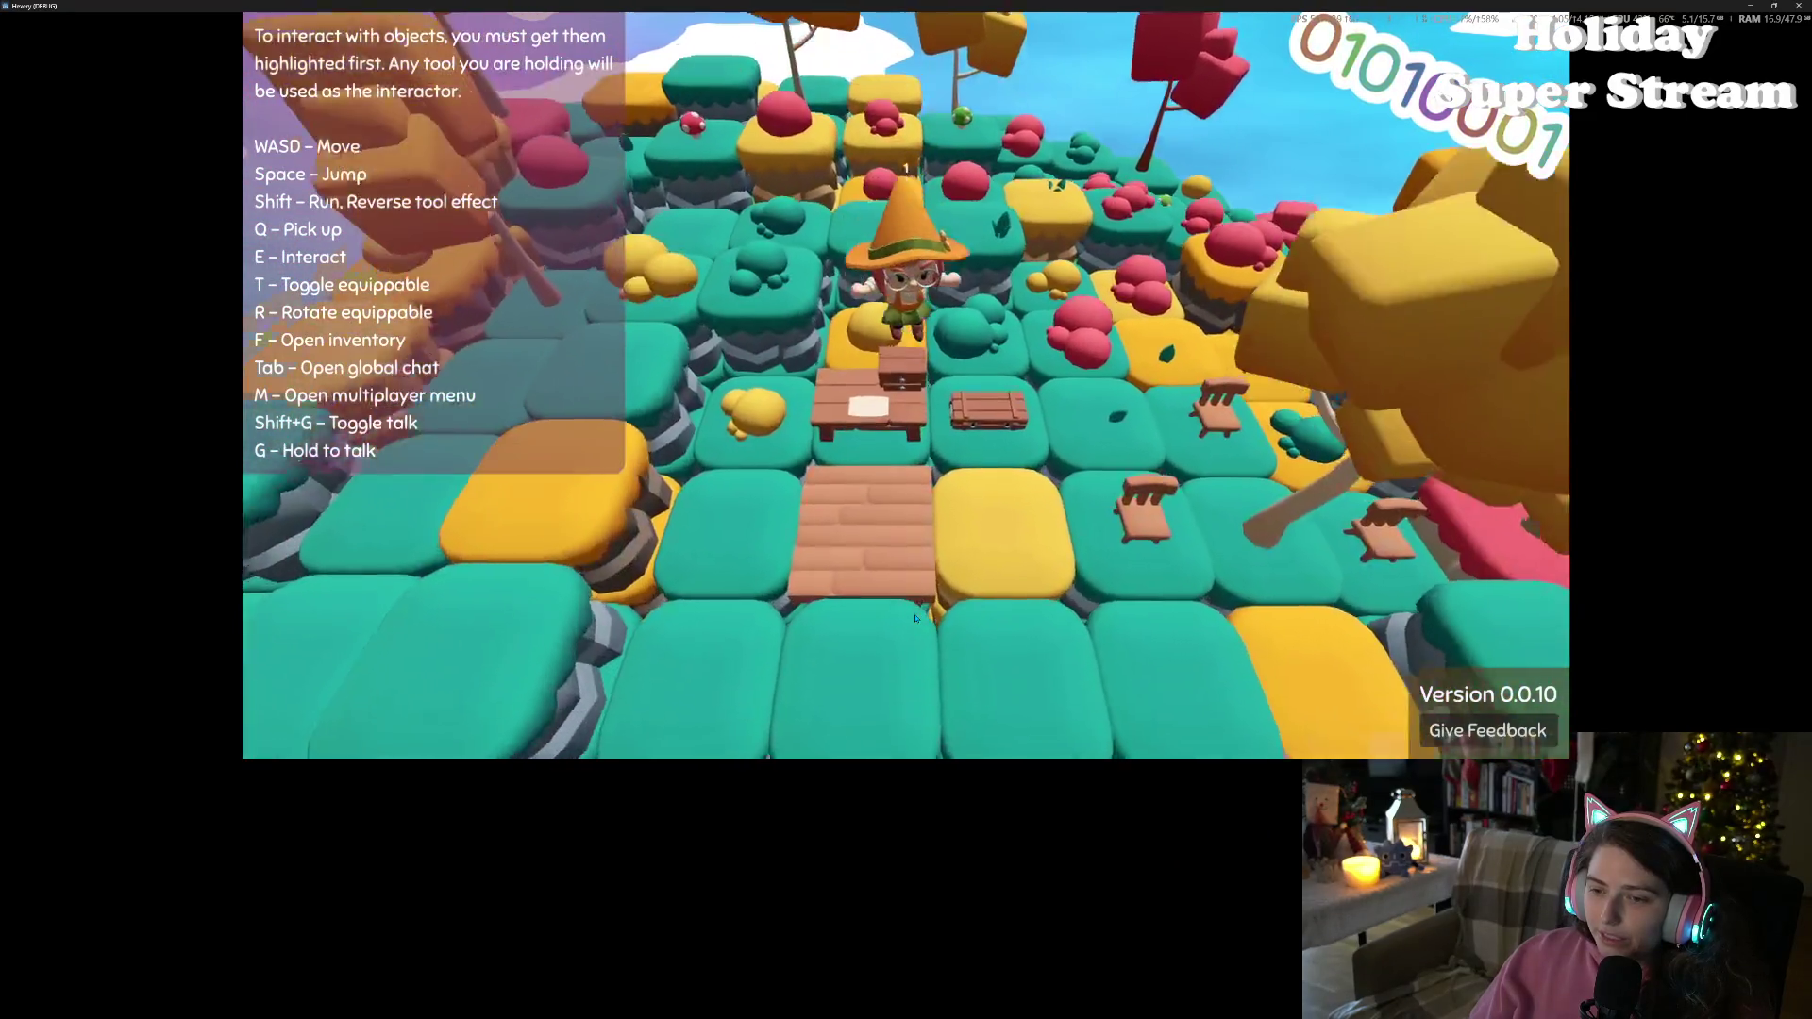
{"action": "key", "text": "a"}
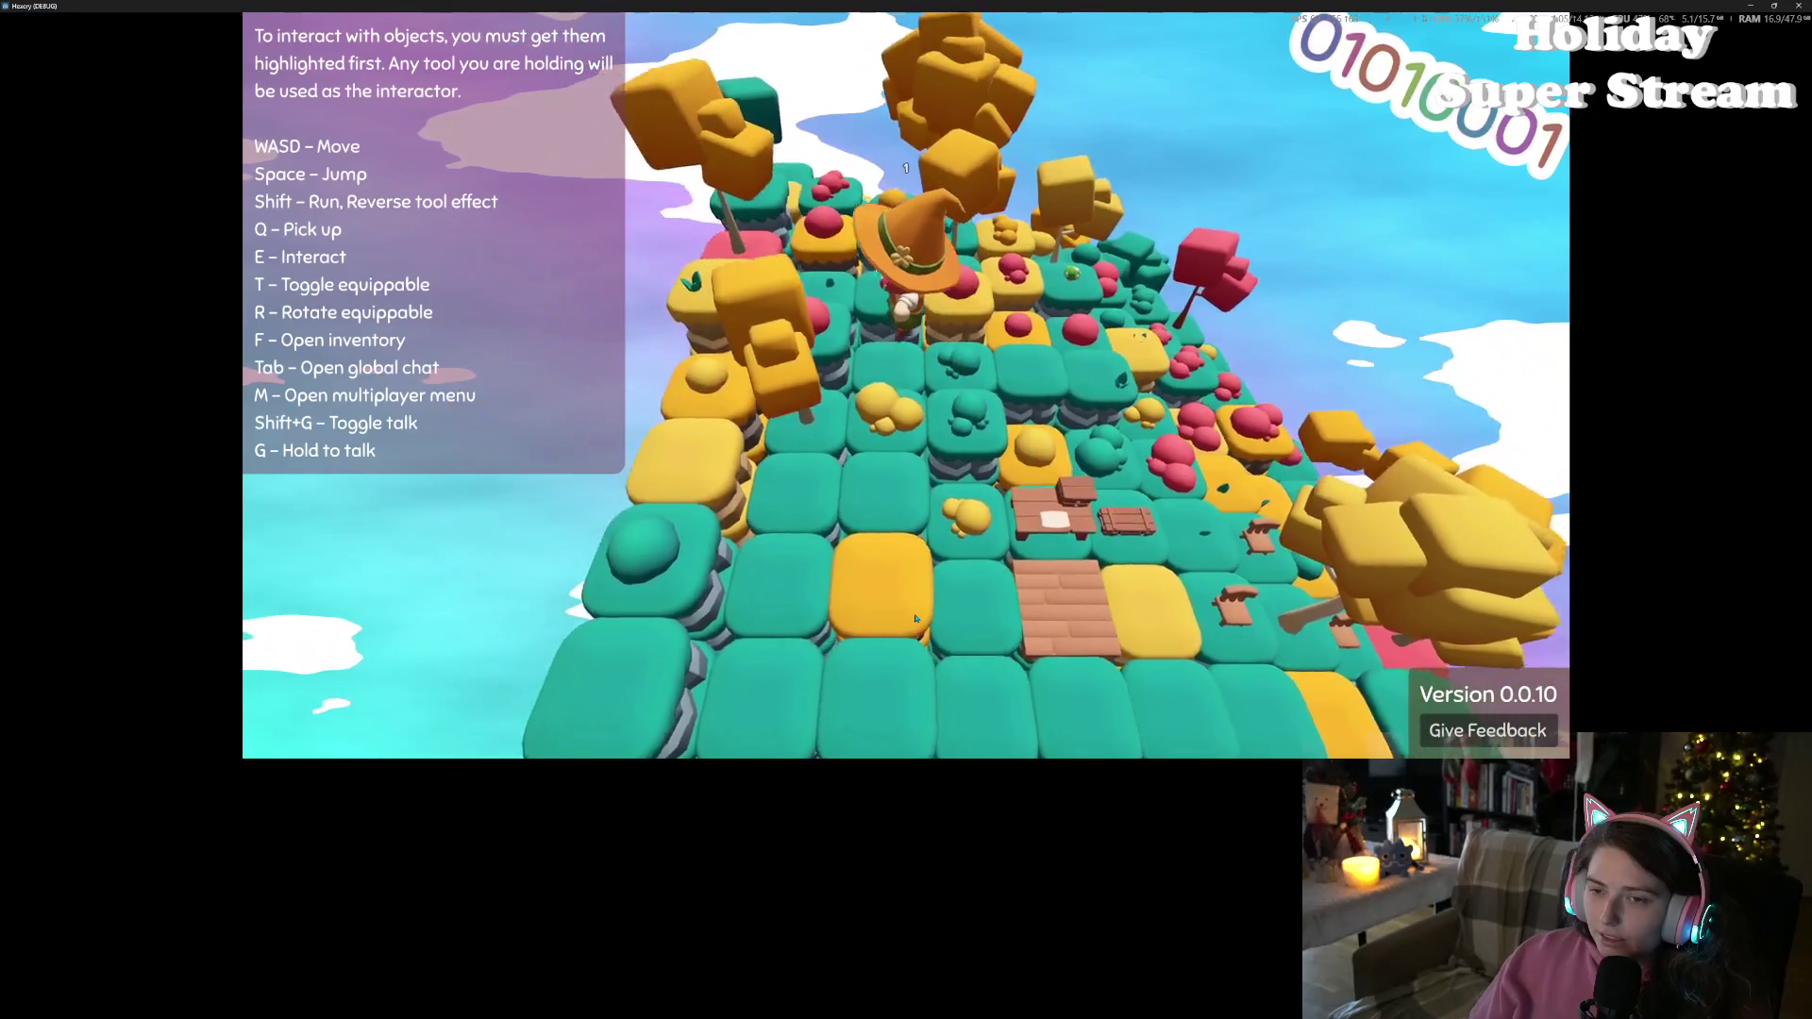
{"action": "key", "text": "w"}
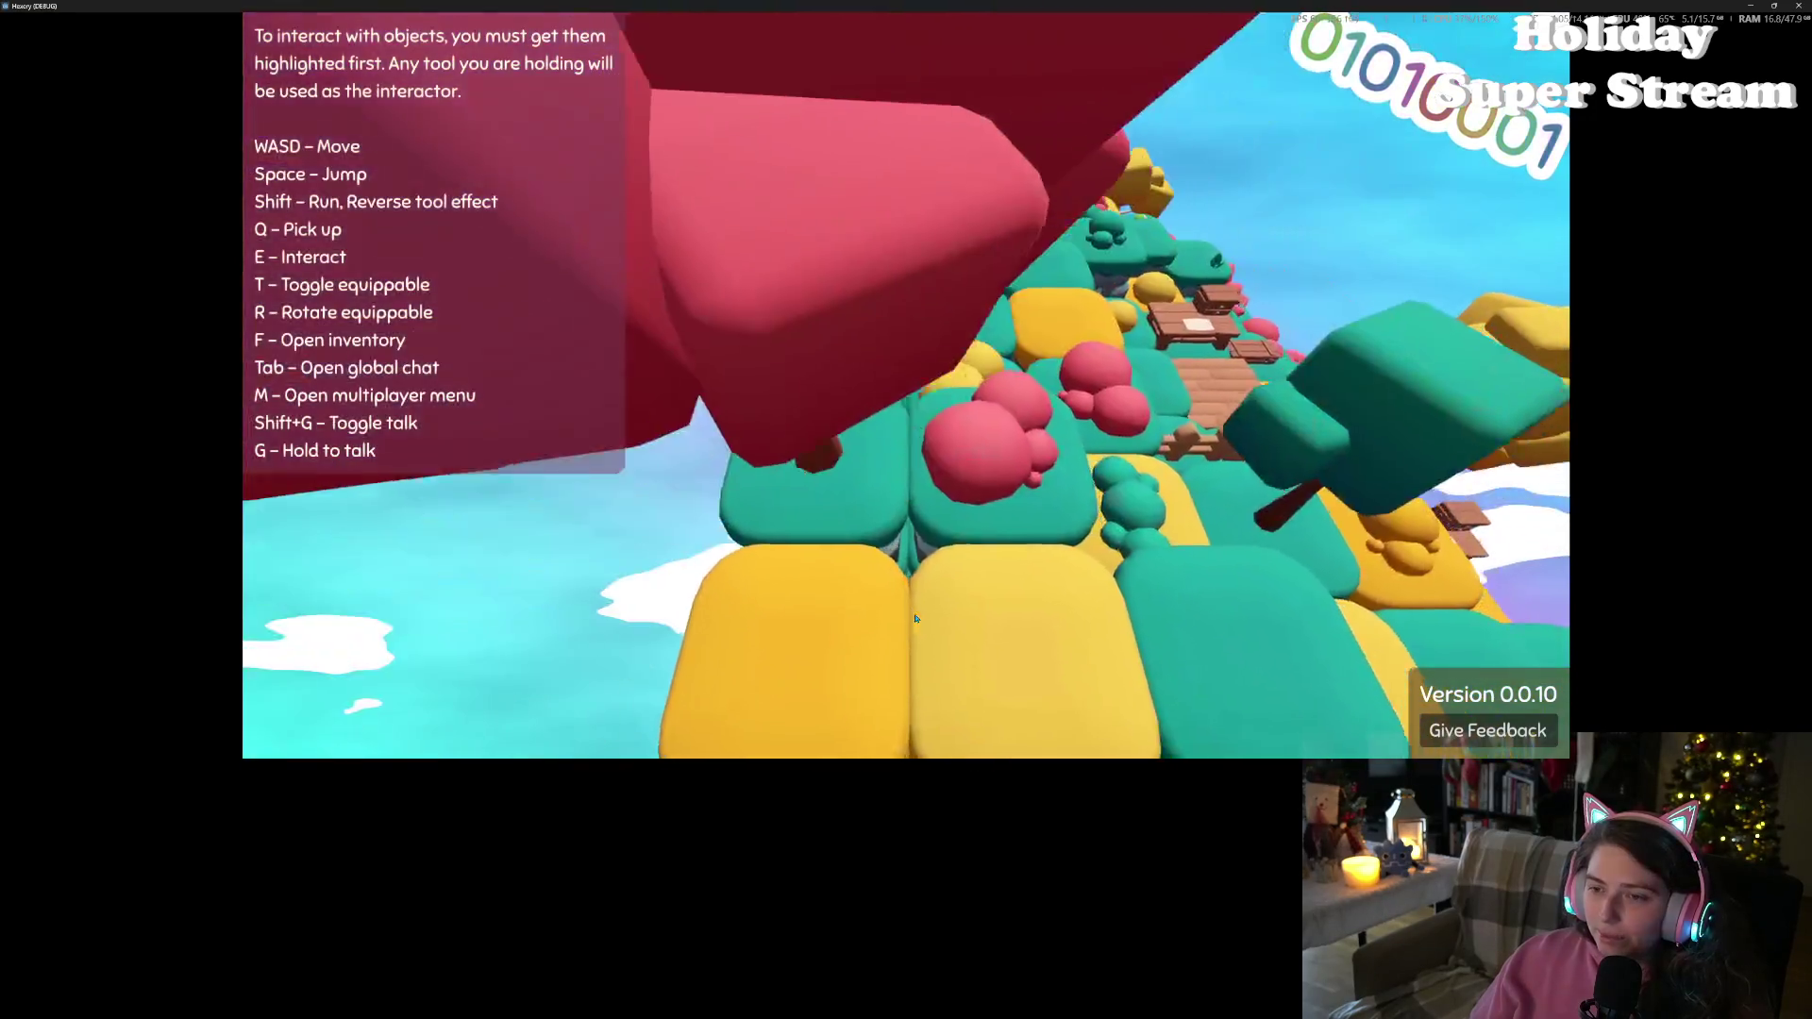
{"action": "scroll", "coordinate": [915, 619], "scroll_direction": "up", "scroll_amount": 5}
{"action": "key", "text": "s"}
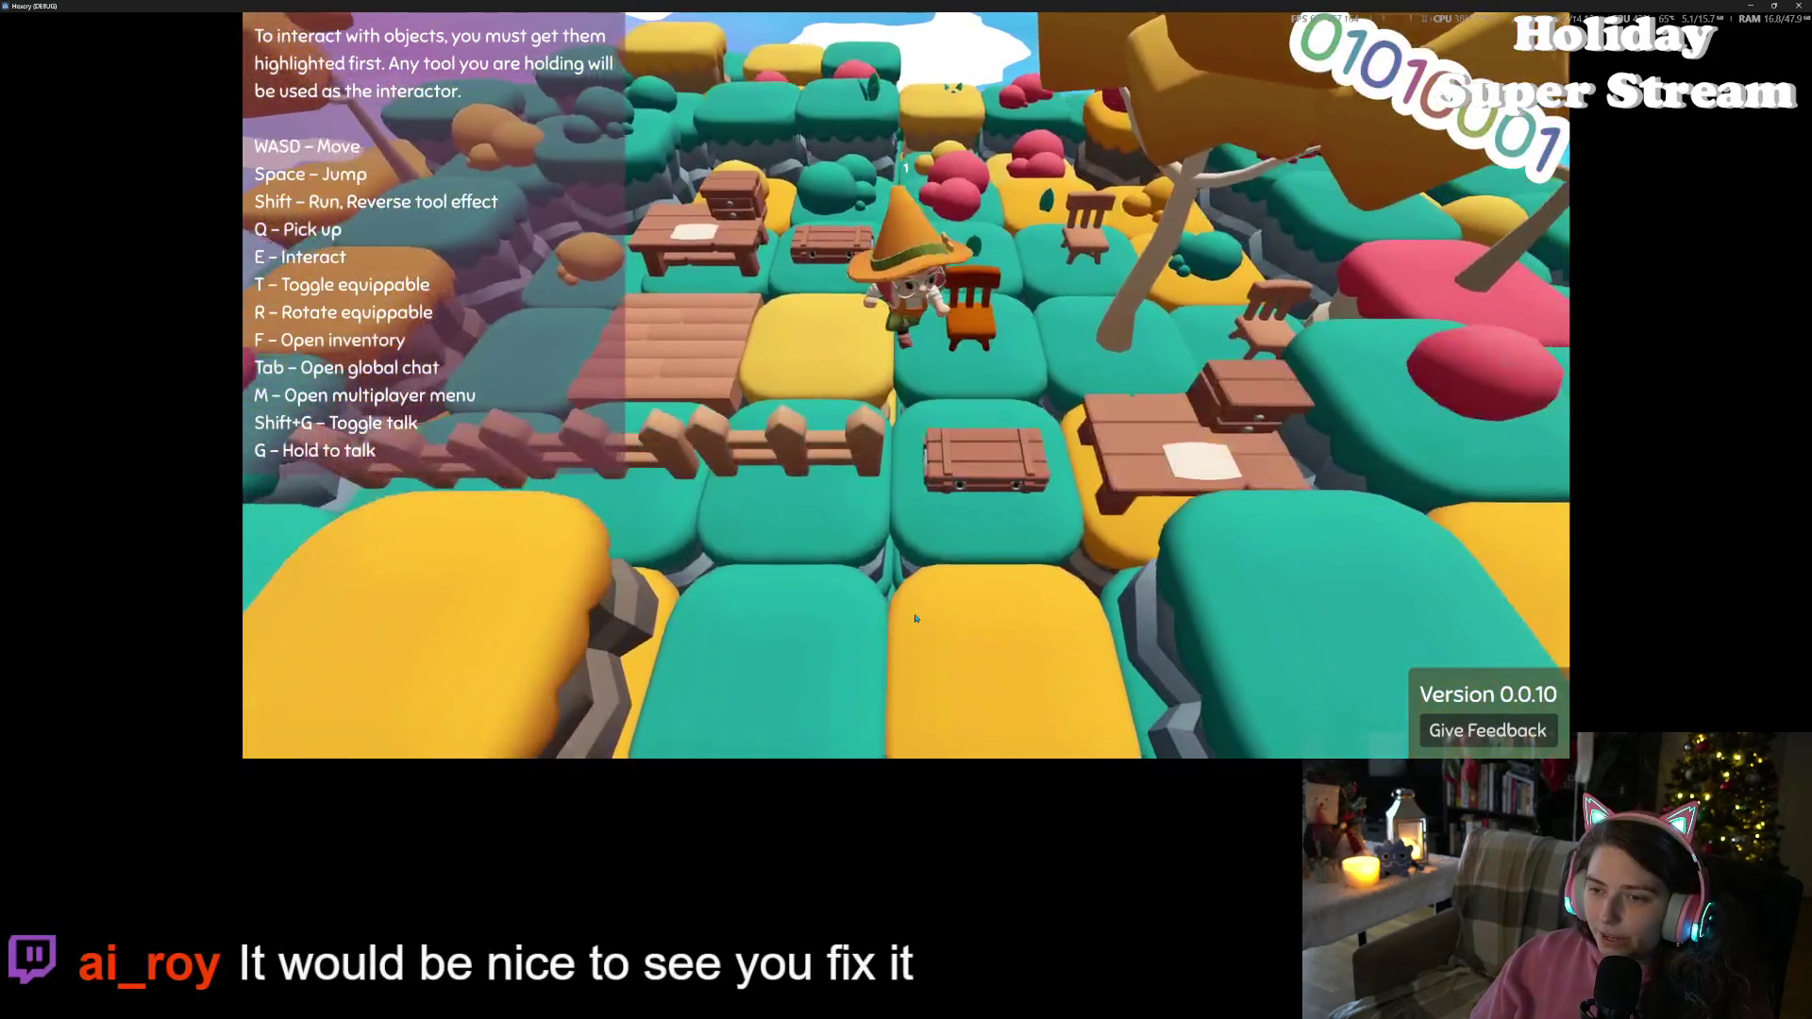
{"action": "key", "text": "s"}
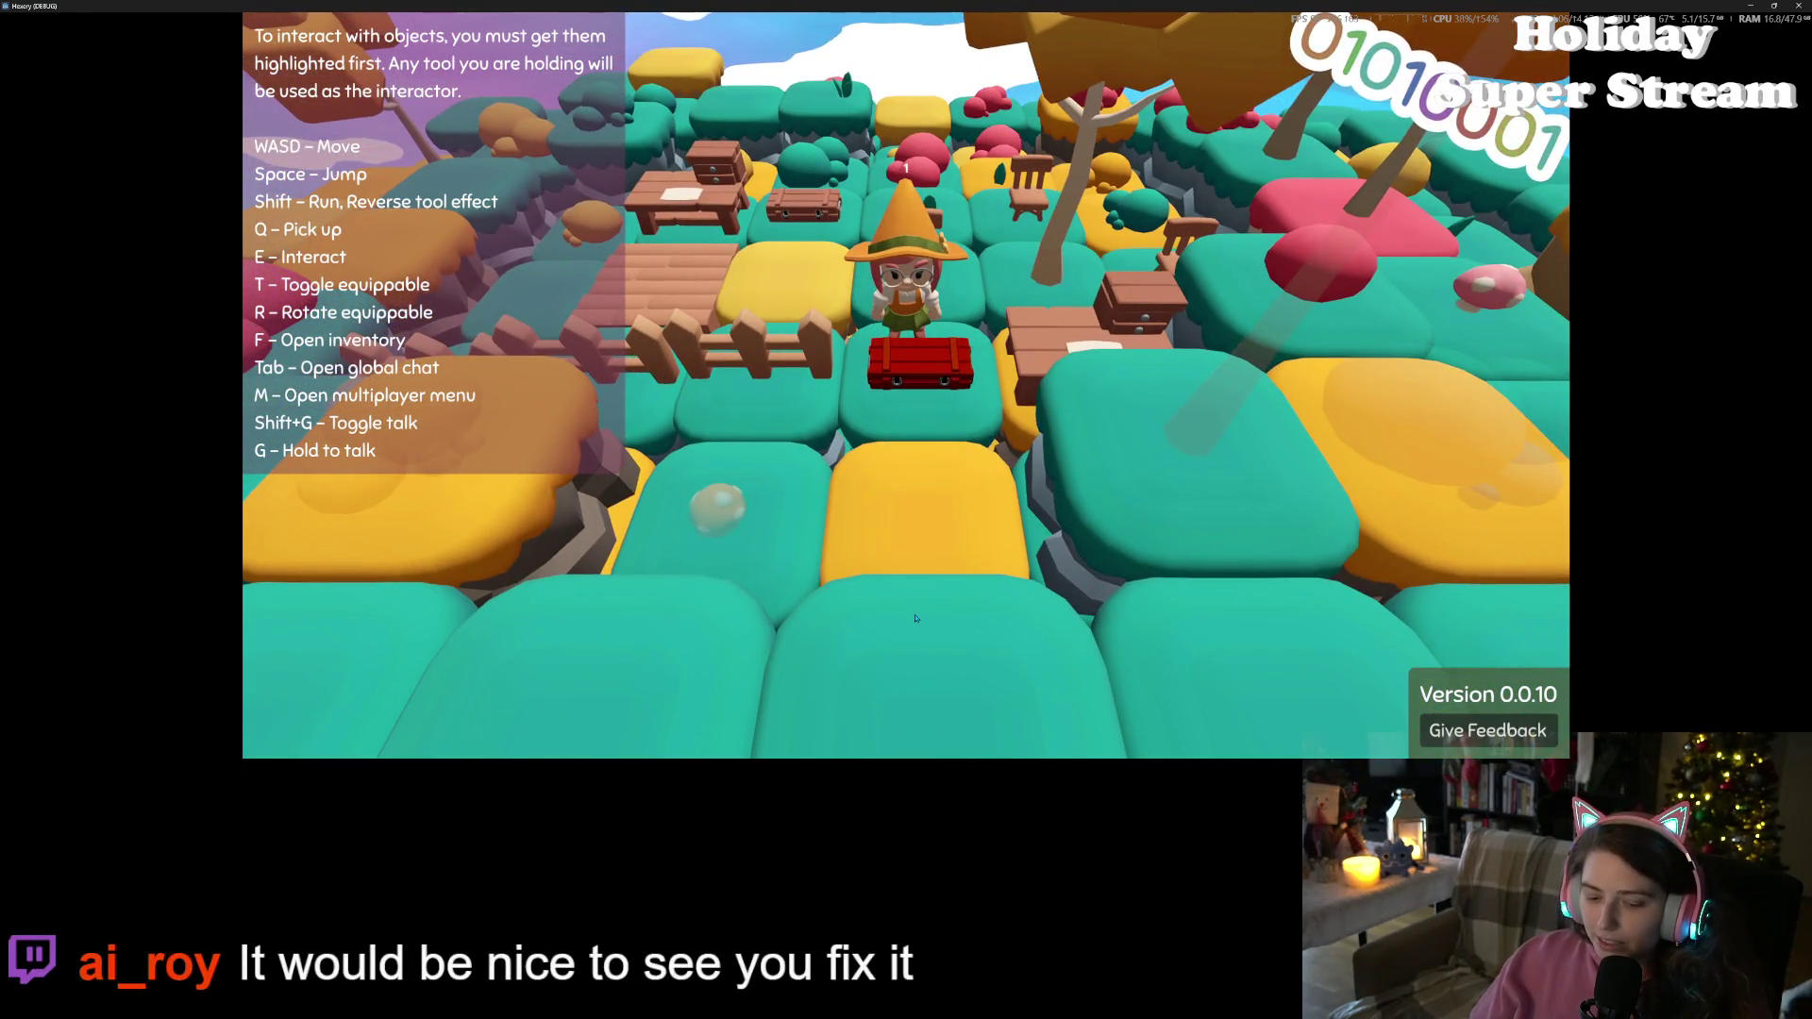
Move the log and mushrooms into the red chest, leaving 3 logs there and only tools on the witch
{"action": "key", "text": "e"}
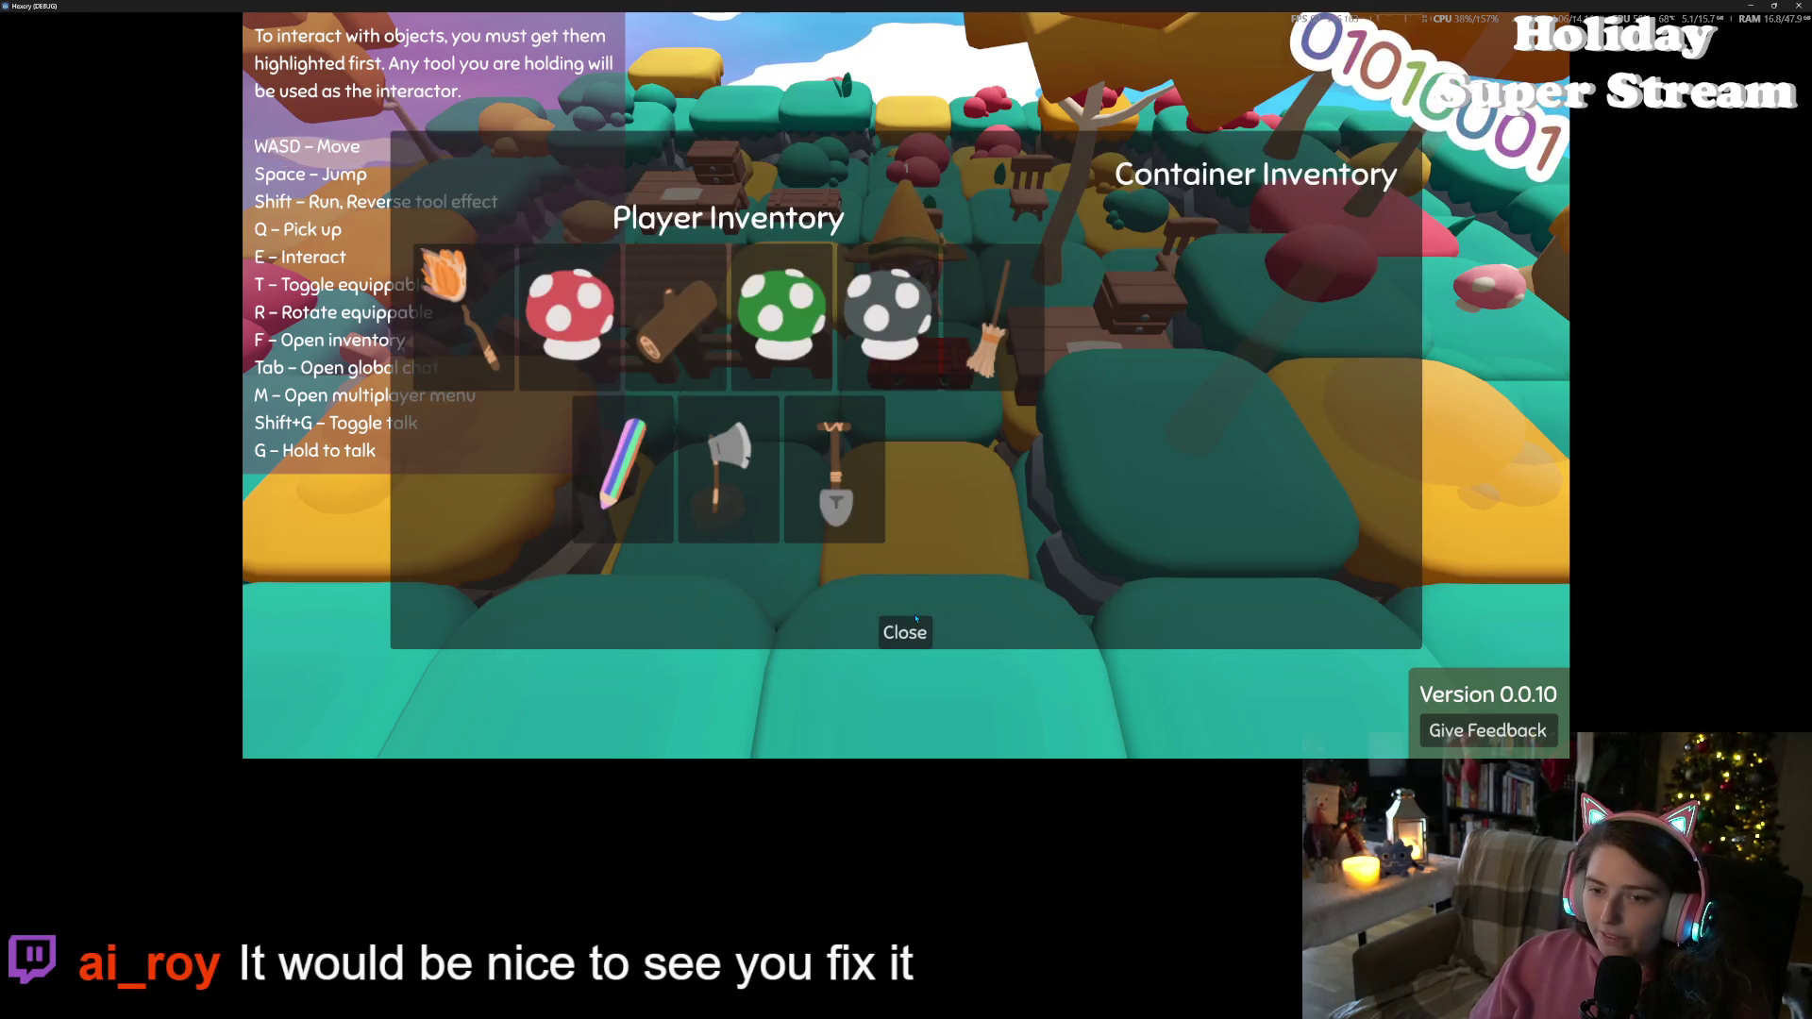
{"action": "left_click", "coordinate": [915, 618]}
{"action": "key", "text": "w"}
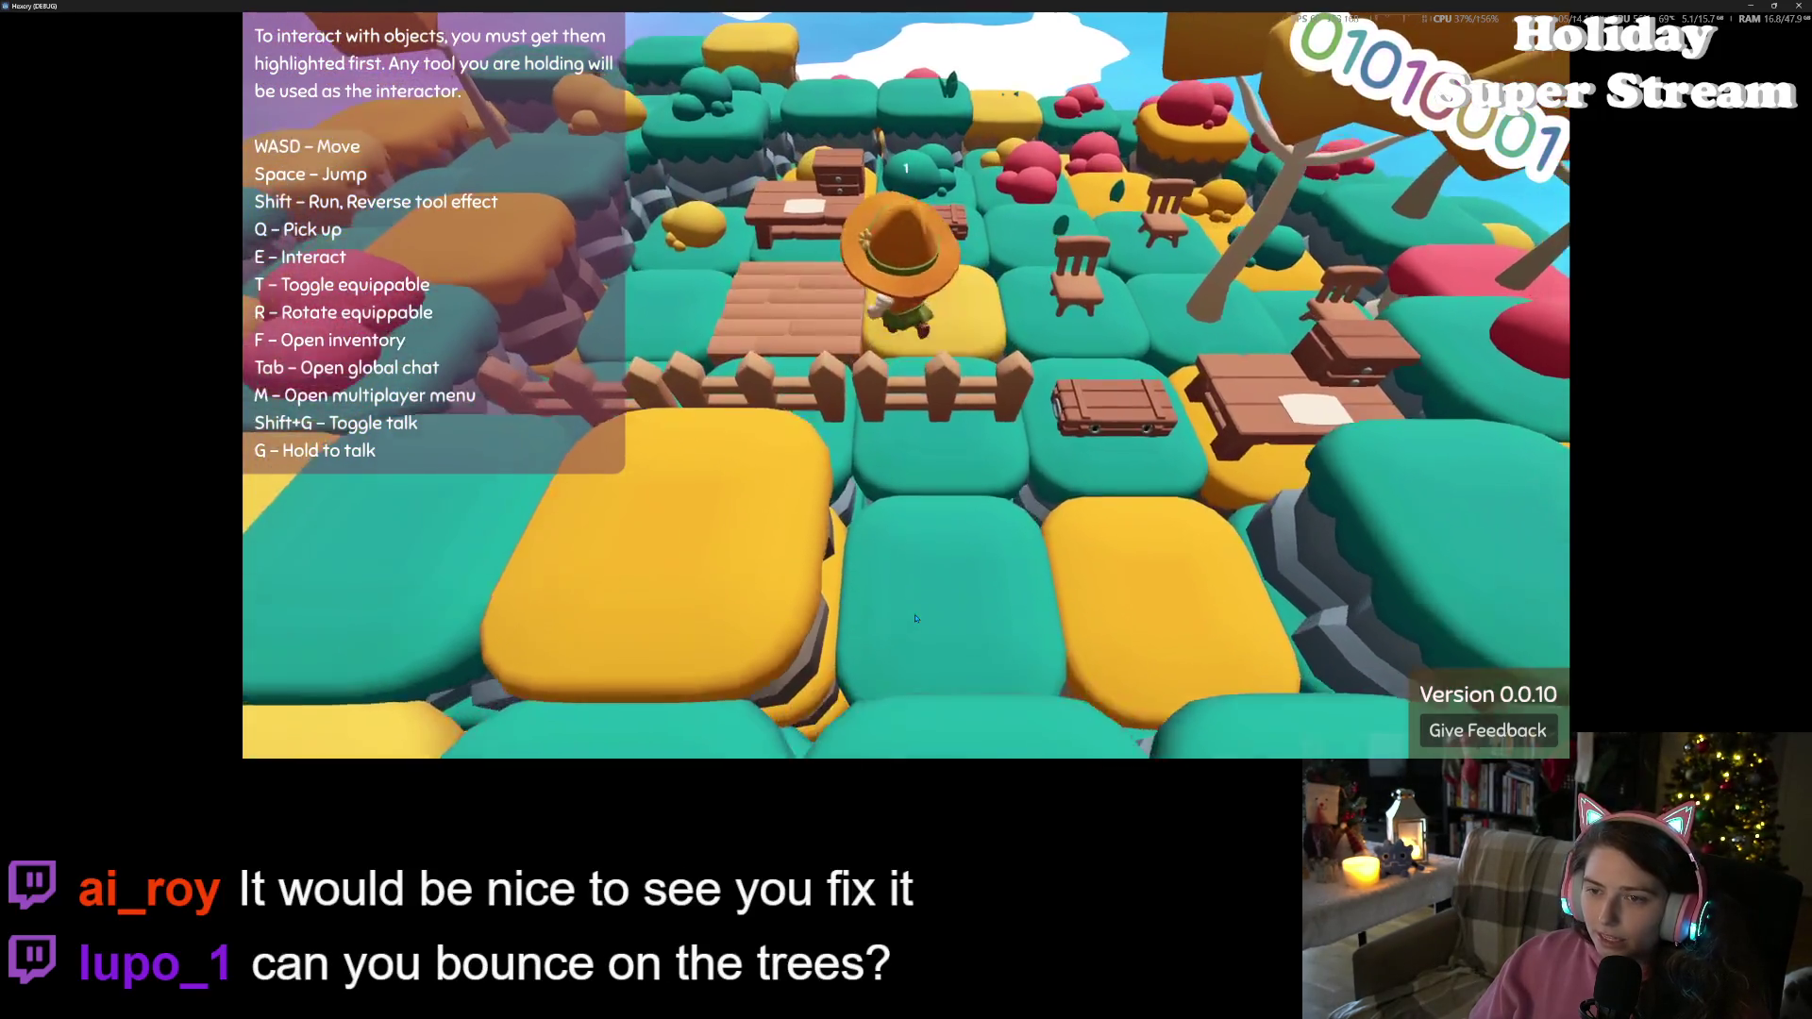
{"action": "key", "text": "f"}
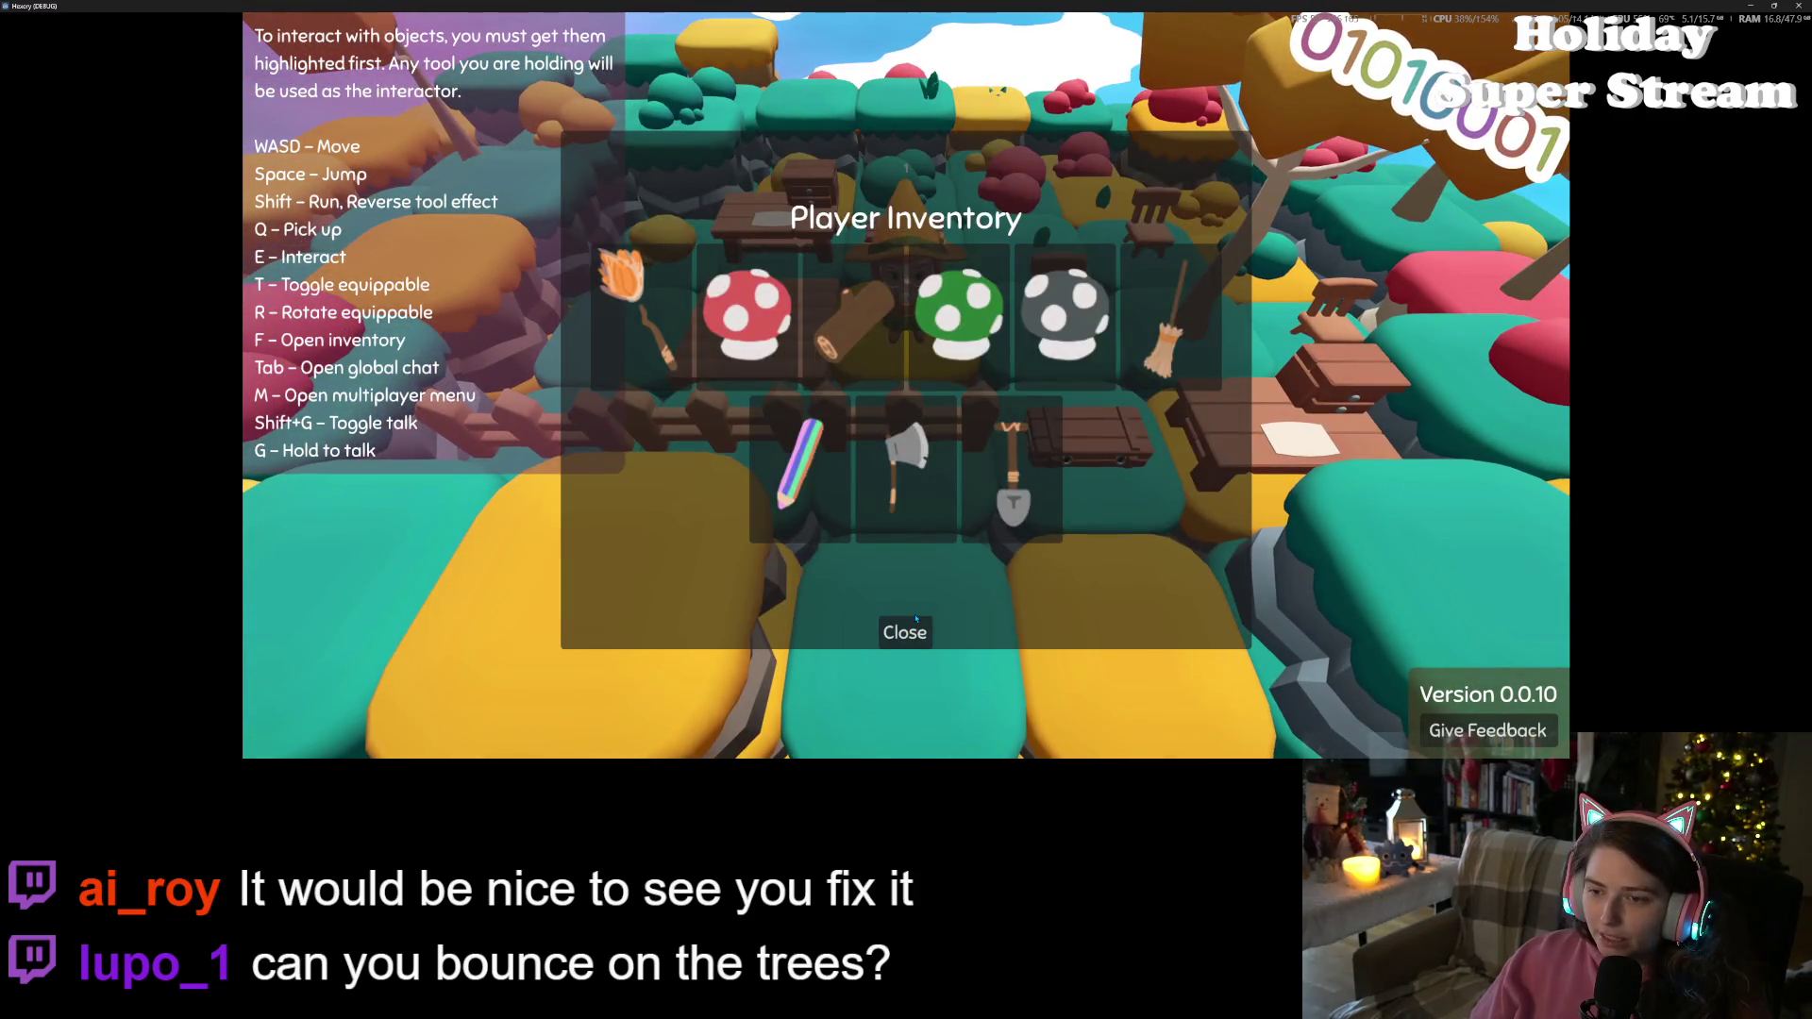
{"action": "left_click", "coordinate": [915, 619]}
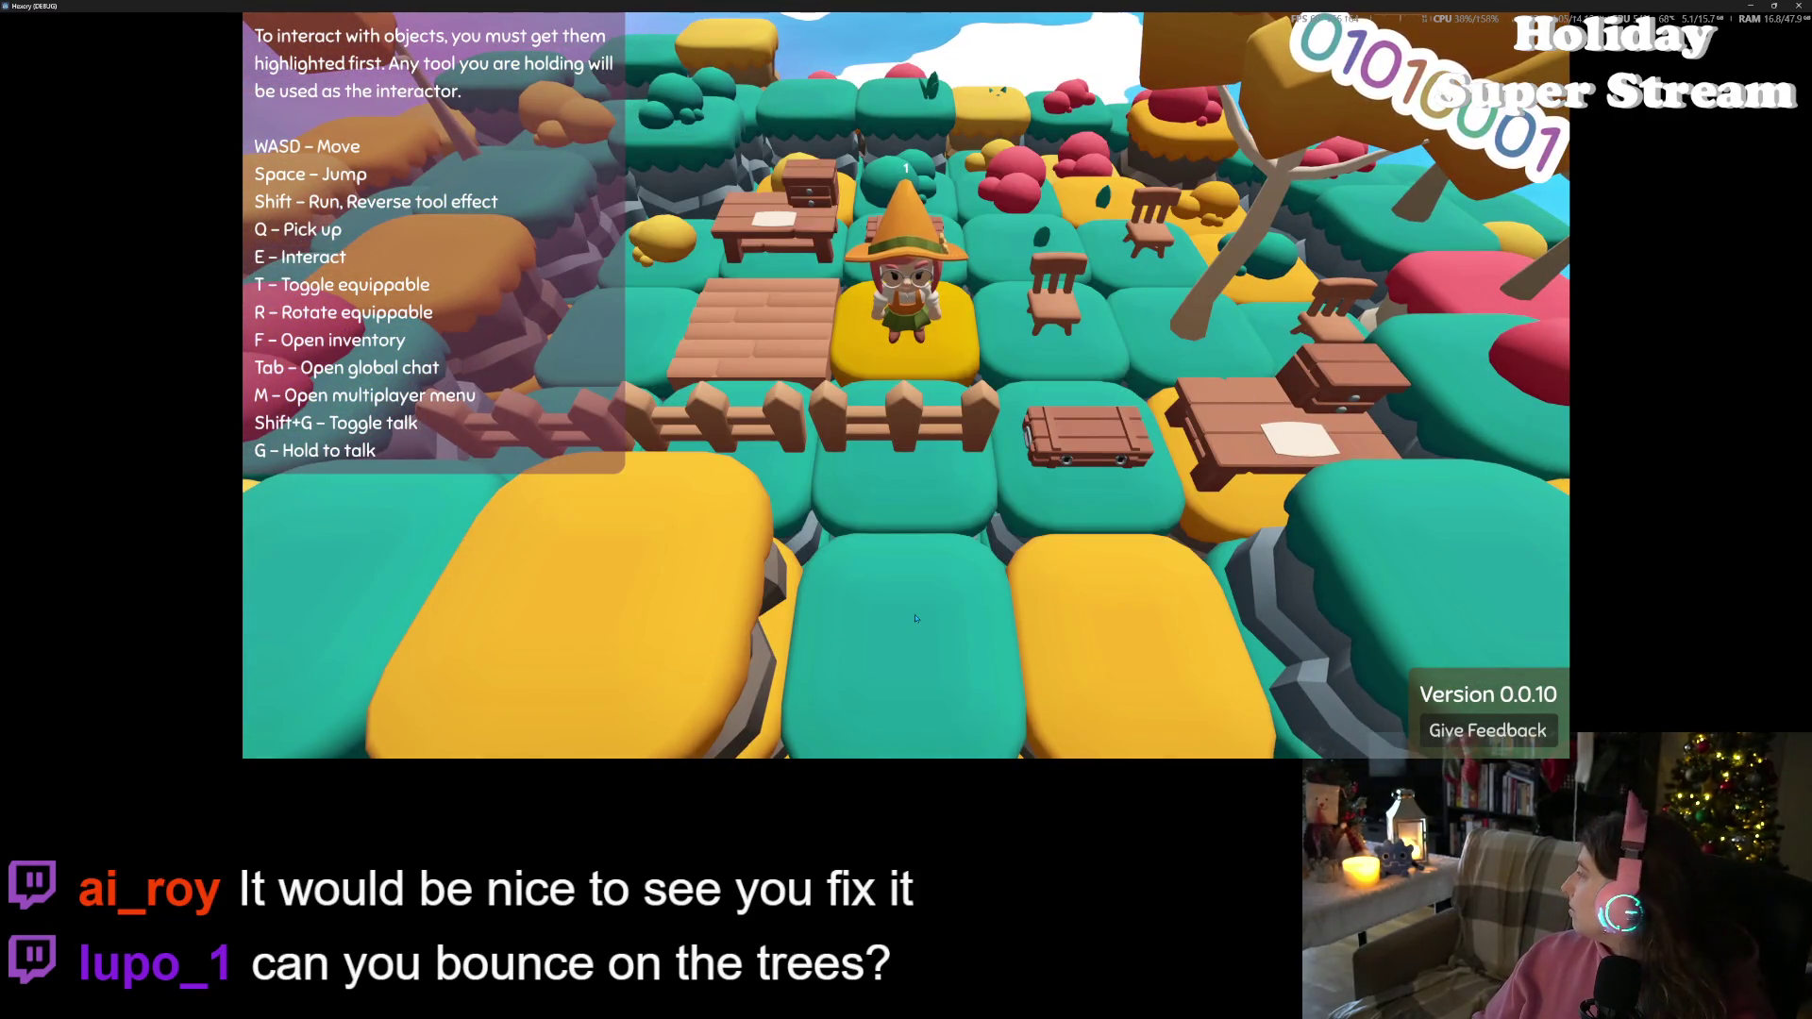
{"action": "key", "text": "e"}
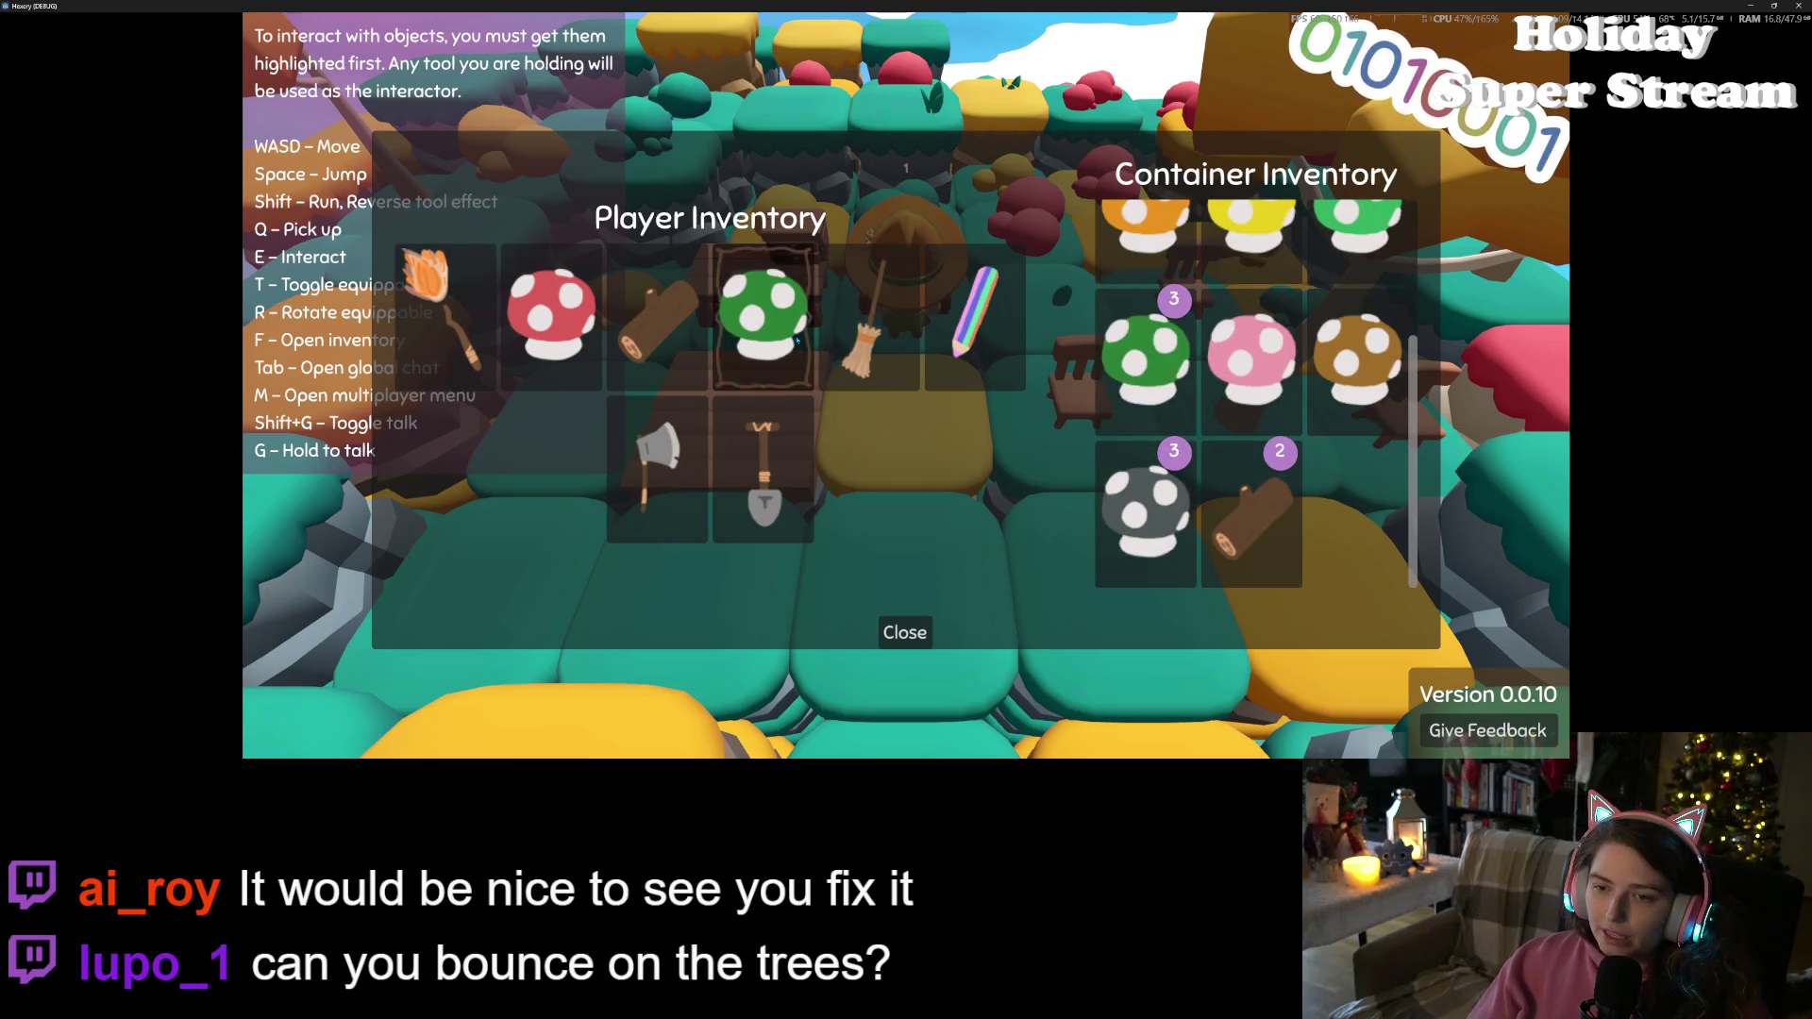
{"action": "left_click", "coordinate": [596, 344]}
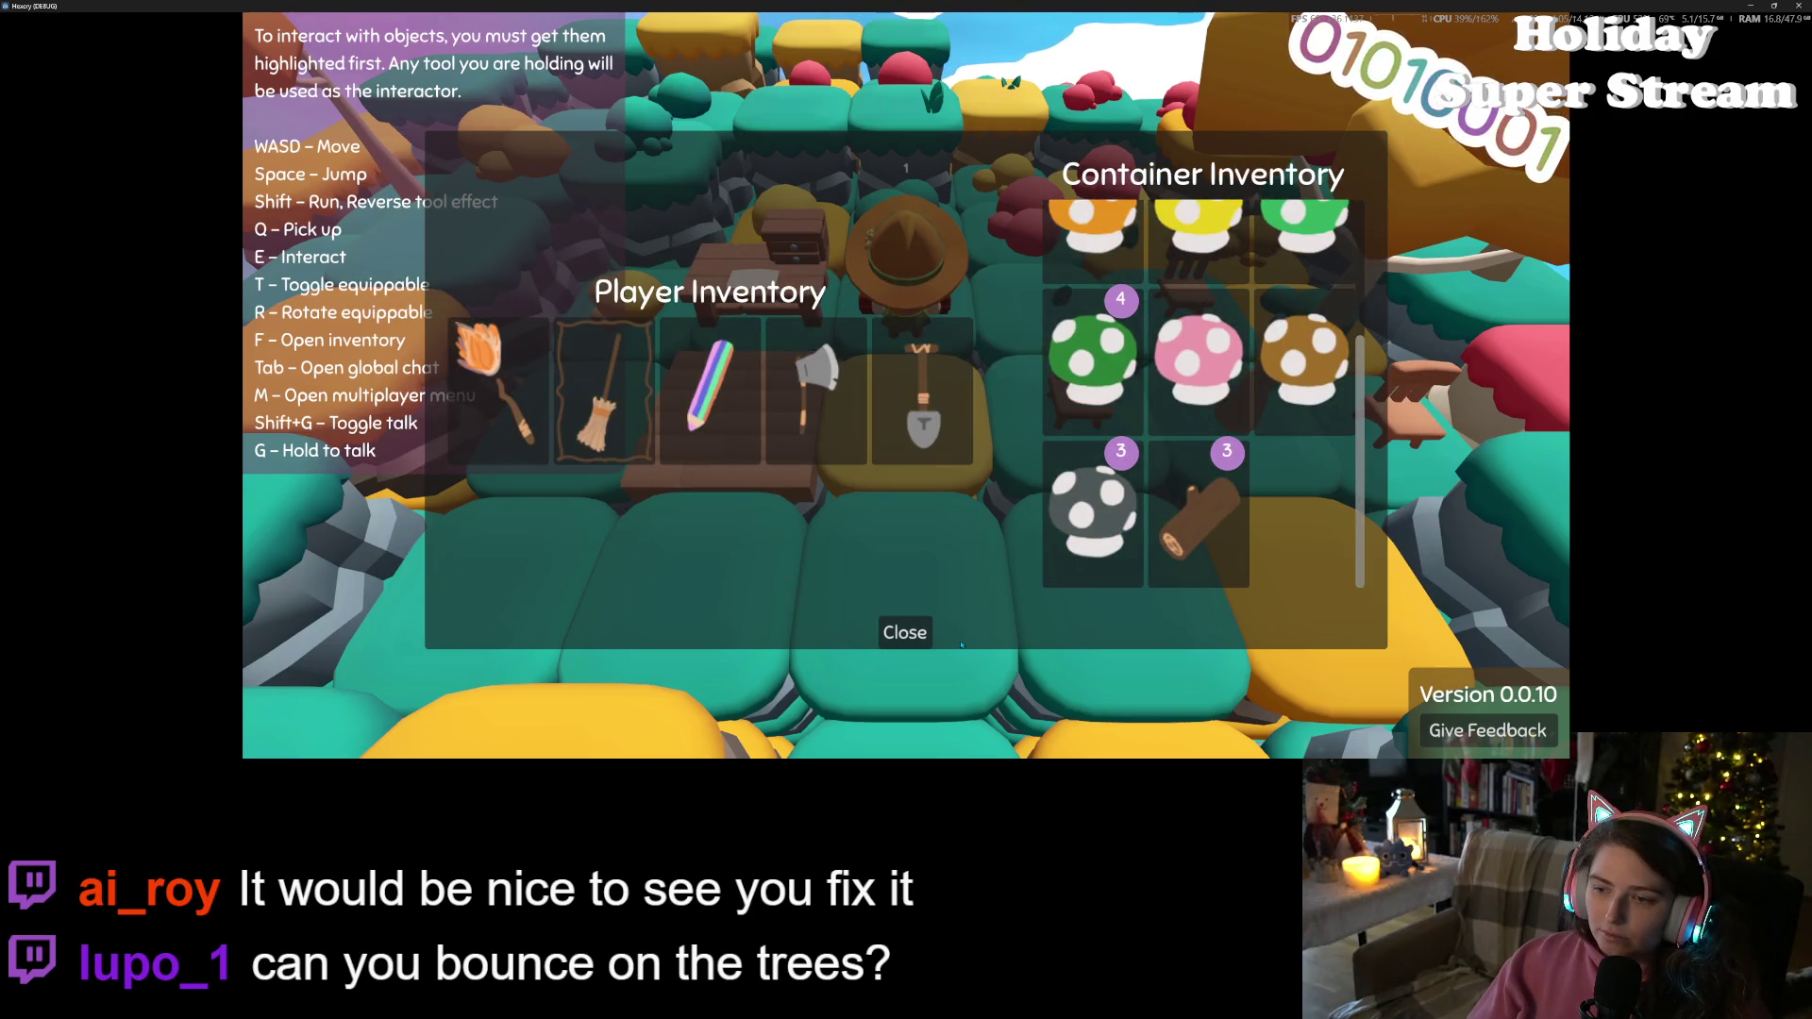
{"action": "left_click", "coordinate": [885, 630]}
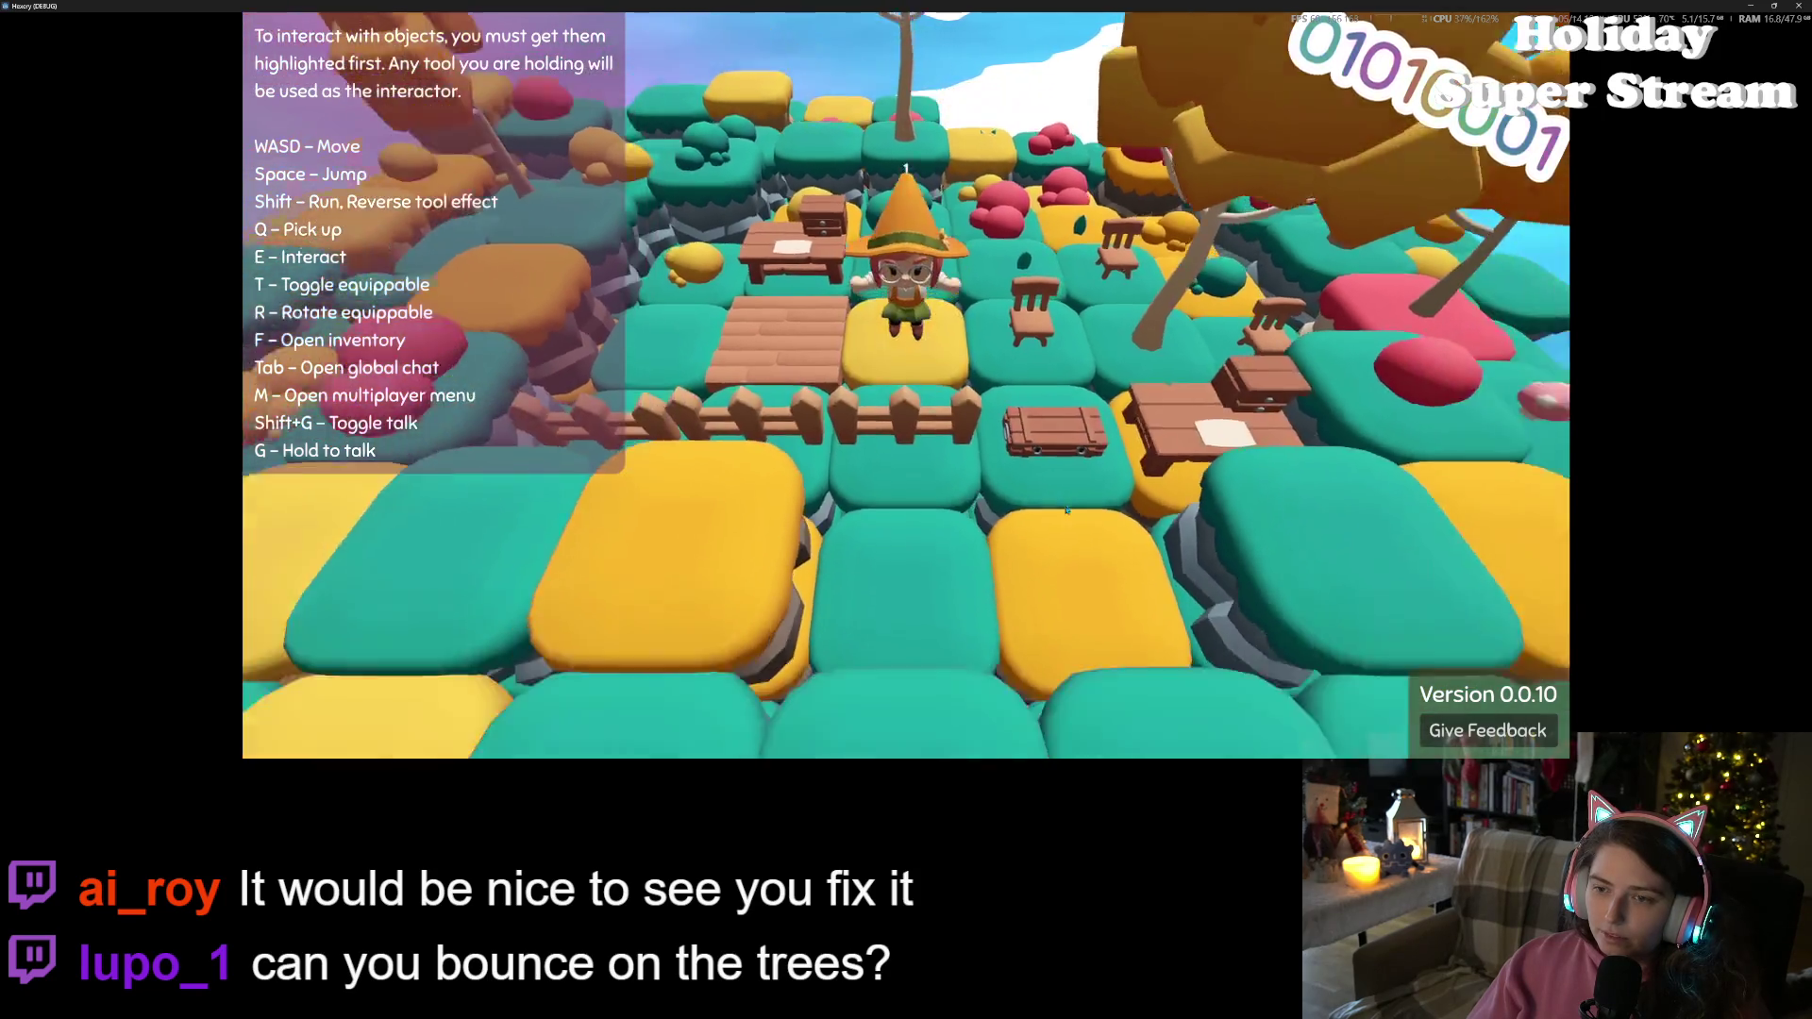
{"action": "key", "text": "s"}
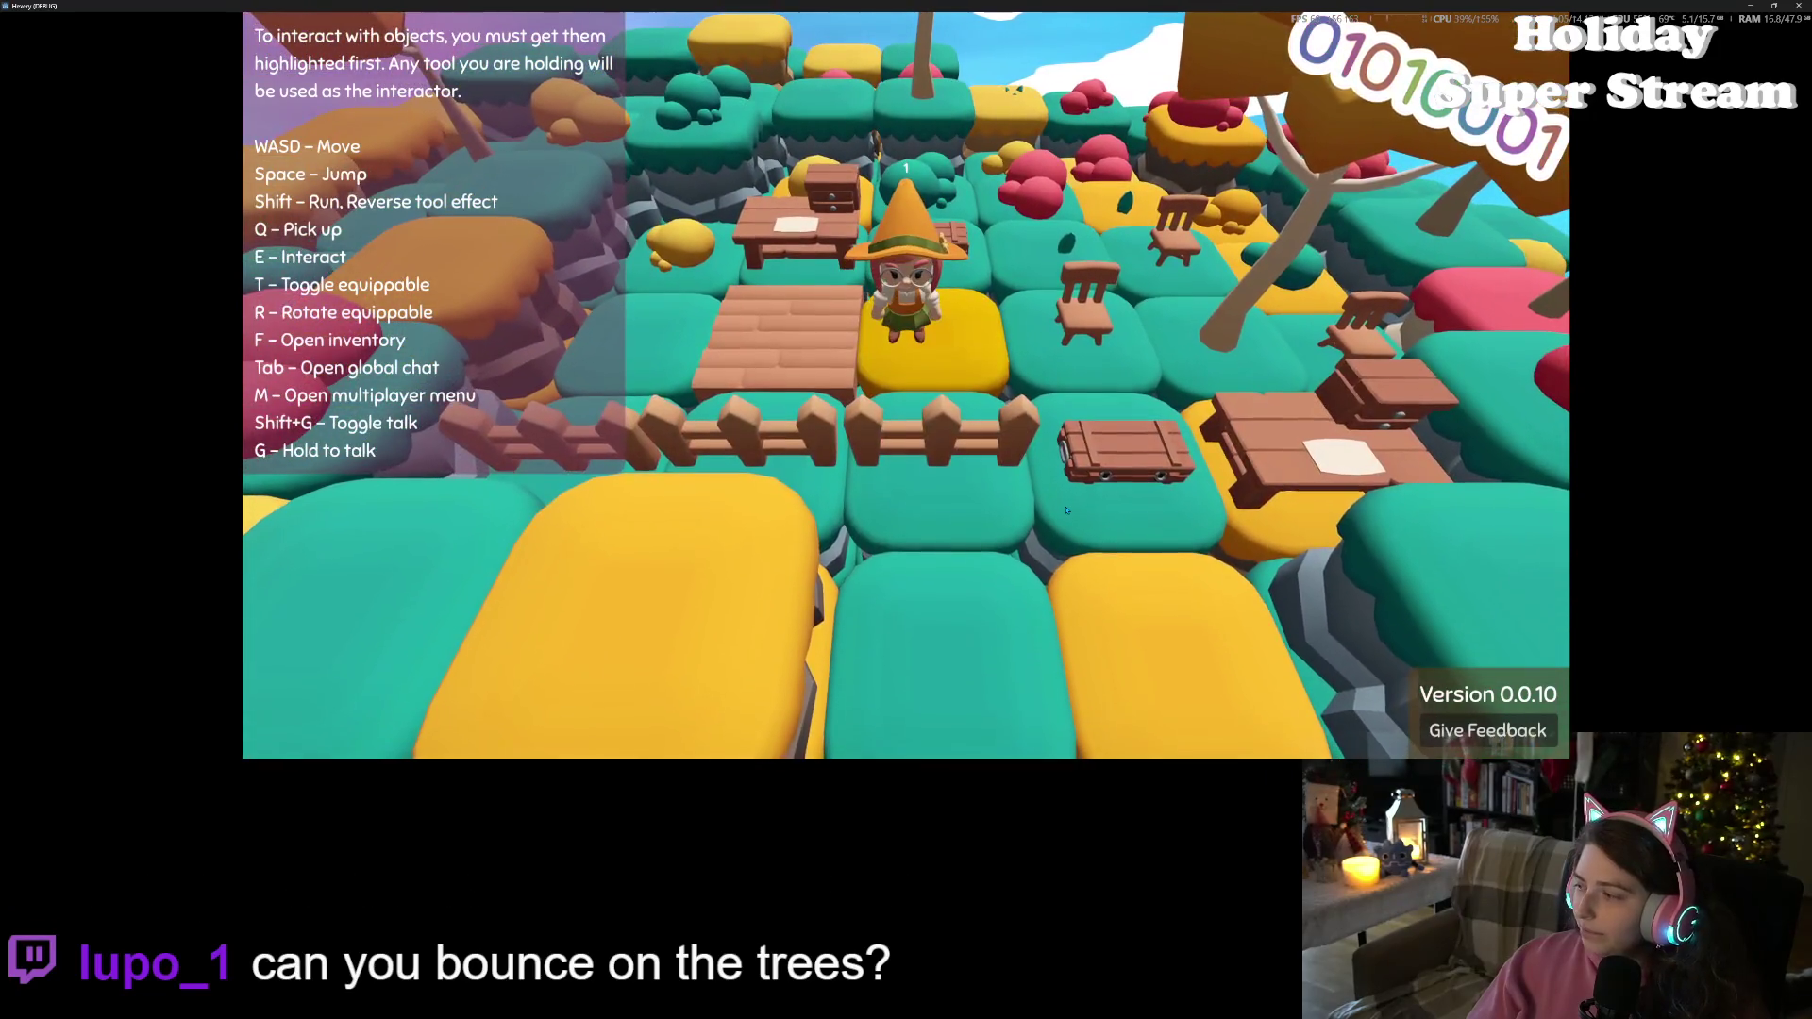
Jump twice, then walk forward into the yellow trees near the summit
{"action": "key", "text": "space"}
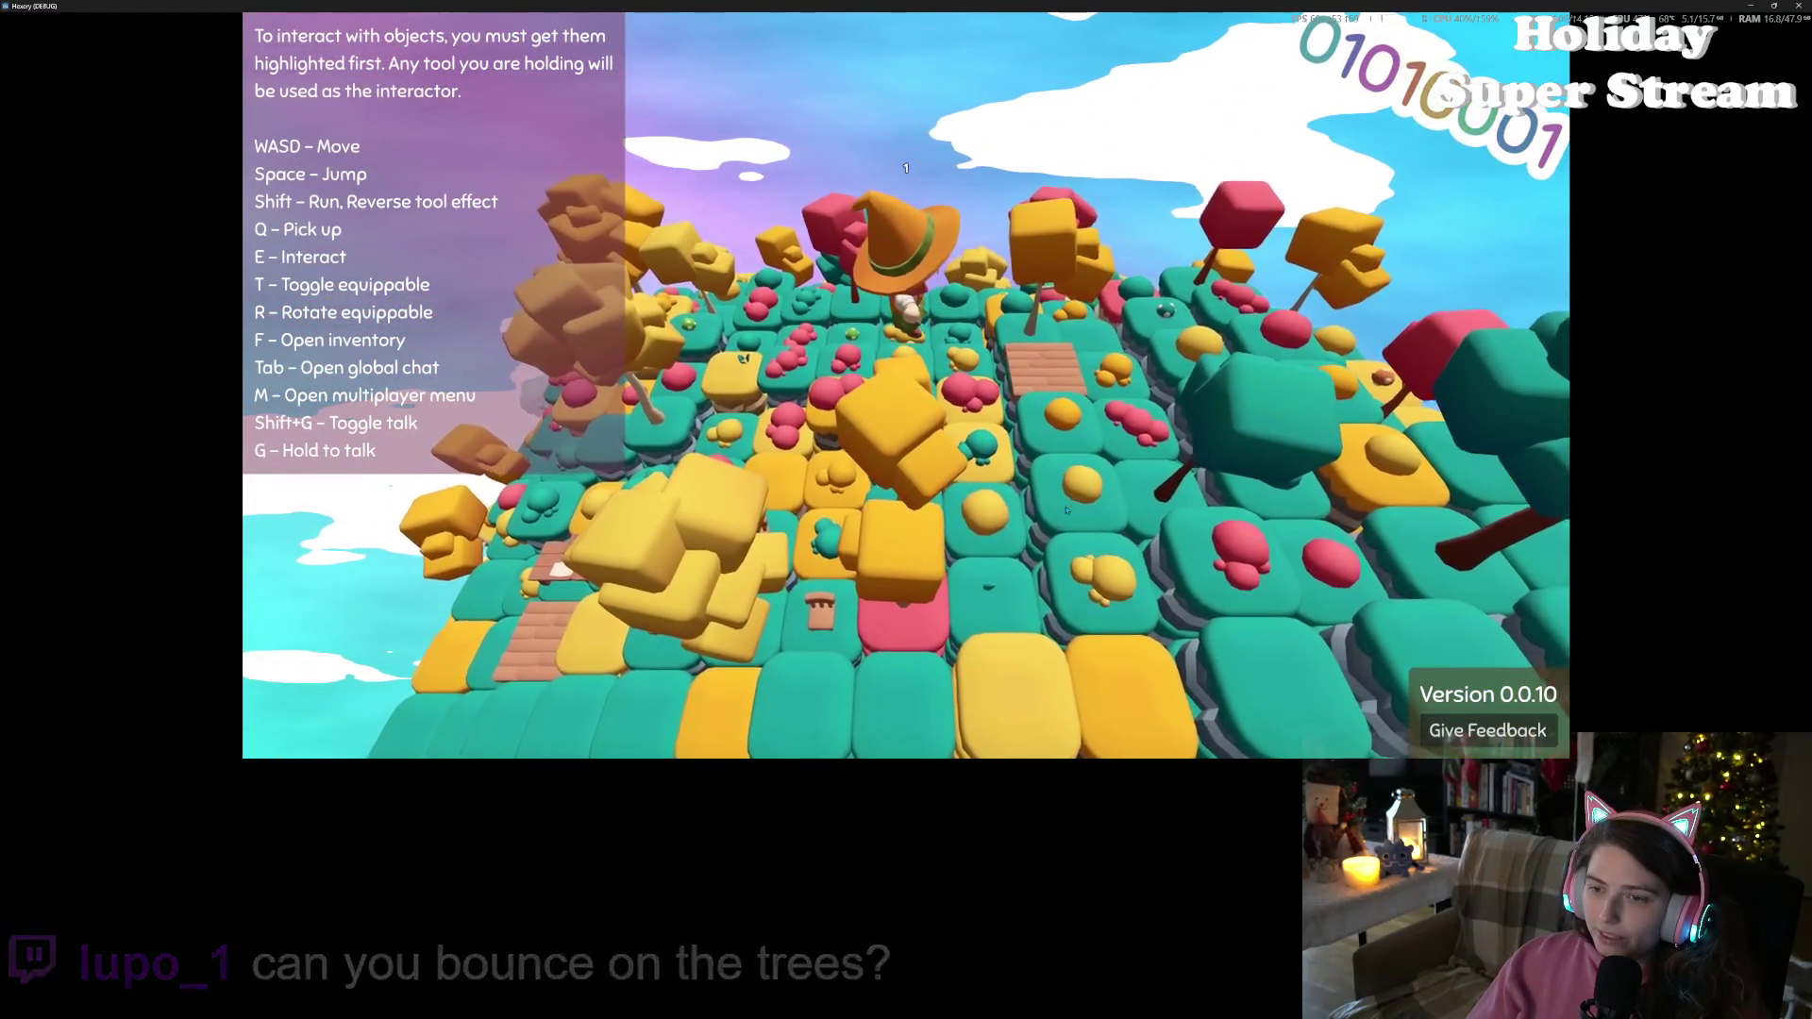
{"action": "key", "text": "space"}
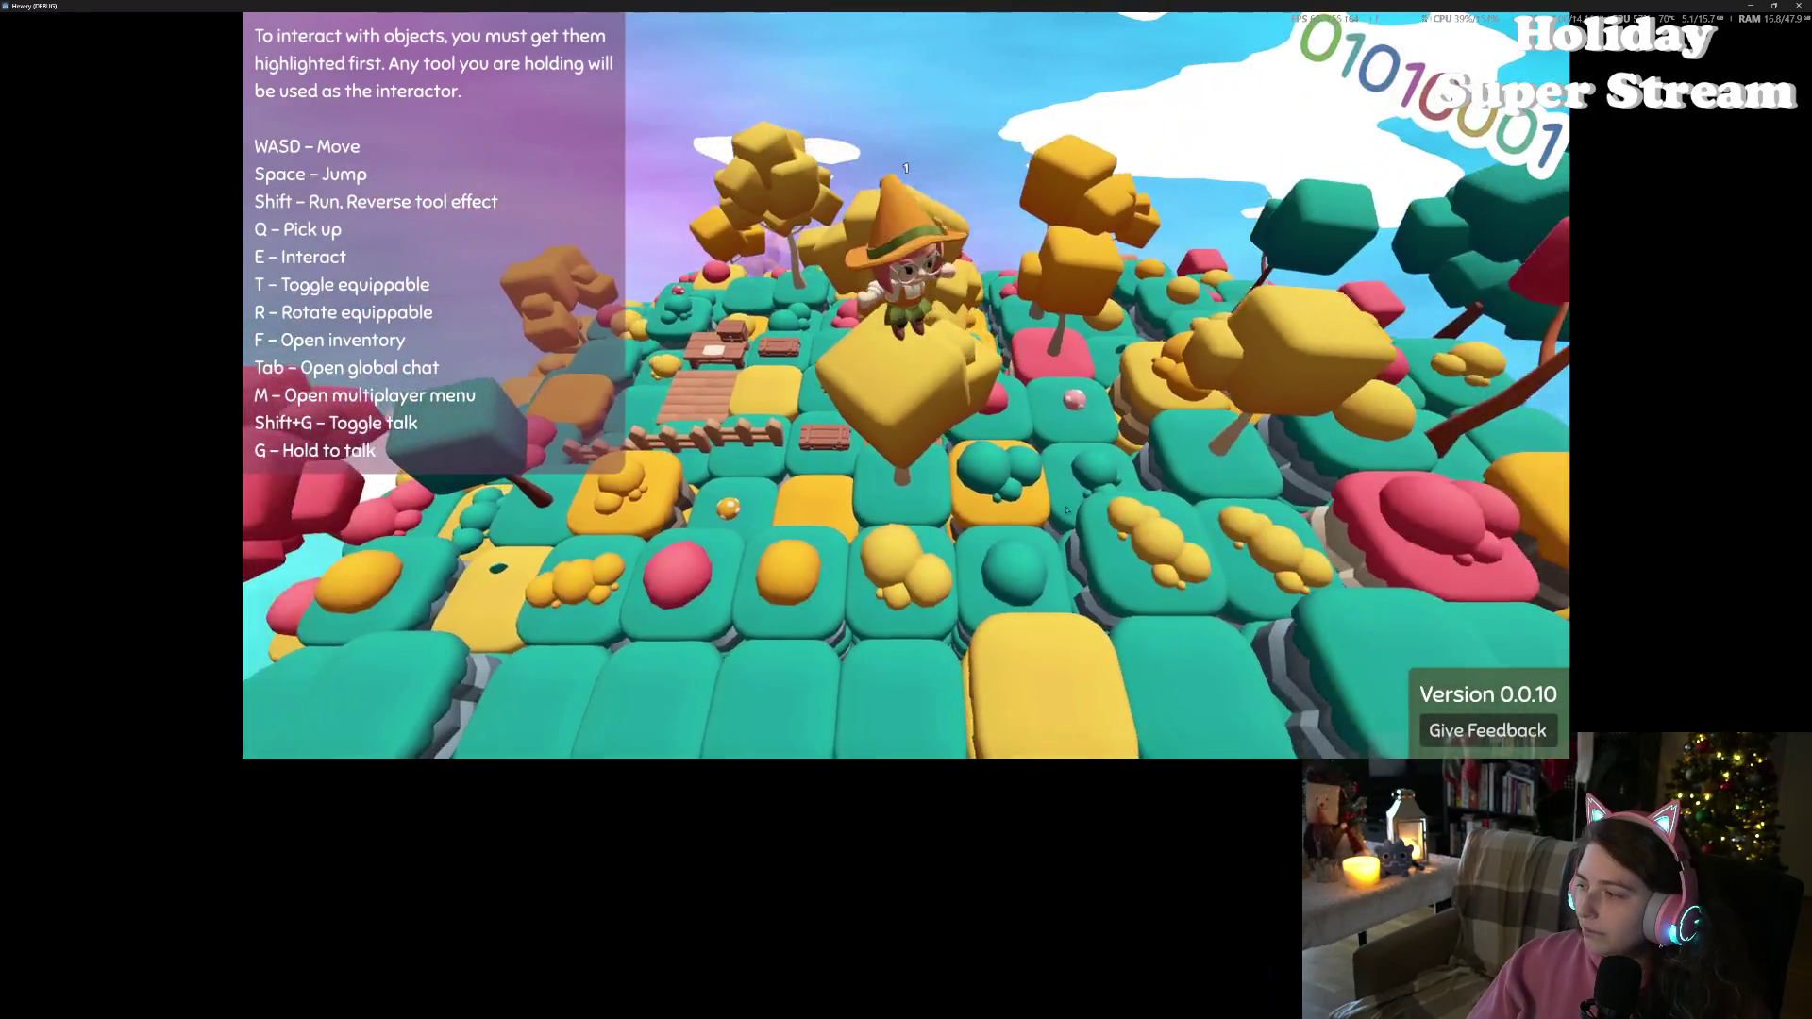
{"action": "key", "text": "w"}
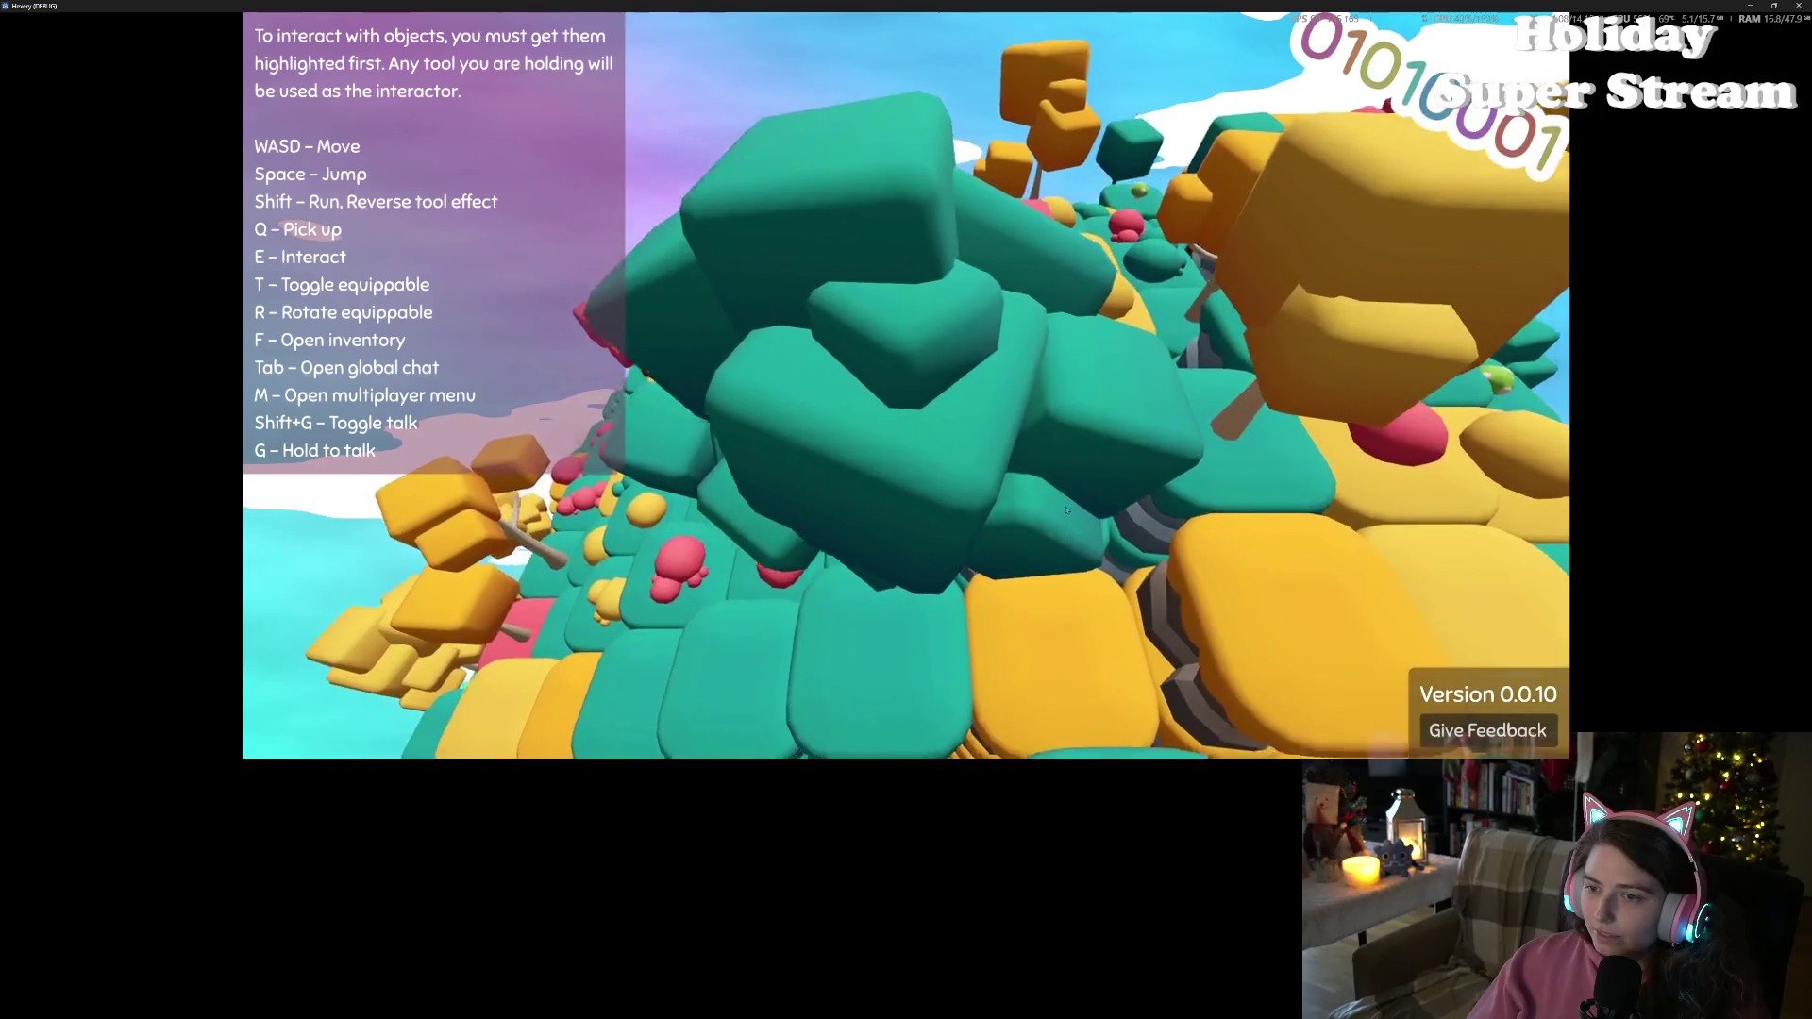
{"action": "key", "text": "w"}
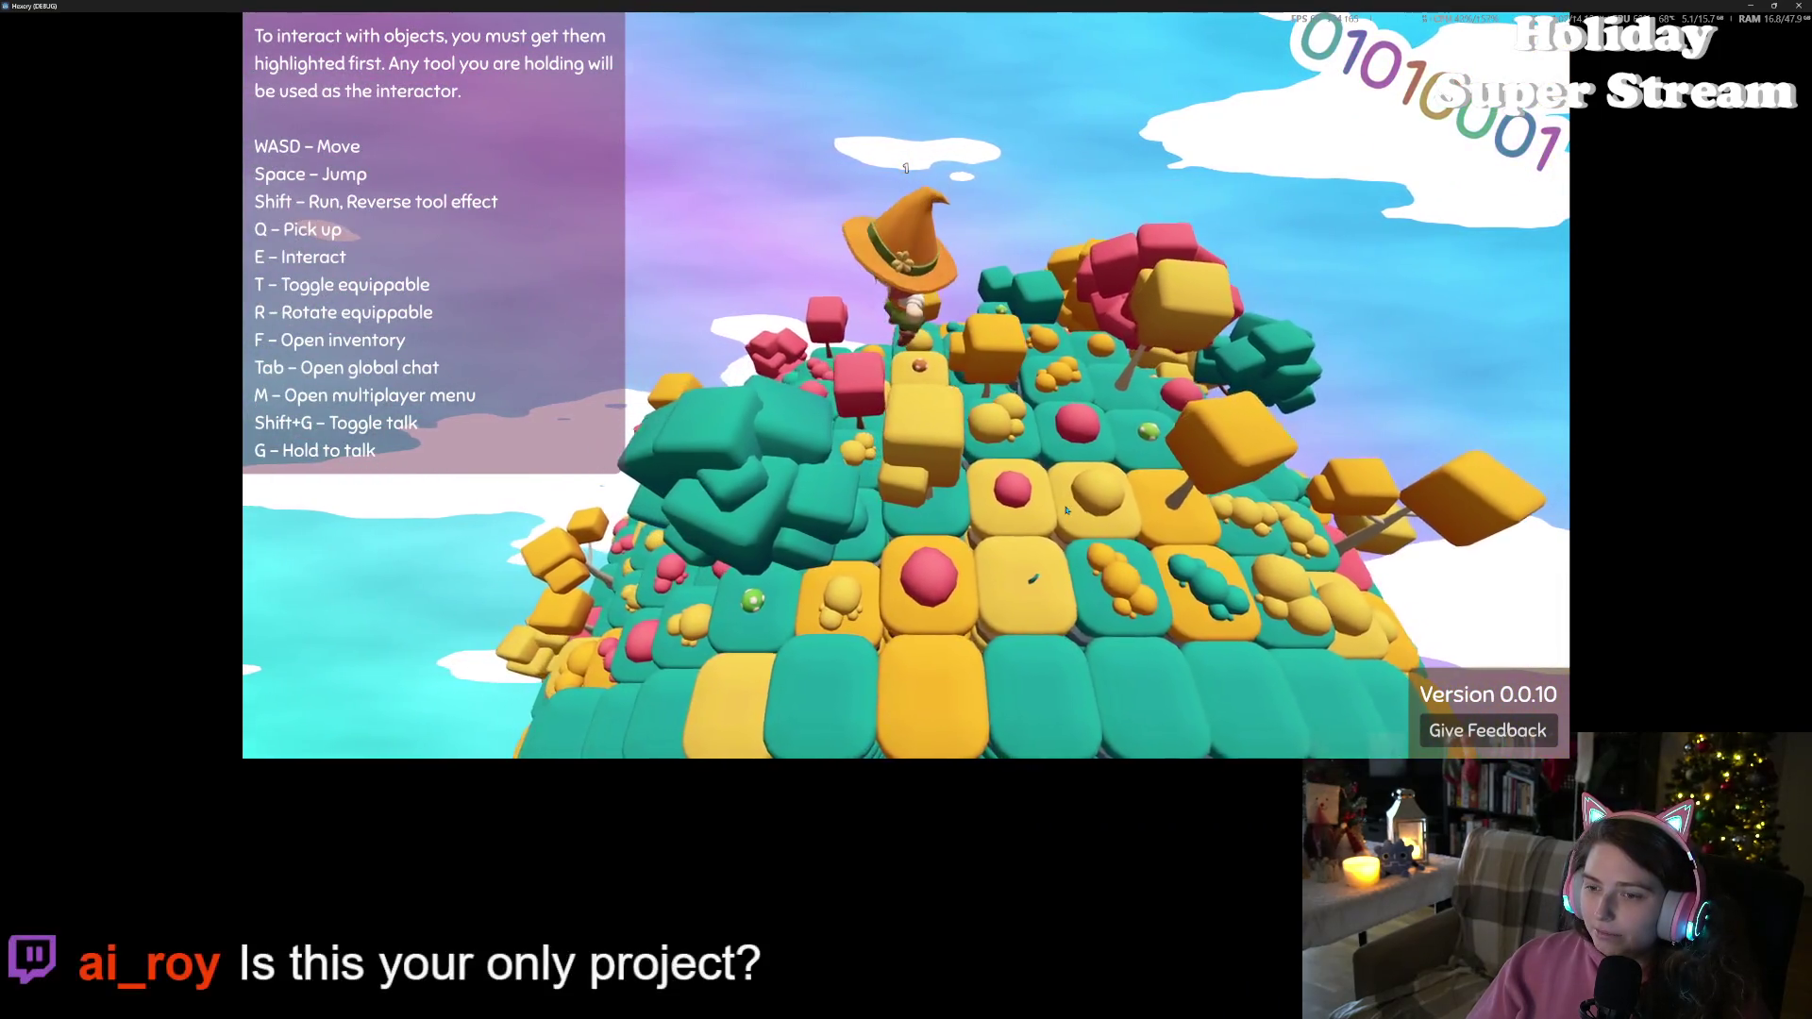
{"action": "key", "text": "w"}
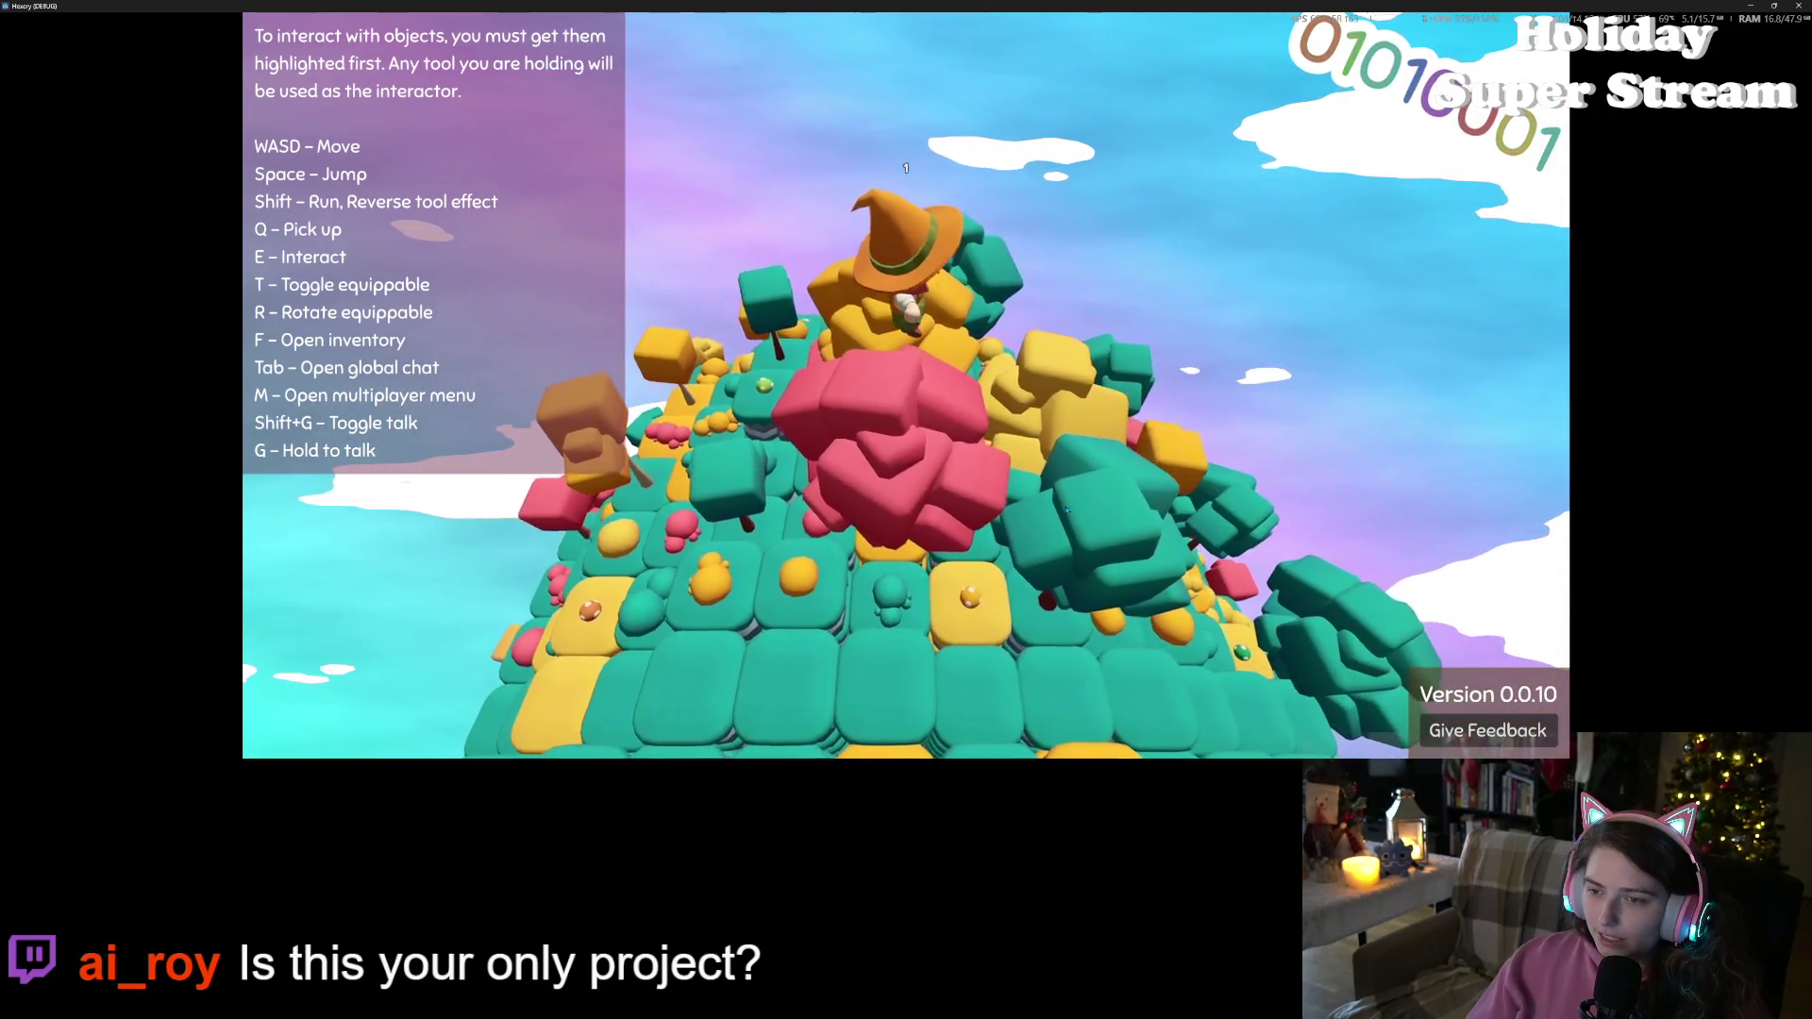
Walk the witch down from the summit to the tiles beside the wooden plank bridge
{"action": "key", "text": "w"}
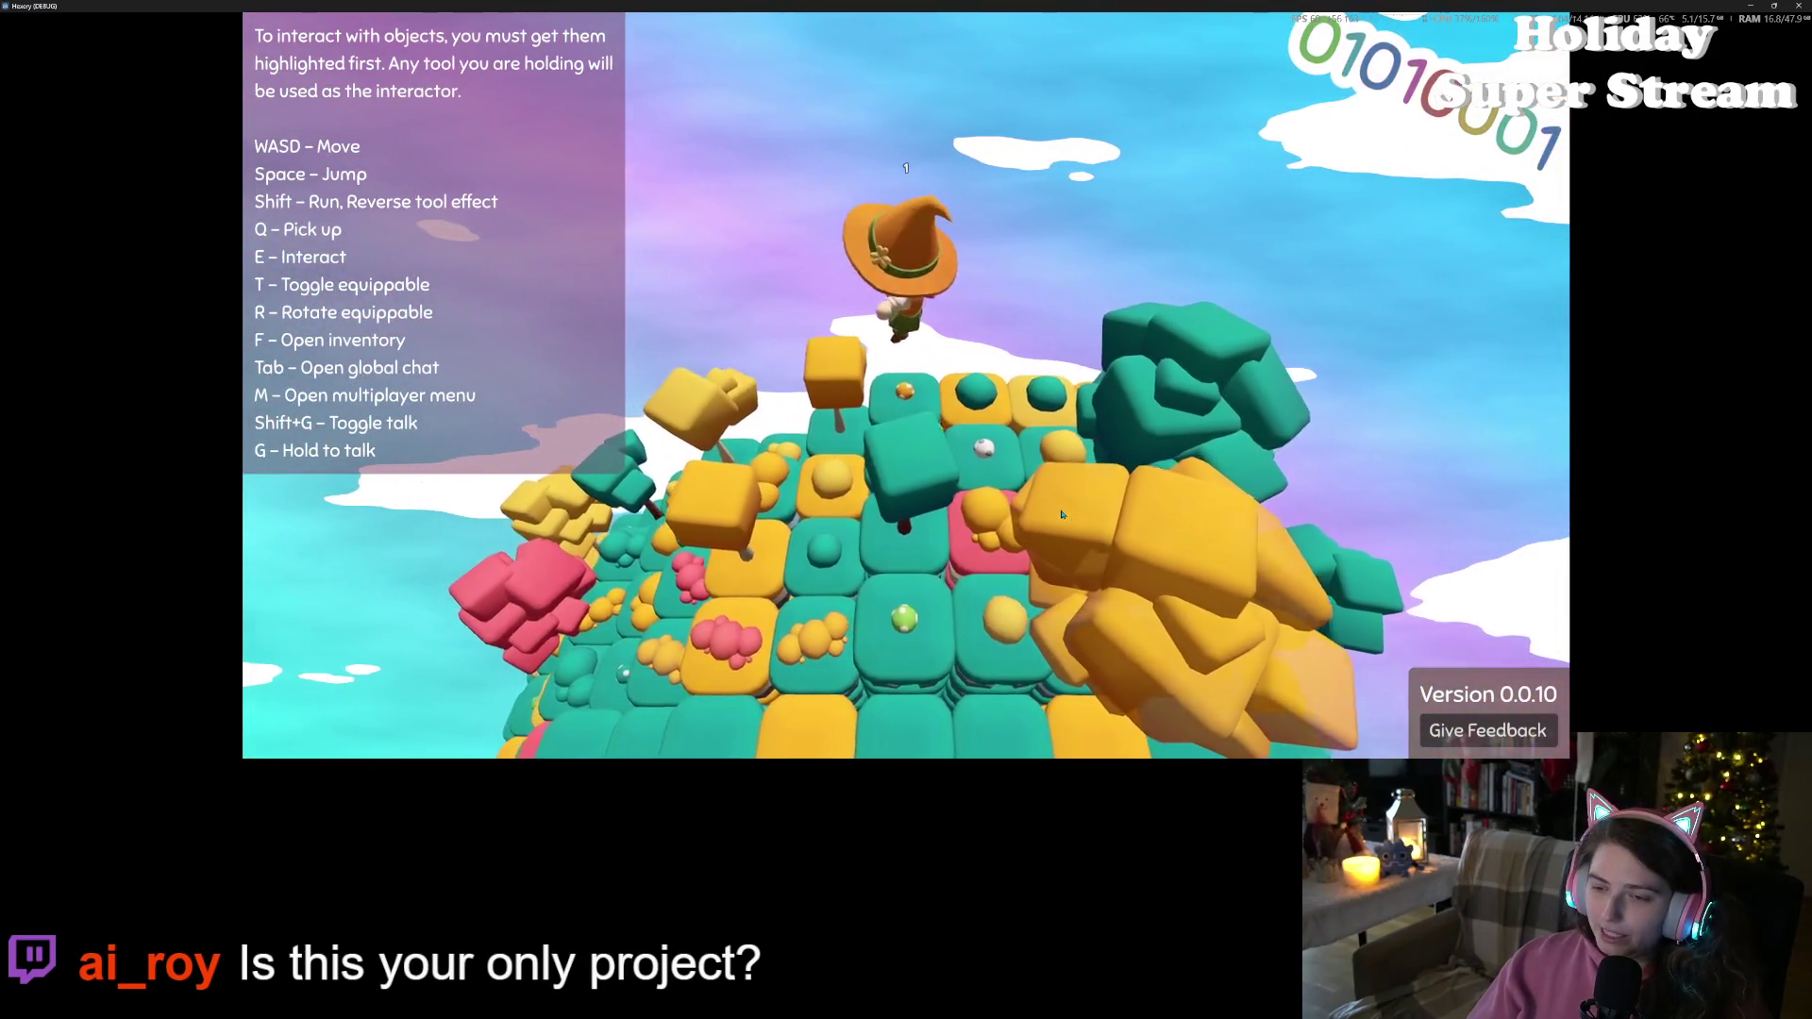
{"action": "key", "text": "w"}
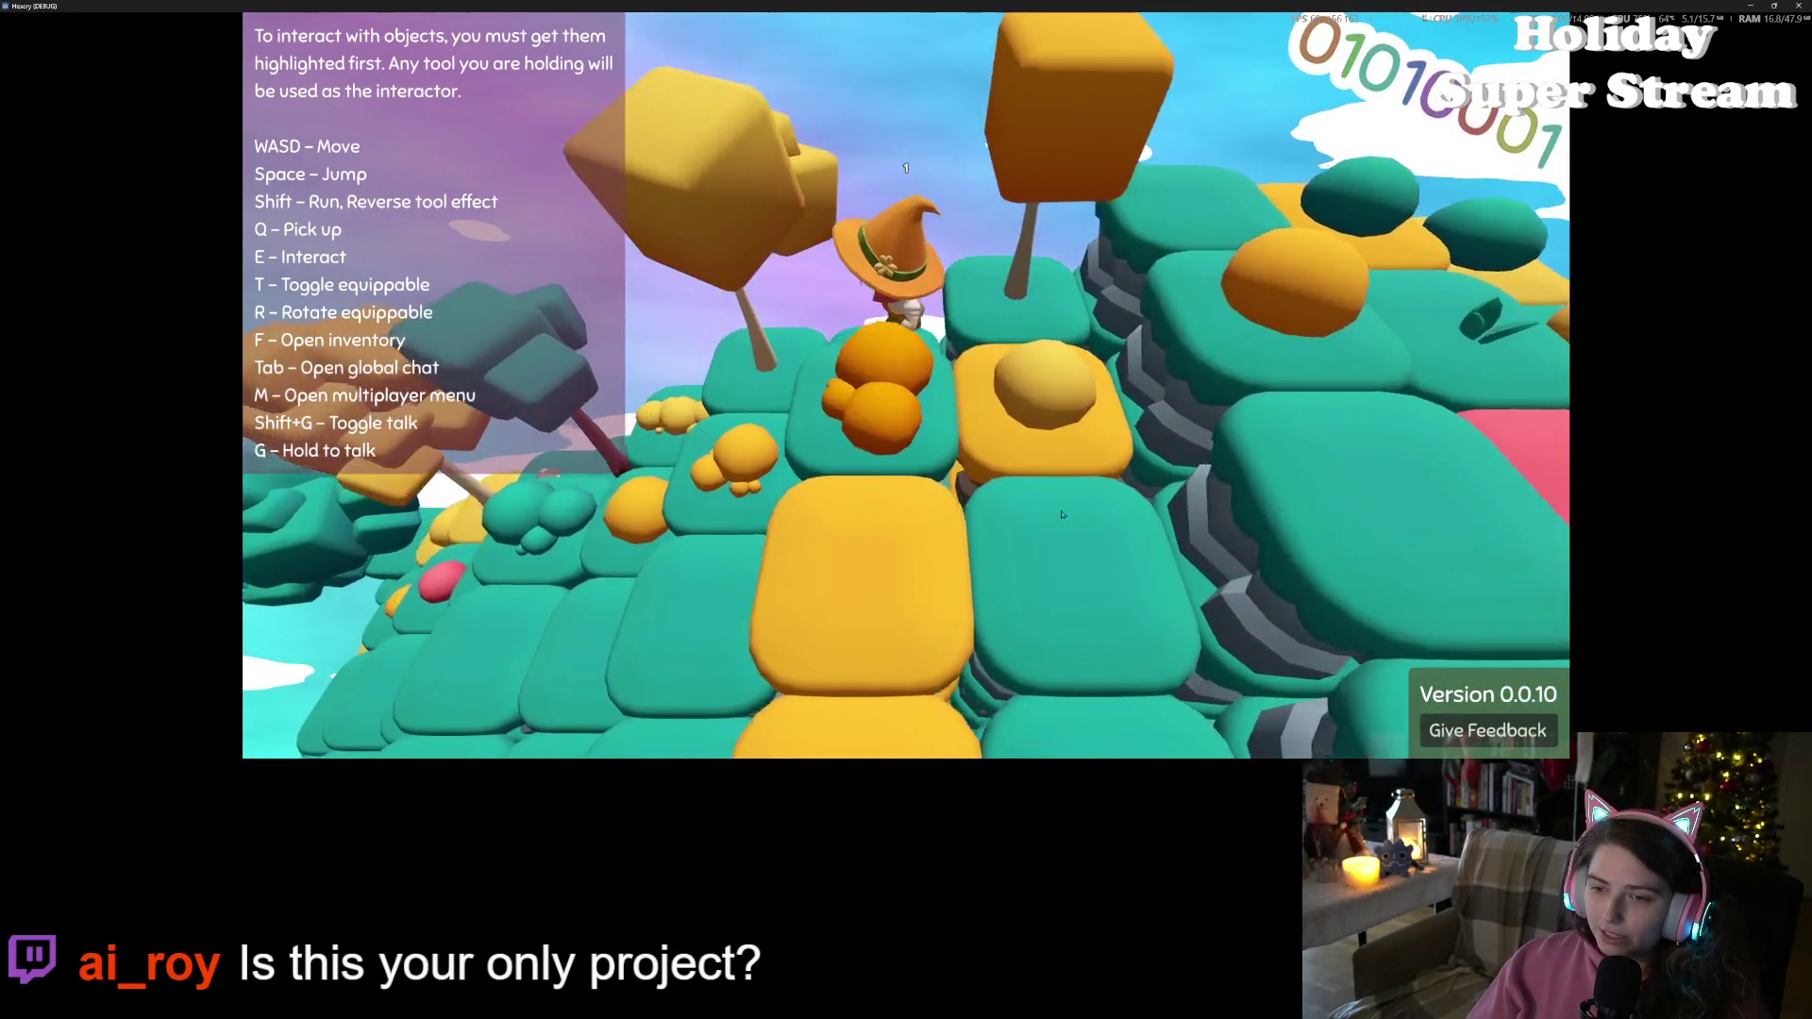
{"action": "key", "text": "w"}
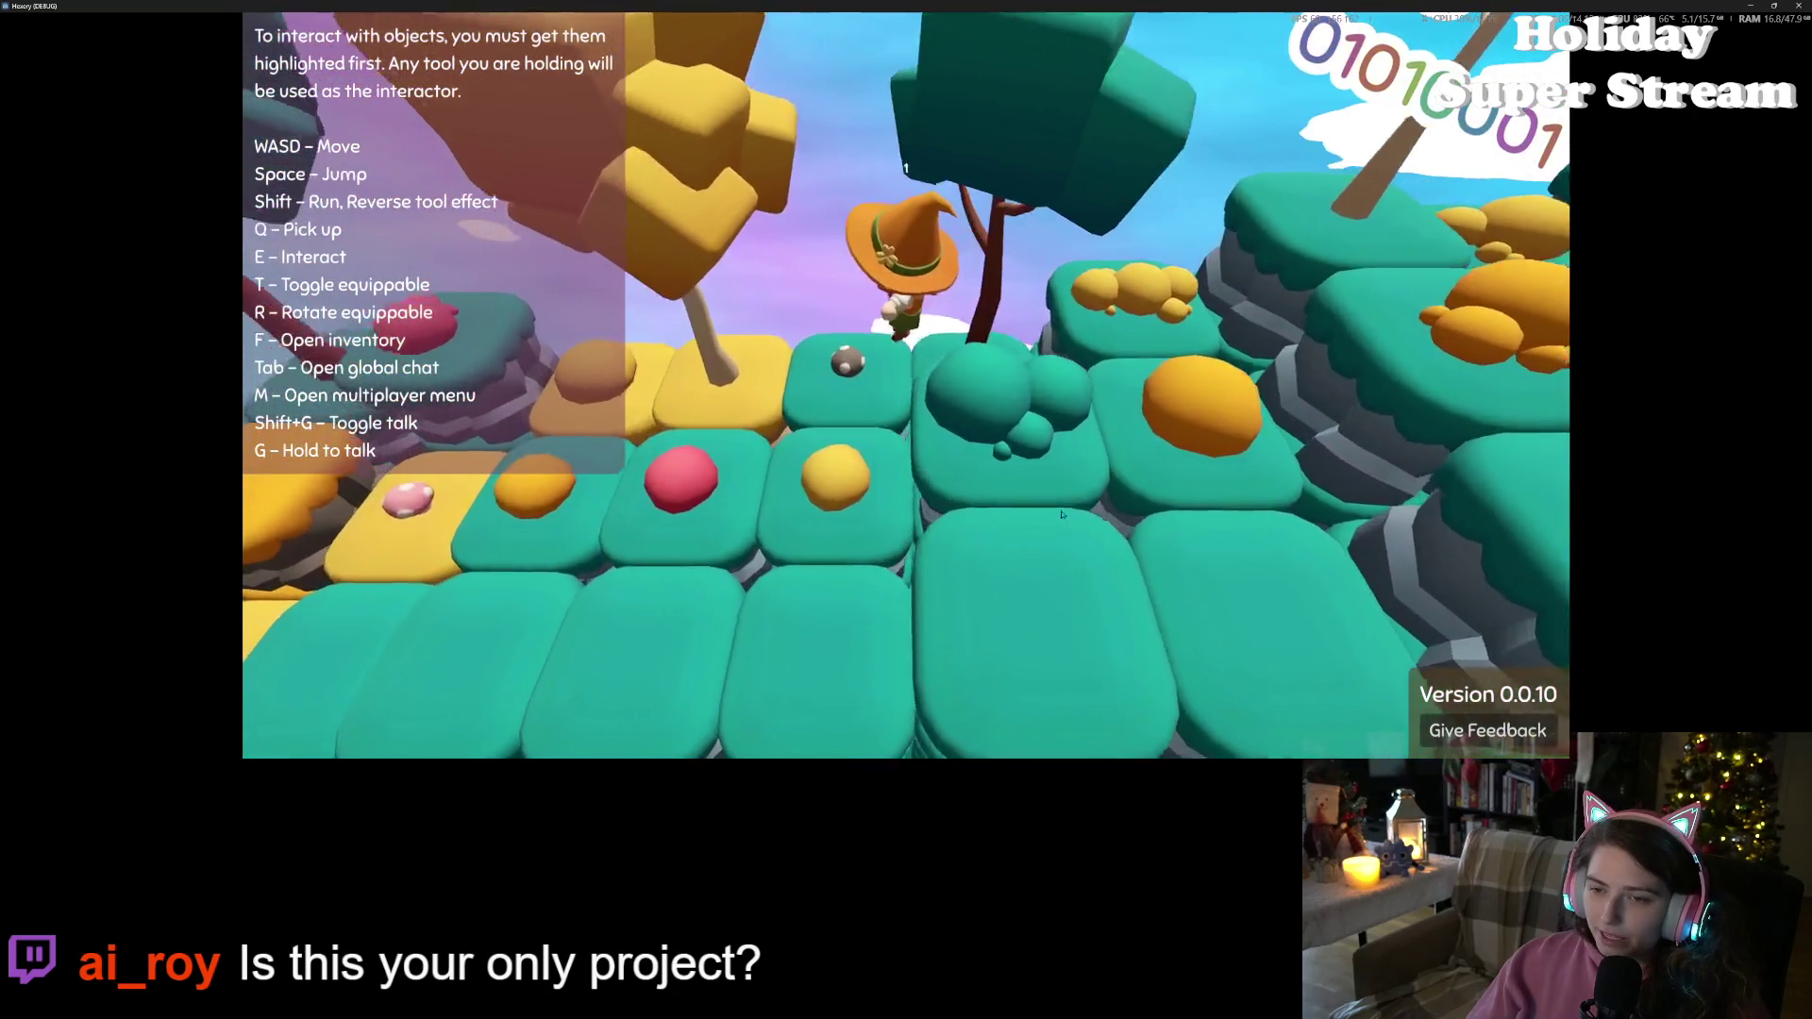
{"action": "key", "text": "w"}
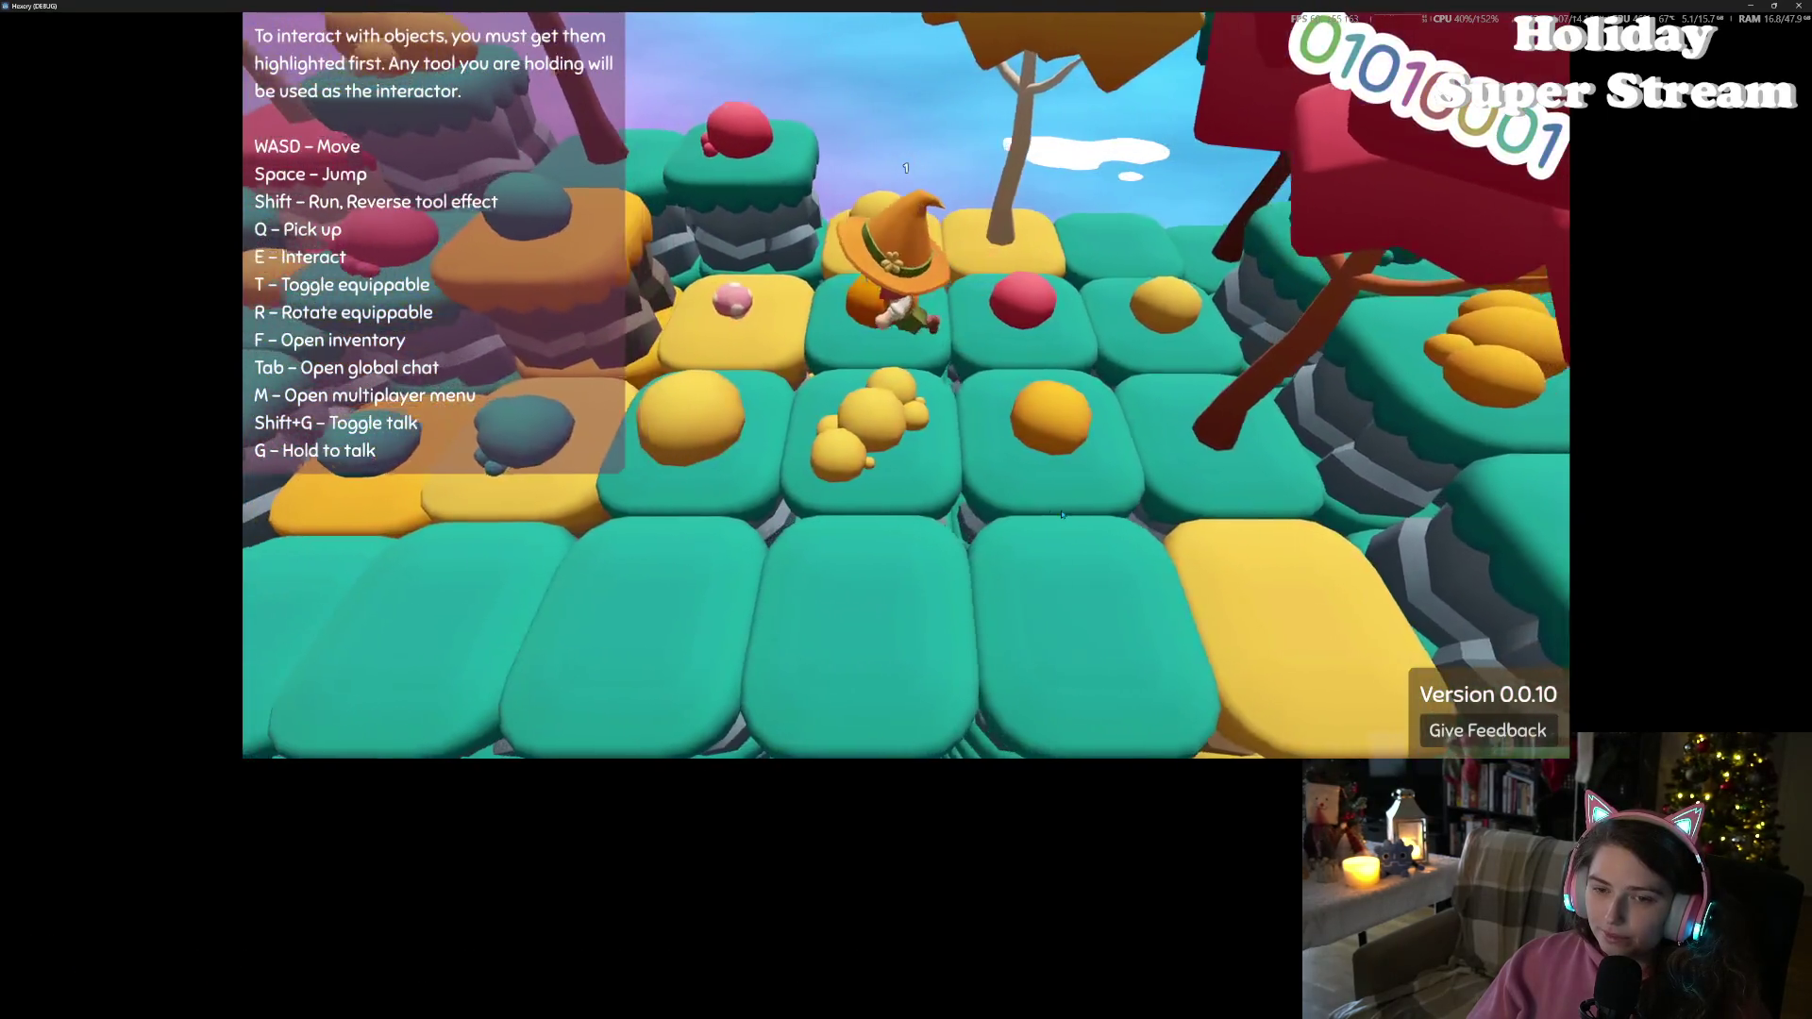
{"action": "key", "text": "w"}
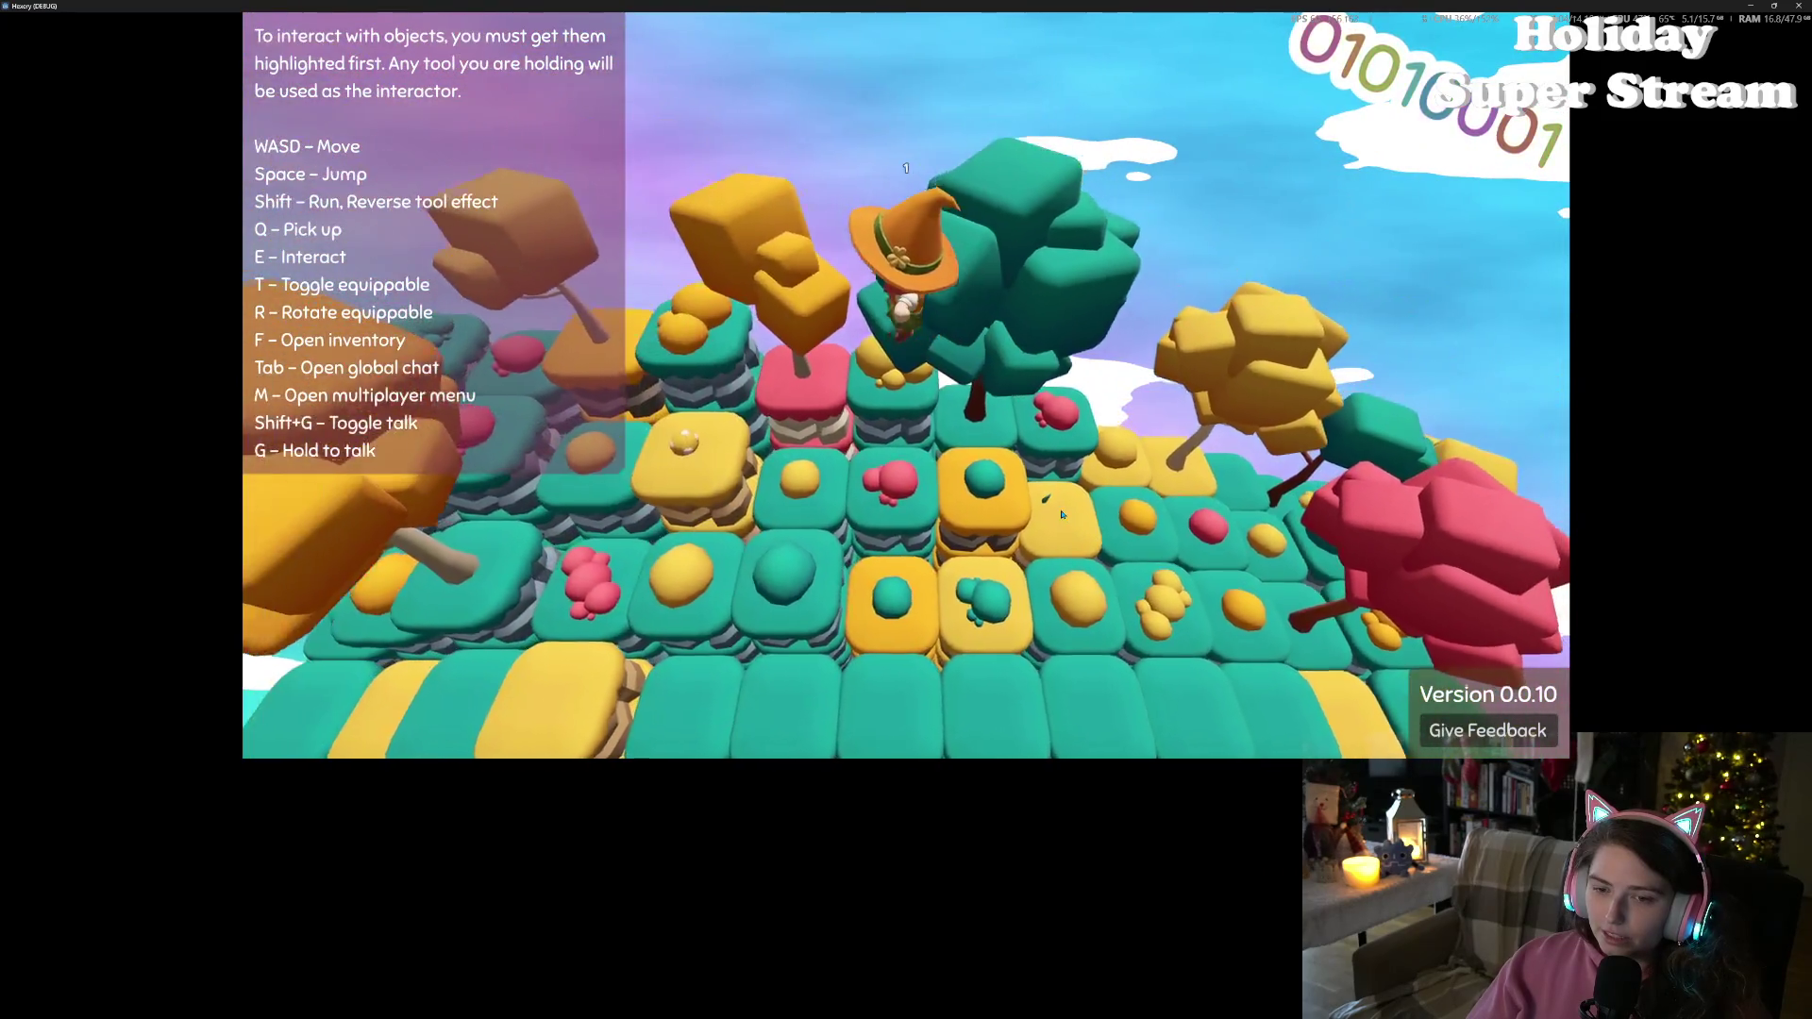
{"action": "key", "text": "w"}
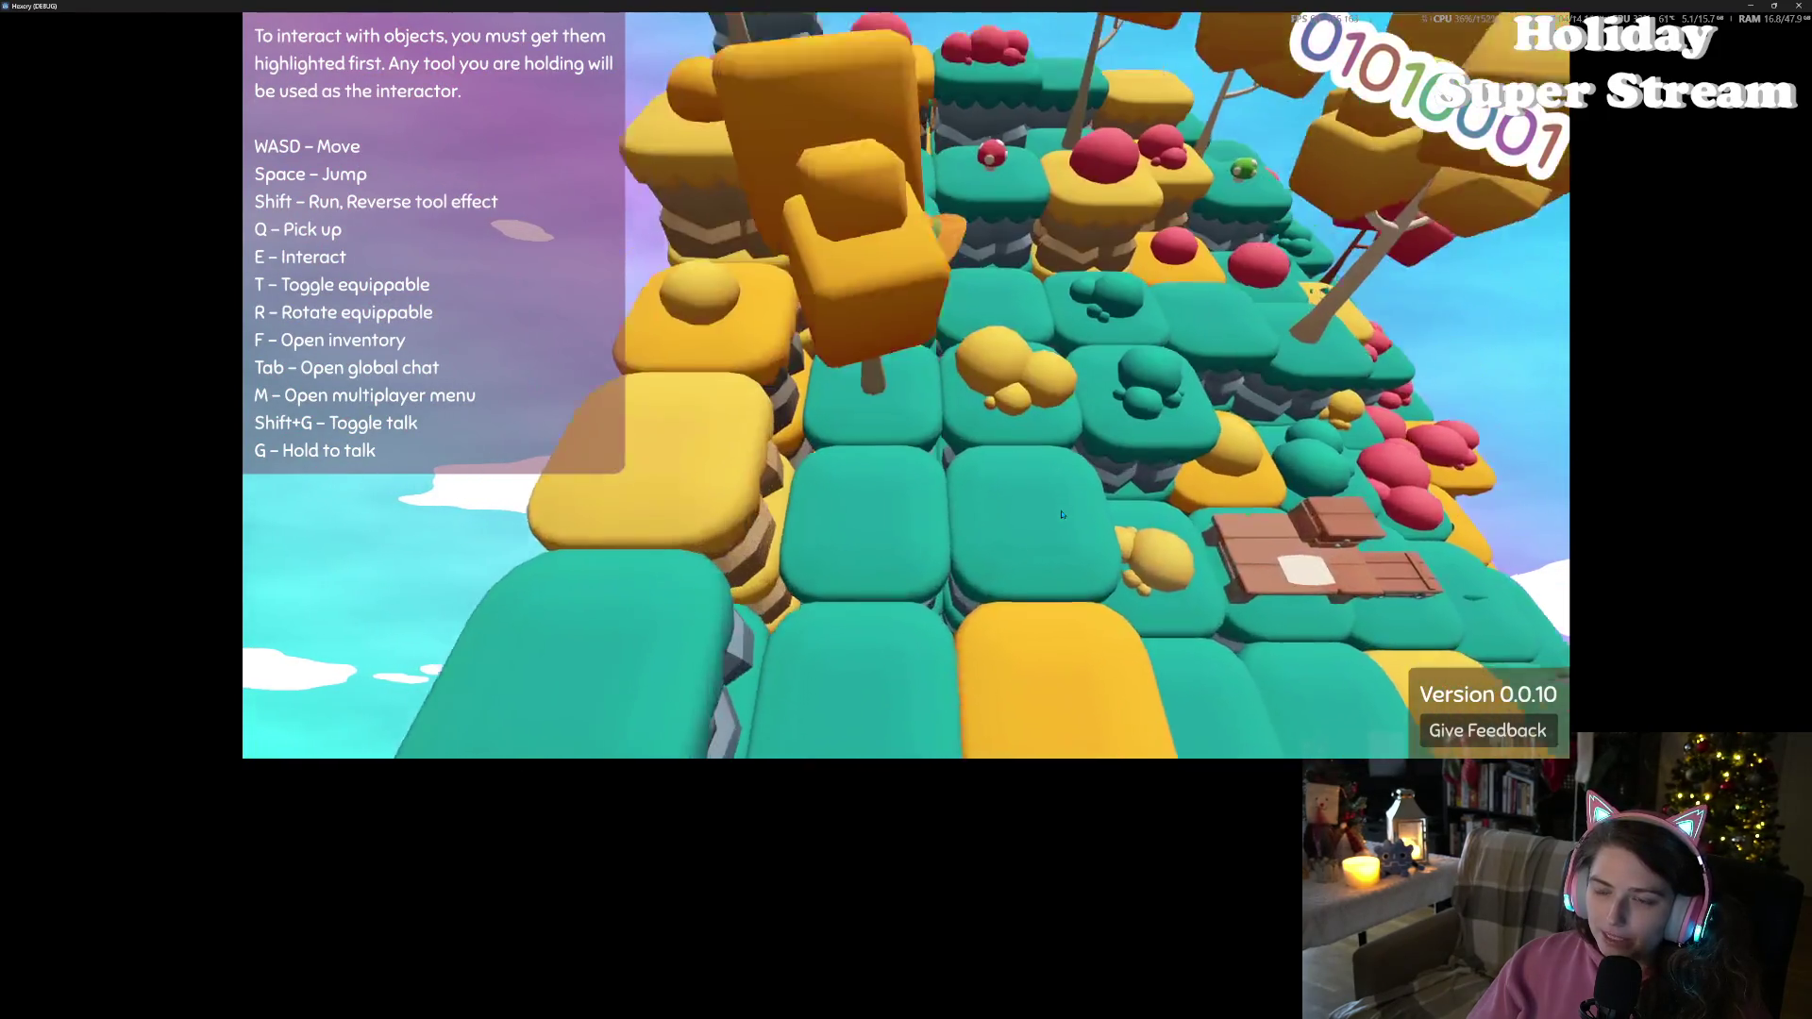
{"action": "key", "text": "d"}
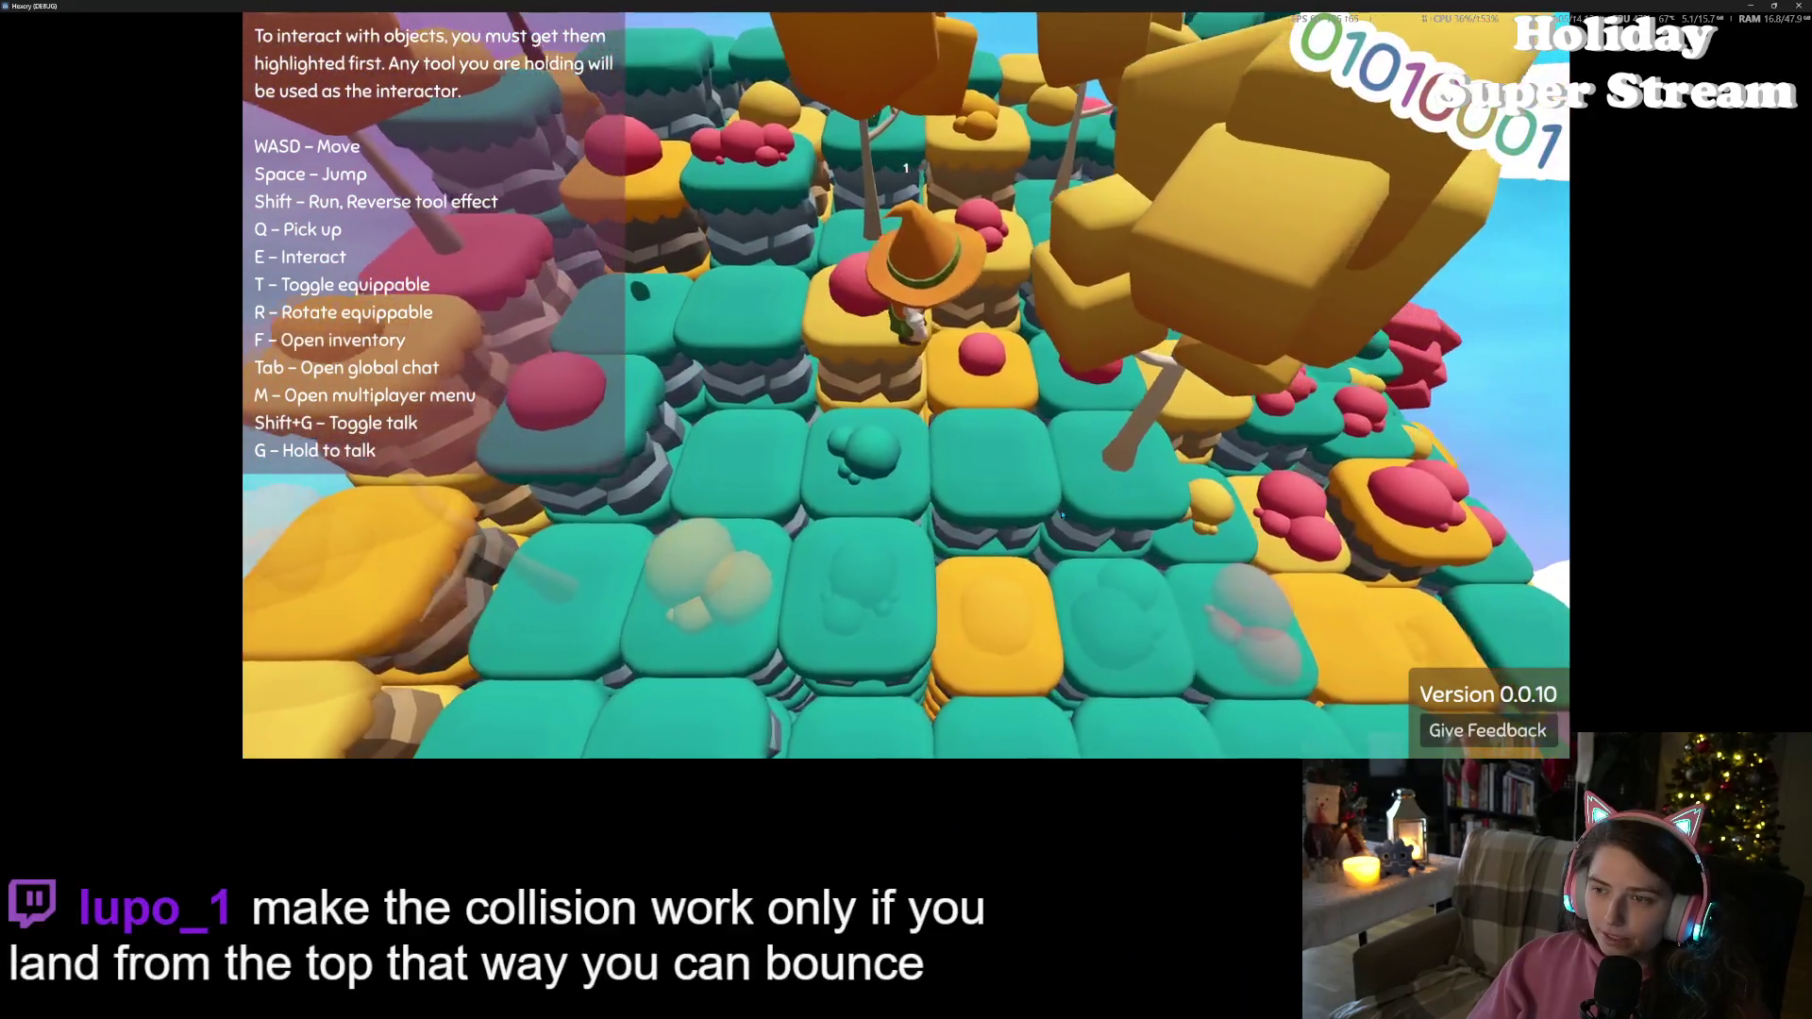
{"action": "key", "text": "w"}
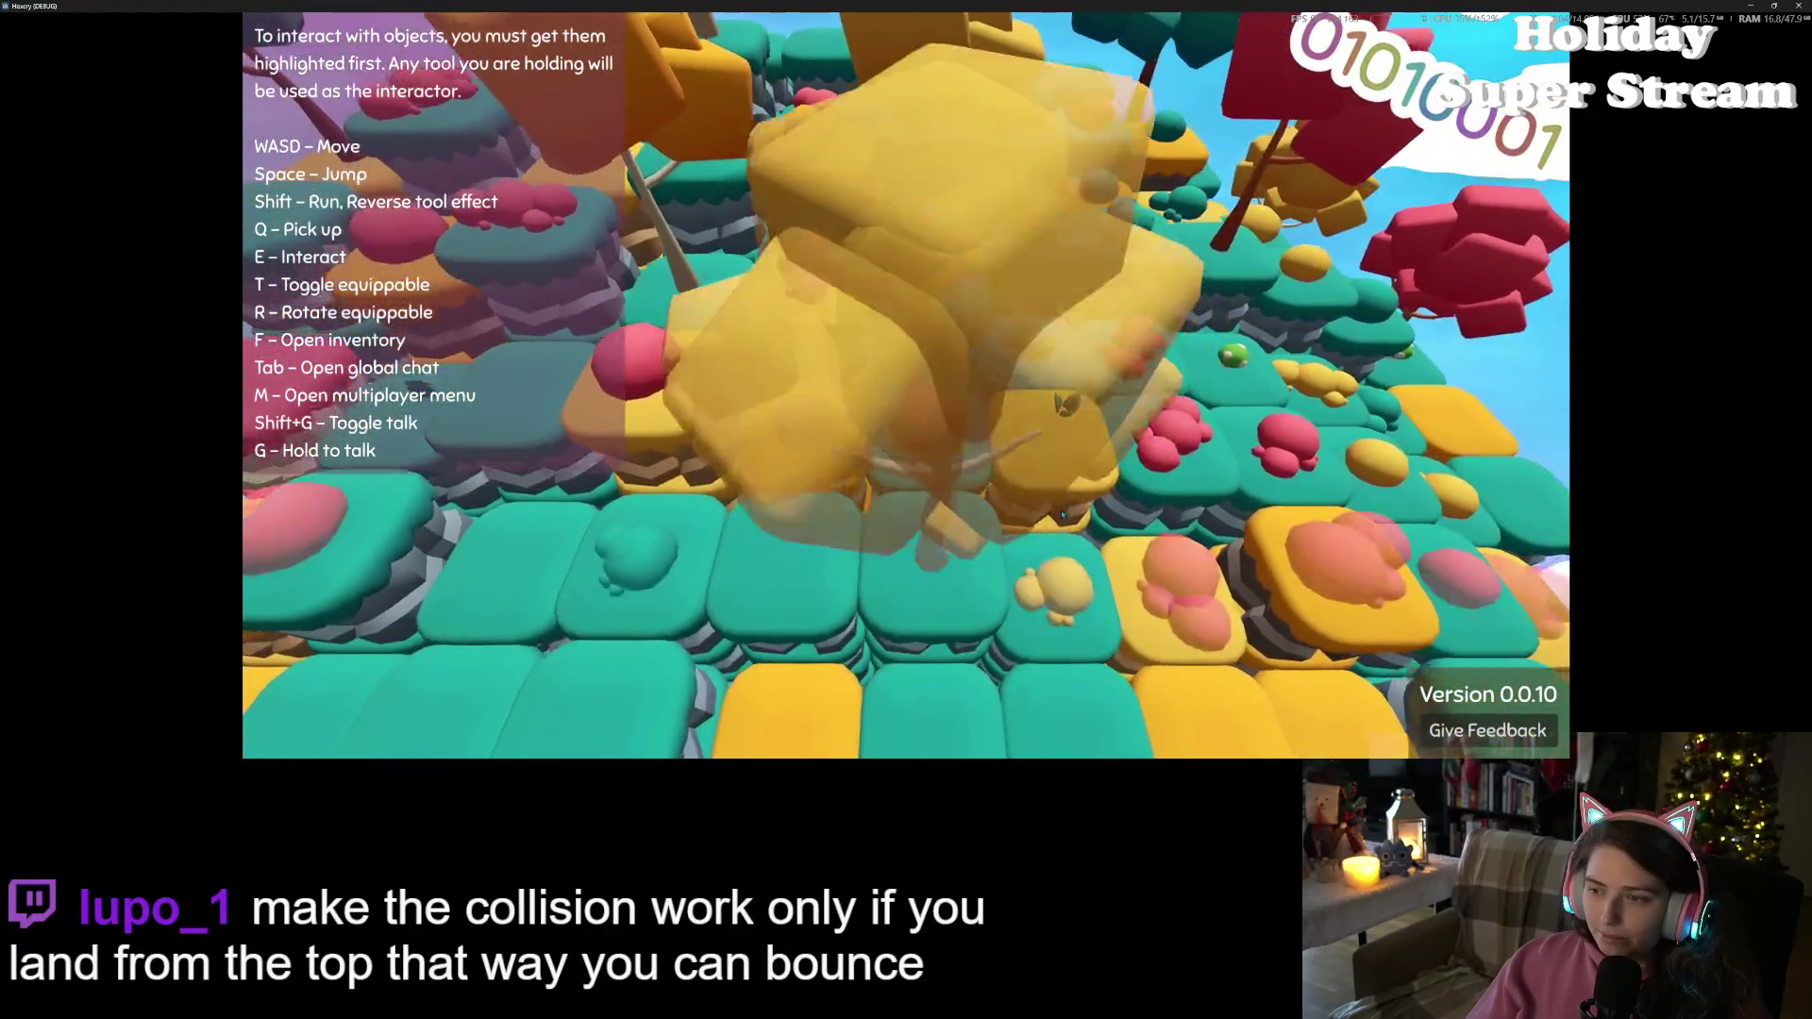
{"action": "key", "text": "s"}
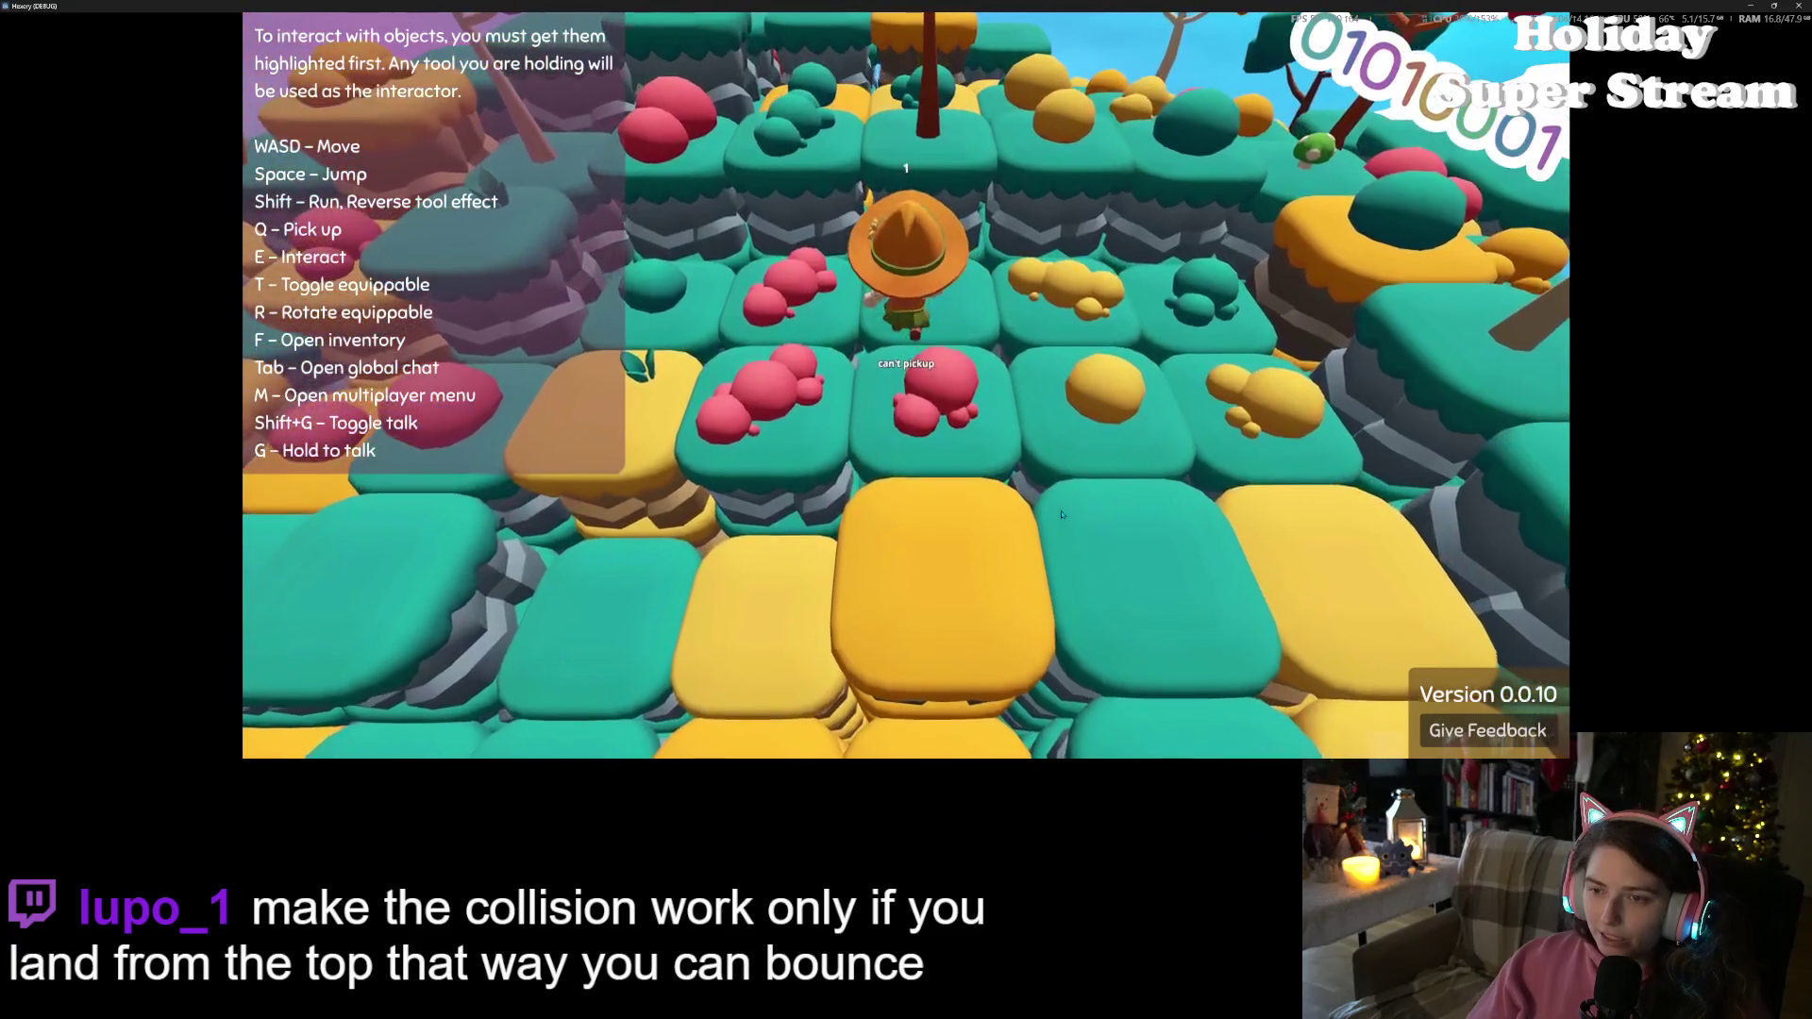
{"action": "key", "text": "w"}
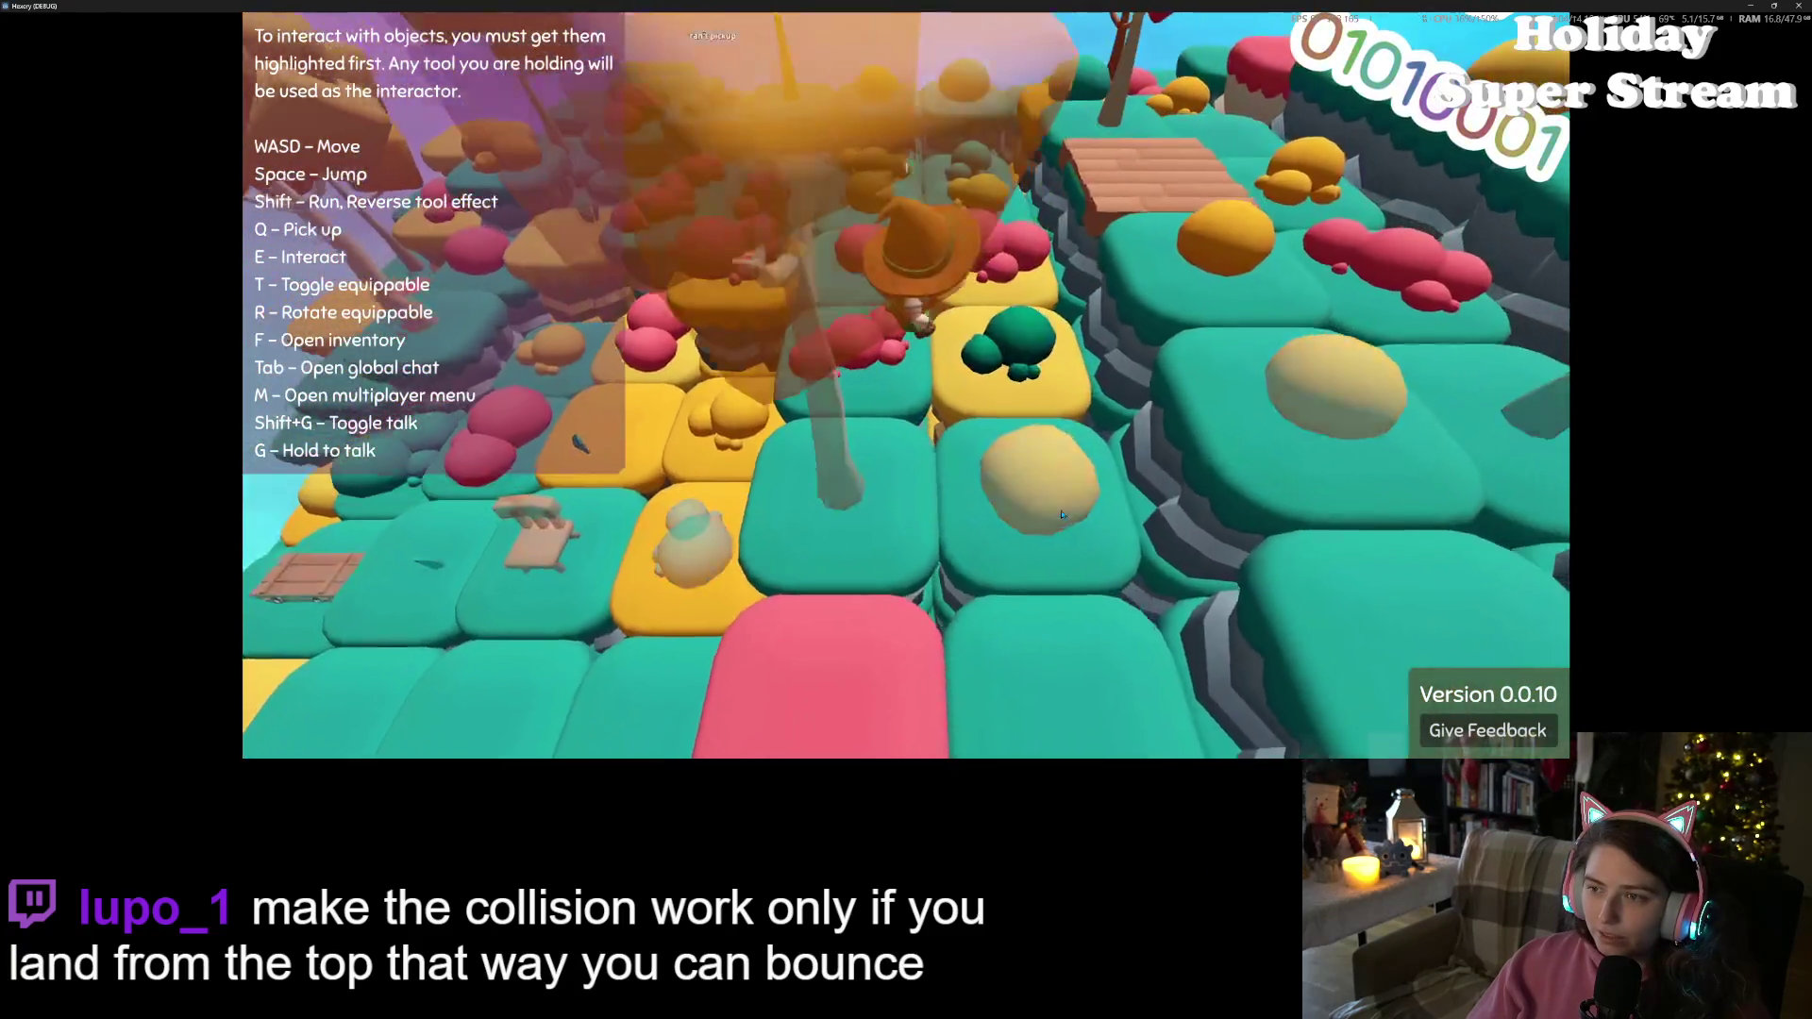
{"action": "key", "text": "s"}
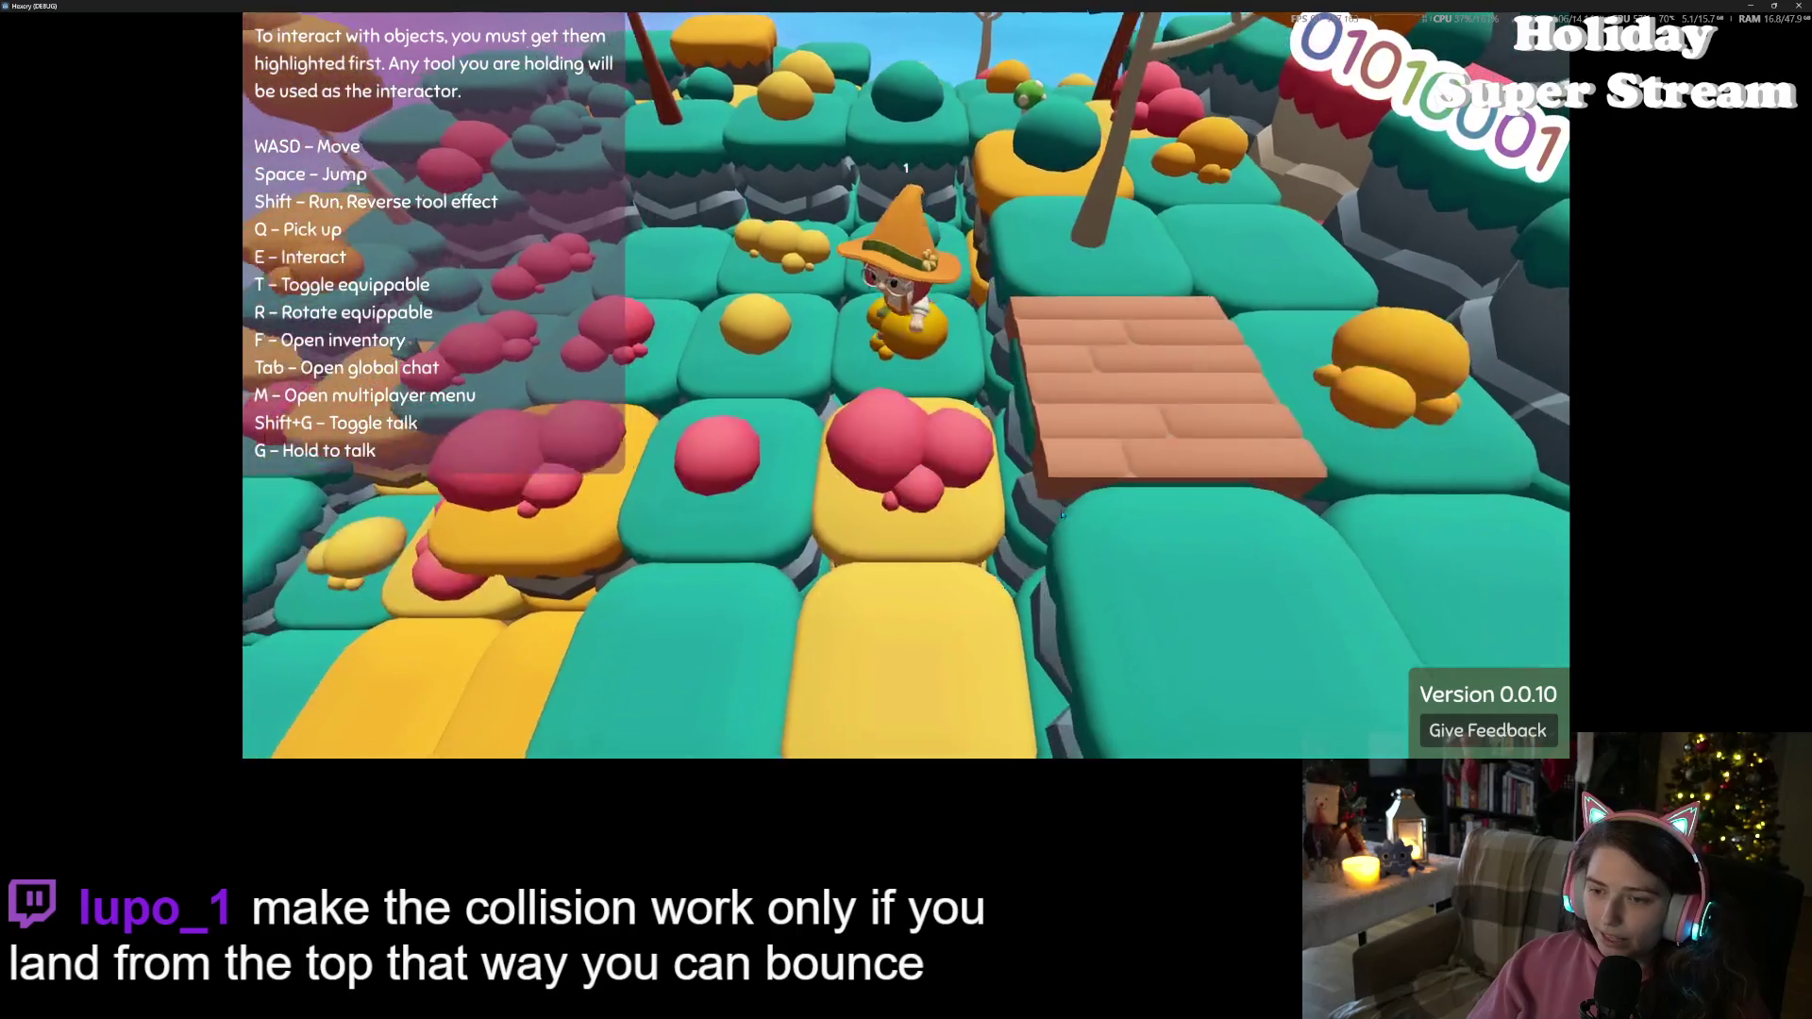
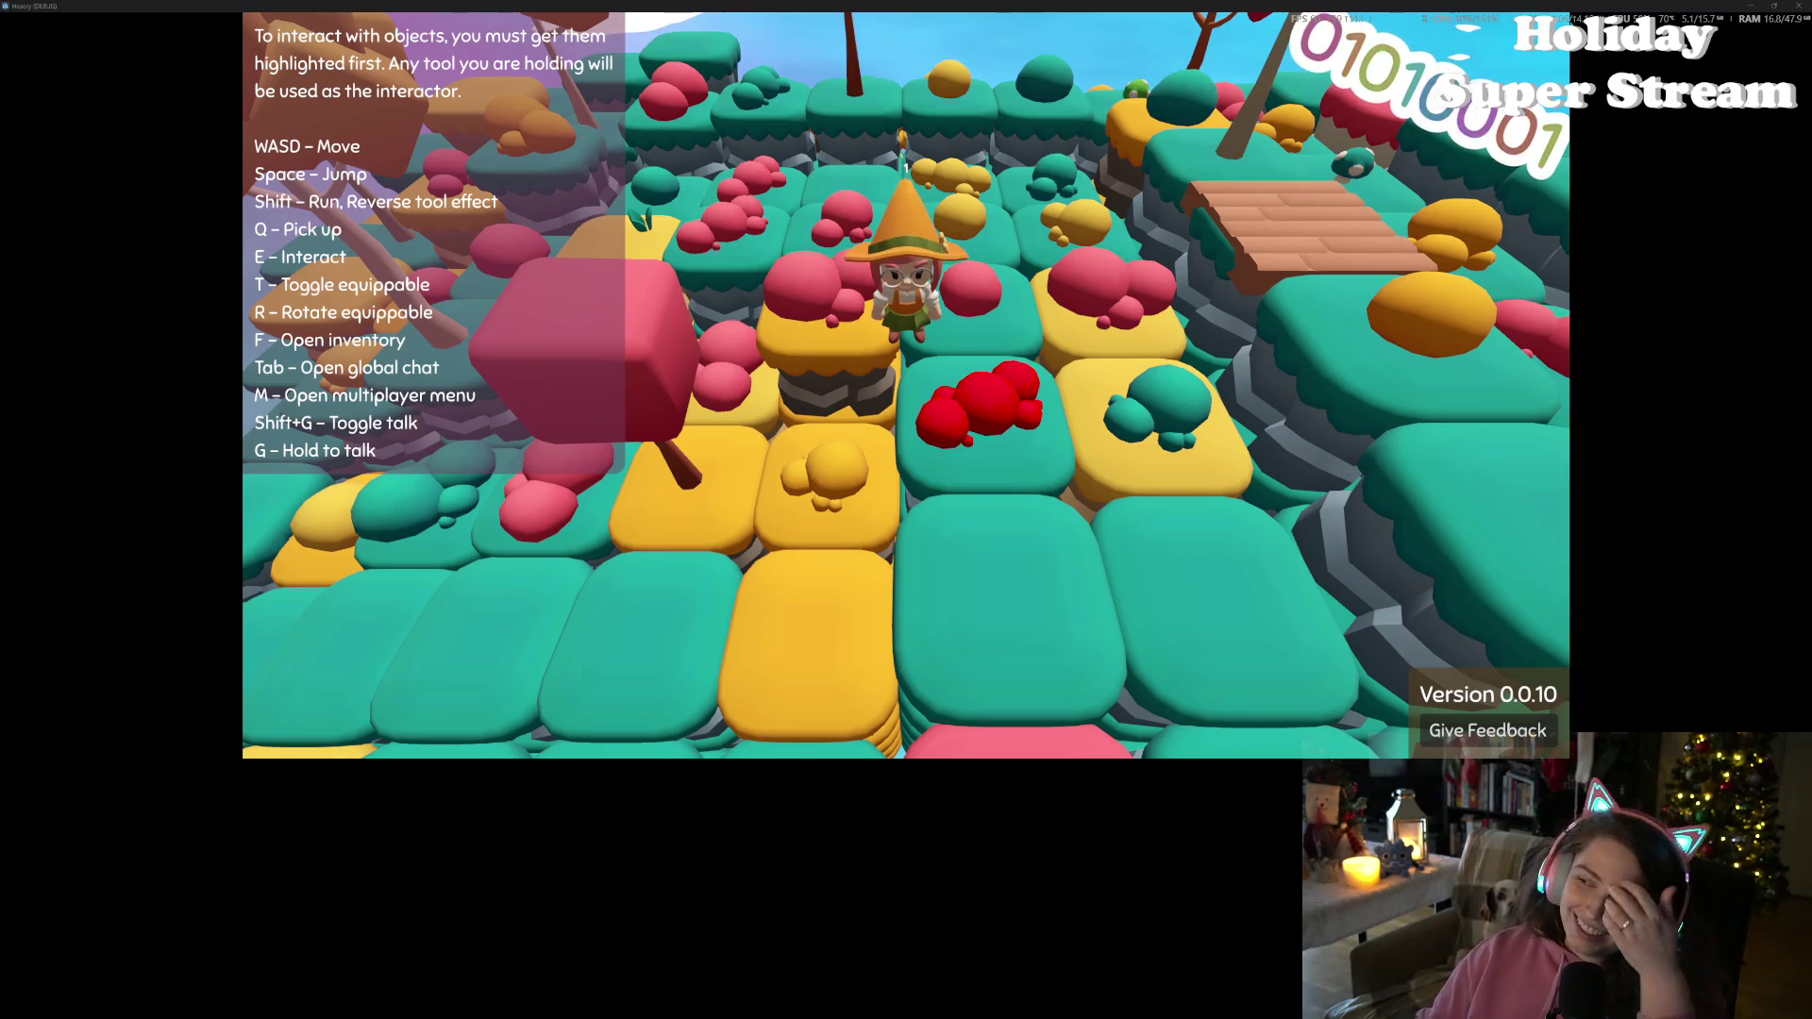
Leave the Hexery game session for the main menu, then close the game window
{"action": "left_click", "coordinate": [1797, 5]}
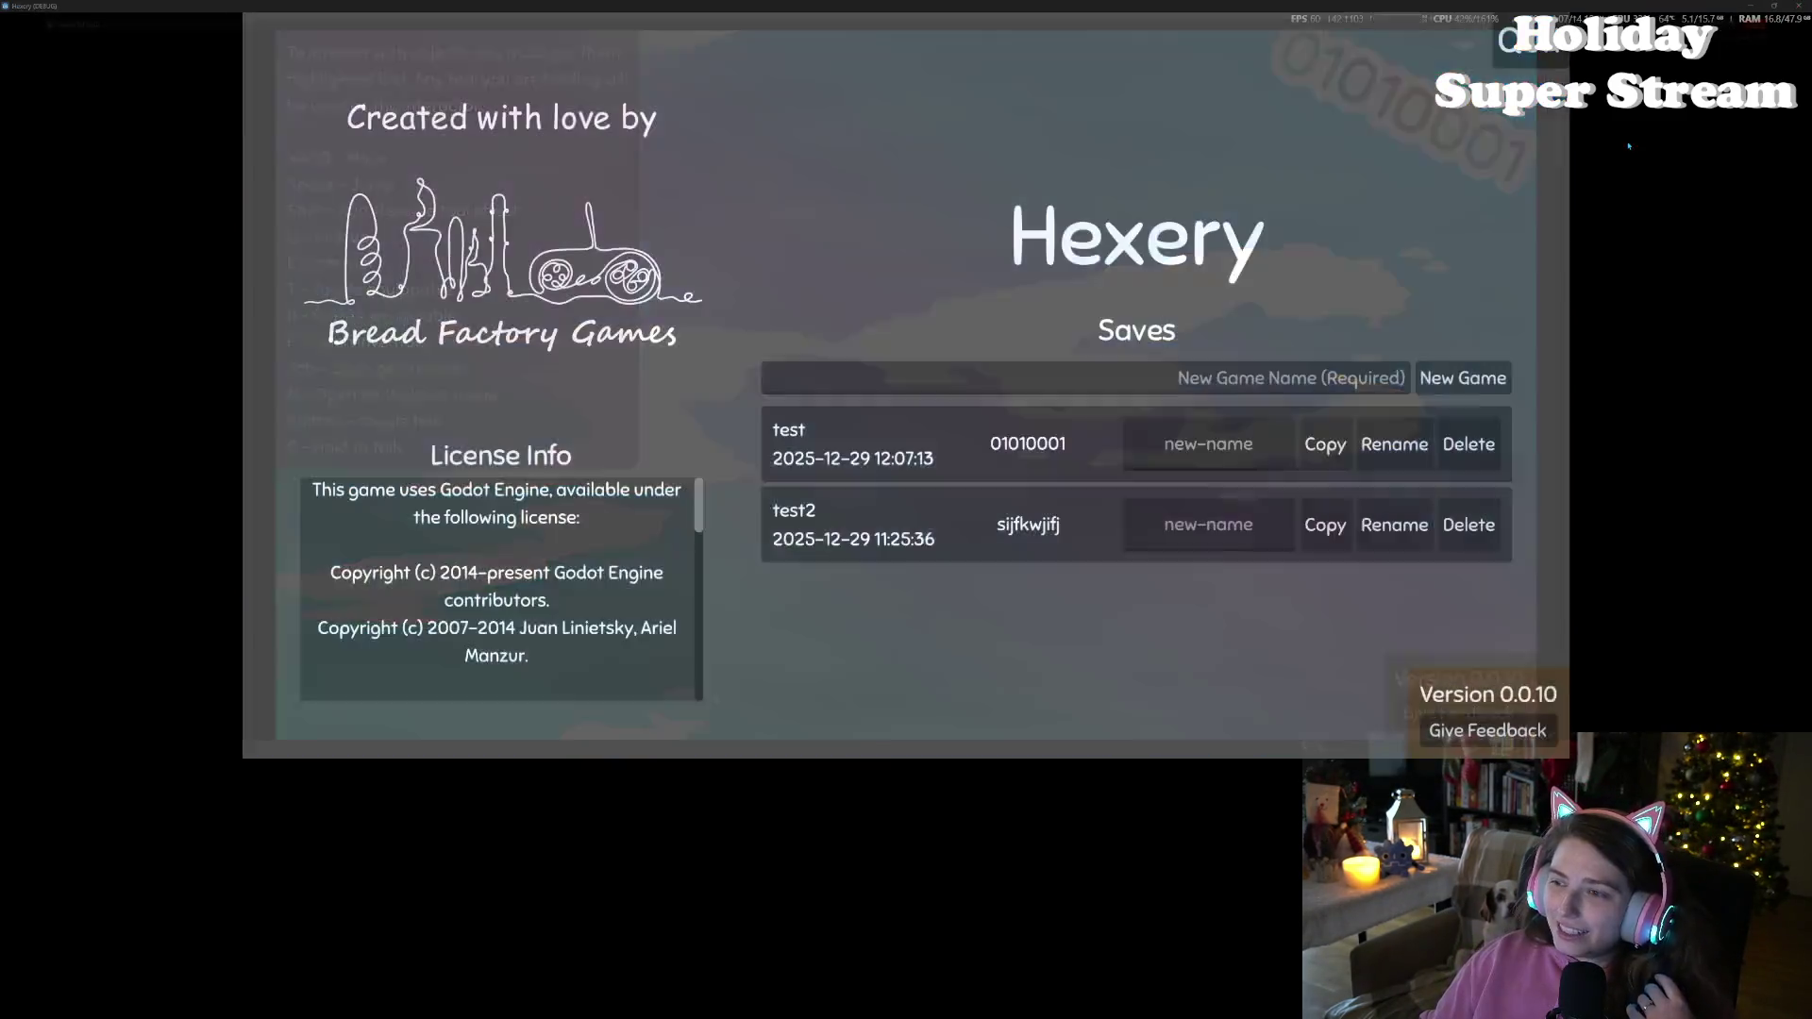
{"action": "left_click", "coordinate": [1796, 6]}
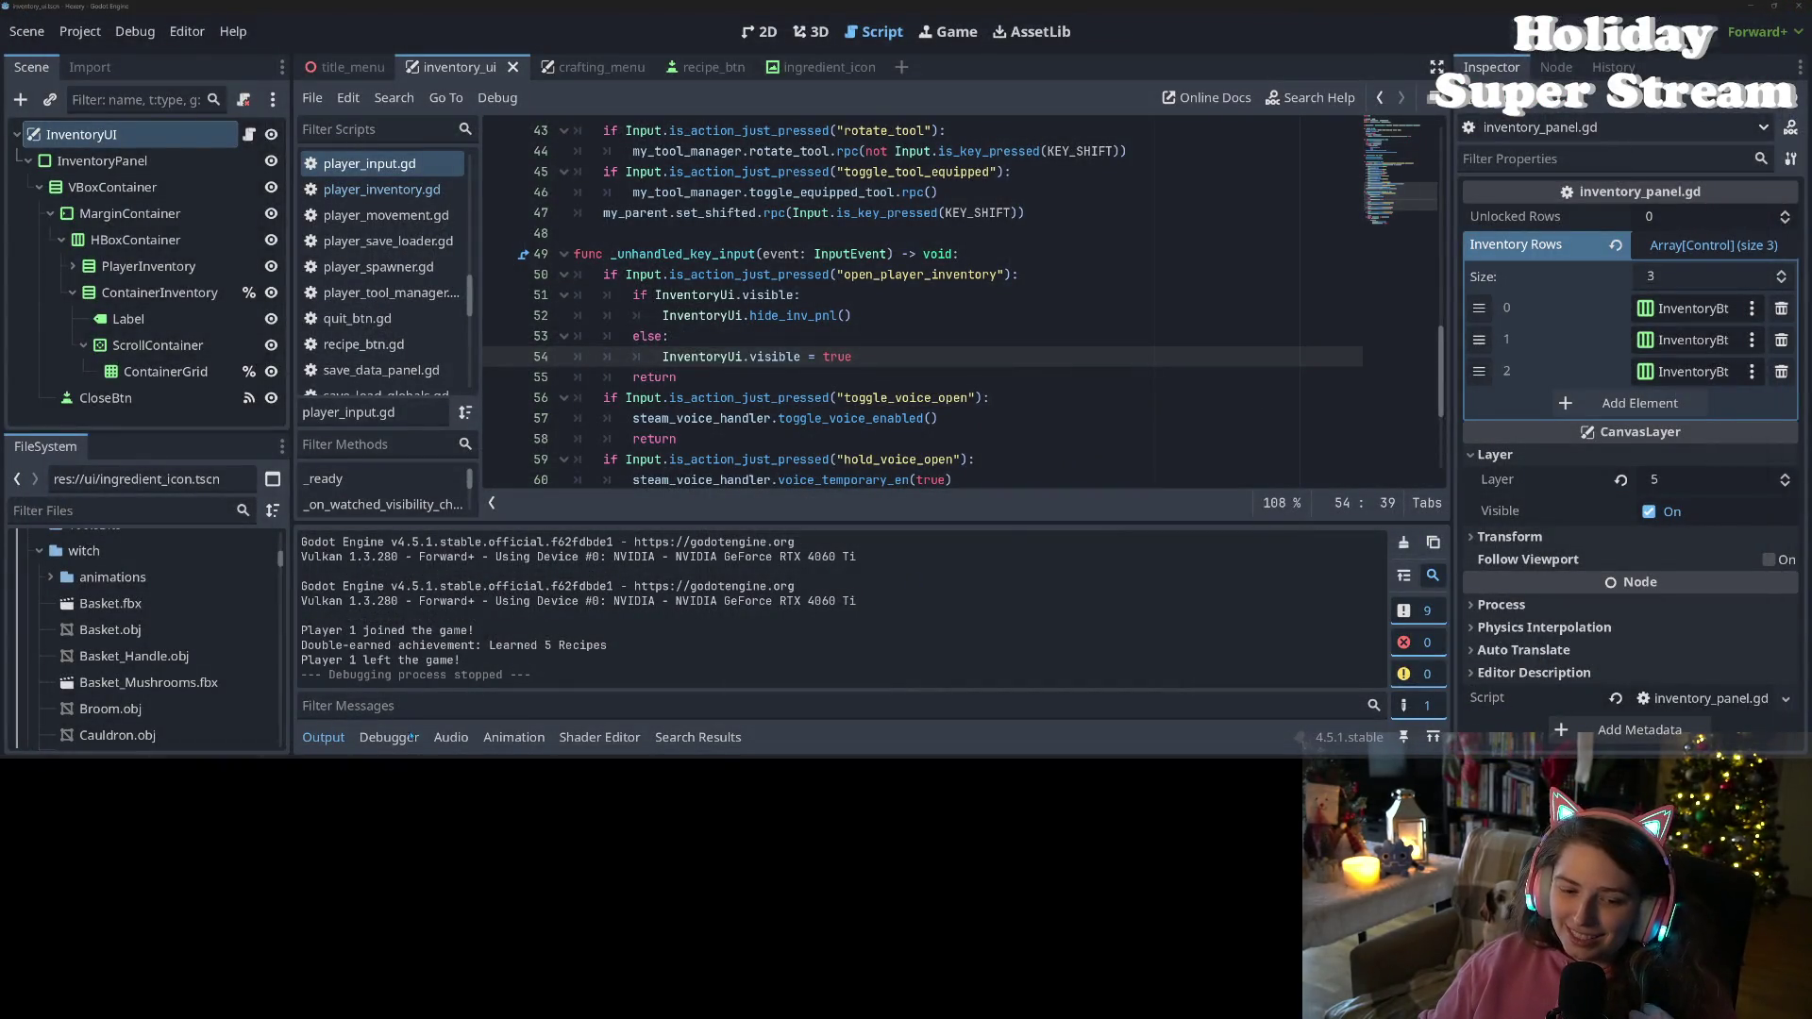
Enlarge the code editor and review lines 59-60 of player_input.gd
{"action": "left_click", "coordinate": [323, 738]}
{"action": "left_click", "coordinate": [847, 460]}
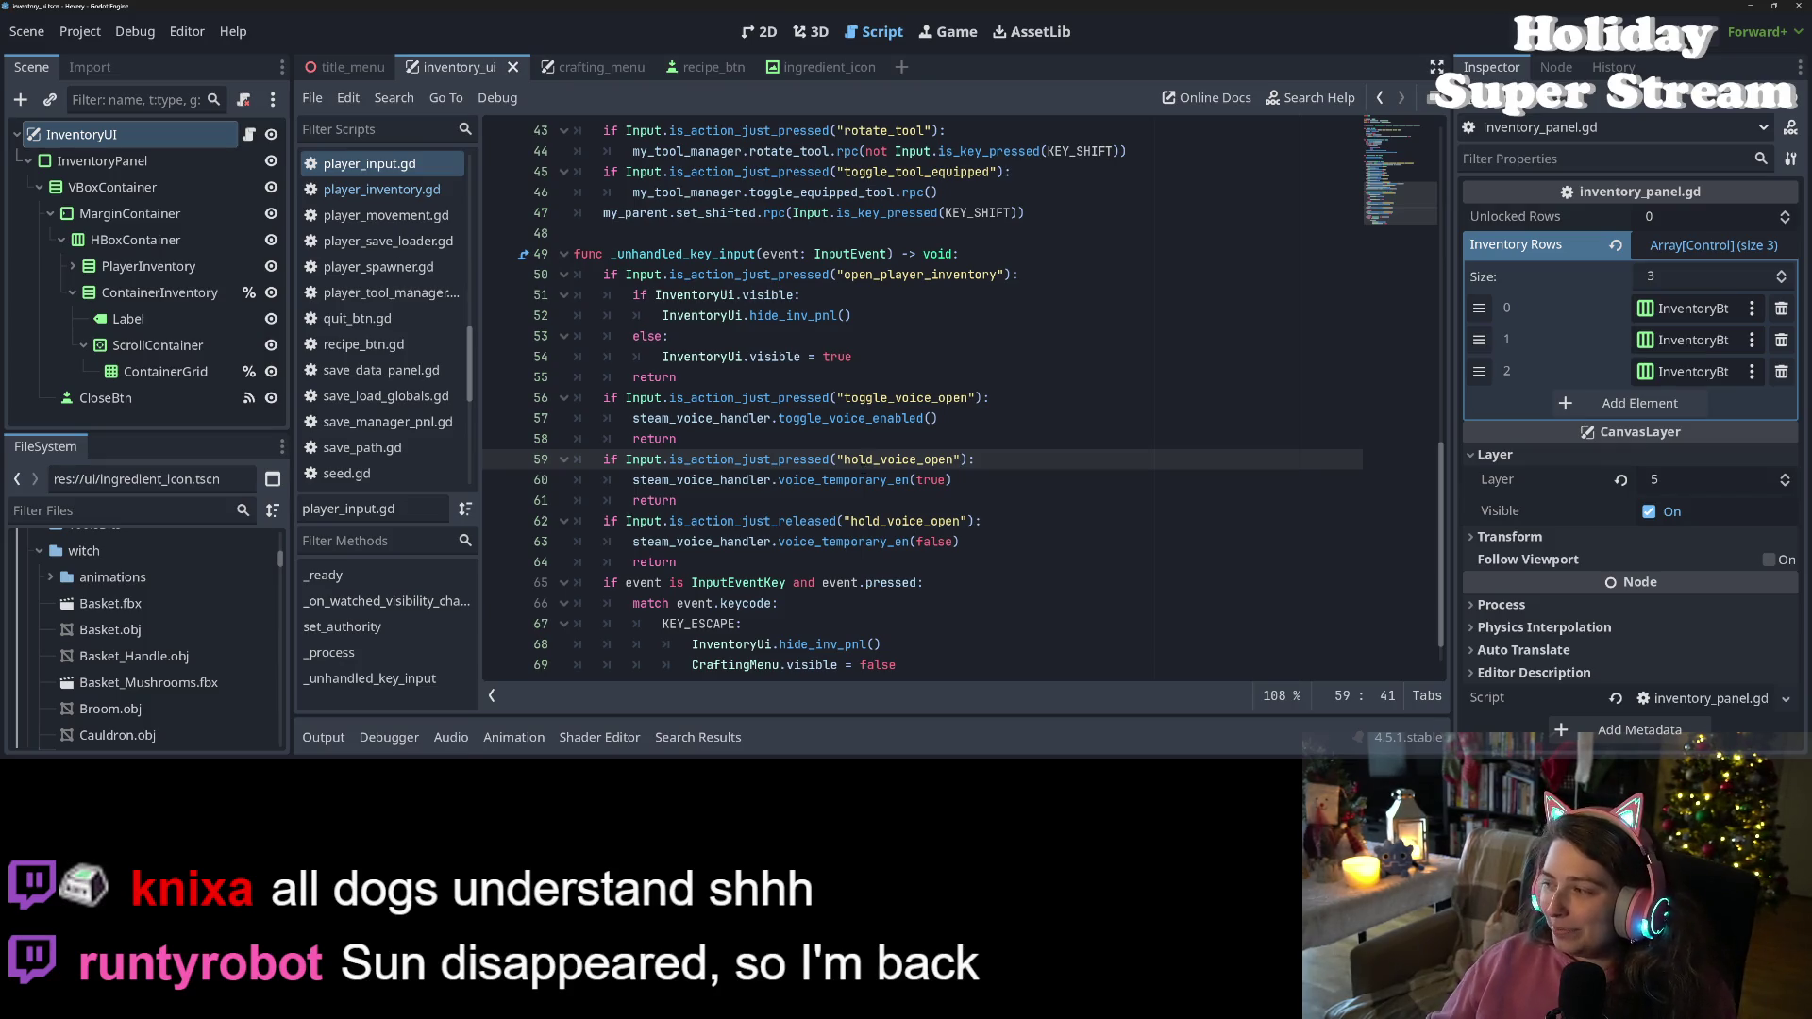
{"action": "left_click", "coordinate": [1020, 477]}
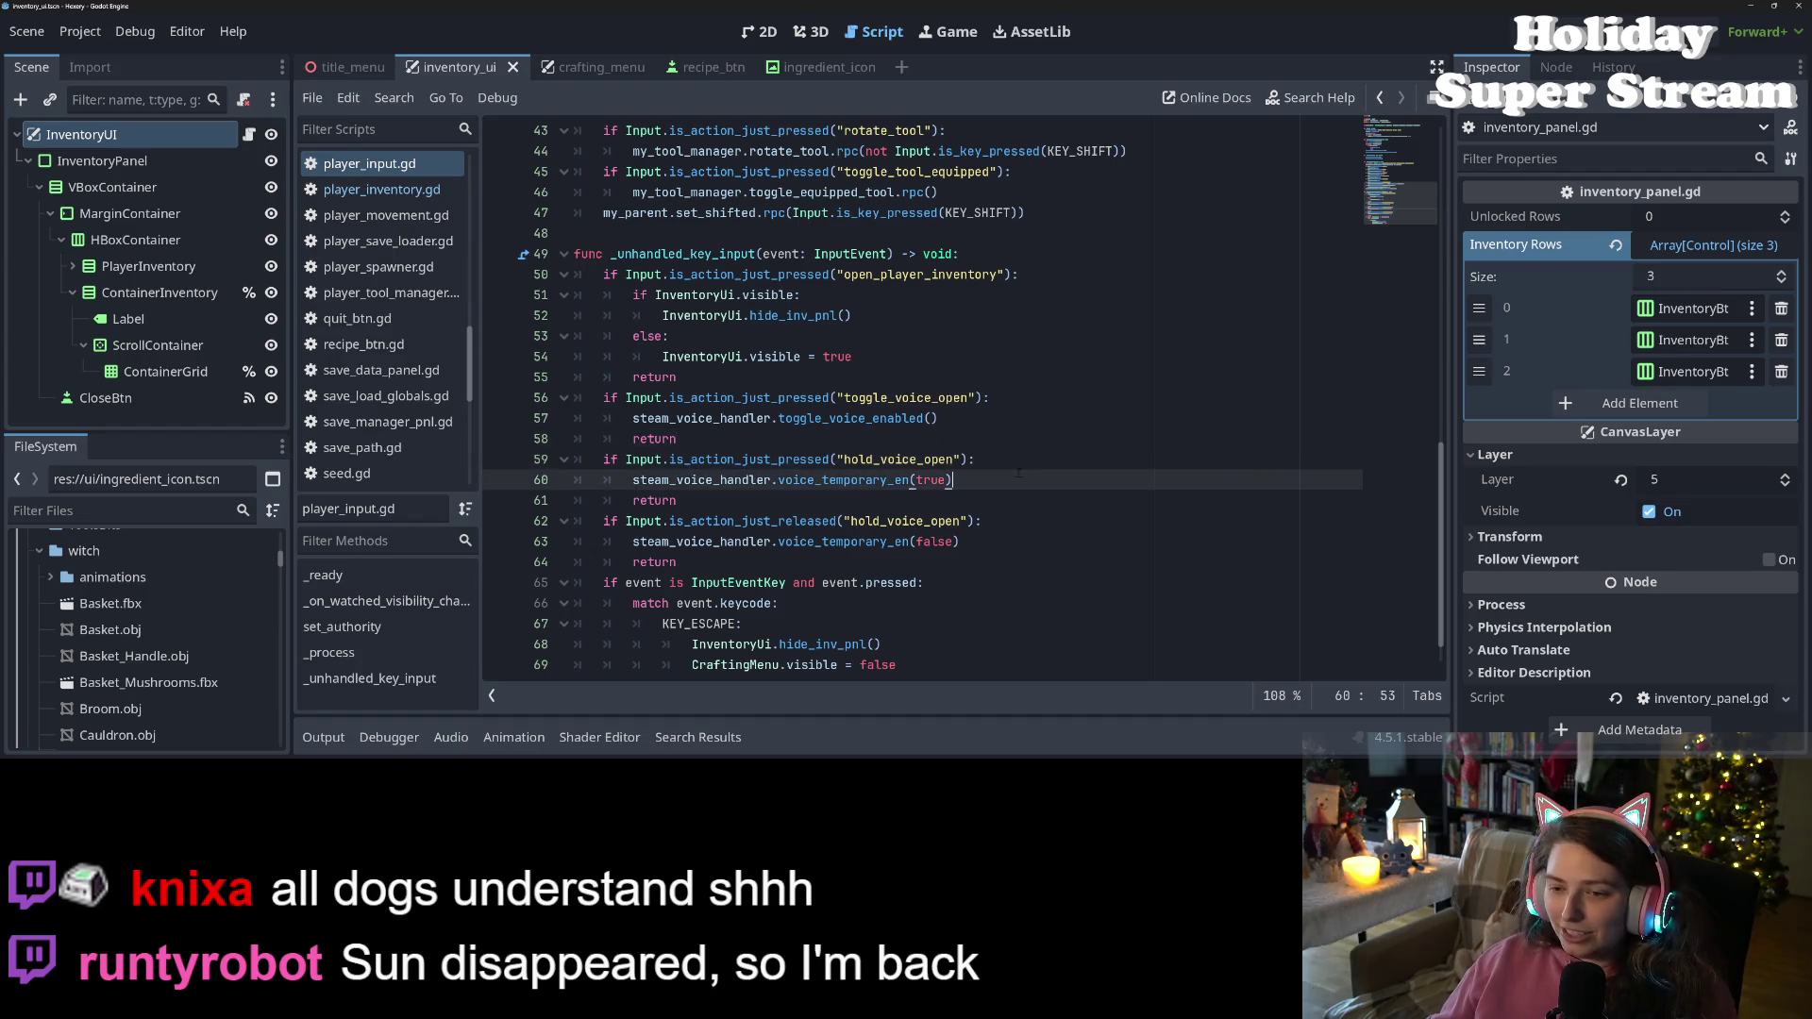
{"action": "scroll", "coordinate": [377, 349], "scroll_direction": "down", "scroll_amount": 5}
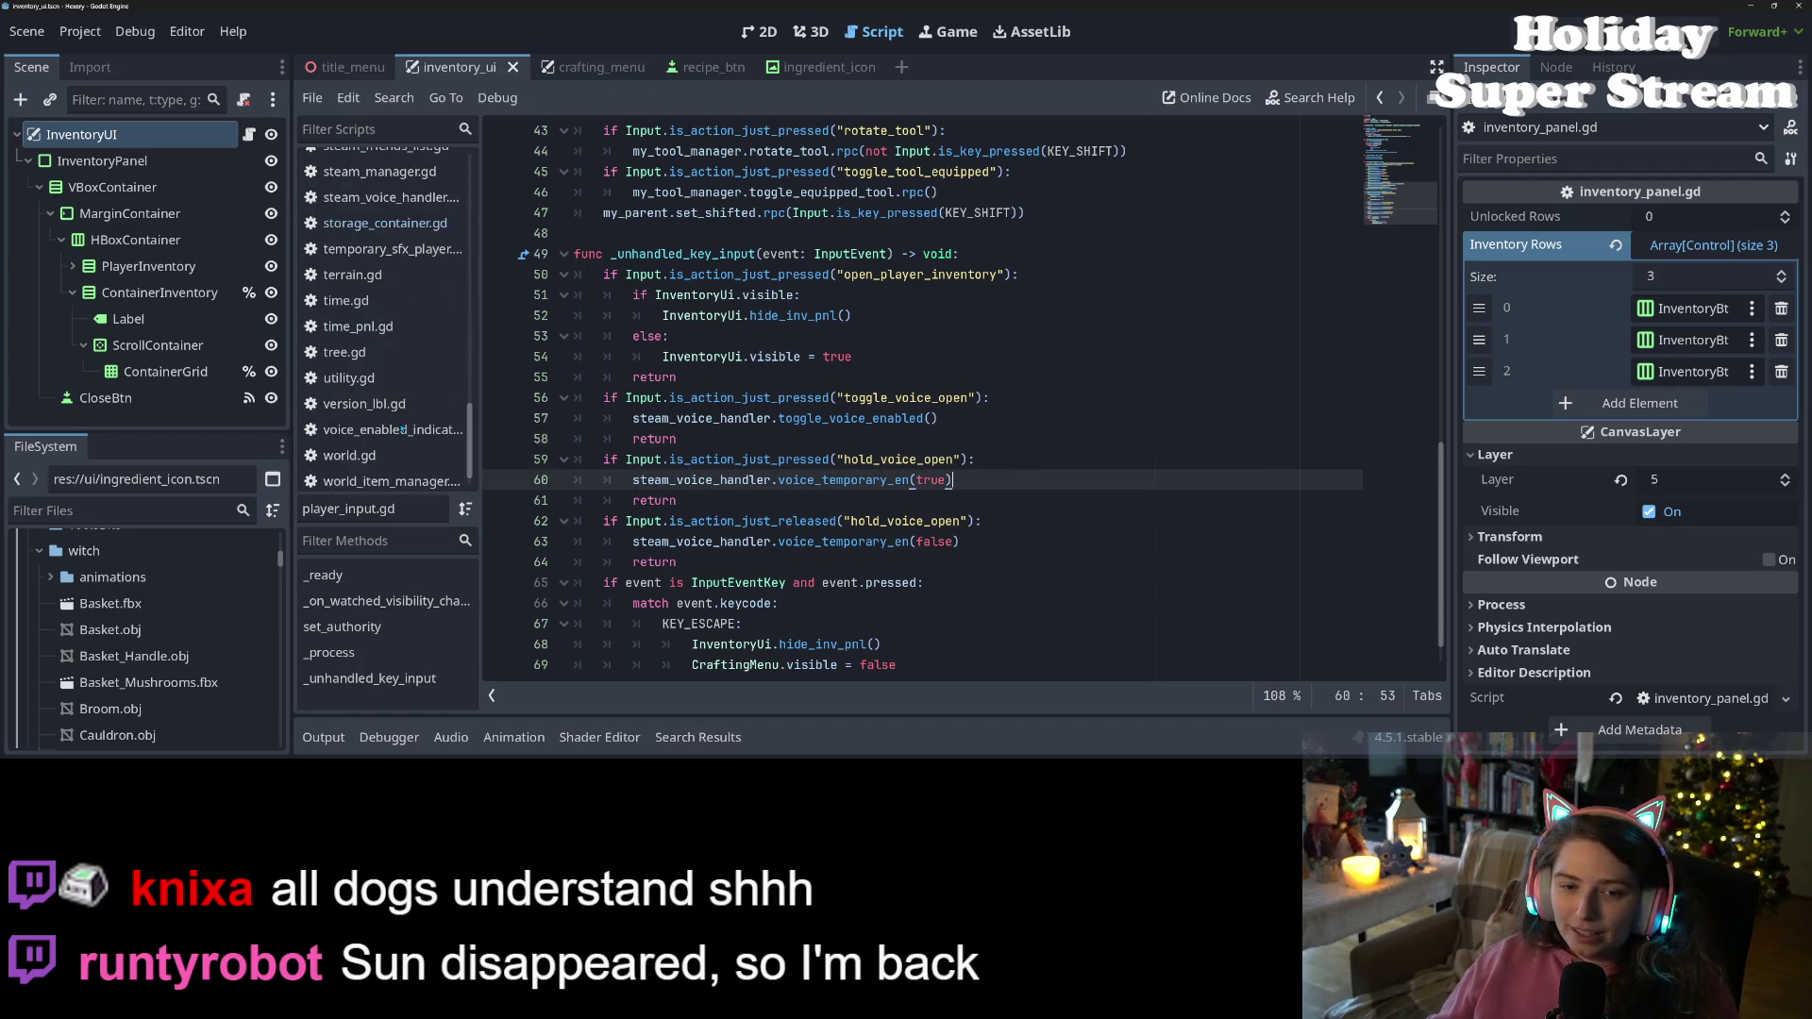
Review the update_inv_ui calls in storage_container.gd
{"action": "left_click", "coordinate": [378, 350]}
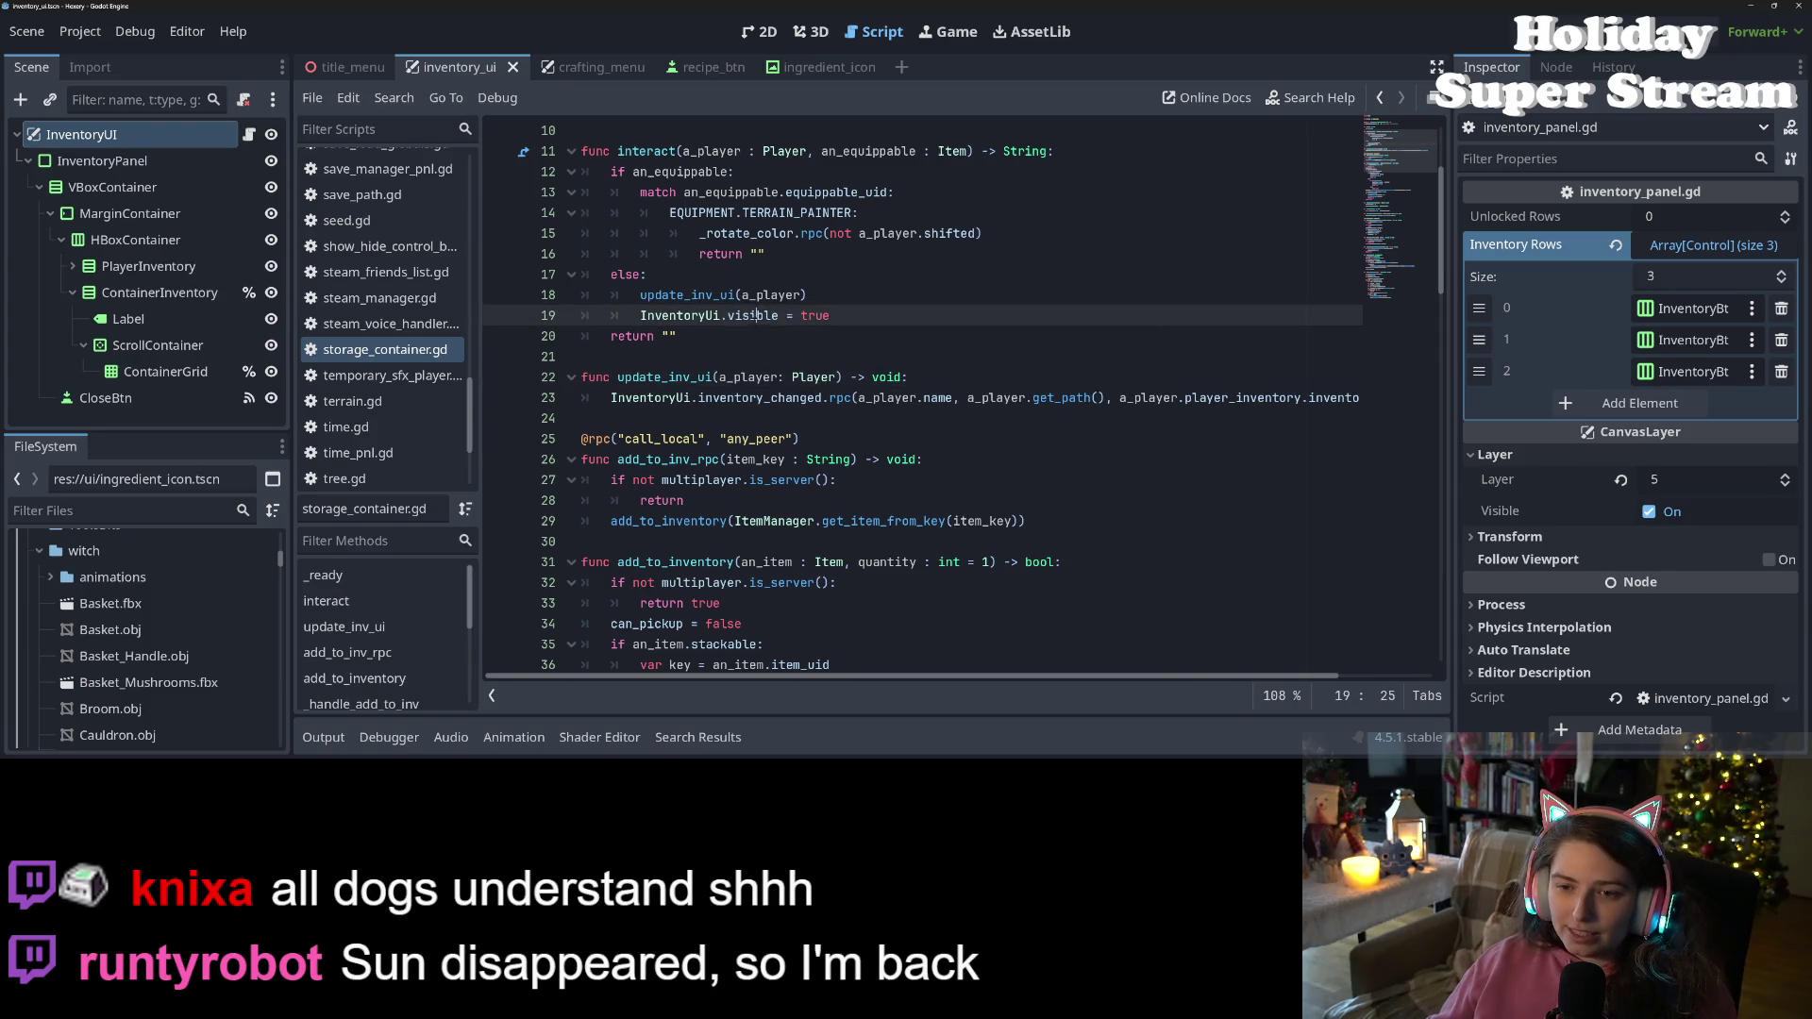
{"action": "scroll", "coordinate": [700, 356], "scroll_direction": "down", "scroll_amount": 1}
{"action": "scroll", "coordinate": [700, 356], "scroll_direction": "up", "scroll_amount": 2}
{"action": "double_click", "coordinate": [701, 356]}
{"action": "left_click", "coordinate": [1033, 460]}
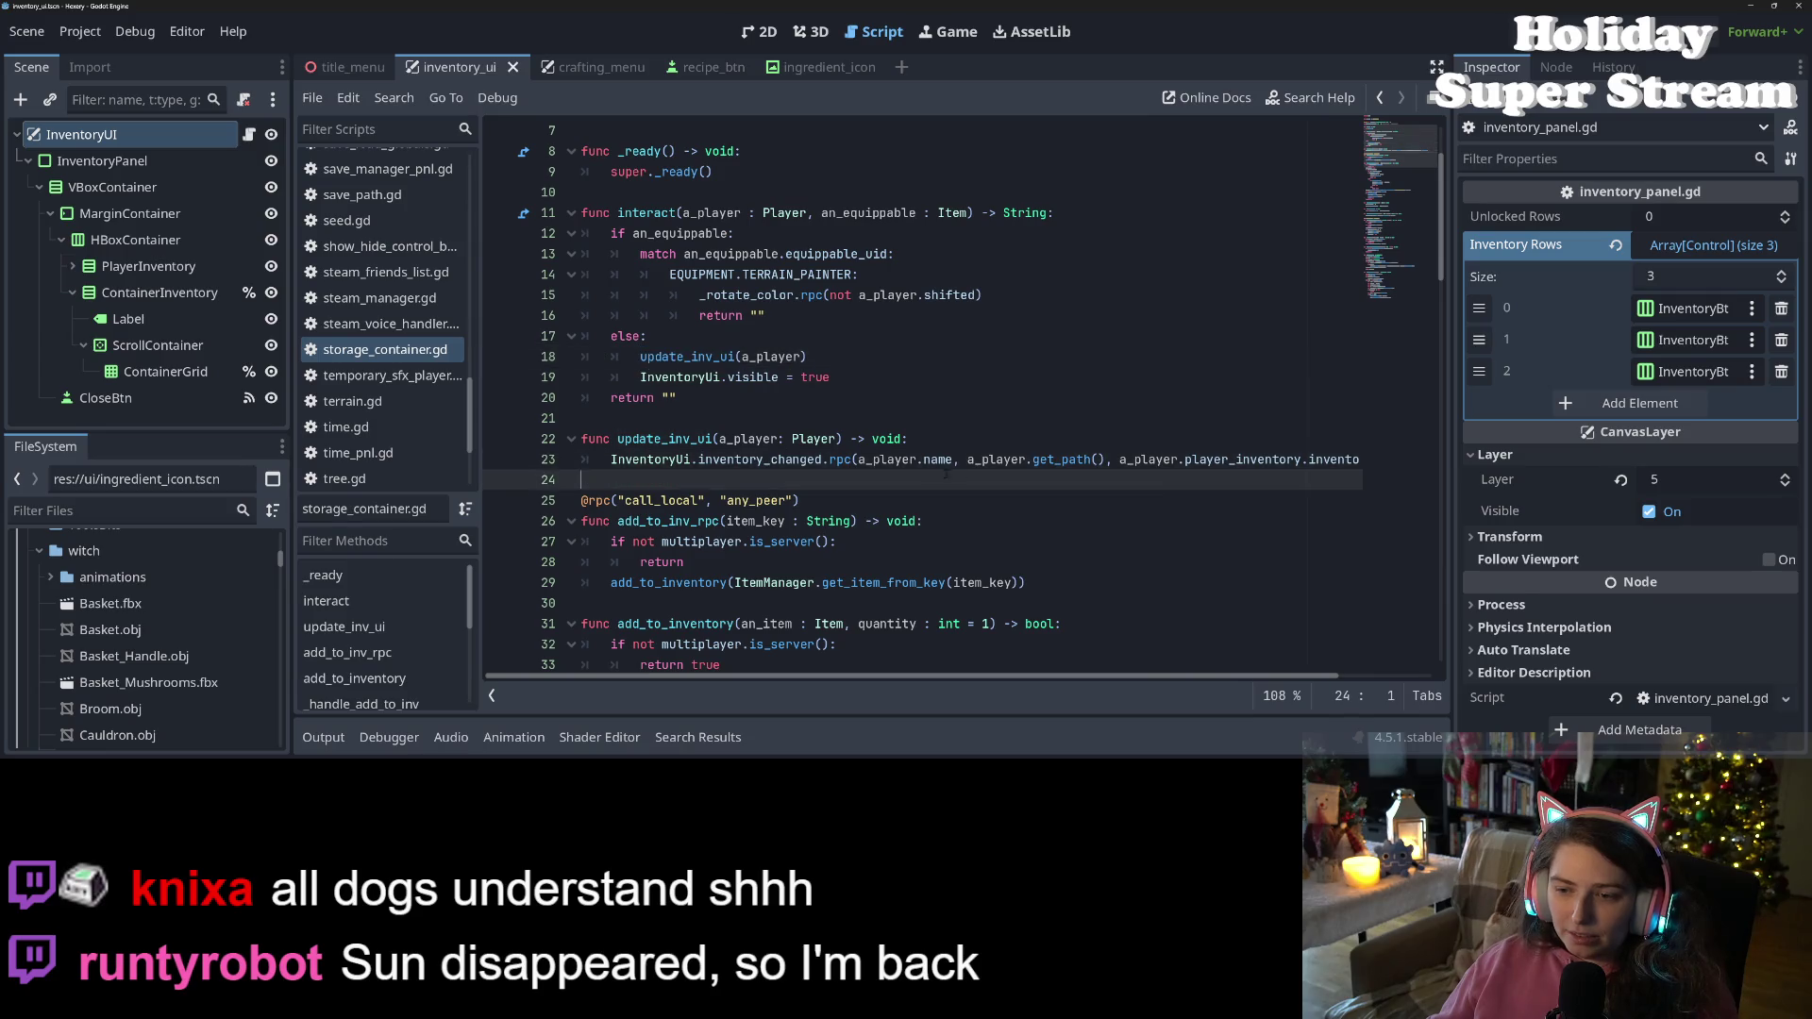
{"action": "scroll", "coordinate": [1407, 680], "scroll_direction": "right", "scroll_amount": 3}
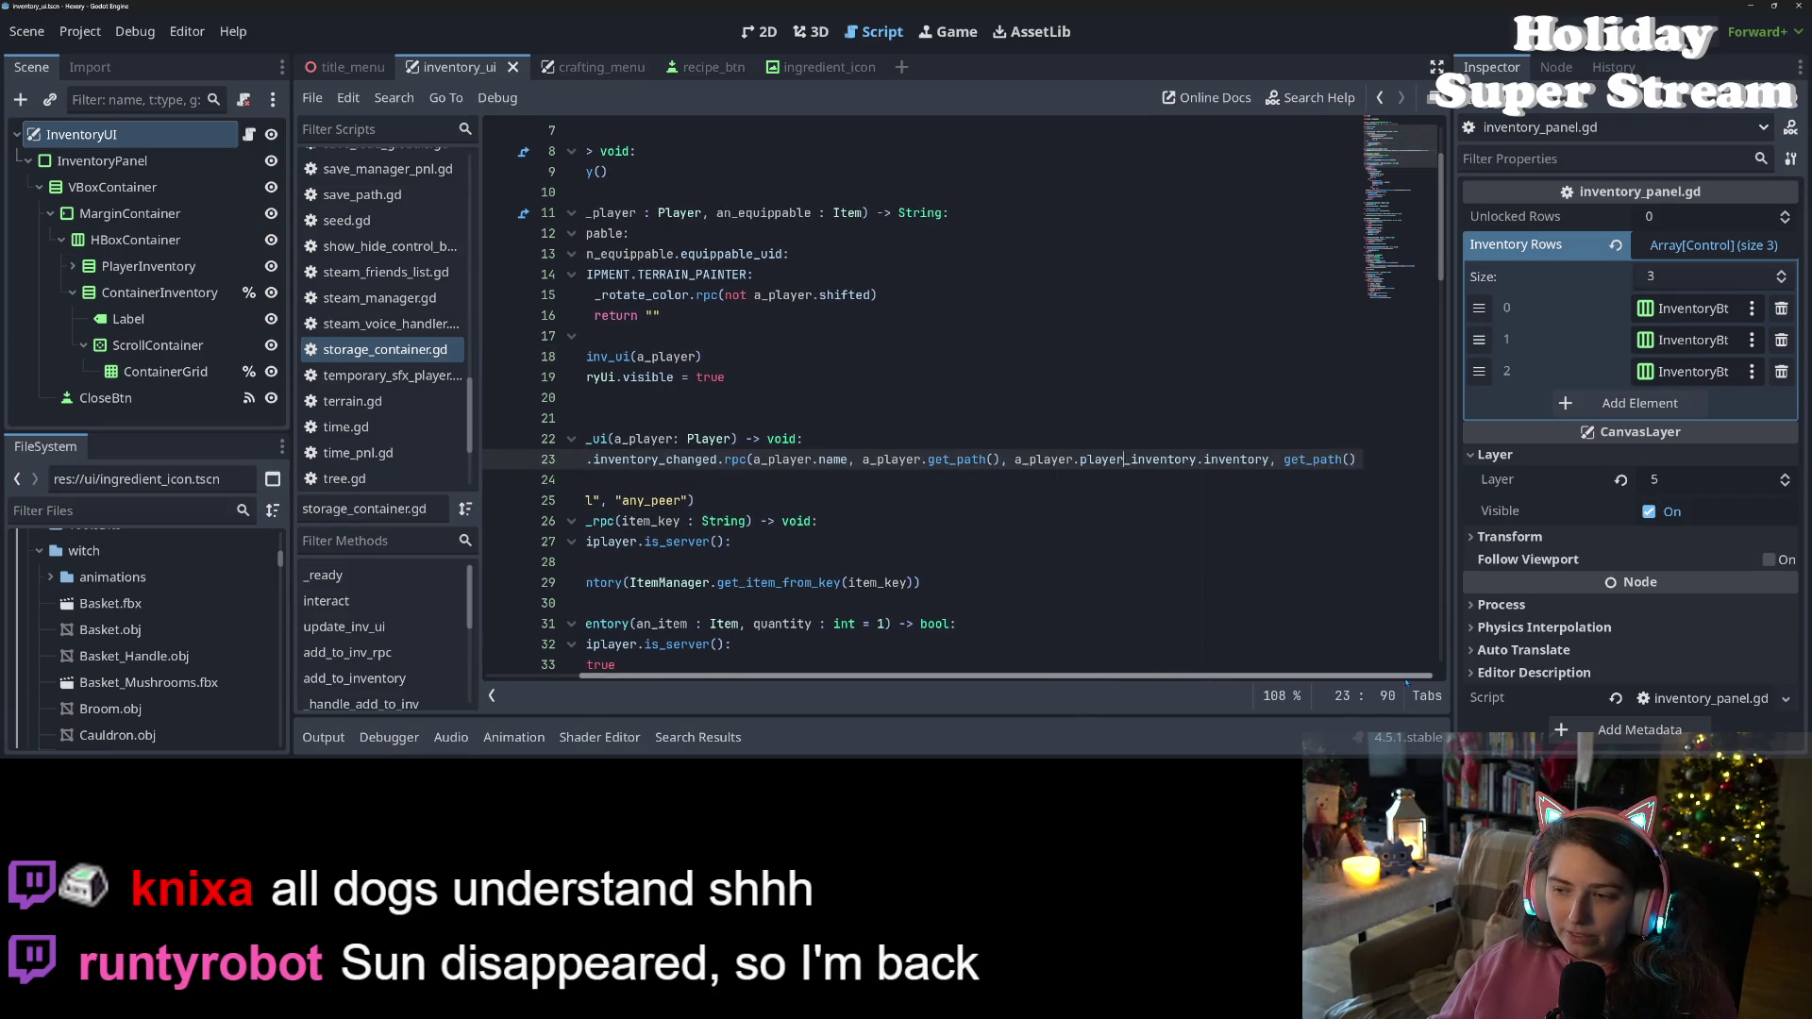
{"action": "scroll", "coordinate": [1416, 681], "scroll_direction": "left", "scroll_amount": 3}
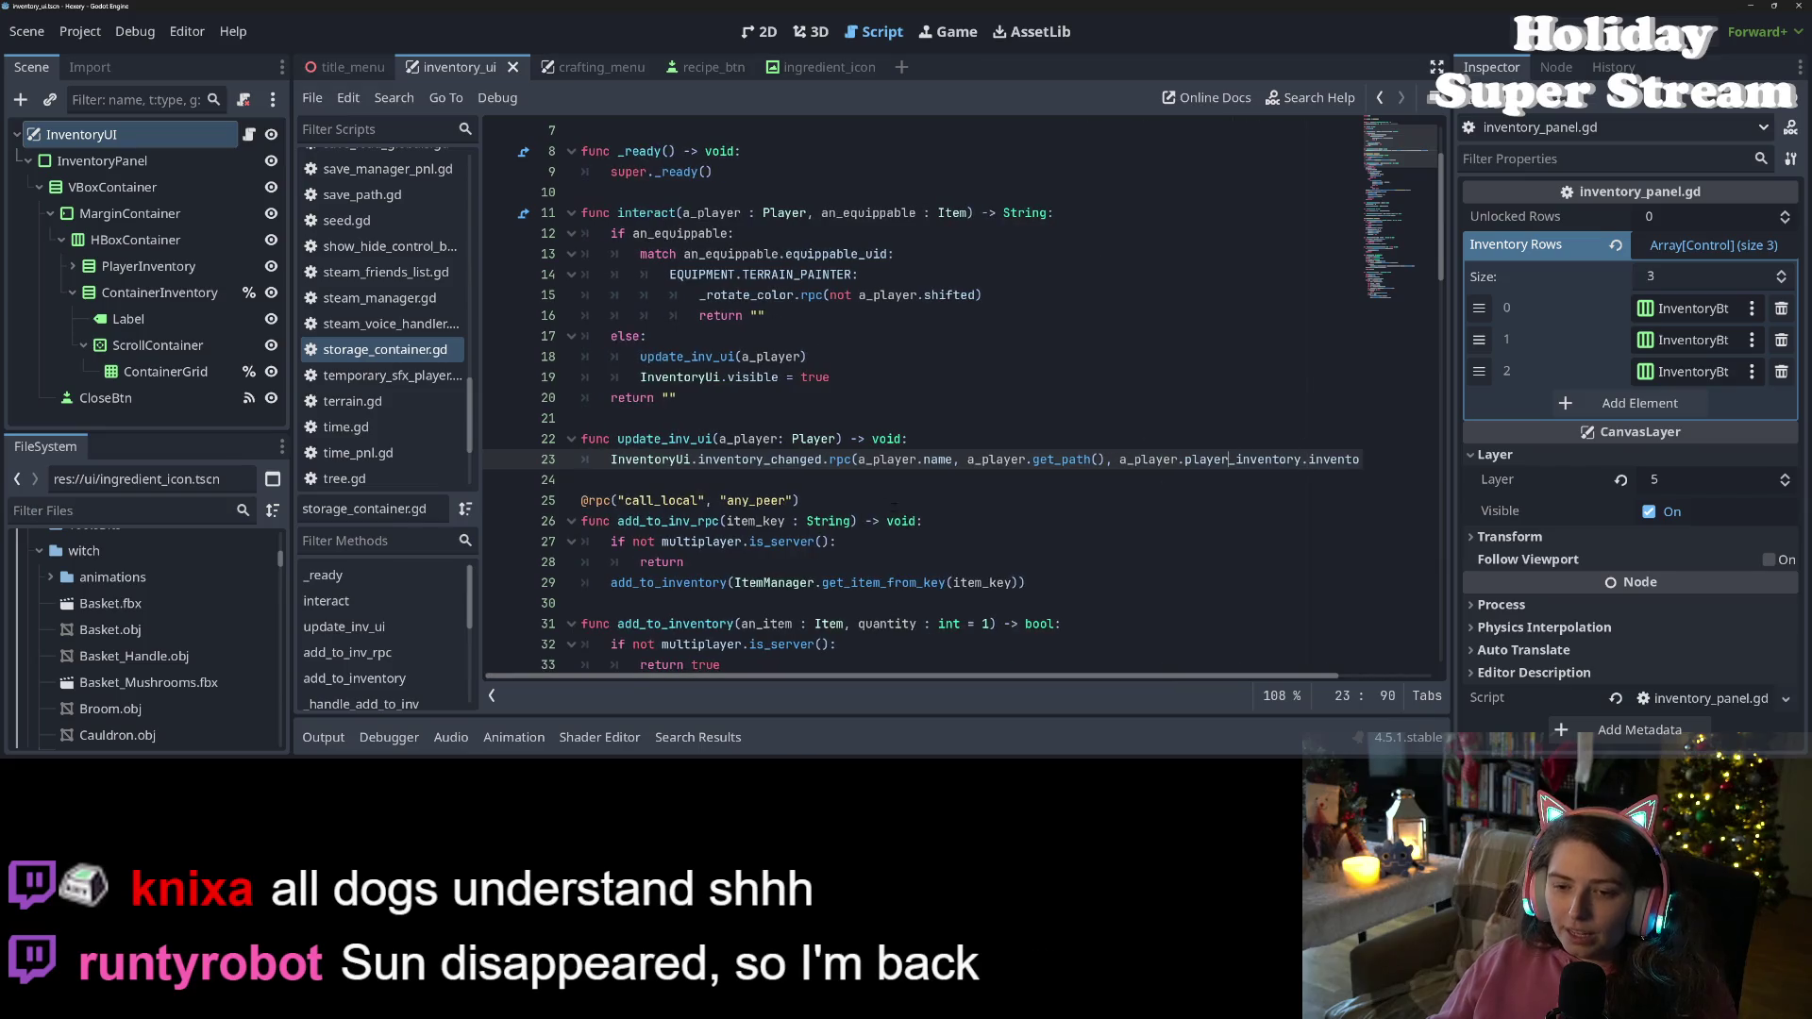
{"action": "left_click", "coordinate": [755, 418]}
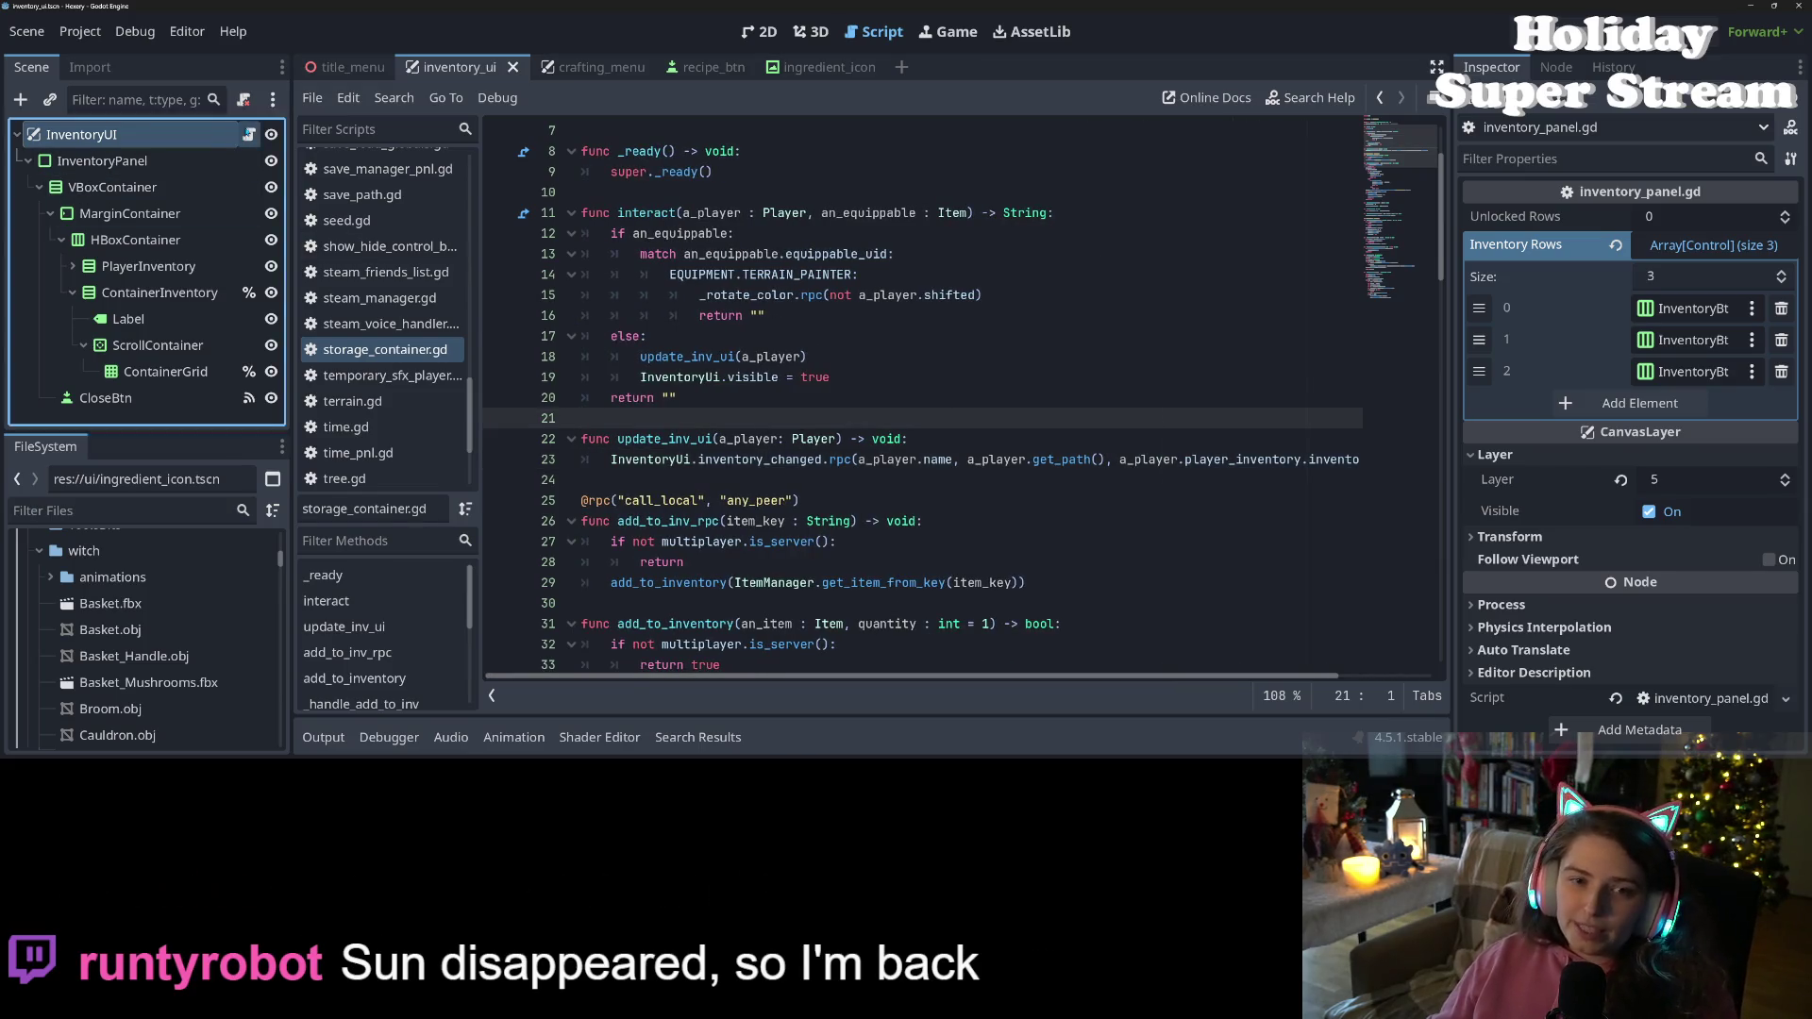
Jump to inventory_changed's definition in inventory_panel.gd and add blank lines after hide_inv_pnl
{"action": "left_click", "coordinate": [721, 460], "text": "ctrl"}
{"action": "left_click", "coordinate": [640, 377]}
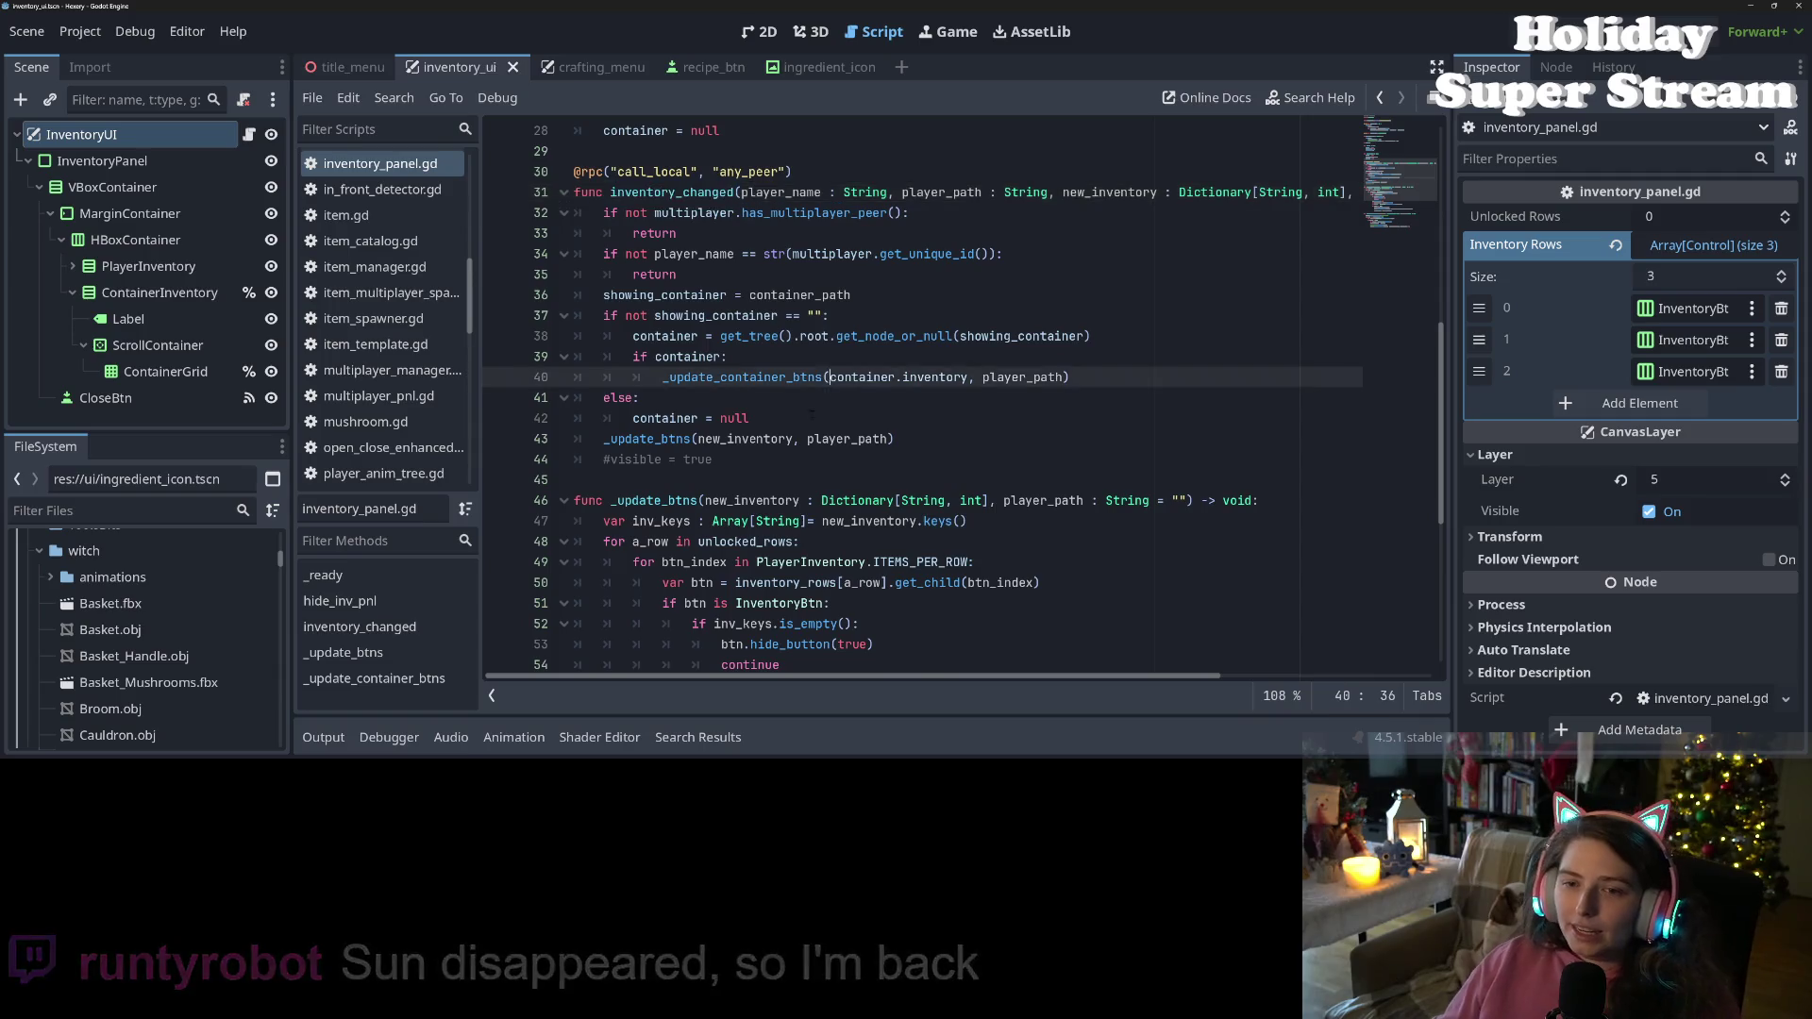
{"action": "scroll", "coordinate": [640, 378], "scroll_direction": "up", "scroll_amount": 4}
{"action": "left_click", "coordinate": [640, 397]}
{"action": "key", "text": "Return"}
{"action": "key", "text": "Return"}
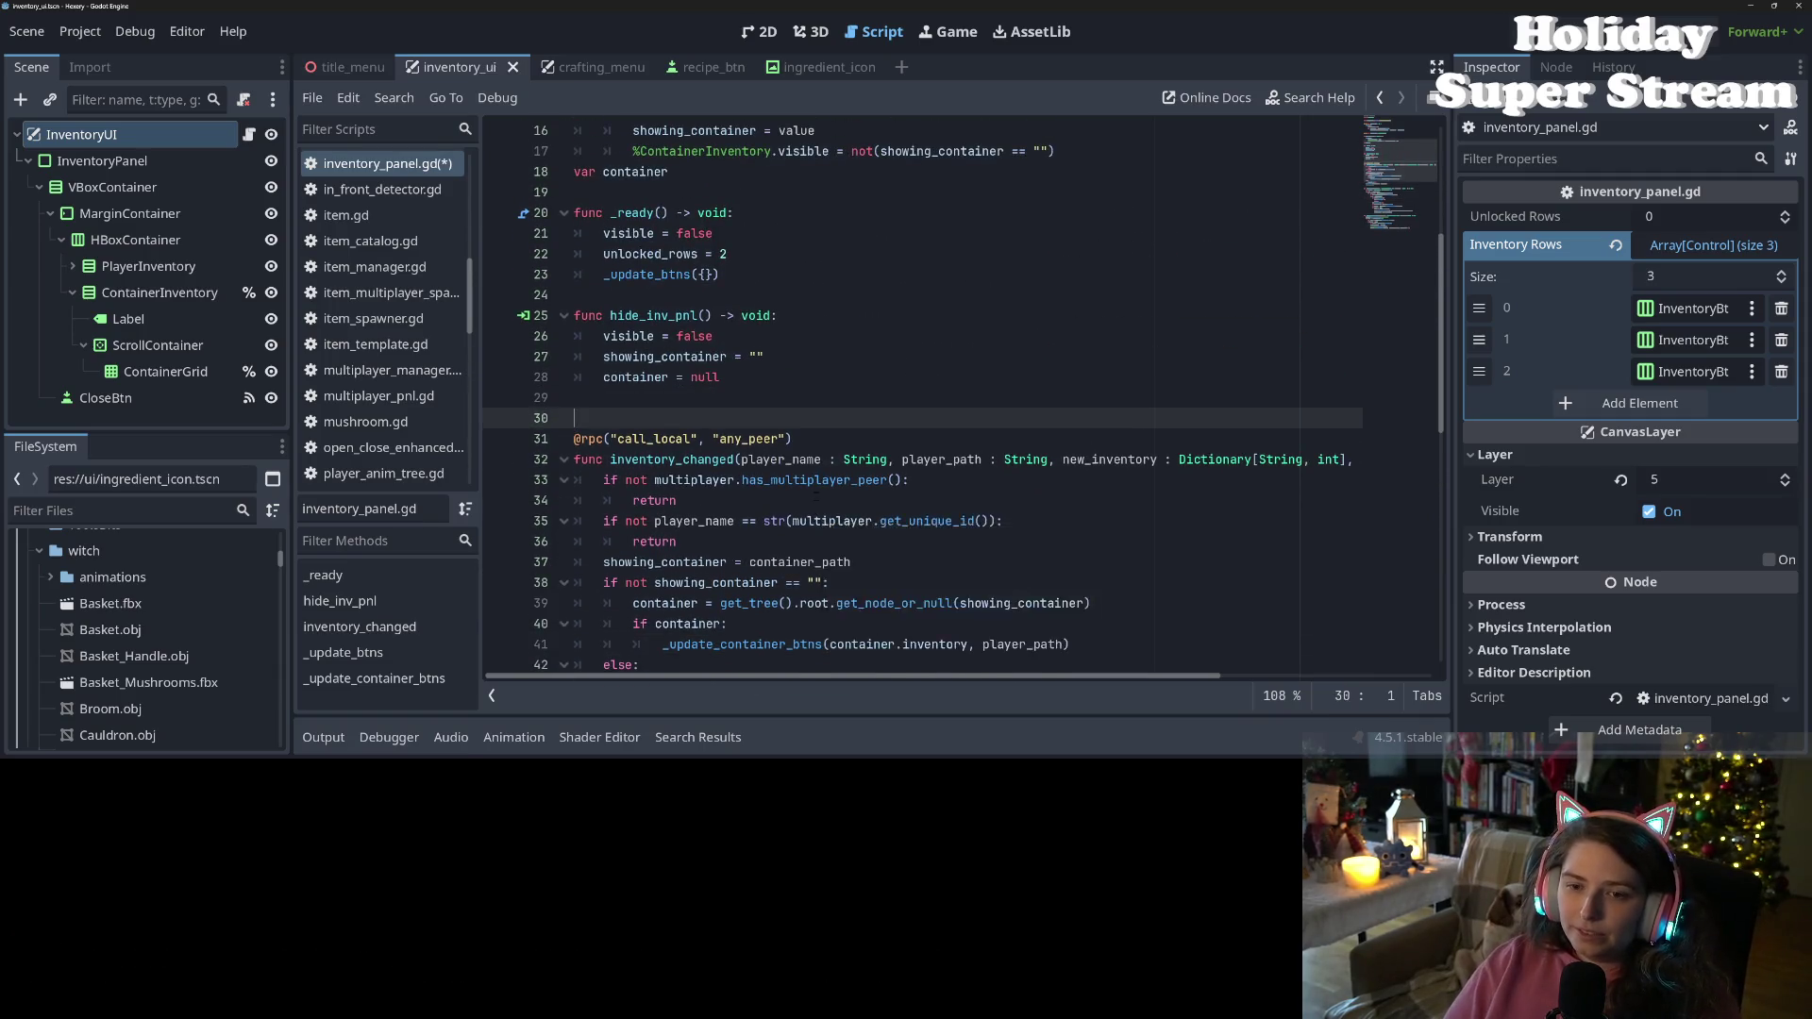
Write a show_panel(inv_path : String, container_path : String = "") -> void stub with body pass, saving
{"action": "key", "text": "Up"}
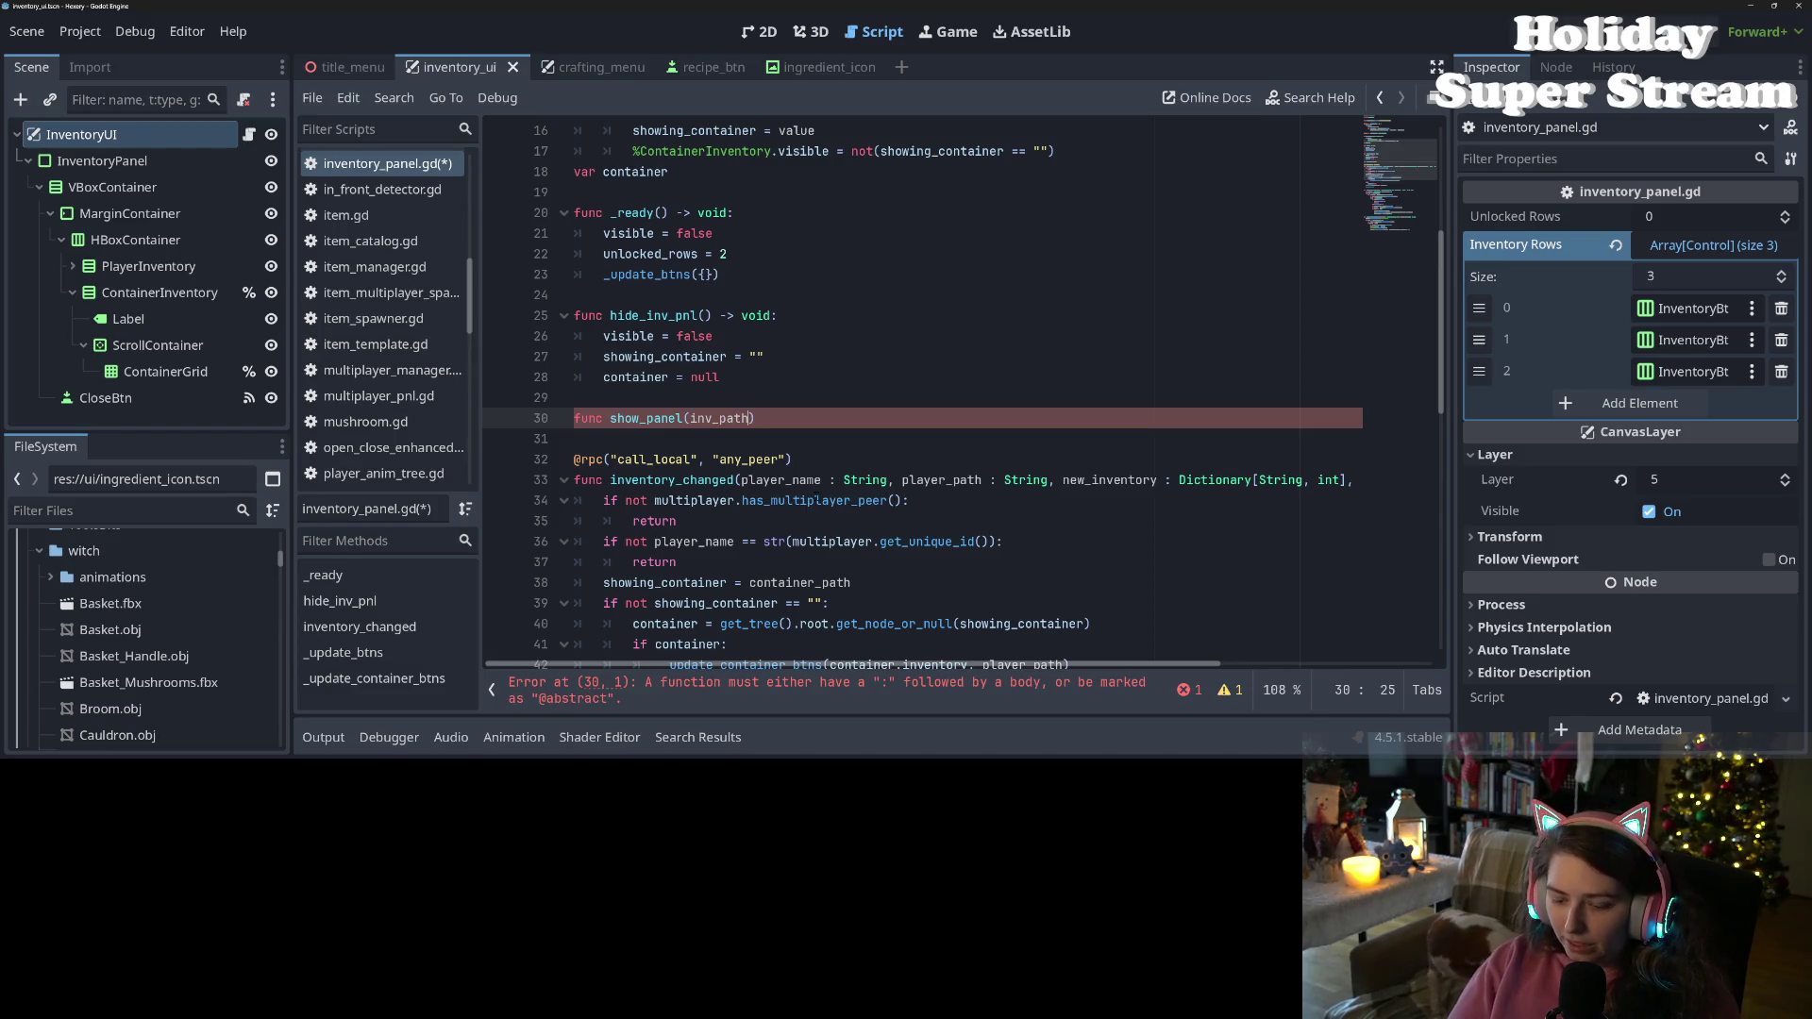
{"action": "type", "text": ":"}
{"action": "type", "text": " String, container_path"}
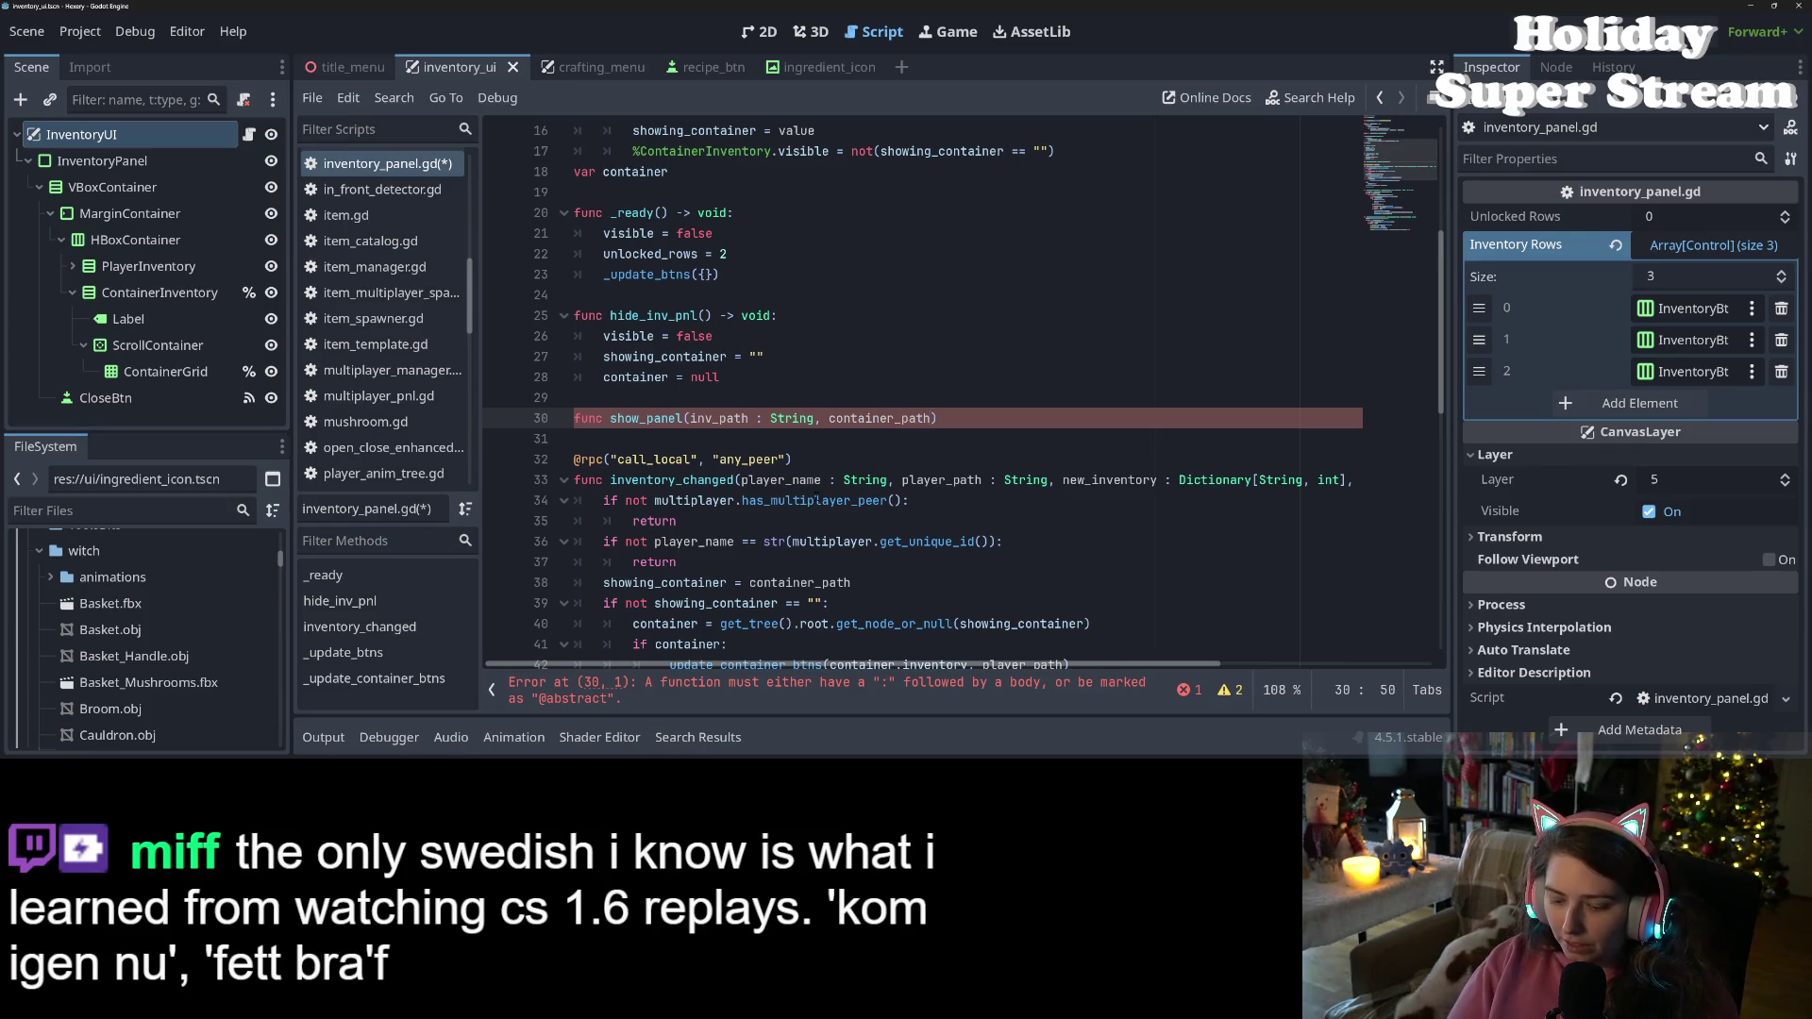
{"action": "type", "text": "= \"\""}
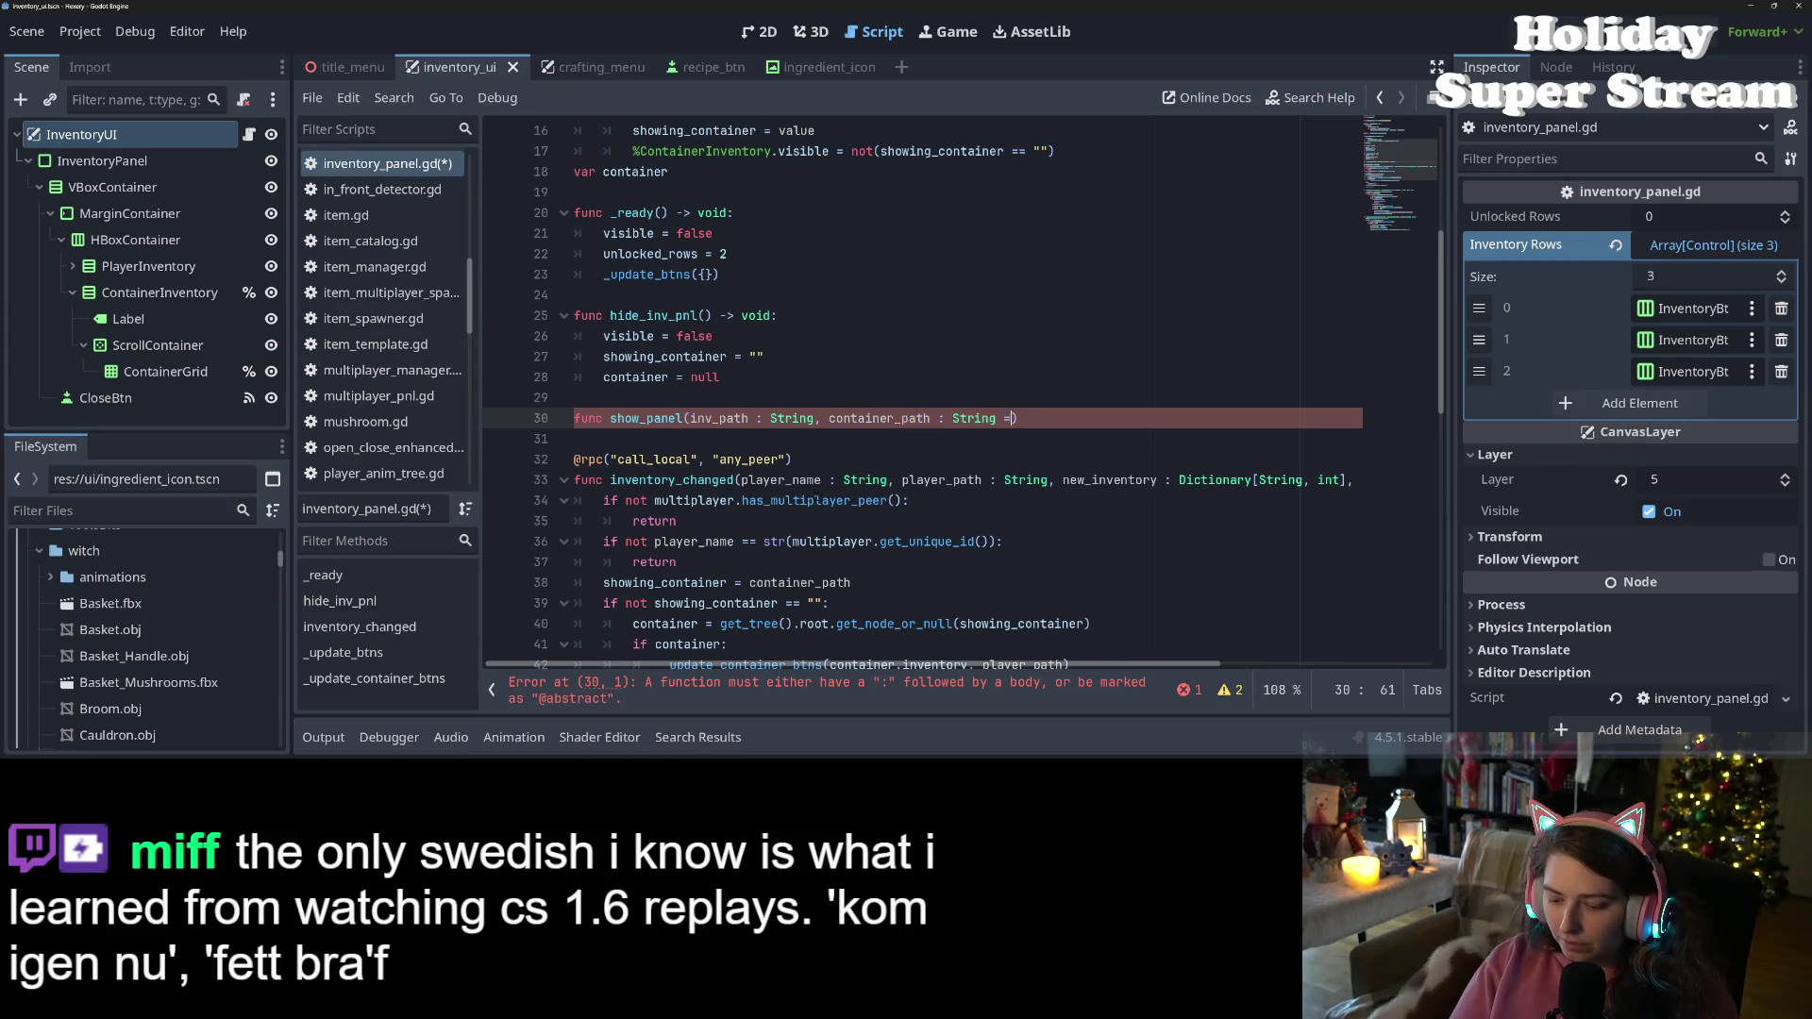
{"action": "key", "text": "ctrl+s"}
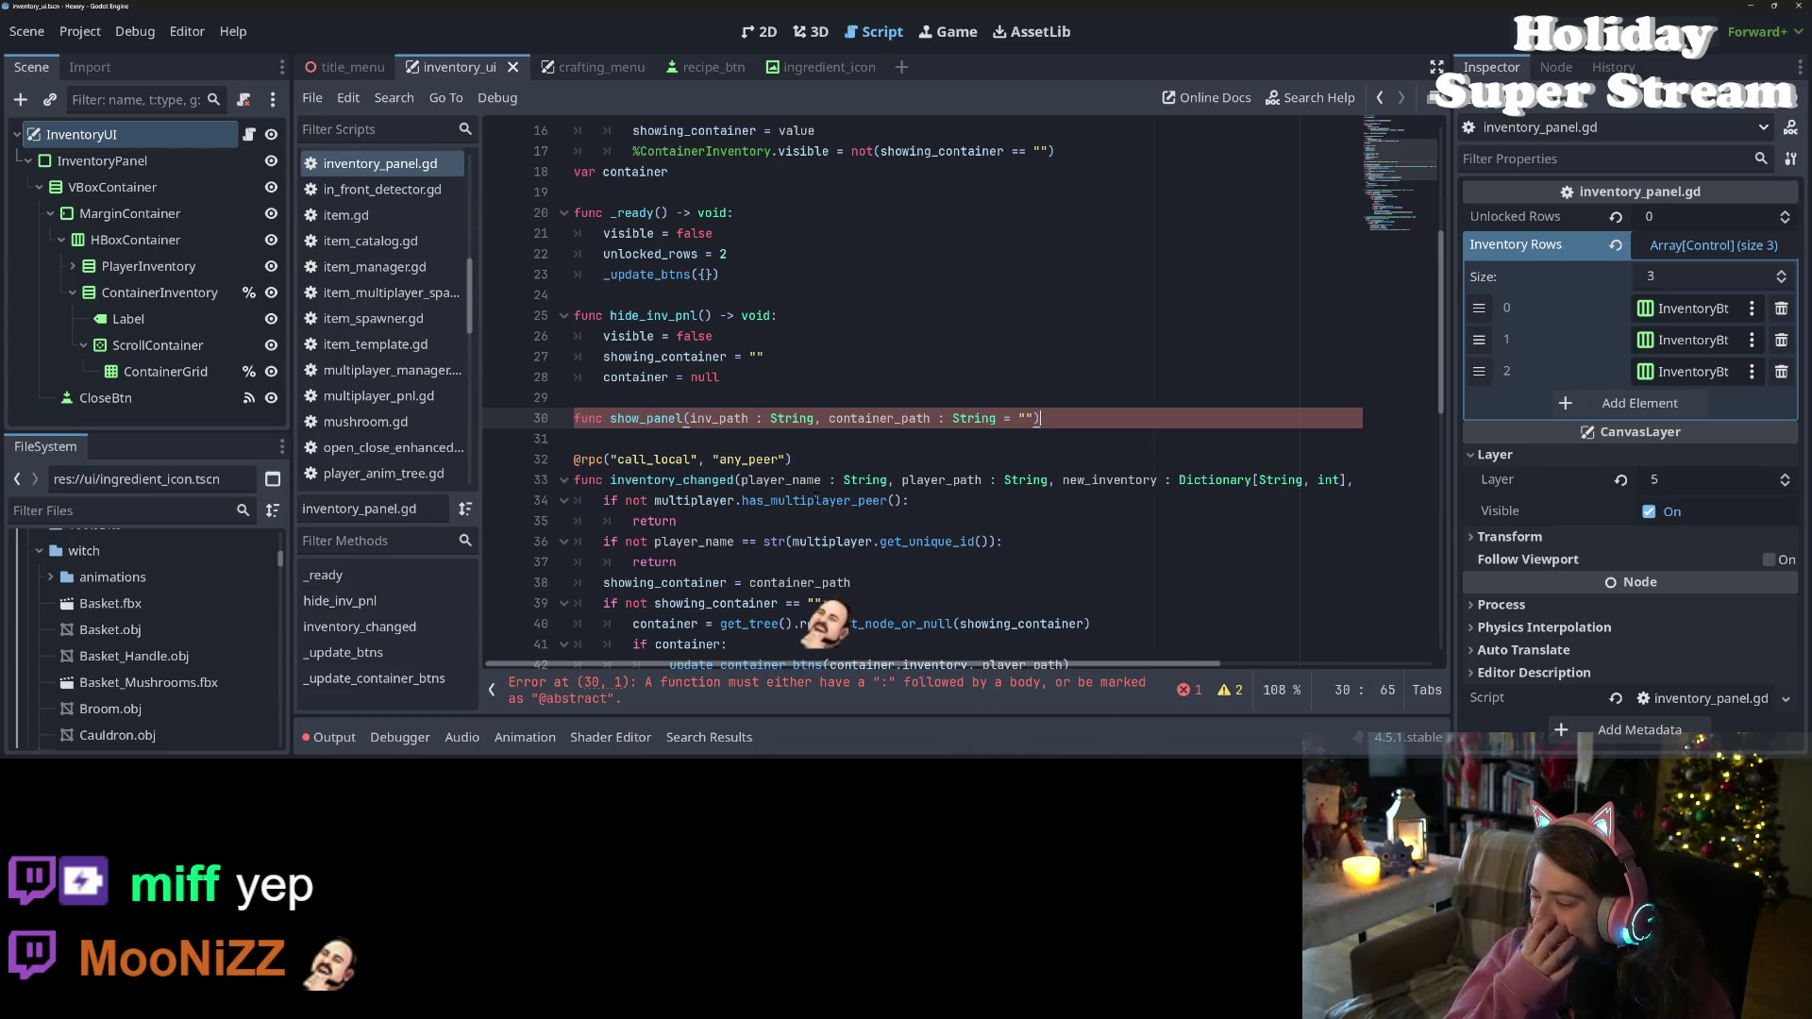
{"action": "type", "text": "-> void:"}
{"action": "key", "text": "Return"}
{"action": "type", "text": "pass"}
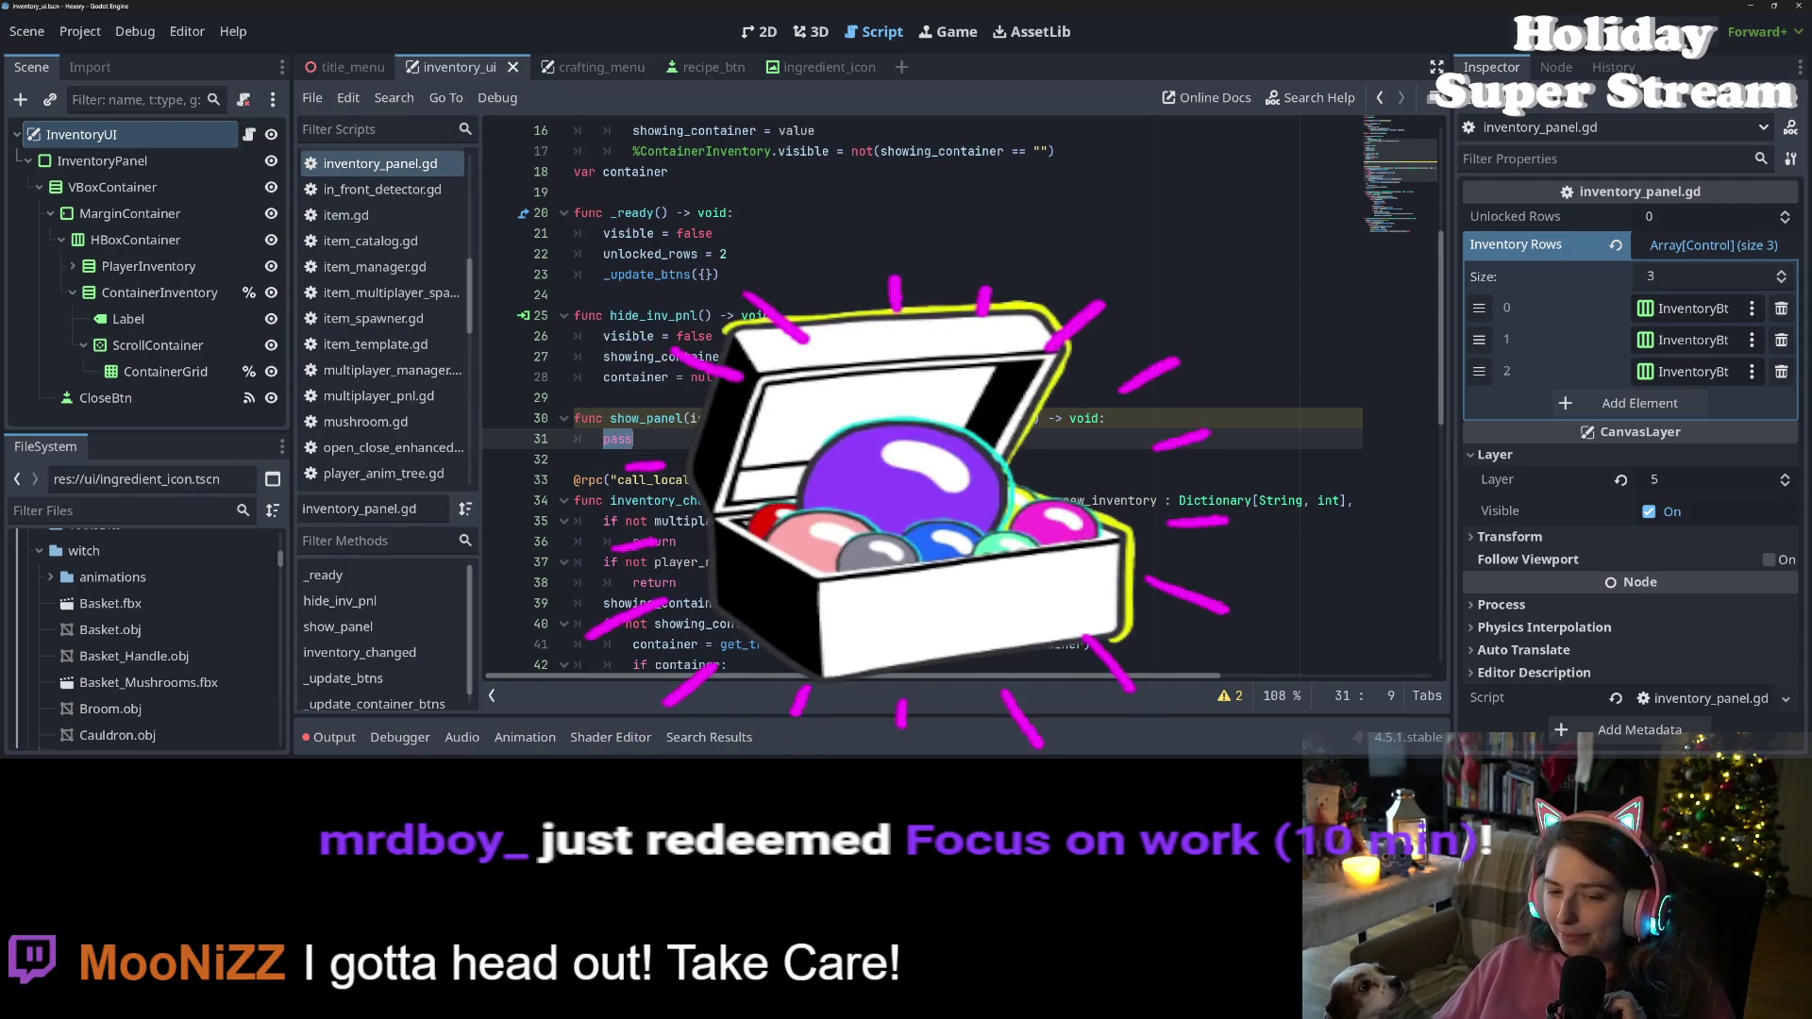
{"action": "double_click", "coordinate": [622, 357]}
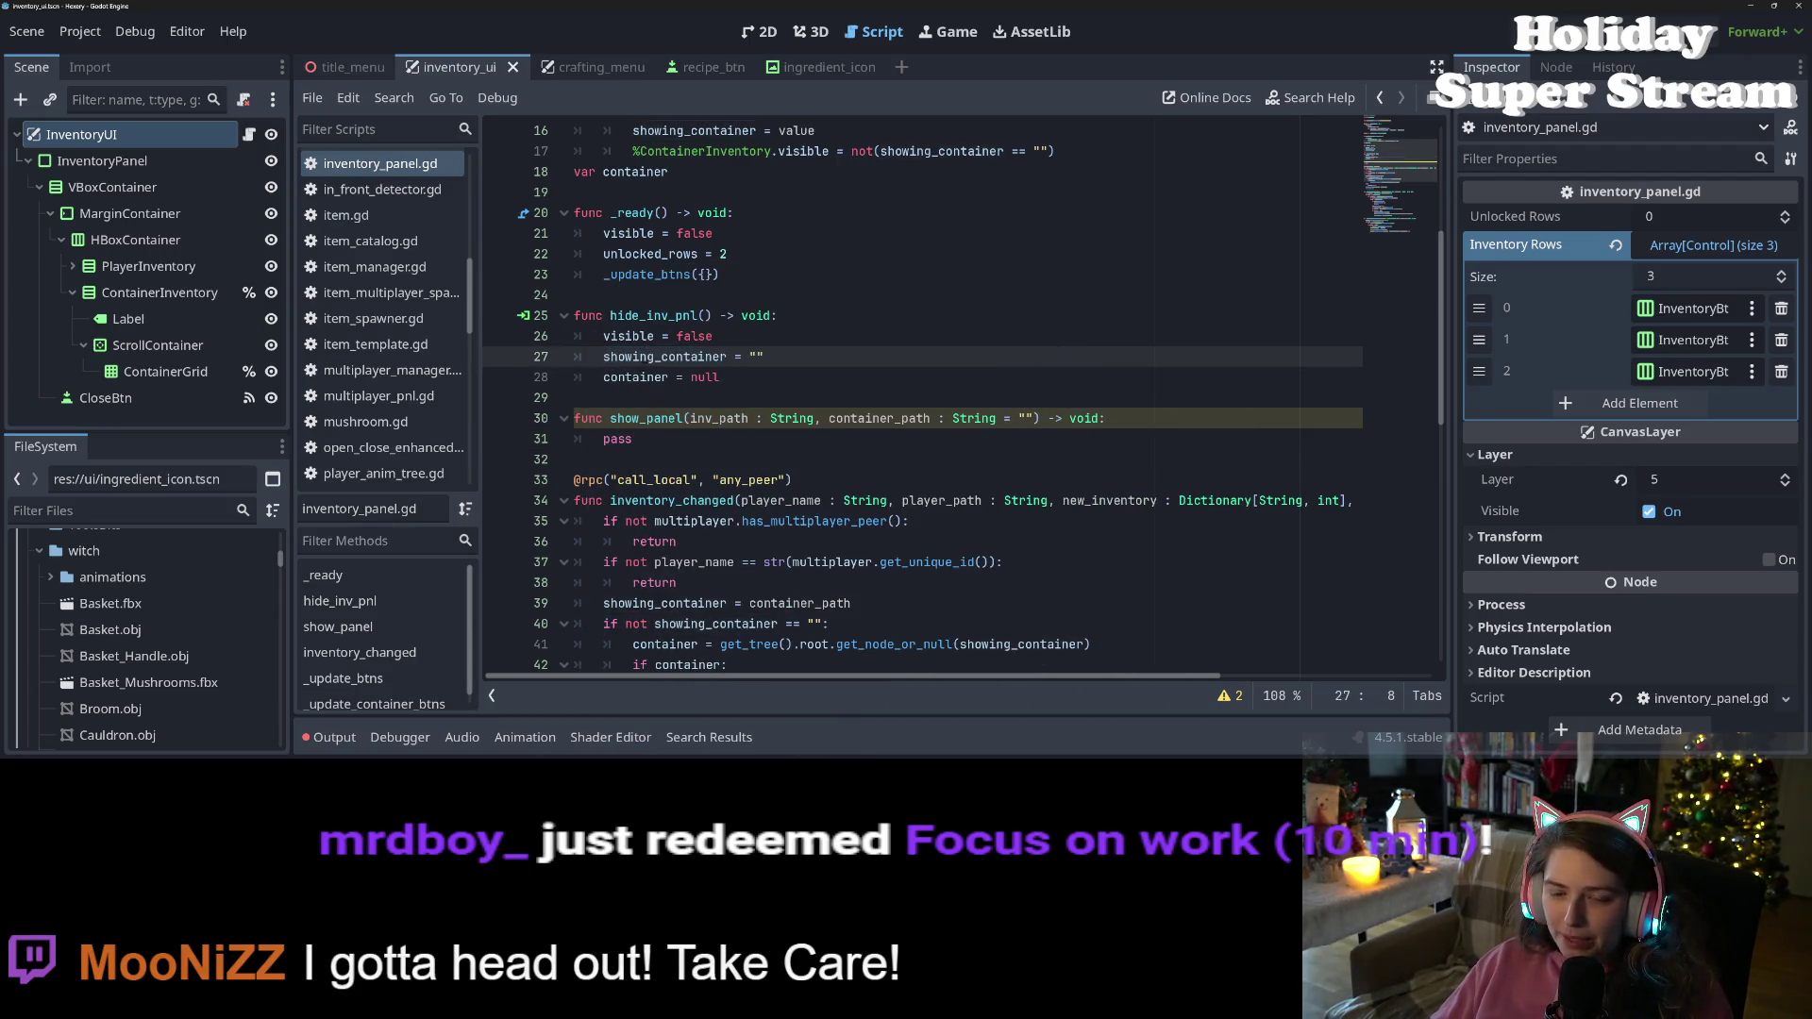
Remove the container_path parameter from inventory_changed and save the script
{"action": "scroll", "coordinate": [759, 495], "scroll_direction": "up", "scroll_amount": 4}
{"action": "scroll", "coordinate": [760, 497], "scroll_direction": "up", "scroll_amount": 1}
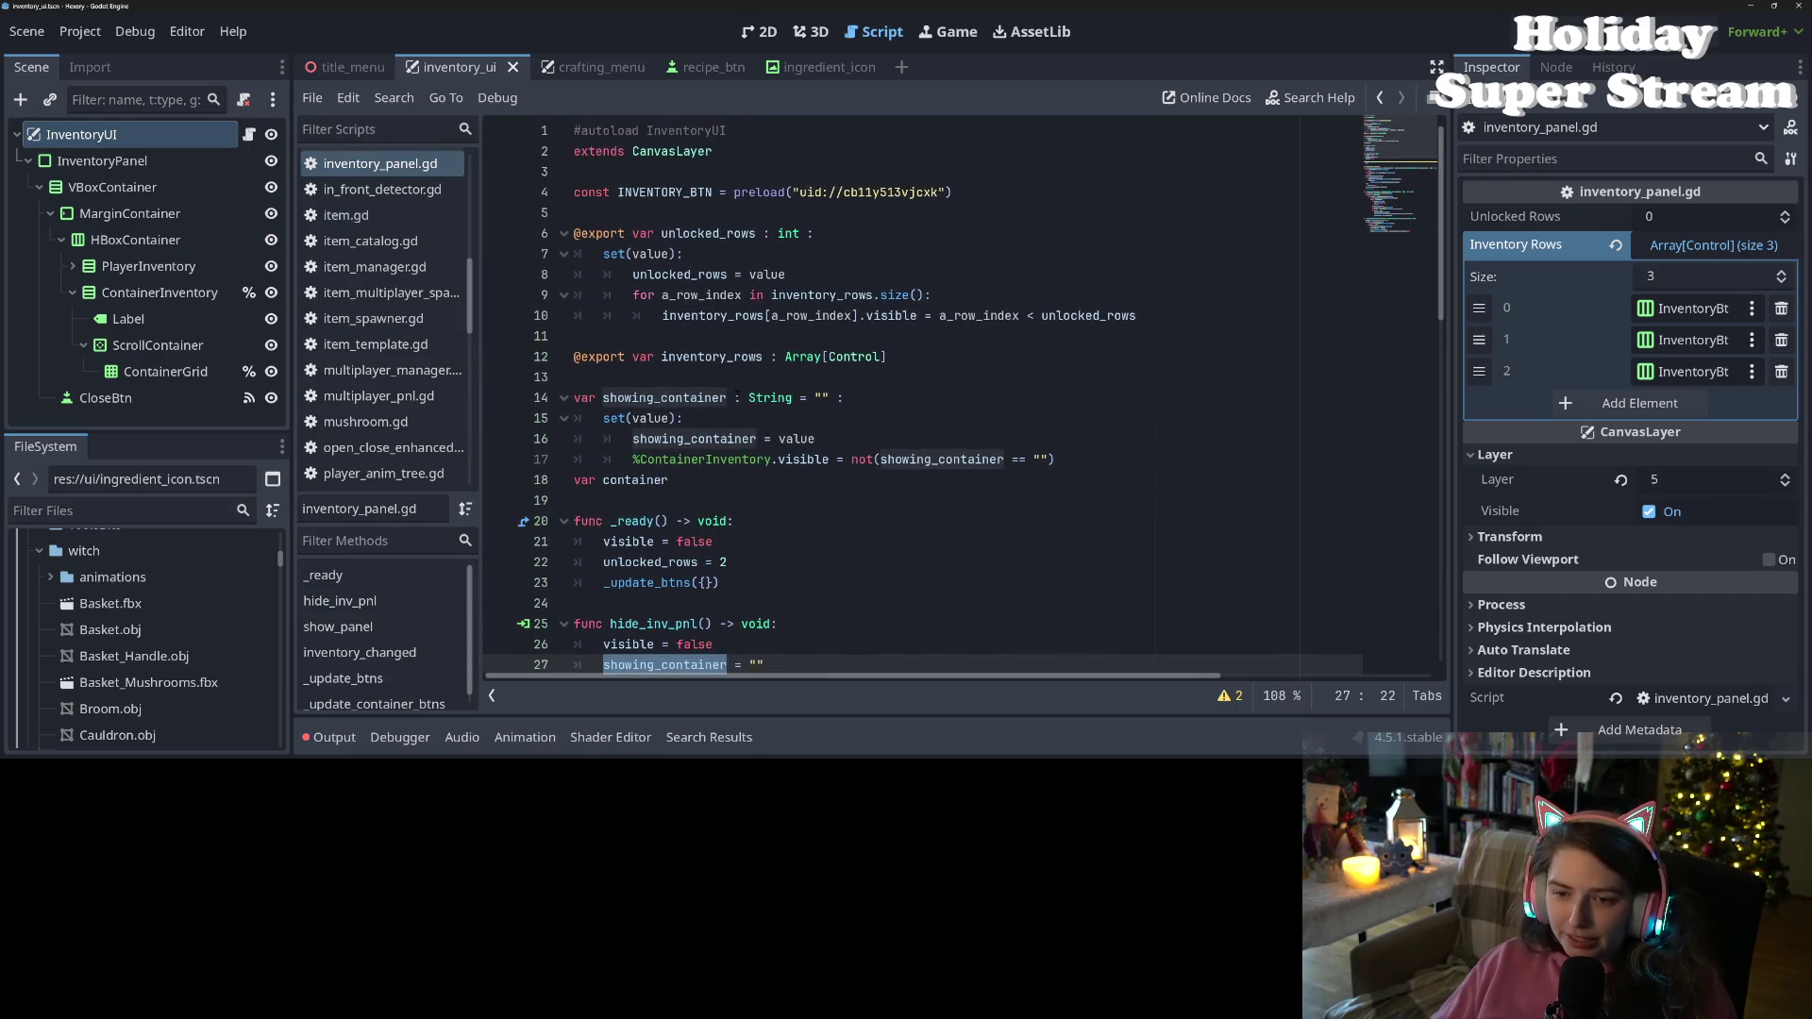
{"action": "double_click", "coordinate": [664, 397]}
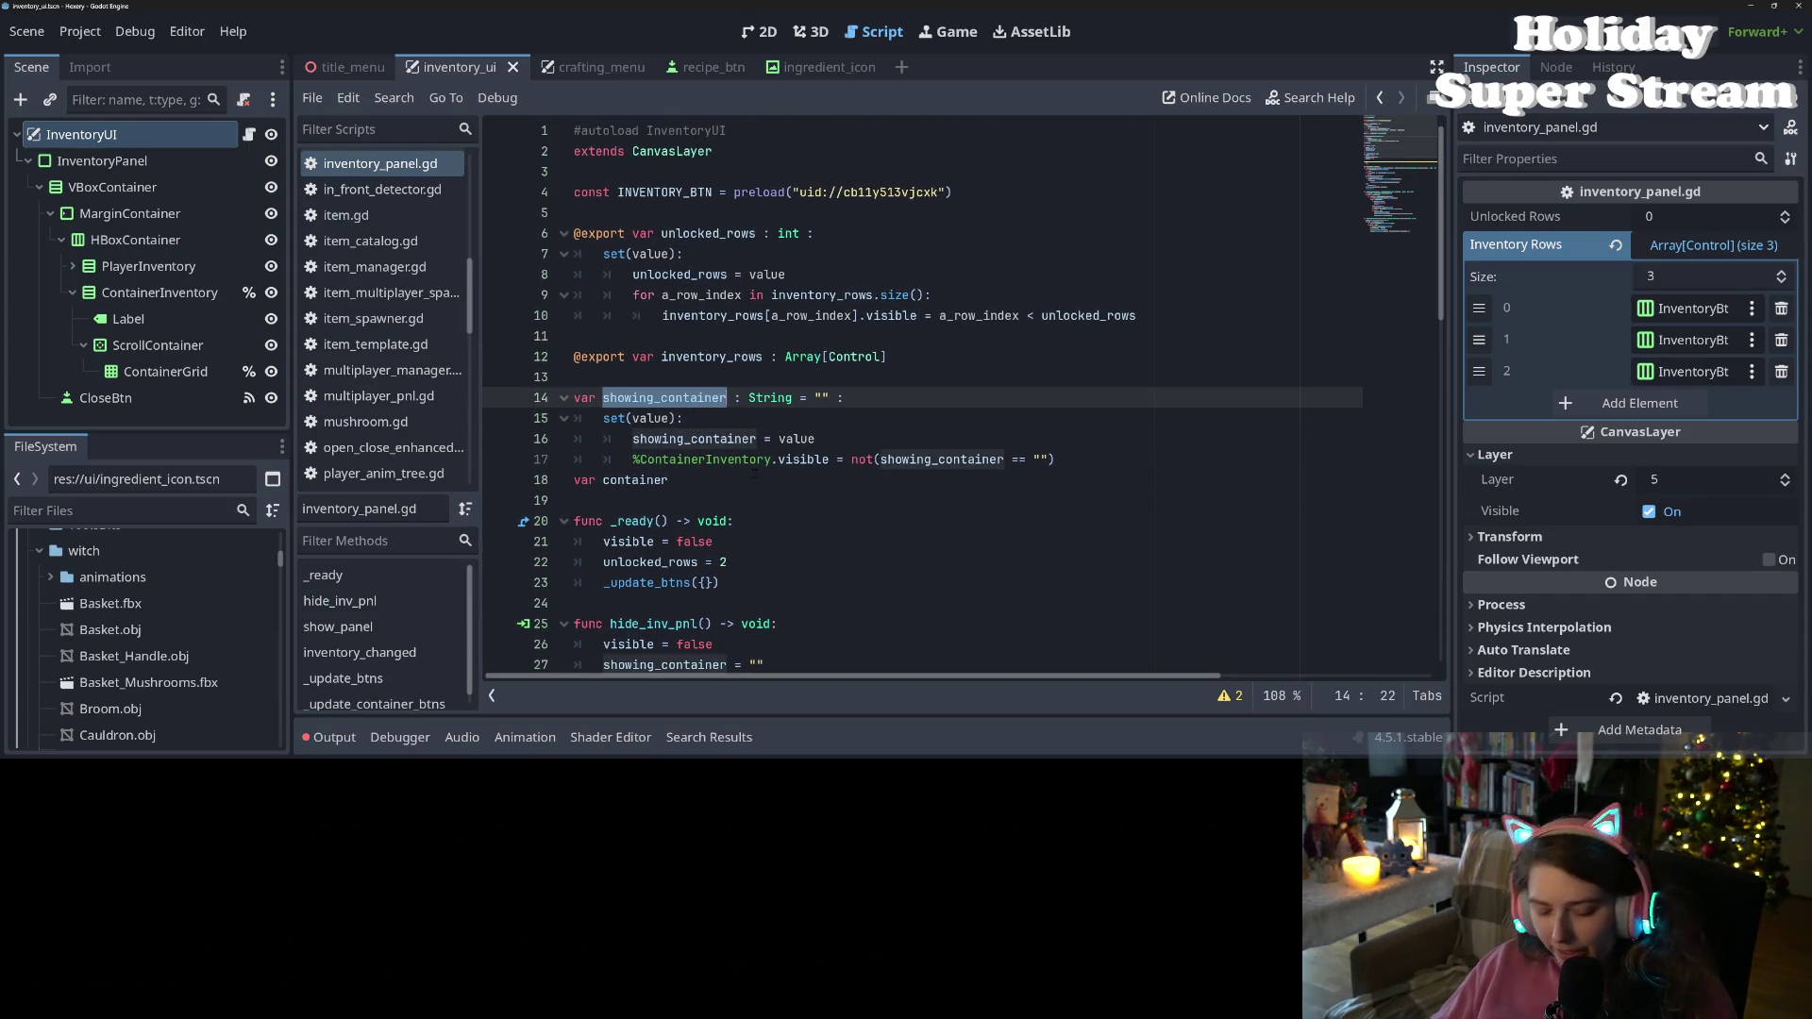
{"action": "scroll", "coordinate": [920, 397], "scroll_direction": "down", "scroll_amount": 3}
{"action": "scroll", "coordinate": [921, 397], "scroll_direction": "down", "scroll_amount": 1}
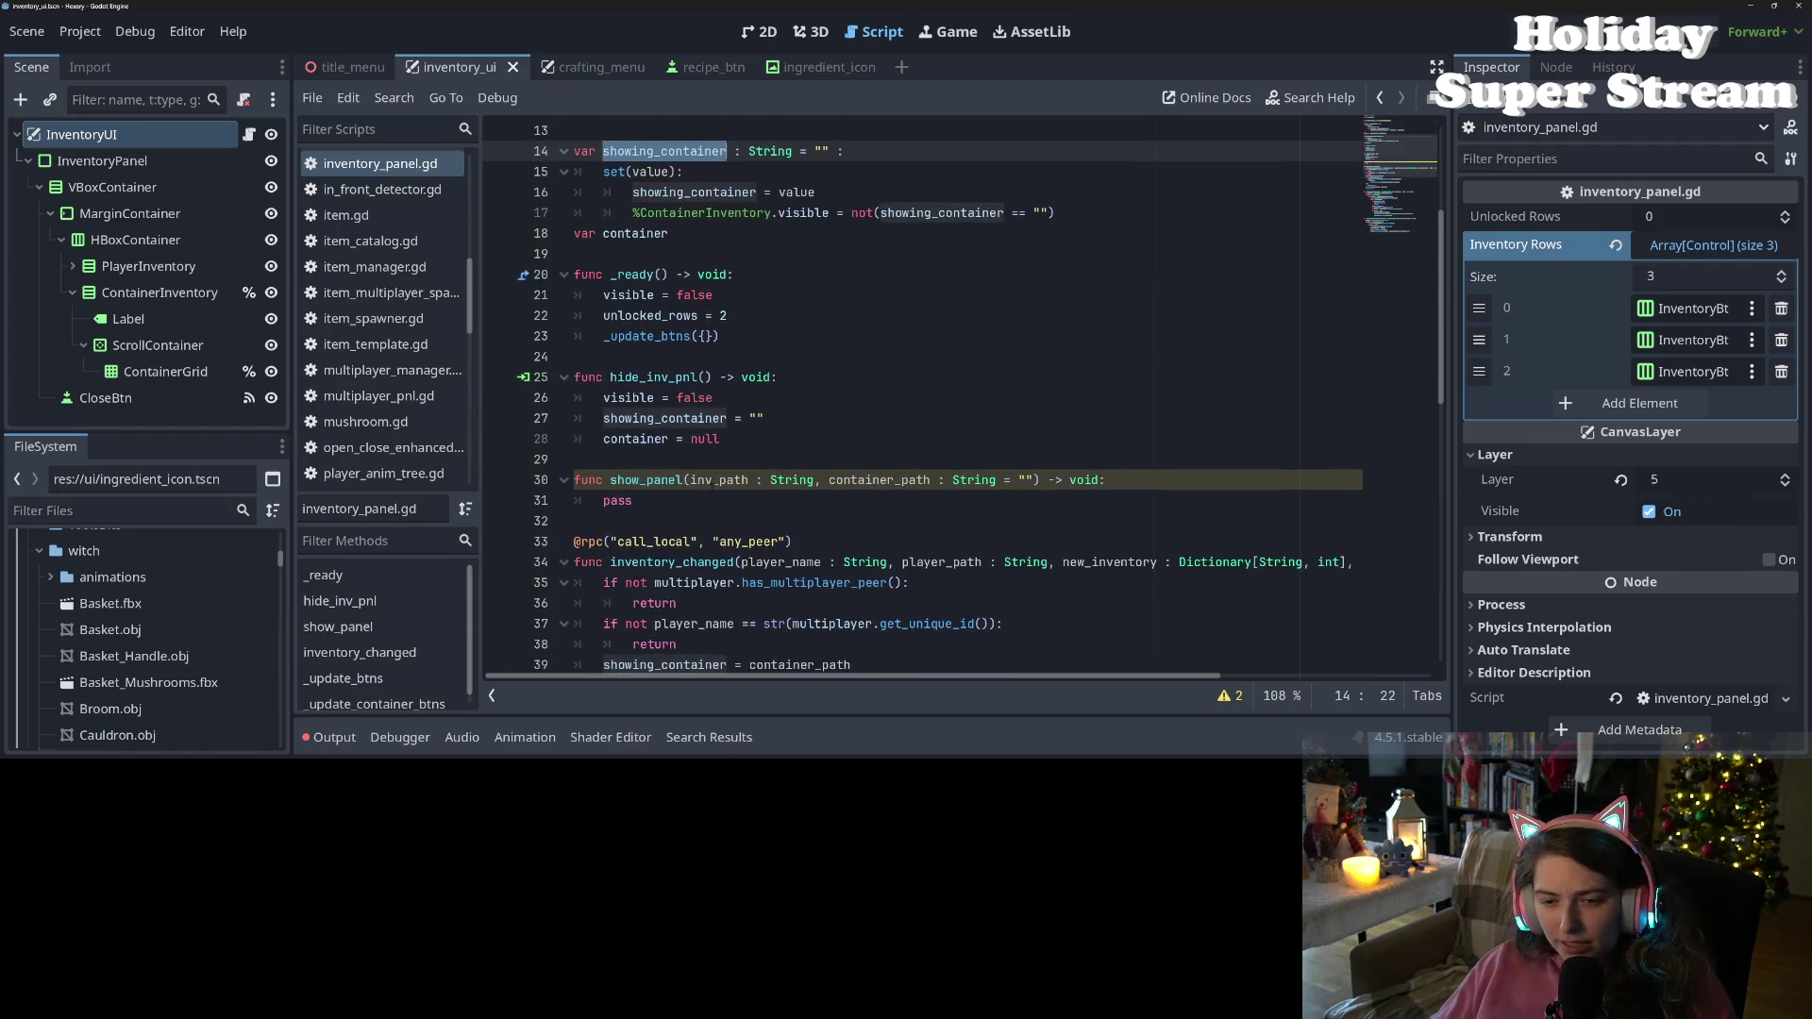
{"action": "double_click", "coordinate": [646, 477]}
{"action": "scroll", "coordinate": [1209, 518], "scroll_direction": "down", "scroll_amount": 1}
{"action": "left_click", "coordinate": [1209, 521]}
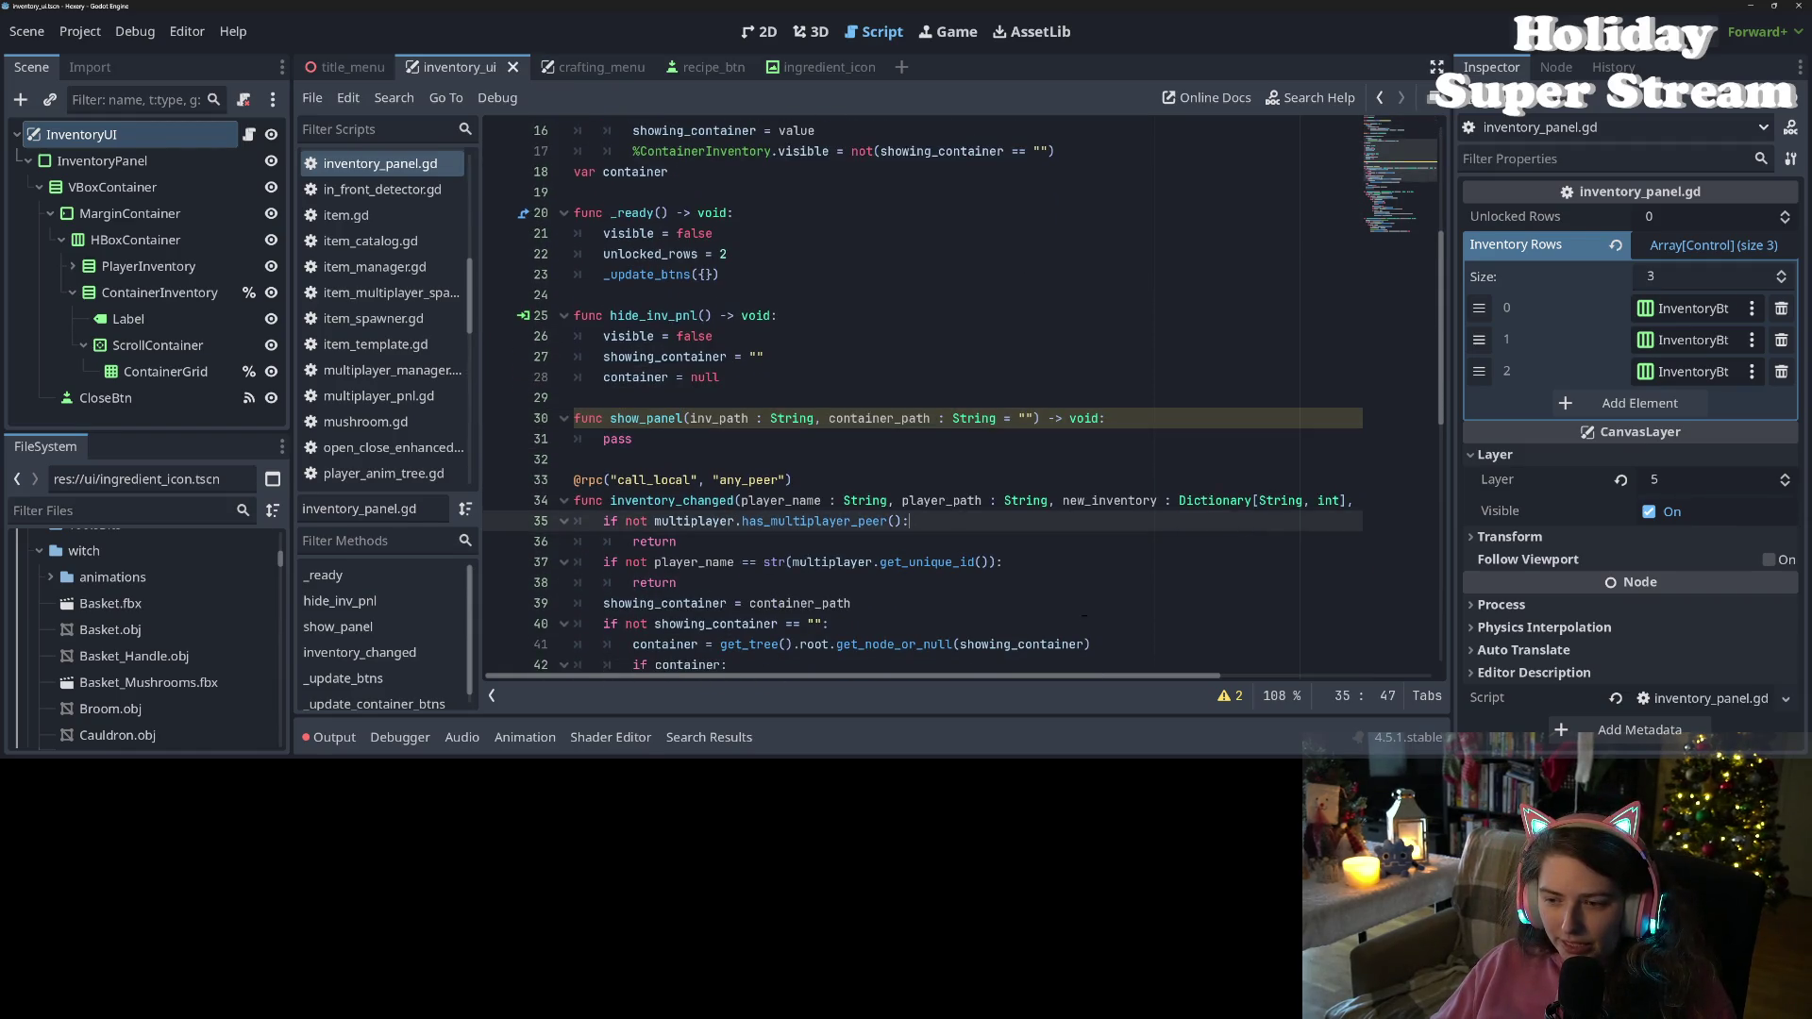
{"action": "scroll", "coordinate": [1246, 524], "scroll_direction": "right", "scroll_amount": 3}
{"action": "left_click_drag", "start_coordinate": [1301, 500], "coordinate": [1127, 503]}
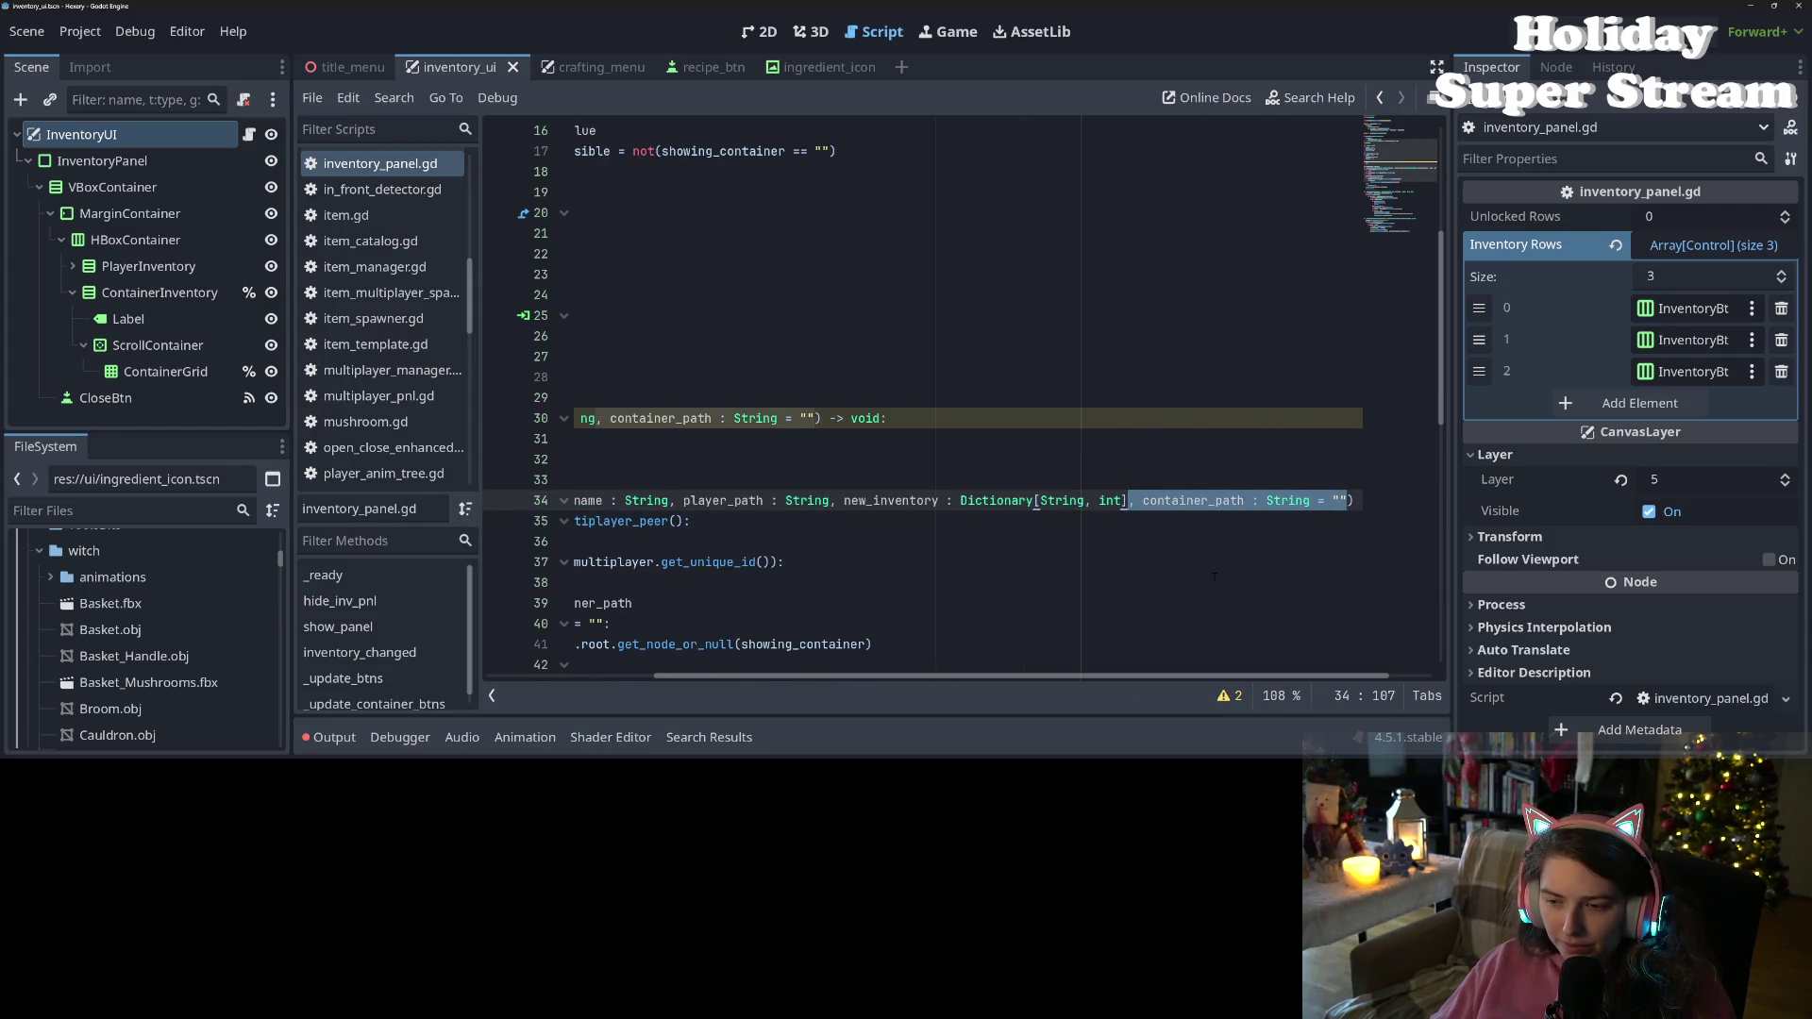
{"action": "key", "text": "BackSpace"}
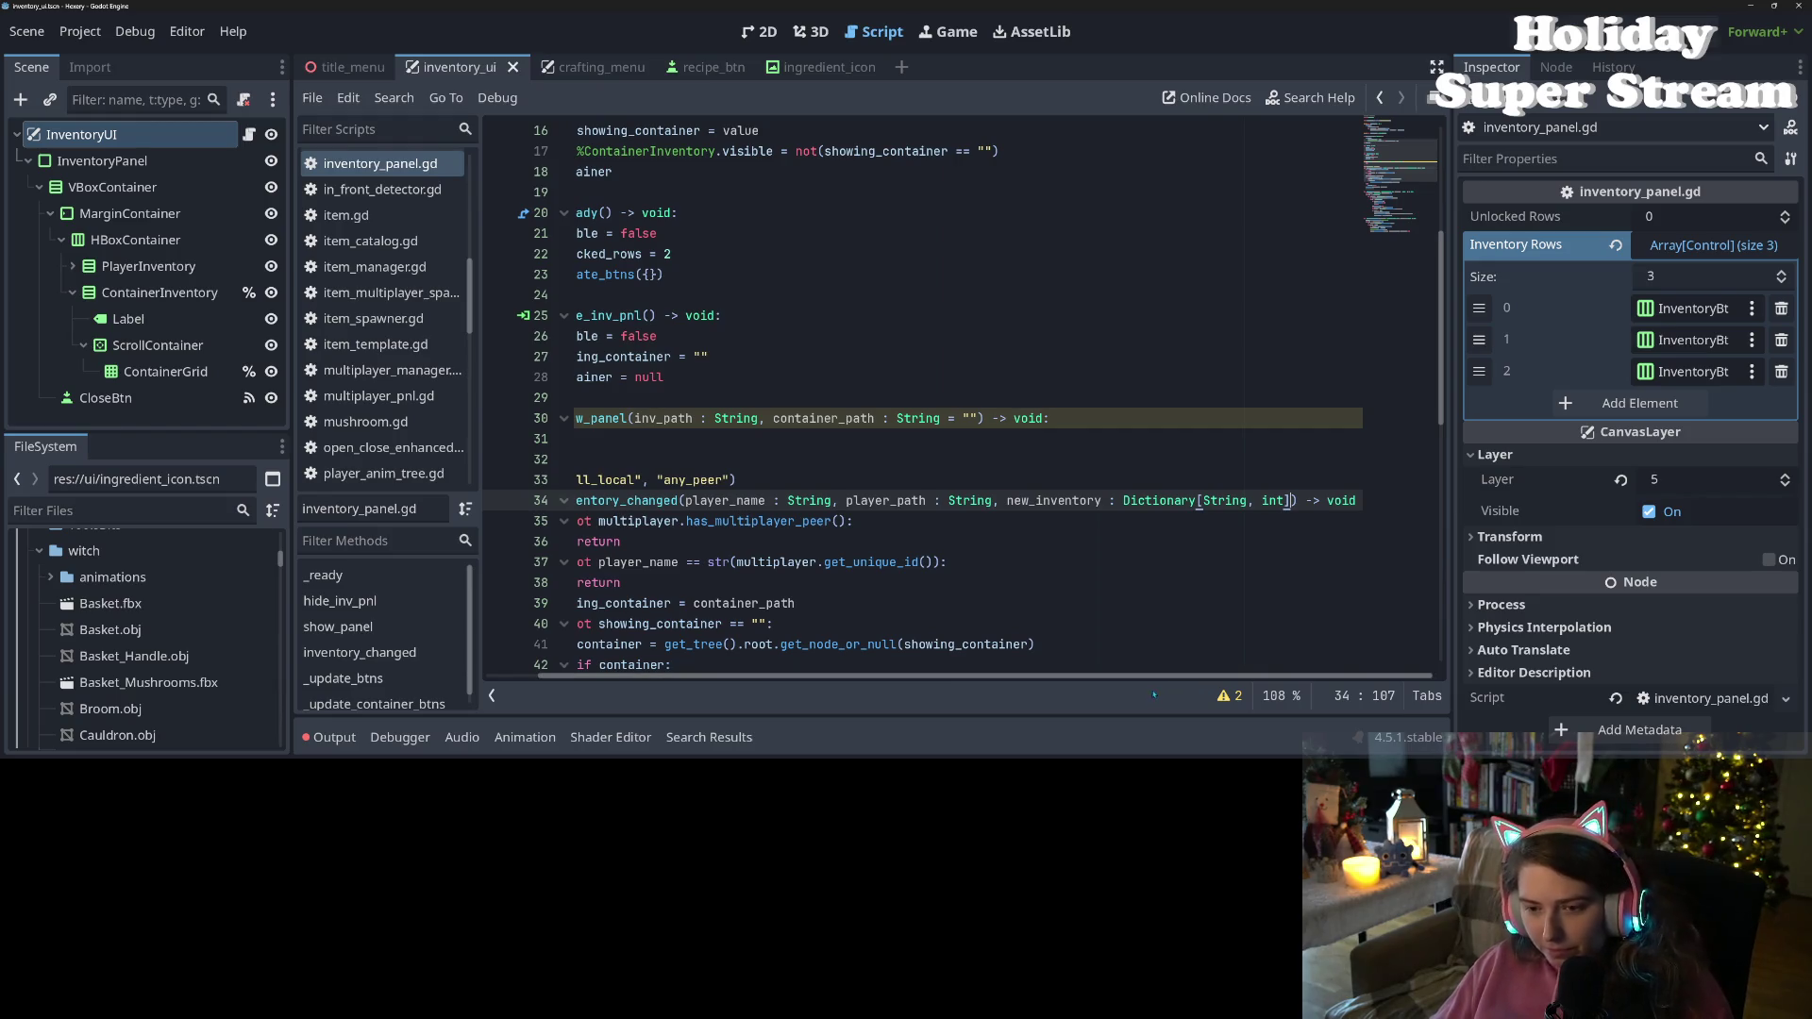
{"action": "key", "text": "ctrl+s"}
Move the showing_container = container_path assignment into show_panel in place of pass, removing the leftover blank line
{"action": "scroll", "coordinate": [856, 665], "scroll_direction": "left", "scroll_amount": 2}
{"action": "left_click_drag", "start_coordinate": [852, 603], "coordinate": [600, 611]}
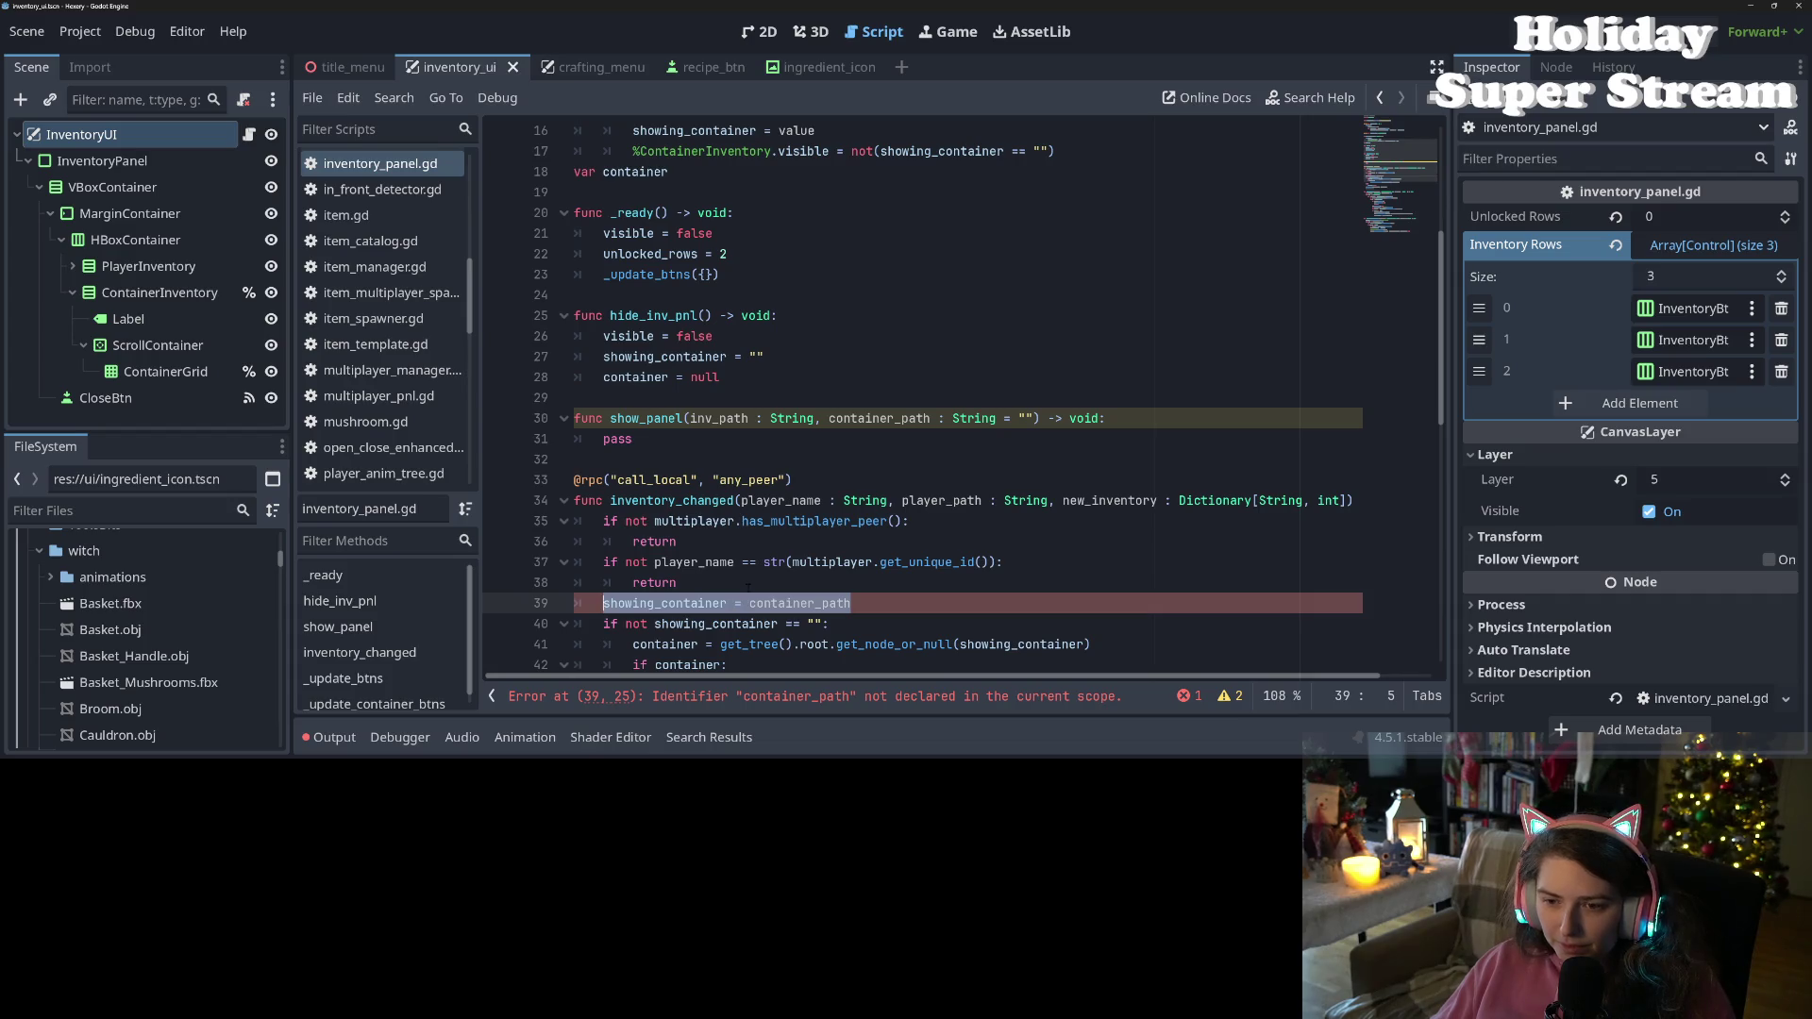
{"action": "key", "text": "ctrl+x"}
{"action": "double_click", "coordinate": [618, 438]}
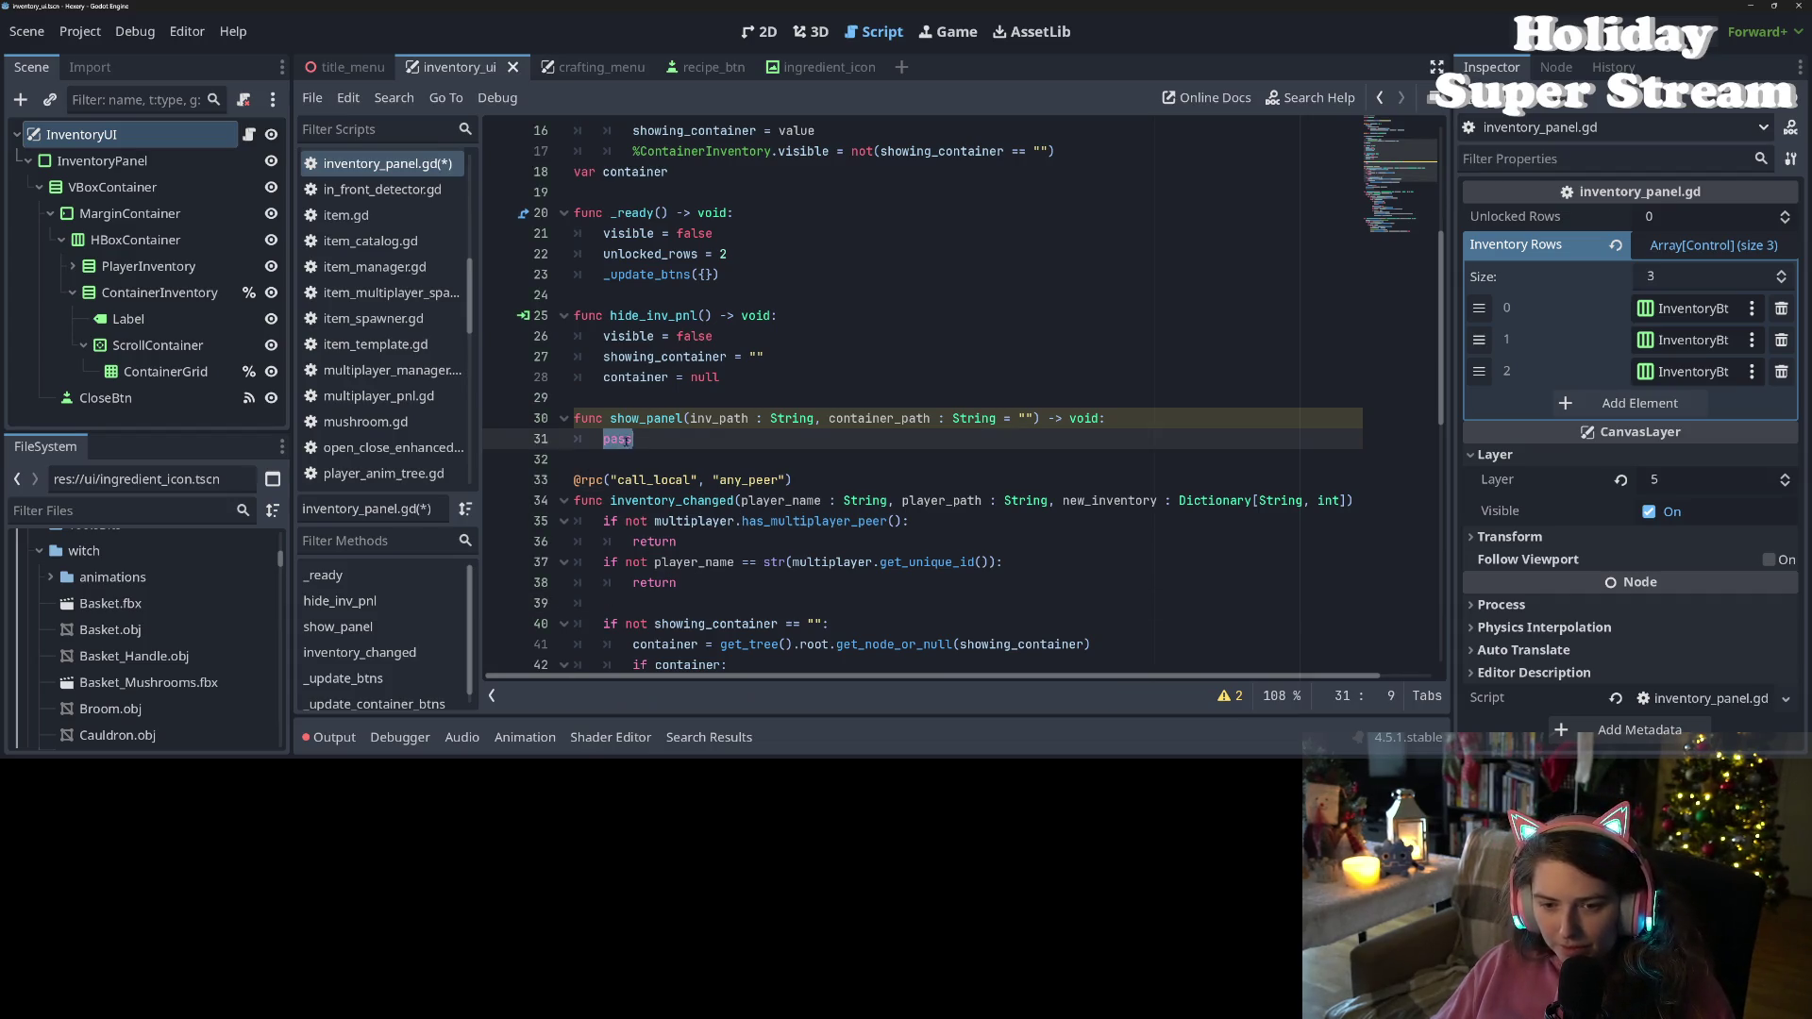
{"action": "key", "text": "ctrl+v"}
{"action": "key", "text": "ctrl+s"}
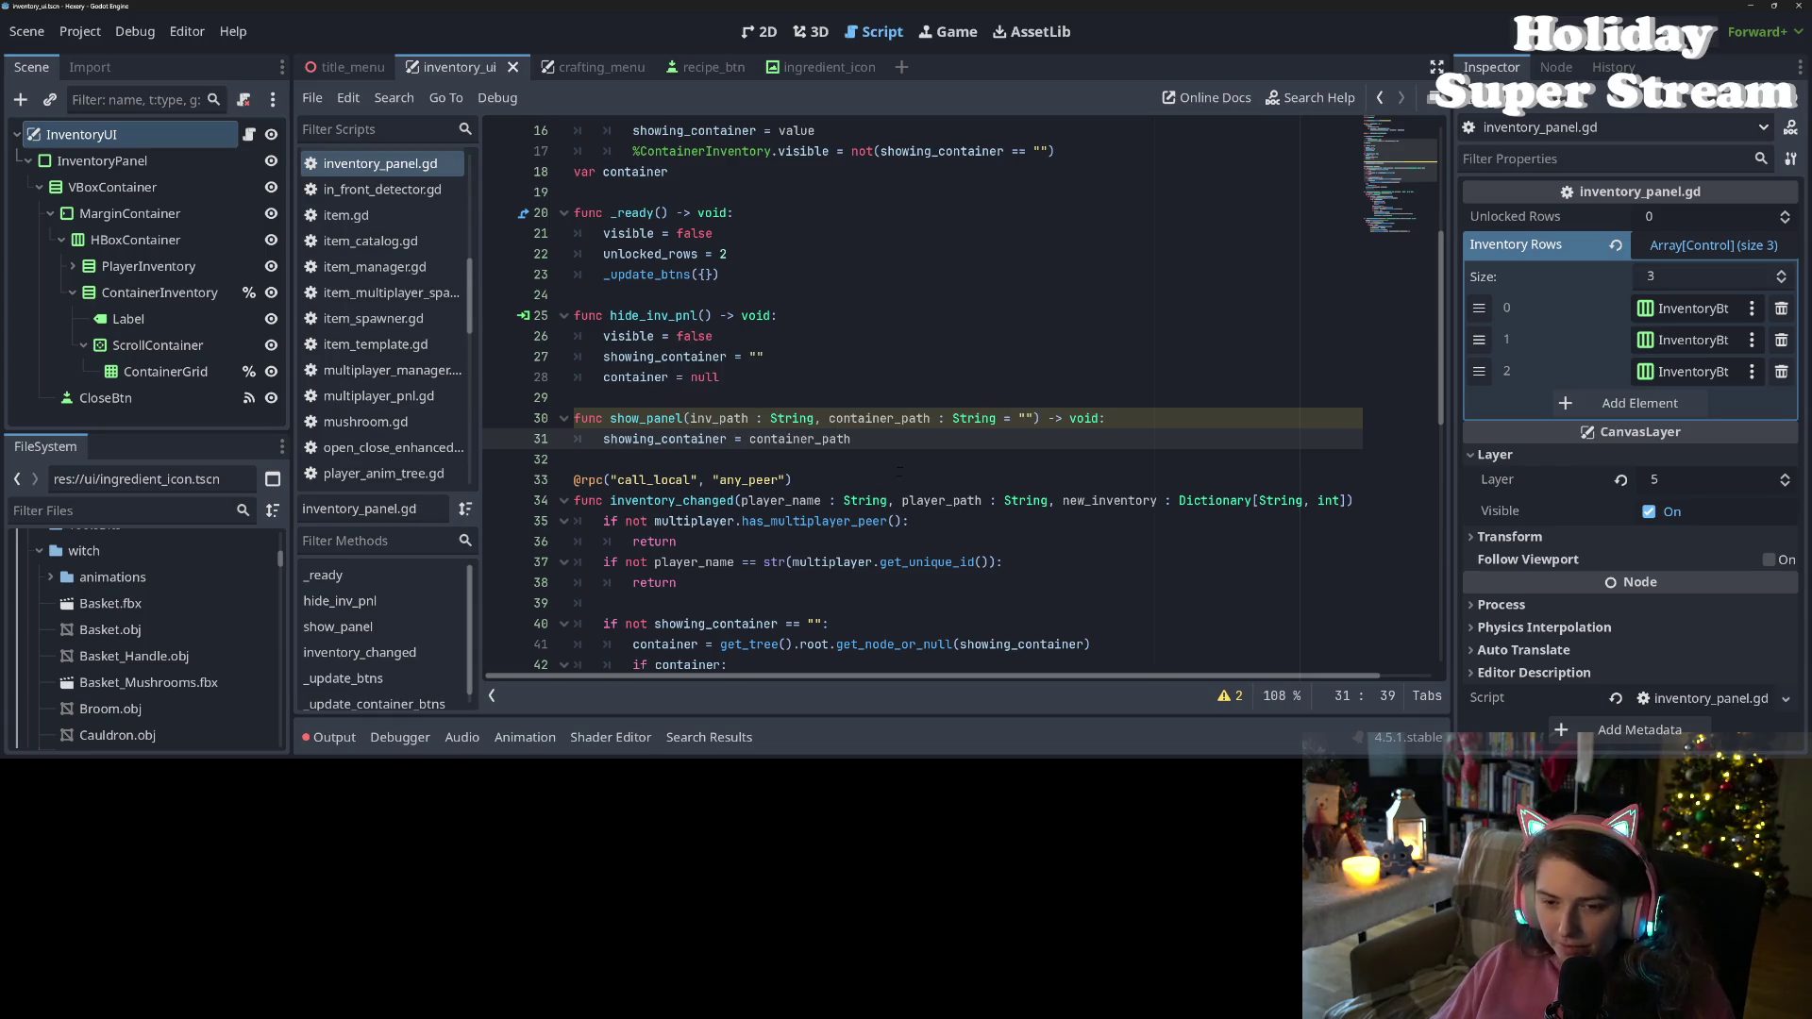
{"action": "left_click", "coordinate": [672, 604]}
{"action": "key", "text": "BackSpace"}
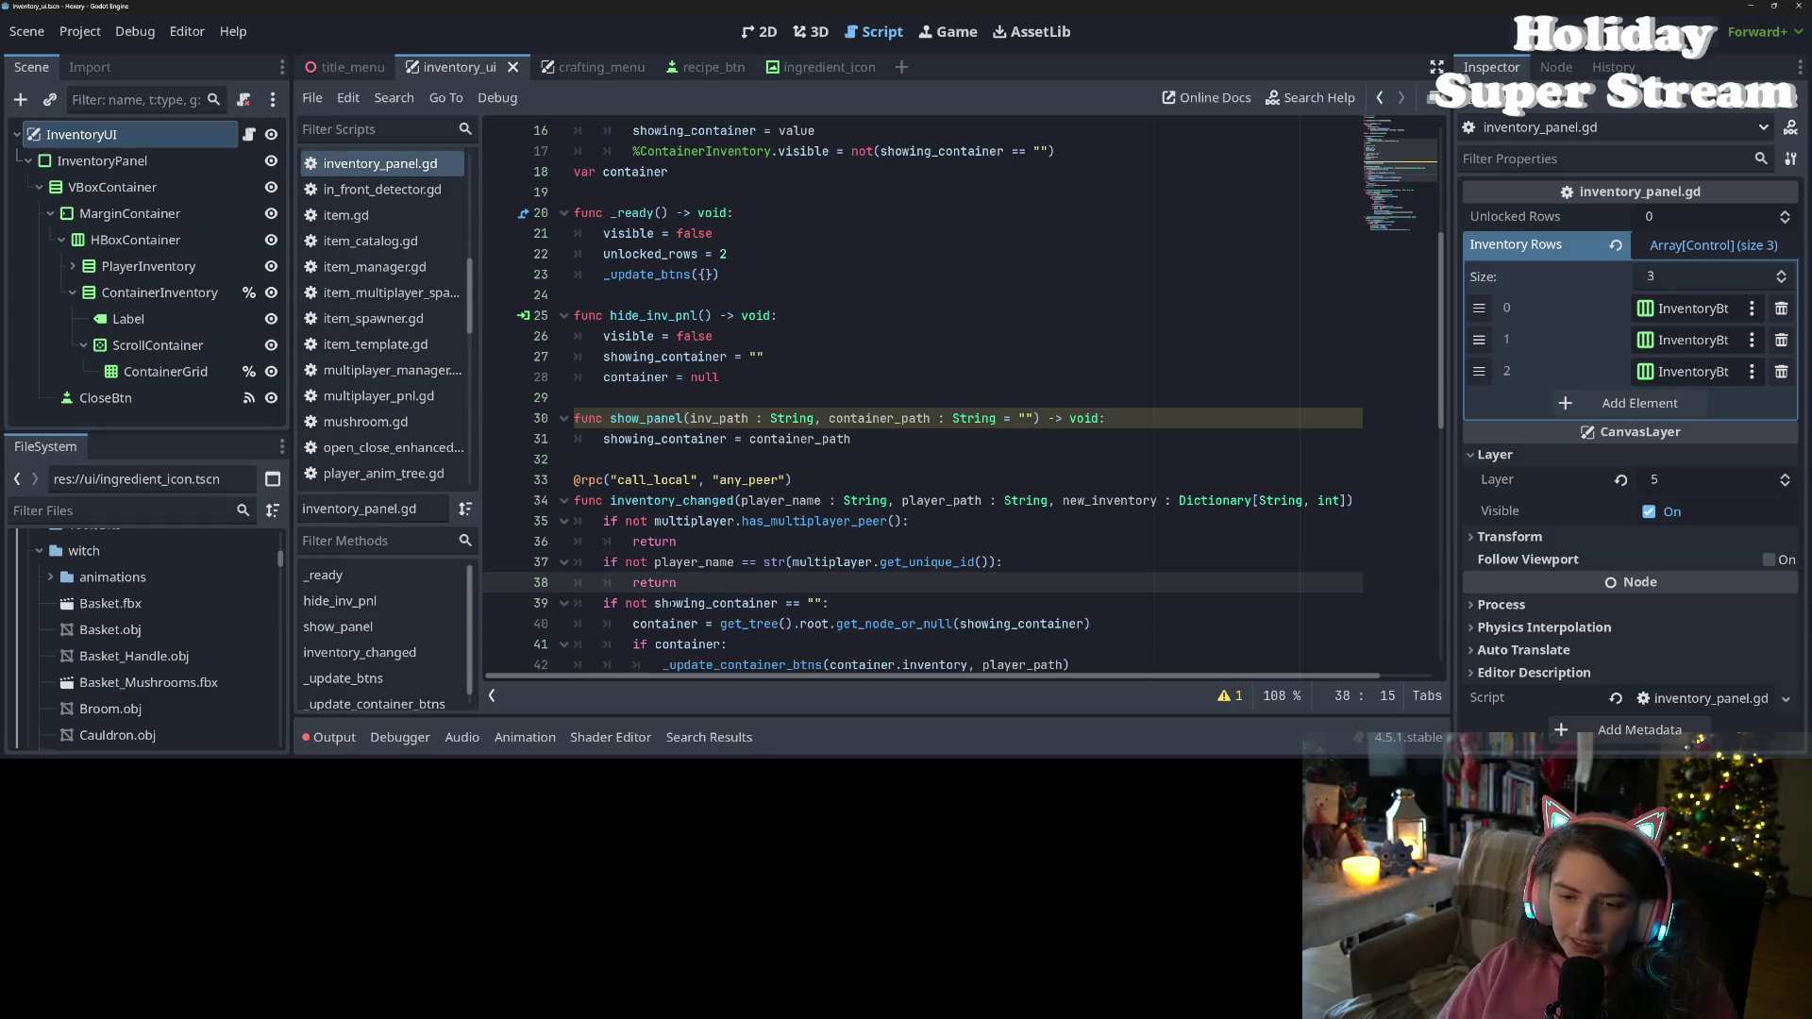
{"action": "scroll", "coordinate": [671, 604], "scroll_direction": "down", "scroll_amount": 2}
{"action": "key", "text": "ctrl+s"}
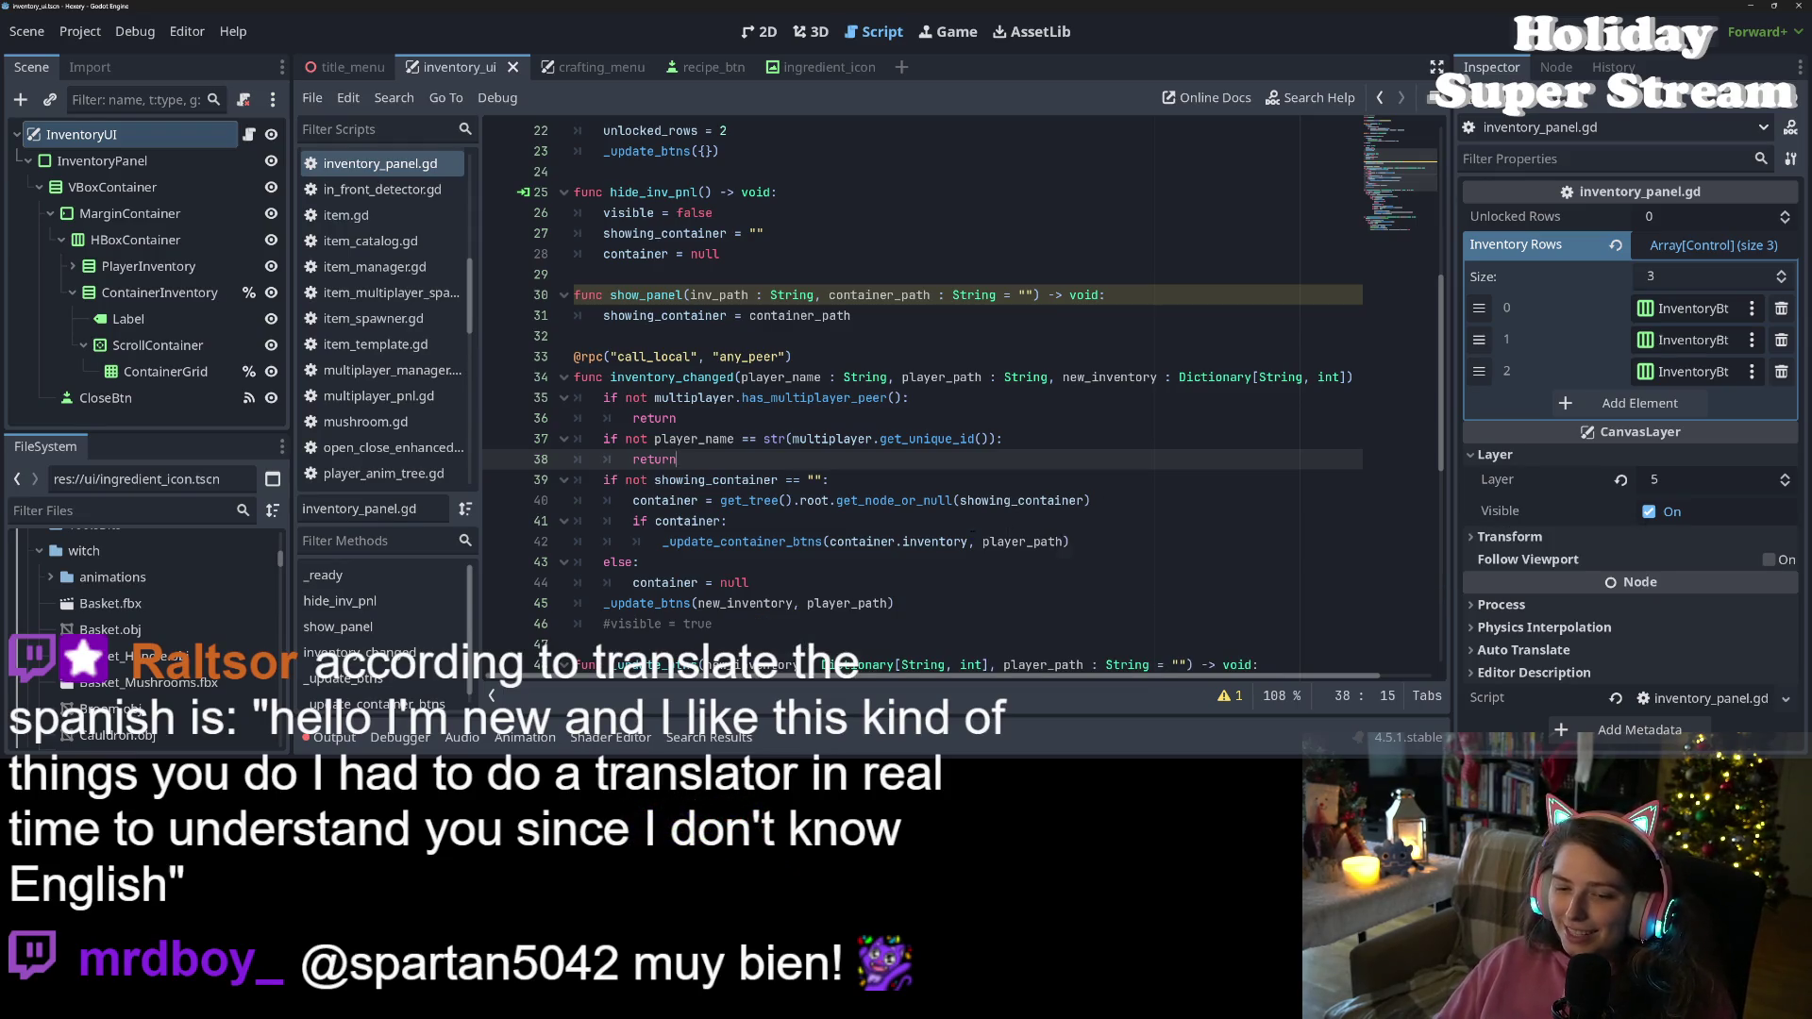
Copy inventory_changed's two multiplayer guard checks into show_panel's body
{"action": "key", "text": "Down"}
{"action": "key", "text": "Down"}
{"action": "key", "text": "Down"}
{"action": "left_click", "coordinate": [883, 316]}
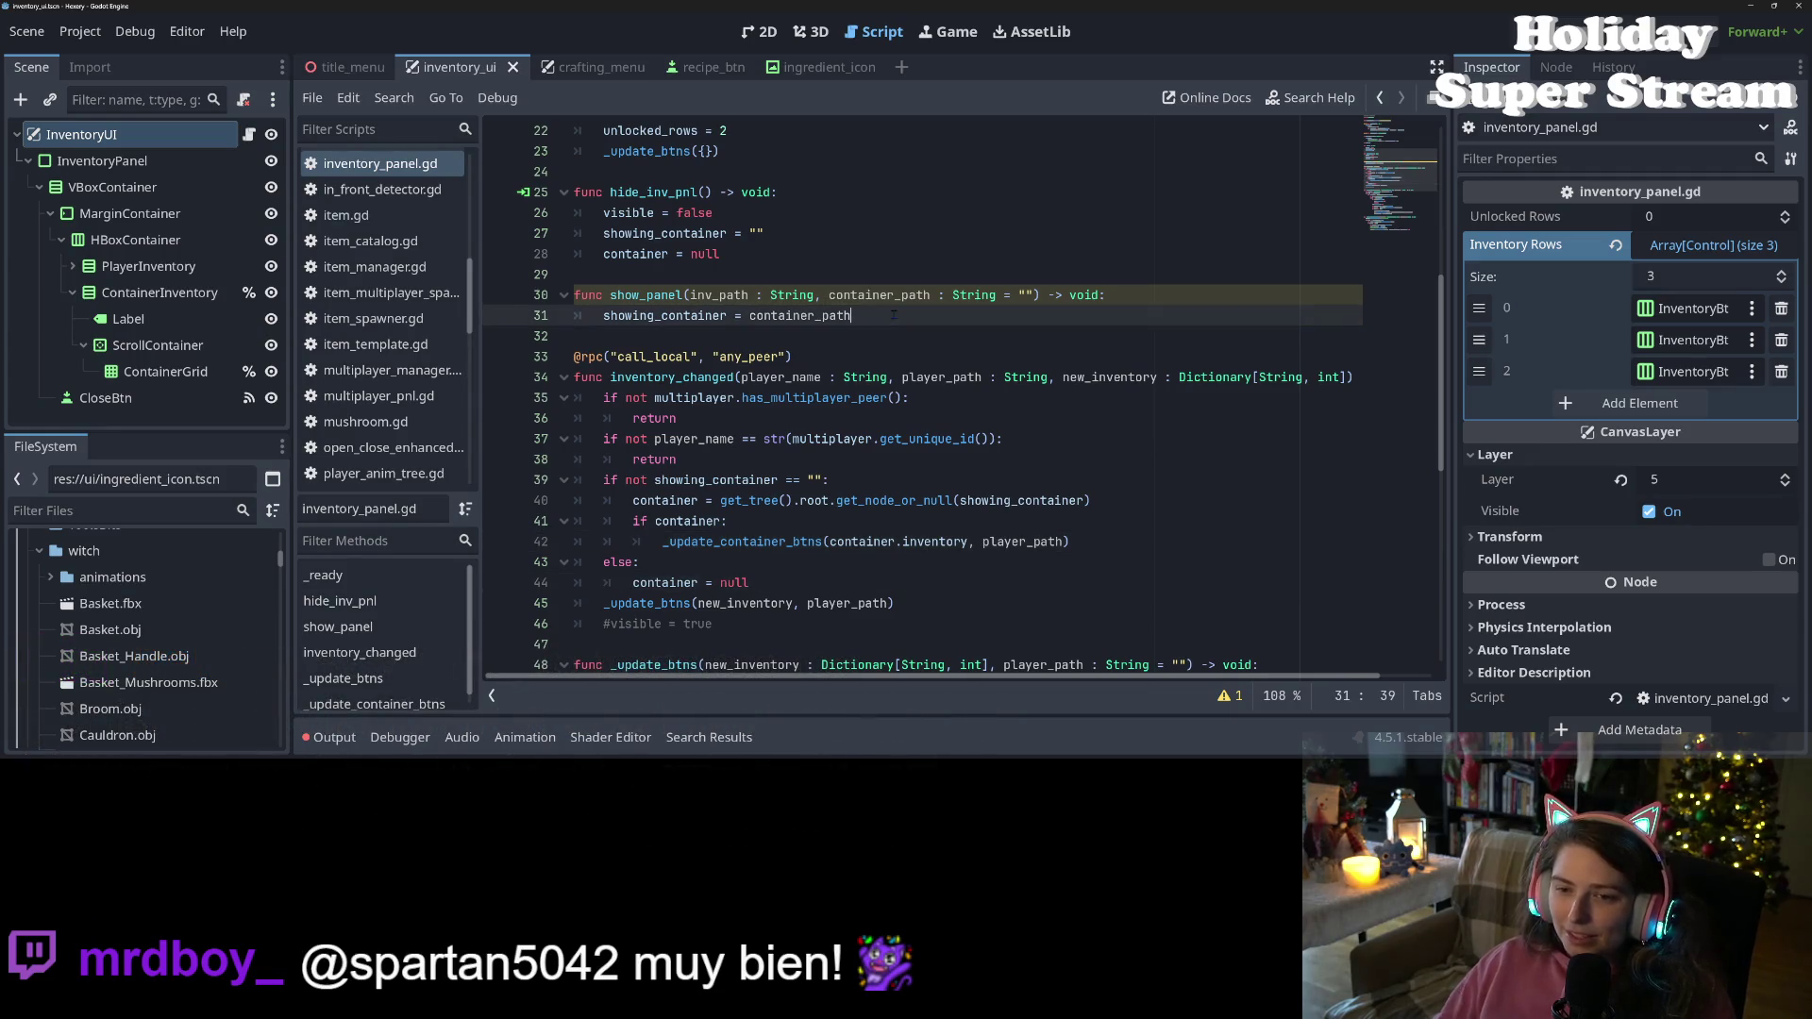
{"action": "key", "text": "Return"}
{"action": "key", "text": "Return"}
{"action": "type", "text": "visible -"}
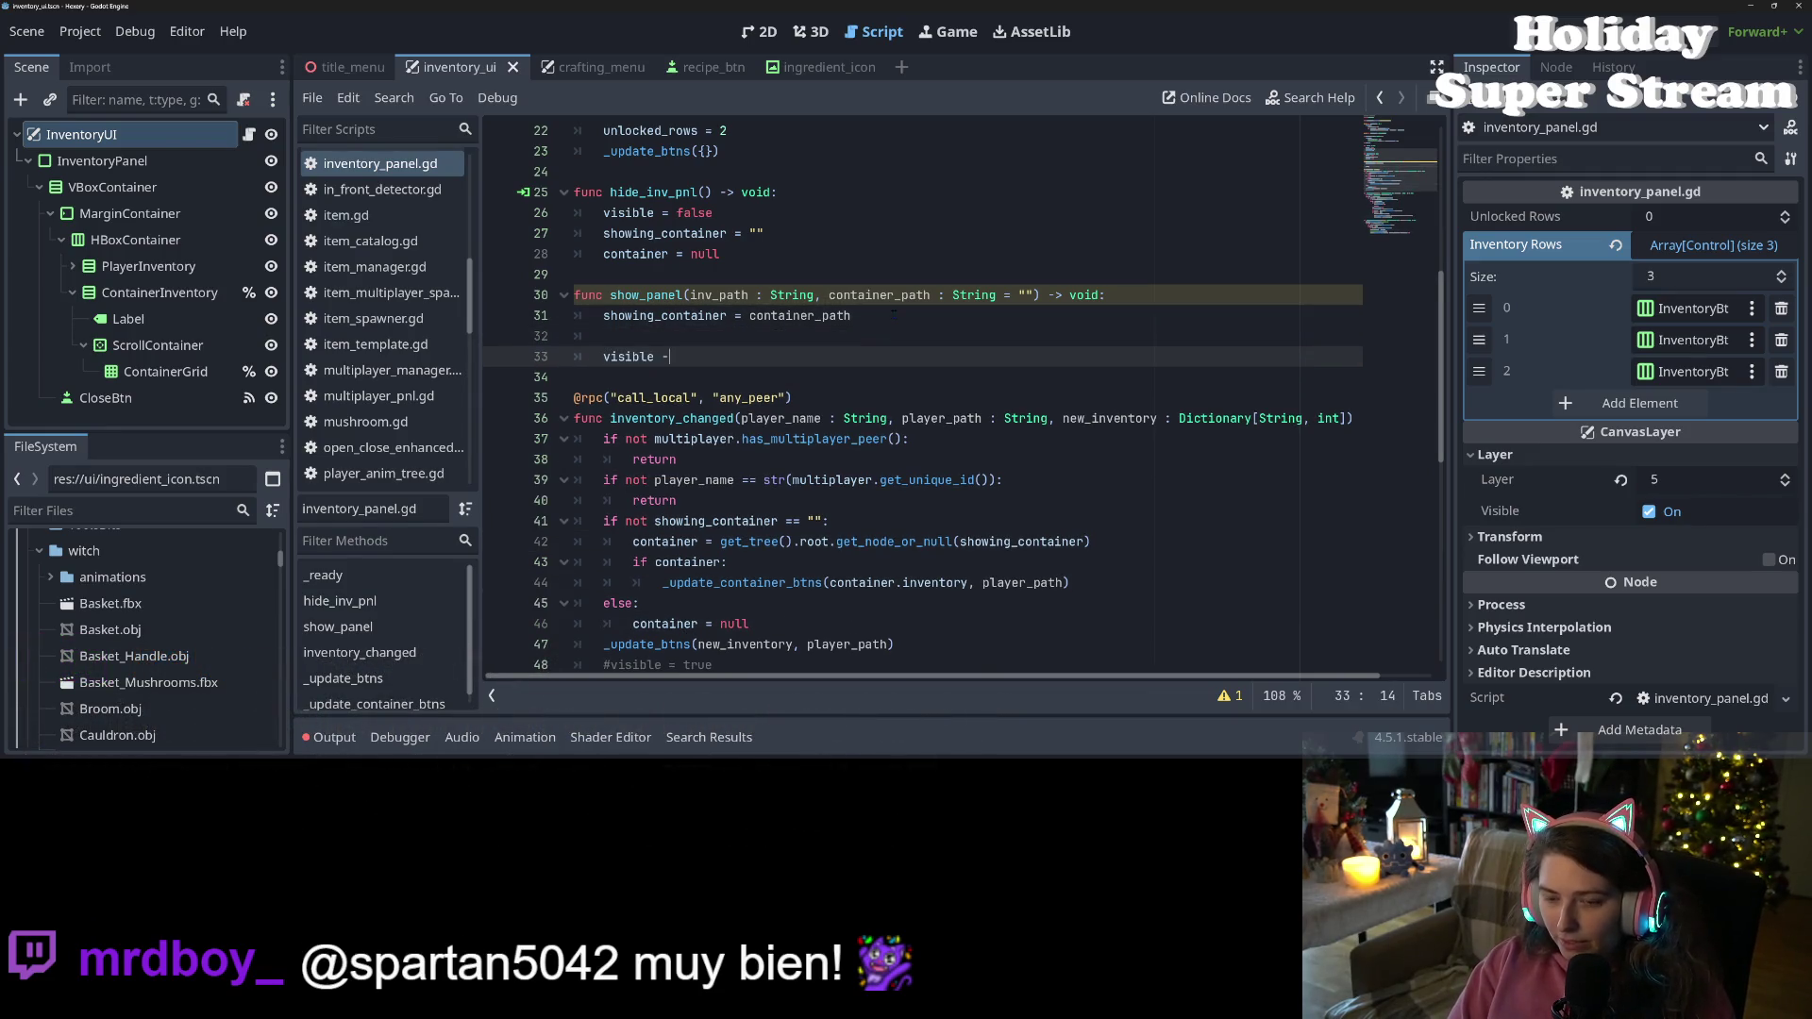
{"action": "key", "text": "BackSpace"}
{"action": "type", "text": "= true"}
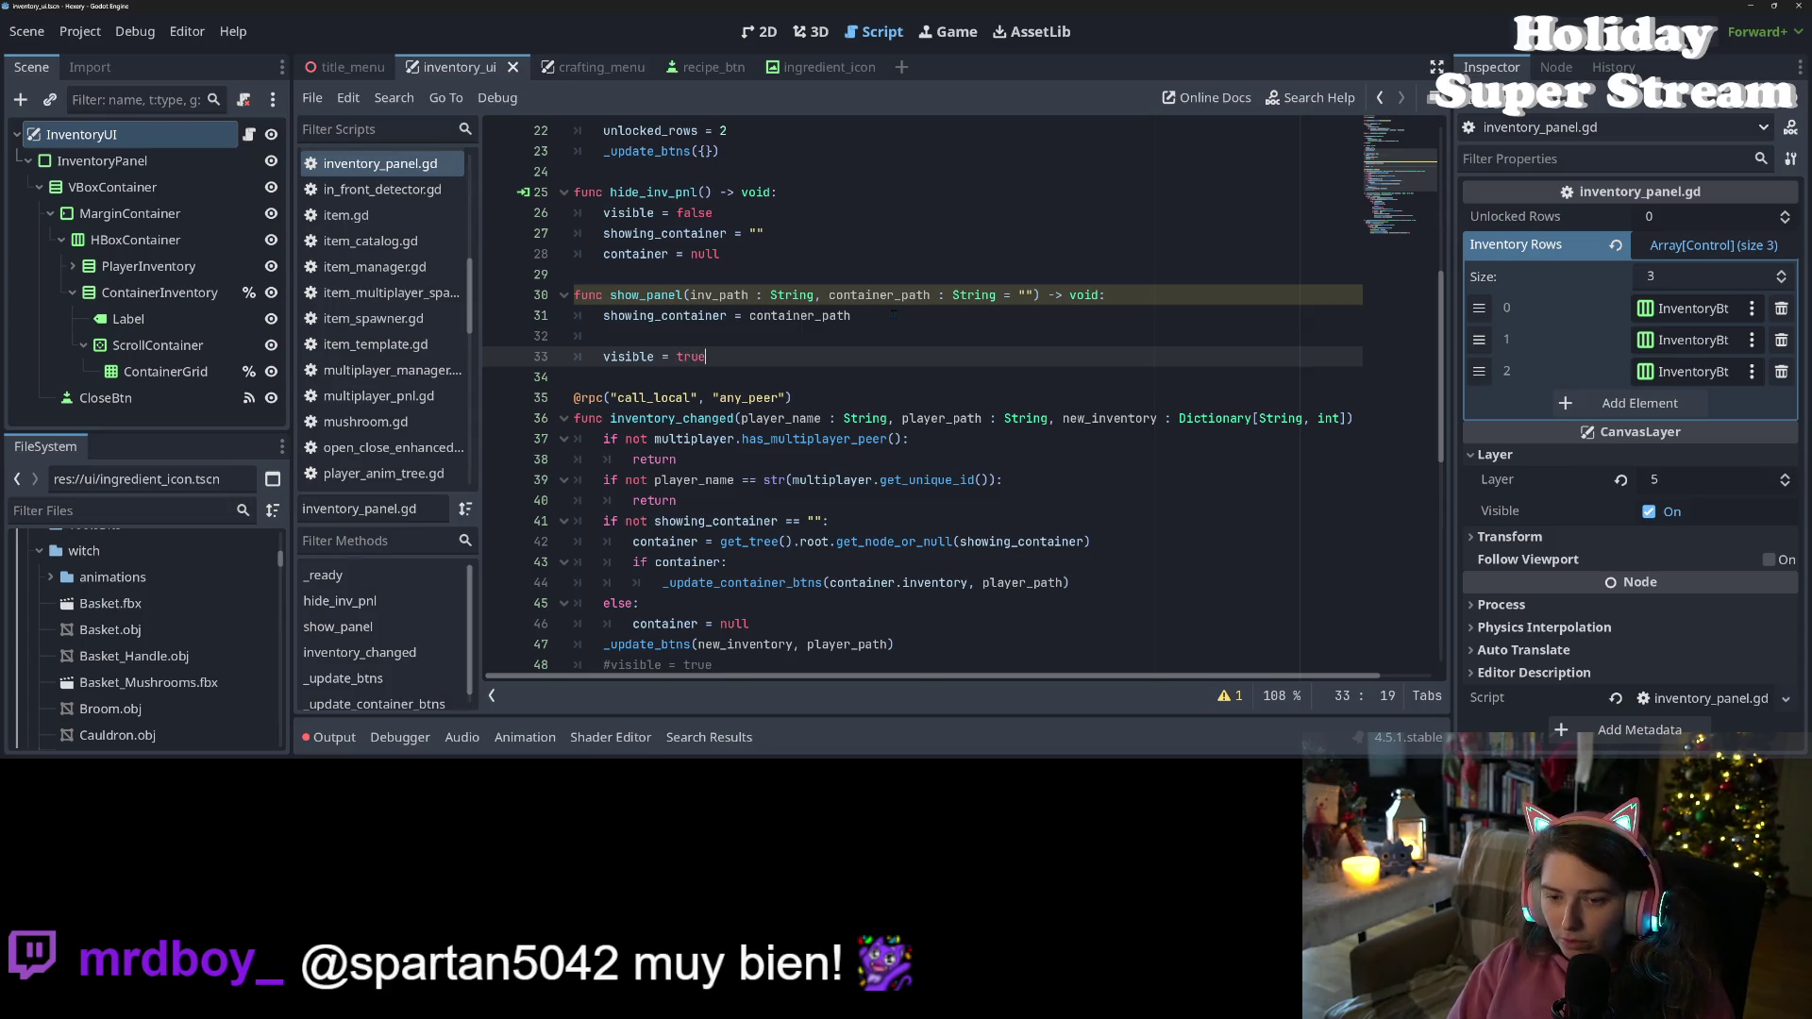
{"action": "left_click", "coordinate": [727, 521]}
{"action": "scroll", "coordinate": [726, 521], "scroll_direction": "down", "scroll_amount": 2}
{"action": "scroll", "coordinate": [727, 420], "scroll_direction": "up", "scroll_amount": 2}
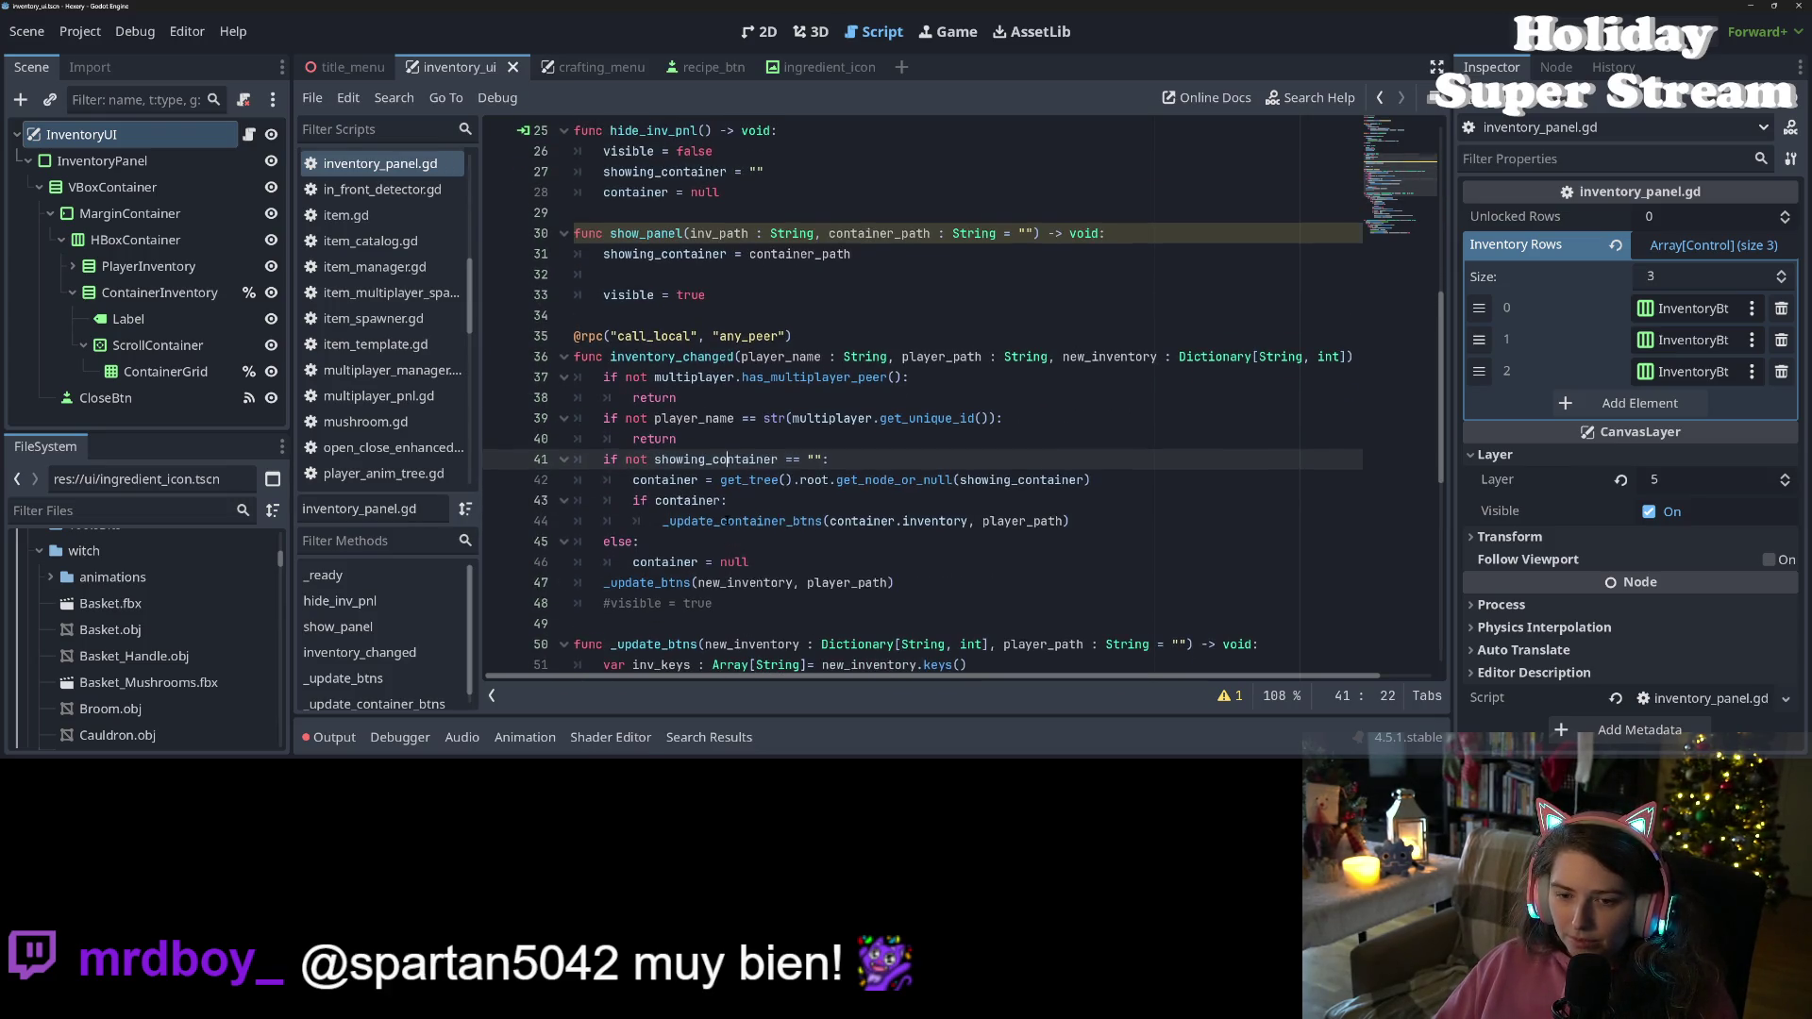
{"action": "left_click", "coordinate": [647, 480]}
{"action": "left_click", "coordinate": [674, 357]}
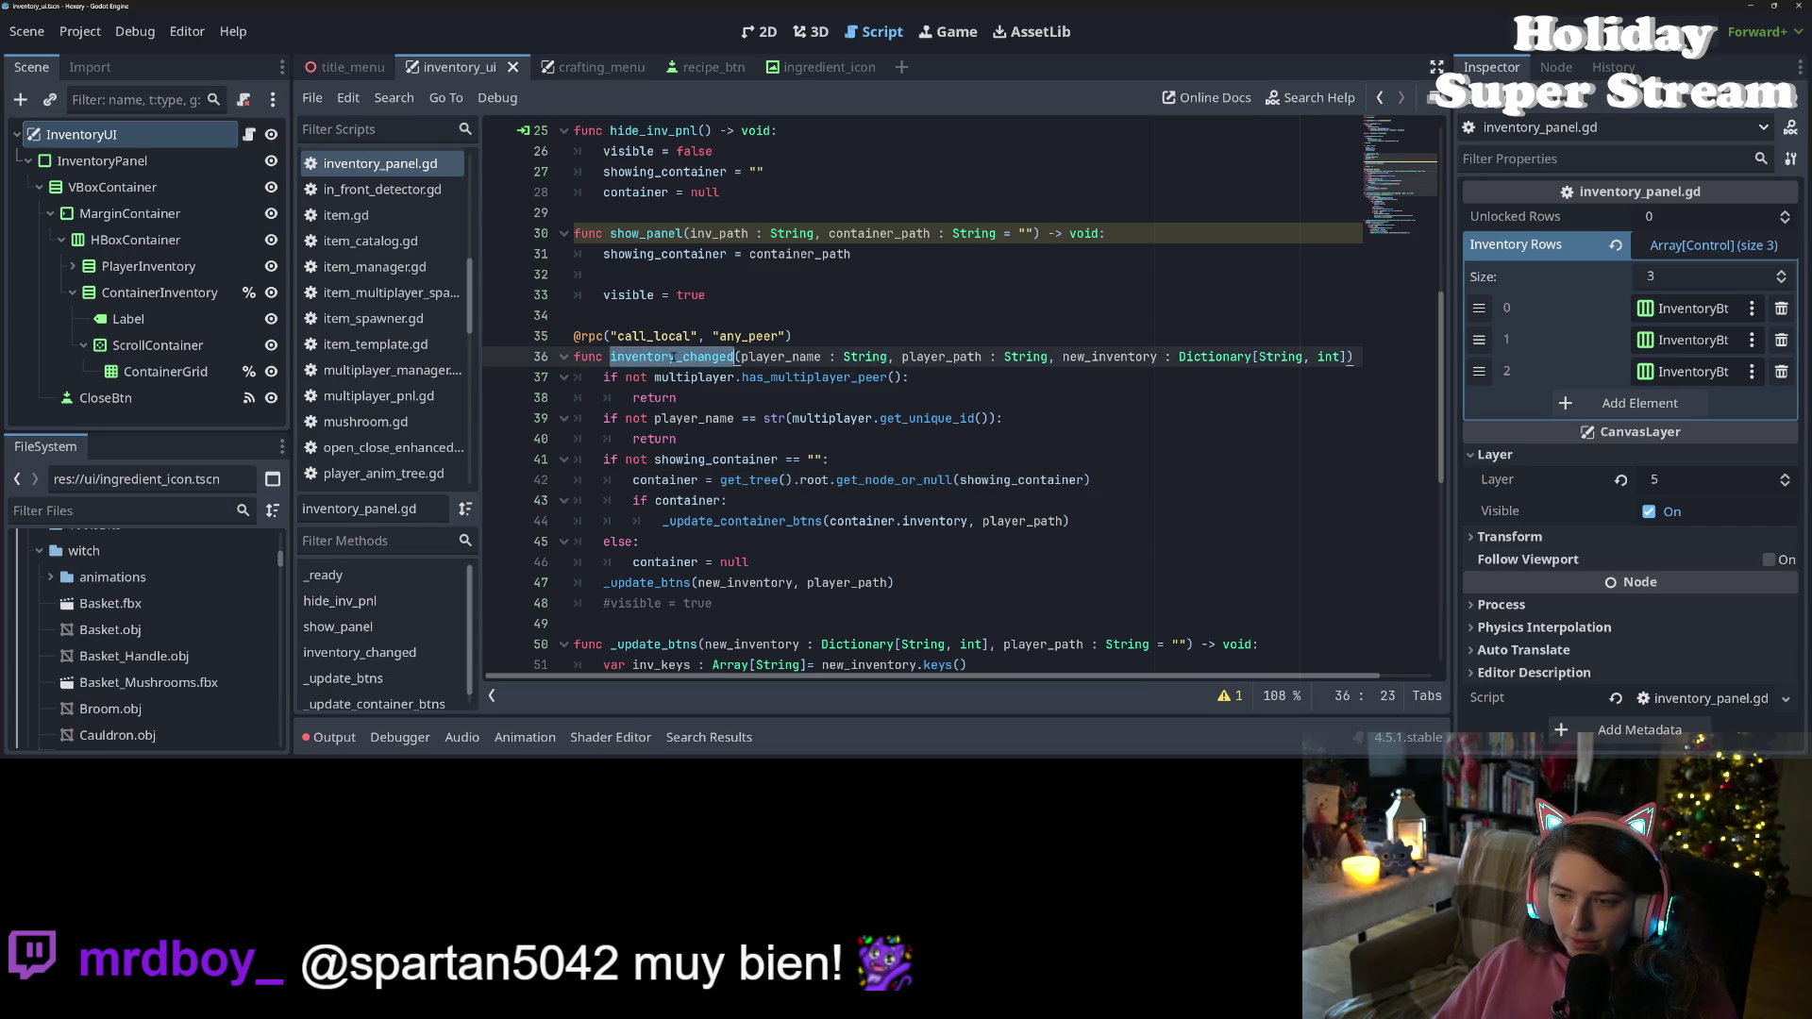
{"action": "left_click", "coordinate": [793, 336]}
{"action": "left_click", "coordinate": [742, 357]}
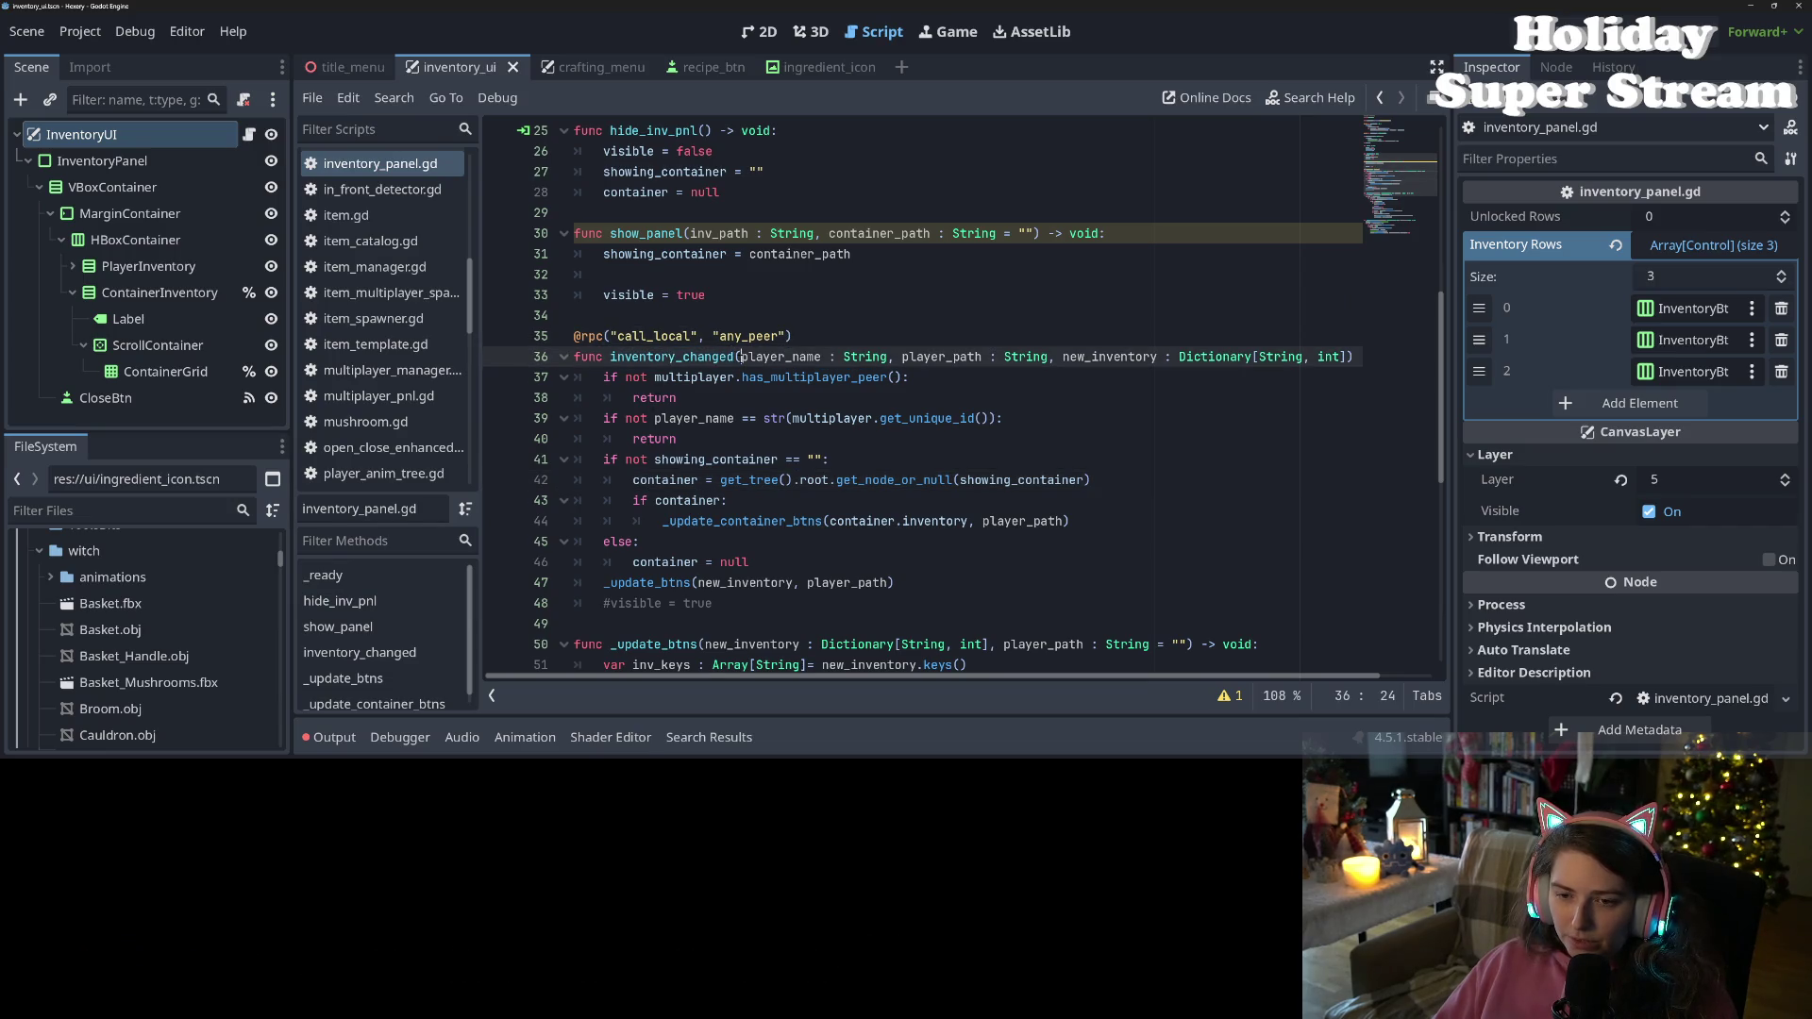
{"action": "left_click", "coordinate": [695, 440]}
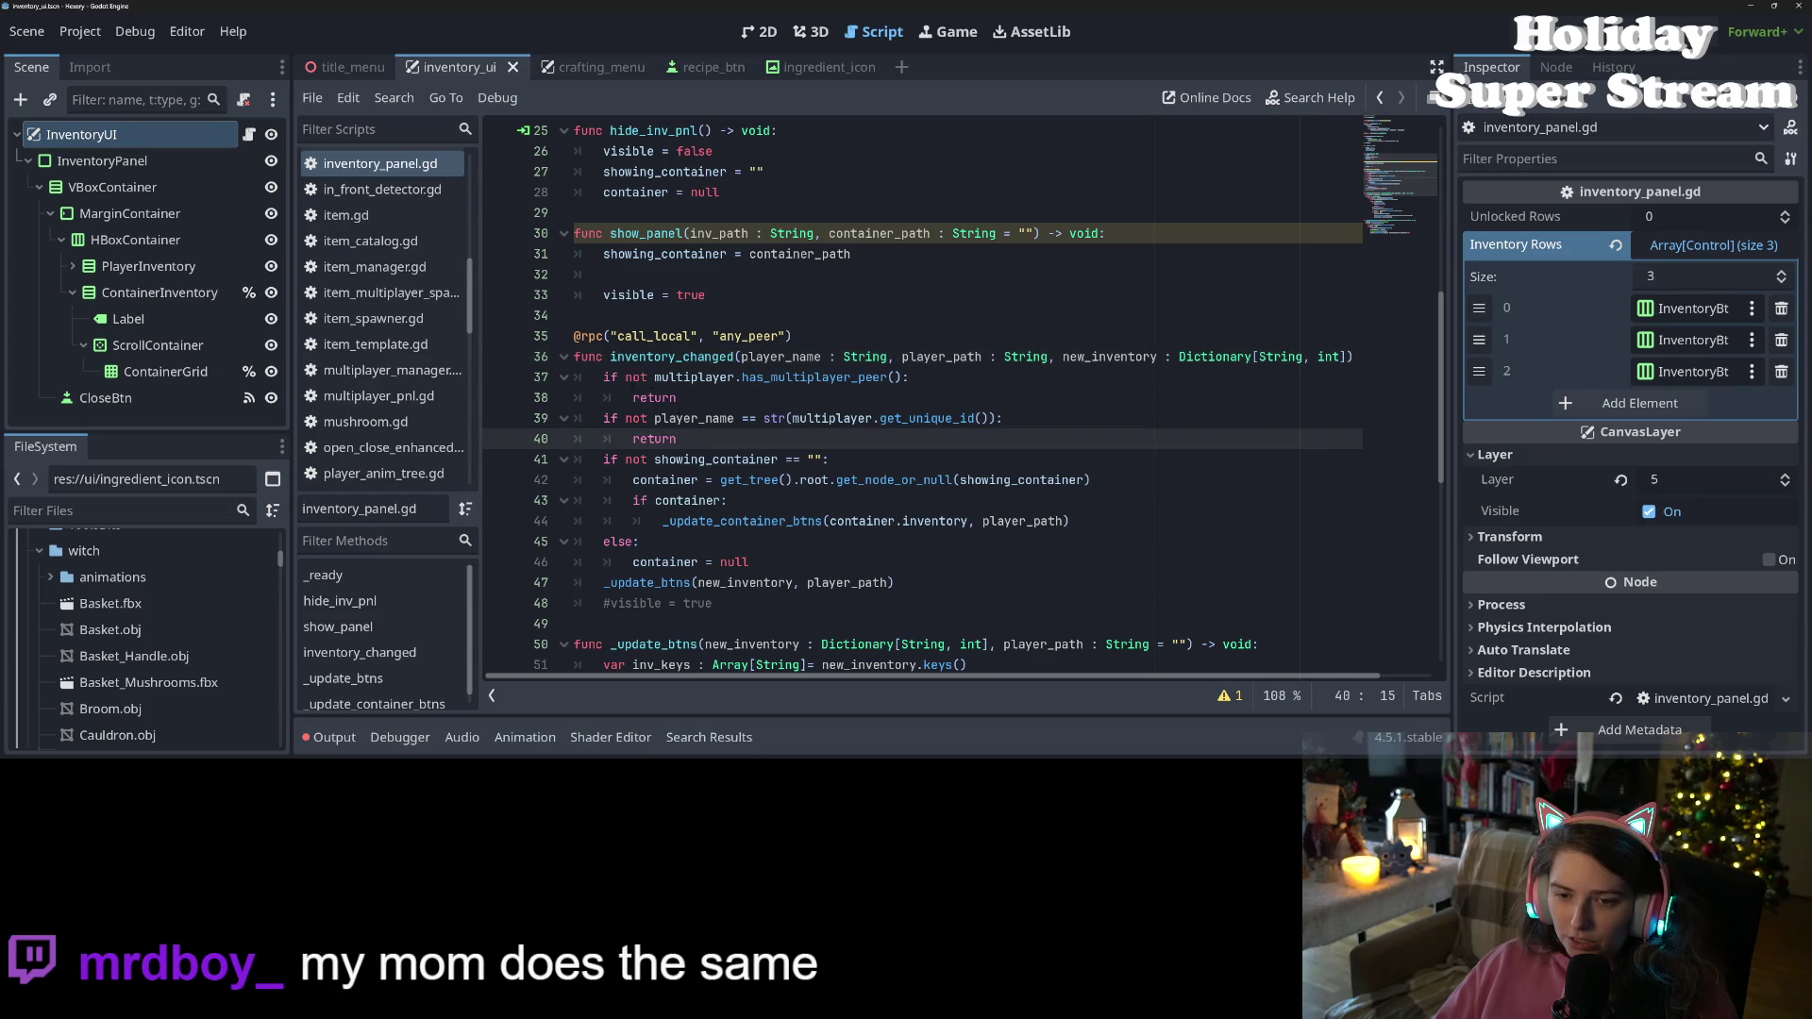
{"action": "left_click_drag", "start_coordinate": [604, 377], "coordinate": [831, 445]}
{"action": "key", "text": "ctrl+c"}
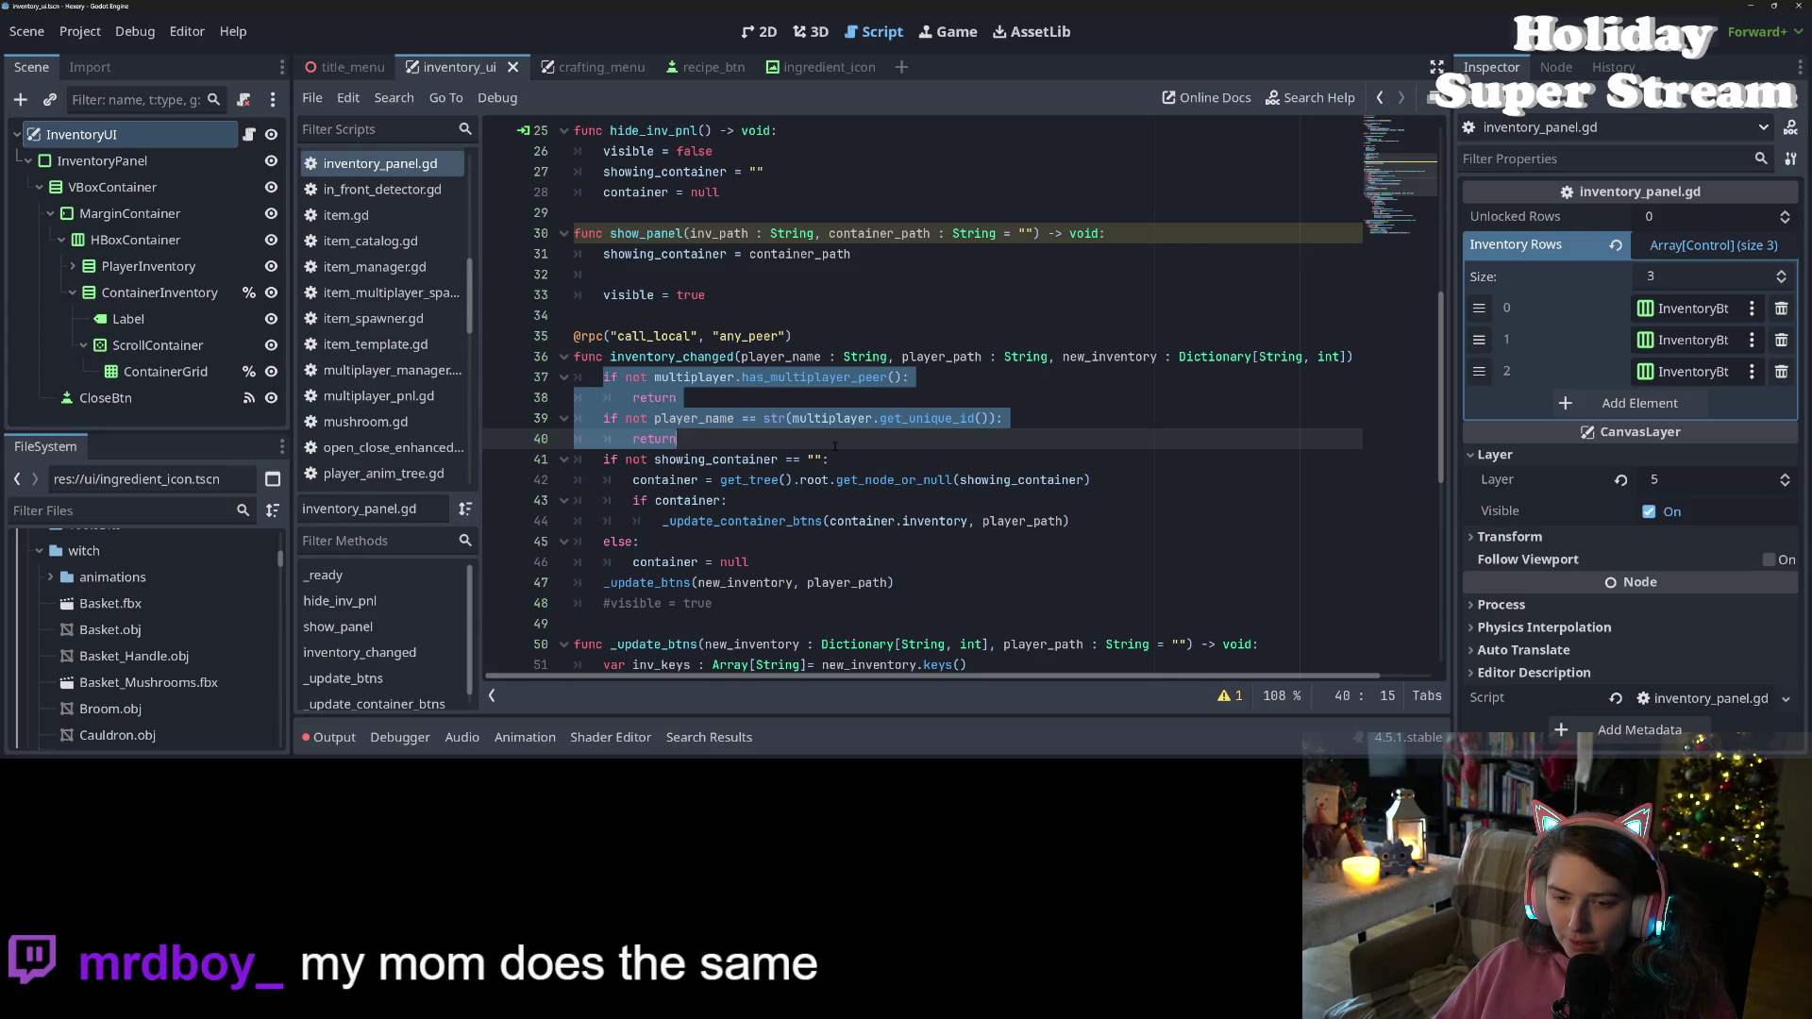
{"action": "left_click", "coordinate": [646, 283]}
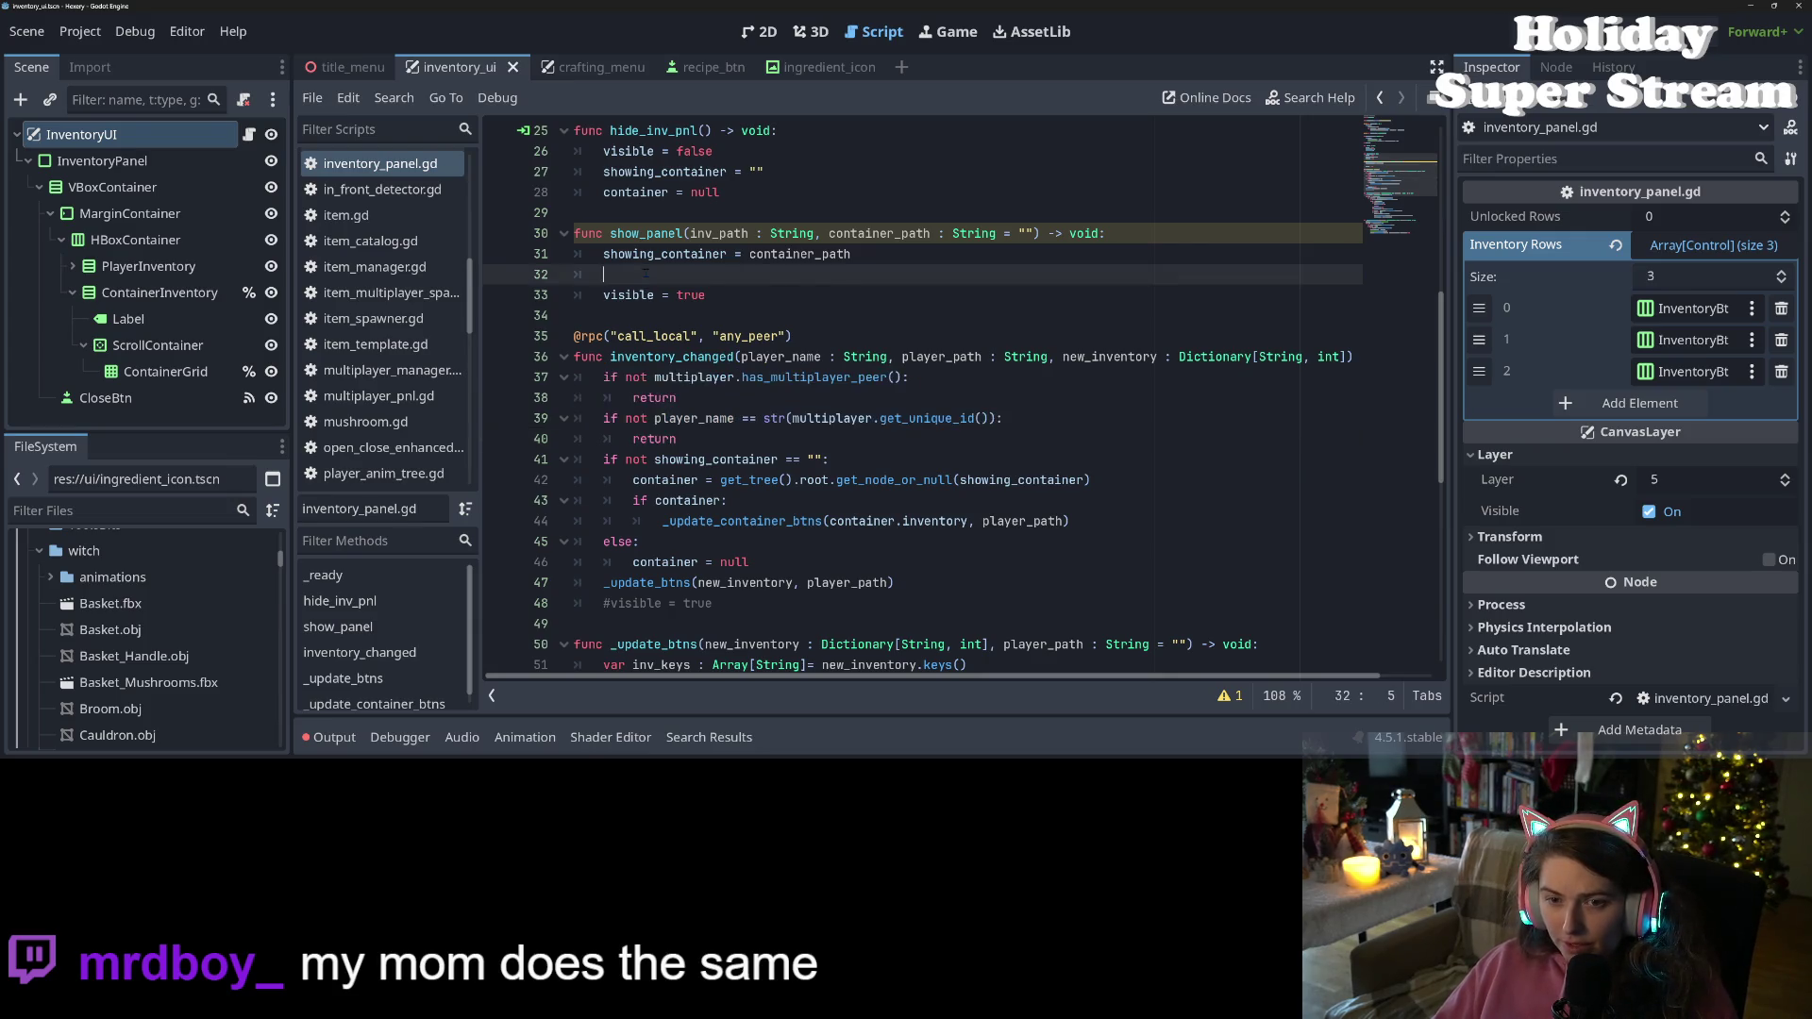
{"action": "key", "text": "ctrl+v"}
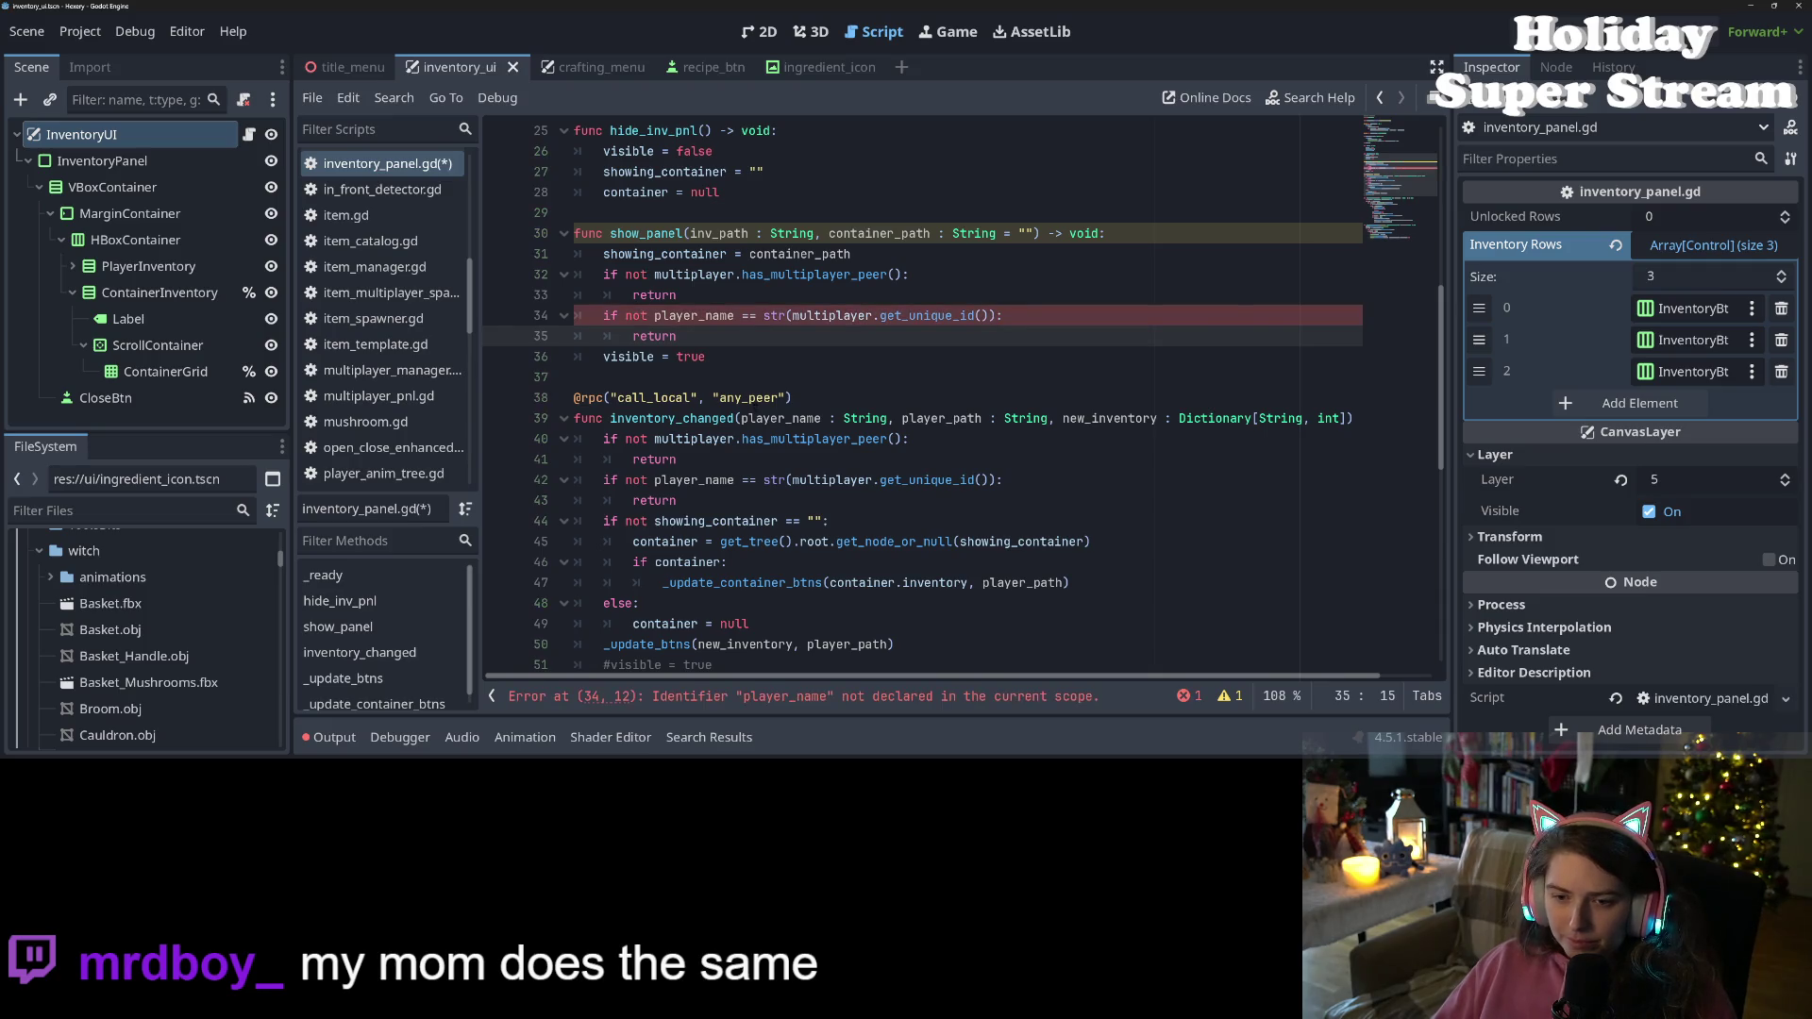
Add player_name as show_panel's first parameter and save
{"action": "mouse_move", "coordinate": [741, 418]}
{"action": "left_mouse_down"}
{"action": "mouse_move", "coordinate": [906, 438]}
{"action": "mouse_move", "coordinate": [895, 418]}
{"action": "left_mouse_up"}
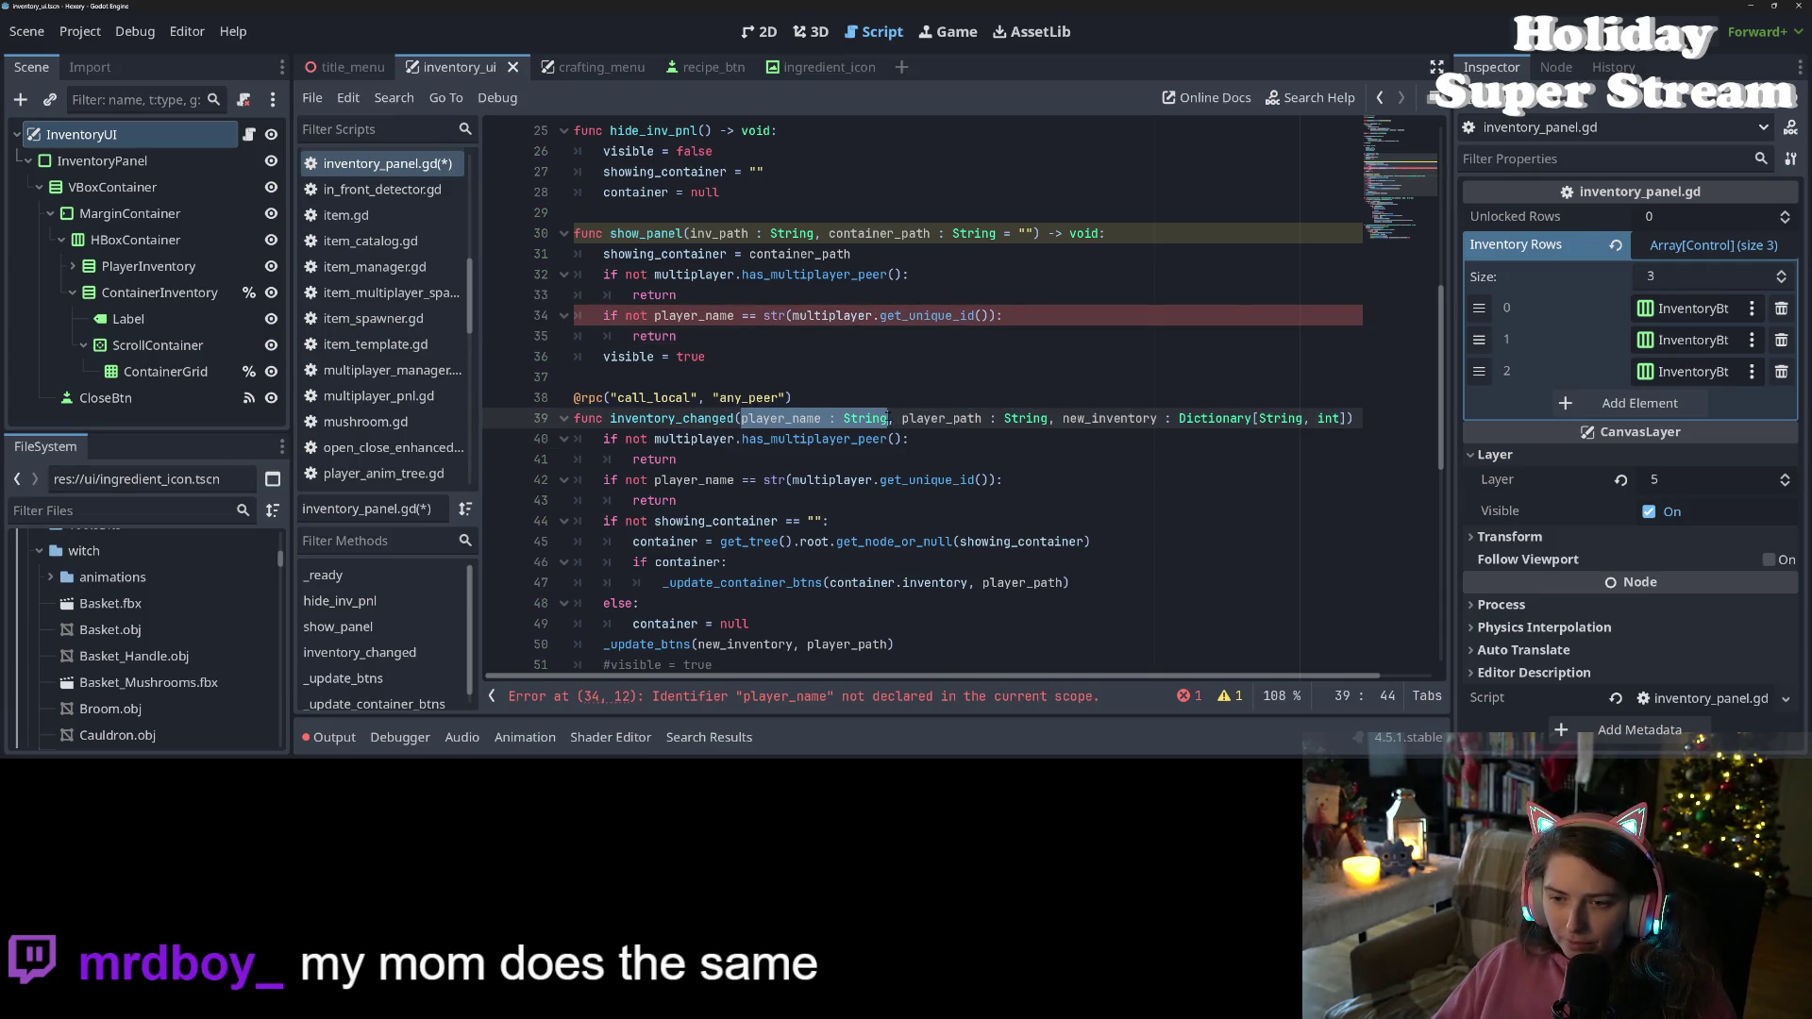
{"action": "key", "text": "ctrl+c"}
{"action": "left_click", "coordinate": [689, 233]}
{"action": "key", "text": "ctrl+v"}
{"action": "type", "text": ","}
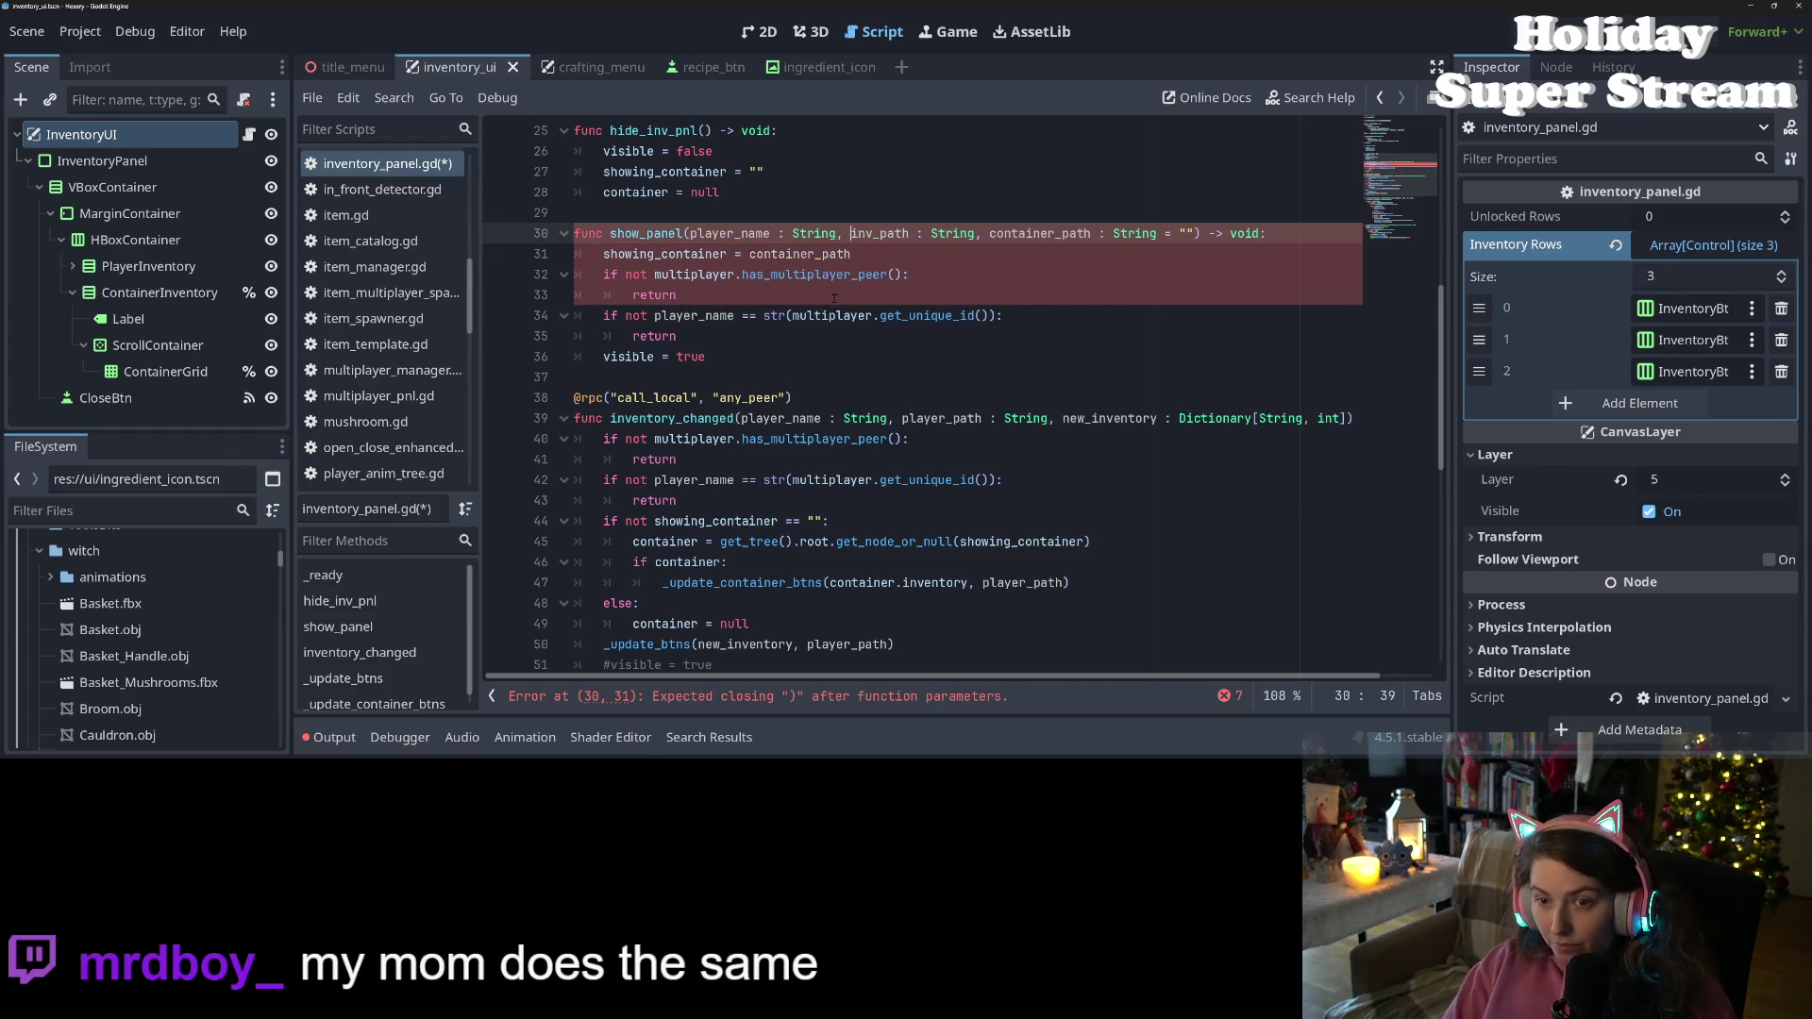
{"action": "key", "text": "ctrl+s"}
Move the showing_container assignment below the guard checks, just above visible = true
{"action": "left_click", "coordinate": [796, 313]}
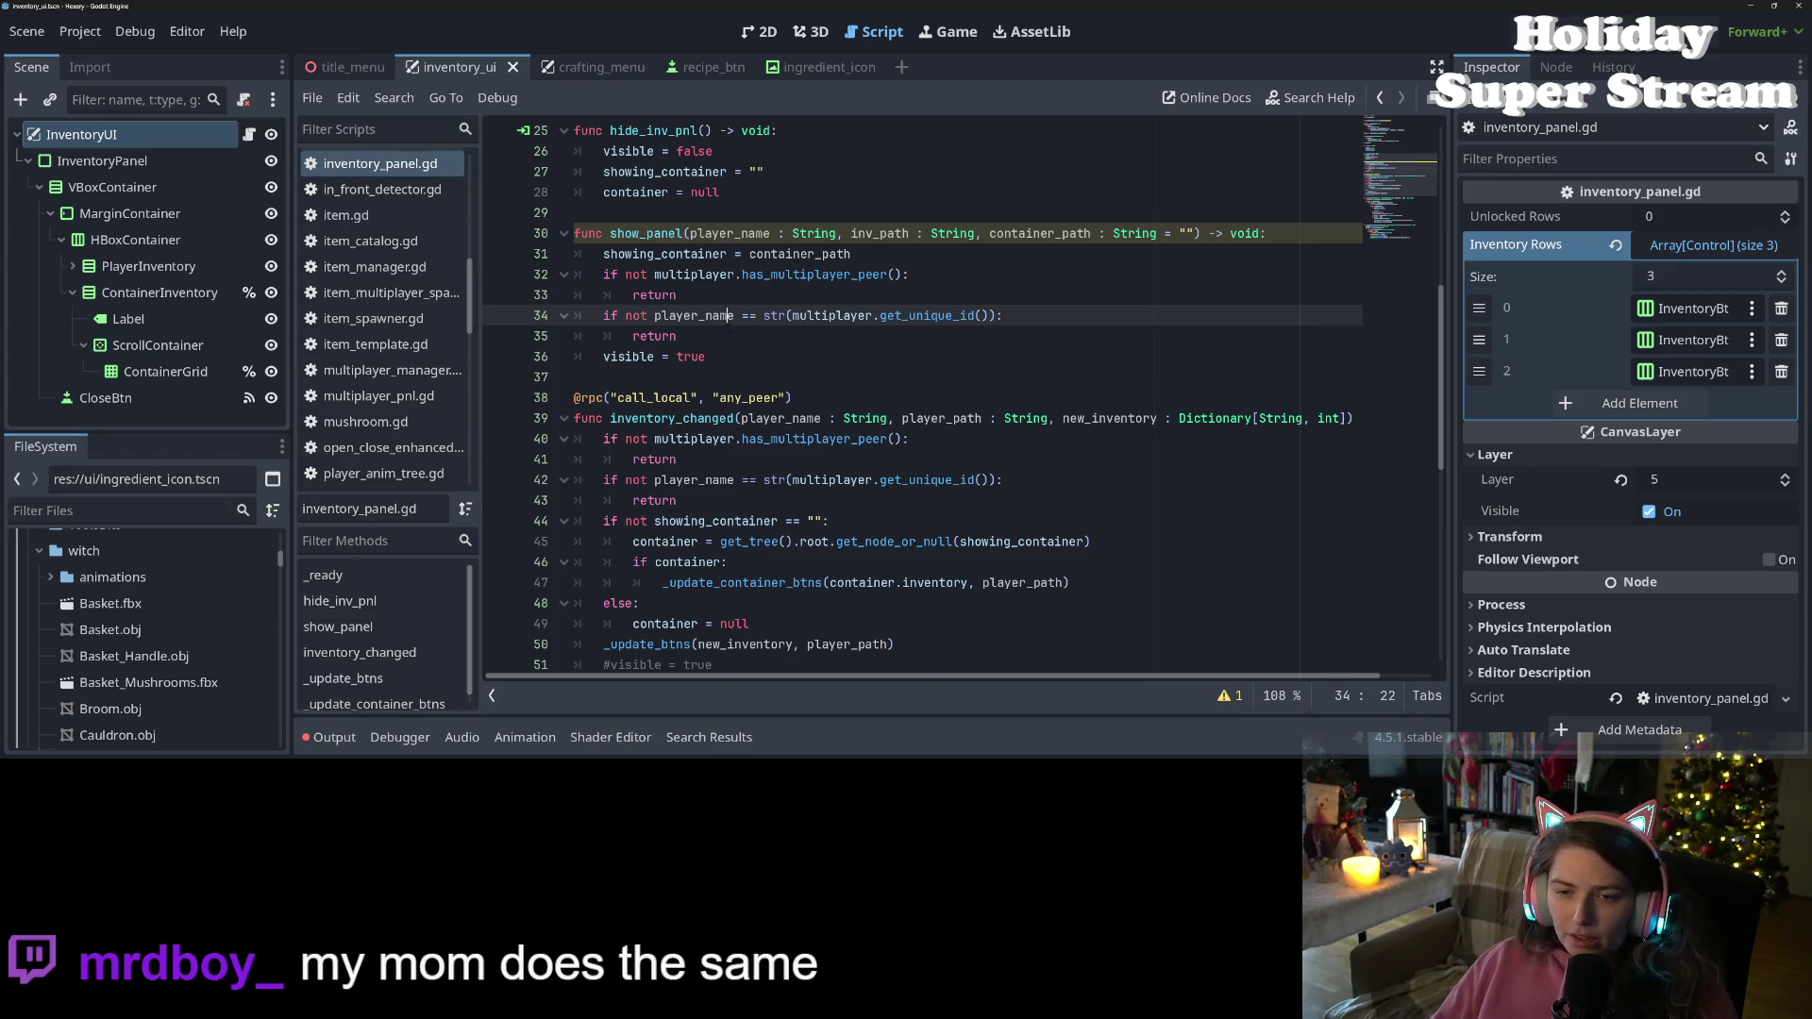
{"action": "left_click", "coordinate": [717, 342]}
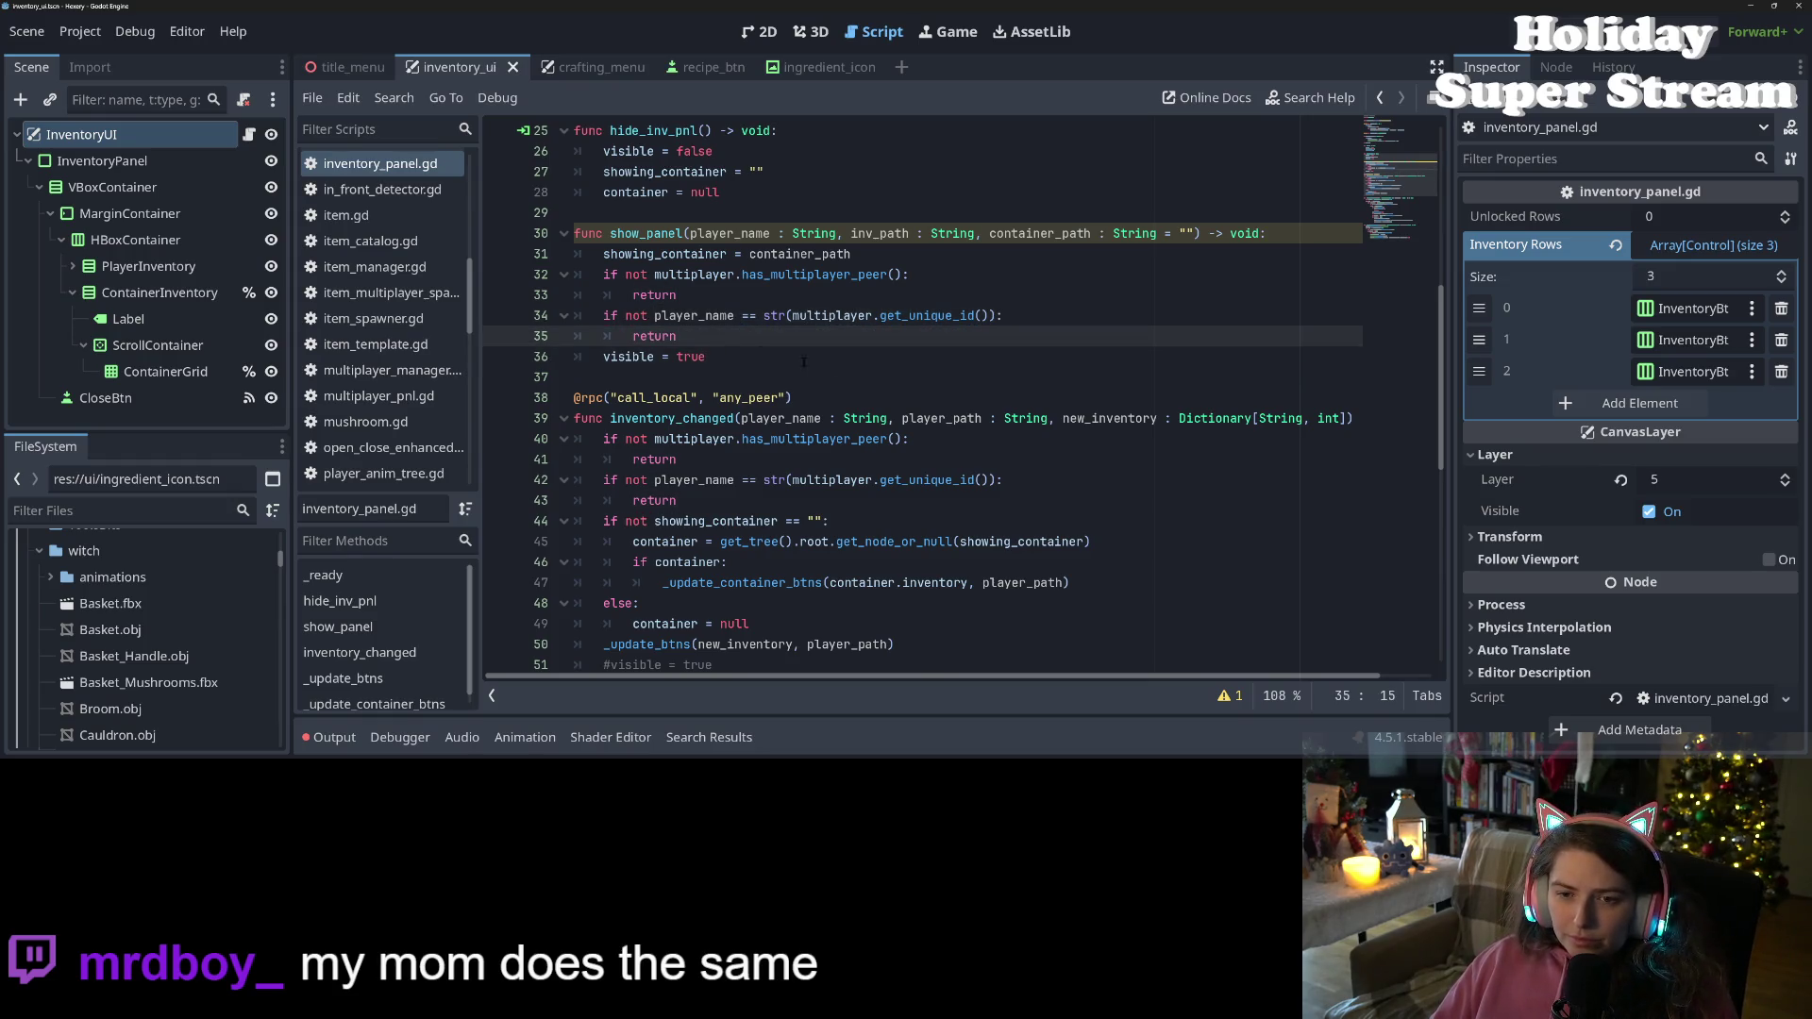
{"action": "left_click_drag", "start_coordinate": [604, 254], "coordinate": [906, 264]}
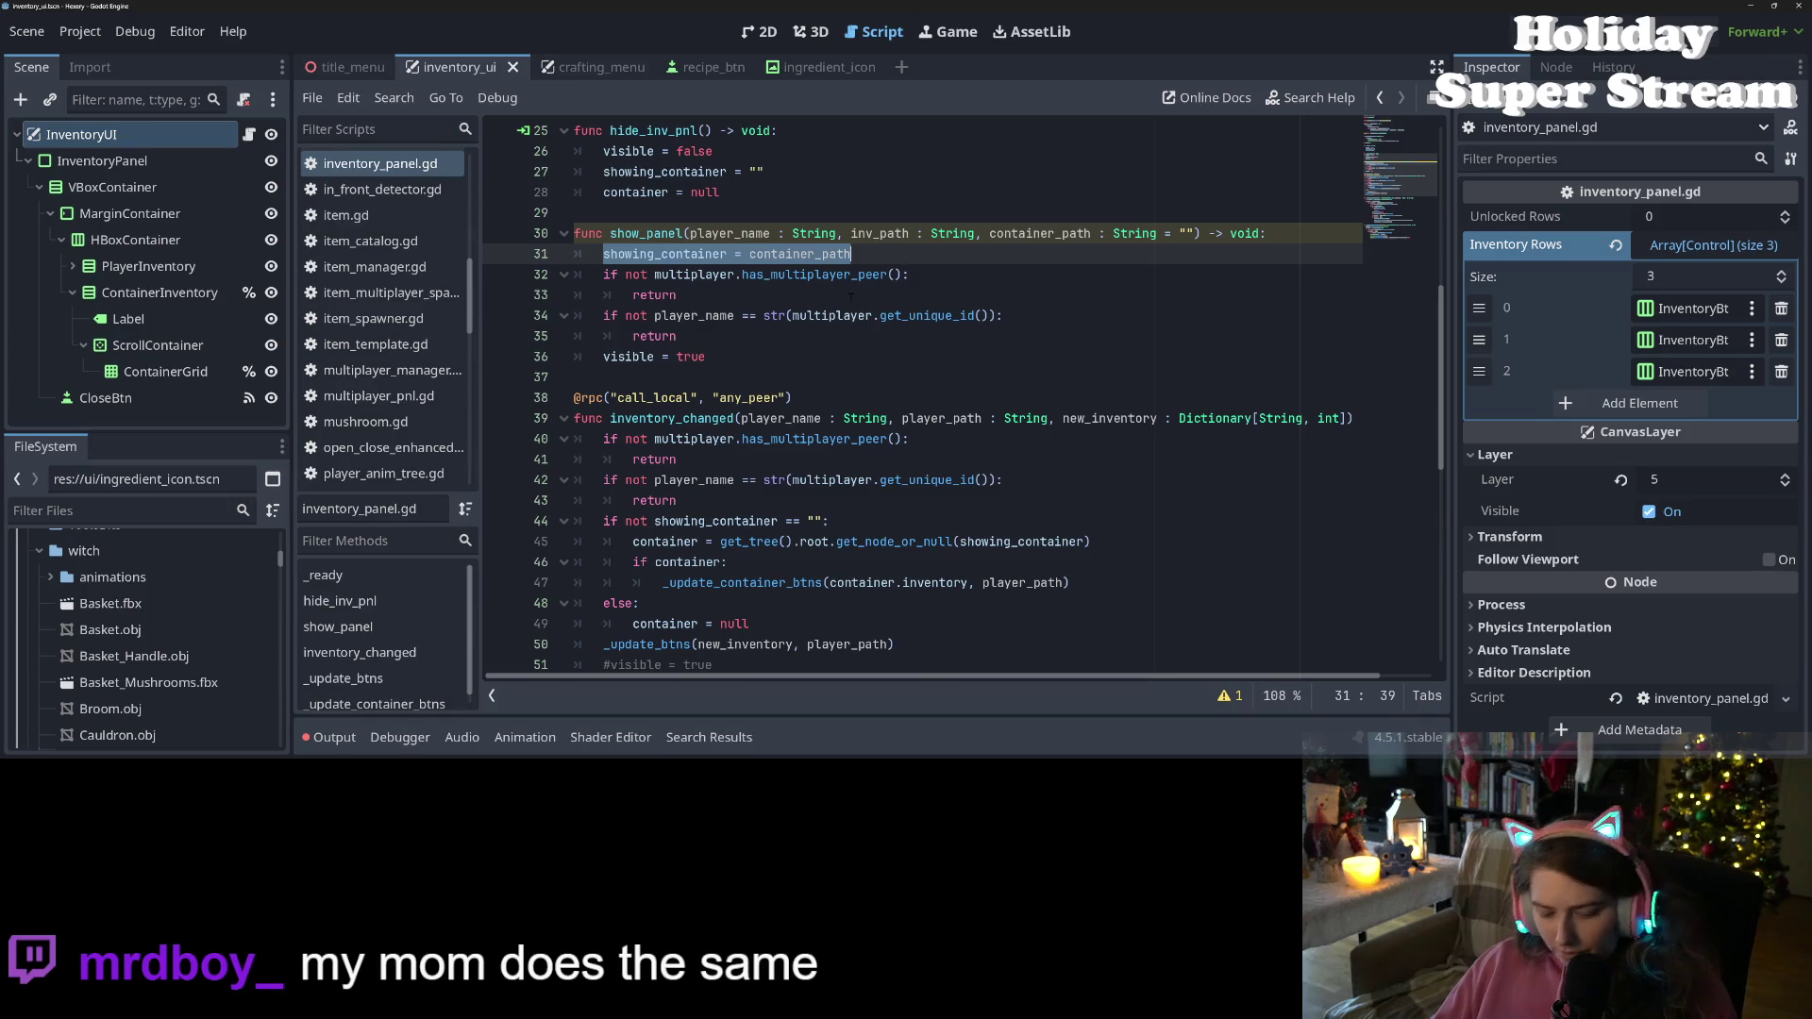
{"action": "key", "text": "BackSpace"}
{"action": "left_click", "coordinate": [604, 356]}
{"action": "key", "text": "Return"}
{"action": "key", "text": "Up"}
{"action": "key", "text": "ctrl+v"}
{"action": "key", "text": "Up"}
{"action": "key", "text": "Up"}
{"action": "key", "text": "Up"}
{"action": "key", "text": "Up"}
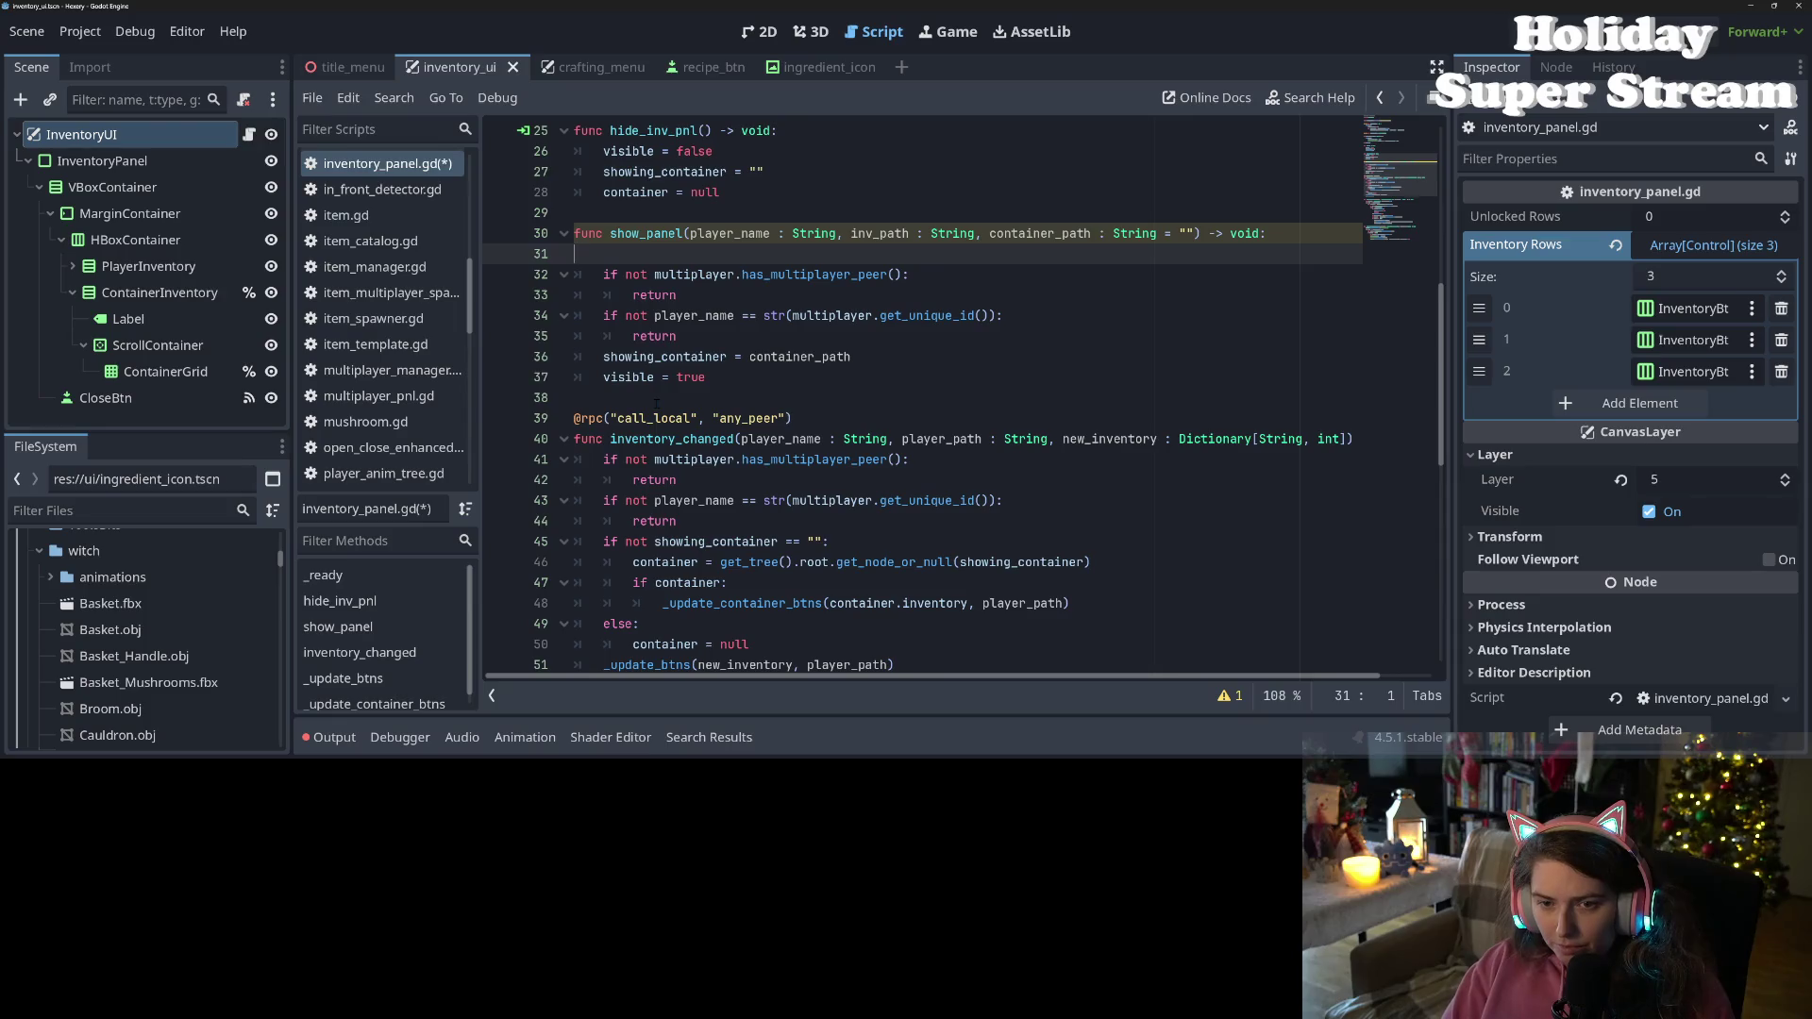
{"action": "key", "text": "BackSpace"}
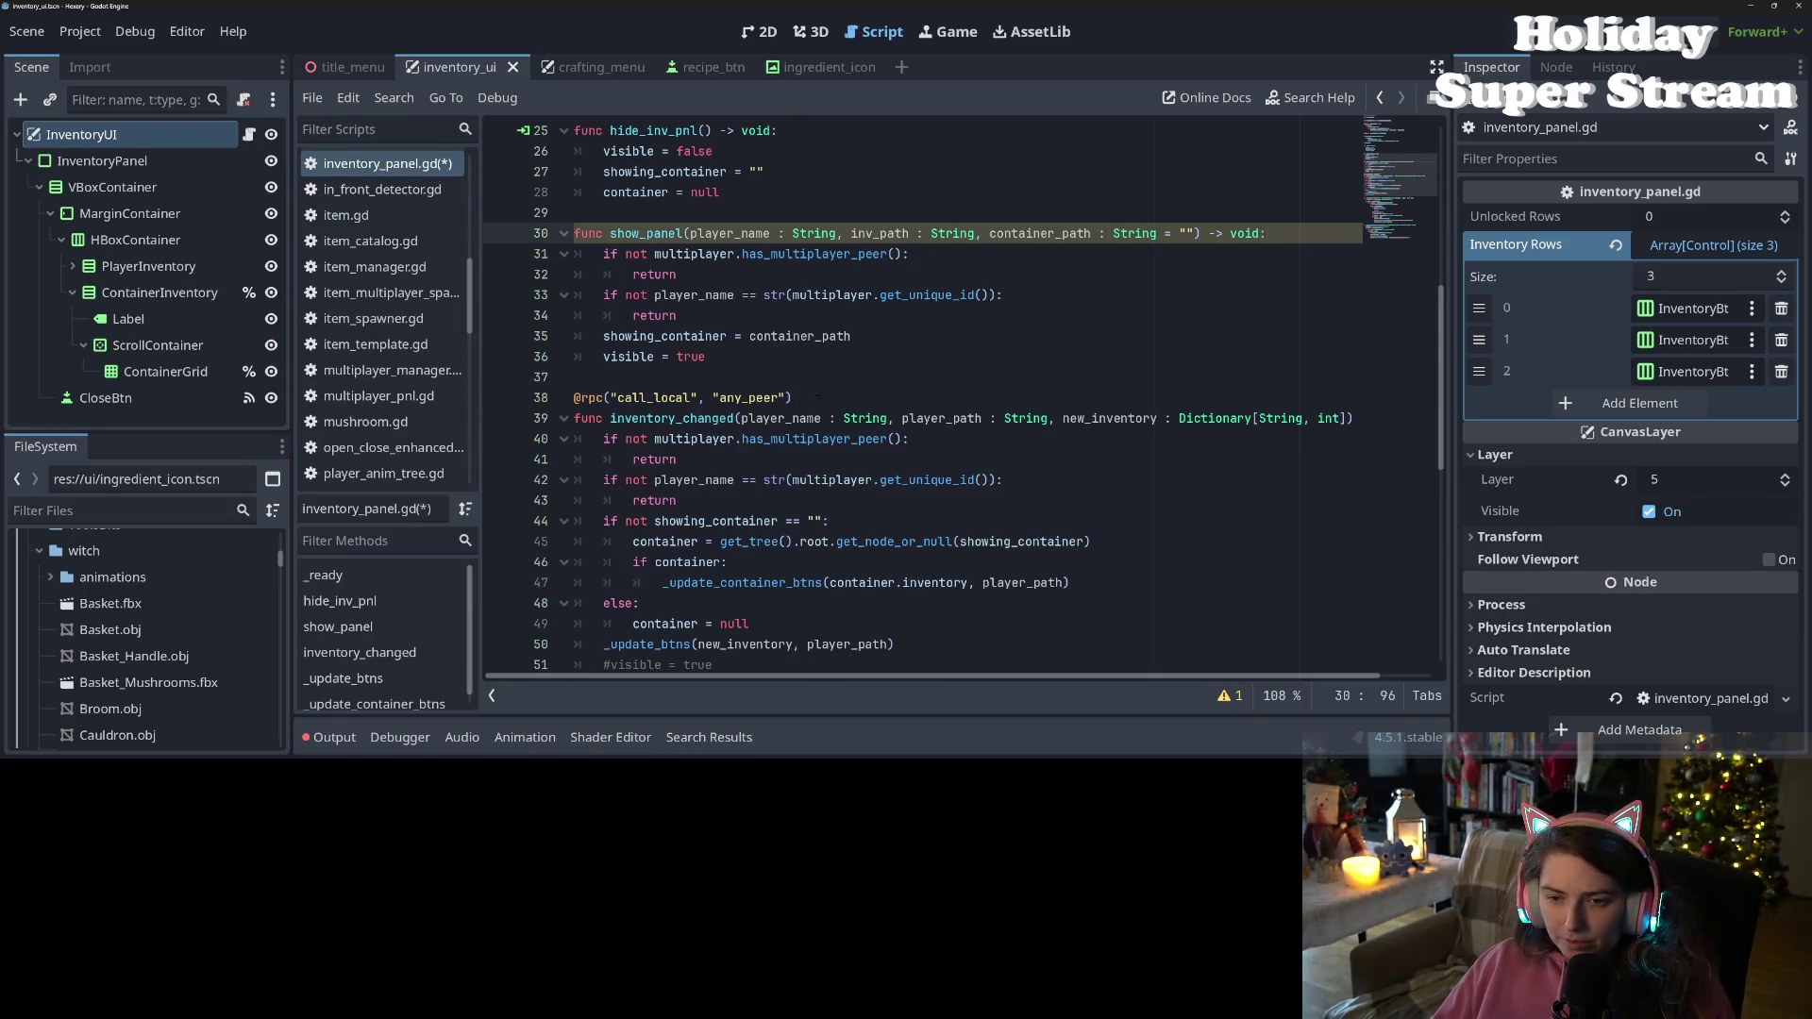
{"action": "left_click_drag", "start_coordinate": [818, 397], "coordinate": [582, 398]}
{"action": "key", "text": "ctrl+c"}
{"action": "left_click", "coordinate": [654, 213]}
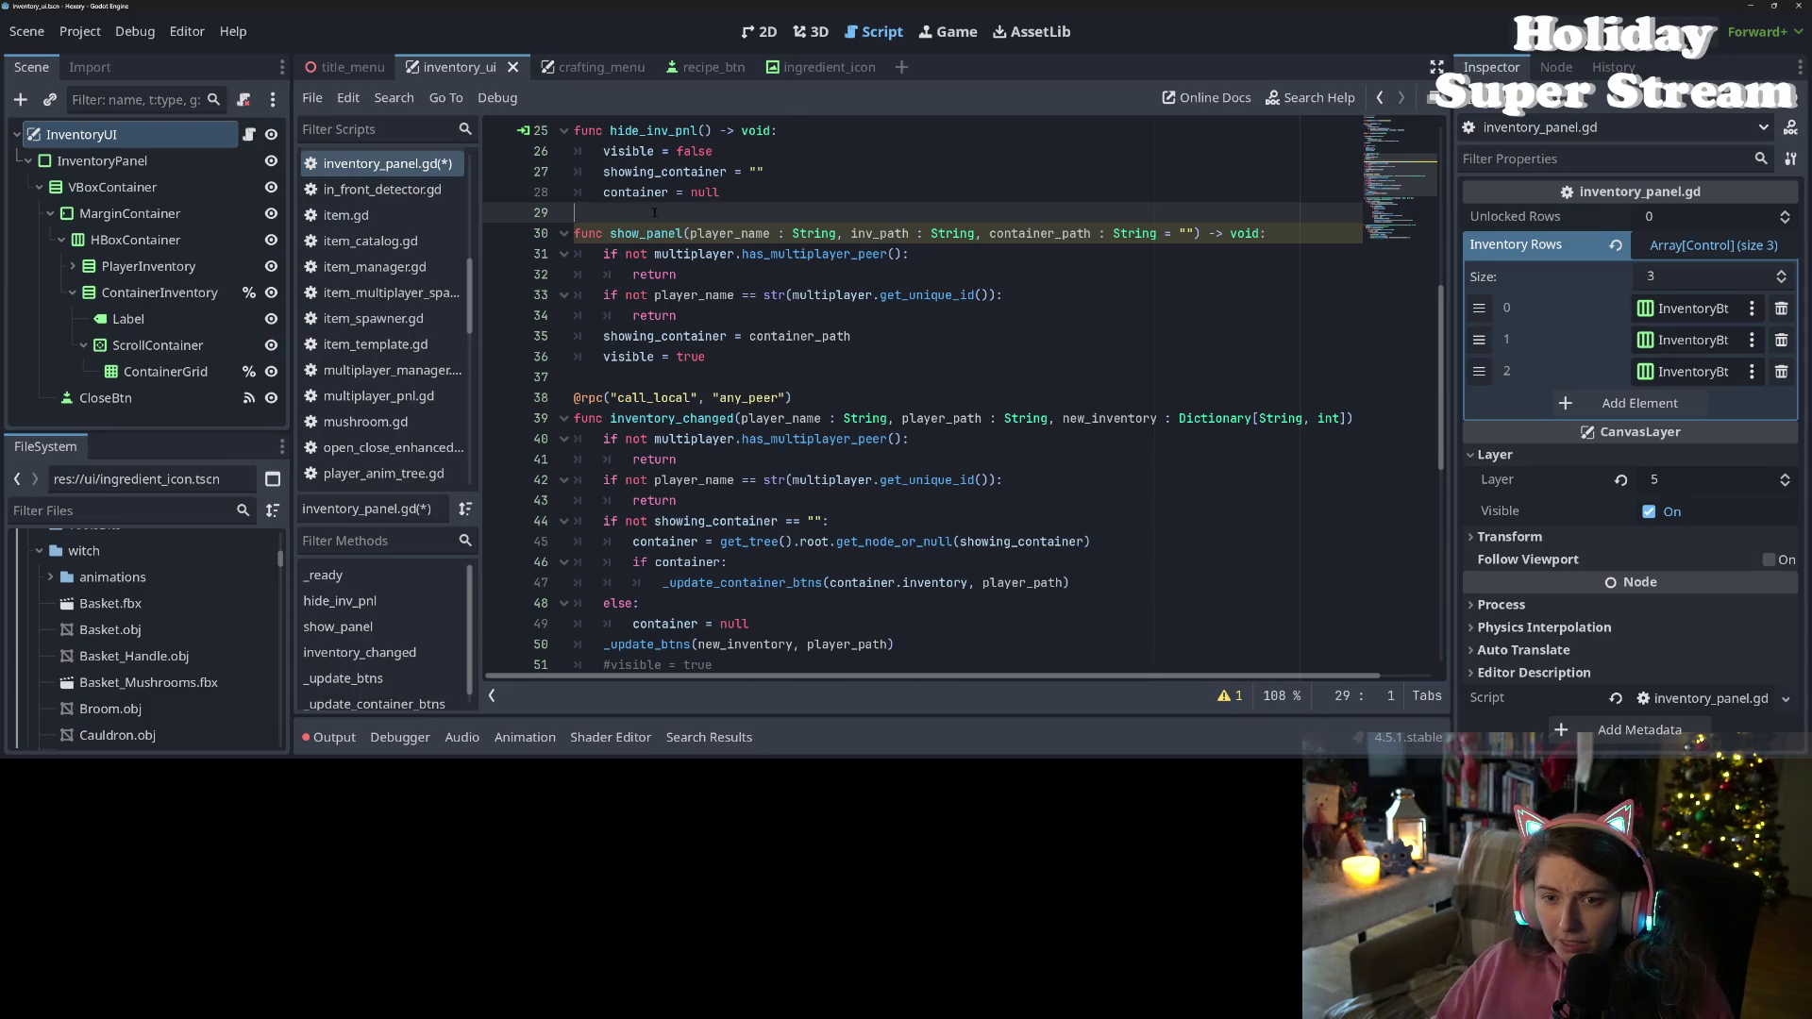
{"action": "key", "text": "Return"}
{"action": "key", "text": "ctrl+v"}
{"action": "key", "text": "ctrl+s"}
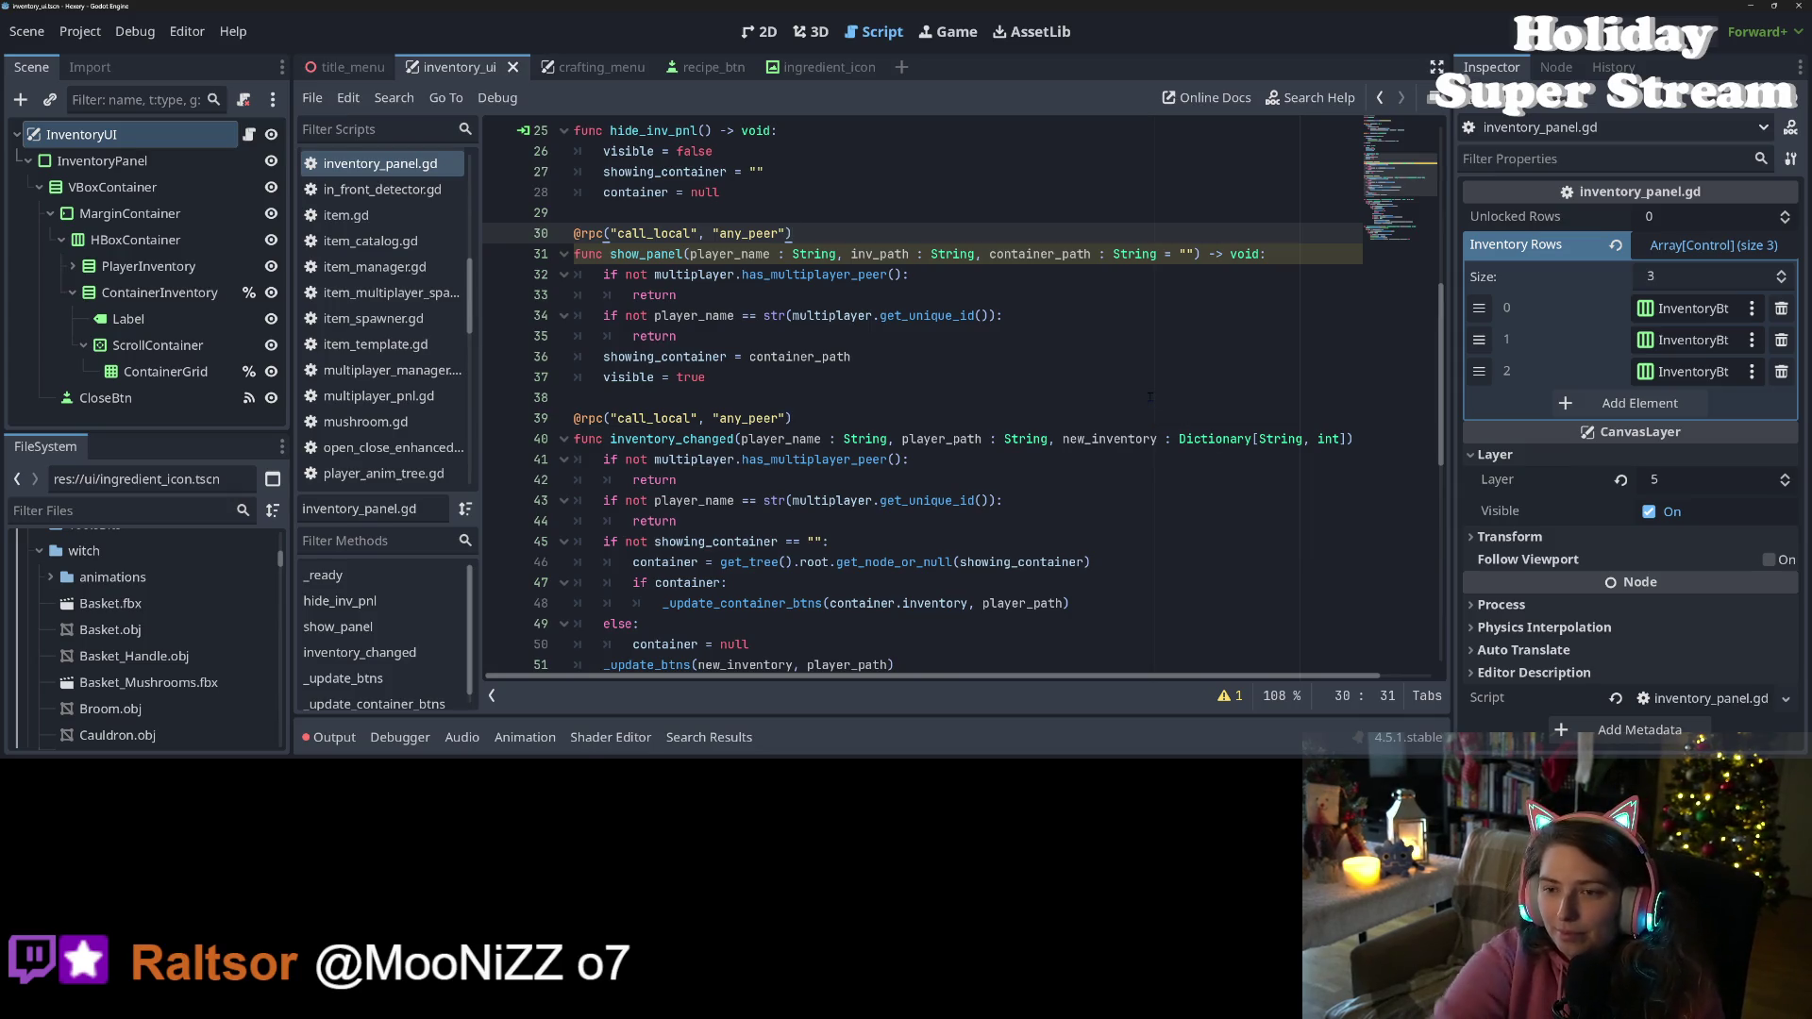
Inspect where player_name and player_path are used in show_panel and inventory_changed
{"action": "double_click", "coordinate": [875, 255]}
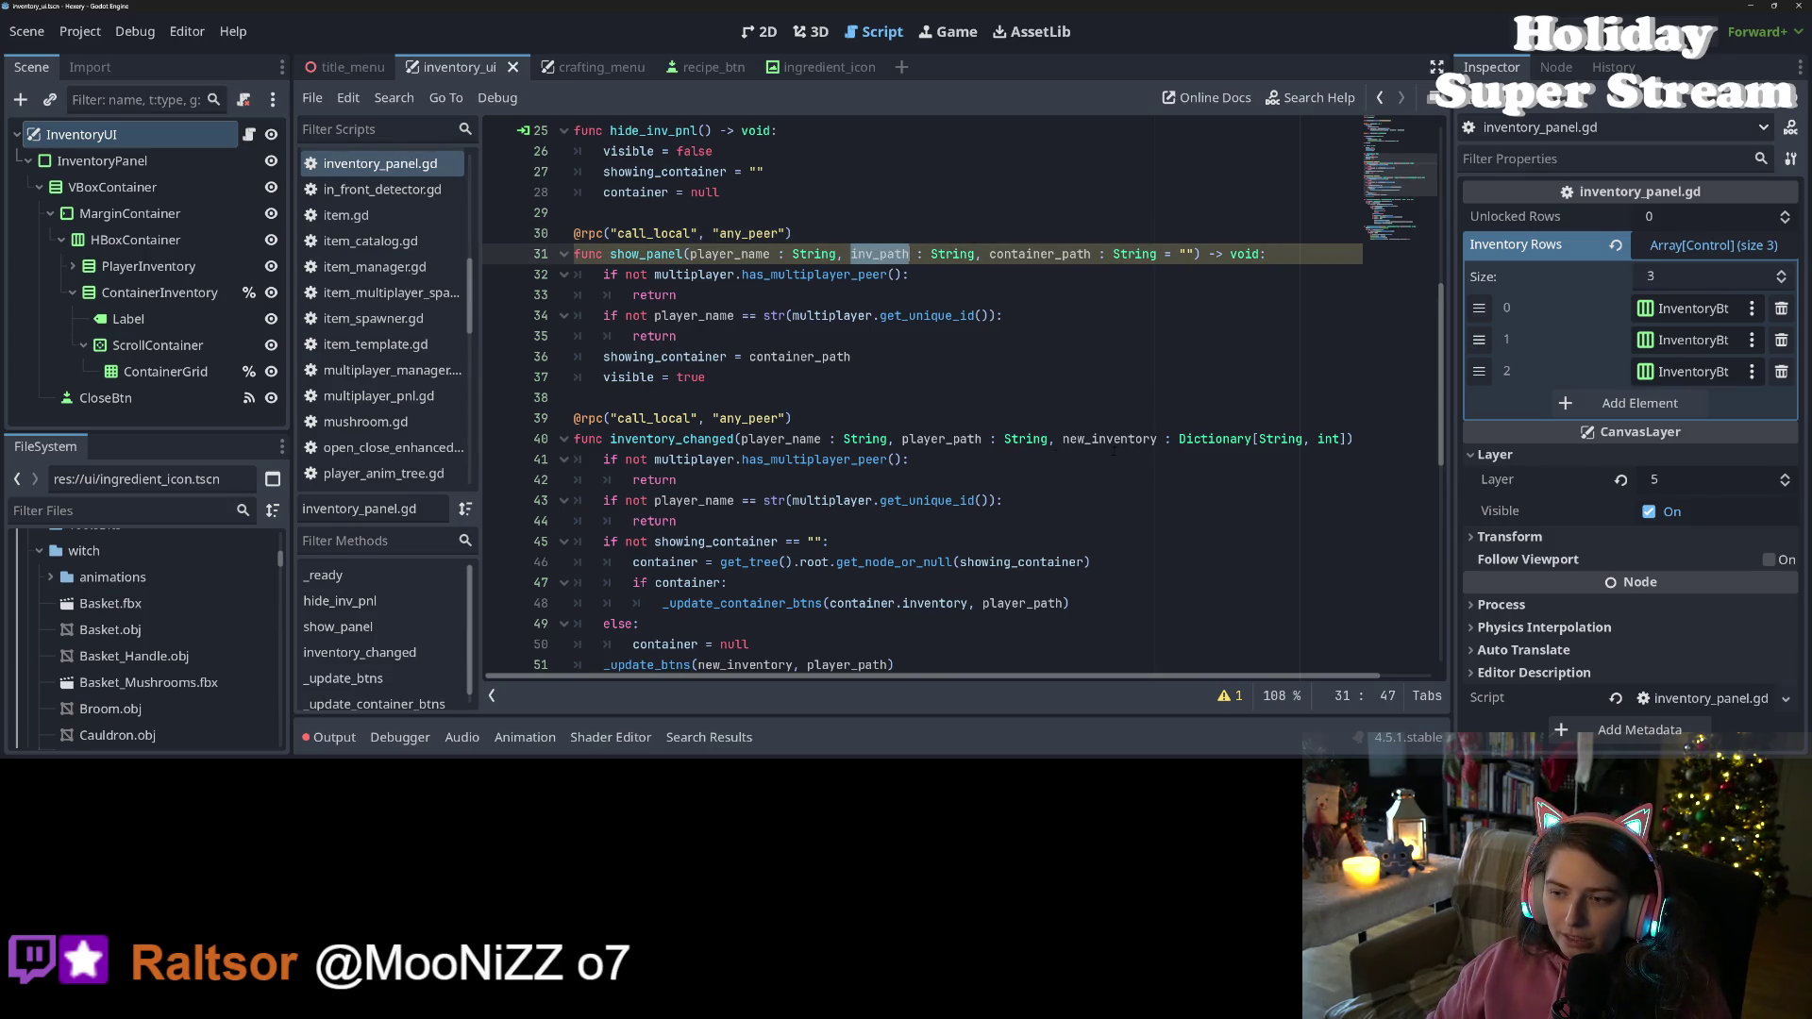
{"action": "scroll", "coordinate": [1097, 695], "scroll_direction": "right", "scroll_amount": 2}
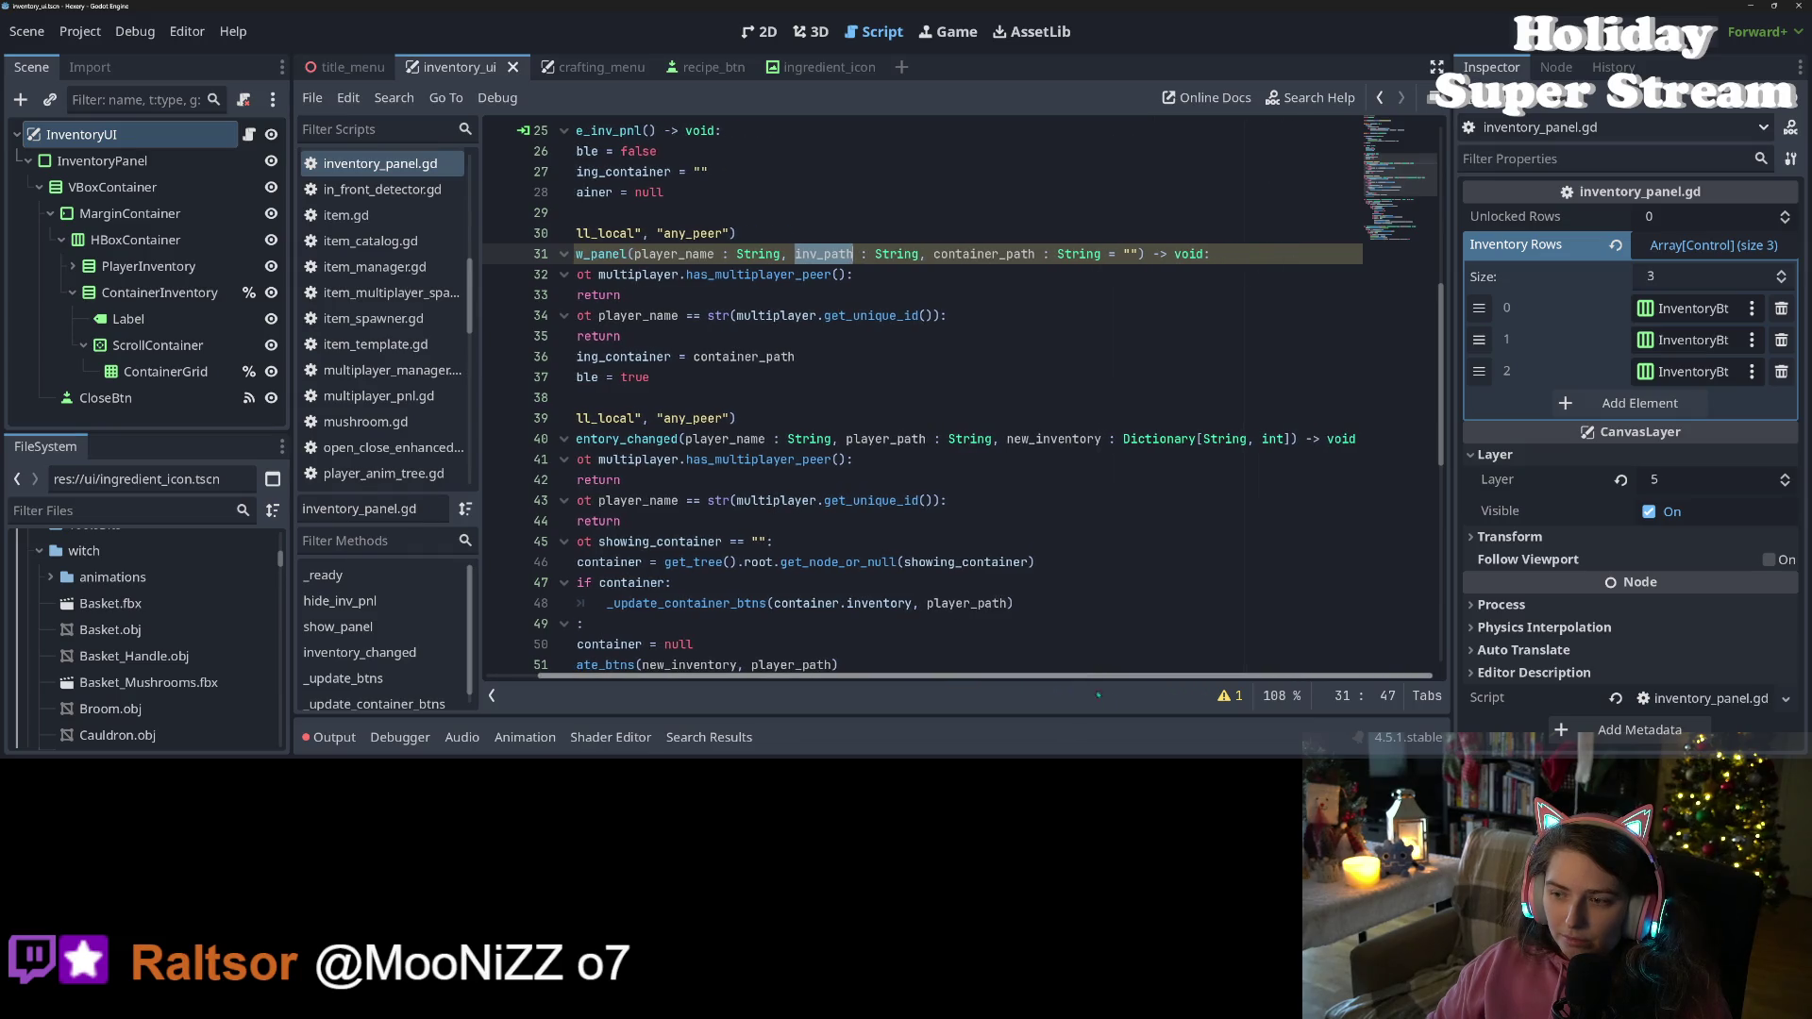
{"action": "scroll", "coordinate": [1125, 690], "scroll_direction": "left", "scroll_amount": 2}
{"action": "left_click", "coordinate": [789, 419]}
{"action": "left_click", "coordinate": [789, 378]}
{"action": "scroll", "coordinate": [789, 454], "scroll_direction": "down", "scroll_amount": 1}
{"action": "scroll", "coordinate": [788, 454], "scroll_direction": "up", "scroll_amount": 1}
{"action": "double_click", "coordinate": [789, 439]}
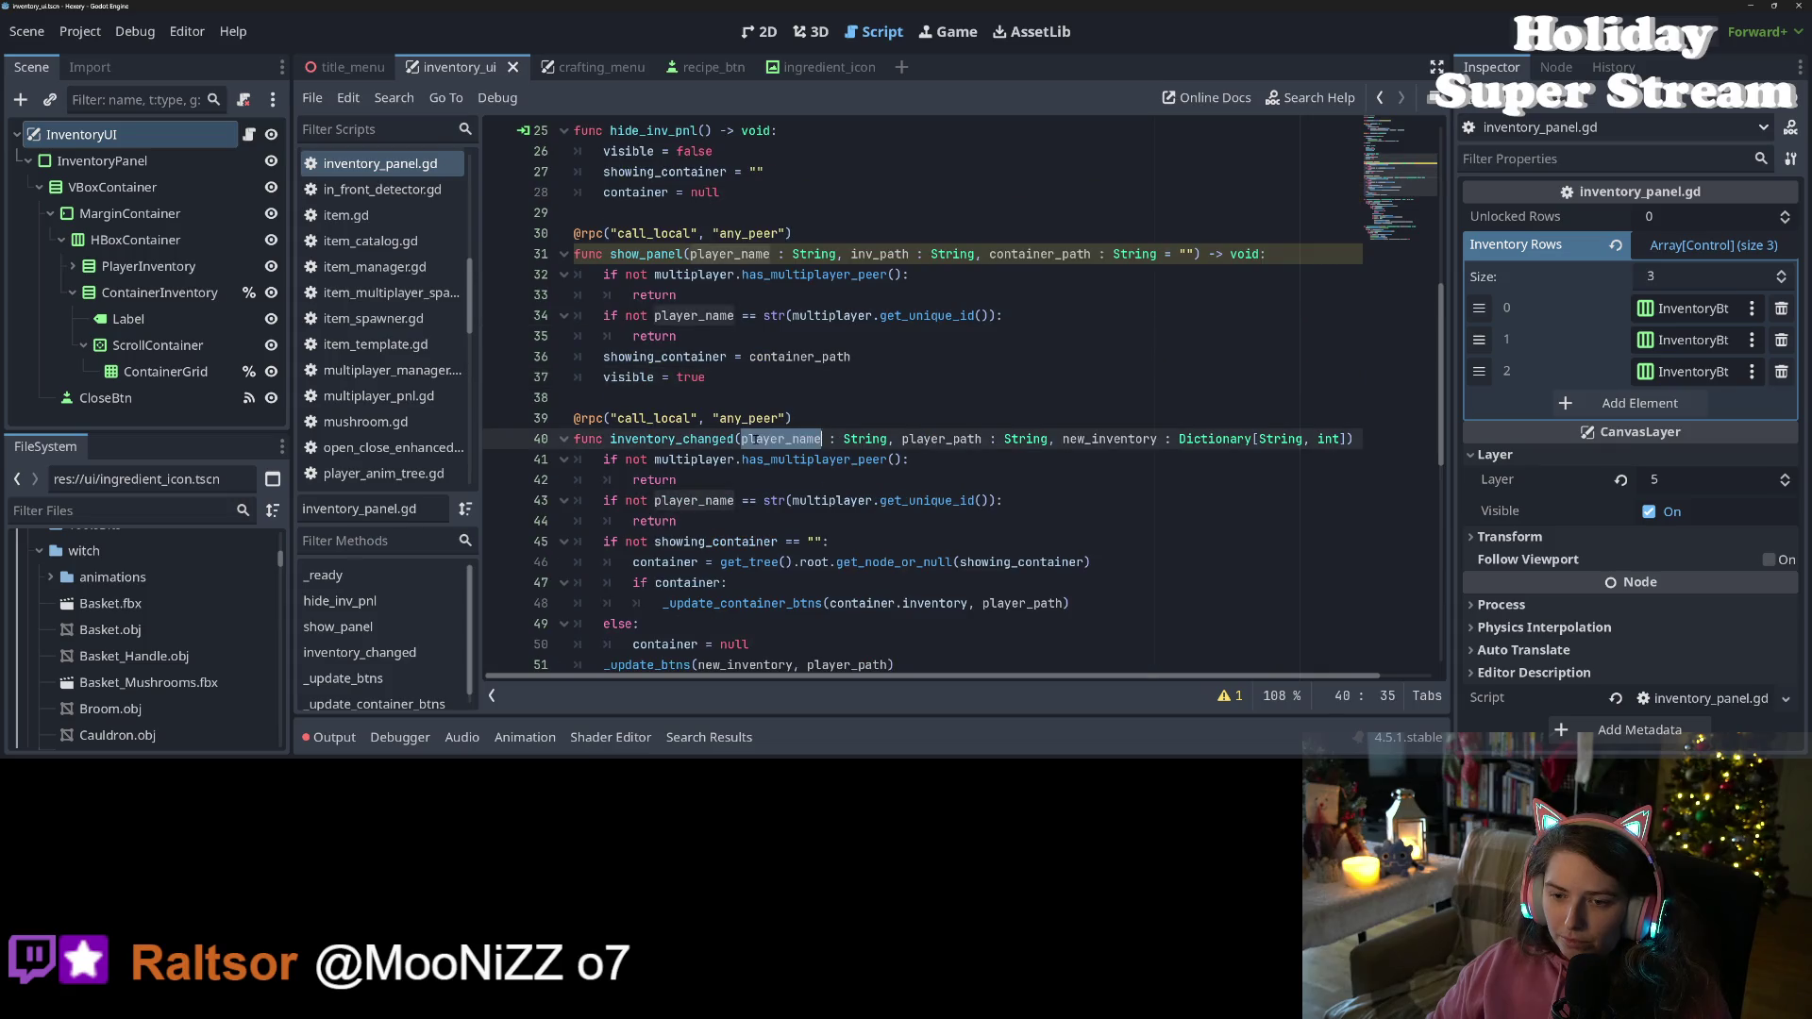
{"action": "double_click", "coordinate": [936, 438]}
{"action": "left_click", "coordinate": [936, 439]}
{"action": "double_click", "coordinate": [936, 439]}
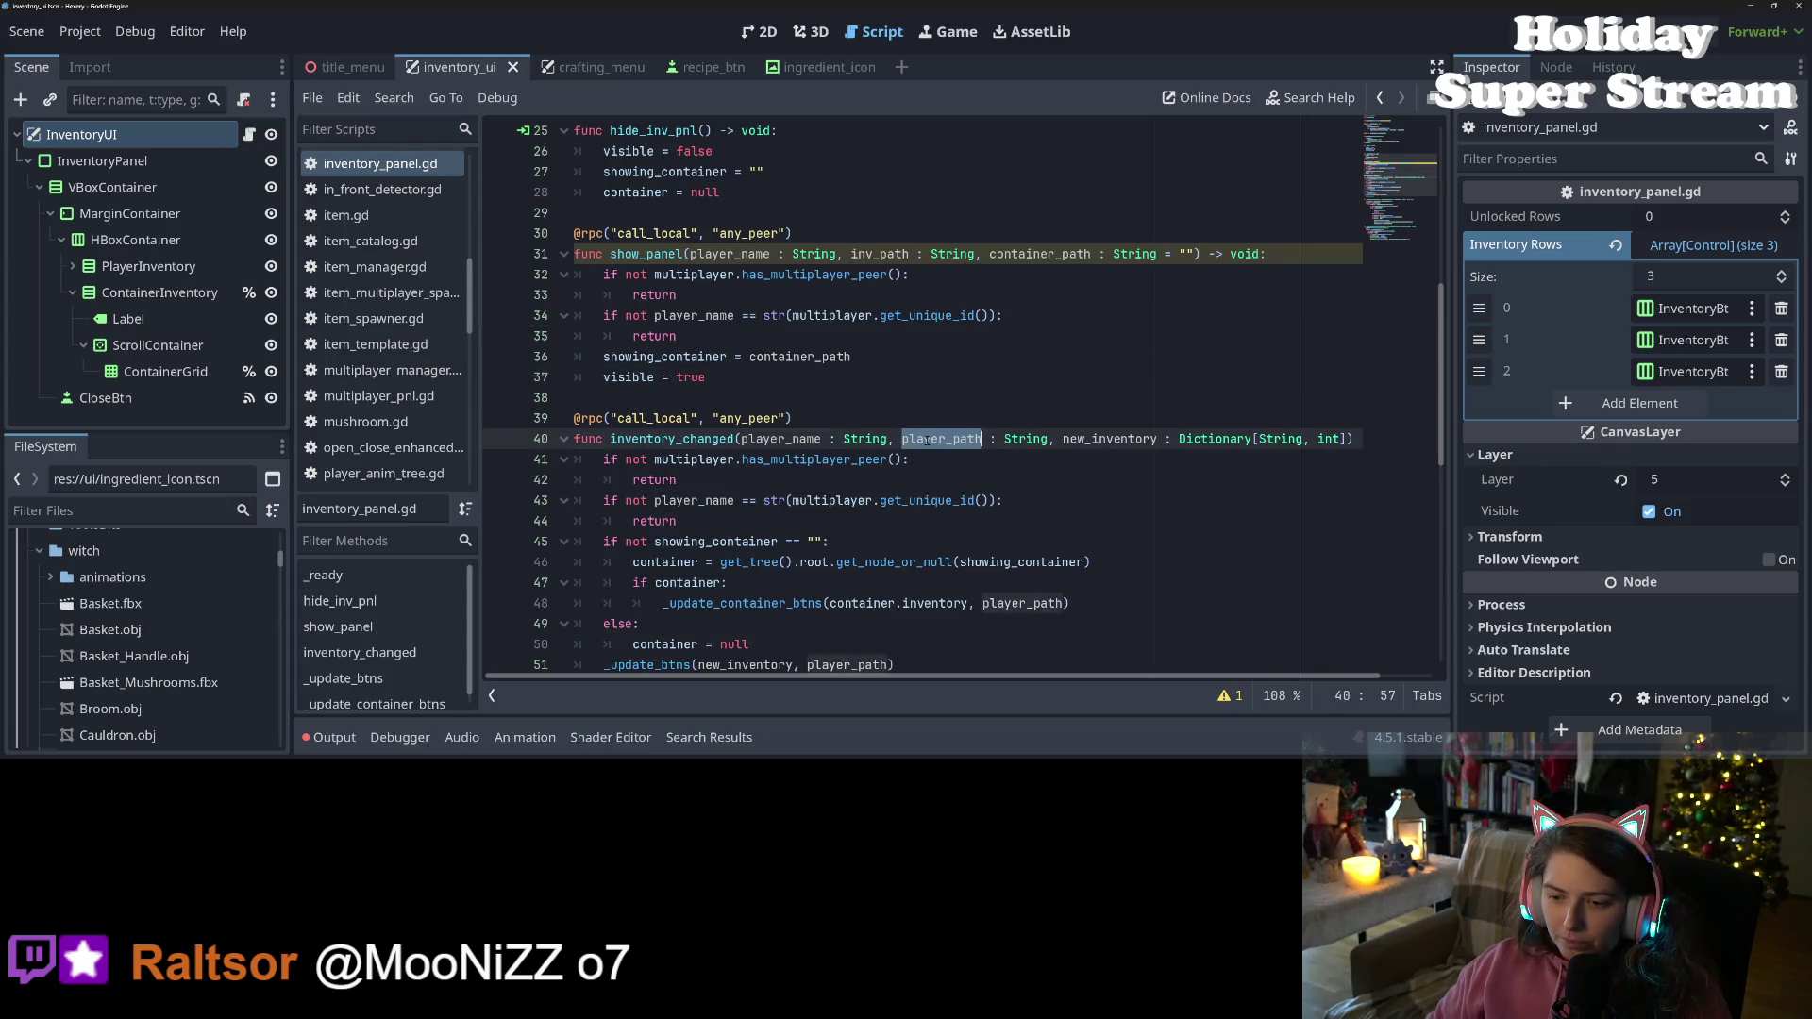
{"action": "scroll", "coordinate": [943, 467], "scroll_direction": "down", "scroll_amount": 1}
{"action": "scroll", "coordinate": [944, 467], "scroll_direction": "down", "scroll_amount": 1}
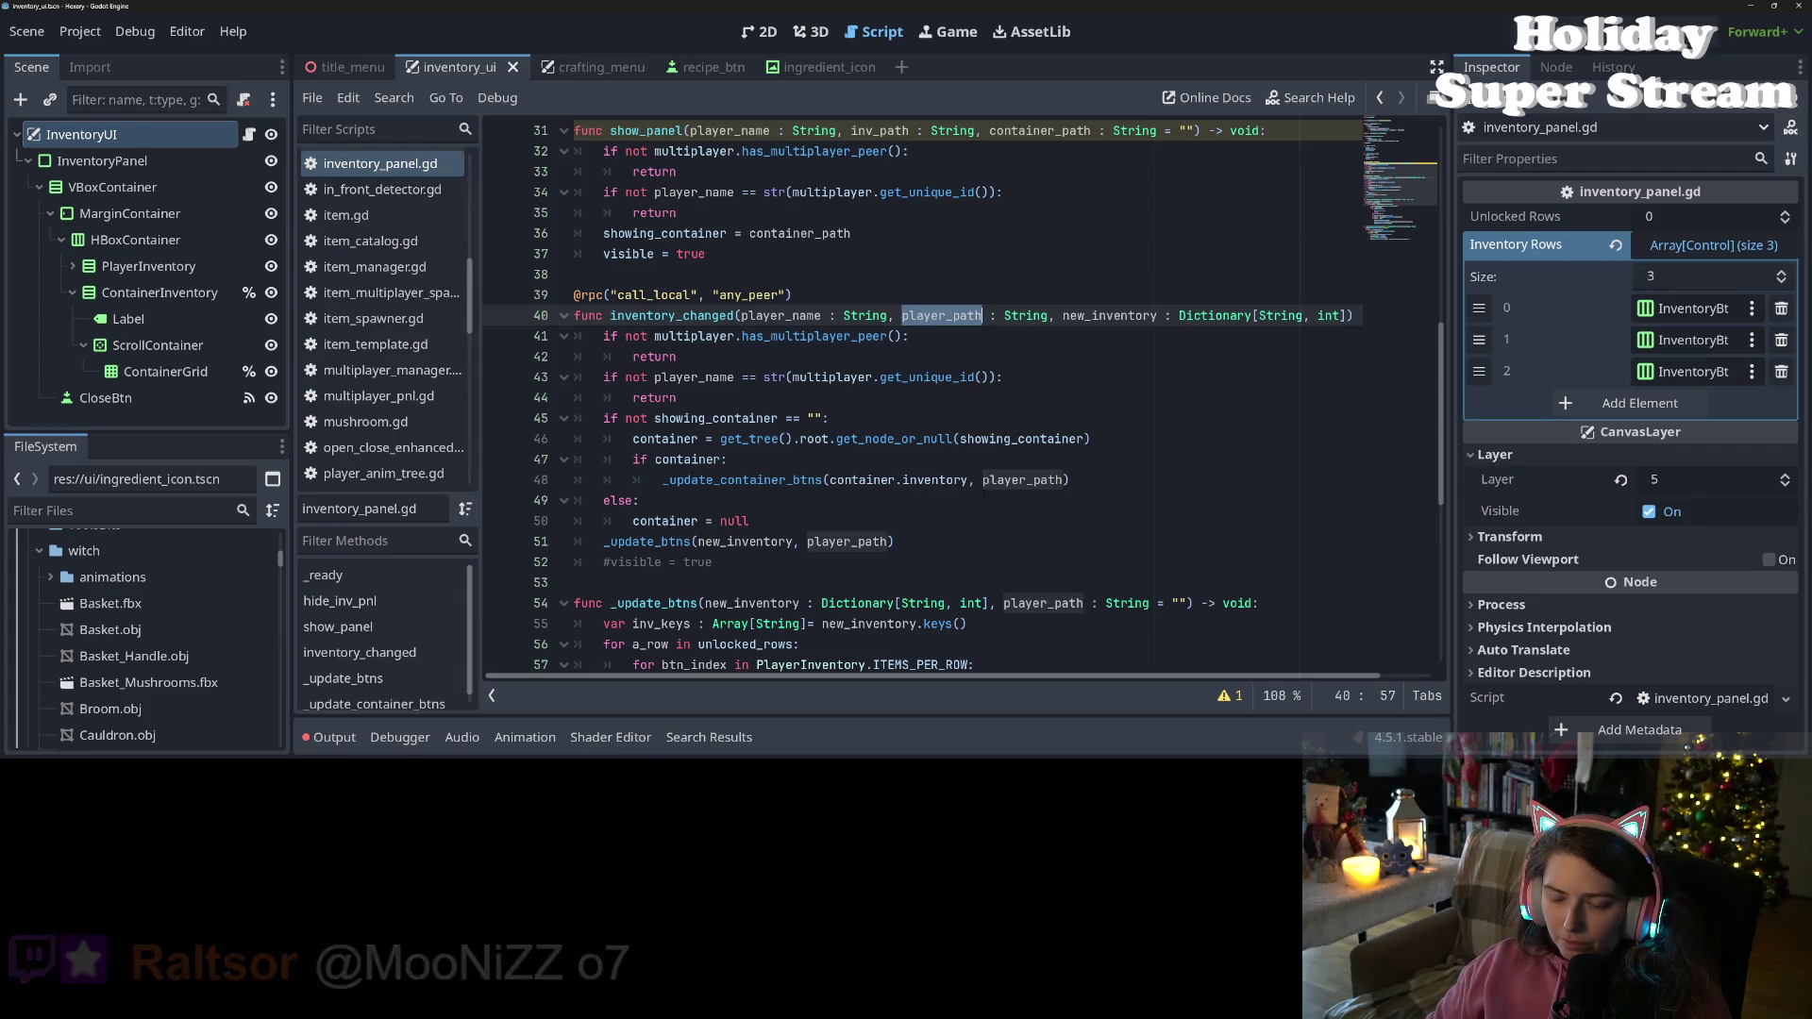
{"action": "double_click", "coordinate": [1023, 479]}
Delete the new_inventory and player_path parameters from inventory_changed and save
{"action": "left_click", "coordinate": [931, 315]}
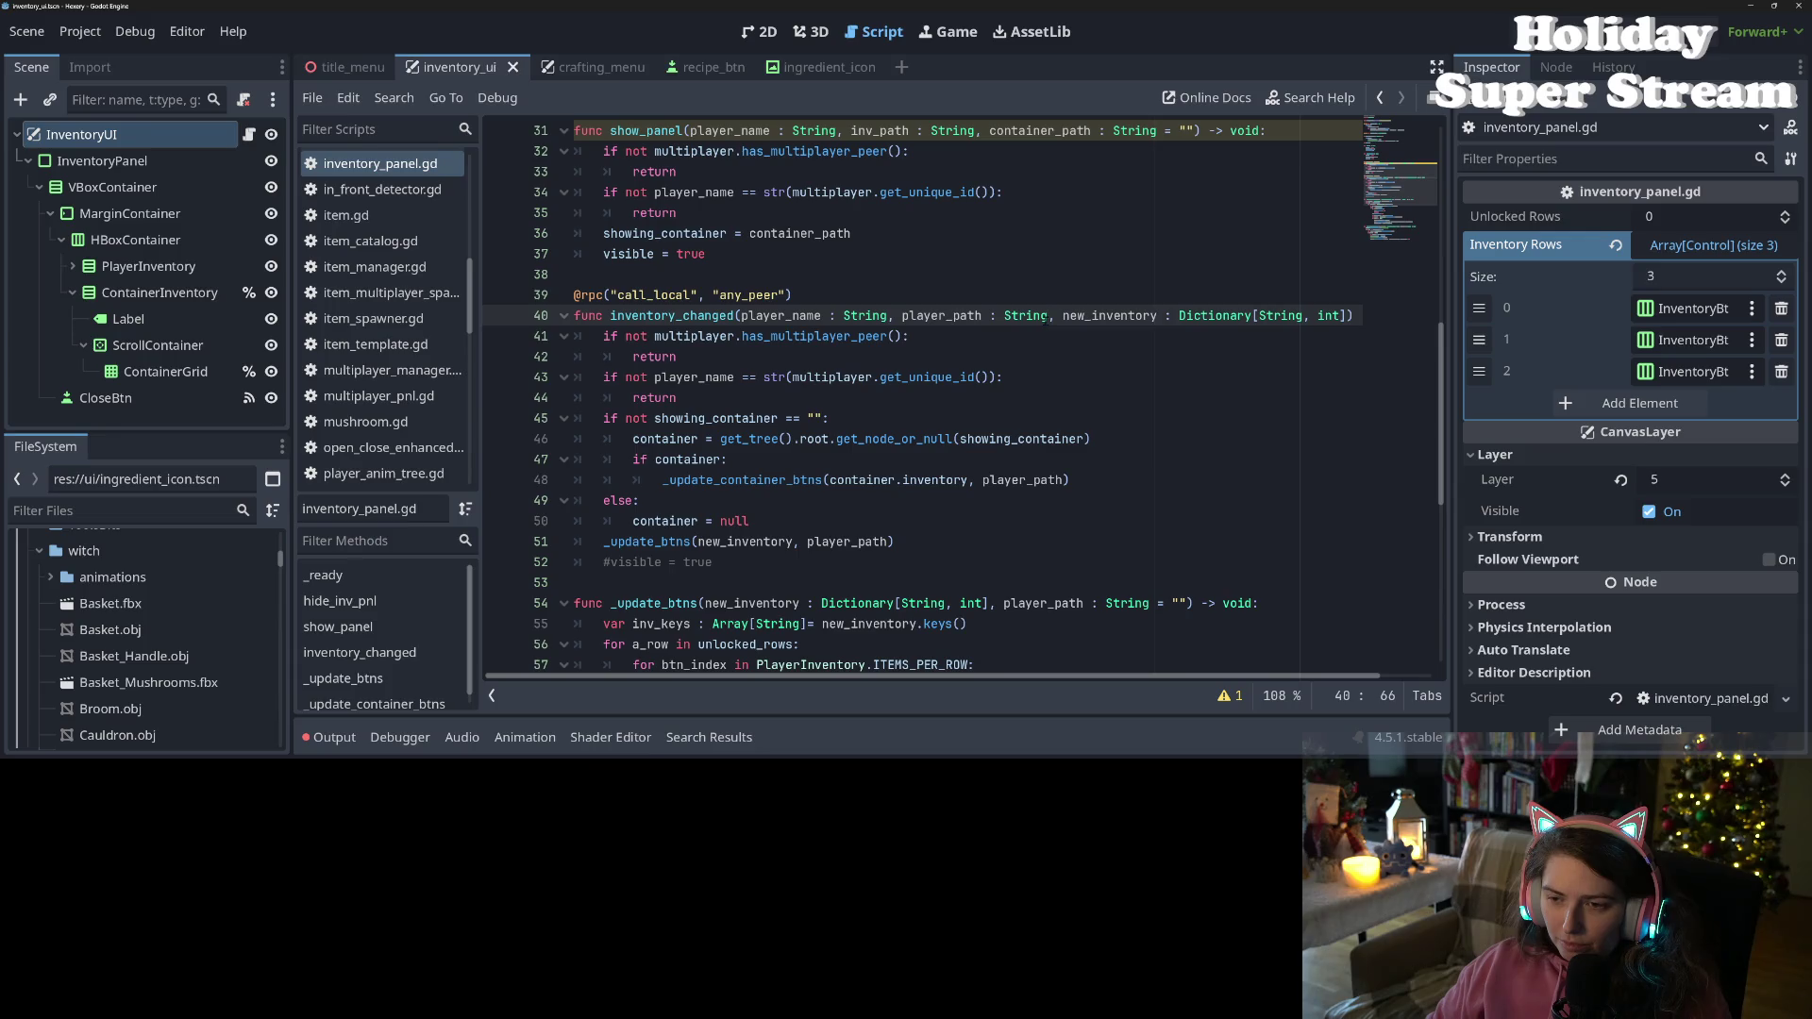
{"action": "mouse_move", "coordinate": [1049, 315]}
{"action": "left_mouse_down"}
{"action": "mouse_move", "coordinate": [1355, 317]}
{"action": "mouse_move", "coordinate": [1294, 317]}
{"action": "left_mouse_up"}
{"action": "key", "text": "BackSpace"}
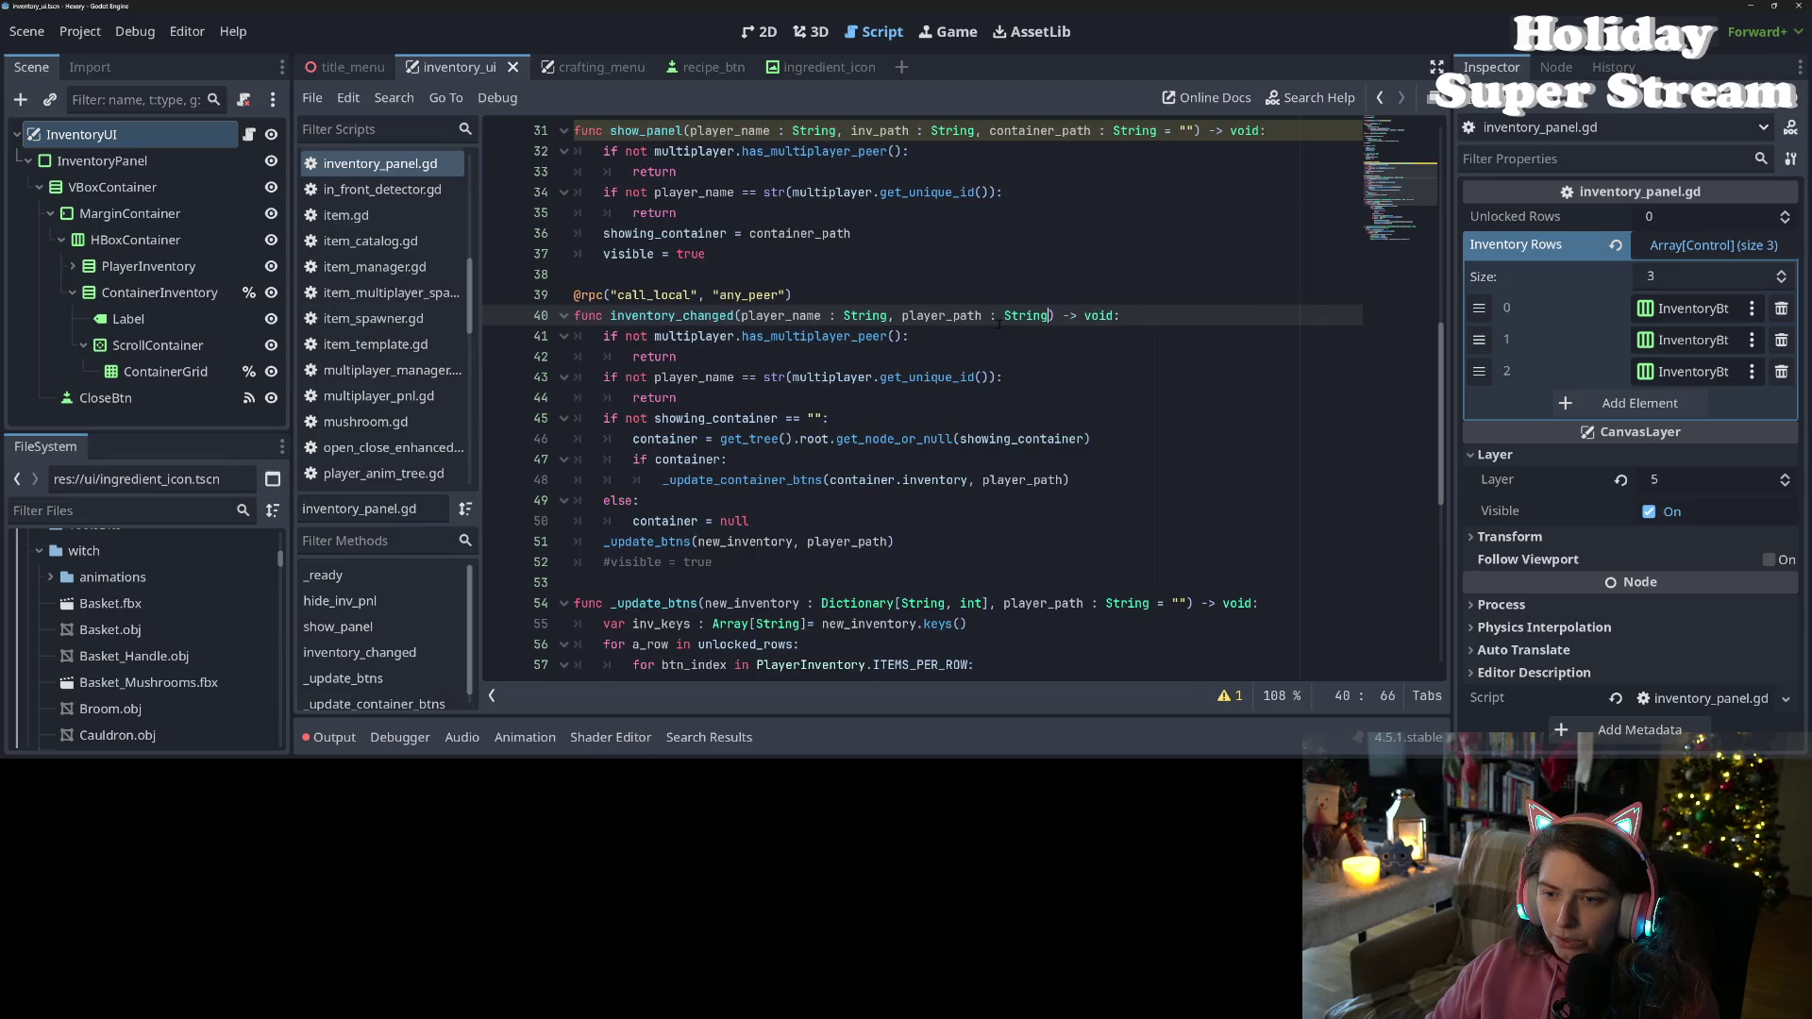
{"action": "left_click", "coordinate": [878, 315], "text": "shift"}
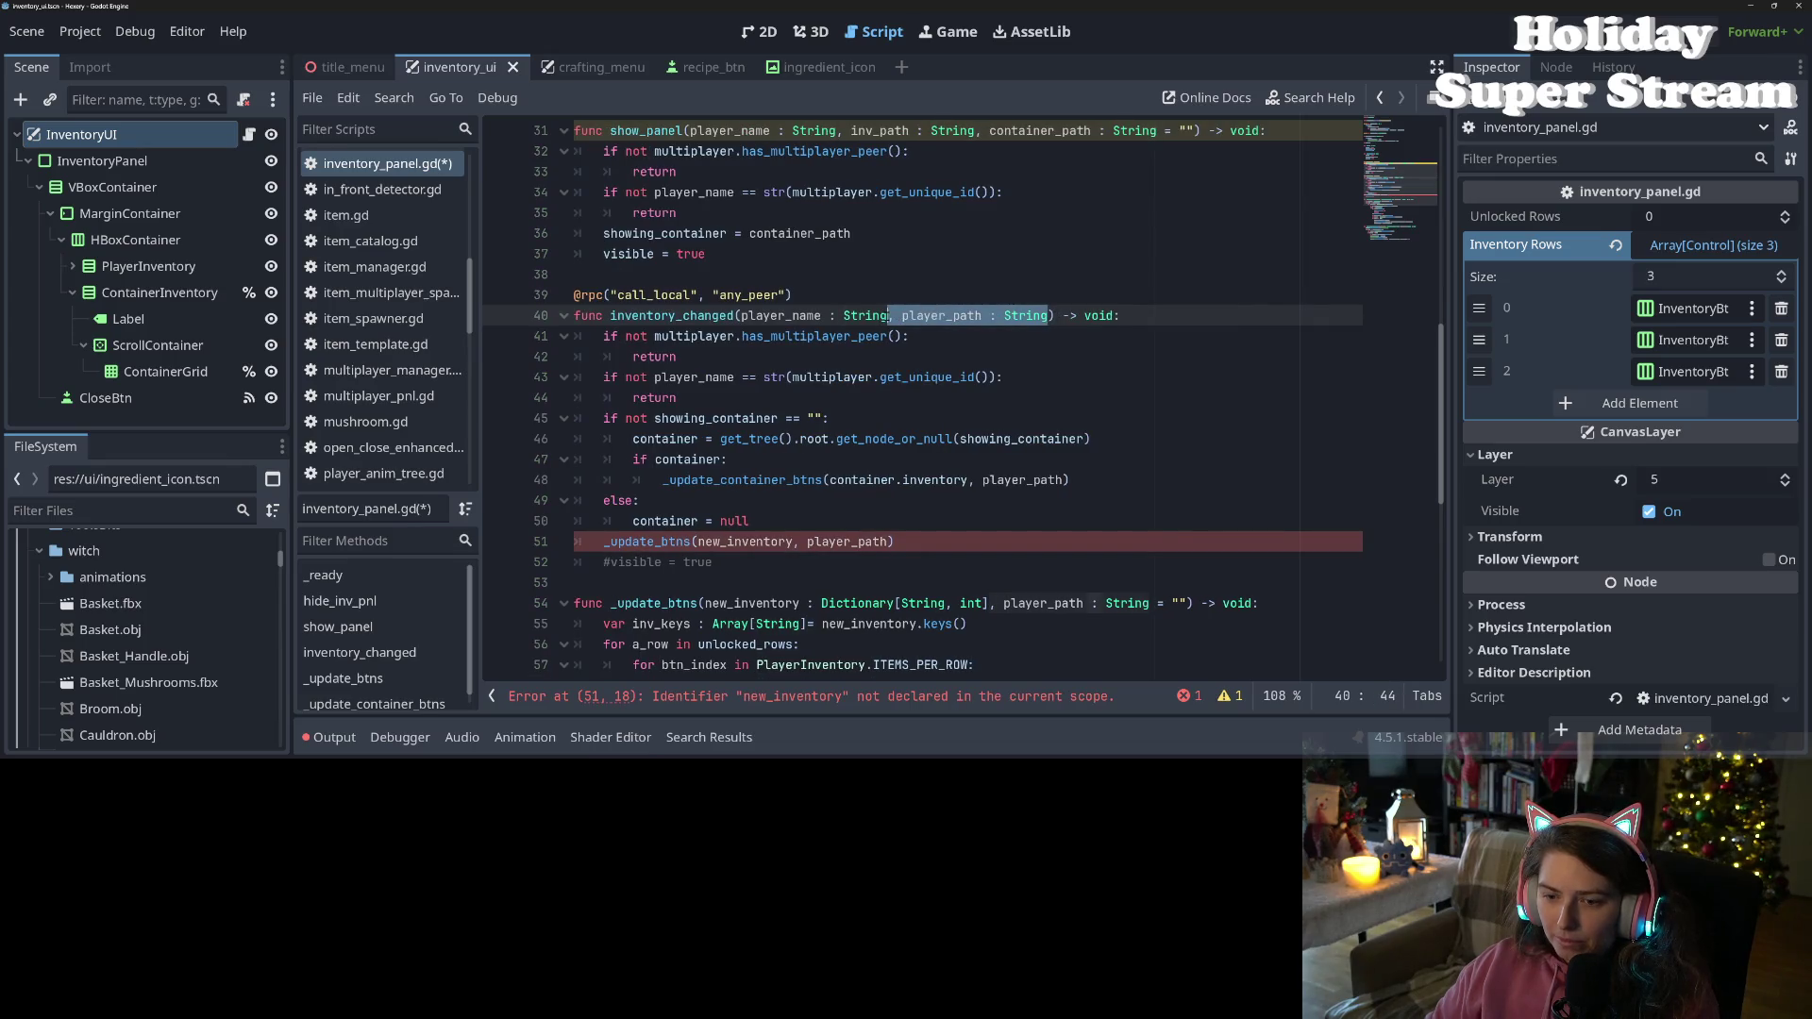
{"action": "key", "text": "BackSpace"}
{"action": "left_click", "coordinate": [772, 542]}
{"action": "left_click", "coordinate": [848, 542]}
{"action": "key", "text": "ctrl+s"}
Examine the showing_container check and container lookup in inventory_changed, selecting both lines
{"action": "left_click", "coordinate": [732, 438]}
{"action": "left_click", "coordinate": [737, 395]}
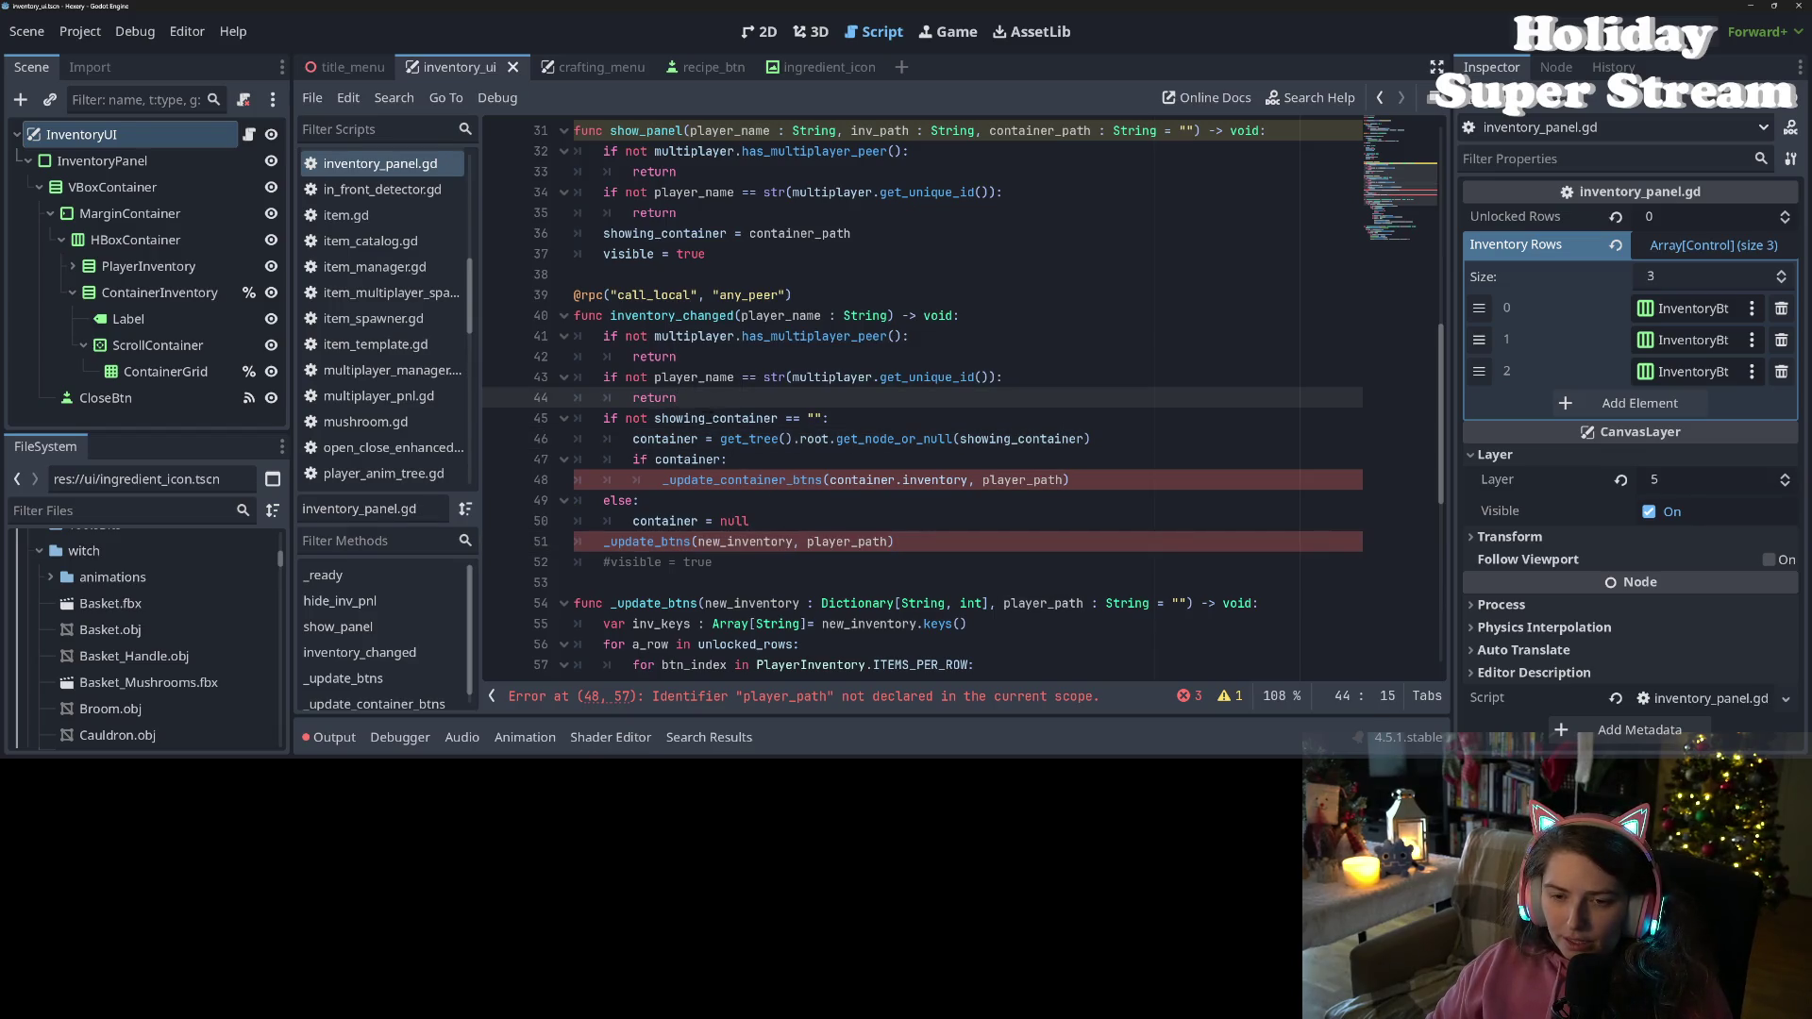
{"action": "left_click", "coordinate": [755, 439]}
{"action": "double_click", "coordinate": [773, 419]}
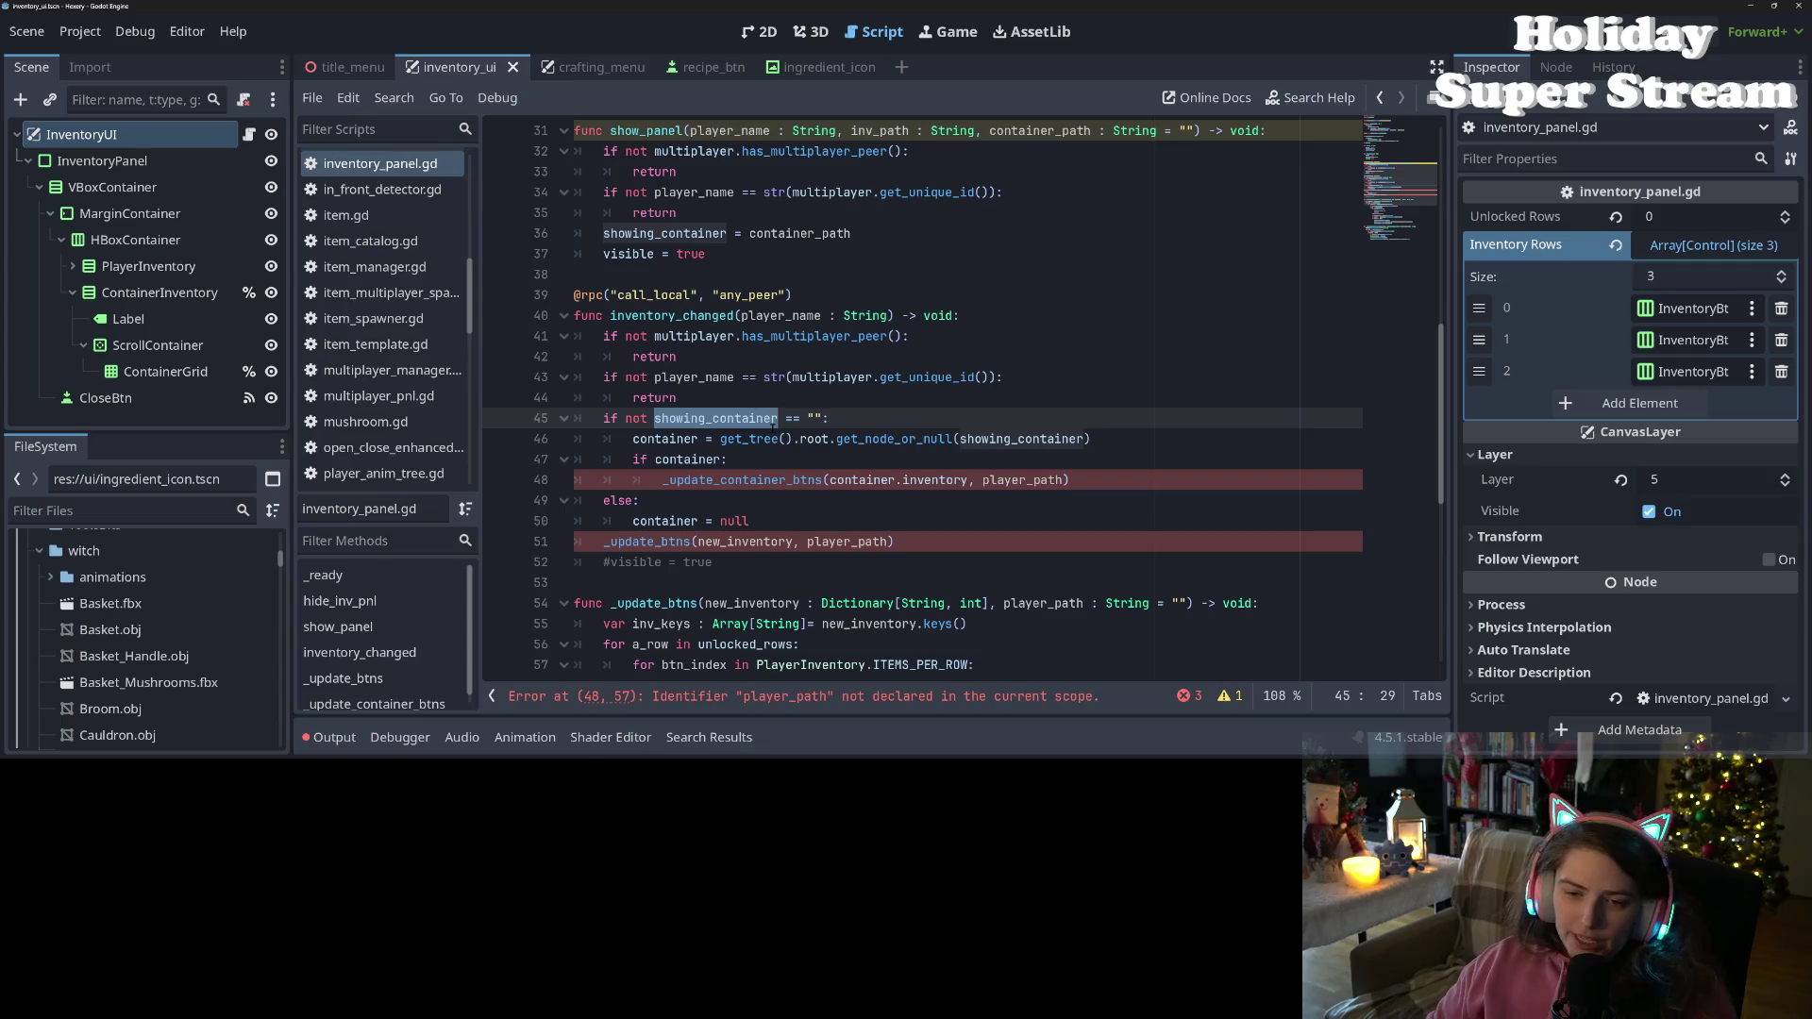
{"action": "left_click", "coordinate": [818, 418]}
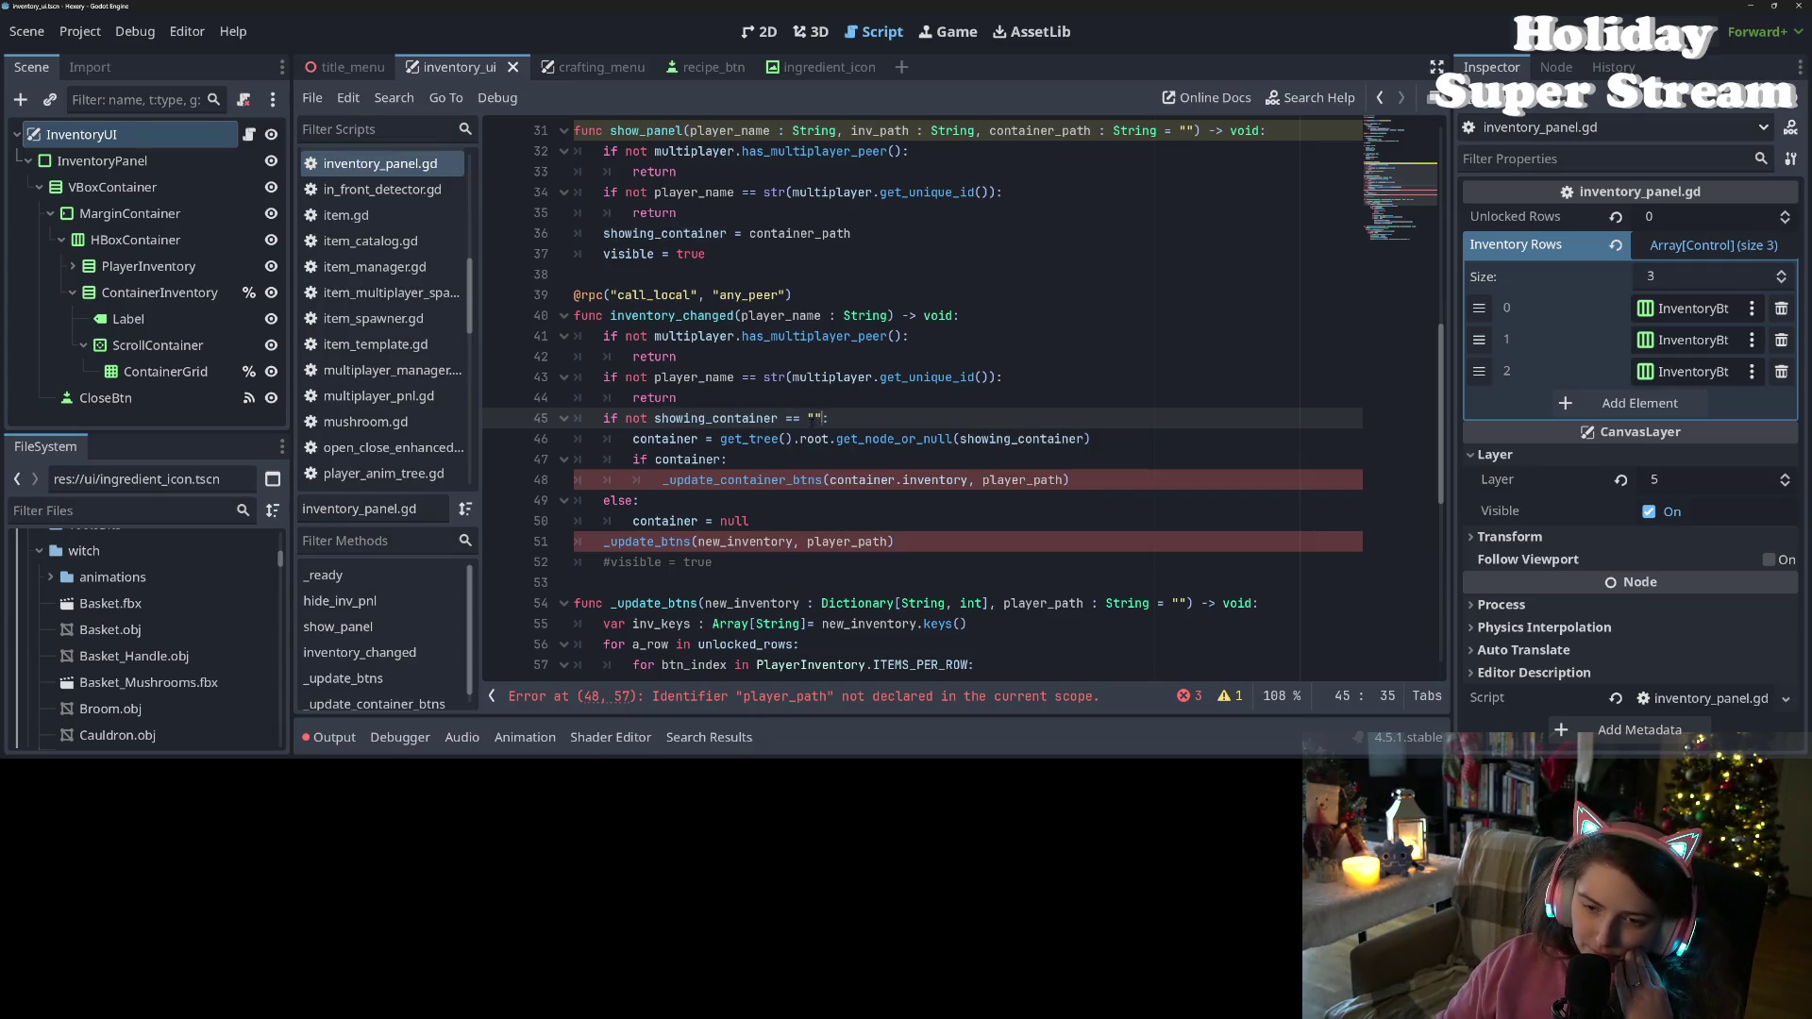
{"action": "left_click", "coordinate": [633, 439]}
{"action": "double_click", "coordinate": [643, 440]}
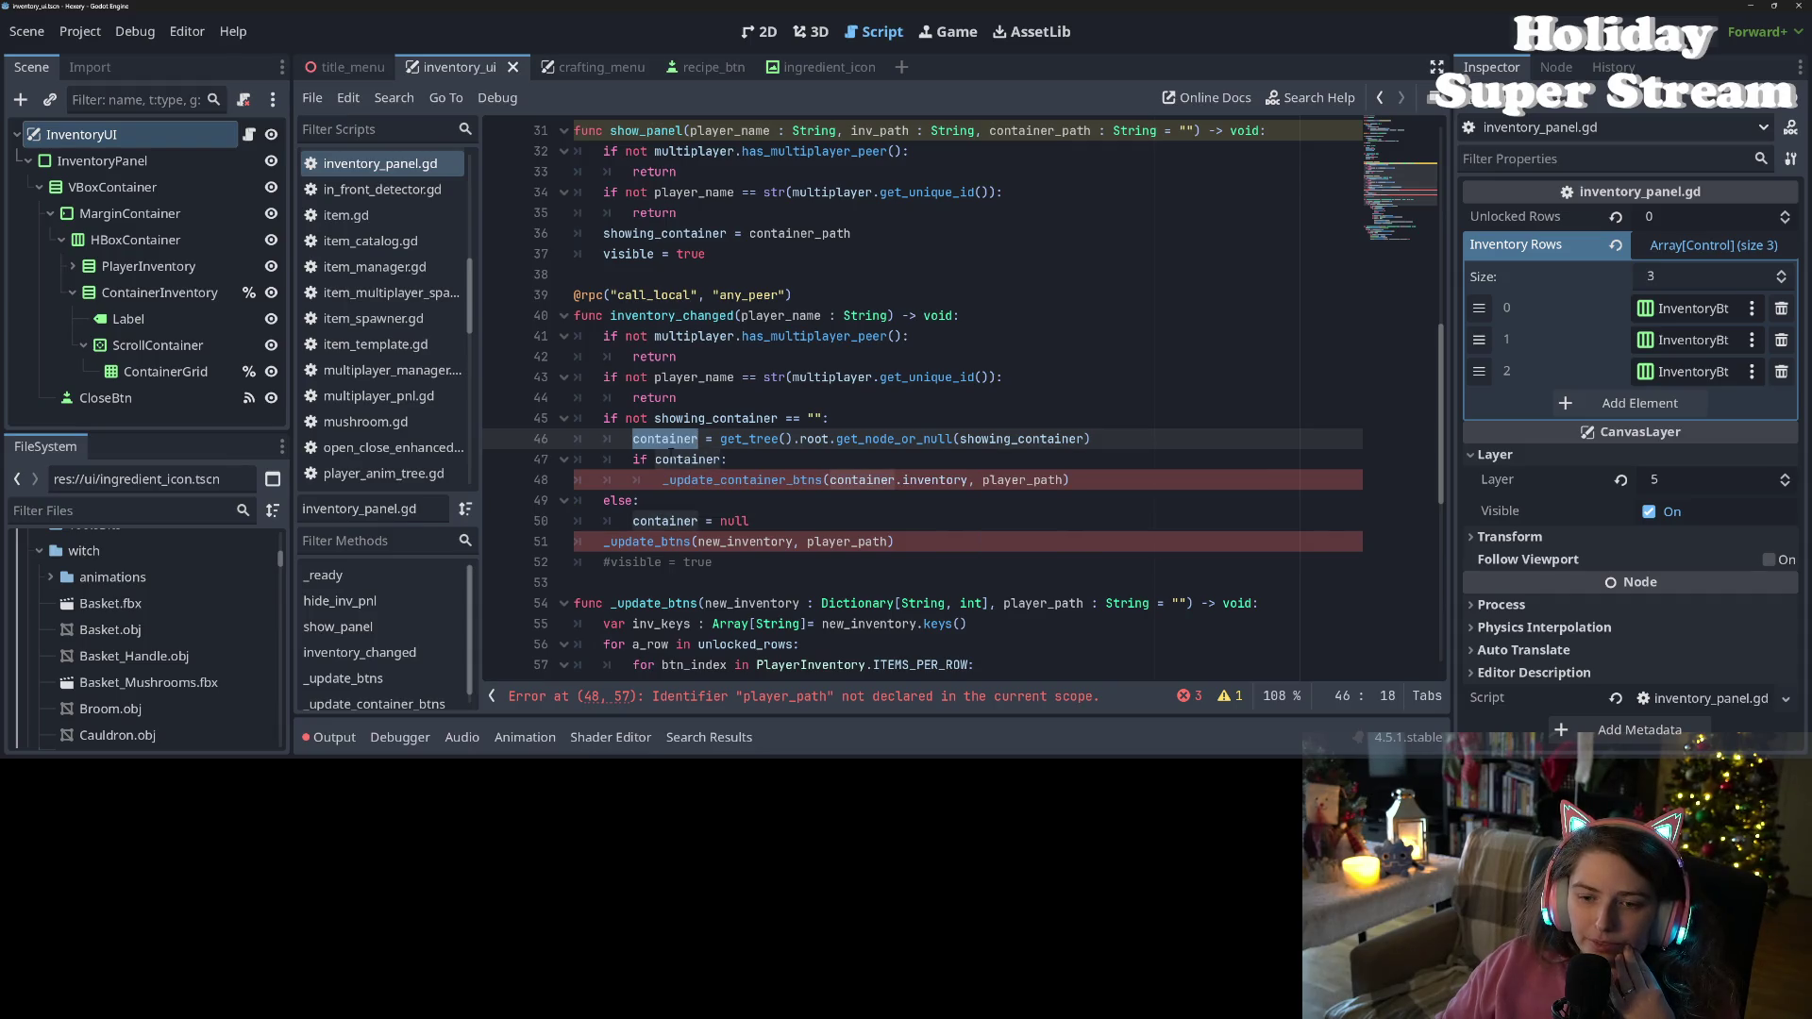
{"action": "left_click", "coordinate": [657, 439]}
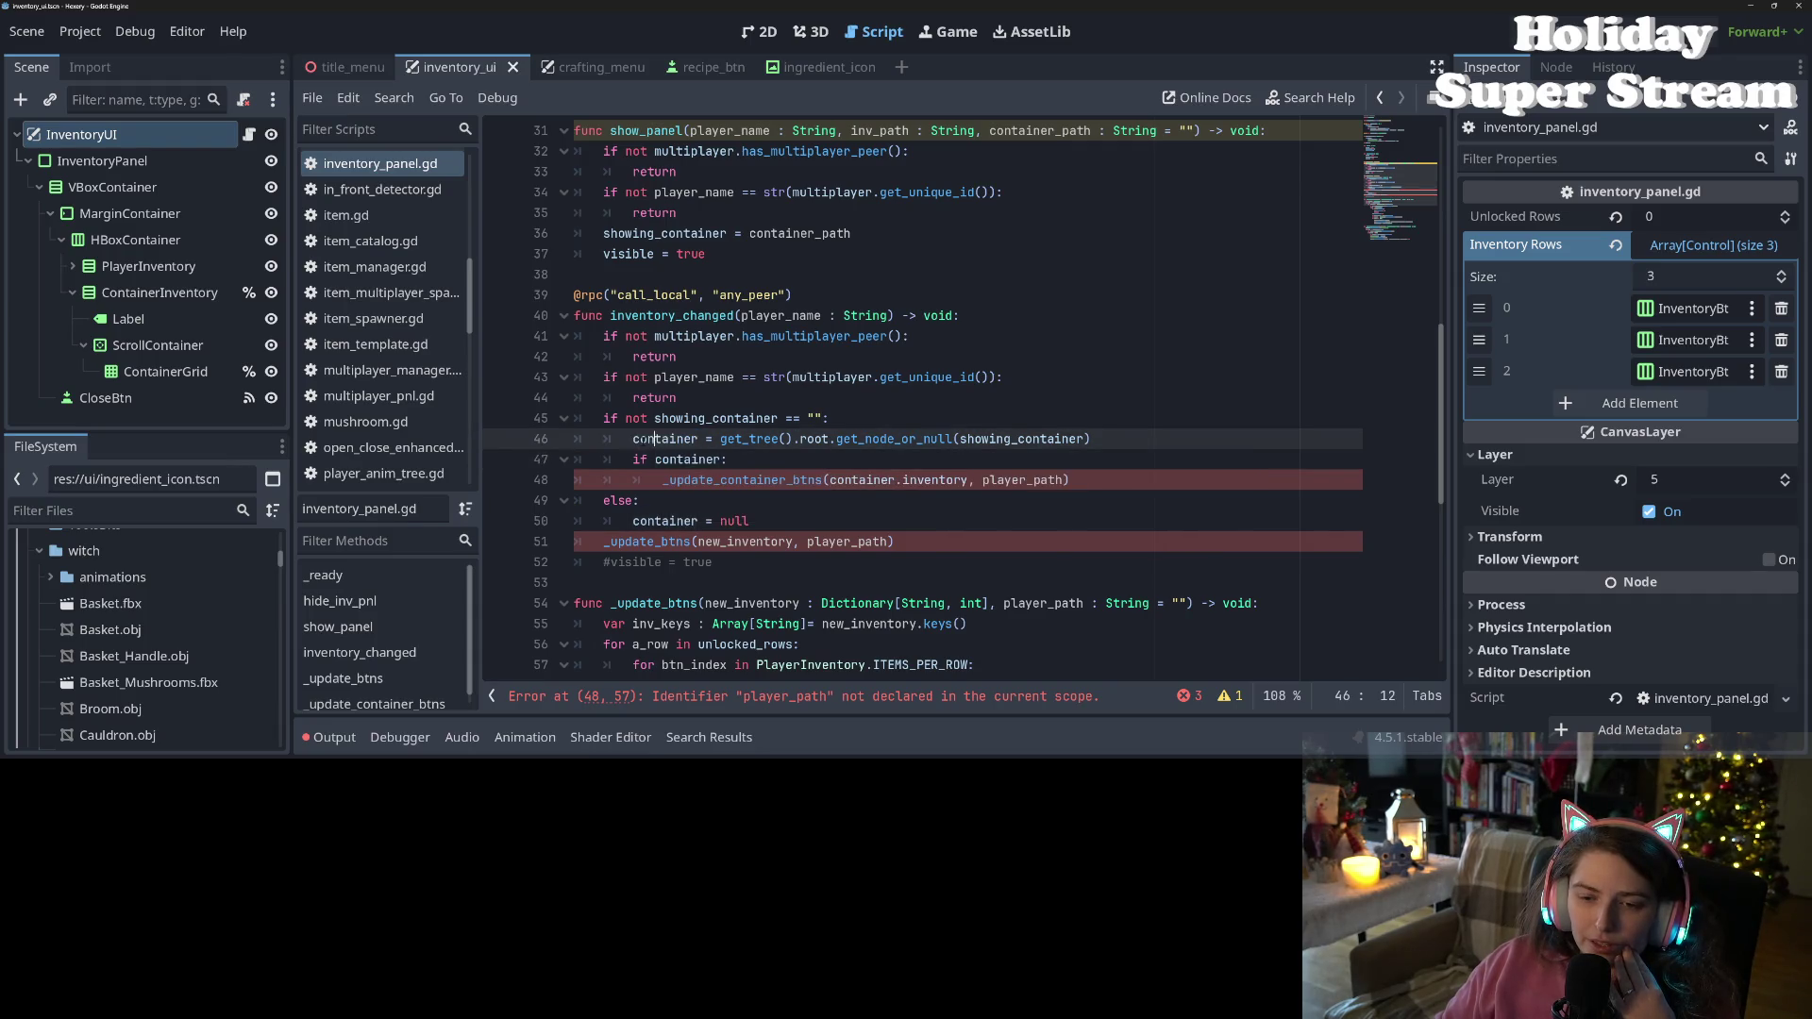
{"action": "key", "text": "Right"}
{"action": "key", "text": "Right"}
{"action": "key", "text": "Right"}
{"action": "mouse_move", "coordinate": [607, 420]}
{"action": "left_mouse_down"}
{"action": "mouse_move", "coordinate": [719, 440]}
{"action": "mouse_move", "coordinate": [1092, 440]}
{"action": "left_mouse_up"}
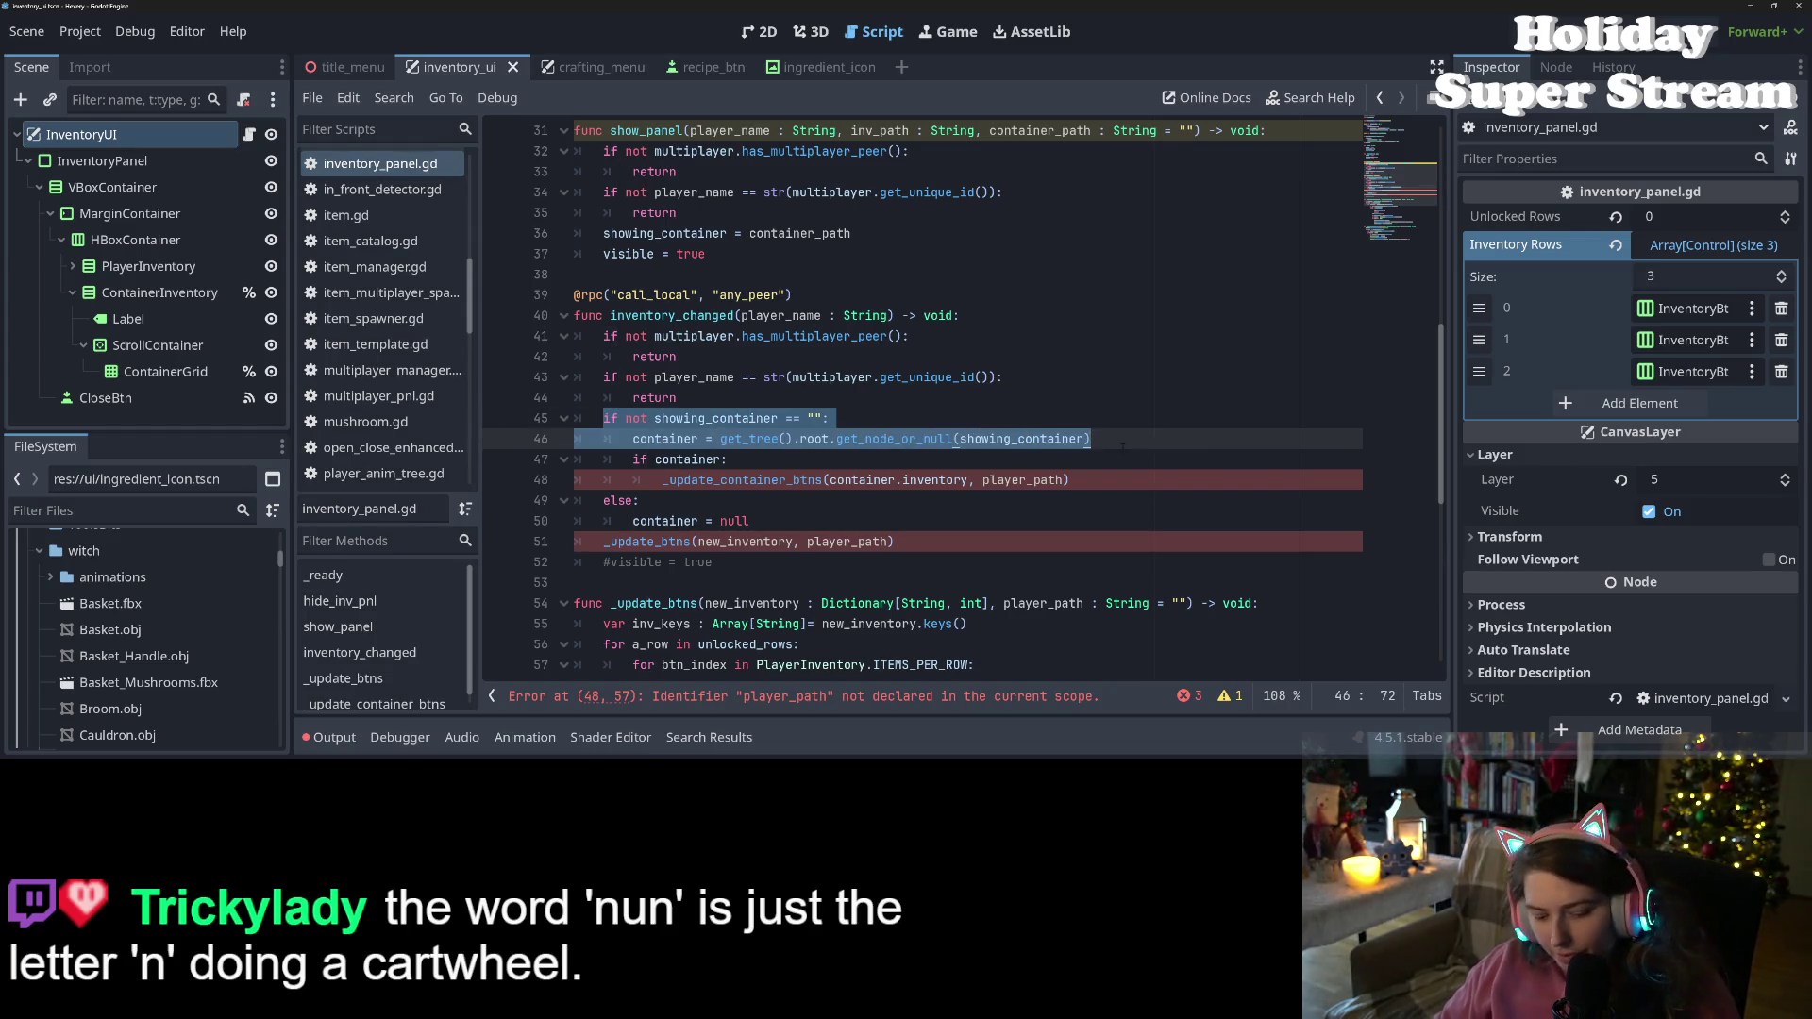
Cut the get_node_or_null container lookup statement out of show_panel
{"action": "key", "text": "ctrl+x"}
{"action": "left_click", "coordinate": [880, 233]}
{"action": "key", "text": "Return"}
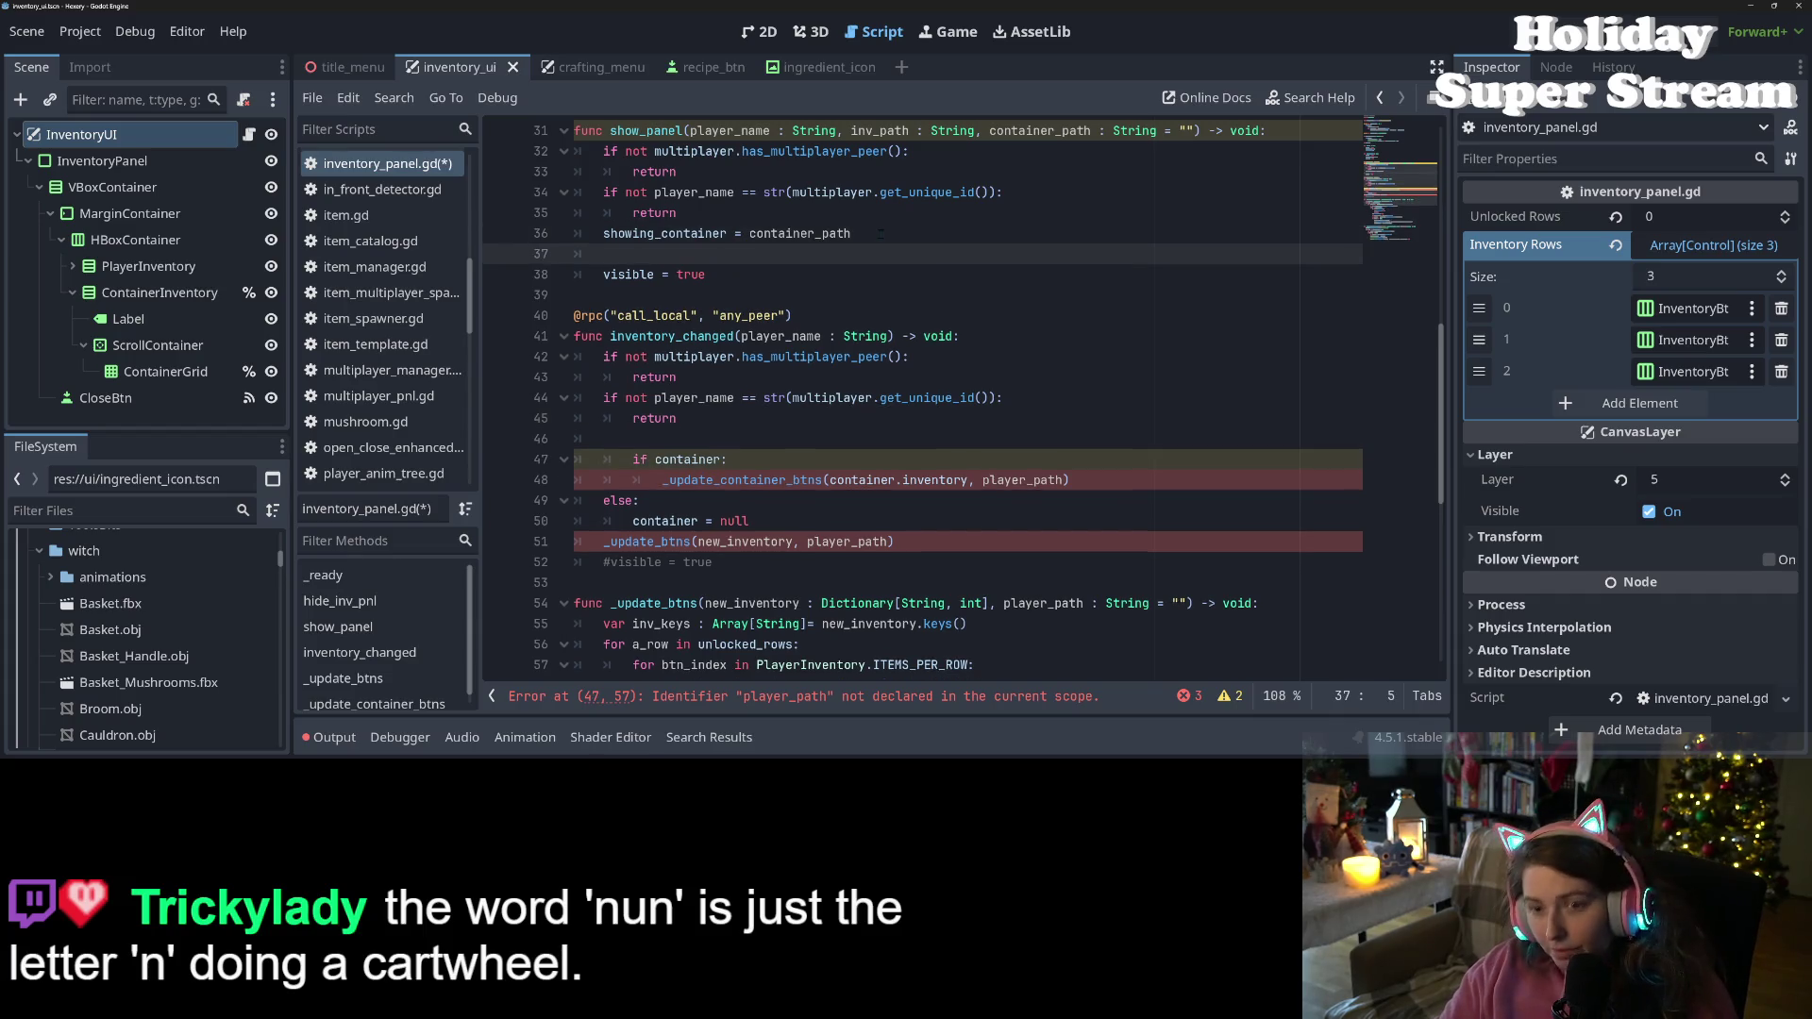
{"action": "key", "text": "ctrl+v"}
{"action": "scroll", "coordinate": [955, 462], "scroll_direction": "up", "scroll_amount": 3}
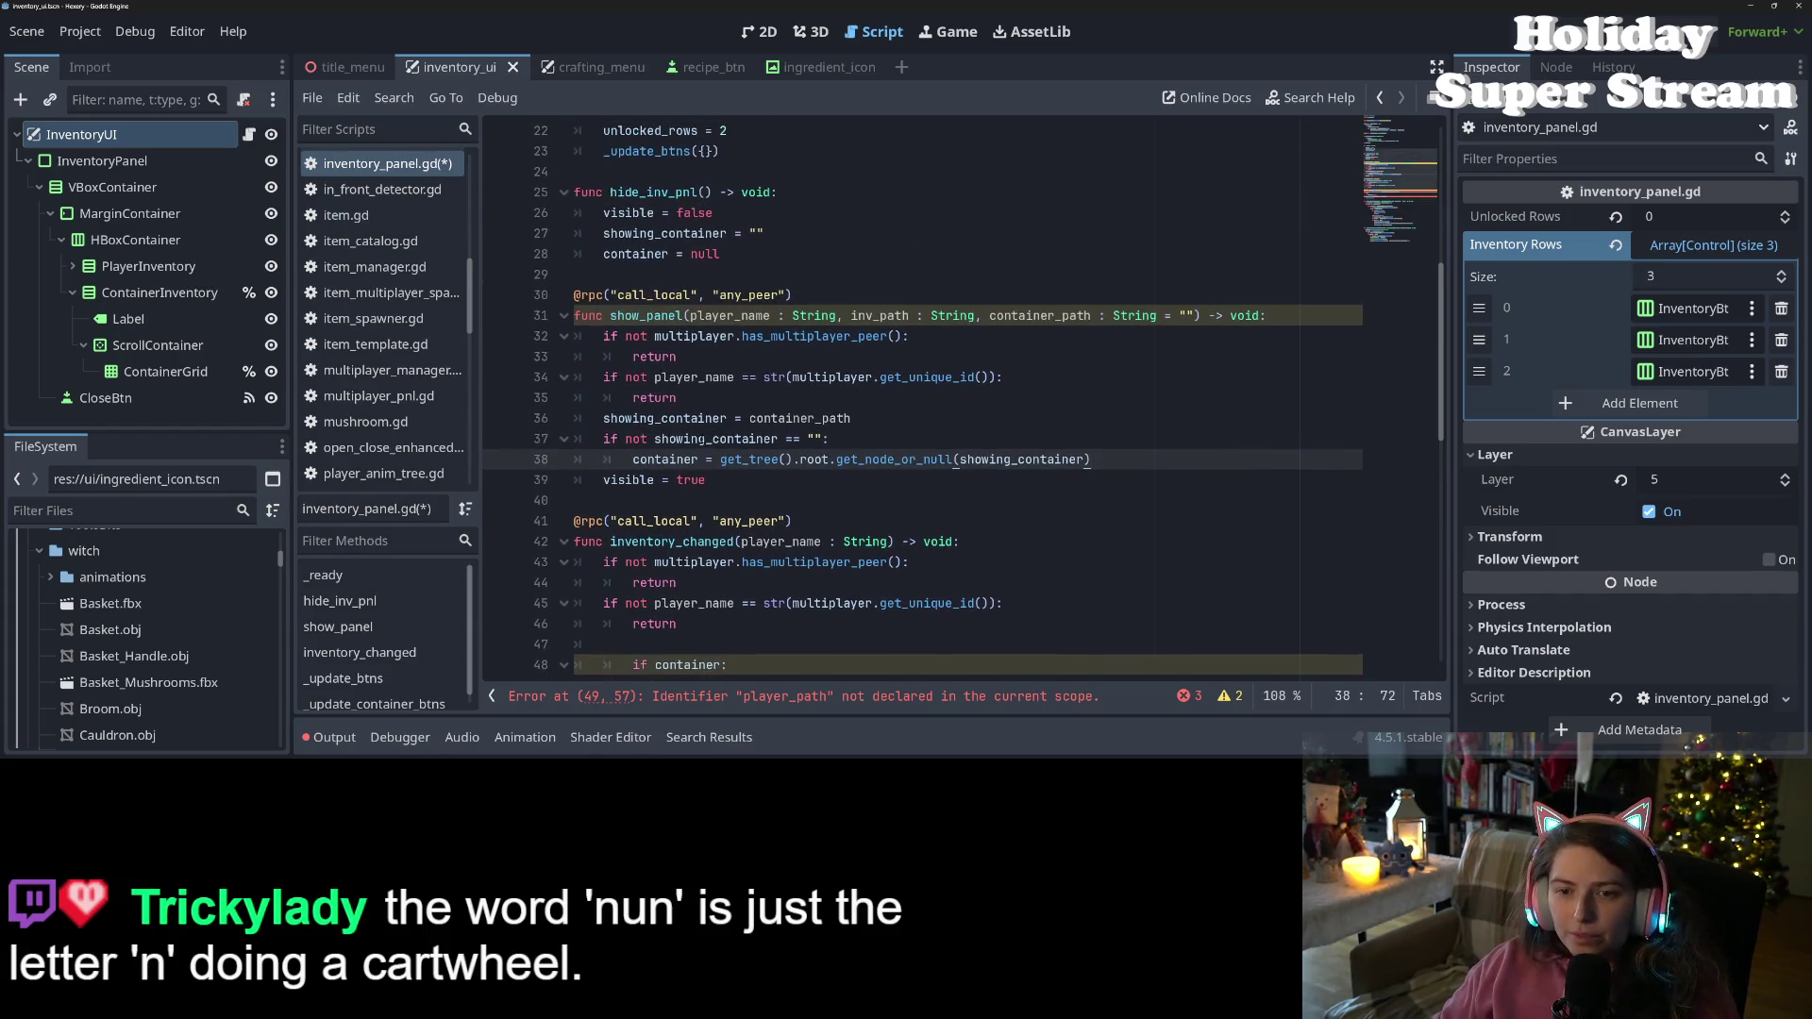
{"action": "double_click", "coordinate": [696, 439]}
{"action": "scroll", "coordinate": [707, 438], "scroll_direction": "up", "scroll_amount": 4}
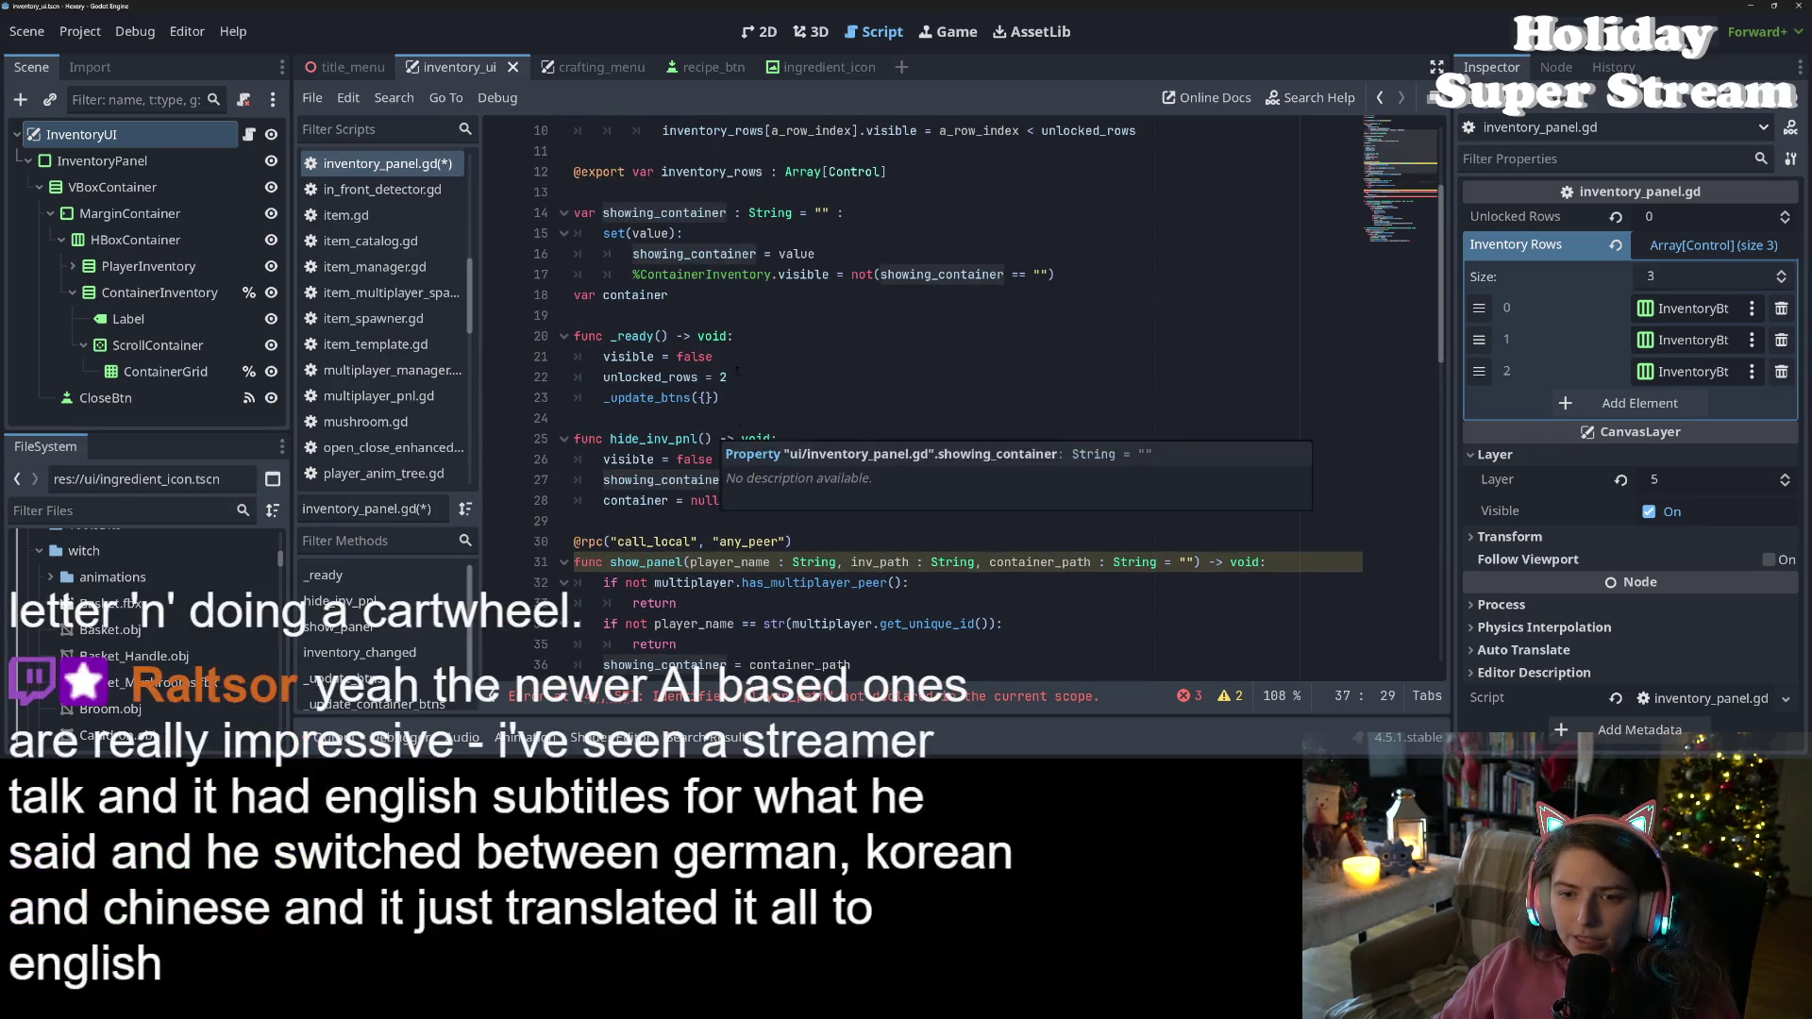
{"action": "scroll", "coordinate": [694, 567], "scroll_direction": "down", "scroll_amount": 2}
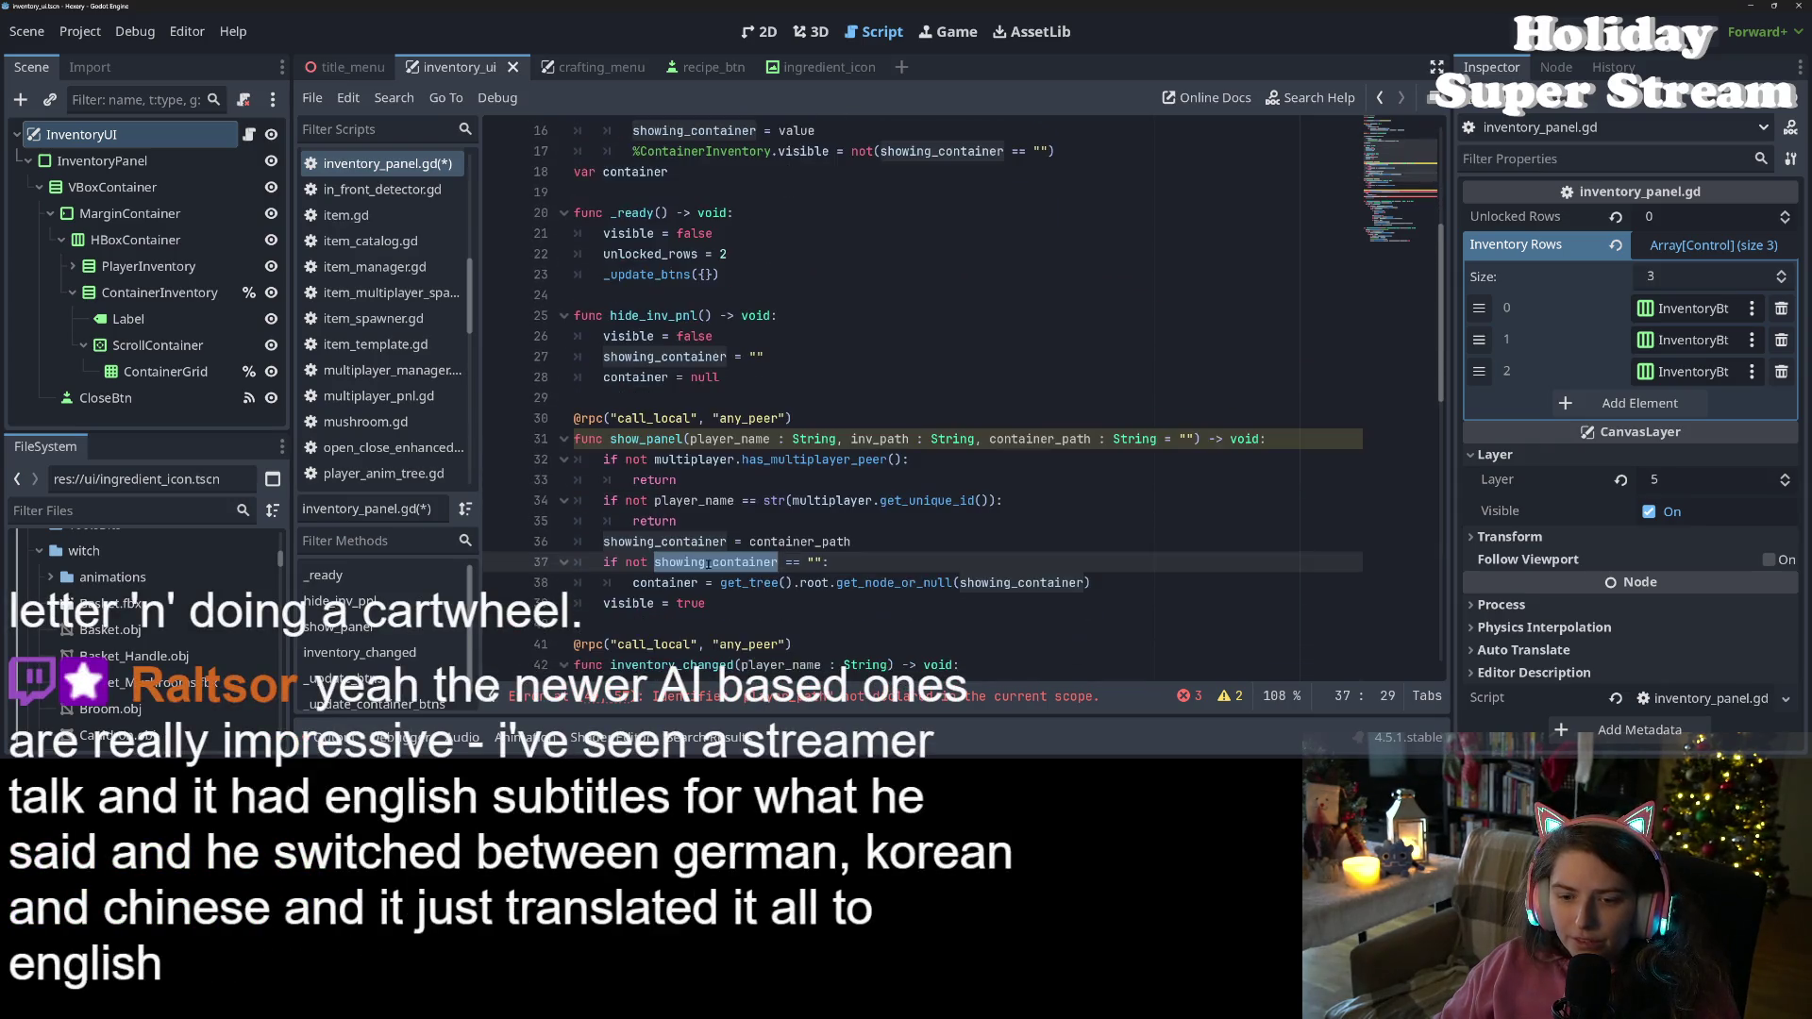
{"action": "left_click", "coordinate": [694, 583]}
{"action": "left_click_drag", "start_coordinate": [626, 583], "coordinate": [1119, 586]}
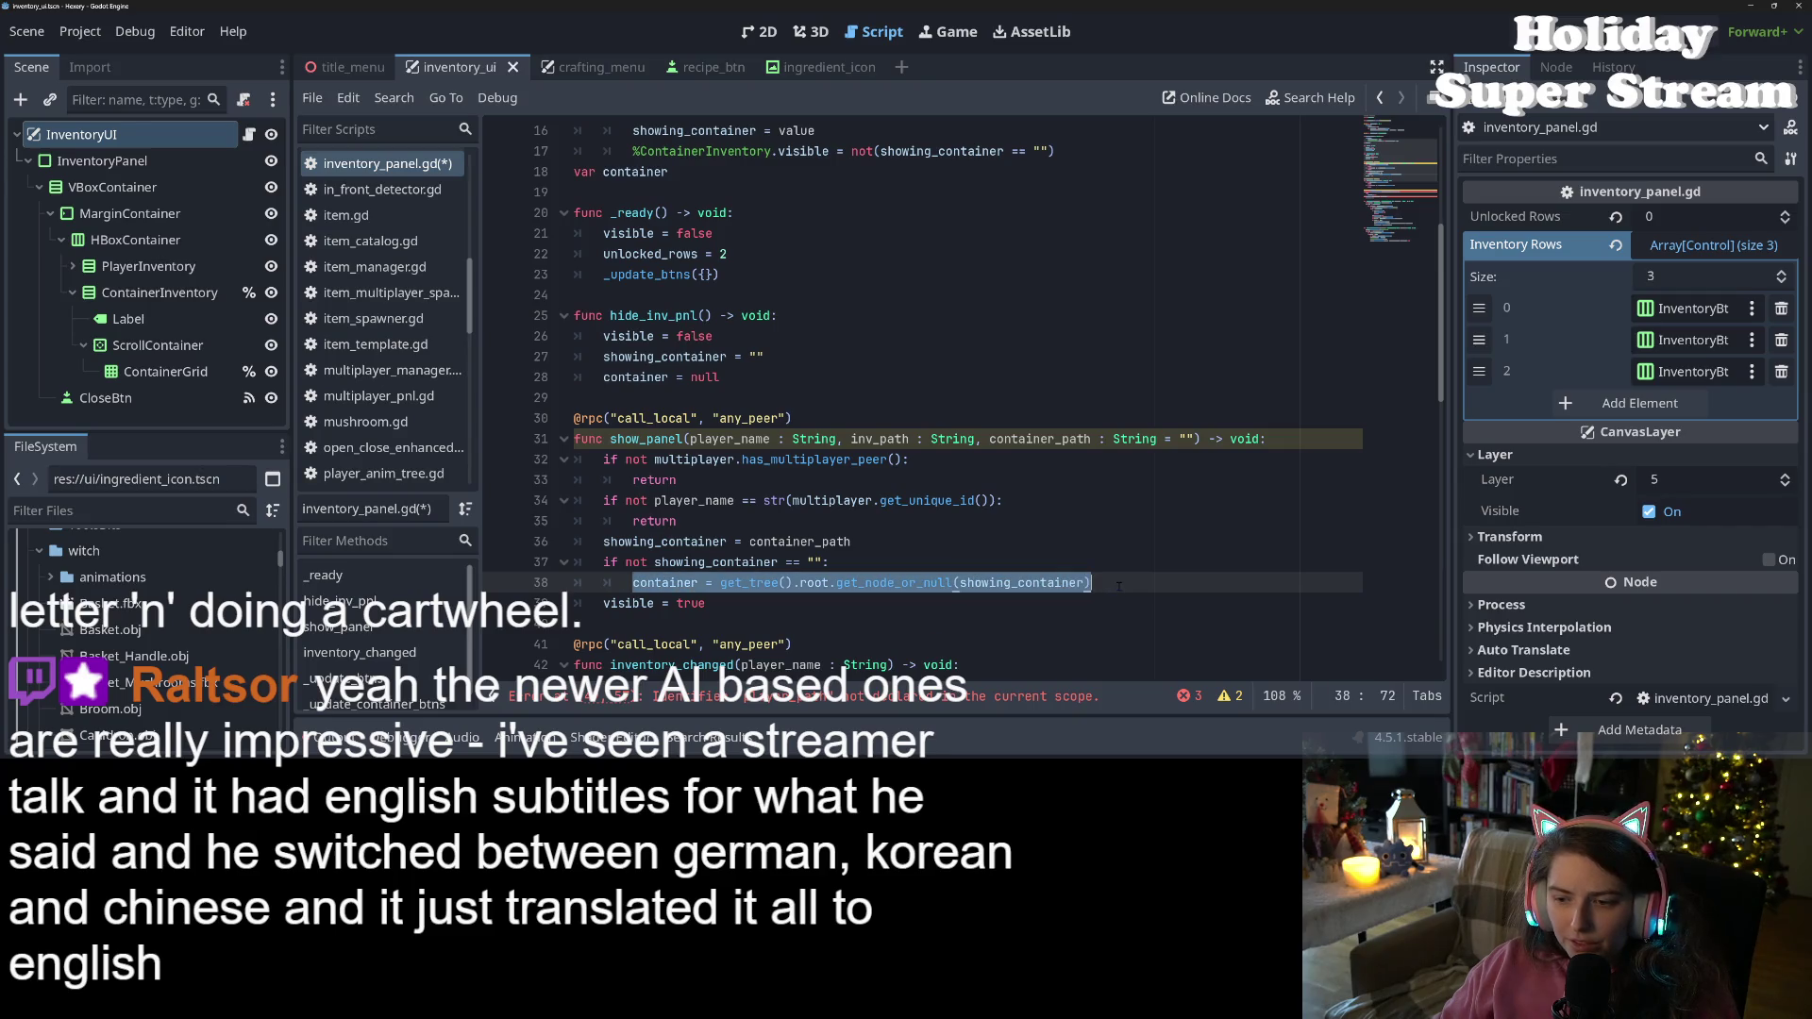
{"action": "key", "text": "ctrl+x"}
Paste the container lookup below the assignment in the showing_container setter and save
{"action": "scroll", "coordinate": [886, 378], "scroll_direction": "up", "scroll_amount": 2}
{"action": "left_click", "coordinate": [887, 254]}
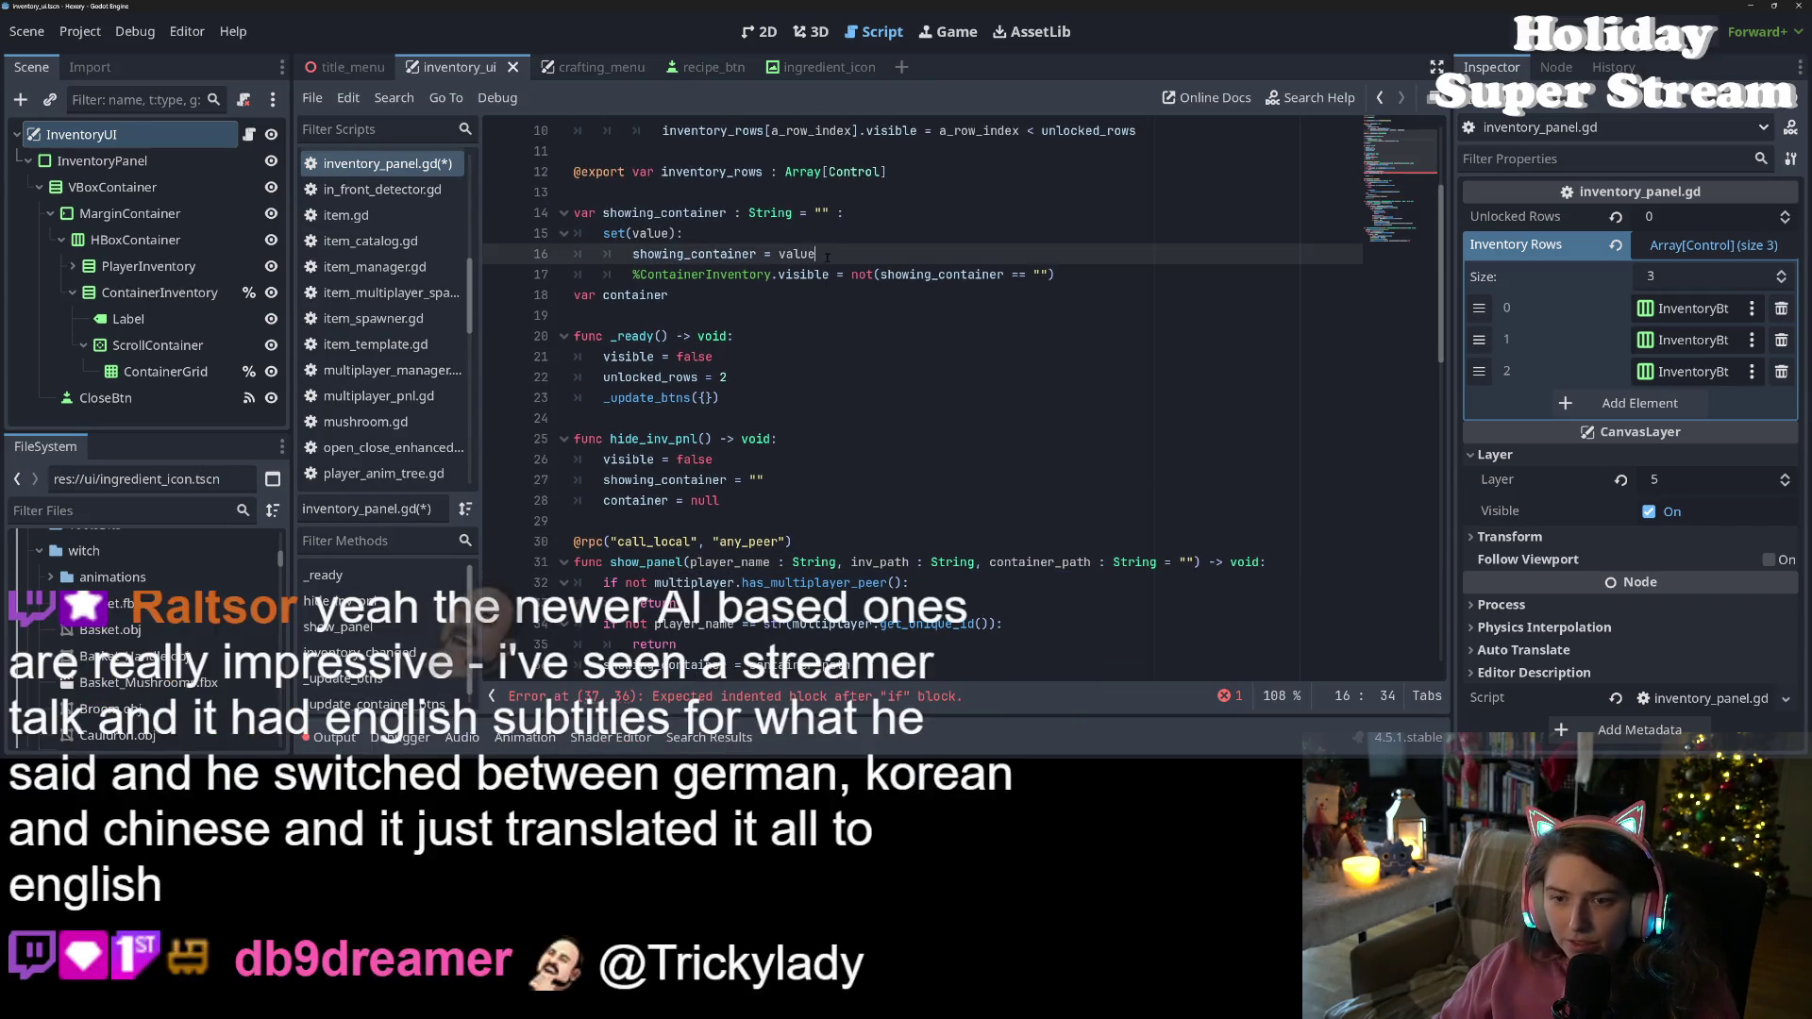
{"action": "key", "text": "Return"}
{"action": "key", "text": "ctrl+v"}
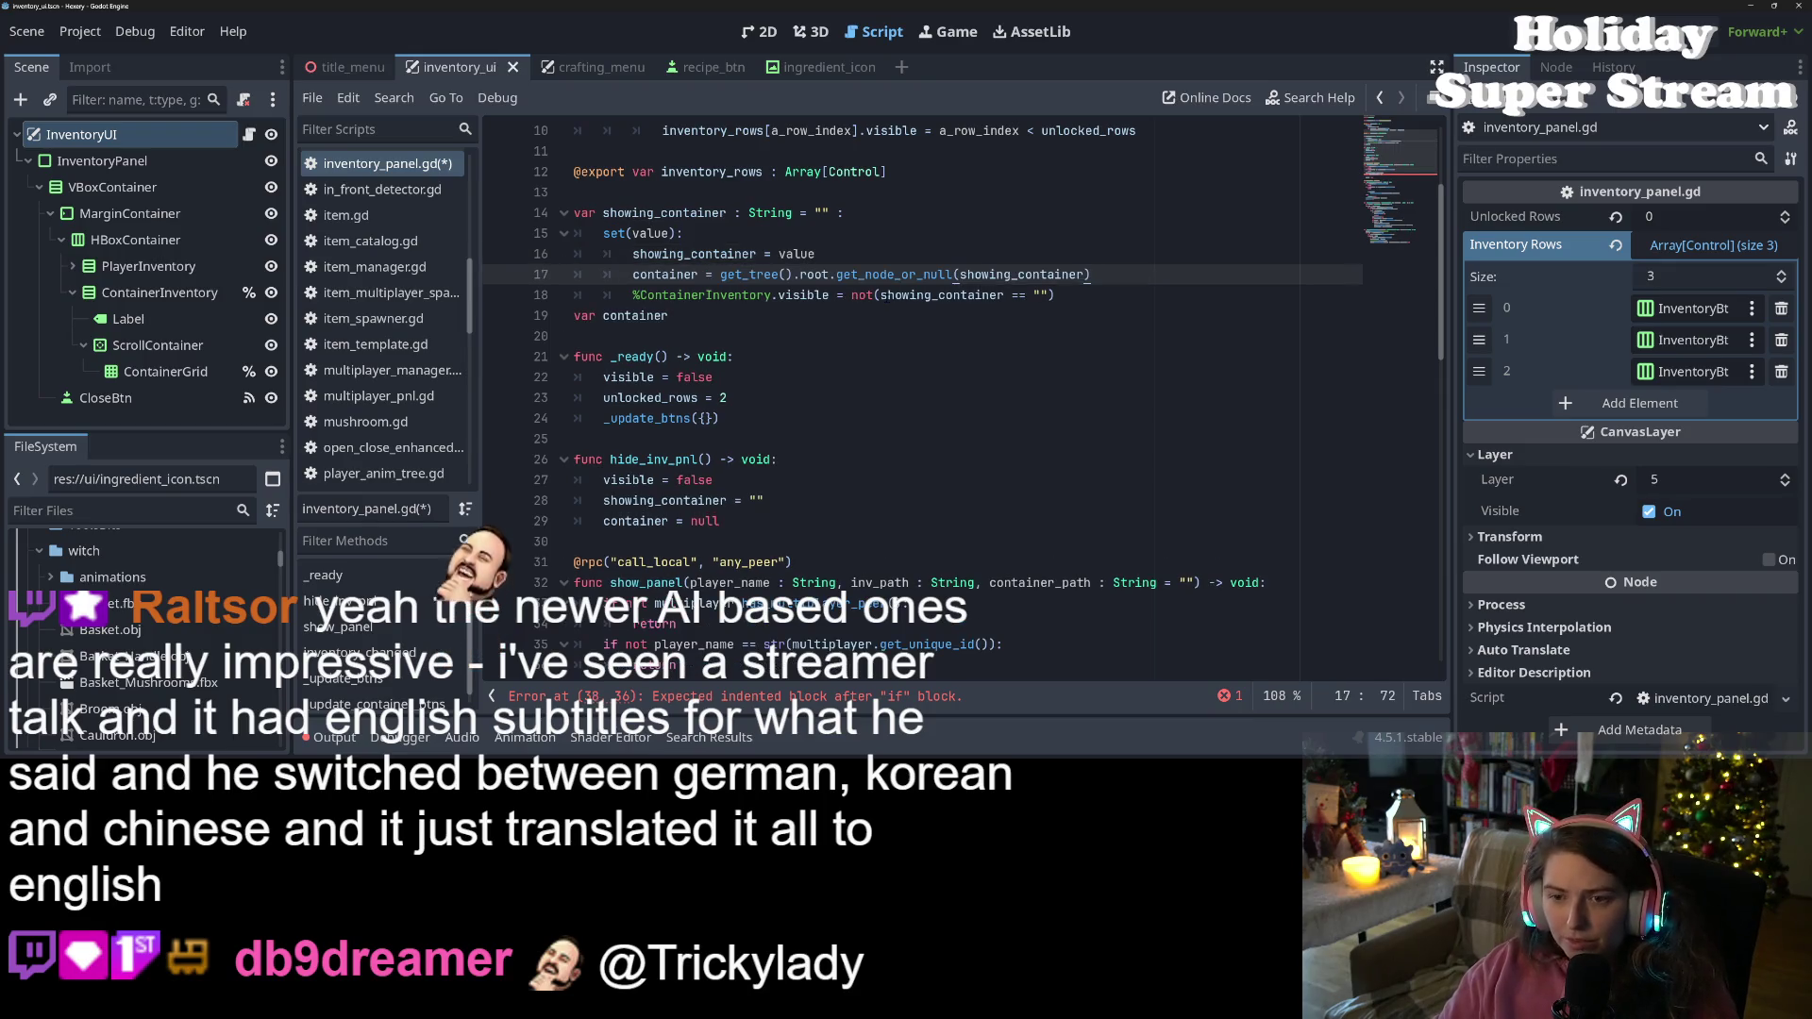
{"action": "left_click", "coordinate": [892, 295]}
{"action": "key", "text": "ctrl+s"}
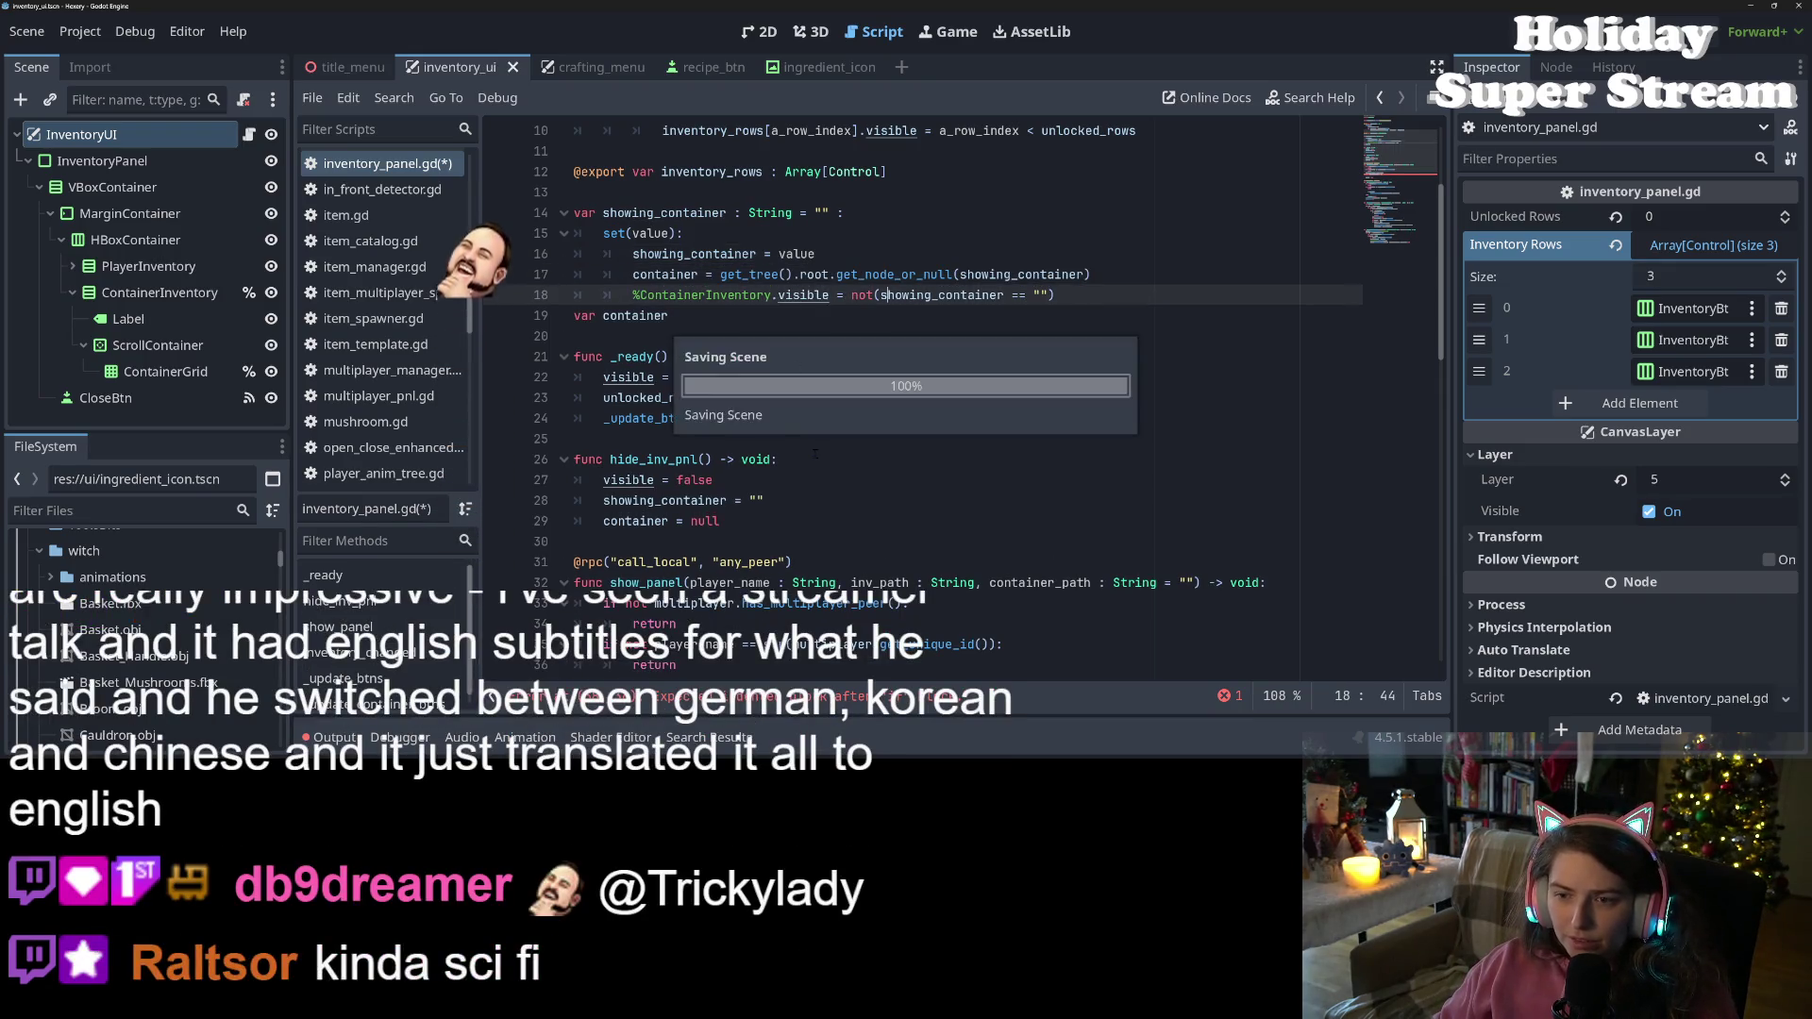
Remove the leftover empty-path check line from show_panel
{"action": "left_click", "coordinate": [757, 499]}
{"action": "scroll", "coordinate": [757, 498], "scroll_direction": "down", "scroll_amount": 1}
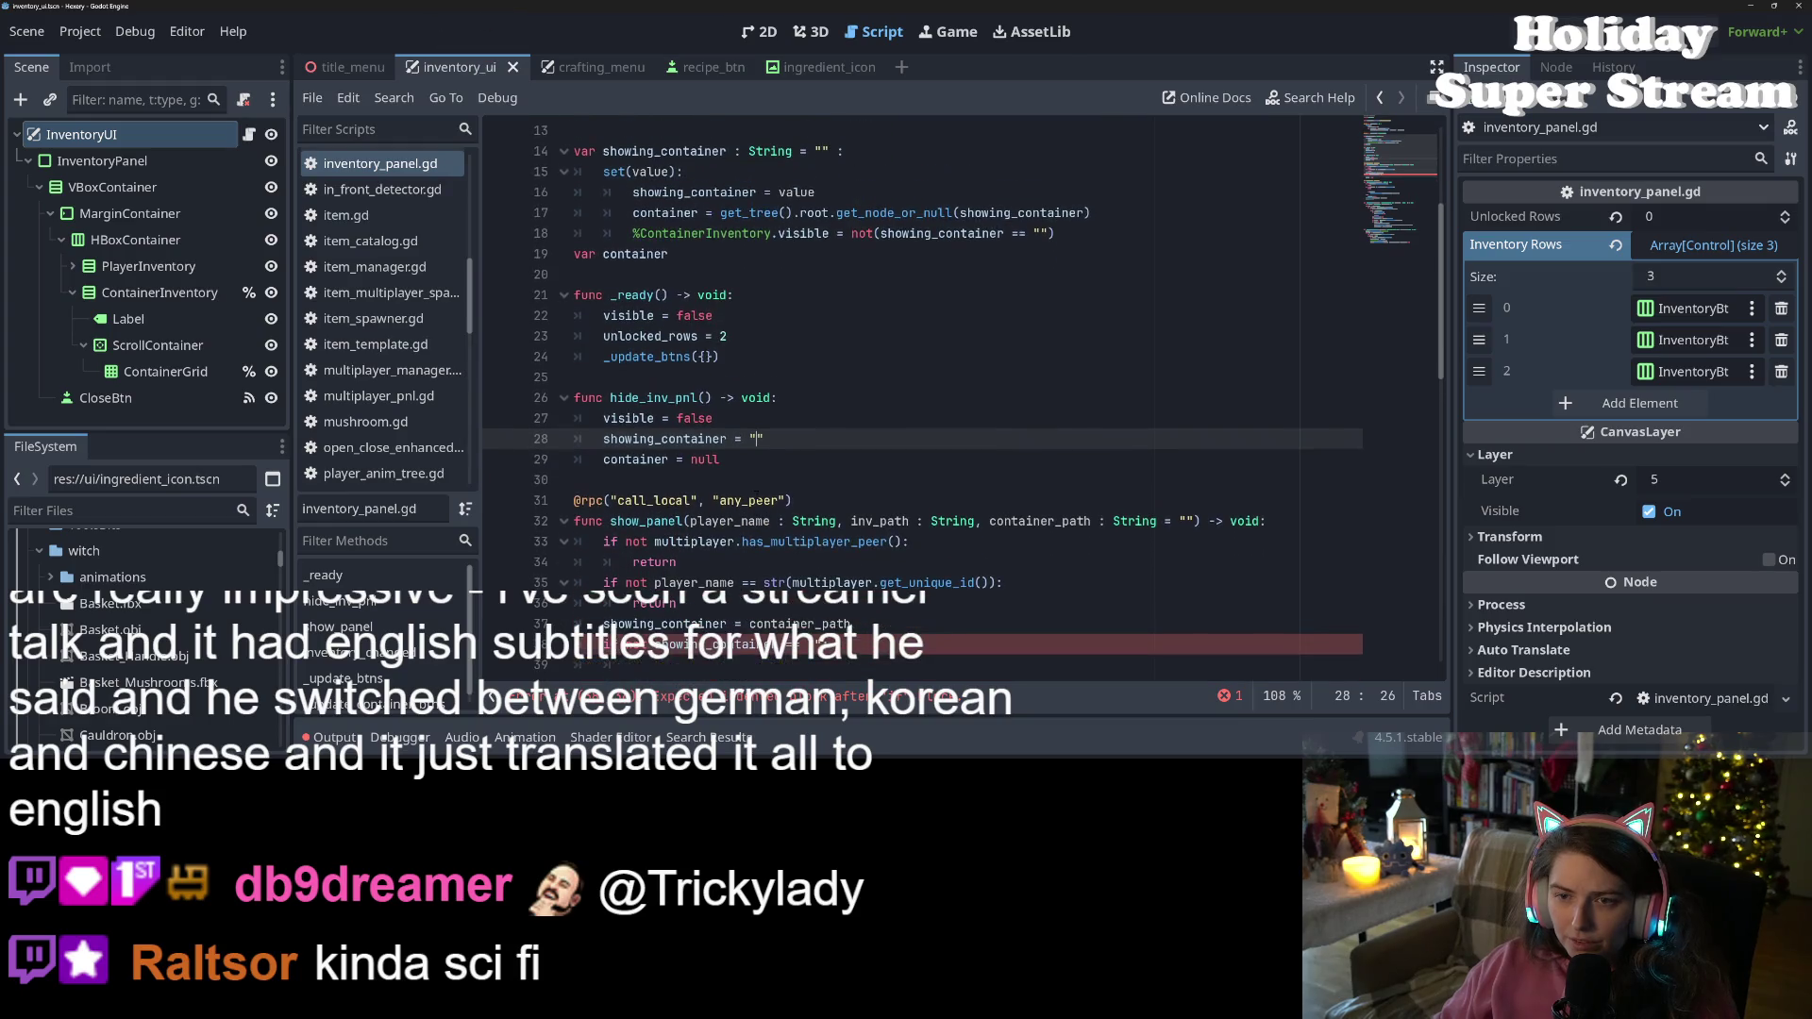
{"action": "left_click", "coordinate": [815, 213]}
{"action": "left_click", "coordinate": [816, 192]}
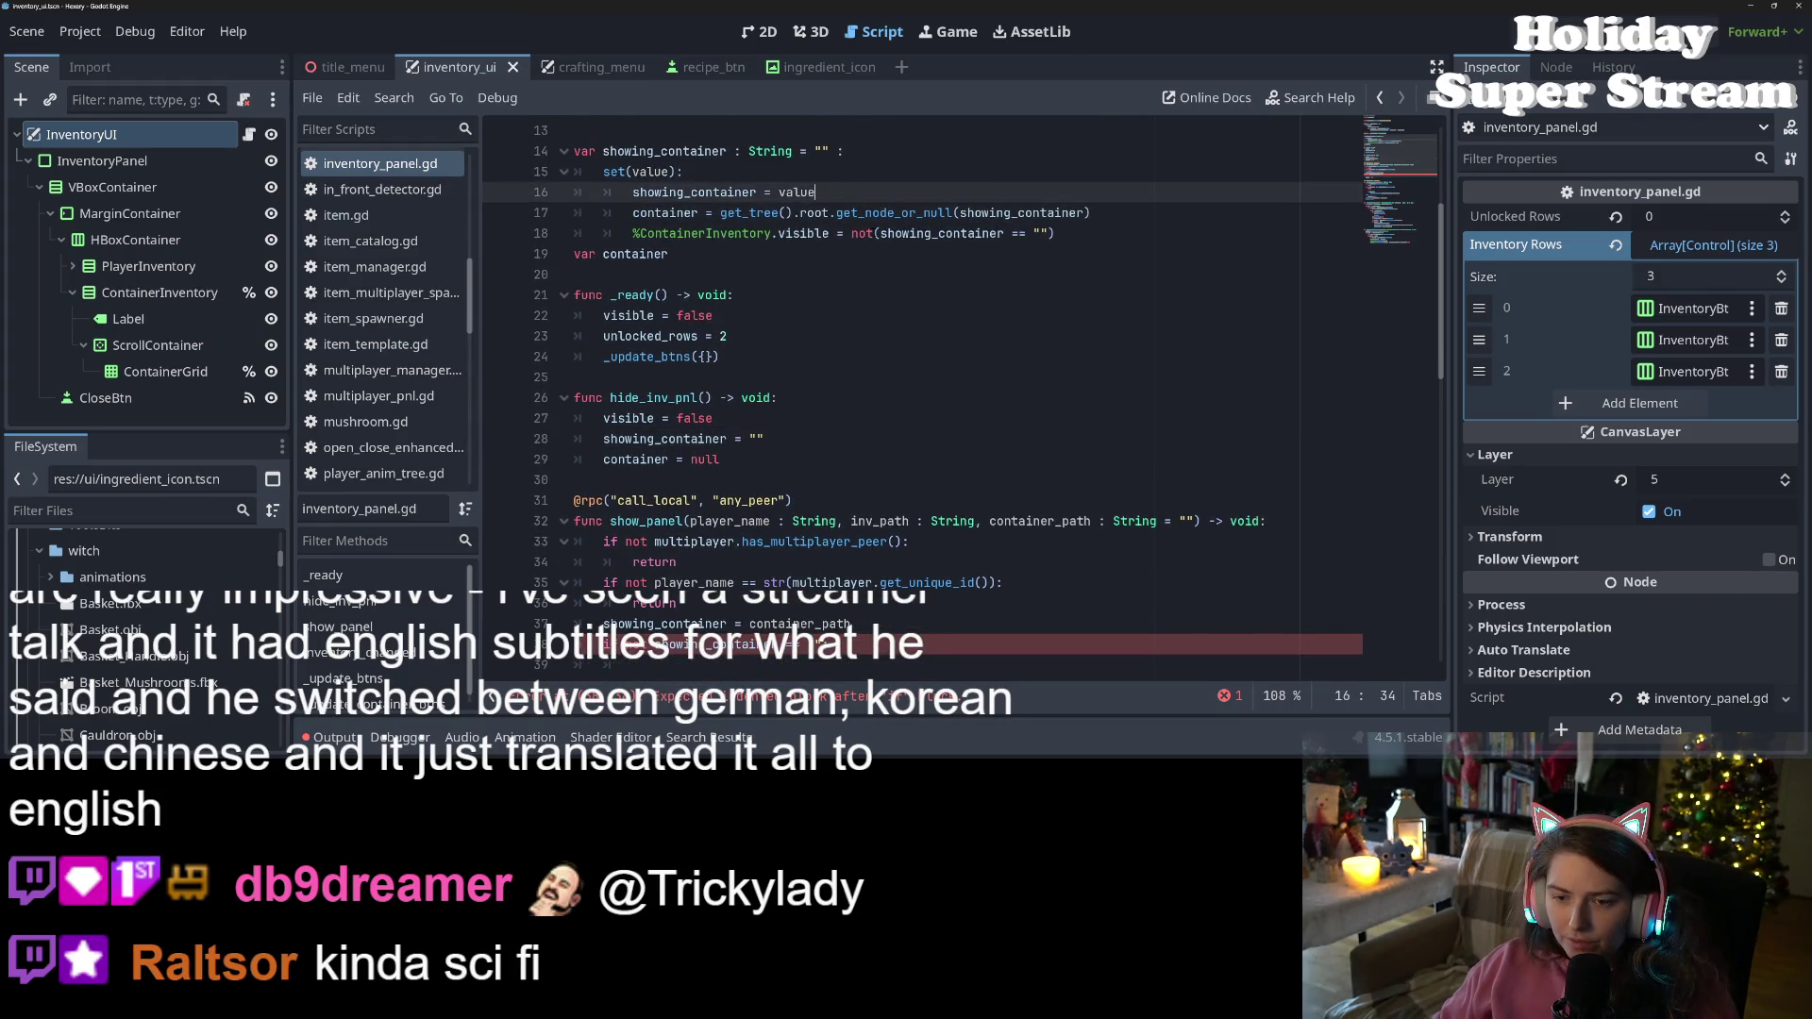
{"action": "left_click", "coordinate": [925, 643]}
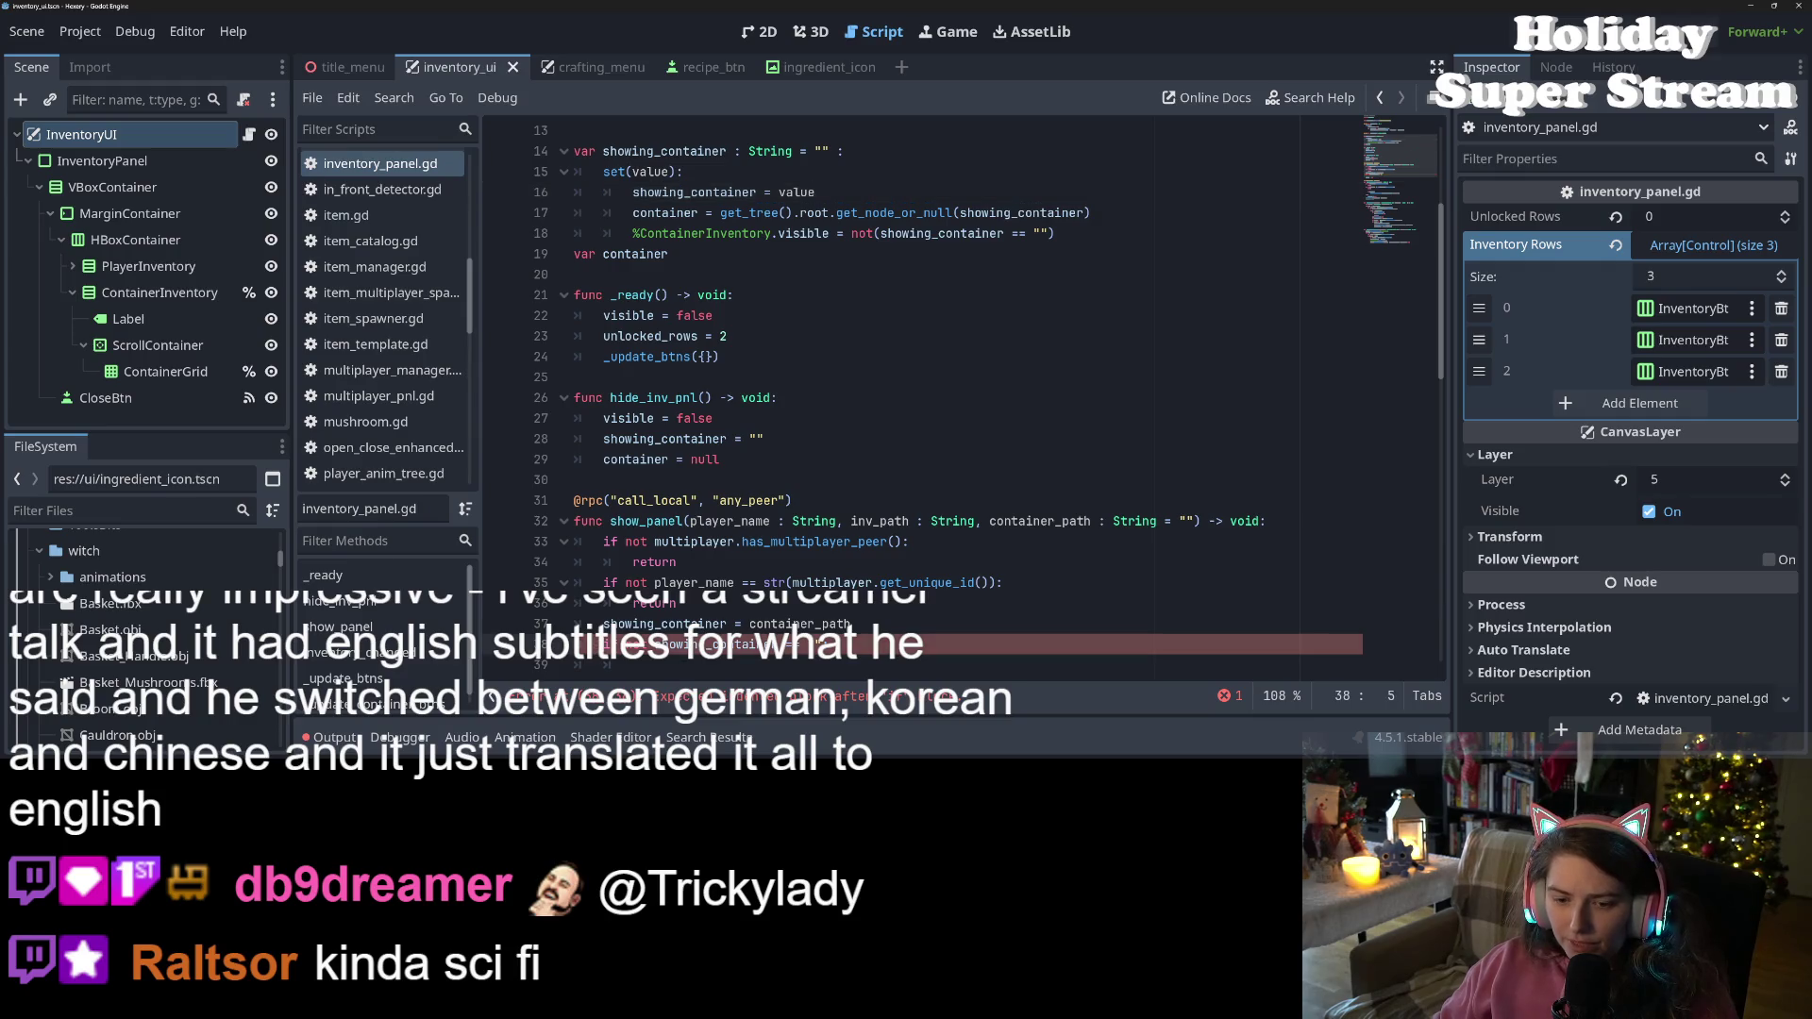
{"action": "key", "text": "ctrl+x"}
Nest the lookup under an 'if not showing_container == "":' check in the setter and save
{"action": "left_click", "coordinate": [974, 194]}
{"action": "key", "text": "Return"}
{"action": "key", "text": "ctrl+v"}
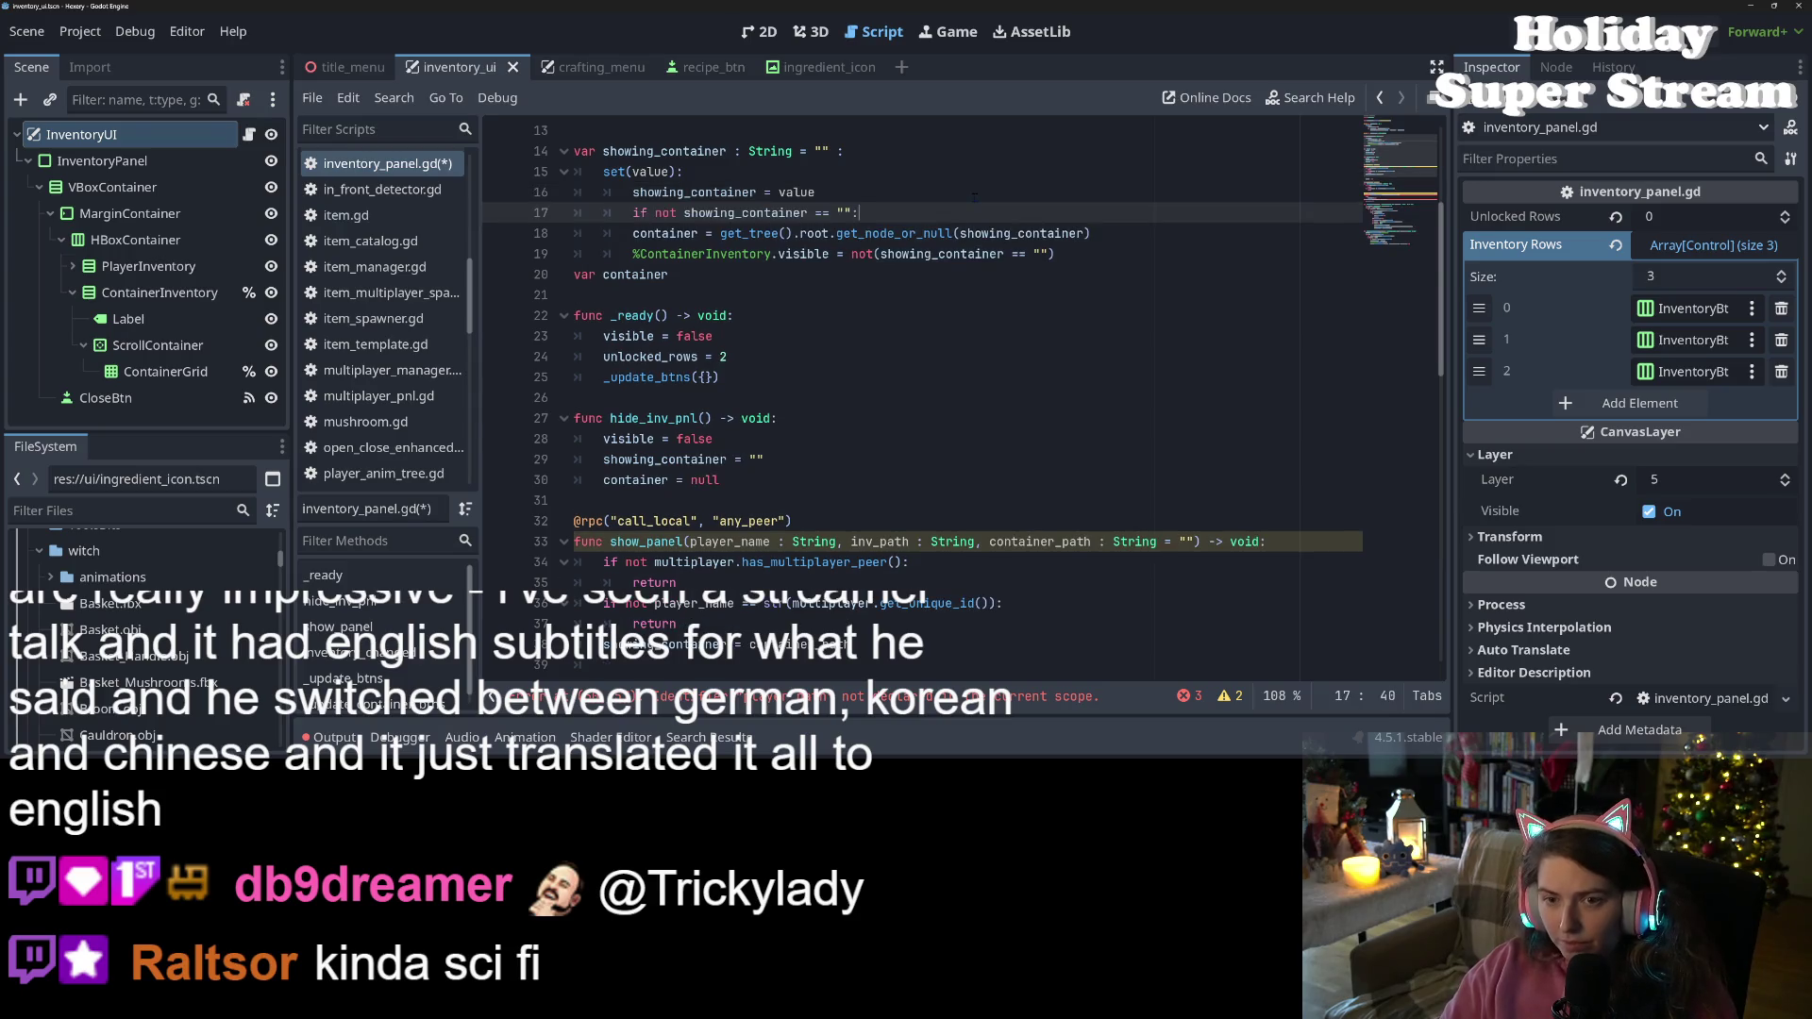
{"action": "key", "text": "Down"}
{"action": "key", "text": "Home"}
{"action": "key", "text": "Tab"}
{"action": "key", "text": "ctrl+s"}
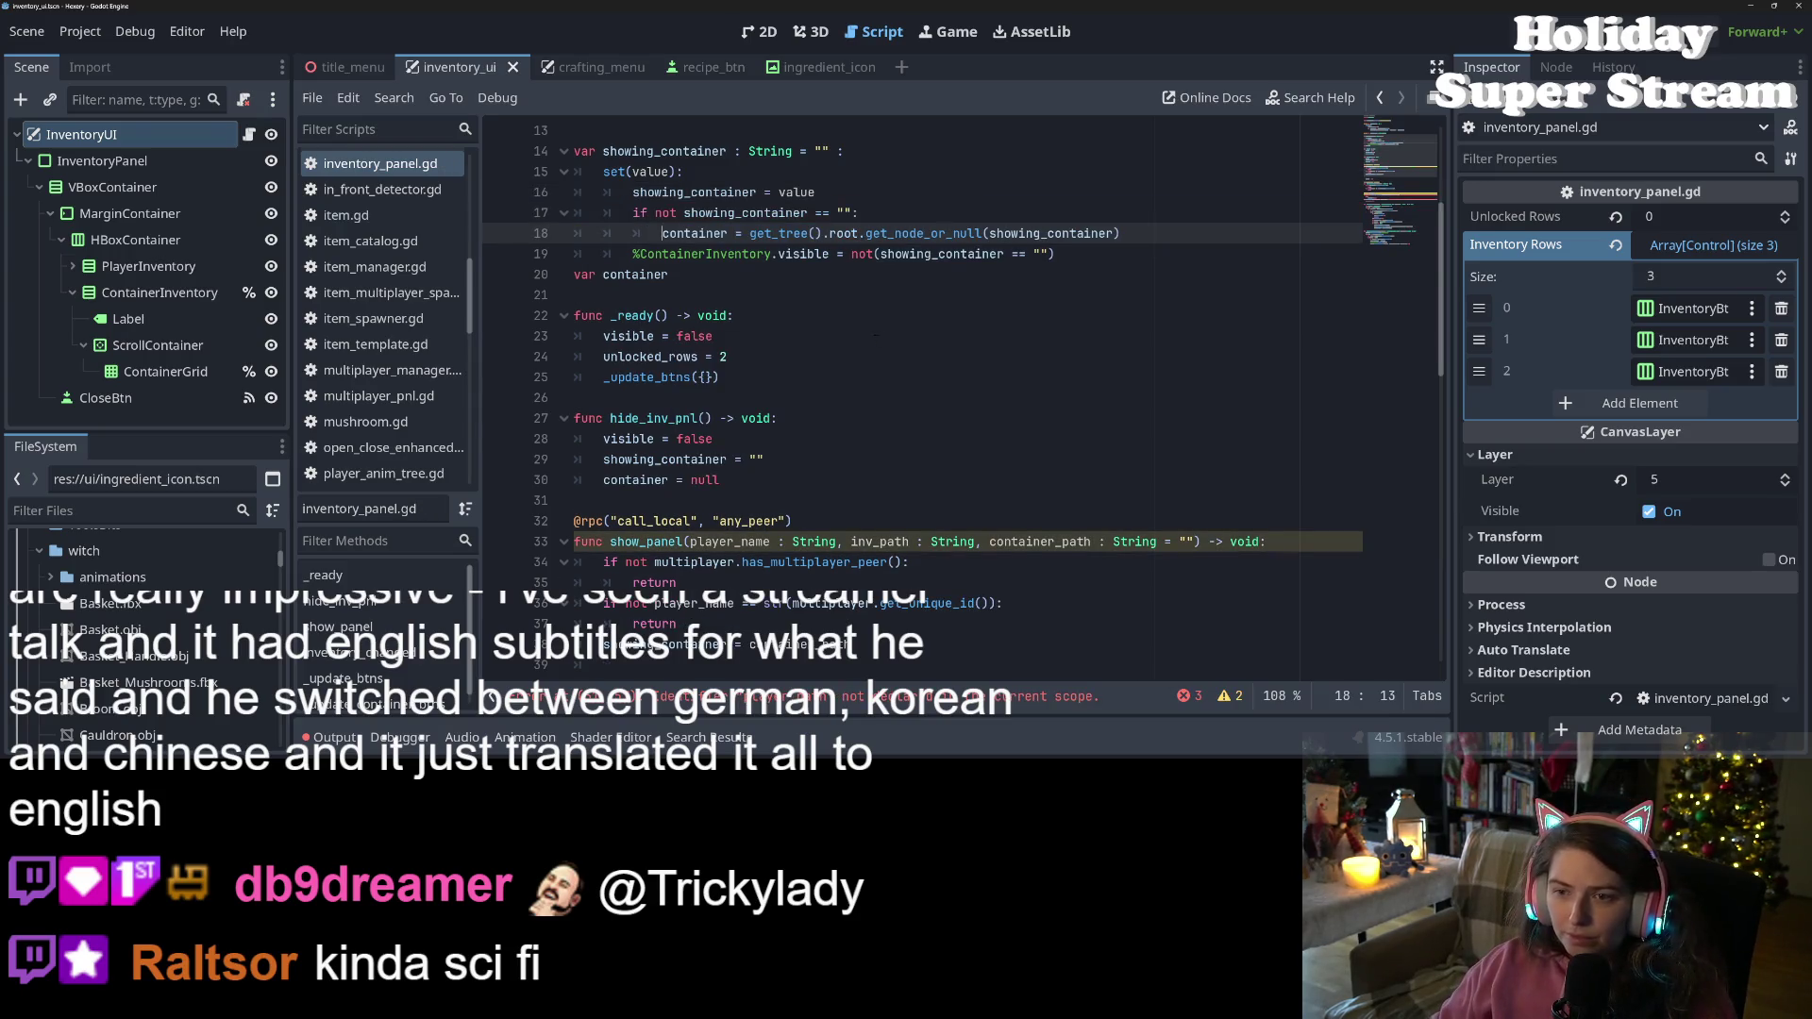
{"action": "left_click", "coordinate": [897, 269]}
{"action": "left_click", "coordinate": [1085, 249]}
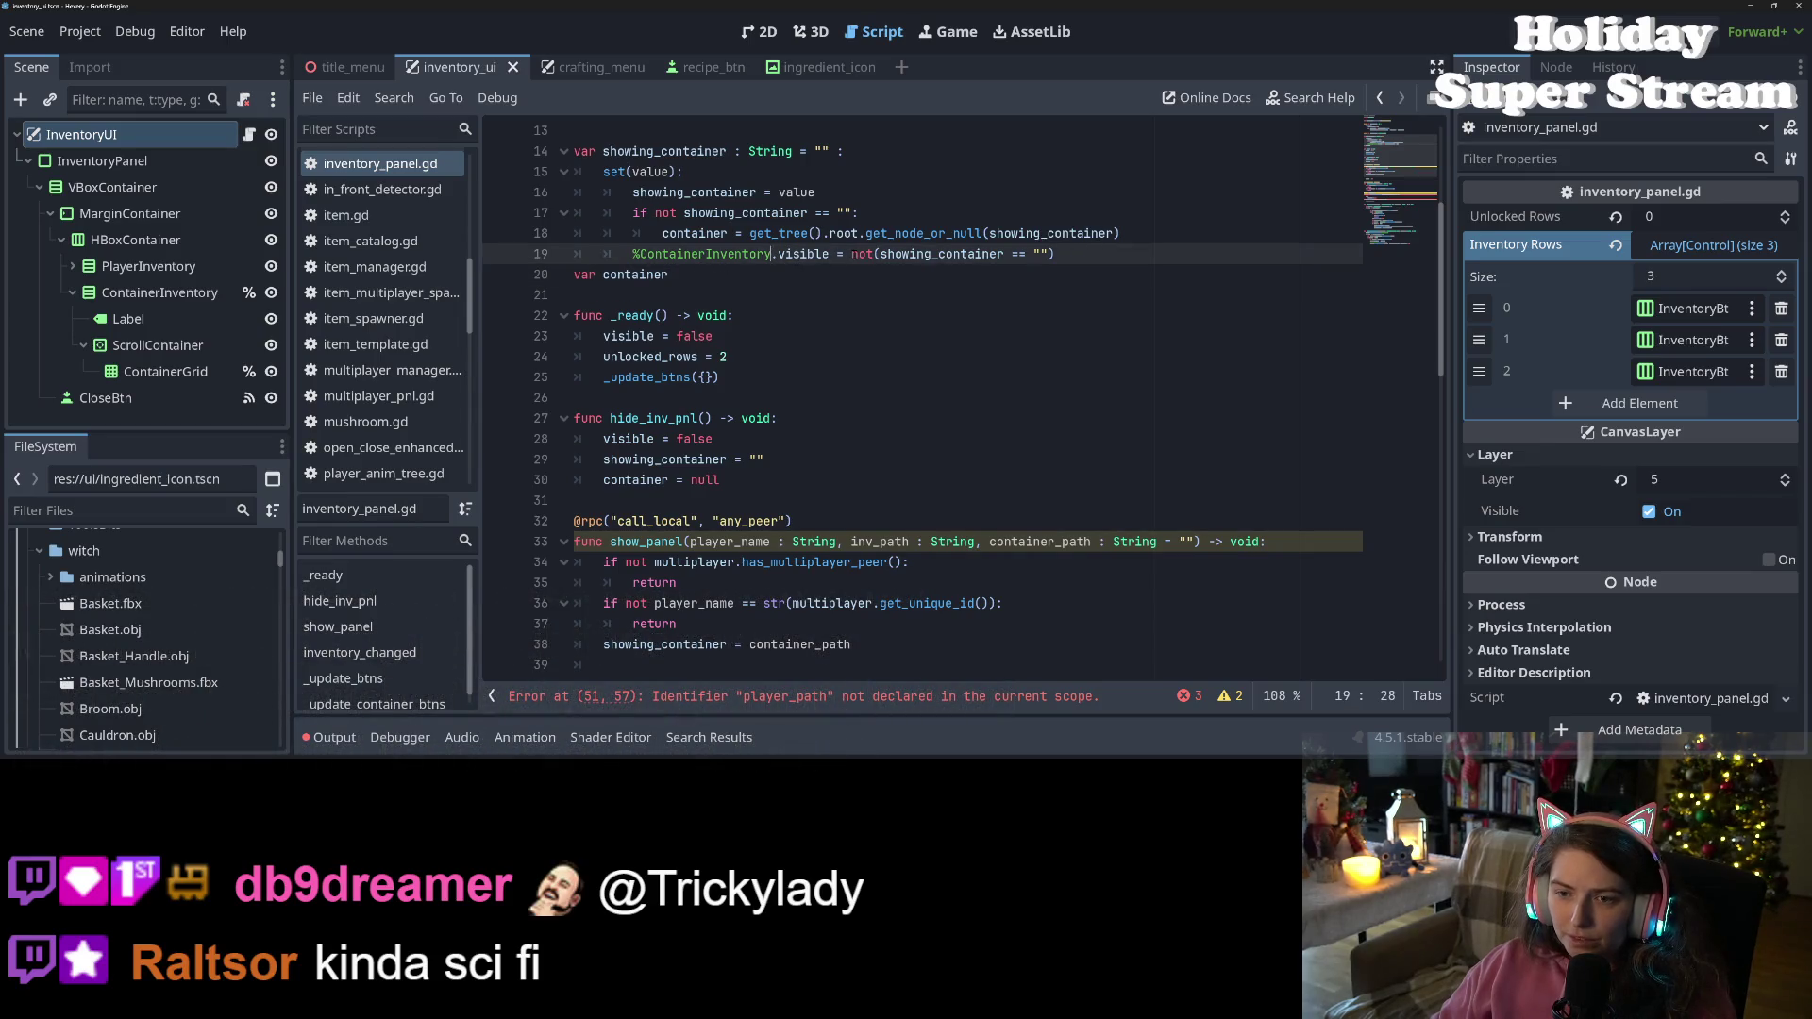
Set ContainerInventory visible to true inside the check and add an else branch hiding it
{"action": "left_click_drag", "start_coordinate": [851, 254], "coordinate": [1100, 262]}
{"action": "type", "text": "tru"}
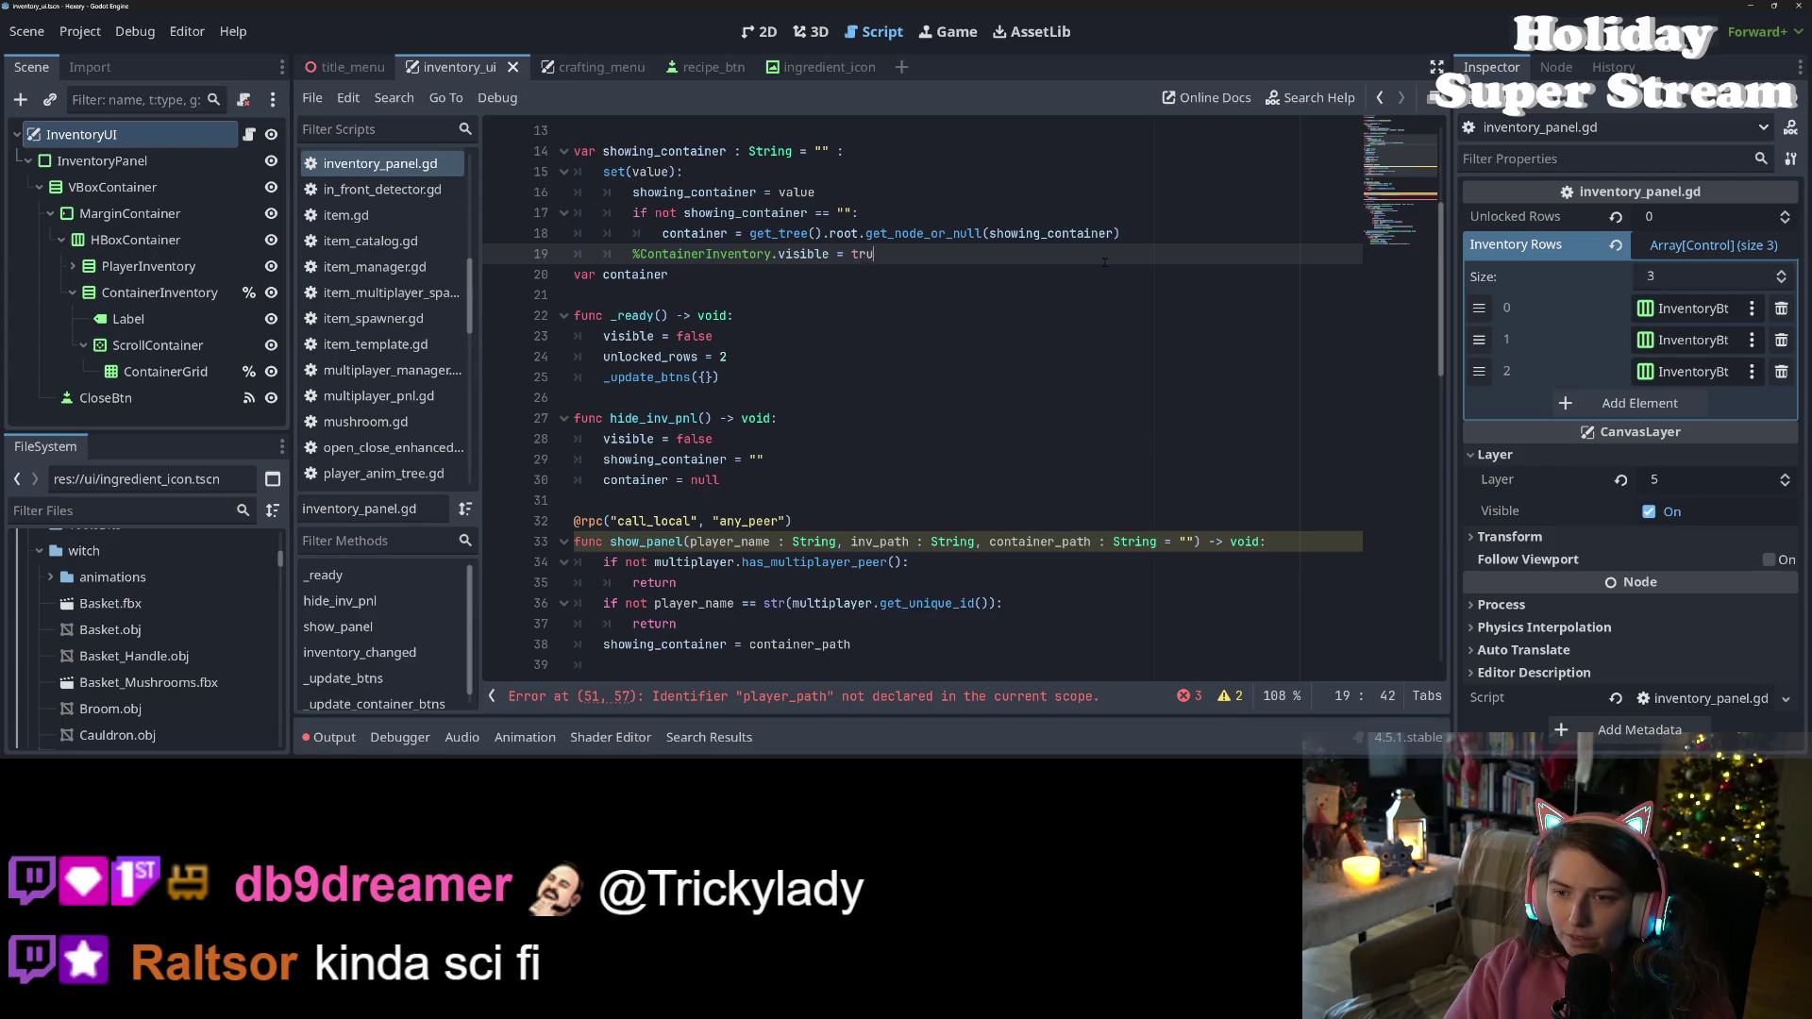
{"action": "key", "text": "Tab"}
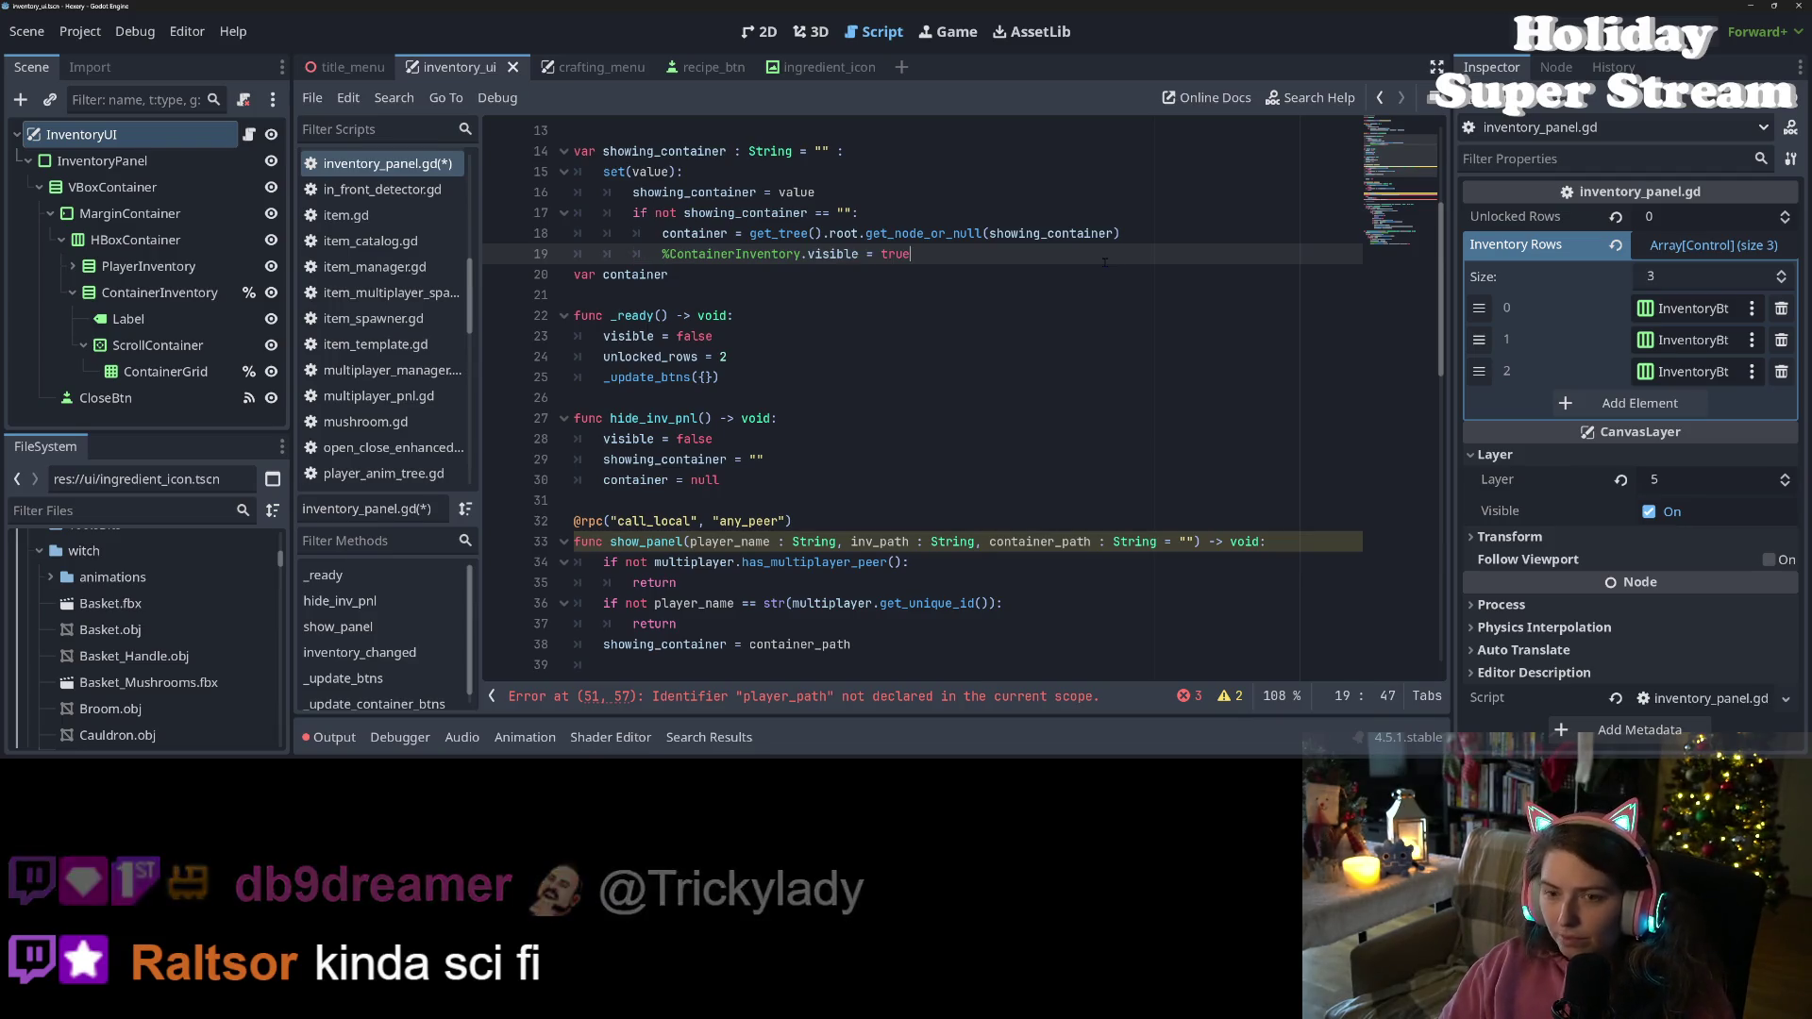
{"action": "key", "text": "Return"}
{"action": "key", "text": "BackSpace"}
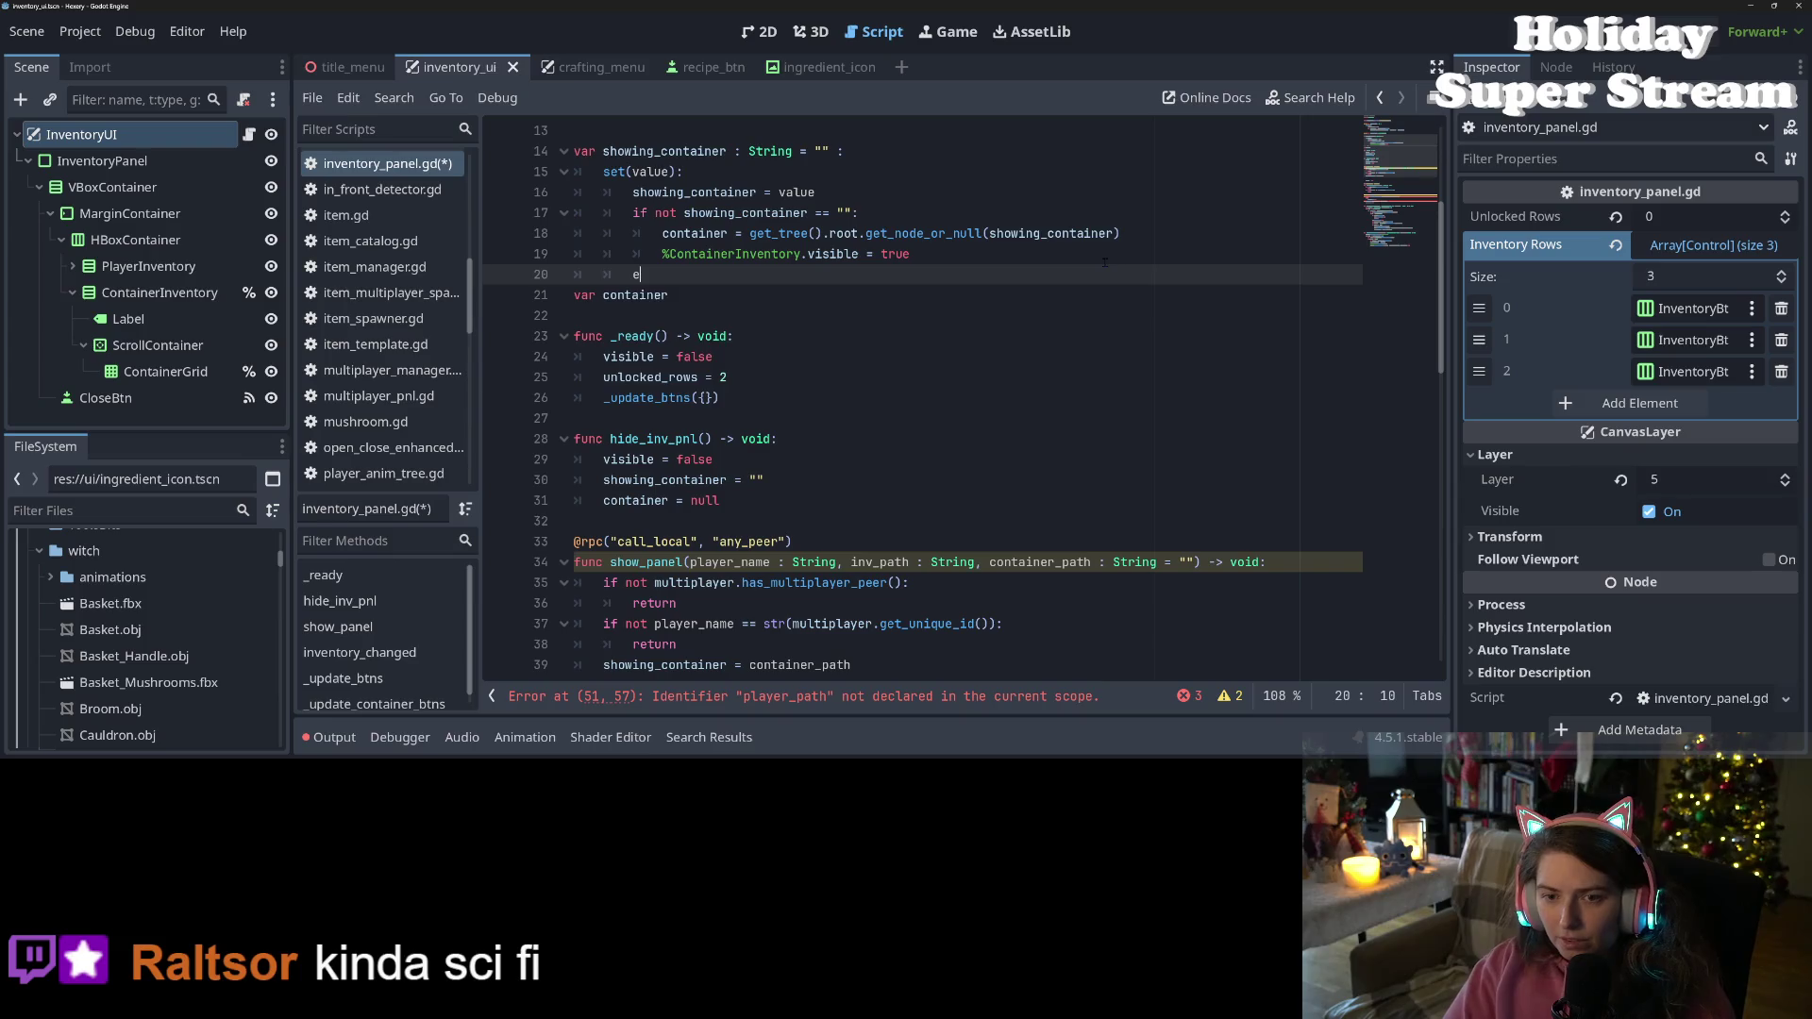
{"action": "type", "text": "lse:"}
{"action": "key", "text": "Return"}
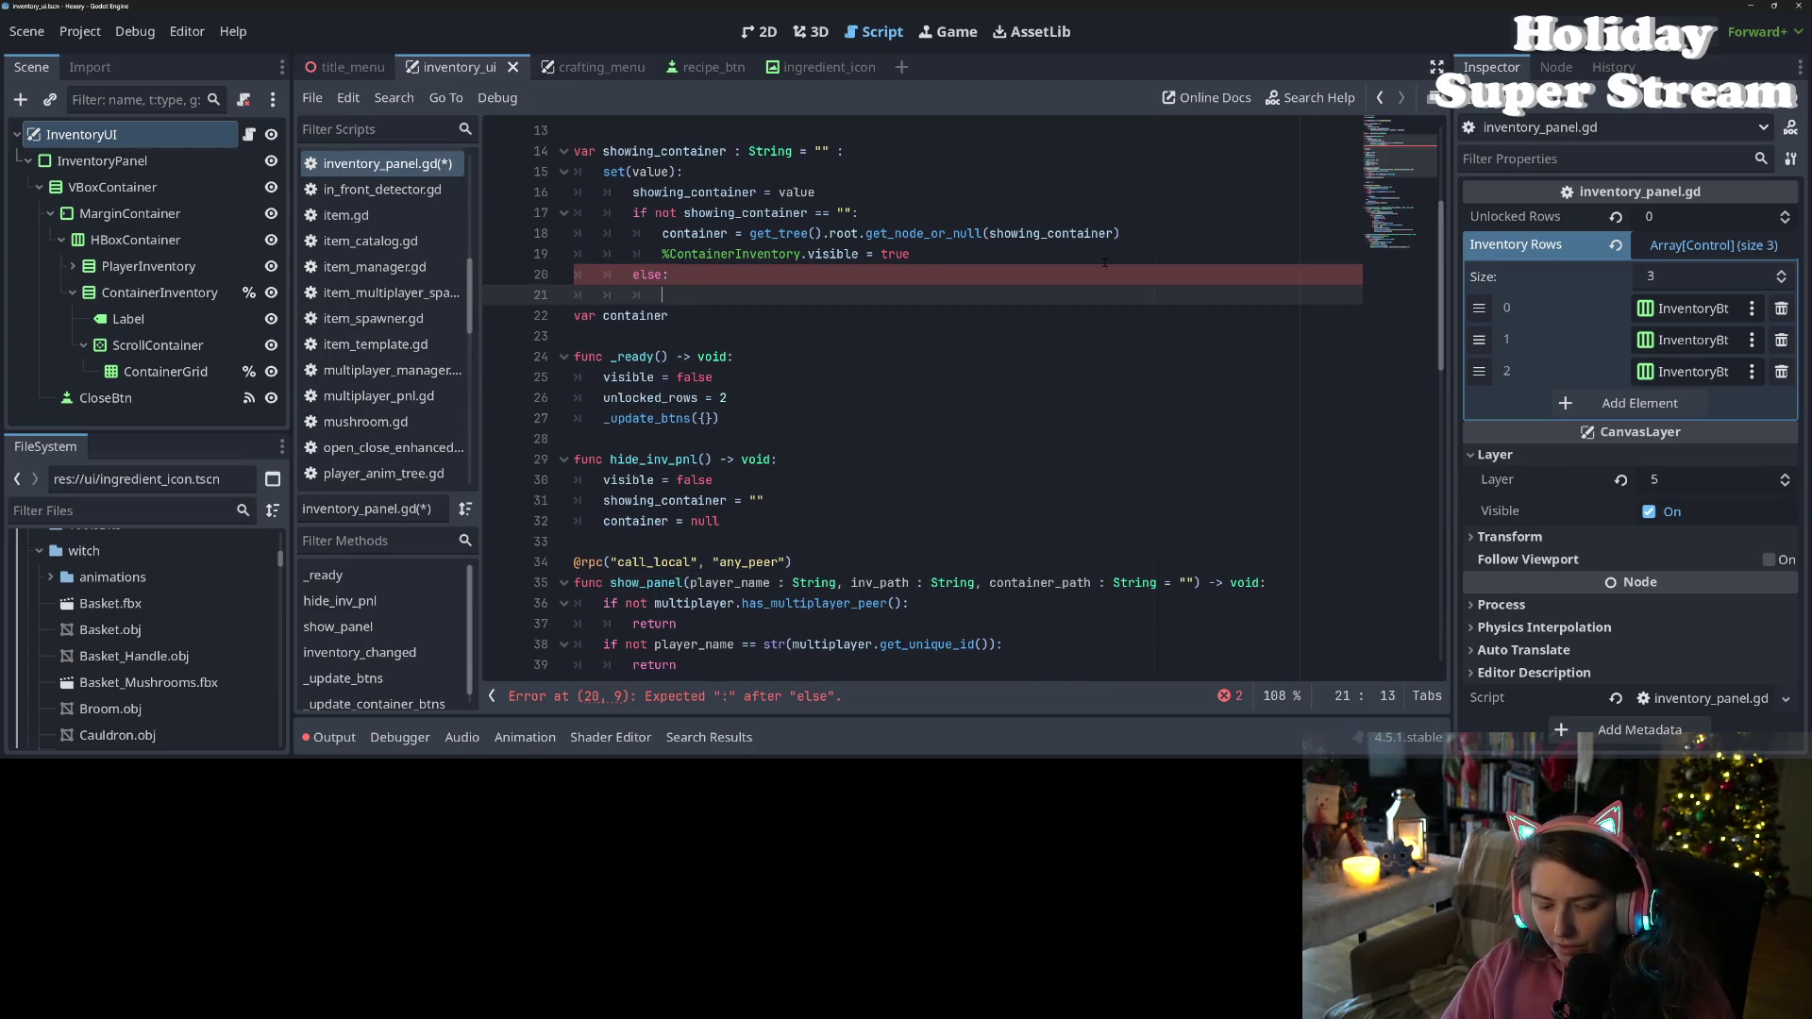
{"action": "key", "text": "ctrl+v"}
{"action": "key", "text": "Return"}
{"action": "key", "text": "BackSpace"}
{"action": "key", "text": "BackSpace"}
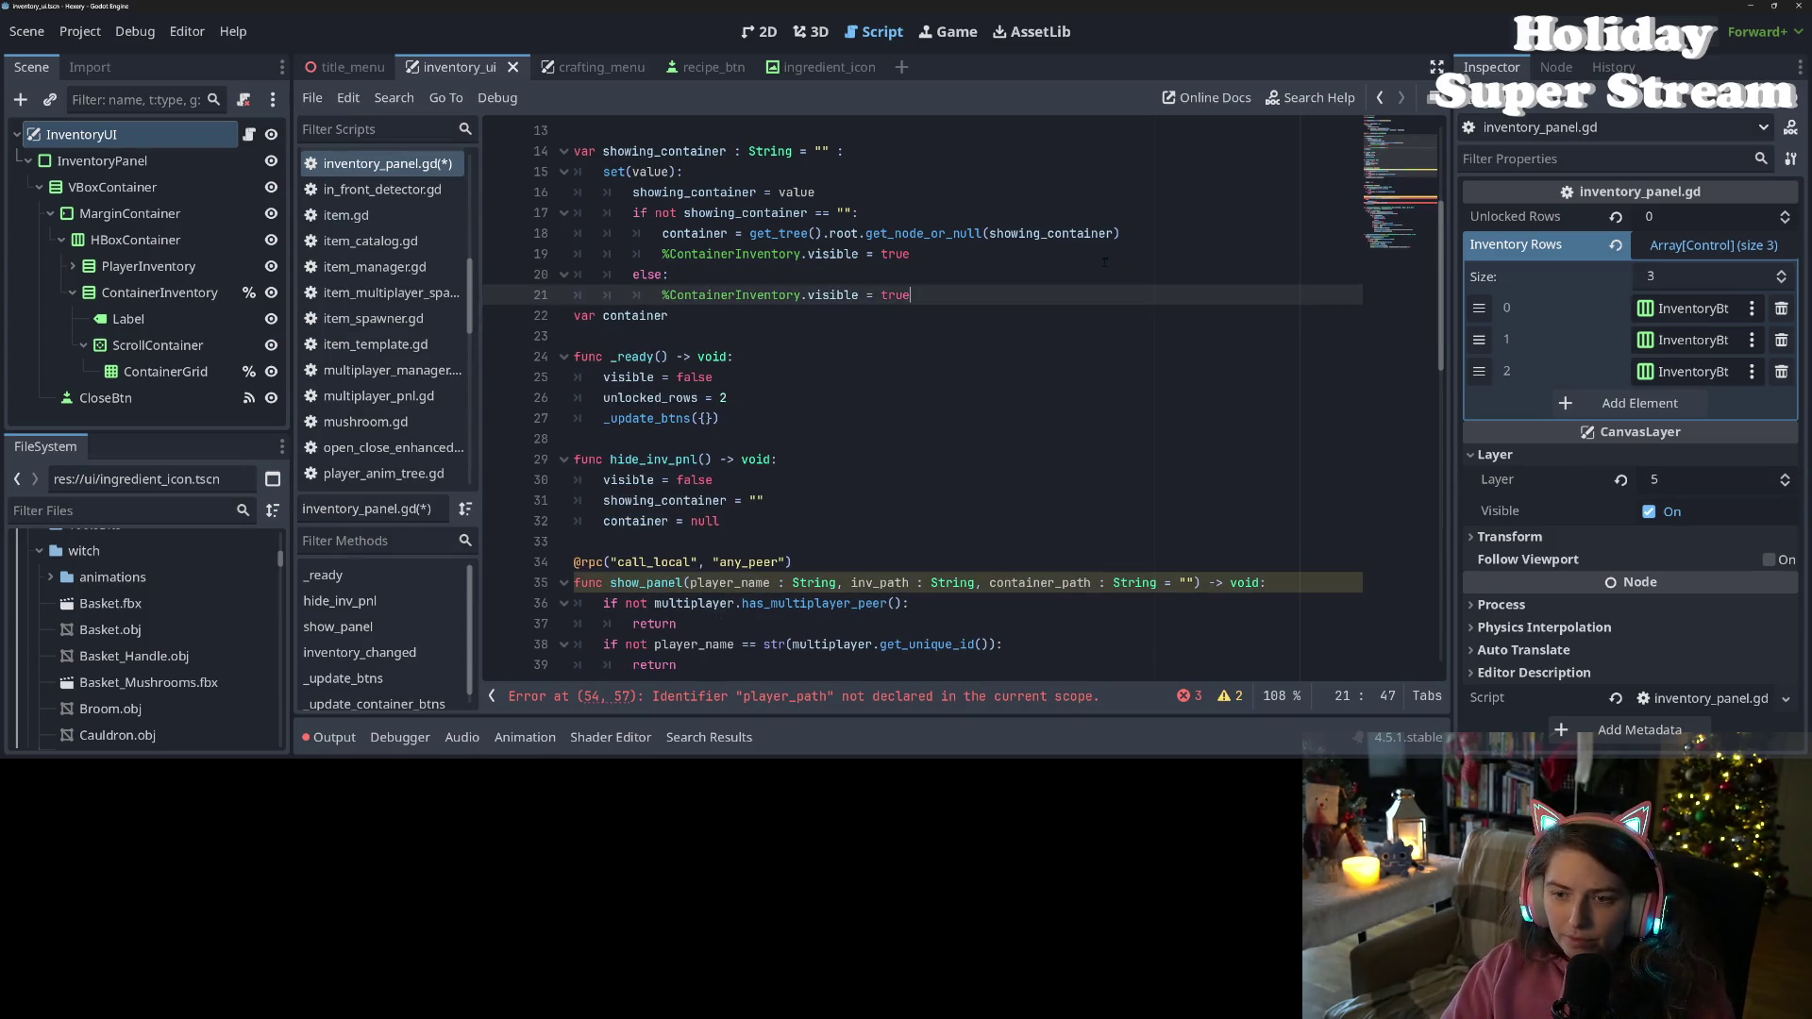
{"action": "type", "text": "fals"}
{"action": "key", "text": "ctrl+s"}
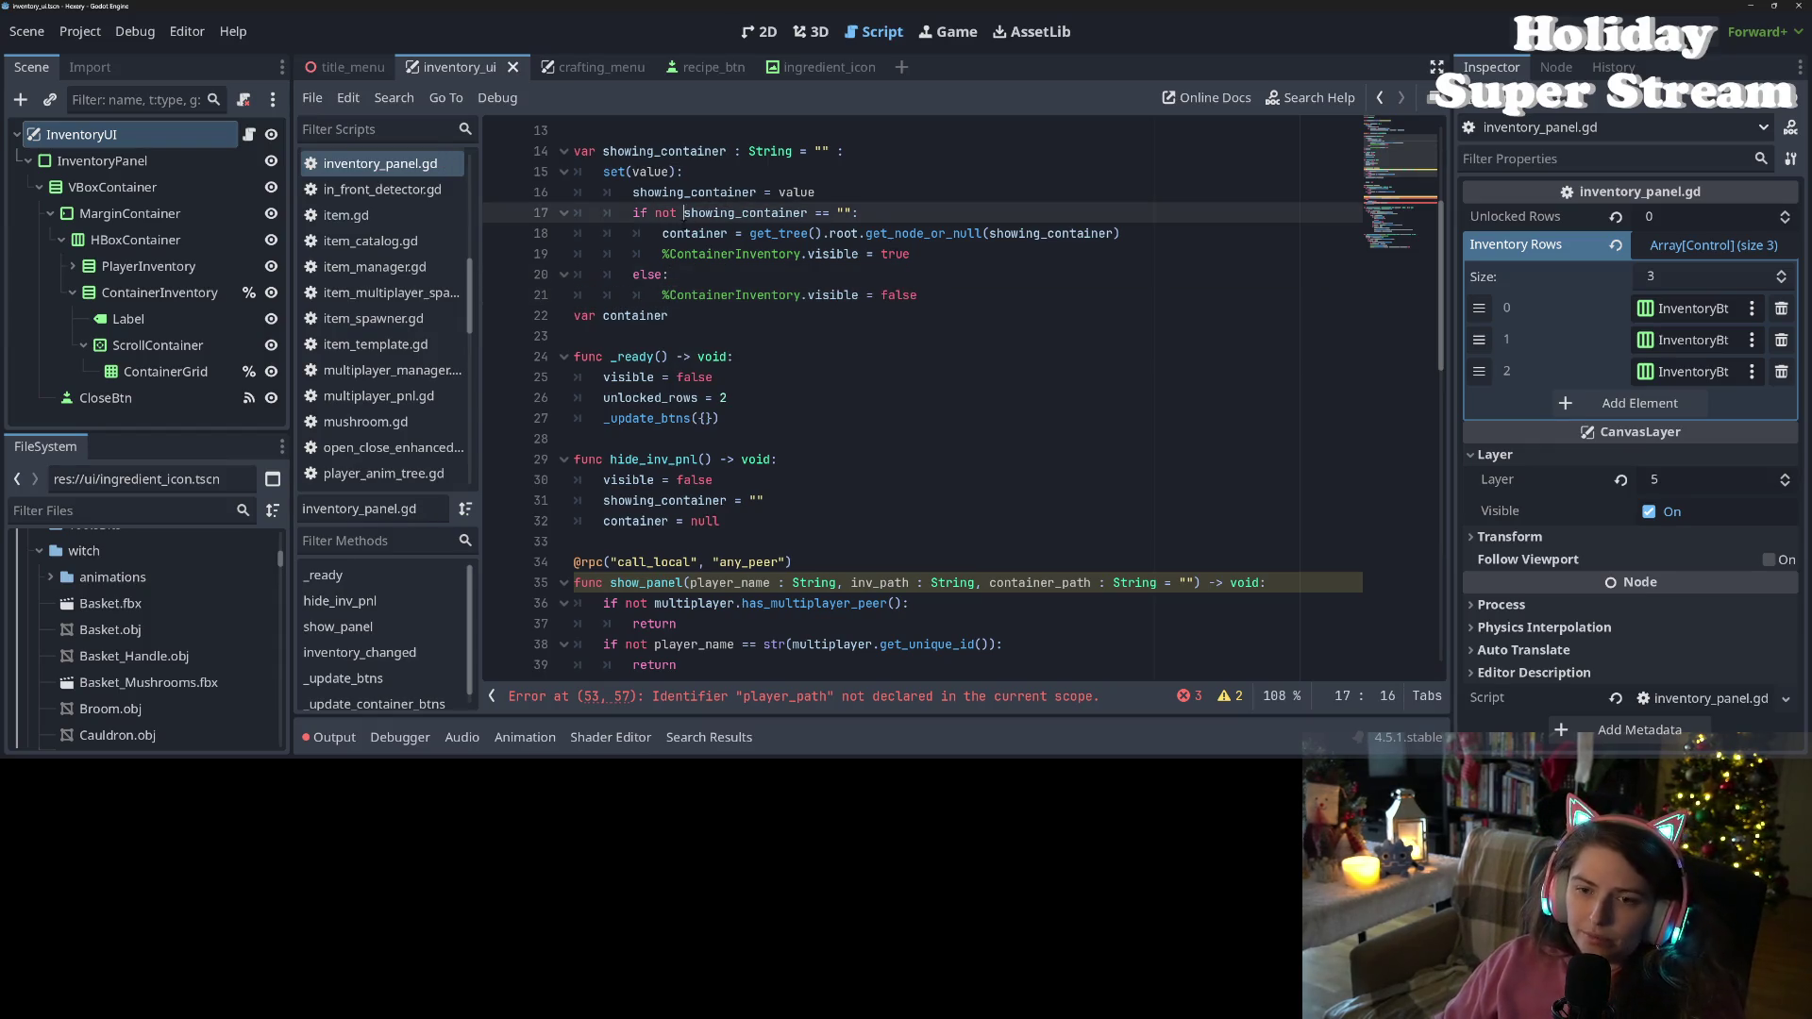
Add 'container = null' to the setter's else branch and save
{"action": "double_click", "coordinate": [694, 233]}
{"action": "left_click", "coordinate": [695, 276]}
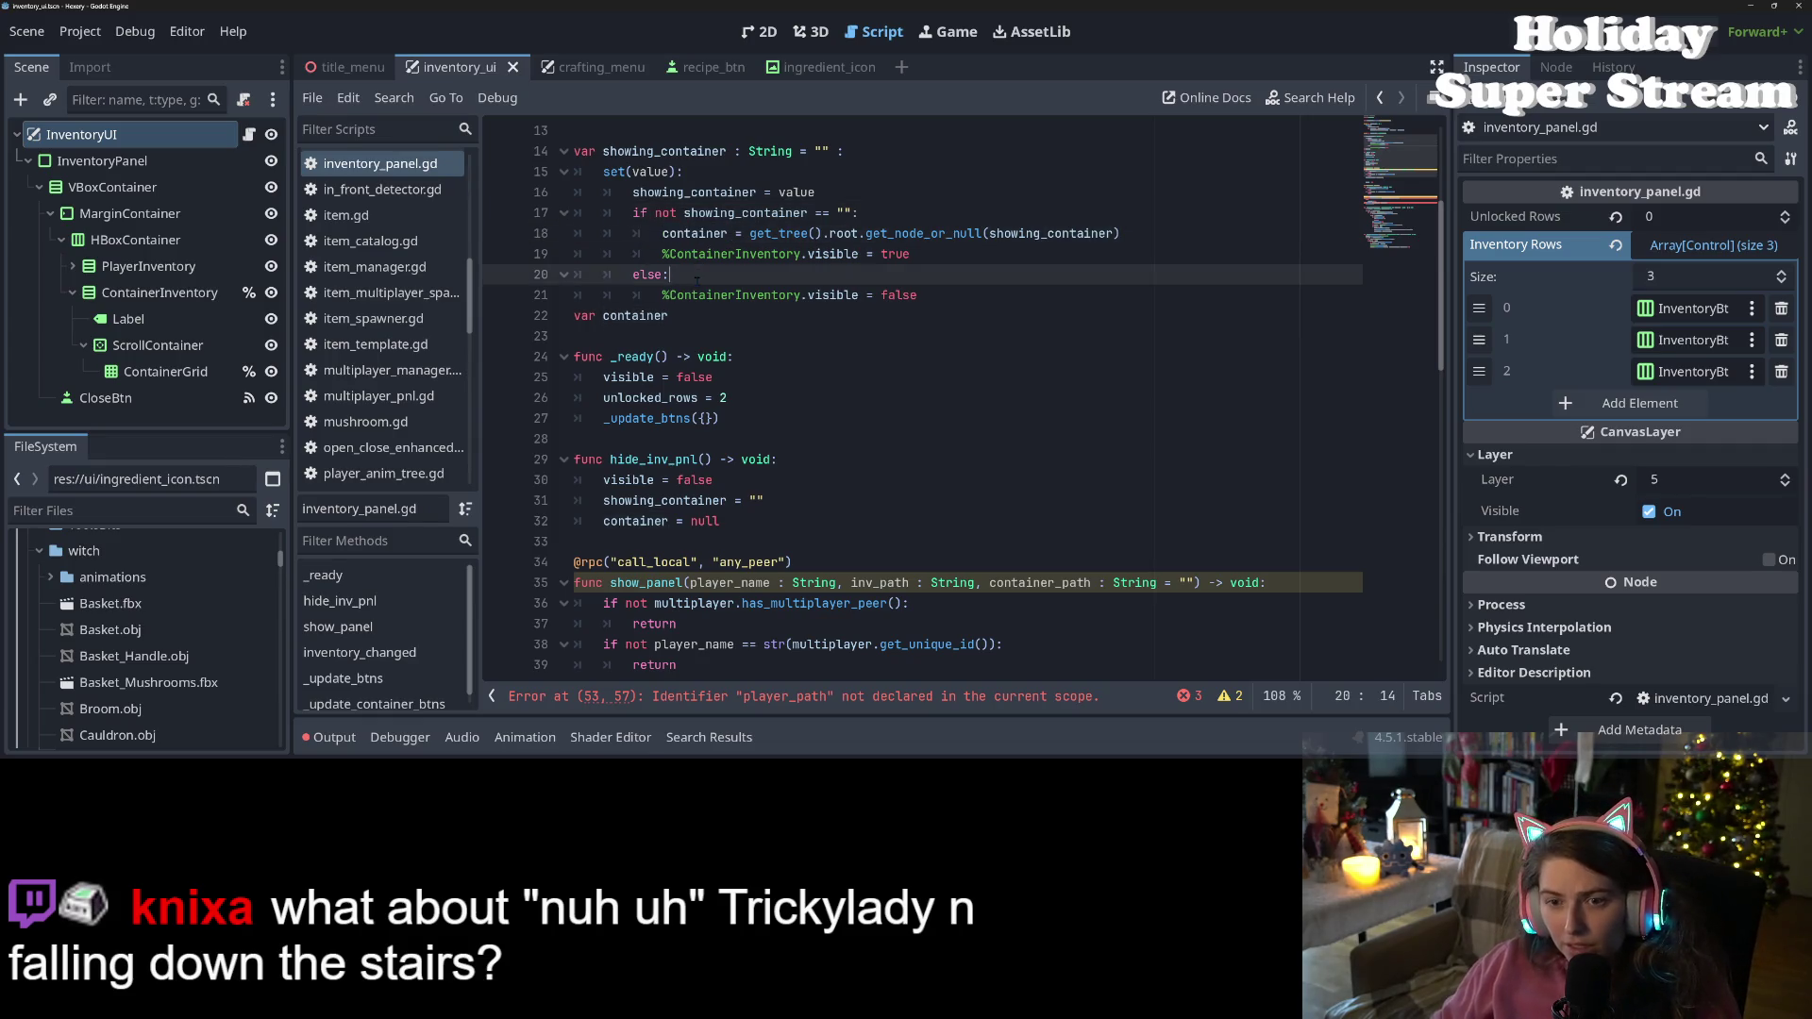
{"action": "key", "text": "Return"}
{"action": "type", "text": "container = null"}
{"action": "key", "text": "ctrl+s"}
{"action": "double_click", "coordinate": [704, 294]}
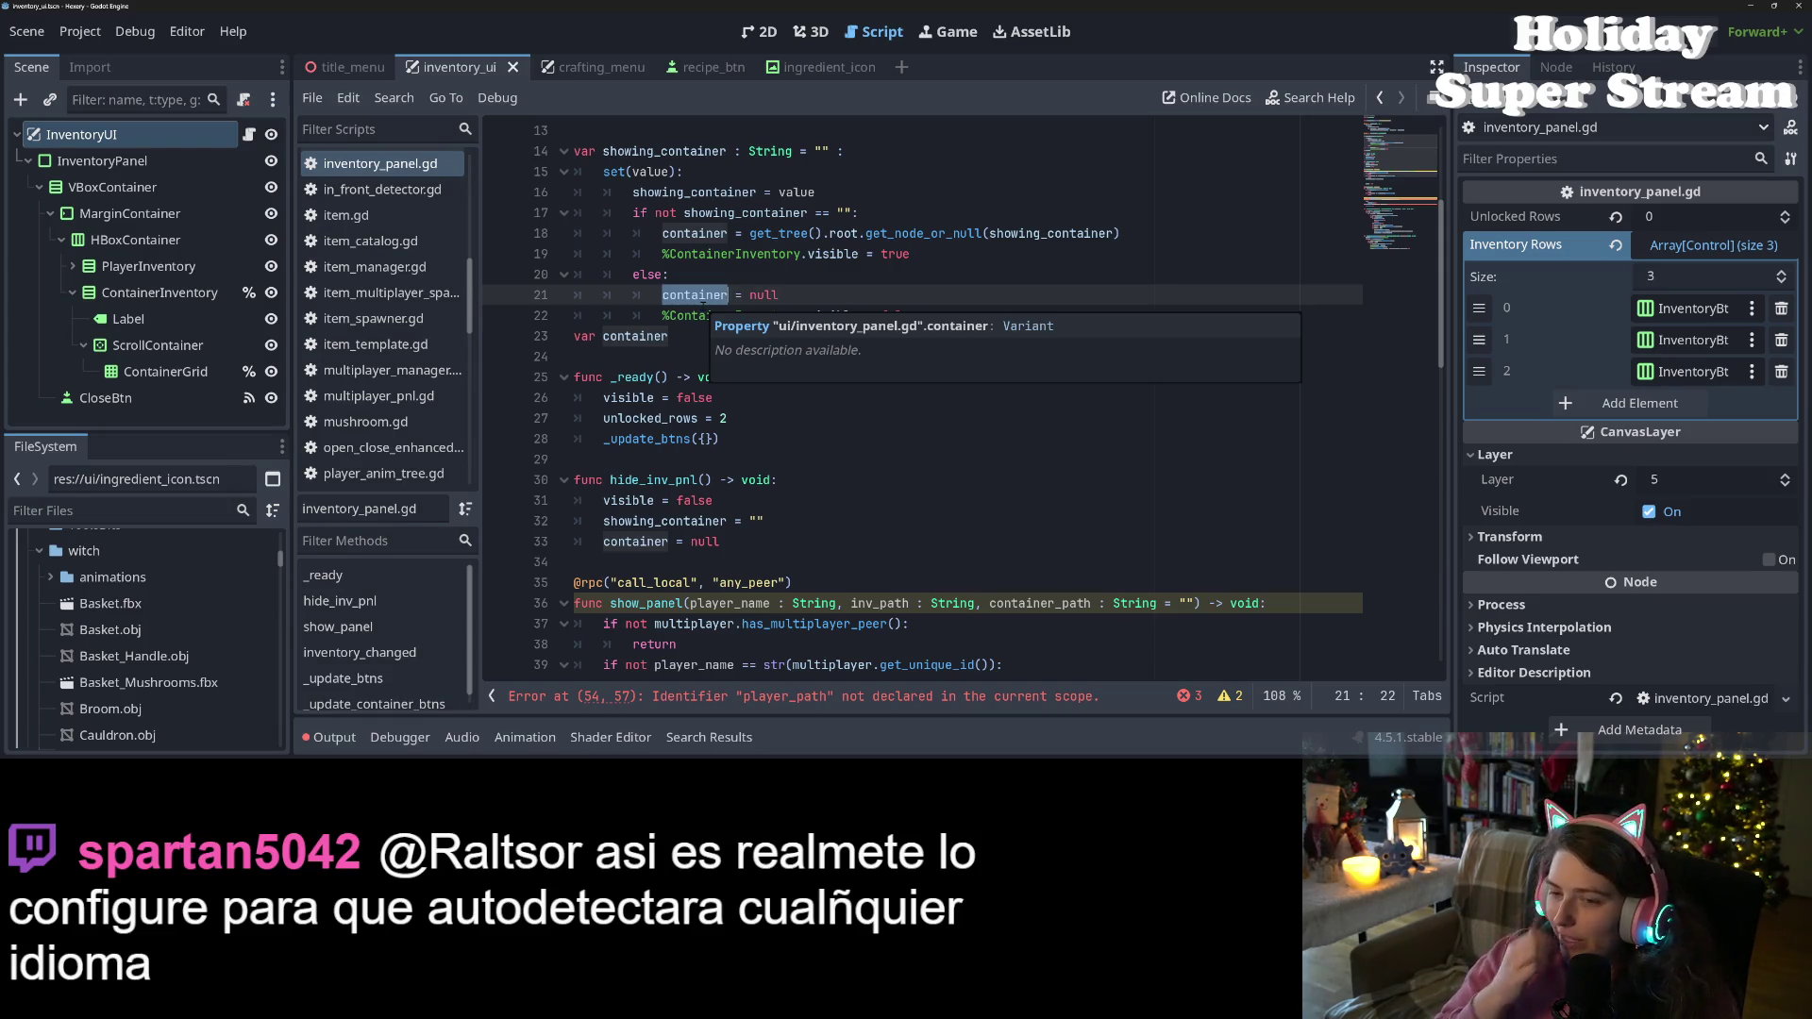
Delete the 'container = null' line from hide_inv_pnl and save the script
{"action": "scroll", "coordinate": [804, 372], "scroll_direction": "down", "scroll_amount": 2}
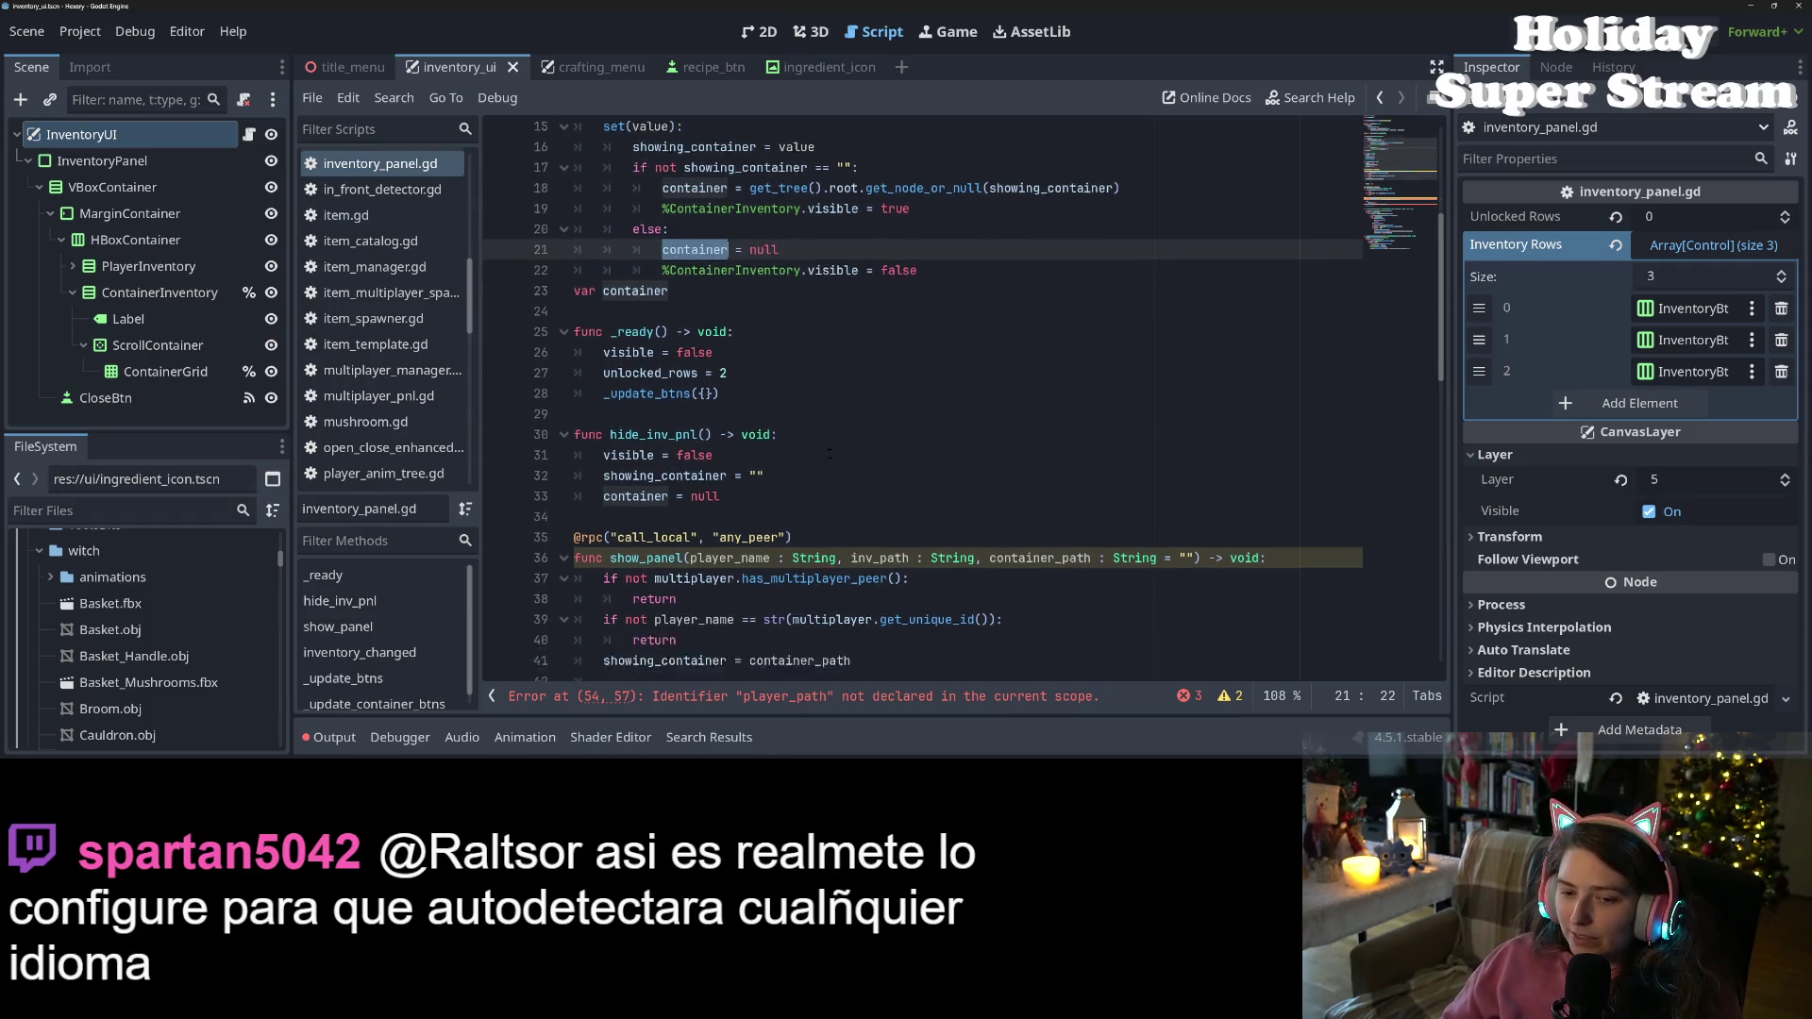
{"action": "left_click", "coordinate": [802, 525]}
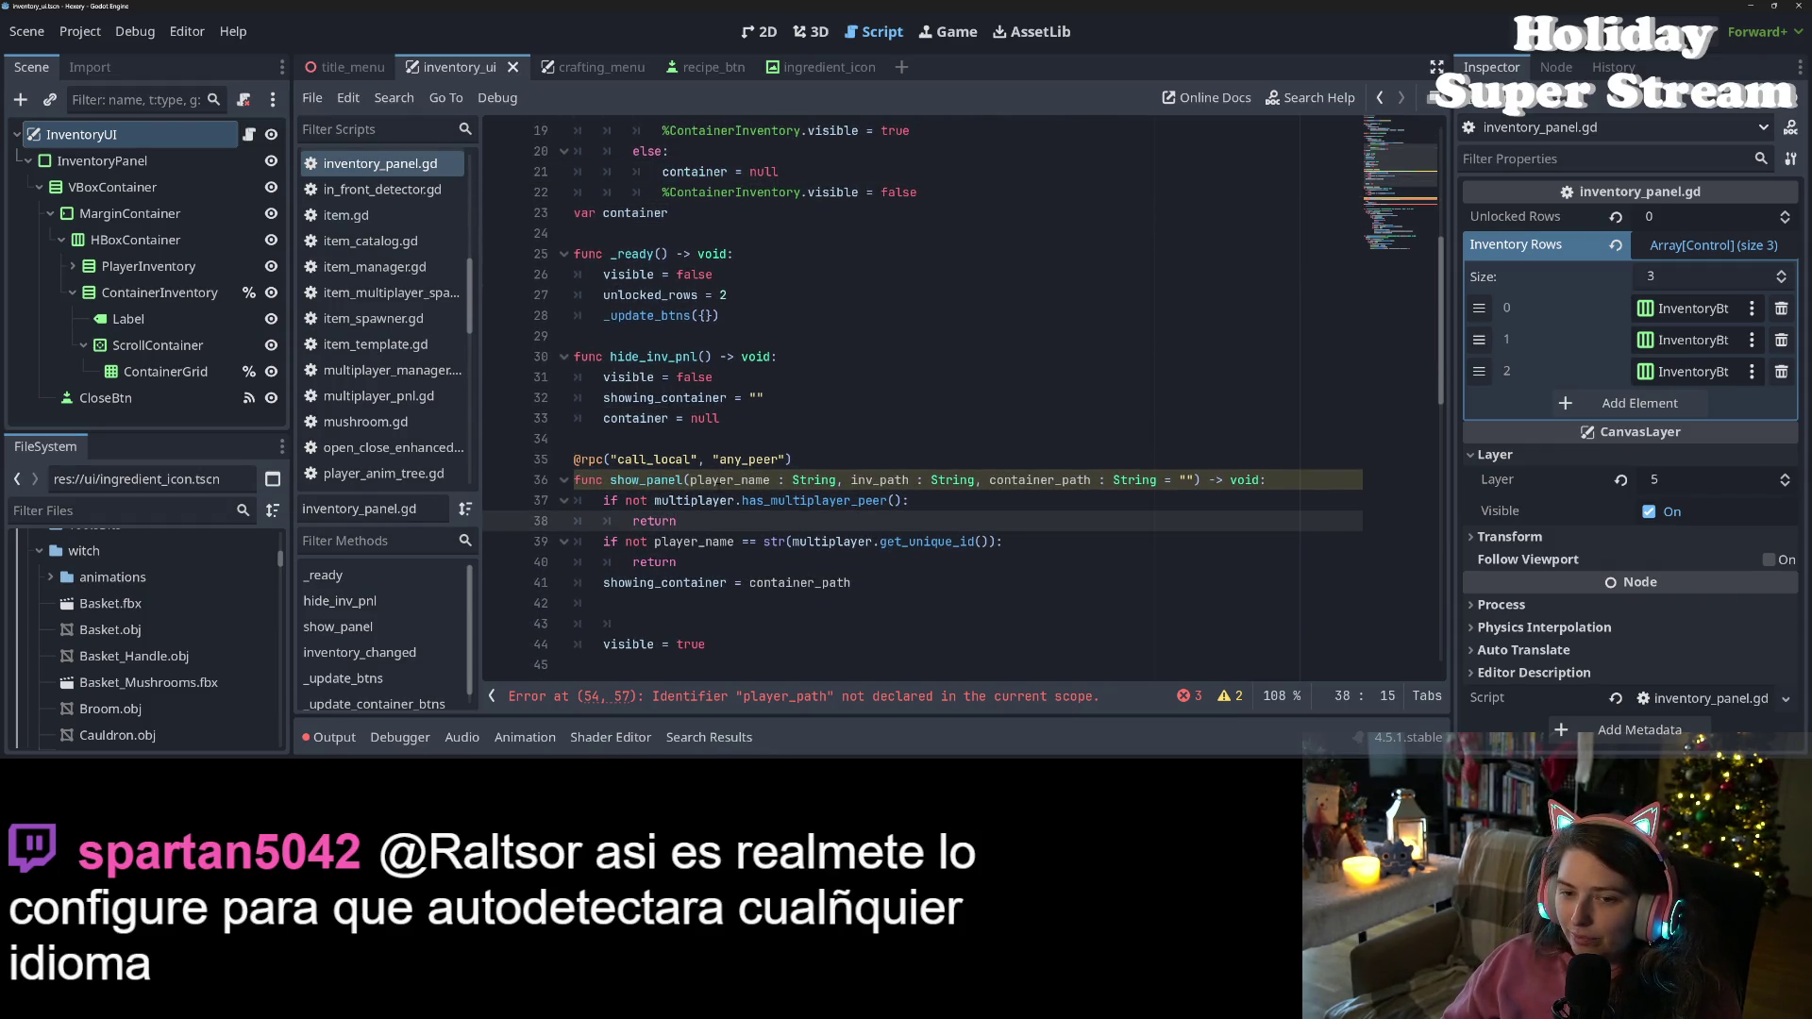
{"action": "left_click", "coordinate": [774, 418]}
{"action": "left_click", "coordinate": [776, 397]}
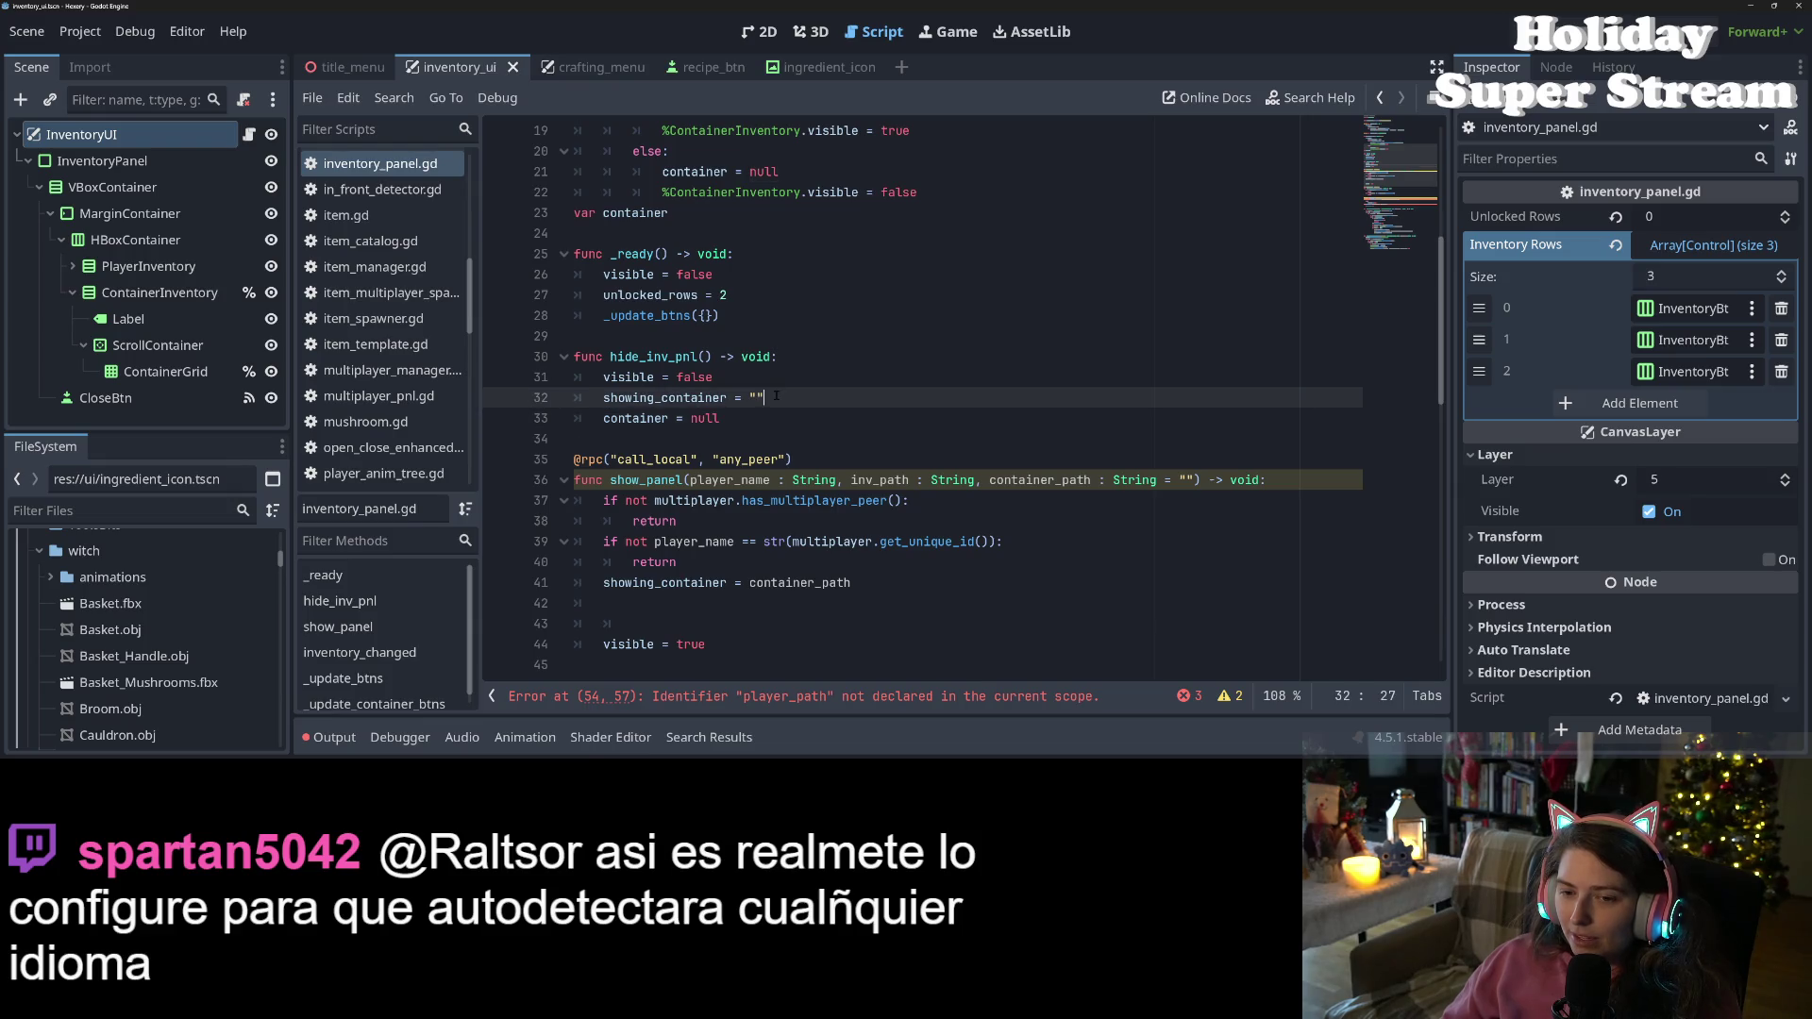
{"action": "left_click_drag", "start_coordinate": [722, 418], "coordinate": [487, 425]}
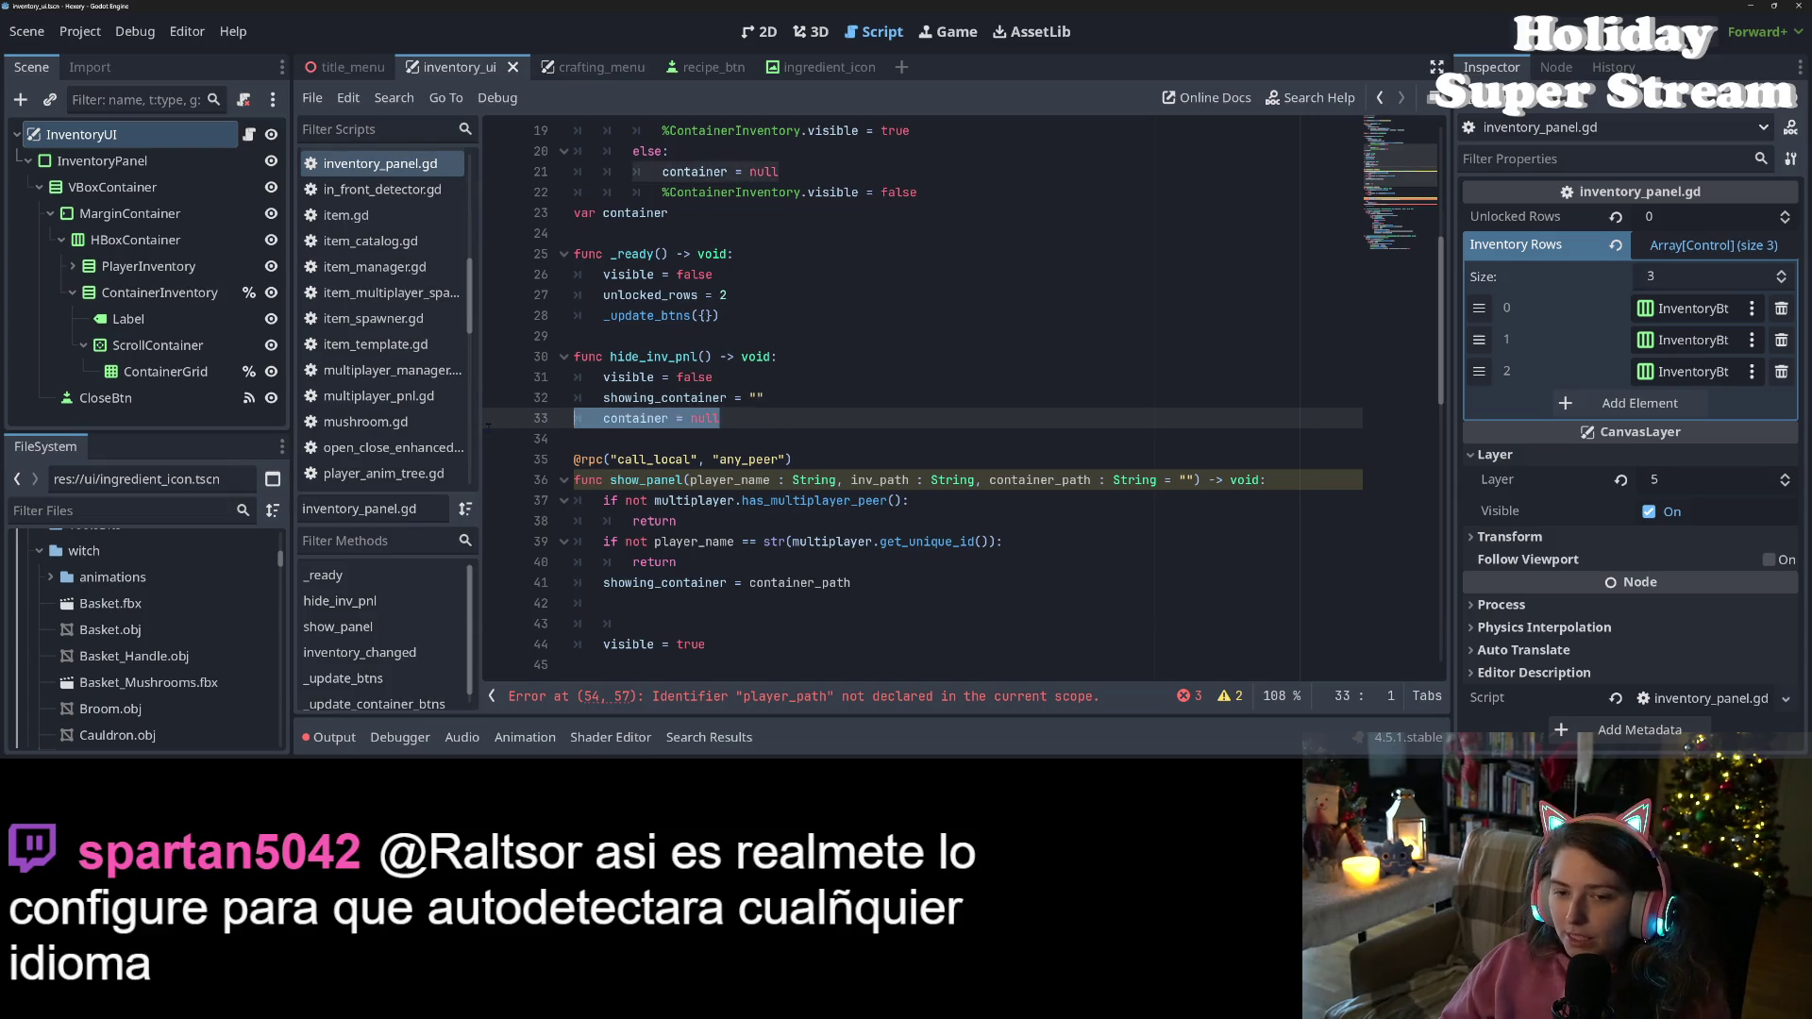
{"action": "key", "text": "BackSpace"}
{"action": "key", "text": "BackSpace"}
{"action": "double_click", "coordinate": [665, 397]}
{"action": "scroll", "coordinate": [706, 405], "scroll_direction": "up", "scroll_amount": 3}
{"action": "key", "text": "ctrl+s"}
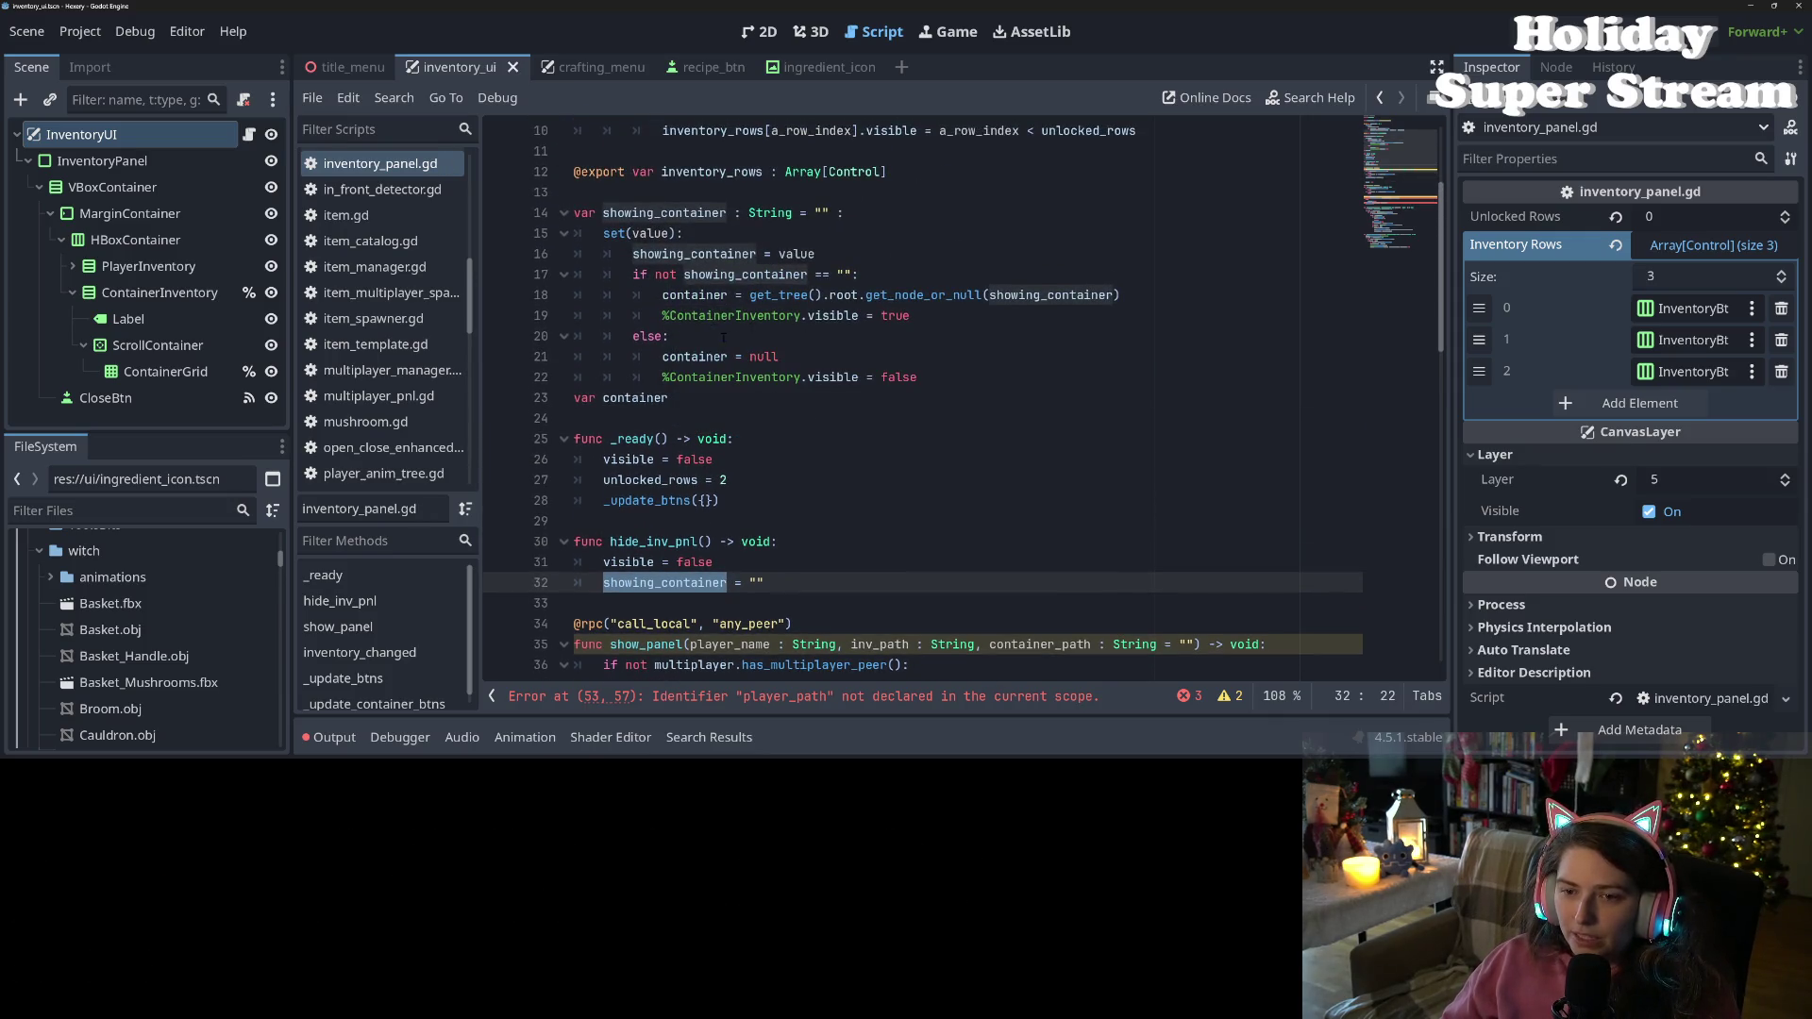
{"action": "scroll", "coordinate": [680, 358], "scroll_direction": "down", "scroll_amount": 1}
{"action": "double_click", "coordinate": [652, 337]}
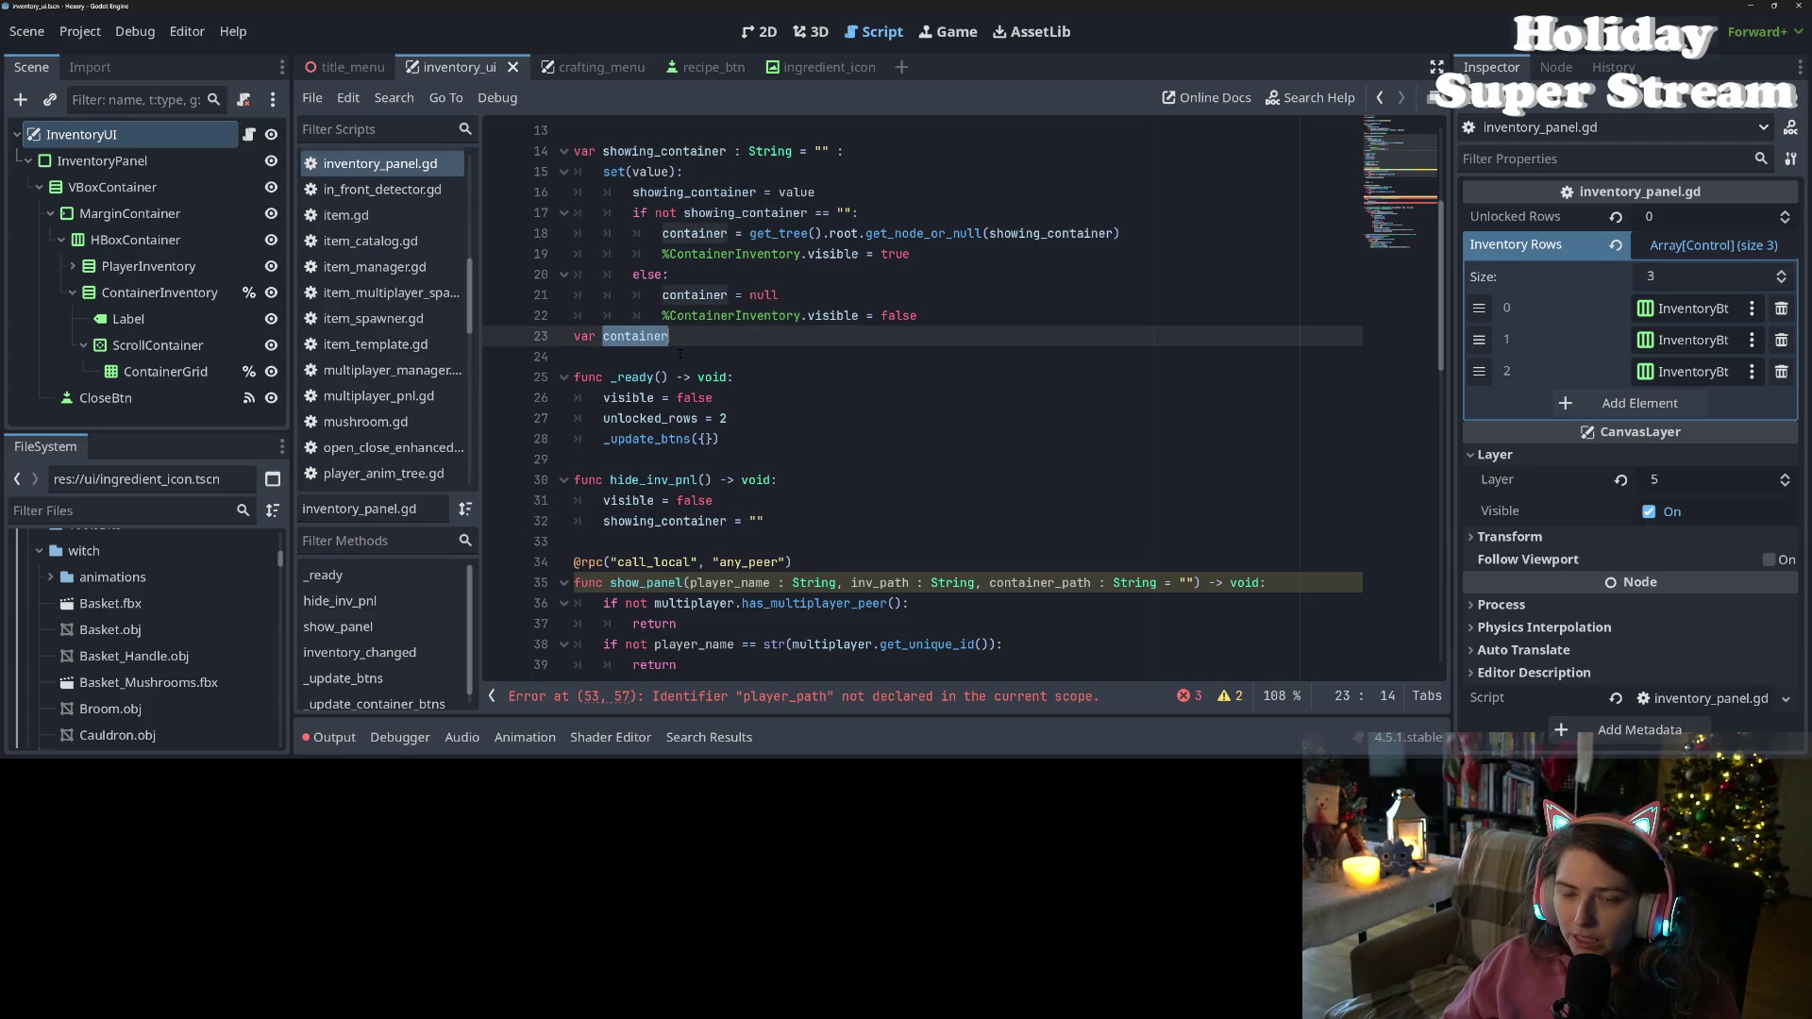
{"action": "double_click", "coordinate": [667, 151]}
Rename every showing_container to container_path with find and replace, then save
{"action": "key", "text": "ctrl+r"}
{"action": "type", "text": "con"}
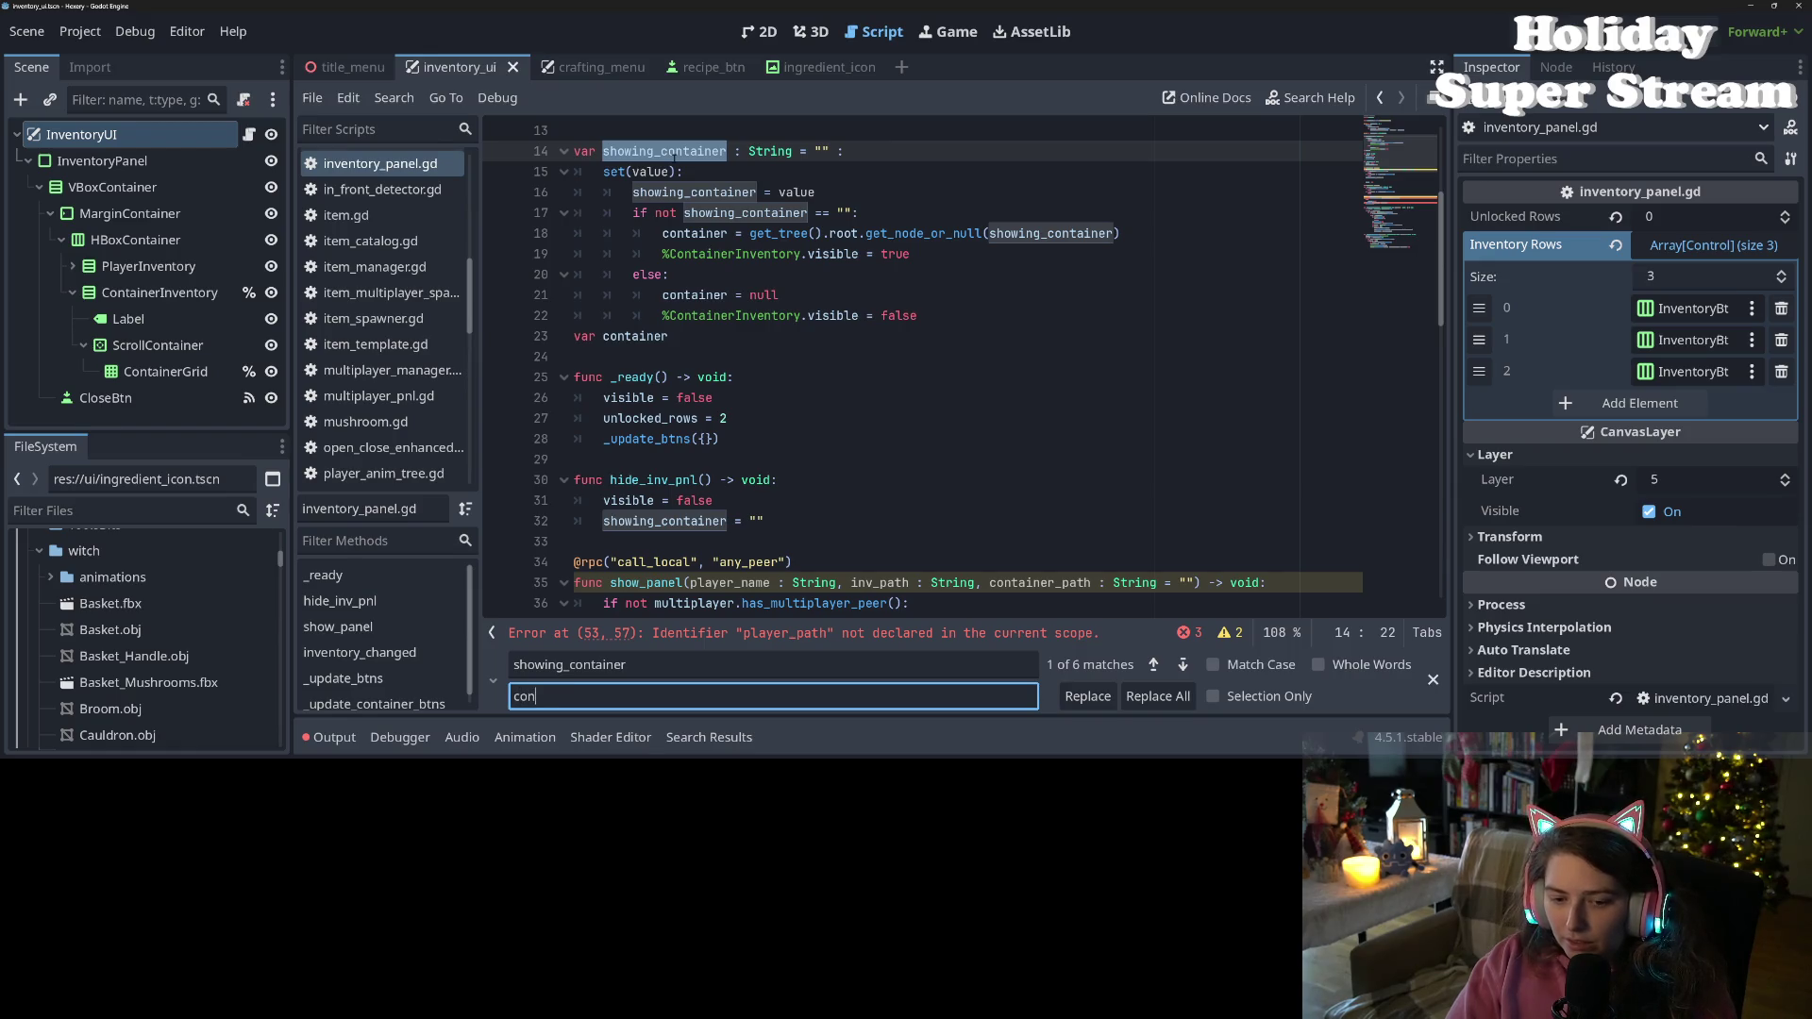
{"action": "type", "text": "tainer_path"}
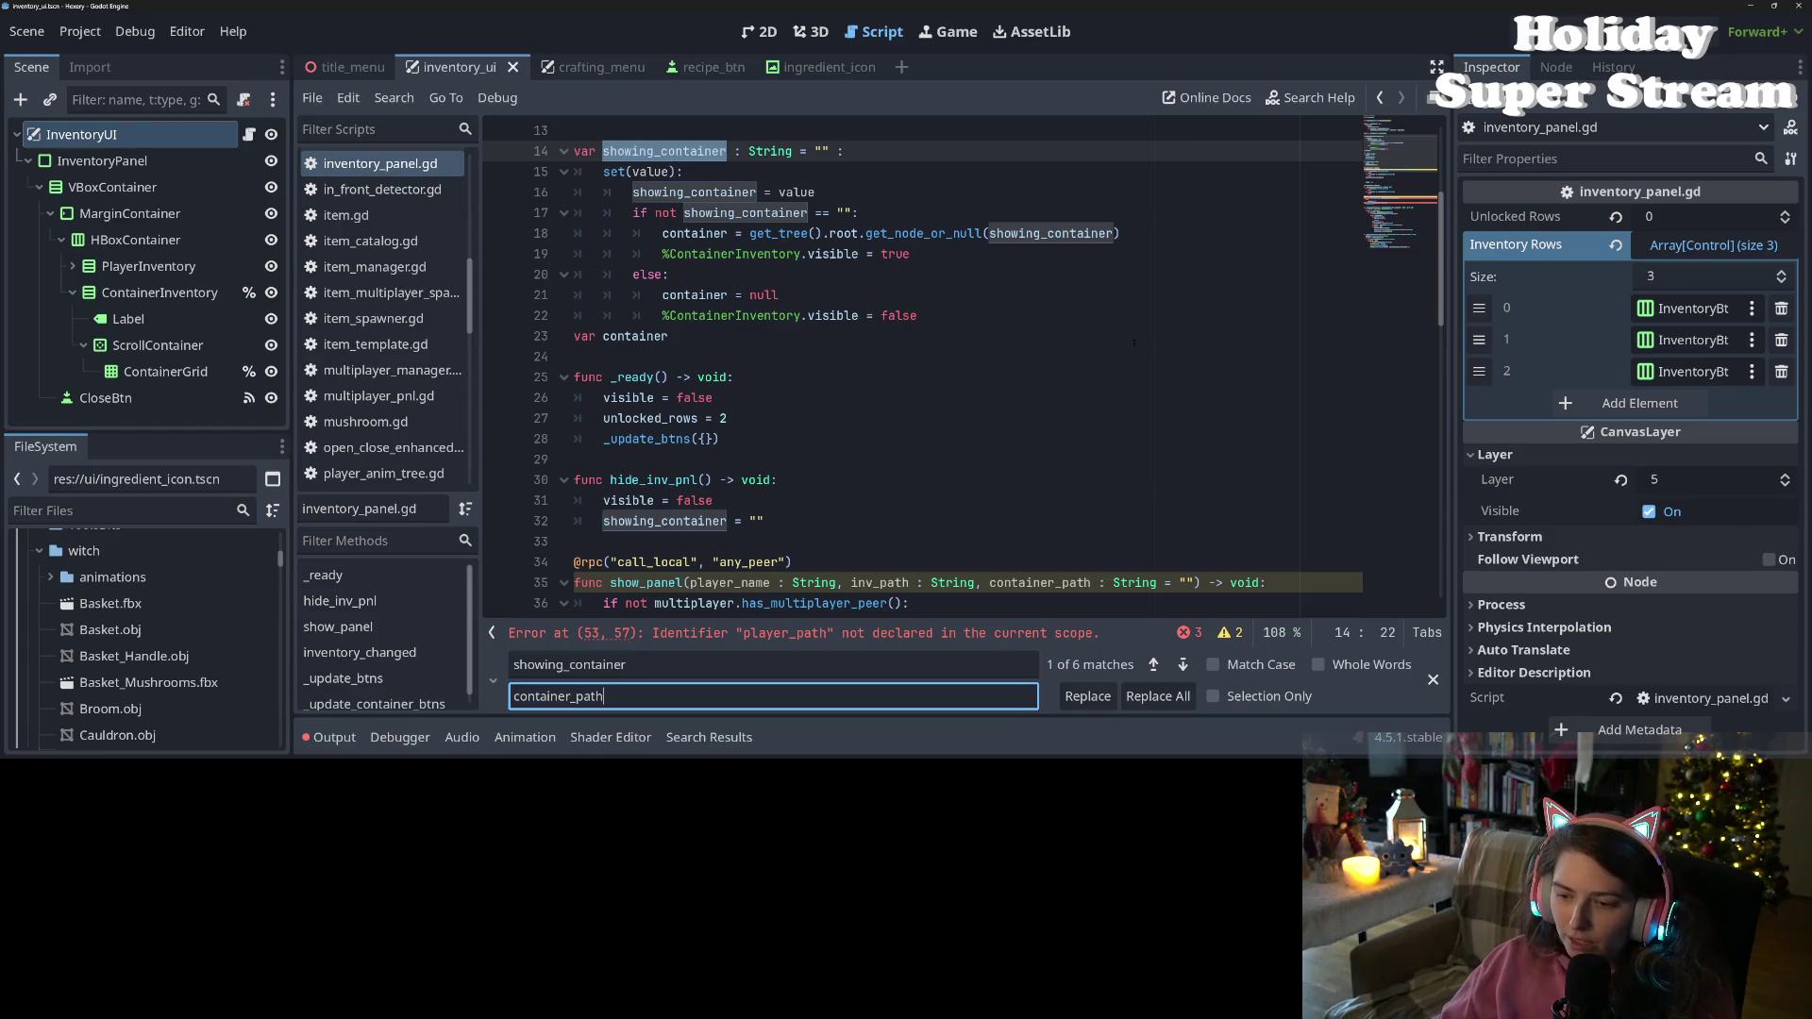
{"action": "left_click", "coordinate": [1157, 695]}
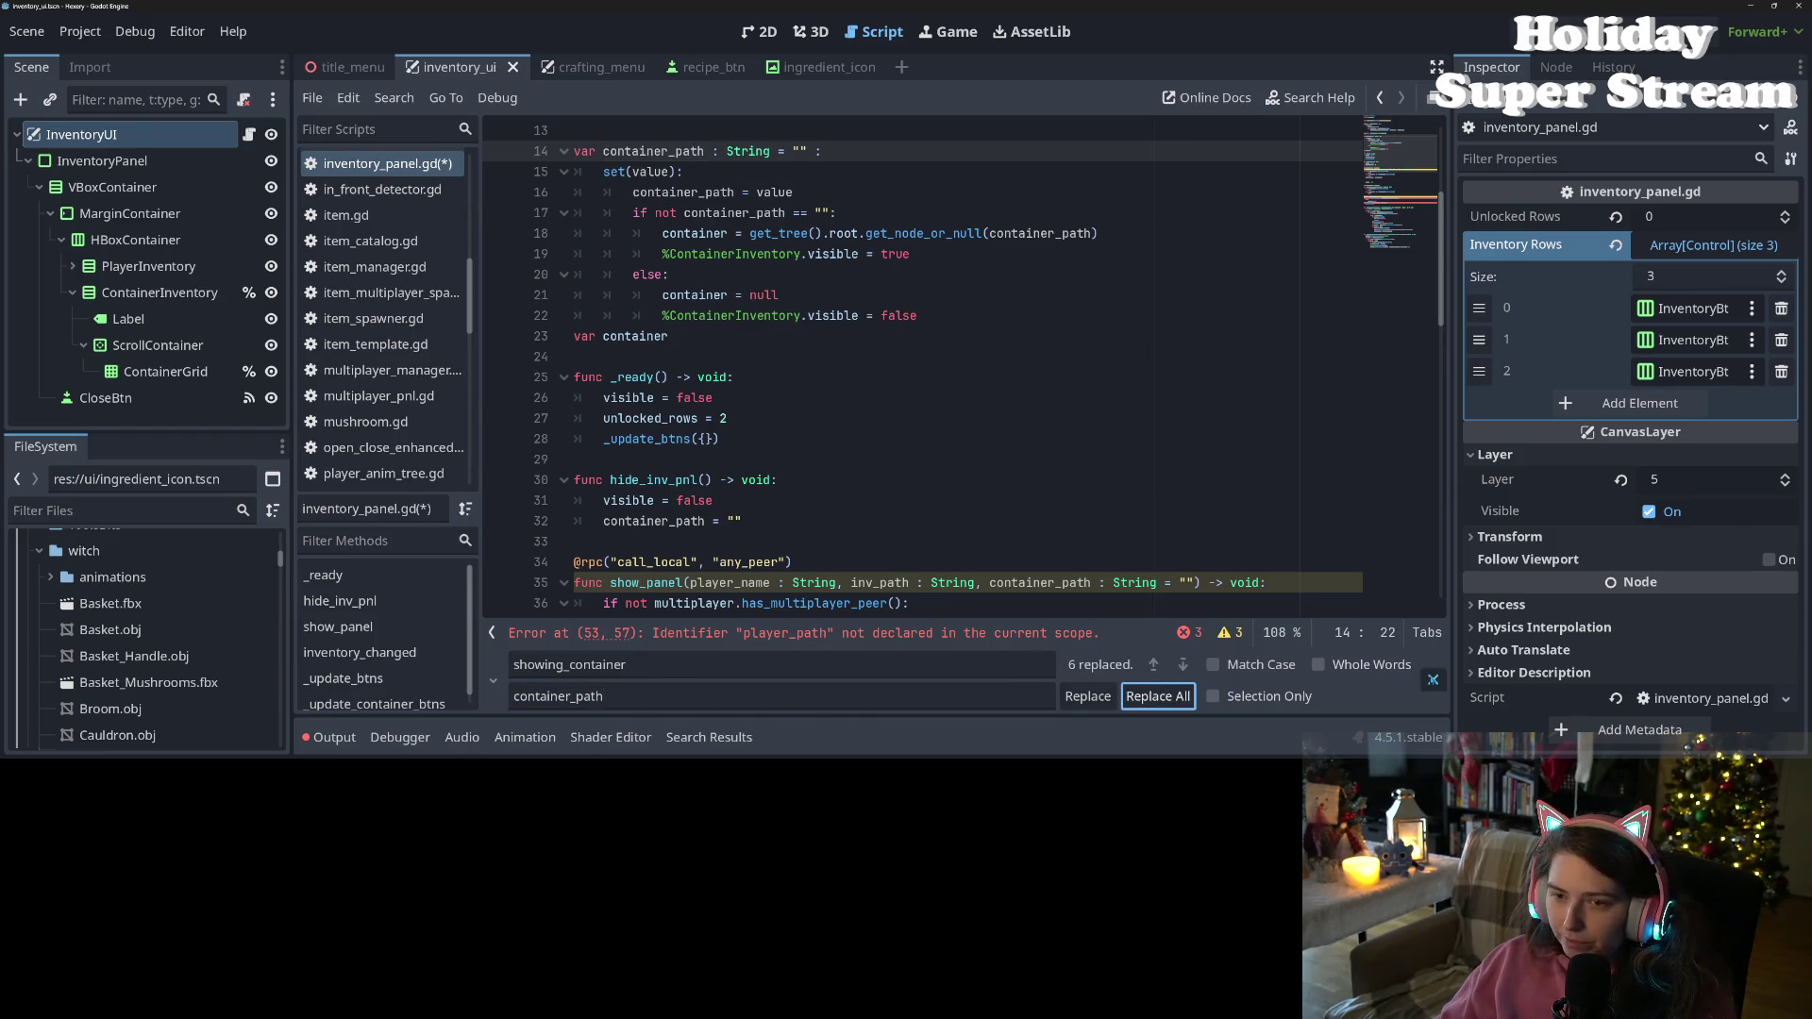
{"action": "left_click", "coordinate": [1433, 680]}
{"action": "left_click", "coordinate": [725, 418]}
{"action": "double_click", "coordinate": [675, 582]}
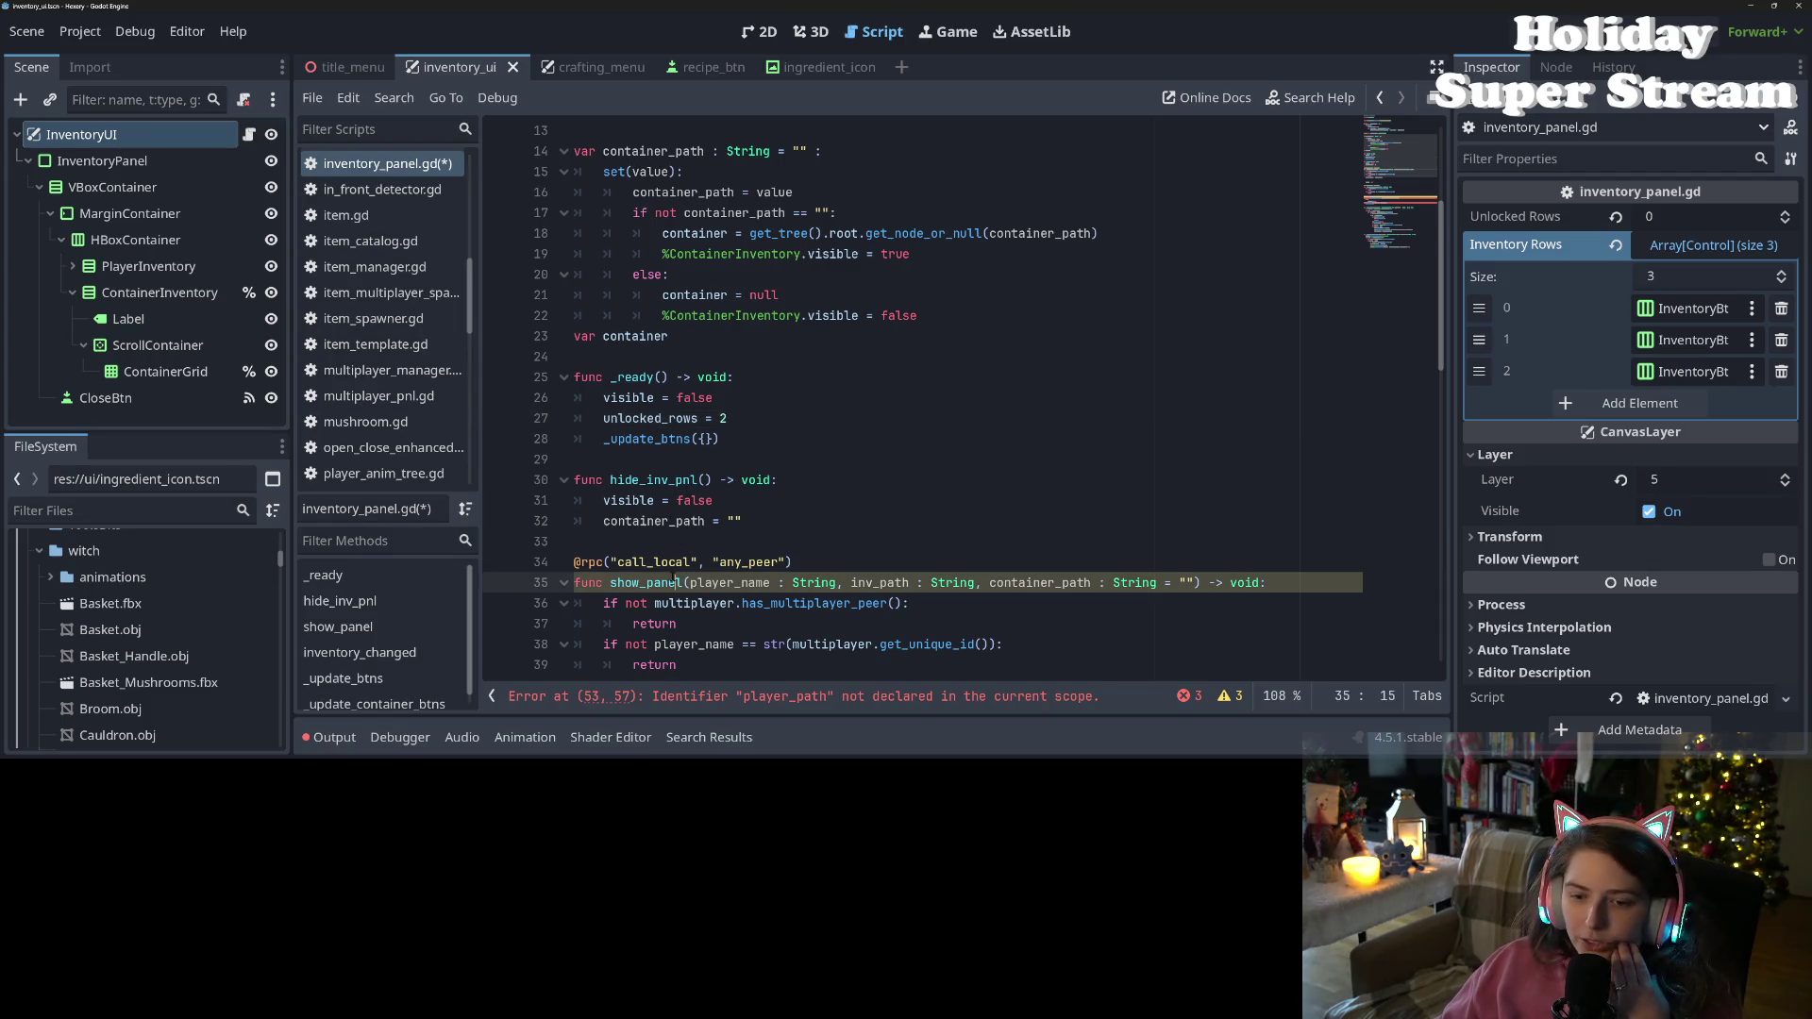
{"action": "left_click", "coordinate": [836, 585]}
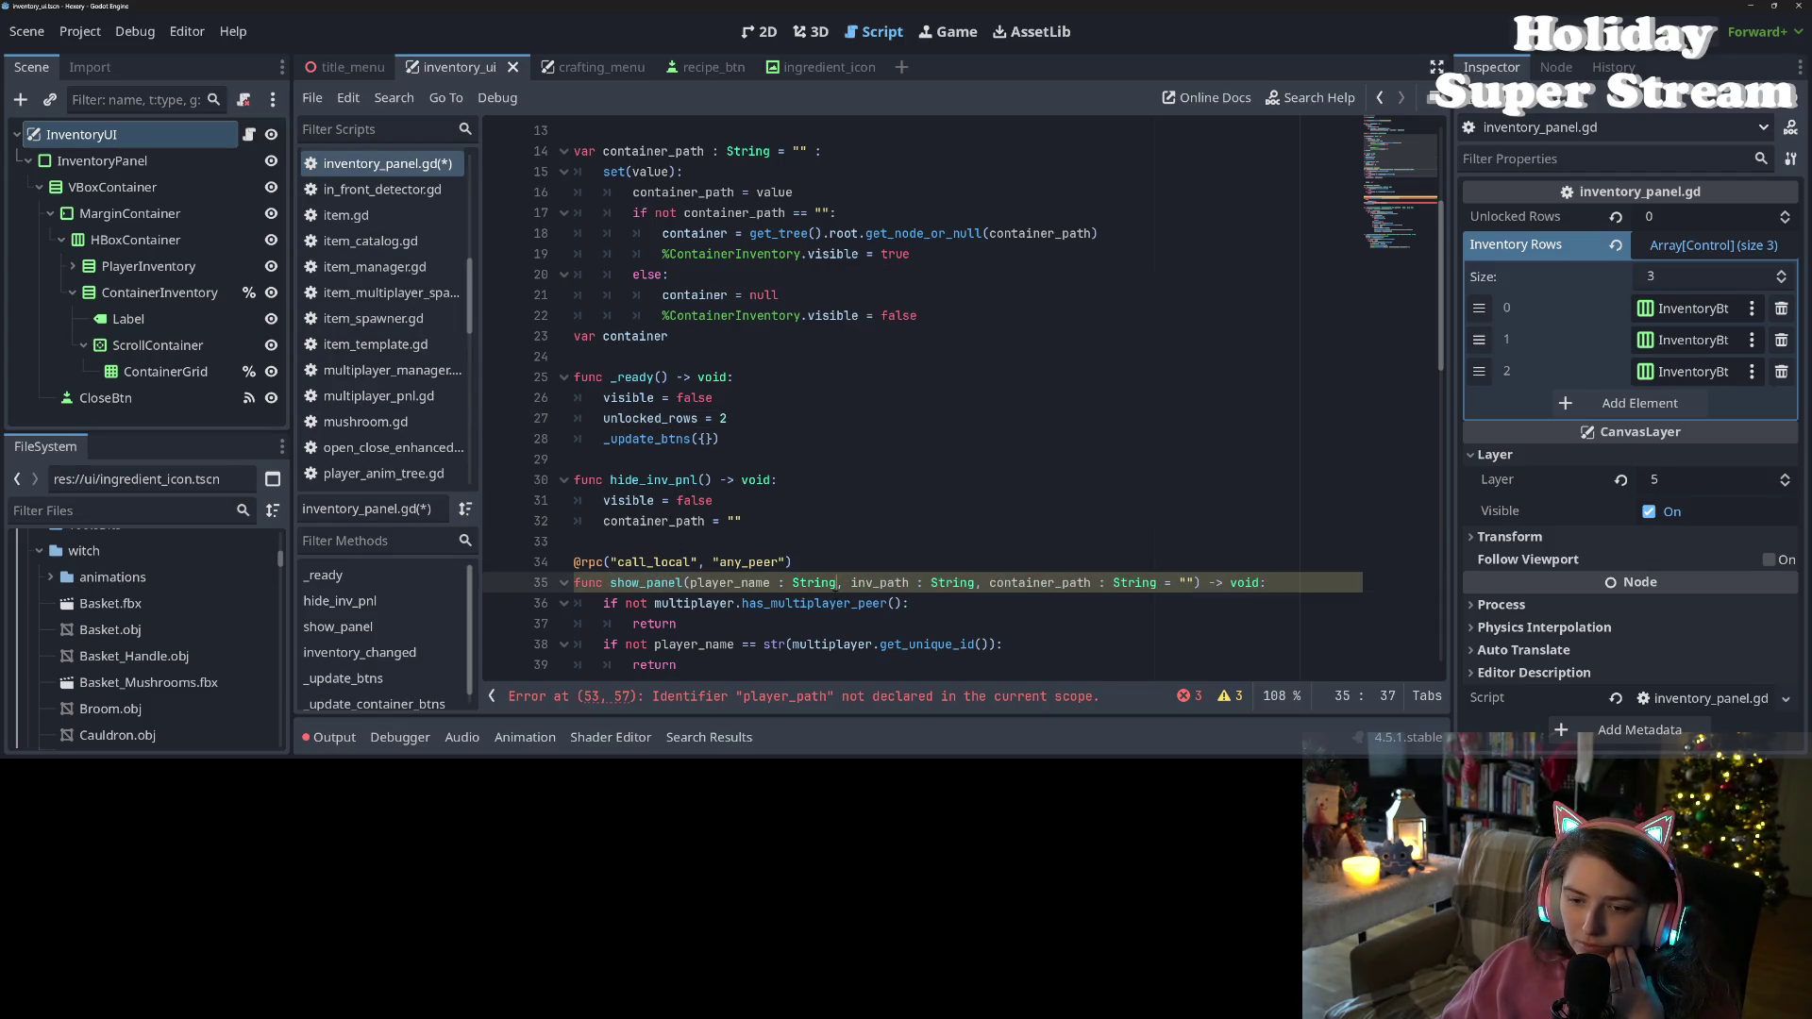
{"action": "scroll", "coordinate": [831, 594], "scroll_direction": "down", "scroll_amount": 1}
{"action": "scroll", "coordinate": [826, 601], "scroll_direction": "down", "scroll_amount": 1}
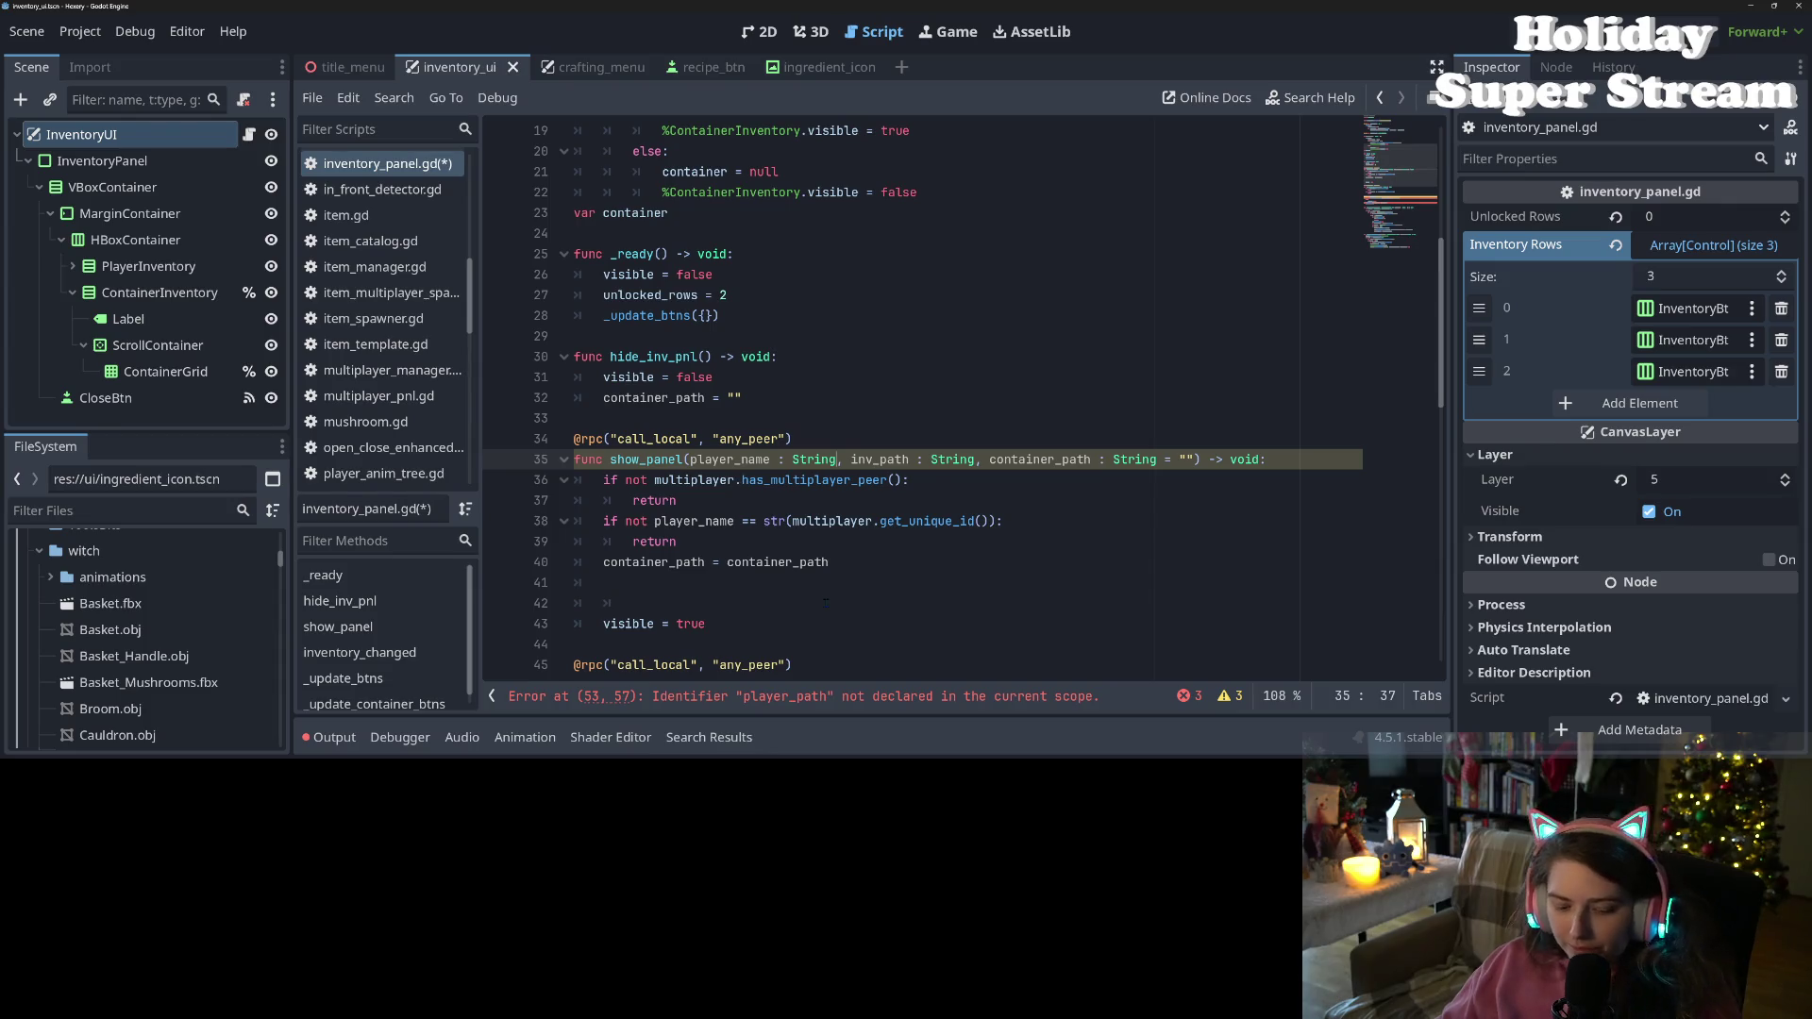
{"action": "key", "text": "ctrl+s"}
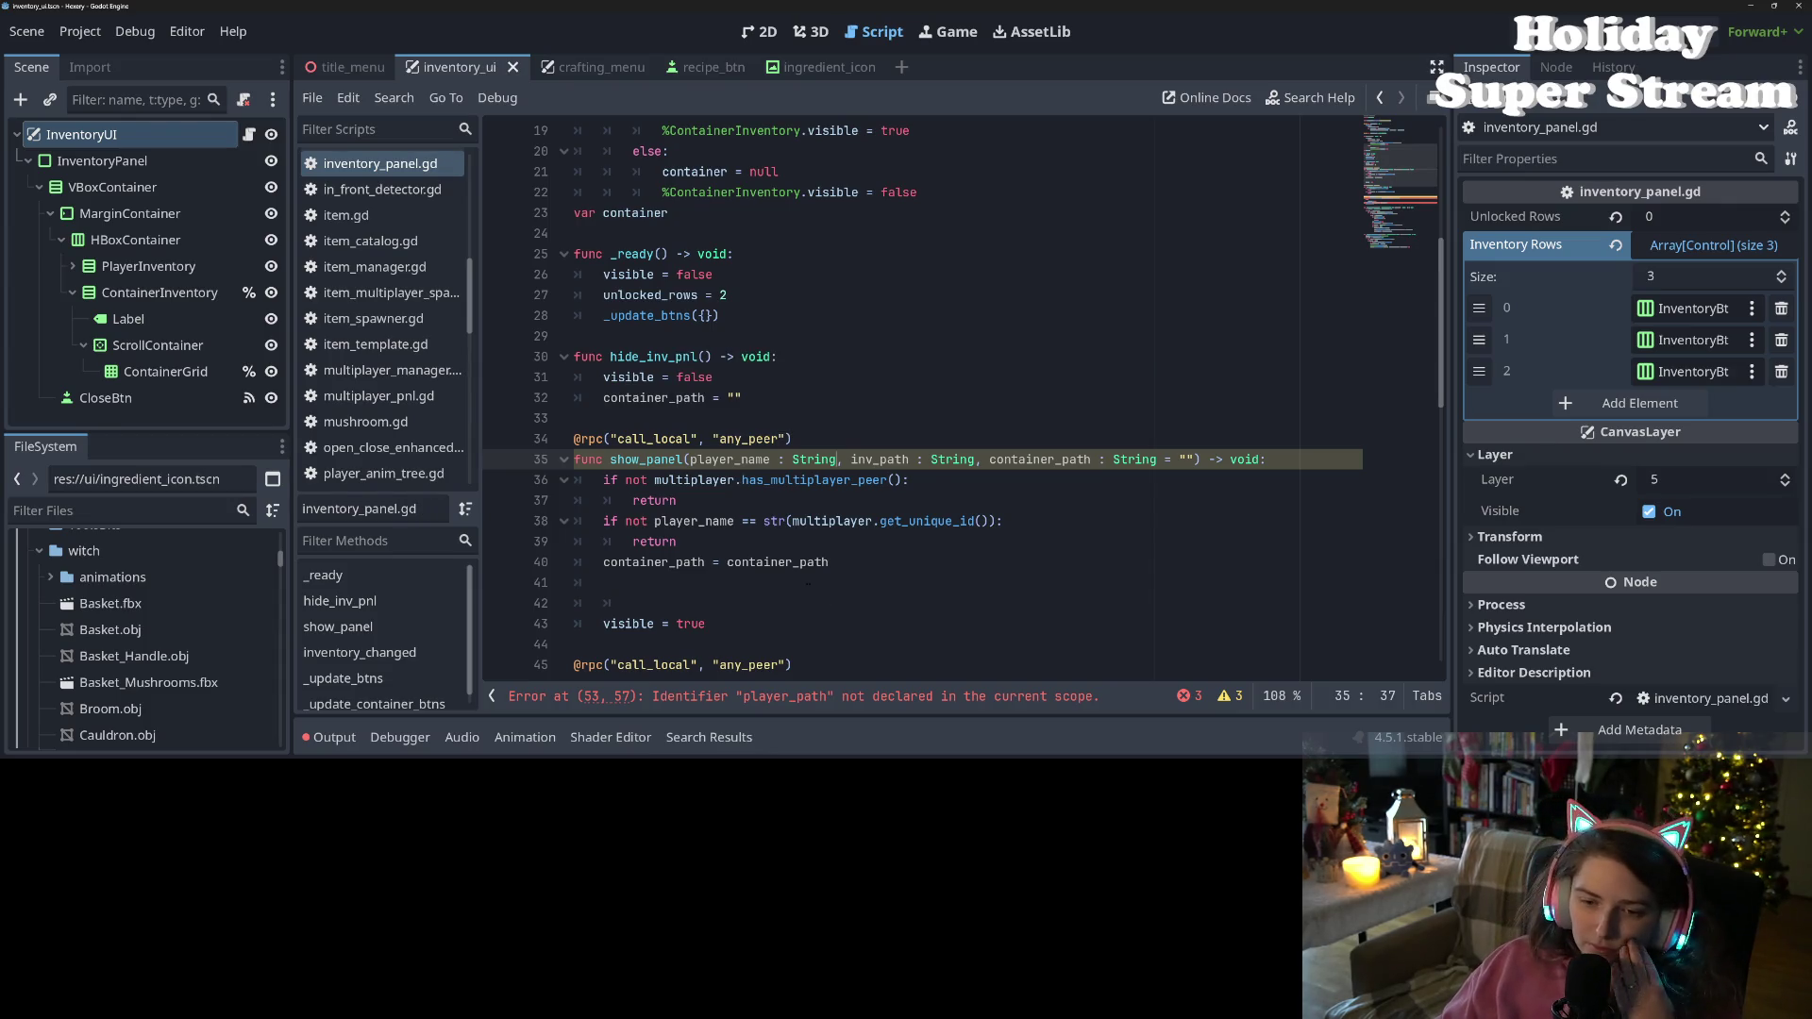
Rename show_panel's parameter to a_container_path, use it in line 40's assignment, and save
{"action": "double_click", "coordinate": [646, 460]}
{"action": "left_click", "coordinate": [1236, 460]}
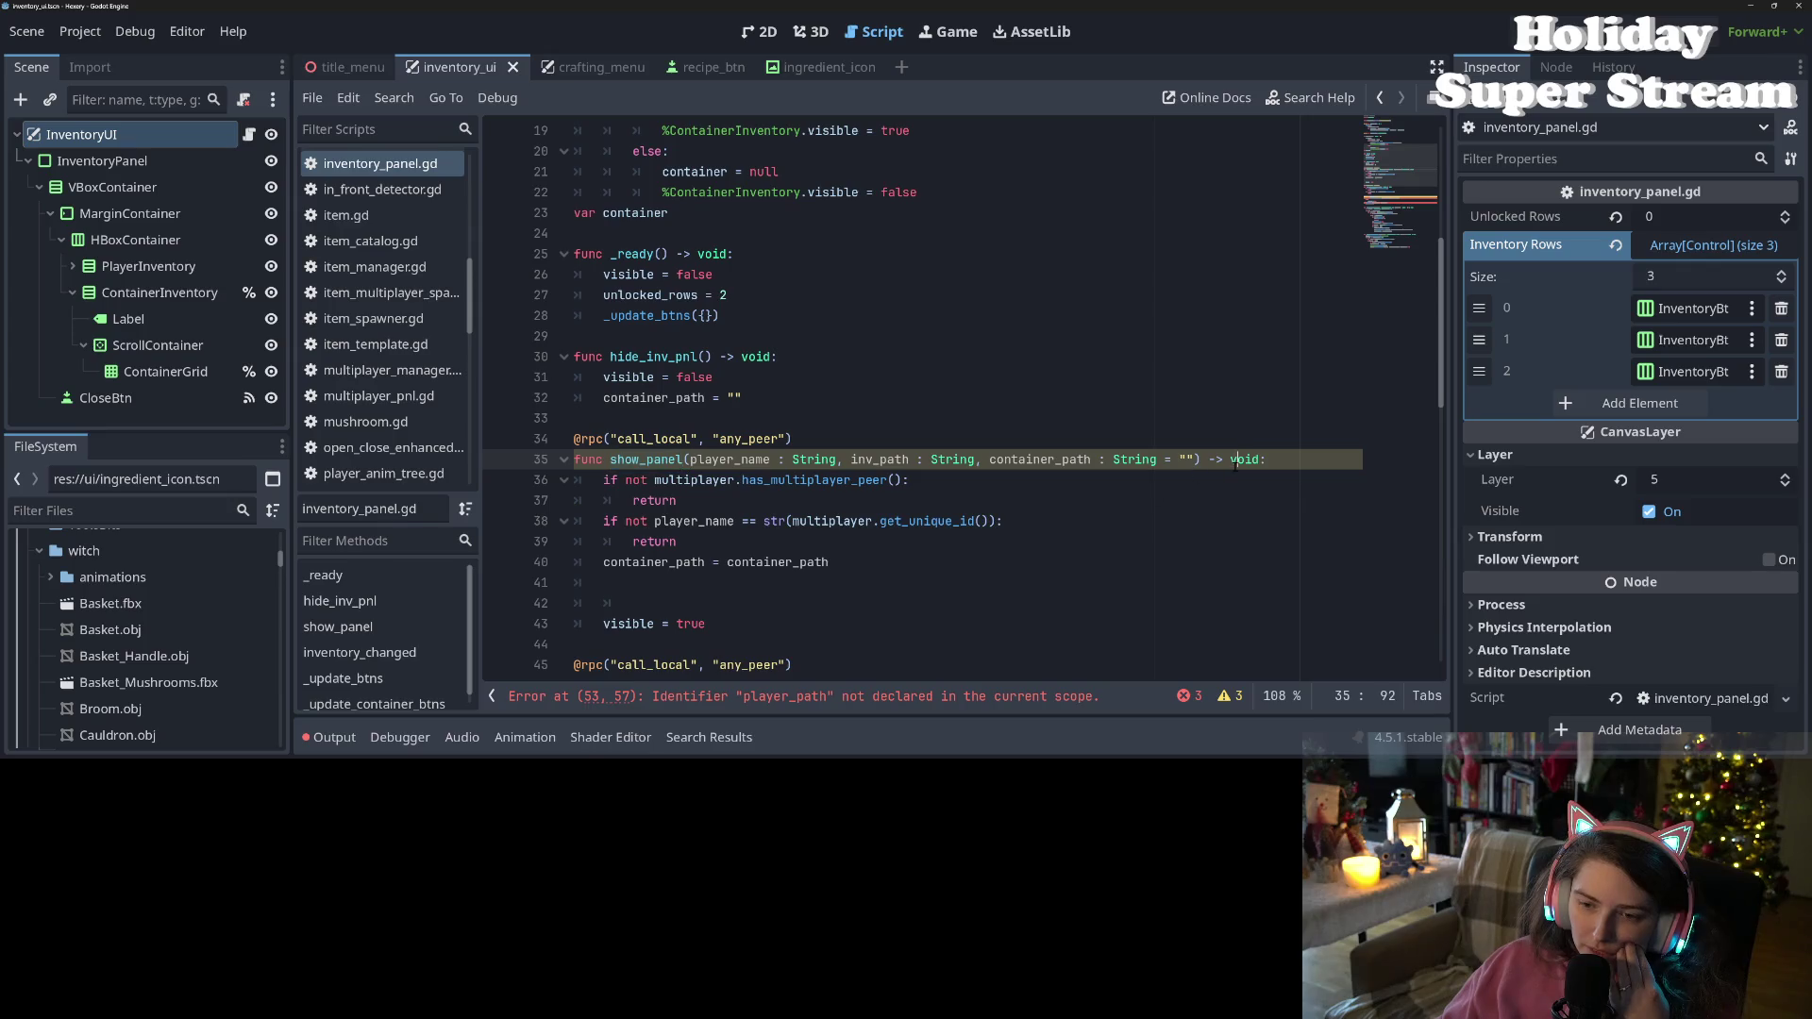
{"action": "double_click", "coordinate": [1056, 461]}
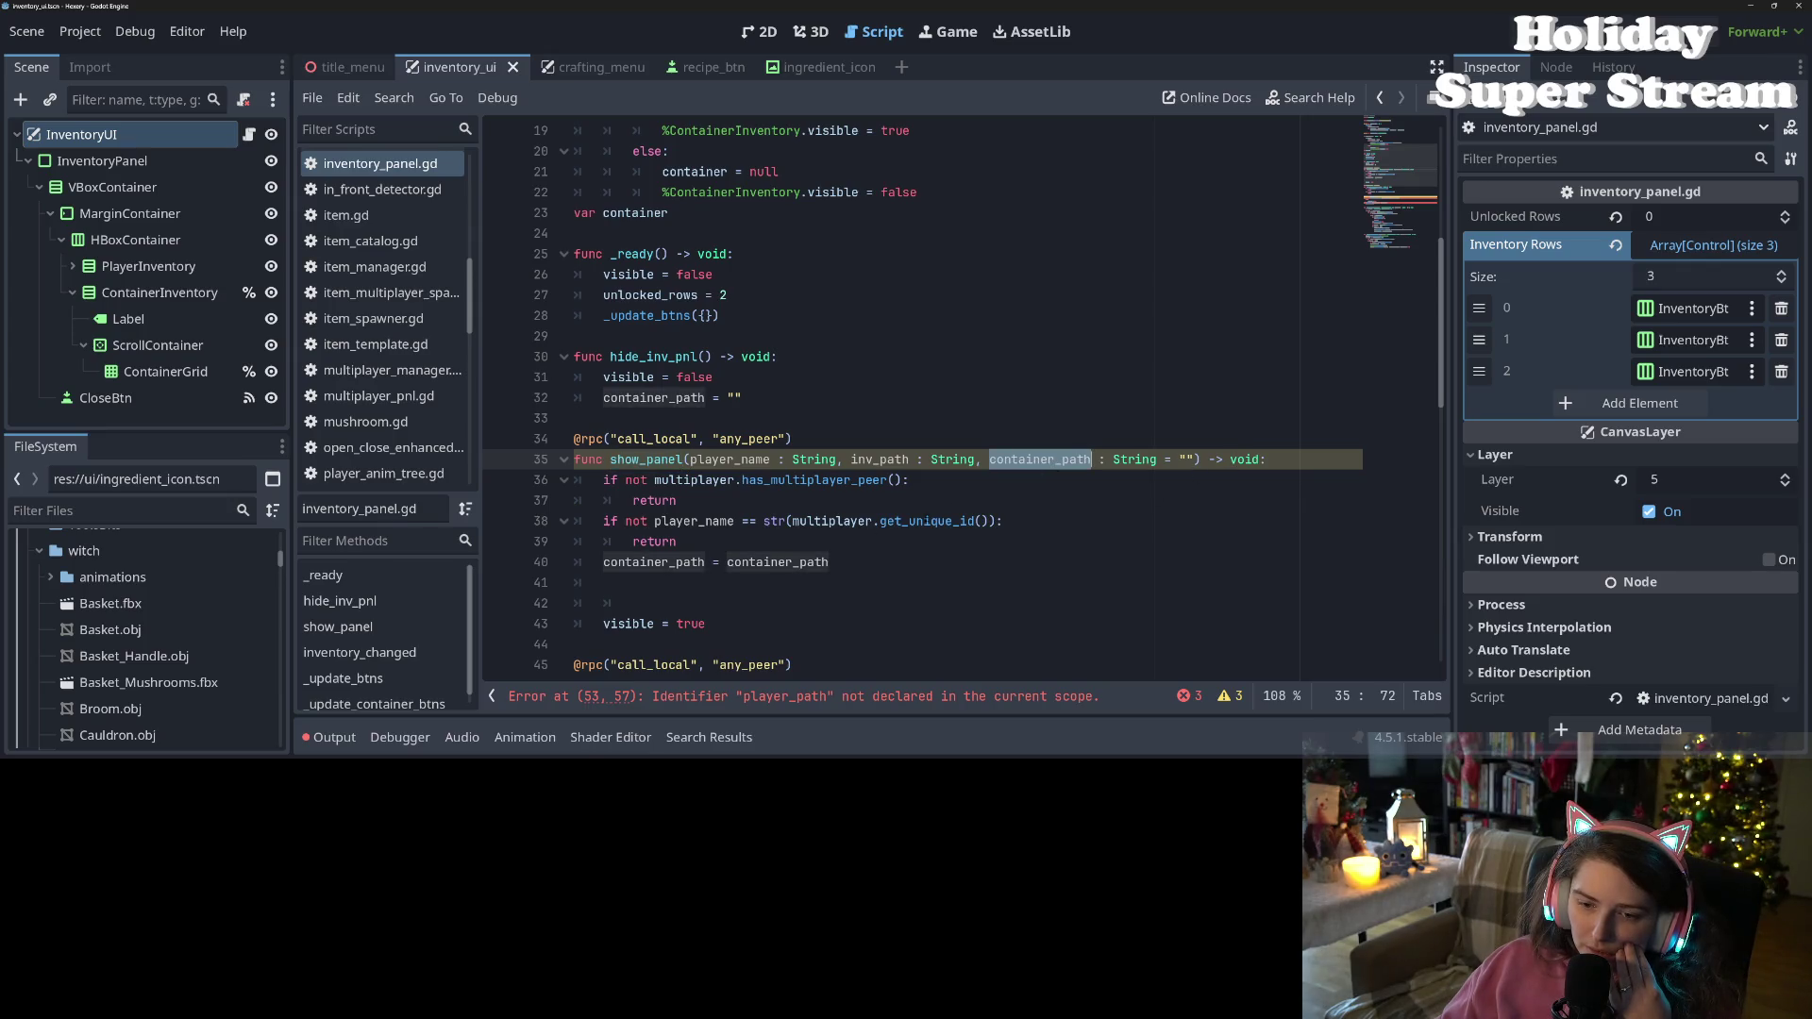
{"action": "key", "text": "Left"}
{"action": "type", "text": "a_"}
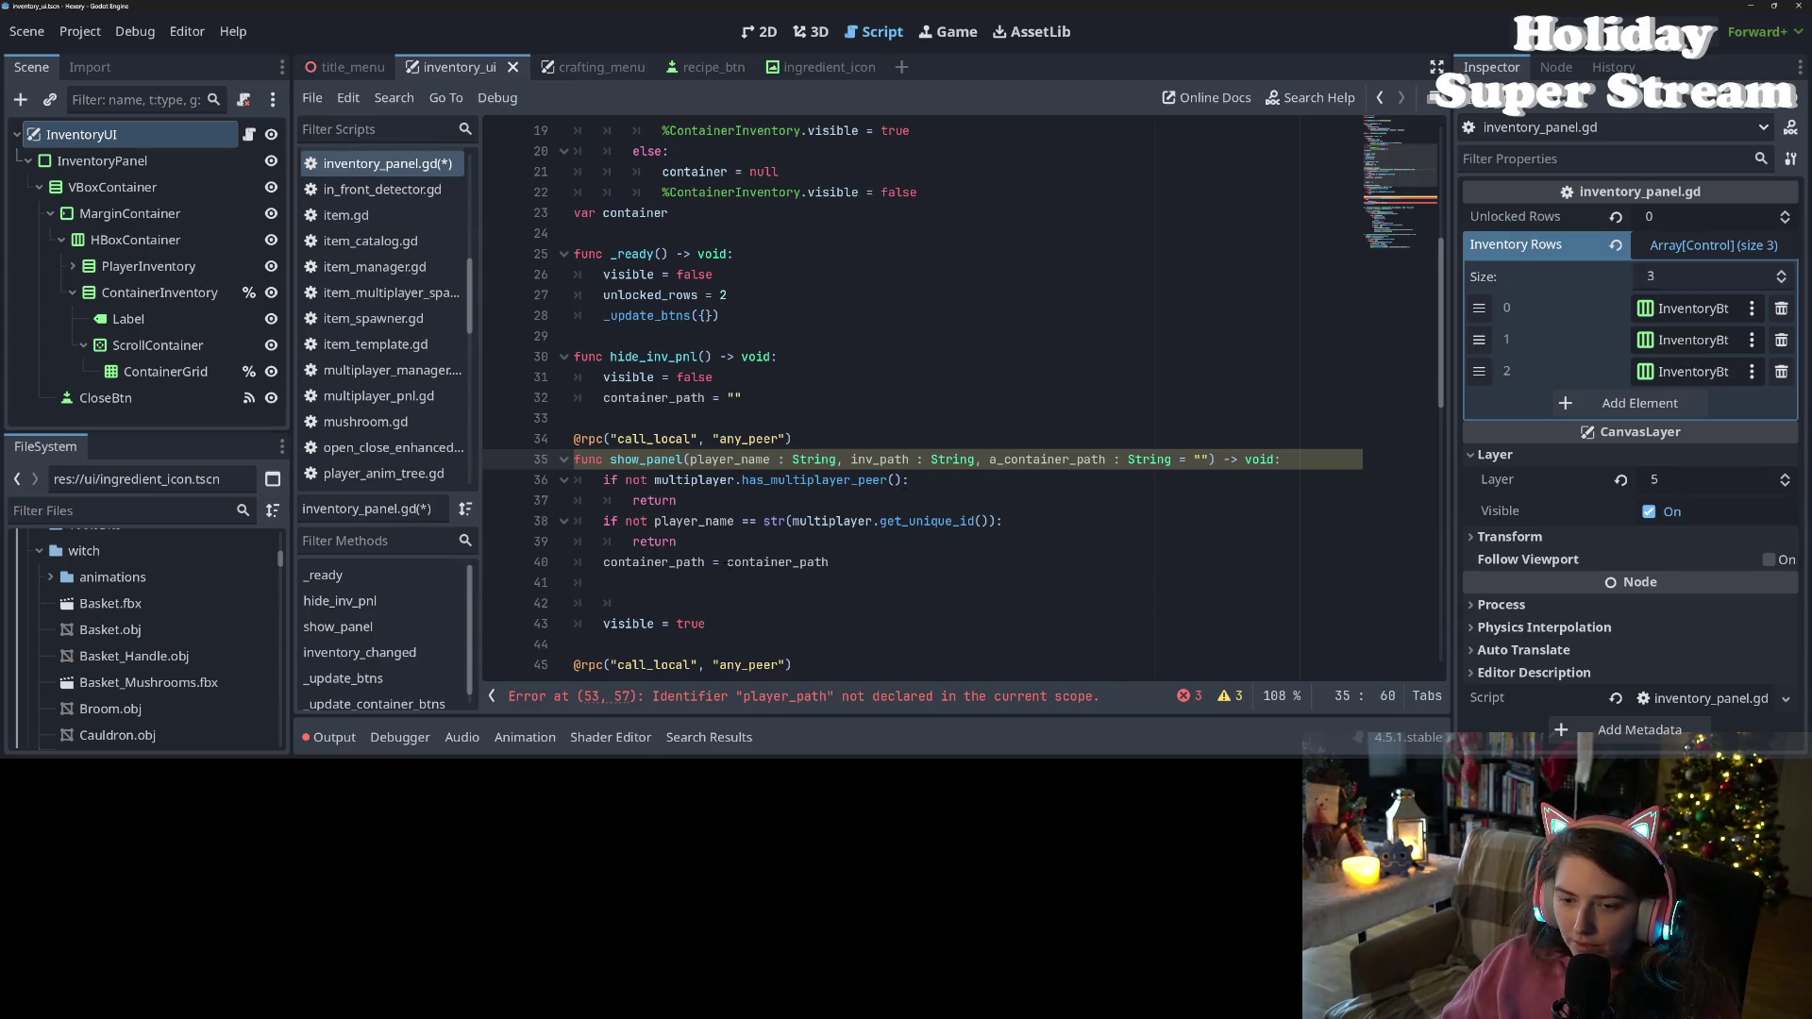
{"action": "left_click", "coordinate": [726, 562]}
{"action": "type", "text": "a_"}
{"action": "key", "text": "ctrl+s"}
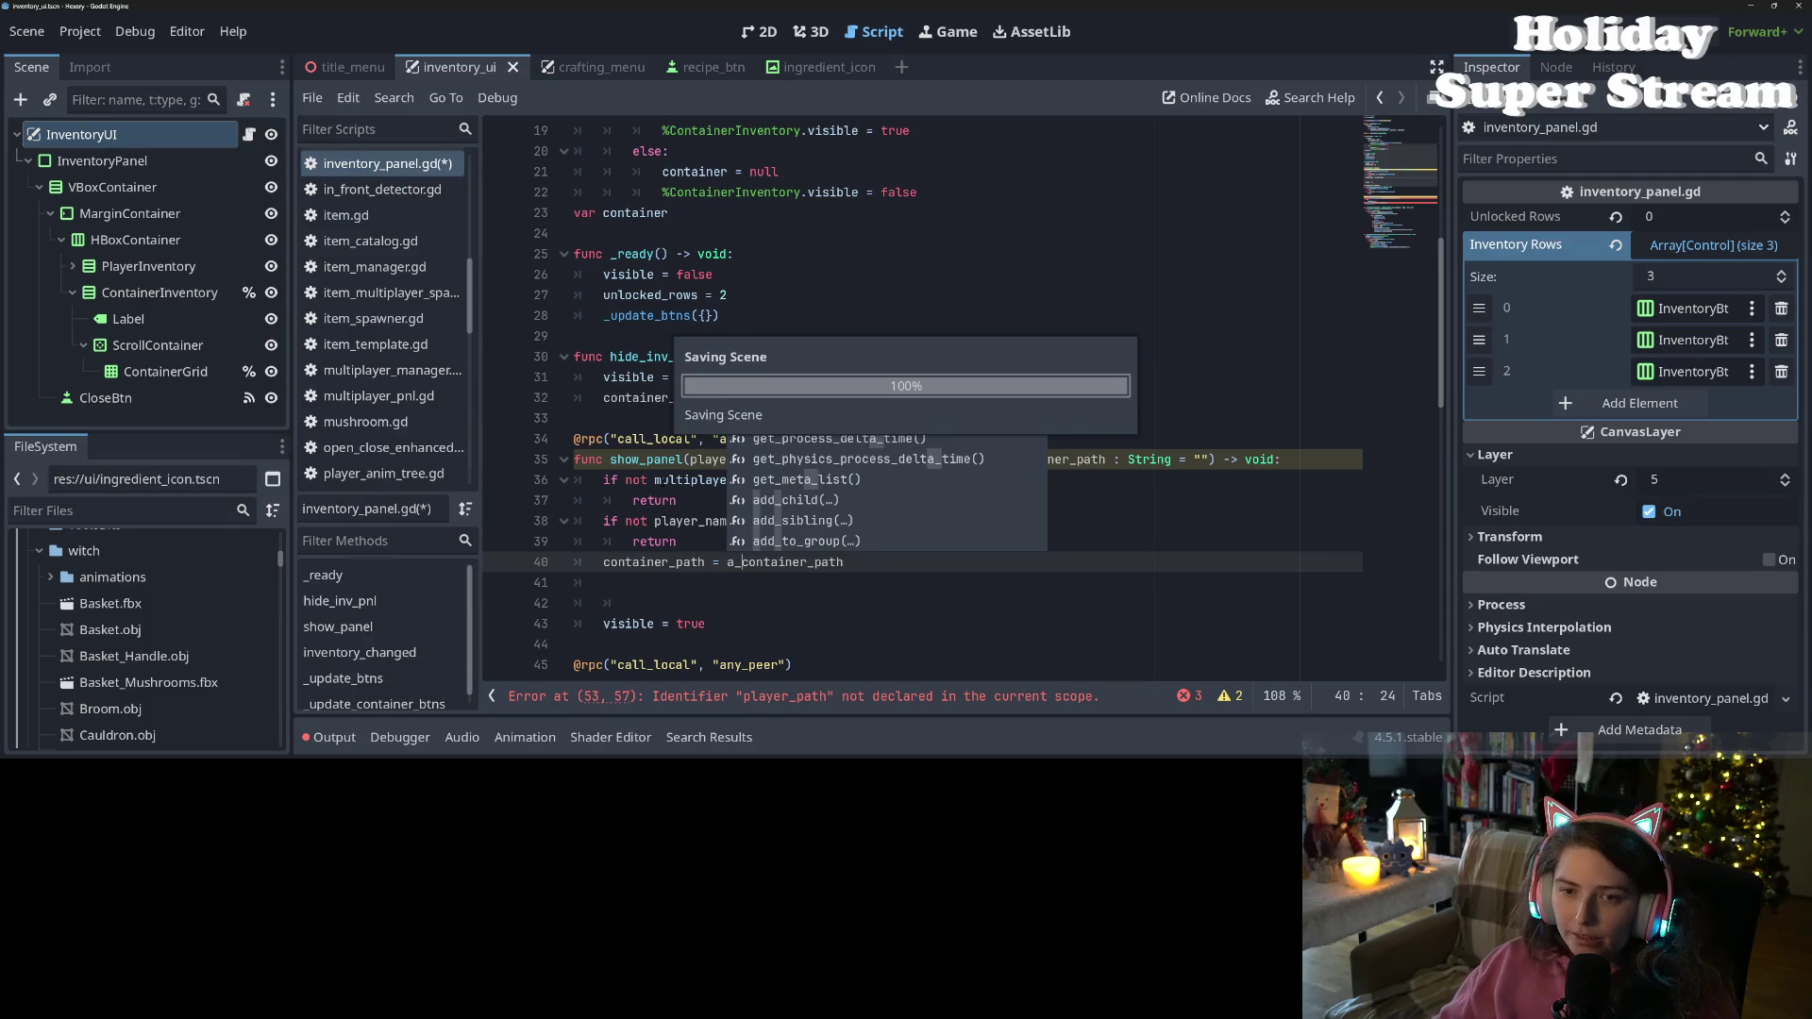
{"action": "left_click", "coordinate": [669, 377]}
{"action": "scroll", "coordinate": [943, 397], "scroll_direction": "up", "scroll_amount": 6}
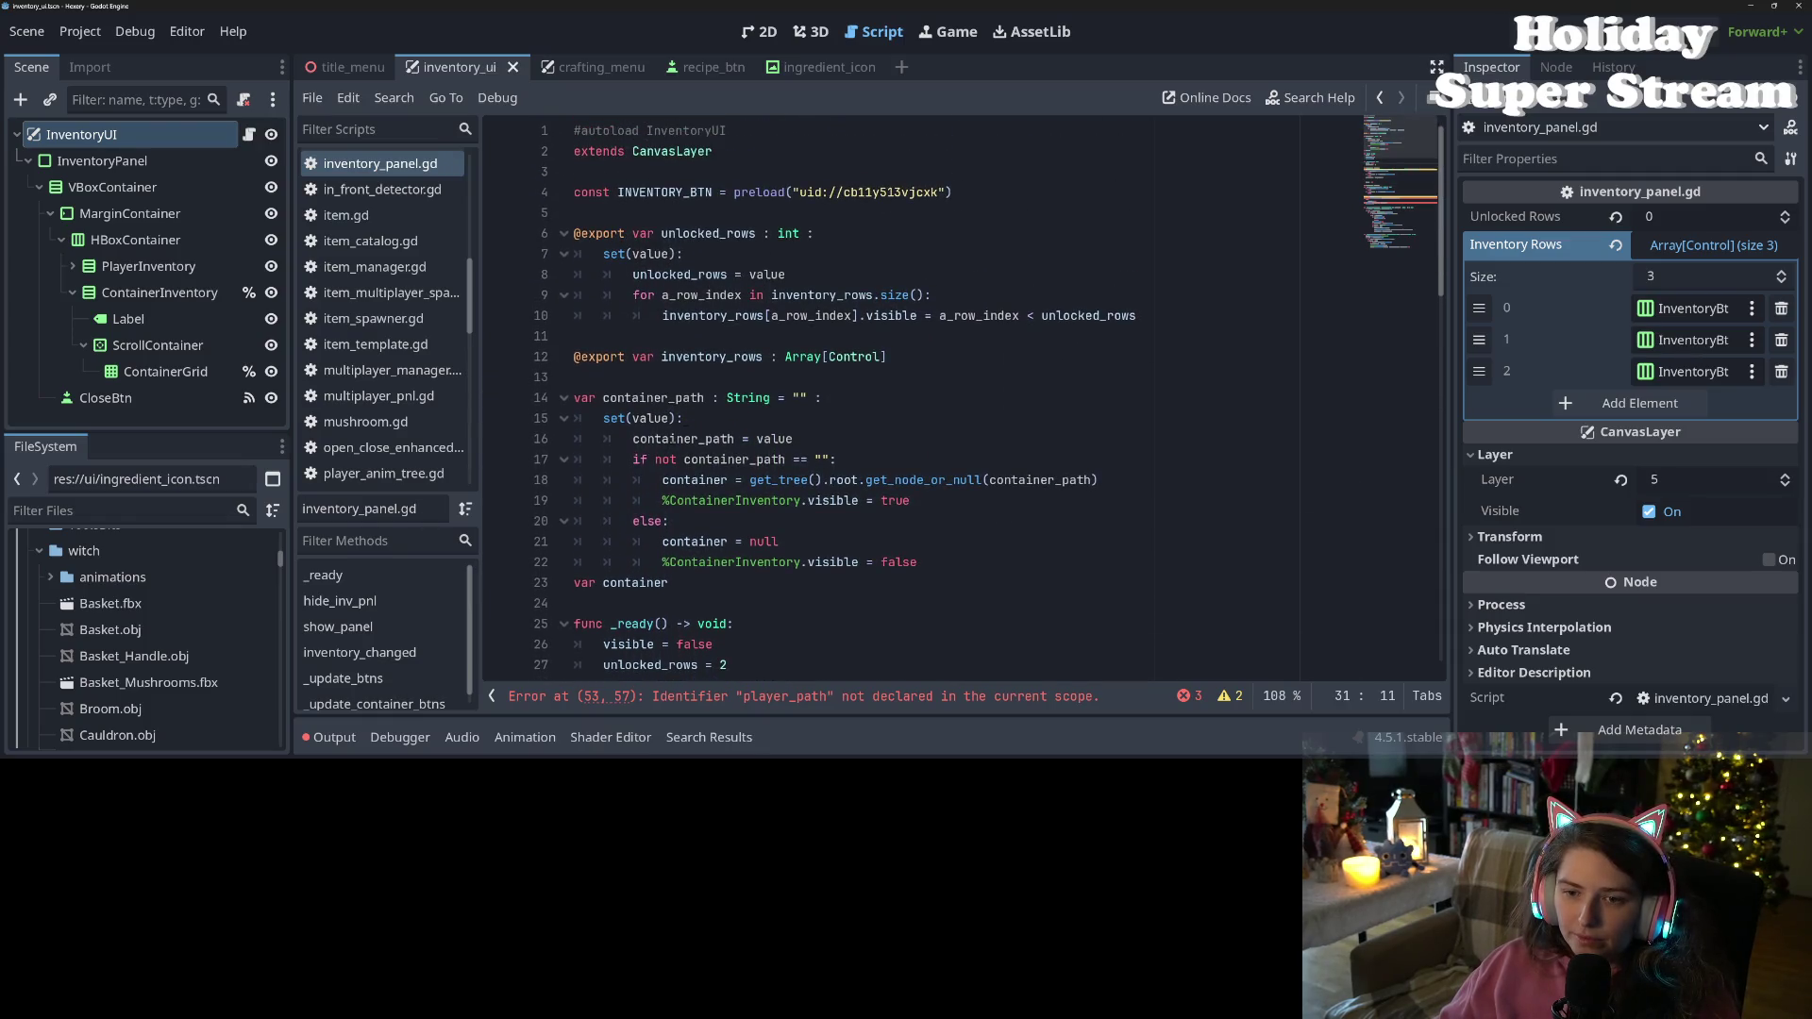
{"action": "scroll", "coordinate": [696, 414], "scroll_direction": "down", "scroll_amount": 3}
{"action": "left_click", "coordinate": [695, 418]}
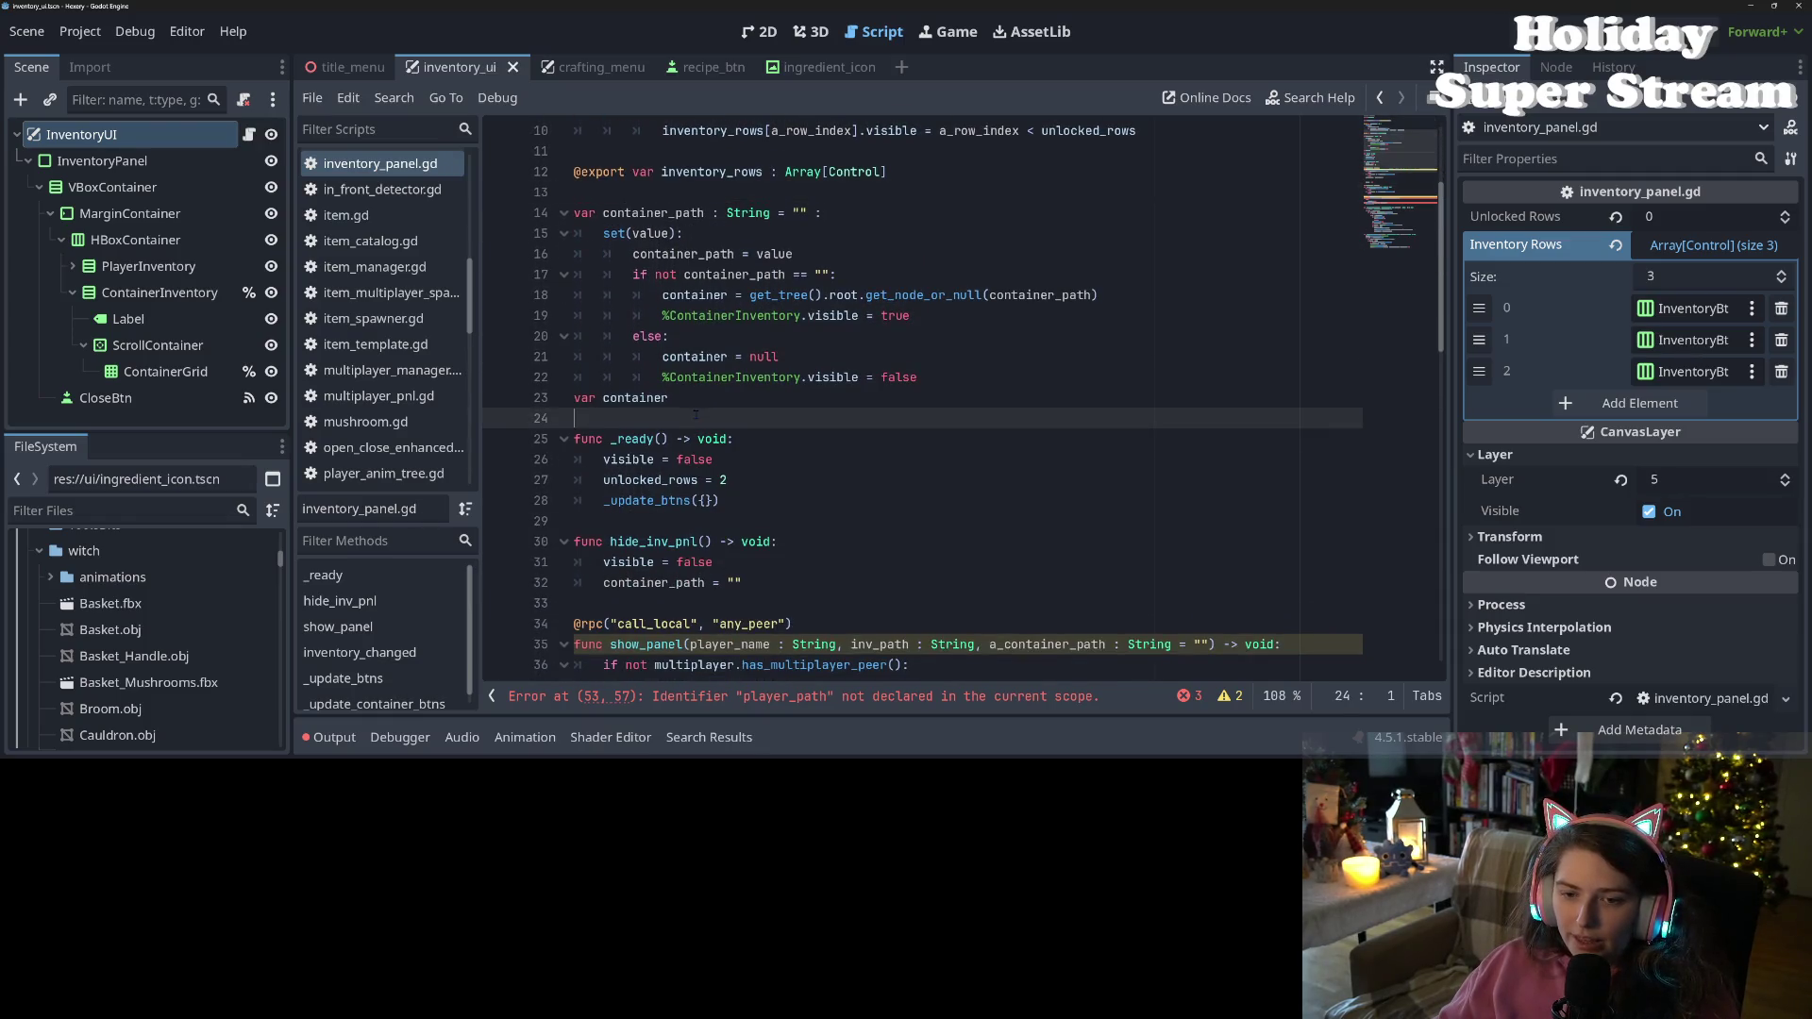
Declare var inventory_path : String = "" with a set(value) setter storing inventory_path = value
{"action": "key", "text": "Return"}
{"action": "type", "text": "v"}
{"action": "key", "text": "BackSpace"}
{"action": "key", "text": "Up"}
{"action": "key", "text": "Return"}
{"action": "type", "text": "var inventor"}
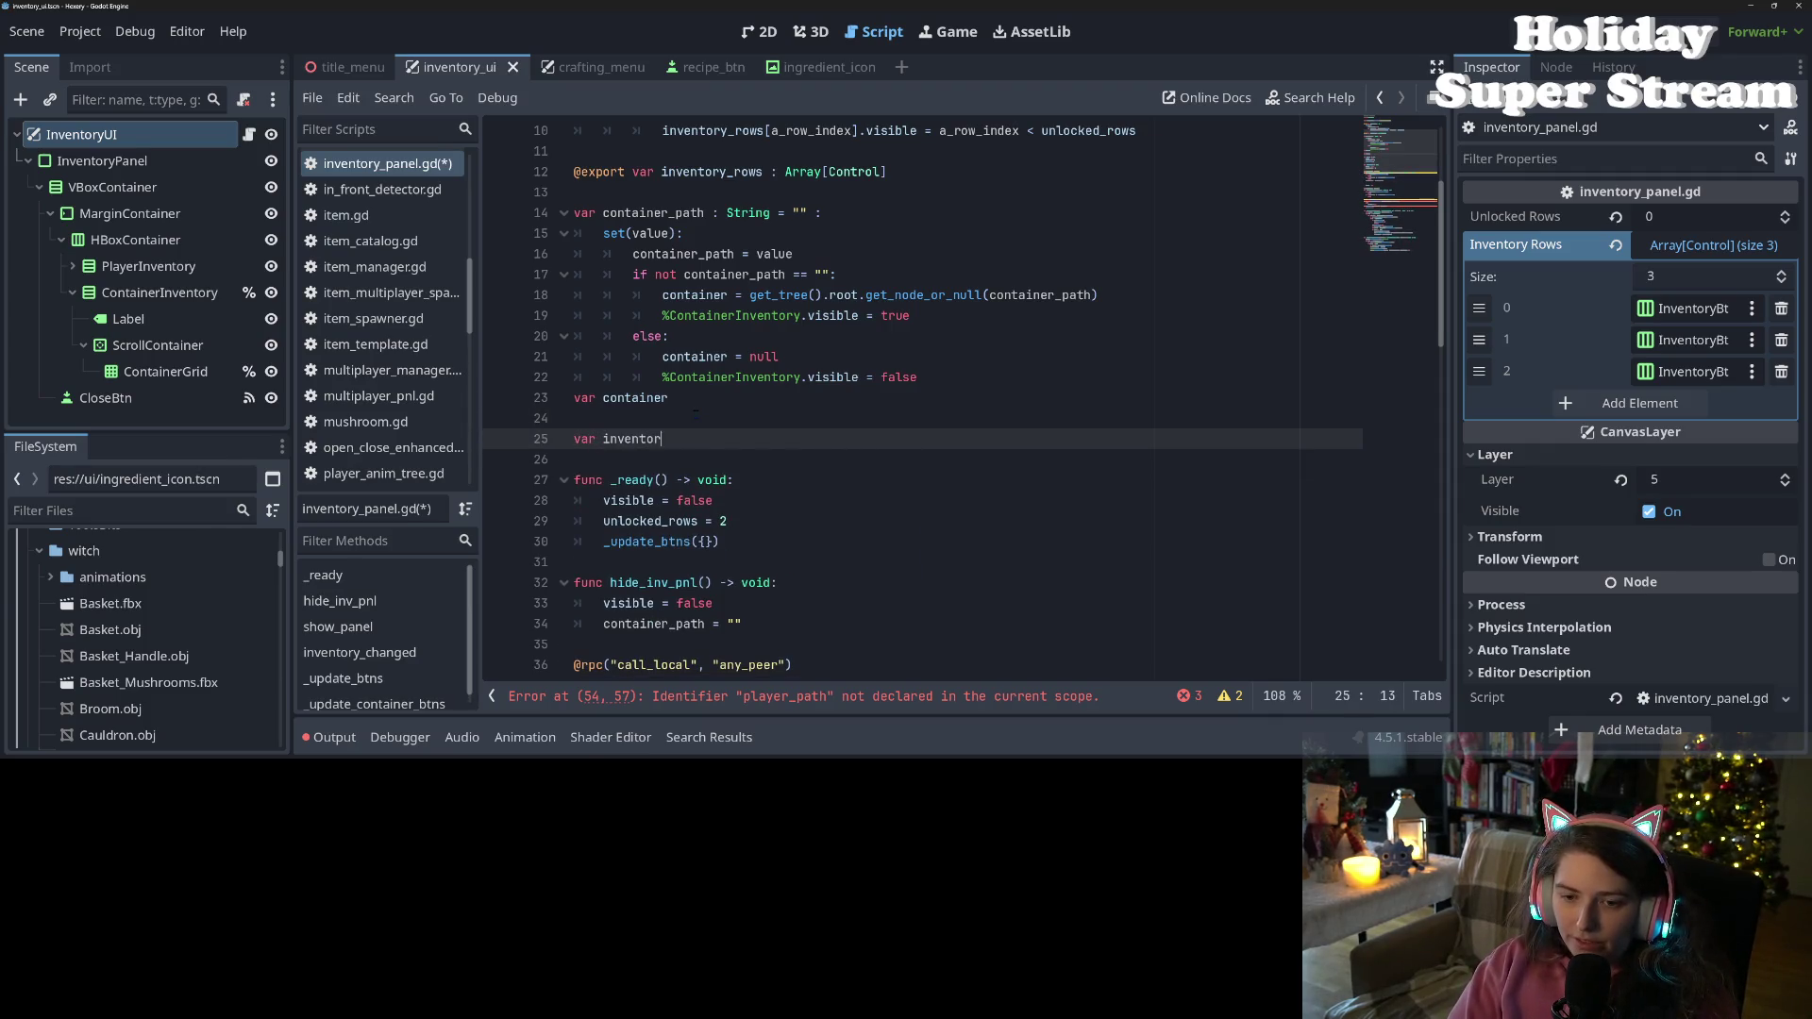
{"action": "type", "text": "y_path"}
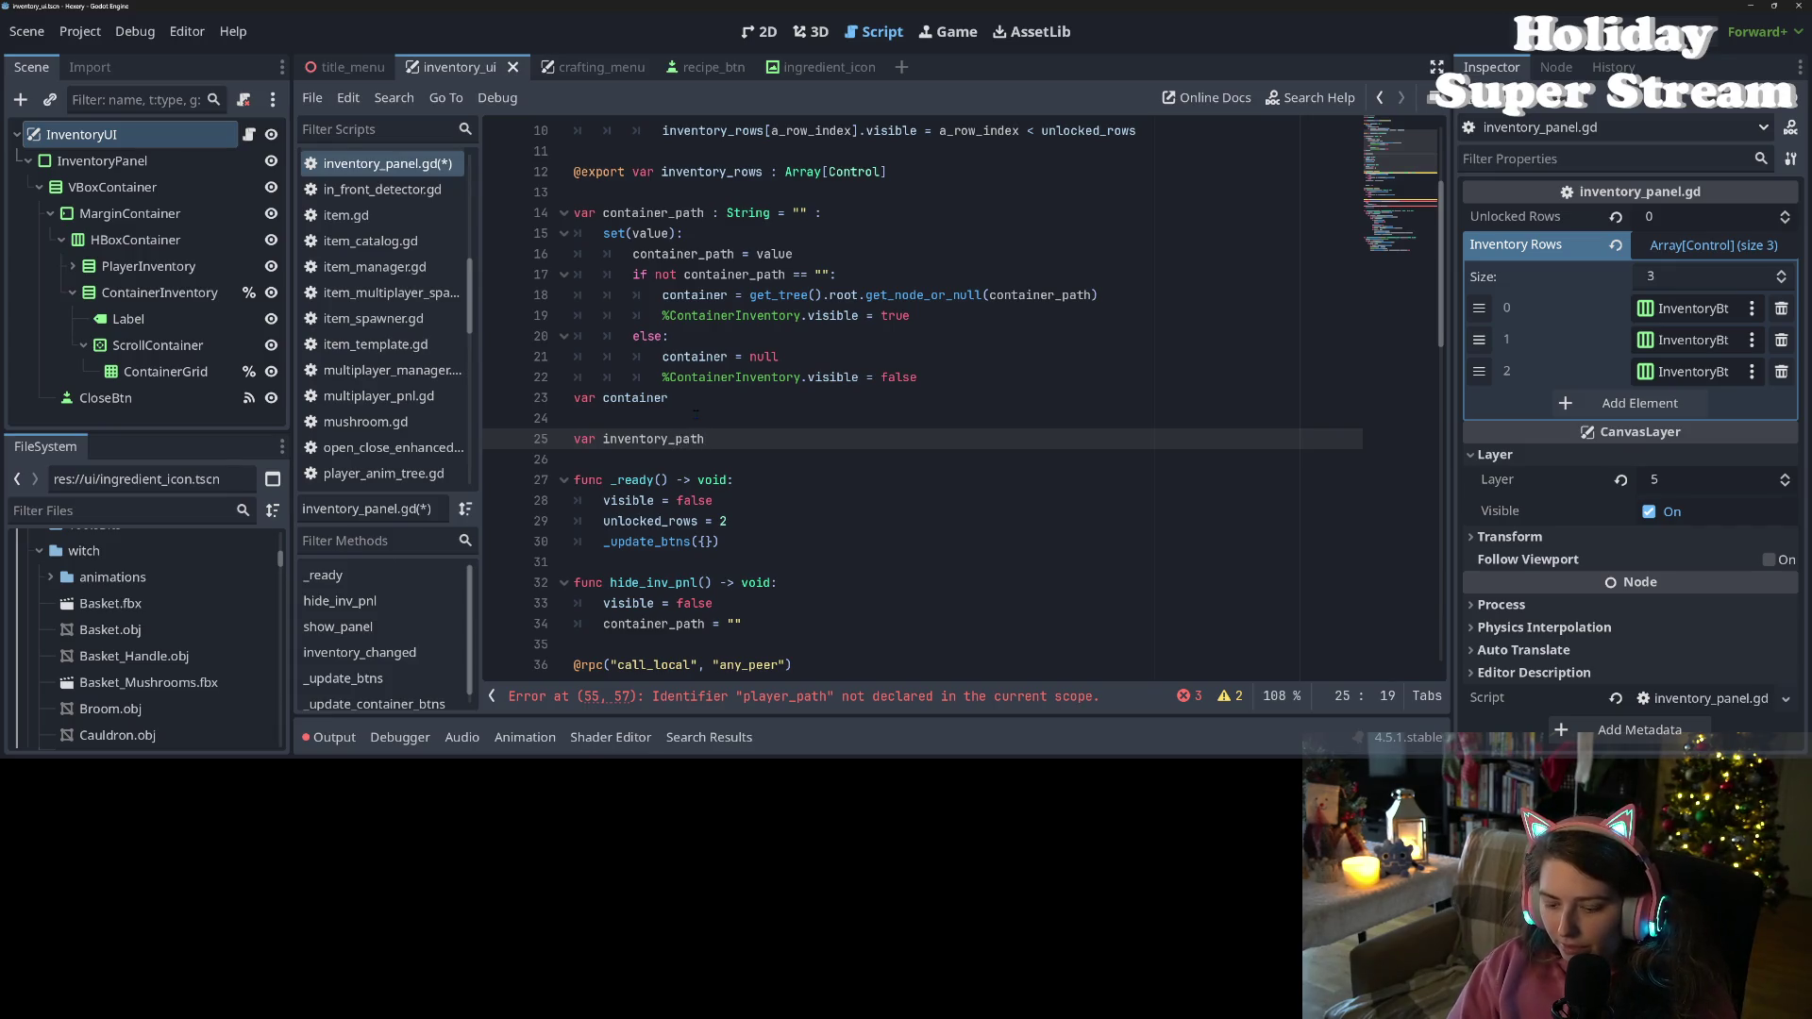
{"action": "type", "text": " : String "}
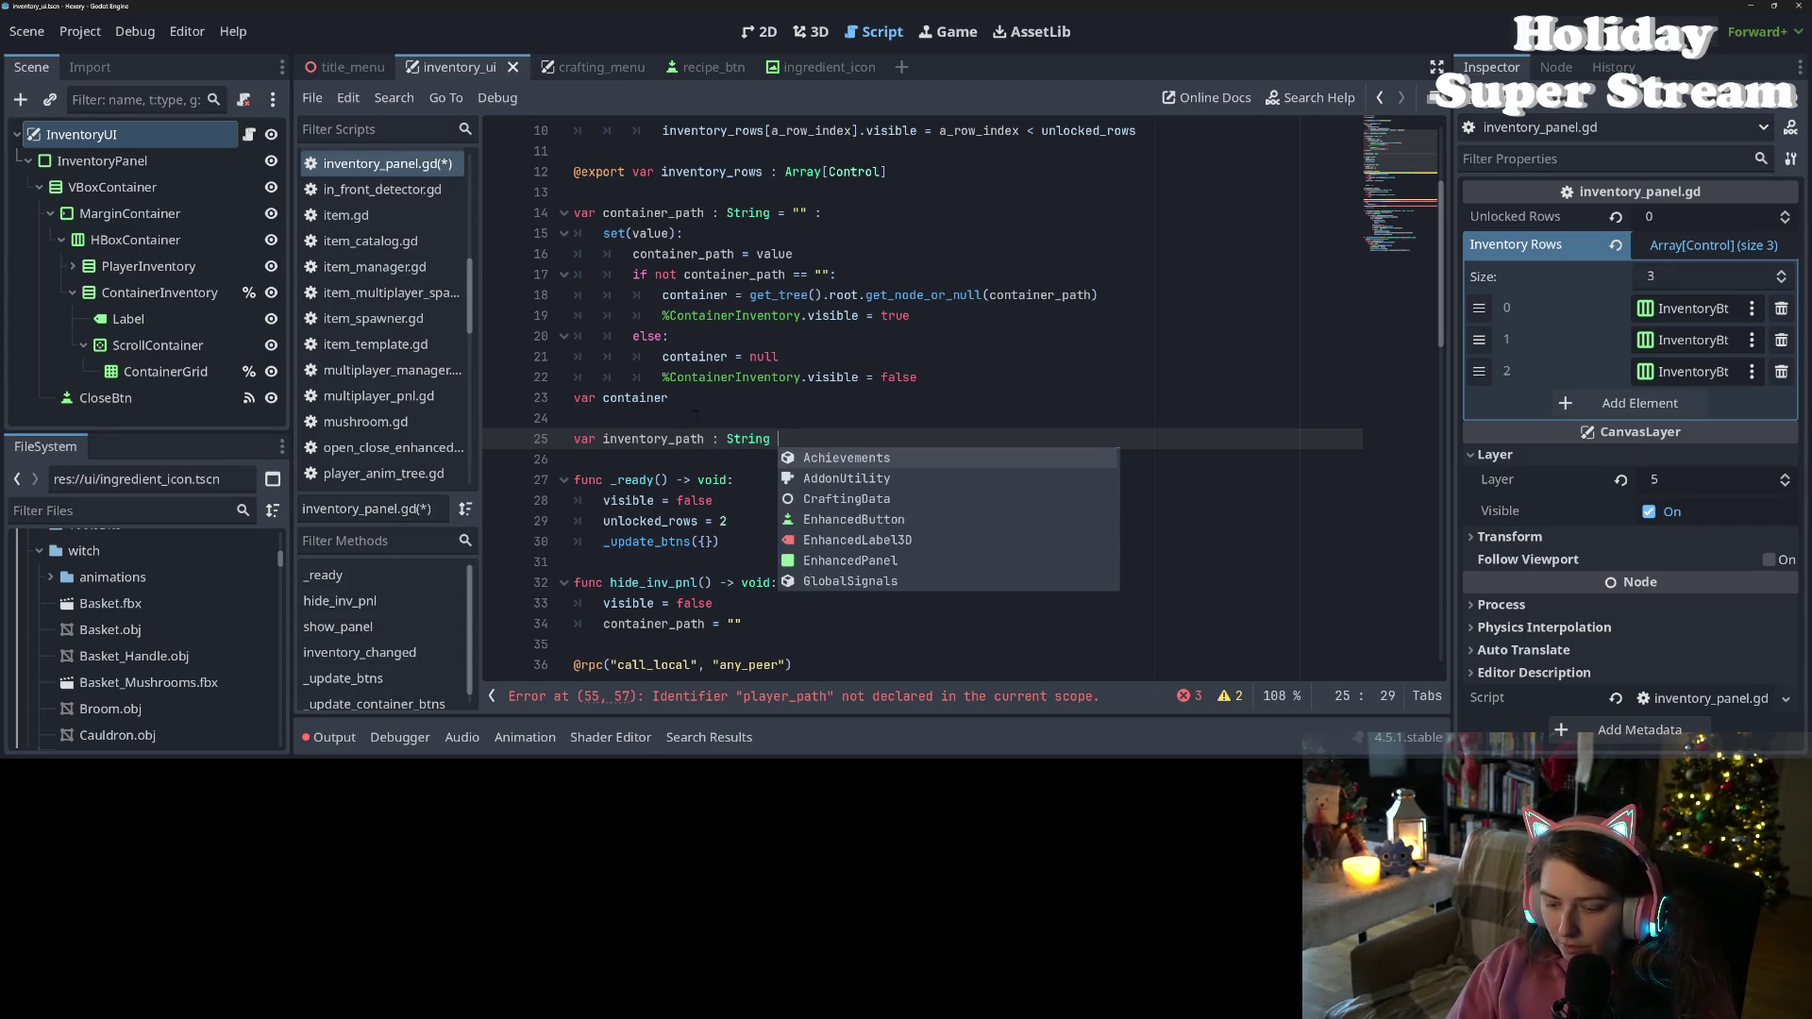
{"action": "type", "text": "= \"\":"}
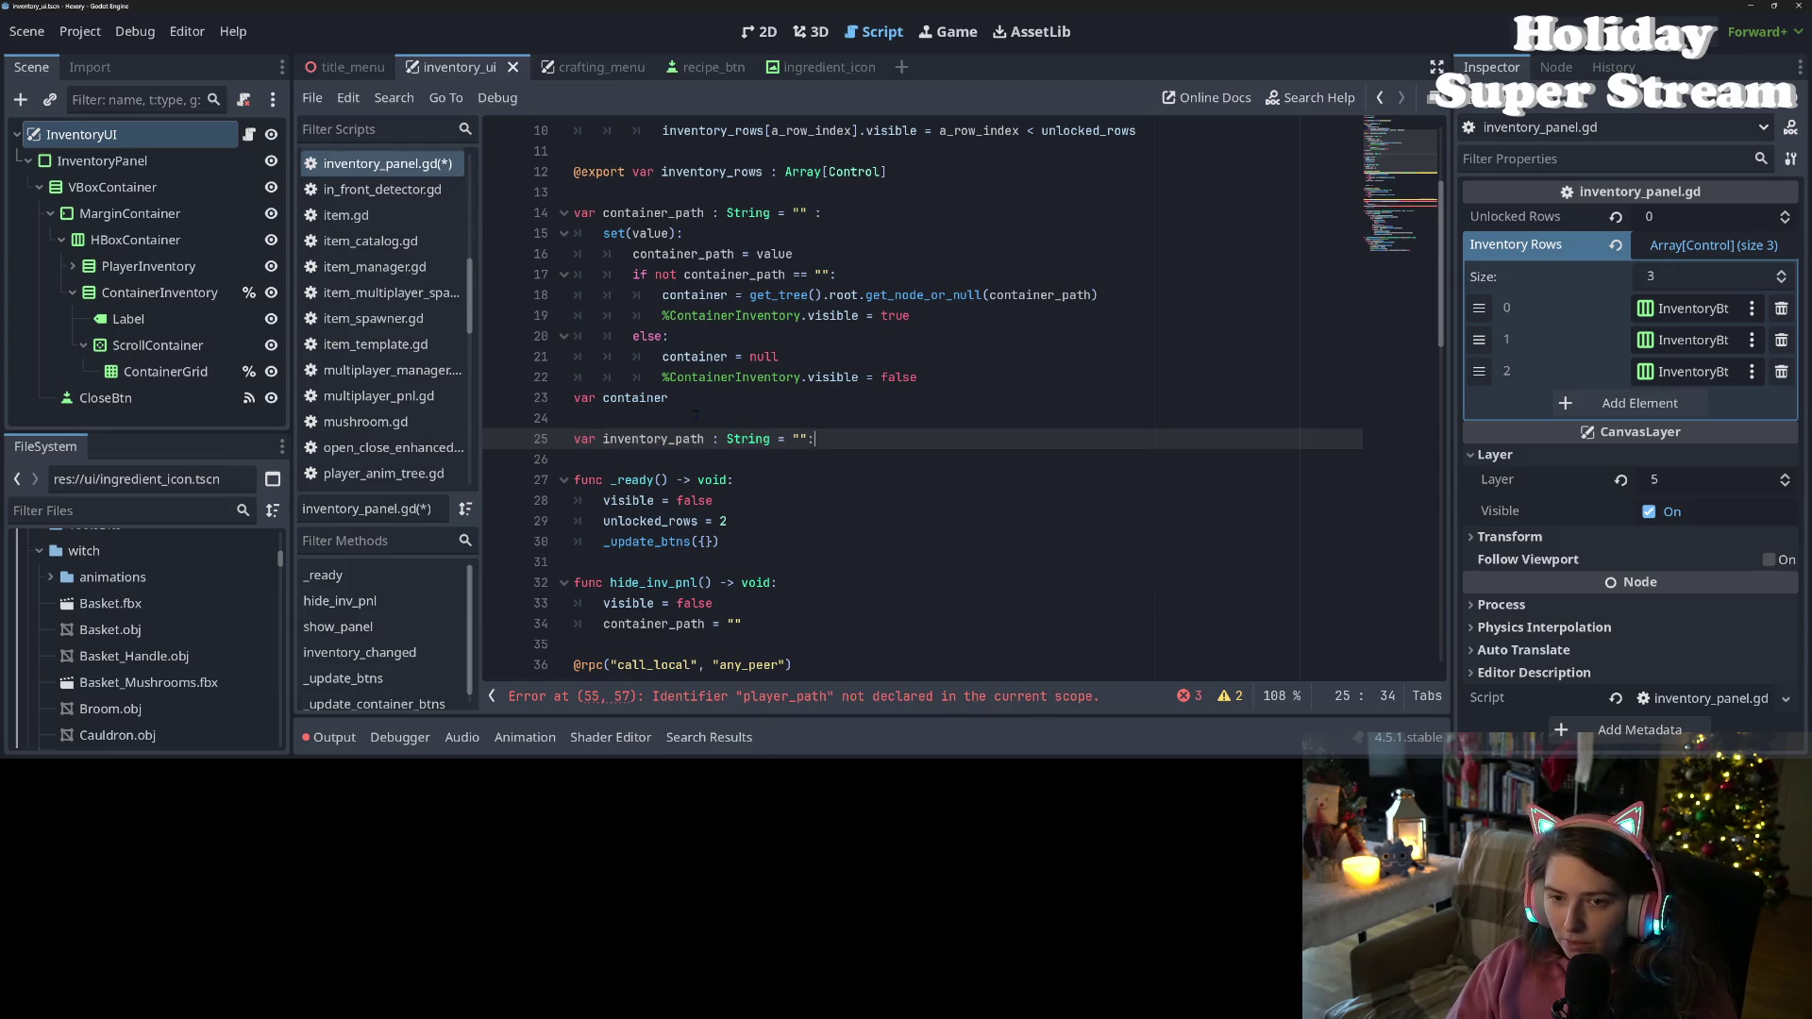
{"action": "key", "text": "Return"}
{"action": "type", "text": "set(value"}
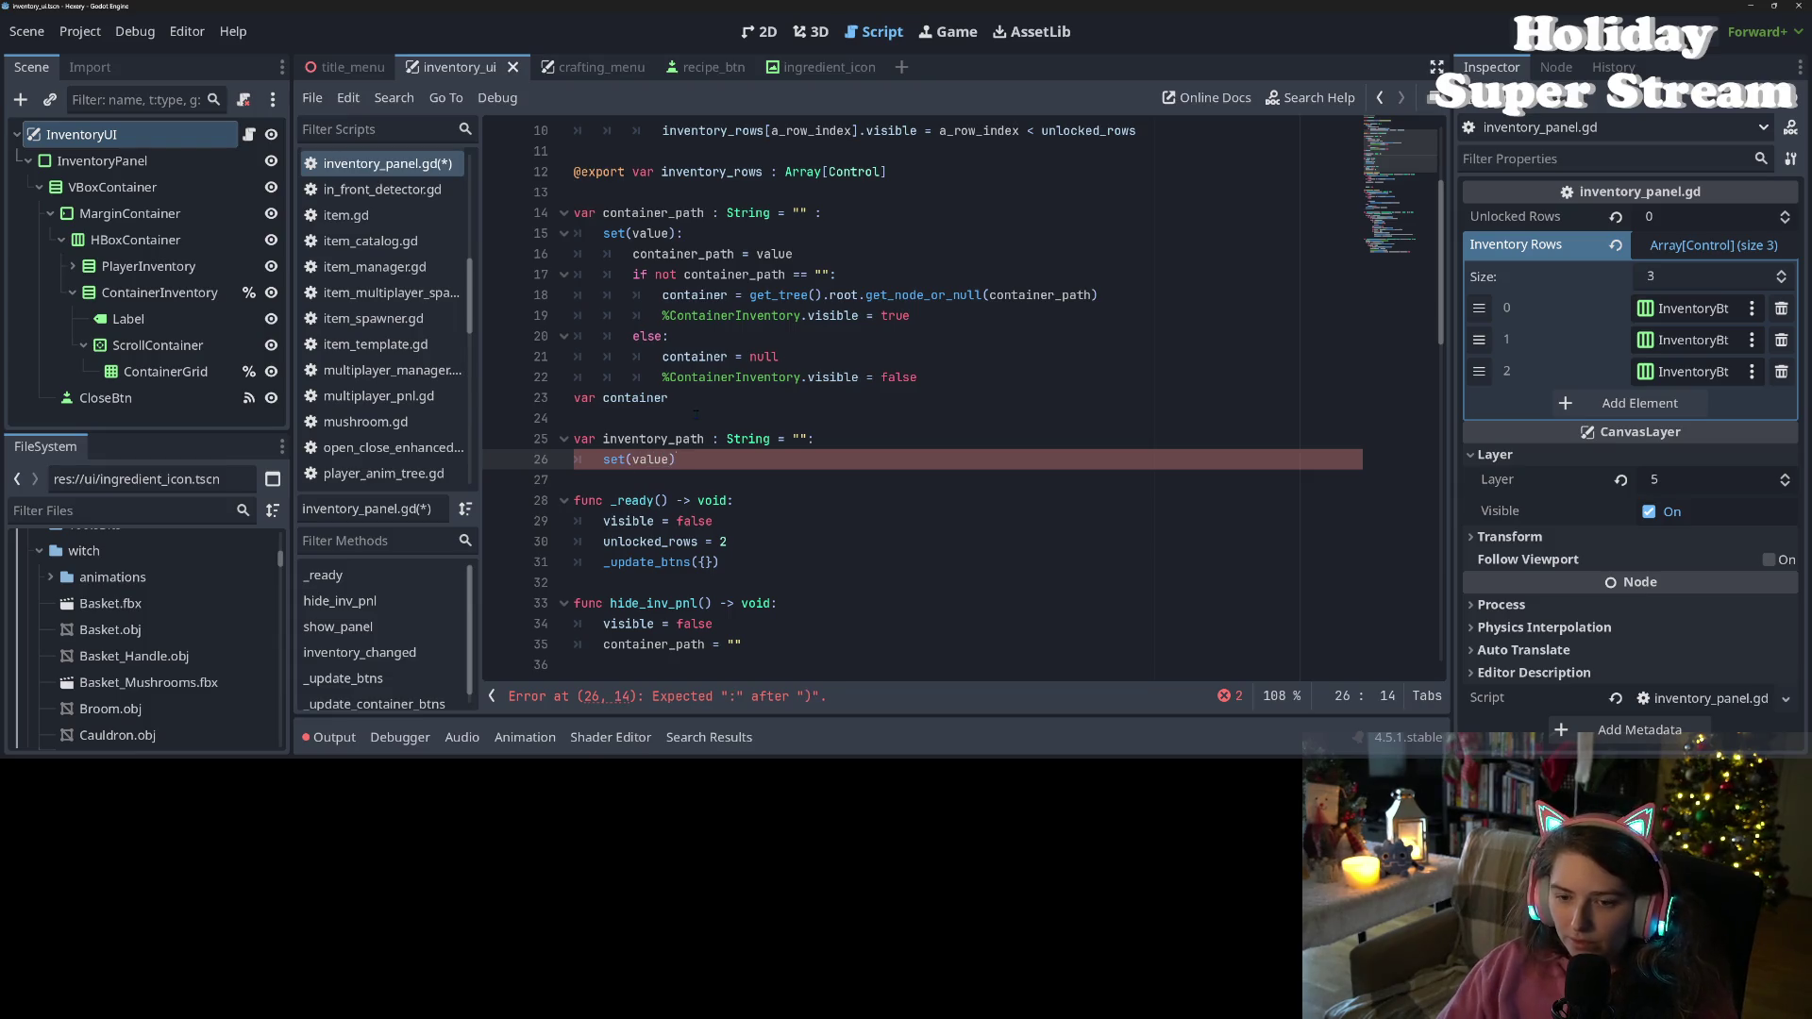
{"action": "type", "text": "):"}
{"action": "key", "text": "Return"}
{"action": "type", "text": "inventory_path = value"}
{"action": "key", "text": "Return"}
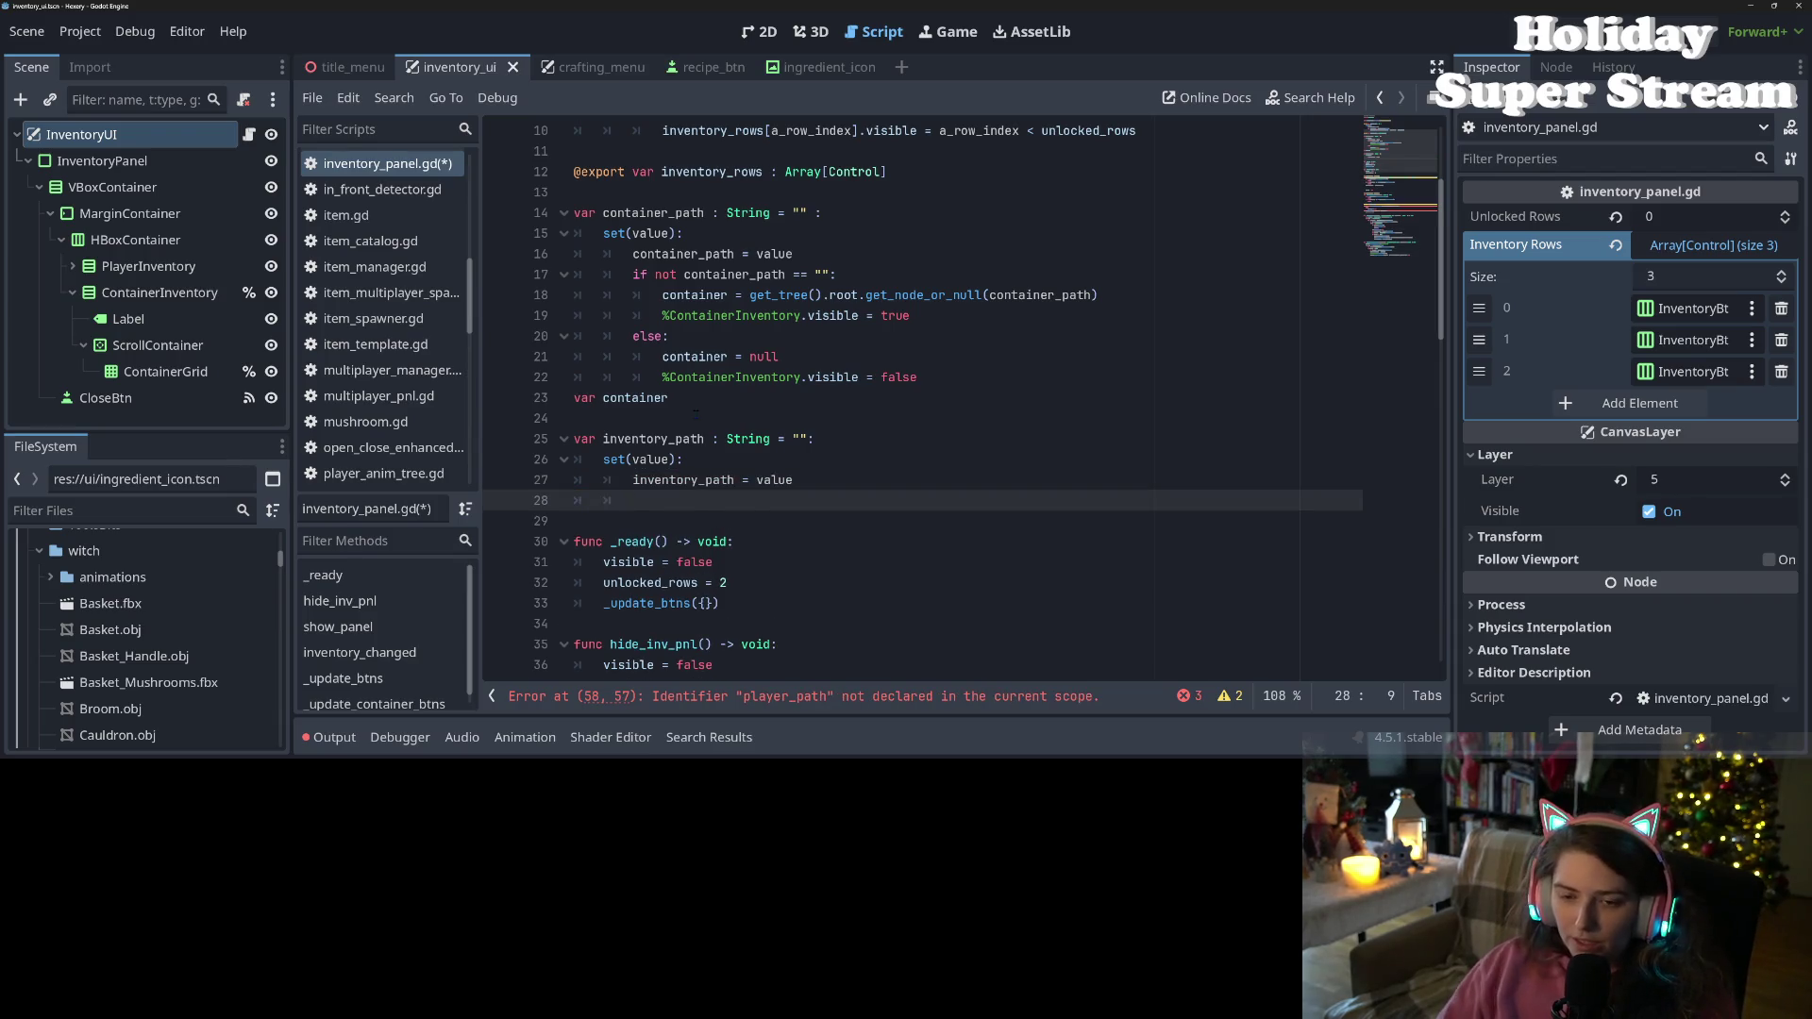
Add a var player_inventory : PlayerInventory declaration below the setter
{"action": "key", "text": "Down"}
{"action": "key", "text": "Return"}
{"action": "key", "text": "Up"}
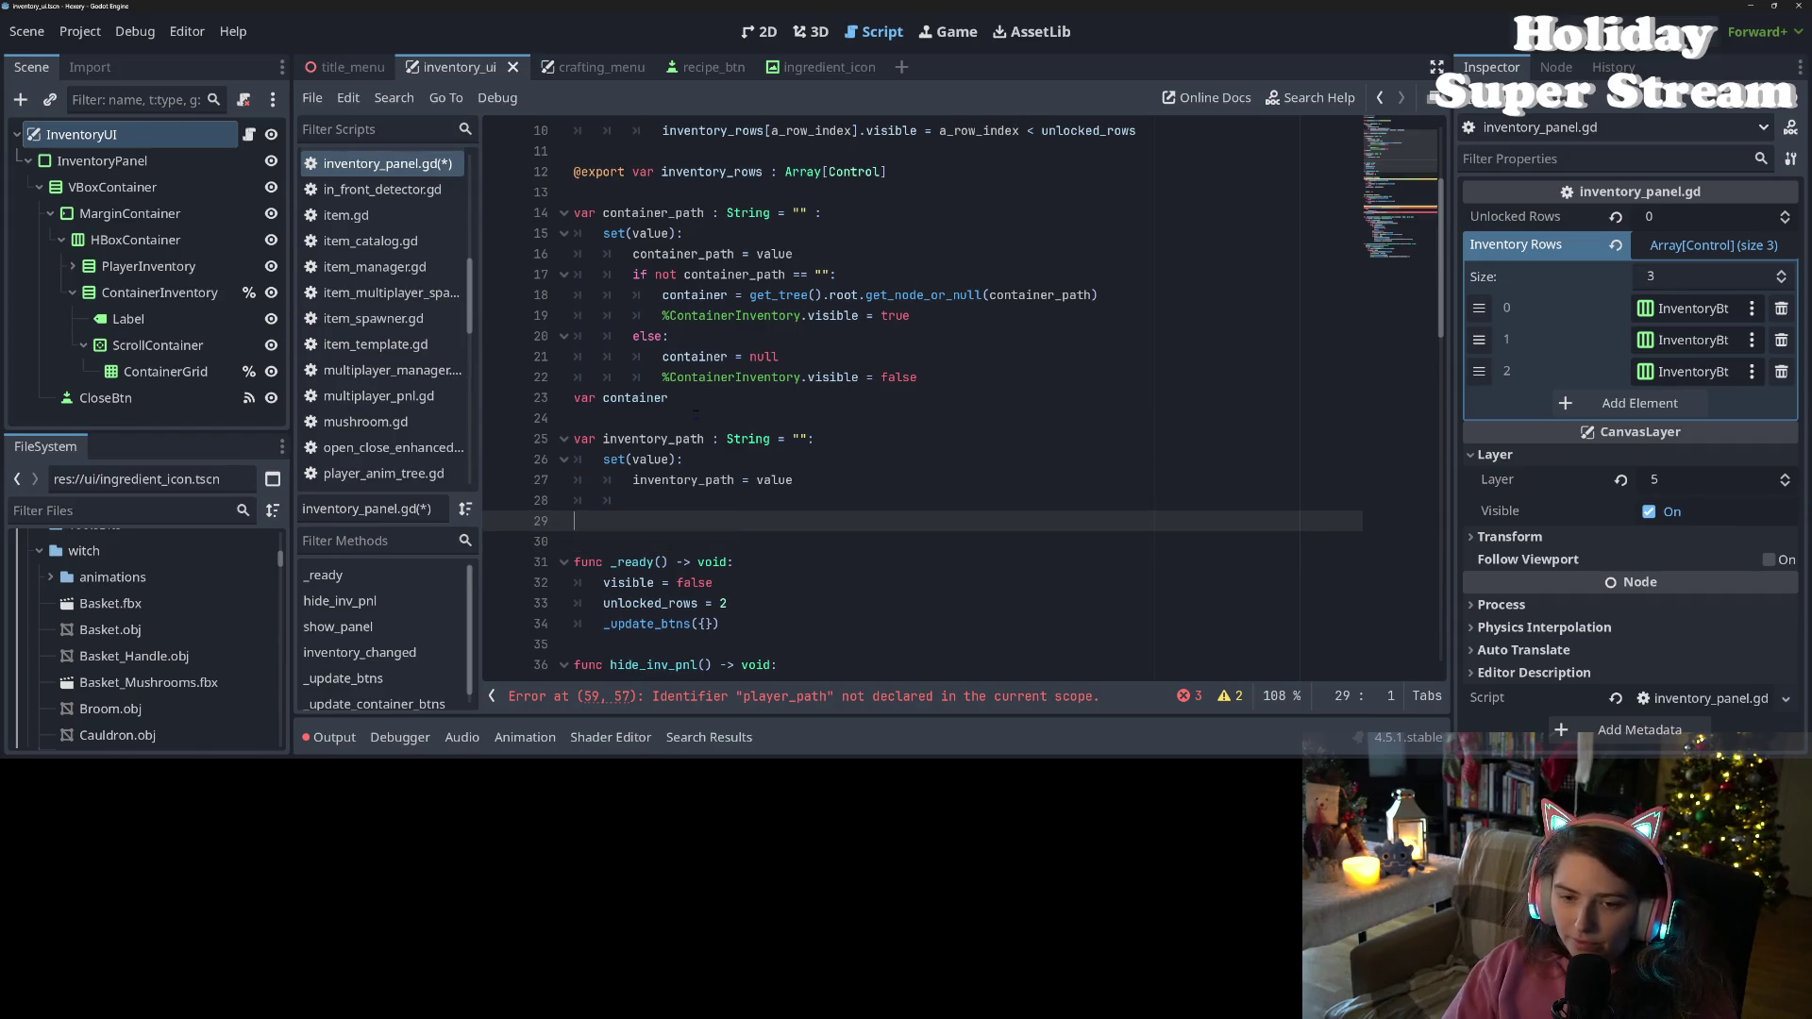
{"action": "type", "text": "var player_inv"}
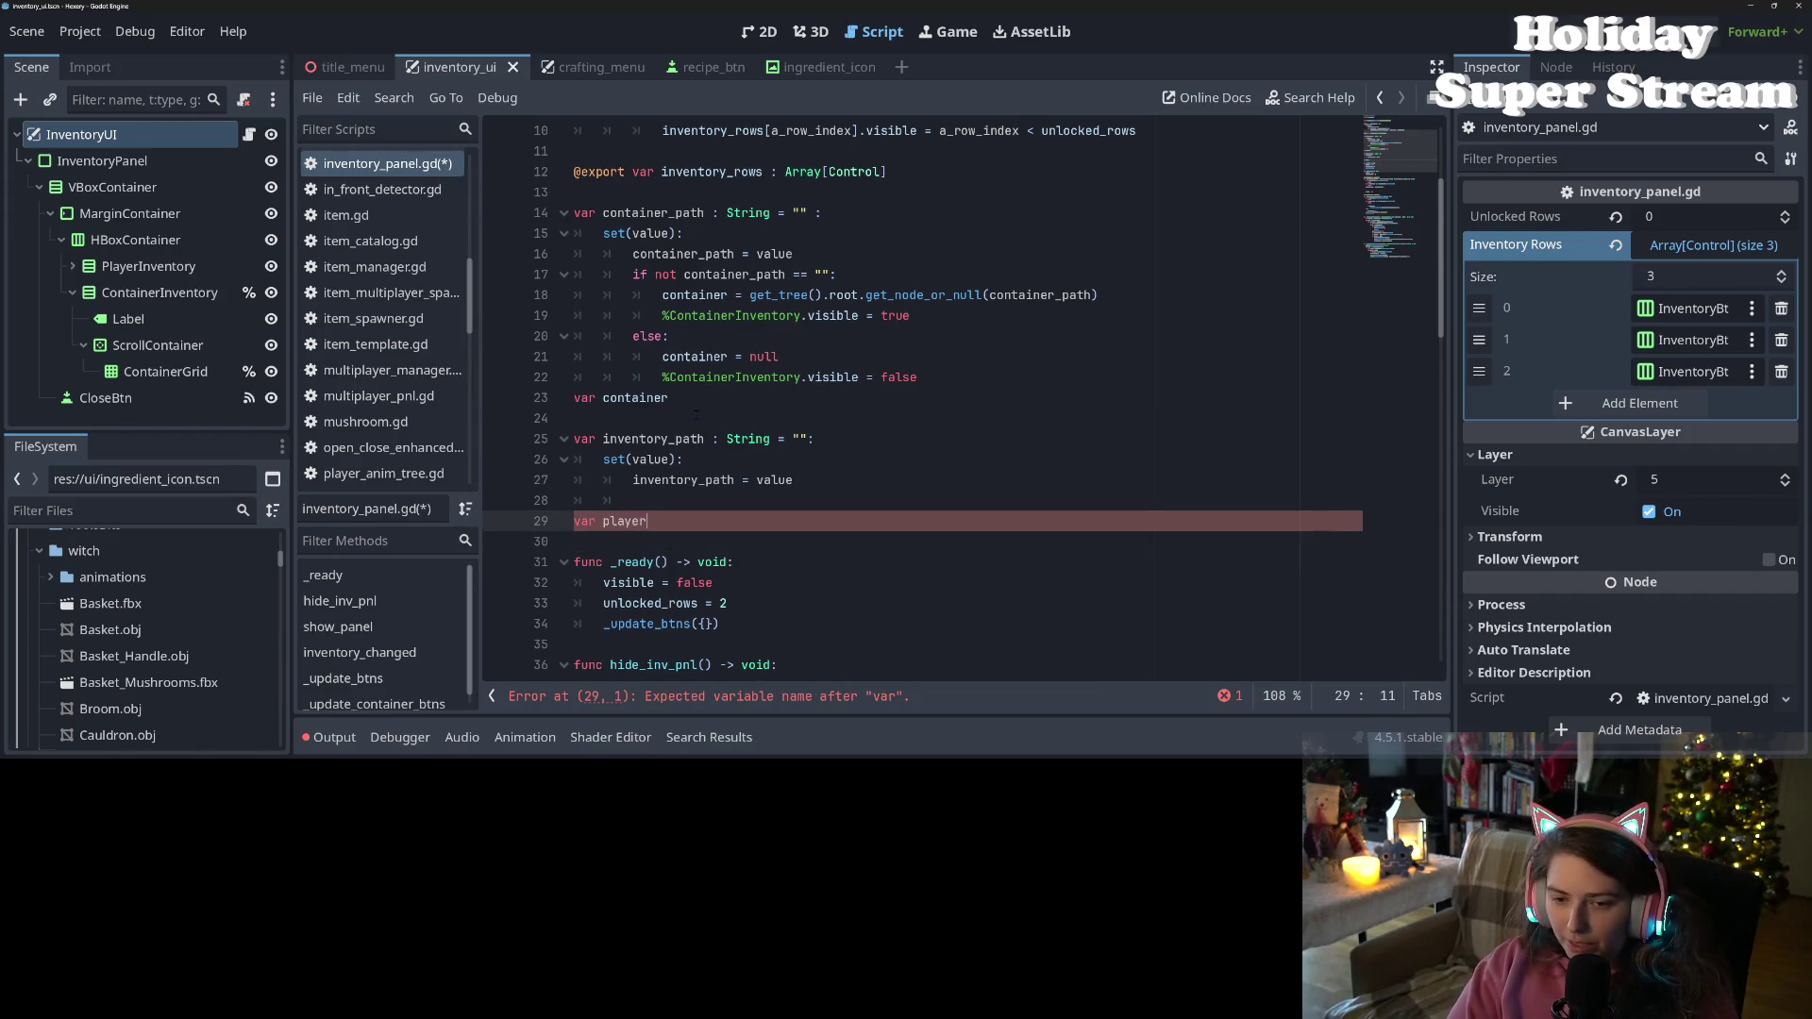
{"action": "type", "text": "entory"}
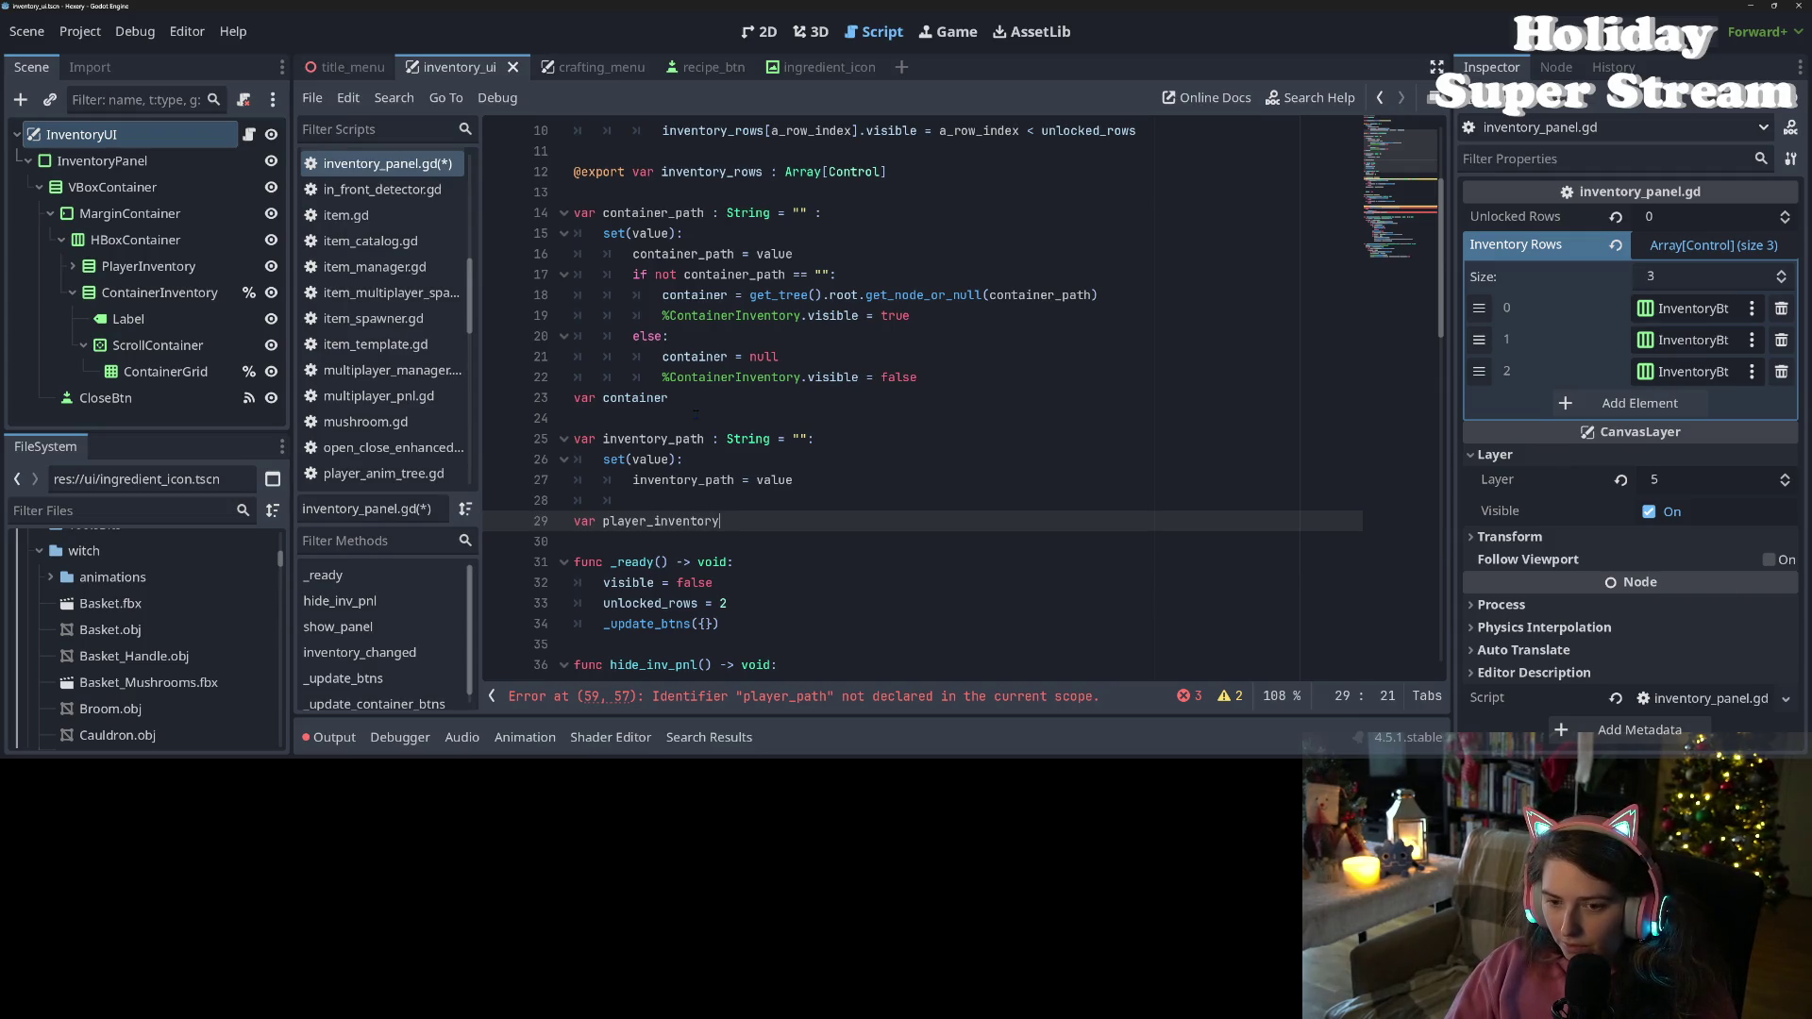
{"action": "type", "text": " : Pla"}
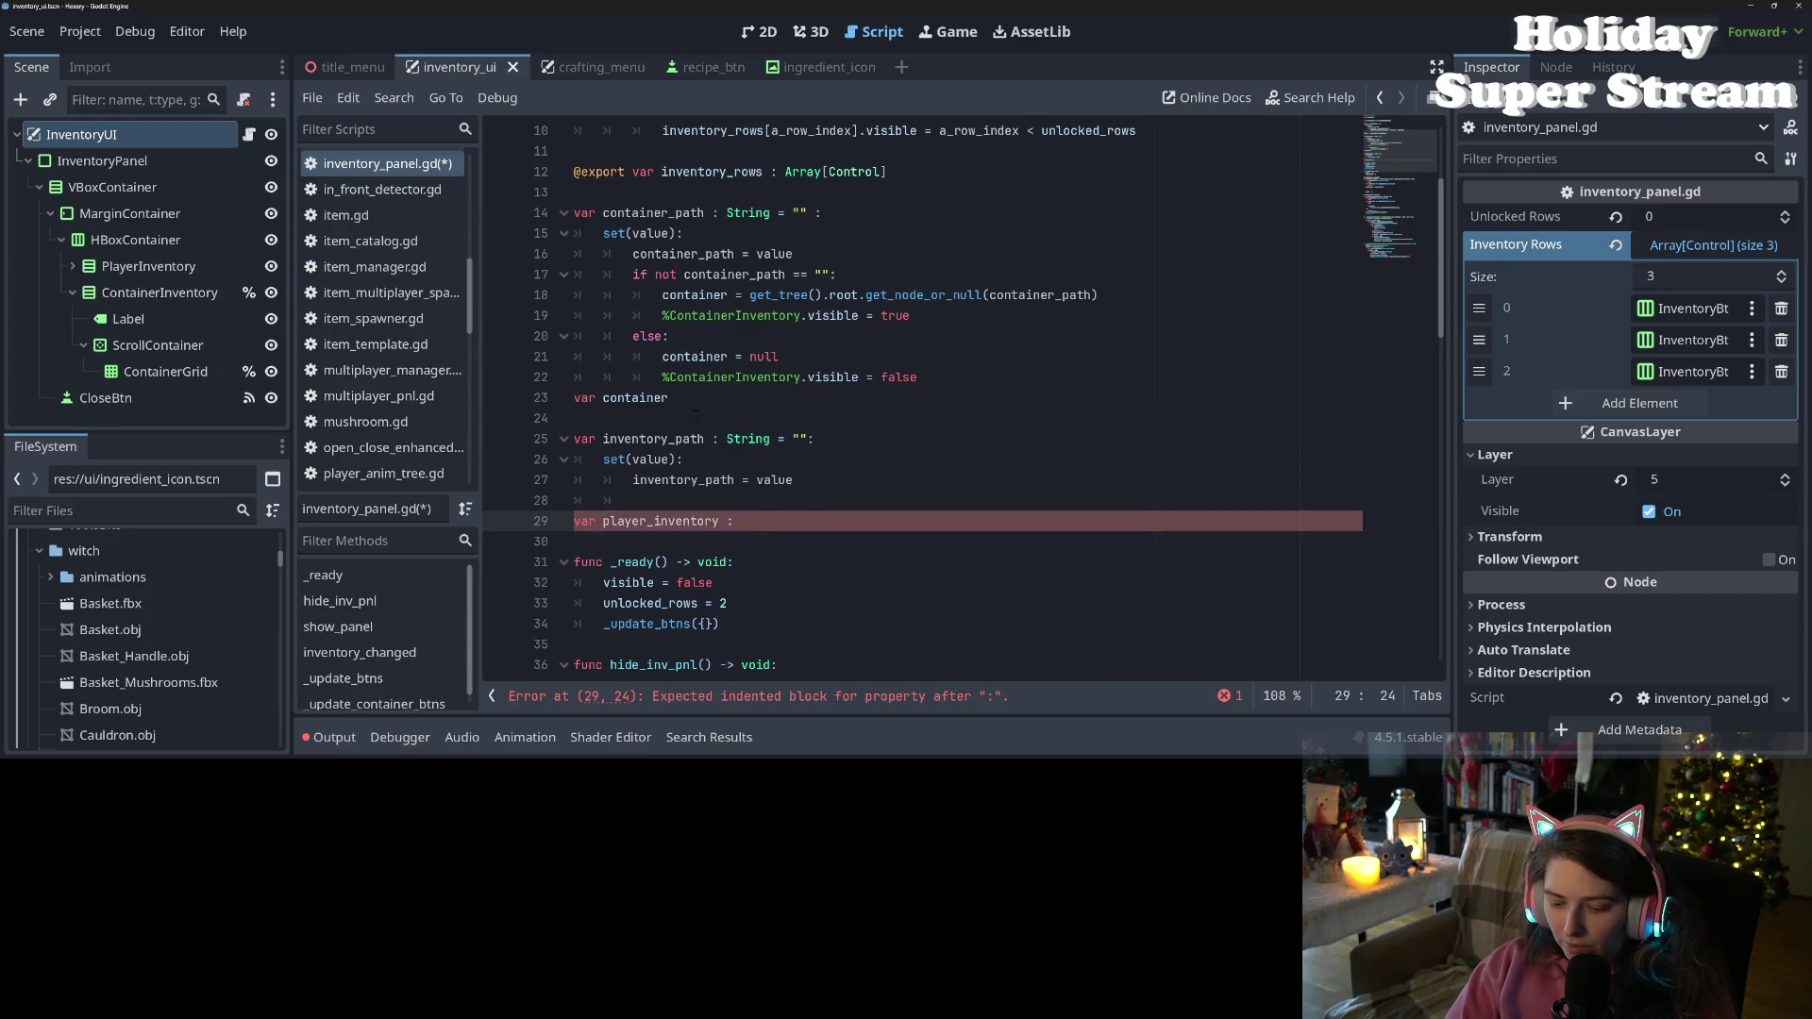
{"action": "key", "text": "Down"}
{"action": "key", "text": "Down"}
{"action": "key", "text": "Return"}
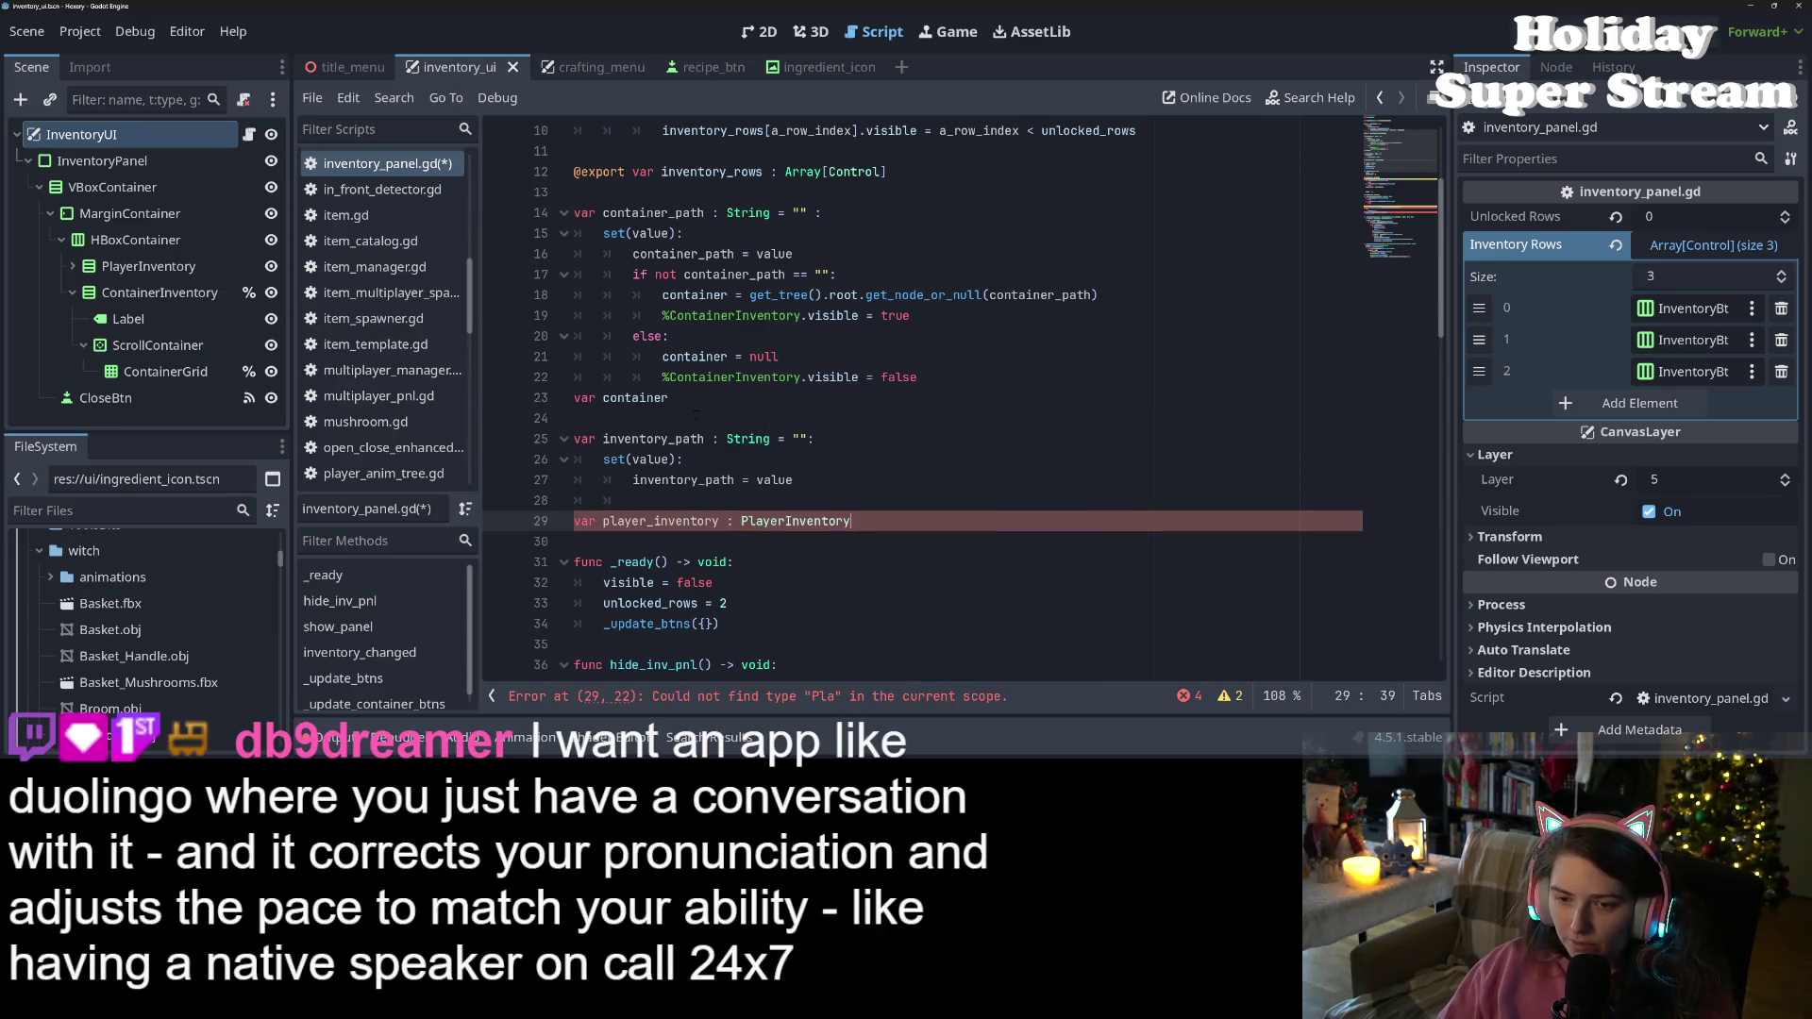
In the inventory_path setter, add 'if inventory_path == "":' setting player_inventory = null
{"action": "key", "text": "Up"}
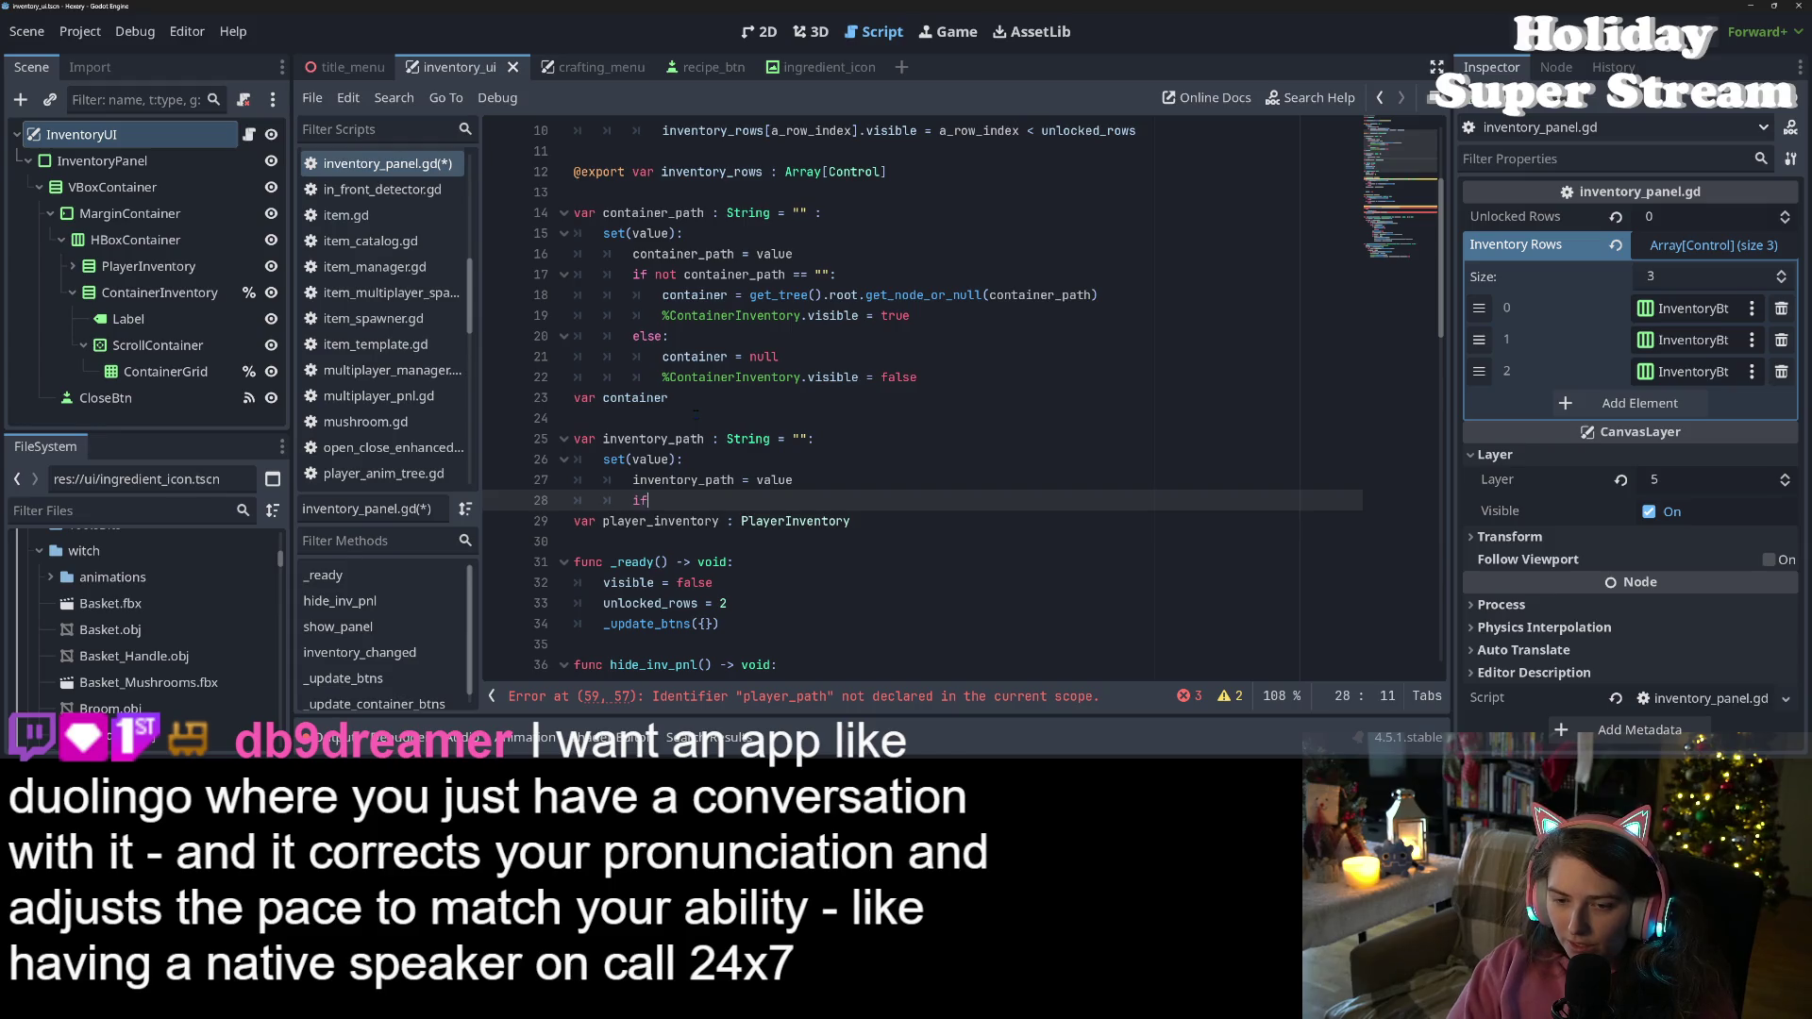
{"action": "type", "text": " in"}
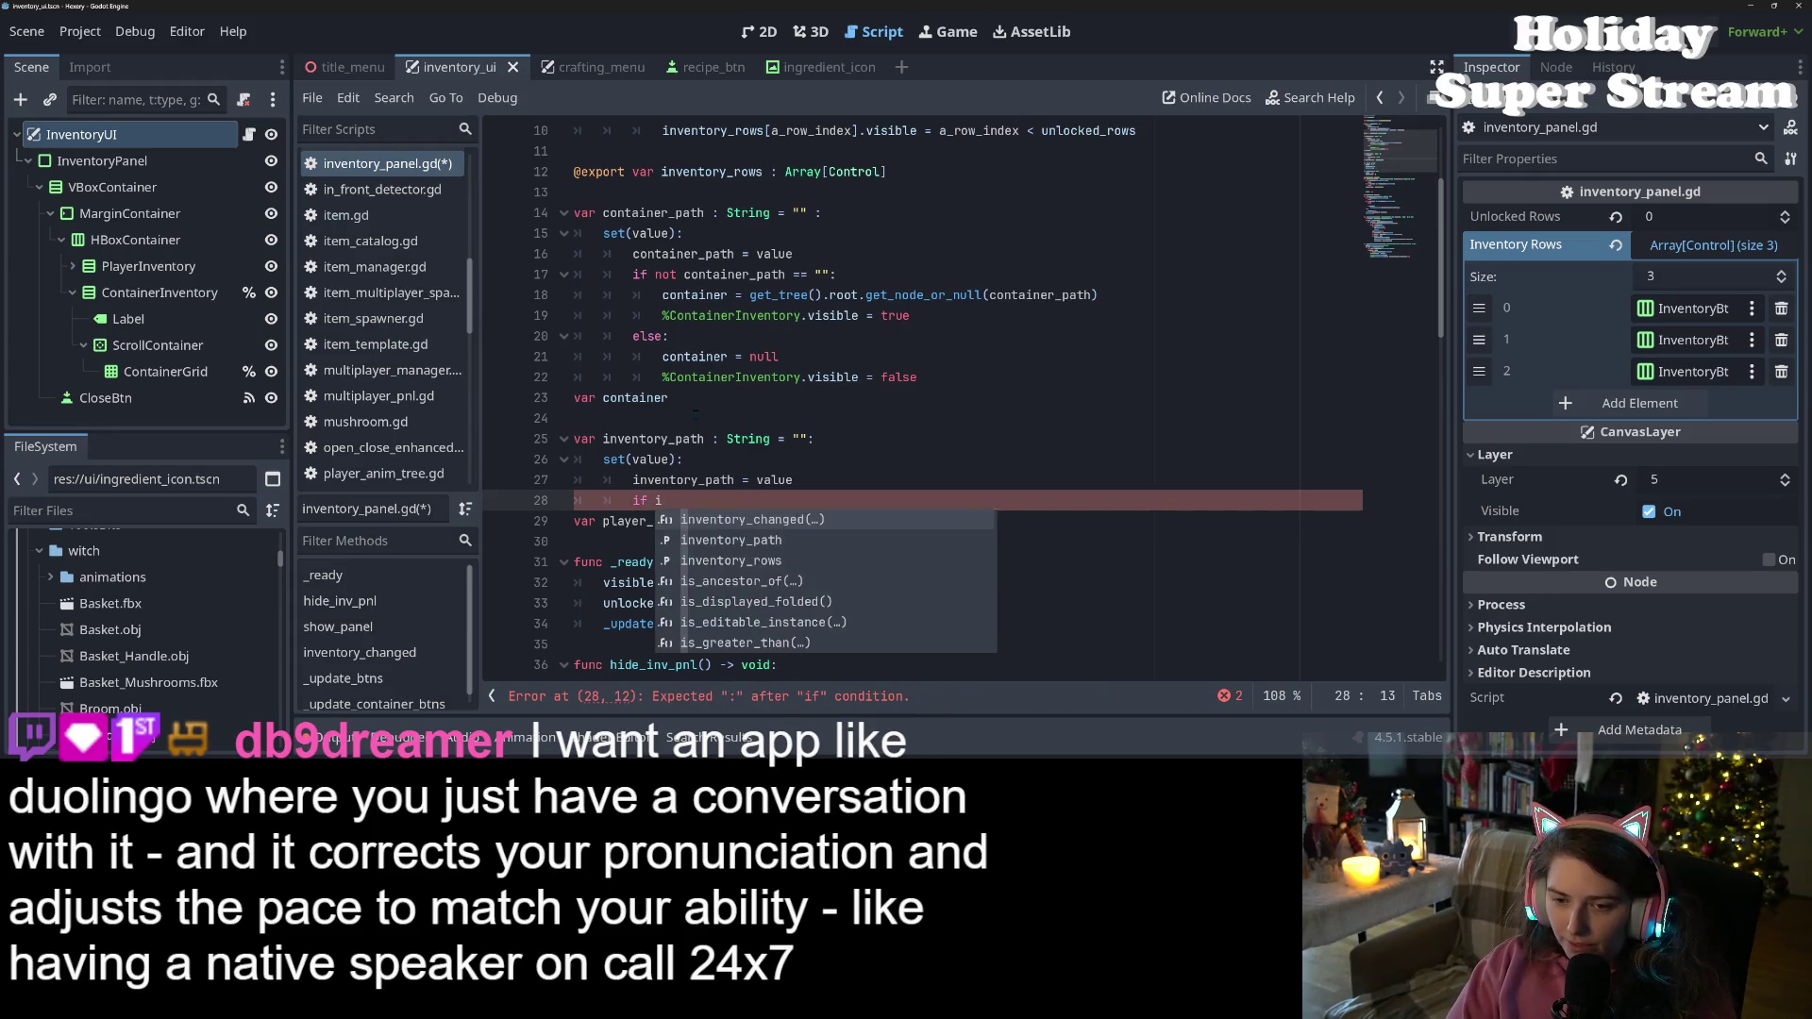
{"action": "key", "text": "Down"}
{"action": "key", "text": "Return"}
{"action": "type", "text": "== \"\":"}
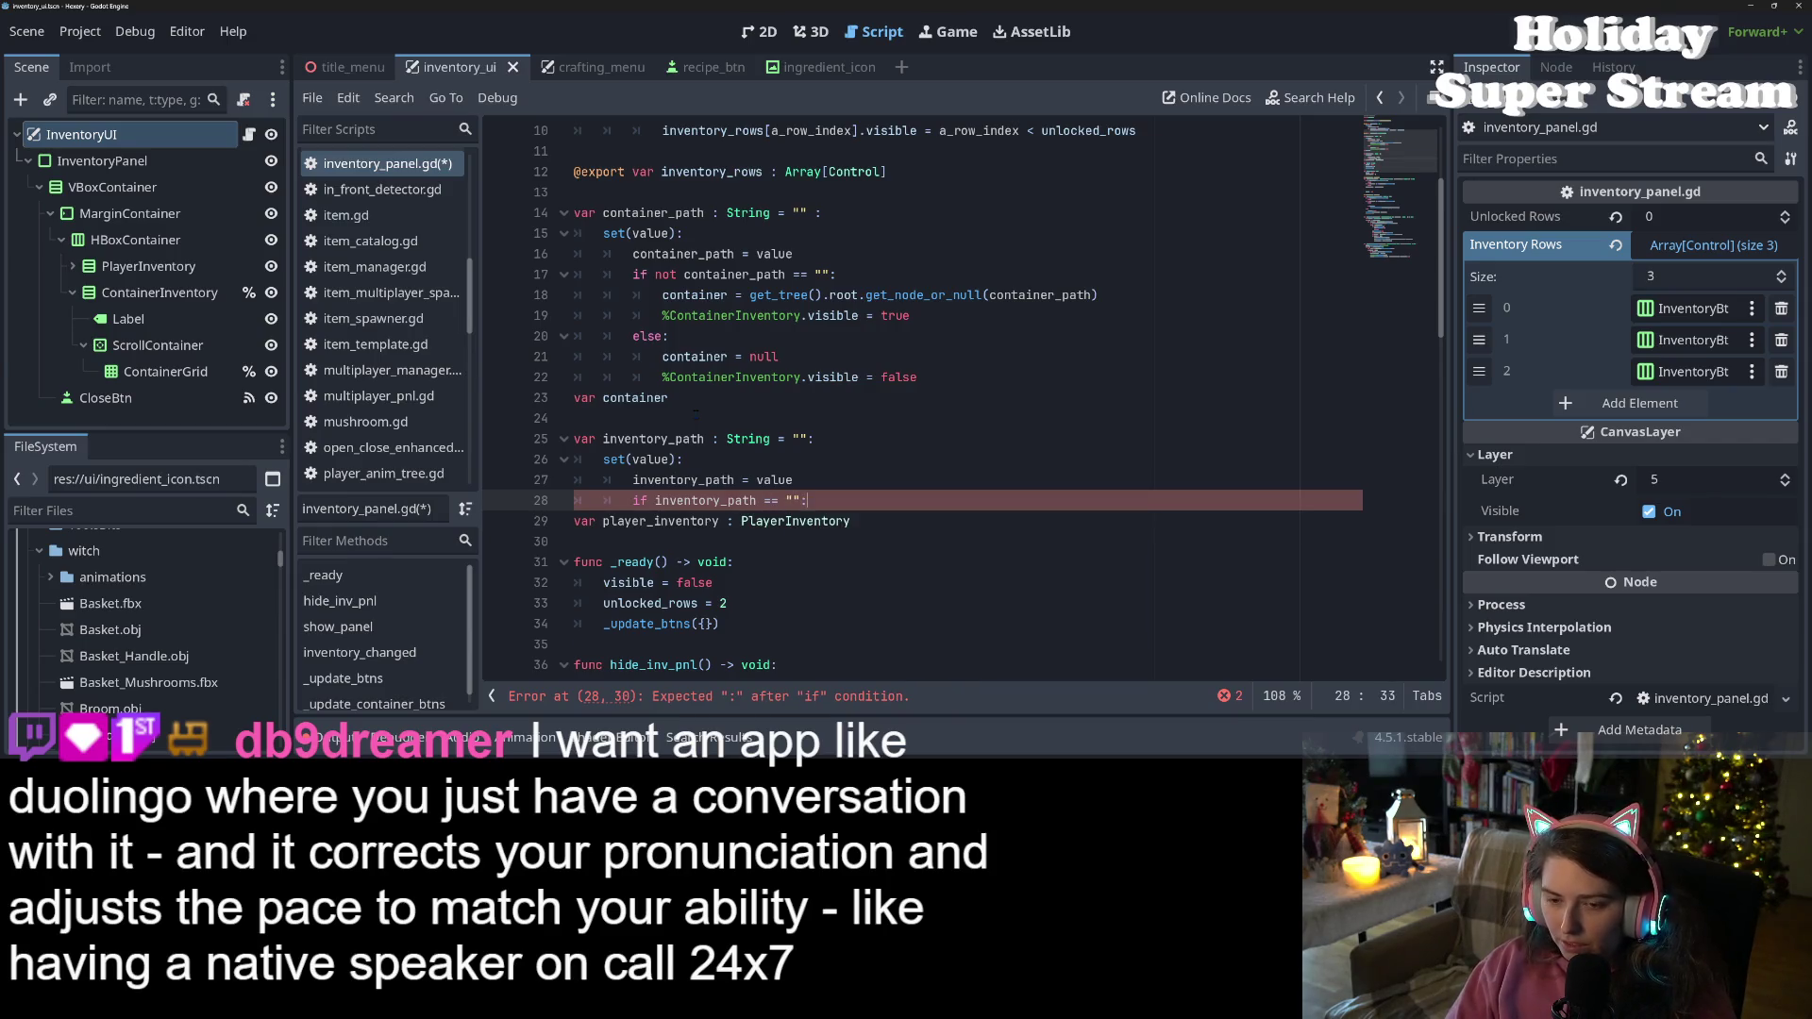
{"action": "key", "text": "Return"}
{"action": "type", "text": "pl"}
{"action": "key", "text": "Return"}
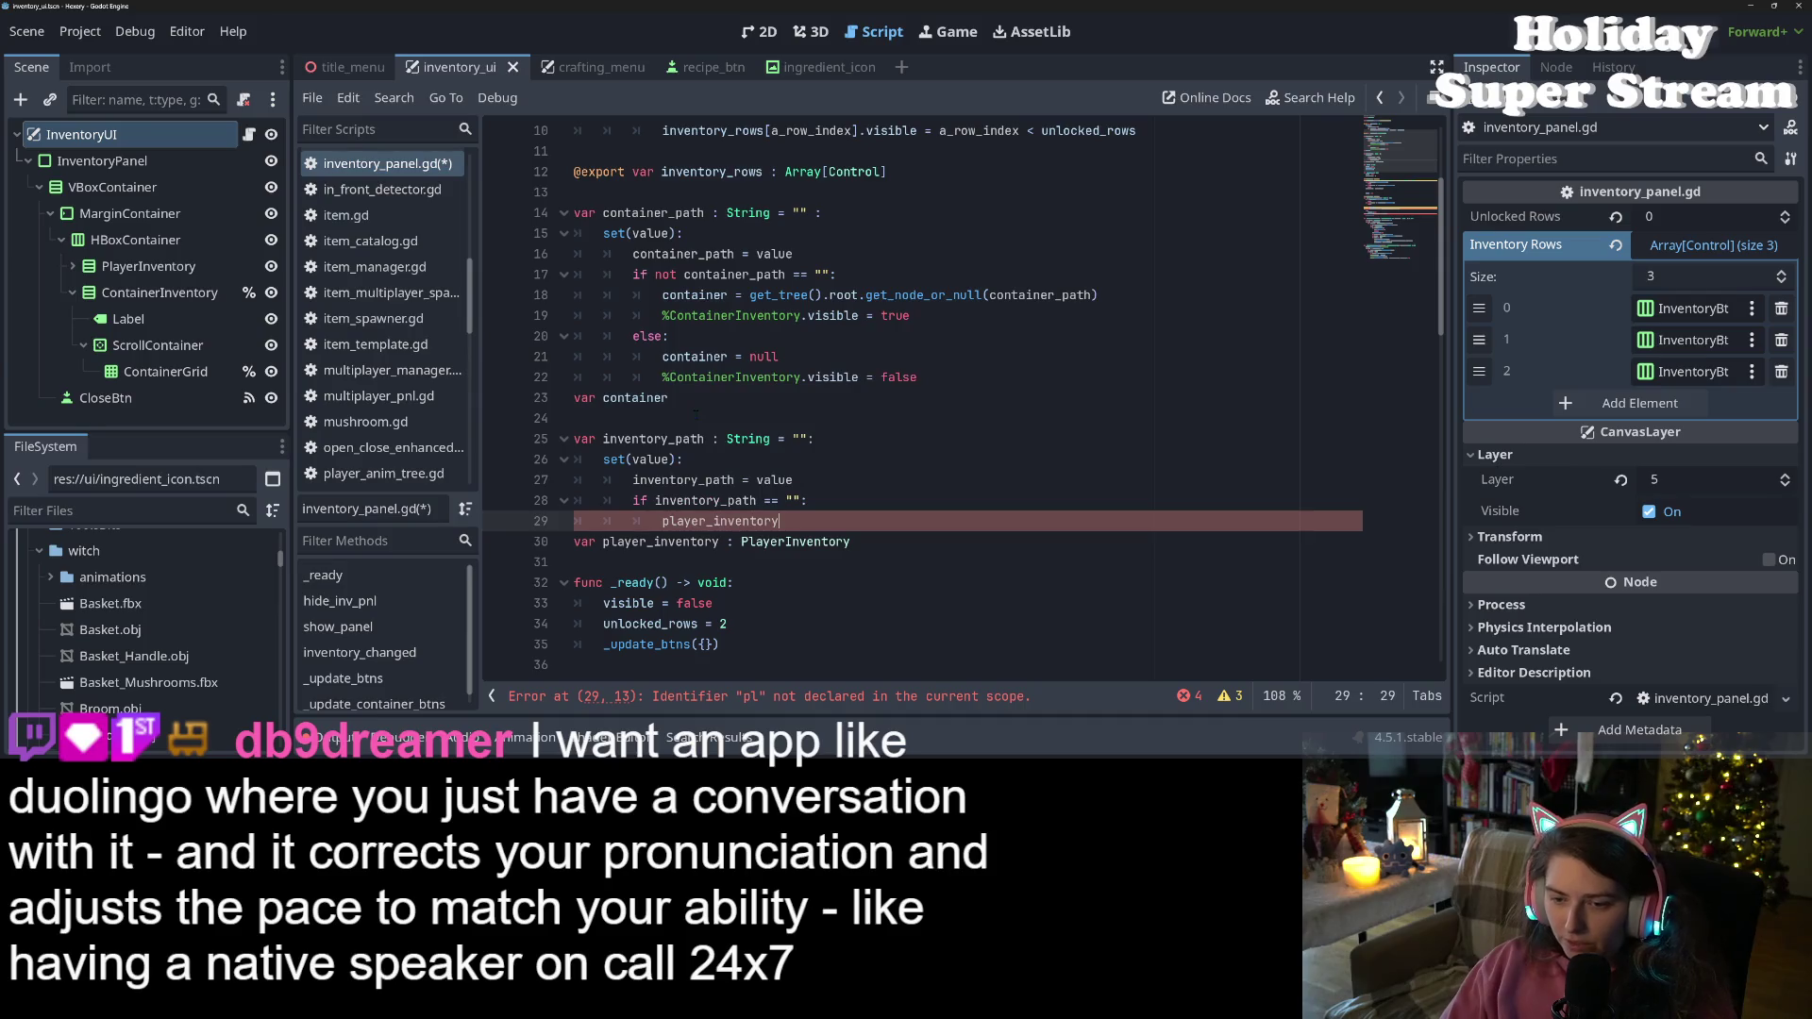
{"action": "type", "text": " = null"}
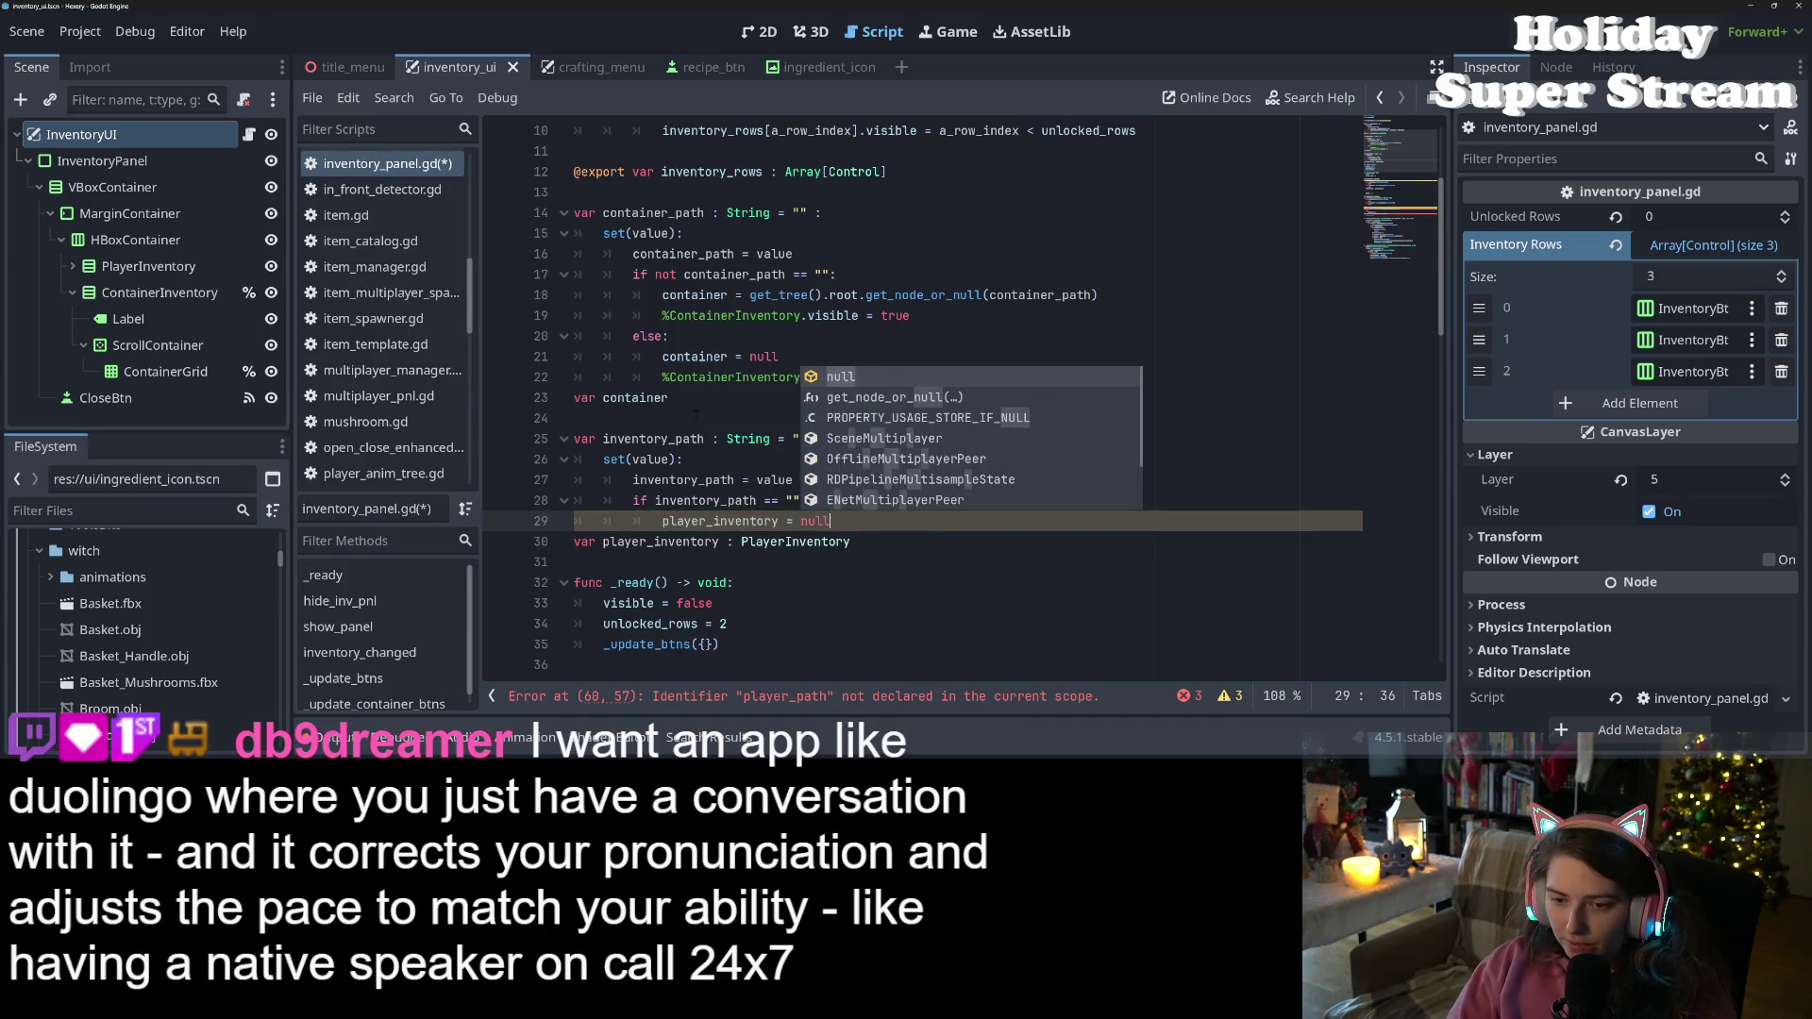
{"action": "key", "text": "Return"}
Add an else branch assigning player_inventory the copied get_node_or_null lookup, and save
{"action": "type", "text": "else:"}
{"action": "key", "text": "Return"}
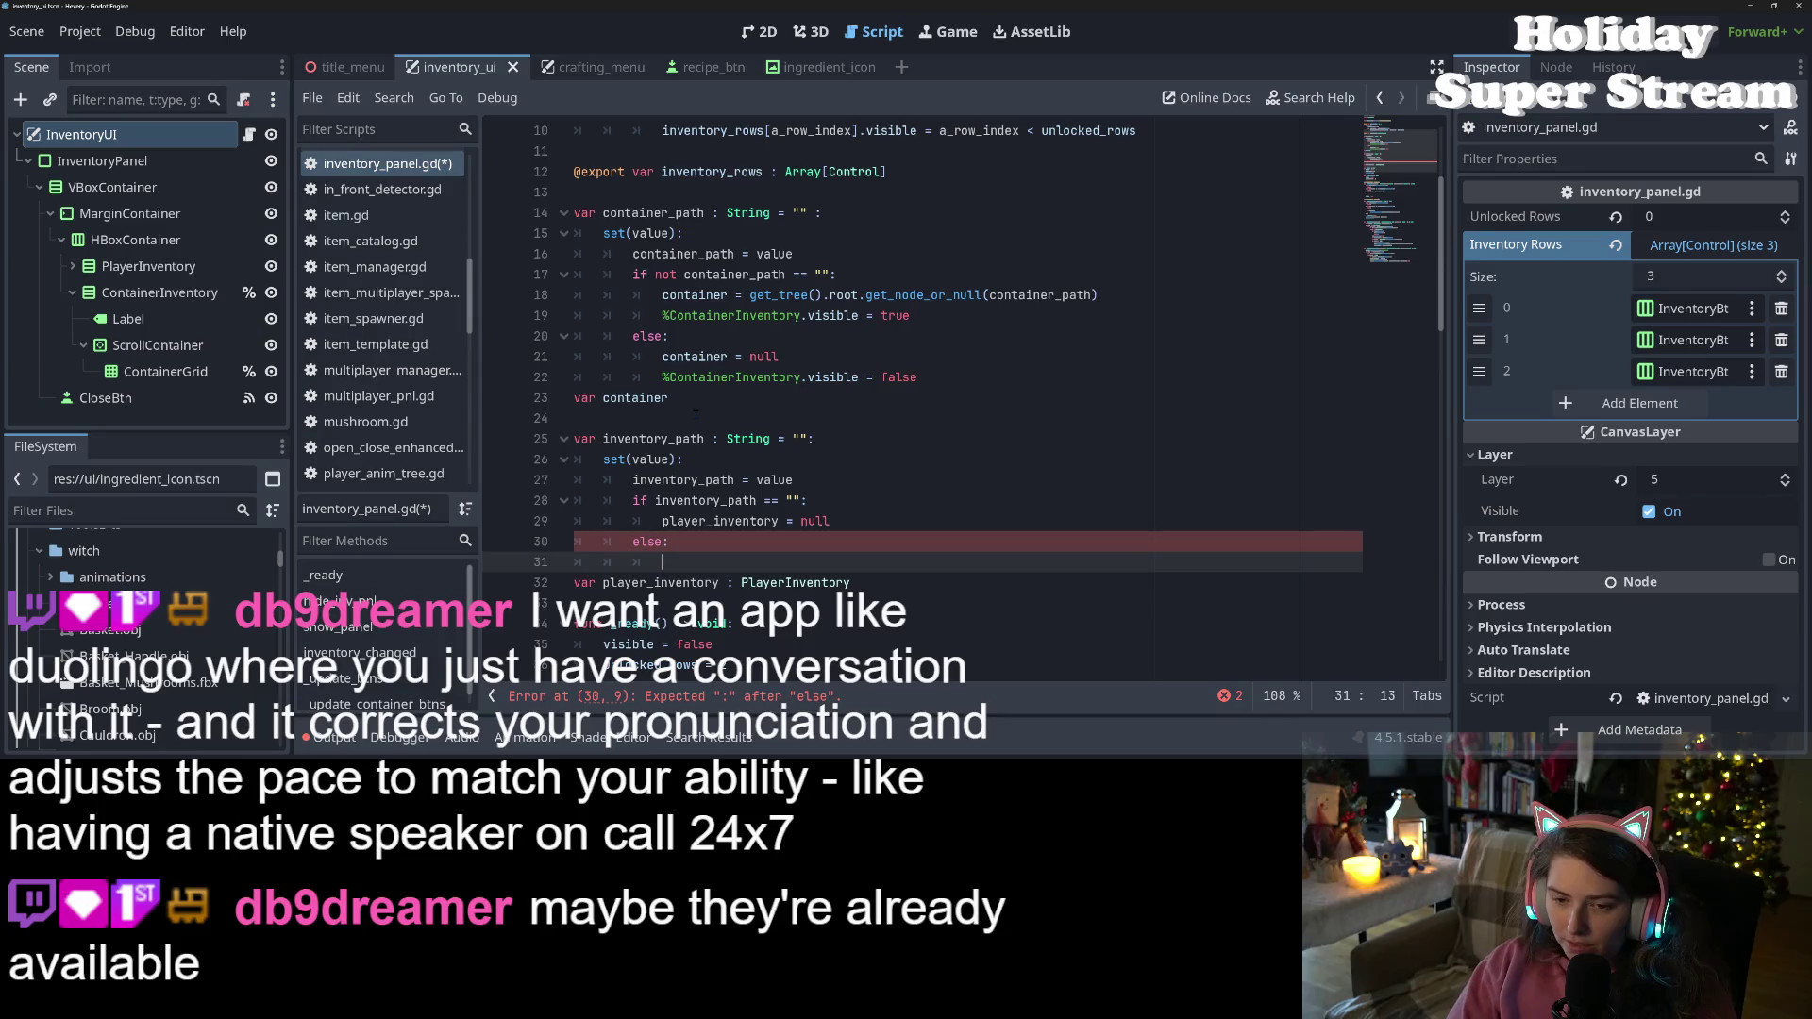
{"action": "type", "text": "pl"}
{"action": "key", "text": "Return"}
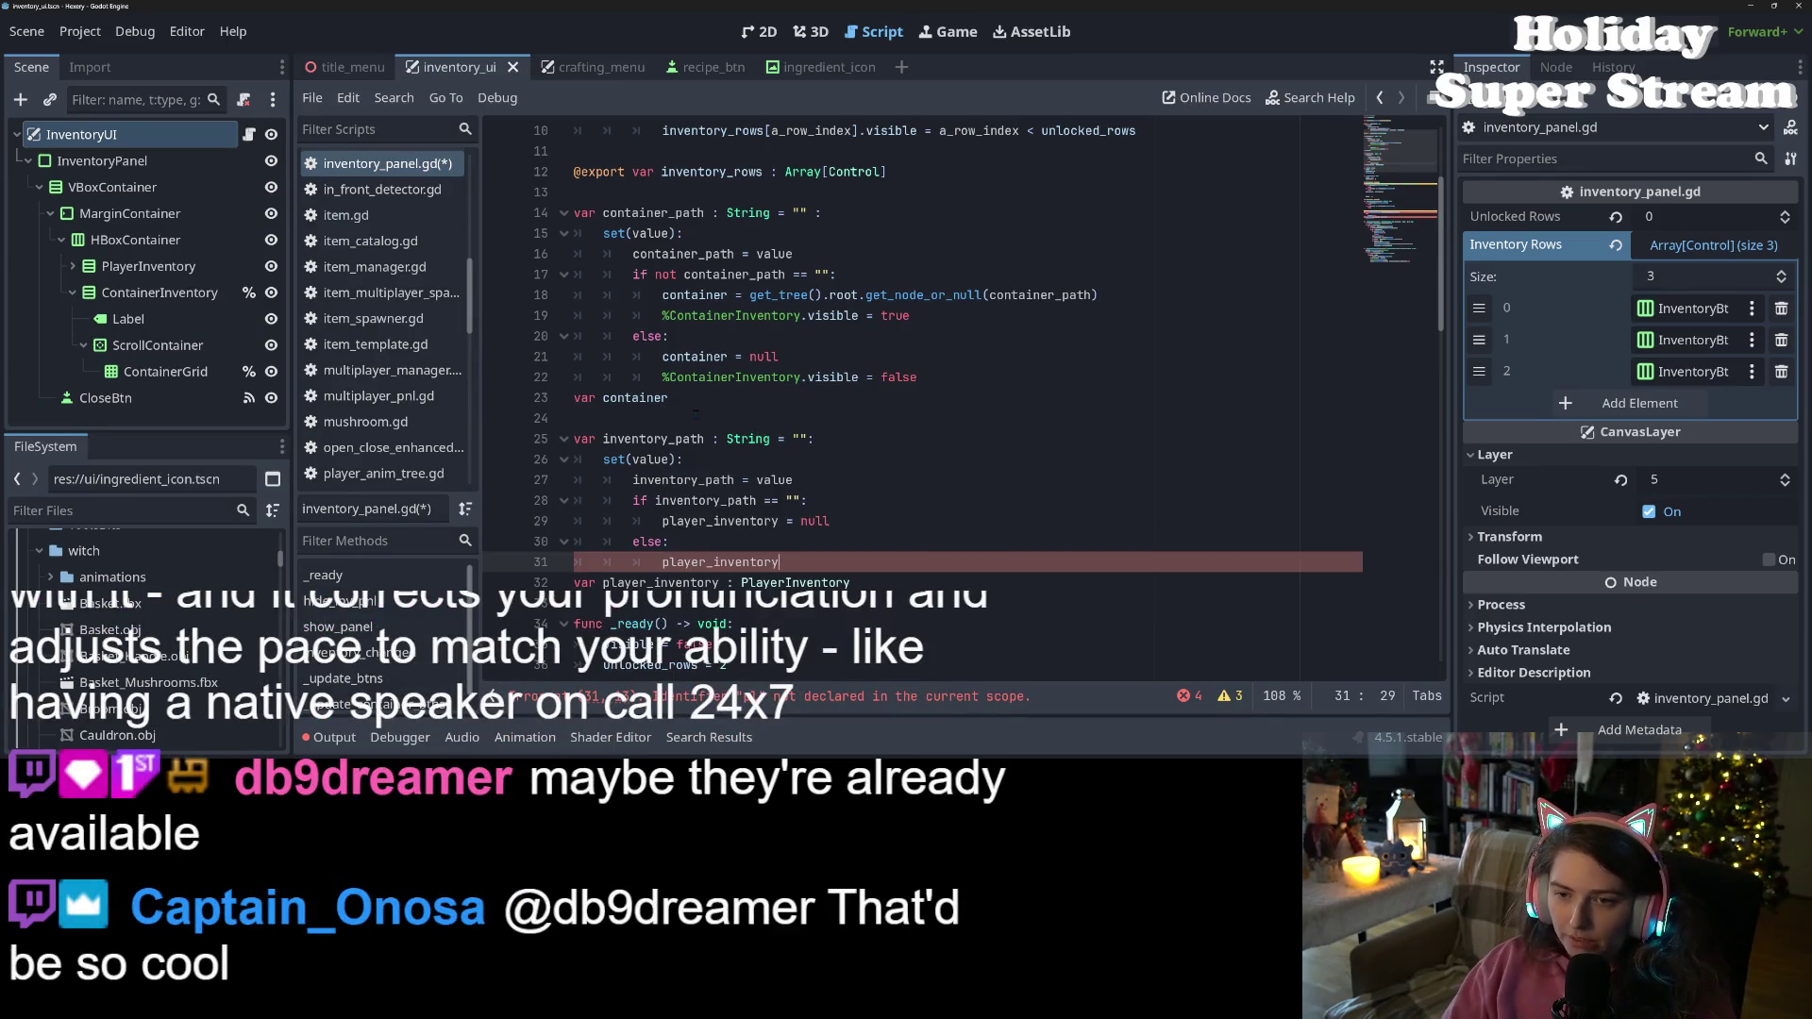
{"action": "left_click_drag", "start_coordinate": [735, 295], "coordinate": [1098, 295]}
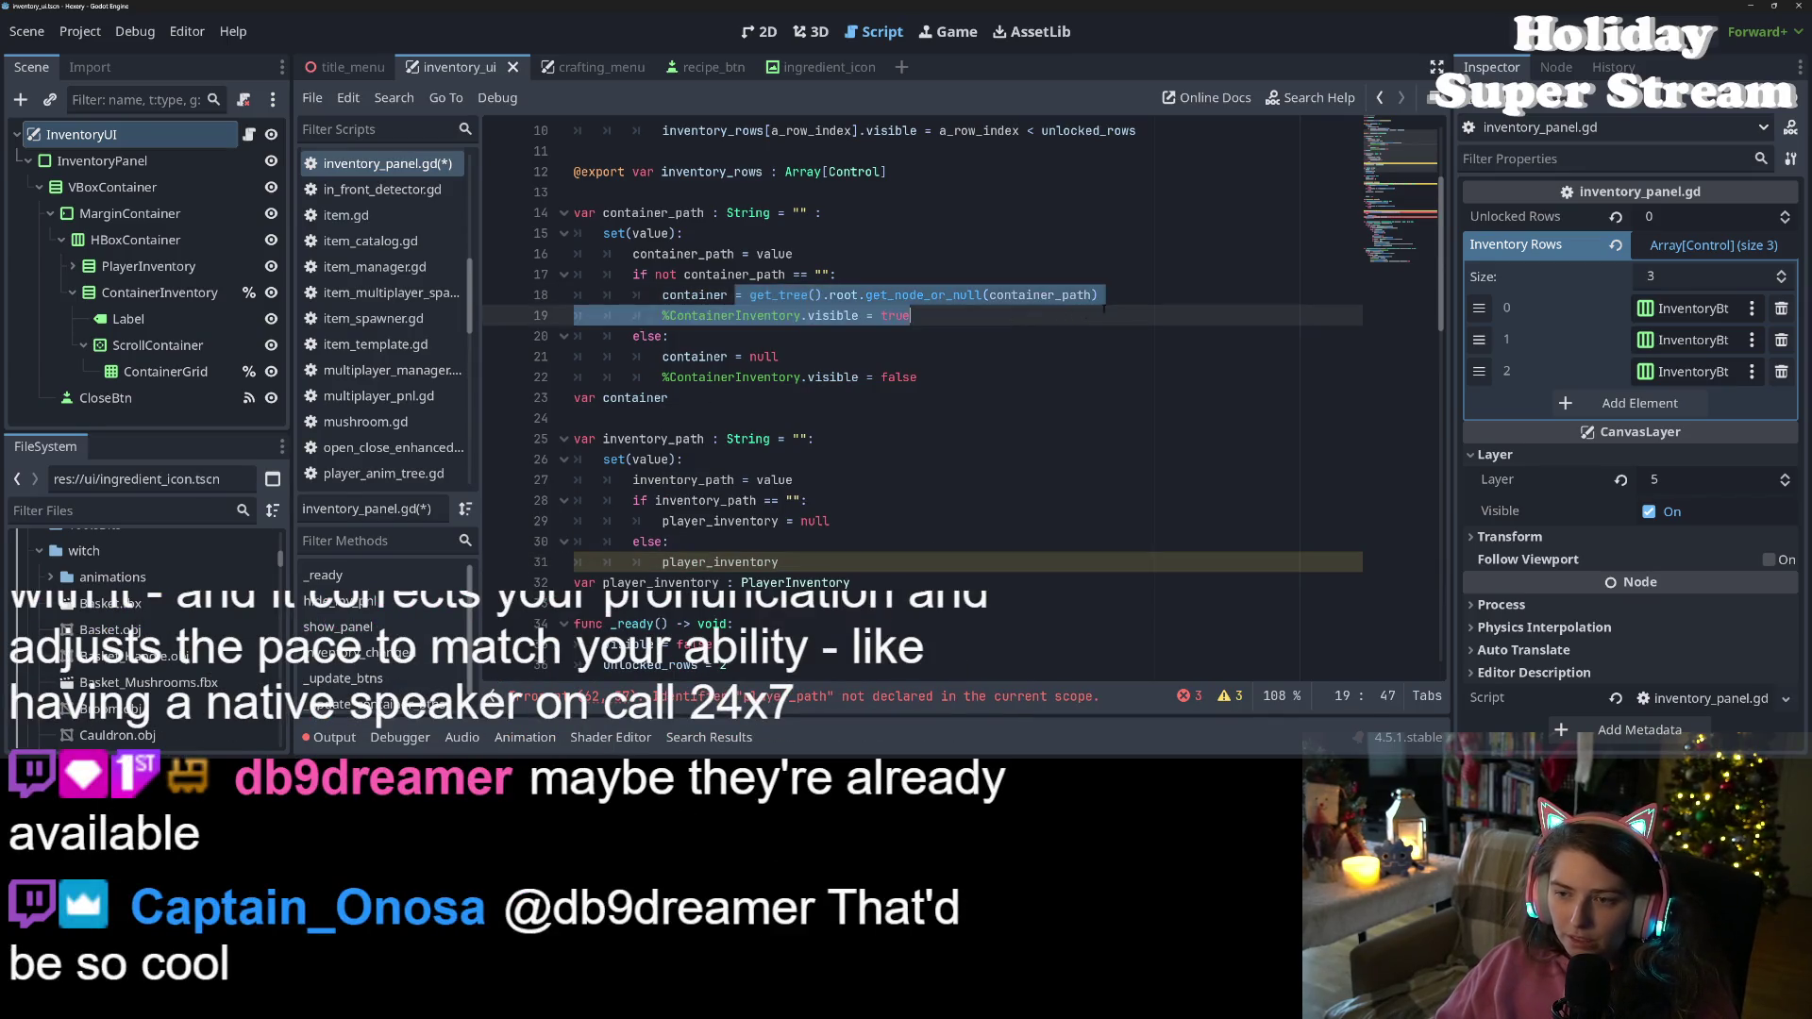
{"action": "left_click_drag", "start_coordinate": [944, 294], "coordinate": [786, 561]}
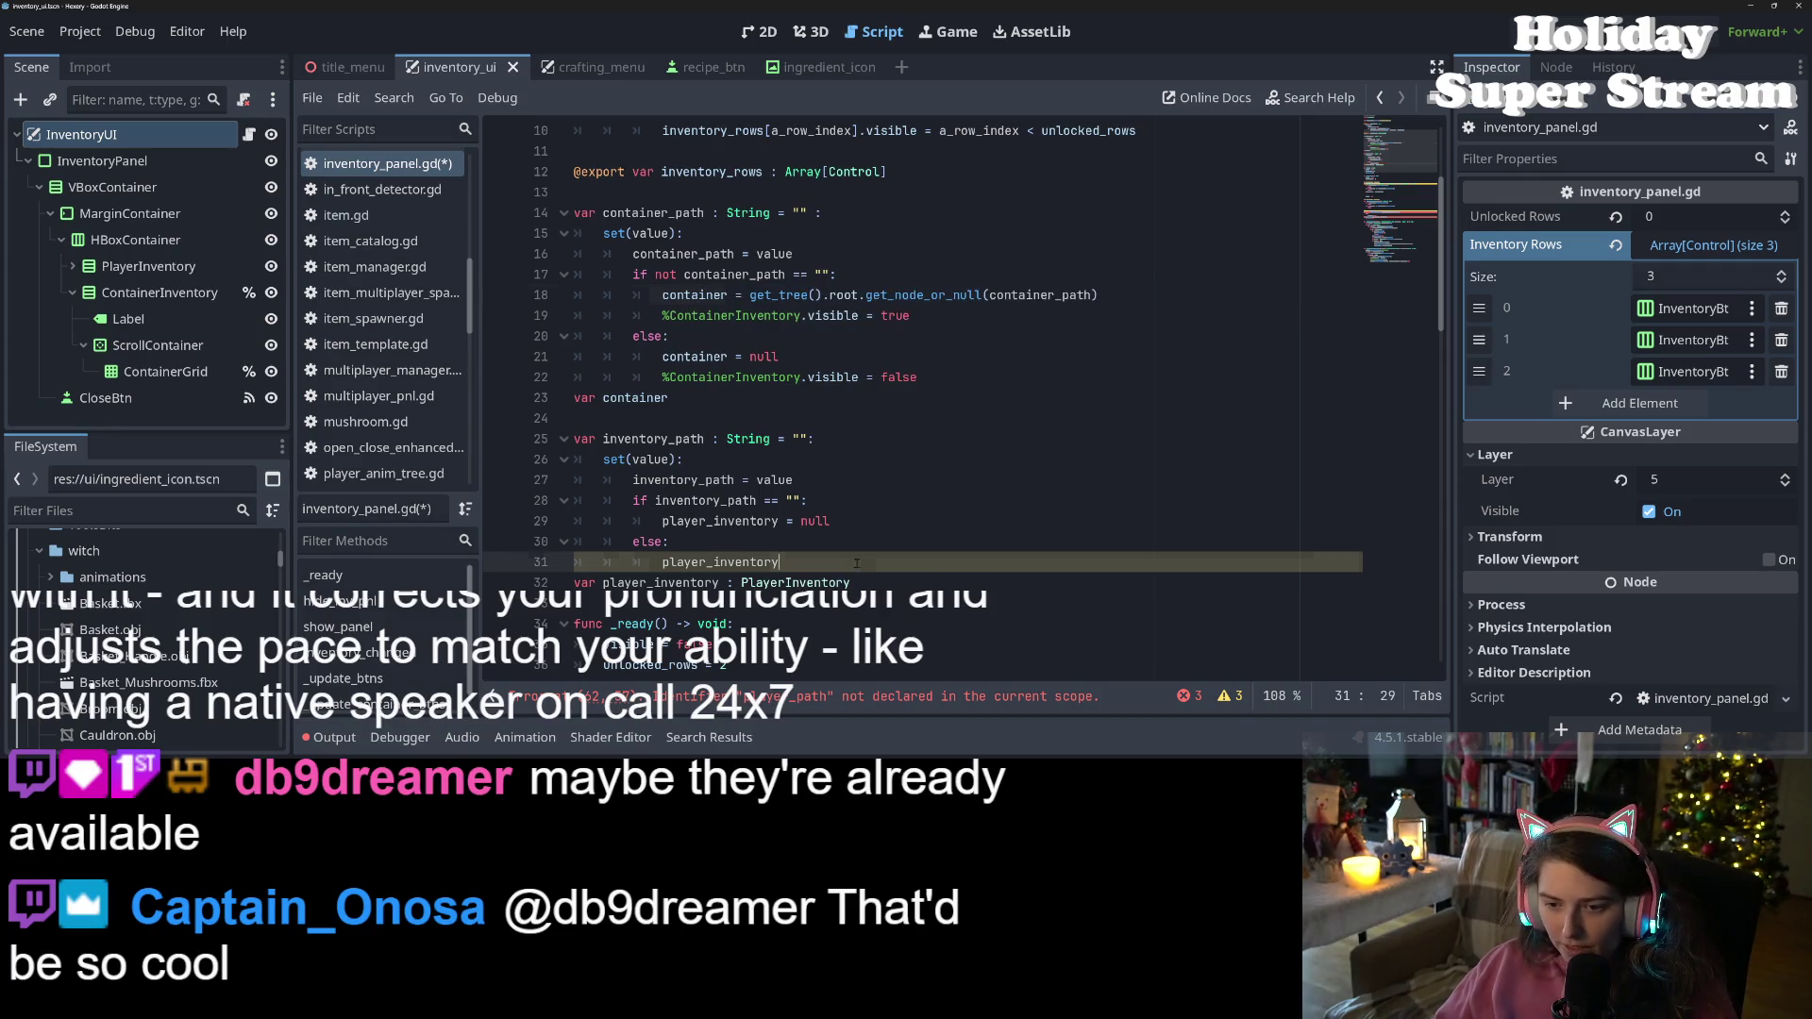
{"action": "key", "text": "ctrl+s"}
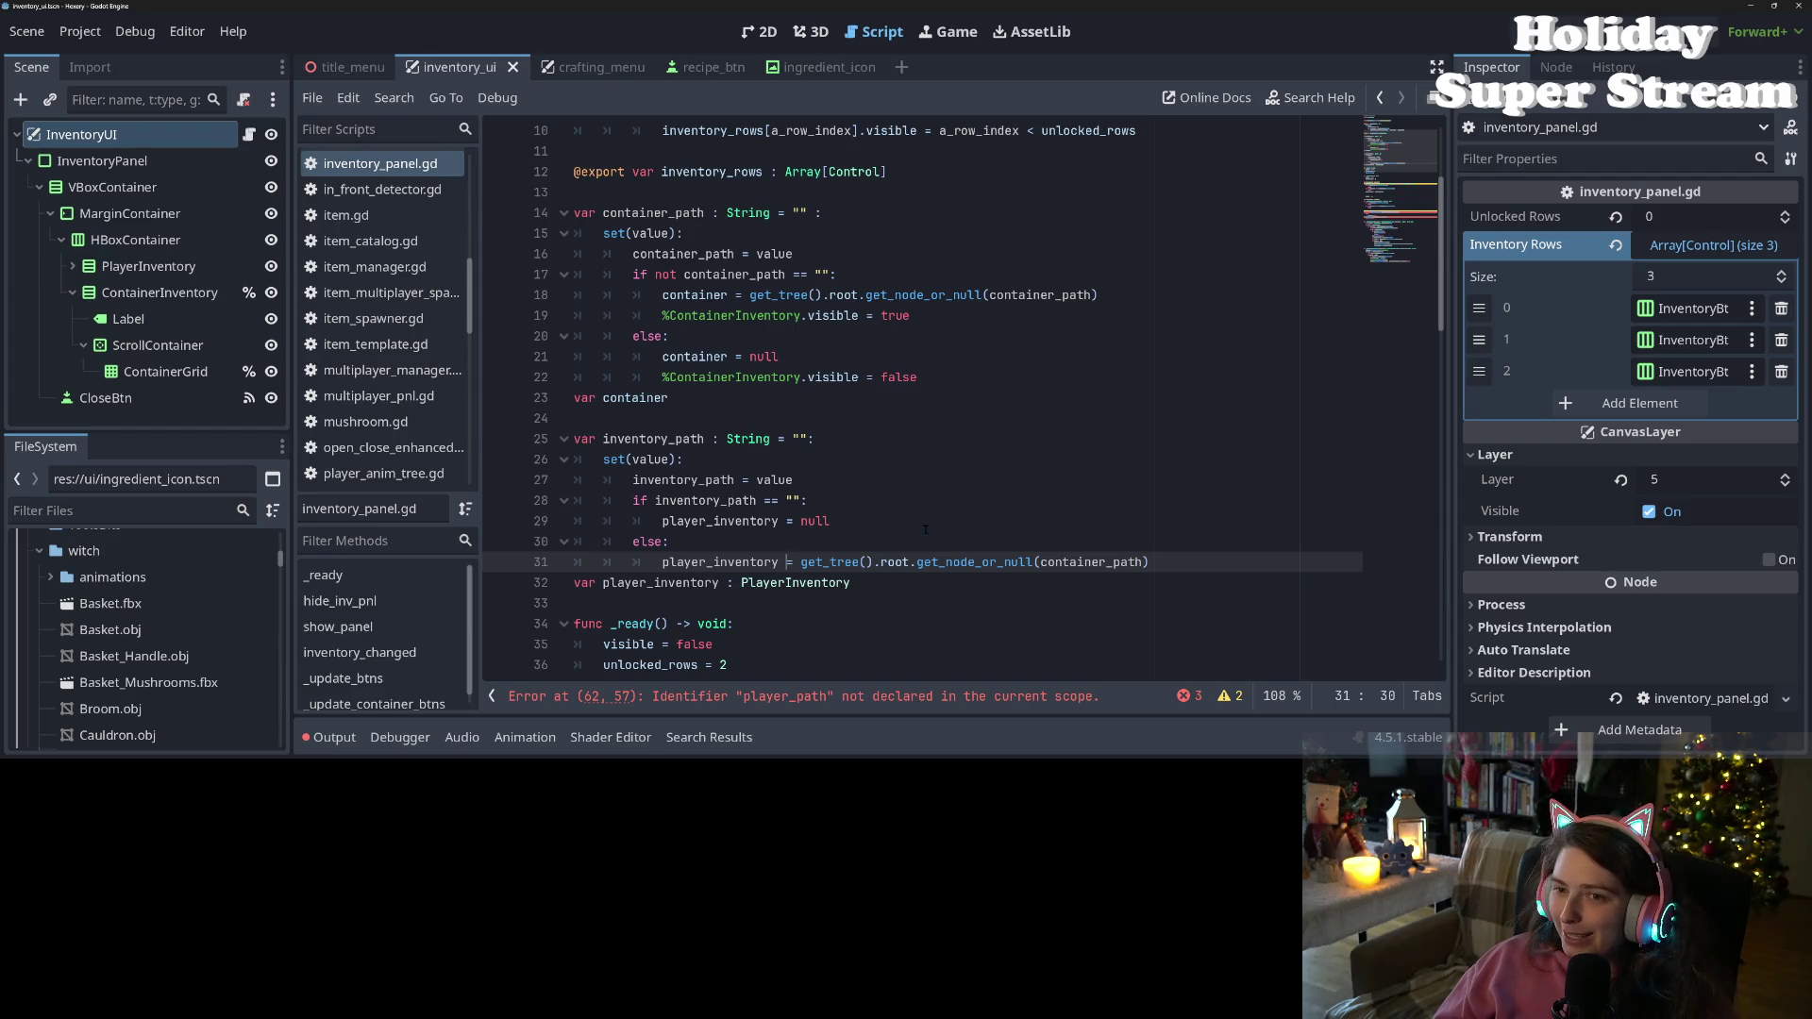
Negate the condition and swap branches: lookup when path is non-empty, else null; save
{"action": "scroll", "coordinate": [925, 529], "scroll_direction": "down", "scroll_amount": 1}
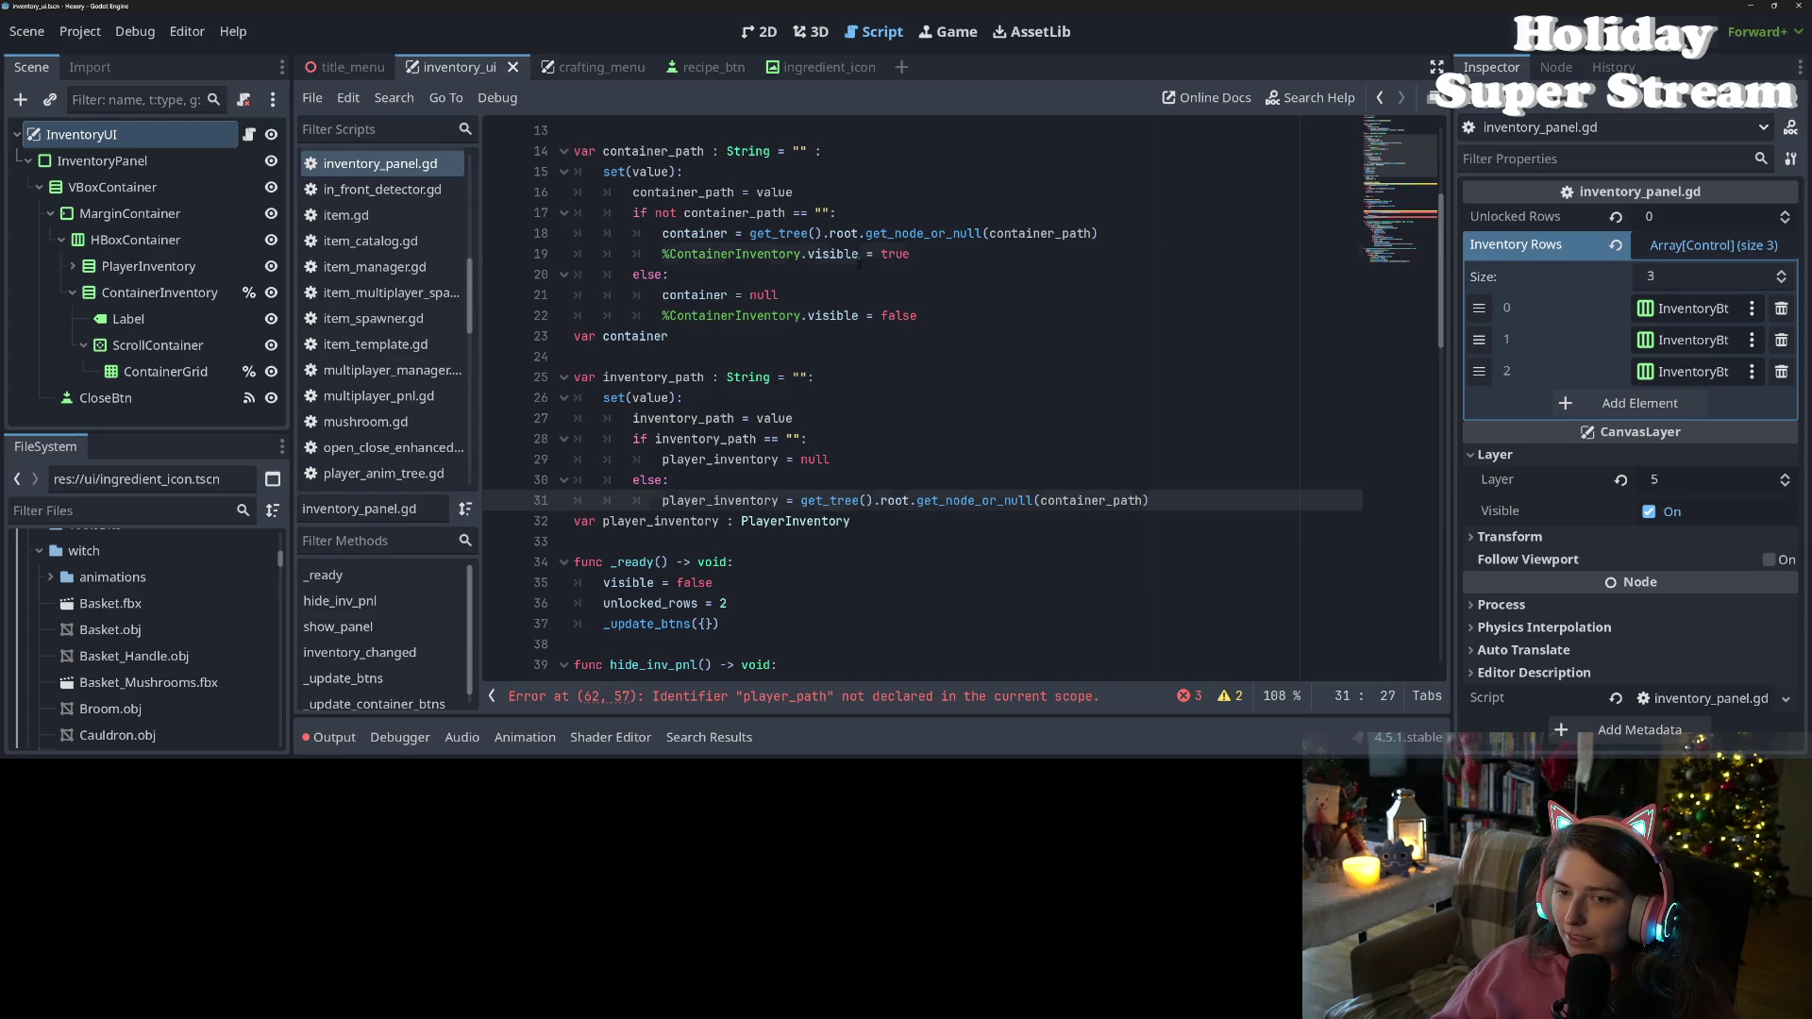
{"action": "double_click", "coordinate": [822, 501]}
{"action": "scroll", "coordinate": [822, 510], "scroll_direction": "down", "scroll_amount": 1}
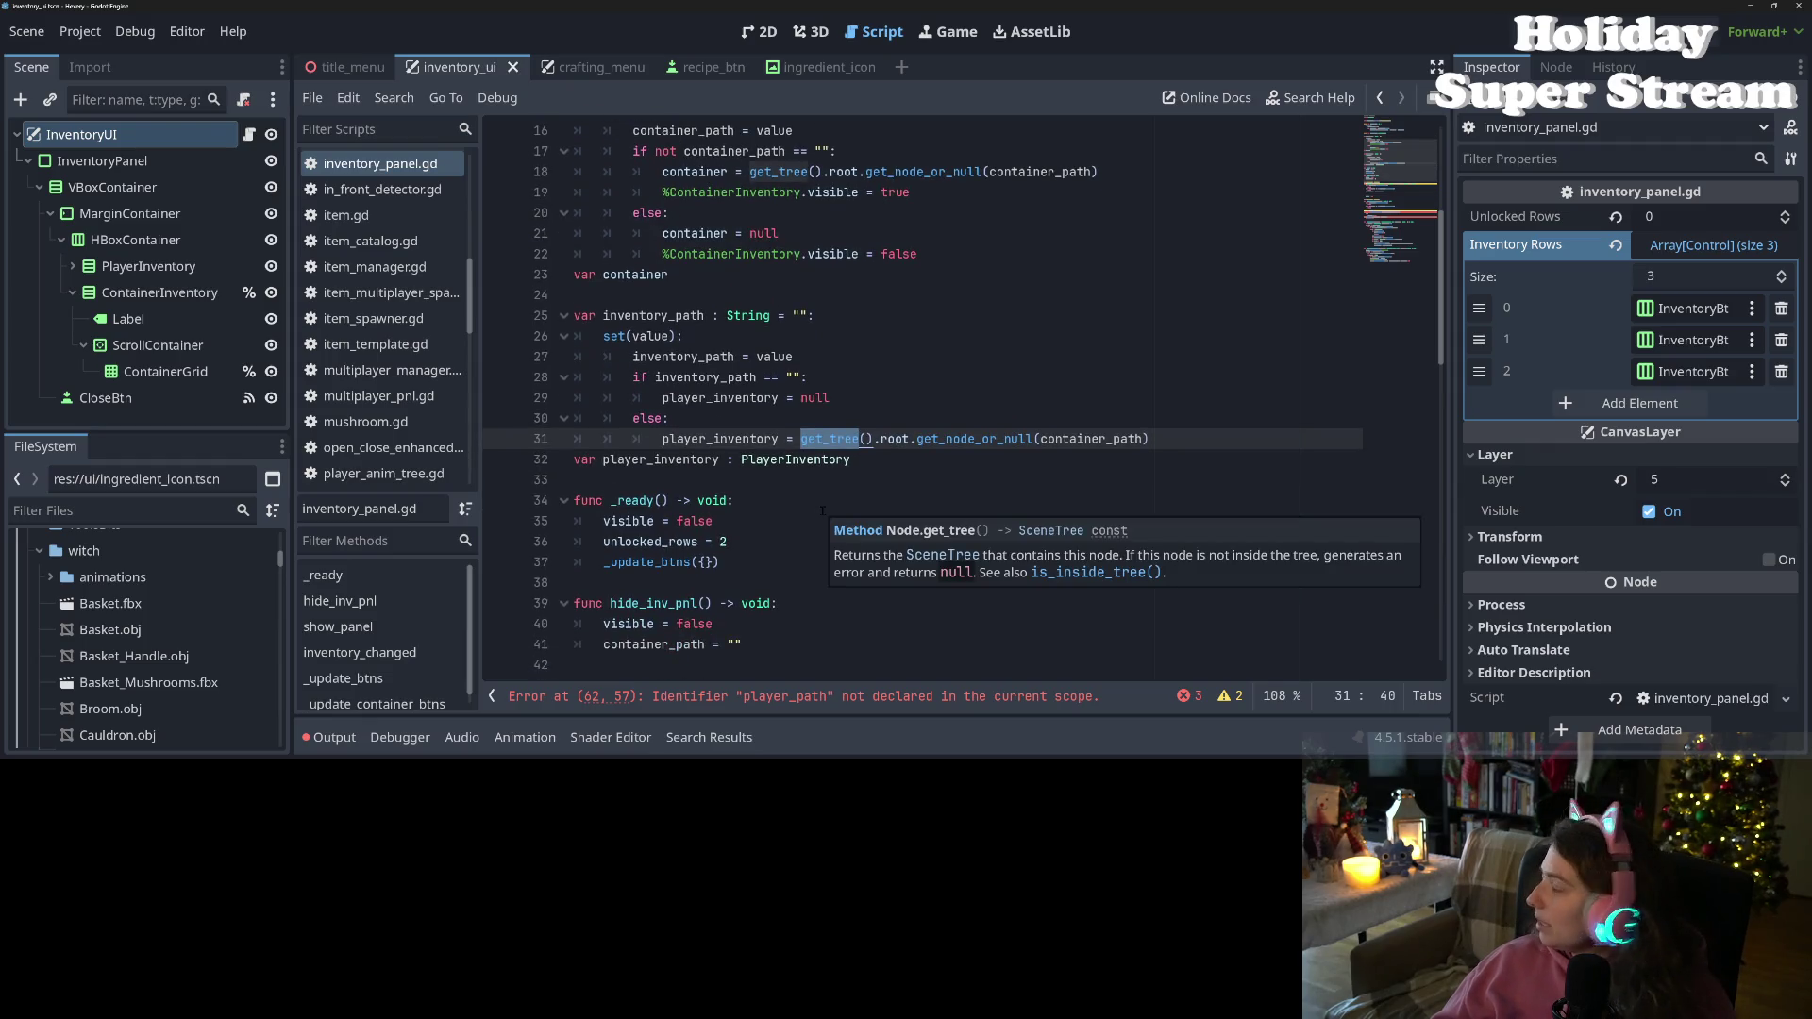
{"action": "left_click", "coordinate": [684, 377]}
{"action": "type", "text": "not"}
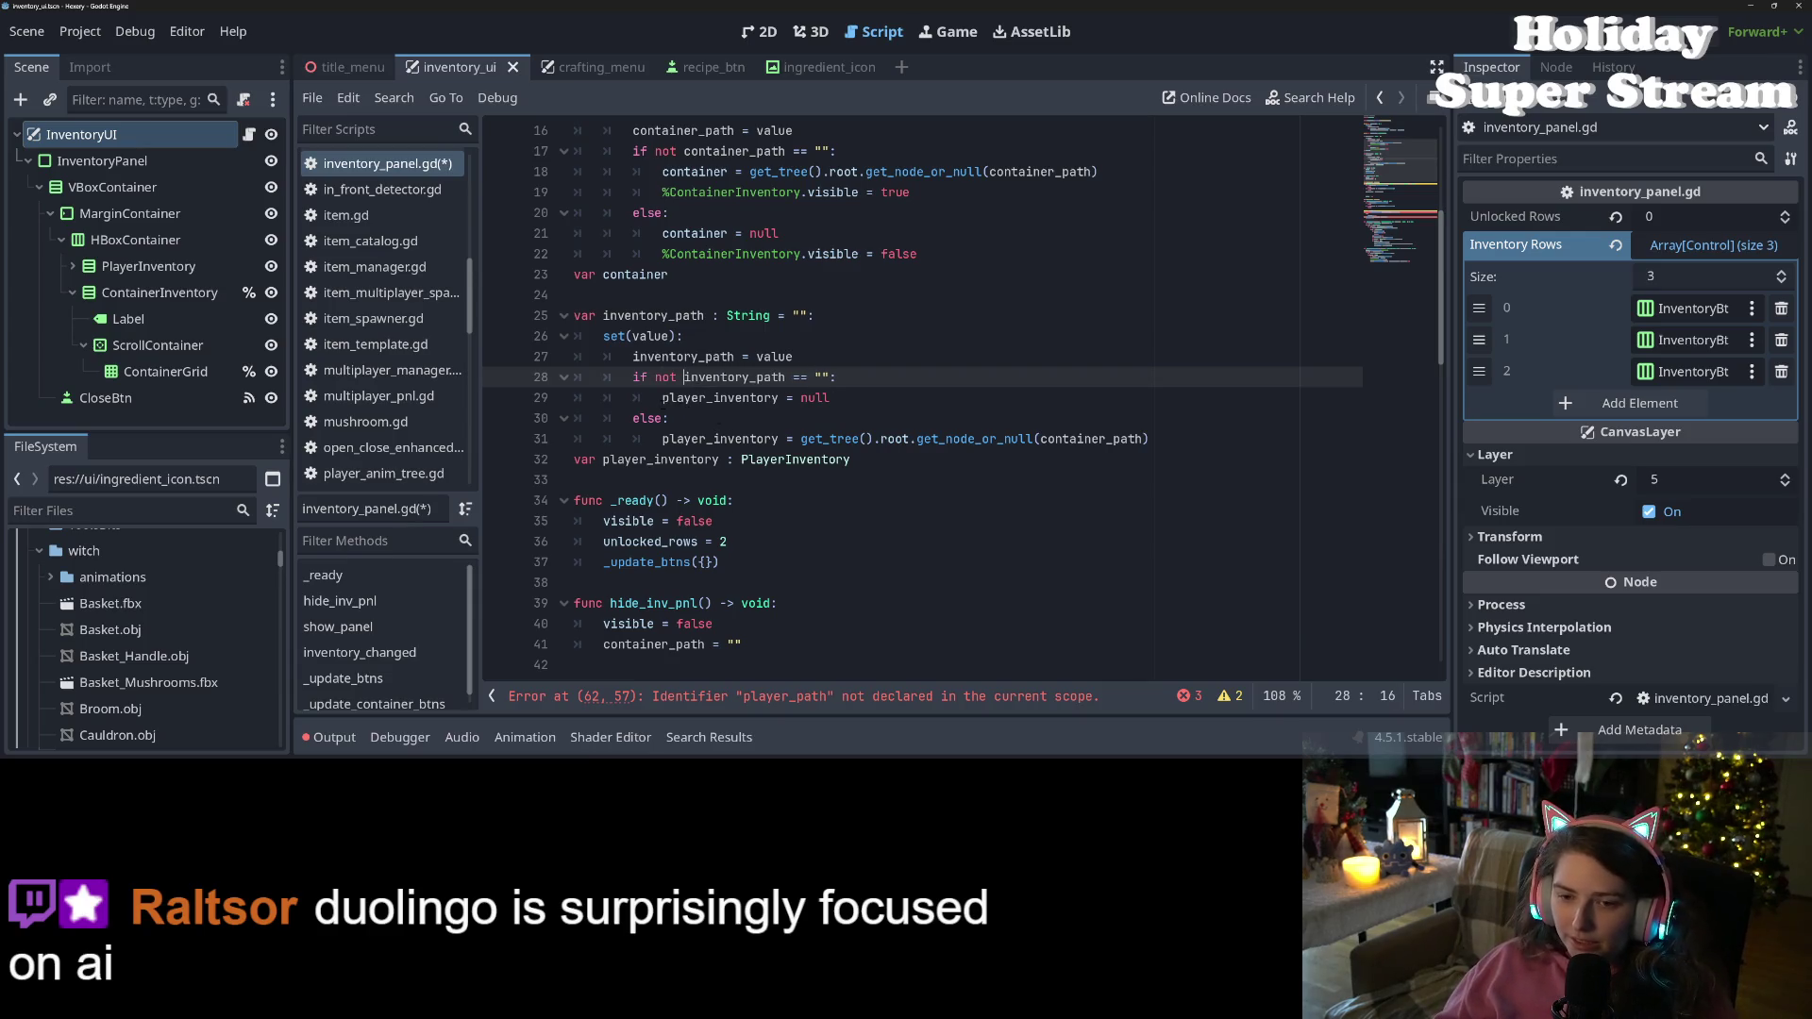
{"action": "left_click_drag", "start_coordinate": [801, 439], "coordinate": [1148, 439]}
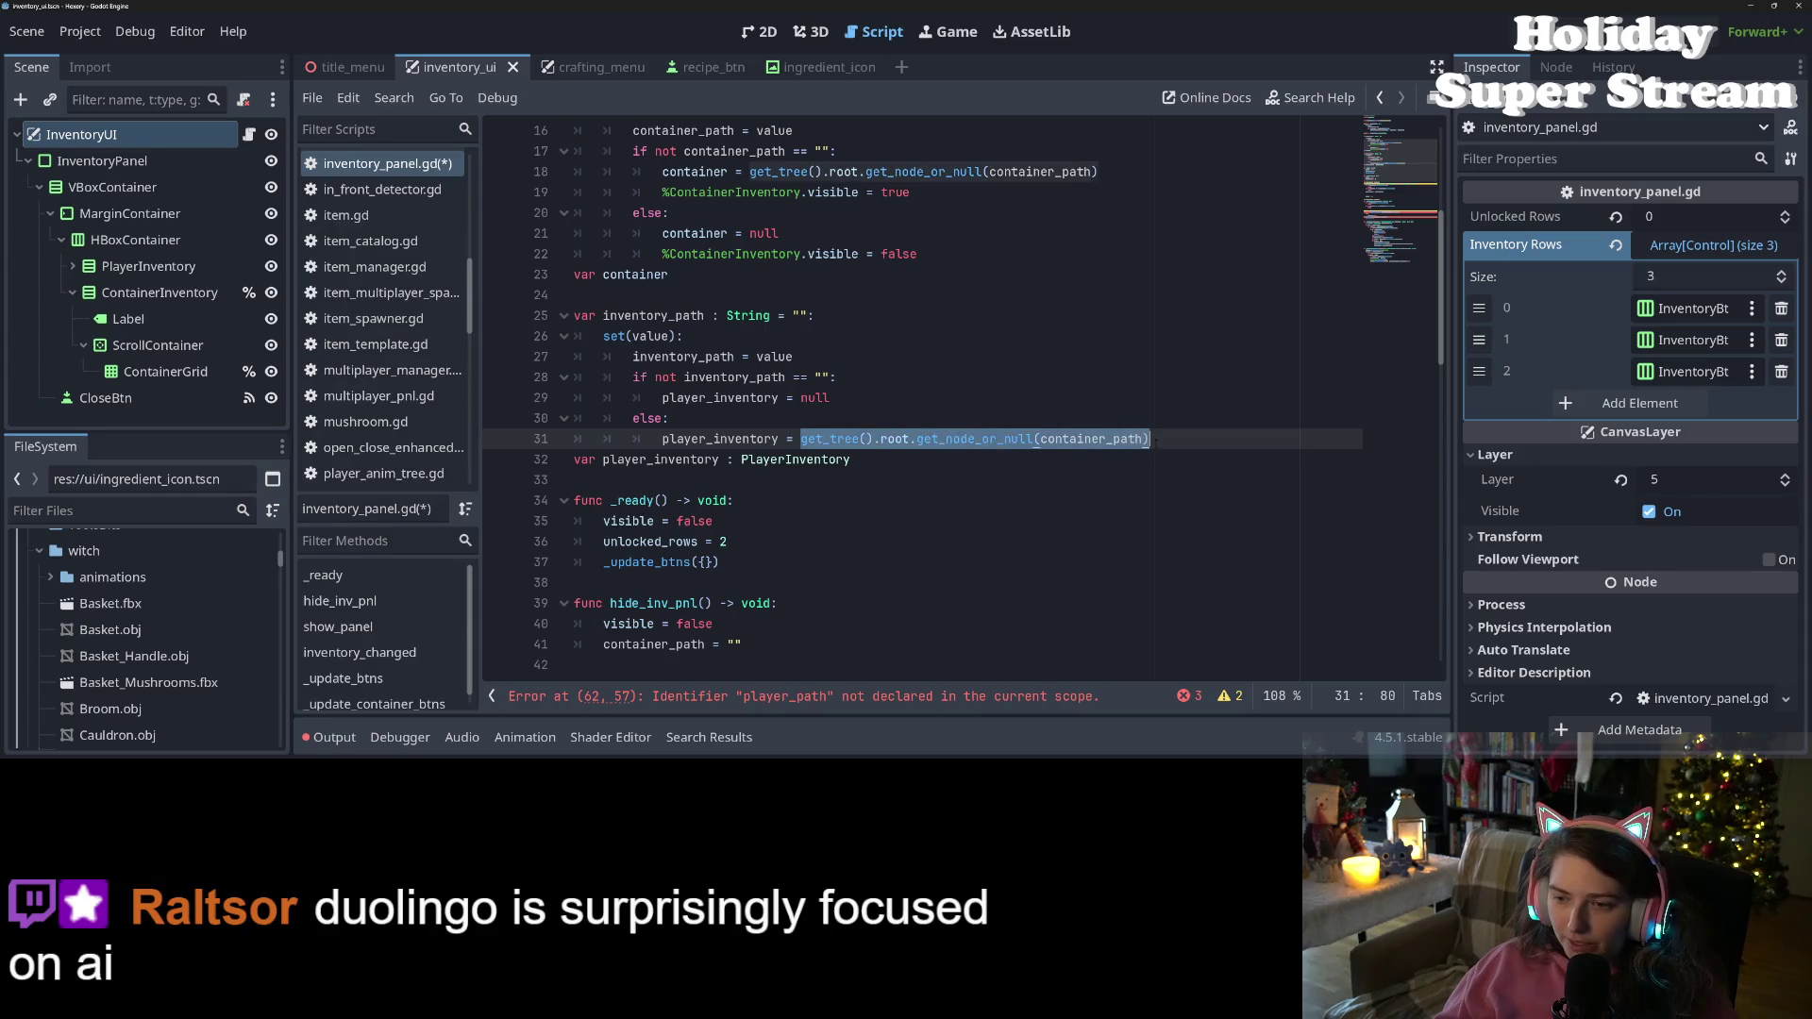
{"action": "key", "text": "ctrl+x"}
{"action": "double_click", "coordinate": [813, 397]}
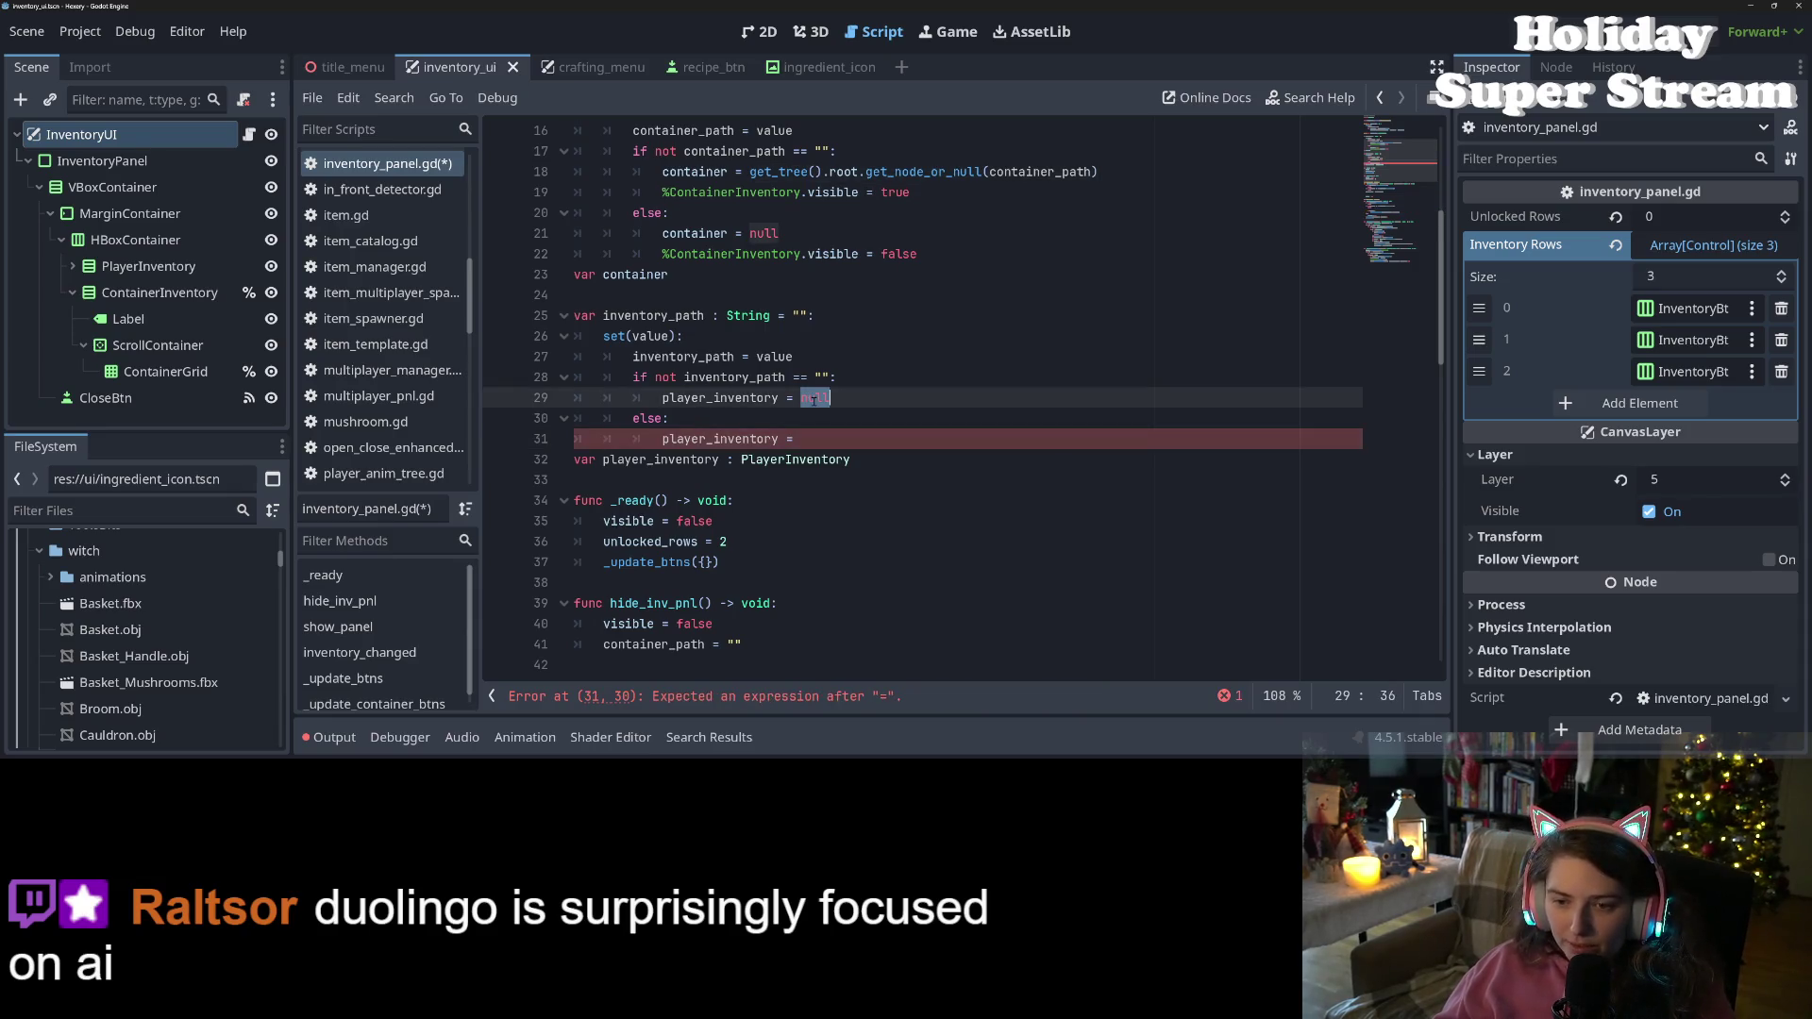
{"action": "key", "text": "ctrl+v"}
{"action": "left_click", "coordinate": [859, 438]}
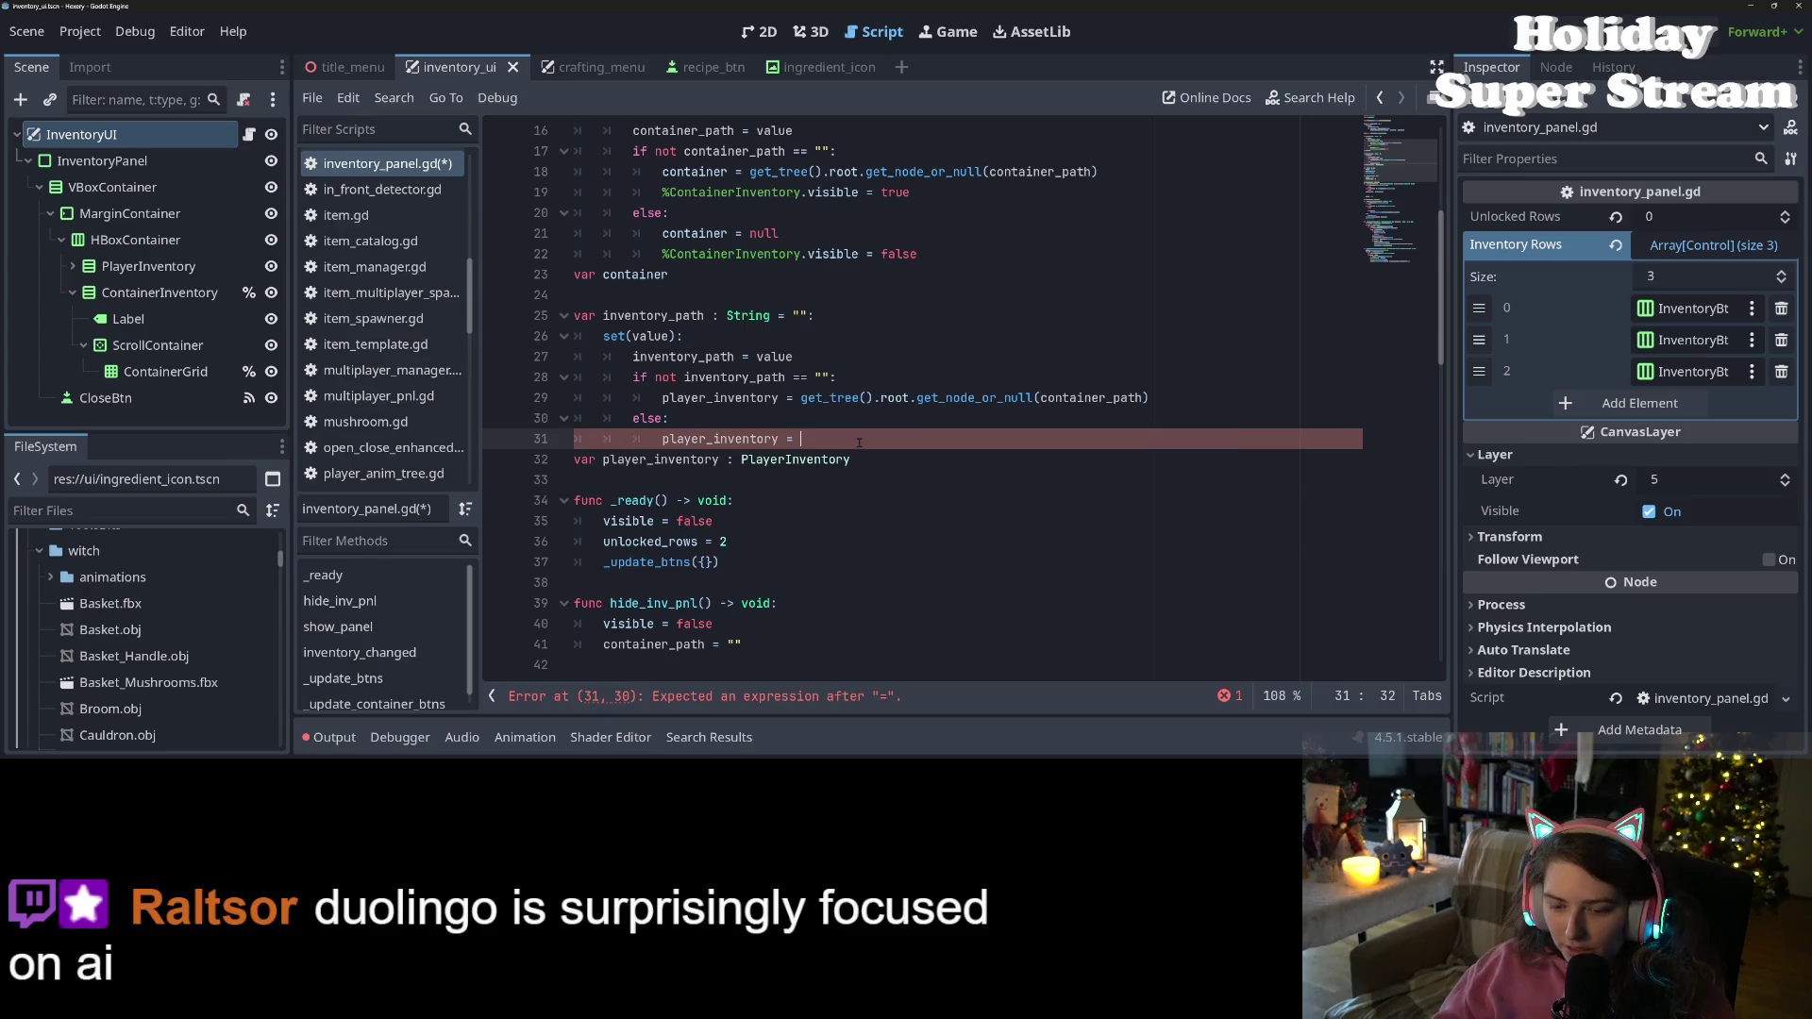
{"action": "type", "text": "null"}
{"action": "key", "text": "ctrl+s"}
{"action": "double_click", "coordinate": [720, 439]}
{"action": "scroll", "coordinate": [803, 481], "scroll_direction": "down", "scroll_amount": 5}
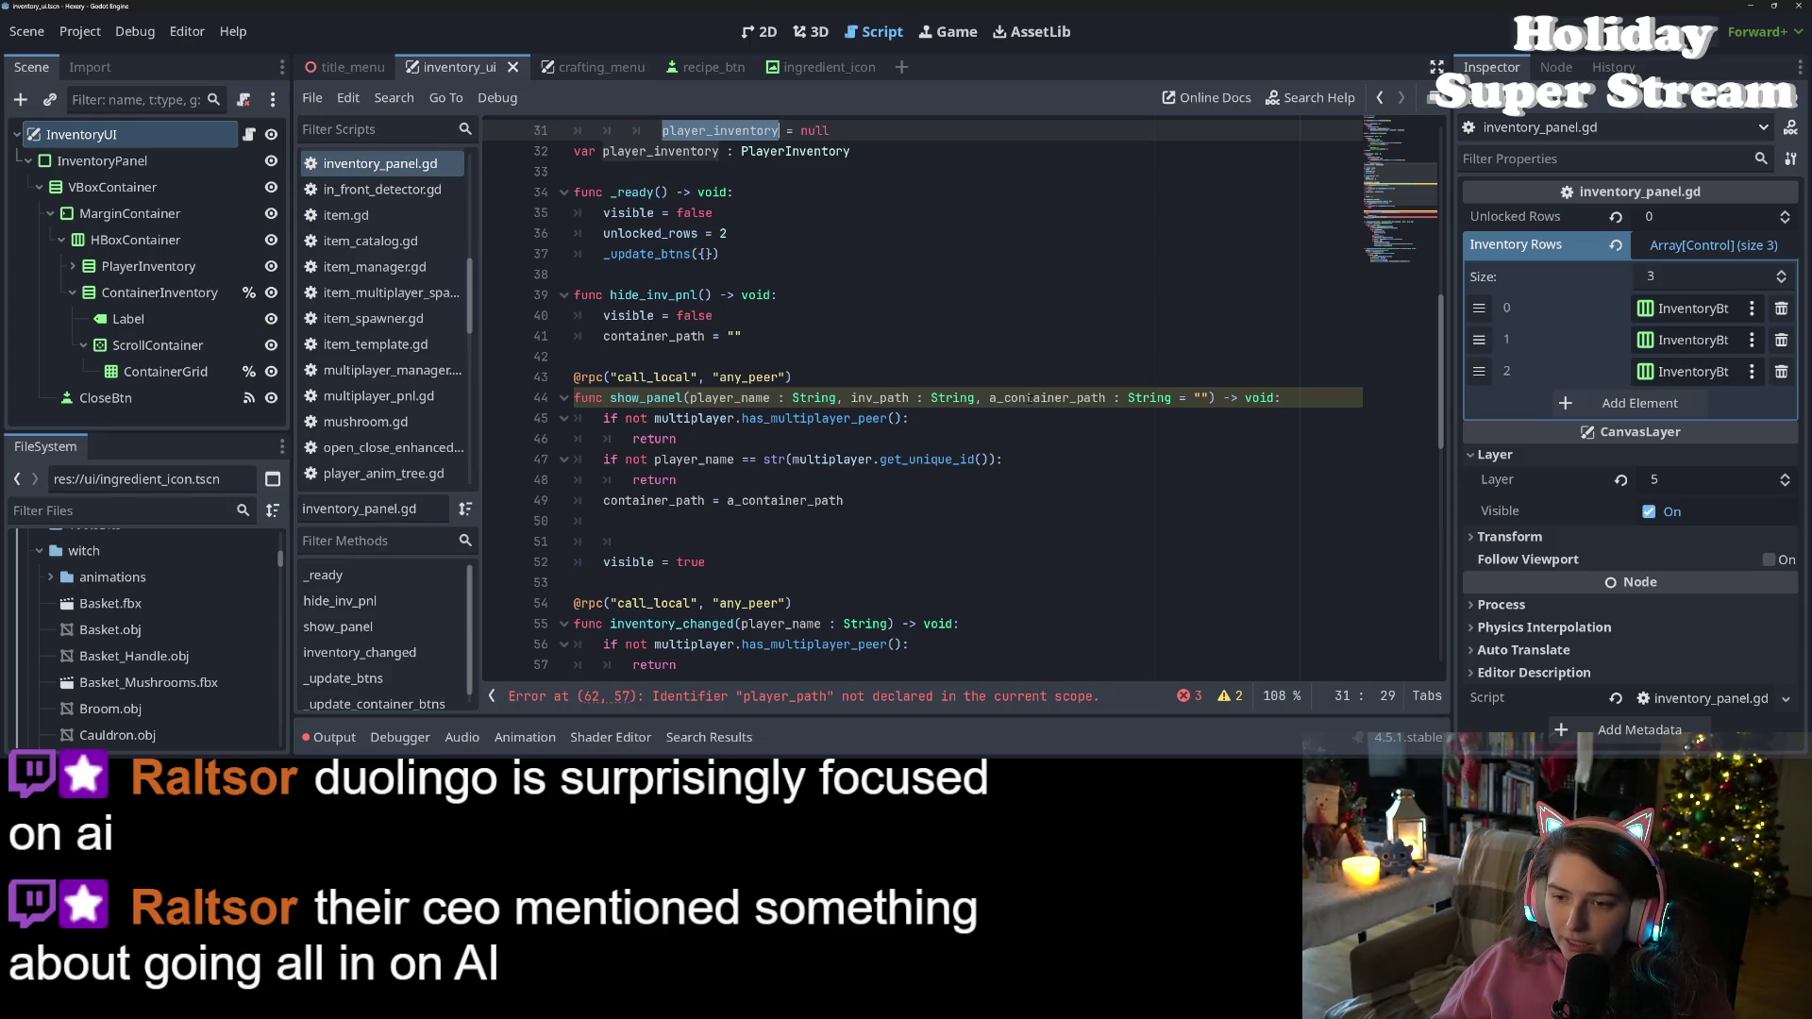
Rename show_panel's parameter to a_player_inventory, add 'player_inventory = a_player_inventory' after container_path, and save
{"action": "double_click", "coordinate": [879, 398]}
{"action": "type", "text": "a_player_inventory"}
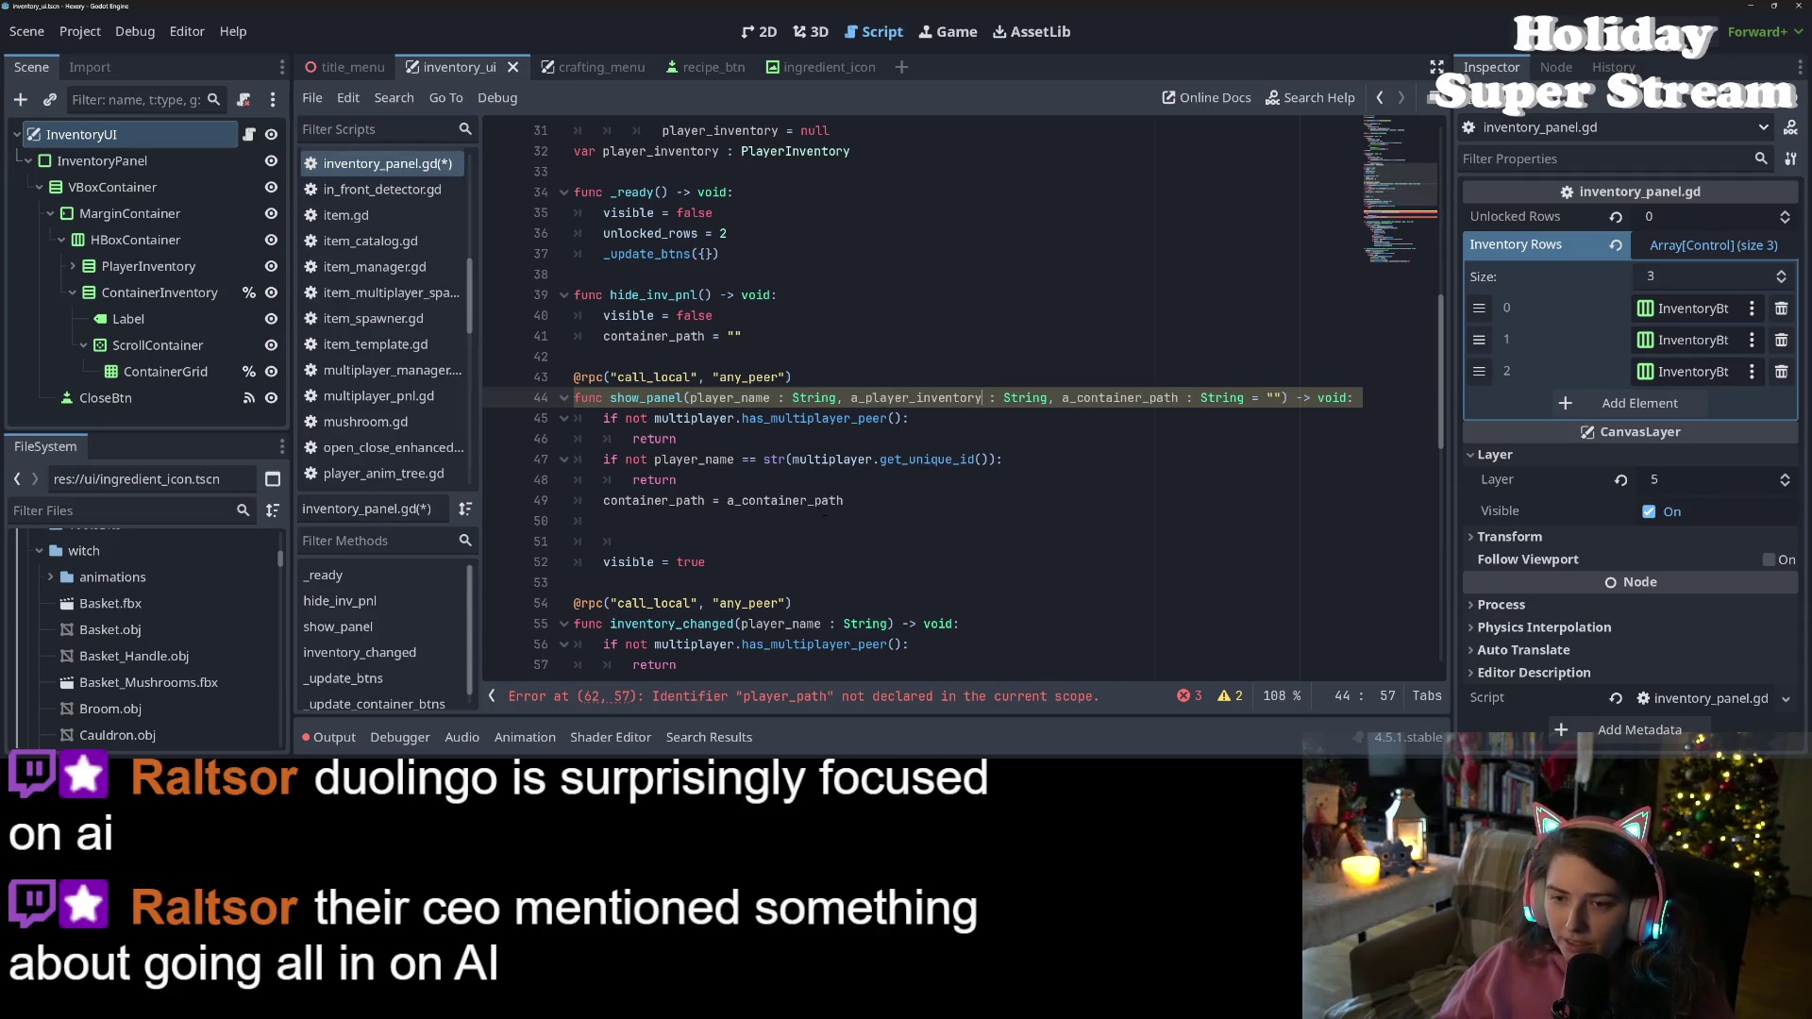
{"action": "left_click", "coordinate": [893, 499]}
{"action": "key", "text": "Return"}
{"action": "type", "text": "player_inventory = a_p"}
{"action": "key", "text": "Return"}
{"action": "key", "text": "ctrl+s"}
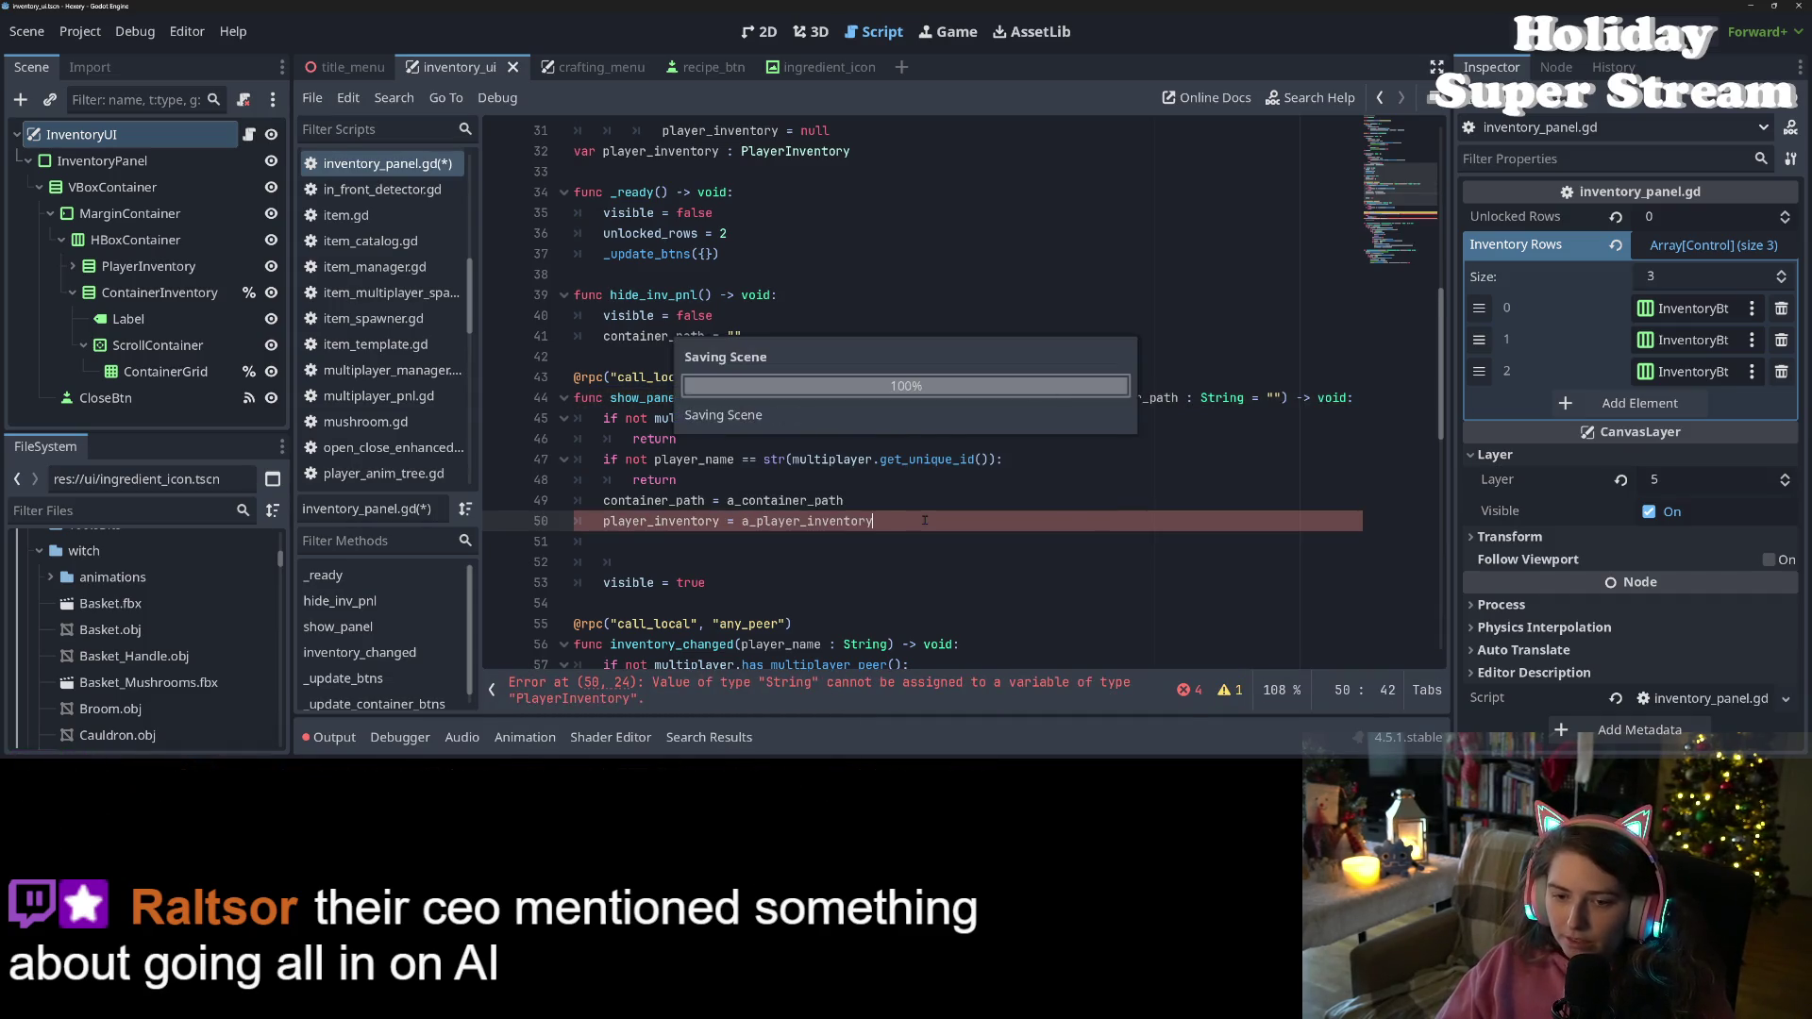
{"action": "key", "text": "Down"}
{"action": "key", "text": "BackSpace"}
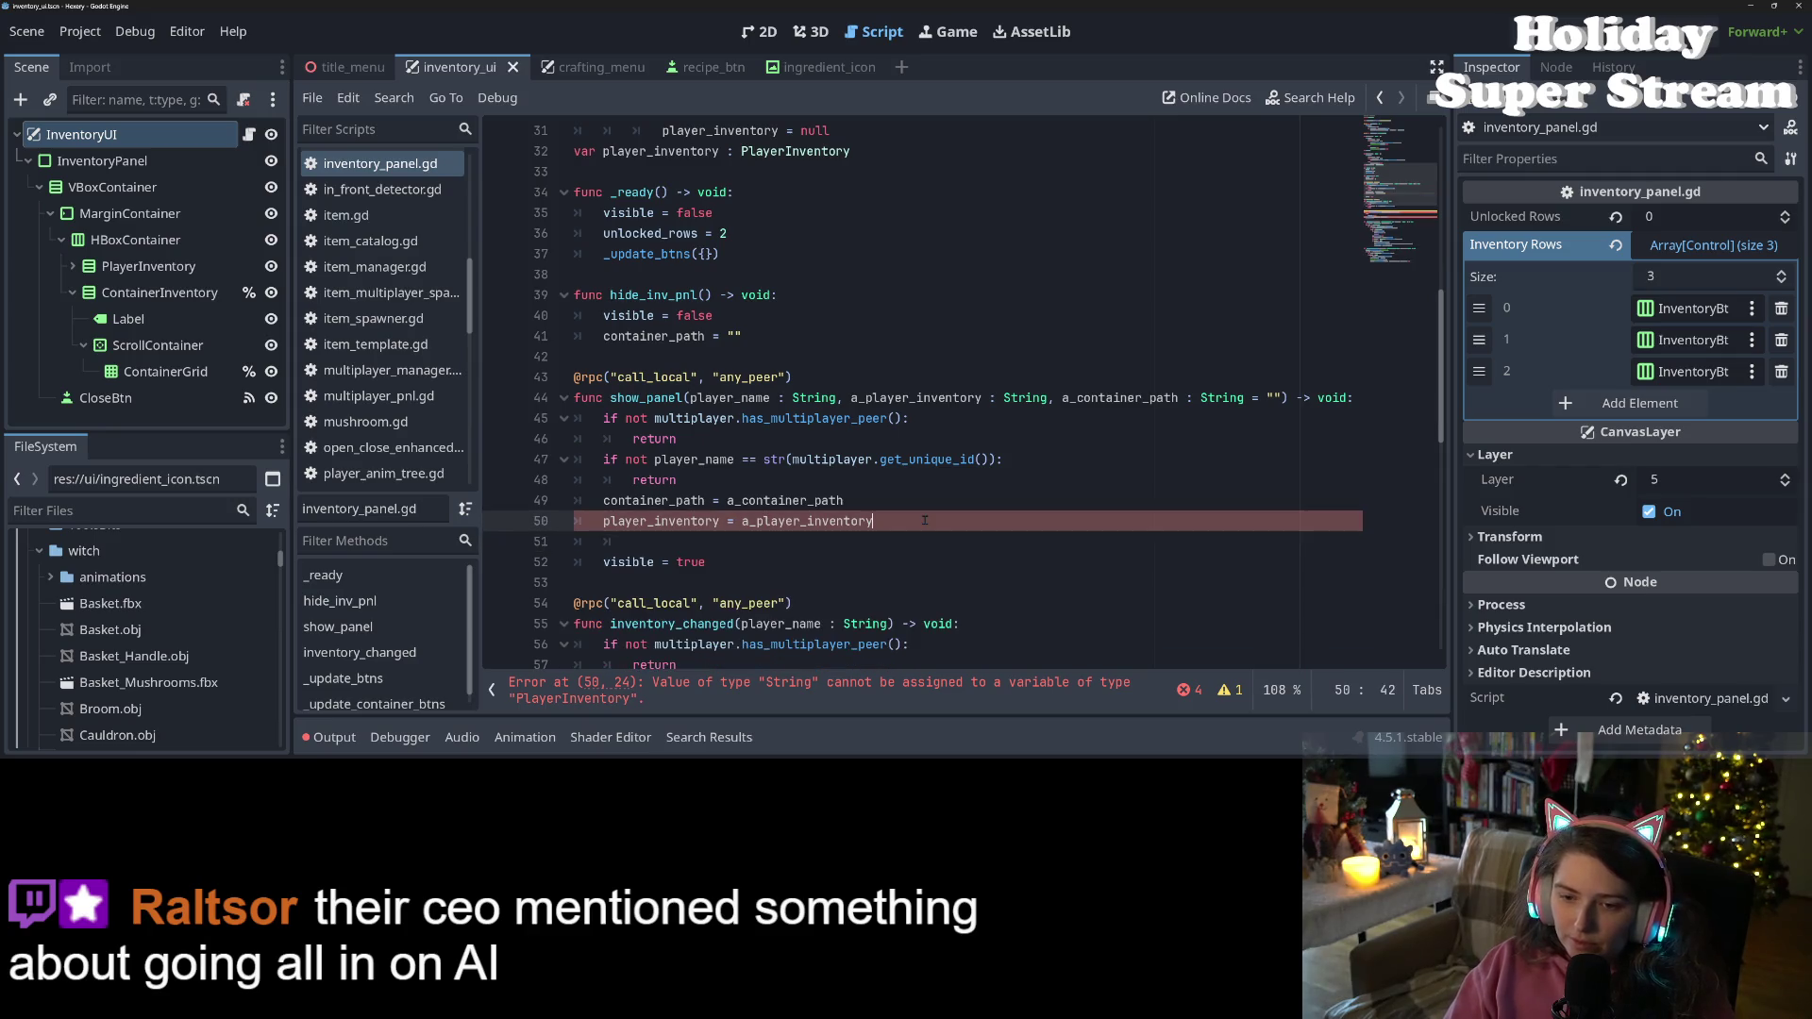
{"action": "key", "text": "ctrl+s"}
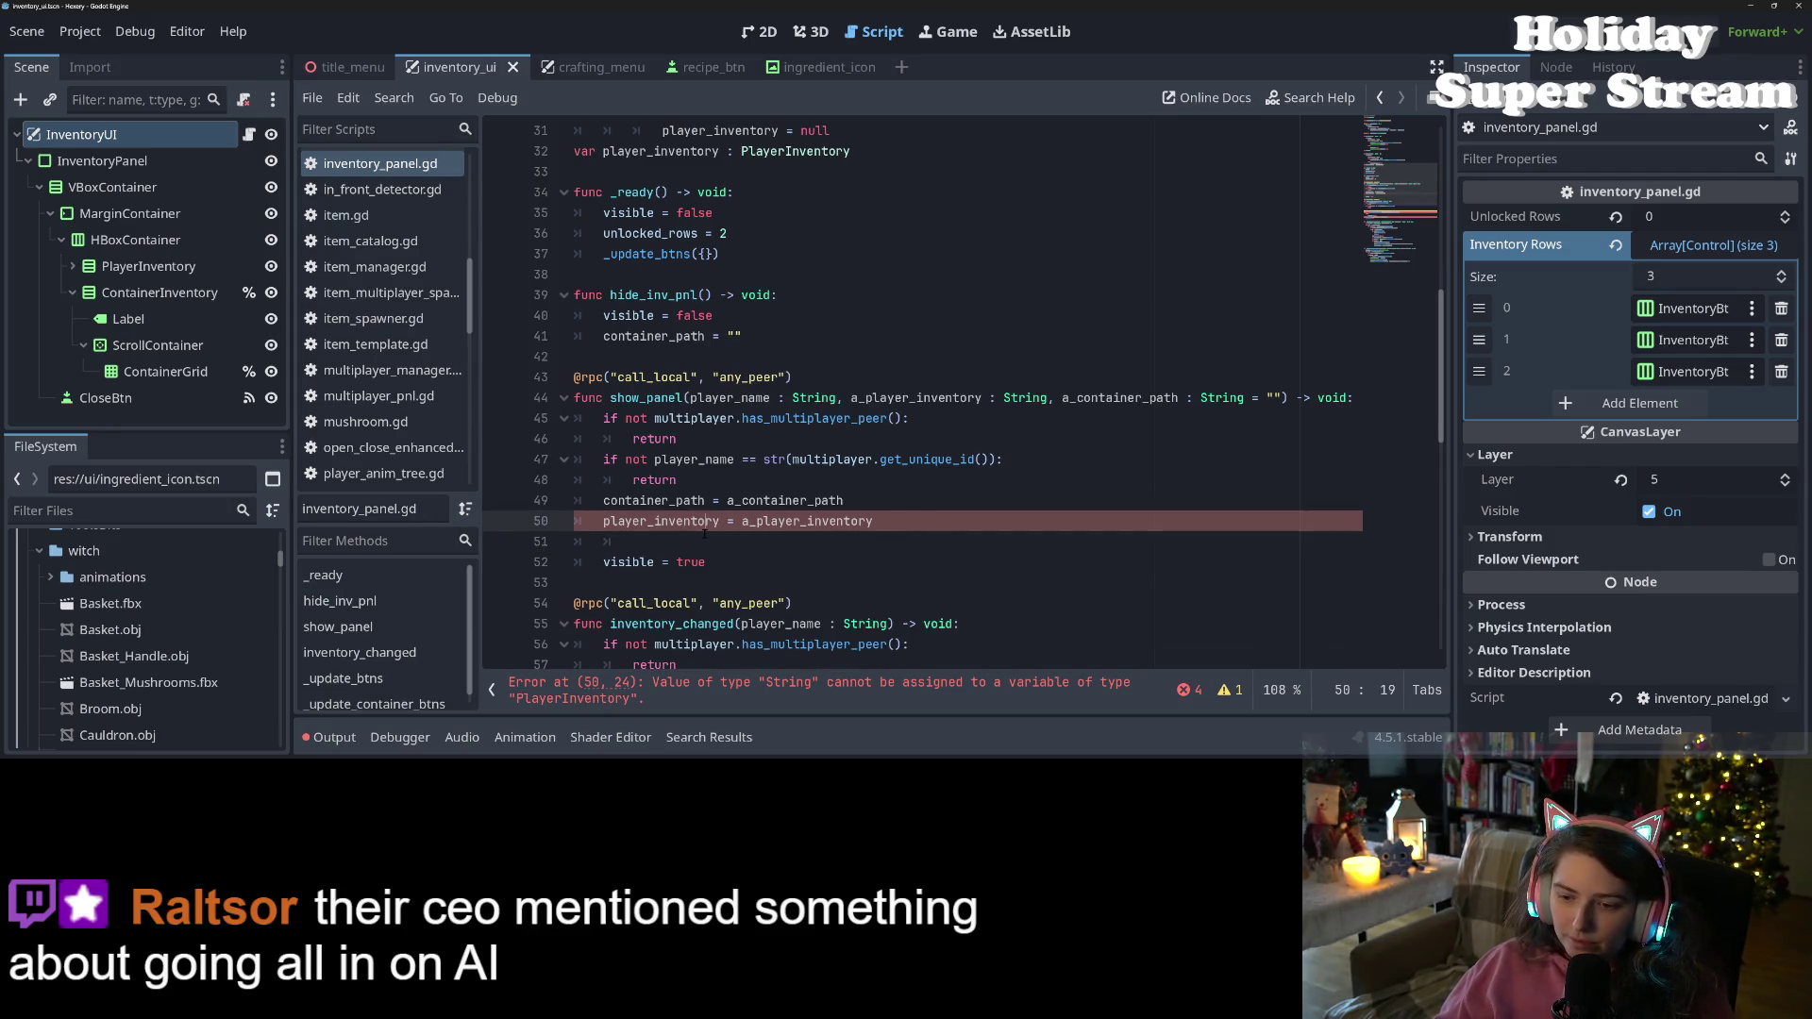
Change player_inventory to inventory_path in the new assignment, its value, and the show_panel parameter, then save
{"action": "left_click", "coordinate": [705, 534]}
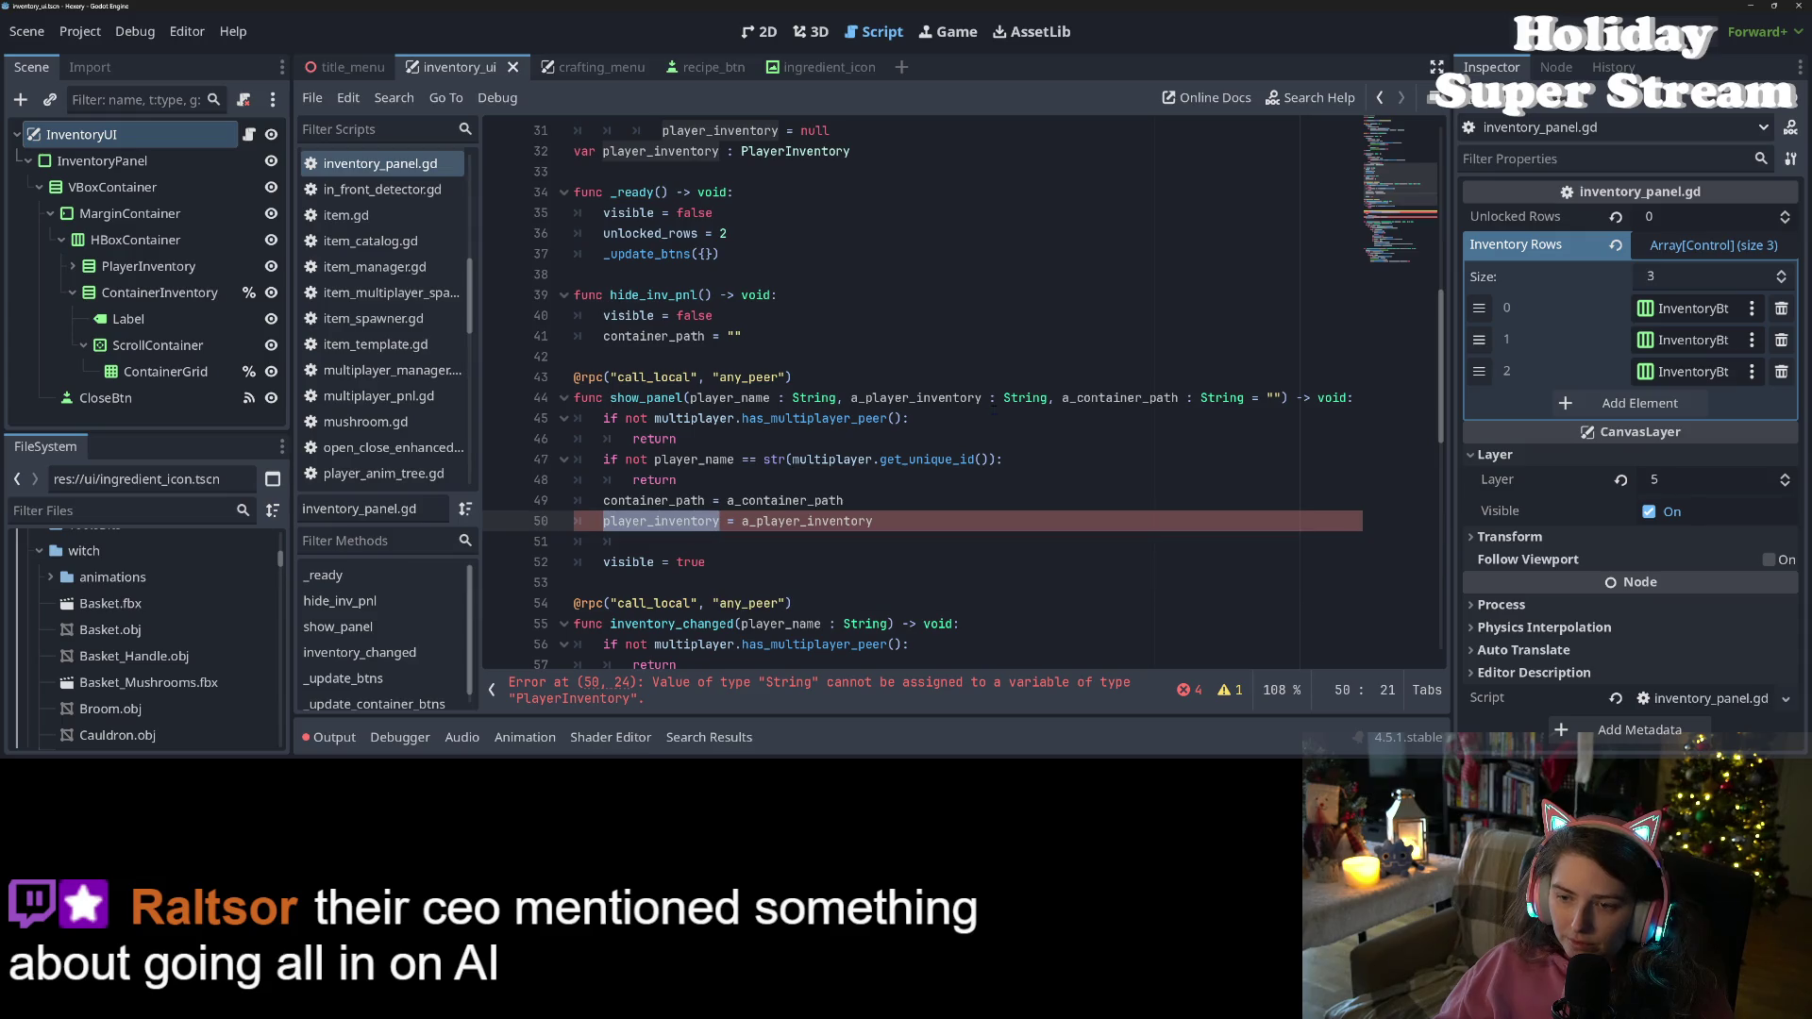
{"action": "scroll", "coordinate": [664, 526], "scroll_direction": "up", "scroll_amount": 4}
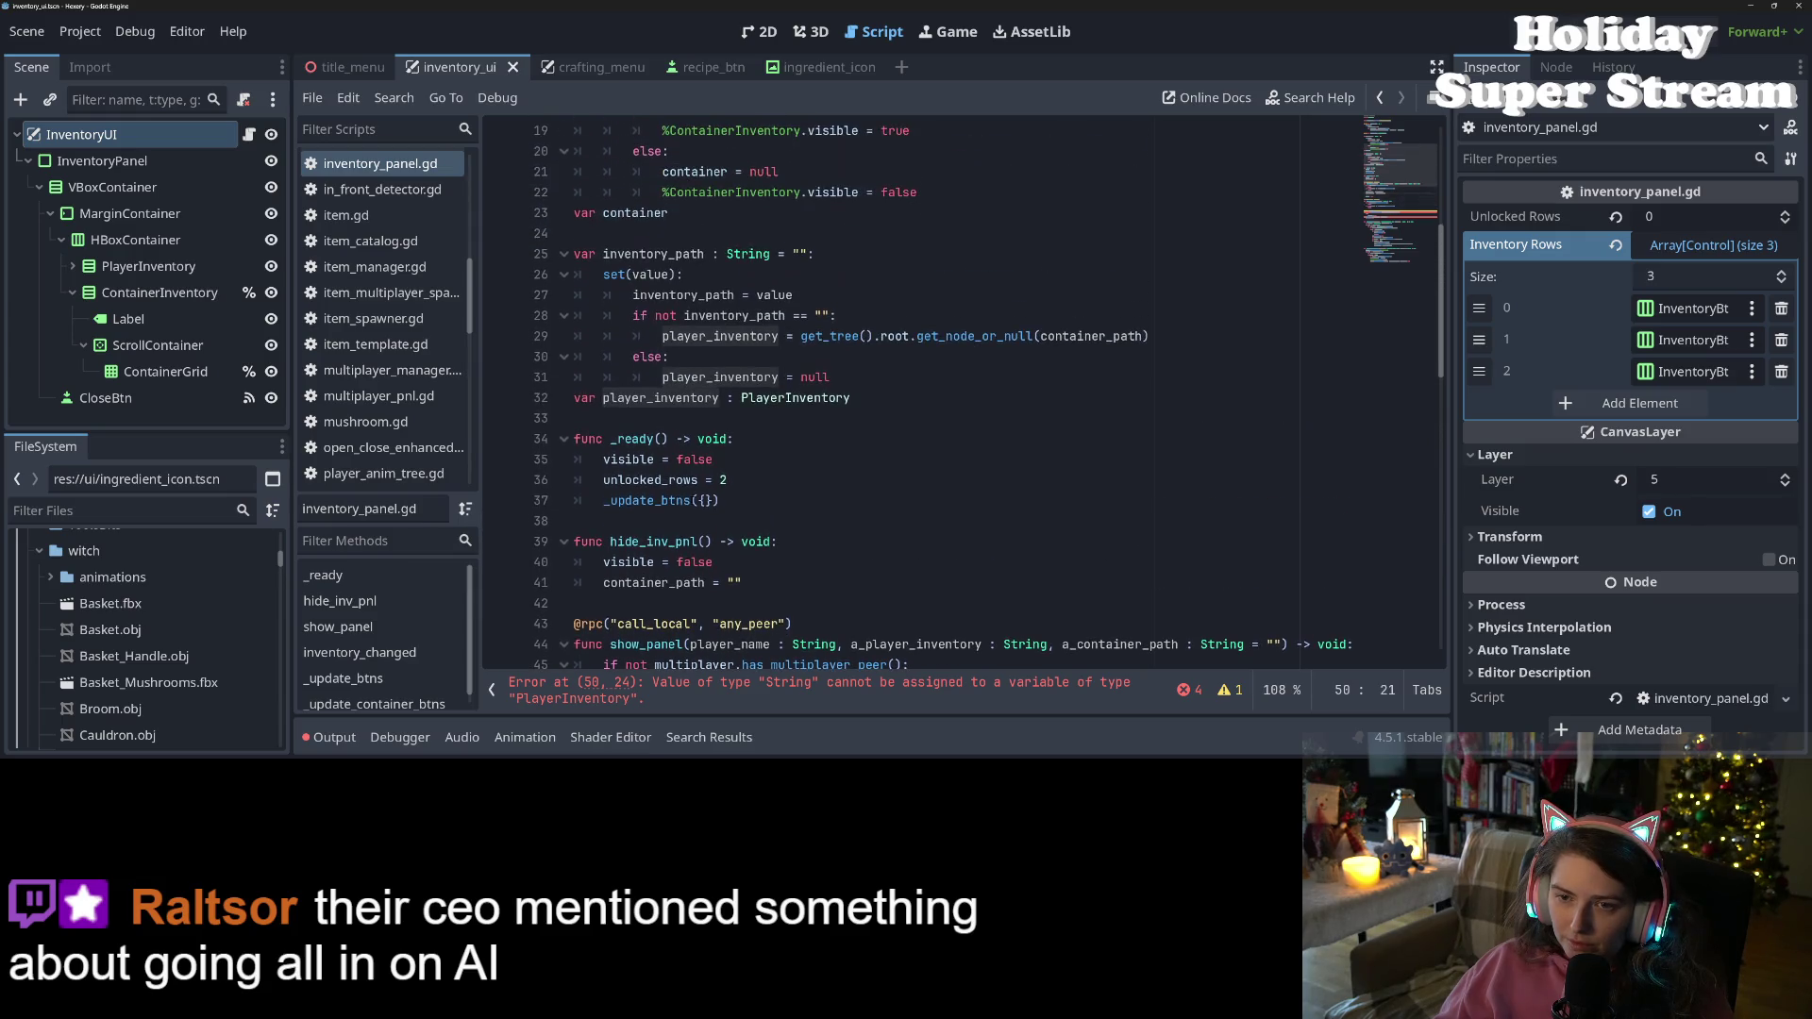
{"action": "double_click", "coordinate": [654, 254]}
{"action": "key", "text": "ctrl+c"}
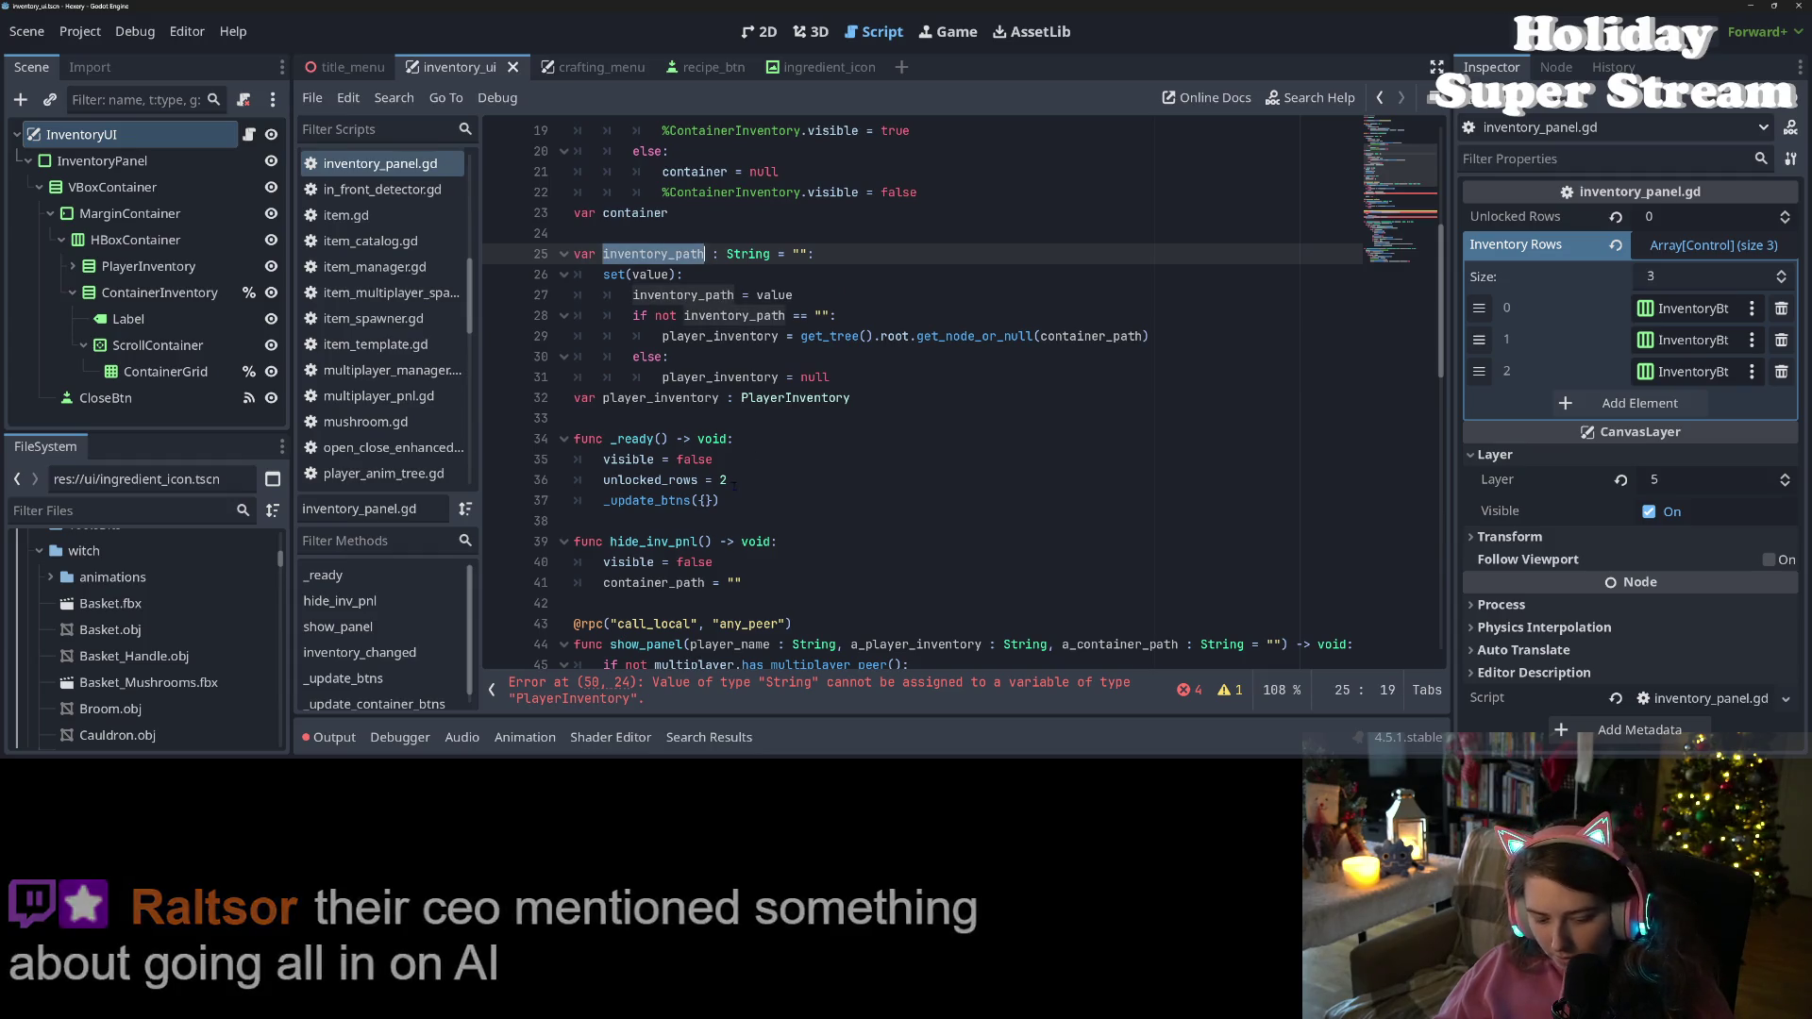
{"action": "scroll", "coordinate": [736, 472], "scroll_direction": "down", "scroll_amount": 4}
{"action": "left_click", "coordinate": [697, 538]}
{"action": "double_click", "coordinate": [661, 521]}
{"action": "key", "text": "ctrl+v"}
{"action": "left_click_drag", "start_coordinate": [744, 521], "coordinate": [870, 522]}
{"action": "key", "text": "ctrl+v"}
{"action": "left_click_drag", "start_coordinate": [866, 397], "coordinate": [979, 399]}
{"action": "key", "text": "ctrl+v"}
{"action": "key", "text": "ctrl+s"}
{"action": "left_click", "coordinate": [842, 540]}
{"action": "key", "text": "BackSpace"}
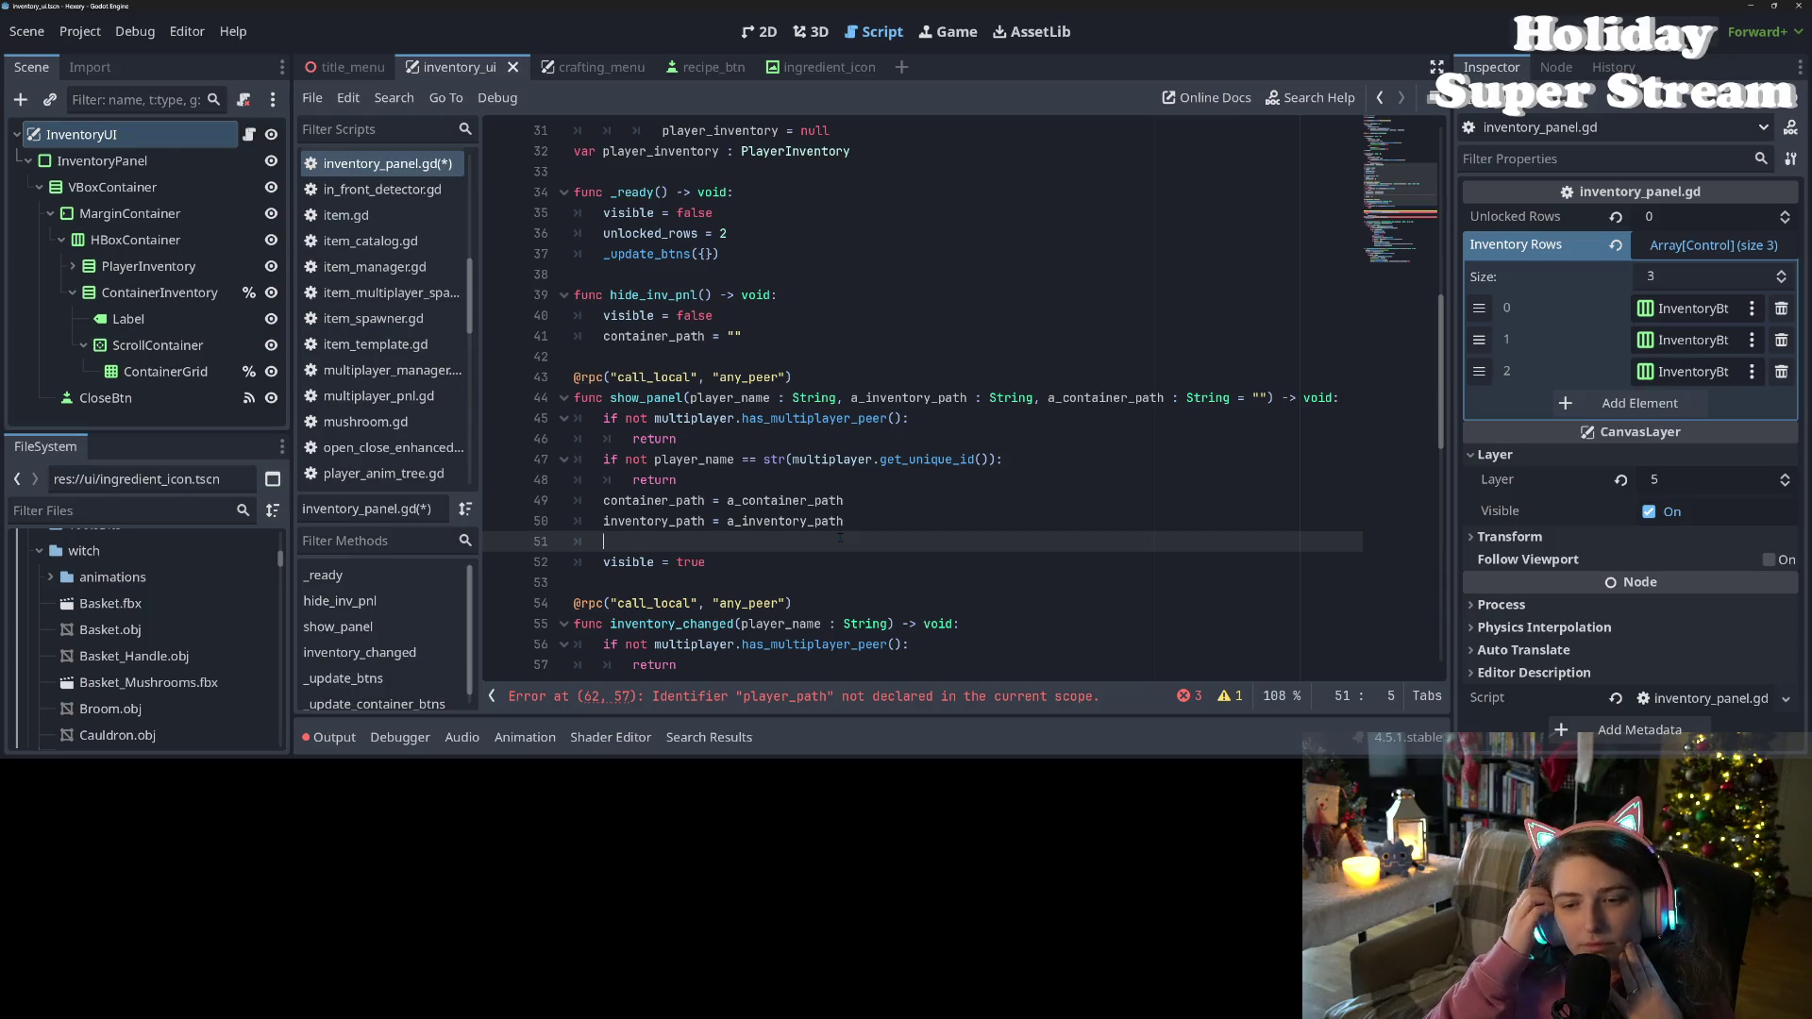
Rename the inventory_changed function to update_inventory and save
{"action": "left_click", "coordinate": [840, 521]}
{"action": "left_click", "coordinate": [670, 542]}
{"action": "scroll", "coordinate": [670, 542], "scroll_direction": "down", "scroll_amount": 4}
{"action": "scroll", "coordinate": [717, 518], "scroll_direction": "down", "scroll_amount": 1}
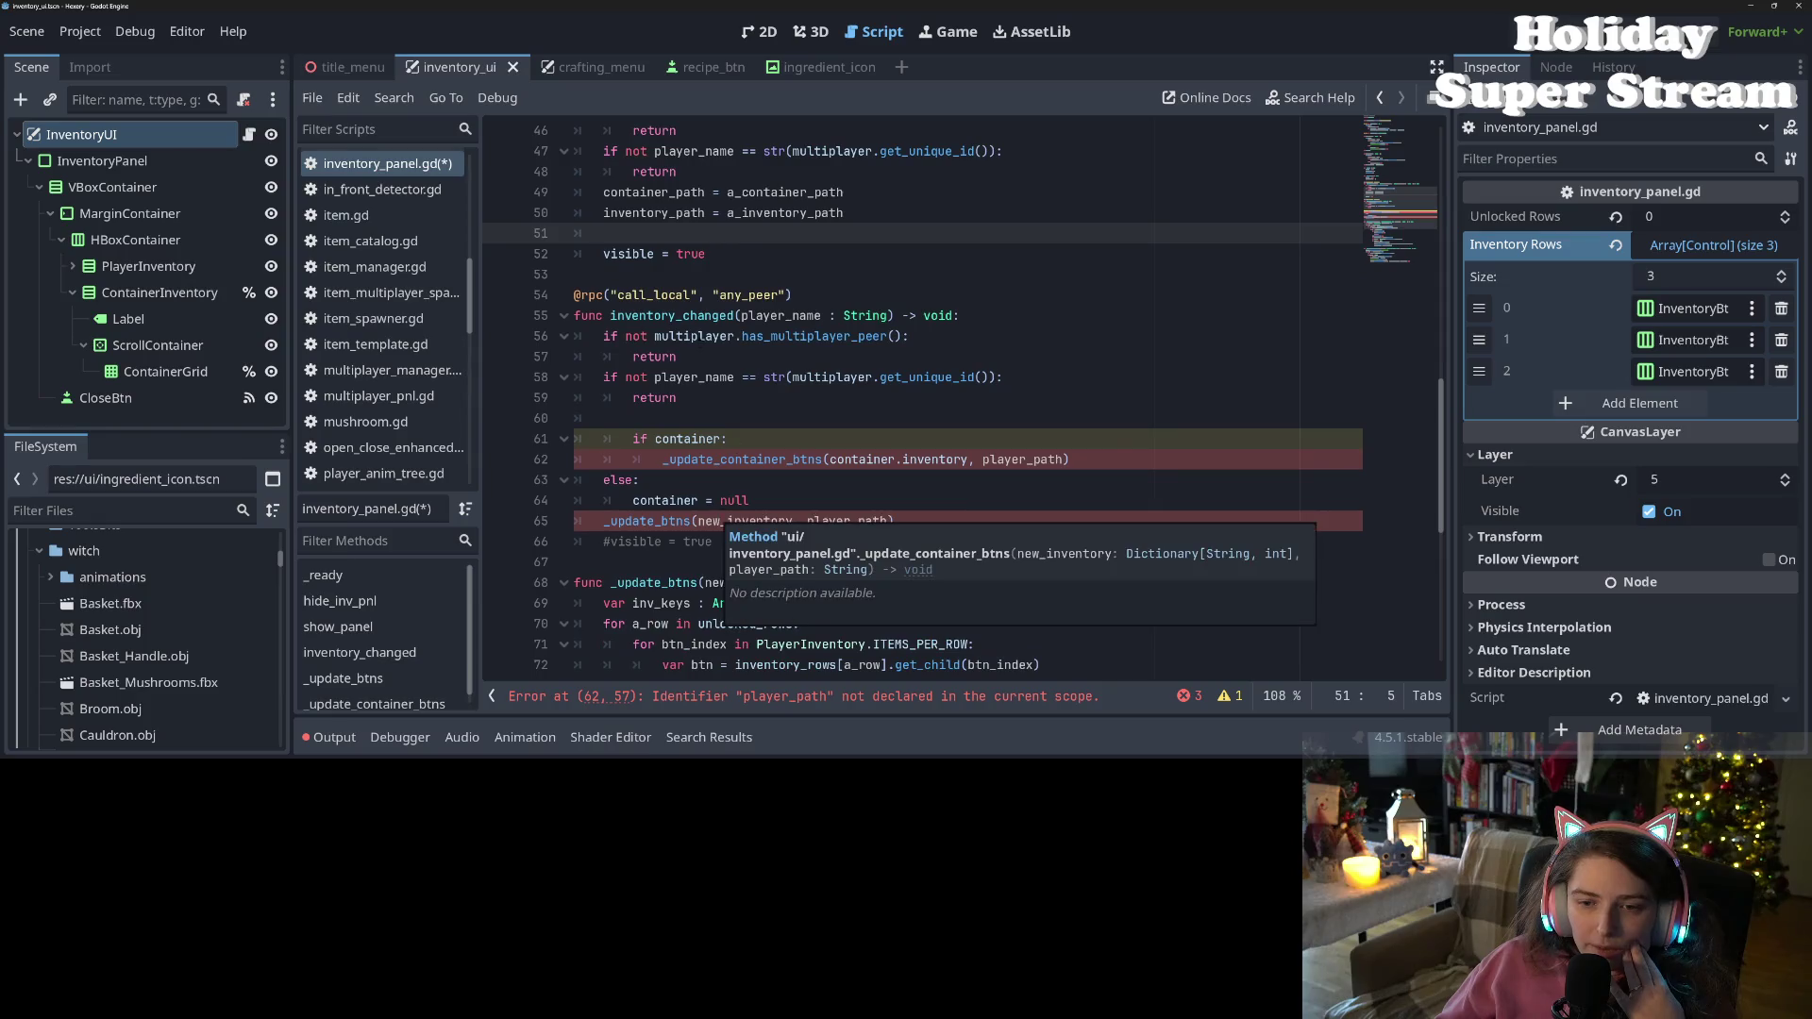
{"action": "double_click", "coordinate": [670, 314]}
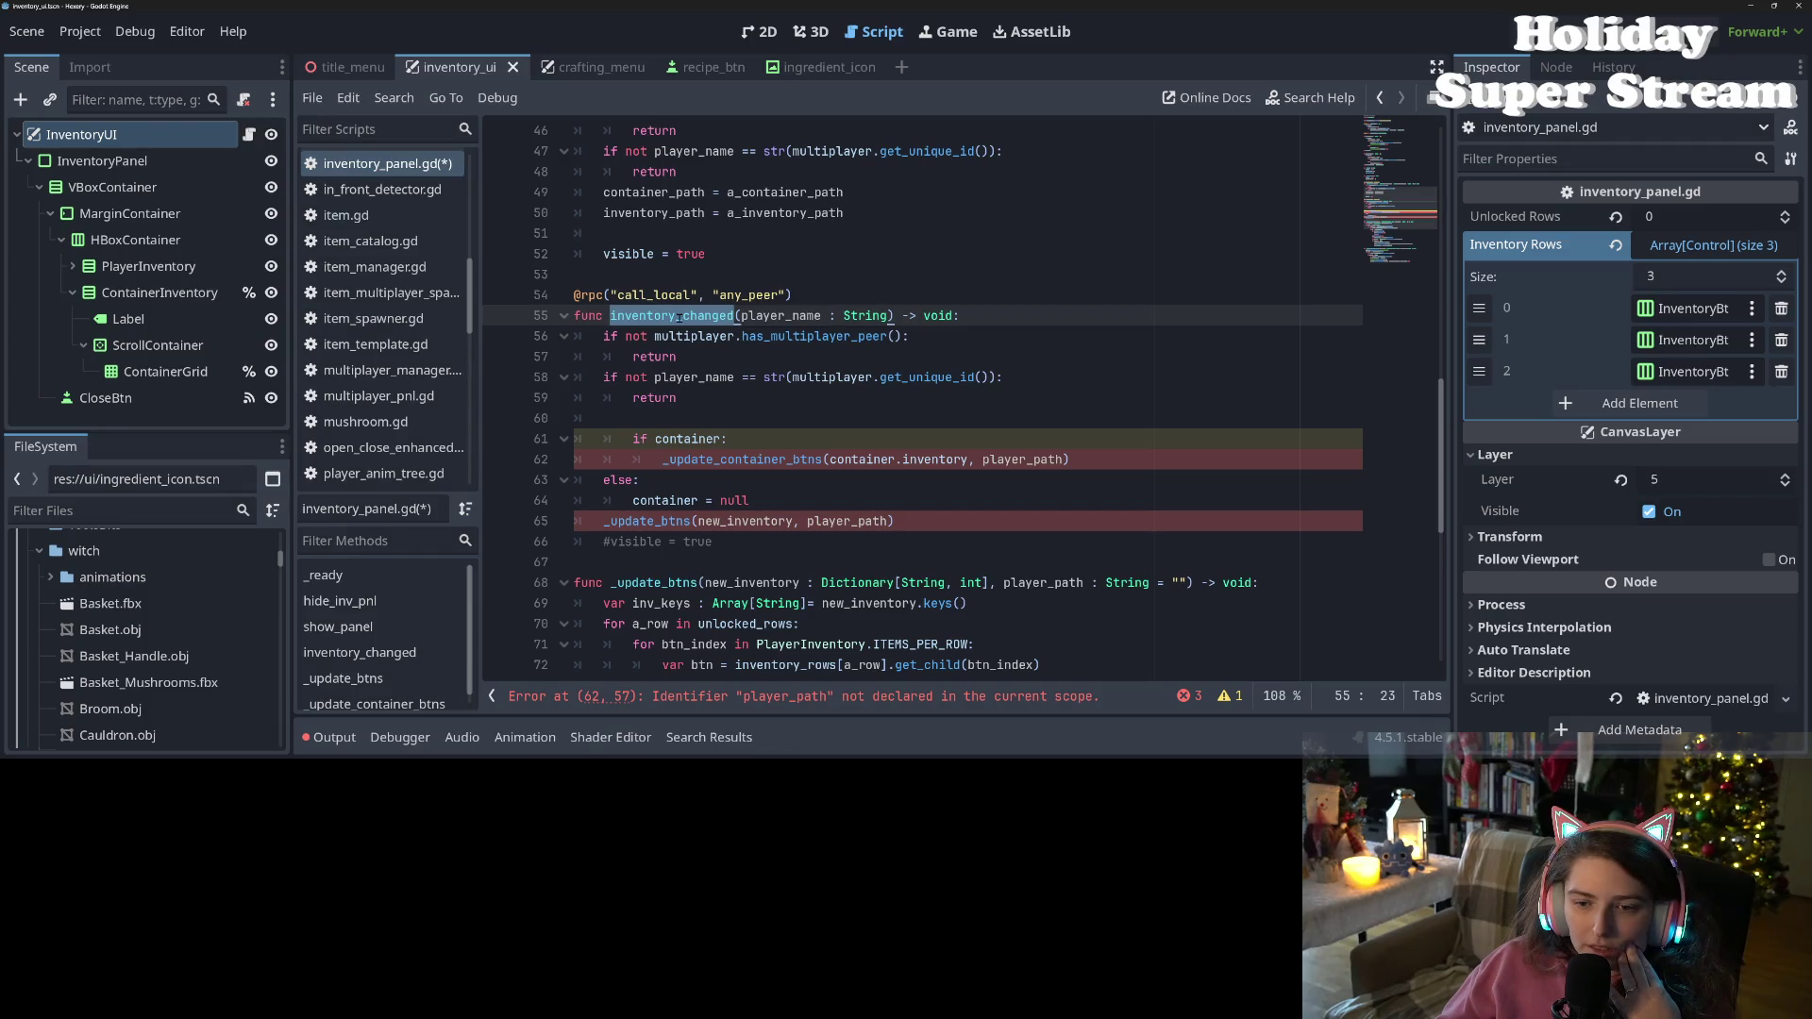
{"action": "type", "text": "up"}
{"action": "type", "text": "date"}
{"action": "type", "text": "nventorn"}
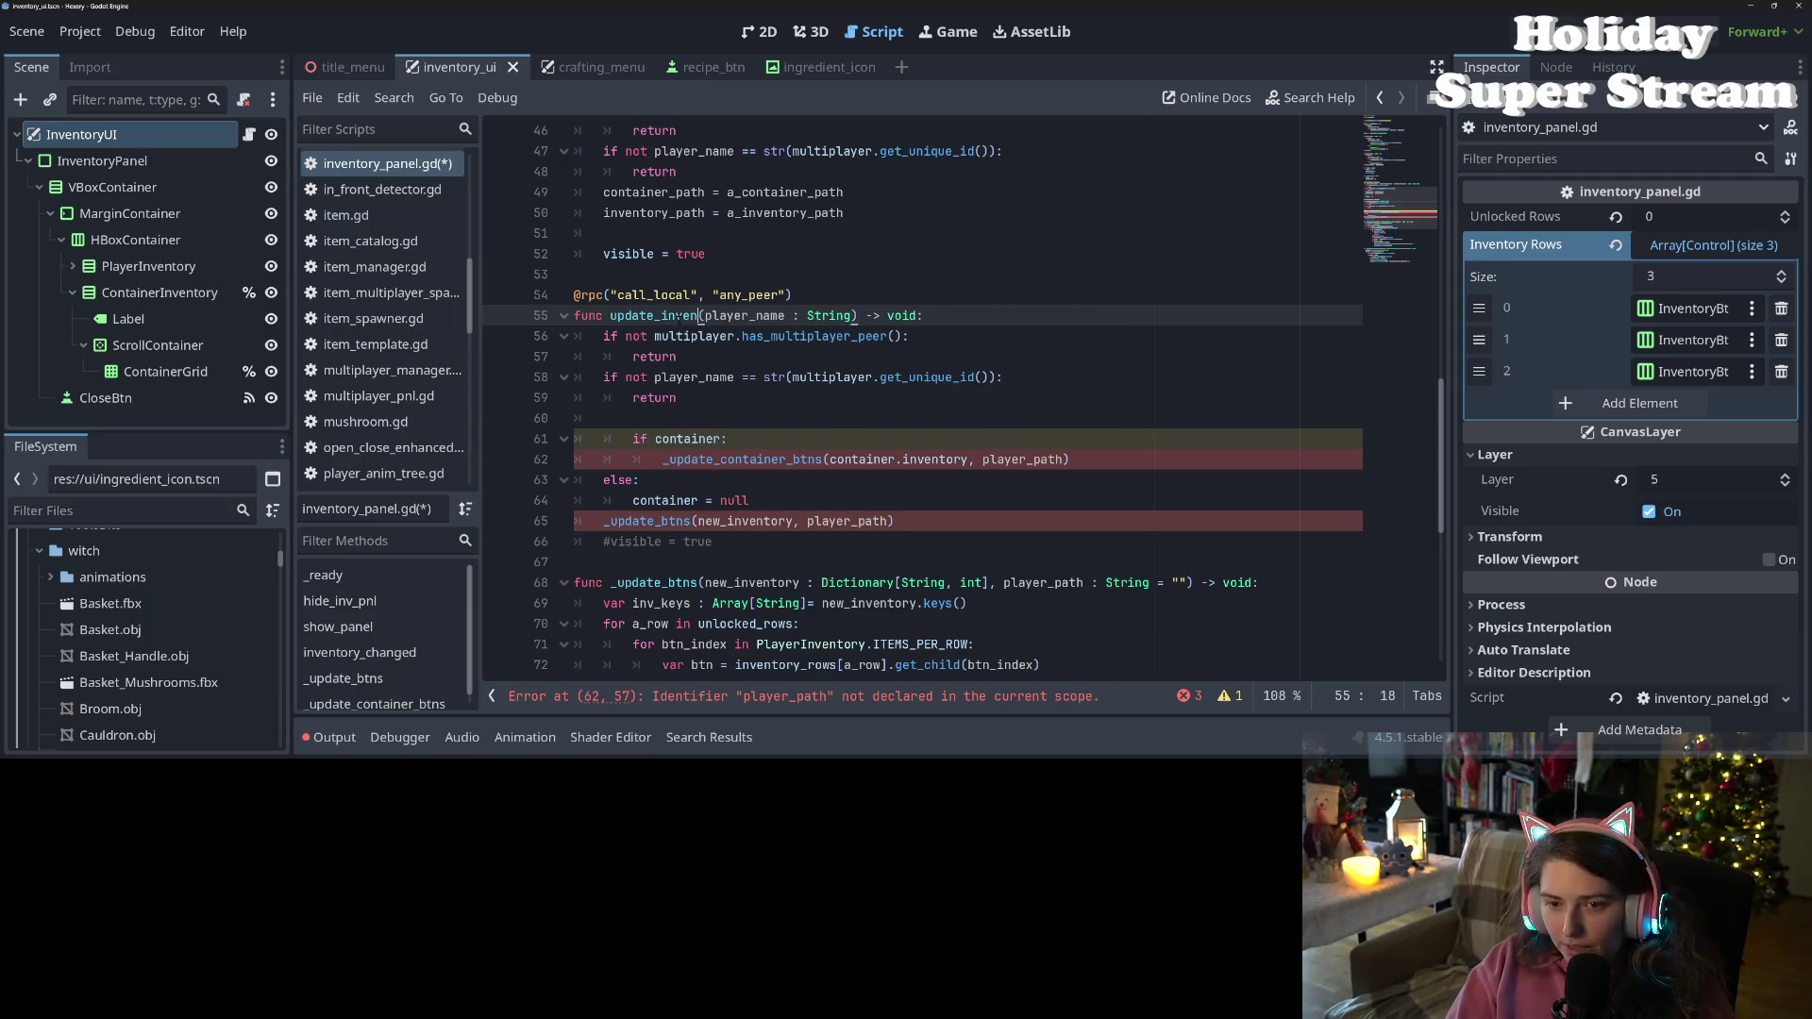
{"action": "key", "text": "BackSpace"}
{"action": "type", "text": "y"}
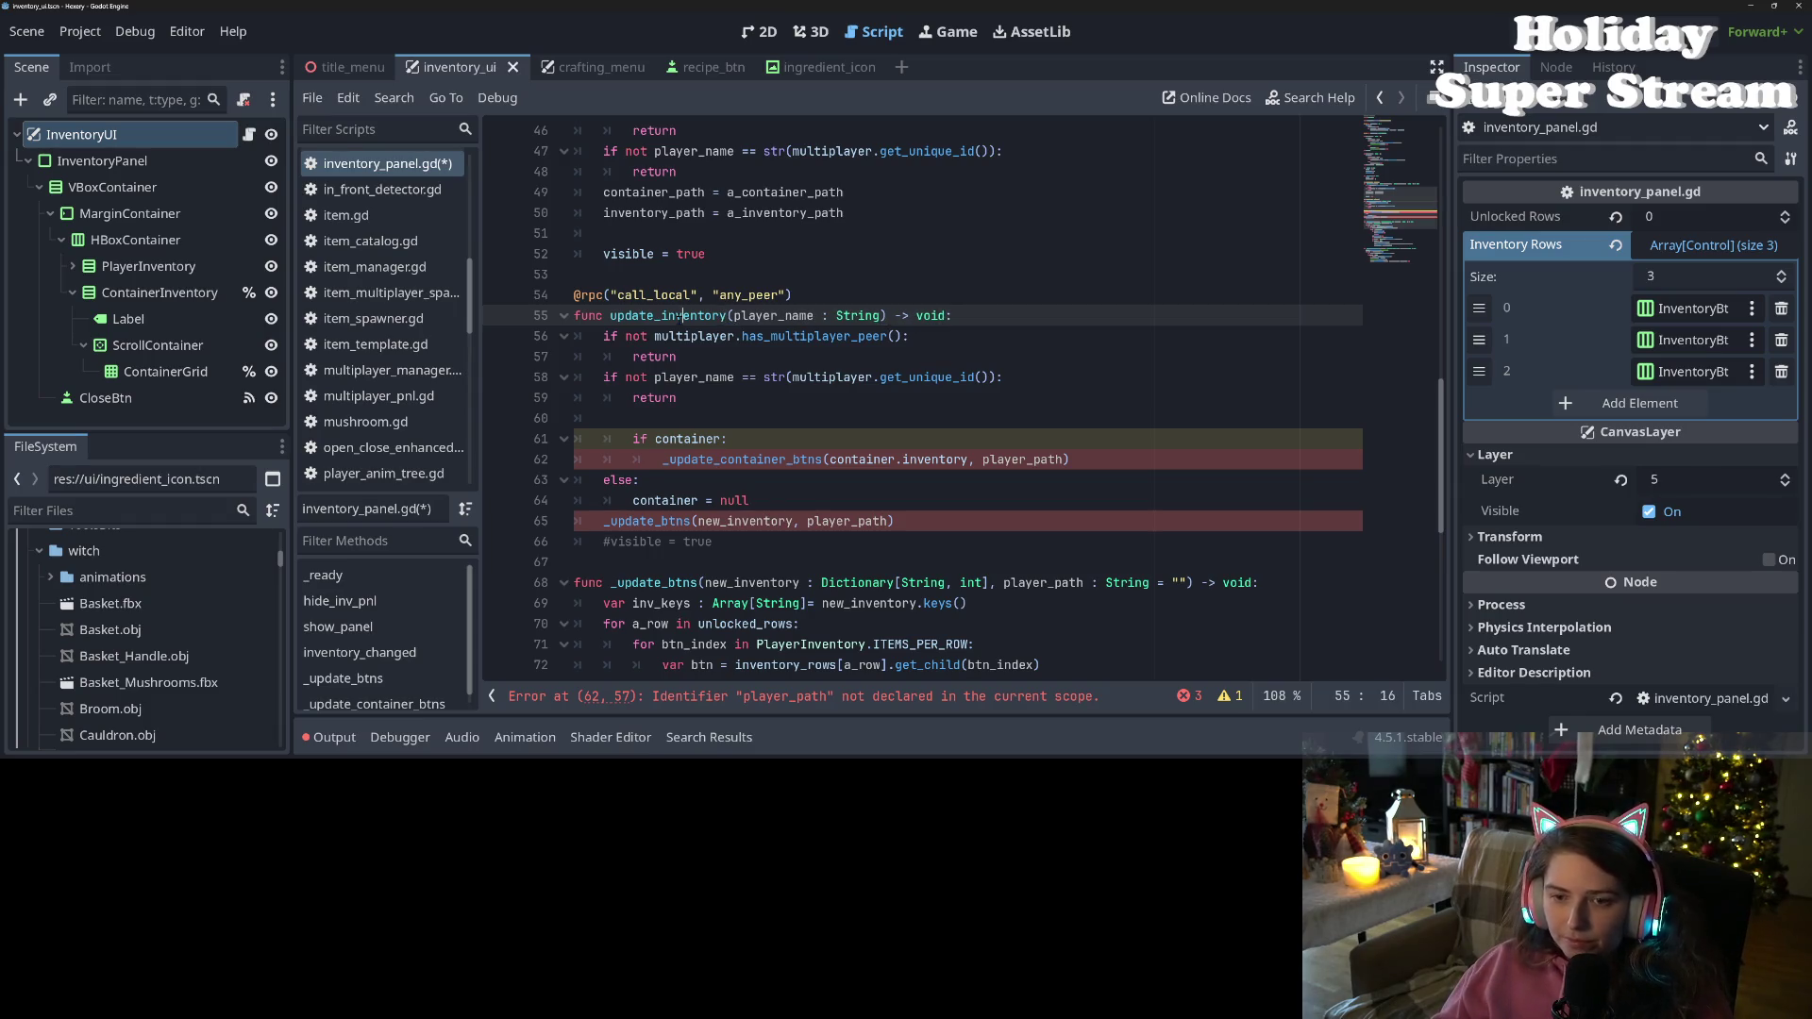
{"action": "double_click", "coordinate": [678, 317]}
{"action": "key", "text": "ctrl+s"}
Delete blank line 60 and dedent the if container block one level
{"action": "left_click", "coordinate": [696, 423]}
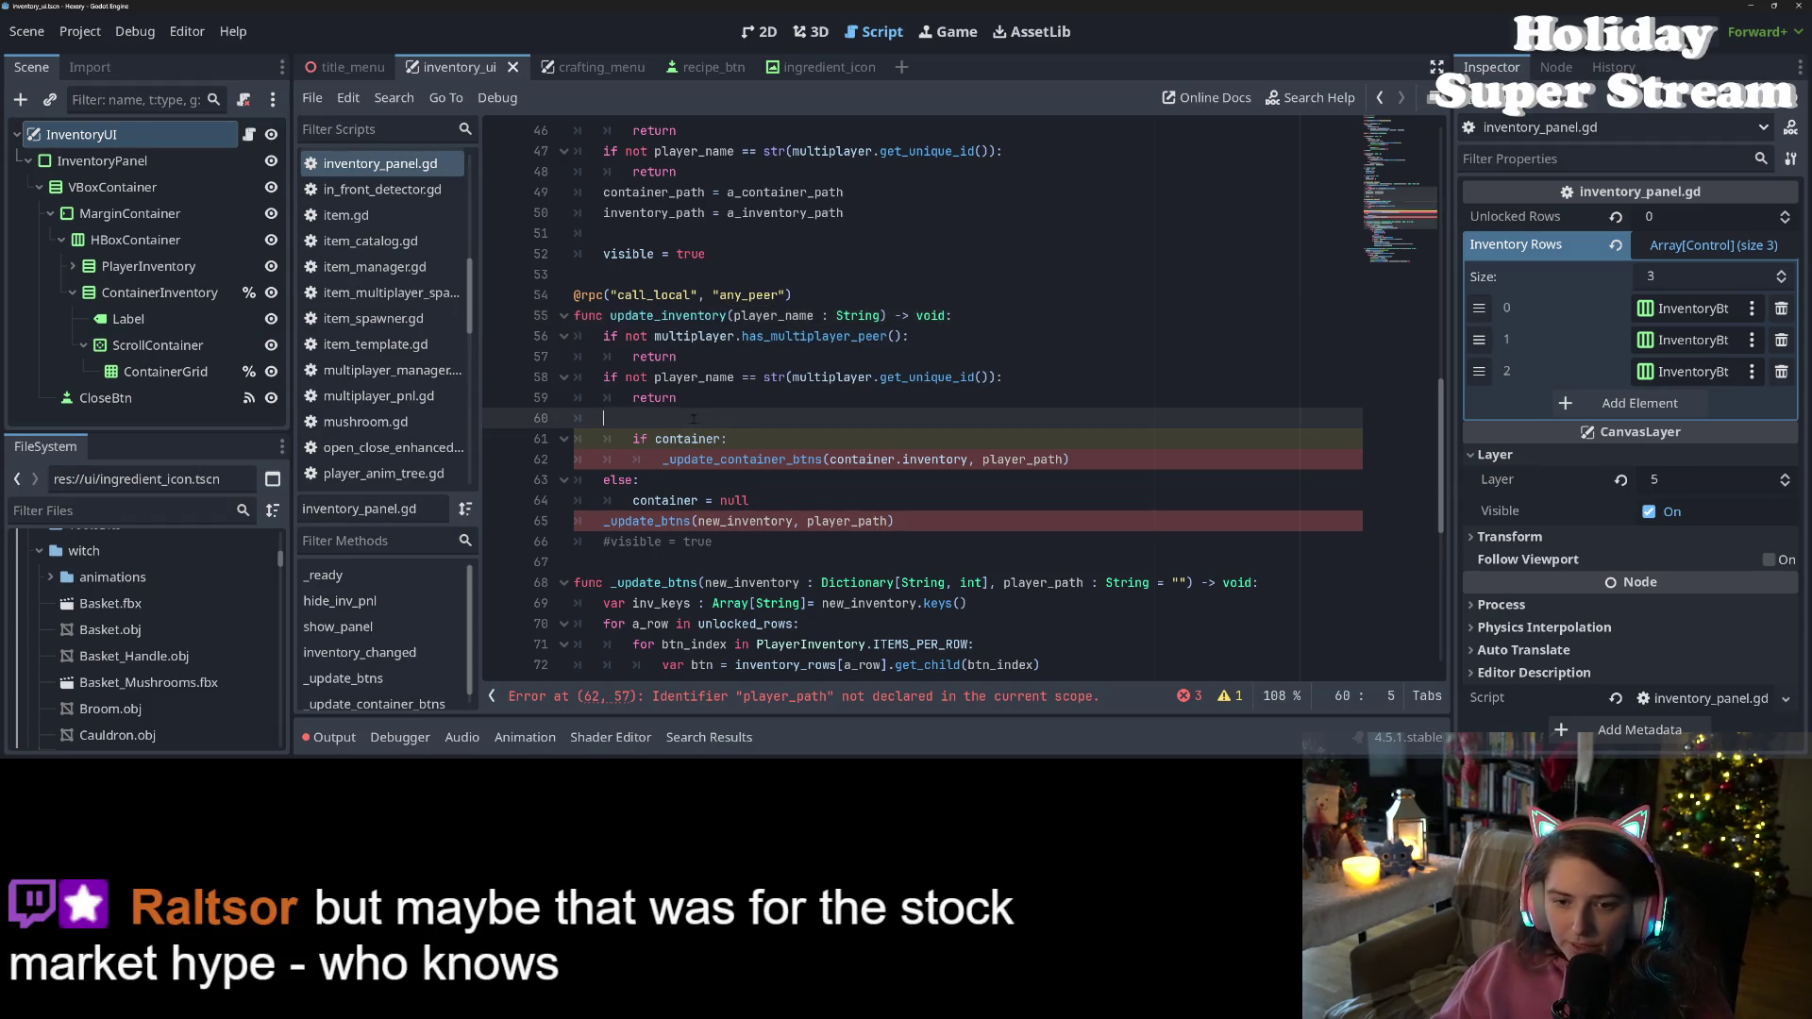
{"action": "key", "text": "BackSpace"}
{"action": "left_click", "coordinate": [628, 418]}
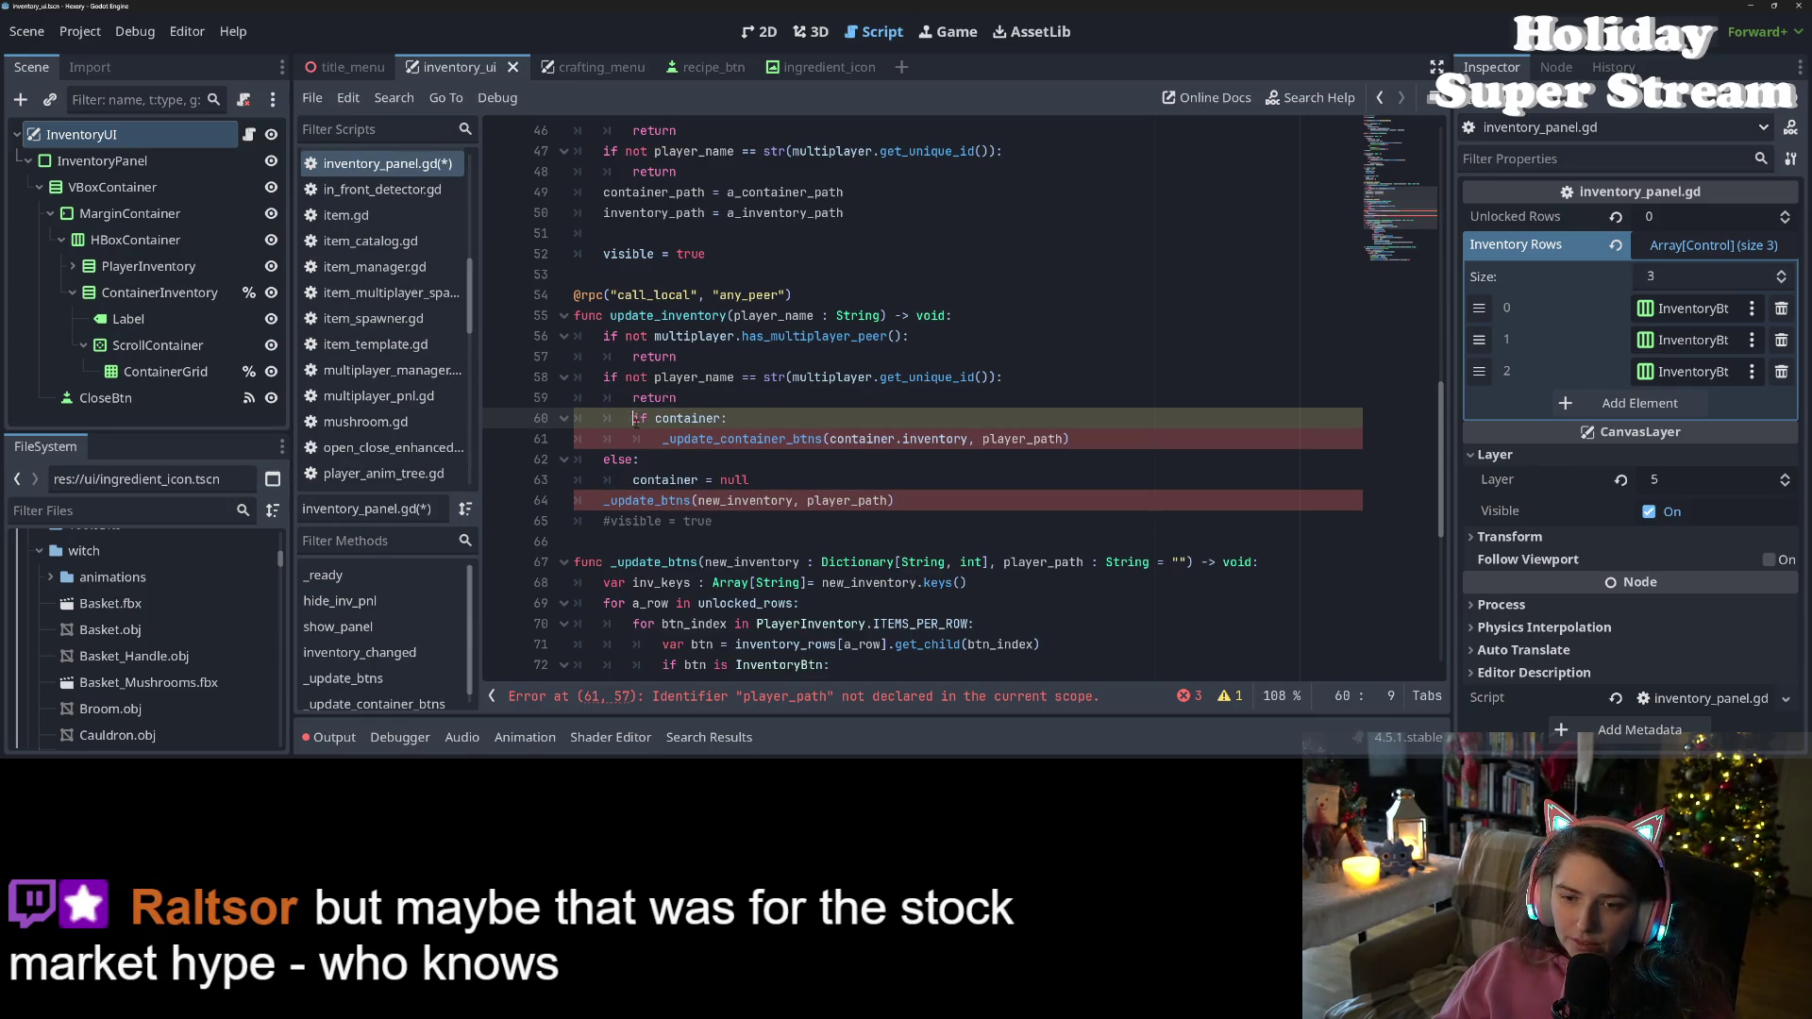
{"action": "left_click_drag", "start_coordinate": [636, 421], "coordinate": [715, 443]}
{"action": "key", "text": "shift+Tab"}
{"action": "left_click", "coordinate": [725, 422]}
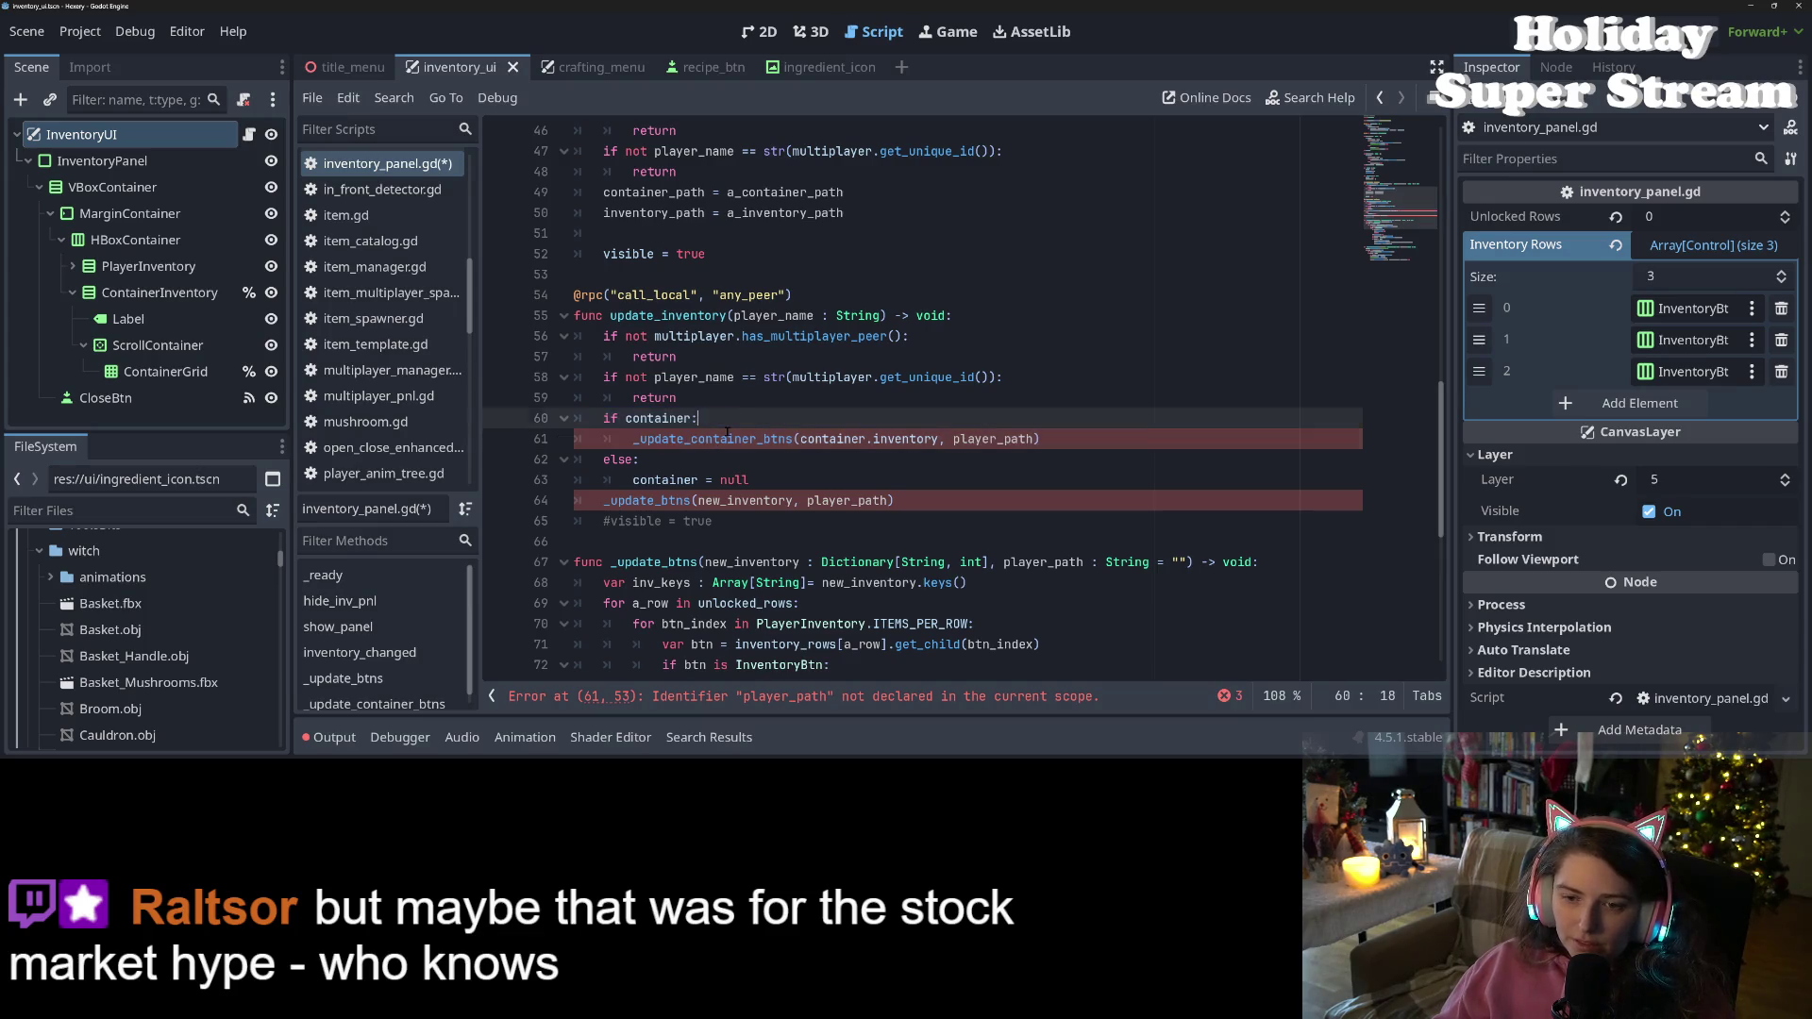
Remove the player_path argument from the _update_container_btns call on line 61
{"action": "left_click", "coordinate": [636, 439]}
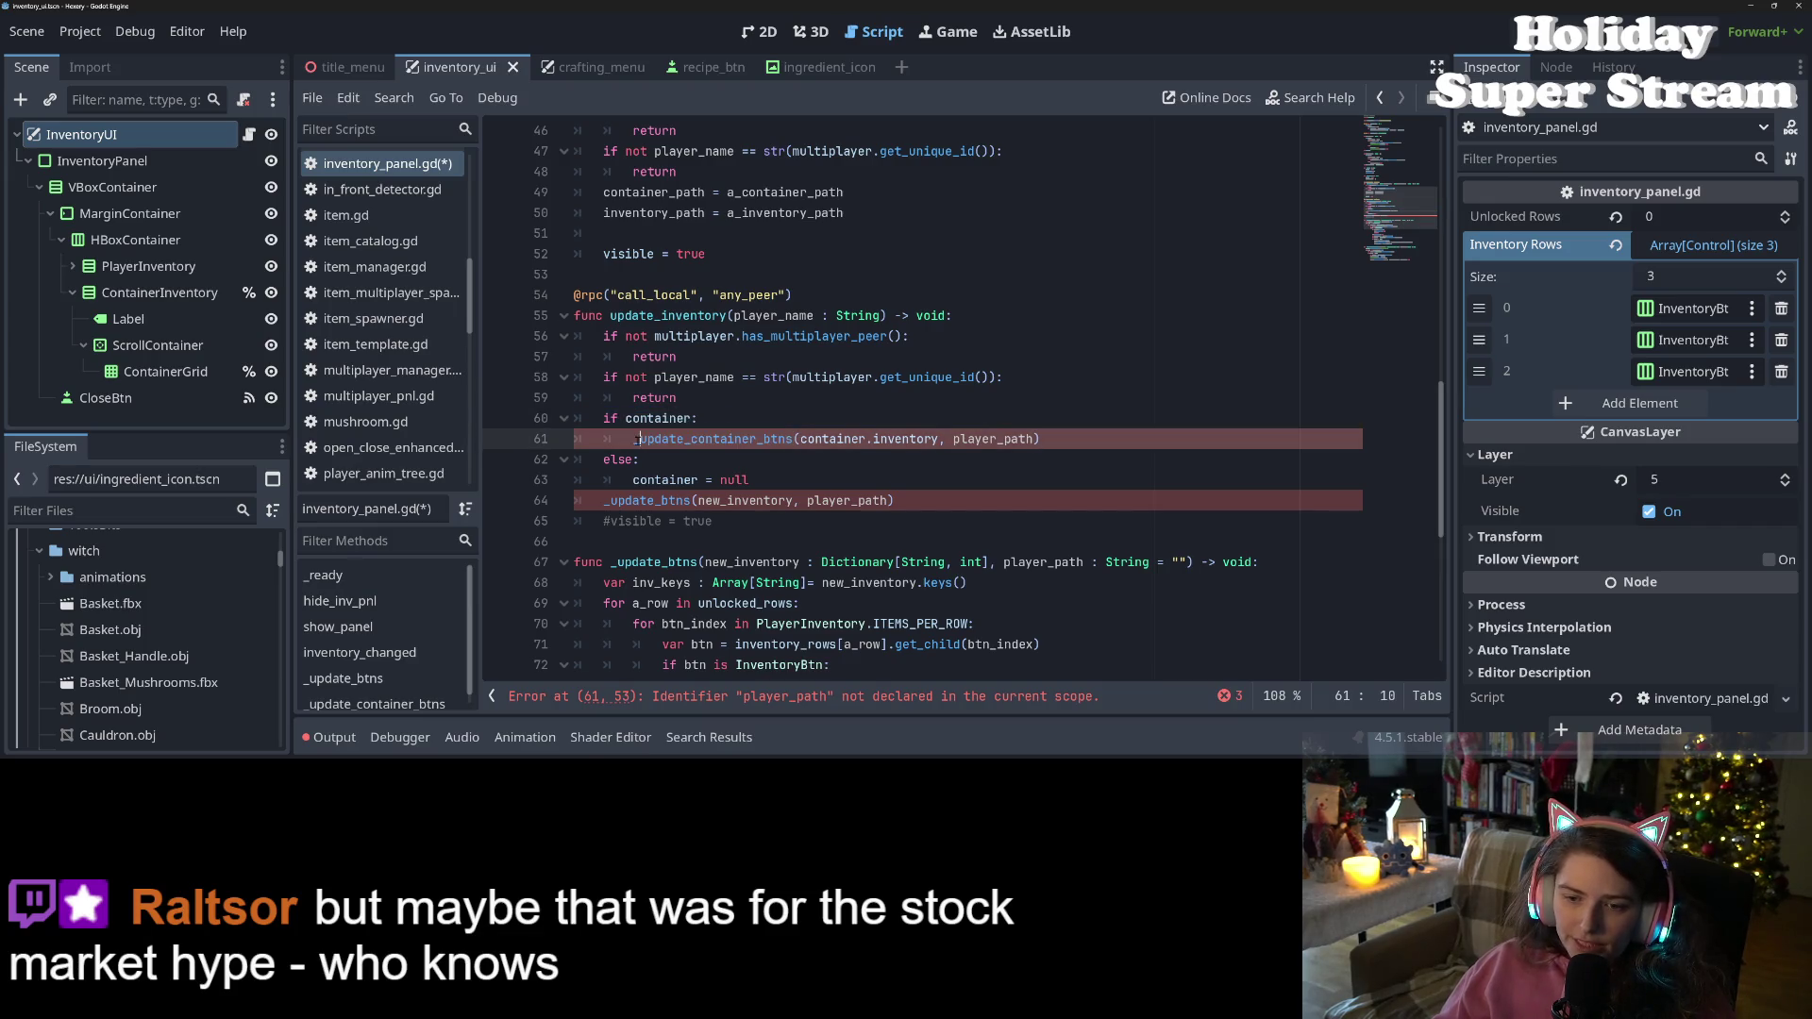
{"action": "double_click", "coordinate": [666, 440]}
{"action": "left_click", "coordinate": [639, 439]}
{"action": "double_click", "coordinate": [972, 439]}
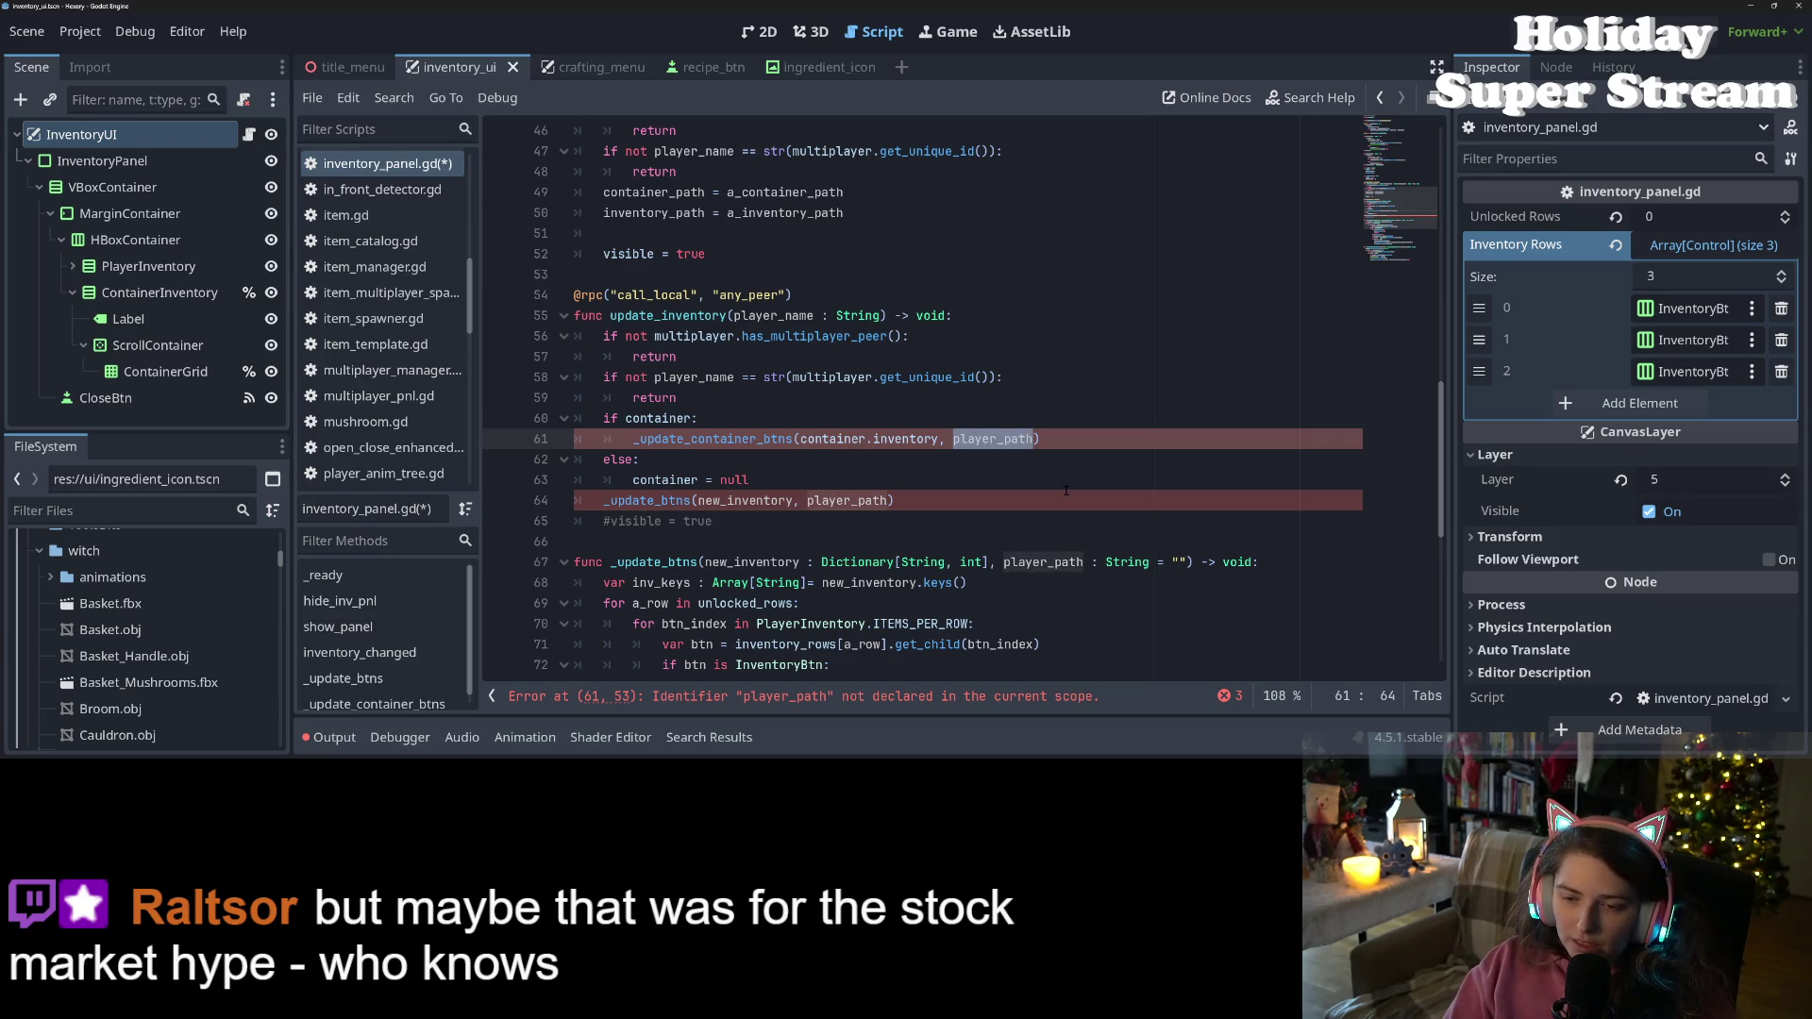
{"action": "key", "text": "BackSpace"}
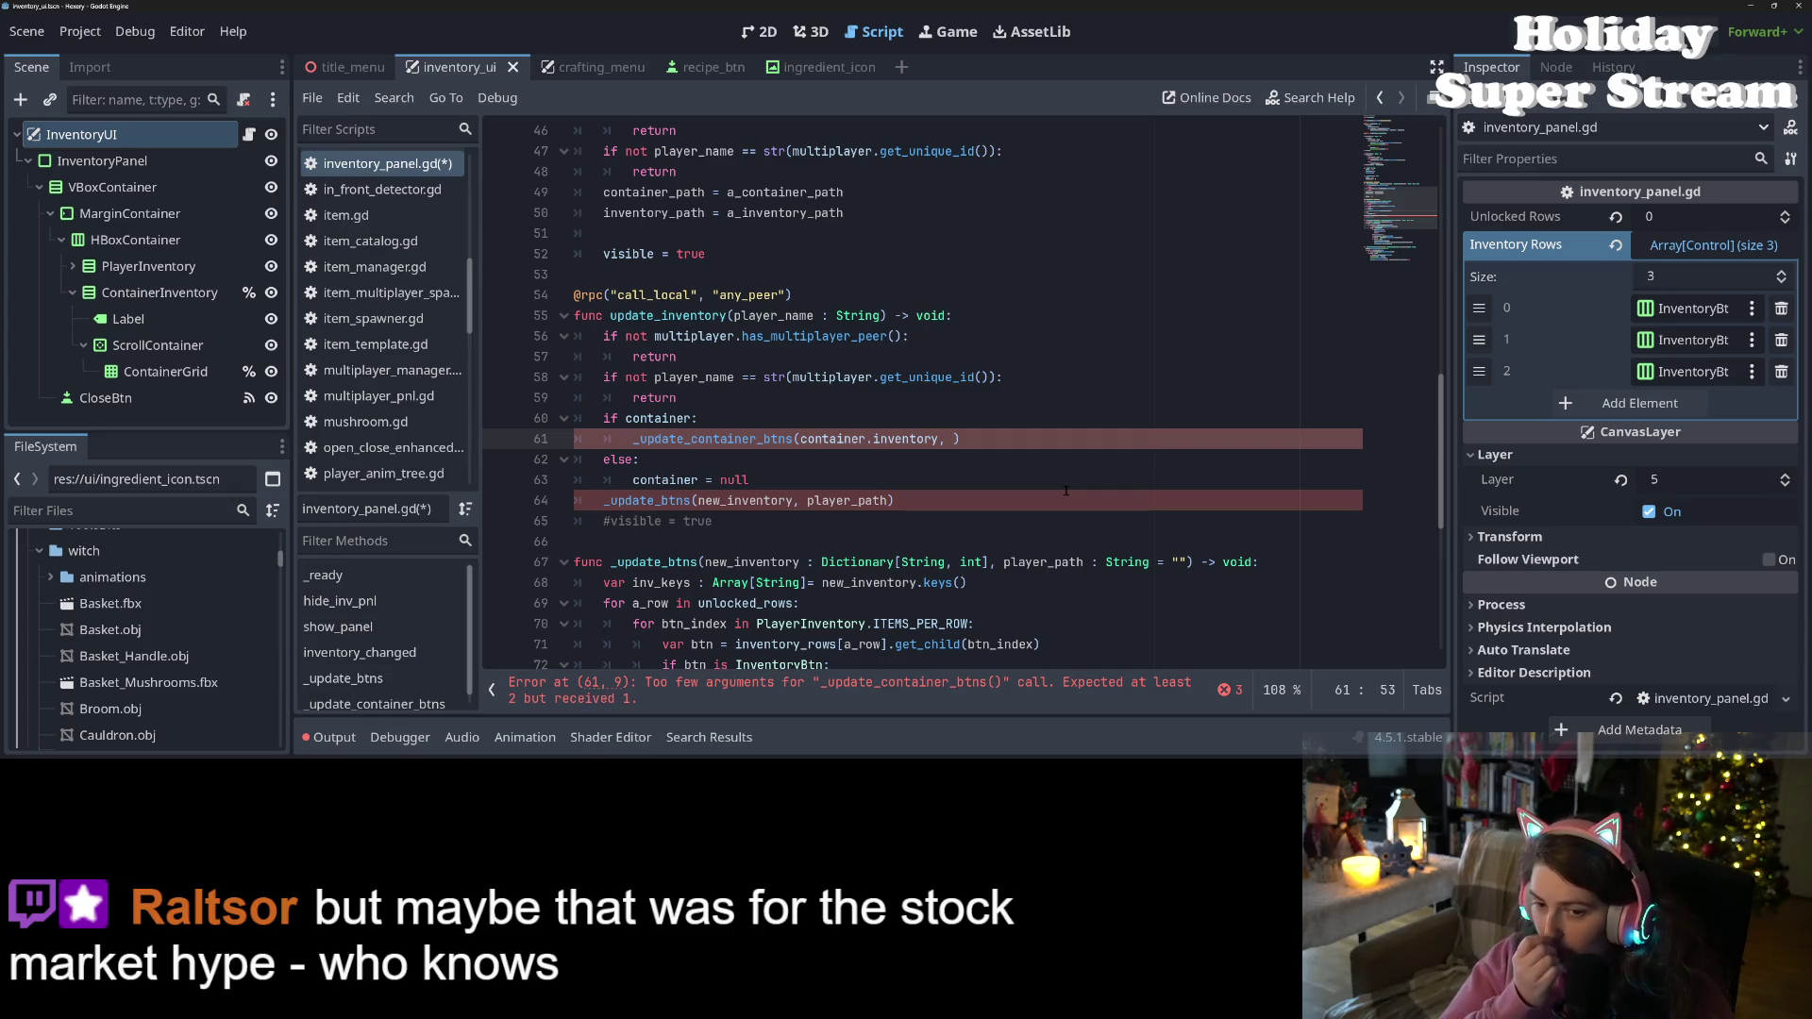
{"action": "double_click", "coordinate": [724, 440]}
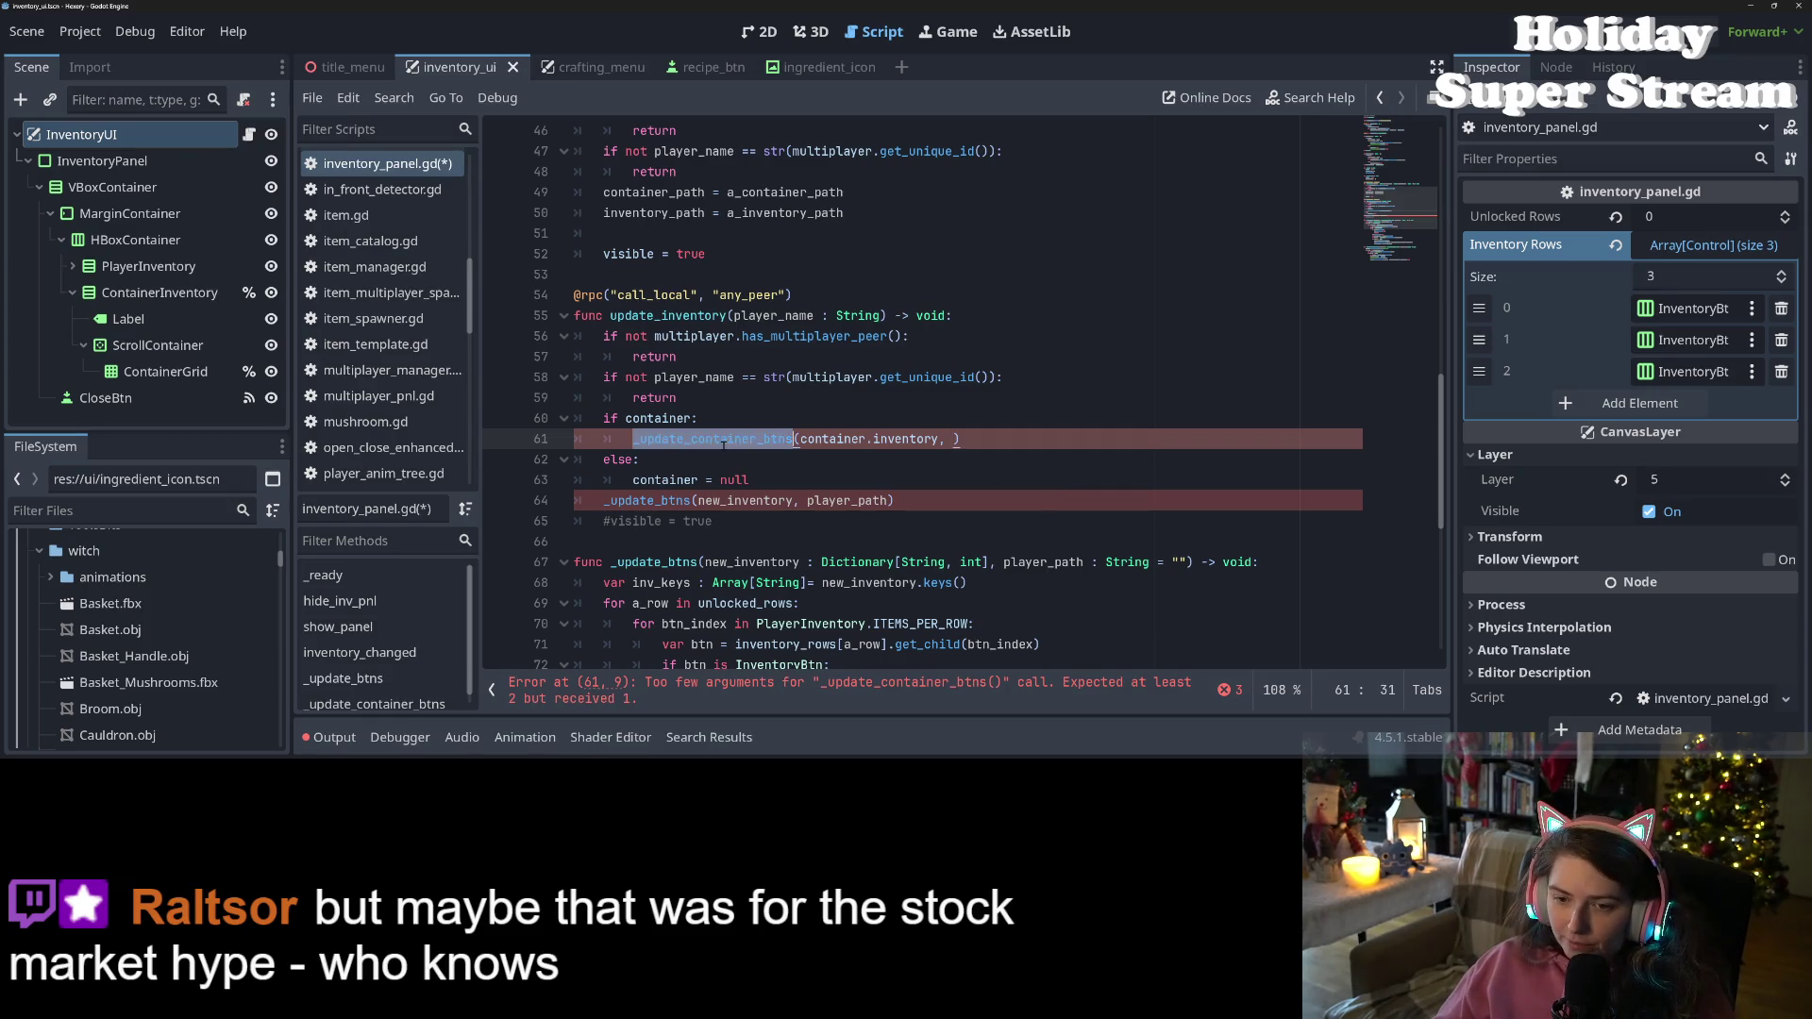
{"action": "scroll", "coordinate": [724, 443], "scroll_direction": "down", "scroll_amount": 7}
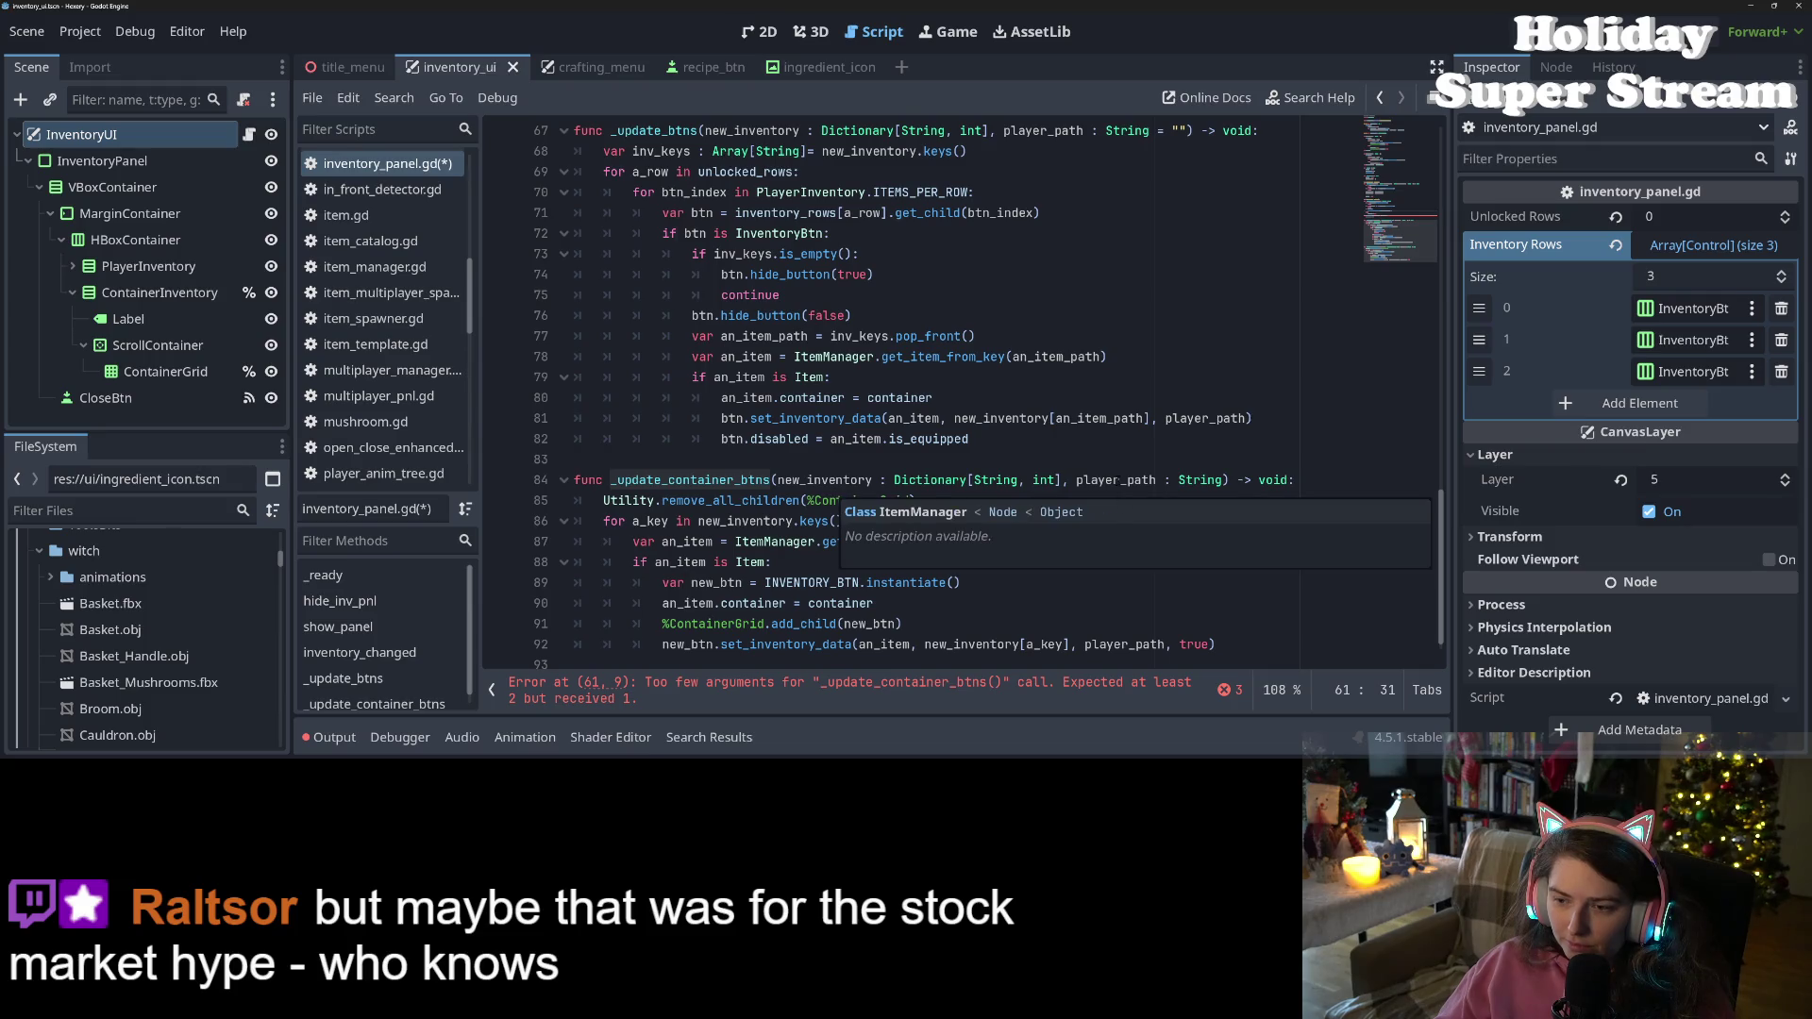
Compare _update_container_btns' player_path parameter with set_inventory_data in inventory_btn.gd
{"action": "double_click", "coordinate": [1116, 472]}
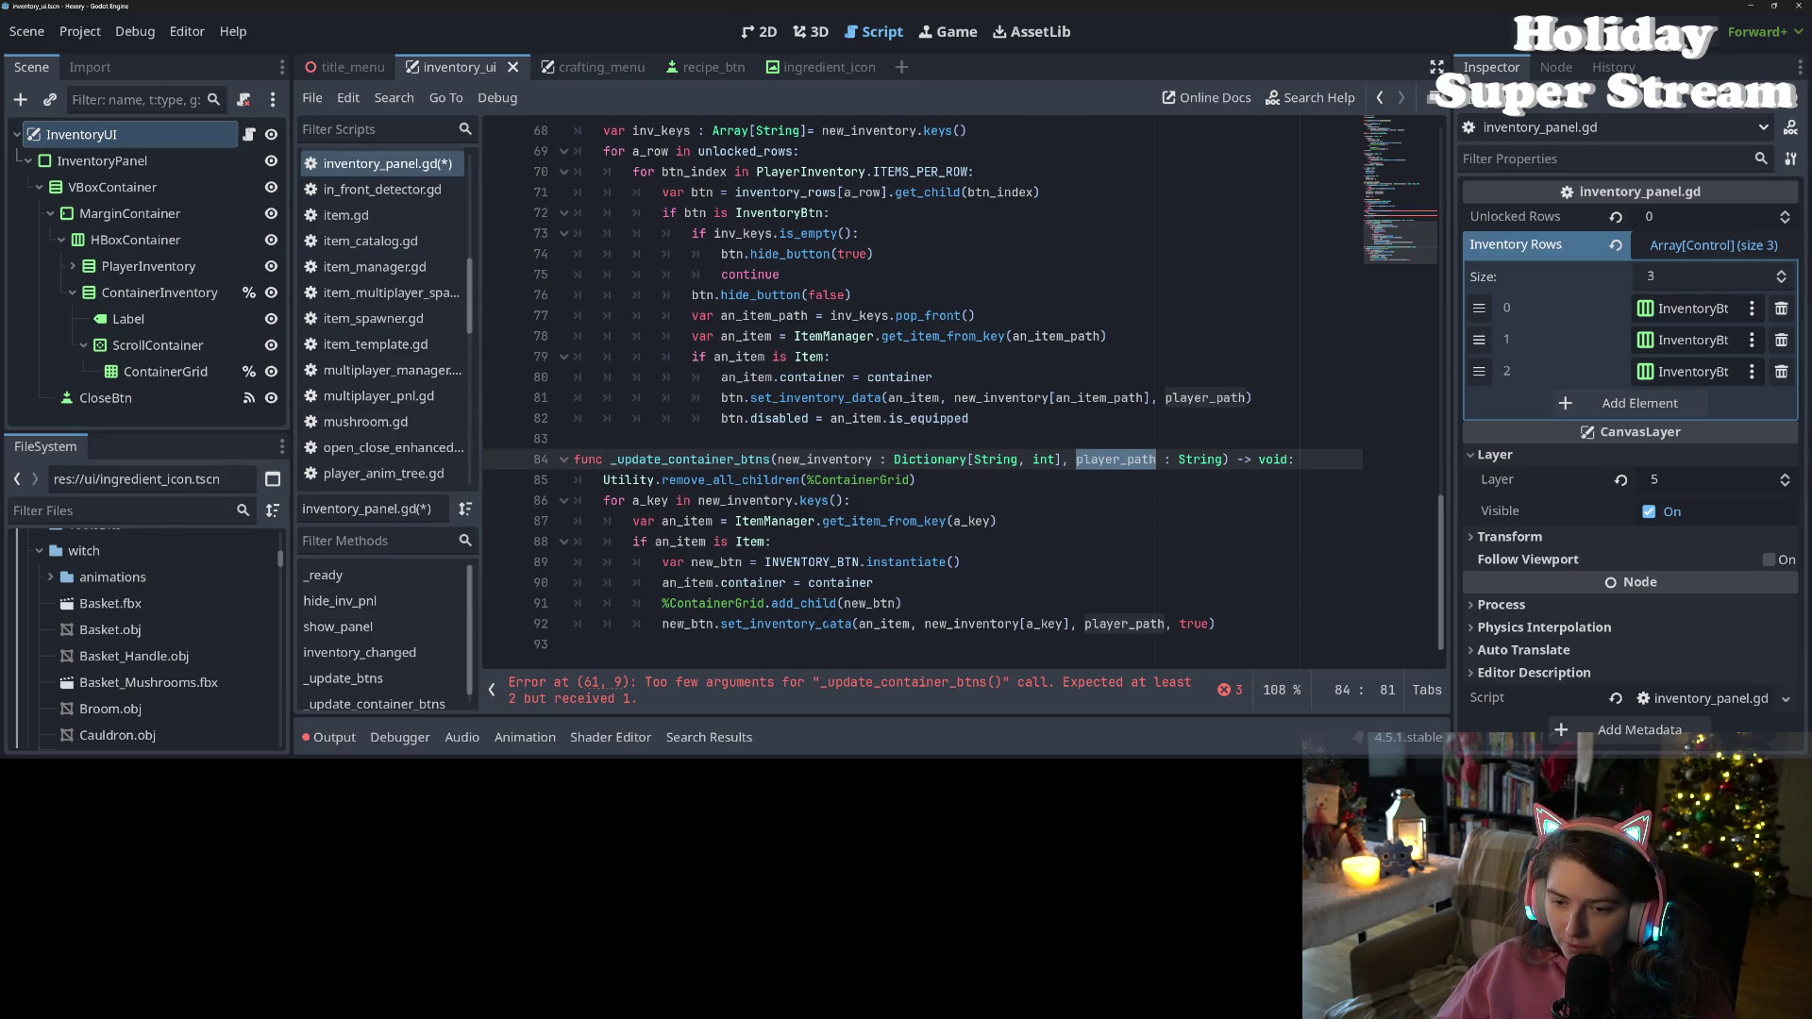
{"action": "triple_click", "coordinate": [814, 624]}
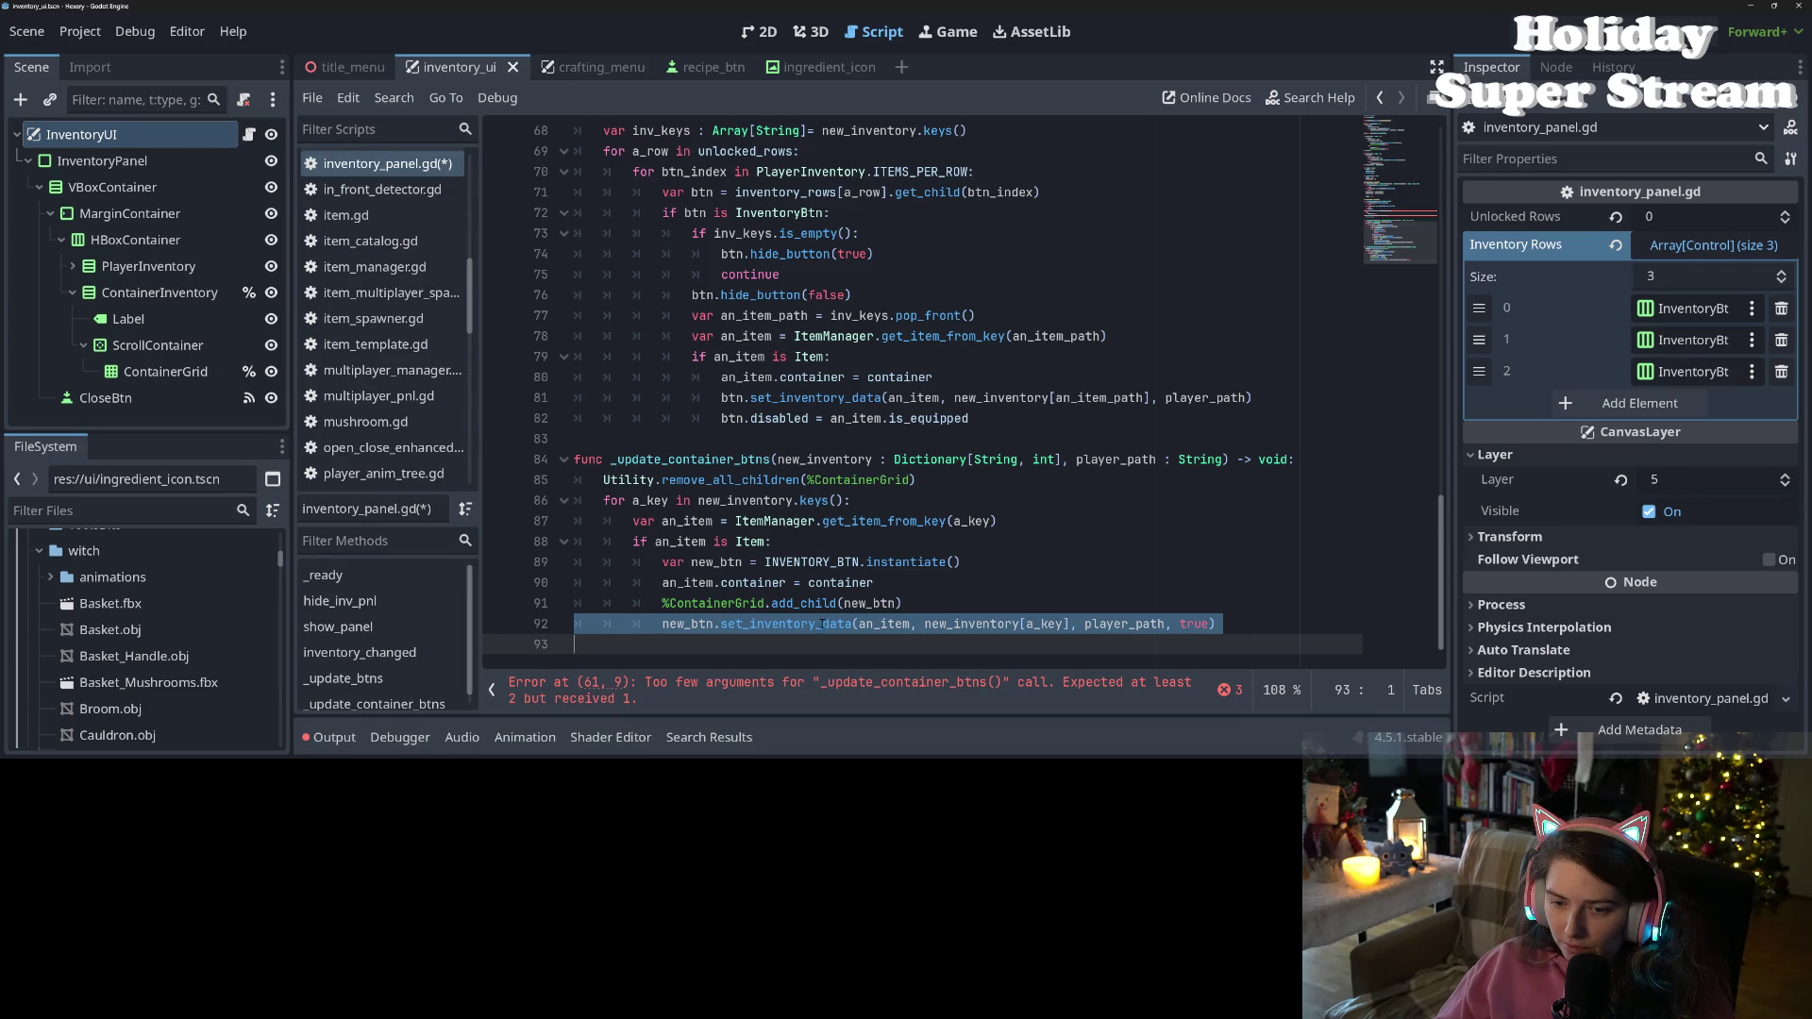
{"action": "double_click", "coordinate": [821, 624]}
{"action": "scroll", "coordinate": [382, 275], "scroll_direction": "up", "scroll_amount": 2}
{"action": "scroll", "coordinate": [382, 276], "scroll_direction": "up", "scroll_amount": 3}
{"action": "scroll", "coordinate": [342, 344], "scroll_direction": "down", "scroll_amount": 4}
{"action": "scroll", "coordinate": [342, 344], "scroll_direction": "up", "scroll_amount": 2}
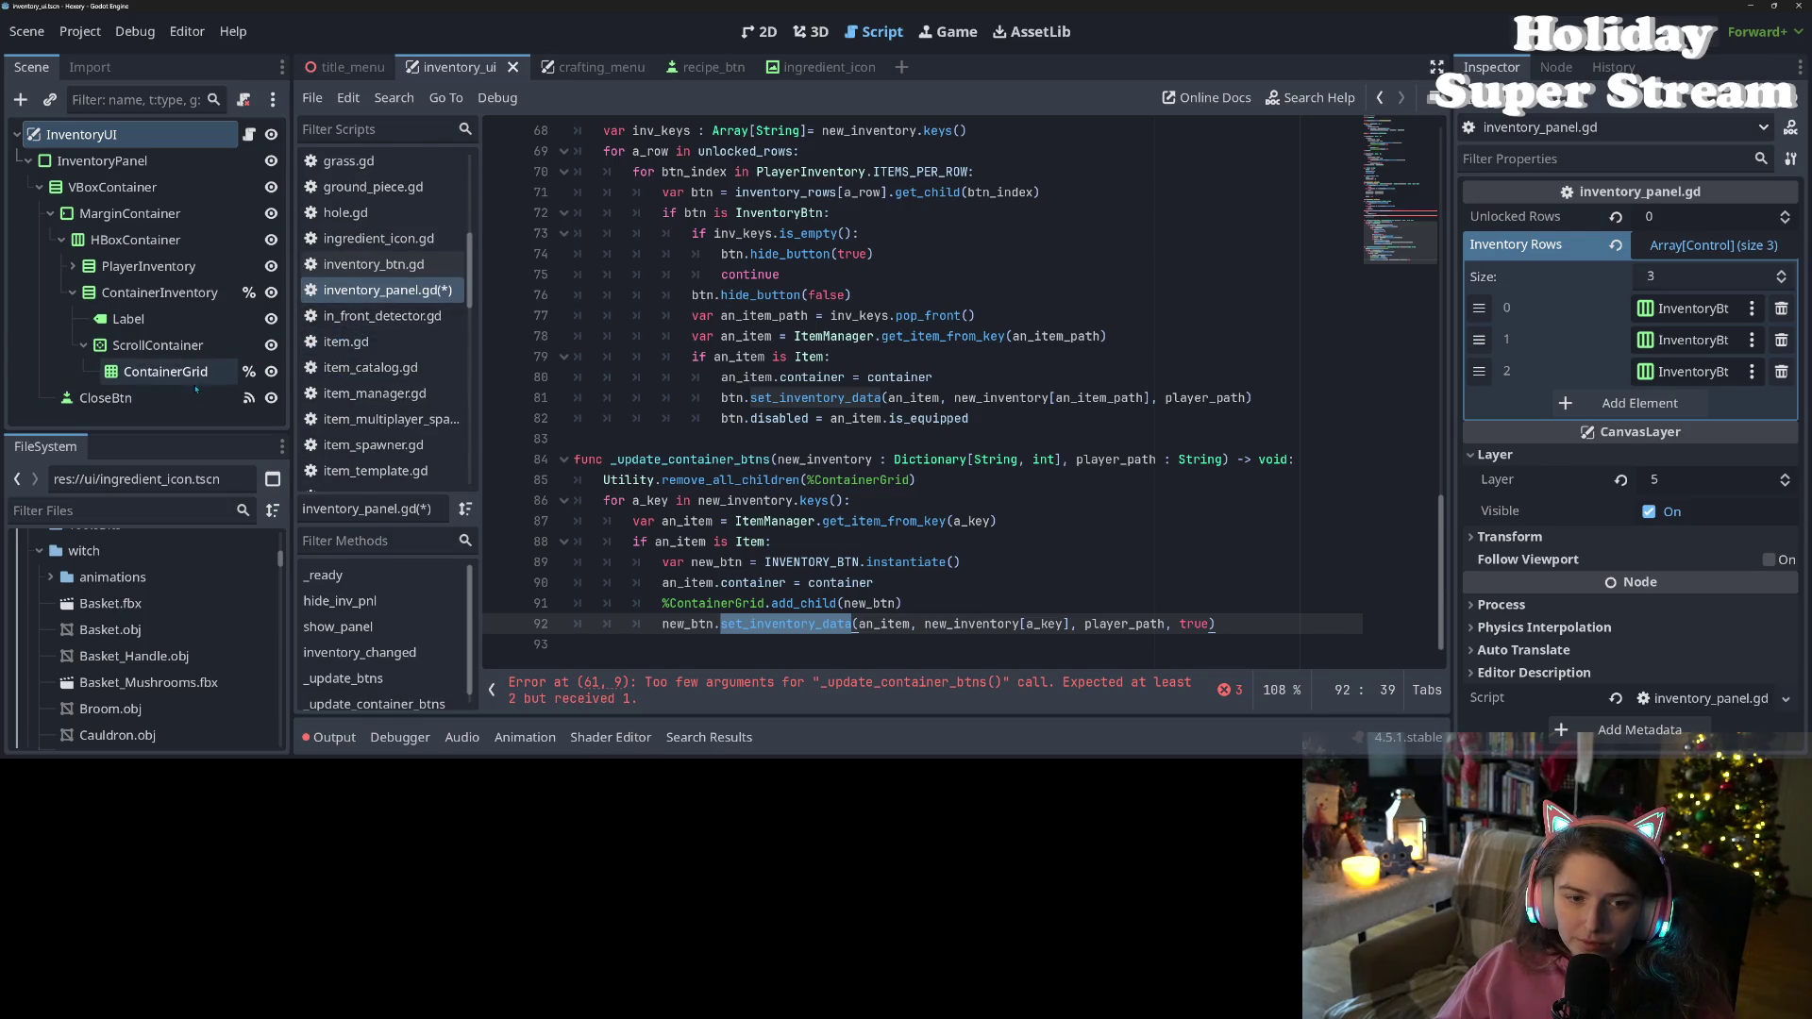
{"action": "scroll", "coordinate": [387, 396], "scroll_direction": "down", "scroll_amount": 2}
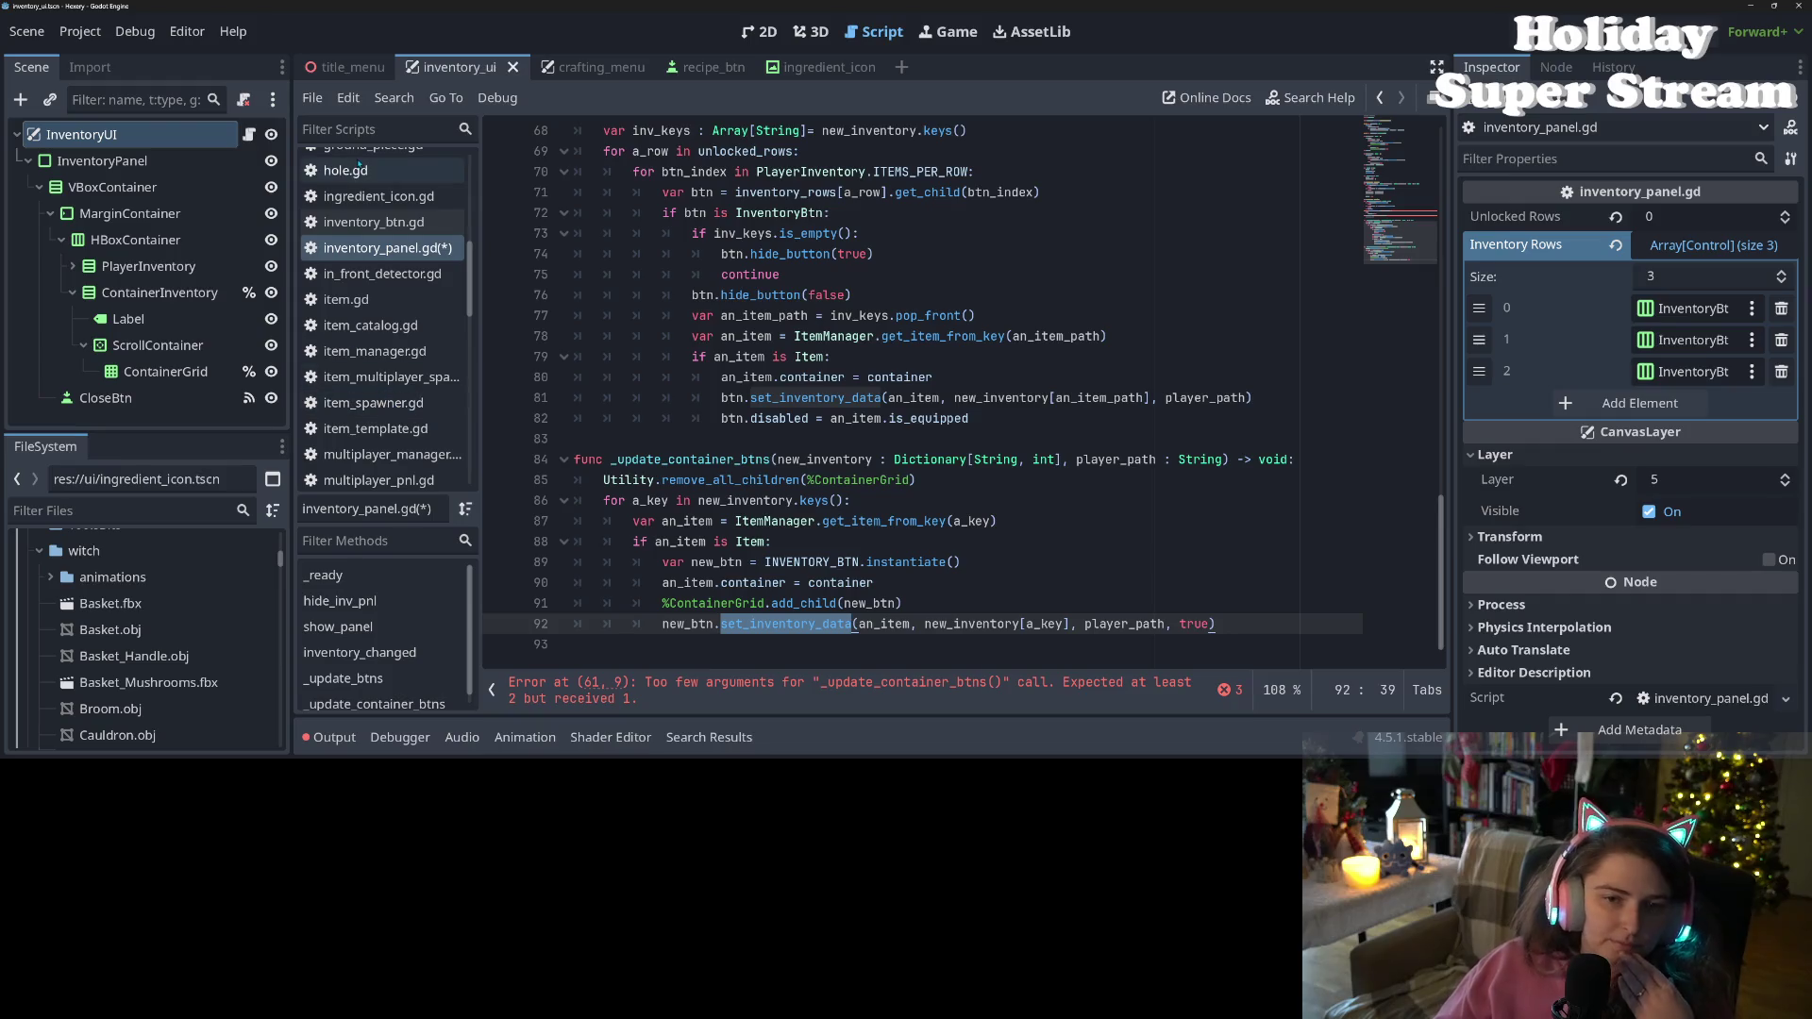
{"action": "left_click", "coordinate": [378, 222]}
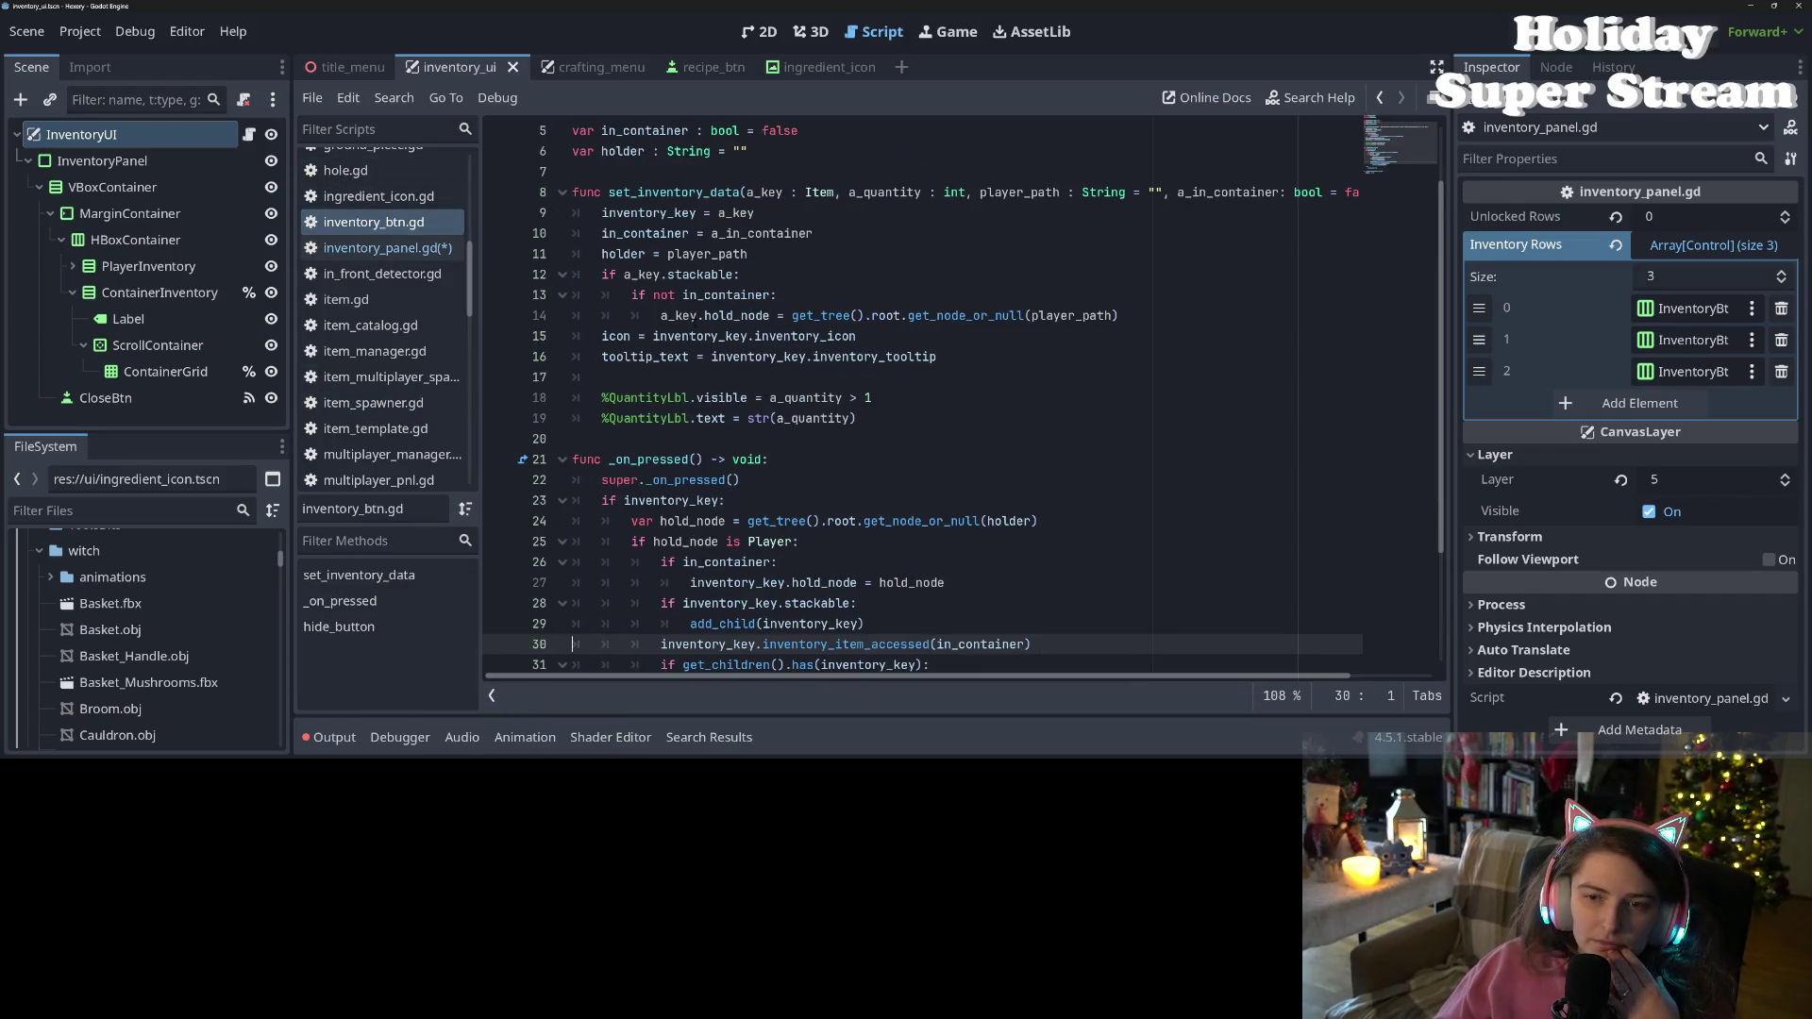
{"action": "double_click", "coordinate": [1019, 194]}
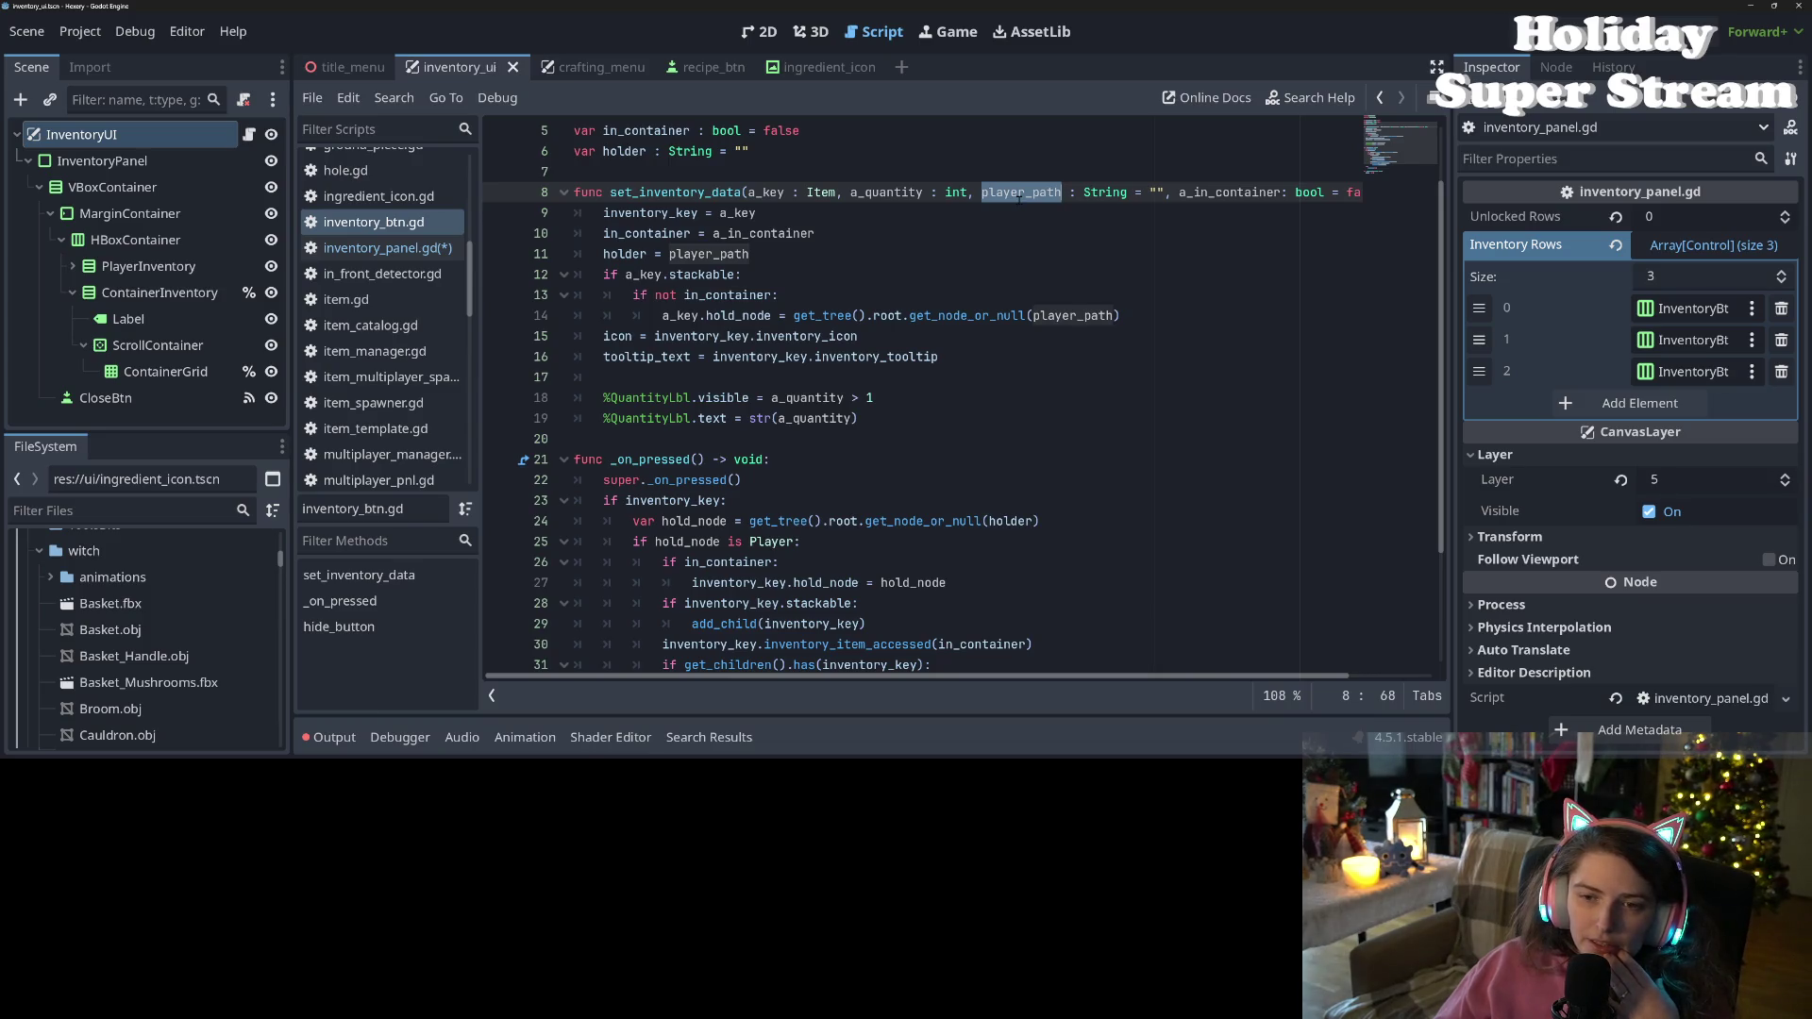
{"action": "left_click", "coordinate": [377, 247]}
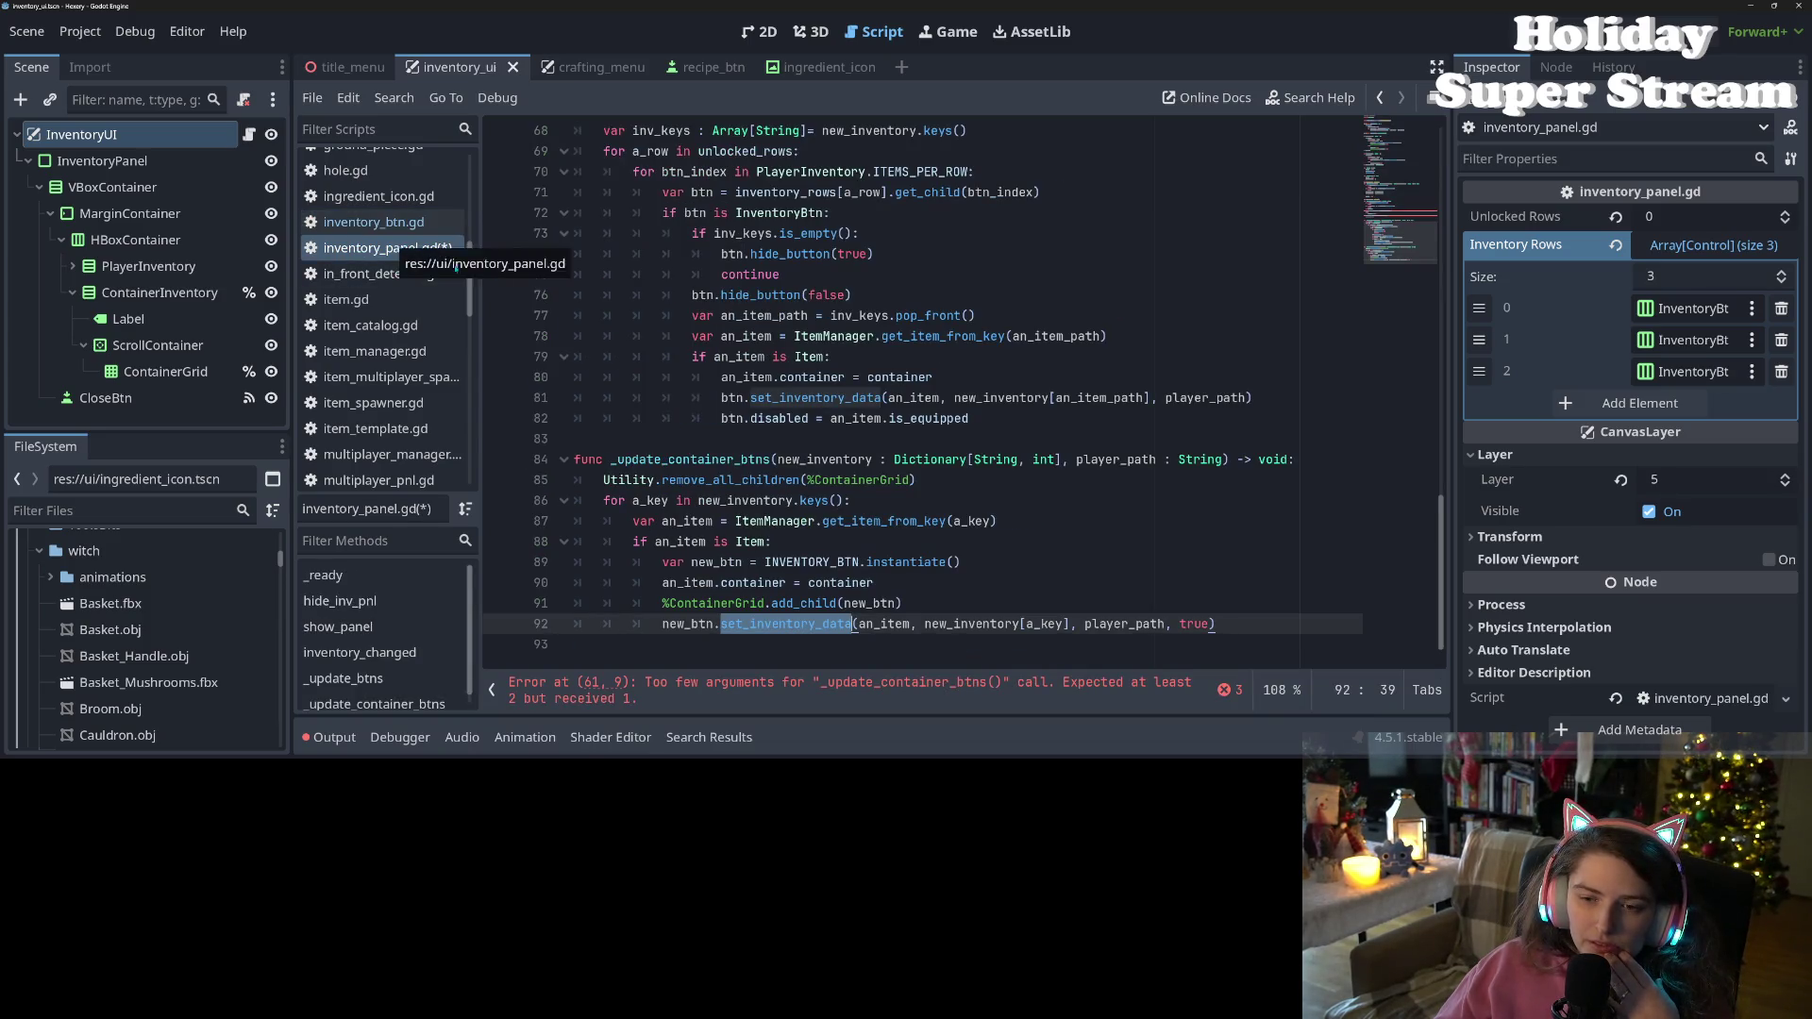
Return to inventory_panel.gd's variable declarations near line 17
{"action": "scroll", "coordinate": [943, 387], "scroll_direction": "up", "scroll_amount": 12}
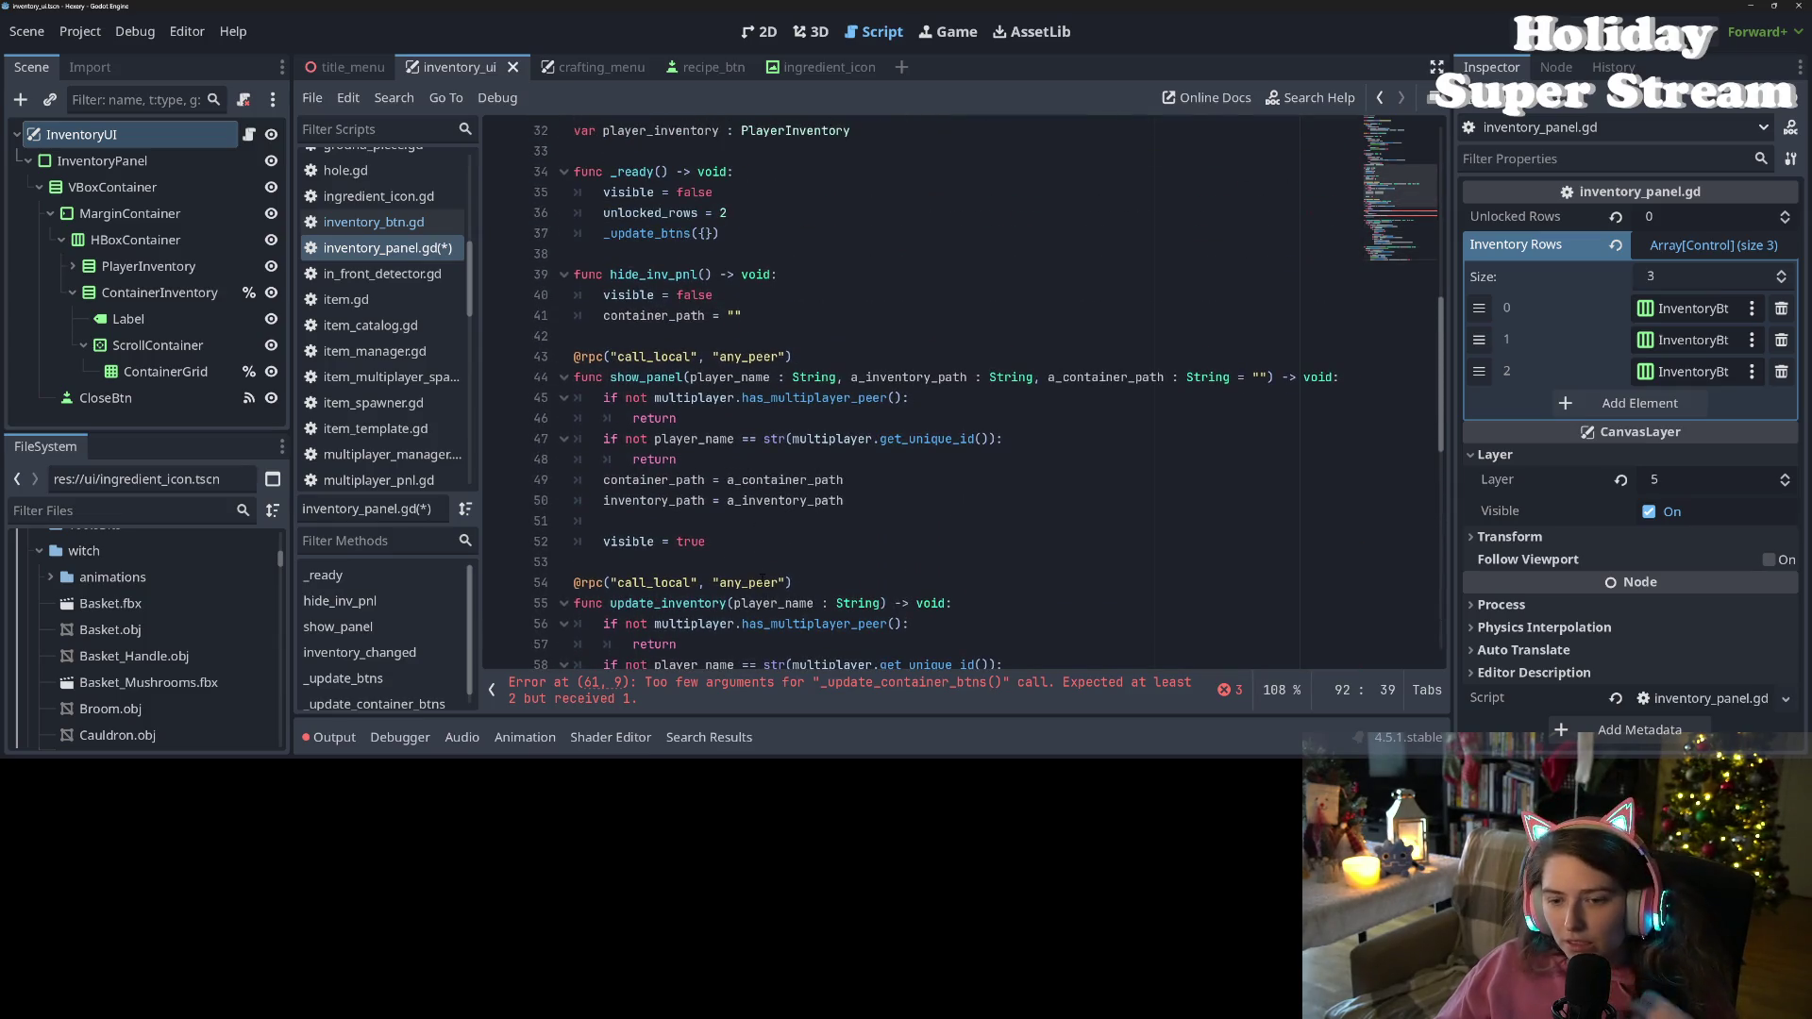
{"action": "left_click", "coordinate": [703, 521]}
{"action": "scroll", "coordinate": [703, 521], "scroll_direction": "up", "scroll_amount": 5}
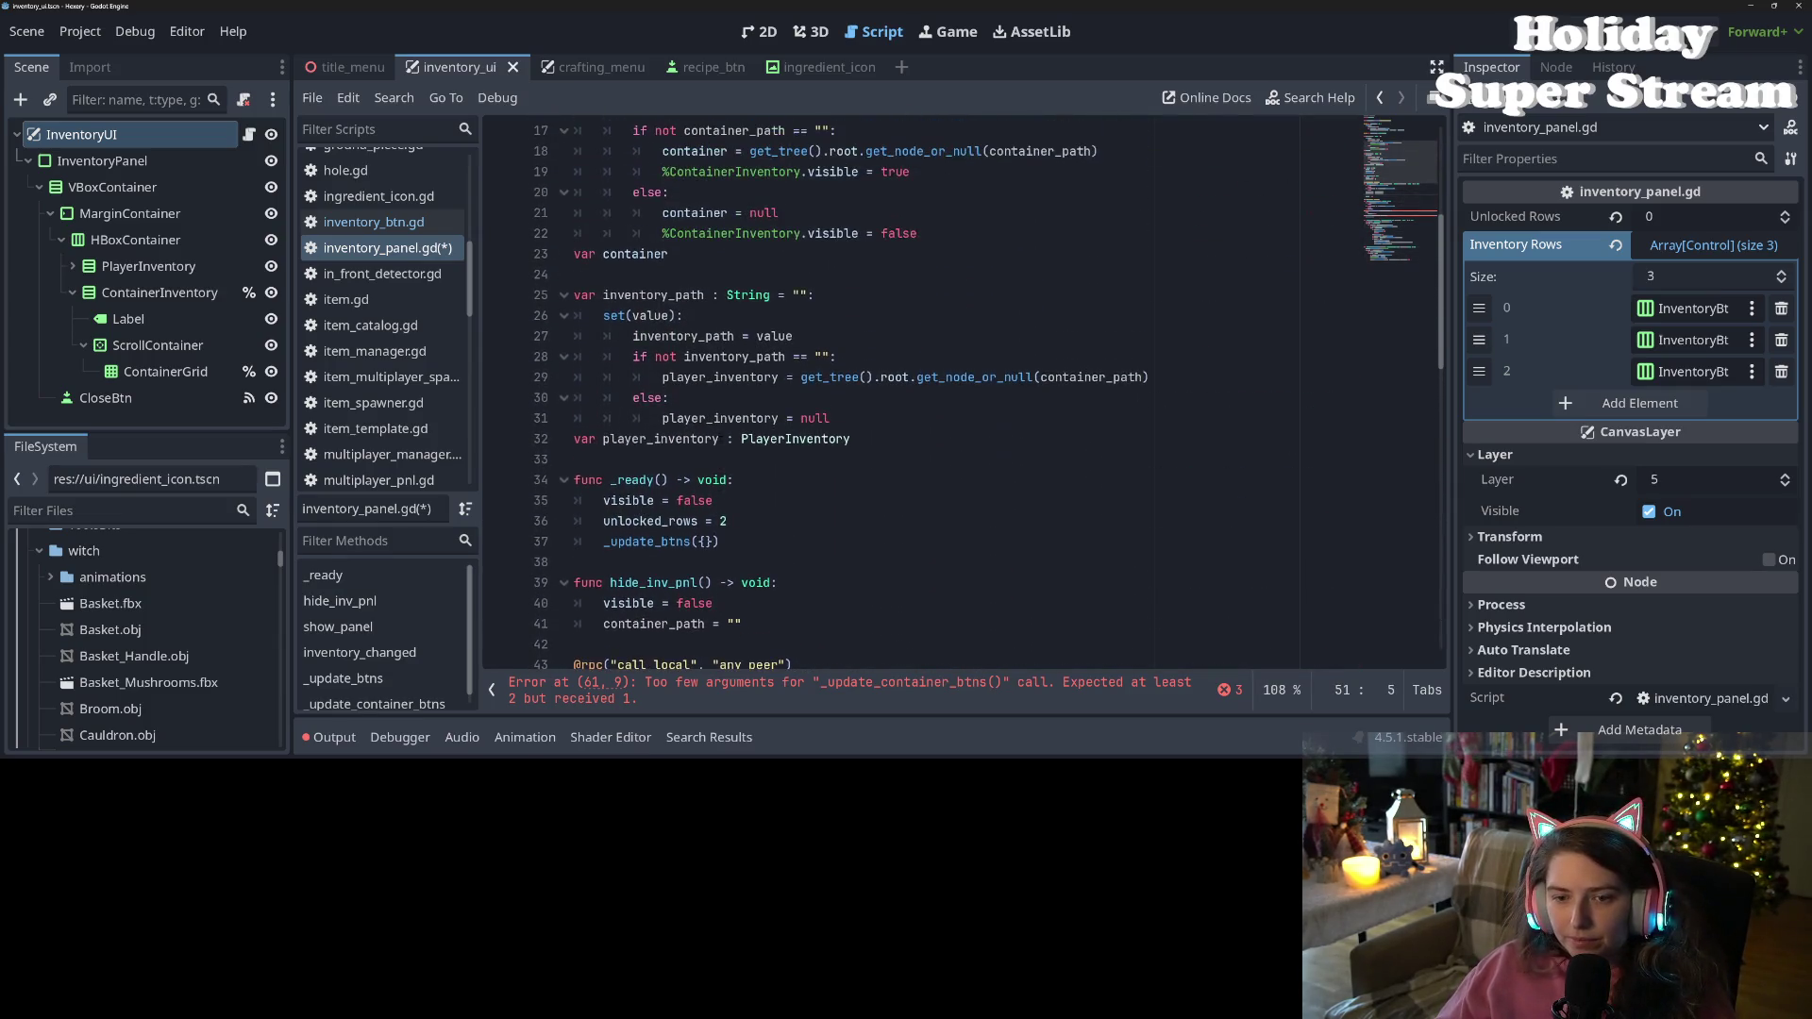
{"action": "left_click", "coordinate": [845, 460]}
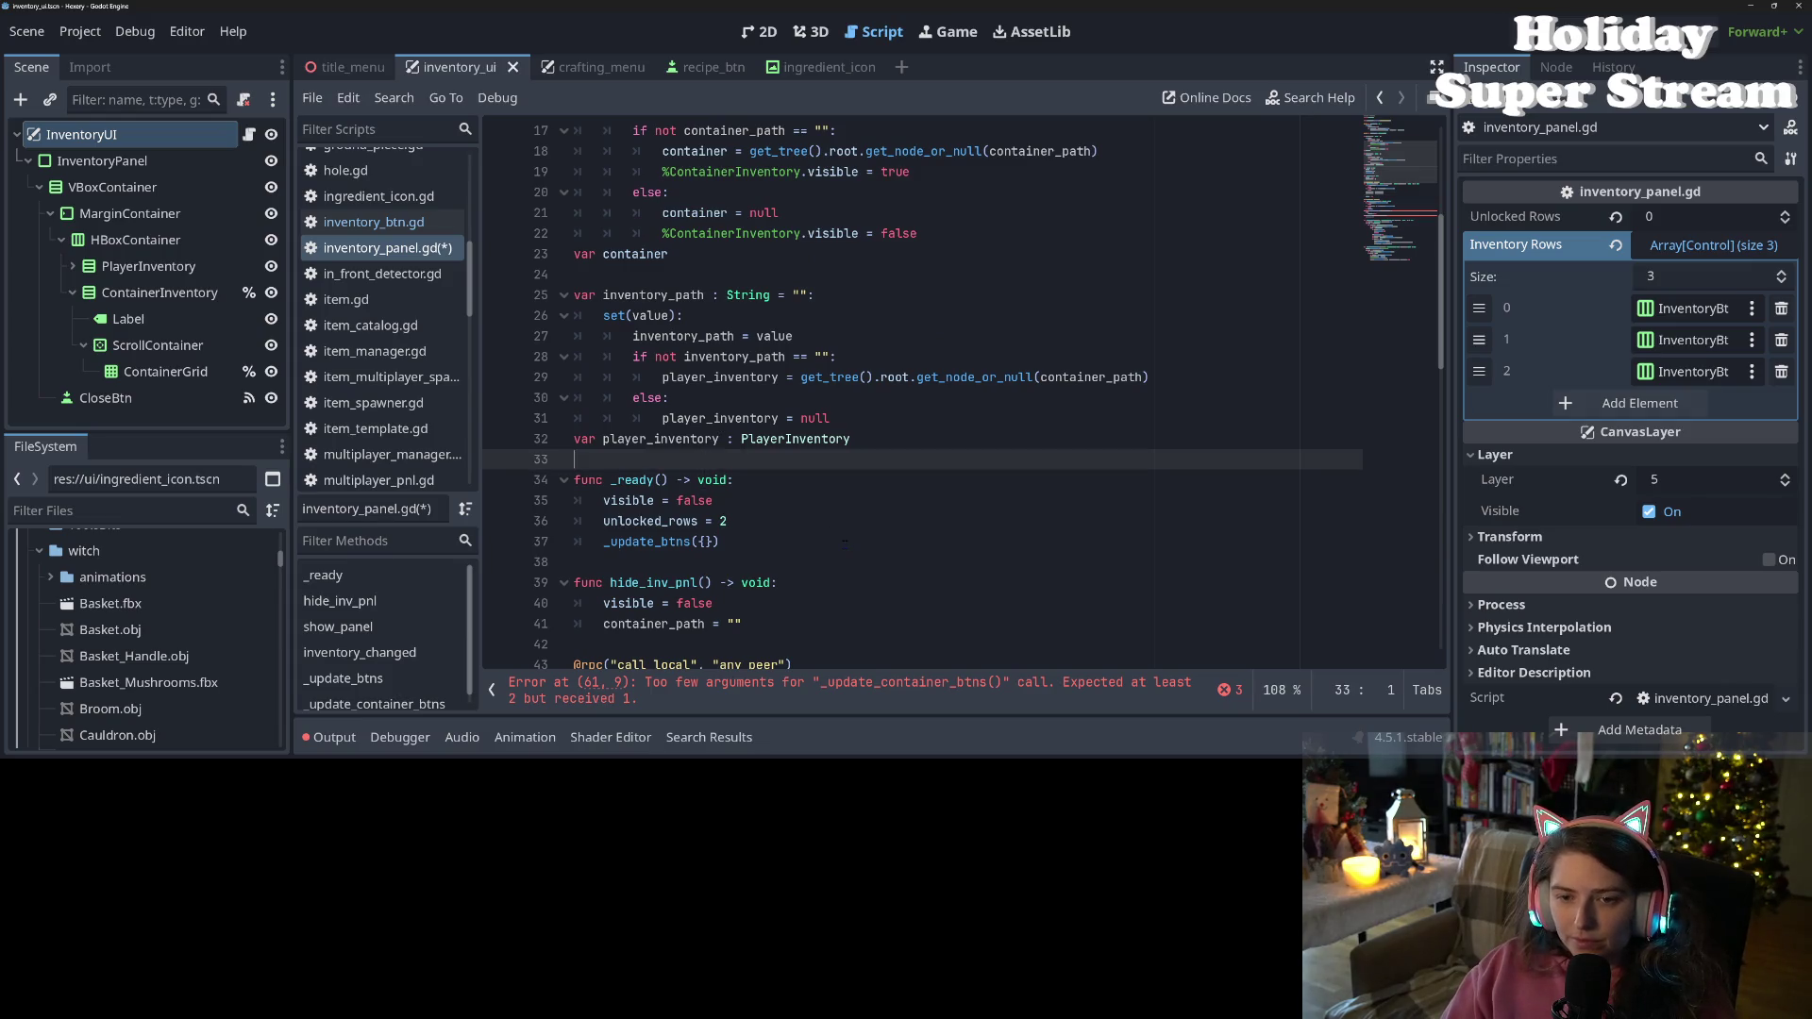
Rename the inventory_path variable declaration to player_path
{"action": "key", "text": "Up"}
{"action": "key", "text": "Up"}
{"action": "key", "text": "Up"}
{"action": "key", "text": "Return"}
{"action": "key", "text": "Up"}
{"action": "type", "text": "var player"}
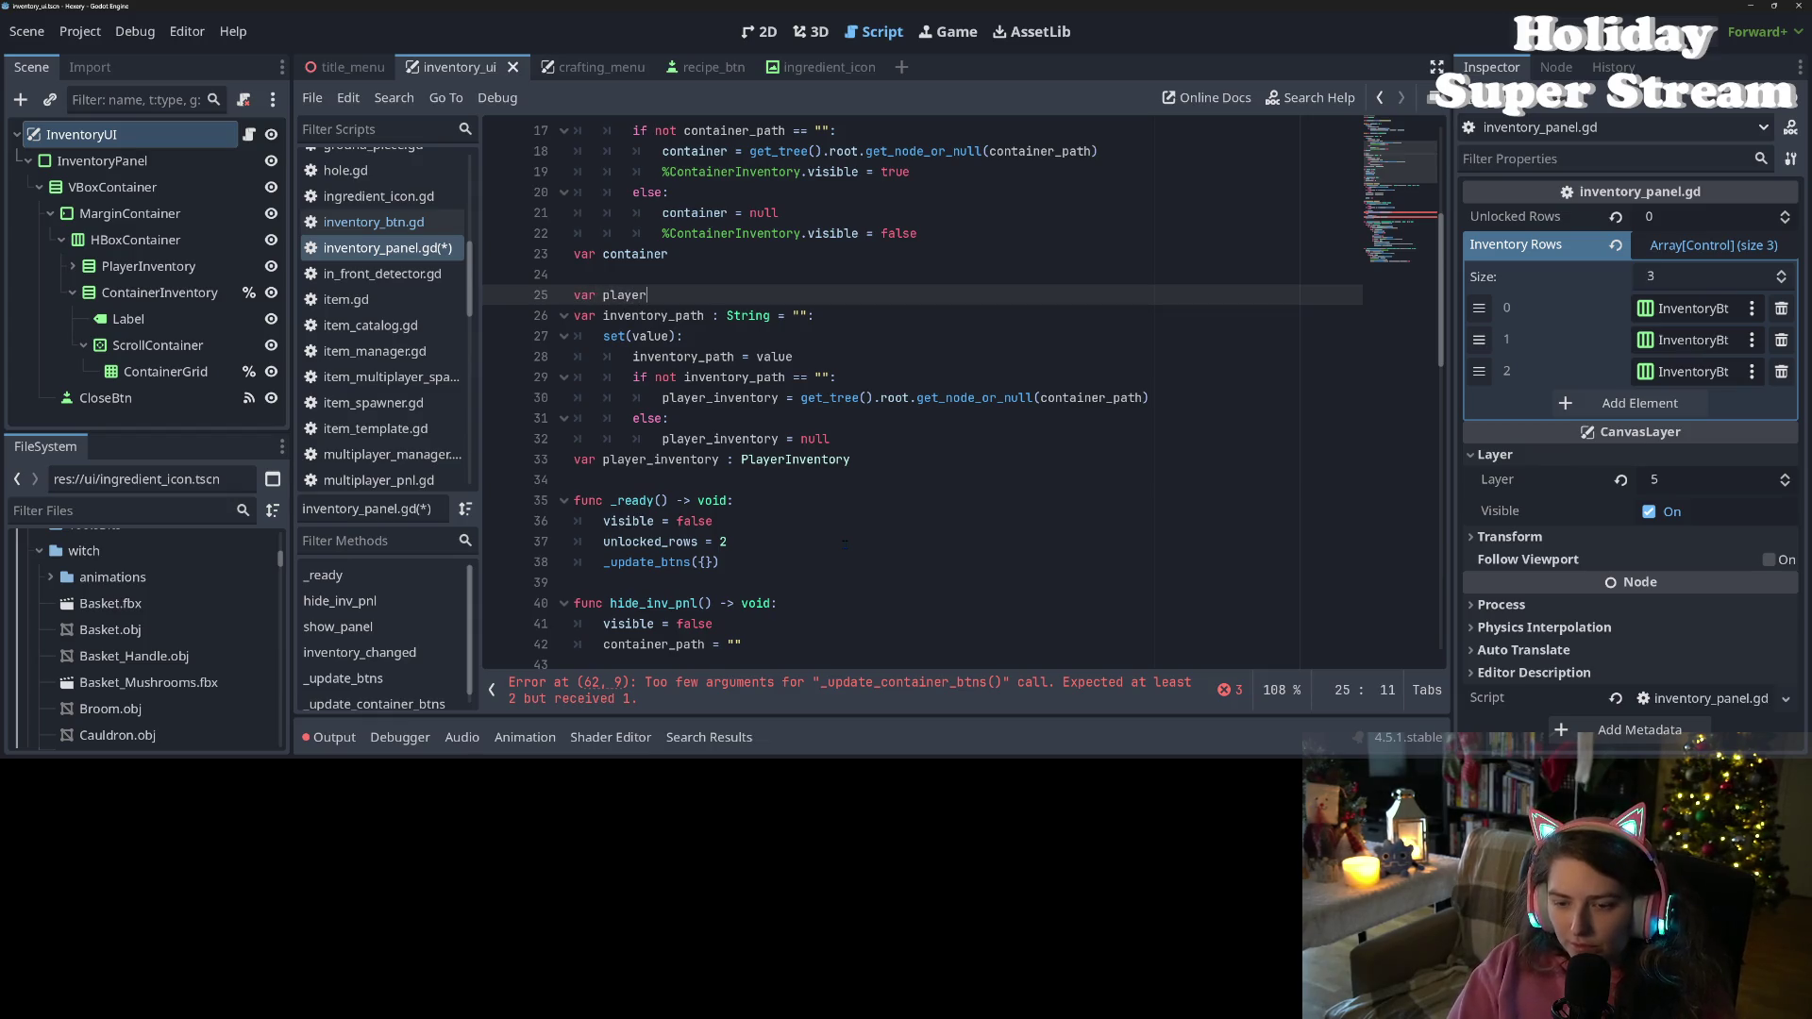
{"action": "type", "text": "_pat"}
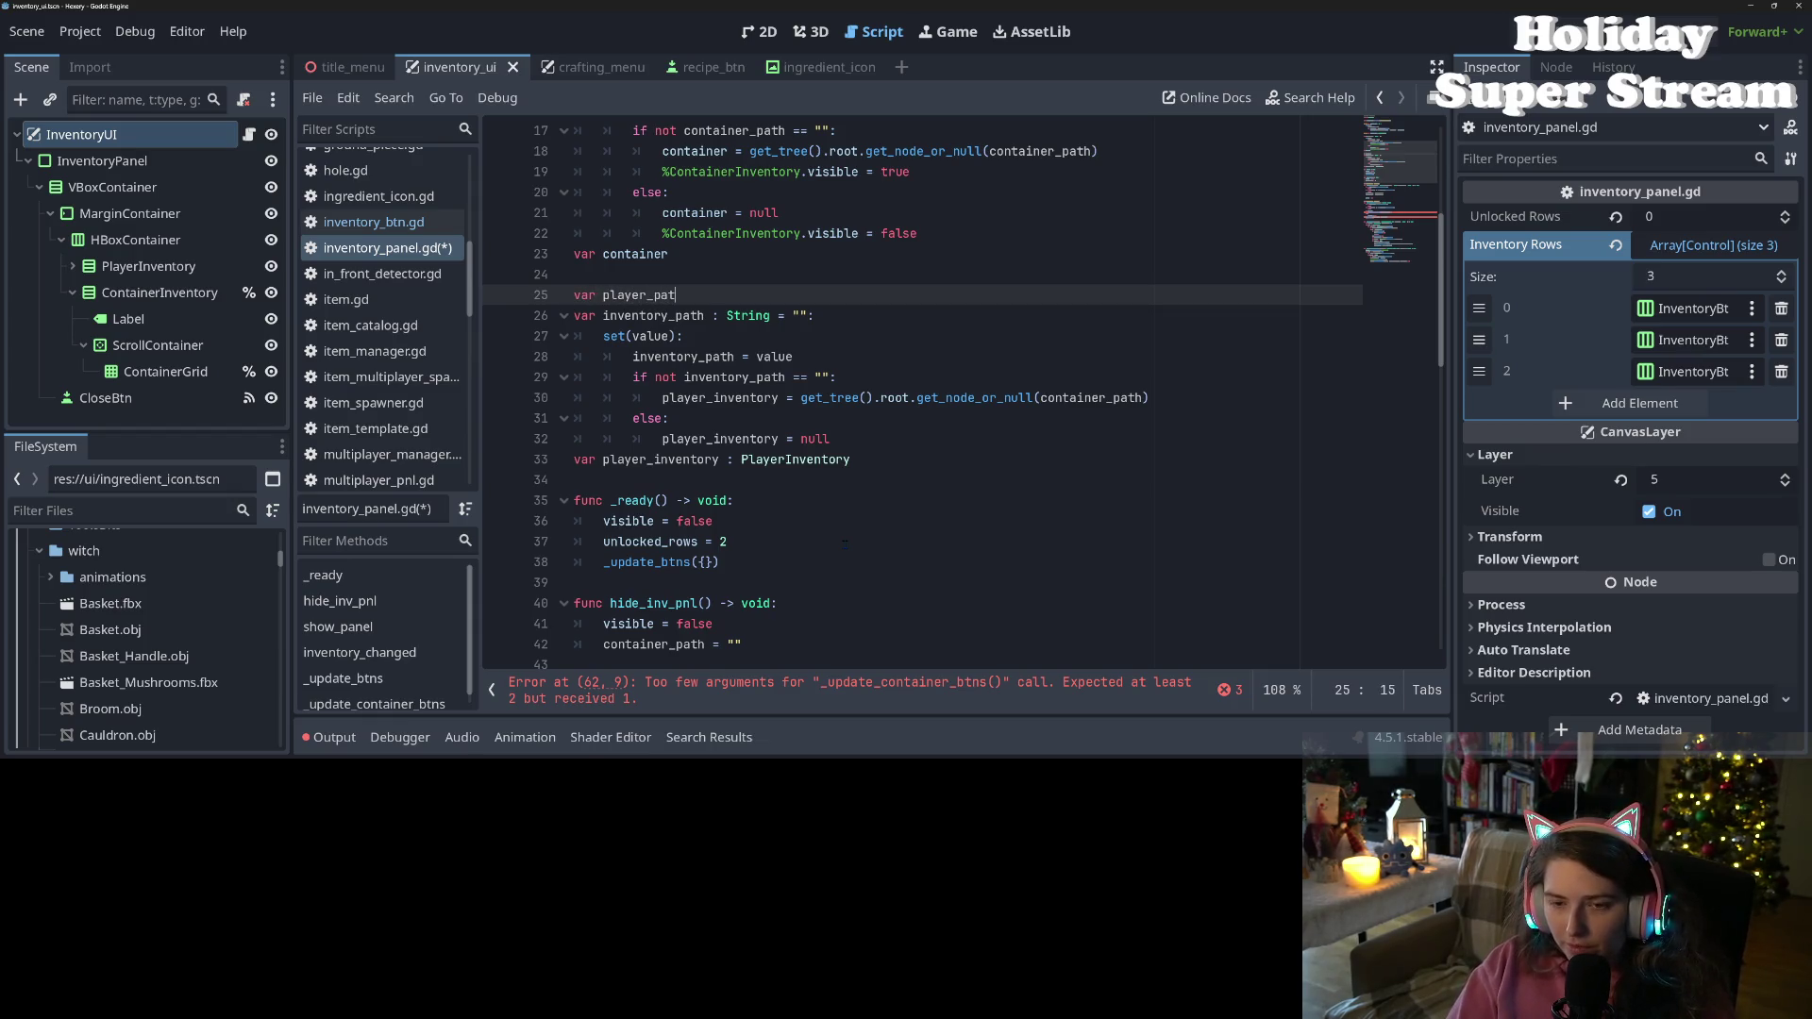
{"action": "key", "text": "BackSpace"}
{"action": "key", "text": "BackSpace"}
{"action": "key", "text": "BackSpace"}
{"action": "key", "text": "BackSpace"}
{"action": "key", "text": "BackSpace"}
{"action": "key", "text": "BackSpace"}
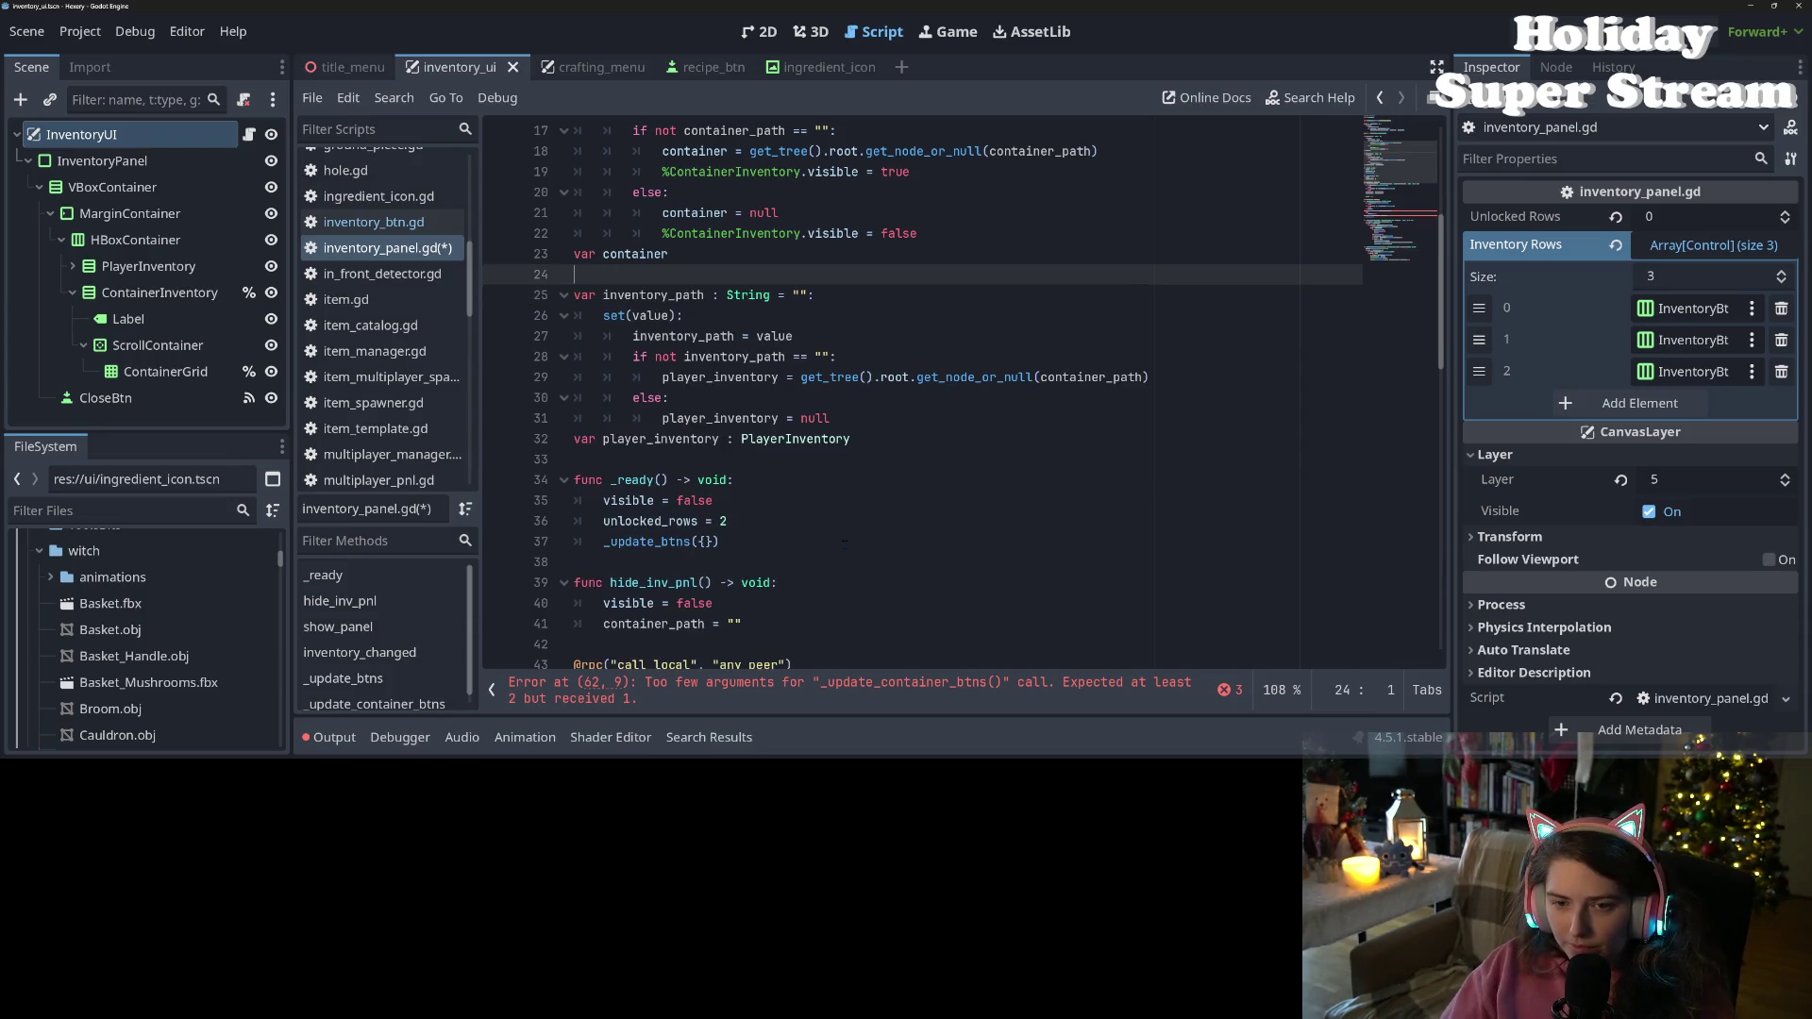
{"action": "double_click", "coordinate": [690, 295]}
{"action": "type", "text": "player_path"}
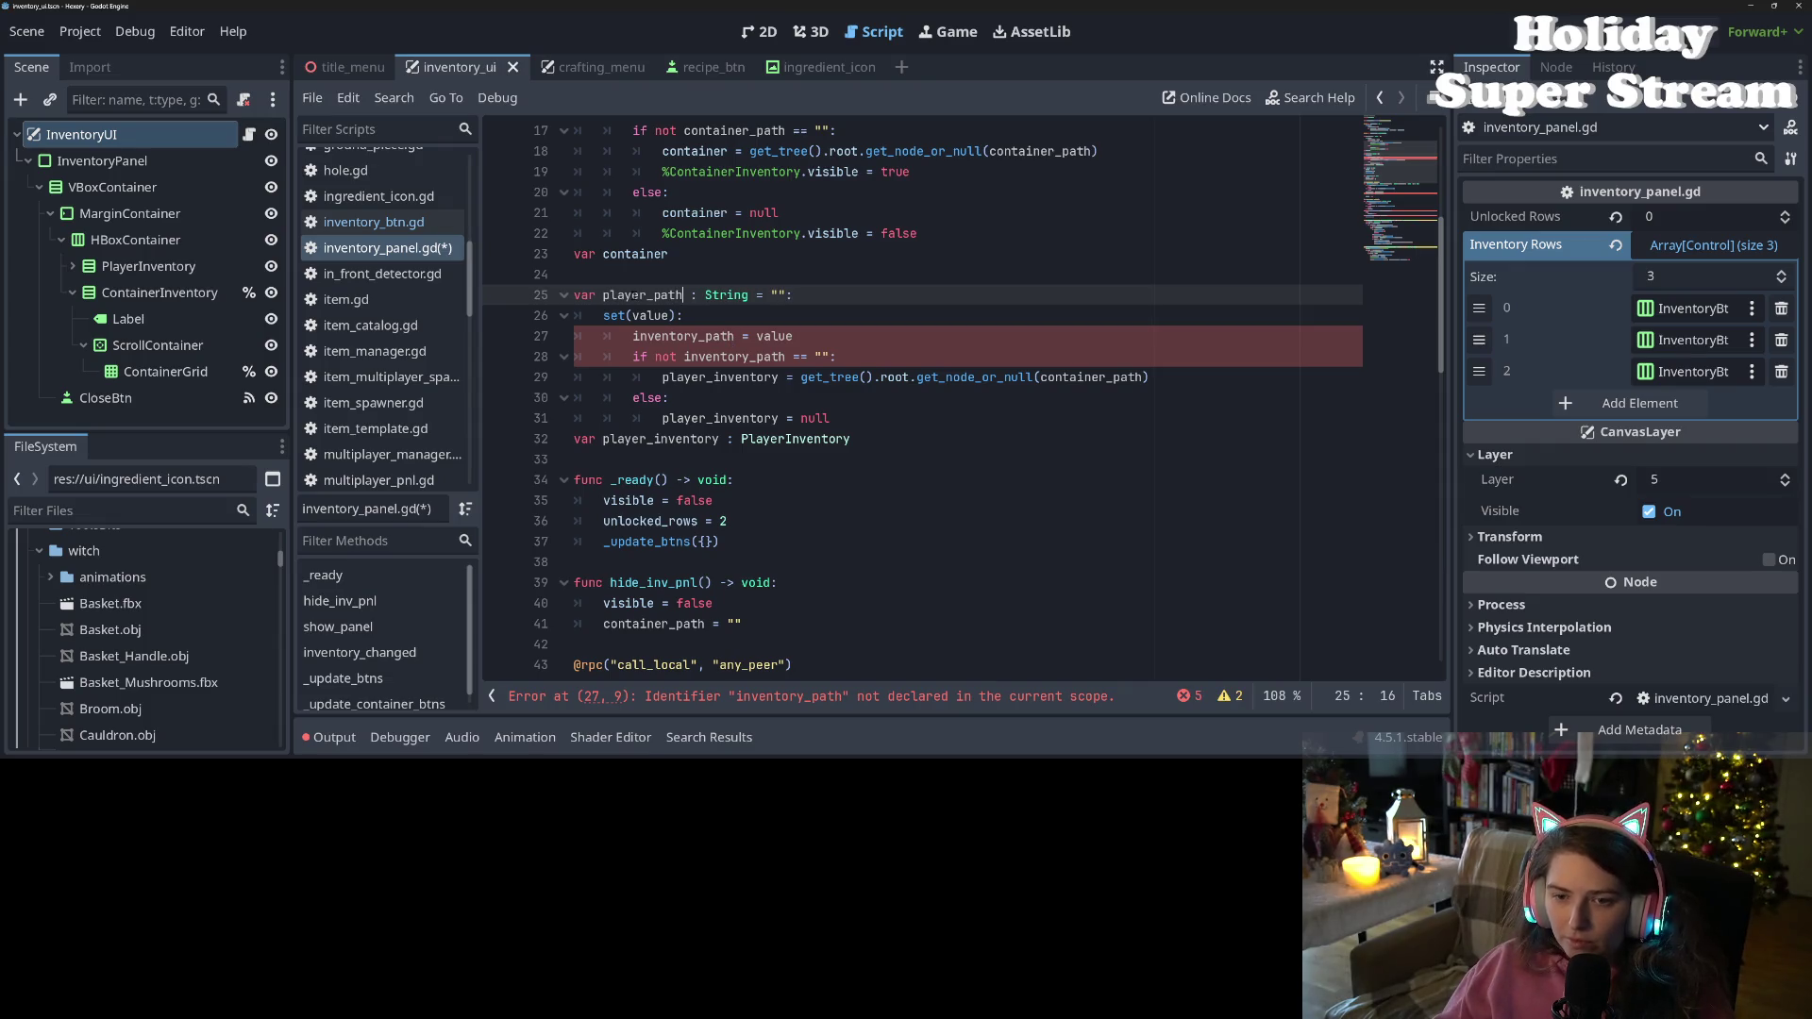
Replace inventory_path with player_path in the setter and show_panel, using parameter a_player_path, and save
{"action": "double_click", "coordinate": [679, 336]}
{"action": "type", "text": "player_path"}
{"action": "double_click", "coordinate": [732, 357]}
{"action": "type", "text": "player_path"}
{"action": "scroll", "coordinate": [745, 378], "scroll_direction": "down", "scroll_amount": 2}
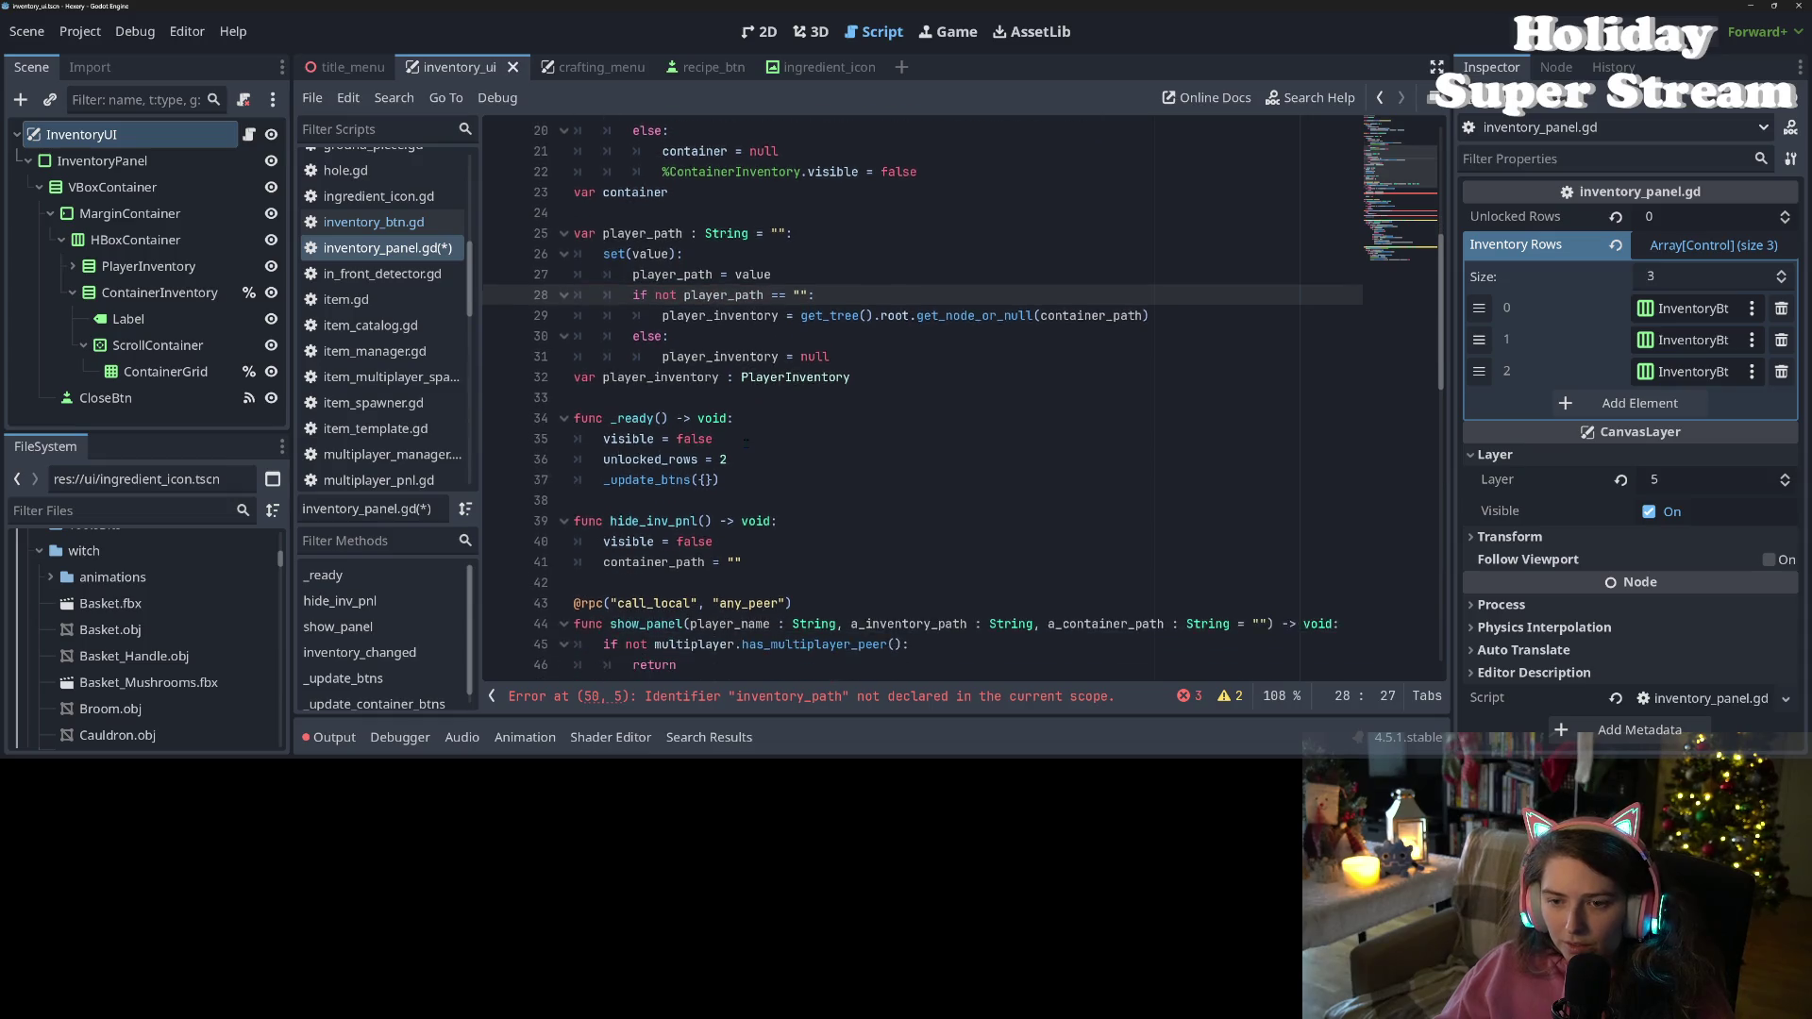
{"action": "scroll", "coordinate": [746, 378], "scroll_direction": "down", "scroll_amount": 2}
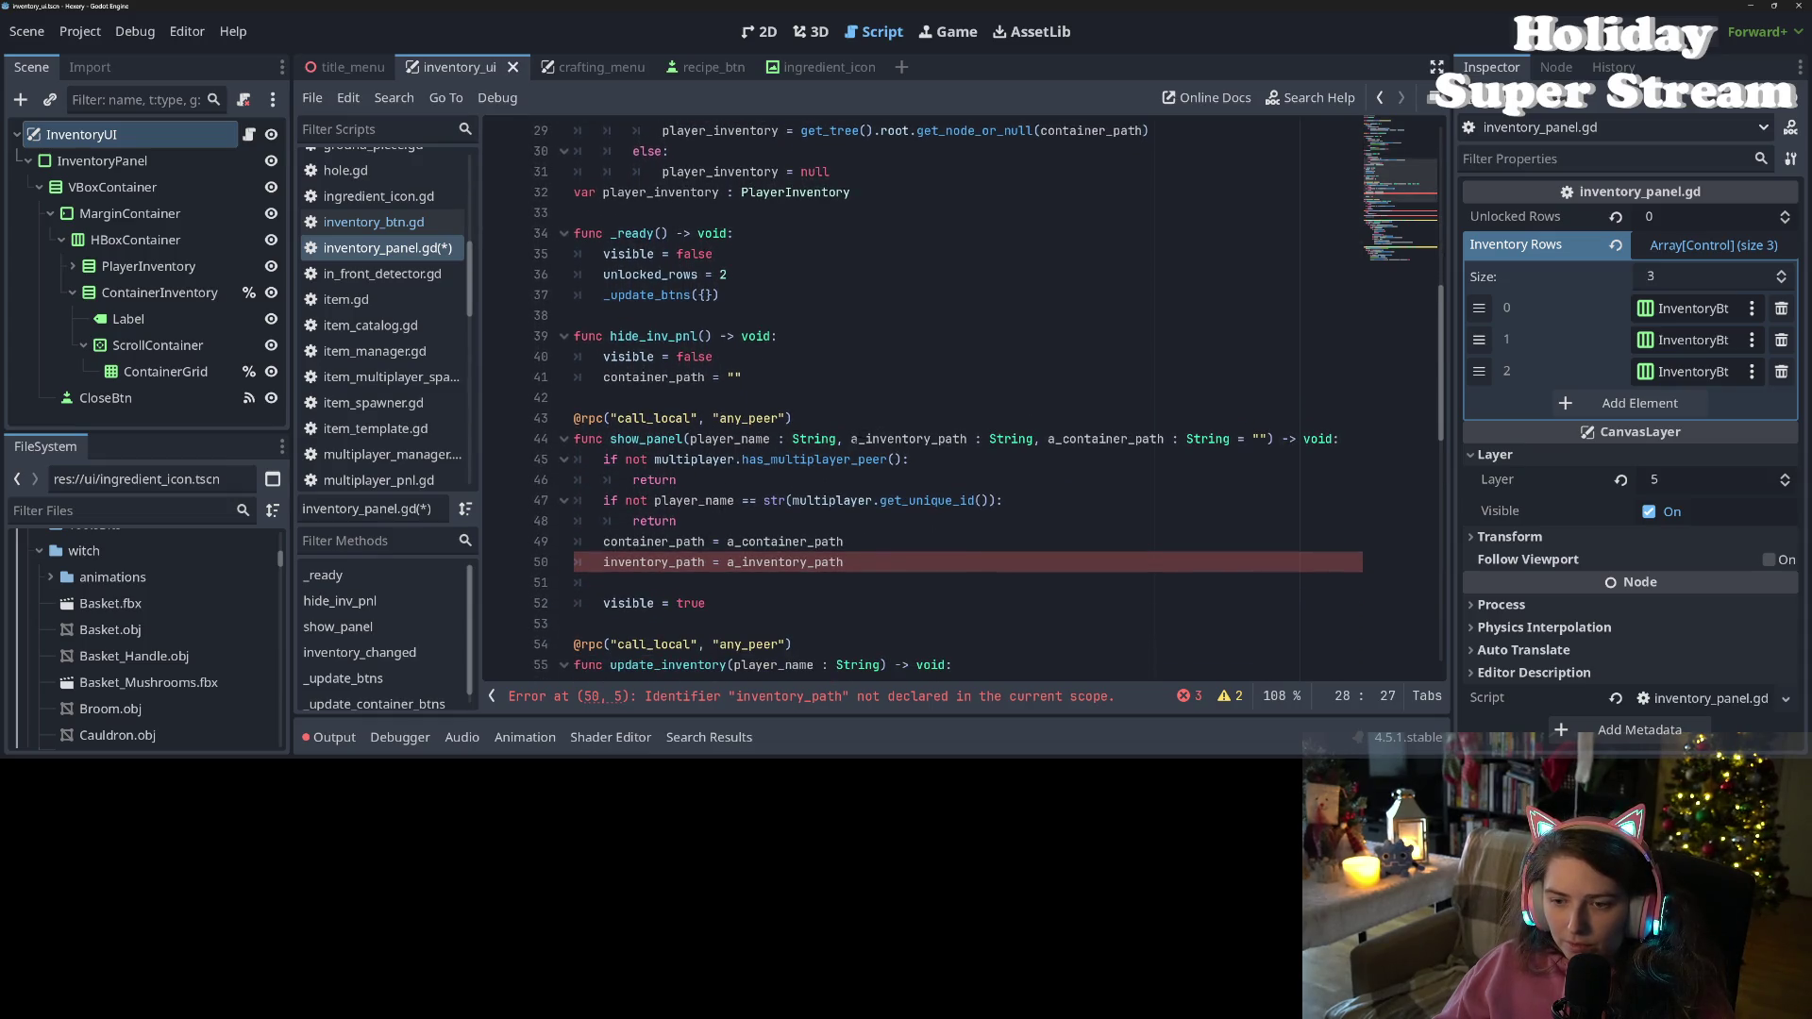
{"action": "left_click_drag", "start_coordinate": [863, 439], "coordinate": [967, 438]}
{"action": "type", "text": "player_path"}
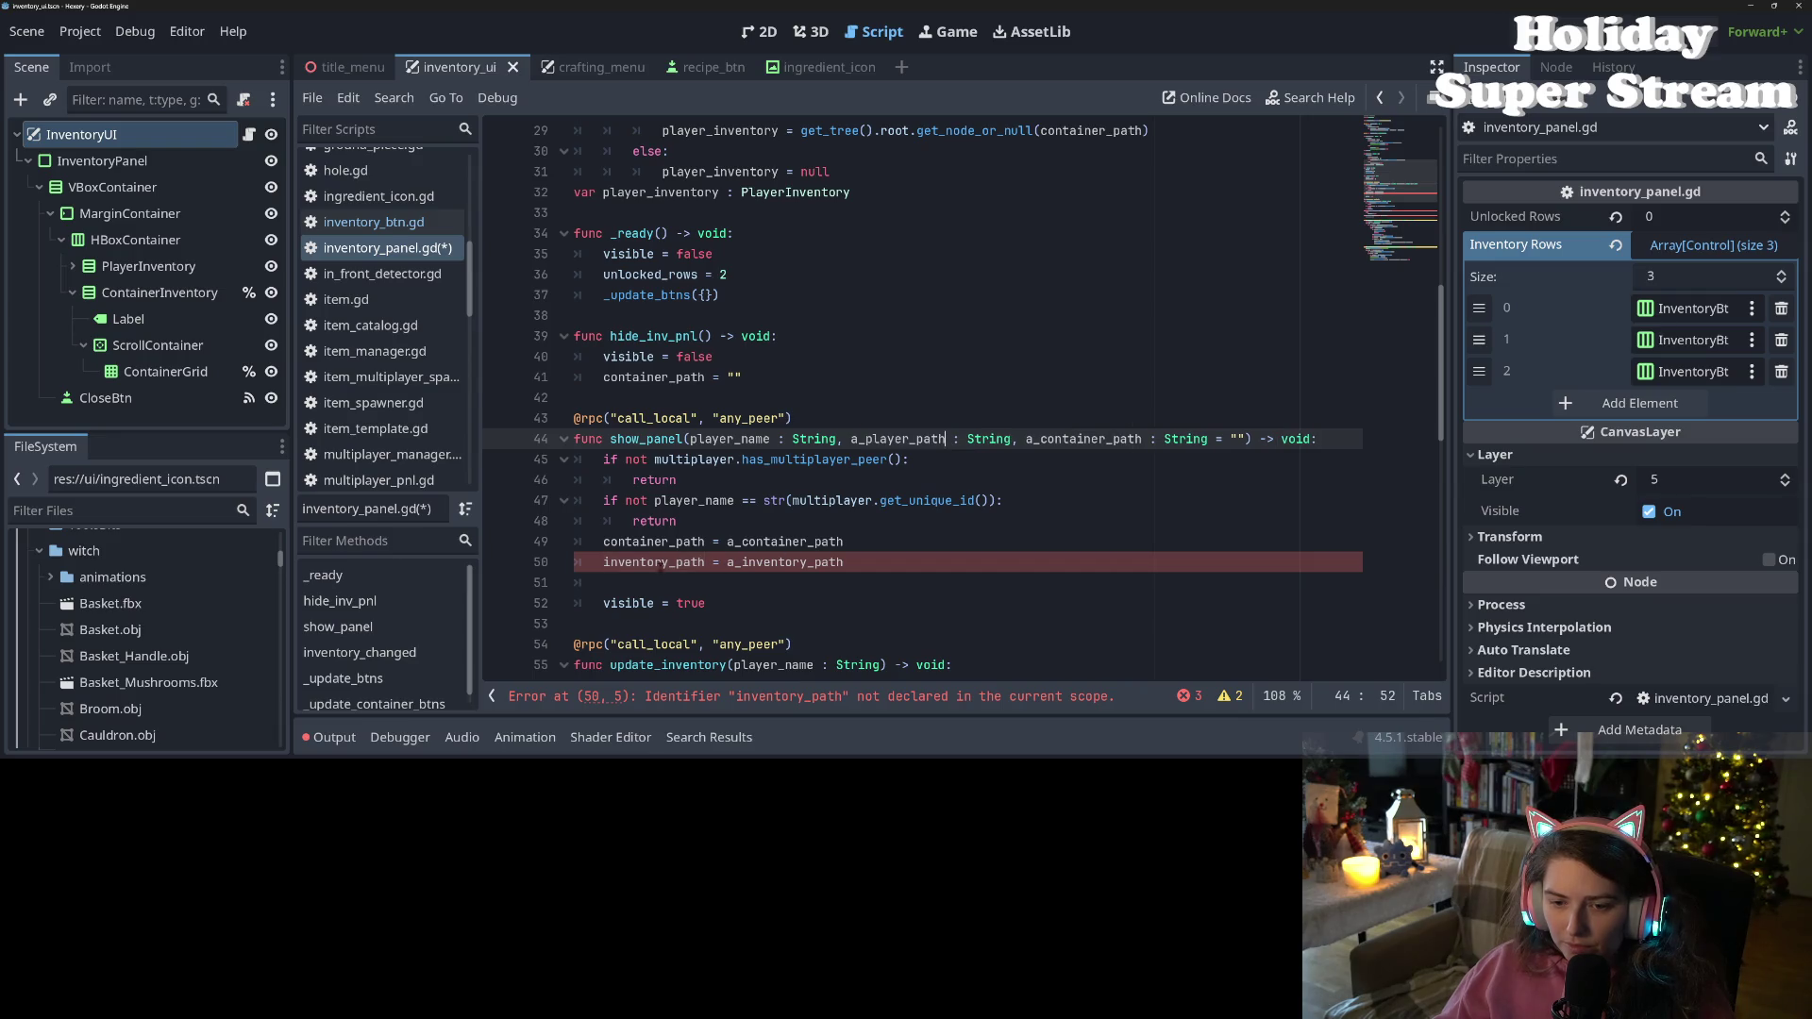
{"action": "double_click", "coordinate": [660, 563]}
{"action": "type", "text": "player_path"}
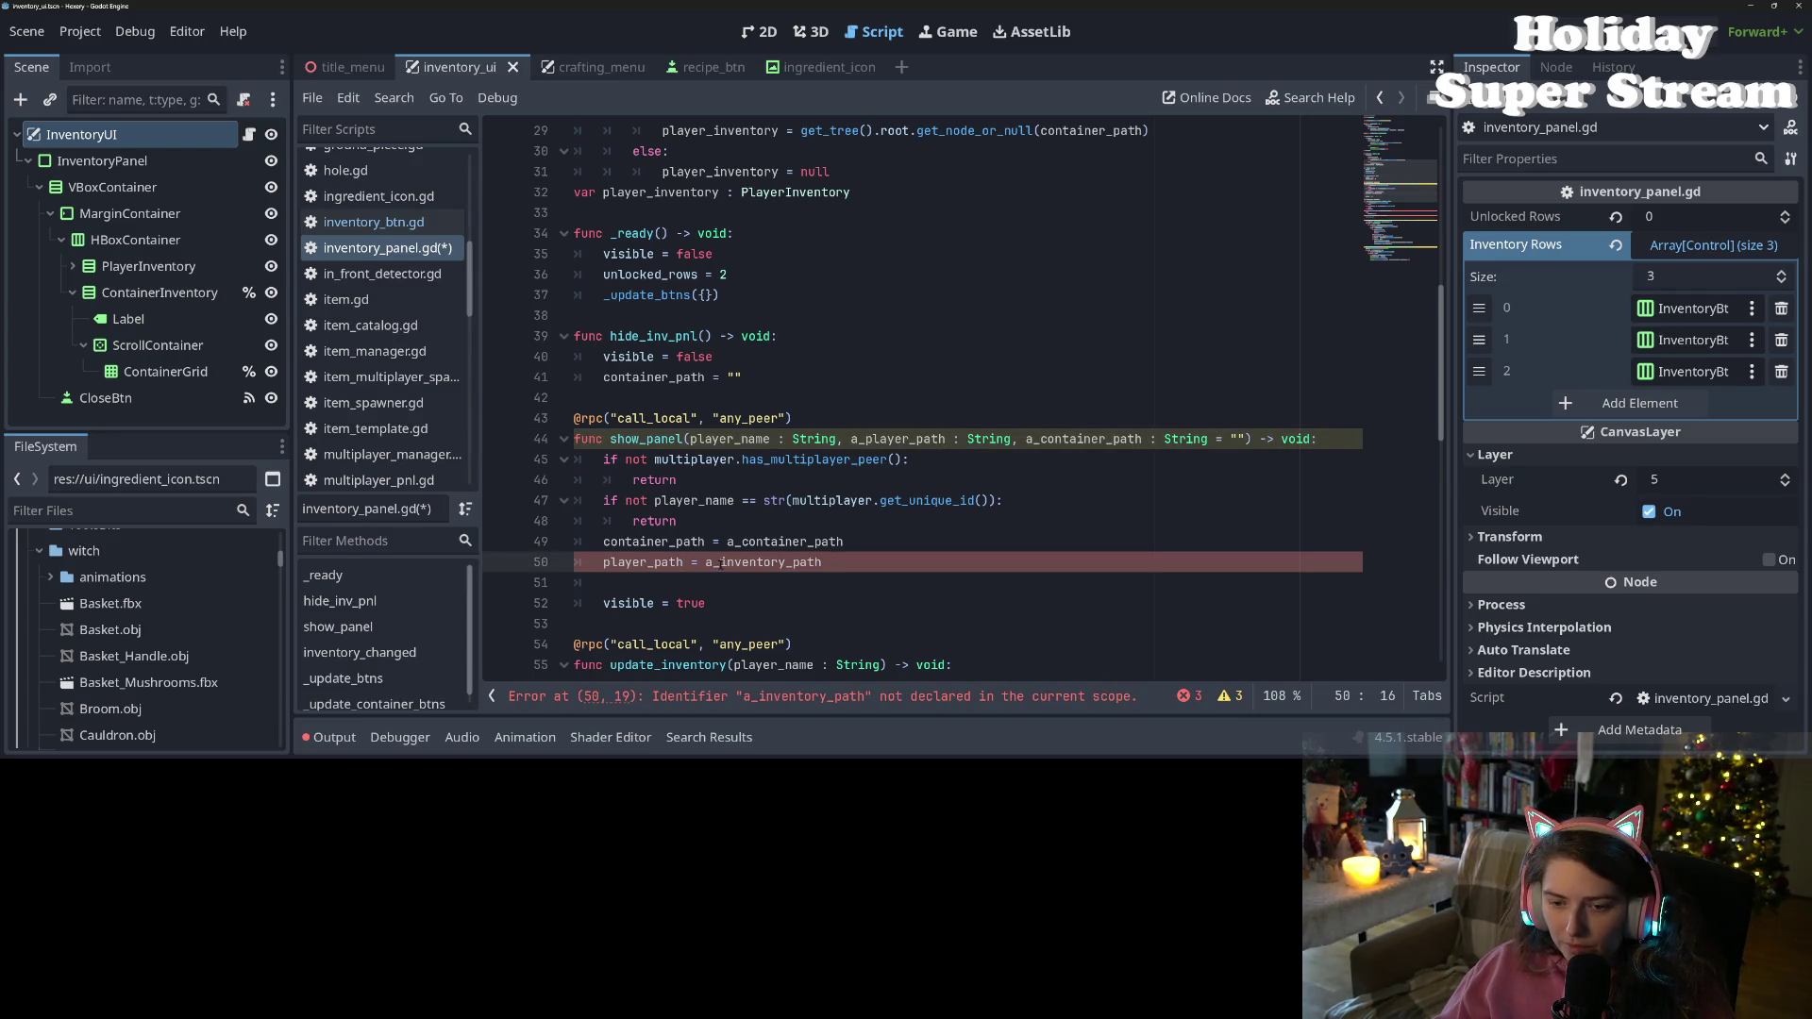
{"action": "left_click_drag", "start_coordinate": [719, 563], "coordinate": [820, 564]}
{"action": "type", "text": "player_path"}
{"action": "key", "text": "ctrl+s"}
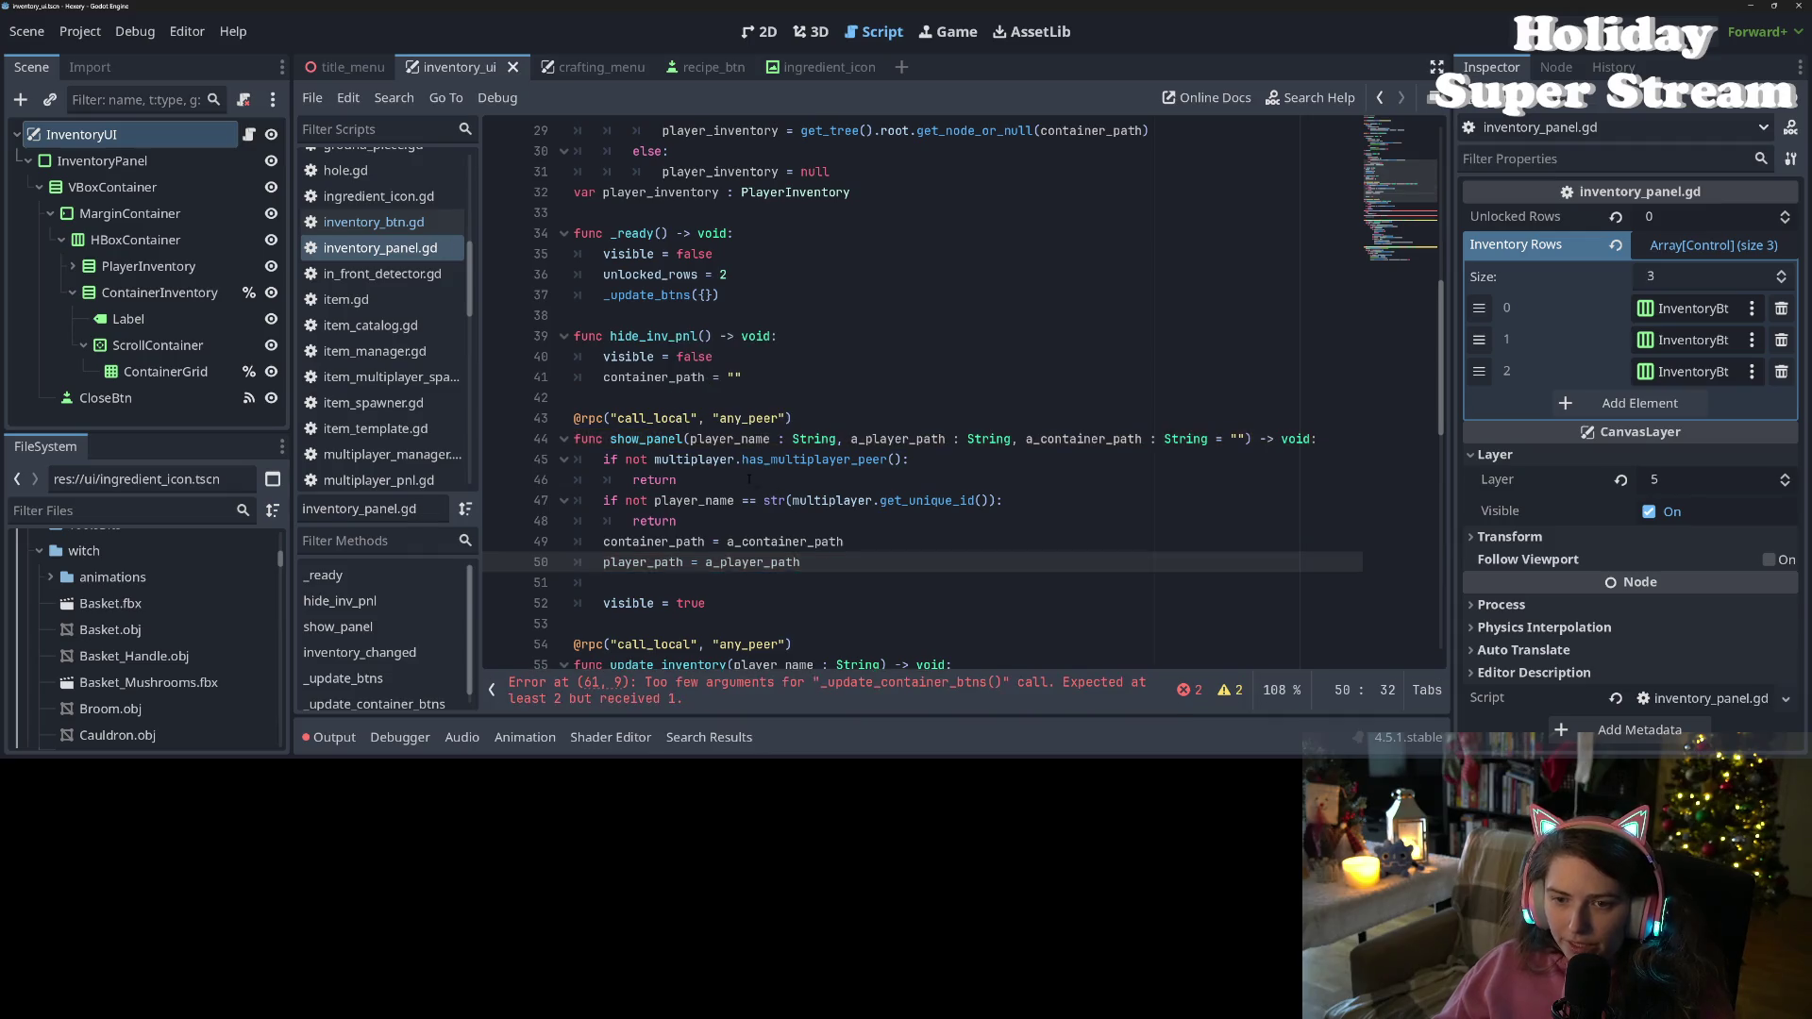
Make the setter look up the player node and, if found, set player_inventory = player.player_inventory
{"action": "scroll", "coordinate": [731, 387], "scroll_direction": "up", "scroll_amount": 4}
{"action": "double_click", "coordinate": [732, 383]}
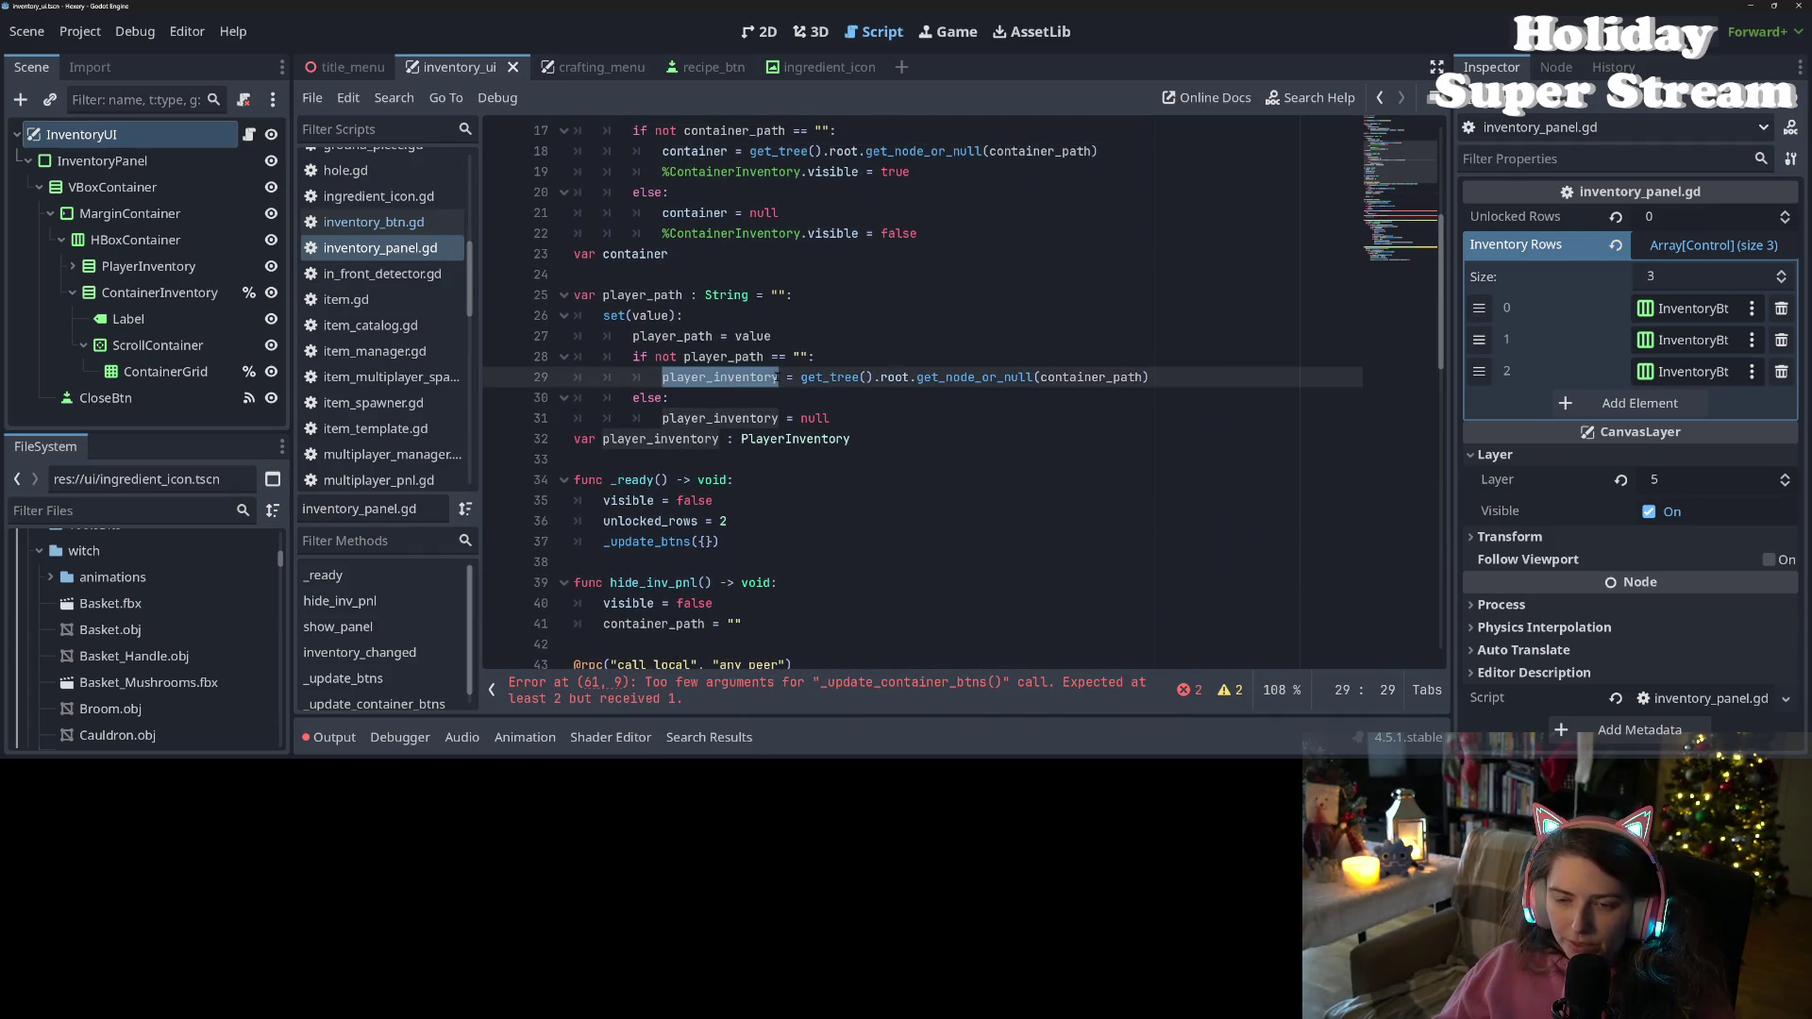
{"action": "left_click", "coordinate": [779, 377]}
{"action": "double_click", "coordinate": [757, 379]}
{"action": "key", "text": "BackSpace"}
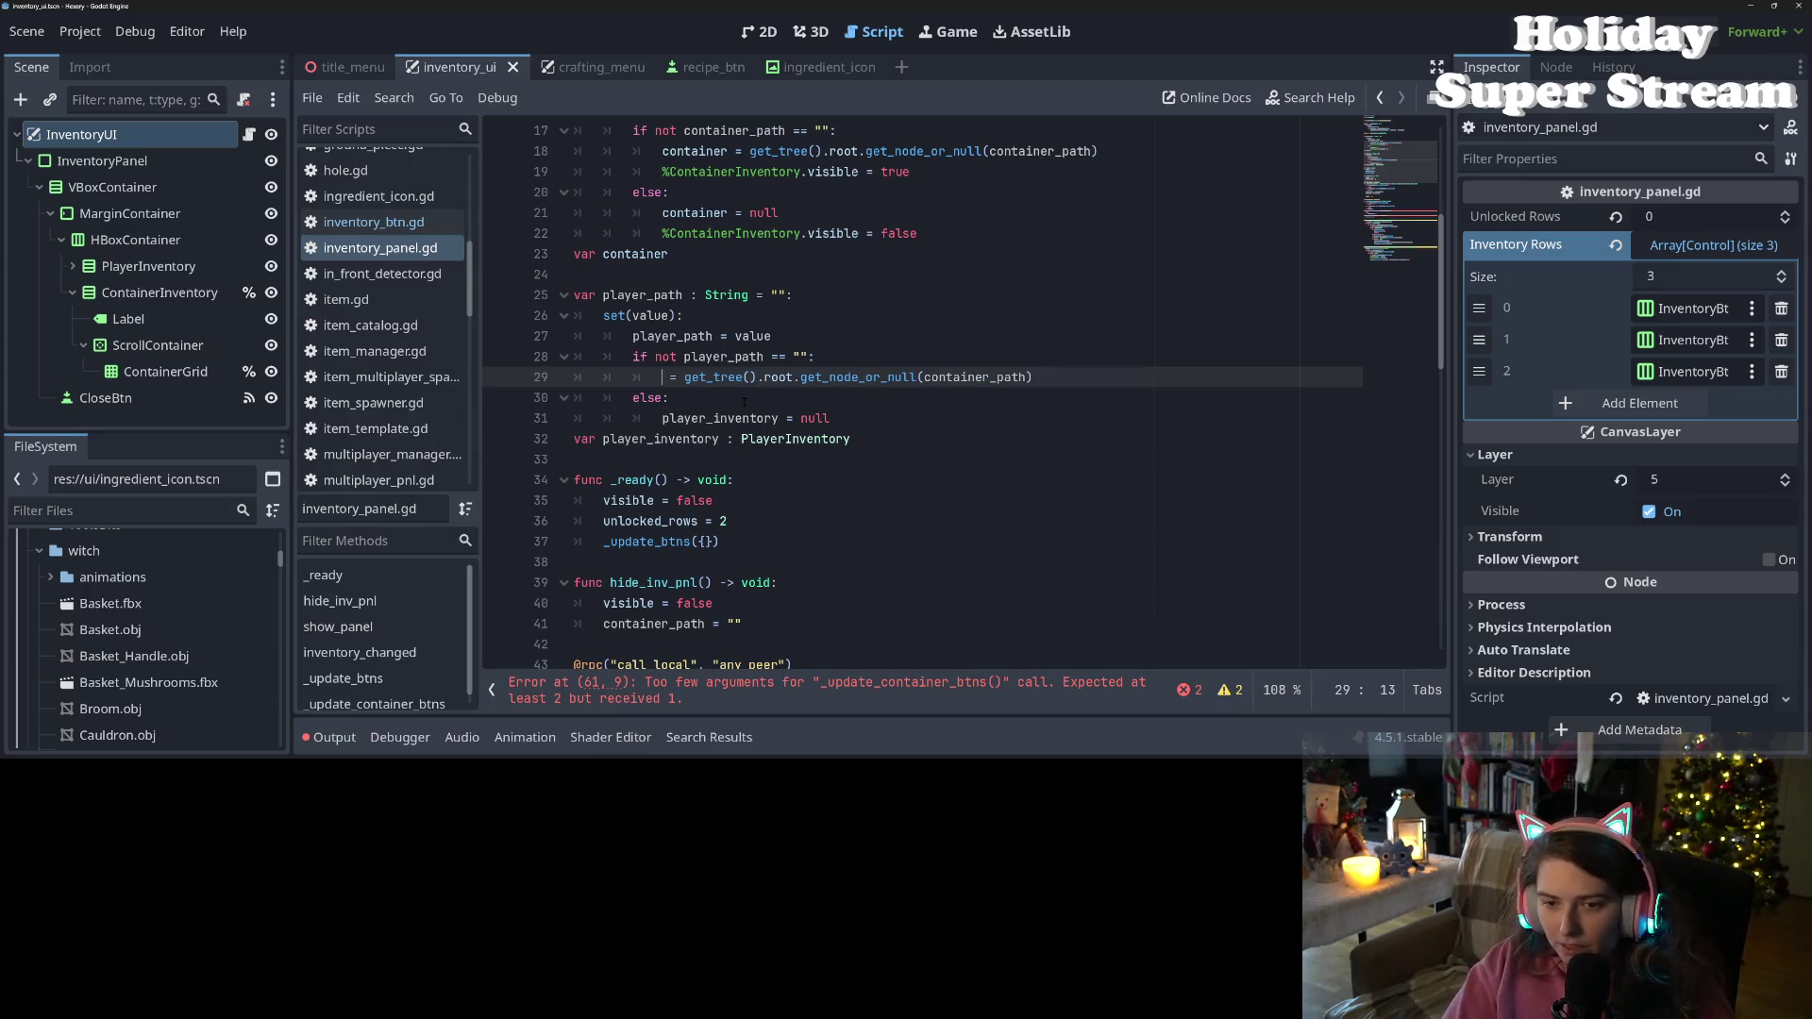
{"action": "type", "text": "var player"}
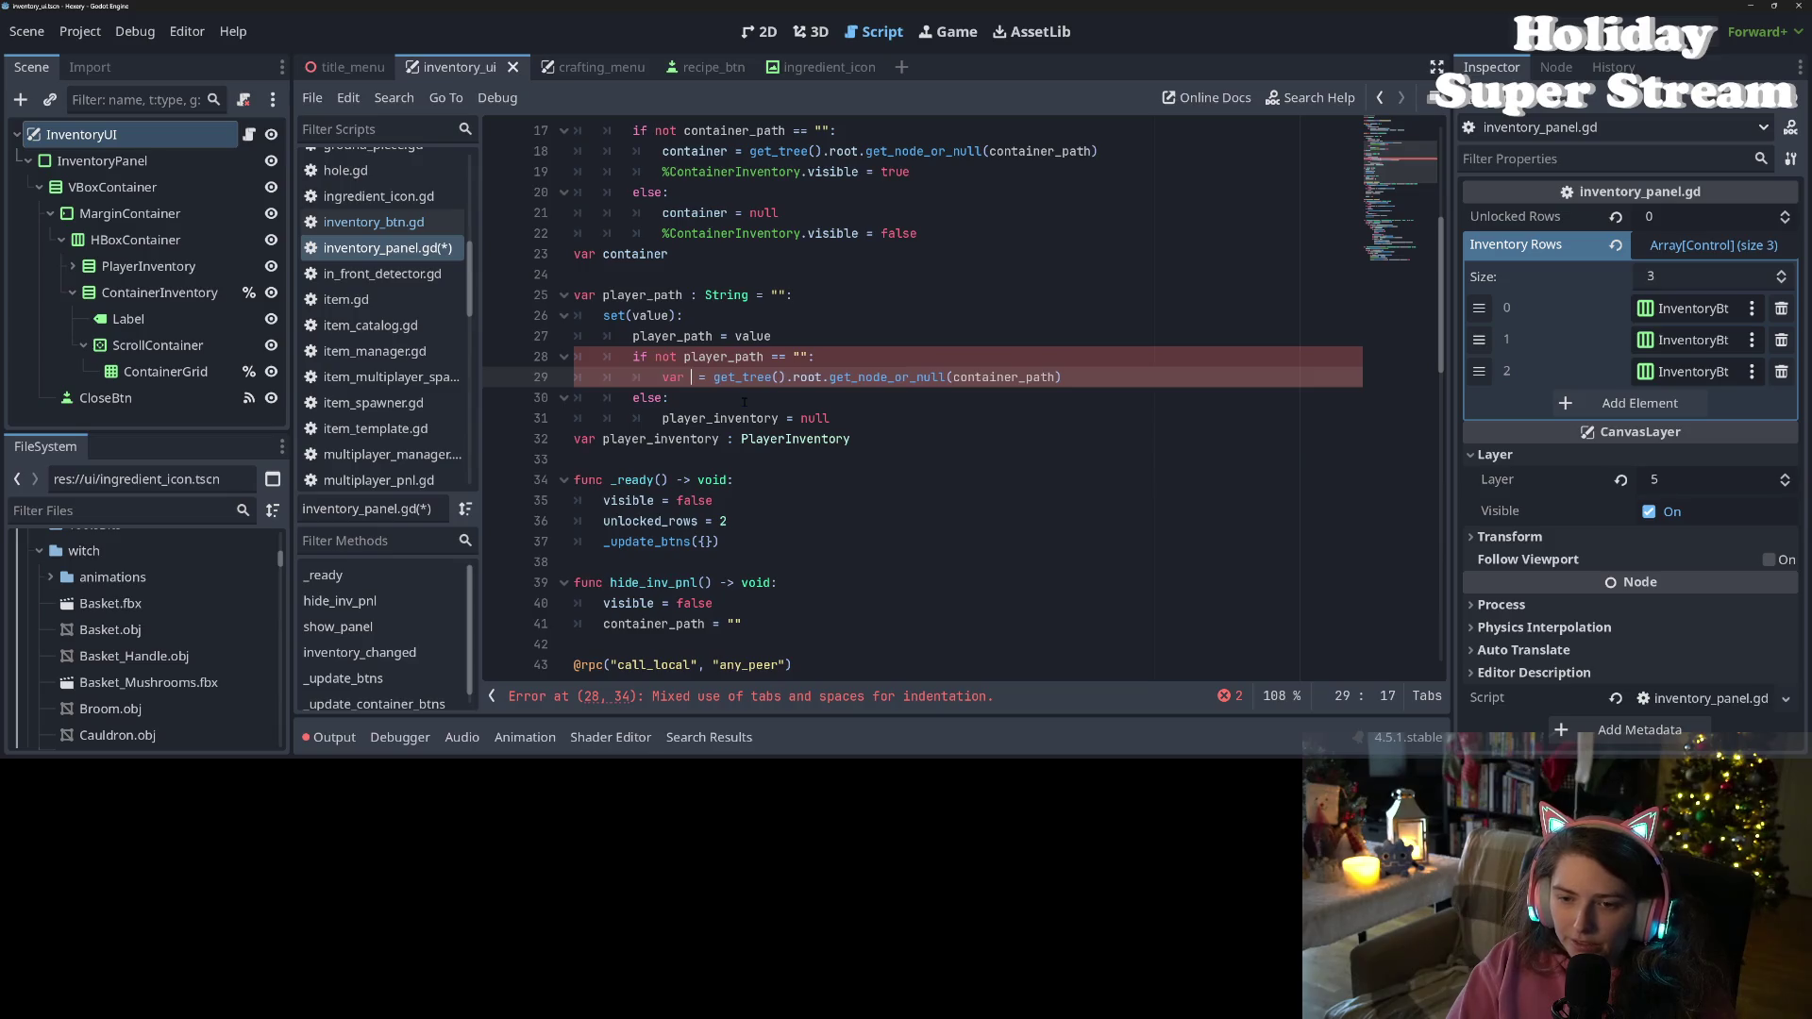
{"action": "key", "text": "Return"}
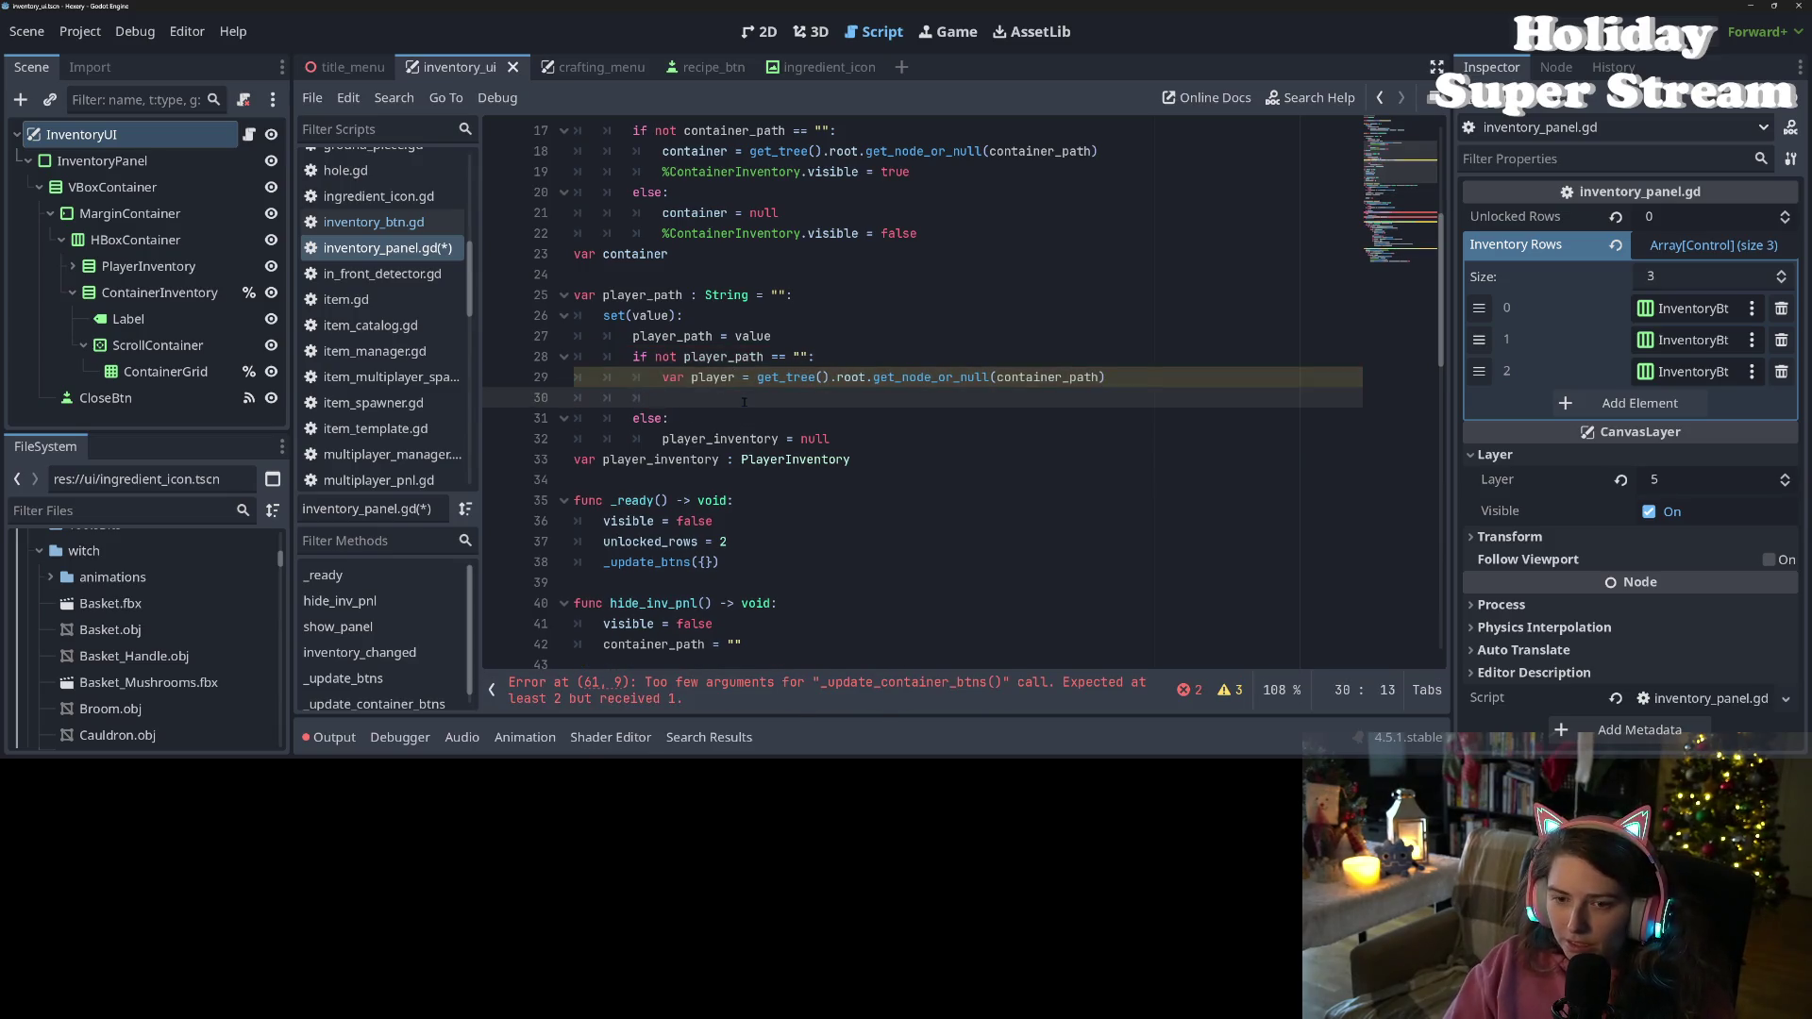
{"action": "type", "text": "yer:"}
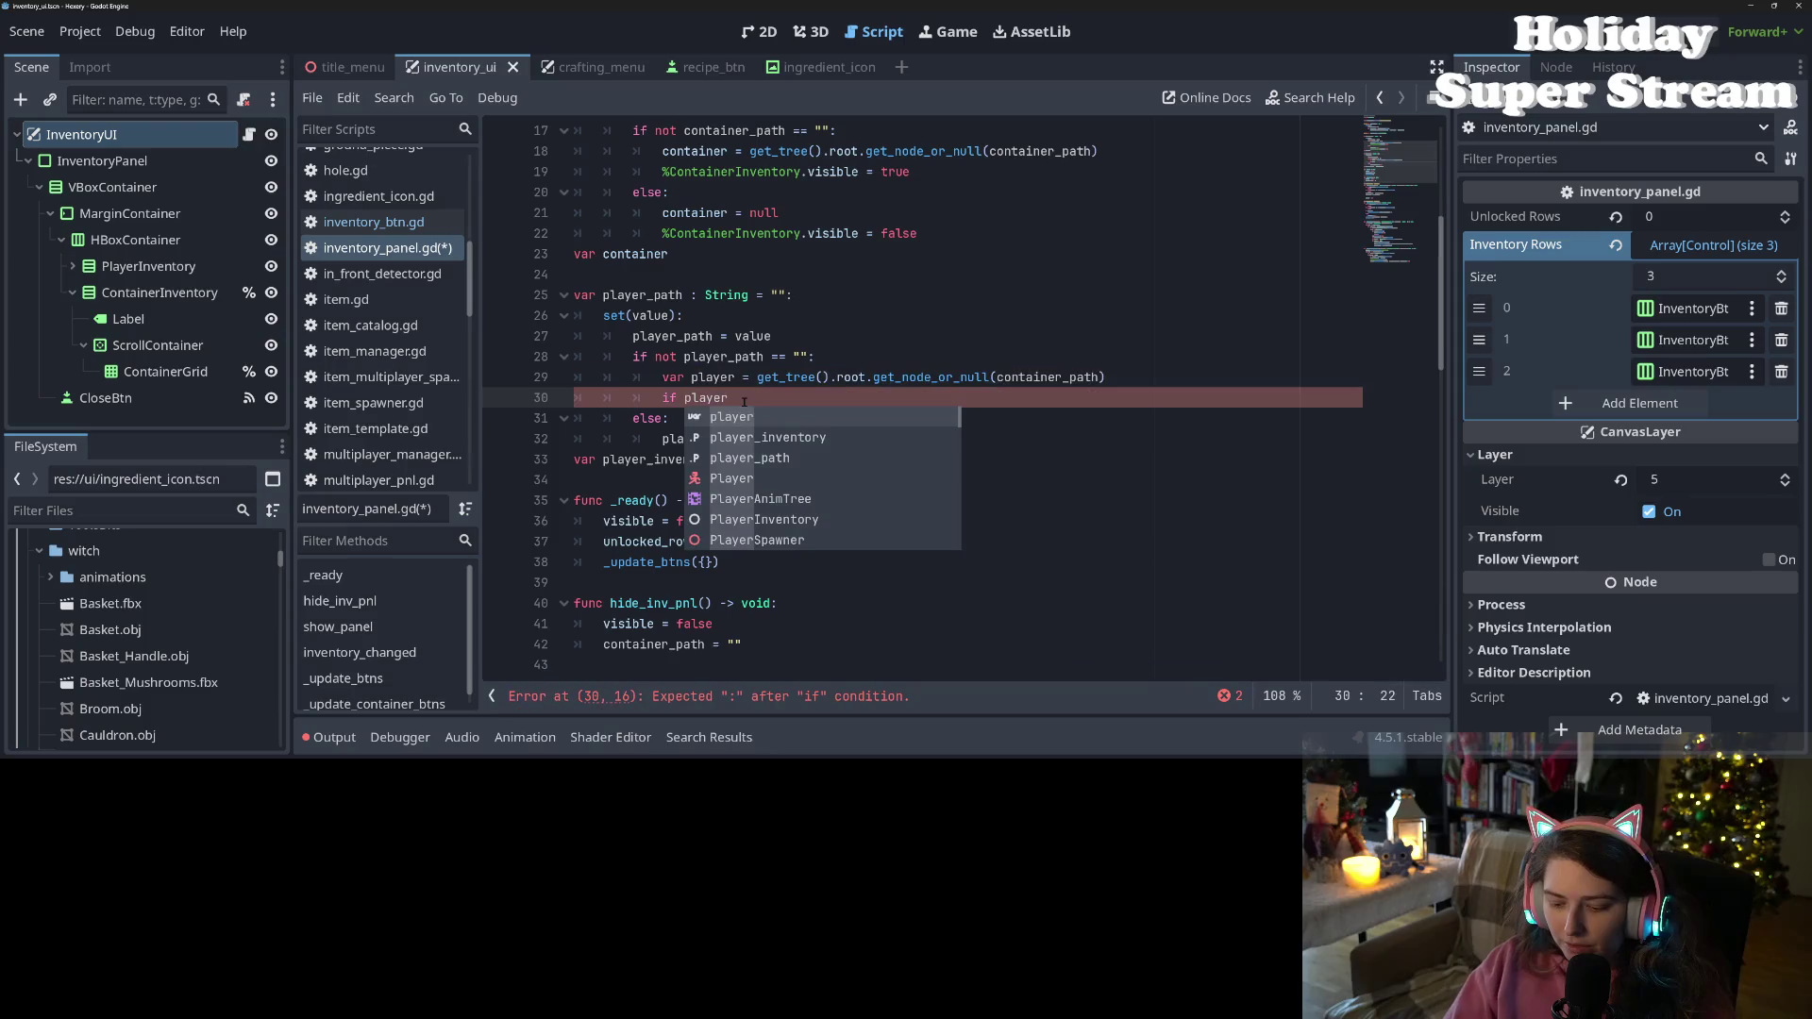
{"action": "key", "text": "Return"}
{"action": "type", "text": "ayer_inventory = "}
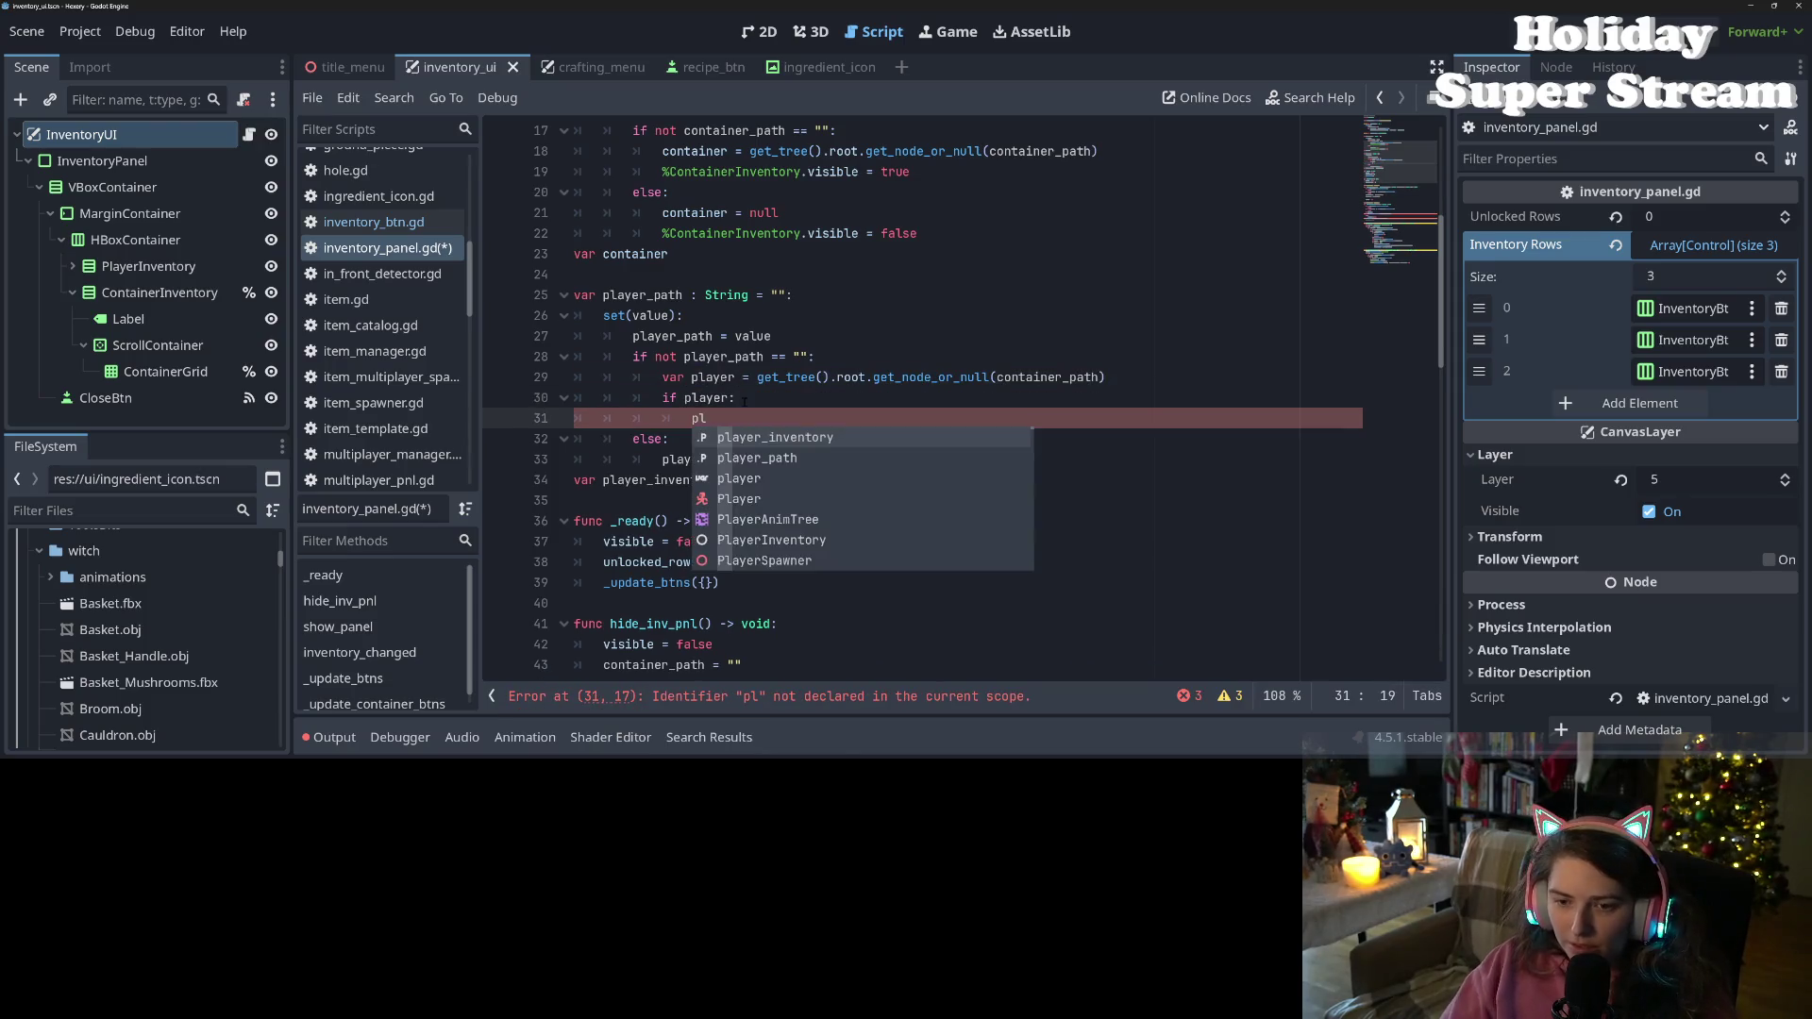
{"action": "type", "text": "player_inventory = pl"}
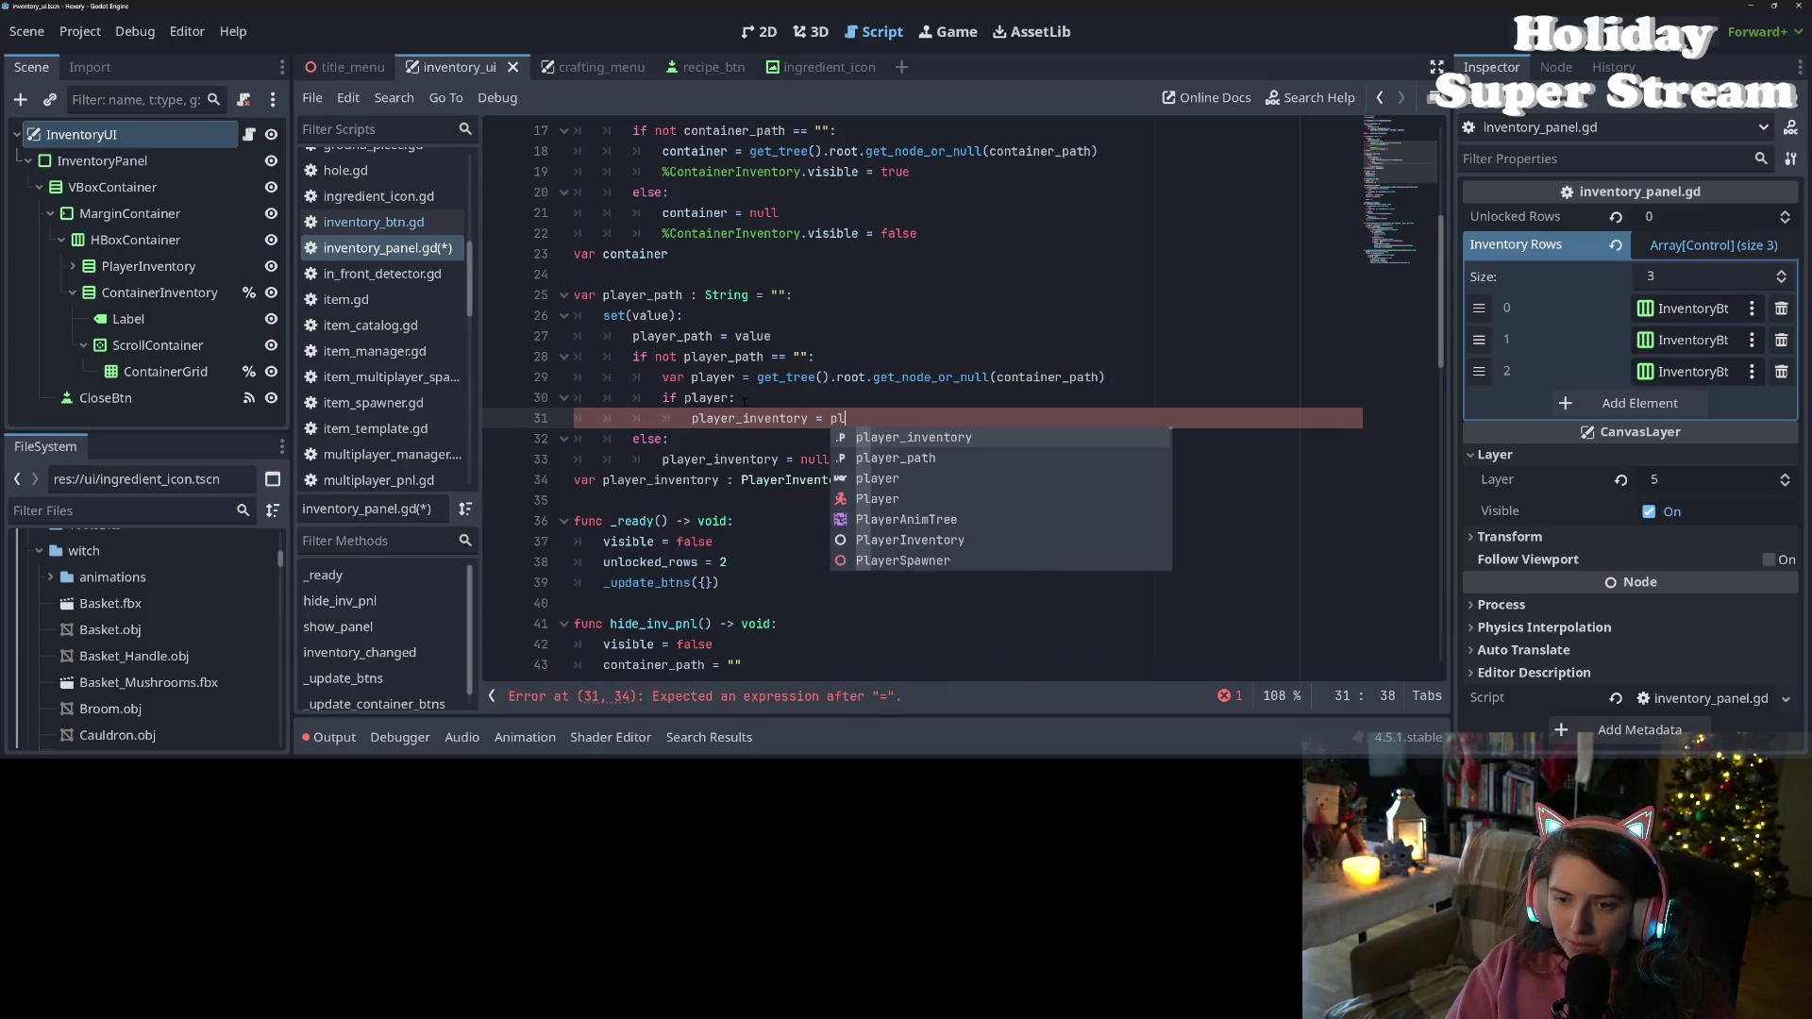
{"action": "key", "text": "Return"}
{"action": "key", "text": "BackSpace"}
{"action": "key", "text": "BackSpace"}
{"action": "key", "text": "BackSpace"}
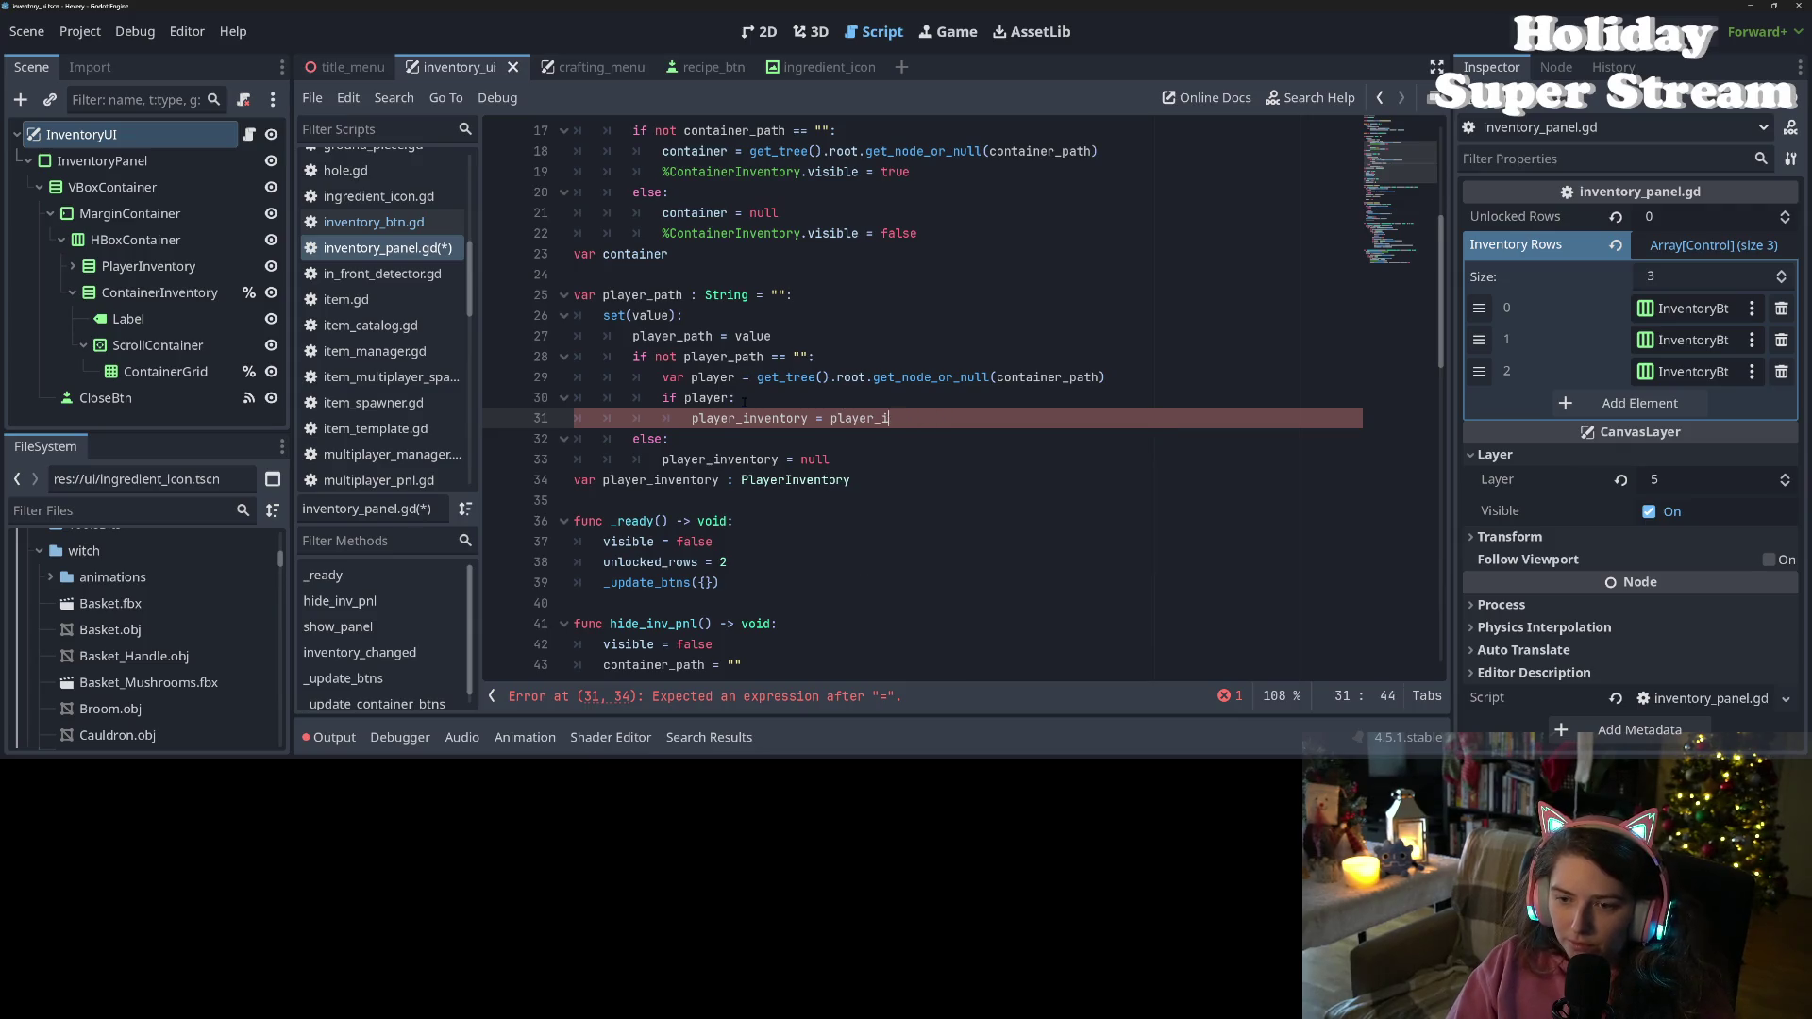
{"action": "type", "text": "r.p"}
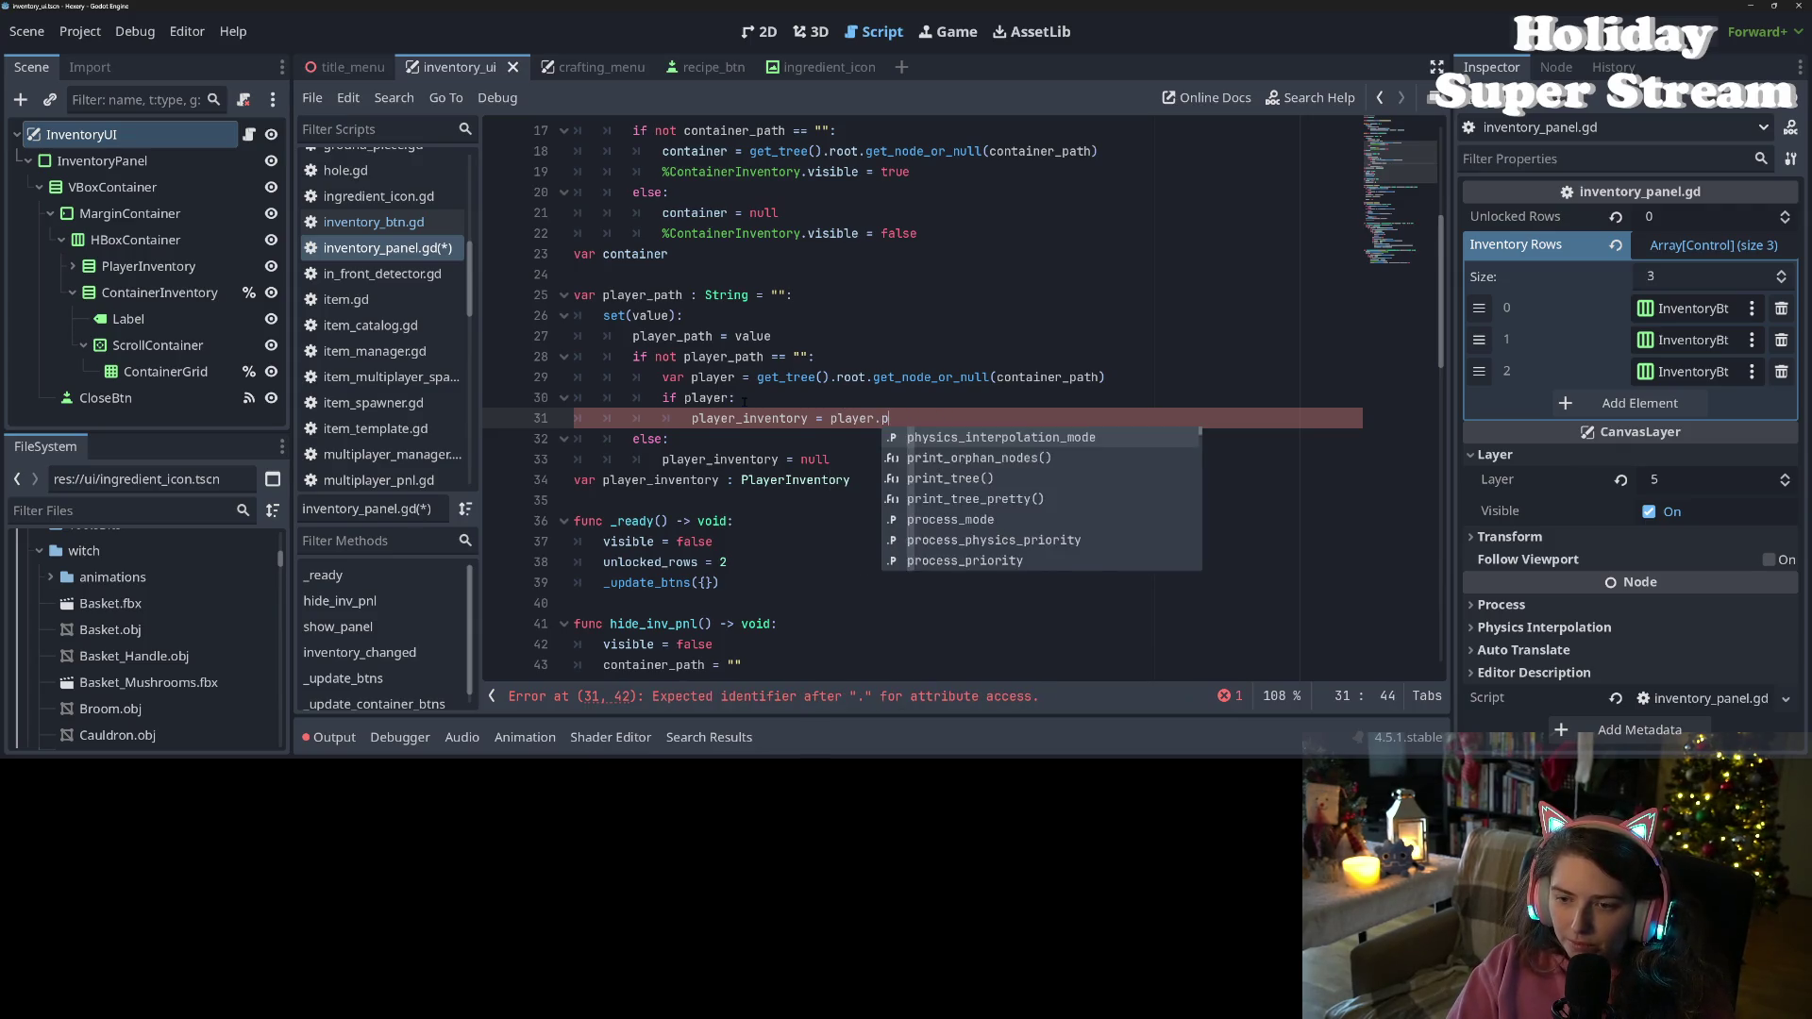
{"action": "type", "text": "layer_inven"}
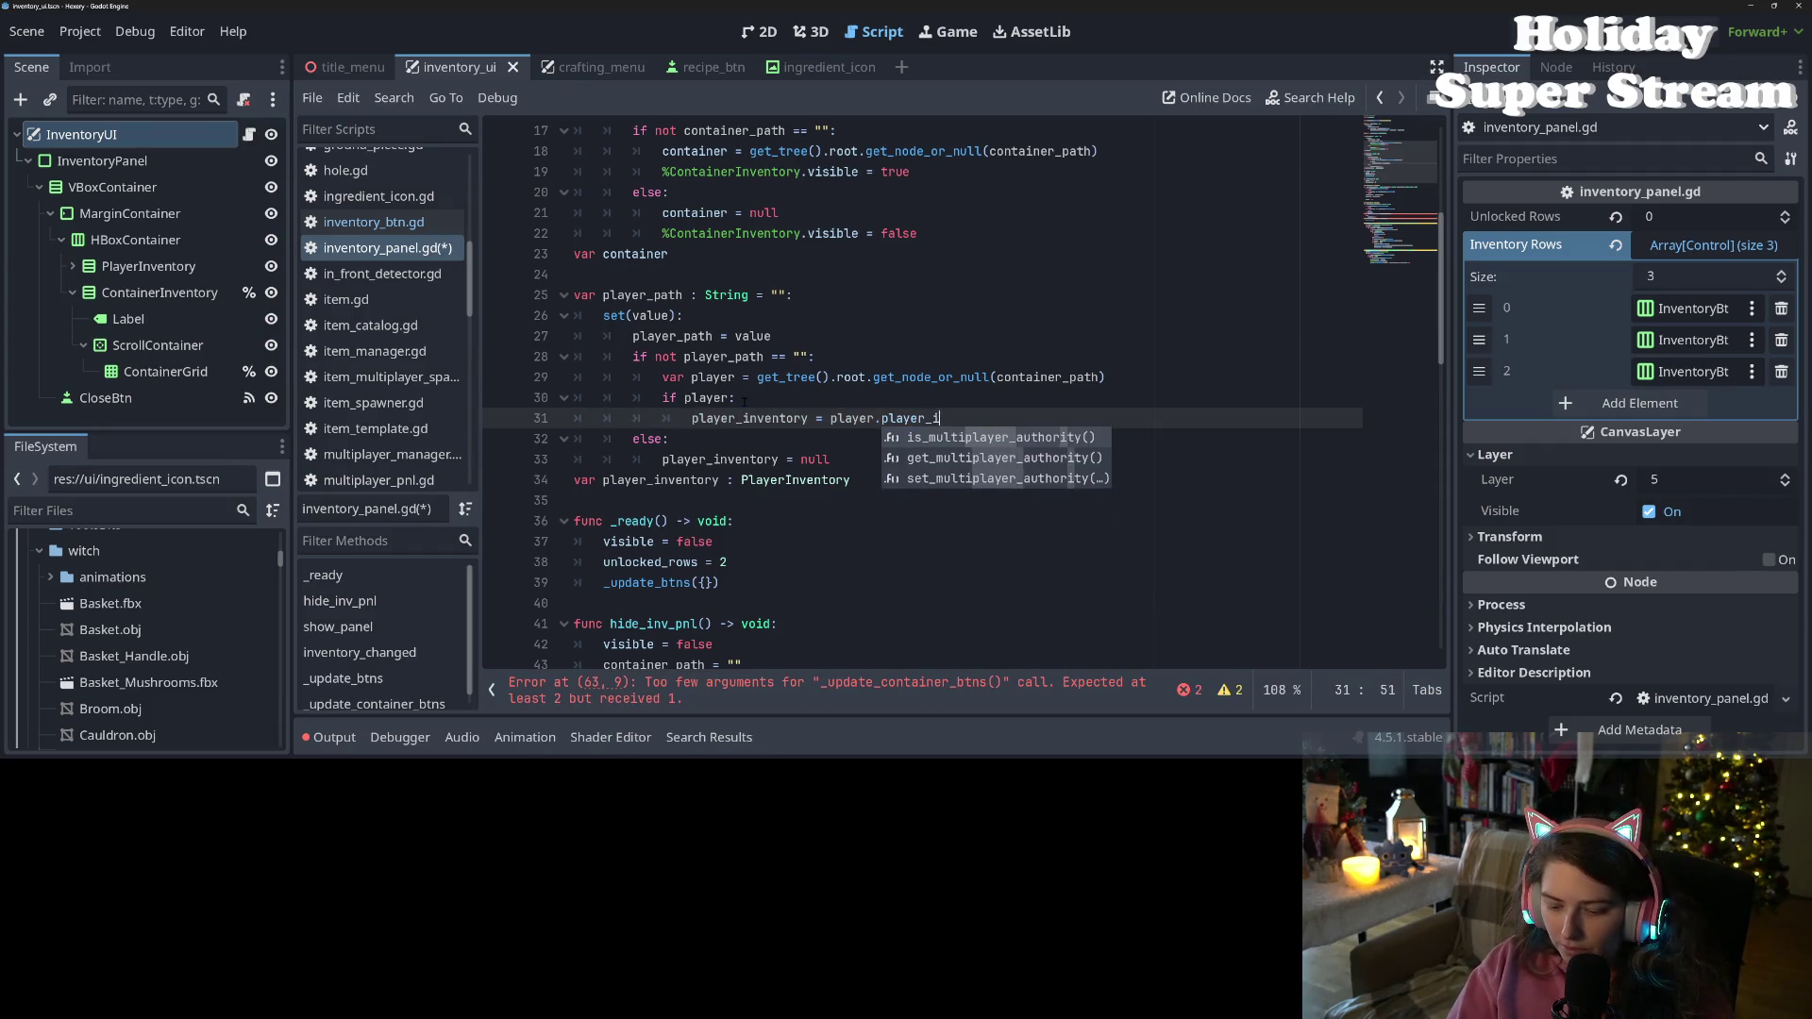
{"action": "type", "text": "tory"}
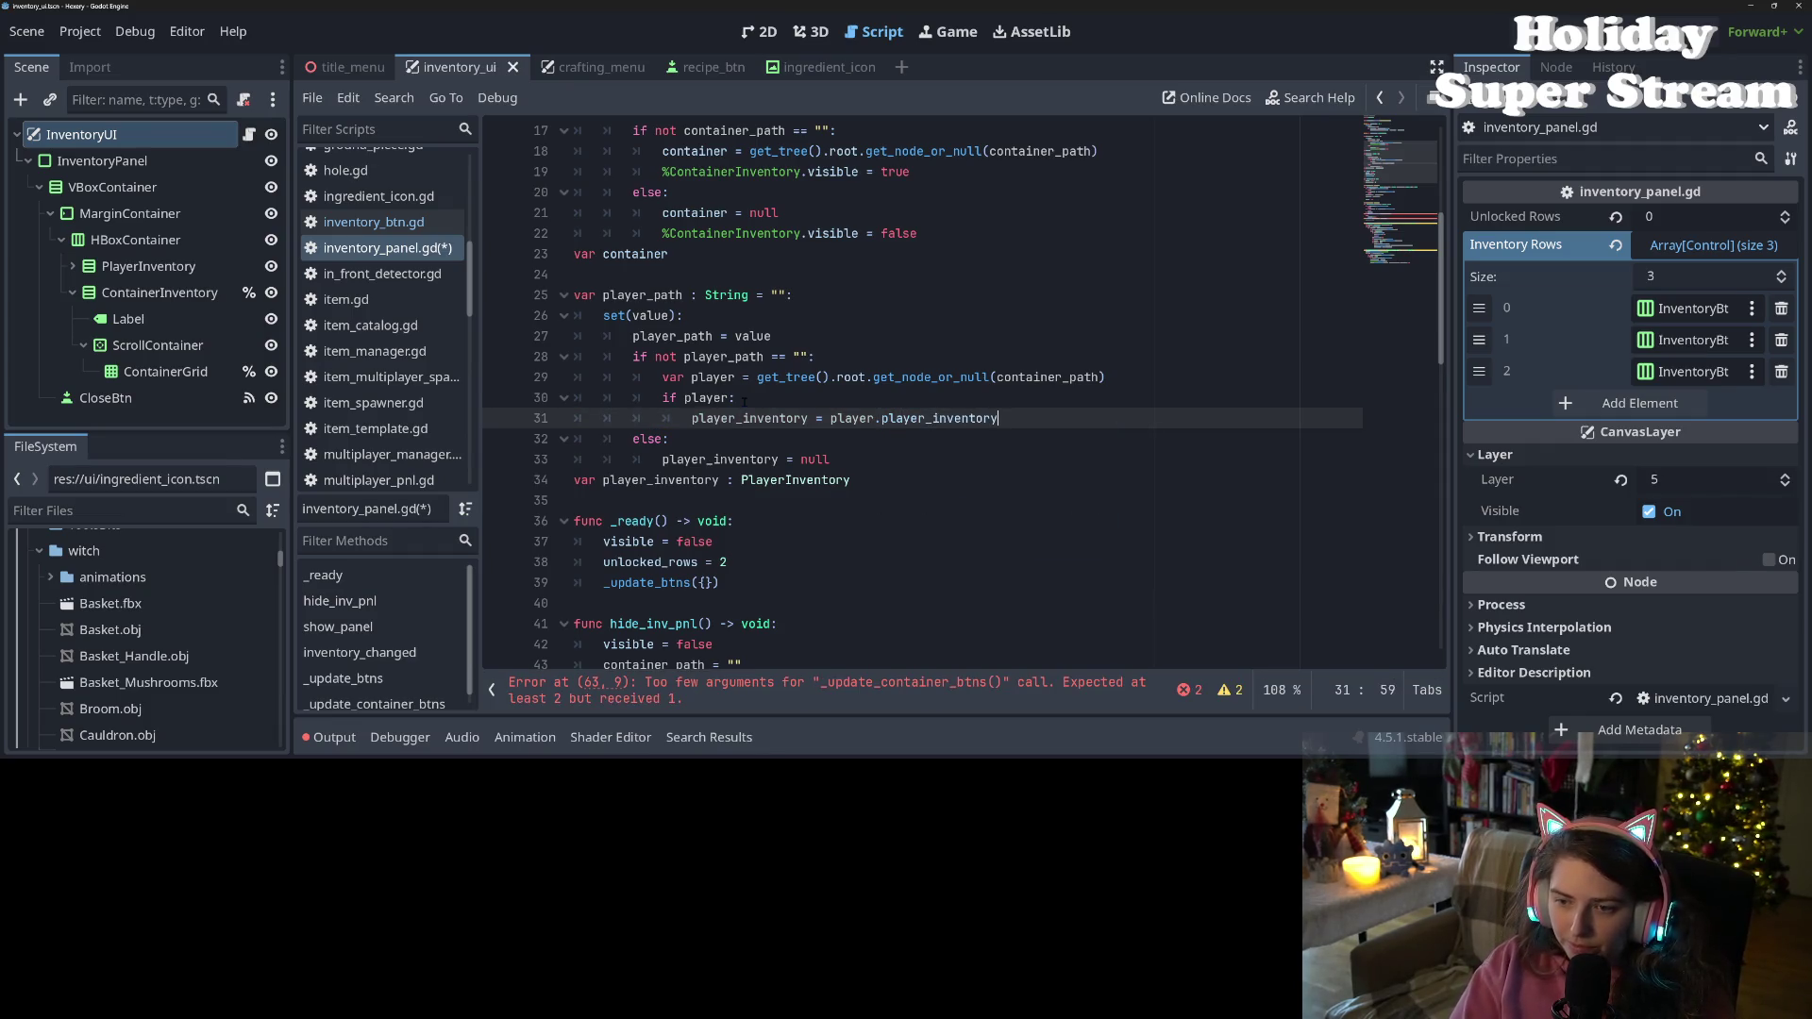
Add an else branch setting player_inventory = null and save
{"action": "key", "text": "Return"}
{"action": "type", "text": "else:"}
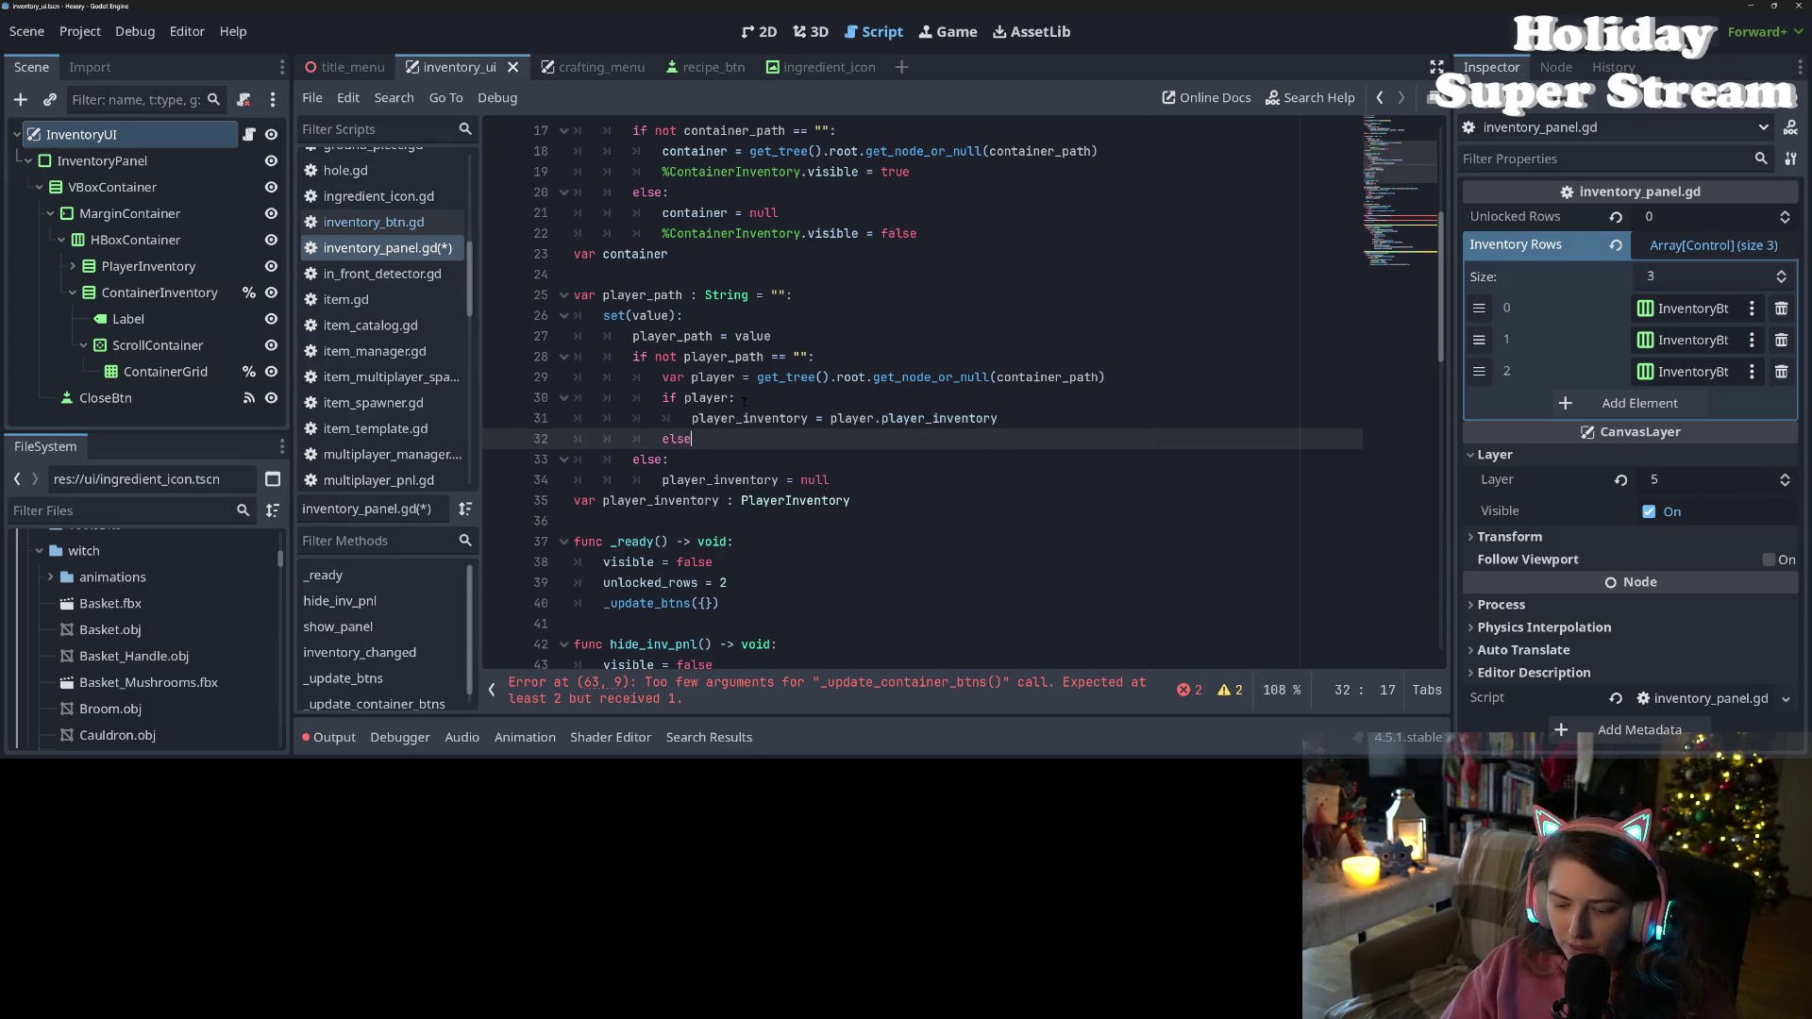
{"action": "key", "text": "Return"}
{"action": "type", "text": "pla"}
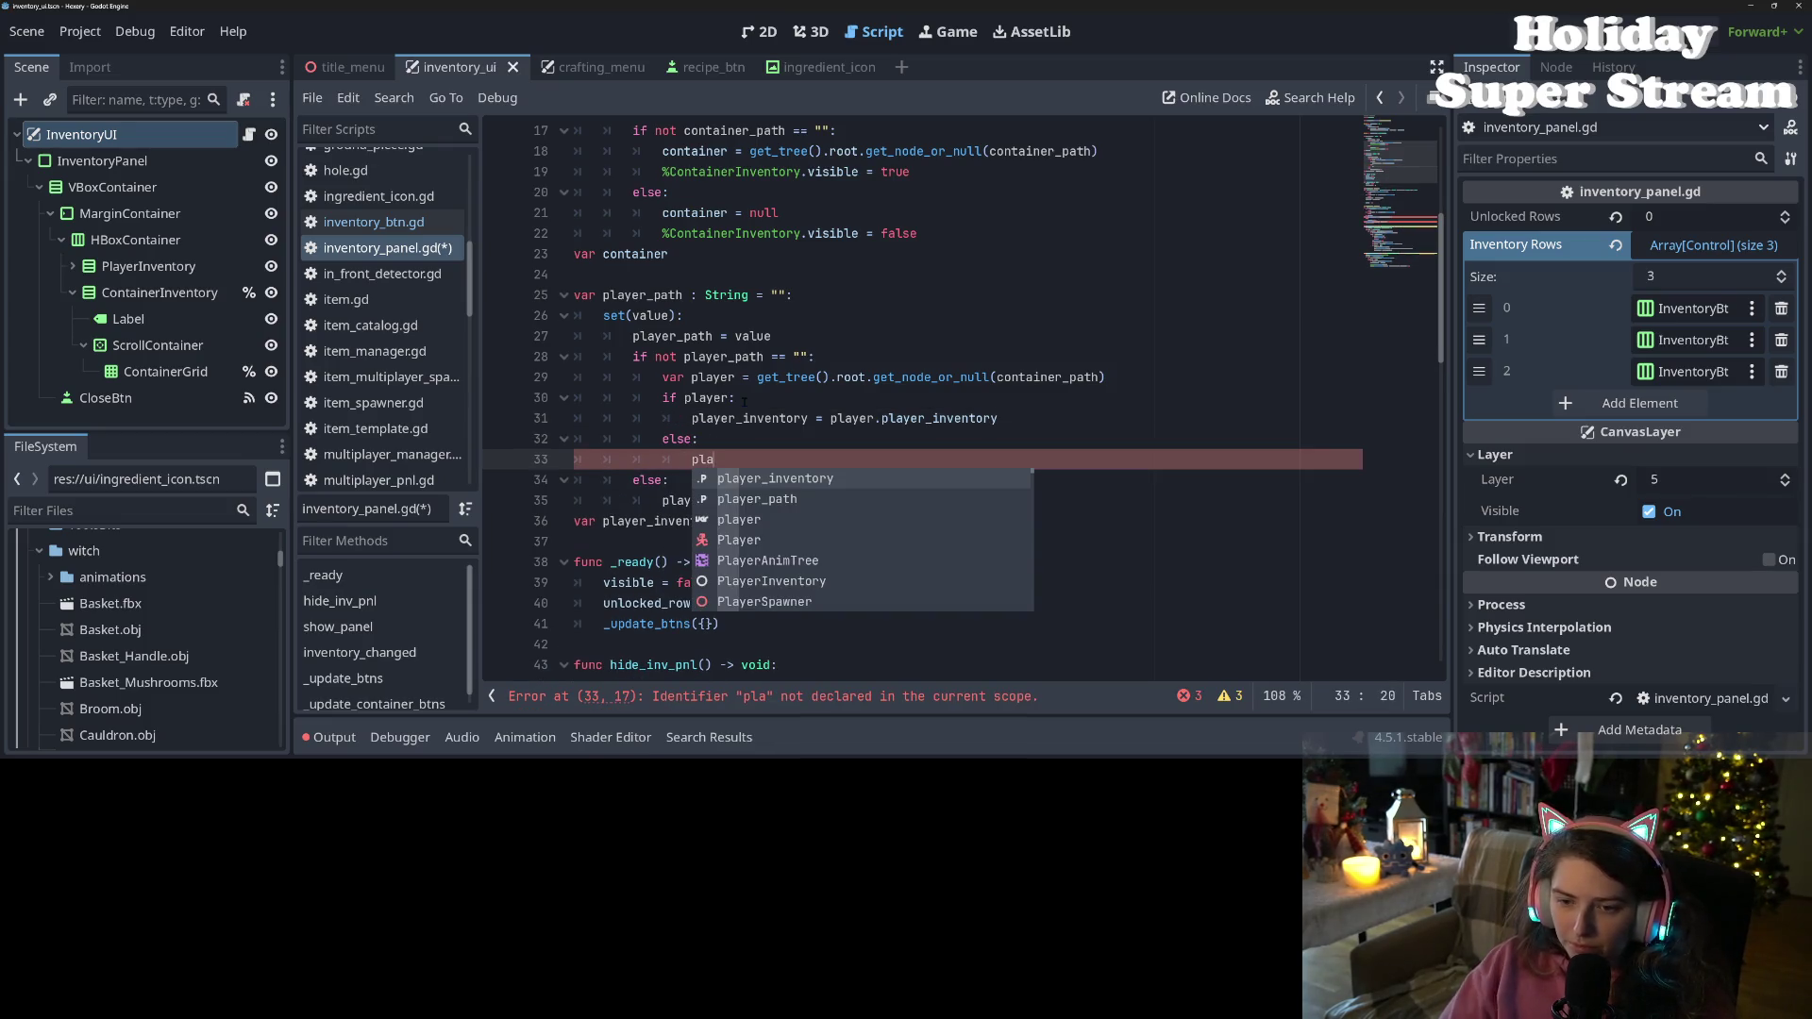
{"action": "key", "text": "Up"}
{"action": "key", "text": "Up"}
{"action": "key", "text": "Return"}
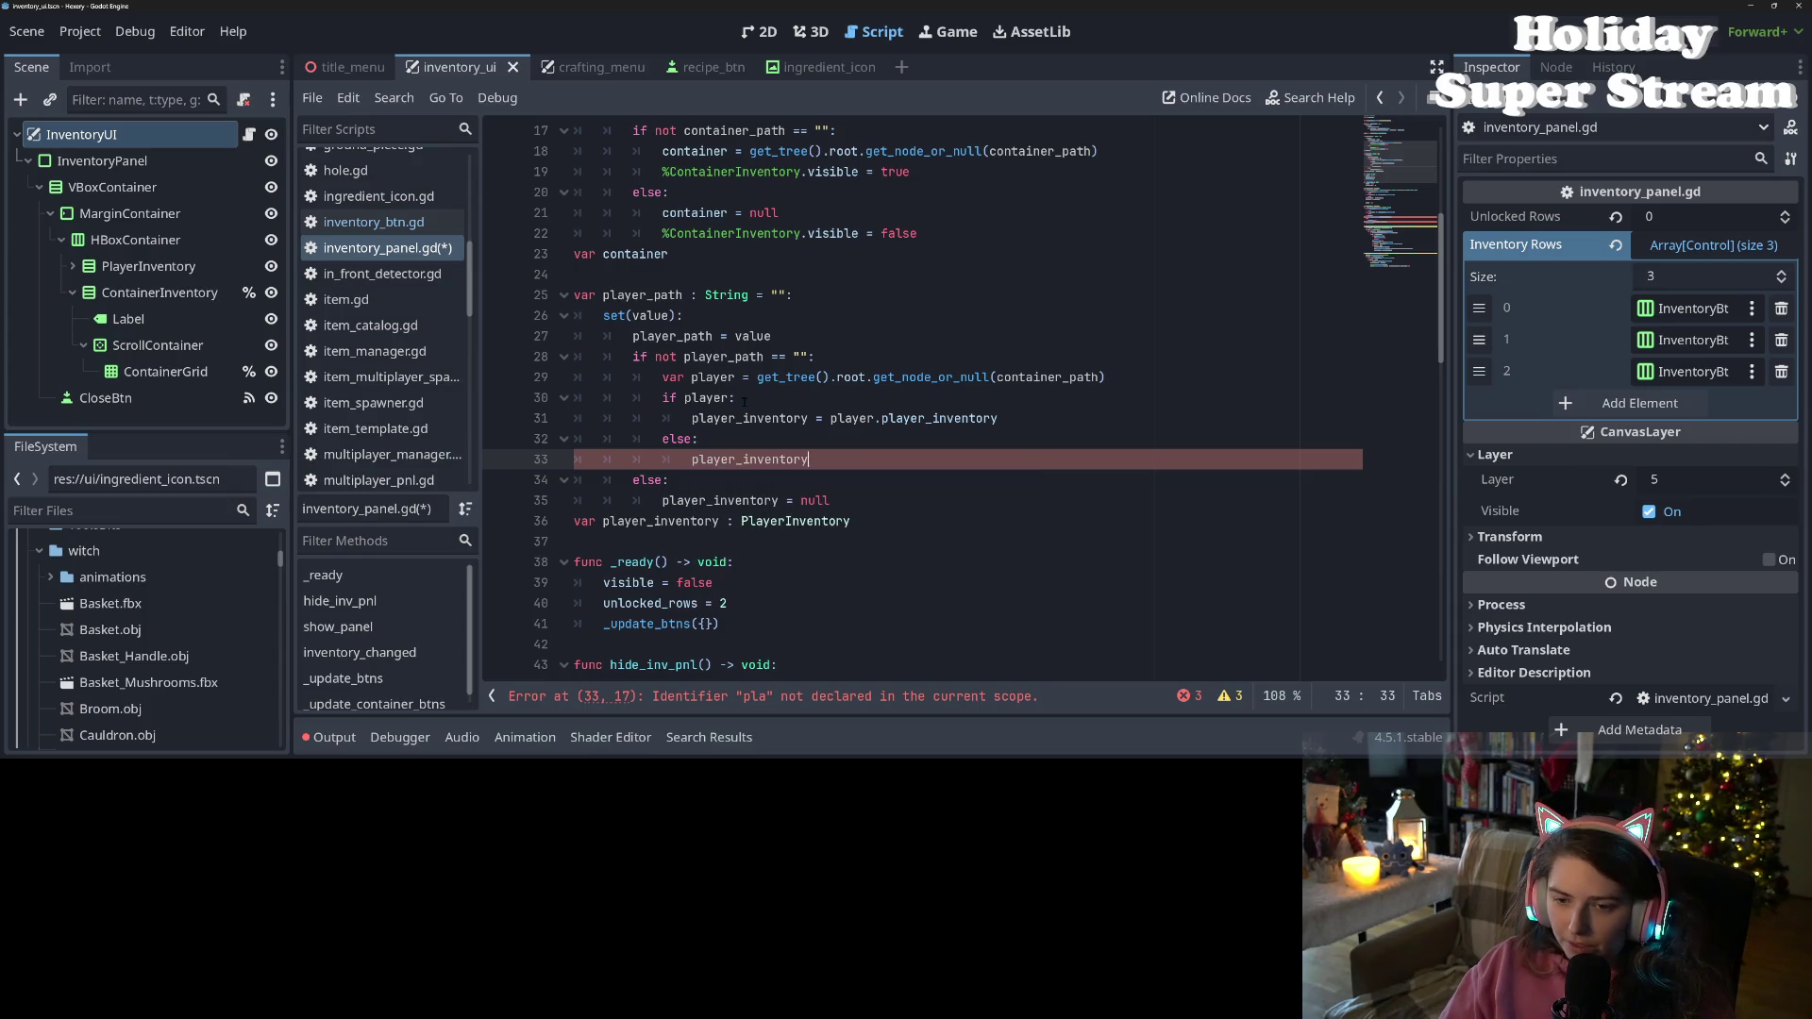
{"action": "type", "text": " = null"}
{"action": "key", "text": "ctrl+s"}
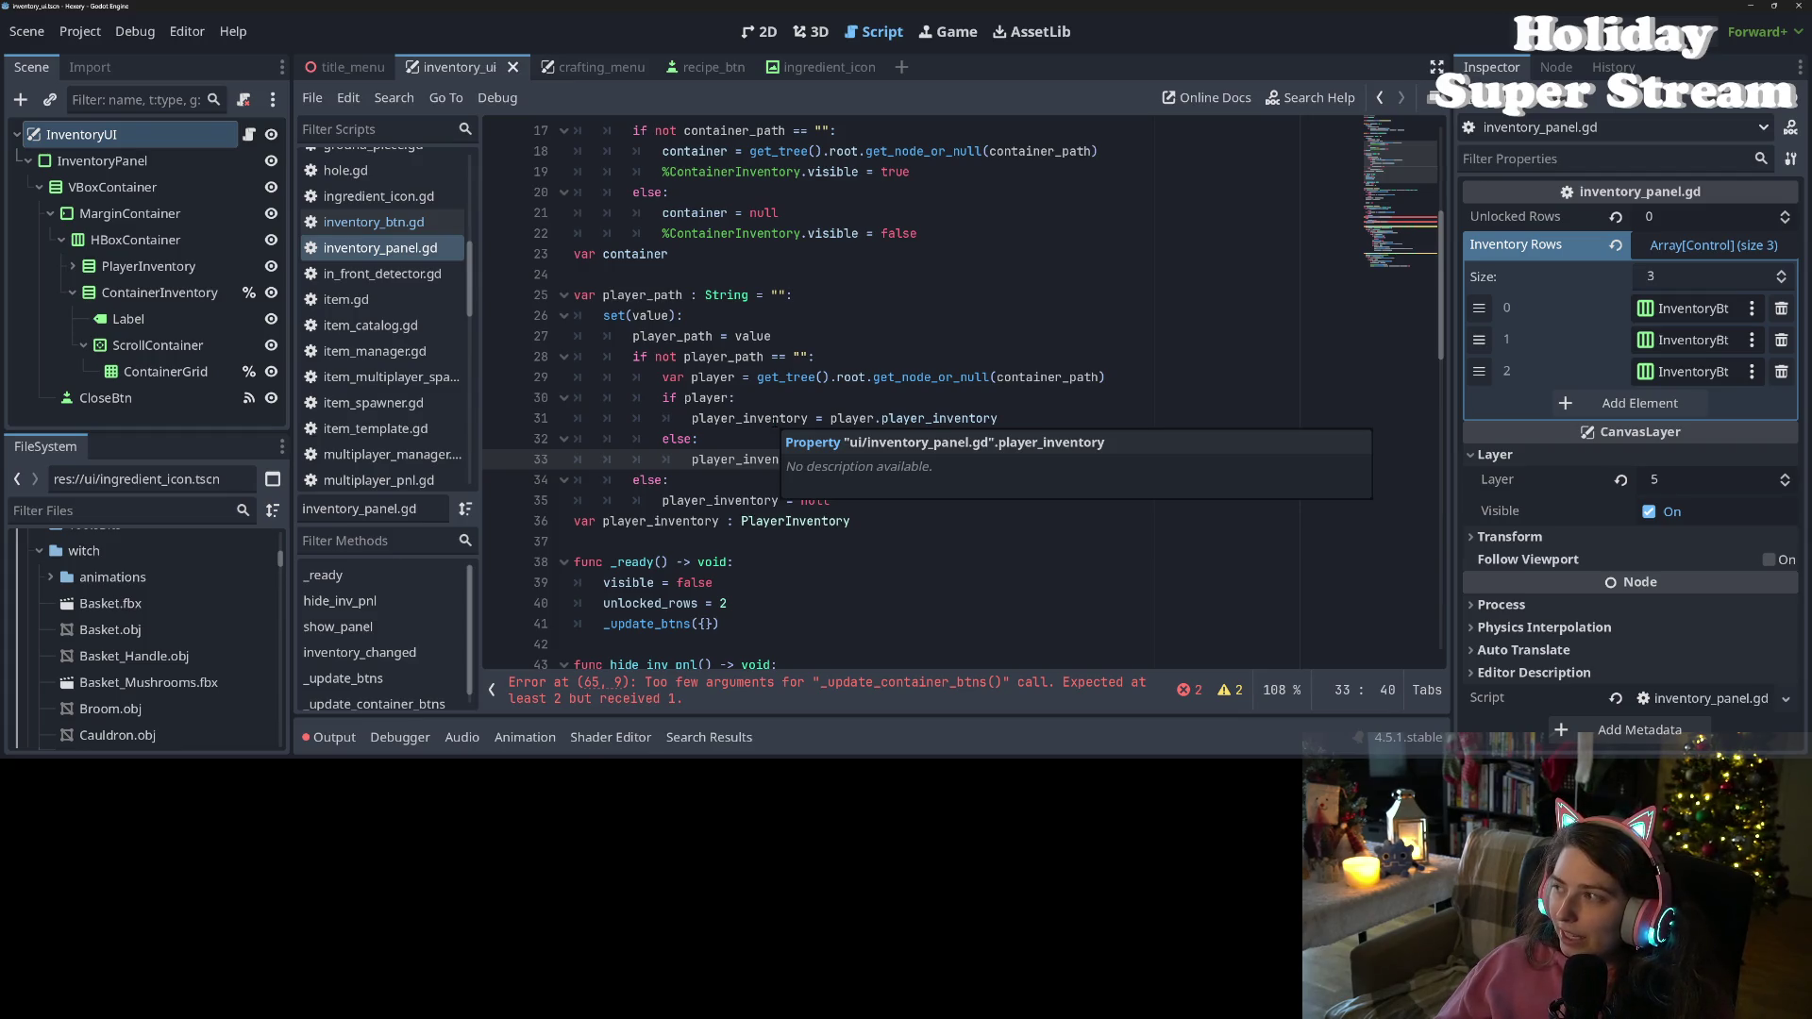
Pass player_path as the second argument of the _update_container_btns call on line 65 and save
{"action": "left_click", "coordinate": [771, 541]}
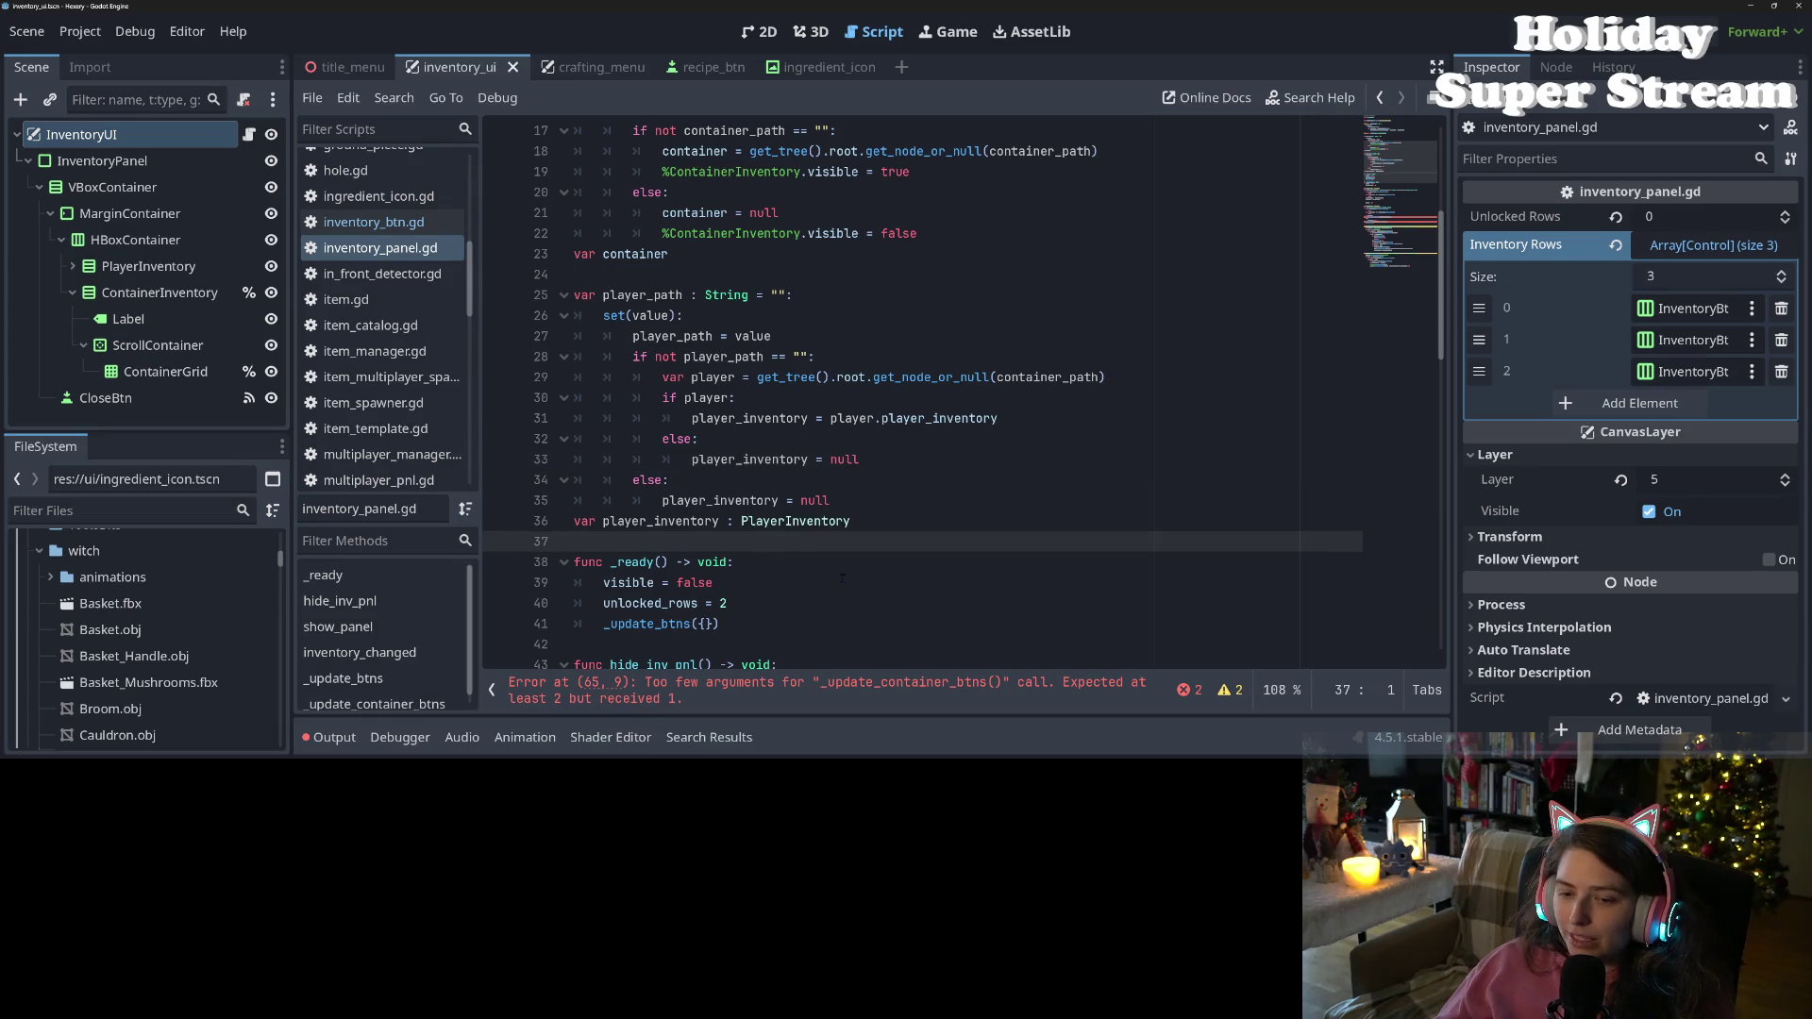
{"action": "scroll", "coordinate": [842, 578], "scroll_direction": "down", "scroll_amount": 10}
{"action": "left_click", "coordinate": [978, 439]}
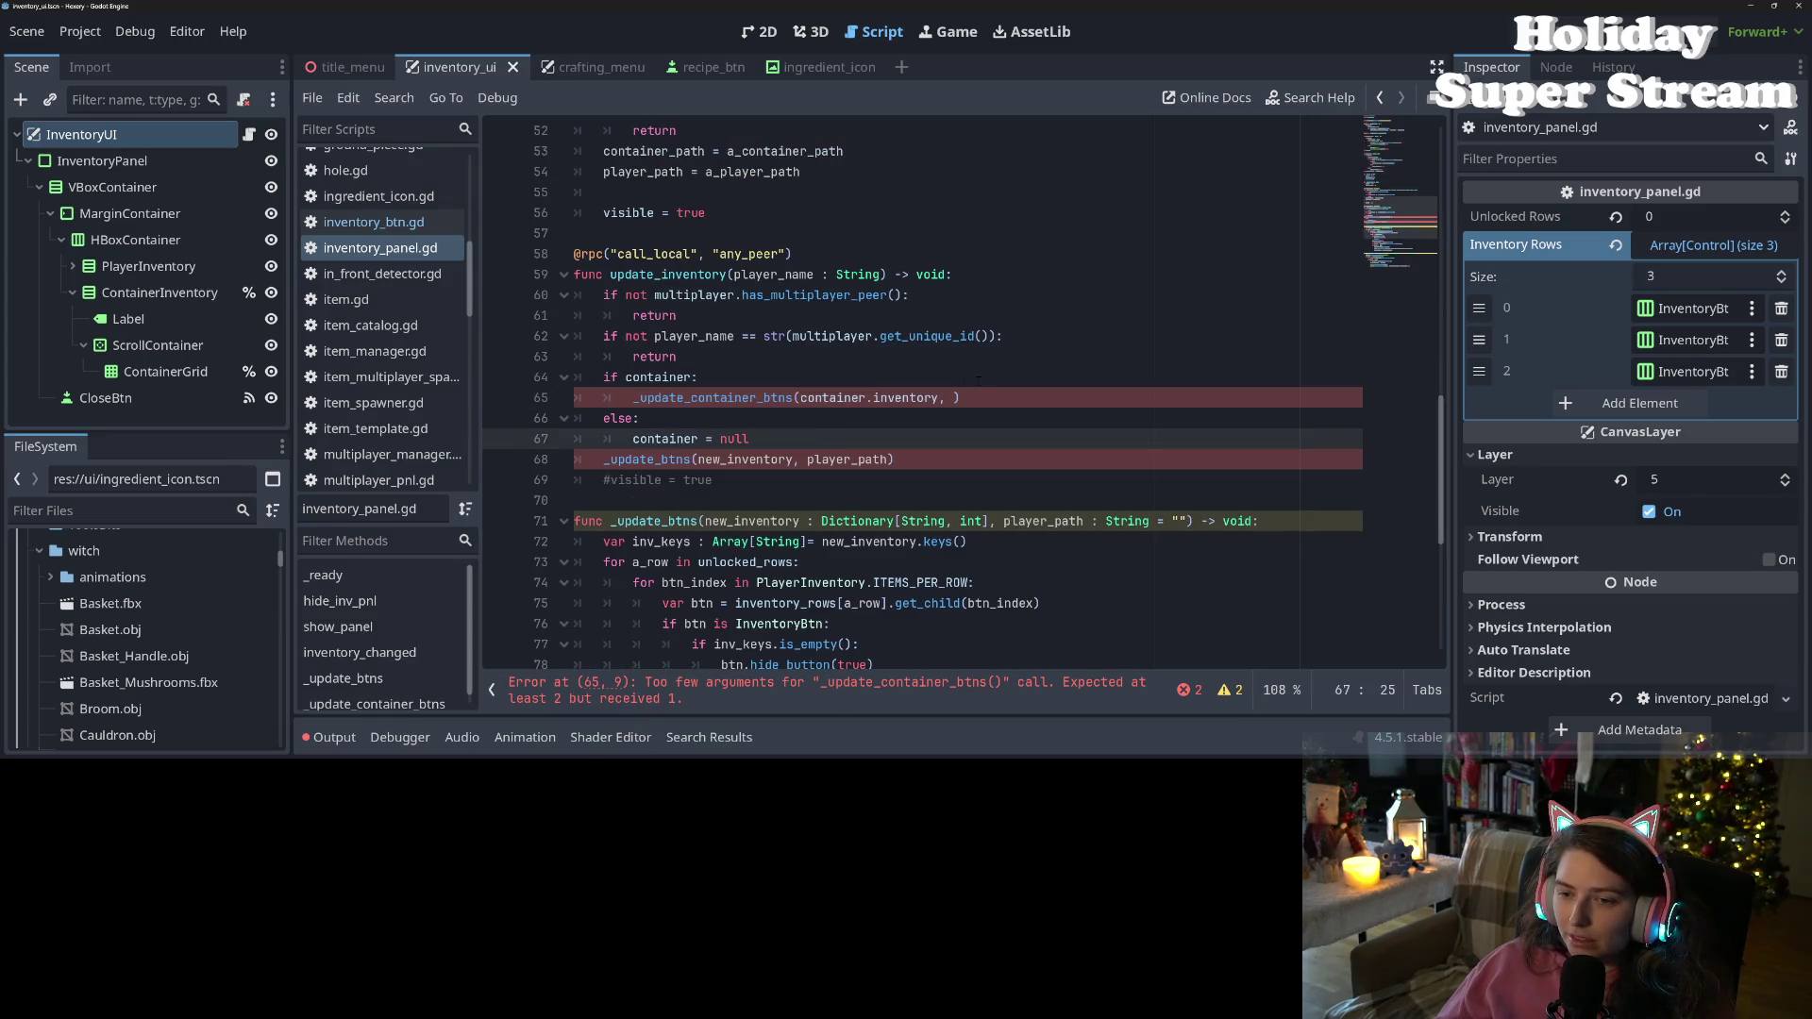
{"action": "left_click", "coordinate": [953, 397]}
{"action": "type", "text": "p"}
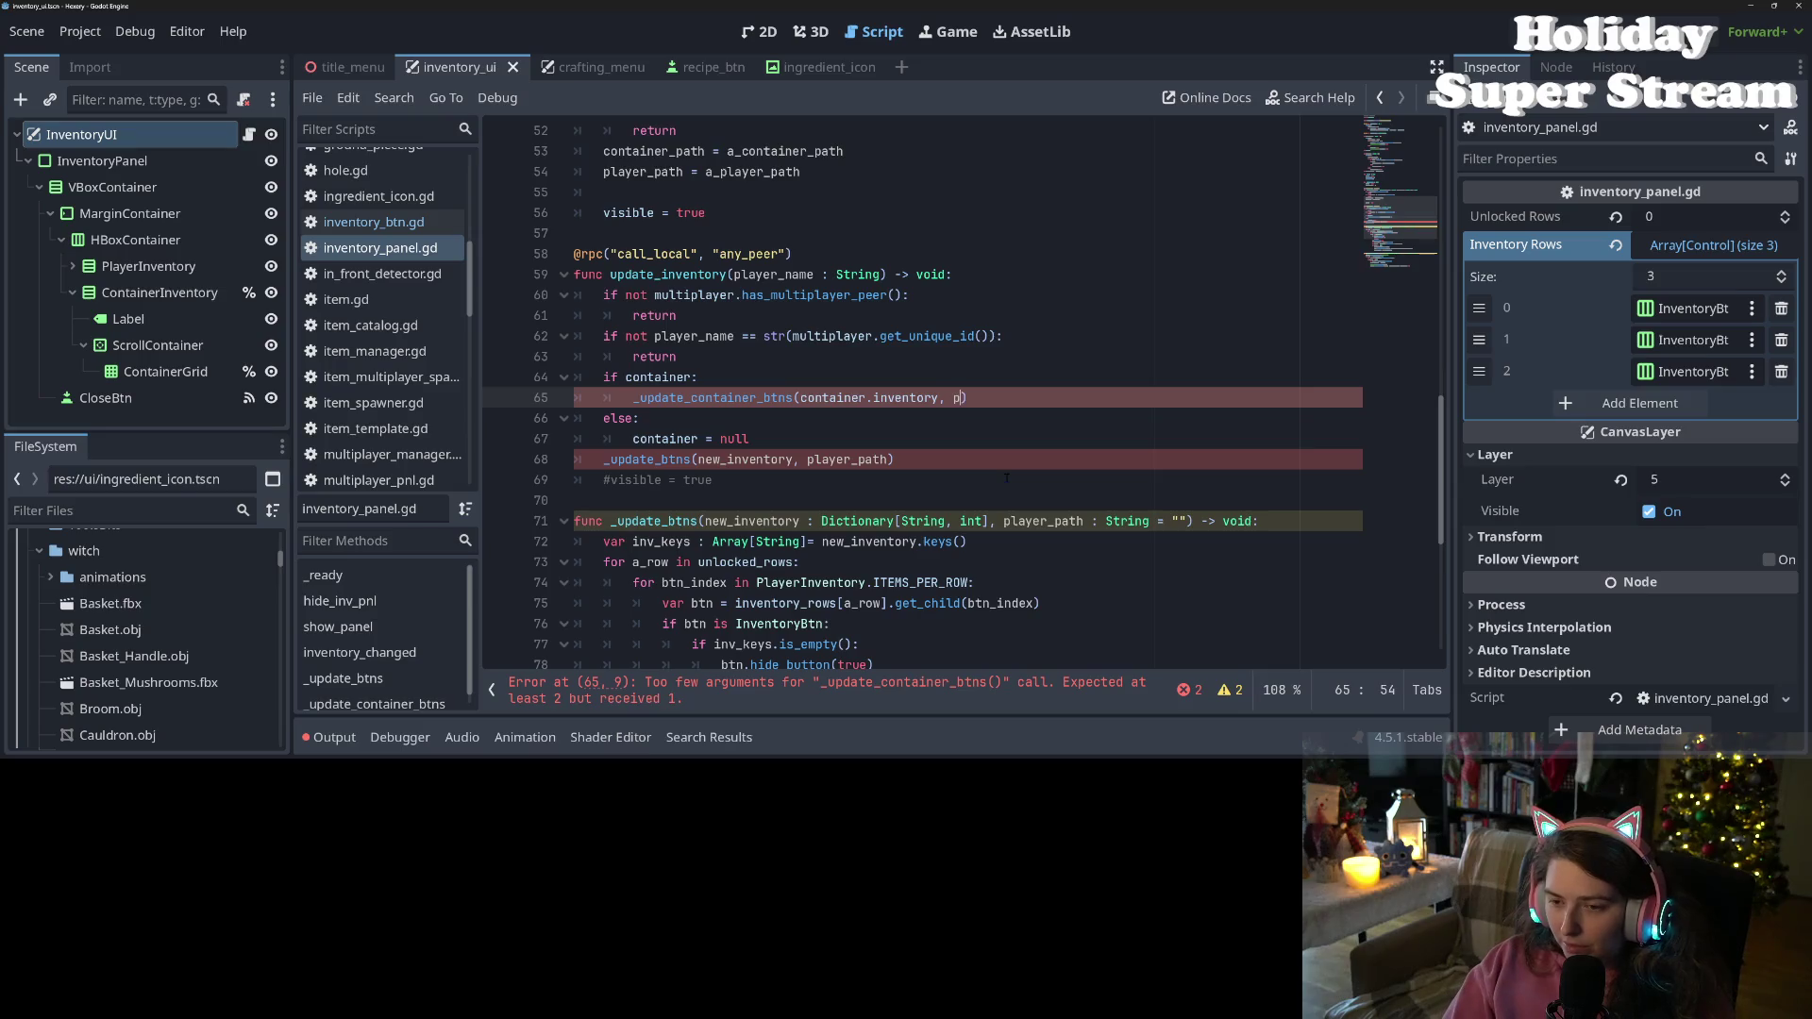
{"action": "type", "text": "l"}
{"action": "key", "text": "Down"}
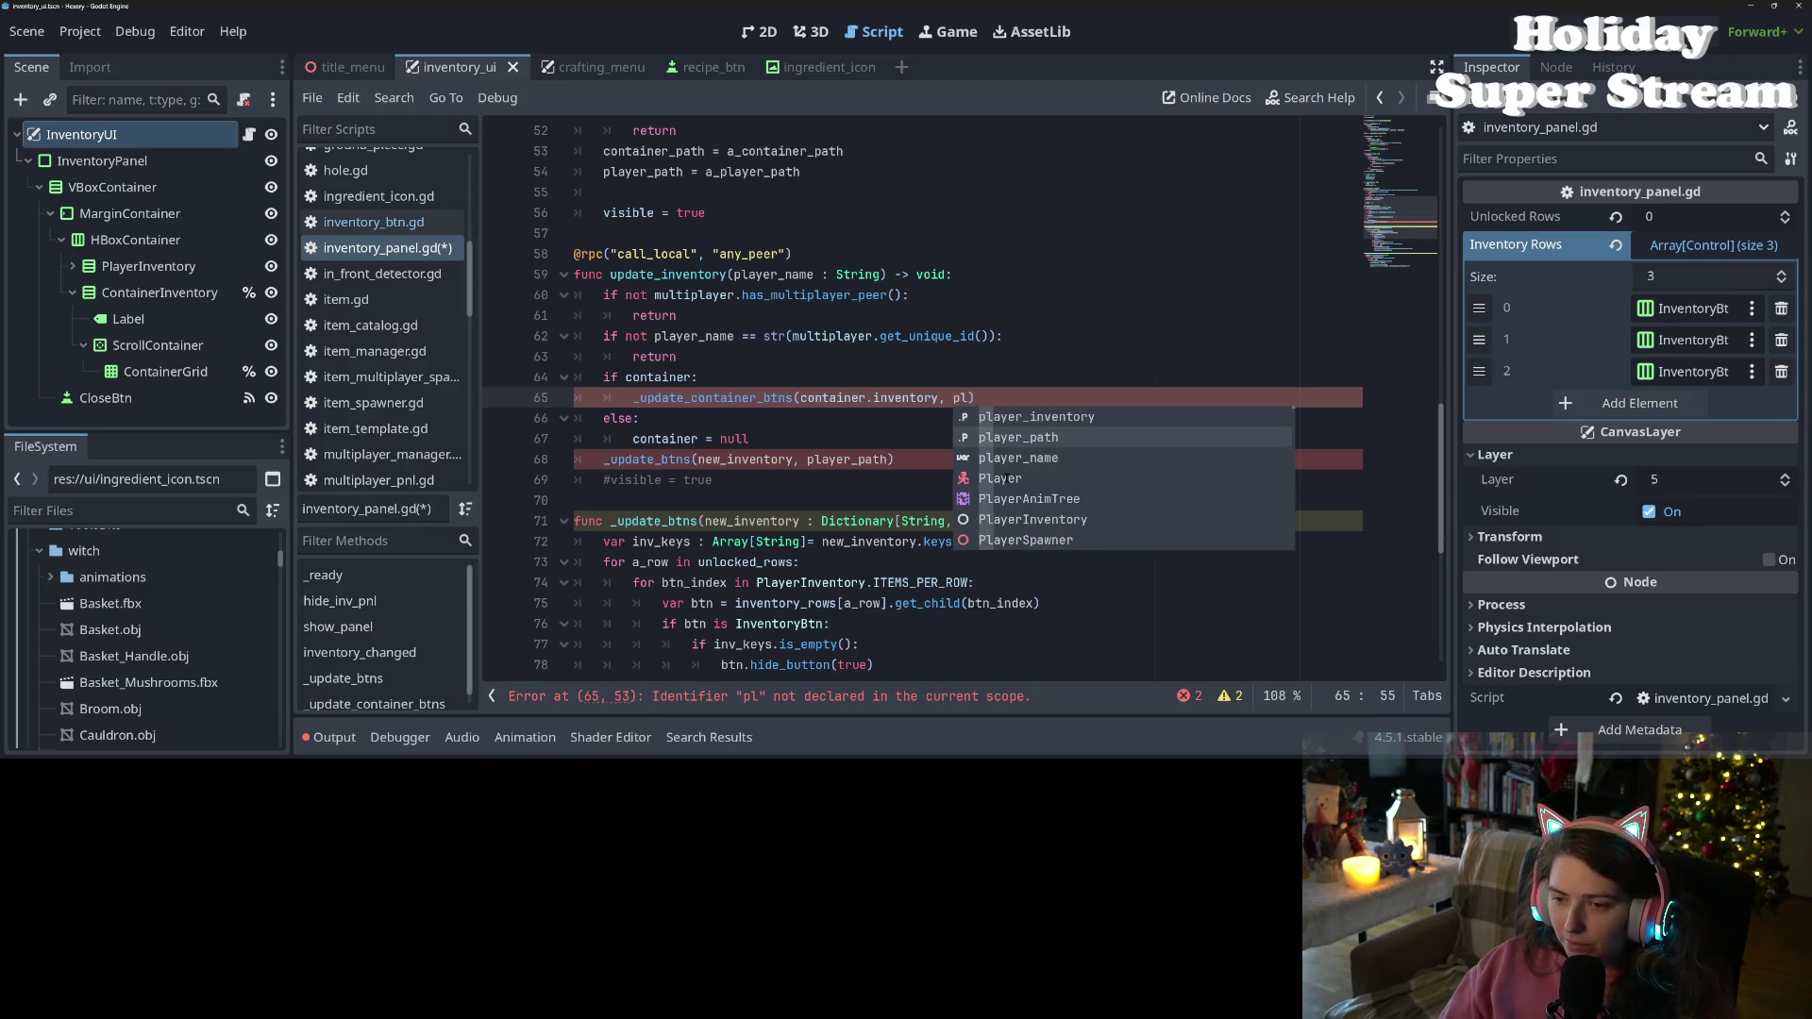
{"action": "key", "text": "Return"}
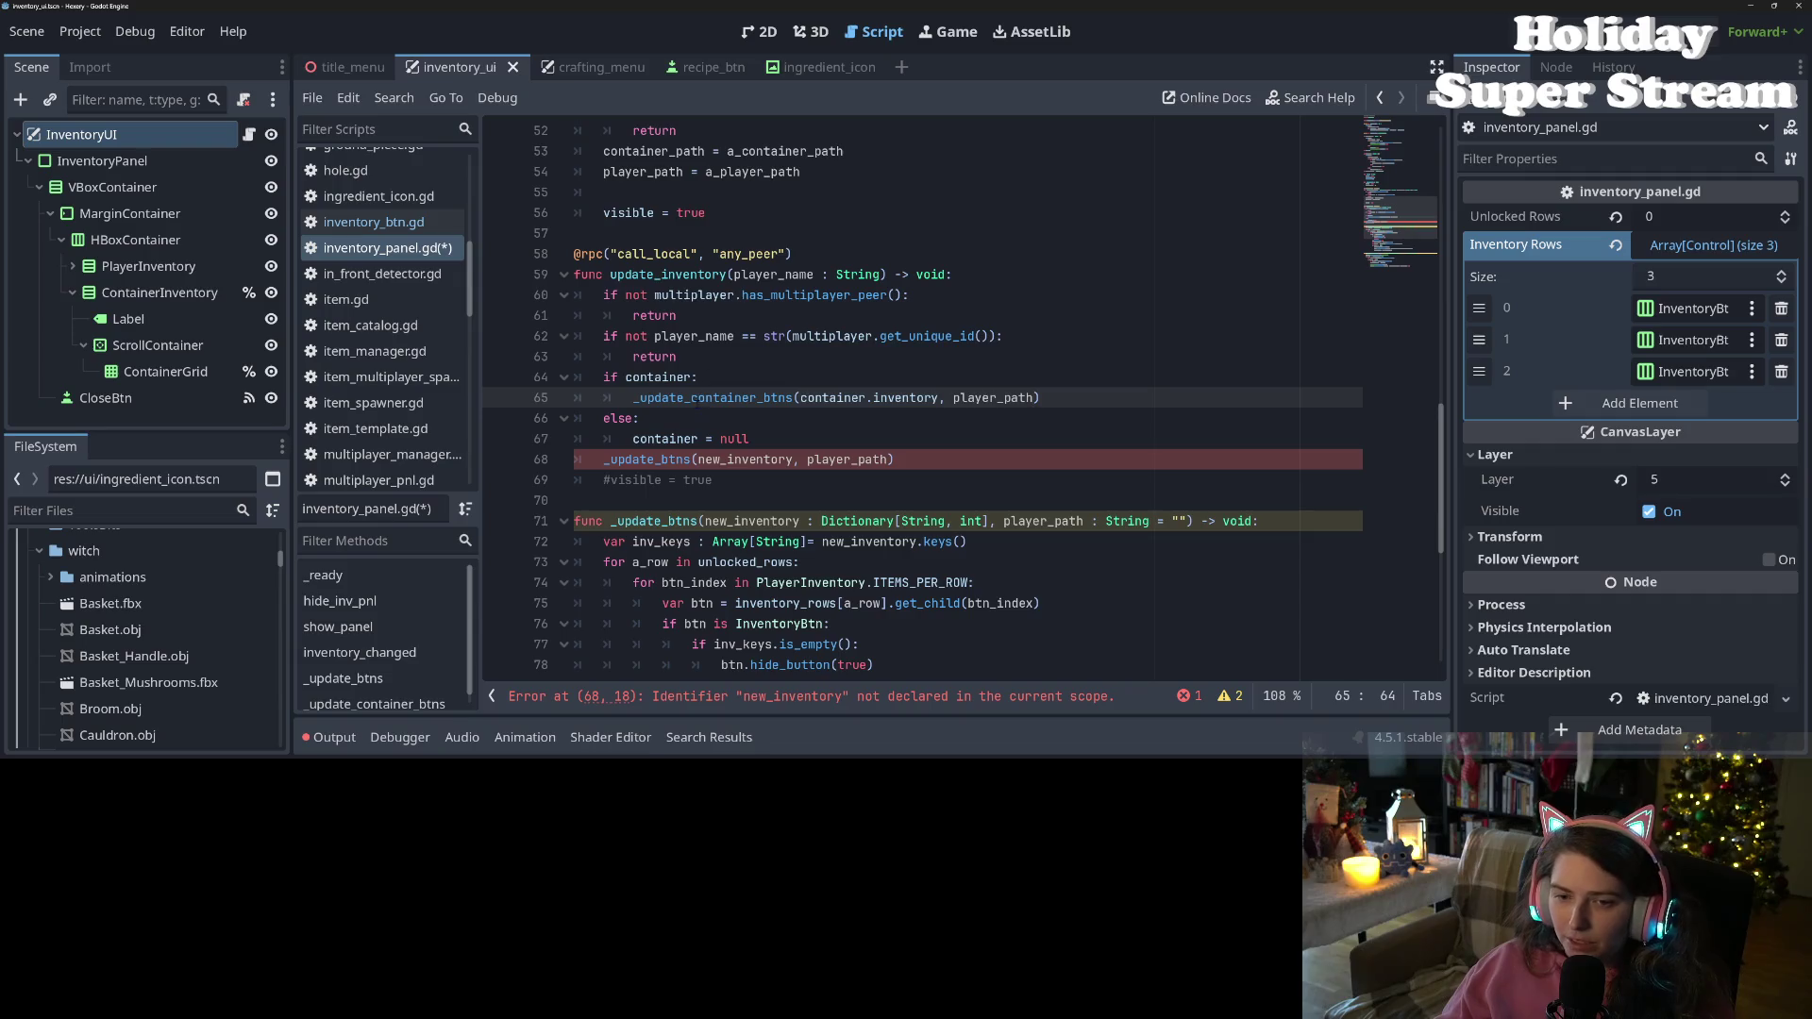
{"action": "double_click", "coordinate": [696, 400]}
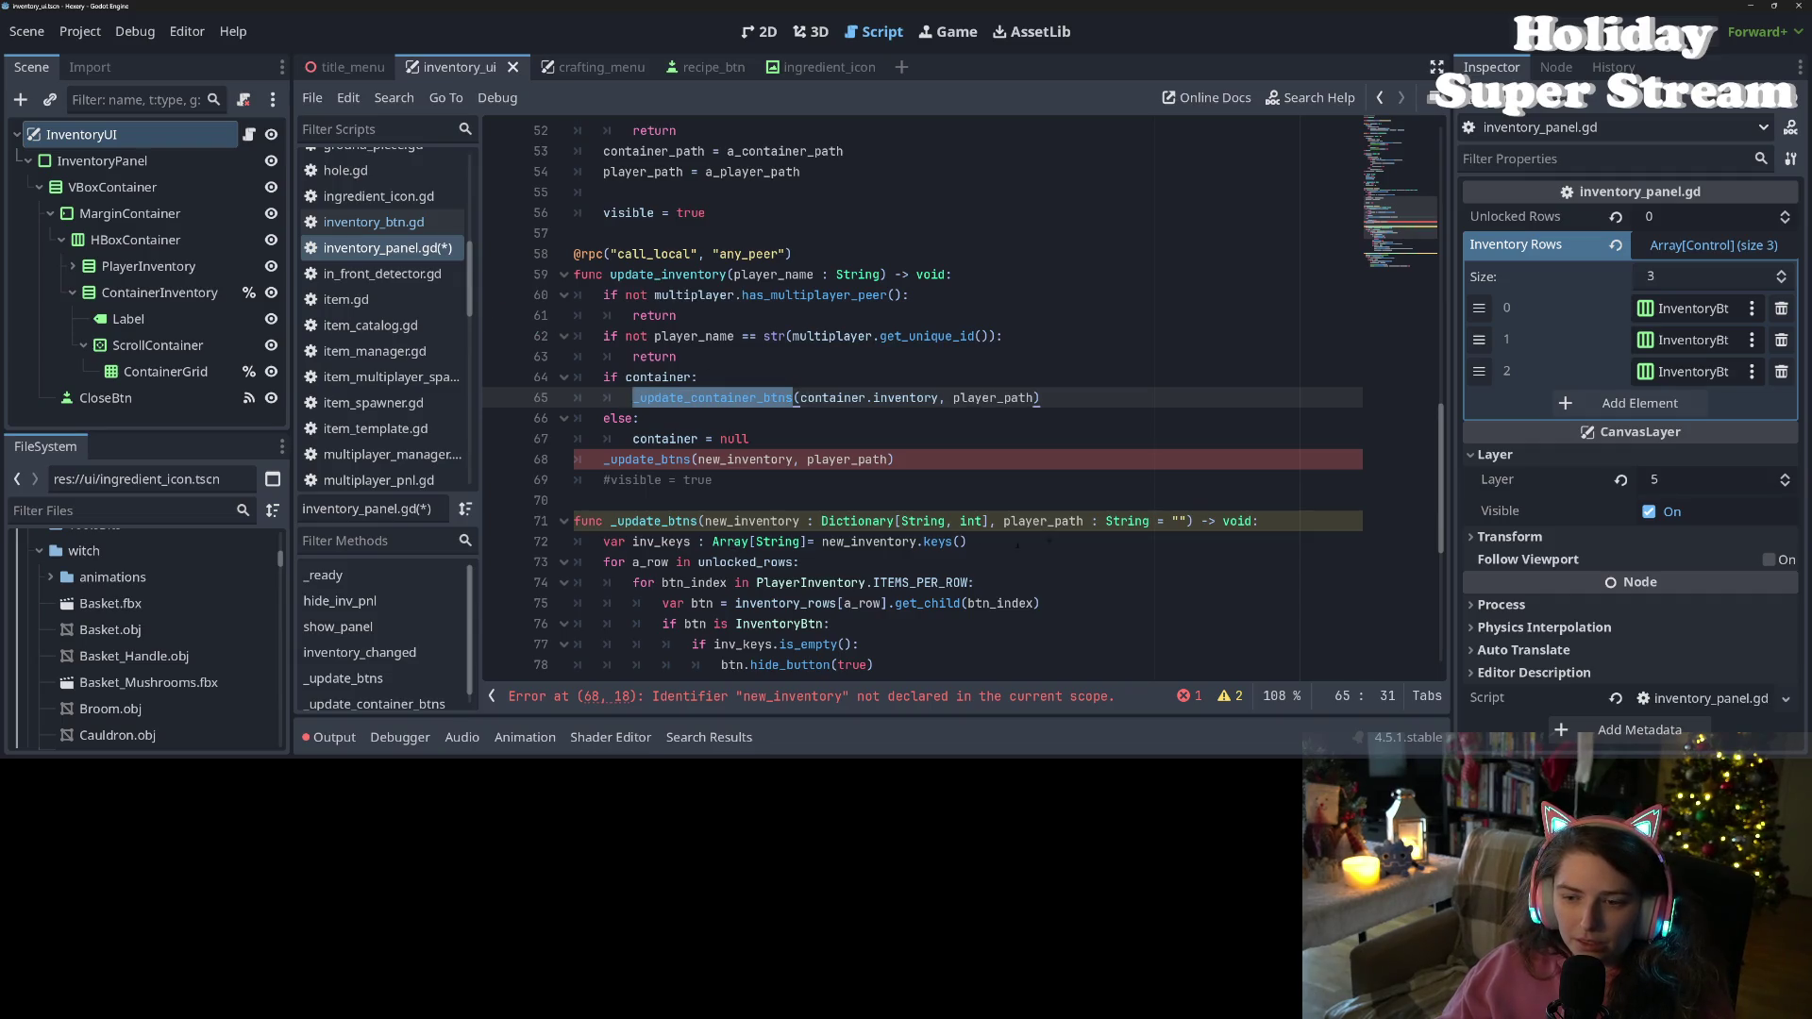
{"action": "double_click", "coordinate": [1057, 522]}
{"action": "key", "text": "ctrl+s"}
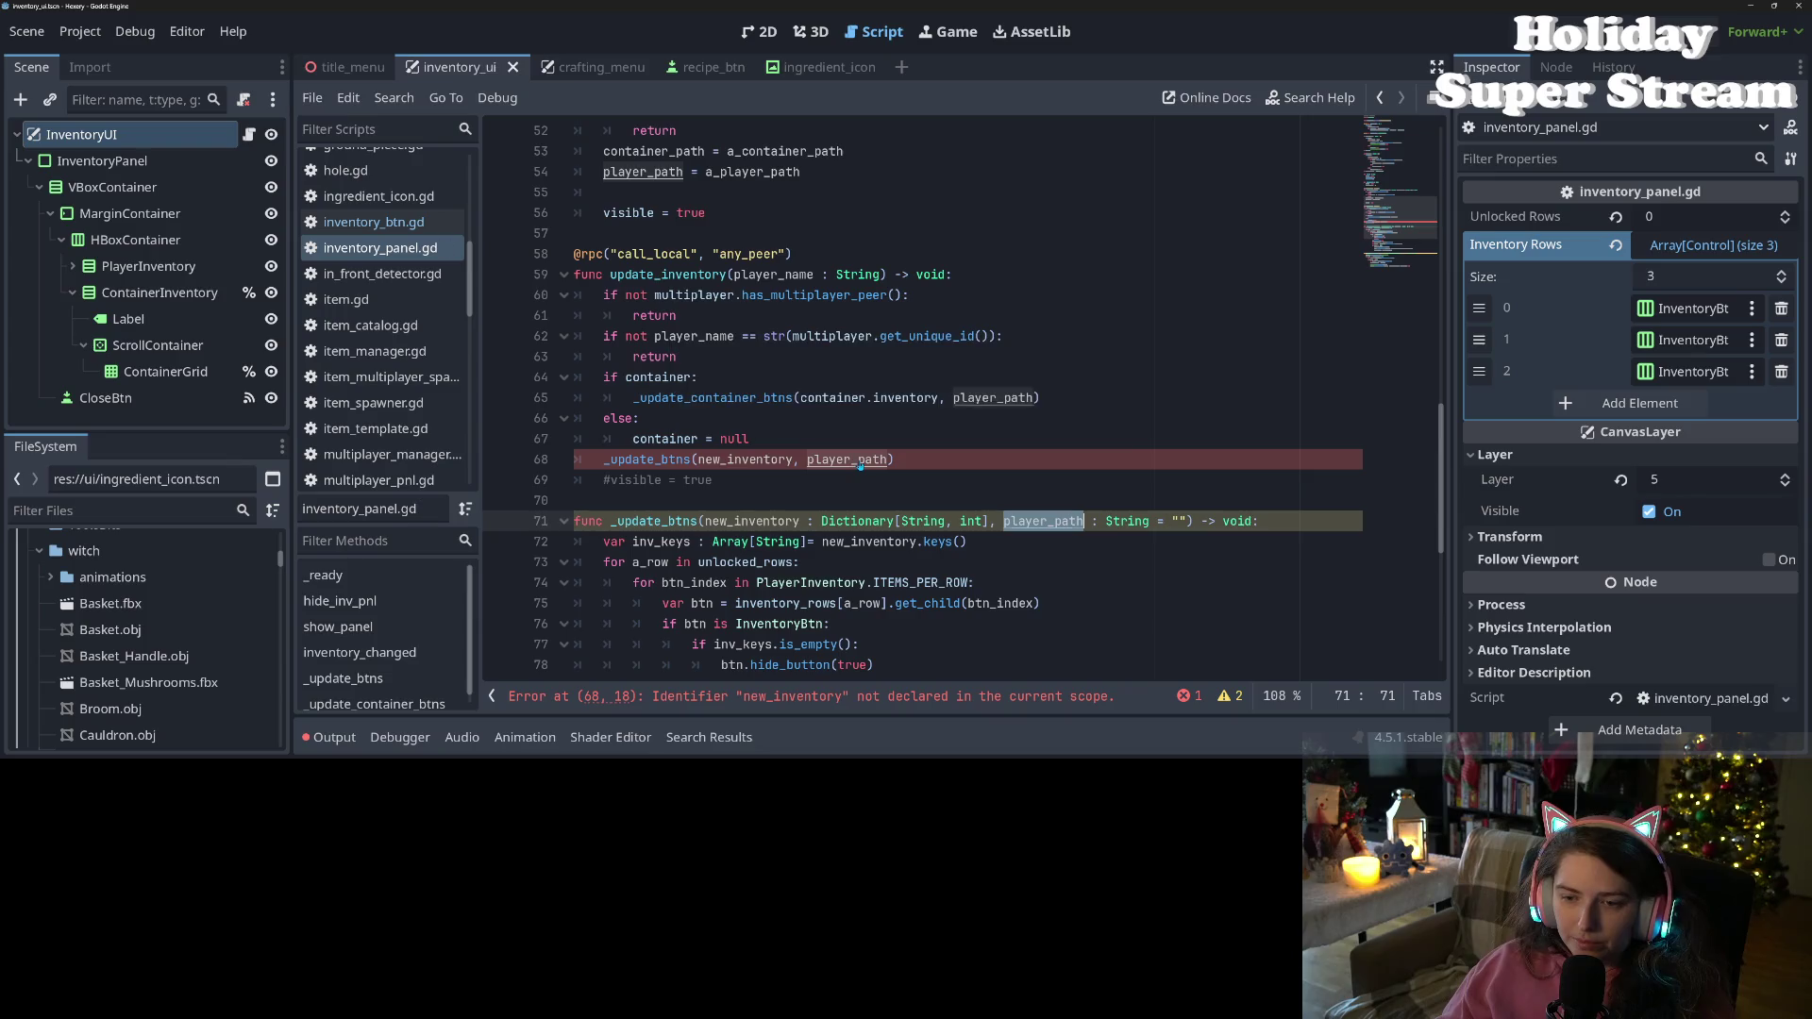
Remove the undeclared new_inventory argument from the _update_btns call
{"action": "double_click", "coordinate": [991, 397]}
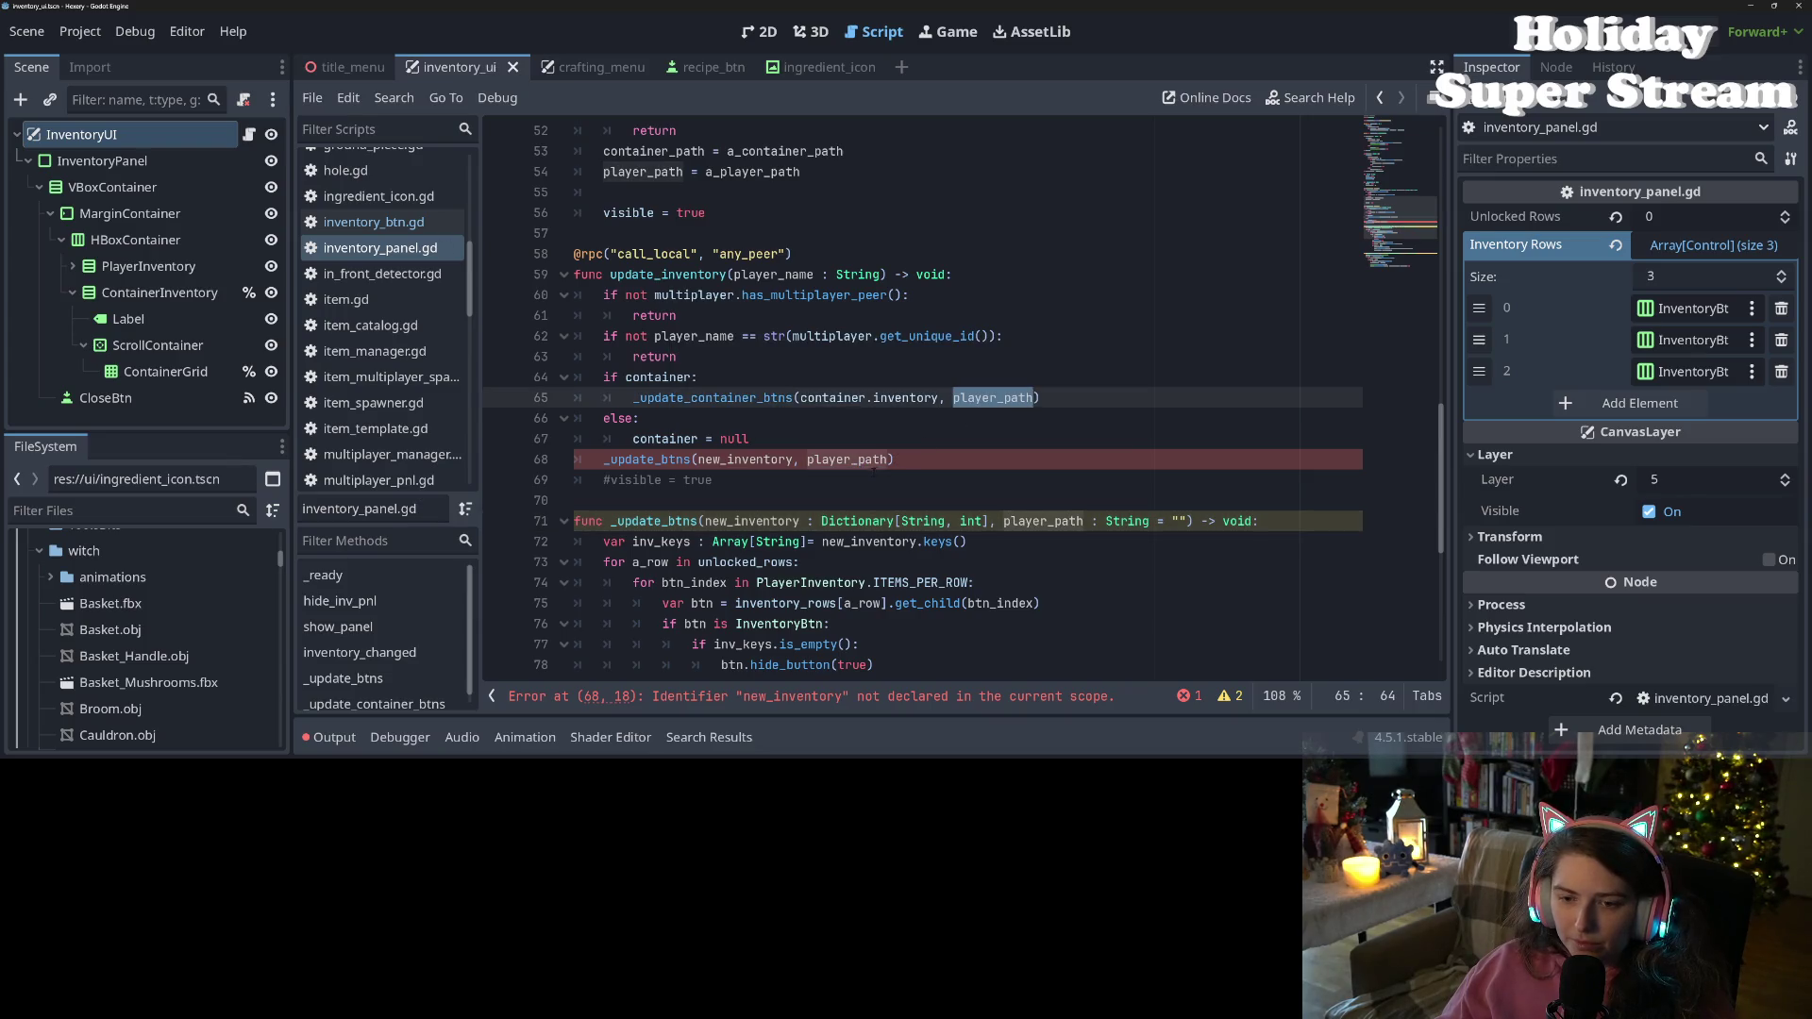
{"action": "double_click", "coordinate": [1021, 521]}
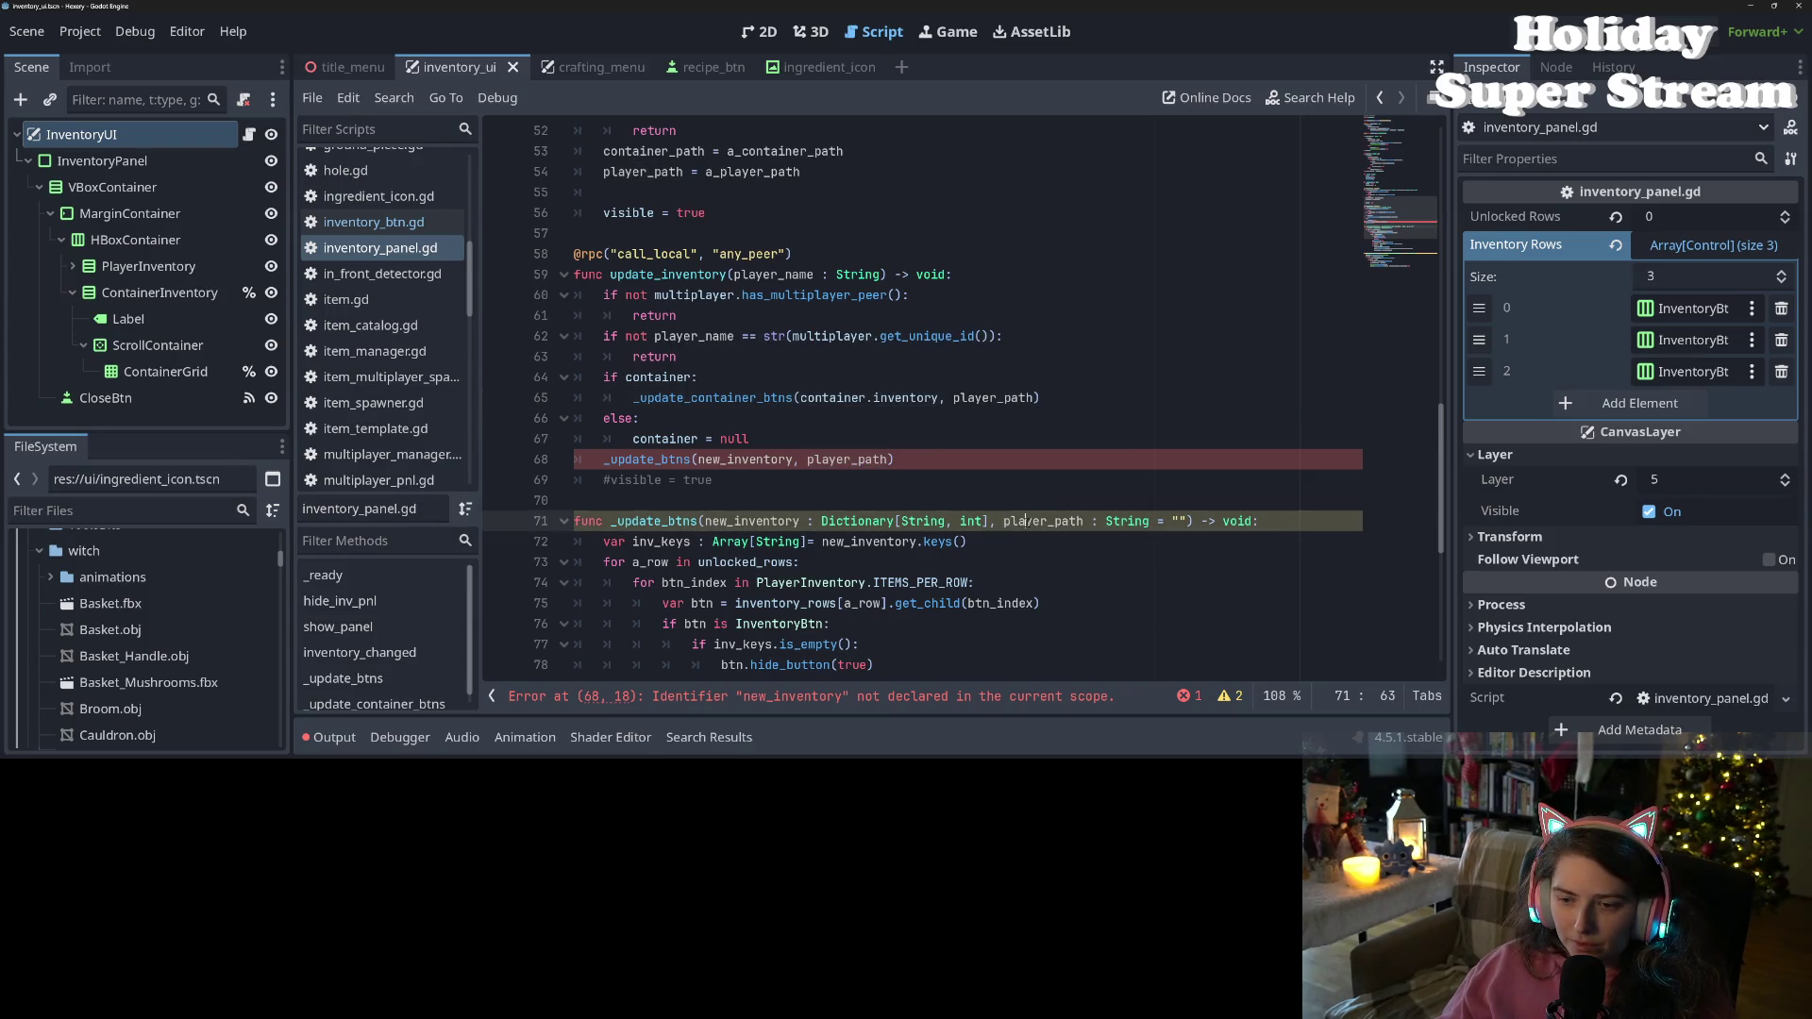
{"action": "left_click", "coordinate": [1003, 521]}
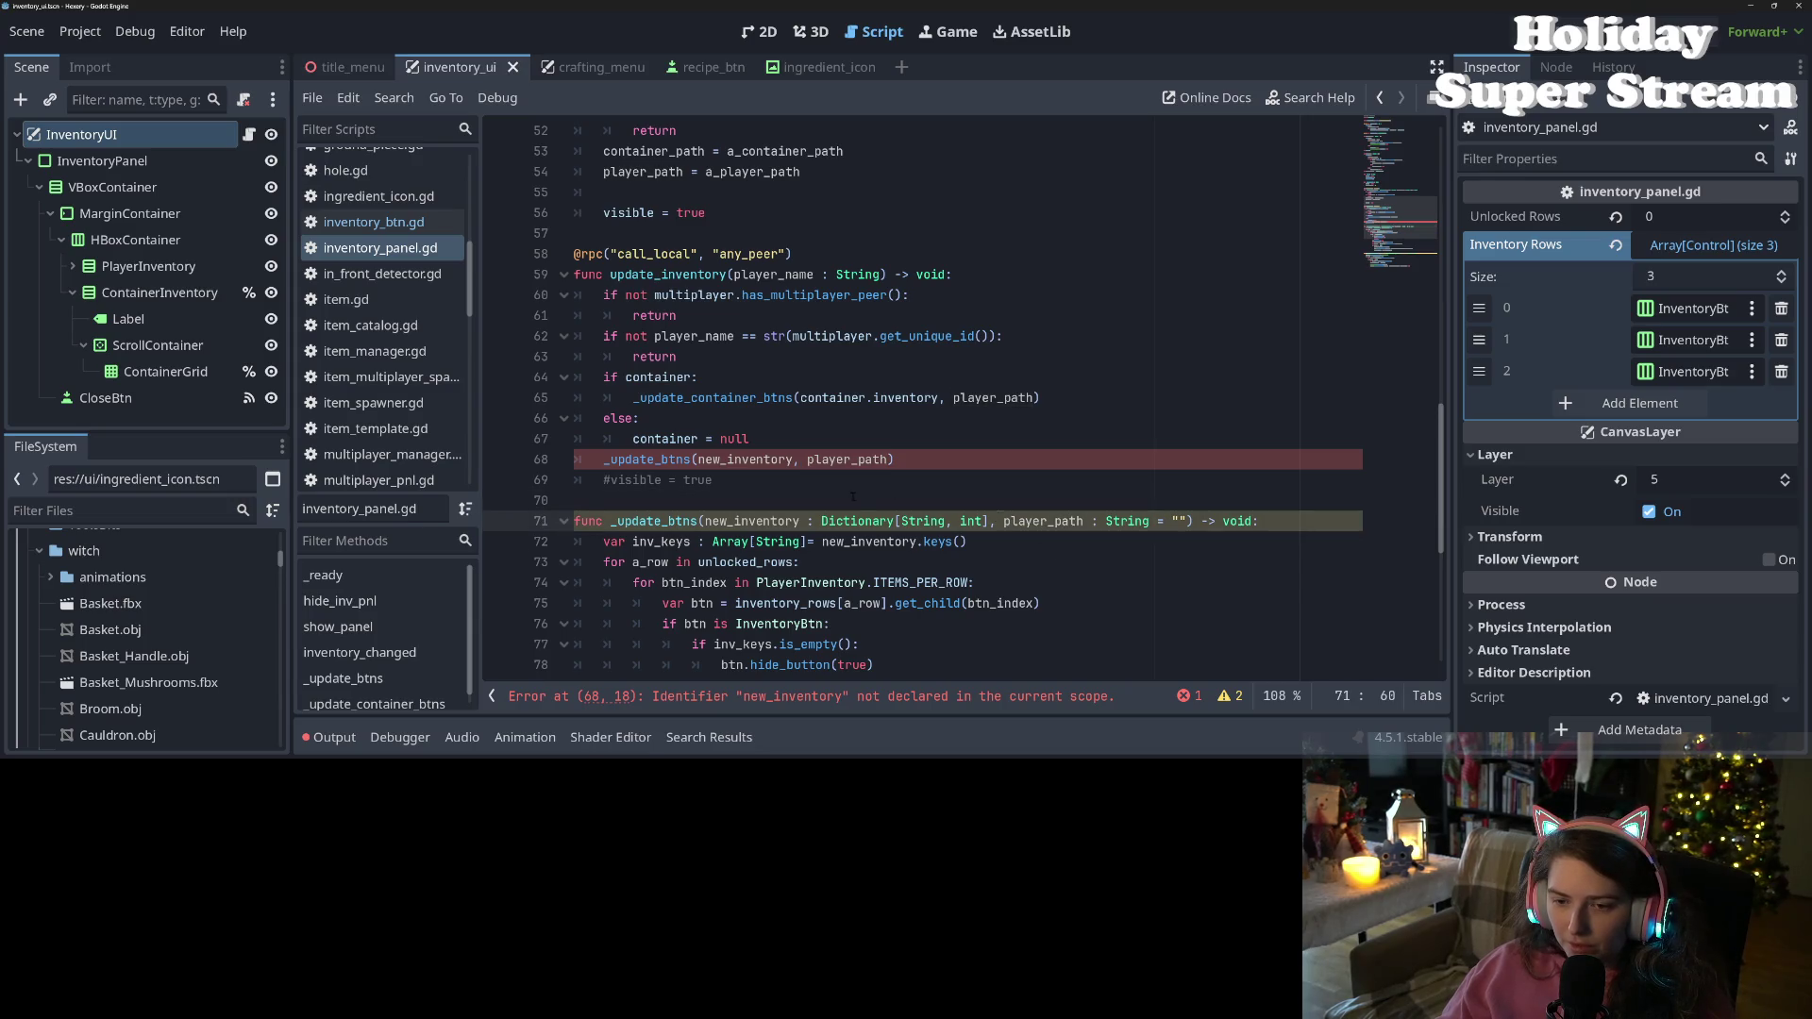
{"action": "double_click", "coordinate": [755, 460]}
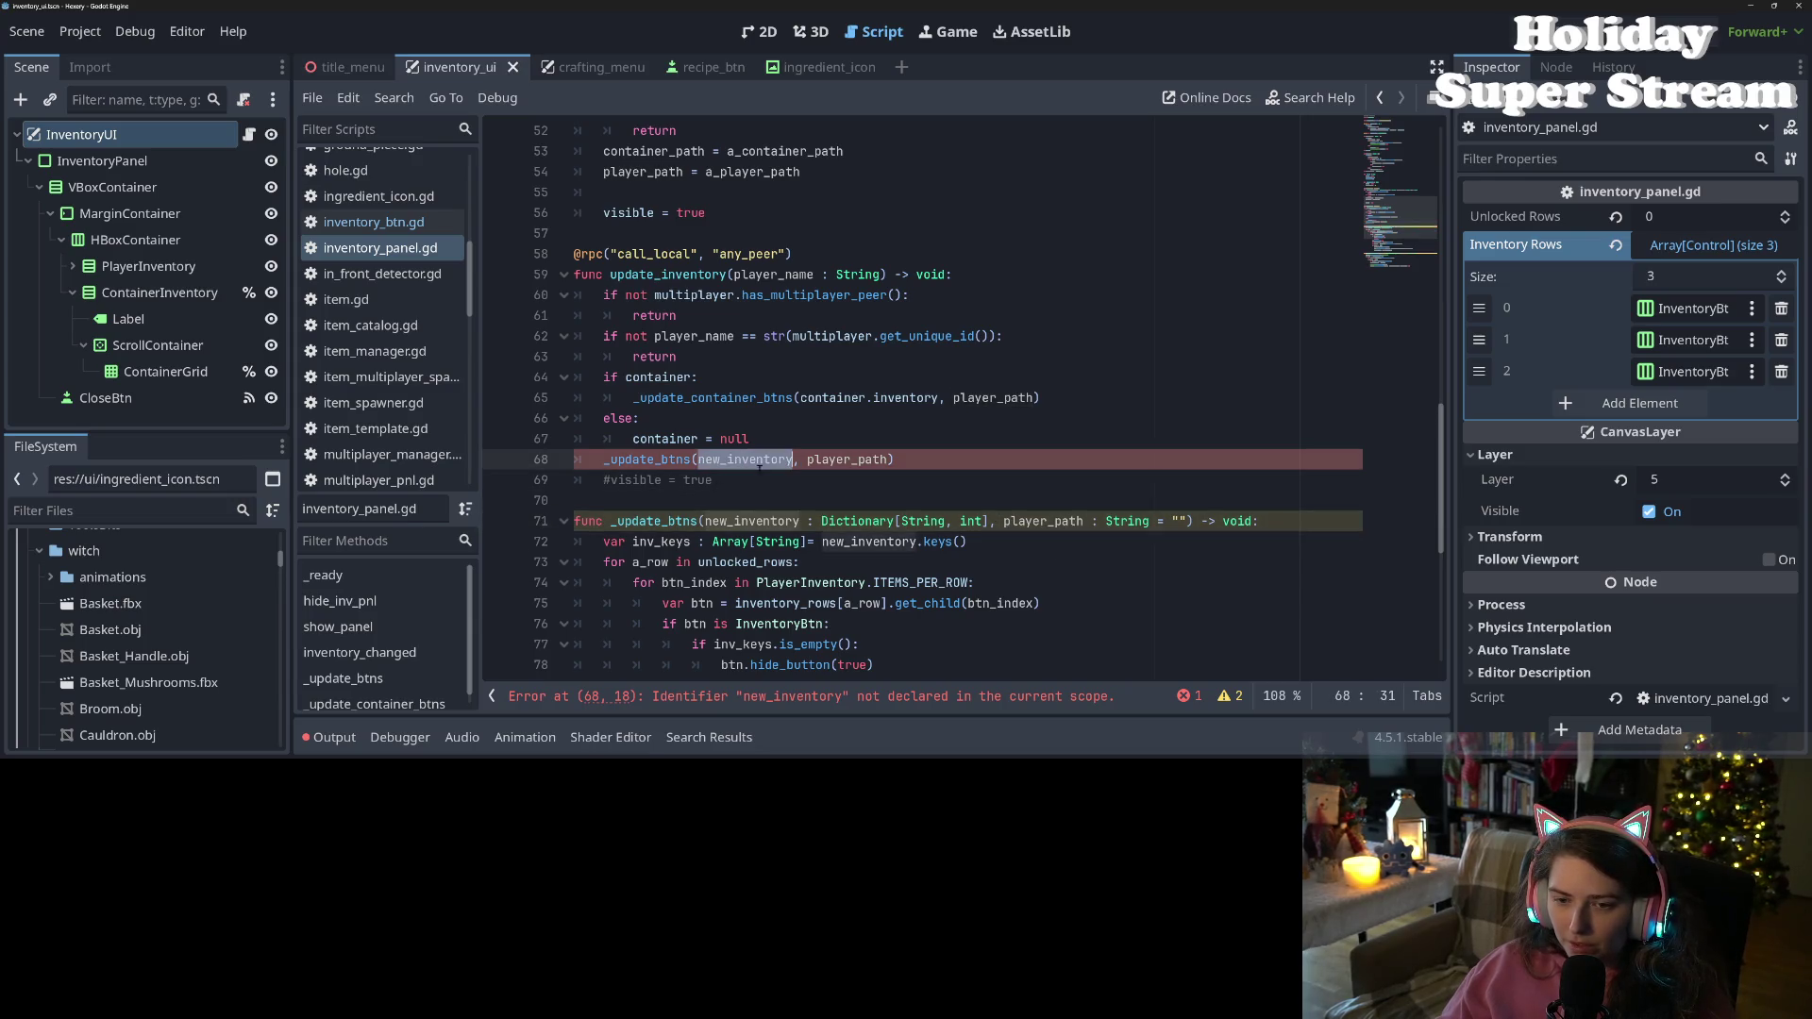
{"action": "key", "text": "BackSpace"}
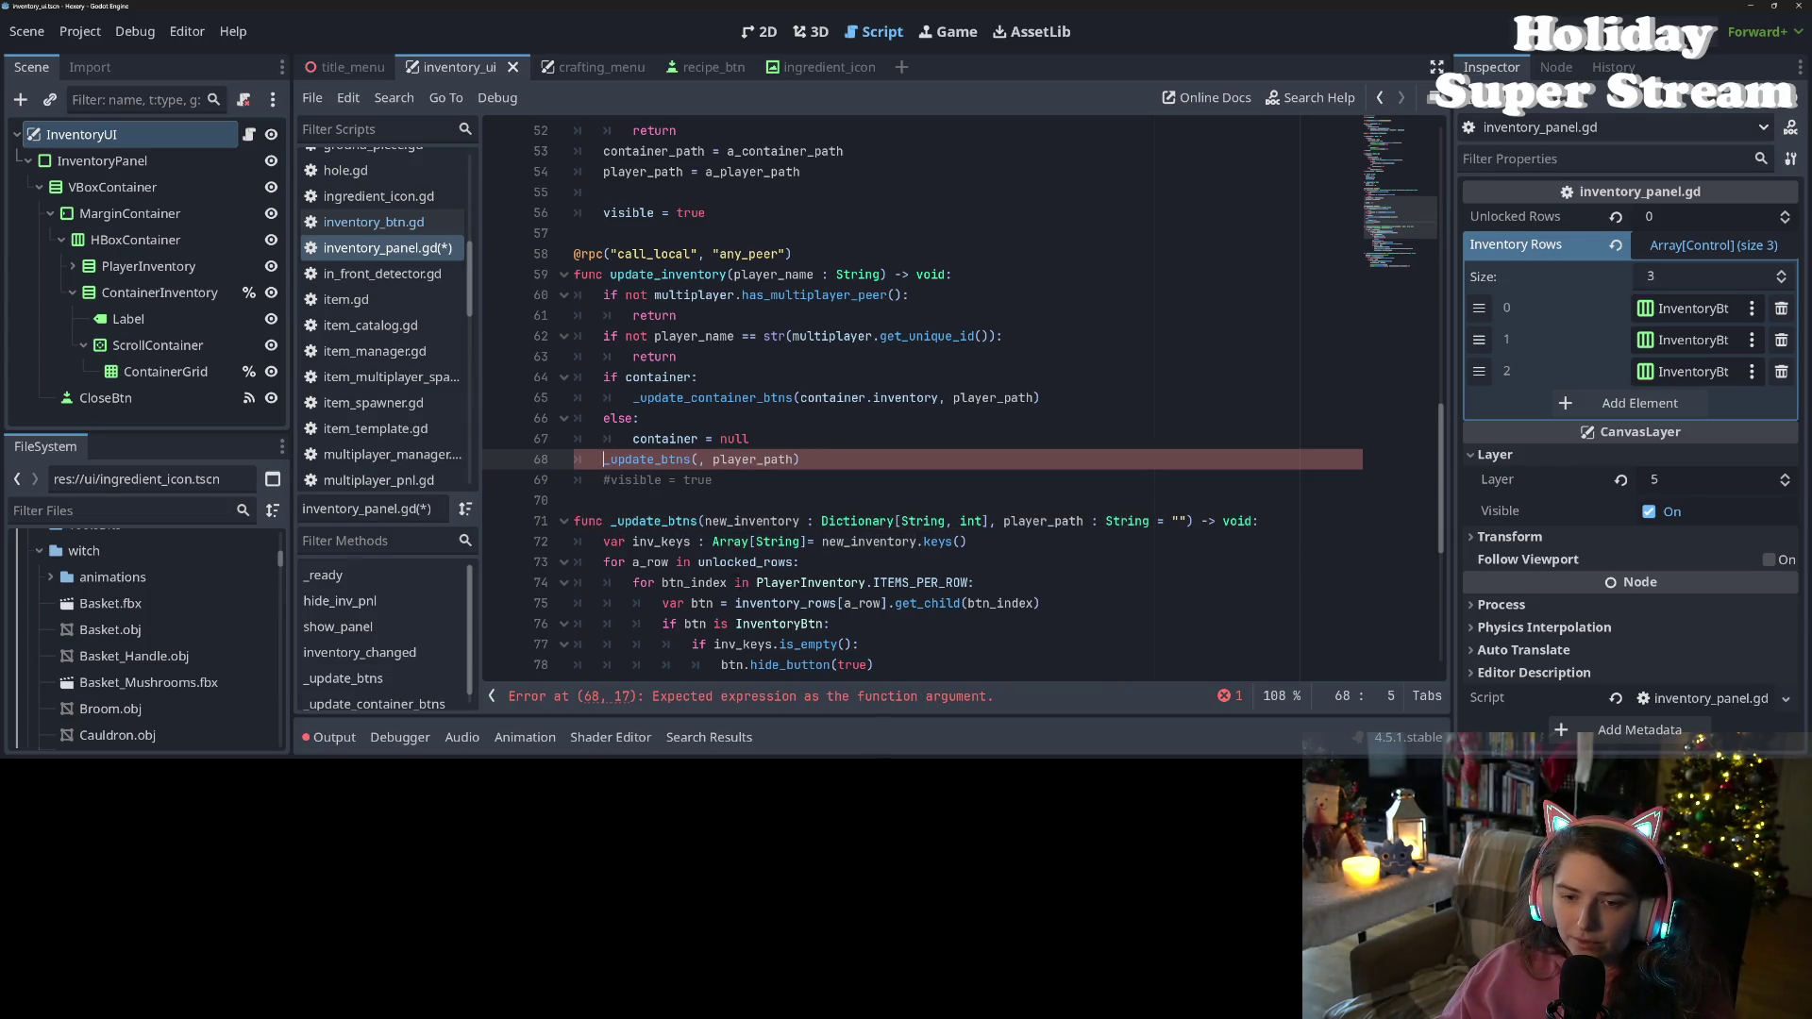
Wrap the _update_btns call in 'if player_inventory:' passing player_inventory.inventory, and save
{"action": "key", "text": "Return"}
{"action": "key", "text": "Up"}
{"action": "type", "text": "if i"}
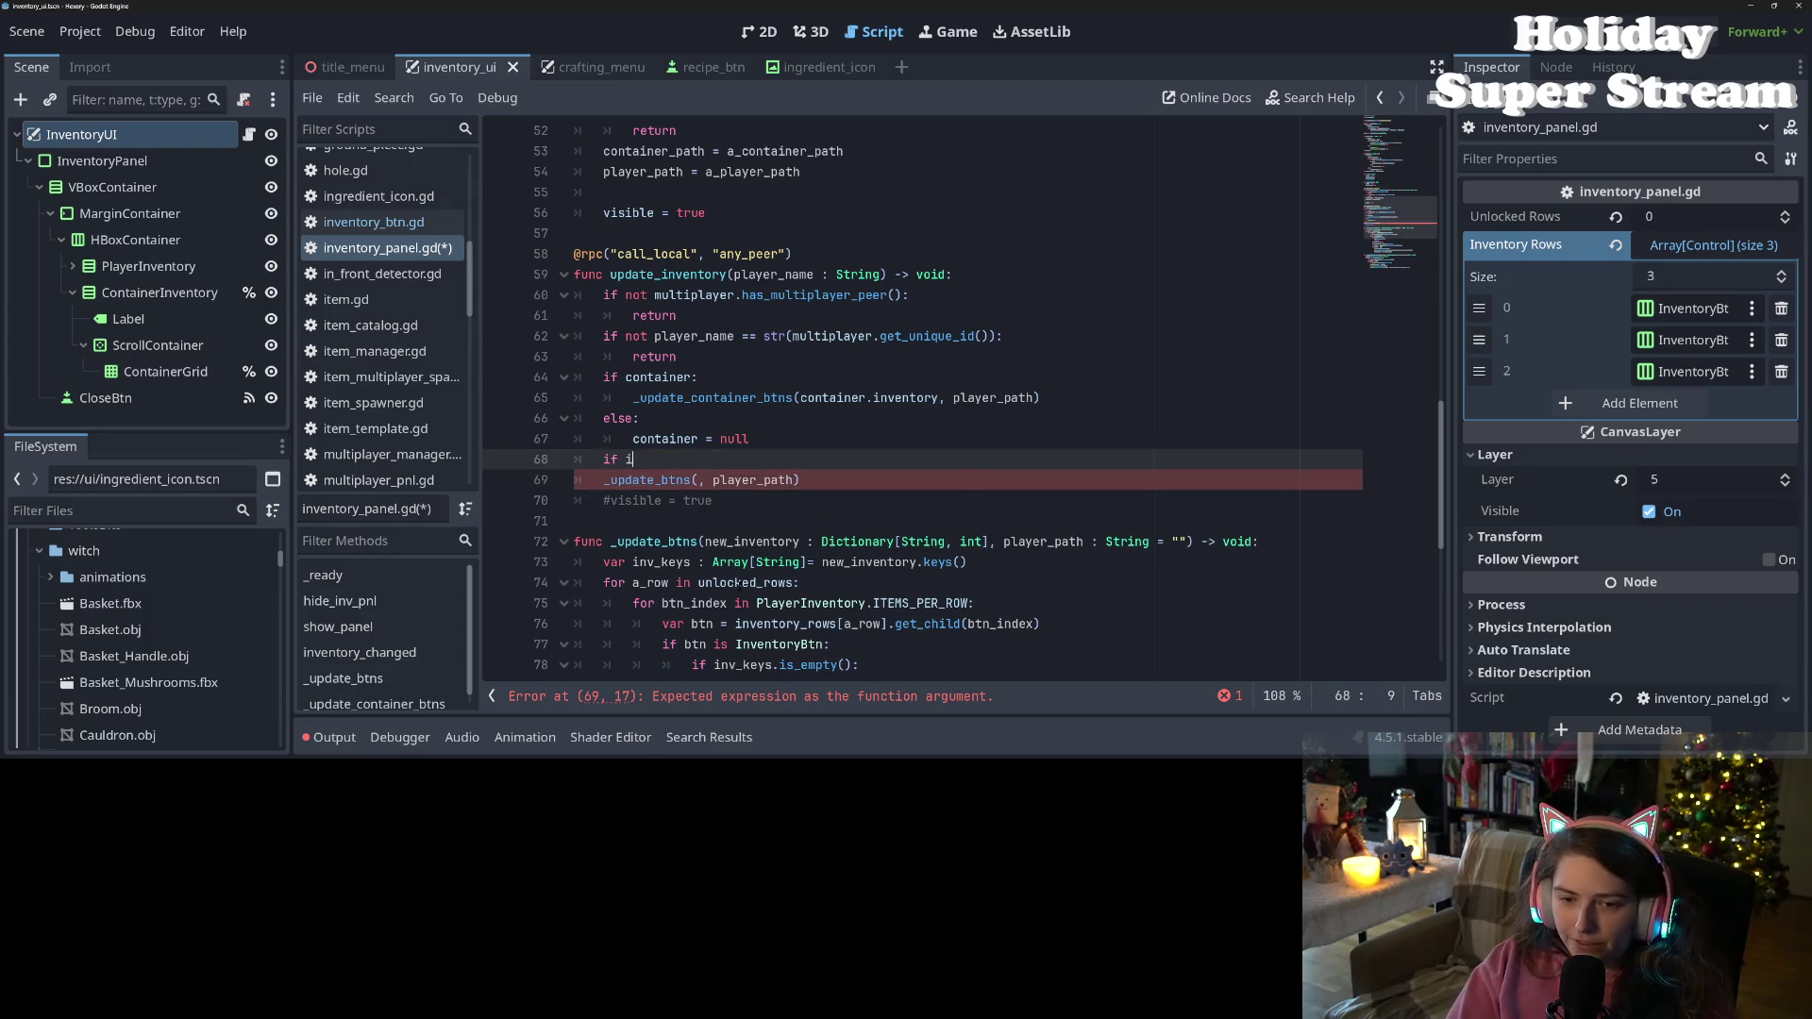
{"action": "type", "text": "nve"}
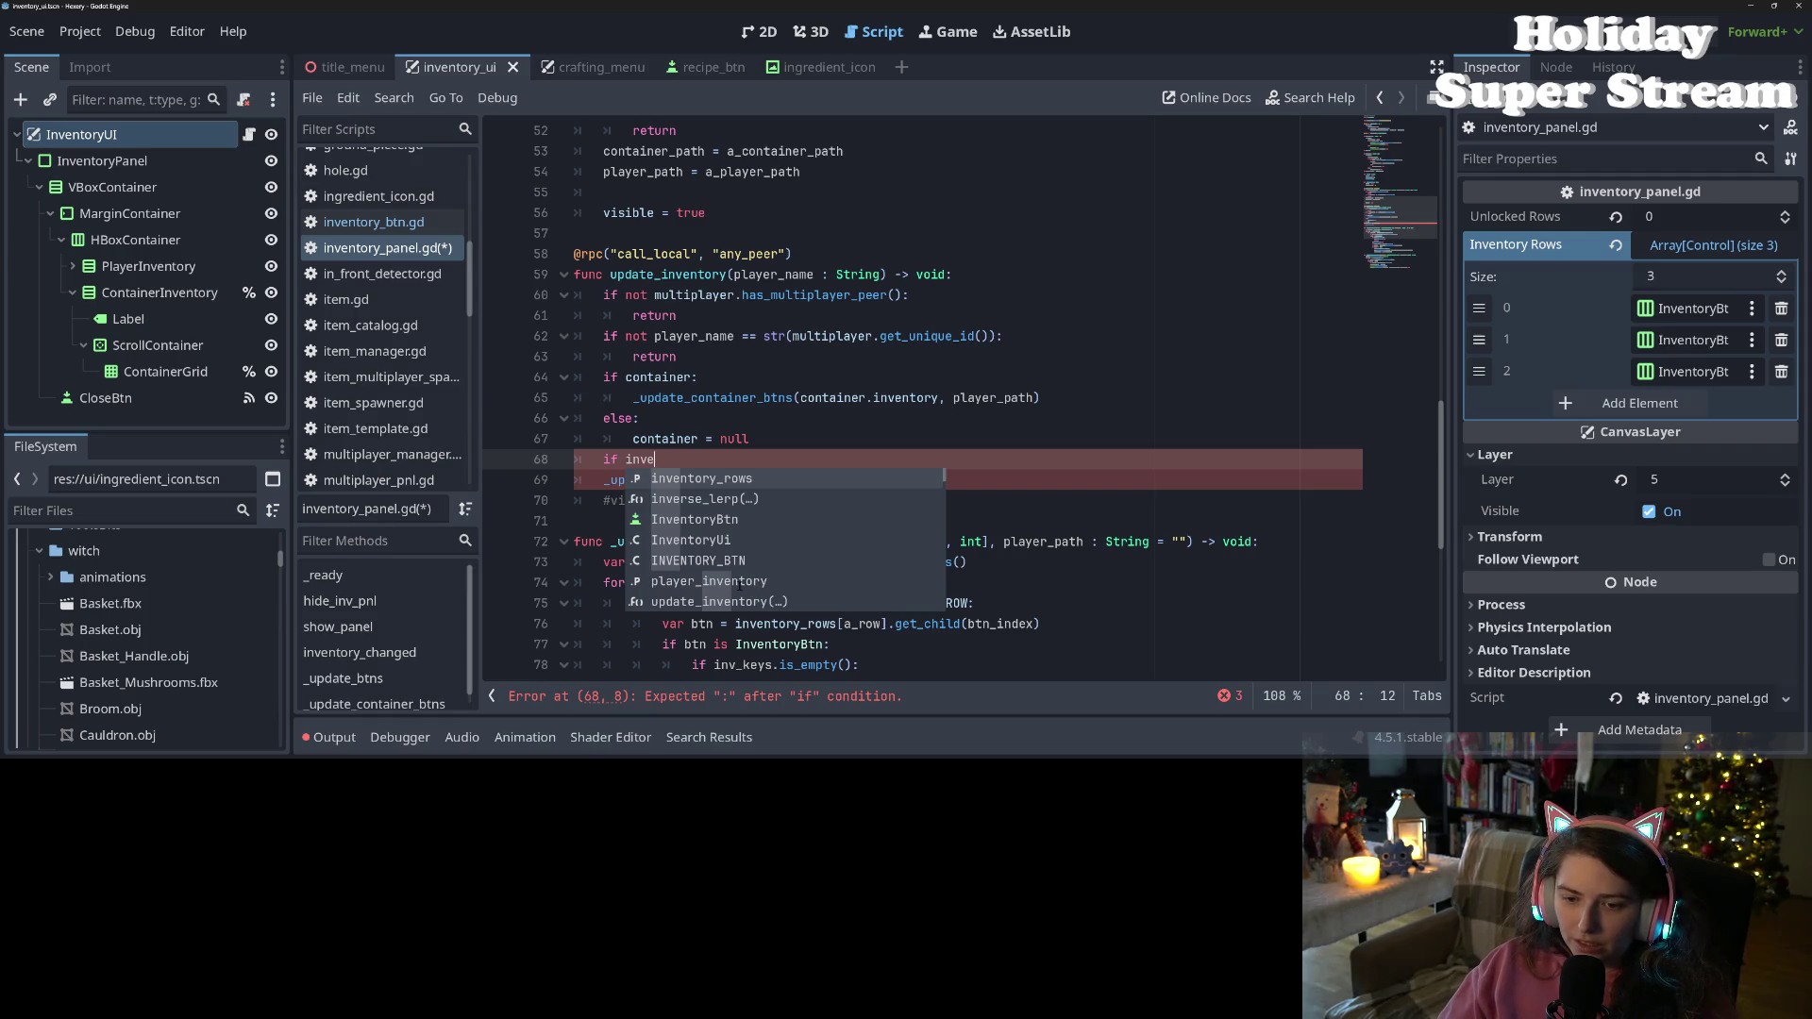
{"action": "key", "text": "Down"}
{"action": "key", "text": "Down"}
{"action": "key", "text": "Down"}
{"action": "key", "text": "Return"}
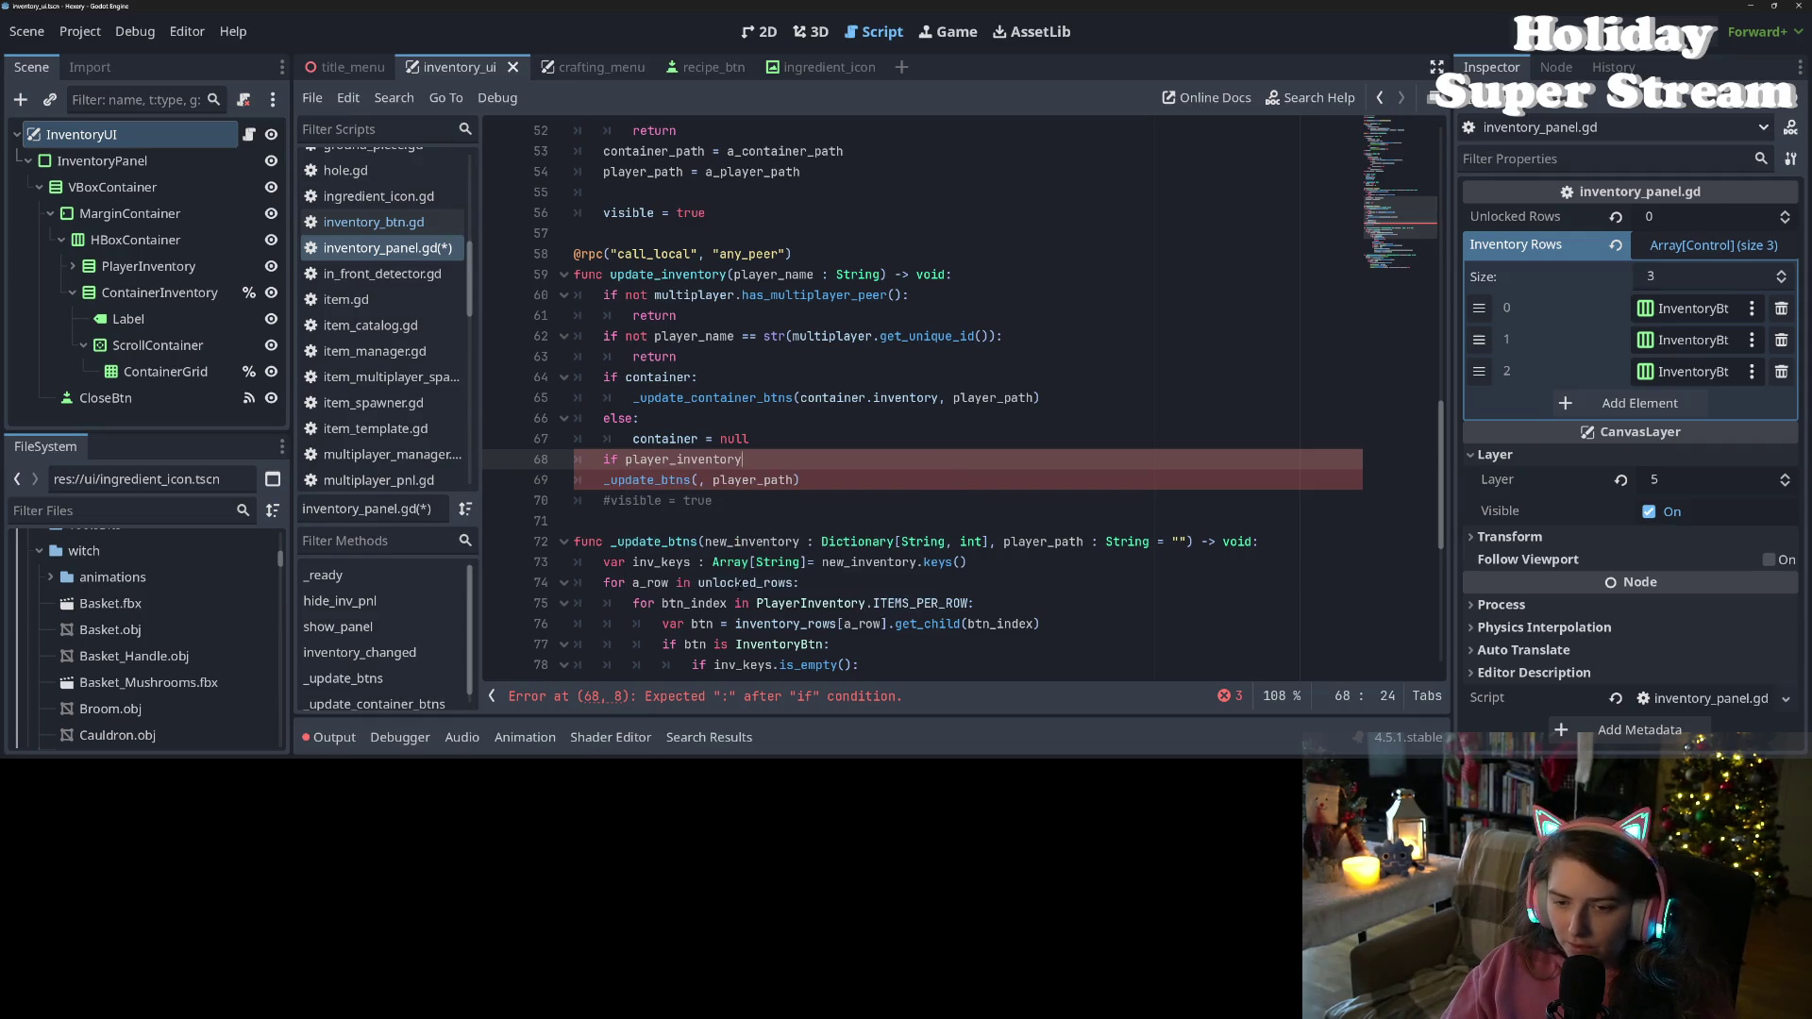
{"action": "left_click", "coordinate": [604, 479]}
{"action": "key", "text": "Tab"}
{"action": "left_click", "coordinate": [685, 459]}
{"action": "double_click", "coordinate": [685, 462]}
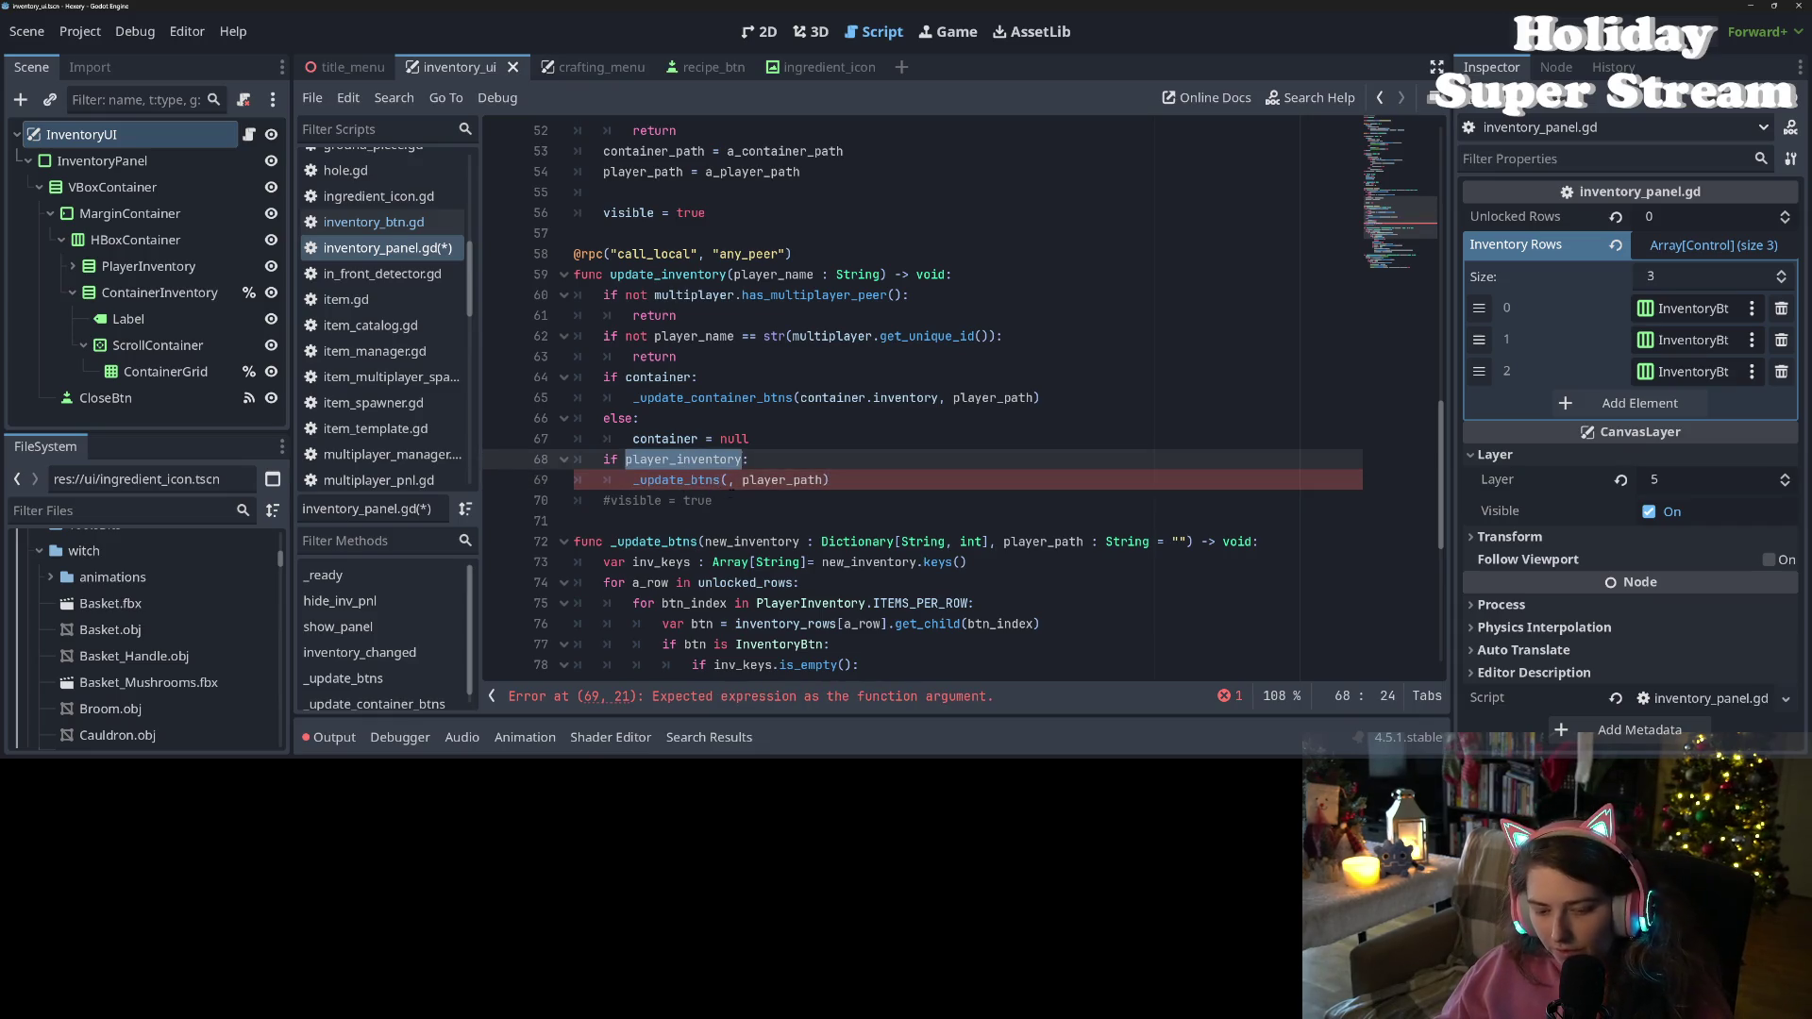
{"action": "key", "text": "ctrl+c"}
{"action": "left_click", "coordinate": [731, 479]}
{"action": "key", "text": "ctrl+v"}
{"action": "type", "text": "."}
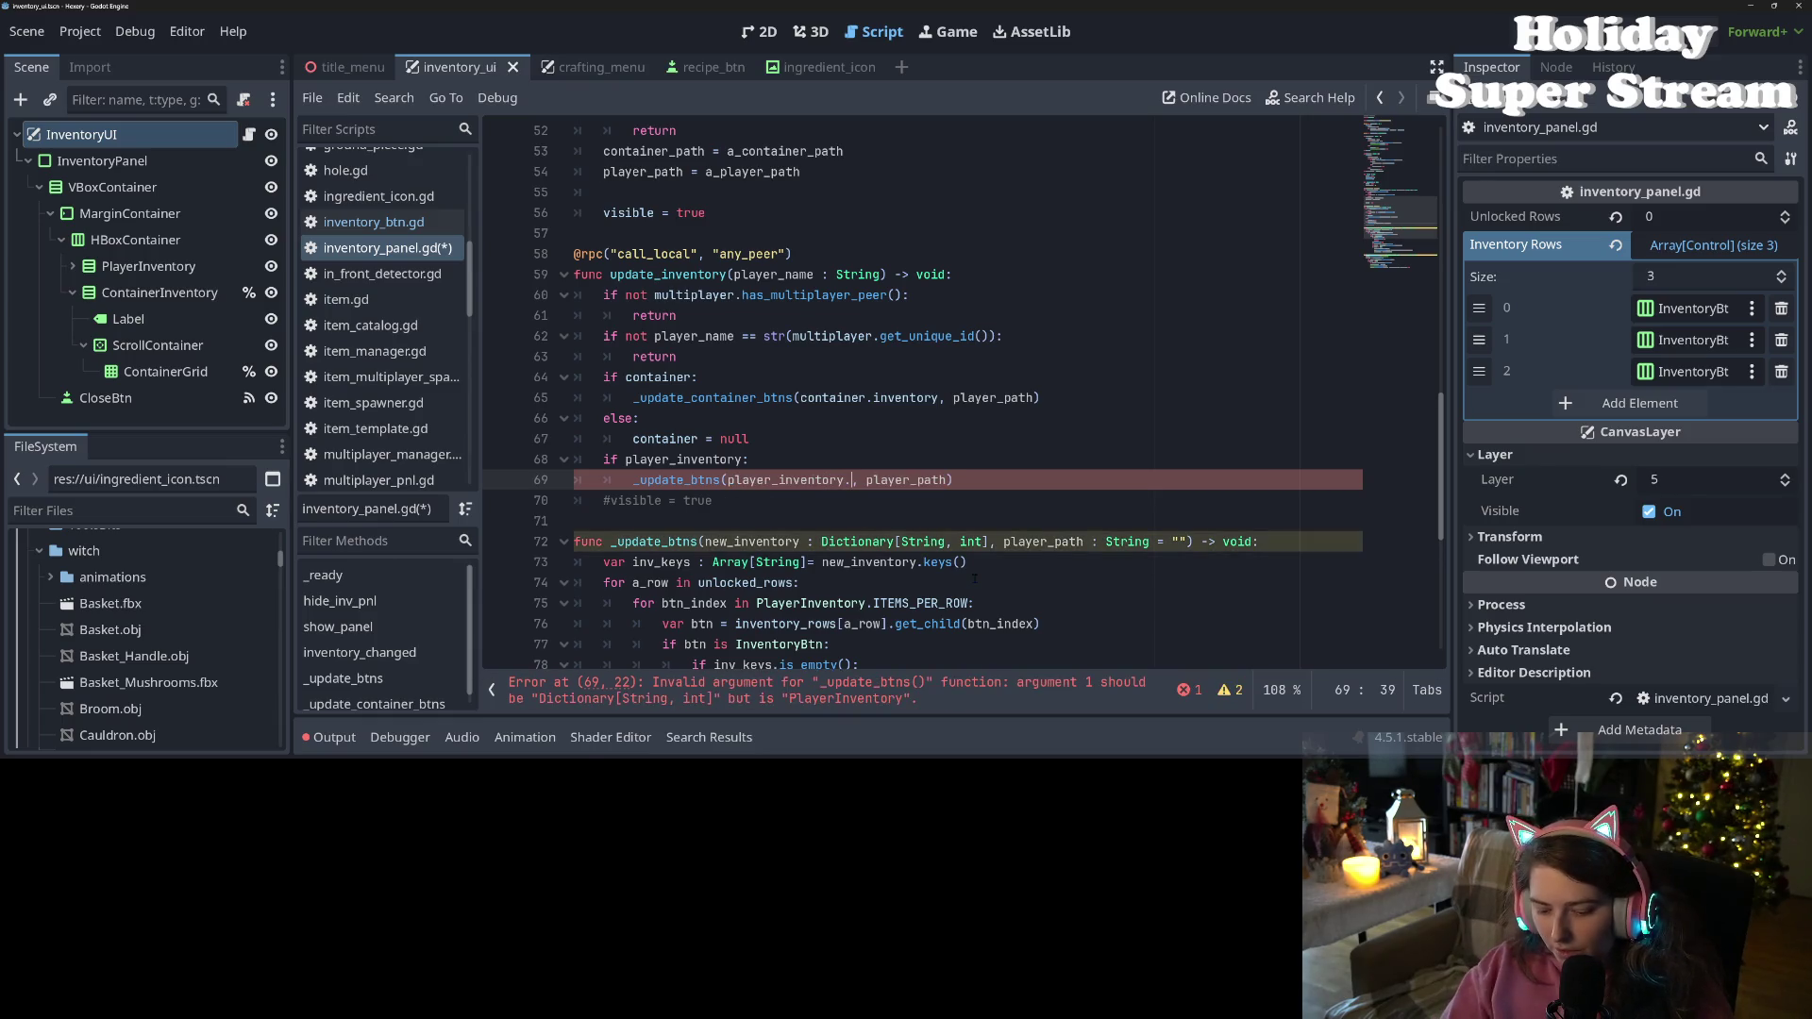
{"action": "type", "text": "inventory"}
{"action": "key", "text": "ctrl+s"}
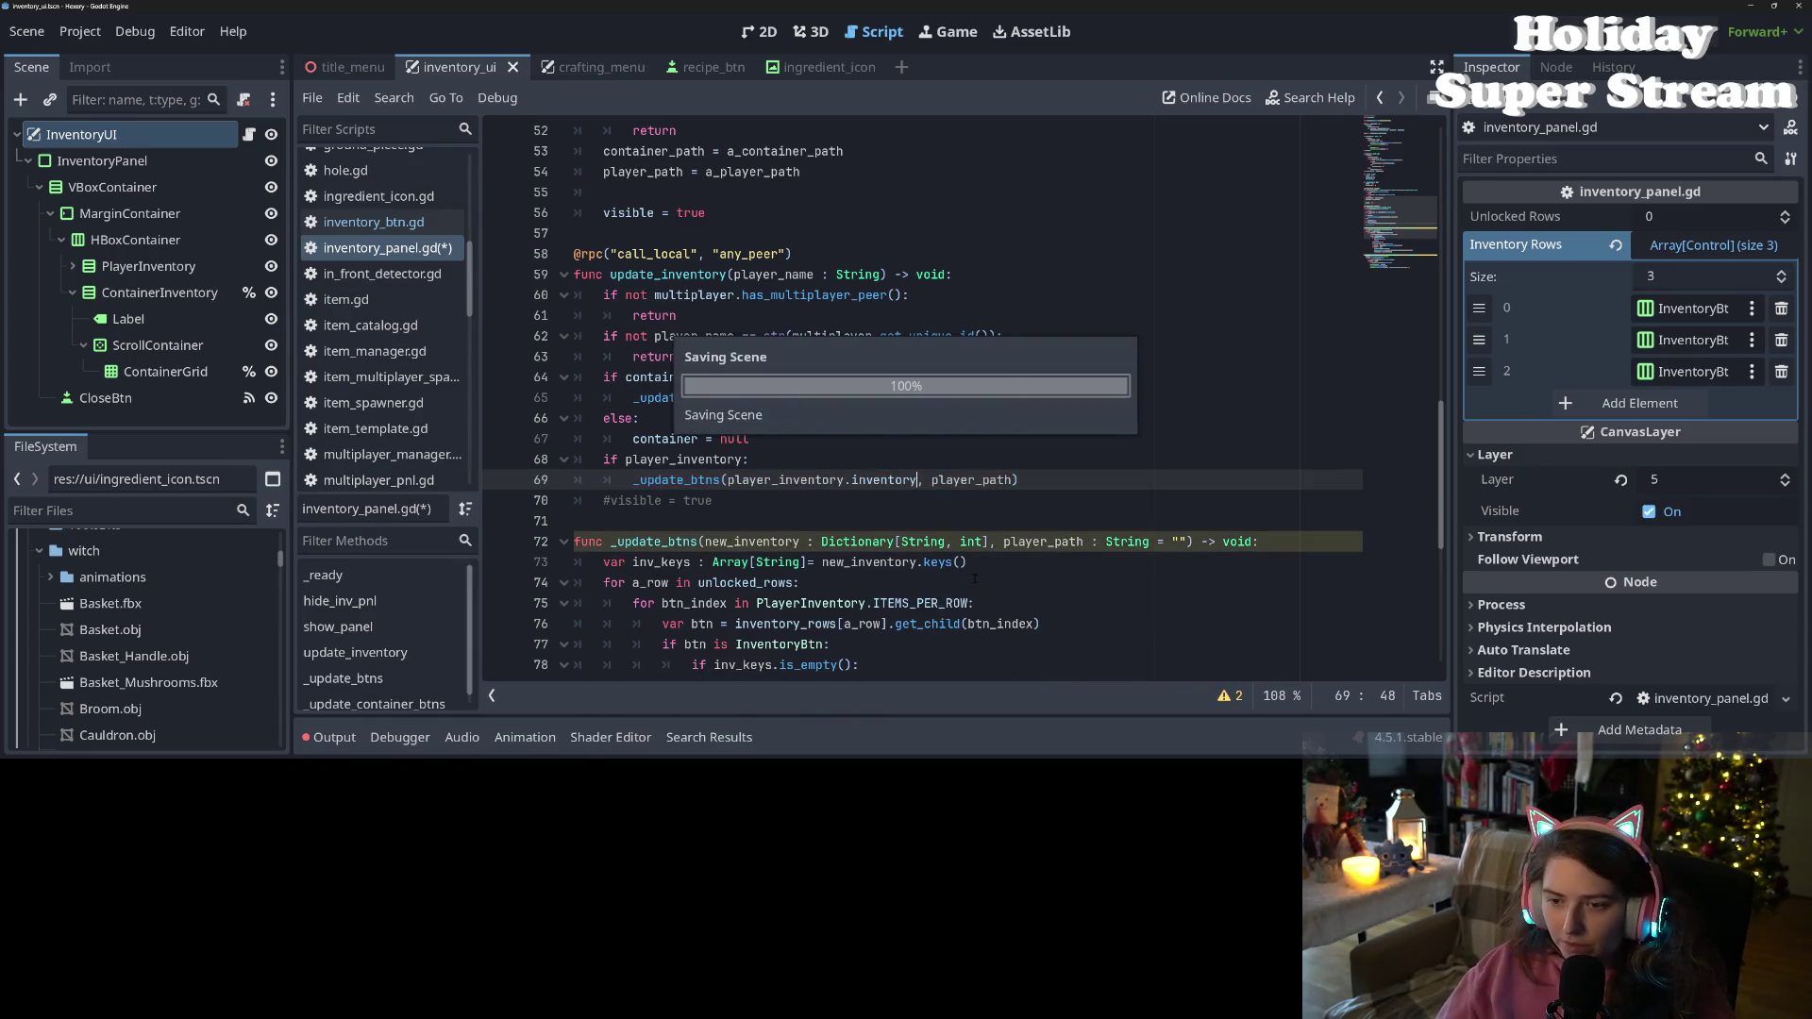
Delete the commented '#visible = true' line
{"action": "left_click", "coordinate": [872, 501]}
{"action": "key", "text": "shift+Home"}
{"action": "key", "text": "shift+Home"}
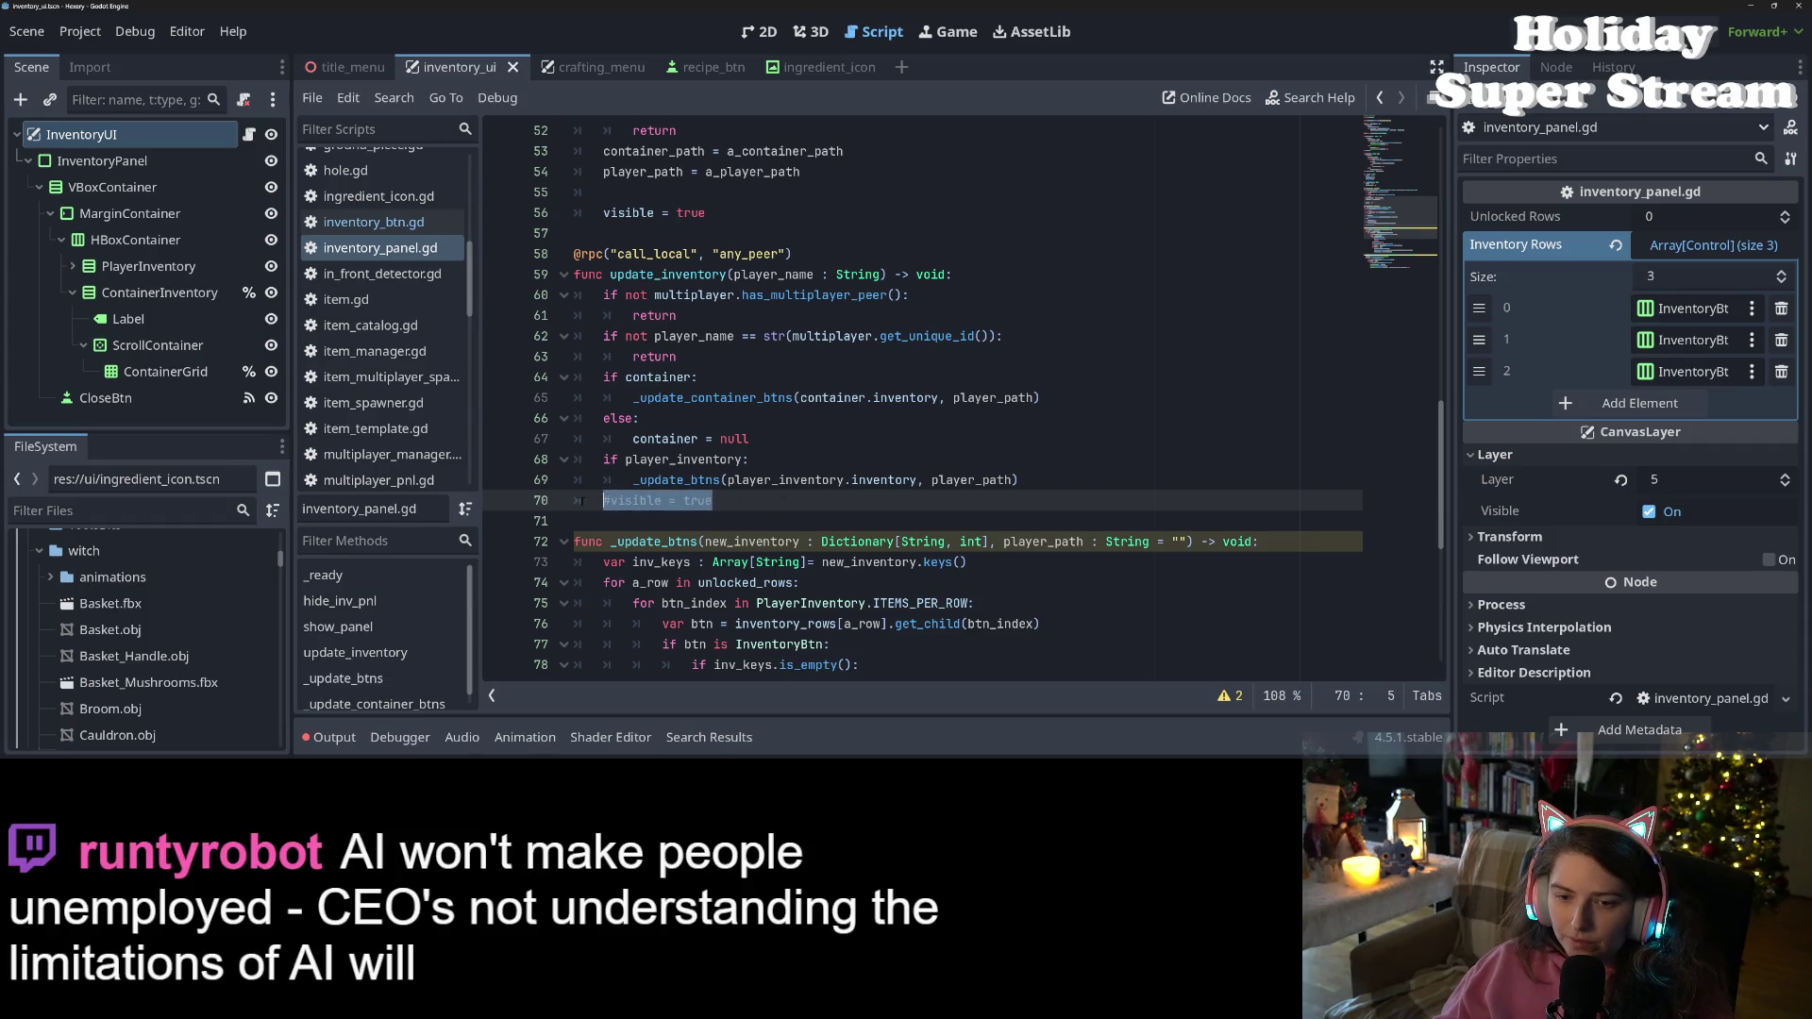
{"action": "key", "text": "BackSpace"}
{"action": "key", "text": "BackSpace"}
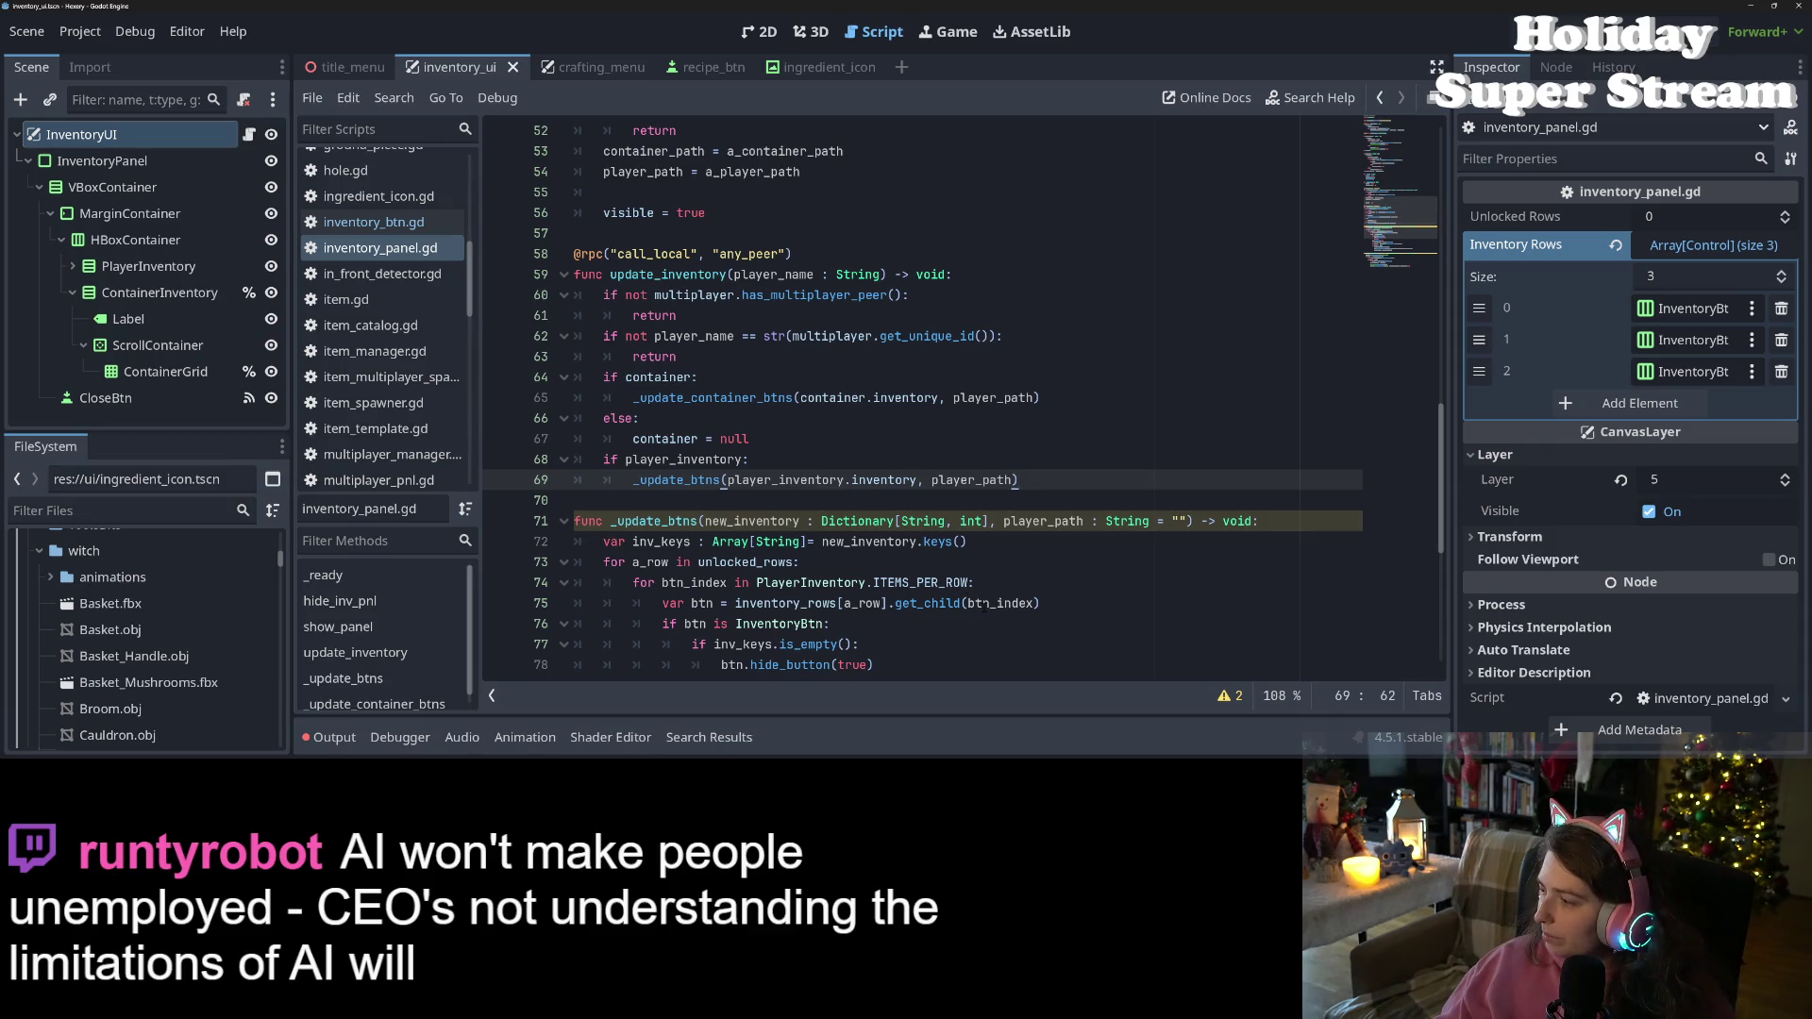
{"action": "mouse_move", "coordinate": [1008, 604]}
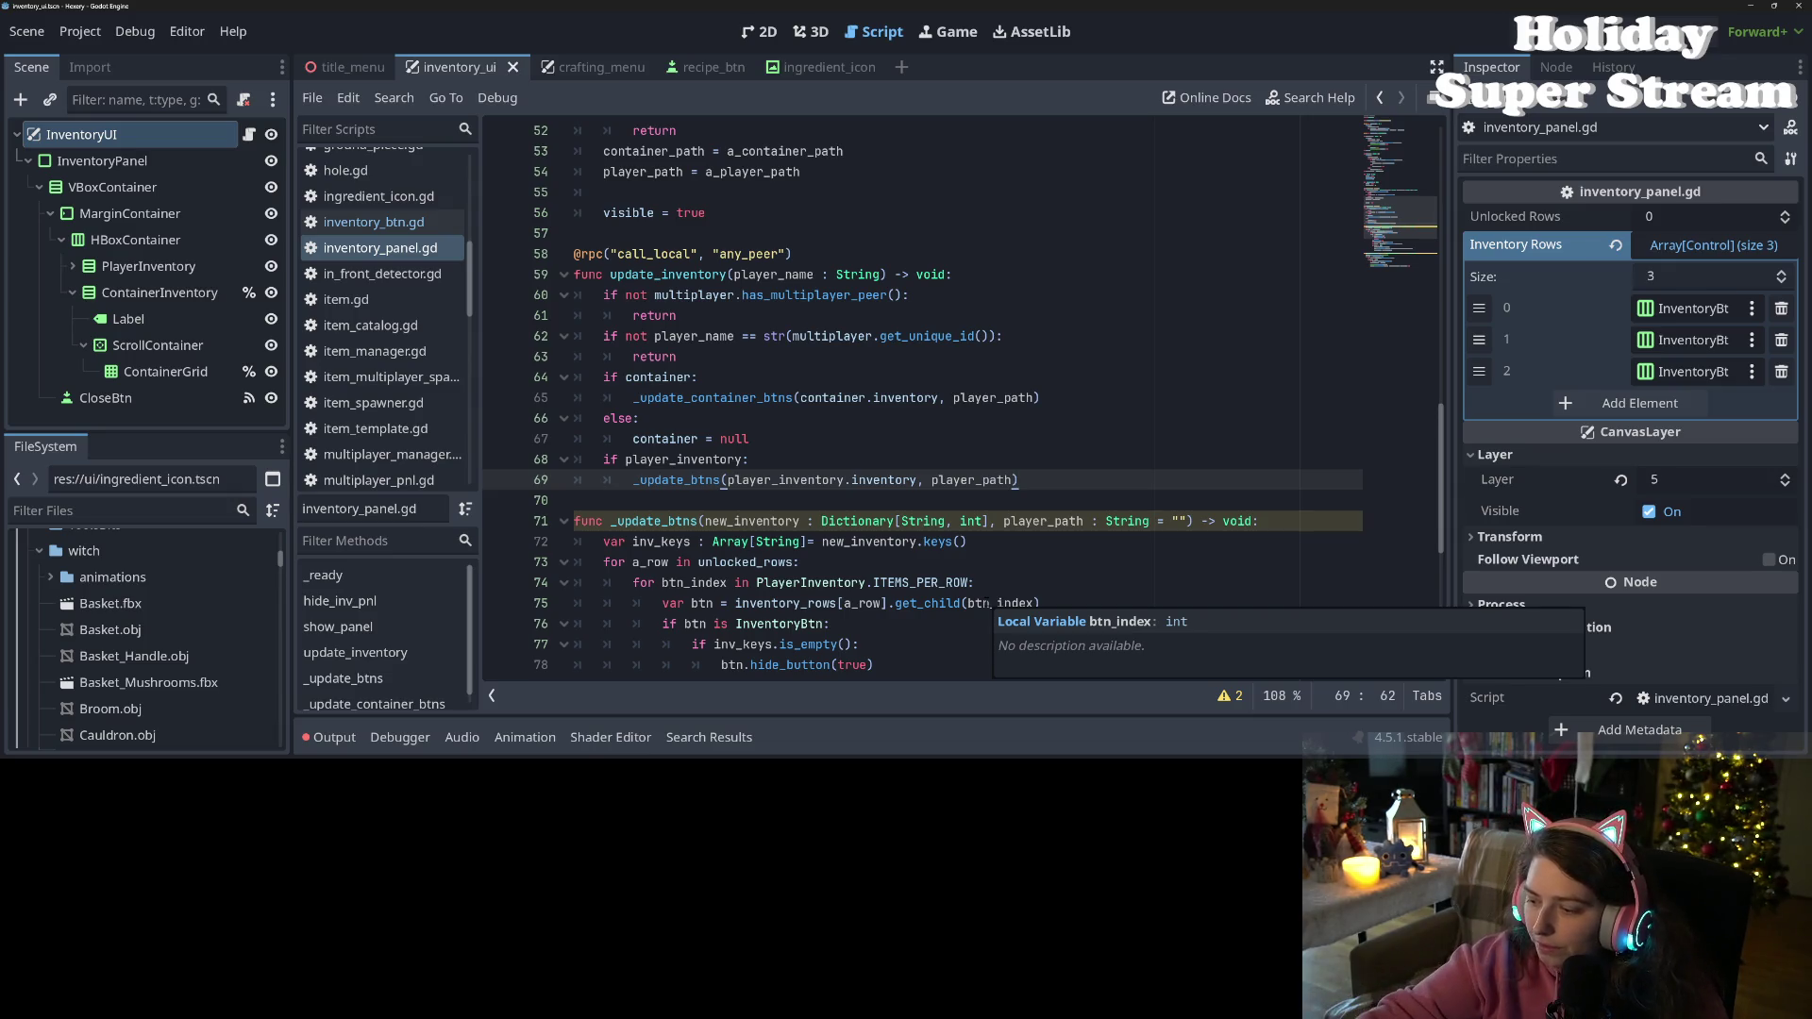
{"action": "double_click", "coordinate": [973, 479]}
Remove the player_path argument from the _update_btns and _update_container_btns calls
{"action": "key", "text": "BackSpace"}
{"action": "key", "text": "BackSpace"}
{"action": "key", "text": "BackSpace"}
{"action": "double_click", "coordinate": [993, 398]}
{"action": "key", "text": "BackSpace"}
{"action": "key", "text": "BackSpace"}
{"action": "key", "text": "BackSpace"}
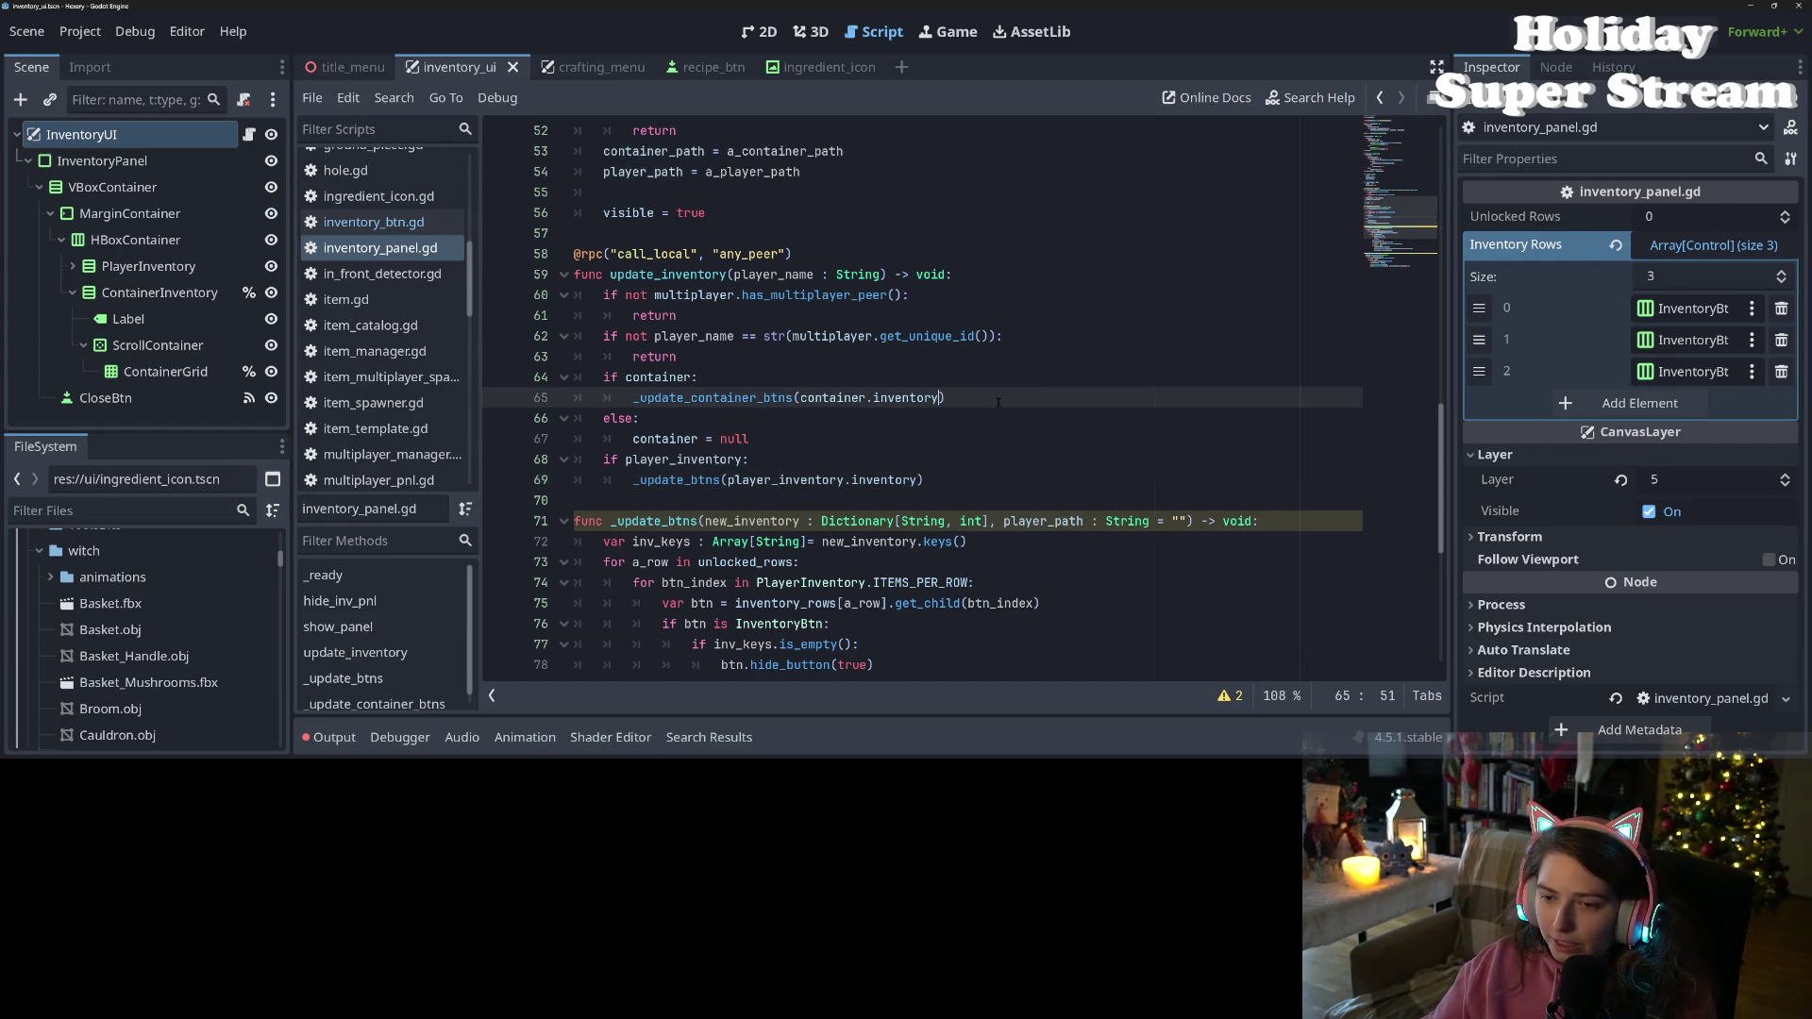
Drop the player_path parameter from both function signatures and save the script
{"action": "left_click", "coordinate": [1048, 520]}
{"action": "left_click_drag", "start_coordinate": [987, 521], "coordinate": [1186, 522]}
{"action": "key", "text": "BackSpace"}
{"action": "left_click", "coordinate": [719, 404], "text": "ctrl"}
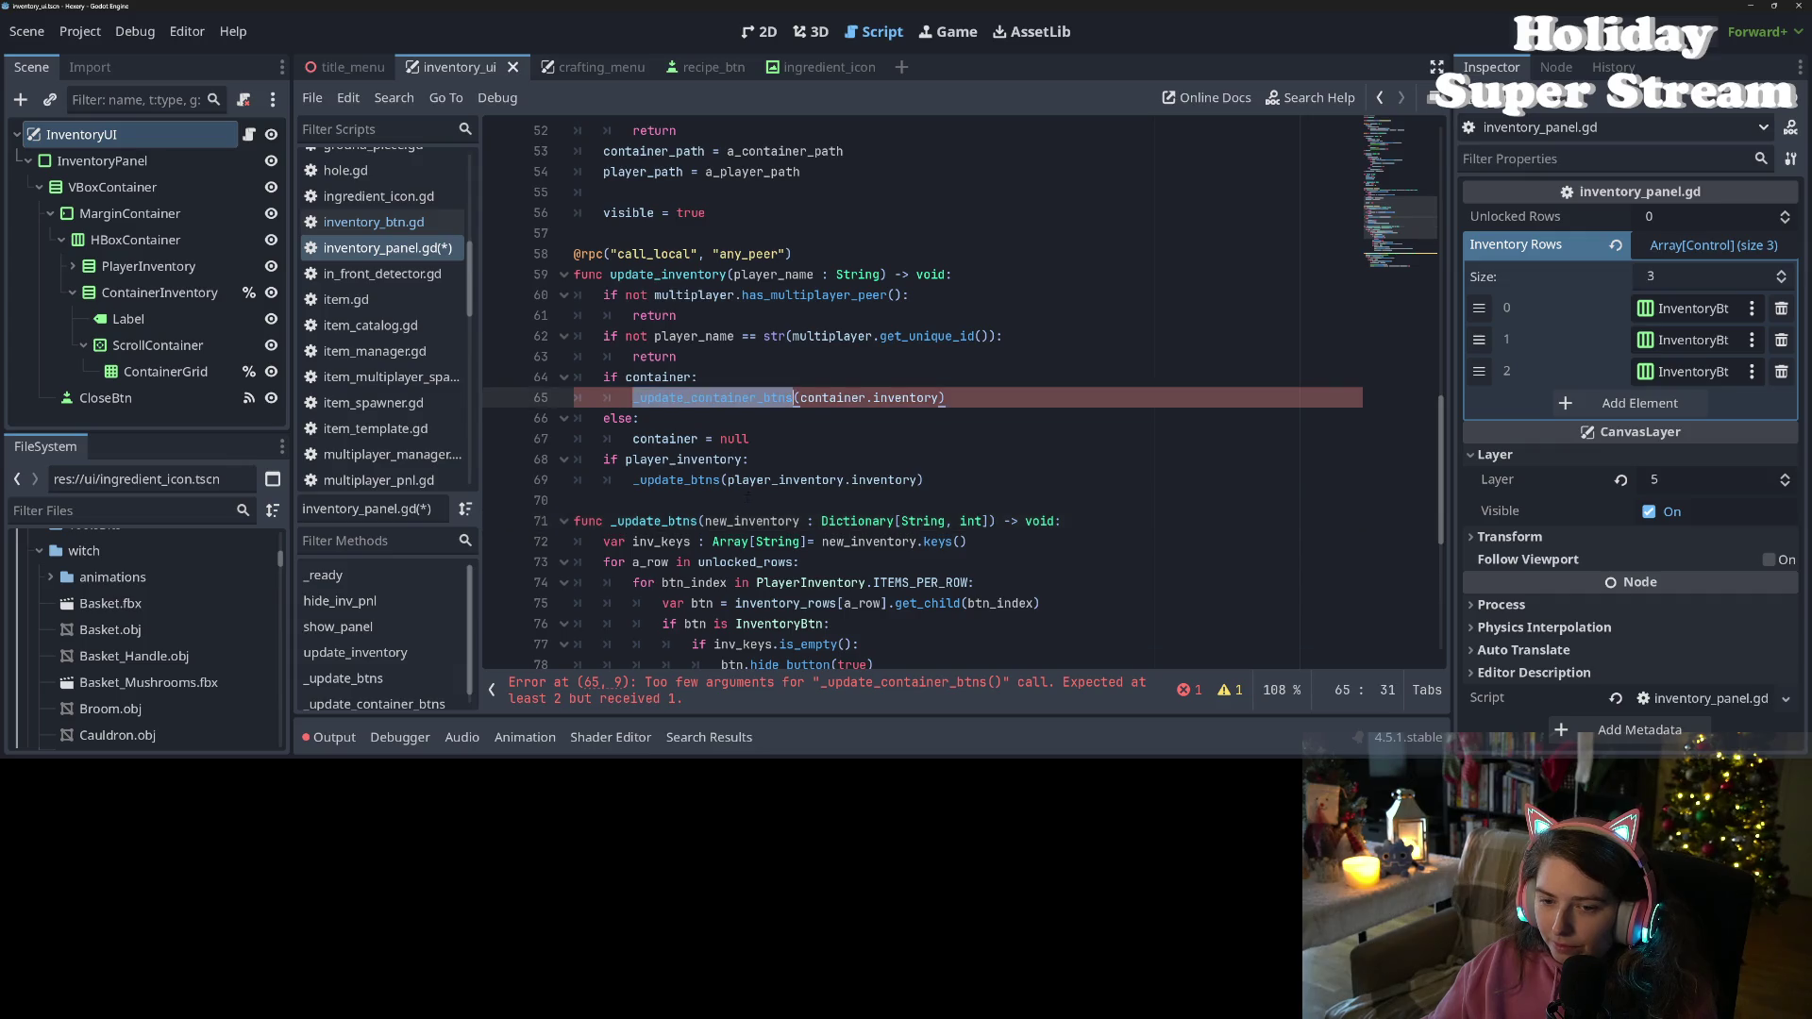
{"action": "left_click_drag", "start_coordinate": [1224, 460], "coordinate": [1062, 459]}
{"action": "key", "text": "BackSpace"}
{"action": "key", "text": "ctrl+s"}
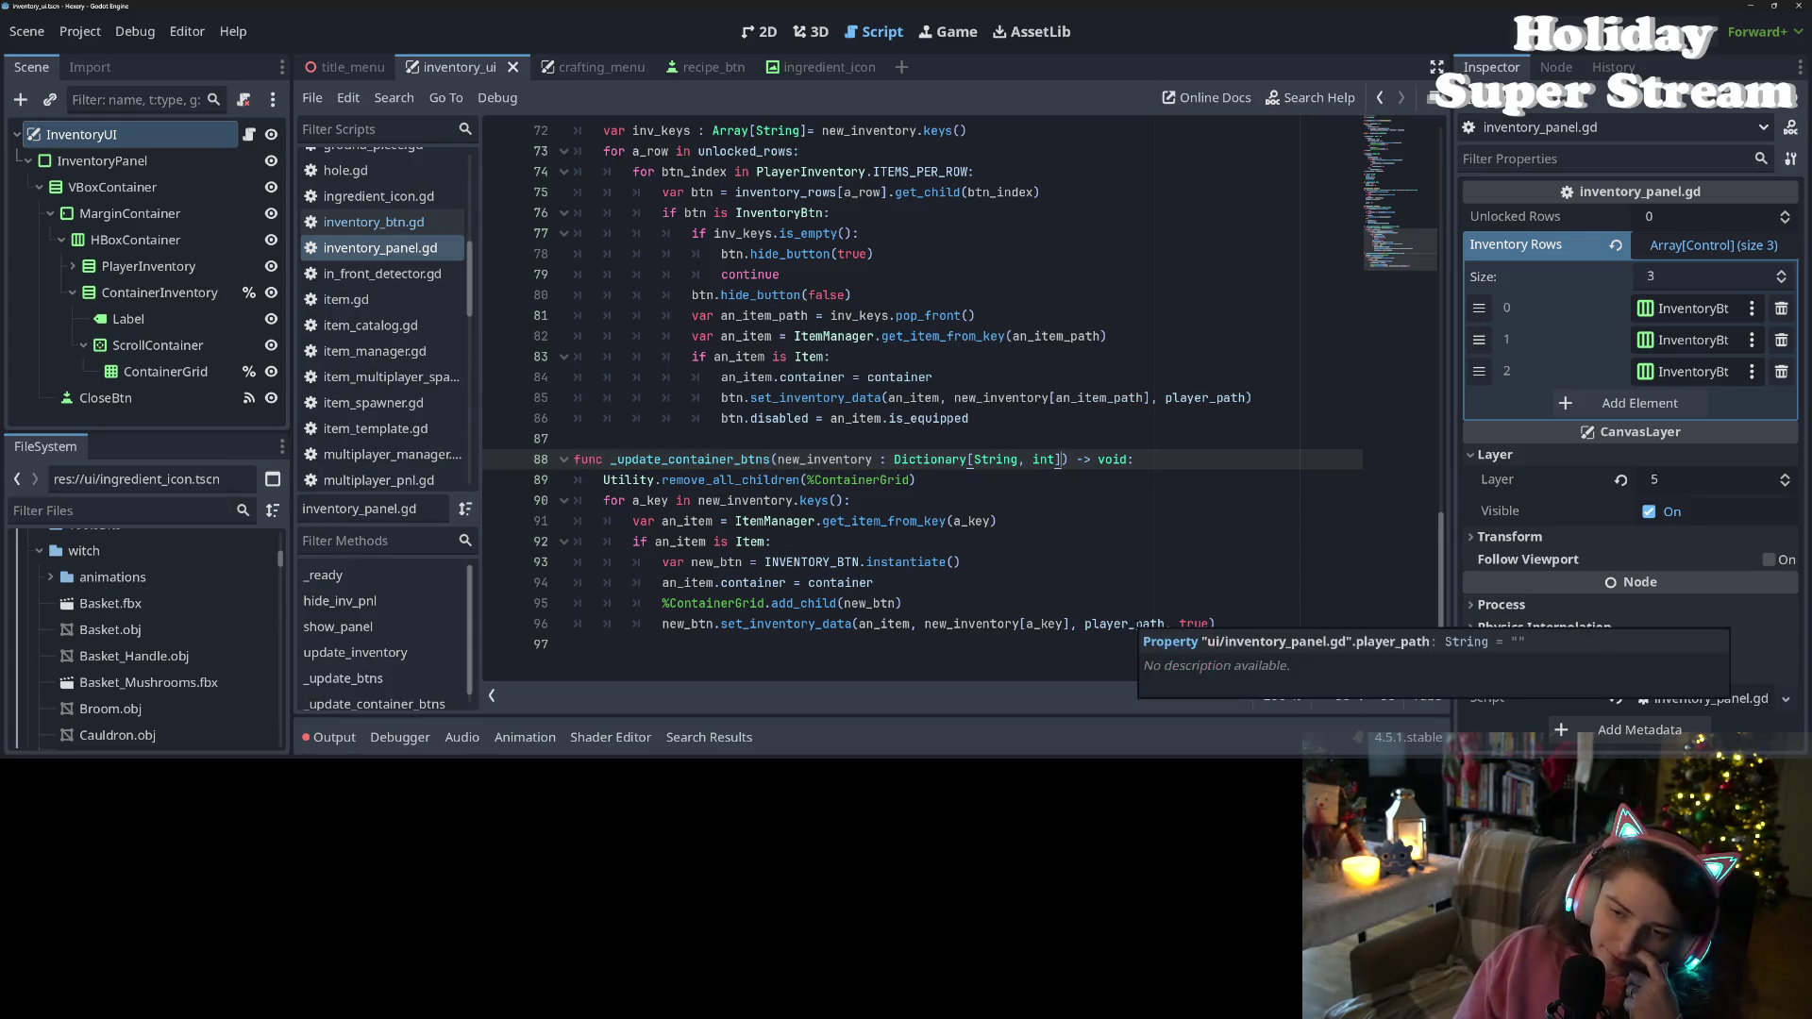
Review the uses of new_inventory and select the player_inventory.inventory argument in update_inventory
{"action": "double_click", "coordinate": [801, 459]}
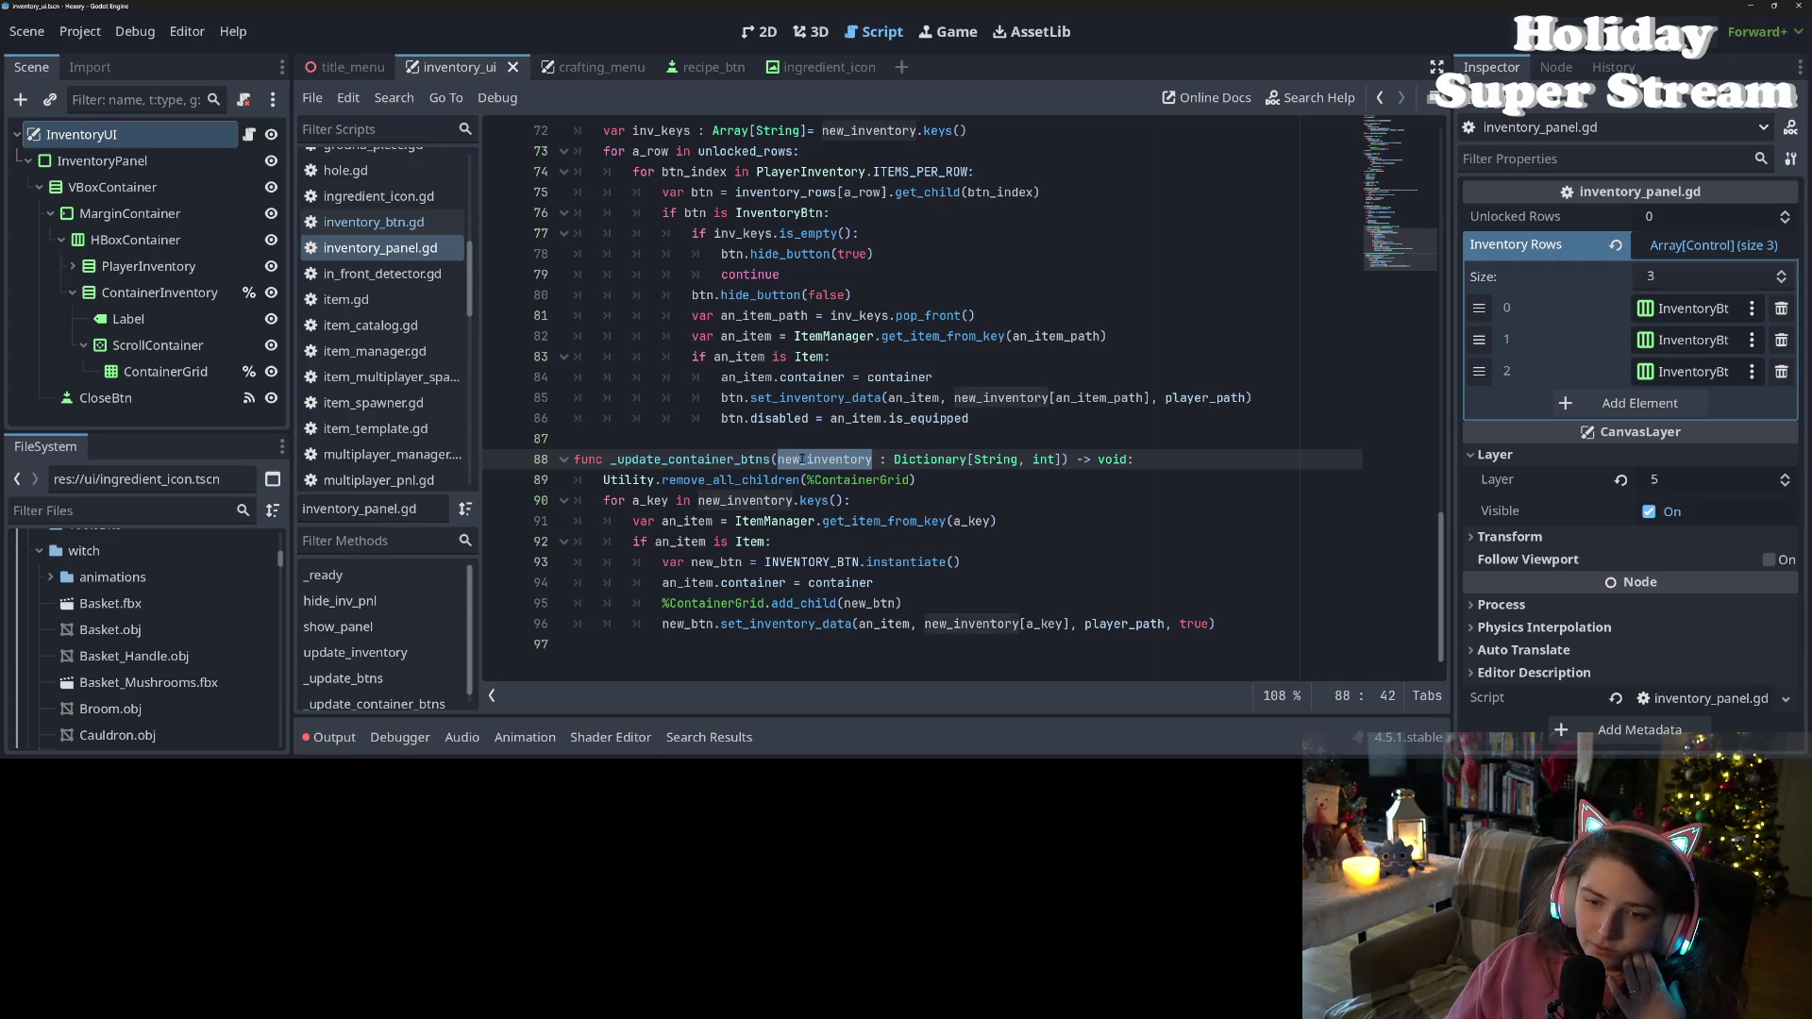
{"action": "scroll", "coordinate": [796, 523], "scroll_direction": "up", "scroll_amount": 1}
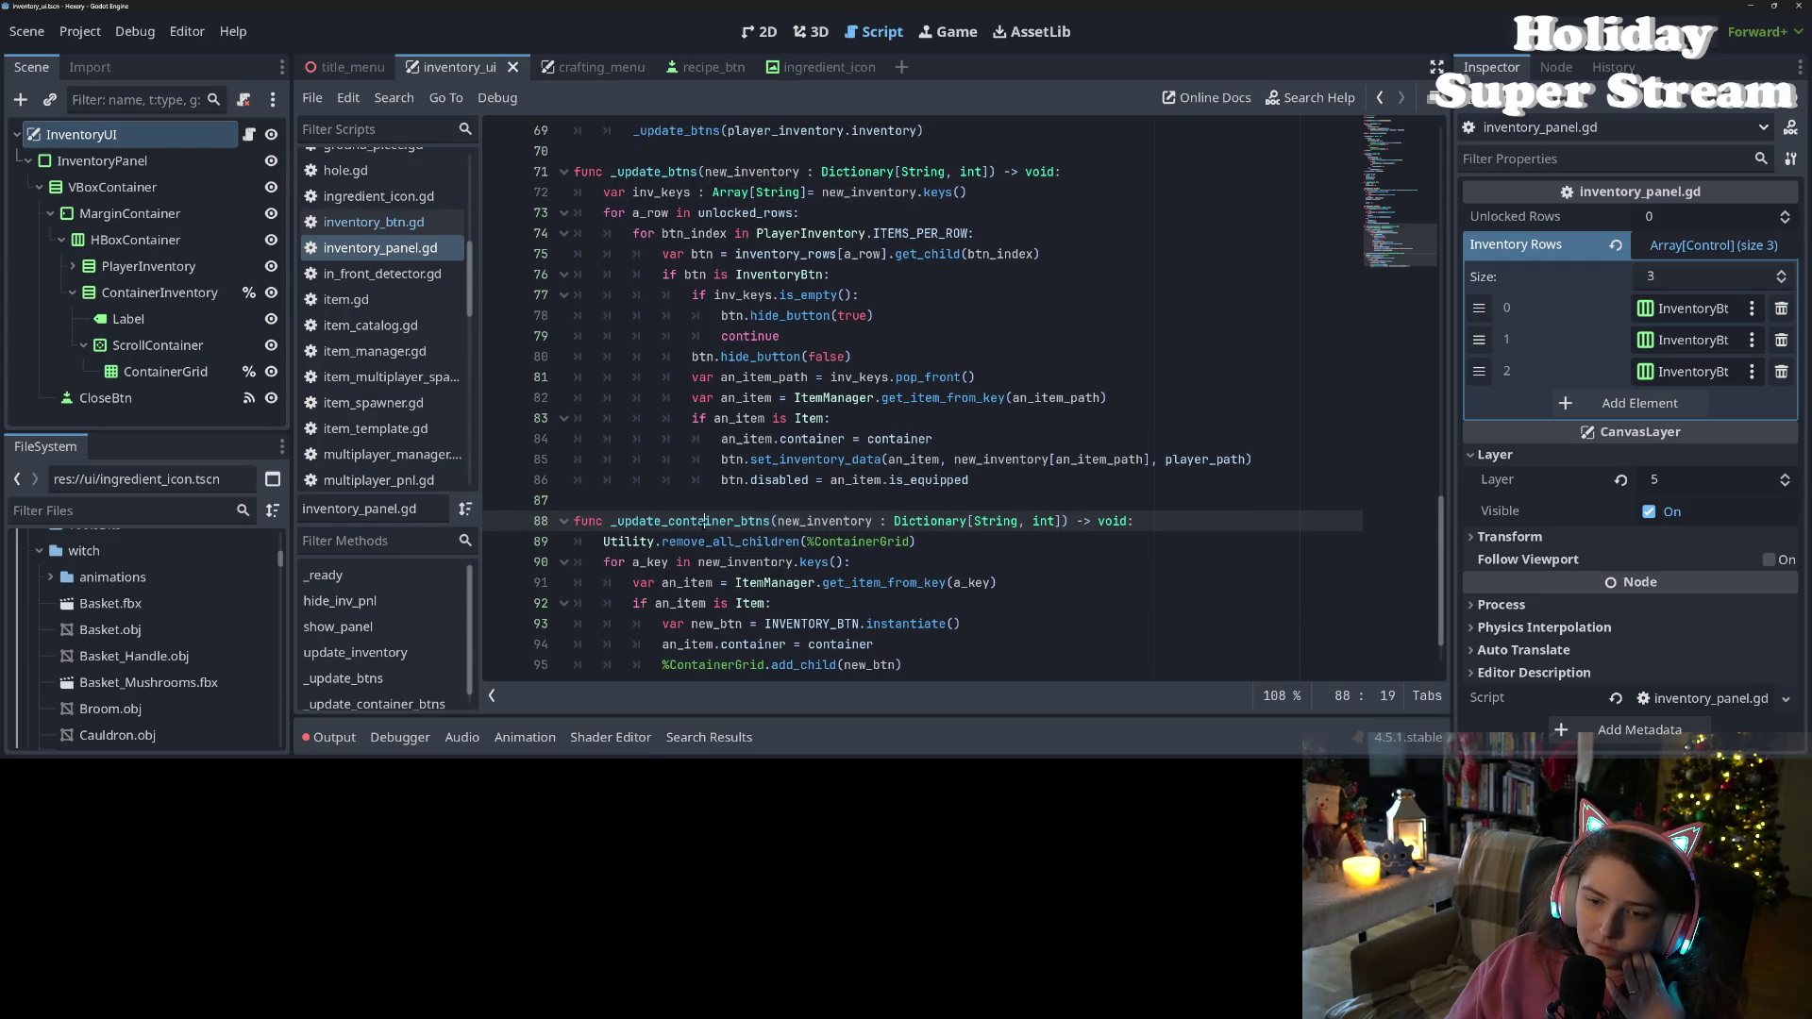
{"action": "scroll", "coordinate": [796, 523], "scroll_direction": "up", "scroll_amount": 4}
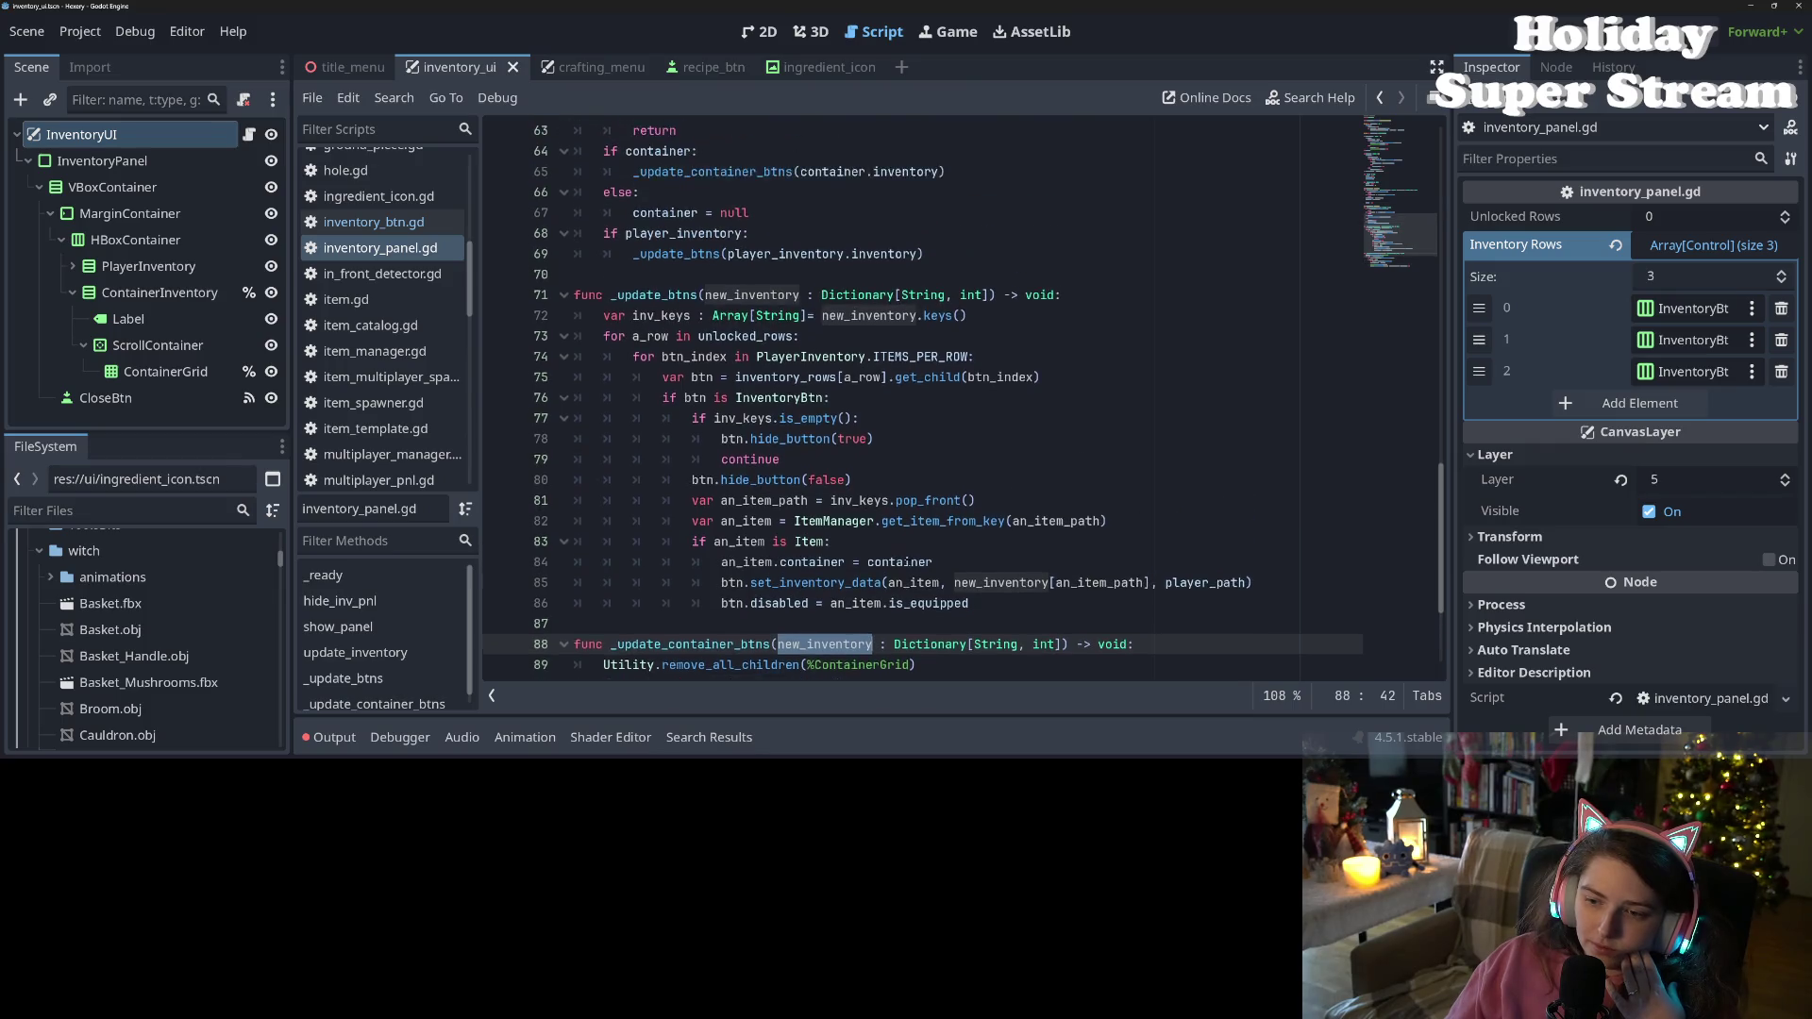
{"action": "scroll", "coordinate": [909, 561], "scroll_direction": "up", "scroll_amount": 3}
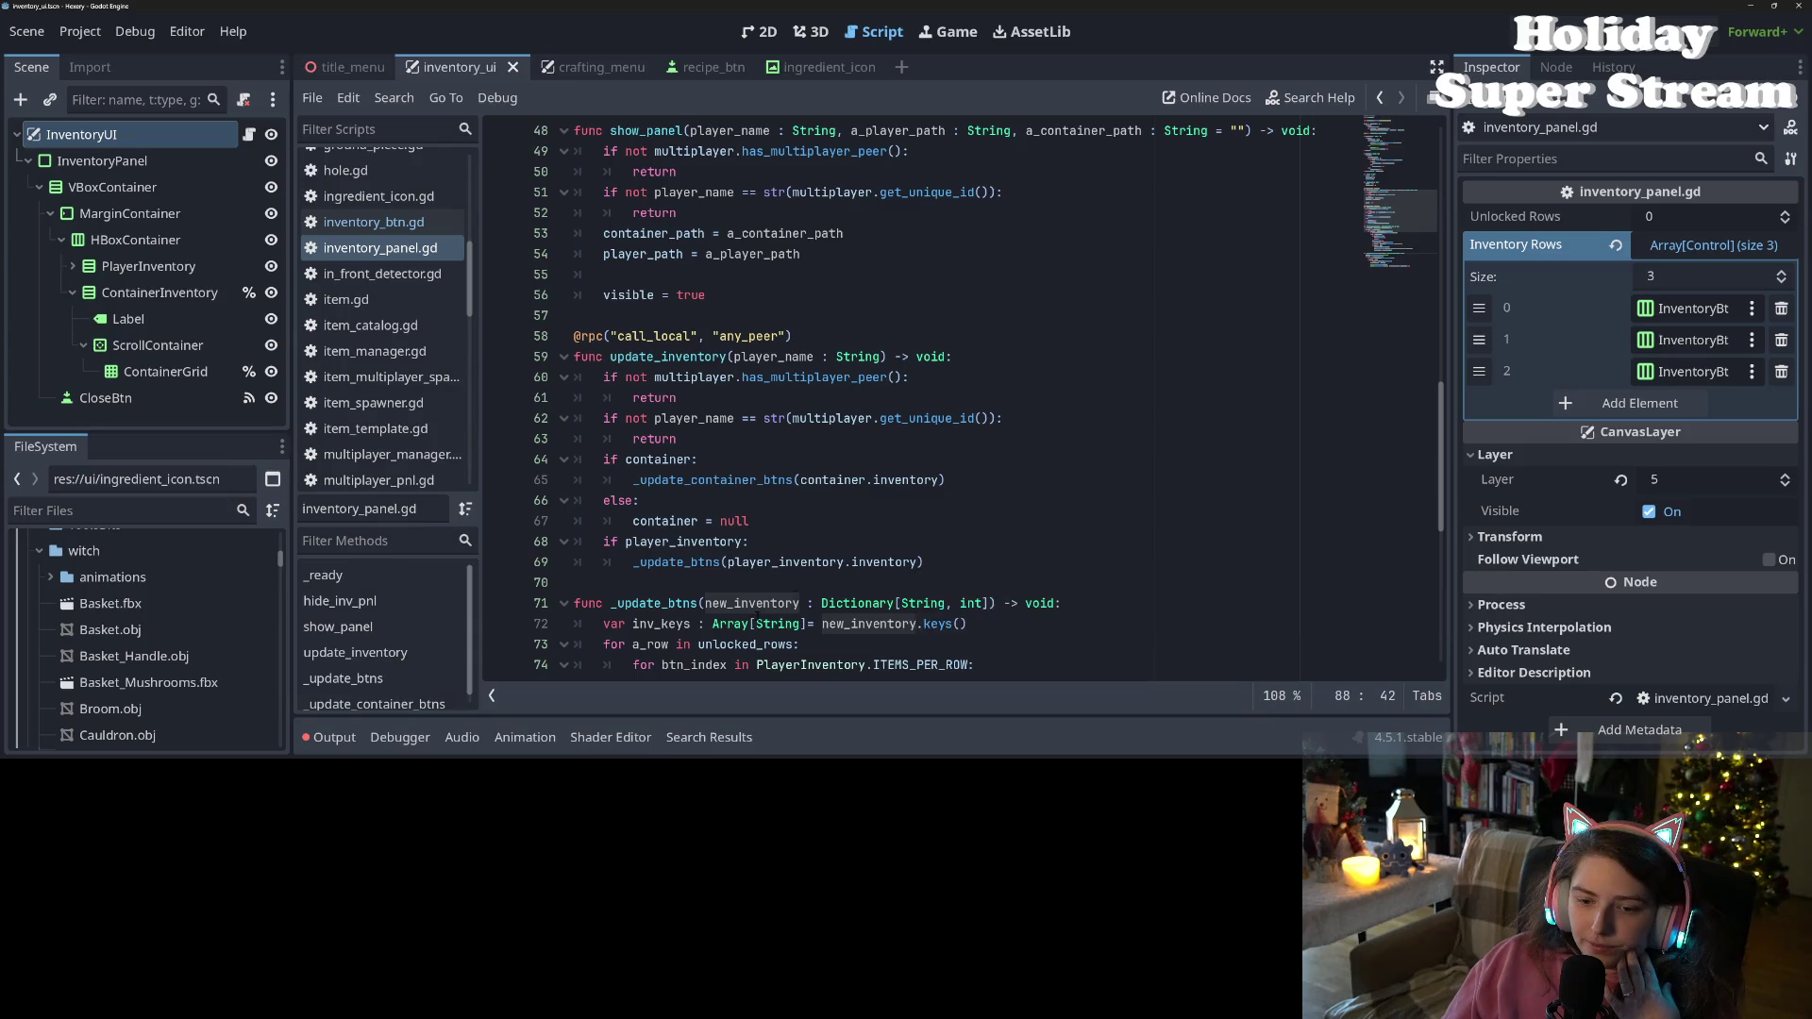
{"action": "scroll", "coordinate": [758, 616], "scroll_direction": "up", "scroll_amount": 3}
{"action": "scroll", "coordinate": [758, 616], "scroll_direction": "down", "scroll_amount": 3}
{"action": "left_click", "coordinate": [758, 561]}
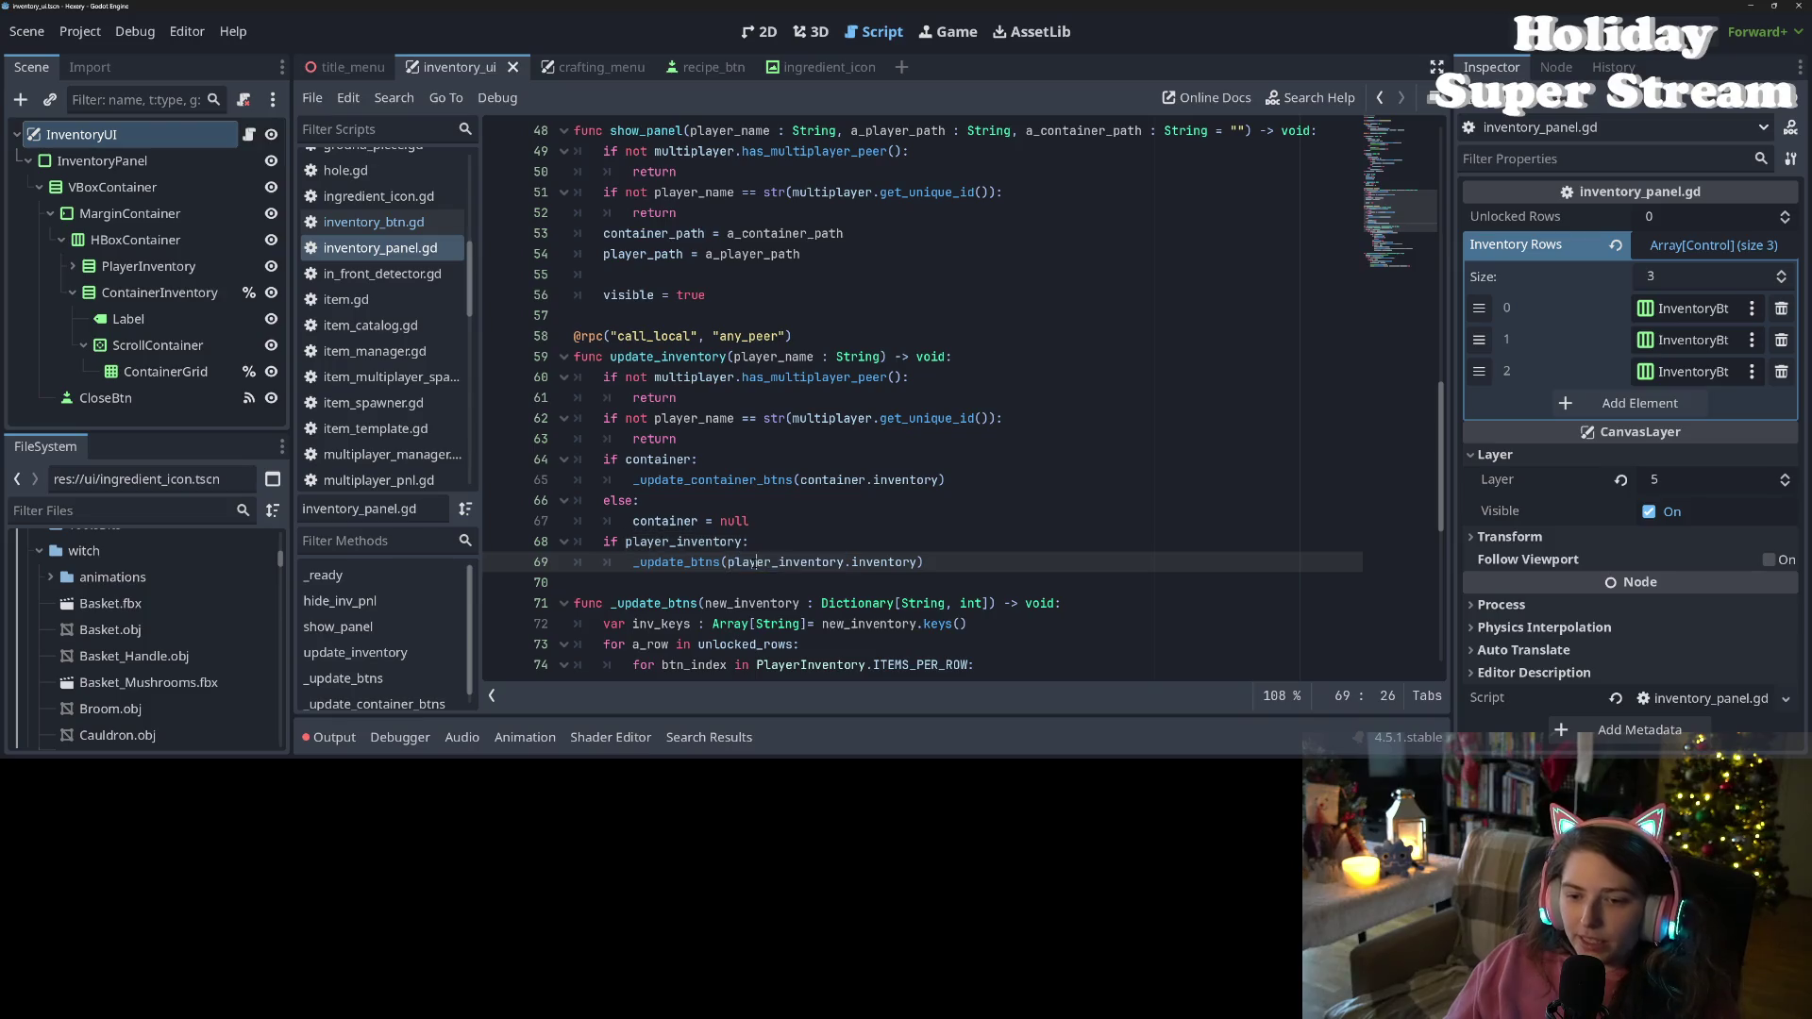
{"action": "left_click_drag", "start_coordinate": [727, 562], "coordinate": [917, 561]}
Delete the else branch that sets container to null in update_inventory, then save
{"action": "left_click", "coordinate": [916, 560]}
{"action": "scroll", "coordinate": [916, 560], "scroll_direction": "down", "scroll_amount": 3}
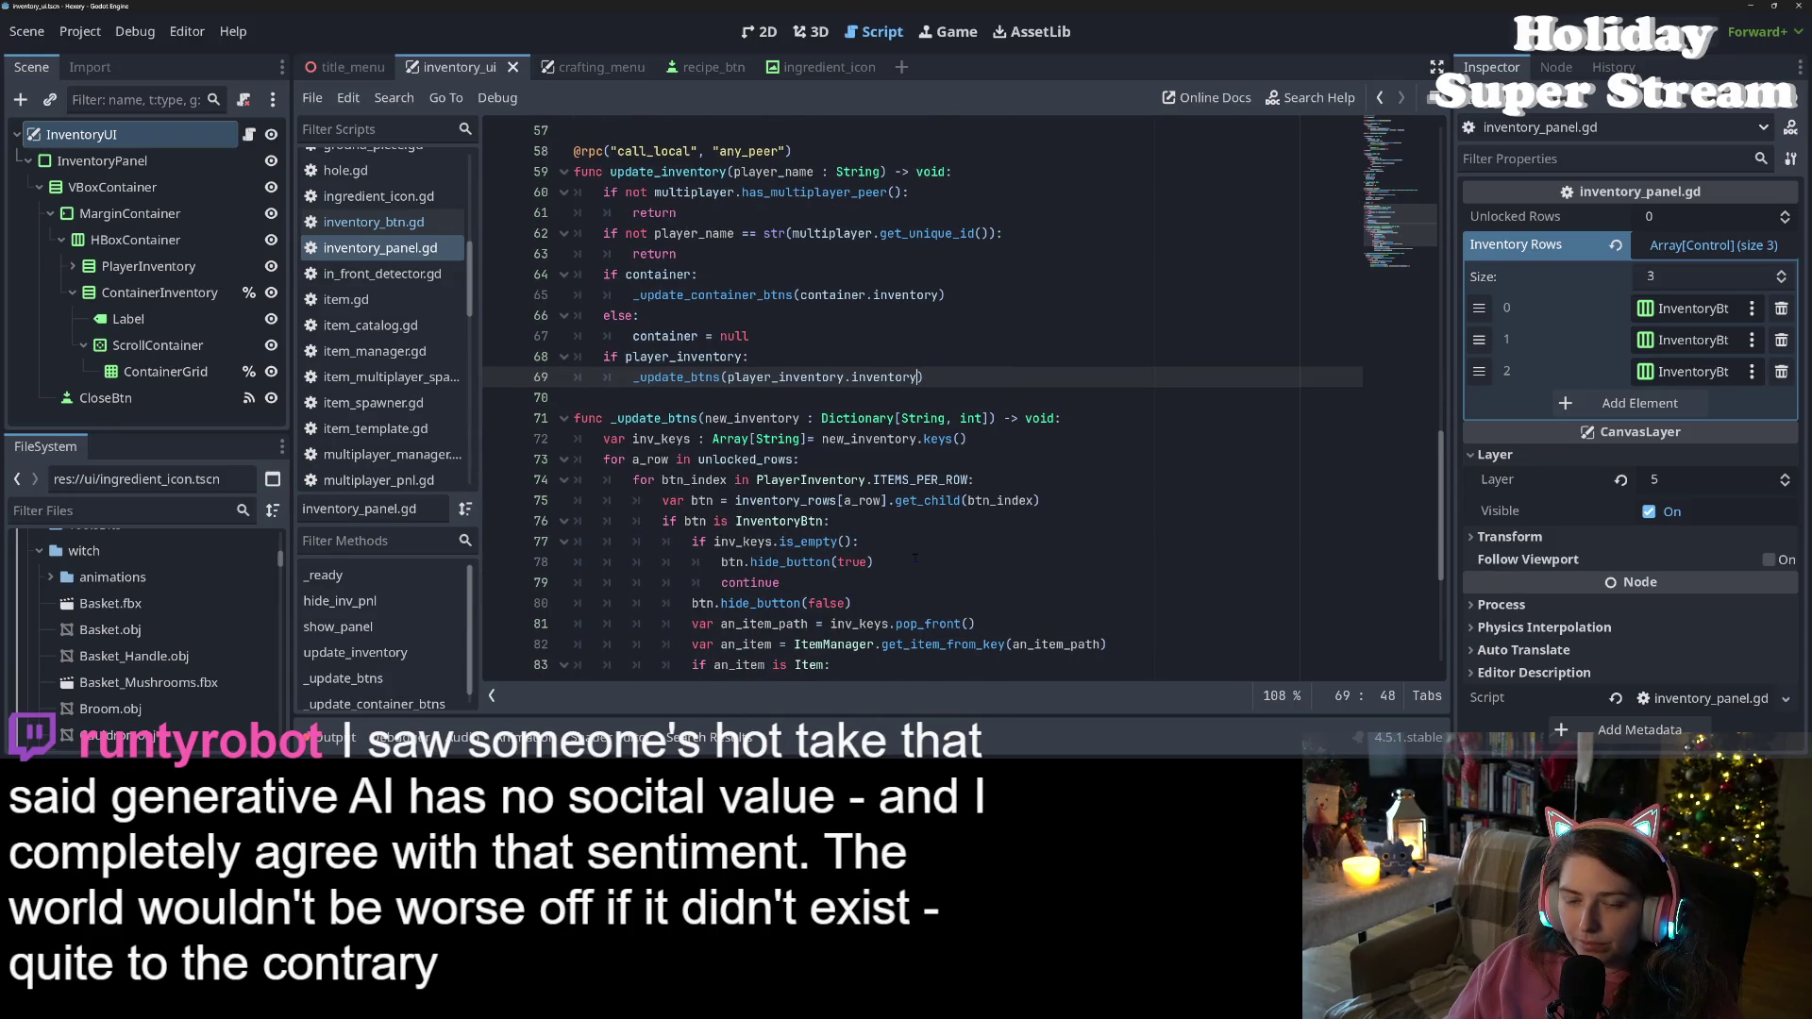
{"action": "double_click", "coordinate": [675, 378]}
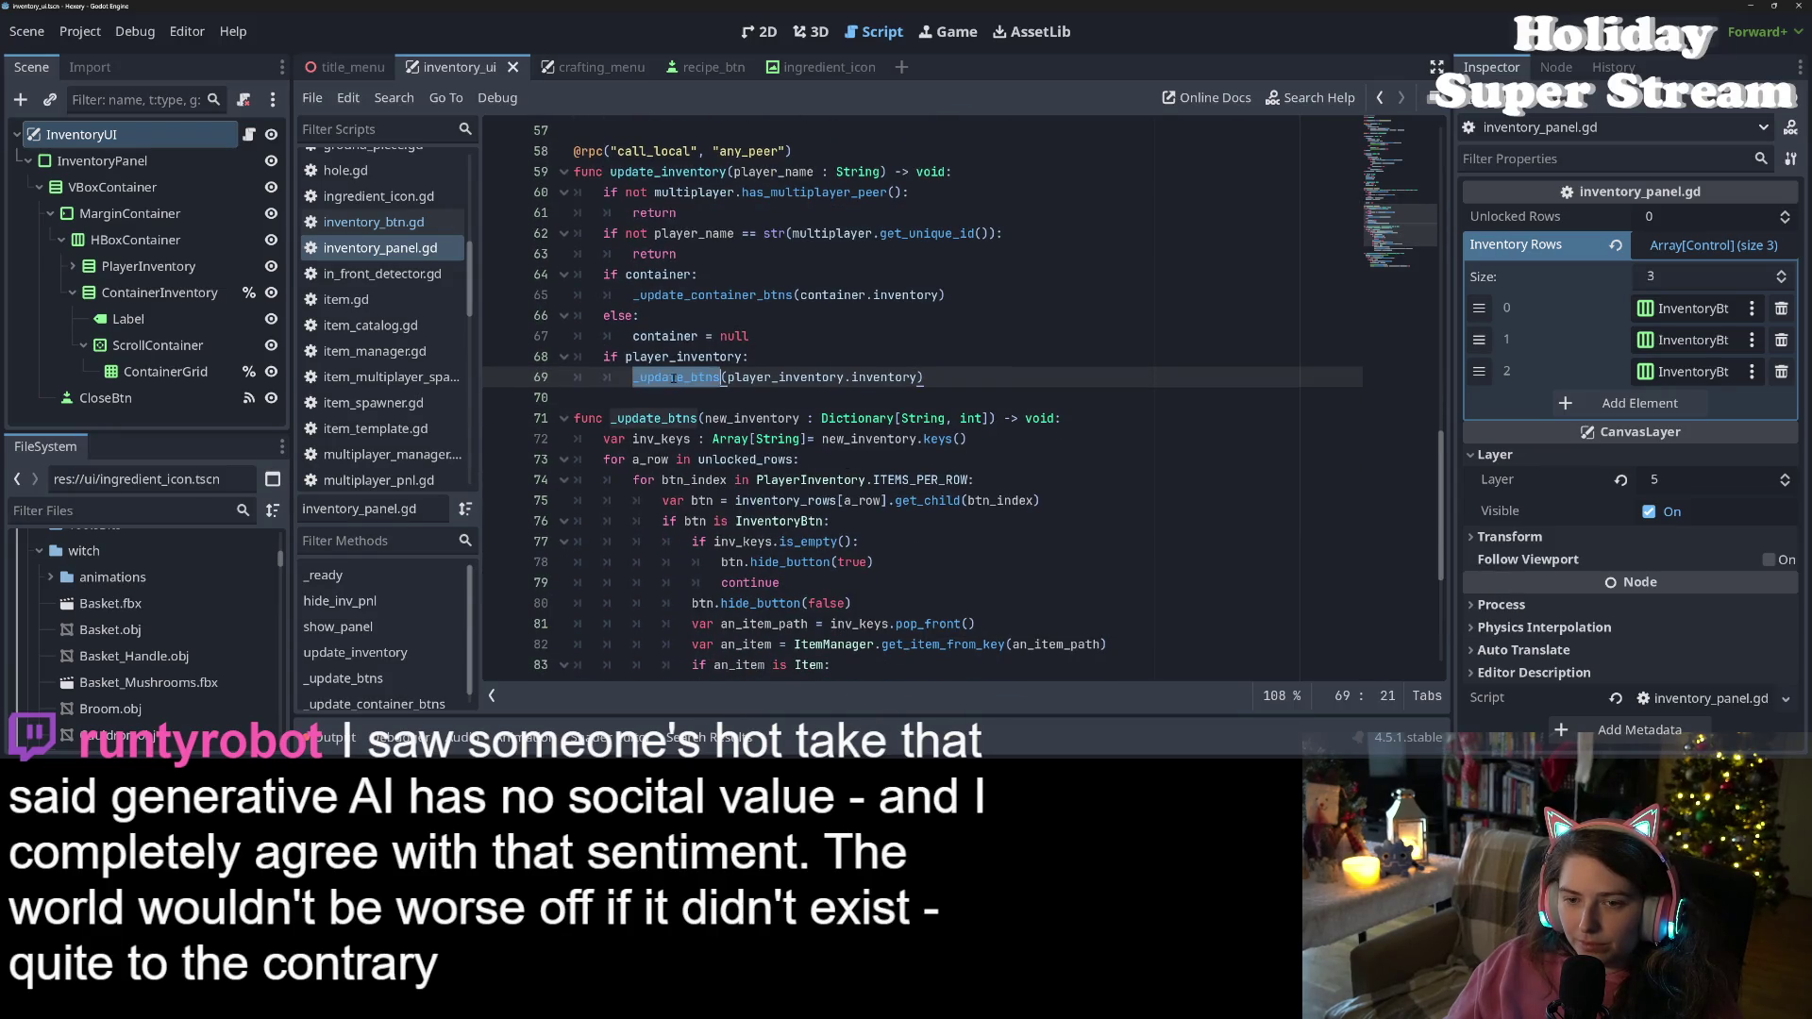
{"action": "left_click", "coordinate": [749, 336]}
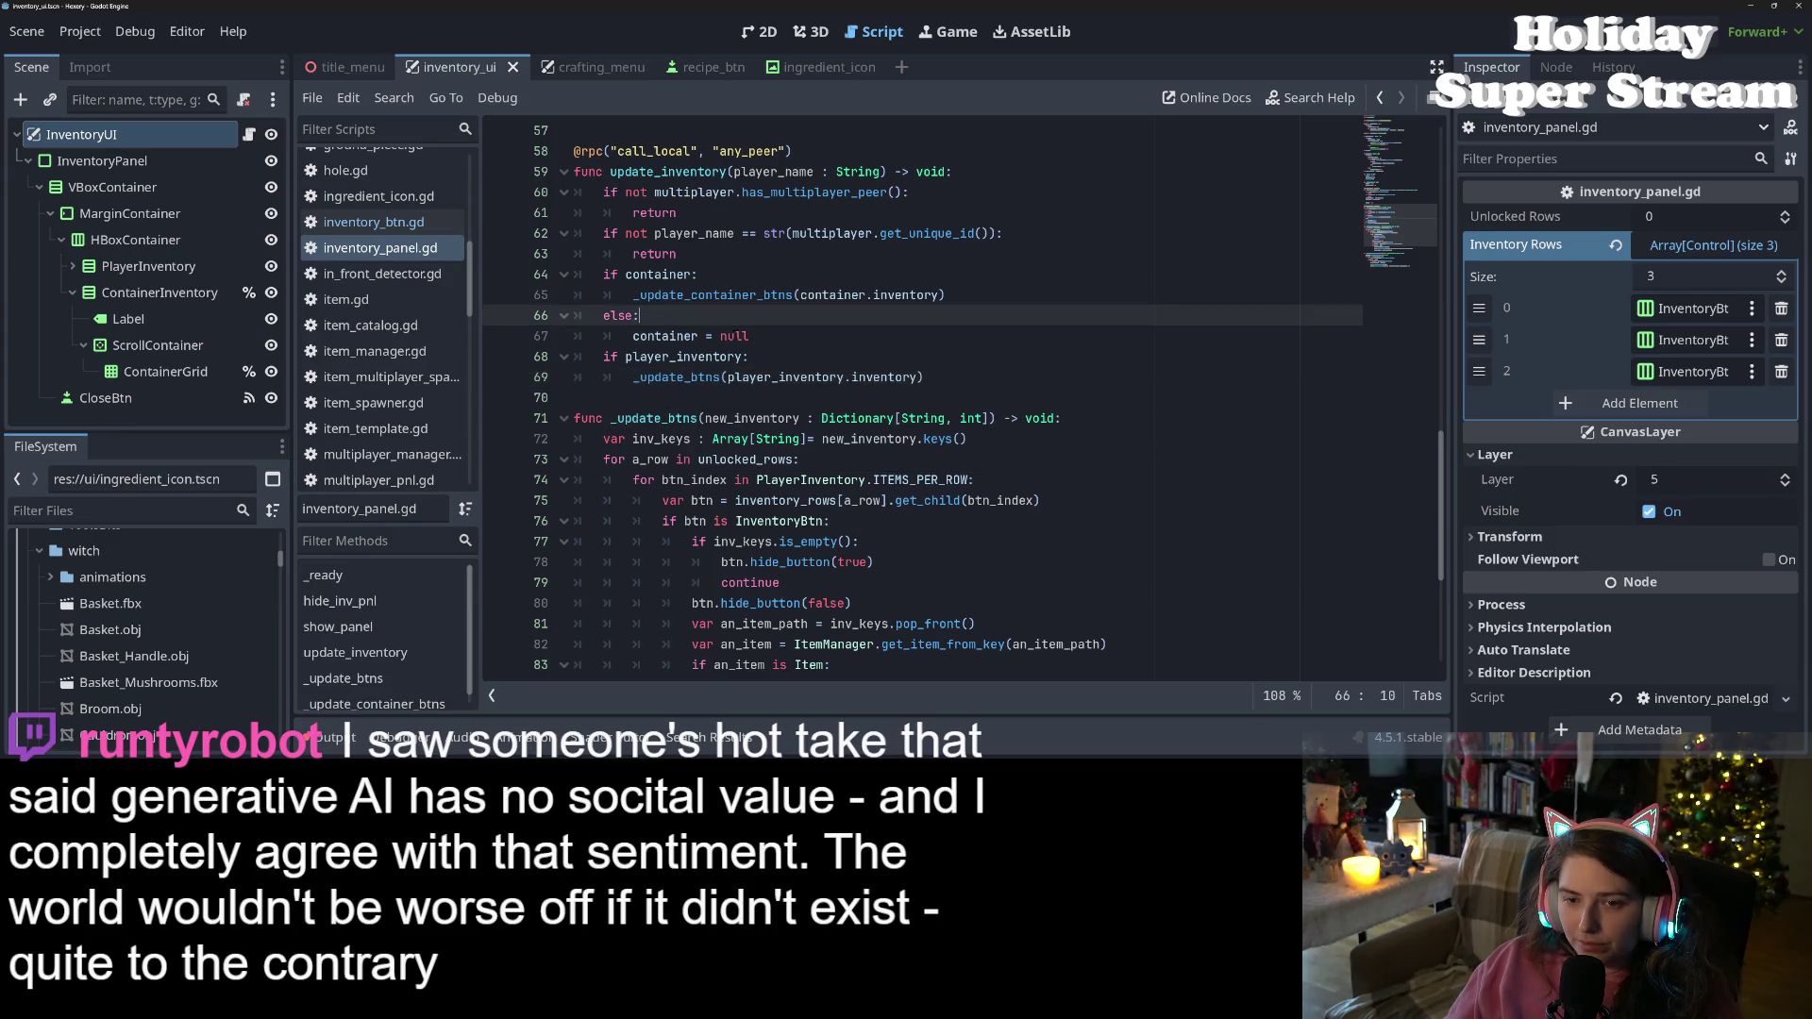
{"action": "key", "text": "shift+Up"}
{"action": "key", "text": "shift+Up"}
{"action": "key", "text": "shift+End"}
{"action": "key", "text": "BackSpace"}
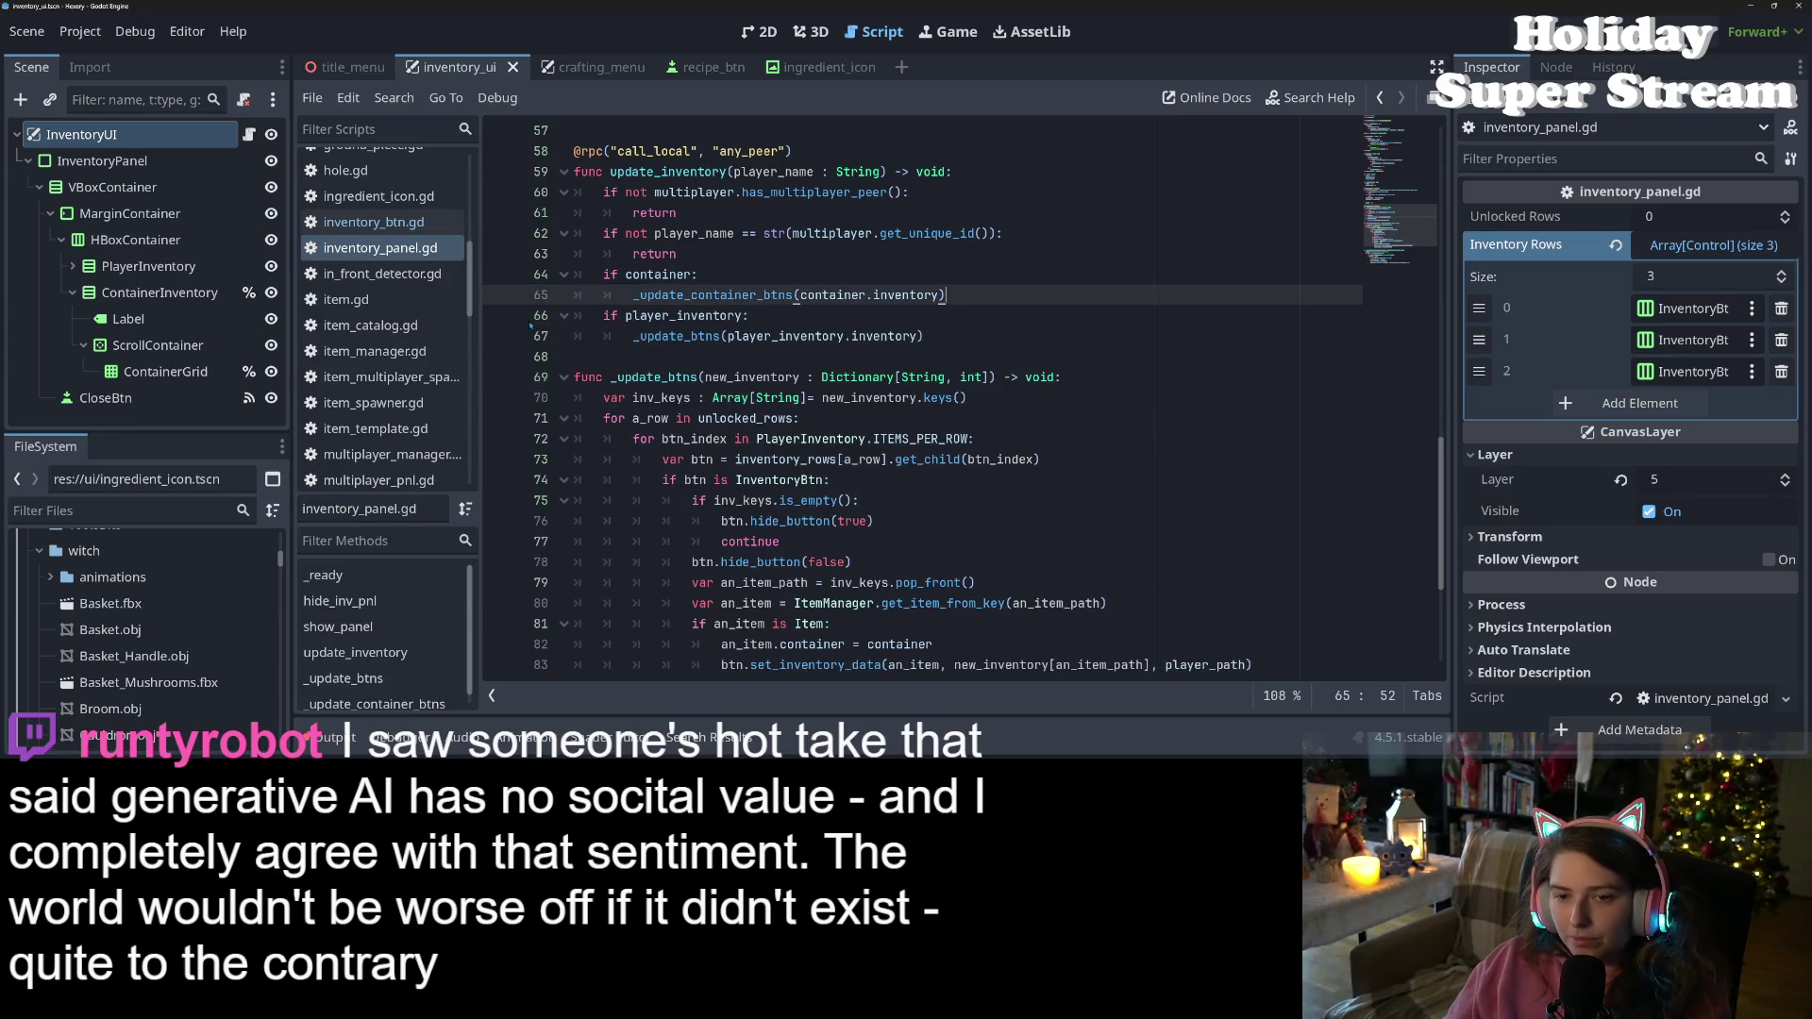
{"action": "key", "text": "ctrl+s"}
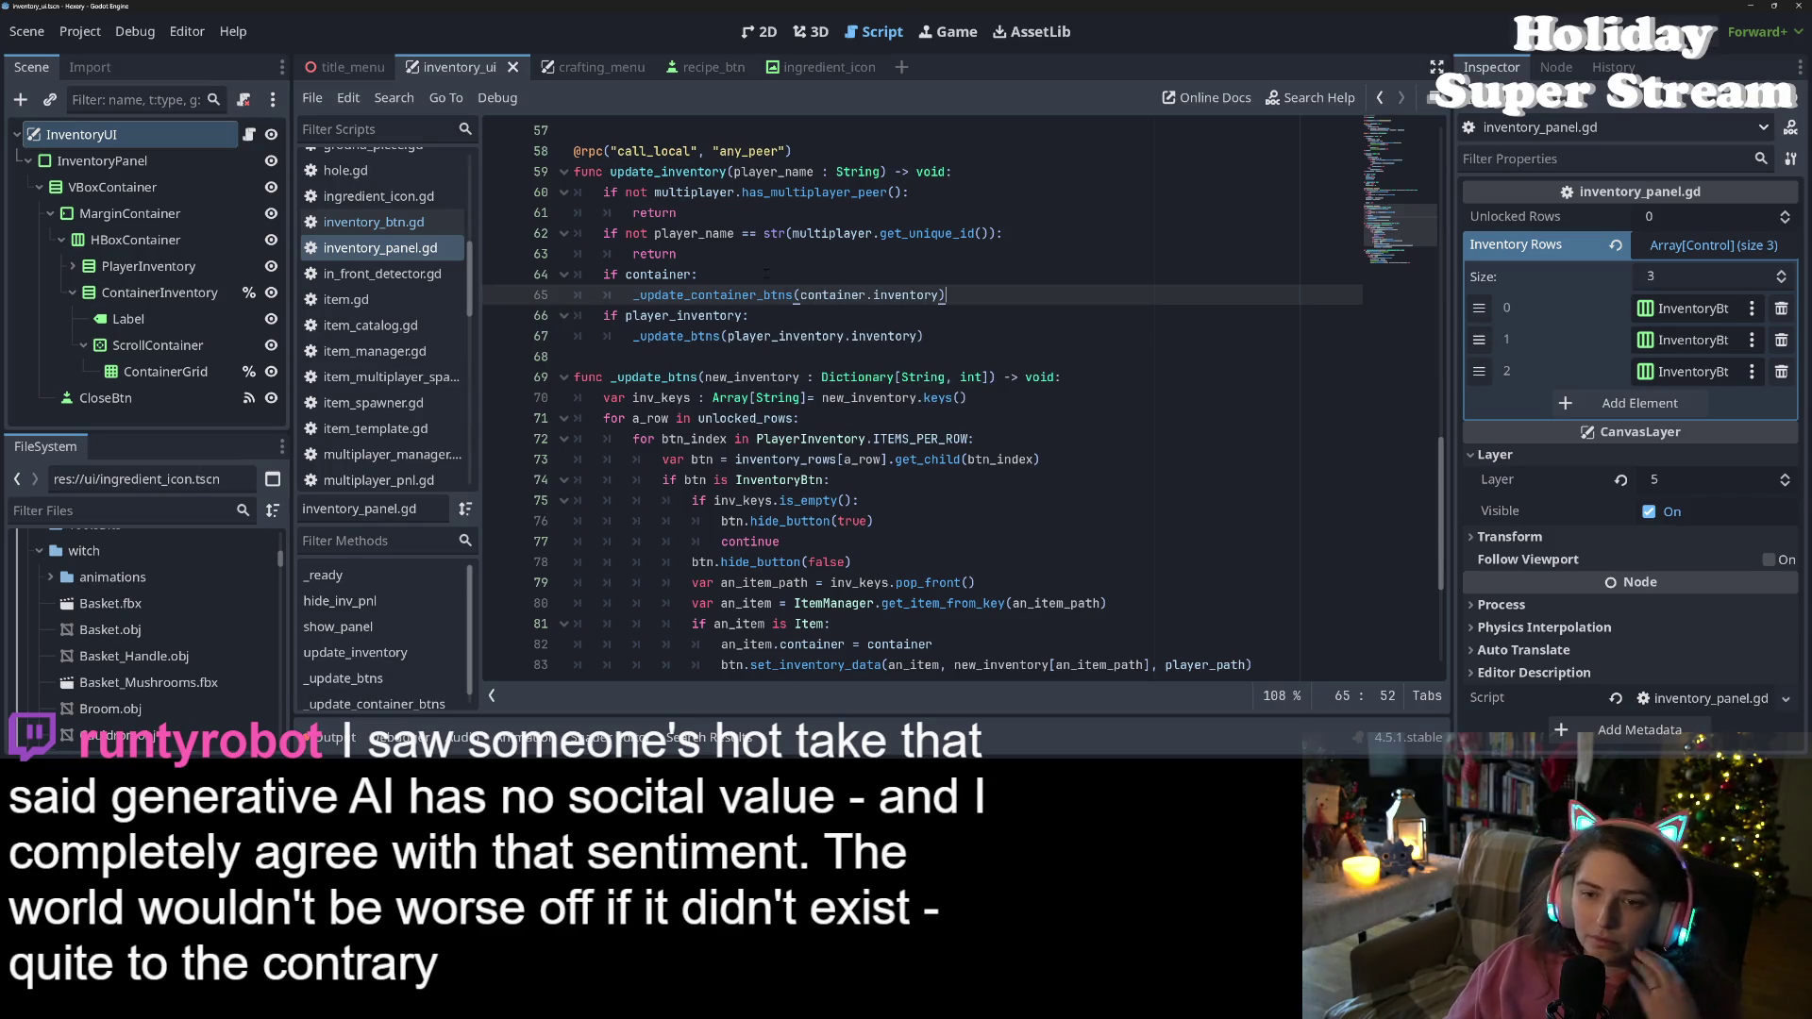
Review the container and player_inventory checks and the _update_btns call that follows
{"action": "double_click", "coordinate": [661, 274]}
{"action": "double_click", "coordinate": [715, 295]}
{"action": "double_click", "coordinate": [678, 316]}
{"action": "left_click", "coordinate": [692, 337]}
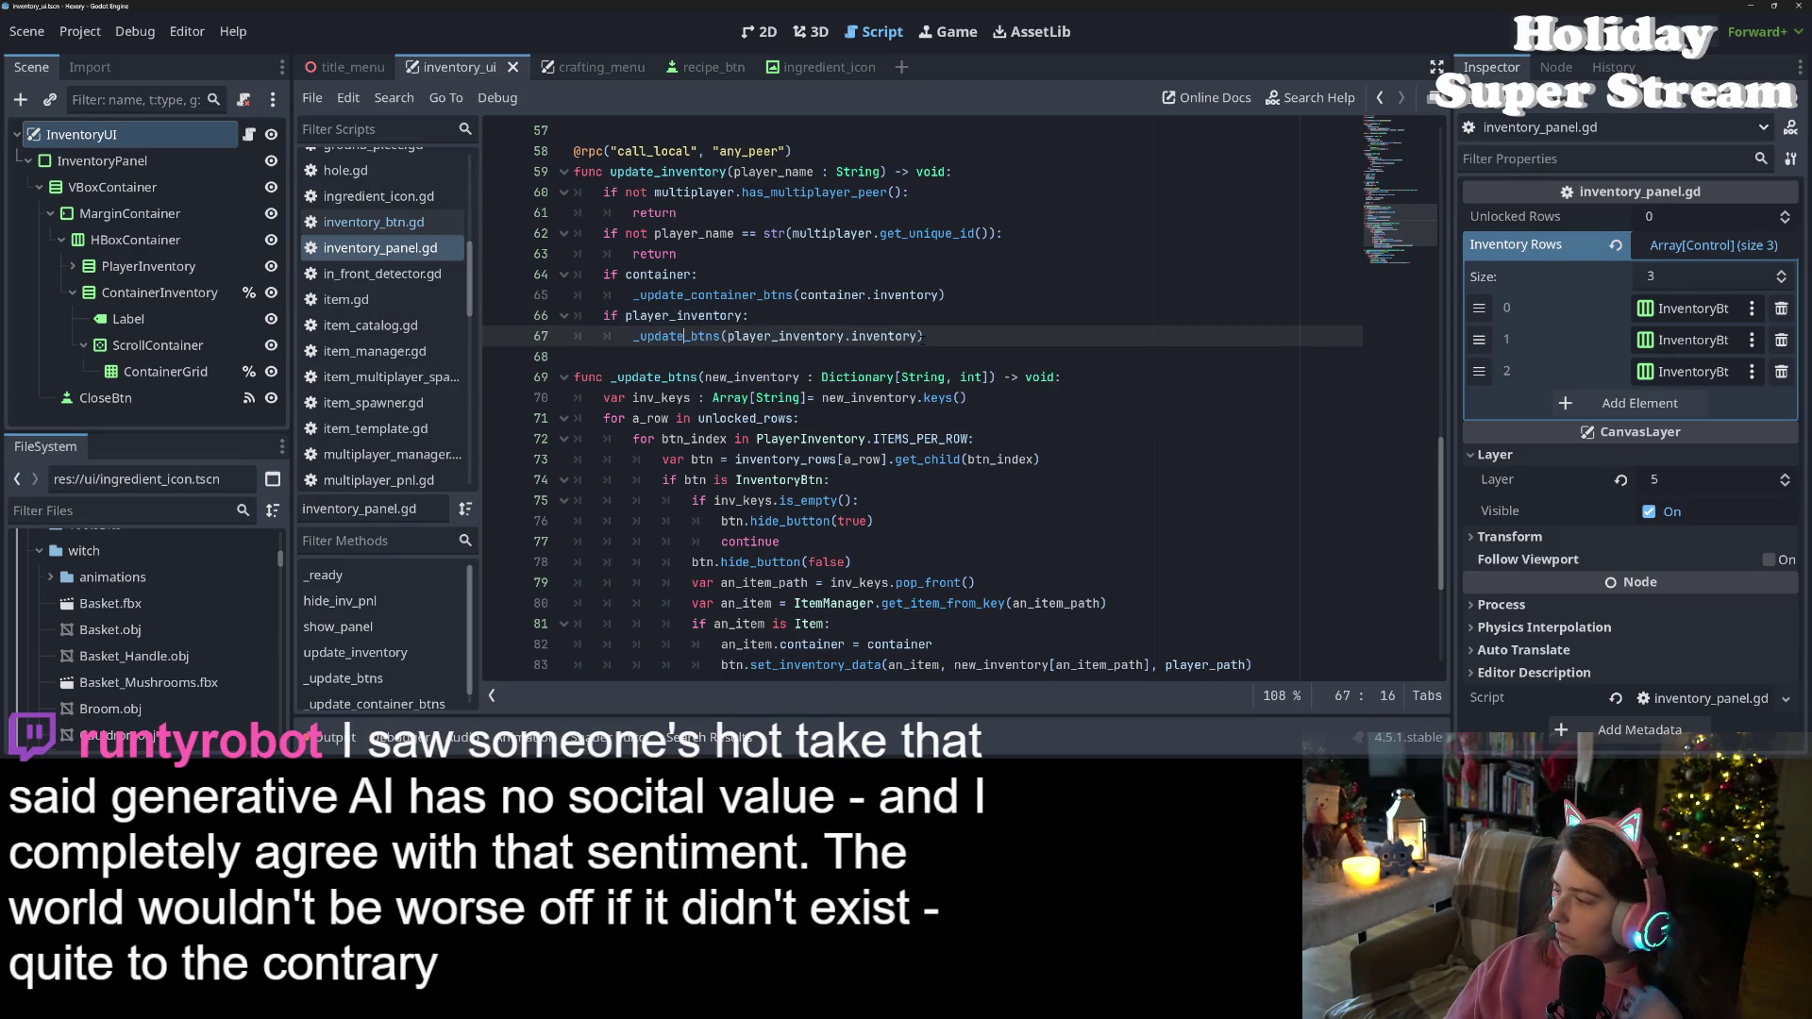
{"action": "mouse_move", "coordinate": [896, 336]}
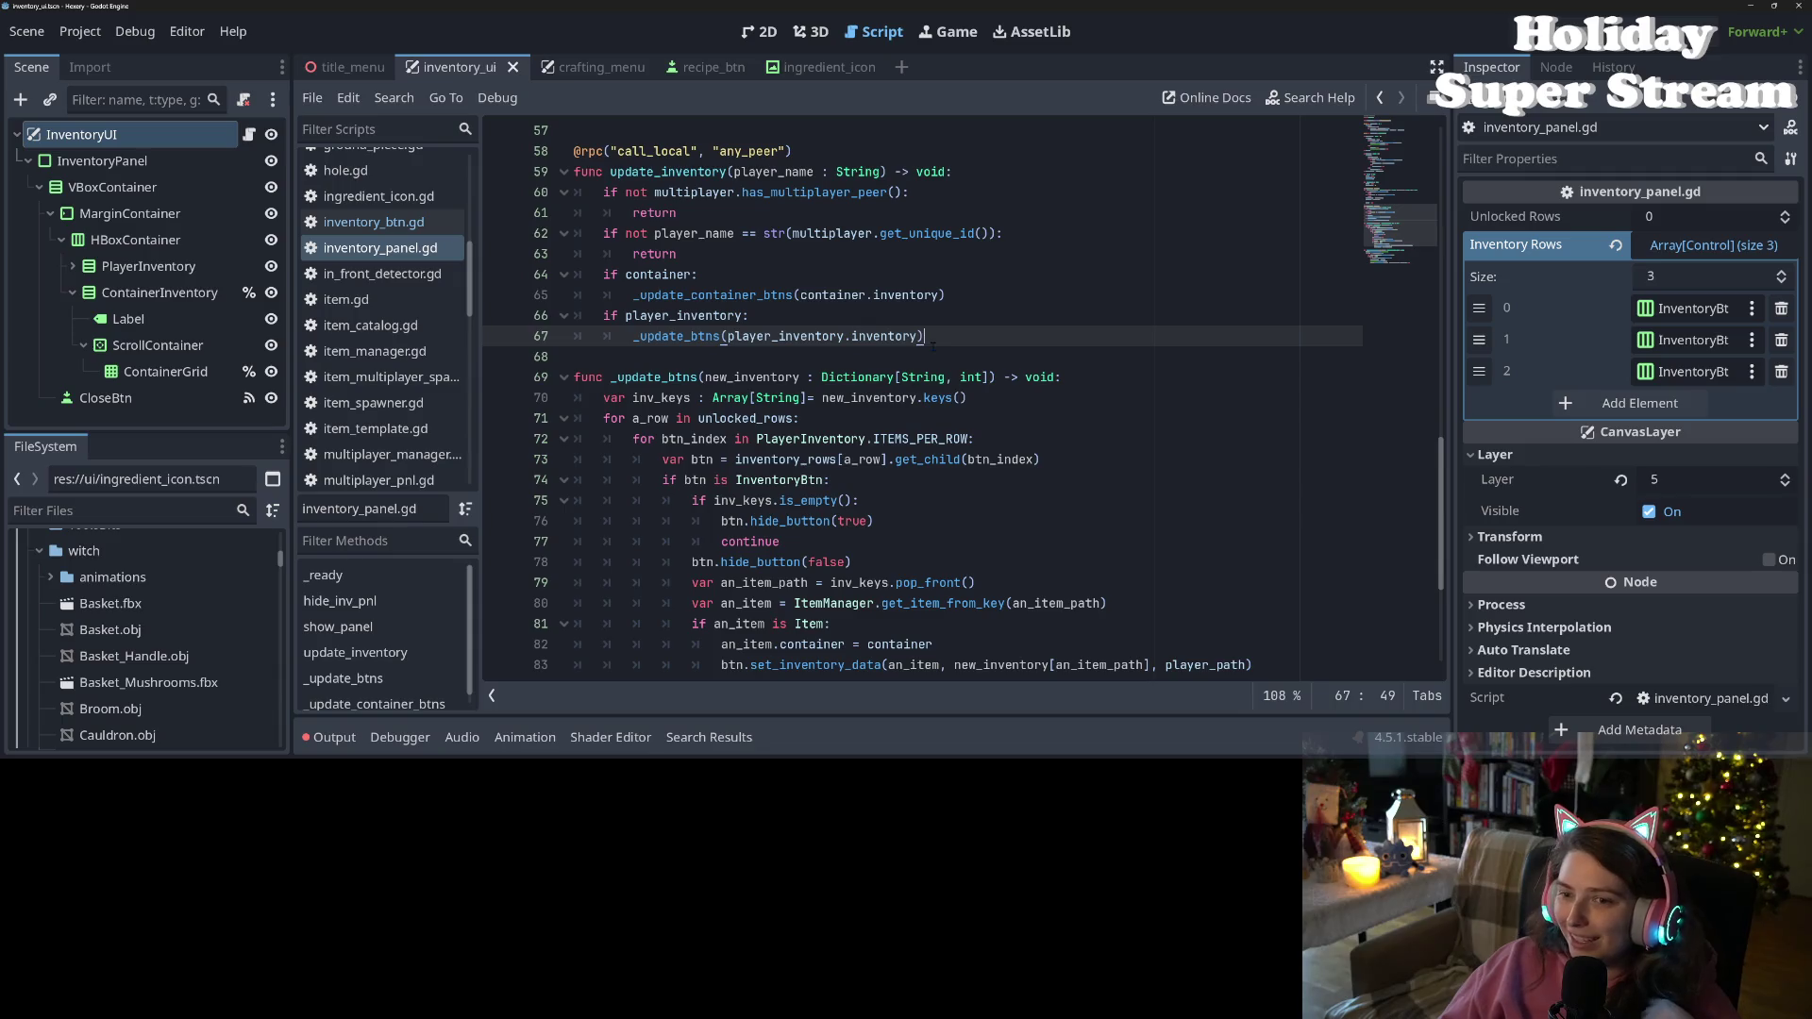
Look over the _update_btns, remove_all_children and update_inventory code
{"action": "double_click", "coordinate": [686, 383]}
{"action": "scroll", "coordinate": [693, 406], "scroll_direction": "down", "scroll_amount": 4}
{"action": "scroll", "coordinate": [699, 422], "scroll_direction": "up", "scroll_amount": 6}
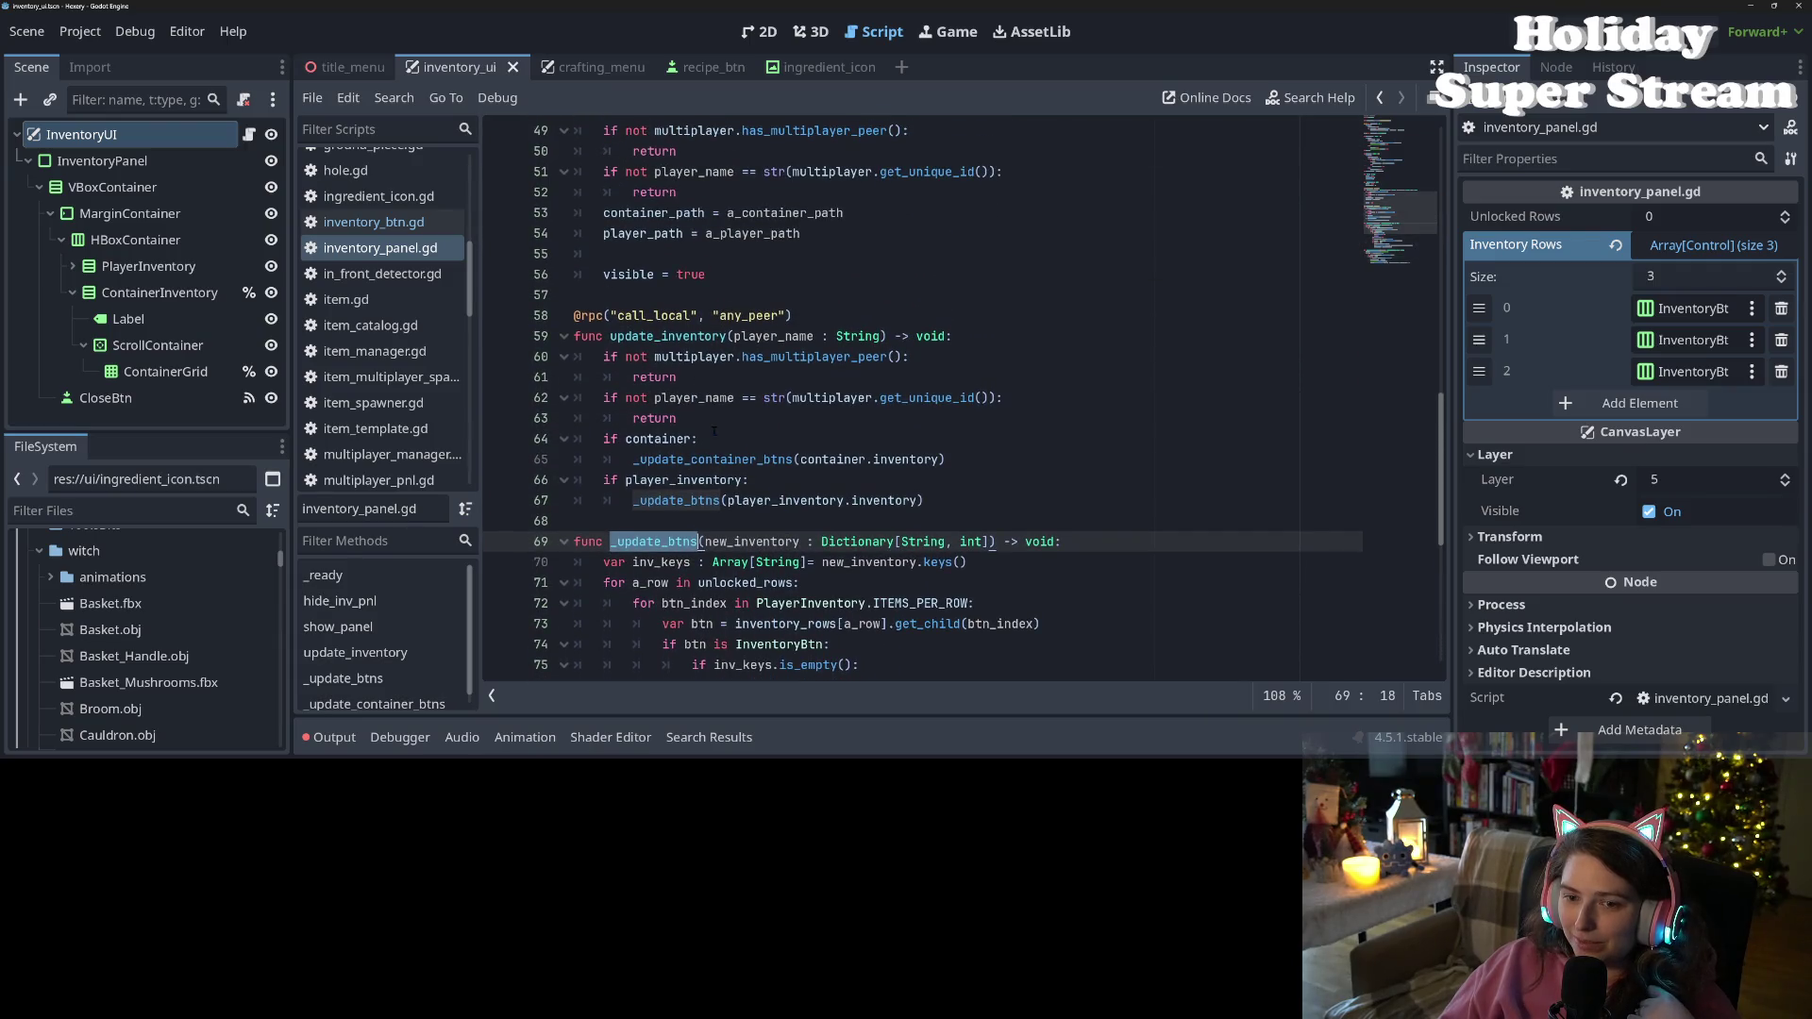
{"action": "scroll", "coordinate": [714, 431], "scroll_direction": "down", "scroll_amount": 6}
{"action": "double_click", "coordinate": [774, 480]}
{"action": "scroll", "coordinate": [774, 481], "scroll_direction": "up", "scroll_amount": 1}
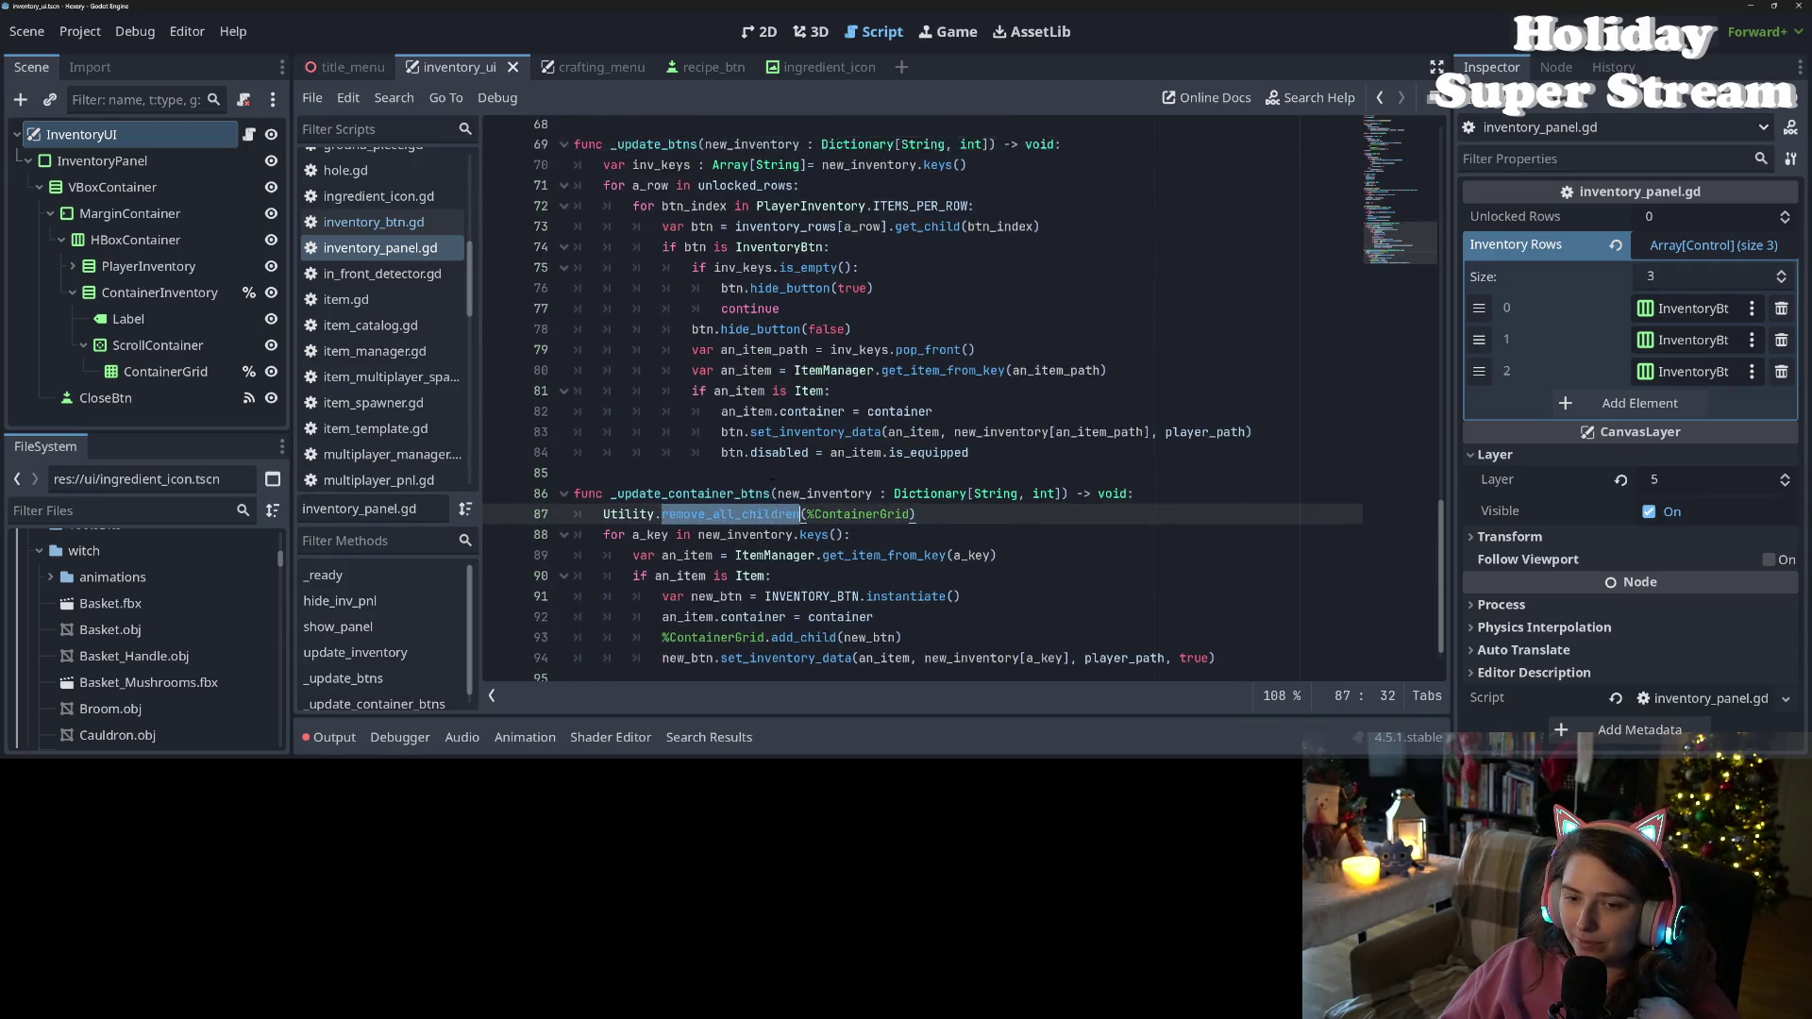
{"action": "scroll", "coordinate": [772, 480], "scroll_direction": "up", "scroll_amount": 3}
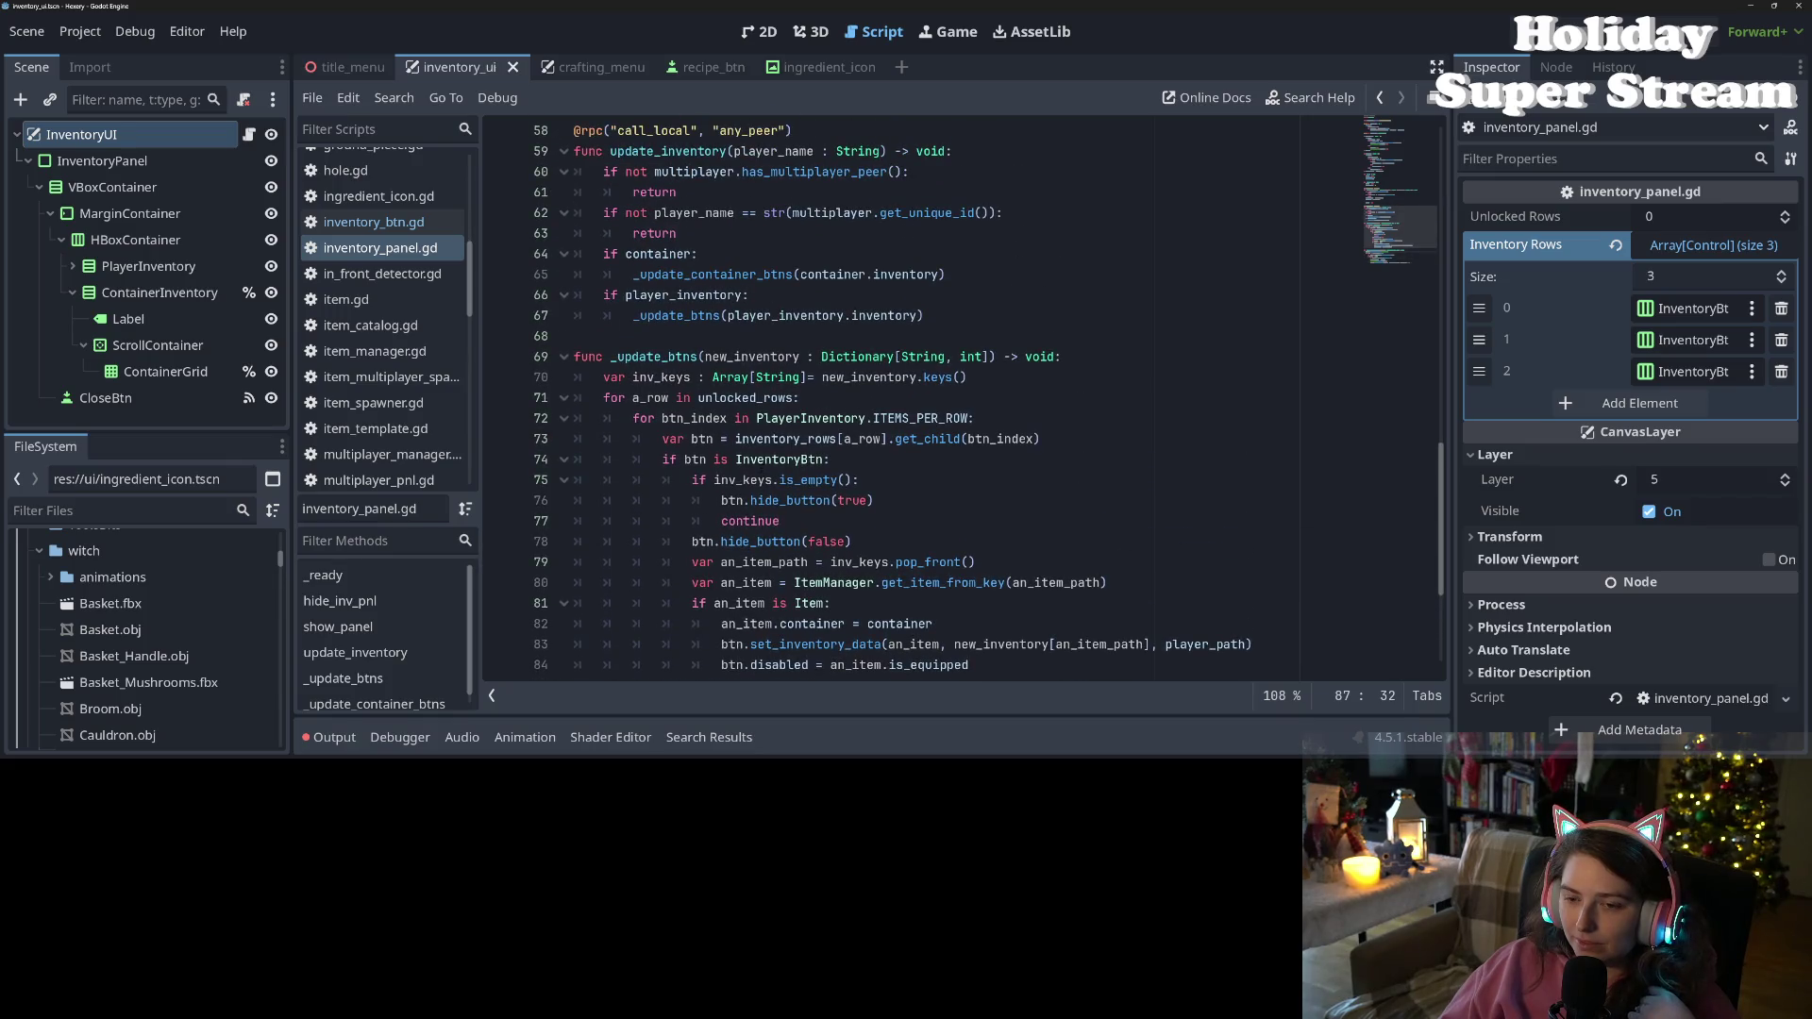
{"action": "scroll", "coordinate": [772, 479], "scroll_direction": "up", "scroll_amount": 3}
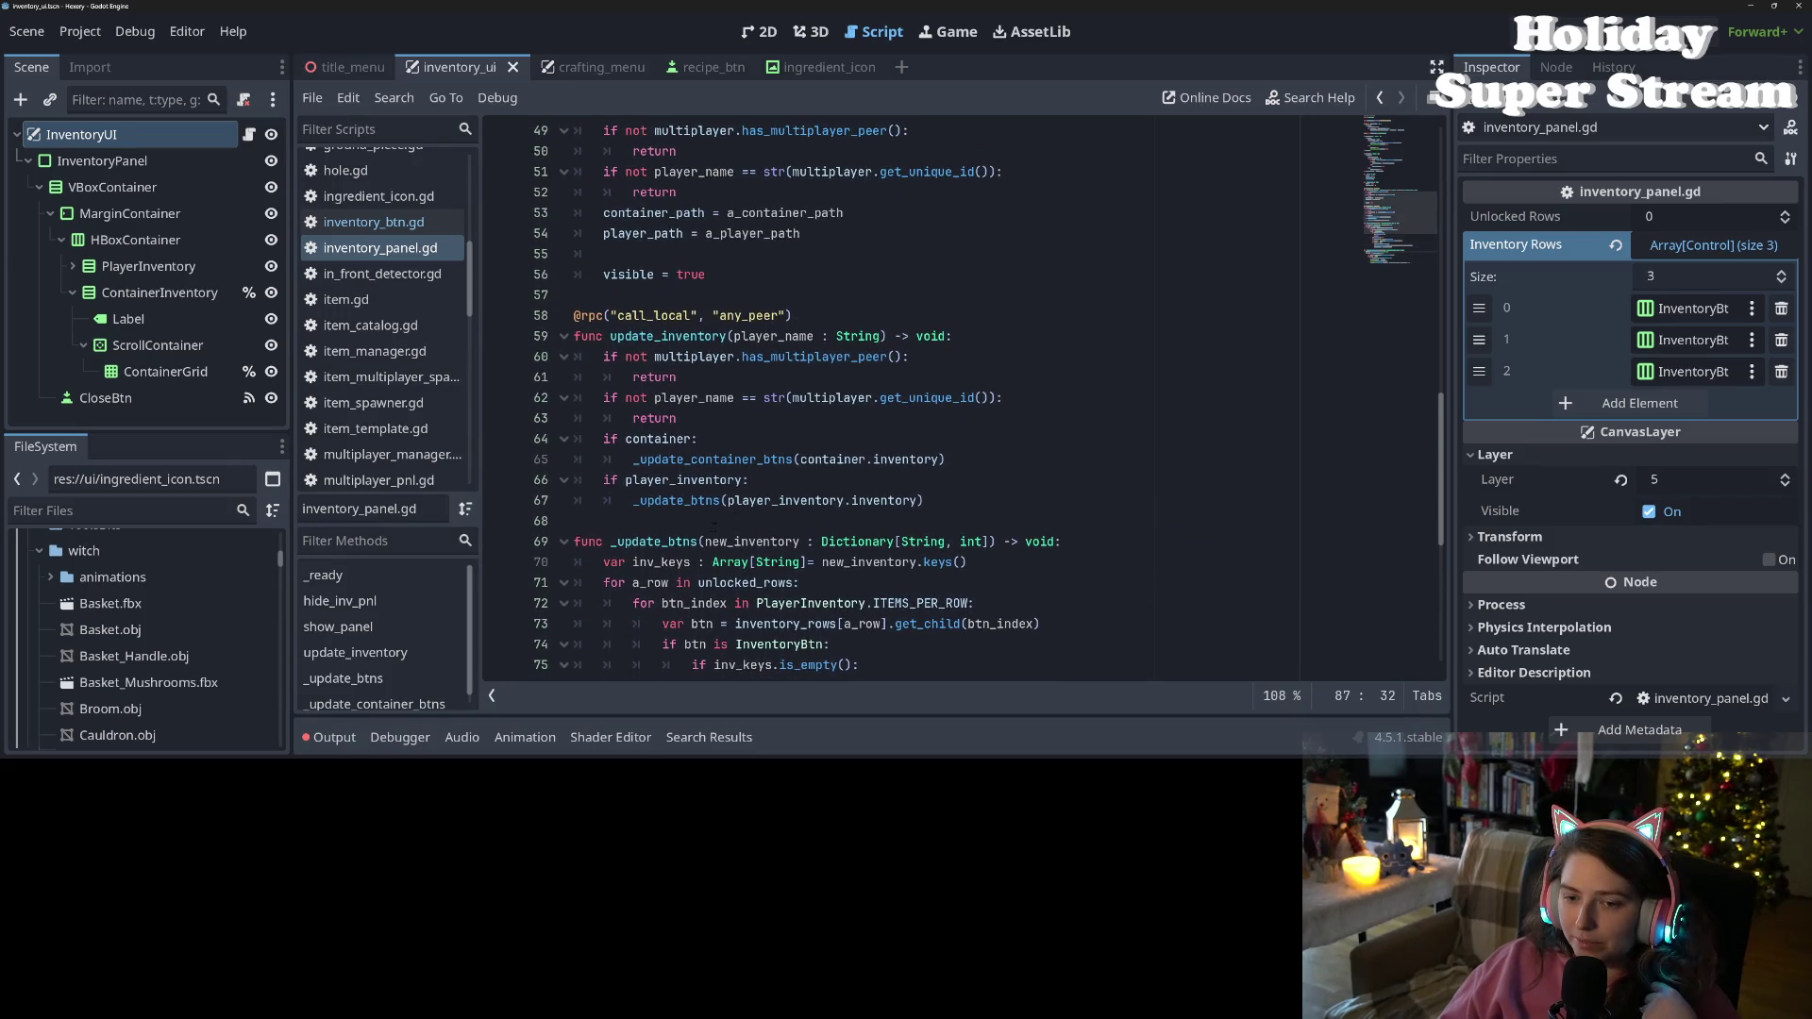
{"action": "left_click", "coordinate": [729, 501]}
{"action": "scroll", "coordinate": [729, 500], "scroll_direction": "up", "scroll_amount": 3}
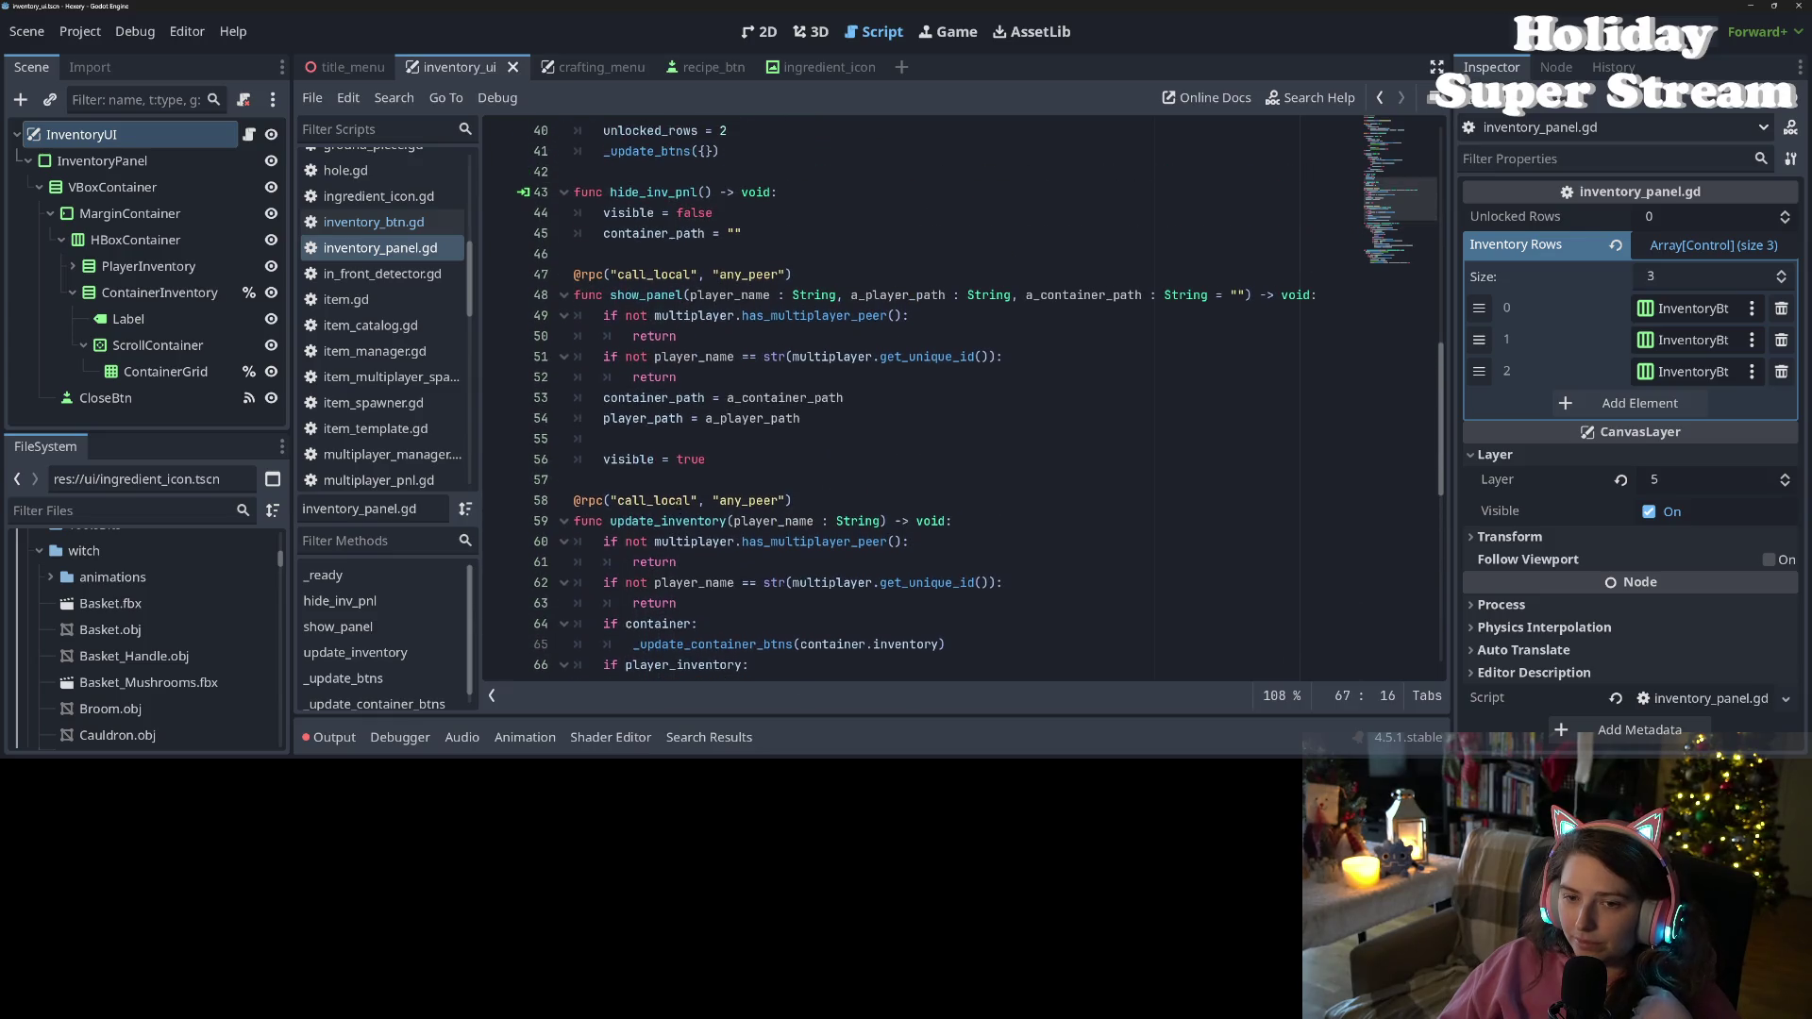
{"action": "double_click", "coordinate": [666, 521]}
{"action": "key", "text": "ctrl+c"}
{"action": "scroll", "coordinate": [666, 521], "scroll_direction": "up", "scroll_amount": 2}
{"action": "scroll", "coordinate": [677, 518], "scroll_direction": "down", "scroll_amount": 3}
{"action": "scroll", "coordinate": [679, 518], "scroll_direction": "down", "scroll_amount": 2}
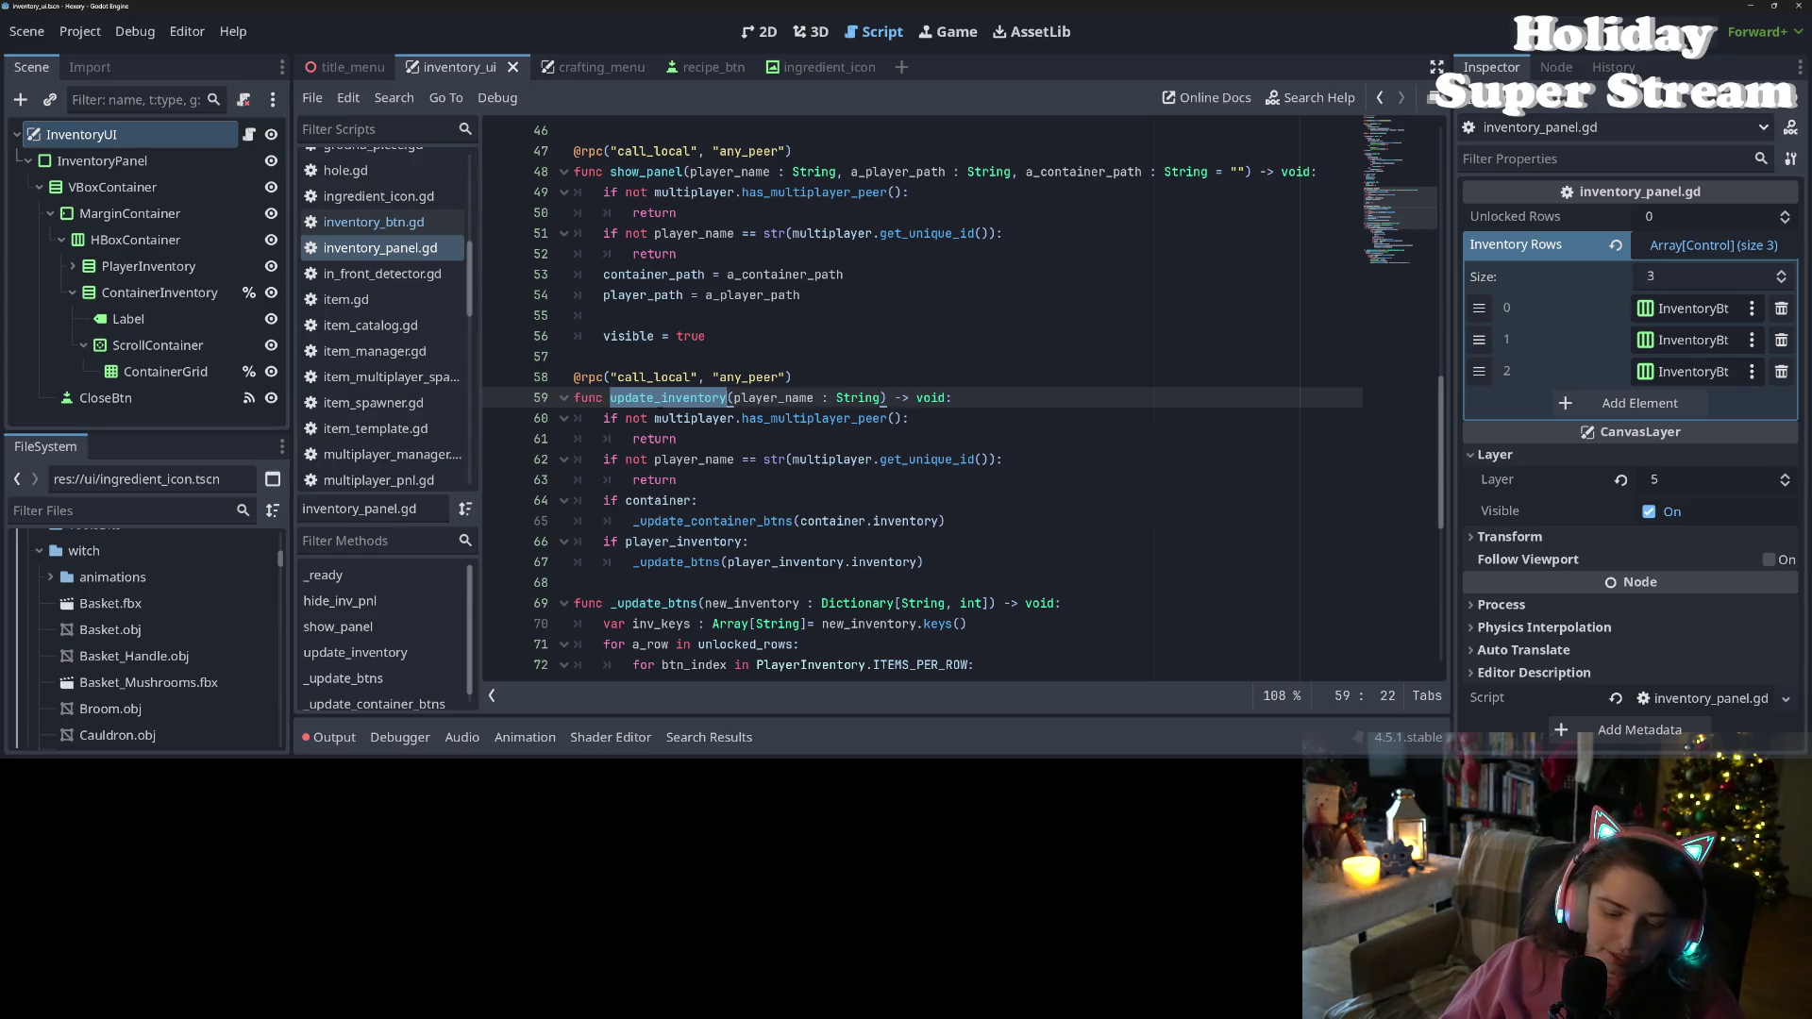
Insert update_inventory(player_name) on show_panel's blank line and save the script
{"action": "left_click", "coordinate": [658, 318]}
{"action": "key", "text": "ctrl+v"}
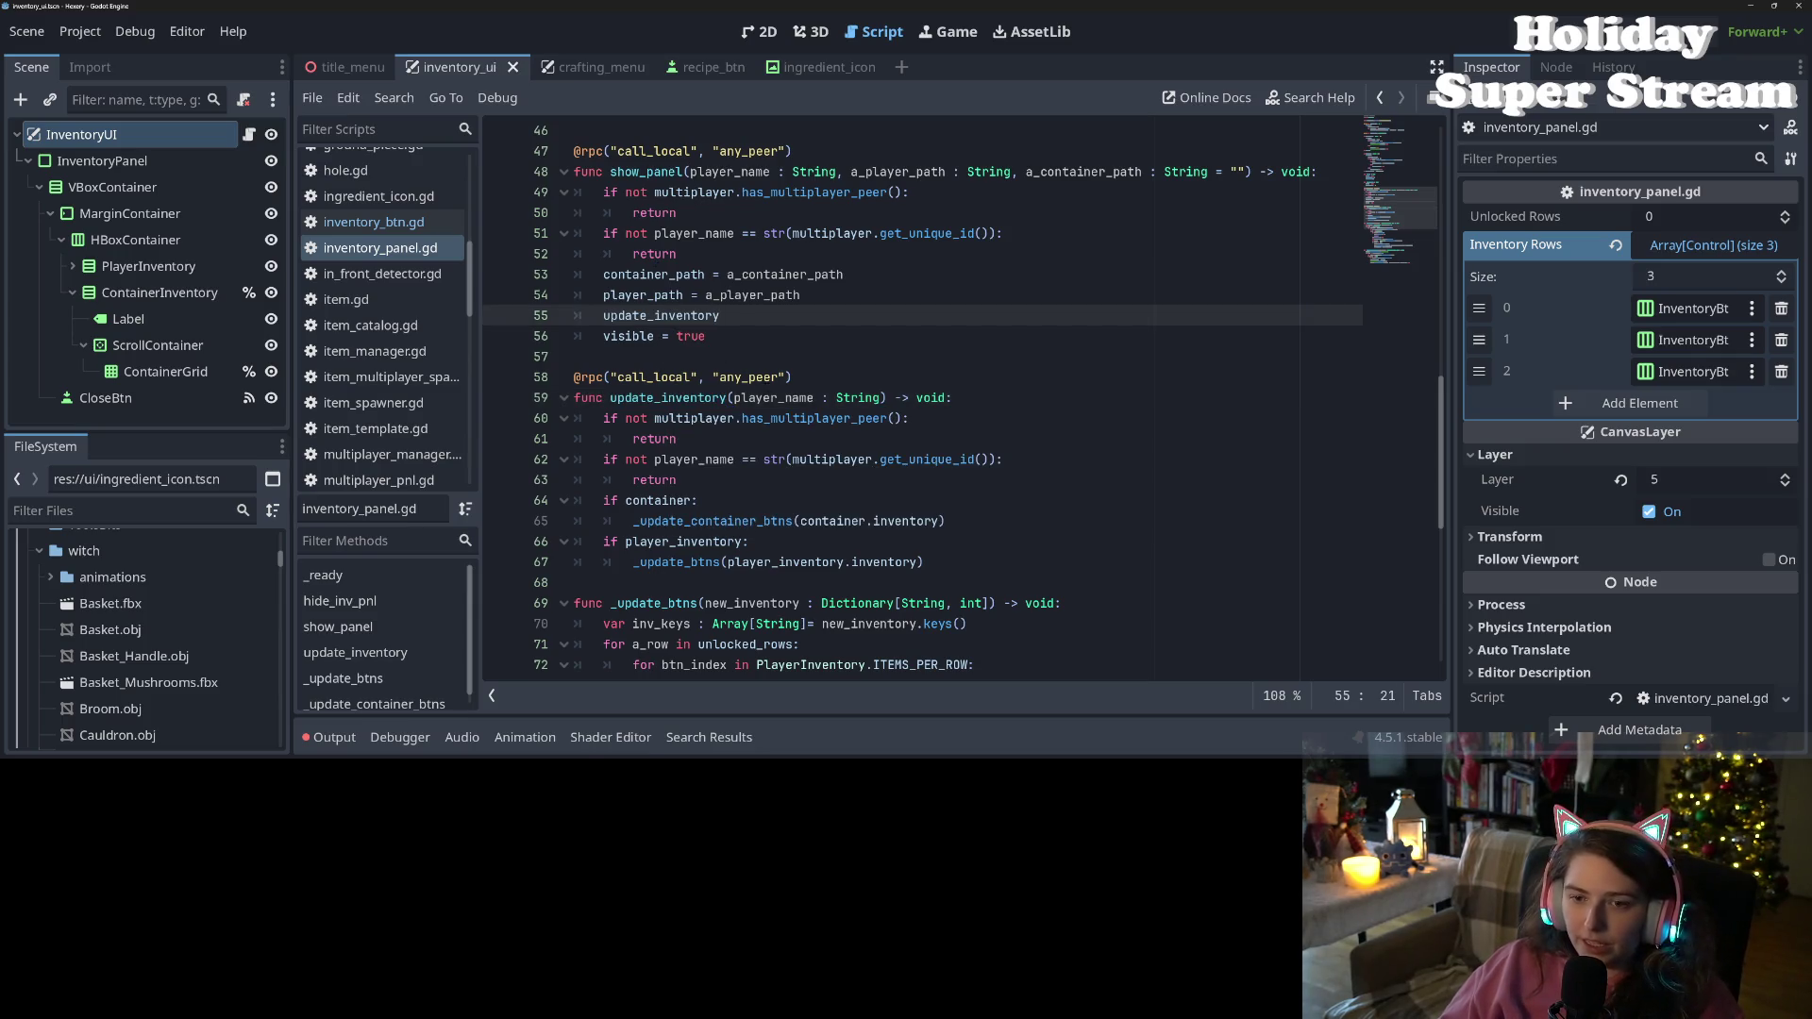
{"action": "type", "text": "(pl"}
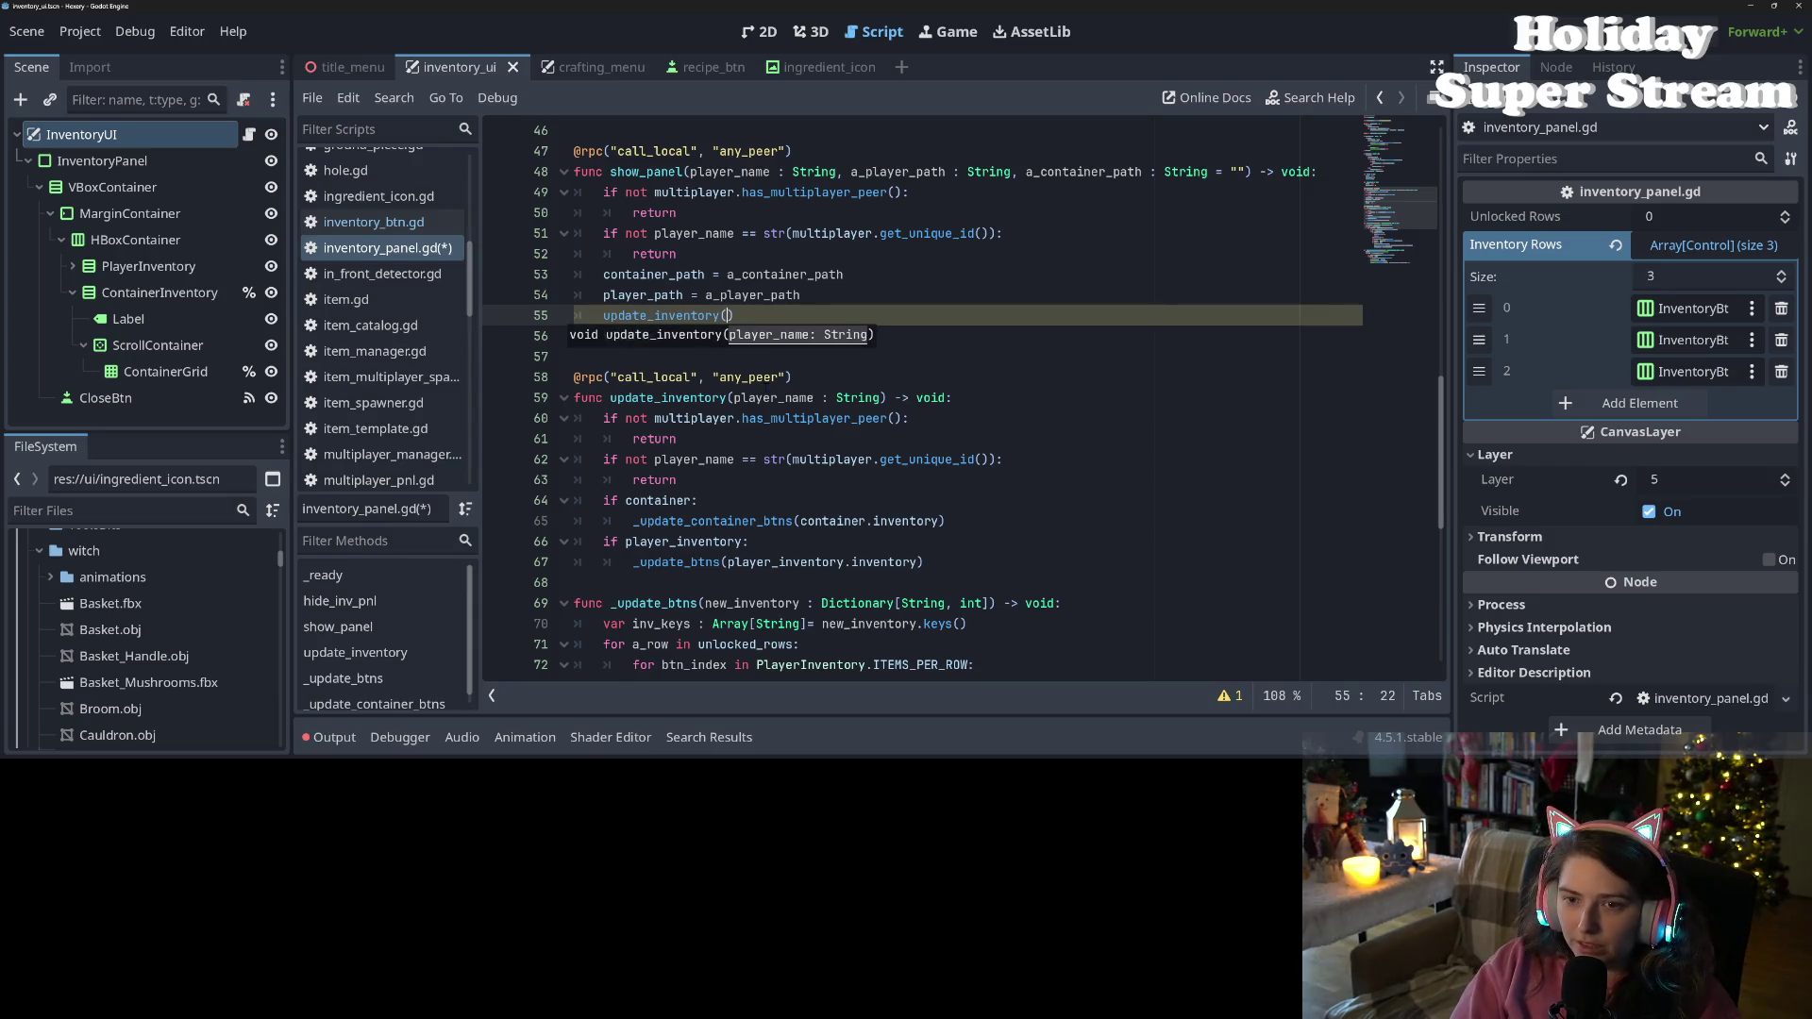
{"action": "key", "text": "Down"}
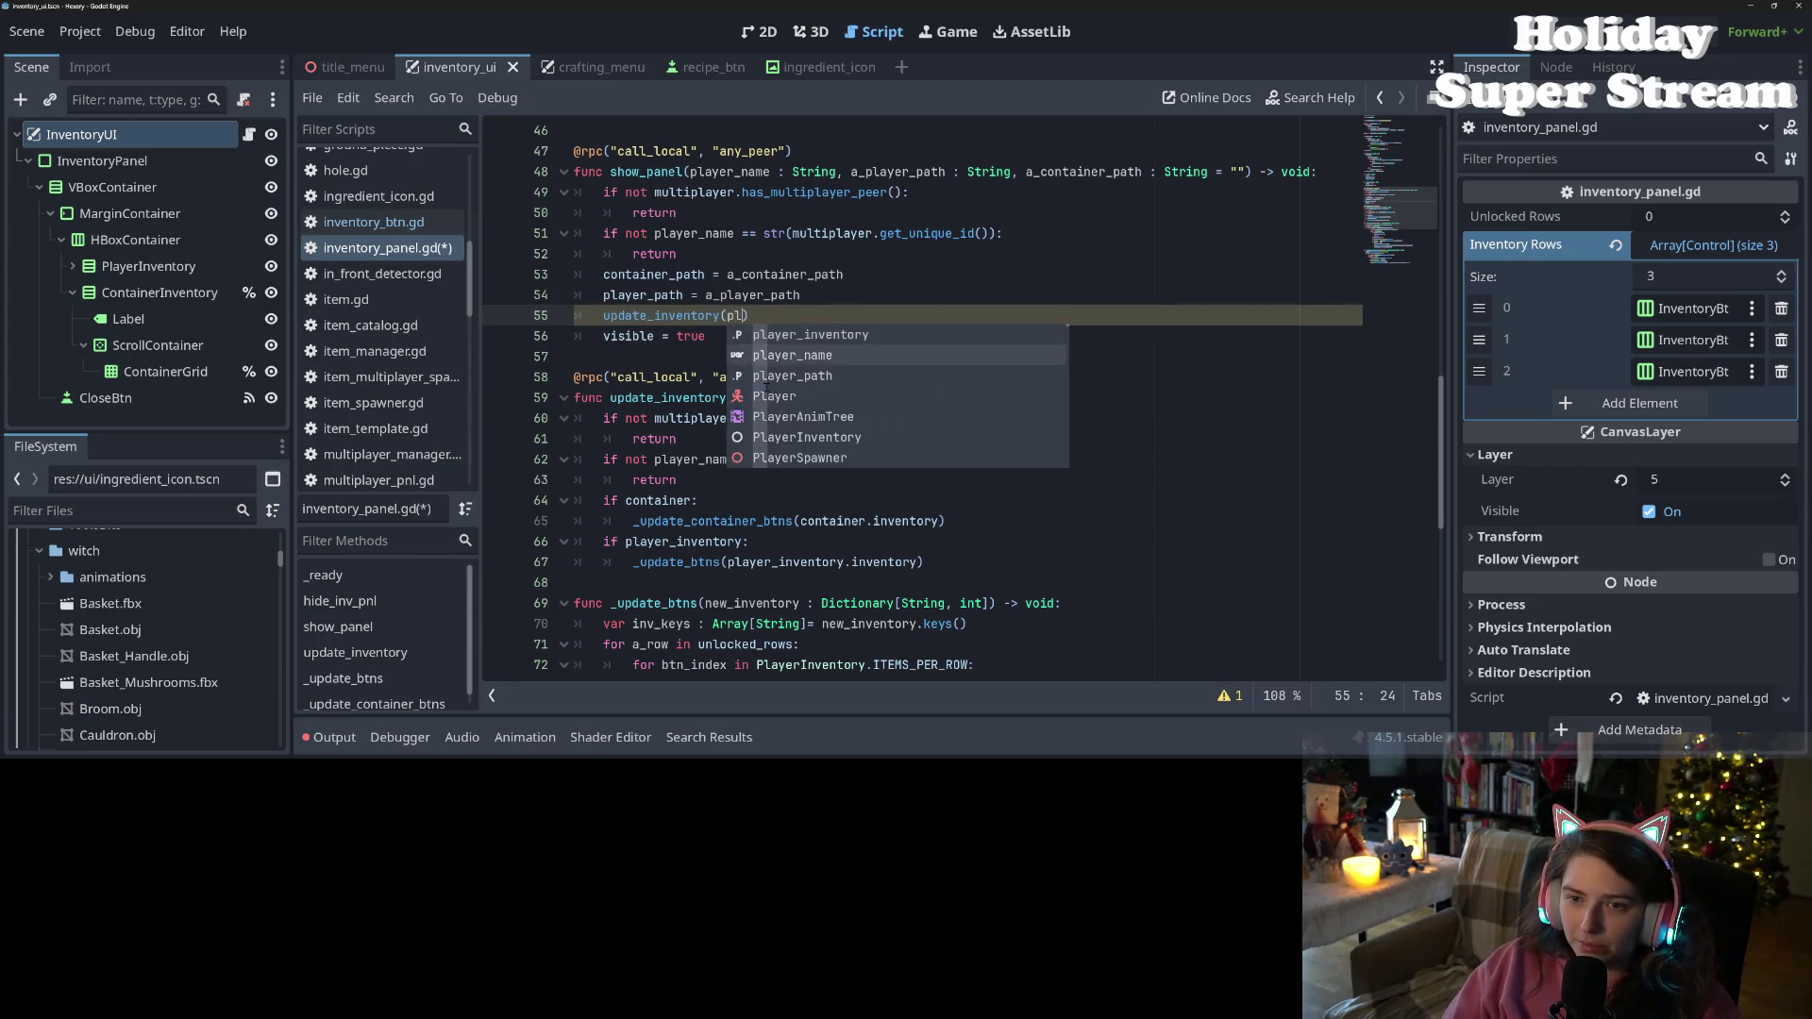
{"action": "key", "text": "Return"}
{"action": "key", "text": "ctrl+s"}
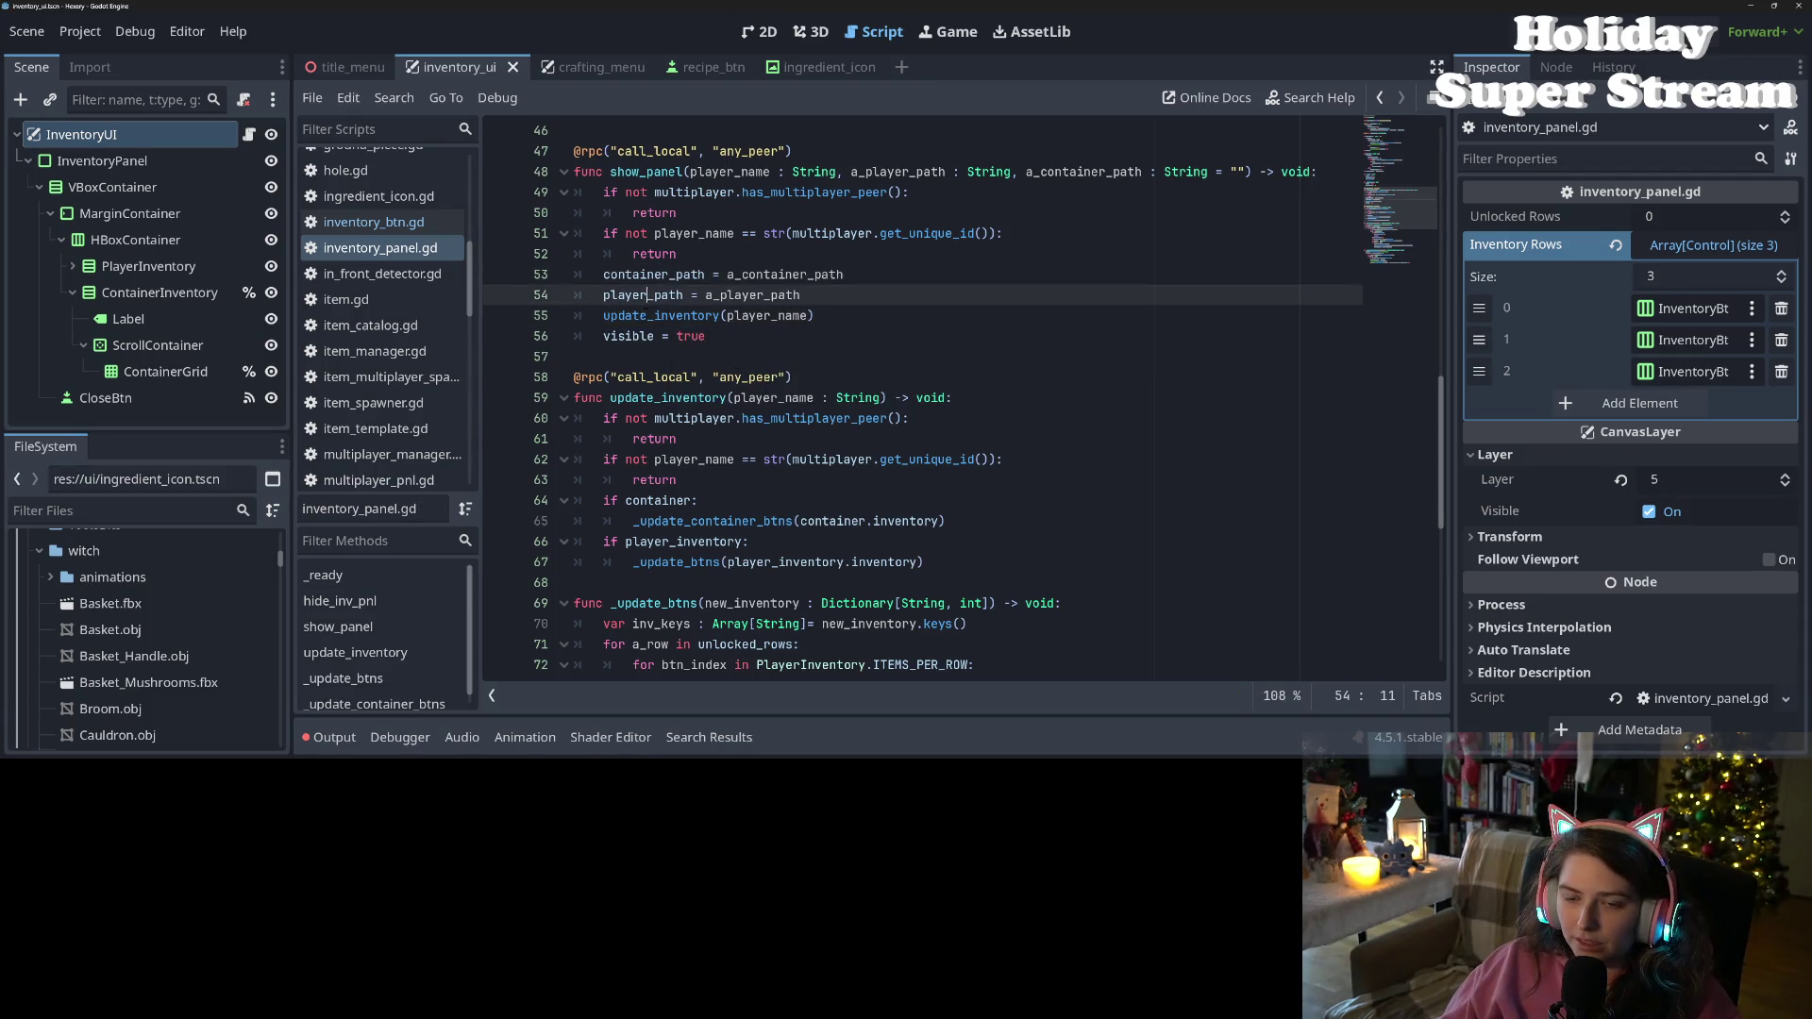
Check the new call in show_panel and highlight the uses of update_inventory
{"action": "left_click", "coordinate": [647, 315]}
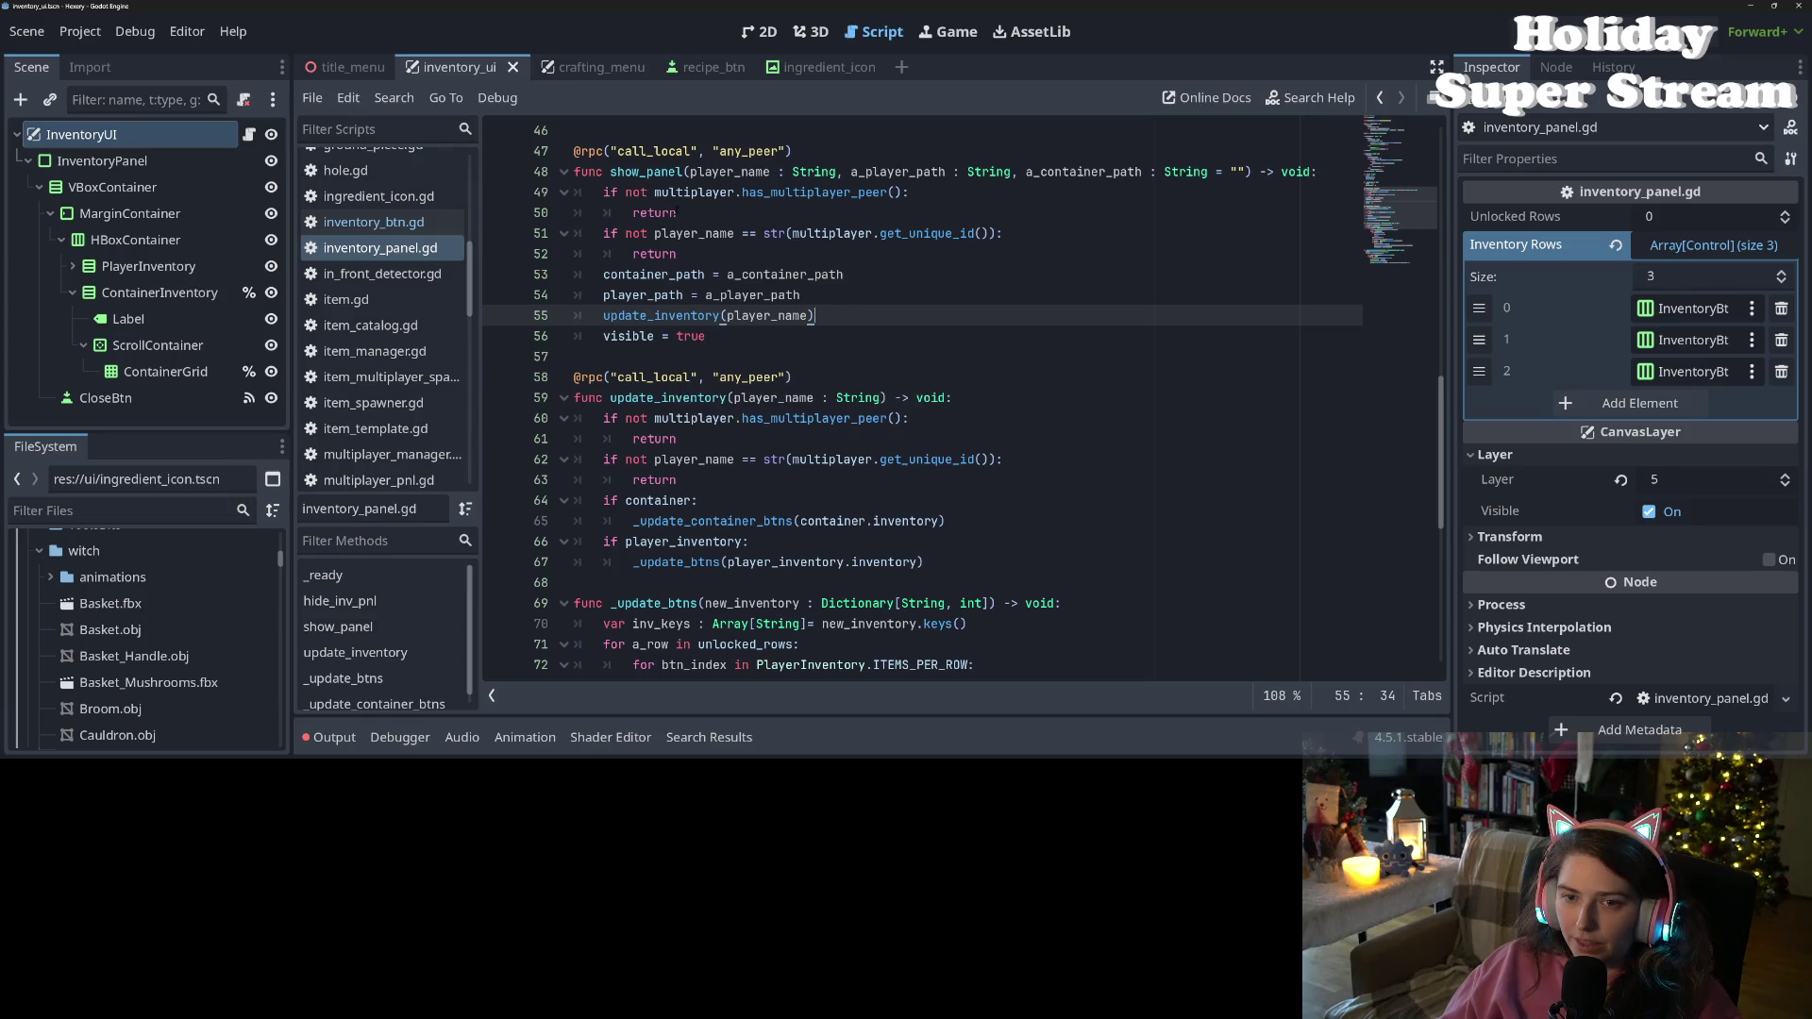
{"action": "double_click", "coordinate": [650, 172]}
{"action": "left_click", "coordinate": [654, 397]}
{"action": "double_click", "coordinate": [654, 397]}
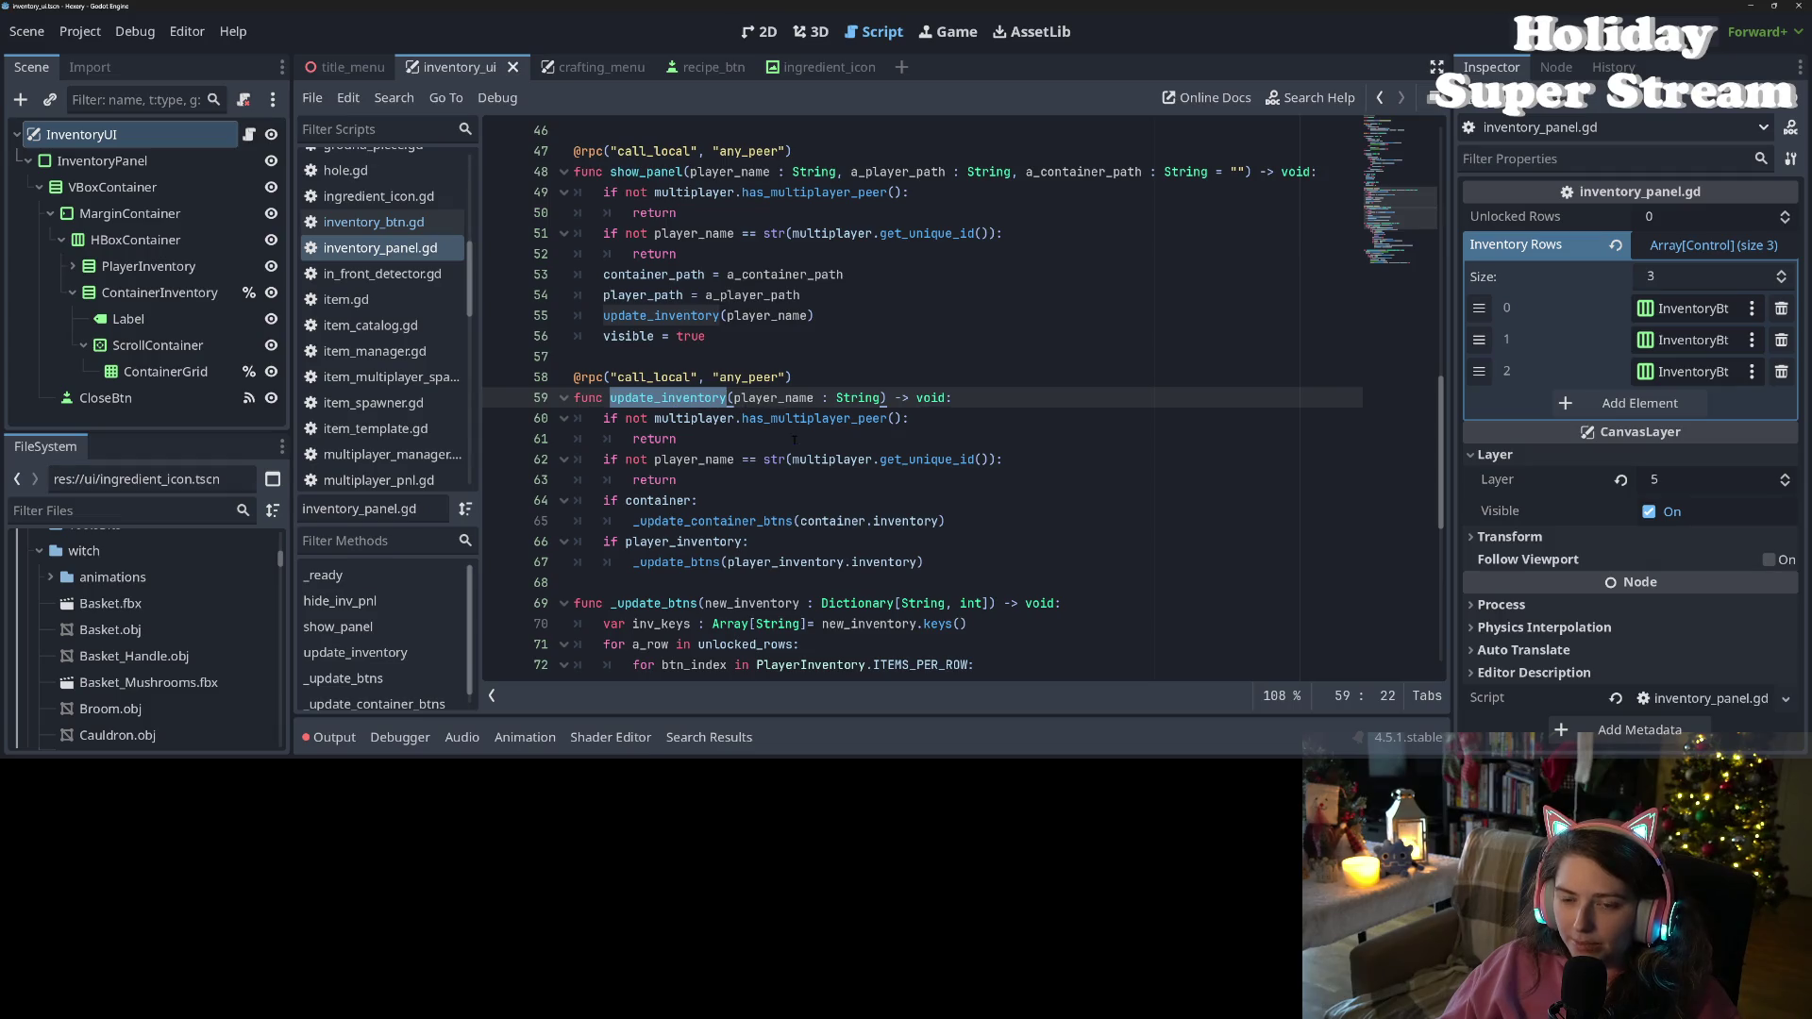
{"action": "scroll", "coordinate": [794, 440], "scroll_direction": "up", "scroll_amount": 5}
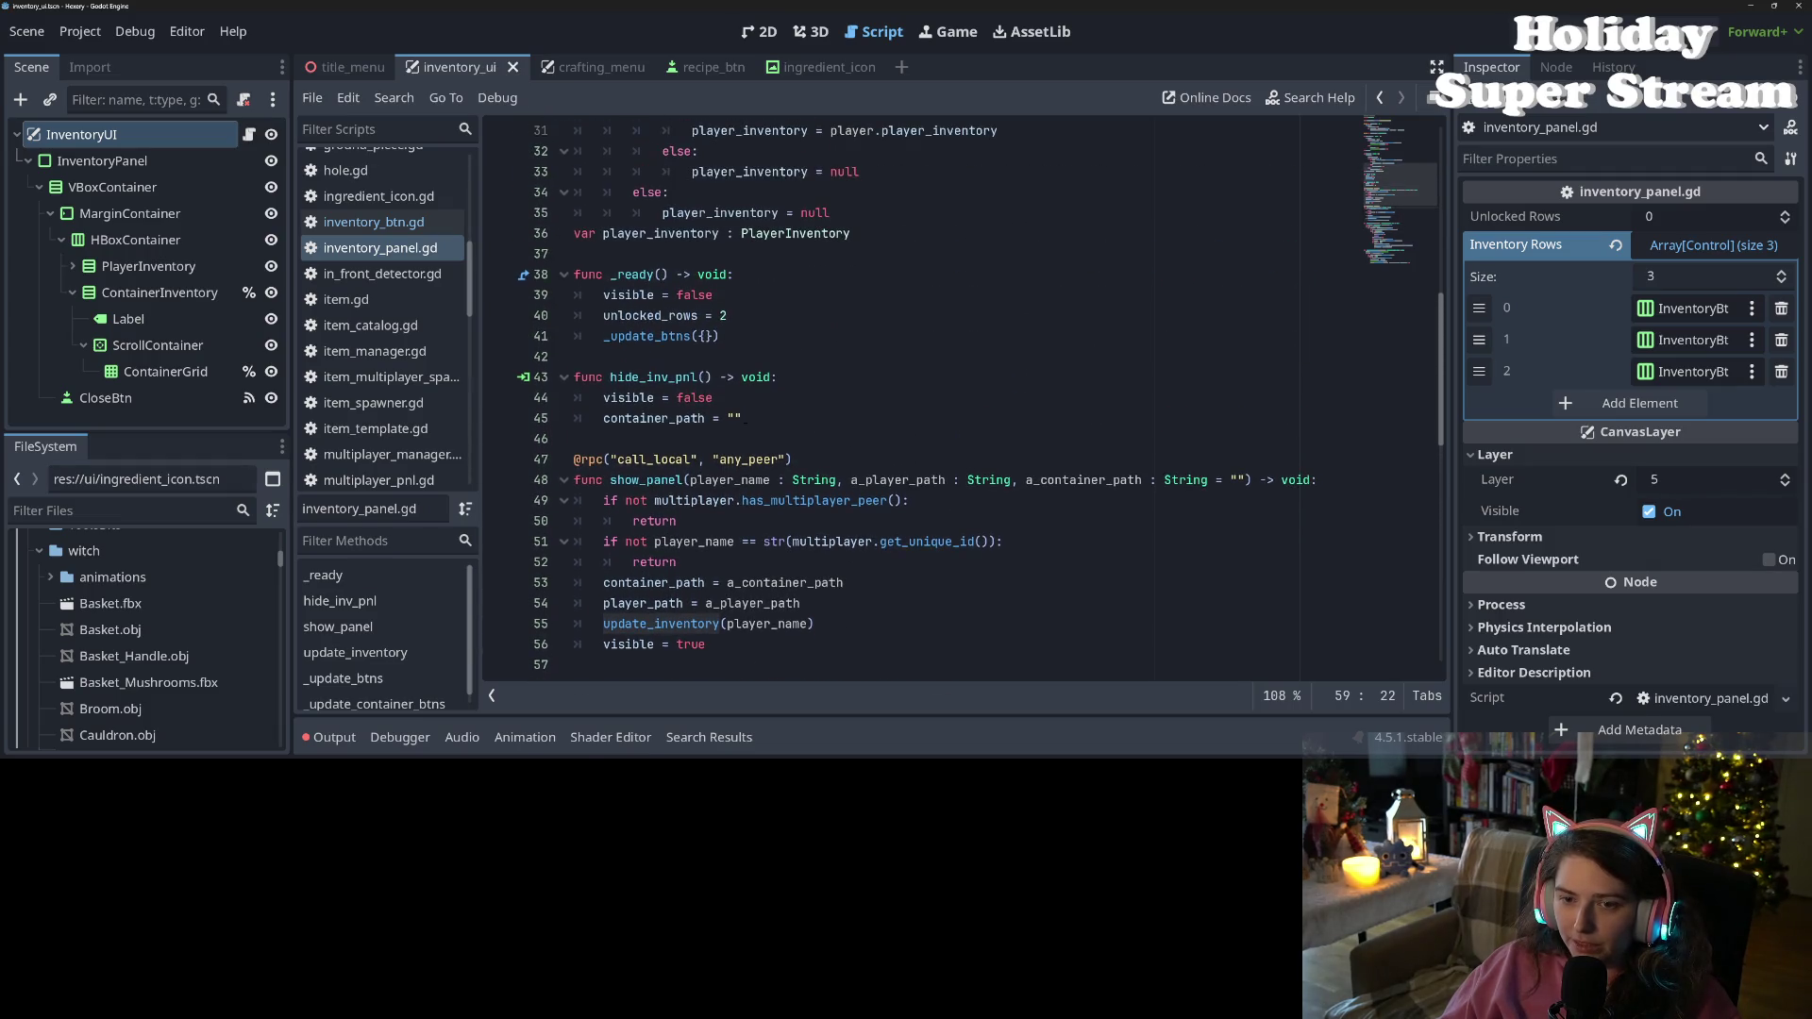
Locate and select the hide_inv_pnl function name in inventory_panel.gd
{"action": "left_click", "coordinate": [811, 336]}
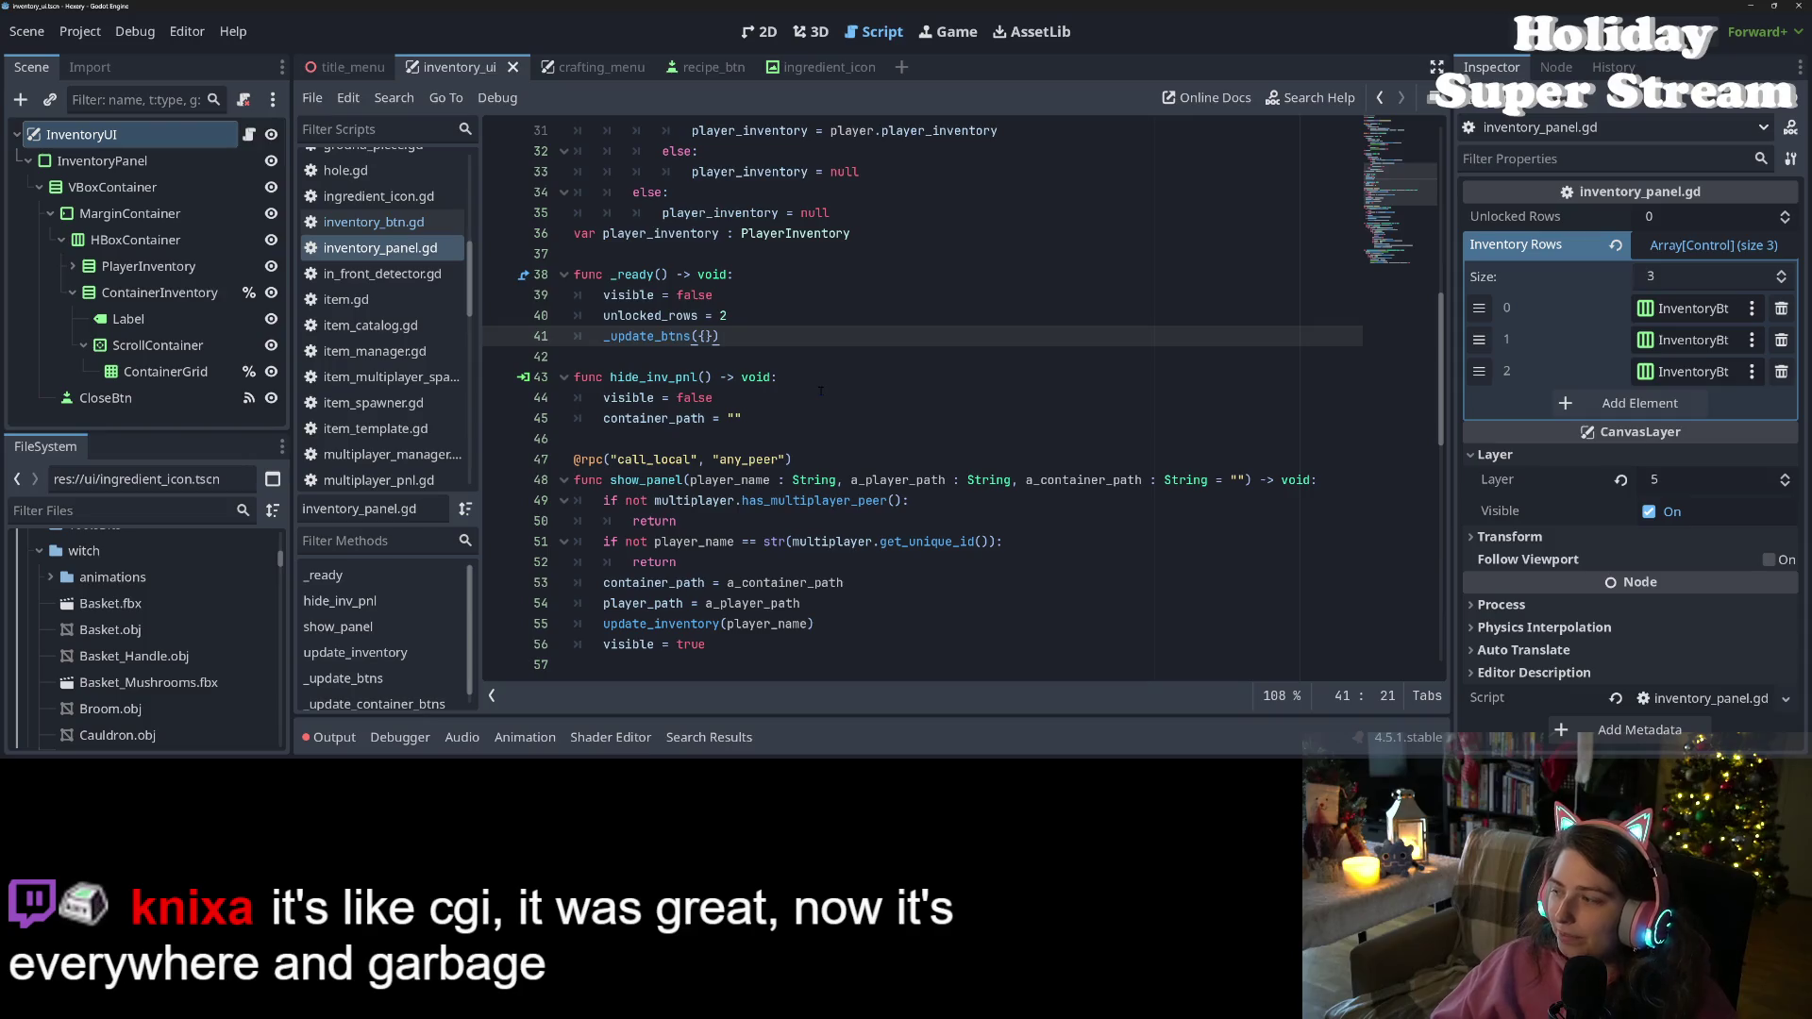
{"action": "scroll", "coordinate": [949, 522], "scroll_direction": "down", "scroll_amount": 3}
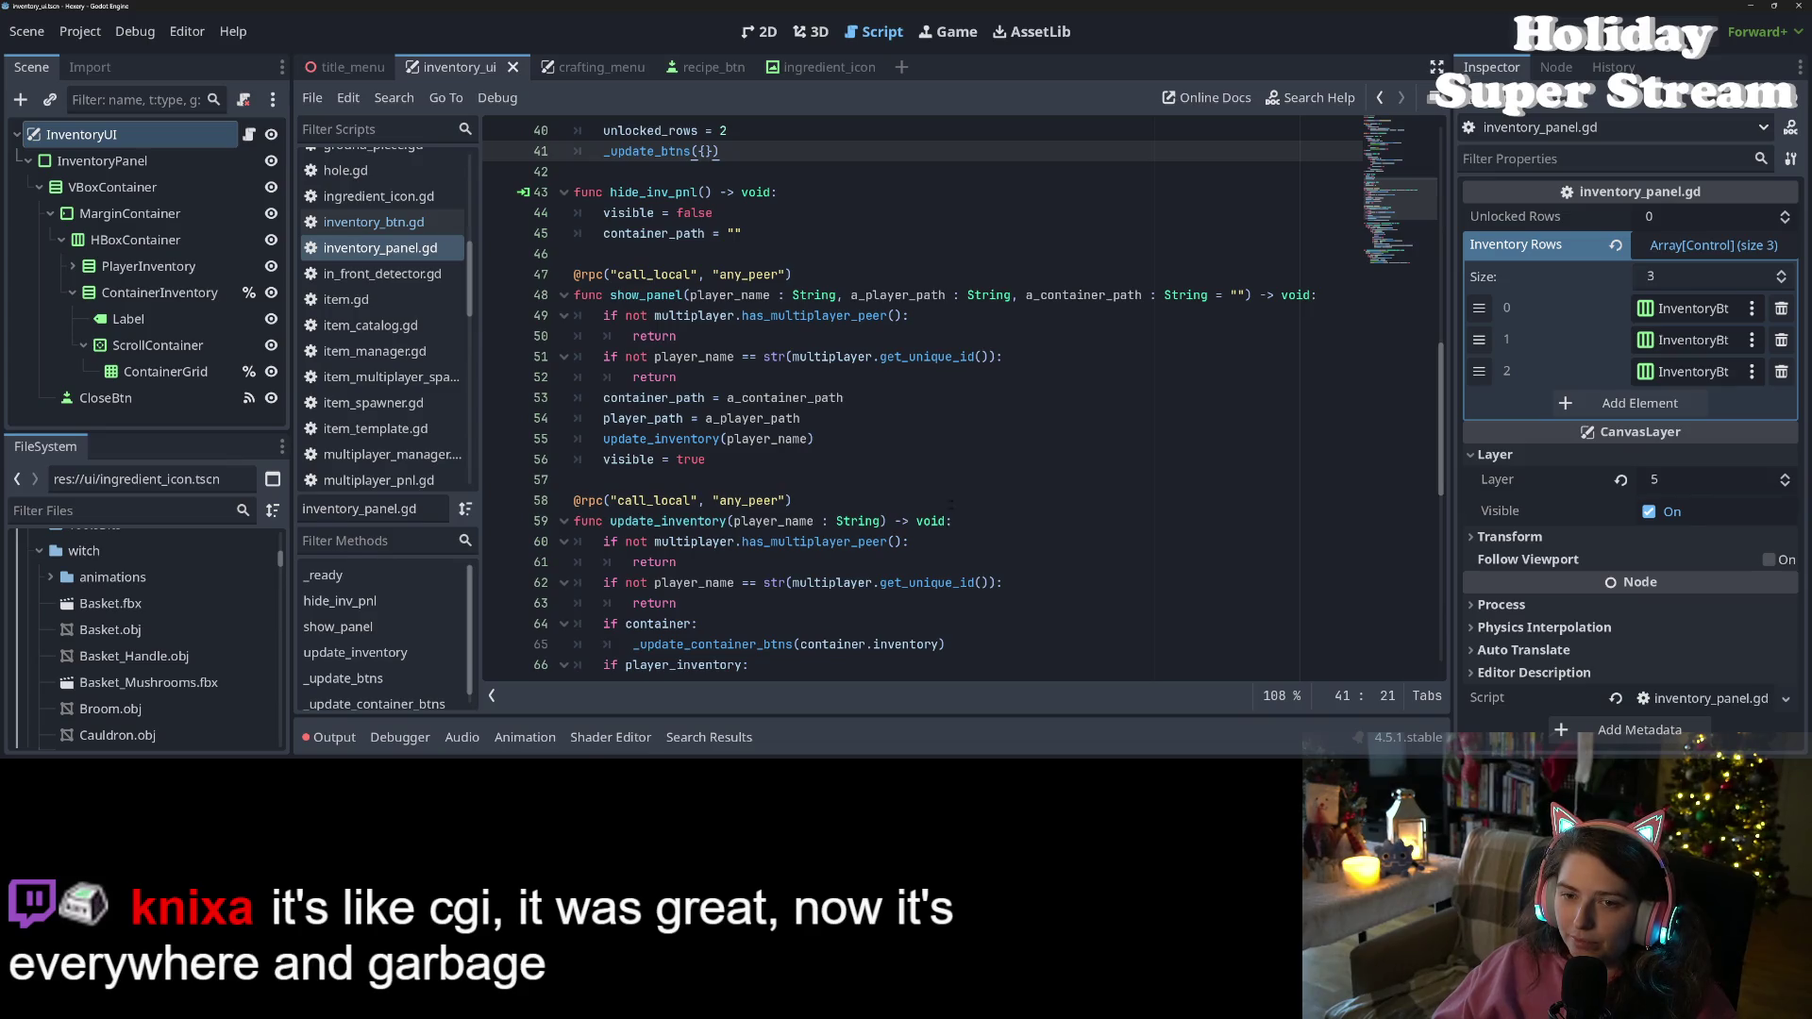
{"action": "double_click", "coordinate": [665, 193]}
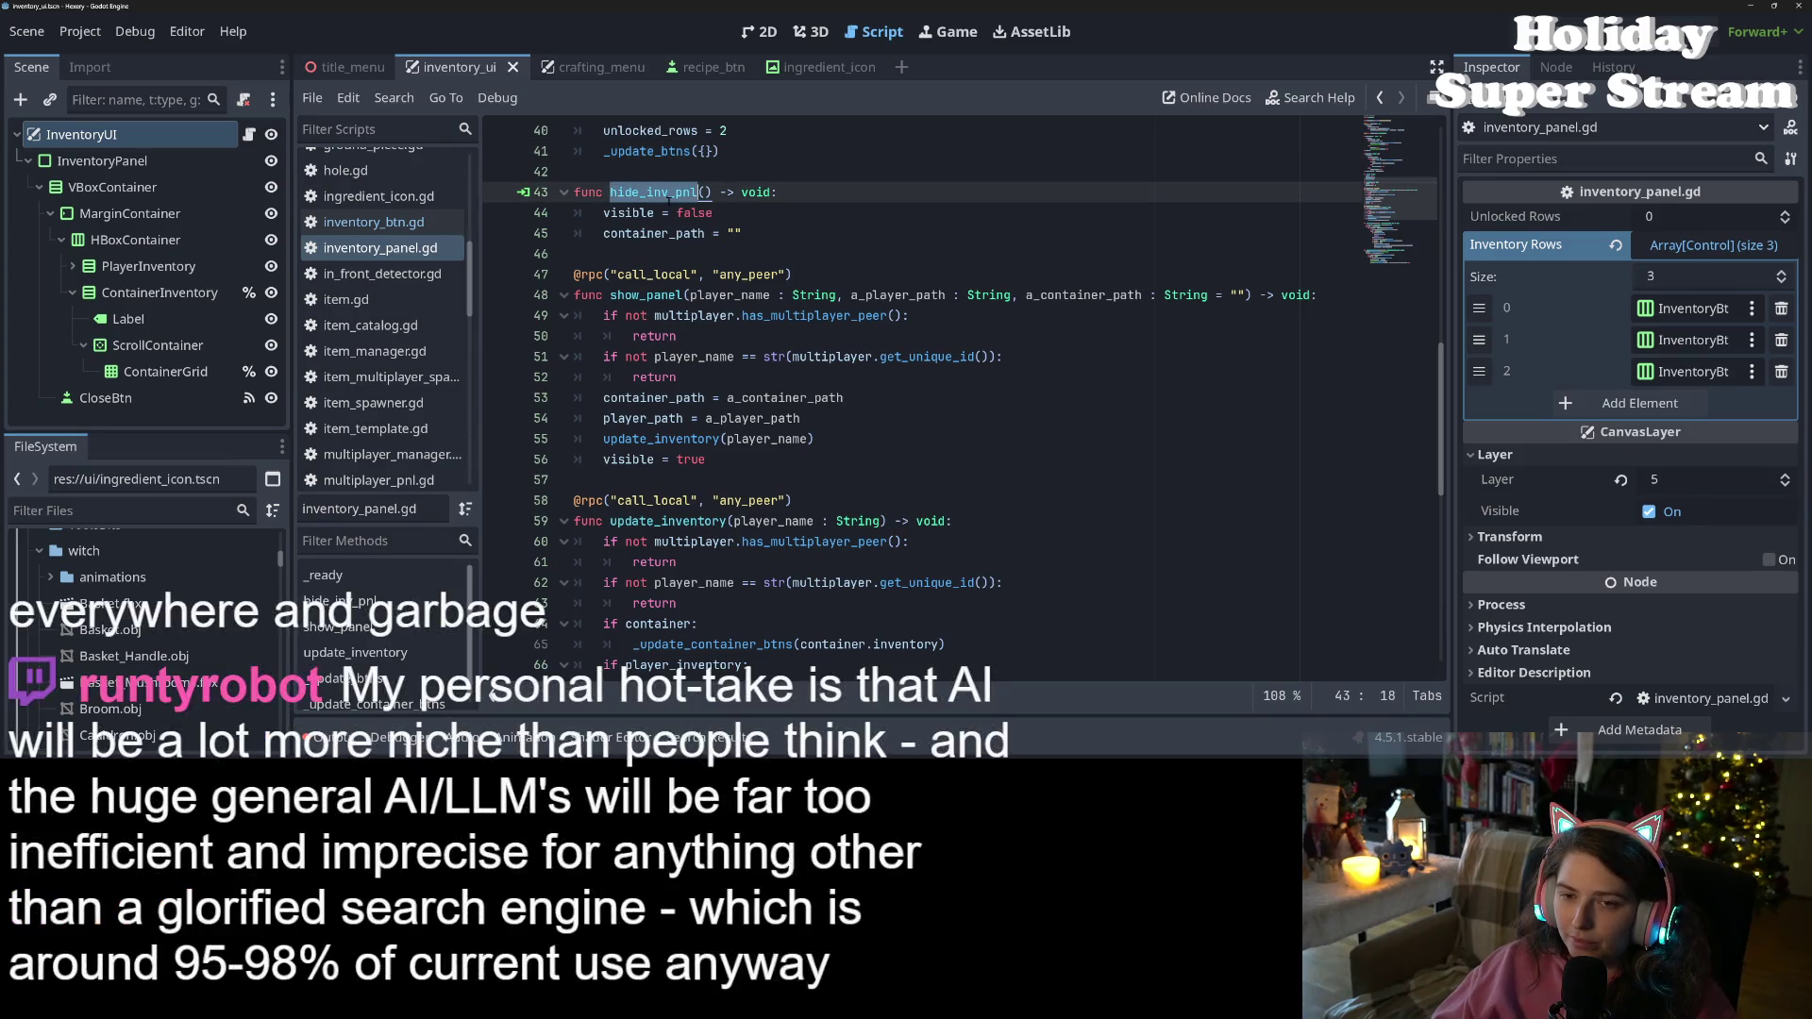
{"action": "left_click", "coordinate": [669, 199]}
{"action": "double_click", "coordinate": [669, 193]}
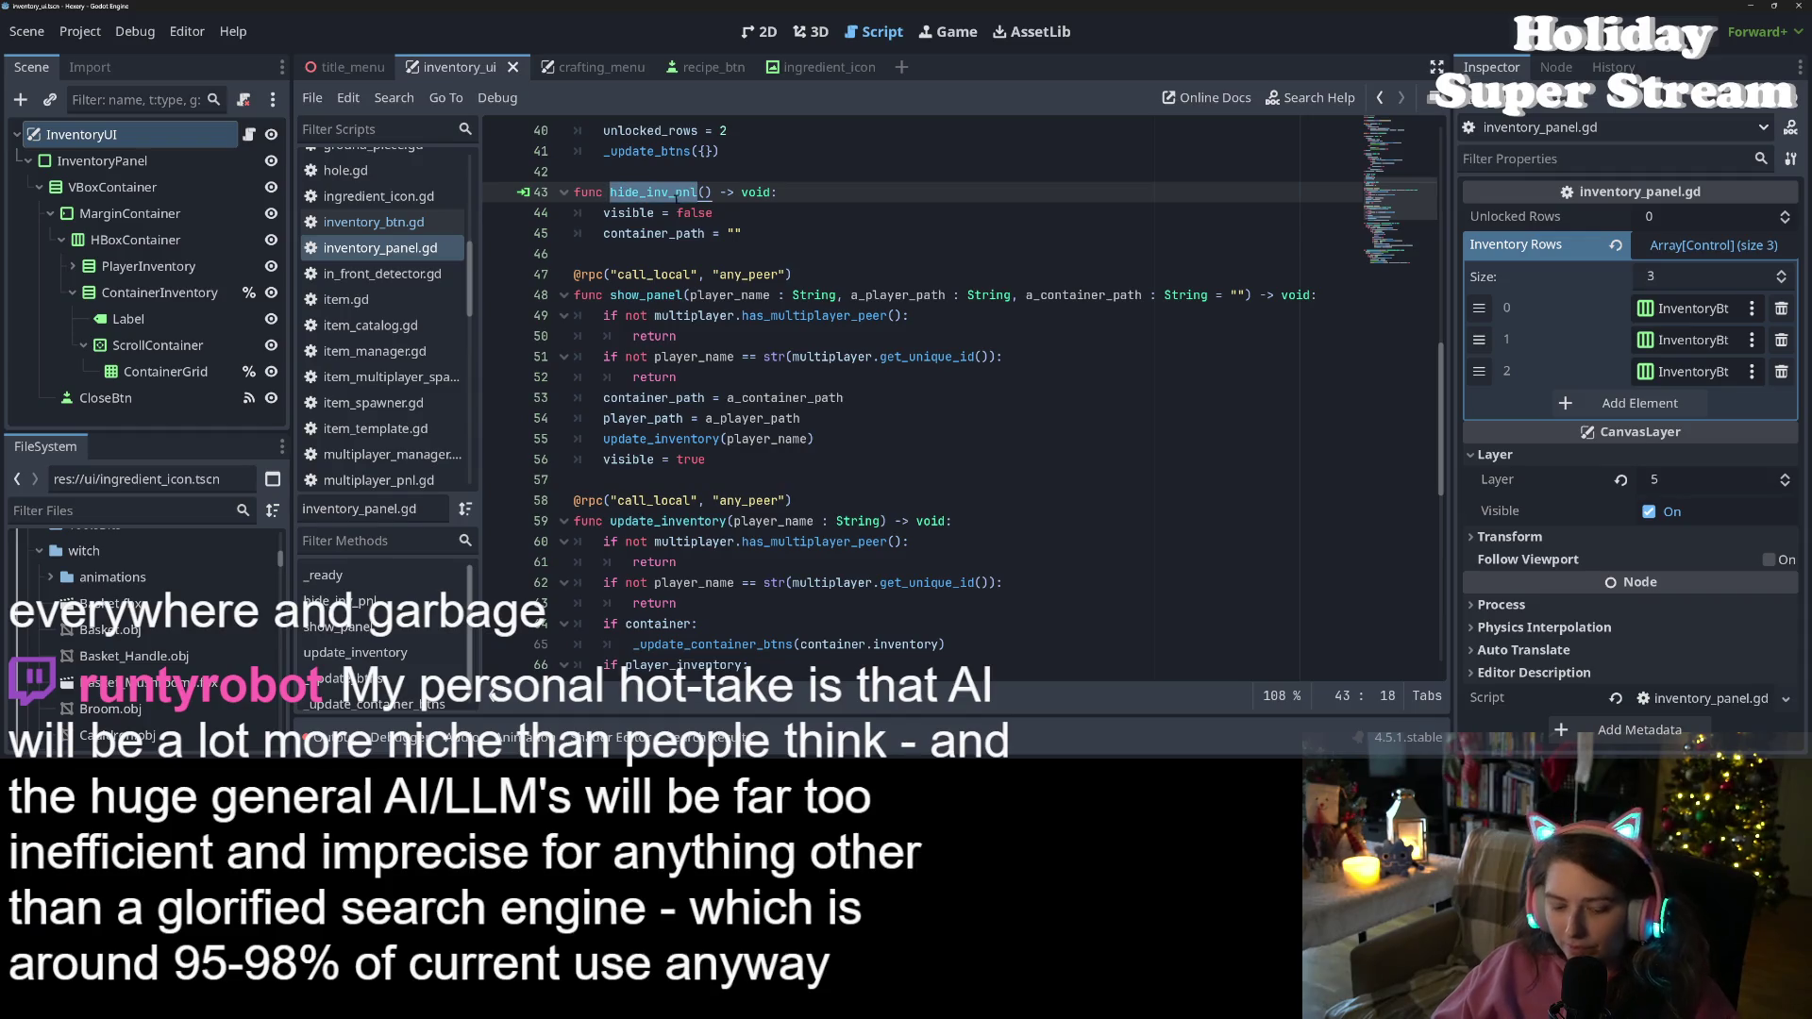
Search all project files for hide_inv_pnl, then return to its container_path reset line
{"action": "key", "text": "ctrl+shift+f"}
{"action": "left_click", "coordinate": [905, 473]}
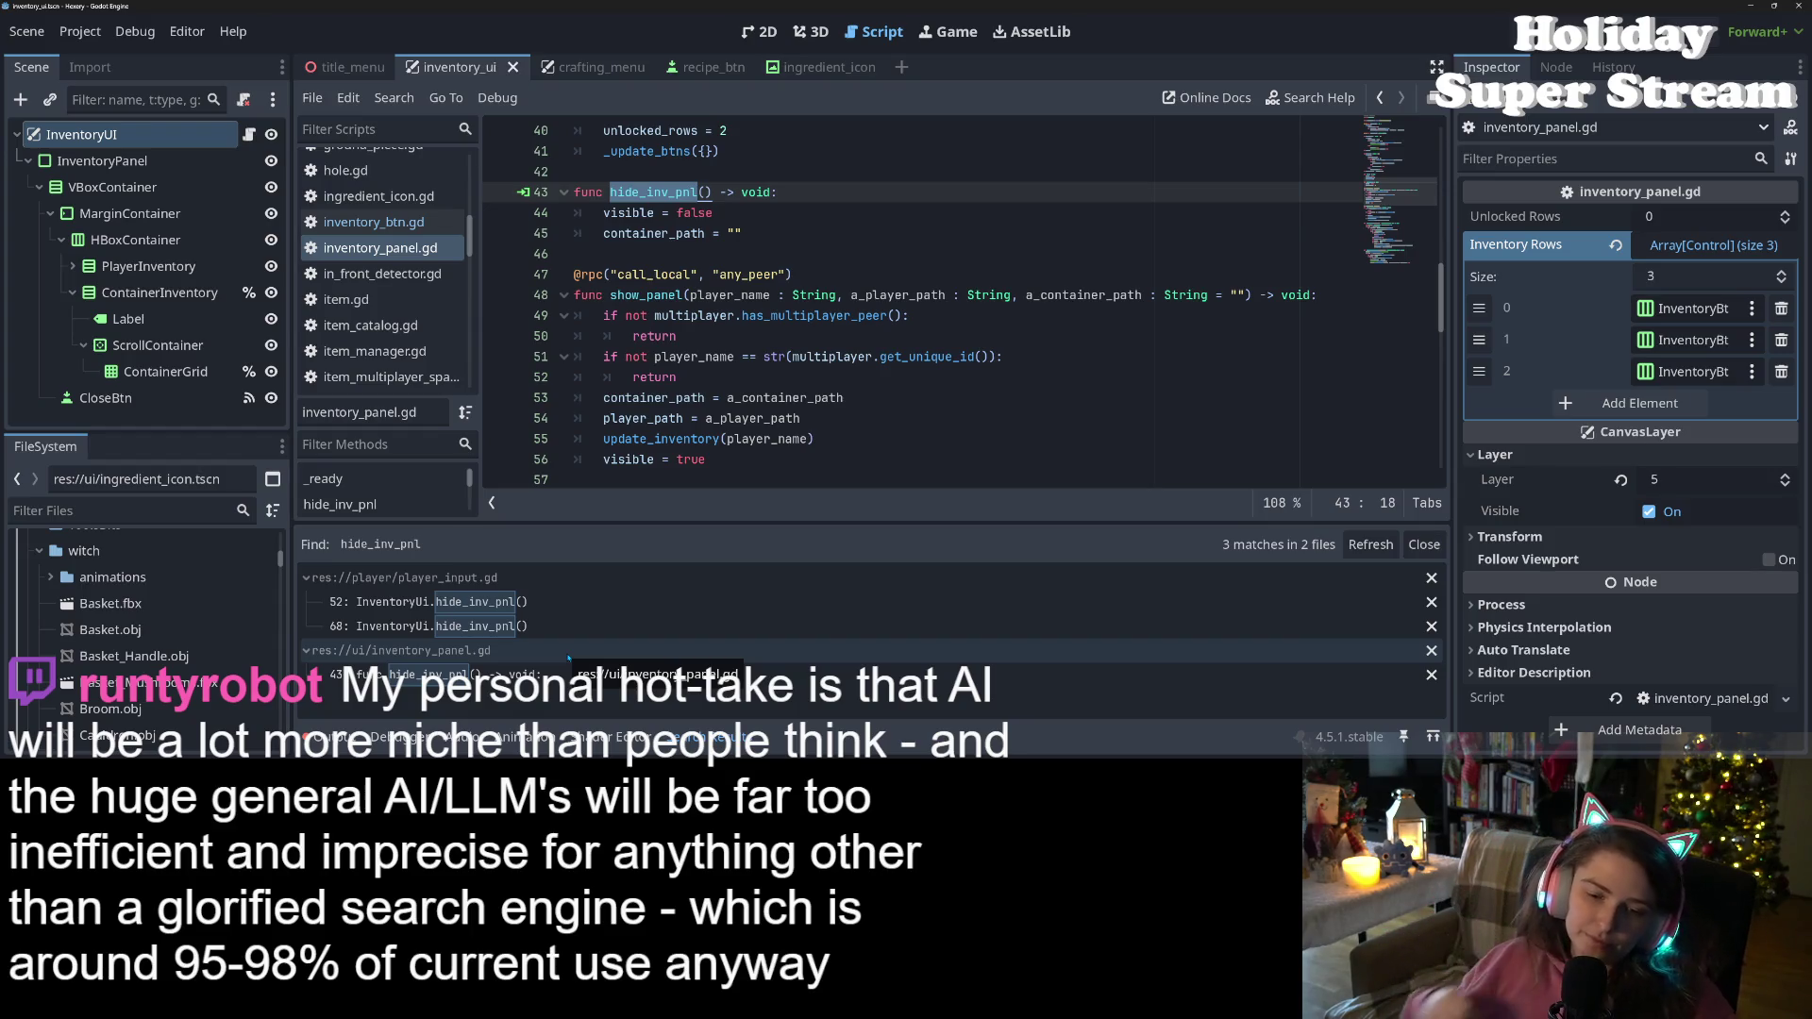
{"action": "left_click", "coordinate": [679, 212]}
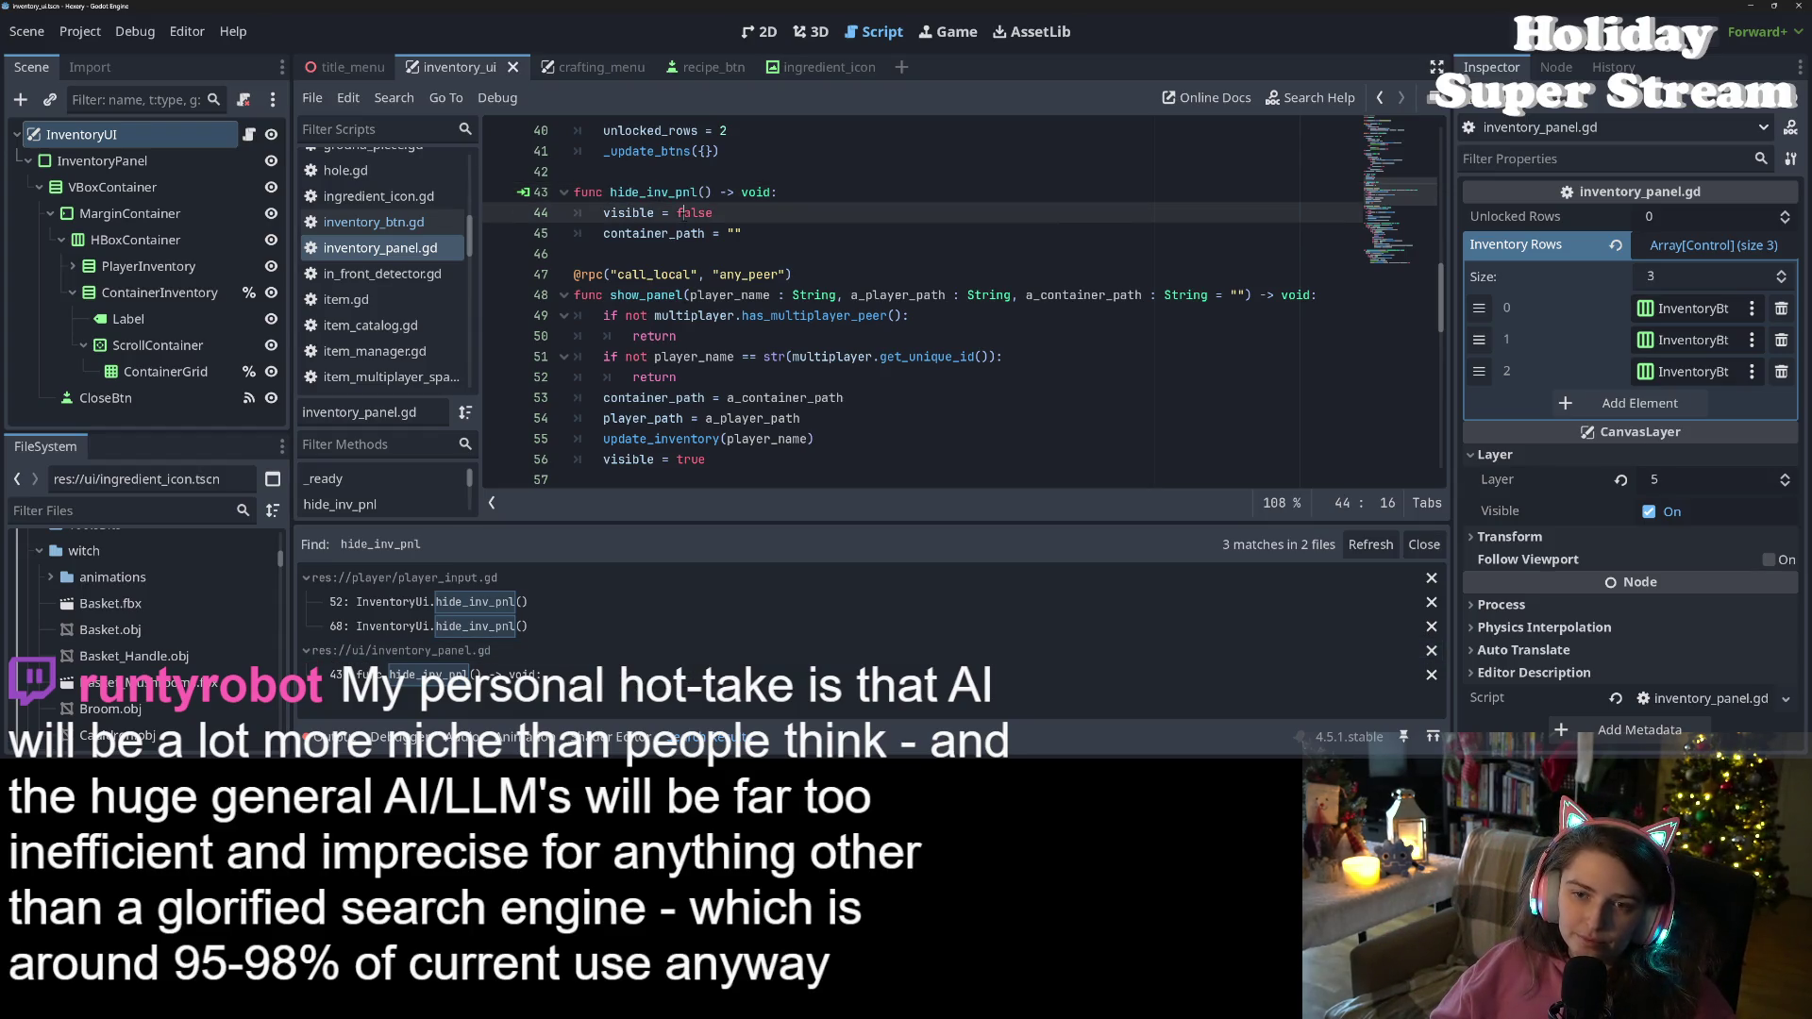
{"action": "left_click", "coordinate": [755, 236]}
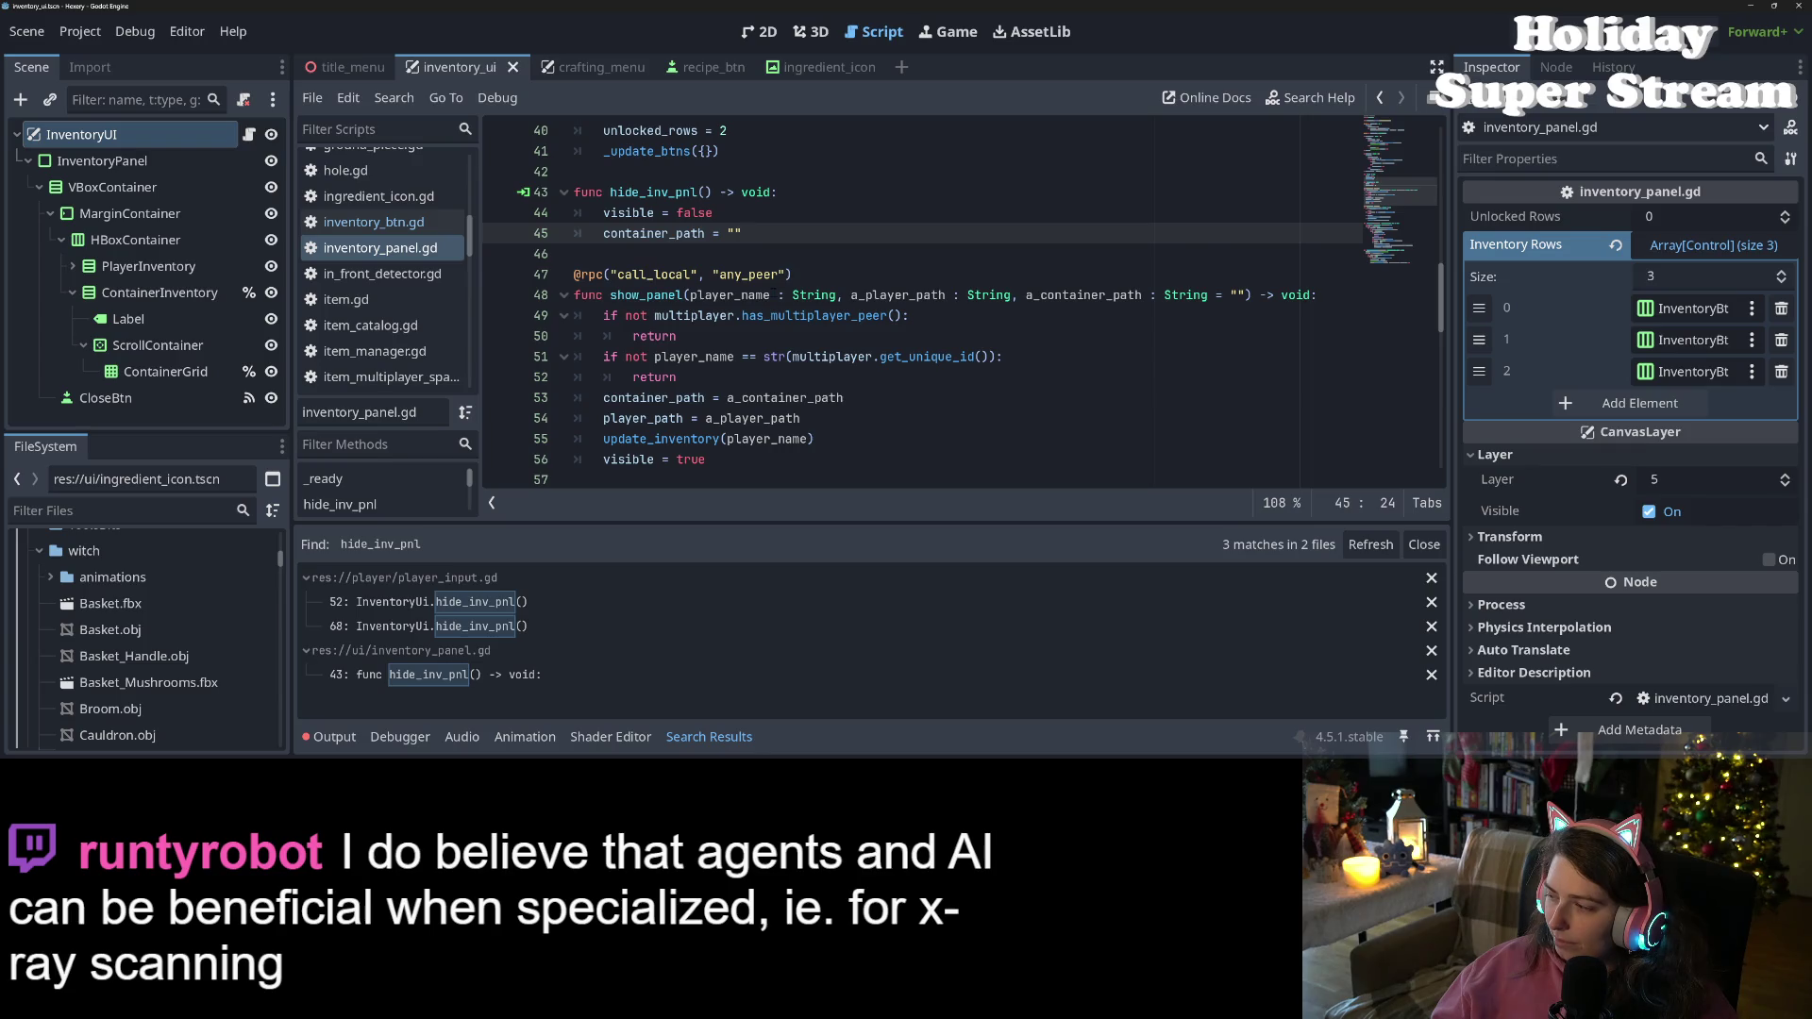
Remove update_inventory's player_name parameter and its two multiplayer guard checks
{"action": "left_click", "coordinate": [683, 357]}
{"action": "left_click", "coordinate": [703, 295]}
{"action": "scroll", "coordinate": [703, 311], "scroll_direction": "down", "scroll_amount": 1}
{"action": "scroll", "coordinate": [703, 332], "scroll_direction": "down", "scroll_amount": 2}
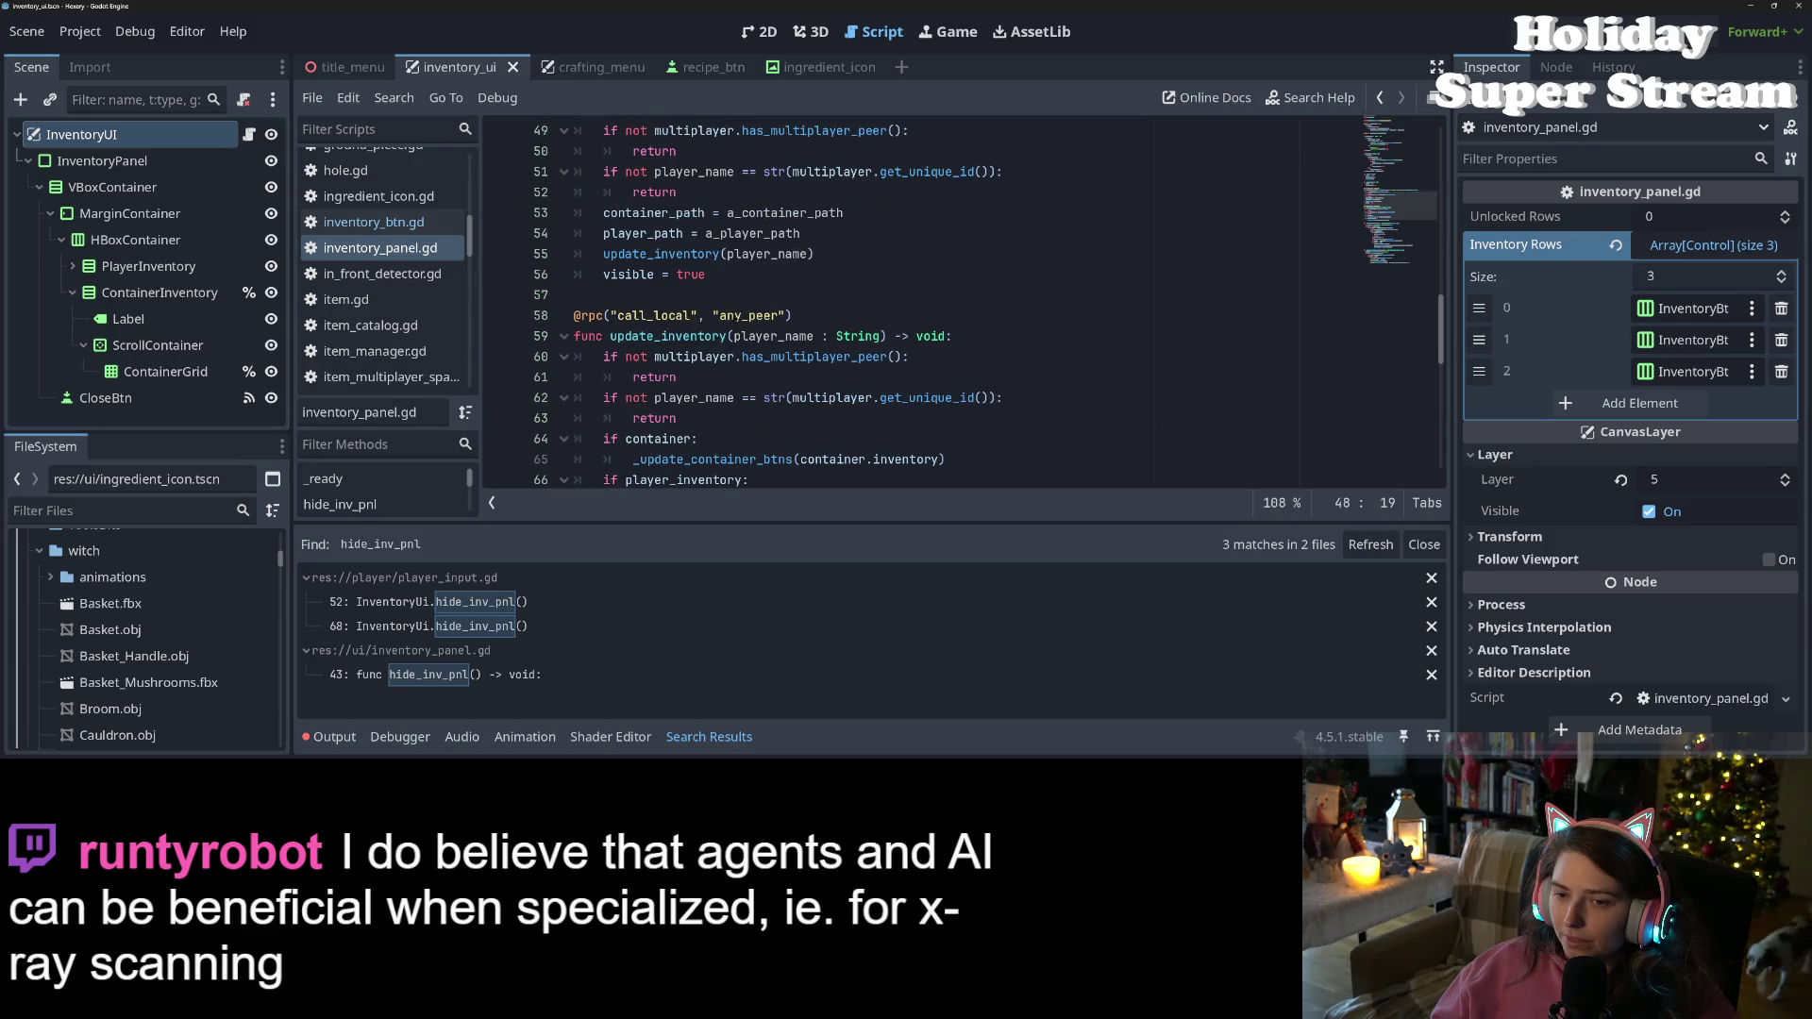
{"action": "left_click", "coordinate": [728, 336]}
{"action": "left_click_drag", "start_coordinate": [732, 336], "coordinate": [882, 337]}
{"action": "key", "text": "BackSpace"}
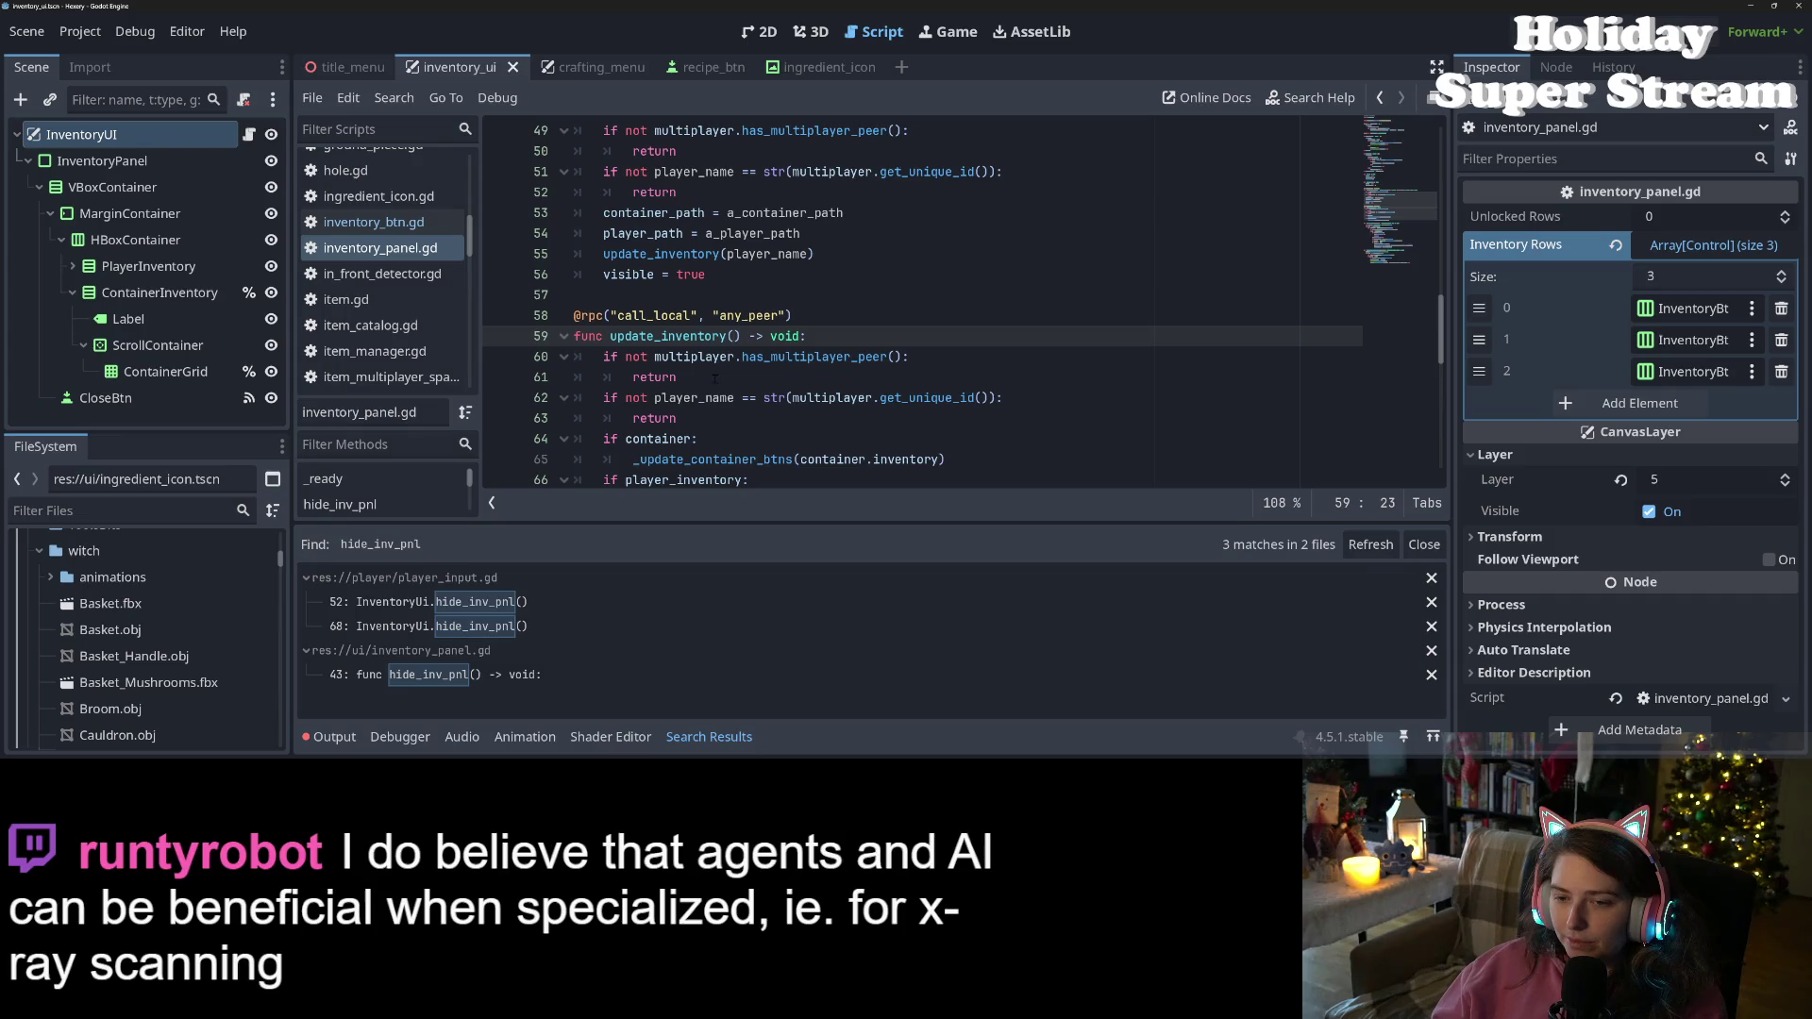
{"action": "left_click_drag", "start_coordinate": [698, 418], "coordinate": [574, 357]}
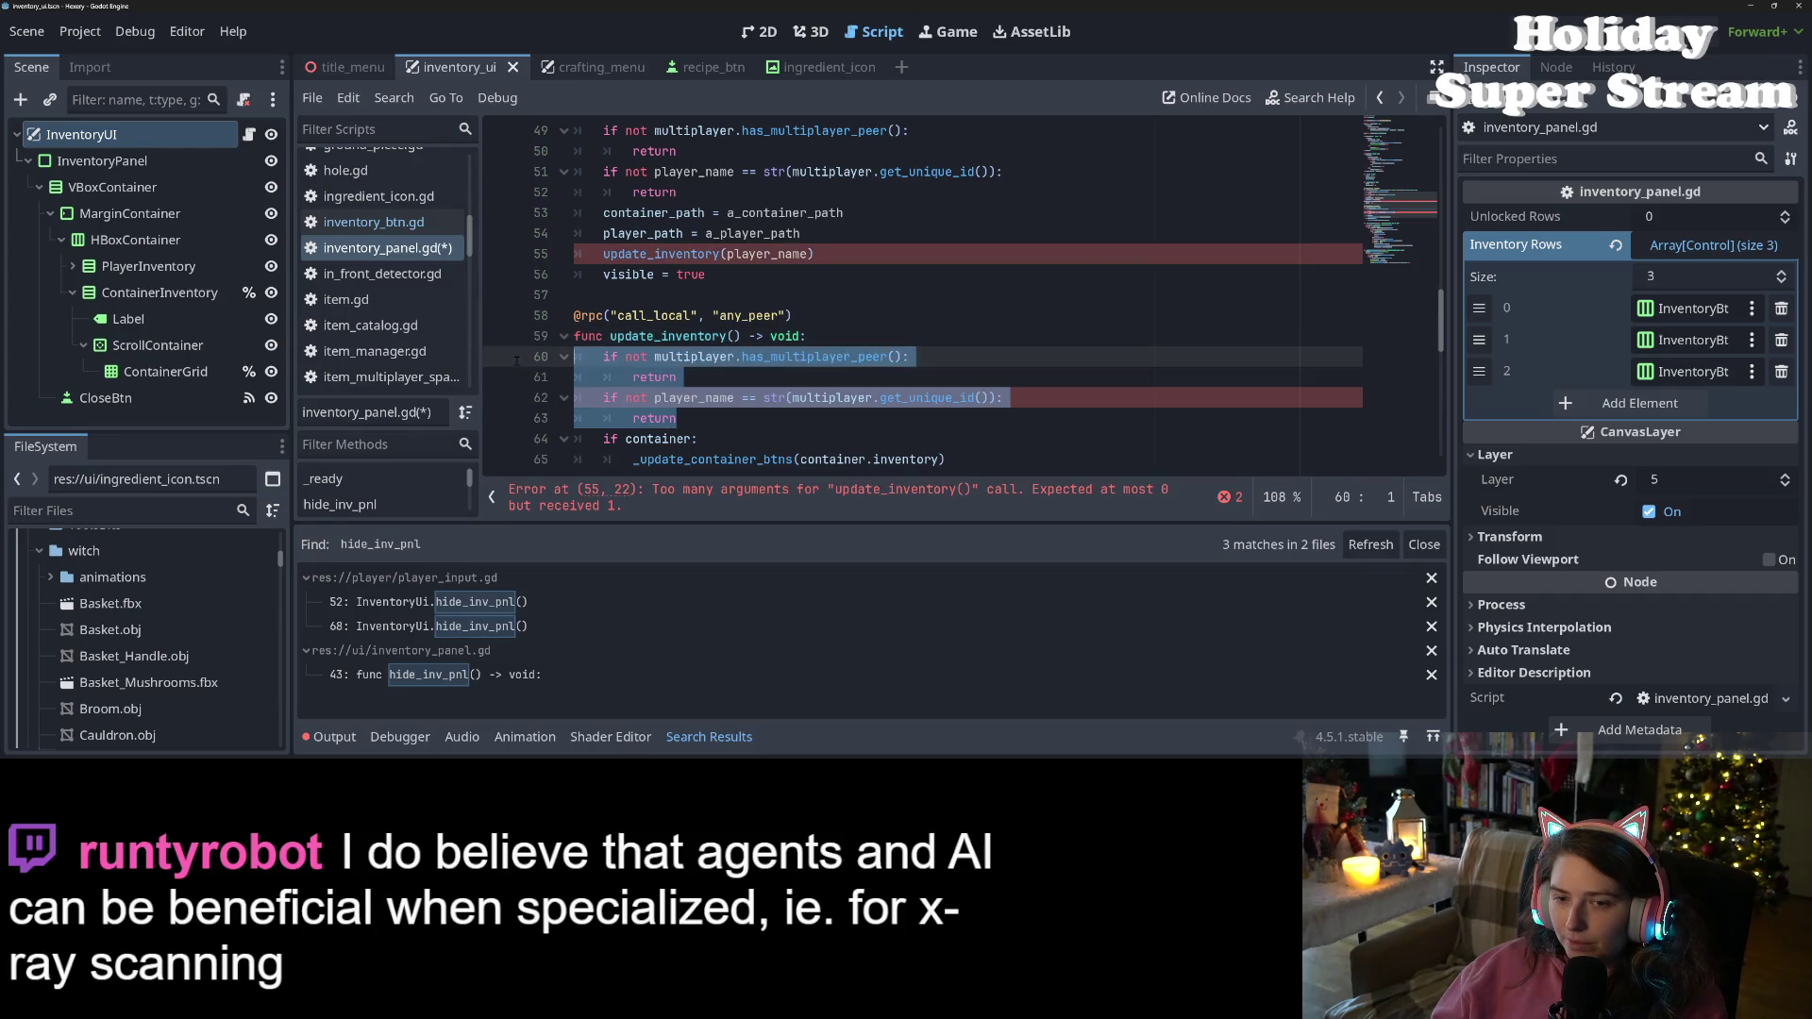
{"action": "key", "text": "BackSpace"}
Delete the player_name argument from show_panel's call, remove the leftover blank line, and save
{"action": "double_click", "coordinate": [764, 254]}
{"action": "key", "text": "BackSpace"}
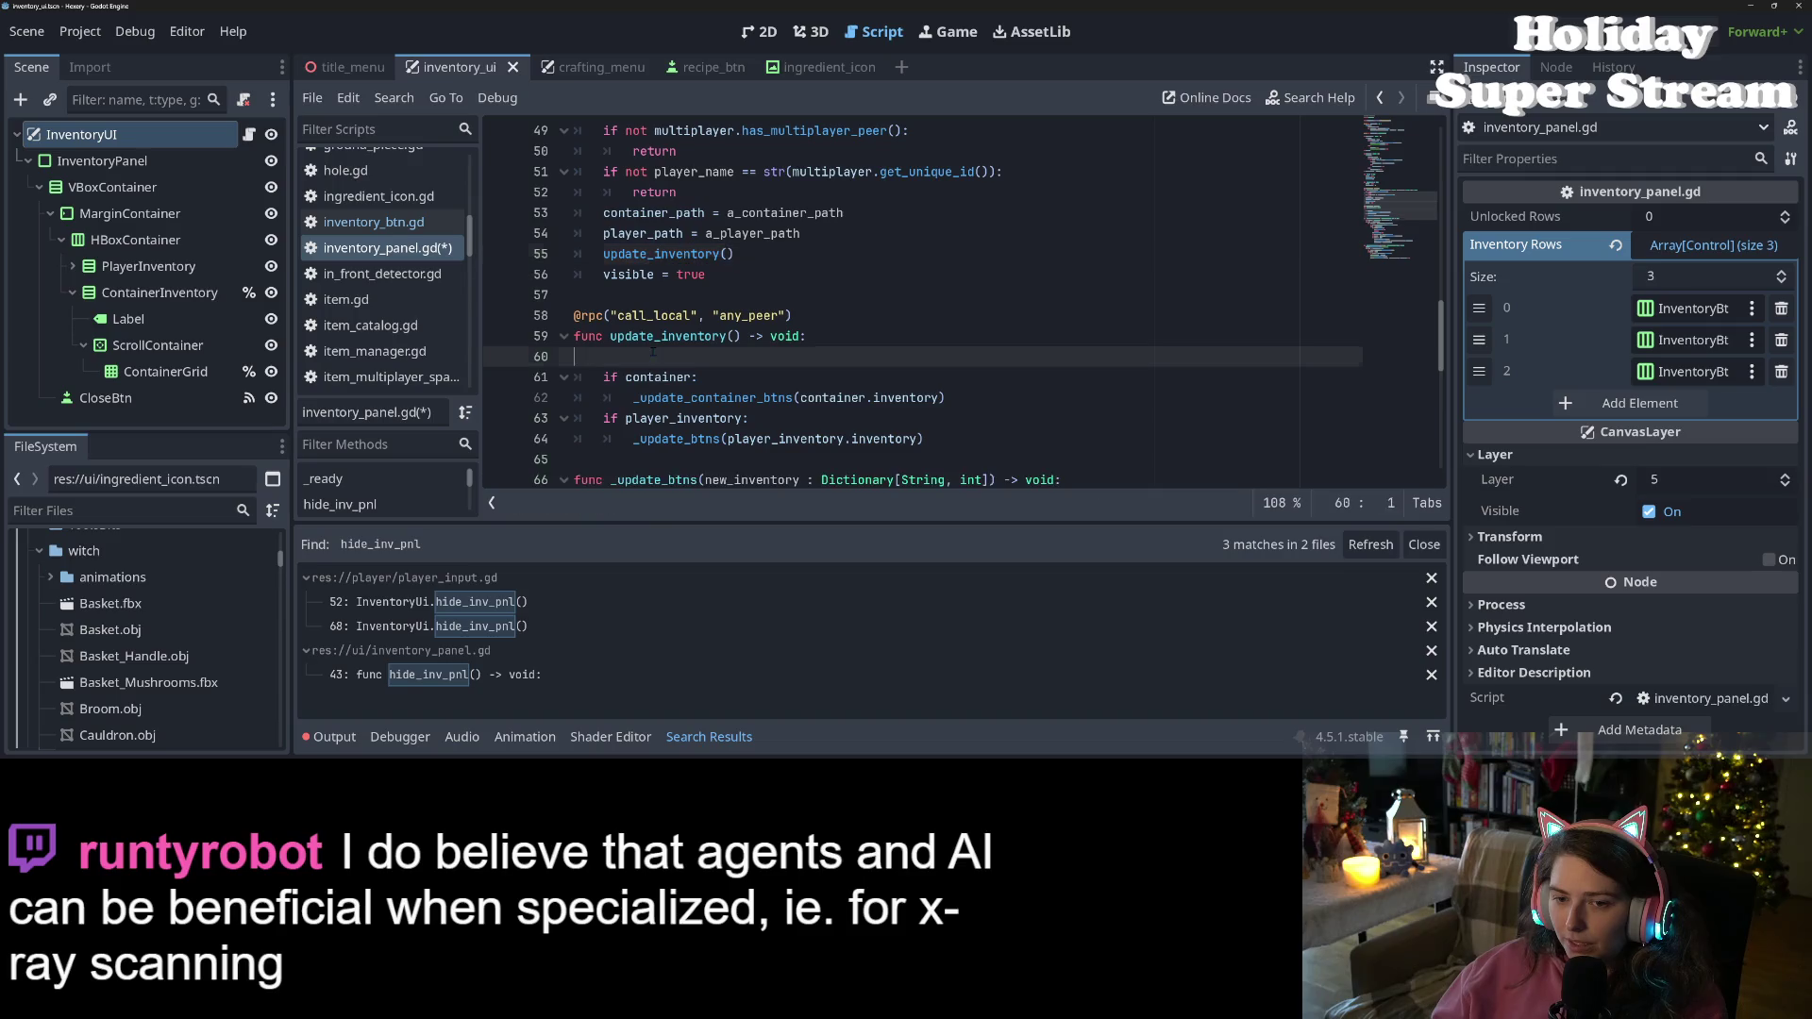
{"action": "left_click", "coordinate": [604, 357]}
{"action": "key", "text": "BackSpace"}
{"action": "key", "text": "ctrl+s"}
{"action": "left_click", "coordinate": [669, 315]}
{"action": "triple_click", "coordinate": [669, 316]}
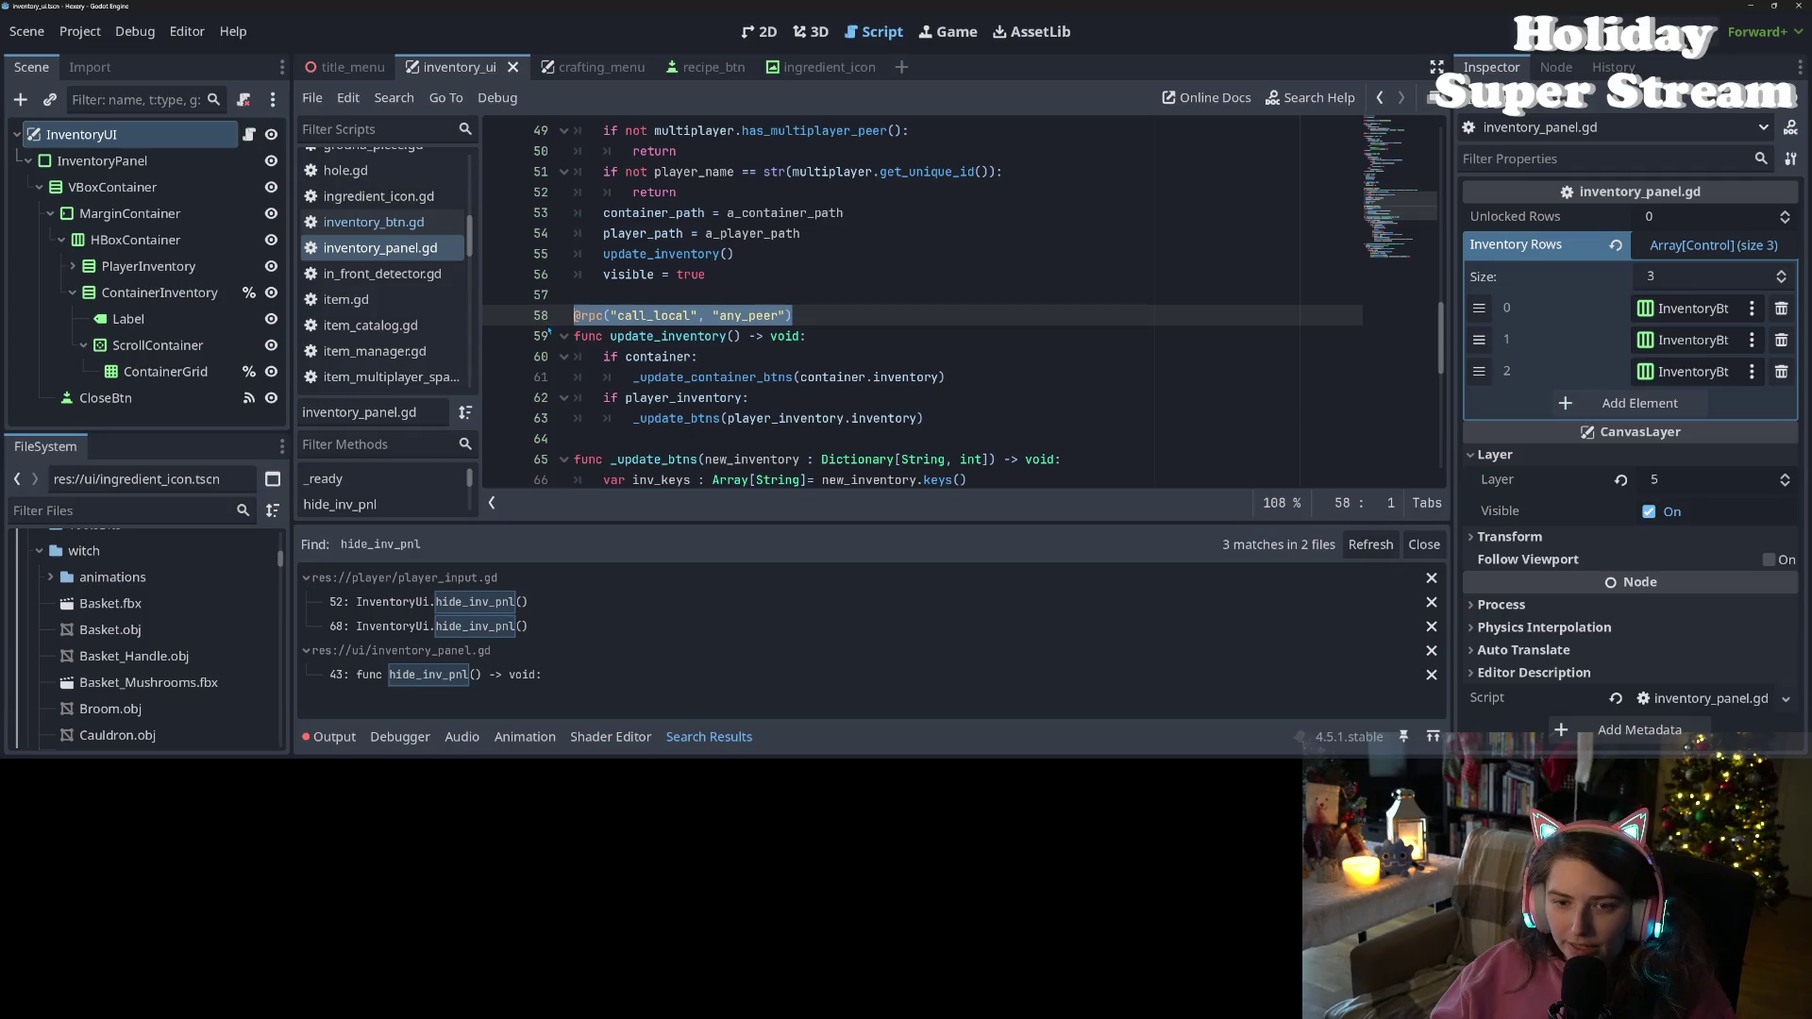
{"action": "key", "text": "BackSpace"}
{"action": "key", "text": "BackSpace"}
{"action": "key", "text": "ctrl+s"}
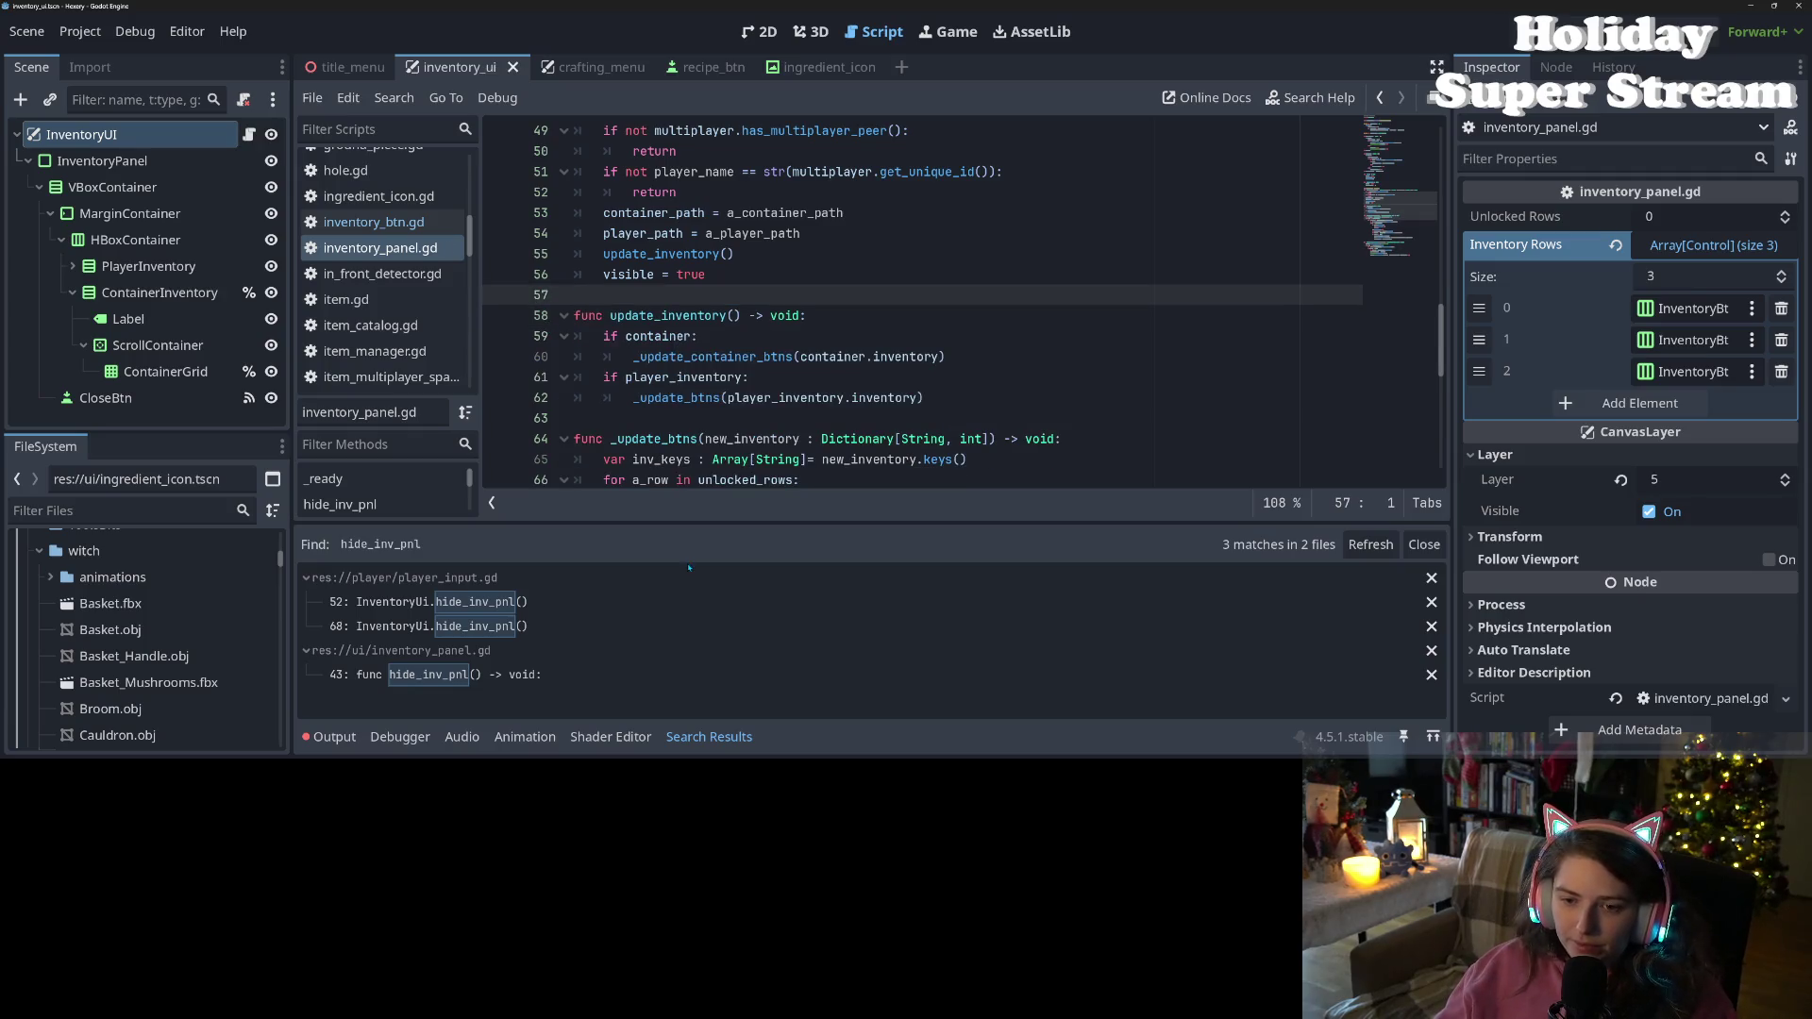
Add a player_path = "" reset at the end of hide_inv_pnl and save
{"action": "left_click", "coordinate": [712, 741]}
{"action": "scroll", "coordinate": [669, 508], "scroll_direction": "down", "scroll_amount": 5}
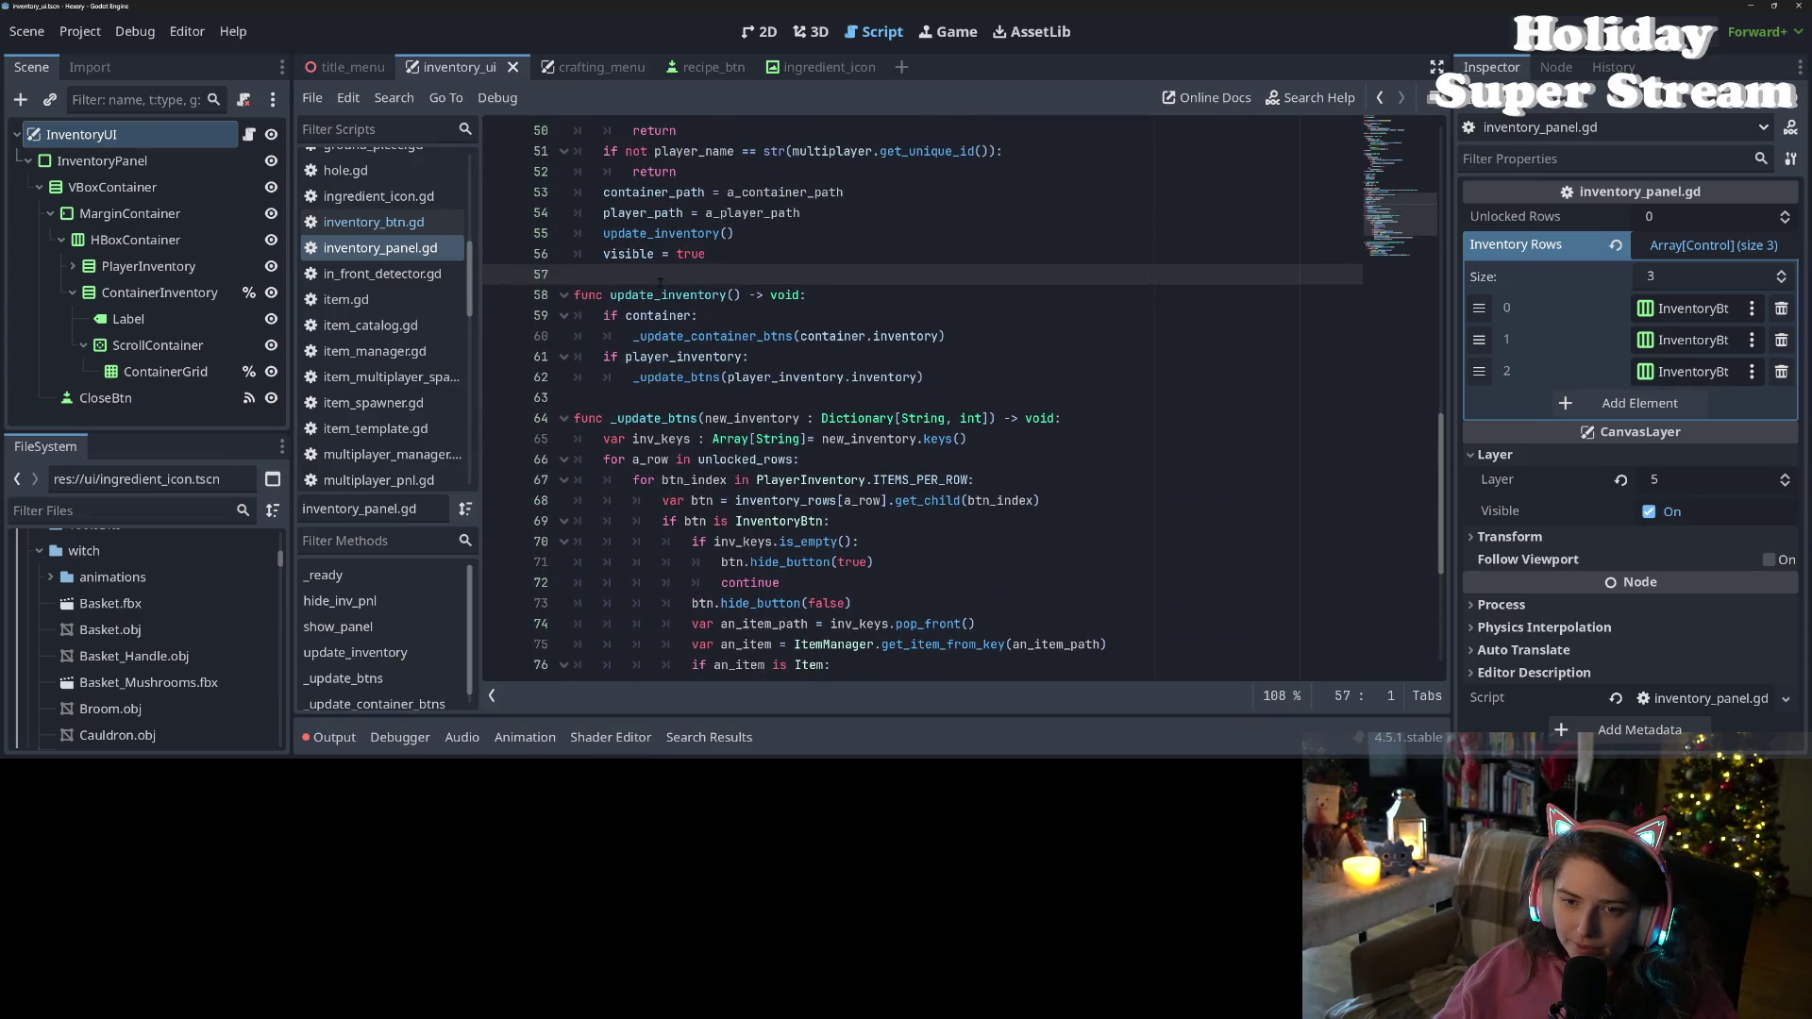
{"action": "left_click", "coordinate": [661, 233], "text": "ctrl"}
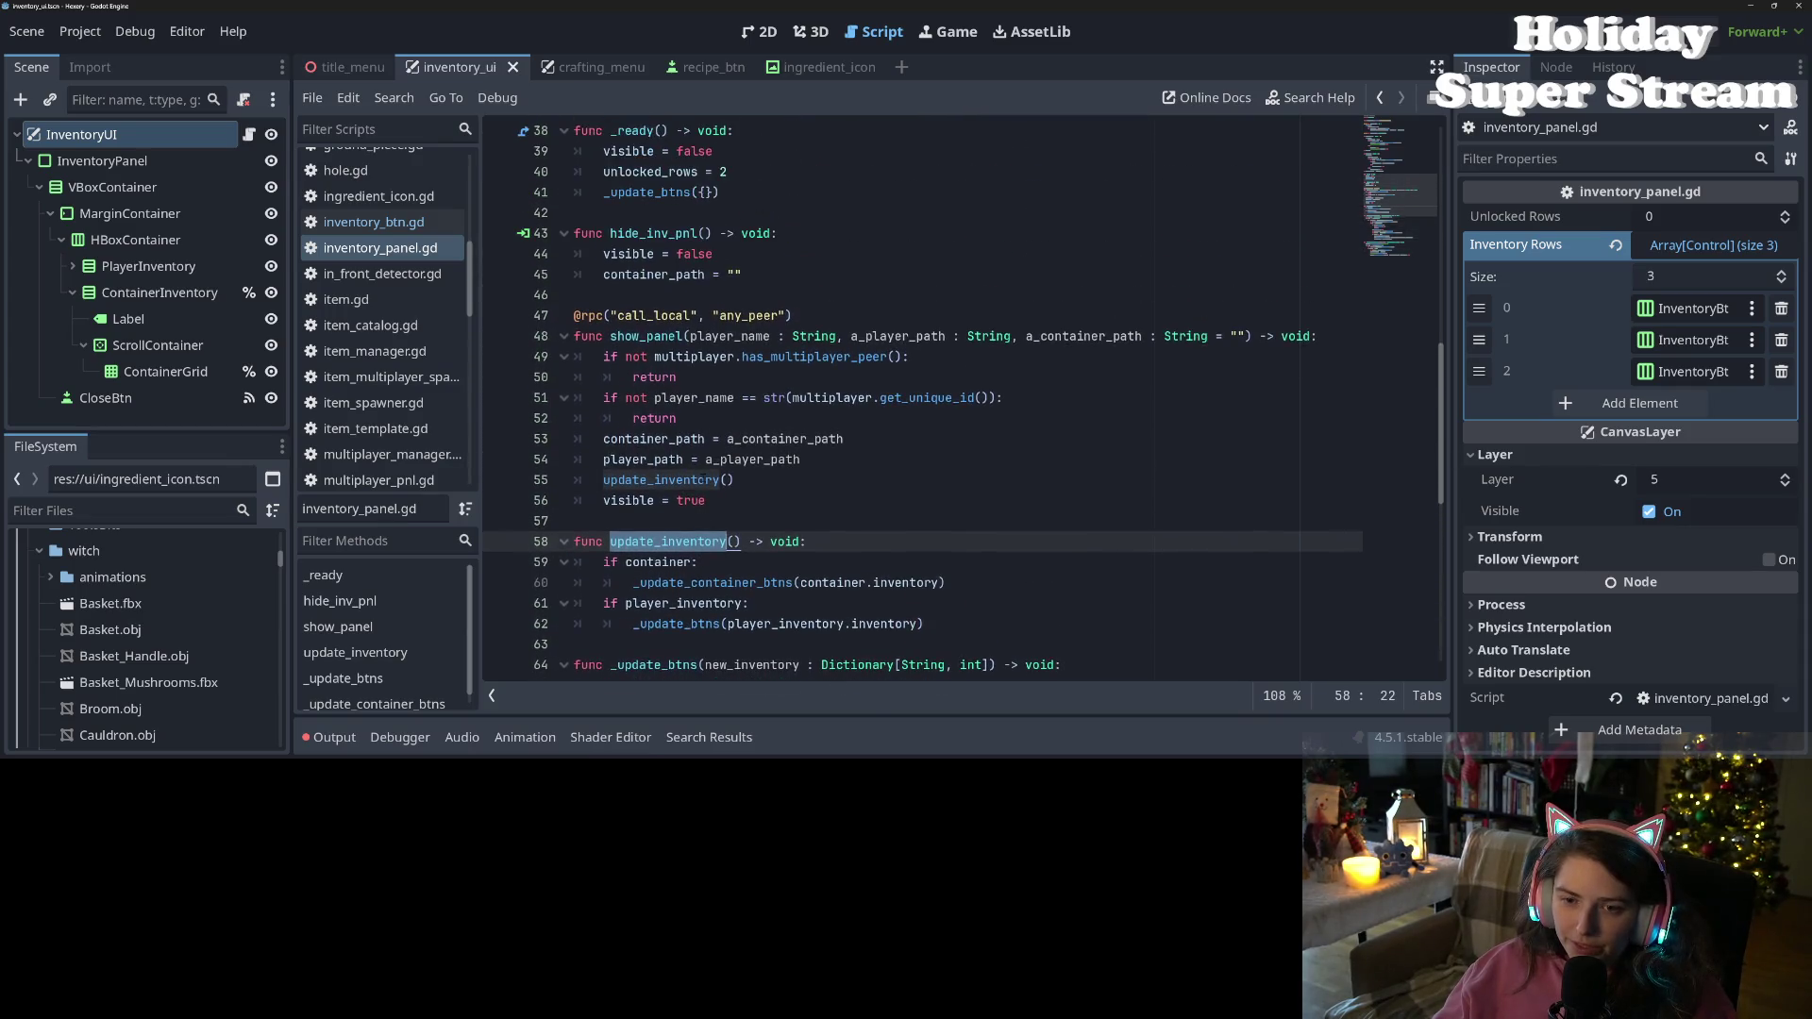
{"action": "scroll", "coordinate": [755, 337], "scroll_direction": "up", "scroll_amount": 1}
{"action": "left_click", "coordinate": [755, 337]}
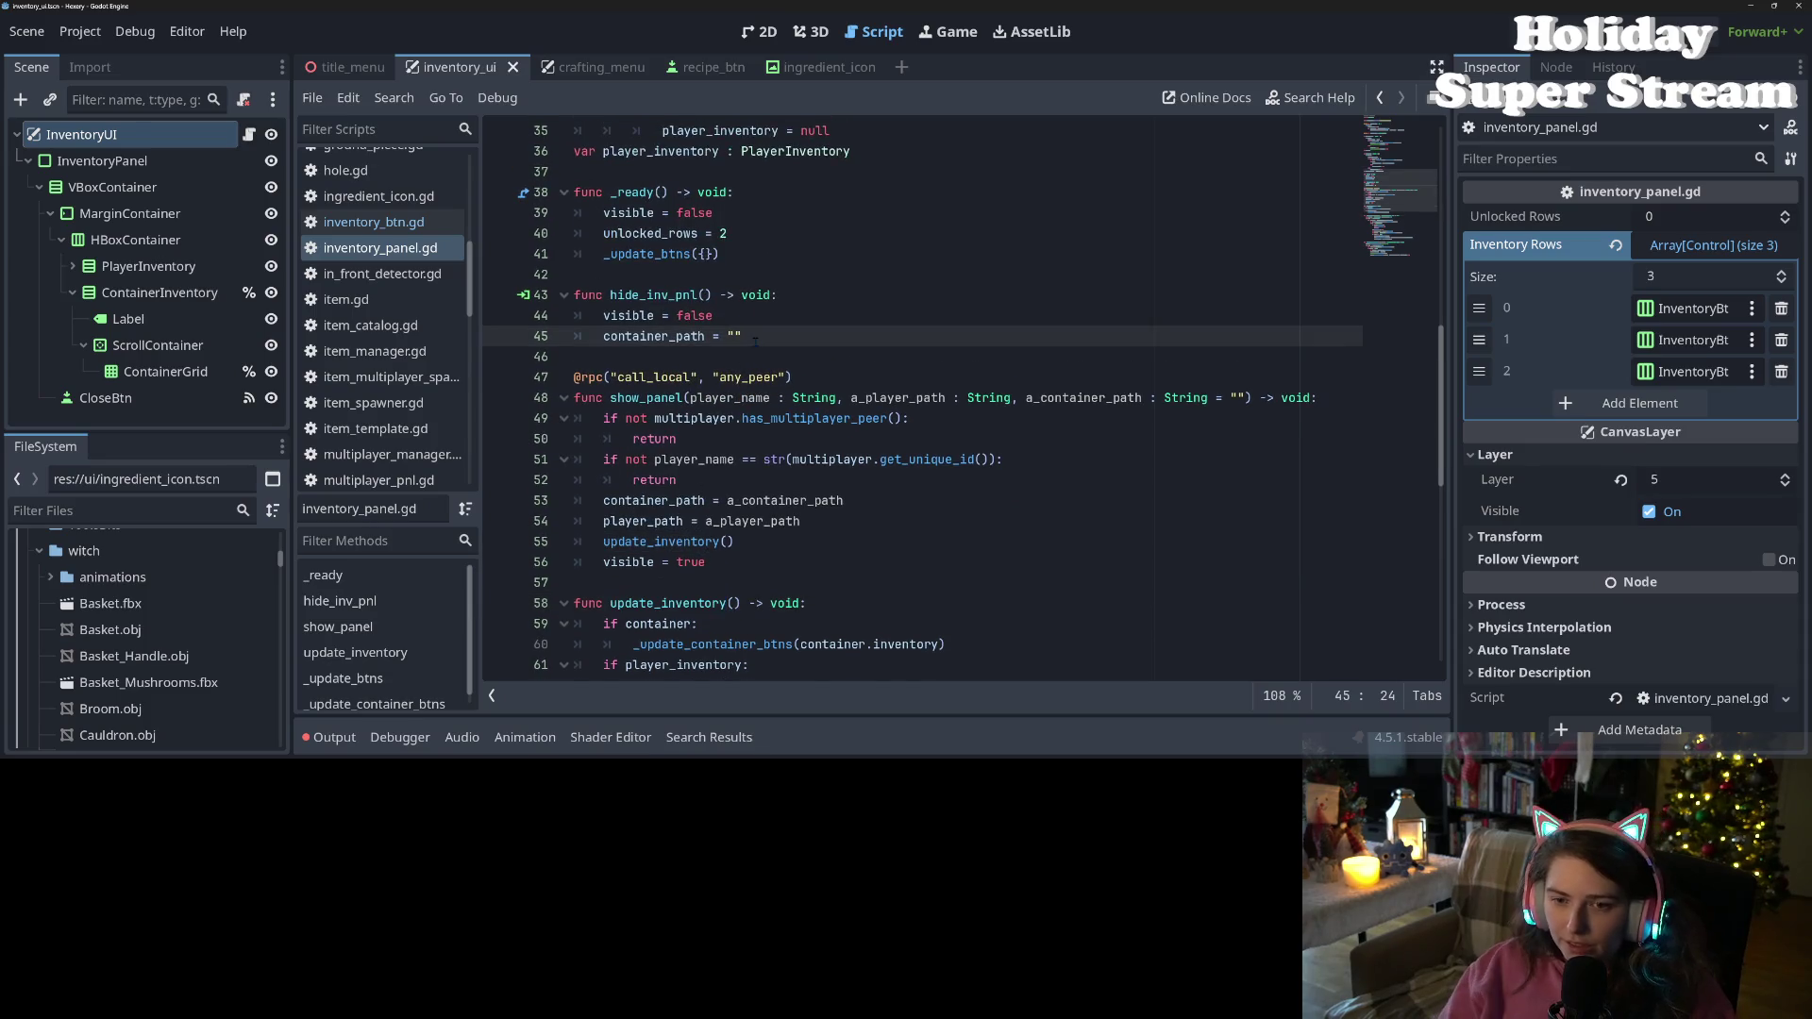
{"action": "key", "text": "Return"}
{"action": "type", "text": "p"}
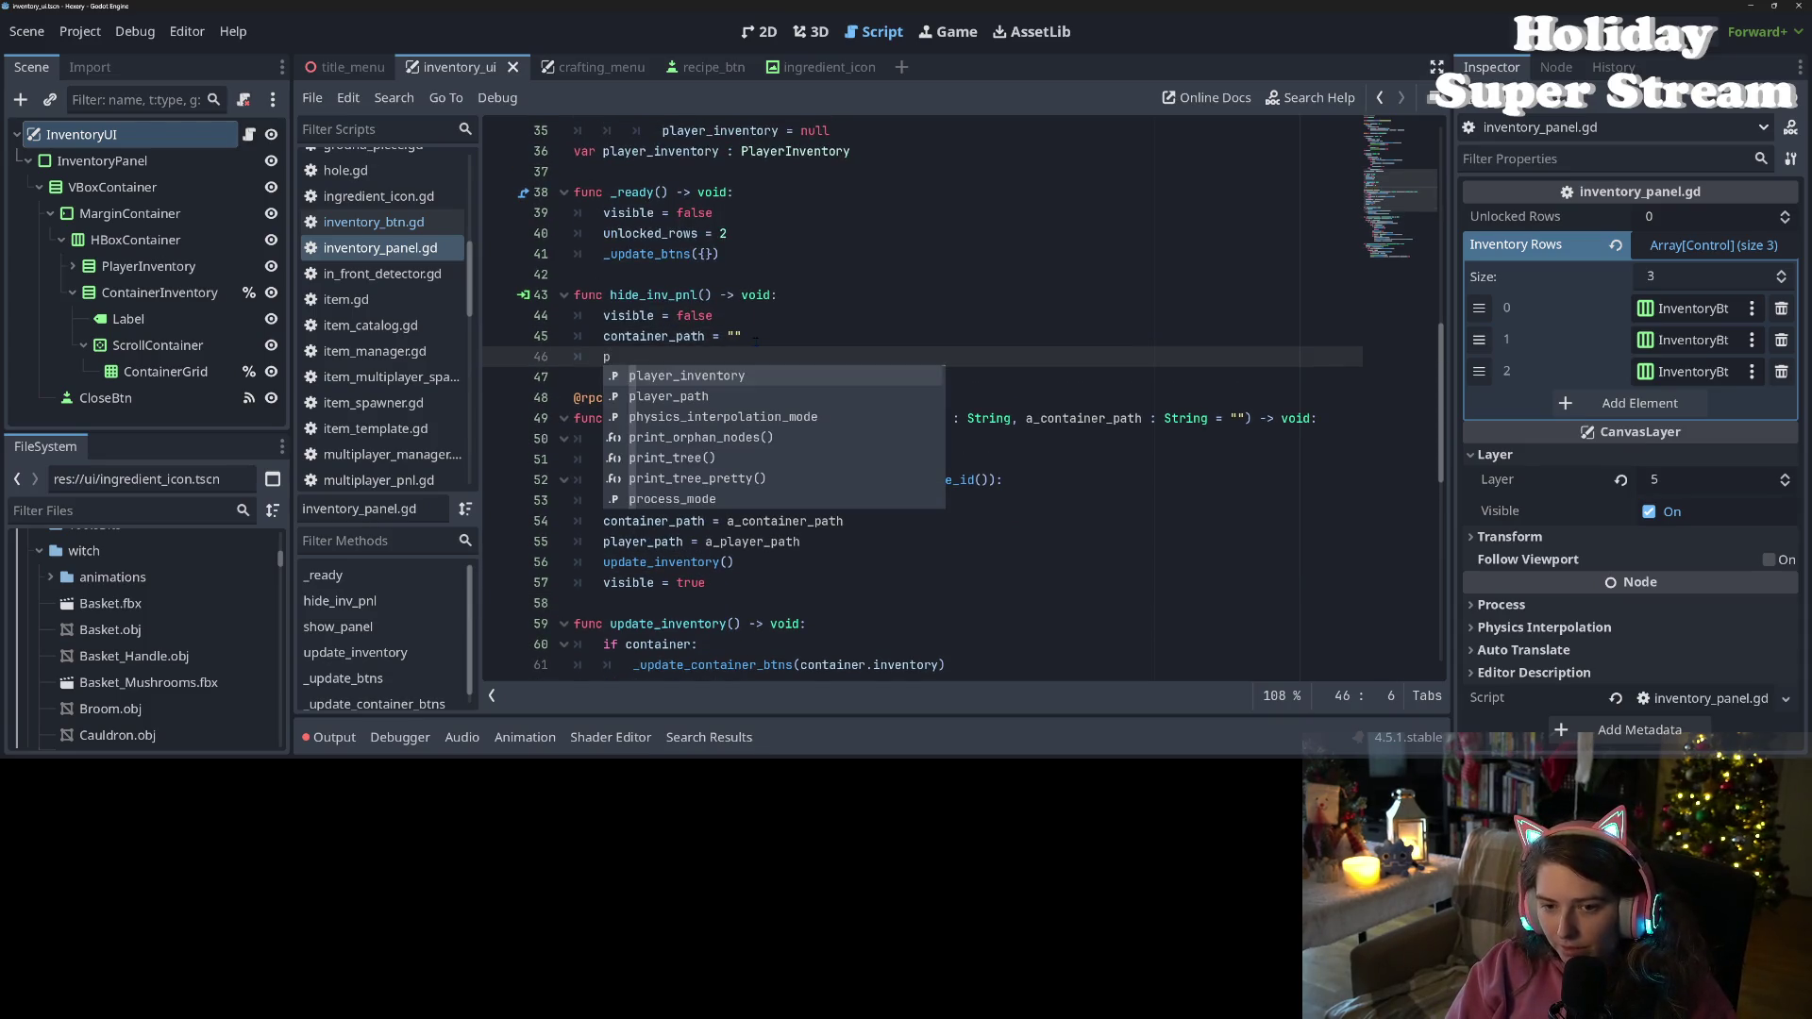
{"action": "key", "text": "Down"}
{"action": "key", "text": "Return"}
{"action": "type", "text": "="}
{"action": "key", "text": "ctrl+s"}
{"action": "left_click", "coordinate": [675, 623]}
{"action": "double_click", "coordinate": [676, 624]}
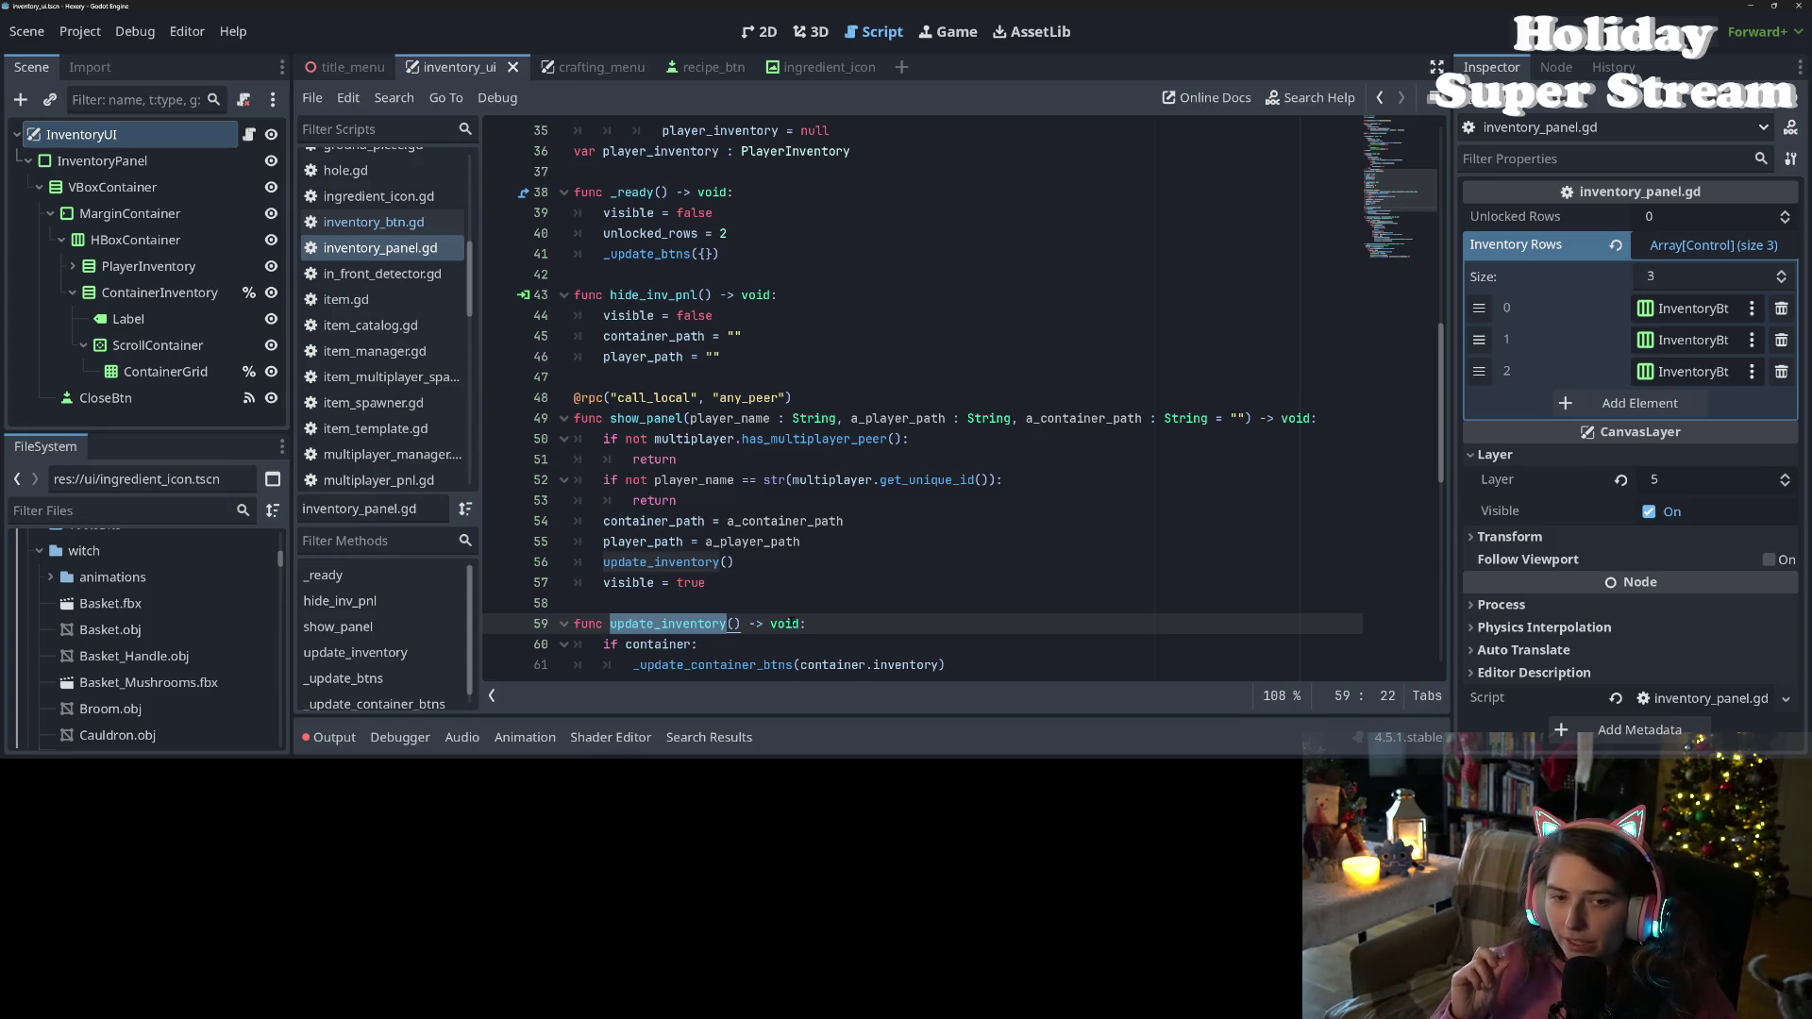
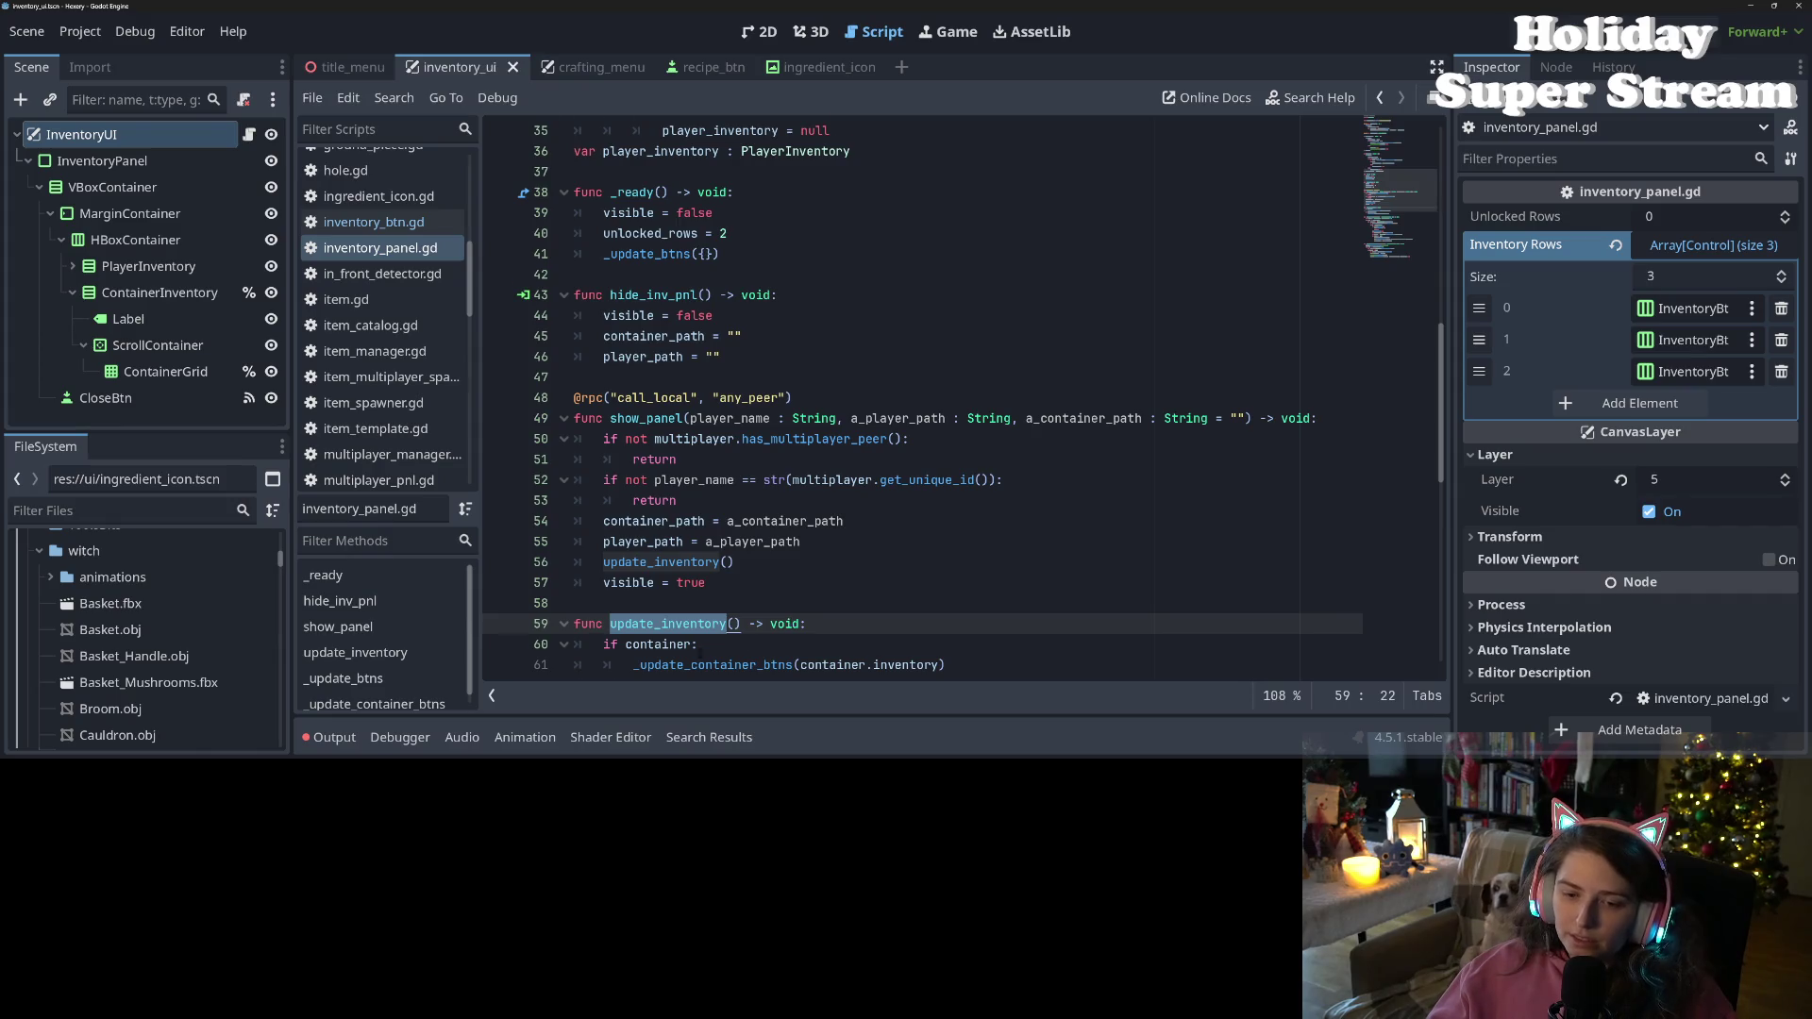
Review the player_path setter and find the player_inventory assignment on line 31
{"action": "scroll", "coordinate": [666, 521], "scroll_direction": "down", "scroll_amount": 2}
{"action": "double_click", "coordinate": [665, 521]}
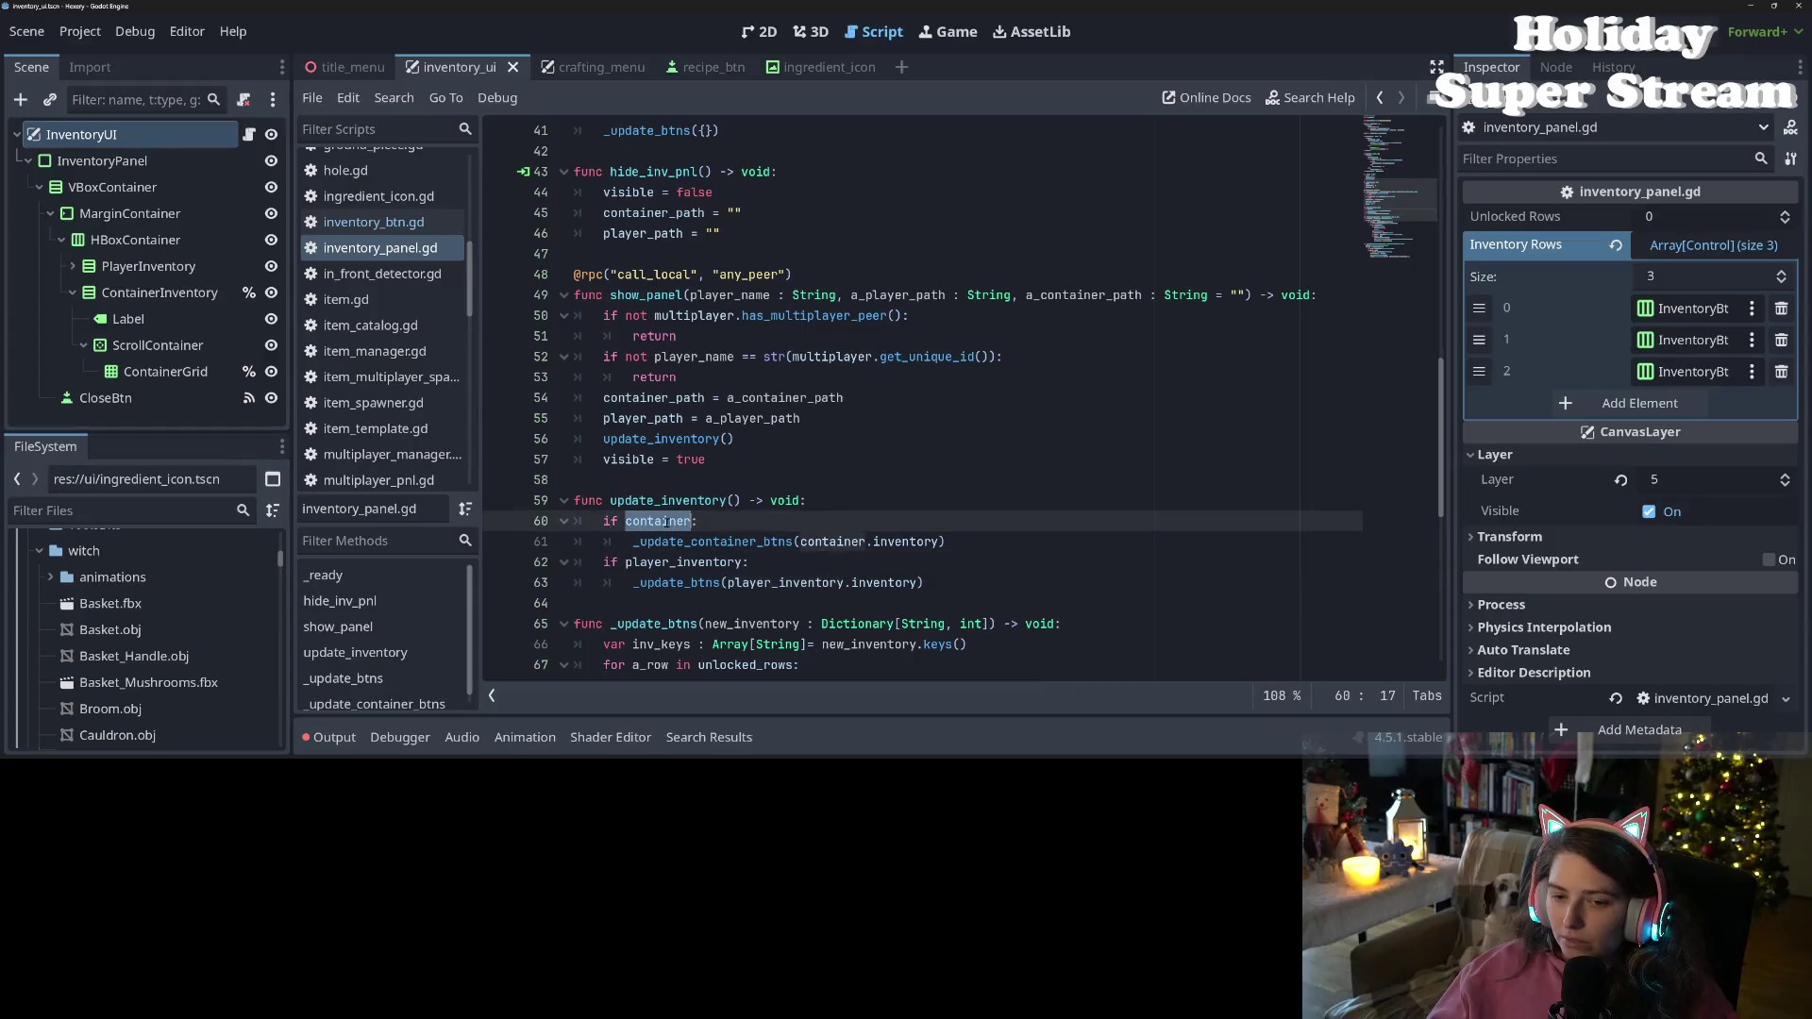
{"action": "scroll", "coordinate": [665, 521], "scroll_direction": "up", "scroll_amount": 7}
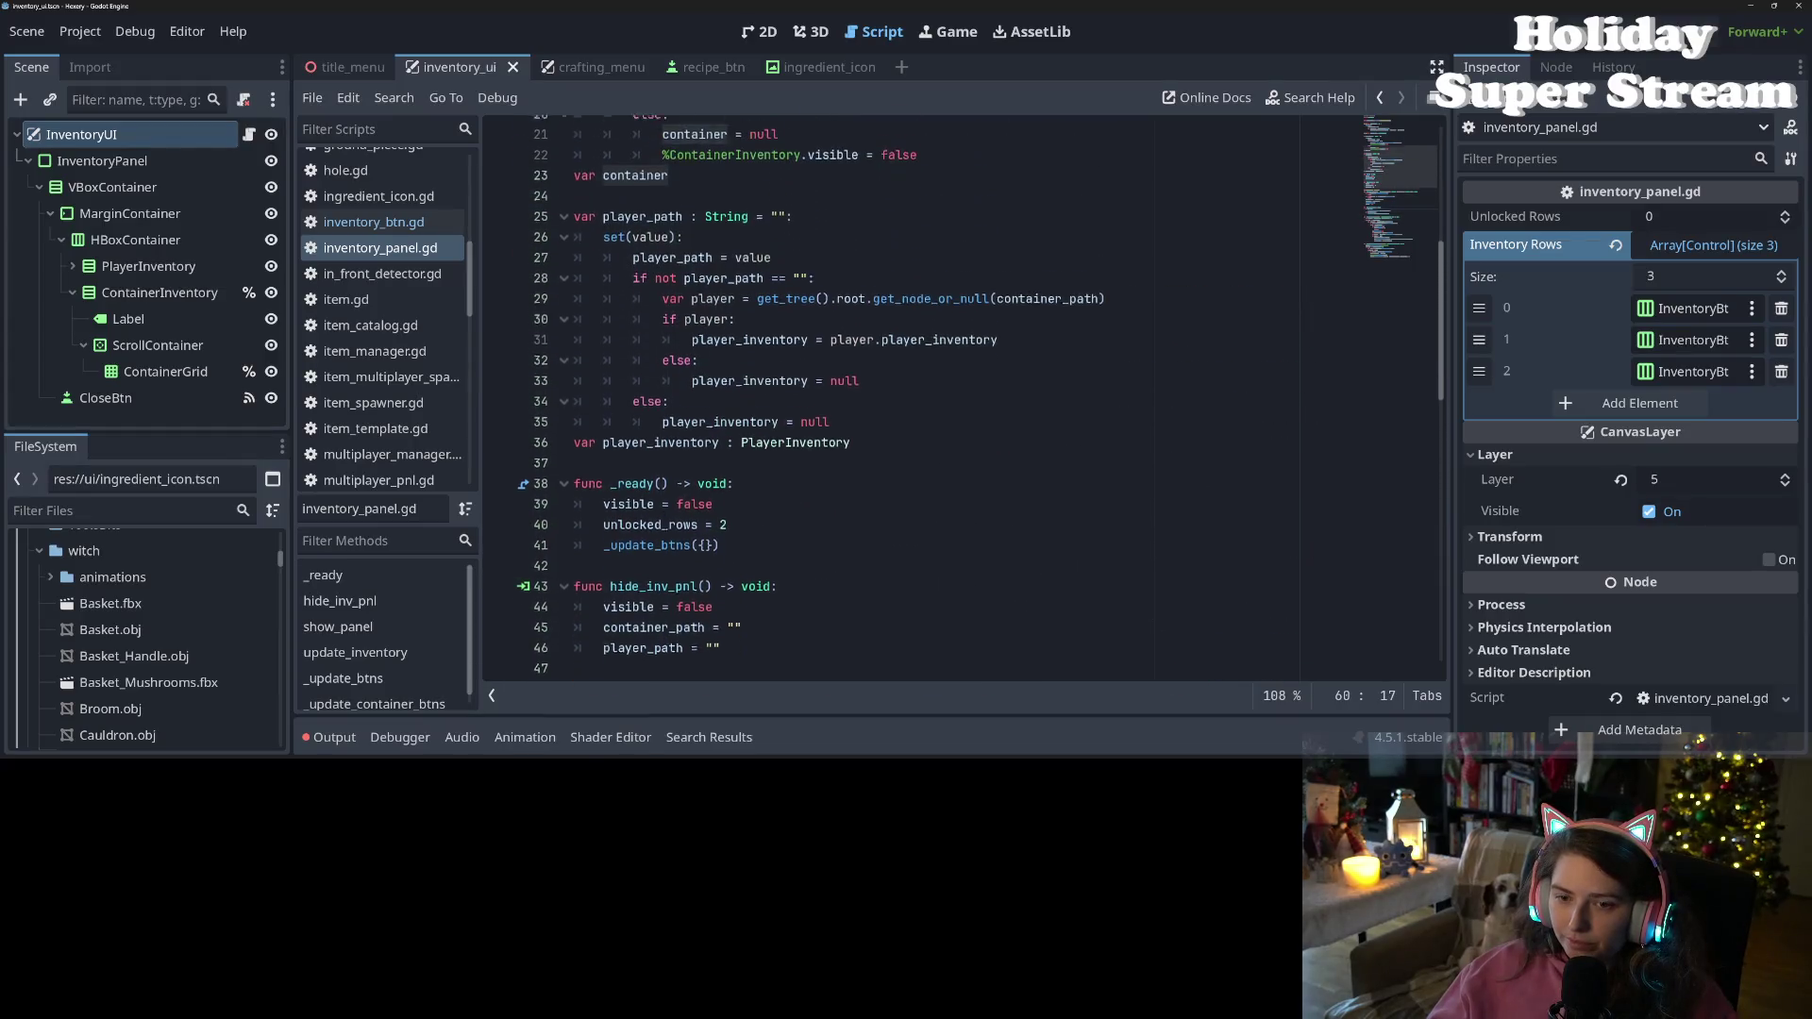
{"action": "scroll", "coordinate": [702, 378], "scroll_direction": "up", "scroll_amount": 1}
{"action": "double_click", "coordinate": [702, 294]}
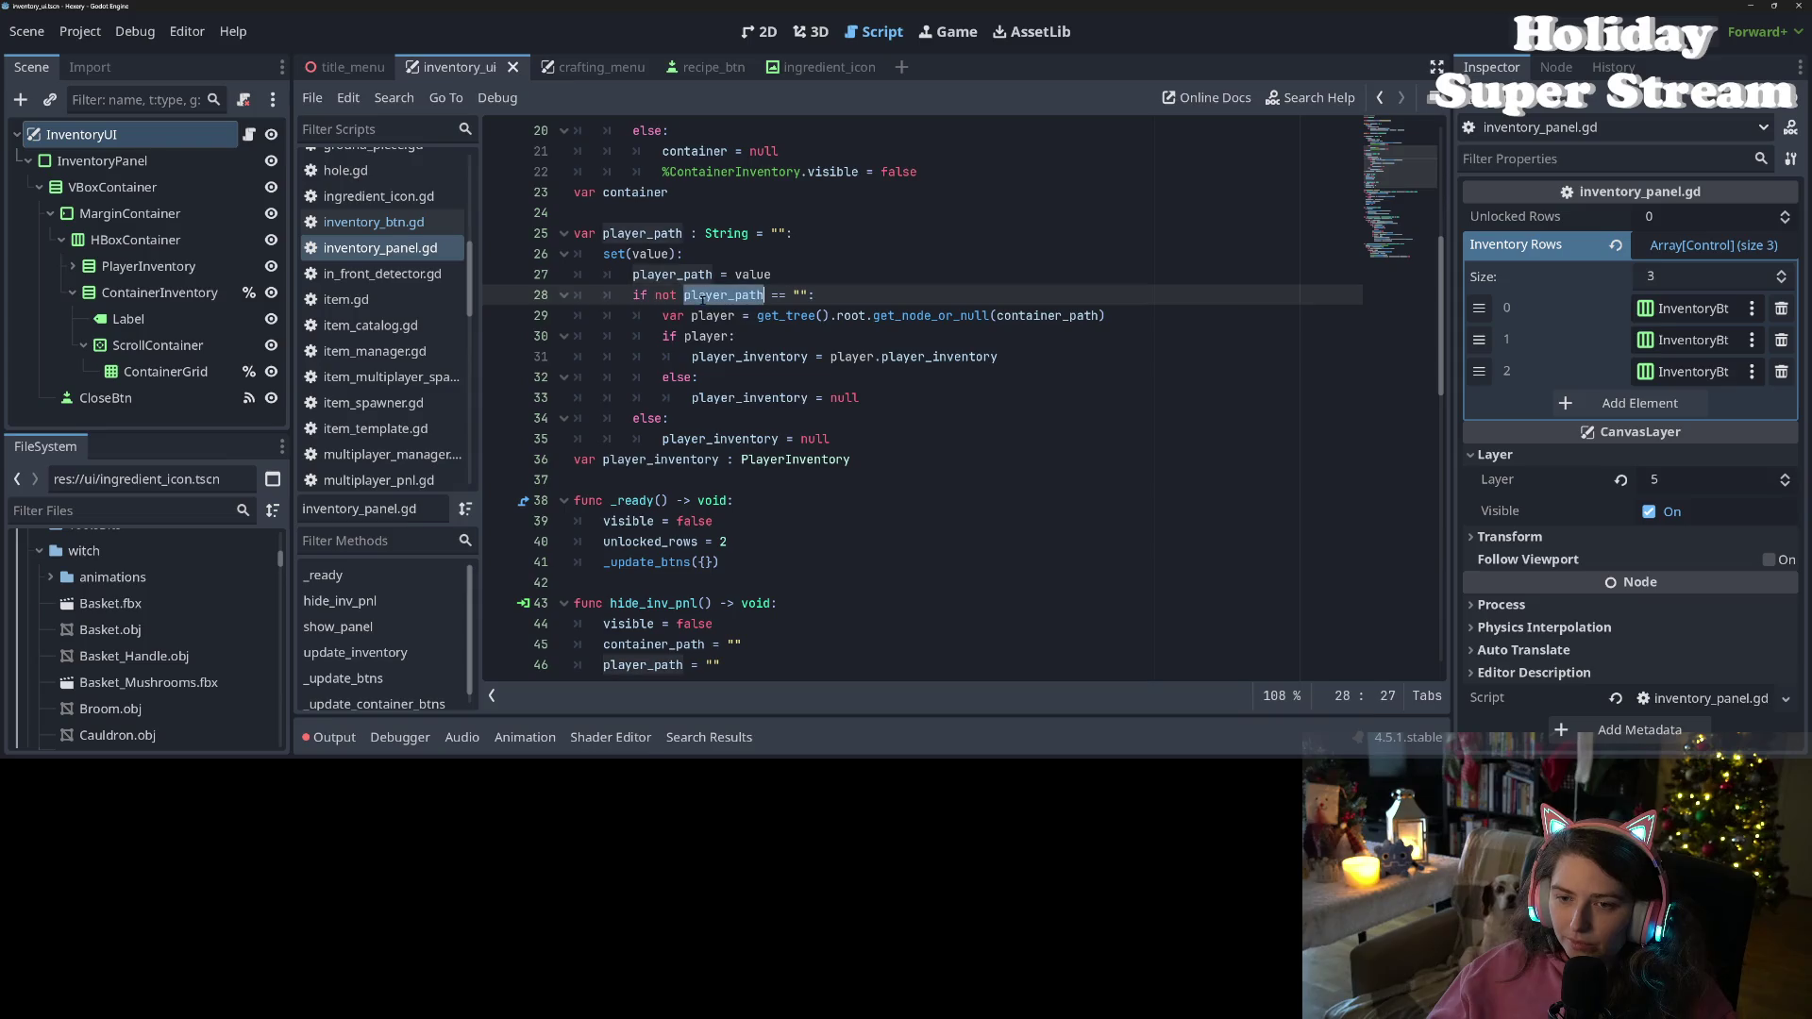
{"action": "left_click", "coordinate": [737, 376]}
{"action": "left_click", "coordinate": [737, 397]}
{"action": "key", "text": "Up"}
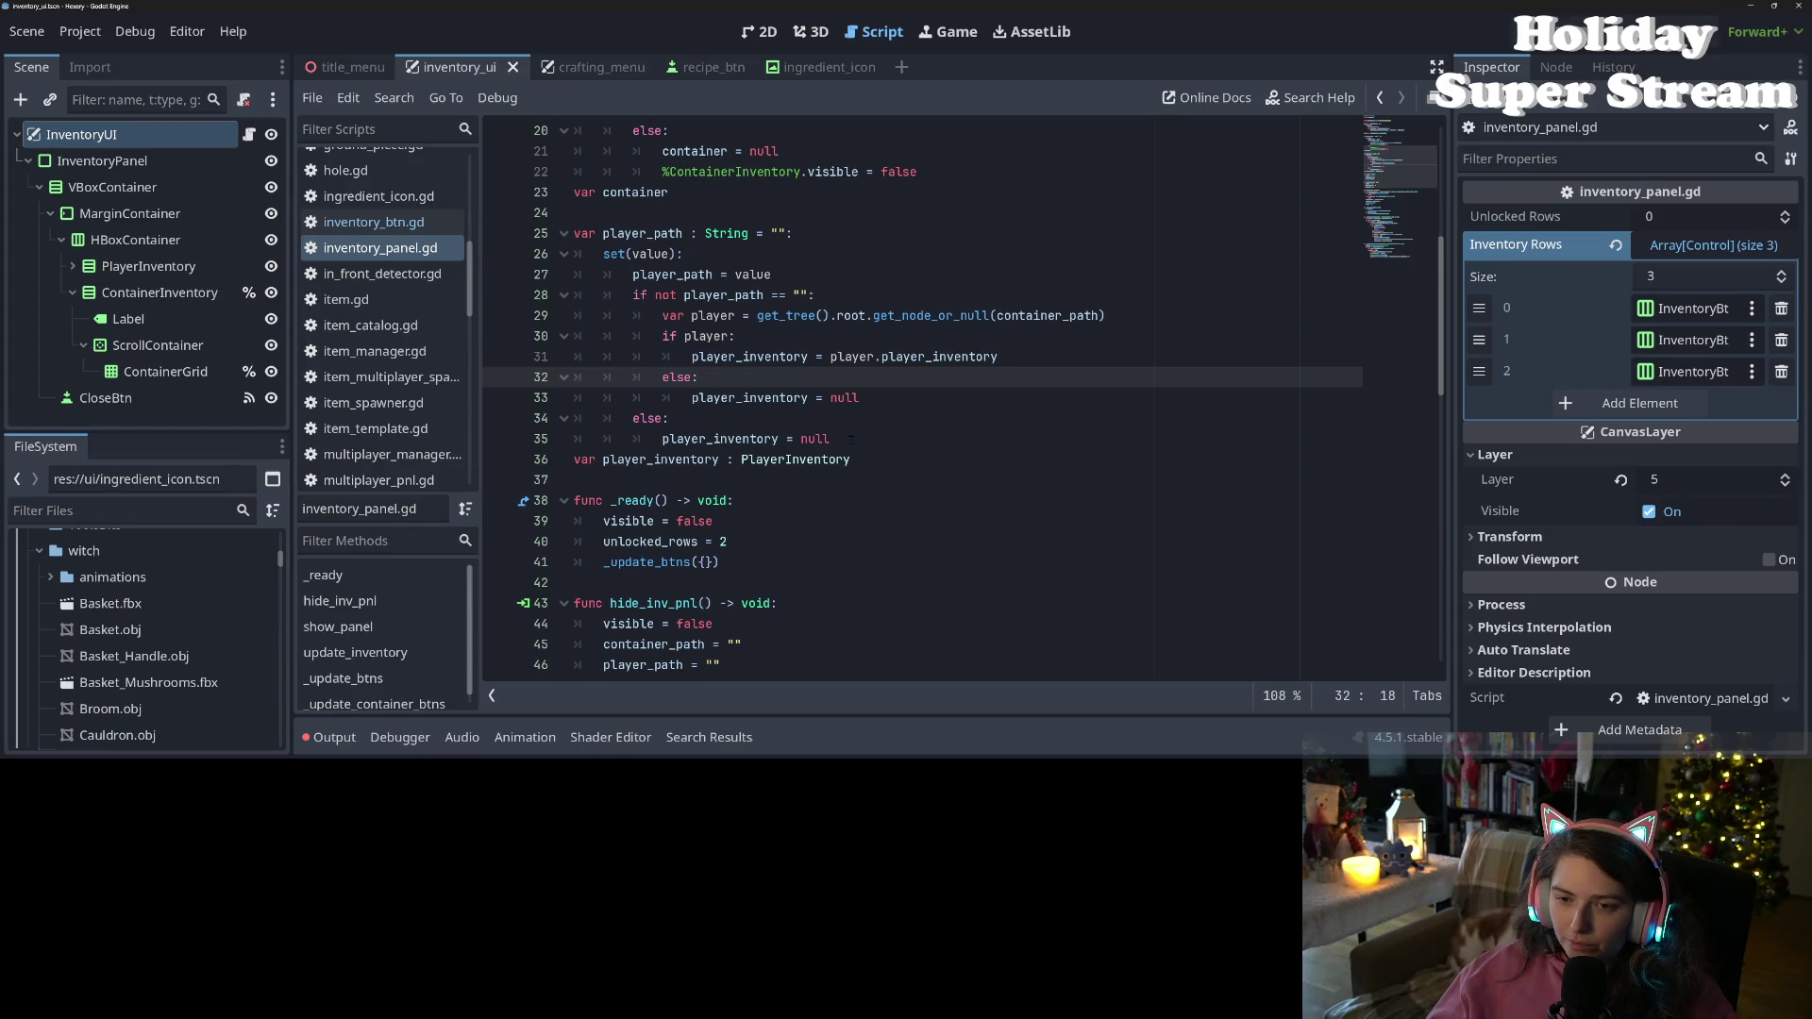
{"action": "left_click", "coordinate": [693, 399]}
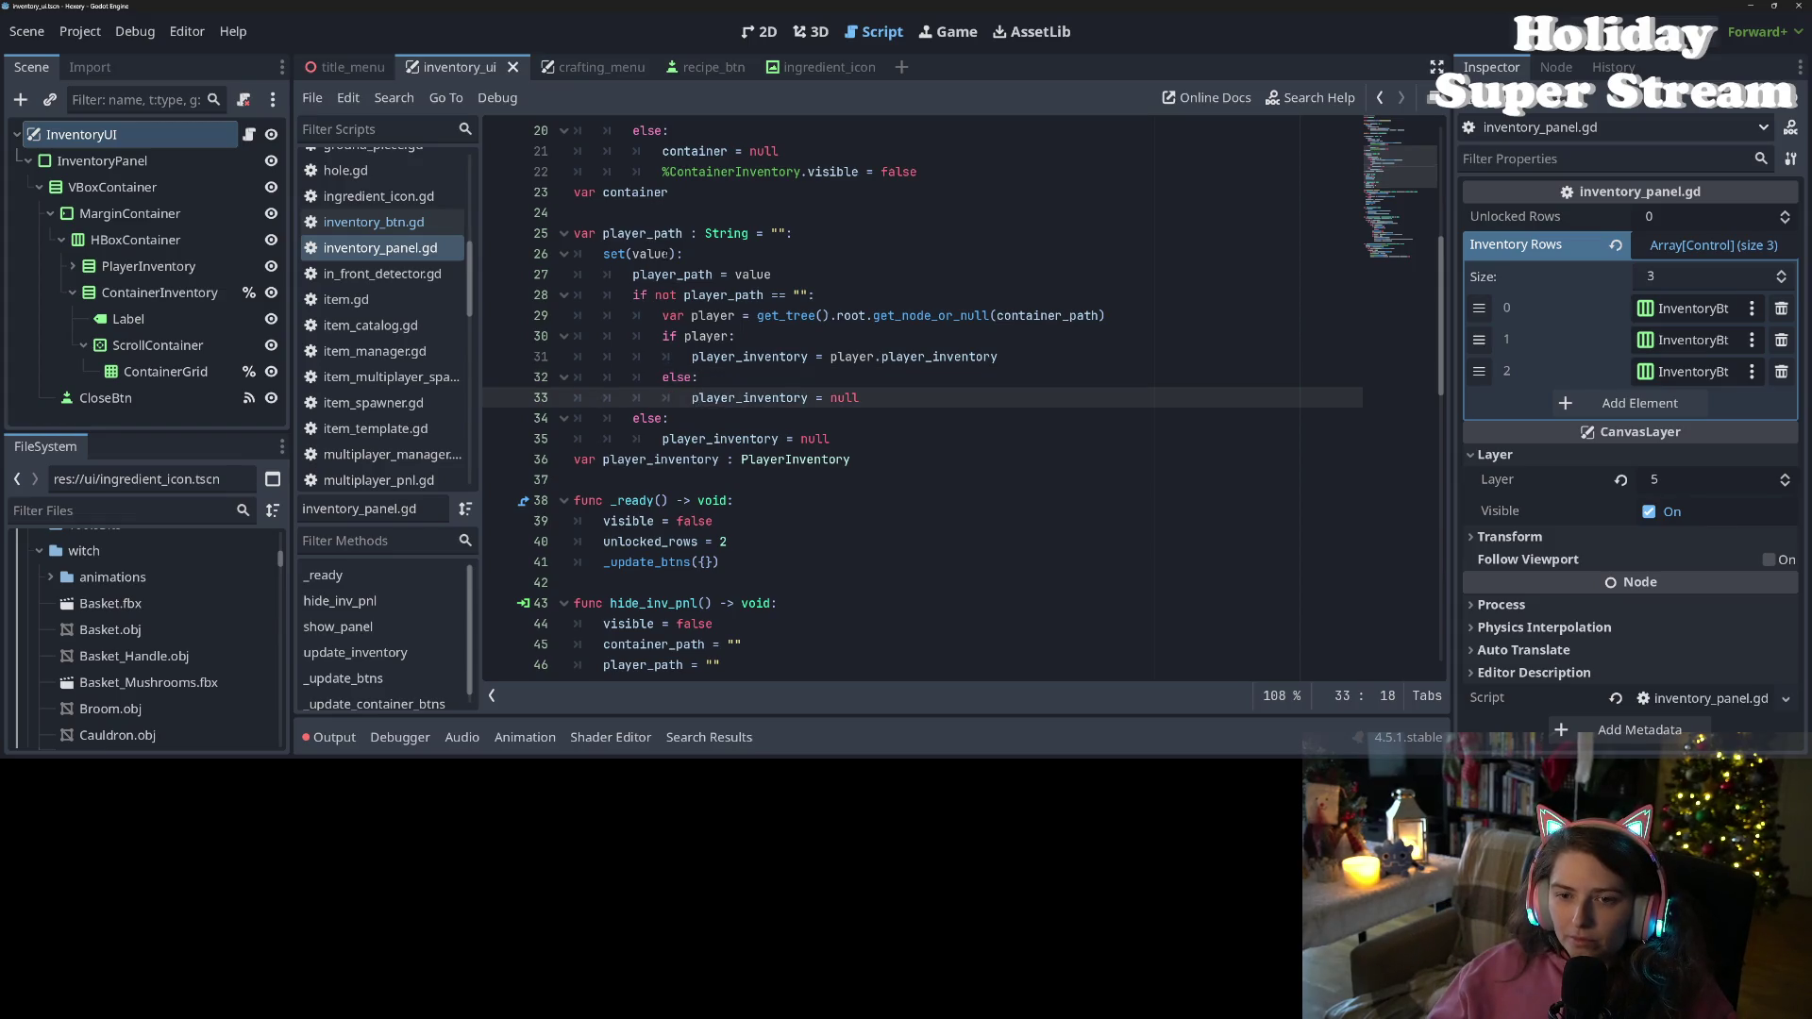
{"action": "left_click", "coordinate": [626, 215]}
{"action": "double_click", "coordinate": [642, 233]}
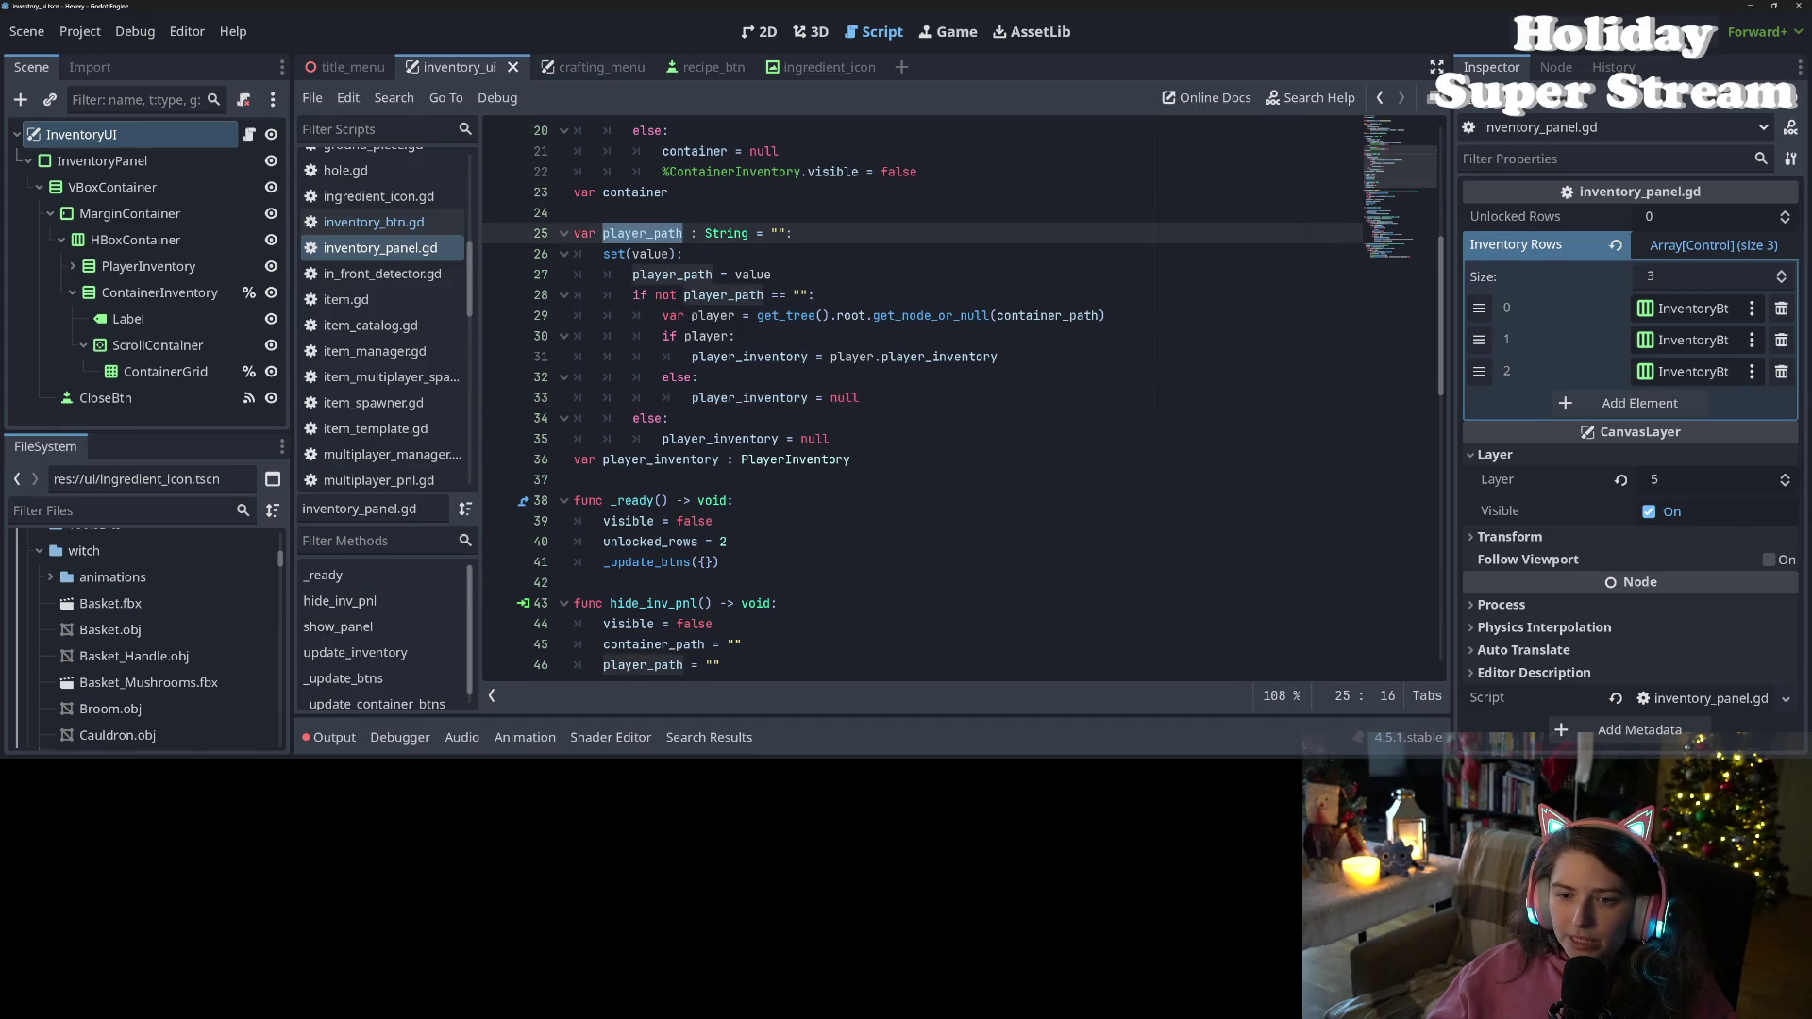
{"action": "left_click", "coordinate": [718, 336]}
{"action": "left_click", "coordinate": [745, 357]}
{"action": "double_click", "coordinate": [746, 357]}
{"action": "left_click", "coordinate": [746, 356]}
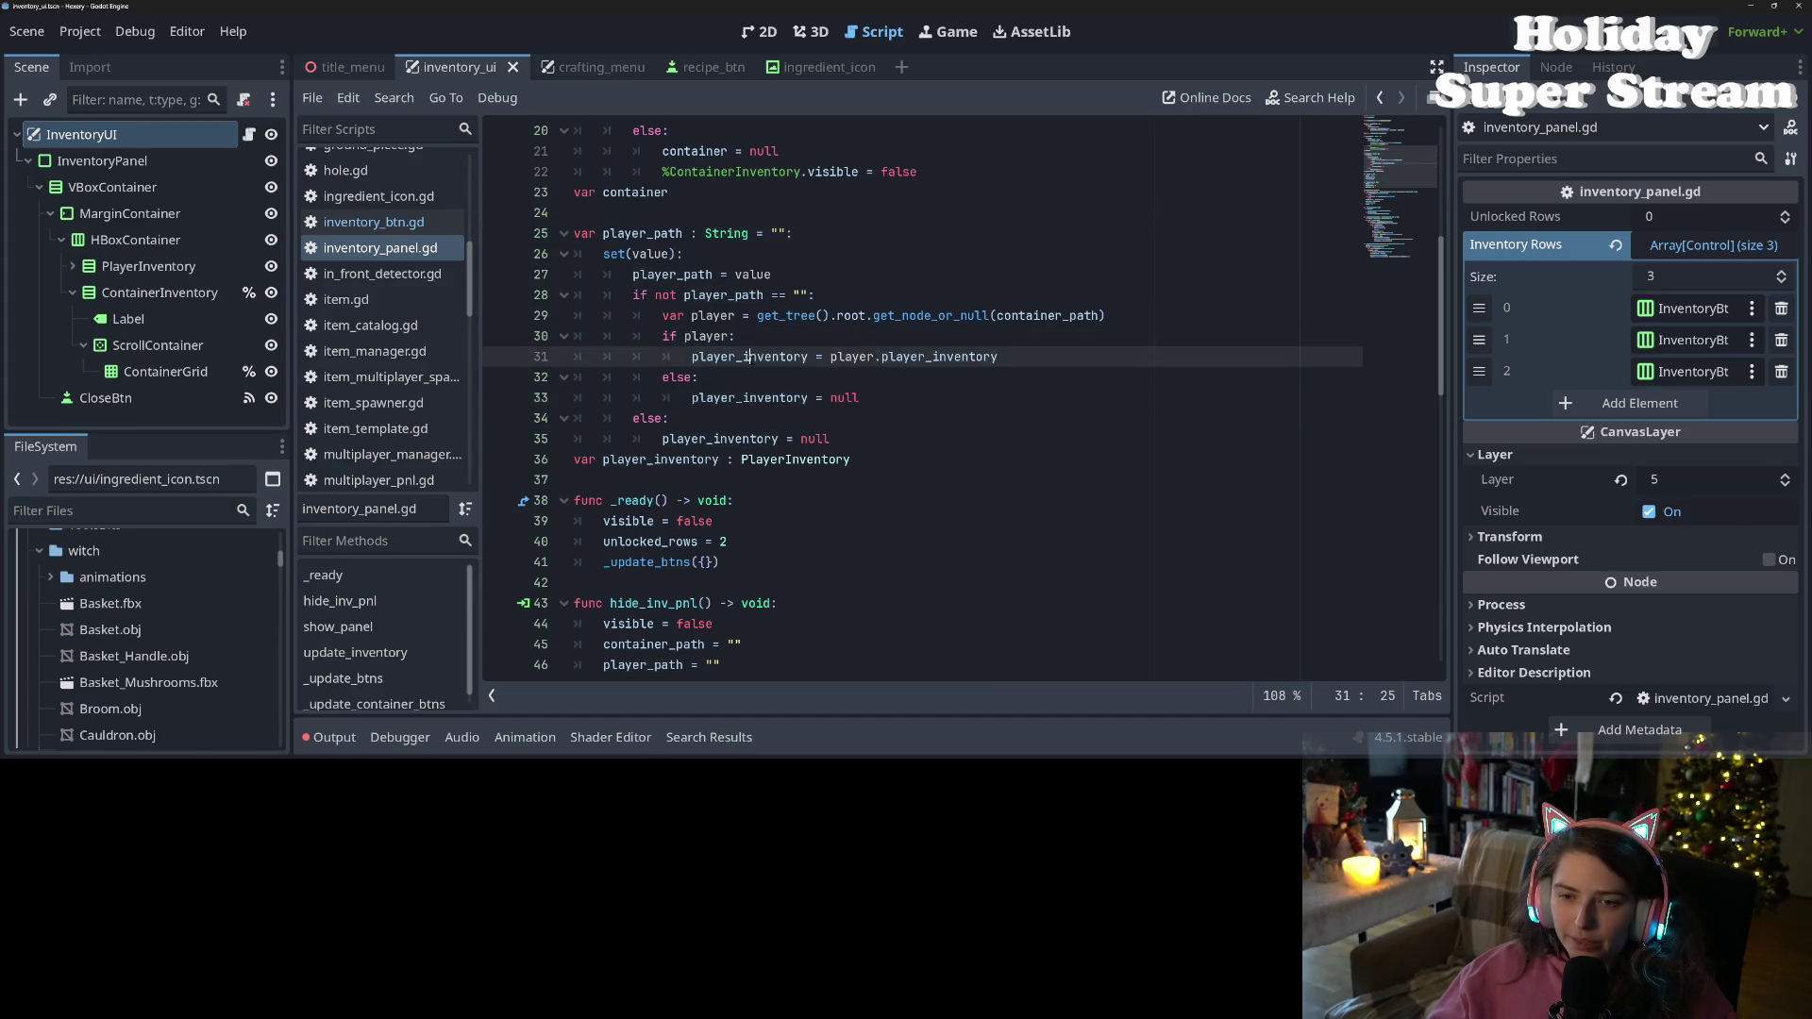
After line 31, start a Utility.try_conn(player_inventory.inventory_changed, ...) call
{"action": "key", "text": "Return"}
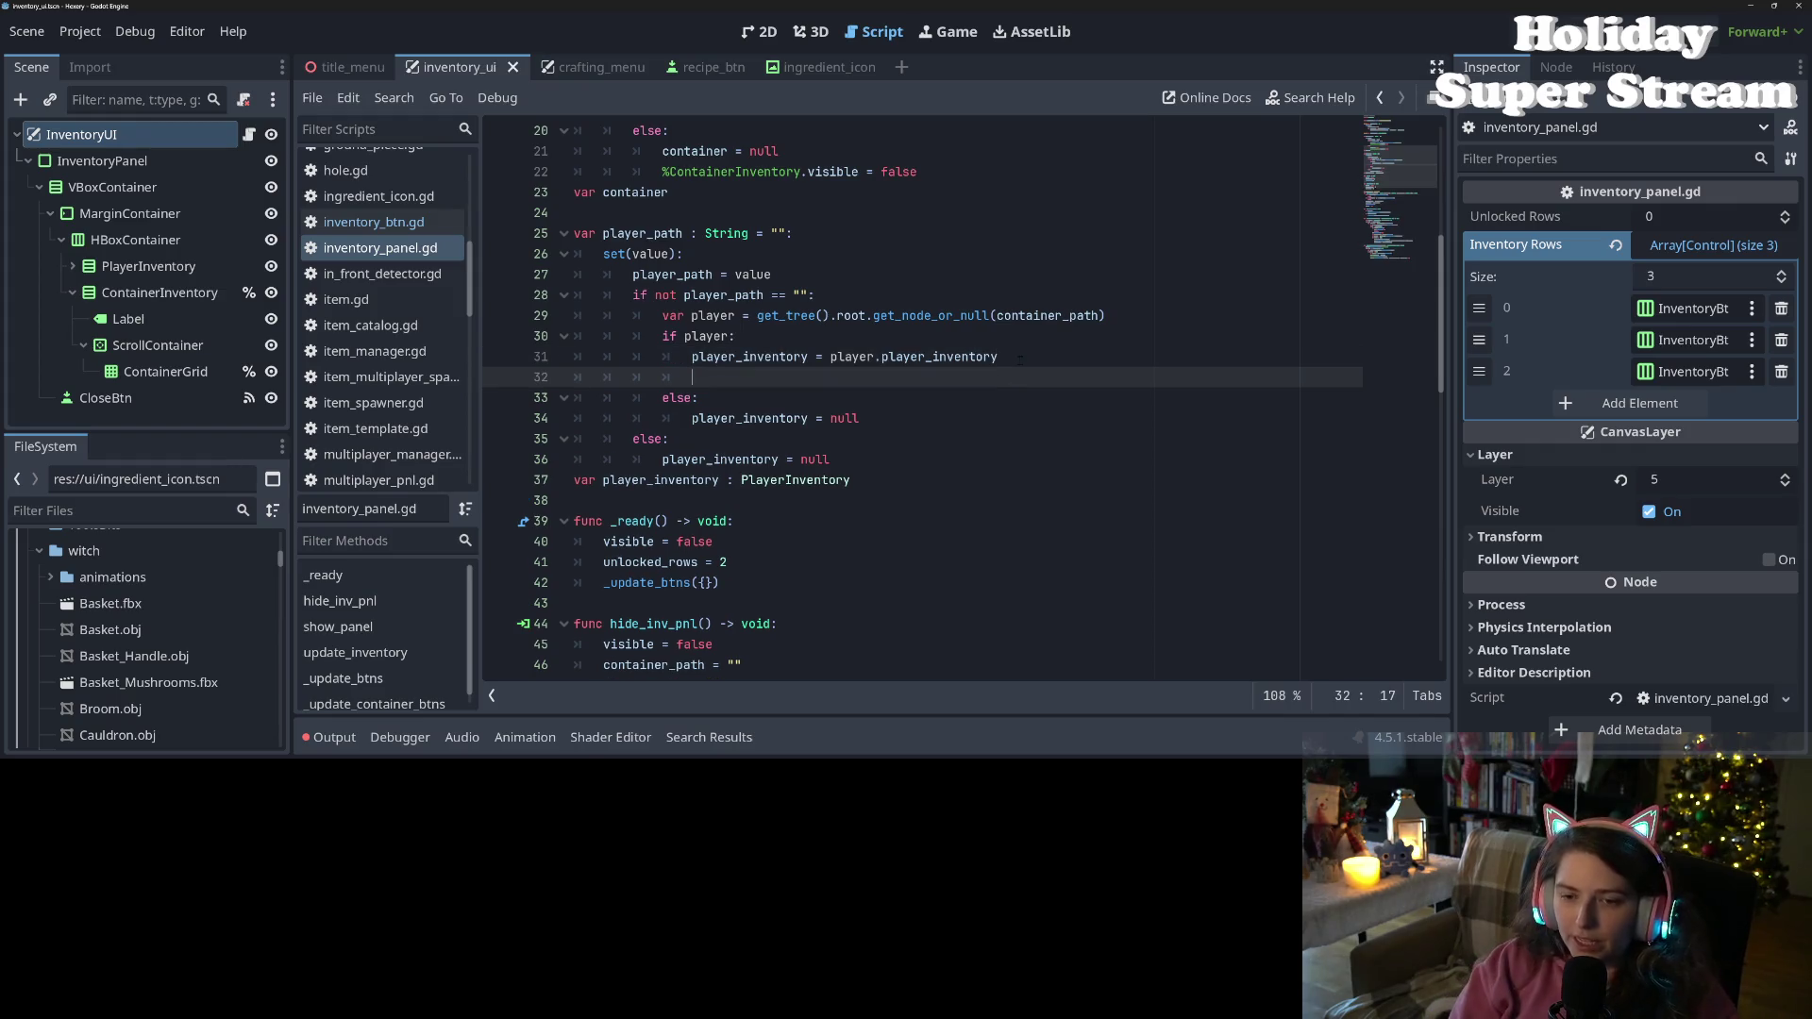
{"action": "type", "text": "utility.try"}
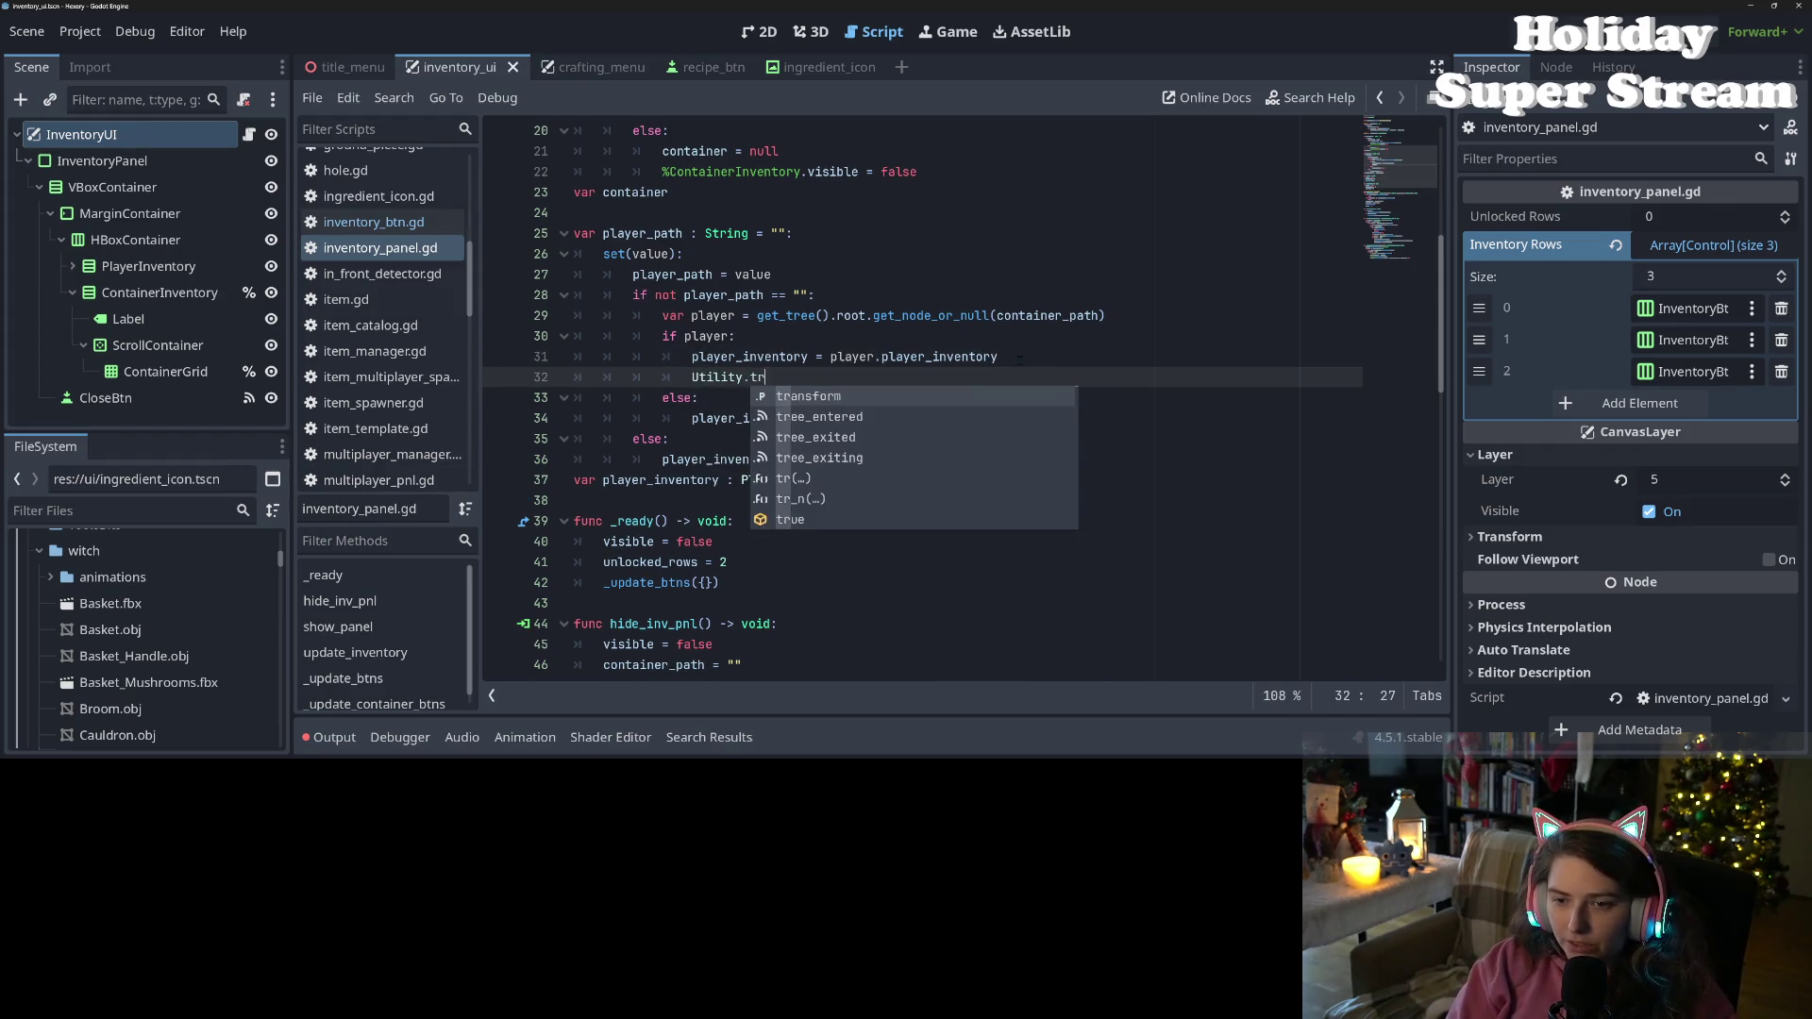
{"action": "key", "text": "Return"}
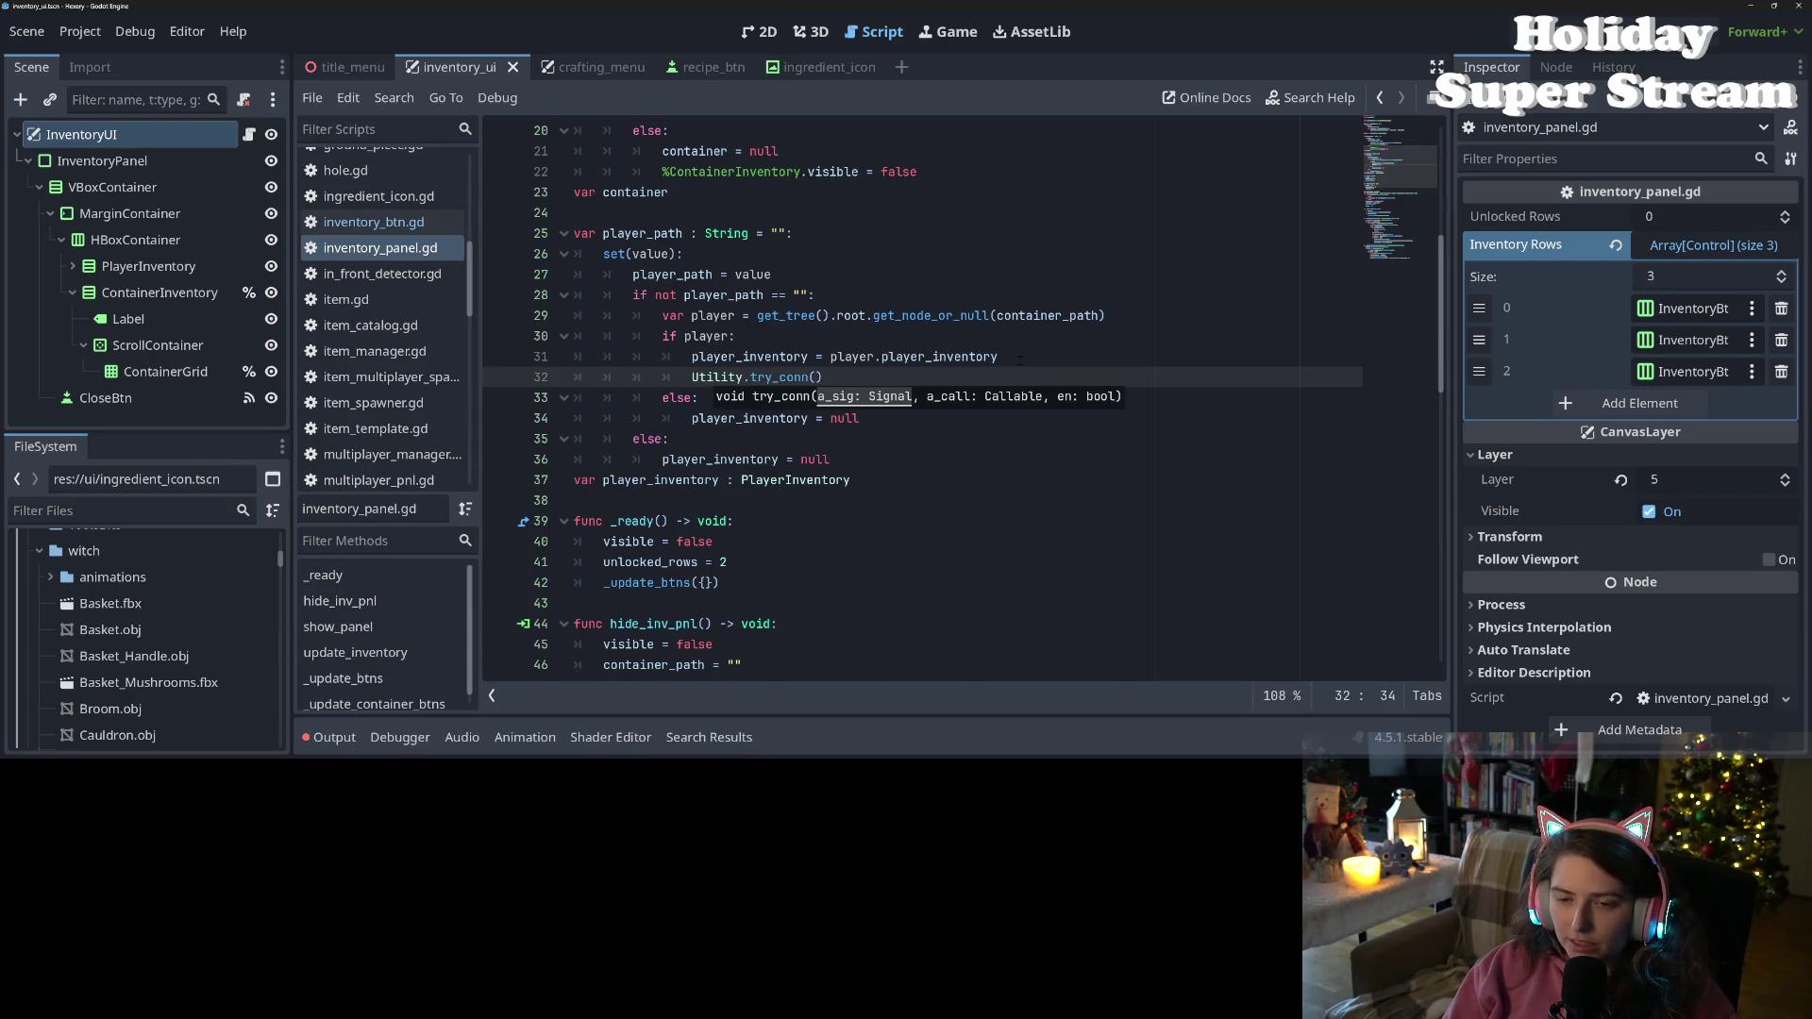
{"action": "type", "text": "pla"}
{"action": "key", "text": "Return"}
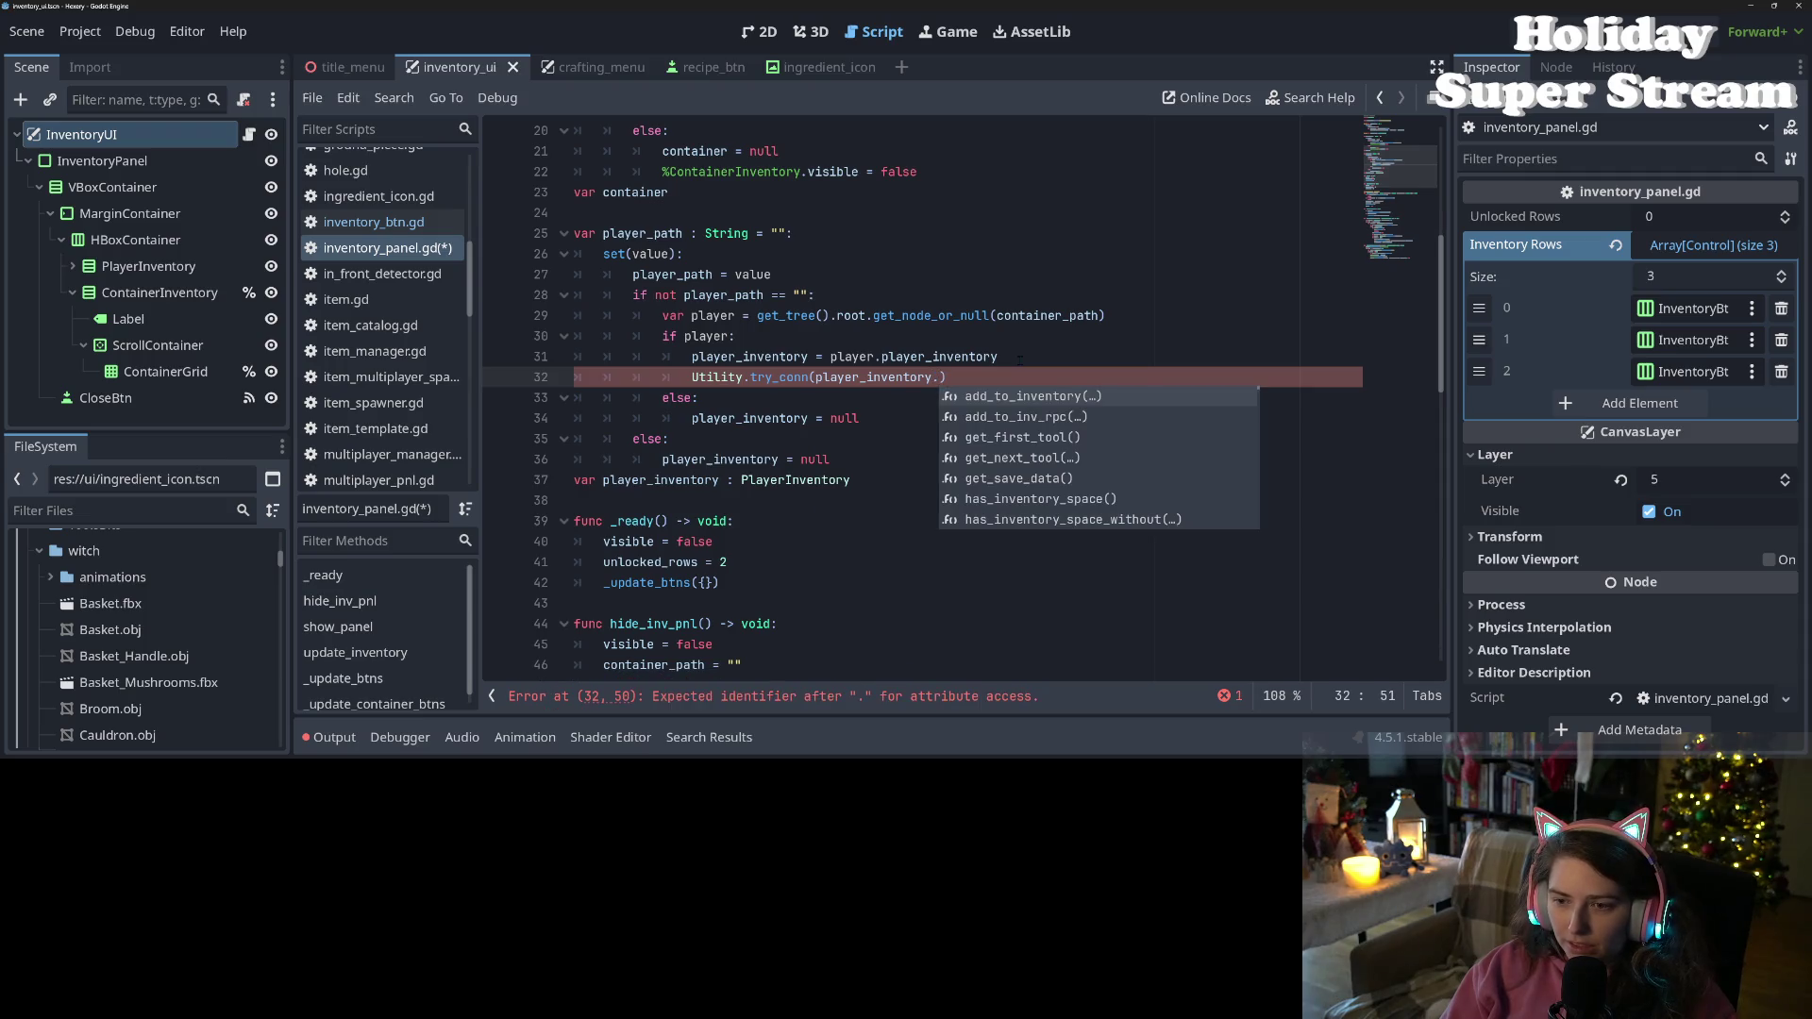
{"action": "type", "text": "inv"}
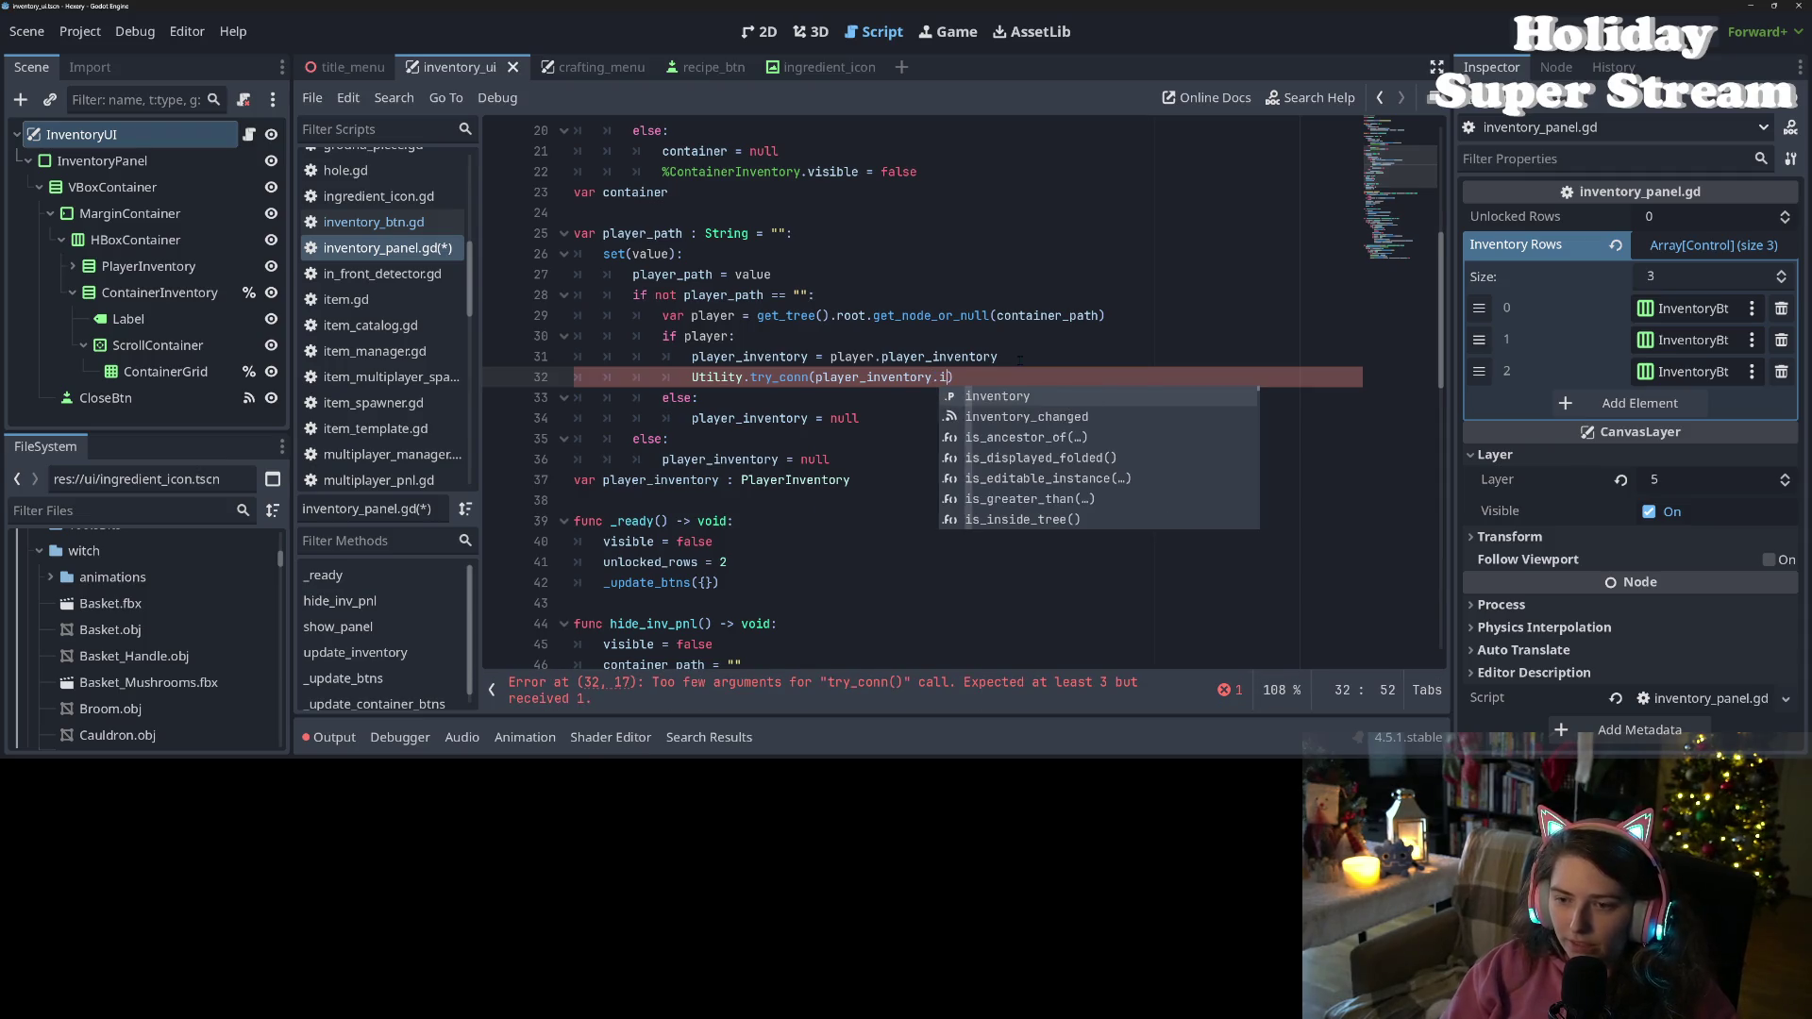
{"action": "key", "text": "Down"}
{"action": "key", "text": "Return"}
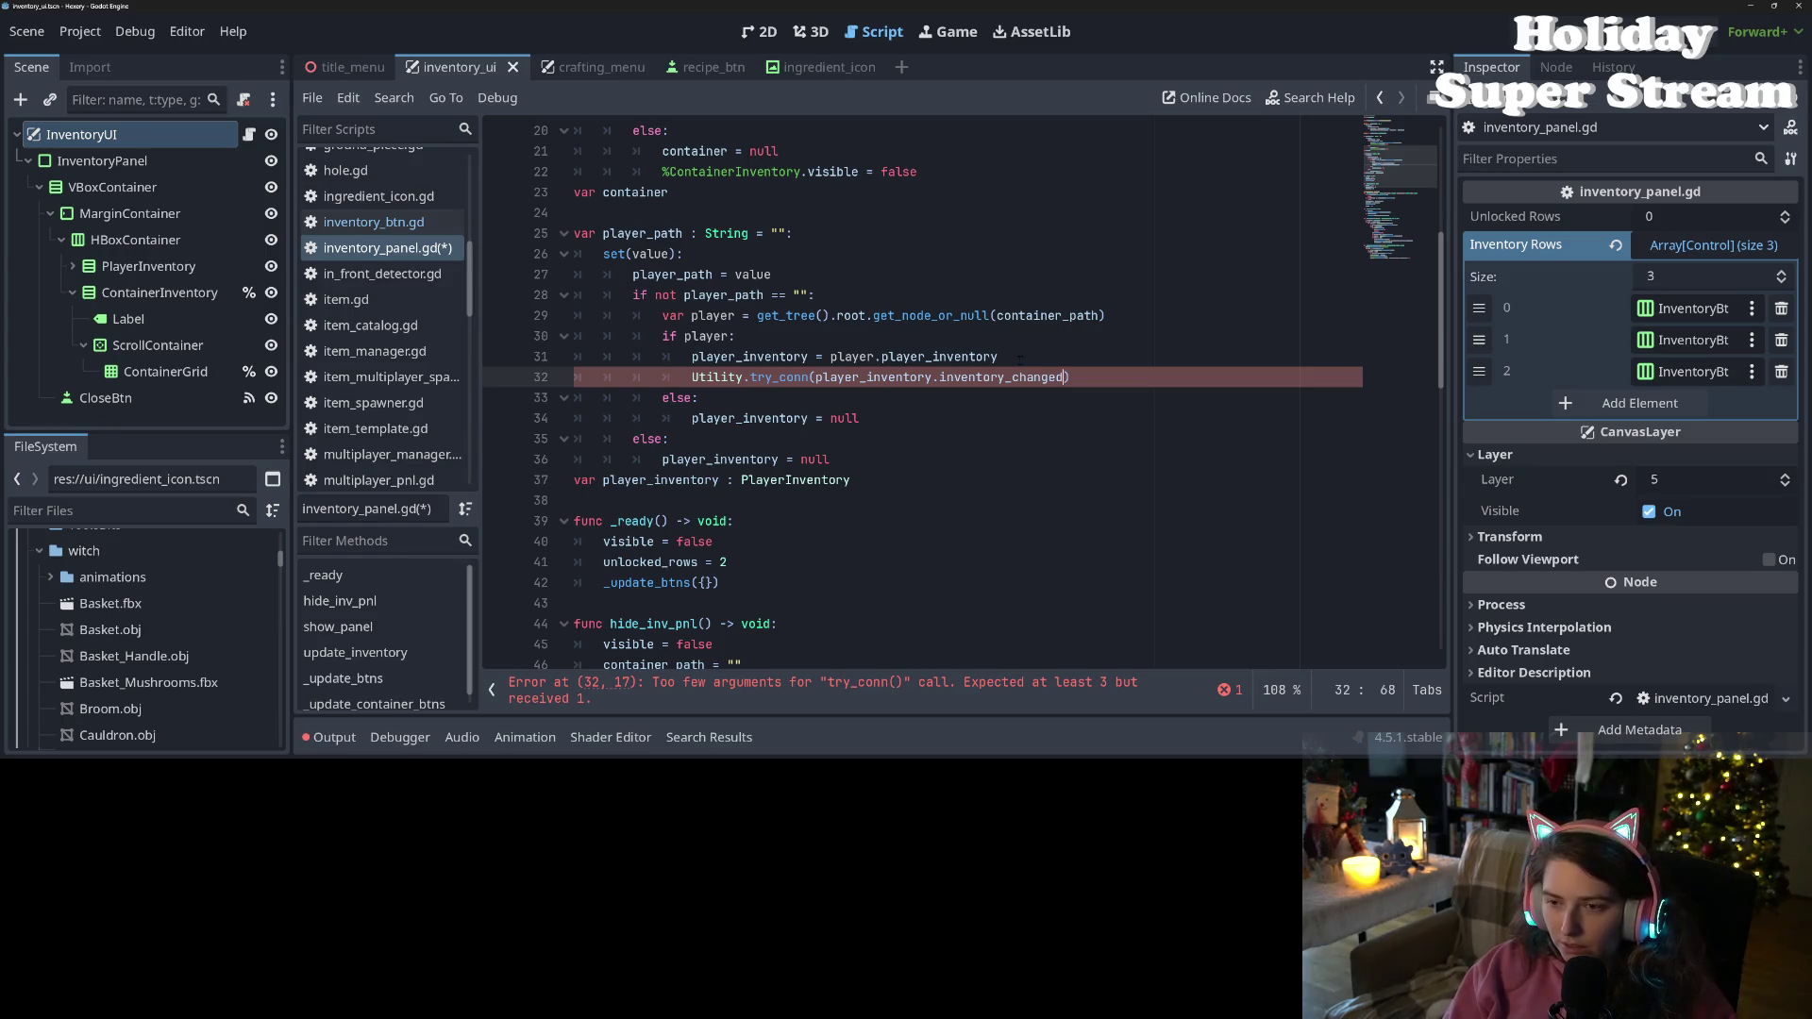
{"action": "type", "text": ","}
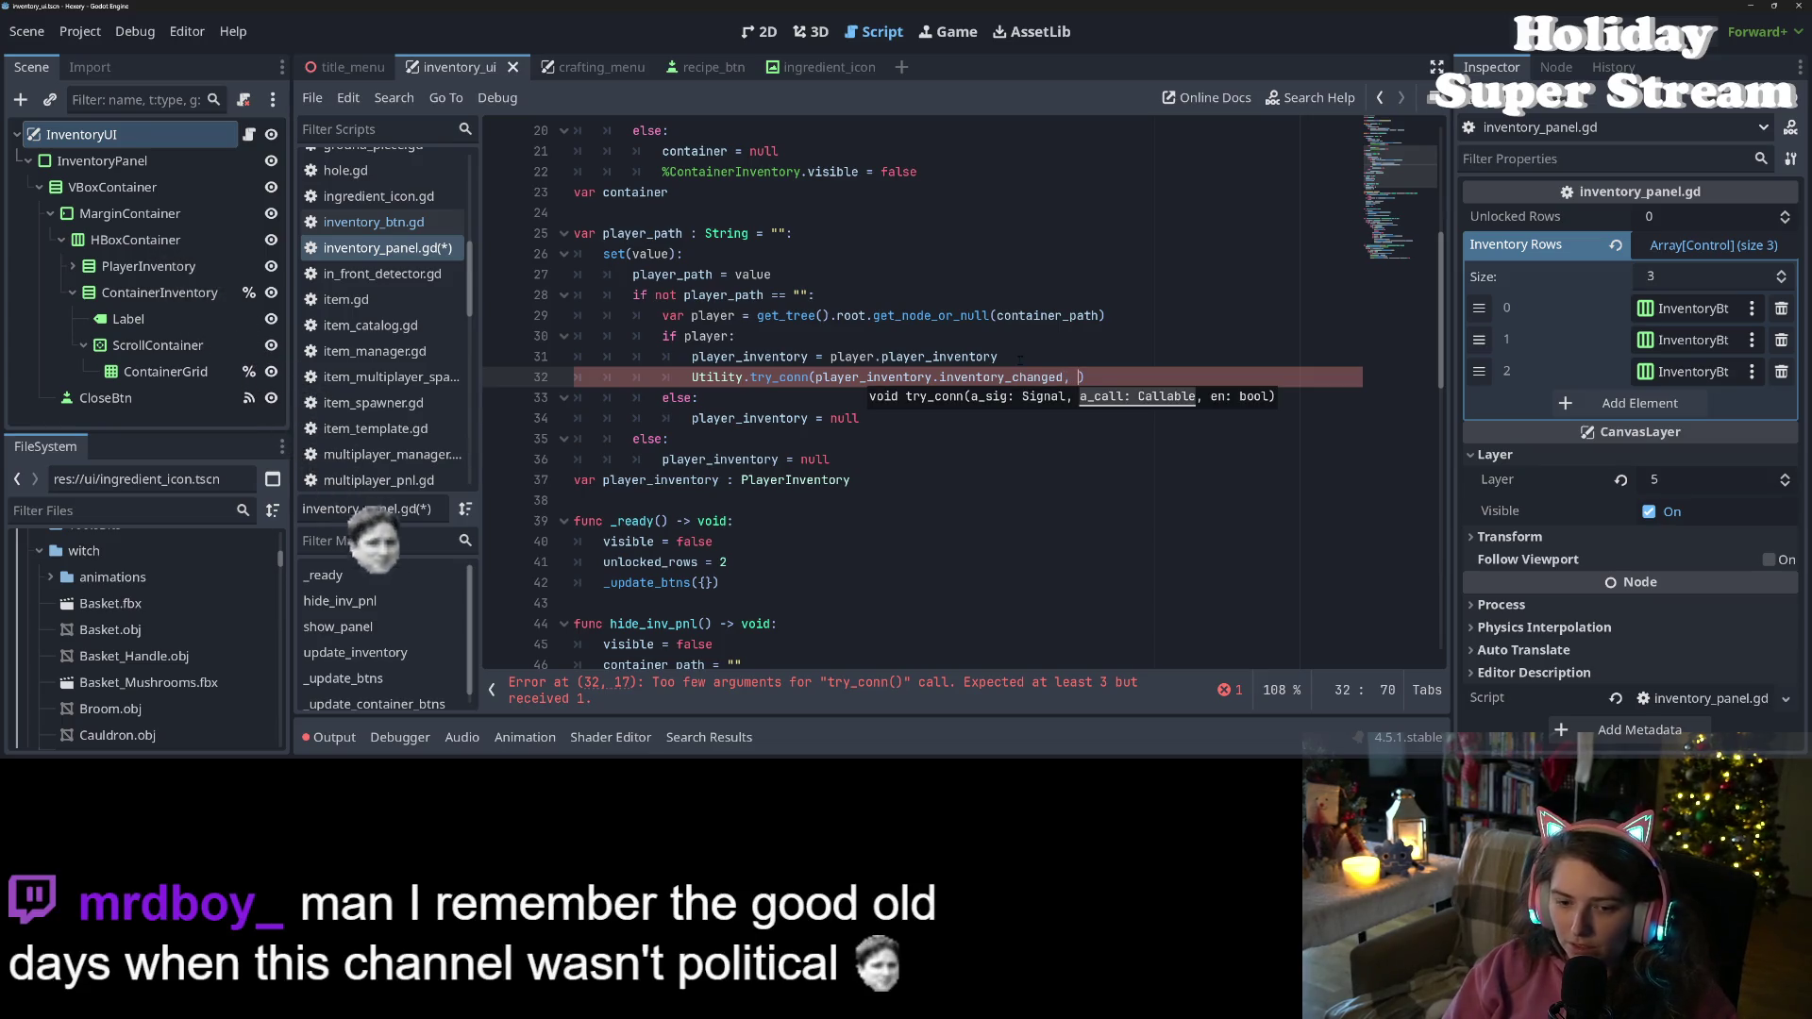
Rename the update_inventory function and its call on line 57 to _update_inventory
{"action": "scroll", "coordinate": [1017, 363], "scroll_direction": "down", "scroll_amount": 7}
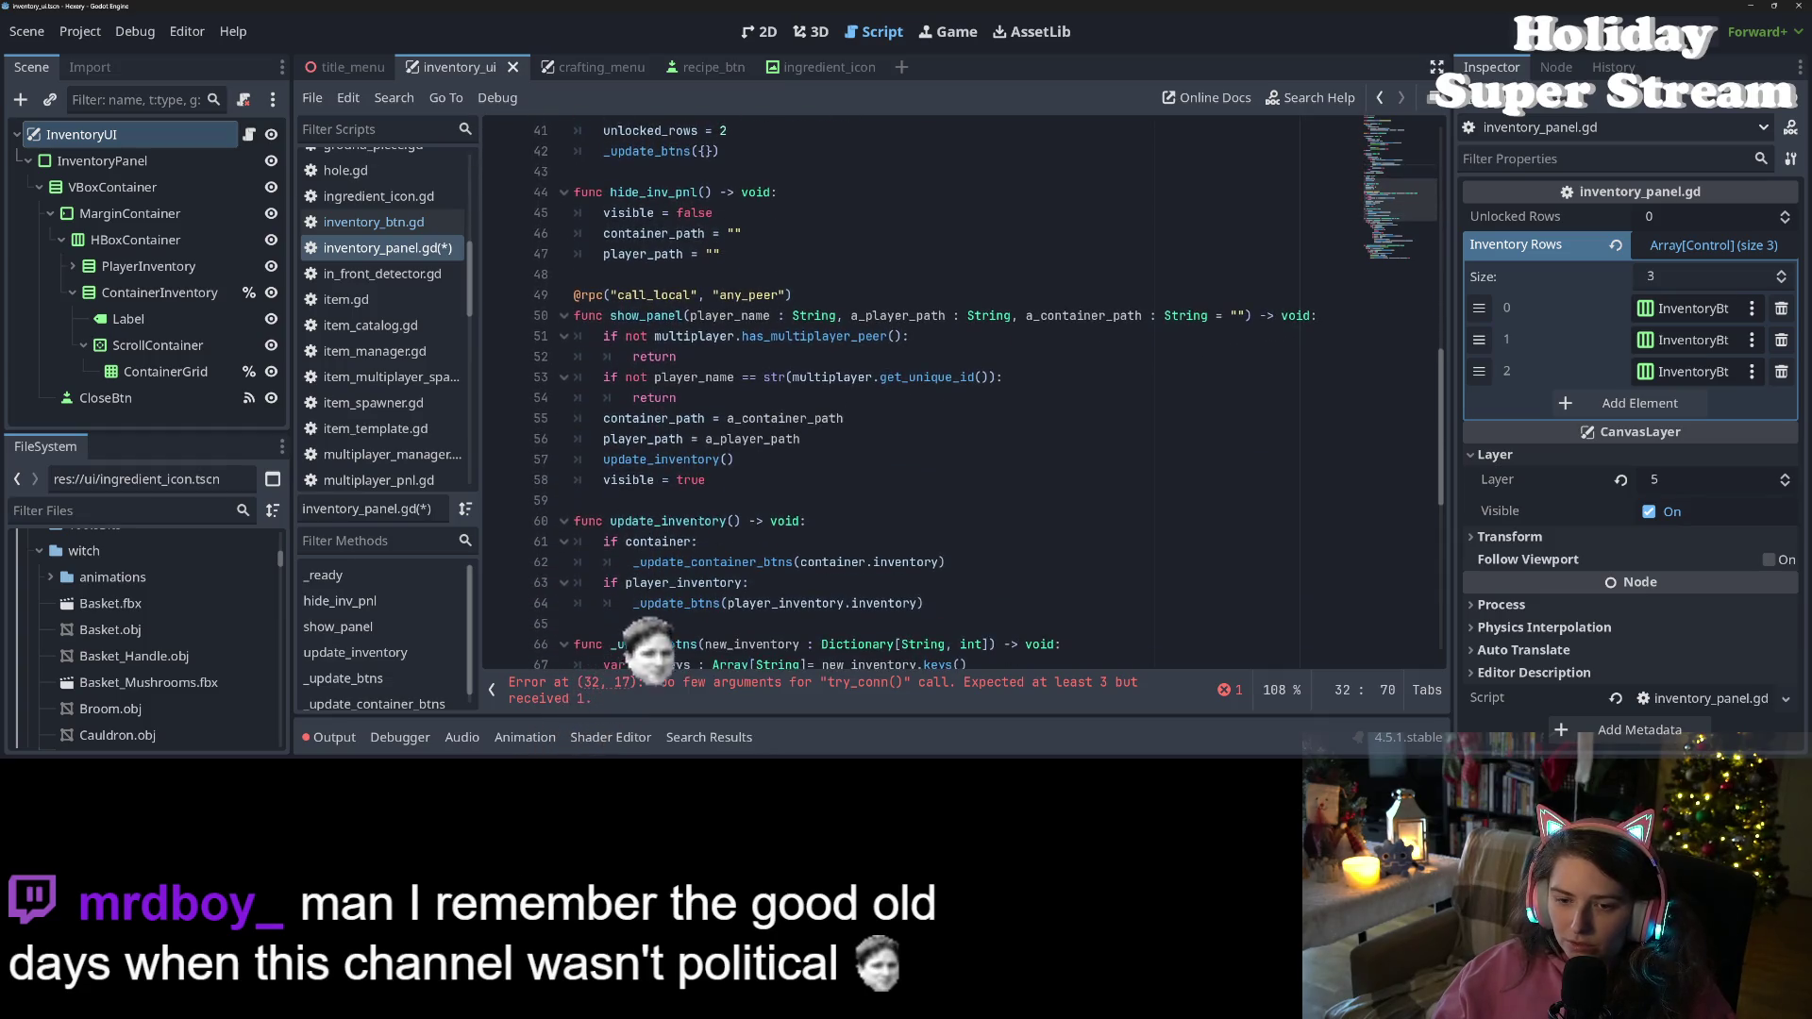
{"action": "left_click", "coordinate": [611, 521]}
{"action": "type", "text": "_"}
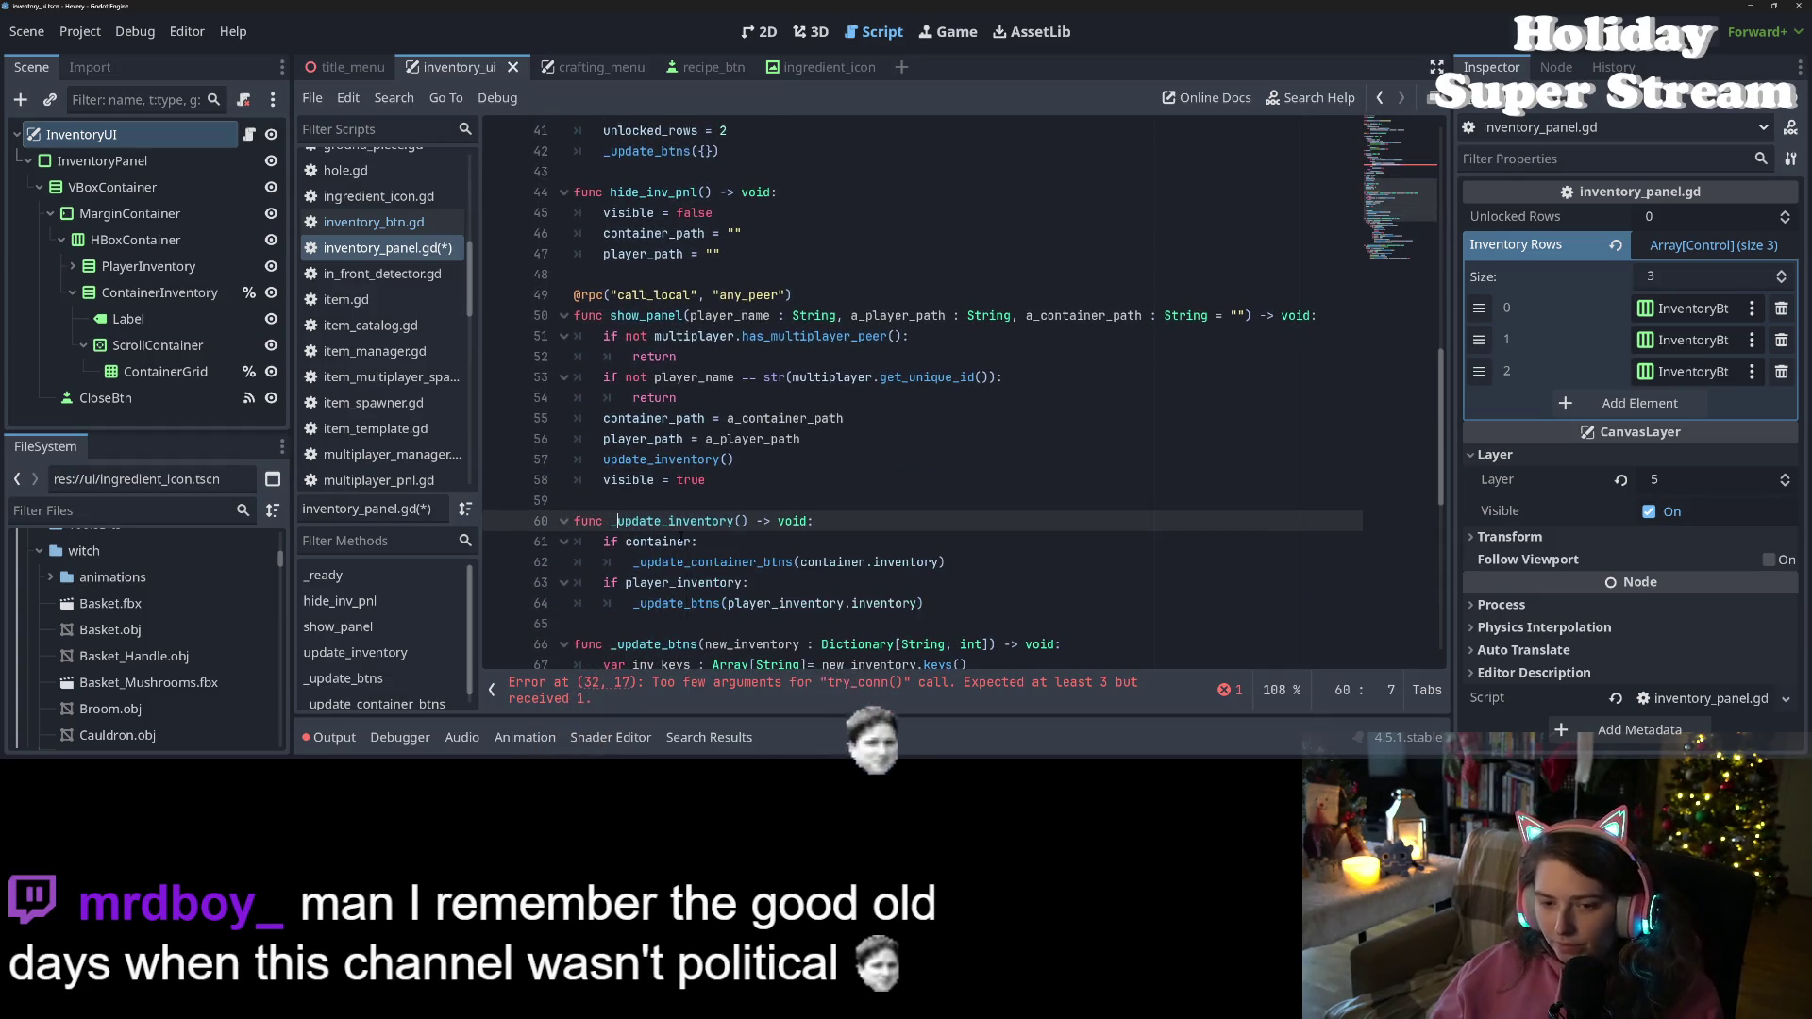
{"action": "double_click", "coordinate": [622, 460]}
{"action": "type", "text": "_"}
Finish the try_conn call with _update_inventory, true and select the completed statement
{"action": "scroll", "coordinate": [849, 424], "scroll_direction": "up", "scroll_amount": 7}
{"action": "left_click", "coordinate": [1077, 377]}
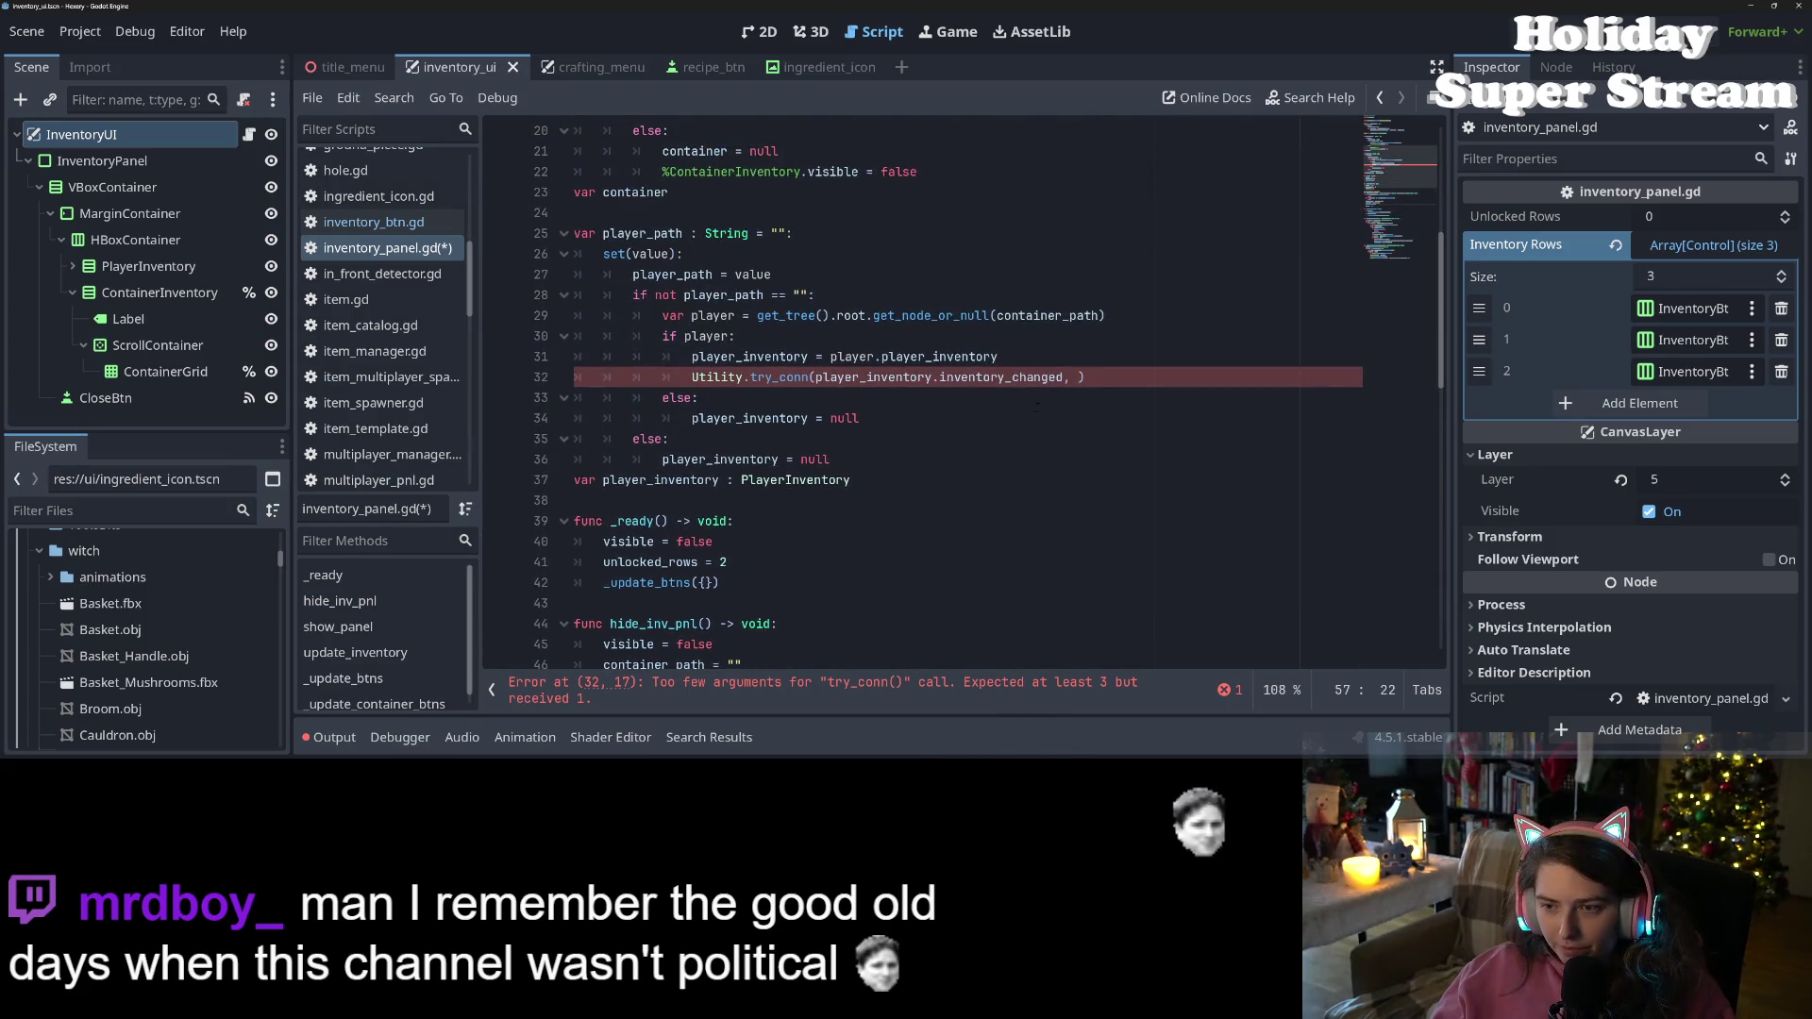
{"action": "type", "text": "_update_inventory, tru"}
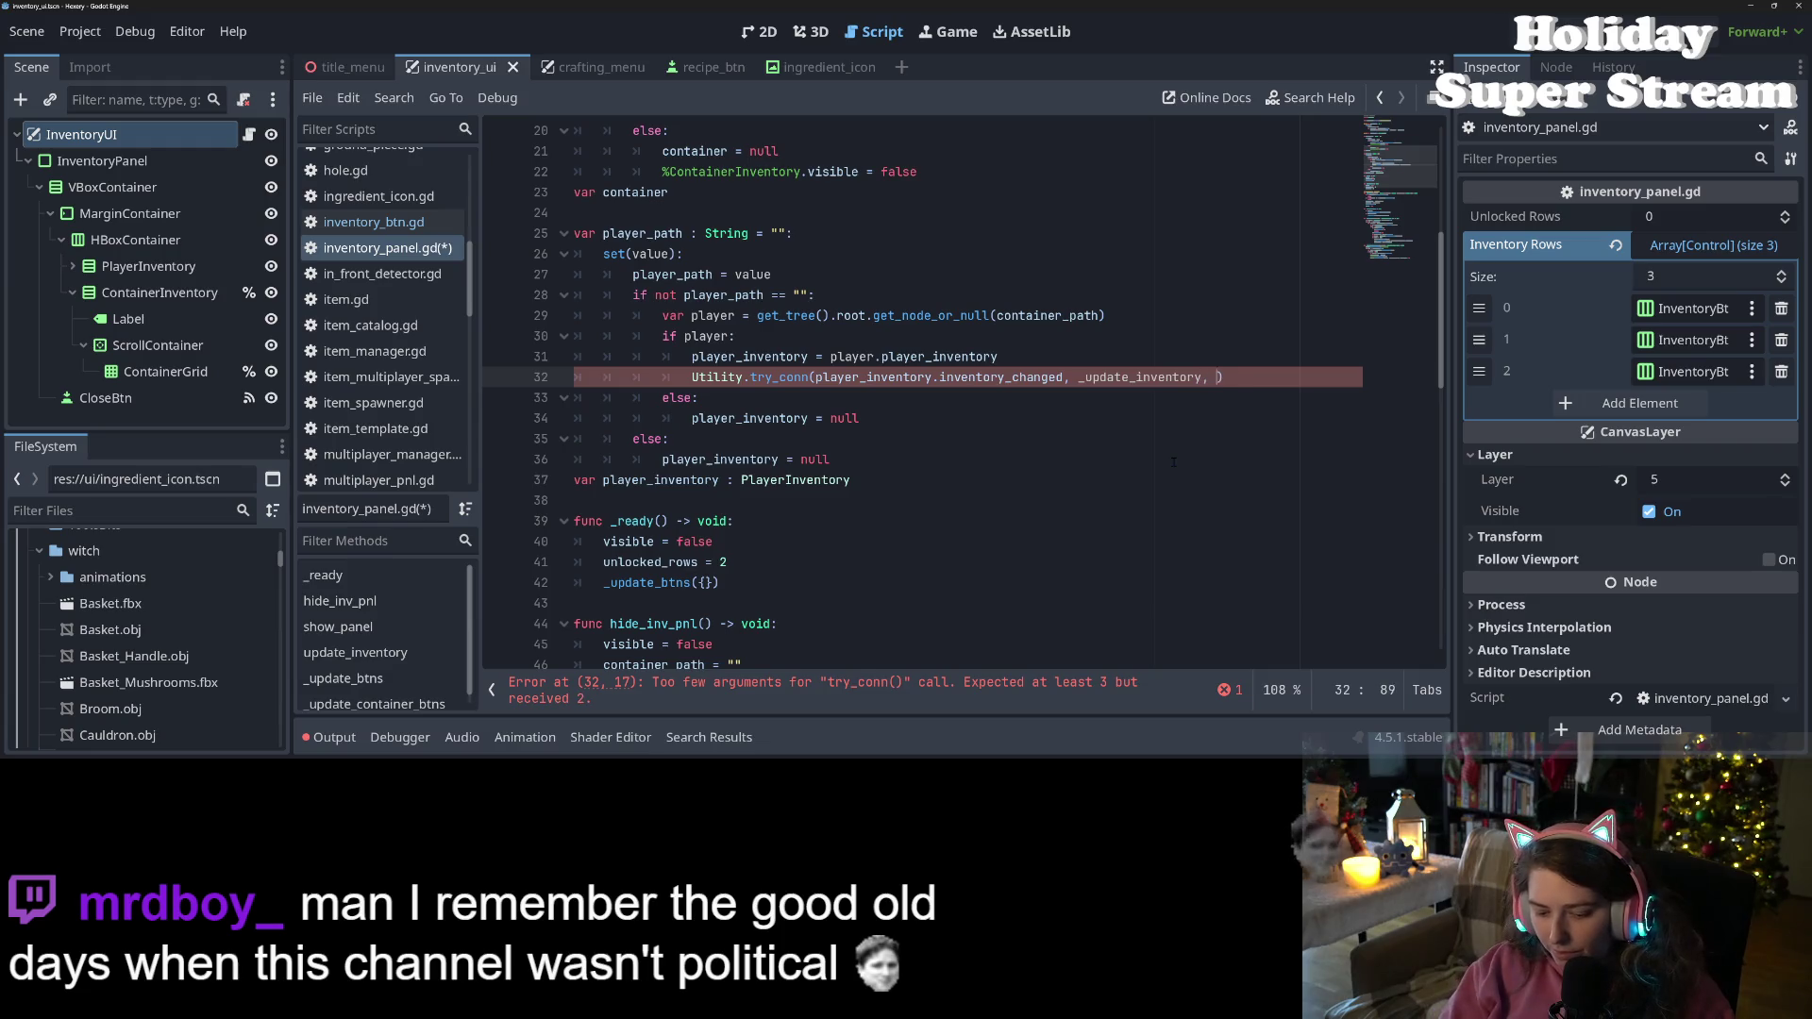
{"action": "type", "text": "e"}
{"action": "key", "text": "Down"}
{"action": "key", "text": "Down"}
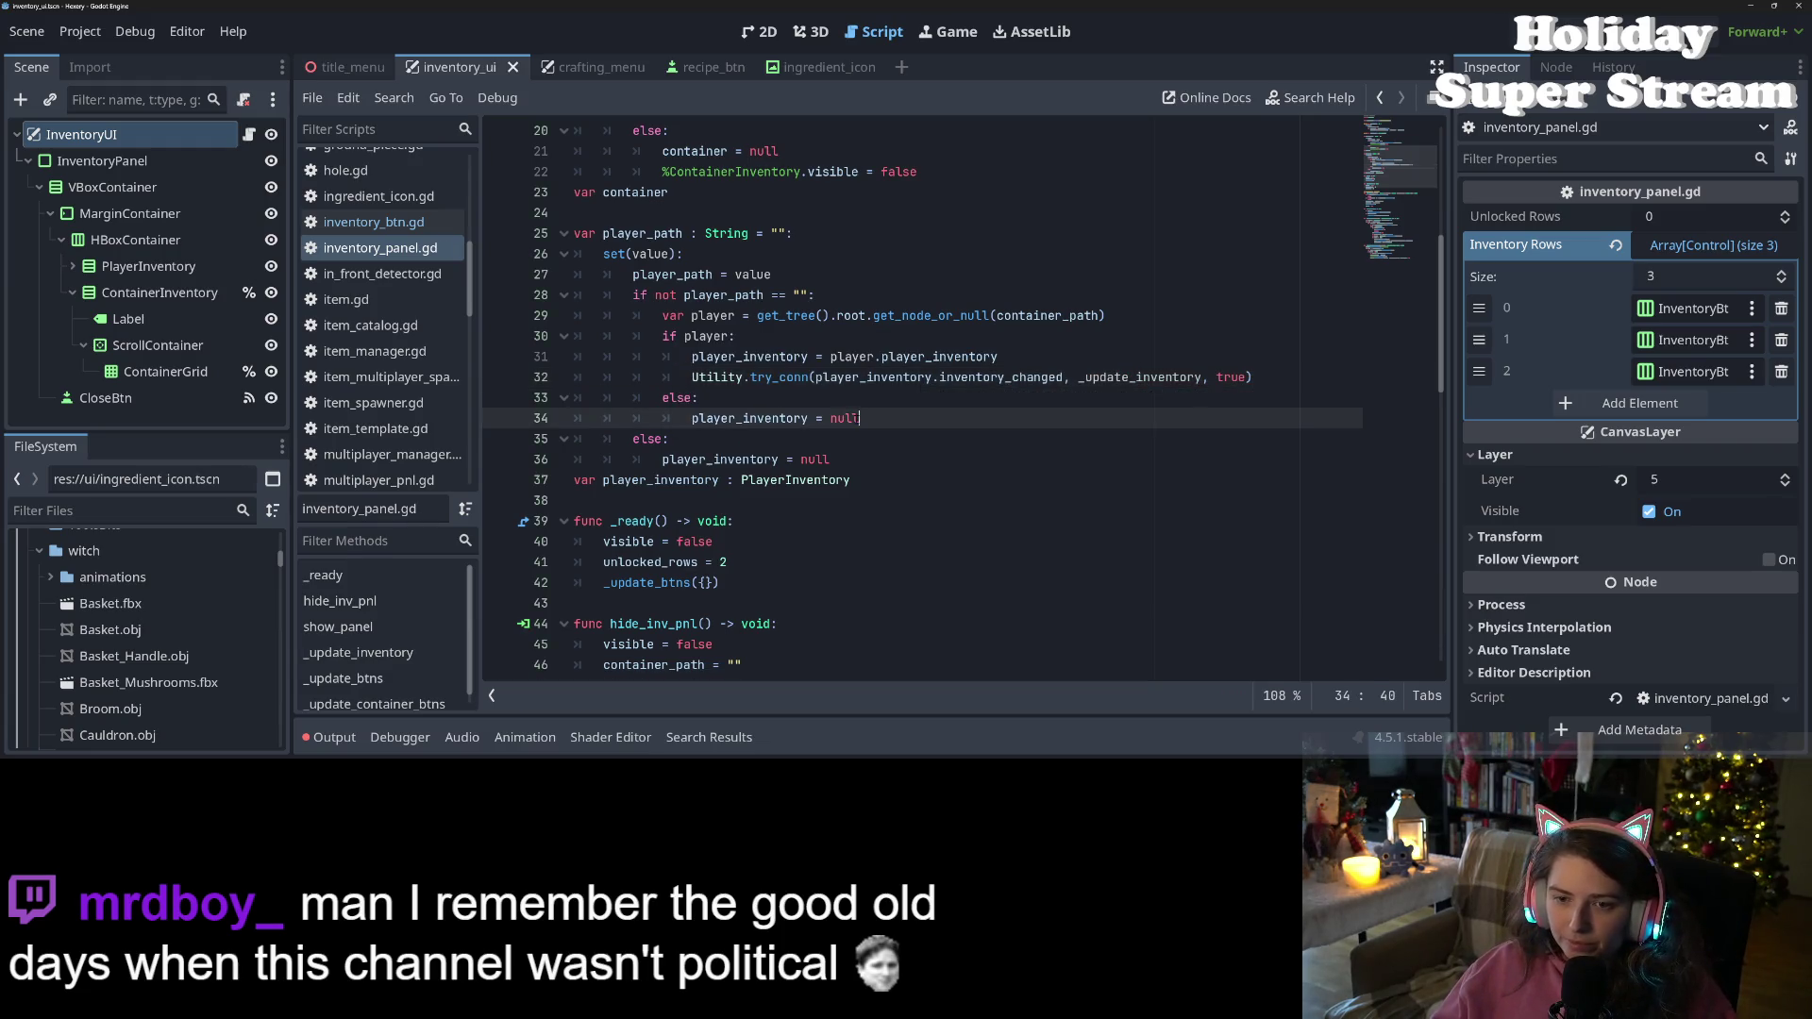
{"action": "scroll", "coordinate": [1159, 326], "scroll_direction": "down", "scroll_amount": 3}
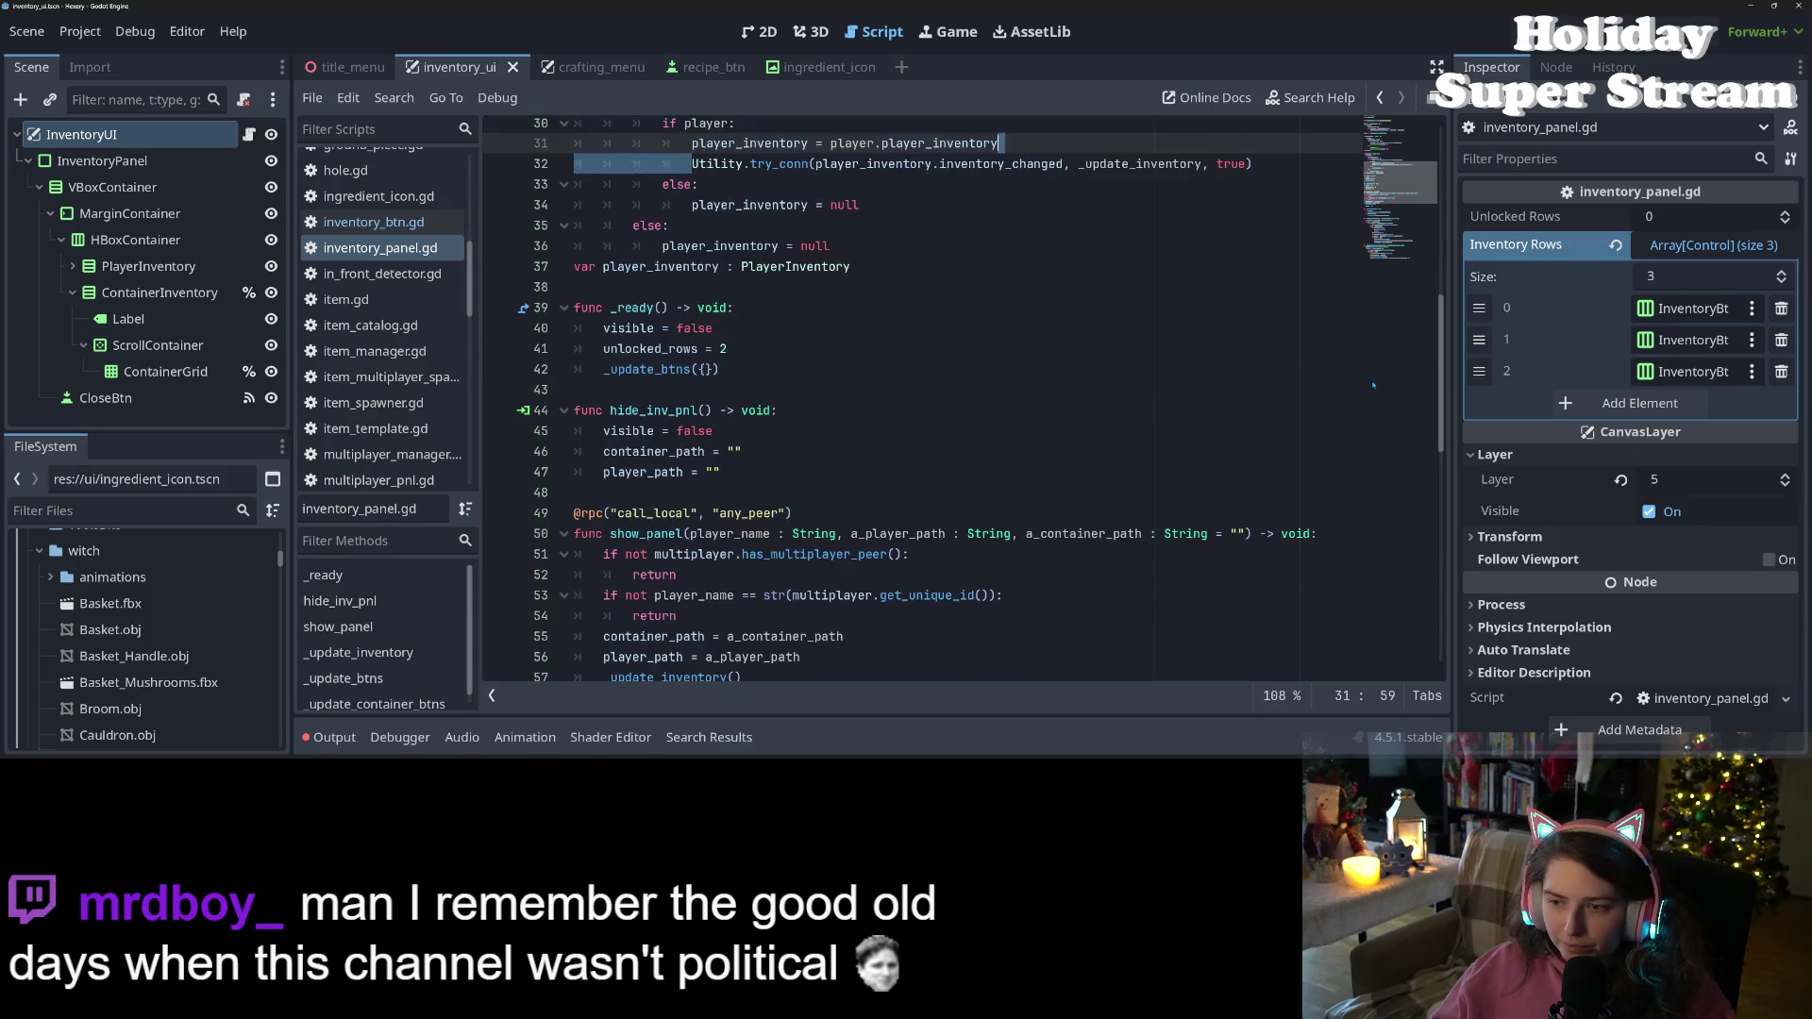
{"action": "left_click", "coordinate": [1159, 327]}
{"action": "left_click_drag", "start_coordinate": [691, 163], "coordinate": [1253, 164]}
{"action": "scroll", "coordinate": [802, 377], "scroll_direction": "up", "scroll_amount": 3}
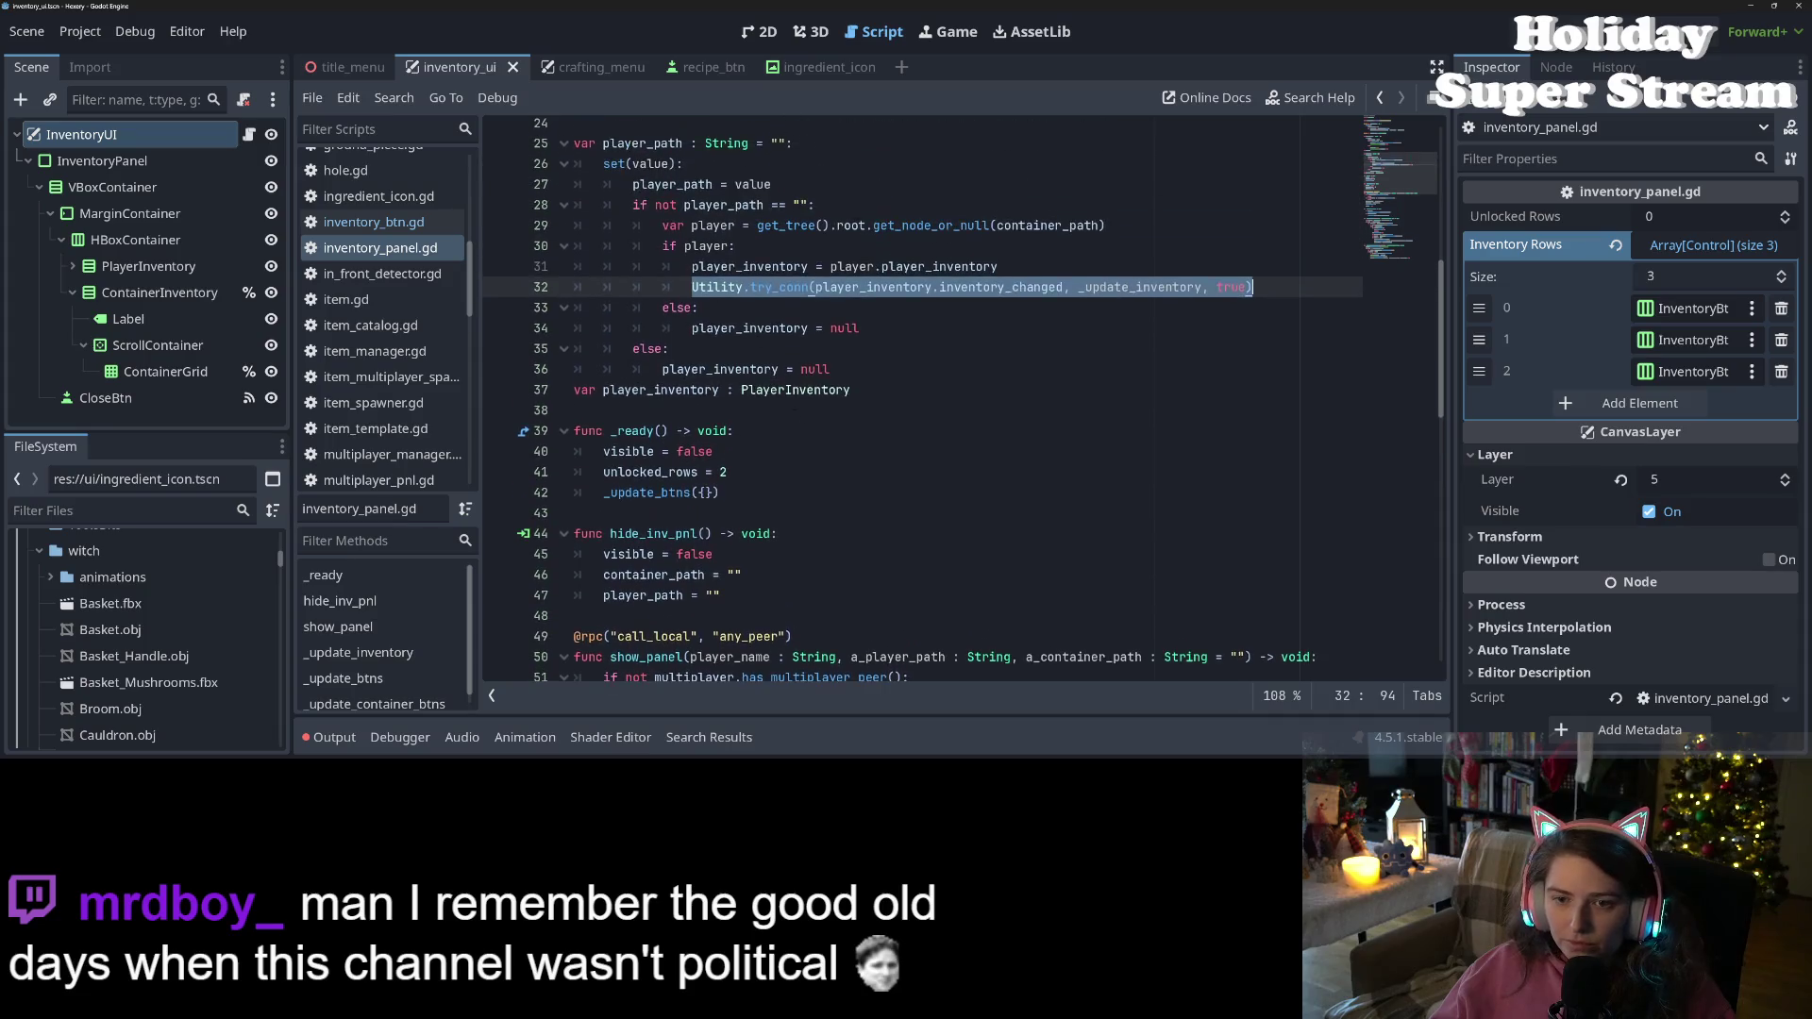
{"action": "scroll", "coordinate": [748, 337], "scroll_direction": "up", "scroll_amount": 4}
{"action": "left_click", "coordinate": [748, 330]}
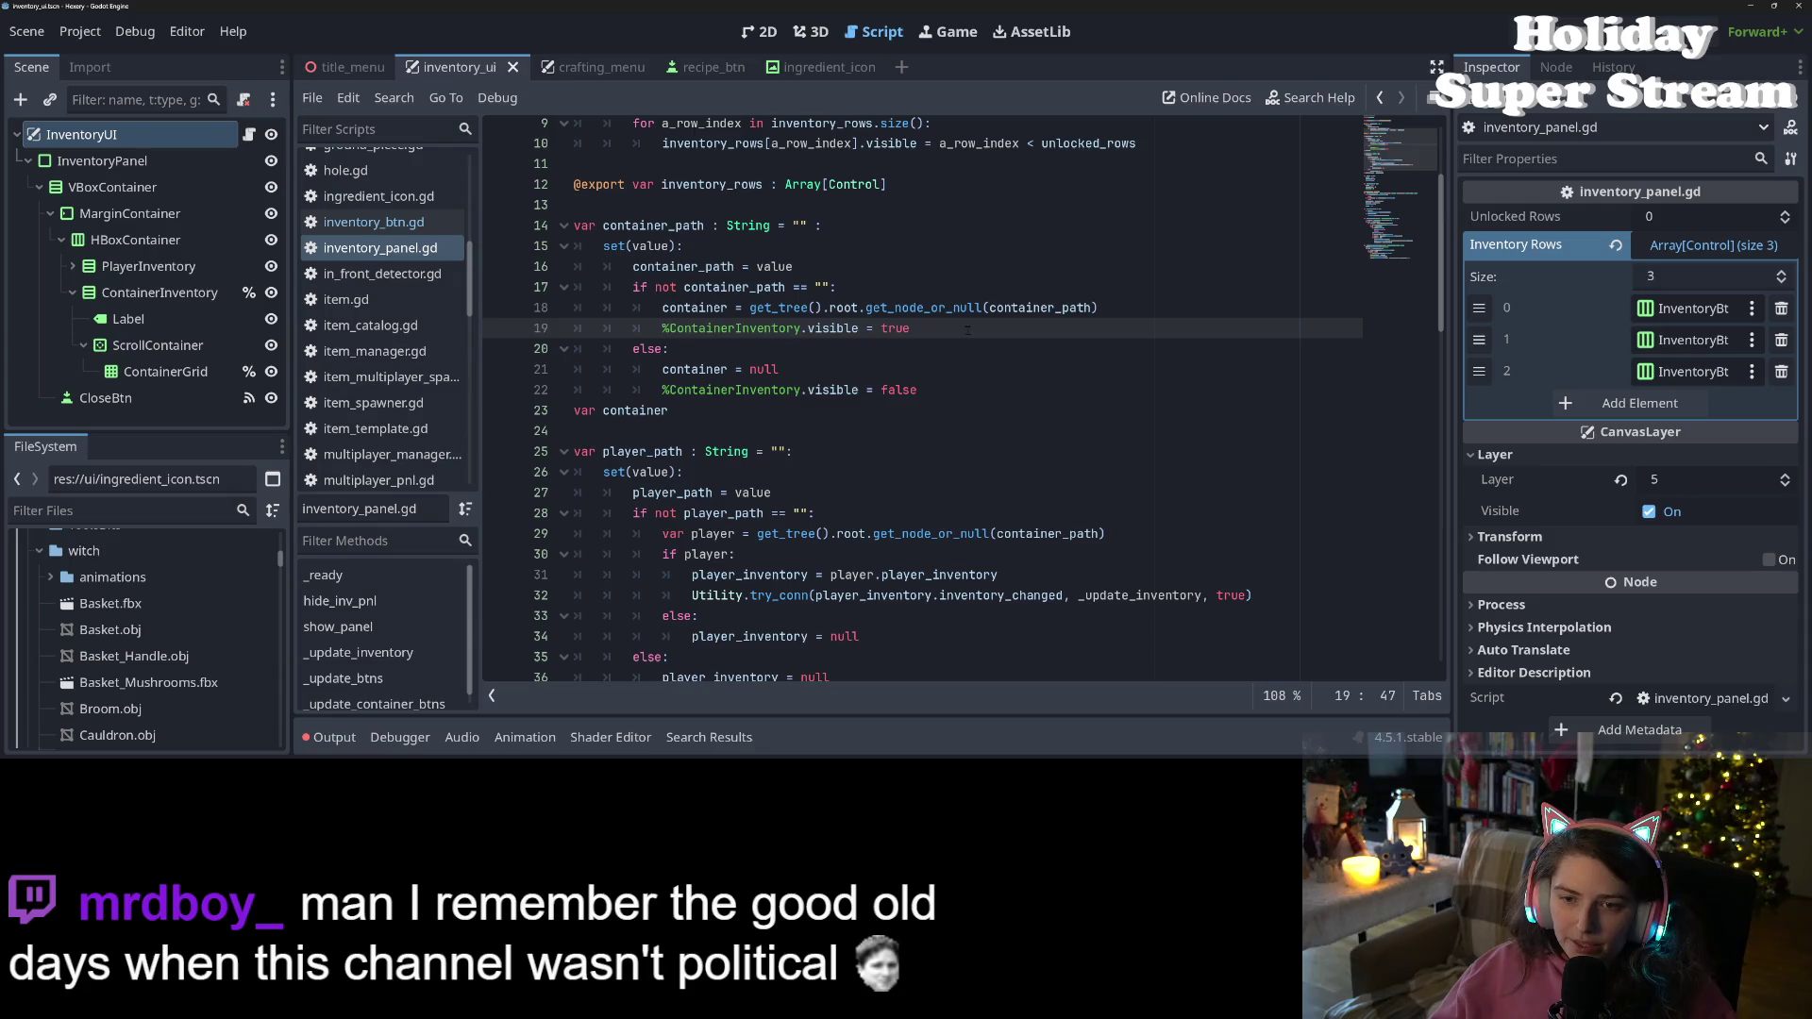
Below the container lookup, add 'if container:' containing the pasted try_conn line and visibility line
{"action": "left_click", "coordinate": [1130, 312]}
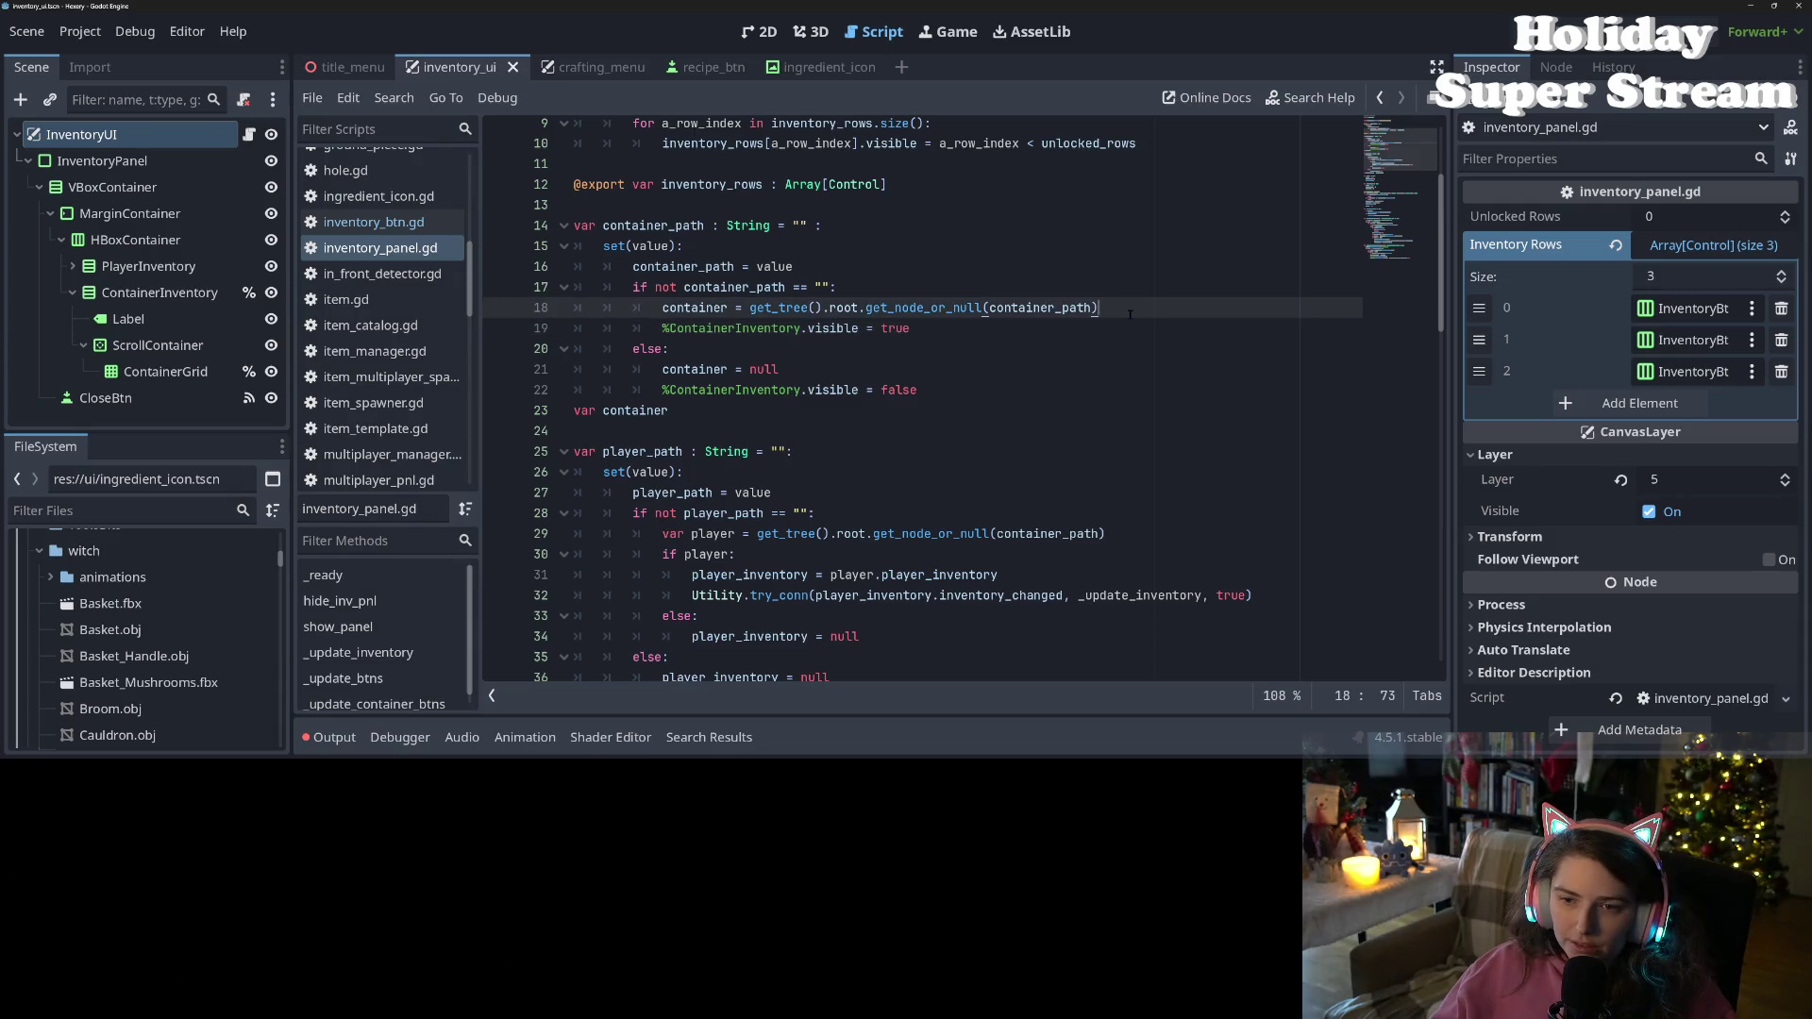
{"action": "key", "text": "Return"}
{"action": "type", "text": "if container"}
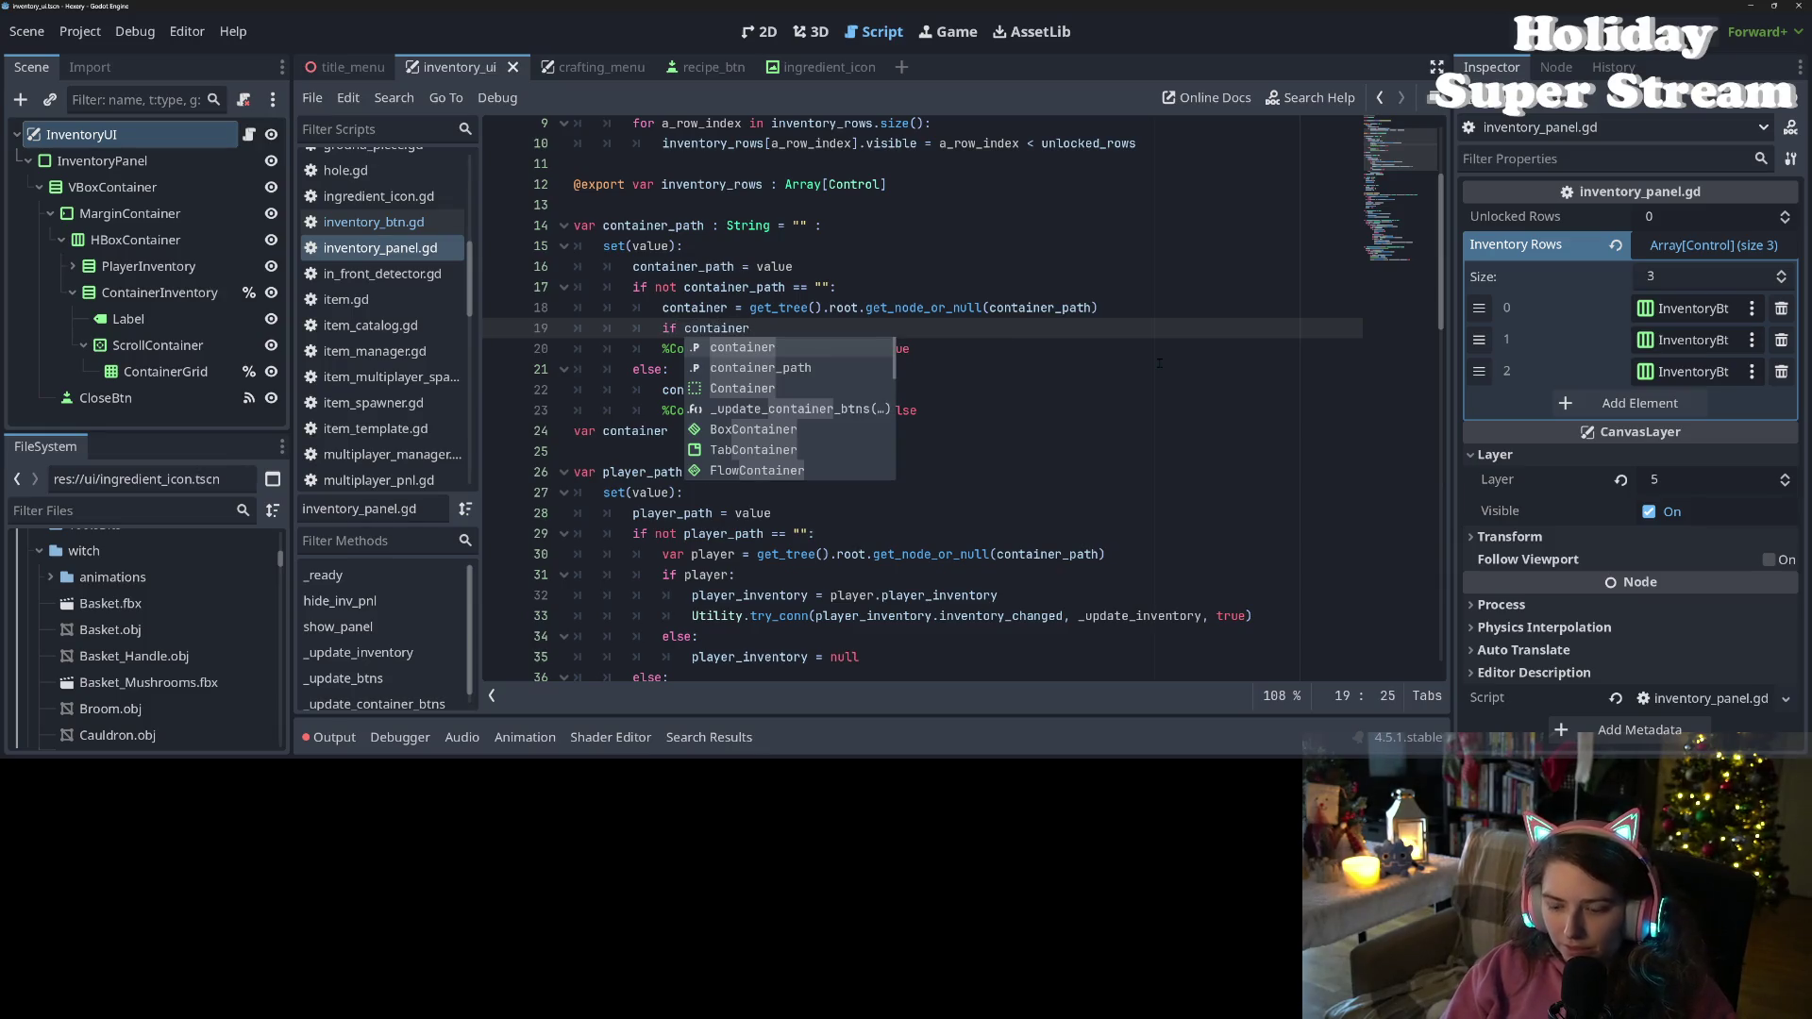
{"action": "type", "text": ":"}
{"action": "key", "text": "Return"}
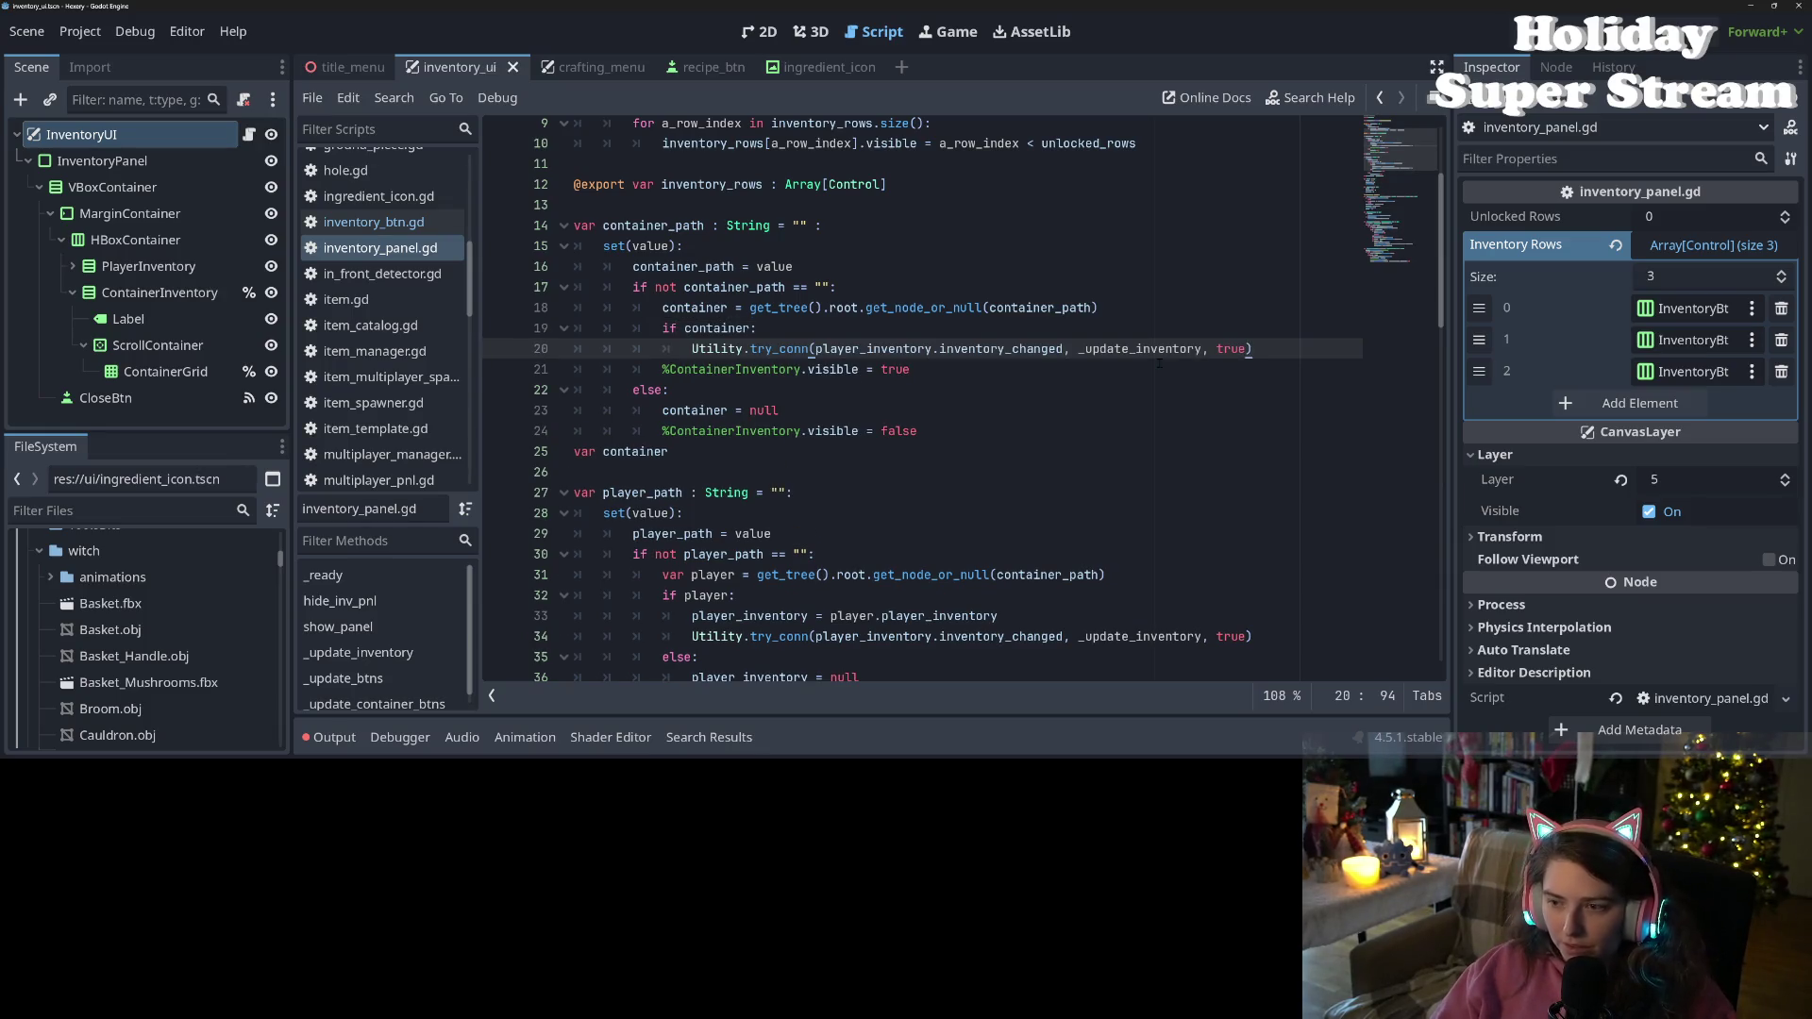
{"action": "key", "text": "ctrl+v"}
{"action": "key", "text": "Tab"}
Add an else branch setting %ContainerInventory.visible = false
{"action": "key", "text": "Return"}
{"action": "key", "text": "BackSpace"}
{"action": "type", "text": "else"}
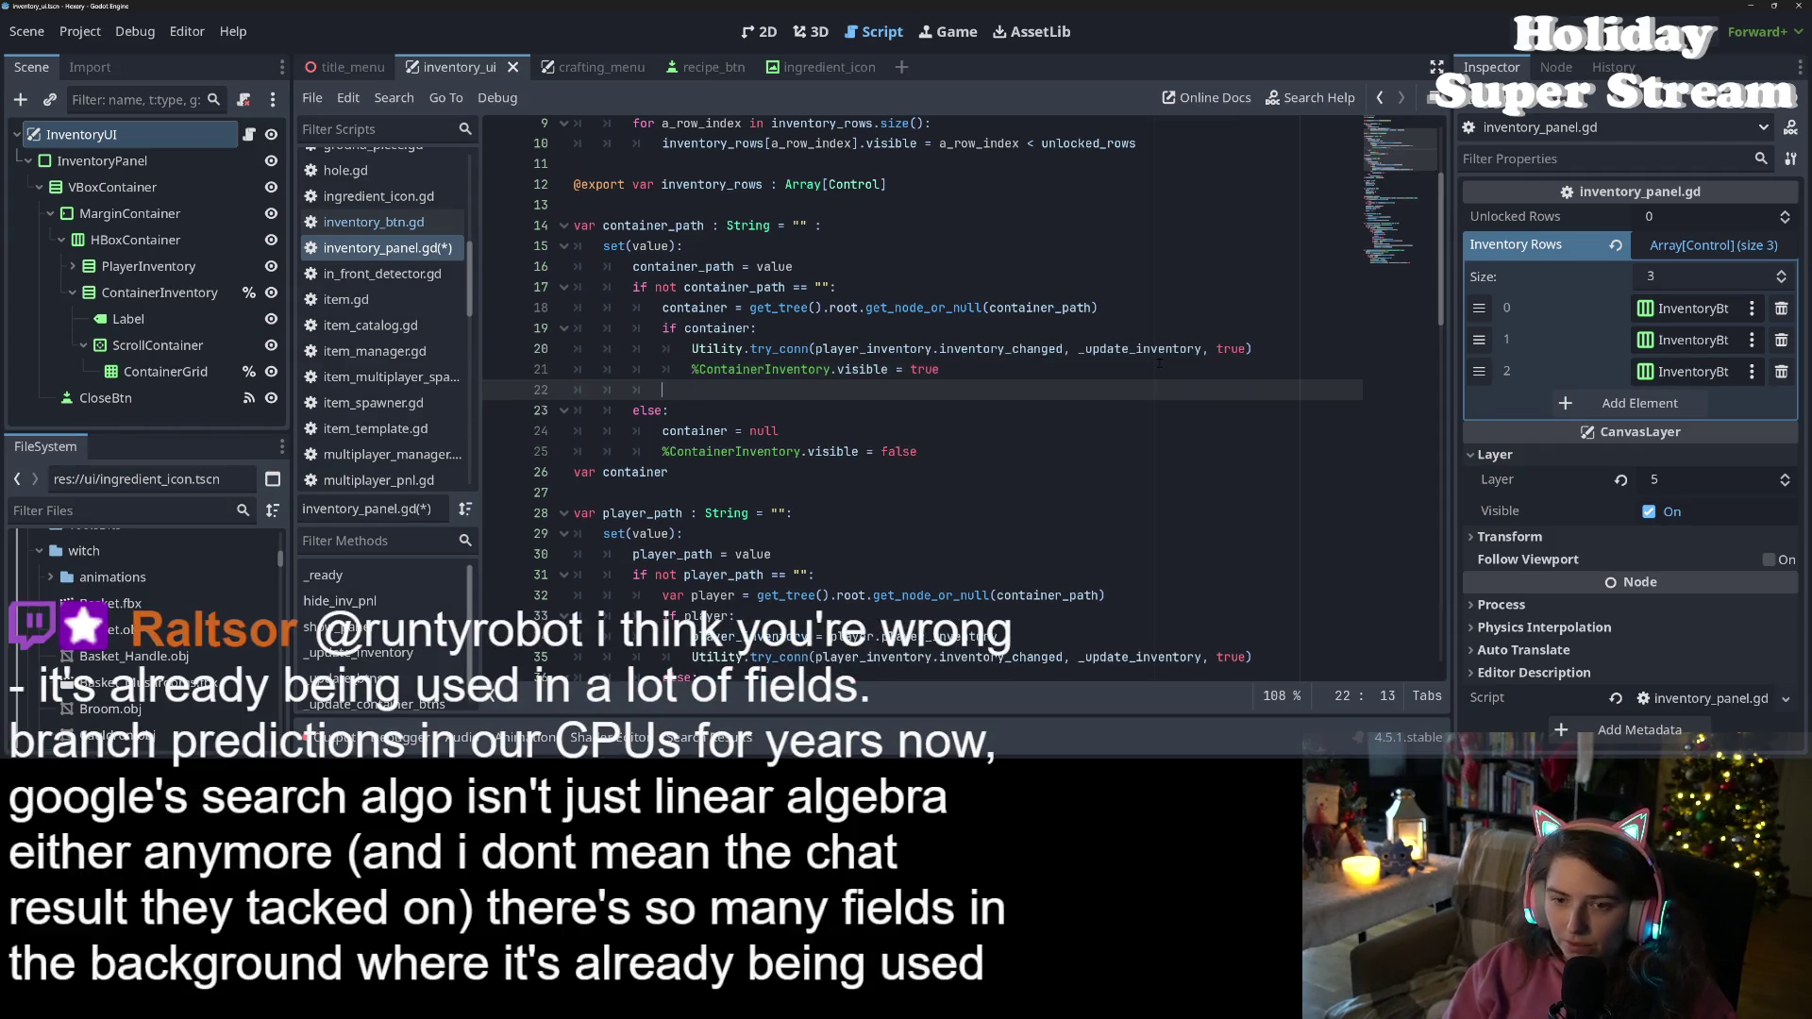
{"action": "key", "text": "Return"}
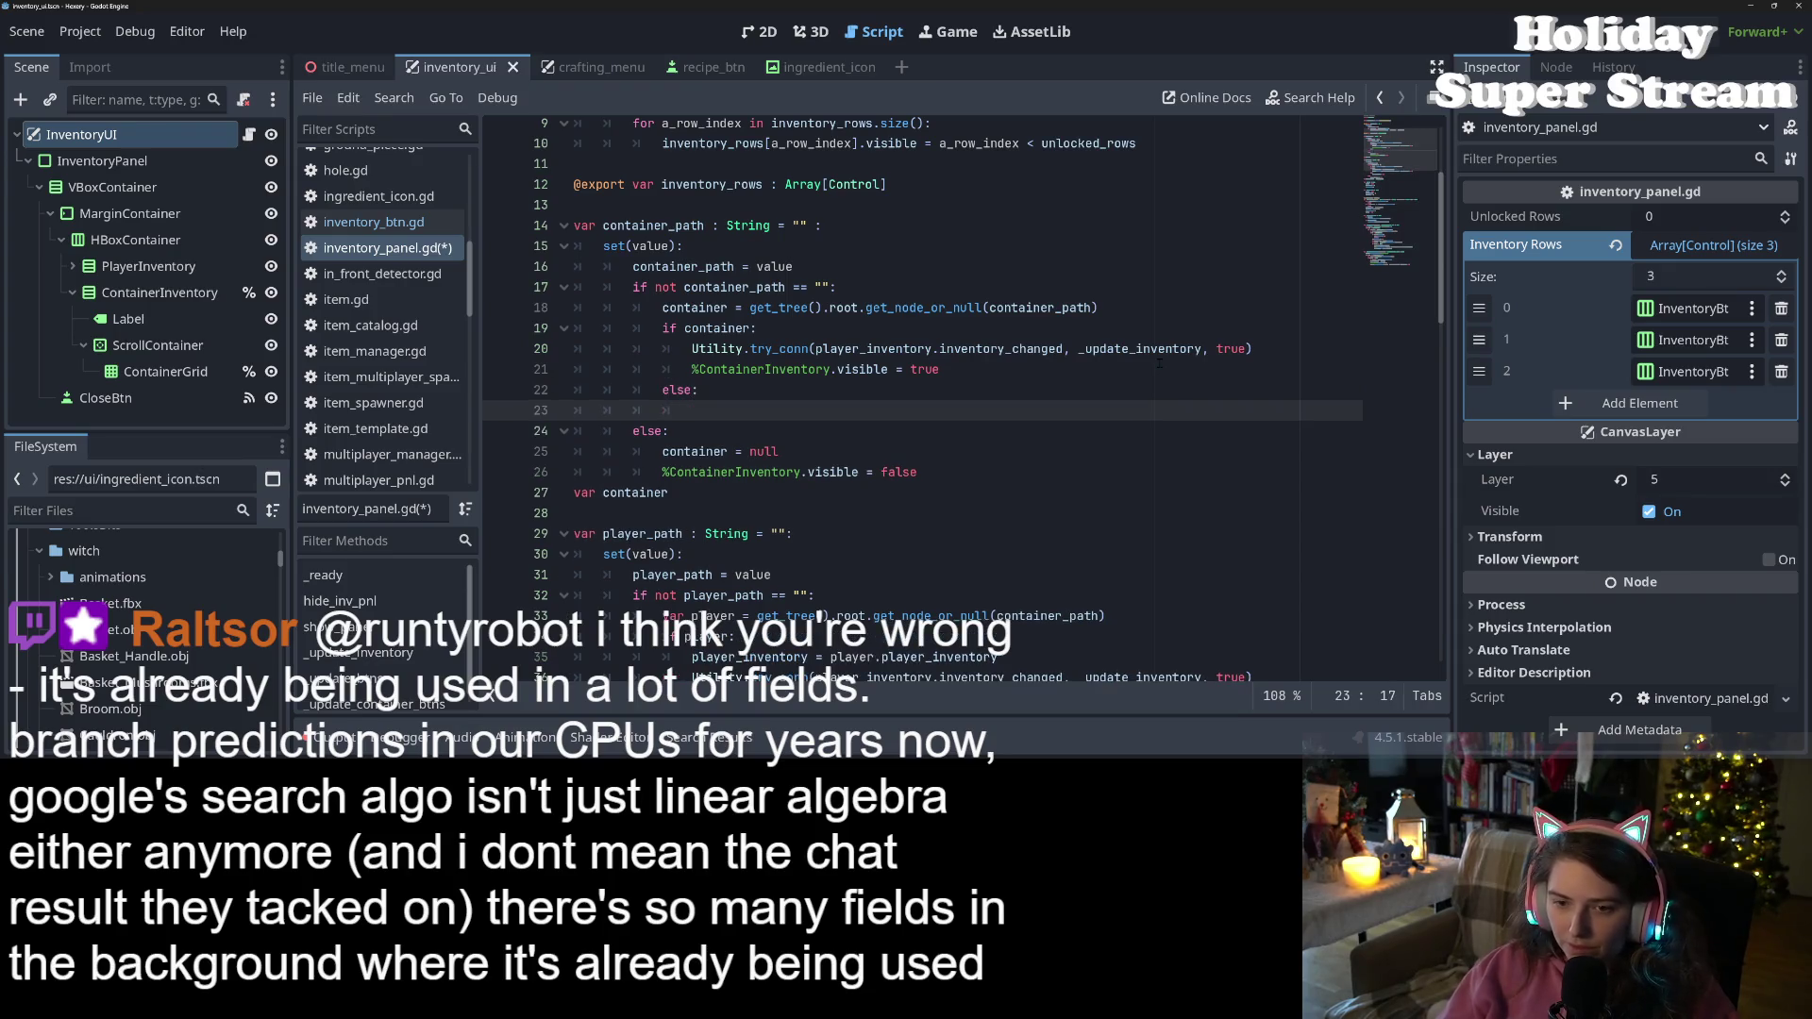
{"action": "left_click_drag", "start_coordinate": [692, 369], "coordinate": [897, 369]}
{"action": "key", "text": "ctrl+c"}
{"action": "left_click", "coordinate": [841, 411]}
{"action": "key", "text": "ctrl+v"}
{"action": "type", "text": "fa"}
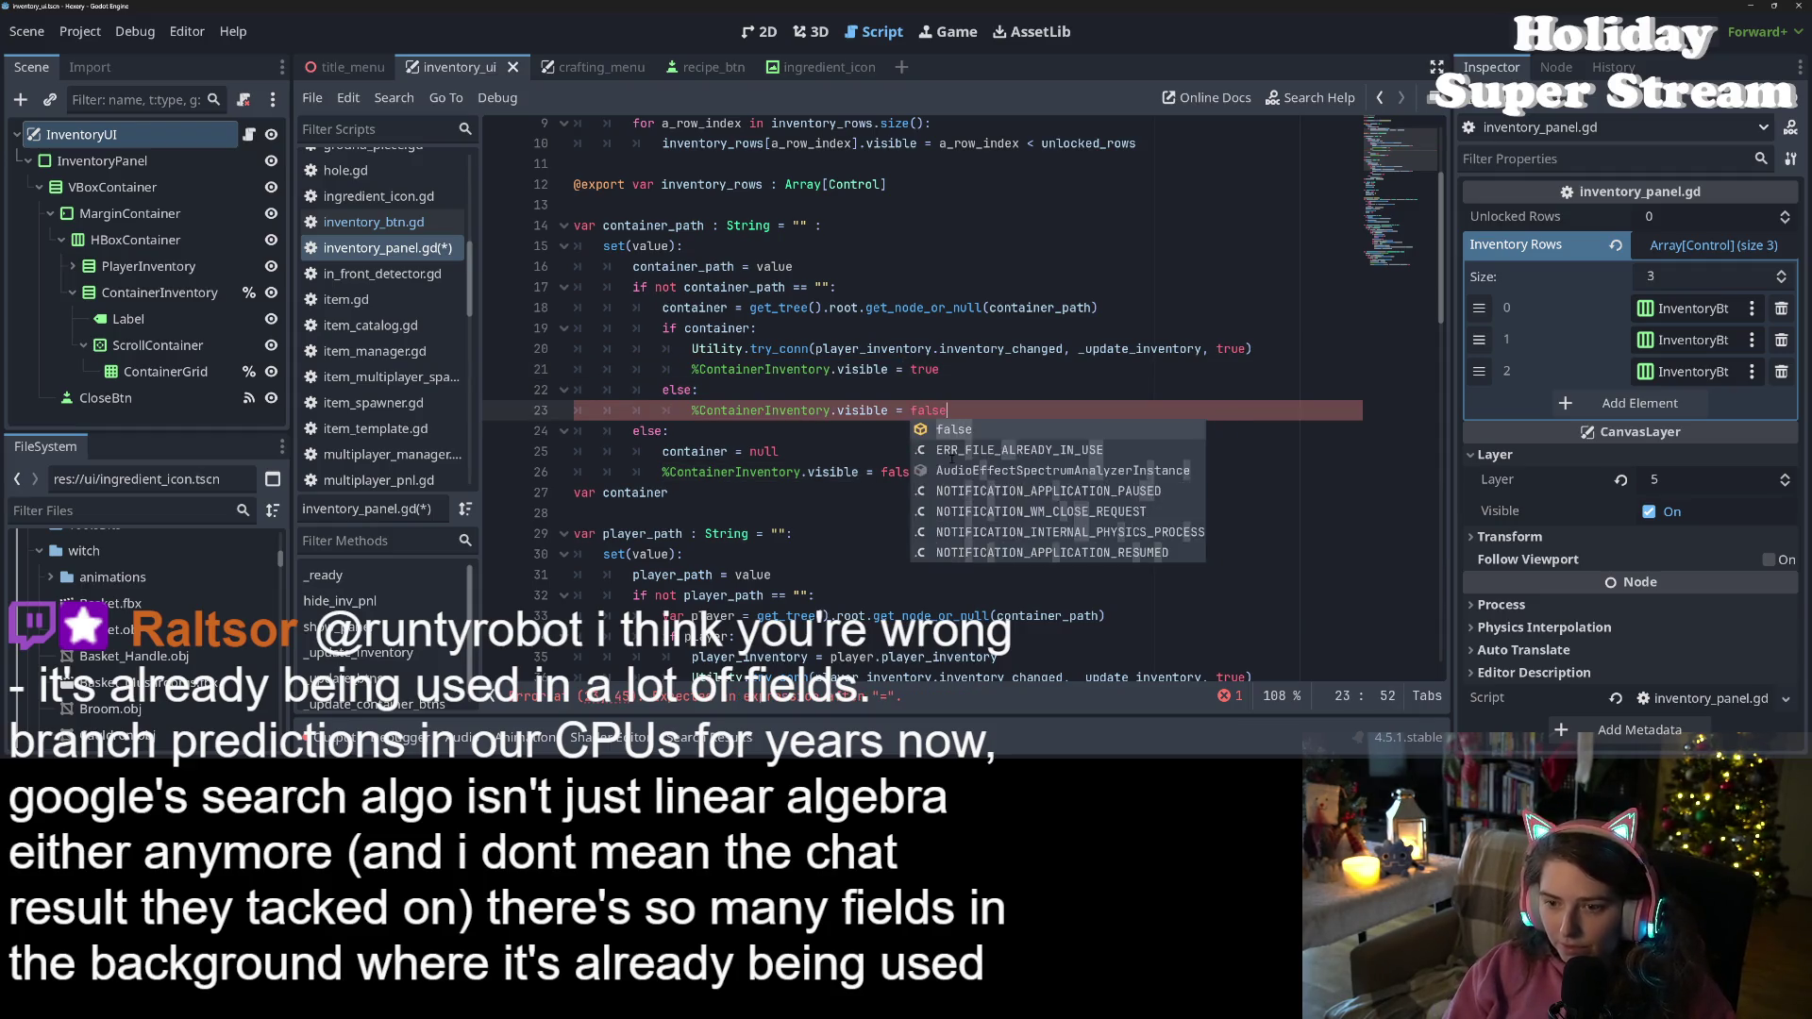
{"action": "key", "text": "Return"}
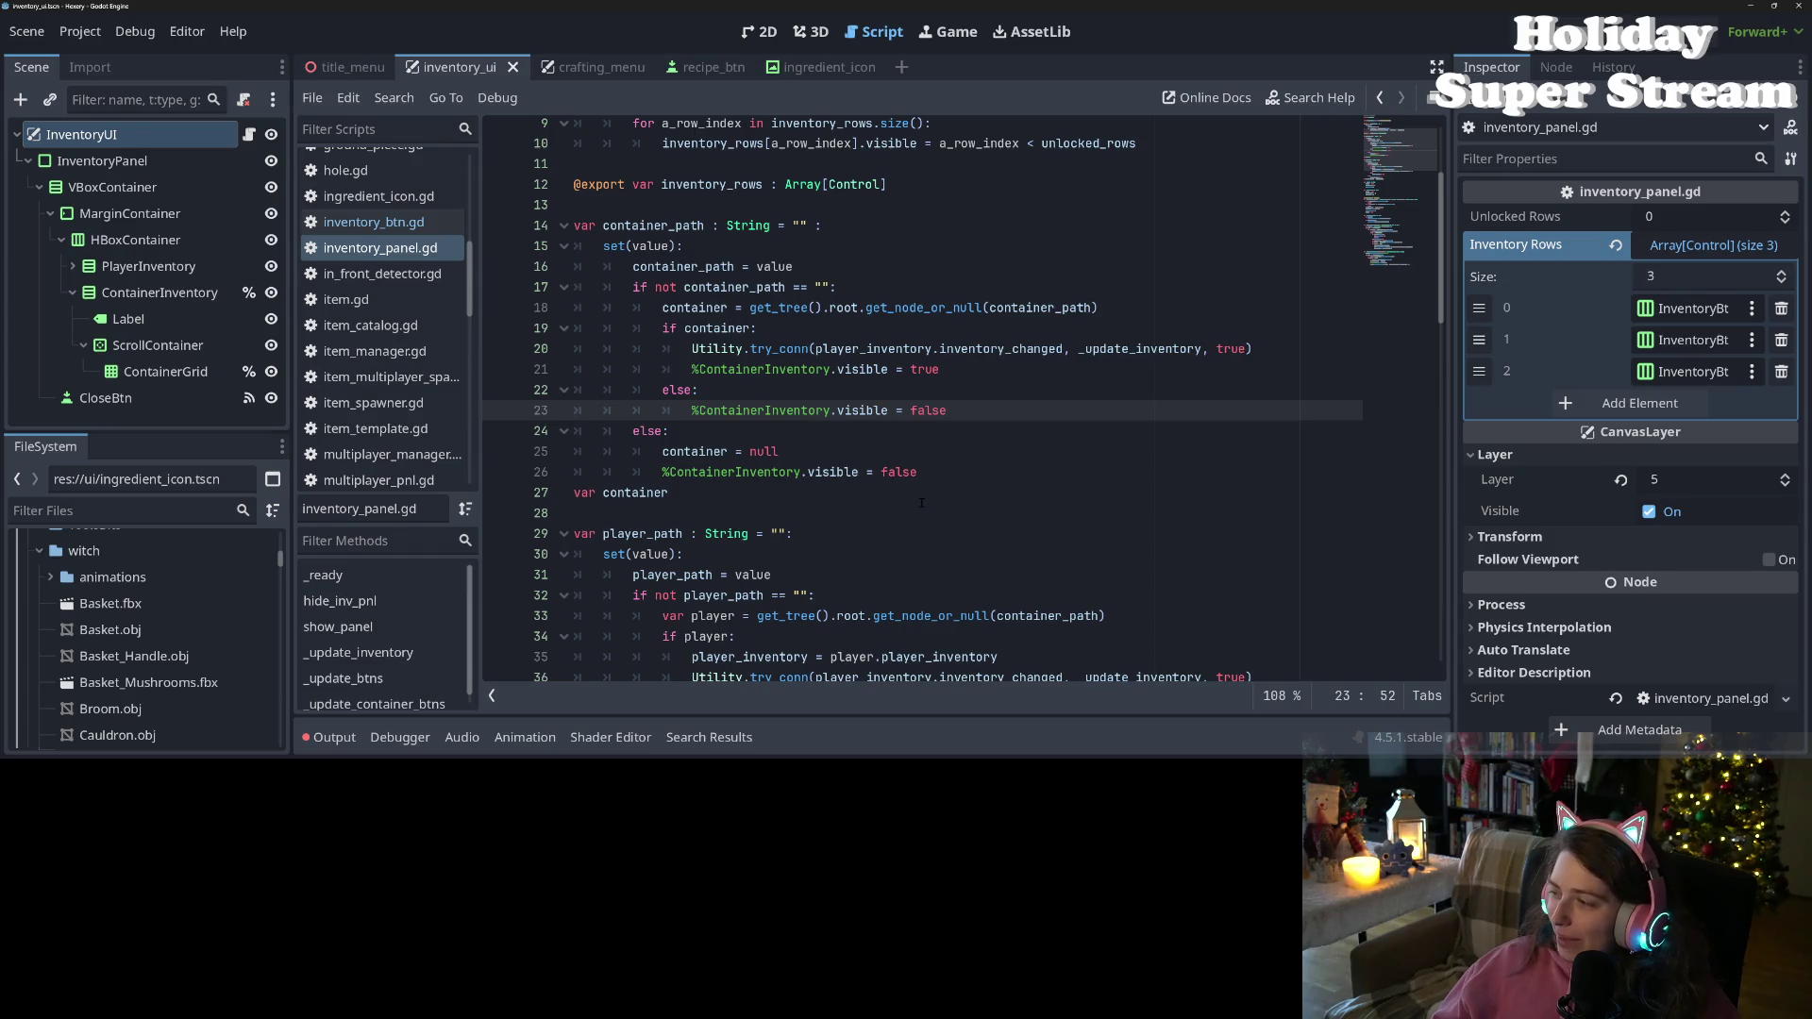
{"action": "left_click", "coordinate": [964, 472]}
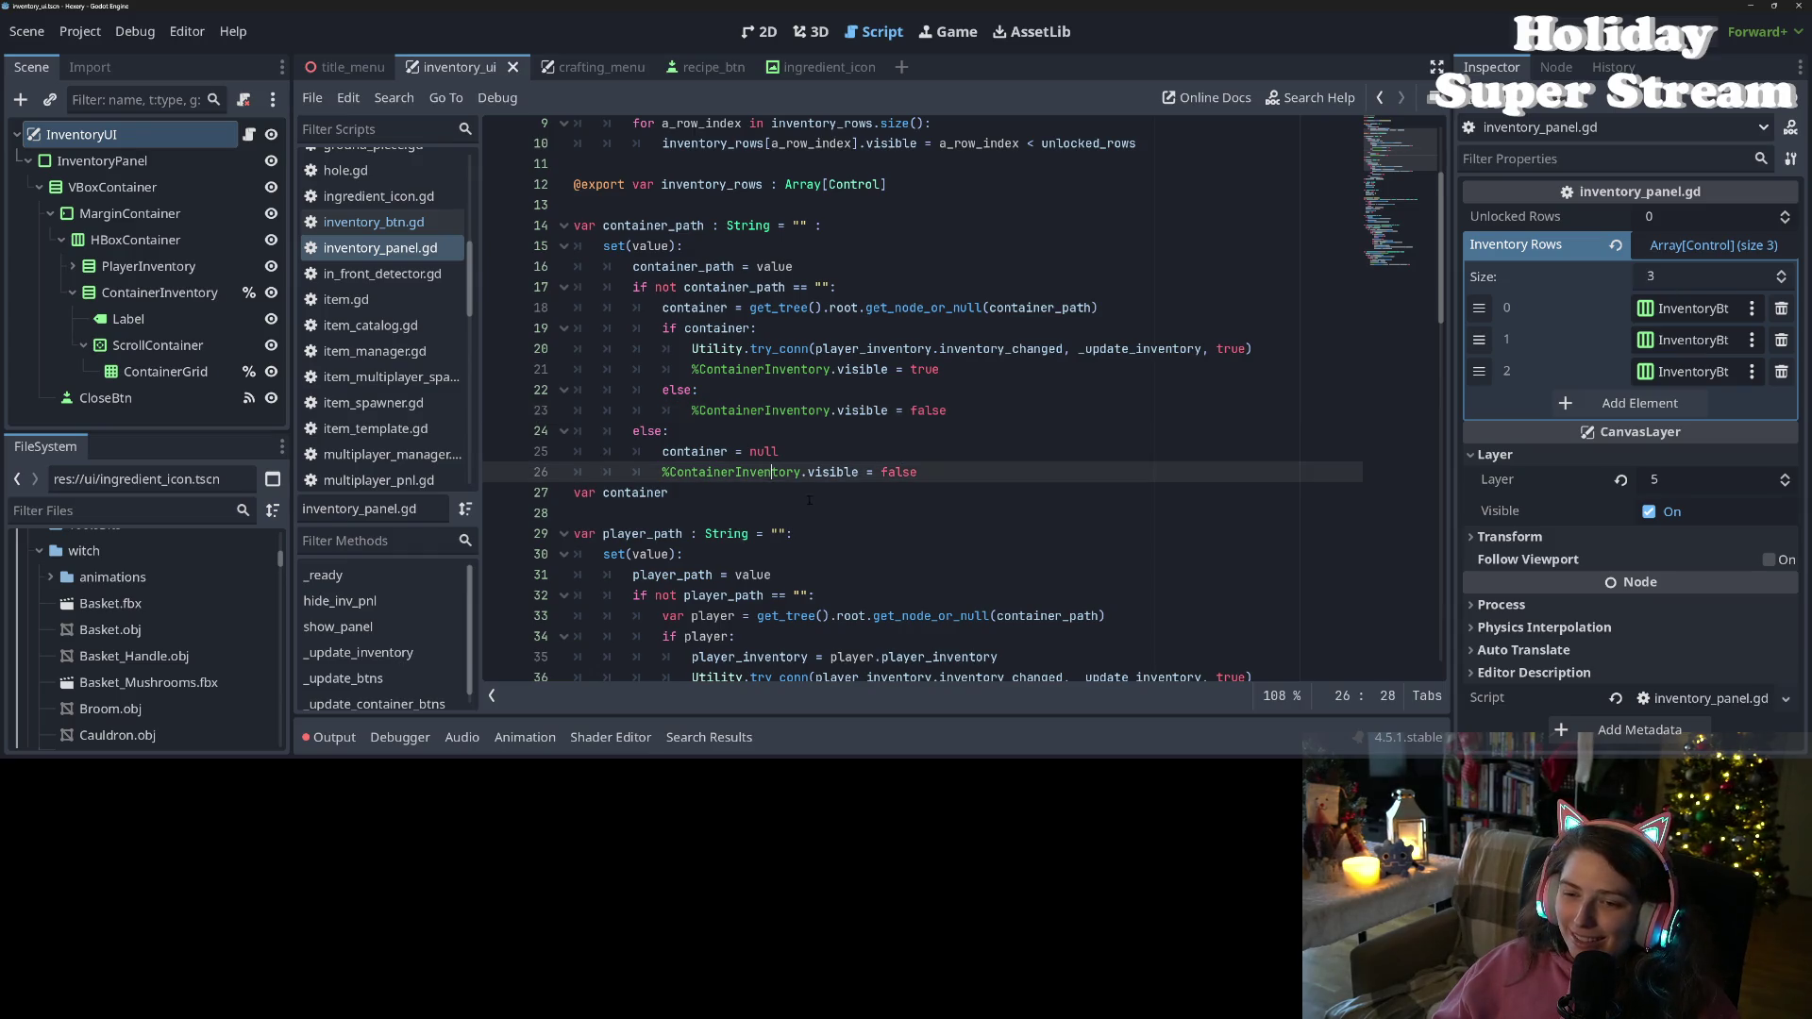
{"action": "left_click", "coordinate": [964, 410]}
{"action": "left_click", "coordinate": [831, 349]}
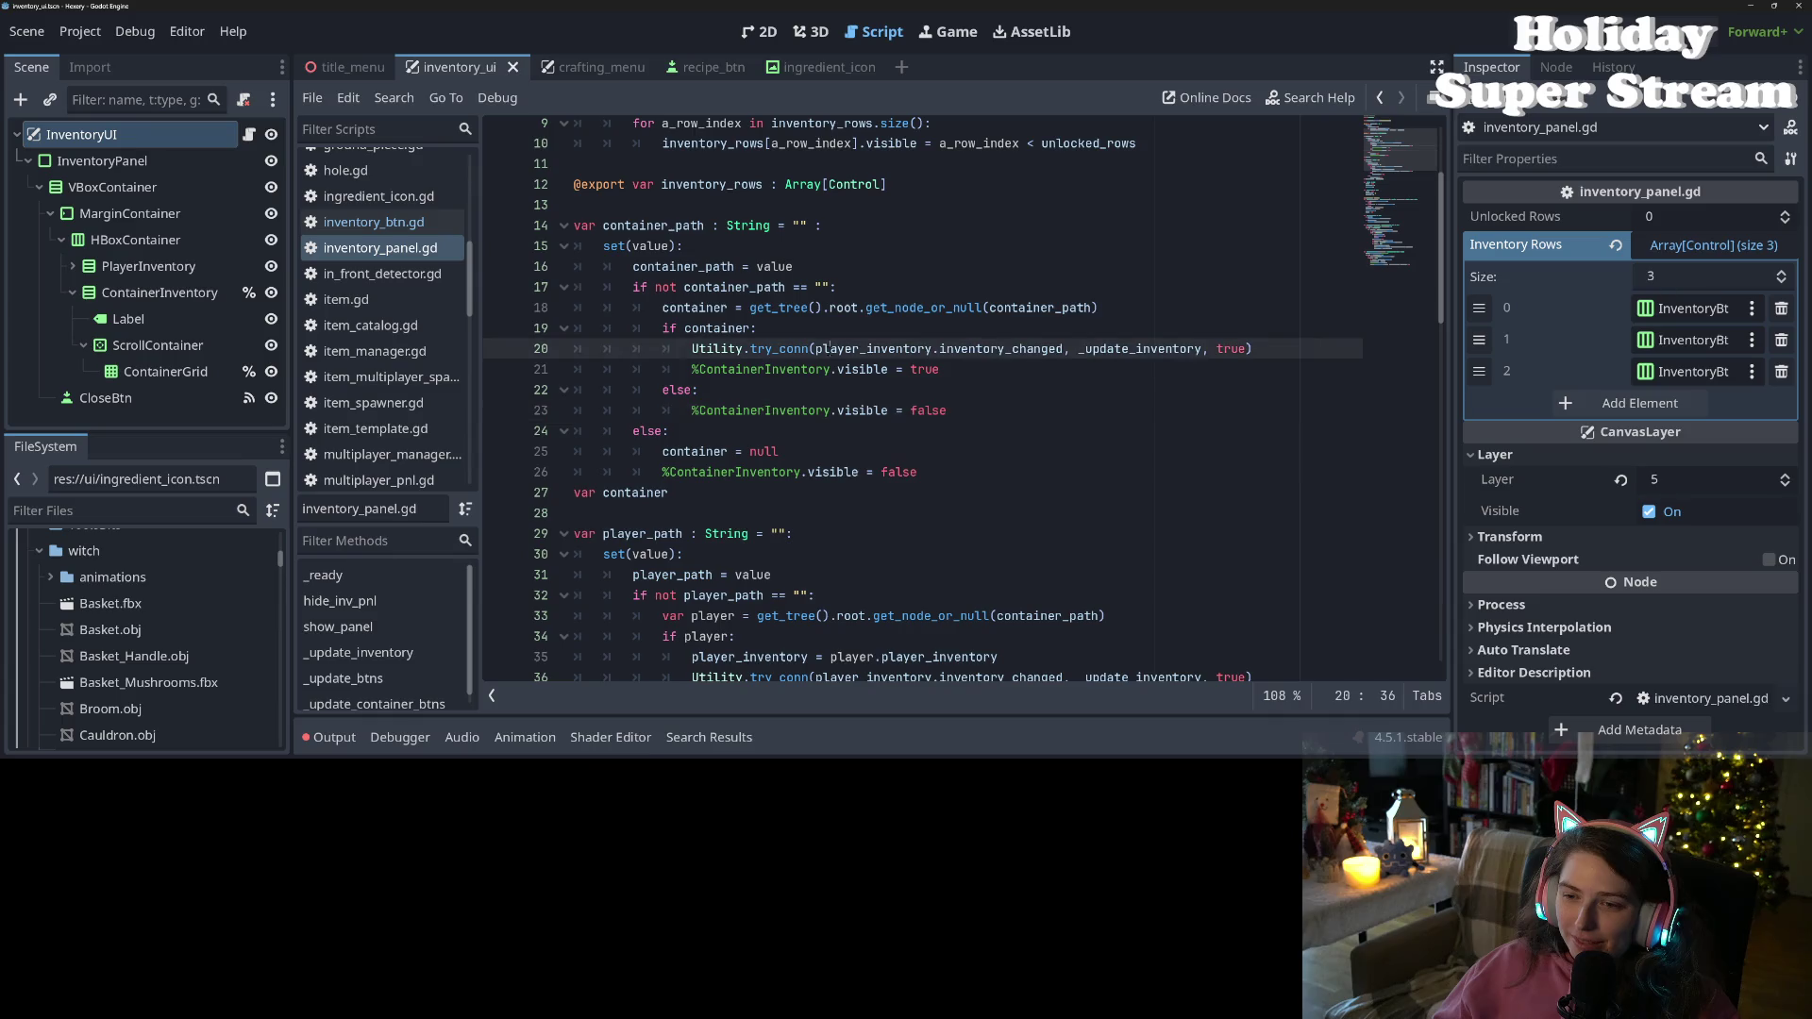
{"action": "double_click", "coordinate": [942, 347]}
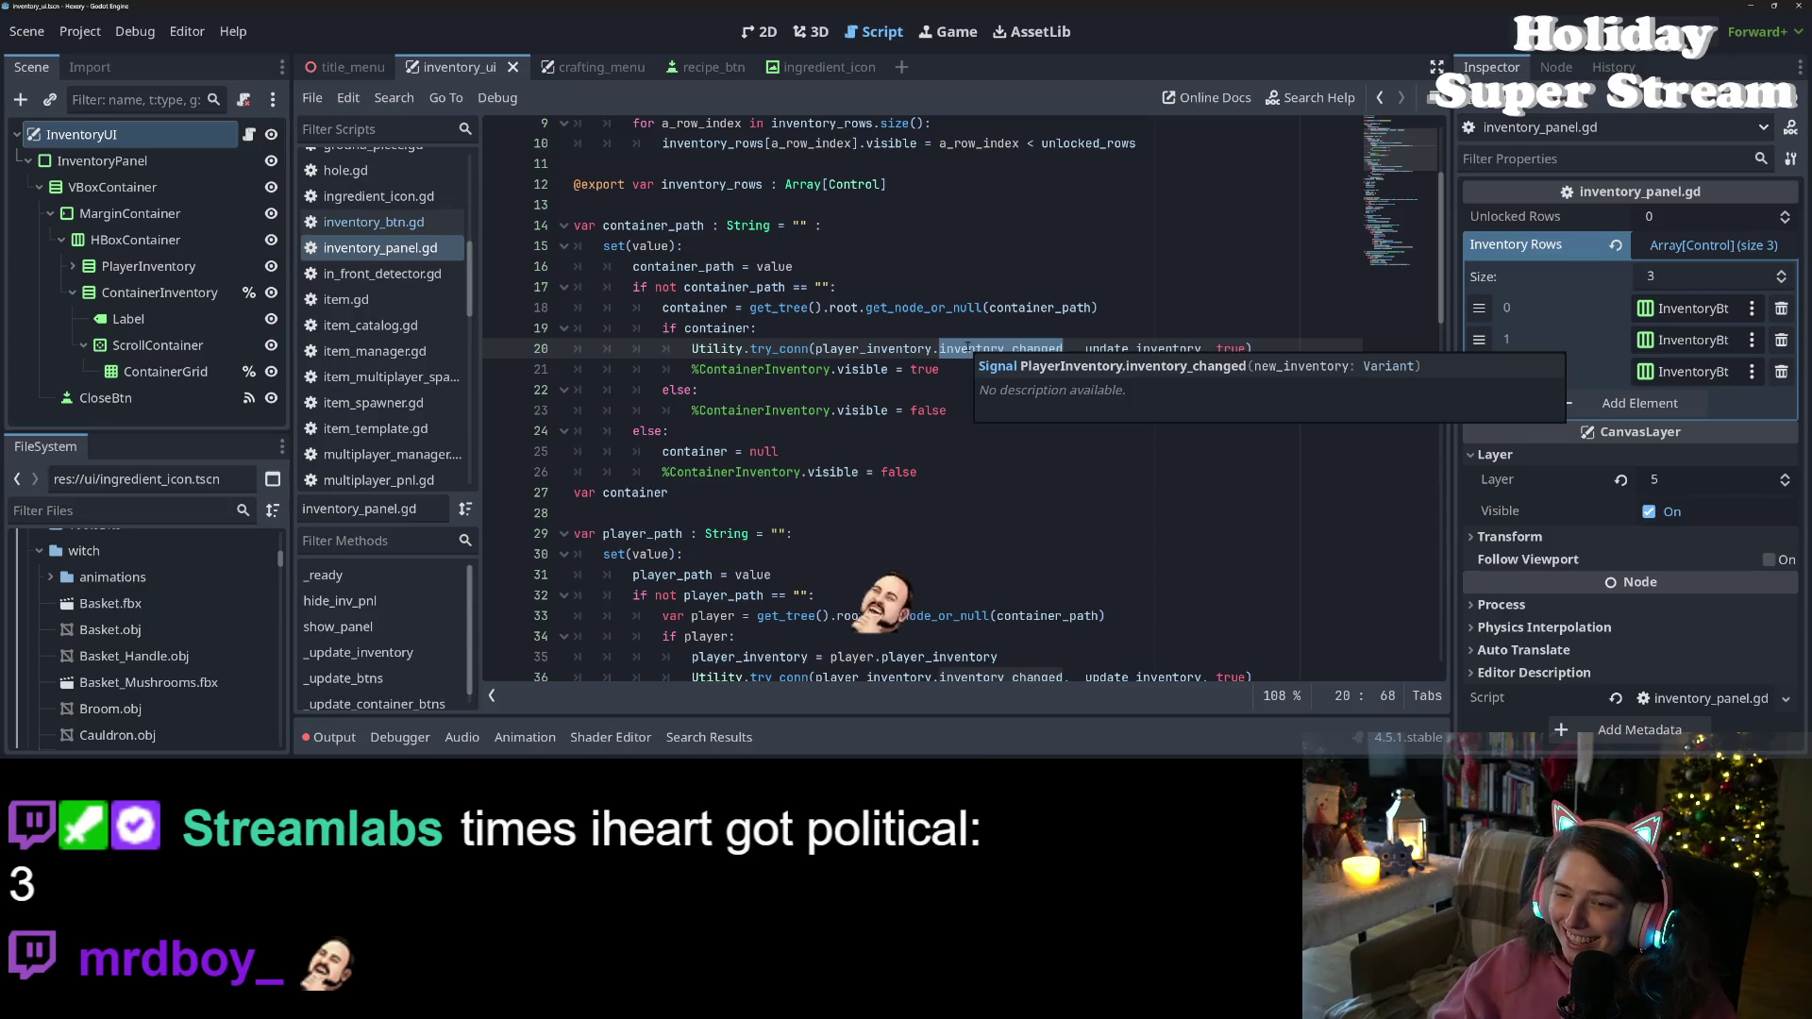
{"action": "left_click", "coordinate": [1042, 348]}
{"action": "double_click", "coordinate": [1042, 348]}
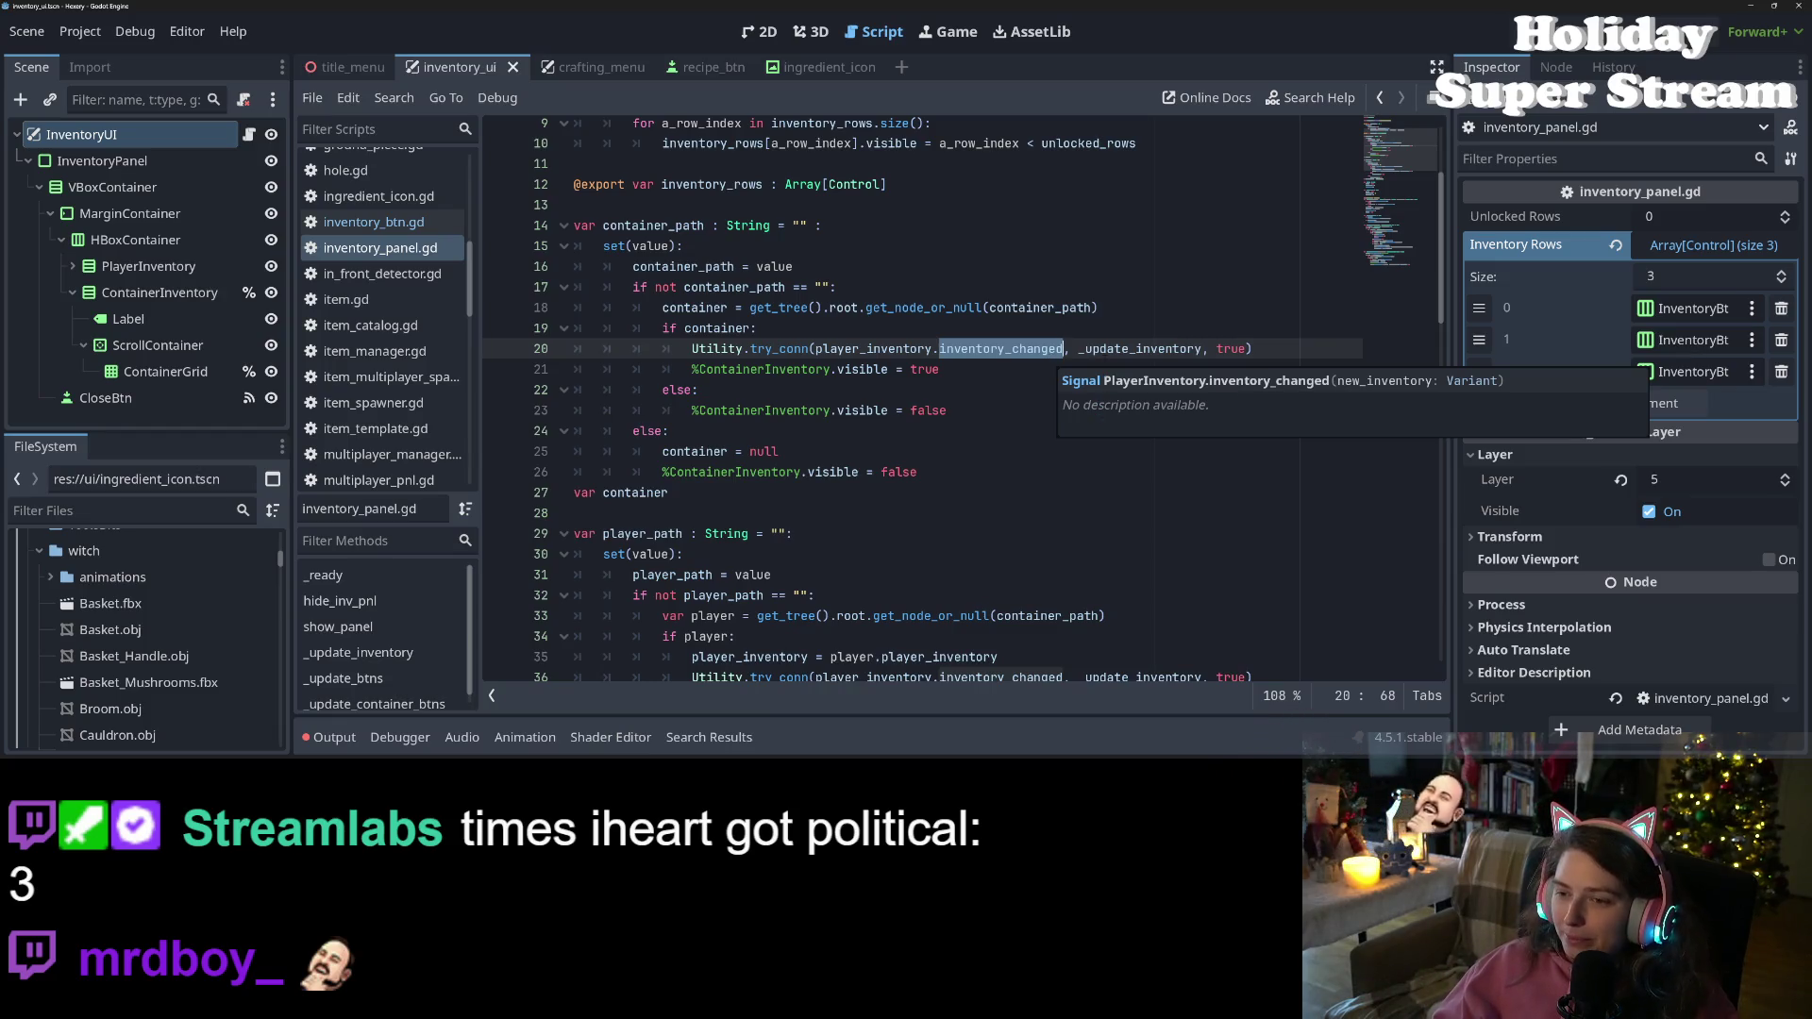
{"action": "double_click", "coordinate": [1138, 348]}
{"action": "scroll", "coordinate": [1135, 412], "scroll_direction": "down", "scroll_amount": 1}
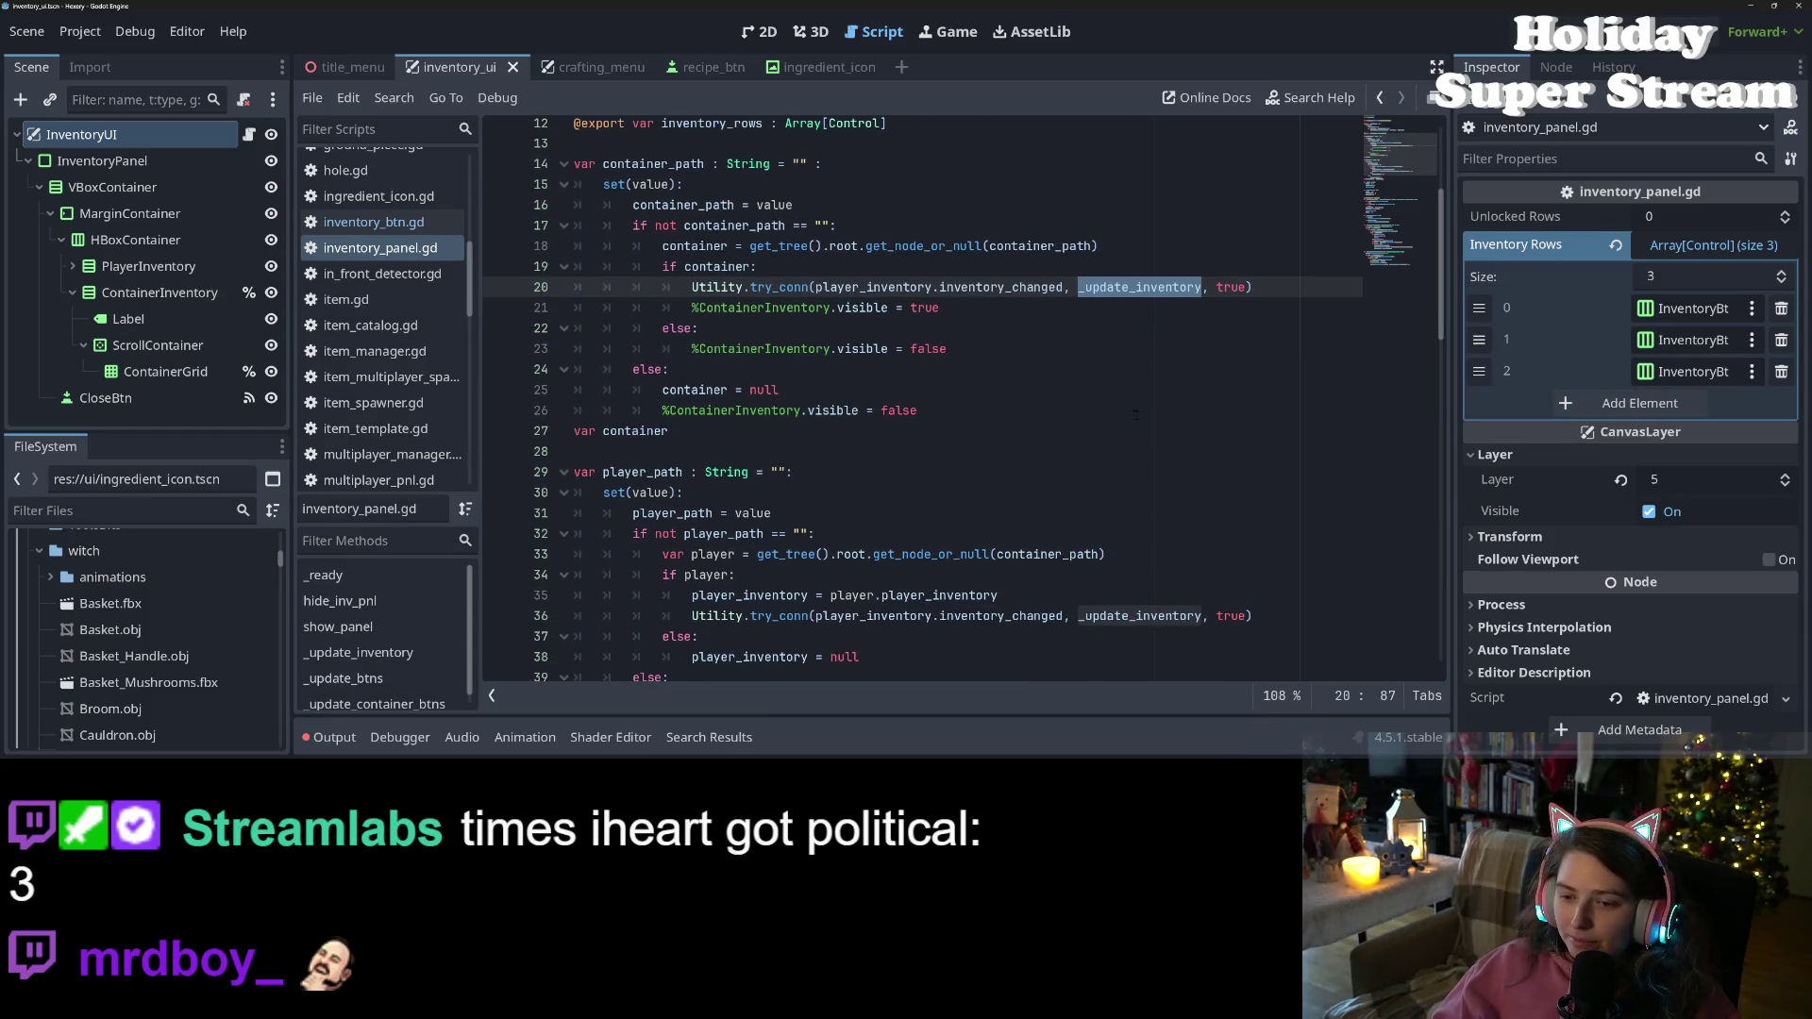
{"action": "left_click", "coordinate": [939, 575]}
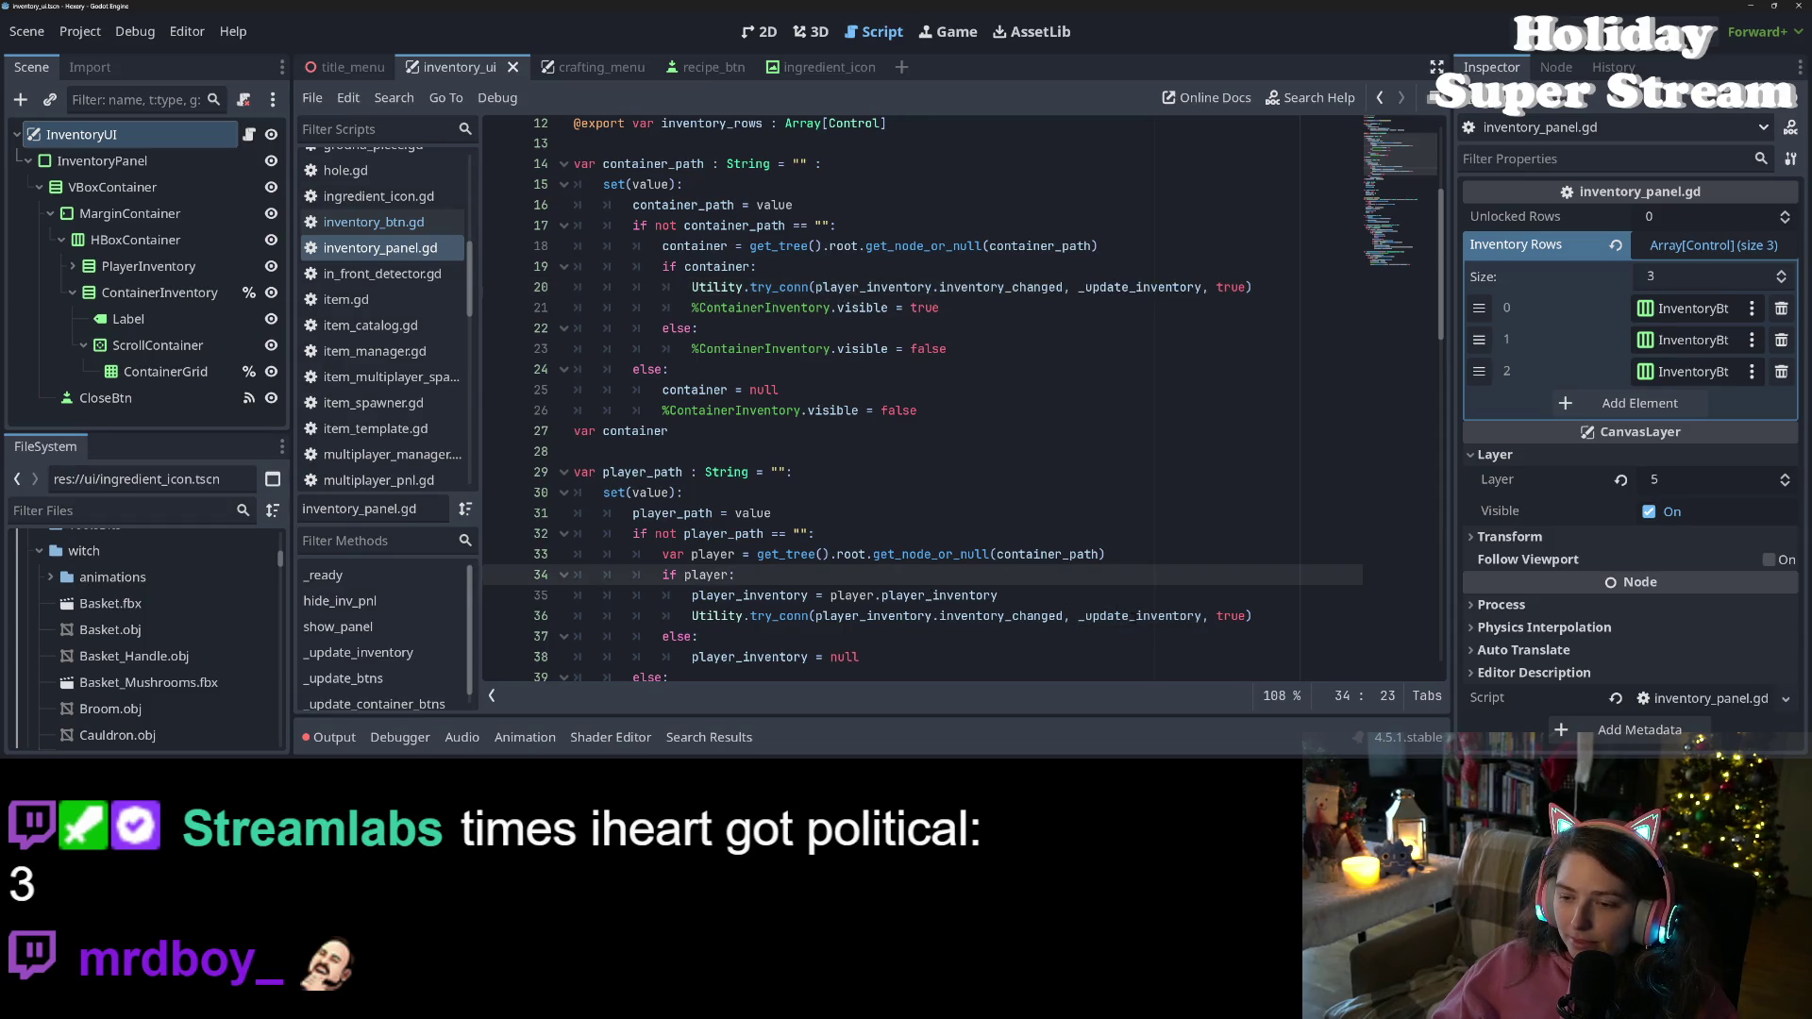
{"action": "double_click", "coordinate": [1139, 615]}
{"action": "double_click", "coordinate": [987, 287]}
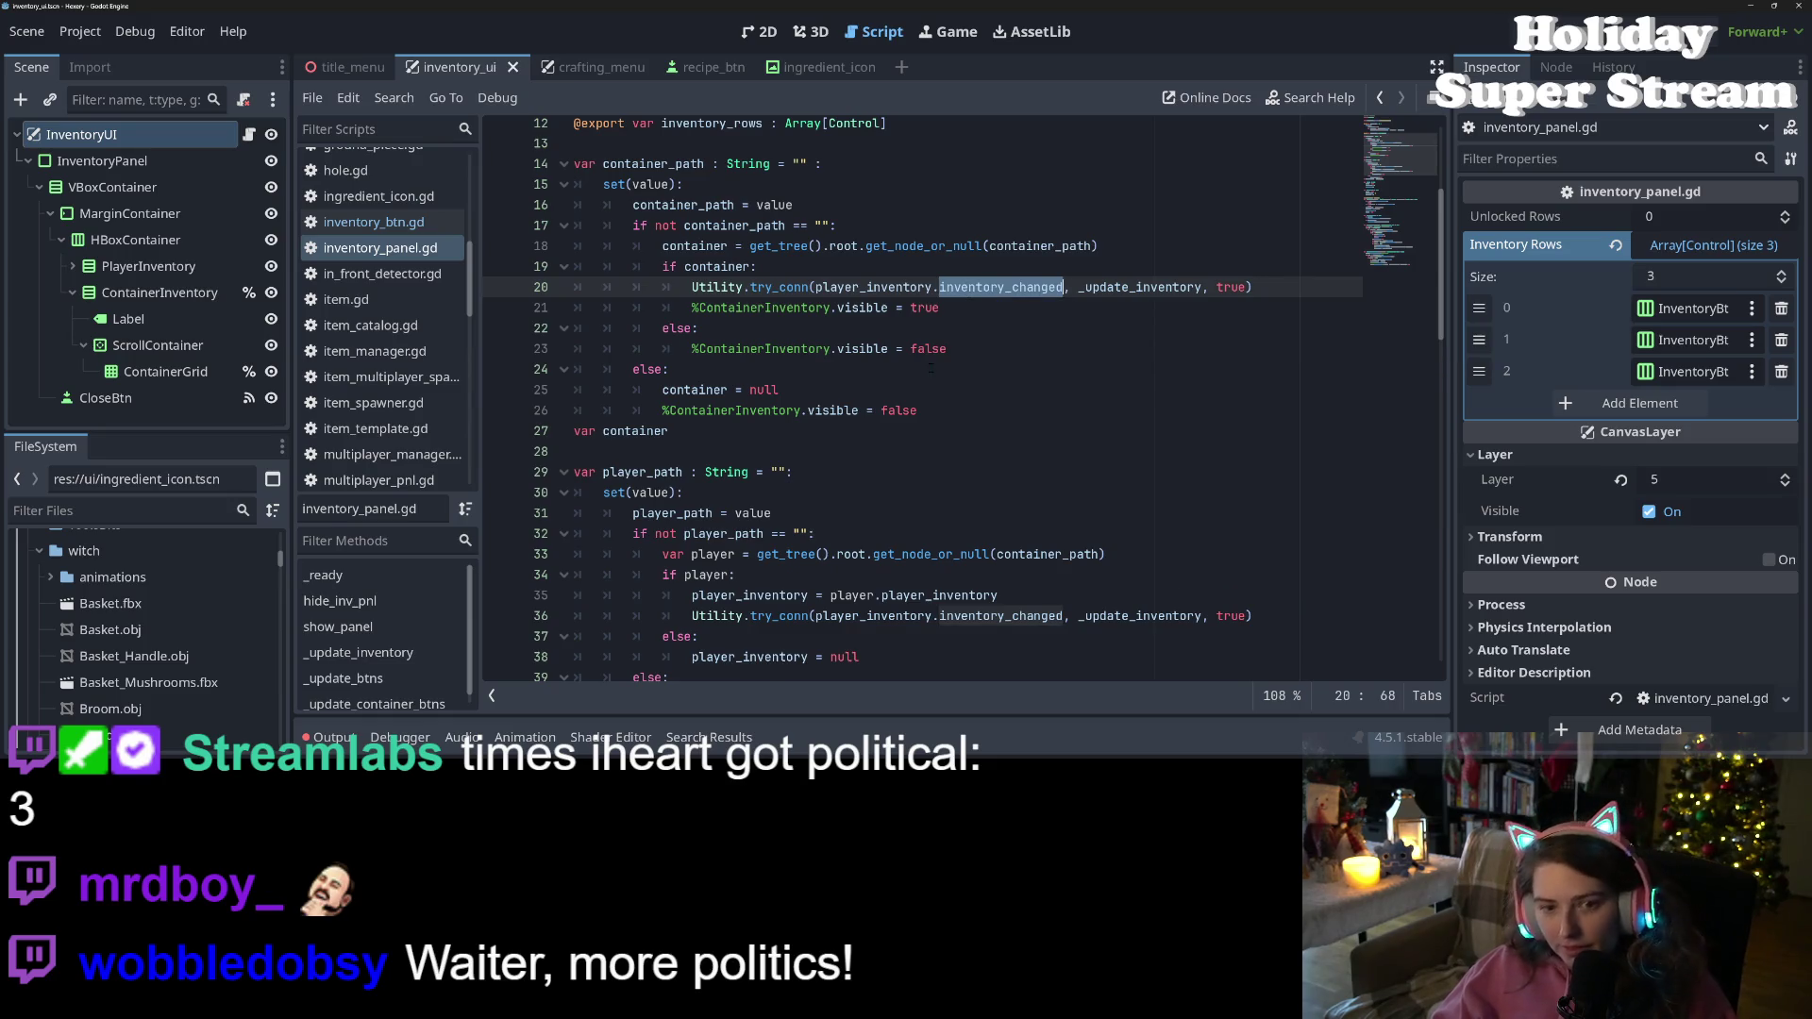
{"action": "scroll", "coordinate": [944, 396], "scroll_direction": "down", "scroll_amount": 10}
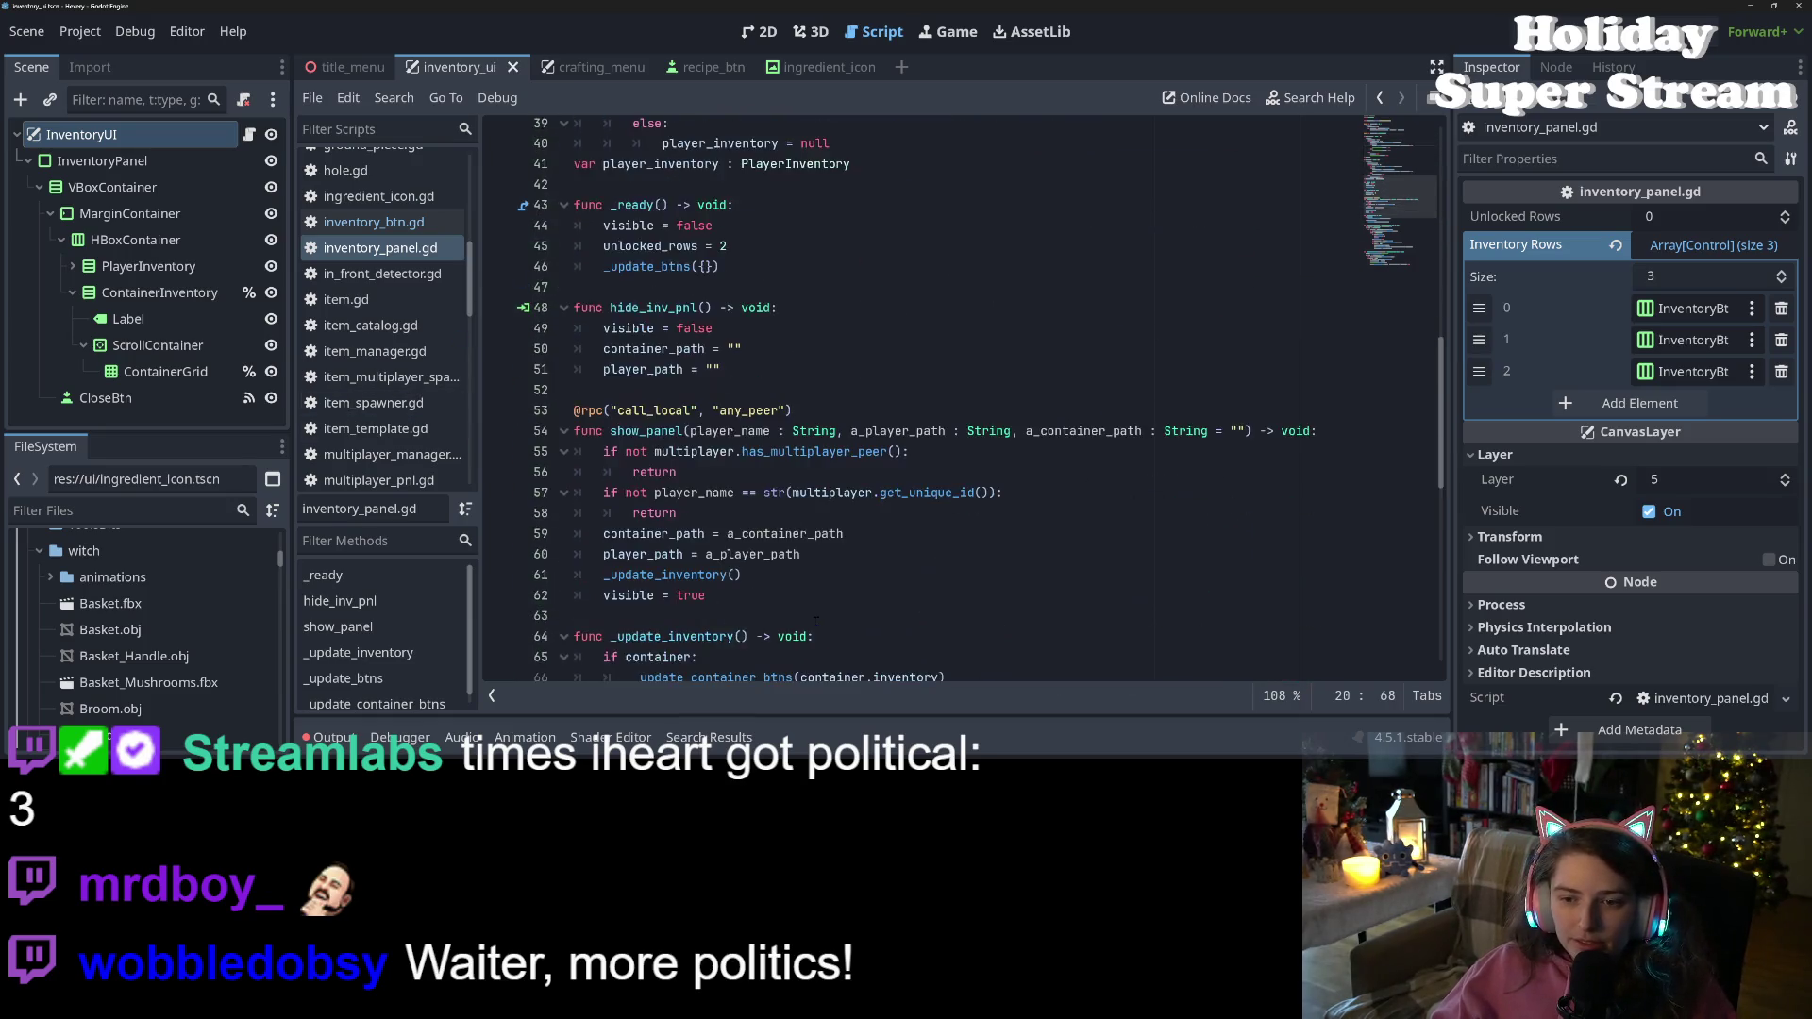
Give _update_inventory on line 64 an optional _inv = null parameter, then open storage_container.gd
{"action": "left_click", "coordinate": [742, 452]}
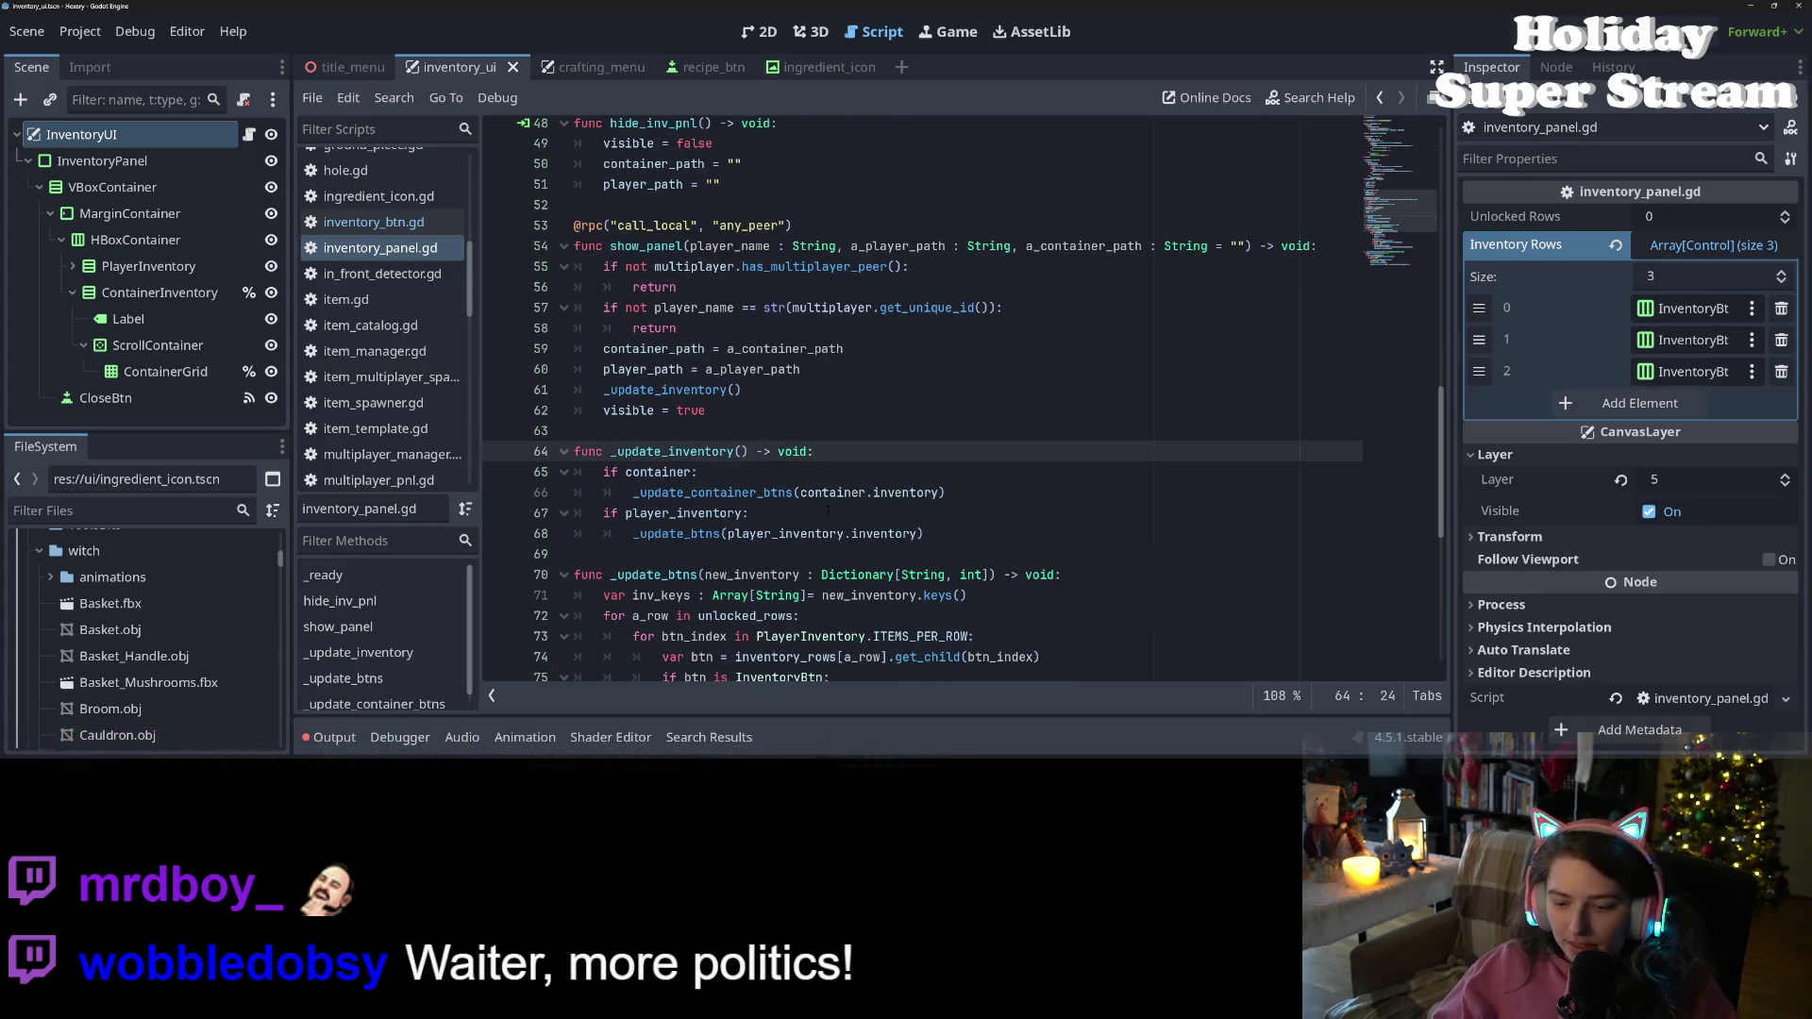
{"action": "type", "text": "_inv = "}
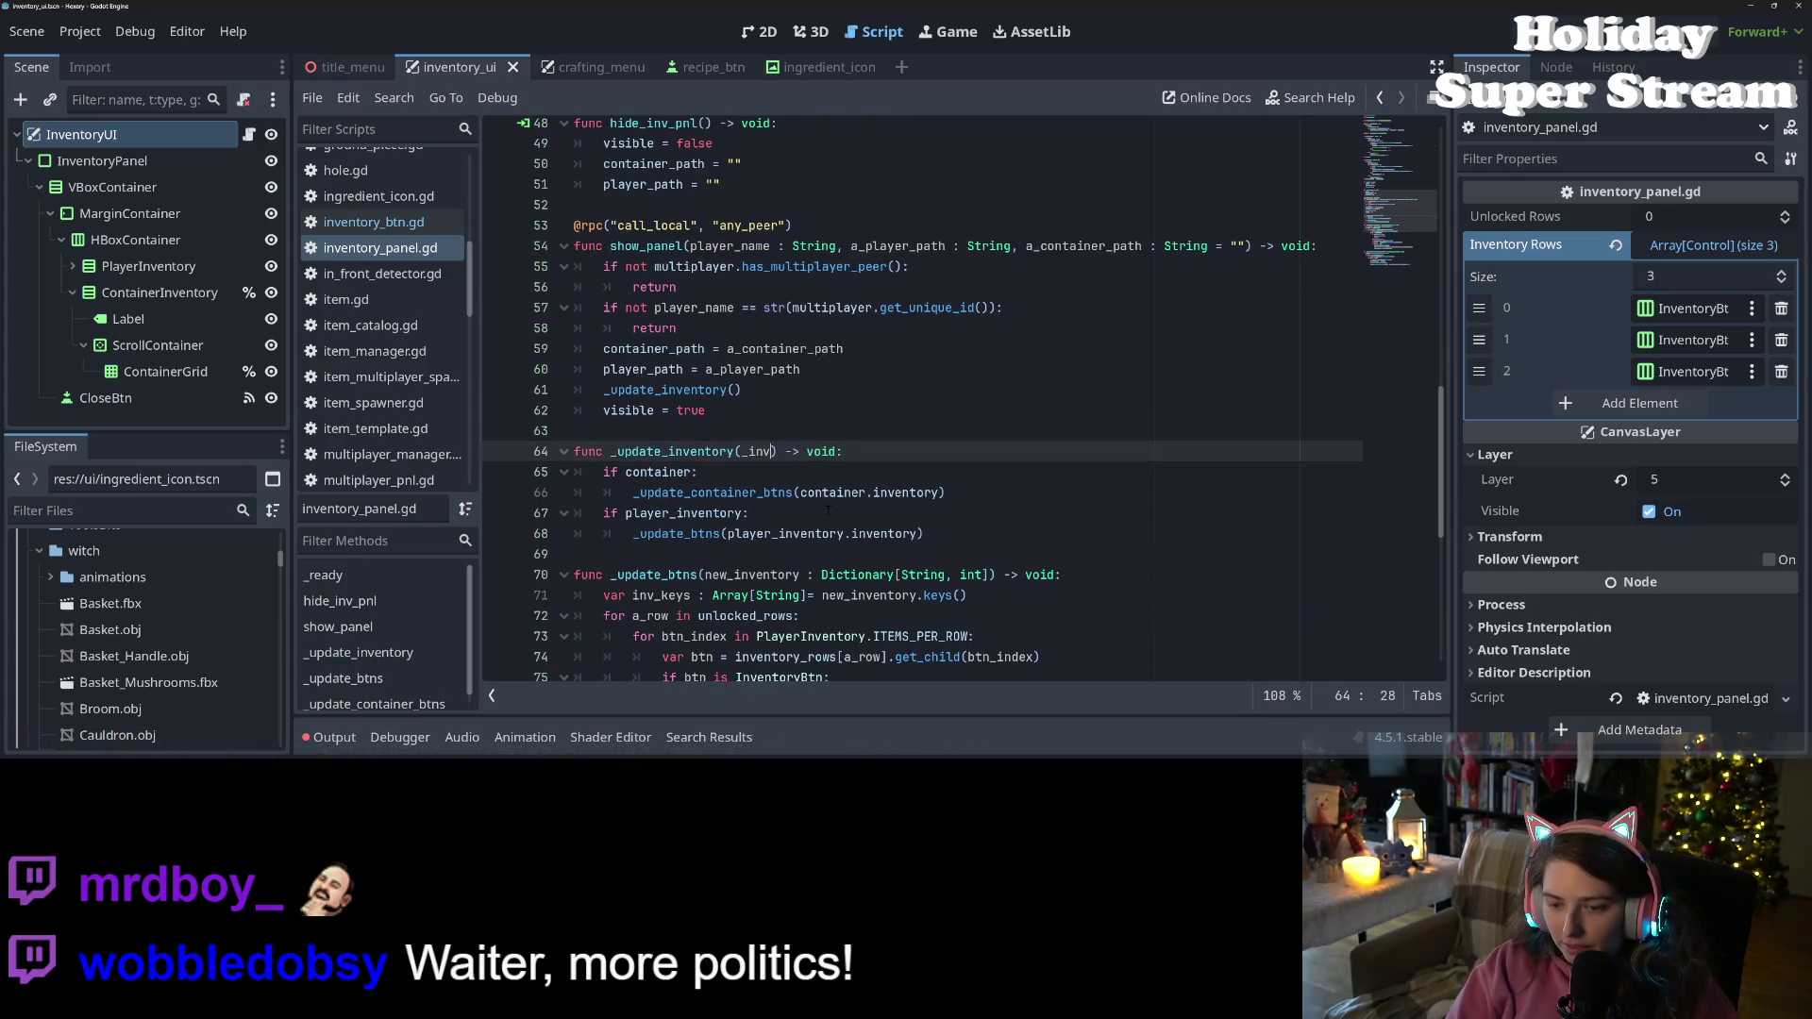
{"action": "type", "text": "null"}
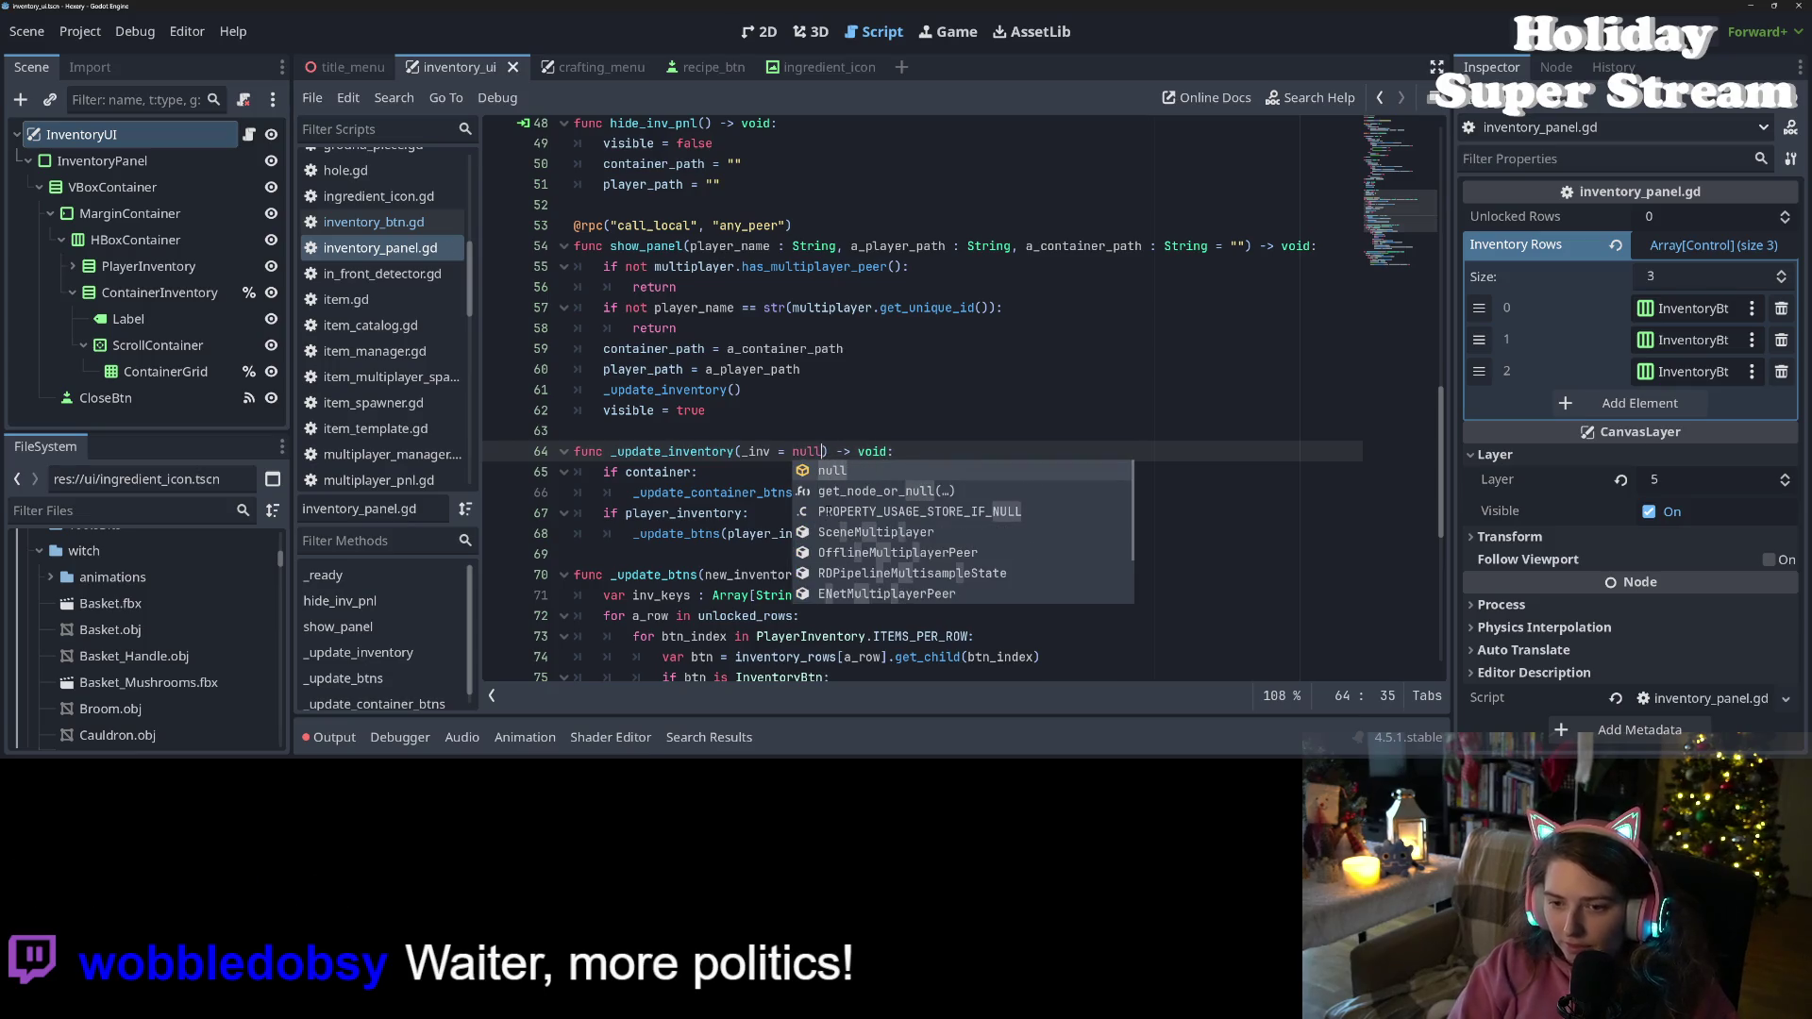
{"action": "double_click", "coordinate": [672, 451]}
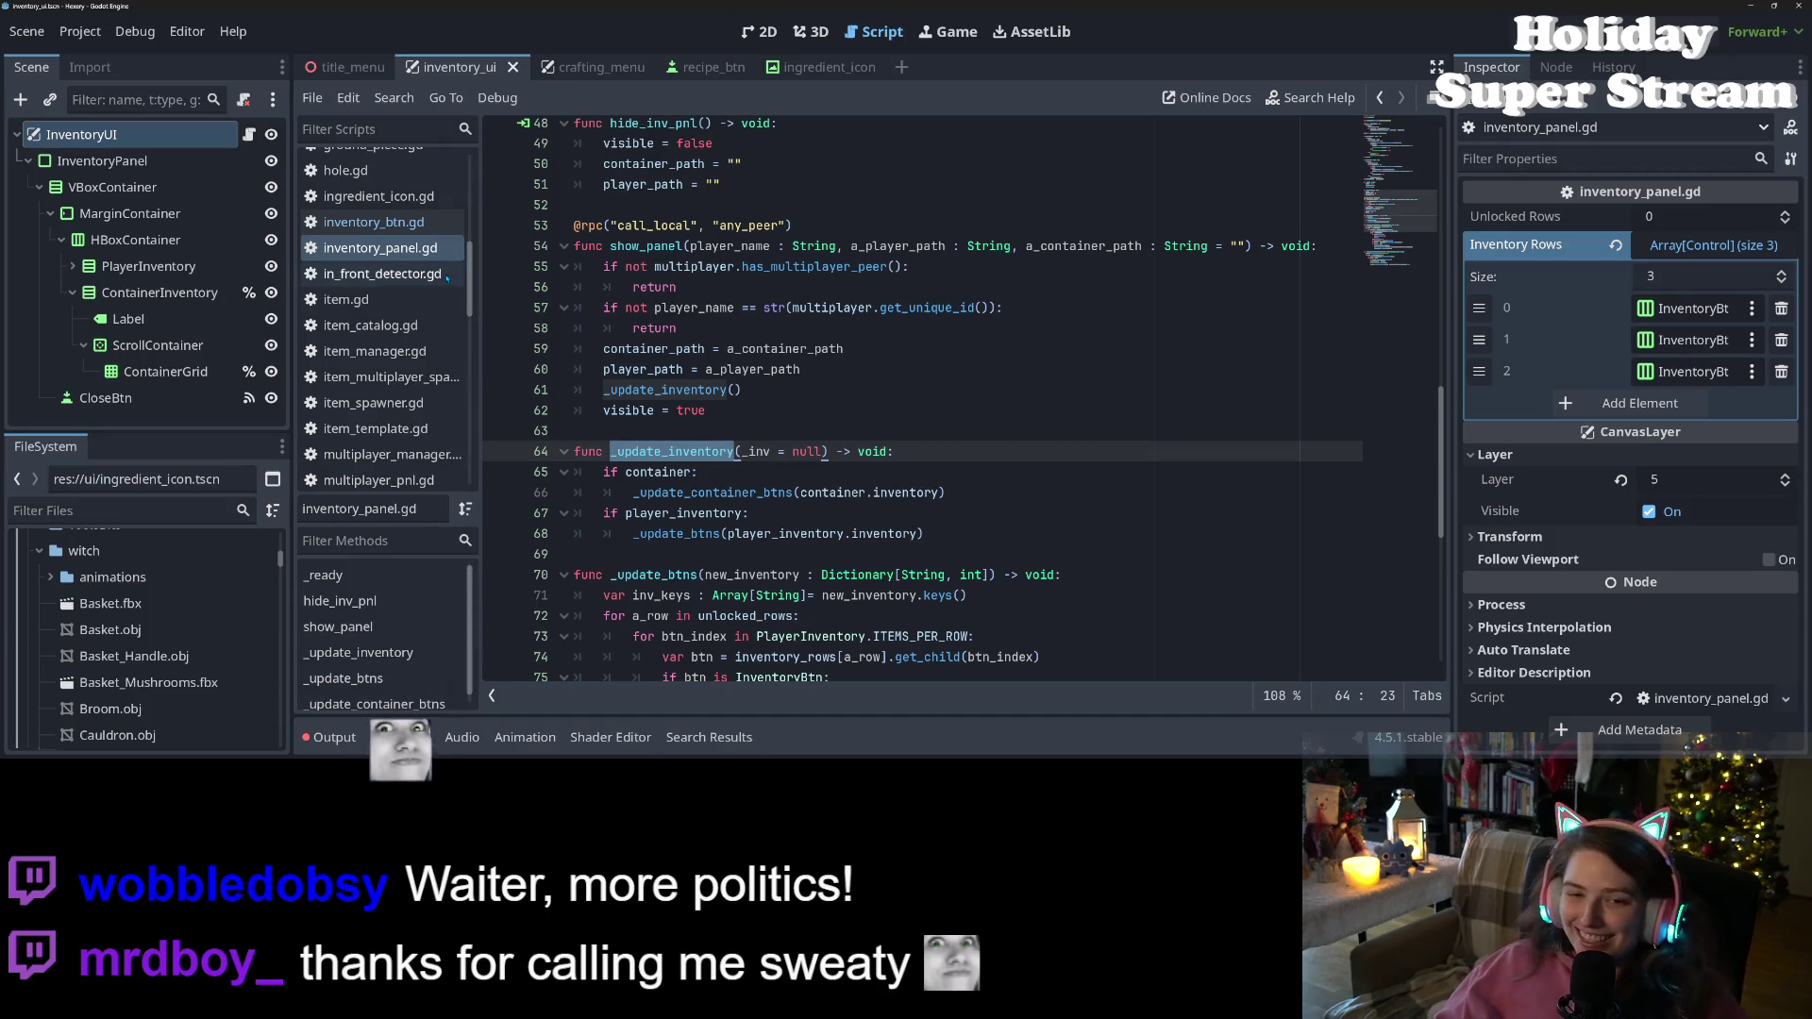
{"action": "scroll", "coordinate": [409, 234], "scroll_direction": "down", "scroll_amount": 10}
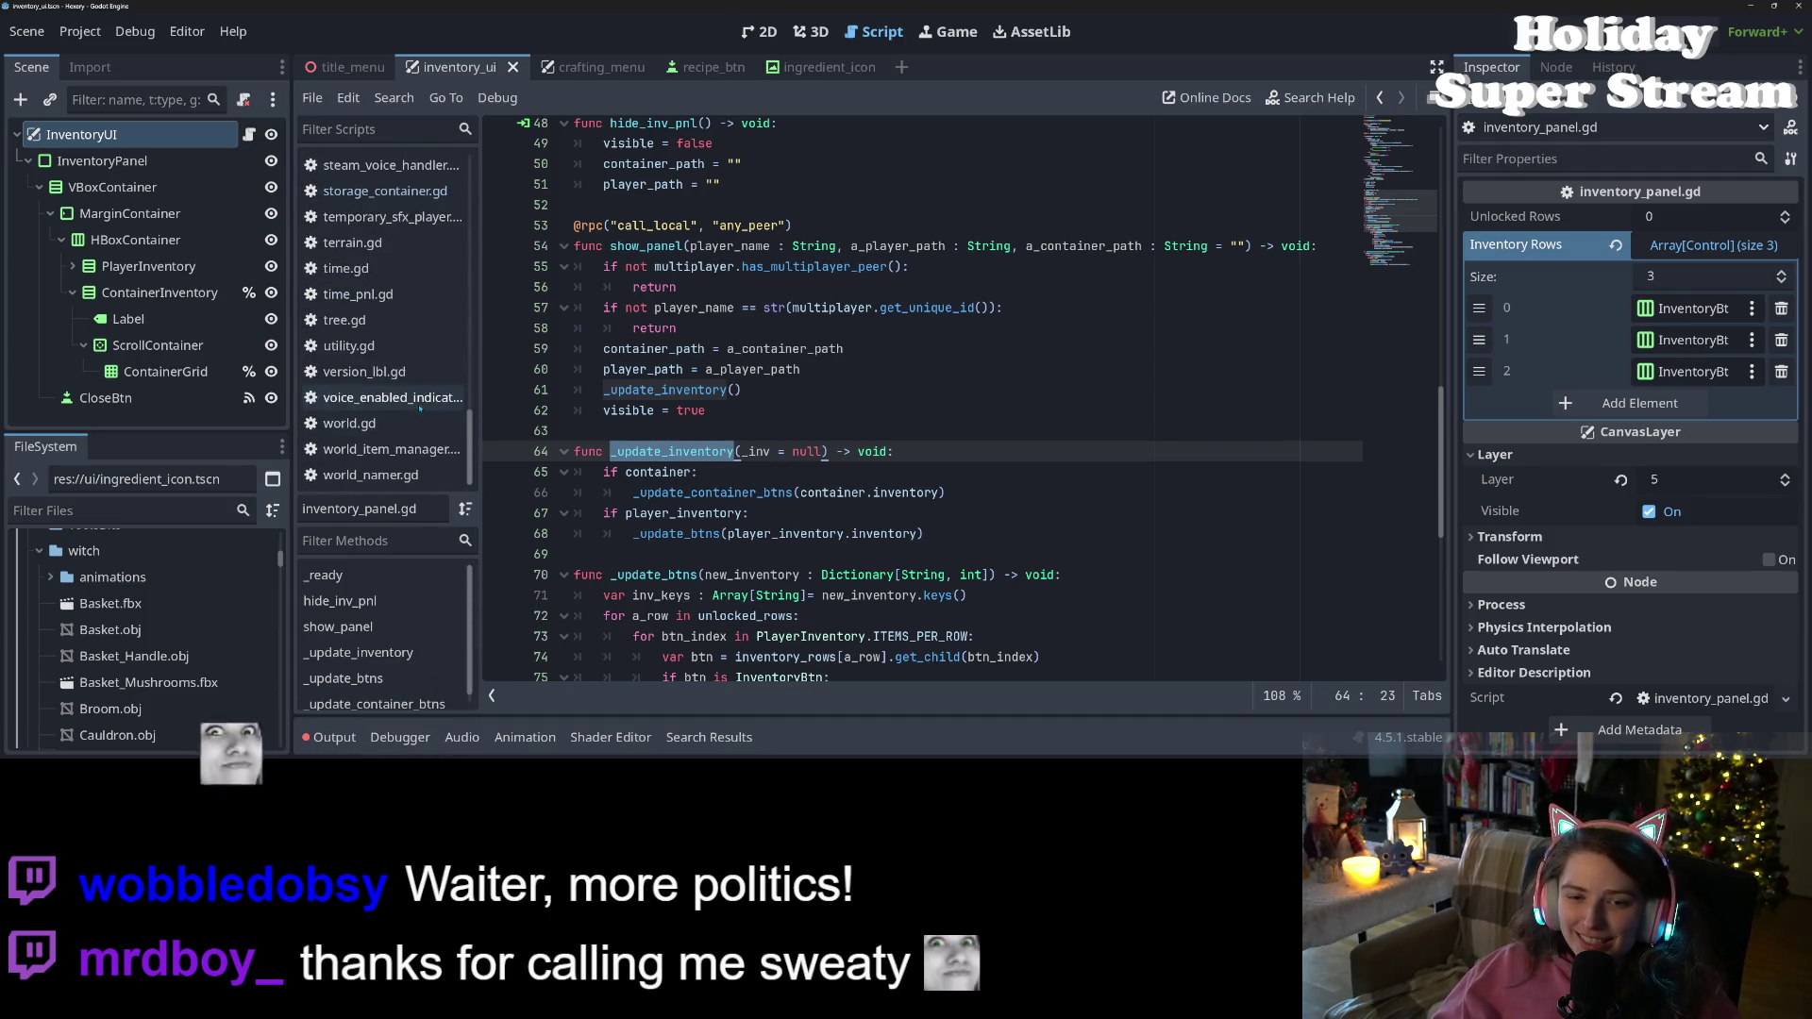
{"action": "left_click", "coordinate": [378, 233]}
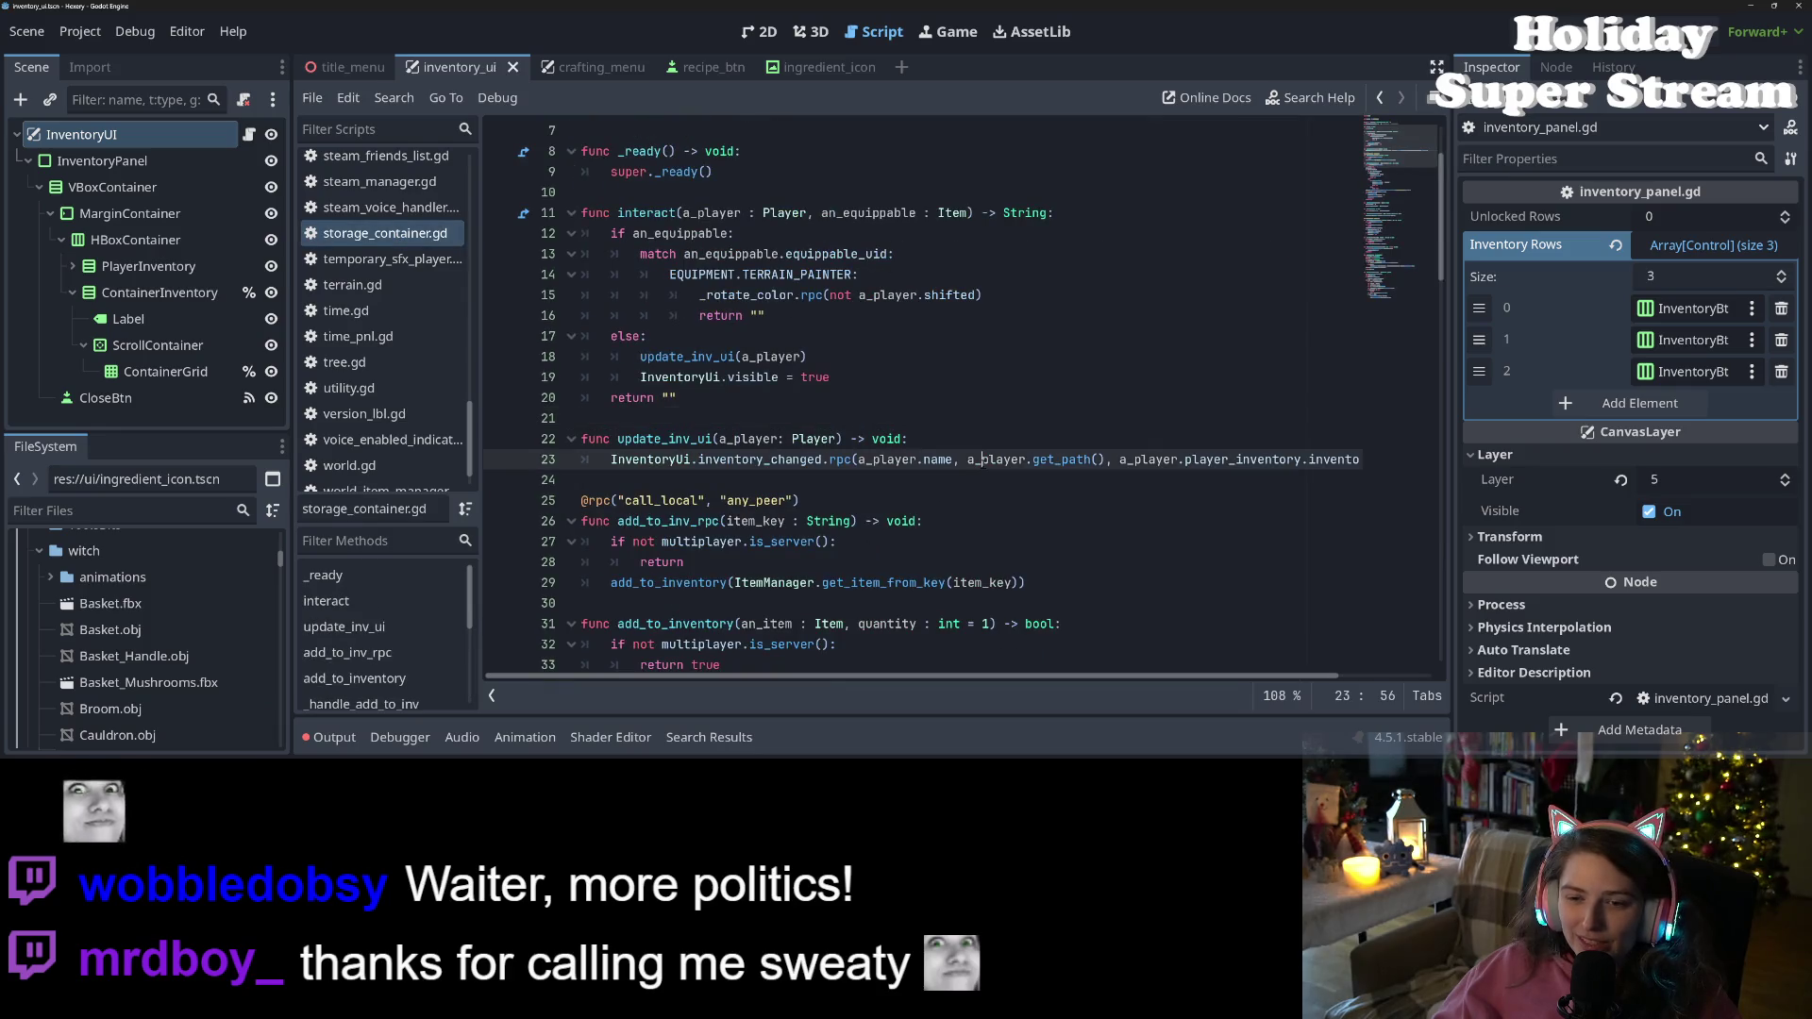
Insert a blank line after the exported inventory declaration on line 5 of storage_container.gd
{"action": "left_click", "coordinate": [852, 439]}
{"action": "double_click", "coordinate": [789, 459]}
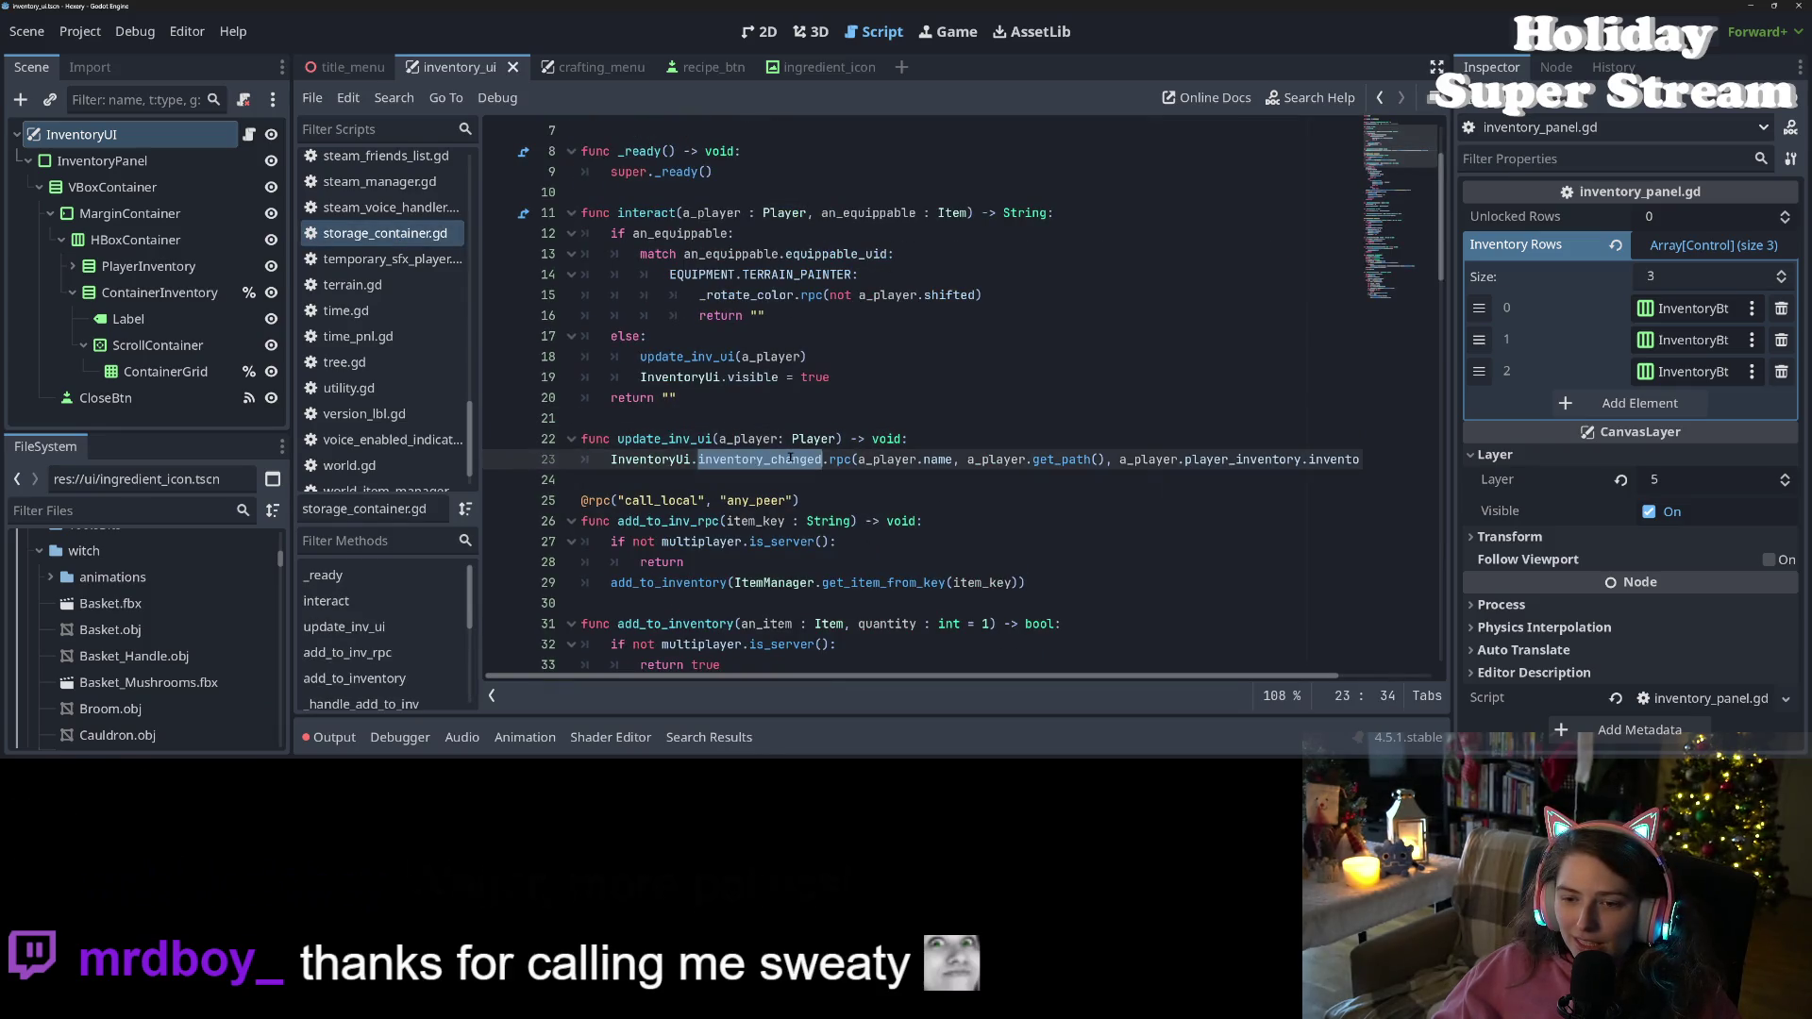
{"action": "scroll", "coordinate": [802, 453], "scroll_direction": "up", "scroll_amount": 2}
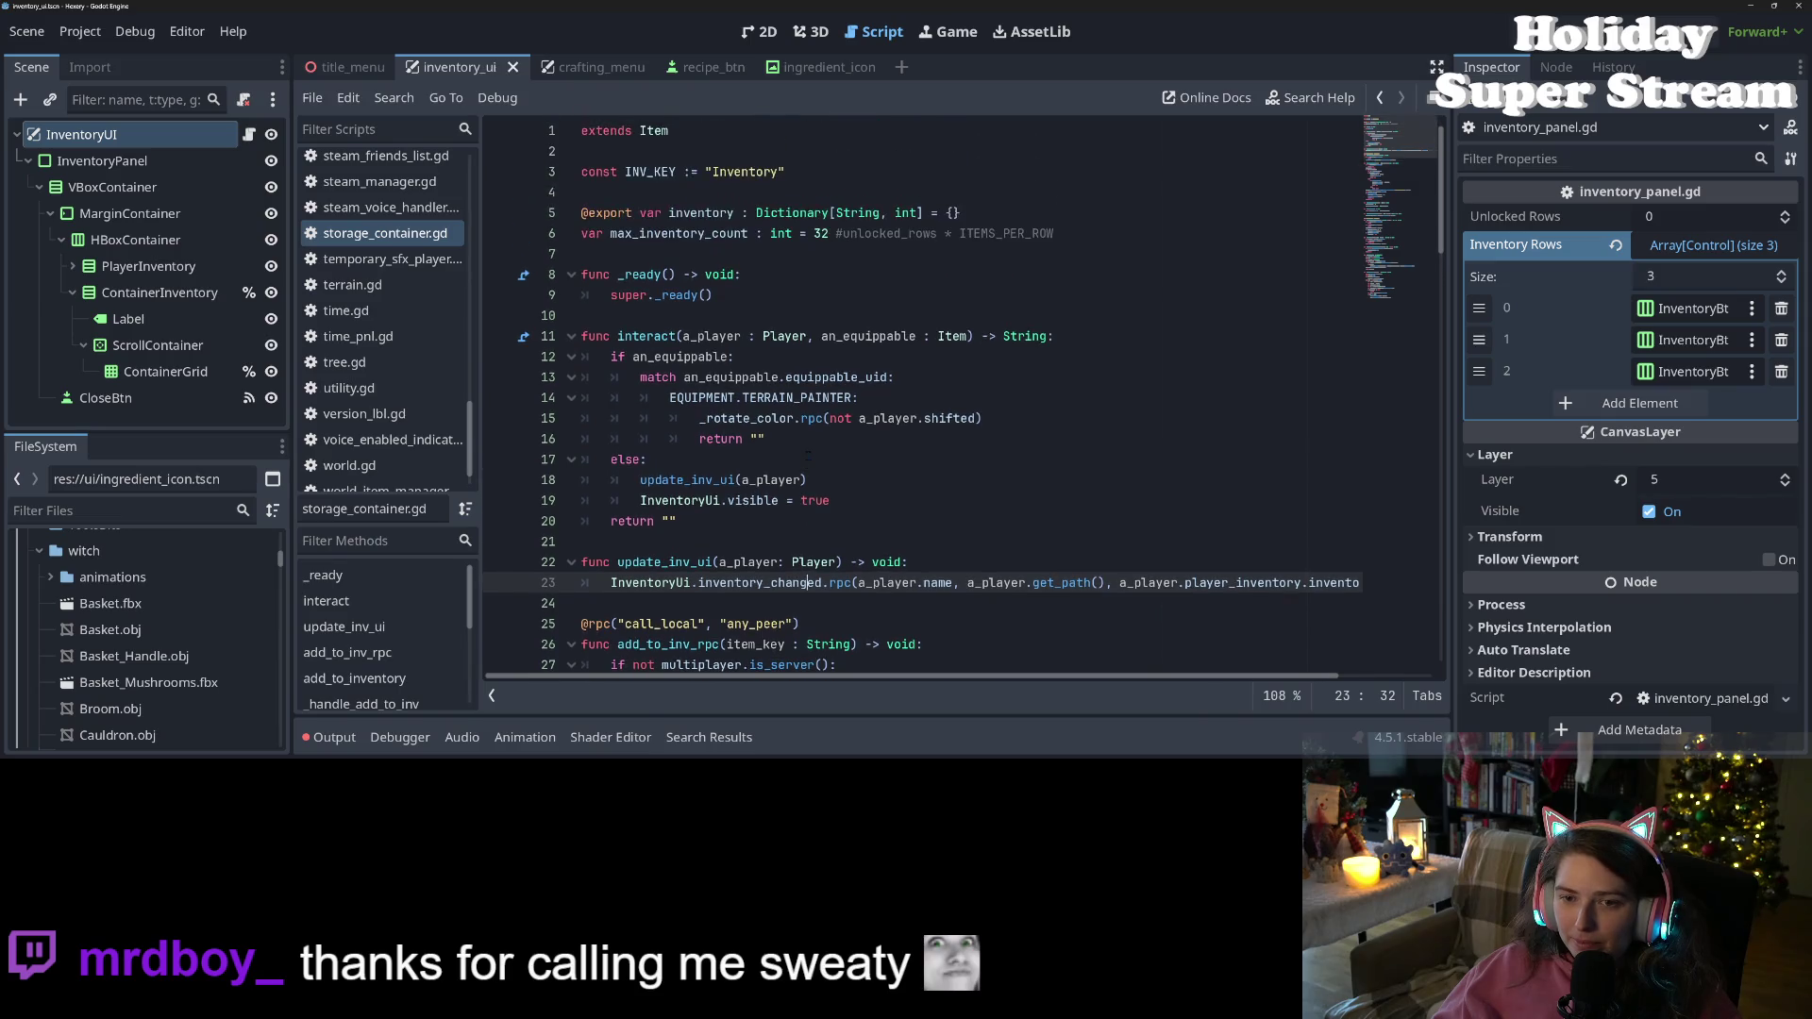
{"action": "scroll", "coordinate": [755, 284], "scroll_direction": "down", "scroll_amount": 1}
{"action": "left_click", "coordinate": [705, 172]}
{"action": "key", "text": "Down"}
{"action": "scroll", "coordinate": [758, 359], "scroll_direction": "up", "scroll_amount": 1}
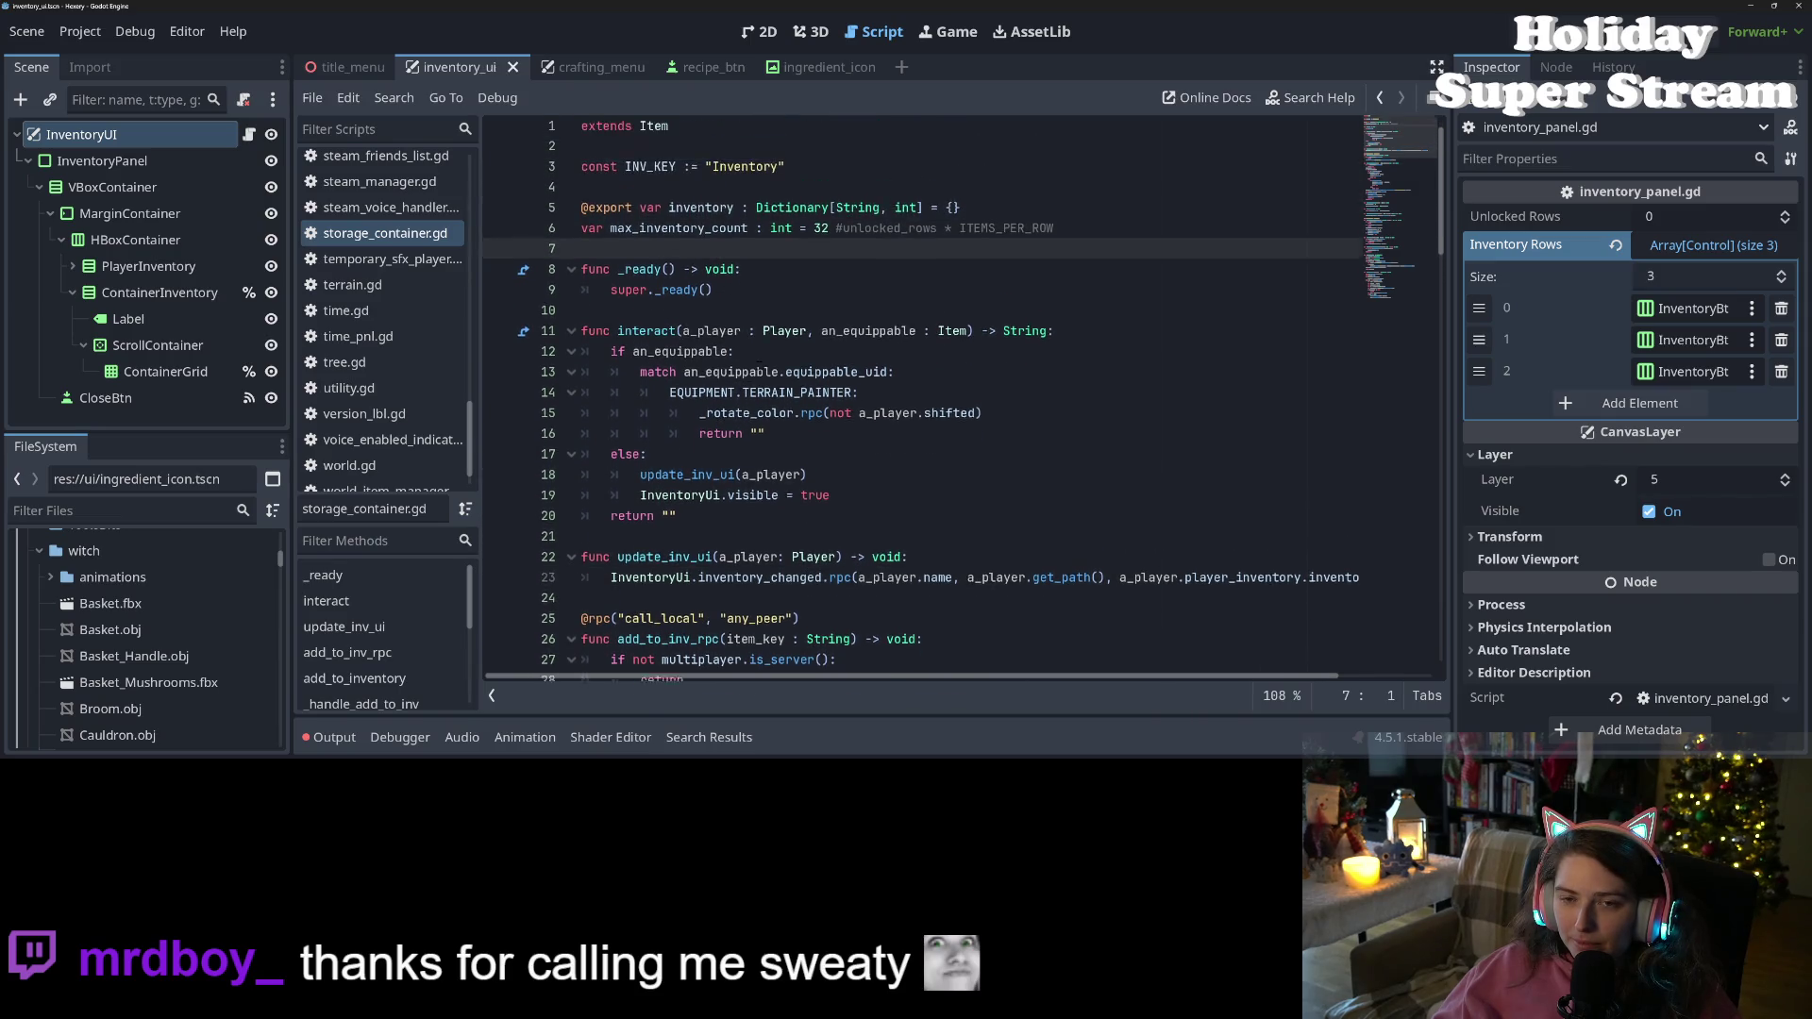
{"action": "left_click", "coordinate": [983, 214]}
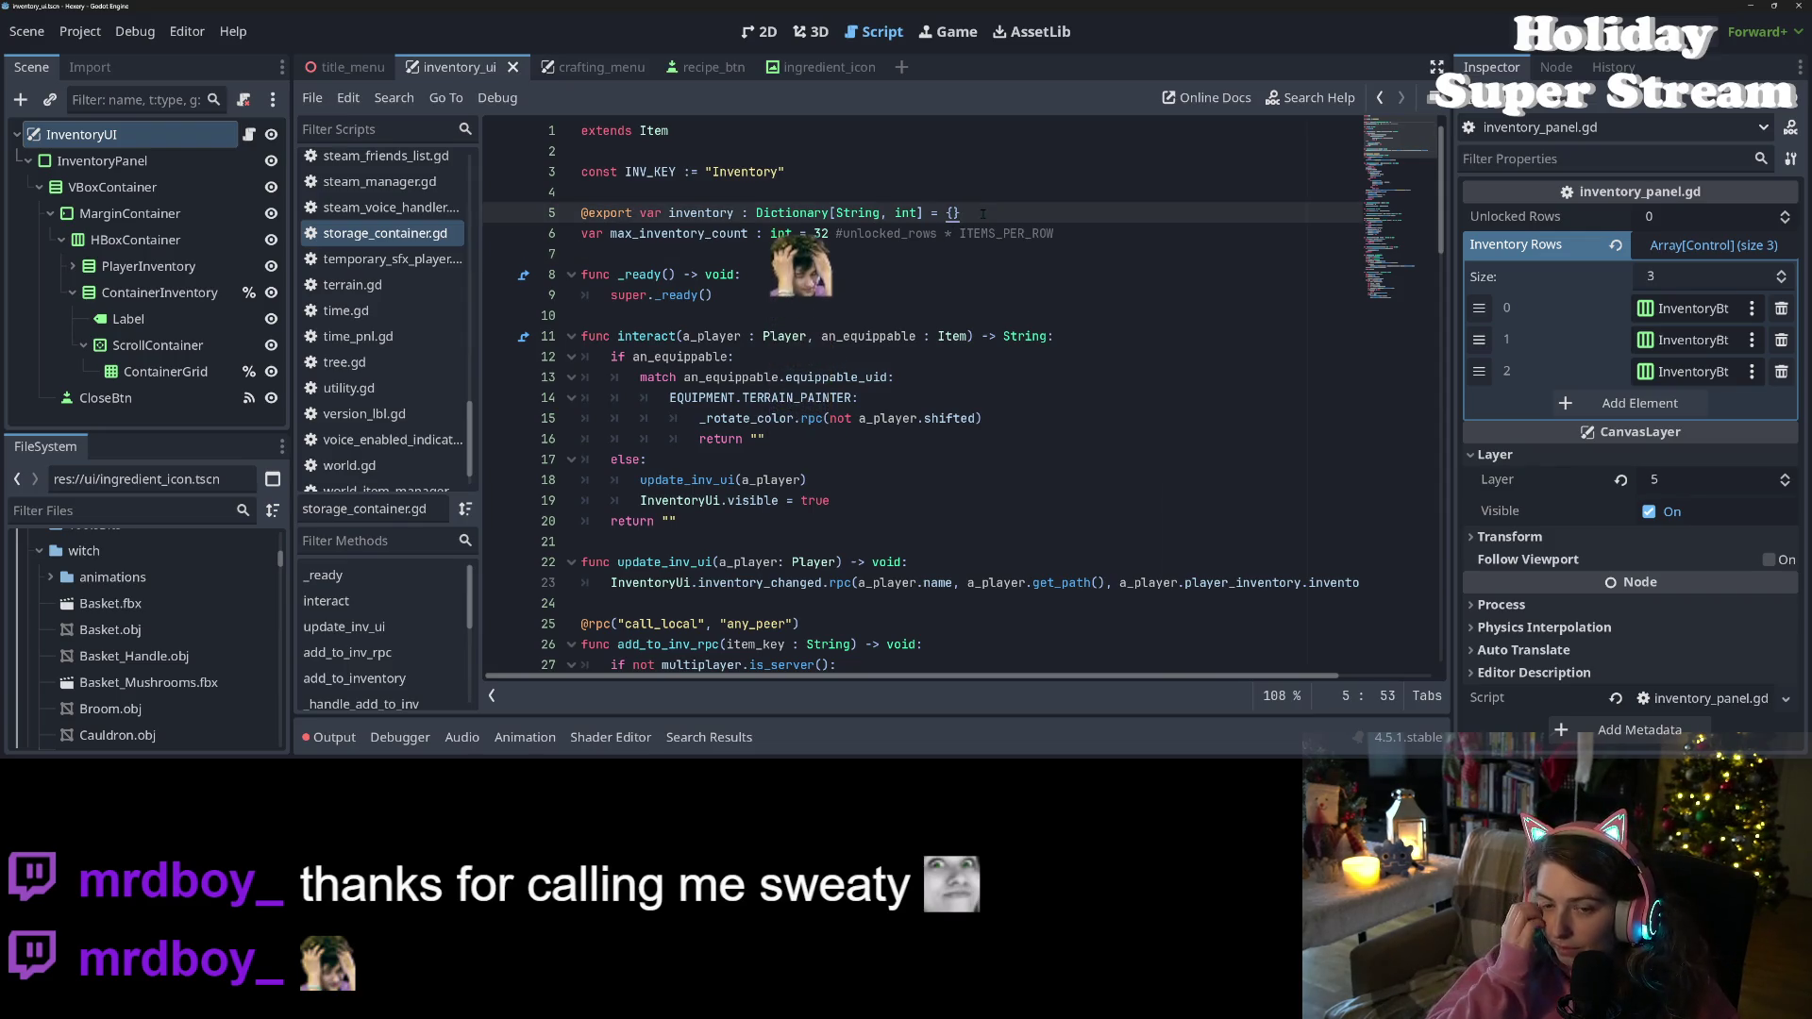
{"action": "key", "text": "Return"}
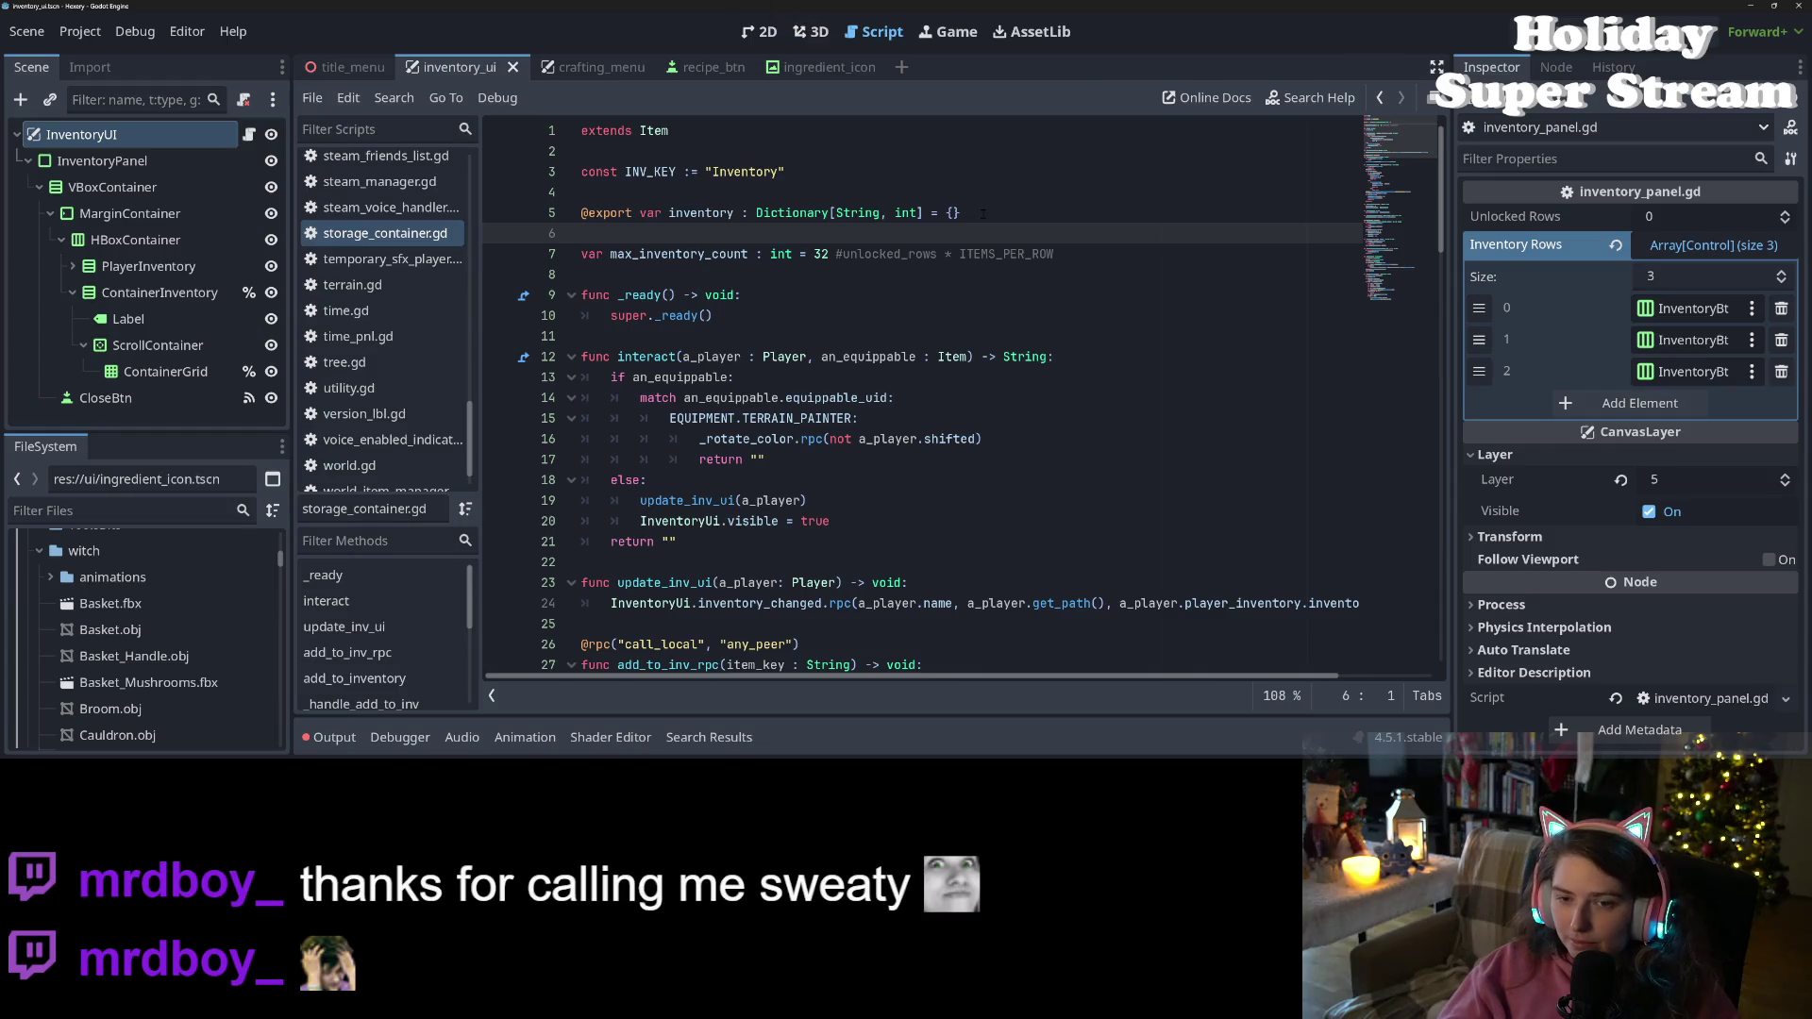
{"action": "left_click", "coordinate": [983, 213]}
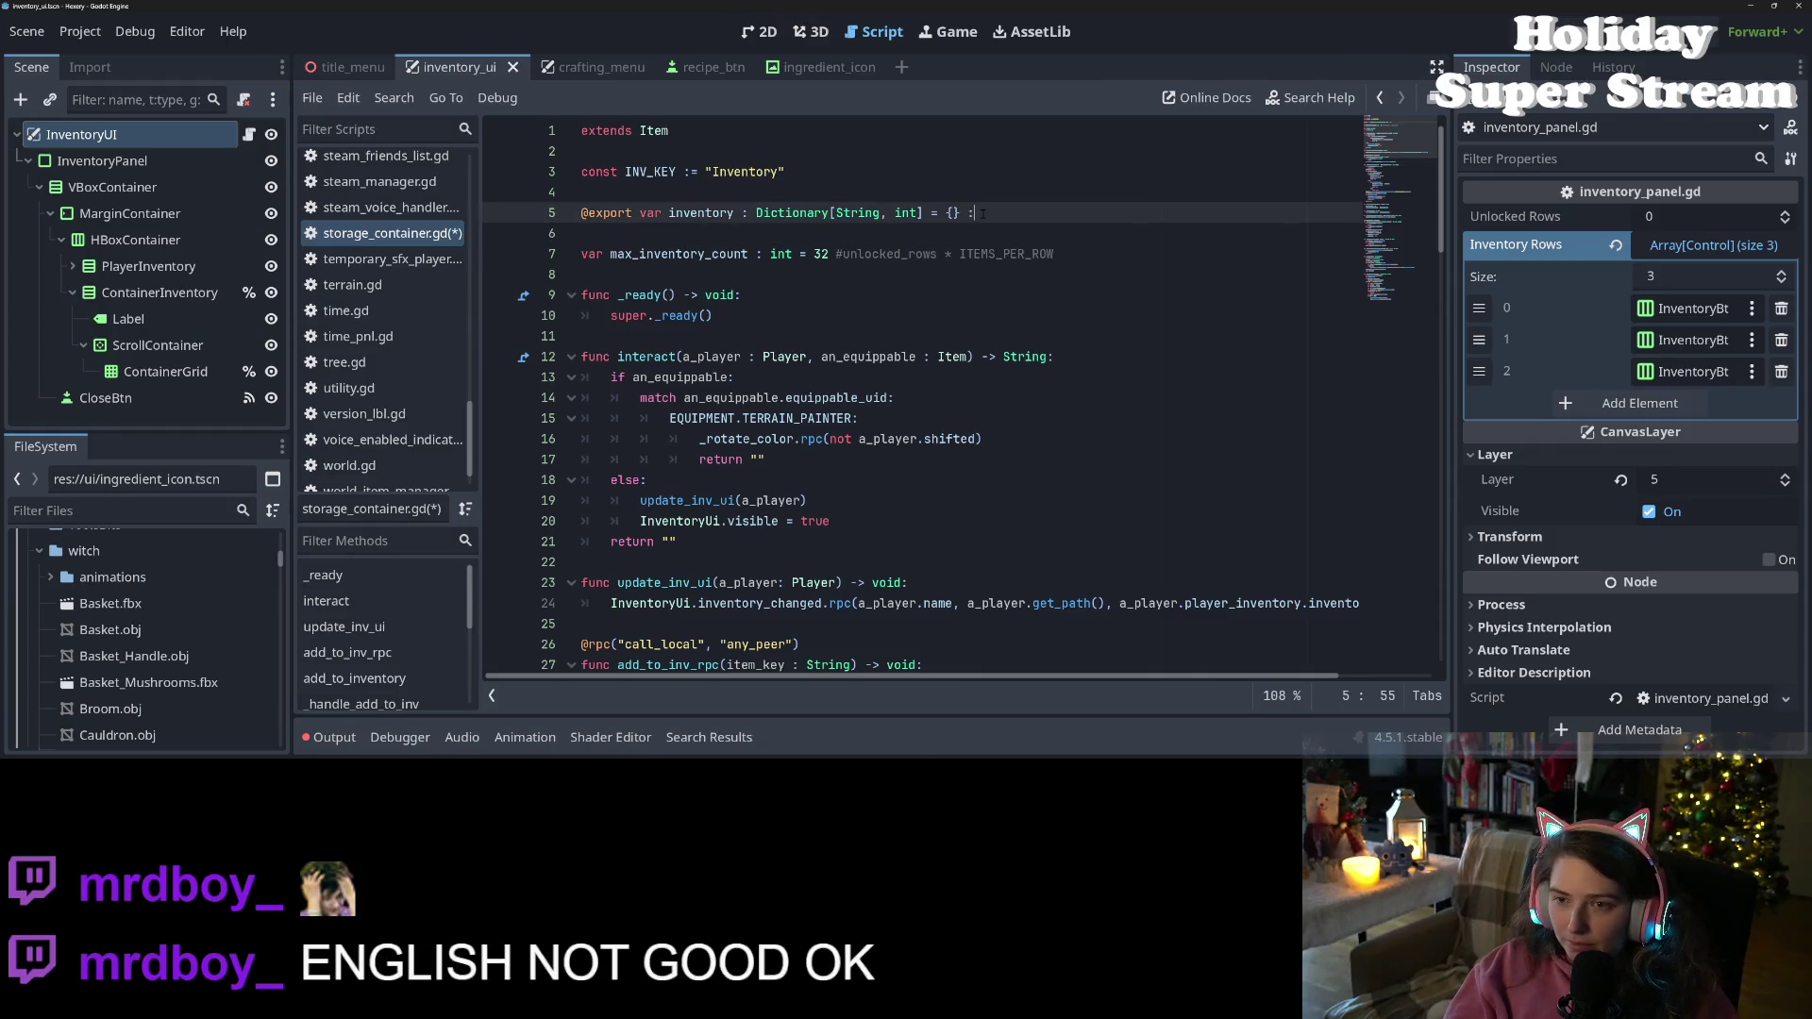
Add a set(value) setter block to the inventory variable that assigns value
{"action": "type", "text": ":"}
{"action": "key", "text": "Return"}
{"action": "type", "text": "set("}
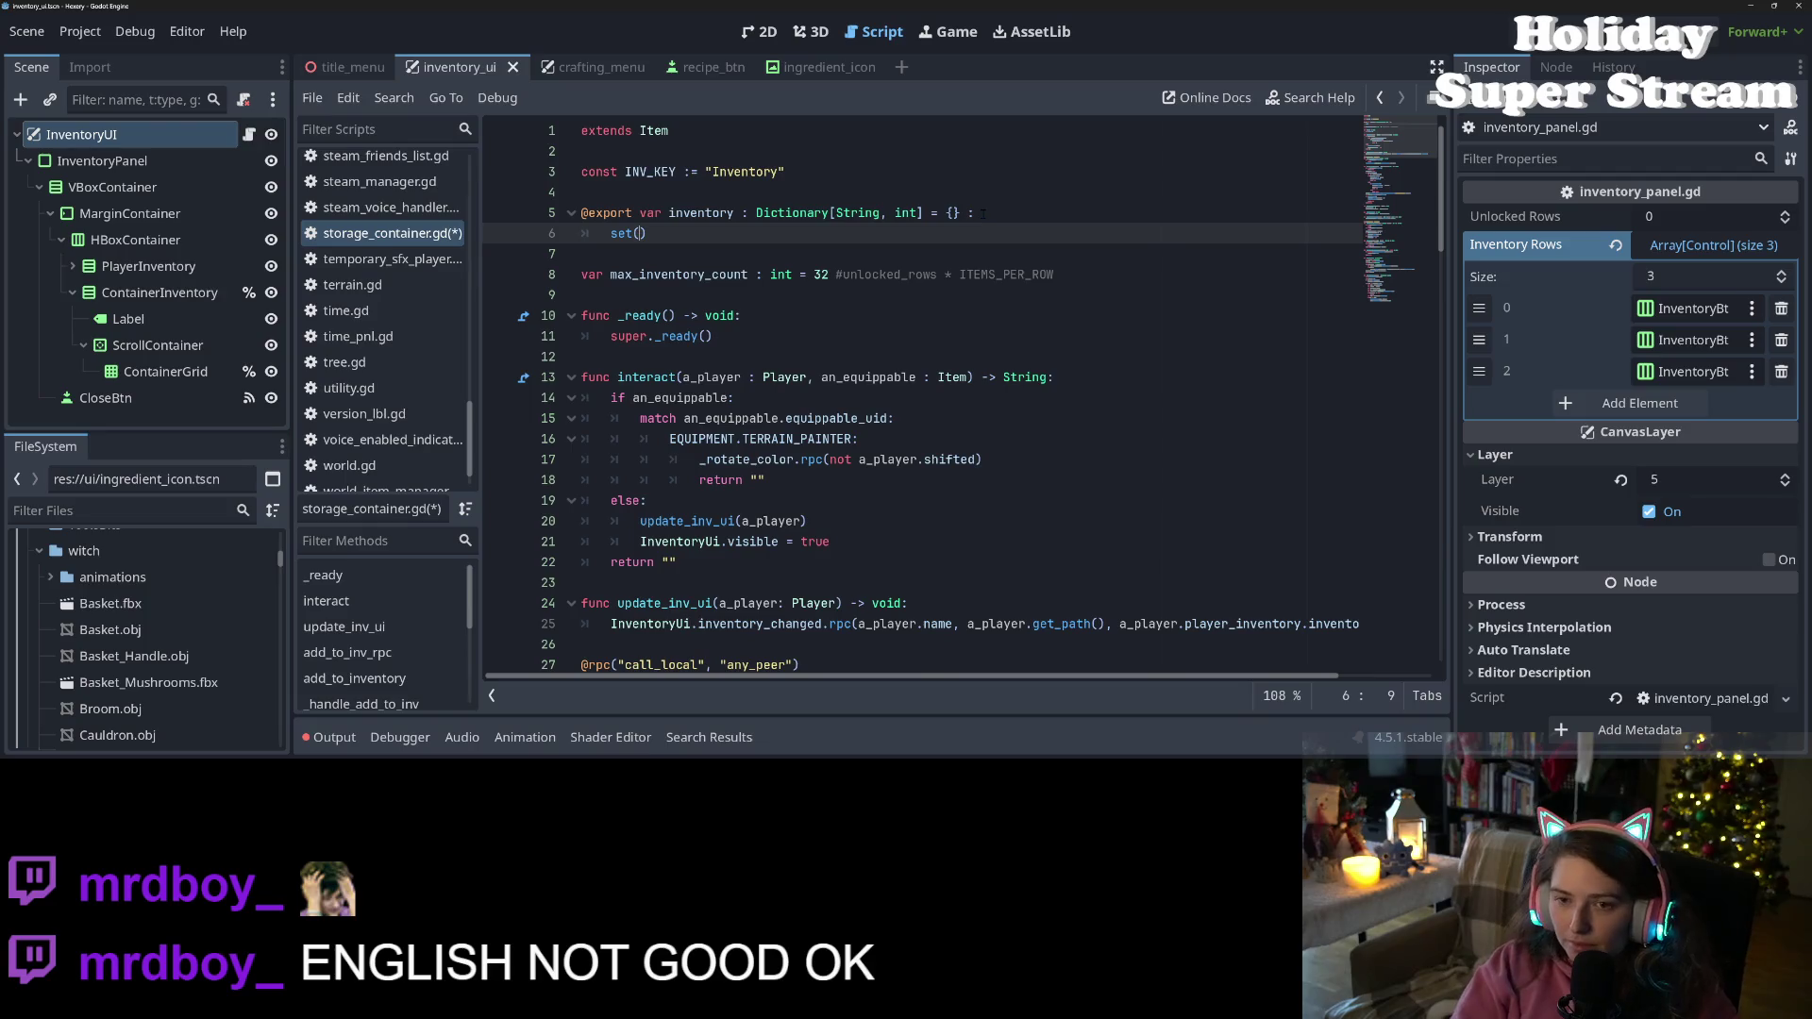
{"action": "type", "text": "value"}
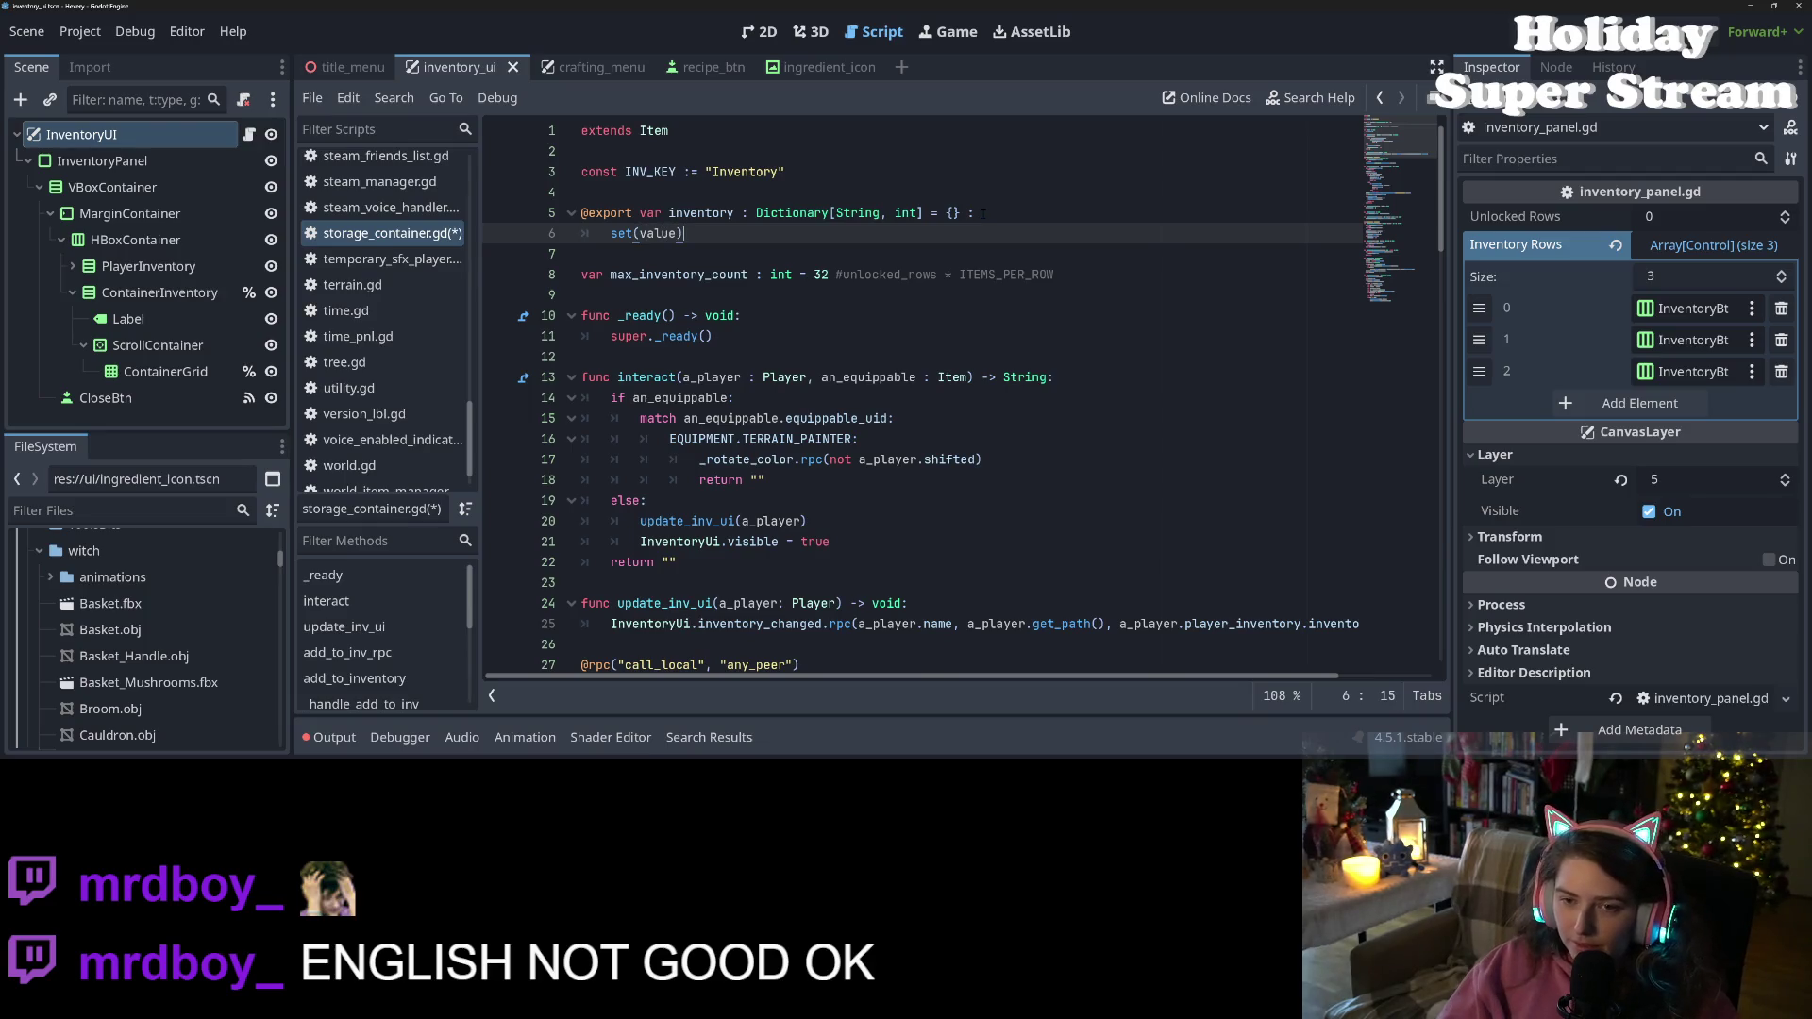
{"action": "key", "text": "Return"}
{"action": "type", "text": "inventory = val"}
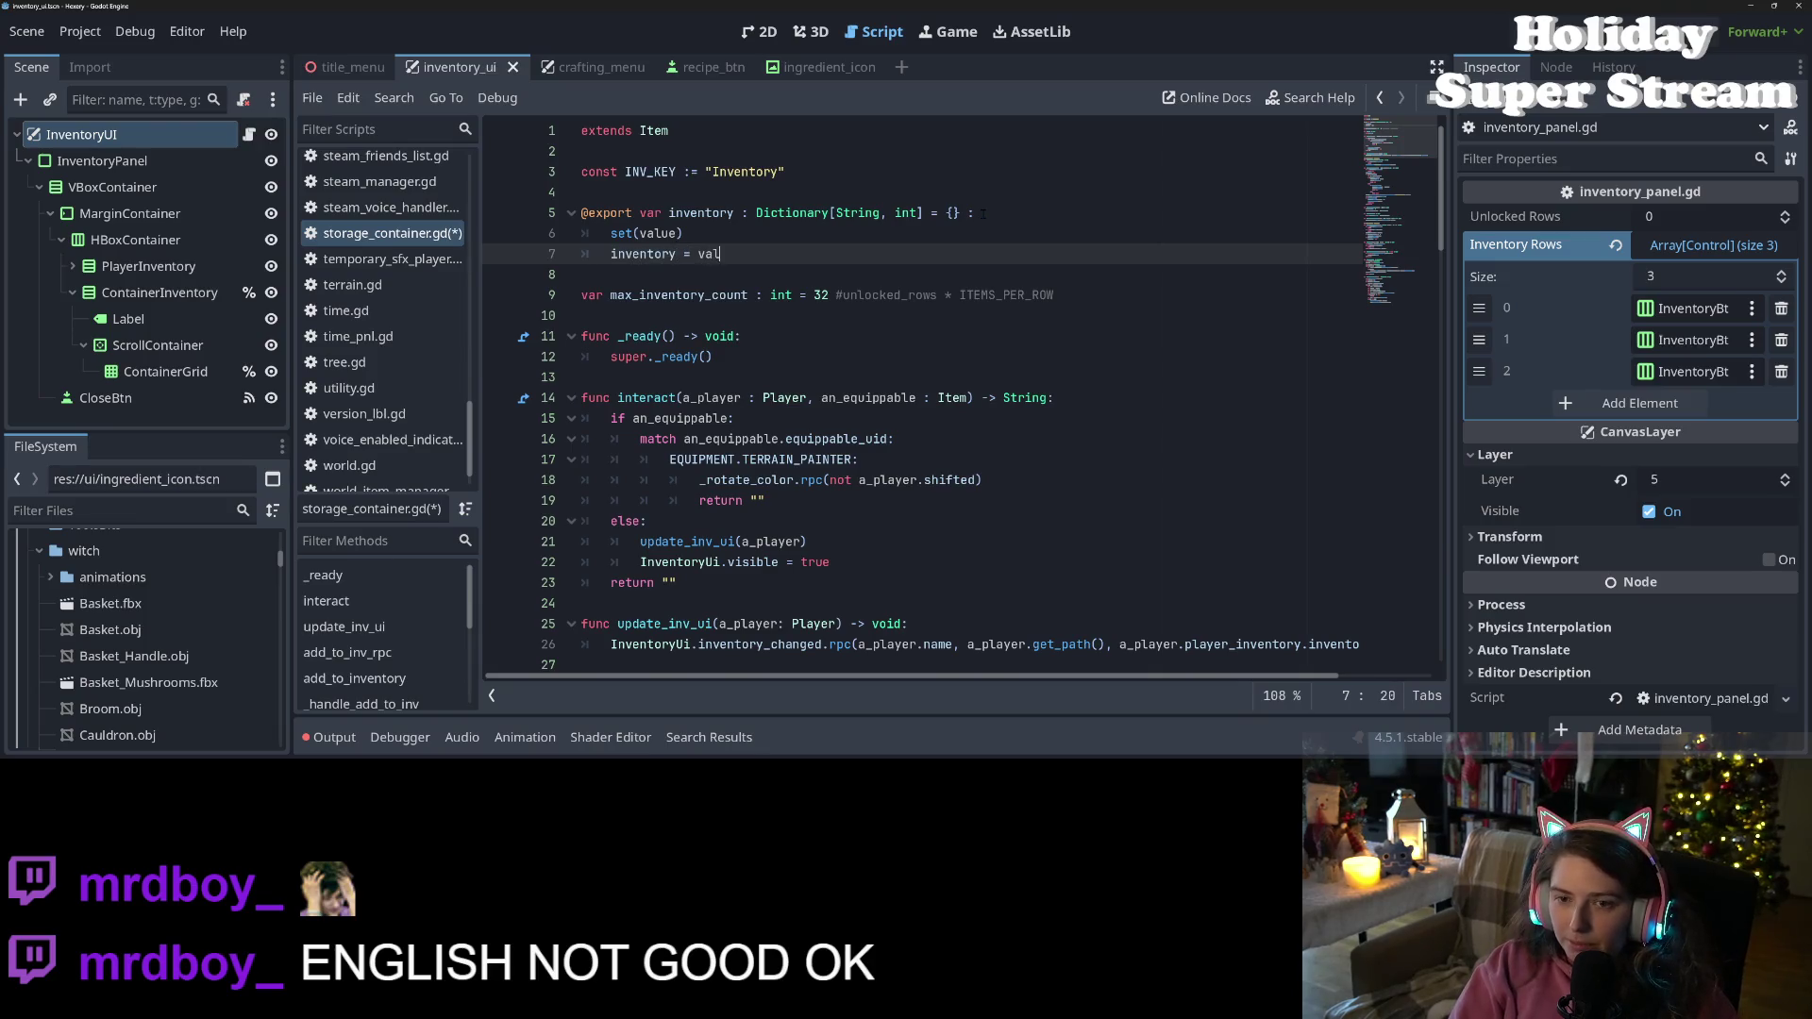
{"action": "type", "text": "ue"}
{"action": "key", "text": "Return"}
Declare the inventory_changed signal, fix typos in it and the setter, and save
{"action": "key", "text": "Down"}
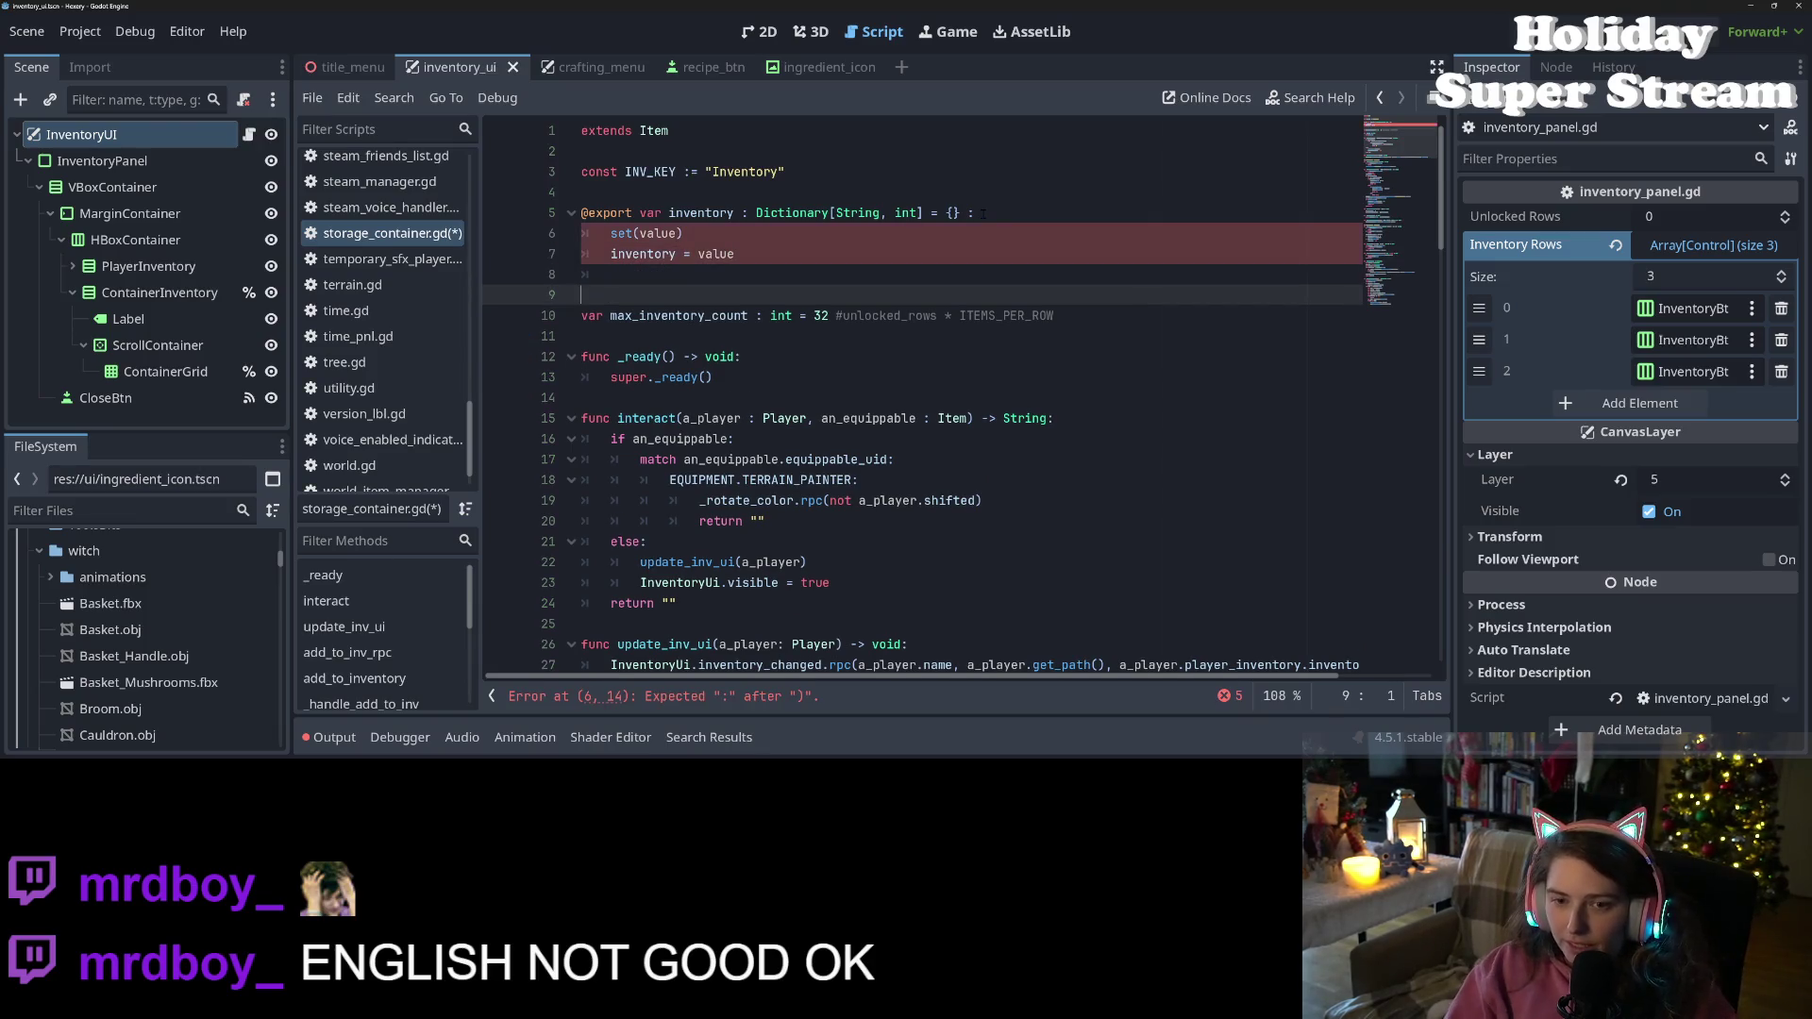
{"action": "type", "text": "signal inventory_changed("}
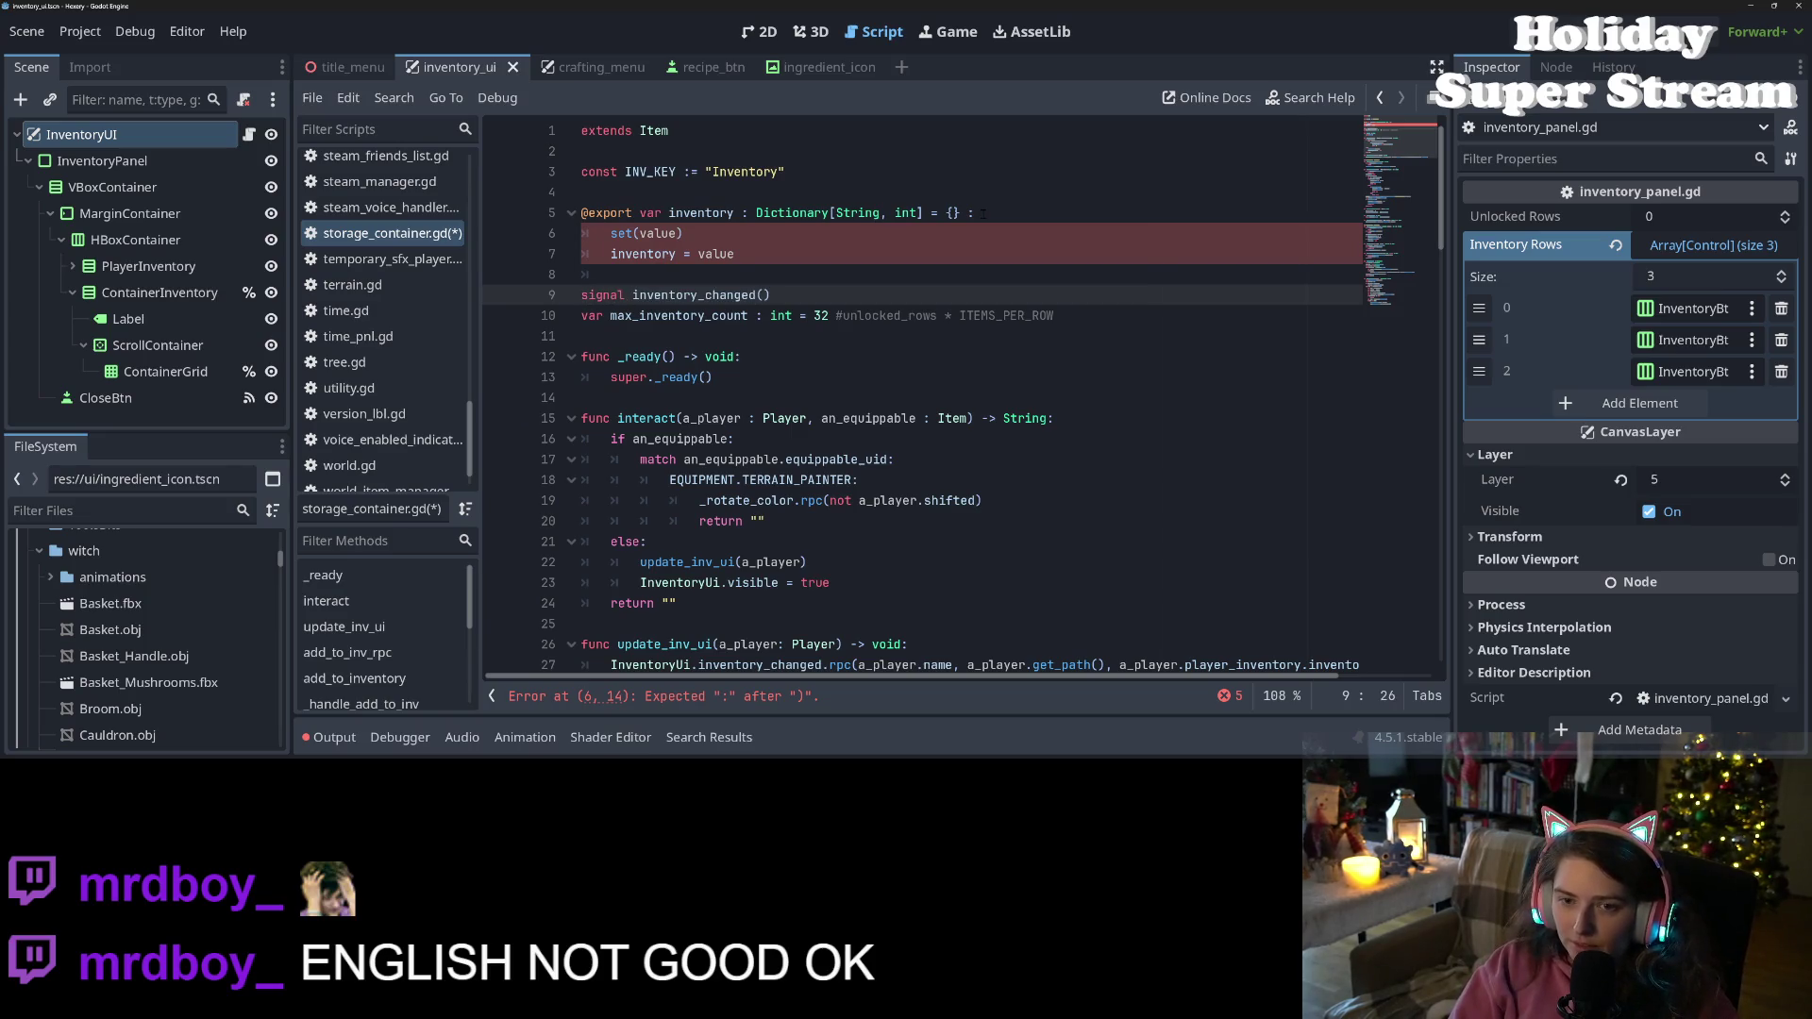
{"action": "type", "text": "_inc"}
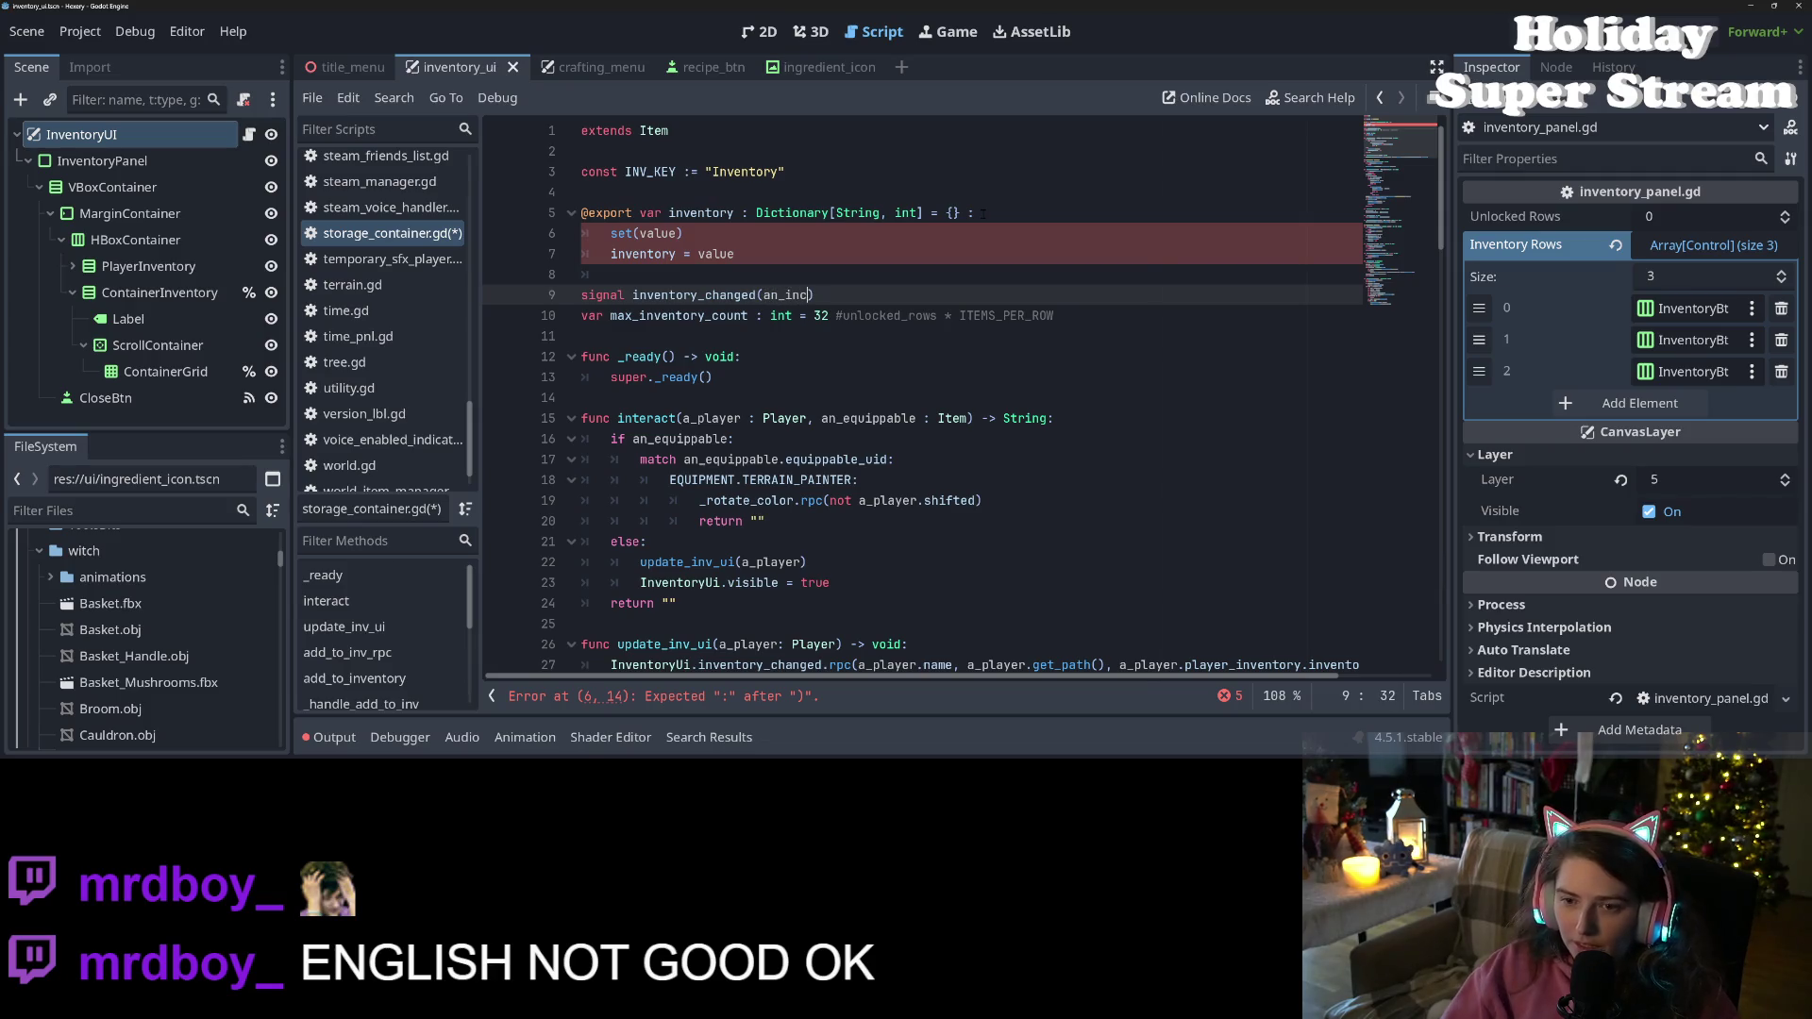
{"action": "key", "text": "BackSpace"}
{"action": "type", "text": "v"}
{"action": "key", "text": "Up"}
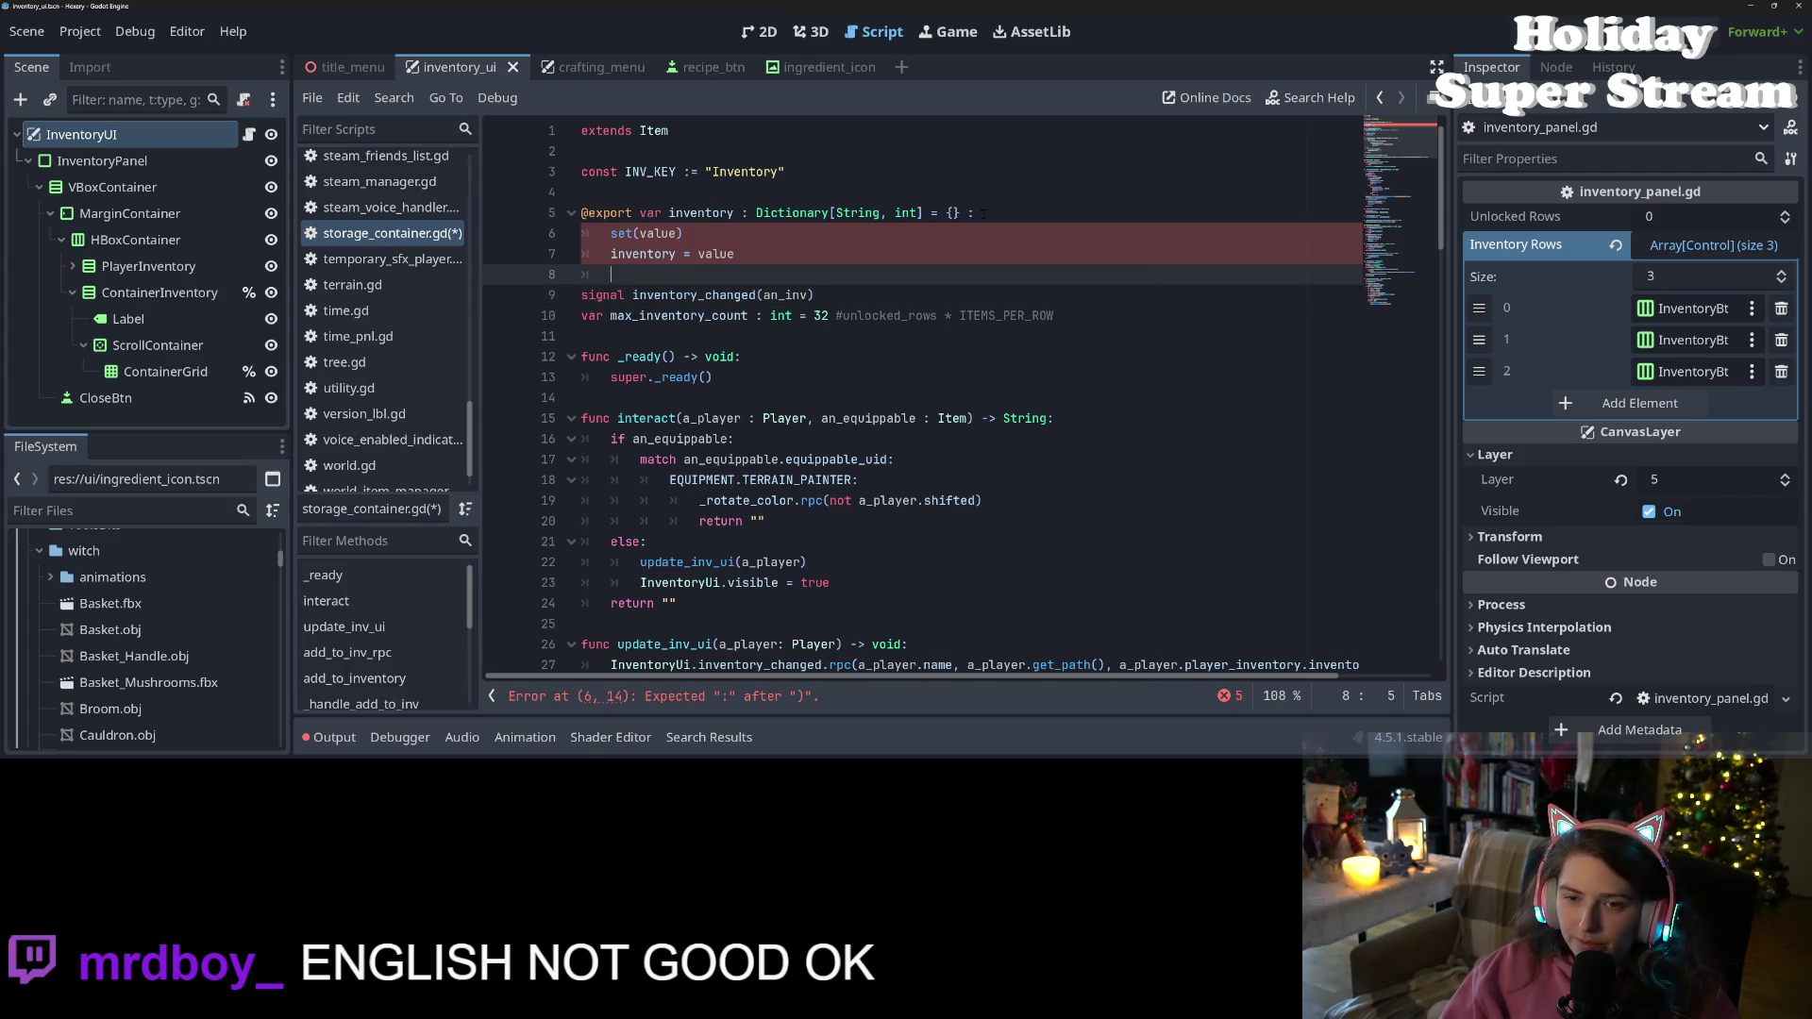
{"action": "type", "text": "n"}
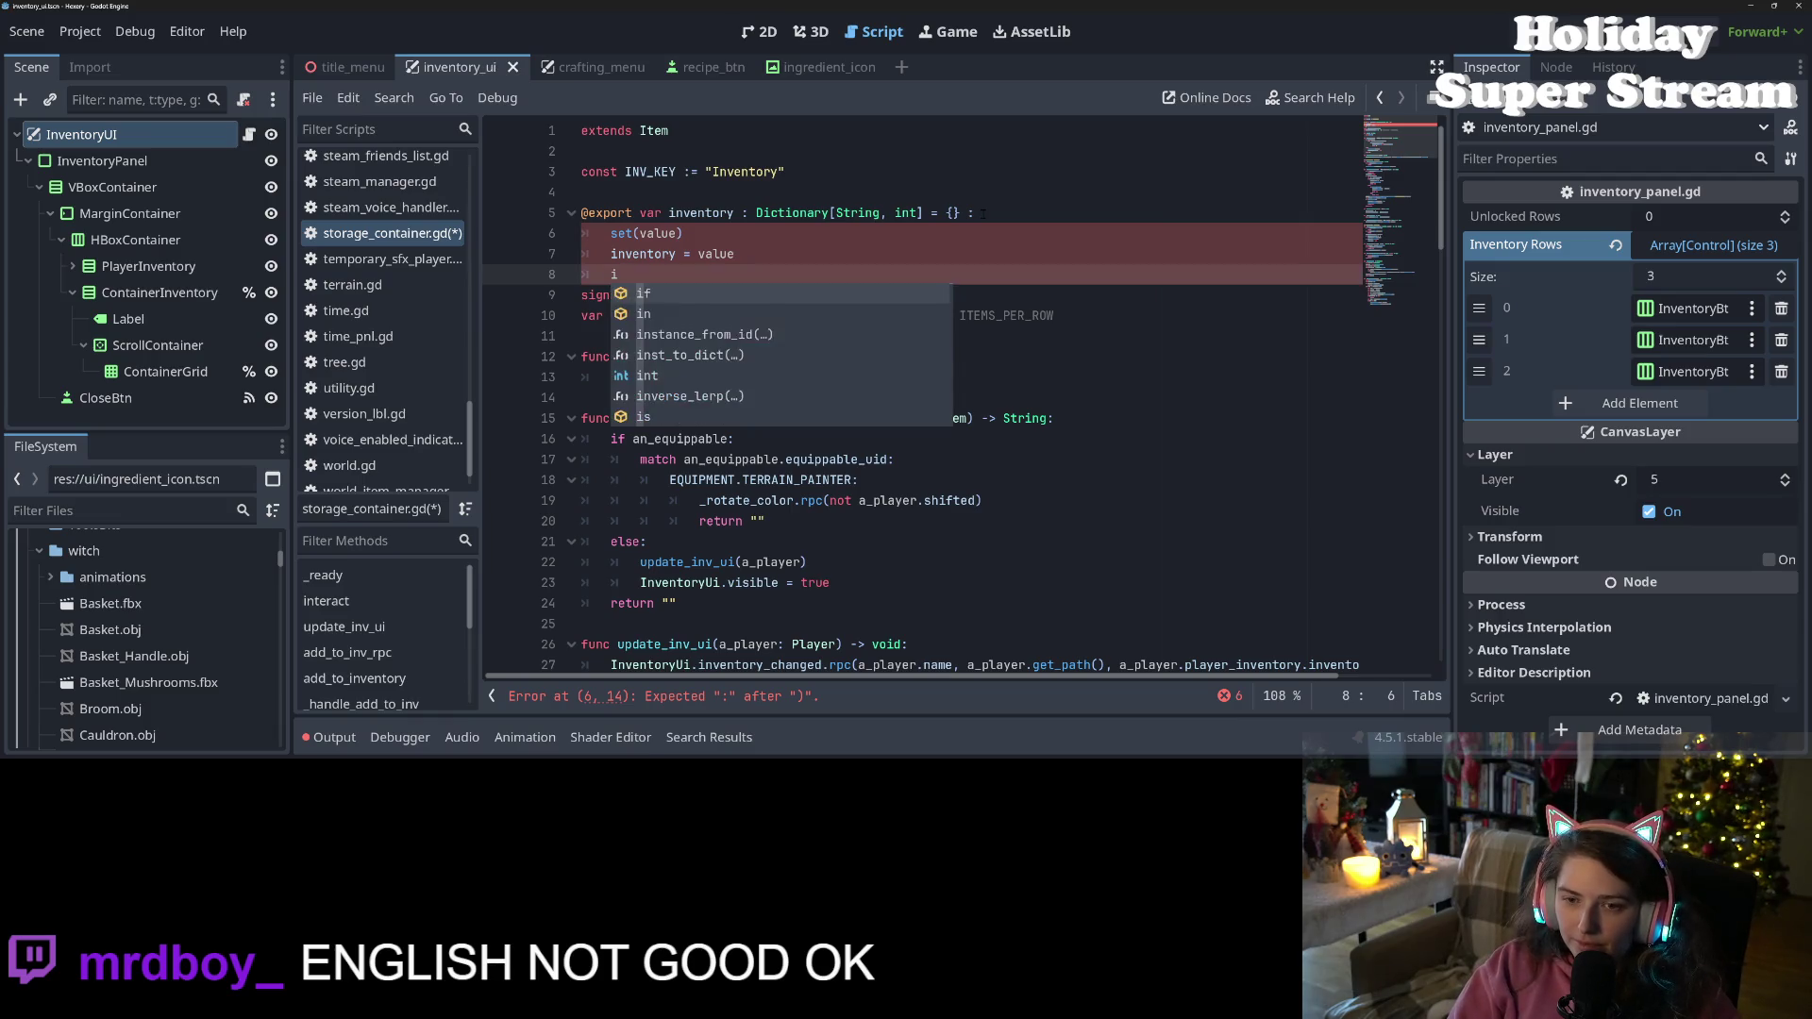
{"action": "type", "text": "ve"}
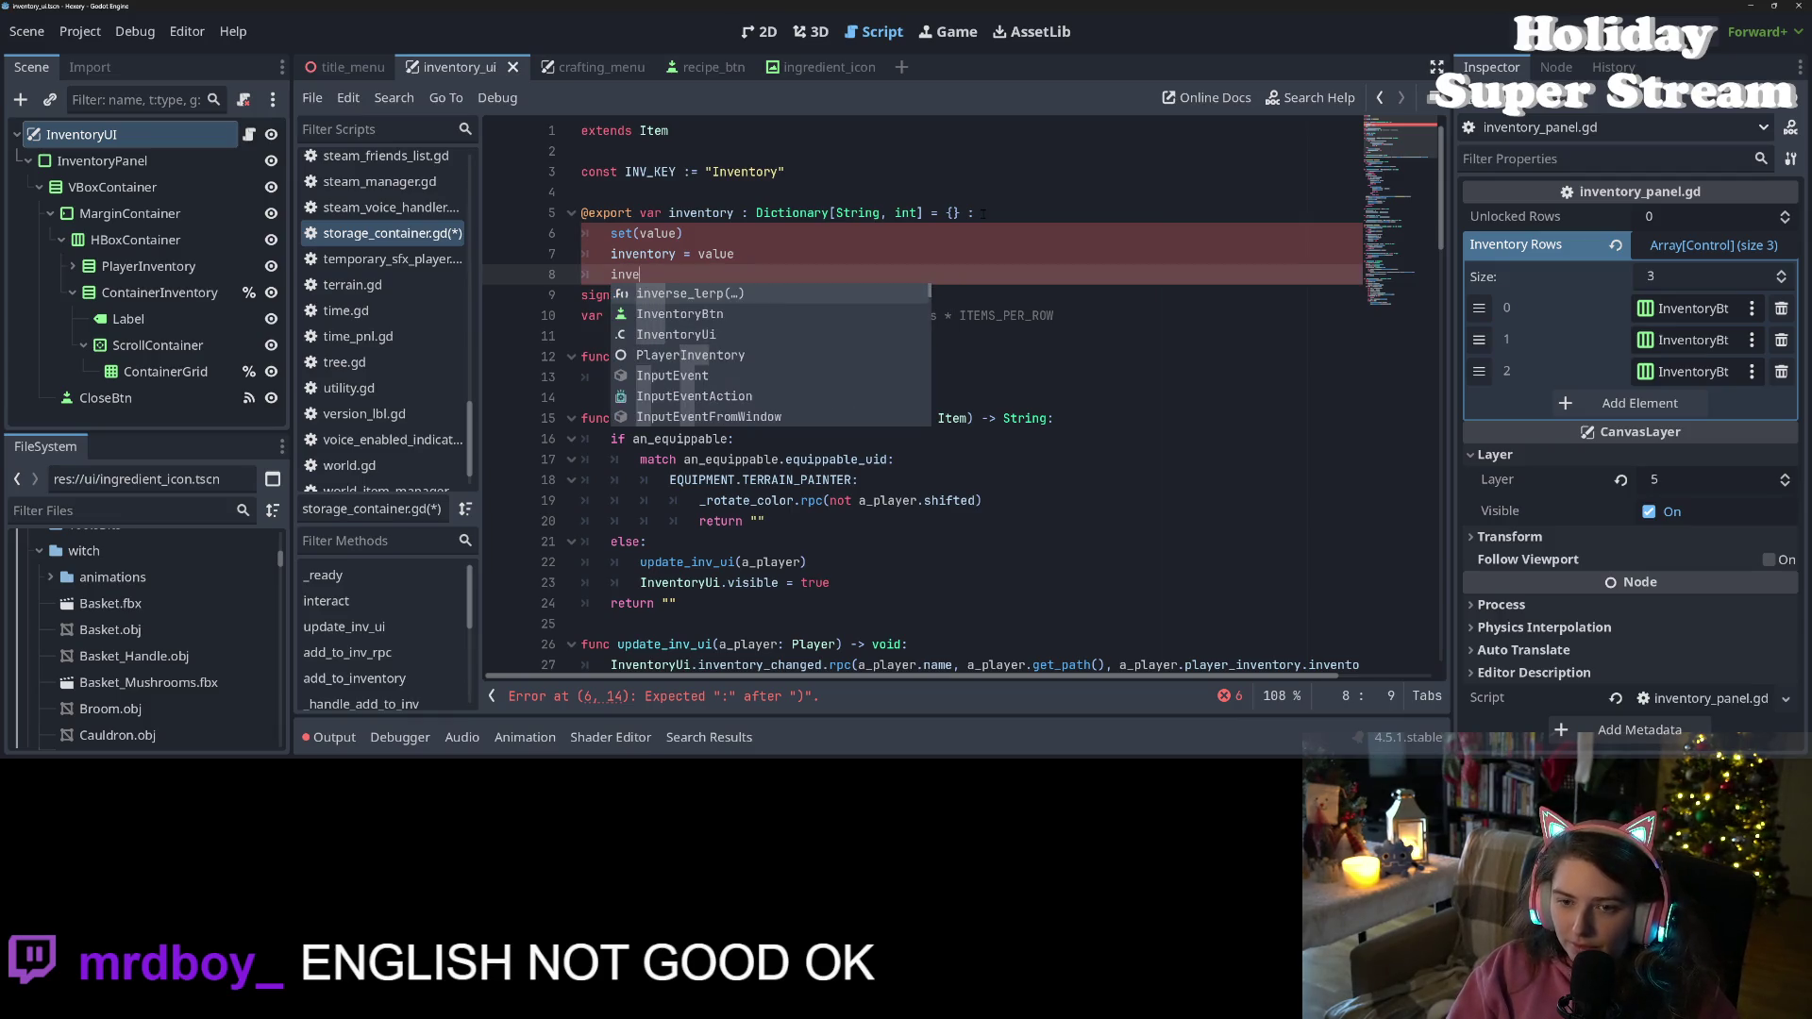
{"action": "key", "text": "Escape"}
{"action": "key", "text": "BackSpace"}
{"action": "key", "text": "BackSpace"}
{"action": "key", "text": "BackSpace"}
{"action": "key", "text": "BackSpace"}
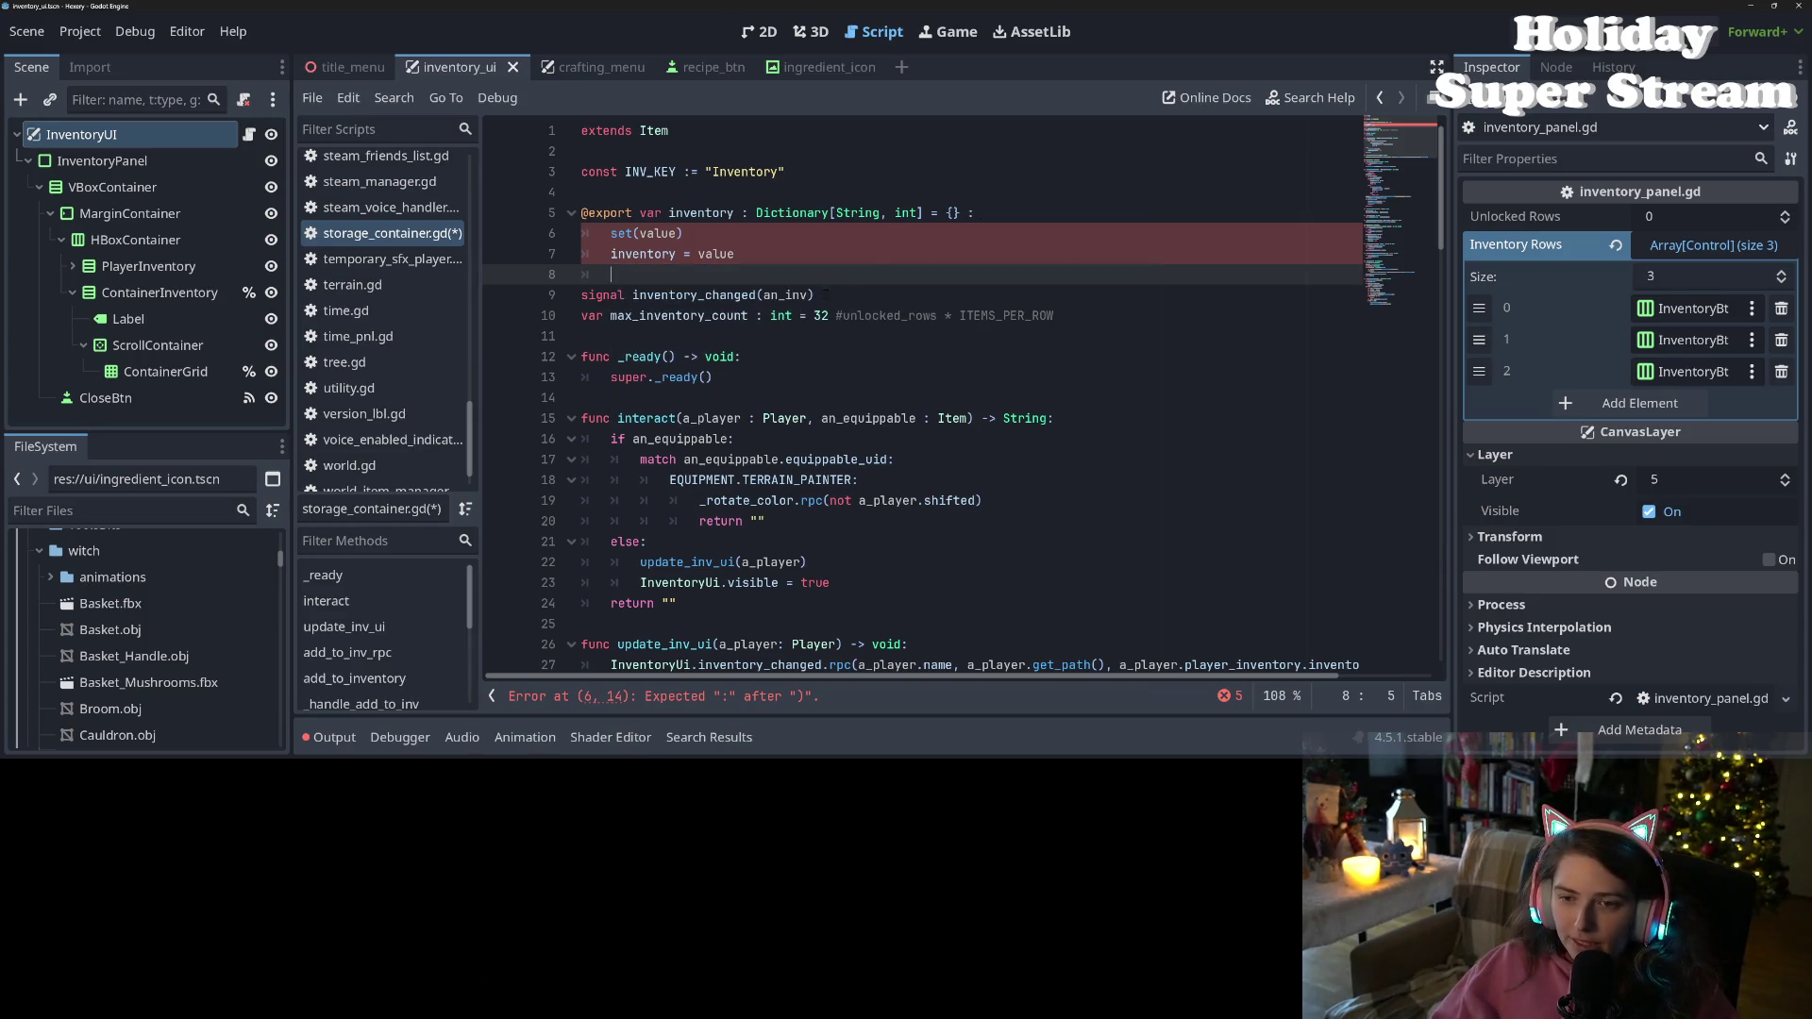
{"action": "double_click", "coordinate": [782, 295]}
{"action": "type", "text": "\\"}
{"action": "key", "text": "BackSpace"}
{"action": "key", "text": "ctrl+s"}
Make the setter call inventory_changed.emit() and save the script
{"action": "double_click", "coordinate": [691, 295]}
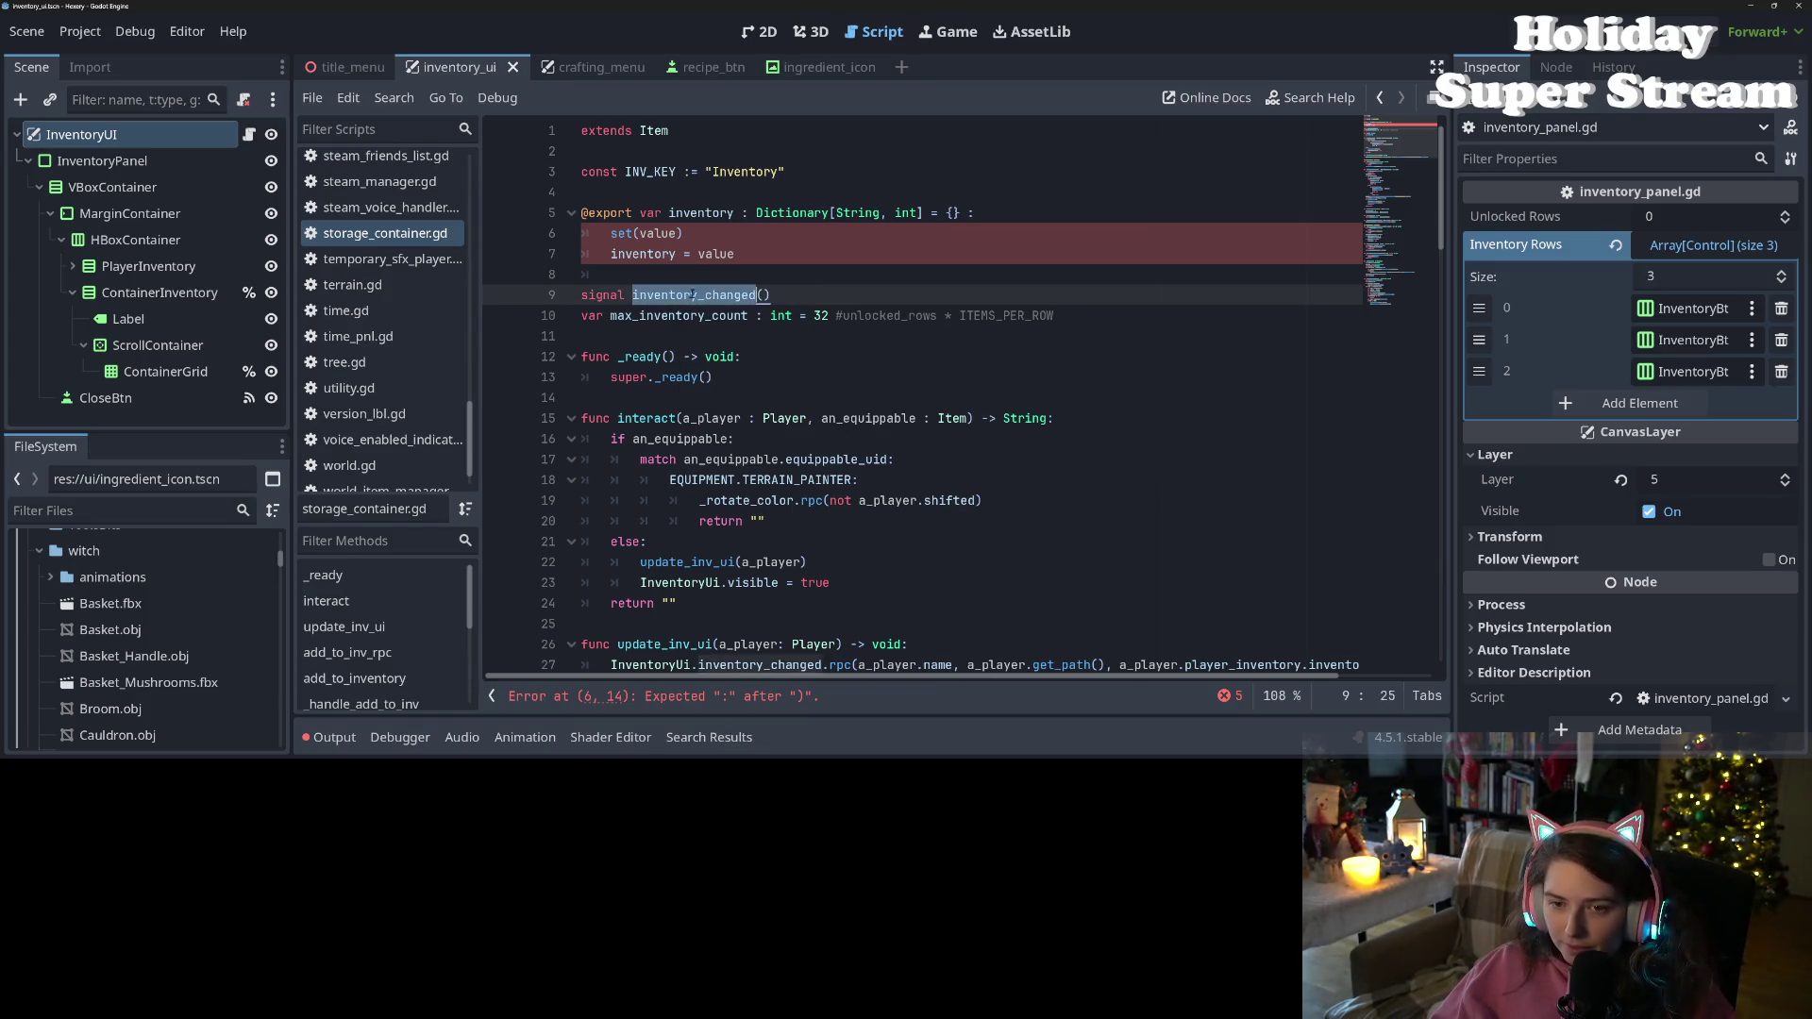
{"action": "key", "text": "ctrl+c"}
{"action": "left_click", "coordinate": [702, 272]}
{"action": "key", "text": "ctrl+v"}
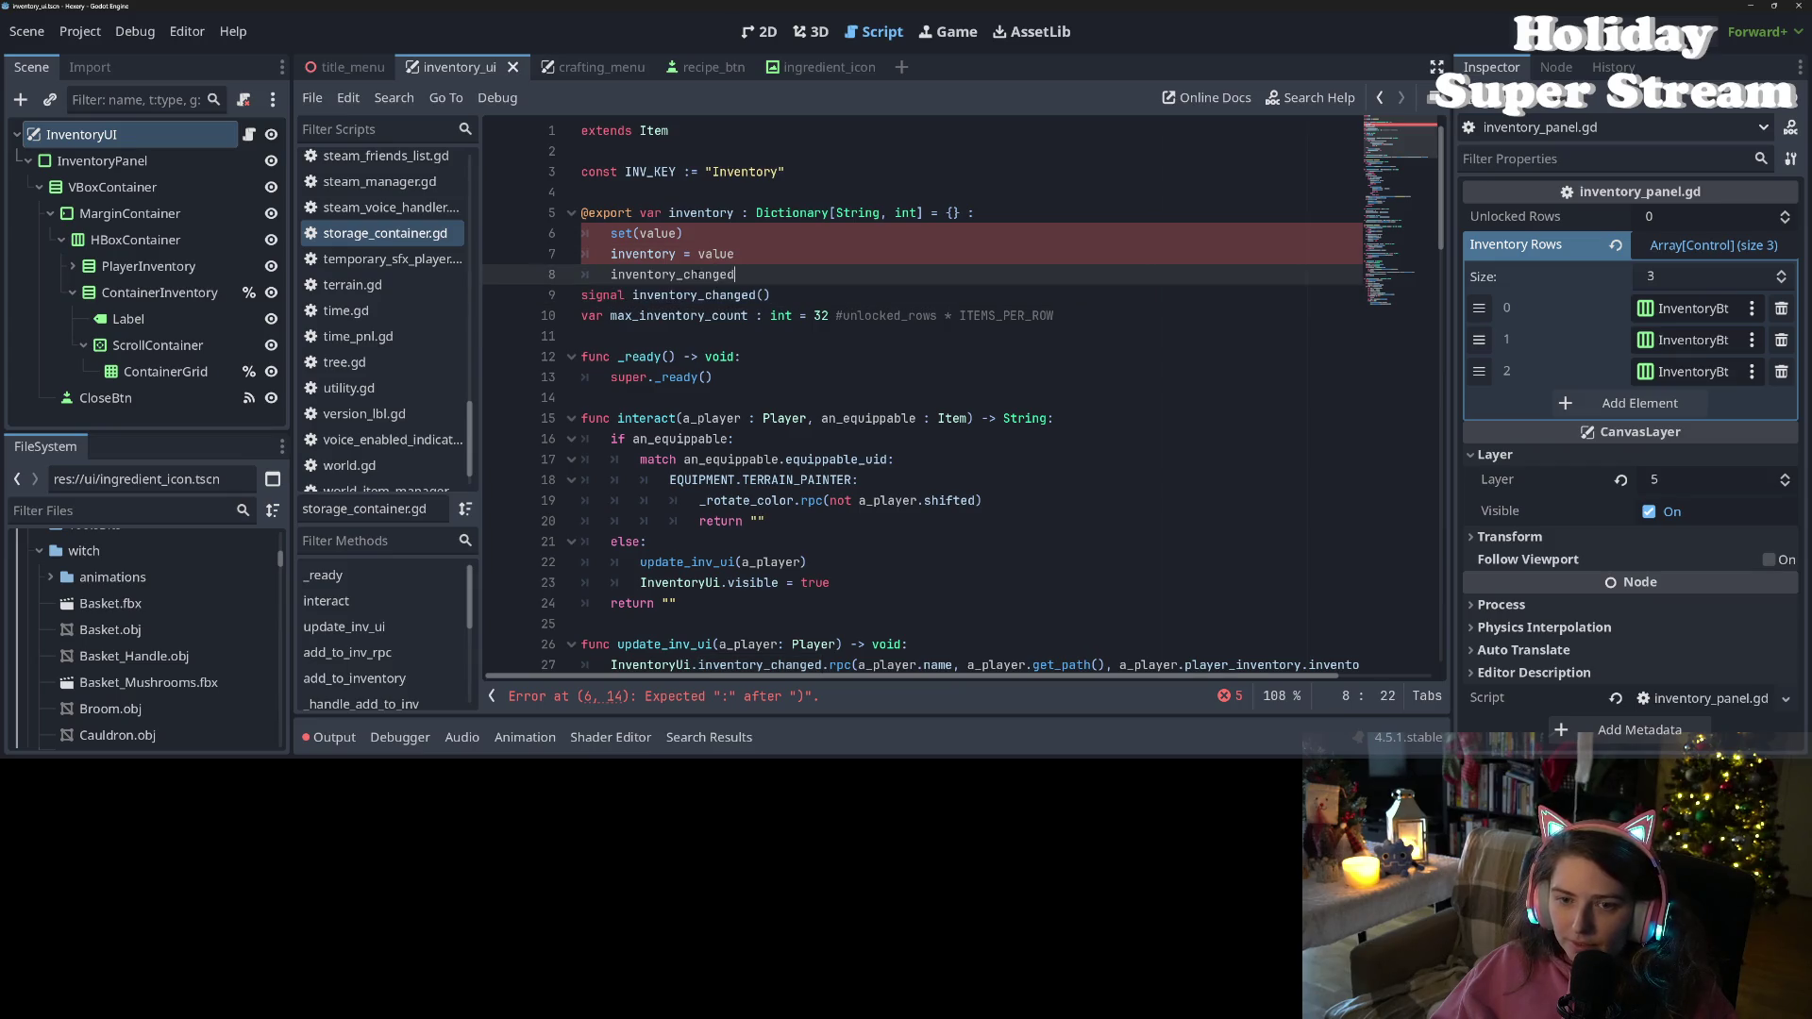
{"action": "type", "text": ".emit()"}
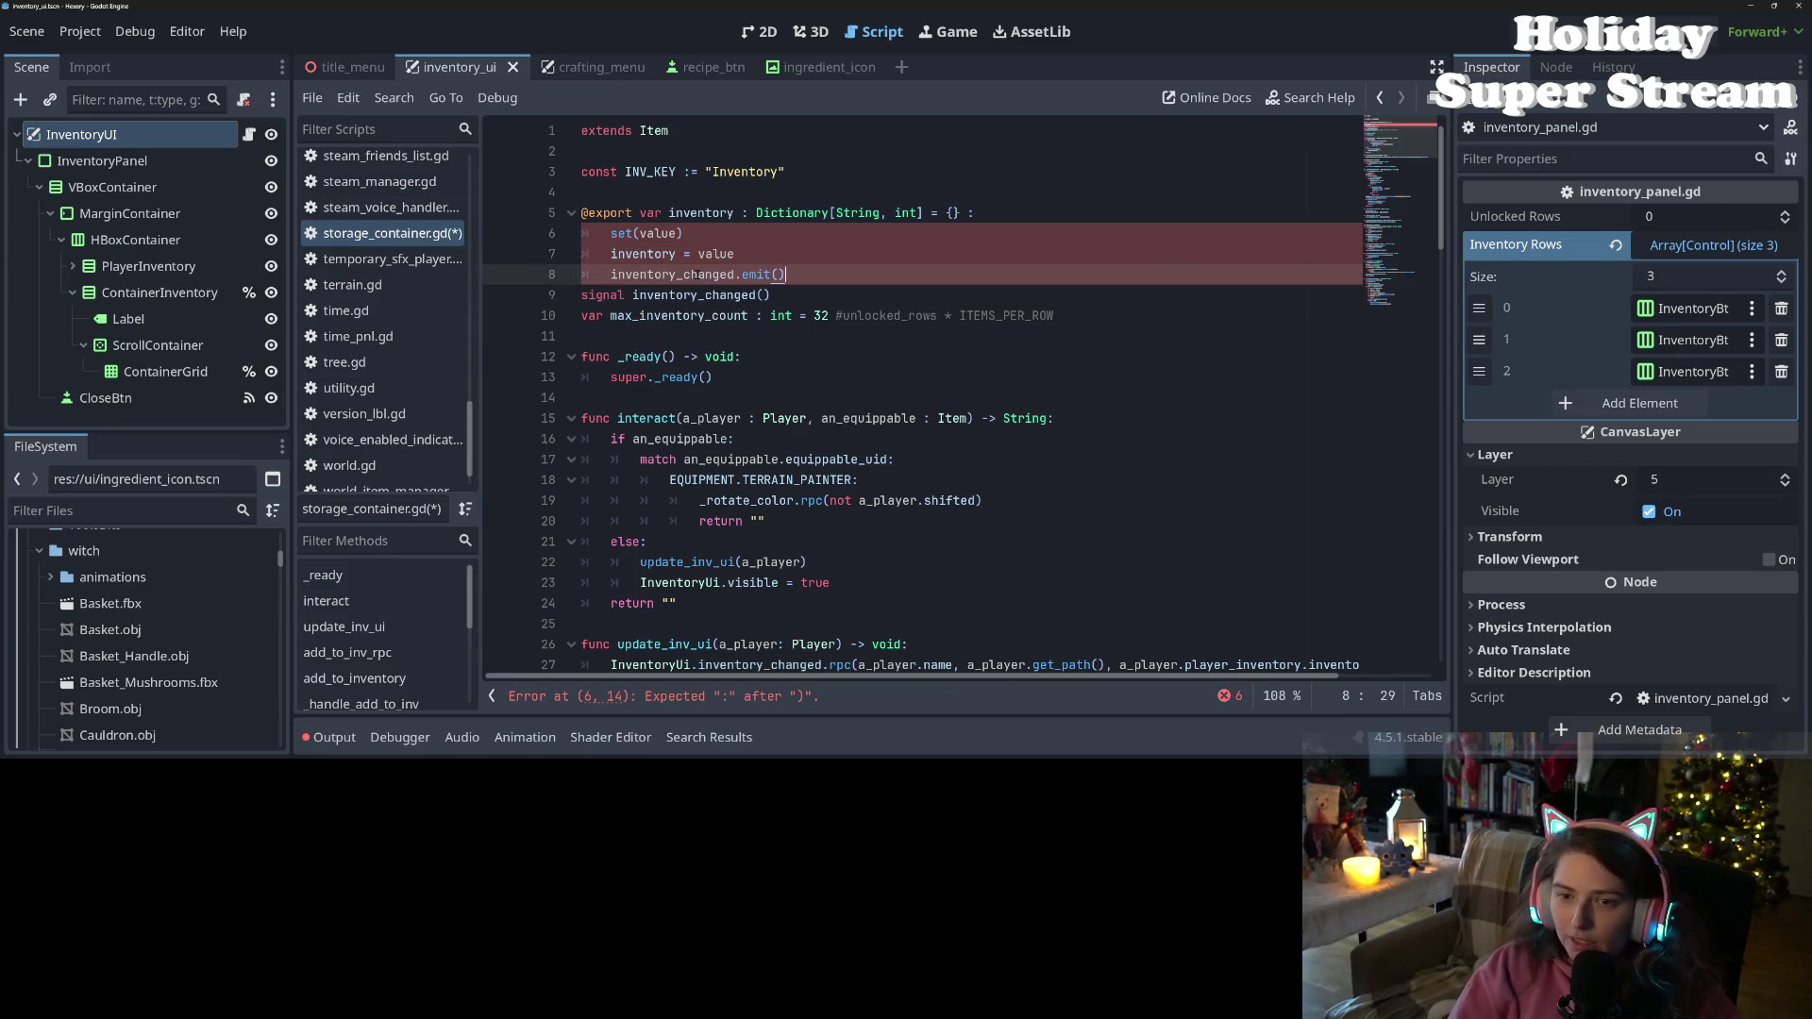
{"action": "key", "text": "ctrl+s"}
Indent setter body lines 7 and 8 one level under set(value)
{"action": "left_click", "coordinate": [715, 236]}
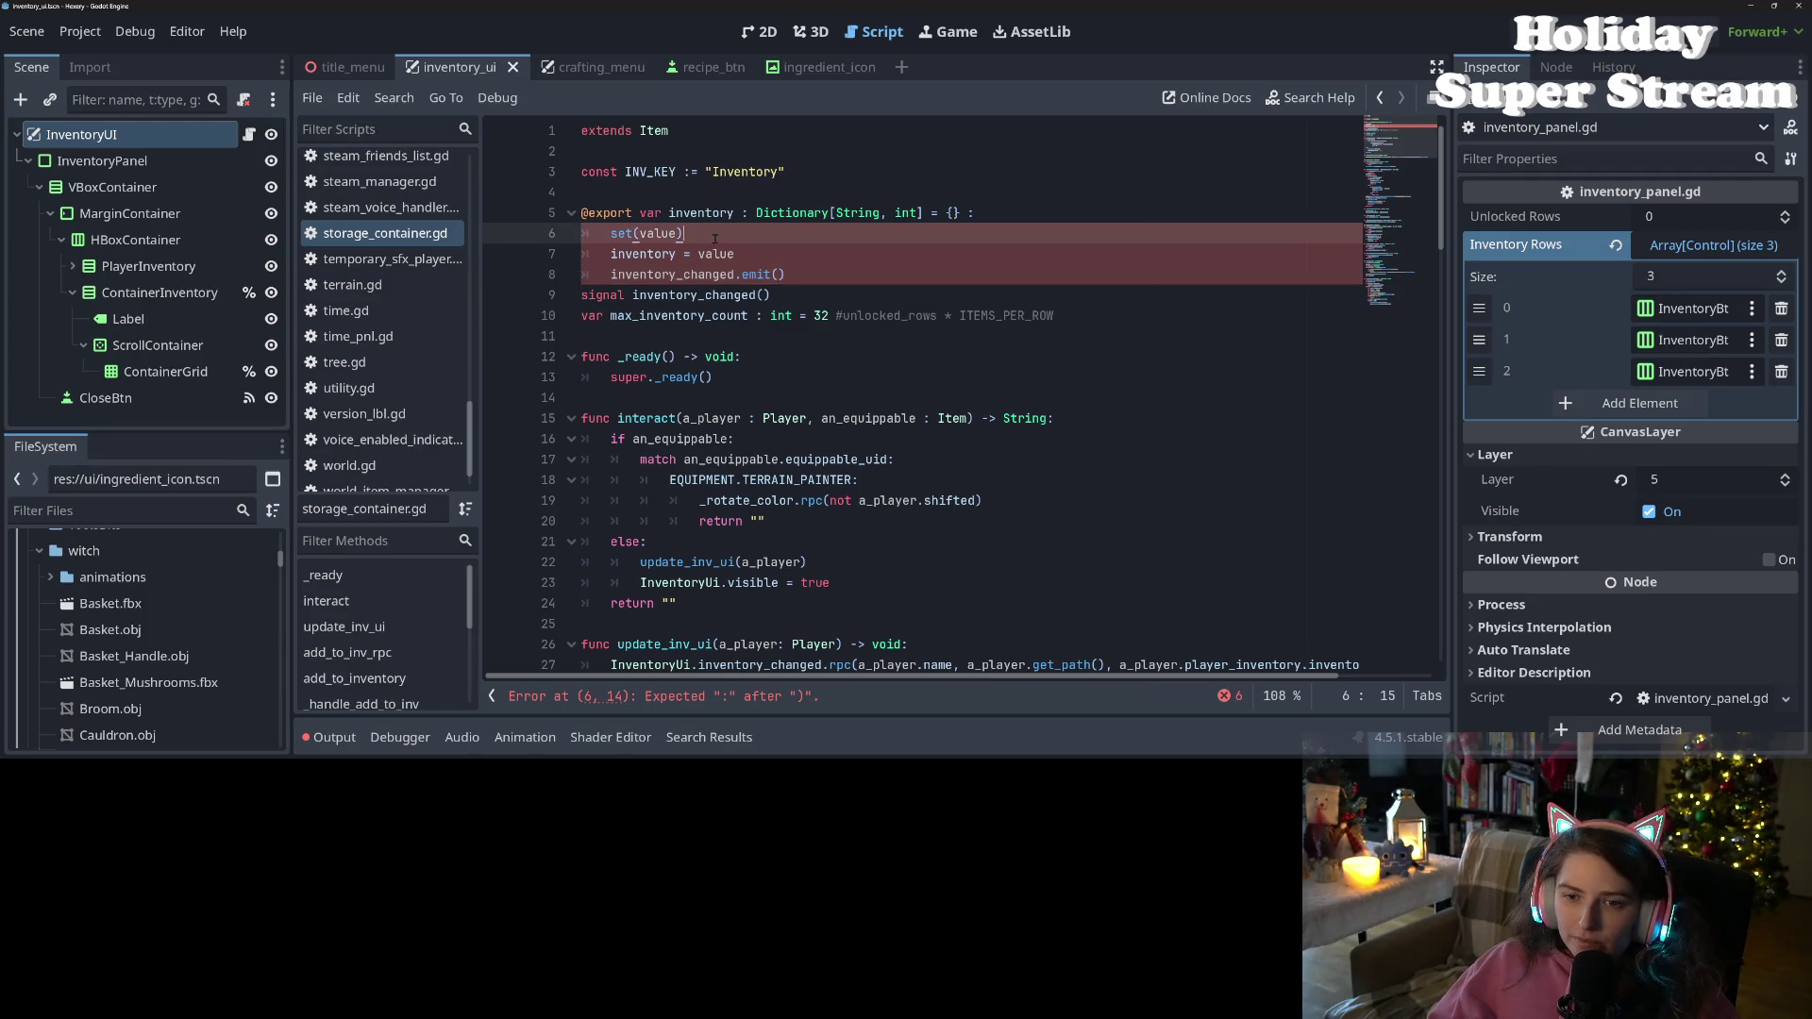
{"action": "type", "text": ":"}
{"action": "mouse_move", "coordinate": [788, 275]}
{"action": "left_mouse_down"}
{"action": "mouse_move", "coordinate": [717, 251]}
{"action": "mouse_move", "coordinate": [647, 274]}
{"action": "mouse_move", "coordinate": [865, 274]}
{"action": "left_mouse_up"}
{"action": "key", "text": "Tab"}
{"action": "left_click", "coordinate": [706, 253]}
{"action": "double_click", "coordinate": [702, 275]}
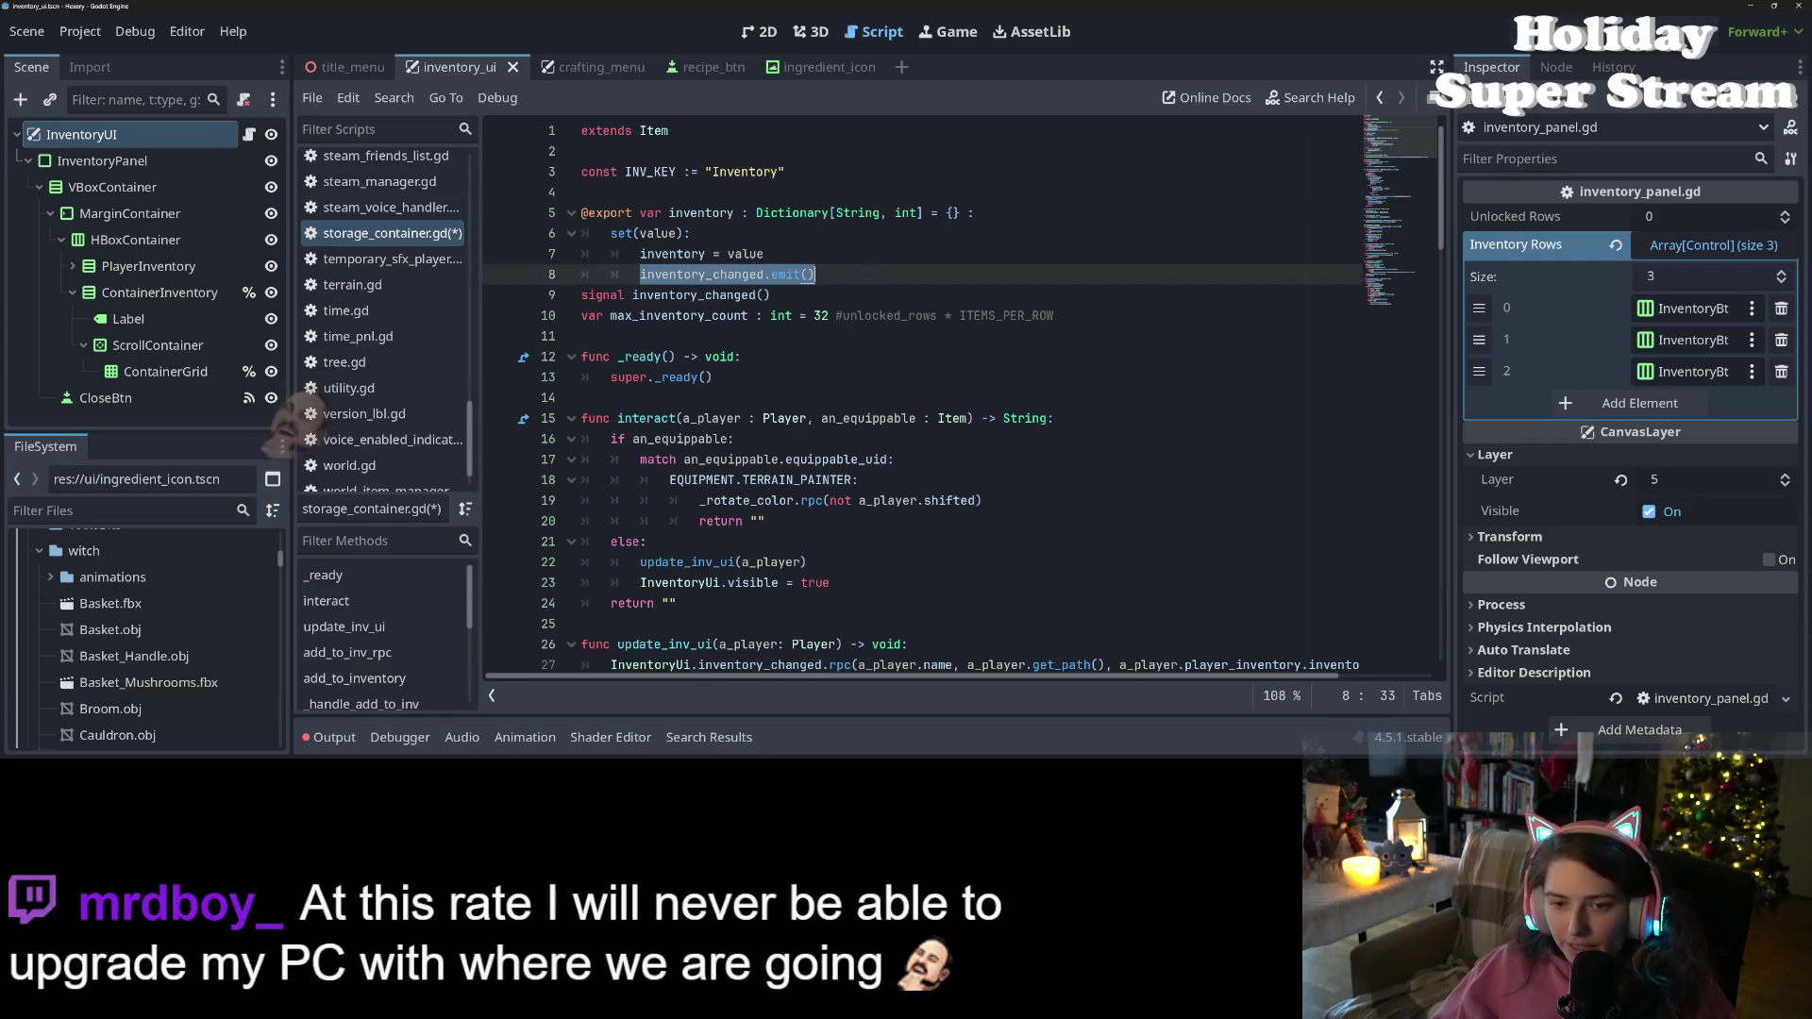
Add 'if multiplayer.is_server(): inventory_changed.emit()' at the top of update_inv_ui
{"action": "scroll", "coordinate": [867, 285], "scroll_direction": "down", "scroll_amount": 3}
{"action": "scroll", "coordinate": [867, 284], "scroll_direction": "down", "scroll_amount": 4}
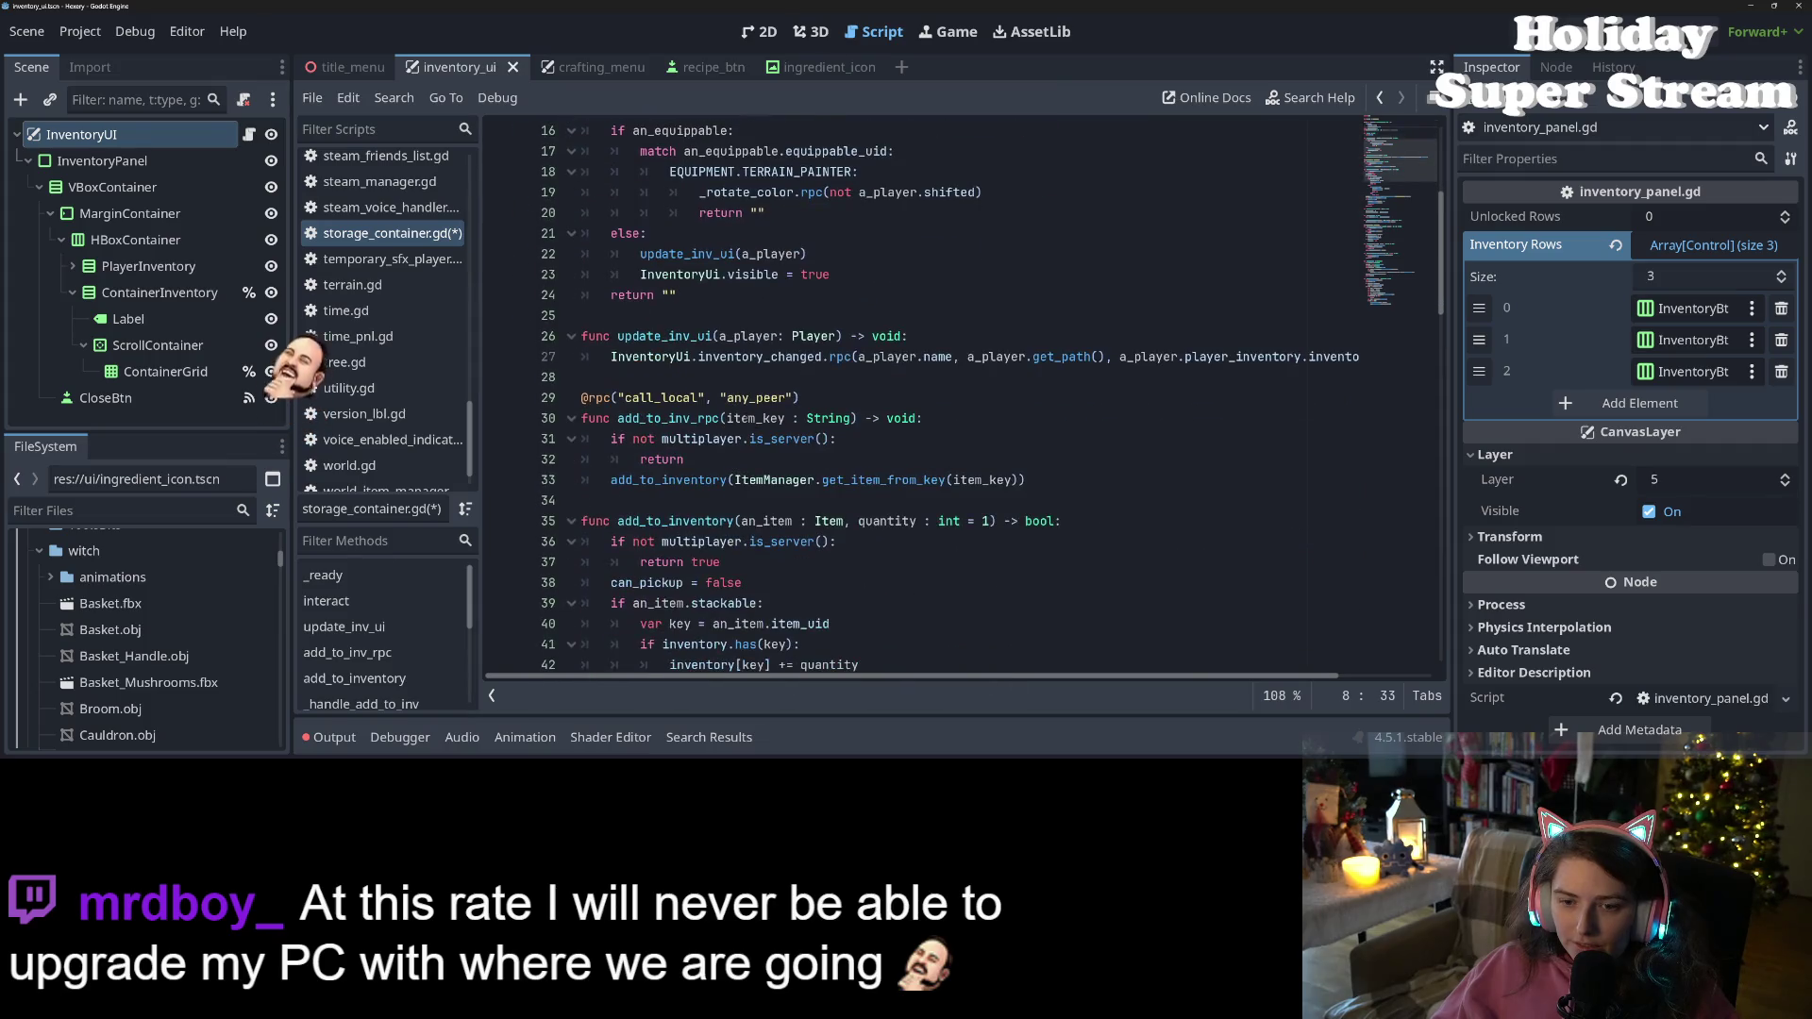
{"action": "double_click", "coordinate": [658, 338]}
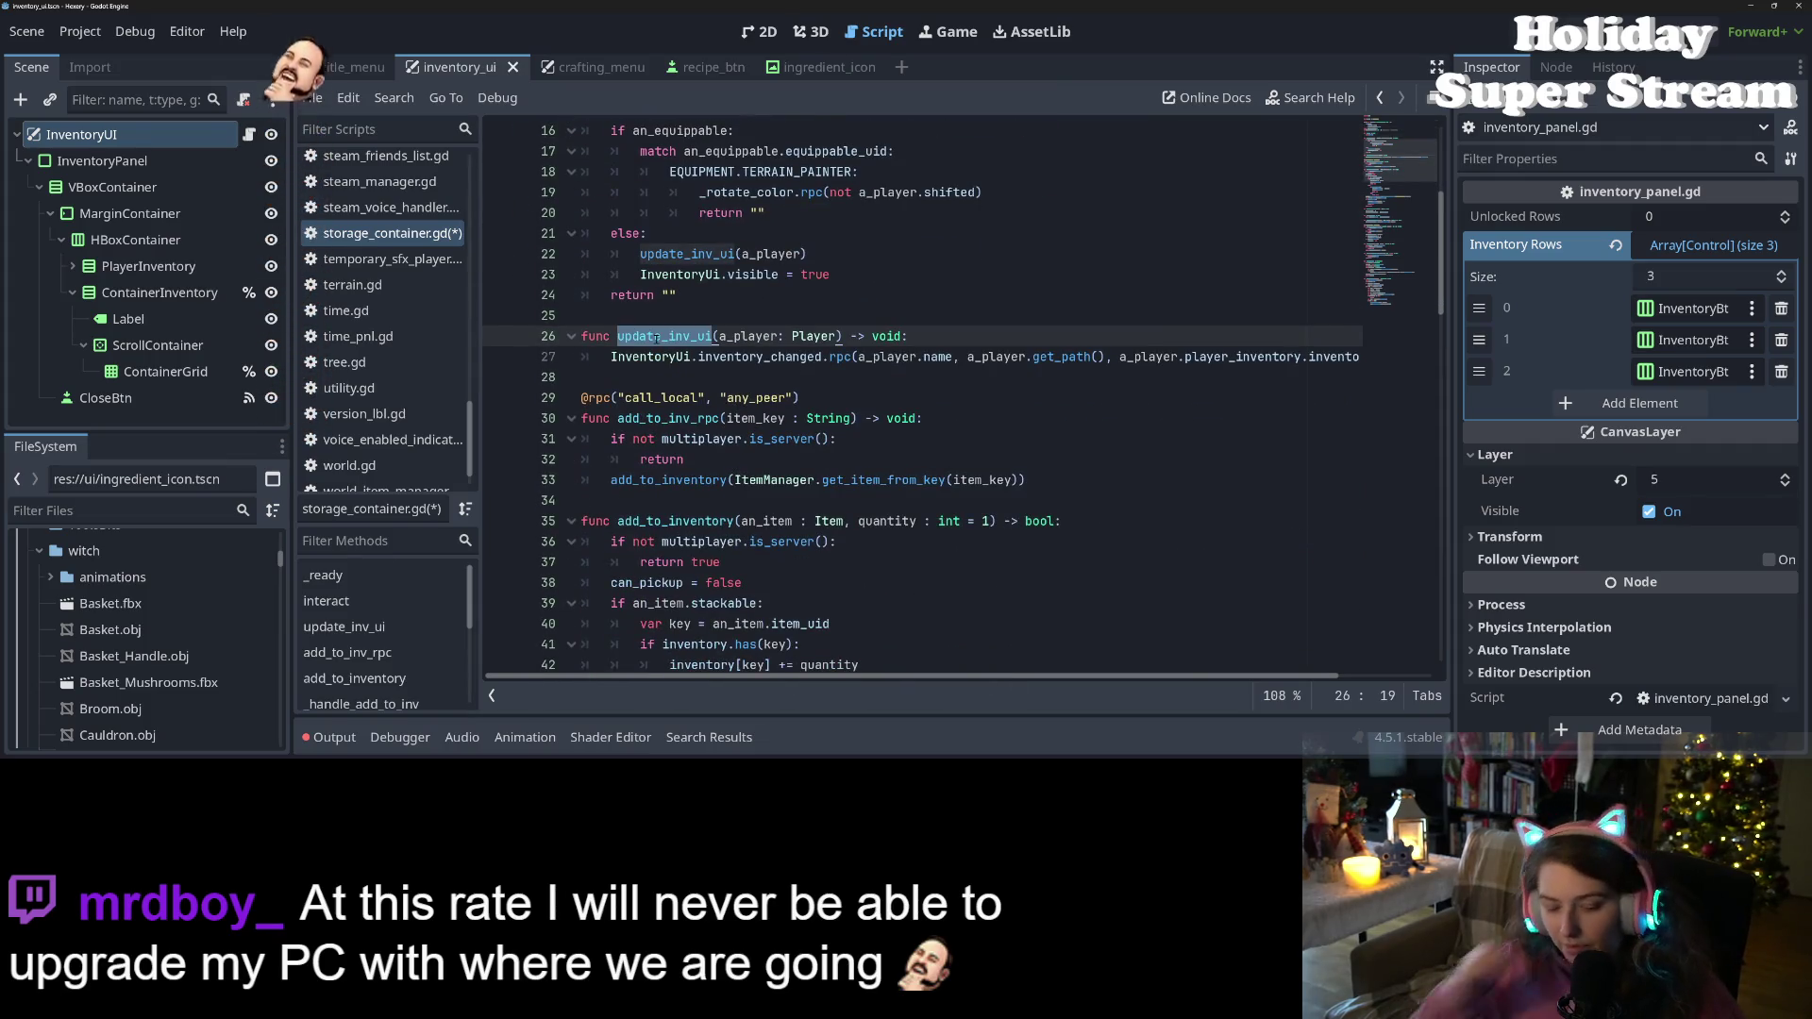
{"action": "key", "text": "ctrl+s"}
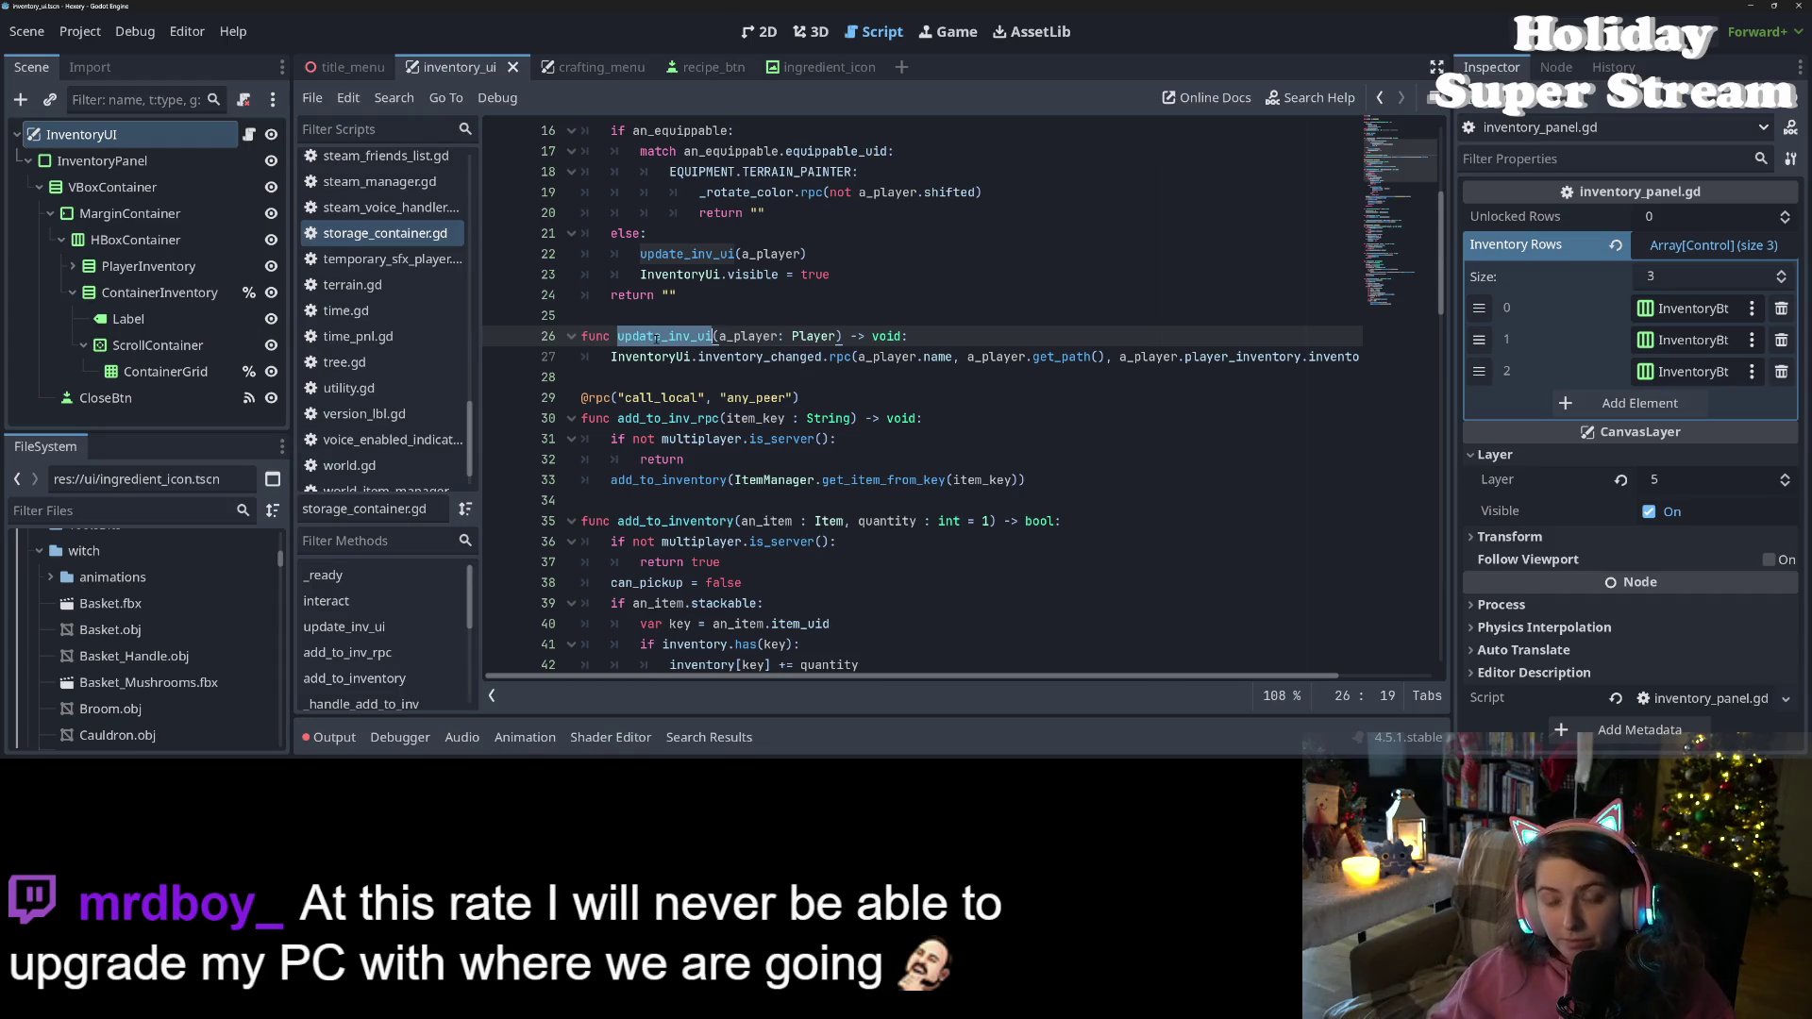
{"action": "scroll", "coordinate": [658, 338], "scroll_direction": "up", "scroll_amount": 2}
{"action": "left_click", "coordinate": [960, 462]}
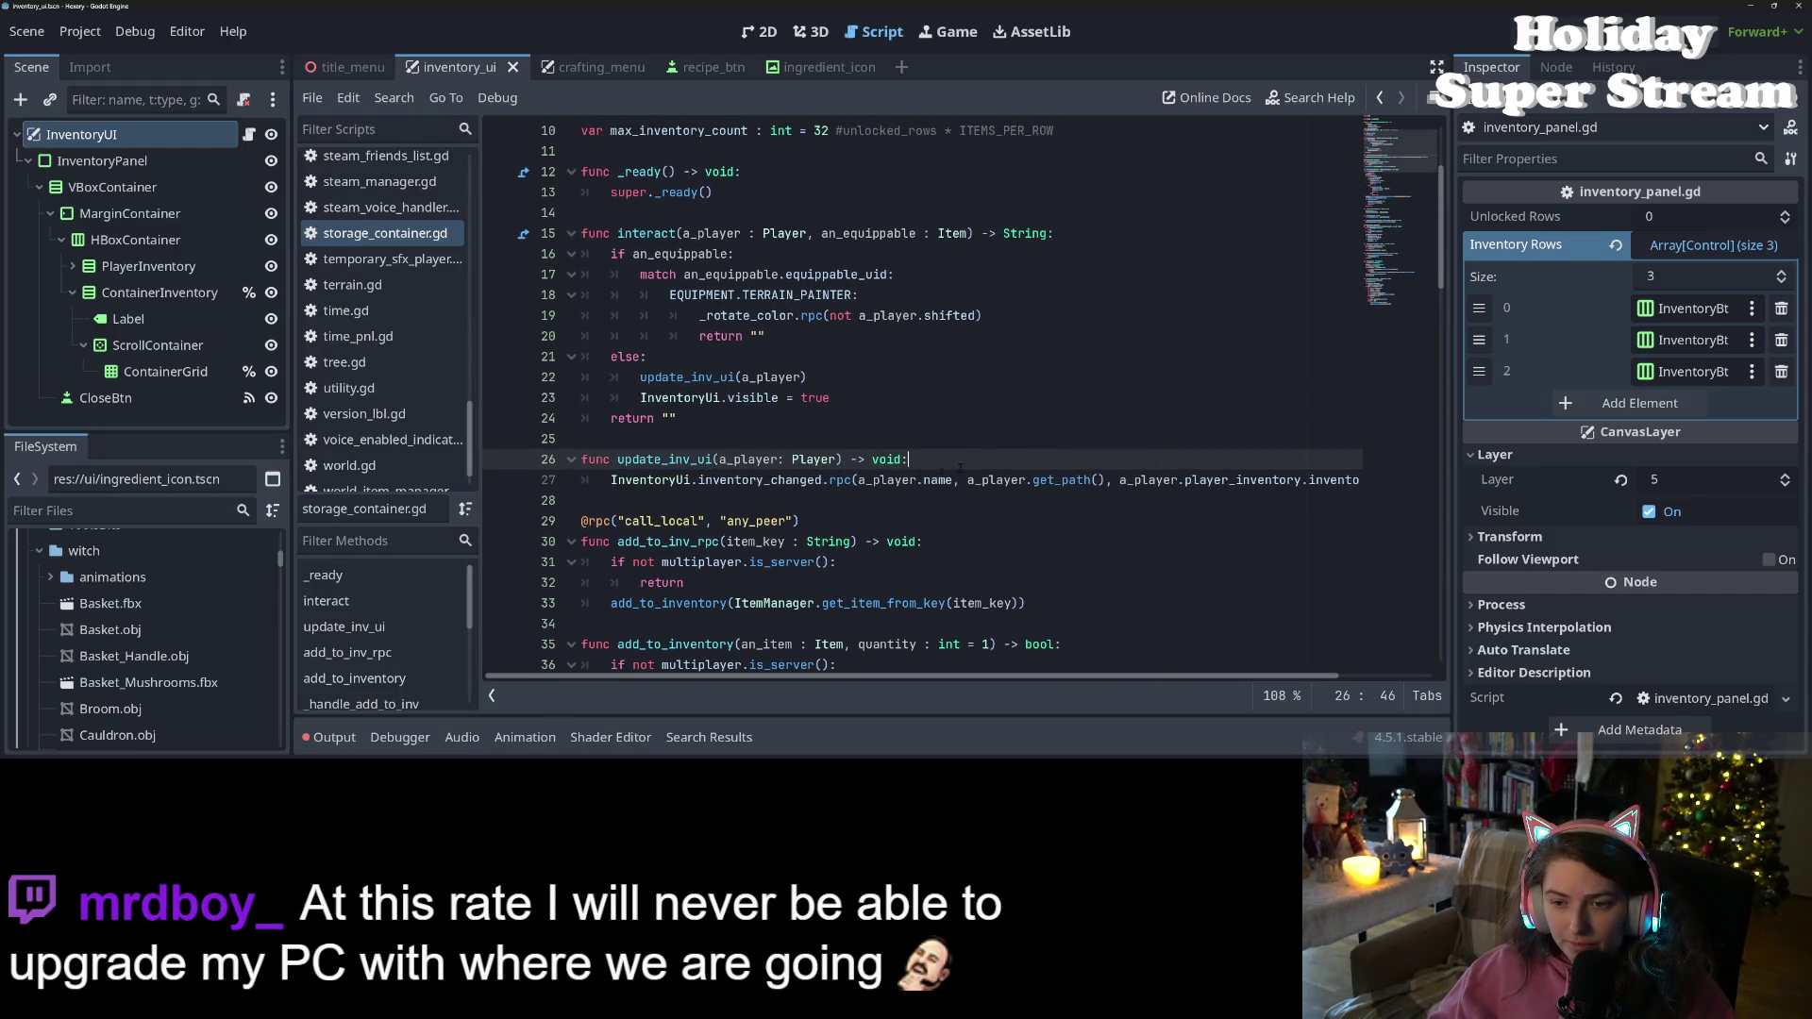
{"action": "key", "text": "Return"}
{"action": "type", "text": "if "}
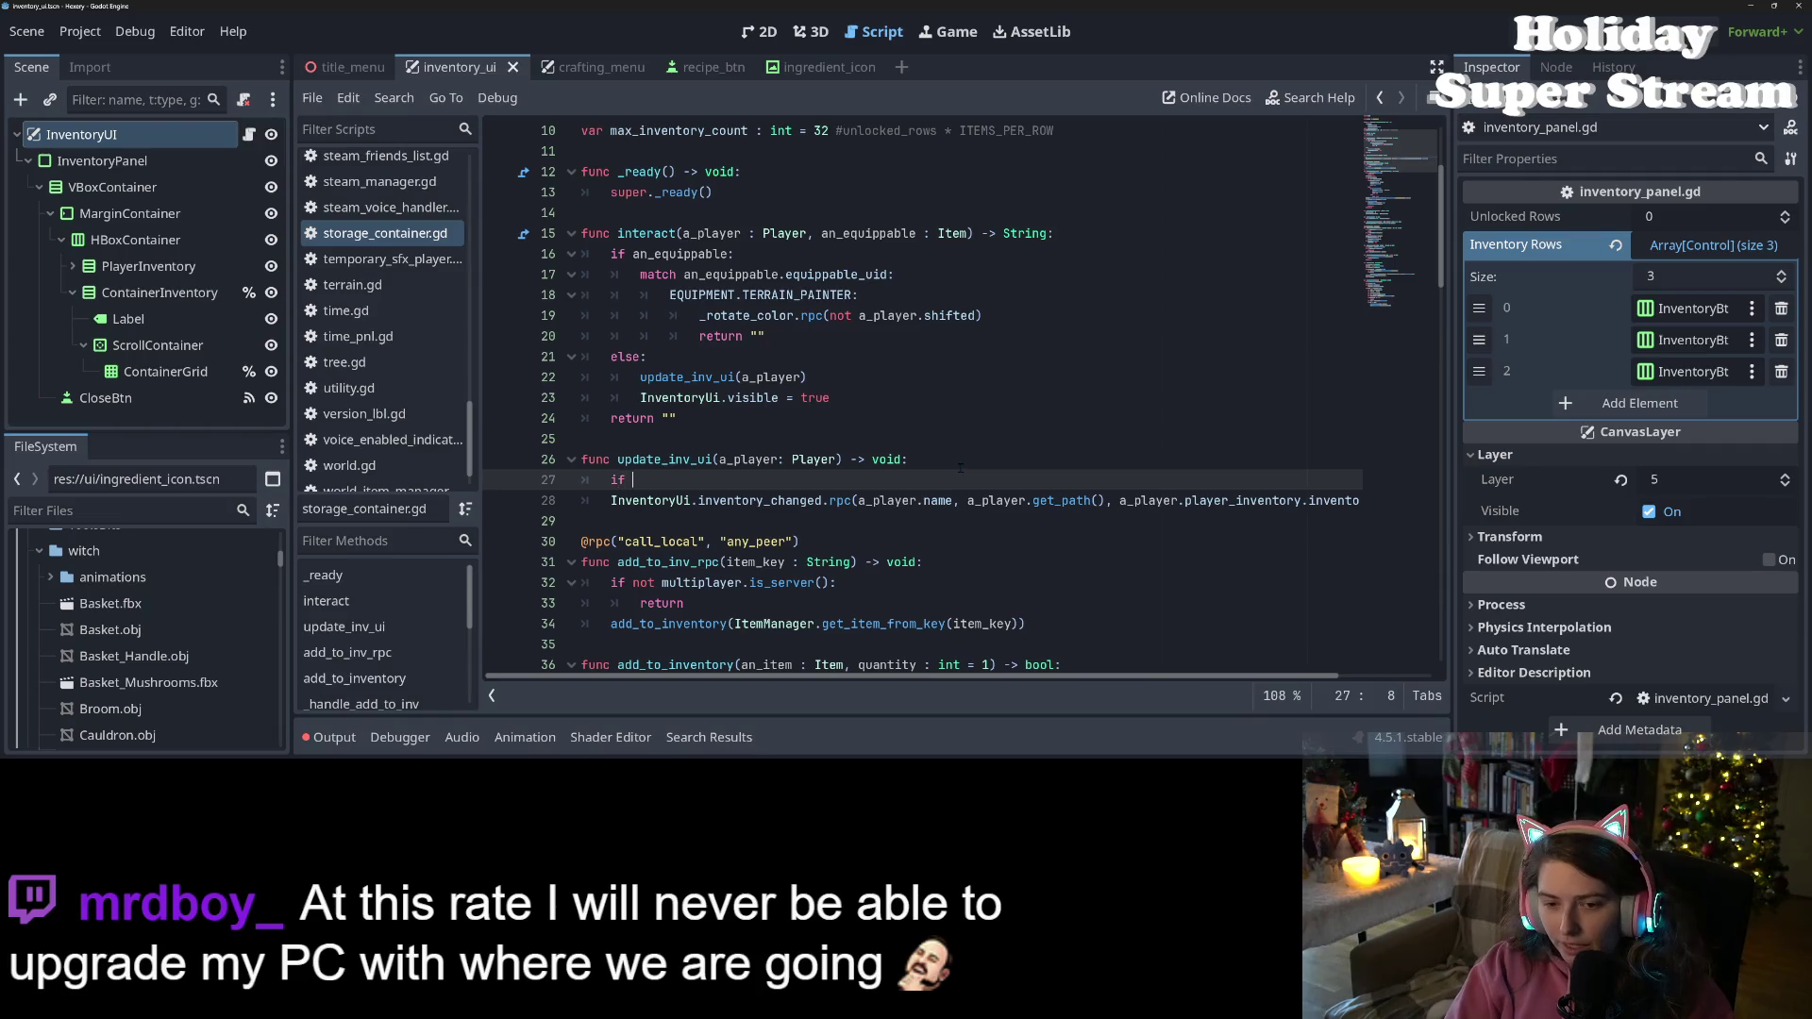
{"action": "type", "text": "multiplayer."}
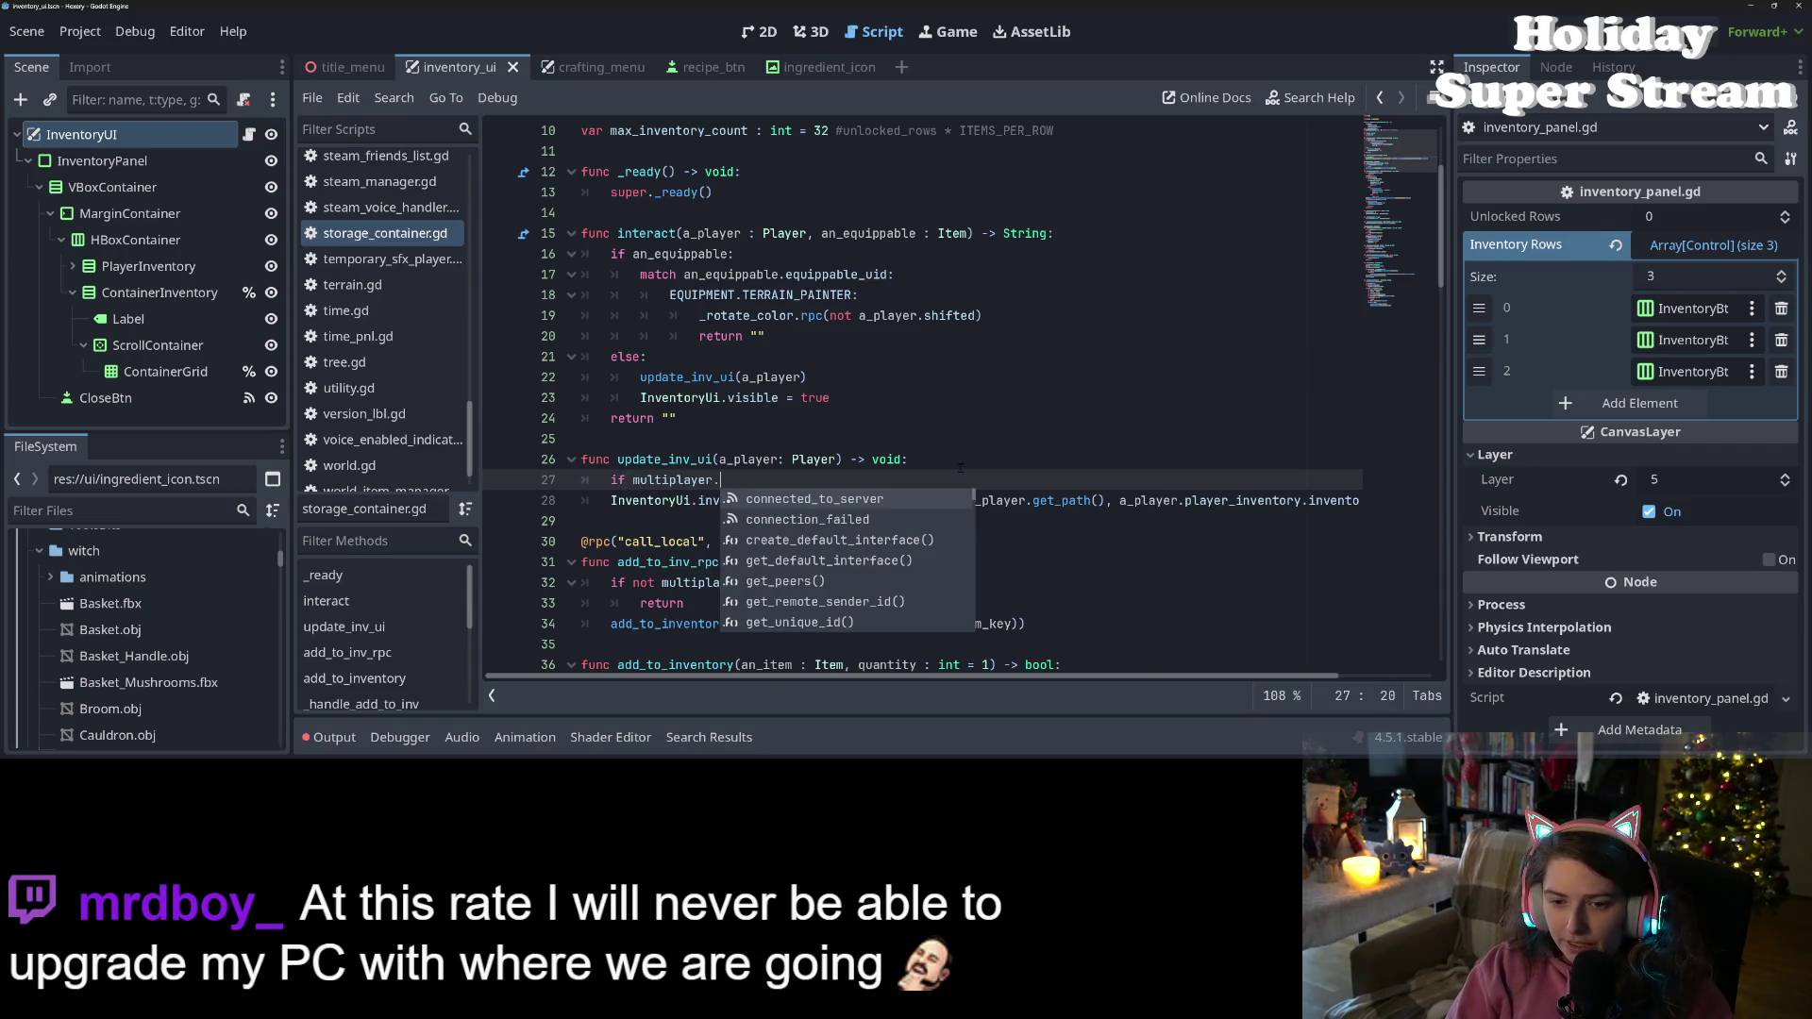
{"action": "type", "text": "is_ser"}
{"action": "key", "text": "Return"}
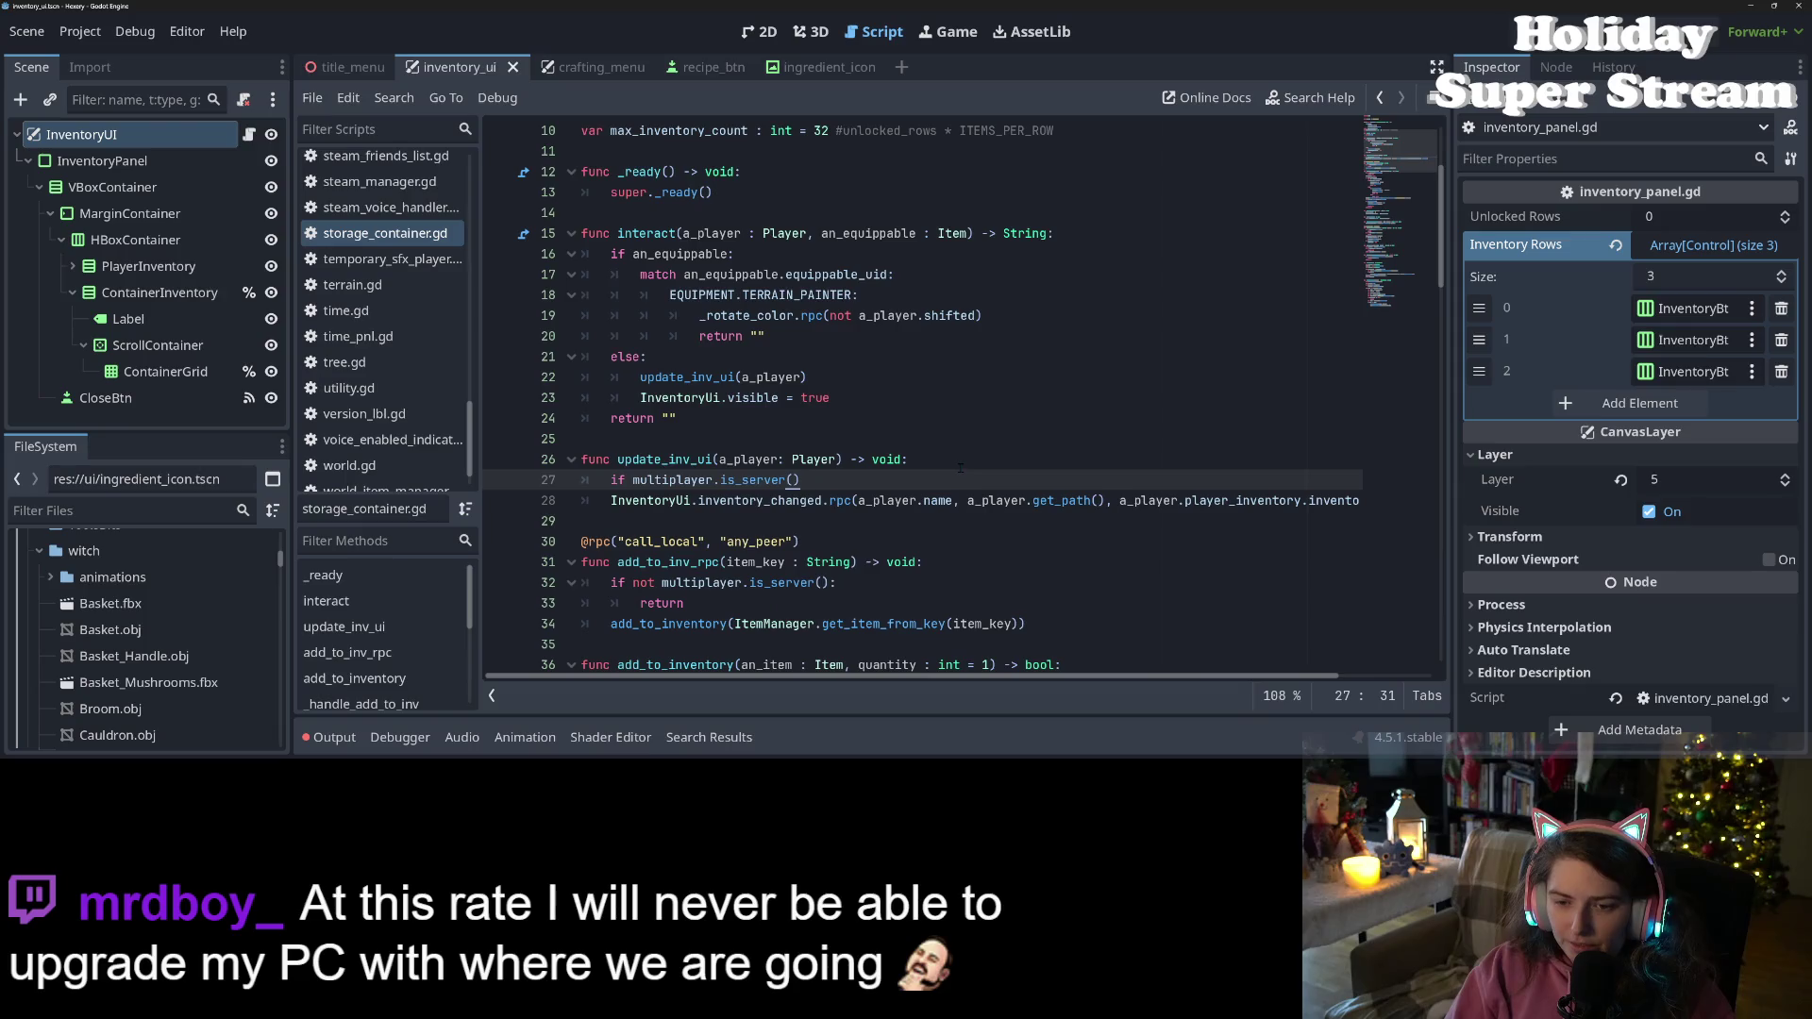
{"action": "type", "text": ":"}
{"action": "key", "text": "Return"}
{"action": "type", "text": "inventory_changed.emit()"}
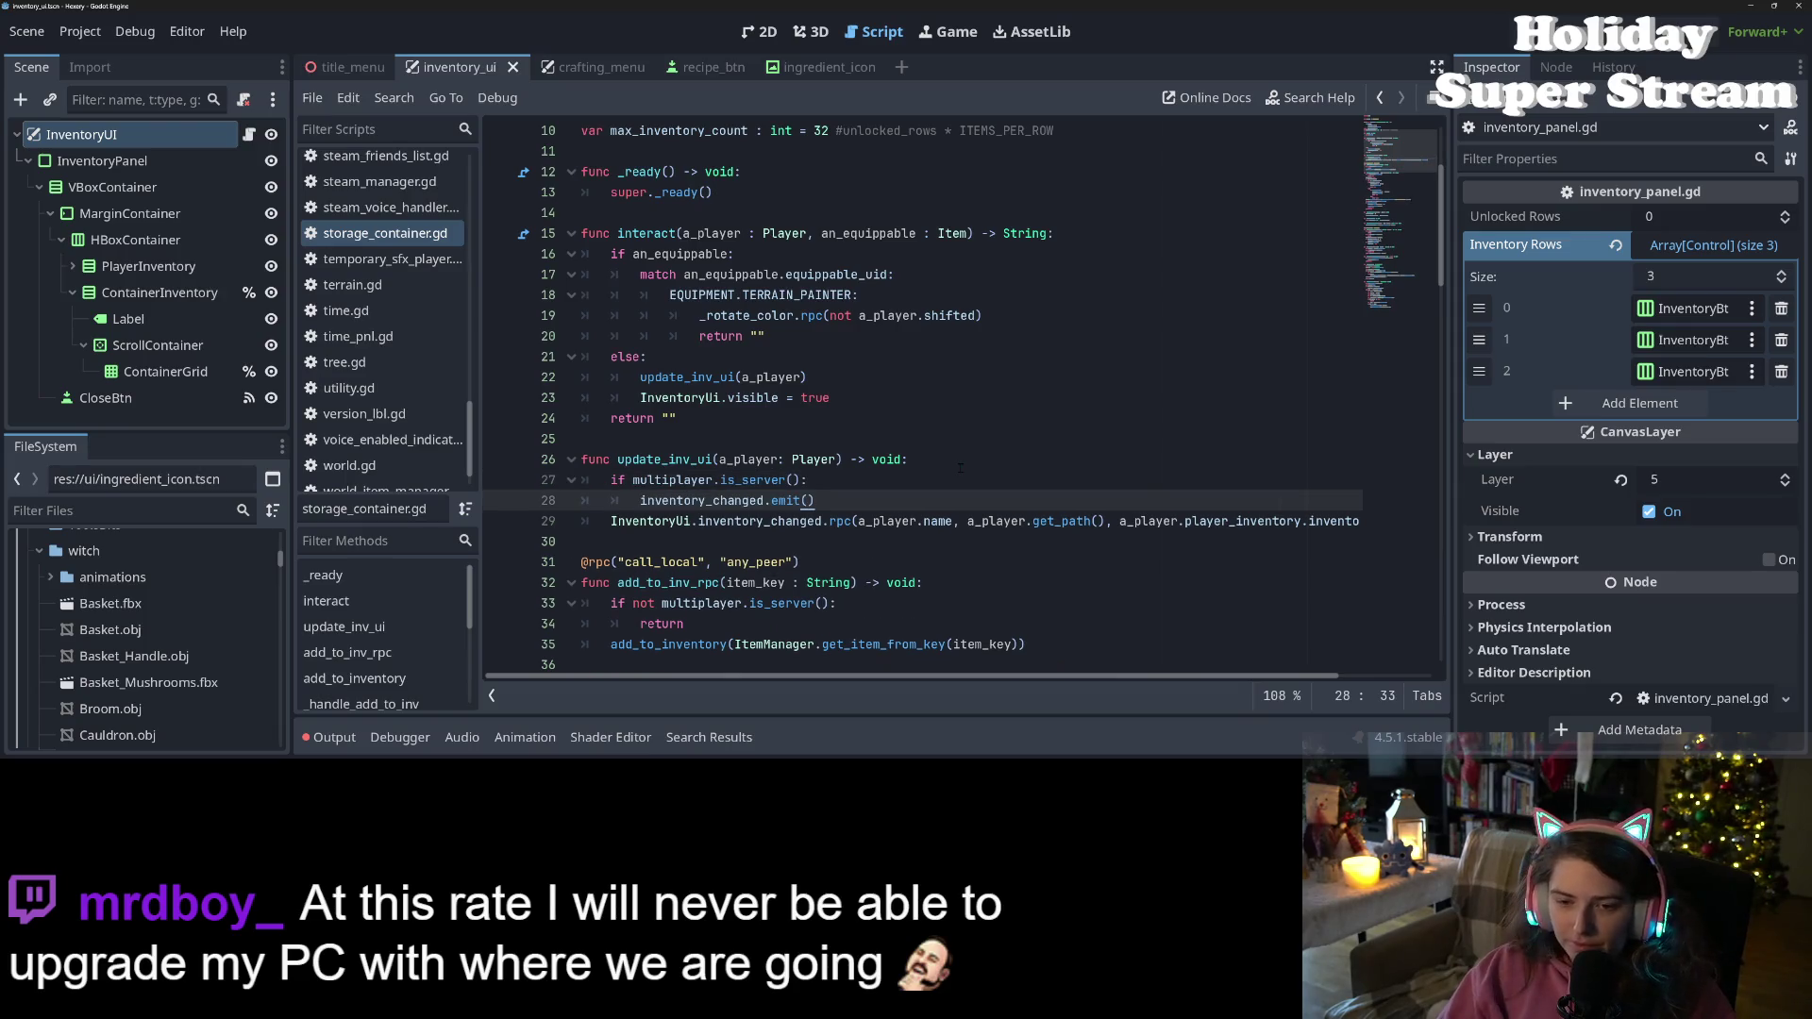
Delete the old InventoryUi.inventory_changed.rpc call on line 29
{"action": "double_click", "coordinate": [844, 521]}
{"action": "left_click", "coordinate": [827, 527]}
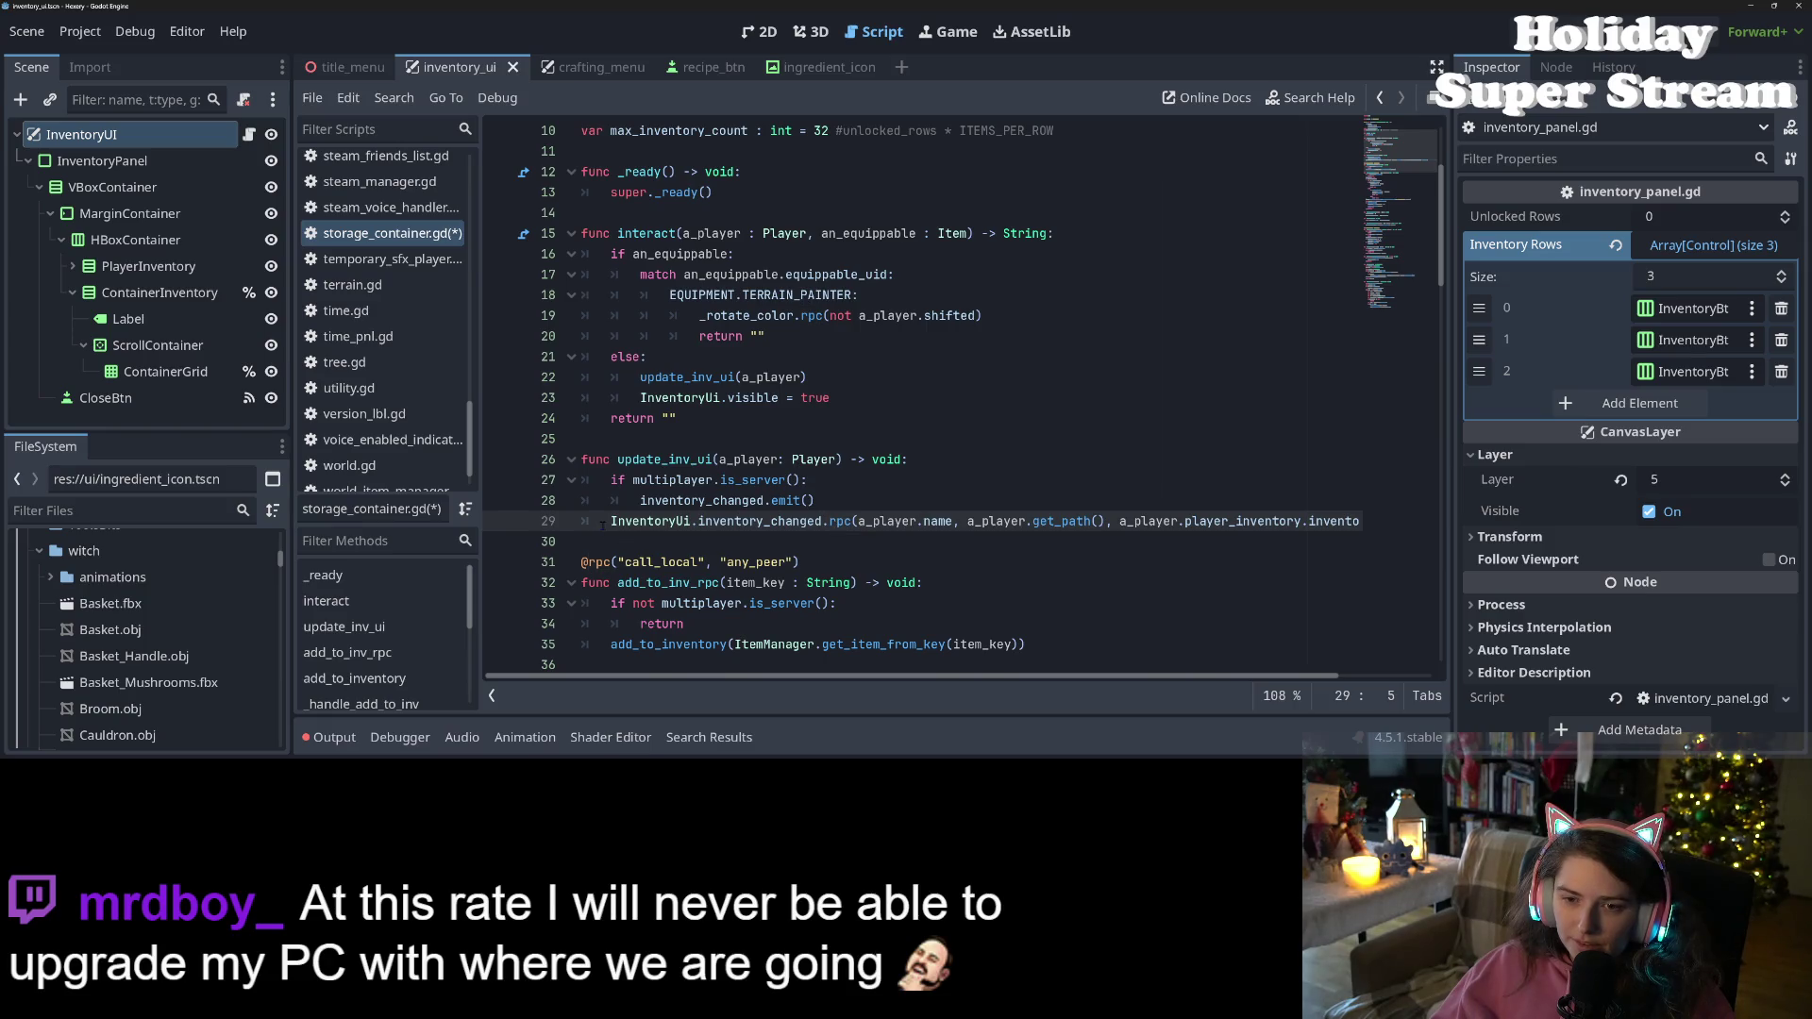
{"action": "left_click_drag", "start_coordinate": [605, 524], "coordinate": [1441, 532]}
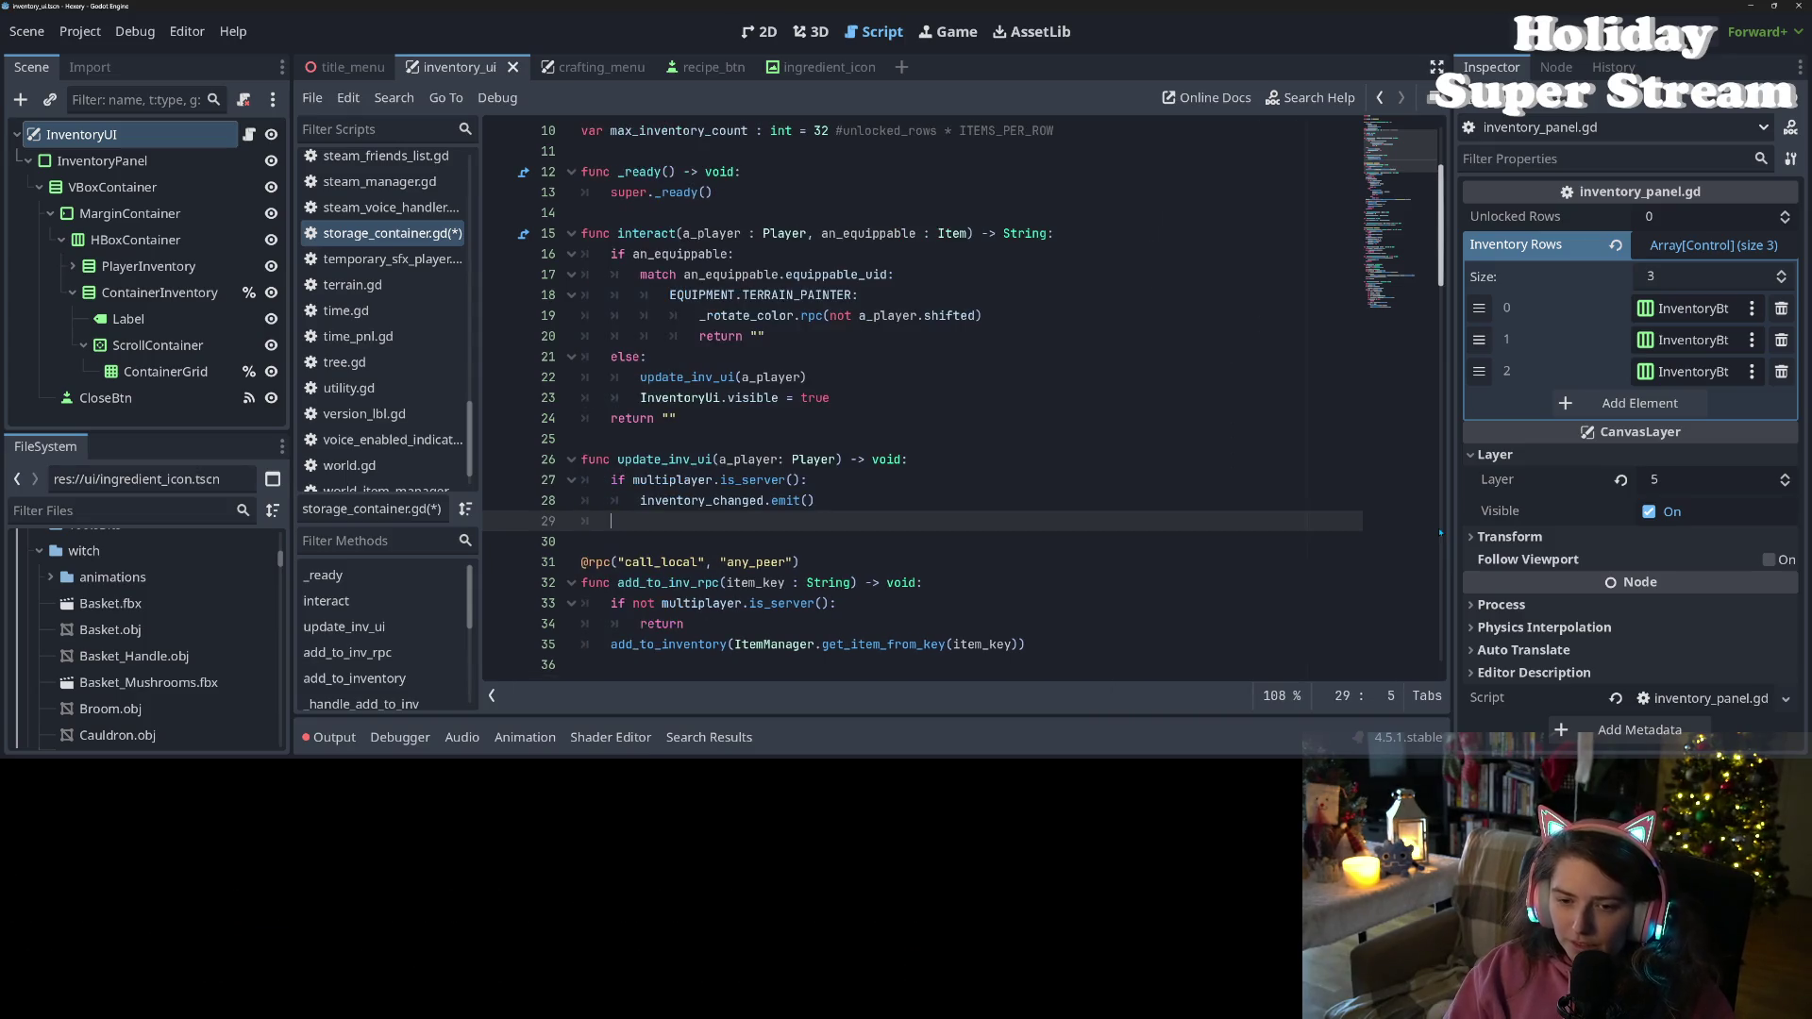
{"action": "key", "text": "BackSpace"}
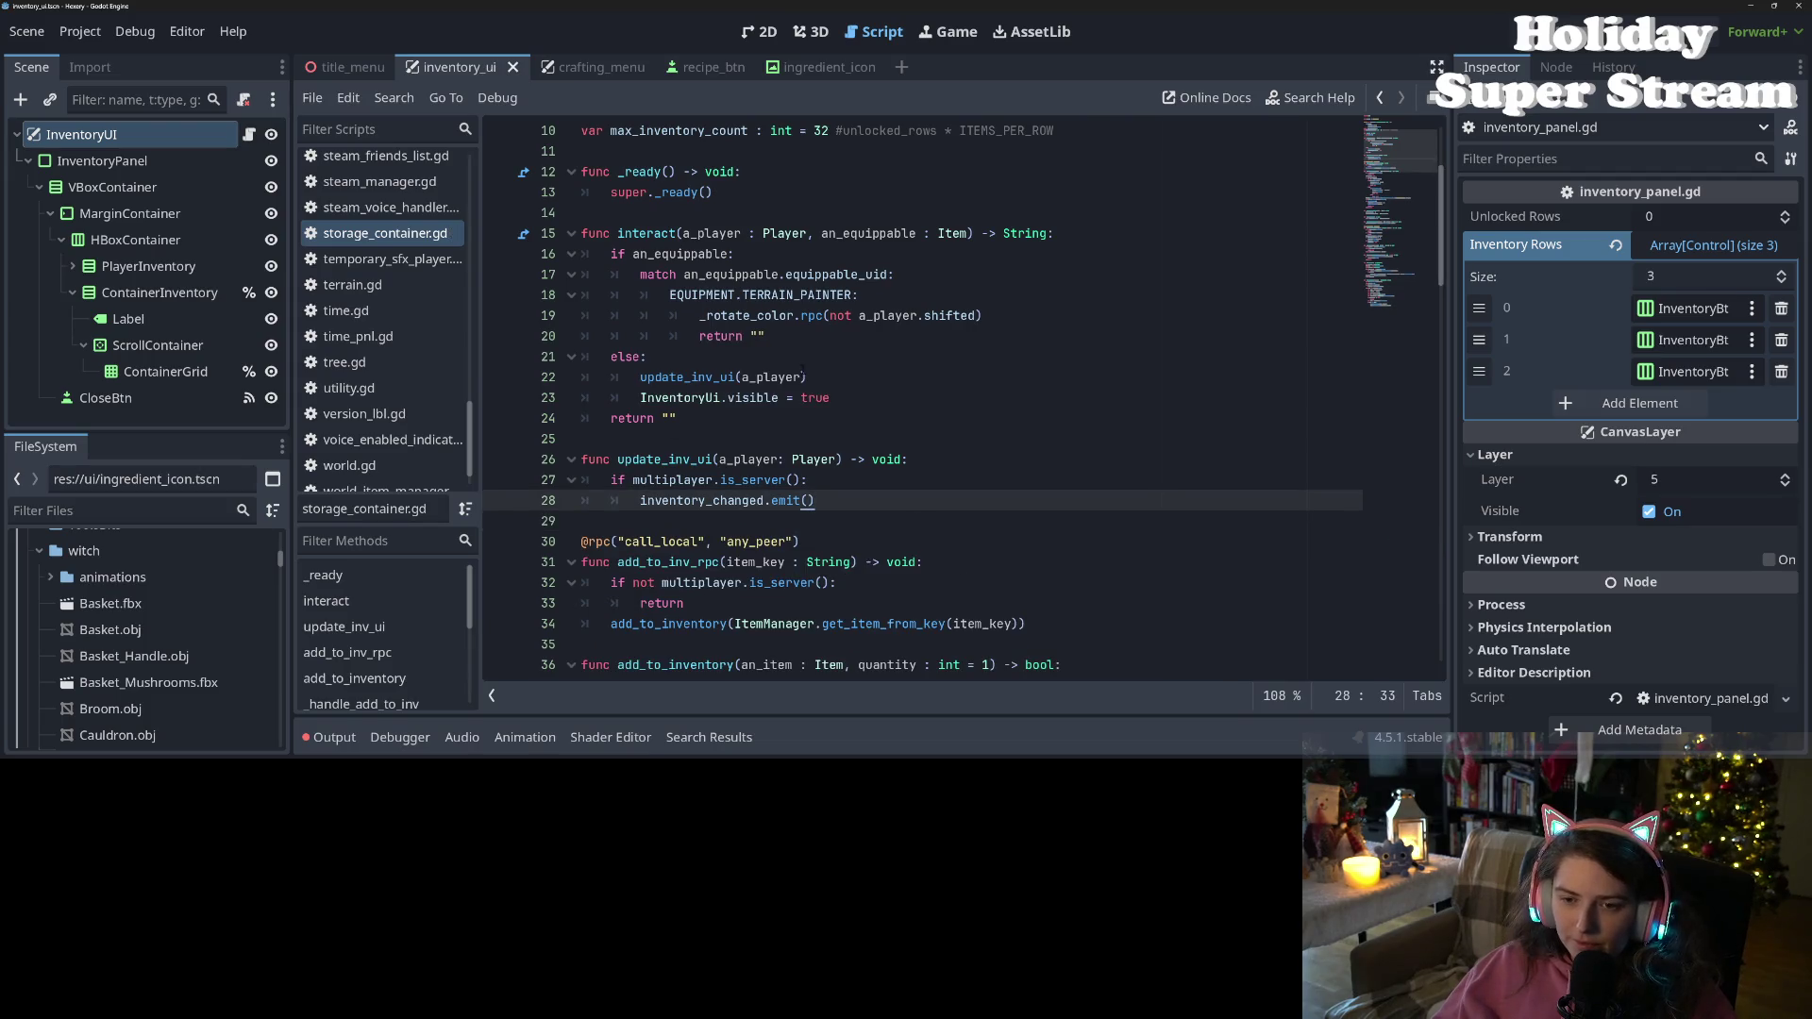
Select the update_inv_ui(a_player) call on line 22 and check the InventoryUi.visible line below it
{"action": "double_click", "coordinate": [736, 397]}
{"action": "double_click", "coordinate": [680, 376]}
{"action": "left_click", "coordinate": [640, 377]}
{"action": "double_click", "coordinate": [665, 379]}
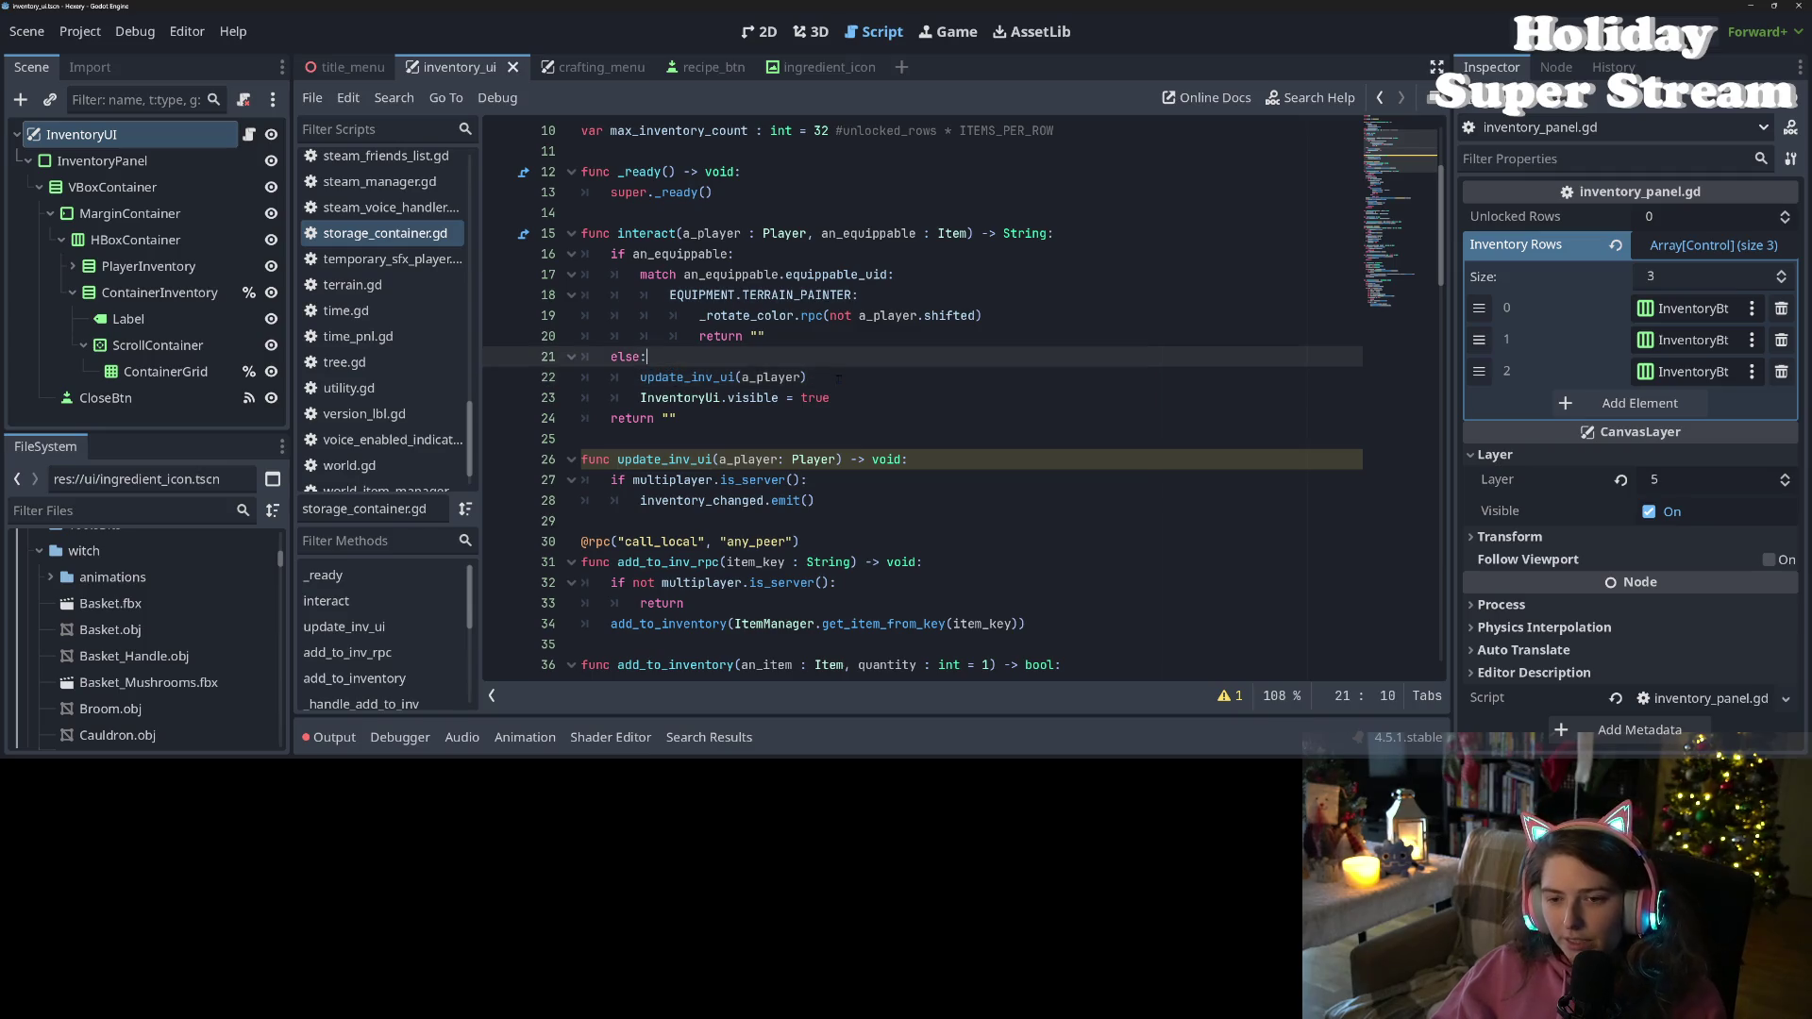
{"action": "left_click_drag", "start_coordinate": [808, 376], "coordinate": [641, 378]}
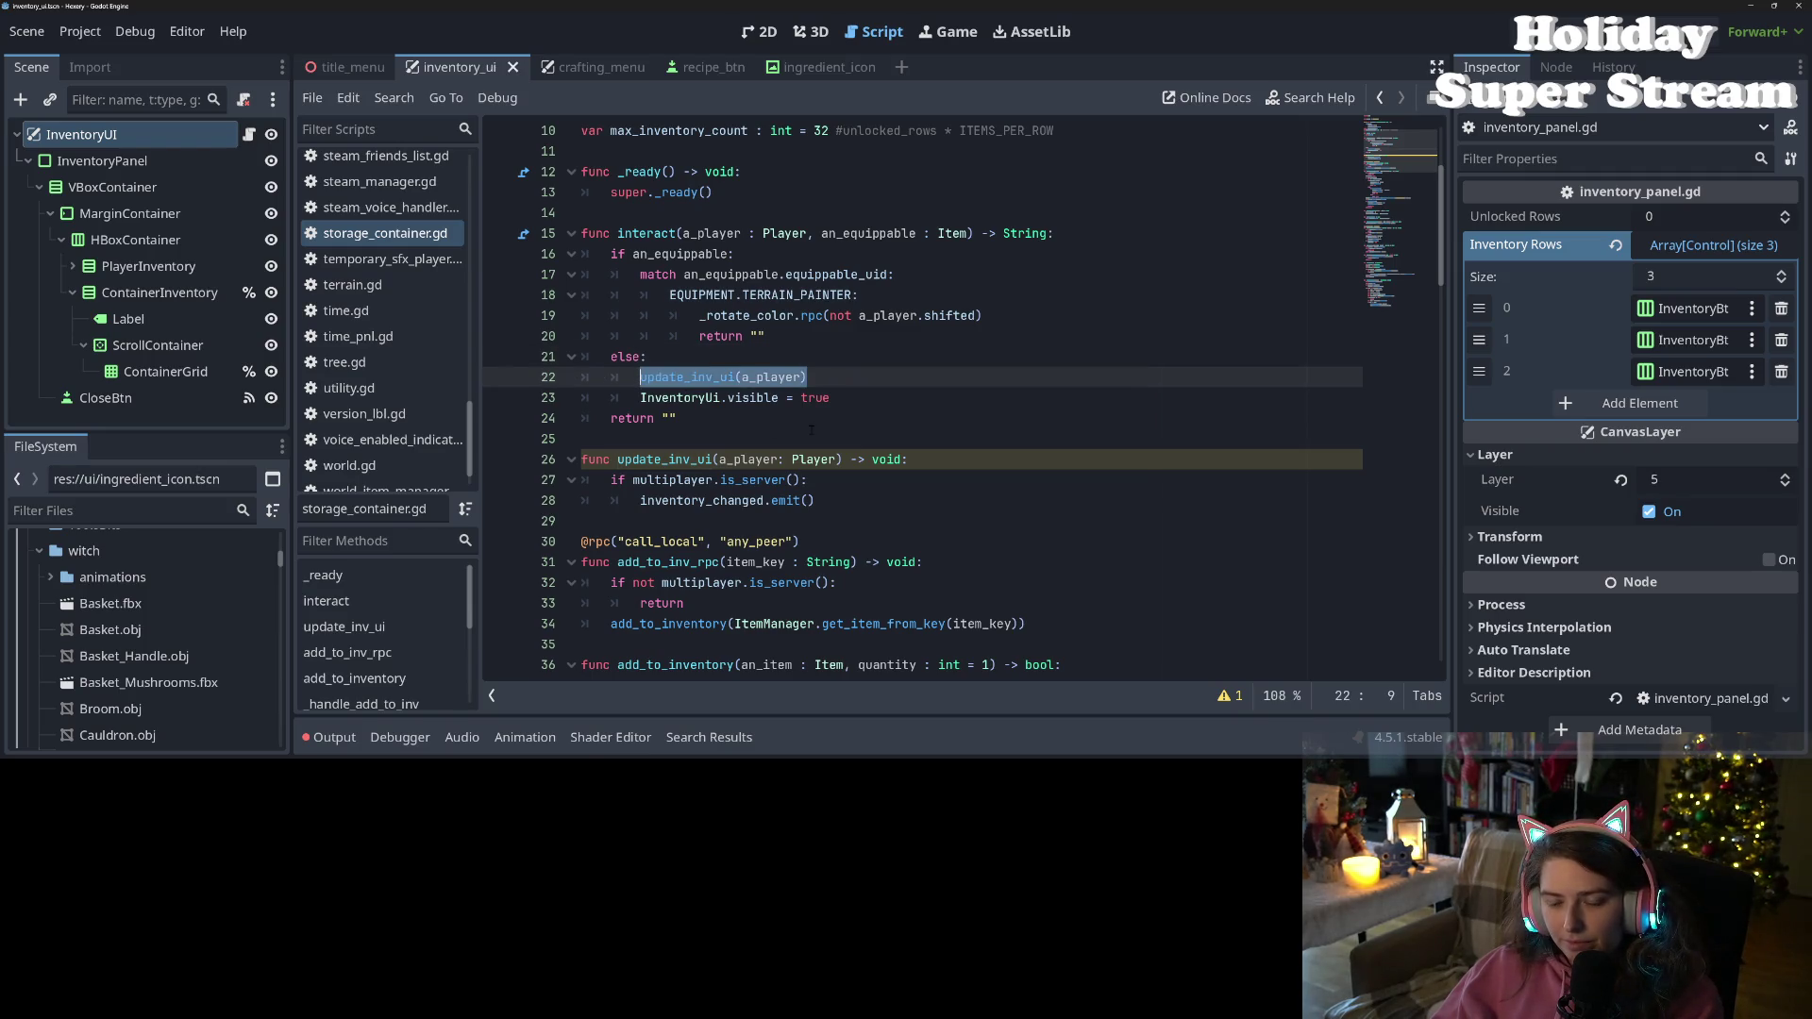
{"action": "left_click", "coordinate": [654, 397]}
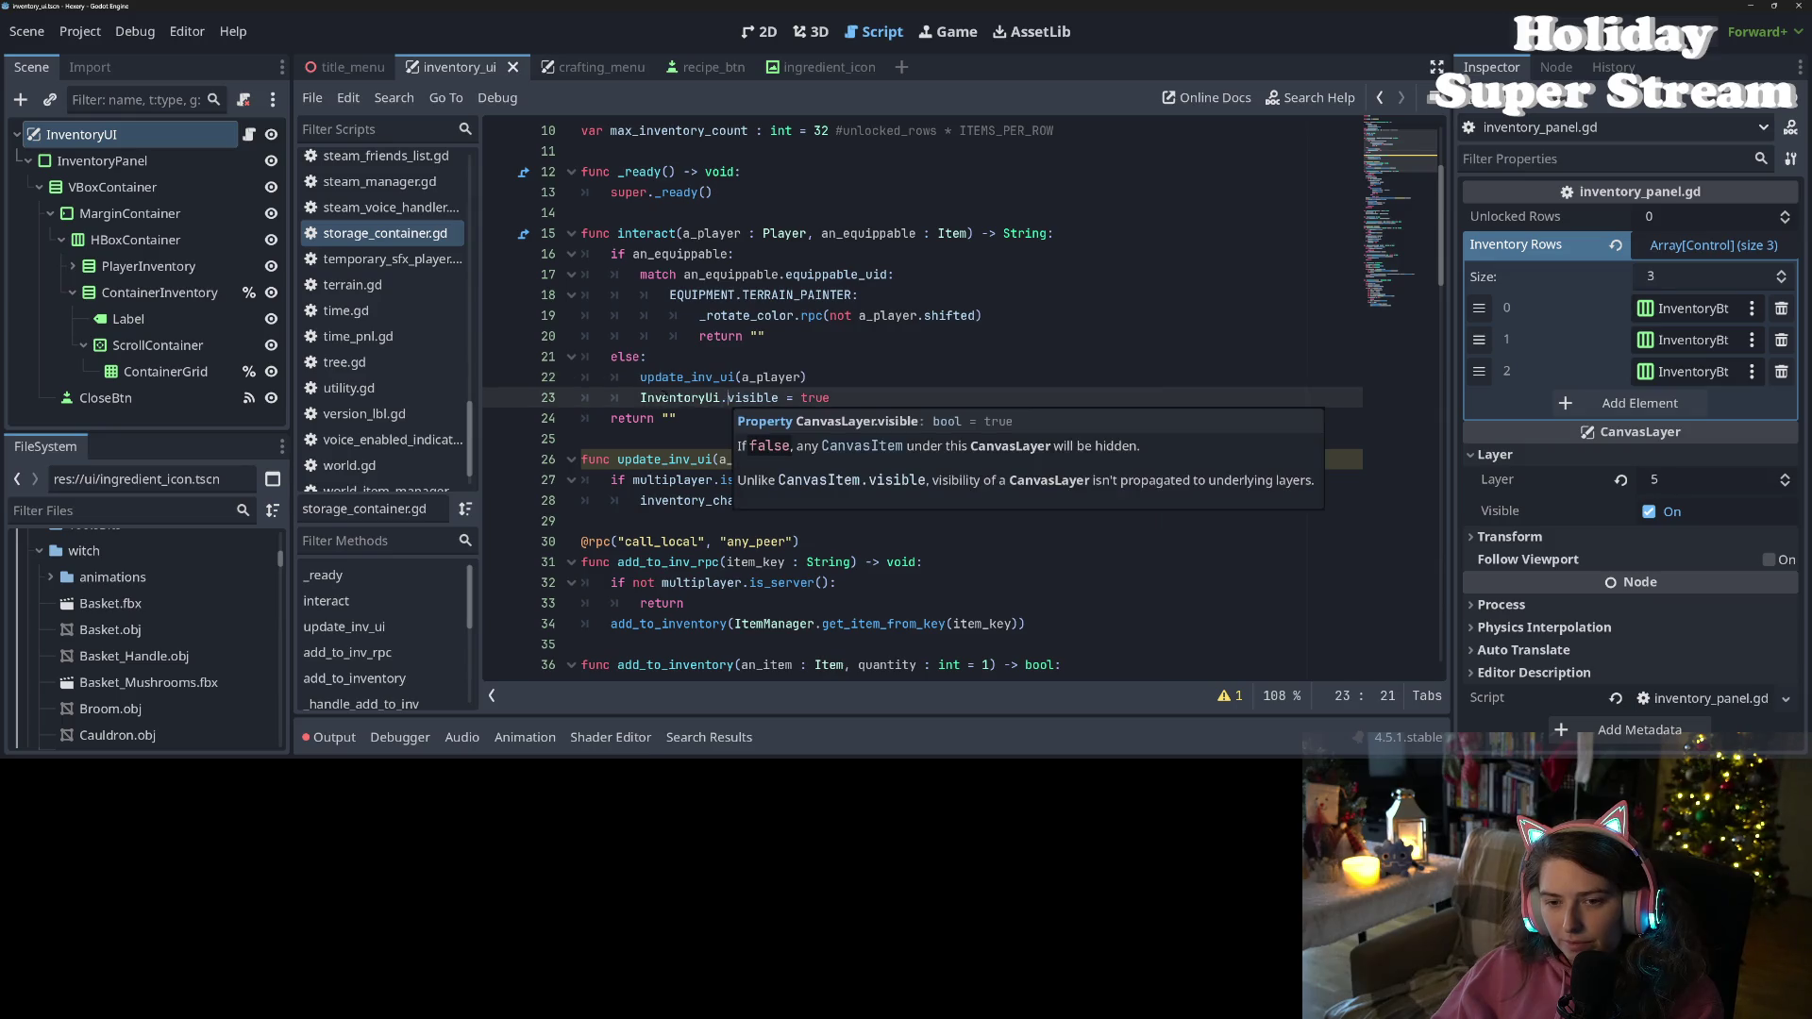
{"action": "double_click", "coordinate": [679, 376]}
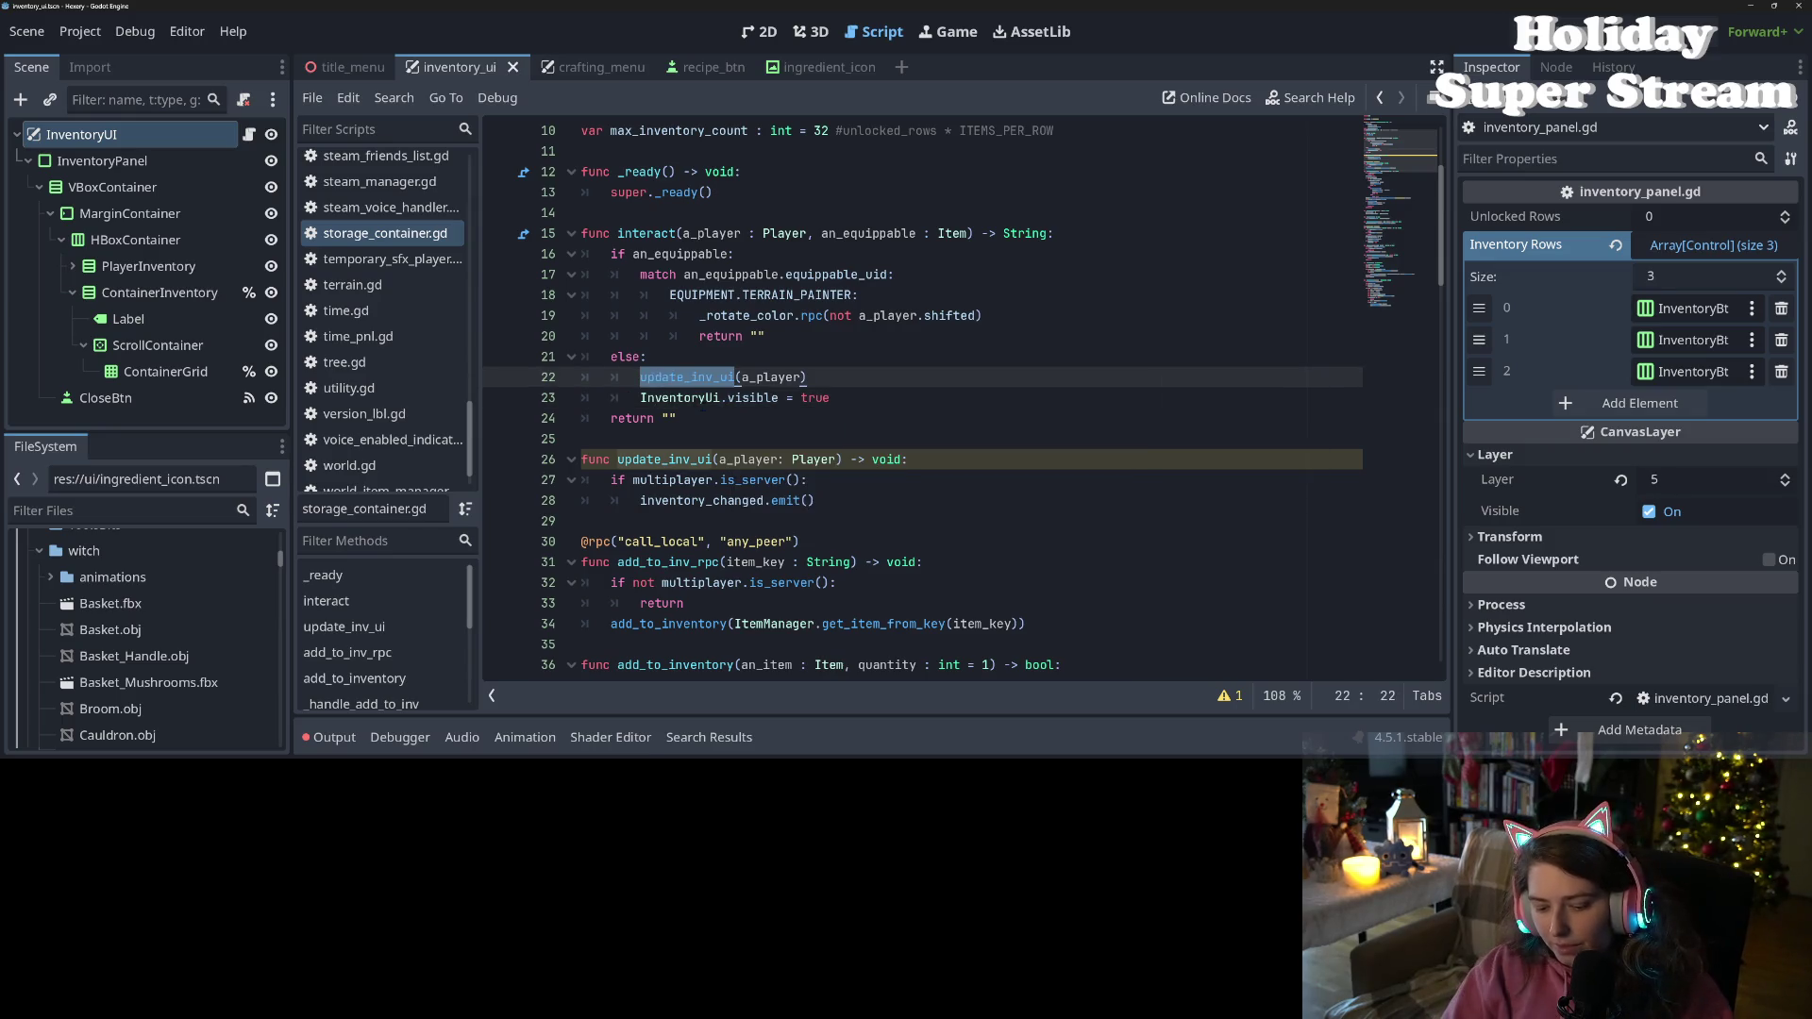
{"action": "left_click", "coordinate": [702, 405]}
Add a new _on_inv_changed() -> void function after update_inv_ui, with an empty body line and spacing
{"action": "left_click", "coordinate": [948, 463]}
{"action": "key", "text": "Return"}
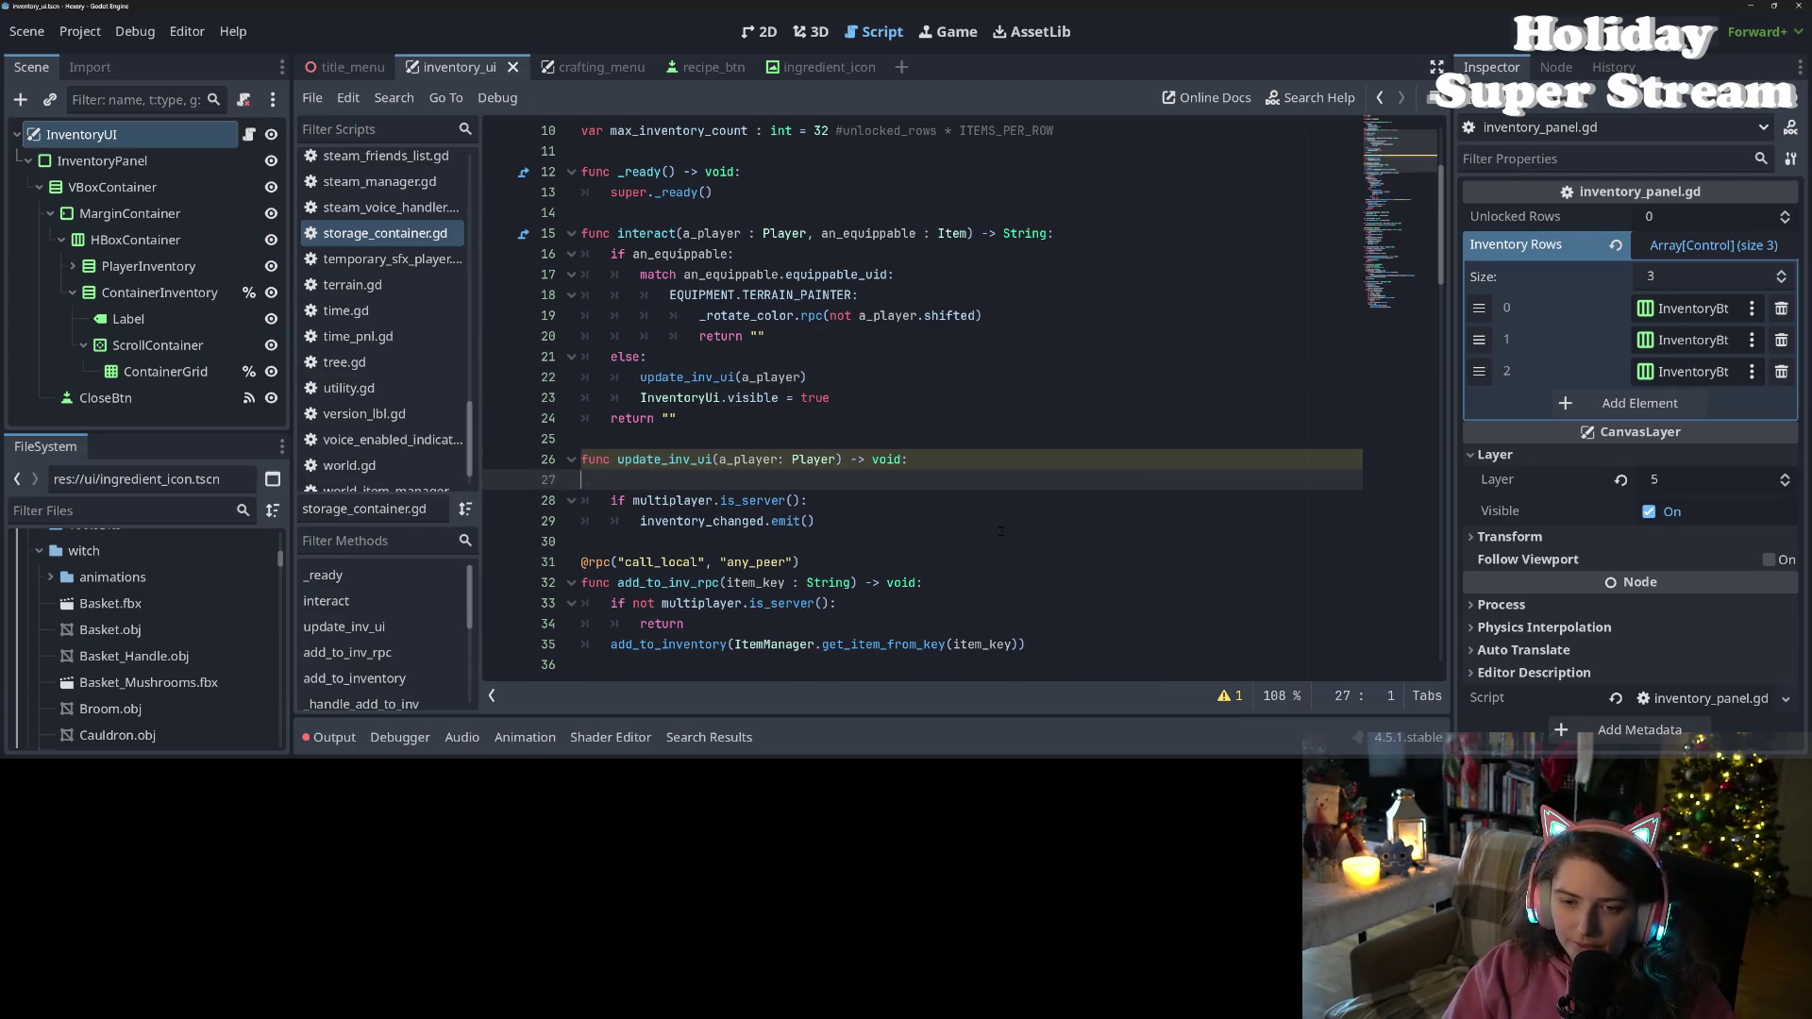
{"action": "type", "text": "func "}
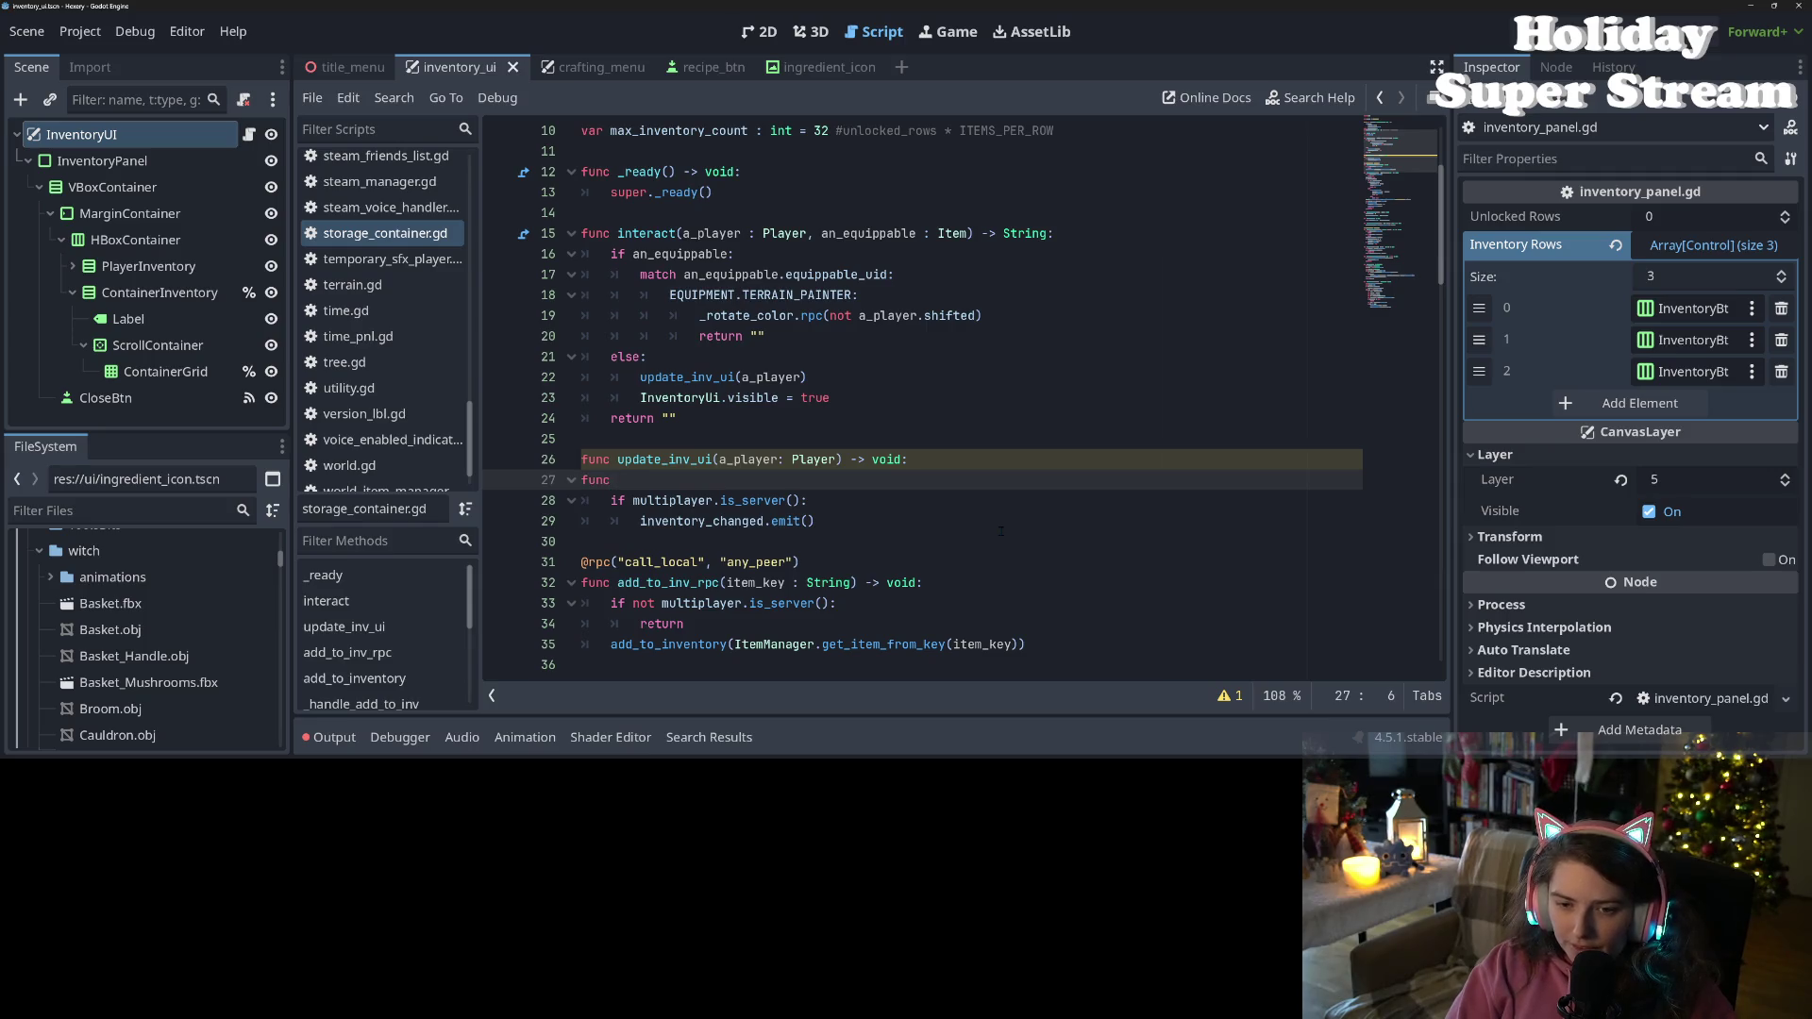
{"action": "type", "text": "_on_inv_changed() -> void"}
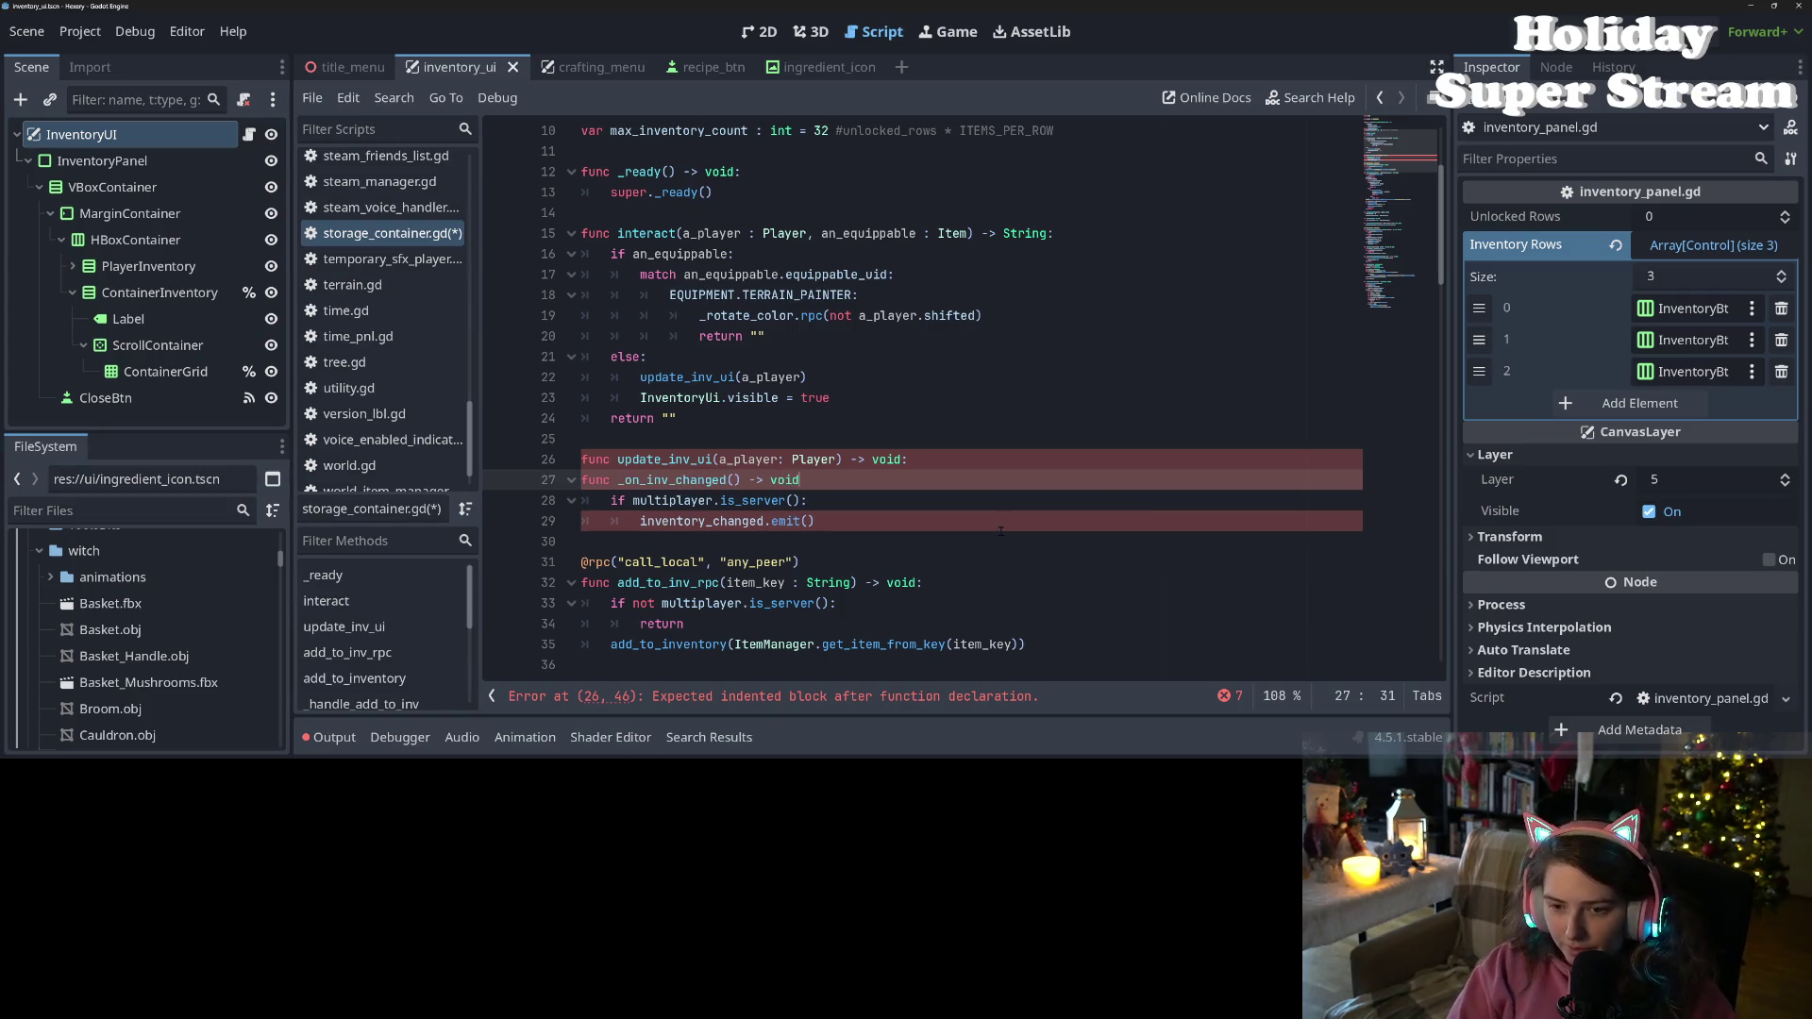
{"action": "type", "text": ":"}
{"action": "key", "text": "Up"}
{"action": "key", "text": "End"}
{"action": "key", "text": "Return"}
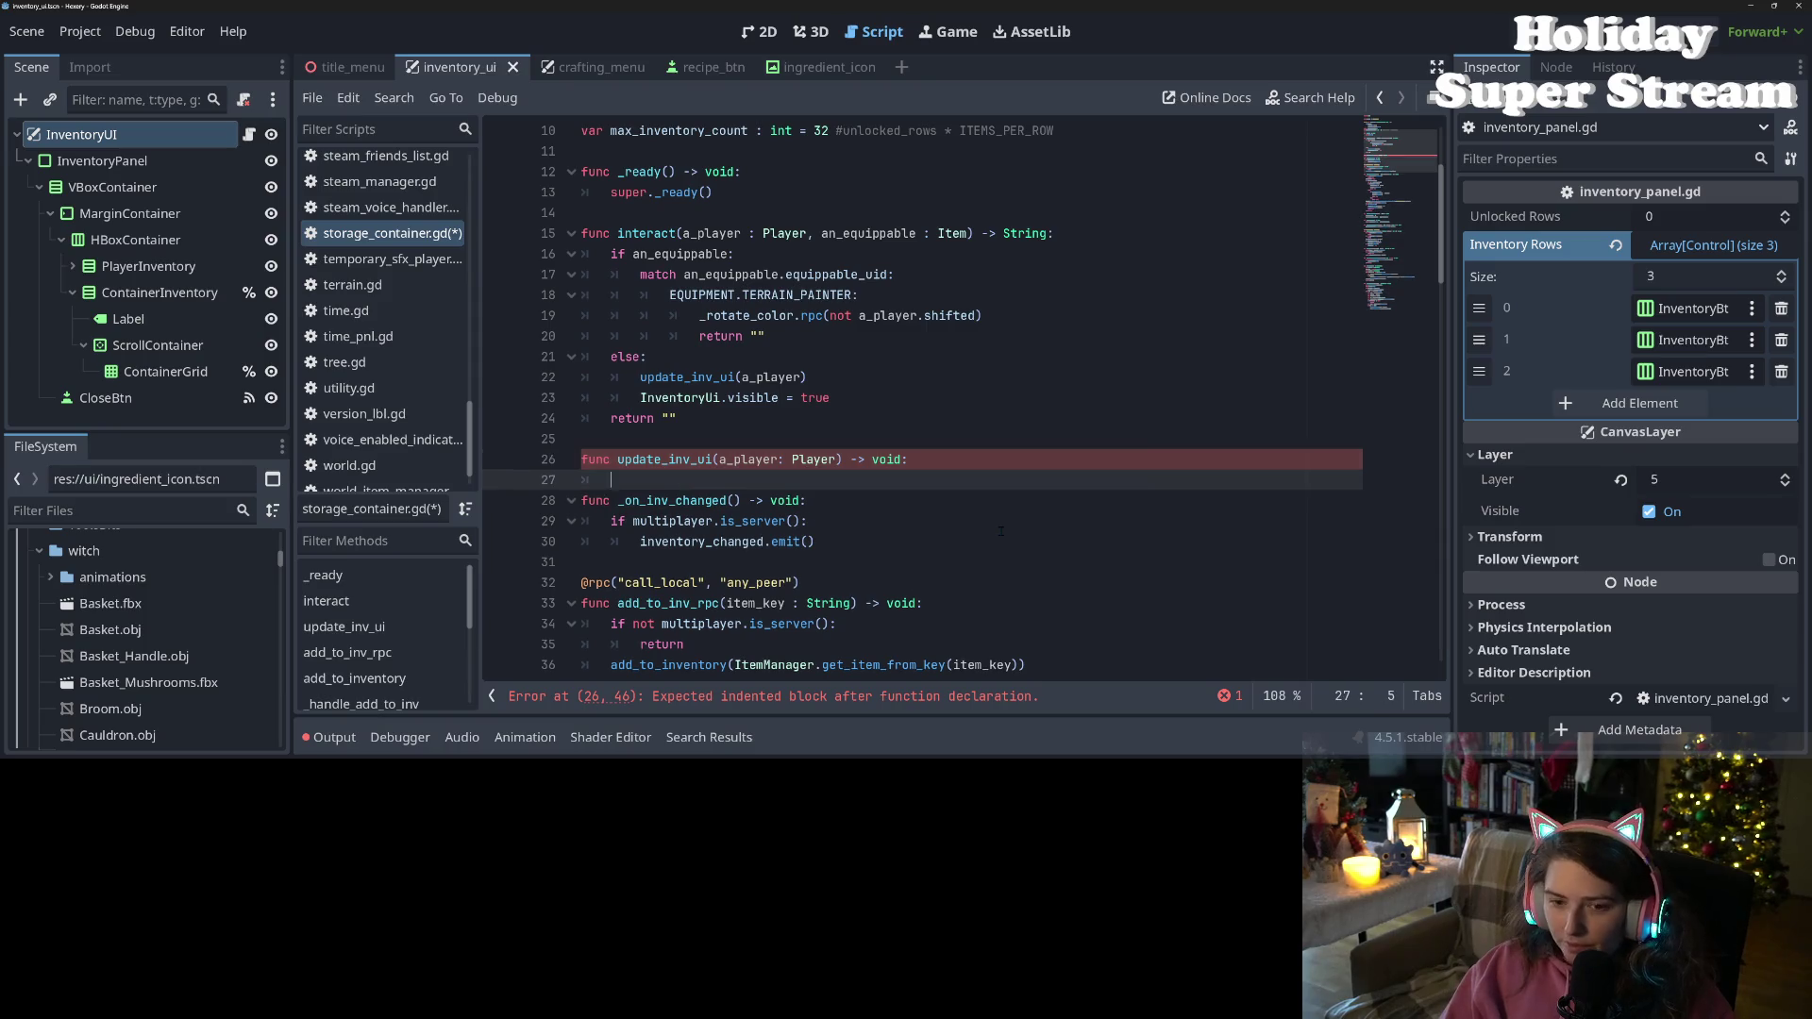
{"action": "key", "text": "Return"}
{"action": "key", "text": "Up"}
{"action": "key", "text": "End"}
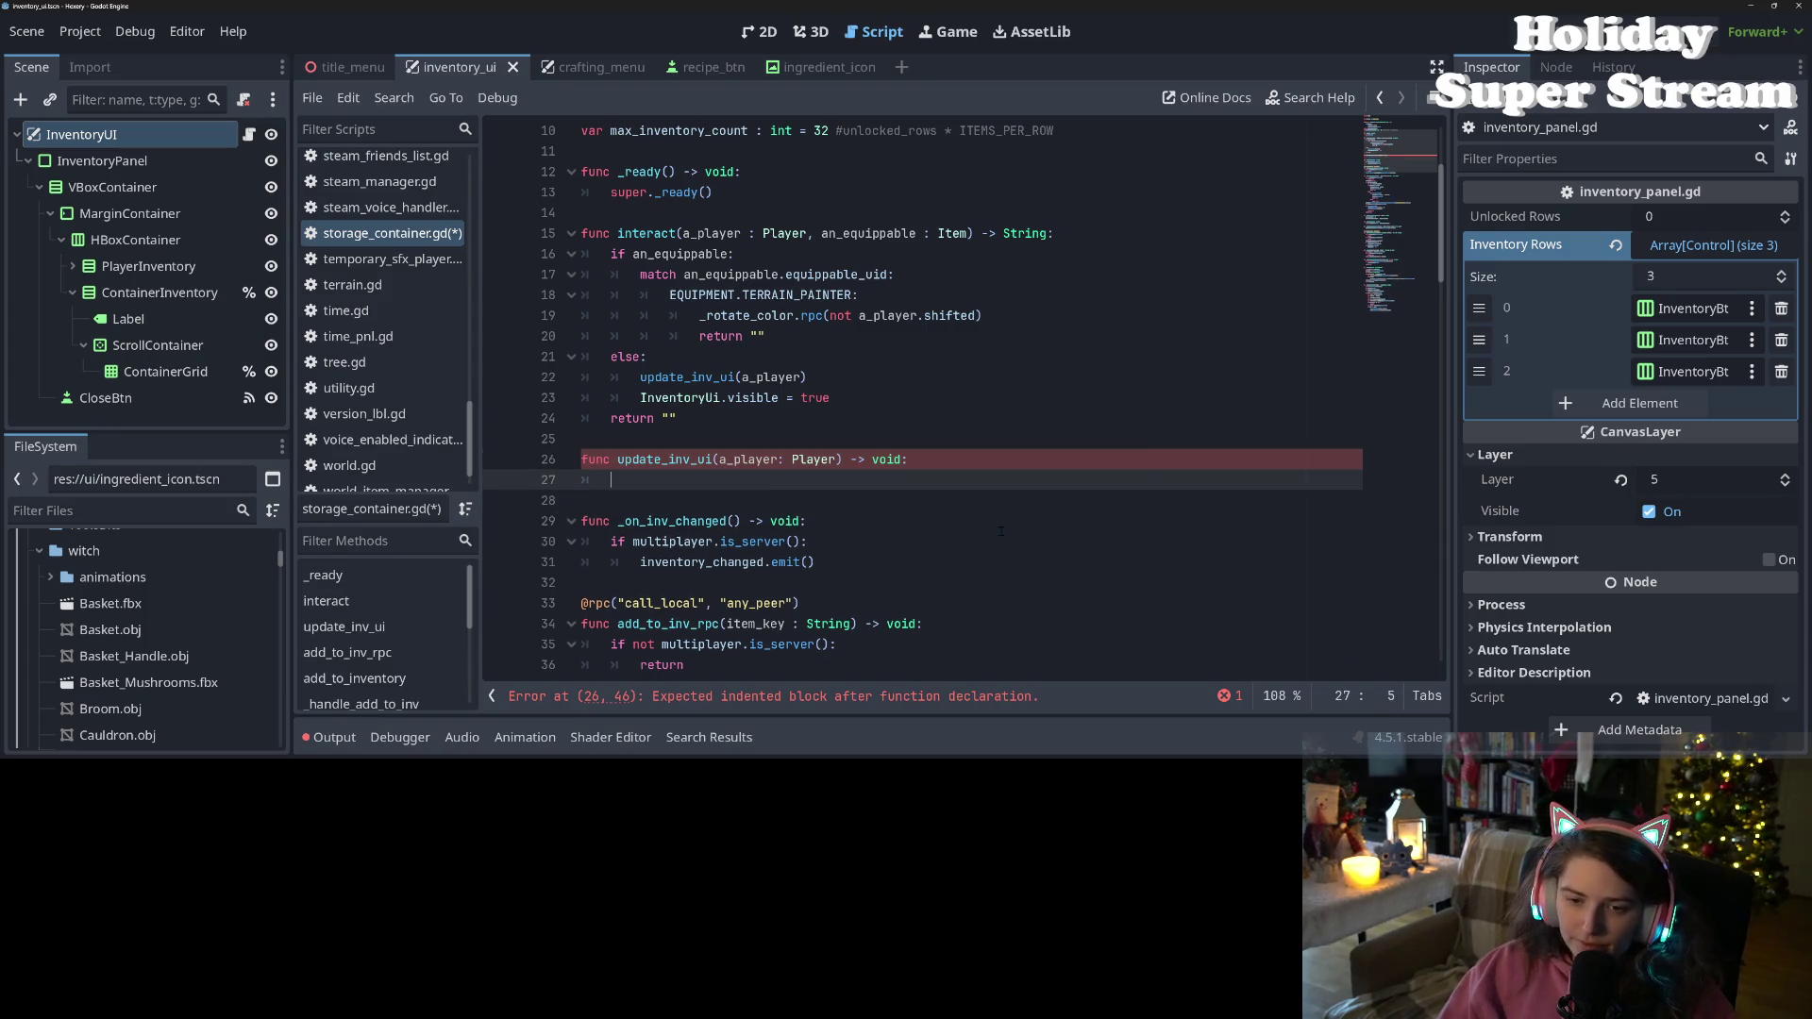
{"action": "type", "text": "pass"}
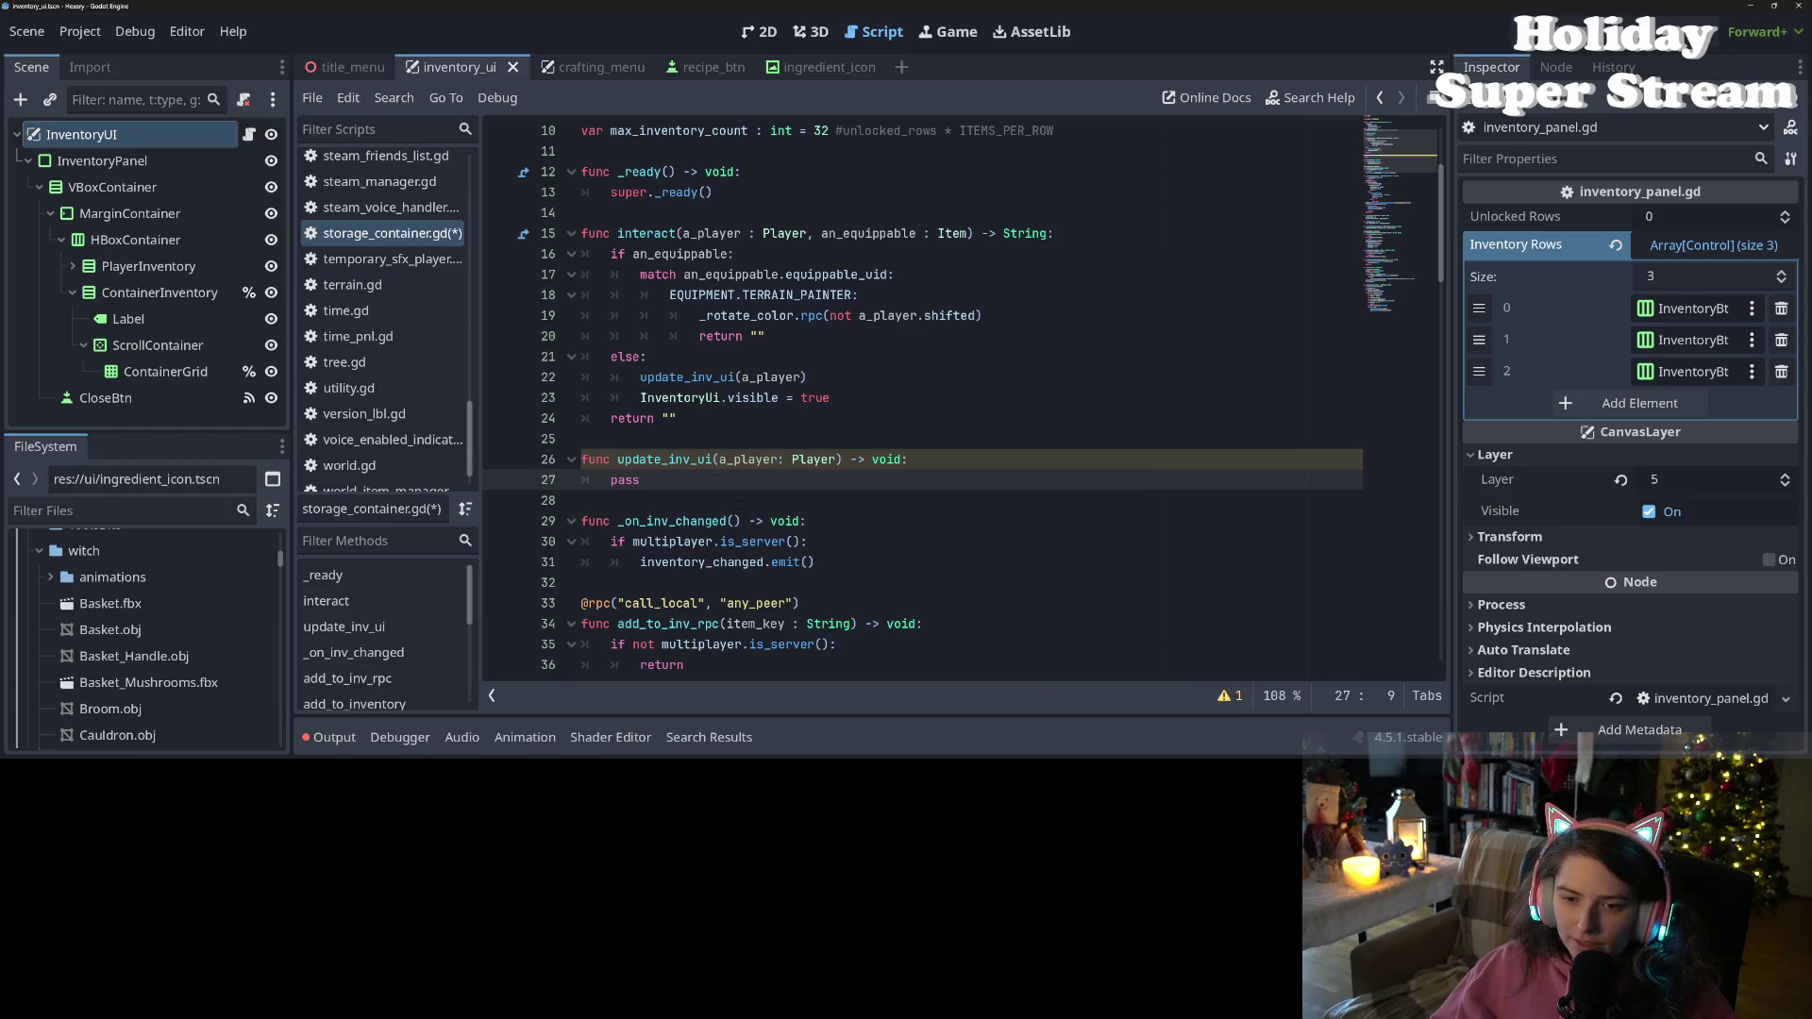
Rename update_inv_ui to show_inv_ui in its definition and in the line 22 call
{"action": "double_click", "coordinate": [665, 460]}
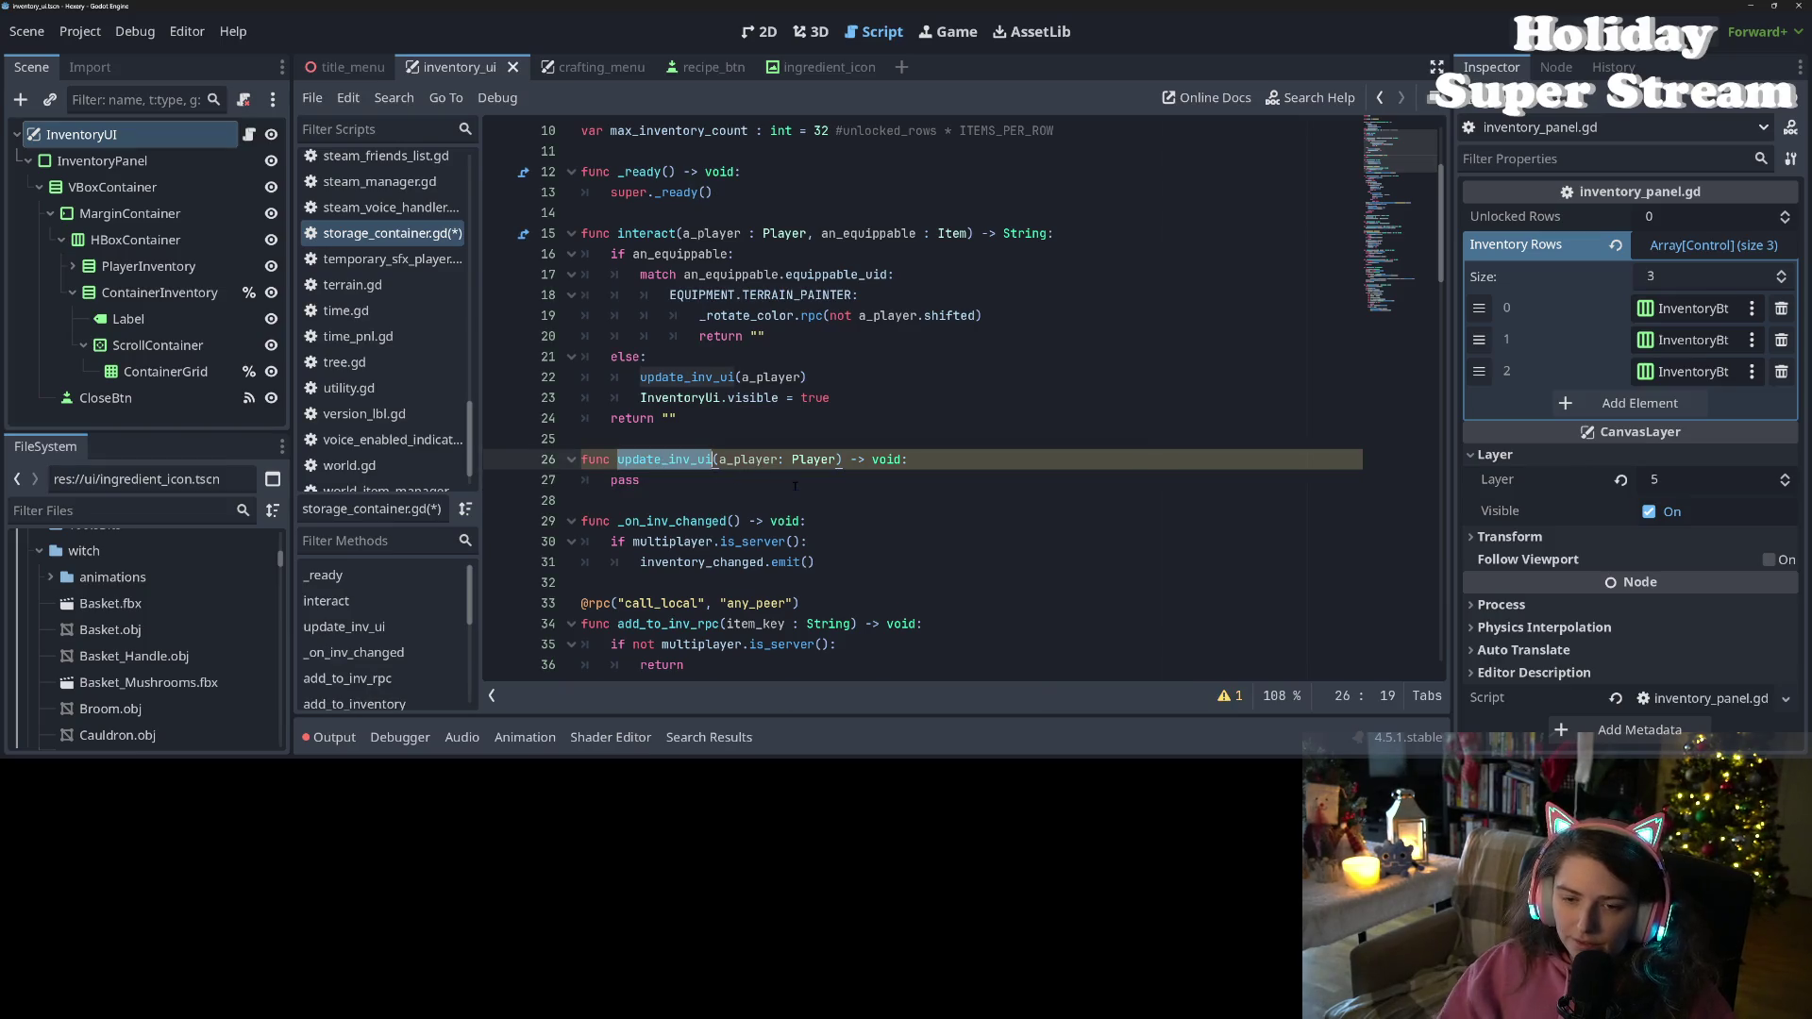
{"action": "type", "text": "show_in"}
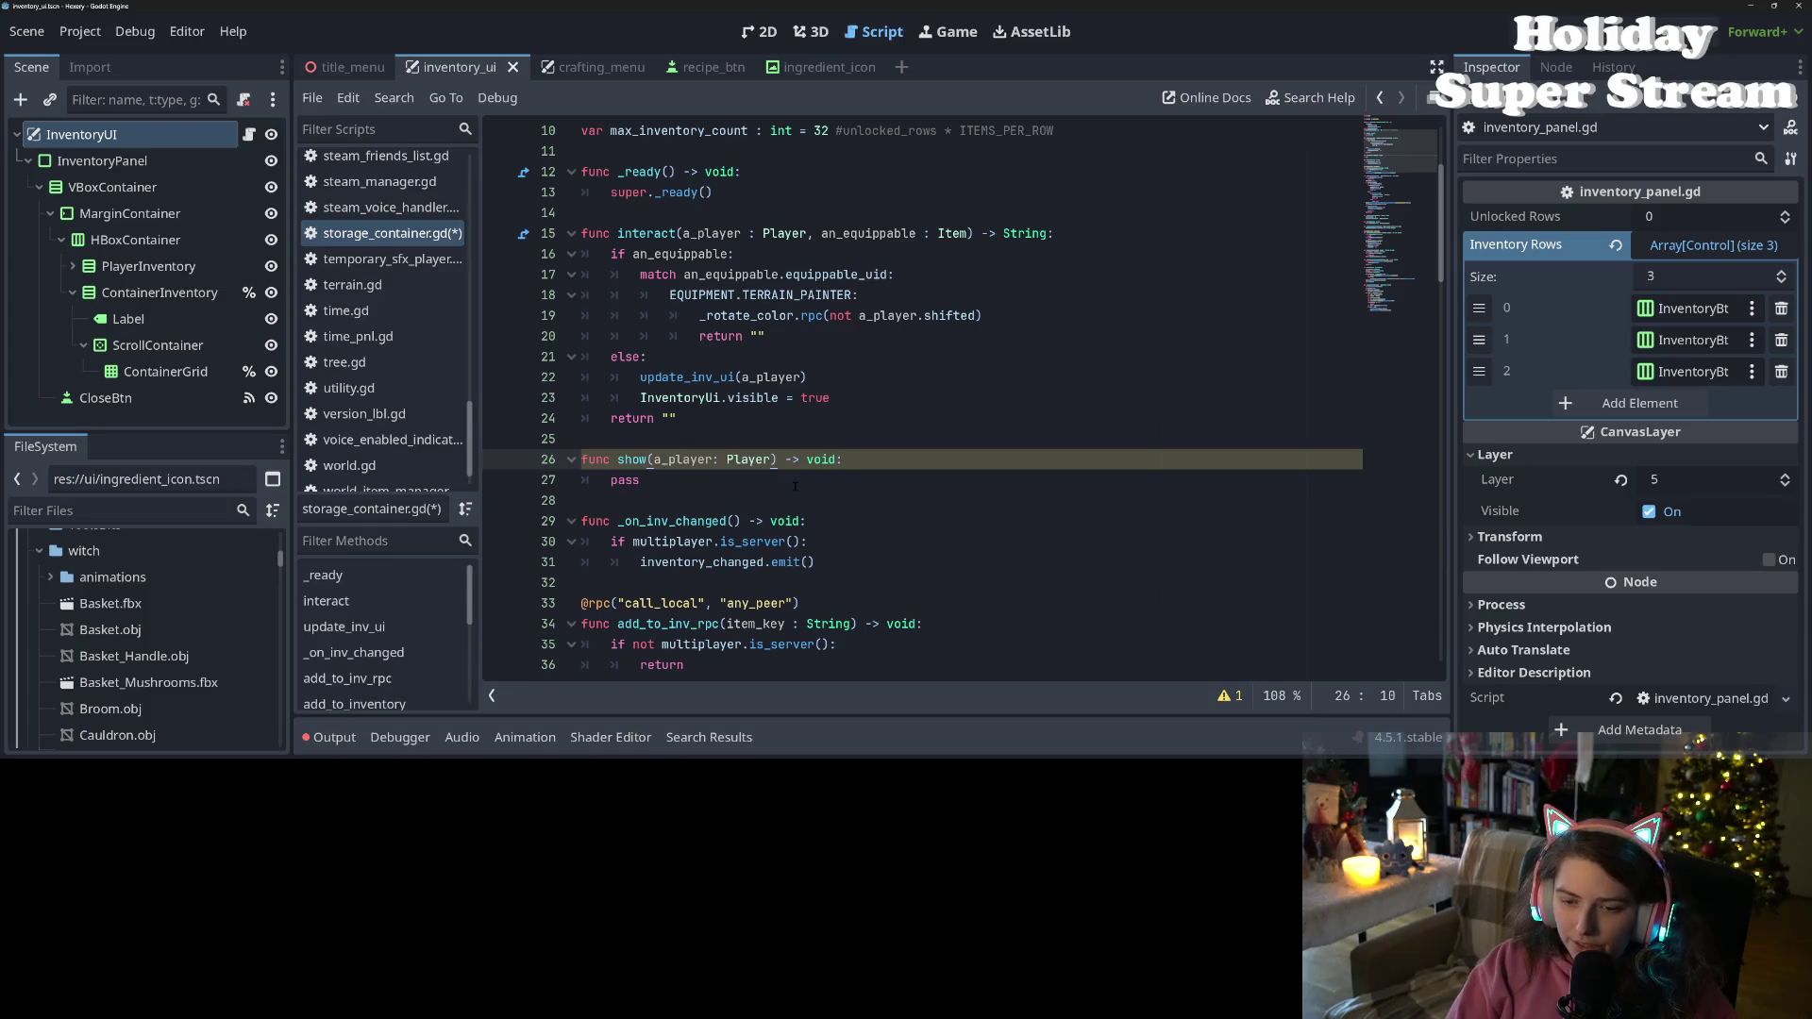
{"action": "type", "text": "v"}
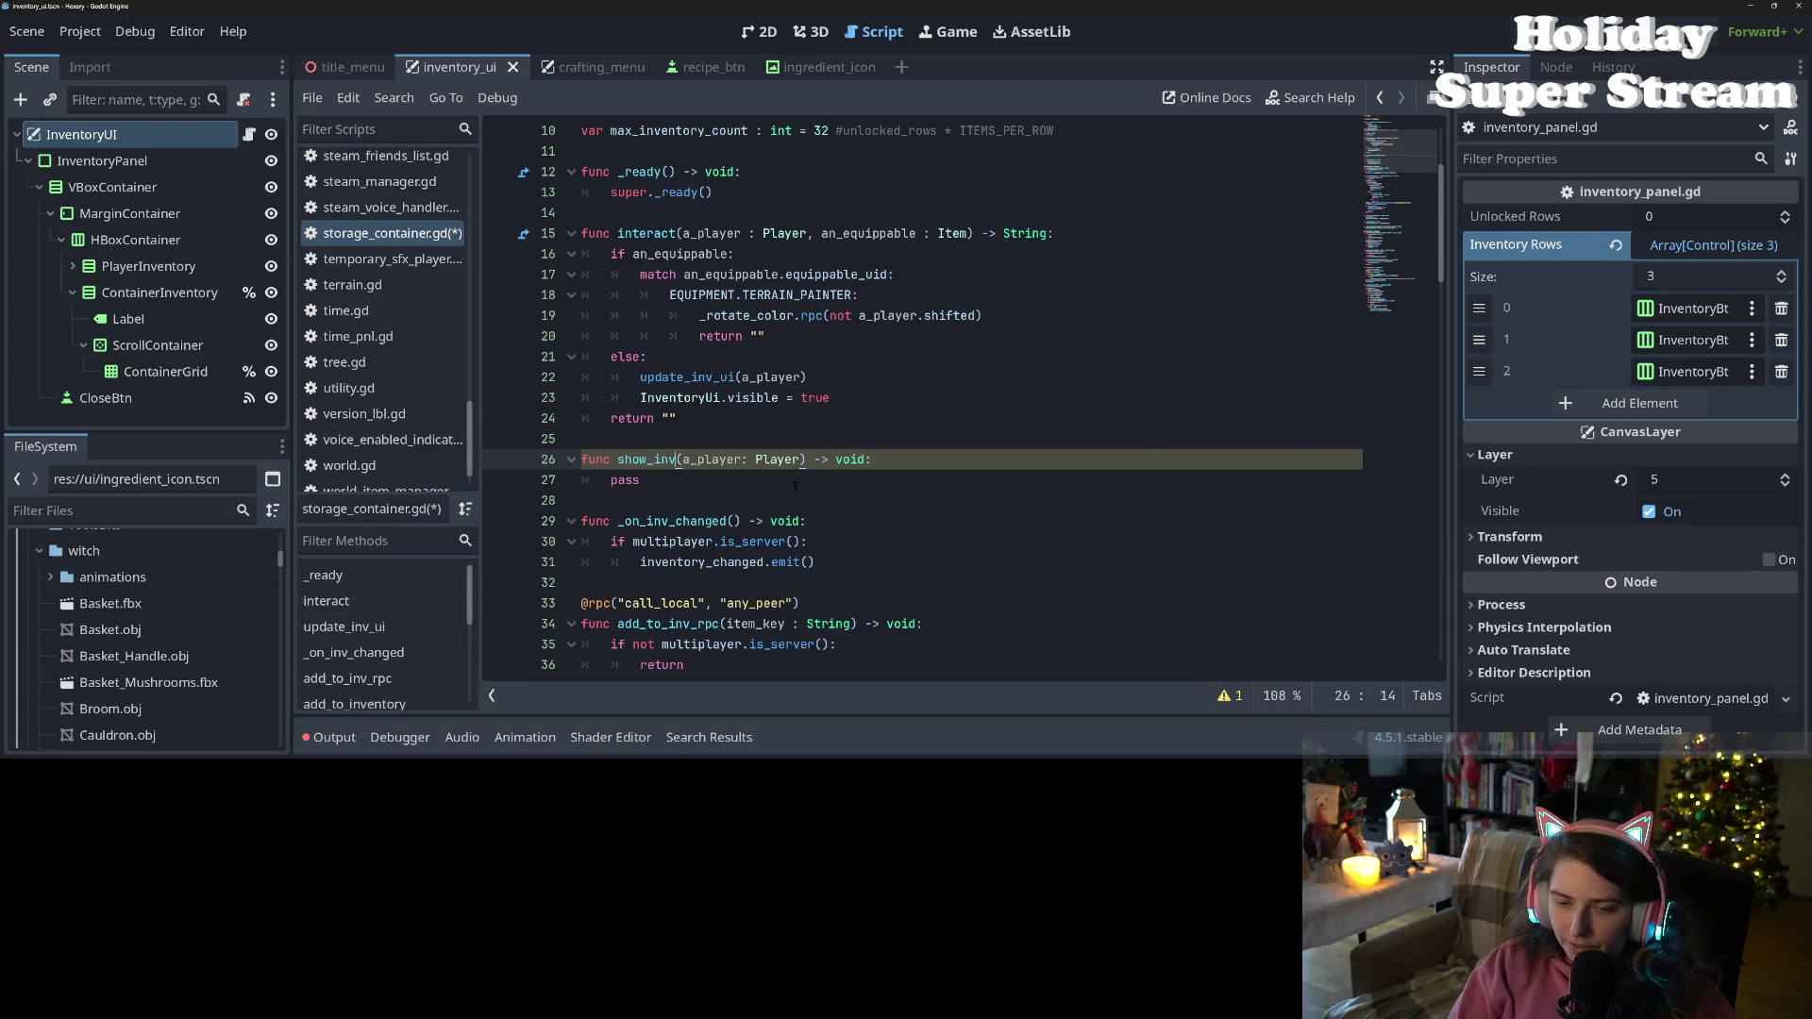
{"action": "type", "text": "_ui"}
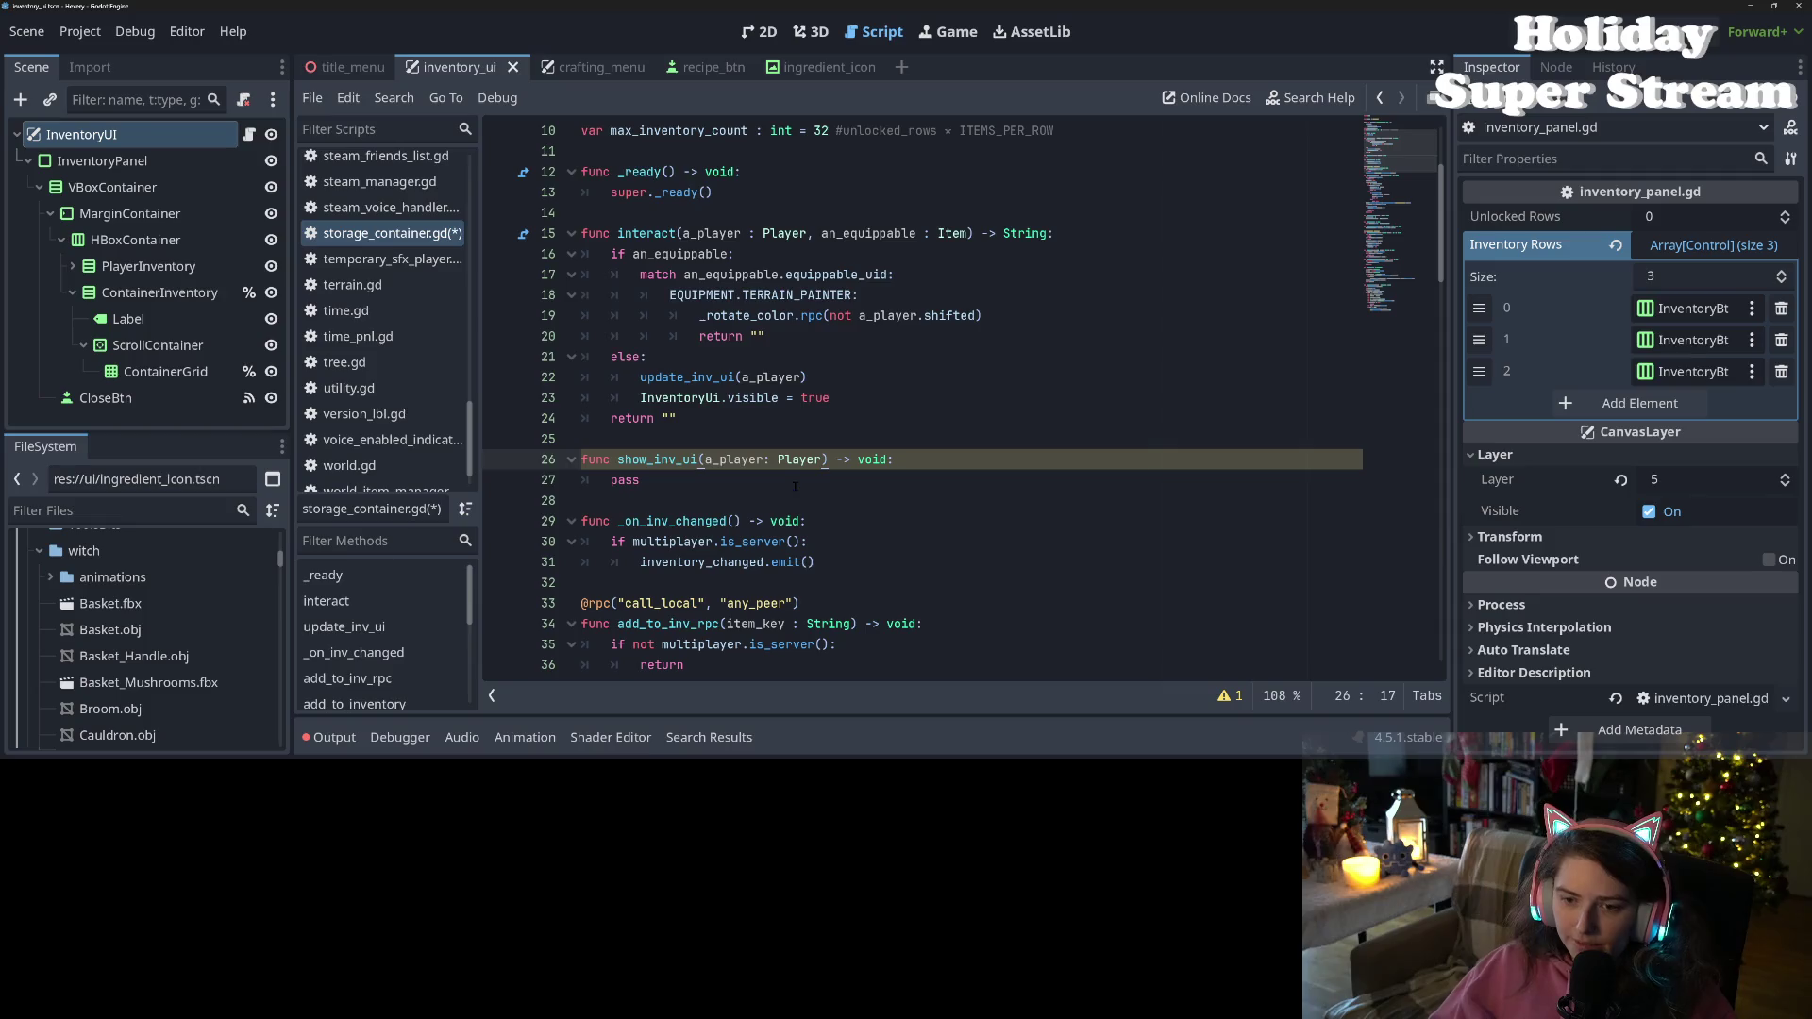
{"action": "double_click", "coordinate": [658, 458]}
{"action": "key", "text": "ctrl+c"}
{"action": "double_click", "coordinate": [687, 377]}
{"action": "key", "text": "ctrl+v"}
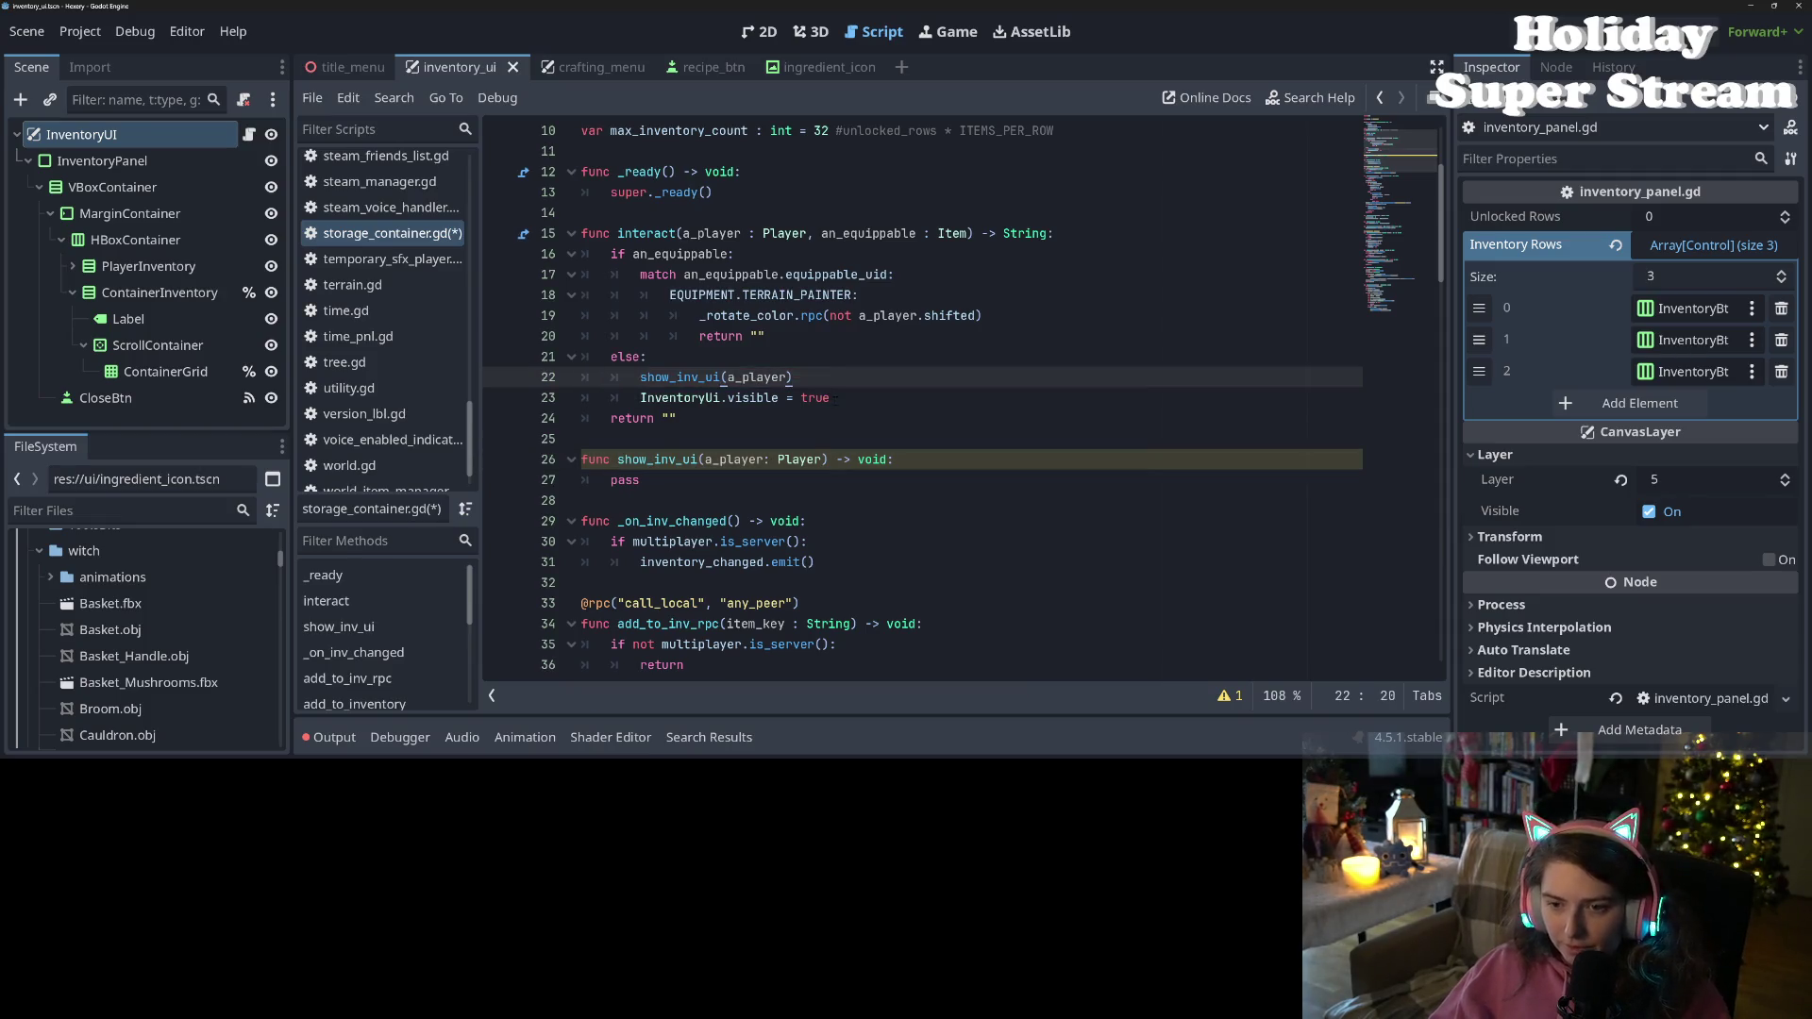
Delete the InventoryUi.visible = true line and select the pass placeholder in show_inv_ui
{"action": "left_click_drag", "start_coordinate": [830, 397], "coordinate": [607, 400]}
{"action": "key", "text": "BackSpace"}
{"action": "key", "text": "BackSpace"}
{"action": "key", "text": "BackSpace"}
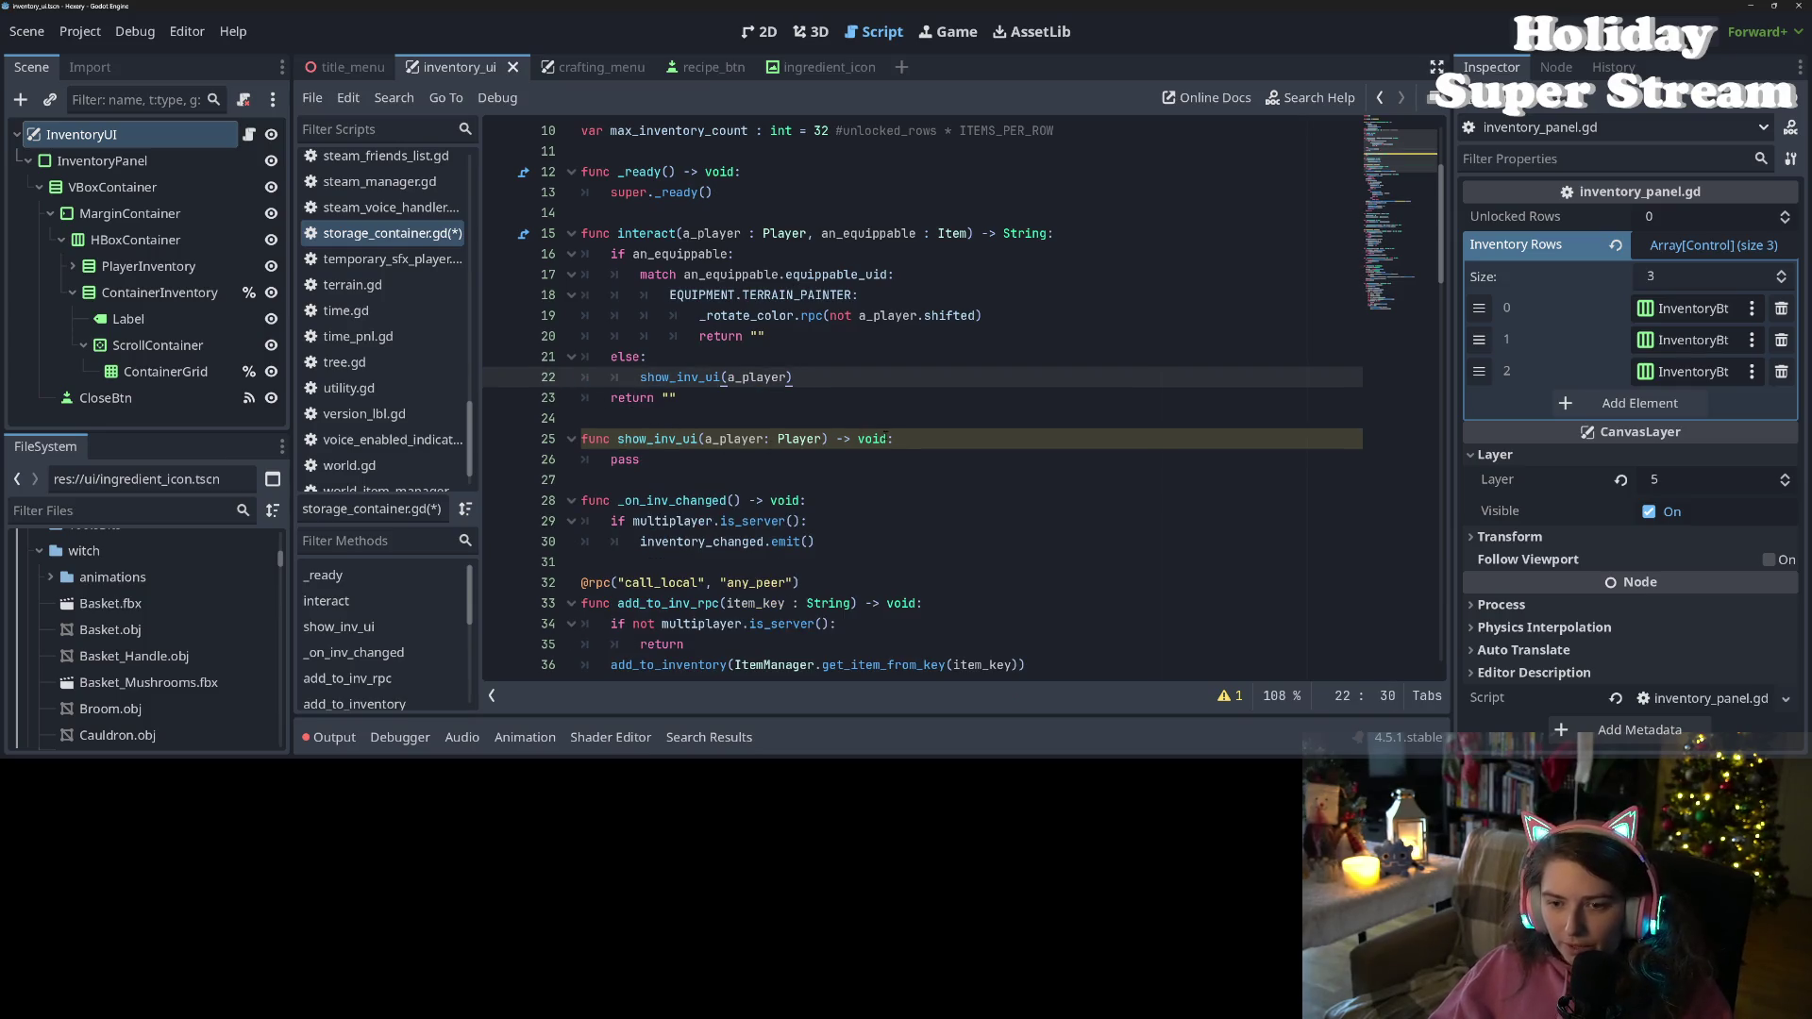
{"action": "double_click", "coordinate": [638, 461]}
Write InventoryUi.show_panel(a_player.name, a_player.get_path(), get_path()) in show_inv_ui and save
{"action": "type", "text": "Inve"}
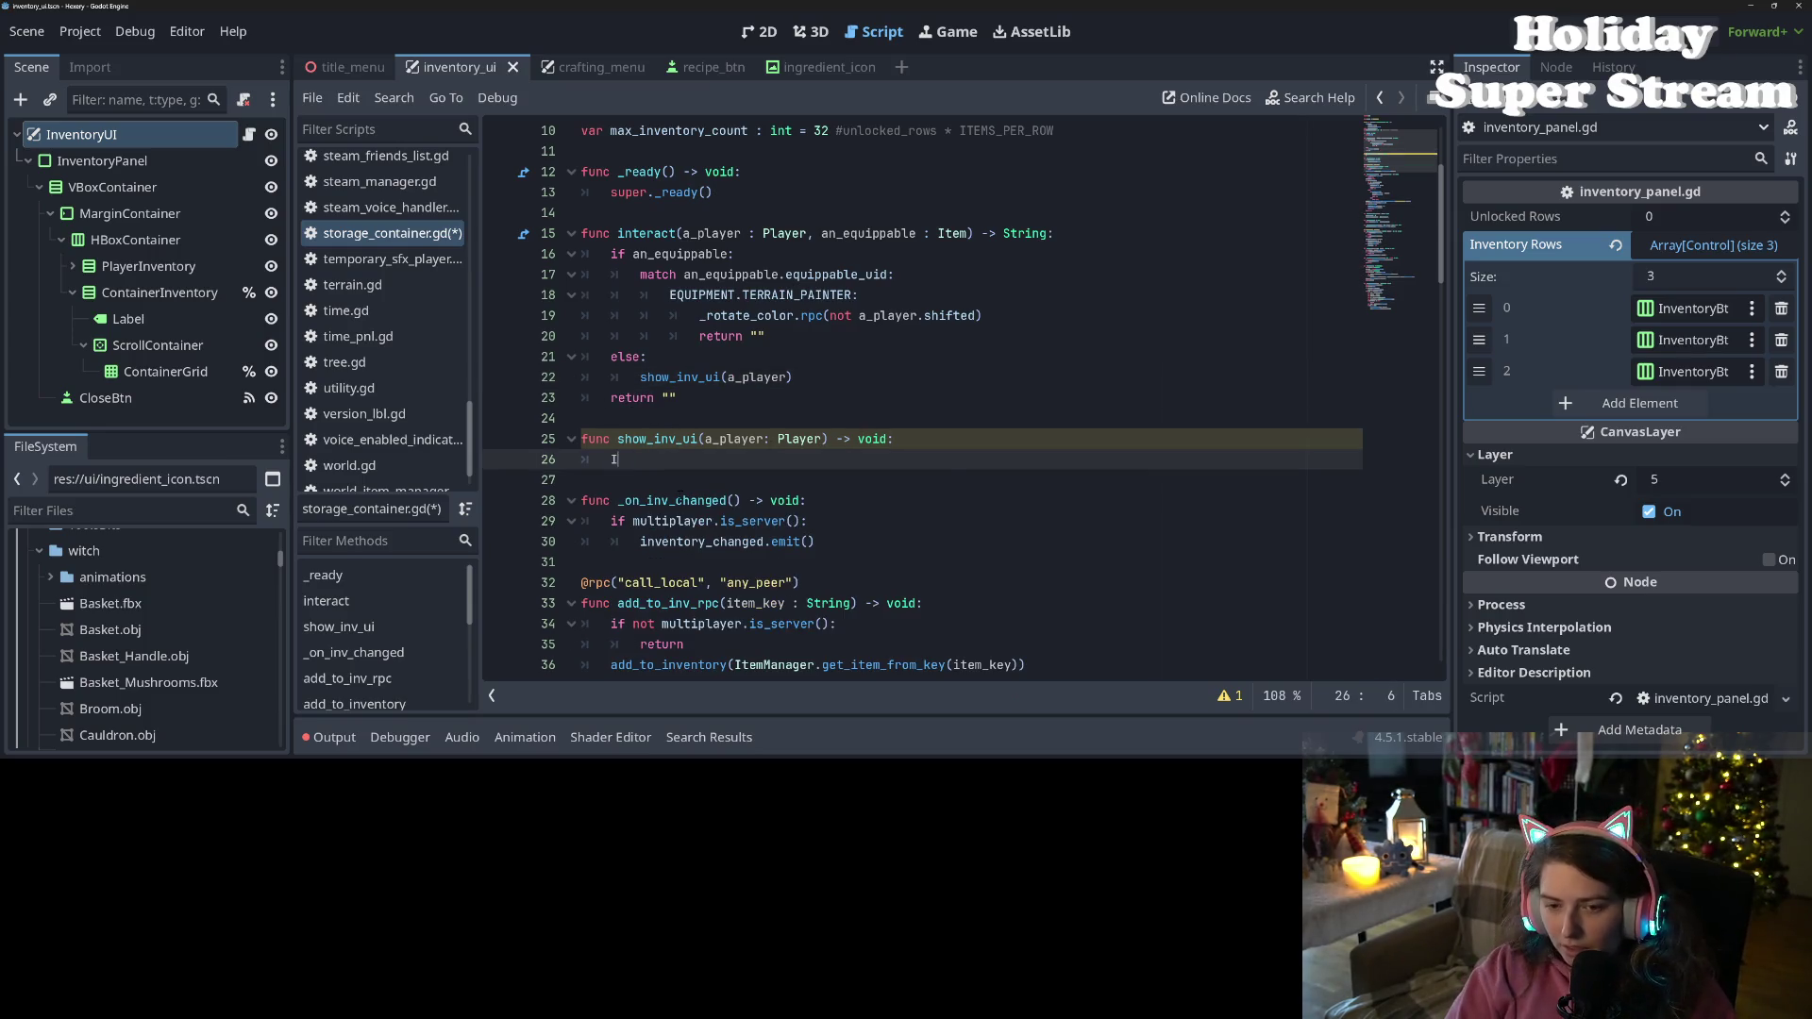
{"action": "left_click", "coordinate": [678, 495]}
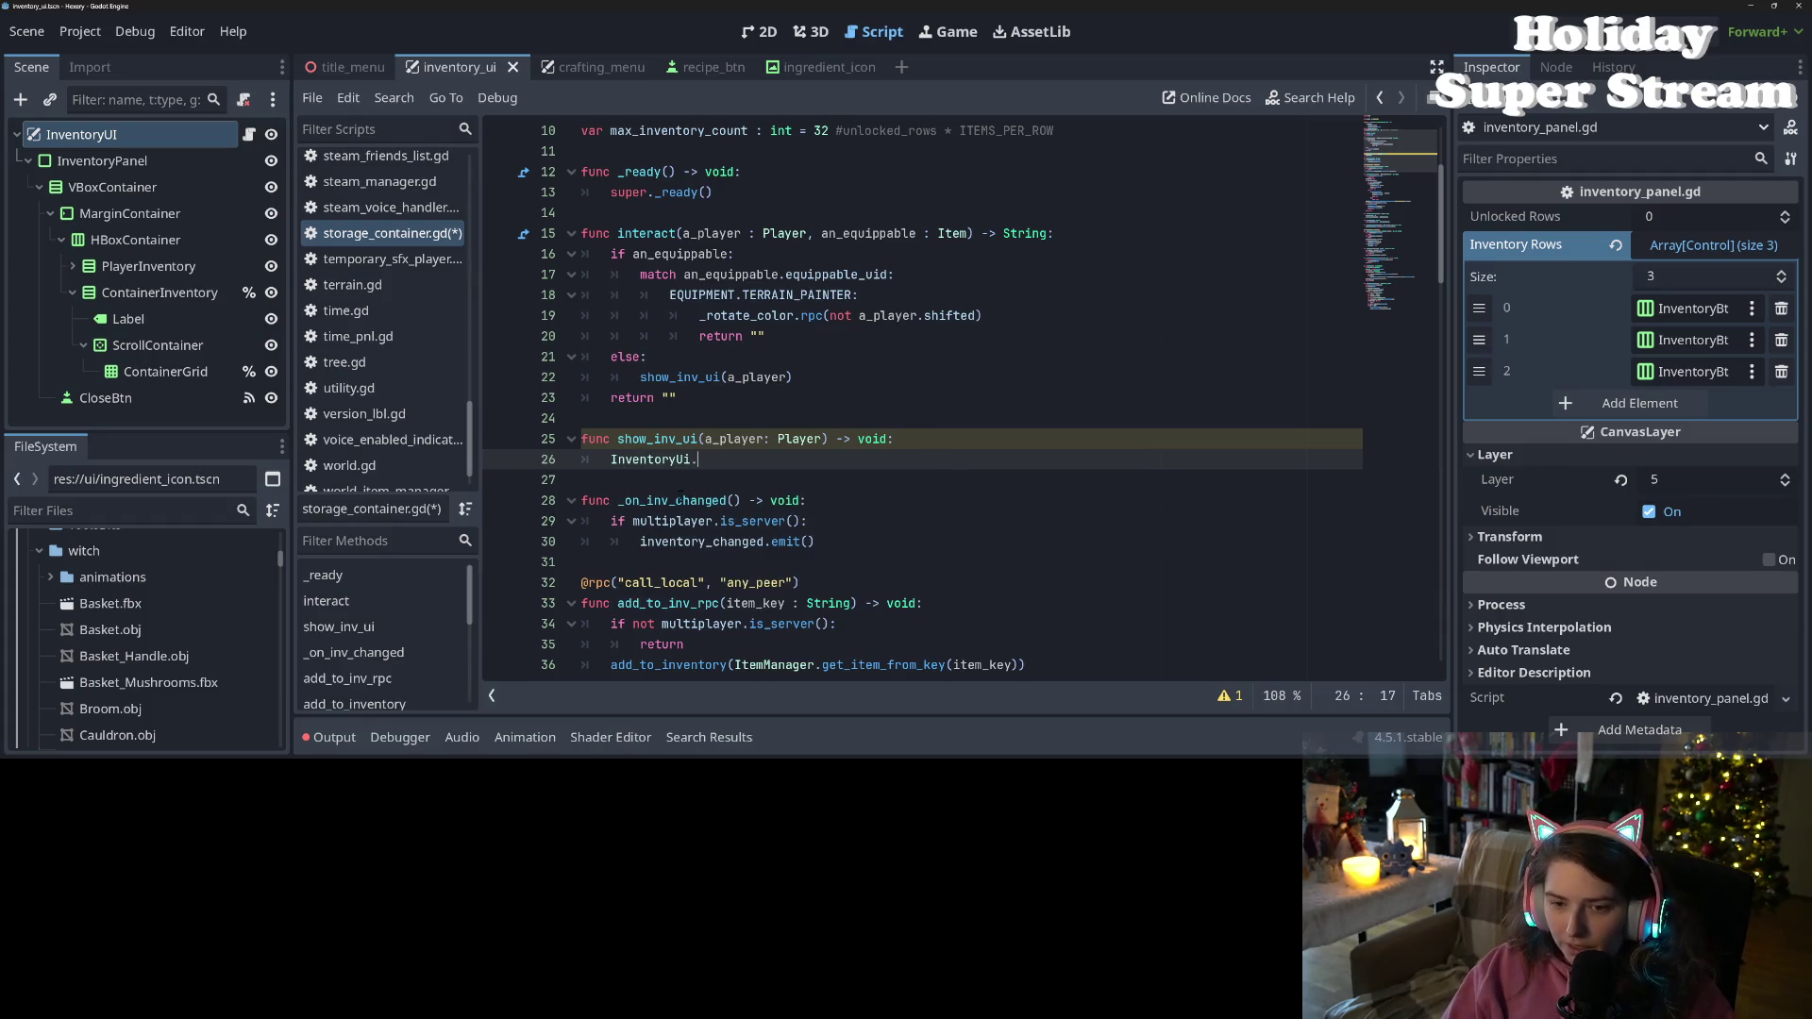
{"action": "key", "text": "Down"}
{"action": "key", "text": "Down"}
{"action": "key", "text": "Down"}
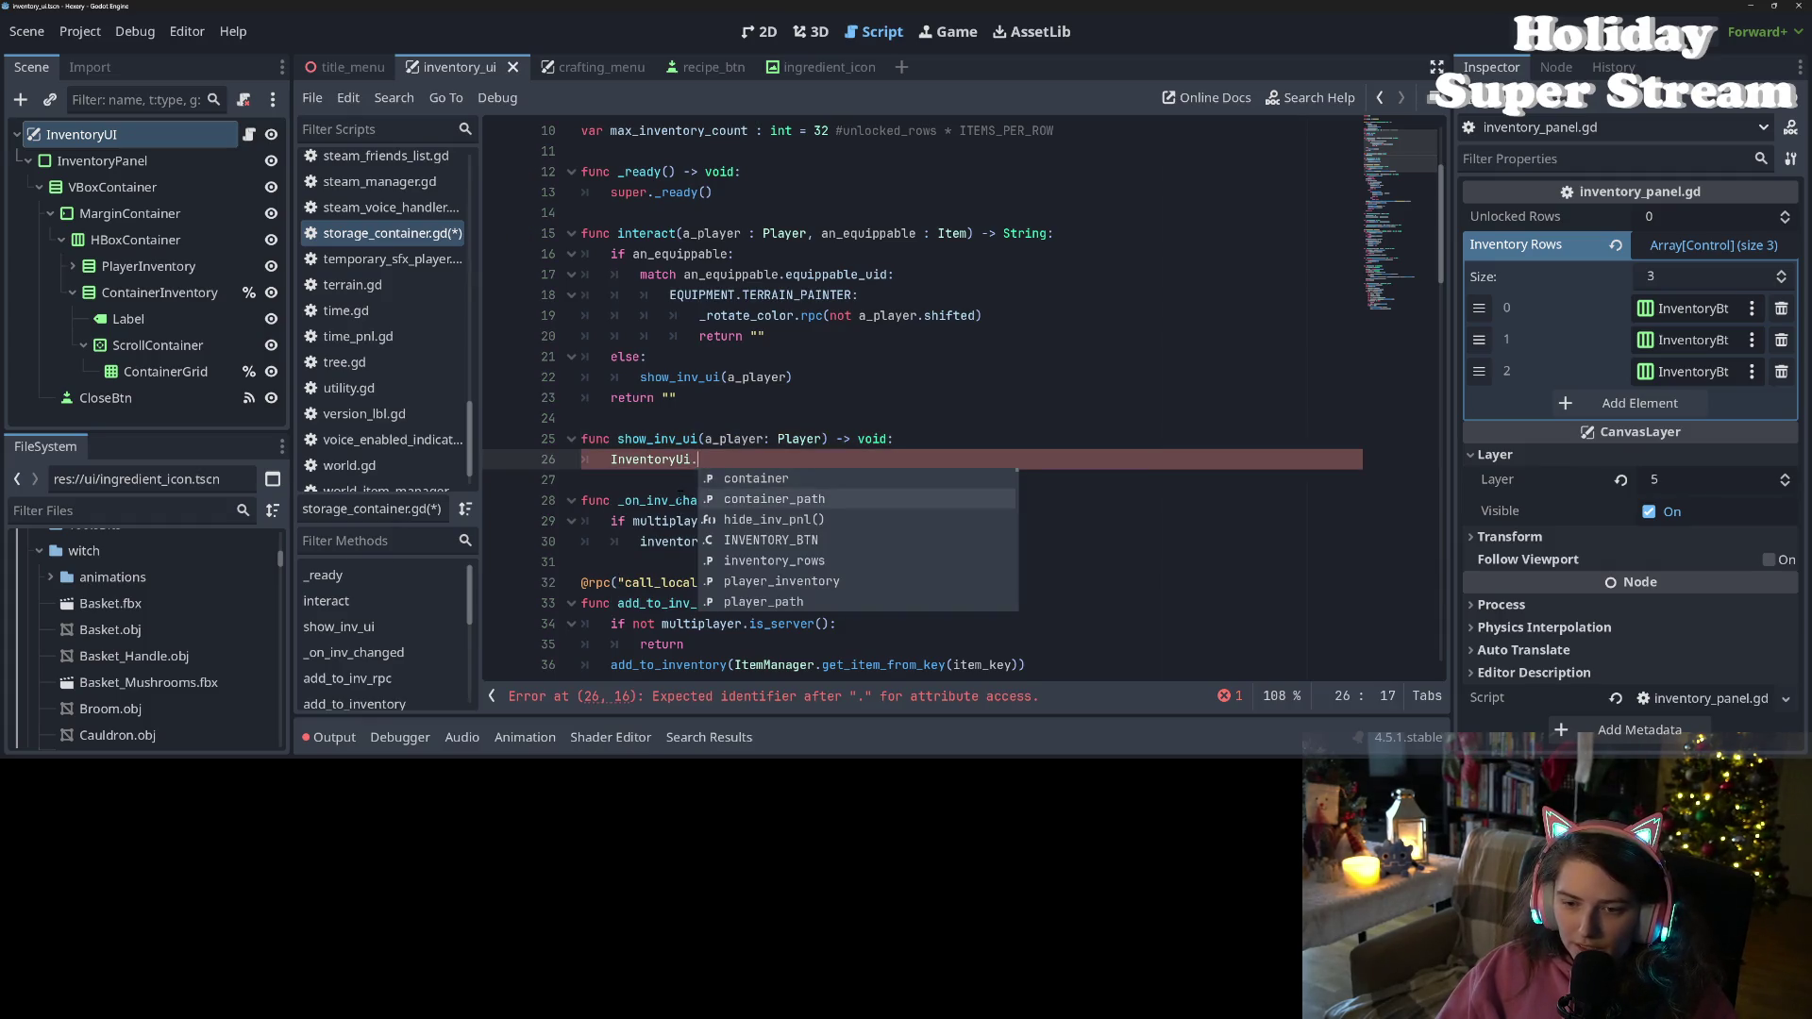
{"action": "key", "text": "Up"}
{"action": "key", "text": "Return"}
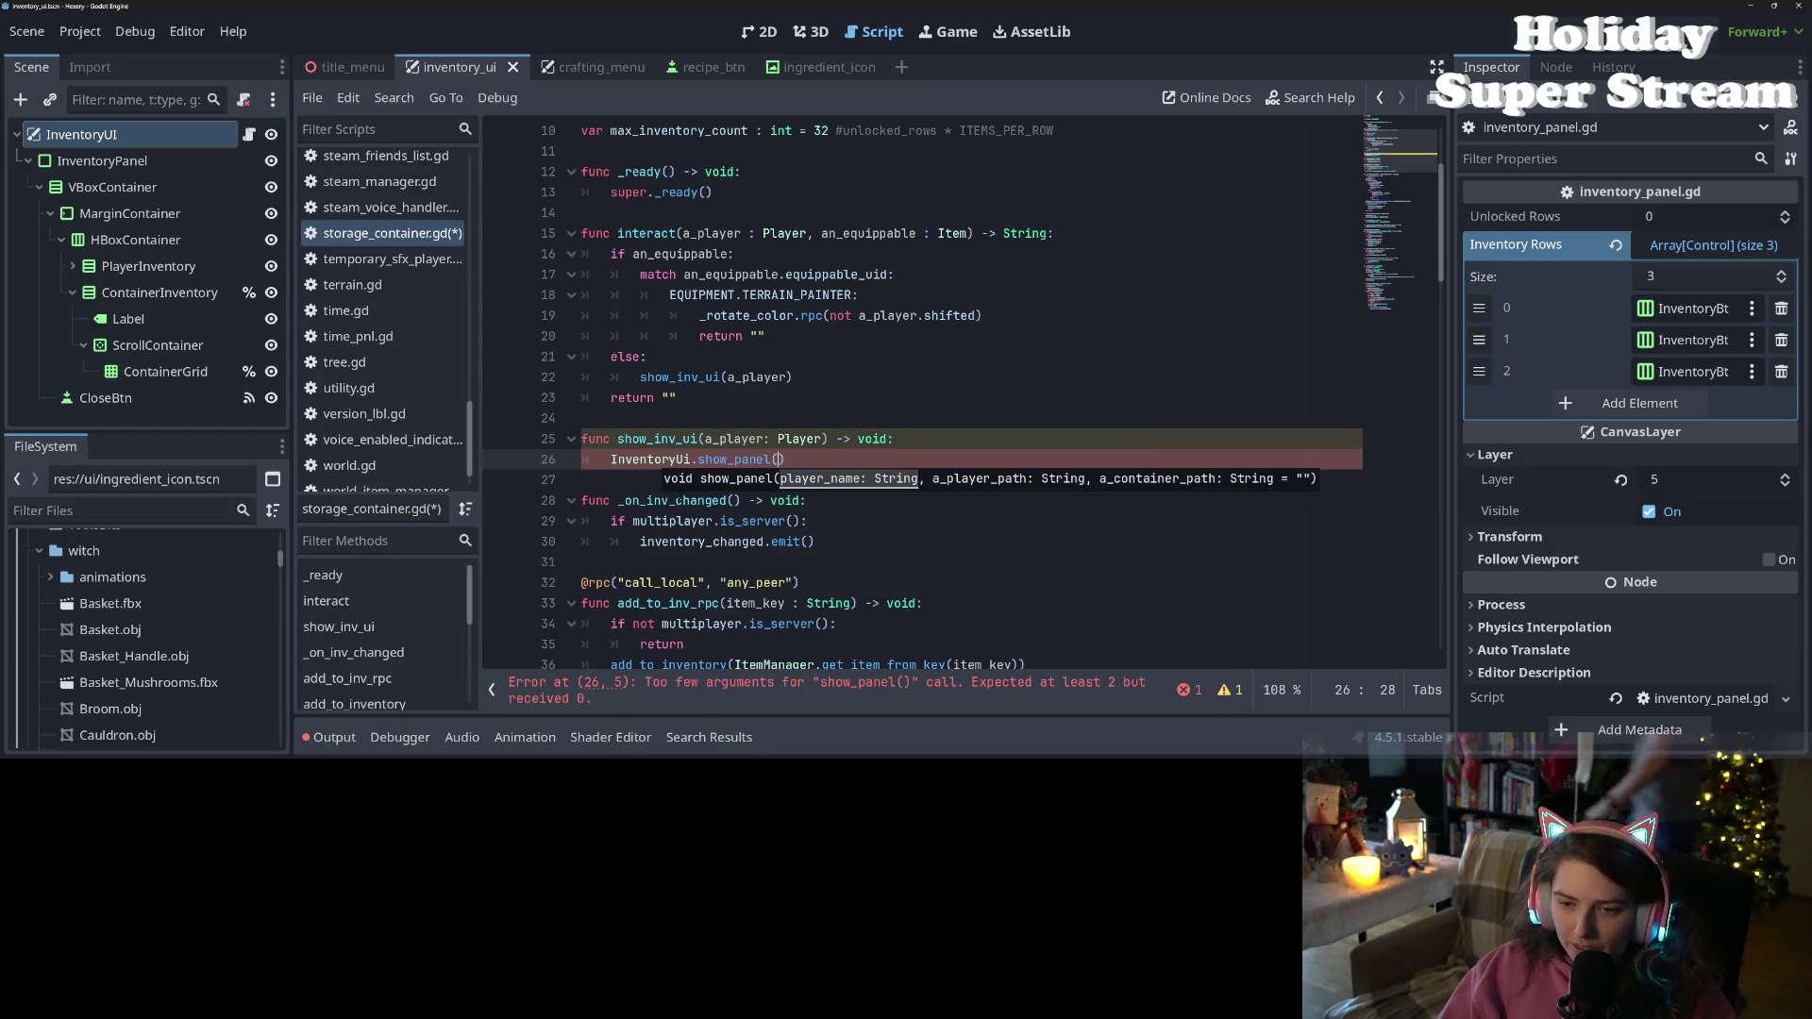
{"action": "type", "text": "a_player.name, "}
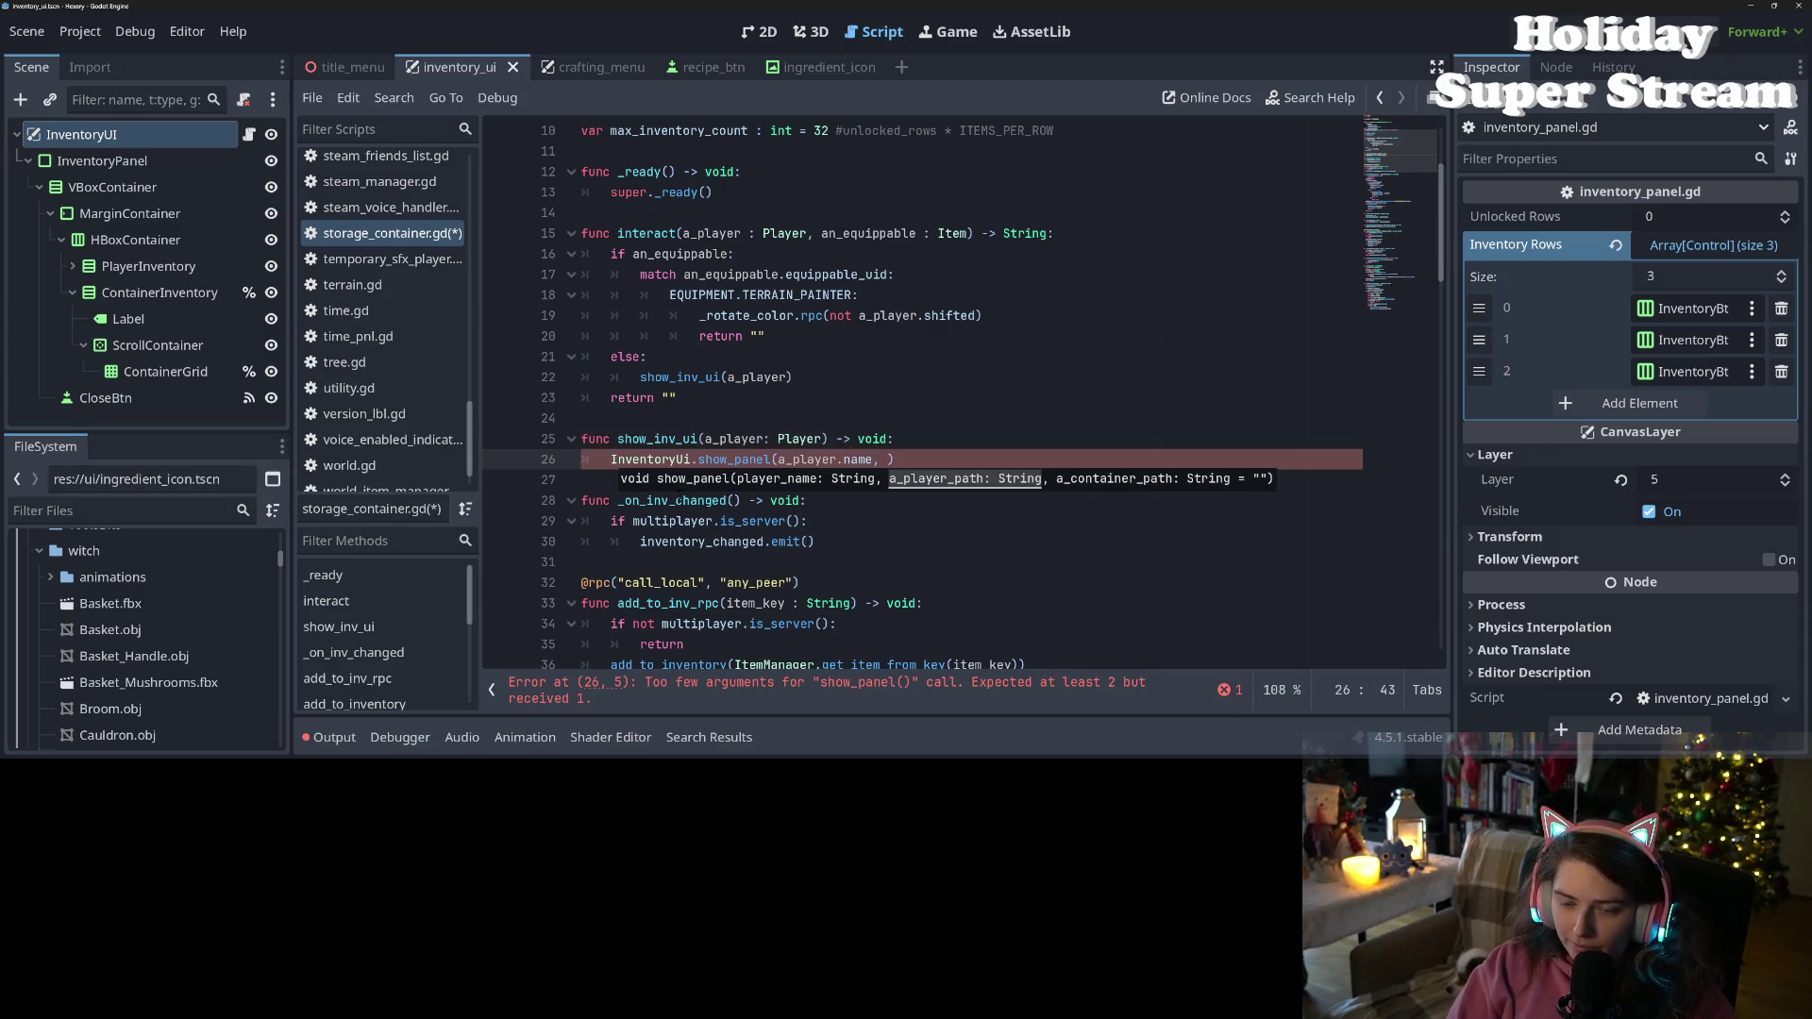
{"action": "type", "text": "a_player.get_pa"}
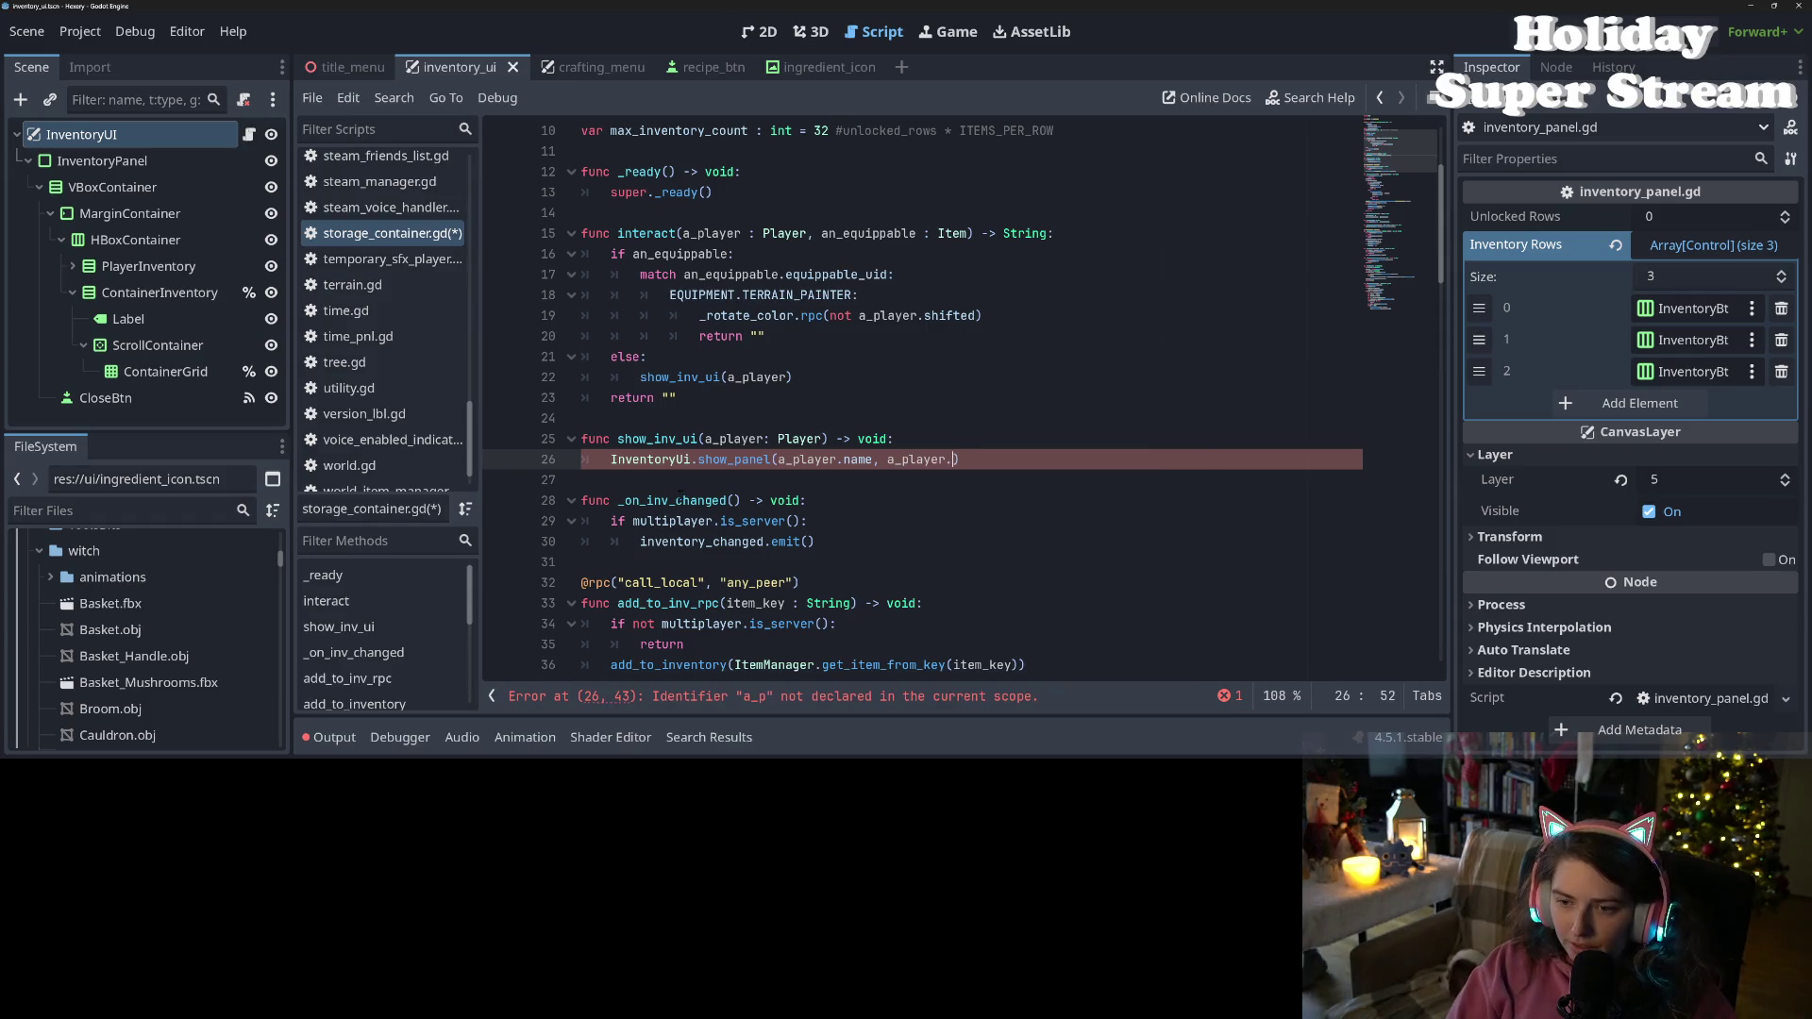
{"action": "type", "text": "th"}
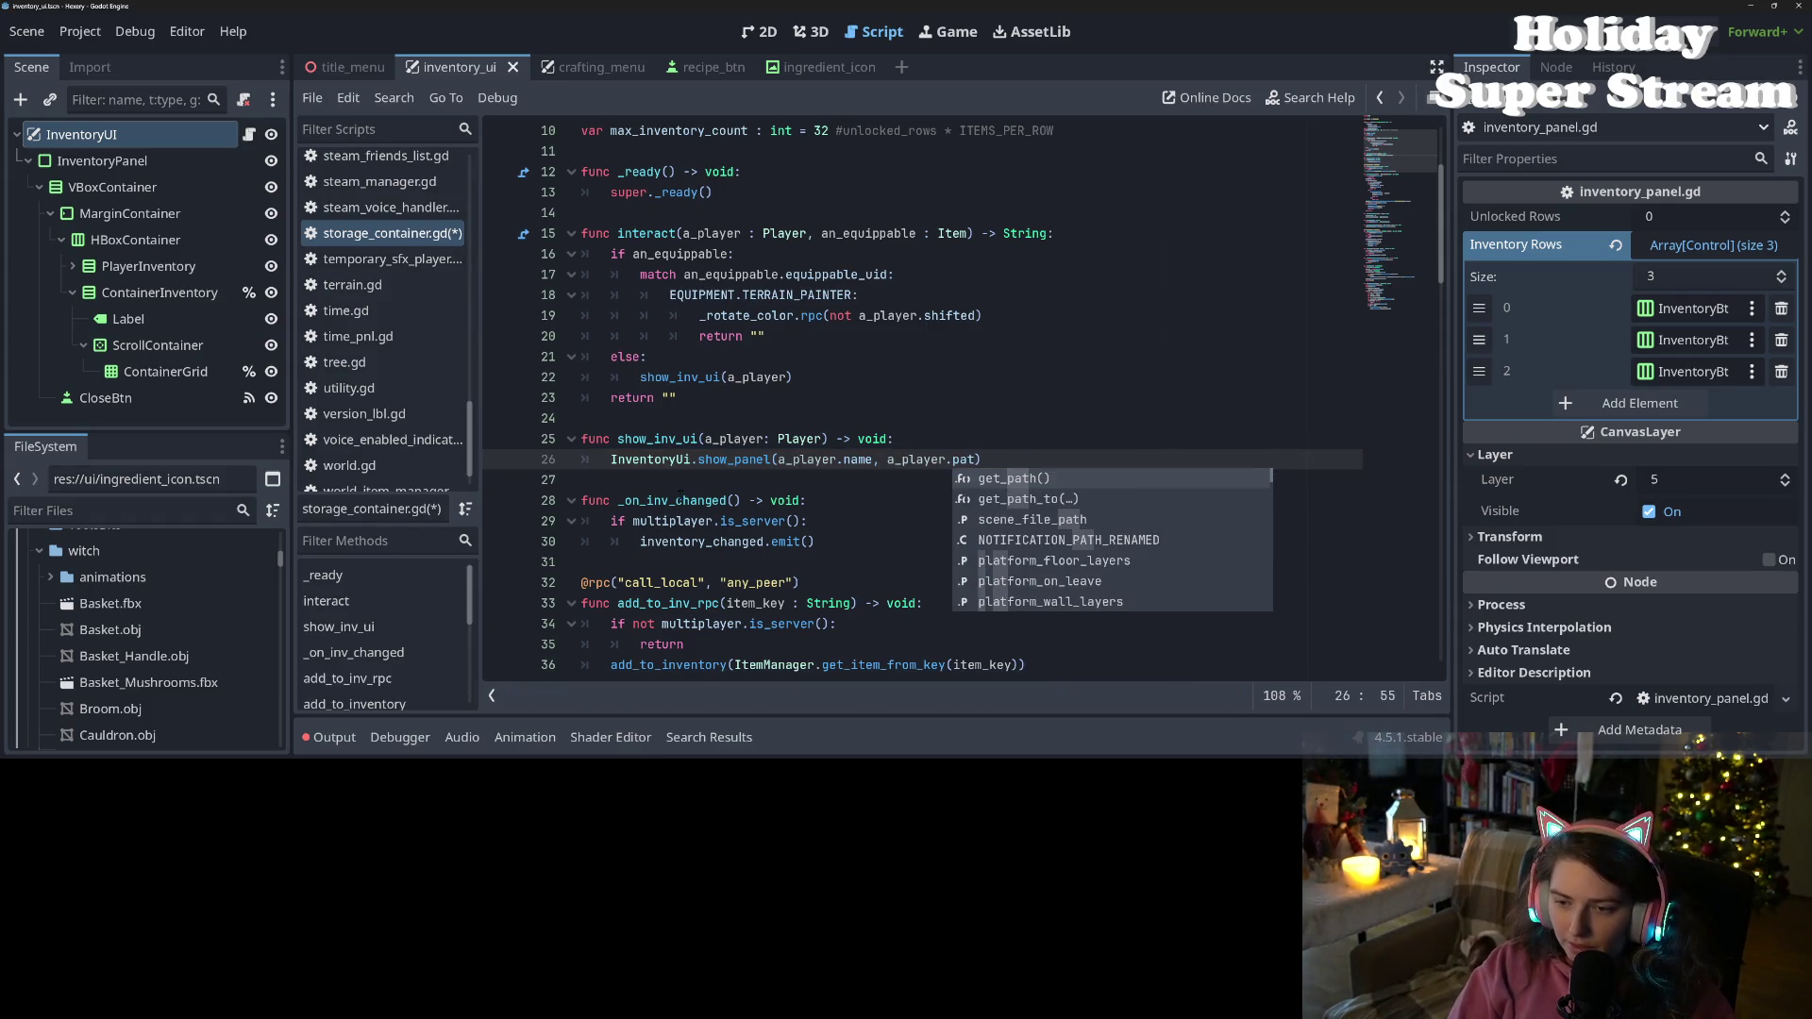
{"action": "key", "text": "Return"}
{"action": "type", "text": ", "}
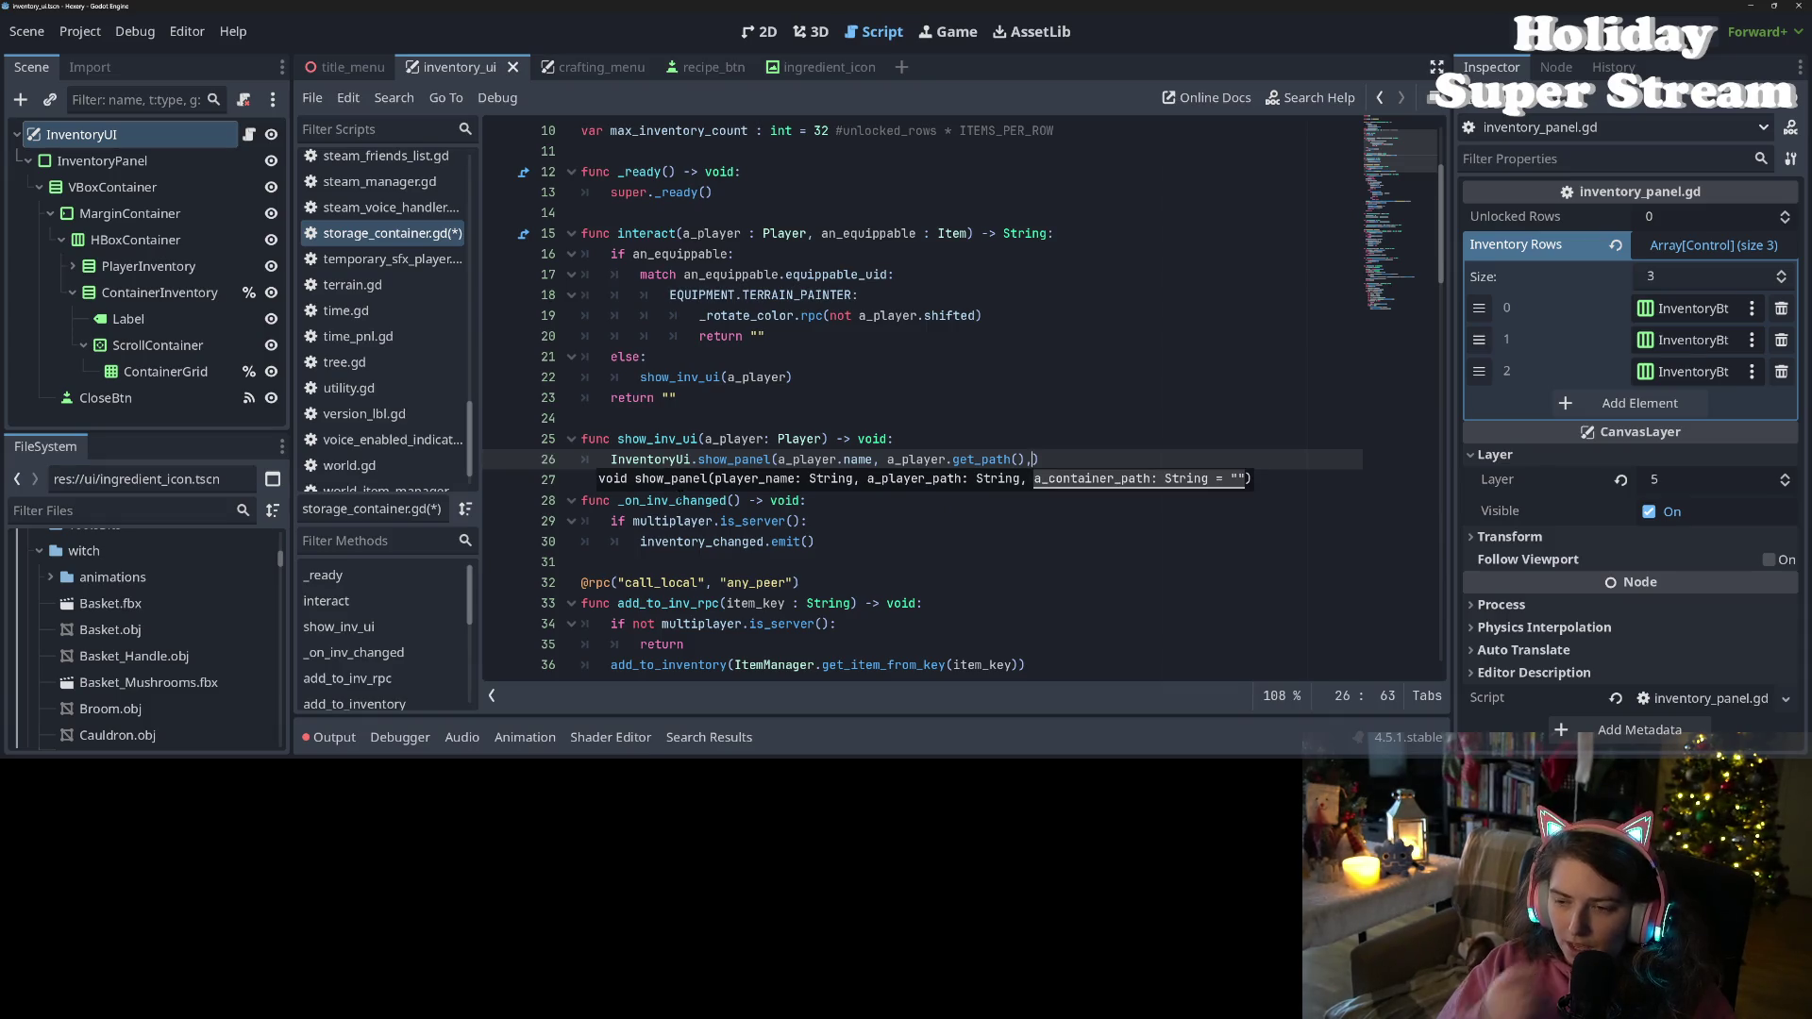
{"action": "type", "text": "get_p"}
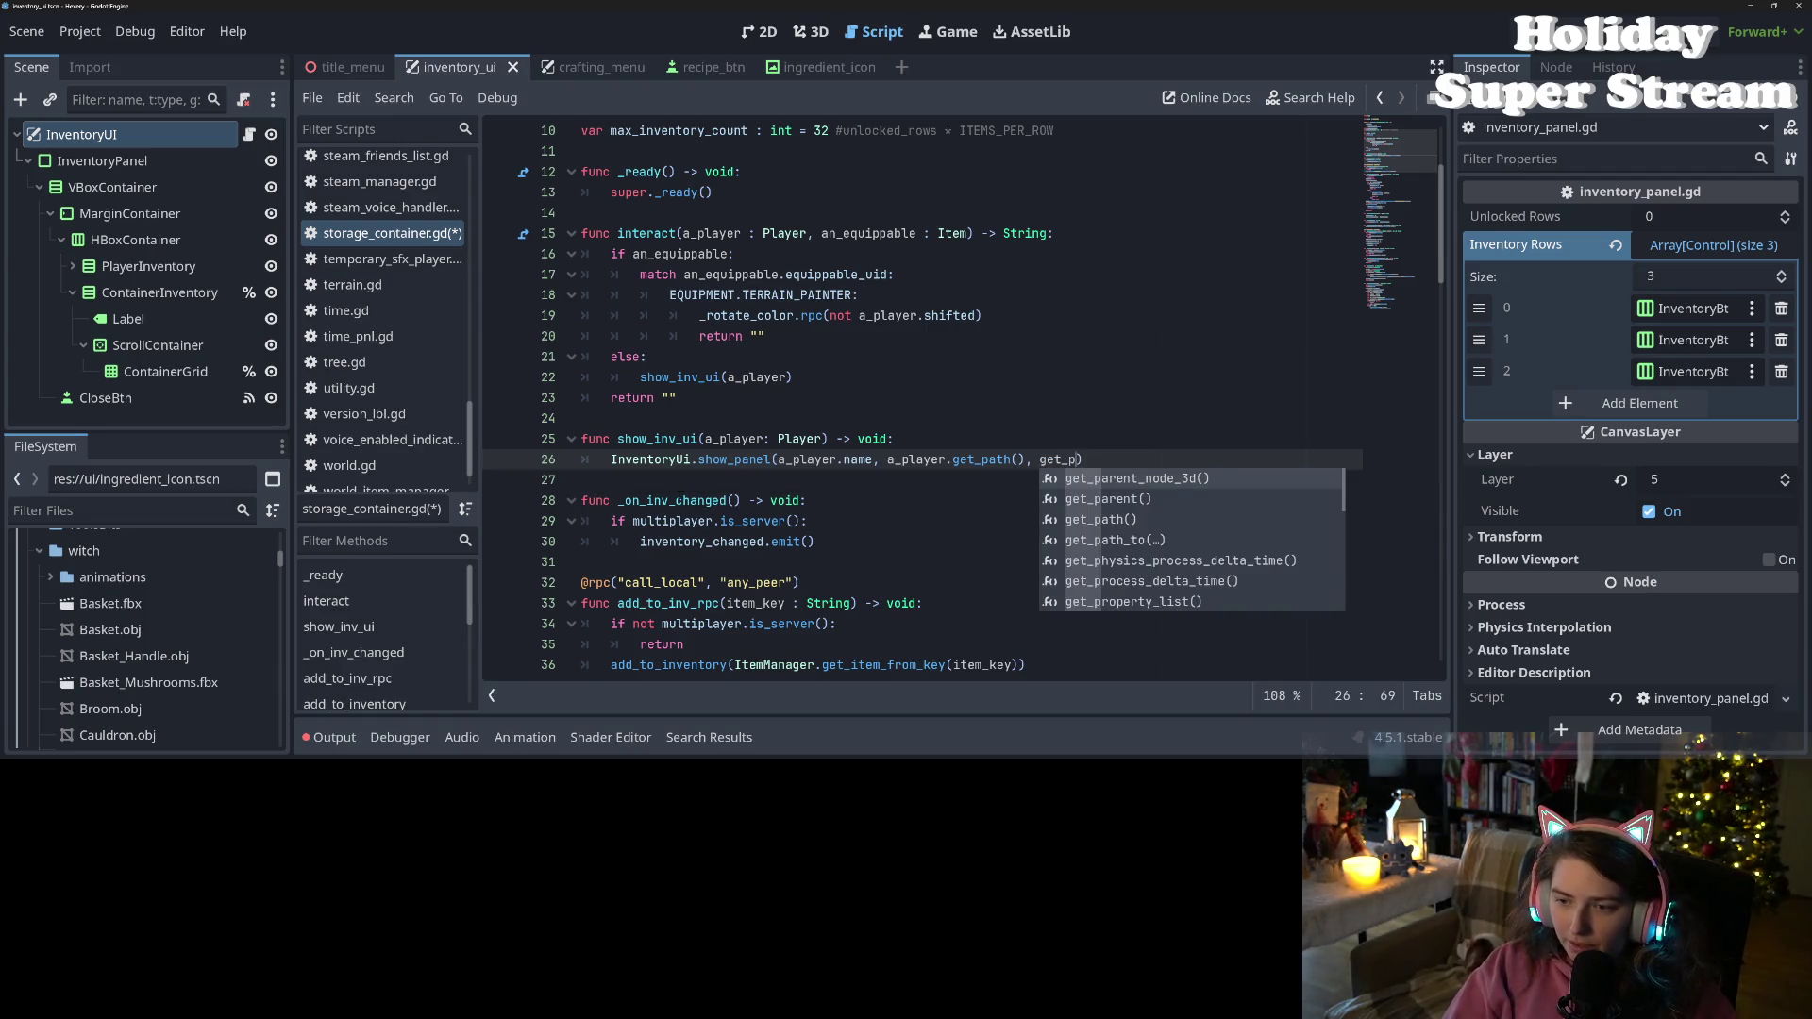
{"action": "key", "text": "Down"}
{"action": "key", "text": "Down"}
{"action": "key", "text": "Return"}
{"action": "key", "text": "ctrl+s"}
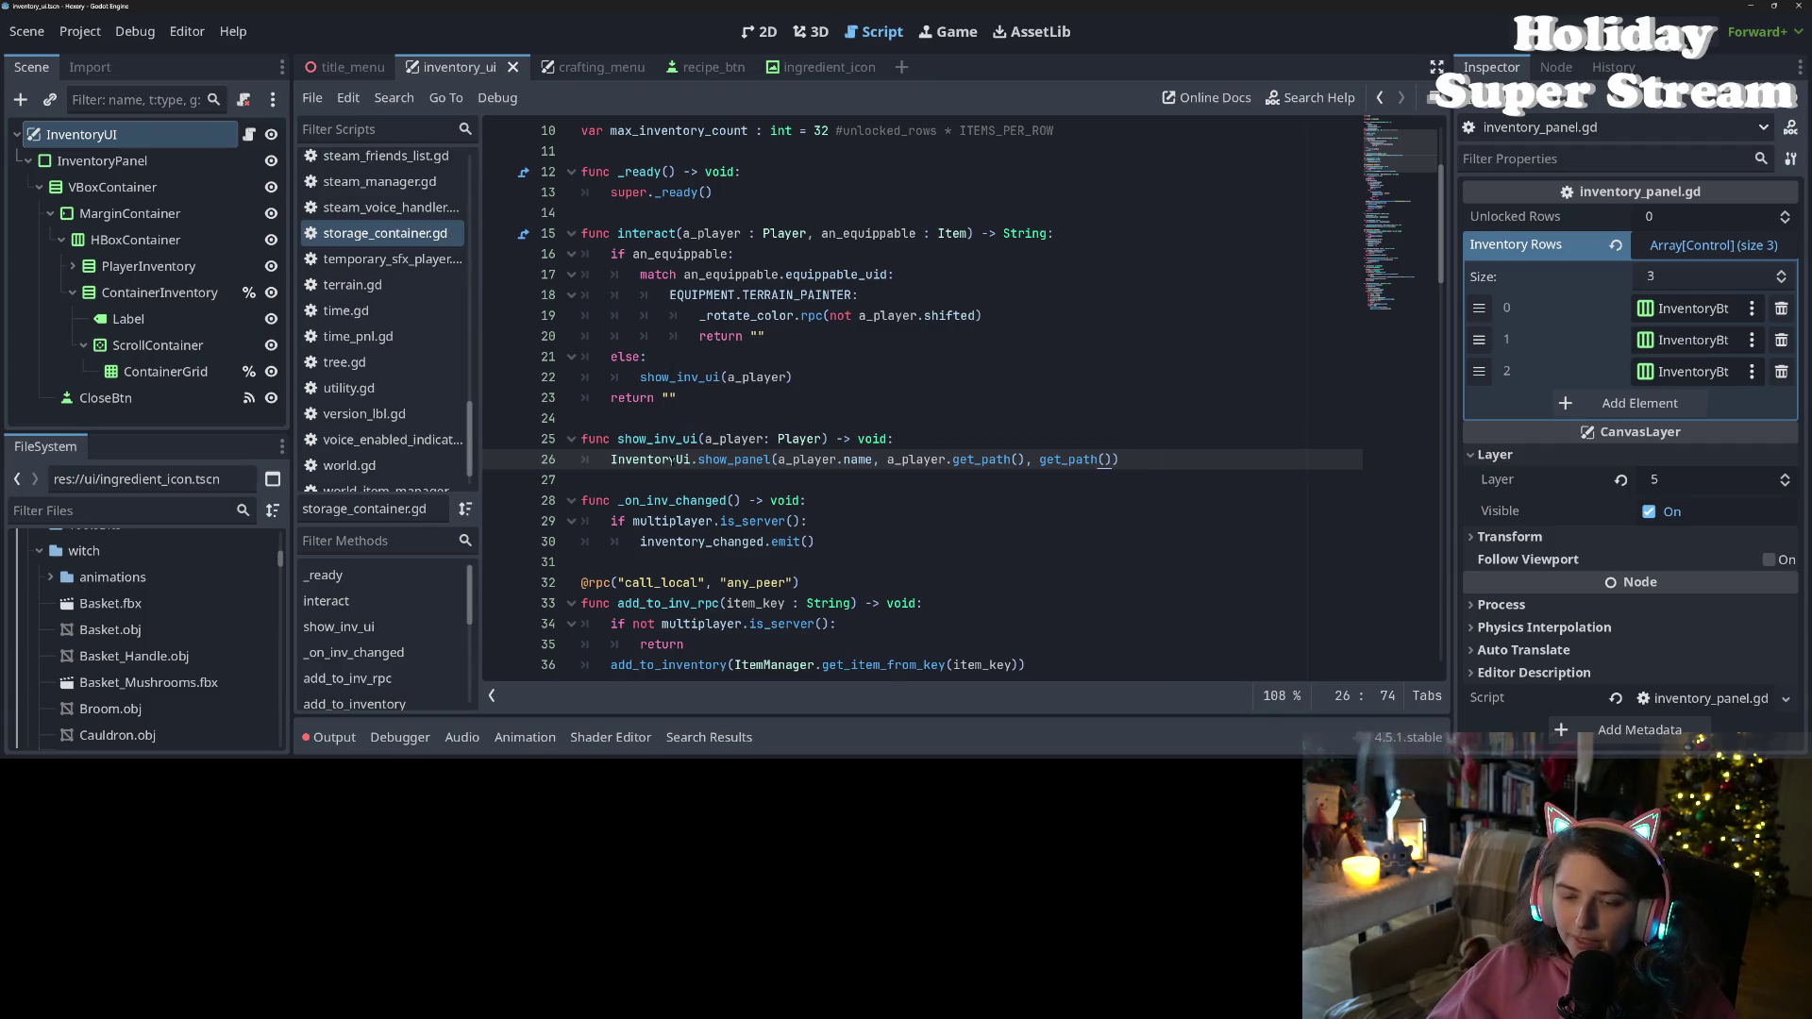
Review the show_inv_ui definition and its new show_panel call line
{"action": "left_click", "coordinate": [670, 439]}
{"action": "scroll", "coordinate": [922, 397], "scroll_direction": "down", "scroll_amount": 2}
{"action": "scroll", "coordinate": [922, 397], "scroll_direction": "up", "scroll_amount": 2}
{"action": "left_click", "coordinate": [653, 439]}
{"action": "left_click_drag", "start_coordinate": [612, 459], "coordinate": [1179, 455]}
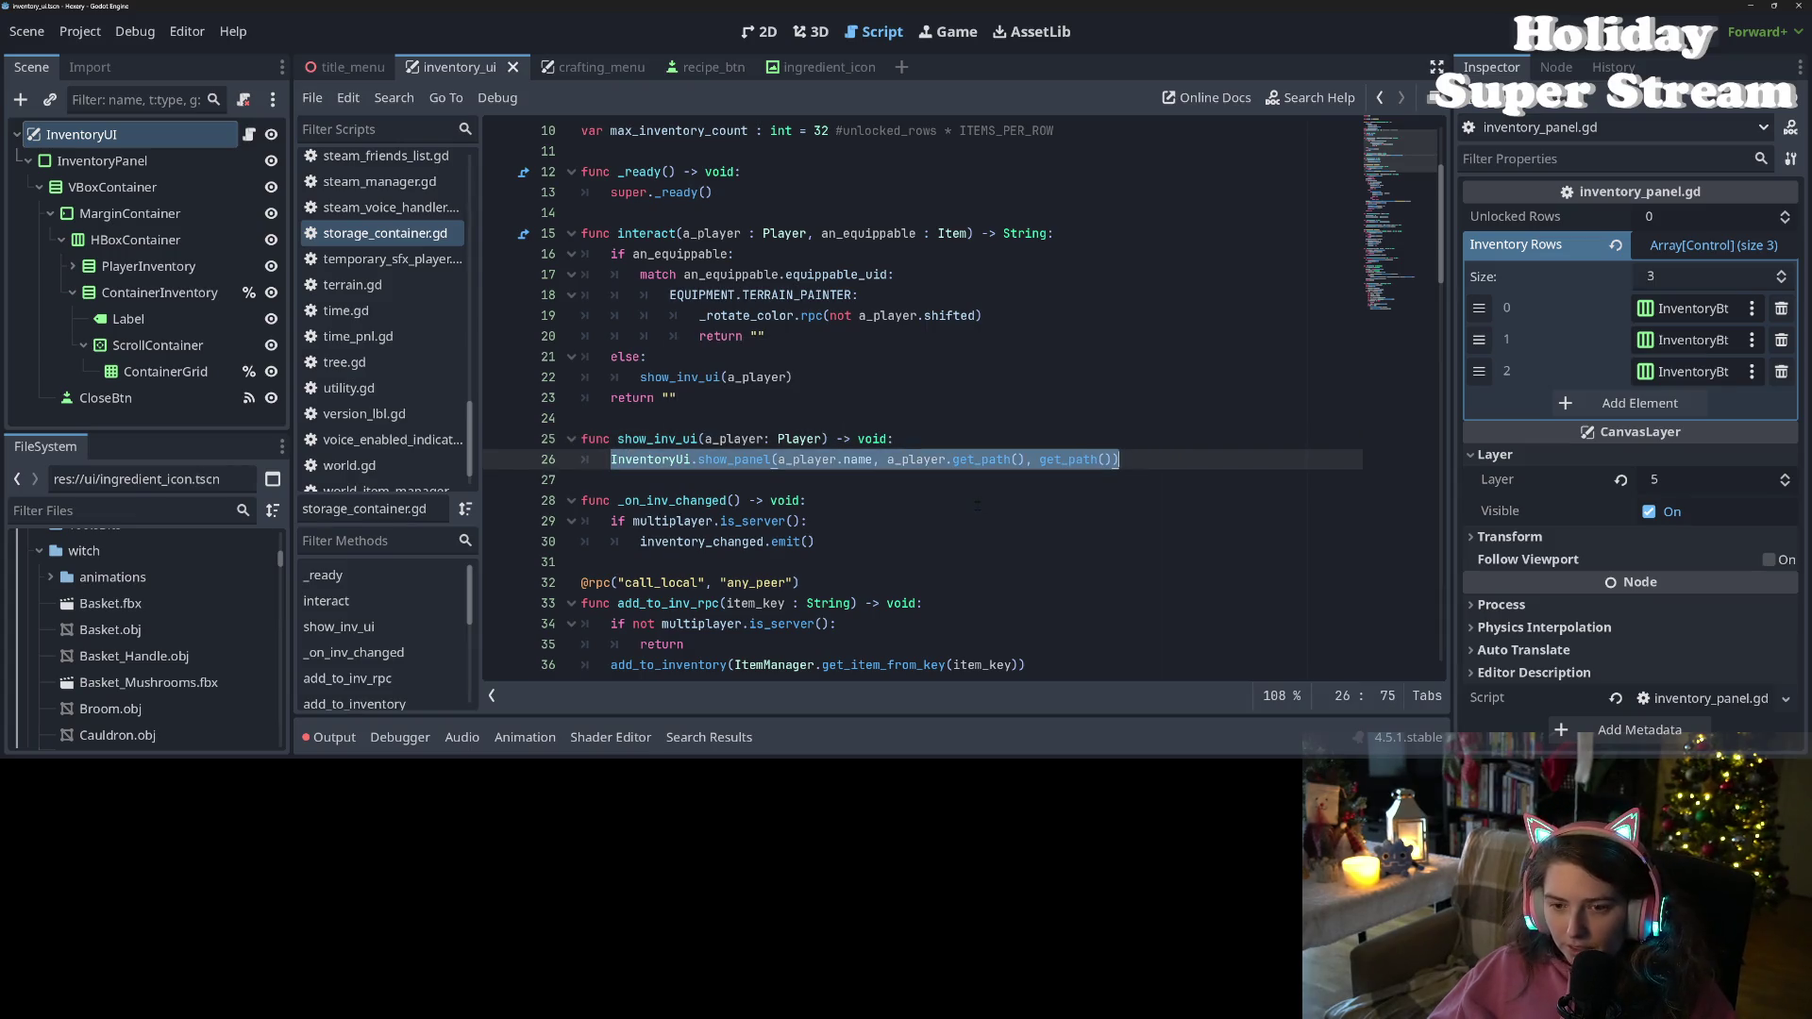
{"action": "left_click", "coordinate": [1152, 480]}
{"action": "scroll", "coordinate": [1151, 479], "scroll_direction": "down", "scroll_amount": 2}
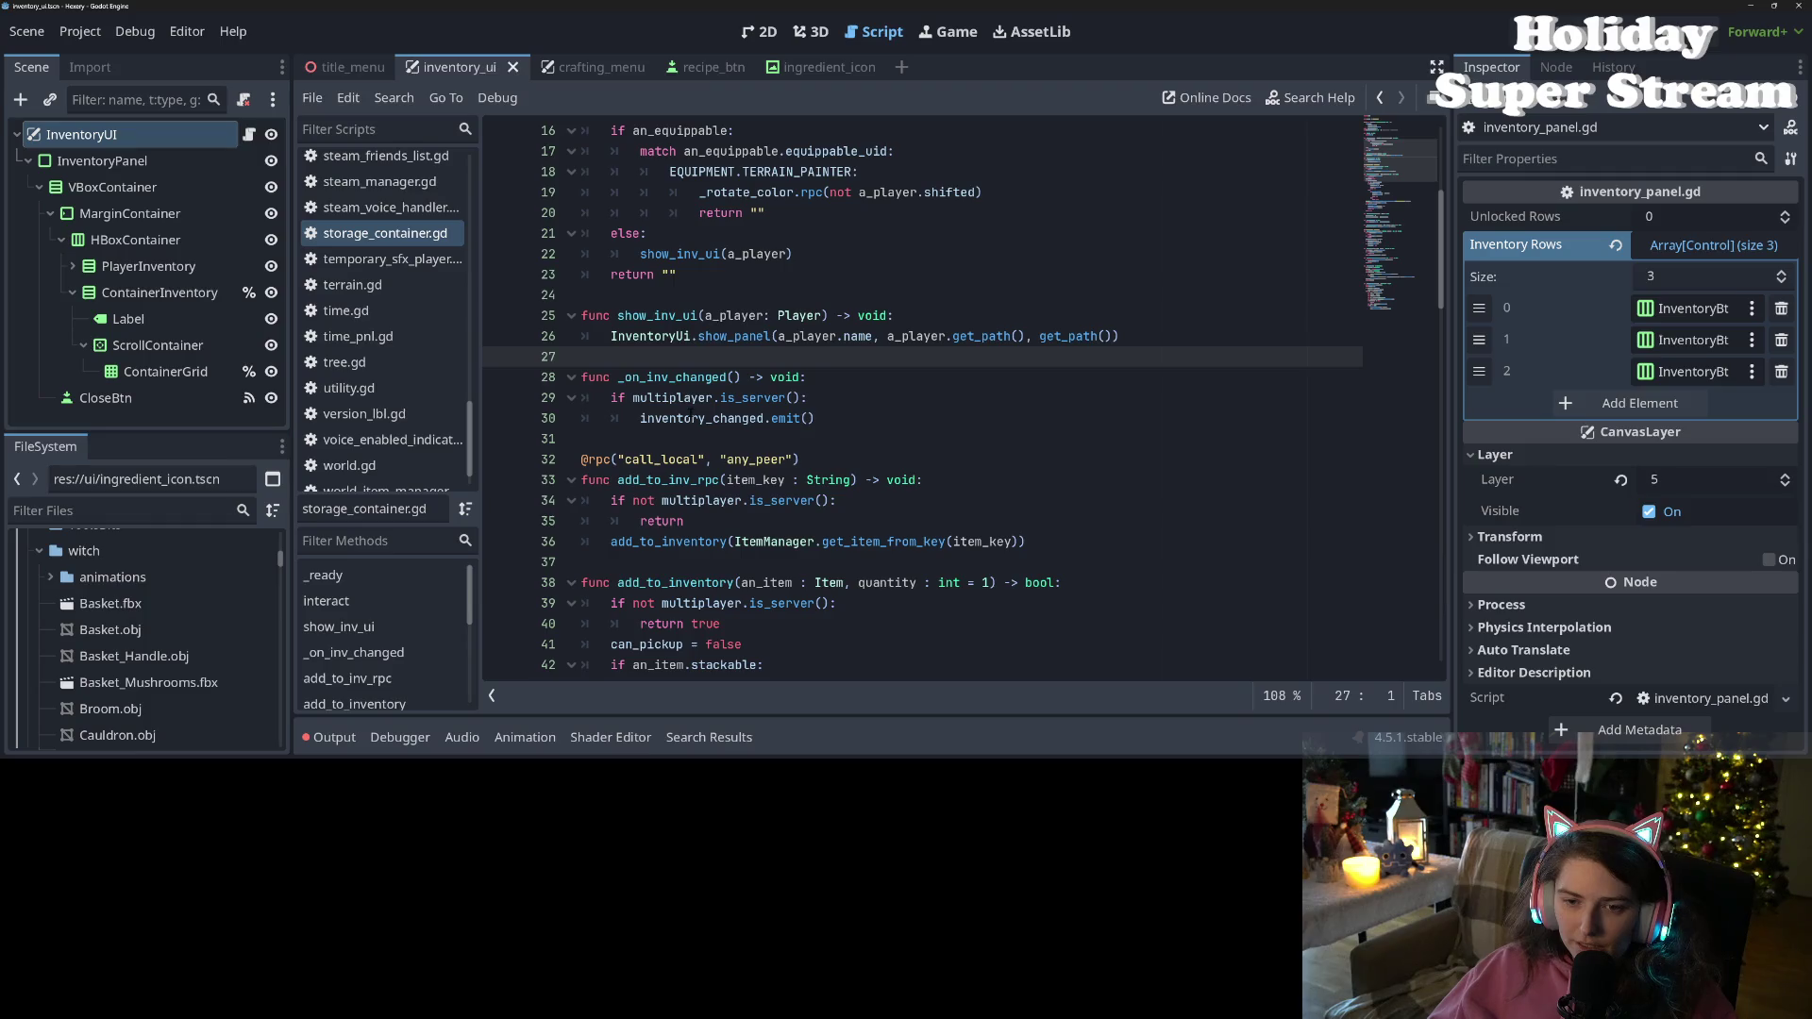
Compare the _on_inv_changed function with the add_to_inventory call inside add_to_inv_rpc
{"action": "double_click", "coordinate": [693, 377]}
{"action": "scroll", "coordinate": [790, 471], "scroll_direction": "down", "scroll_amount": 1}
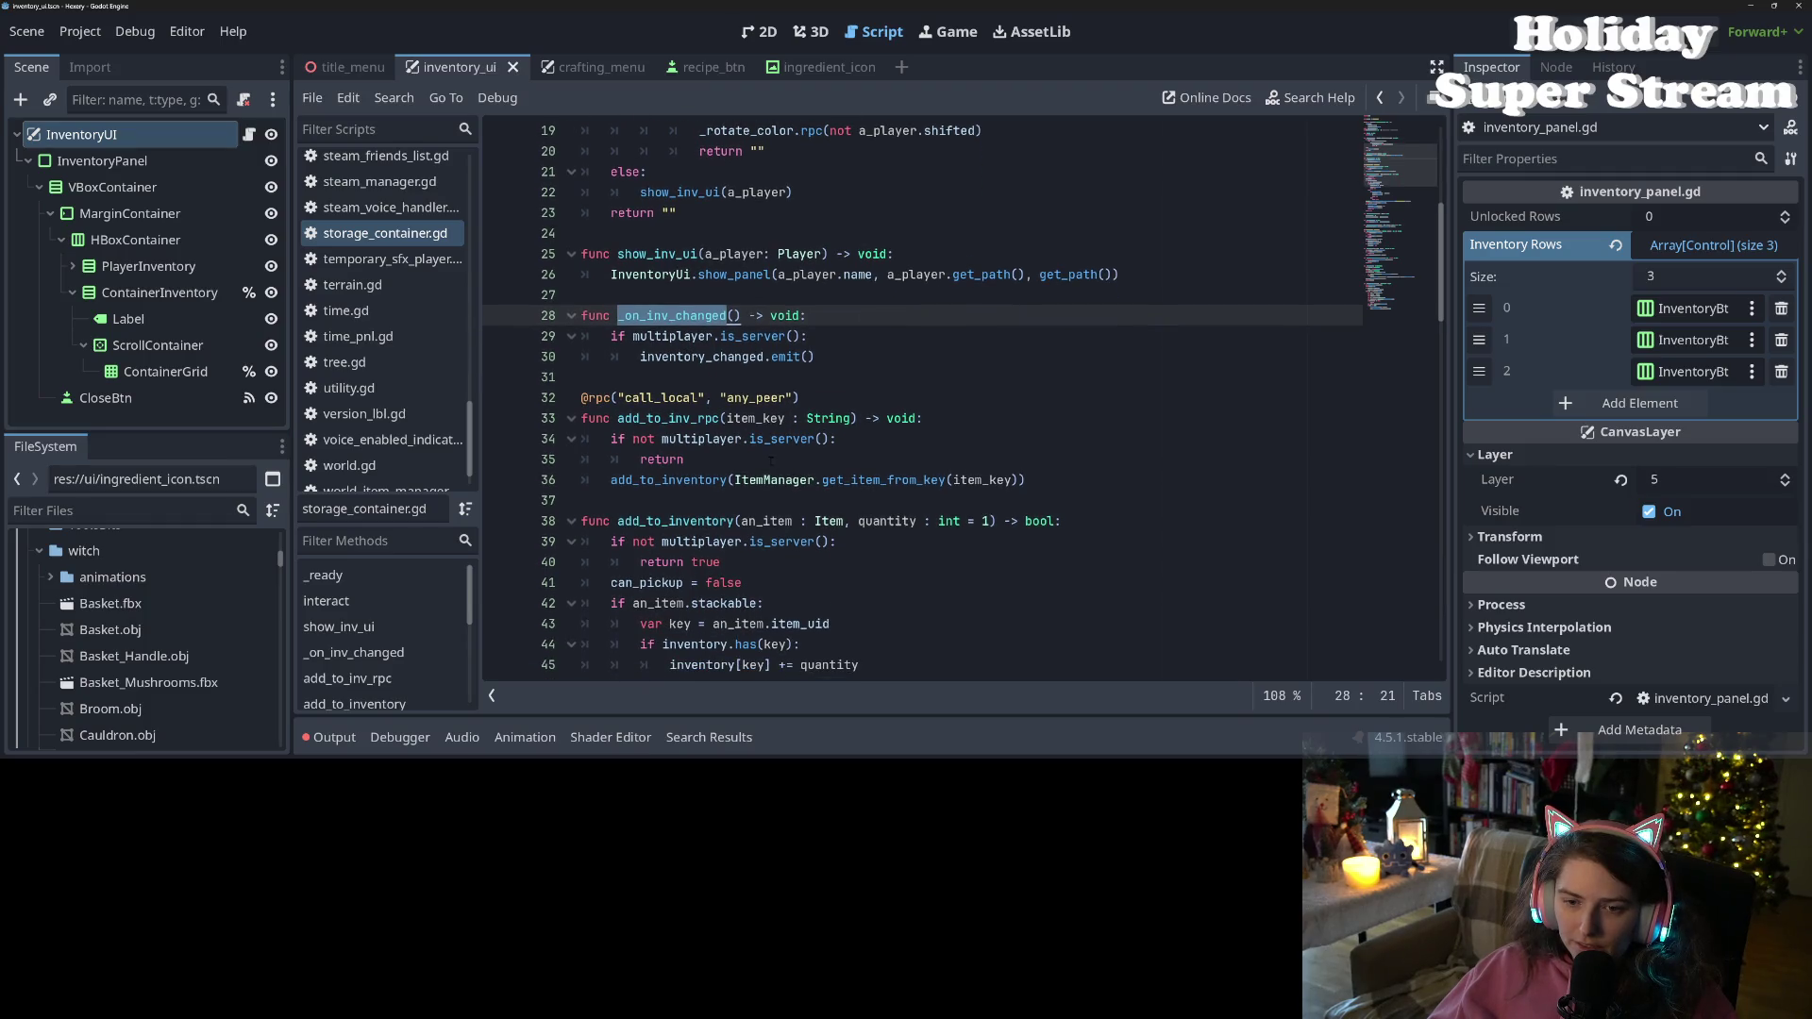
{"action": "left_click", "coordinate": [676, 321]}
{"action": "left_click_drag", "start_coordinate": [619, 315], "coordinate": [743, 315]}
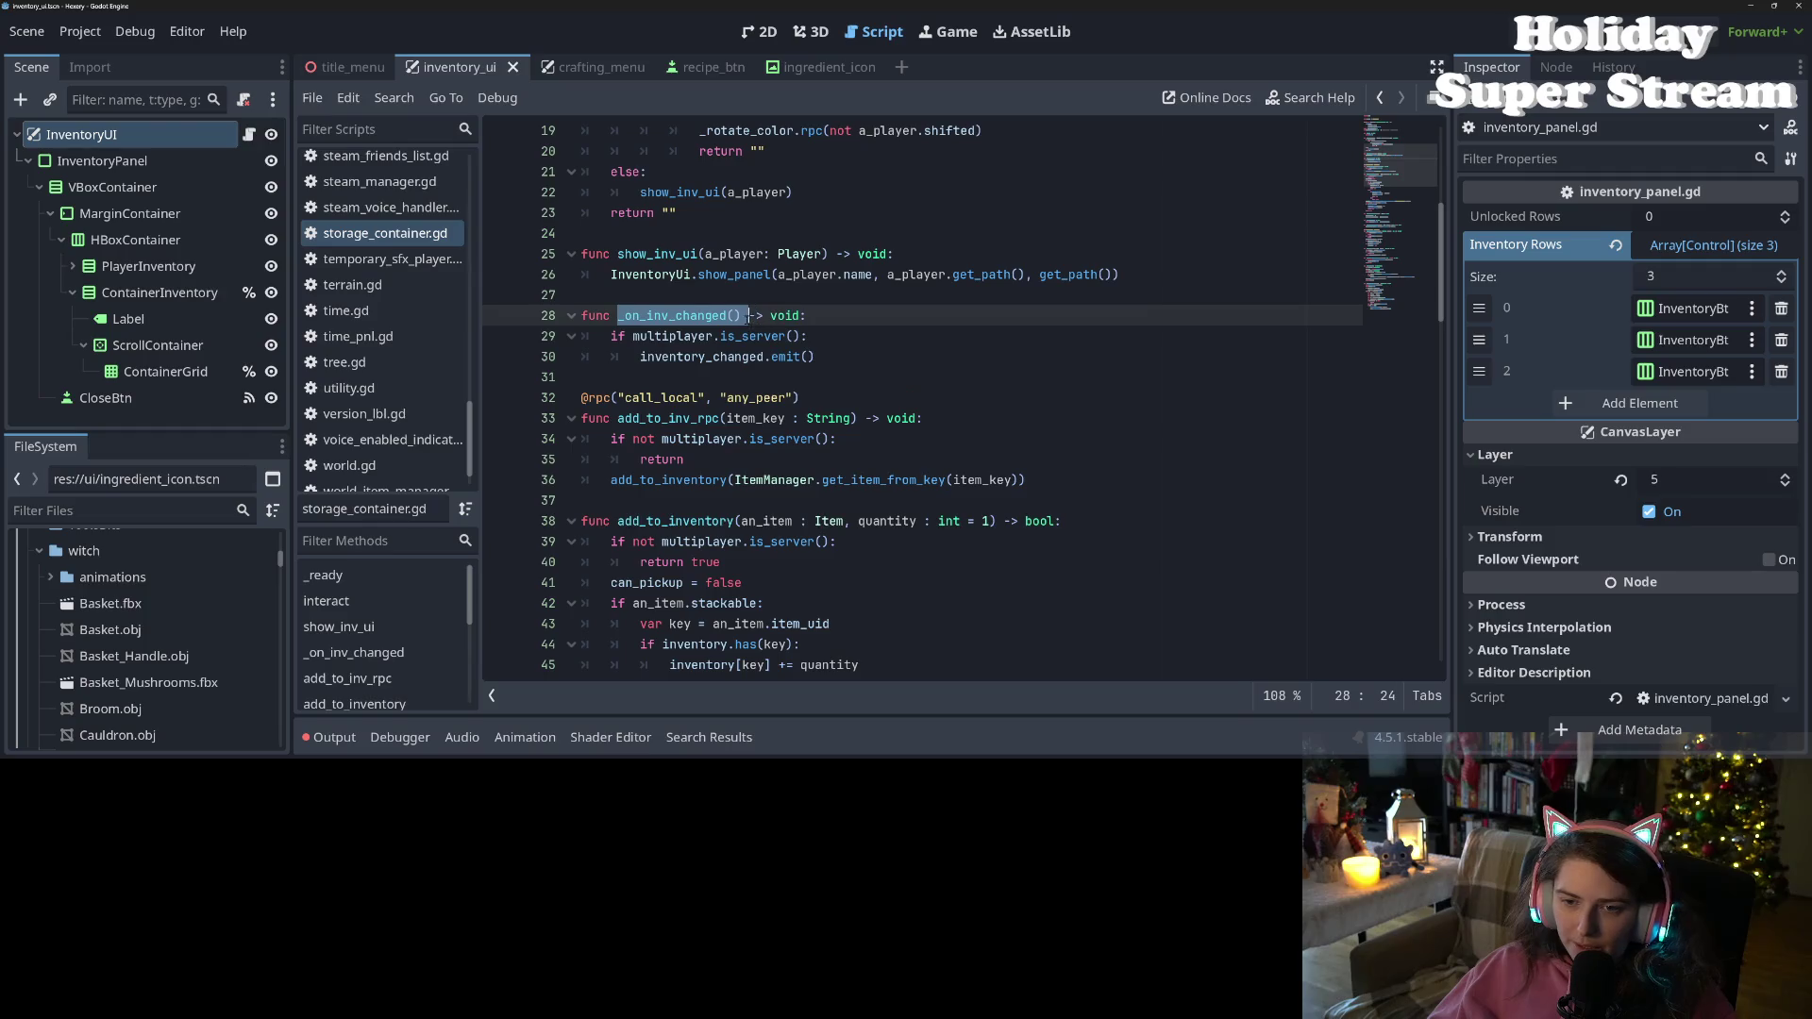
{"action": "double_click", "coordinate": [692, 418]}
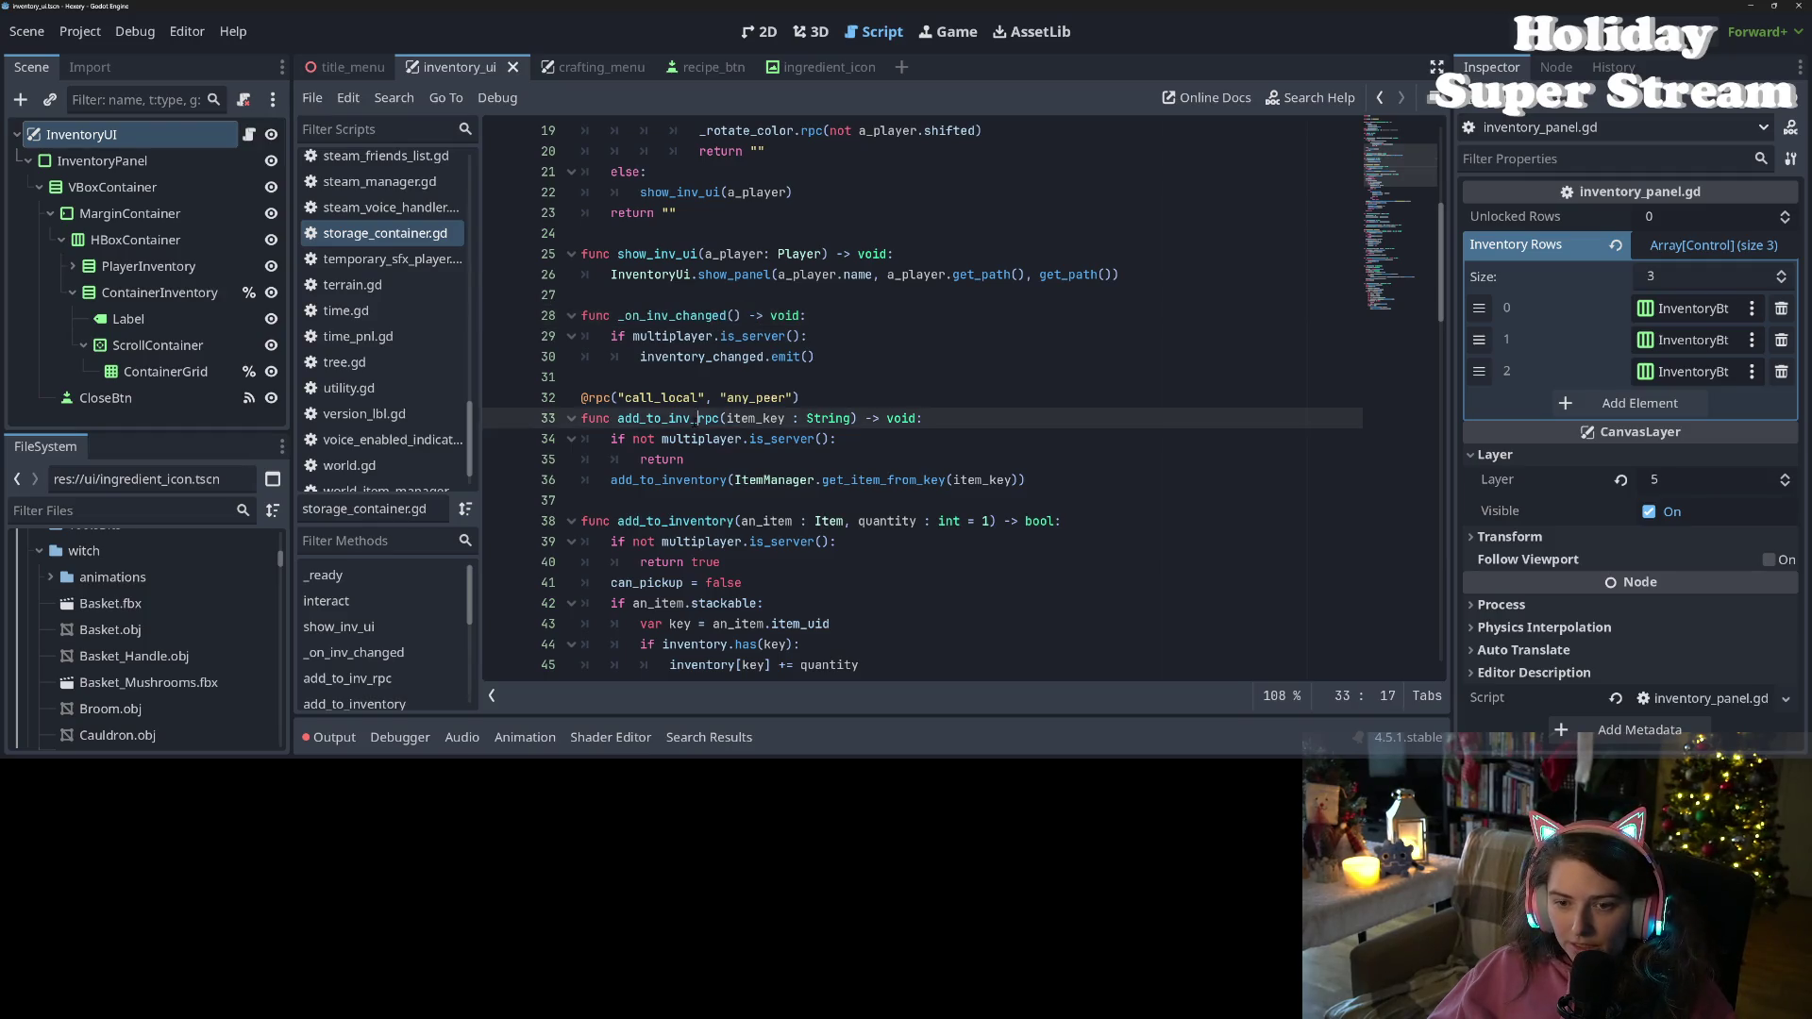
{"action": "scroll", "coordinate": [692, 419], "scroll_direction": "down", "scroll_amount": 2}
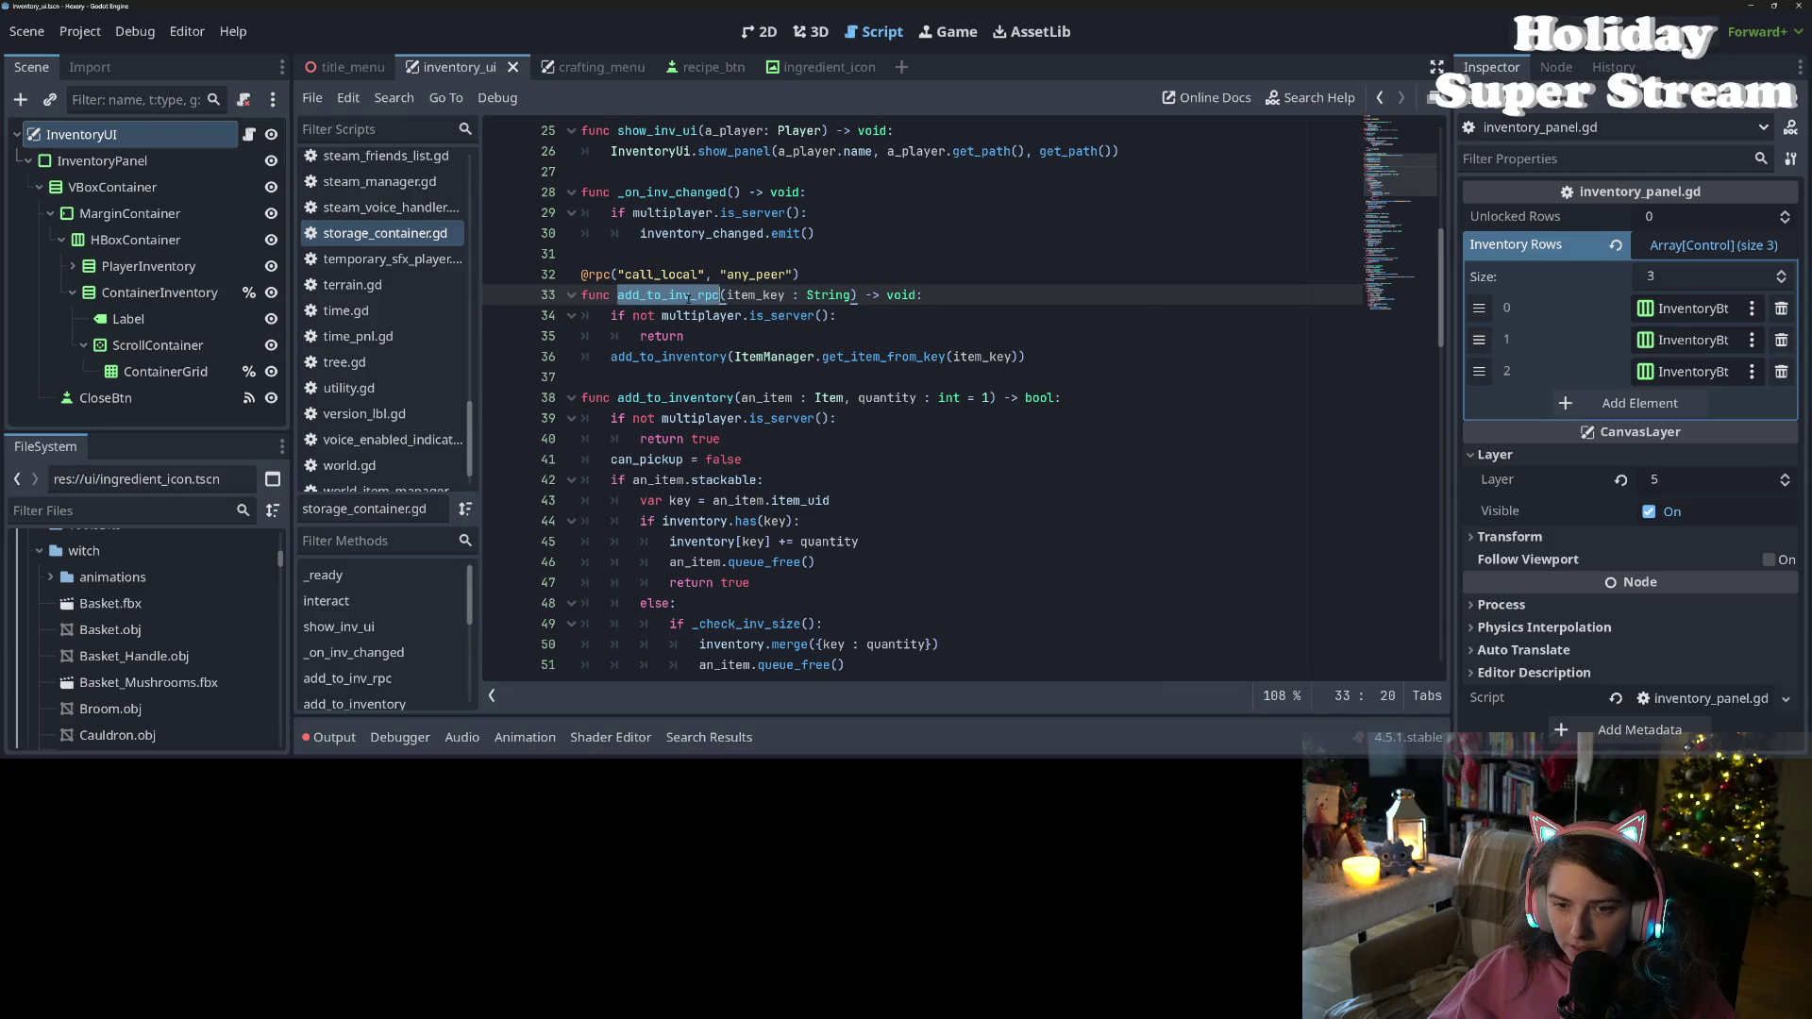
{"action": "double_click", "coordinate": [685, 356]}
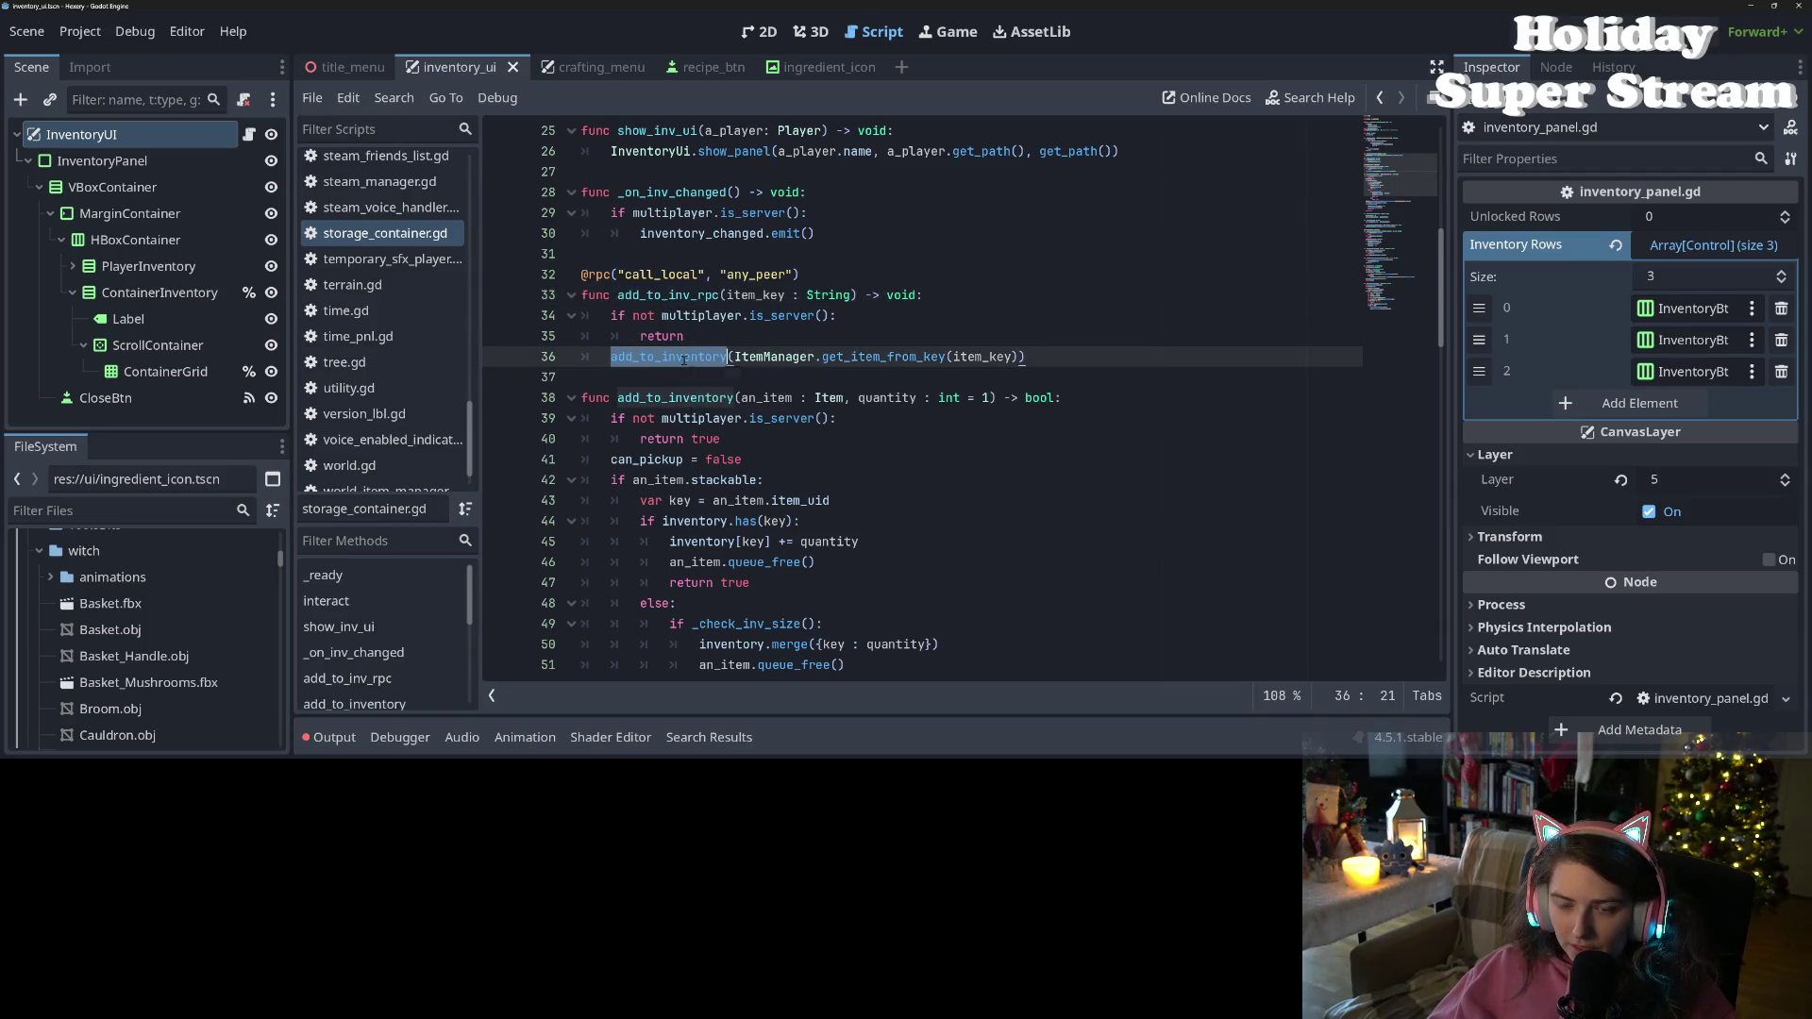
{"action": "double_click", "coordinate": [676, 397]}
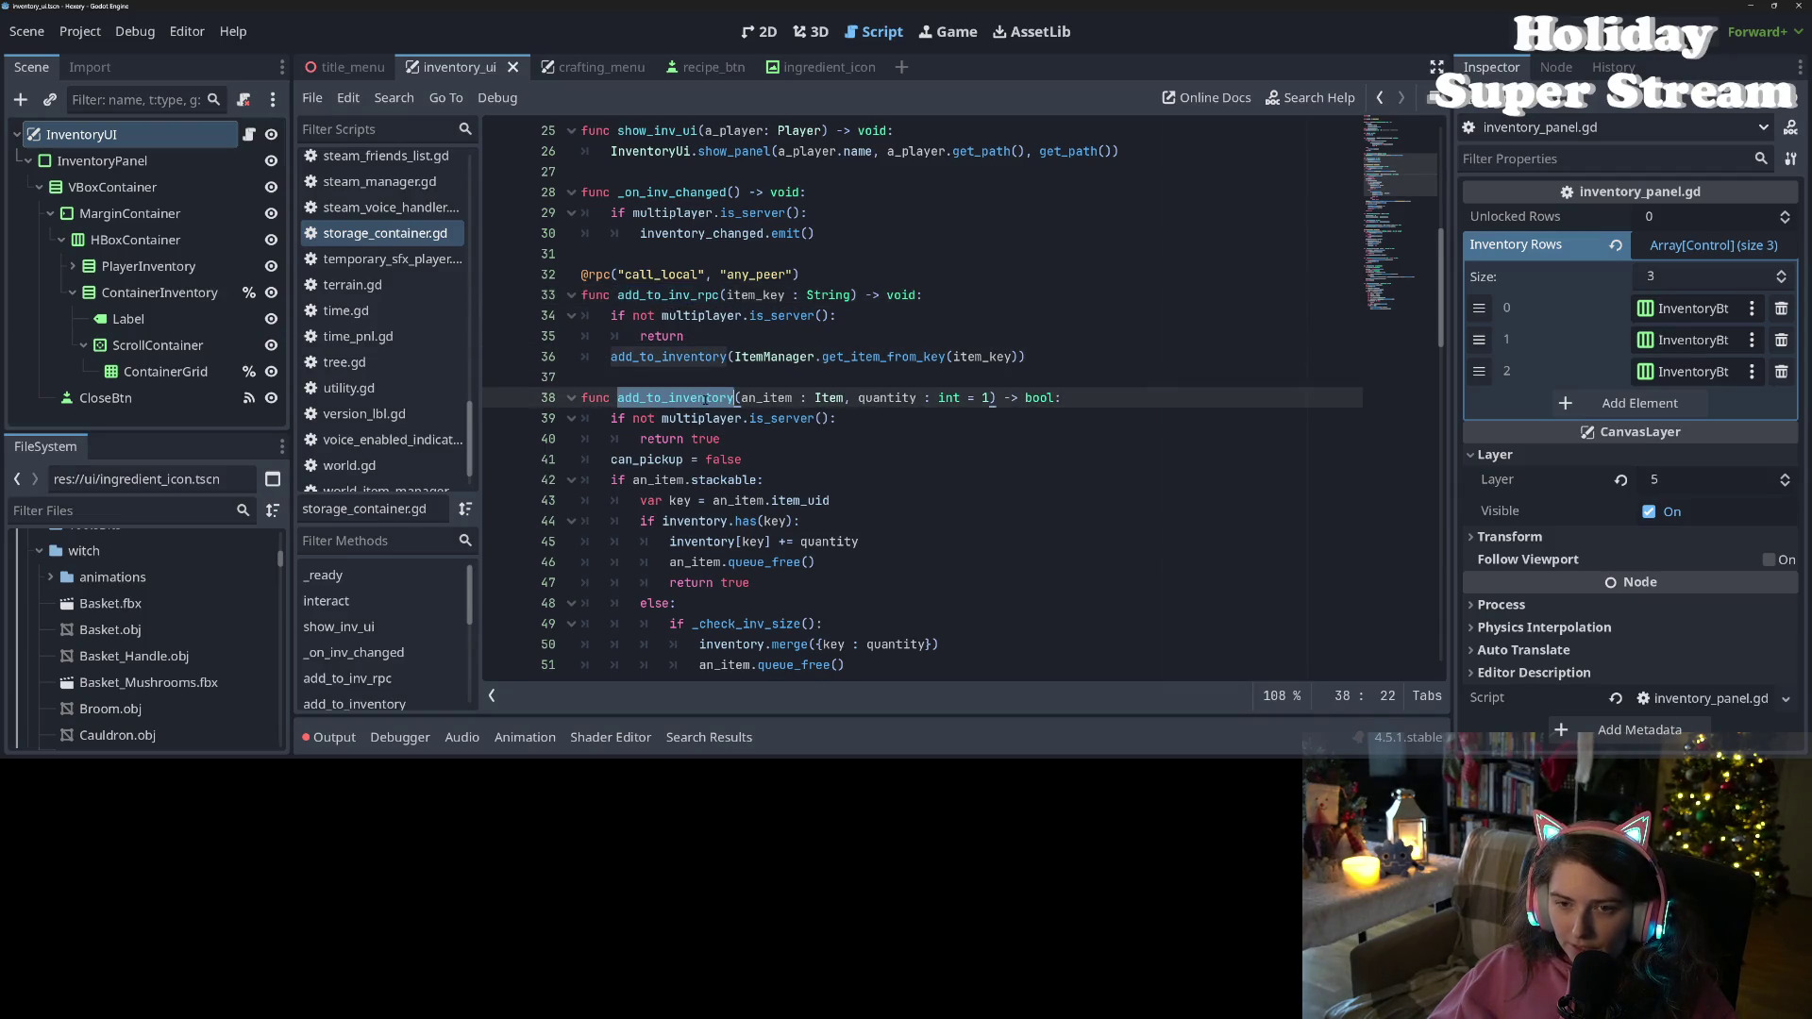
{"action": "double_click", "coordinate": [666, 358]}
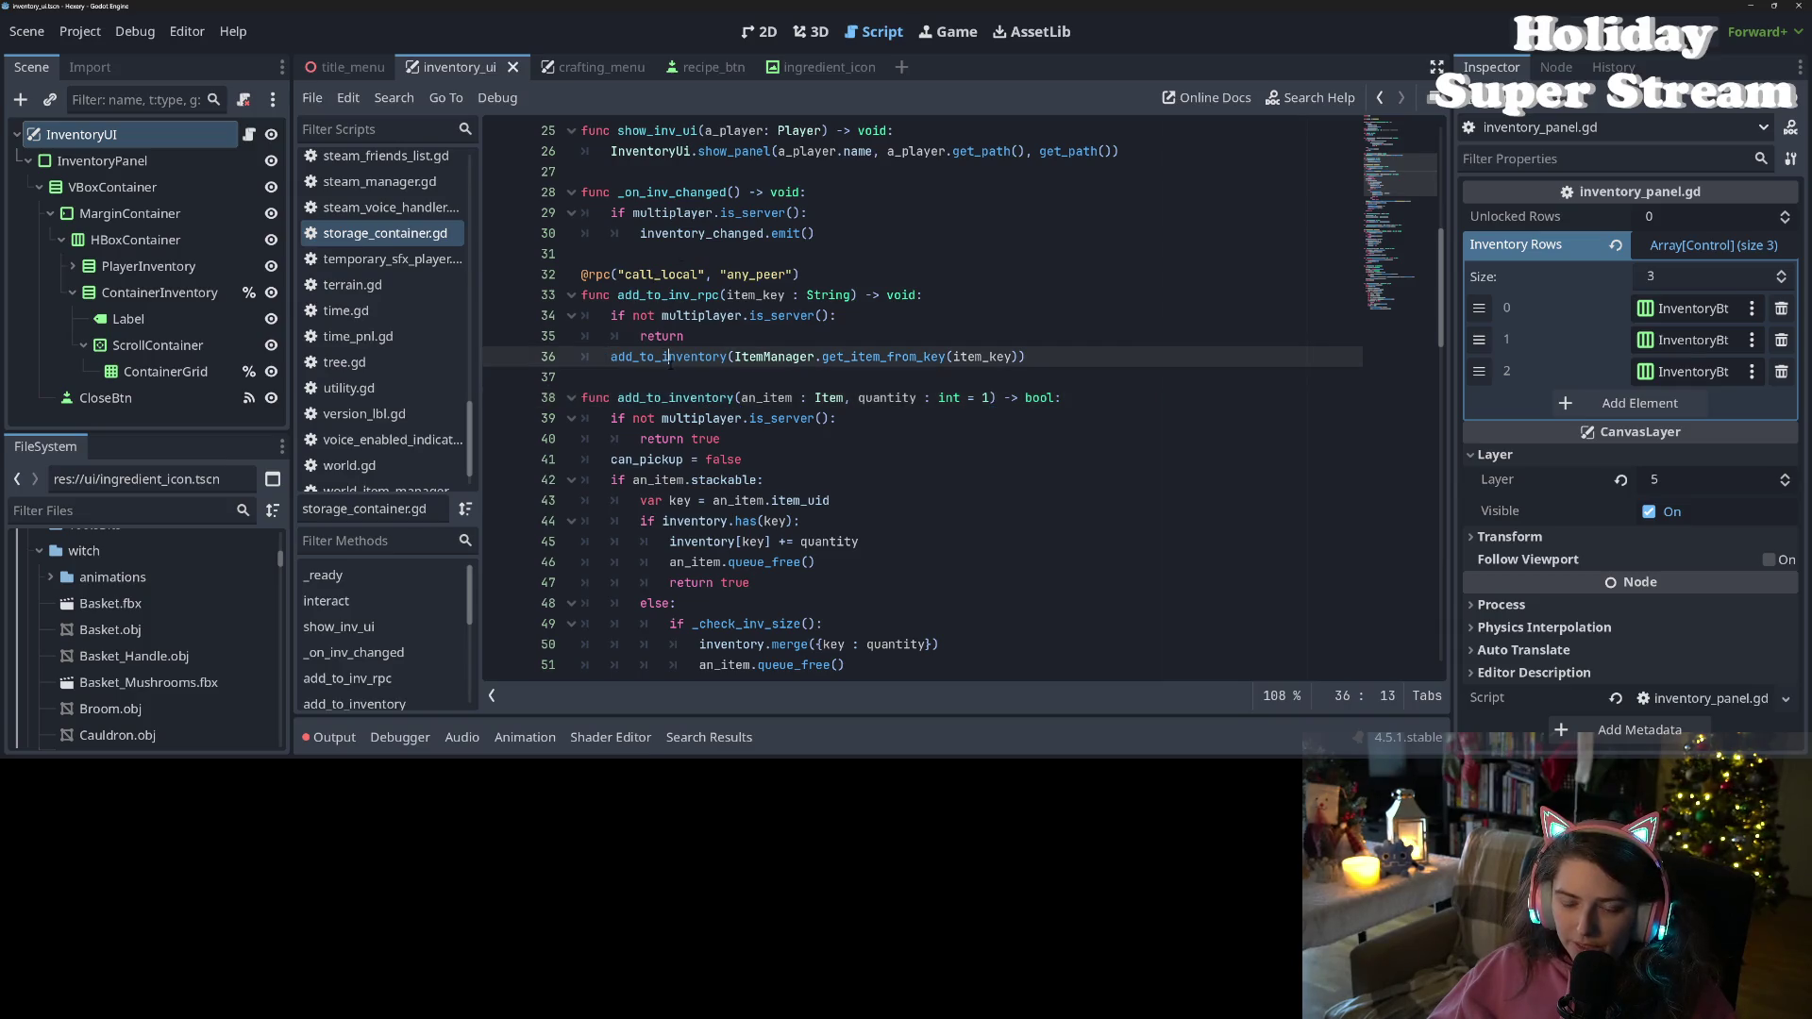
{"action": "double_click", "coordinate": [686, 192]}
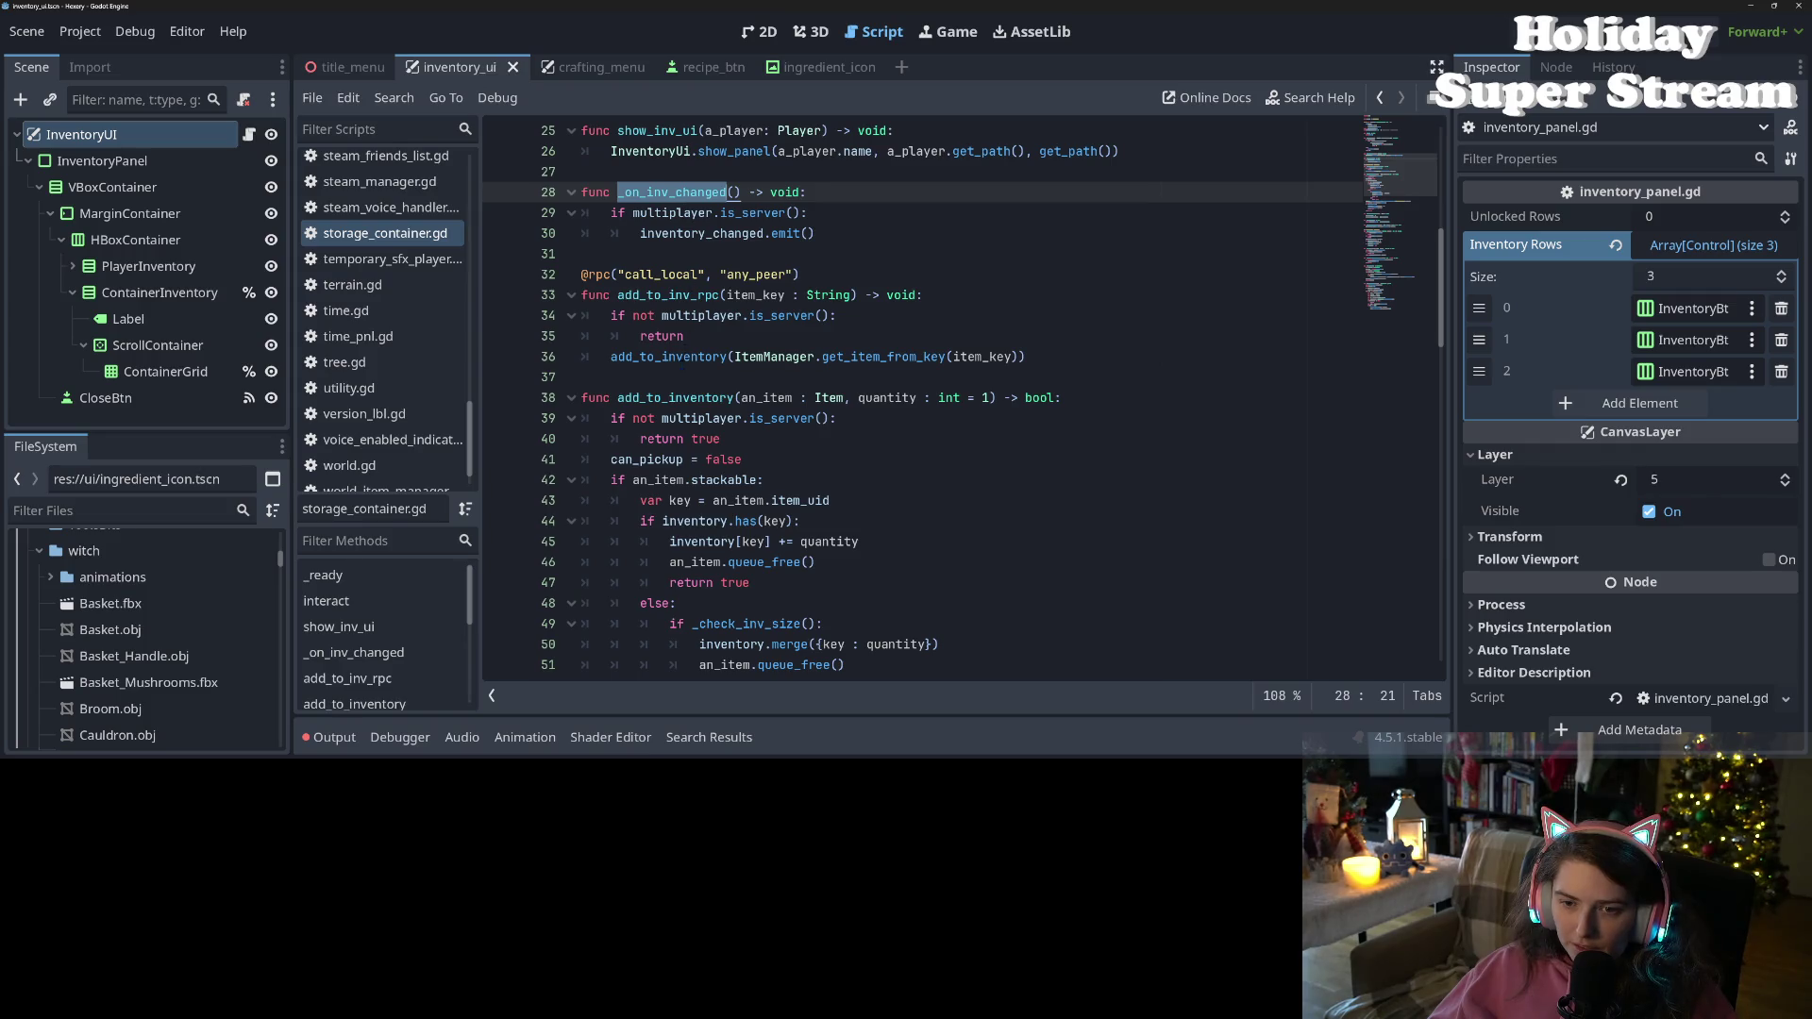
{"action": "double_click", "coordinate": [682, 358]}
Copy inventory_changed.emit() onto a new line below the add_to_inventory call in add_to_inv_rpc
{"action": "left_click", "coordinate": [633, 212]}
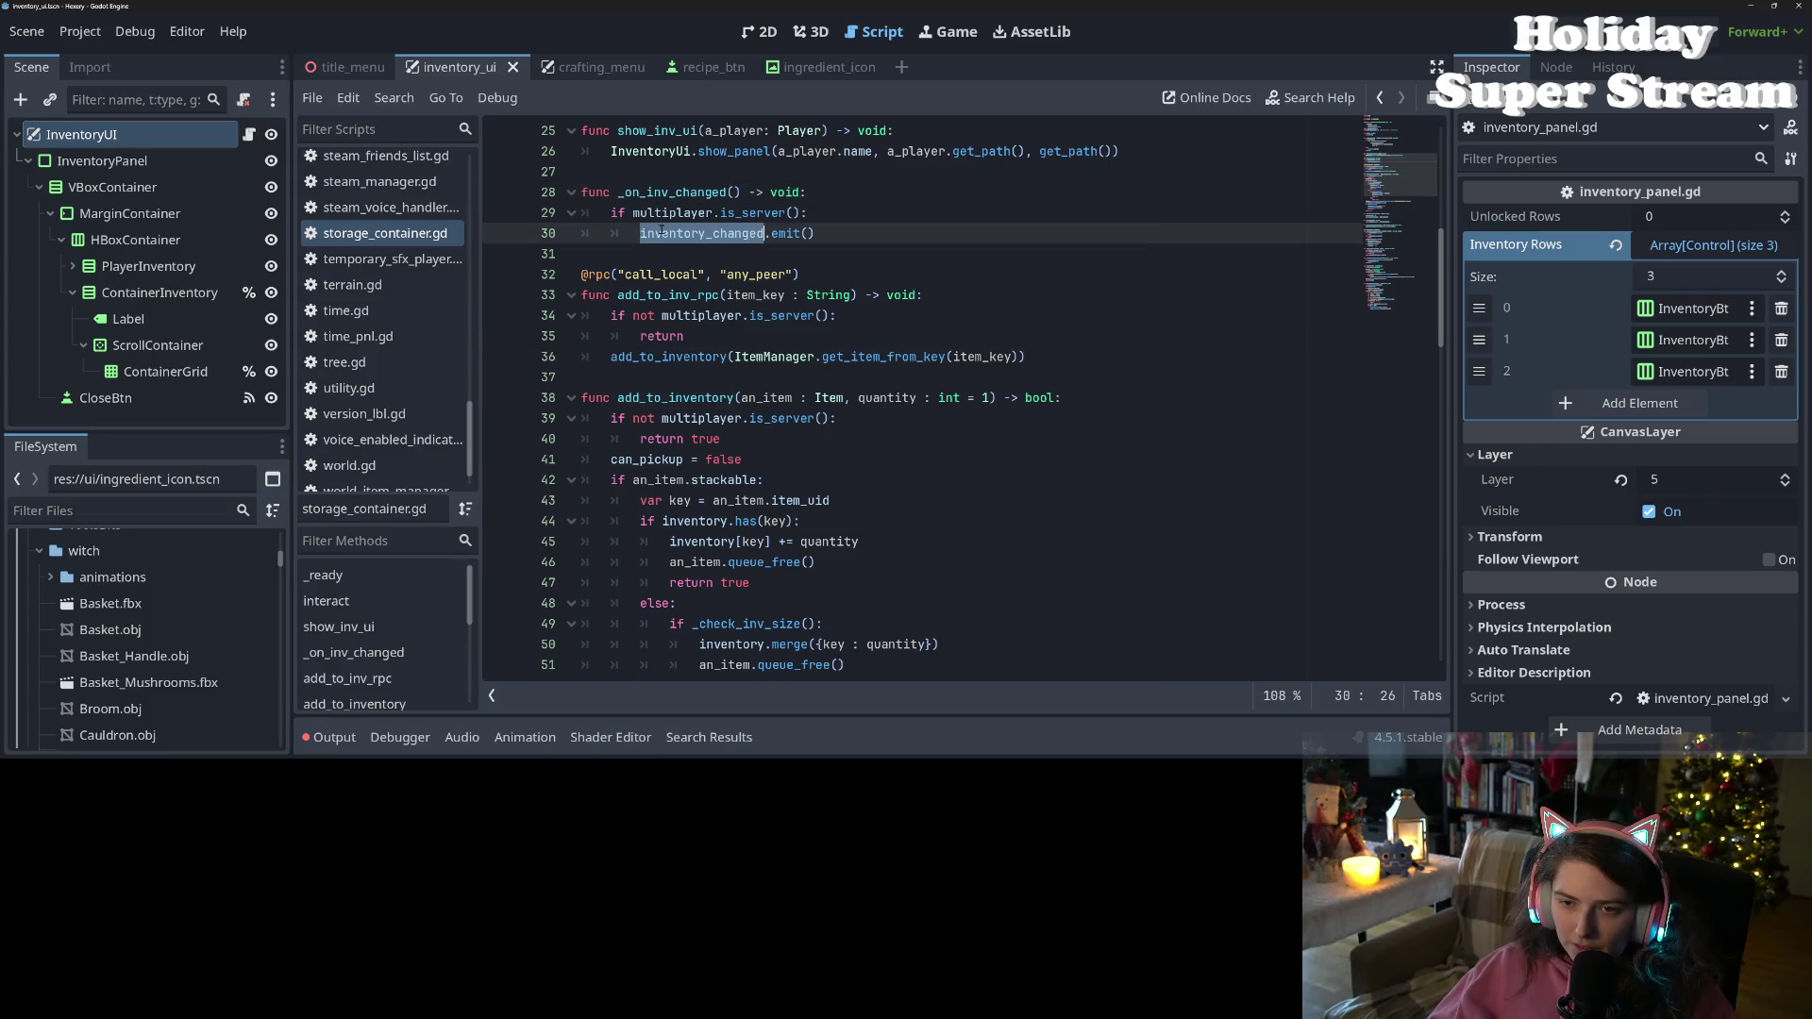
{"action": "left_click_drag", "start_coordinate": [640, 233], "coordinate": [859, 235]}
{"action": "key", "text": "ctrl+c"}
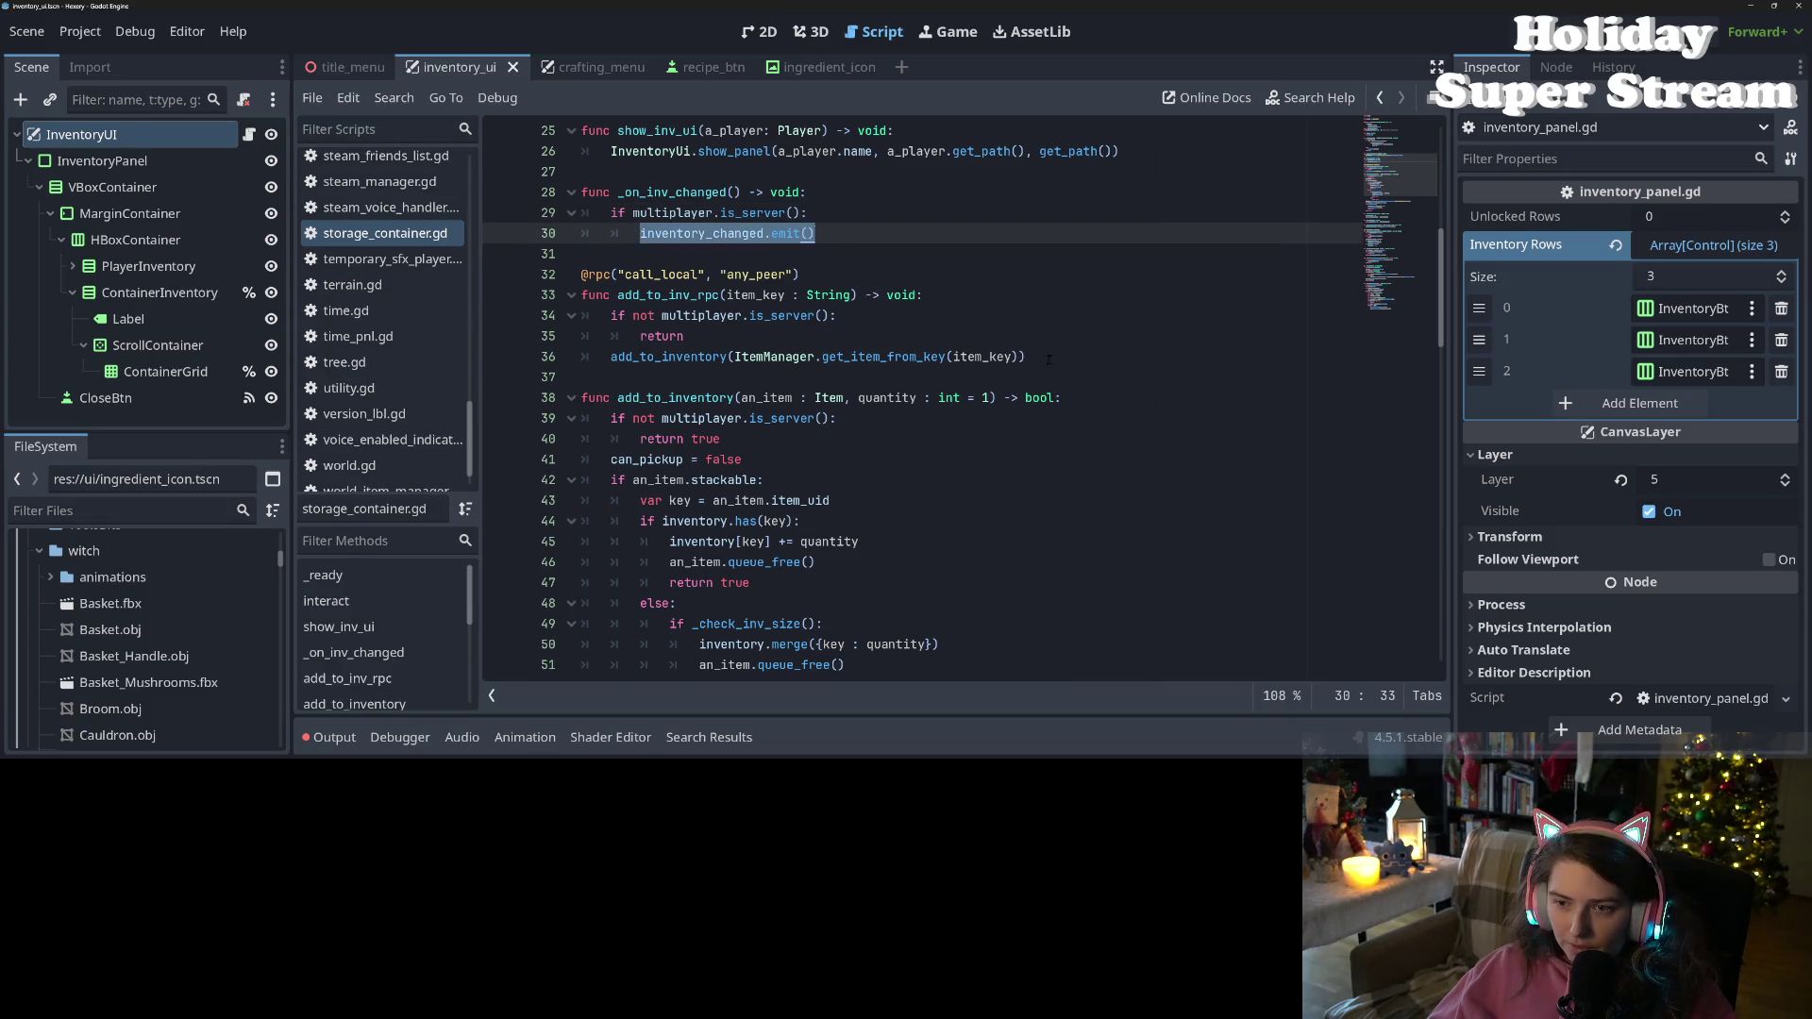
{"action": "left_click", "coordinate": [1048, 360]}
{"action": "key", "text": "Return"}
{"action": "key", "text": "ctrl+v"}
Delete the whole _on_inv_changed function and save the script
{"action": "mouse_move", "coordinate": [815, 233]}
{"action": "left_mouse_down"}
{"action": "mouse_move", "coordinate": [585, 212]}
{"action": "mouse_move", "coordinate": [581, 192]}
{"action": "left_mouse_up"}
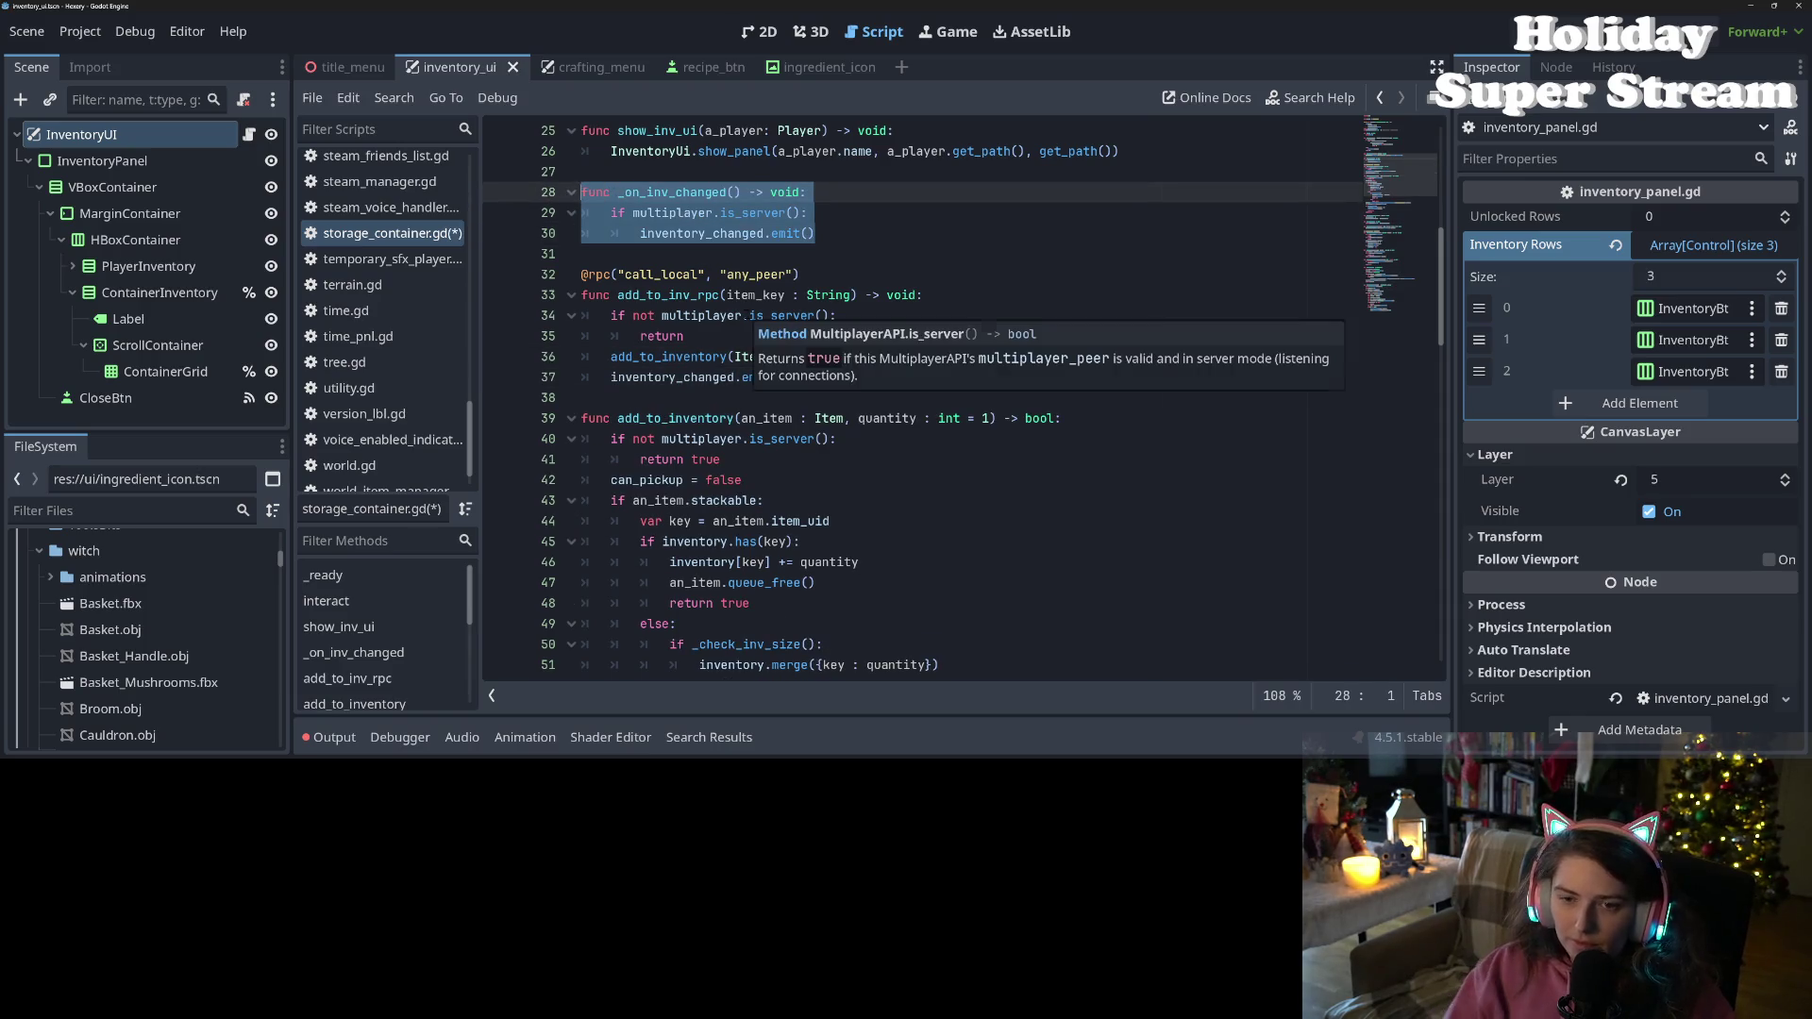
{"action": "key", "text": "BackSpace"}
{"action": "key", "text": "BackSpace"}
{"action": "key", "text": "BackSpace"}
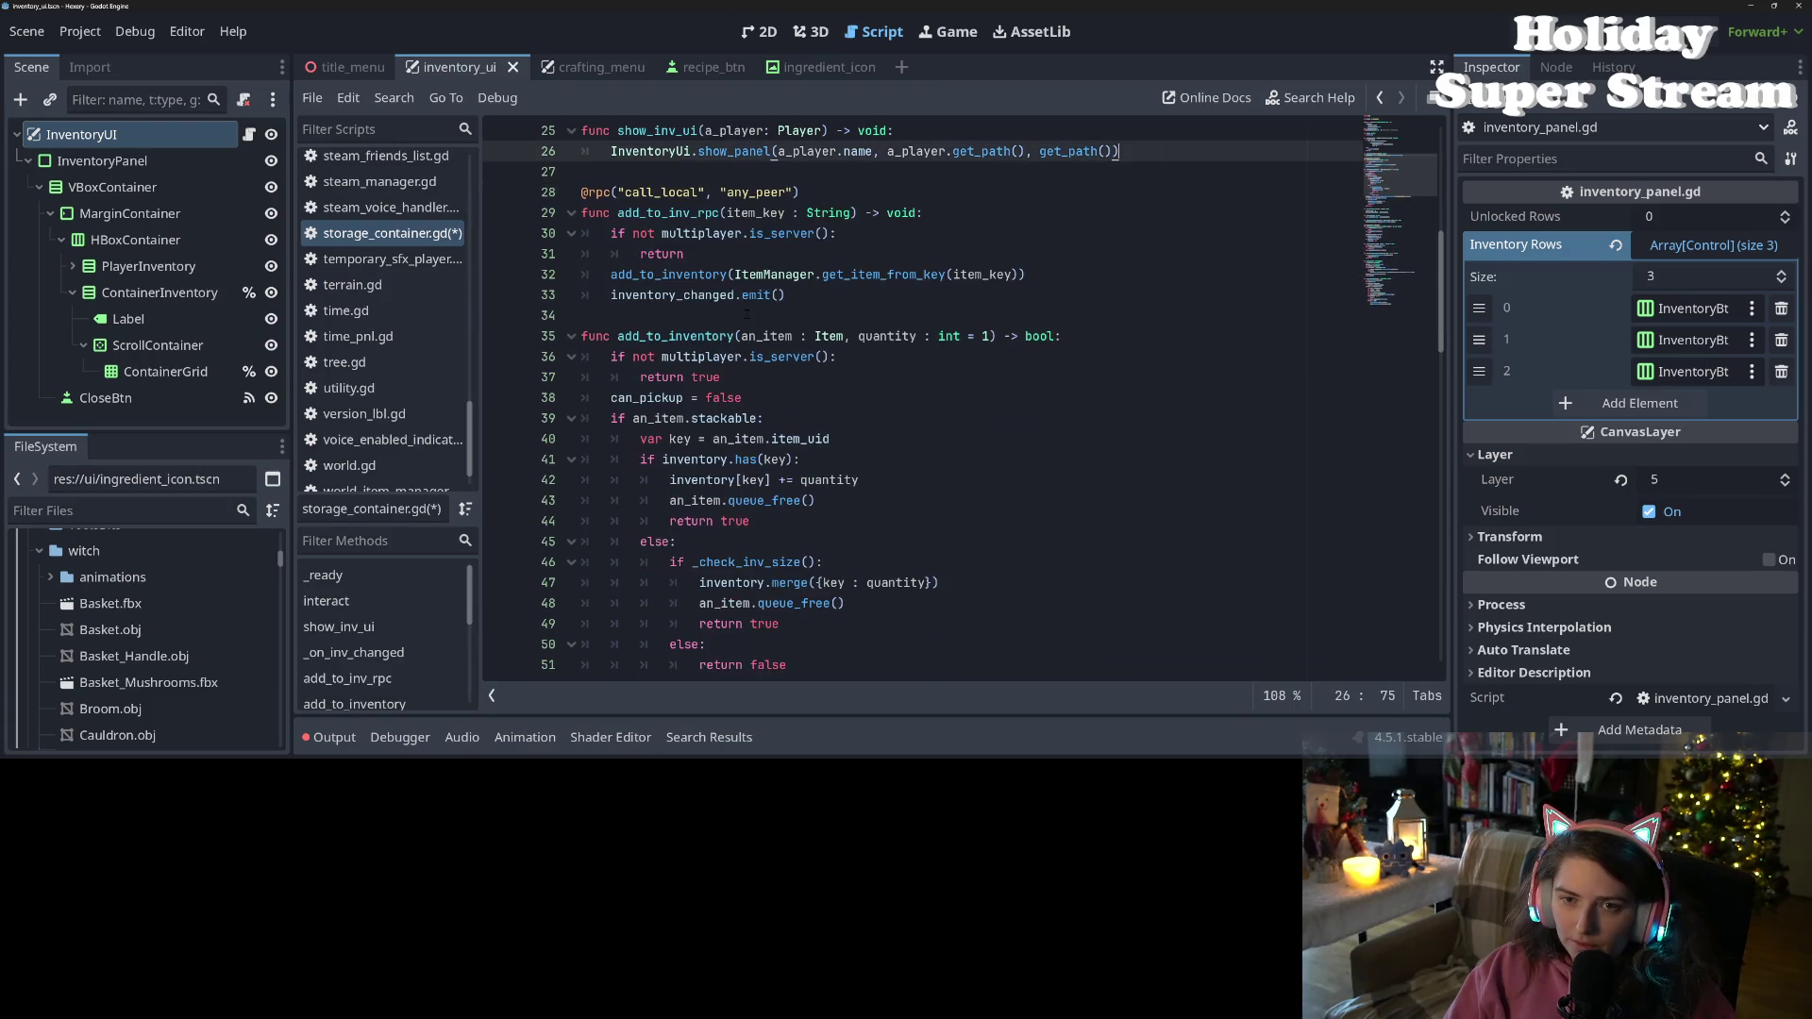
{"action": "key", "text": "ctrl+s"}
{"action": "scroll", "coordinate": [944, 396], "scroll_direction": "down", "scroll_amount": 4}
{"action": "scroll", "coordinate": [795, 451], "scroll_direction": "down", "scroll_amount": 9}
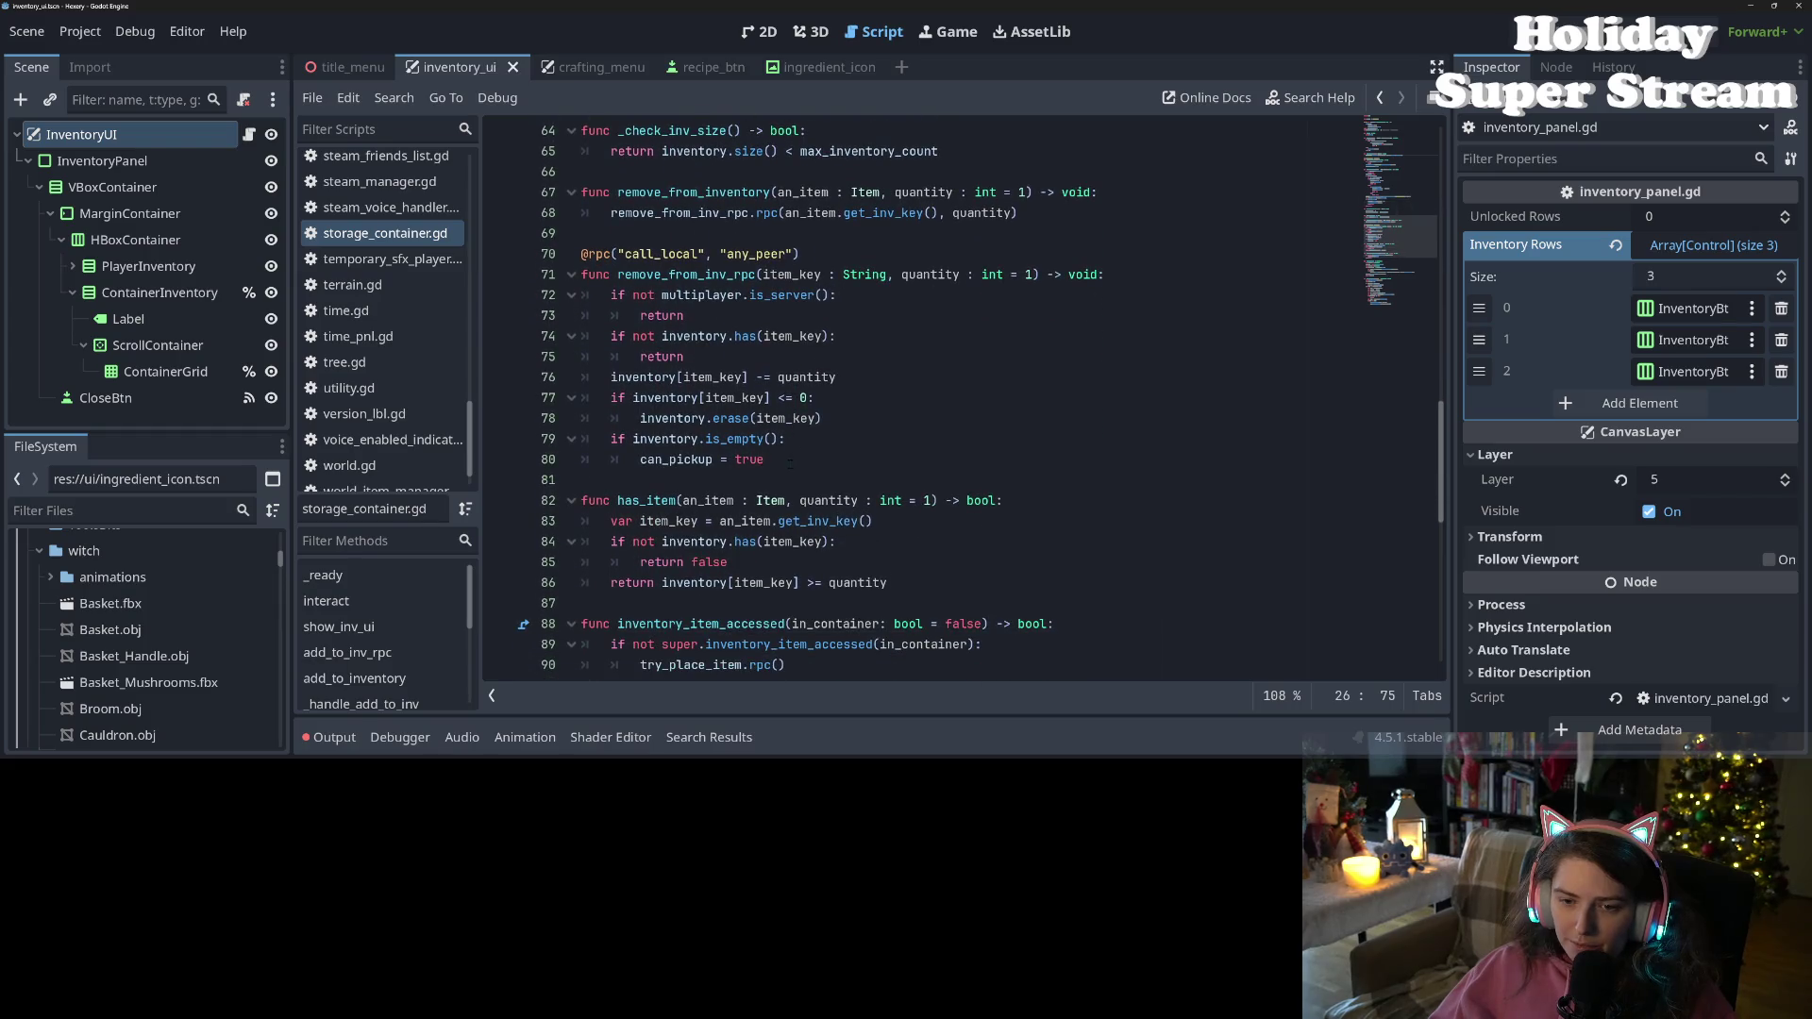
Add inventory_changed.emit() after can_pickup = true in remove_from_inv_rpc and save
{"action": "left_click", "coordinate": [791, 463]}
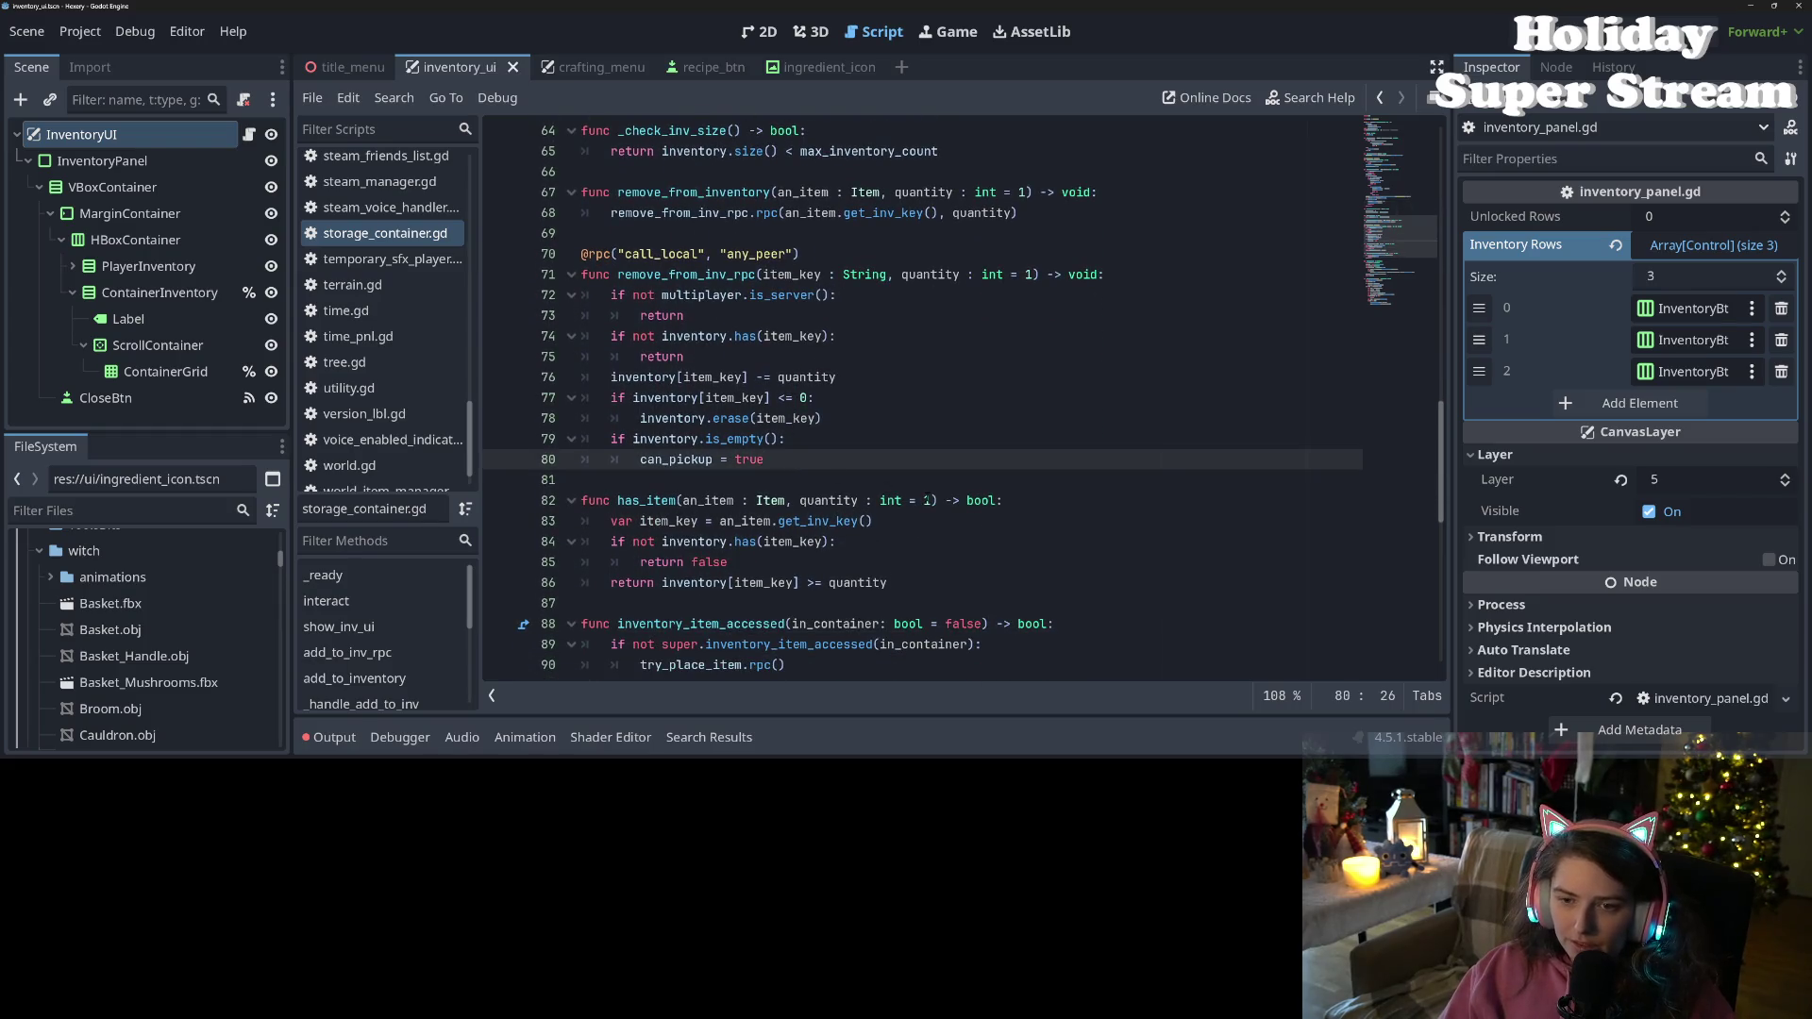
{"action": "key", "text": "Return"}
{"action": "type", "text": "inventory_changed.emit()"}
{"action": "key", "text": "ctrl+s"}
{"action": "scroll", "coordinate": [927, 496], "scroll_direction": "down", "scroll_amount": 6}
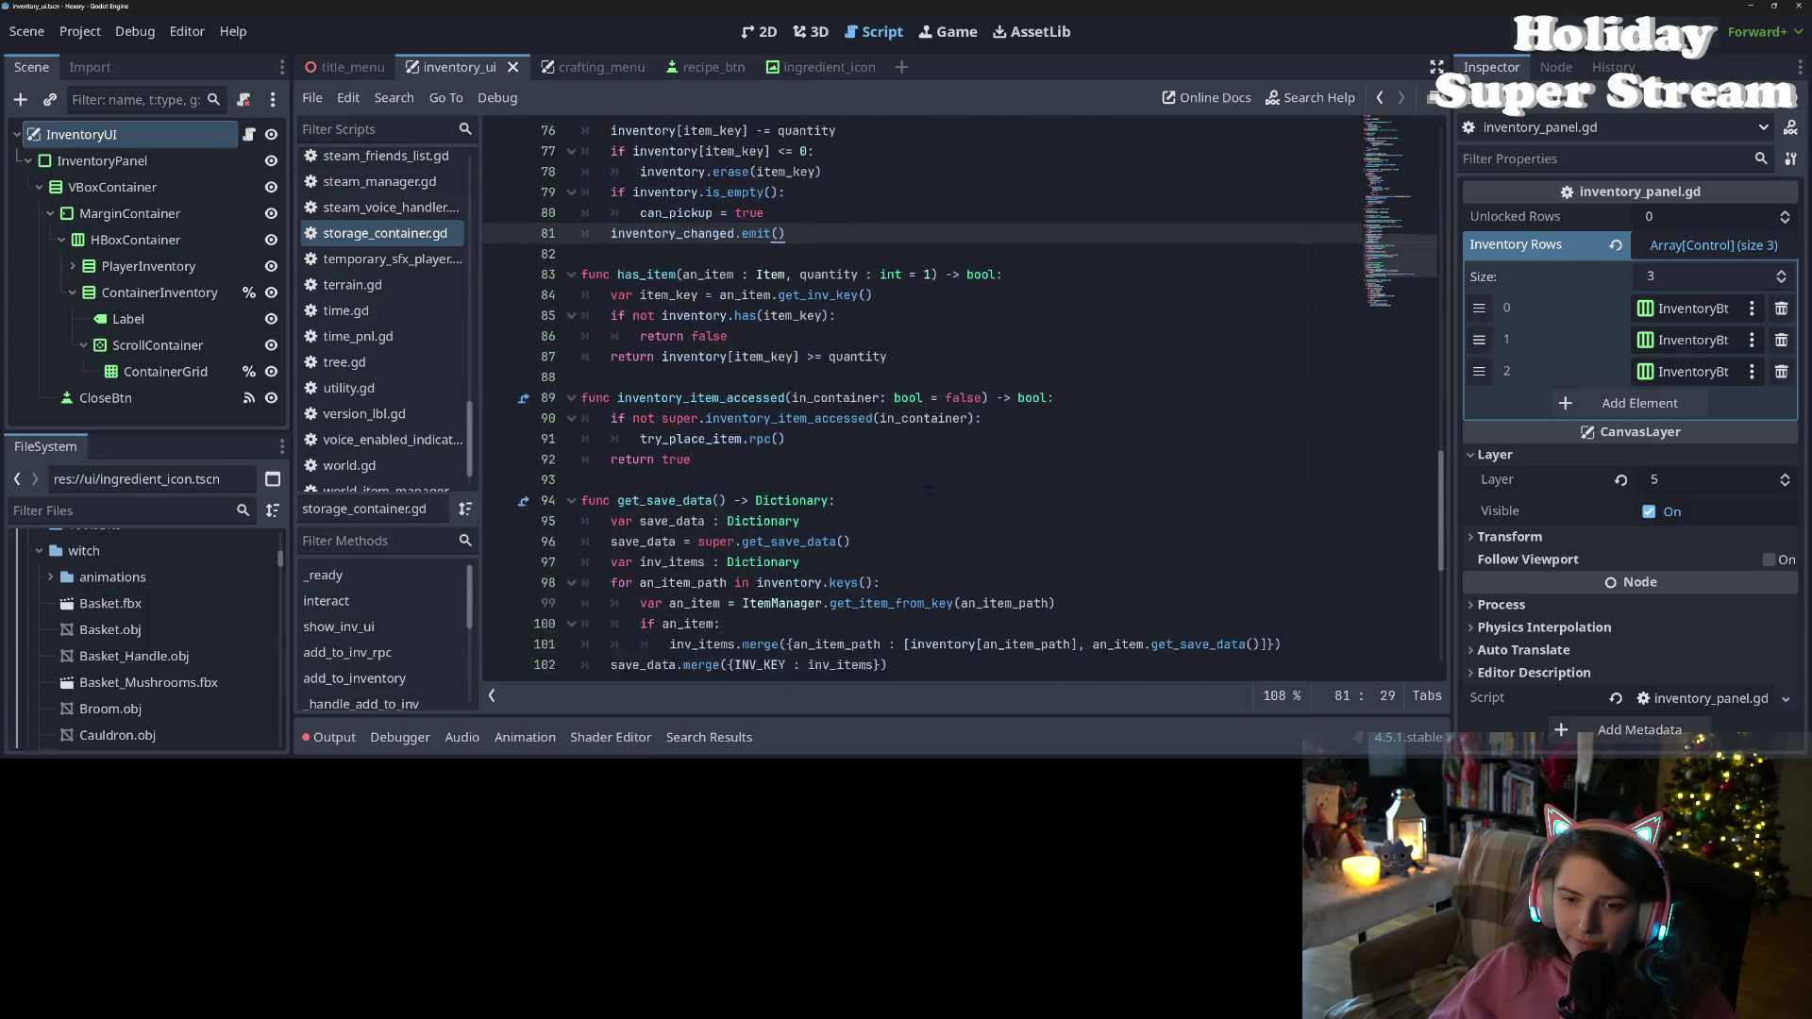
{"action": "scroll", "coordinate": [953, 500], "scroll_direction": "up", "scroll_amount": 6}
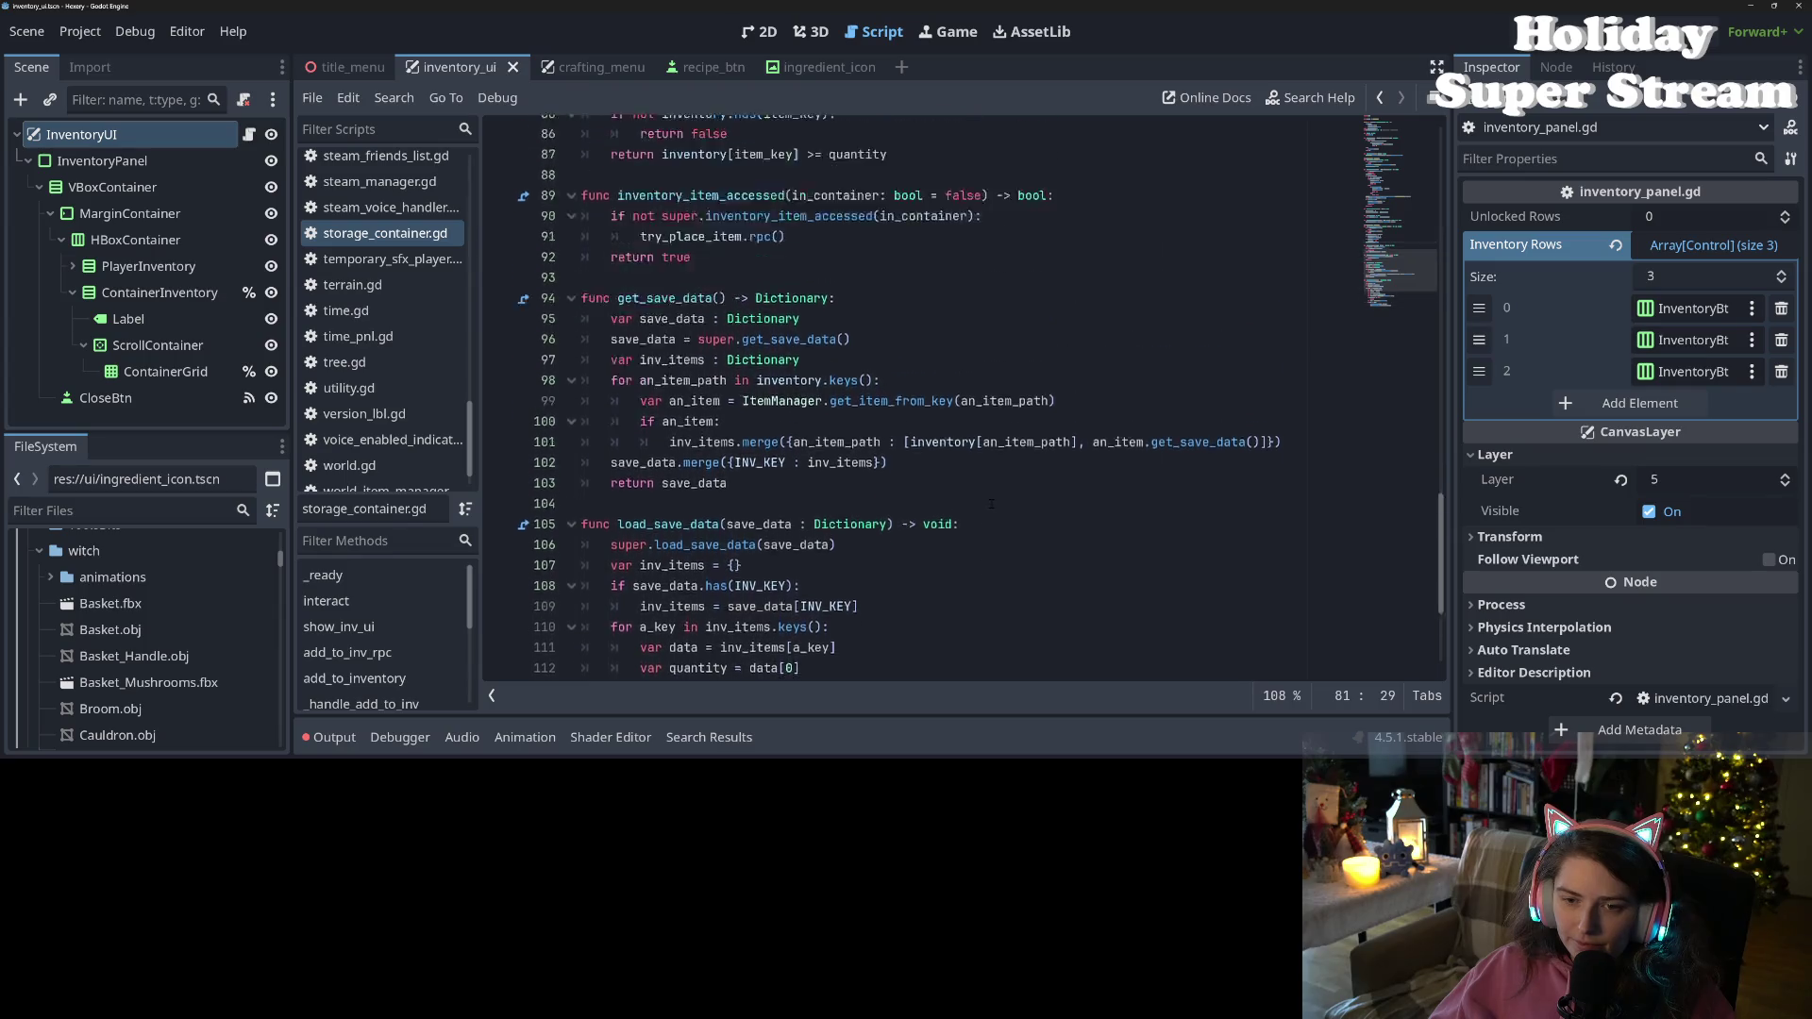
{"action": "scroll", "coordinate": [991, 503], "scroll_direction": "up", "scroll_amount": 15}
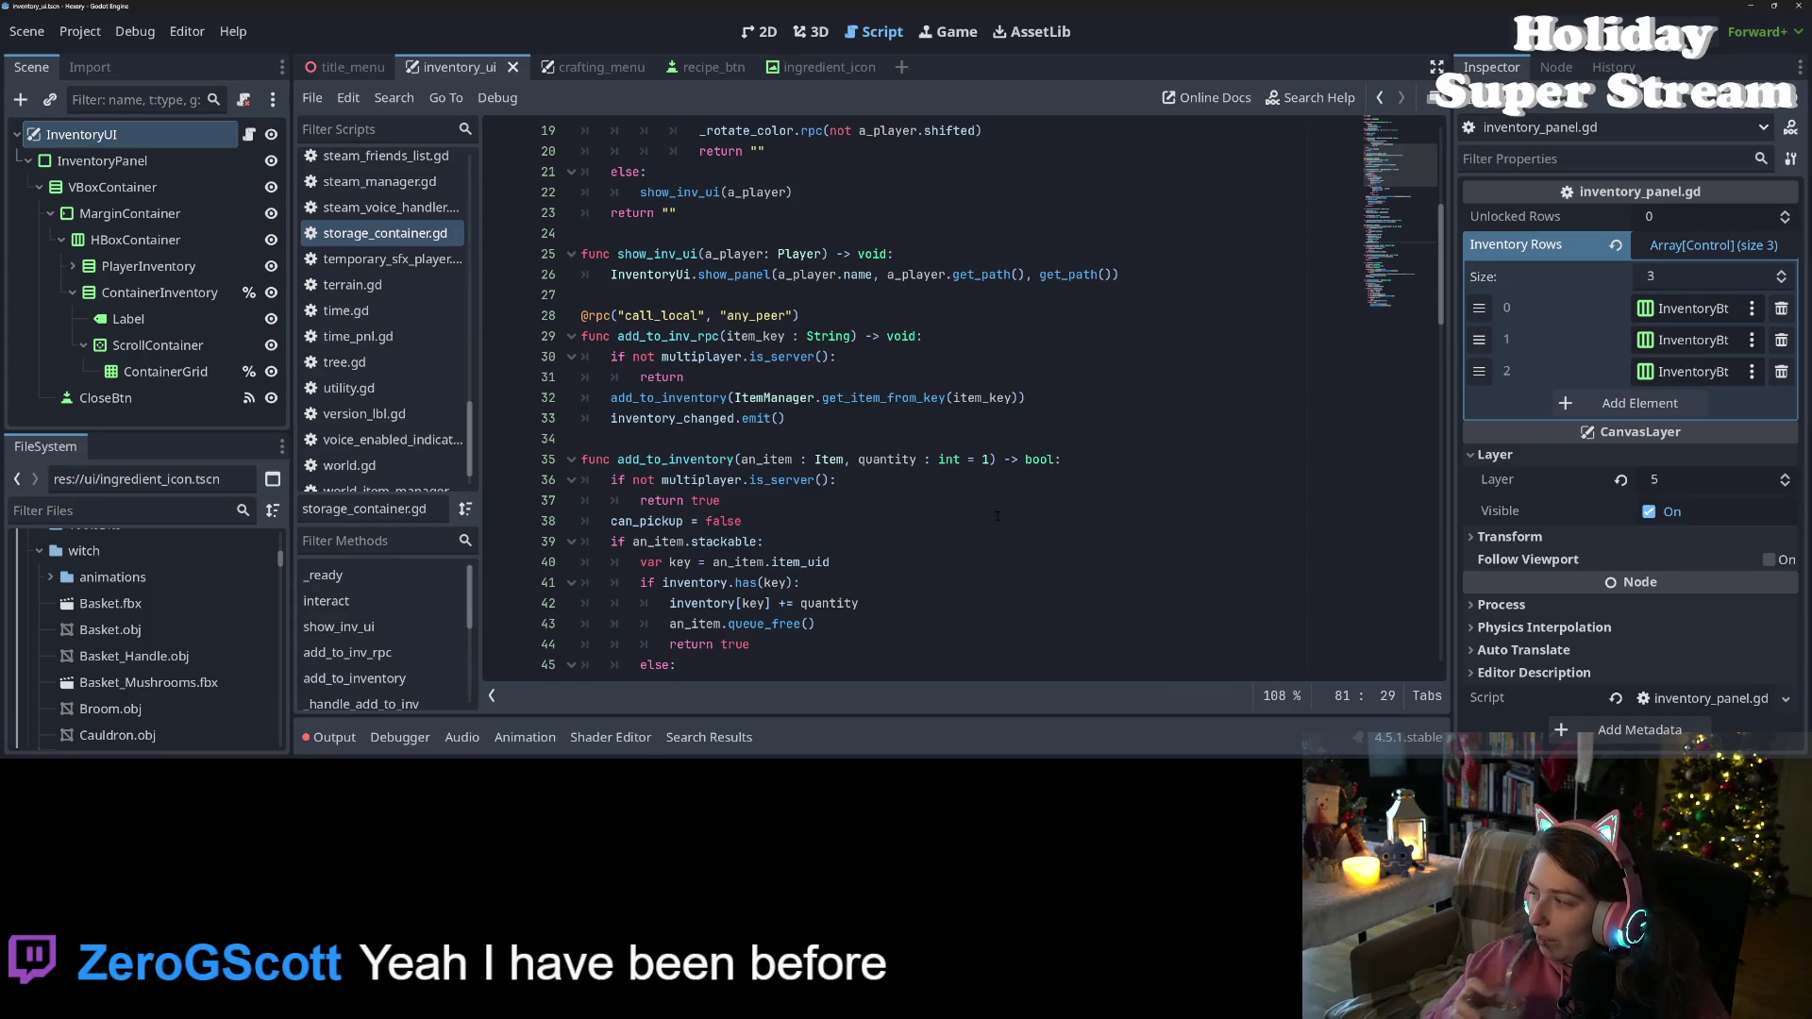
Review add_to_inventory's header, its return true line and the multiplayer server check on line 36
{"action": "left_click", "coordinate": [997, 515]}
{"action": "left_click", "coordinate": [1066, 460]}
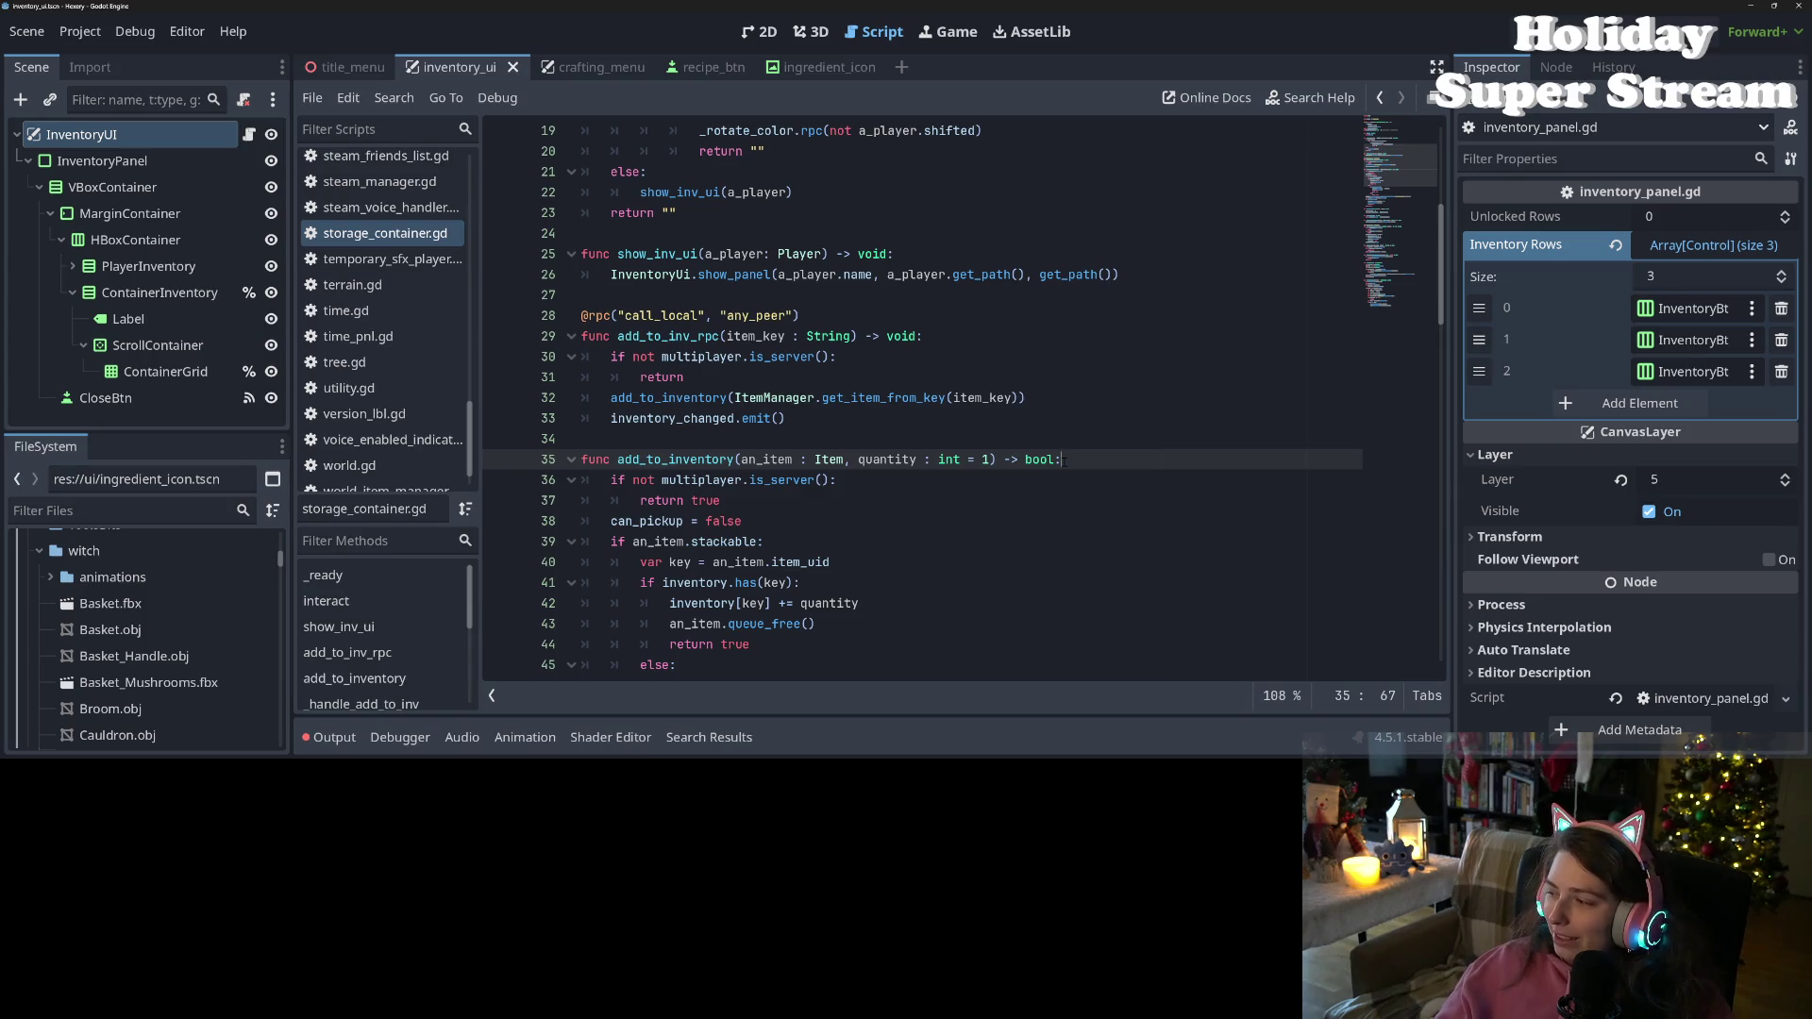
{"action": "left_click", "coordinate": [841, 501]}
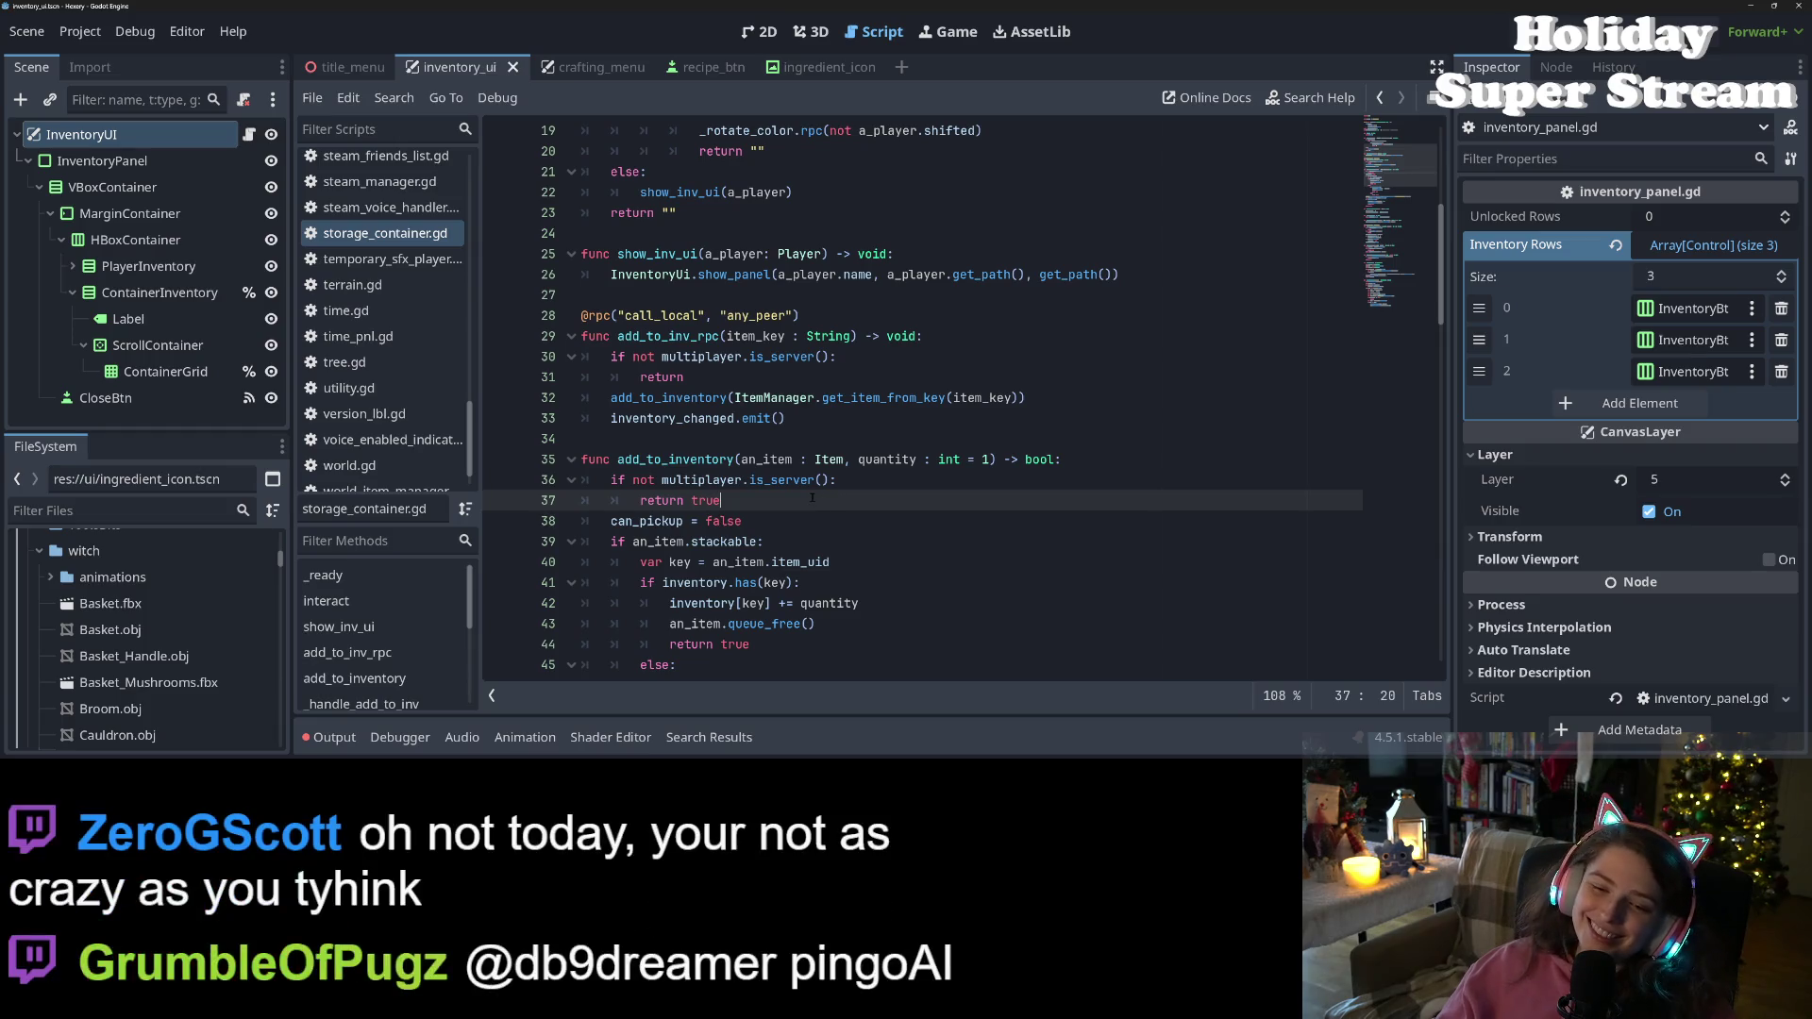
{"action": "left_click", "coordinate": [692, 481]}
{"action": "mouse_move", "coordinate": [692, 481]}
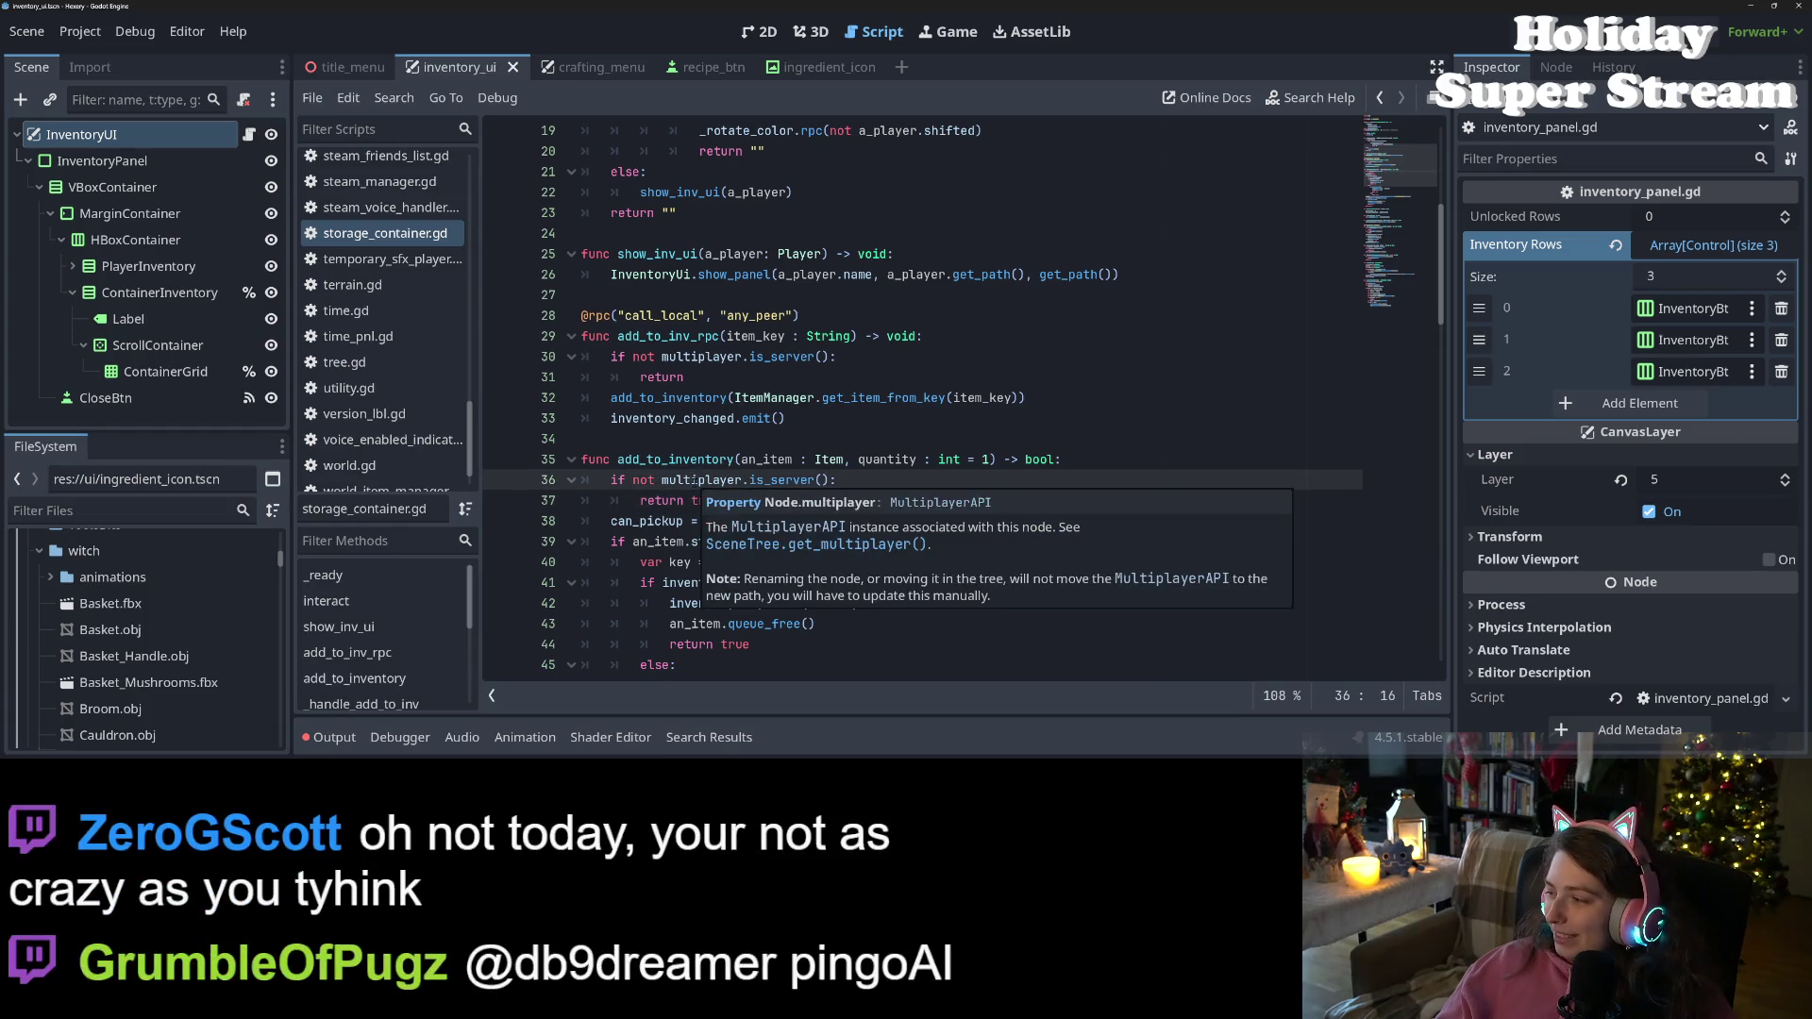
{"action": "scroll", "coordinate": [916, 546], "scroll_direction": "down", "scroll_amount": 1}
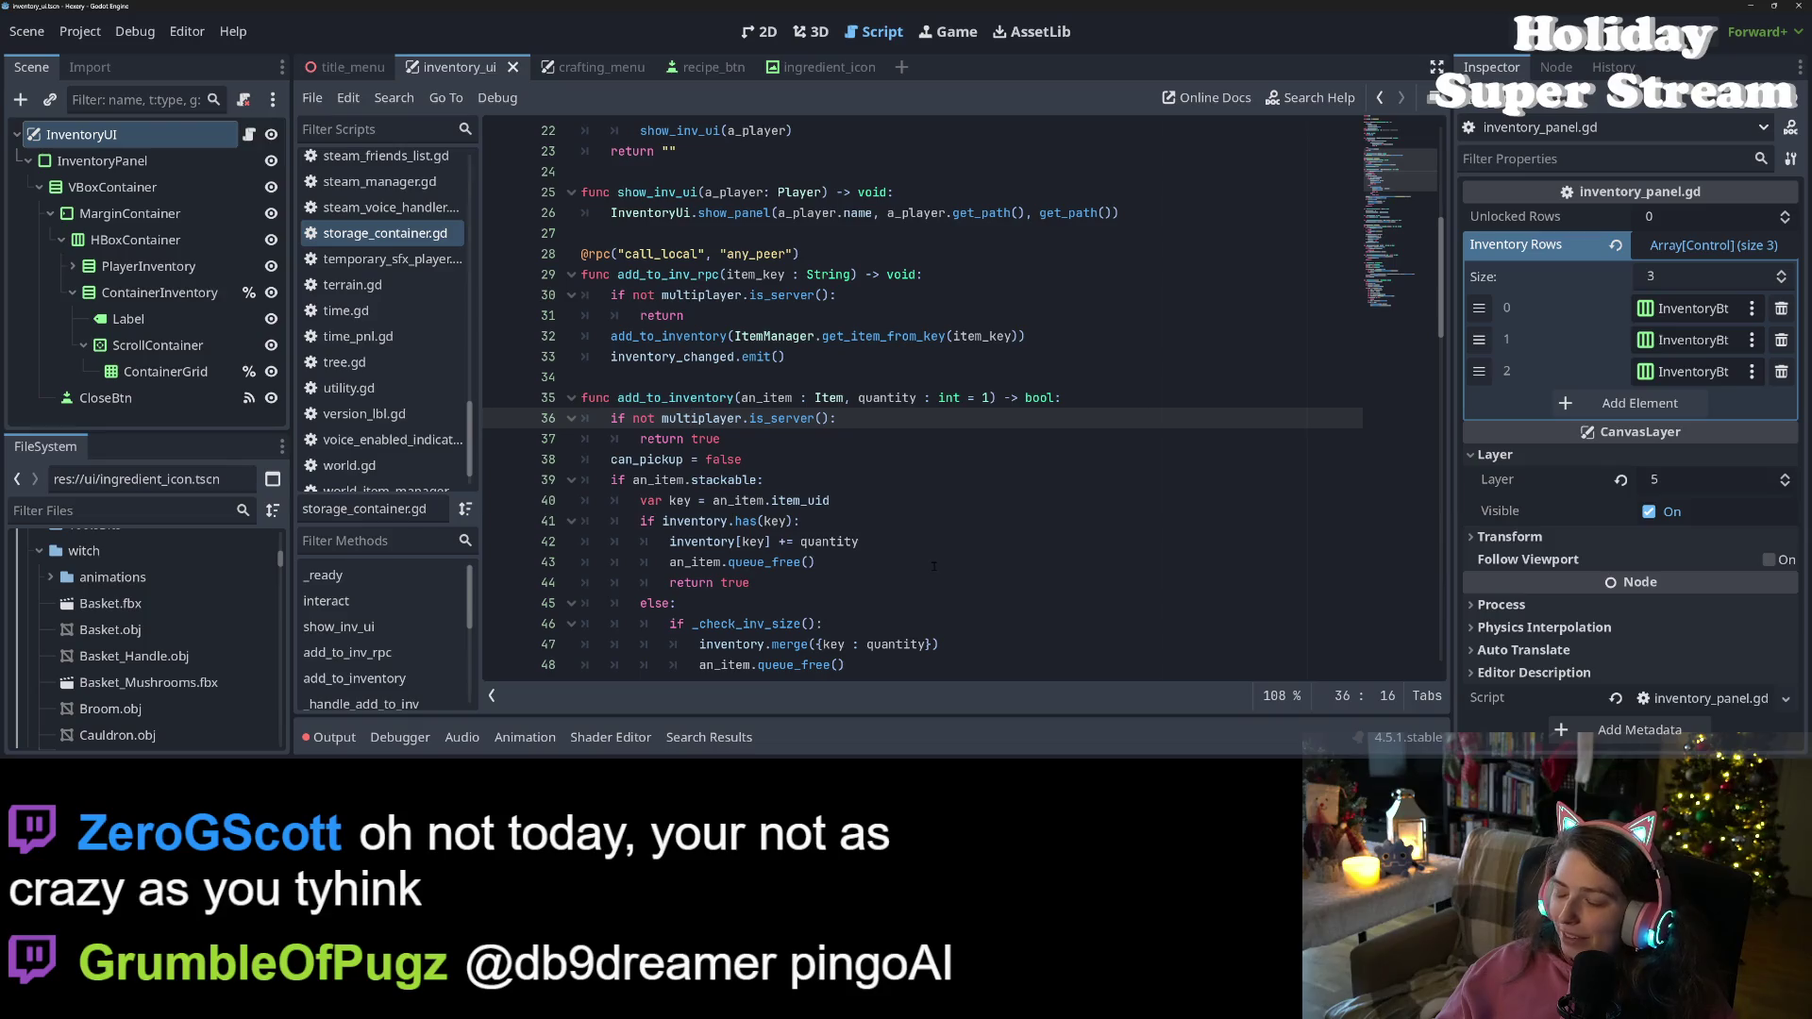
{"action": "scroll", "coordinate": [934, 567], "scroll_direction": "down", "scroll_amount": 2}
Inspect the inventory_changed emit and get_item_from_key call on lines 32-33 of add_to_inventory
{"action": "double_click", "coordinate": [709, 275]}
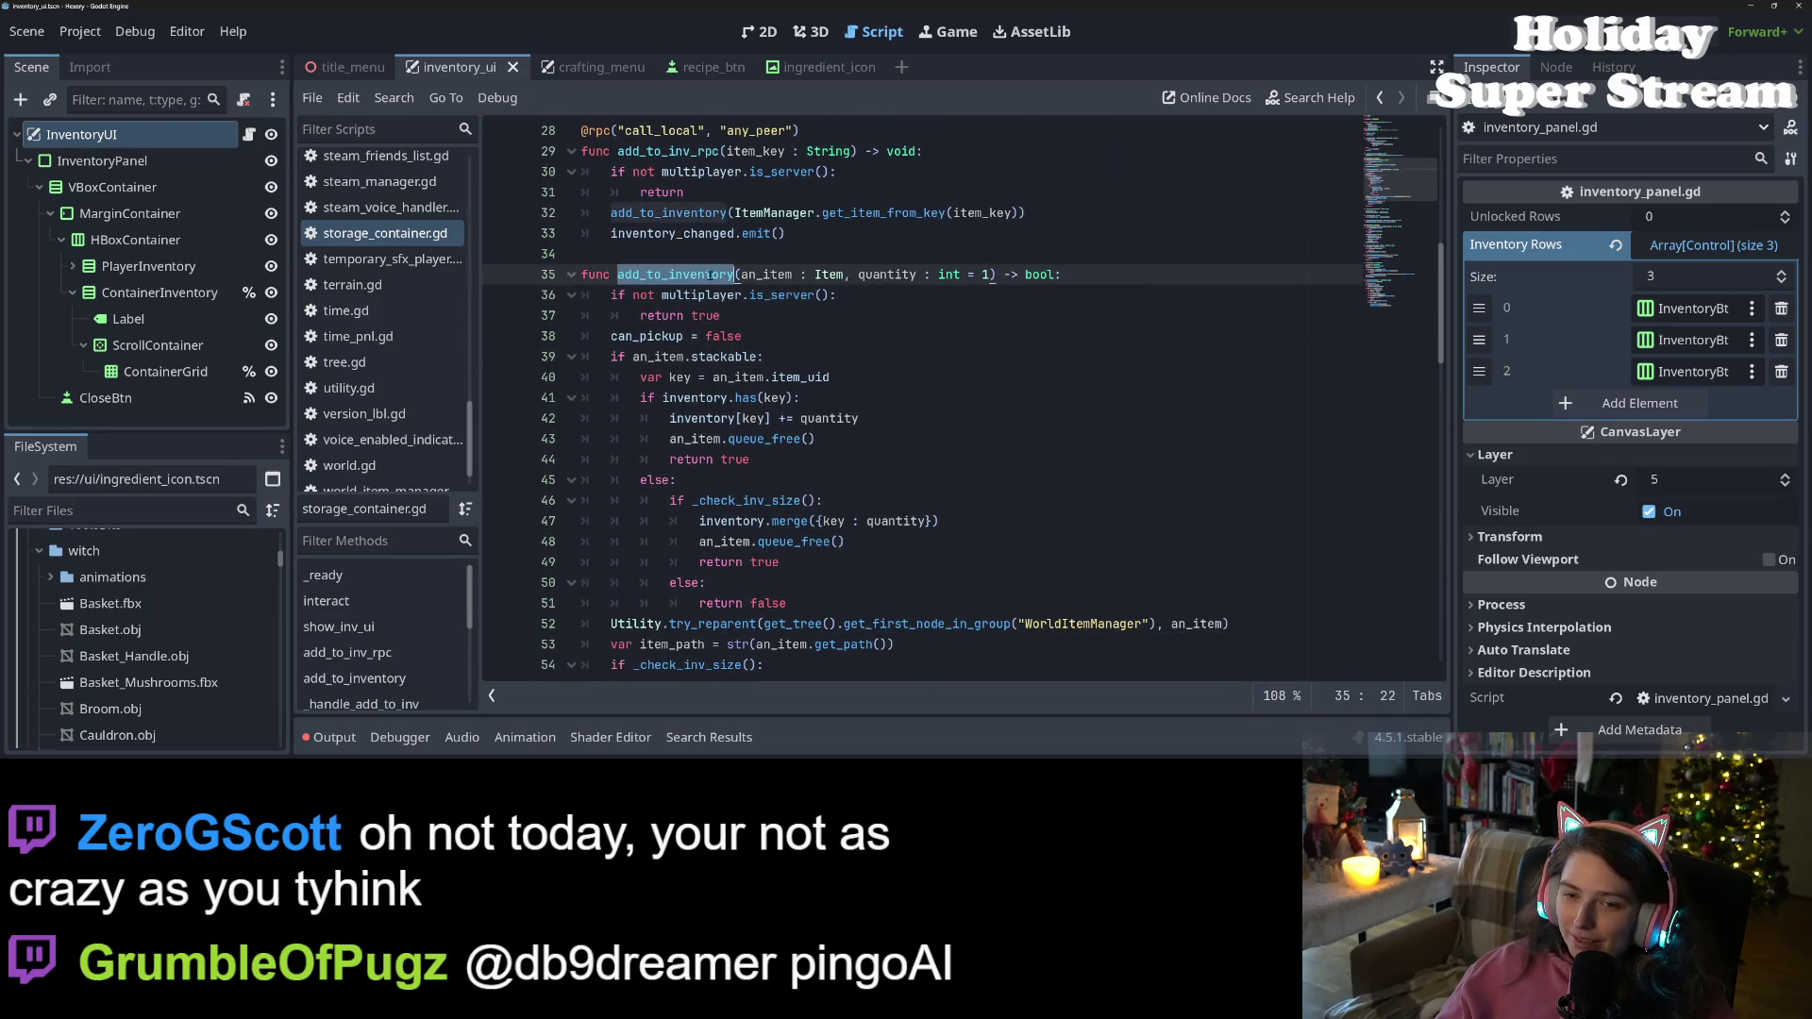
{"action": "scroll", "coordinate": [730, 323], "scroll_direction": "down", "scroll_amount": 2}
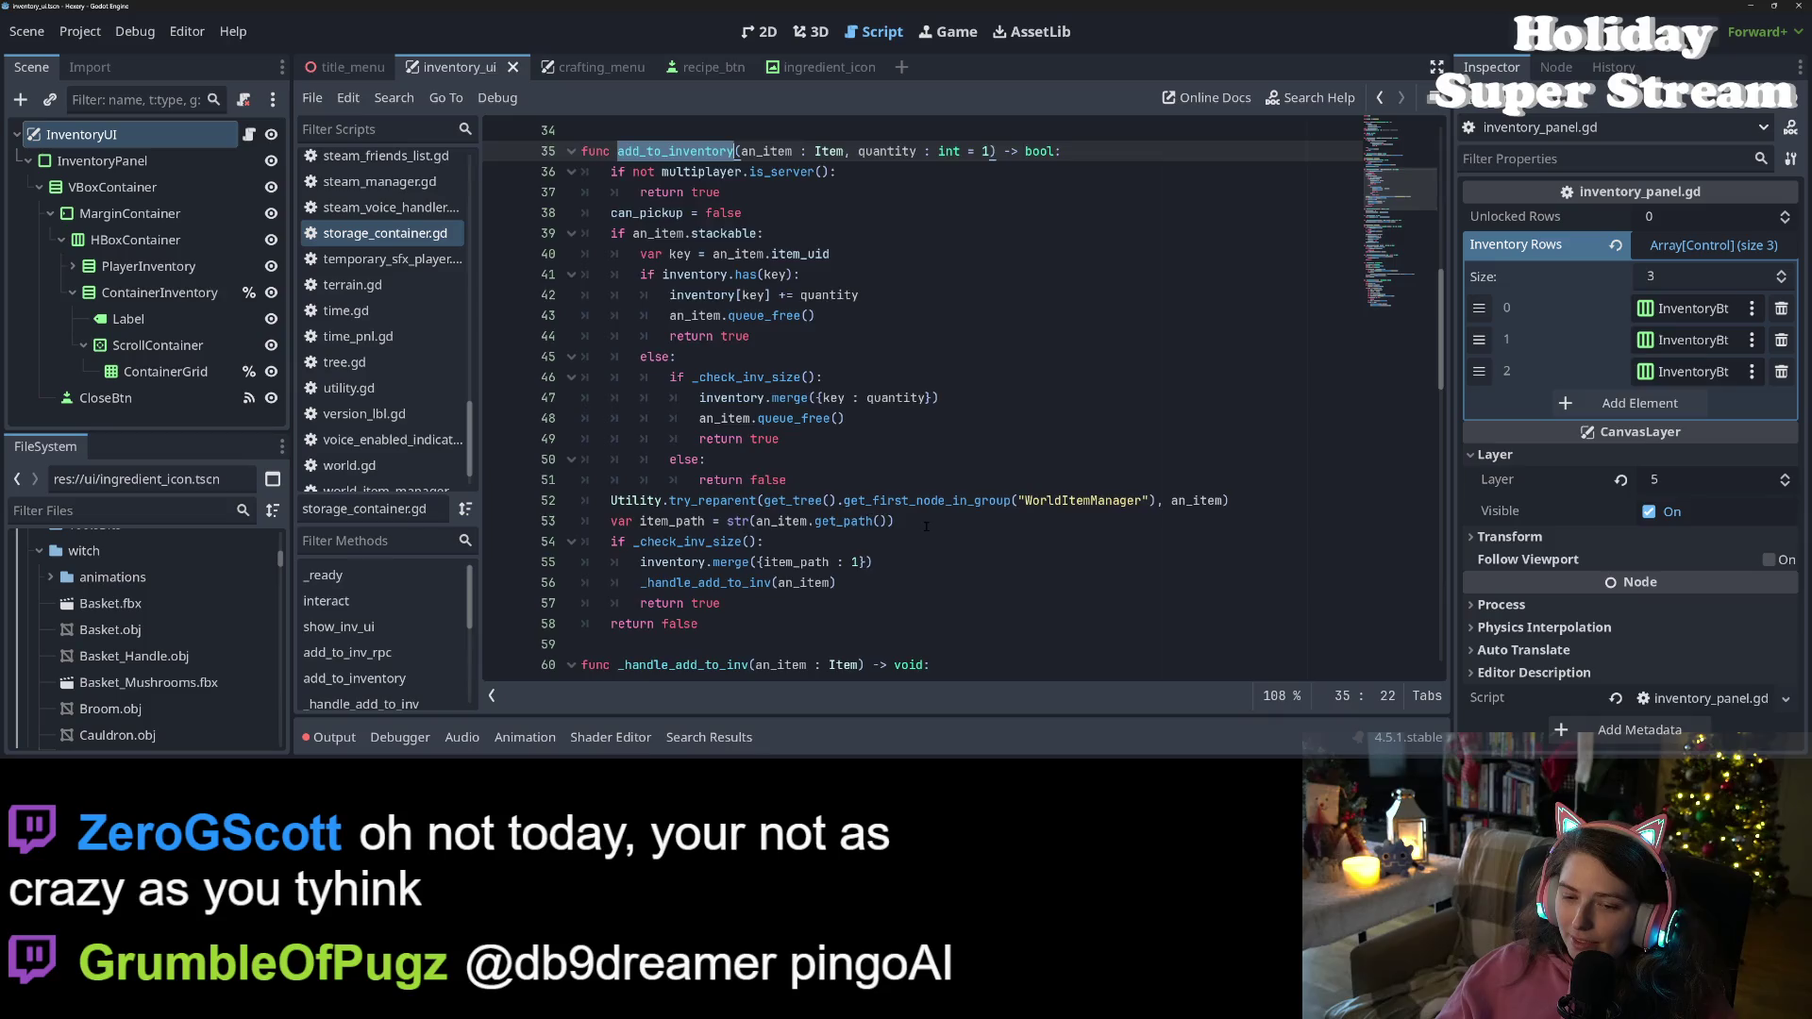
{"action": "scroll", "coordinate": [926, 527], "scroll_direction": "up", "scroll_amount": 2}
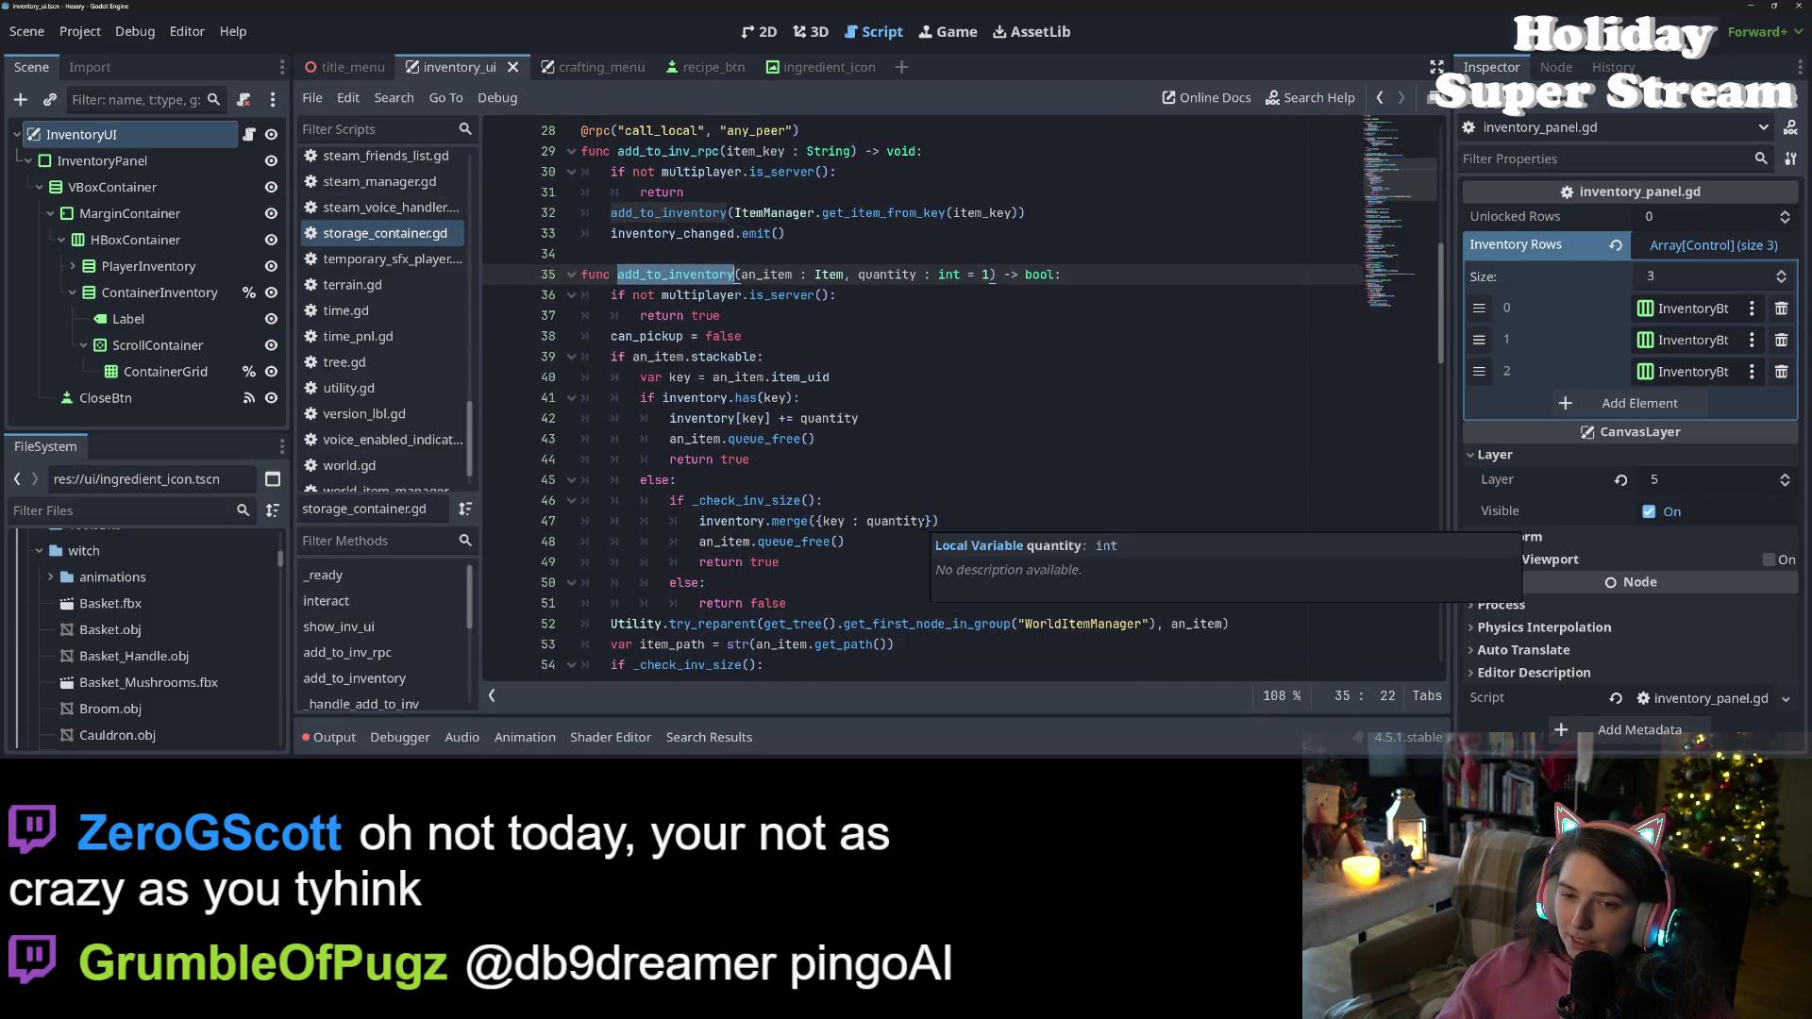
{"action": "scroll", "coordinate": [924, 525], "scroll_direction": "up", "scroll_amount": 9}
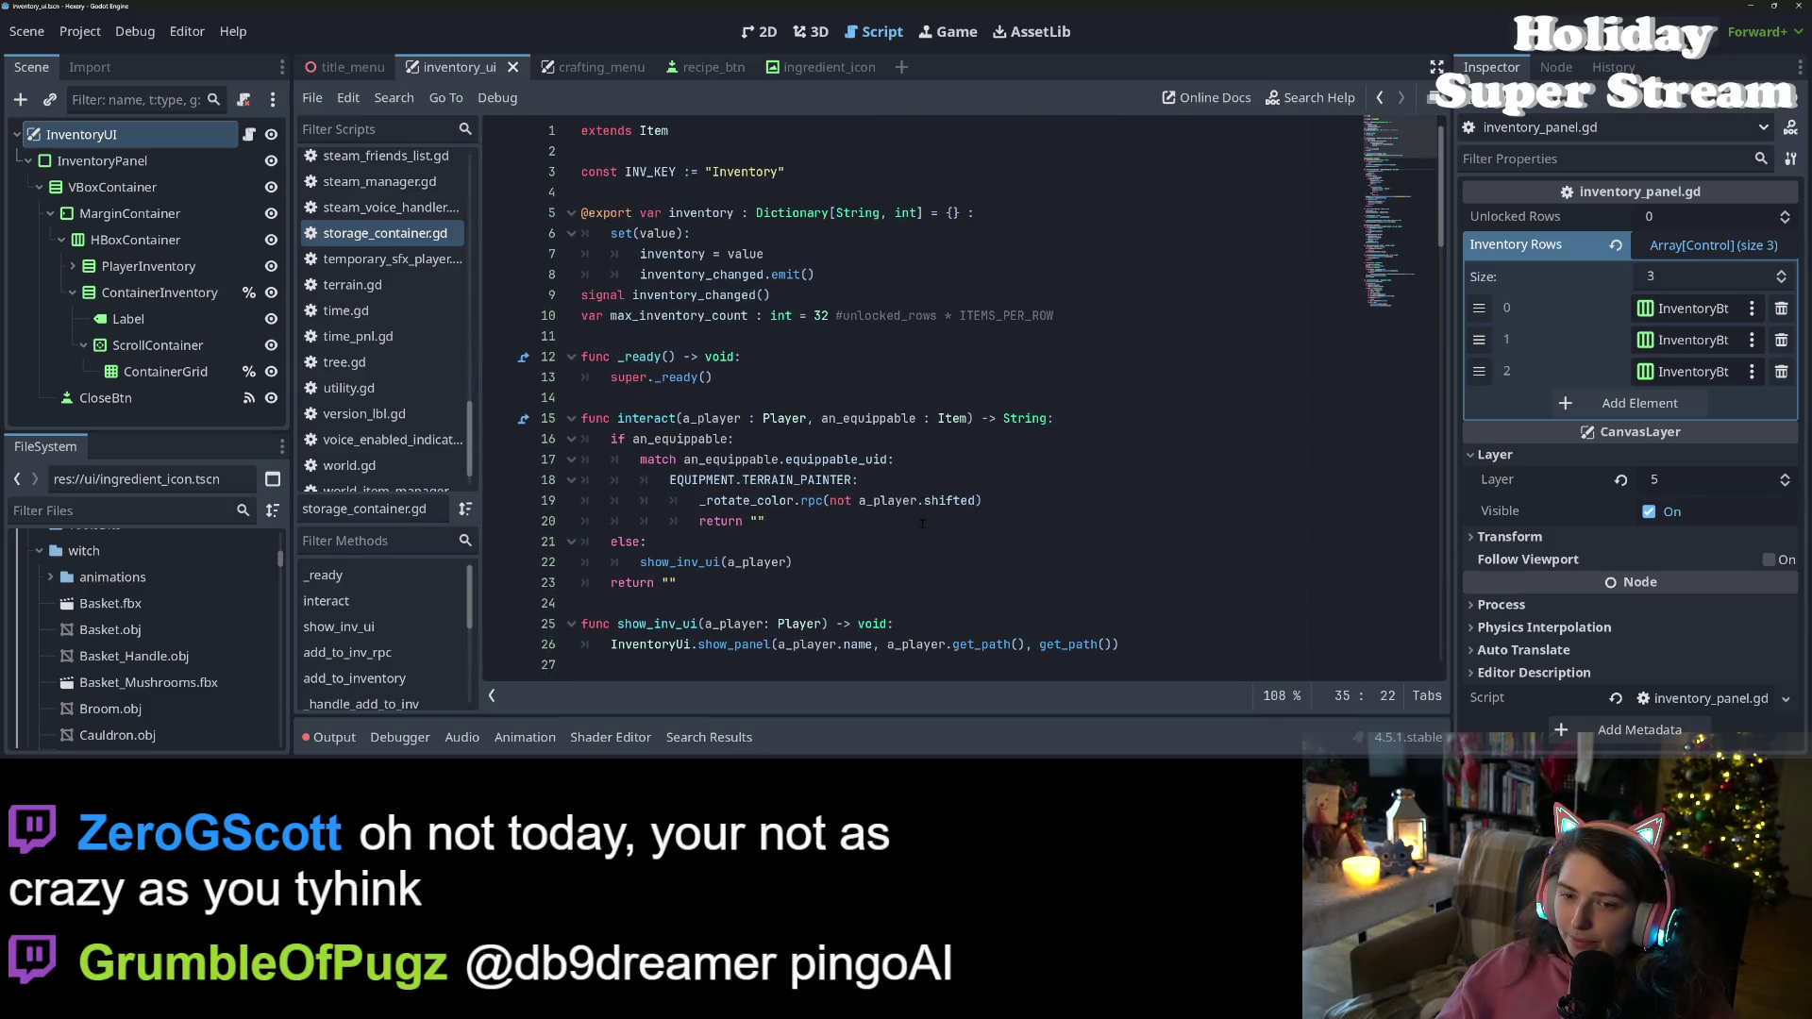
{"action": "scroll", "coordinate": [923, 524], "scroll_direction": "down", "scroll_amount": 4}
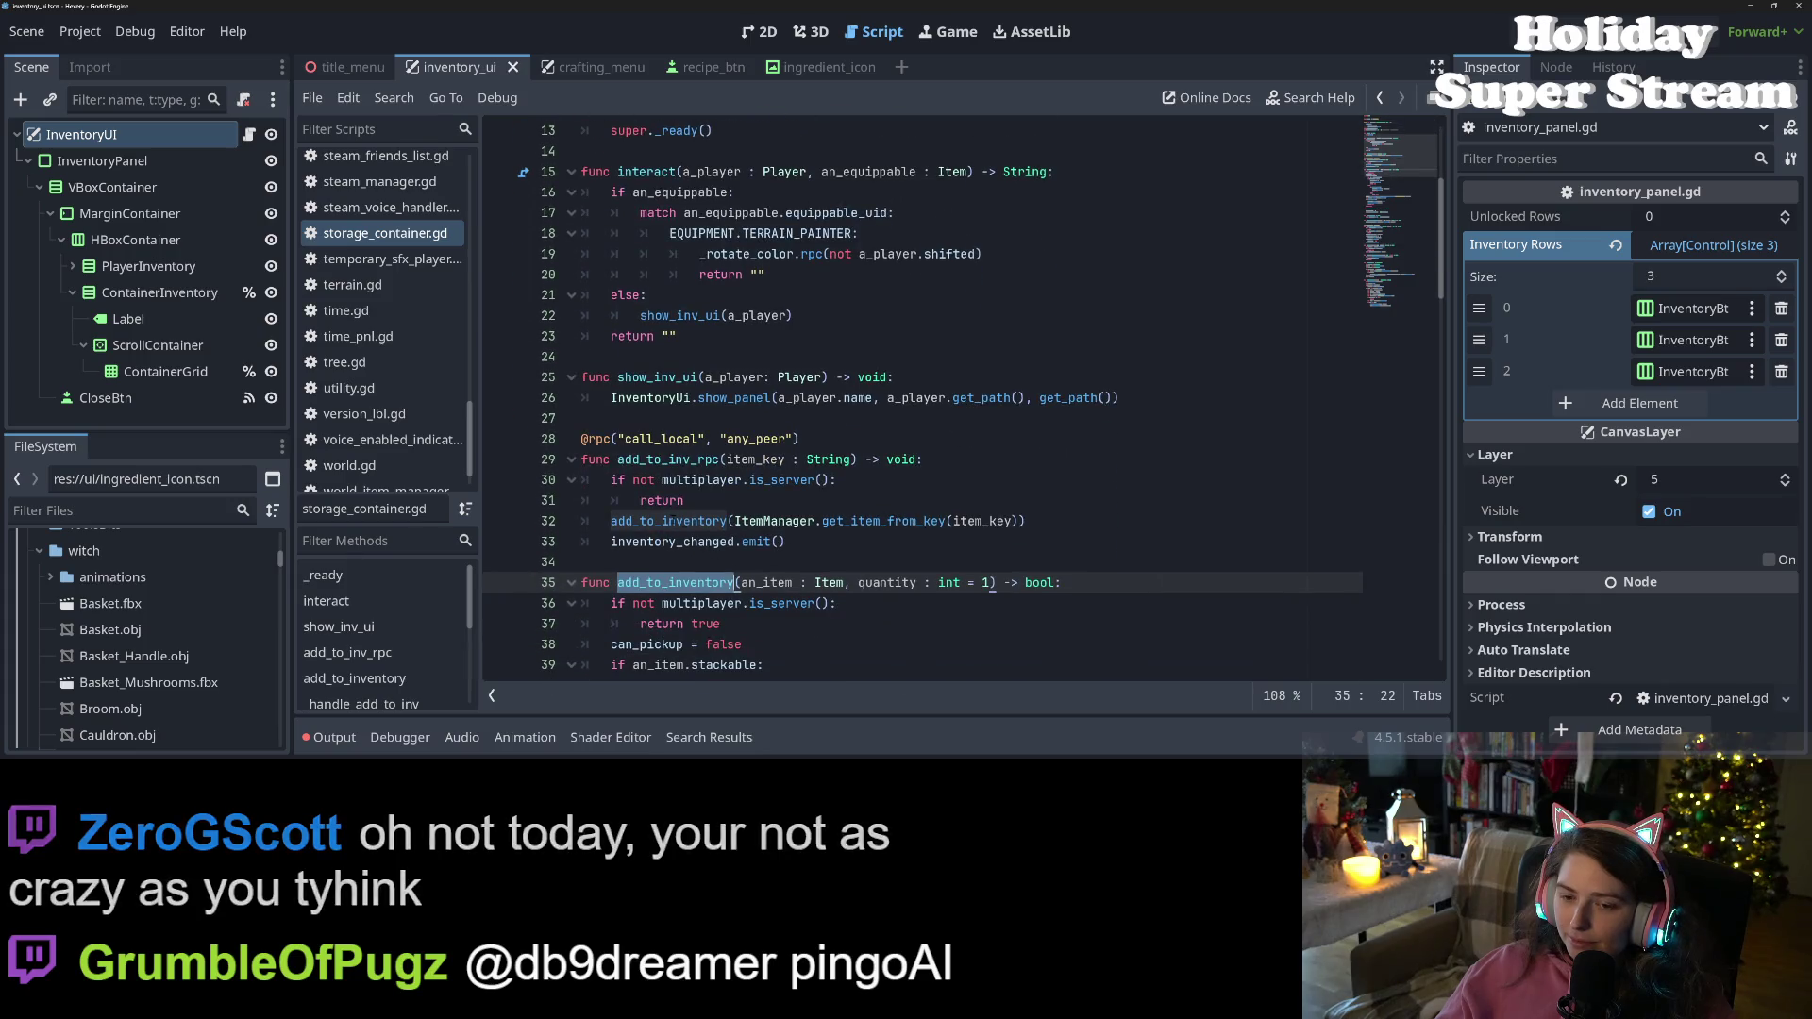
{"action": "left_click", "coordinate": [848, 521]}
{"action": "left_click", "coordinate": [849, 540]}
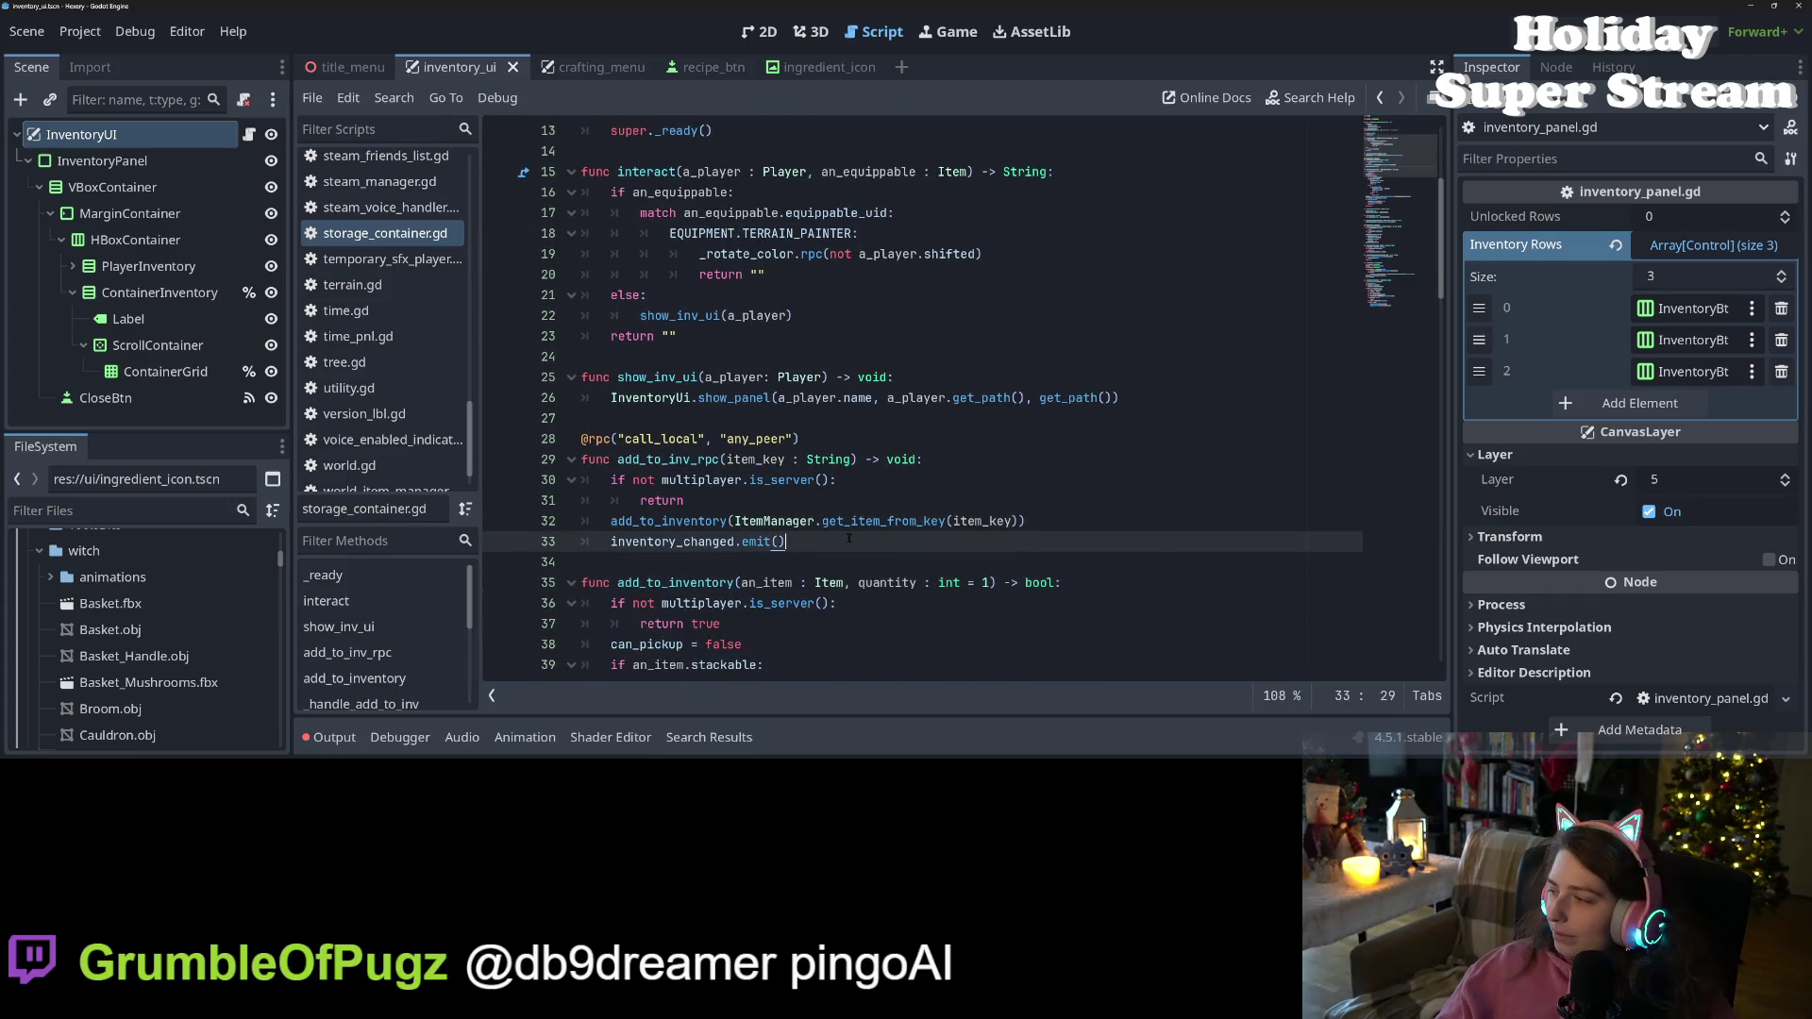
{"action": "left_click", "coordinate": [882, 522]}
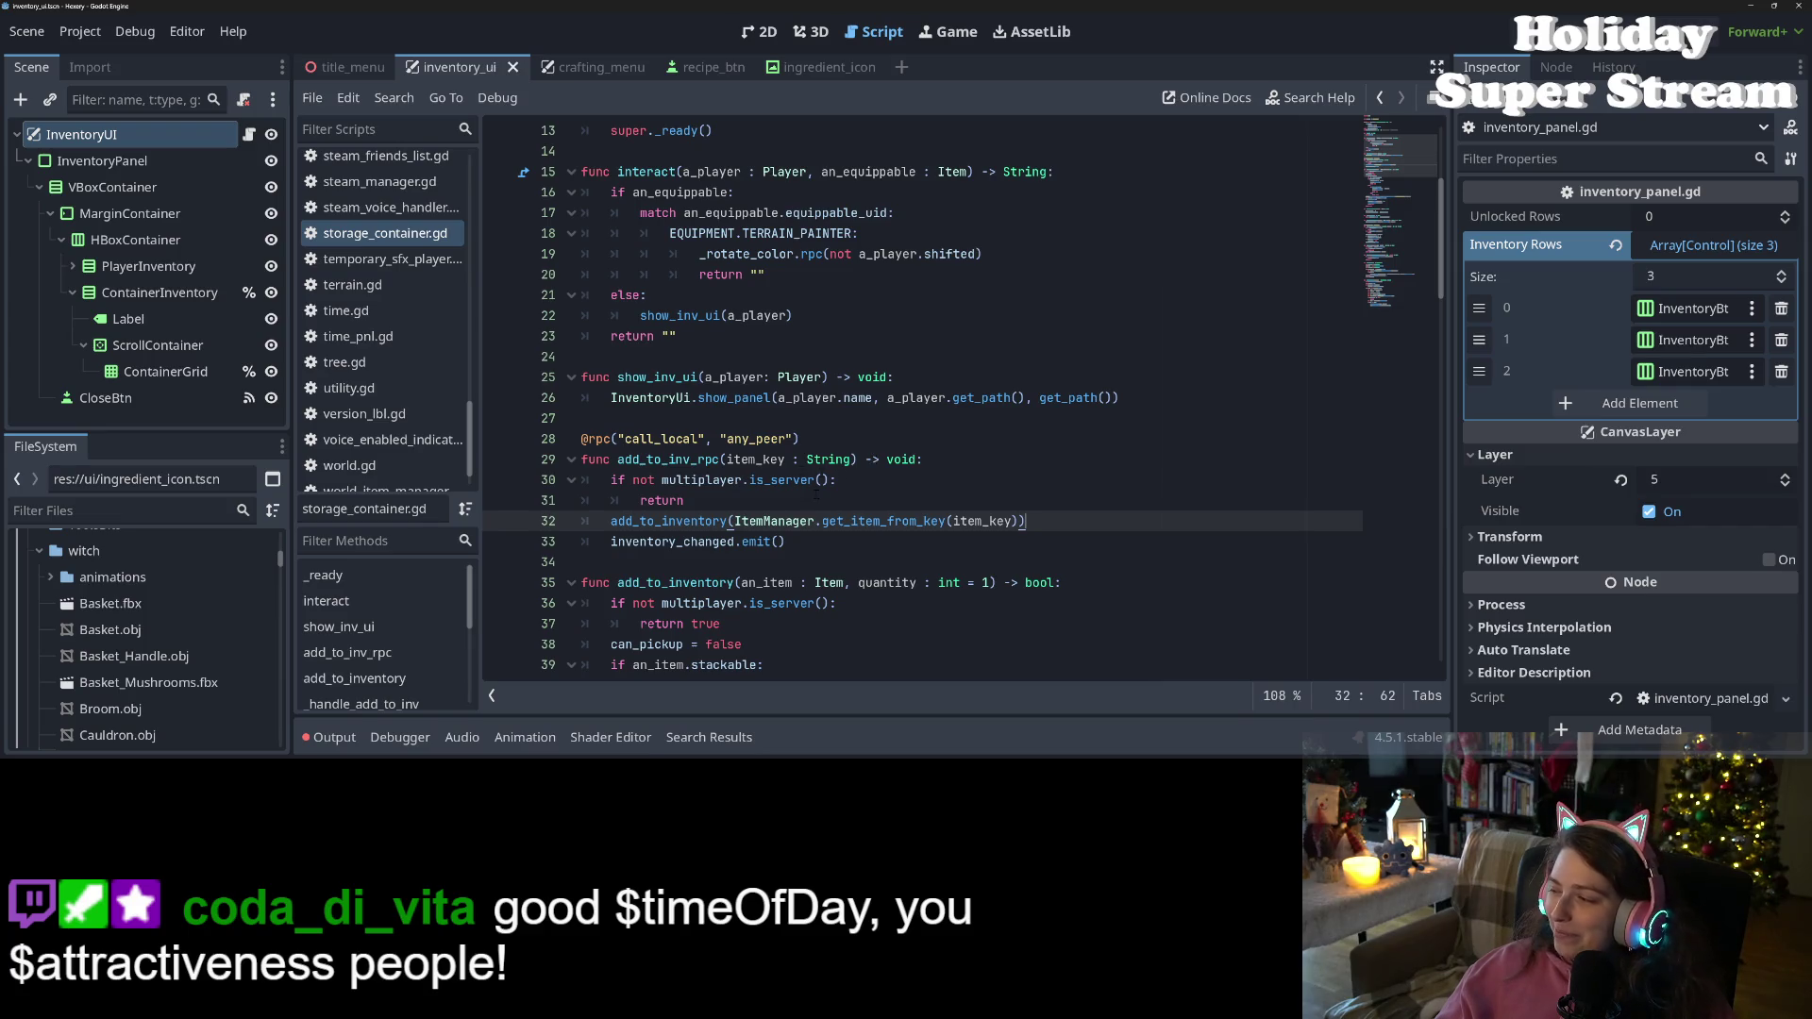
Review interact's return statements and its show_inv_ui call on line 22
{"action": "scroll", "coordinate": [838, 570], "scroll_direction": "up", "scroll_amount": 2}
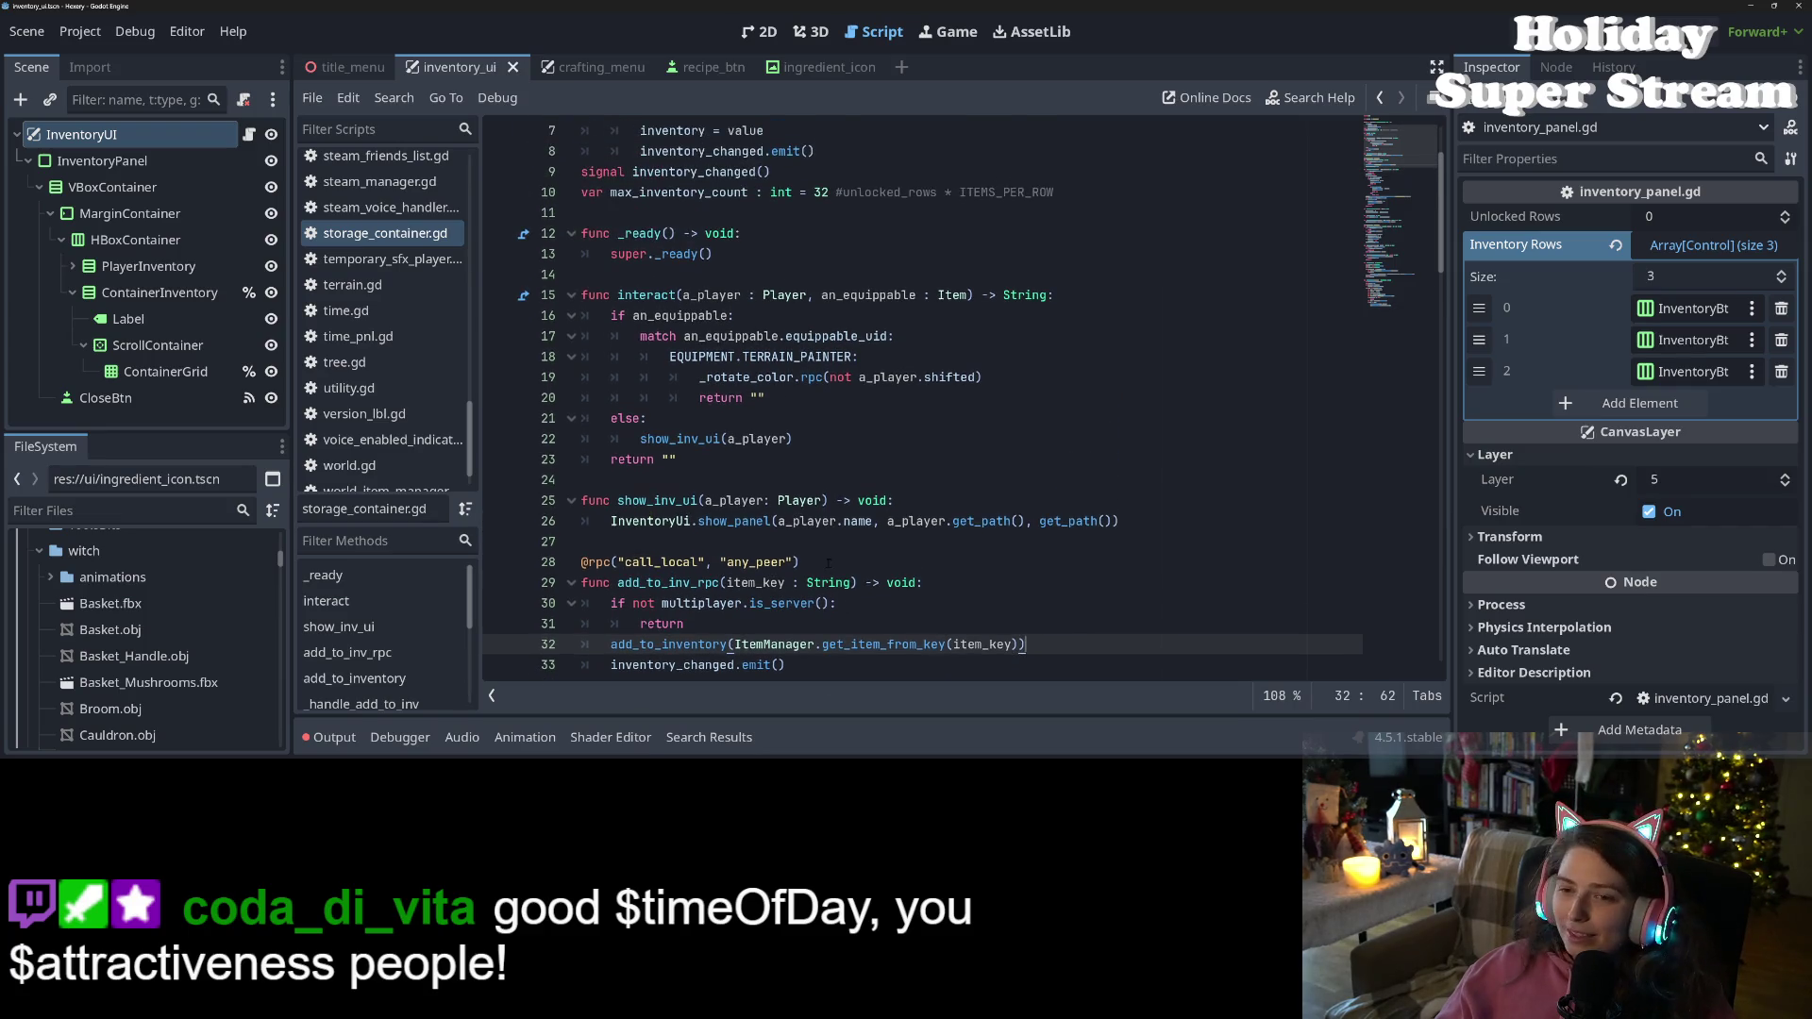
{"action": "left_click", "coordinate": [716, 457]}
{"action": "left_click", "coordinate": [743, 397]}
{"action": "scroll", "coordinate": [741, 432], "scroll_direction": "up", "scroll_amount": 2}
{"action": "double_click", "coordinate": [651, 418]}
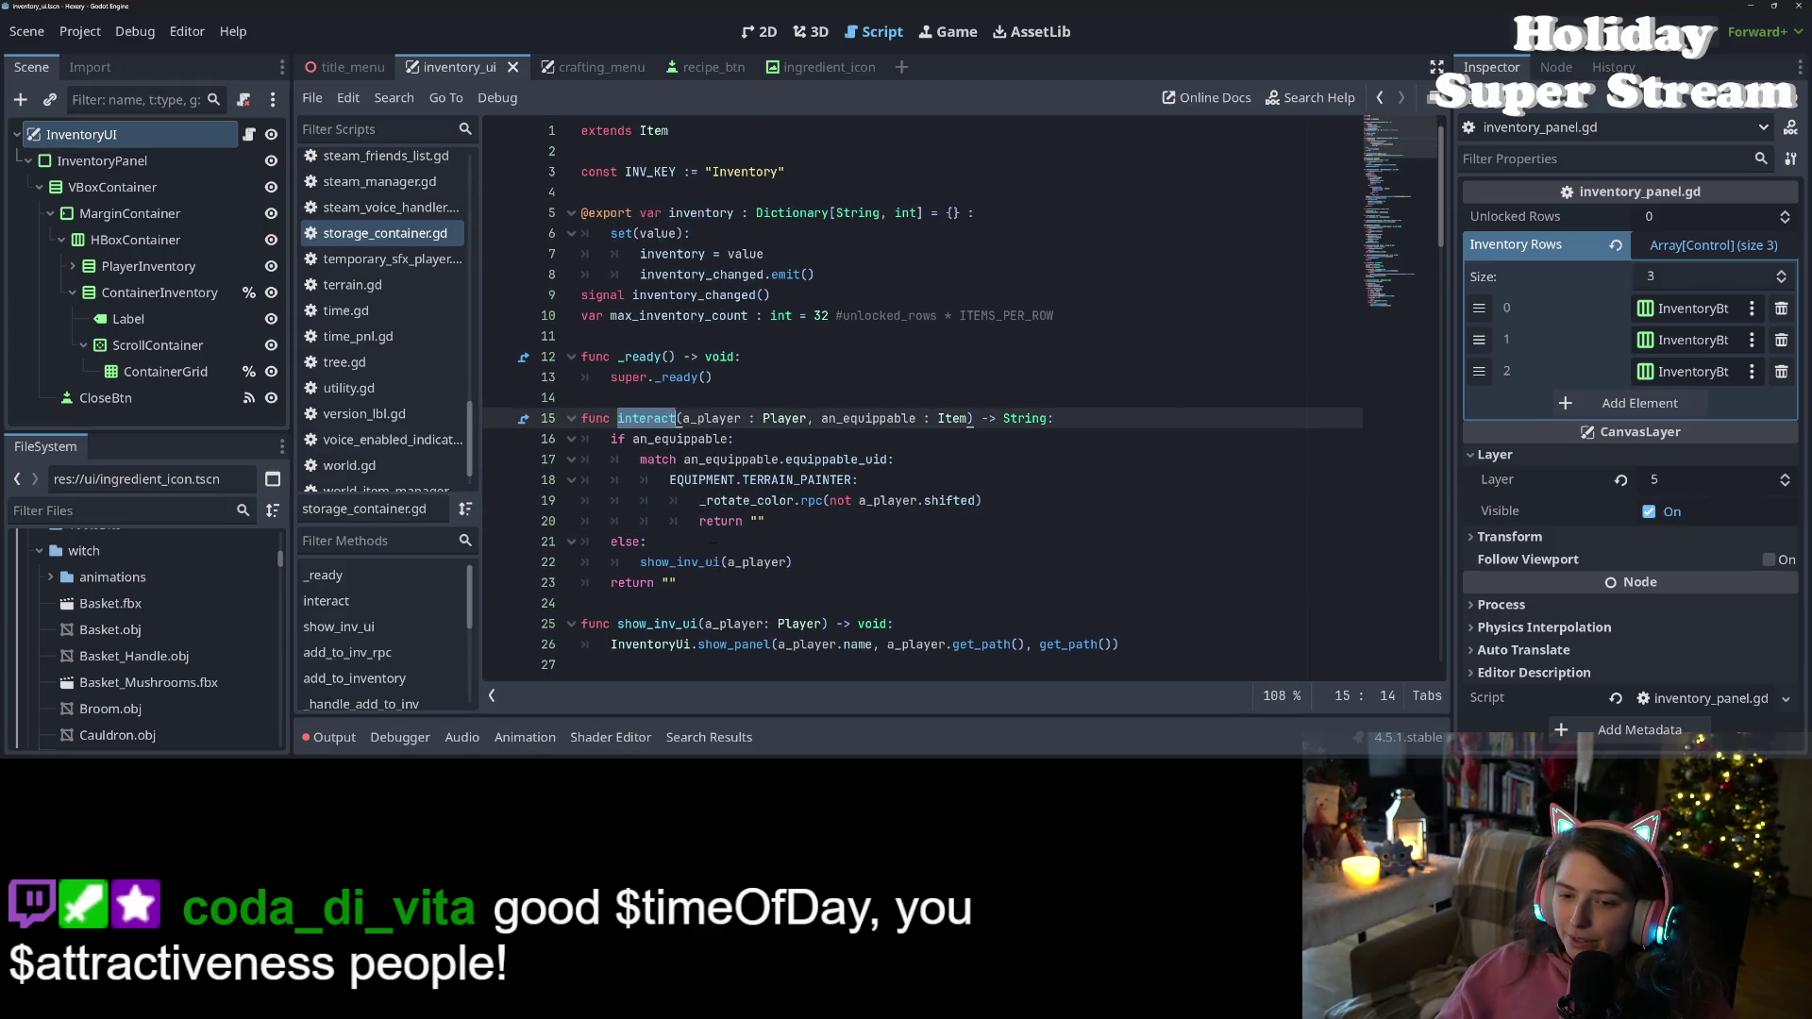
{"action": "double_click", "coordinate": [689, 561]}
{"action": "scroll", "coordinate": [698, 557], "scroll_direction": "down", "scroll_amount": 1}
{"action": "scroll", "coordinate": [699, 557], "scroll_direction": "down", "scroll_amount": 2}
{"action": "left_click_drag", "start_coordinate": [947, 521], "coordinate": [1164, 523]}
Select InventoryUi on line 26 and search all project scripts for it with Find in Files
{"action": "left_click", "coordinate": [640, 521]}
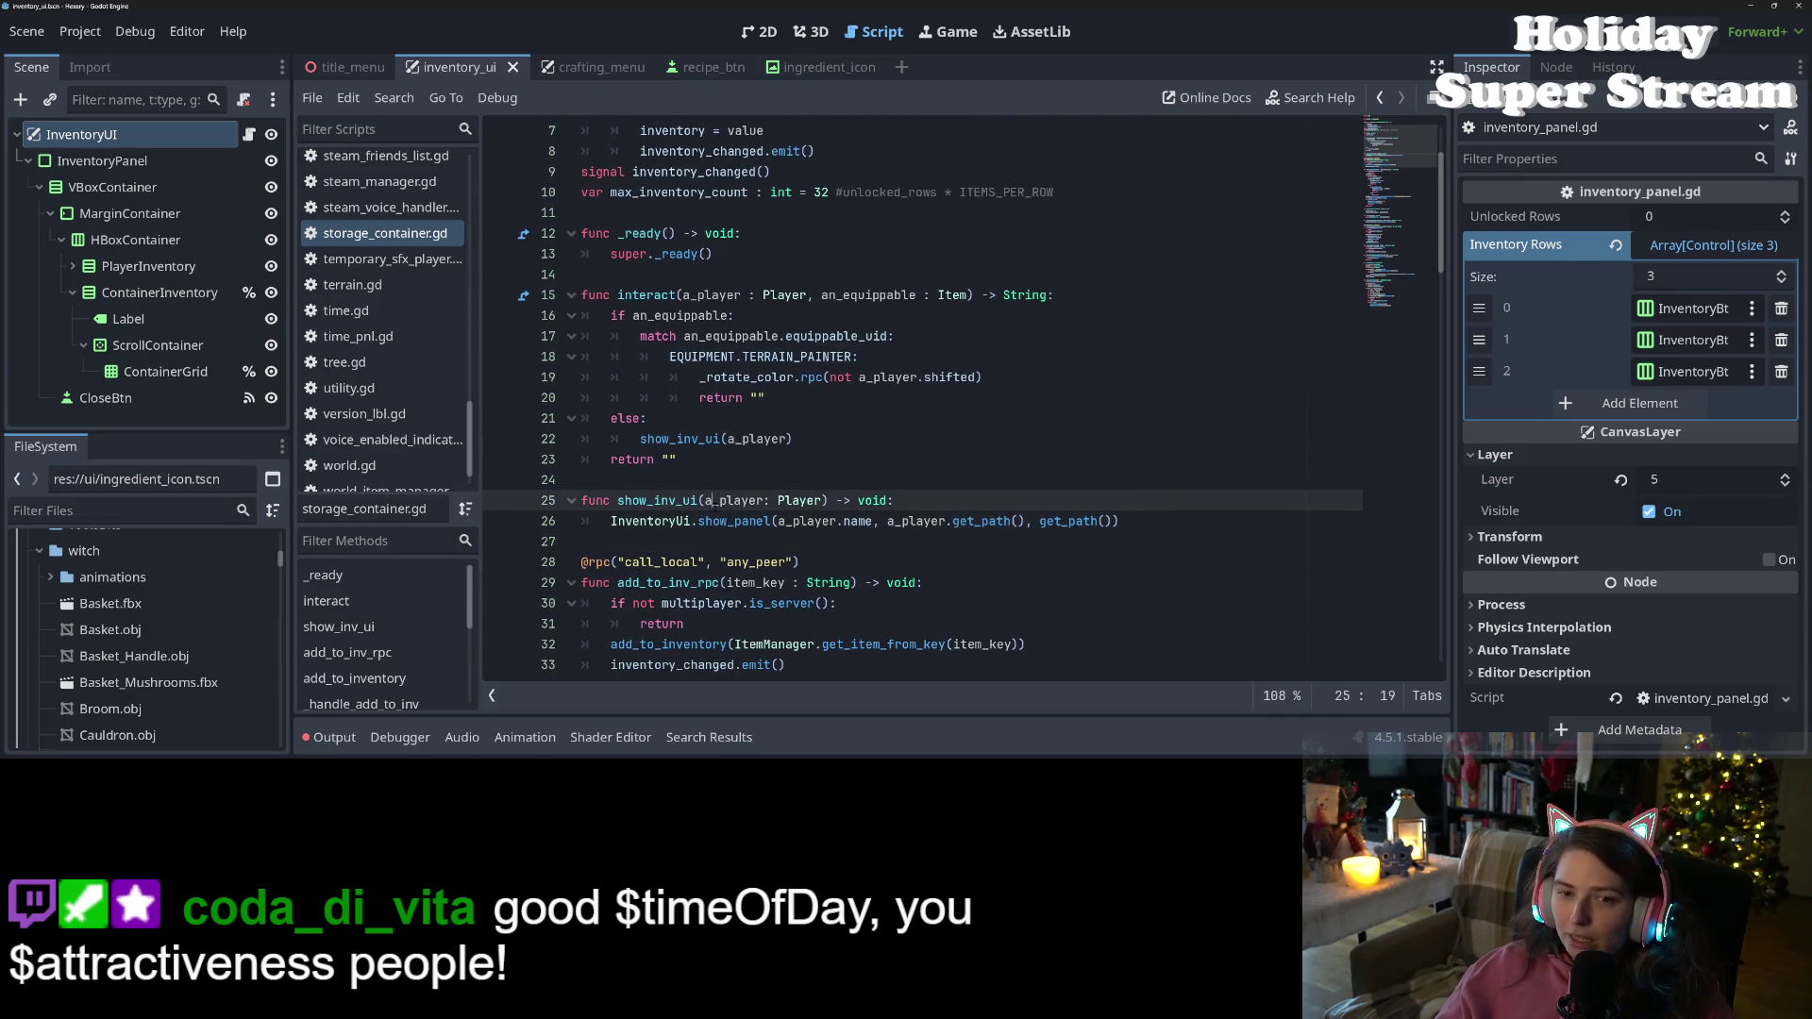
{"action": "scroll", "coordinate": [641, 472], "scroll_direction": "down", "scroll_amount": 3}
{"action": "double_click", "coordinate": [641, 460]}
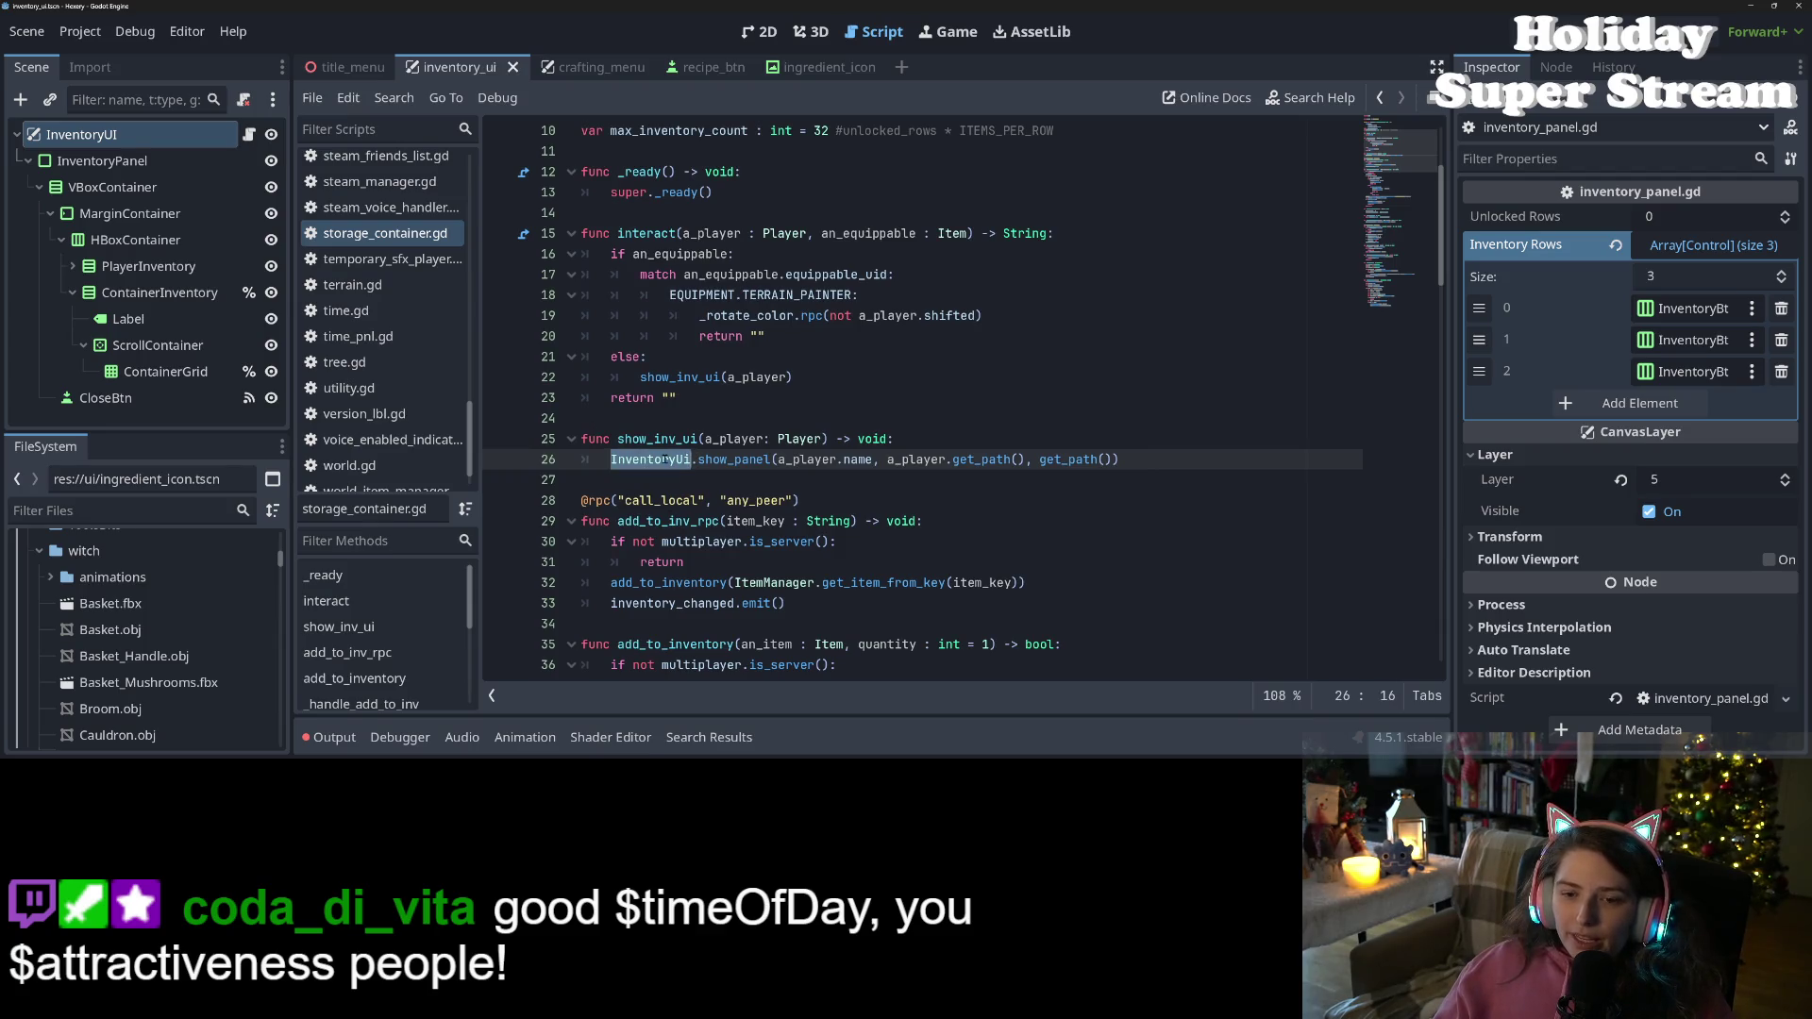
{"action": "key", "text": "ctrl+shift+f"}
{"action": "key", "text": "Return"}
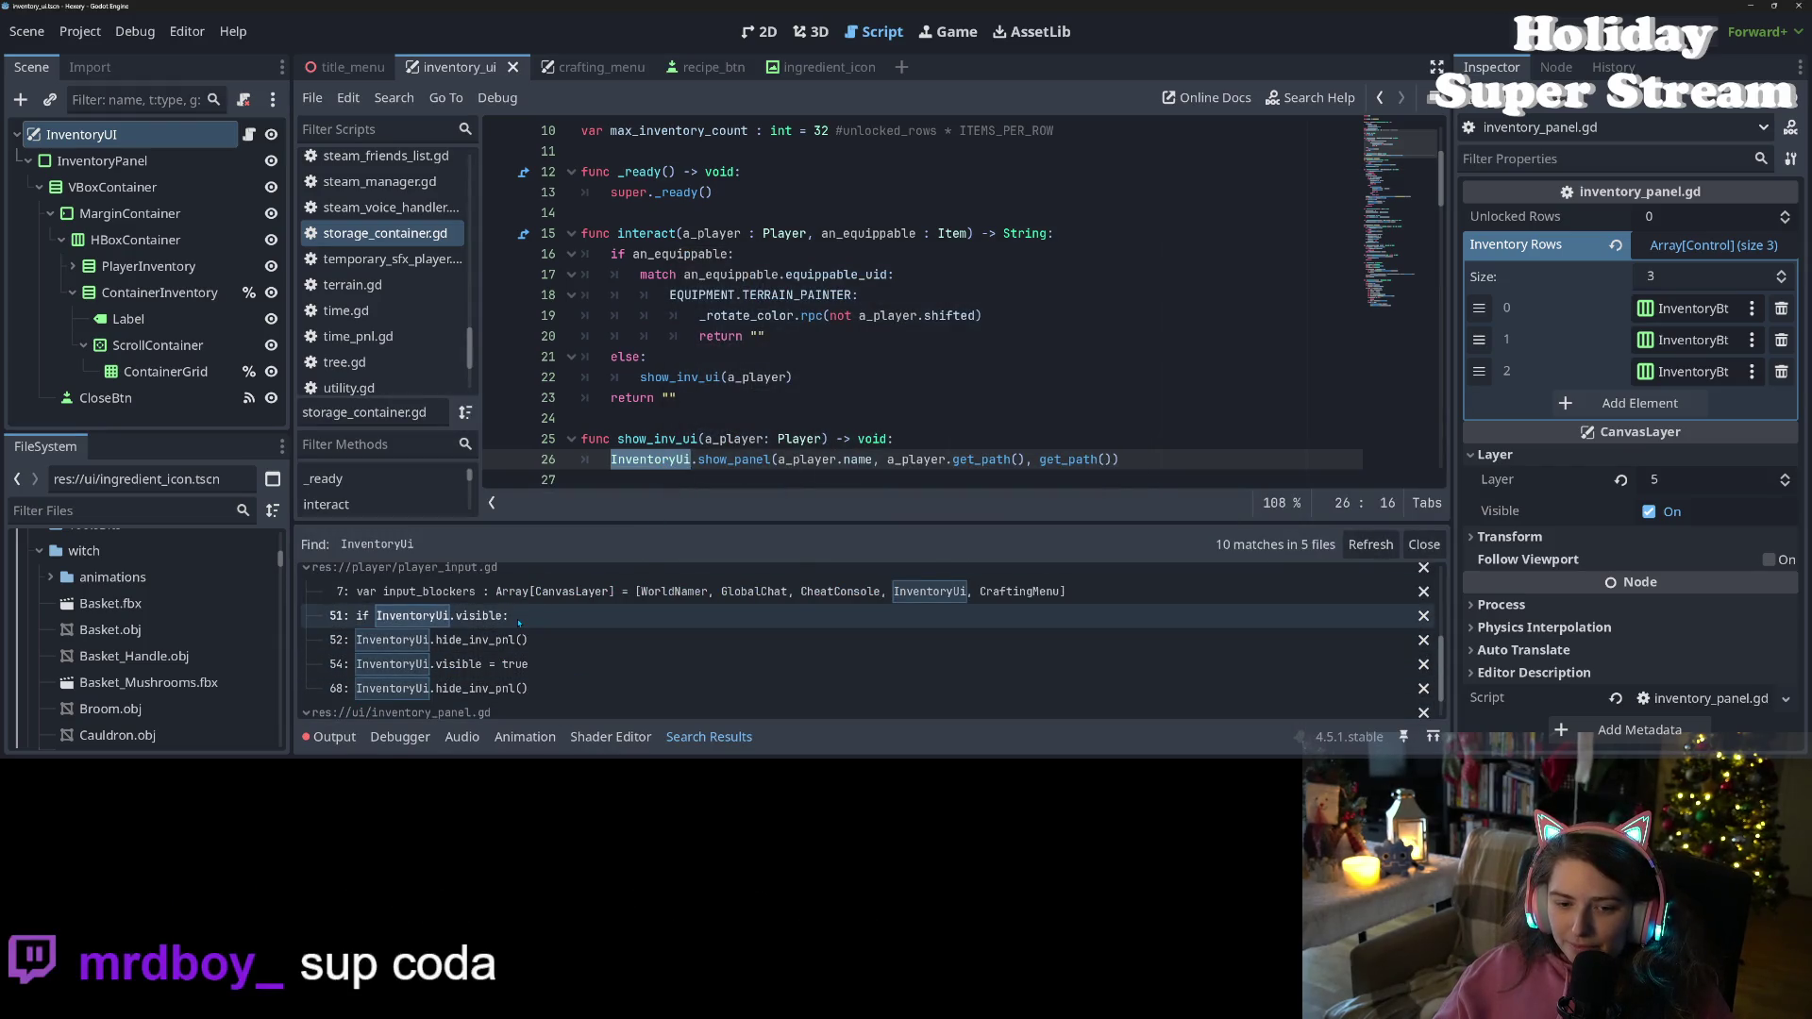
Open the line 68 match in player_input.gd and inspect hide_inv_pnl and the player_inventory assignment
{"action": "left_click", "coordinate": [535, 687]}
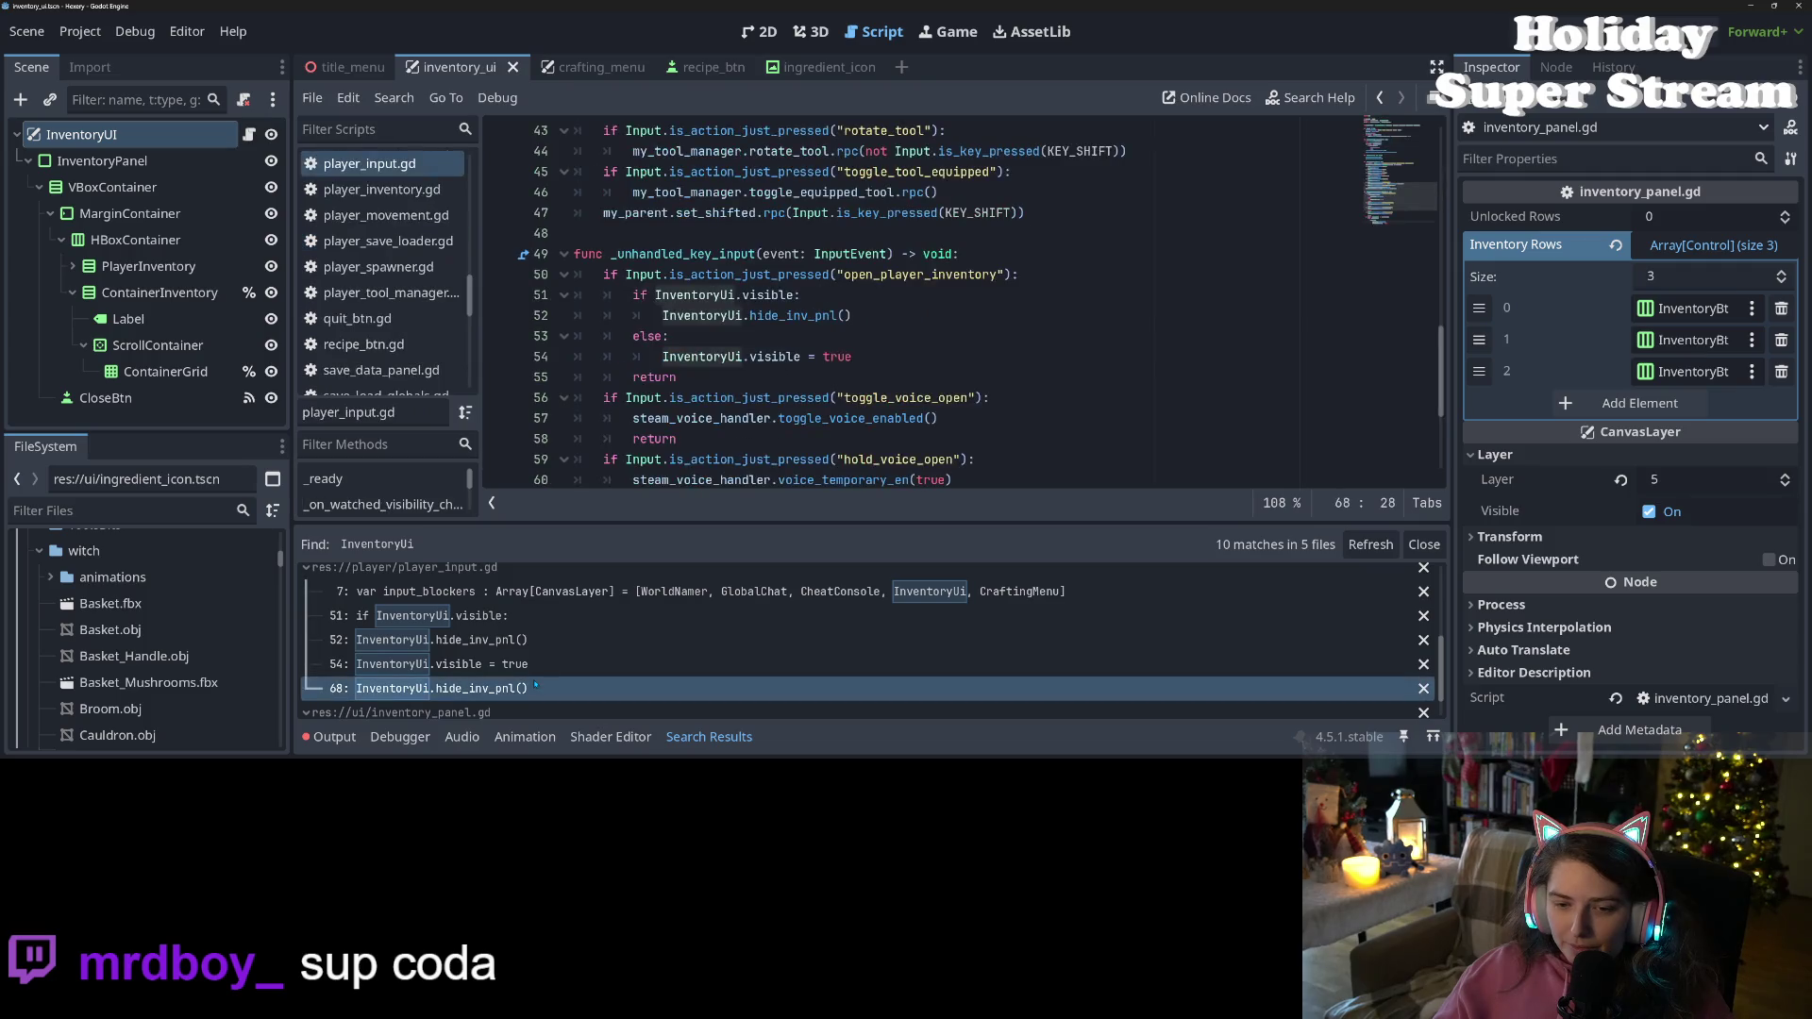
{"action": "mouse_move", "coordinate": [776, 317]}
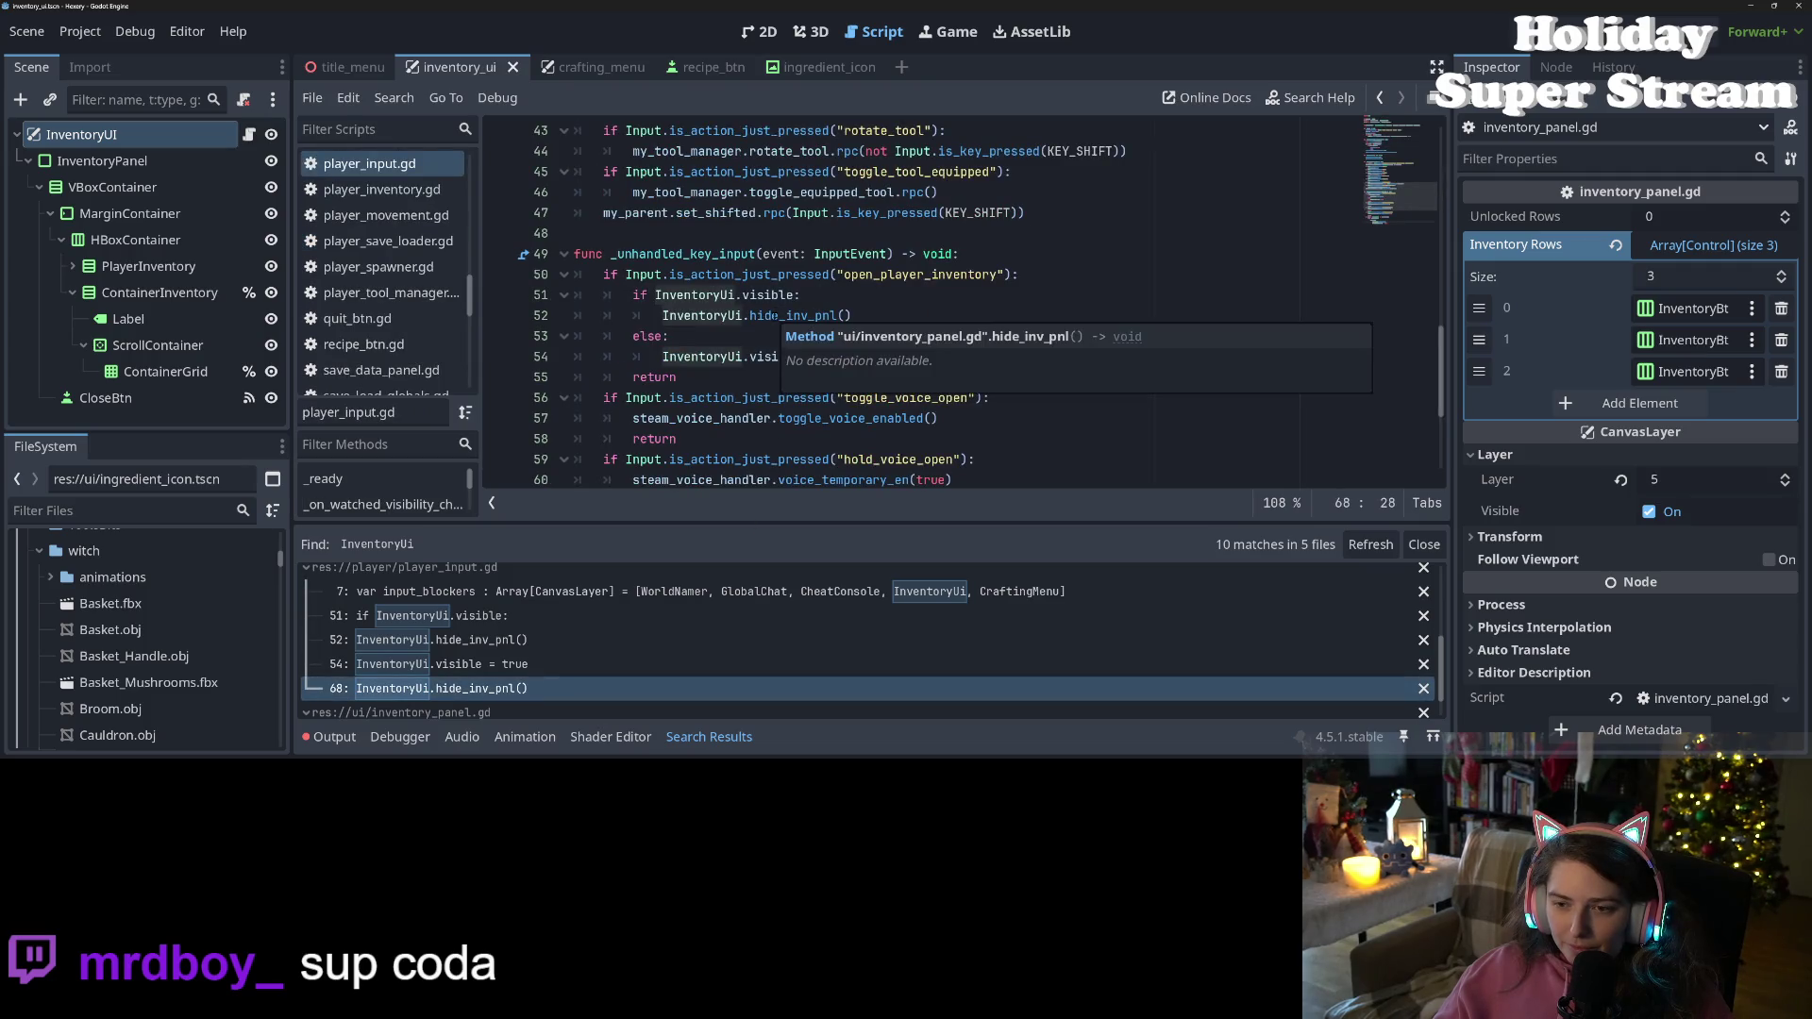
{"action": "left_click", "coordinate": [802, 315], "text": "ctrl"}
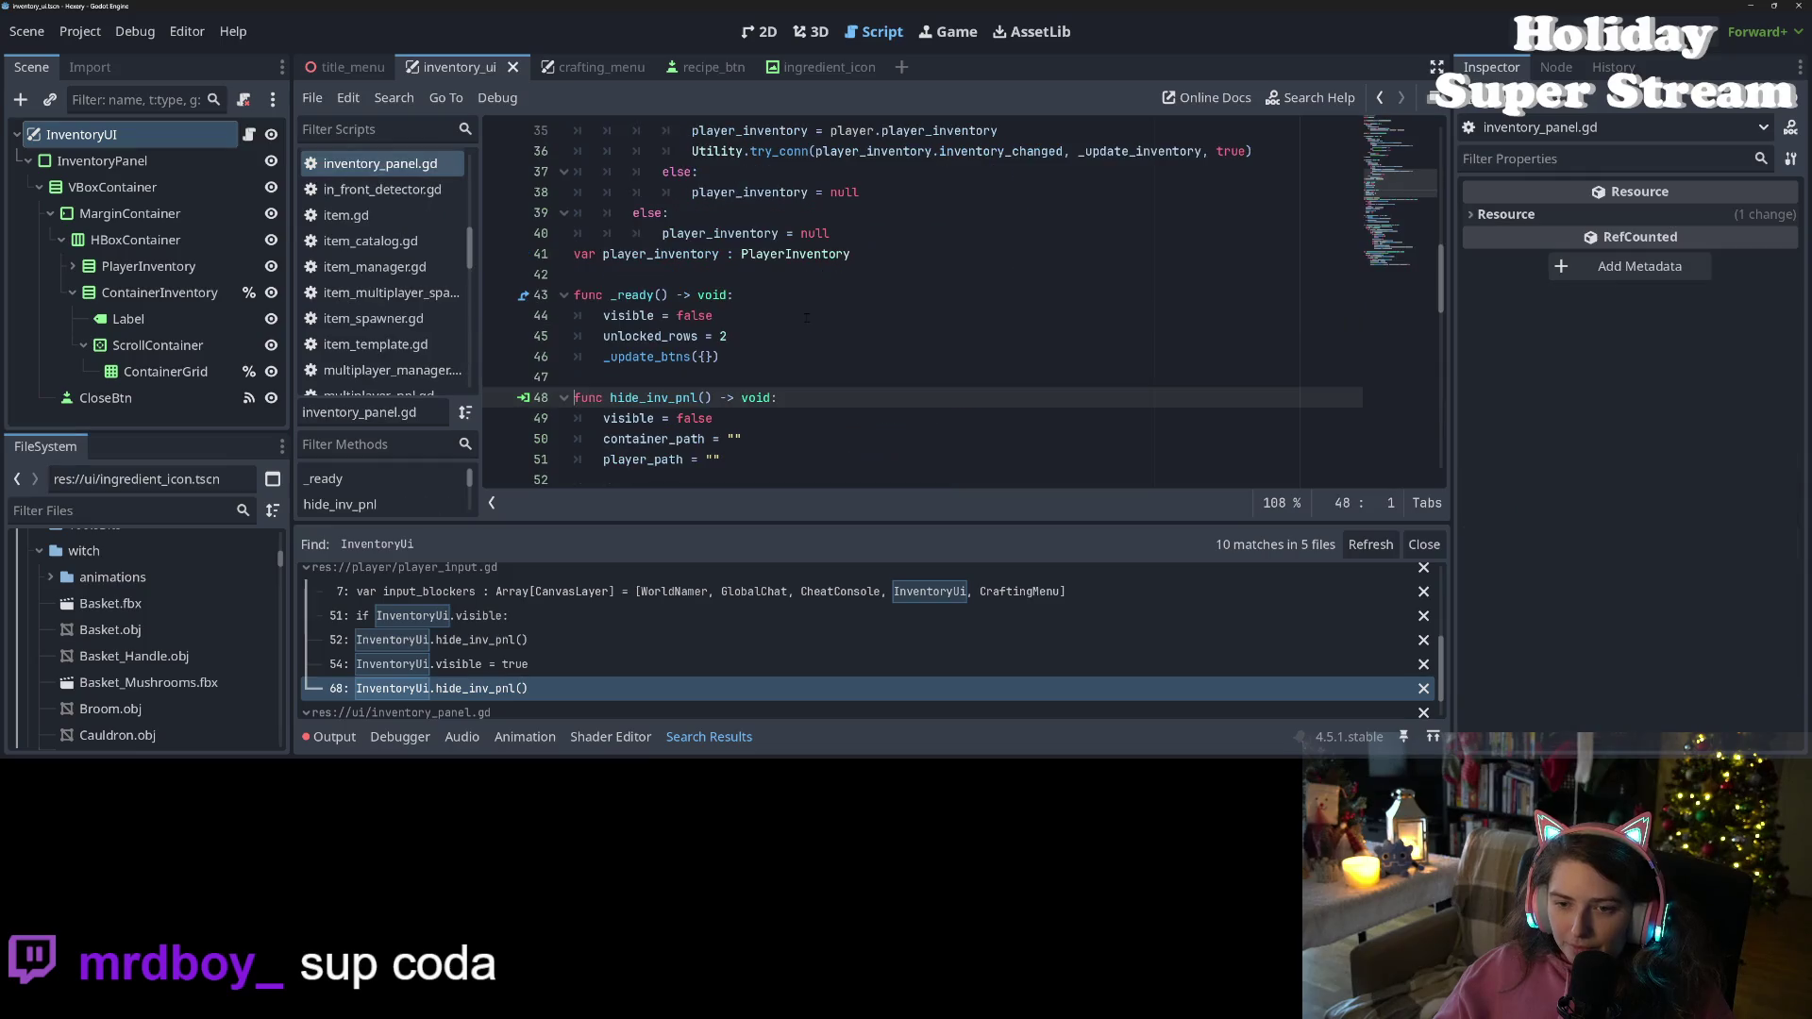
{"action": "scroll", "coordinate": [806, 317], "scroll_direction": "down", "scroll_amount": 2}
{"action": "scroll", "coordinate": [806, 317], "scroll_direction": "up", "scroll_amount": 2}
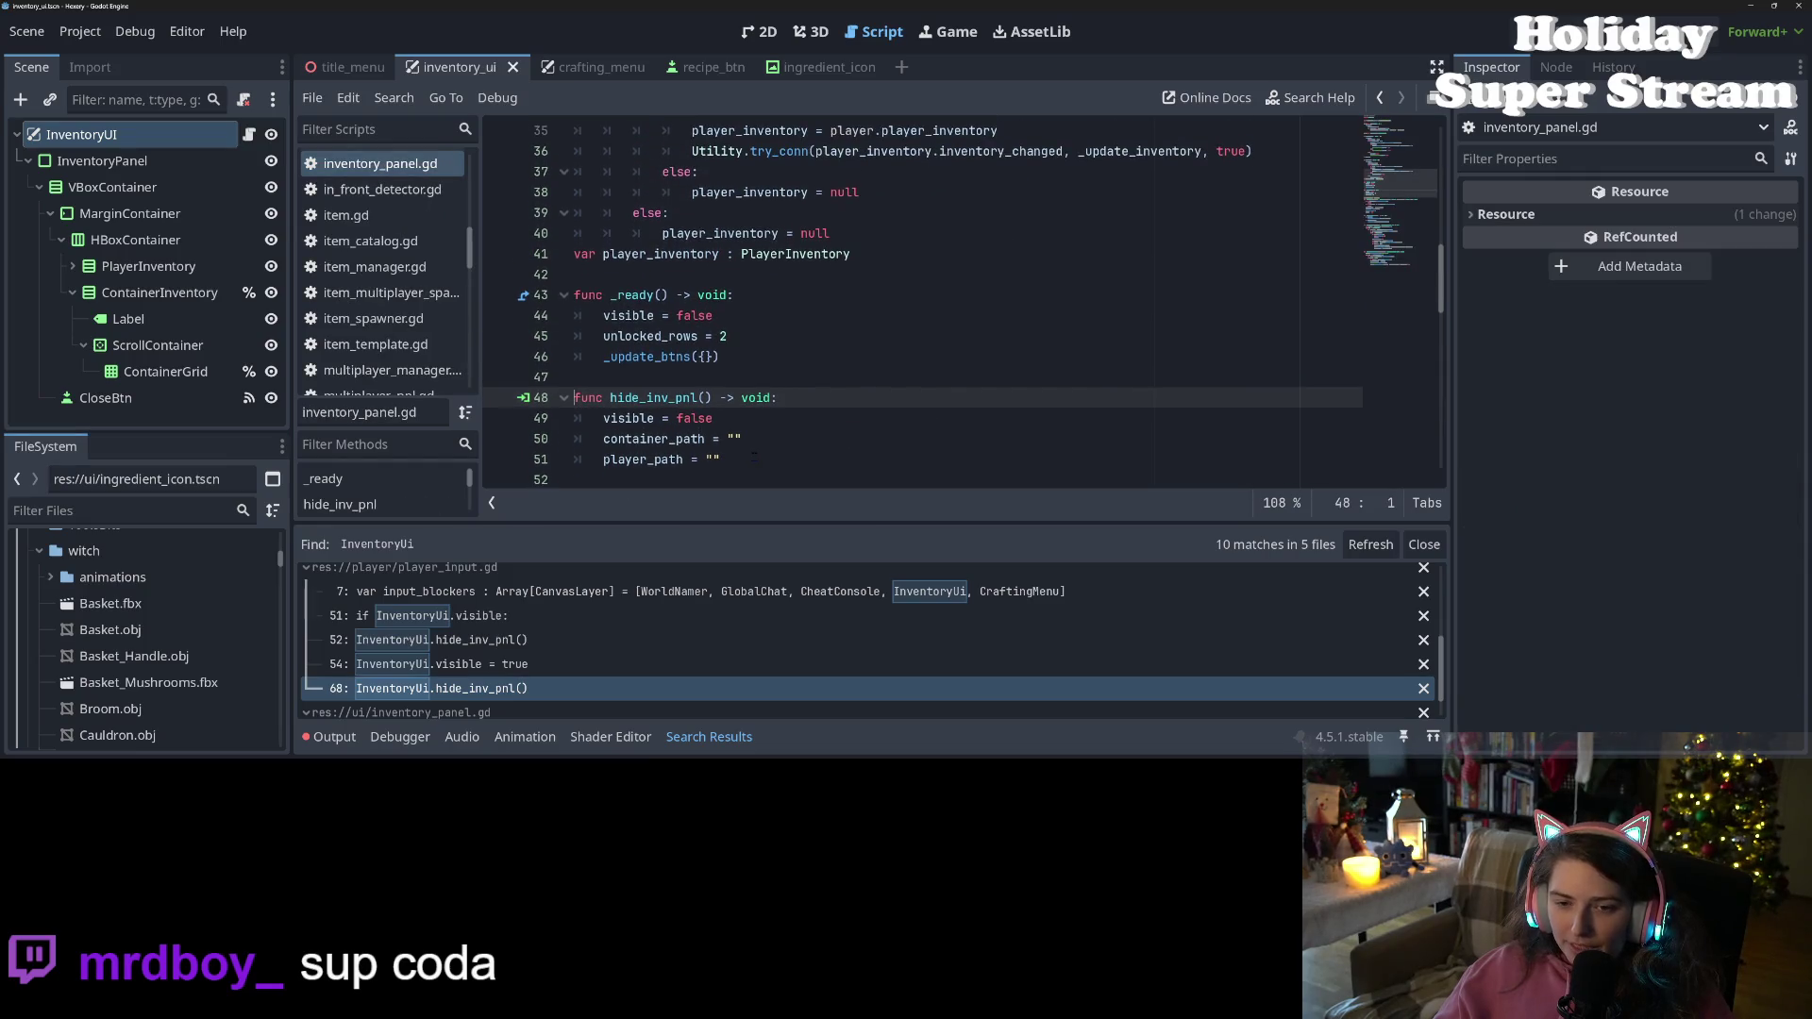
{"action": "scroll", "coordinate": [536, 664], "scroll_direction": "down", "scroll_amount": 2}
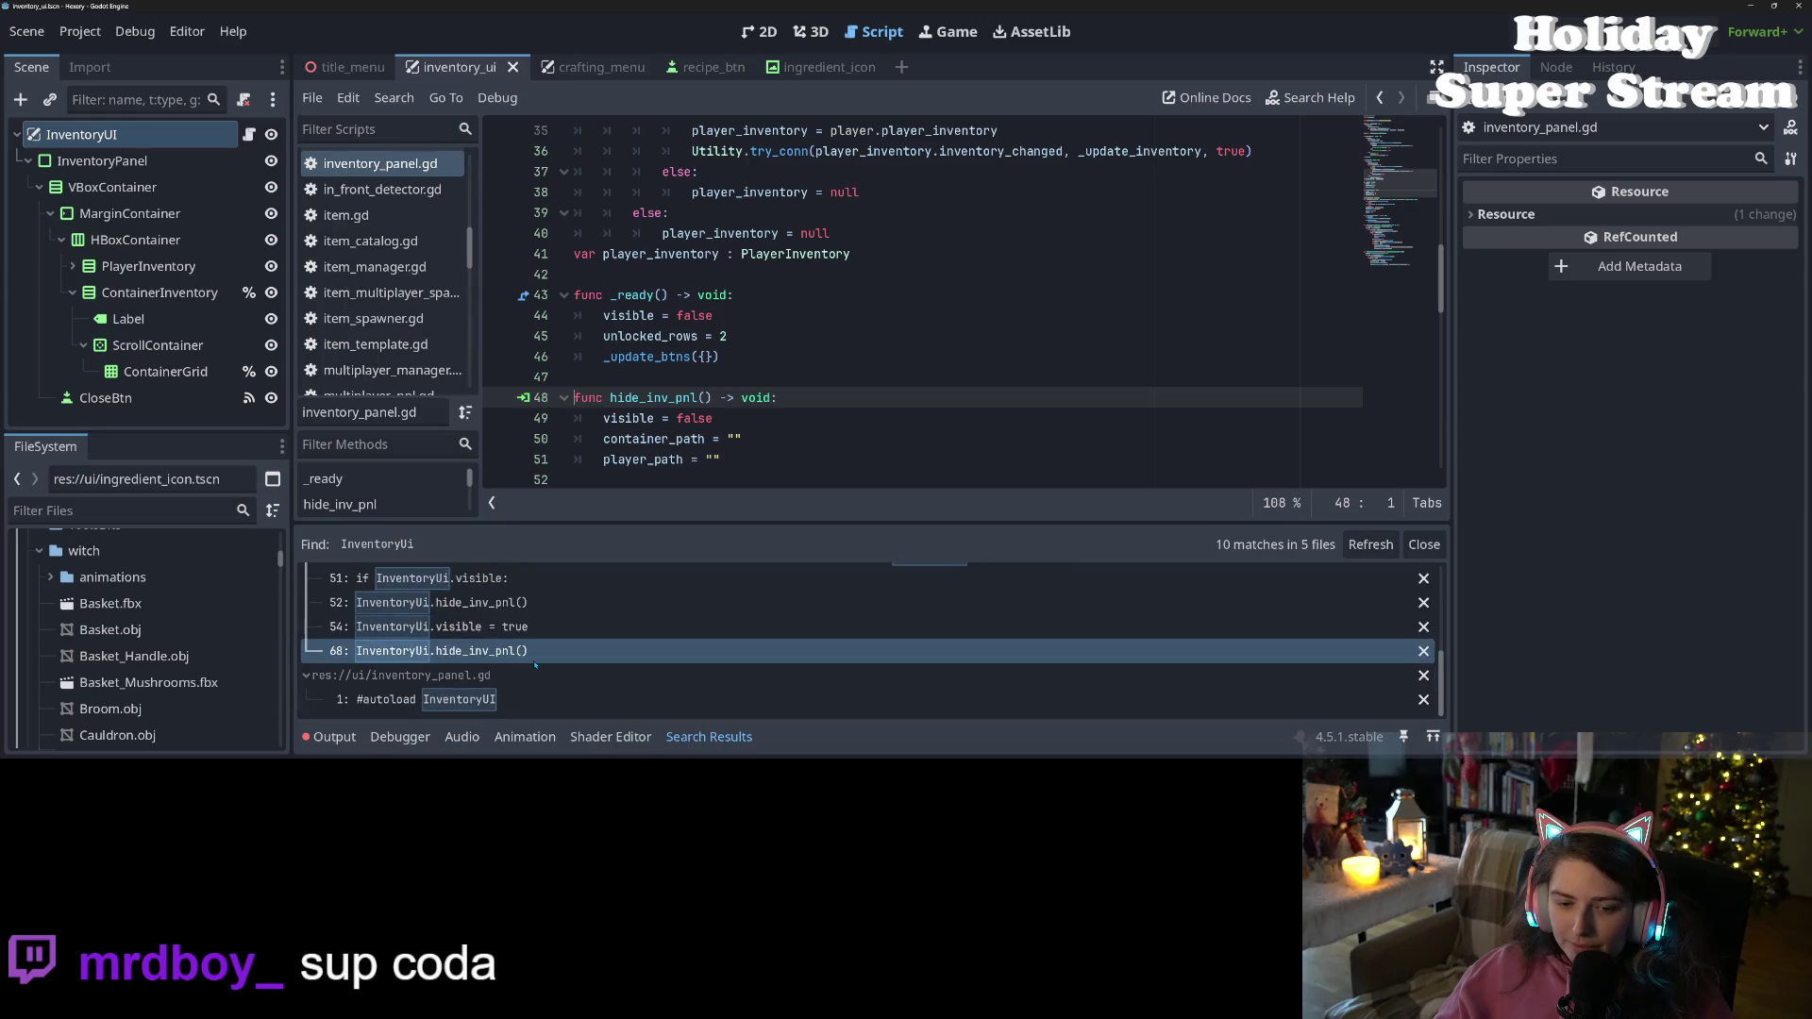
{"action": "scroll", "coordinate": [547, 697], "scroll_direction": "down", "scroll_amount": 5}
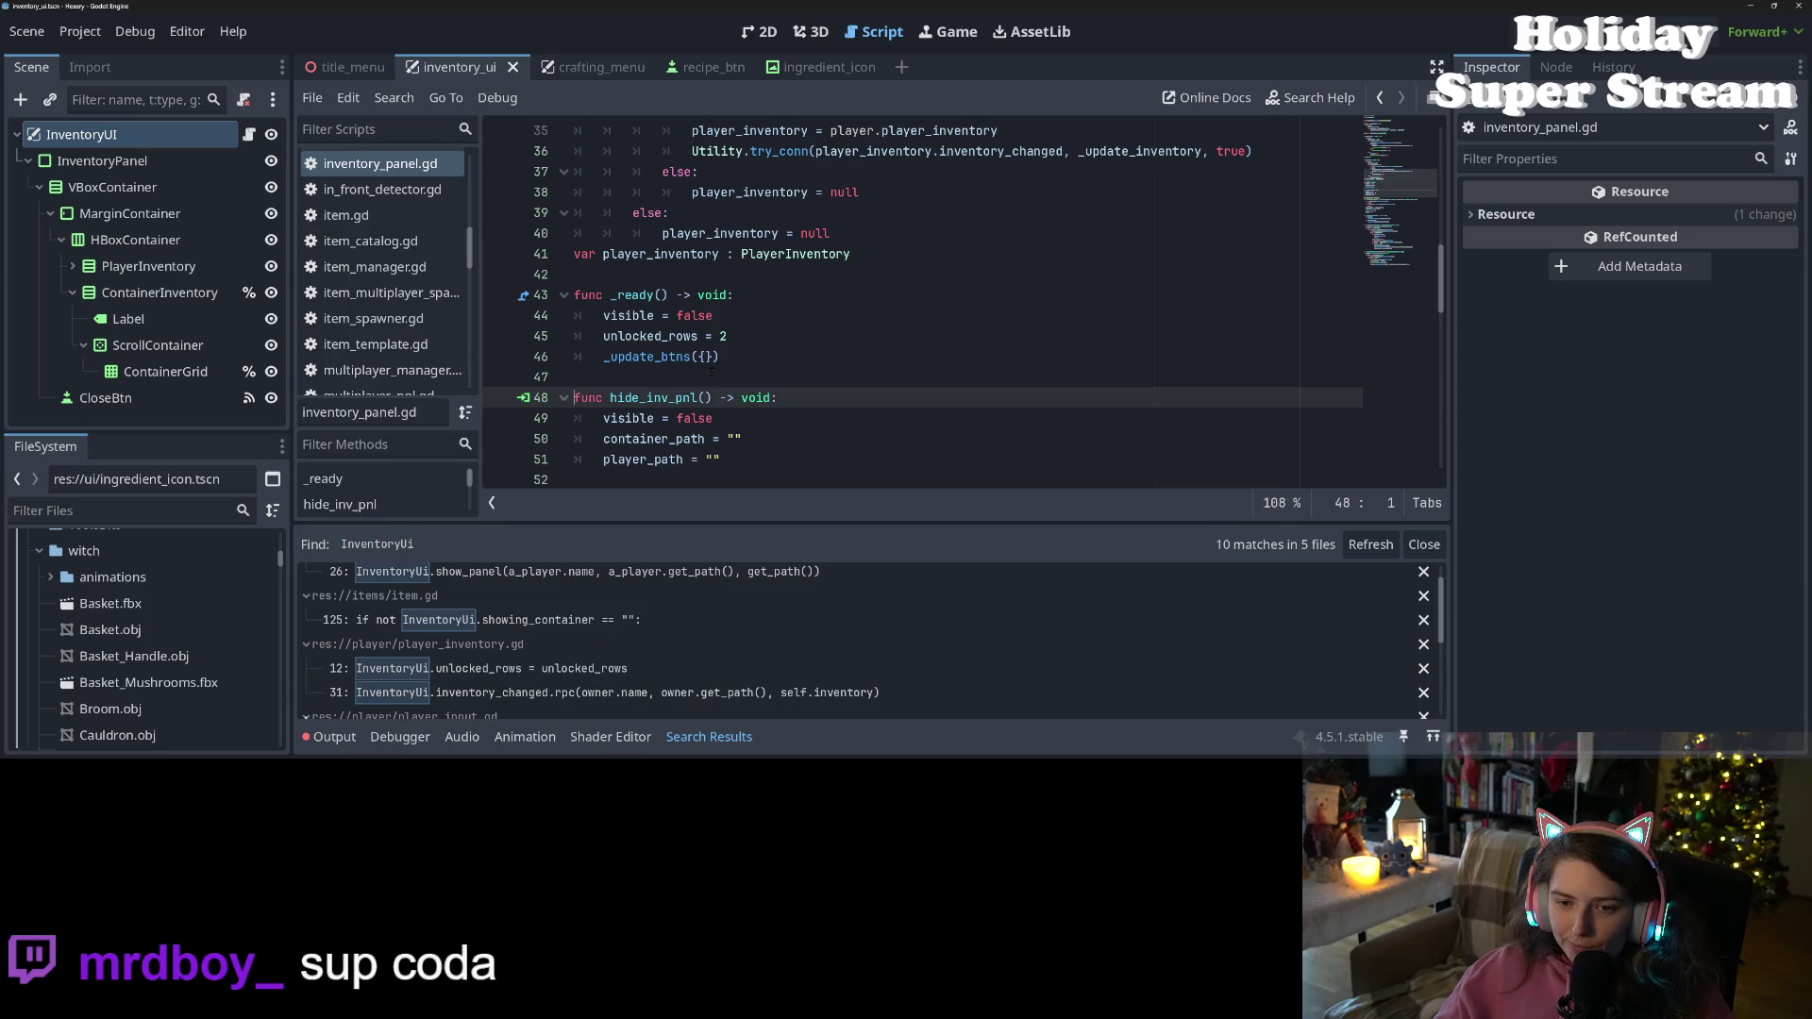
{"action": "left_click", "coordinate": [689, 418]}
{"action": "scroll", "coordinate": [686, 440], "scroll_direction": "up", "scroll_amount": 3}
{"action": "left_click", "coordinate": [832, 315]}
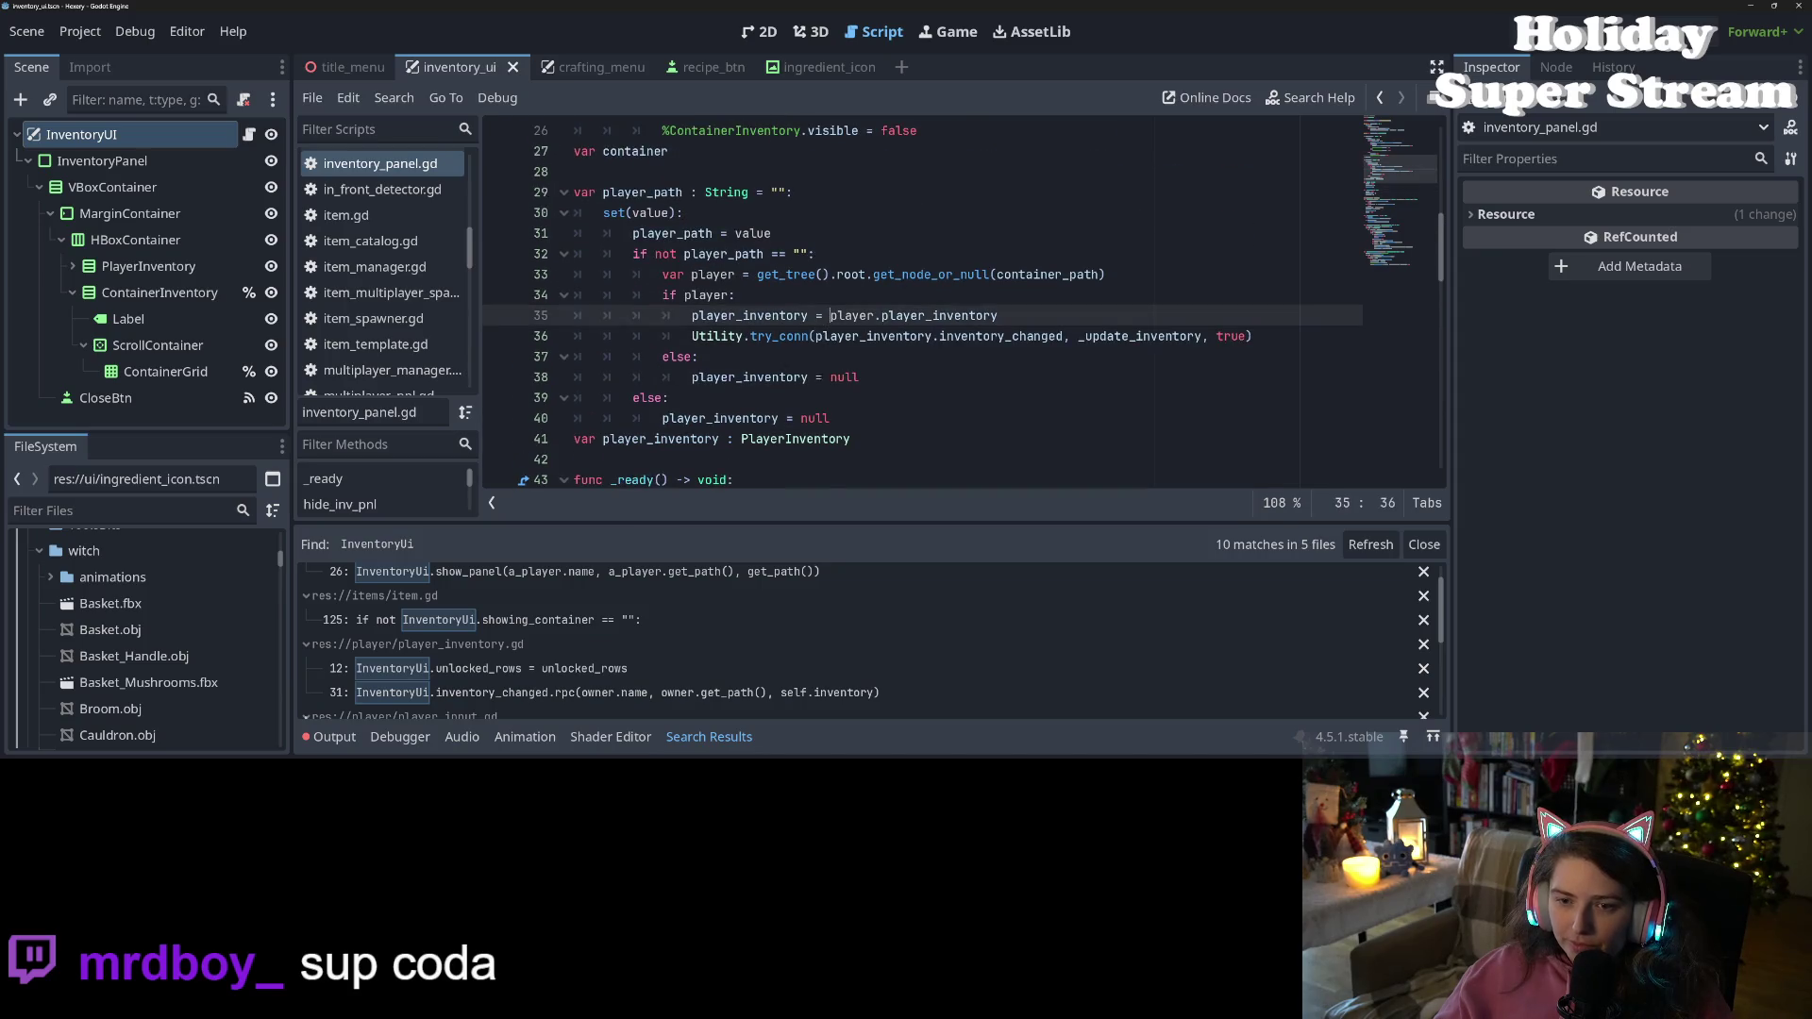
{"action": "scroll", "coordinate": [809, 417], "scroll_direction": "up", "scroll_amount": 4}
{"action": "scroll", "coordinate": [808, 417], "scroll_direction": "down", "scroll_amount": 2}
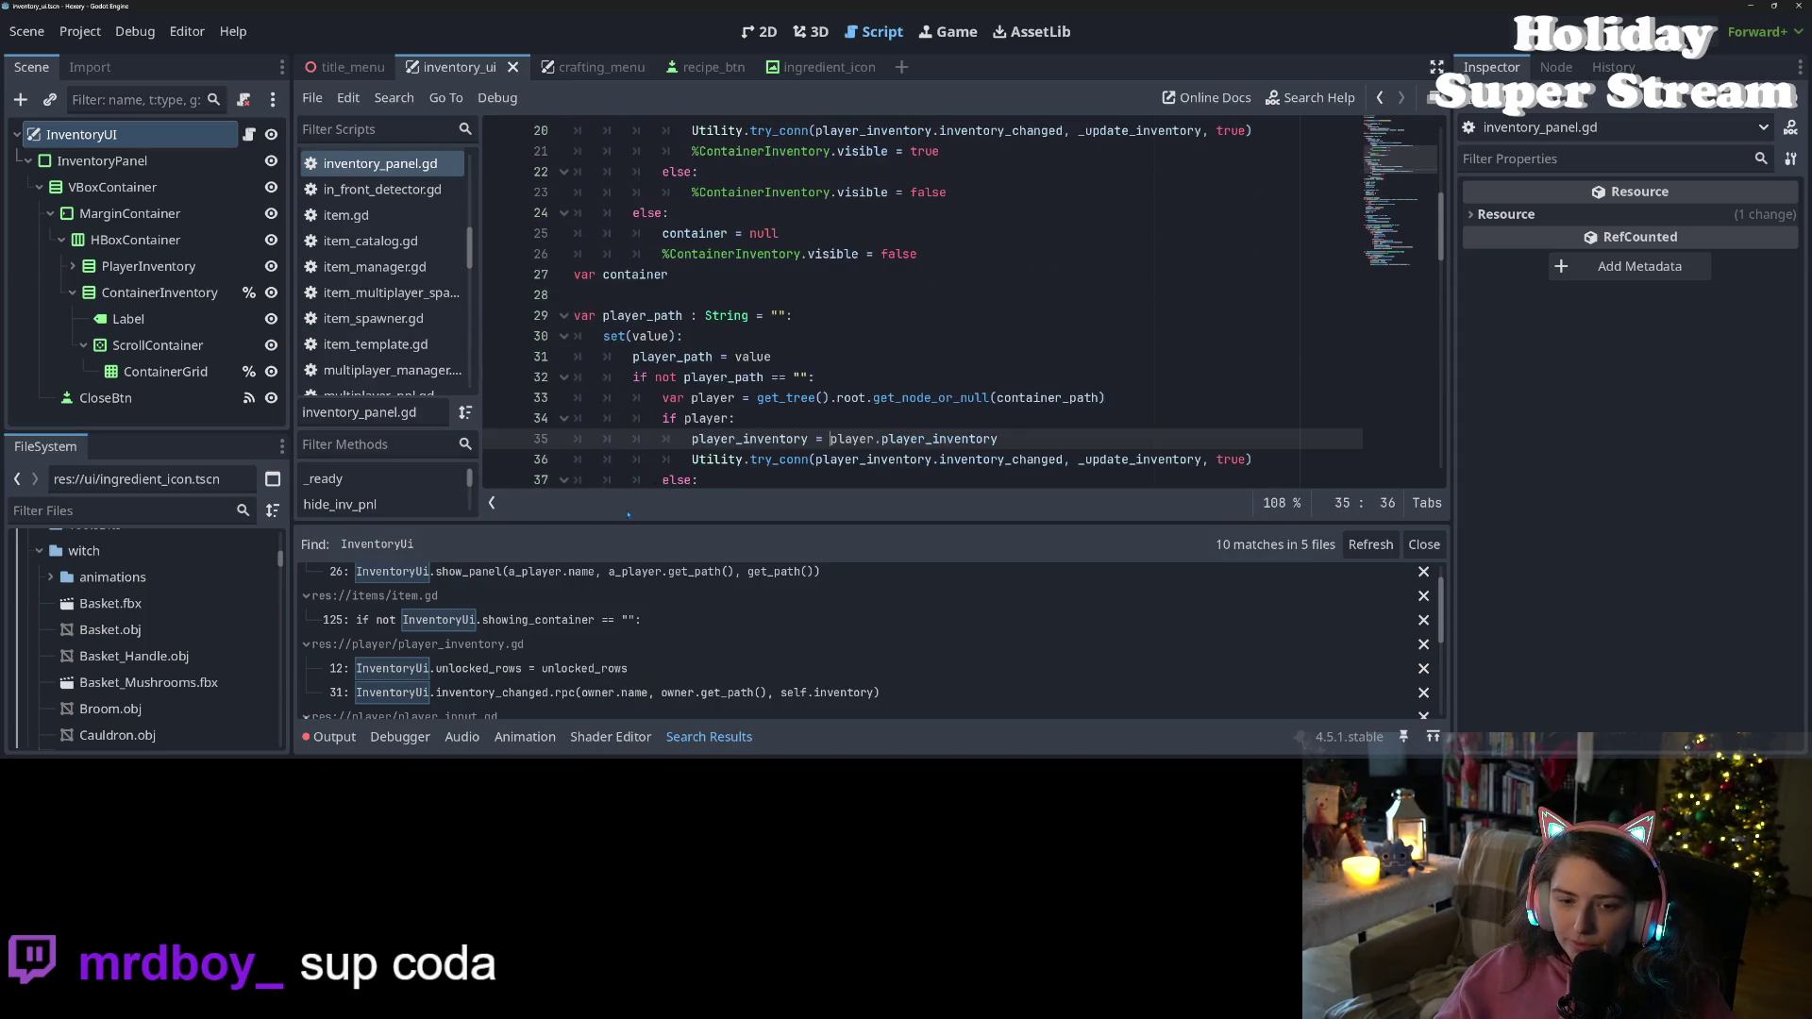
{"action": "scroll", "coordinate": [519, 621], "scroll_direction": "up", "scroll_amount": 1}
{"action": "scroll", "coordinate": [519, 621], "scroll_direction": "down", "scroll_amount": 1}
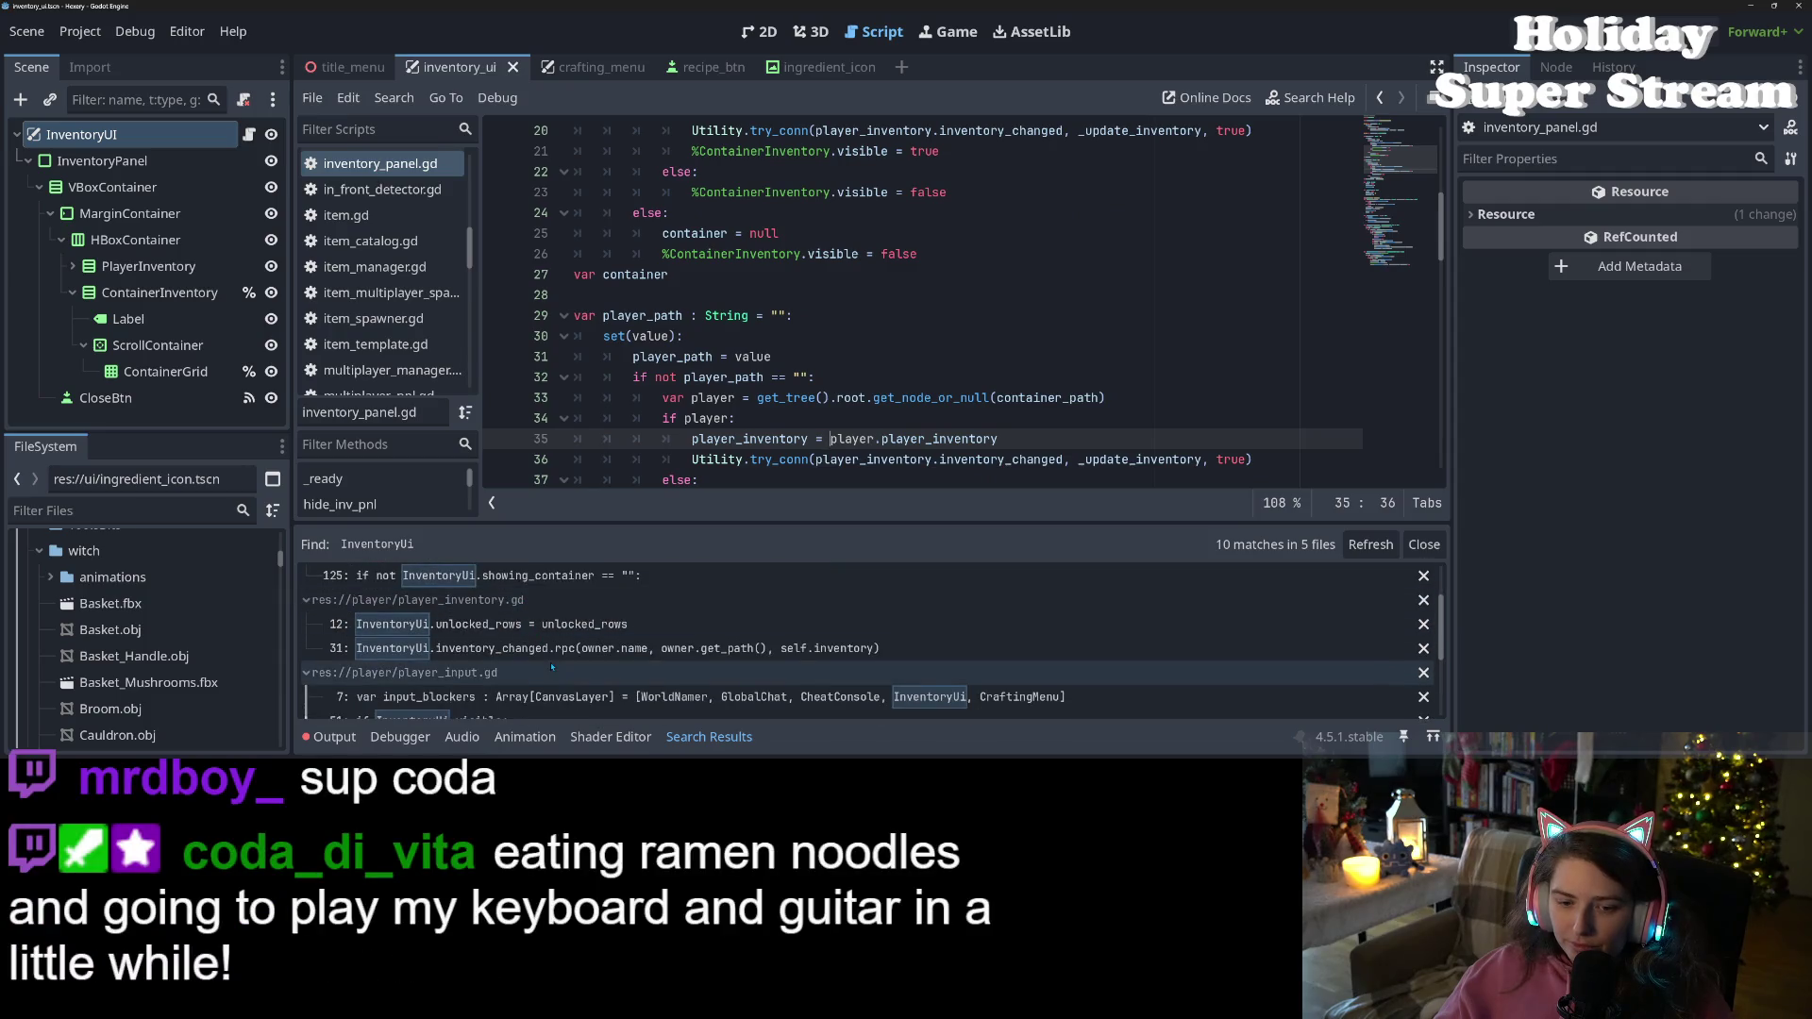
Go to line 54 in player_input.gd and delete its visible = true assignment after InventoryUi
{"action": "left_click", "coordinate": [585, 624]}
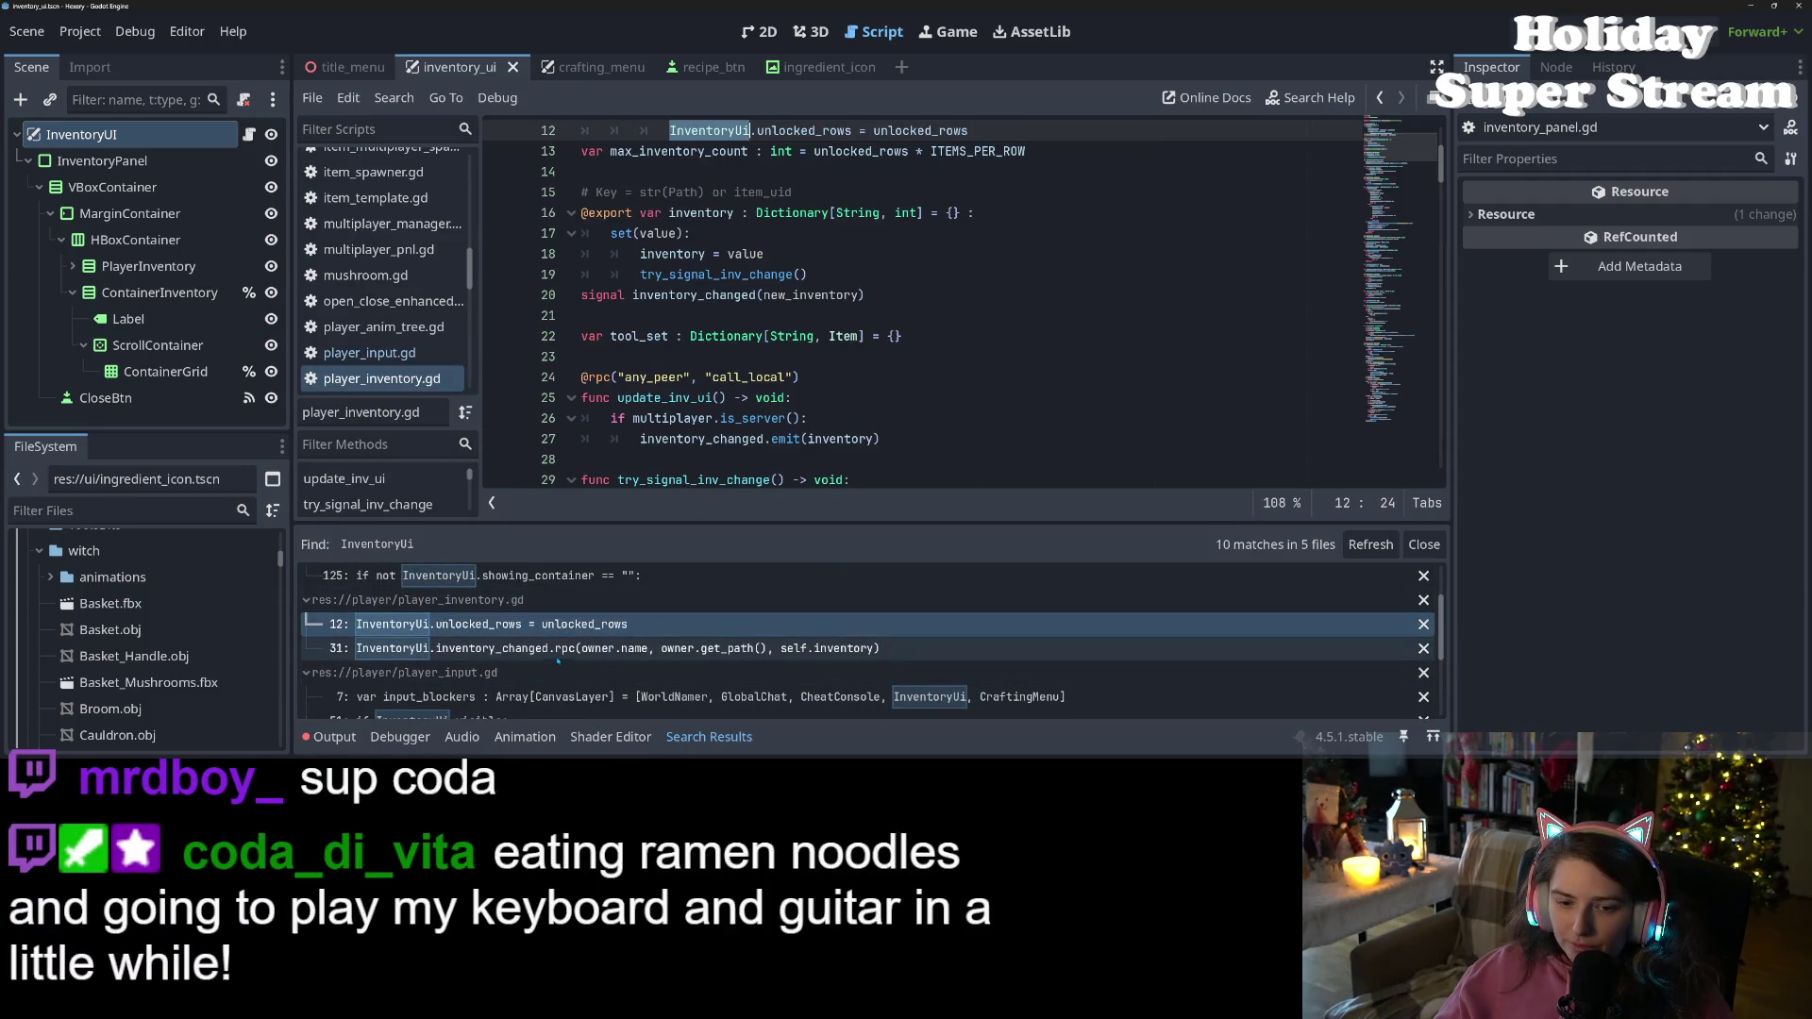
{"action": "scroll", "coordinate": [557, 658], "scroll_direction": "down", "scroll_amount": 3}
{"action": "left_click", "coordinate": [557, 652]}
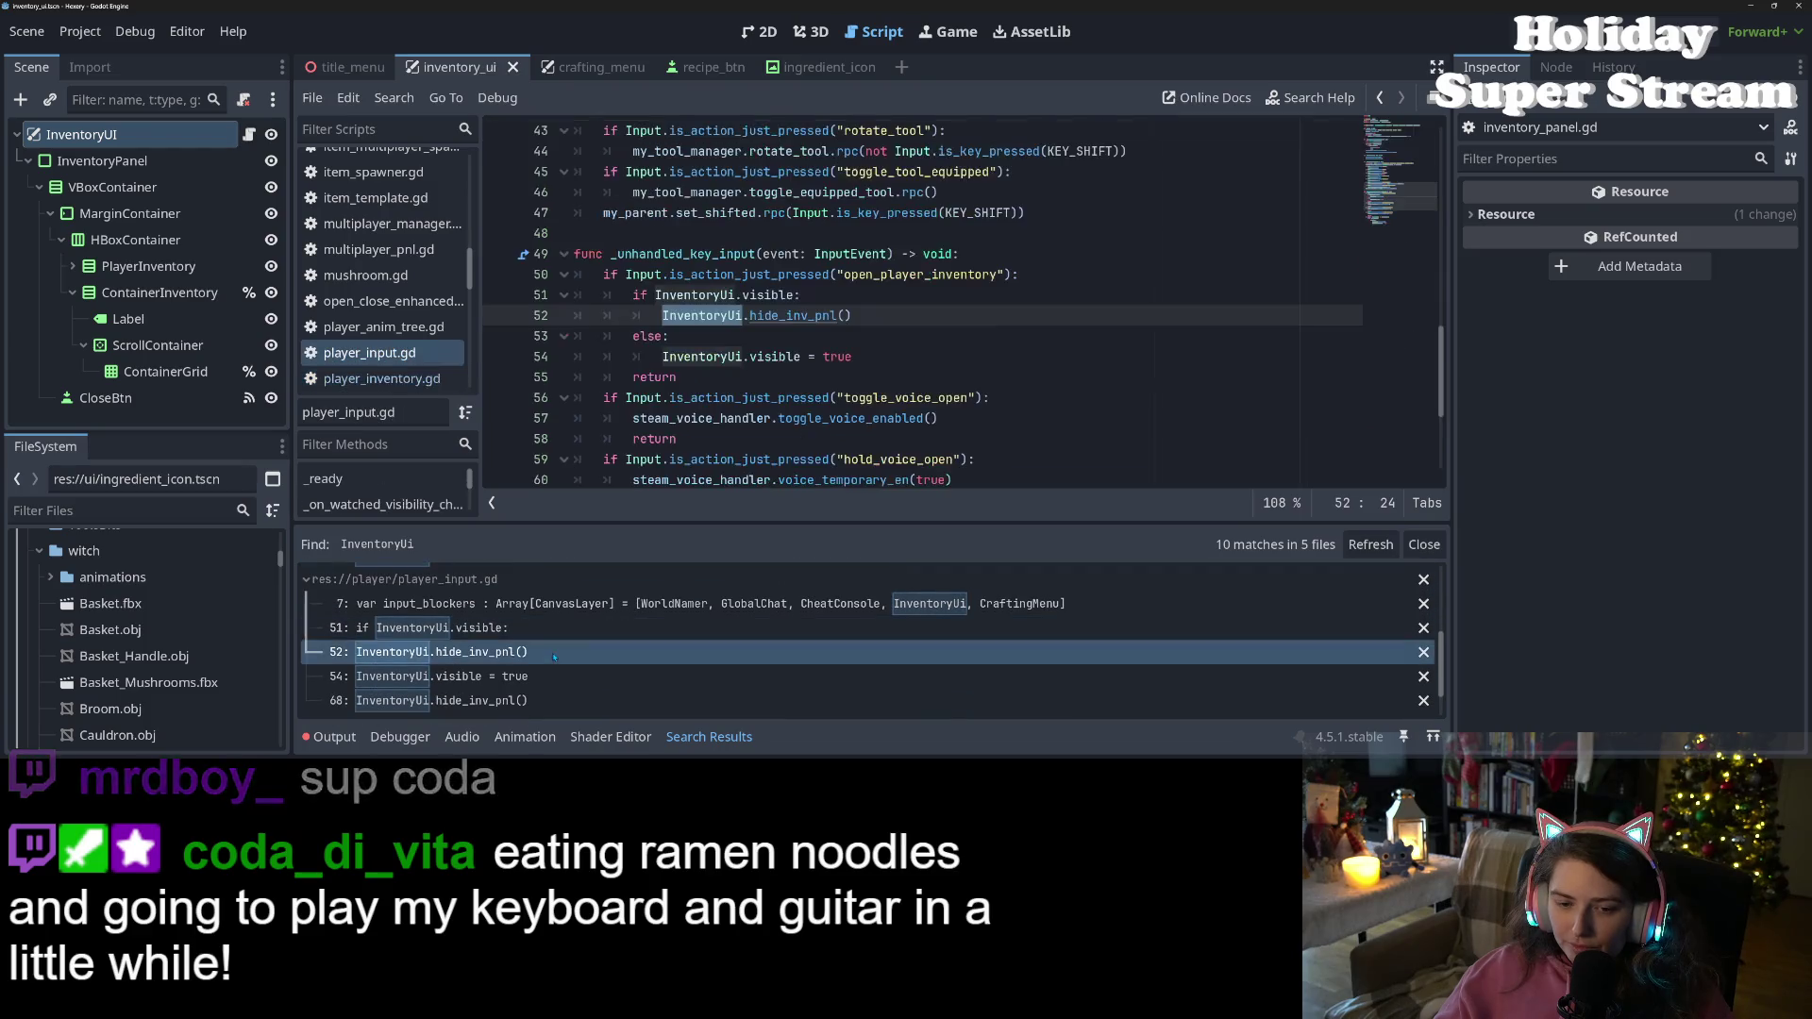
{"action": "left_click", "coordinate": [852, 356]}
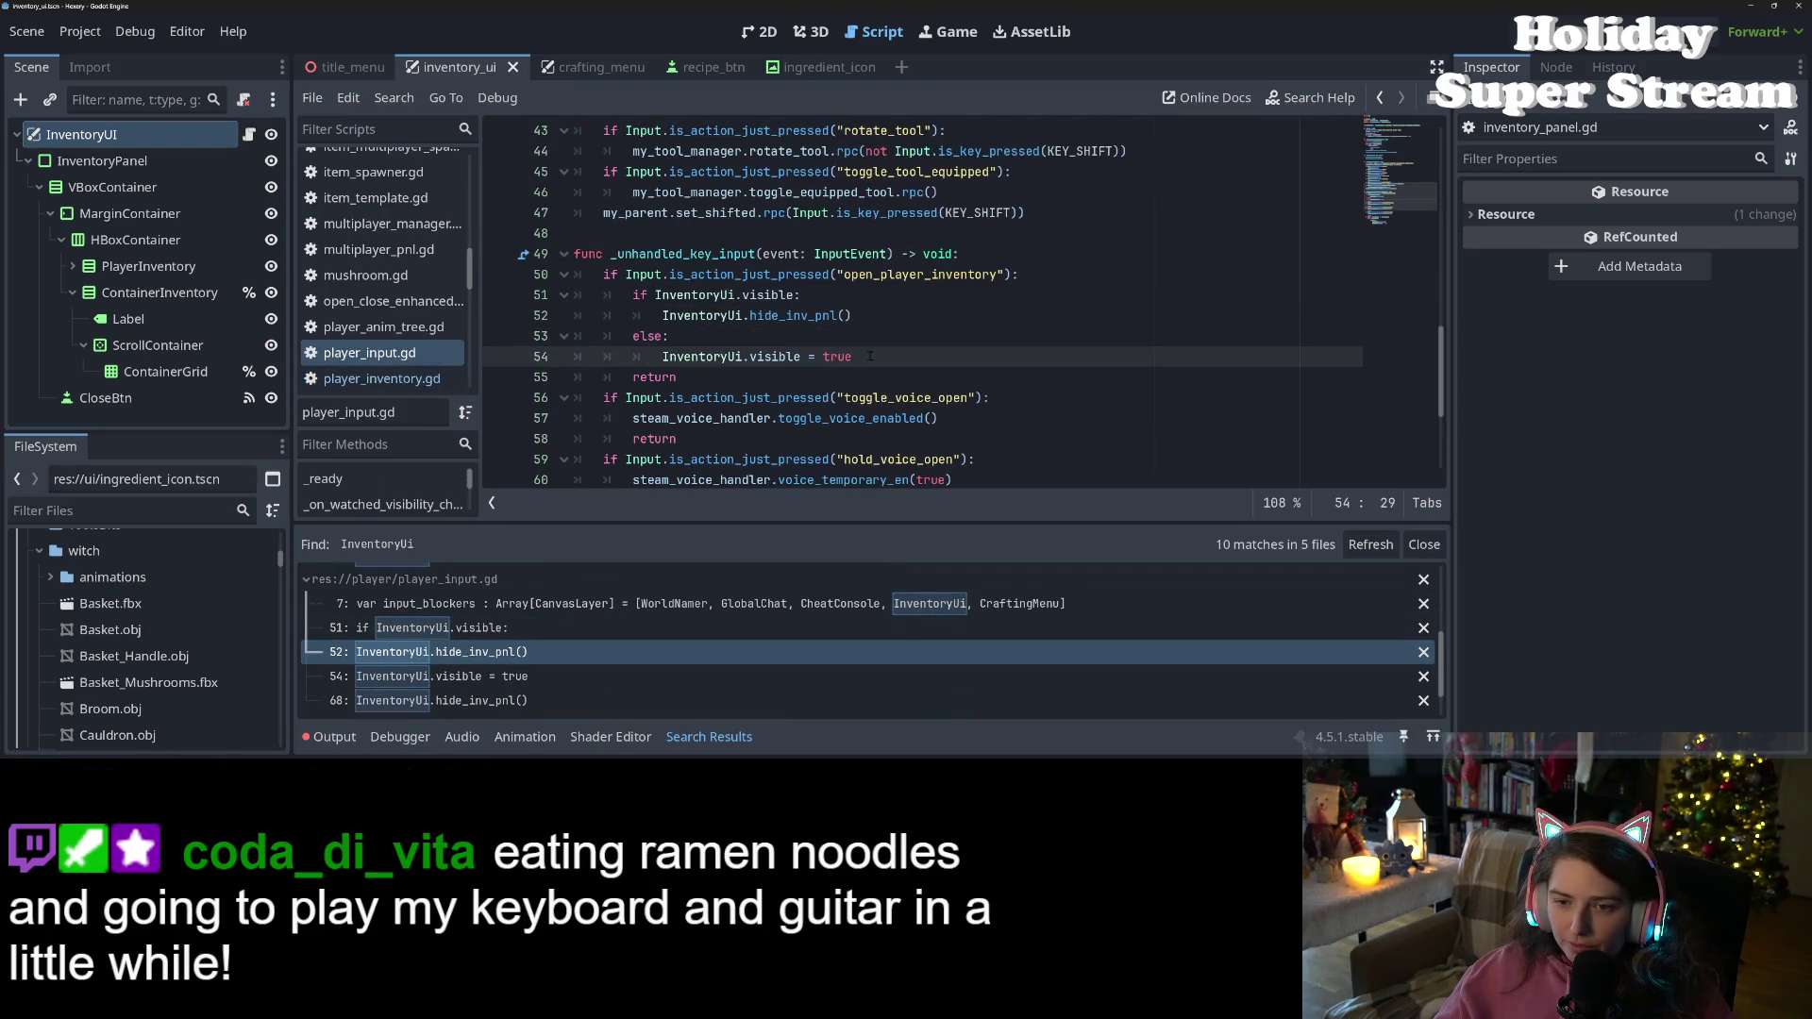
{"action": "left_click_drag", "start_coordinate": [852, 356], "coordinate": [779, 355]}
{"action": "key", "text": "BackSpace"}
{"action": "key", "text": "BackSpace"}
{"action": "key", "text": "BackSpace"}
{"action": "type", "text": "s"}
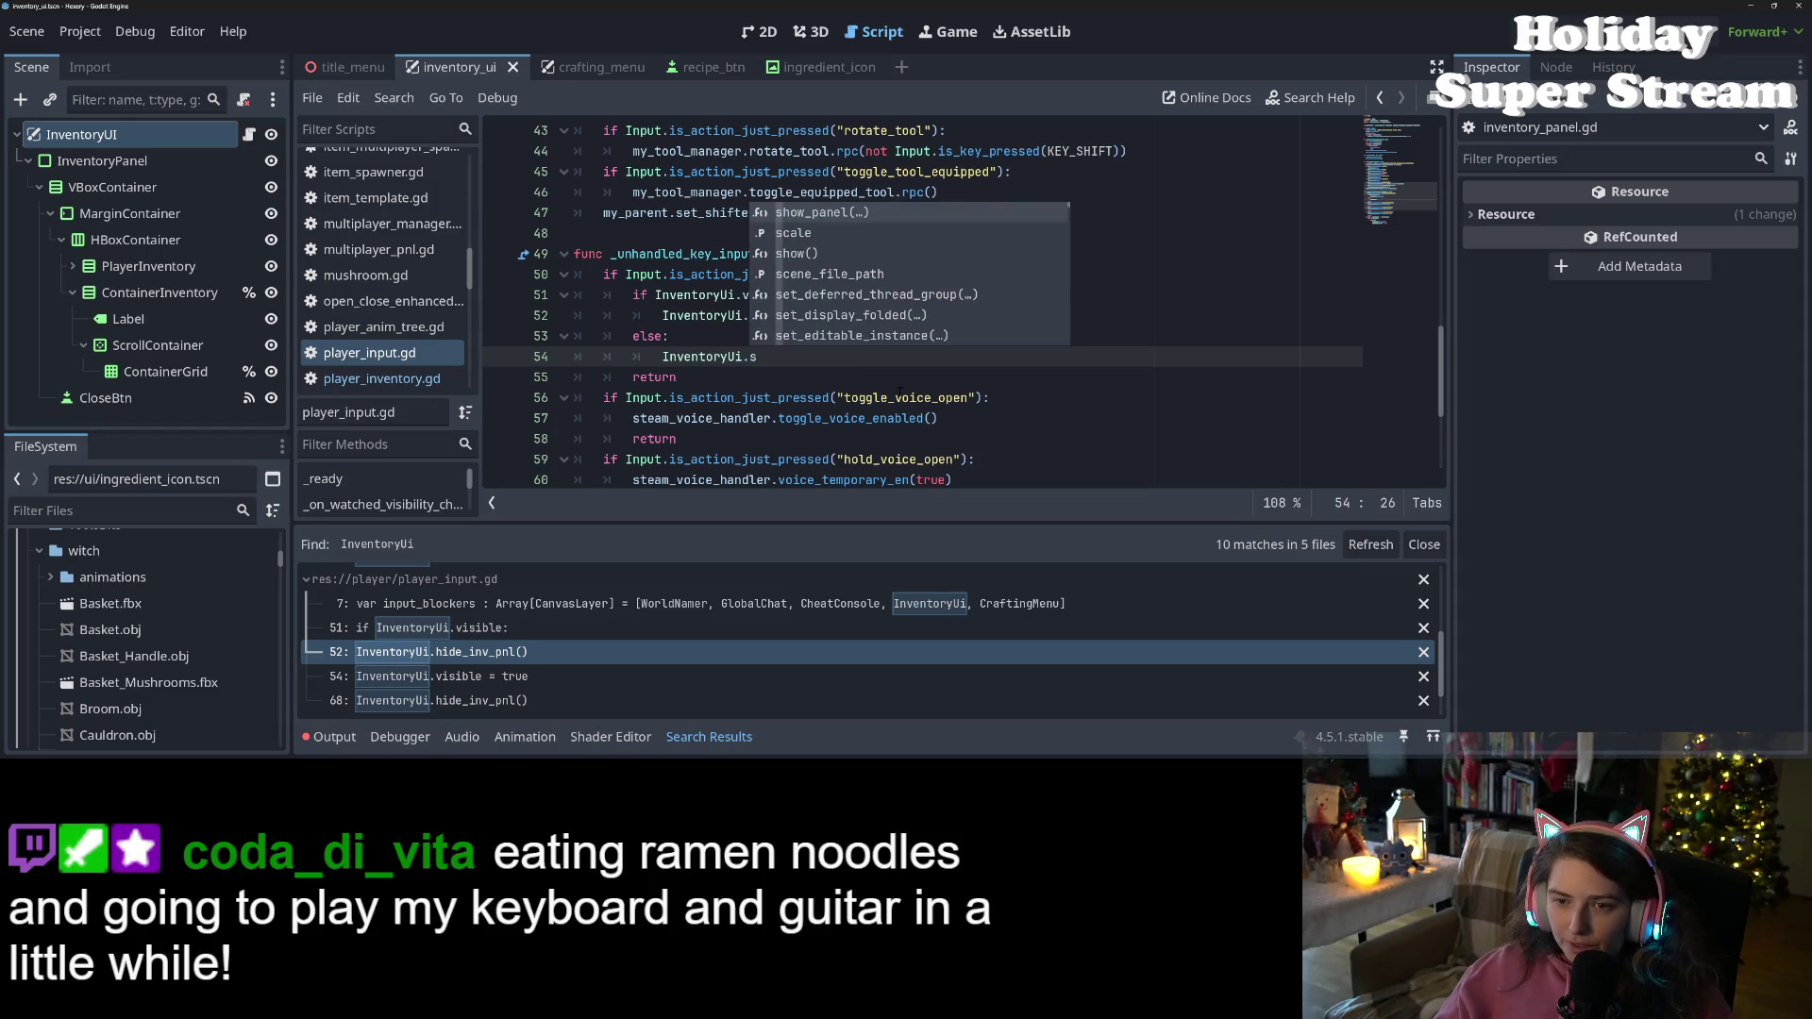
{"action": "key", "text": "BackSpace"}
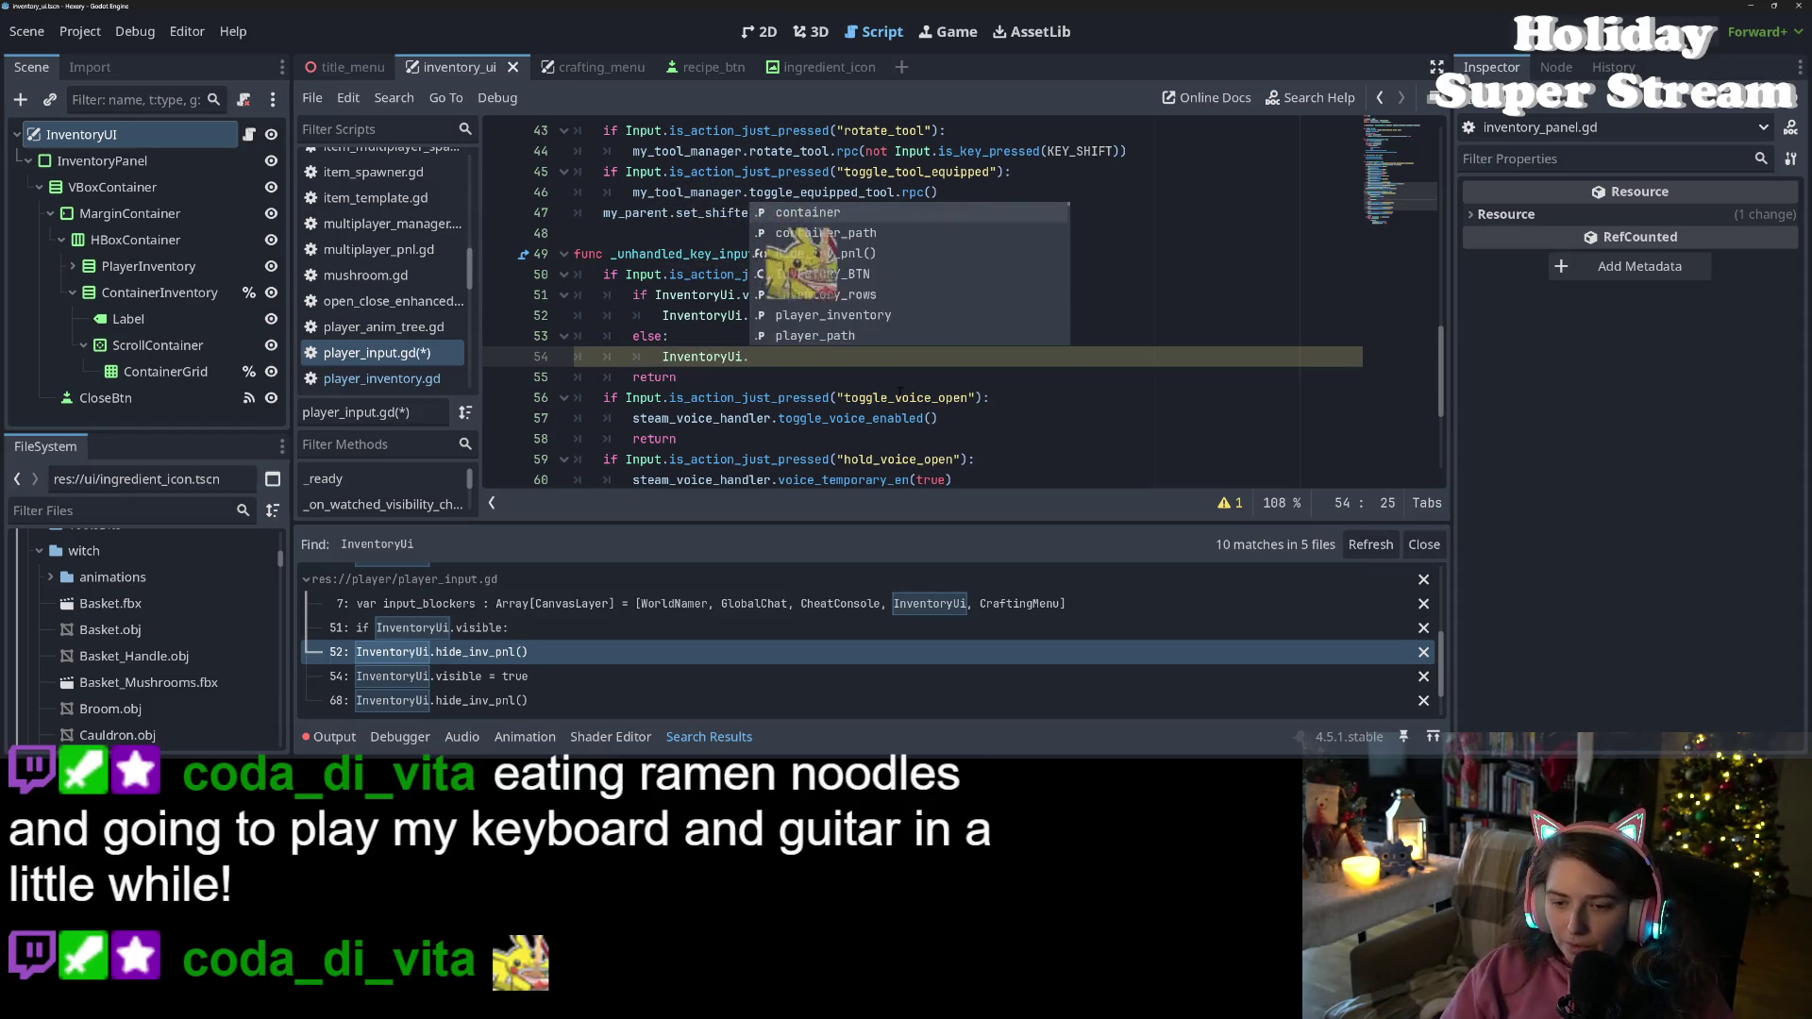
Open the show_panel call match in storage_container.gd and select the whole call for reuse
{"action": "scroll", "coordinate": [609, 672], "scroll_direction": "up", "scroll_amount": 5}
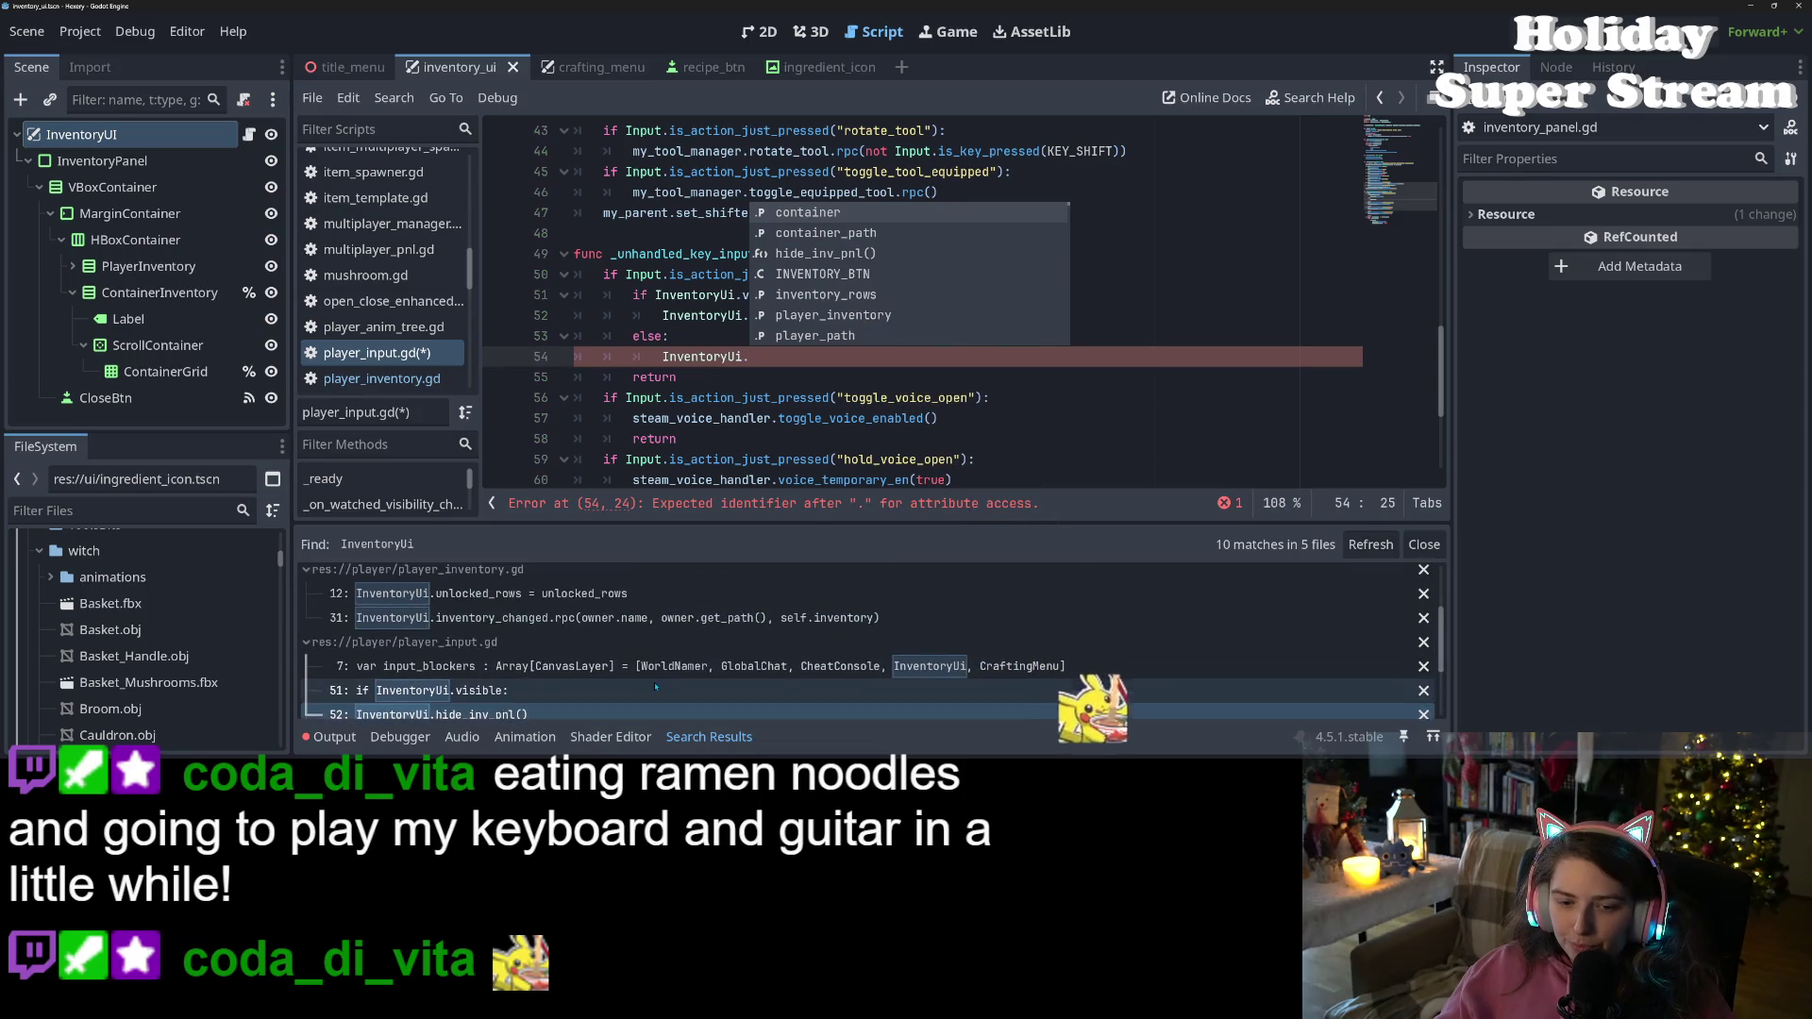
{"action": "left_click", "coordinate": [608, 637]}
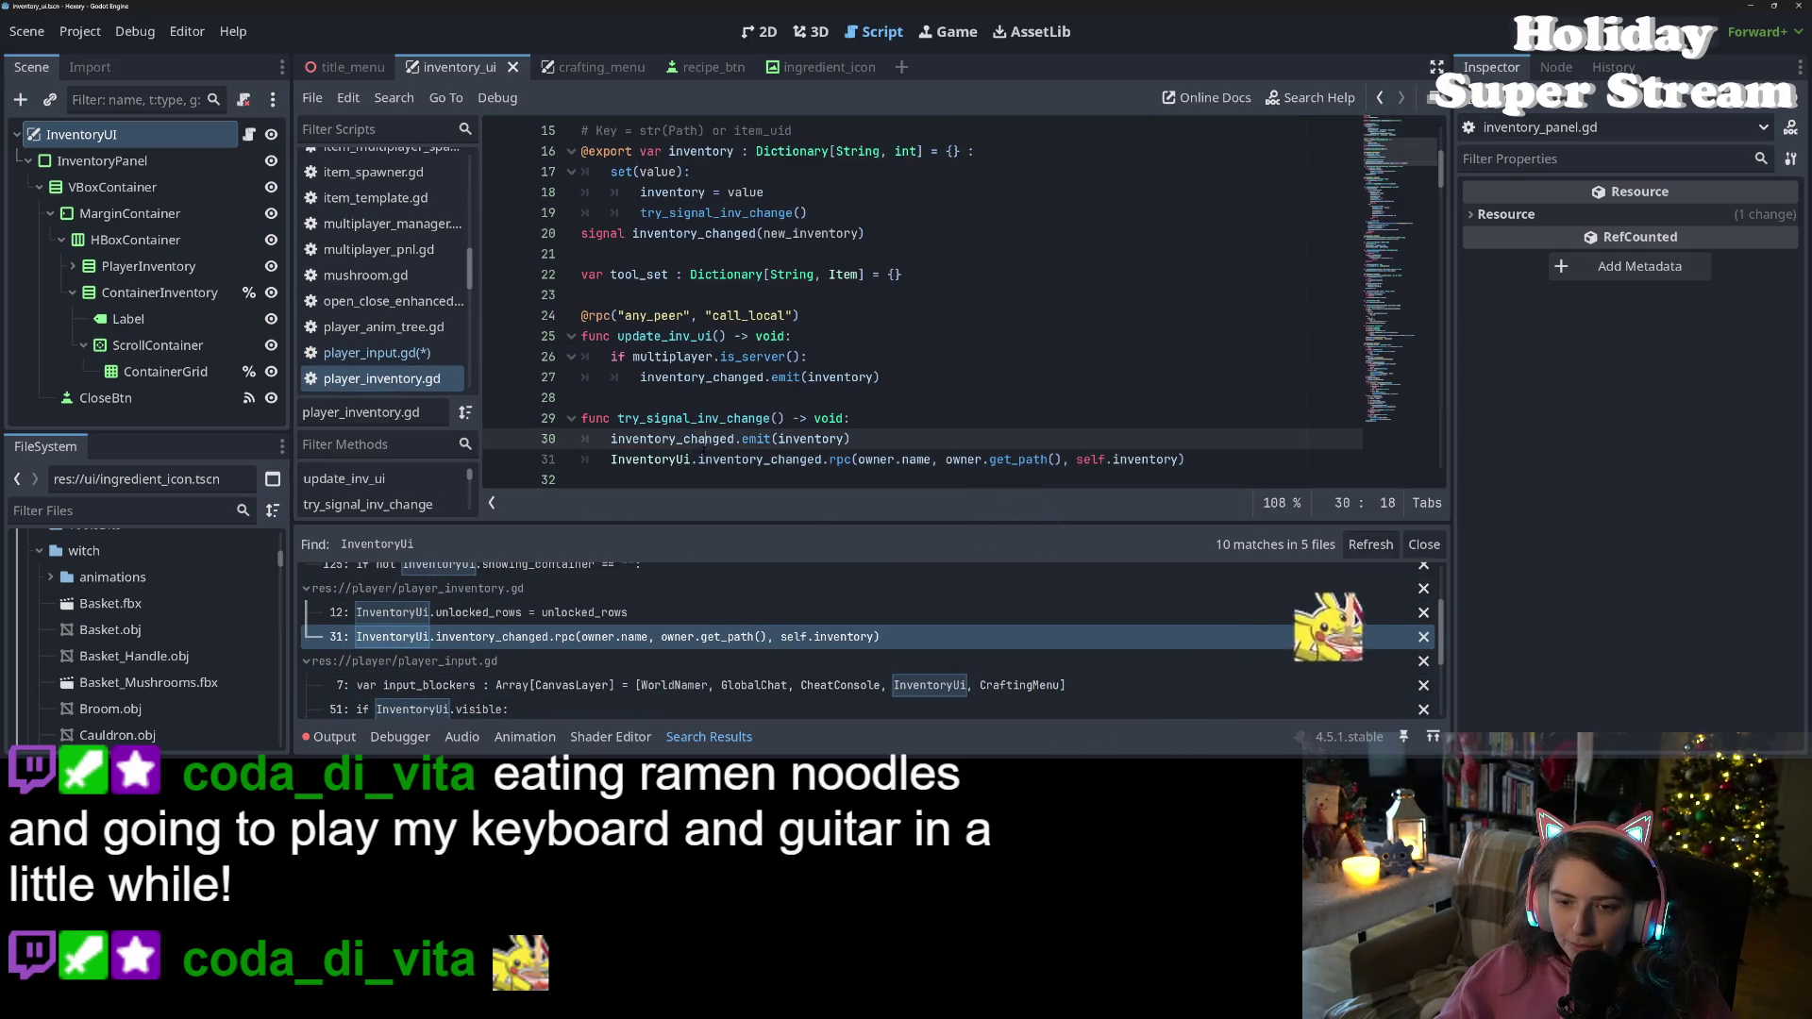
{"action": "scroll", "coordinate": [533, 648], "scroll_direction": "up", "scroll_amount": 3}
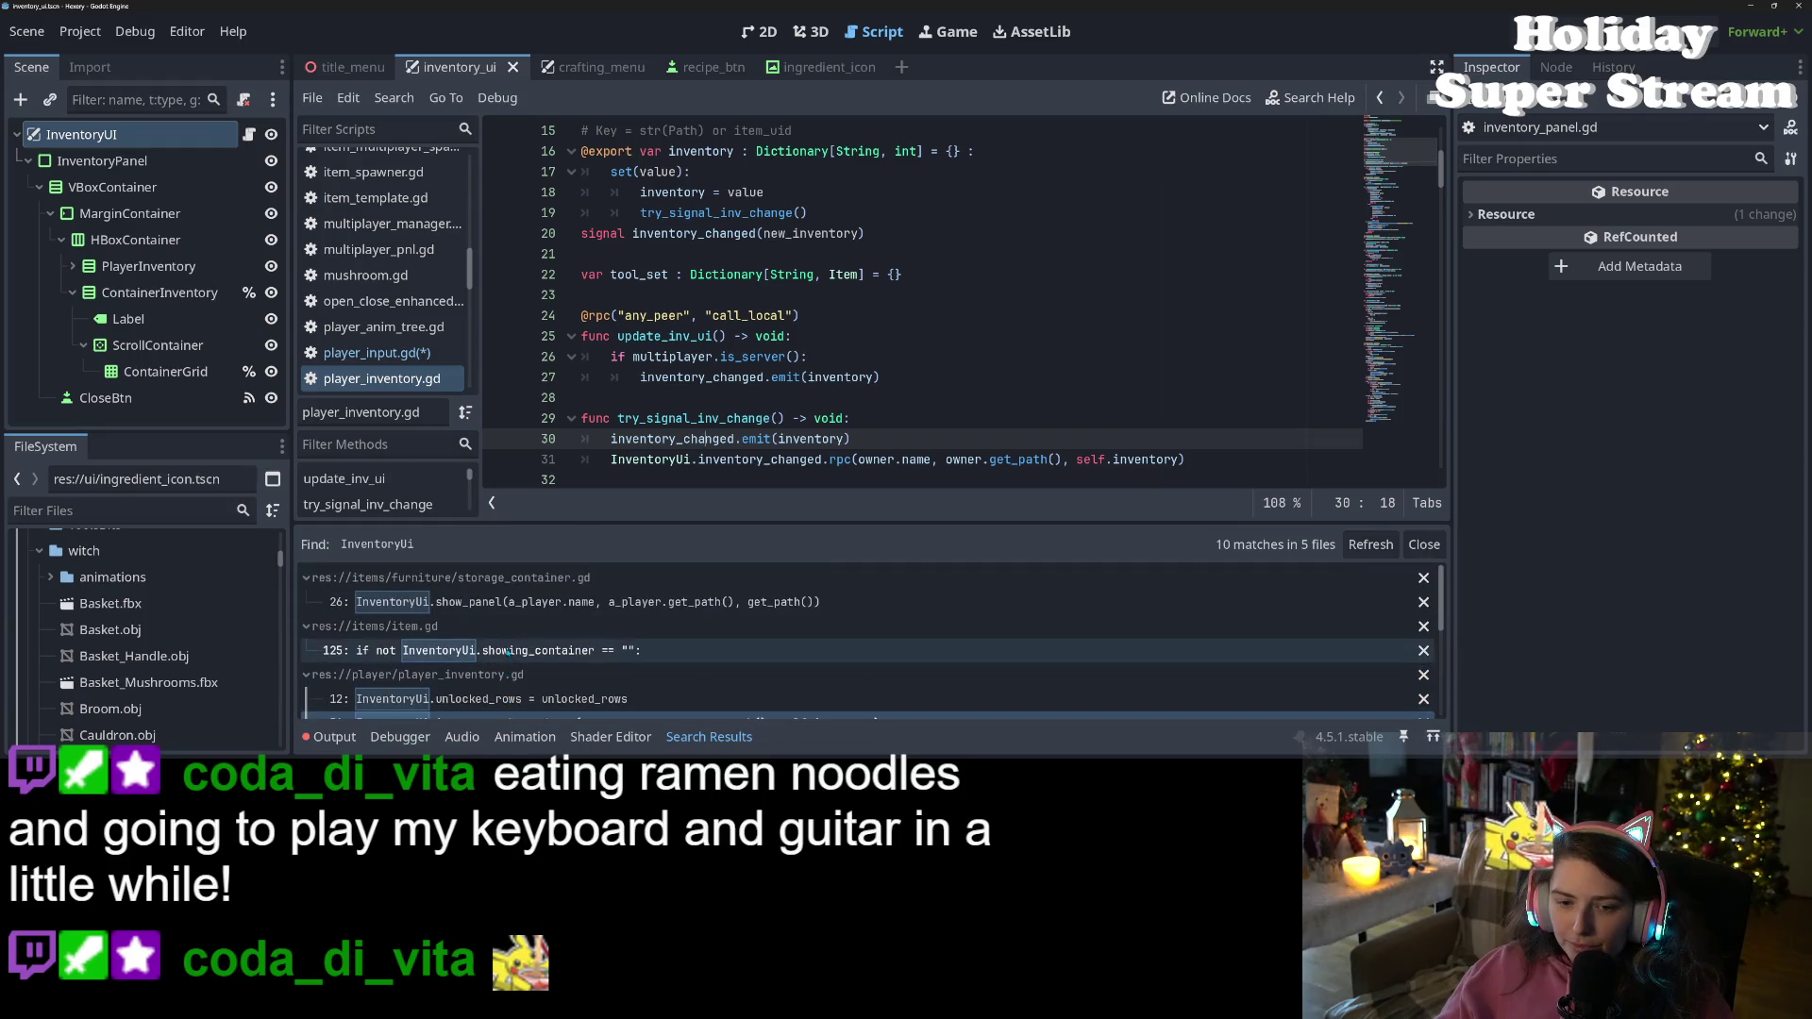
{"action": "left_click", "coordinate": [533, 602]}
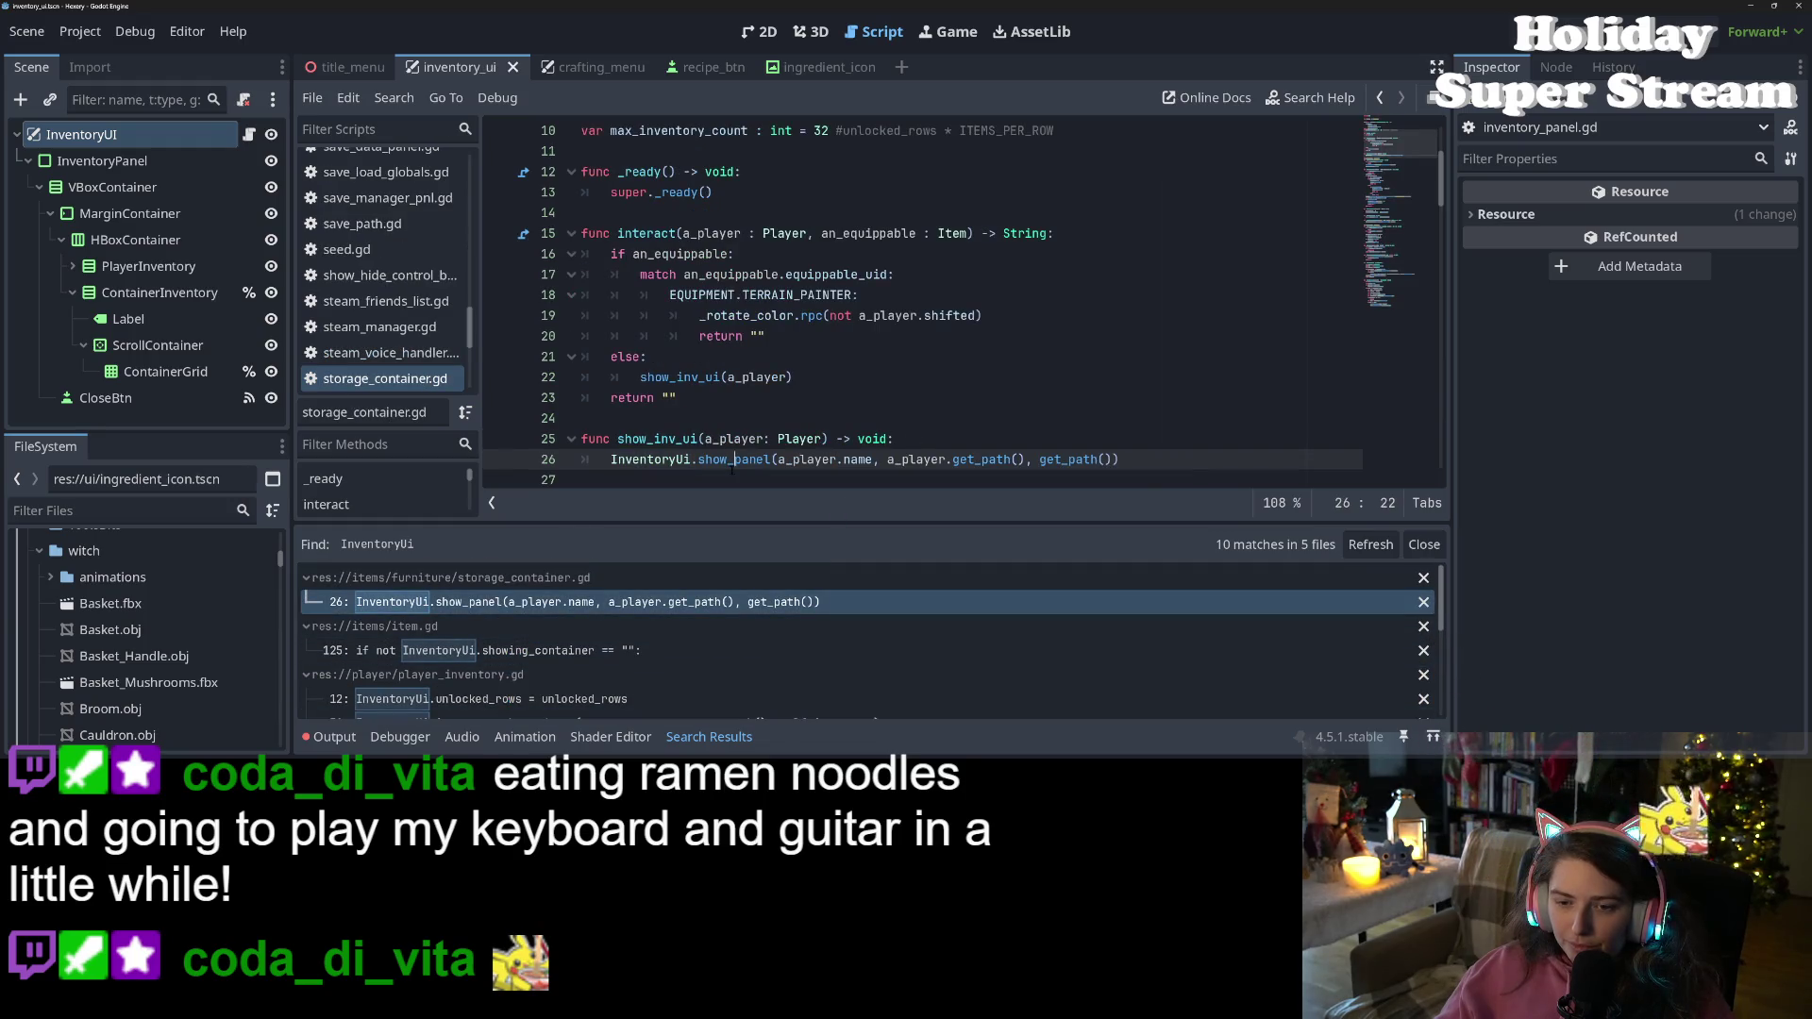
{"action": "mouse_move", "coordinate": [610, 460]}
{"action": "left_mouse_down"}
{"action": "mouse_move", "coordinate": [739, 439]}
{"action": "mouse_move", "coordinate": [1182, 447]}
{"action": "mouse_move", "coordinate": [1187, 465]}
{"action": "left_mouse_up"}
{"action": "key", "text": "ctrl+c"}
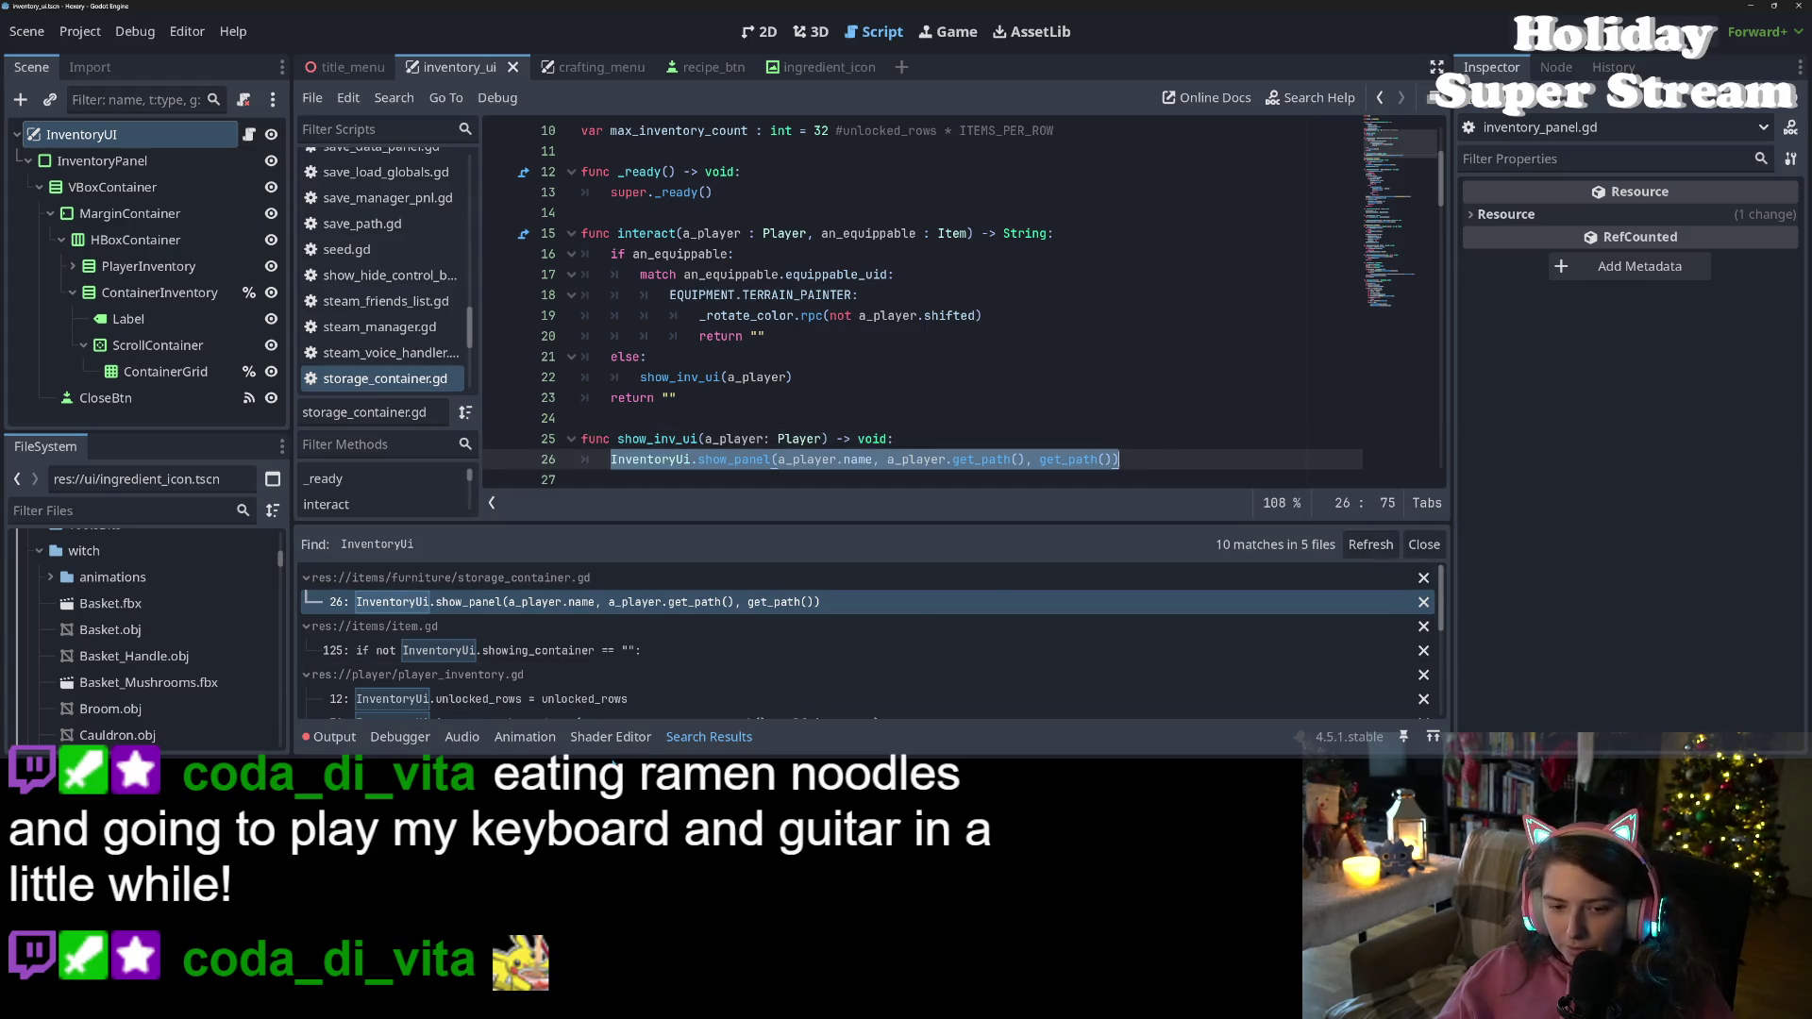
{"action": "scroll", "coordinate": [575, 676], "scroll_direction": "down", "scroll_amount": 3}
{"action": "scroll", "coordinate": [506, 695], "scroll_direction": "down", "scroll_amount": 3}
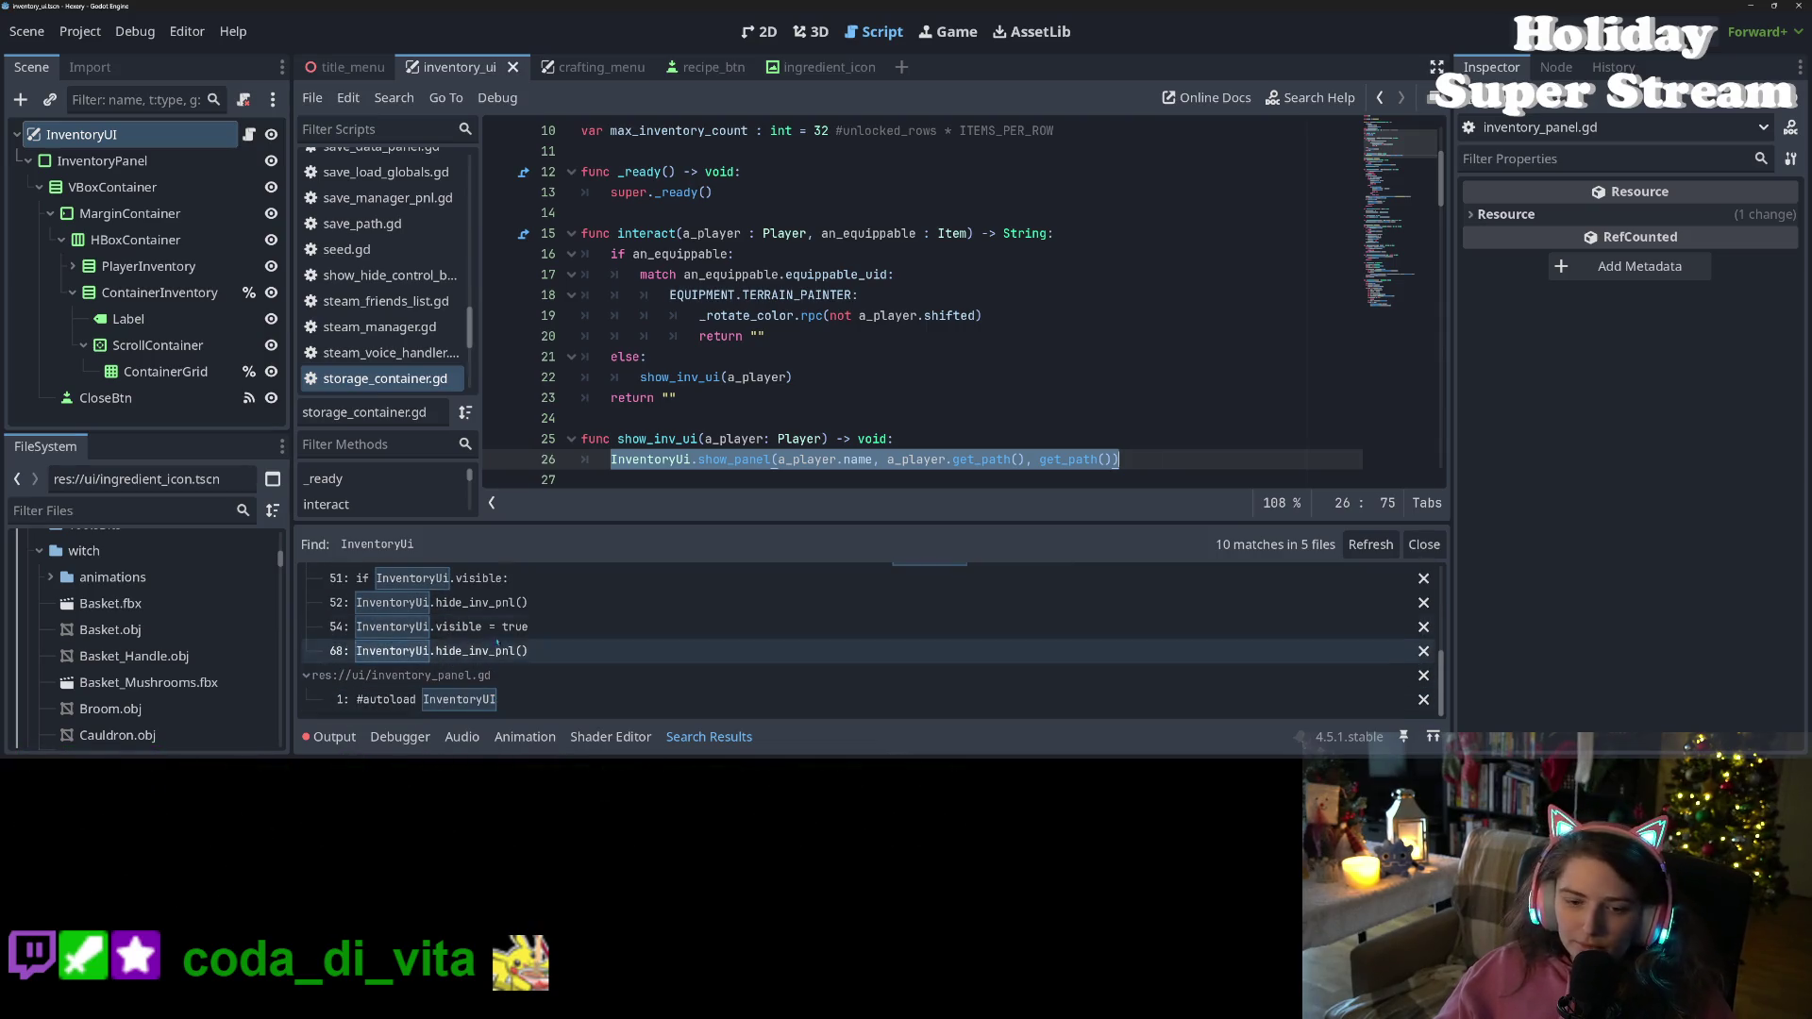
Paste the show_panel call after InventoryUi on line 54 of player_input.gd
{"action": "left_click", "coordinate": [529, 626]}
{"action": "left_click", "coordinate": [750, 357]}
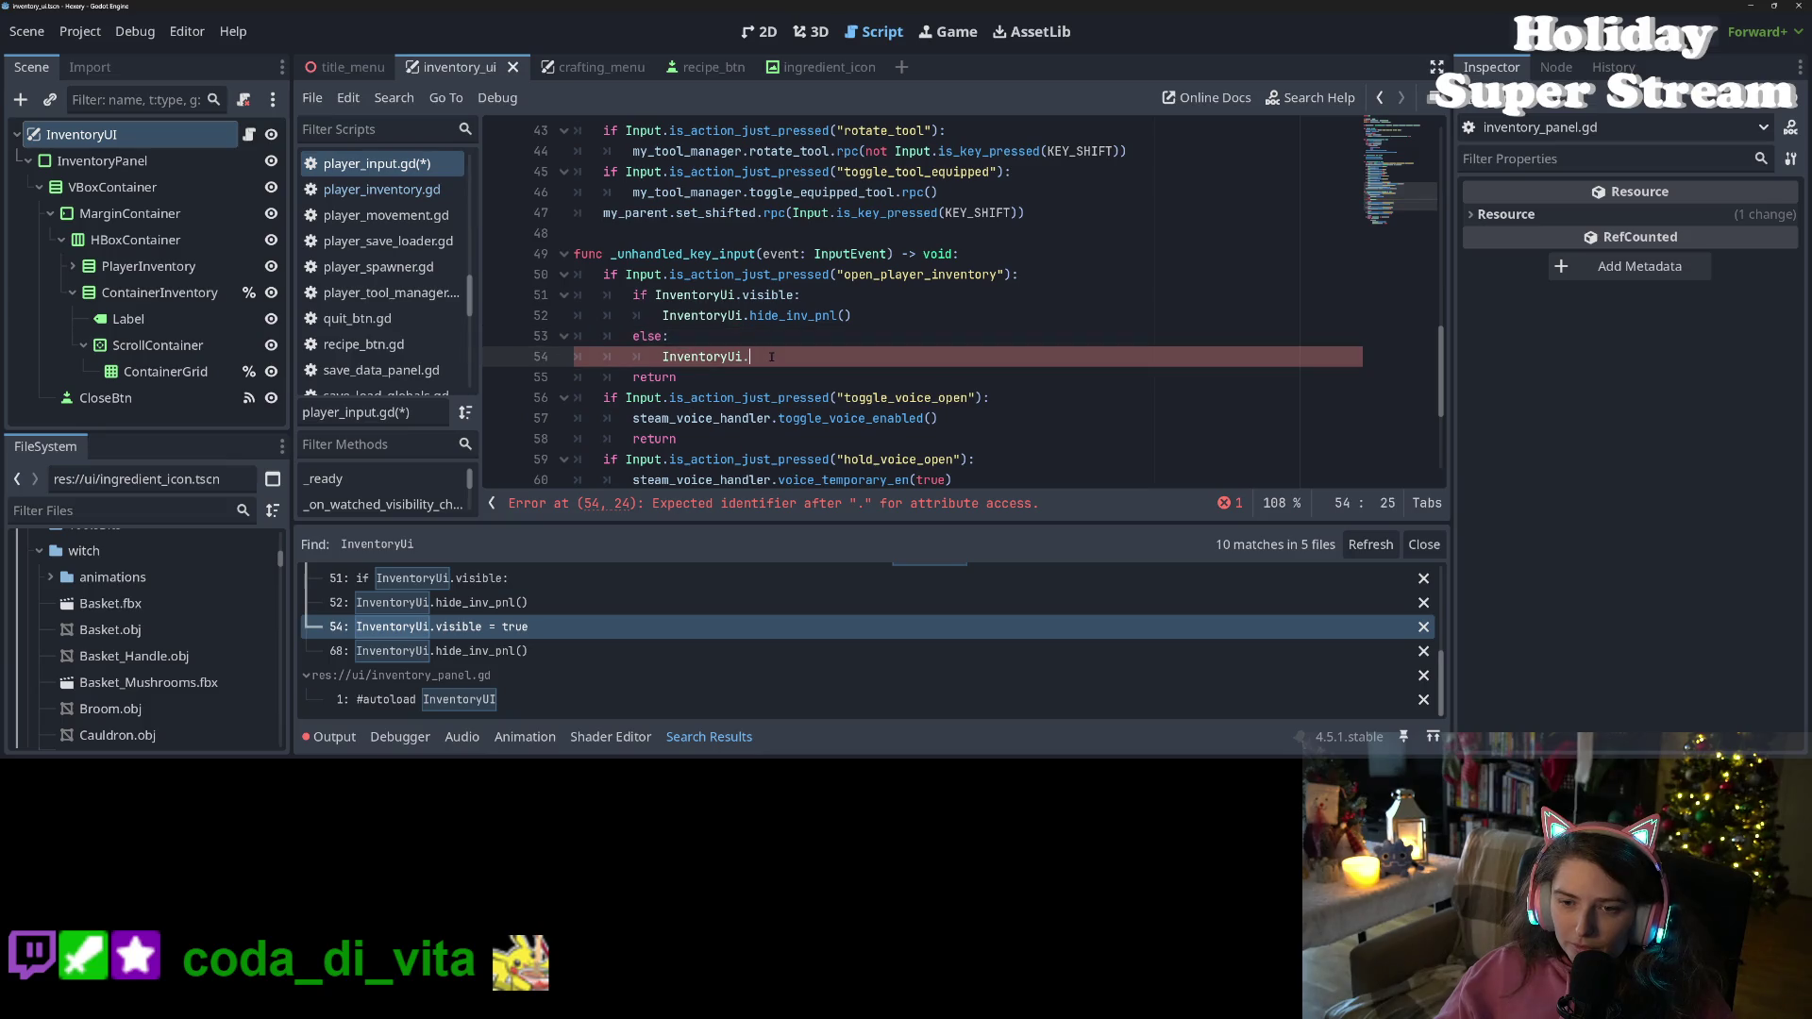
{"action": "key", "text": "ctrl+v"}
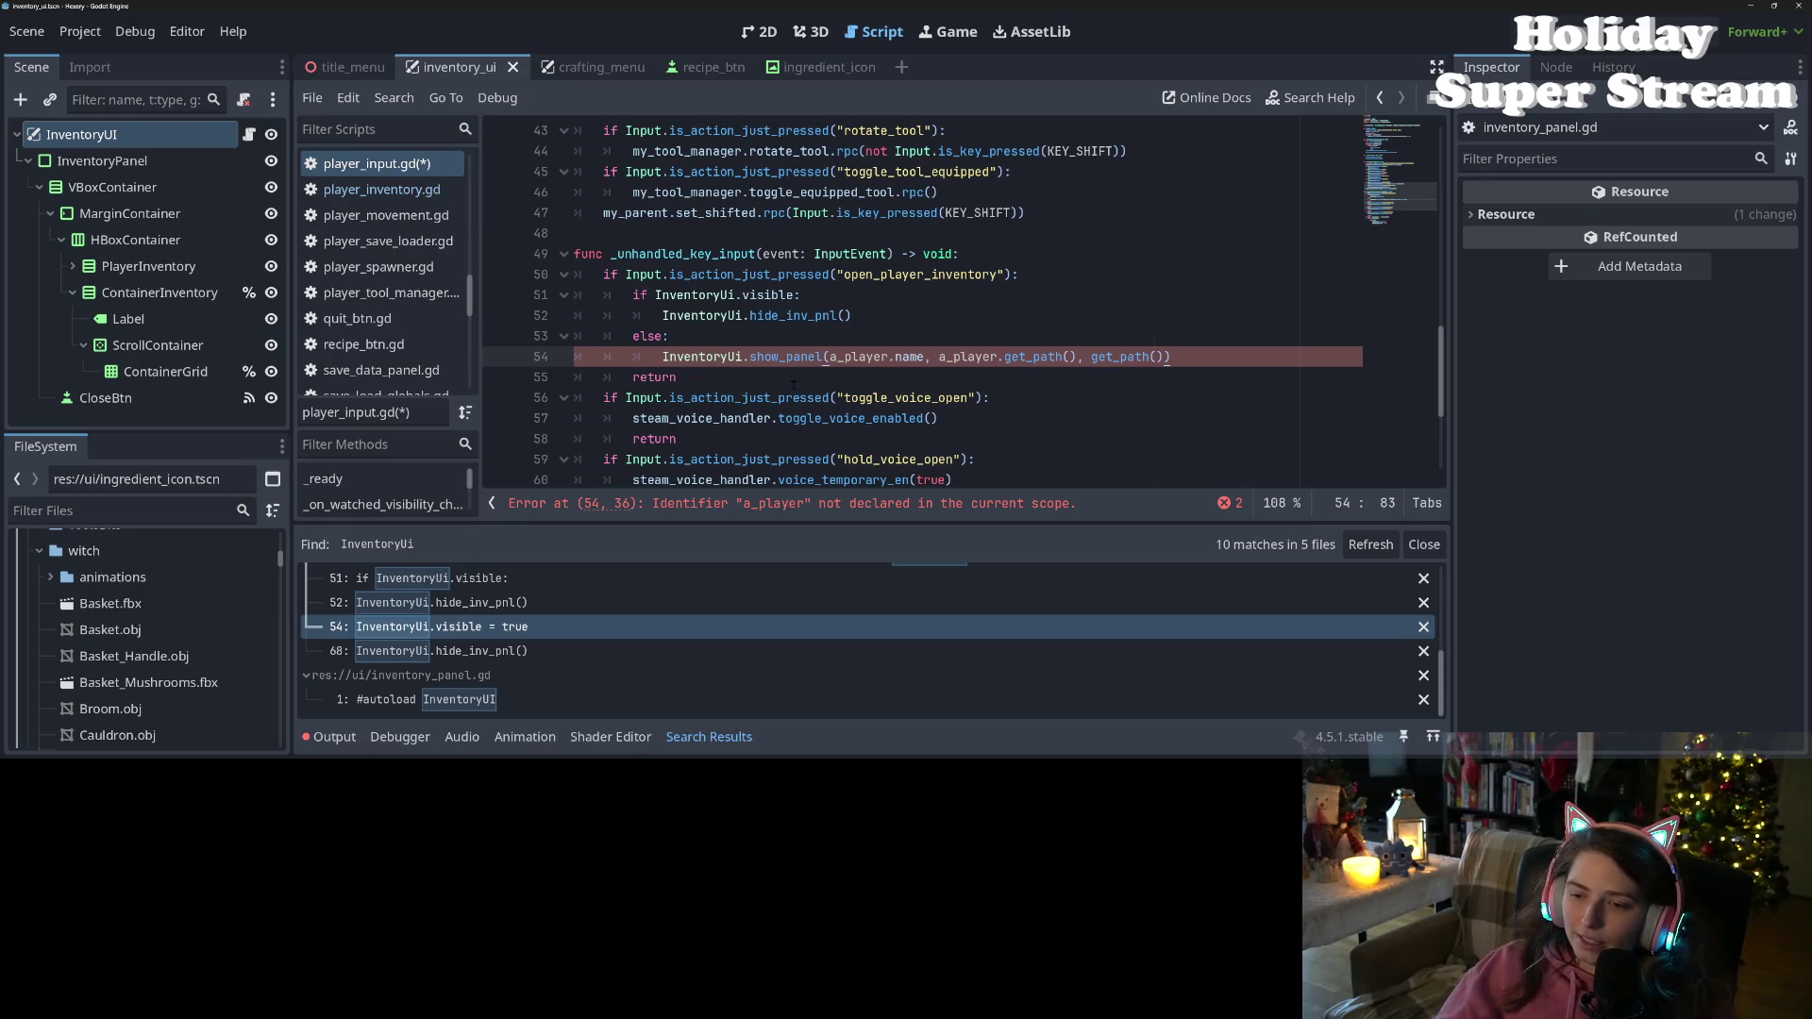
On line 54, delete the extra get_path() argument and replace both a_player with owner
{"action": "left_click_drag", "start_coordinate": [1164, 360], "coordinate": [1077, 361]}
{"action": "key", "text": "BackSpace"}
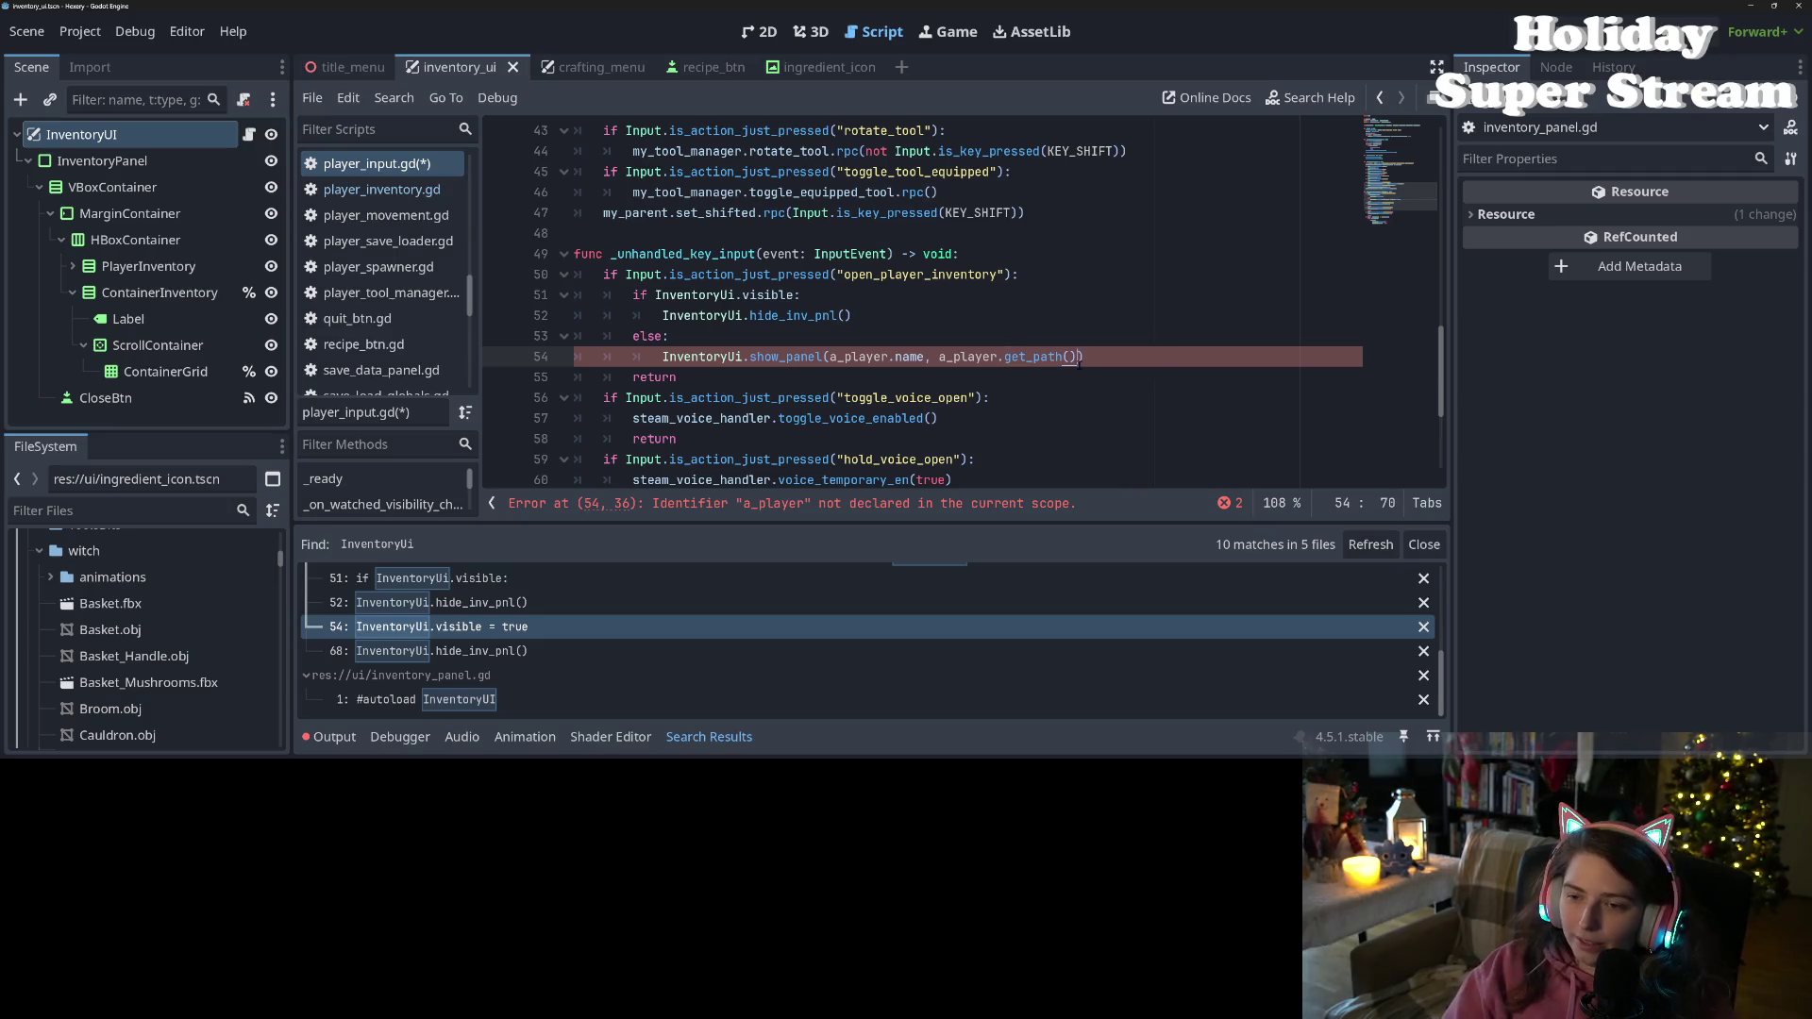
{"action": "left_click", "coordinate": [984, 346]}
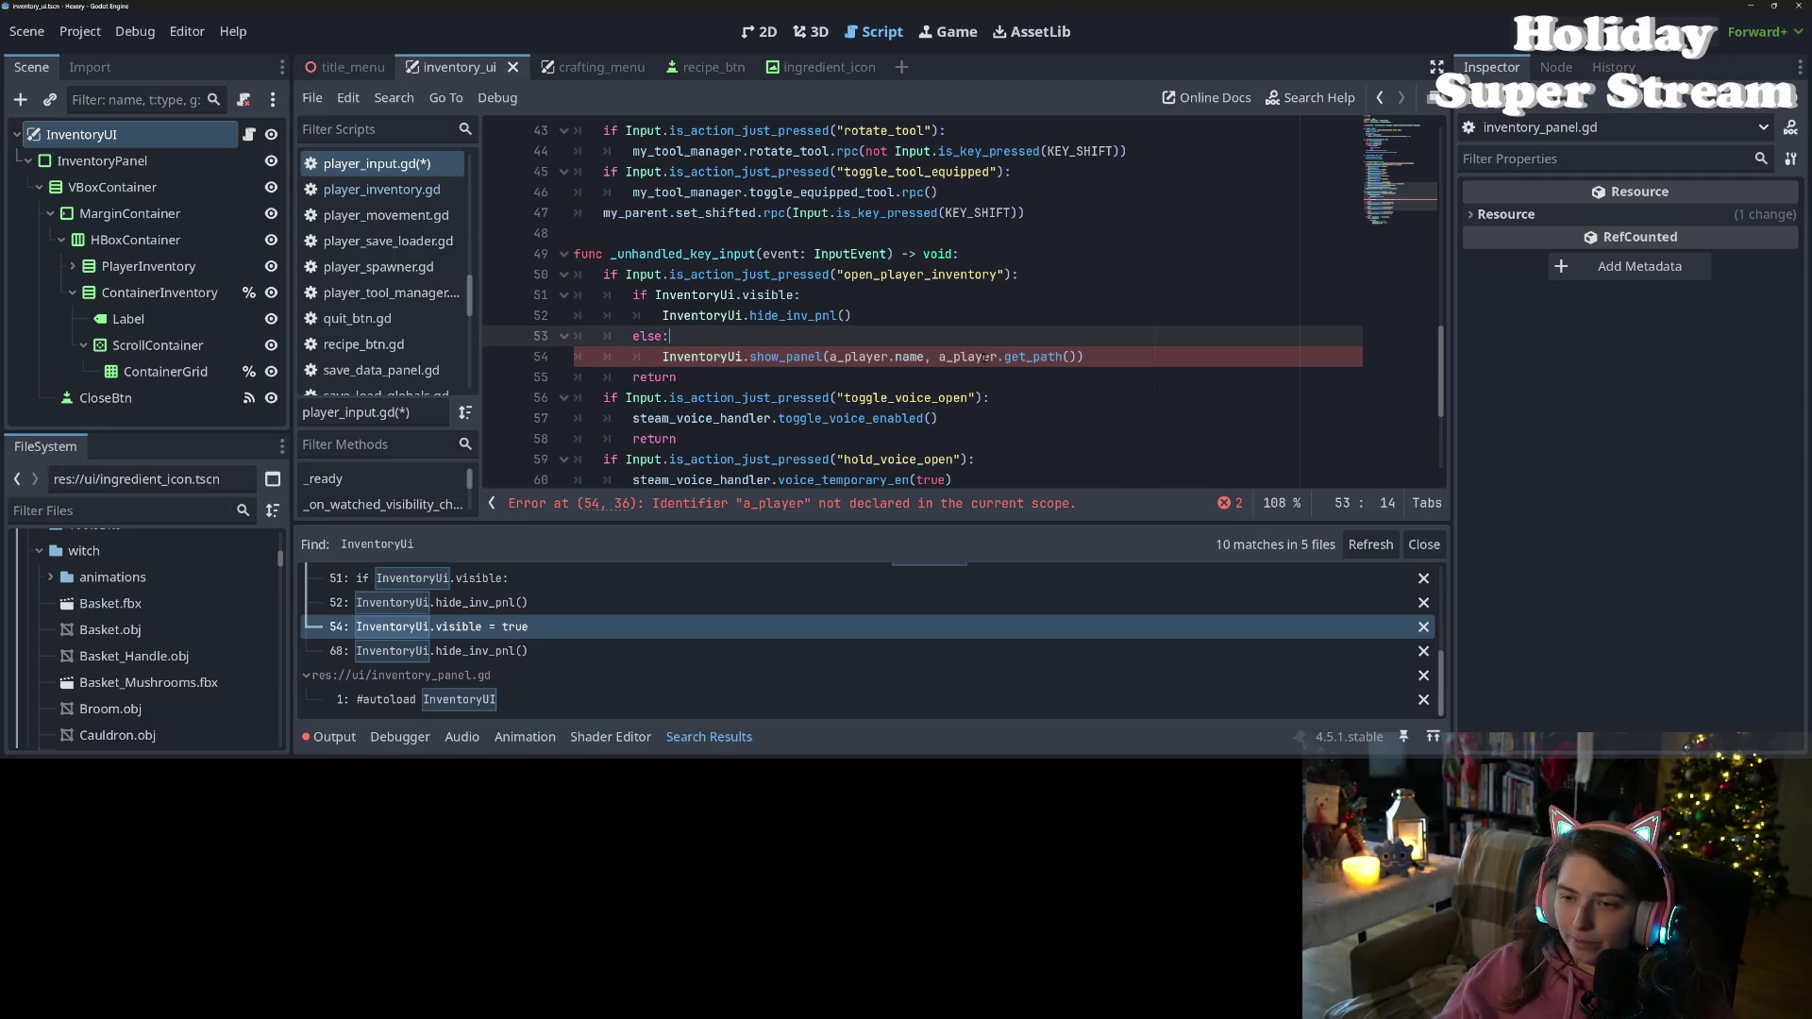
{"action": "double_click", "coordinate": [984, 357]}
{"action": "type", "text": "owner"}
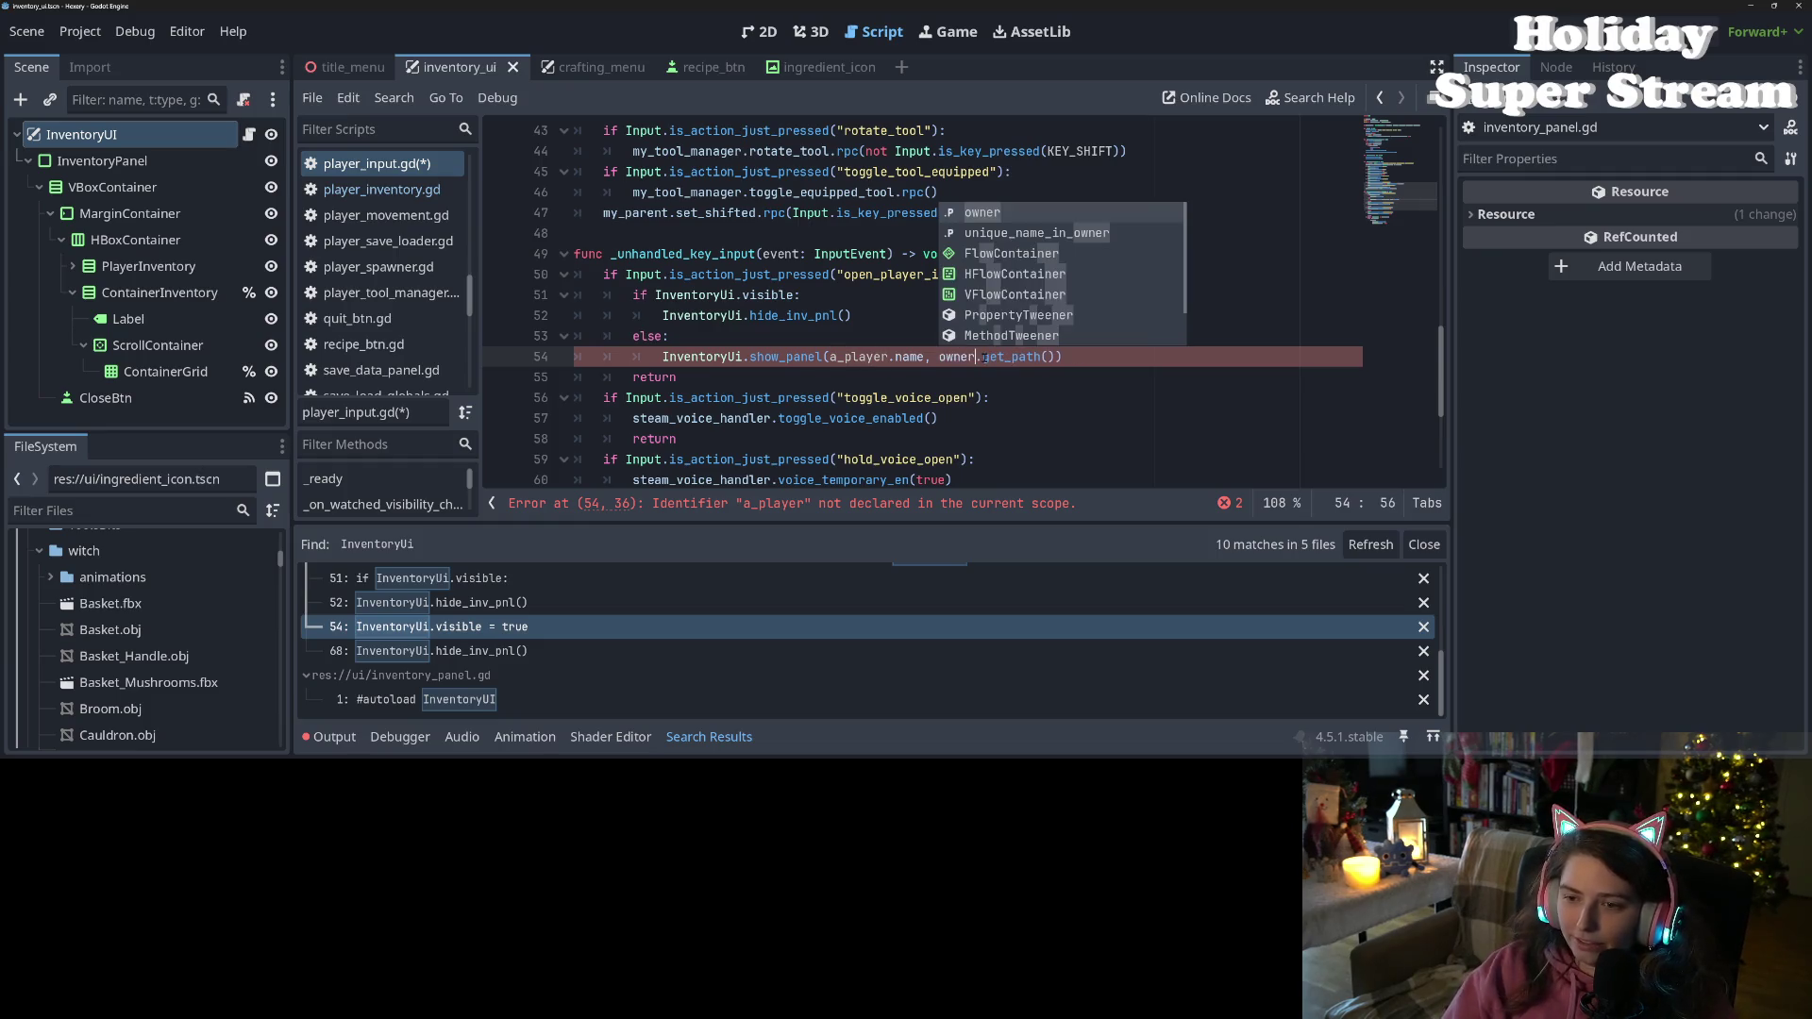
{"action": "double_click", "coordinate": [861, 359]}
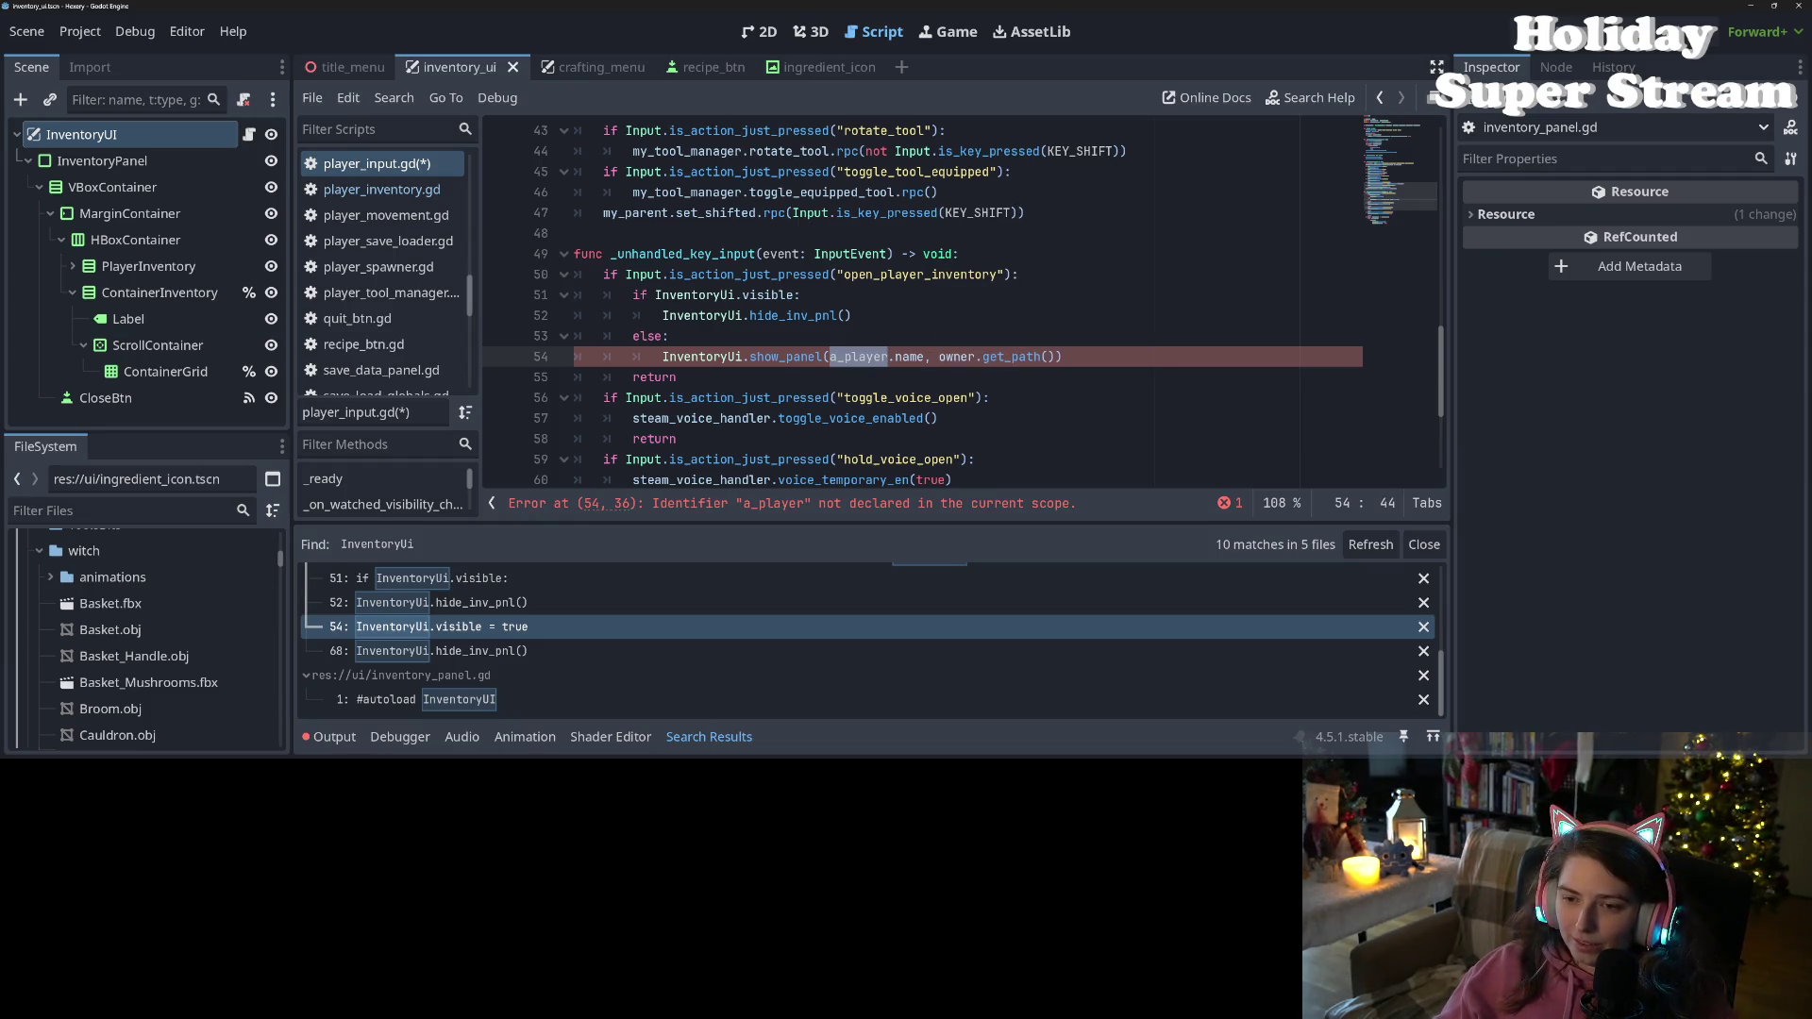
{"action": "type", "text": "owner"}
Save player_input.gd and dismiss the autocomplete suggestions
{"action": "key", "text": "ctrl+s"}
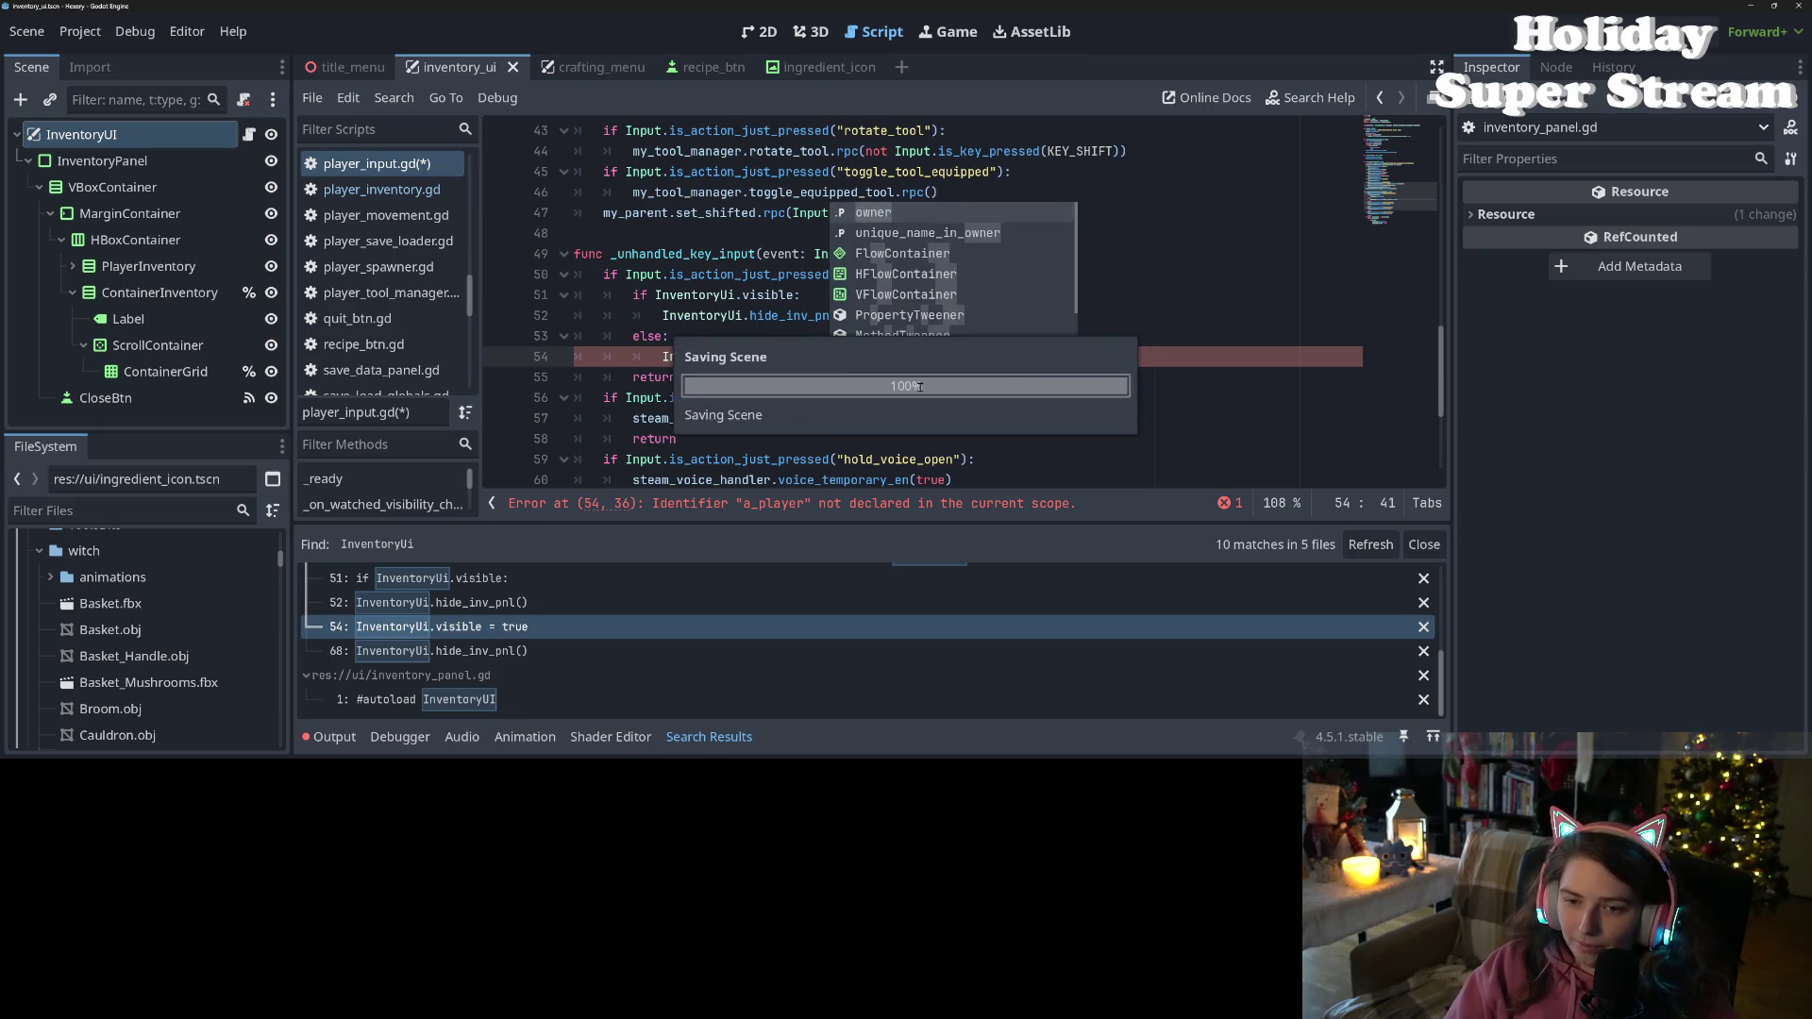
{"action": "key", "text": "Left"}
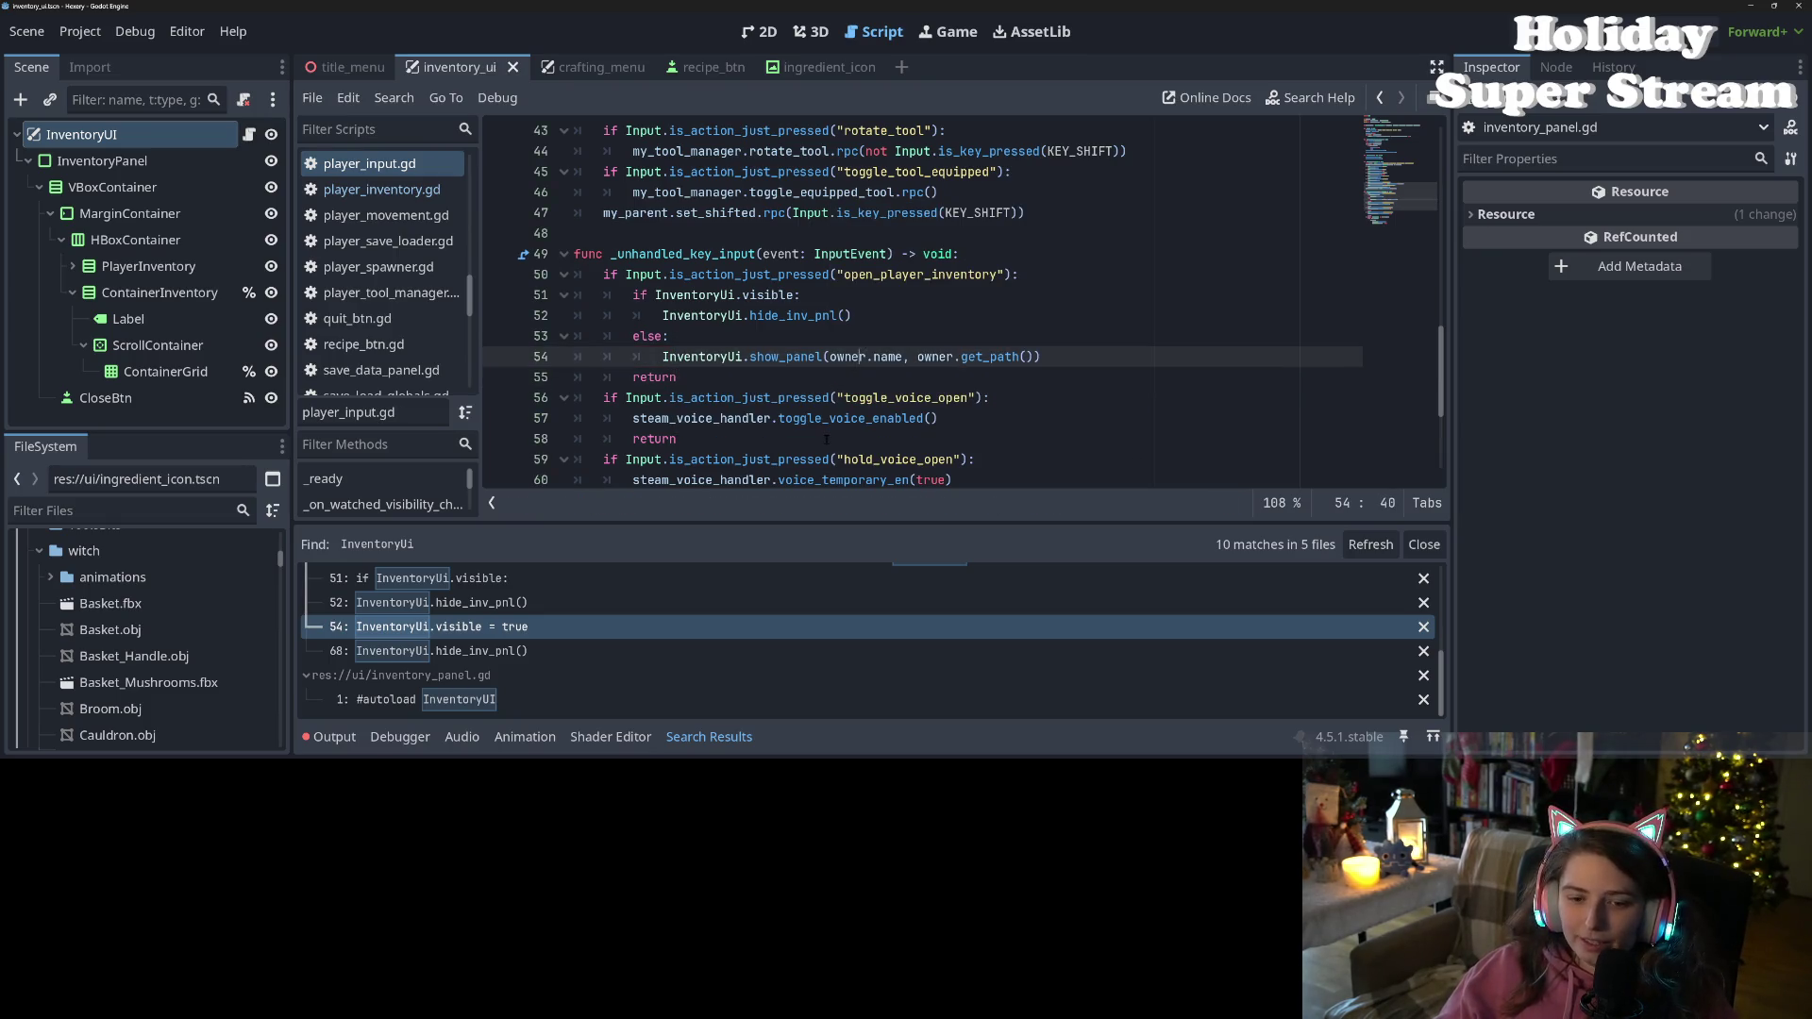
{"action": "scroll", "coordinate": [849, 642], "scroll_direction": "up", "scroll_amount": 1}
{"action": "scroll", "coordinate": [826, 377], "scroll_direction": "up", "scroll_amount": 4}
{"action": "scroll", "coordinate": [826, 378], "scroll_direction": "down", "scroll_amount": 5}
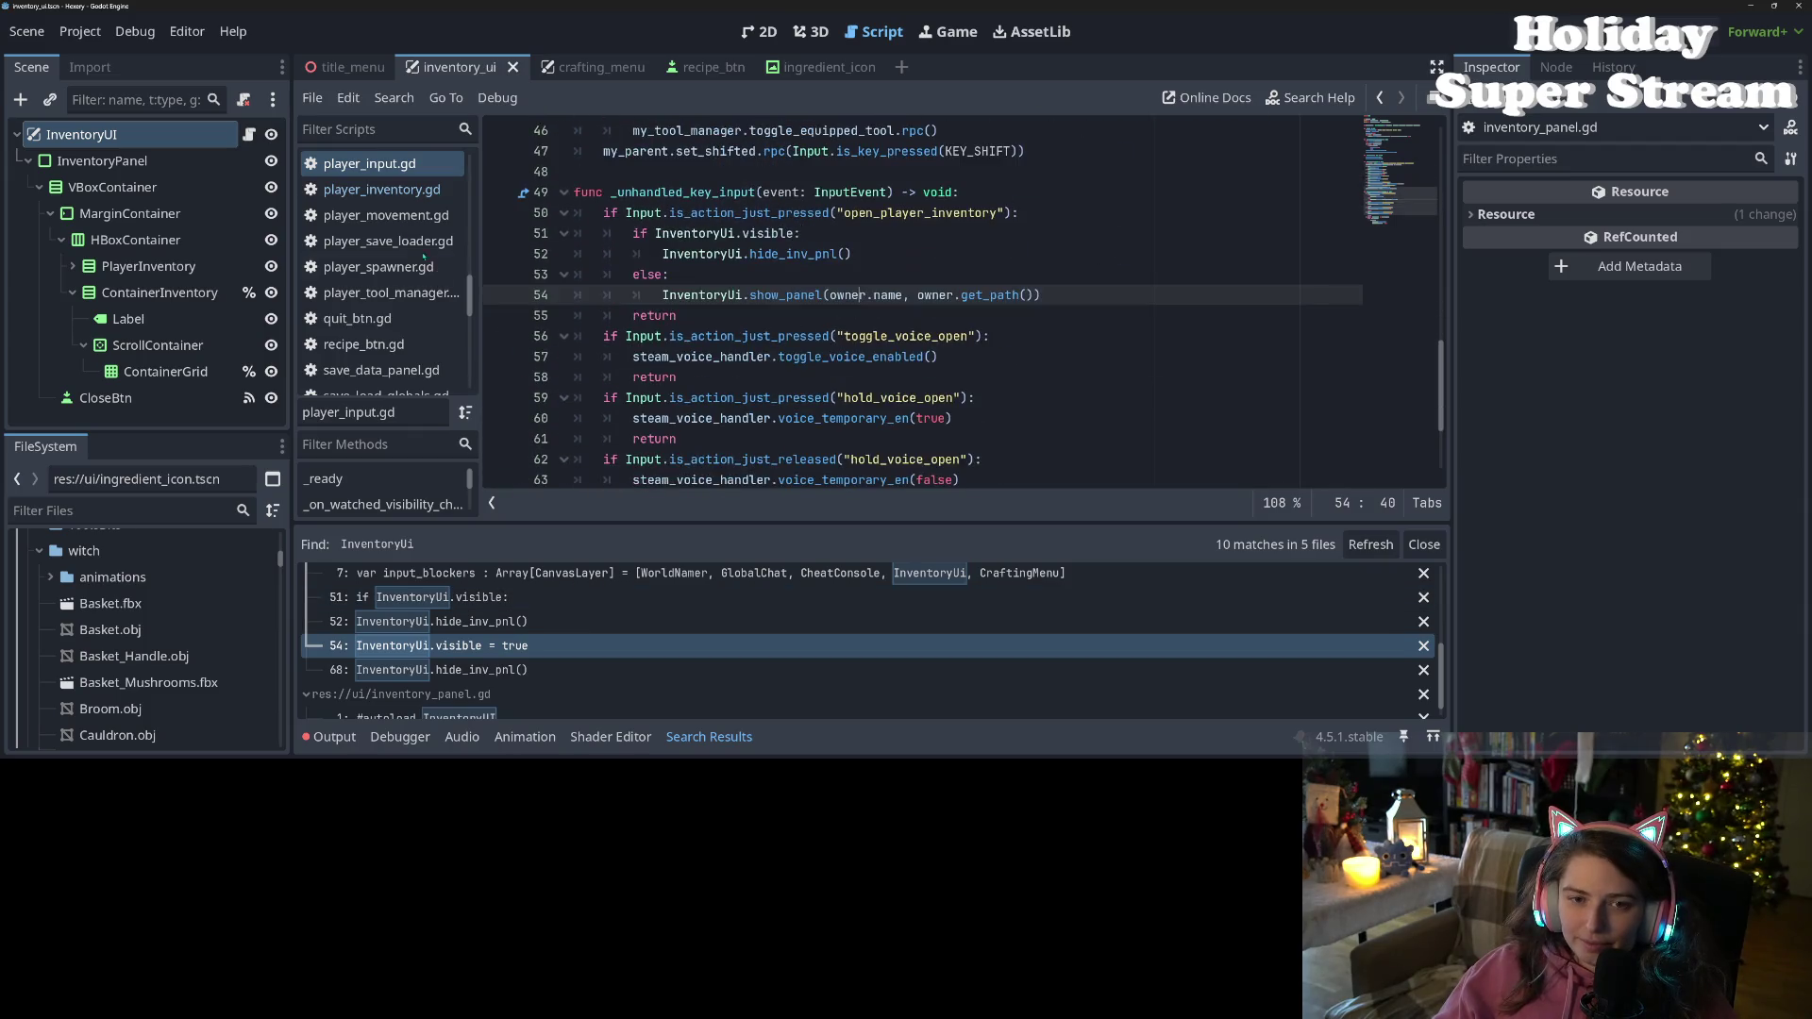
In player_inventory.gd, delete the InventoryUi rpc line 31 and its leftover empty line
{"action": "left_click", "coordinate": [381, 190]}
{"action": "left_click", "coordinate": [660, 398]}
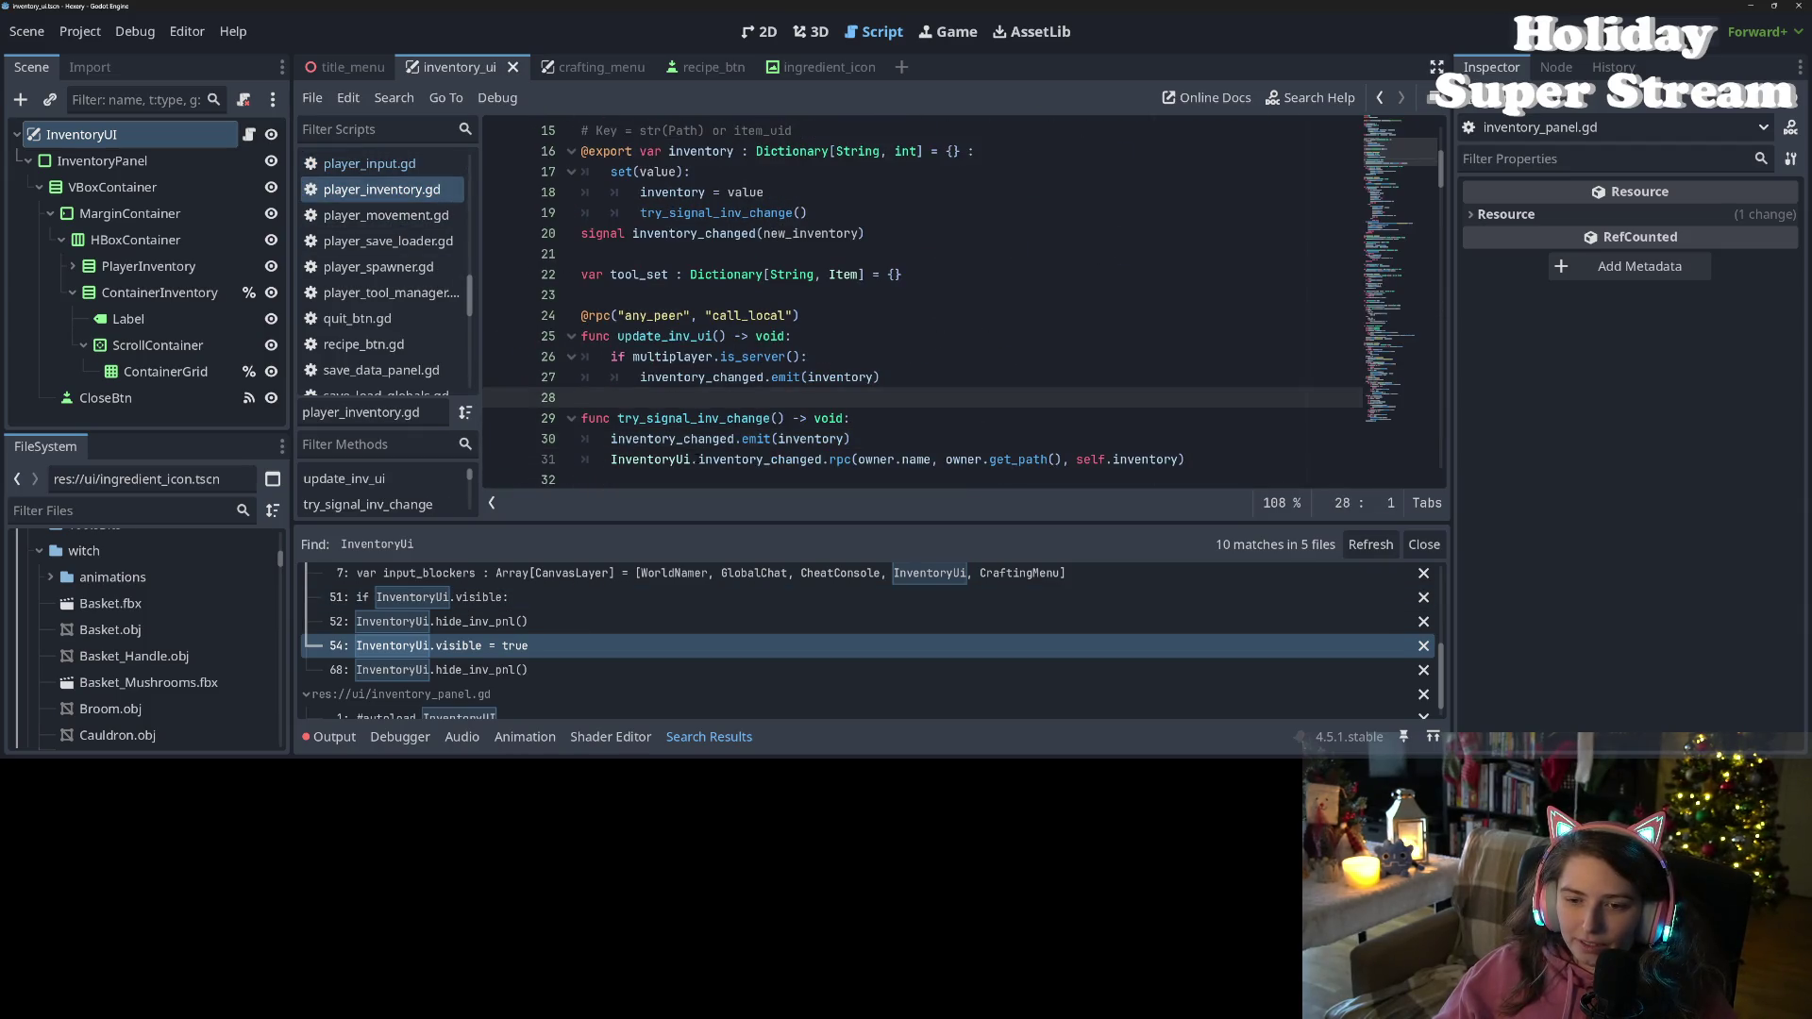
{"action": "double_click", "coordinate": [760, 460]}
{"action": "scroll", "coordinate": [772, 460], "scroll_direction": "down", "scroll_amount": 1}
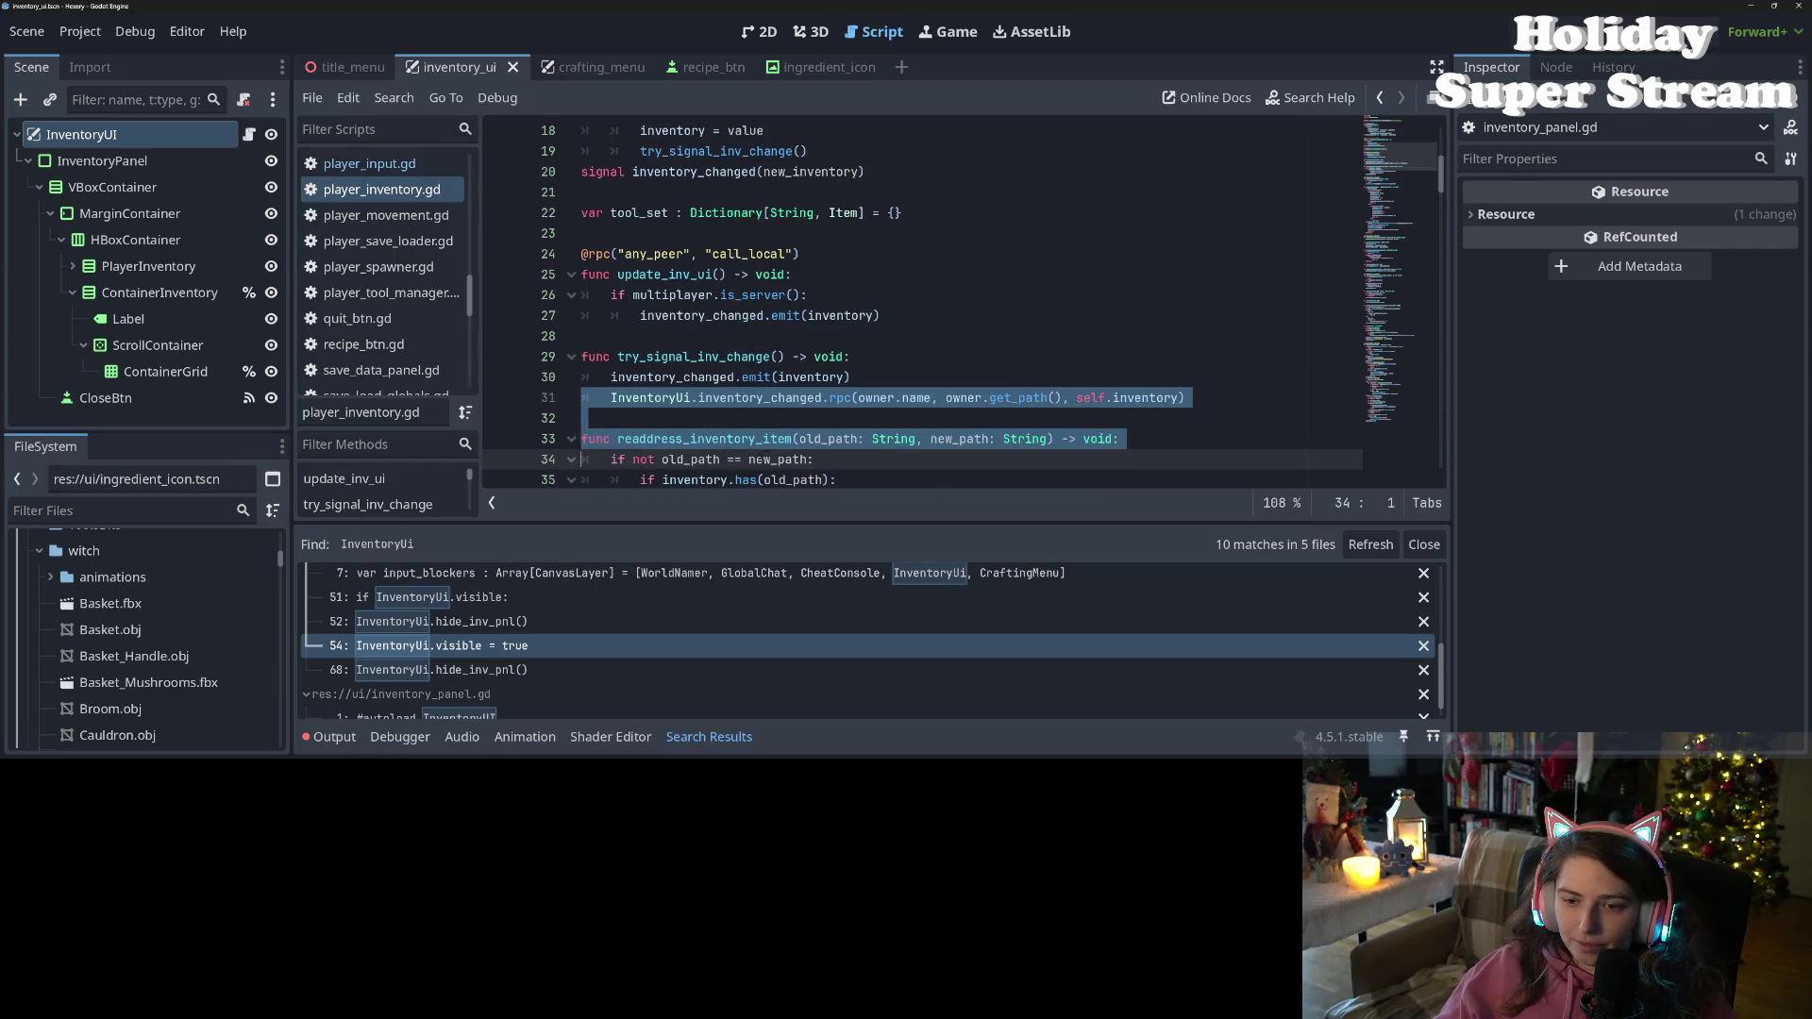
{"action": "double_click", "coordinate": [642, 398]}
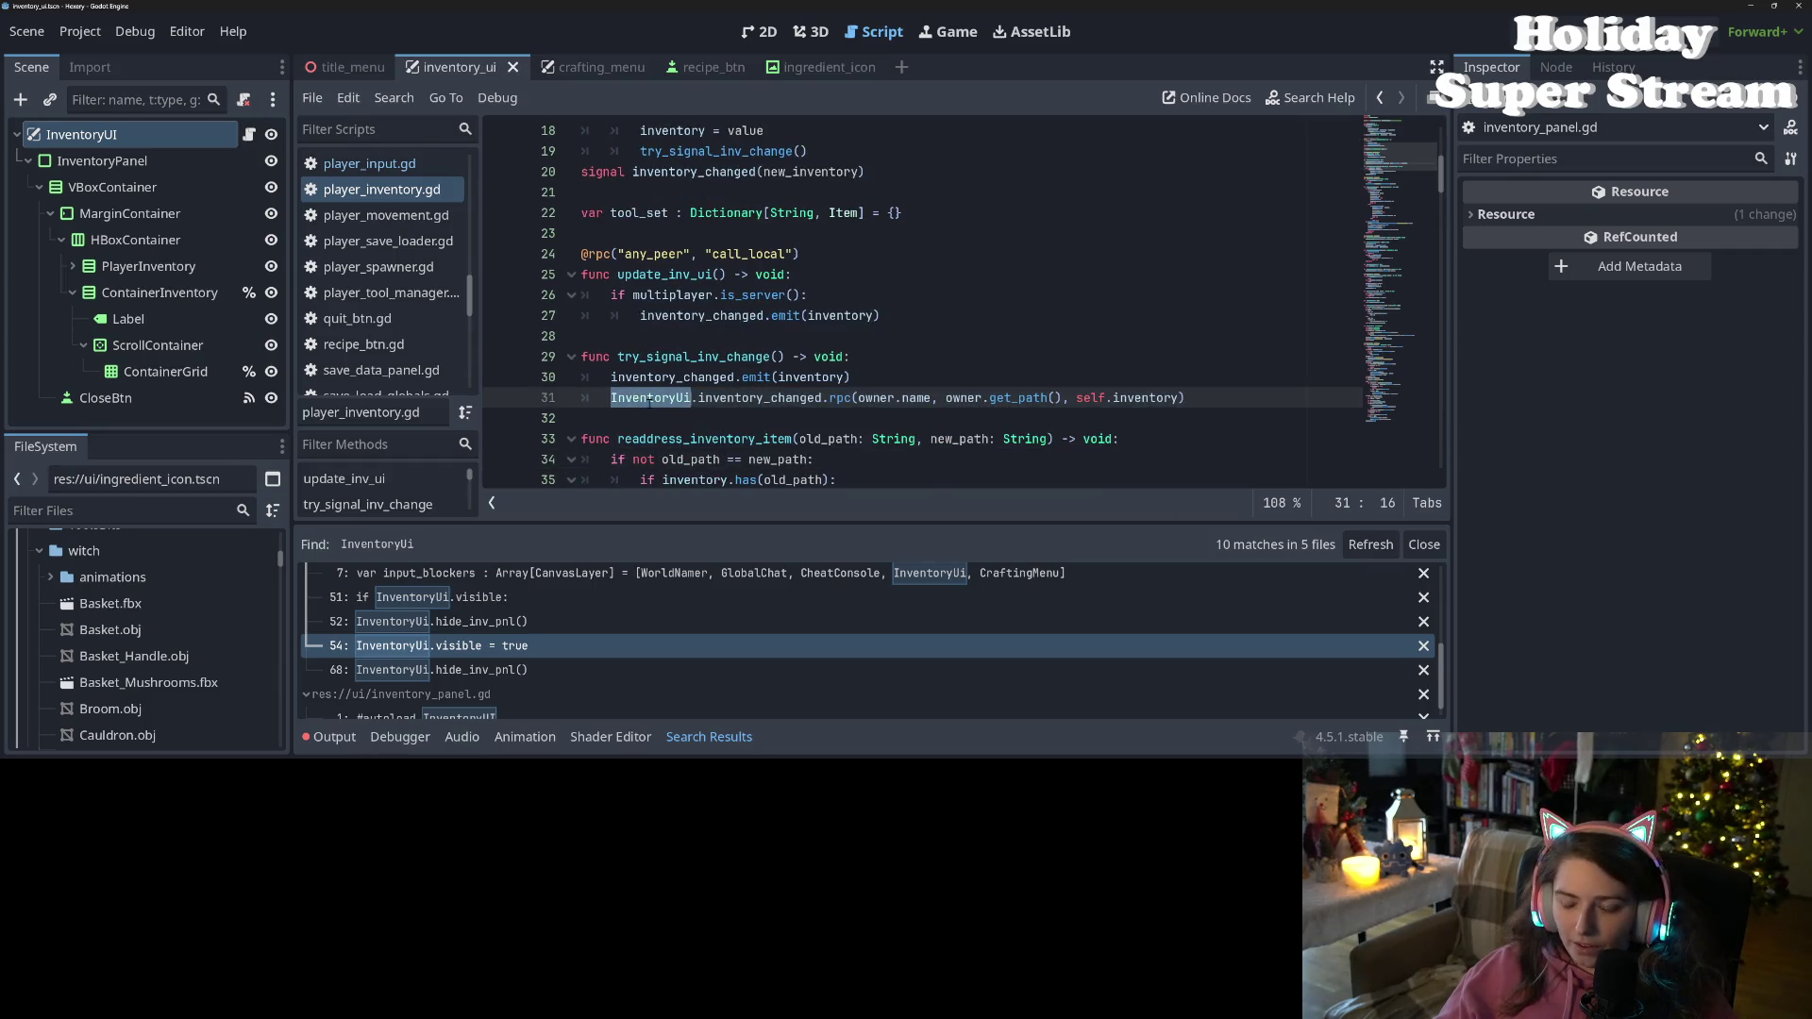
{"action": "triple_click", "coordinate": [651, 398]}
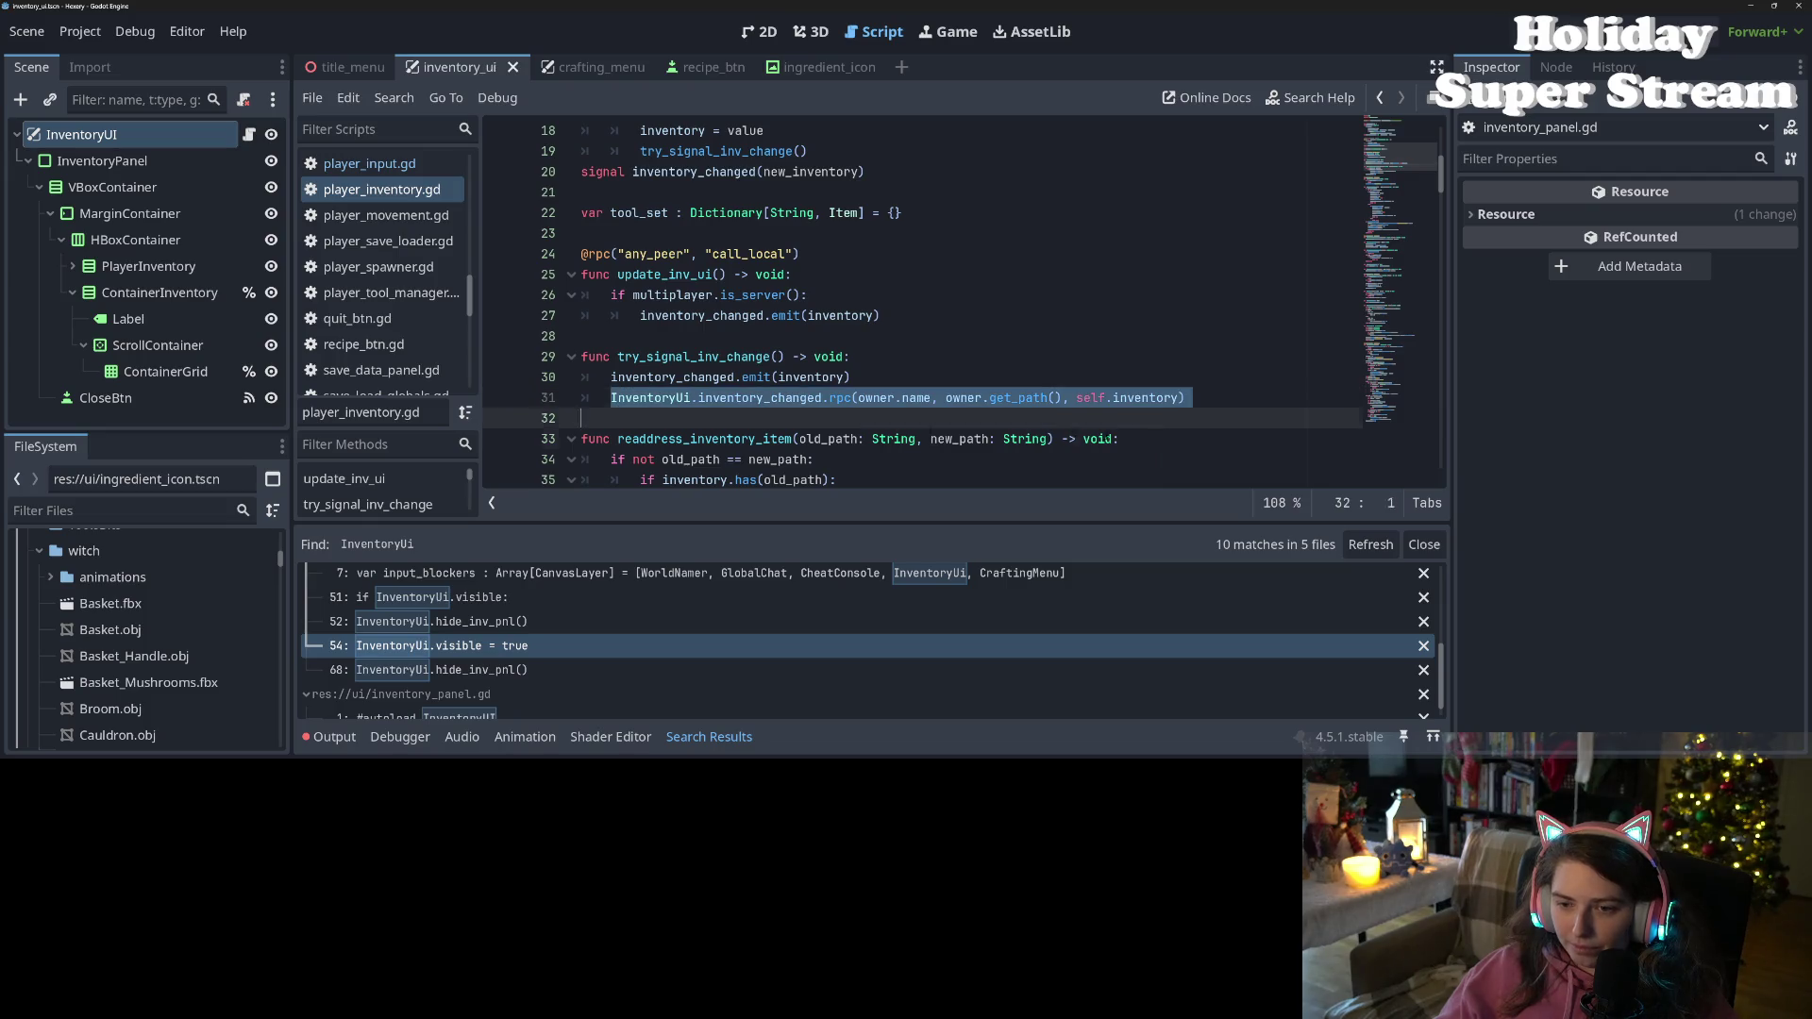
{"action": "key", "text": "BackSpace"}
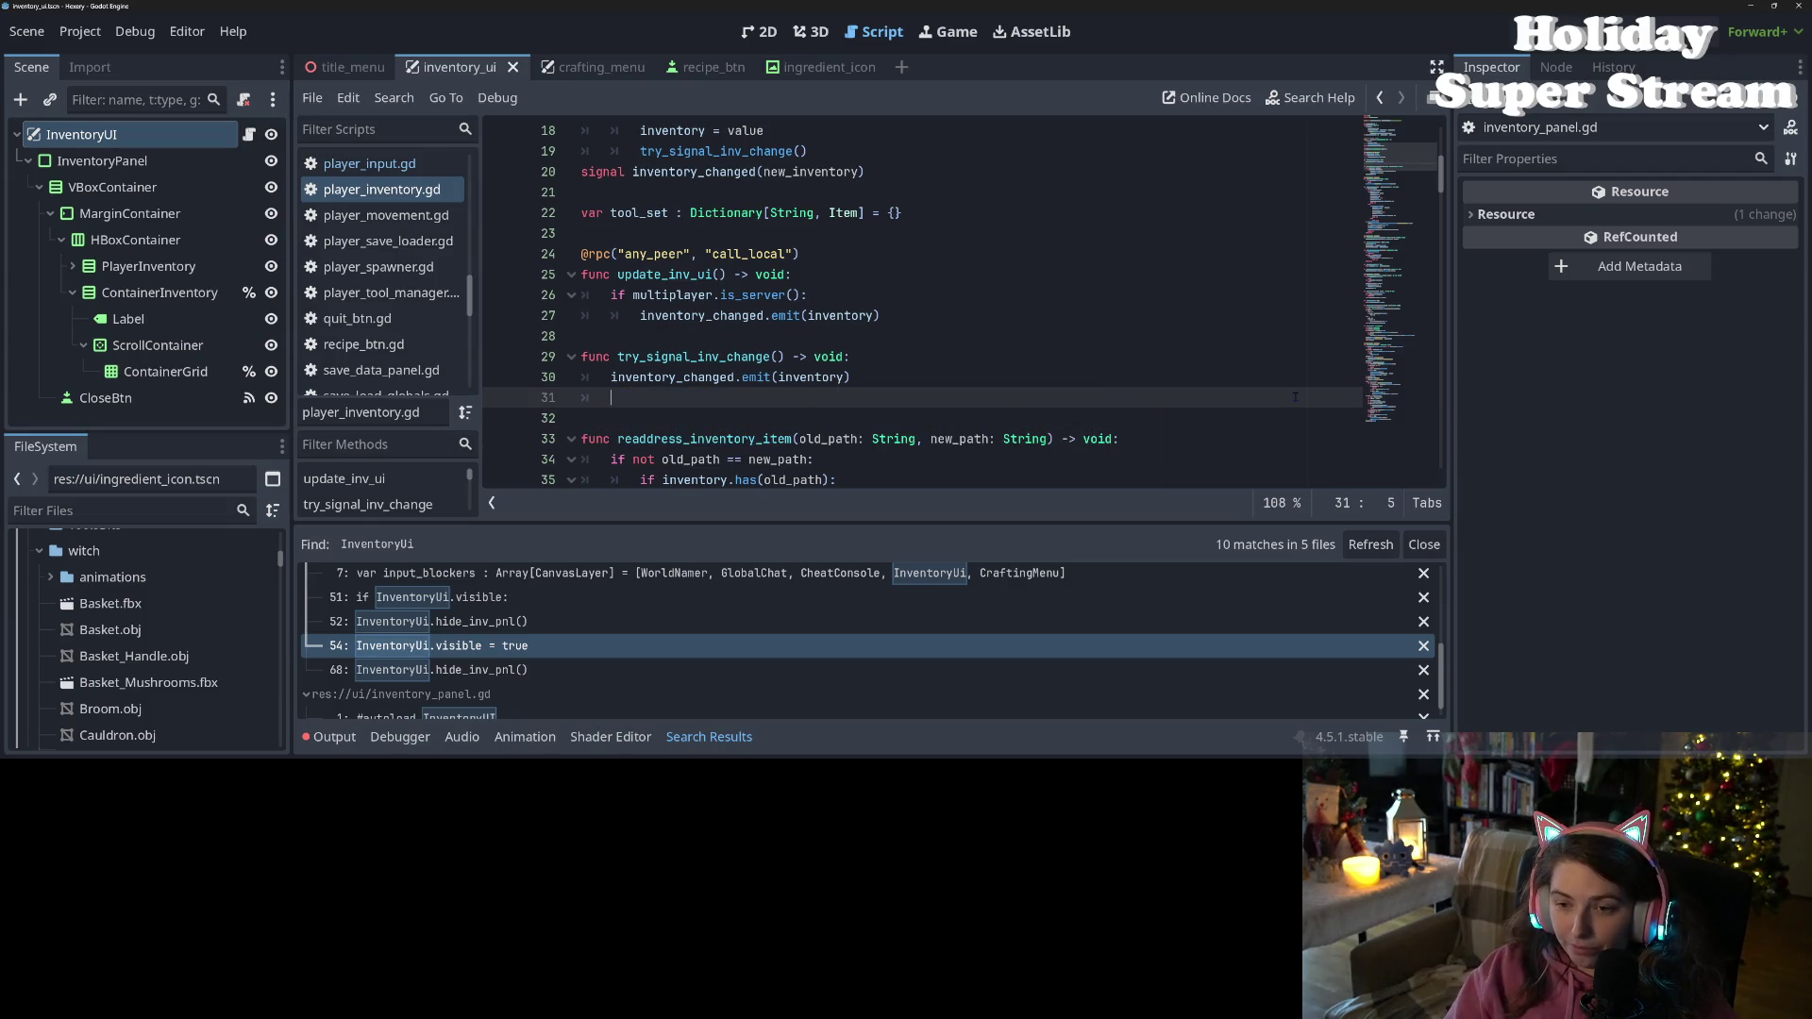
{"action": "key", "text": "BackSpace"}
{"action": "key", "text": "BackSpace"}
Save player_inventory.gd and run the game with F5
{"action": "key", "text": "ctrl+s"}
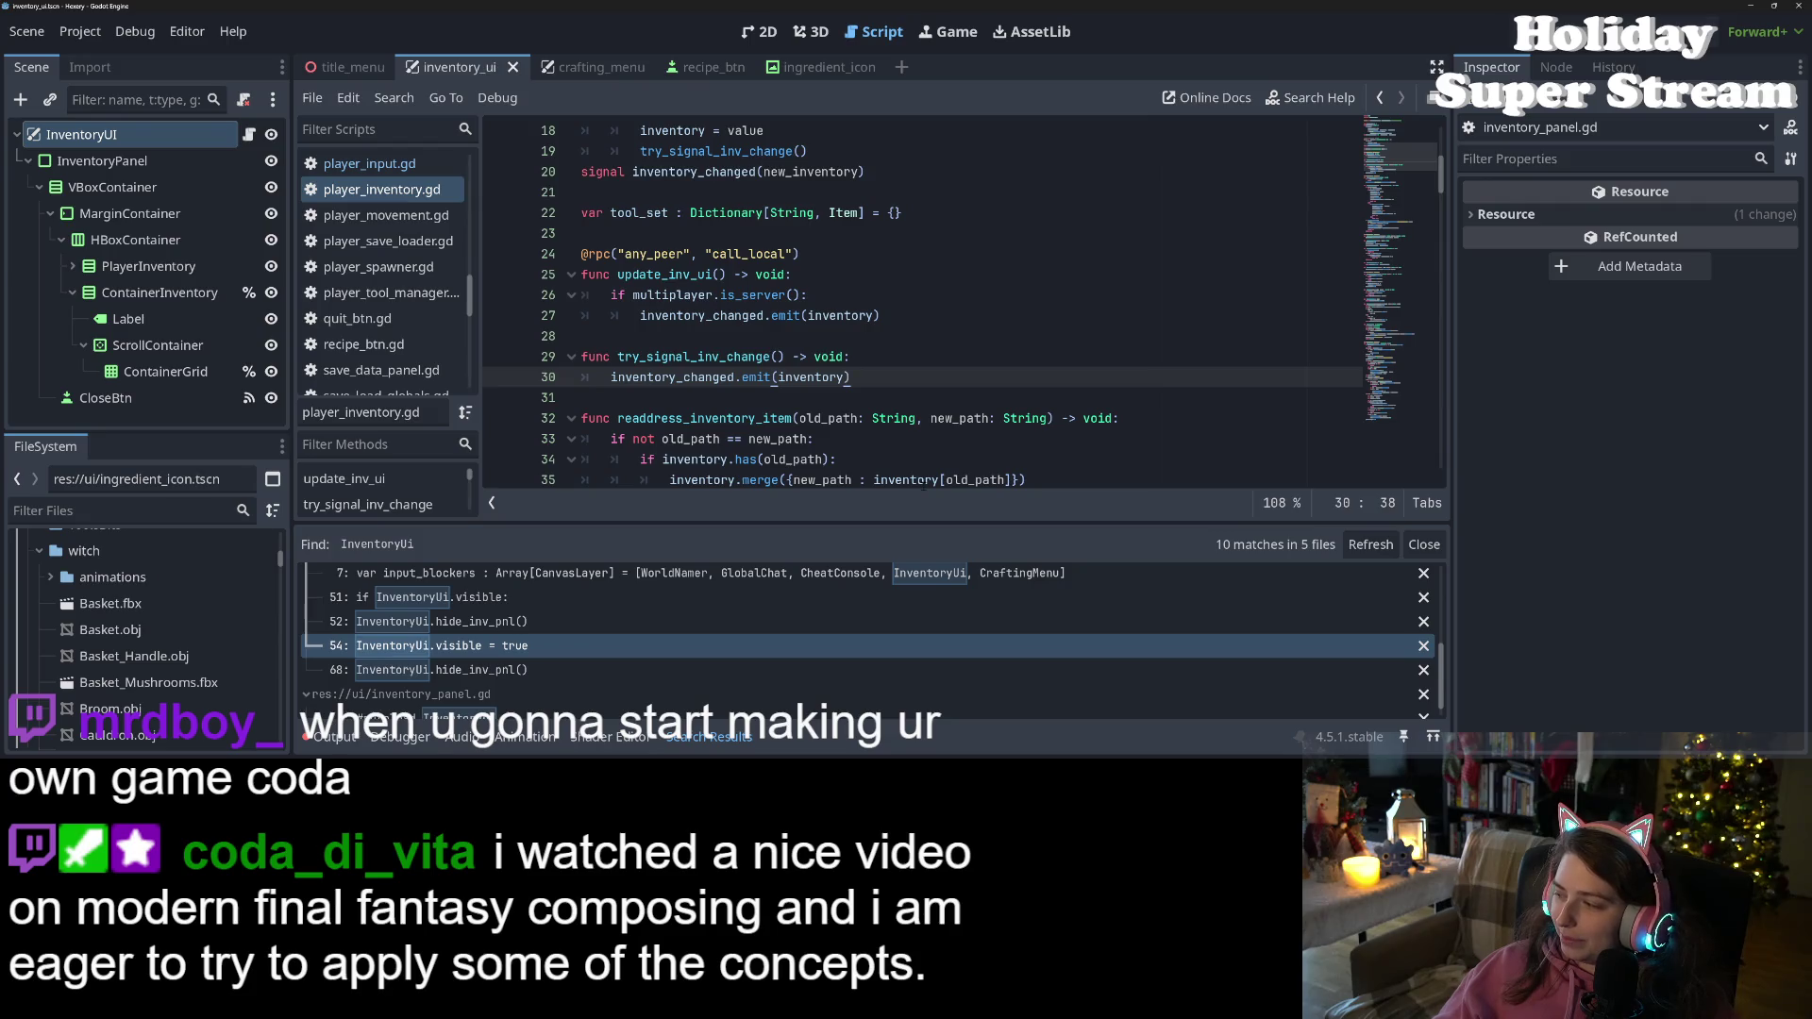
{"action": "mouse_move", "coordinate": [920, 478]}
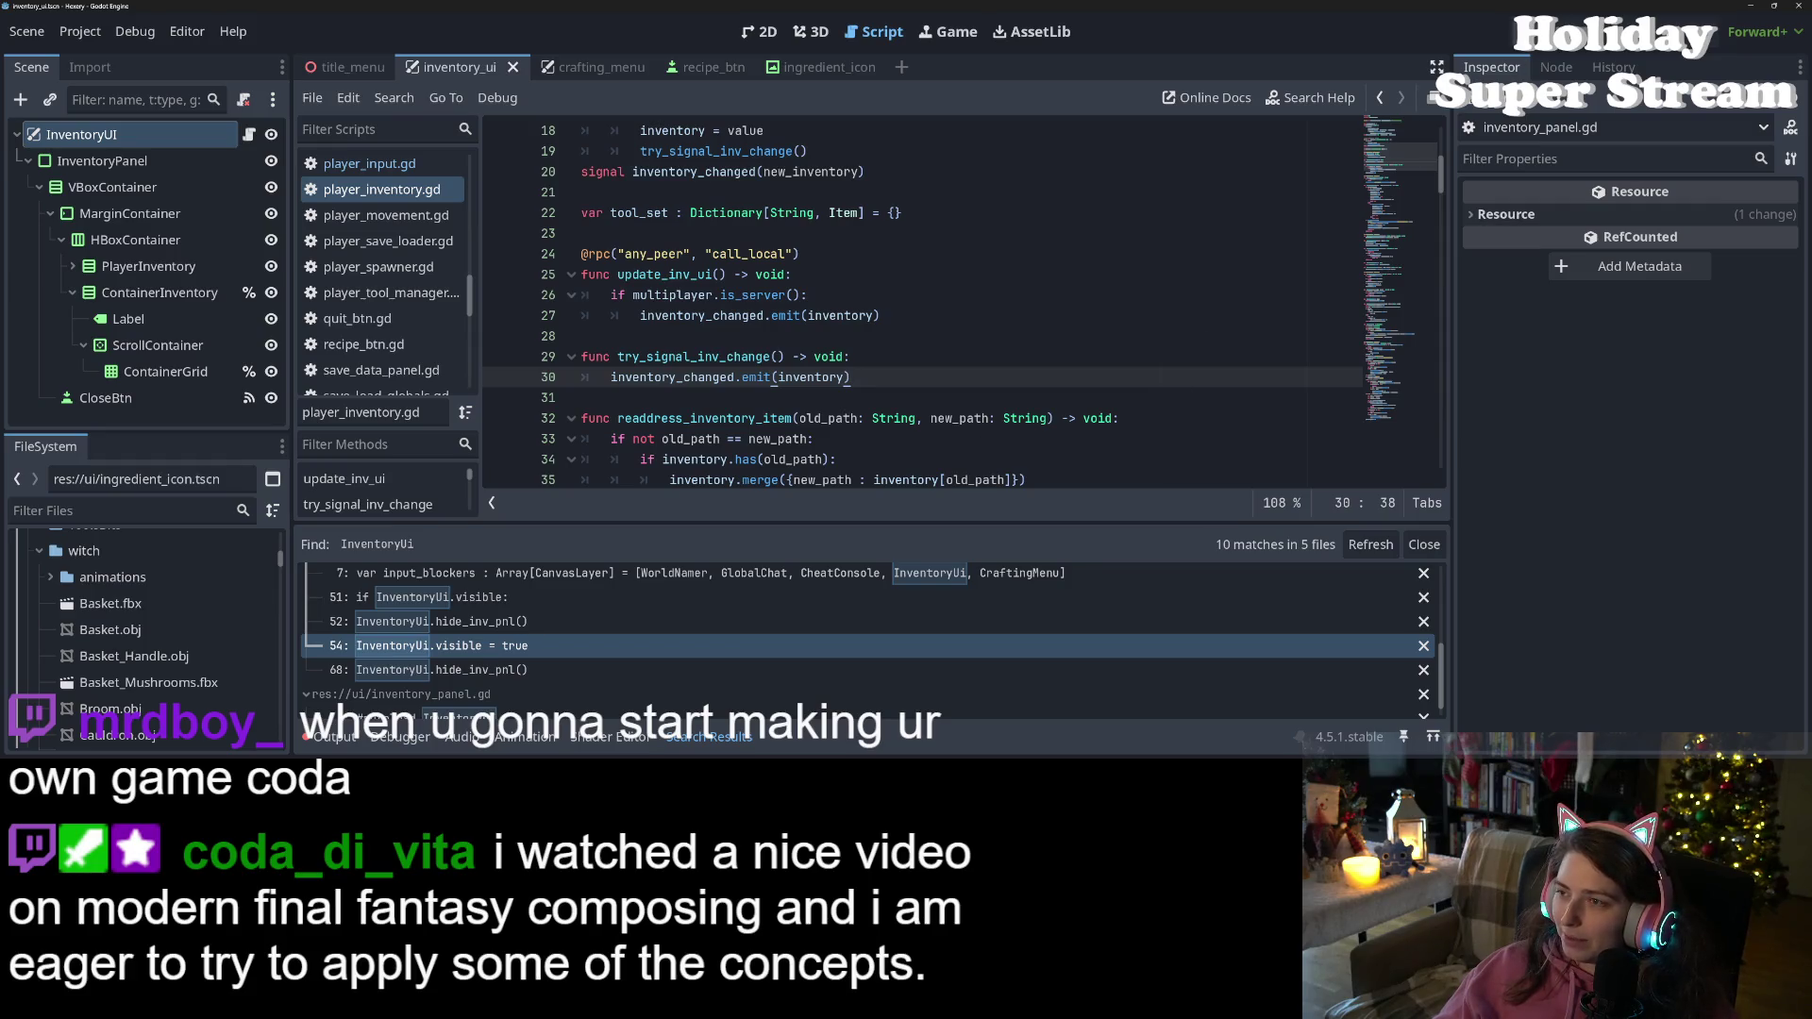
{"action": "key", "text": "F5"}
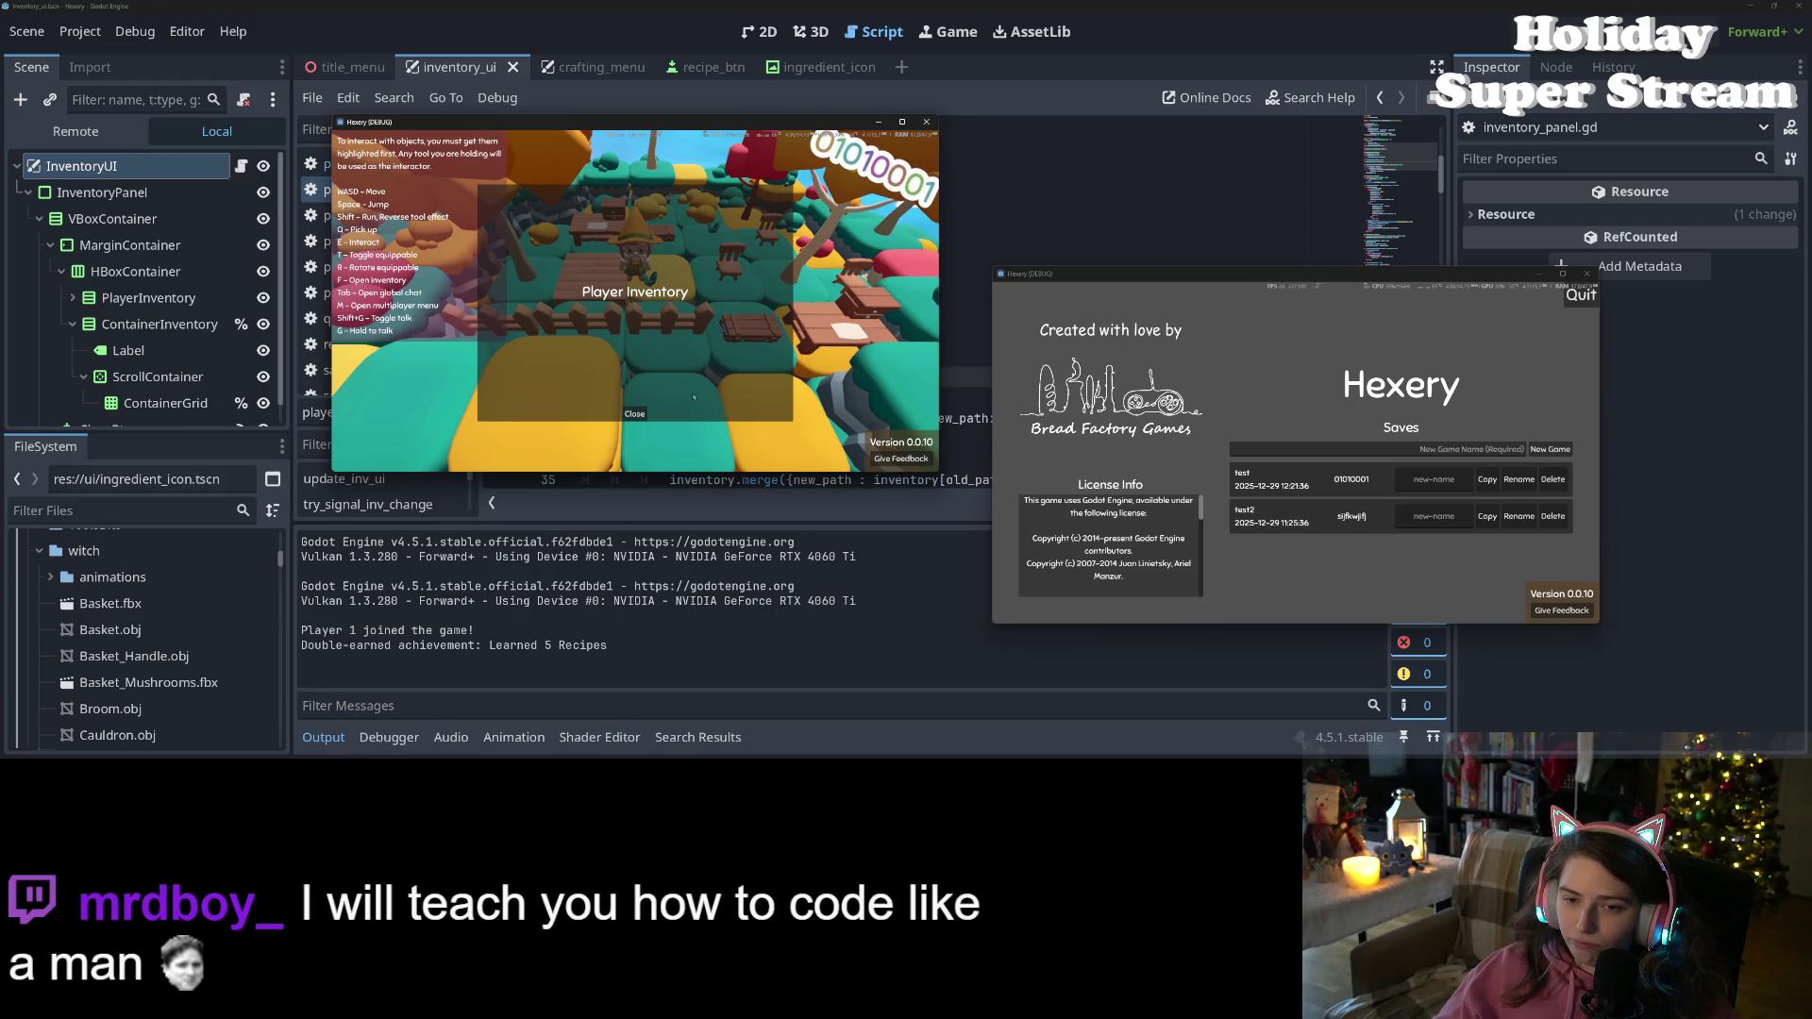
Close the player inventory, interact with the storage container, and inspect player_inventory on line 20
{"action": "left_click", "coordinate": [630, 413]}
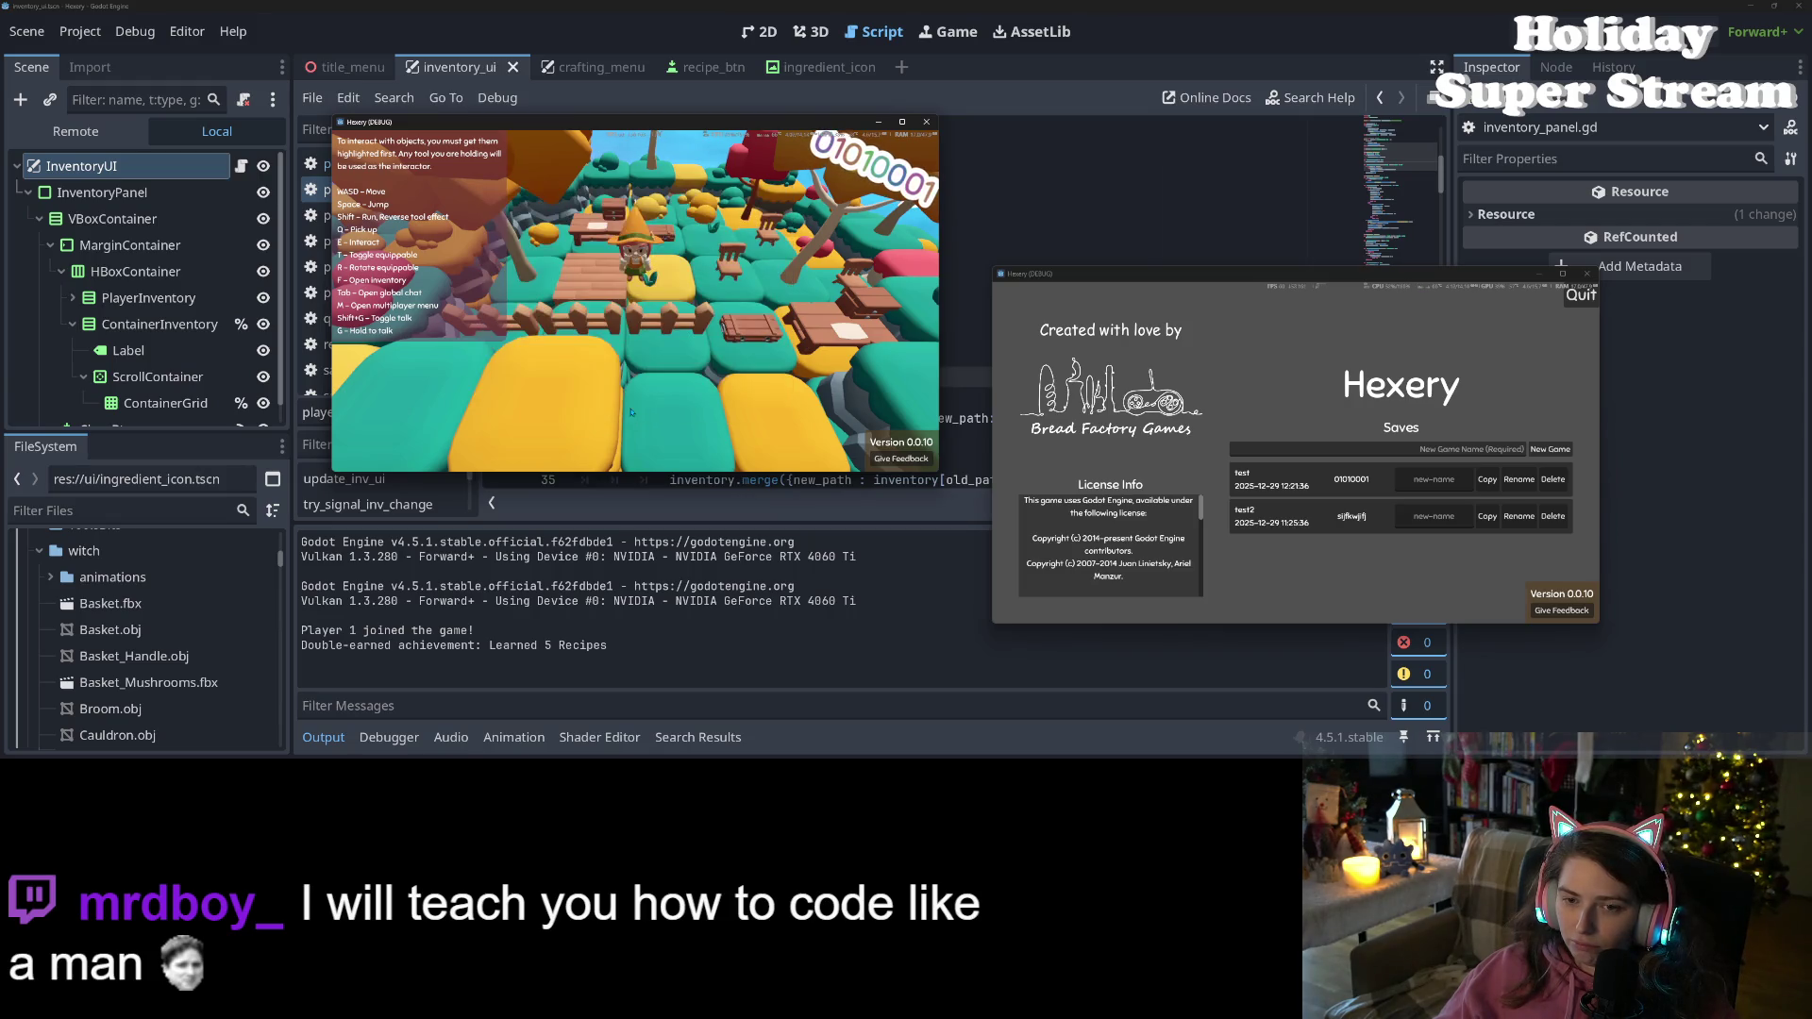
{"action": "key", "text": "e"}
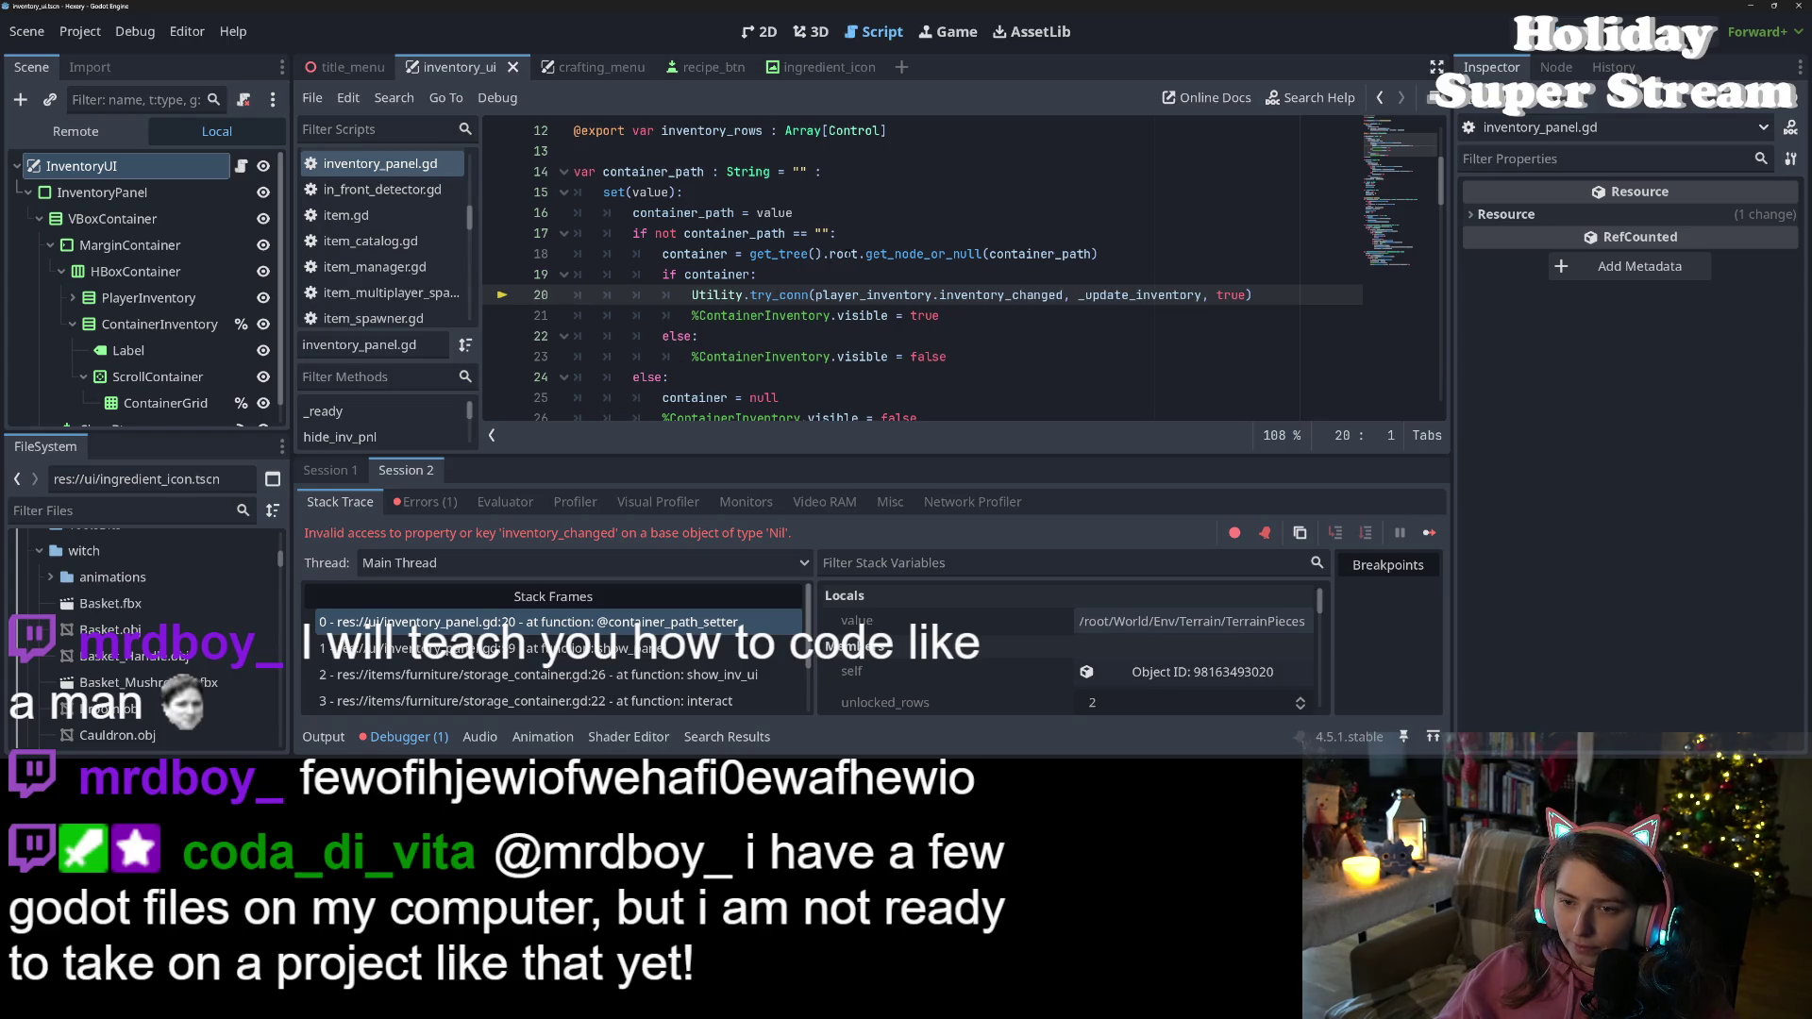
{"action": "double_click", "coordinate": [843, 296]}
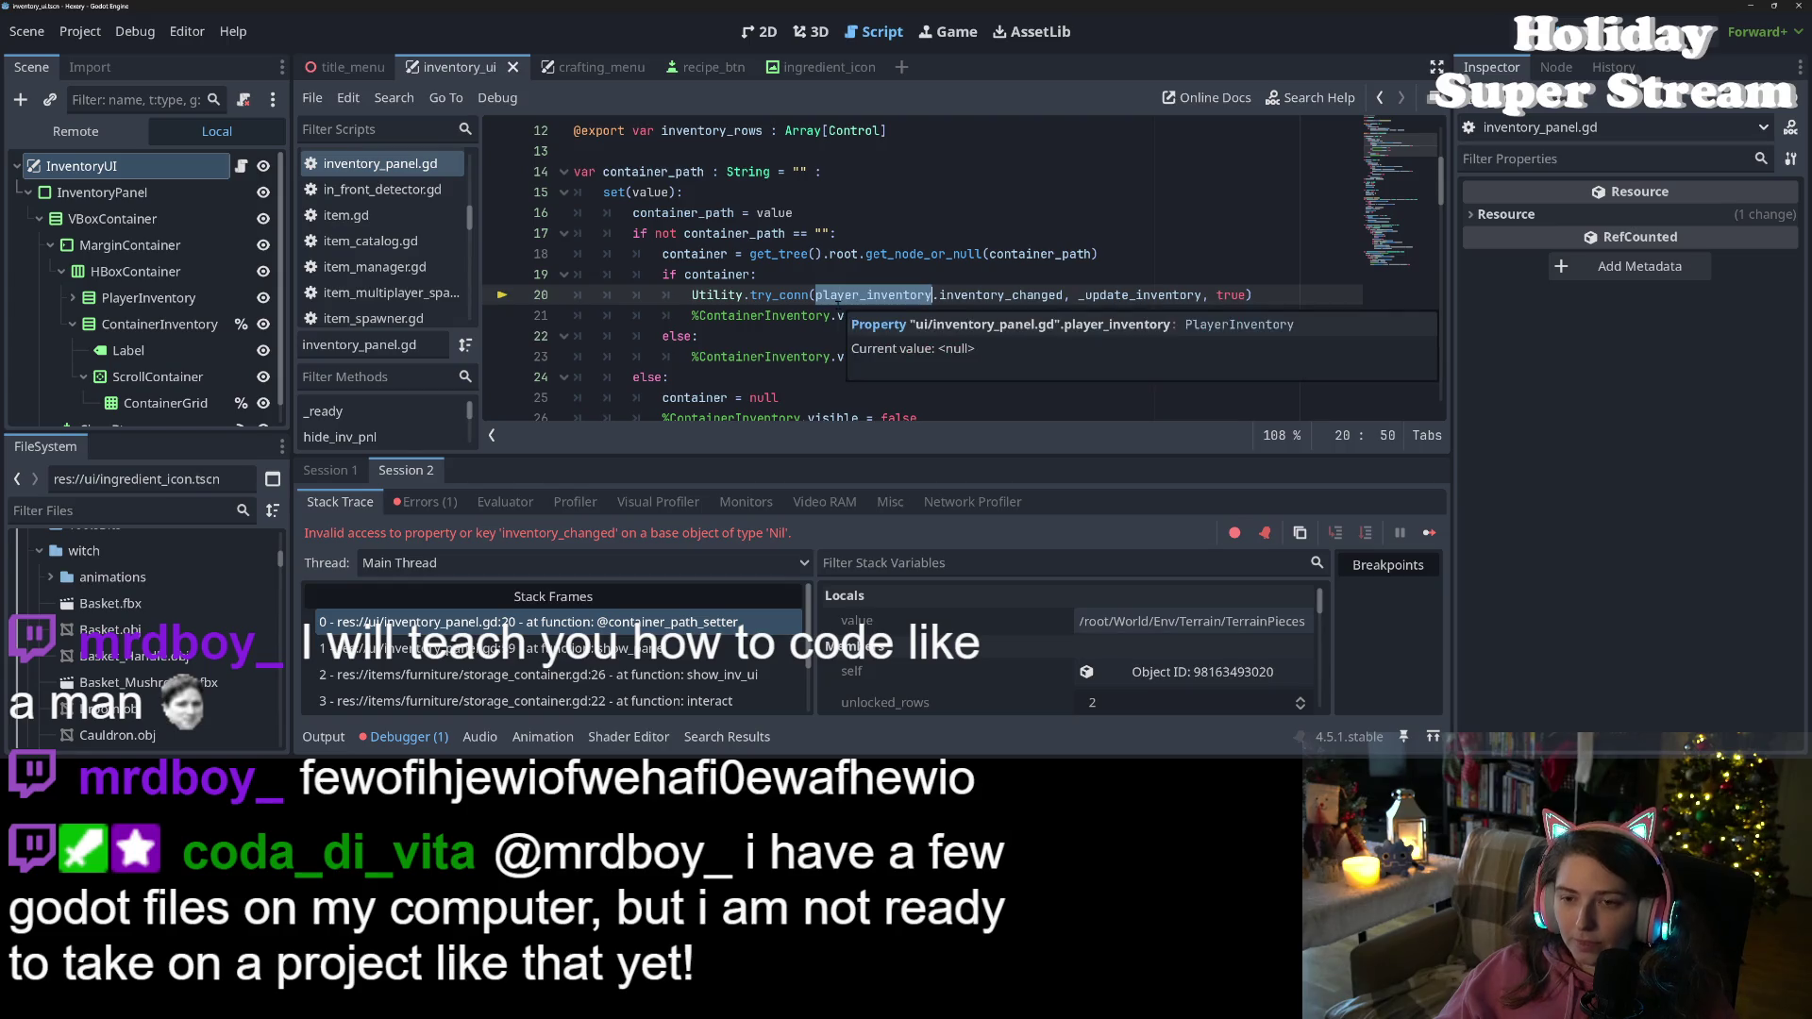
Replace player_inventory with container on line 20, stop the game, and save inventory_panel.gd
{"action": "double_click", "coordinate": [728, 275]}
{"action": "key", "text": "ctrl+c"}
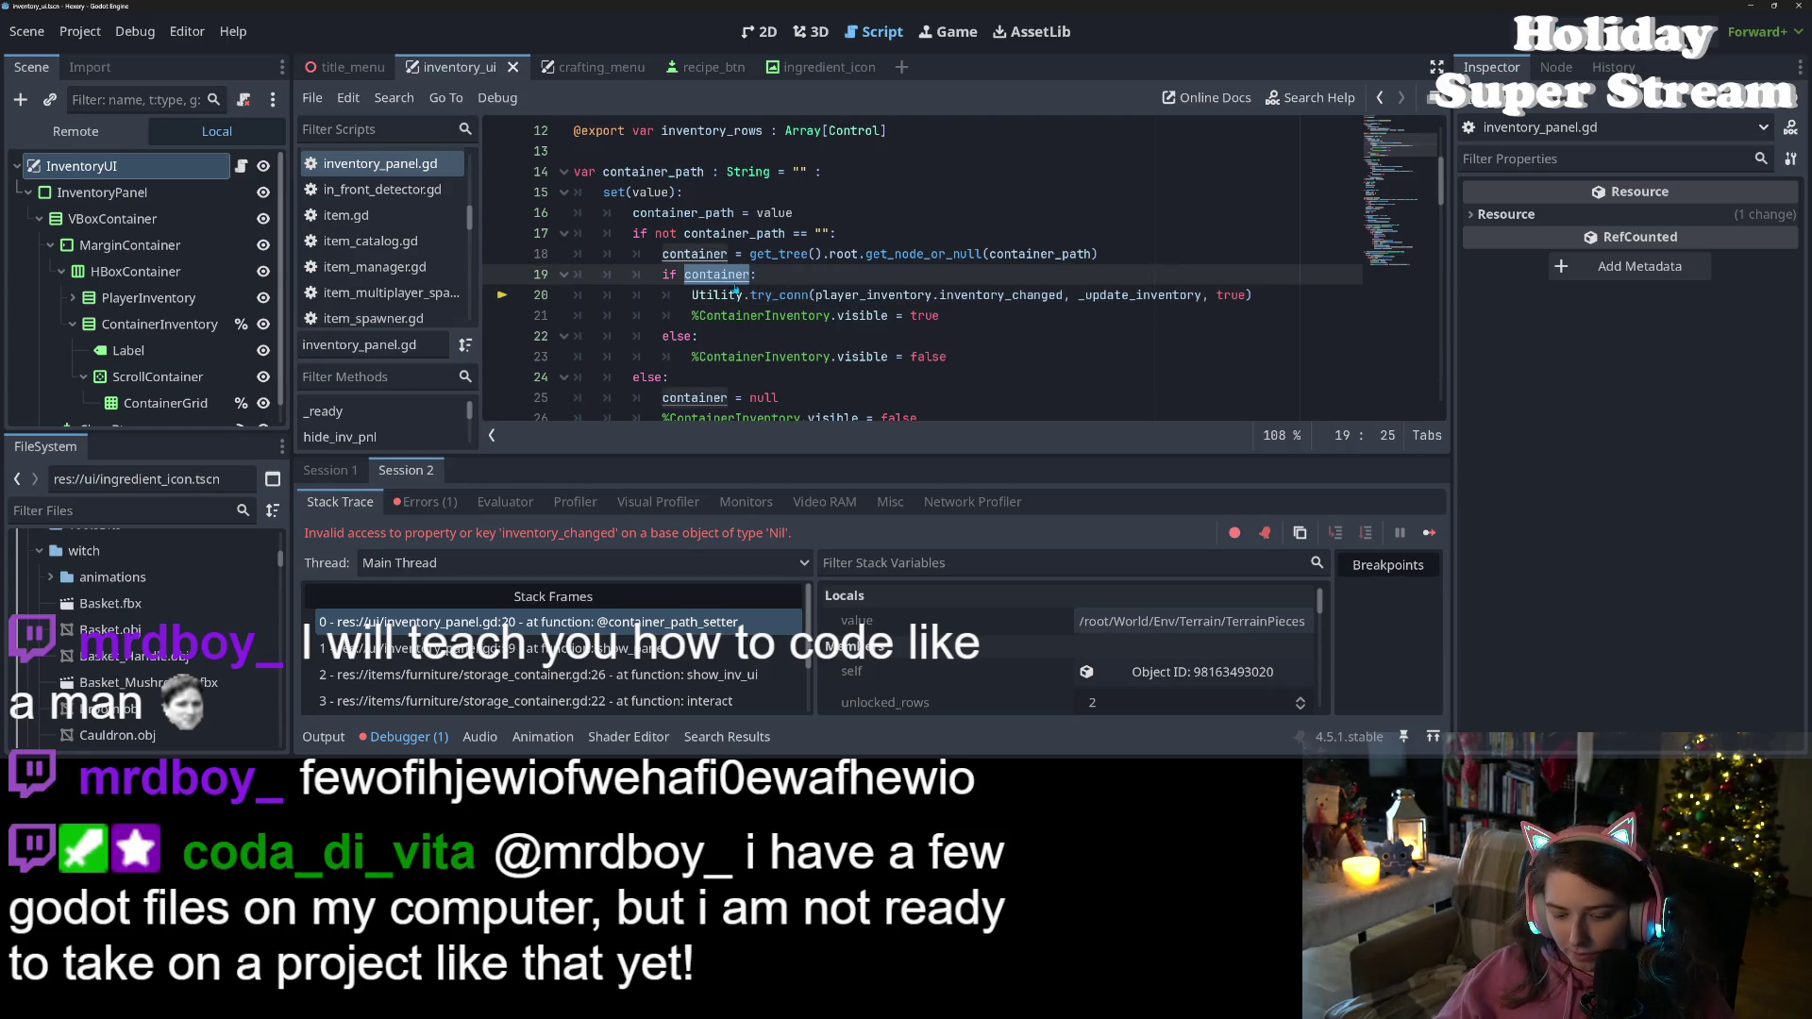
{"action": "double_click", "coordinate": [878, 296]}
{"action": "key", "text": "ctrl+v"}
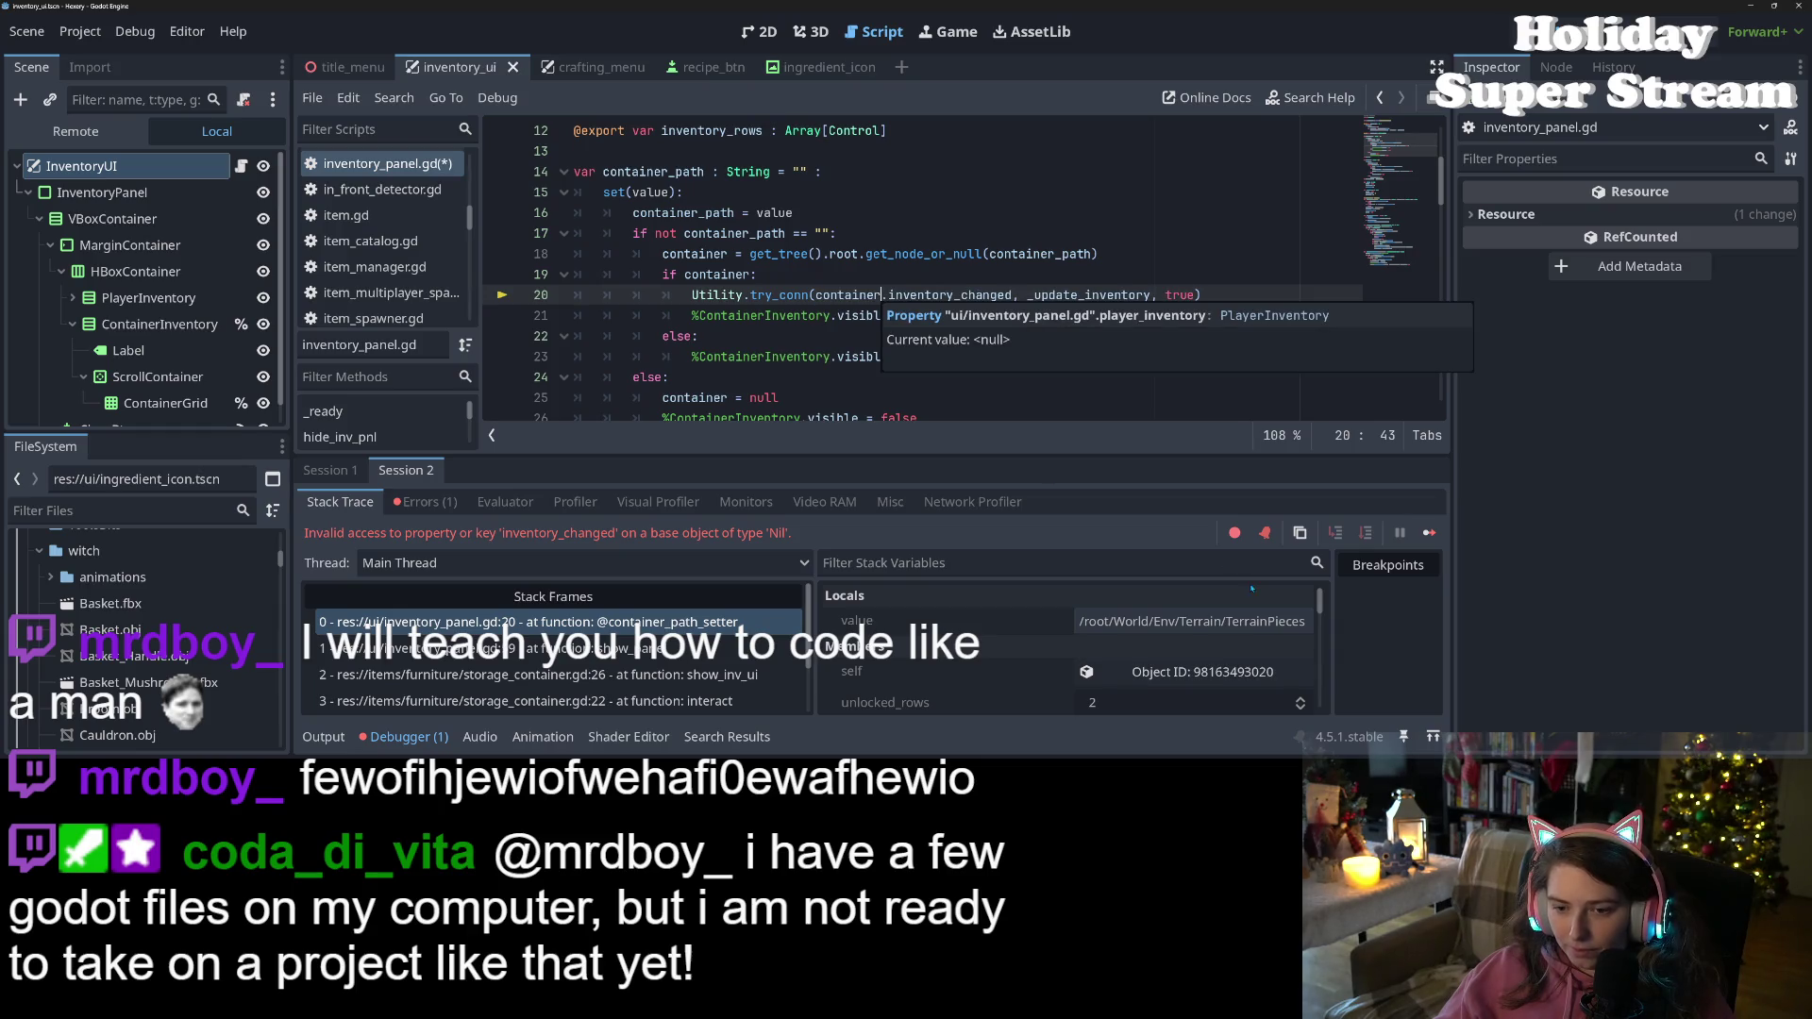
{"action": "left_click", "coordinate": [1604, 31]}
{"action": "key", "text": "ctrl+s"}
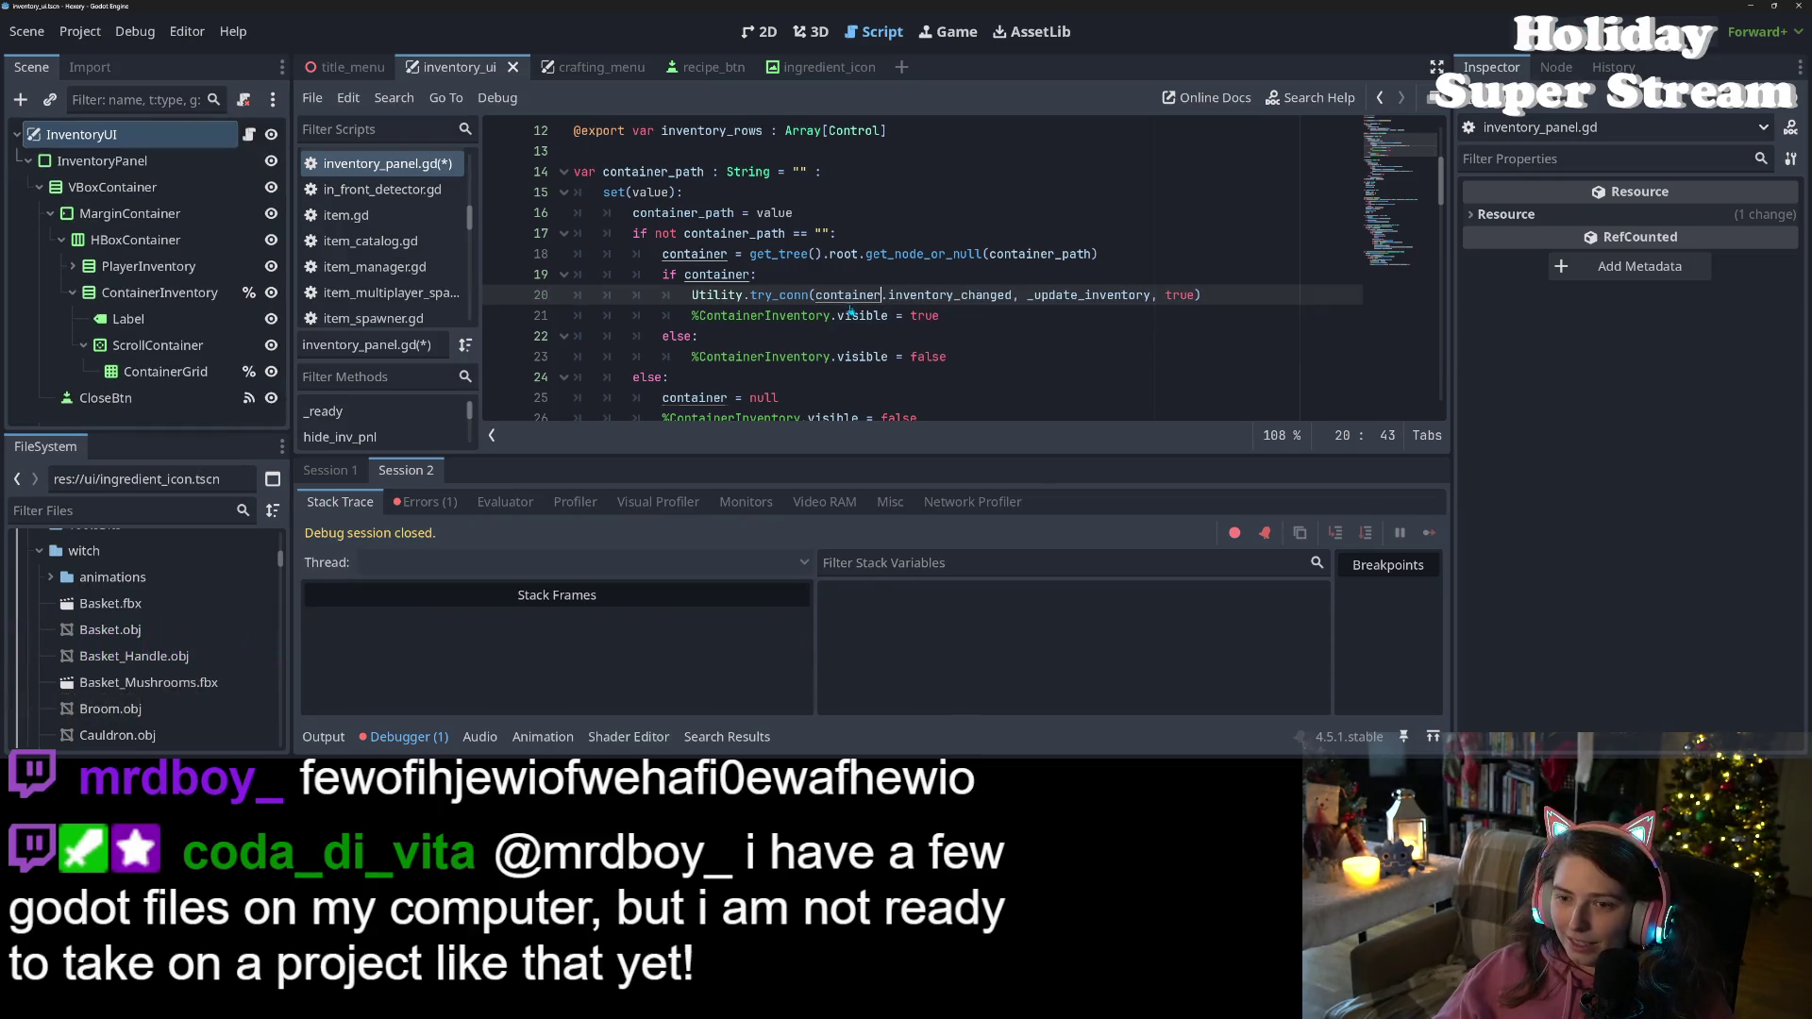
Open storage_container.gd from the script list
{"action": "double_click", "coordinate": [913, 296]}
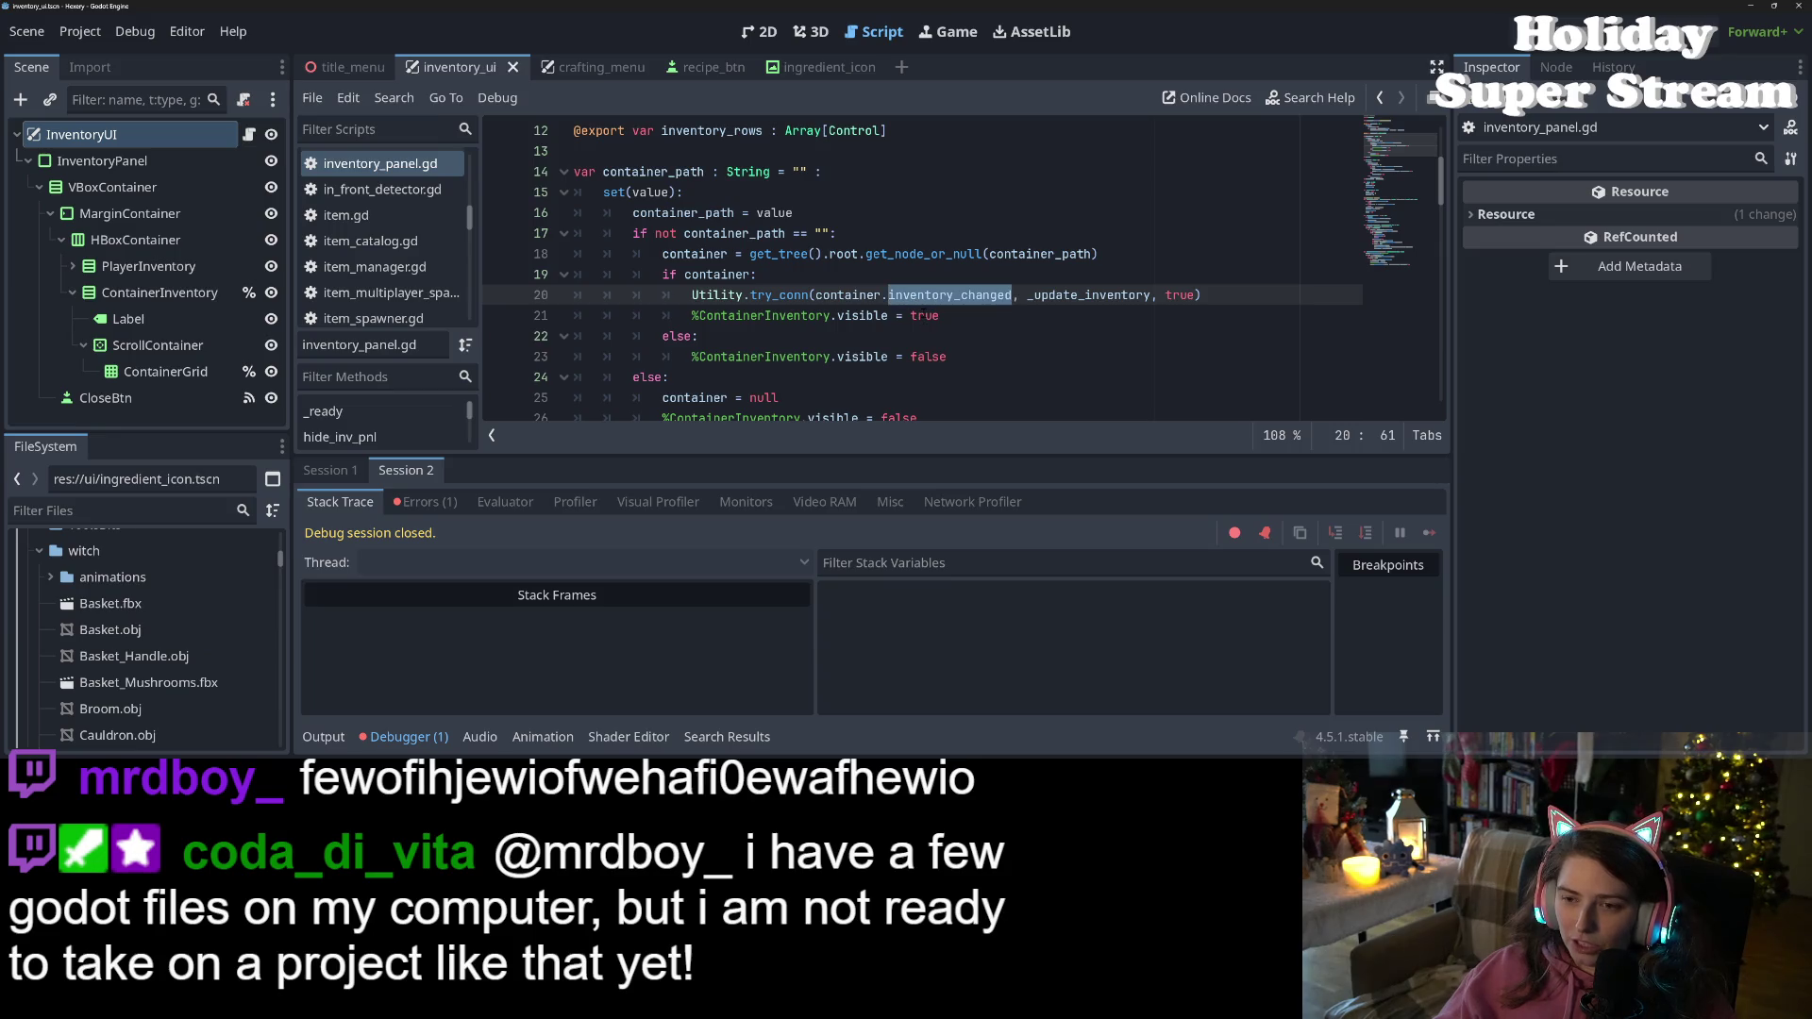
{"action": "scroll", "coordinate": [914, 300], "scroll_direction": "down", "scroll_amount": 5}
{"action": "scroll", "coordinate": [912, 315], "scroll_direction": "up", "scroll_amount": 5}
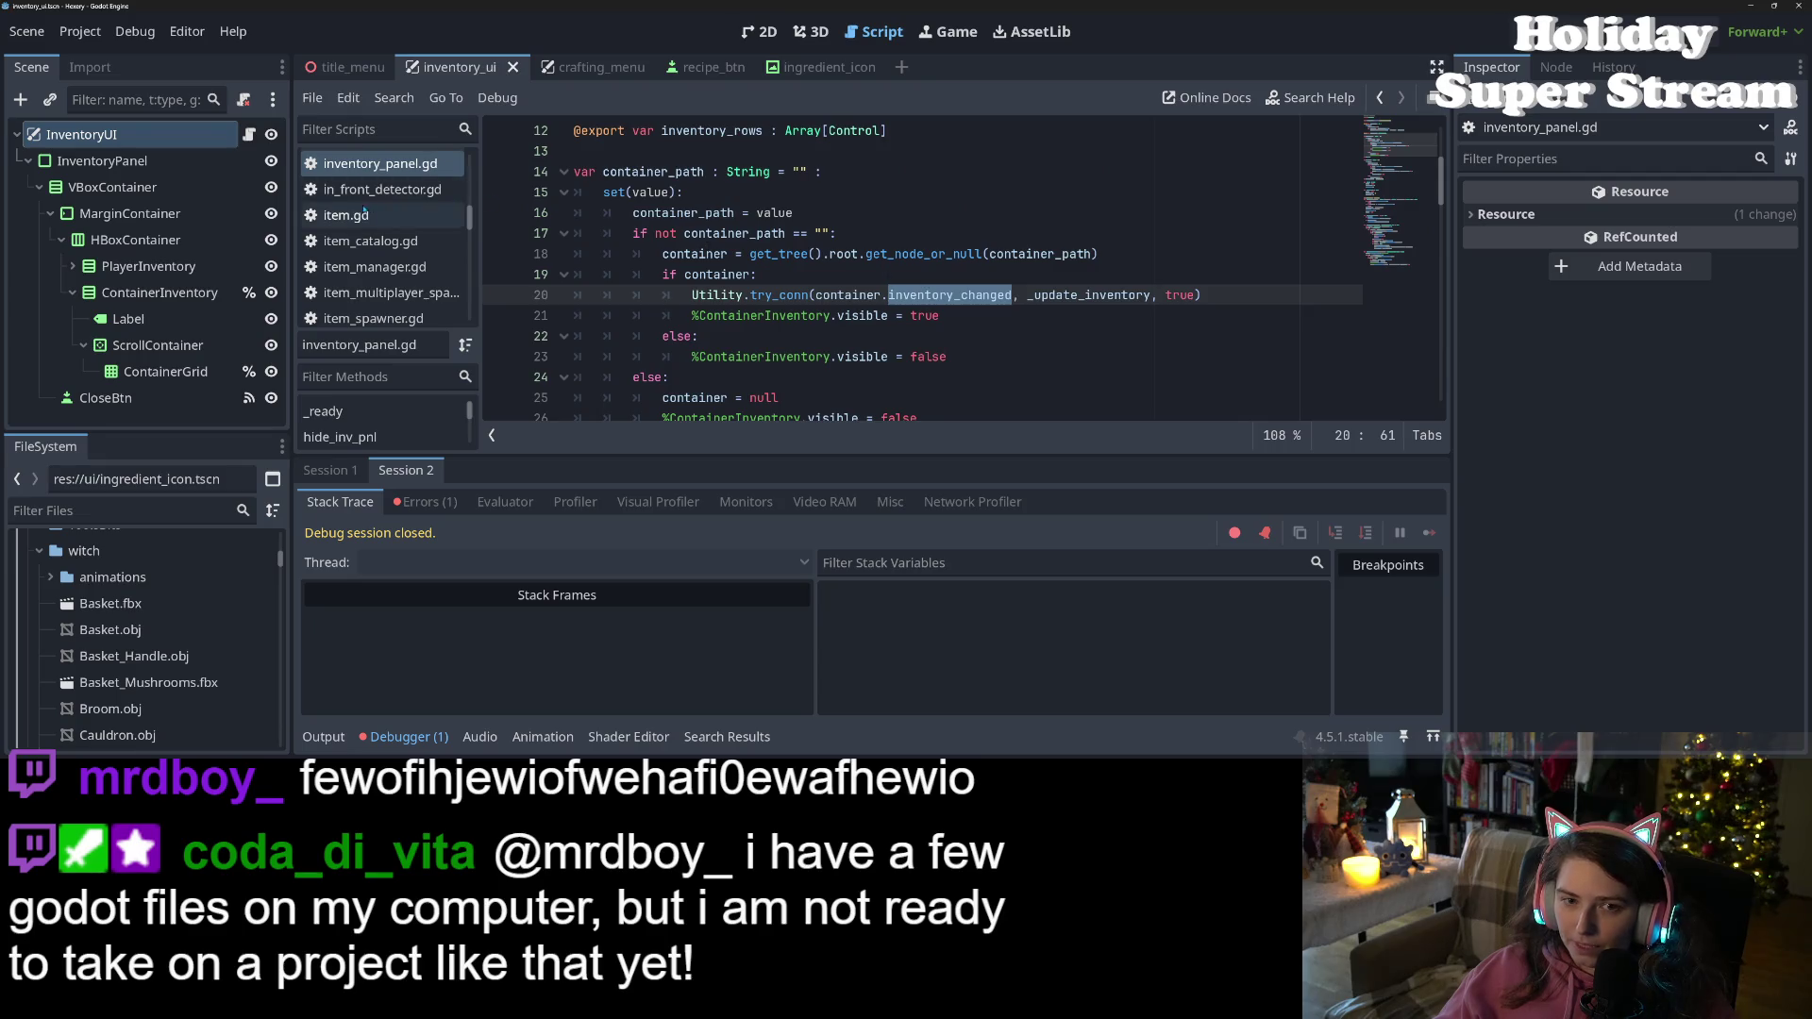
{"action": "scroll", "coordinate": [394, 285], "scroll_direction": "down", "scroll_amount": 10}
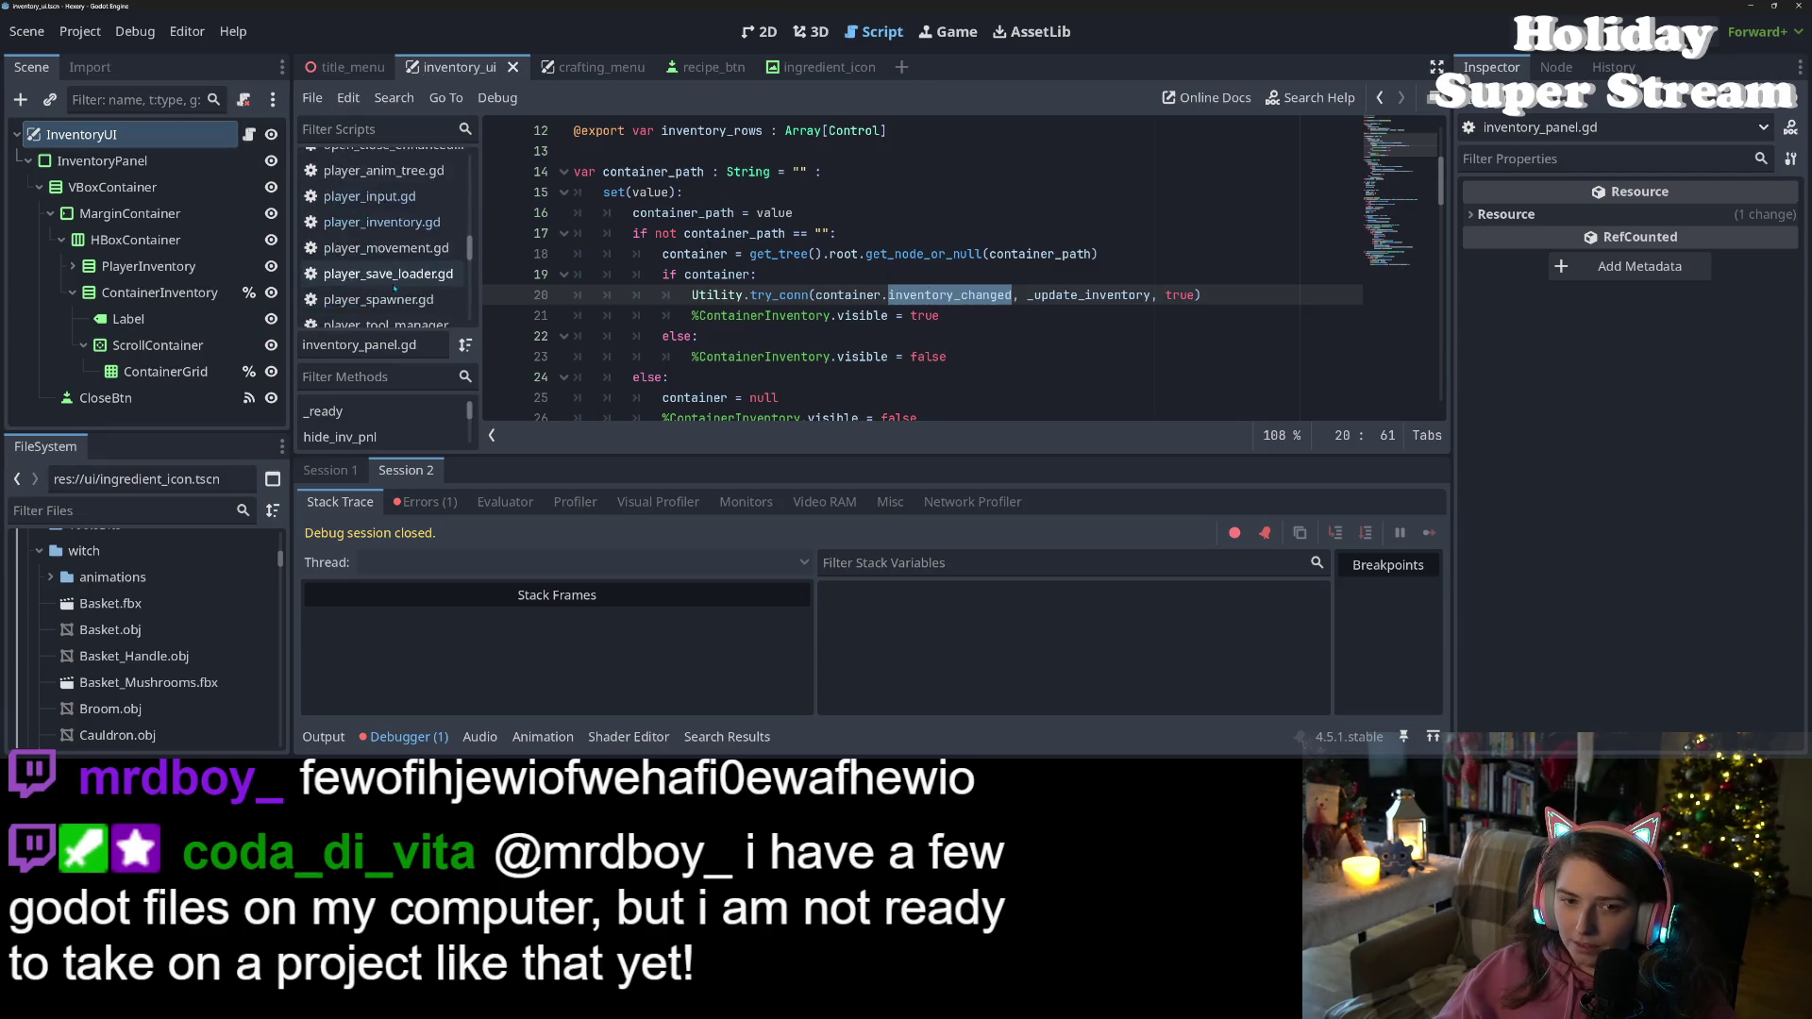
{"action": "scroll", "coordinate": [394, 285], "scroll_direction": "up", "scroll_amount": 1}
{"action": "left_click", "coordinate": [385, 244]}
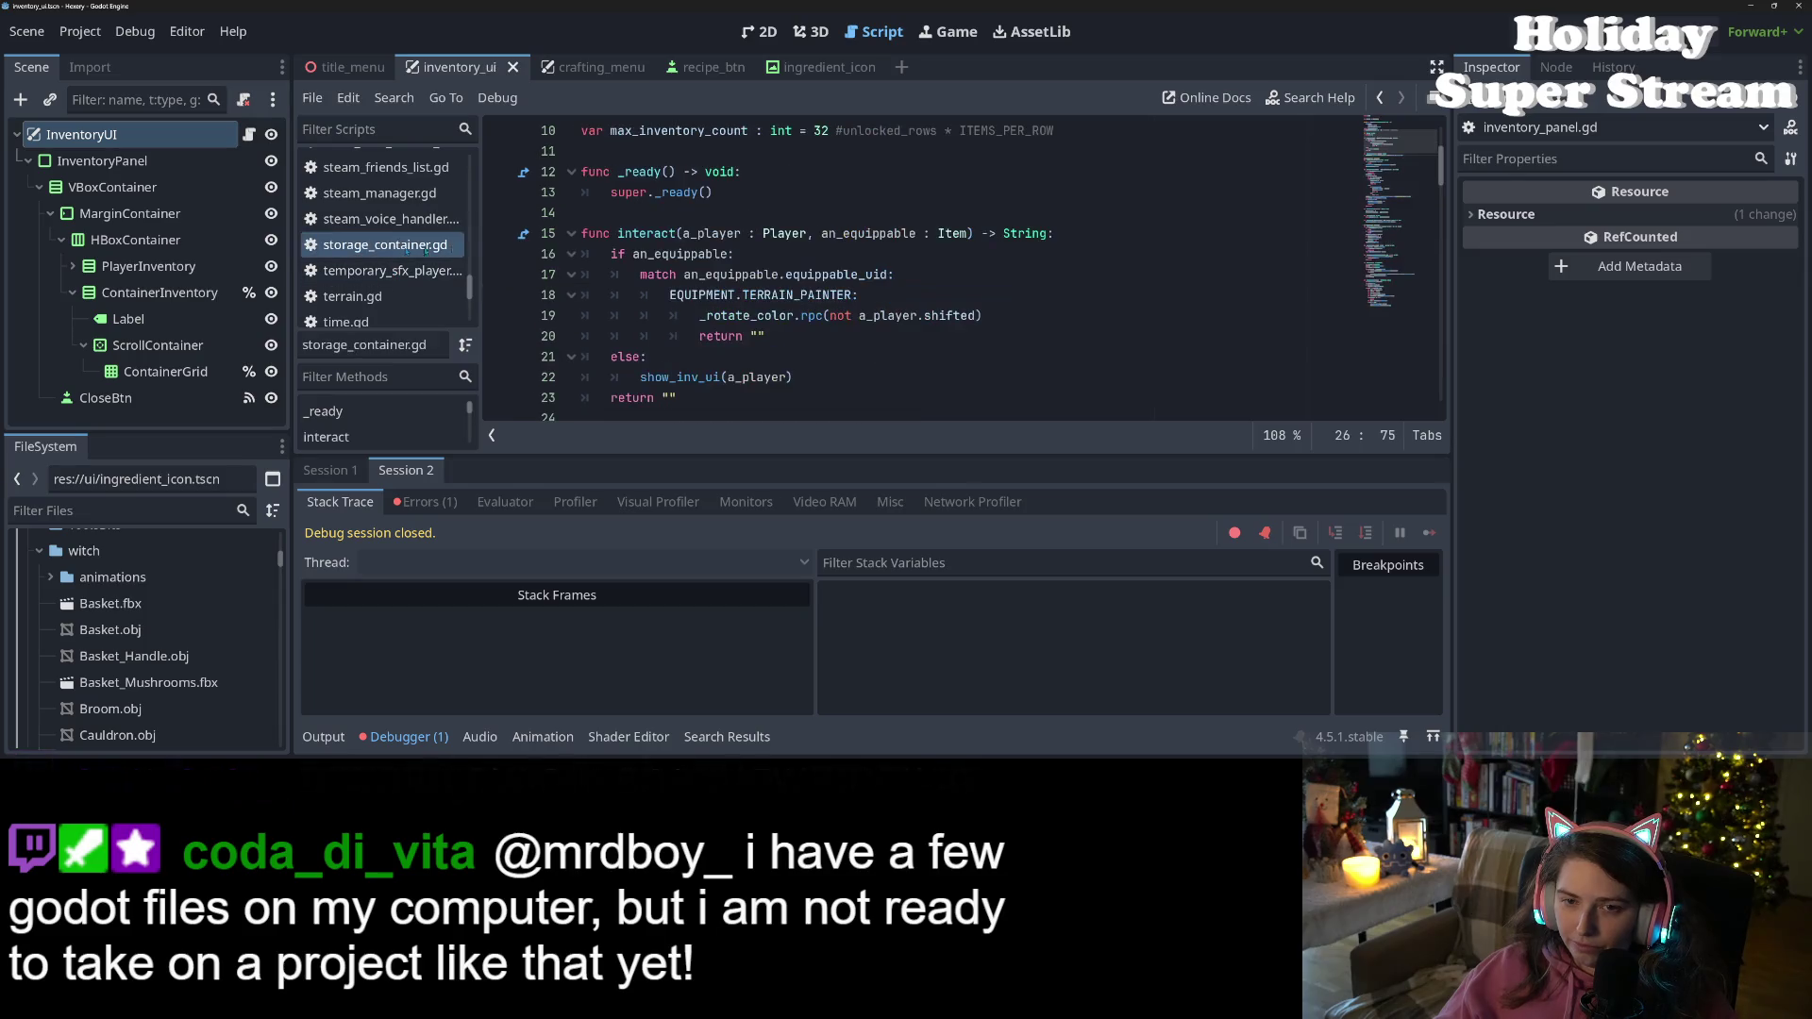
Check the inventory_changed signal on line 9 of storage_container.gd, save, and run the game
{"action": "double_click", "coordinate": [717, 233]}
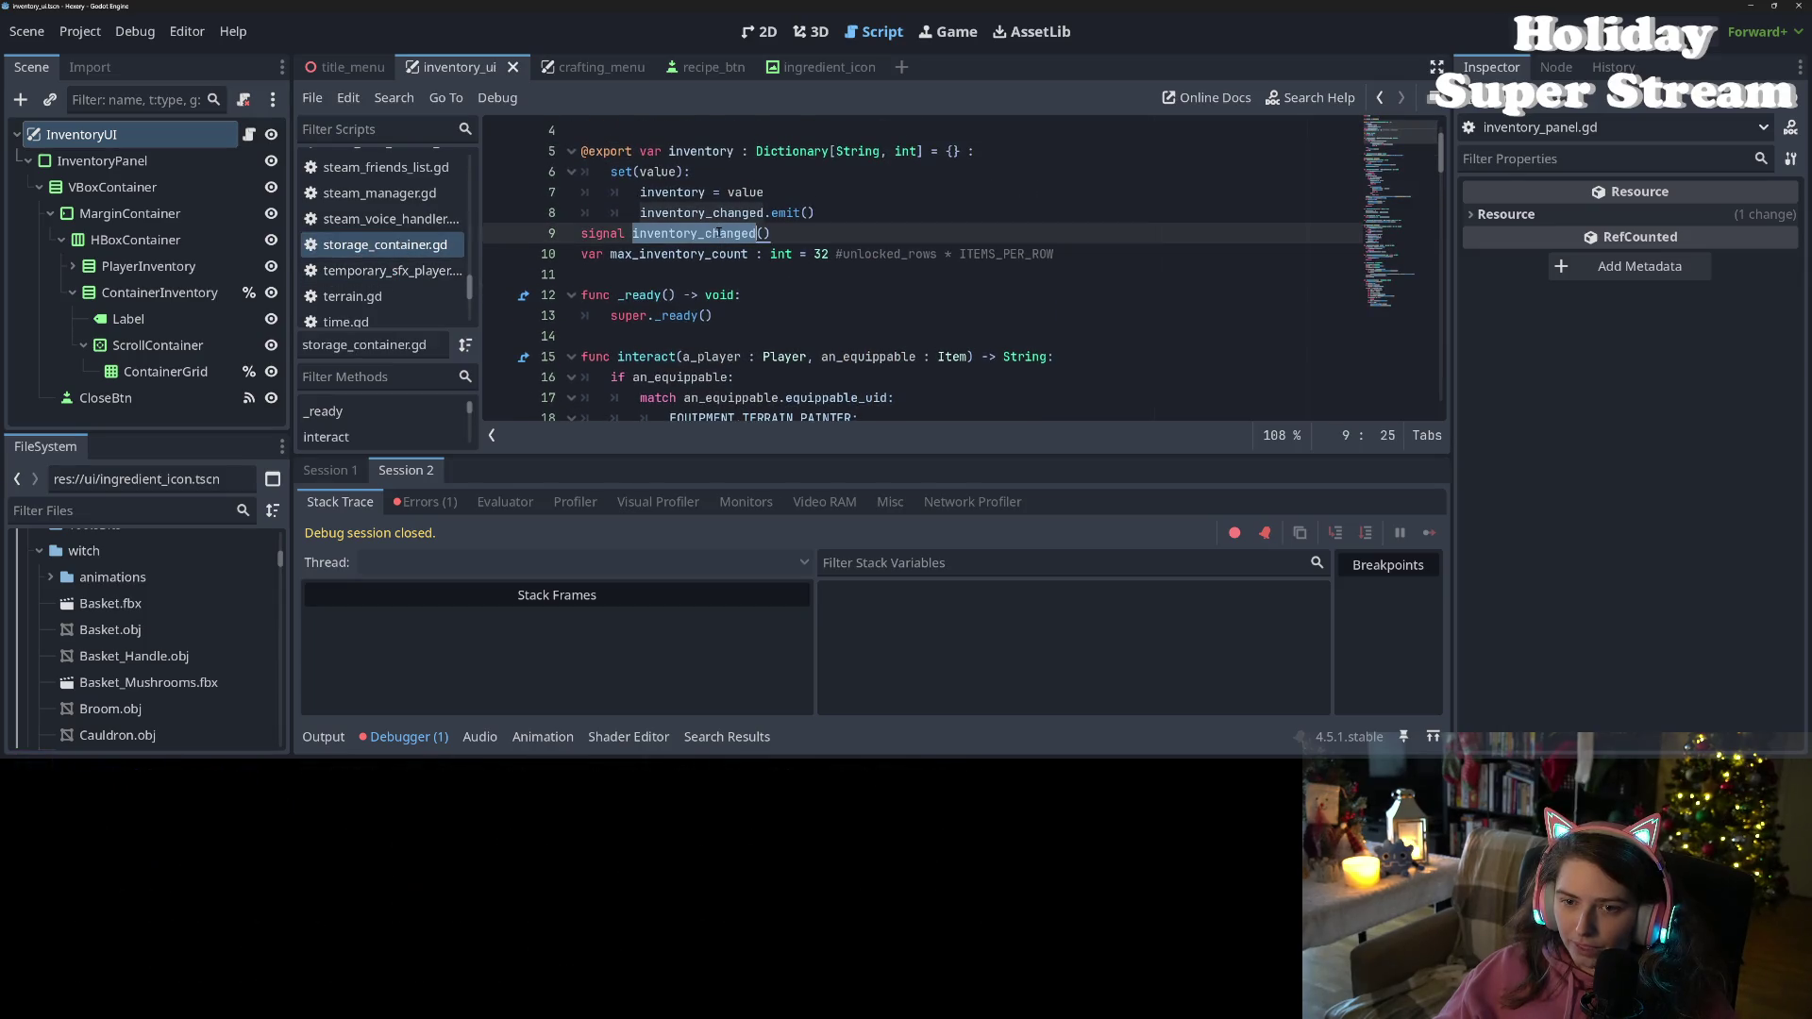
{"action": "key", "text": "ctrl+s"}
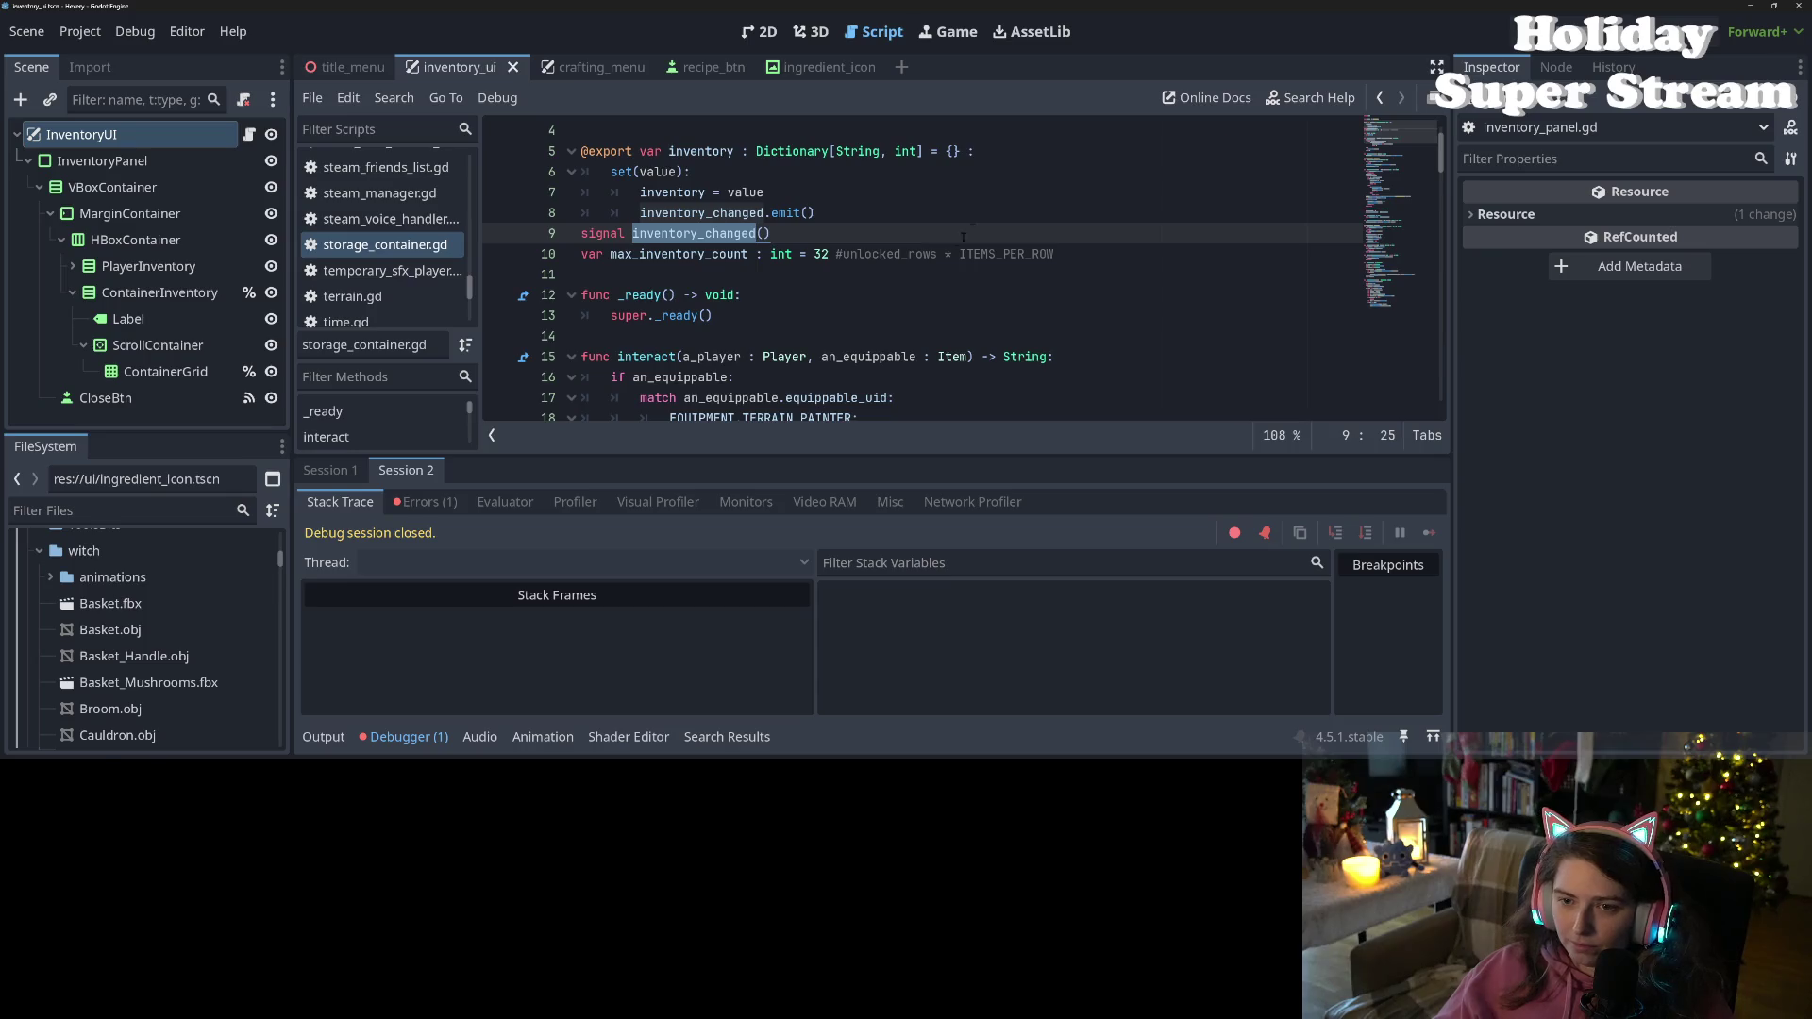
{"action": "scroll", "coordinate": [947, 262], "scroll_direction": "down", "scroll_amount": 6}
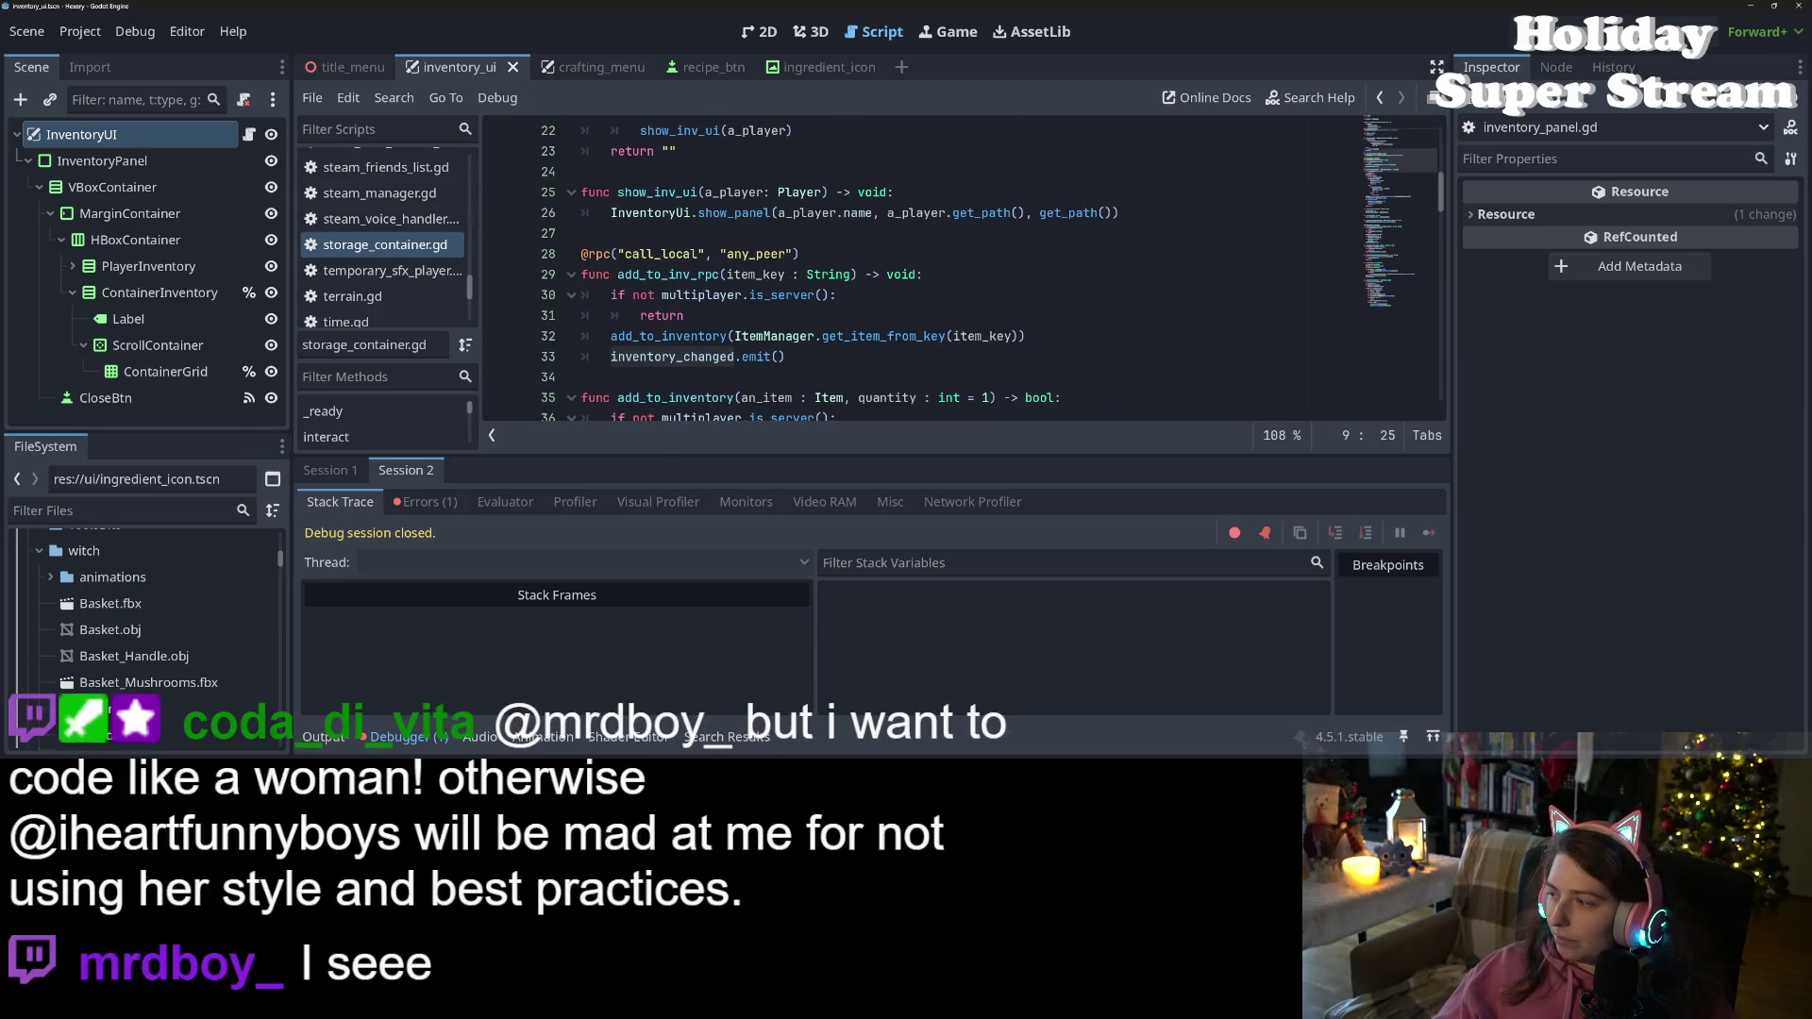
{"action": "key", "text": "F5"}
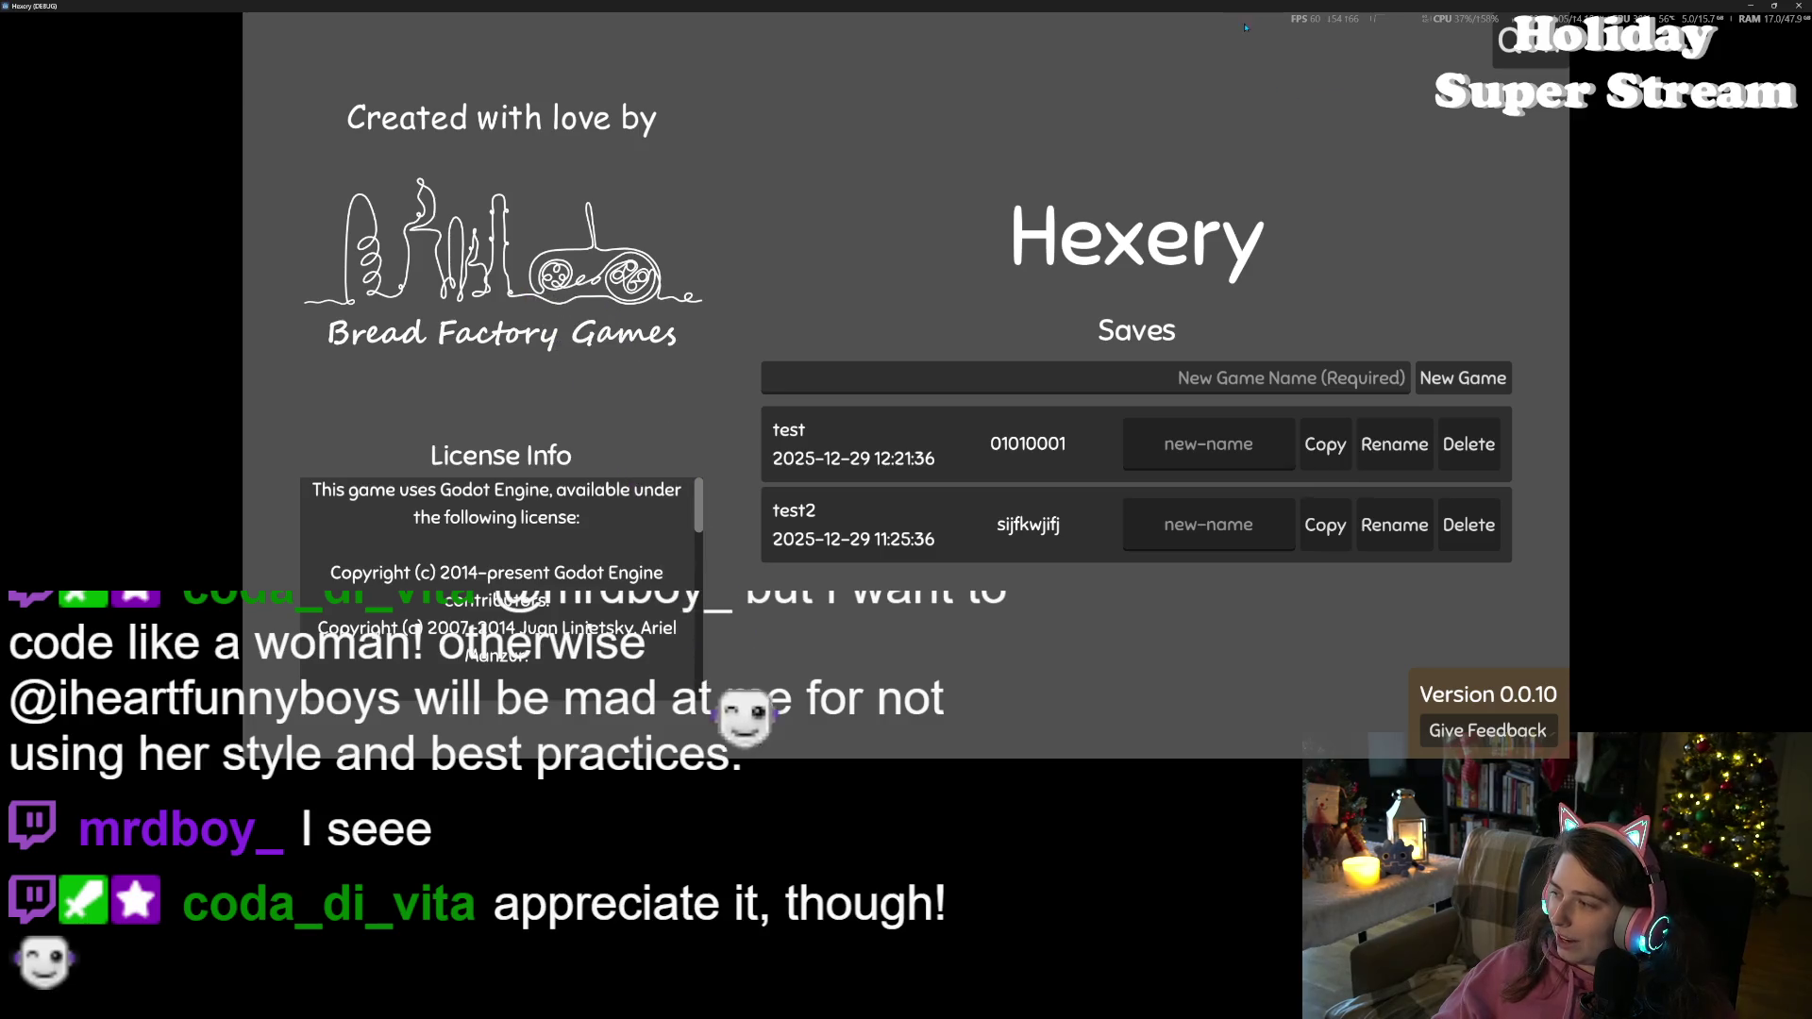
Place both game windows side by side, load the test and test2 saves, and interact with the storage box
{"action": "mouse_move", "coordinate": [1245, 15]}
{"action": "left_mouse_down"}
{"action": "mouse_move", "coordinate": [1139, 122]}
{"action": "mouse_move", "coordinate": [581, 180]}
{"action": "mouse_move", "coordinate": [581, 142]}
{"action": "mouse_move", "coordinate": [510, 131]}
{"action": "left_mouse_up"}
{"action": "mouse_move", "coordinate": [985, 11]}
{"action": "left_mouse_down"}
{"action": "mouse_move", "coordinate": [985, 124]}
{"action": "mouse_move", "coordinate": [1090, 210]}
{"action": "mouse_move", "coordinate": [1028, 134]}
{"action": "left_mouse_up"}
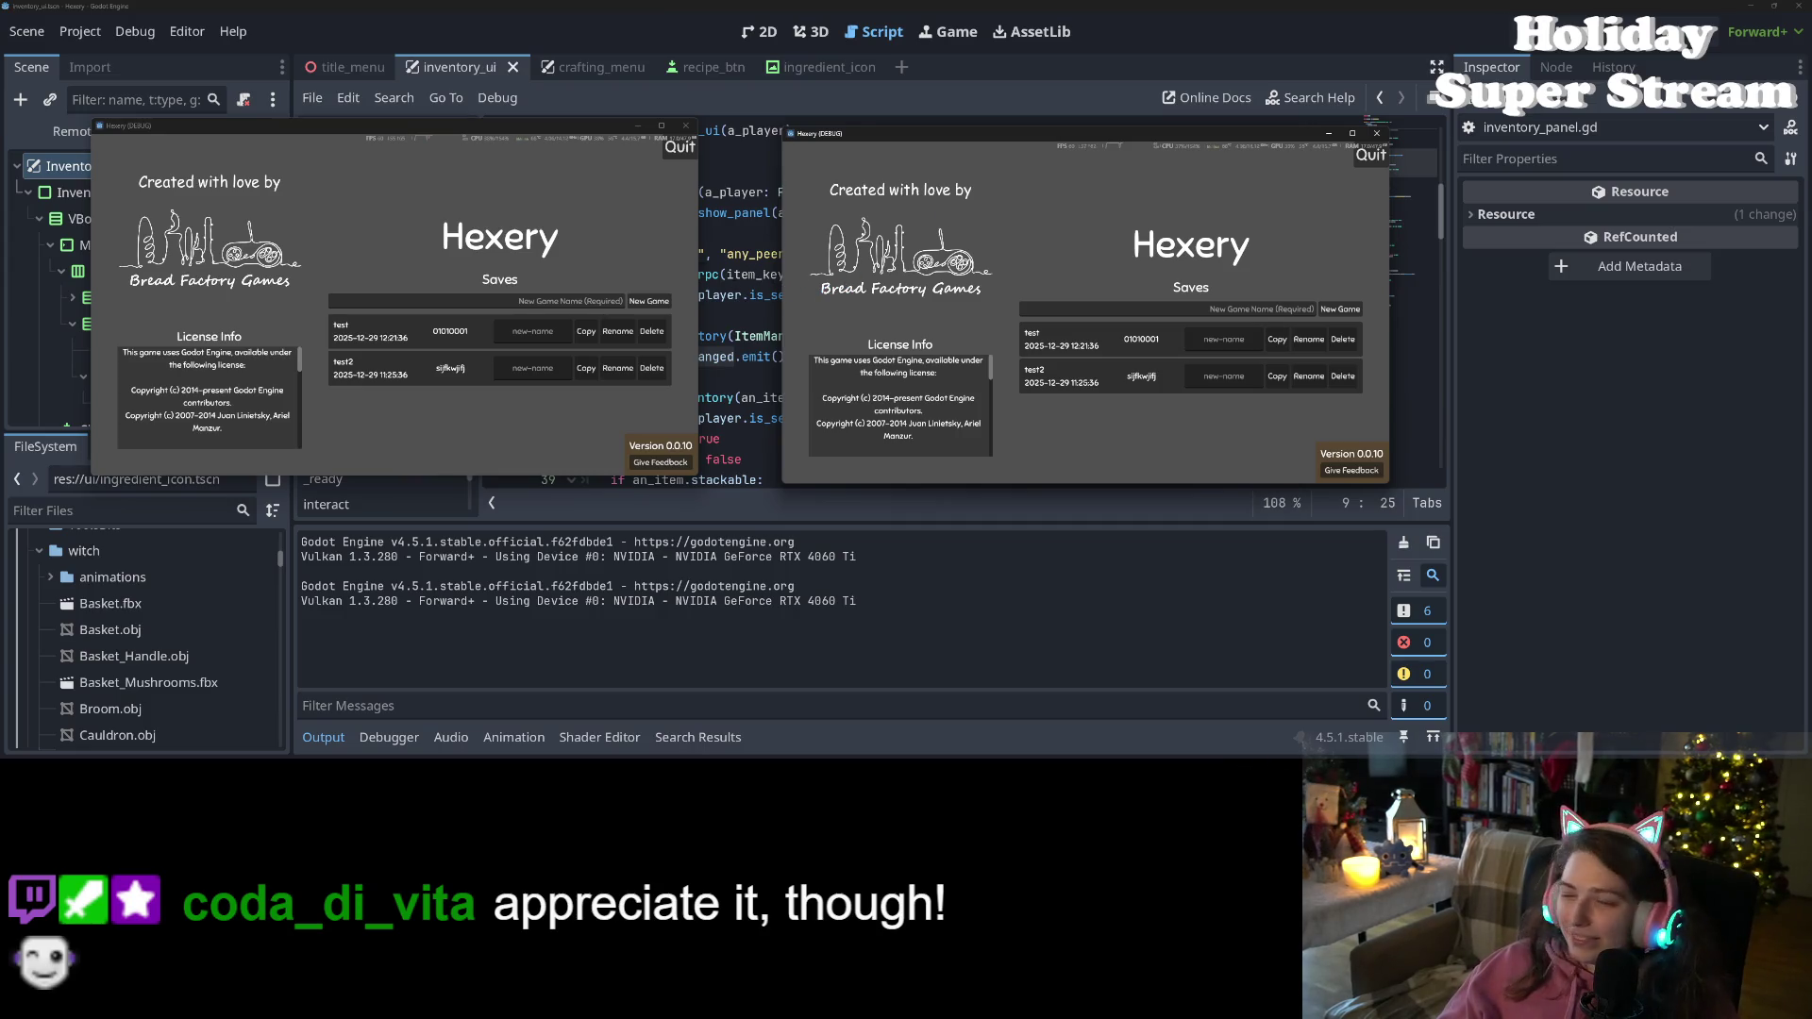
{"action": "left_click", "coordinate": [397, 333]}
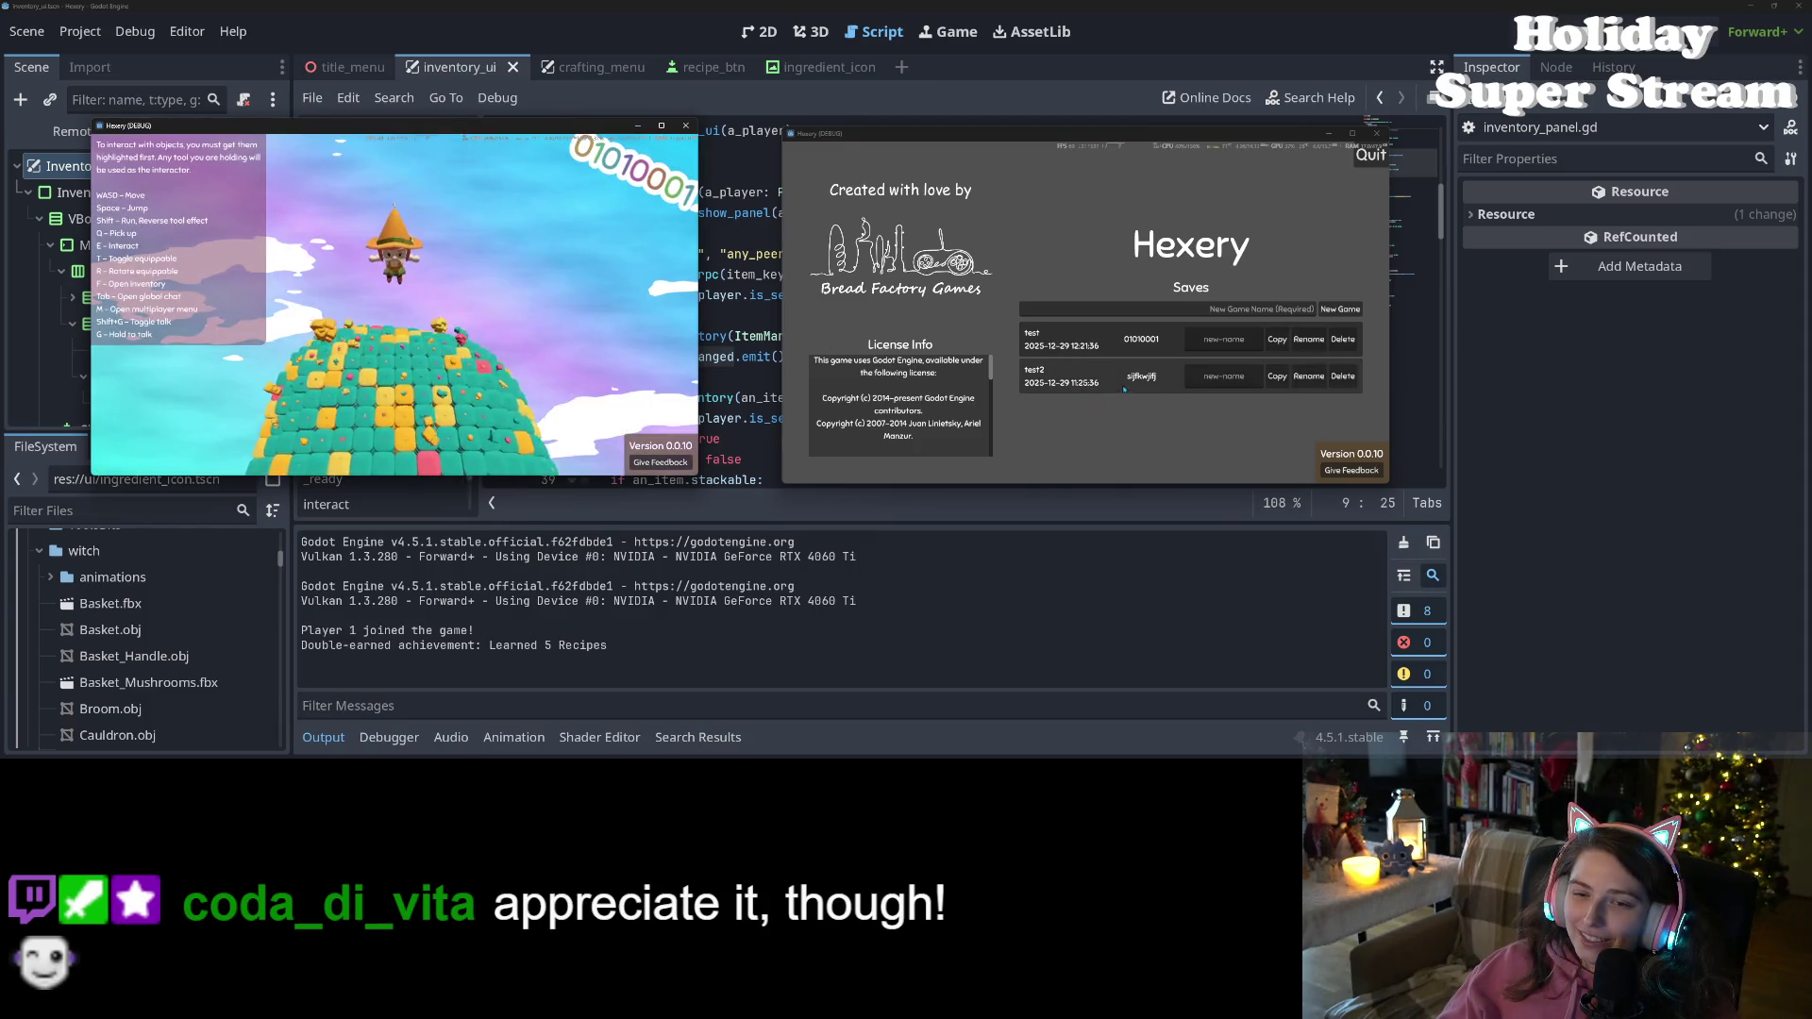
{"action": "left_click", "coordinate": [1078, 387]}
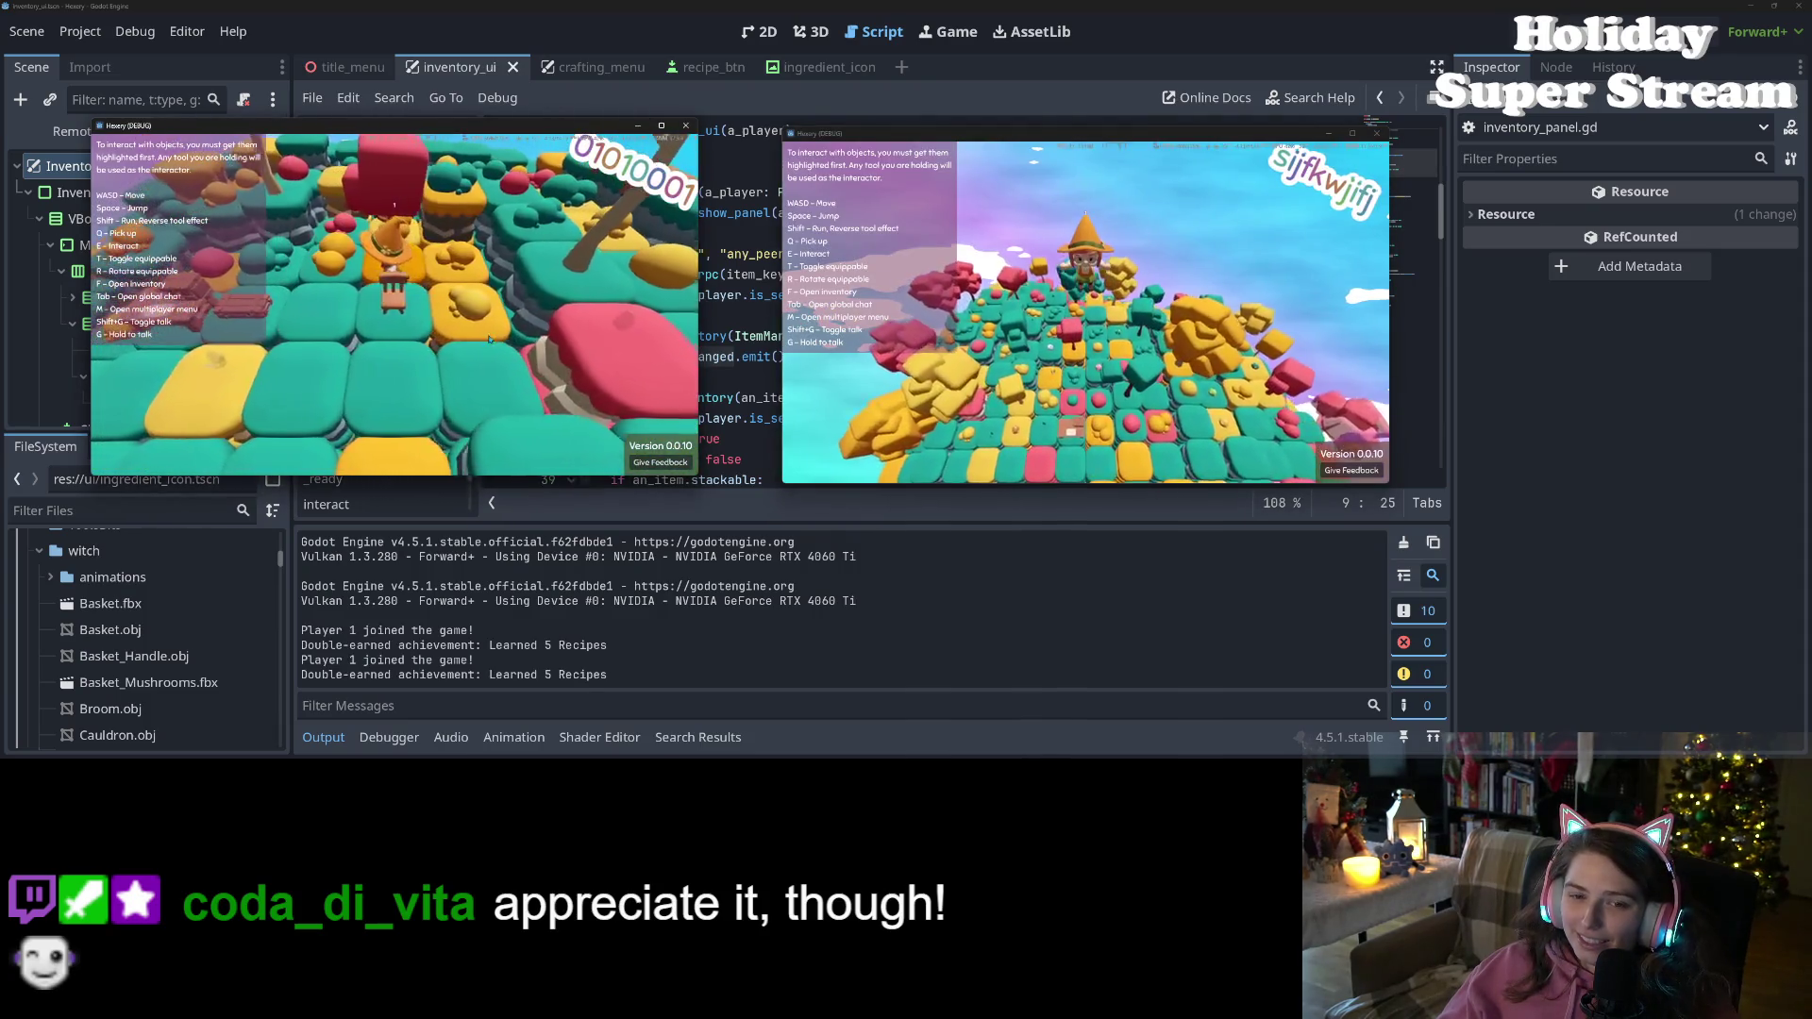
{"action": "left_click", "coordinate": [1085, 378]}
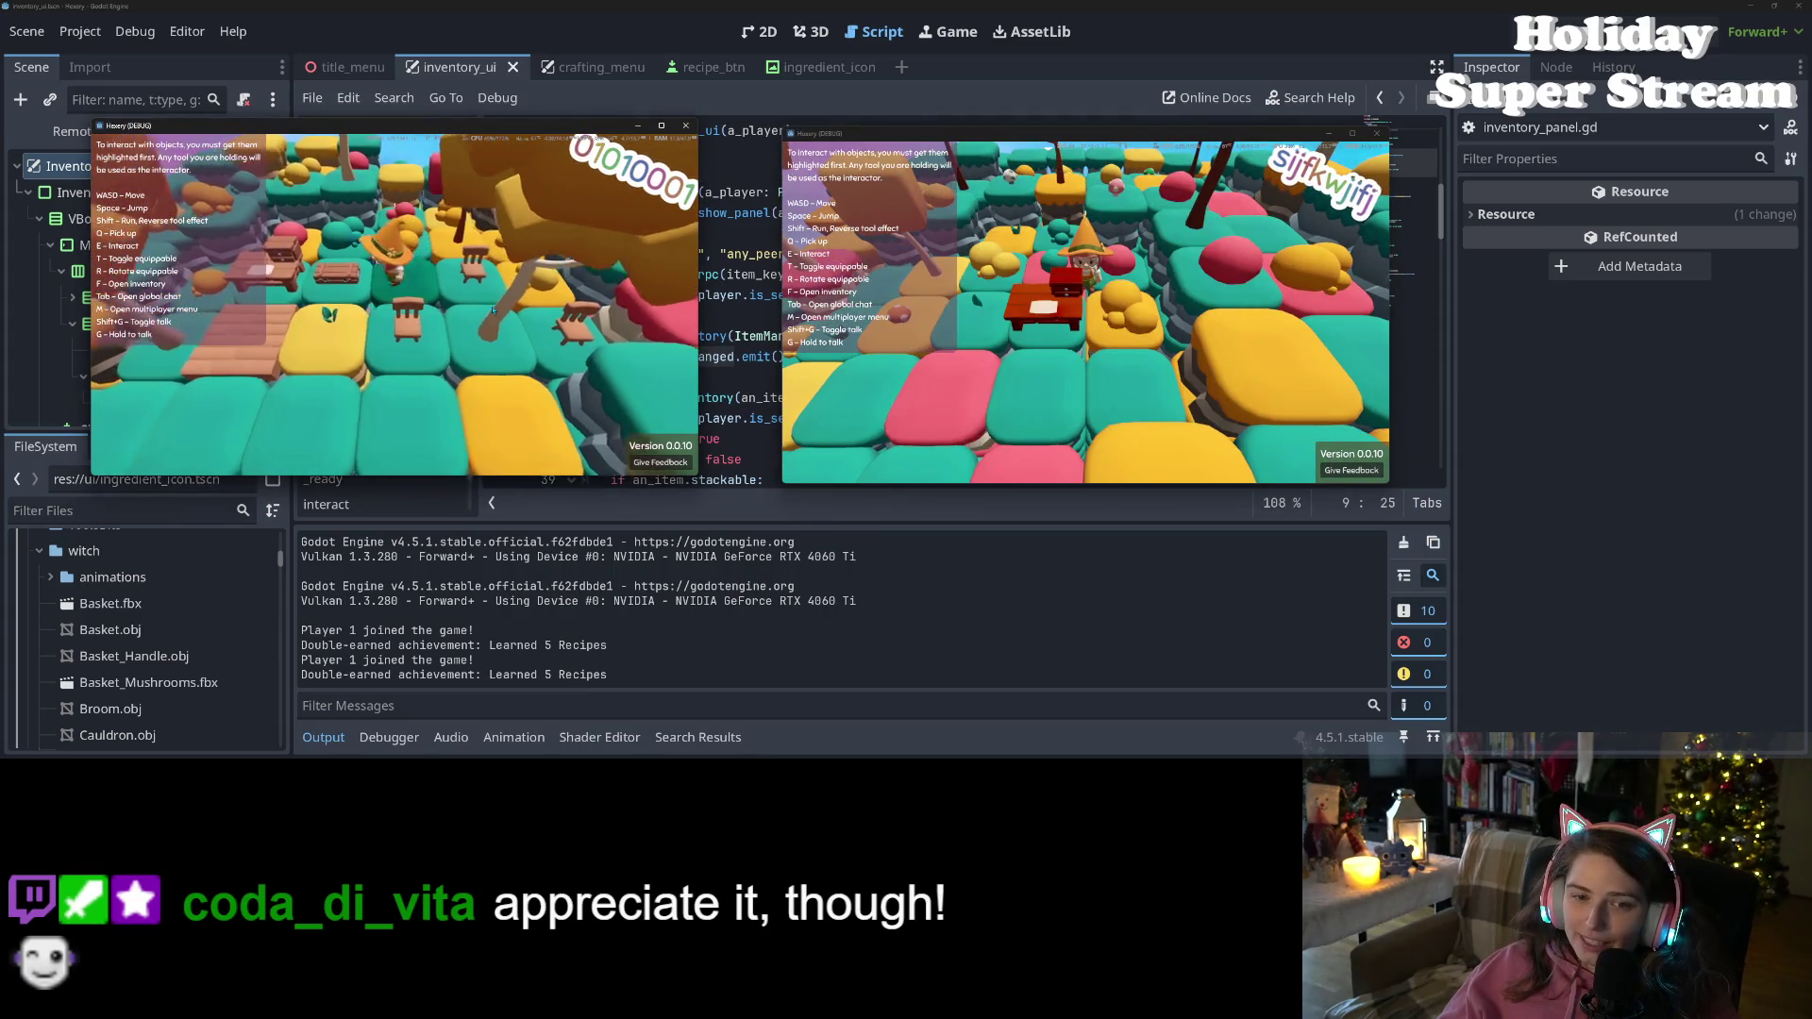
{"action": "key", "text": "e"}
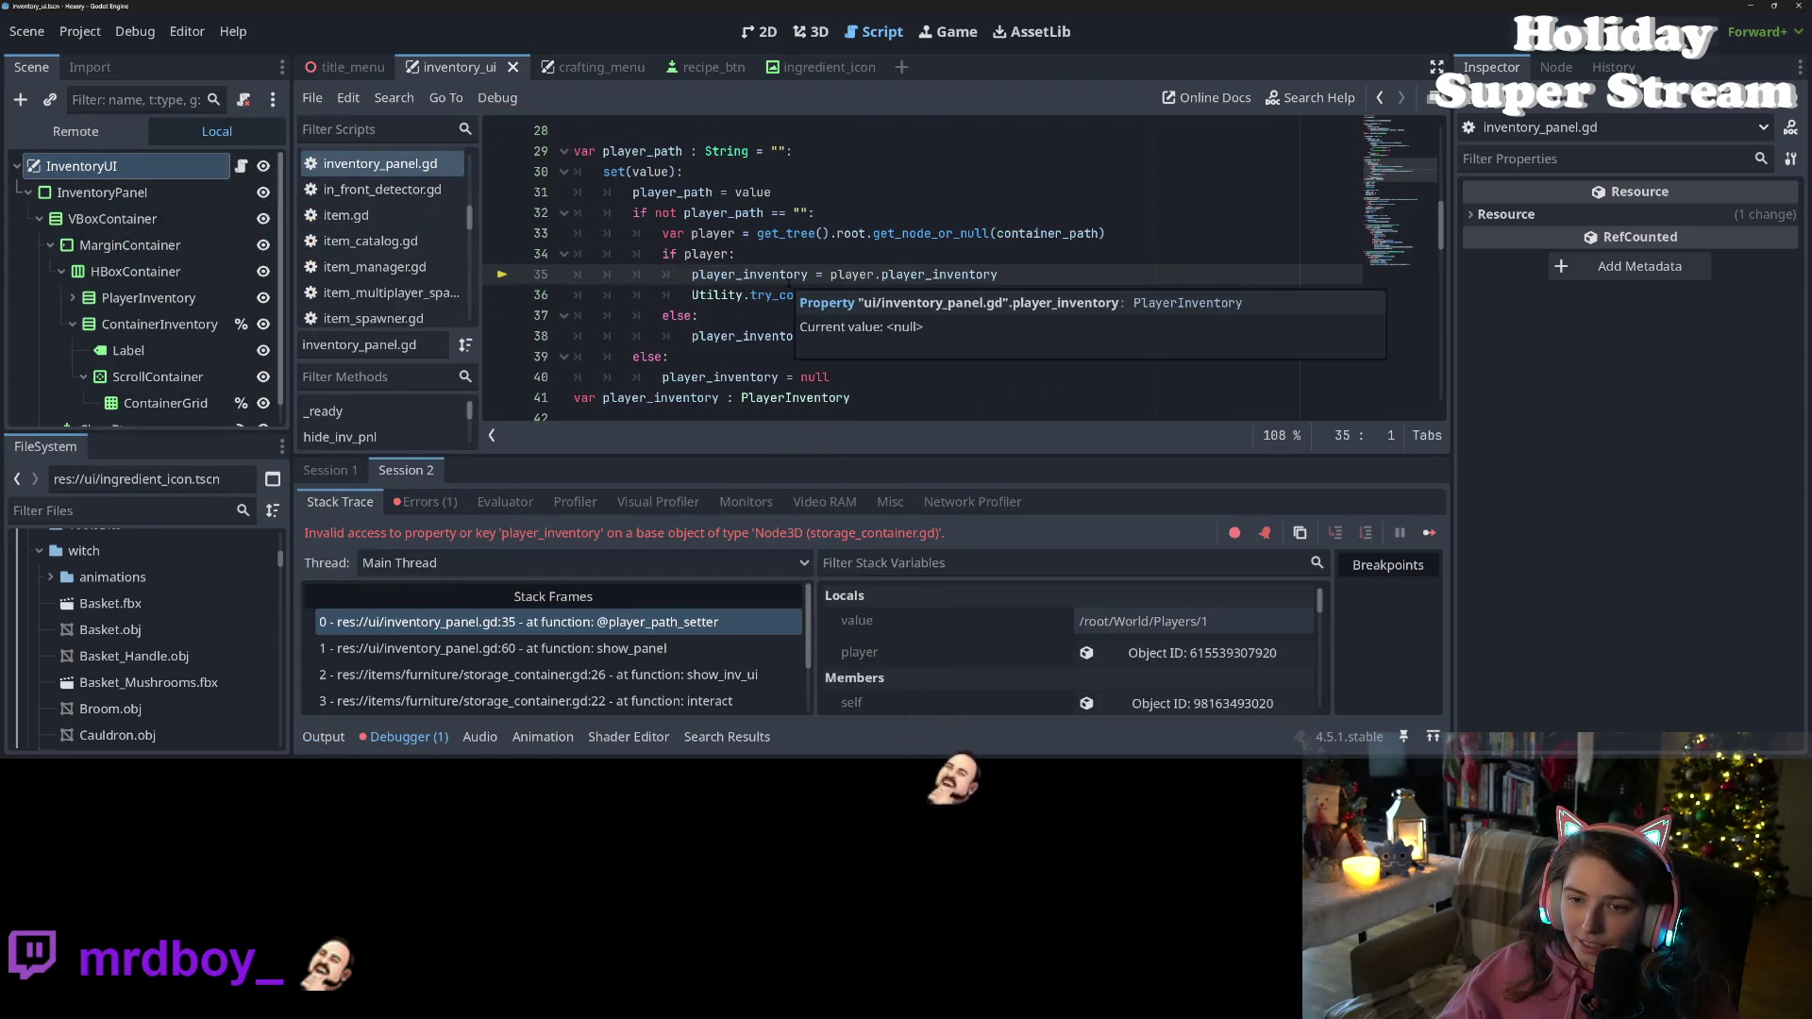
Inspect line 35's player variable, which turns out to be the Storage Box, then stop debugging
{"action": "double_click", "coordinate": [788, 275]}
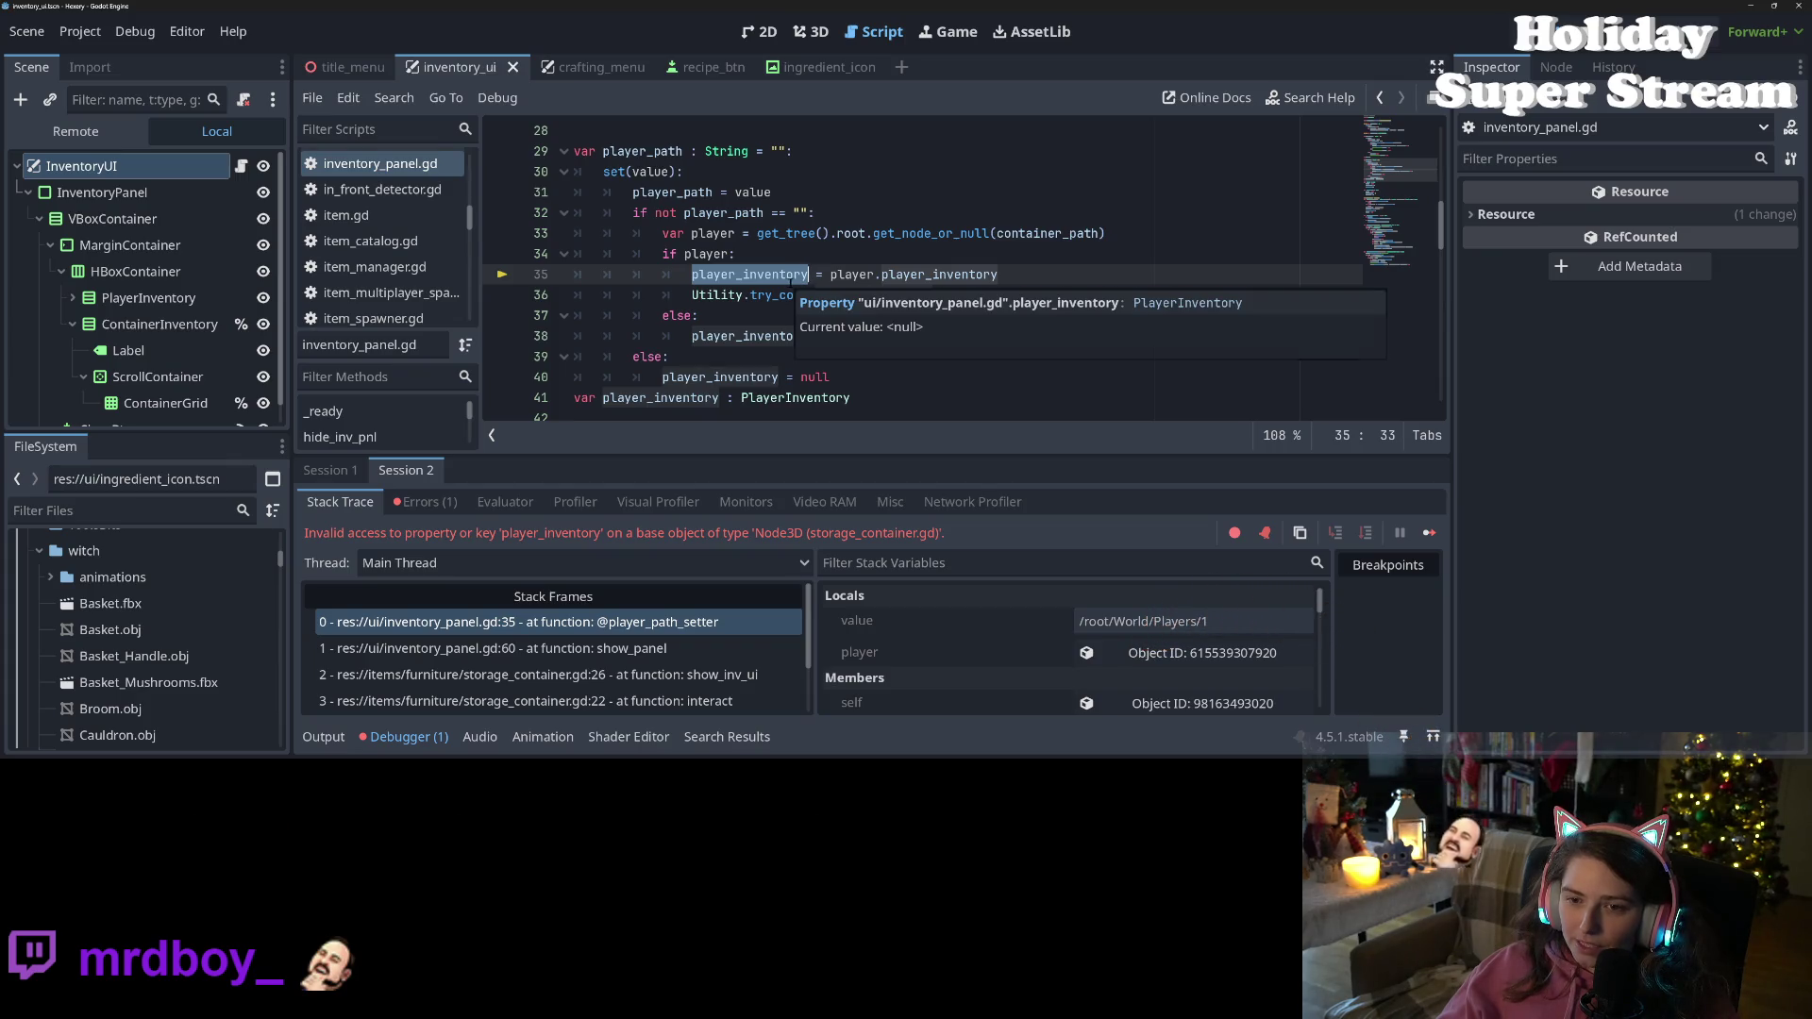
{"action": "left_click", "coordinate": [795, 275]}
{"action": "double_click", "coordinate": [852, 275]}
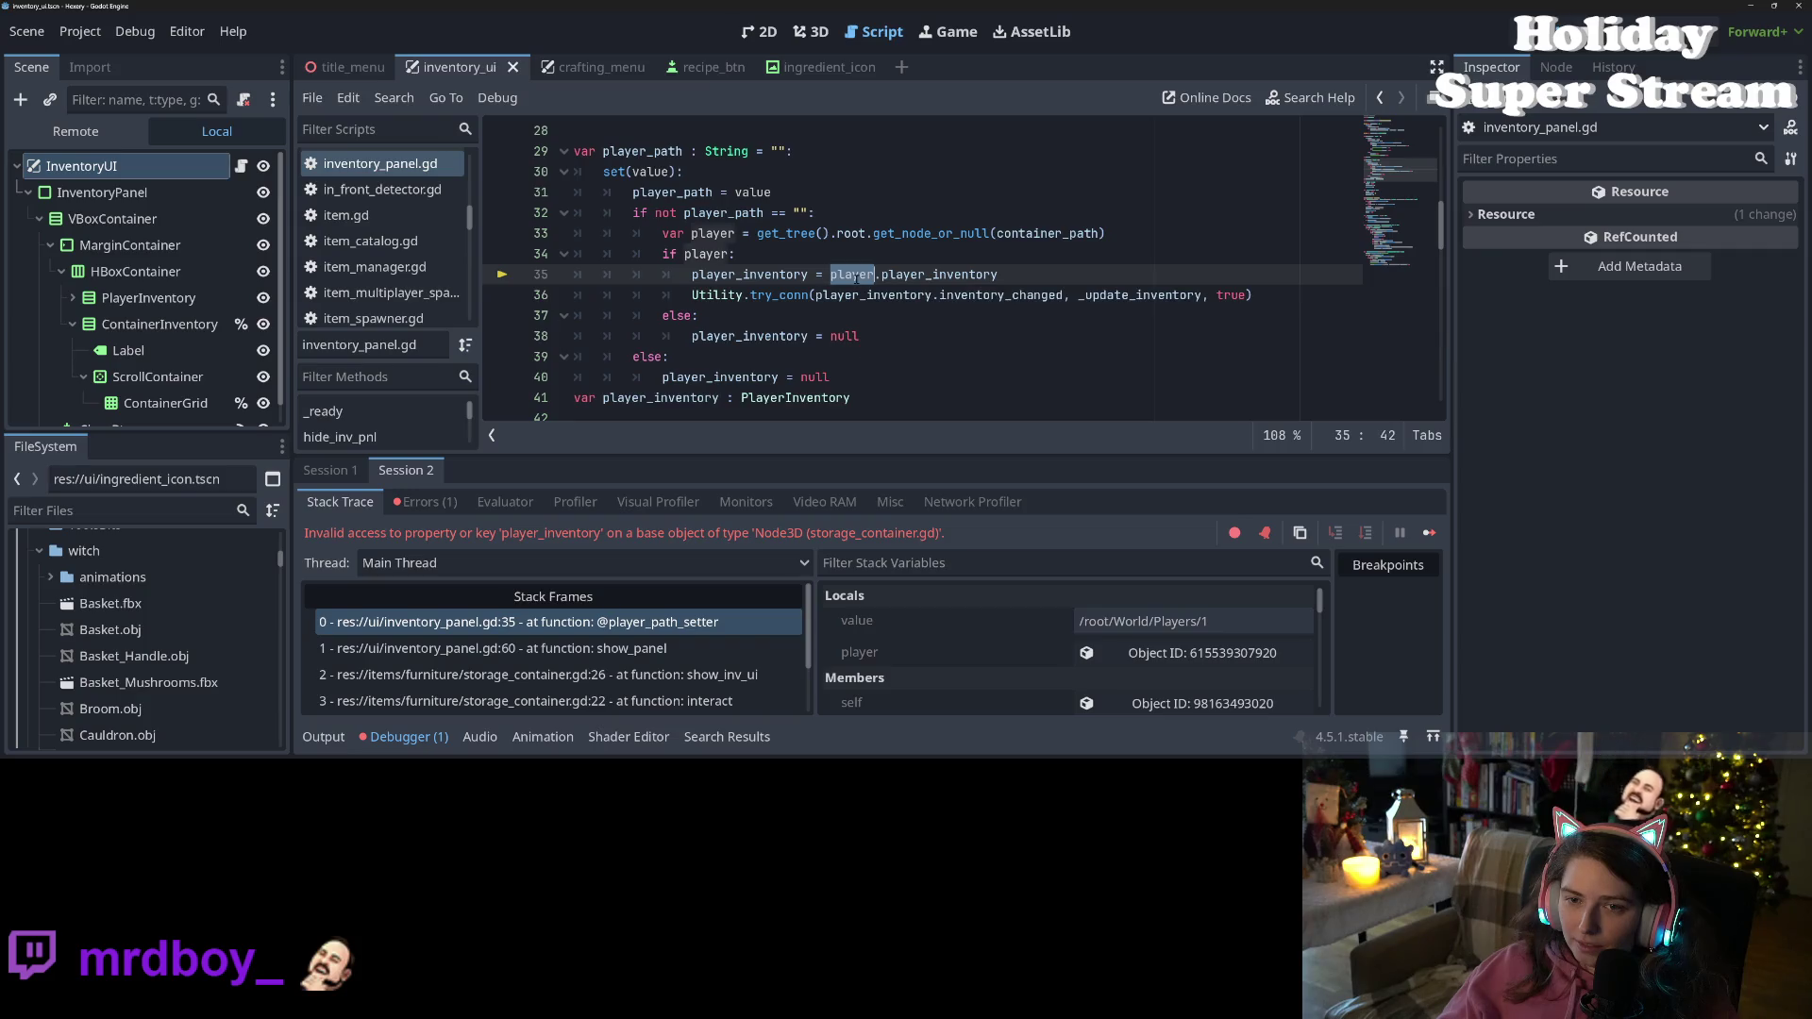
{"action": "scroll", "coordinate": [852, 274], "scroll_direction": "down", "scroll_amount": 1}
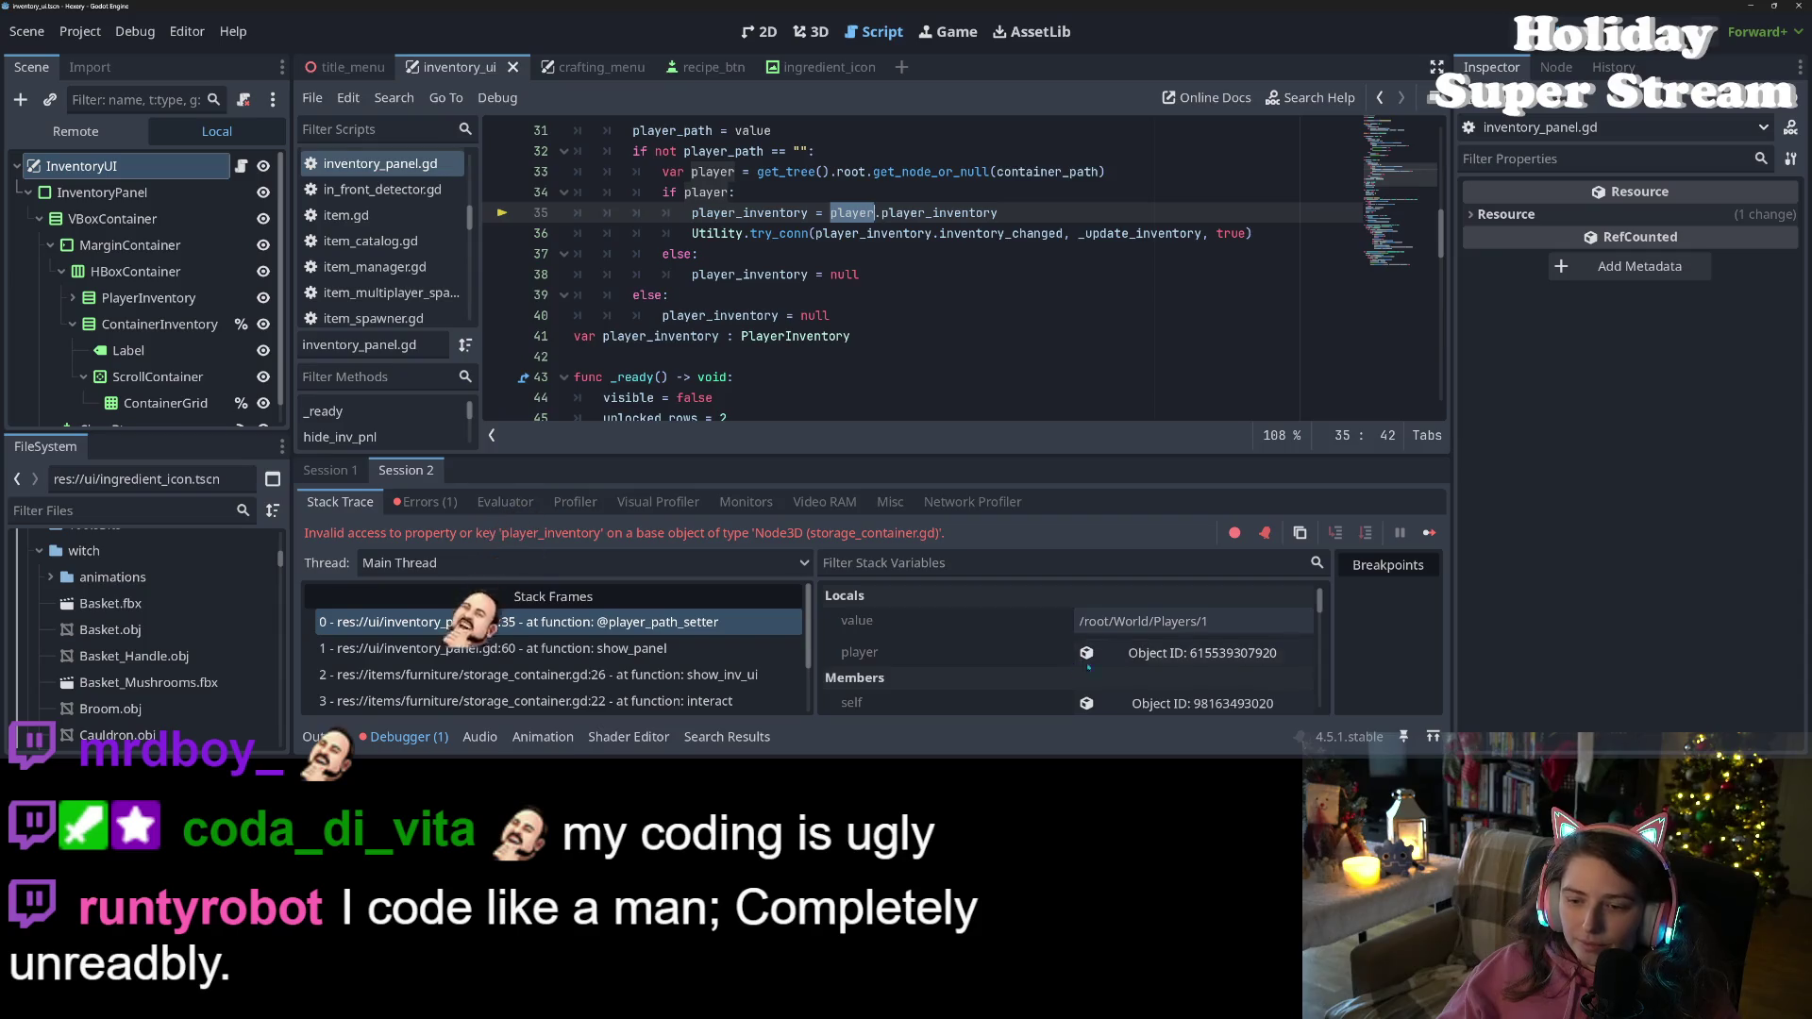
{"action": "left_click", "coordinate": [1190, 652]}
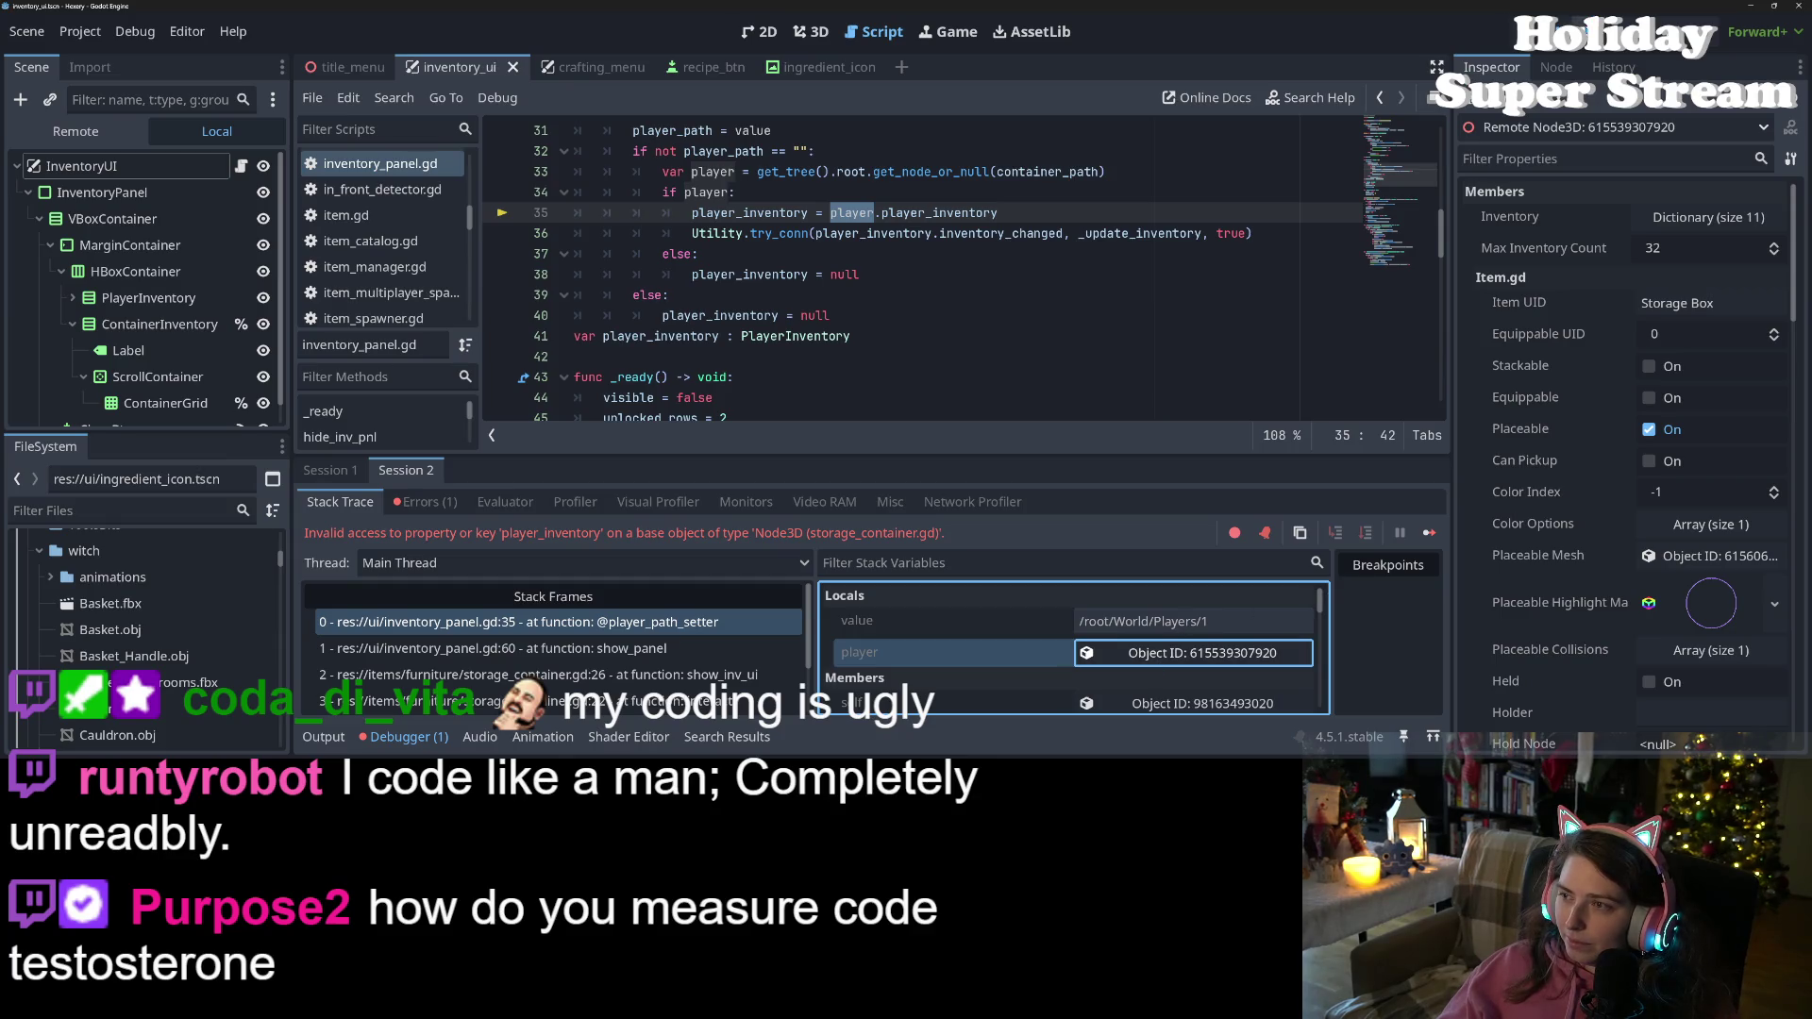
{"action": "key", "text": "F8"}
{"action": "left_click", "coordinate": [925, 233]}
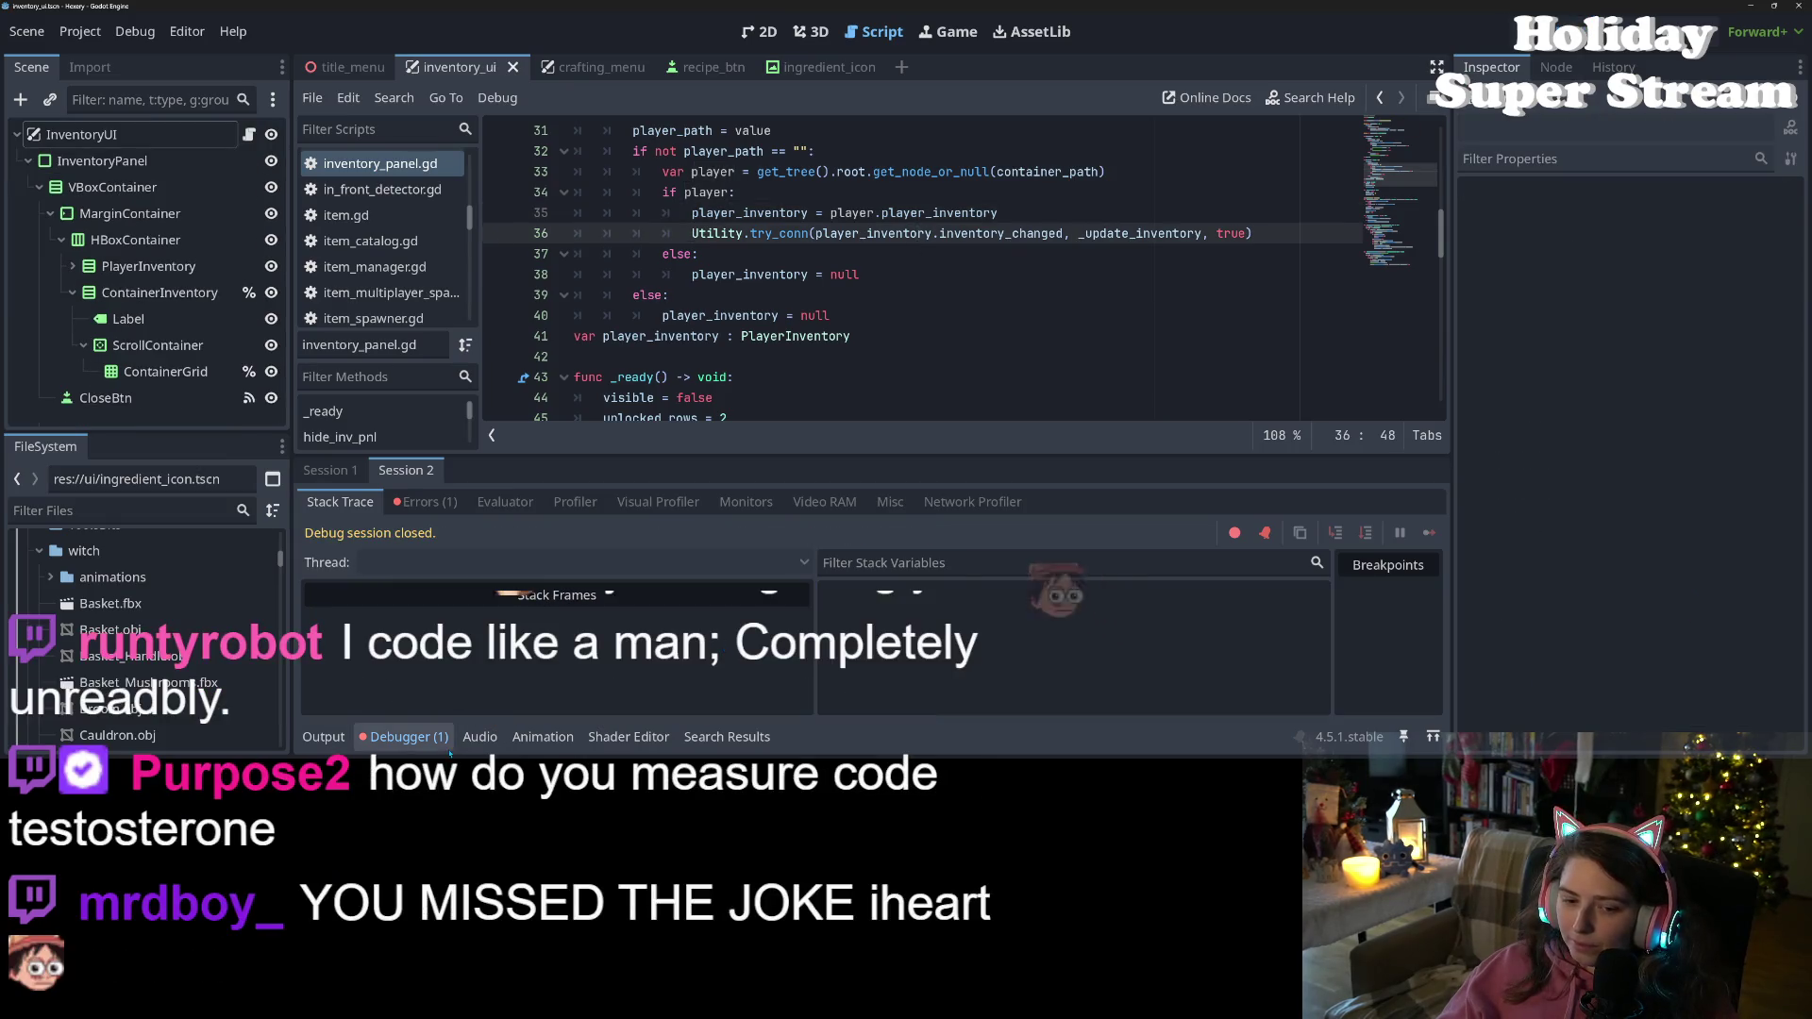
Search all project files for show_panel from line 54, listing 3 matches in 3 files
{"action": "left_click", "coordinate": [404, 737]}
{"action": "double_click", "coordinate": [1047, 172]}
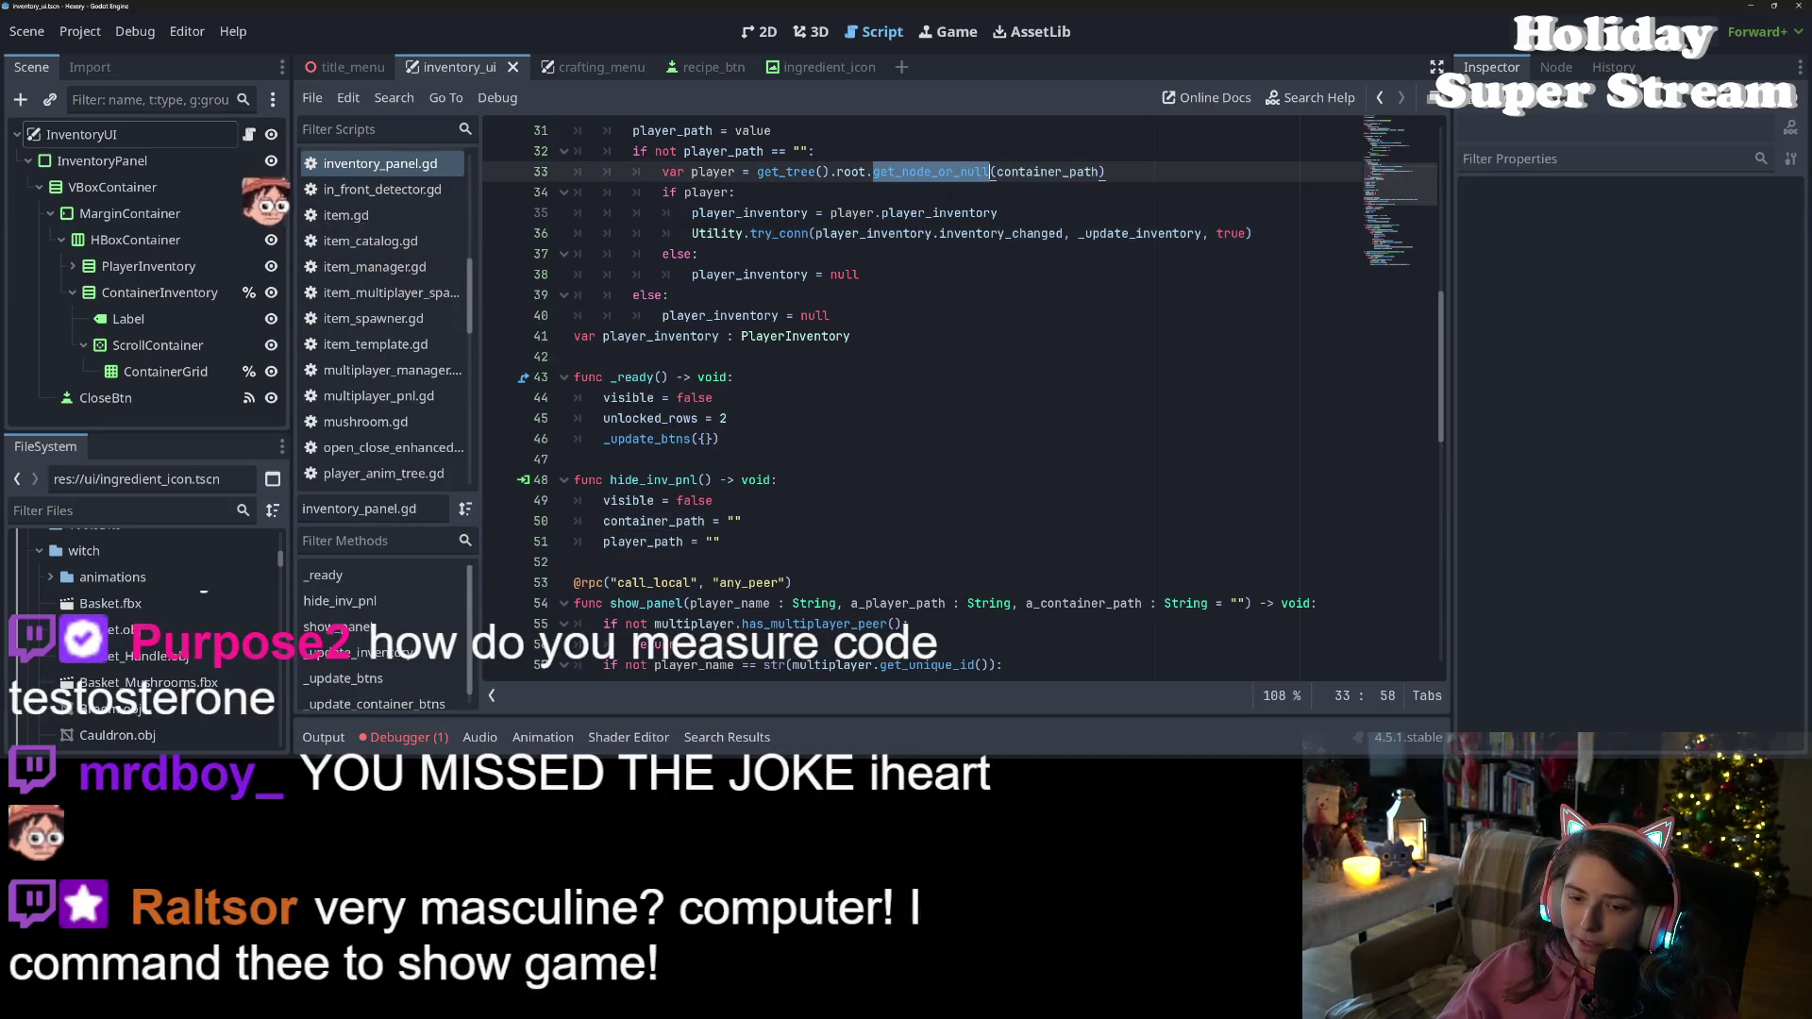
{"action": "key", "text": "Left"}
{"action": "scroll", "coordinate": [944, 396], "scroll_direction": "down", "scroll_amount": 2}
{"action": "double_click", "coordinate": [646, 479]}
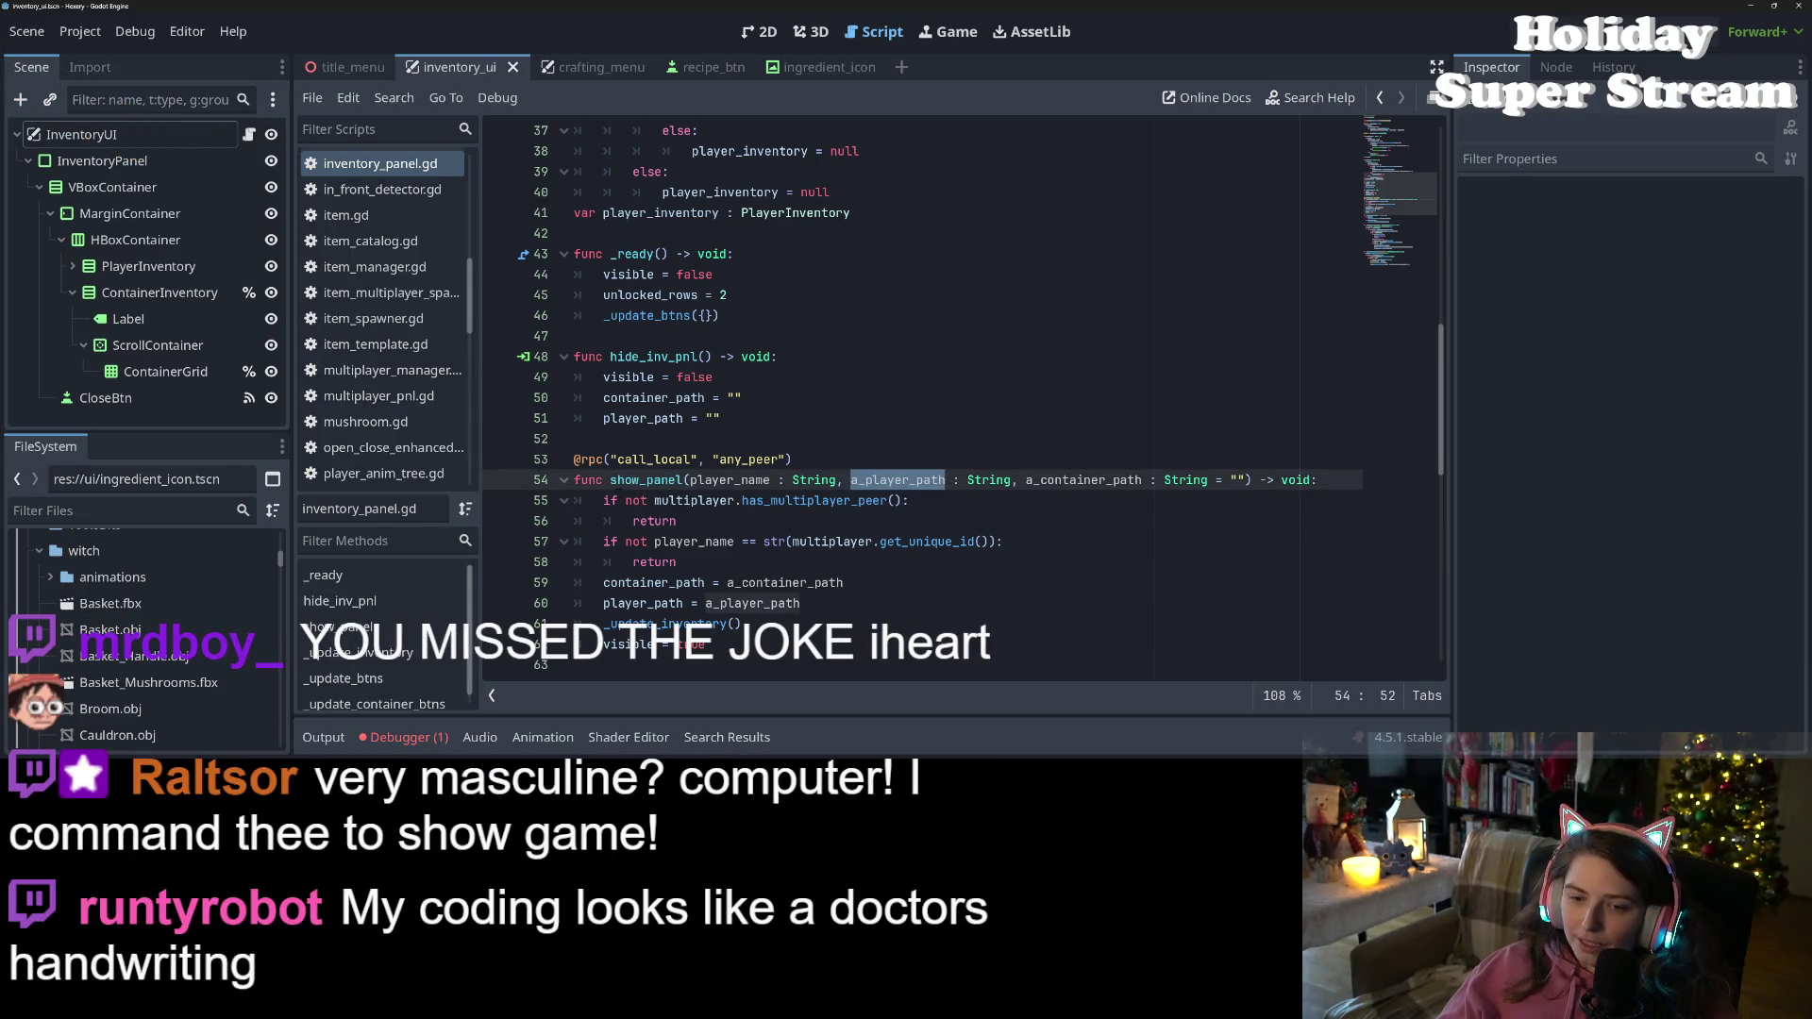
{"action": "key", "text": "ctrl+shift+f"}
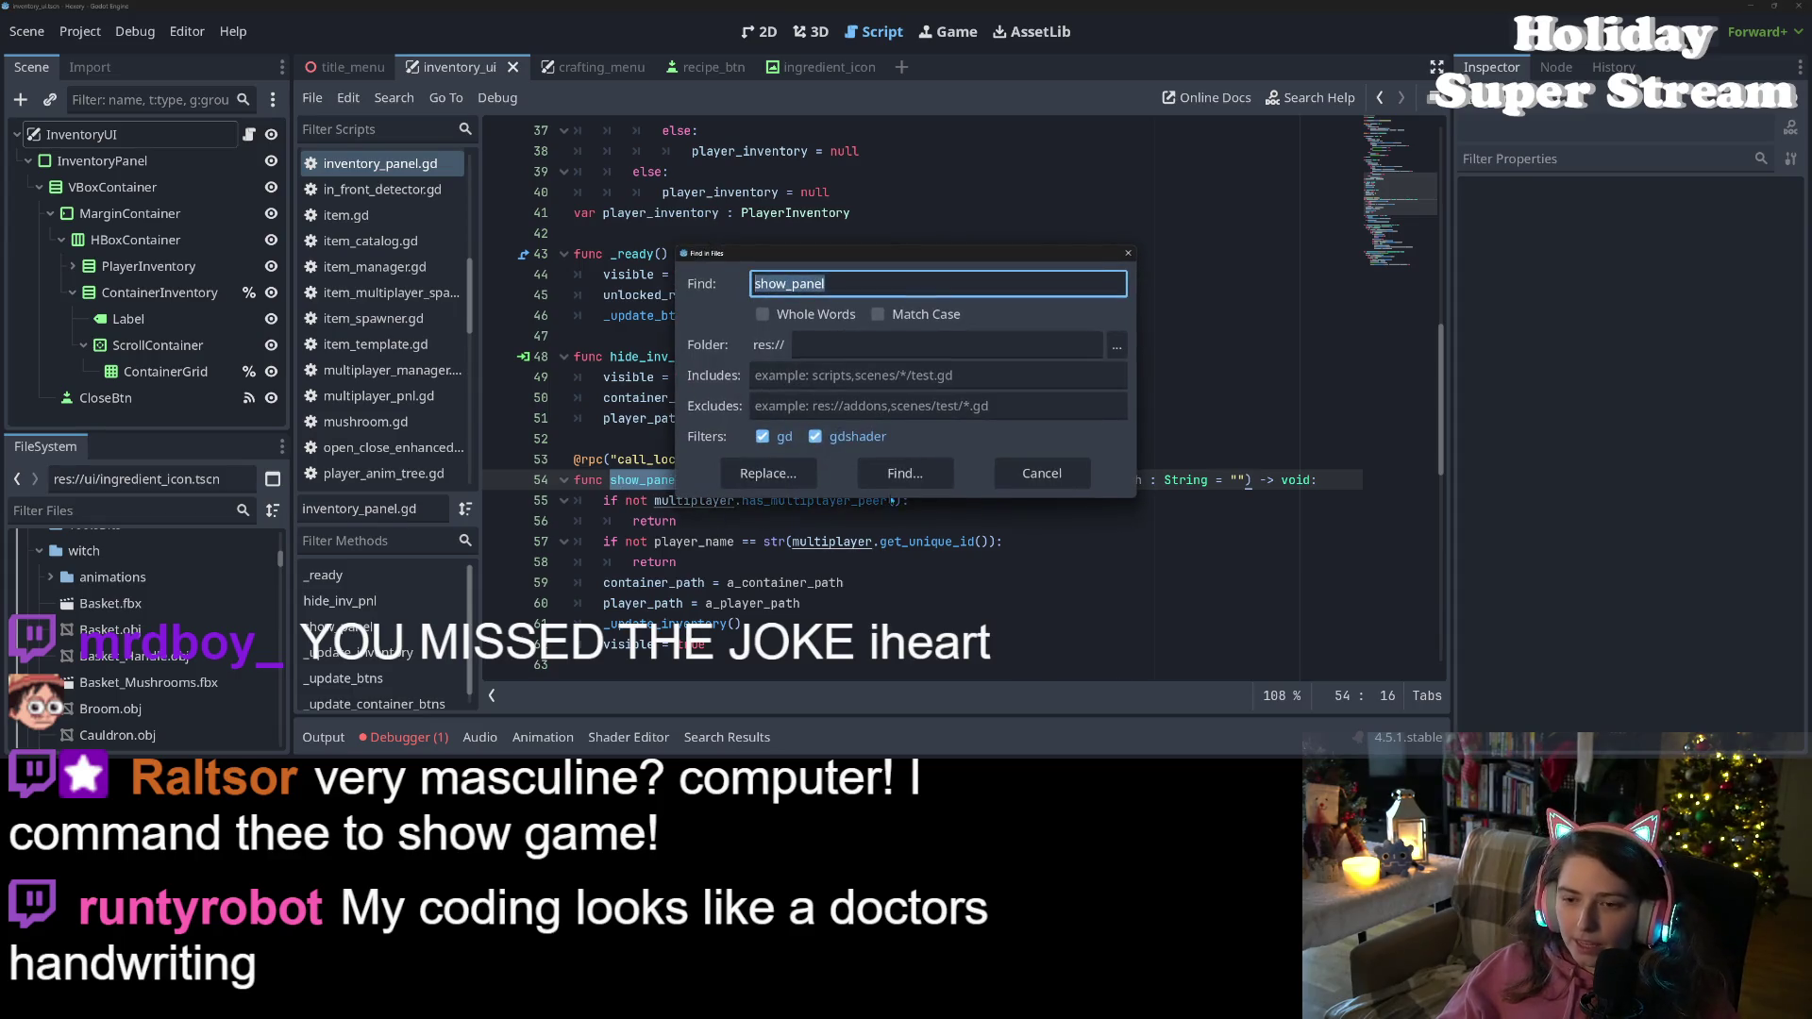
{"action": "left_click", "coordinate": [906, 473]}
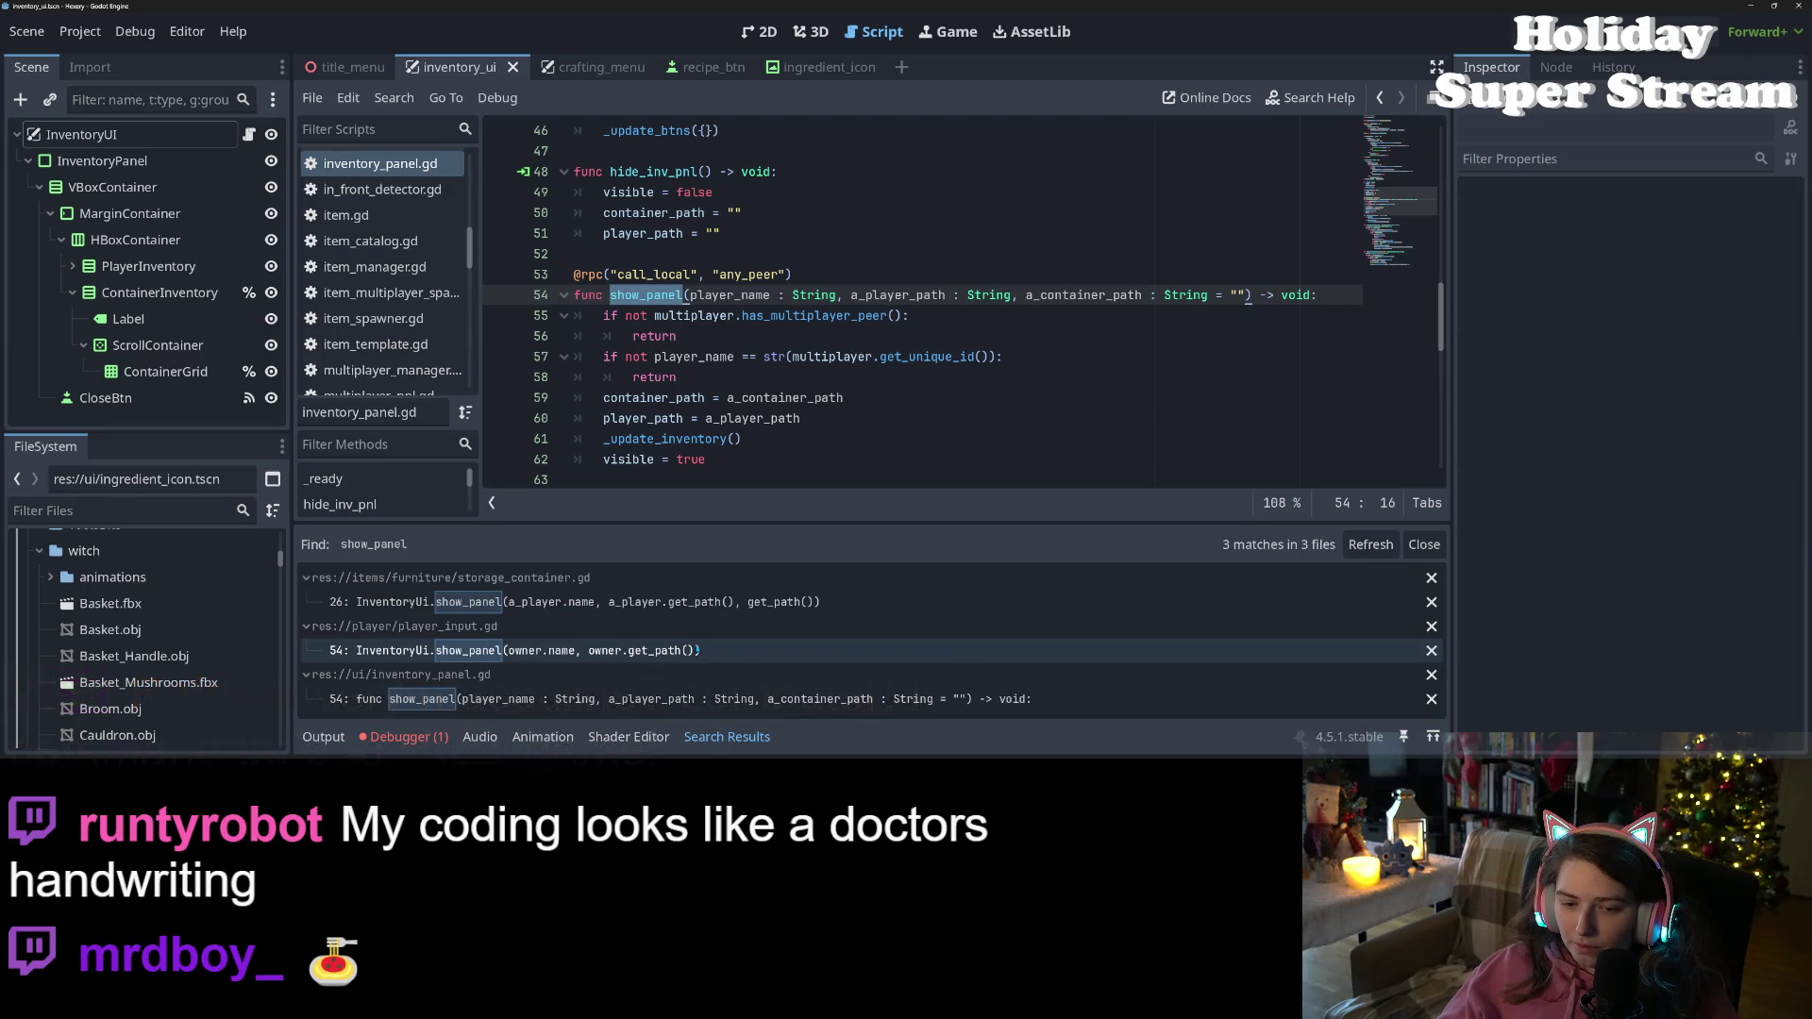
Change container_path to player_path in line 33's get_node_or_null call
{"action": "double_click", "coordinate": [892, 296]}
{"action": "left_click", "coordinate": [705, 419]}
{"action": "scroll", "coordinate": [944, 302], "scroll_direction": "up", "scroll_amount": 9}
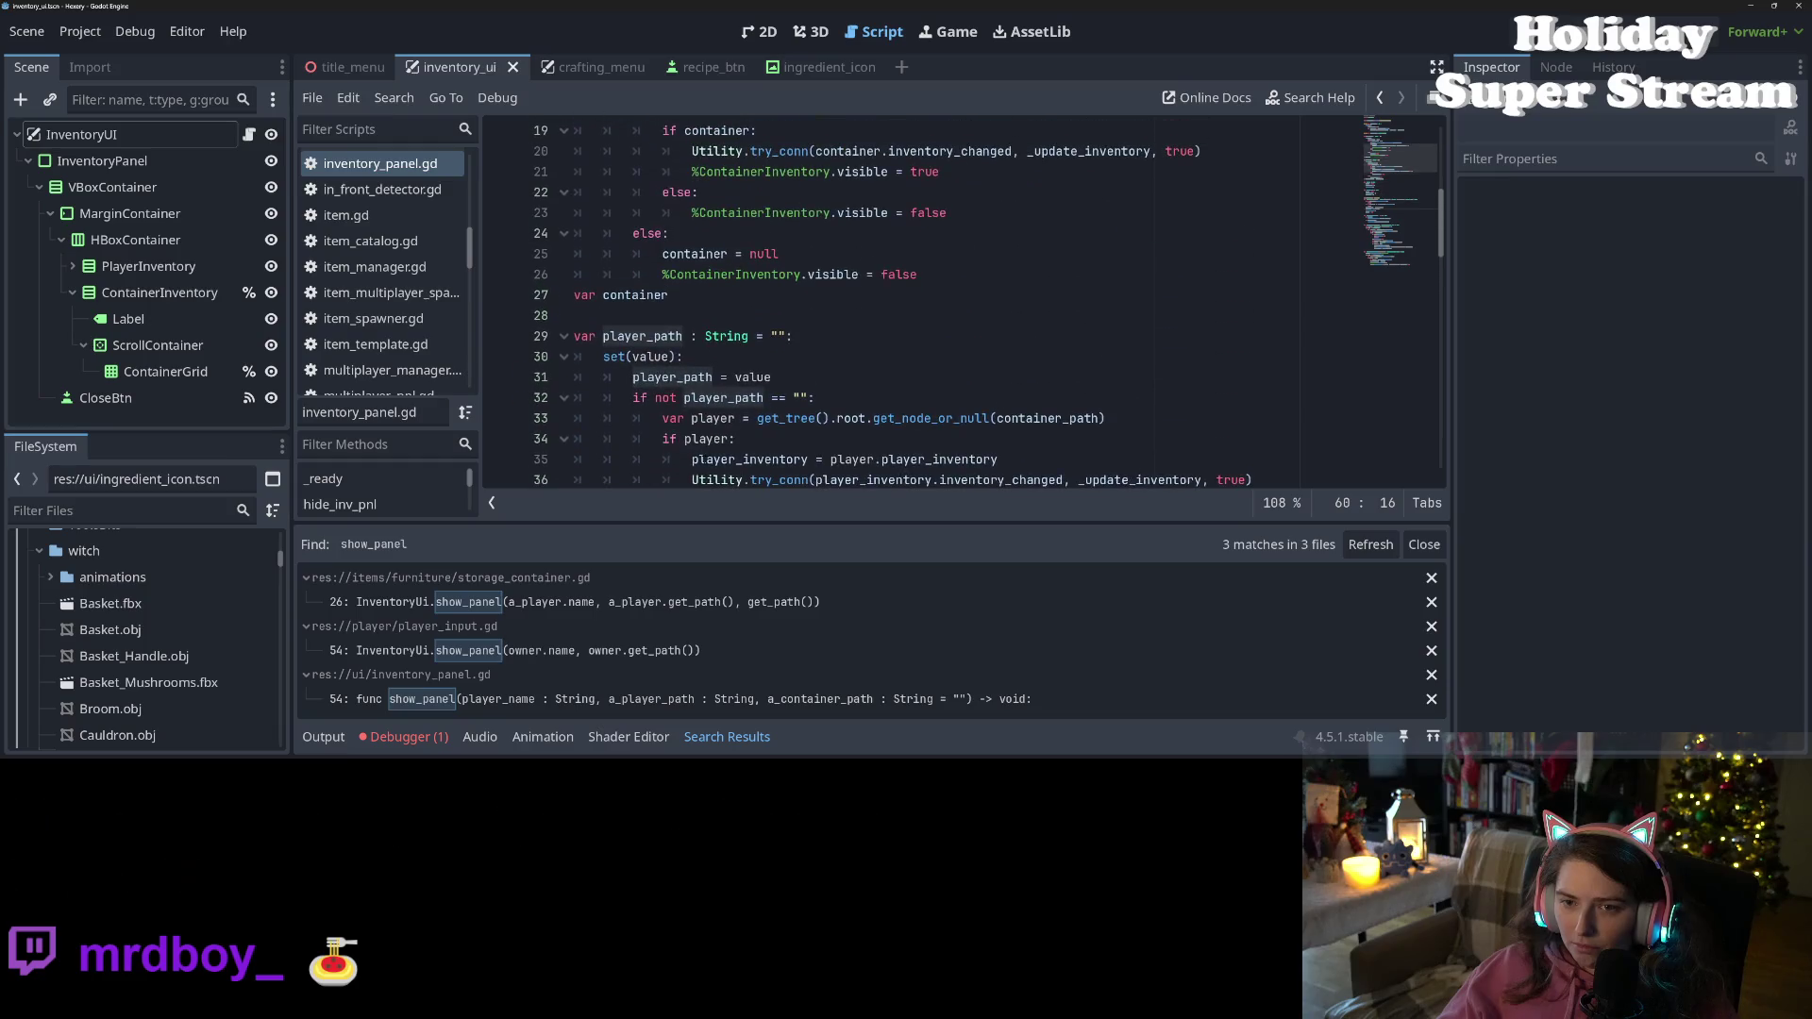
{"action": "scroll", "coordinate": [668, 289], "scroll_direction": "down", "scroll_amount": 2}
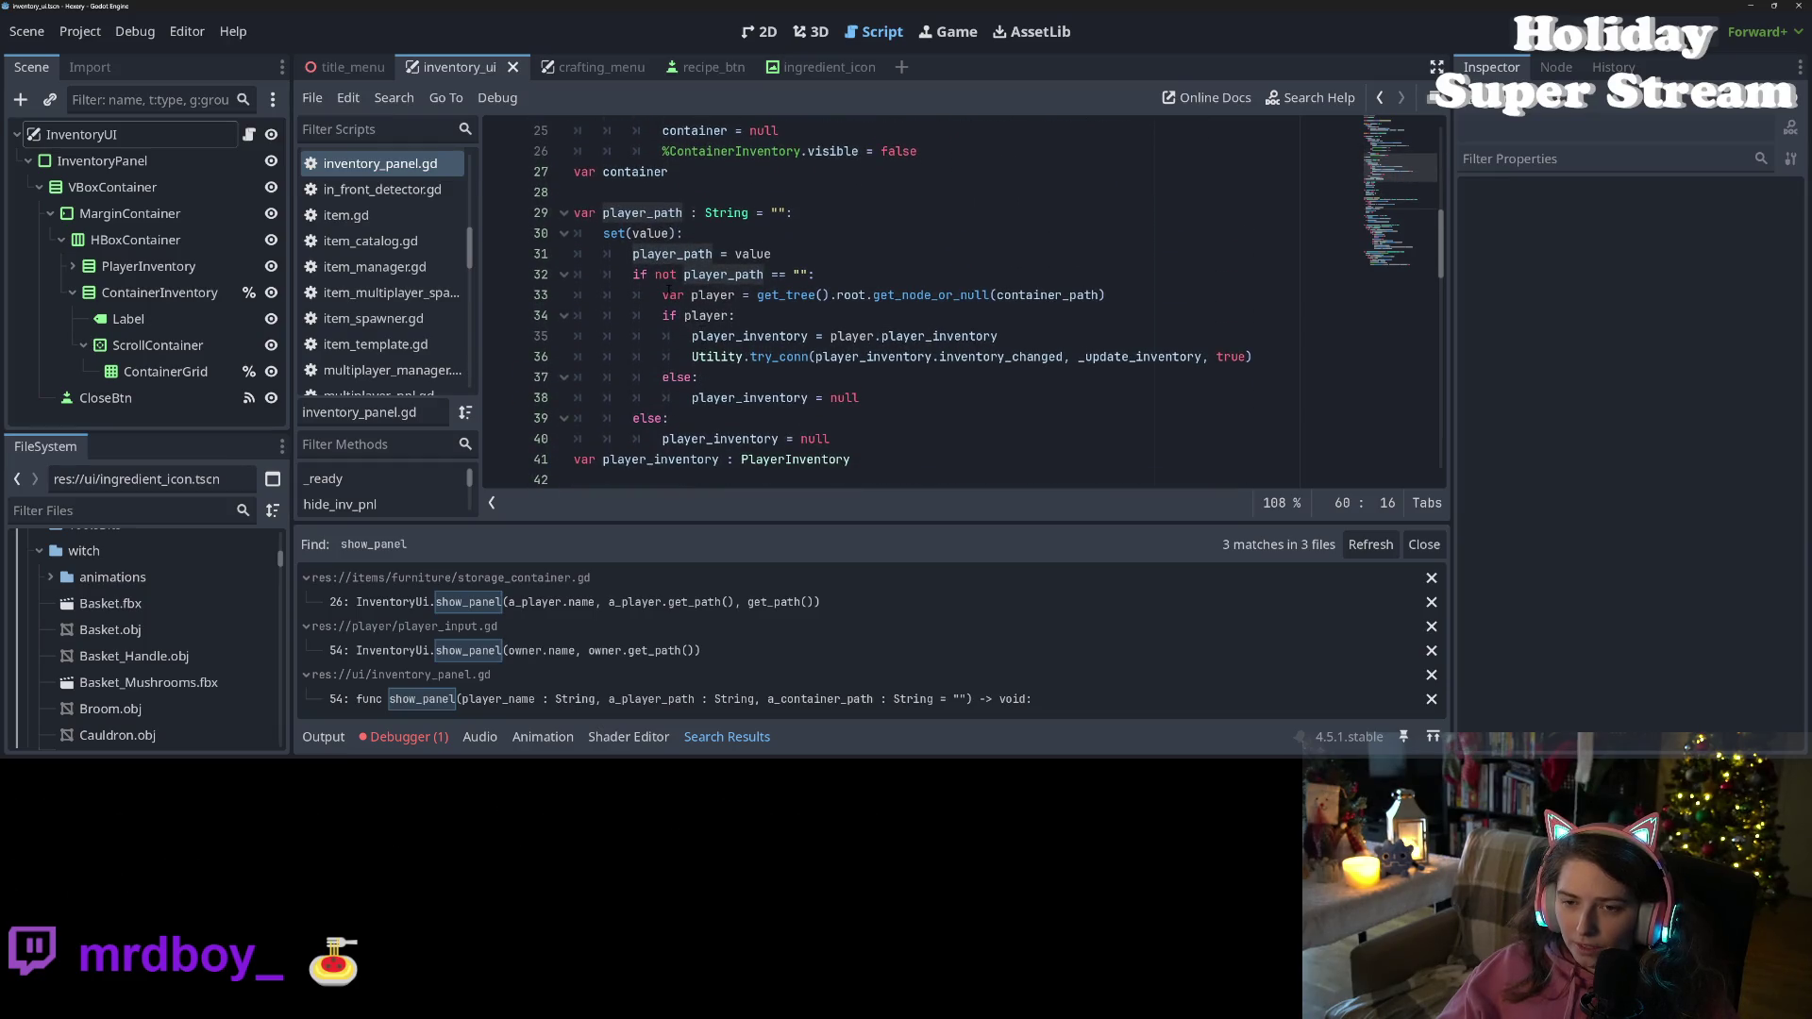
{"action": "double_click", "coordinate": [709, 296]}
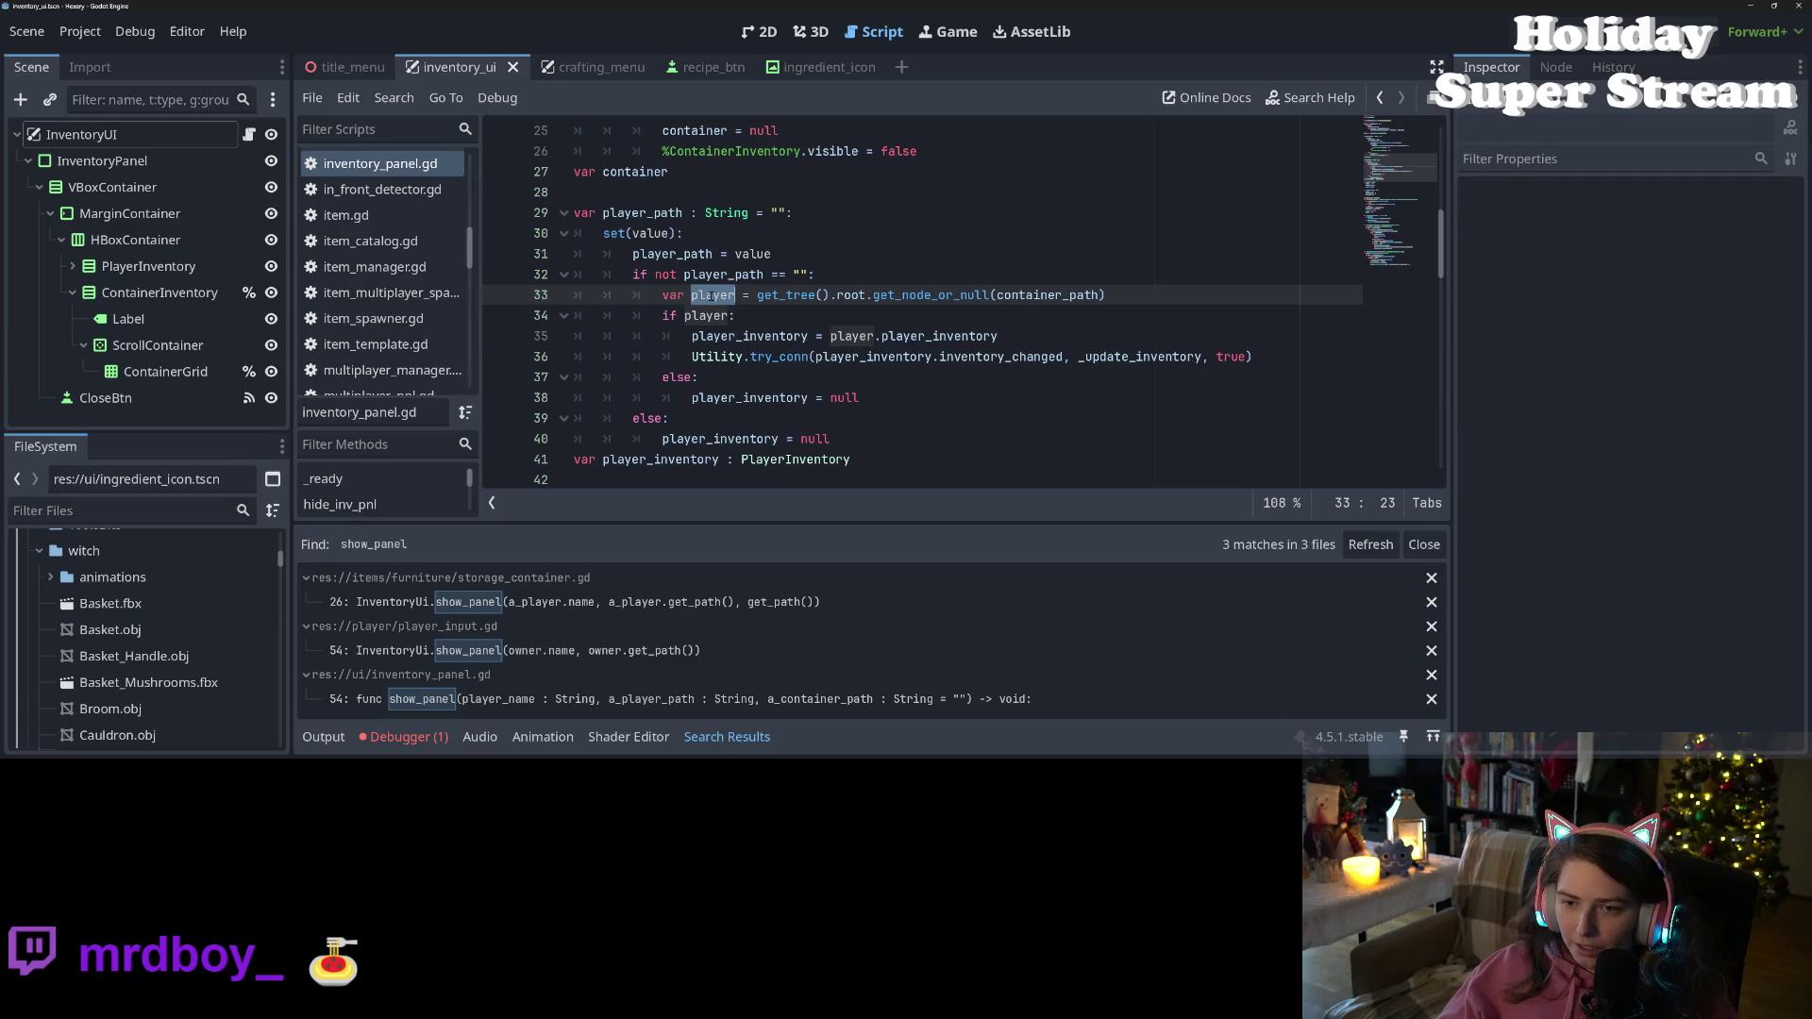
{"action": "double_click", "coordinate": [1052, 295]}
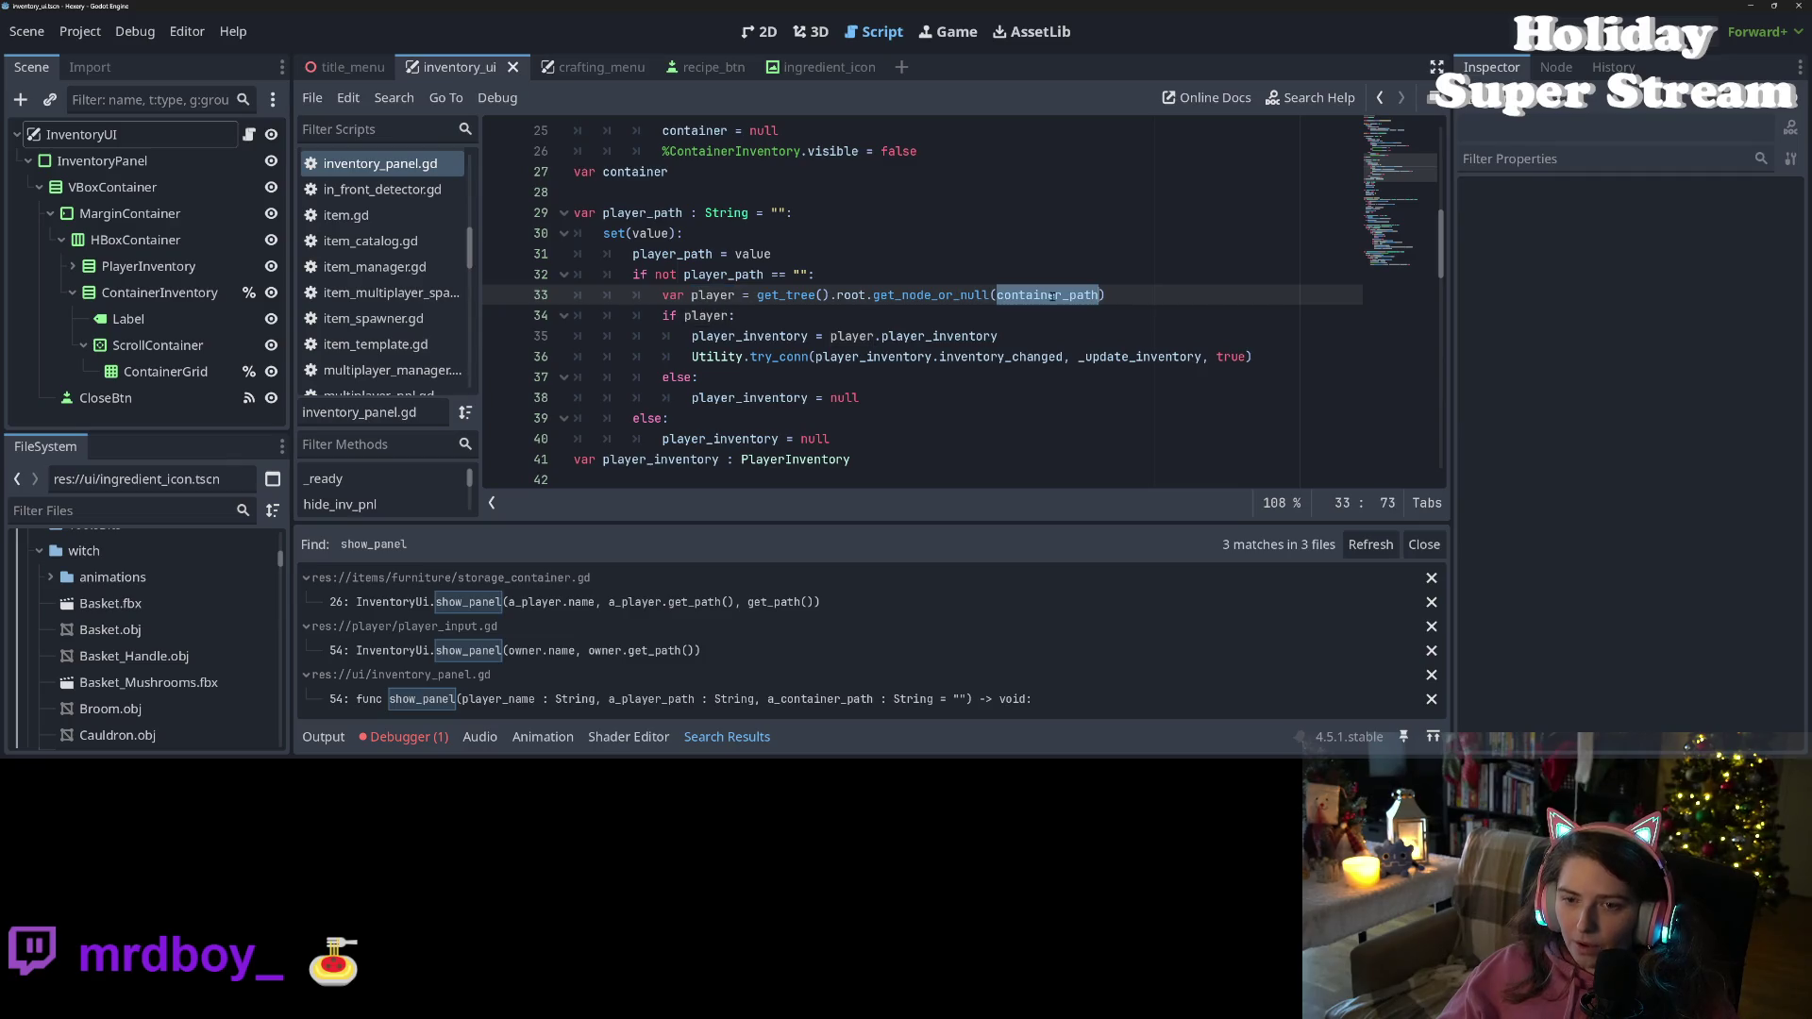
{"action": "key", "text": "Up"}
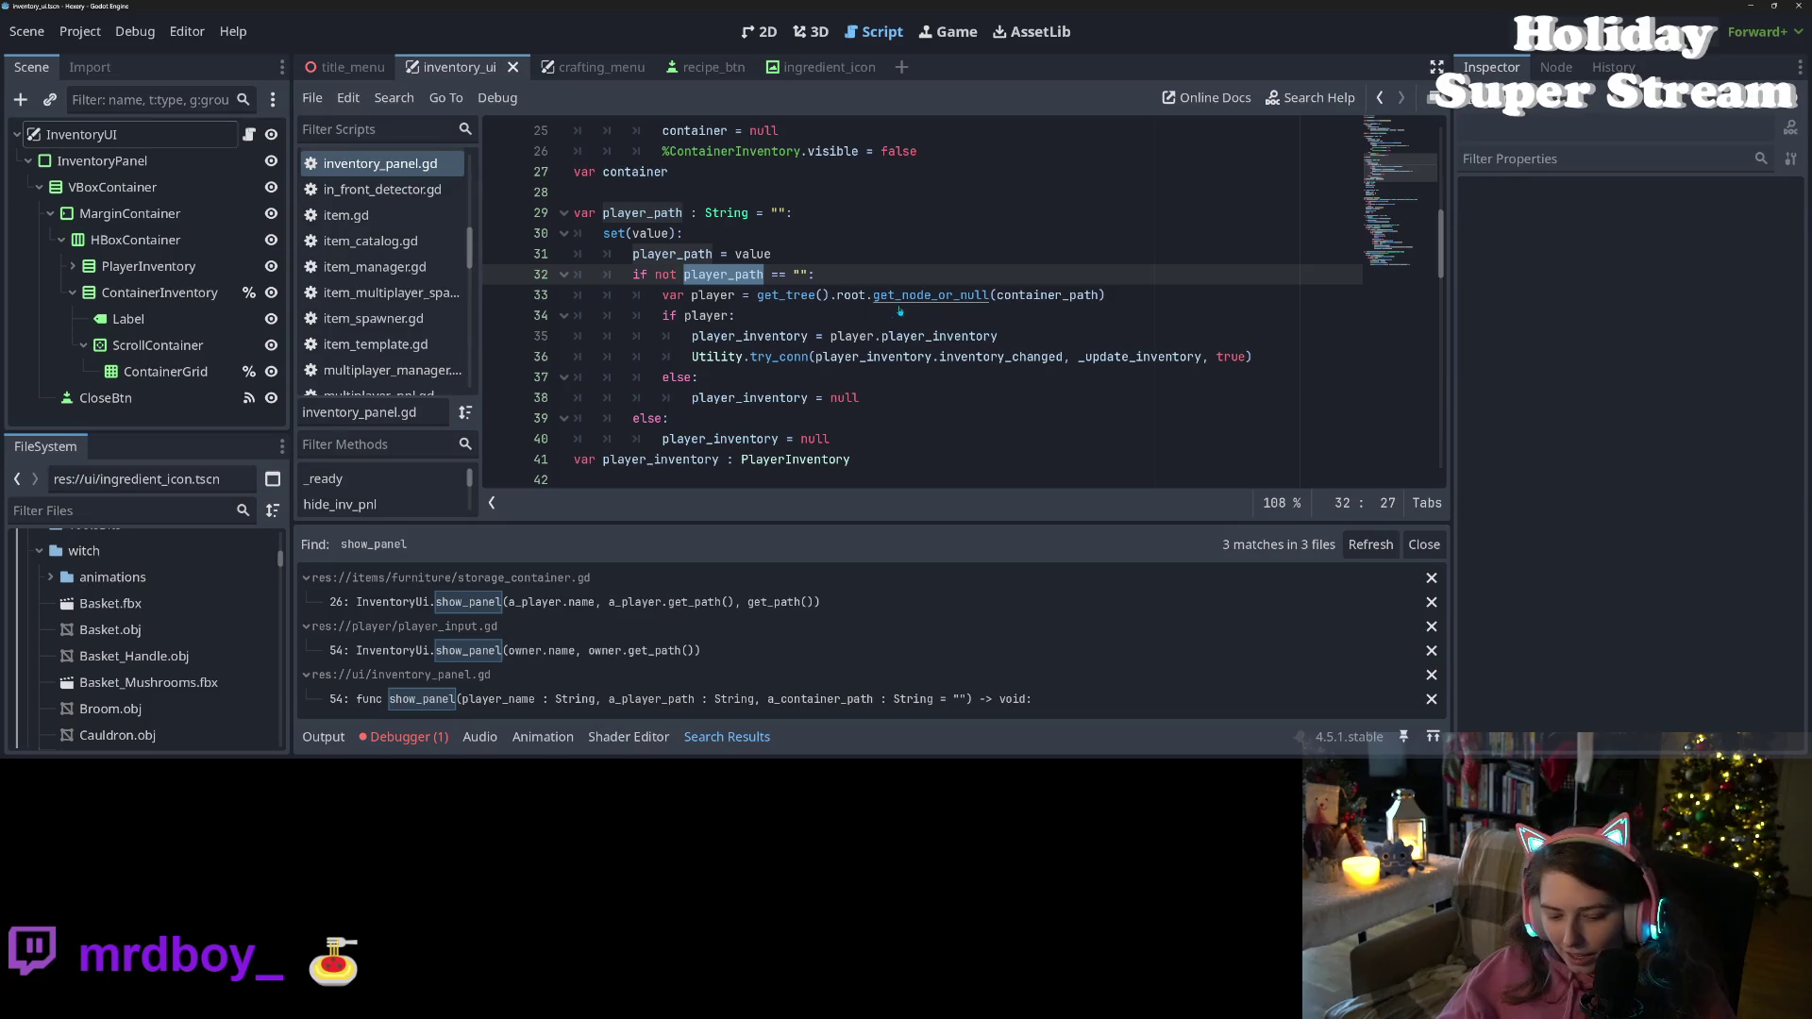
{"action": "double_click", "coordinate": [1053, 291]}
{"action": "type", "text": "player_path"}
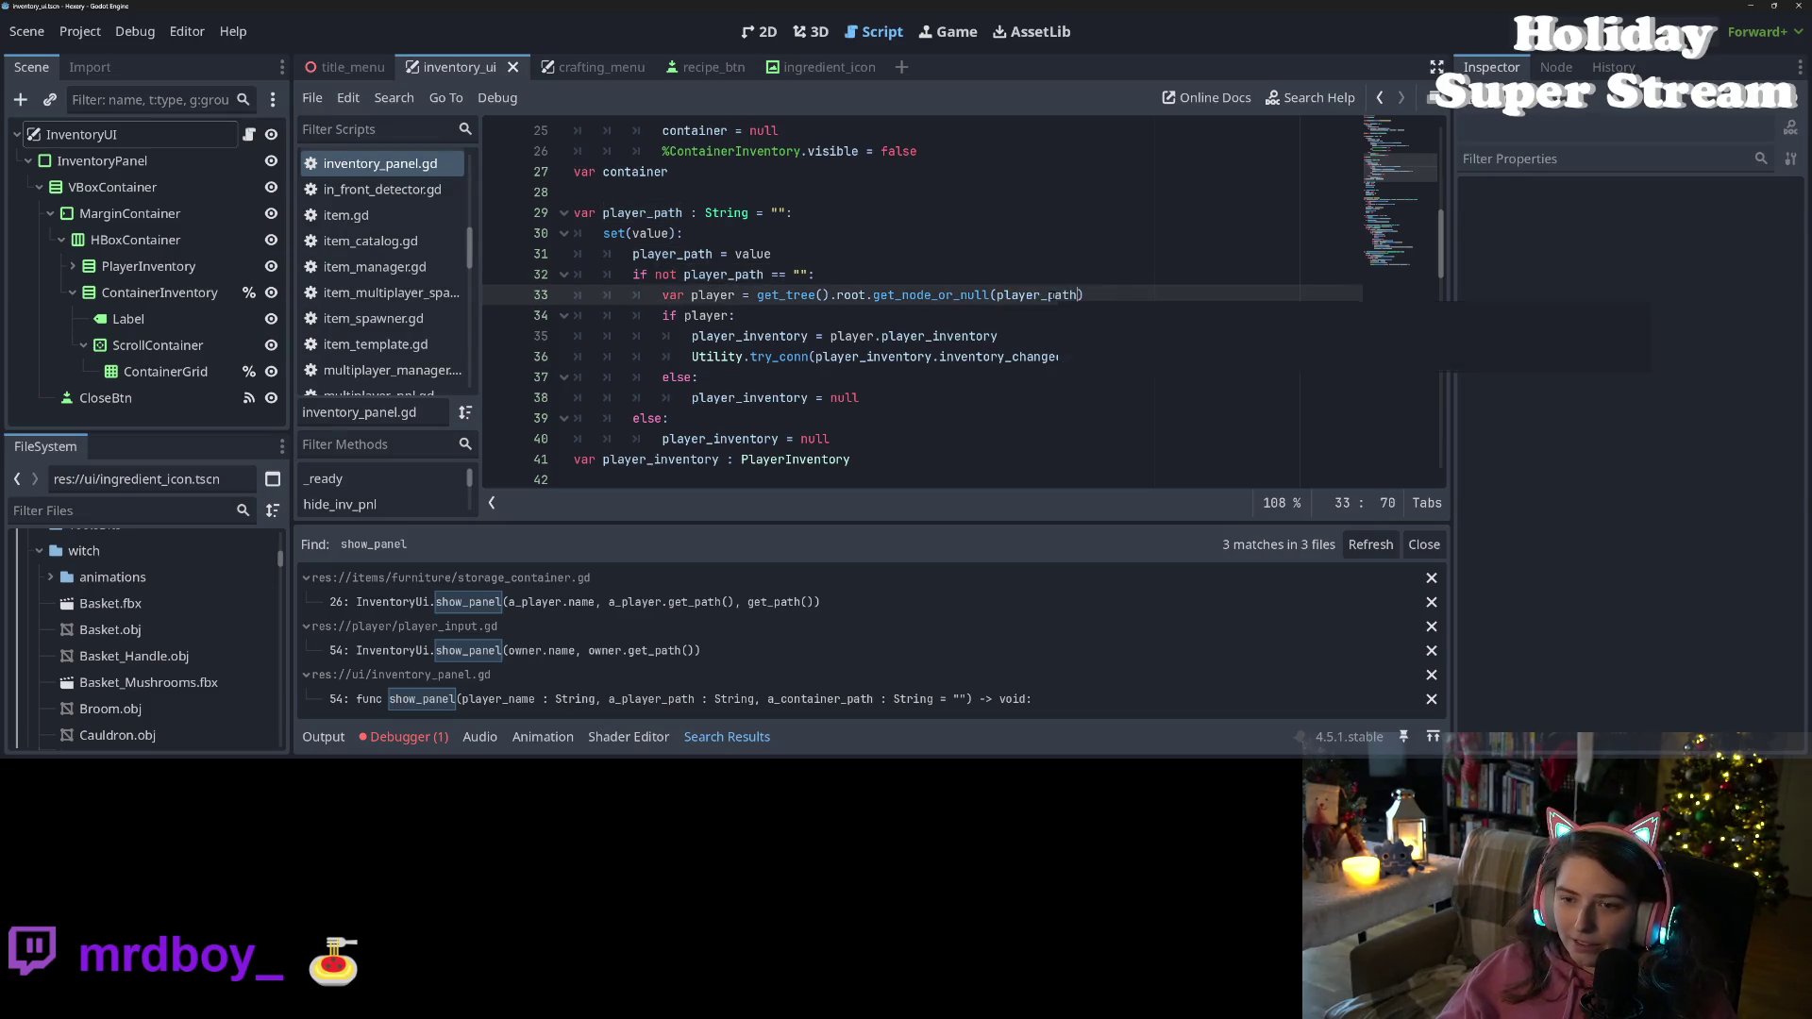
{"action": "key", "text": "Escape"}
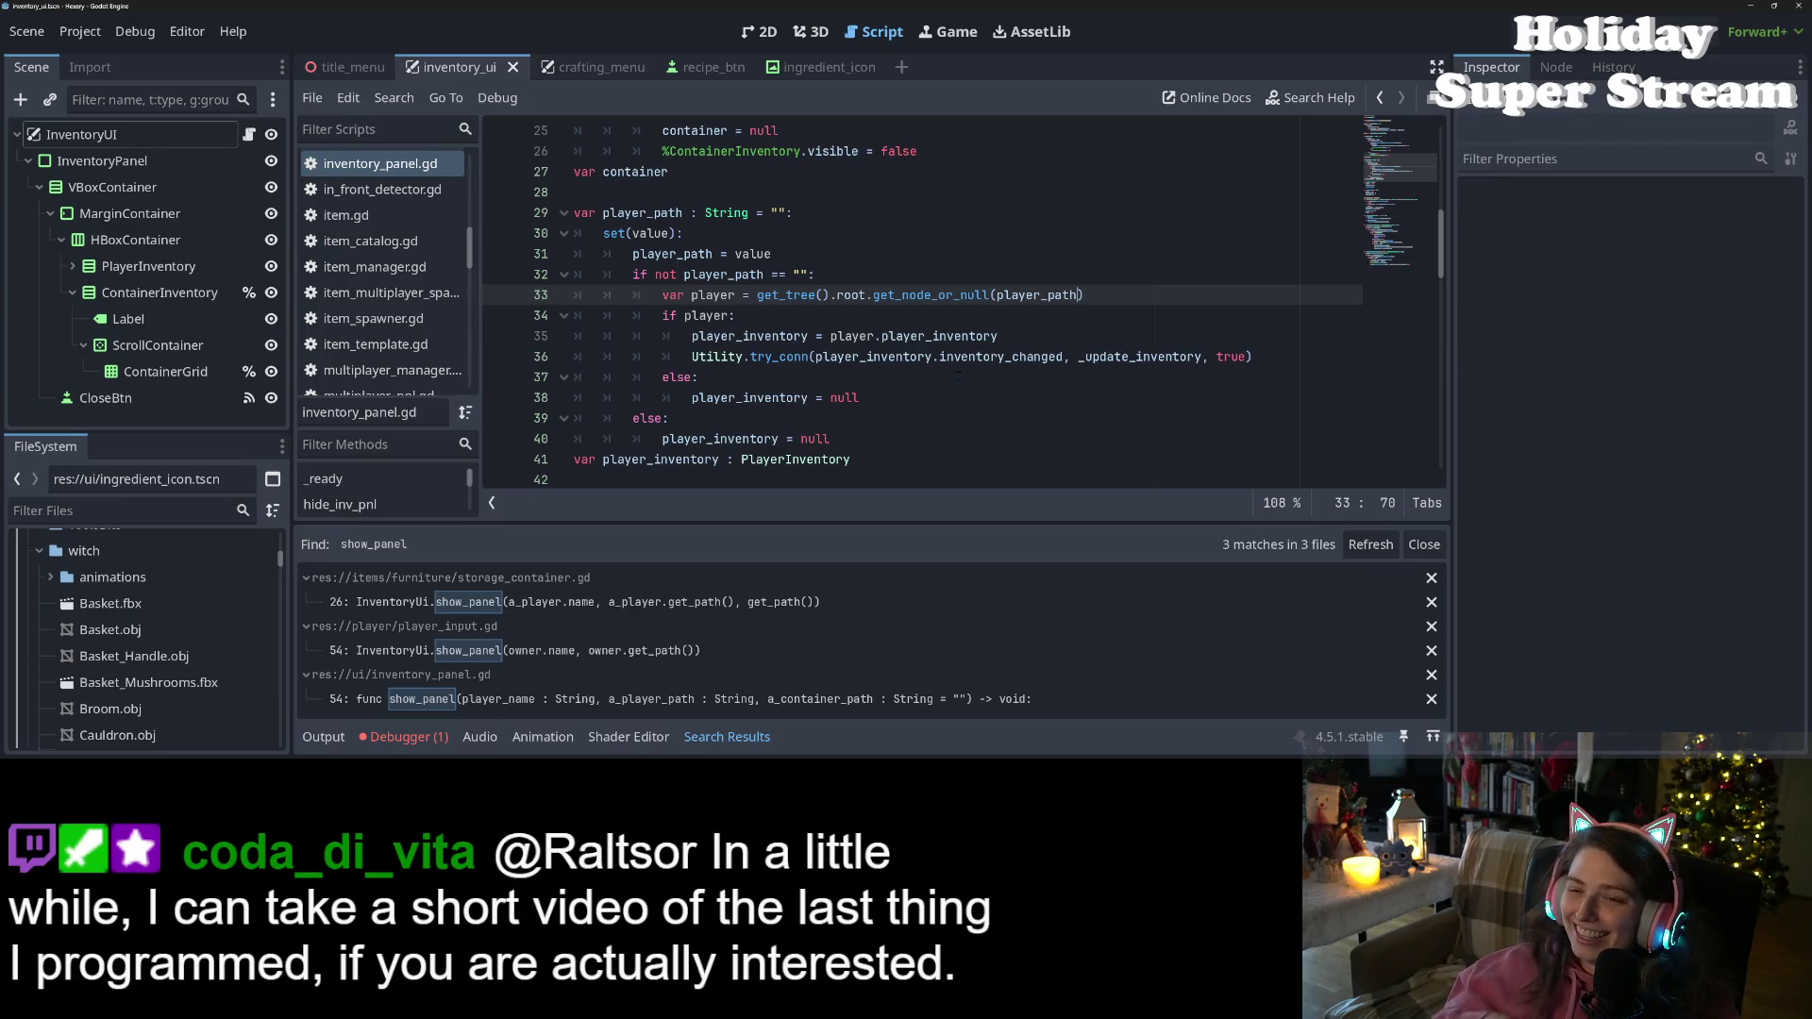
{"action": "left_click", "coordinate": [918, 466]}
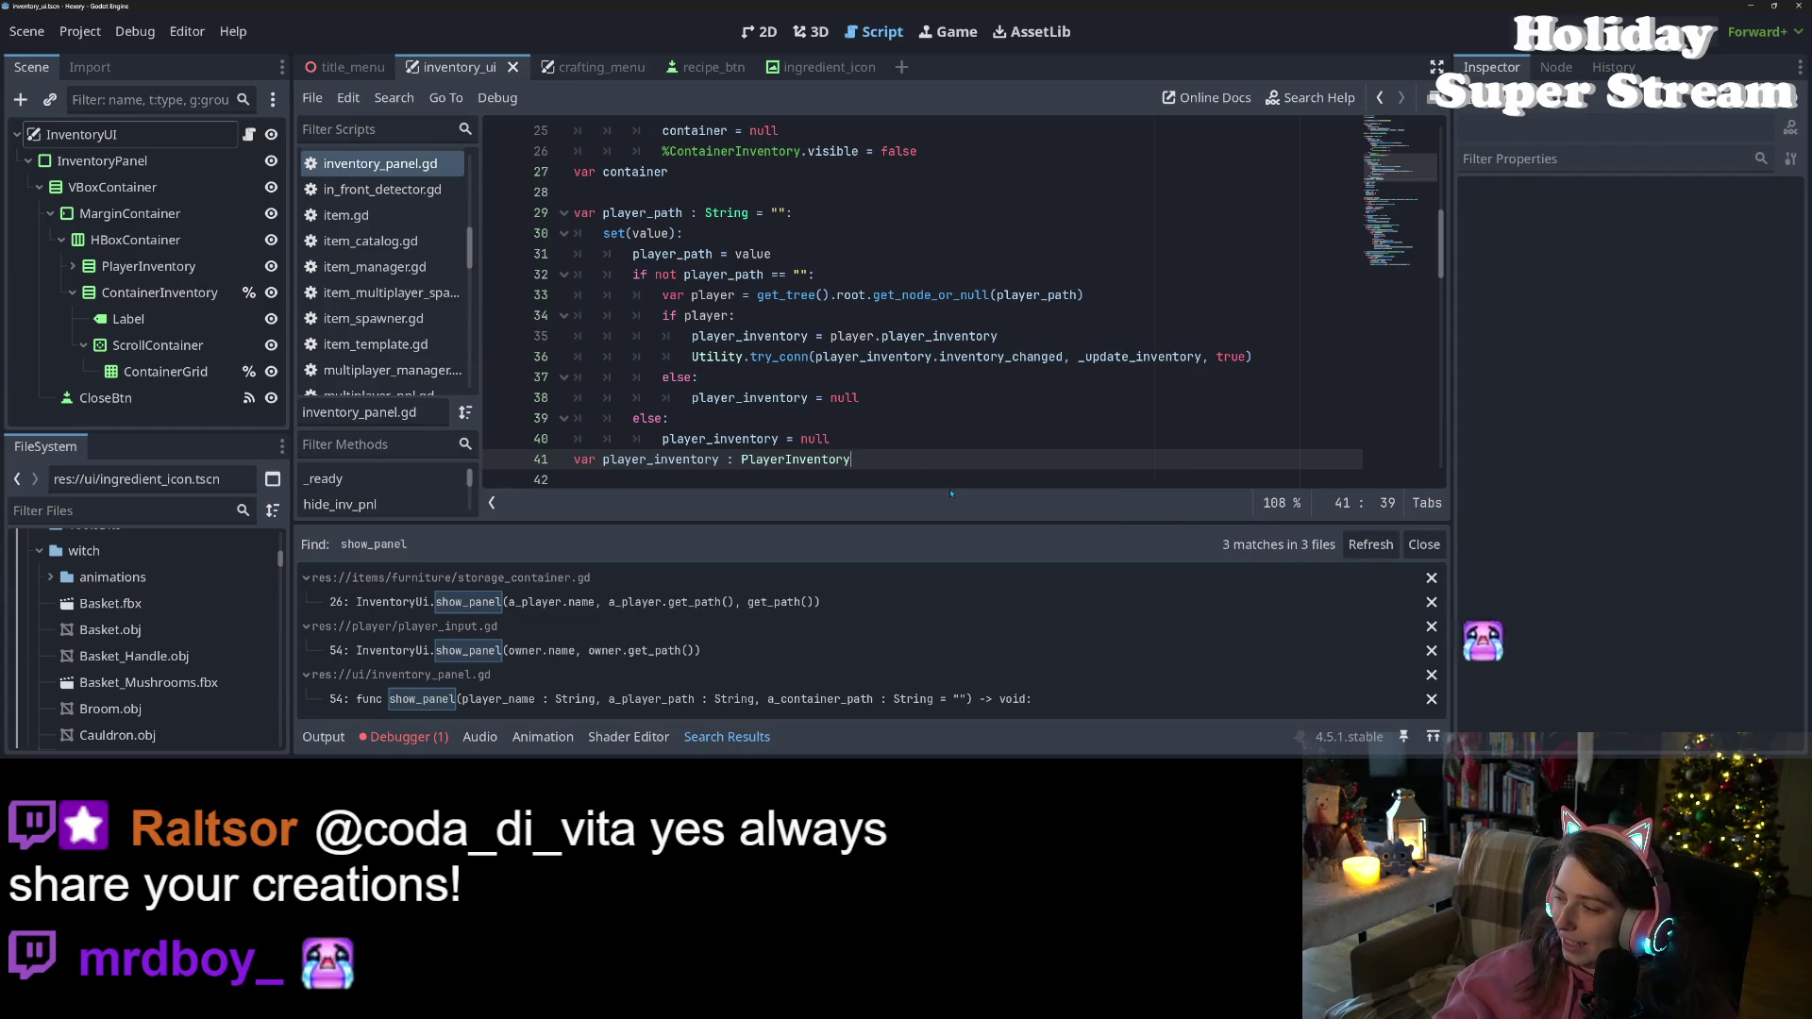
Check the debugger and output panels, then return to the show_panel search results
{"action": "left_click", "coordinate": [975, 336]}
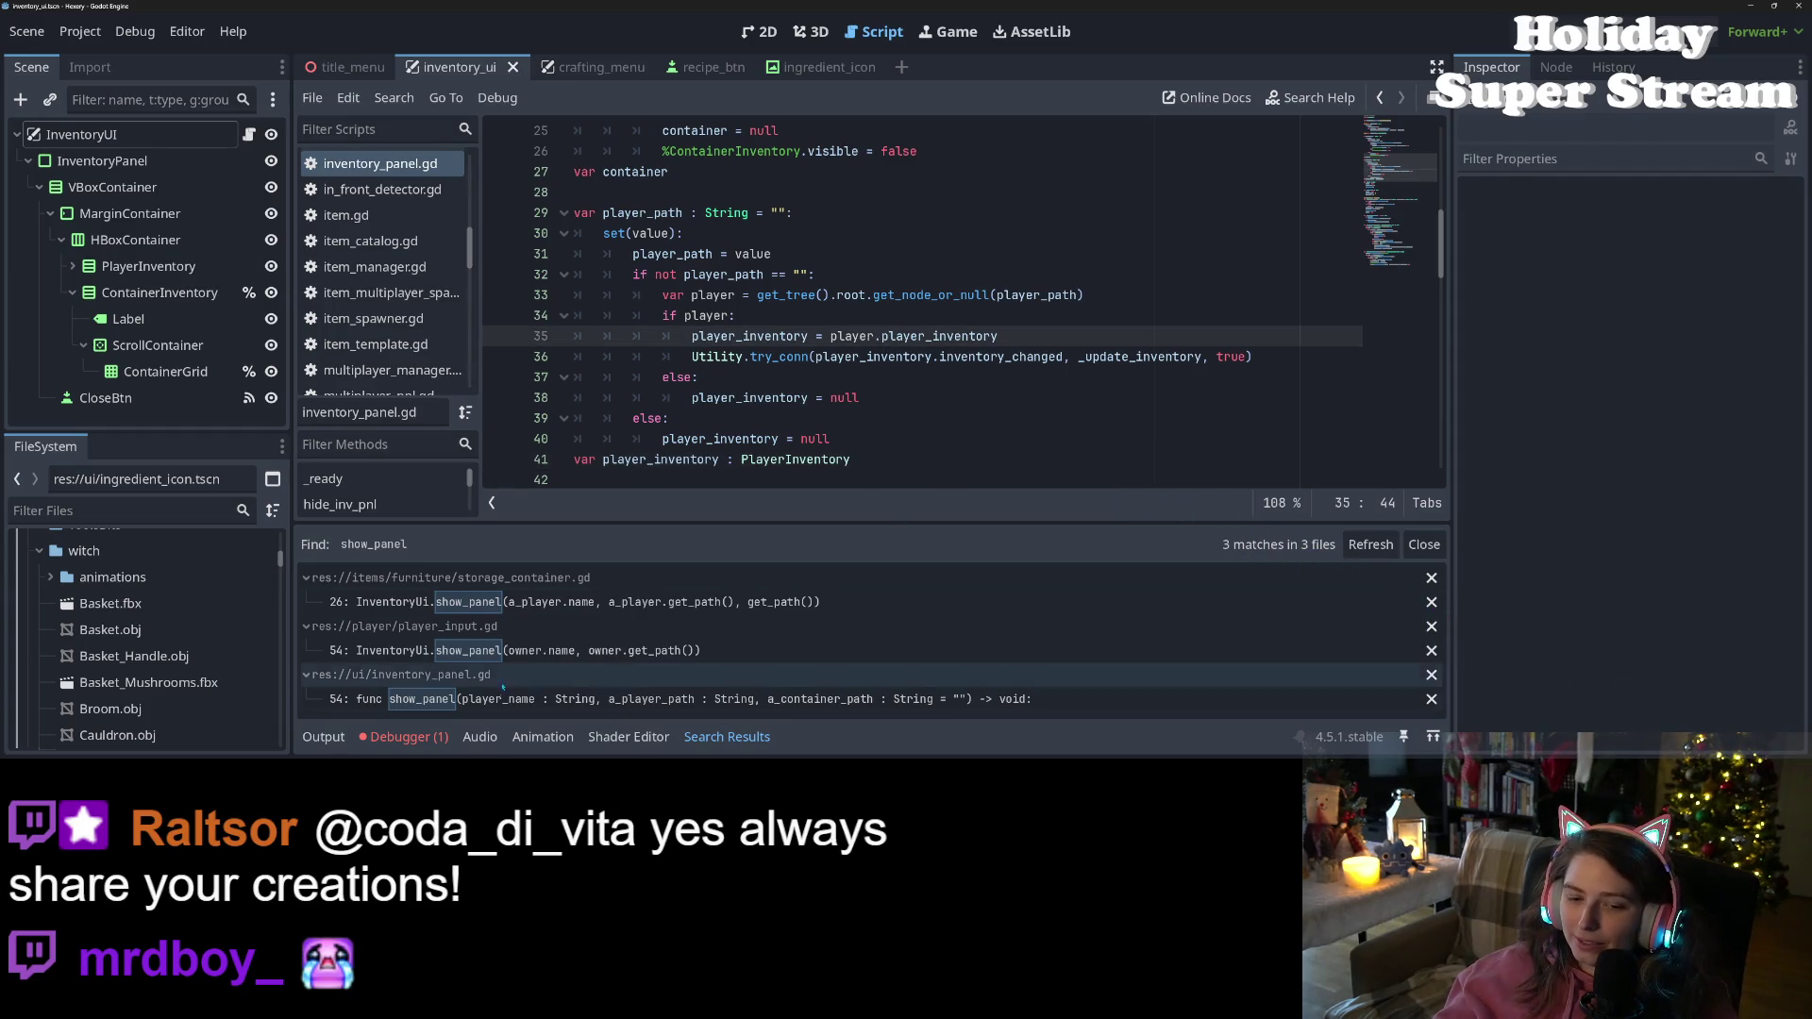
{"action": "left_click", "coordinate": [401, 737]}
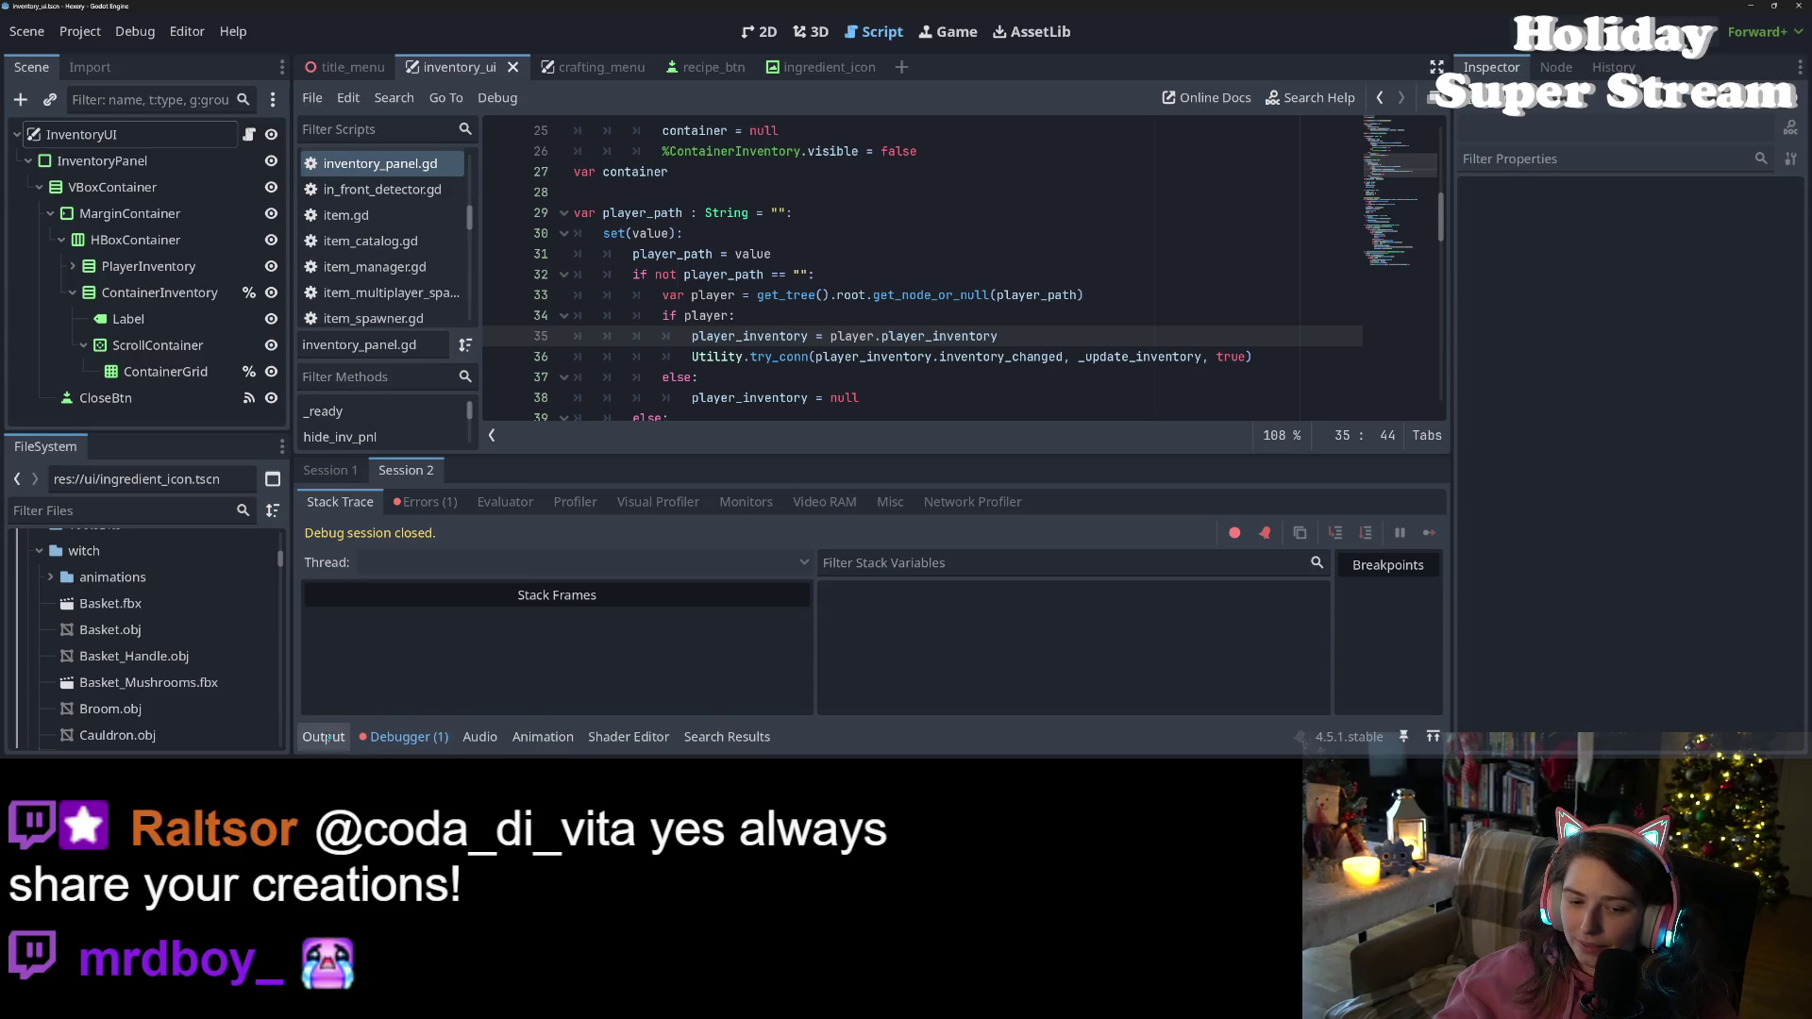
{"action": "left_click", "coordinate": [323, 737]}
{"action": "left_click", "coordinate": [727, 737]}
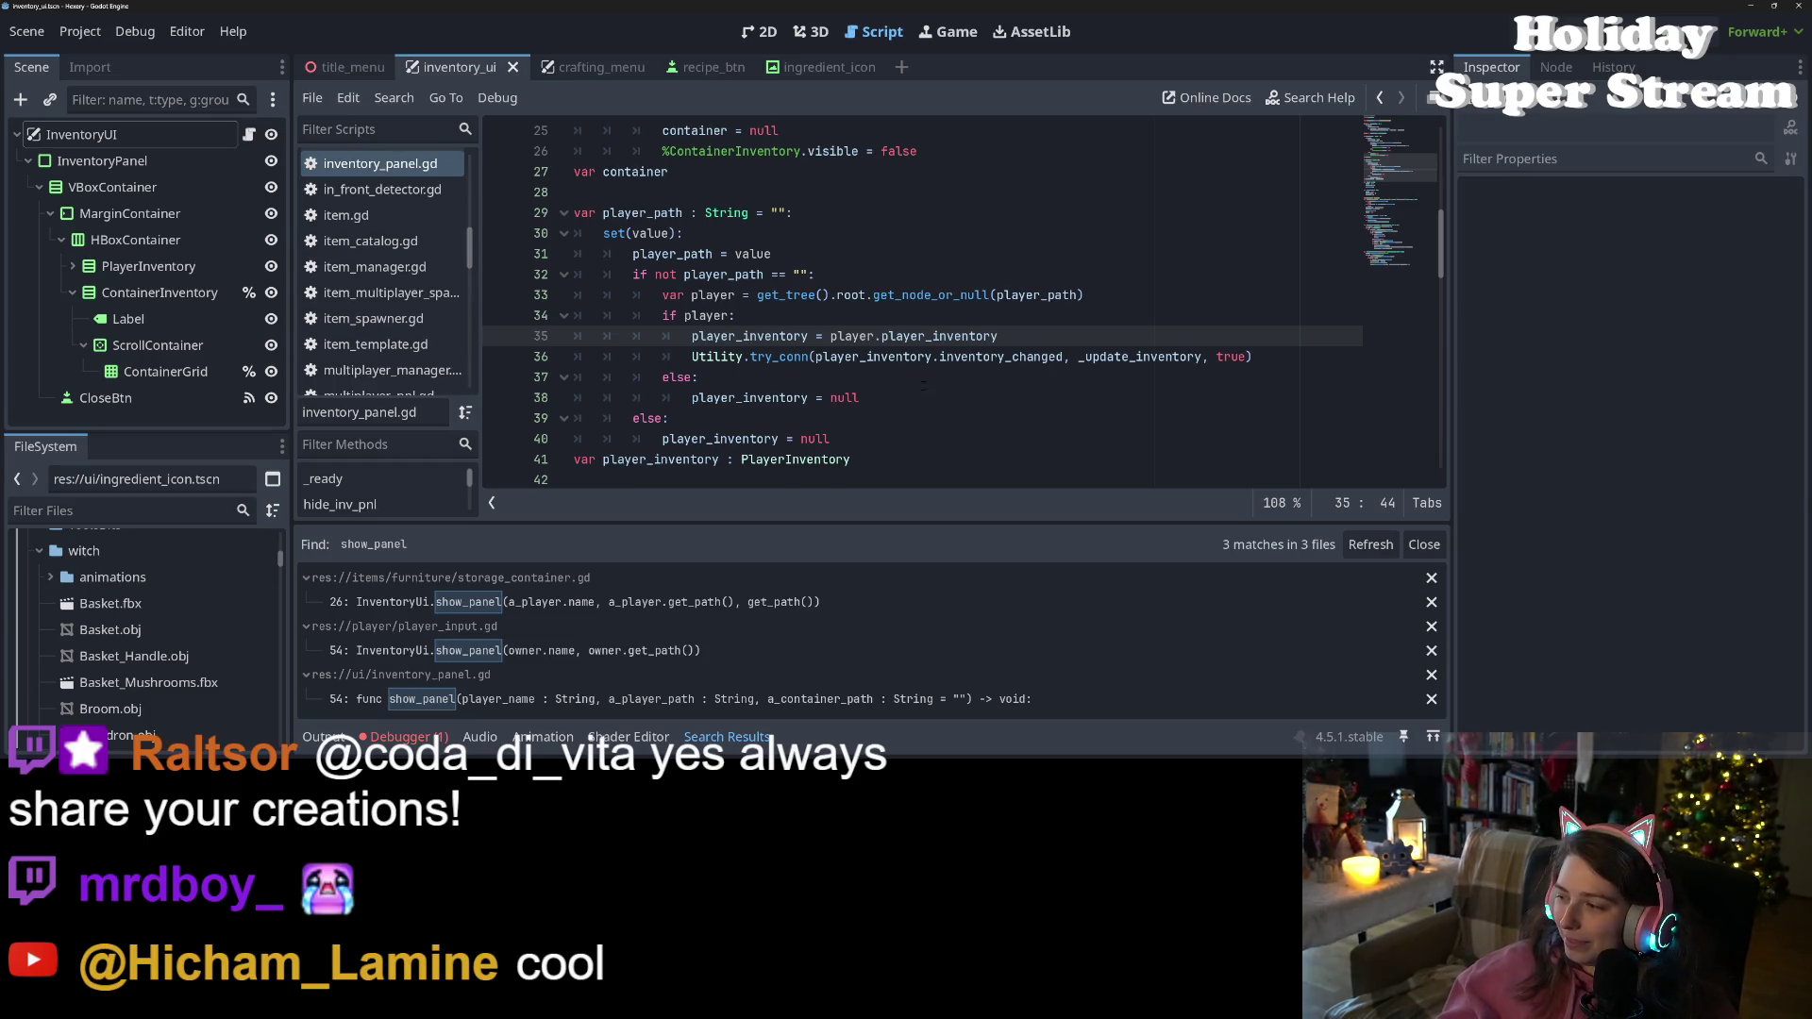
Trace uses of player, player_inventory, container_path and container in inventory_panel.gd
{"action": "left_click", "coordinate": [929, 356]}
{"action": "double_click", "coordinate": [762, 337]}
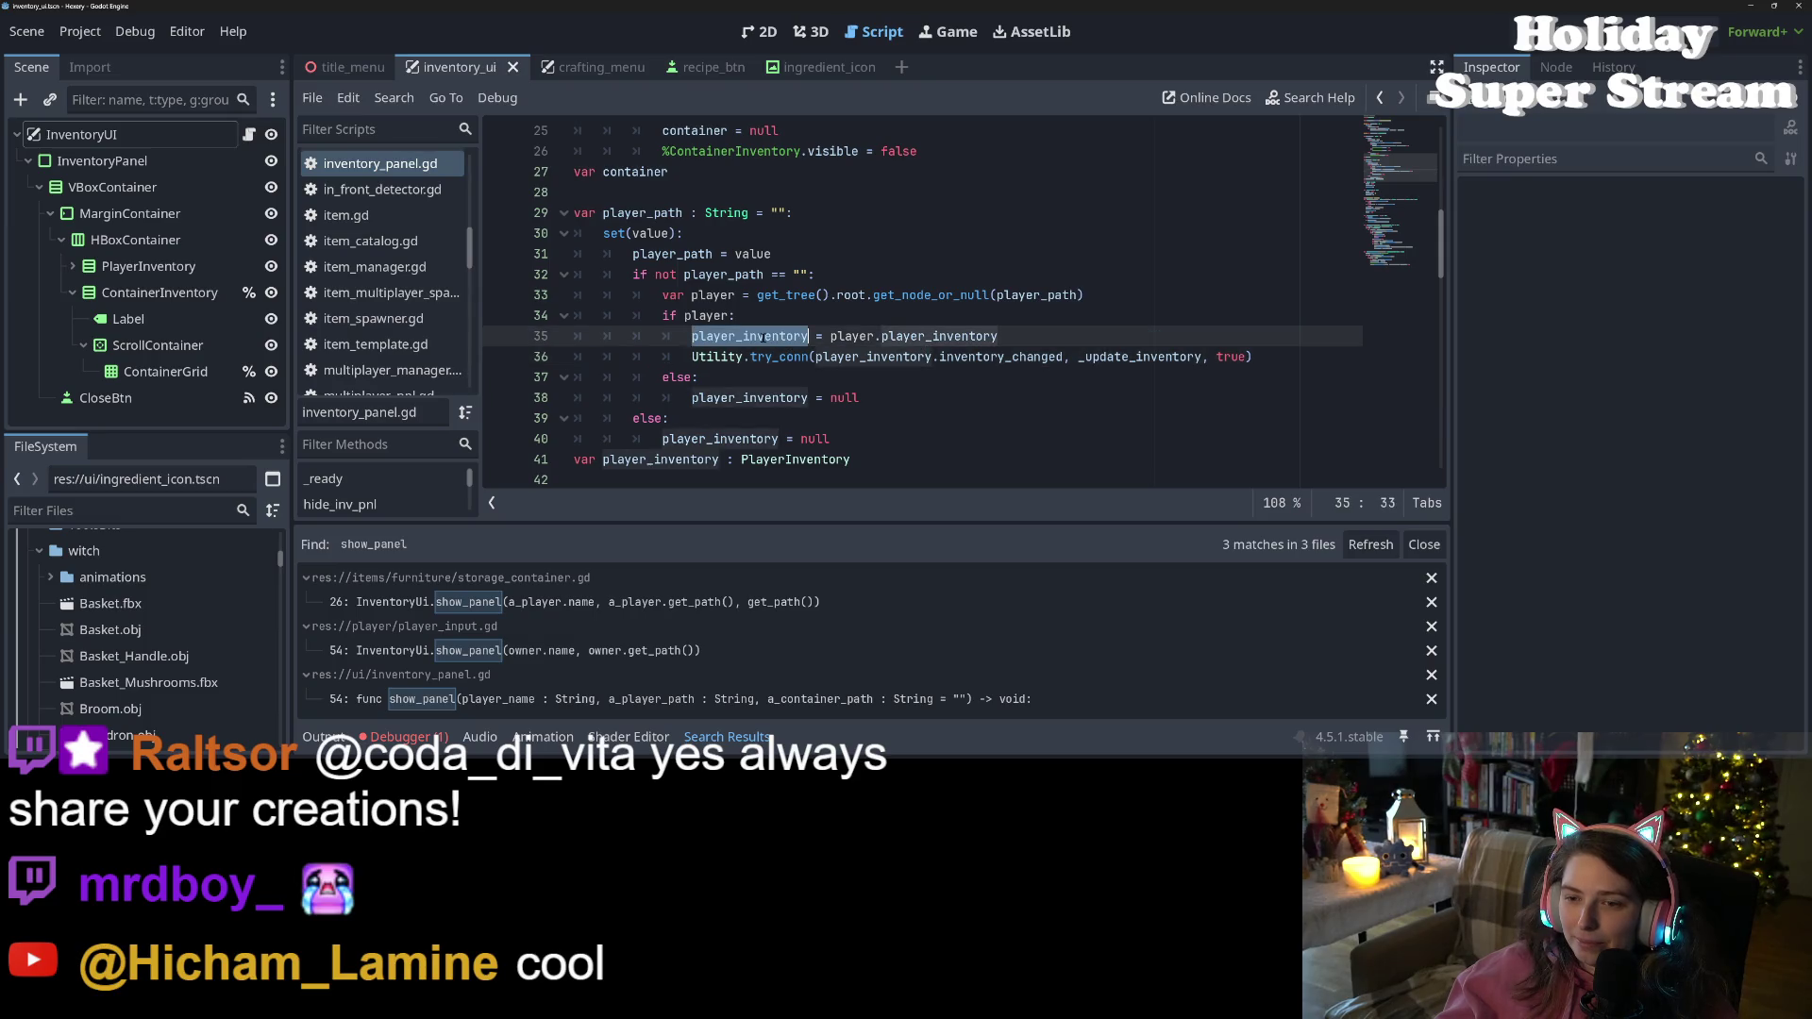
{"action": "double_click", "coordinate": [852, 337]}
{"action": "double_click", "coordinate": [900, 337]}
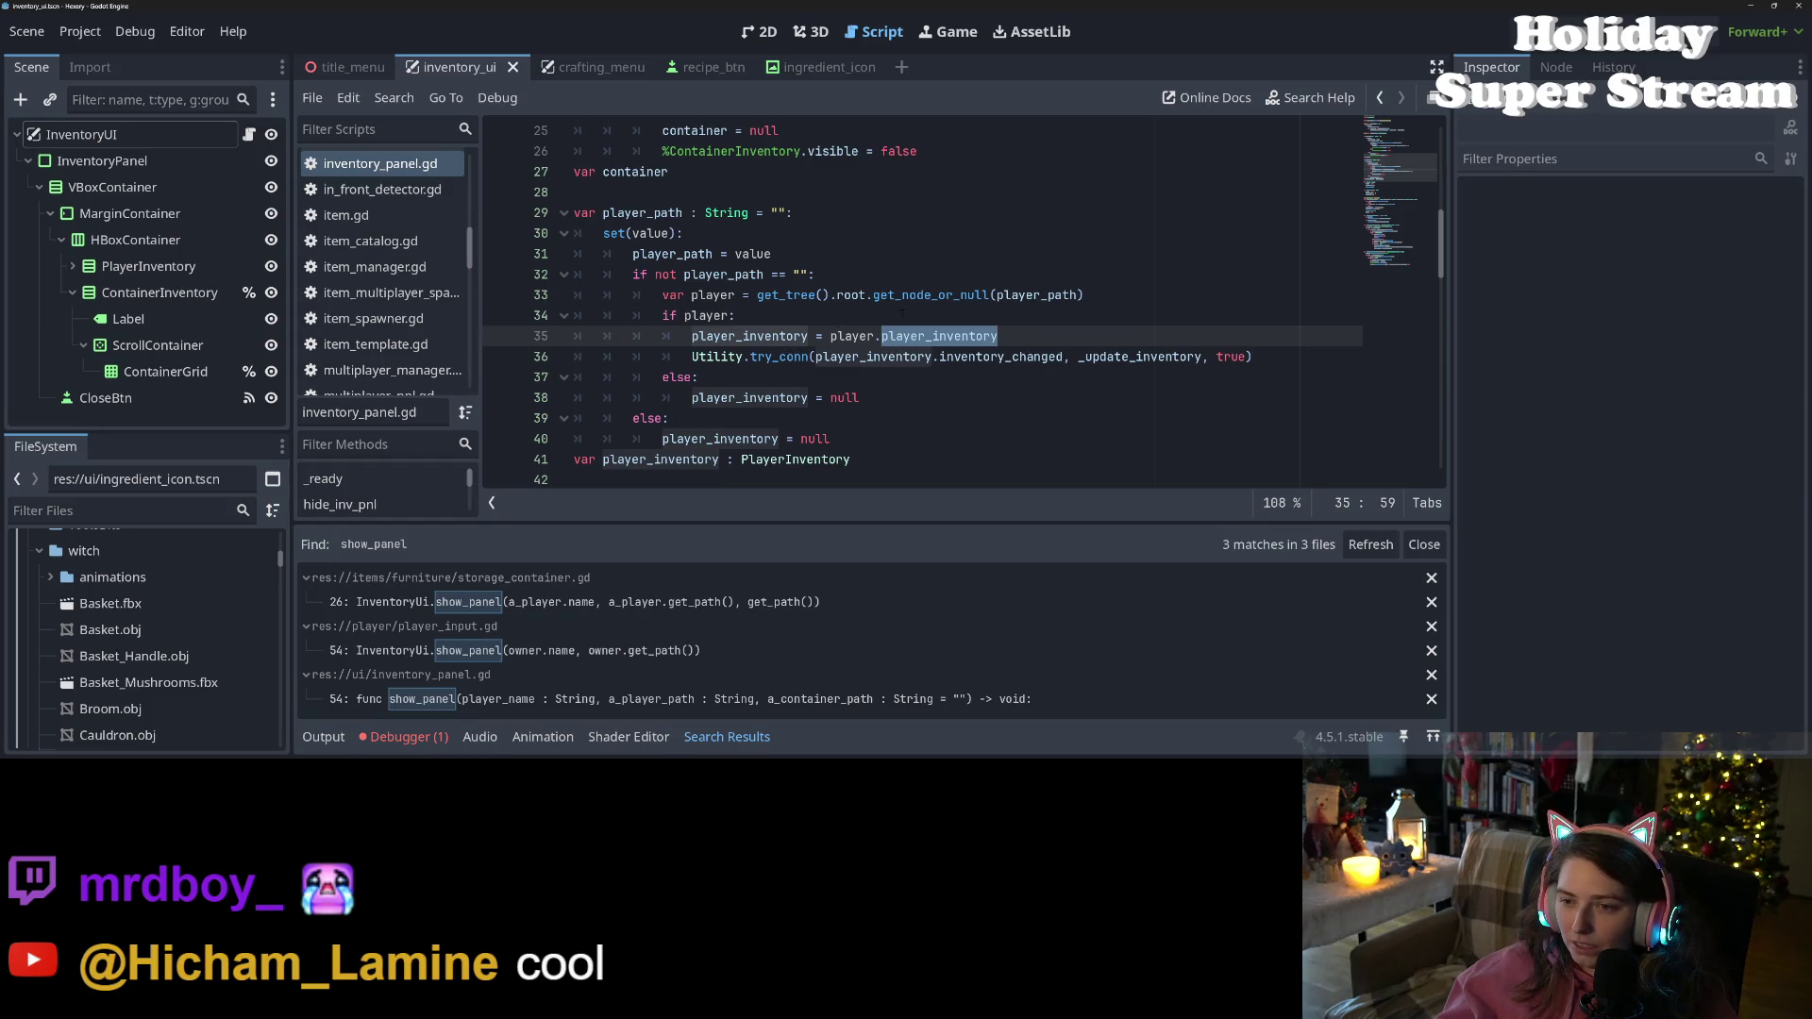
{"action": "double_click", "coordinate": [712, 296]}
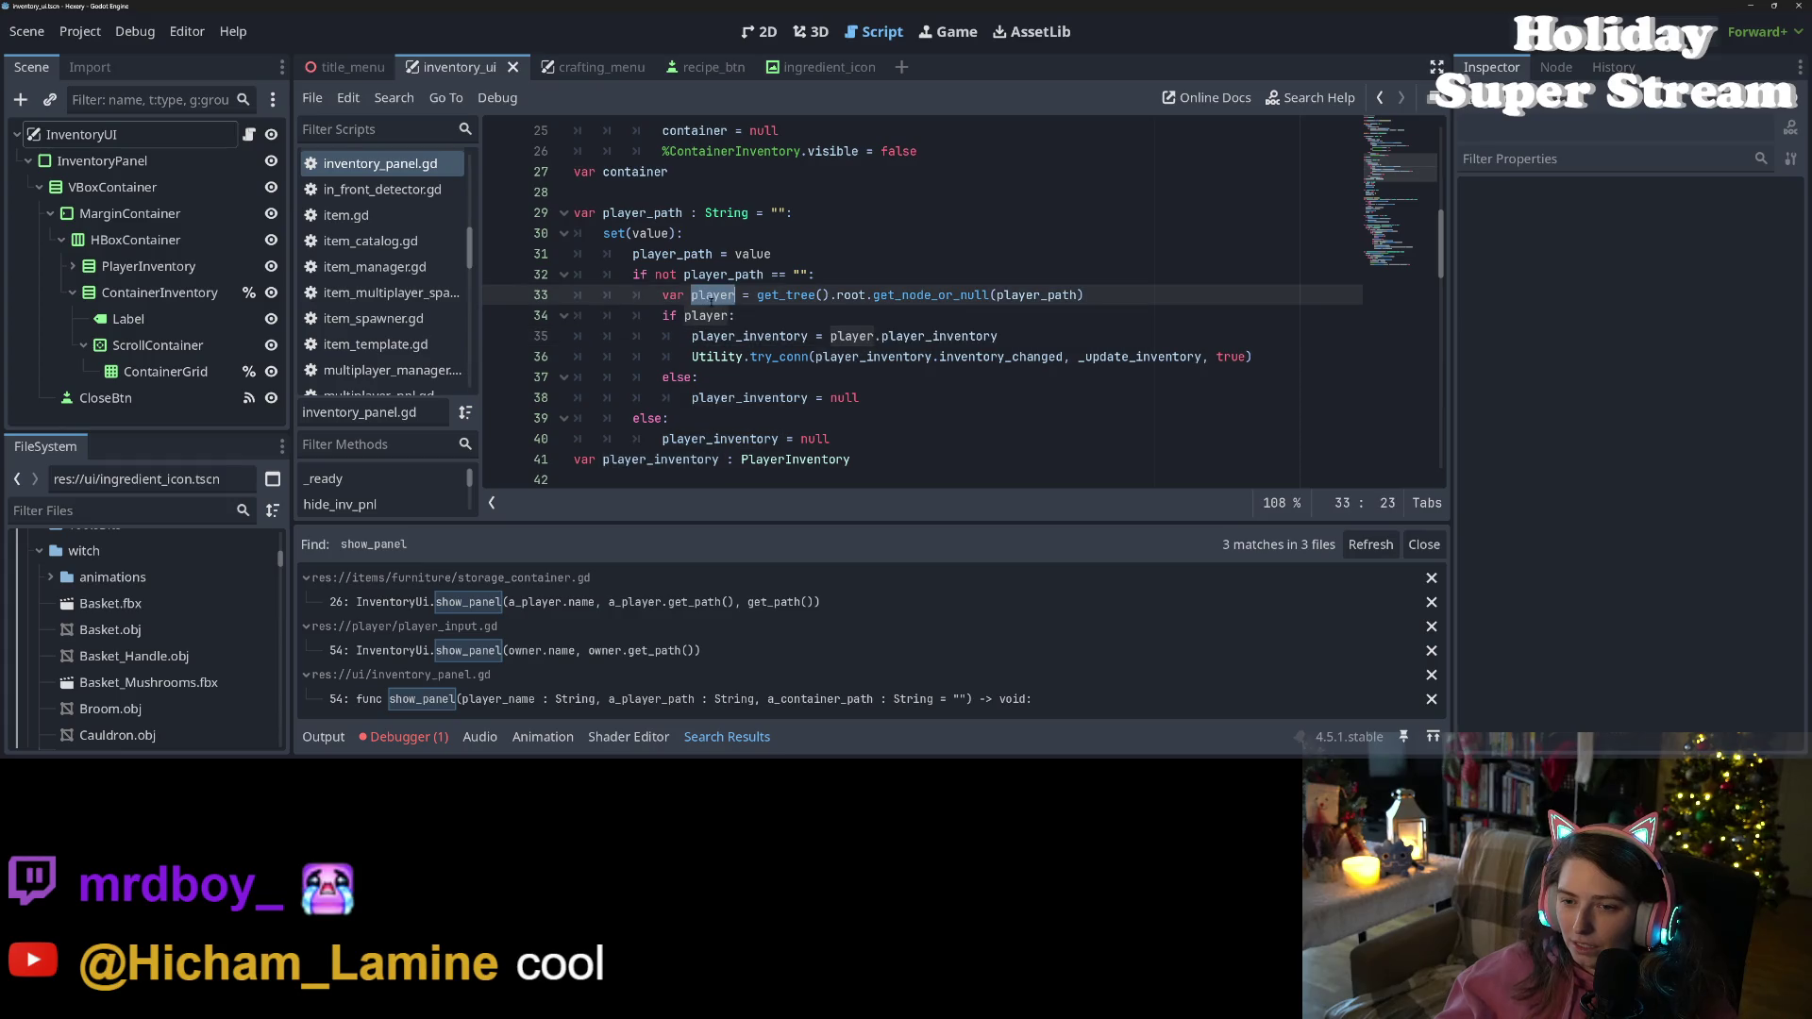
{"action": "double_click", "coordinate": [749, 337]}
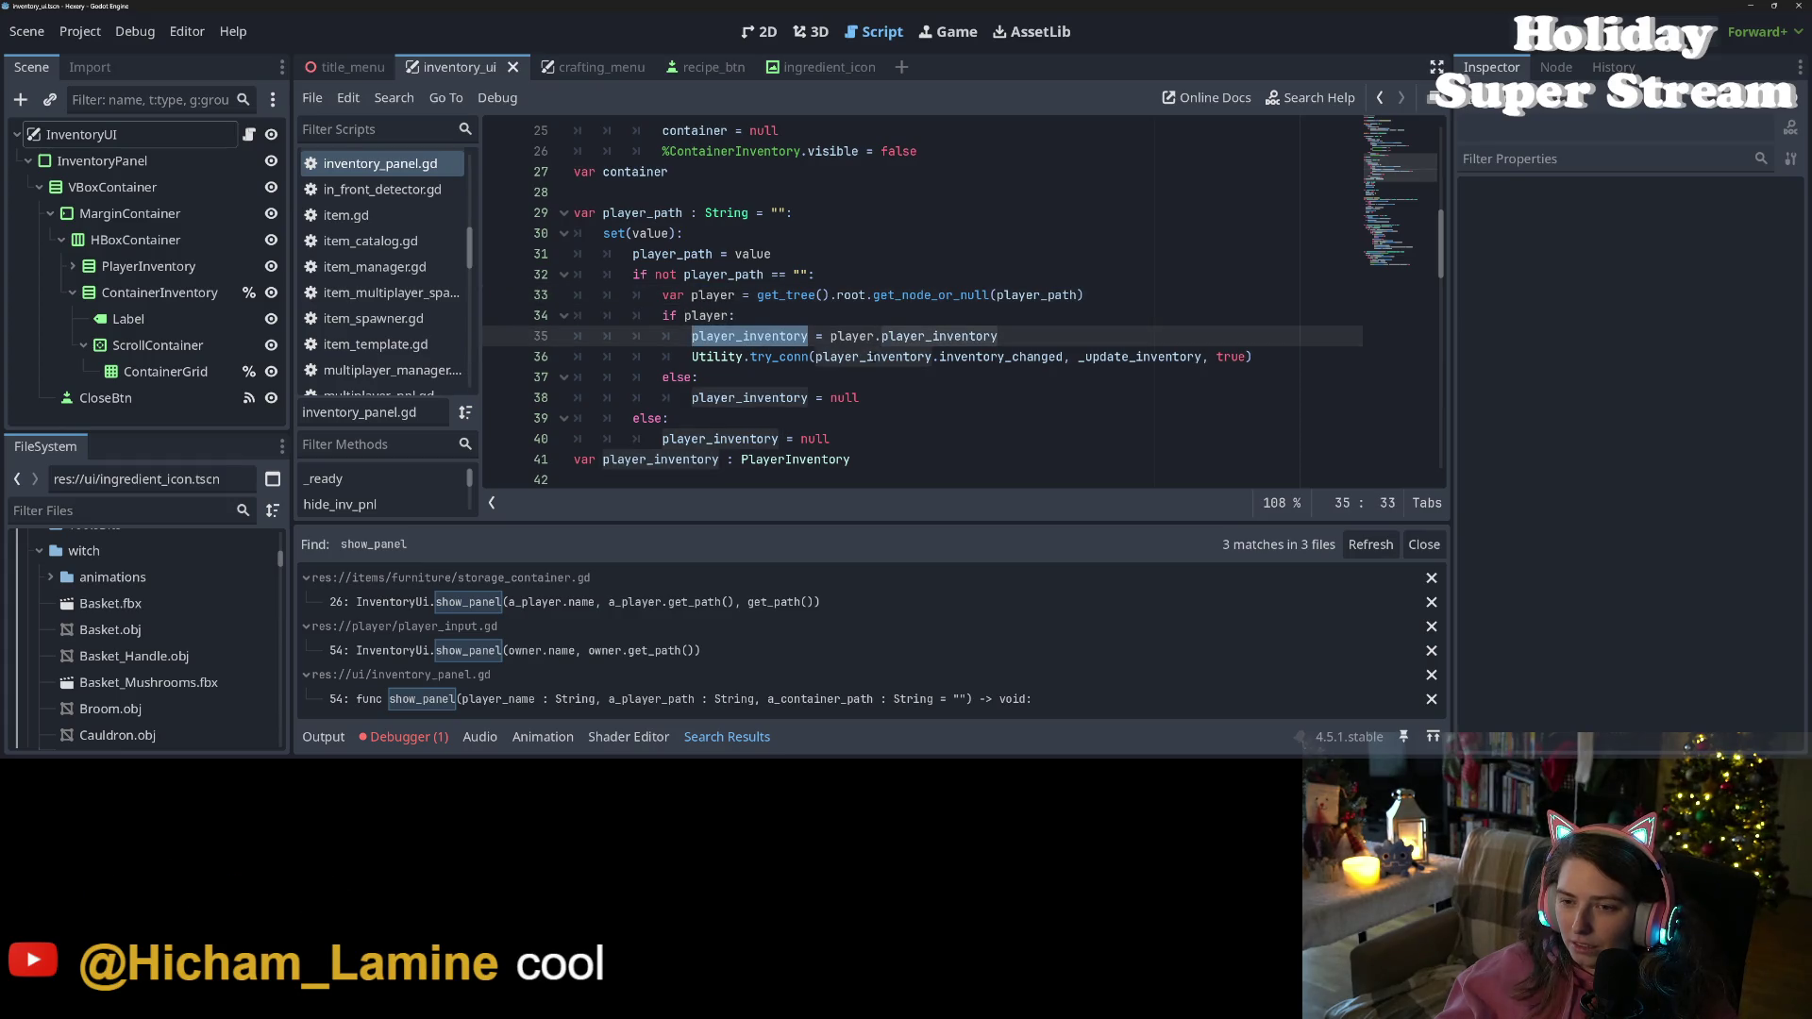
{"action": "scroll", "coordinate": [947, 356], "scroll_direction": "up", "scroll_amount": 5}
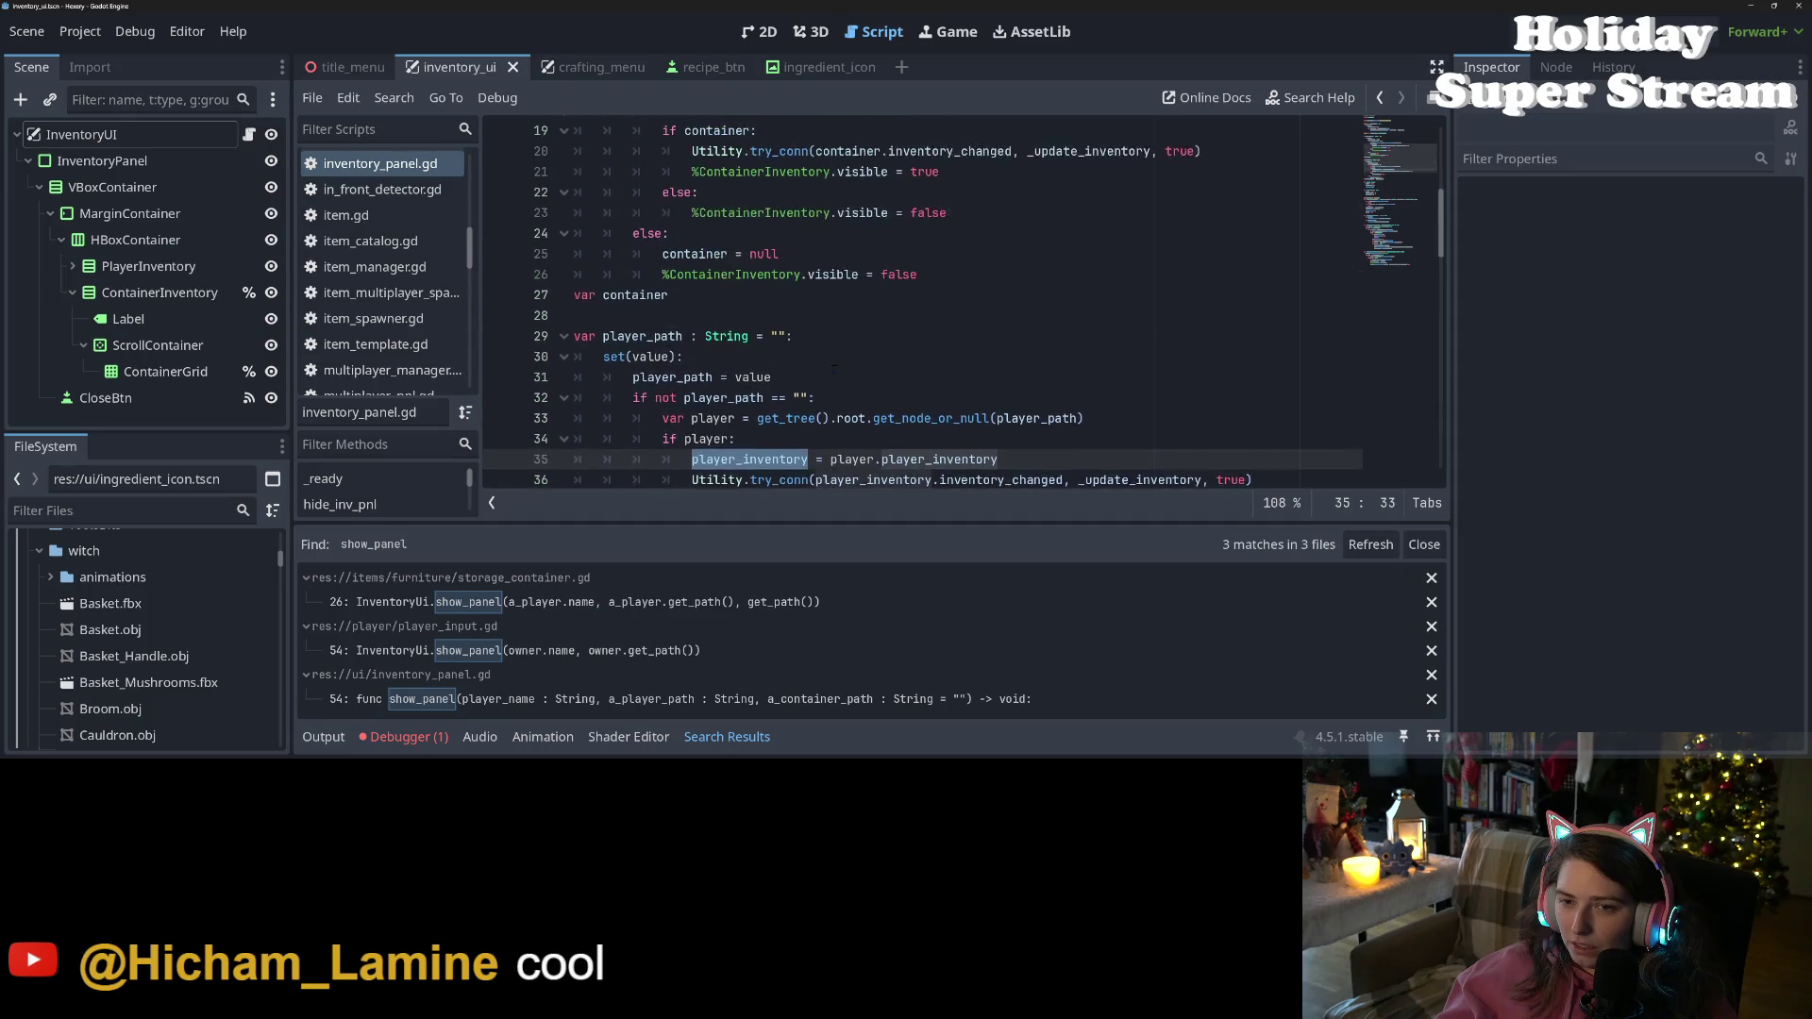
{"action": "double_click", "coordinate": [747, 275]}
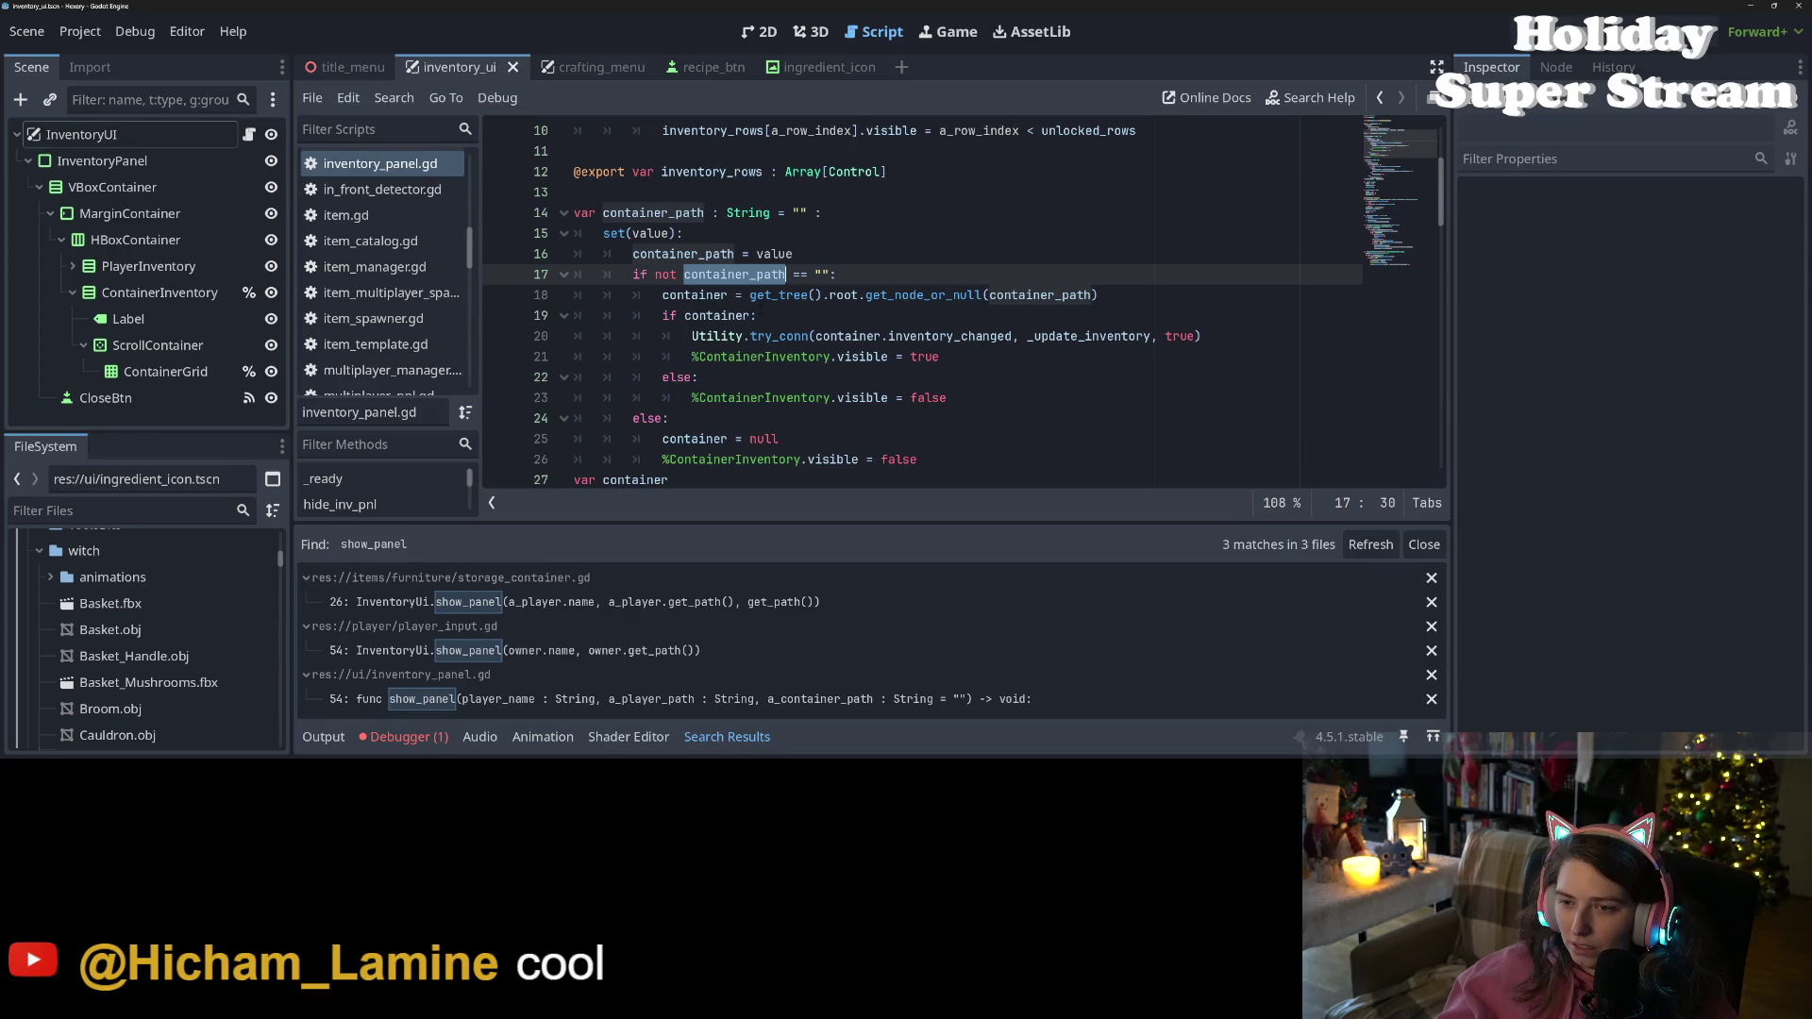
{"action": "scroll", "coordinate": [908, 308], "scroll_direction": "down", "scroll_amount": 2}
{"action": "double_click", "coordinate": [695, 171]}
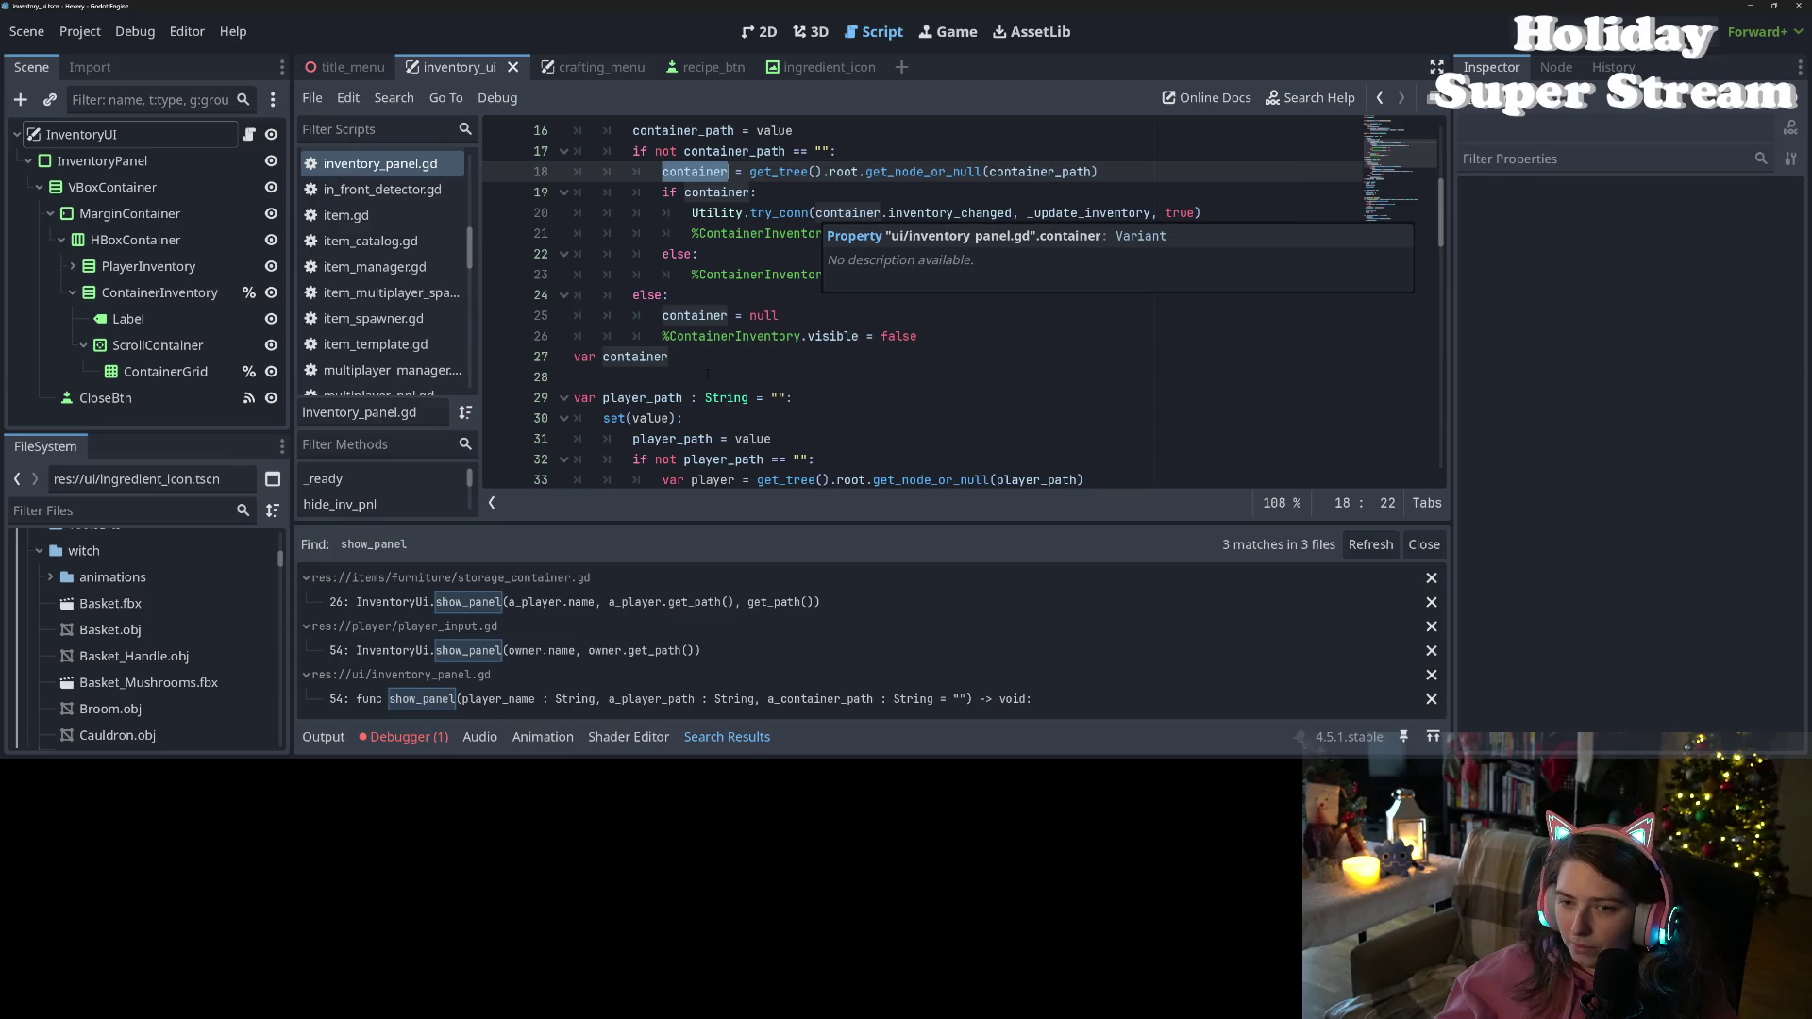
{"action": "scroll", "coordinate": [673, 356], "scroll_direction": "down", "scroll_amount": 4}
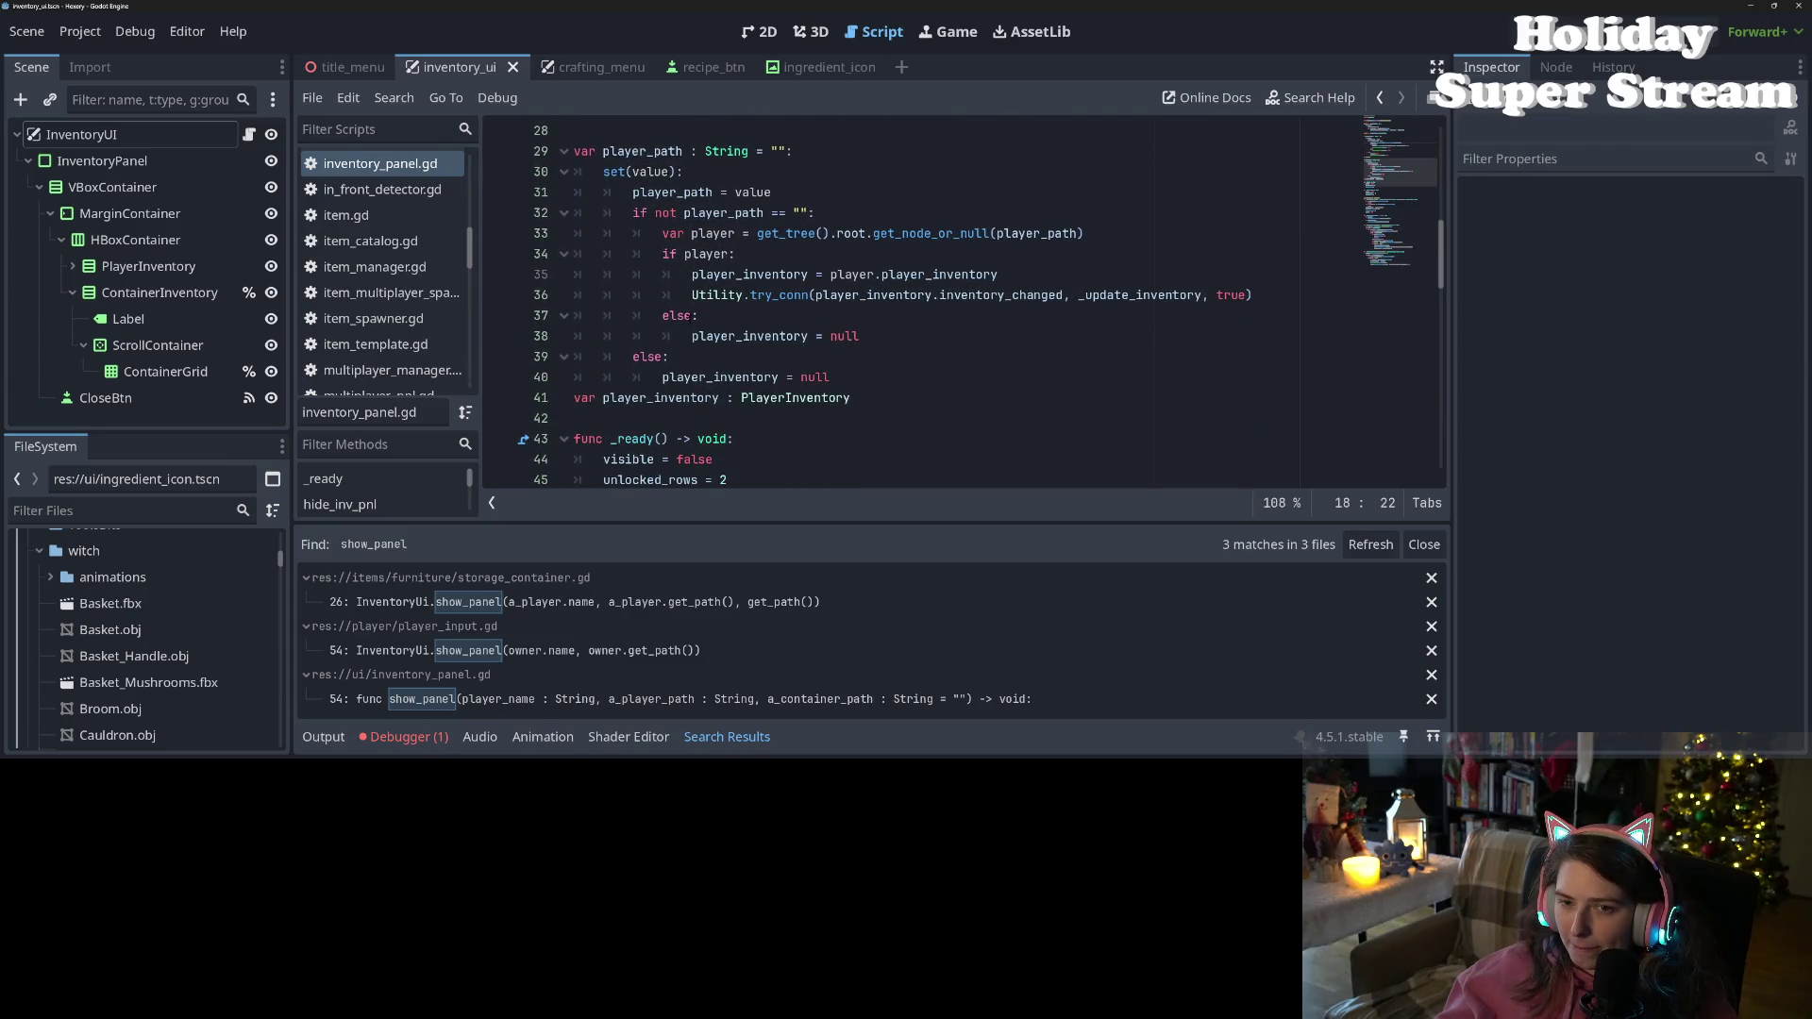
{"action": "double_click", "coordinate": [676, 400]}
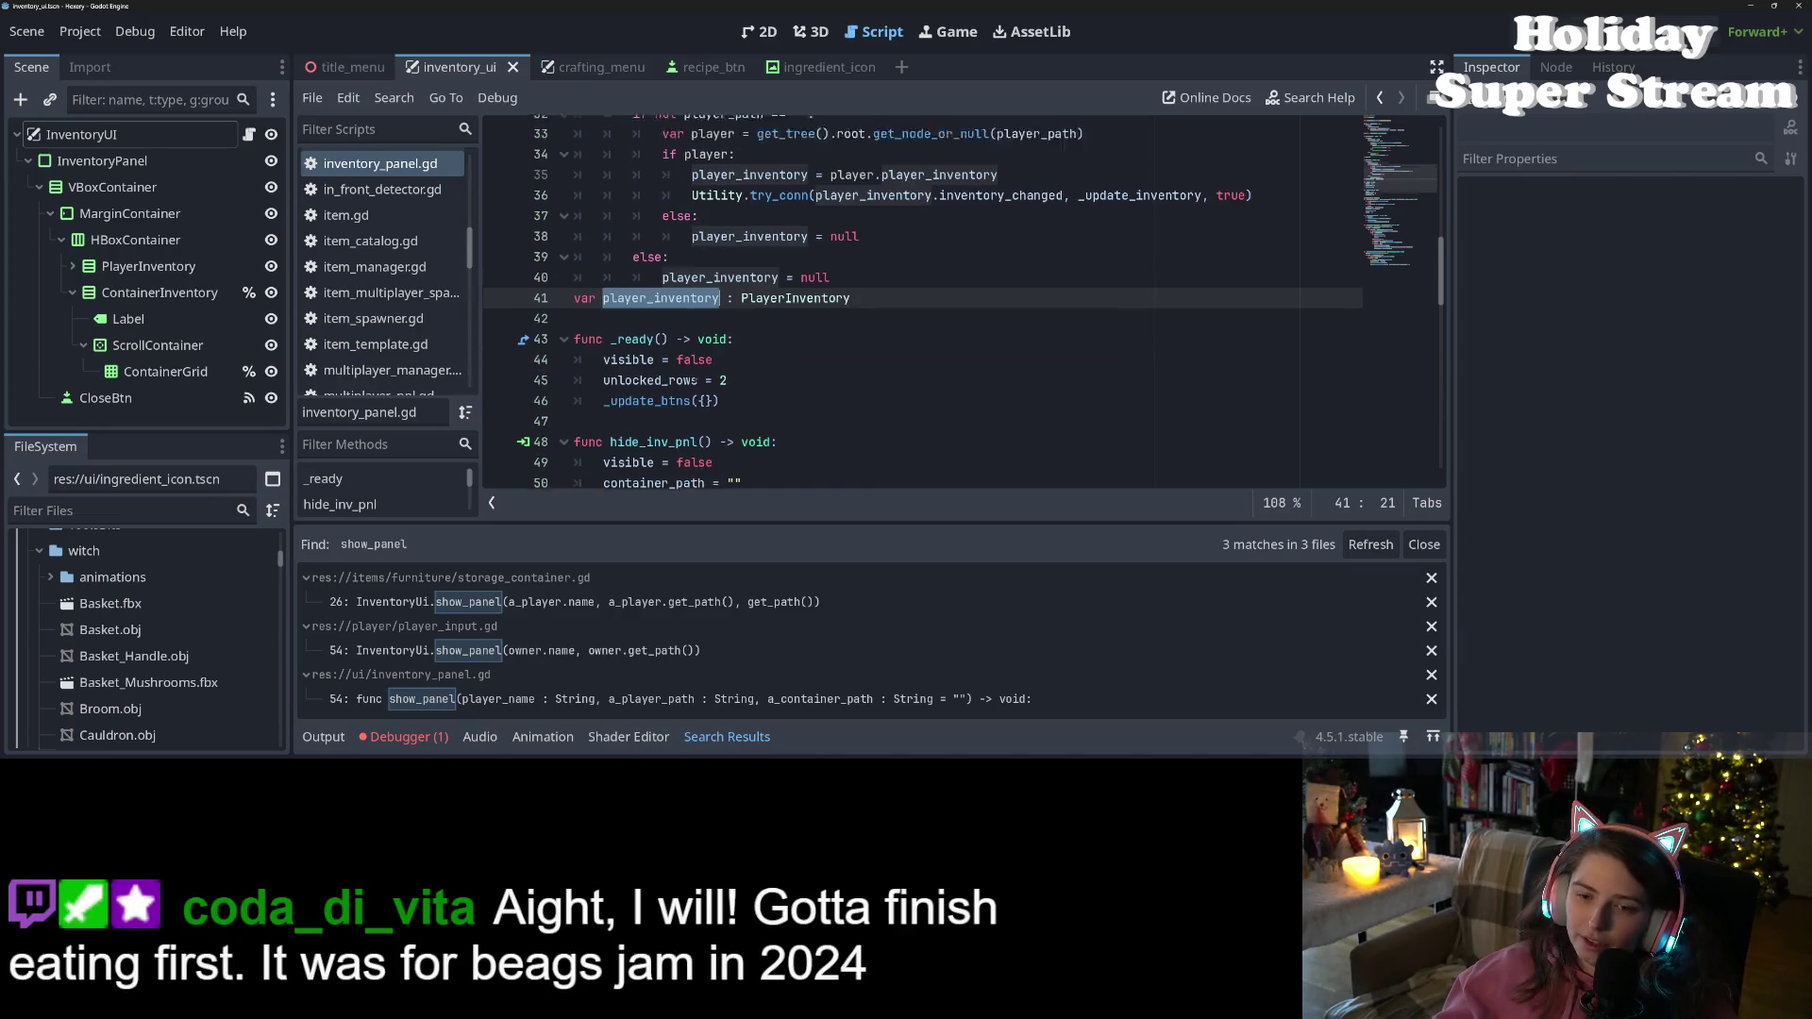
Add _update_btns({}) after unlocked_rows = 2 in _ready and run the project
{"action": "key", "text": "Down"}
{"action": "key", "text": "Down"}
{"action": "key", "text": "Down"}
{"action": "key", "text": "End"}
{"action": "key", "text": "Return"}
{"action": "type", "text": "_update_btns({})"}
{"action": "key", "text": "F5"}
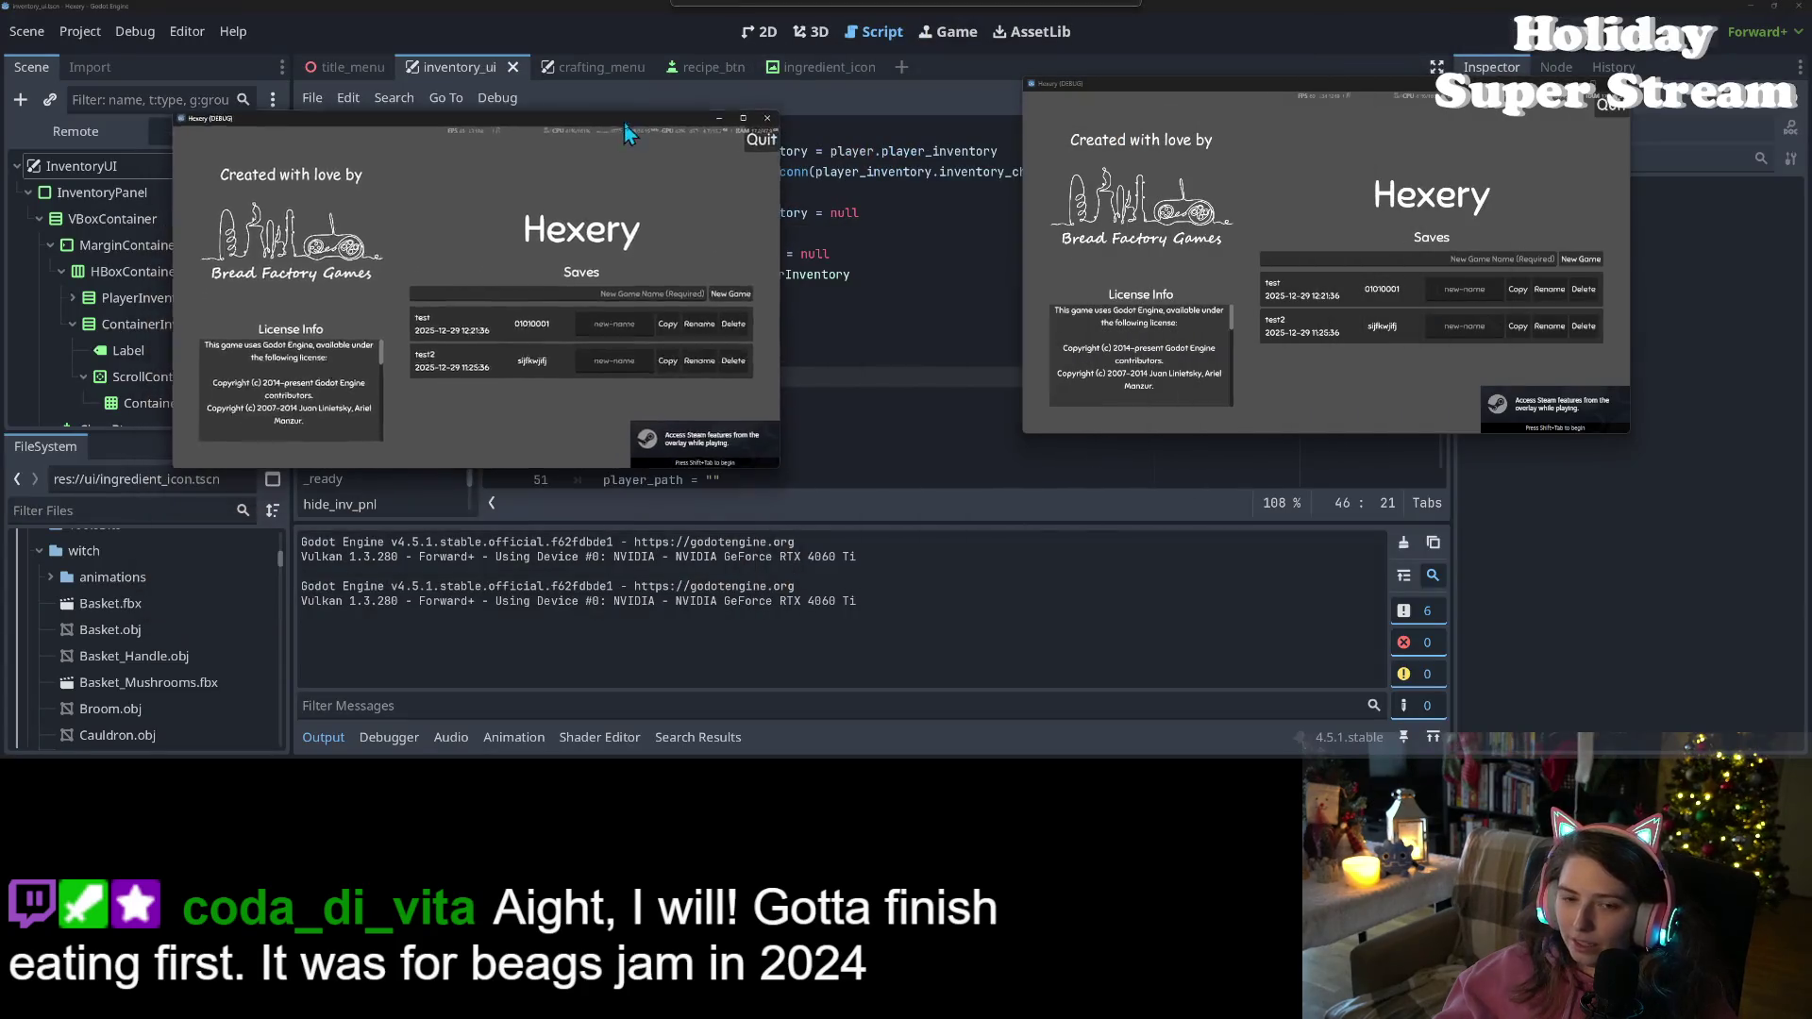
Load the test save, open both inventories, and move a container mushroom, triggering the line 125 error
{"action": "left_click", "coordinate": [484, 319]}
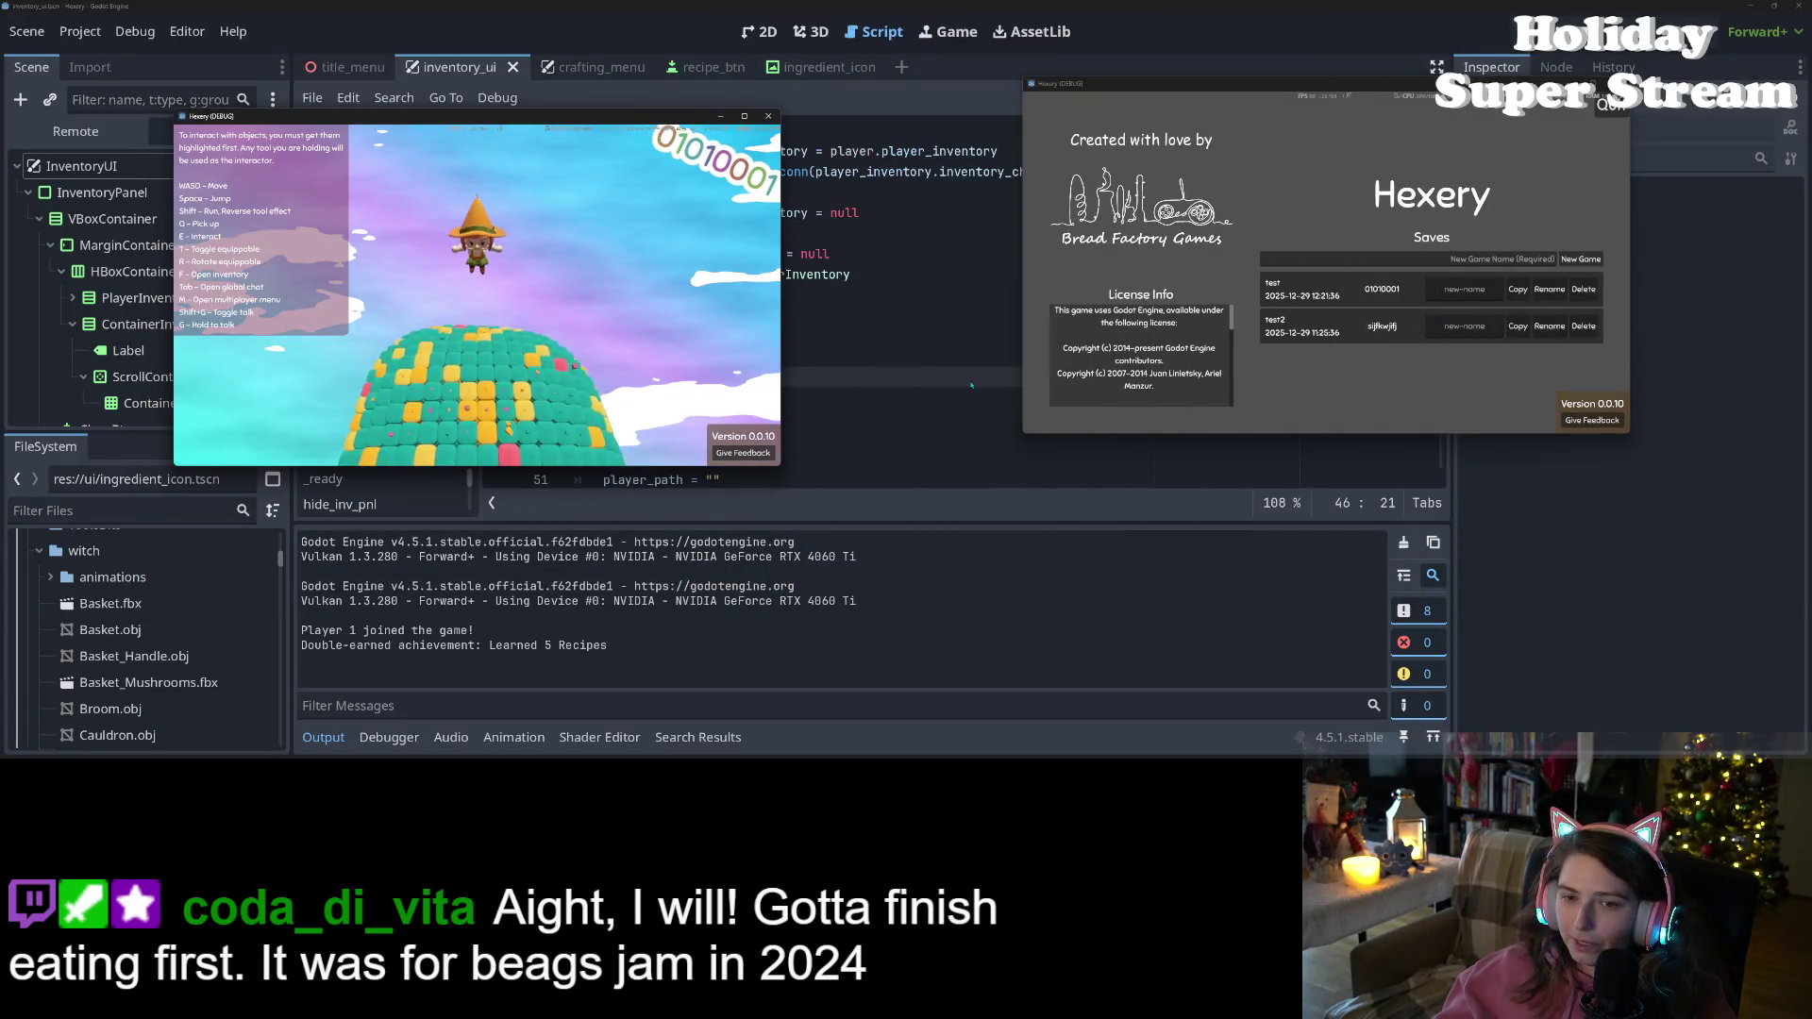
{"action": "key", "text": "f"}
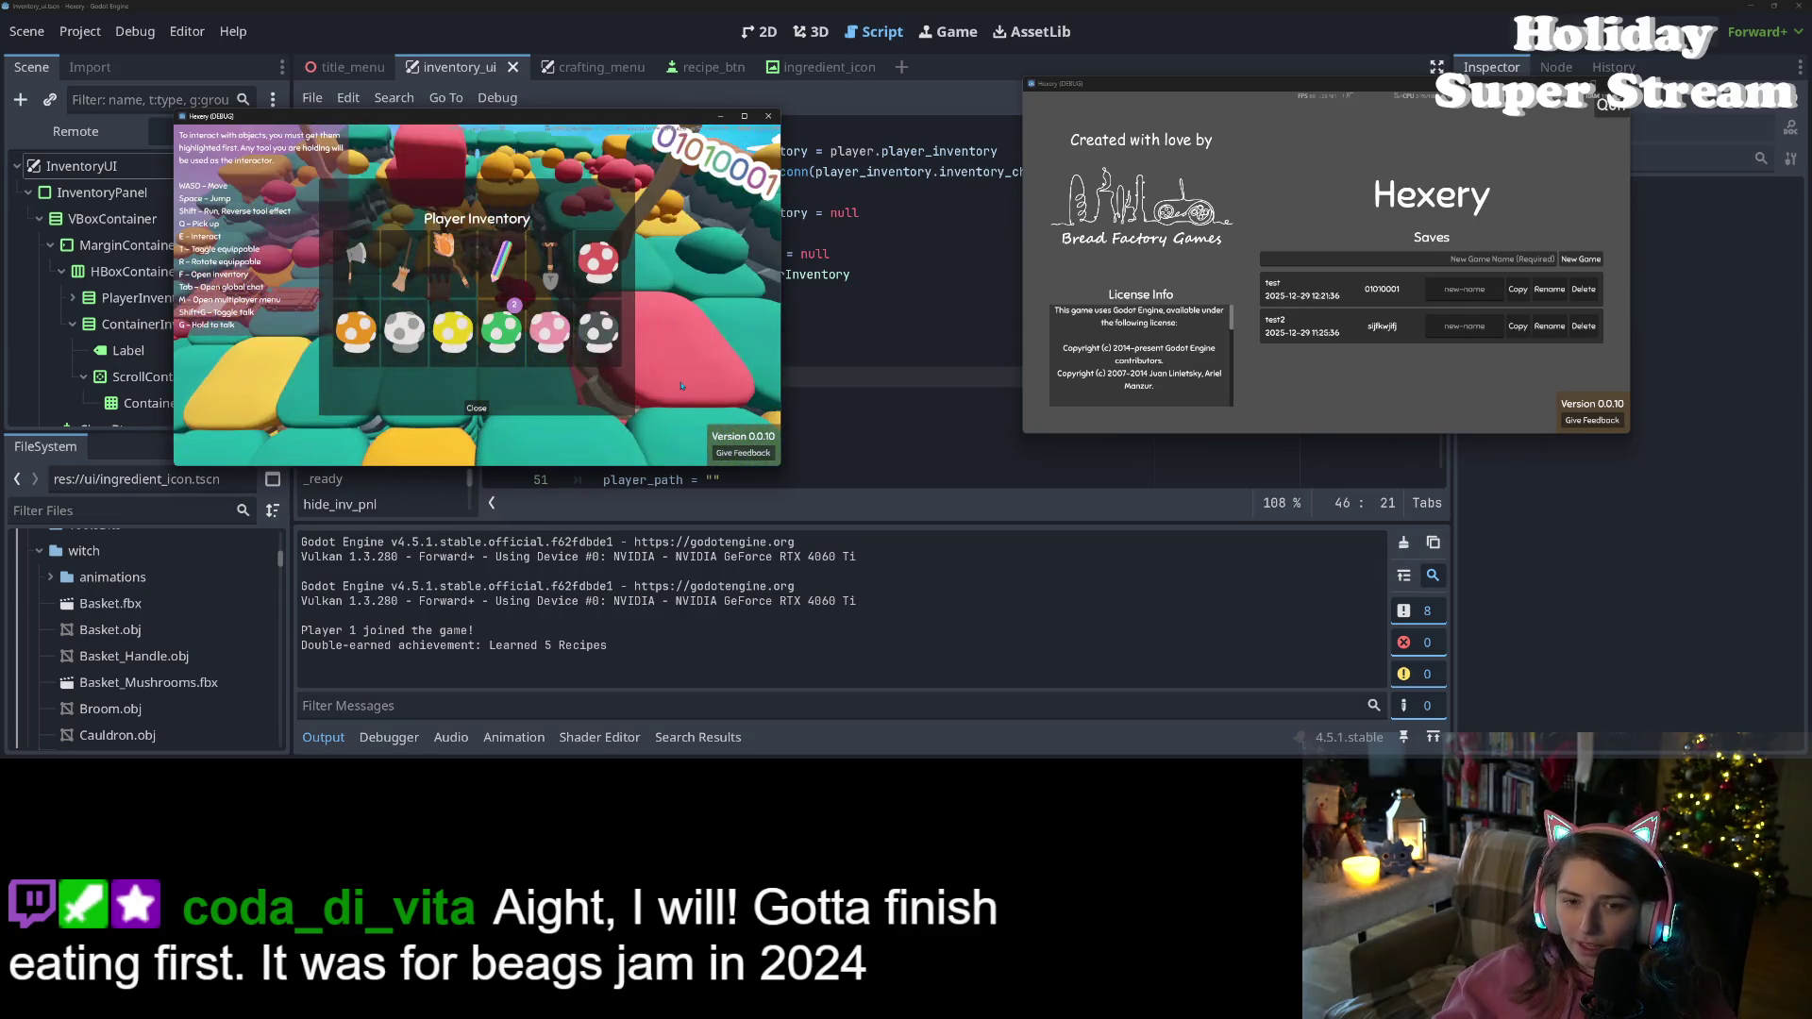
{"action": "key", "text": "f"}
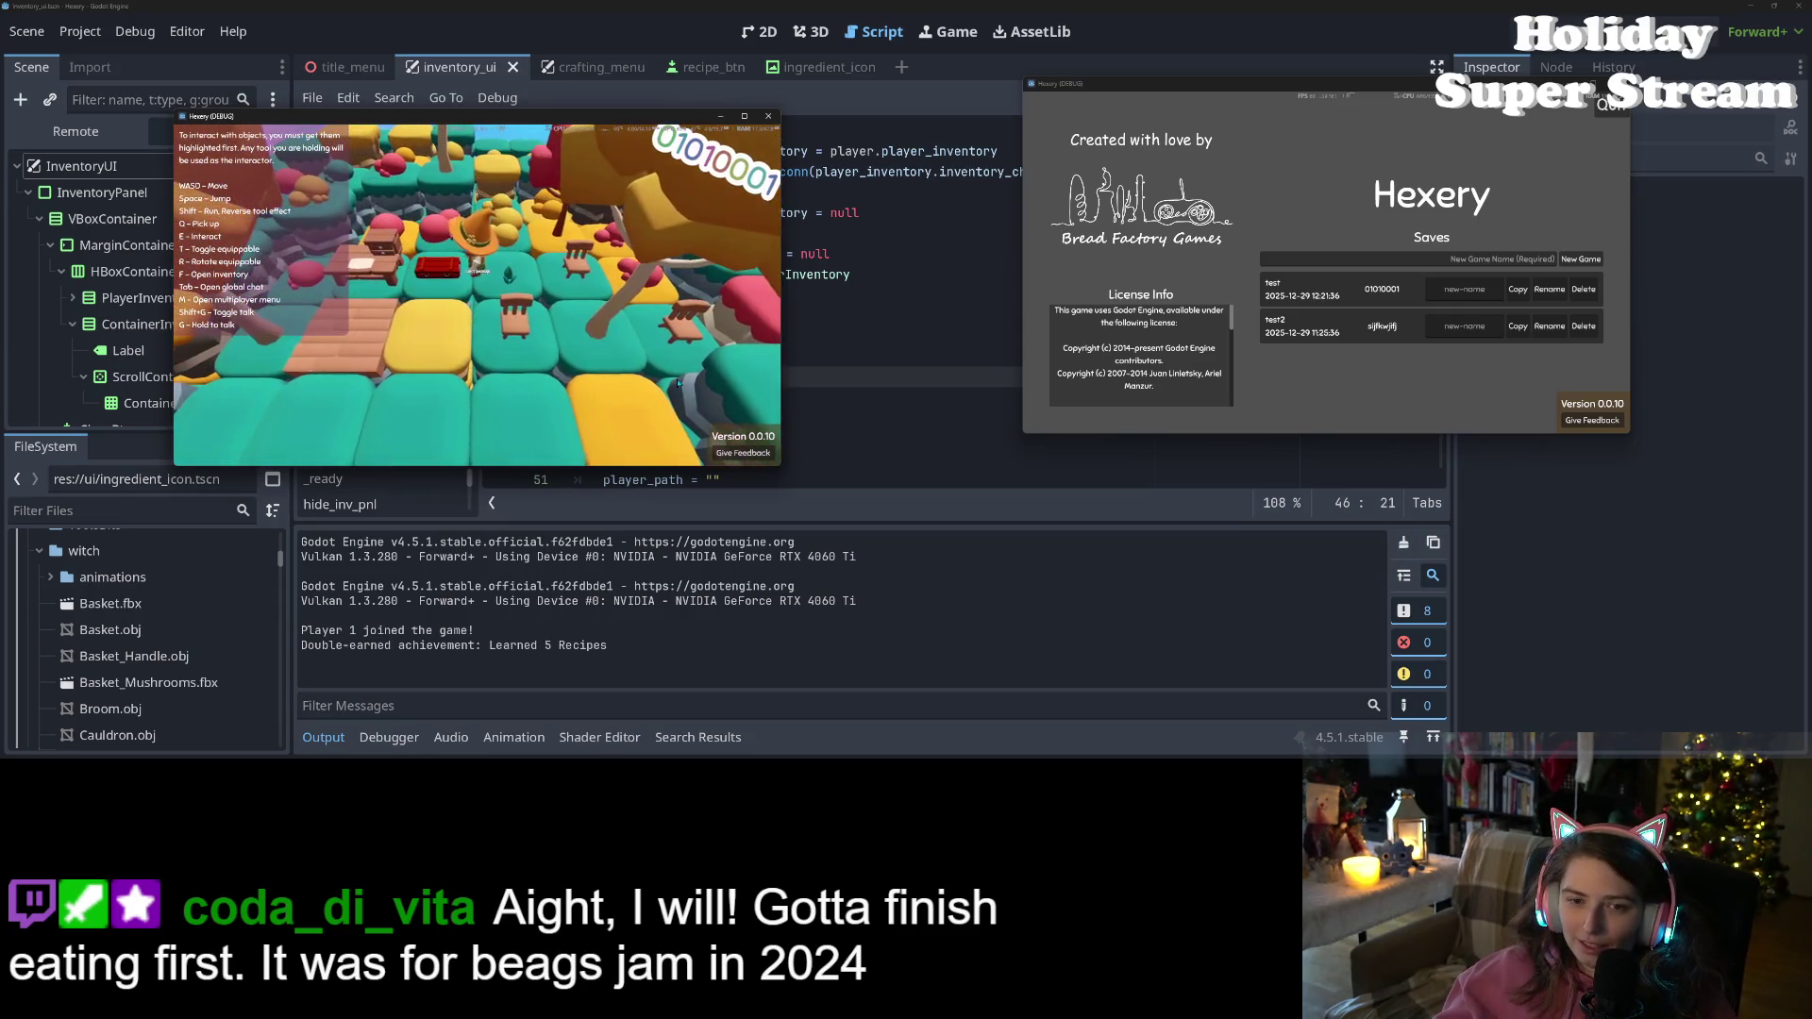
{"action": "key", "text": "e"}
{"action": "left_click", "coordinate": [678, 382]}
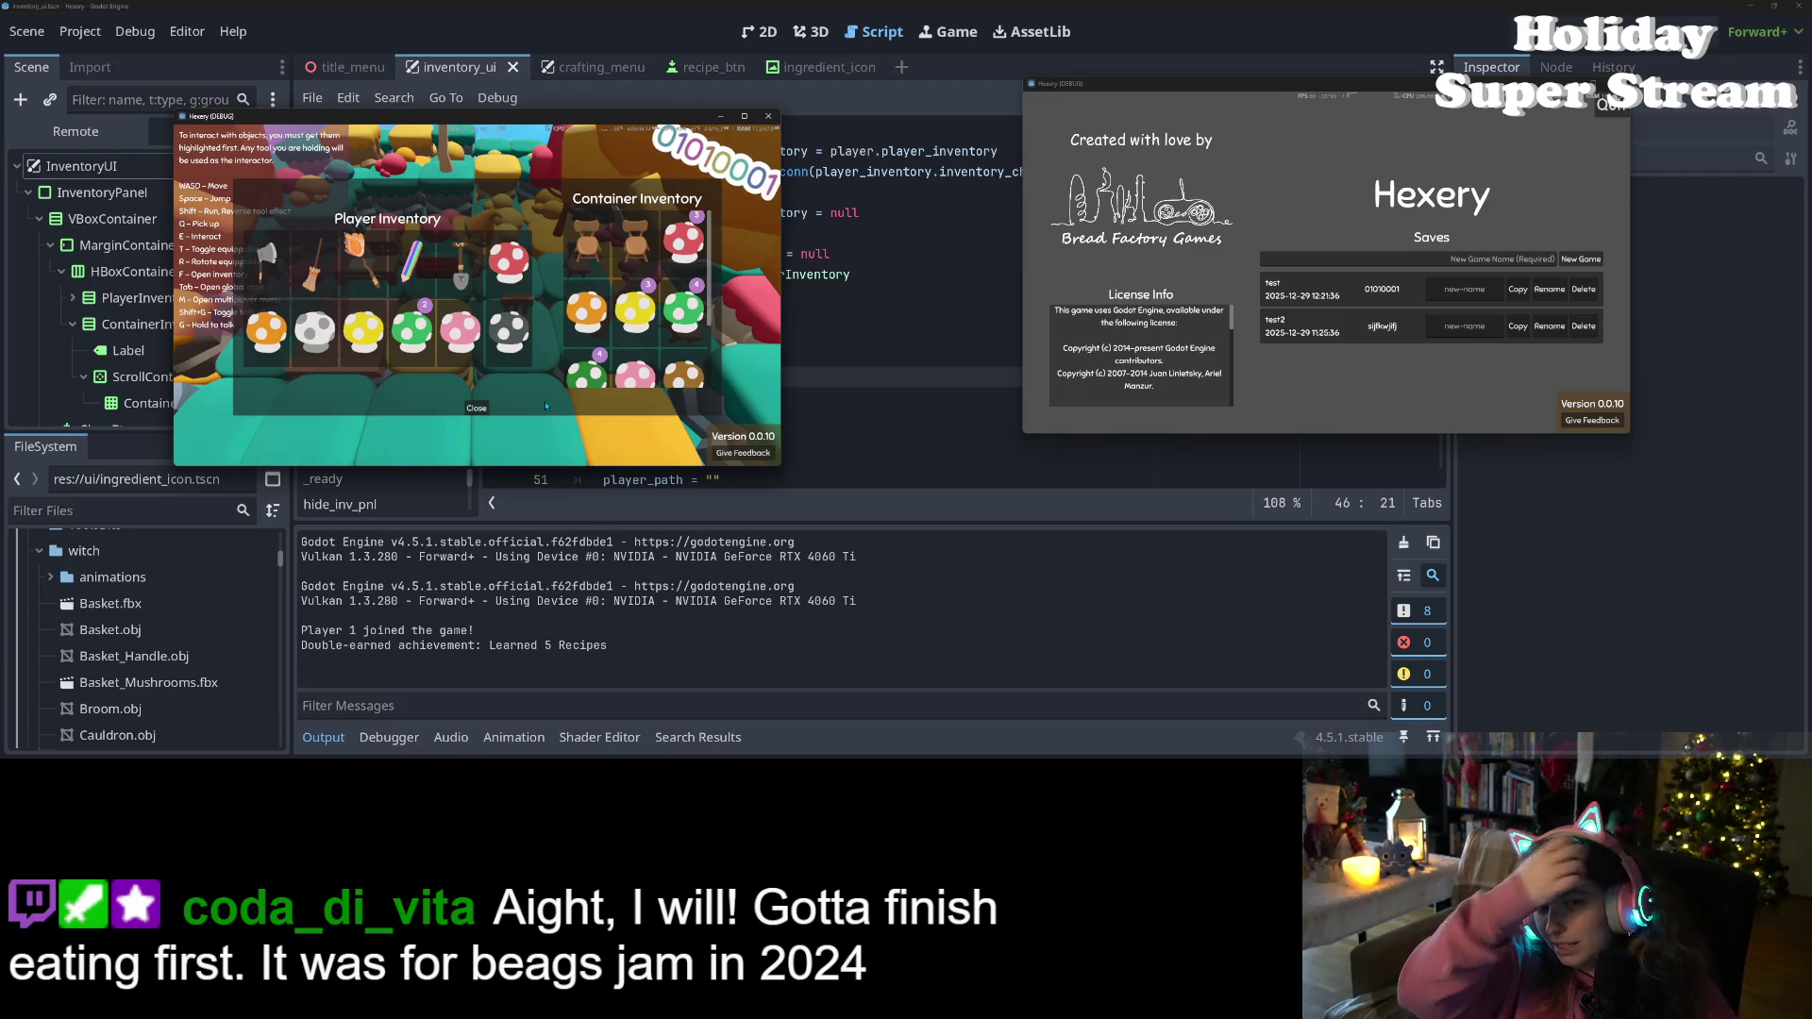
{"action": "left_click", "coordinate": [510, 275]}
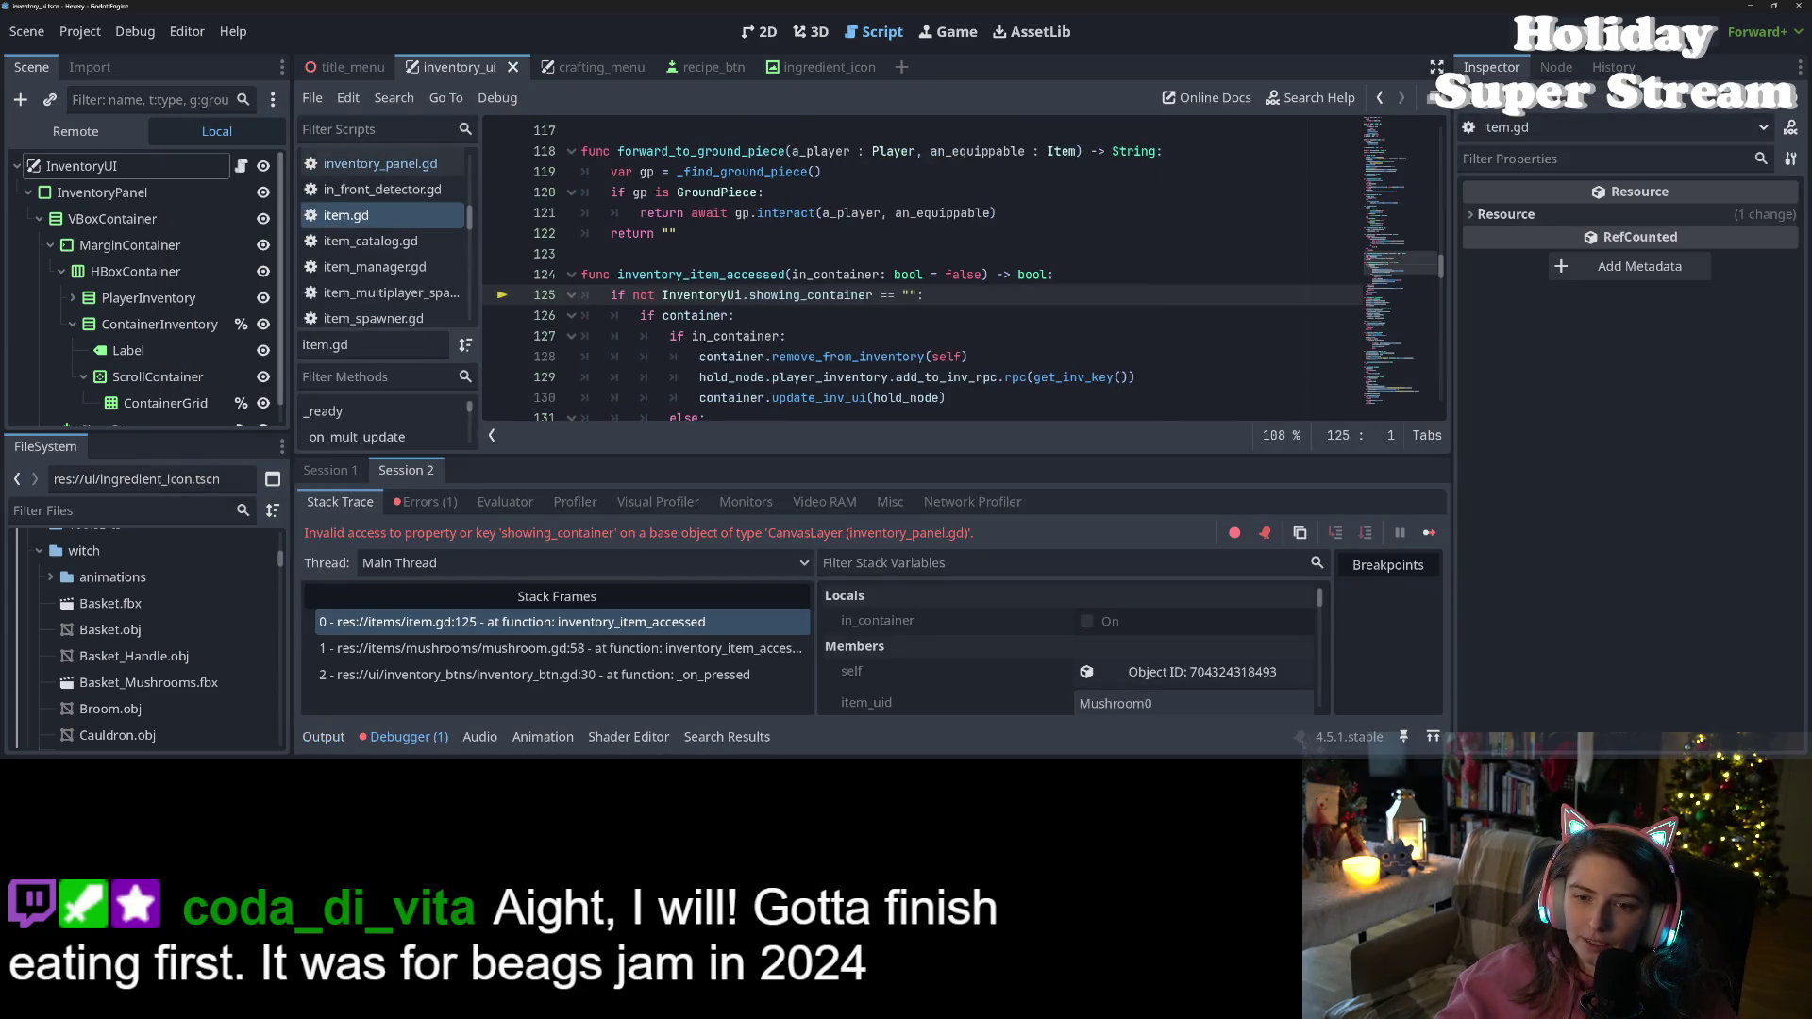
Inspect the container values on line 126 of item.gd and collapse the Debugger panel
{"action": "mouse_move", "coordinate": [737, 358]}
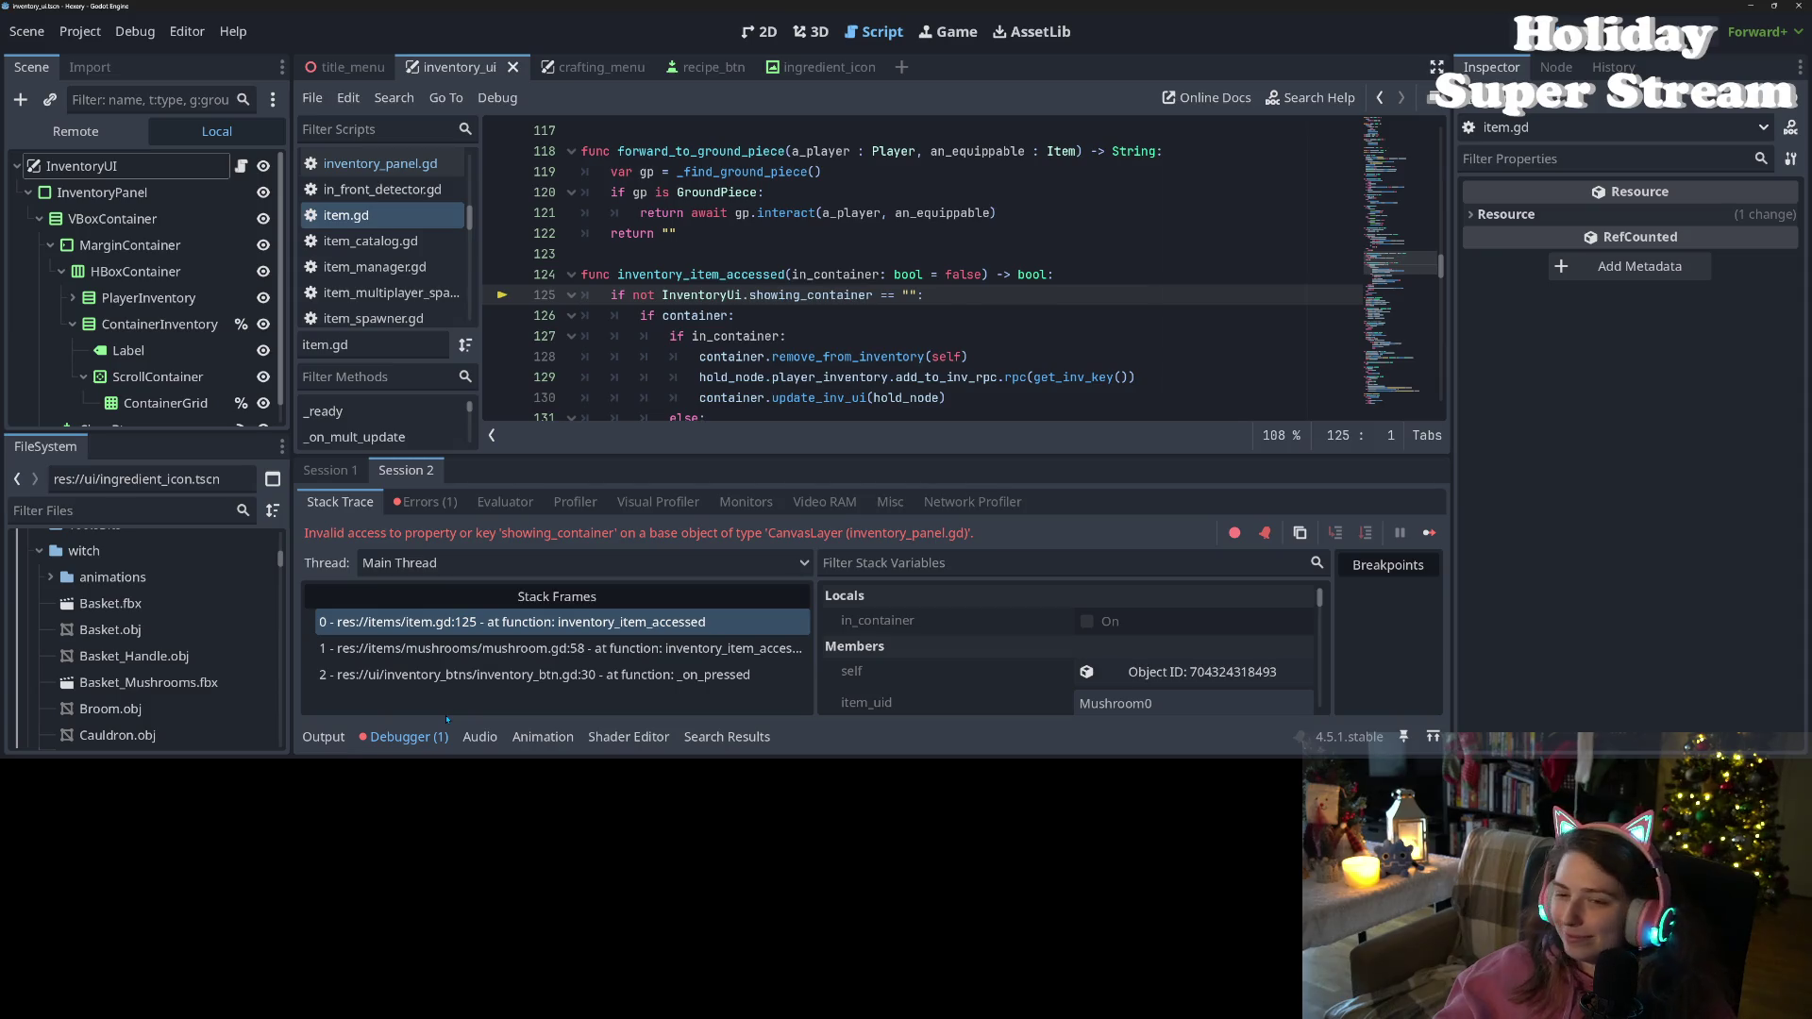
{"action": "left_click", "coordinate": [705, 316]}
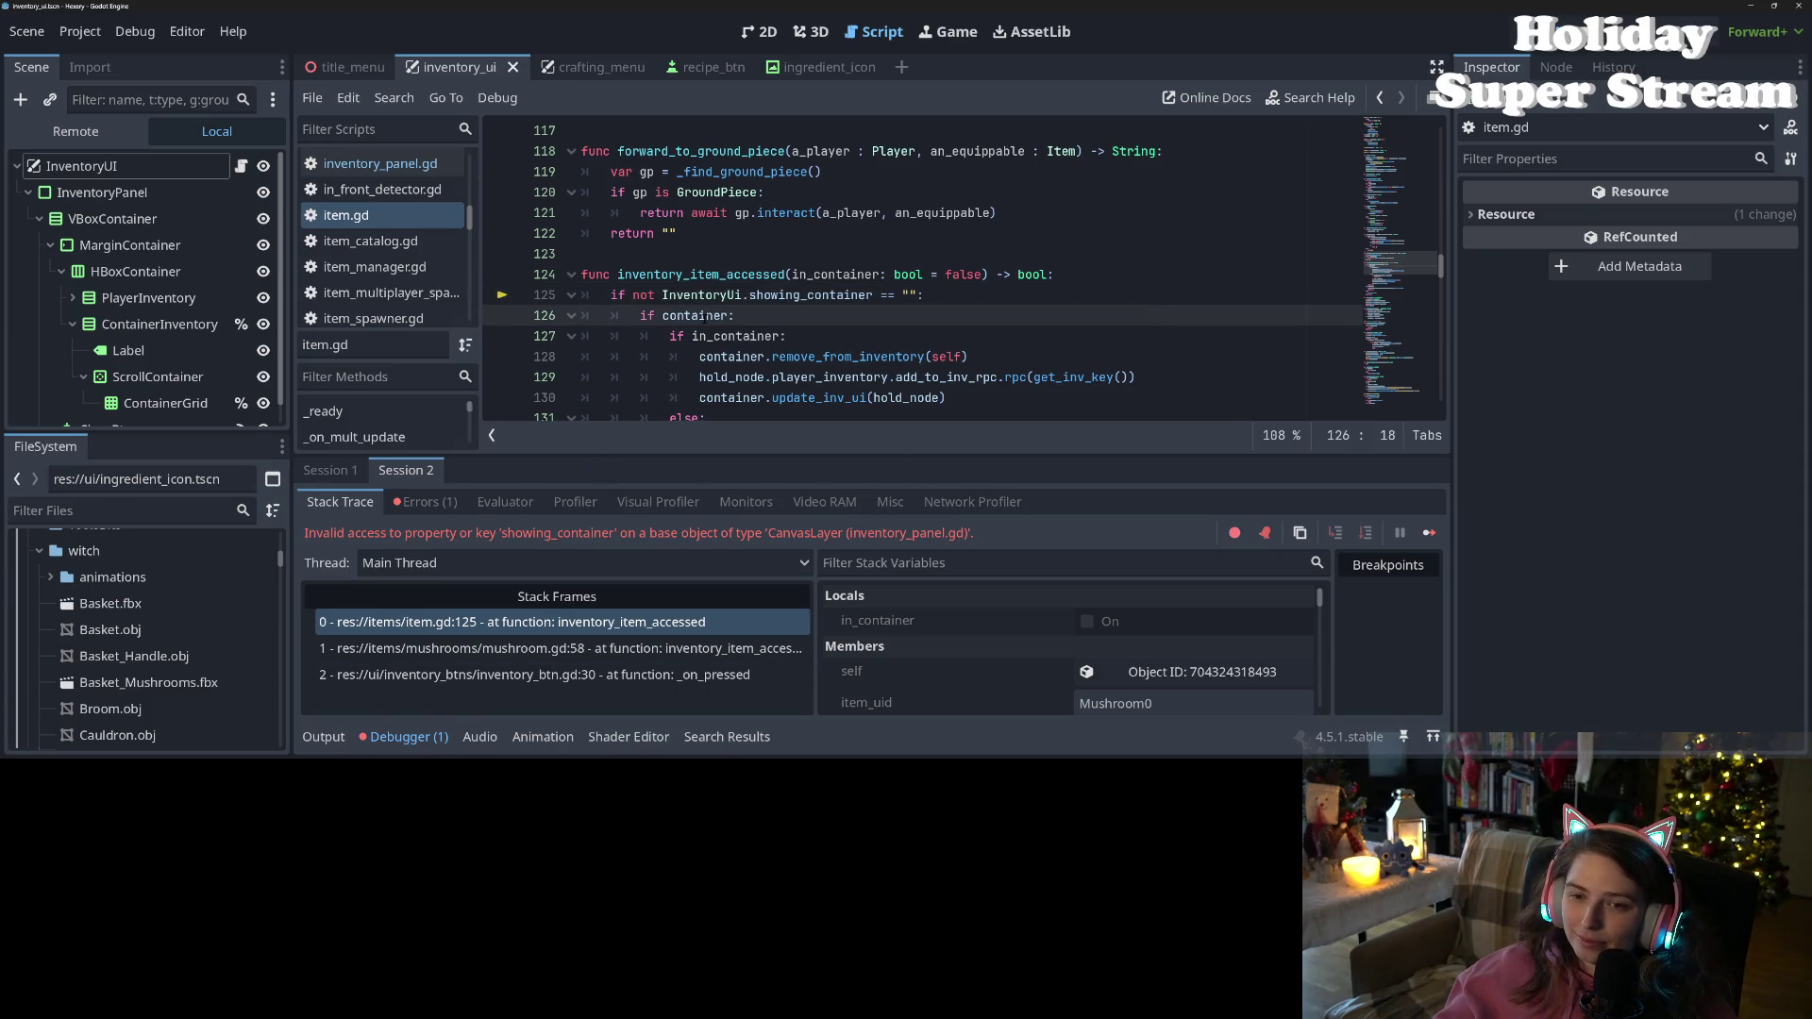
{"action": "mouse_move", "coordinate": [714, 315]}
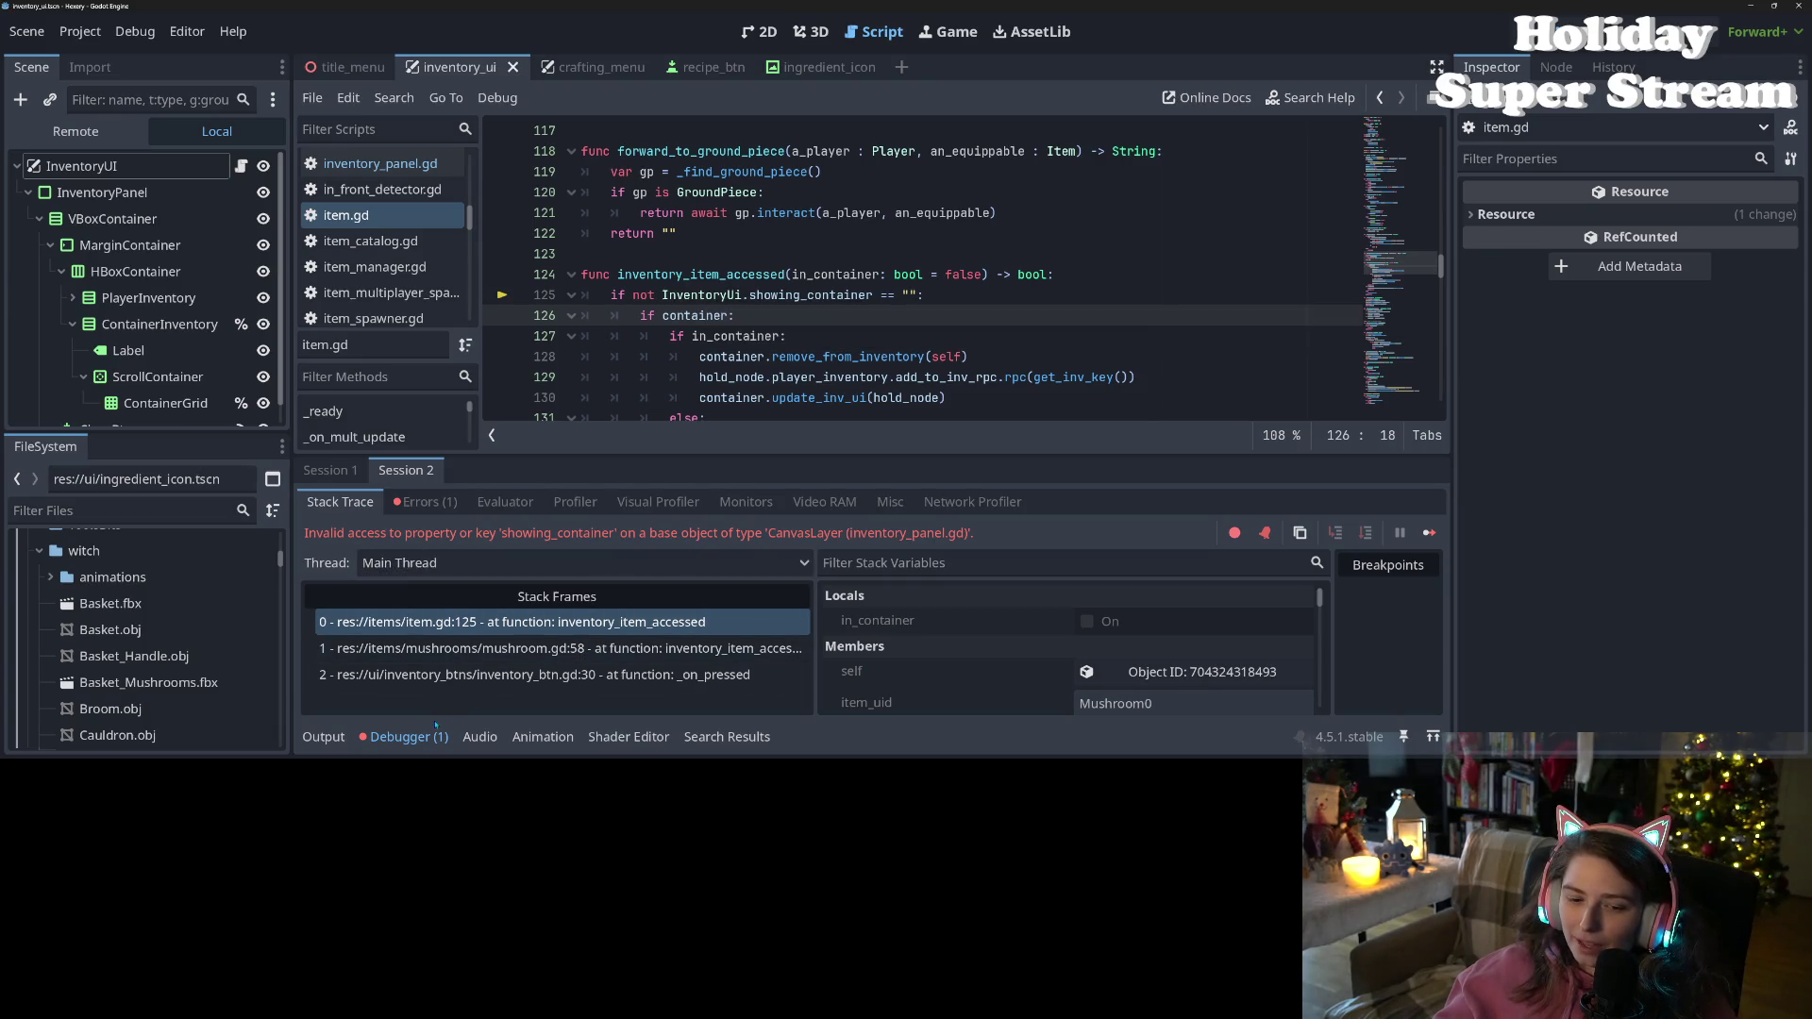
{"action": "left_click", "coordinate": [404, 737]}
Read through the container logic on lines 126–131, highlighting every use of container
{"action": "left_click", "coordinate": [918, 419]}
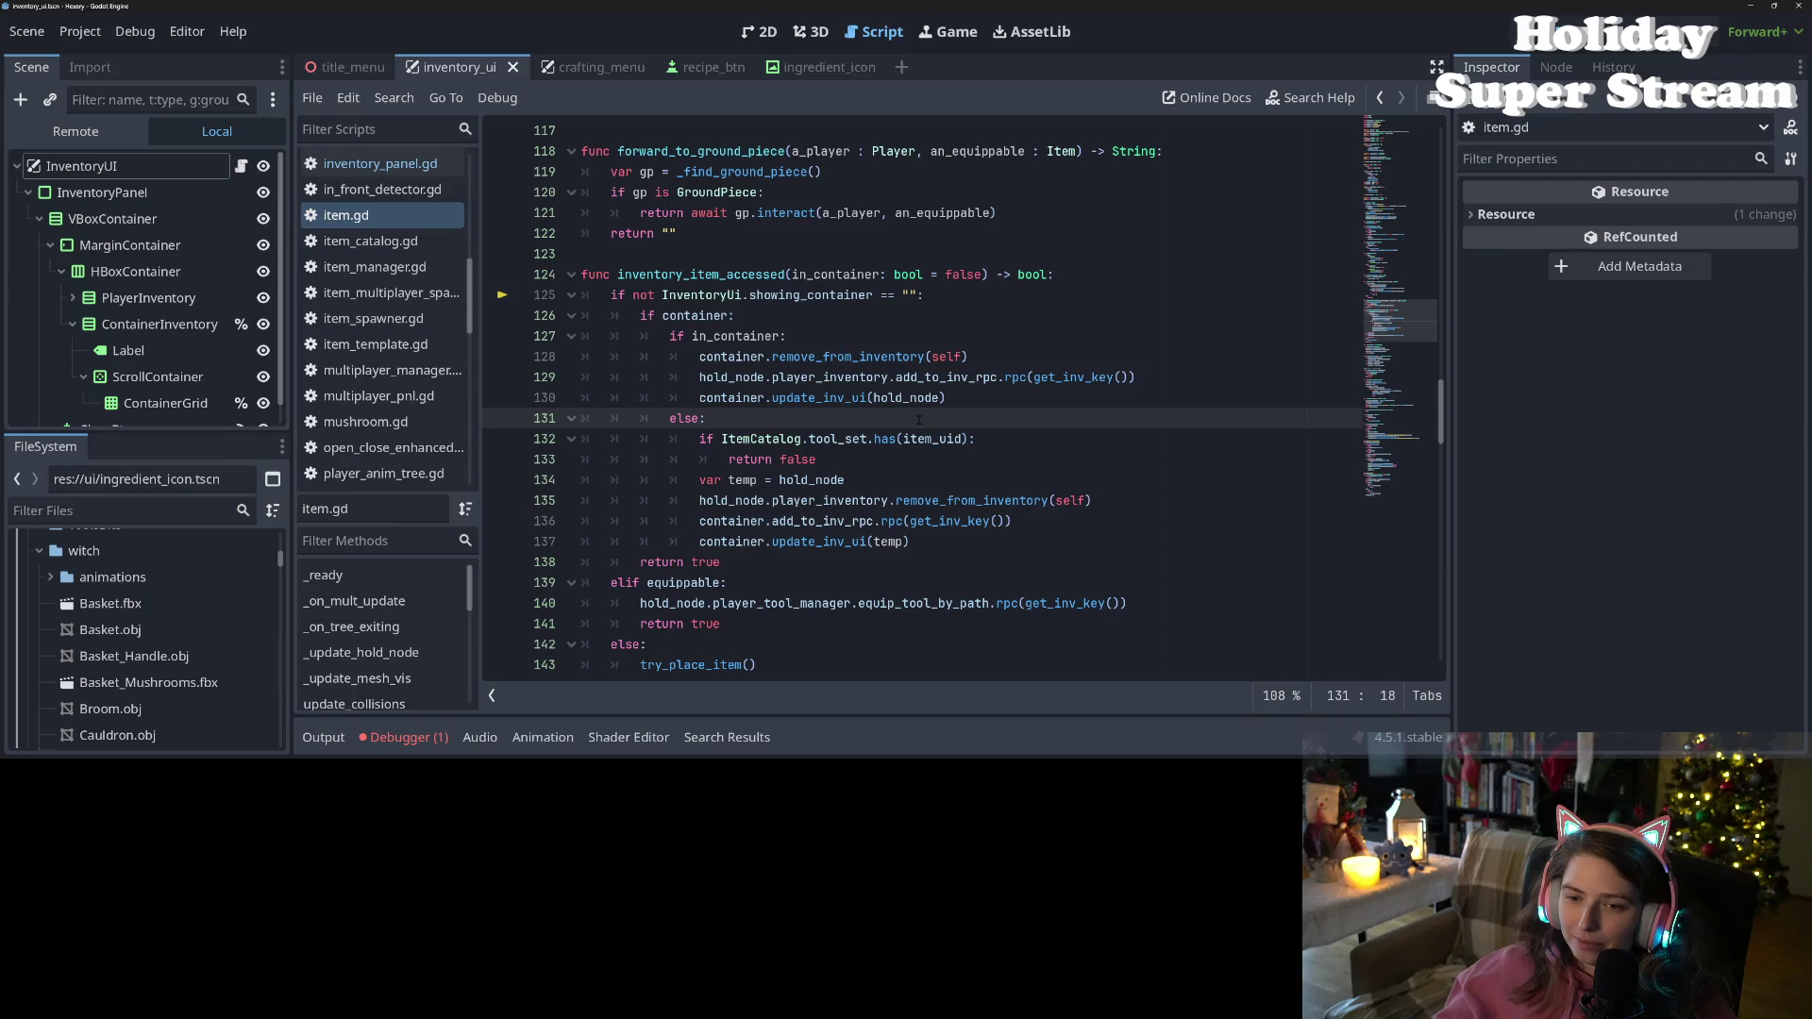
{"action": "key", "text": "Down"}
{"action": "left_click", "coordinate": [729, 315]}
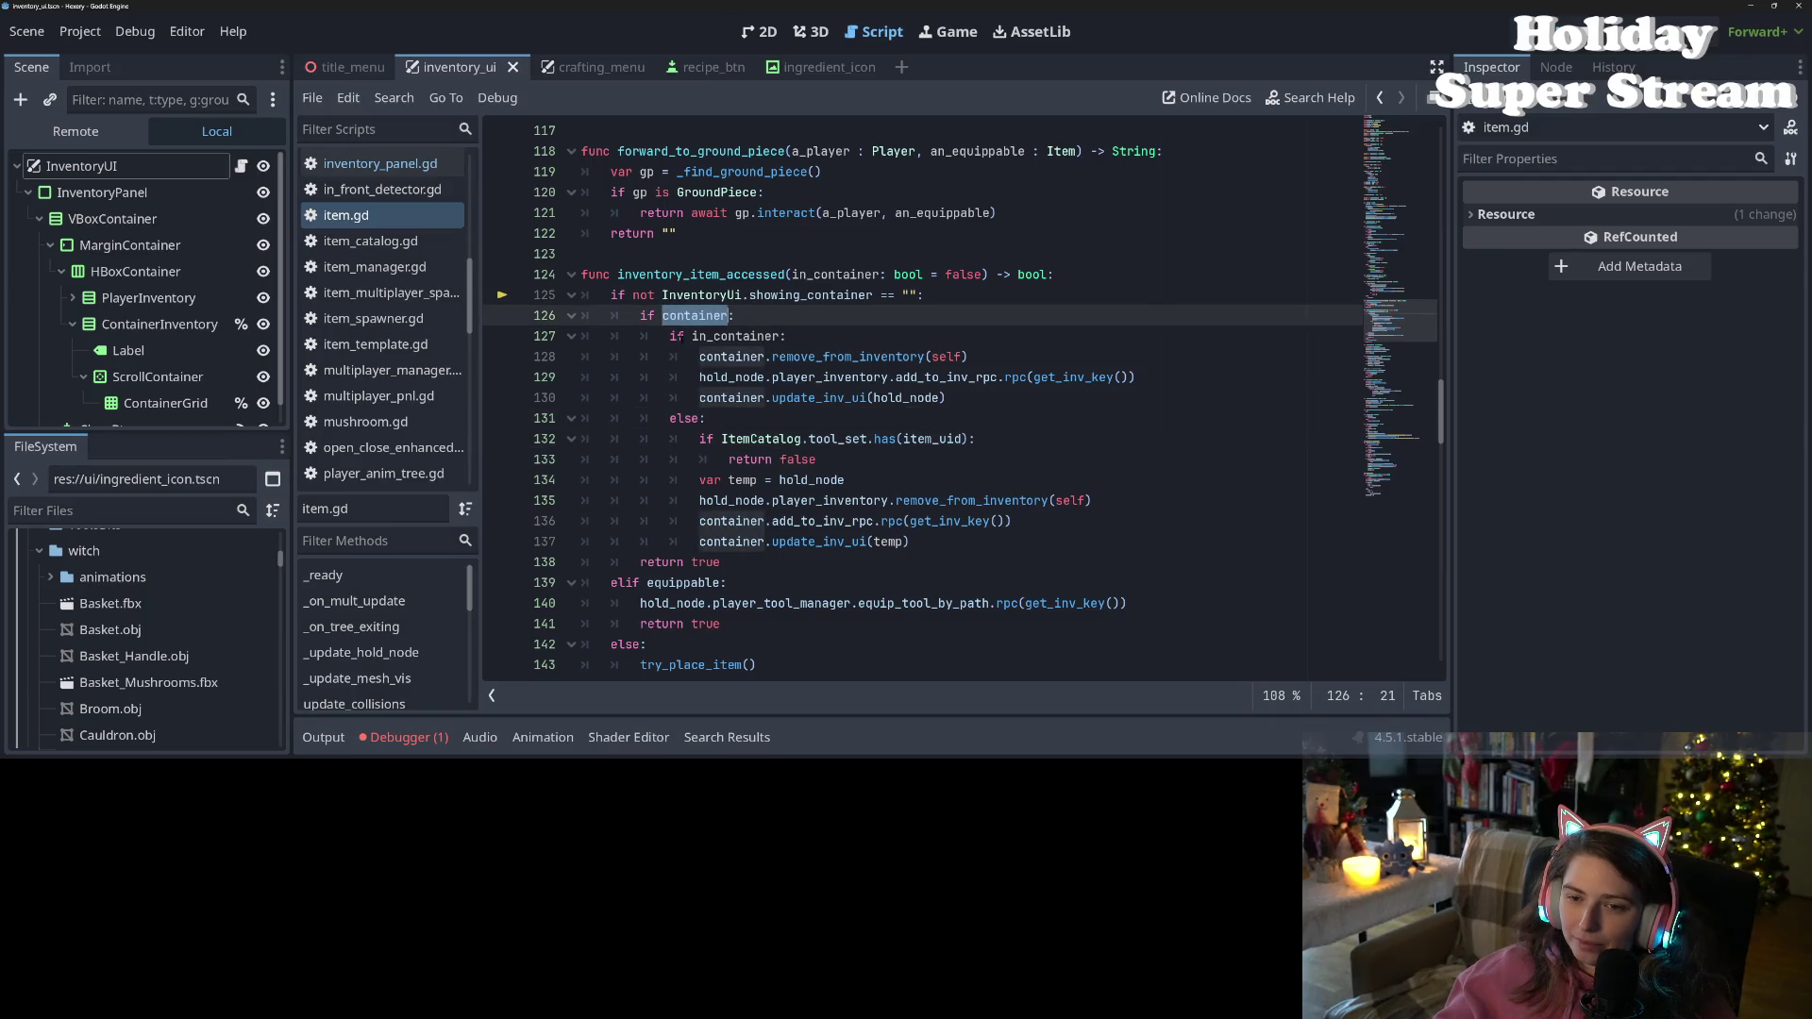
{"action": "left_click", "coordinate": [683, 355]}
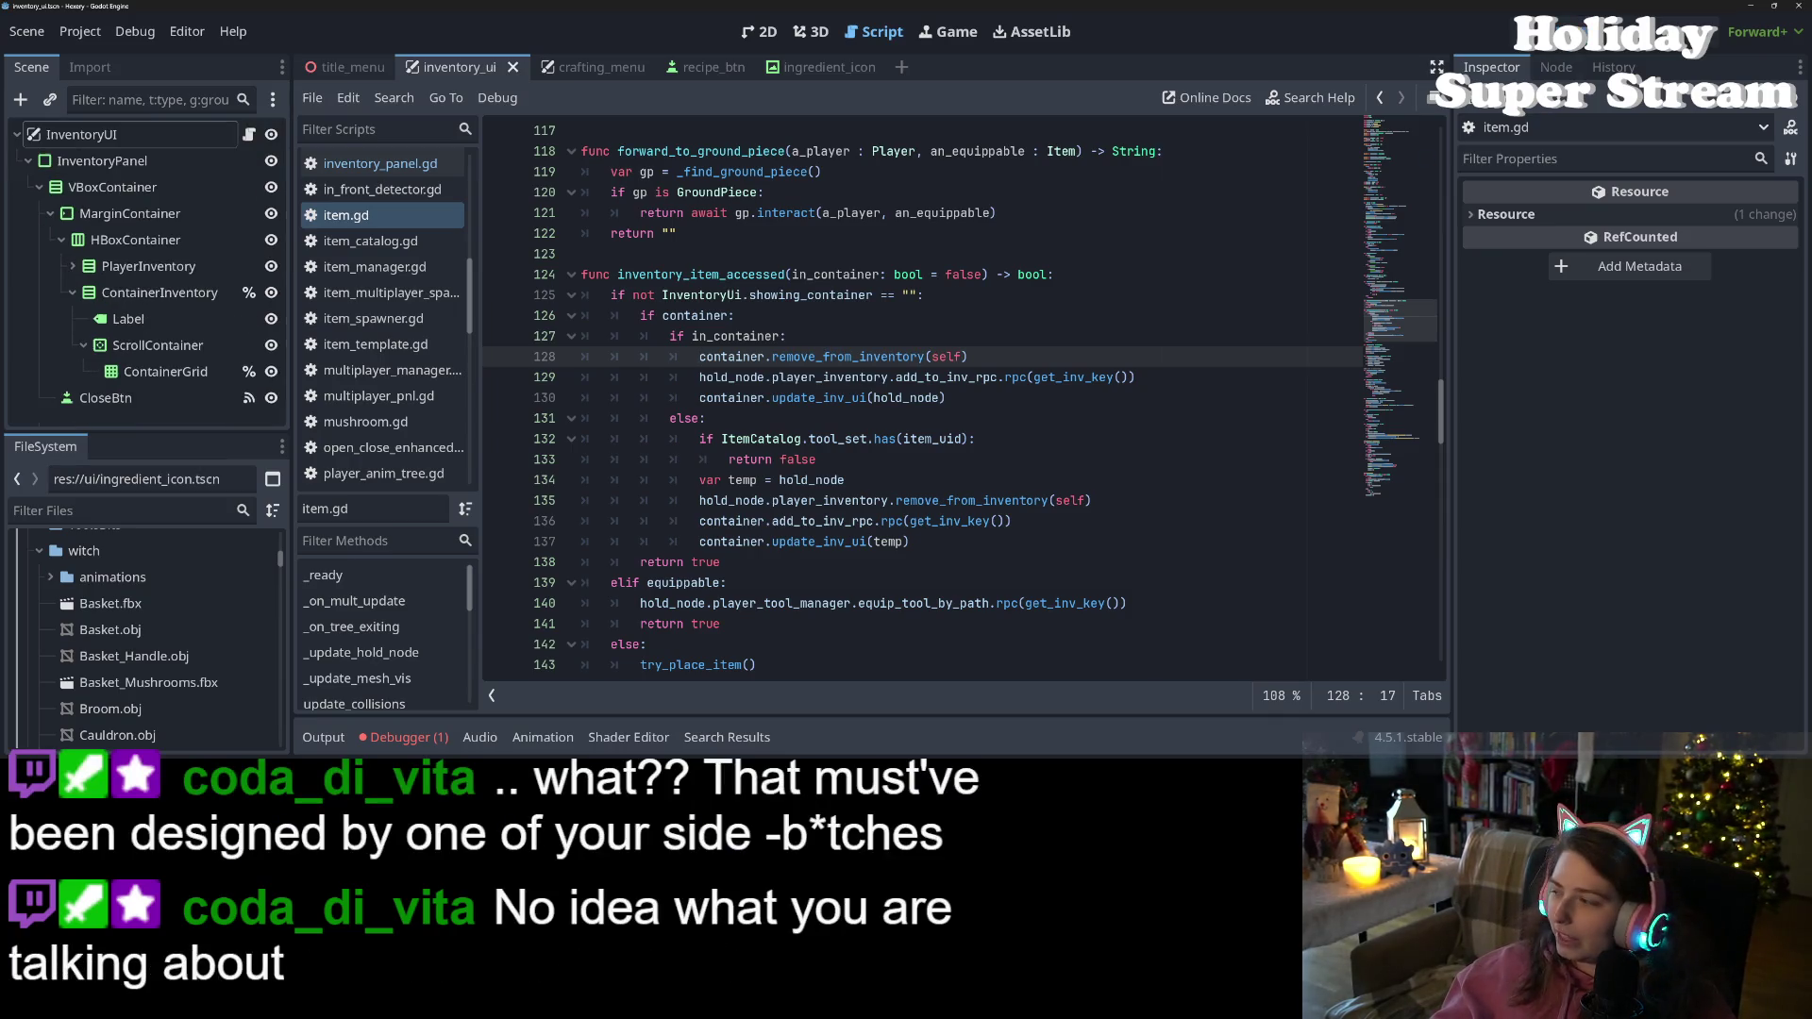
{"action": "left_click", "coordinate": [1022, 416]}
{"action": "left_click", "coordinate": [1022, 401]}
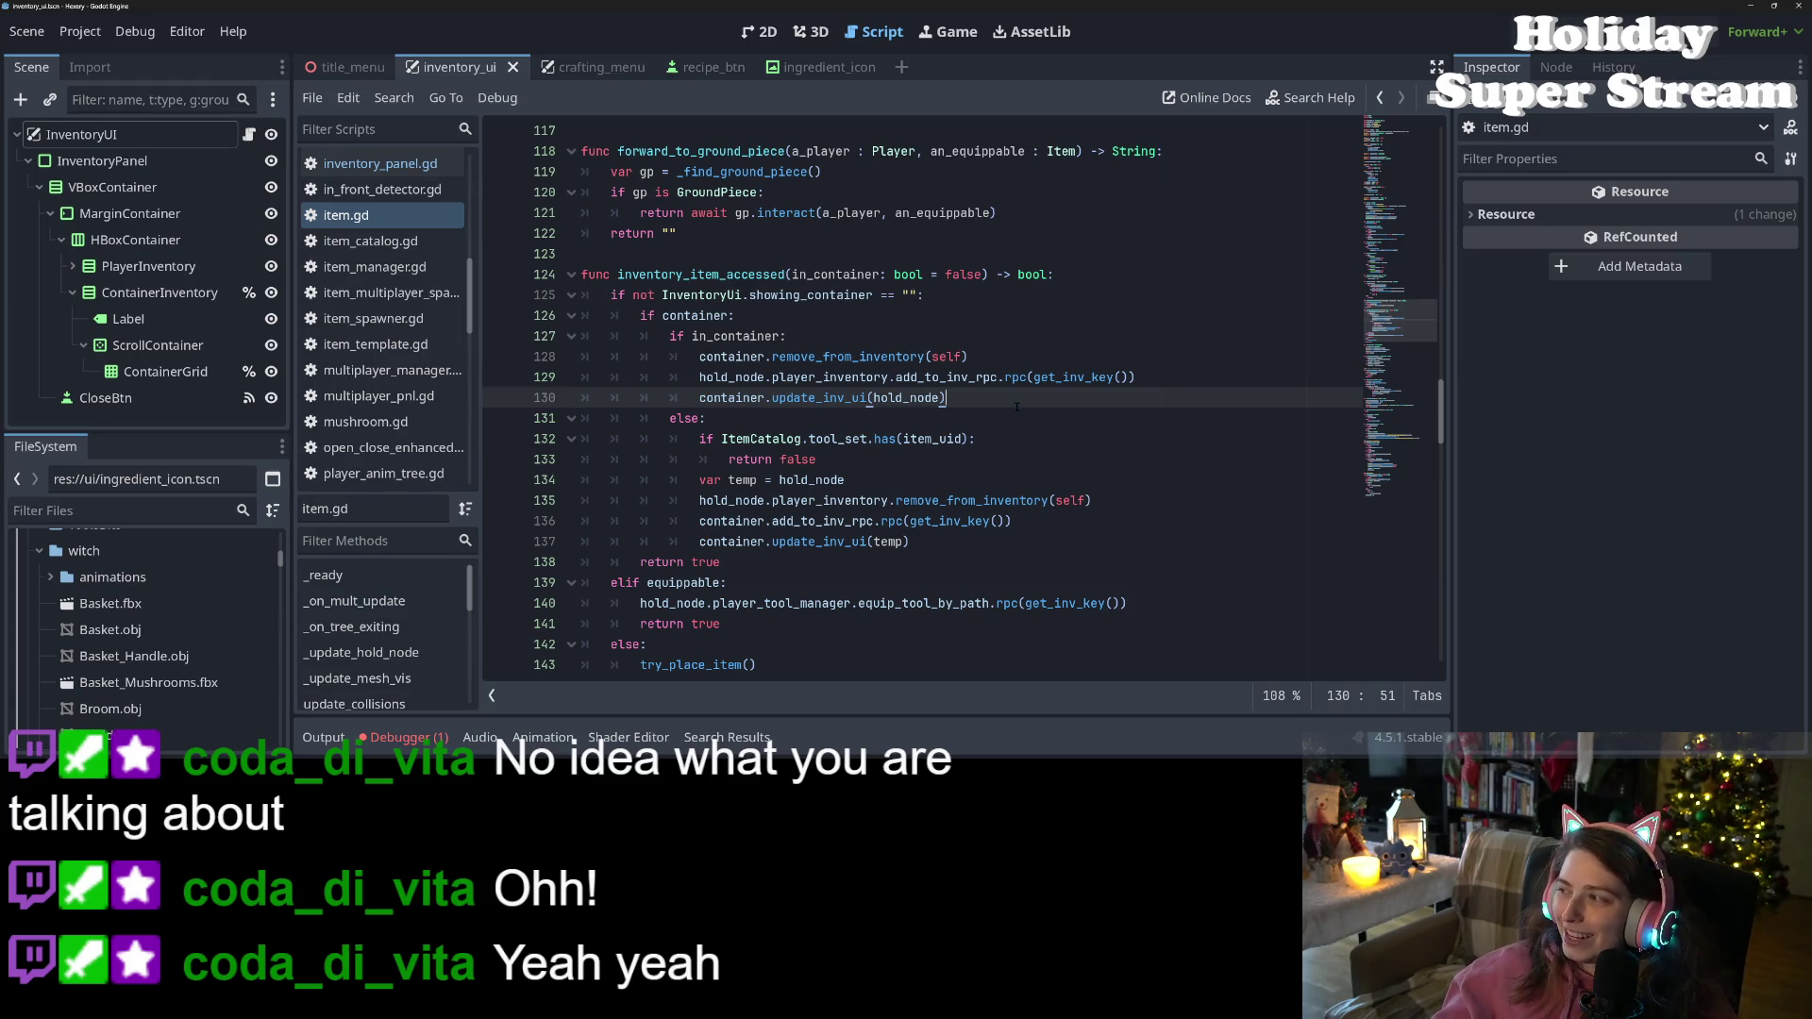
Change line 125 to check if not InventoryUi.container, dropping showing_container and the == "" comparison
{"action": "double_click", "coordinate": [807, 400]}
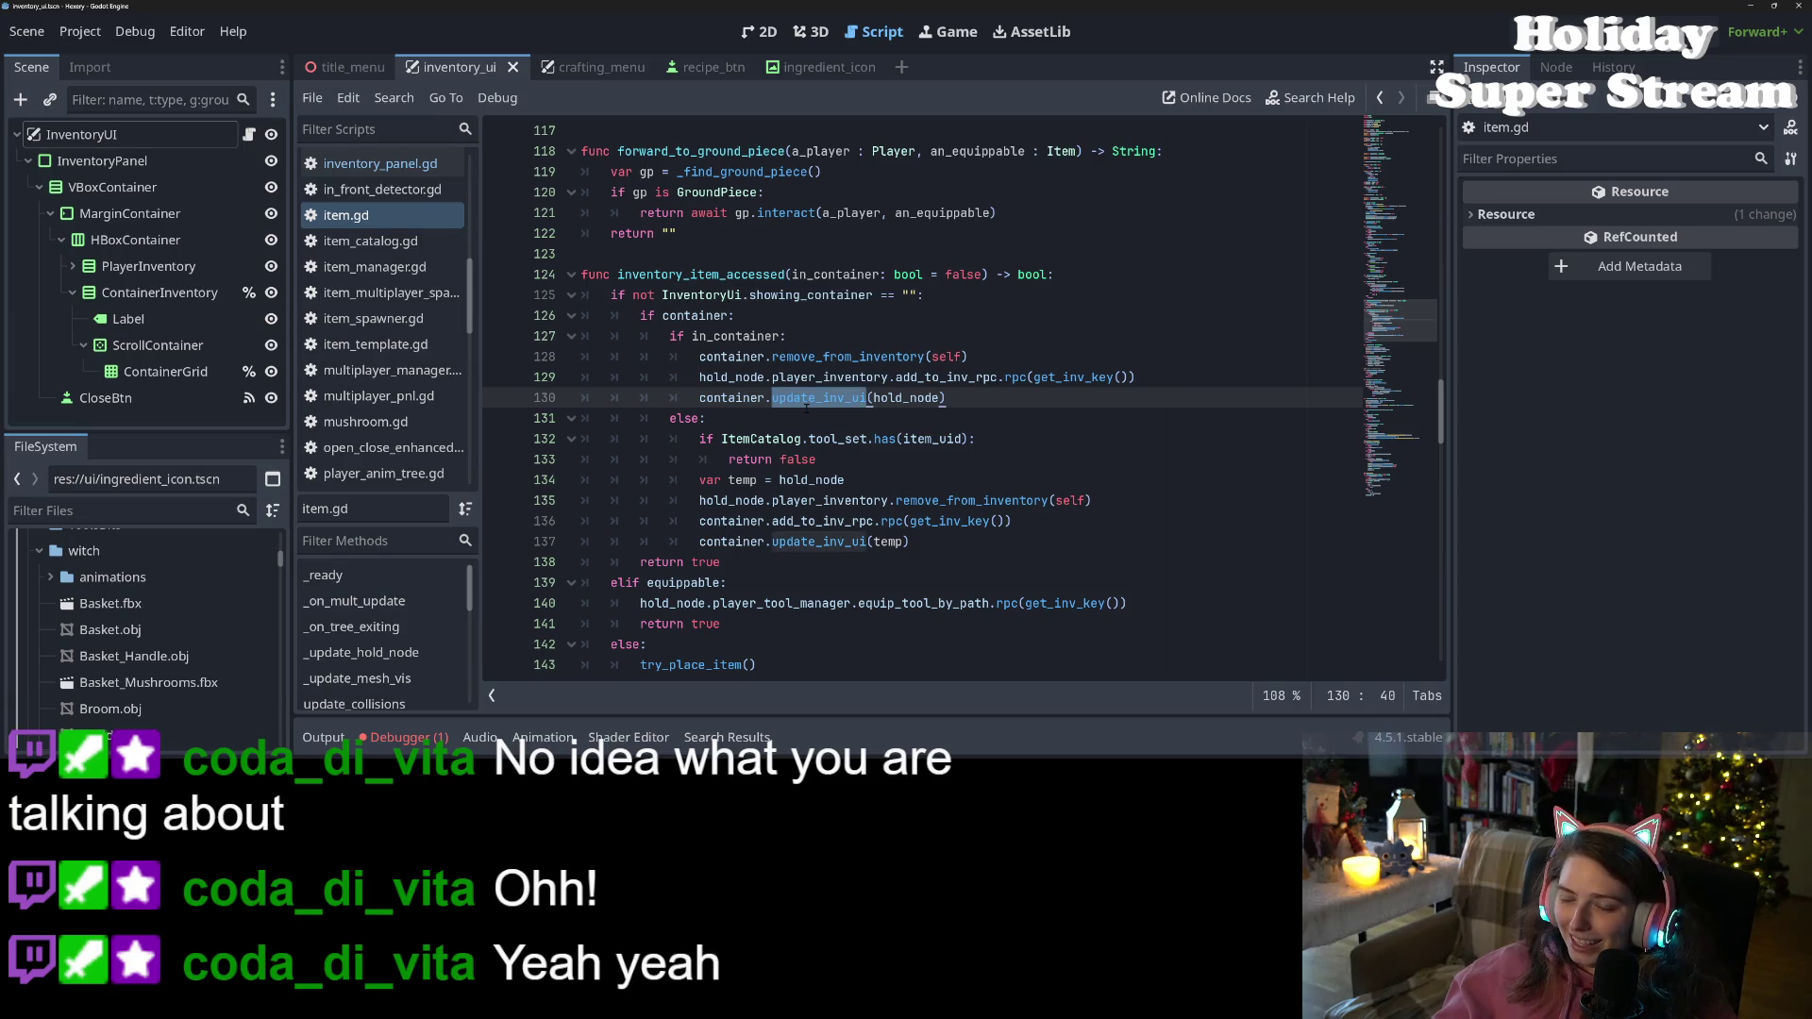
{"action": "double_click", "coordinate": [731, 357]}
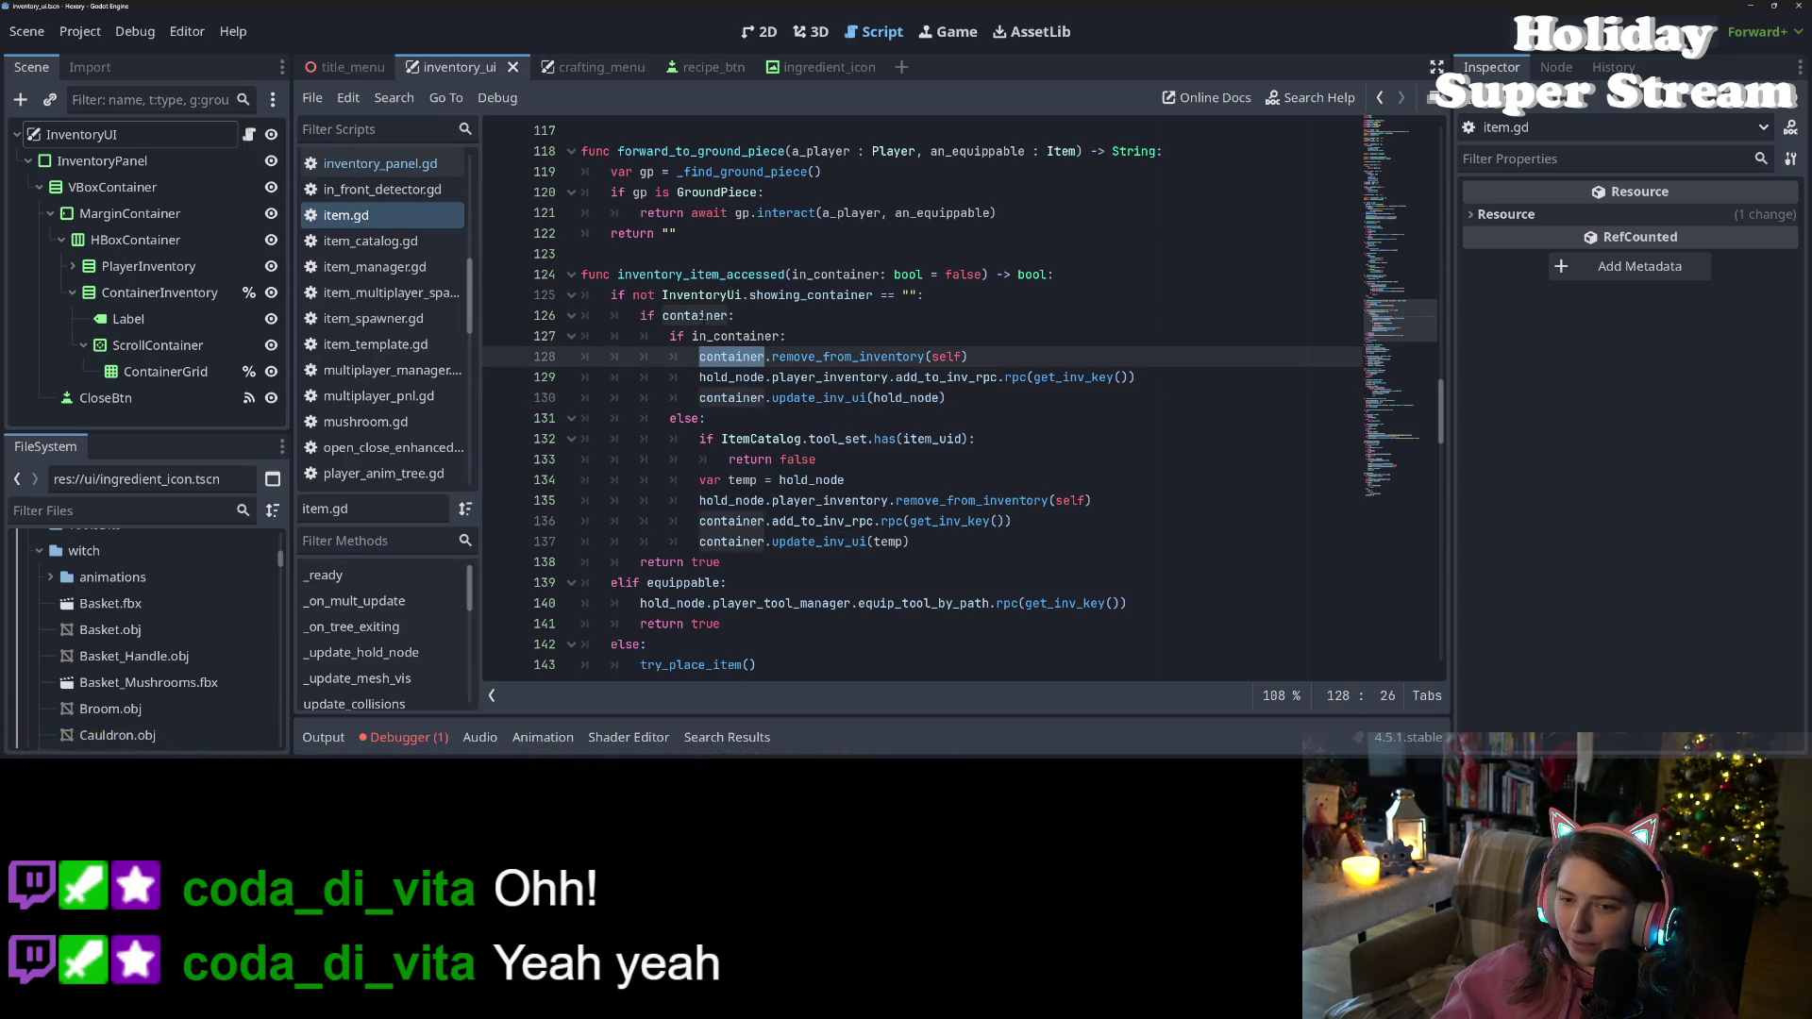
{"action": "double_click", "coordinate": [831, 294]}
{"action": "type", "text": "co"}
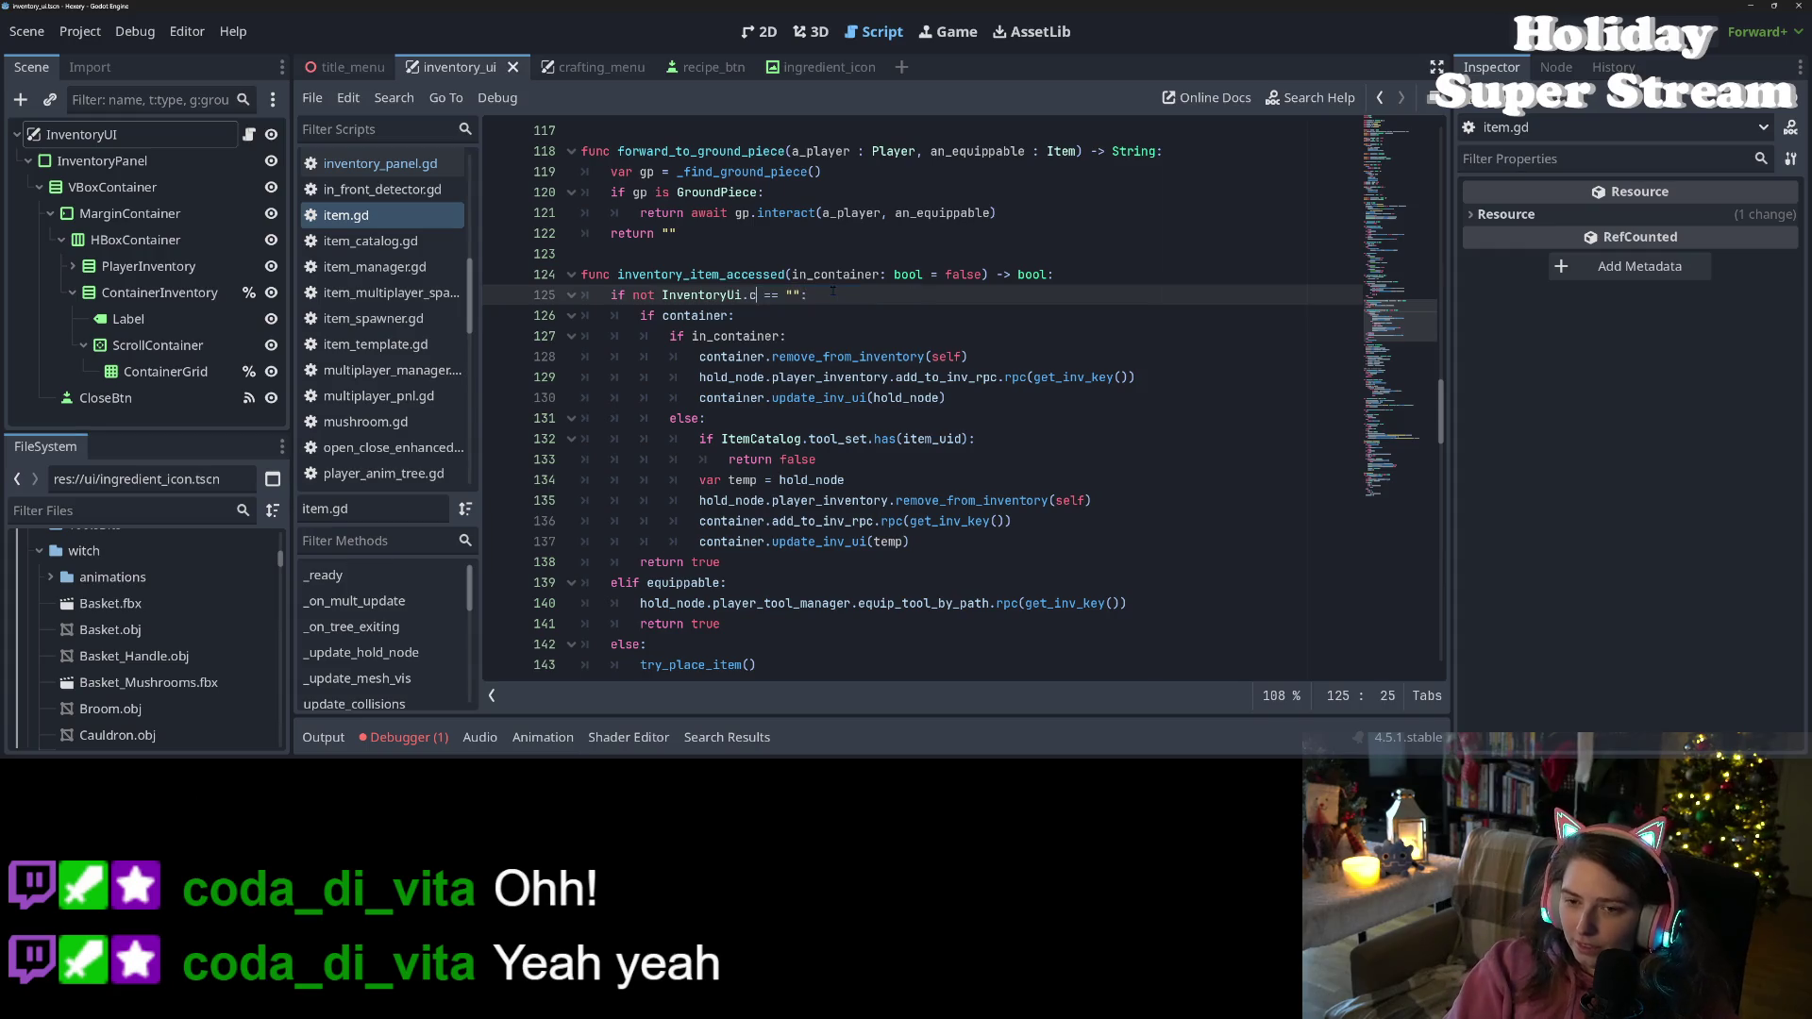
{"action": "key", "text": "Down"}
{"action": "key", "text": "Up"}
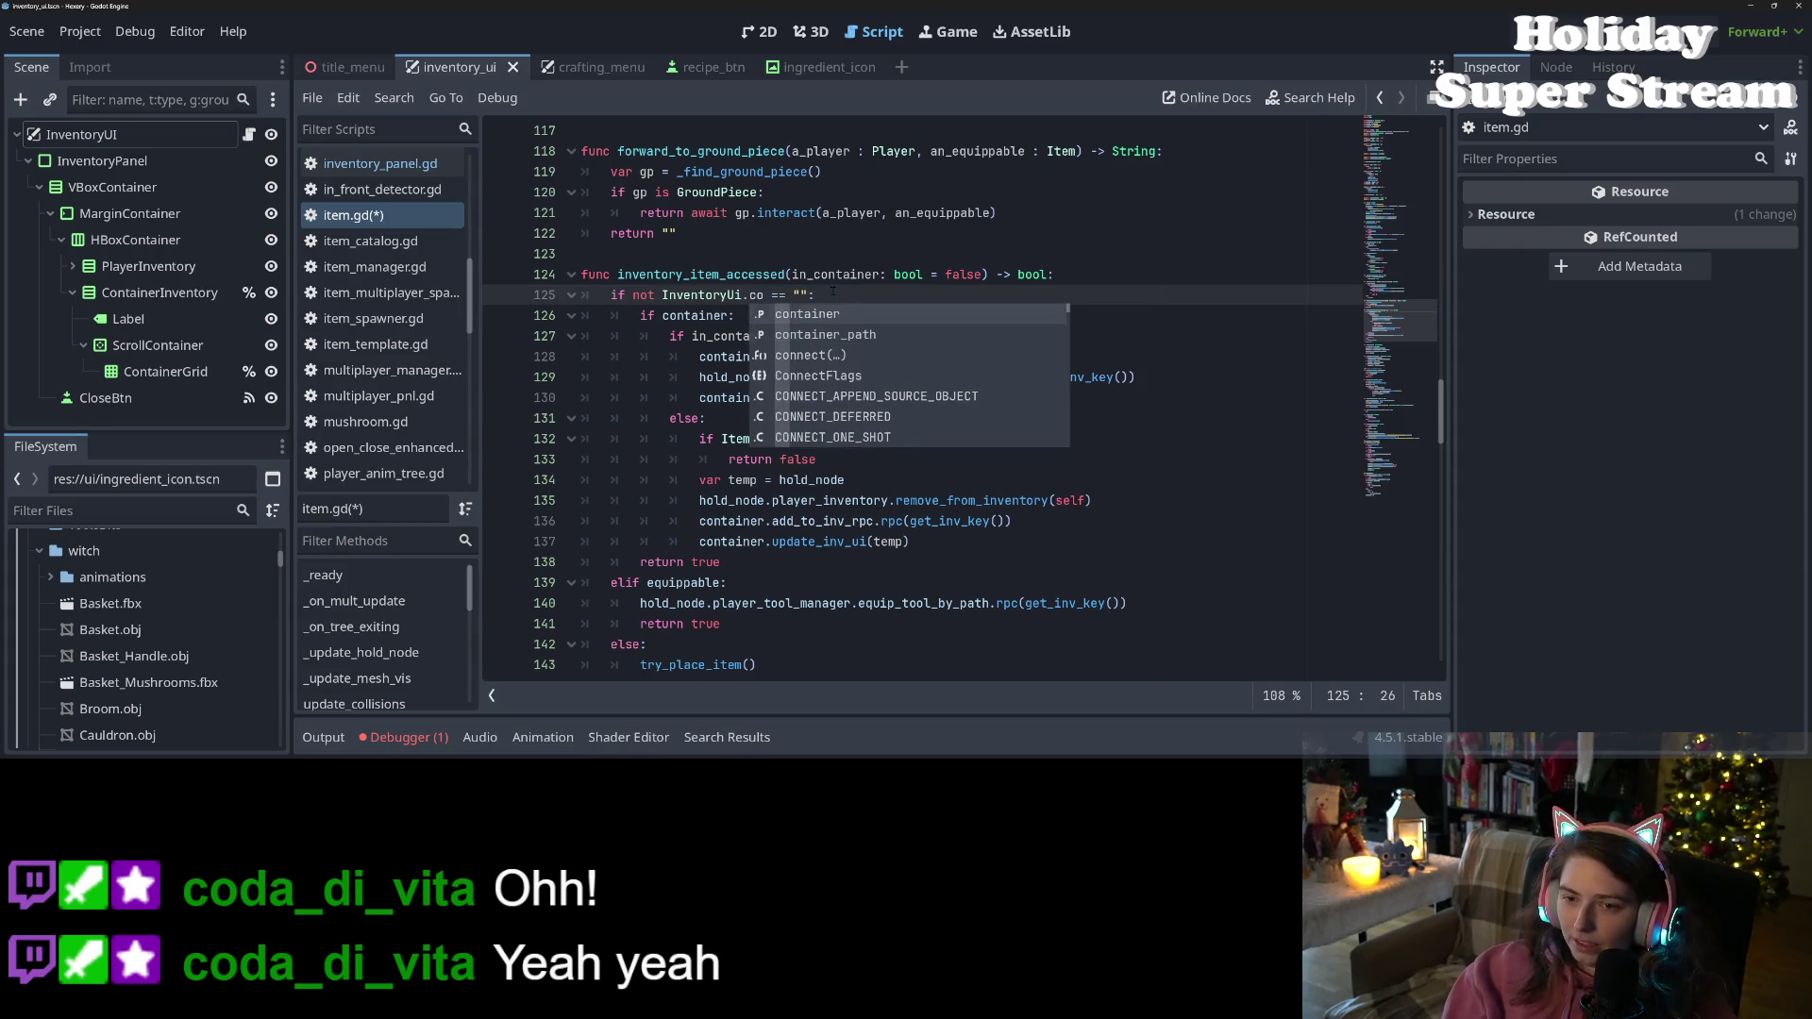
{"action": "key", "text": "Return"}
{"action": "left_click_drag", "start_coordinate": [858, 294], "coordinate": [817, 296]}
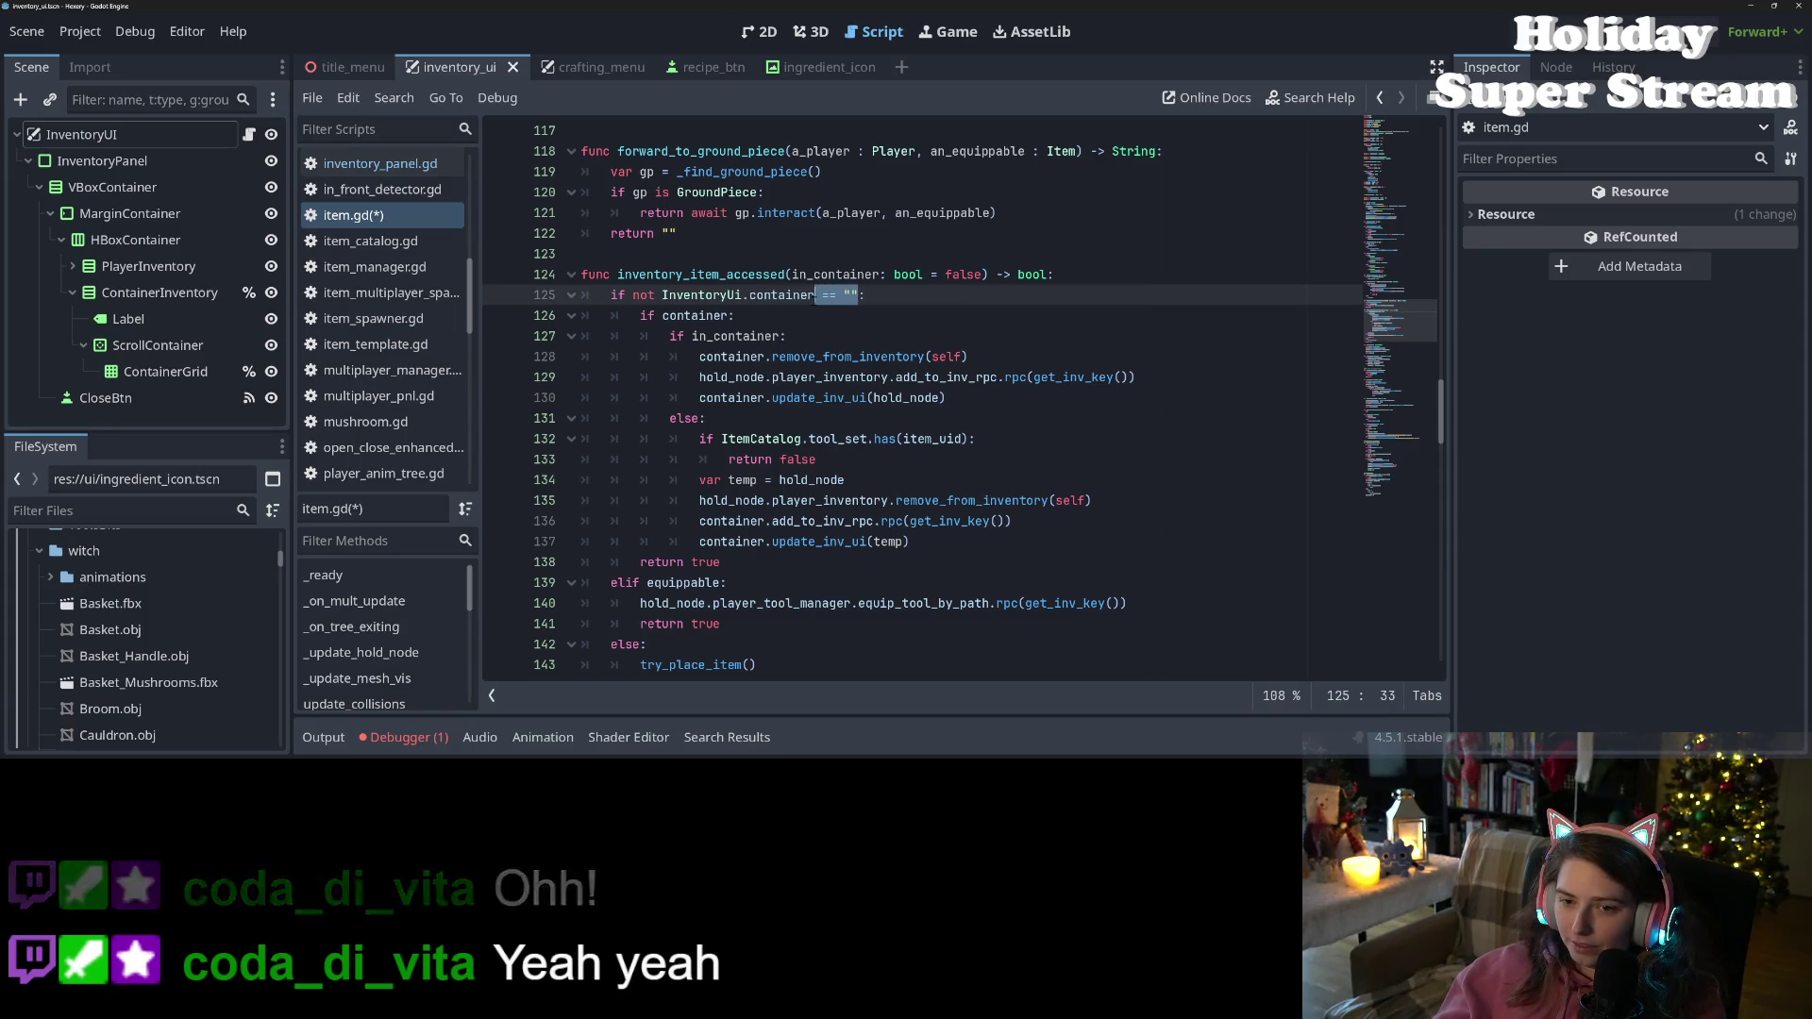
{"action": "key", "text": "BackSpace"}
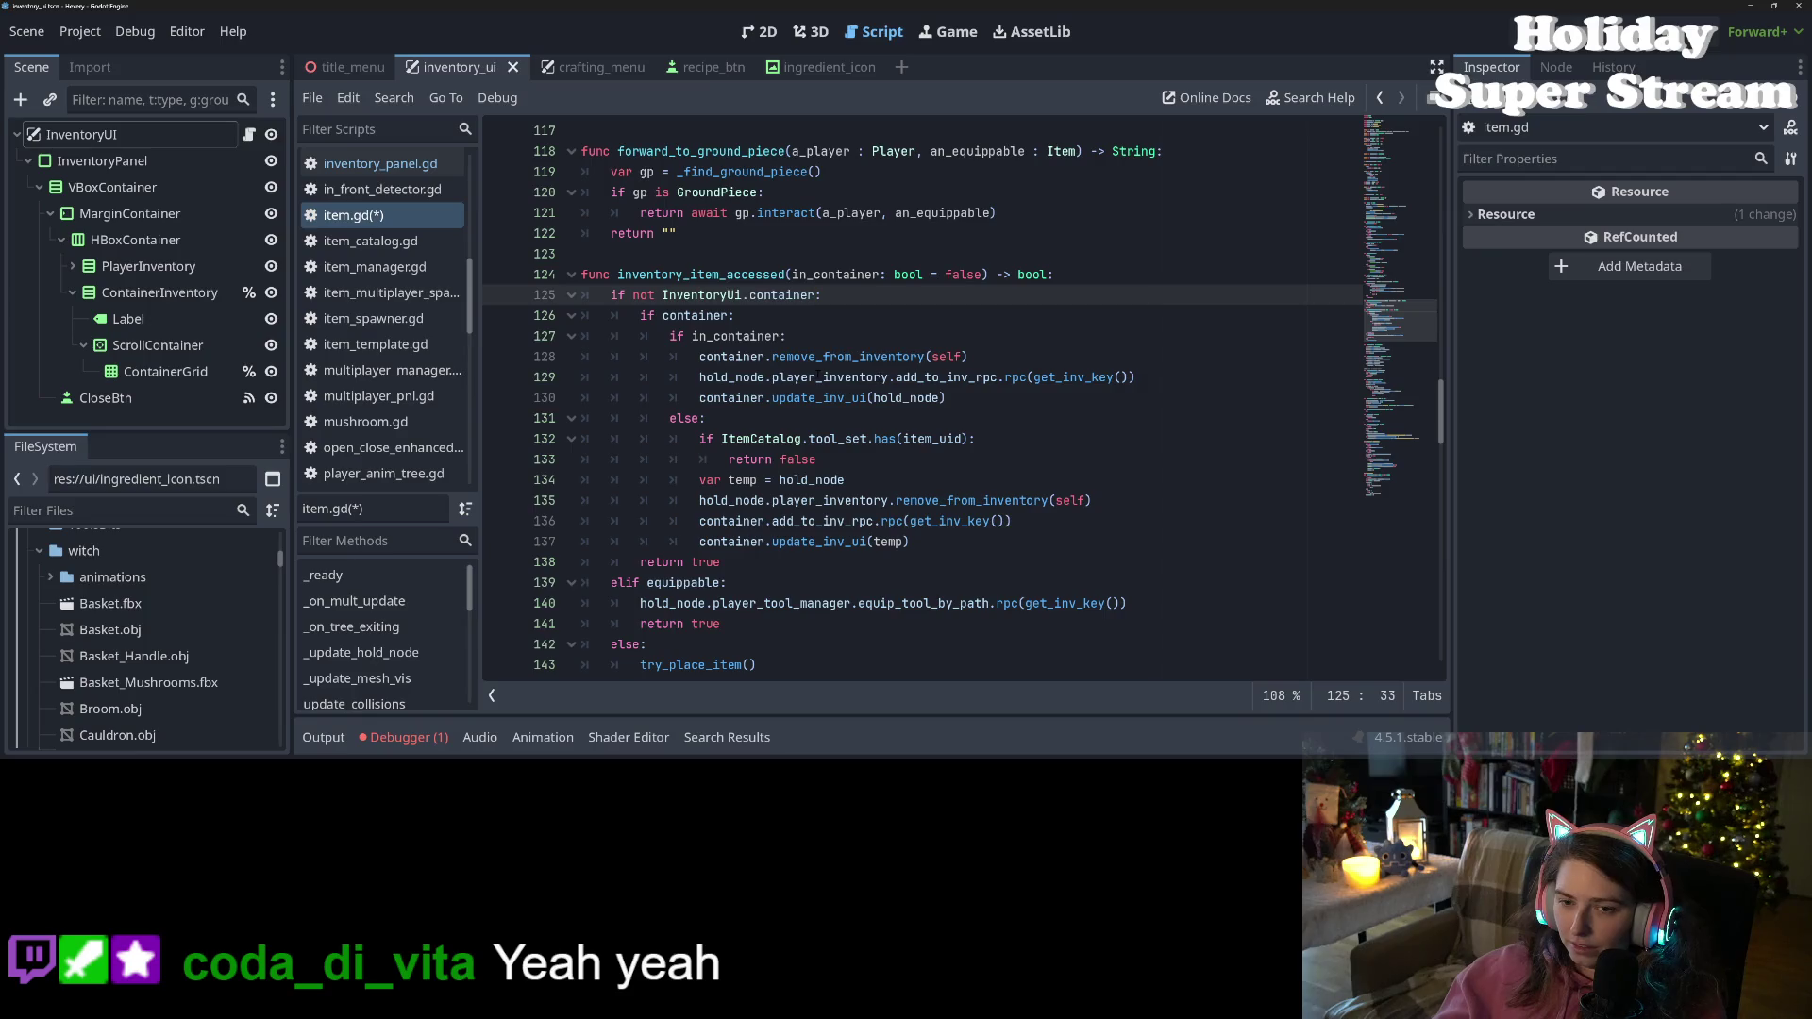
Review the surrounding container code and save item.gd
{"action": "double_click", "coordinate": [680, 314]}
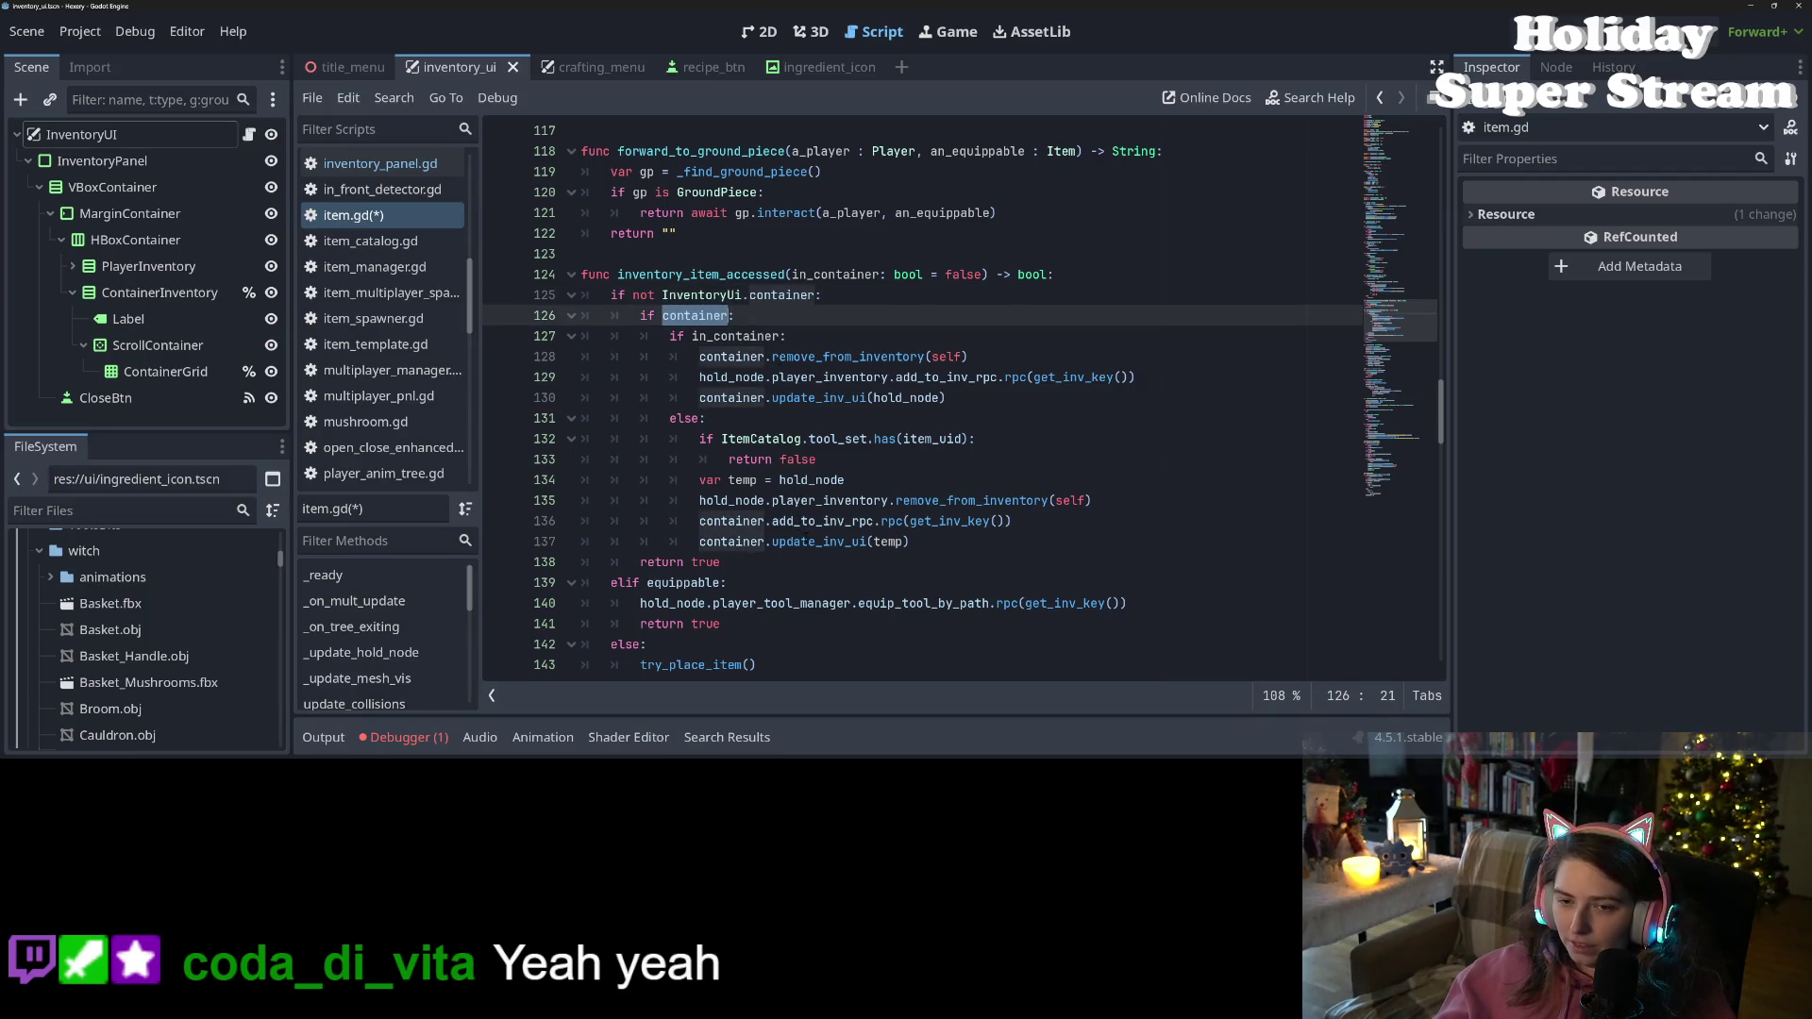
{"action": "scroll", "coordinate": [790, 534], "scroll_direction": "up", "scroll_amount": 10}
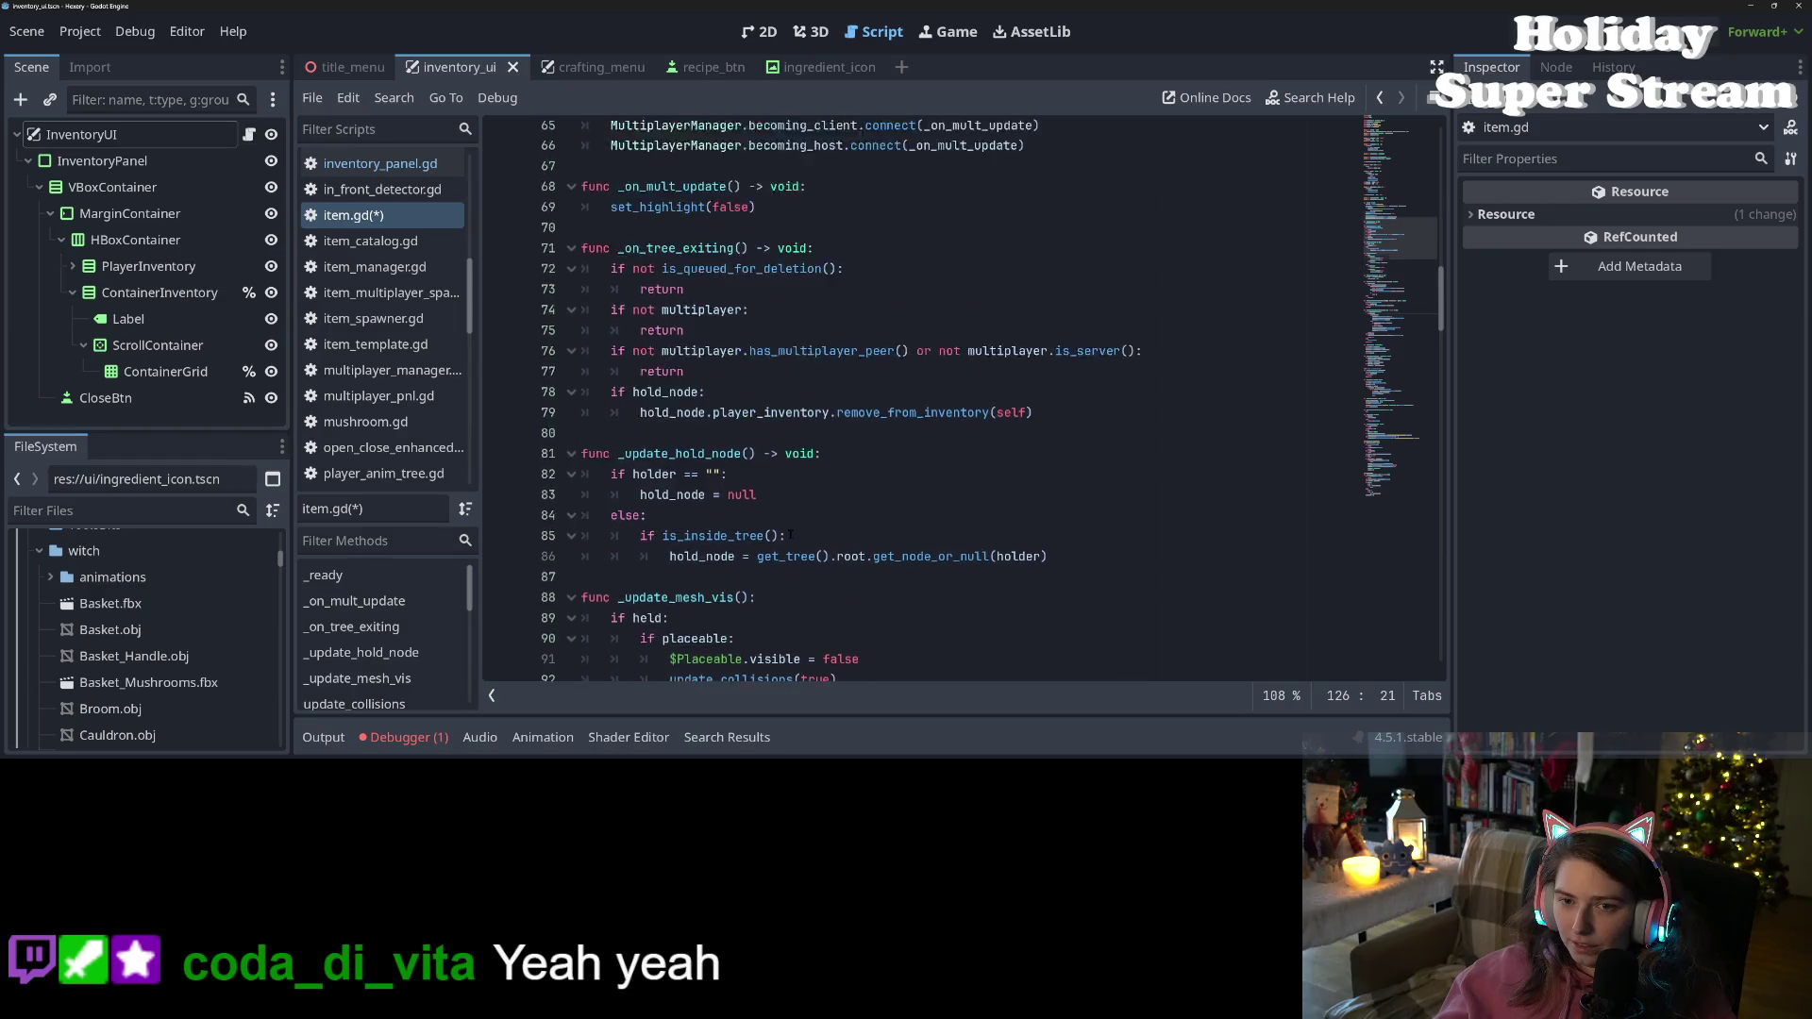
{"action": "scroll", "coordinate": [790, 534], "scroll_direction": "up", "scroll_amount": 7}
{"action": "scroll", "coordinate": [790, 534], "scroll_direction": "down", "scroll_amount": 17}
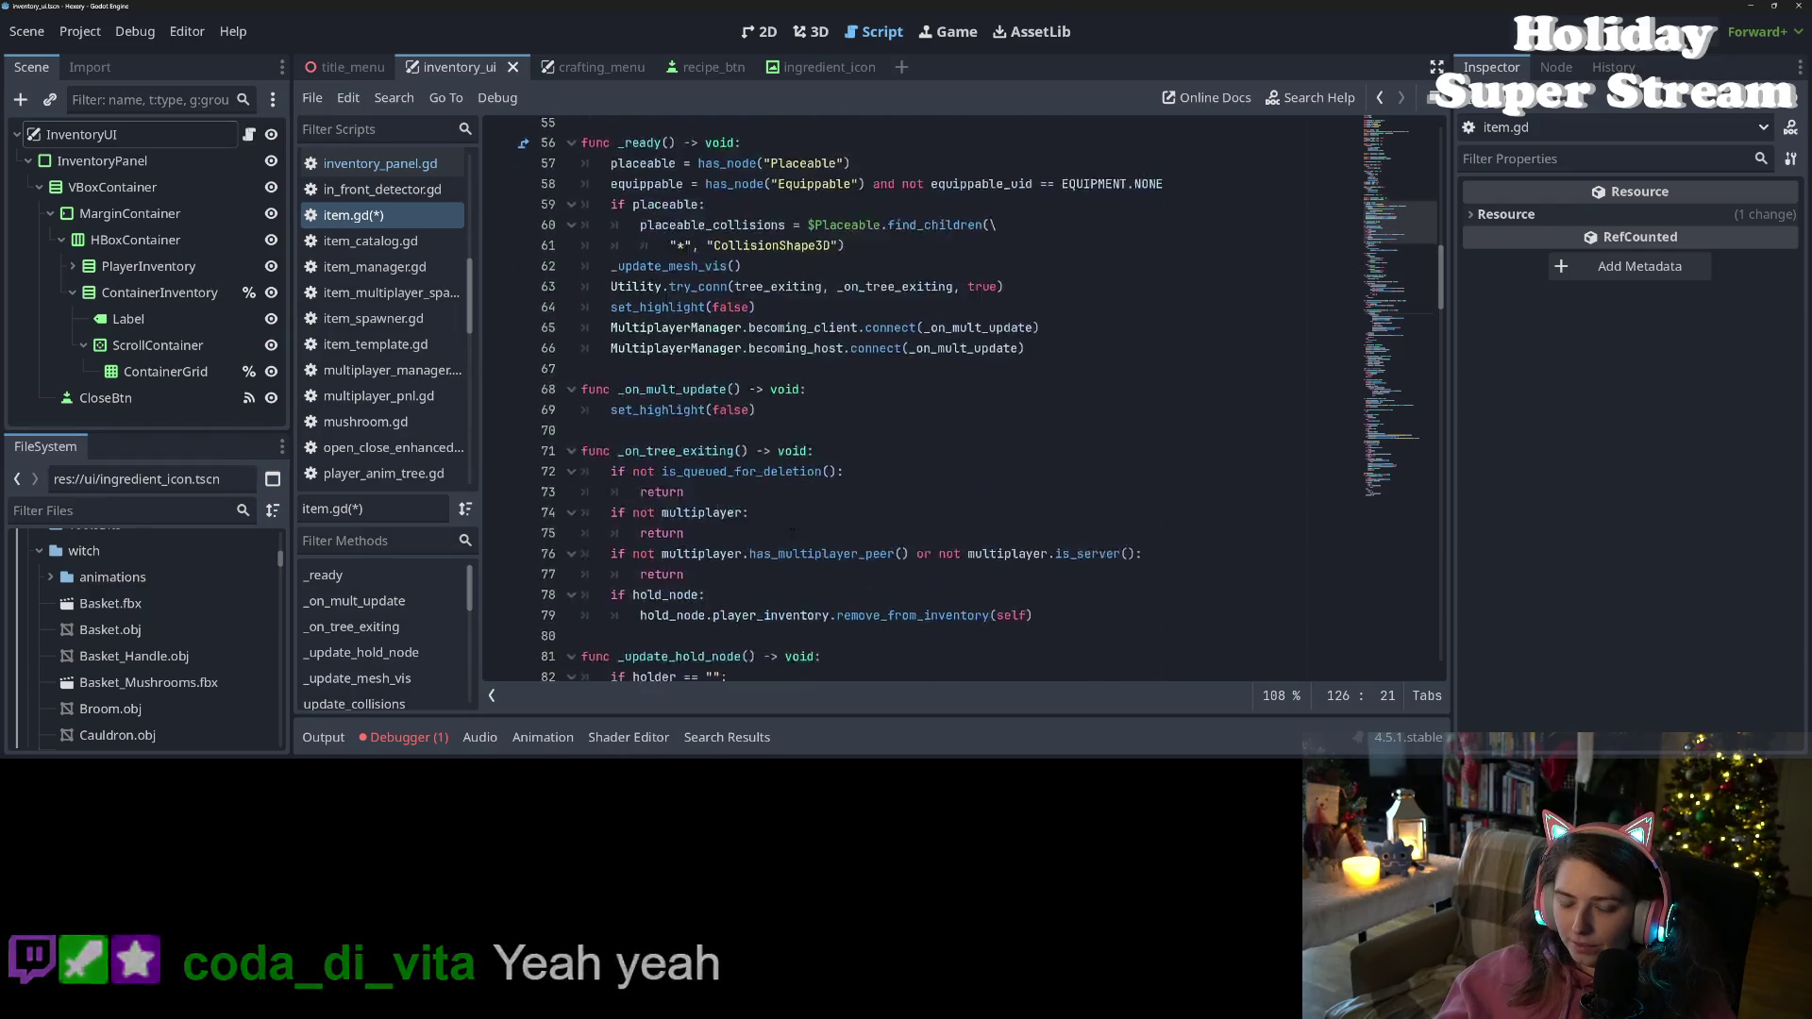
{"action": "key", "text": "ctrl+s"}
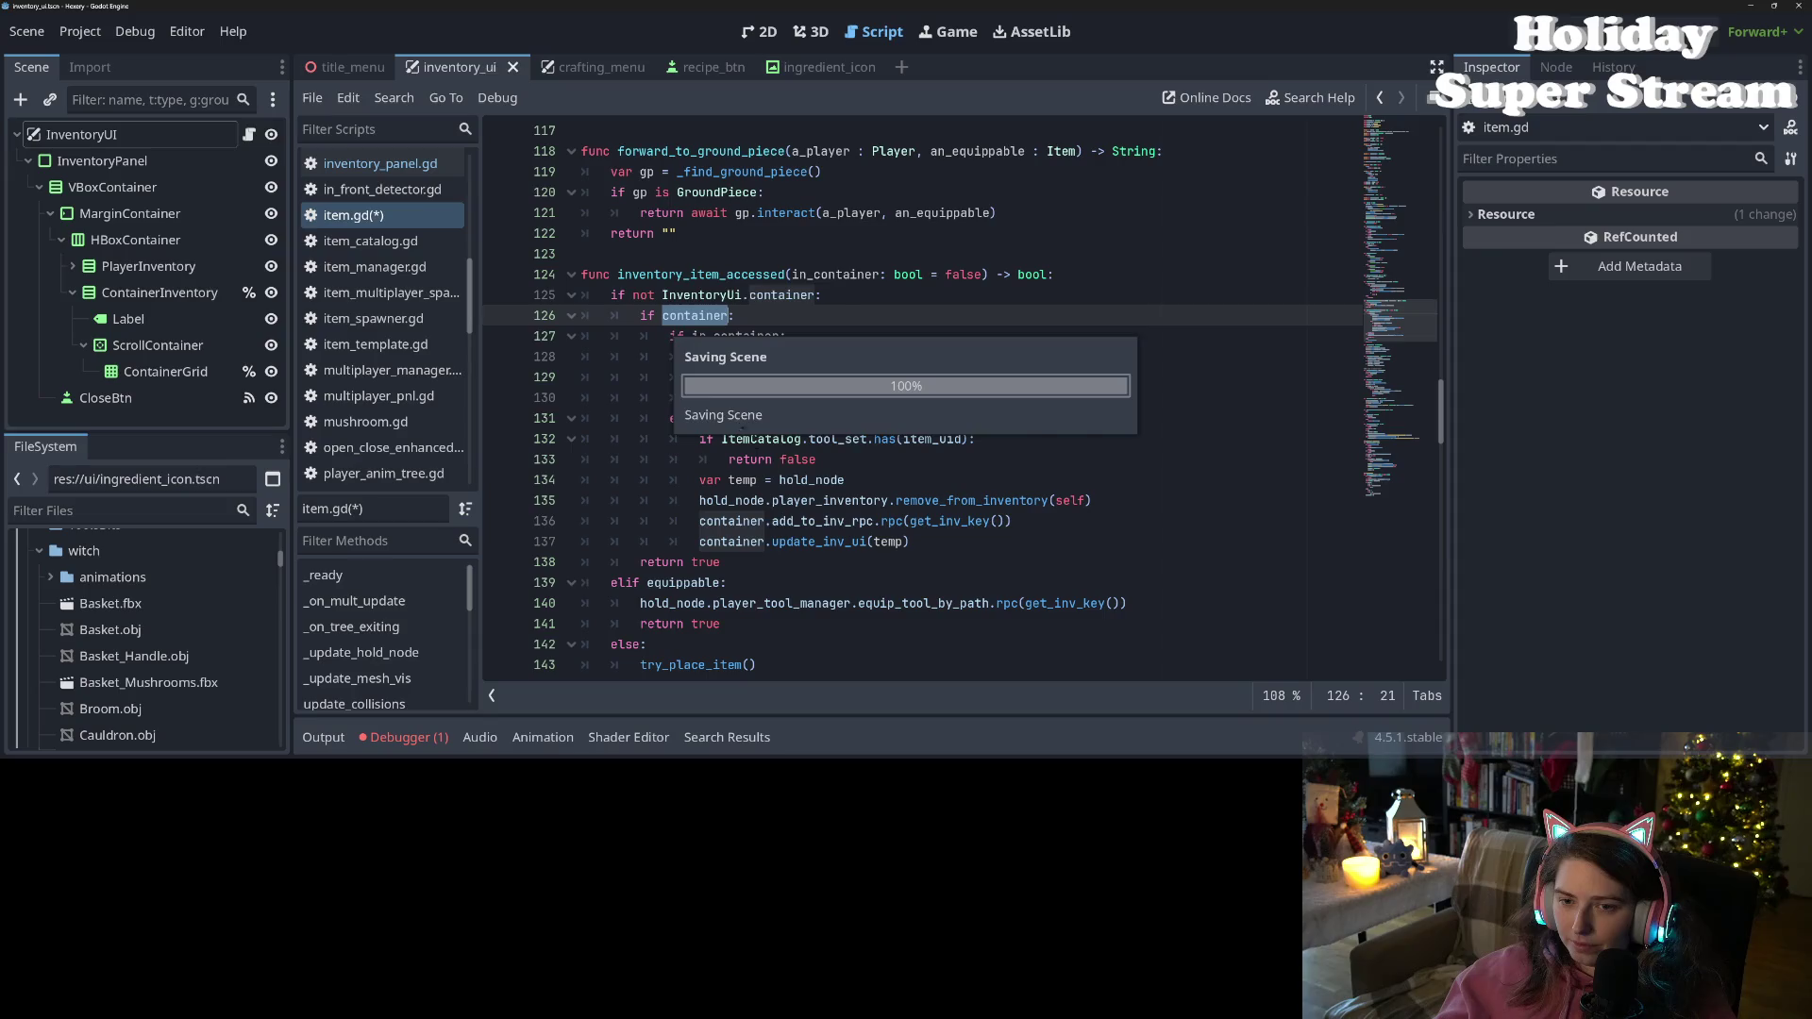
Browse the inventory_item_accessed function, checking in_container on line 127
{"action": "double_click", "coordinate": [735, 336]}
{"action": "scroll", "coordinate": [735, 336], "scroll_direction": "down", "scroll_amount": 1}
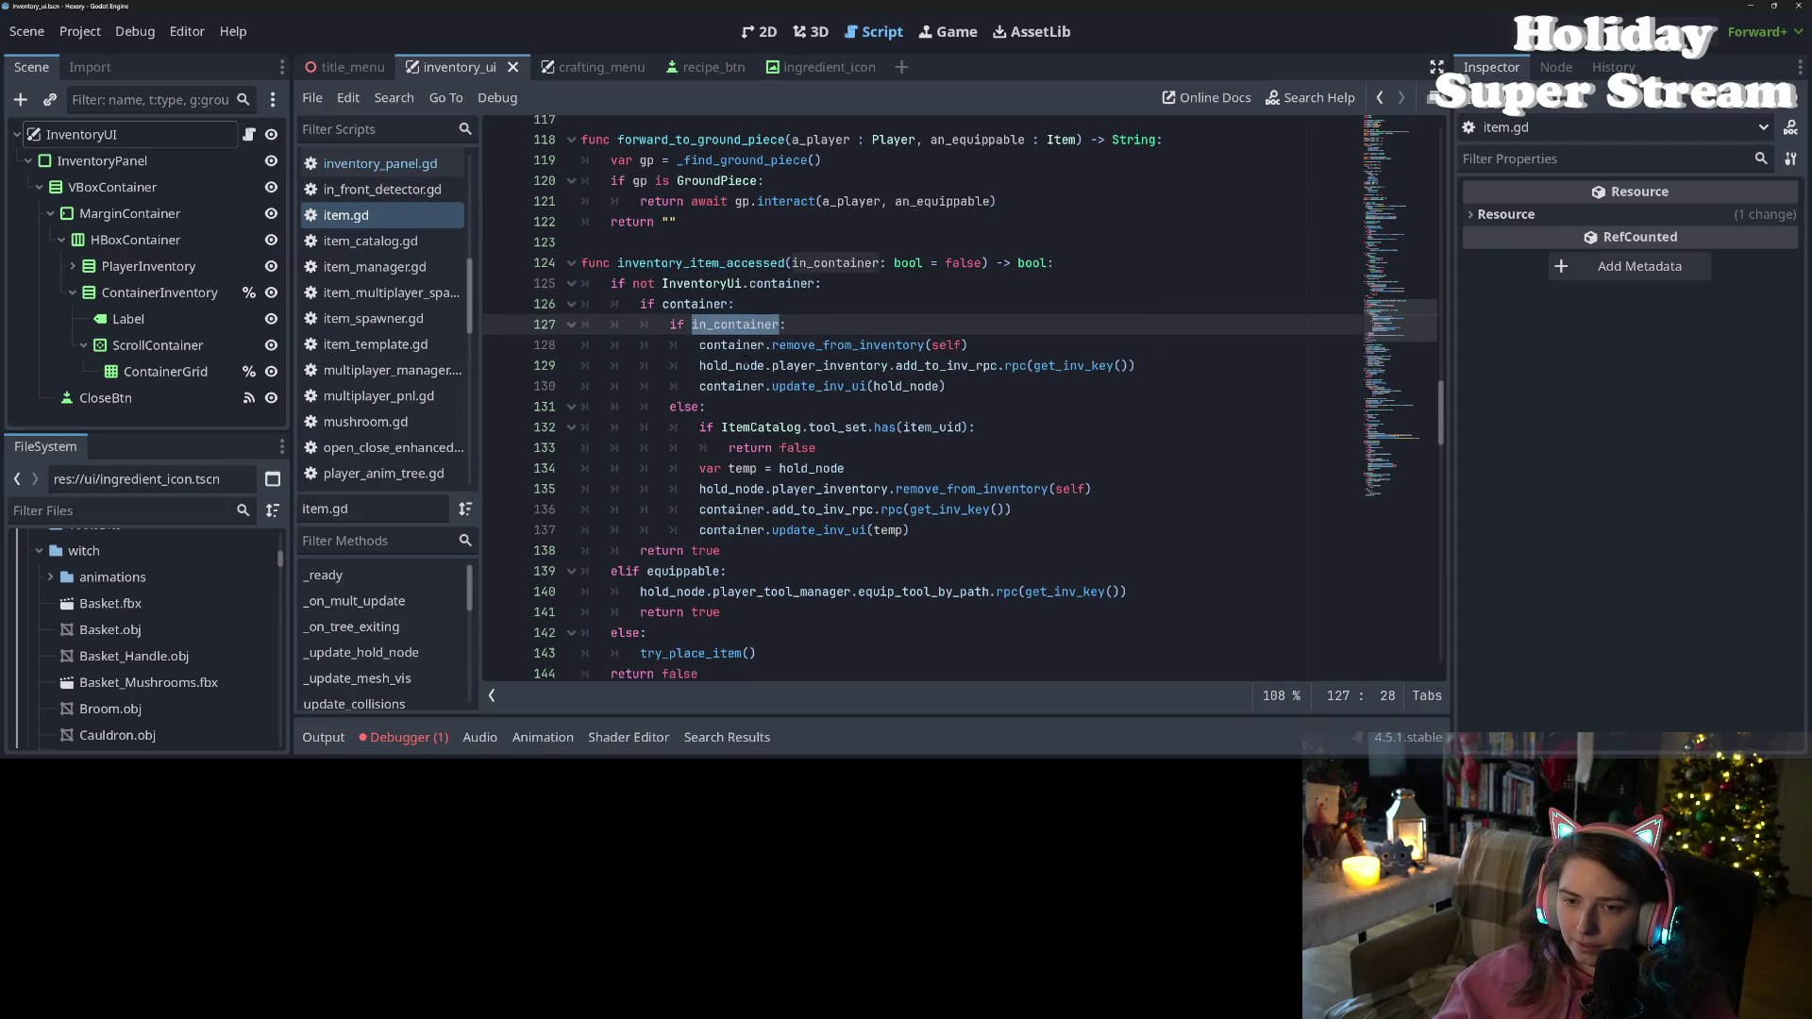
{"action": "double_click", "coordinate": [735, 212]}
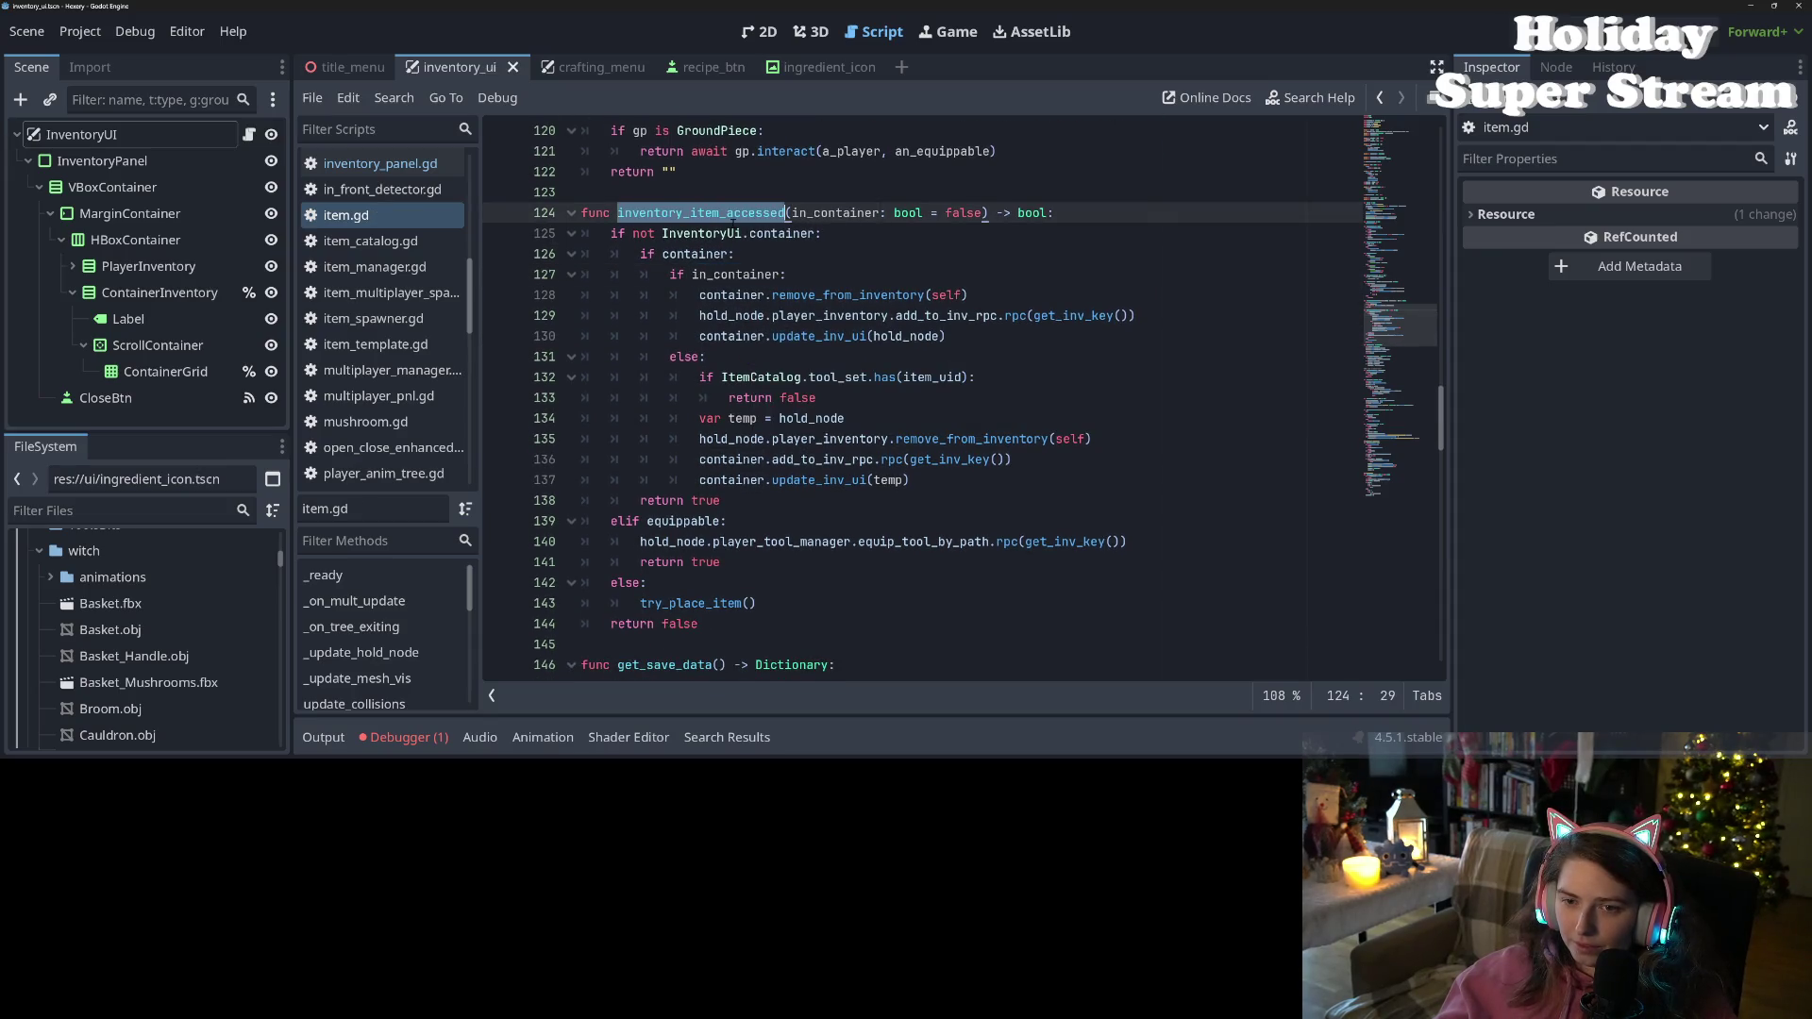
{"action": "scroll", "coordinate": [755, 321], "scroll_direction": "down", "scroll_amount": 1}
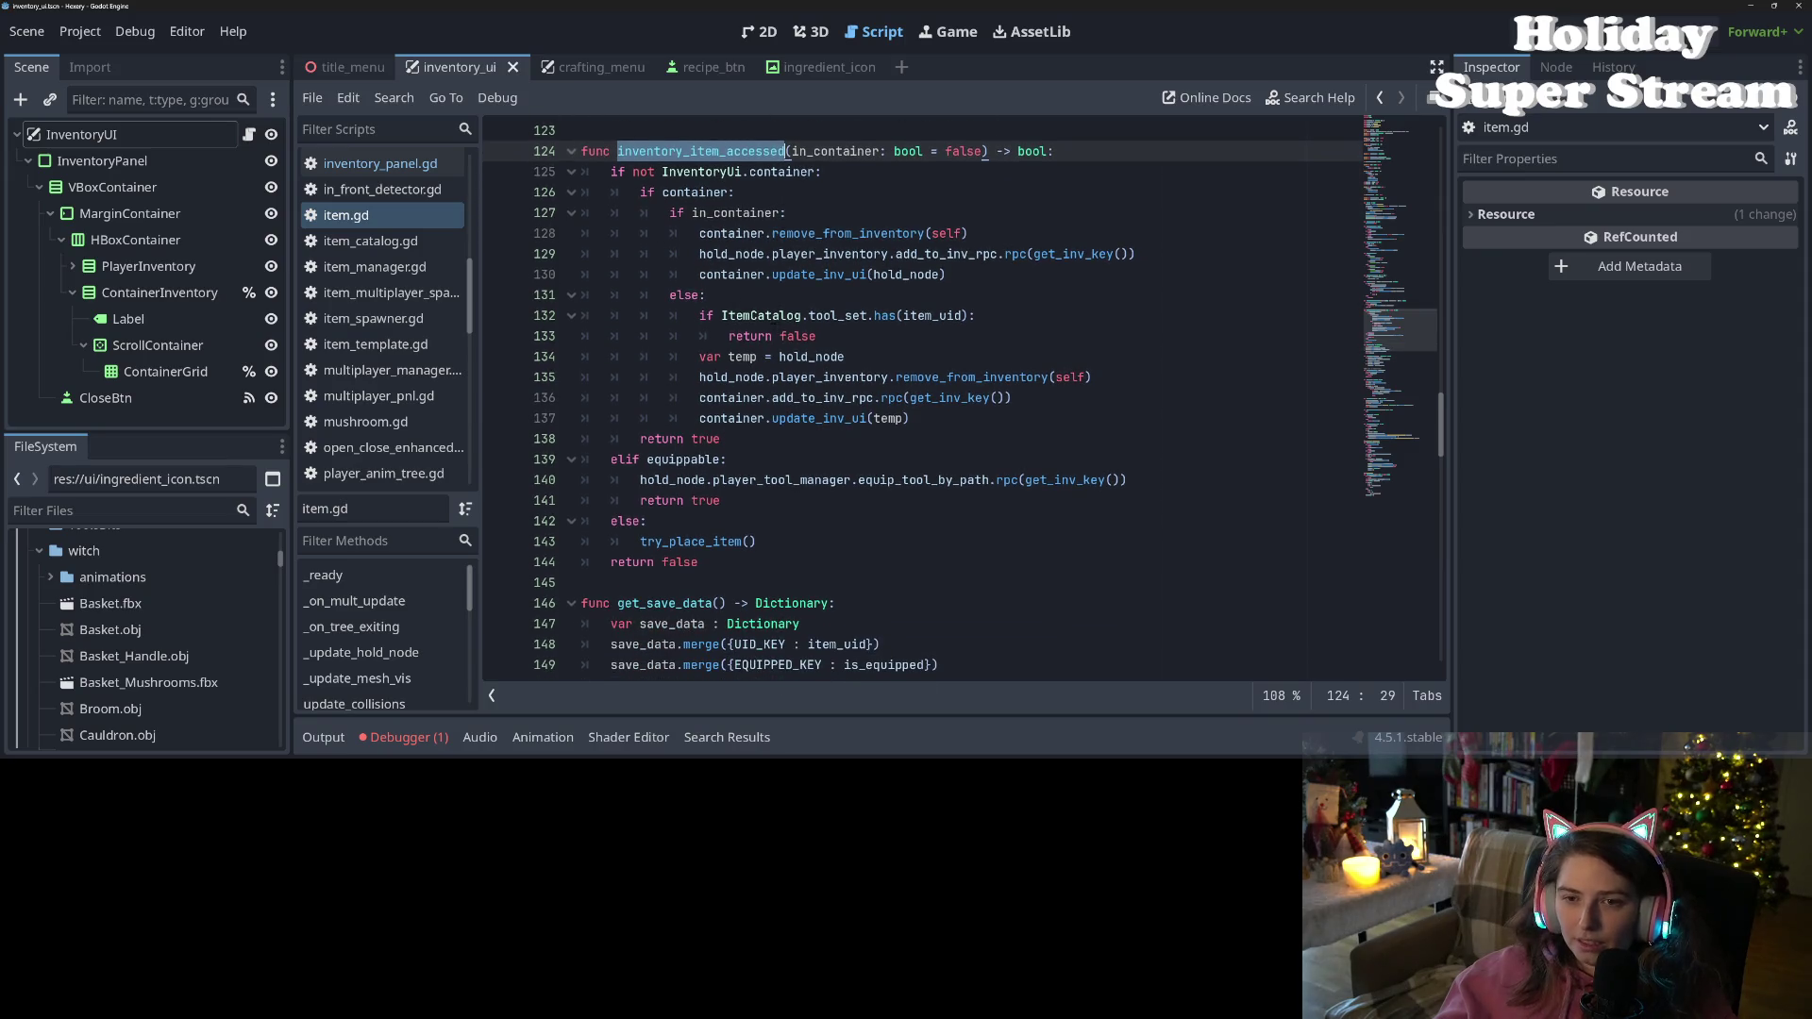
{"action": "scroll", "coordinate": [698, 171], "scroll_direction": "down", "scroll_amount": 2}
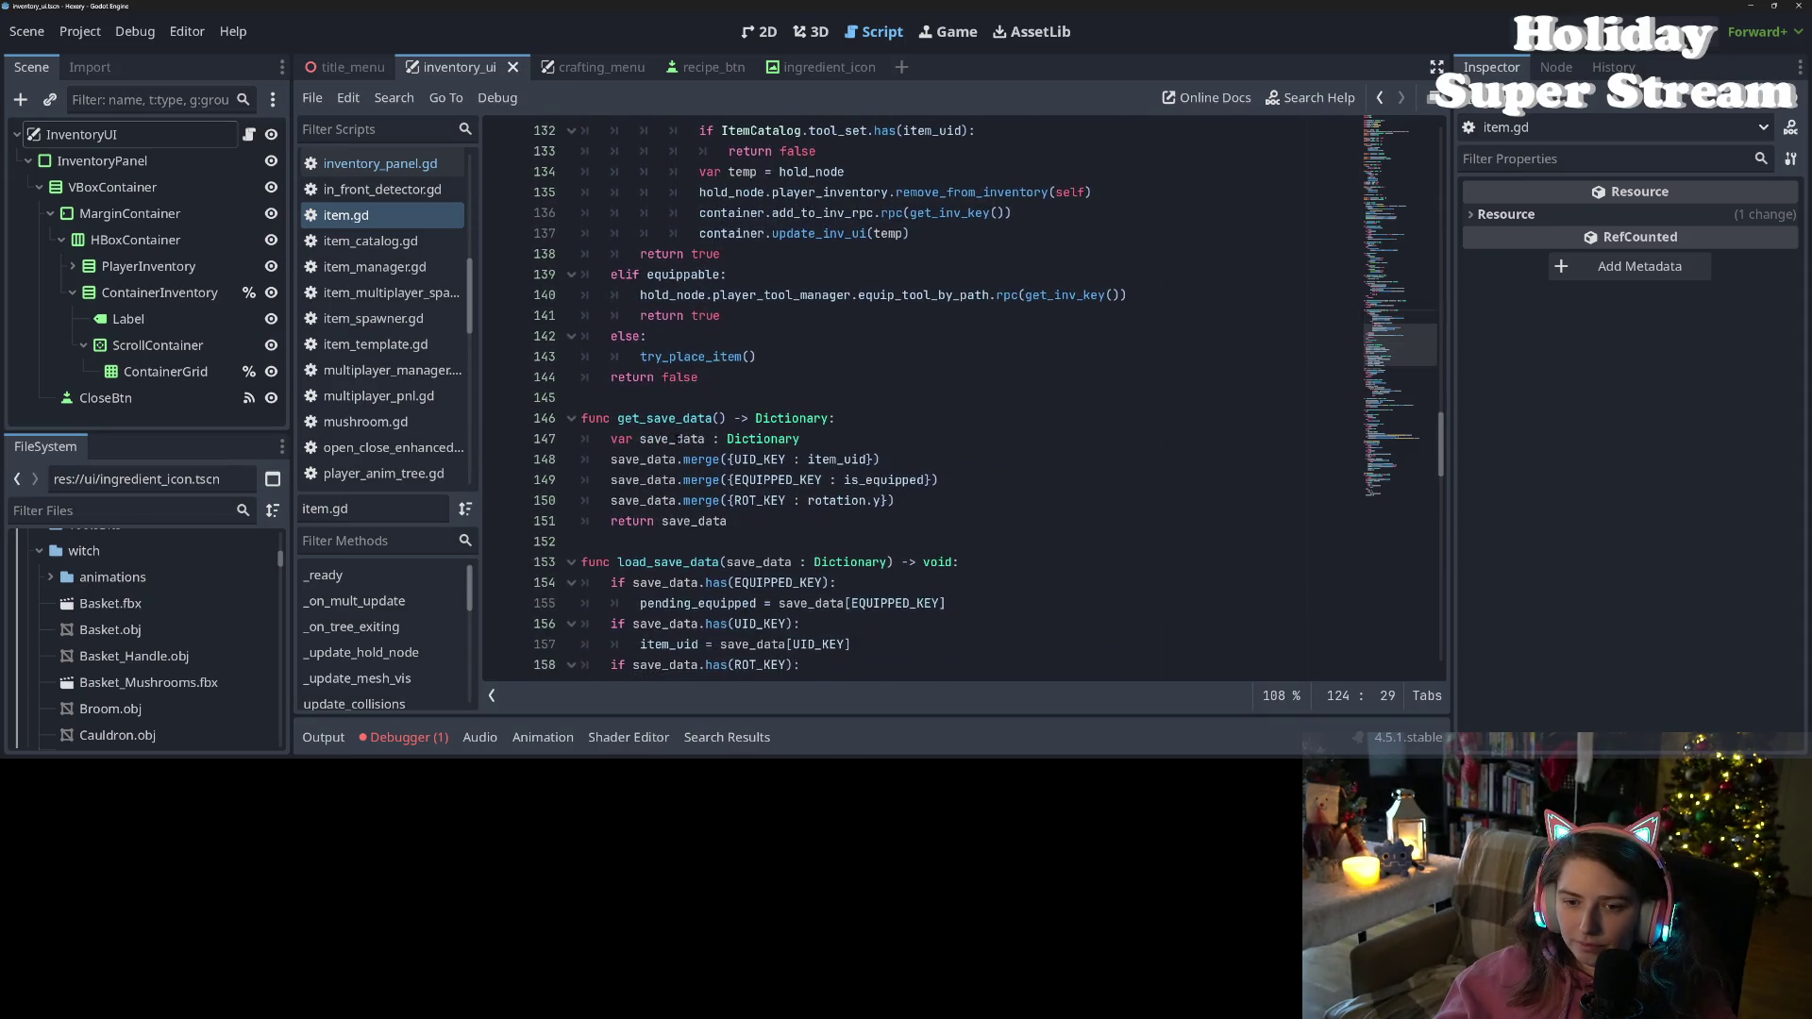
{"action": "scroll", "coordinate": [698, 171], "scroll_direction": "up", "scroll_amount": 3}
Search the project for InventoryUi, review the 9 matches in 5 files, and run the game
{"action": "left_click", "coordinate": [699, 172]}
{"action": "key", "text": "ctrl+shift+f"}
{"action": "key", "text": "Return"}
{"action": "scroll", "coordinate": [546, 663], "scroll_direction": "up", "scroll_amount": 2}
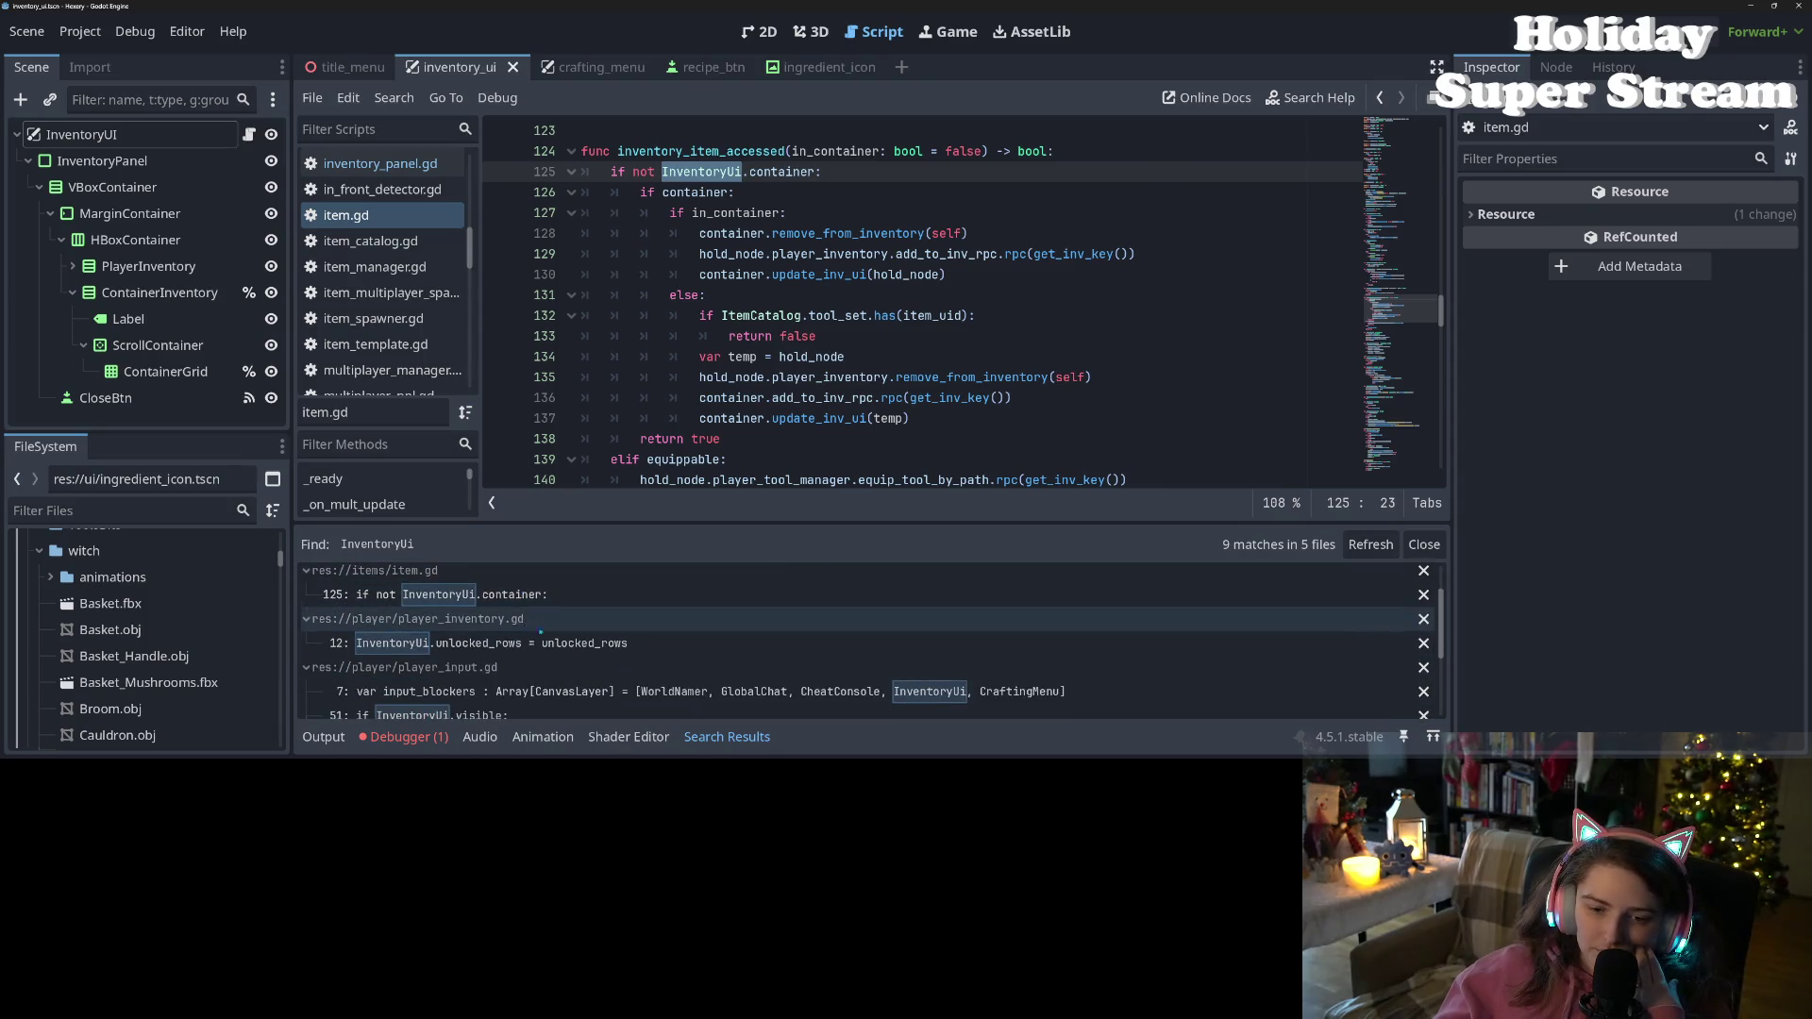
{"action": "scroll", "coordinate": [609, 667], "scroll_direction": "down", "scroll_amount": 1}
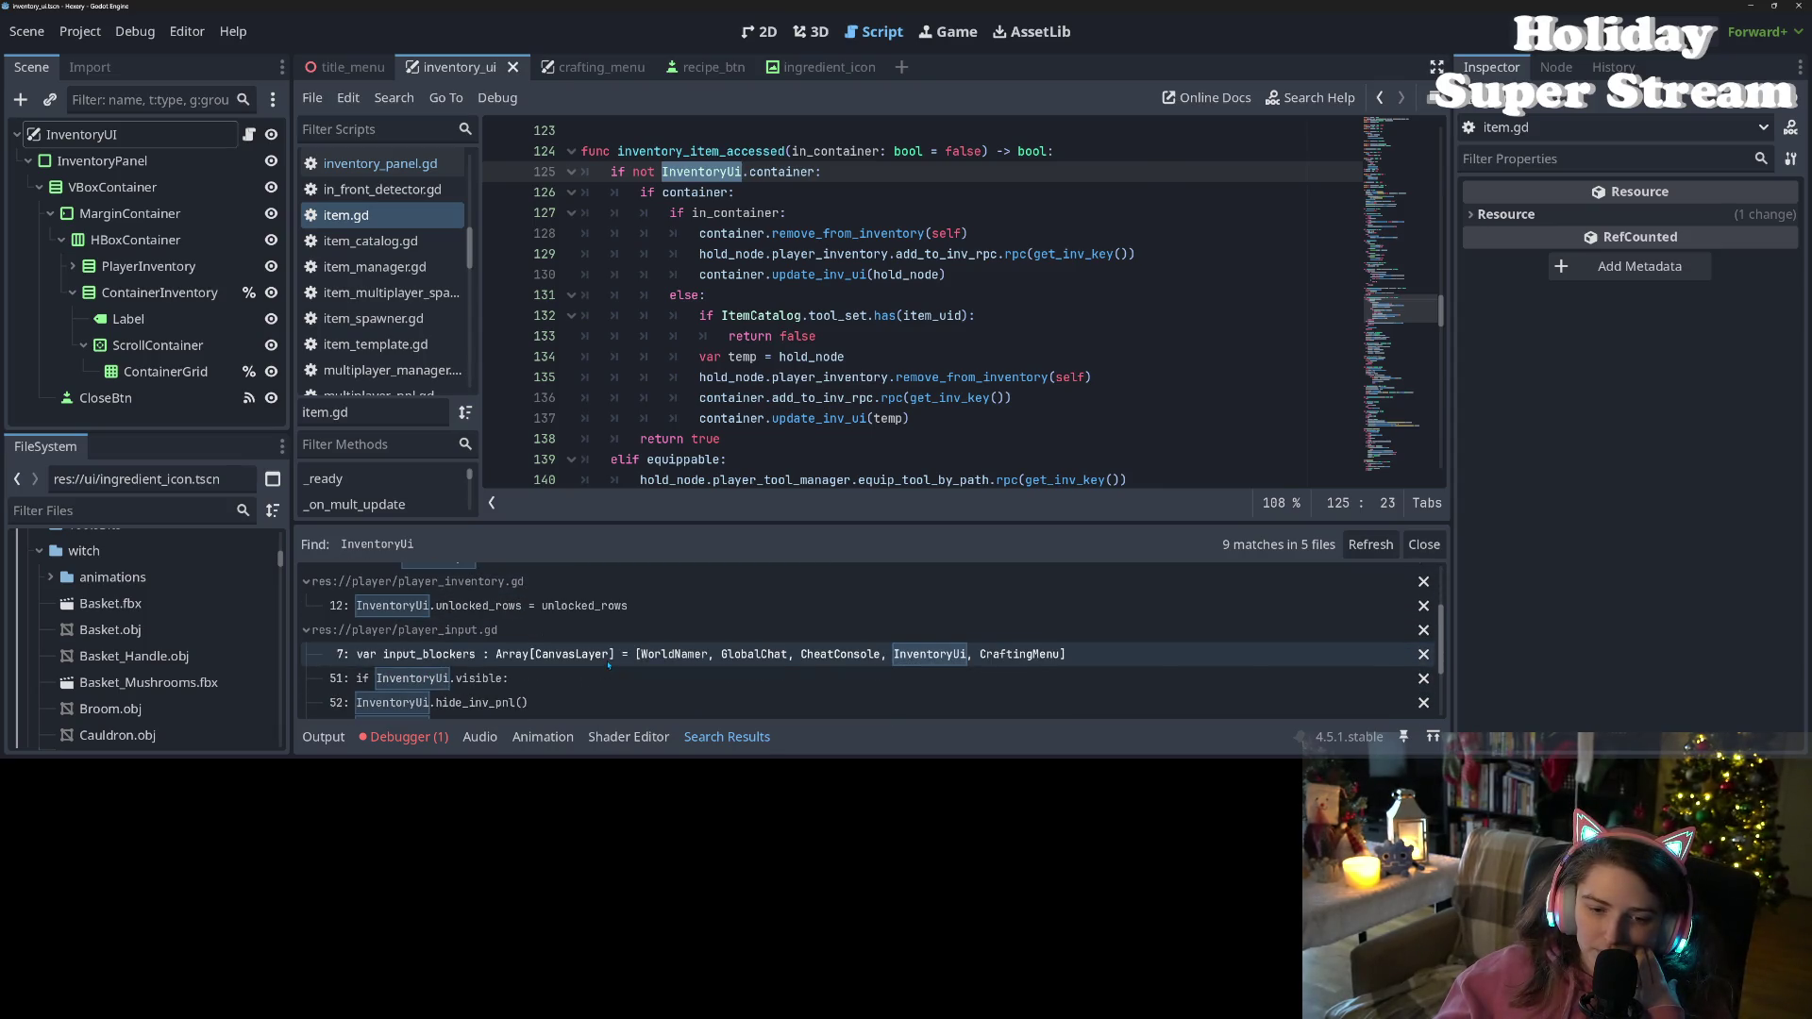
{"action": "scroll", "coordinate": [609, 665], "scroll_direction": "down", "scroll_amount": 3}
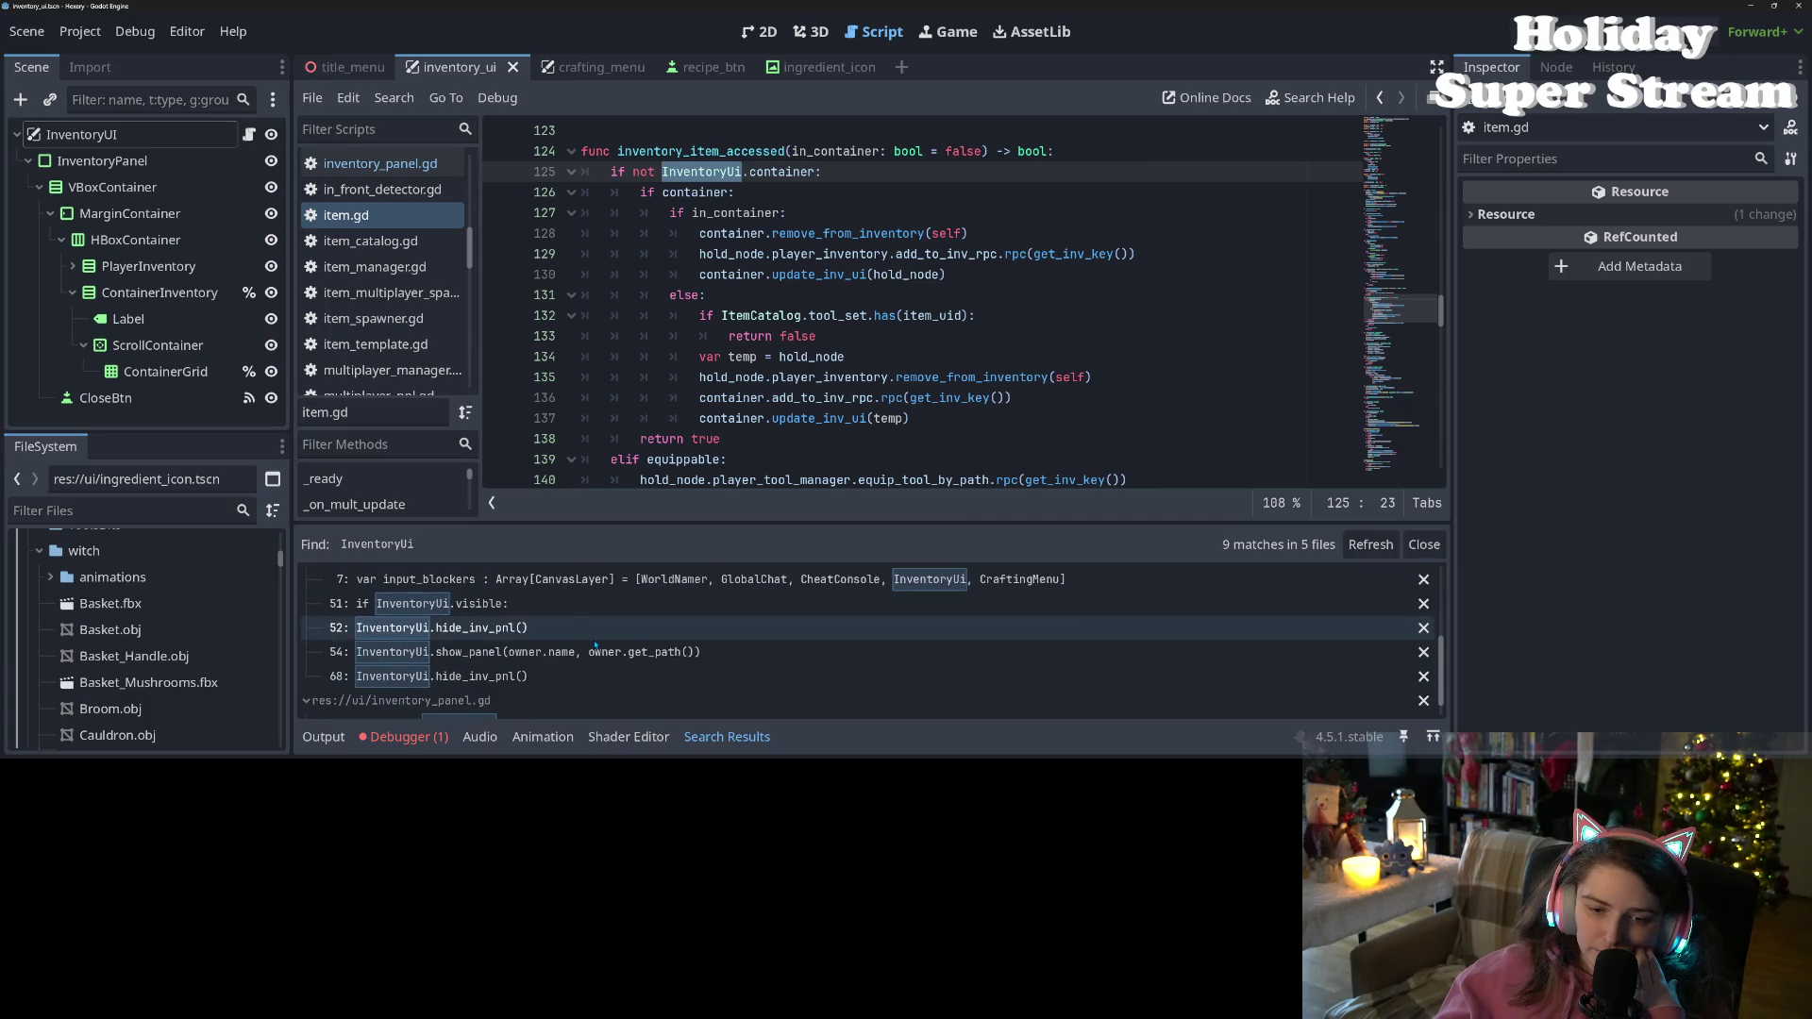
{"action": "scroll", "coordinate": [594, 644], "scroll_direction": "down", "scroll_amount": 1}
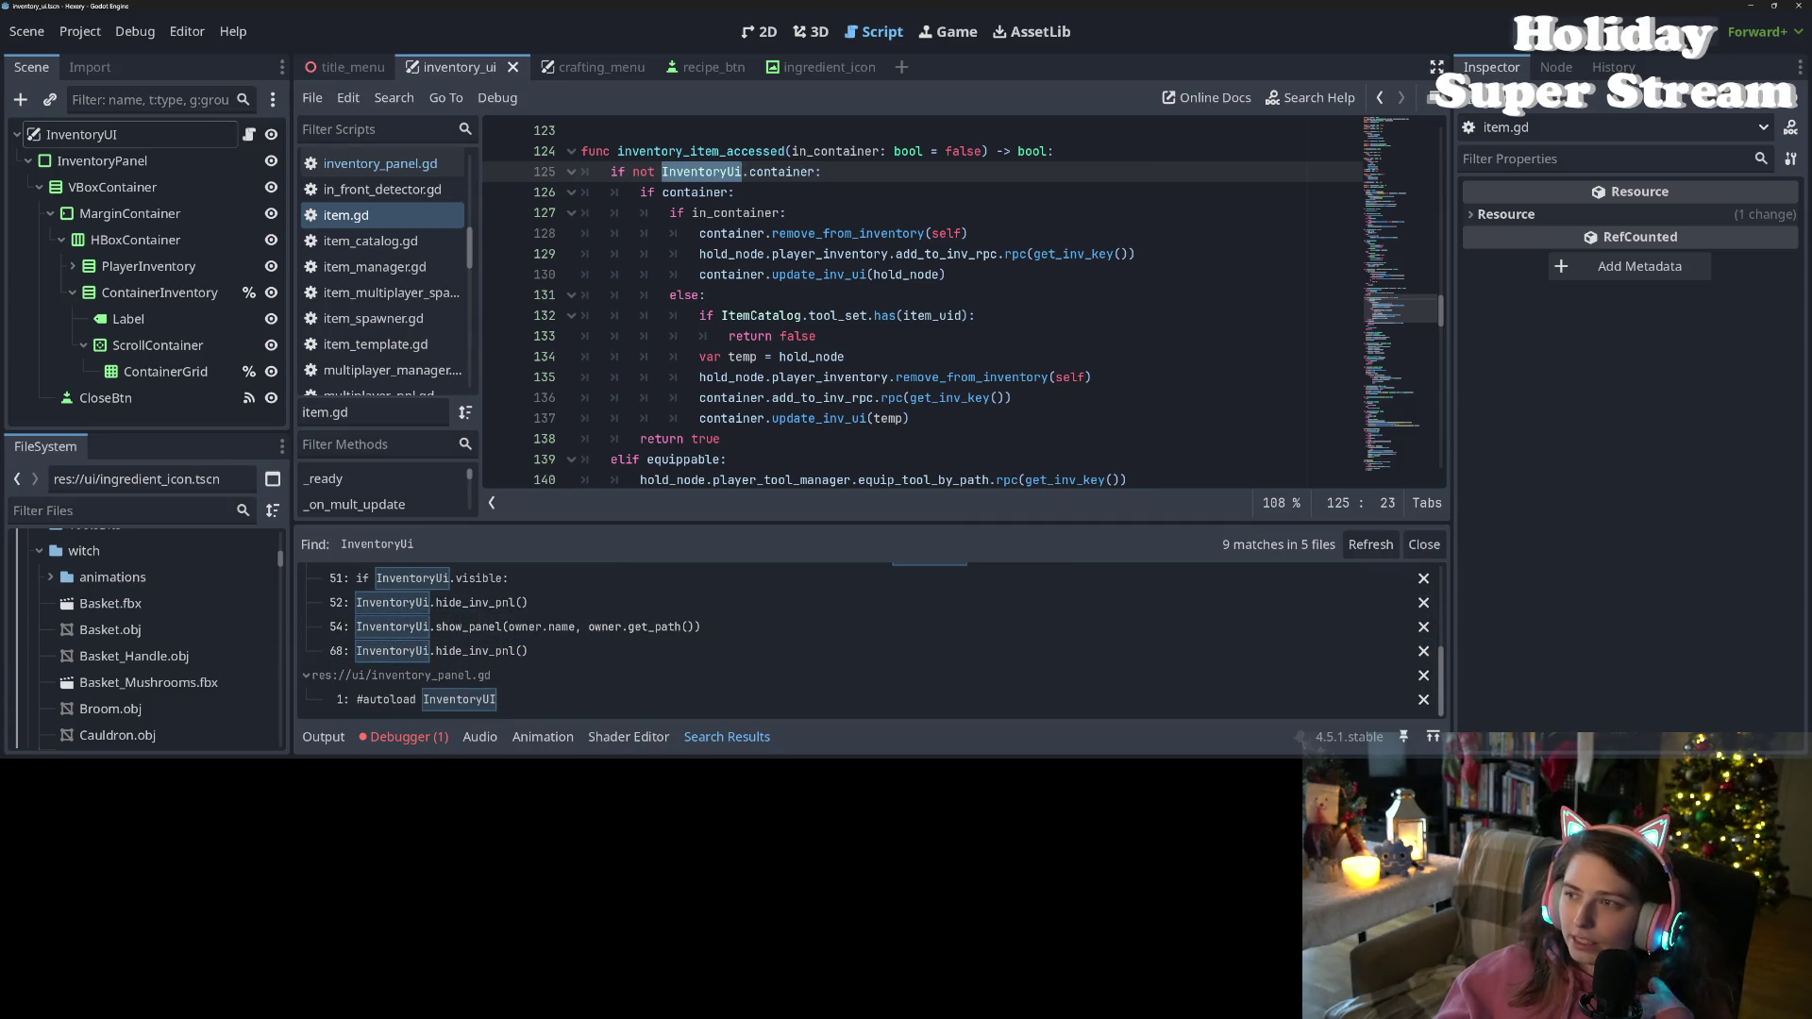
{"action": "key", "text": "F5"}
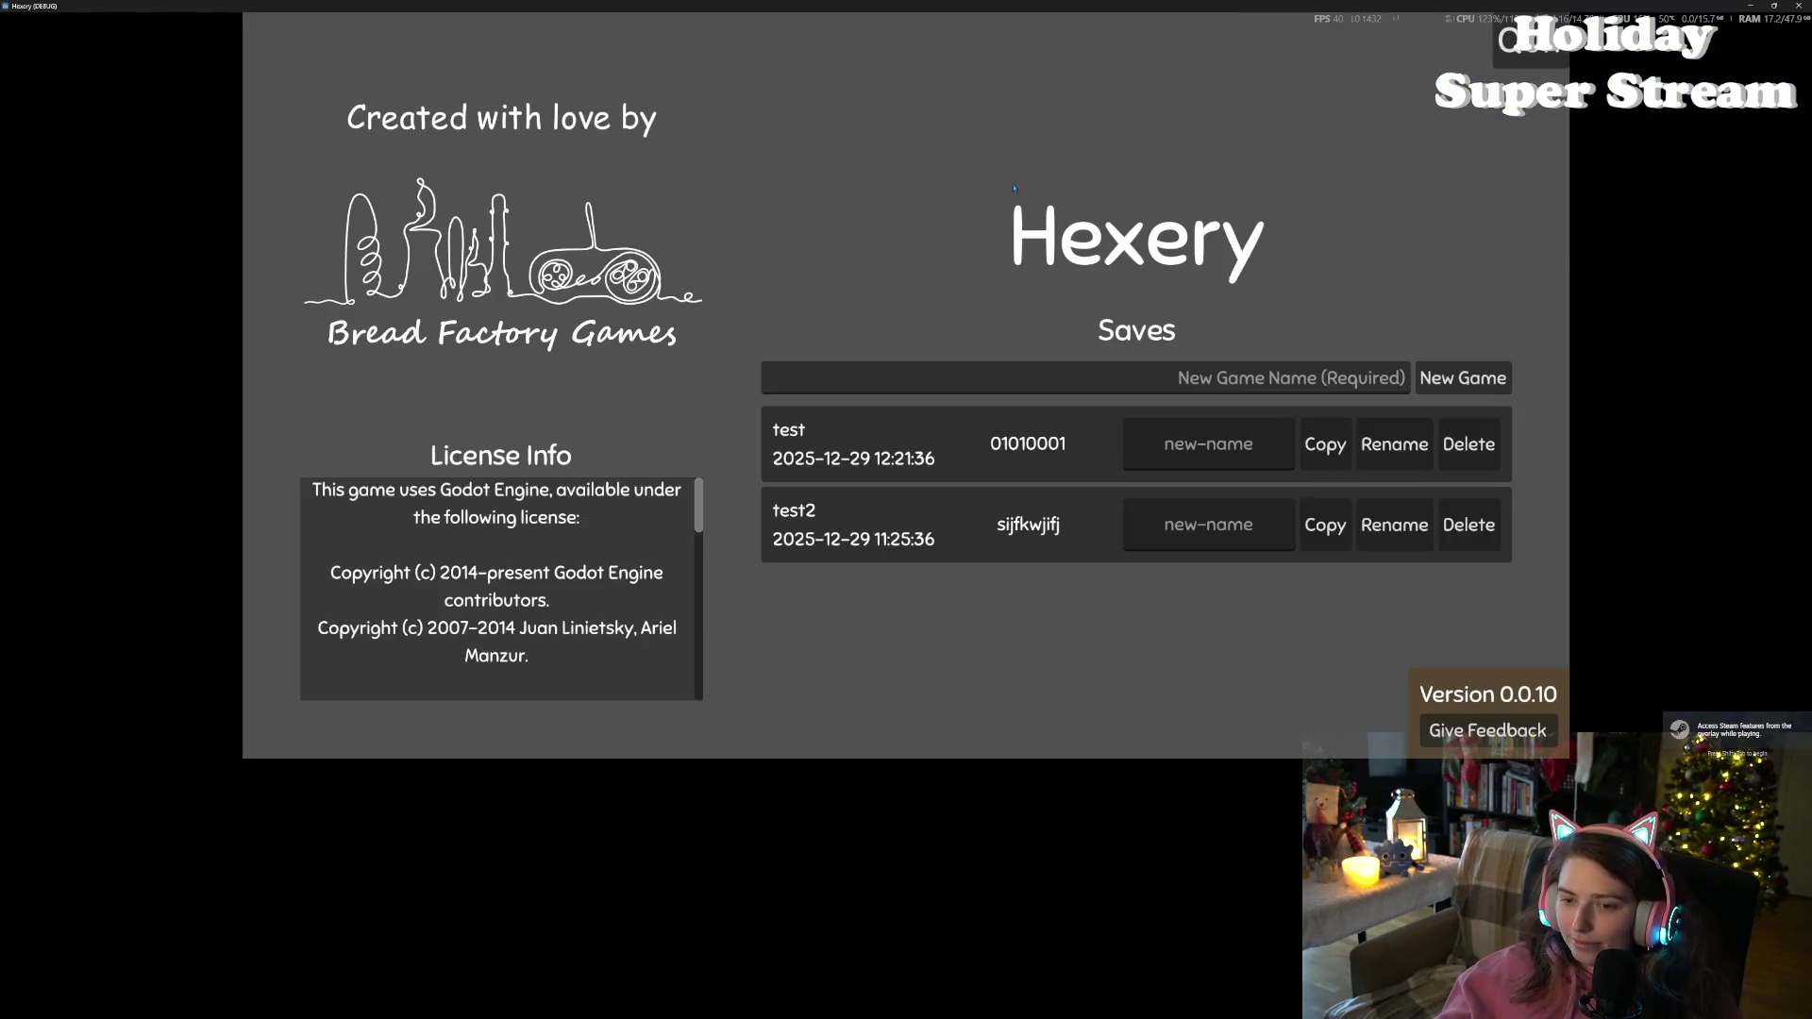
Load the test save, open and close the Player Inventory three times, then open the nearby container beside it
{"action": "left_click", "coordinate": [1055, 413]}
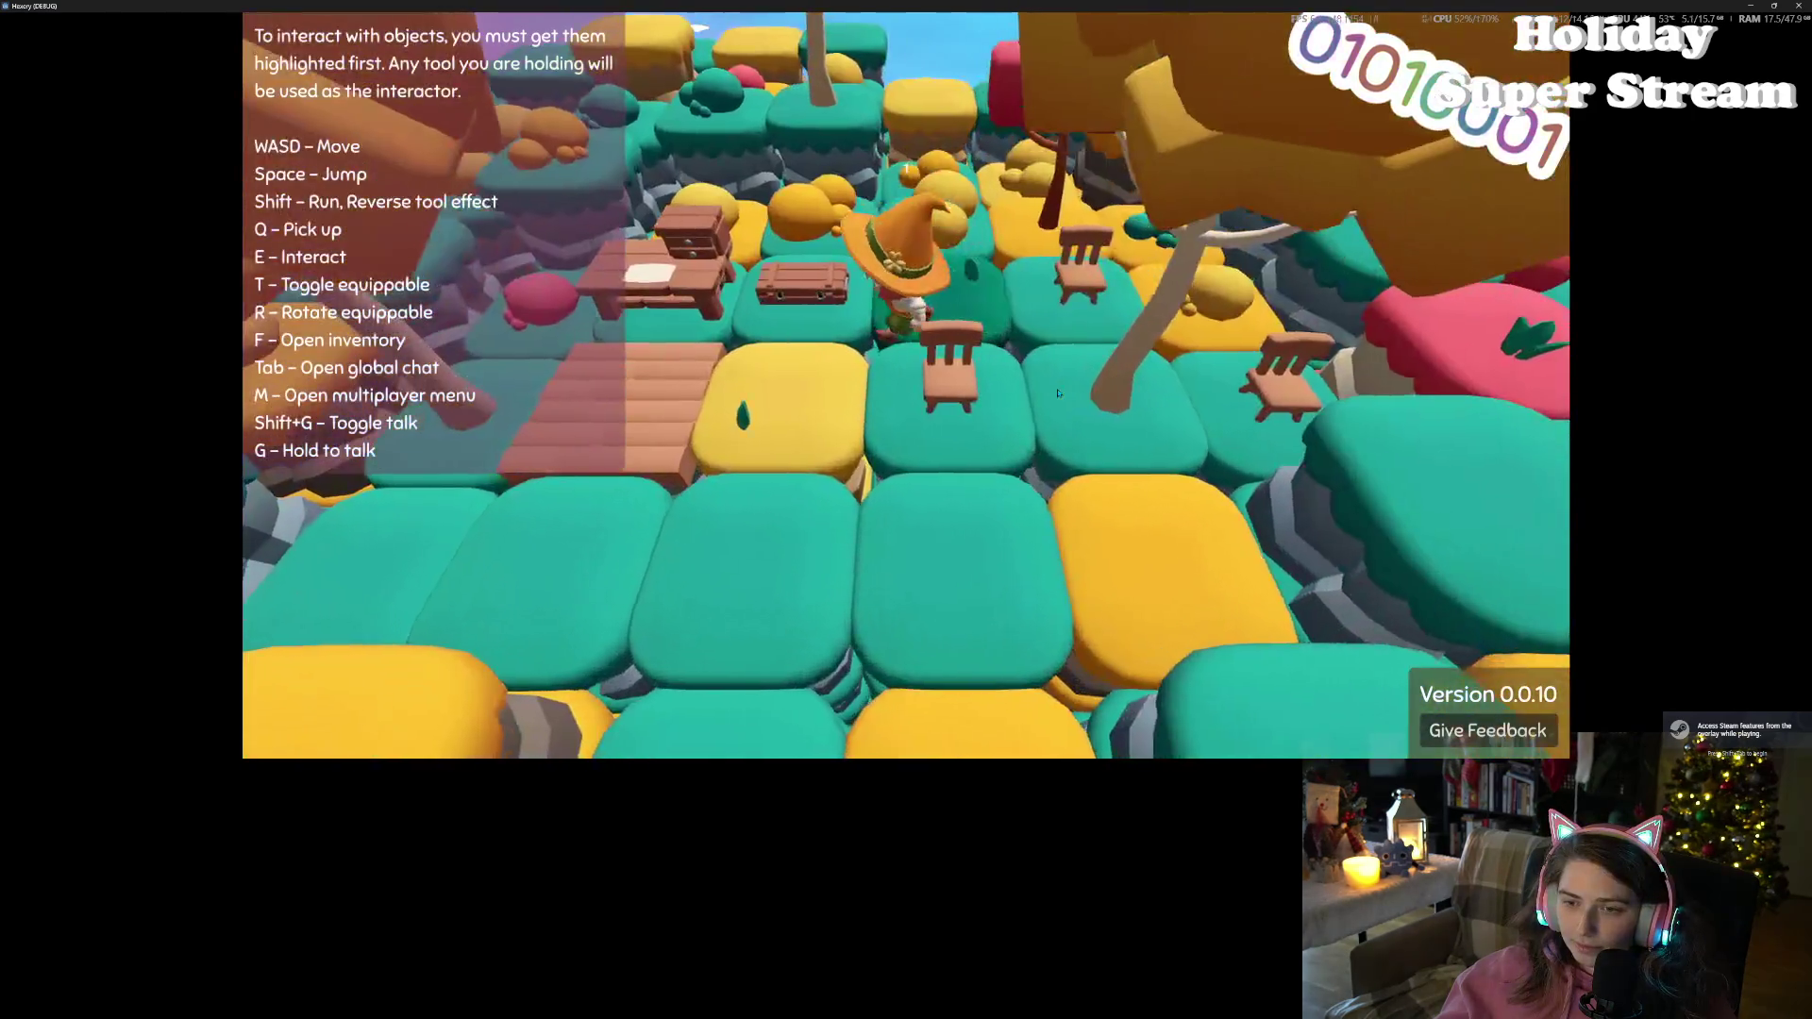
{"action": "key", "text": "f"}
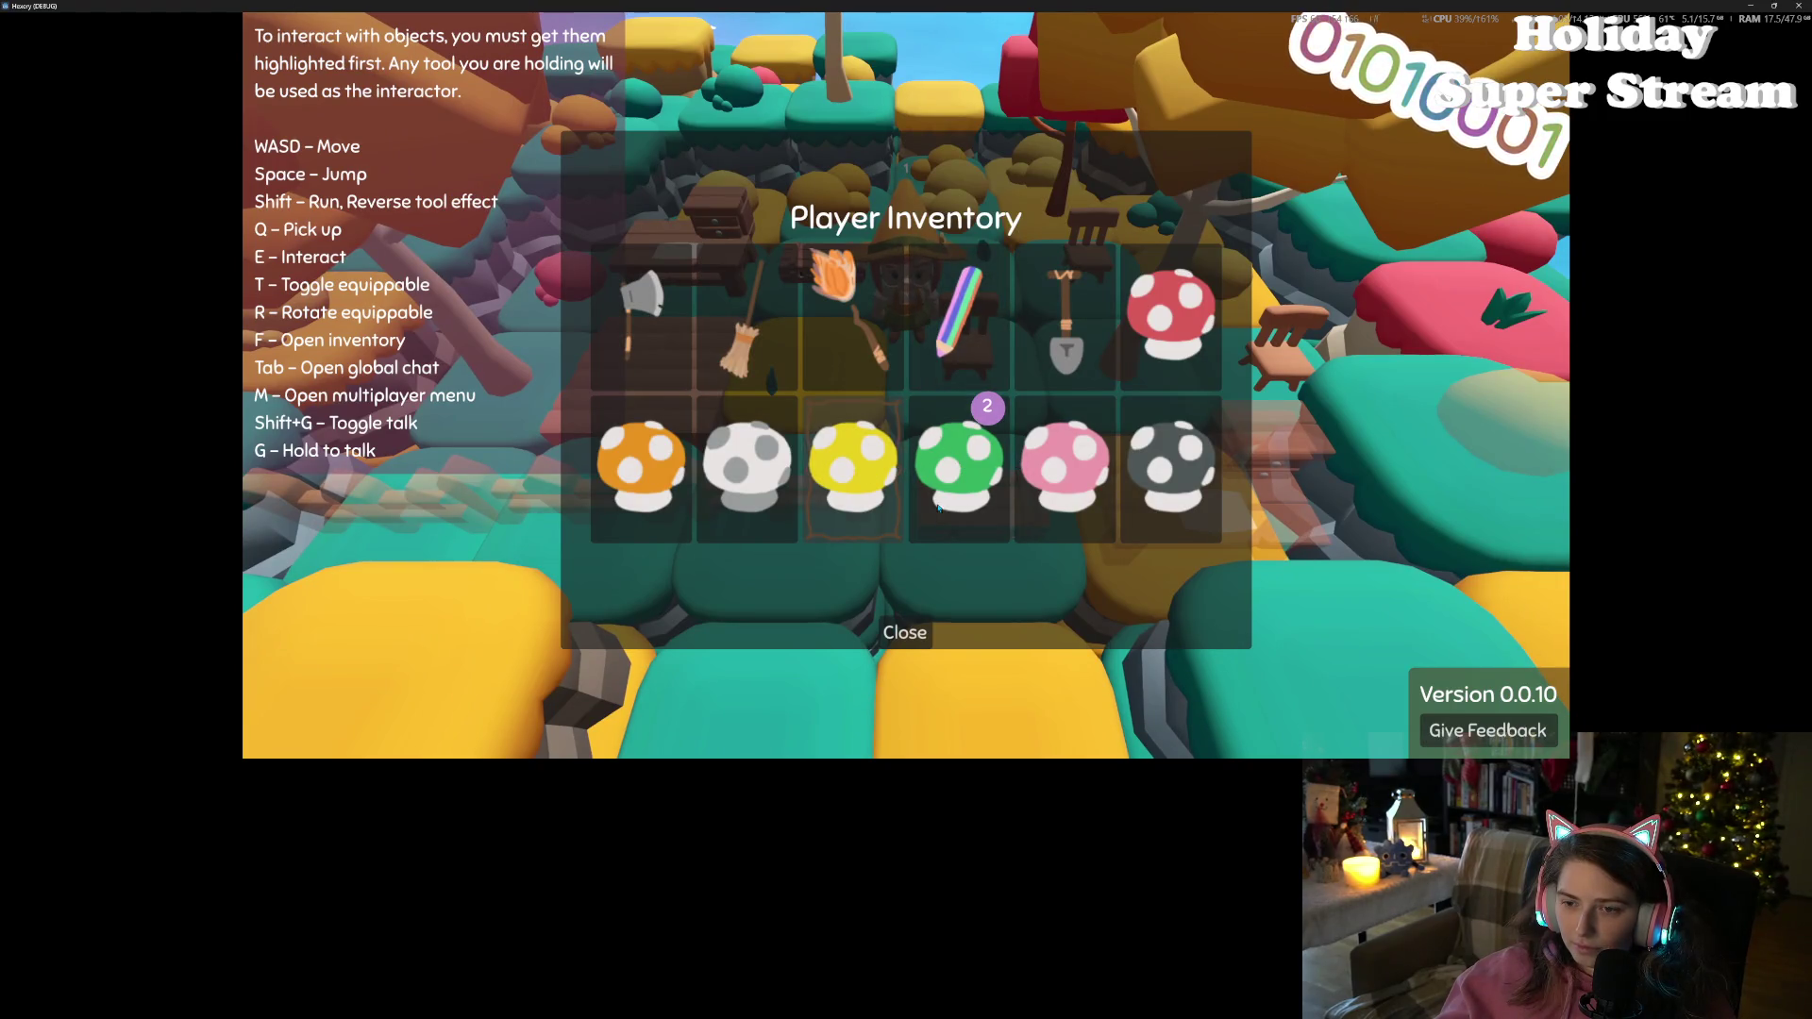
{"action": "left_click", "coordinate": [904, 630]}
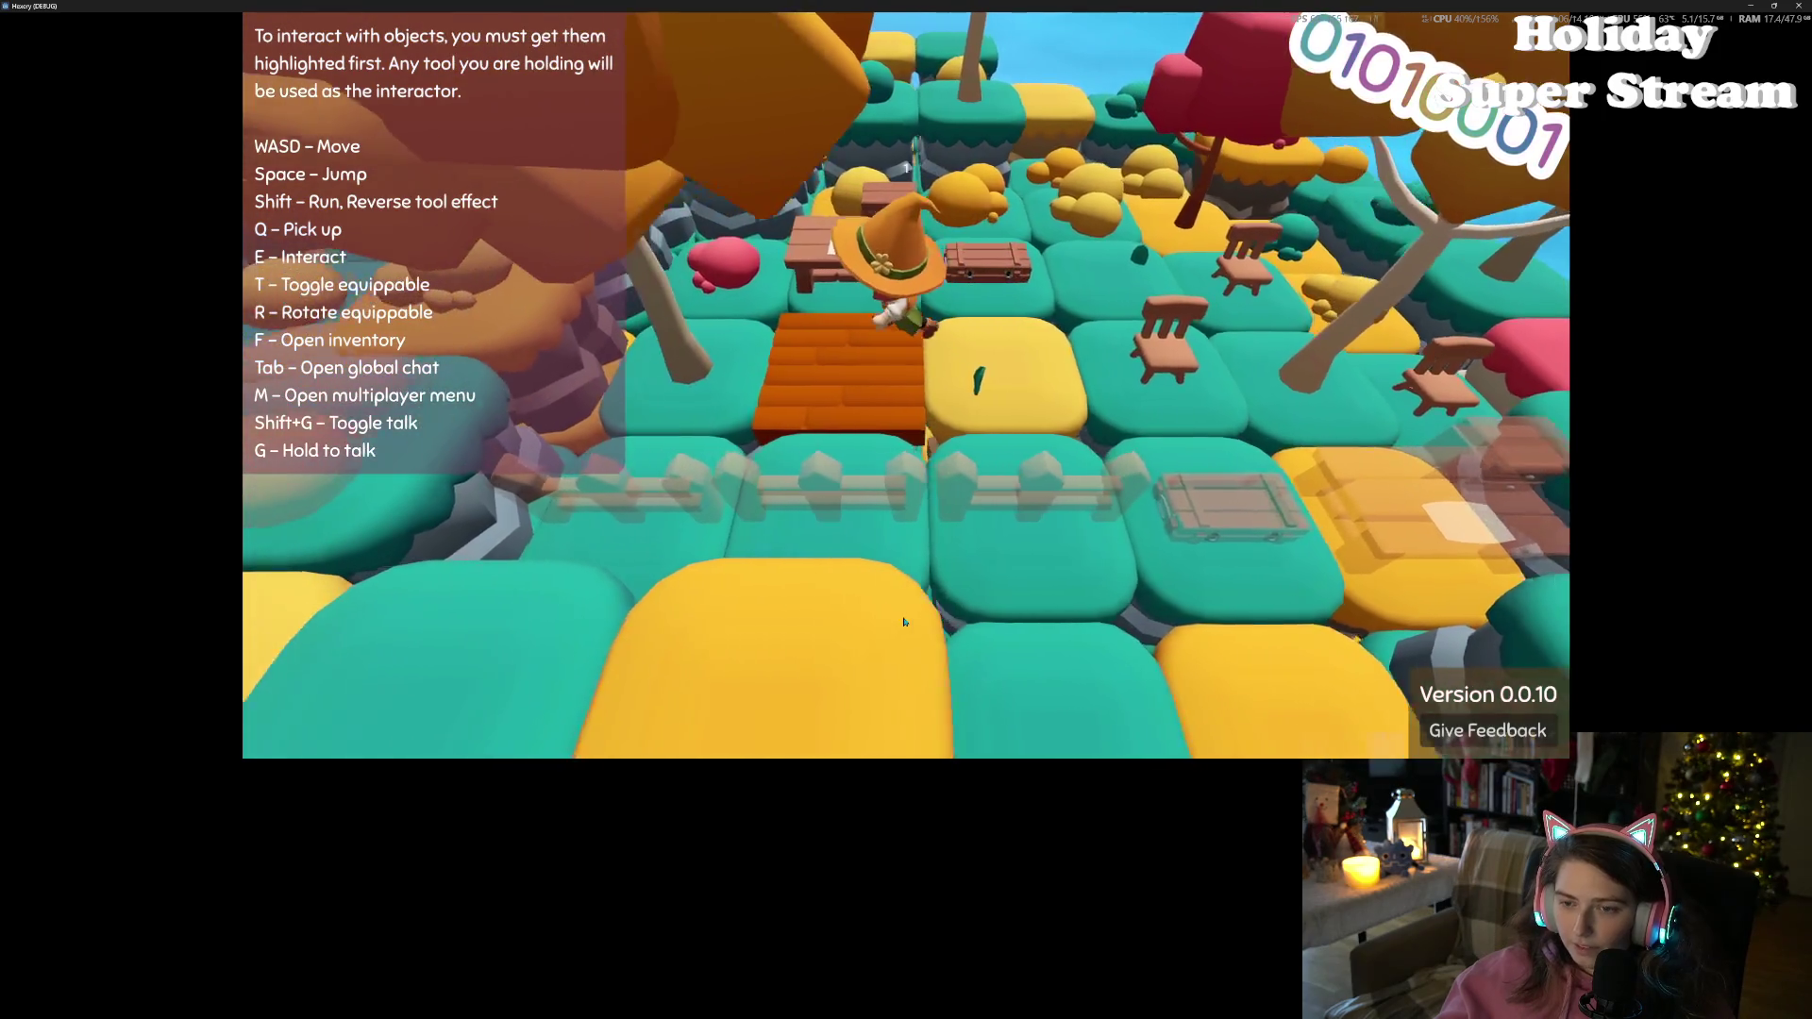
{"action": "key", "text": "f"}
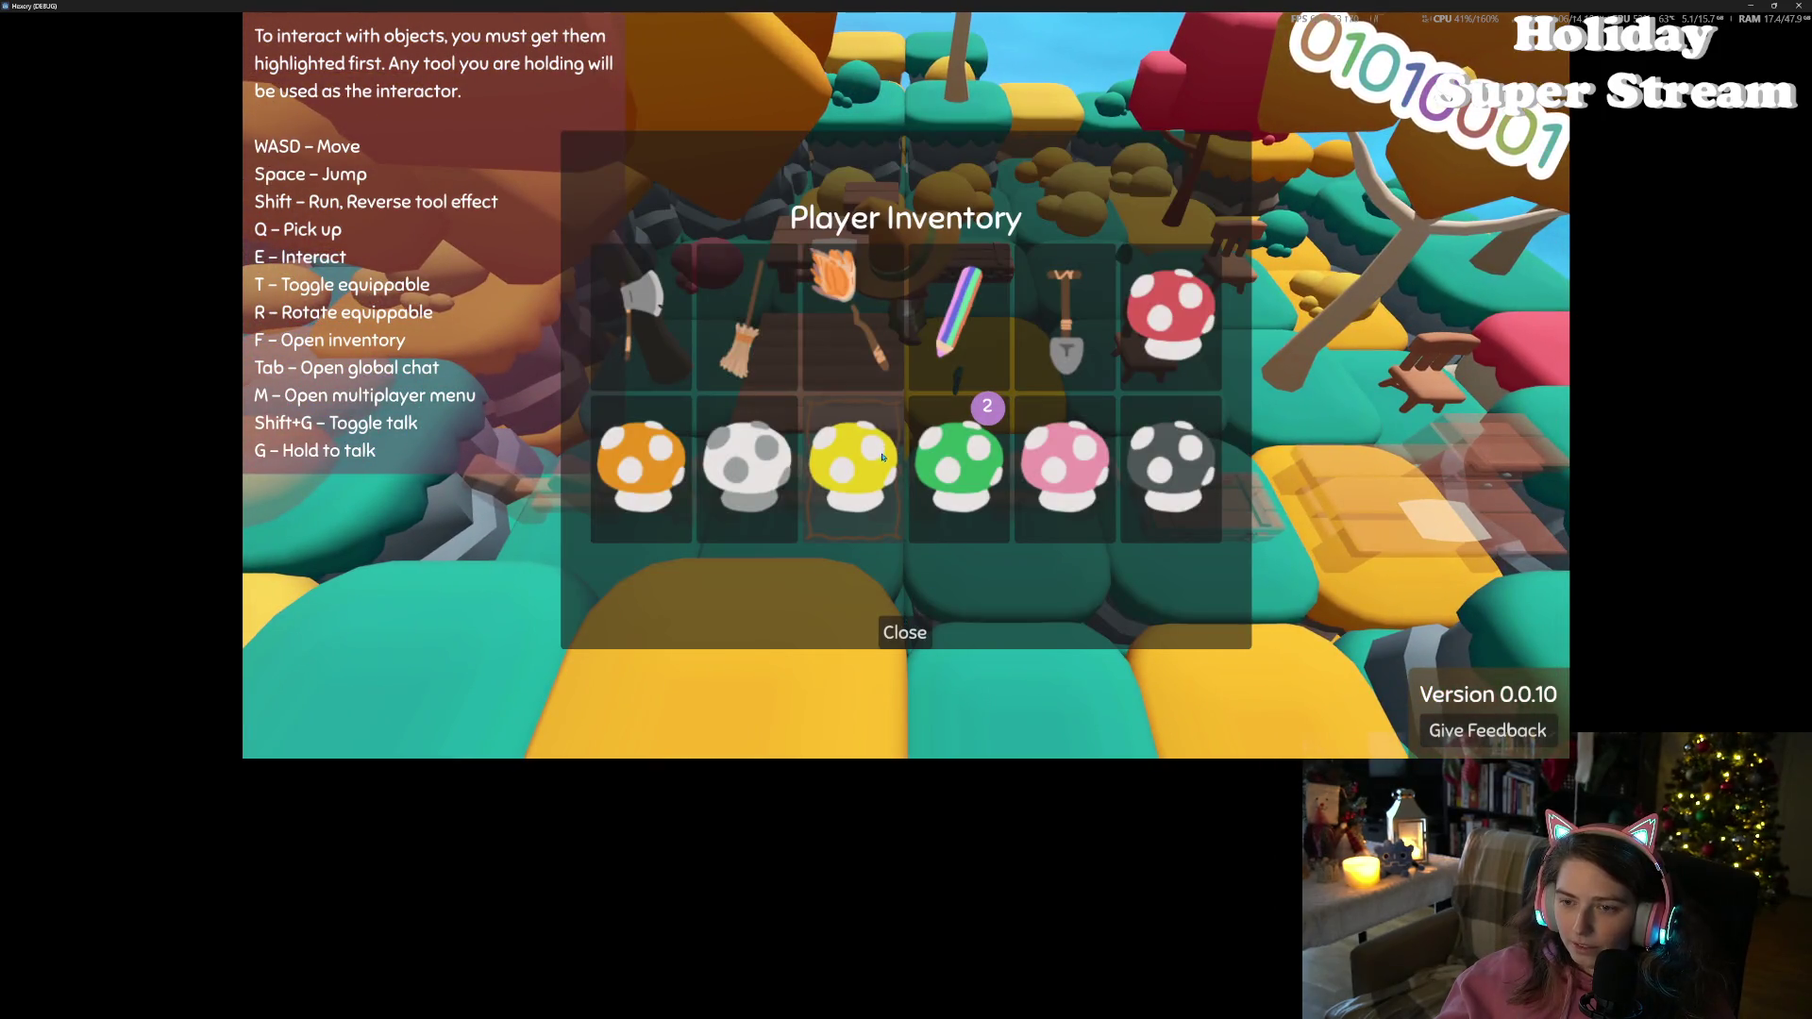
{"action": "left_click", "coordinate": [904, 632]}
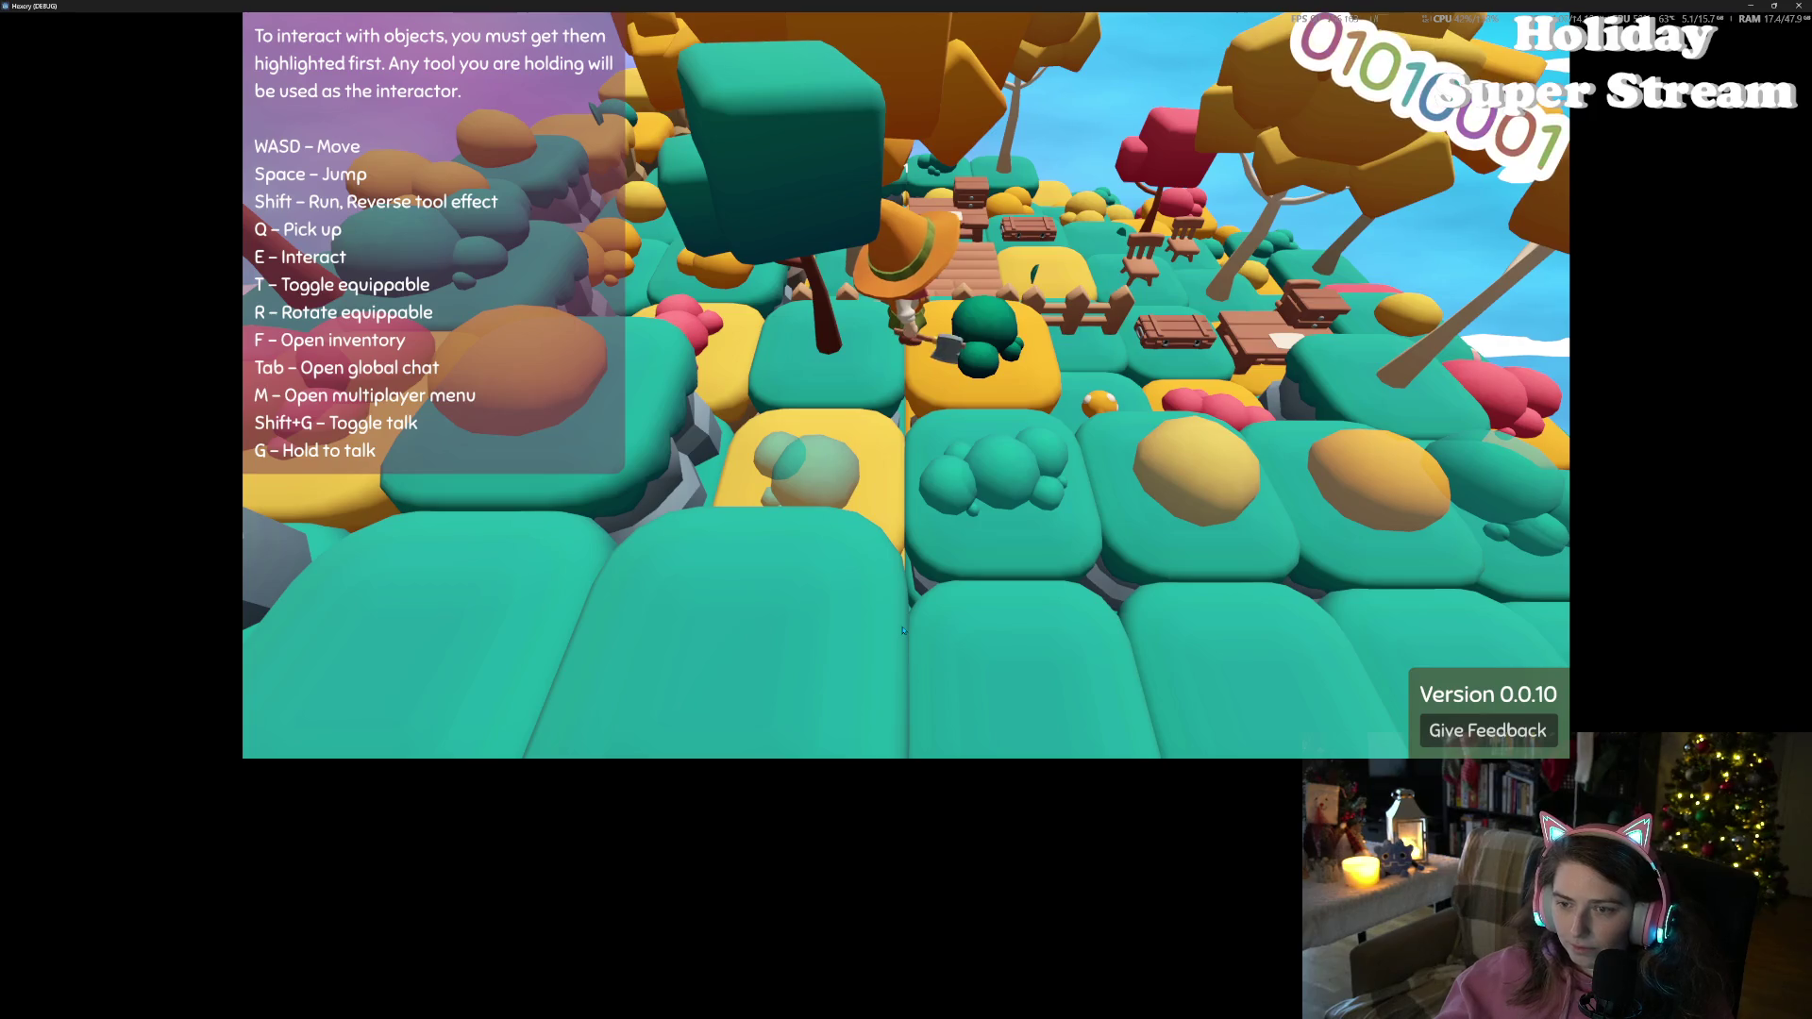
{"action": "key", "text": "f"}
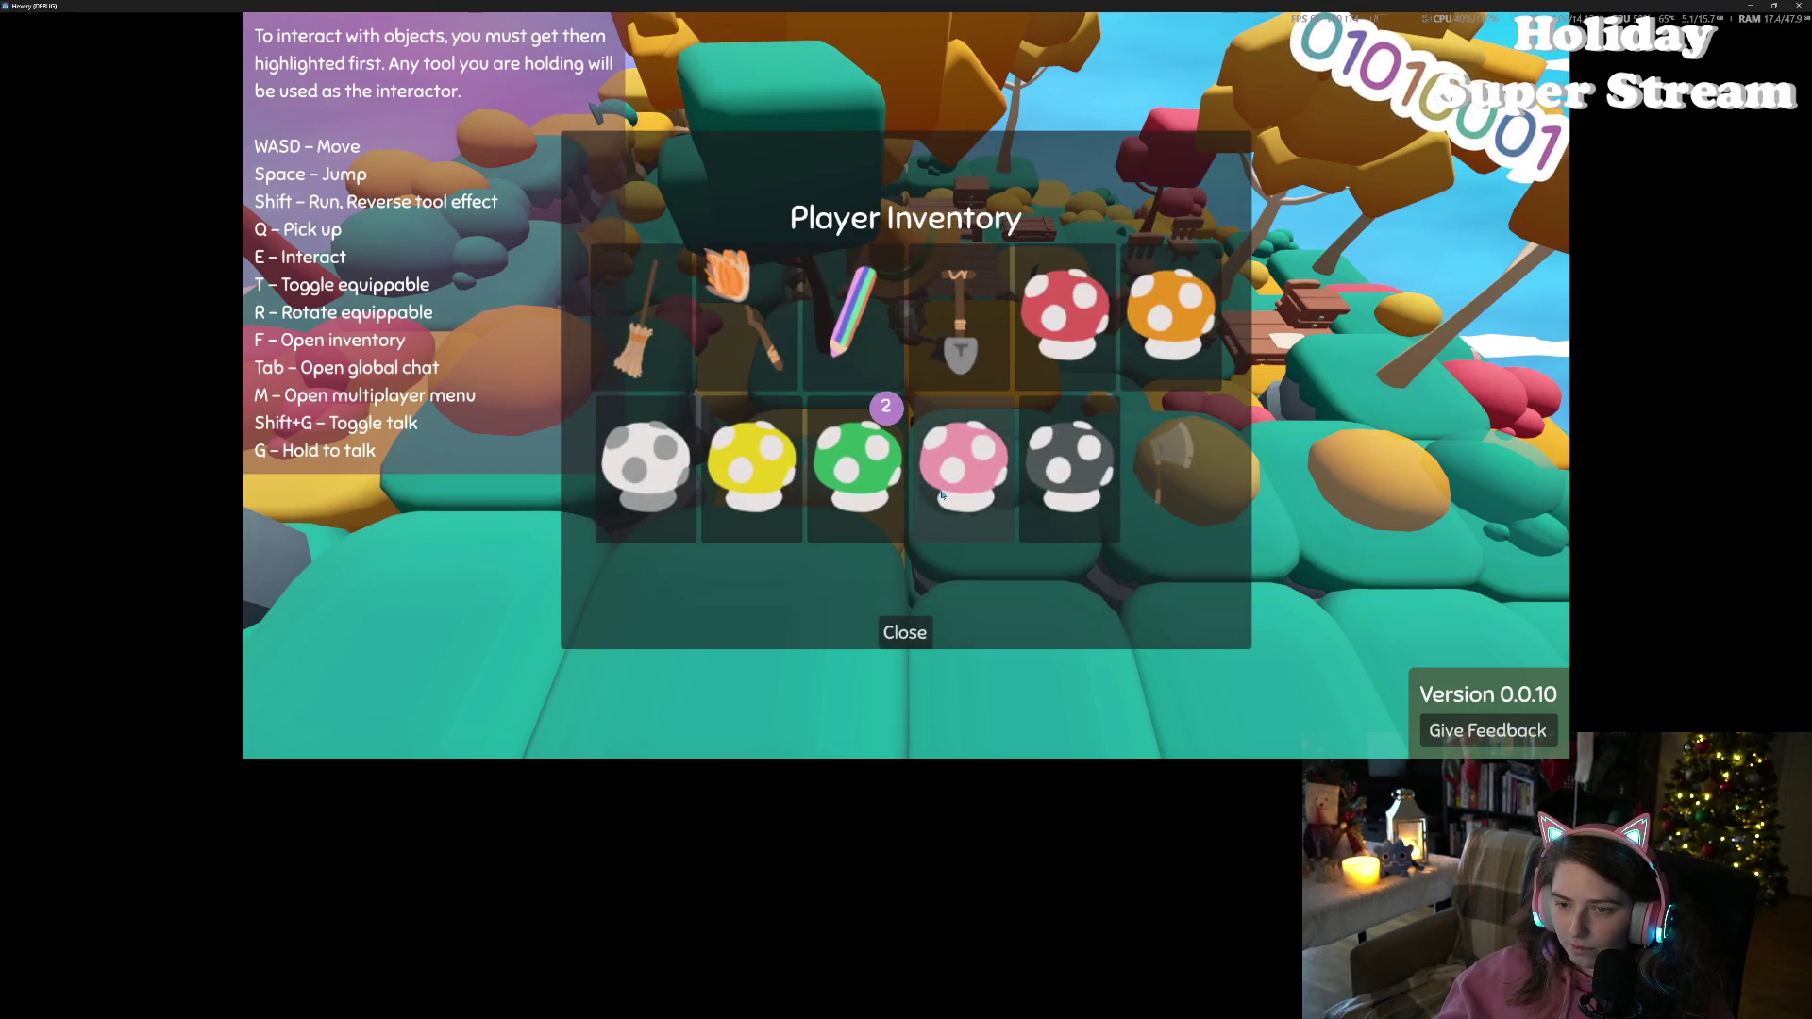
{"action": "left_click", "coordinate": [919, 637]}
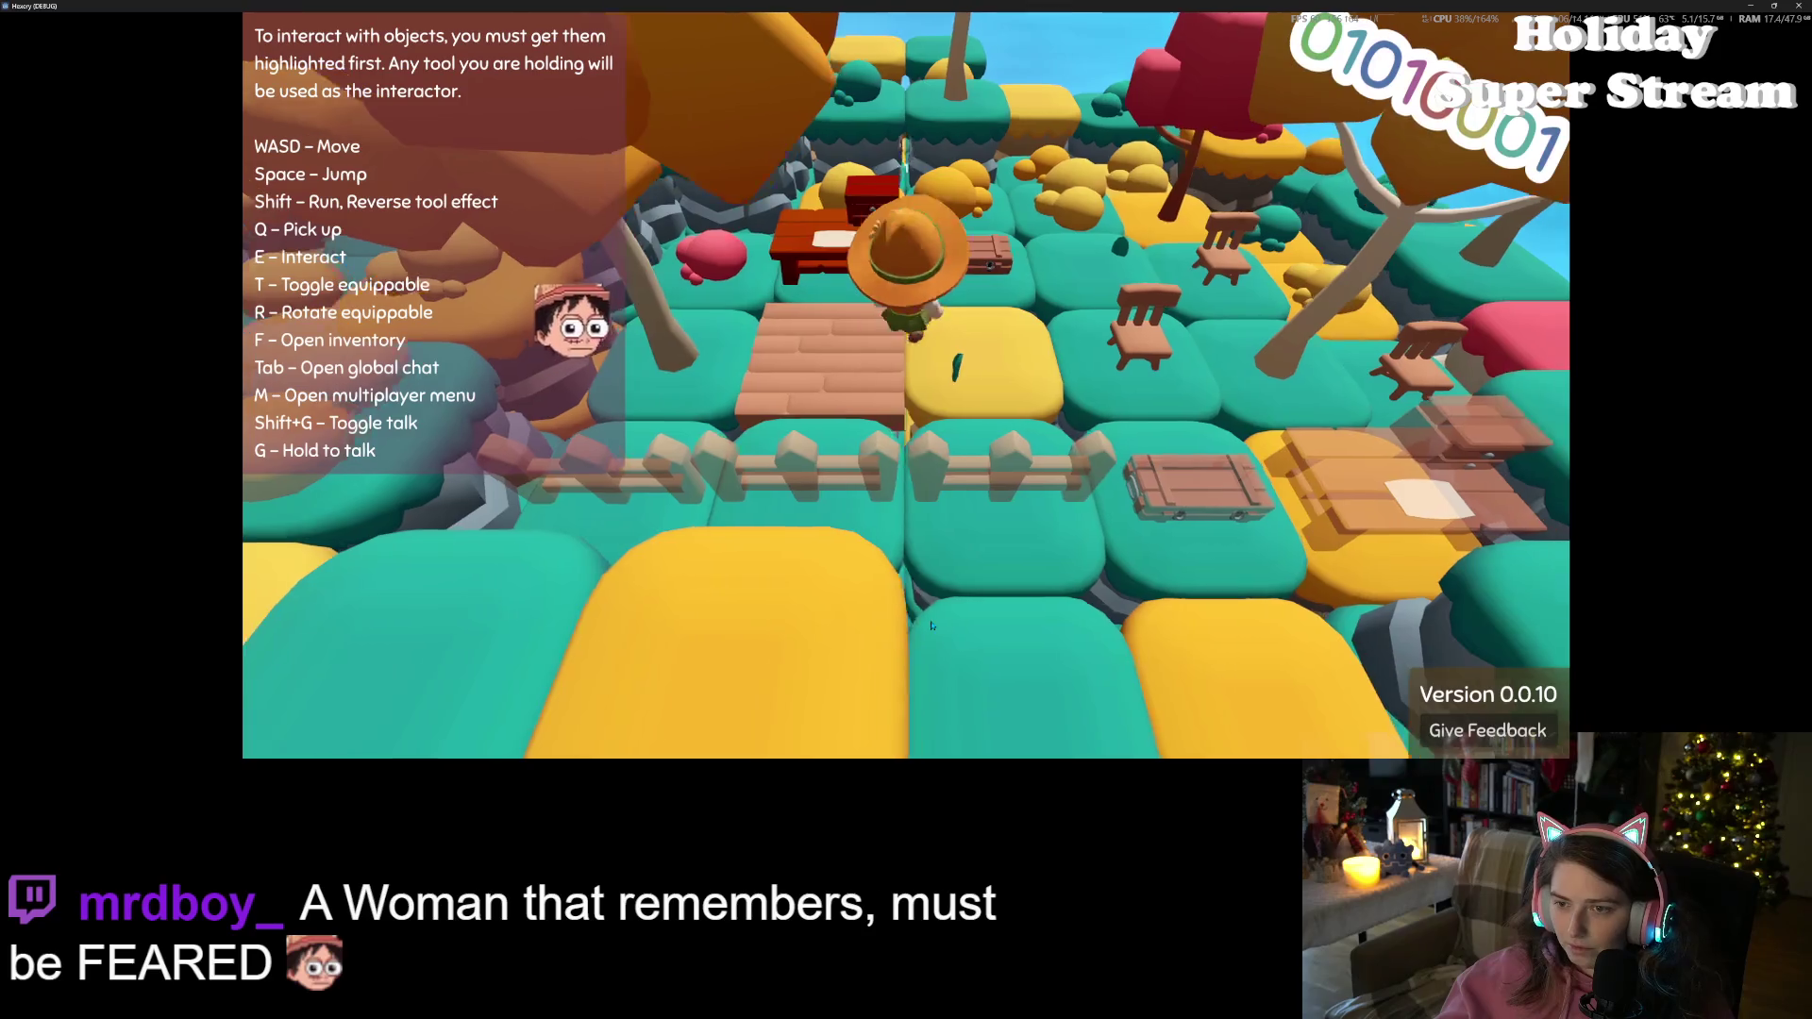
{"action": "key", "text": "e"}
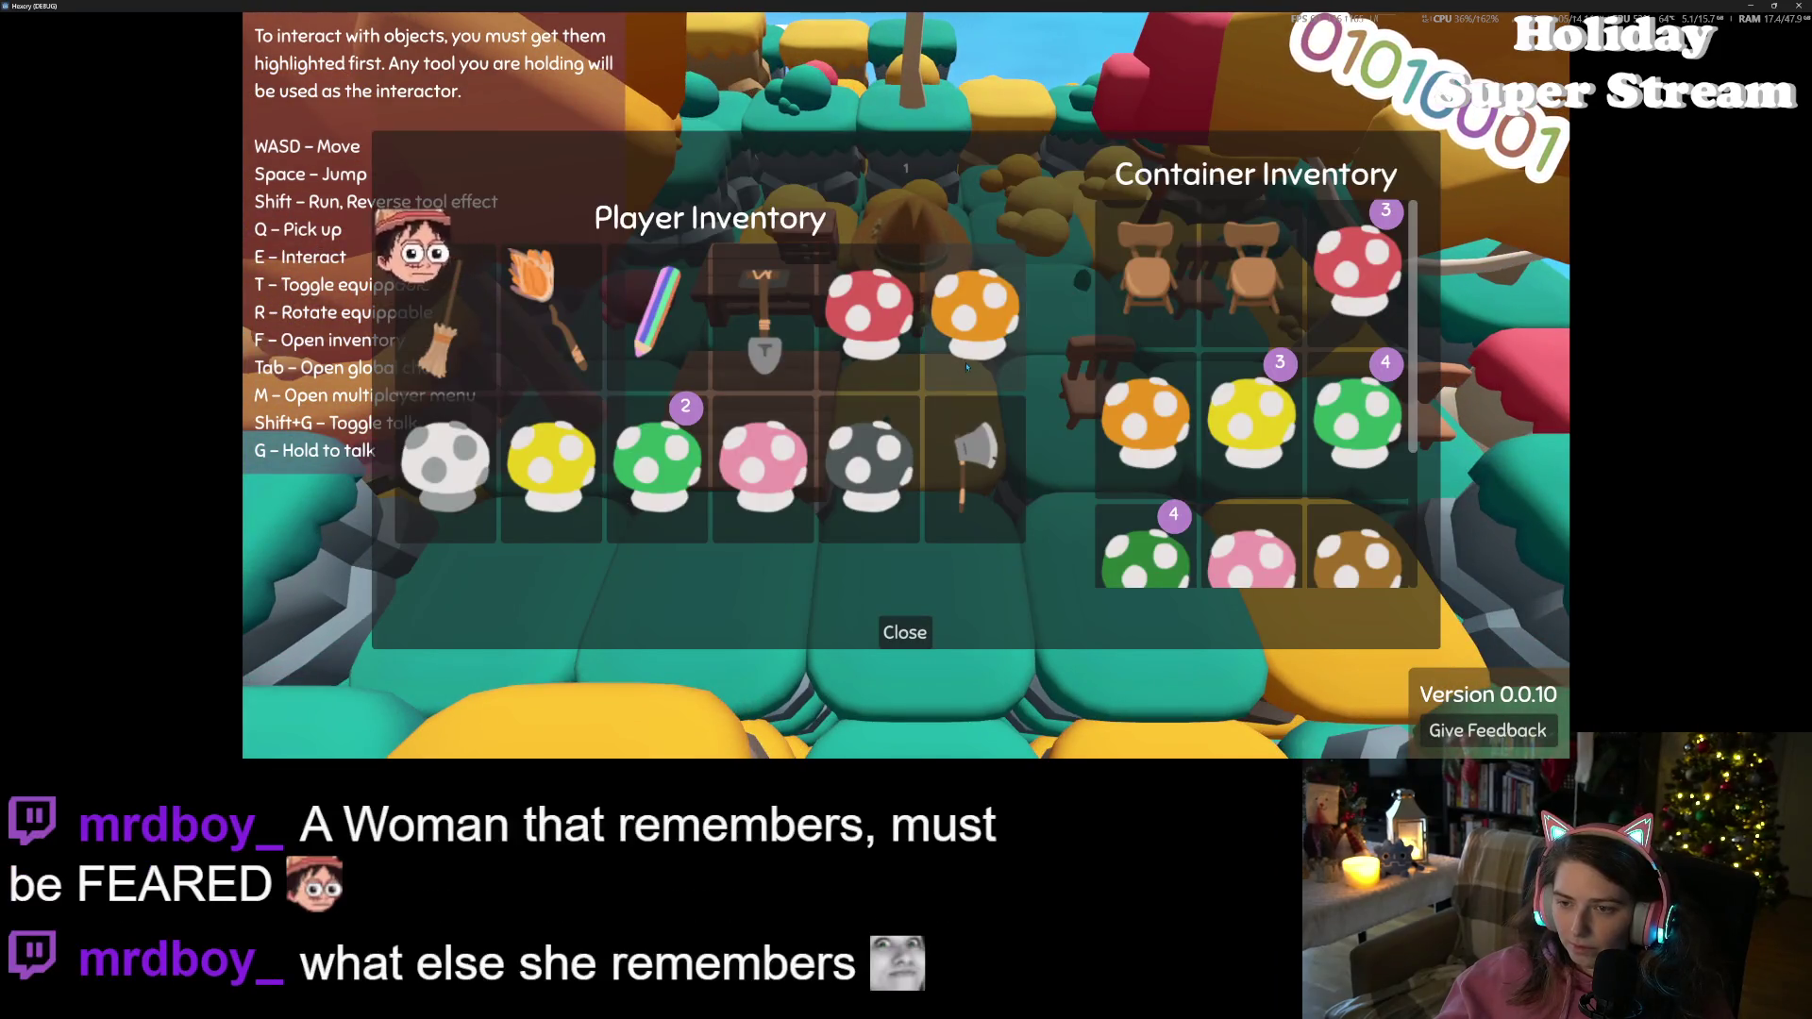